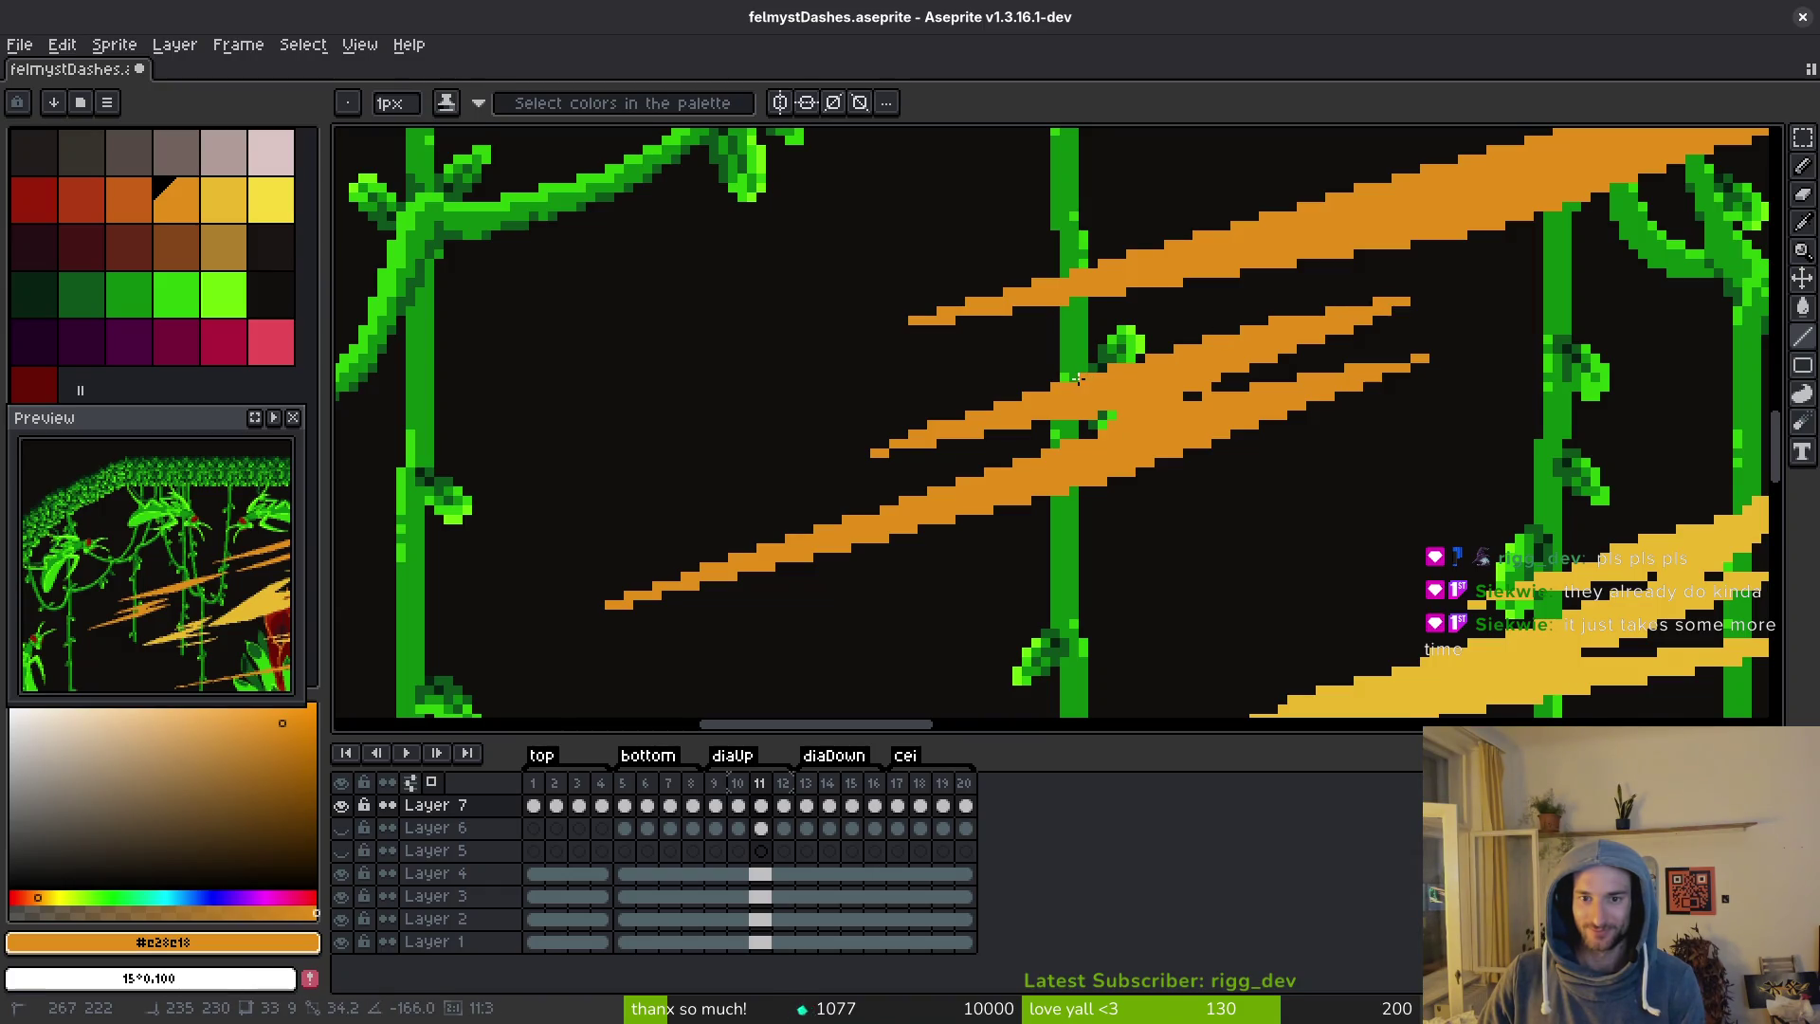
Hide the flower, vines and bug layers, keeping Layer 1's black background visible.
scroll(1077, 379, down, 5)
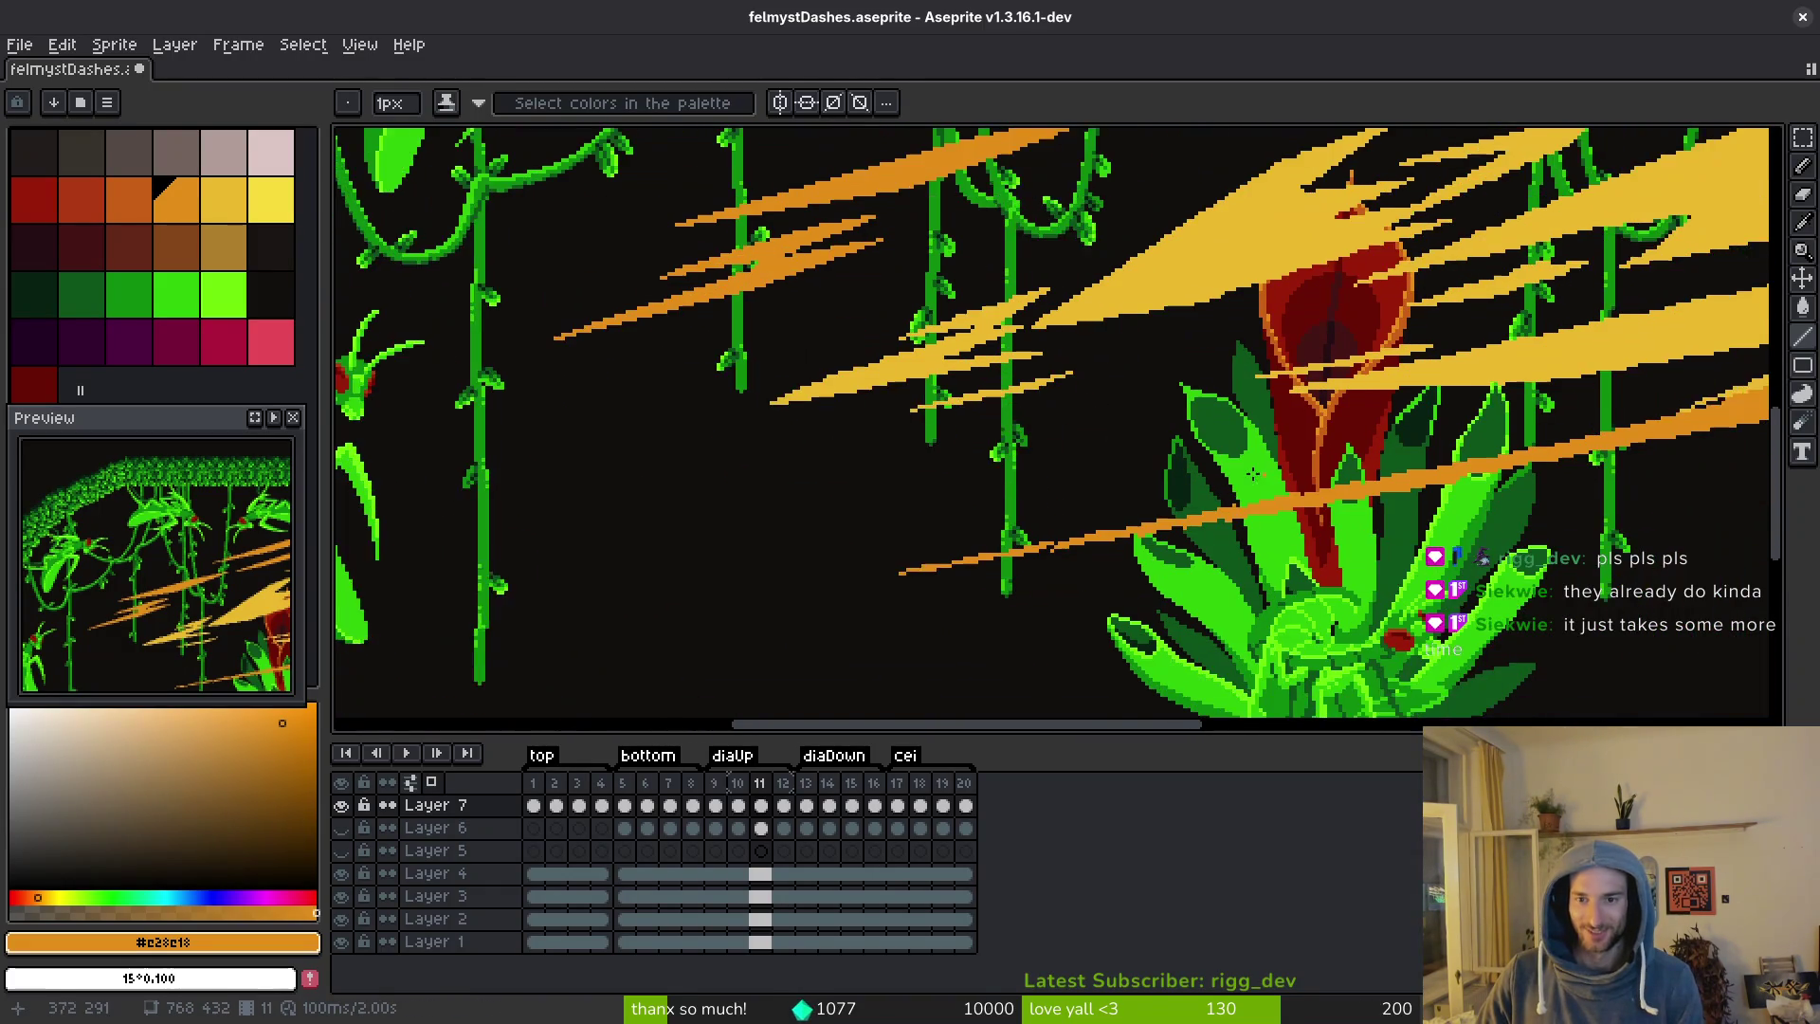
drag(341, 942, 342, 918)
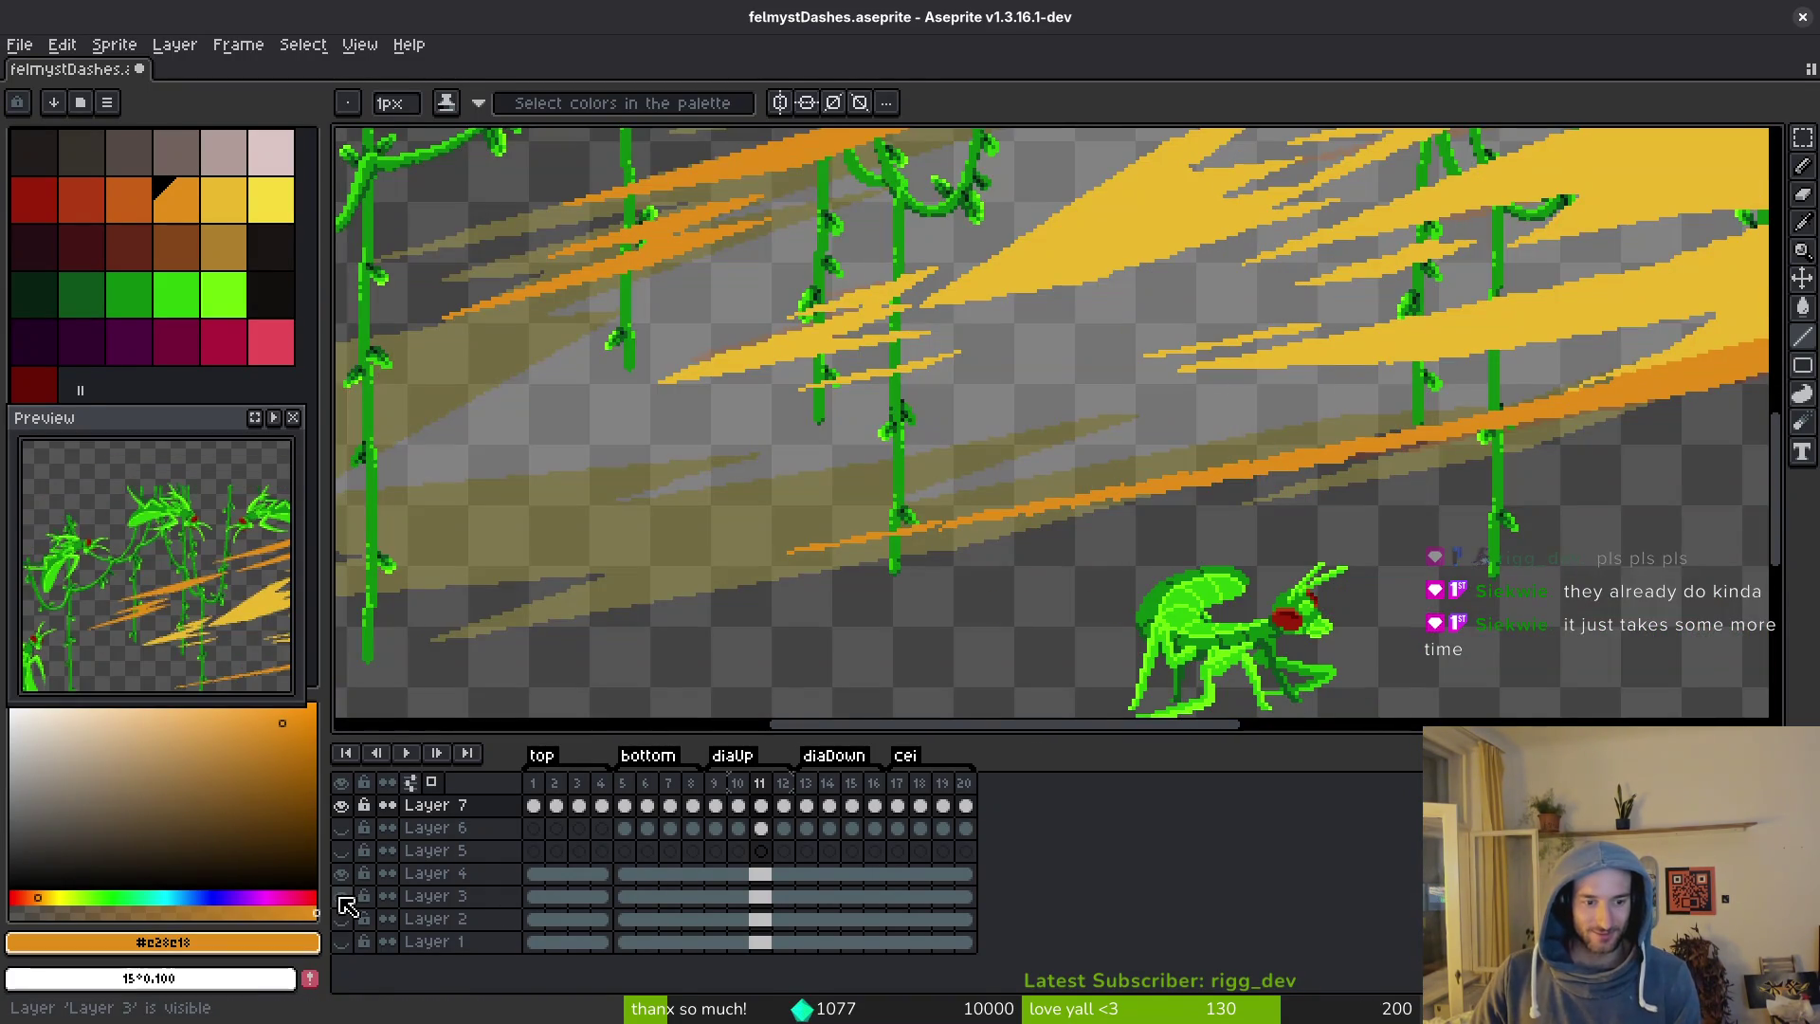
click(346, 905)
click(342, 873)
scroll(1058, 428, up, 3)
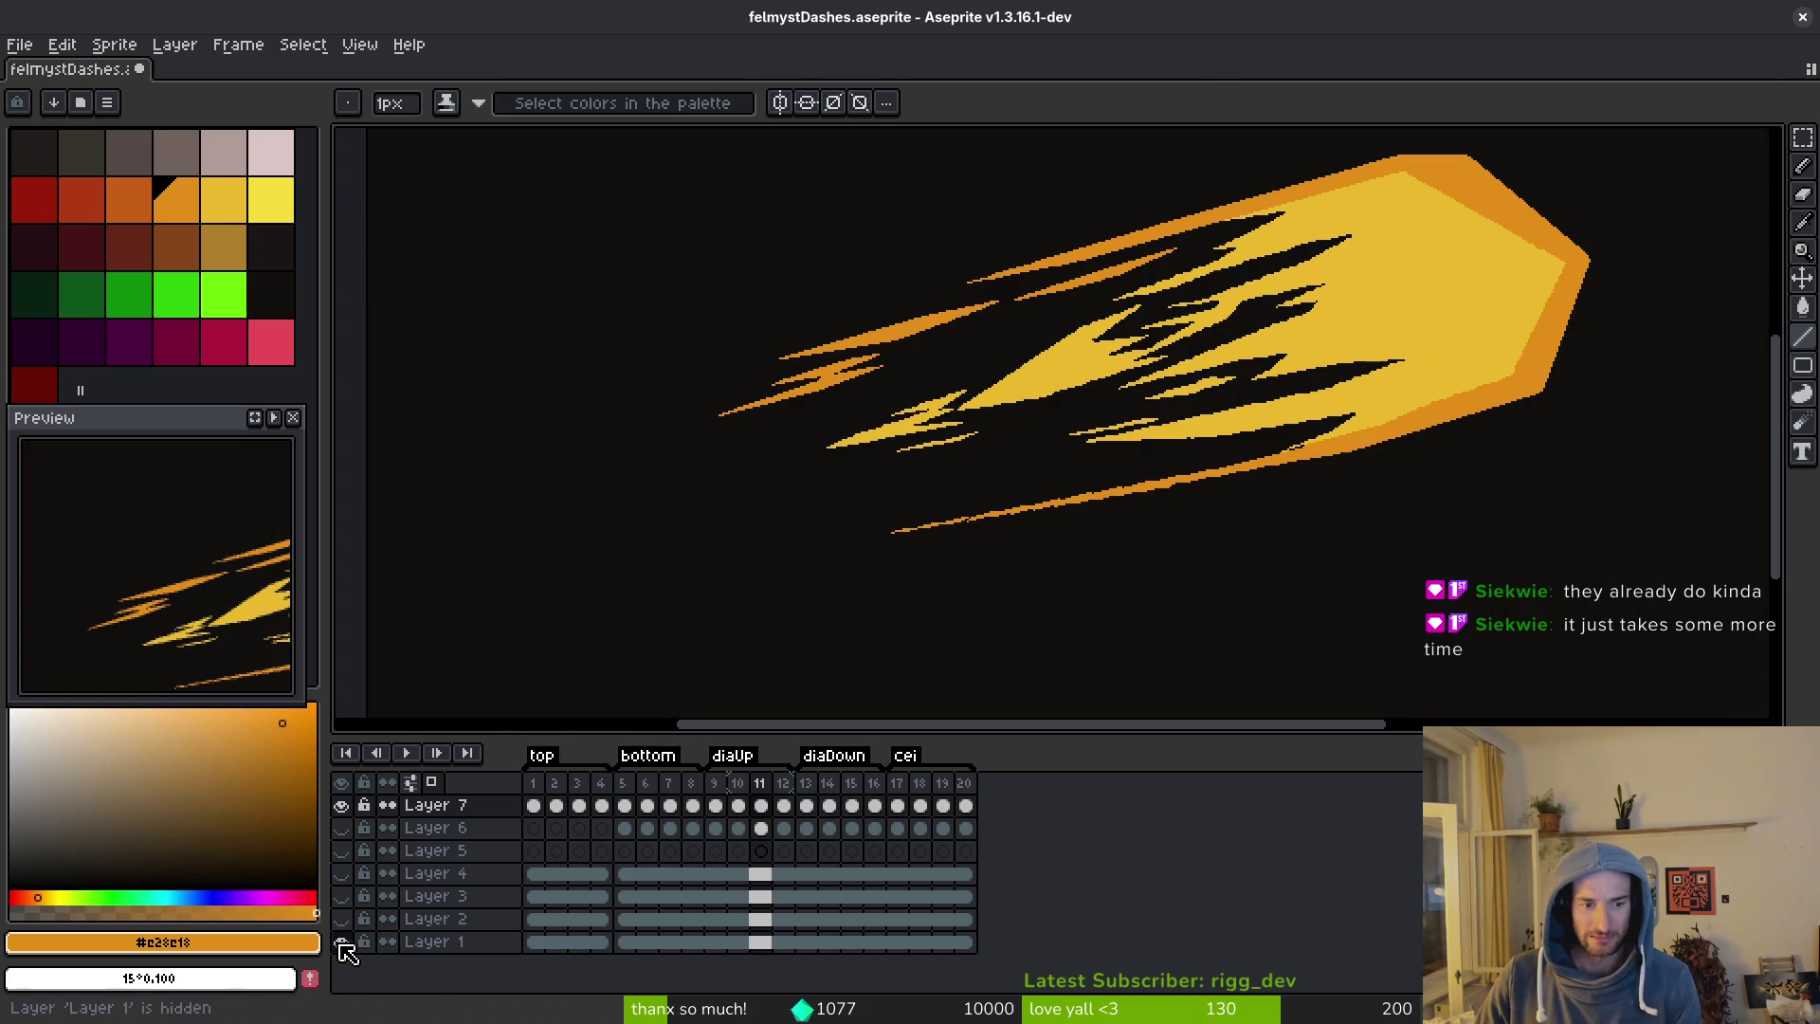
click(342, 942)
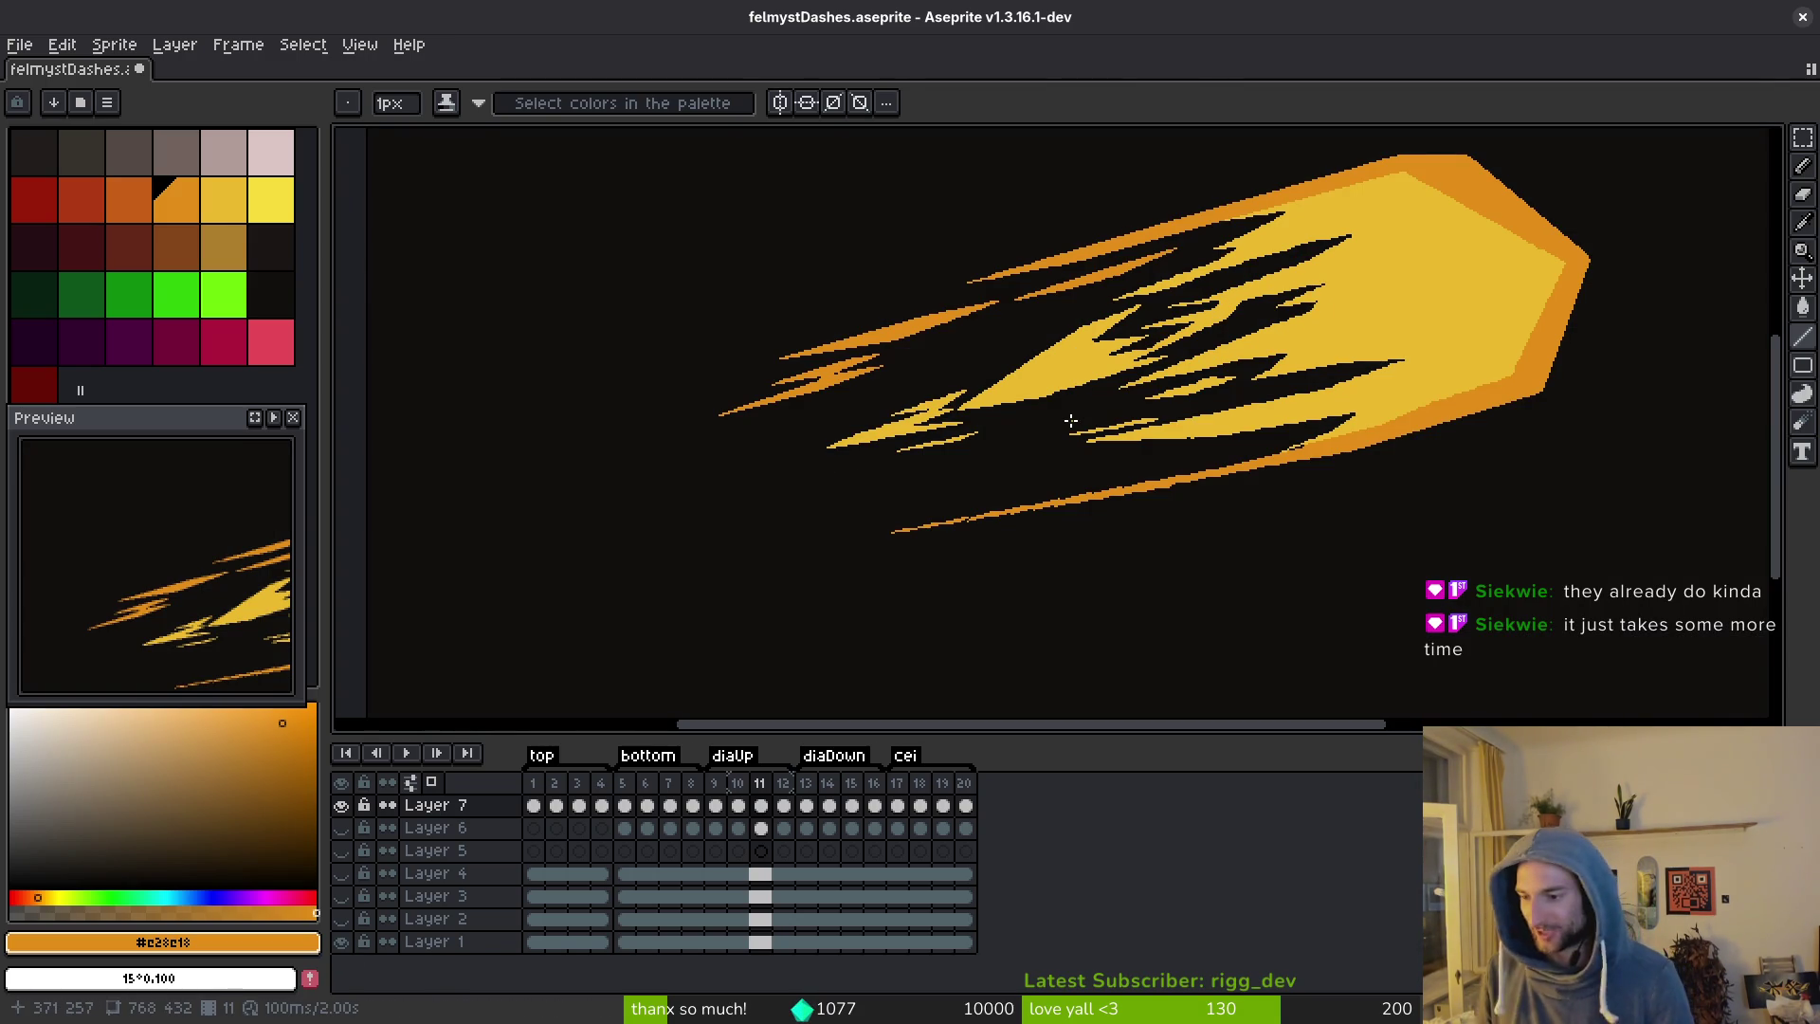
Zoom in on the lower orange streak and draw a first straight line from it.
scroll(901, 443, up, 3)
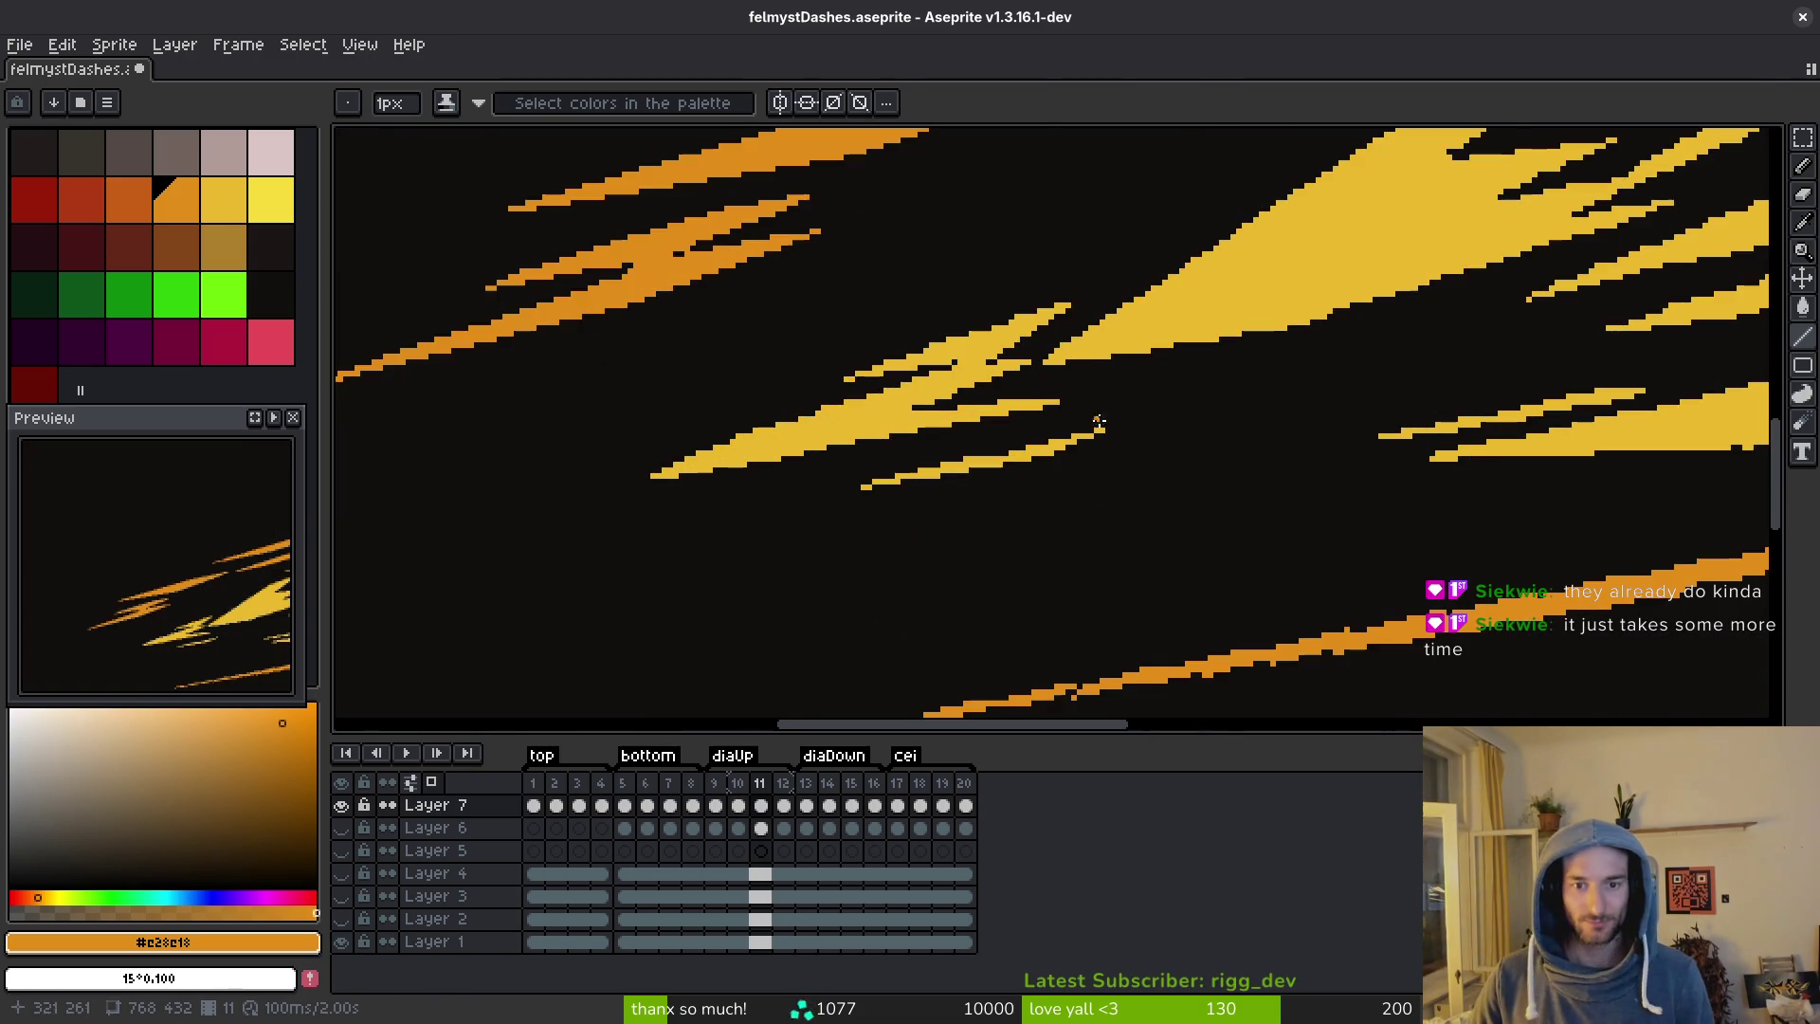
scroll(834, 422, up, 2)
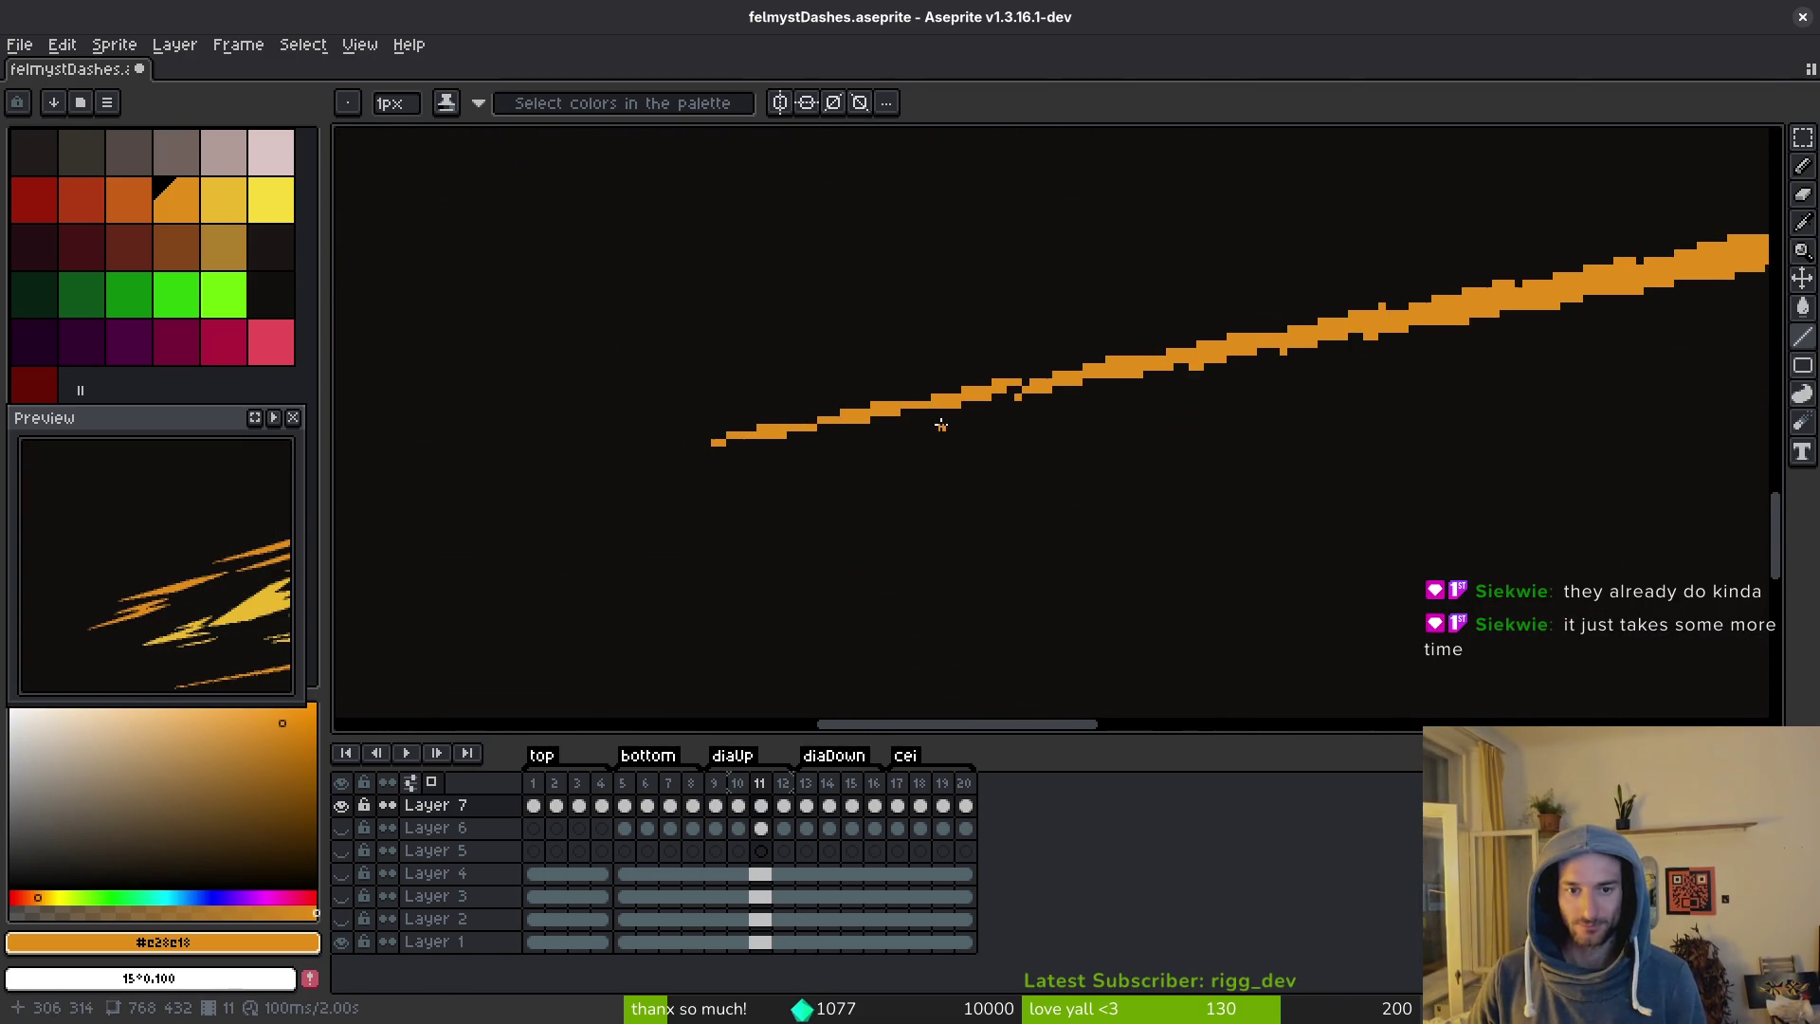
mouse_move(563, 466)
mouse_down()
mouse_move(787, 444)
mouse_move(1534, 304)
mouse_move(1119, 420)
mouse_move(1734, 321)
mouse_move(1009, 349)
mouse_move(1090, 263)
mouse_up()
scroll(1181, 364, down, 1)
scroll(1120, 420, down, 1)
scroll(1120, 420, down, 2)
scroll(1726, 318, down, 1)
scroll(1734, 320, up, 3)
scroll(796, 359, up, 3)
Draw more straight lines over the gaps along the streak's edge.
mouse_move(811, 388)
mouse_down()
mouse_move(1293, 296)
mouse_move(1264, 304)
mouse_up()
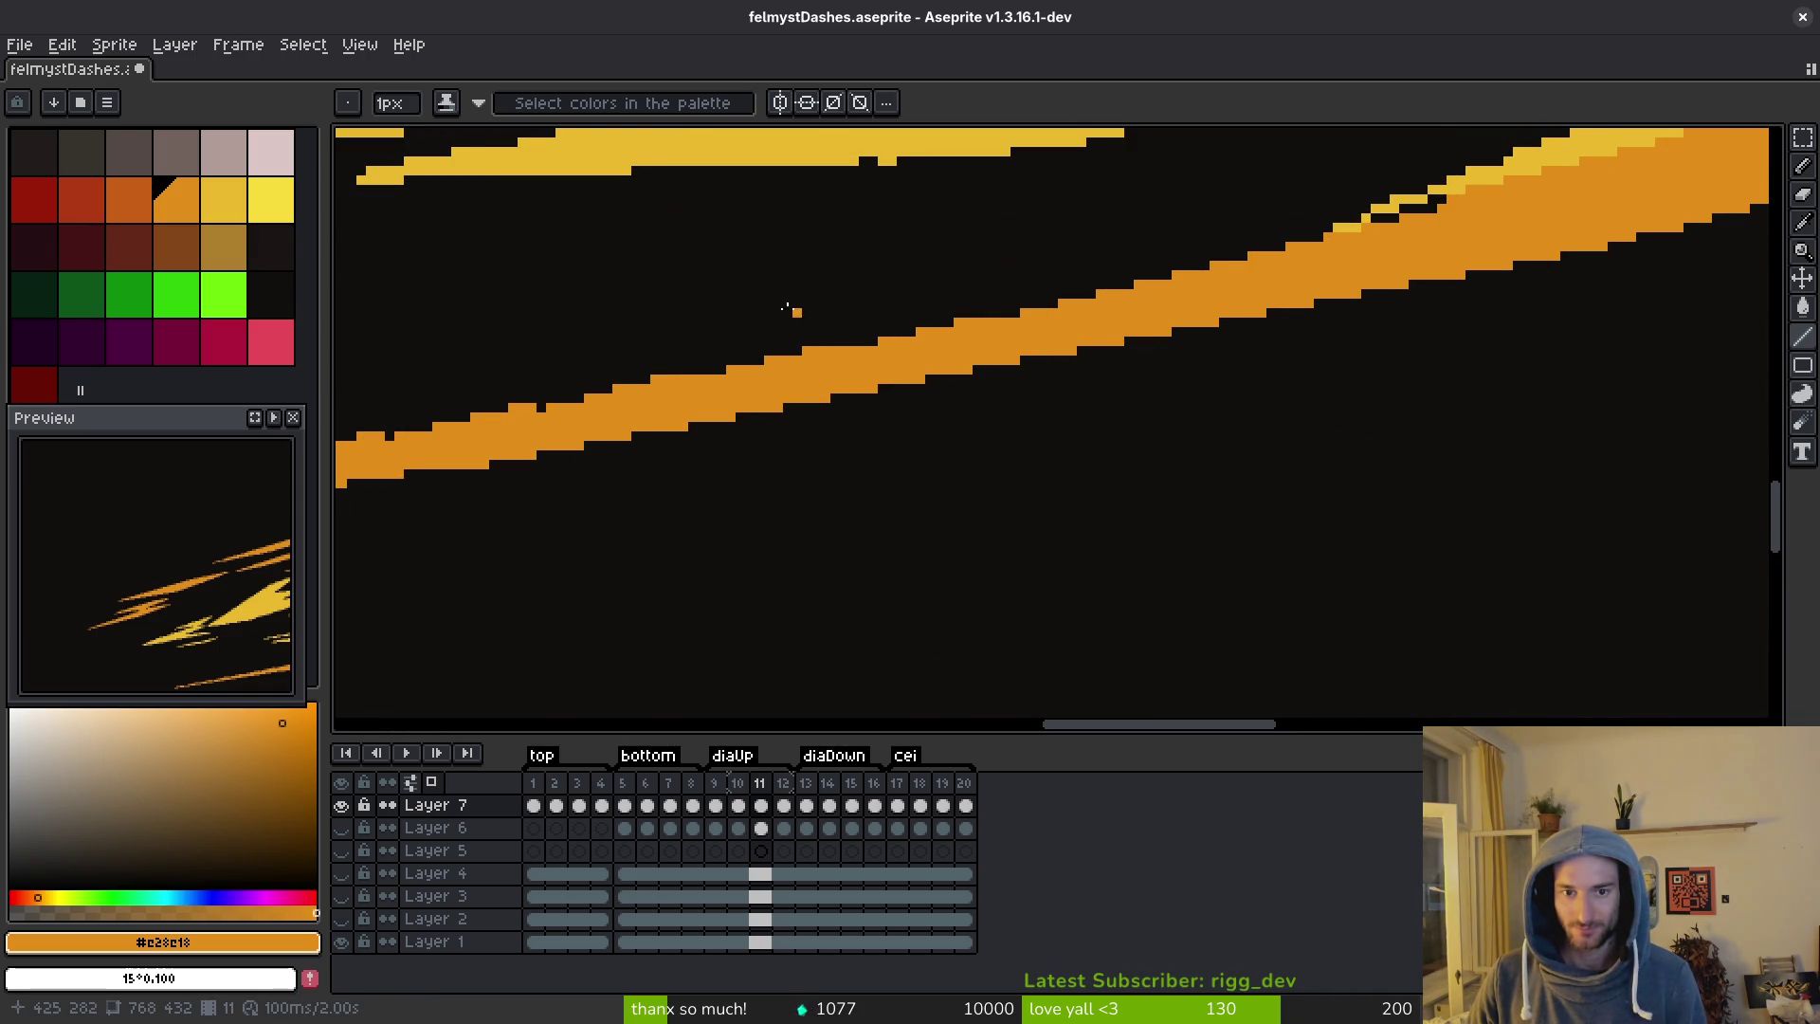
scroll(831, 565, down, 2)
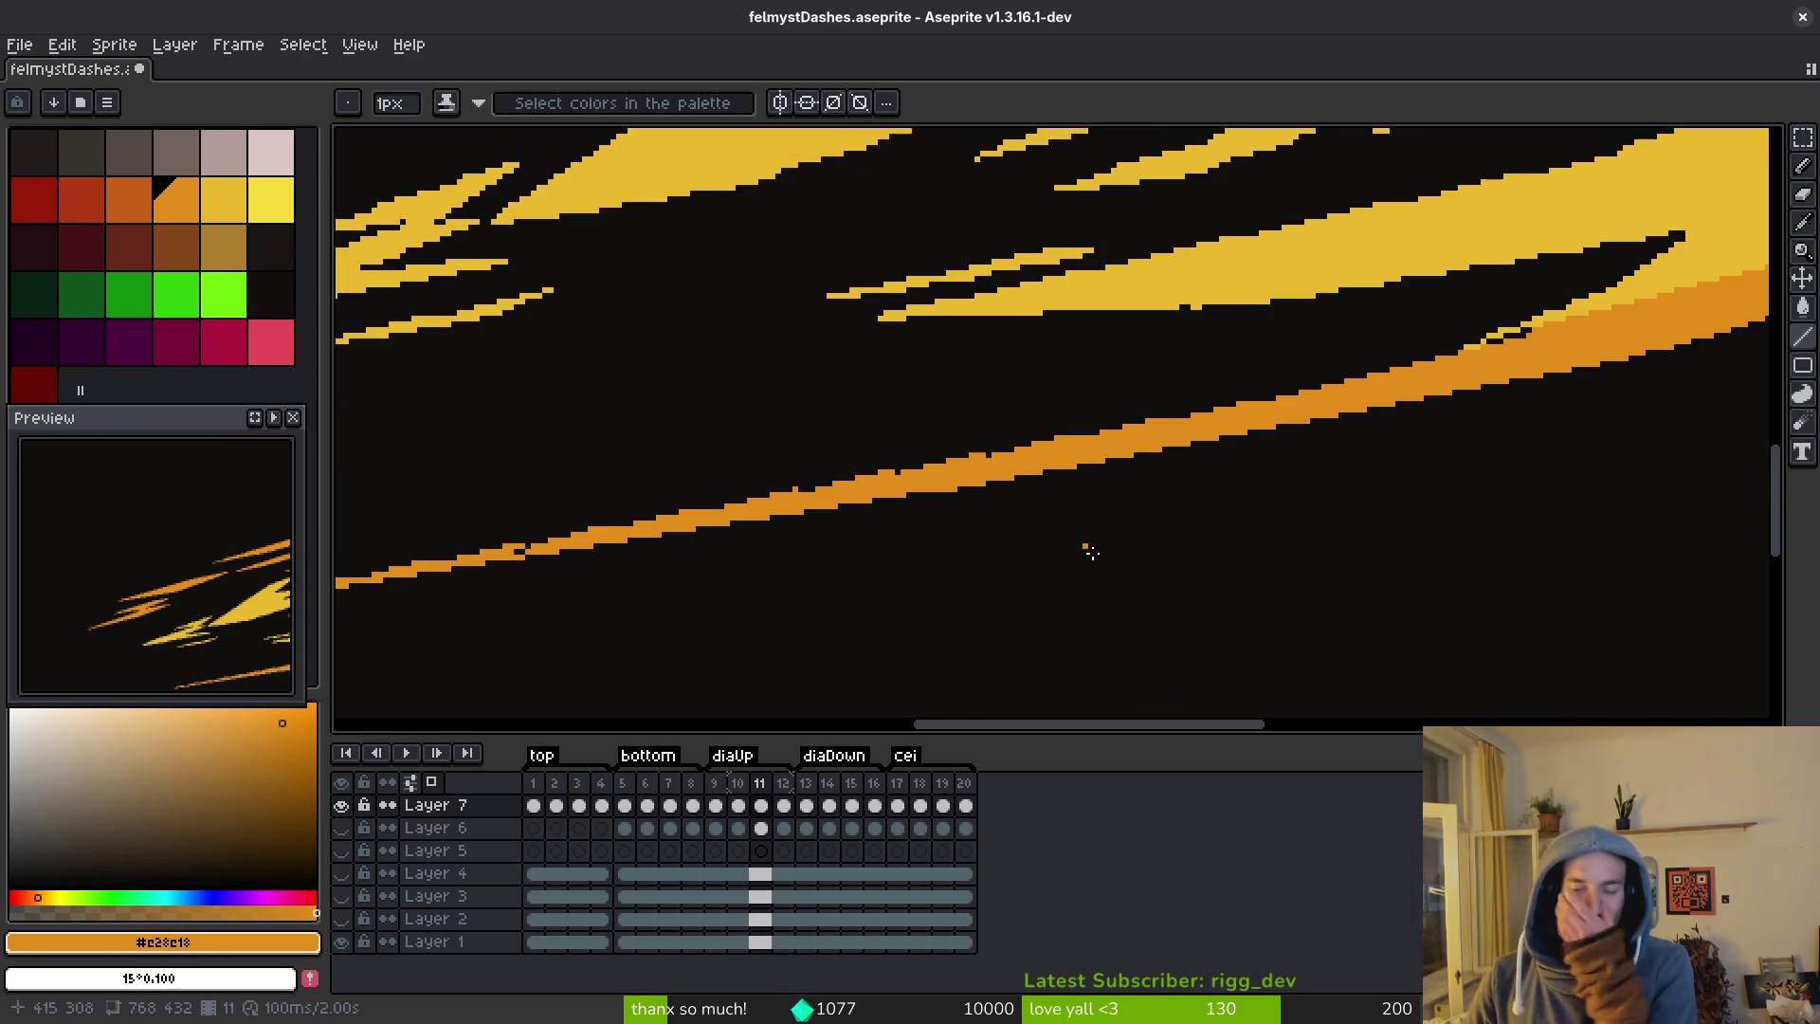
drag(1394, 465, 1021, 517)
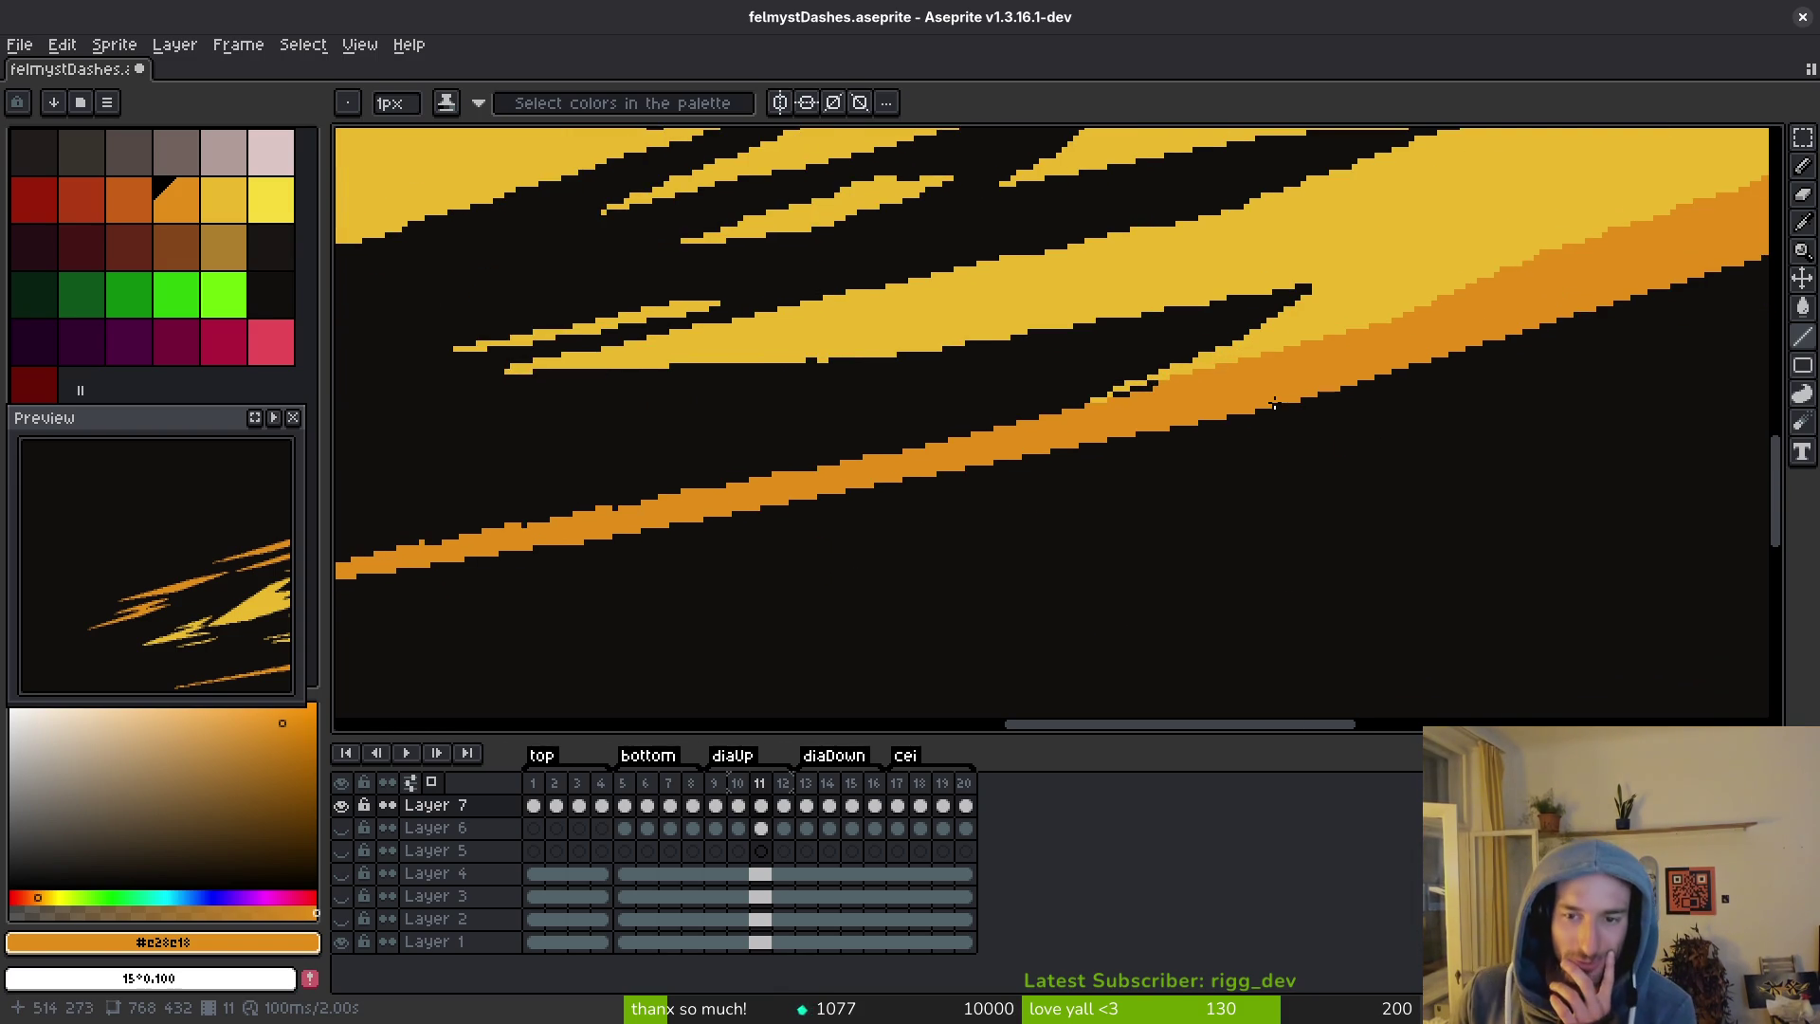
scroll(1327, 467, up, 2)
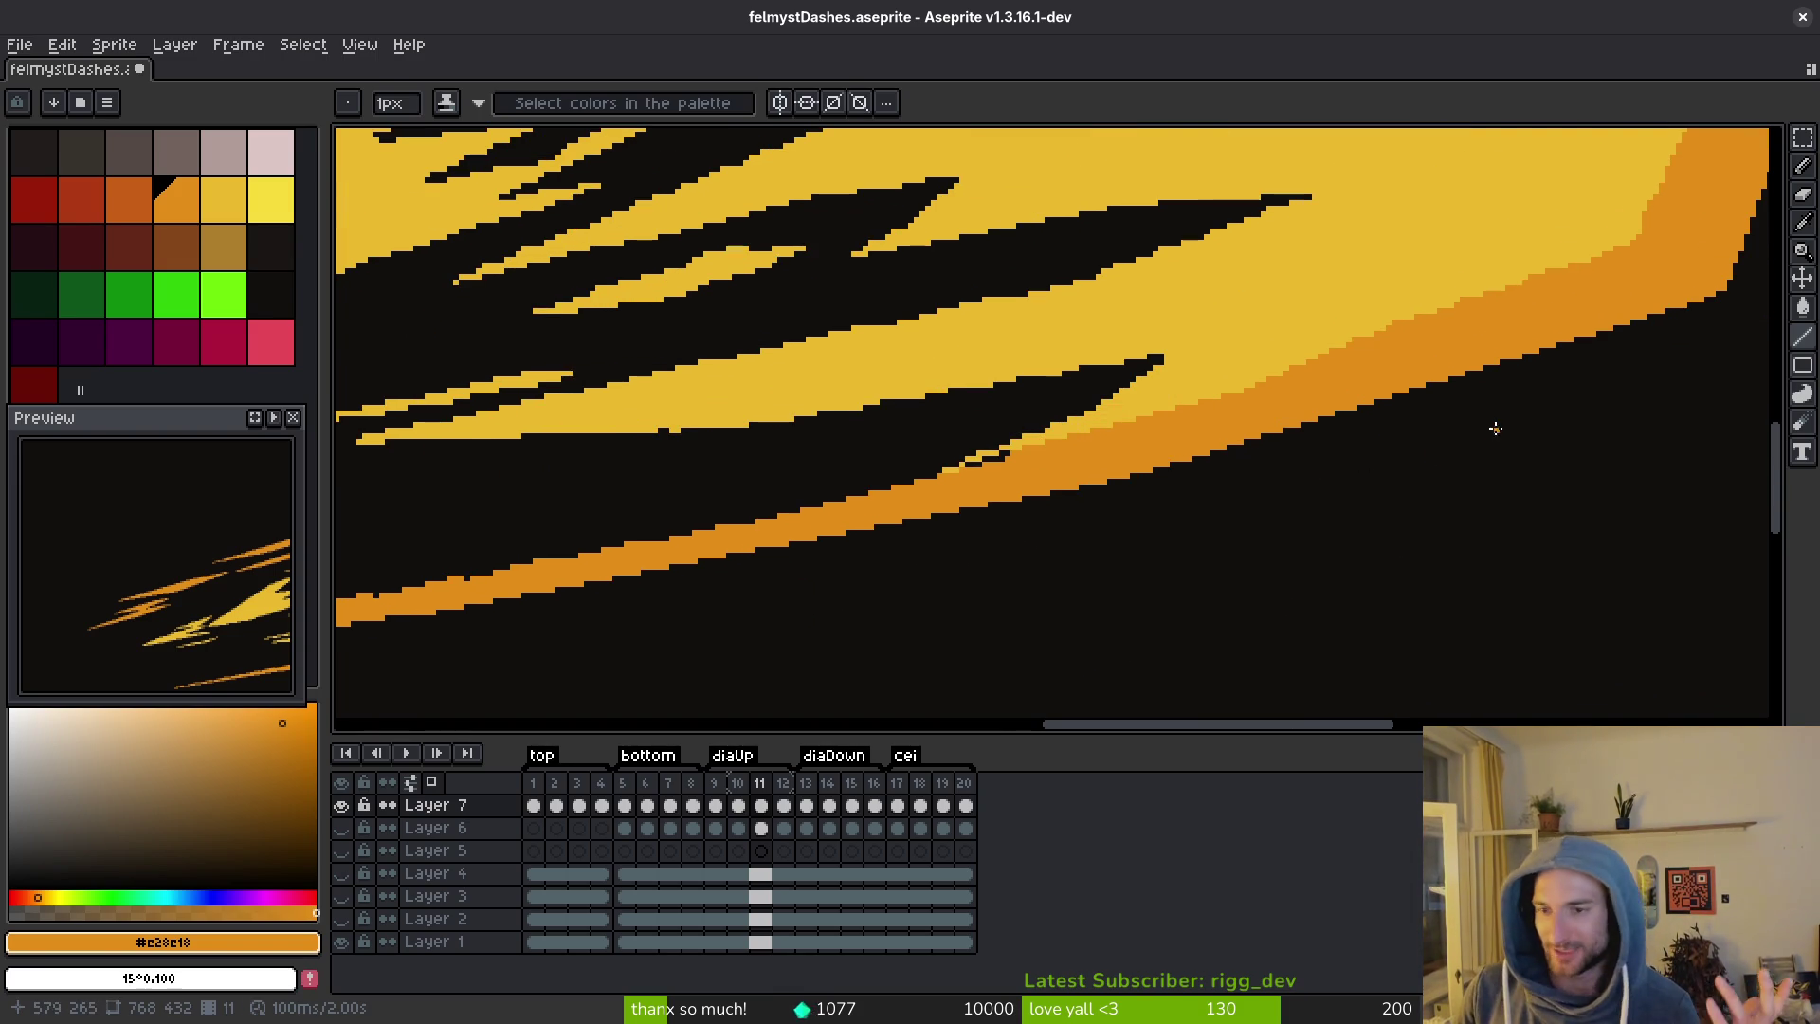
scroll(1335, 437, right, 2)
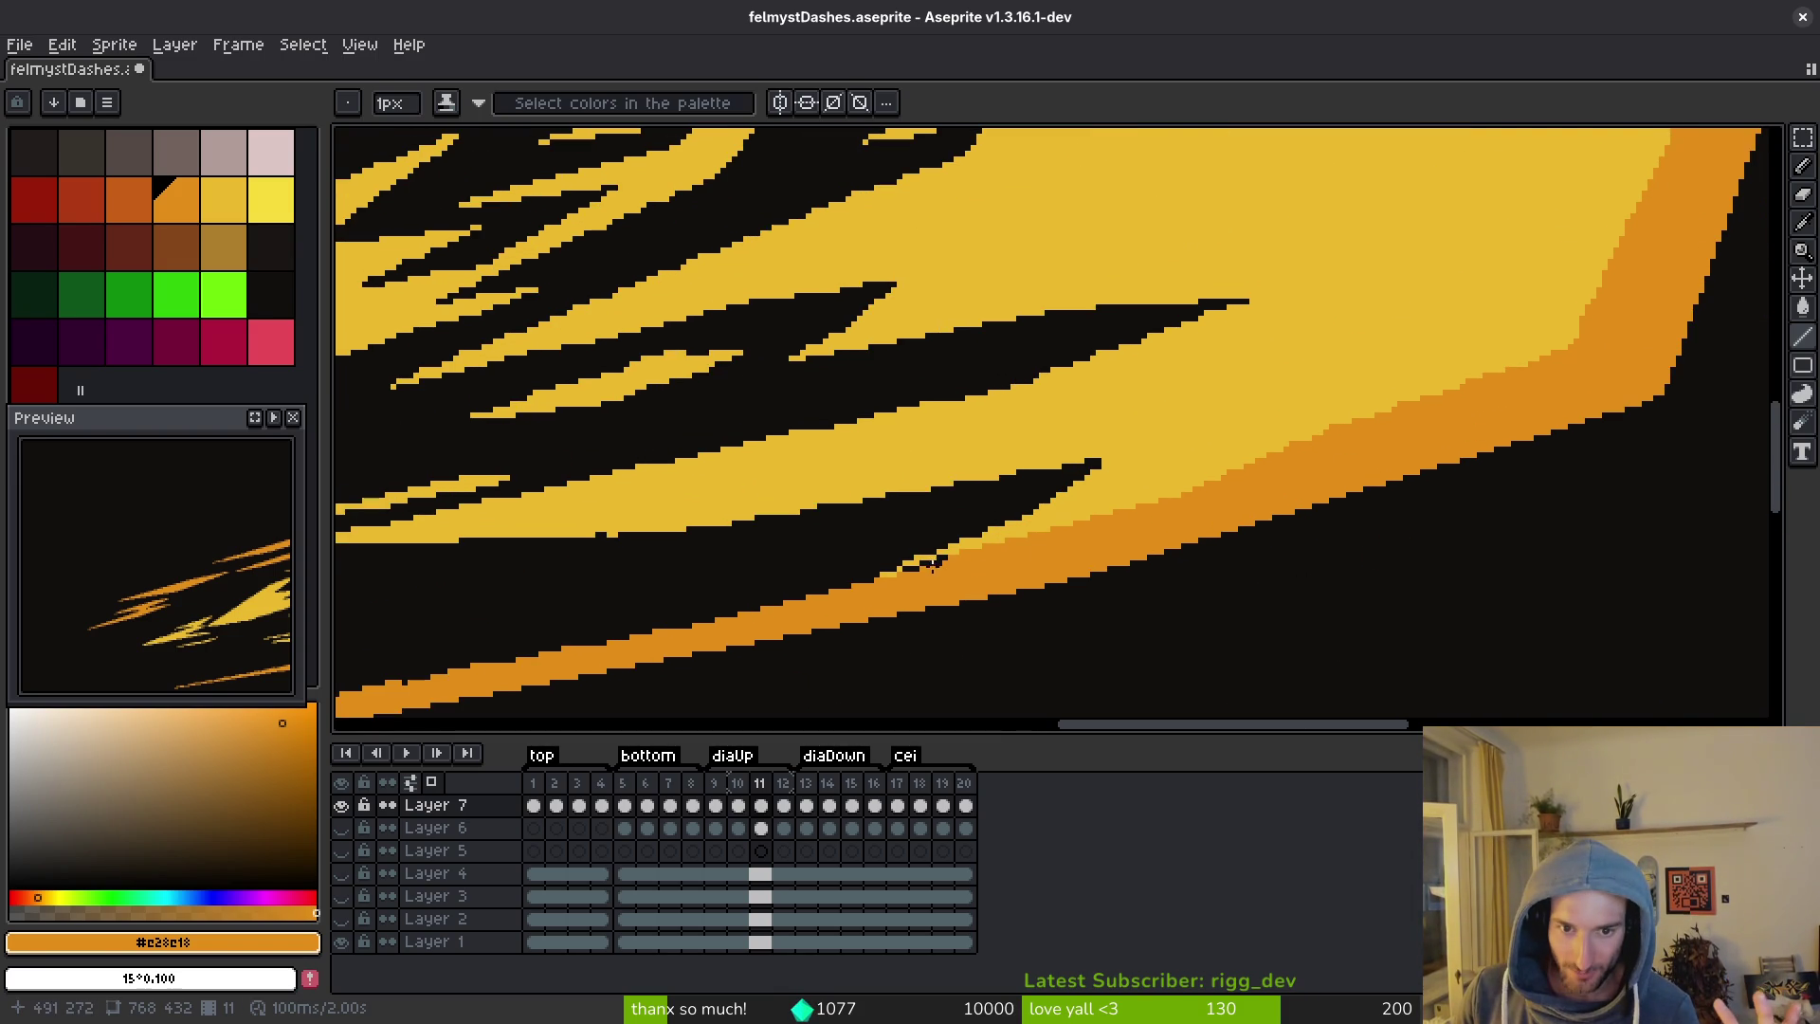
scroll(983, 548, left, 2)
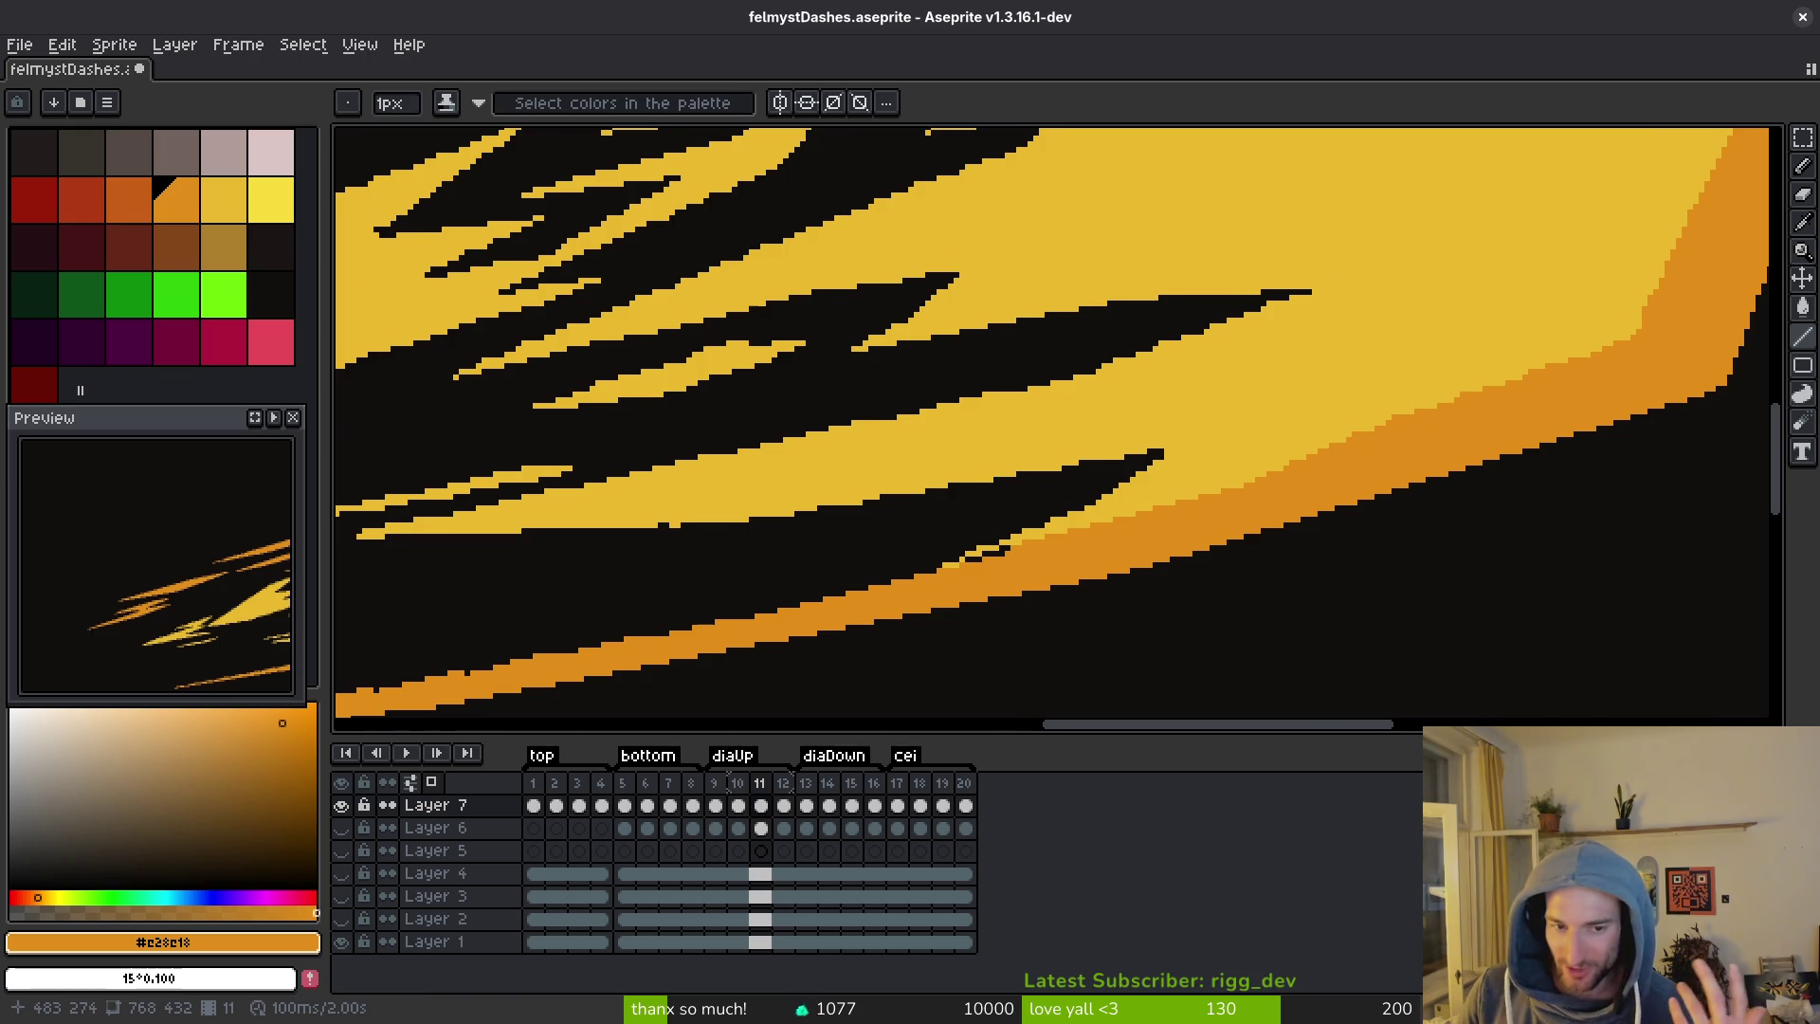
scroll(951, 570, down, 3)
scroll(1090, 529, left, 3)
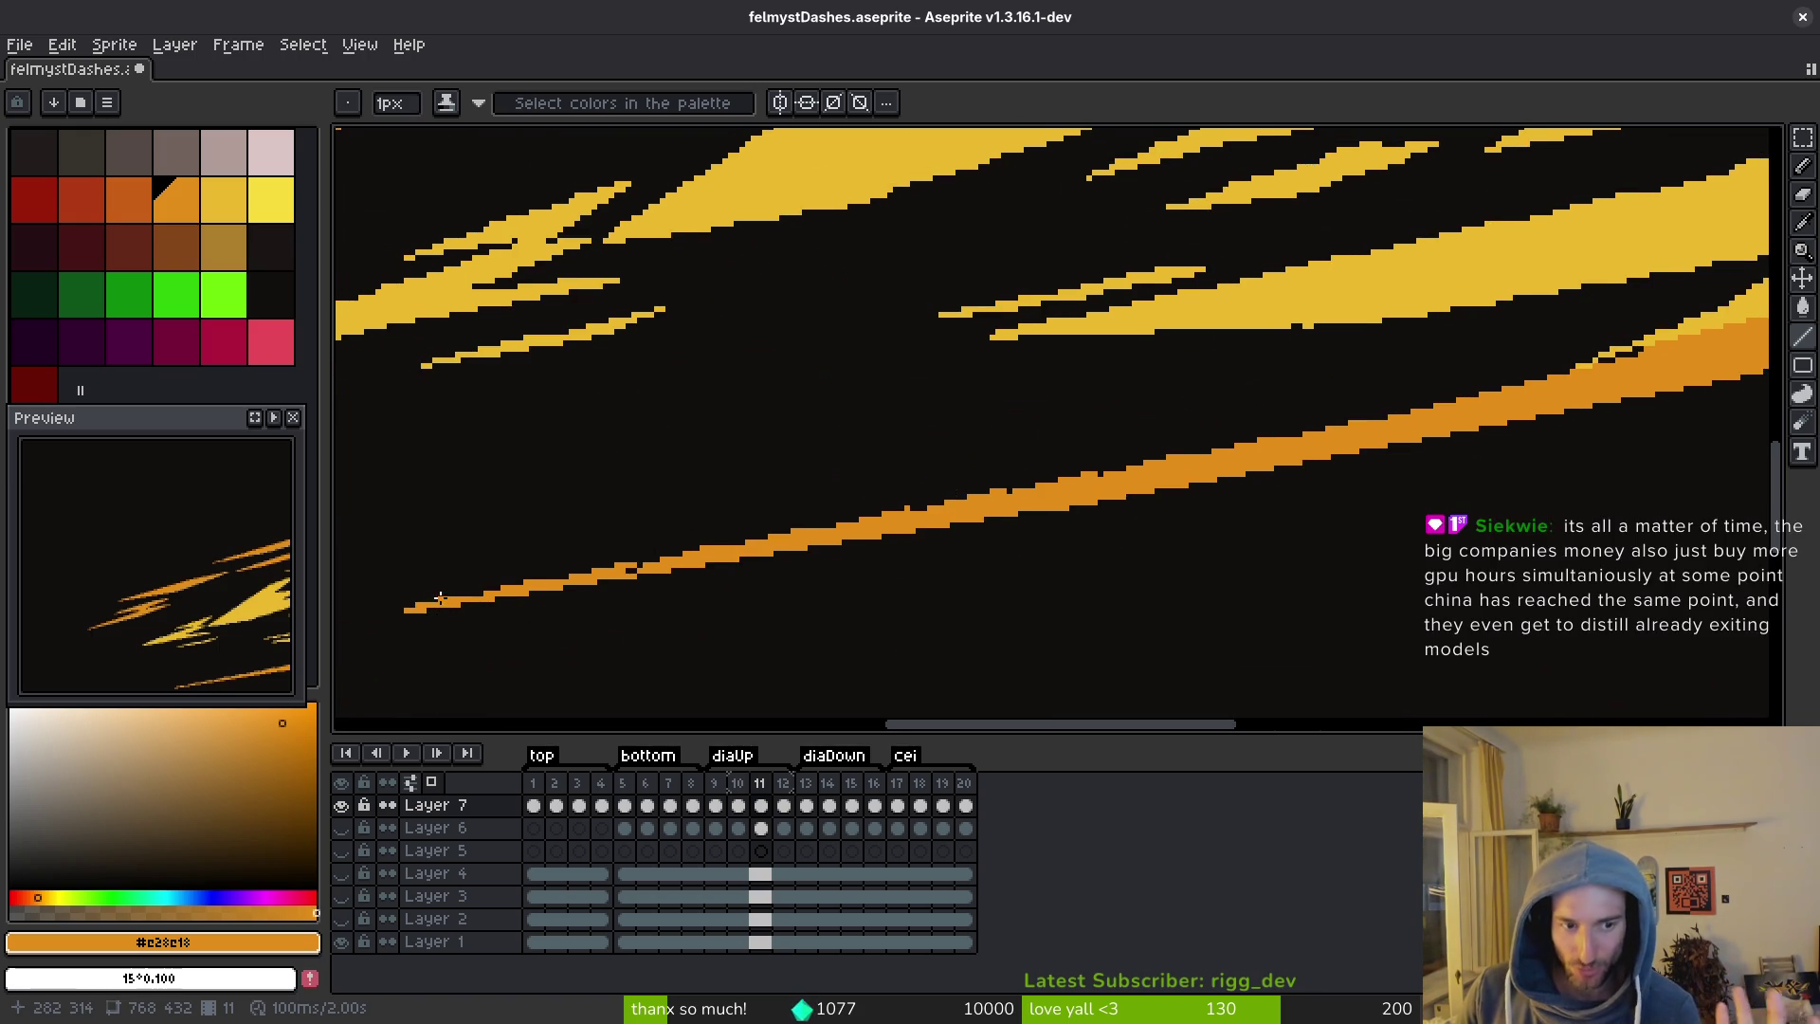
key(shift)
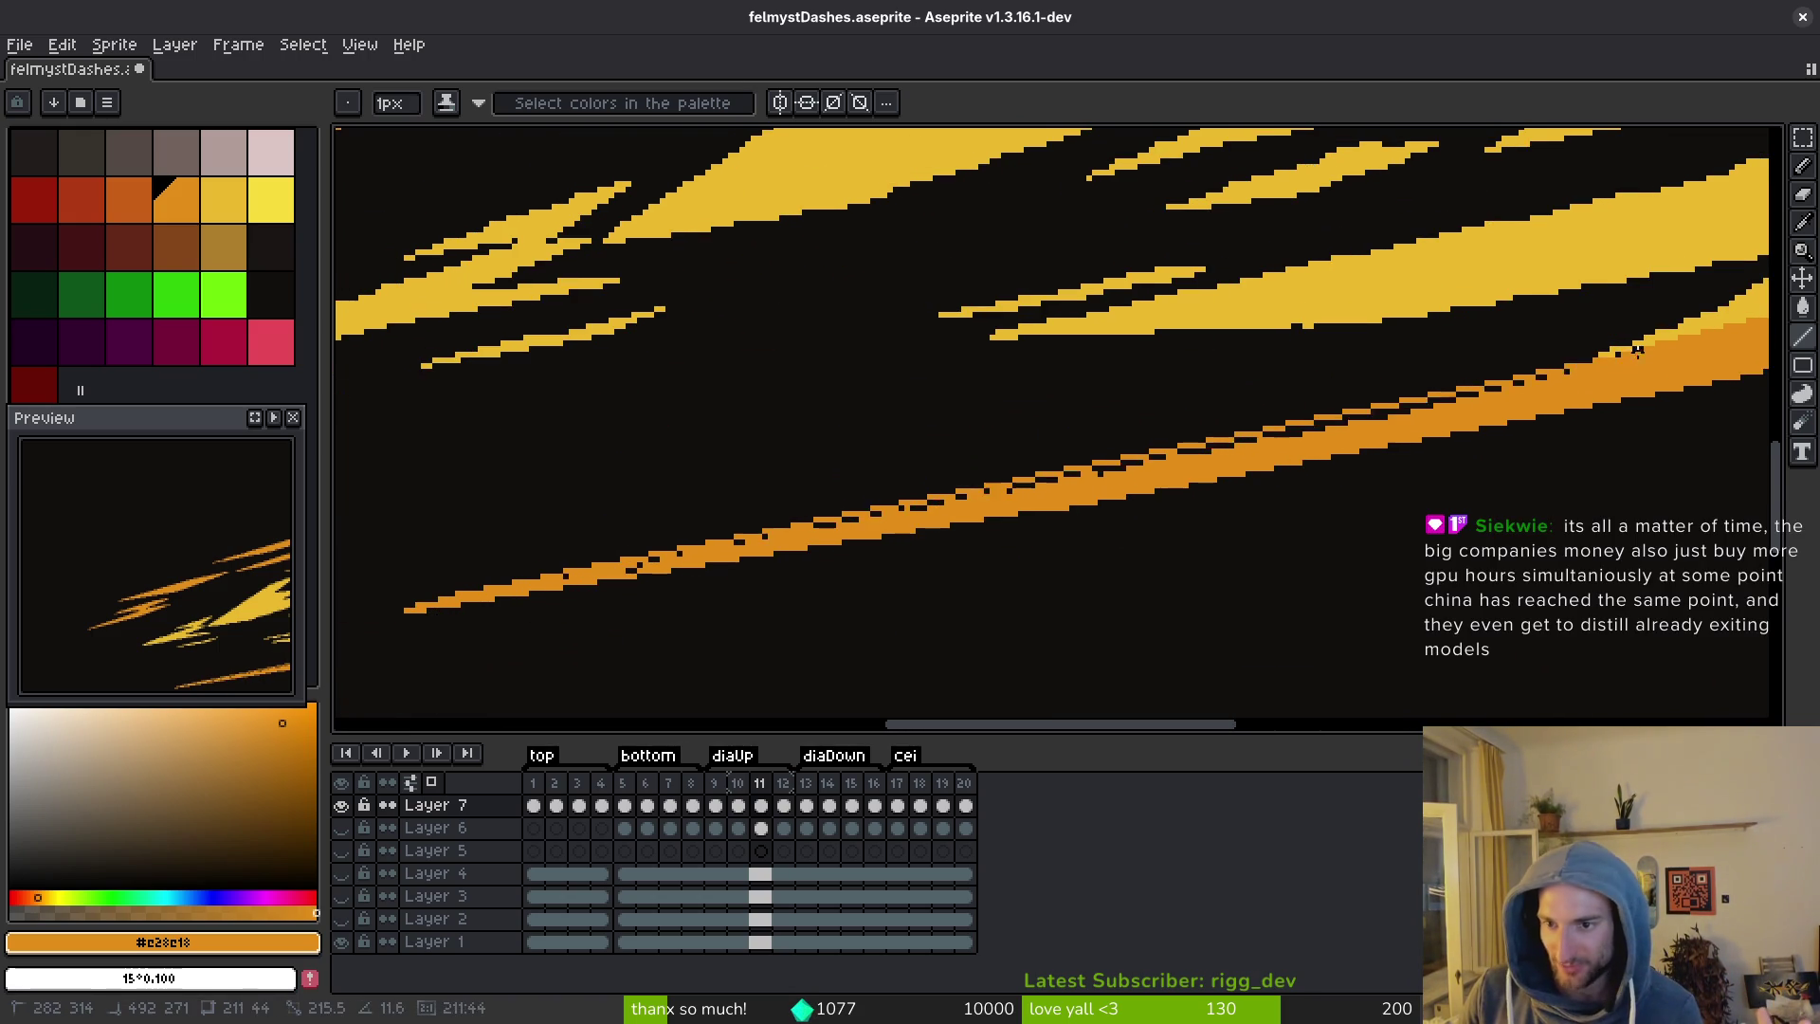
Chain straight orange strokes through three points along the lower dash's upper edge.
shift+click(1661, 353)
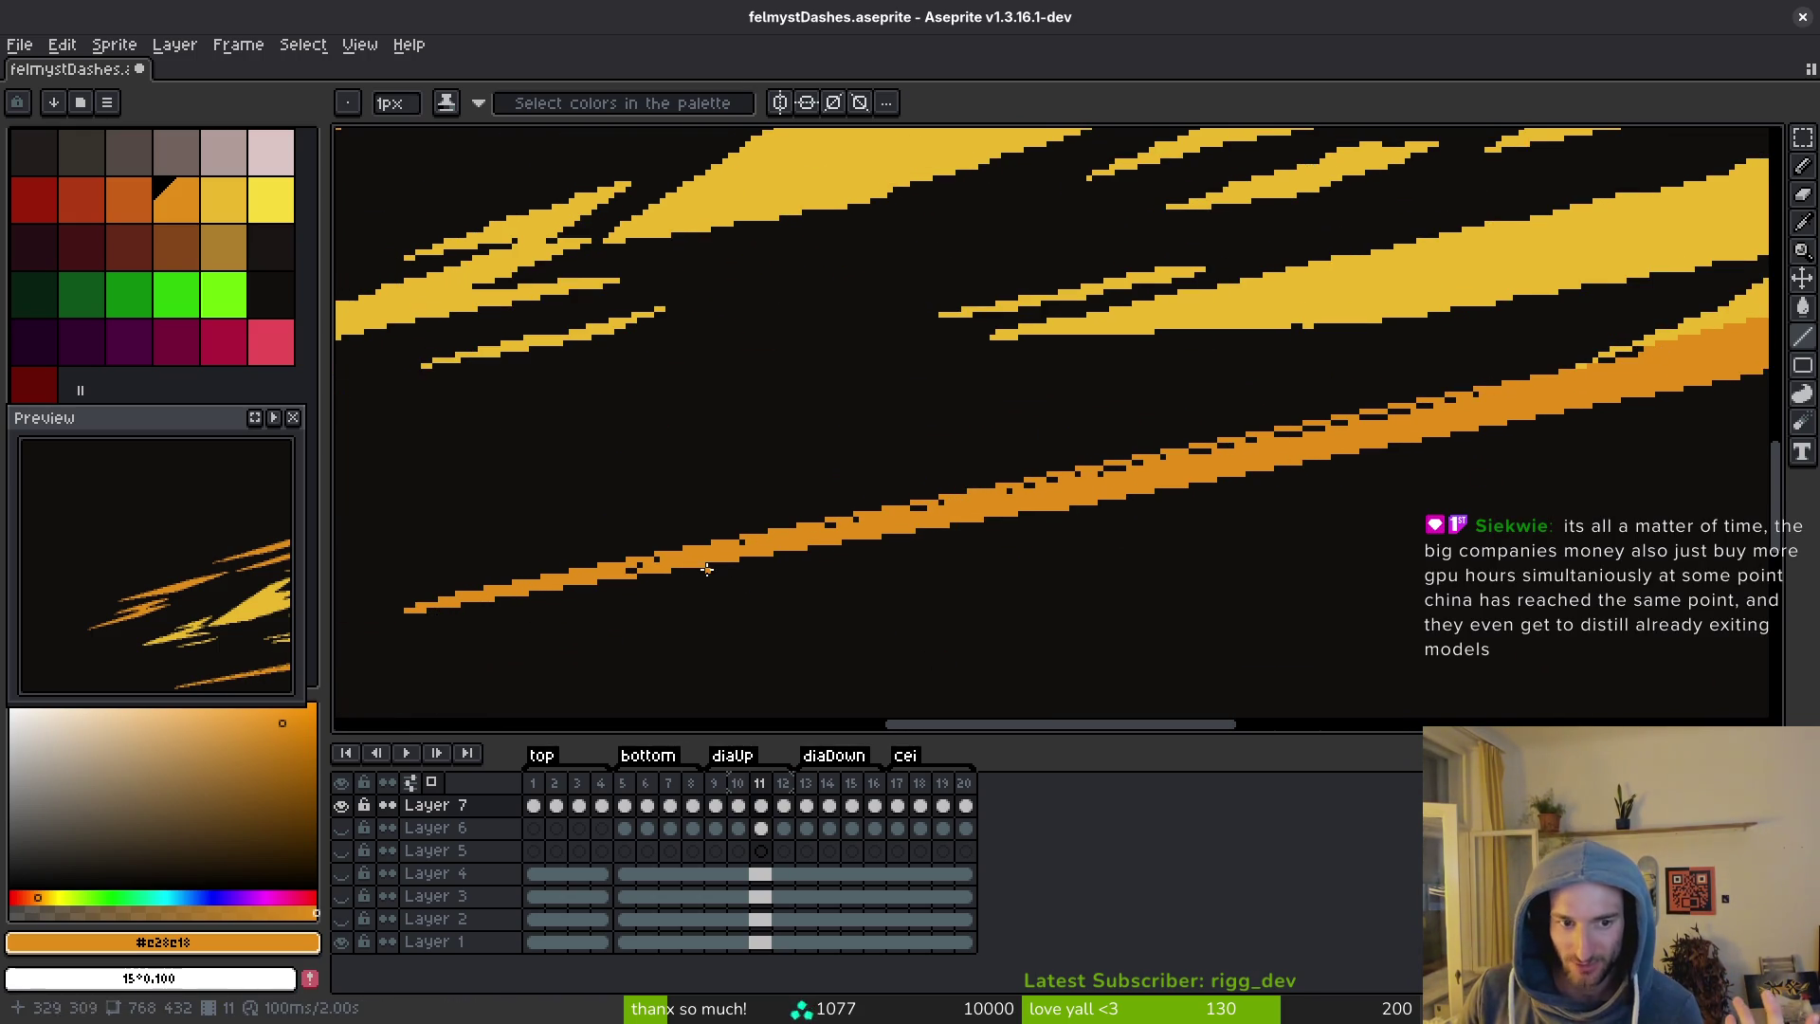
key(shift)
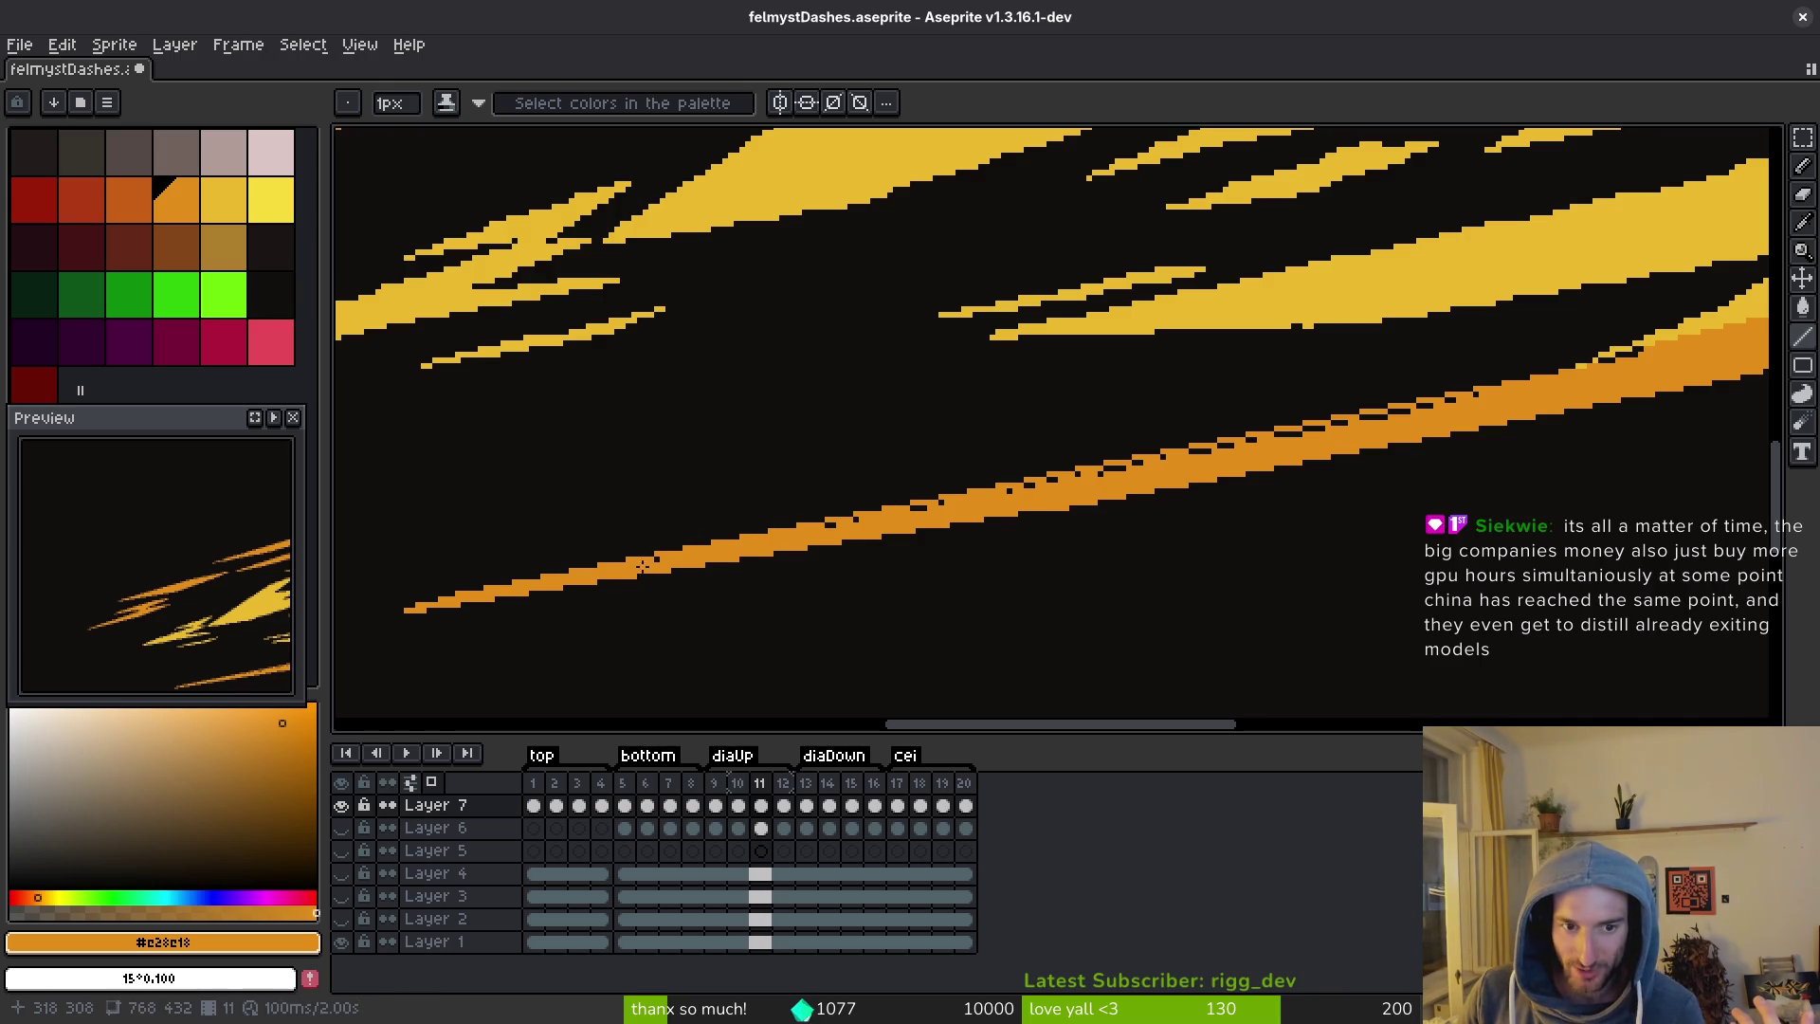
shift+click(943, 501)
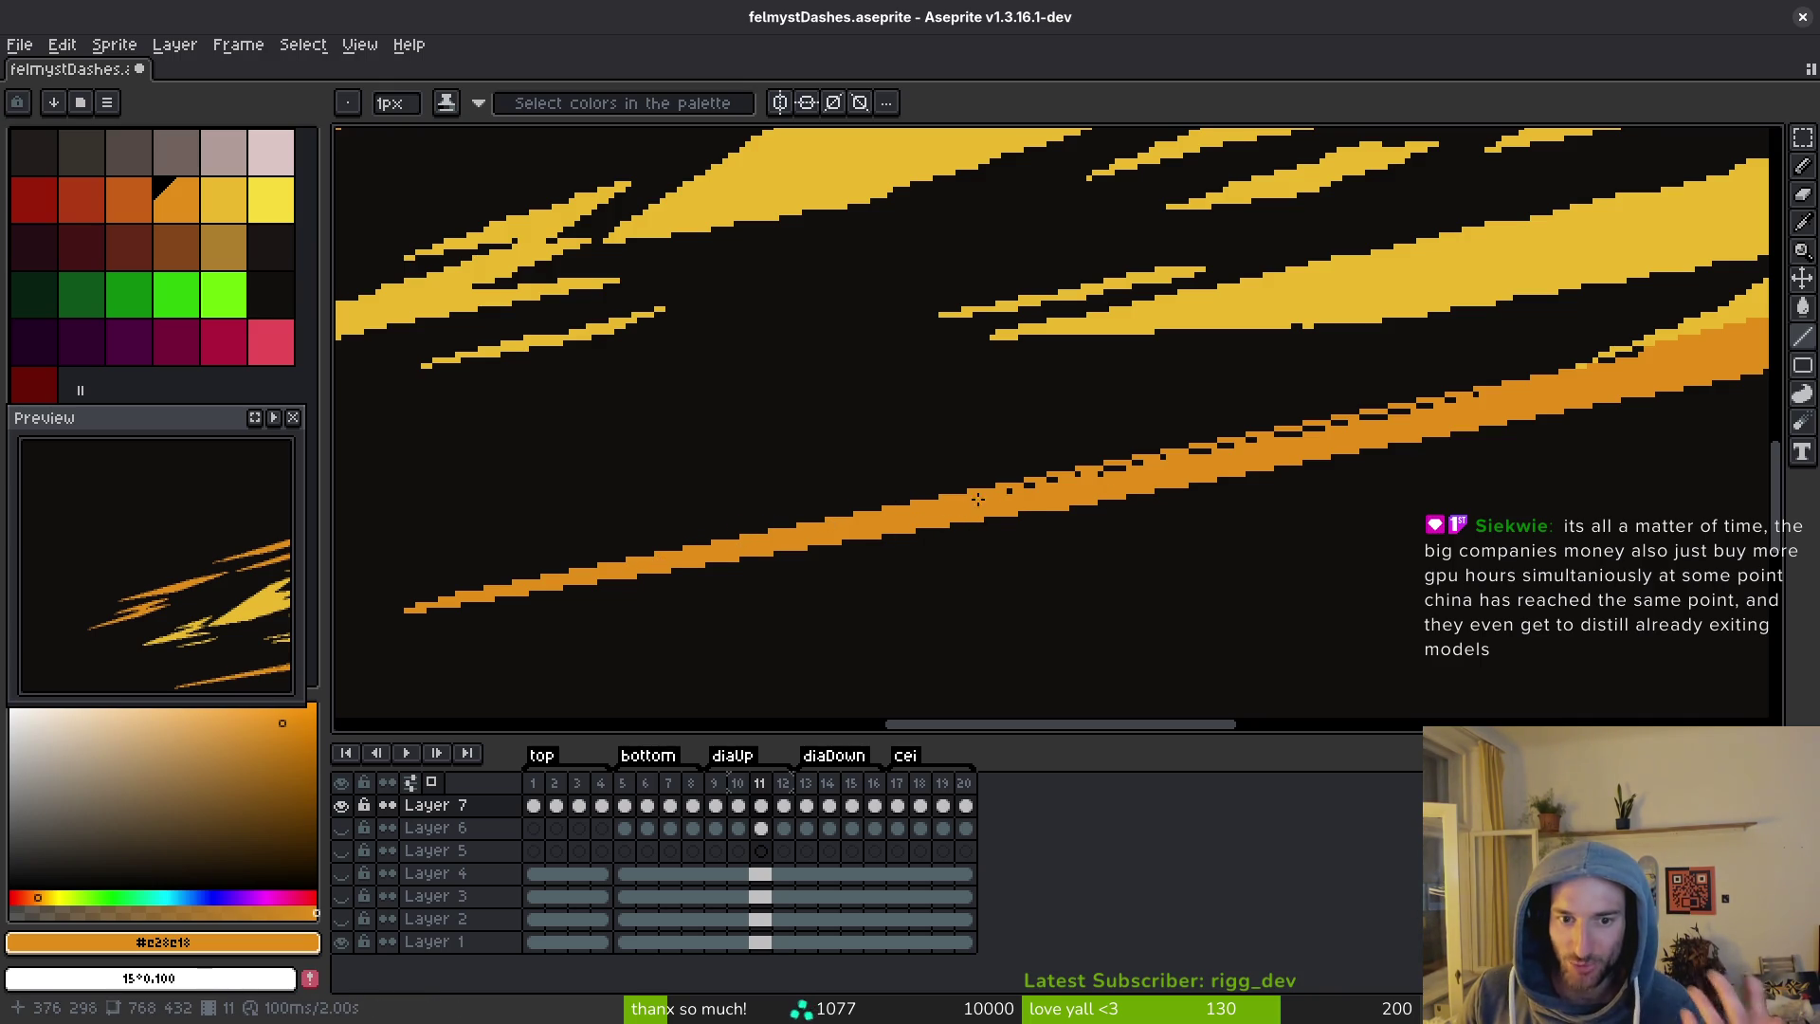
key(shift)
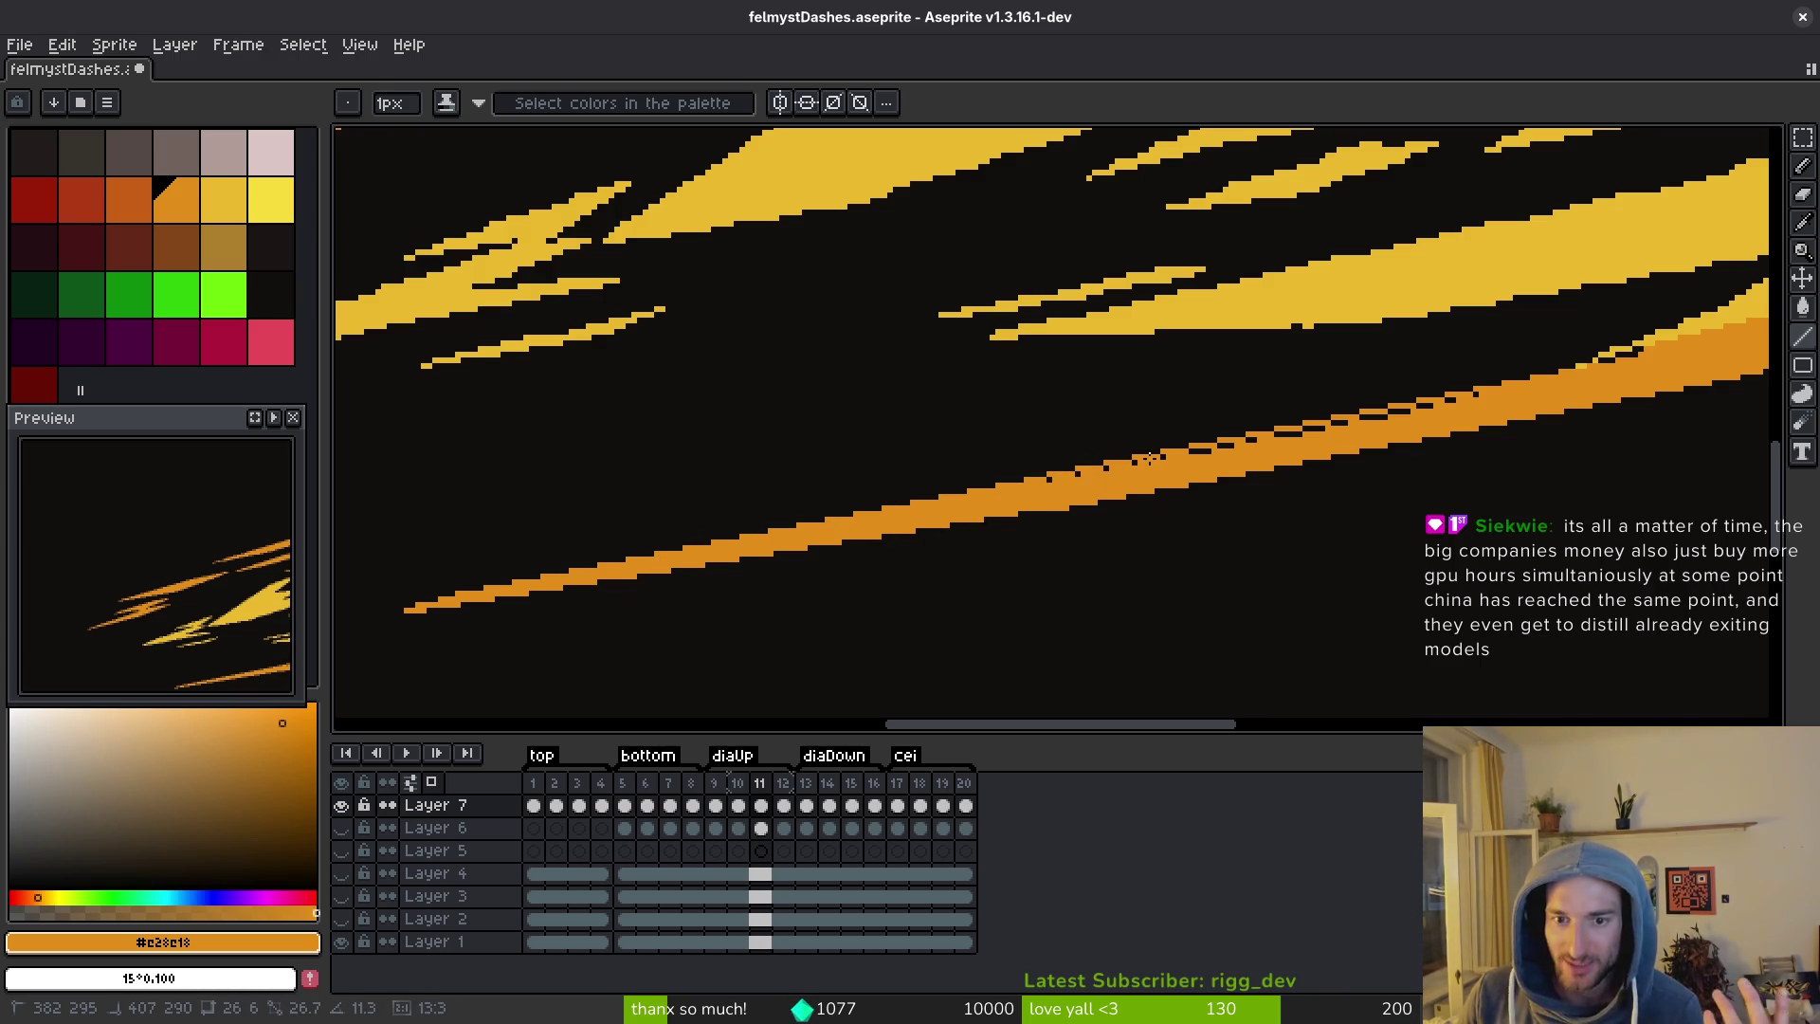
shift+click(1165, 455)
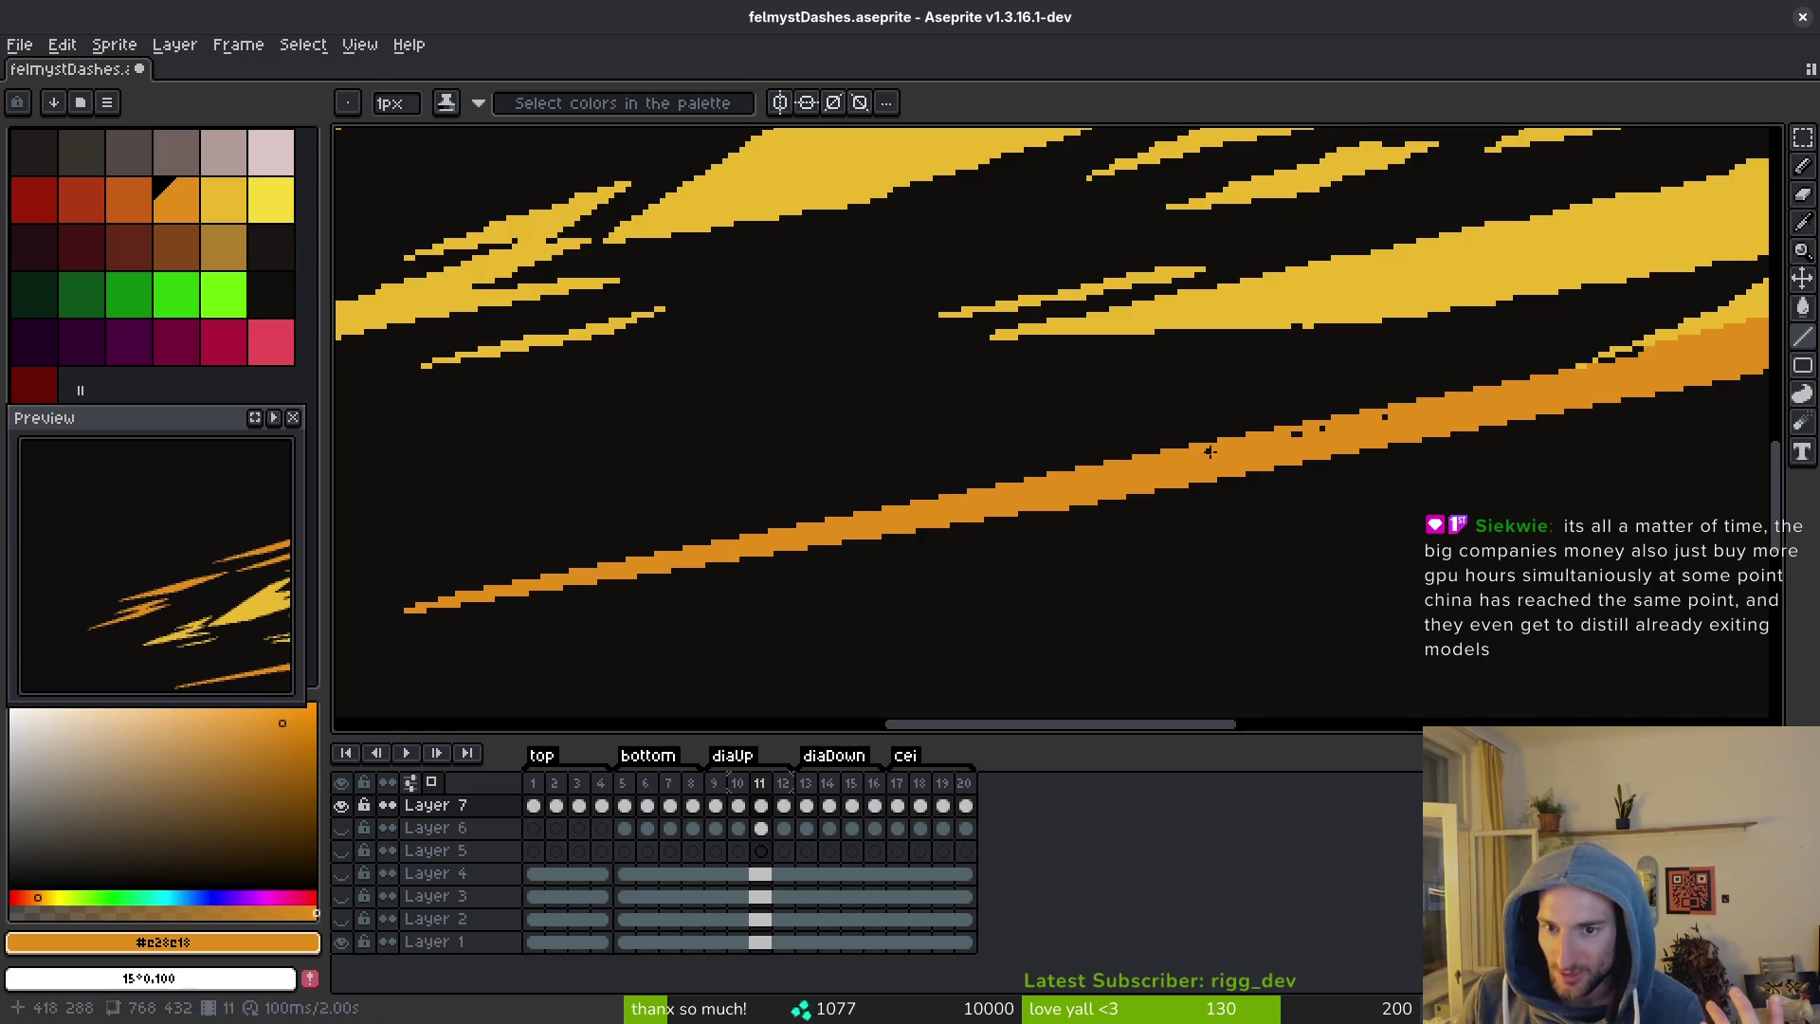
Draw a straight orange line along the big flame head's lower edge, redrawing it once.
scroll(1351, 530, up, 2)
scroll(1352, 530, right, 3)
scroll(1394, 512, up, 2)
scroll(1431, 501, right, 2)
scroll(1311, 564, up, 1)
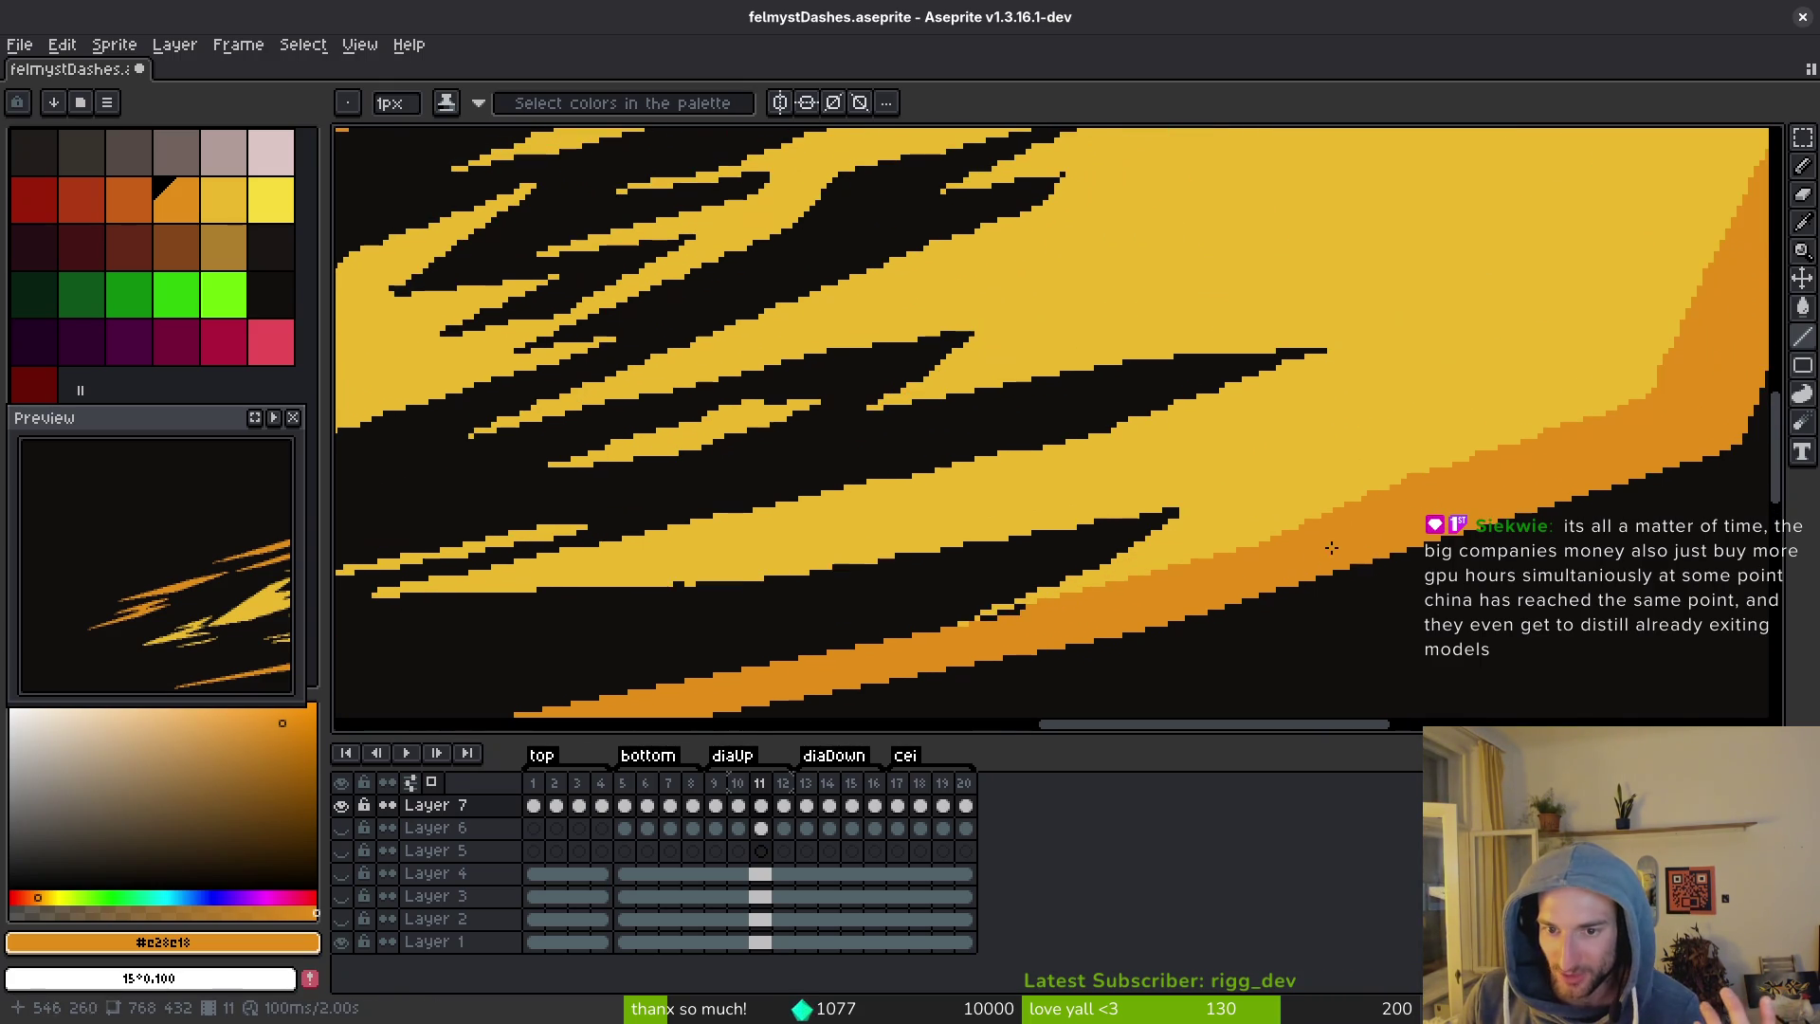
drag(1231, 550, 1673, 384)
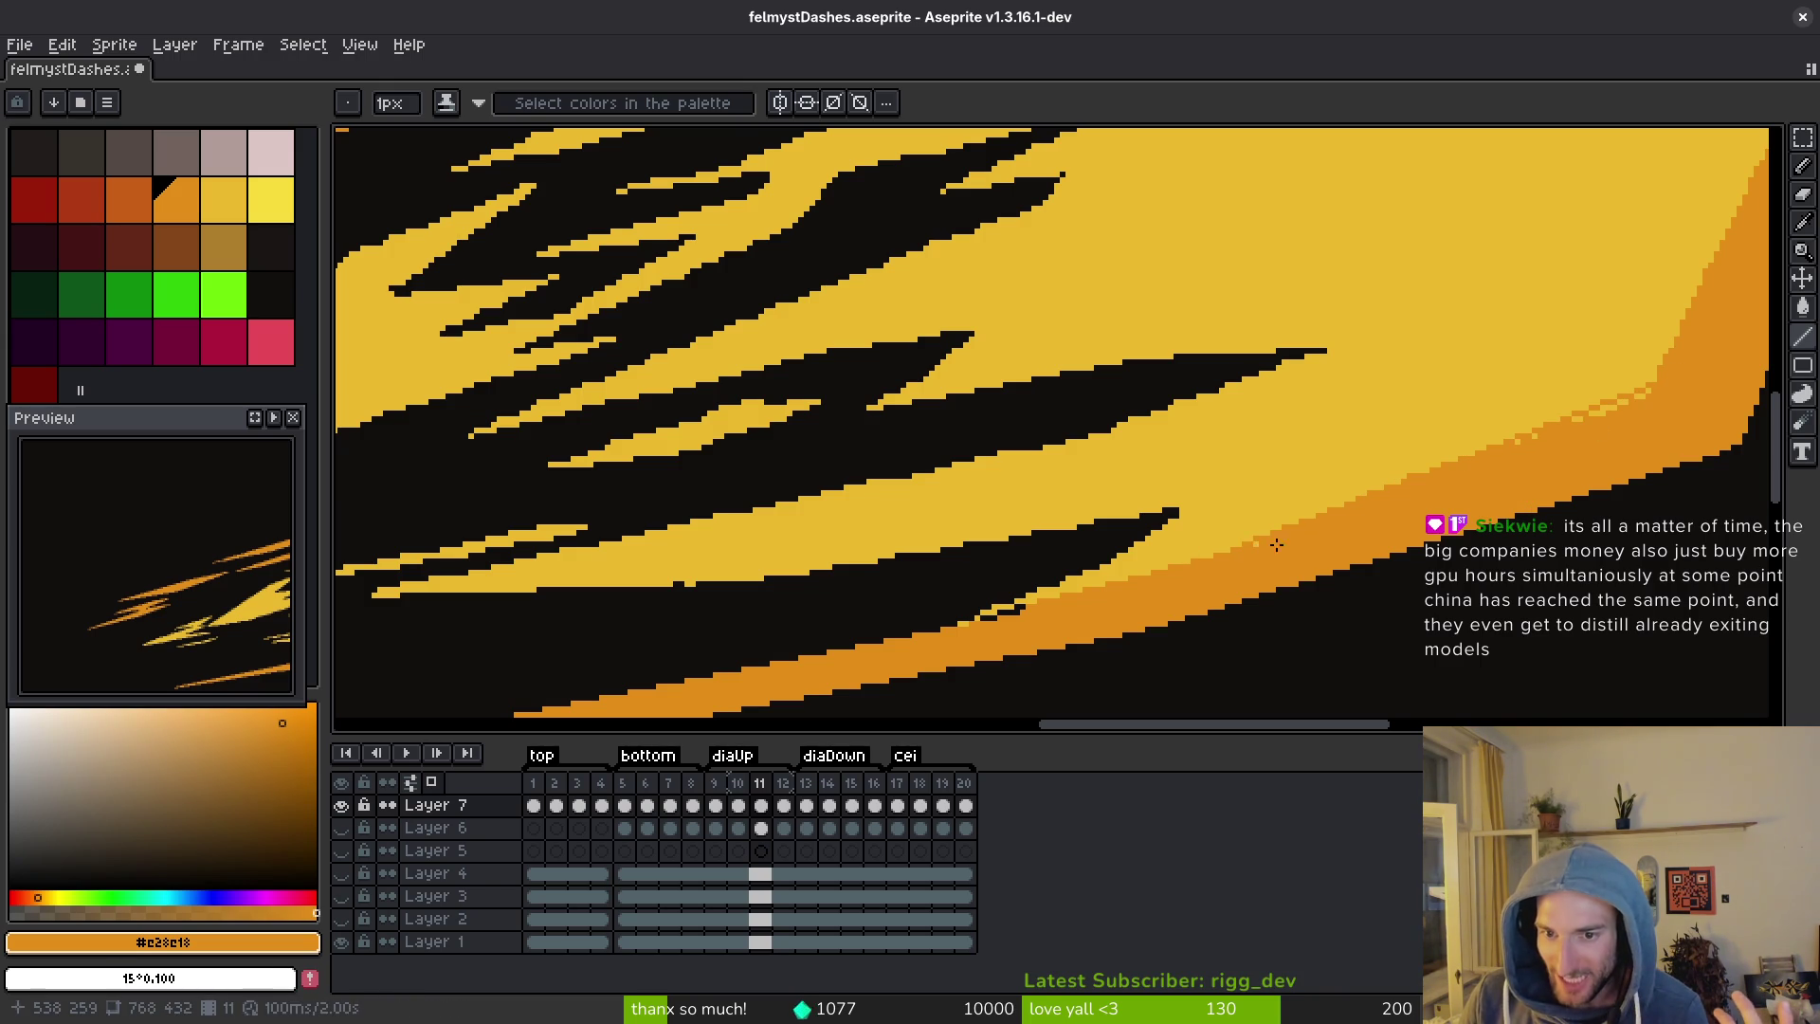
drag(1255, 544, 1679, 378)
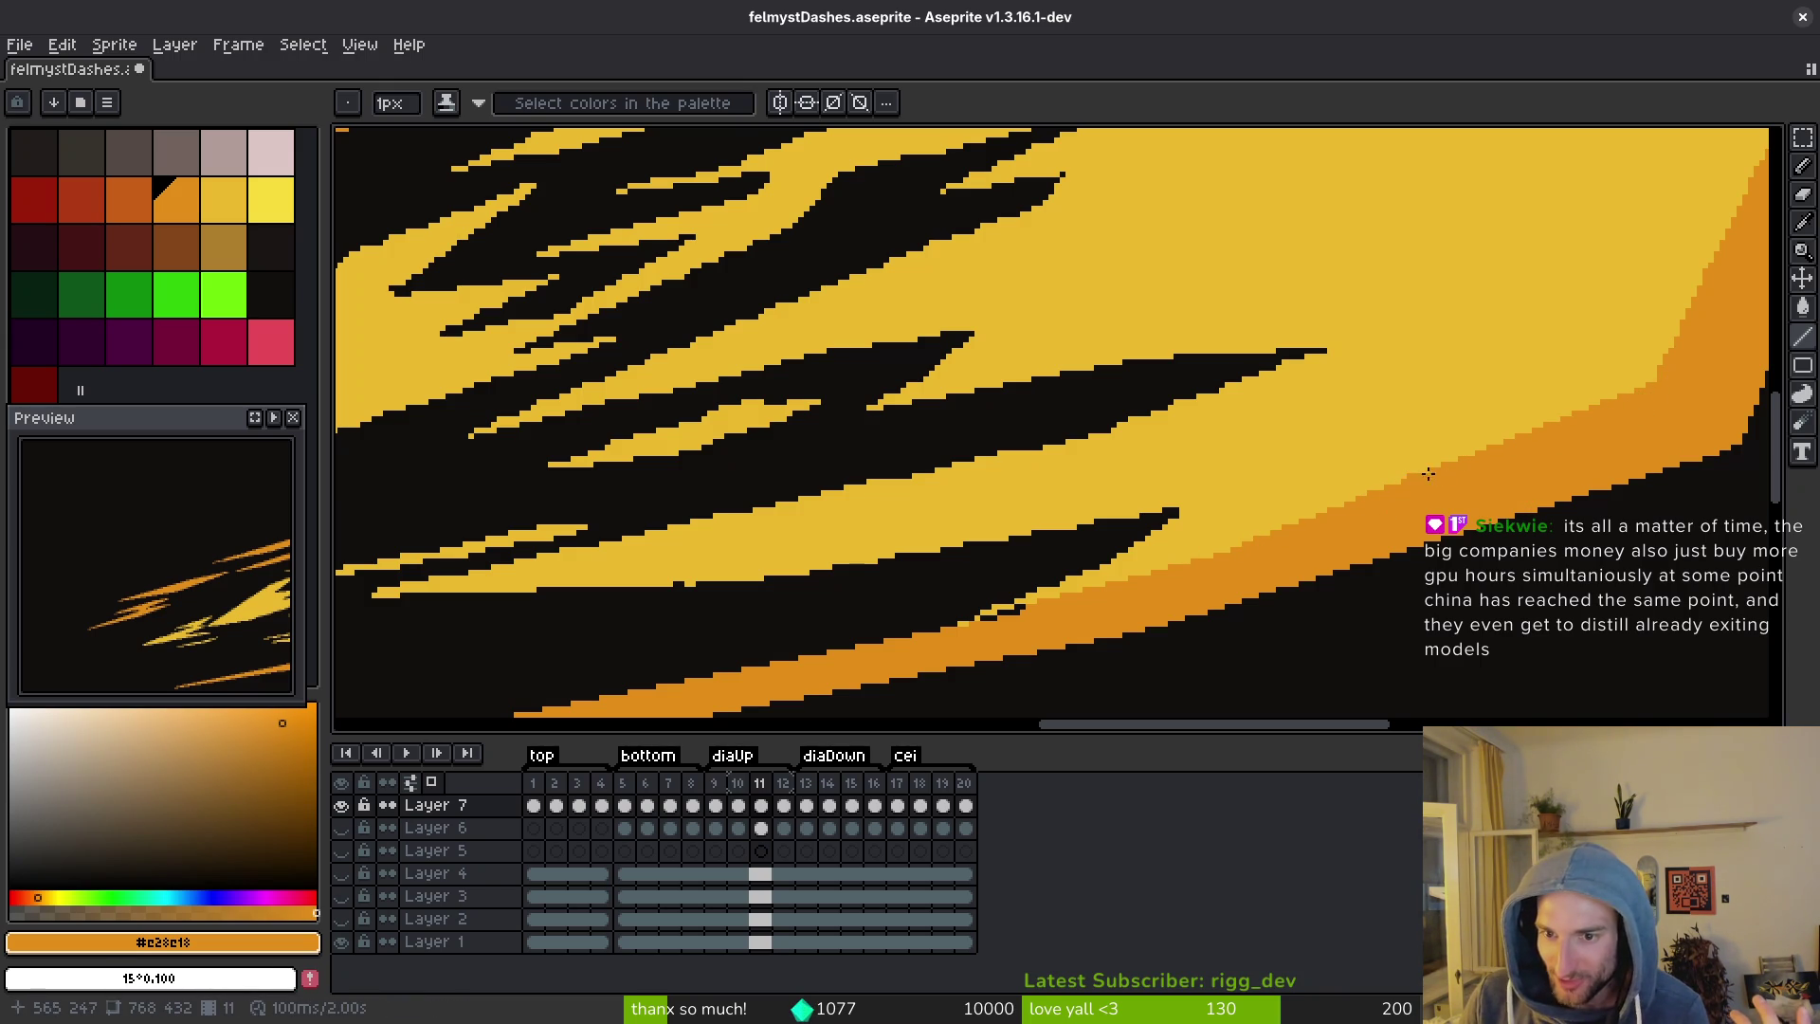
Set the flame's yellow as background colour and touch up a pixel on the flame head's edge.
alt+right_click(1429, 519)
scroll(1434, 531, up, 1)
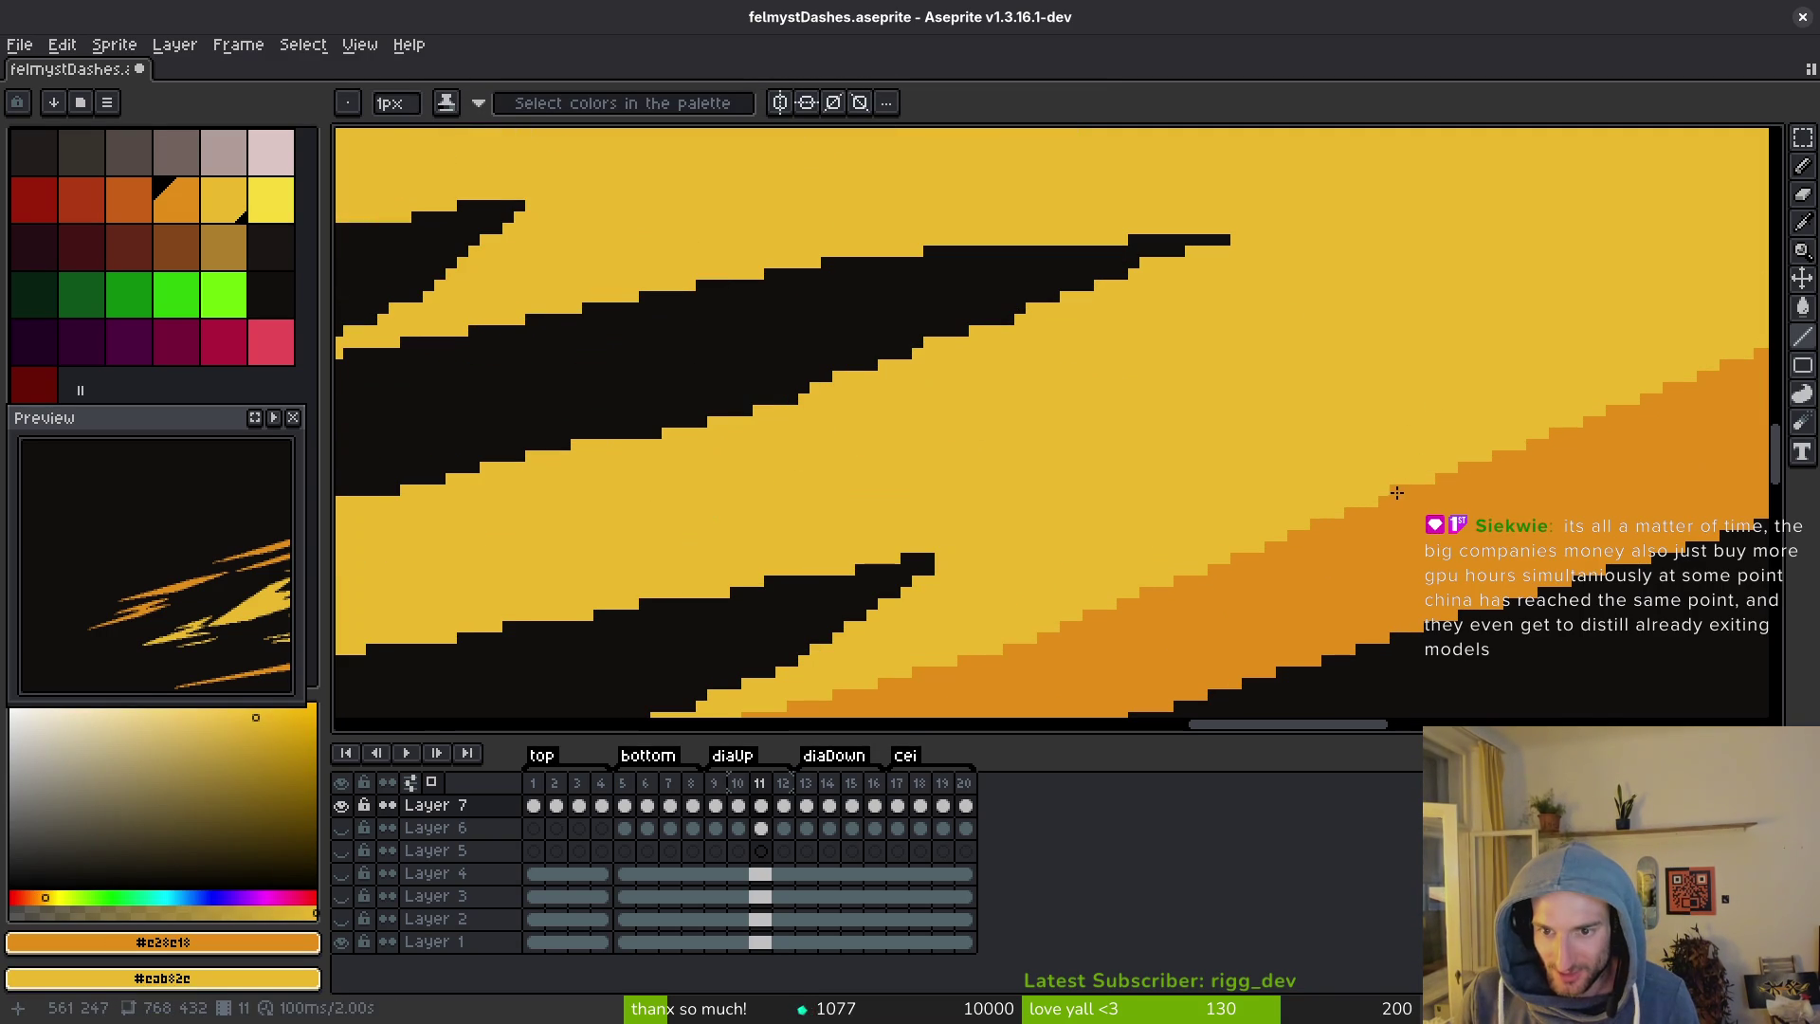
drag(1441, 584, 977, 624)
drag(1302, 459, 1187, 690)
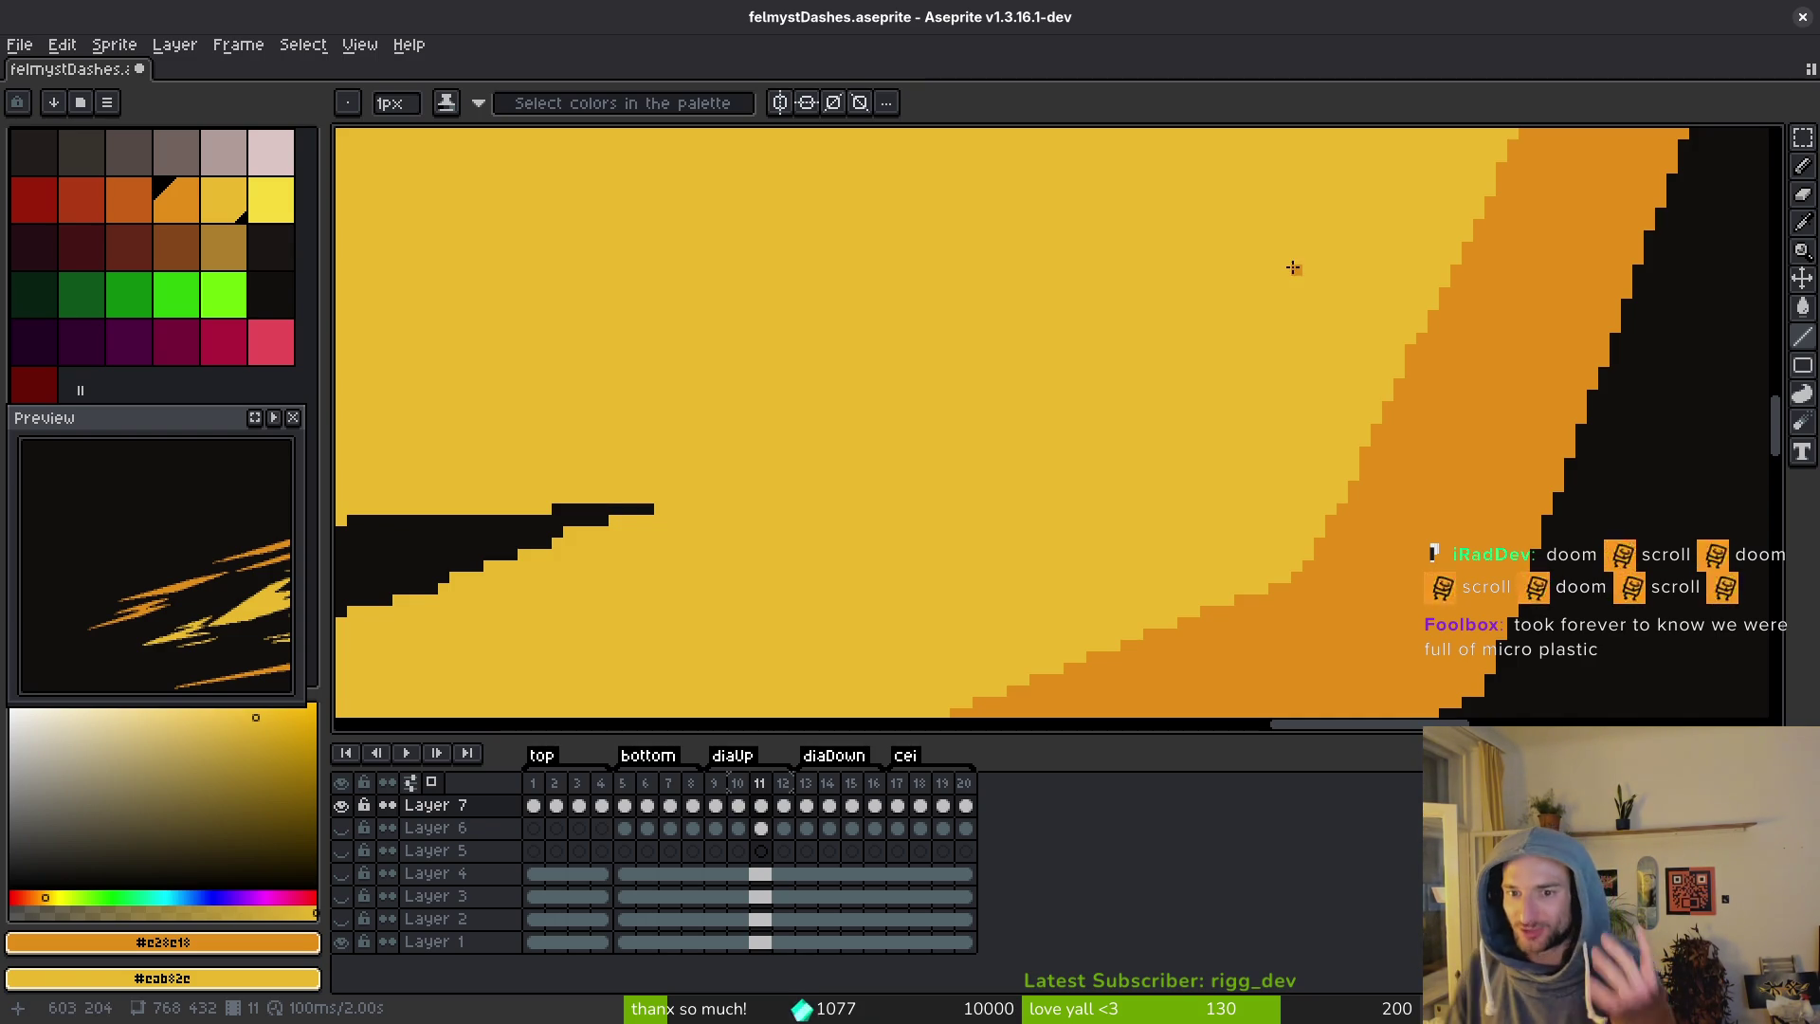
scroll(1351, 524, up, 2)
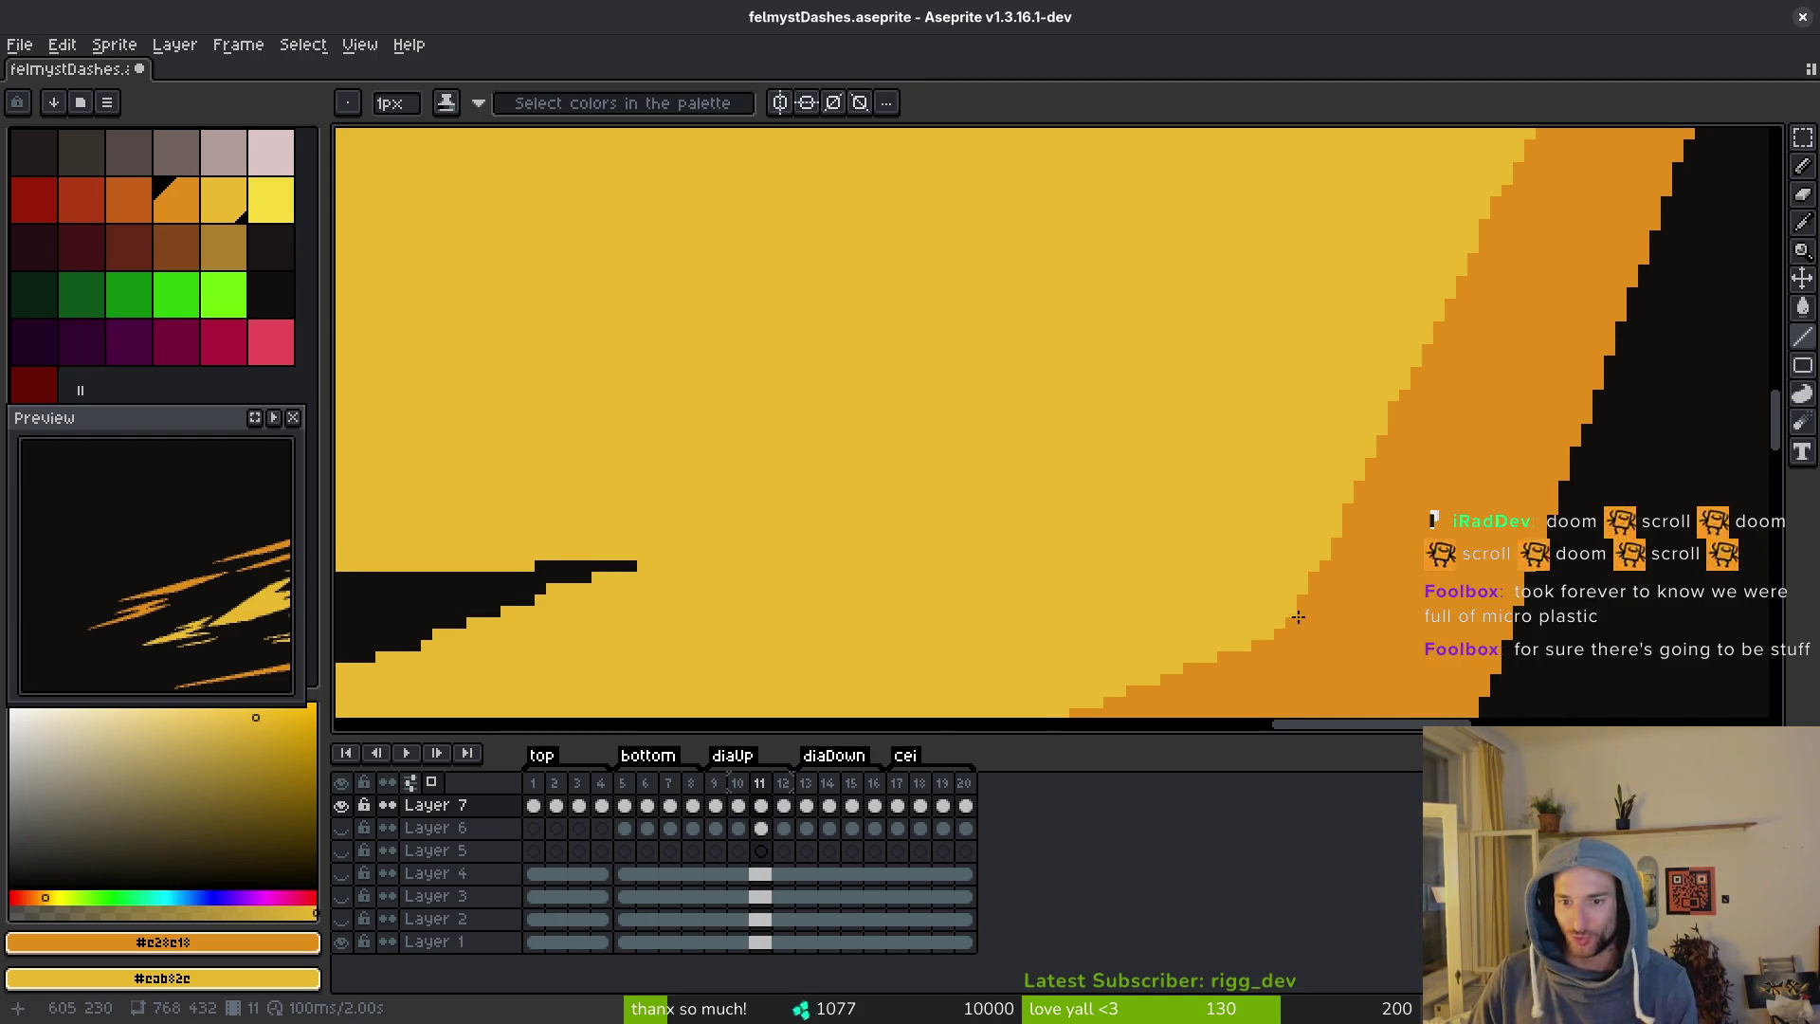
scroll(1365, 521, down, 3)
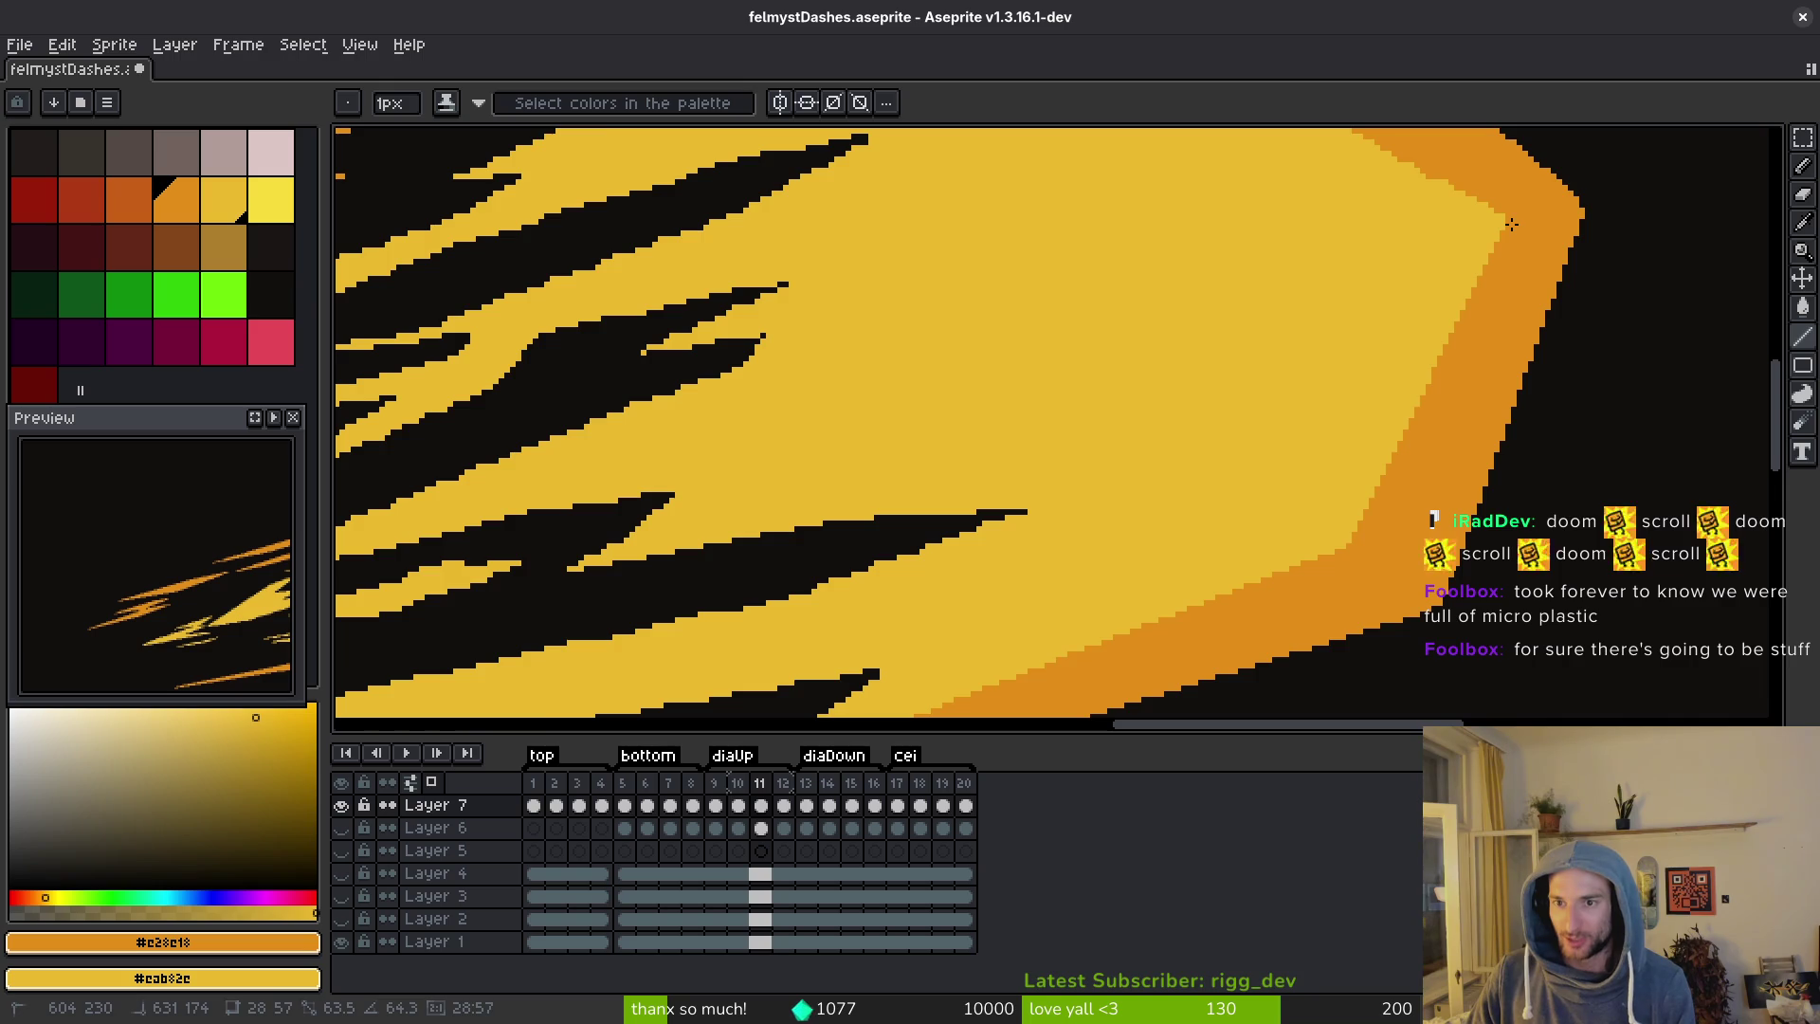
scroll(1510, 228, up, 1)
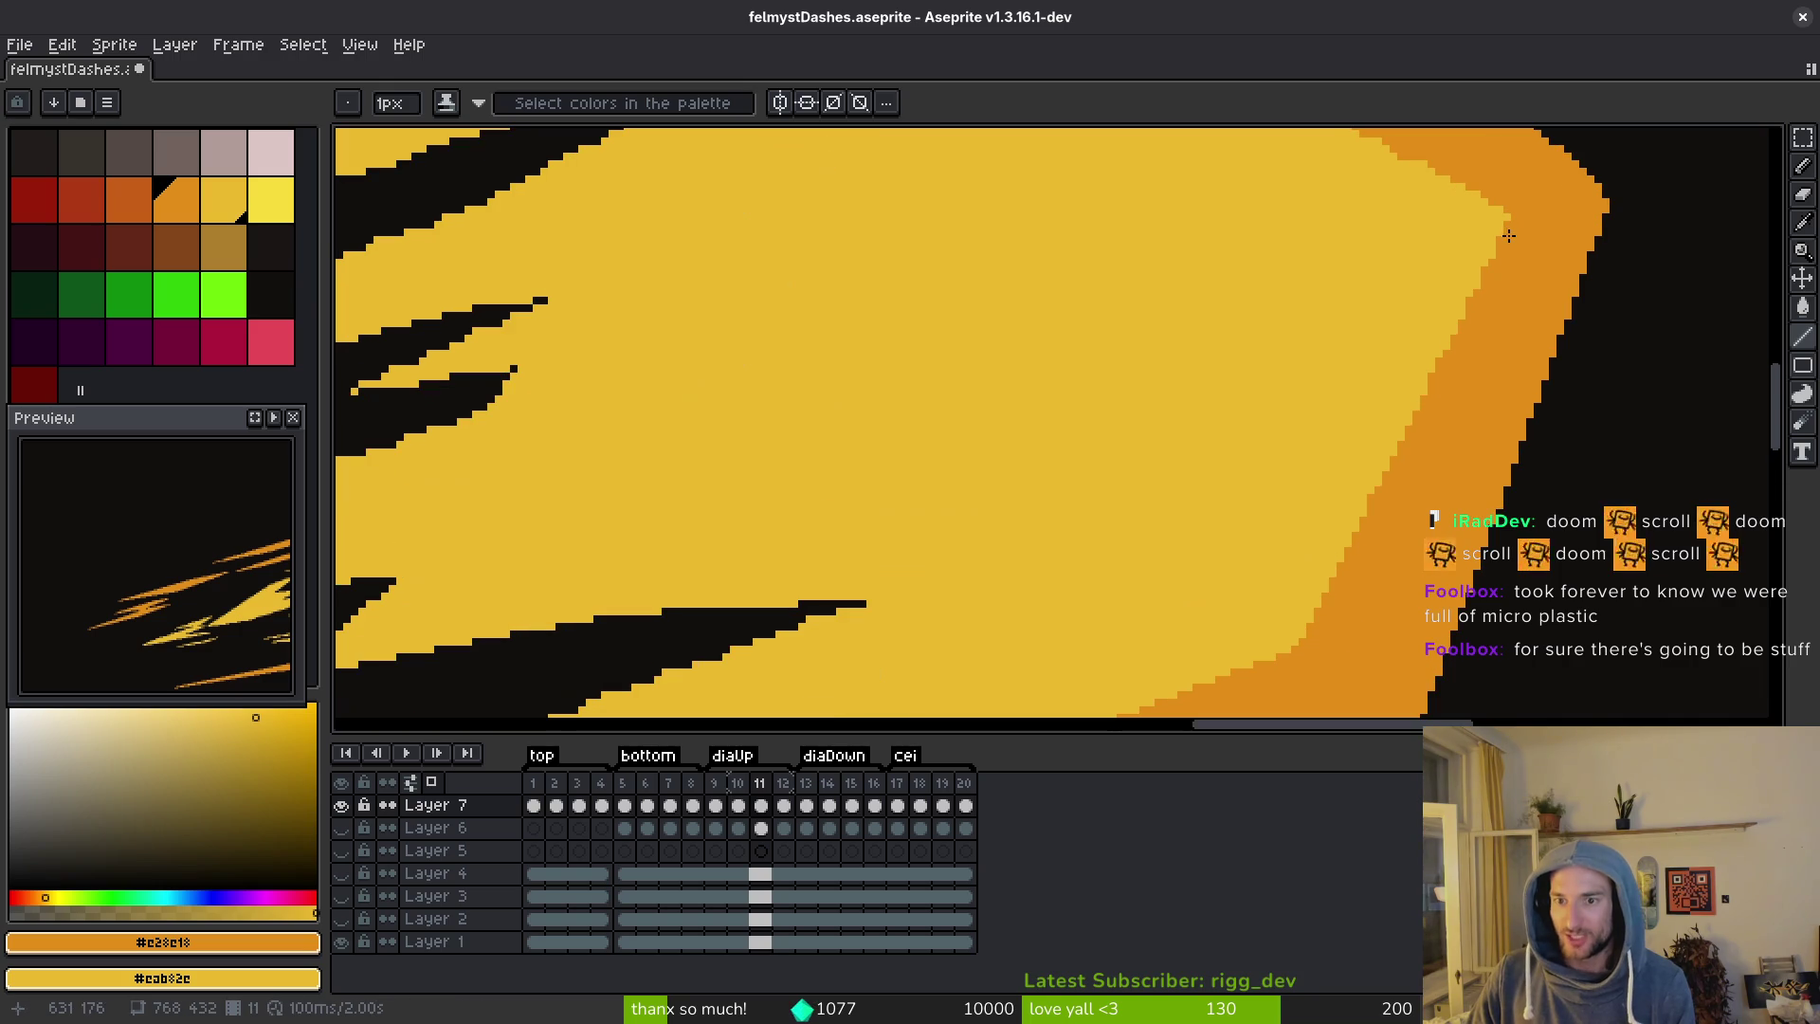
click(1307, 642)
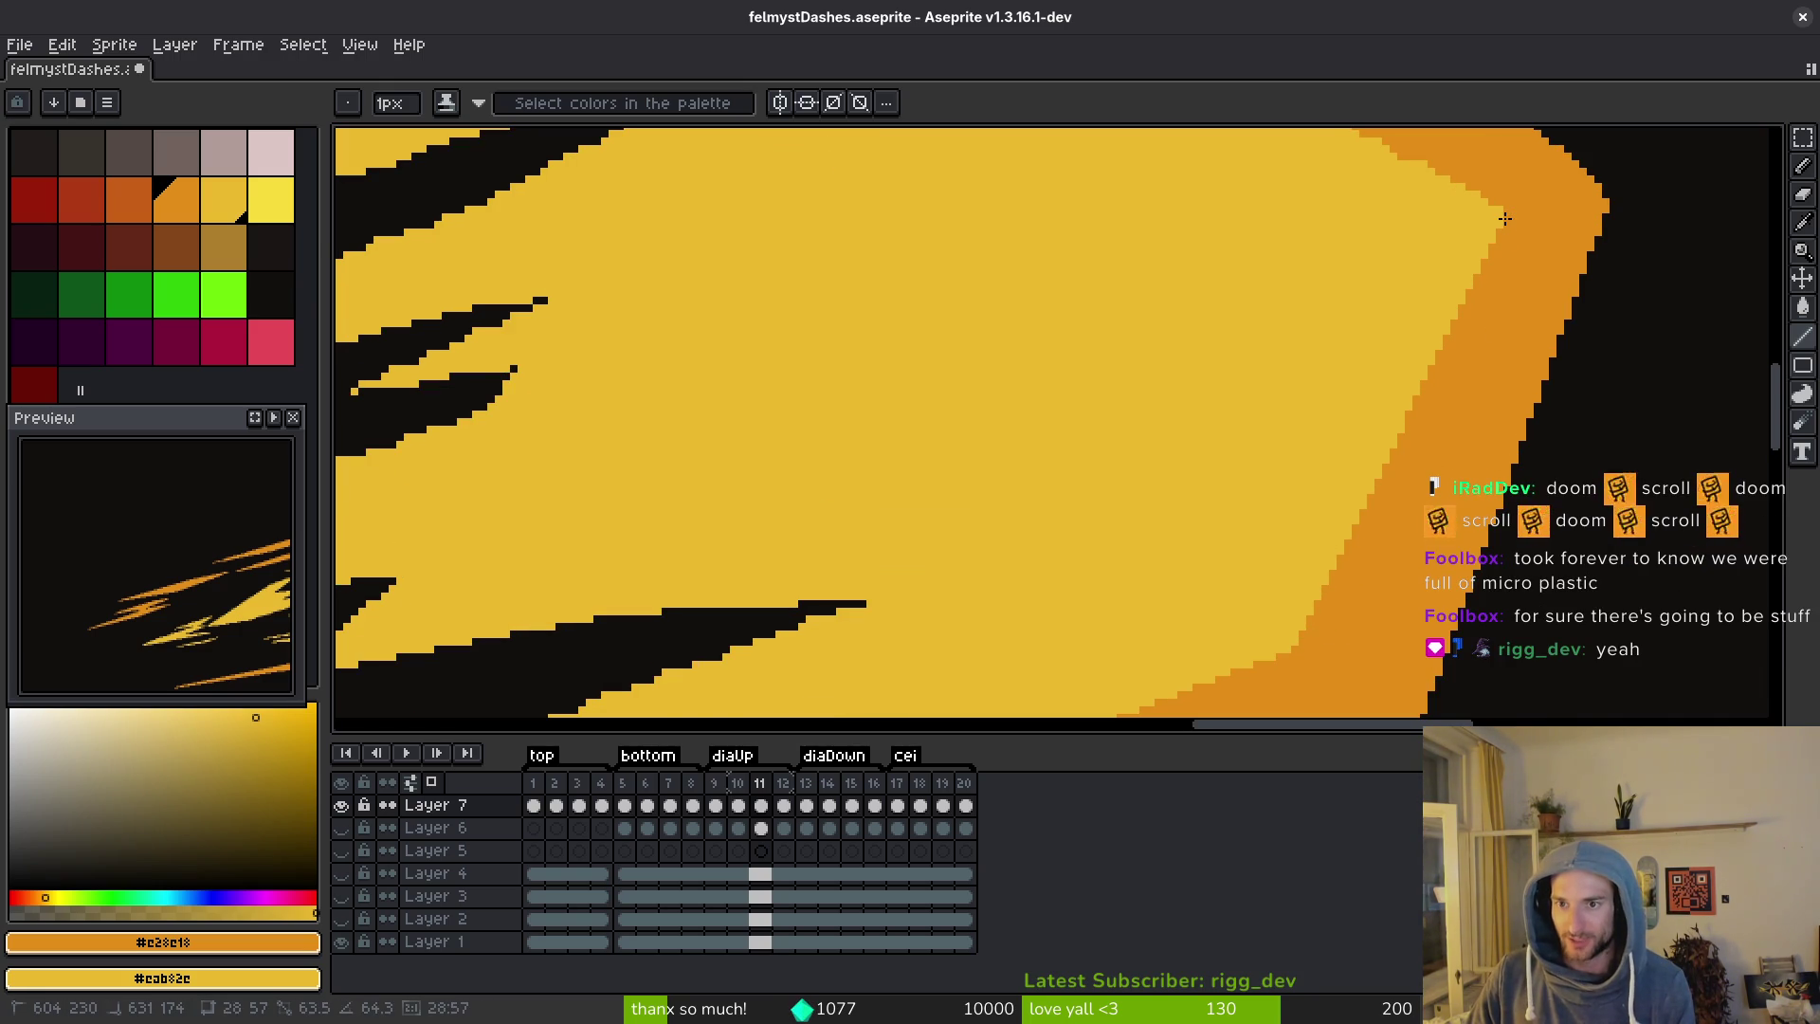
Pan across the flame and sample its yellow #eab82e as the drawing colour.
scroll(1493, 324, up, 4)
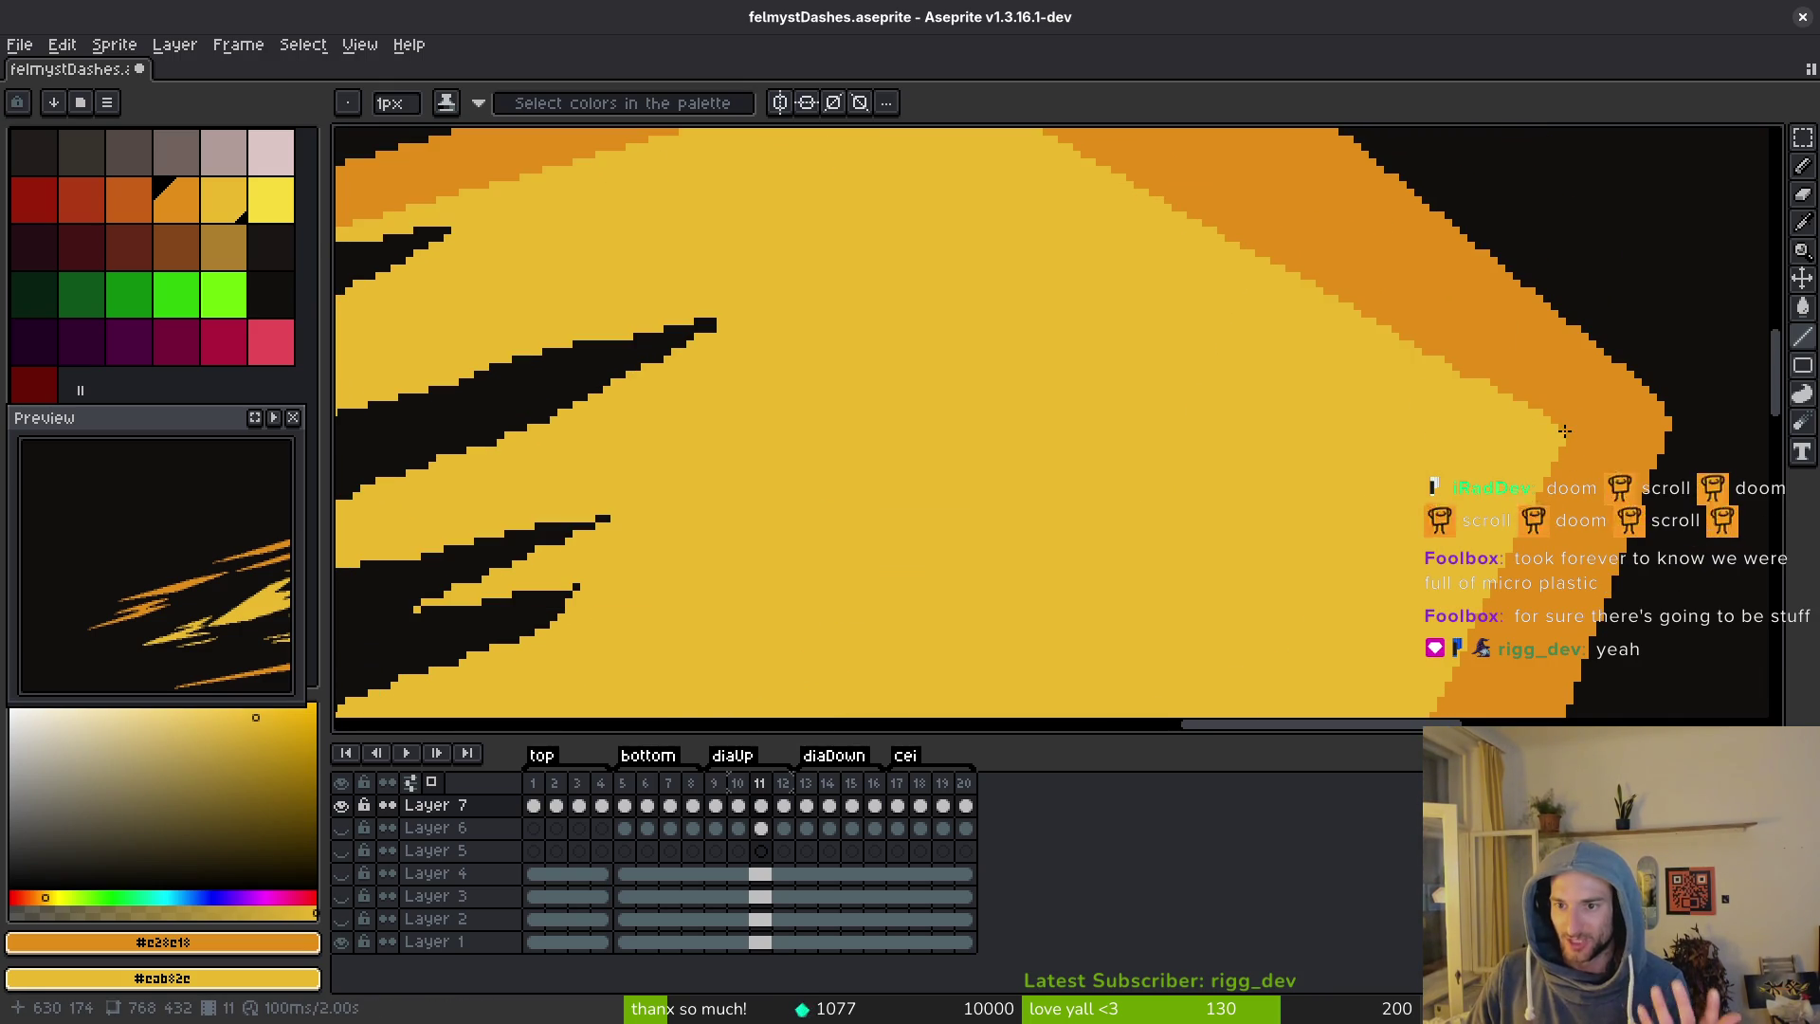
drag(1576, 438, 1143, 181)
mouse_move(1142, 395)
mouse_down()
mouse_move(1198, 456)
mouse_move(1250, 457)
mouse_up()
mouse_move(1059, 424)
mouse_down()
mouse_move(1106, 316)
mouse_move(1159, 410)
mouse_up()
alt+click(1105, 370)
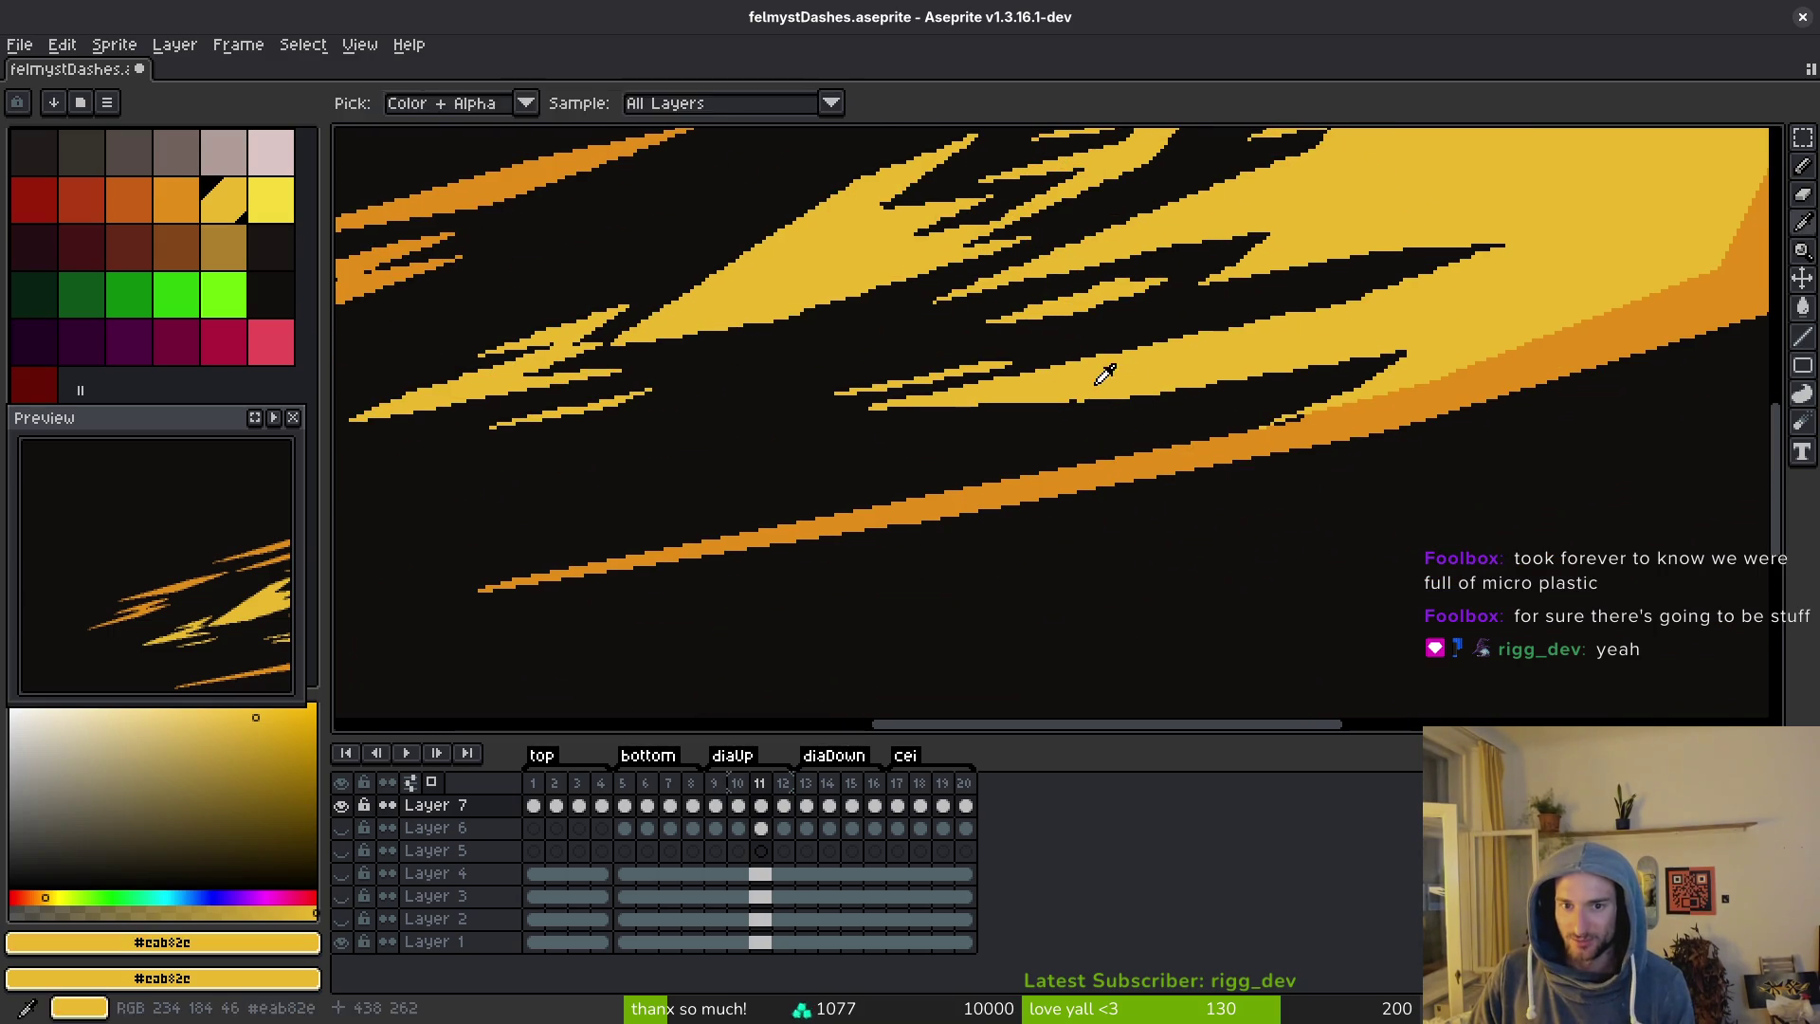
Patch yellow pixels into gaps on the orange streak edge and undo the stray dark pixels.
scroll(919, 418, up, 2)
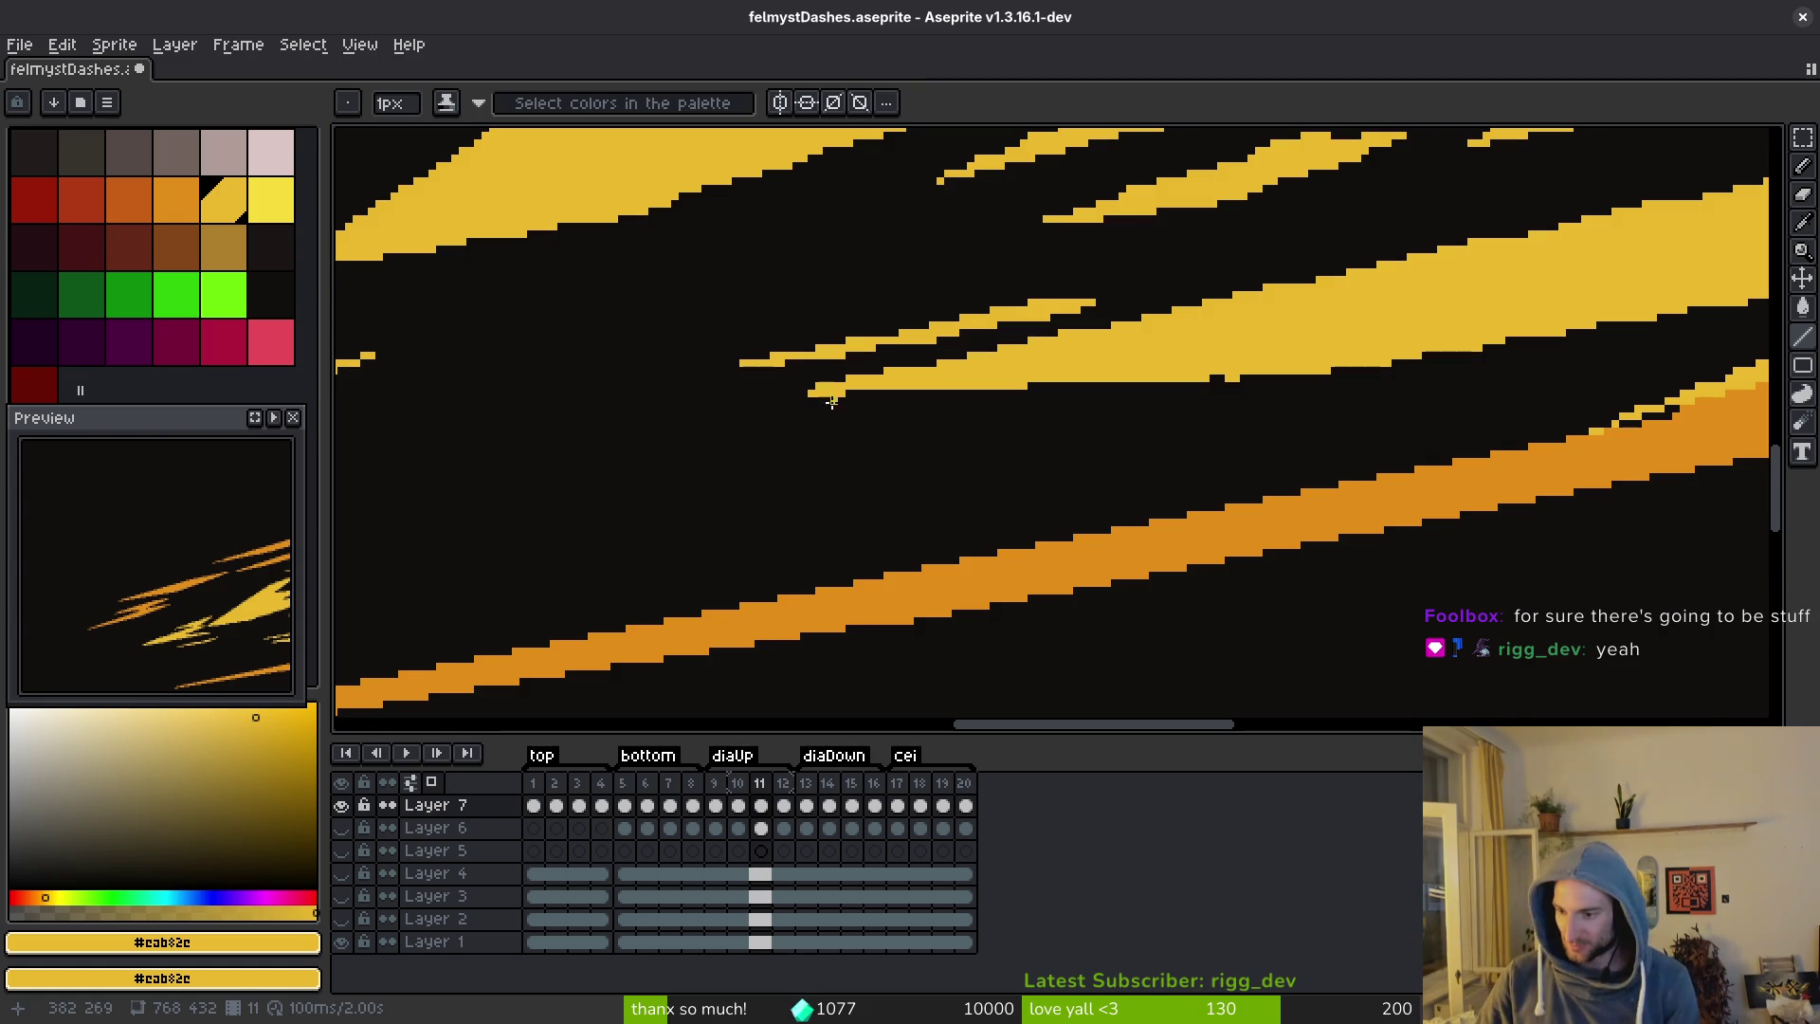
scroll(1056, 455, right, 3)
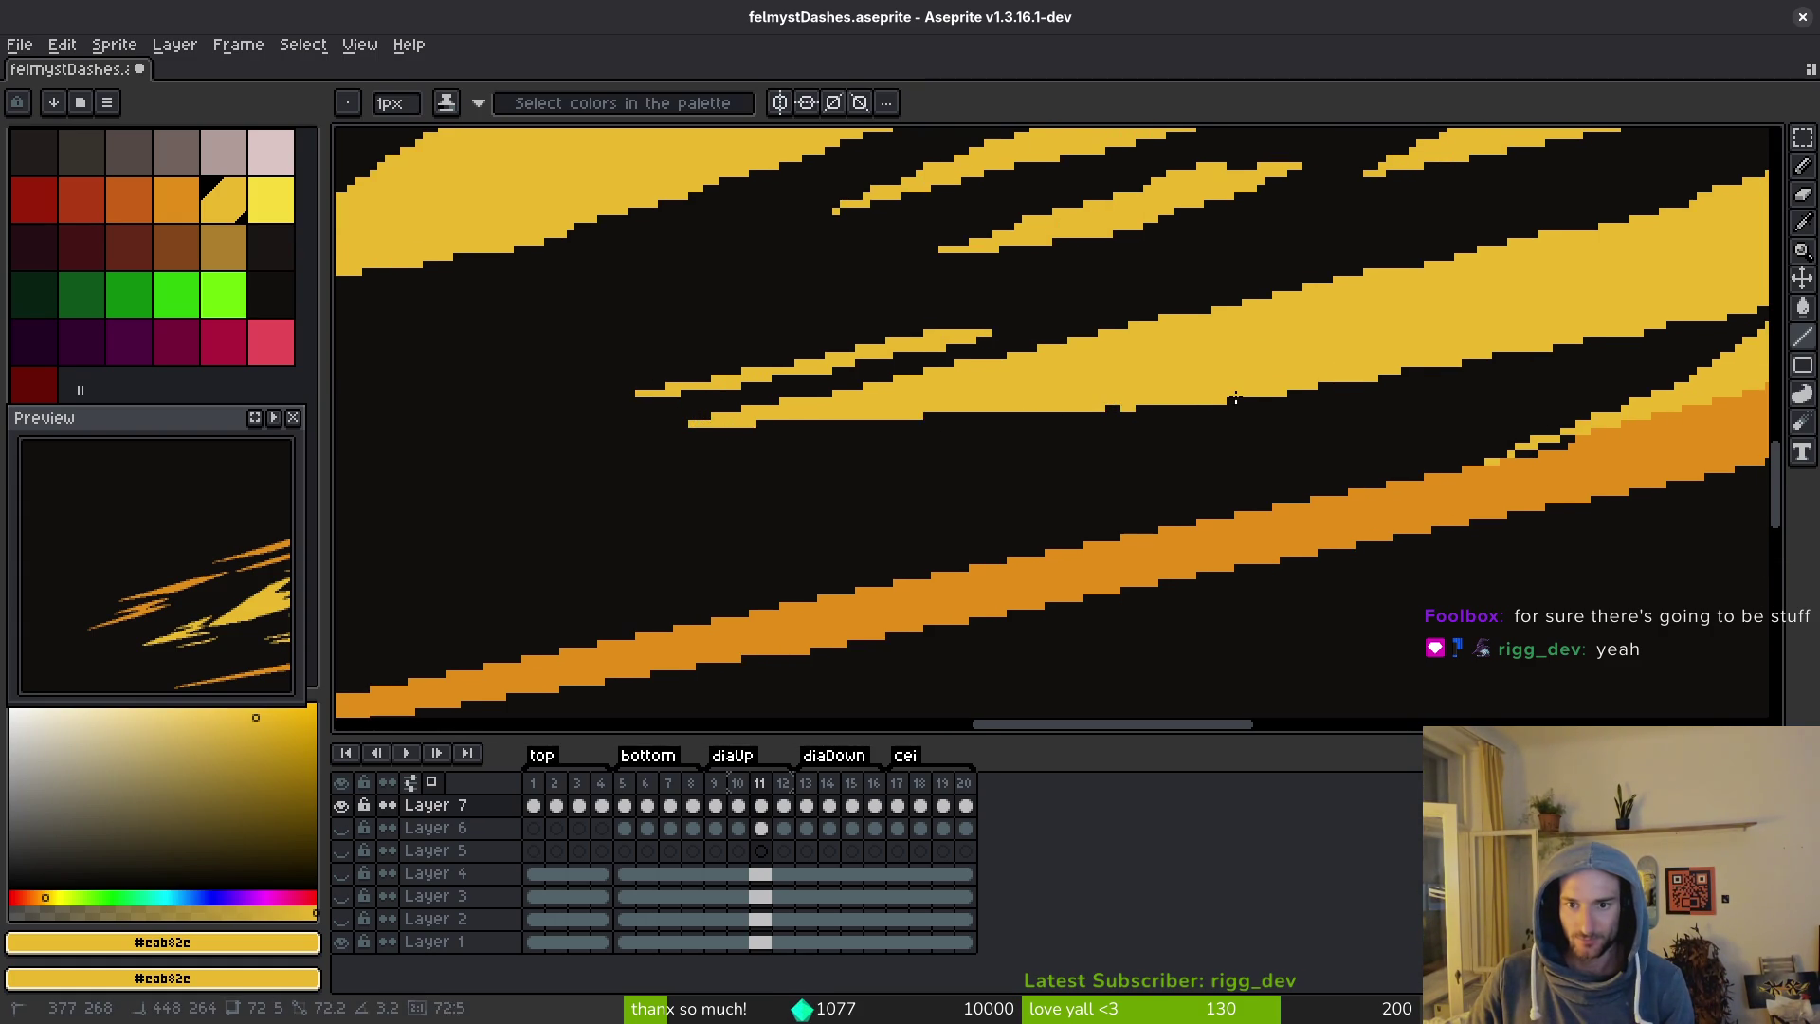
drag(1240, 401, 882, 439)
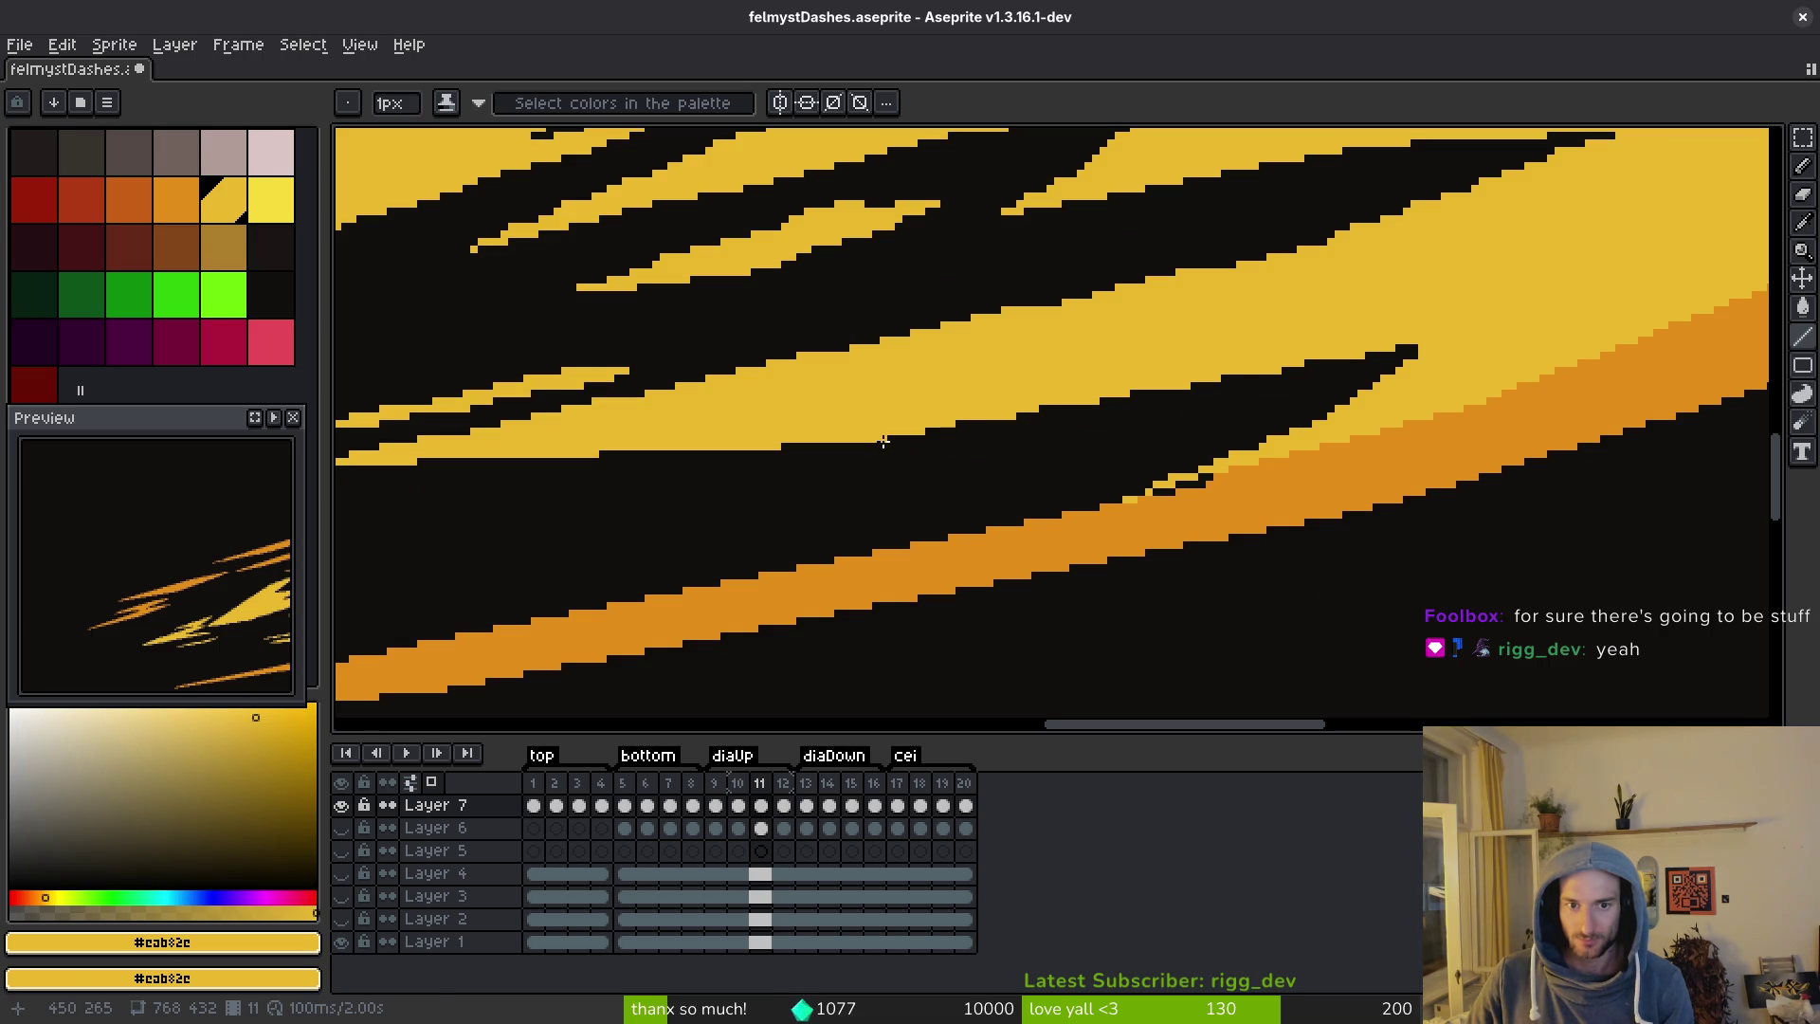
click(1293, 477)
click(1136, 497)
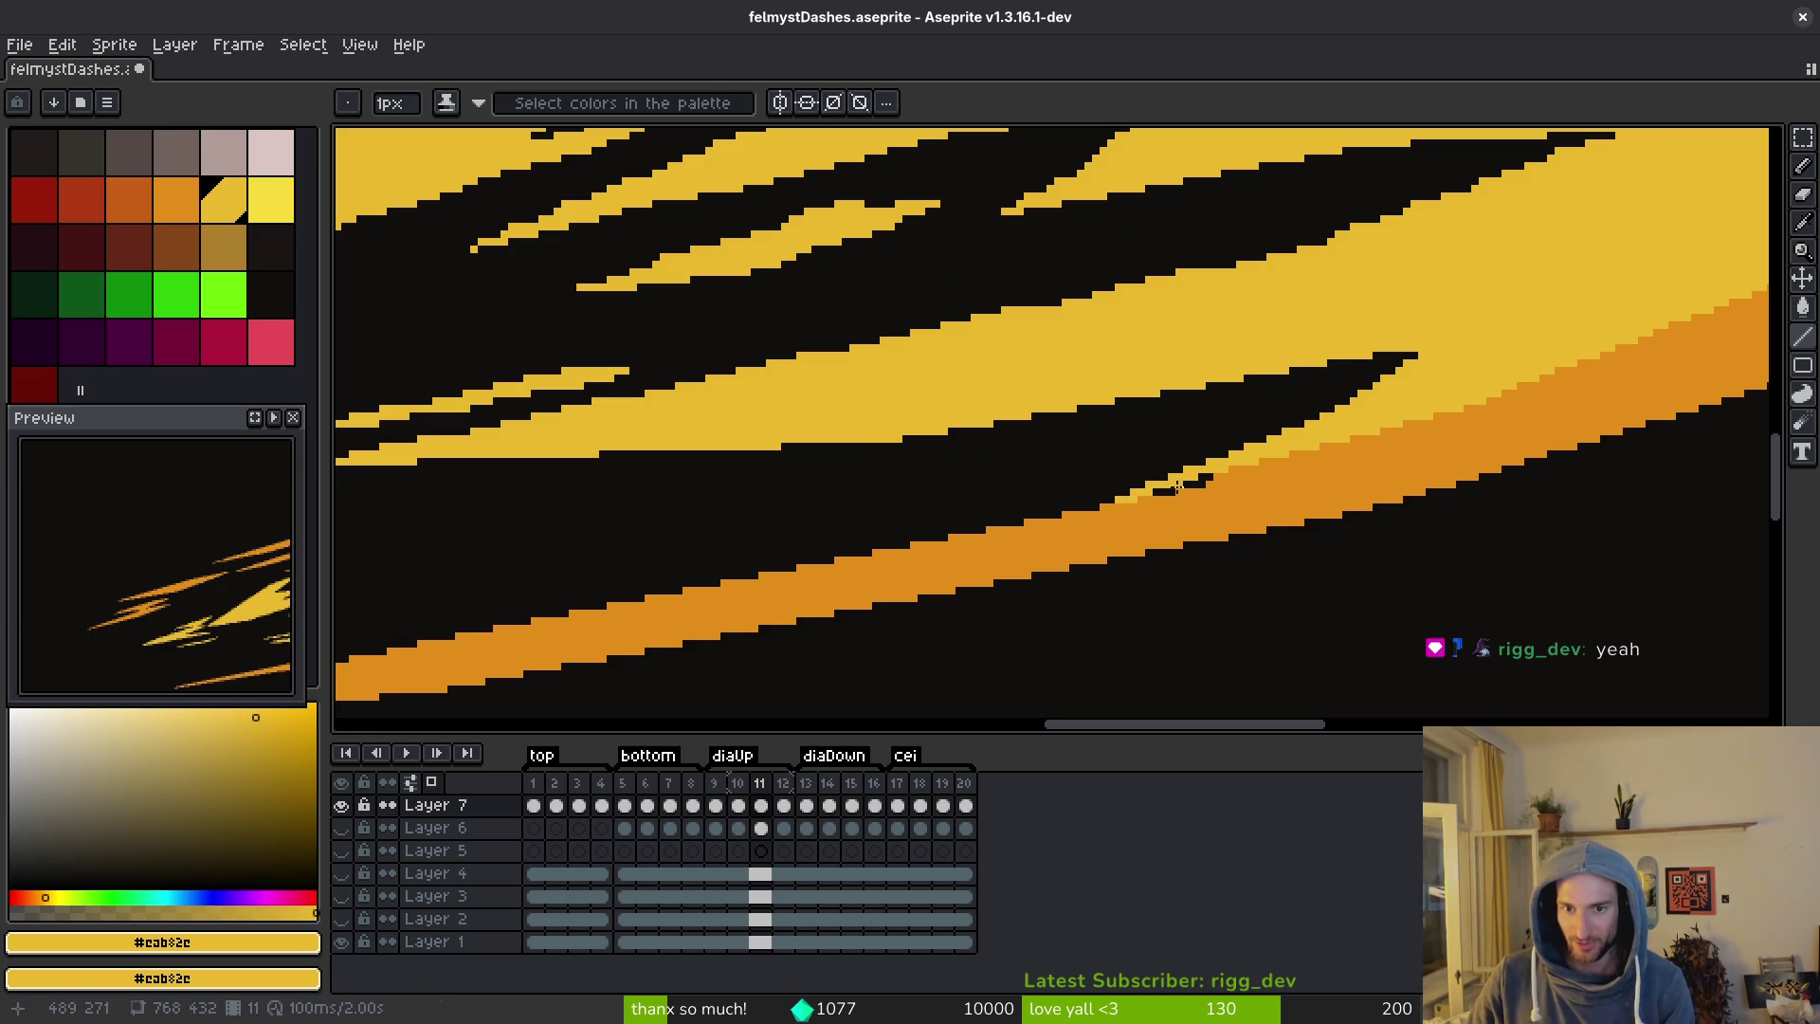
key(ctrl+z)
Save felmystDashes.aseprite.
scroll(1325, 475, up, 1)
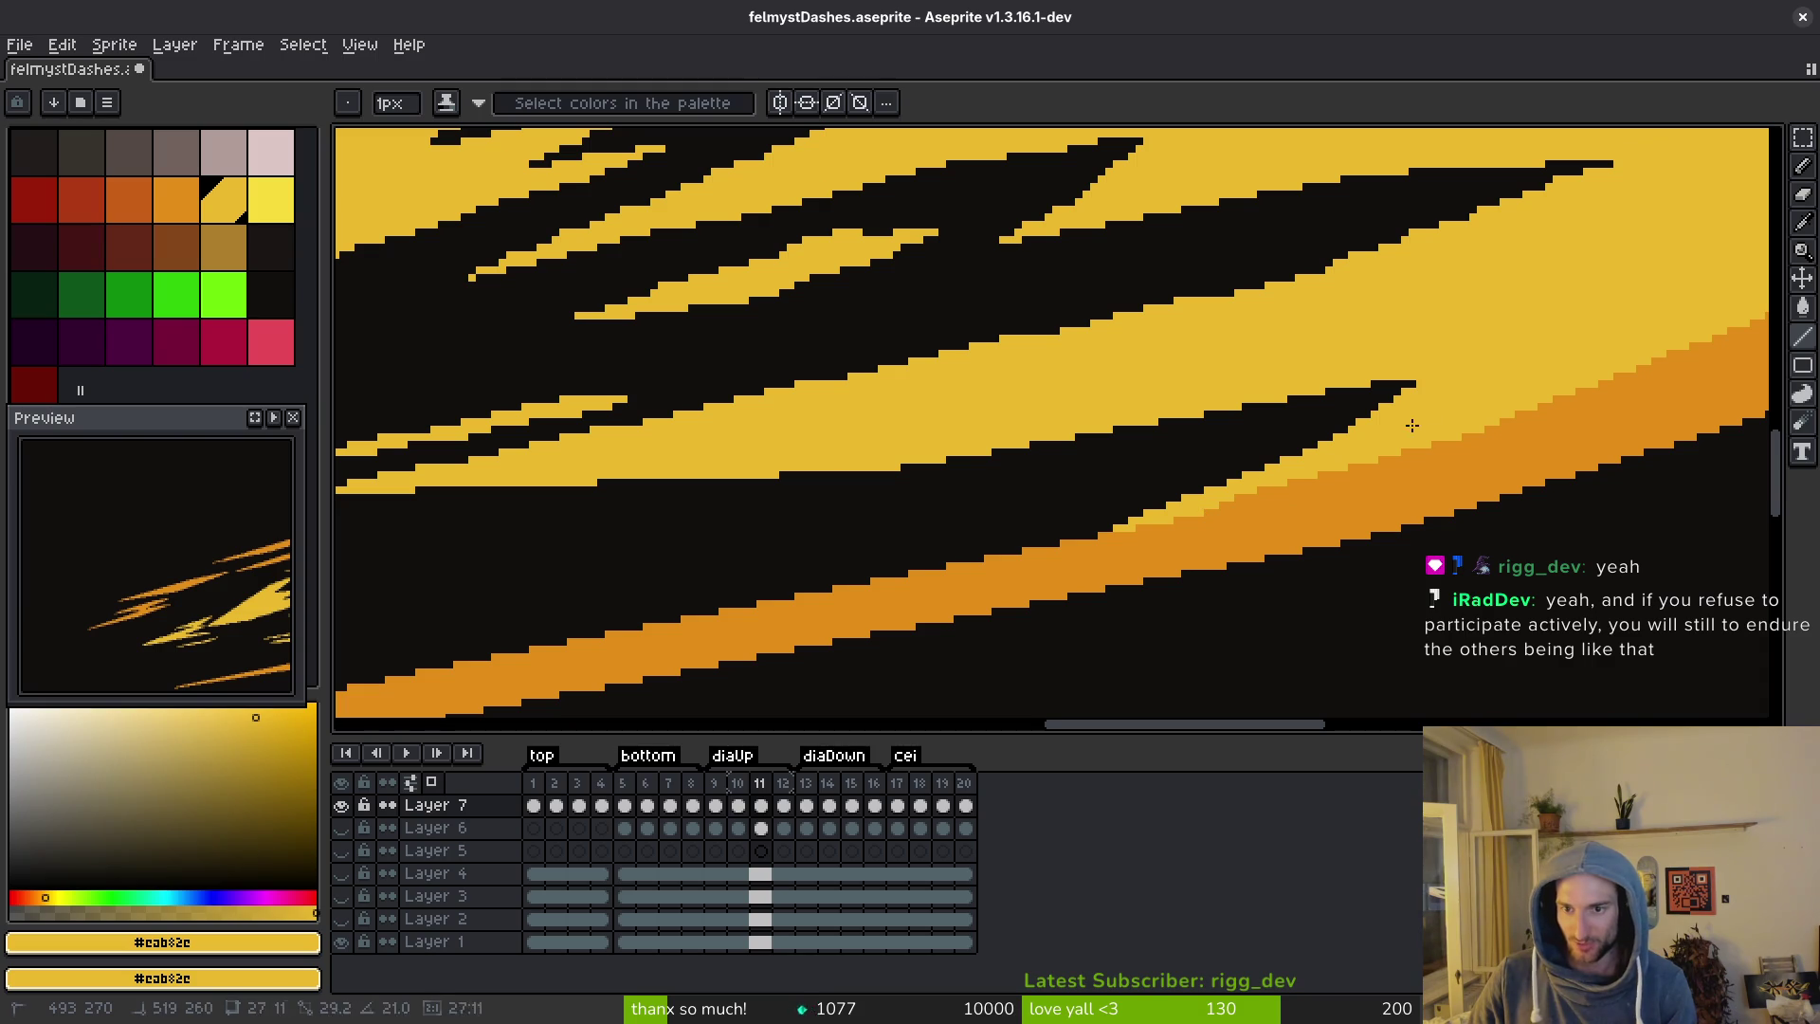
key(ctrl+s)
mouse_move(1268, 418)
mouse_down()
mouse_move(1166, 418)
mouse_move(1211, 379)
mouse_move(1030, 435)
mouse_up()
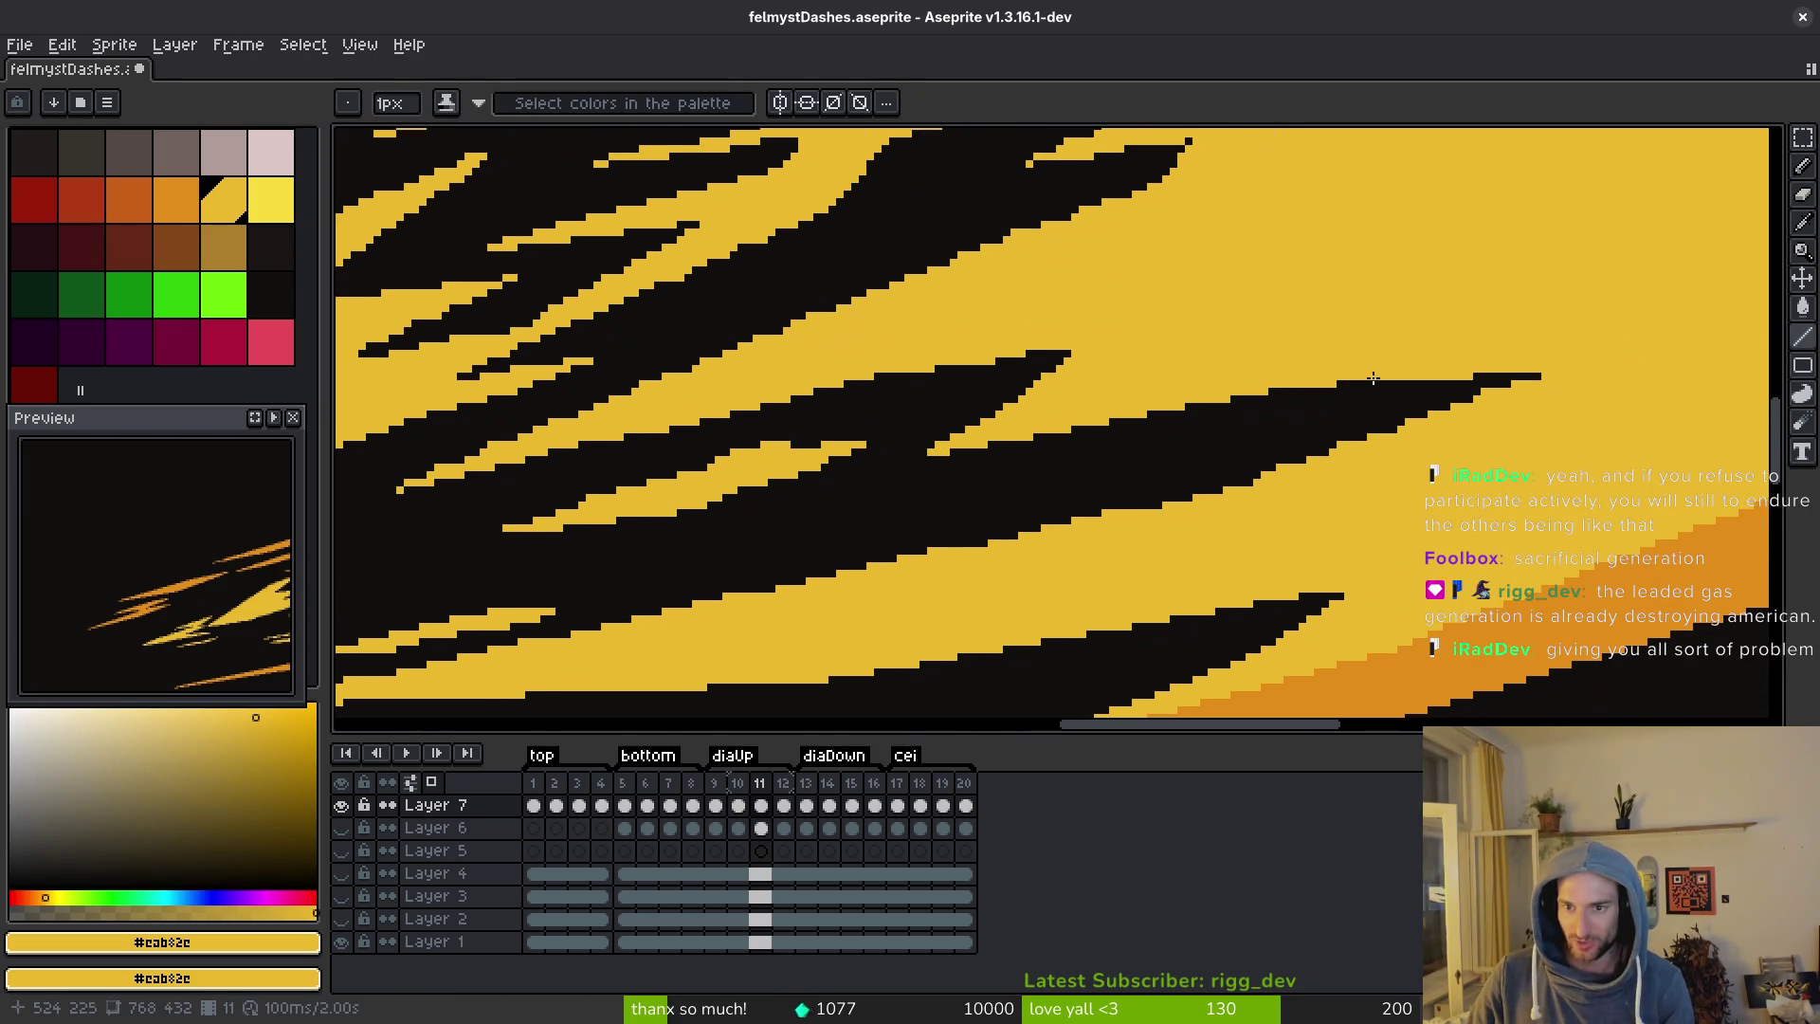
Draw a thin yellow line over the first black spike and save the sprite.
shift+click(1448, 367)
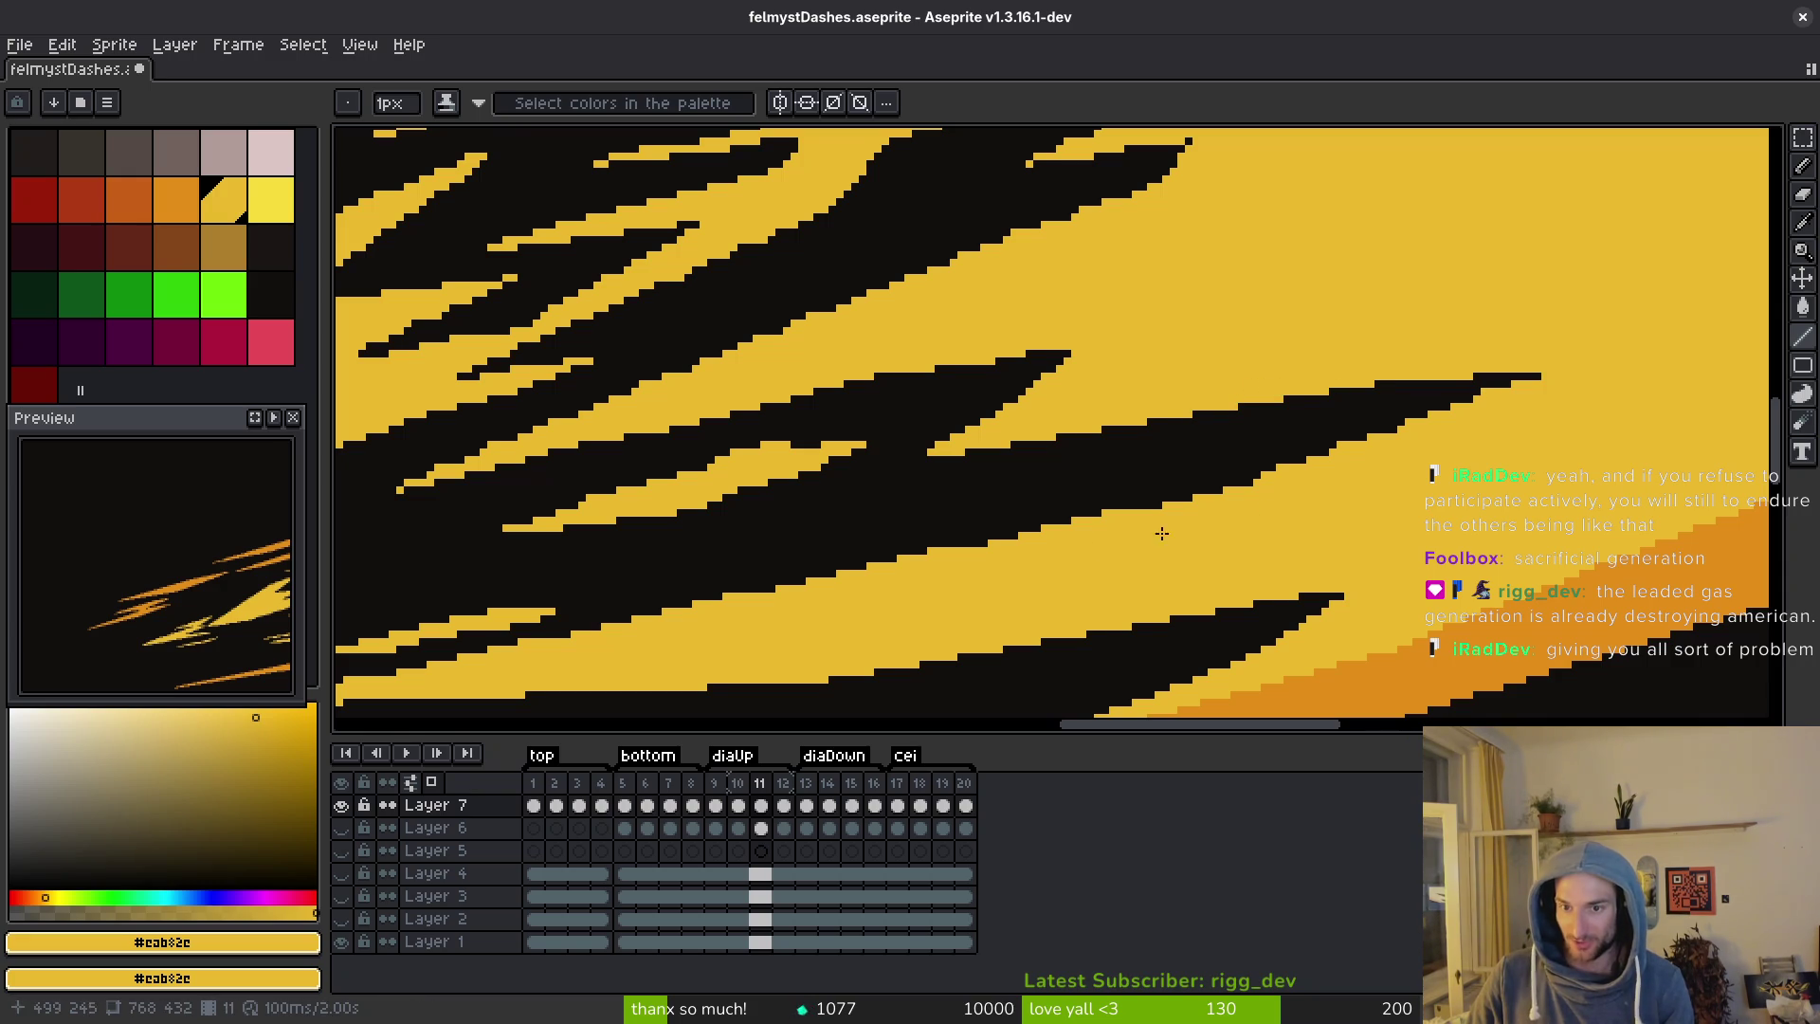
scroll(968, 577, left, 5)
scroll(853, 569, down, 3)
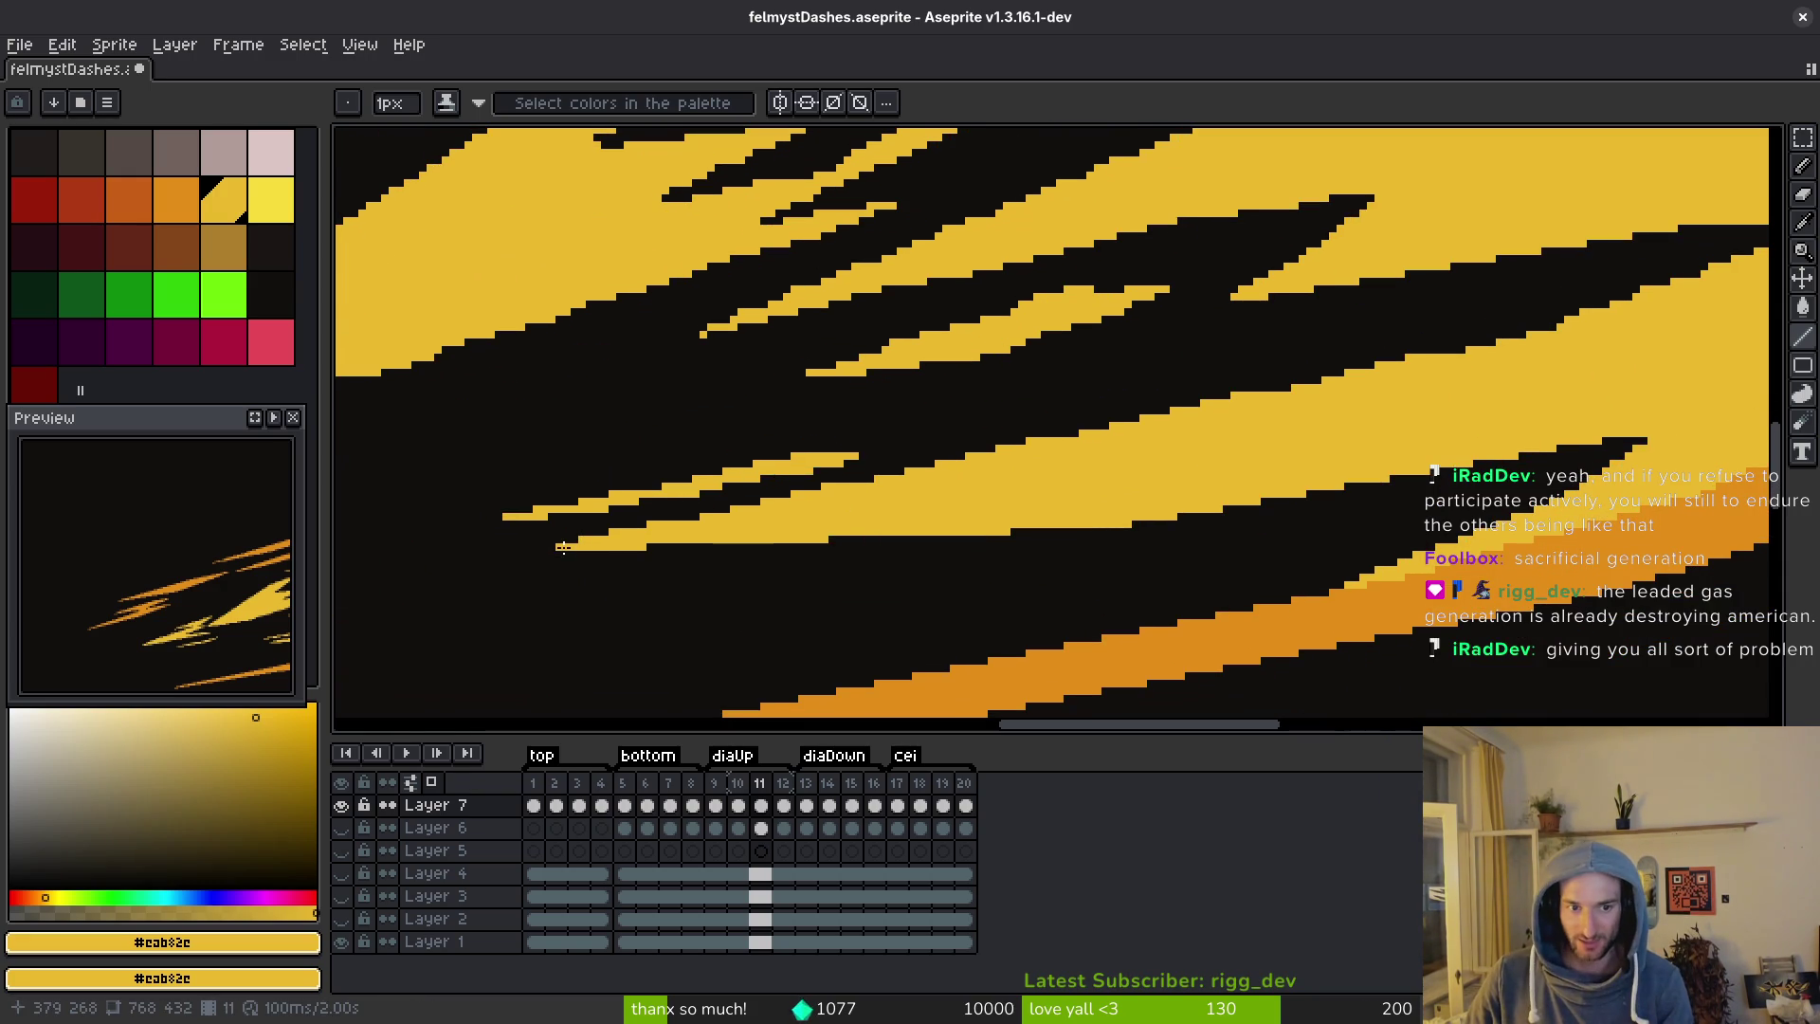
key(v)
key(ctrl+s)
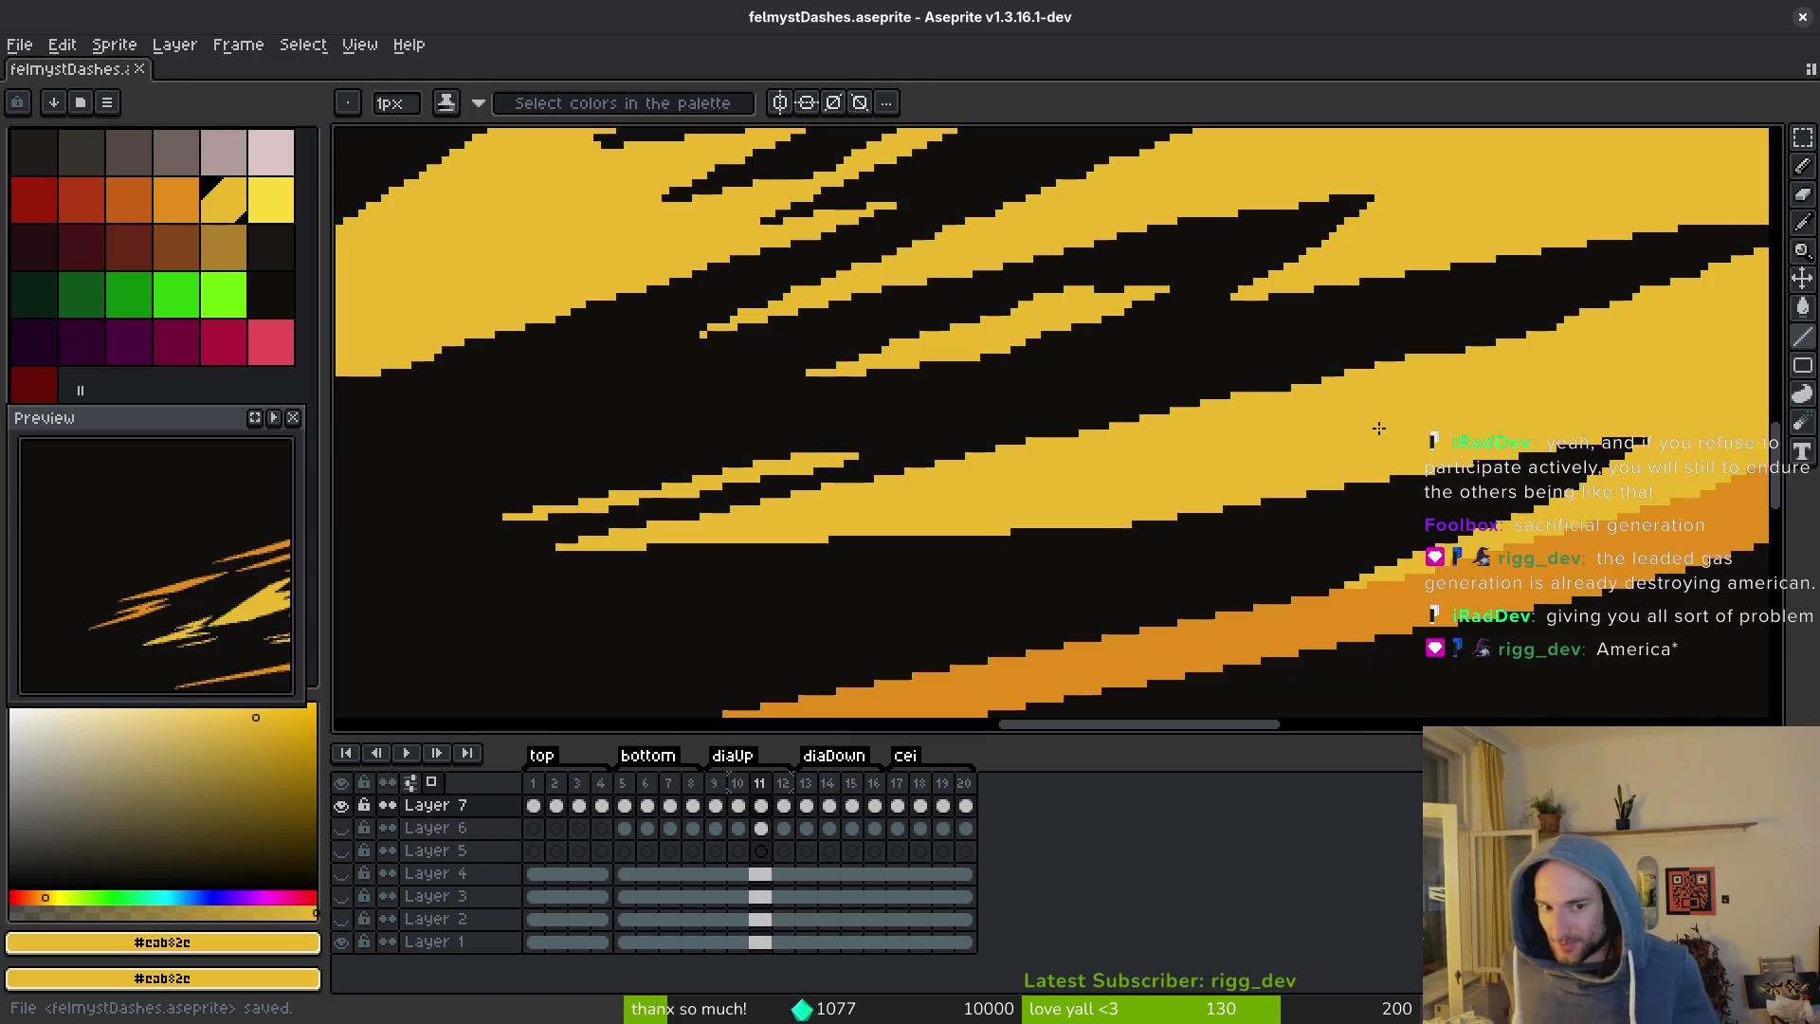
Trim the remaining black spikes with yellow lines across the streak tips, then save again.
mouse_move(1170, 455)
mouse_down()
mouse_move(1037, 475)
mouse_move(969, 459)
mouse_move(1447, 354)
mouse_move(1540, 394)
mouse_up()
mouse_move(1432, 373)
mouse_down()
mouse_move(1258, 472)
mouse_move(1563, 350)
mouse_up()
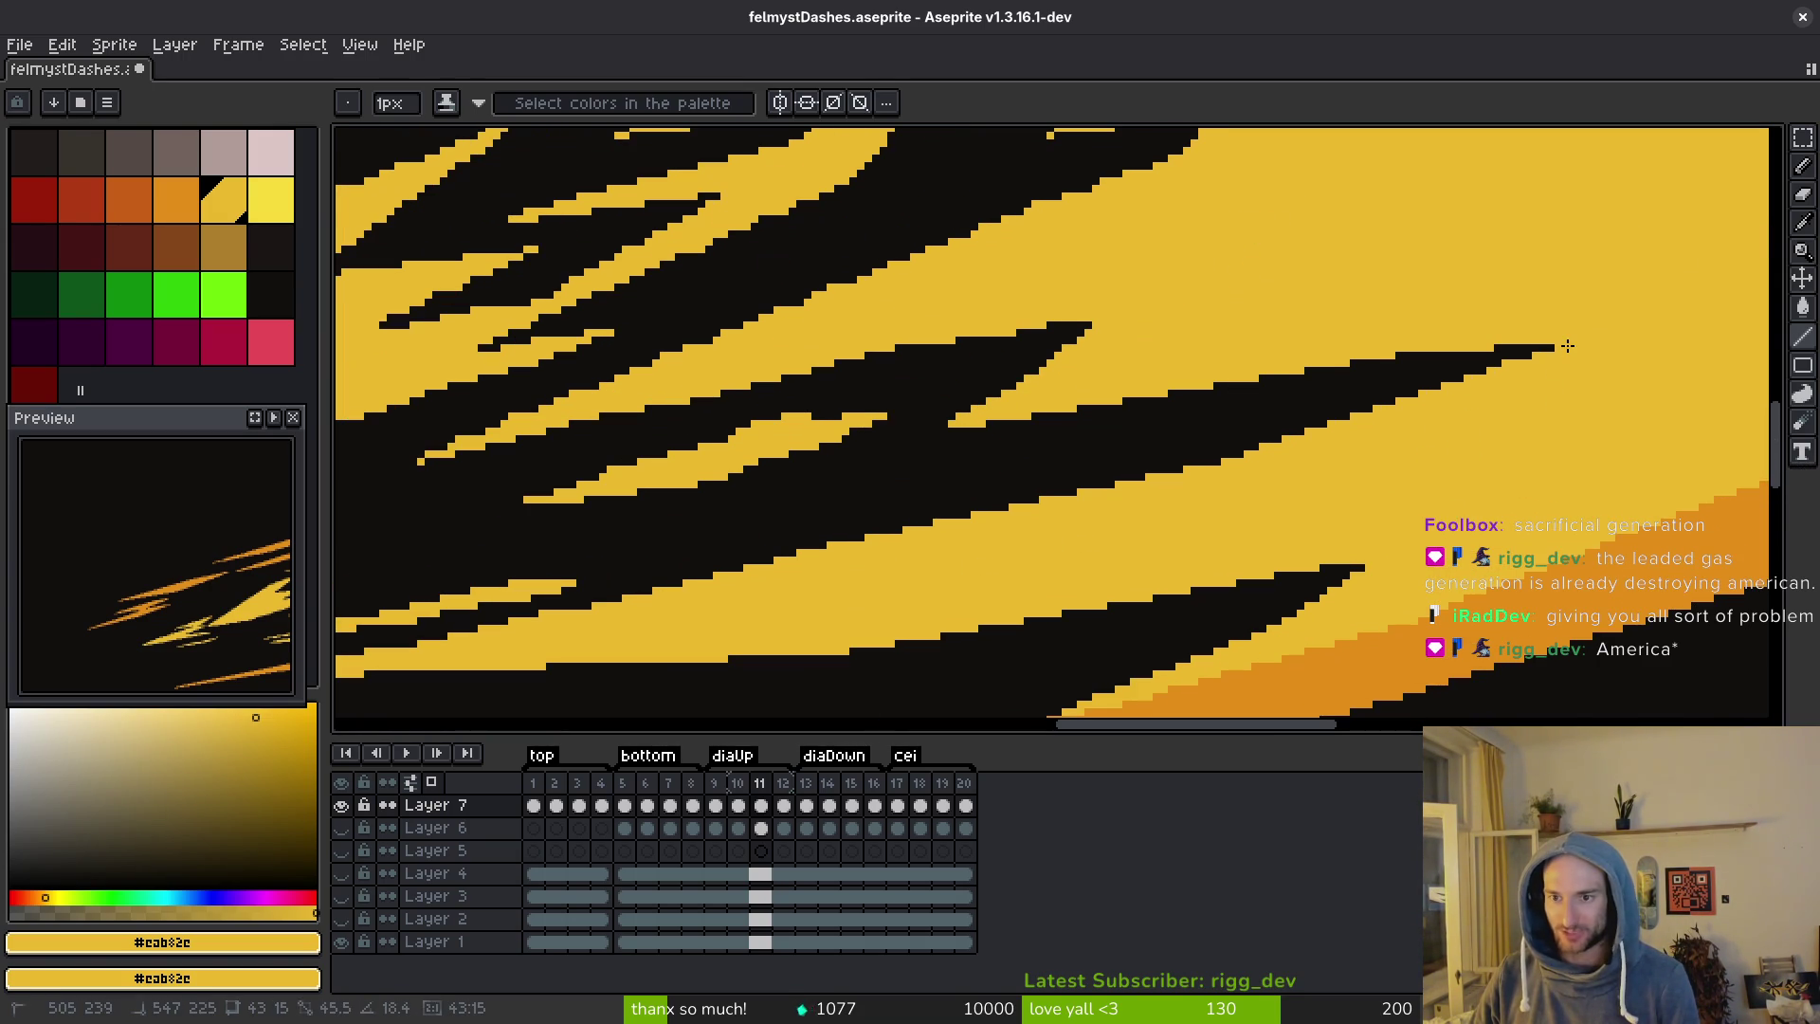
mouse_move(942, 425)
mouse_down()
mouse_move(1573, 313)
mouse_move(1555, 334)
mouse_up()
scroll(1044, 425, left, 3)
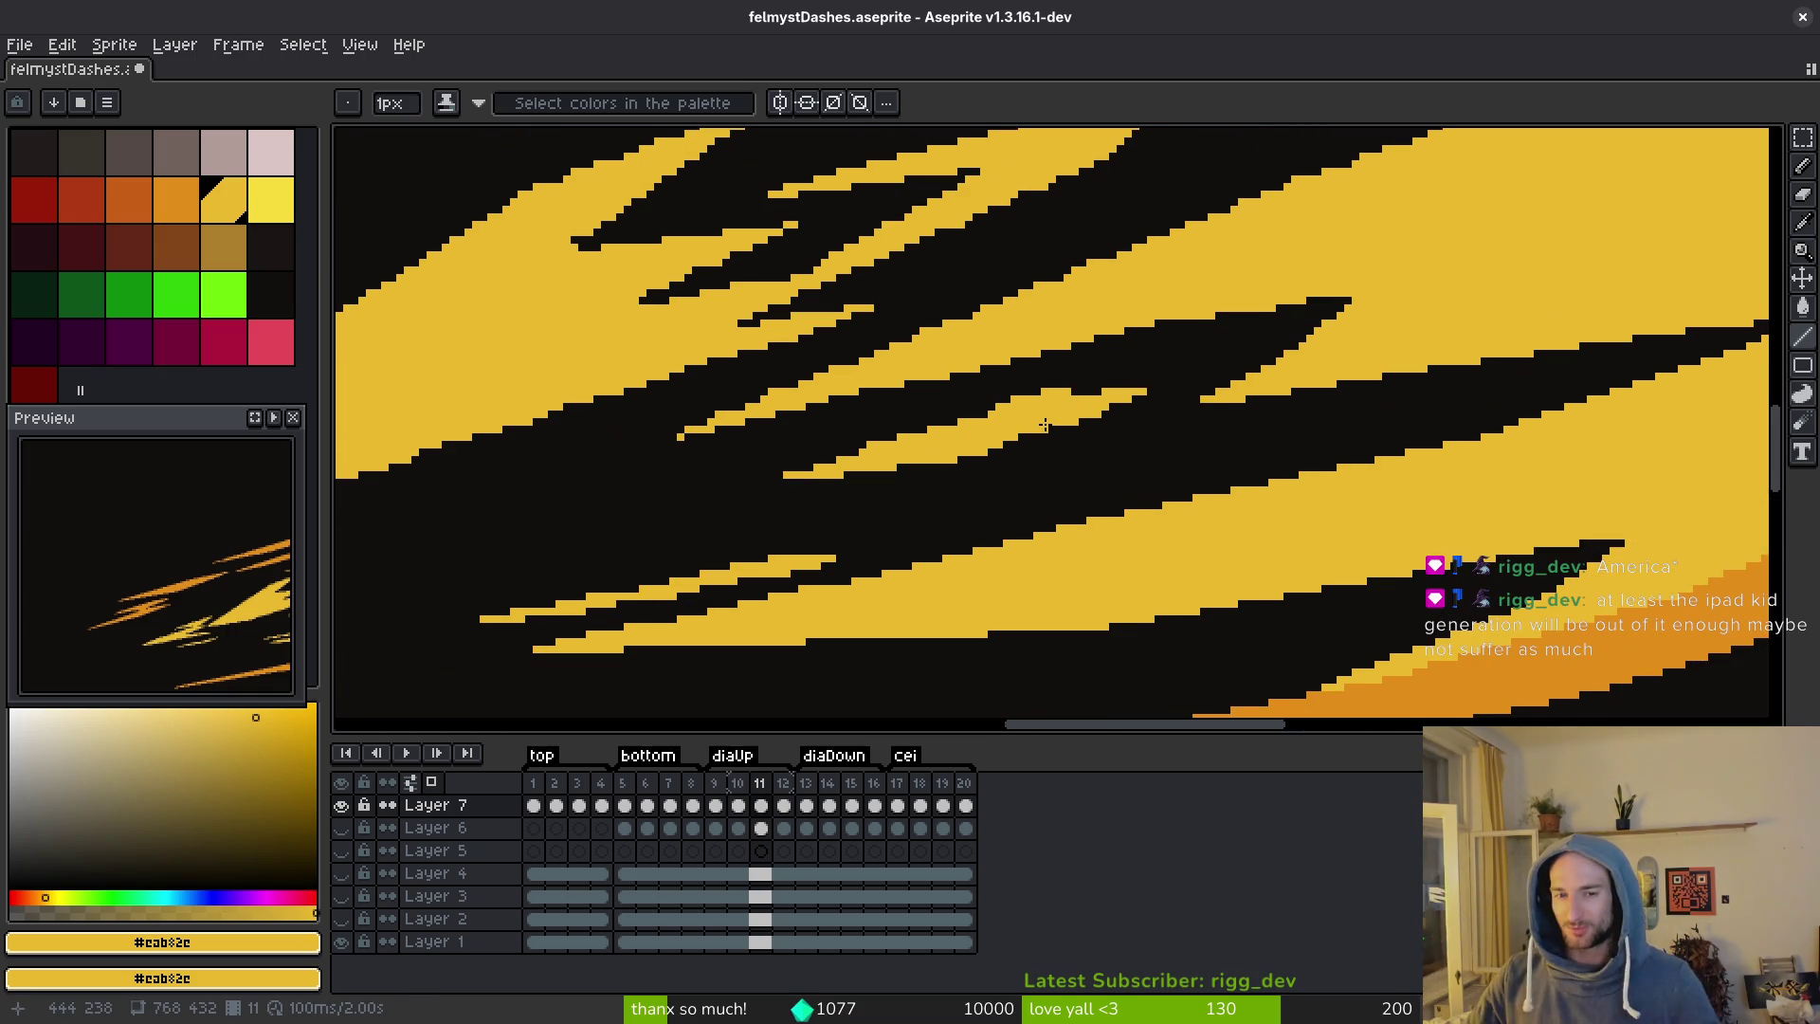
scroll(1067, 394, up, 1)
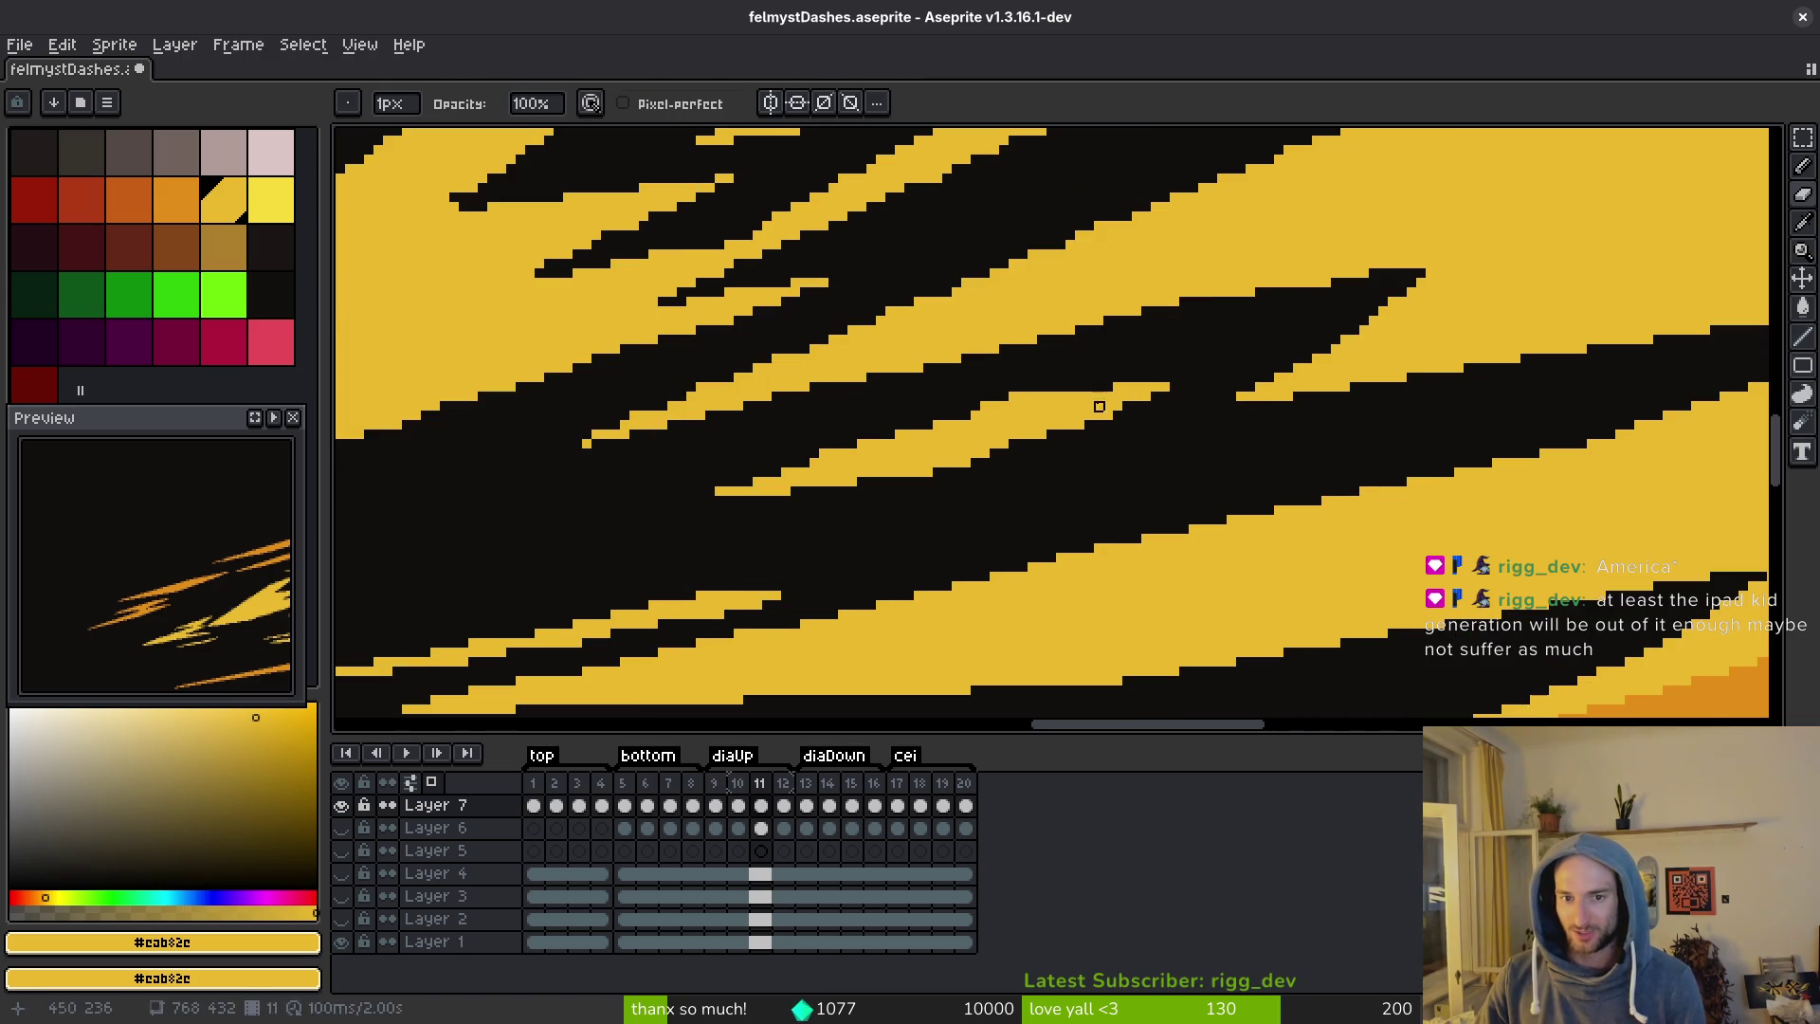
key(b)
key(b)
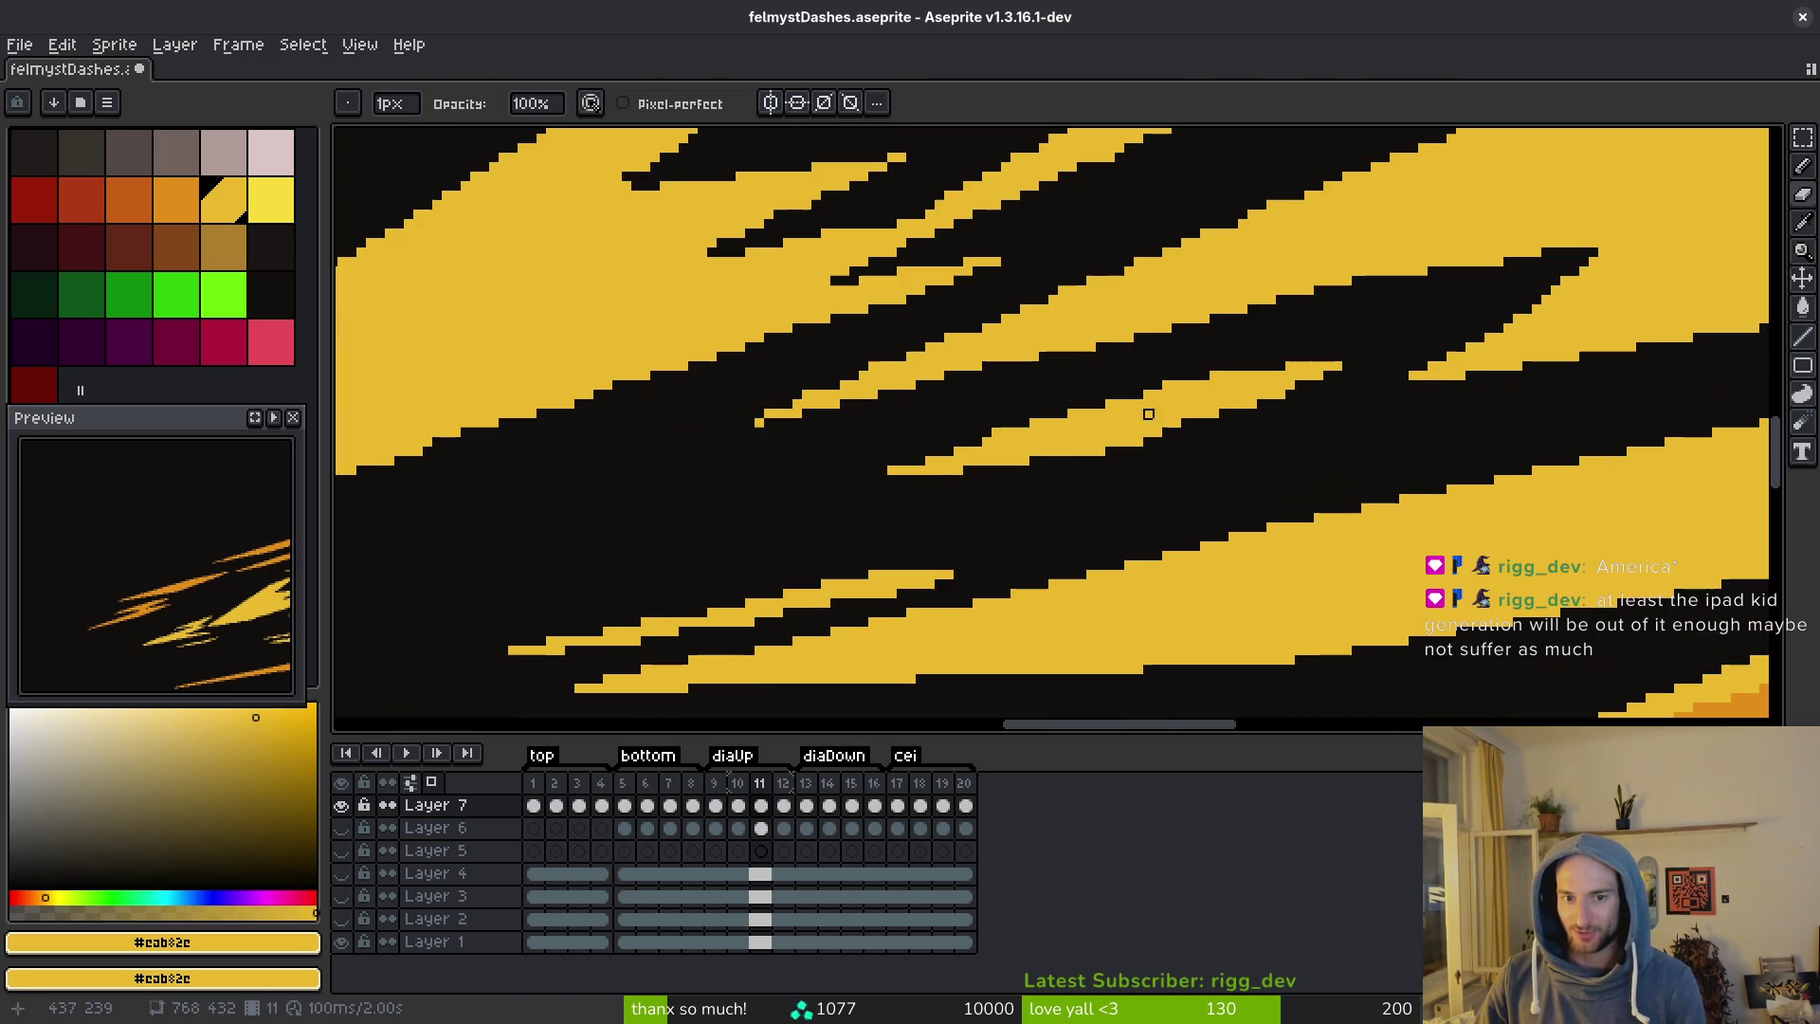
scroll(948, 426, left, 3)
key(alt)
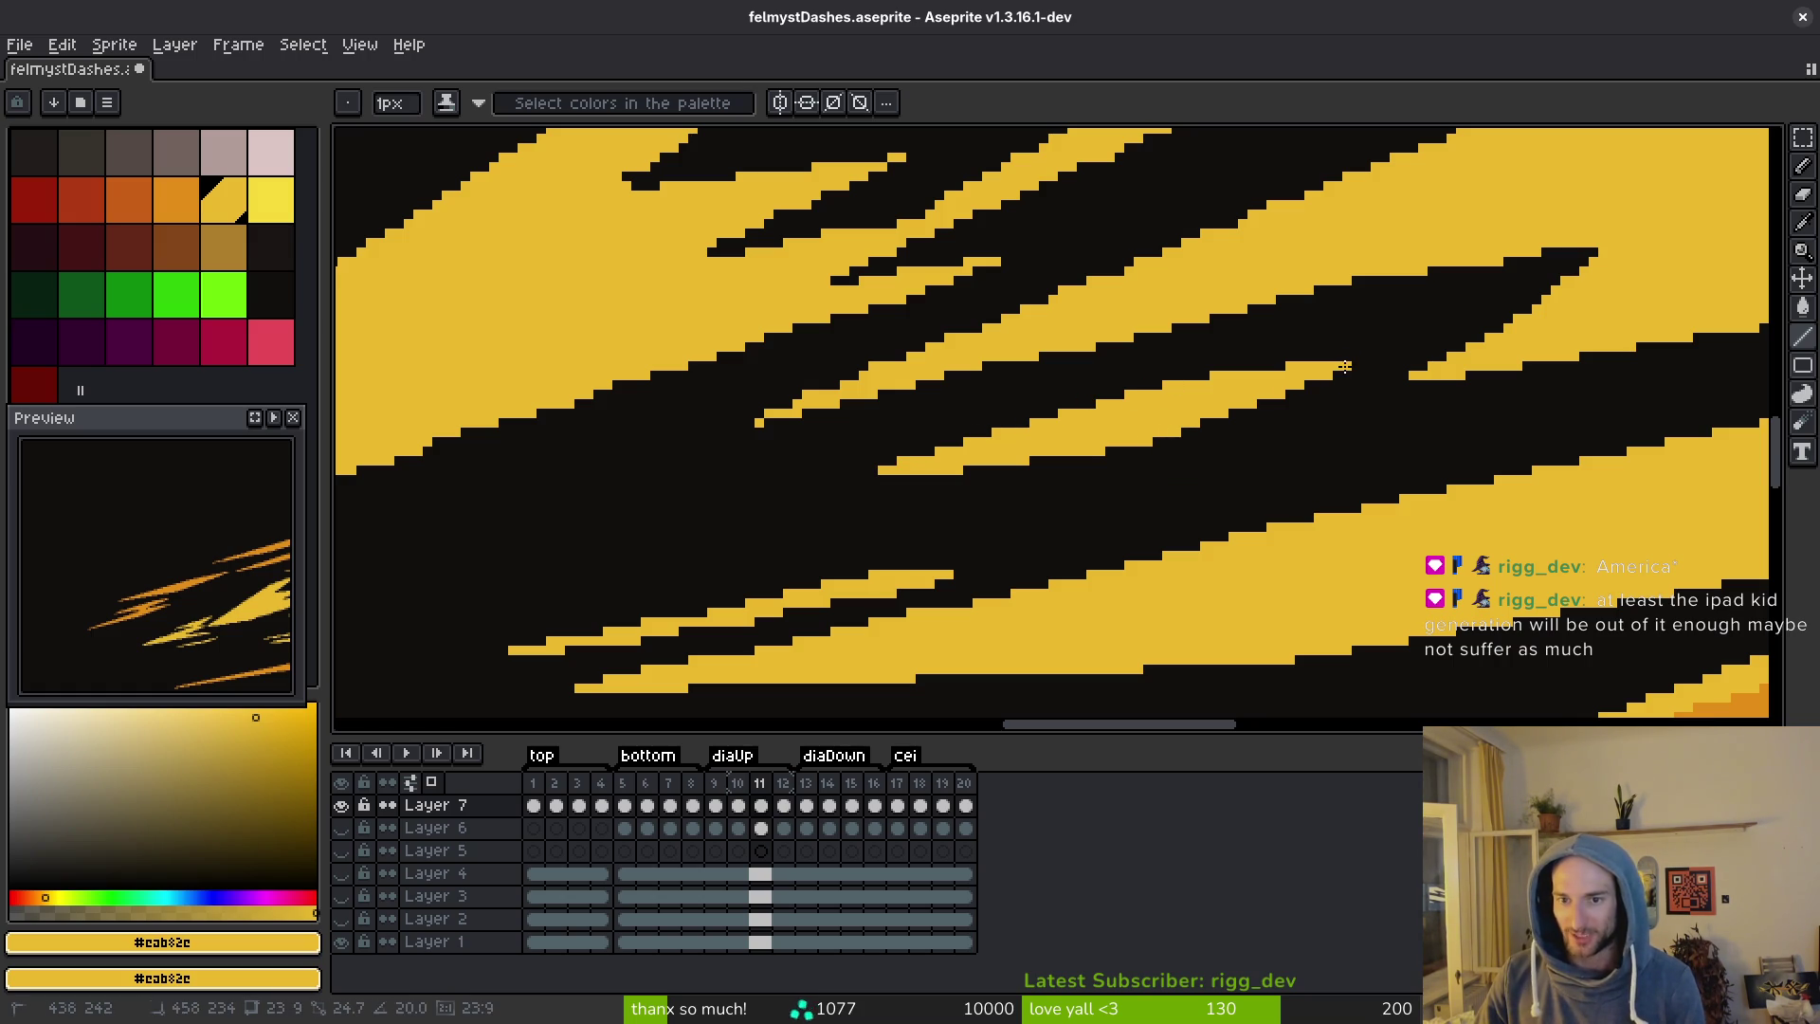
key(ctrl+s)
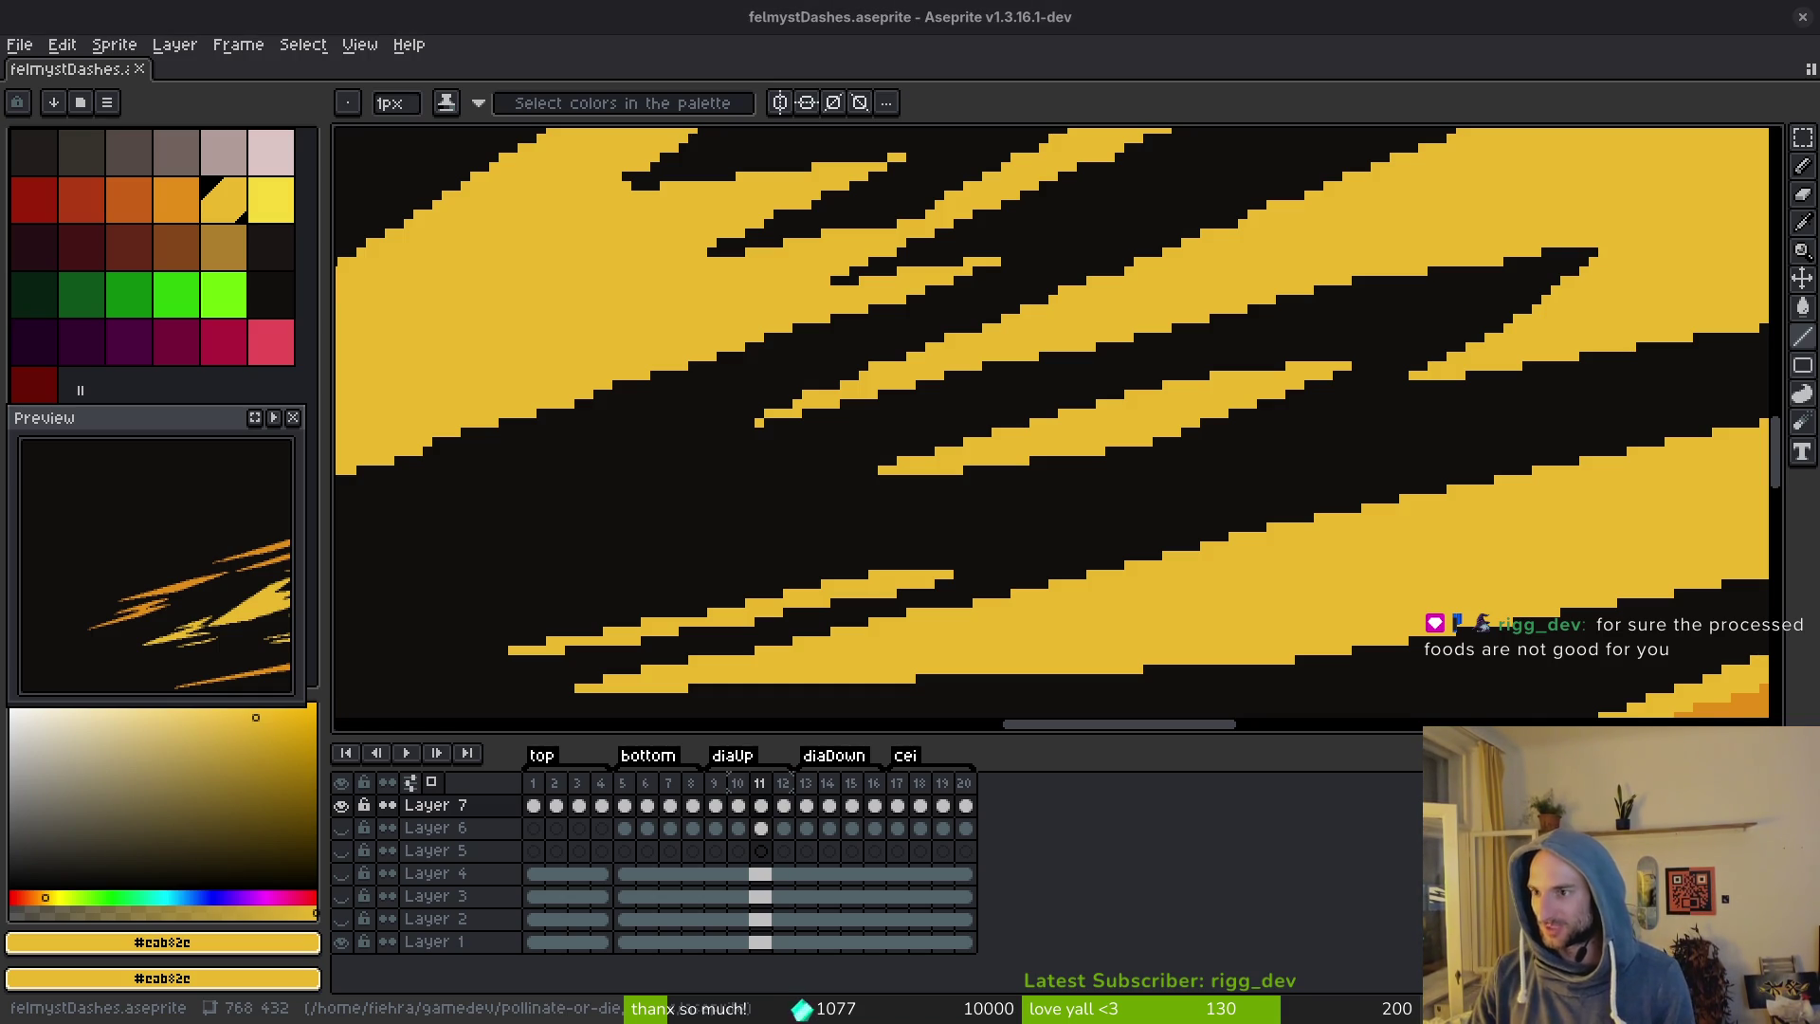
key(alt+Tab)
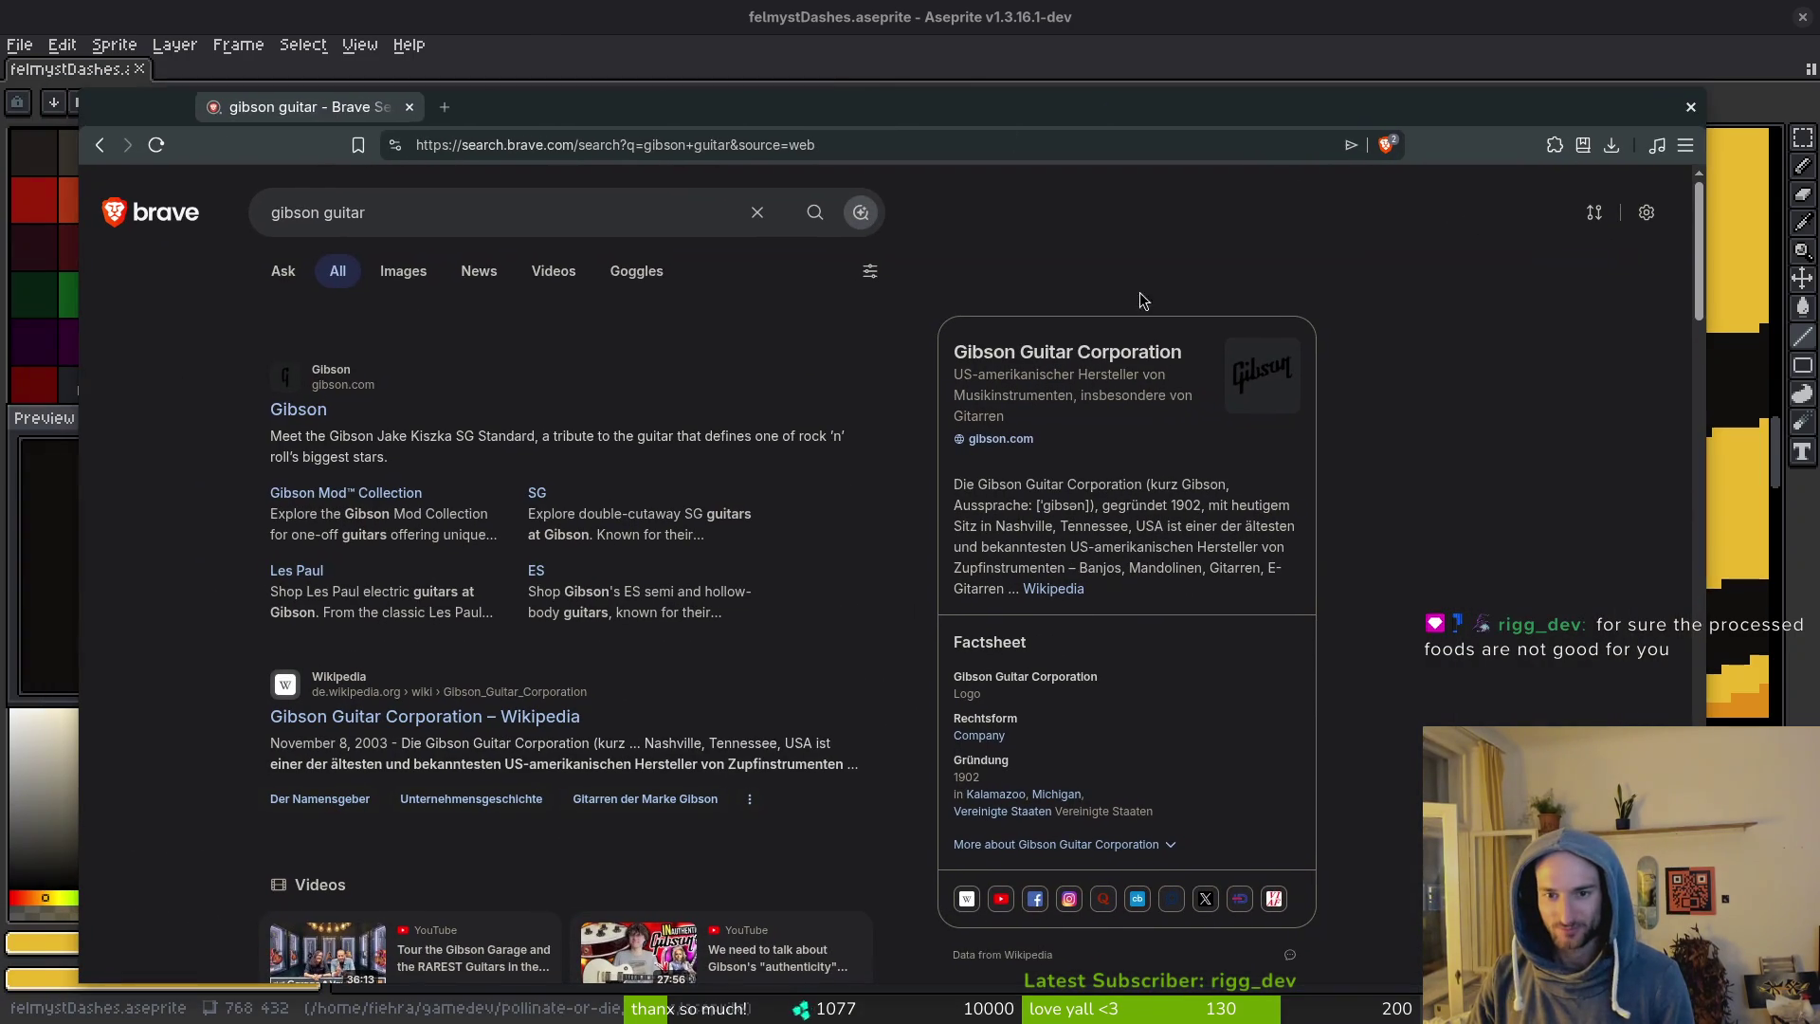
click(398, 285)
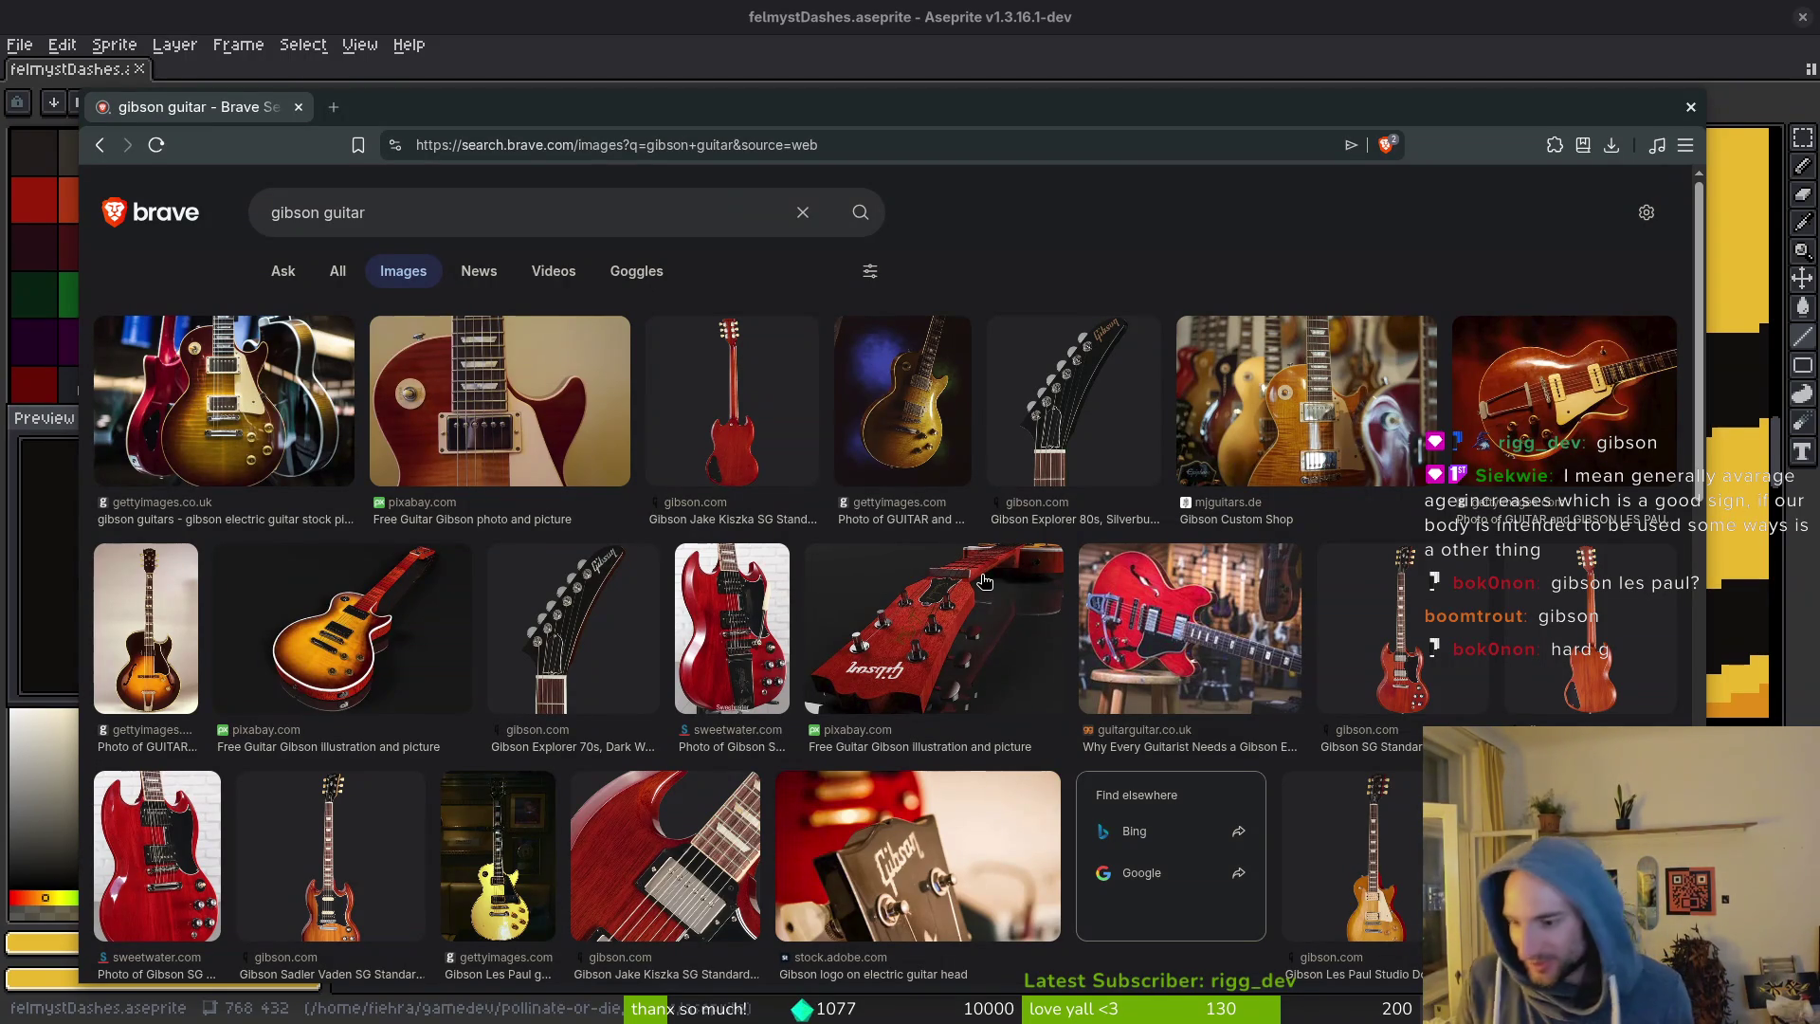
drag(414, 114, 461, 97)
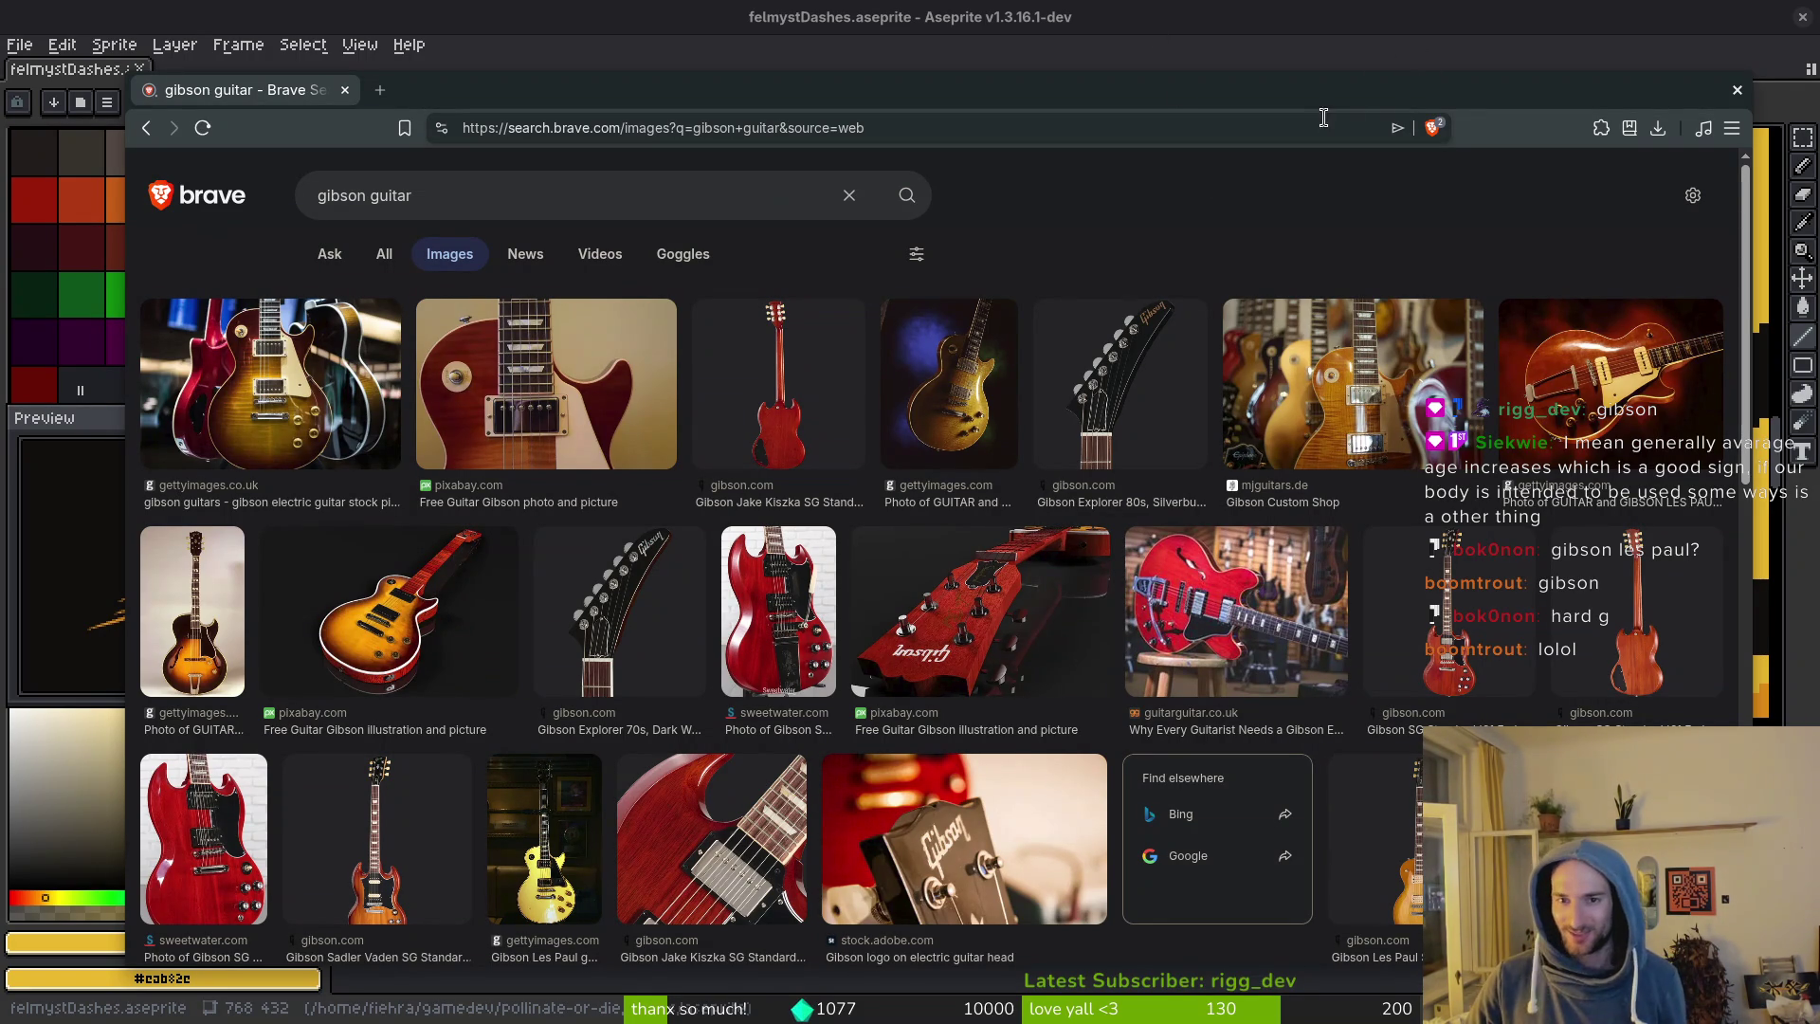
click(1737, 91)
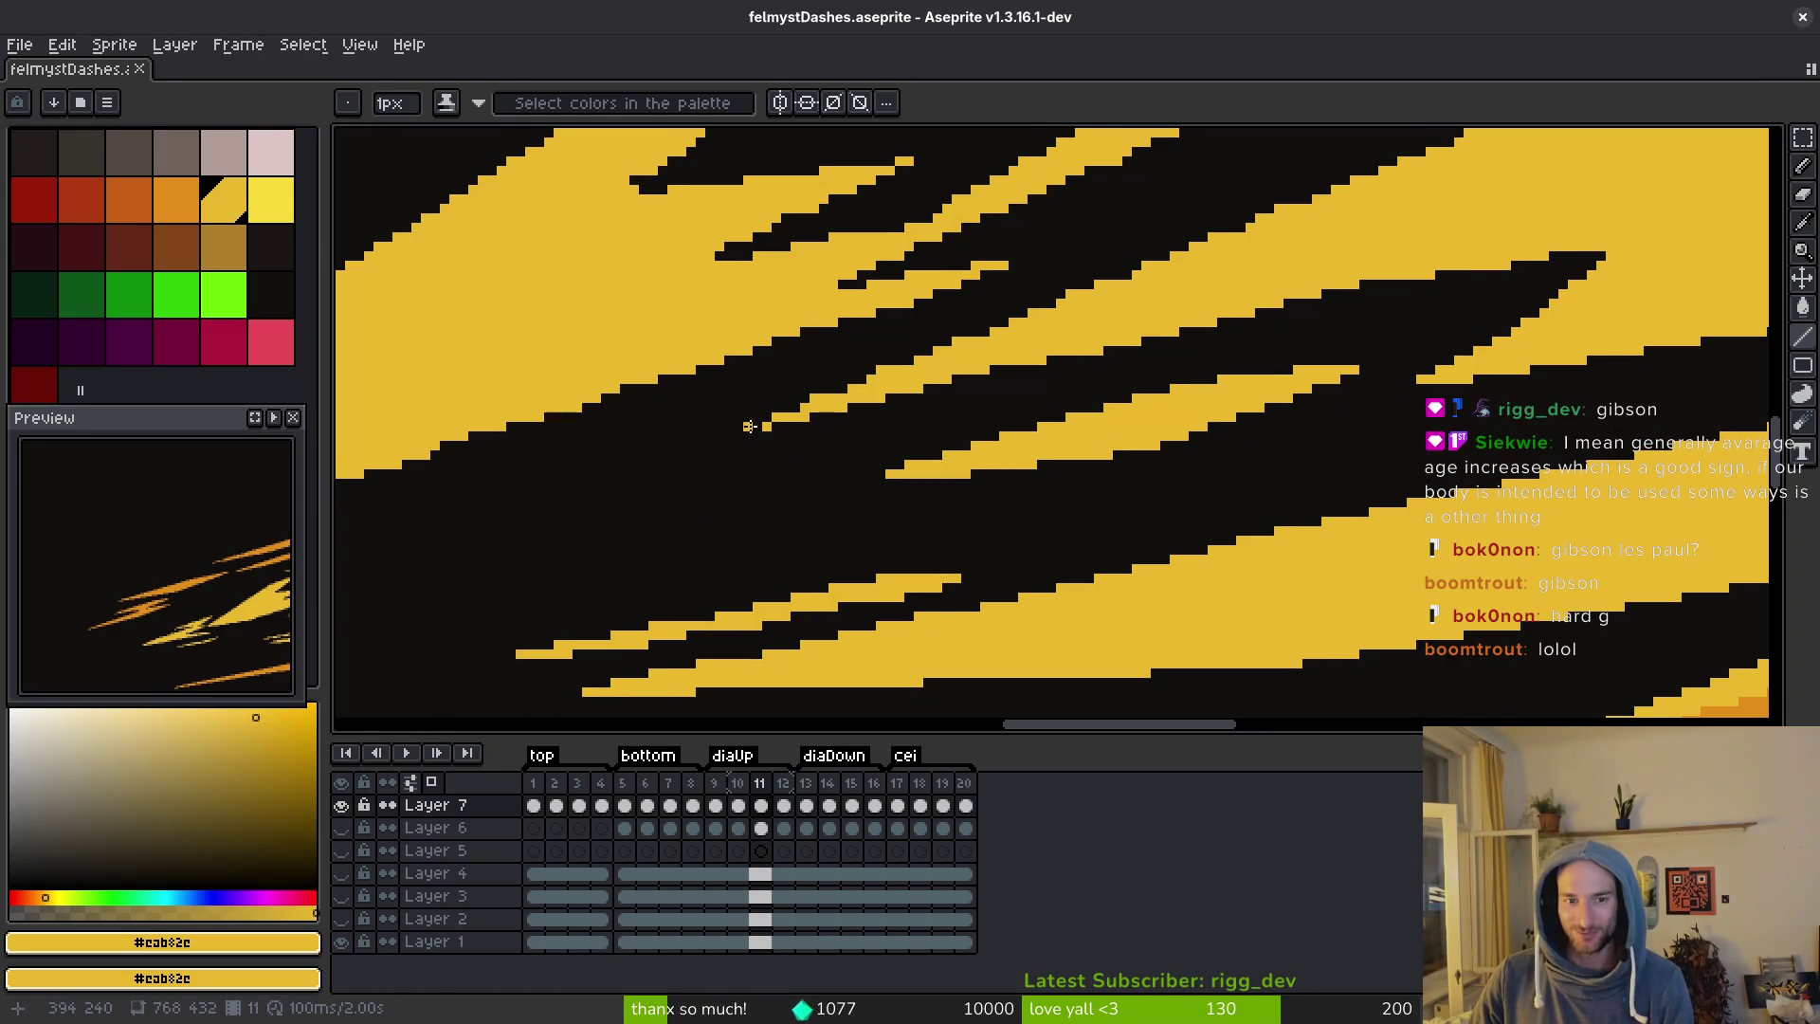
Zoom in and paint yellow along the black stripe's upper edge to reshape its tip.
scroll(1346, 247, down, 1)
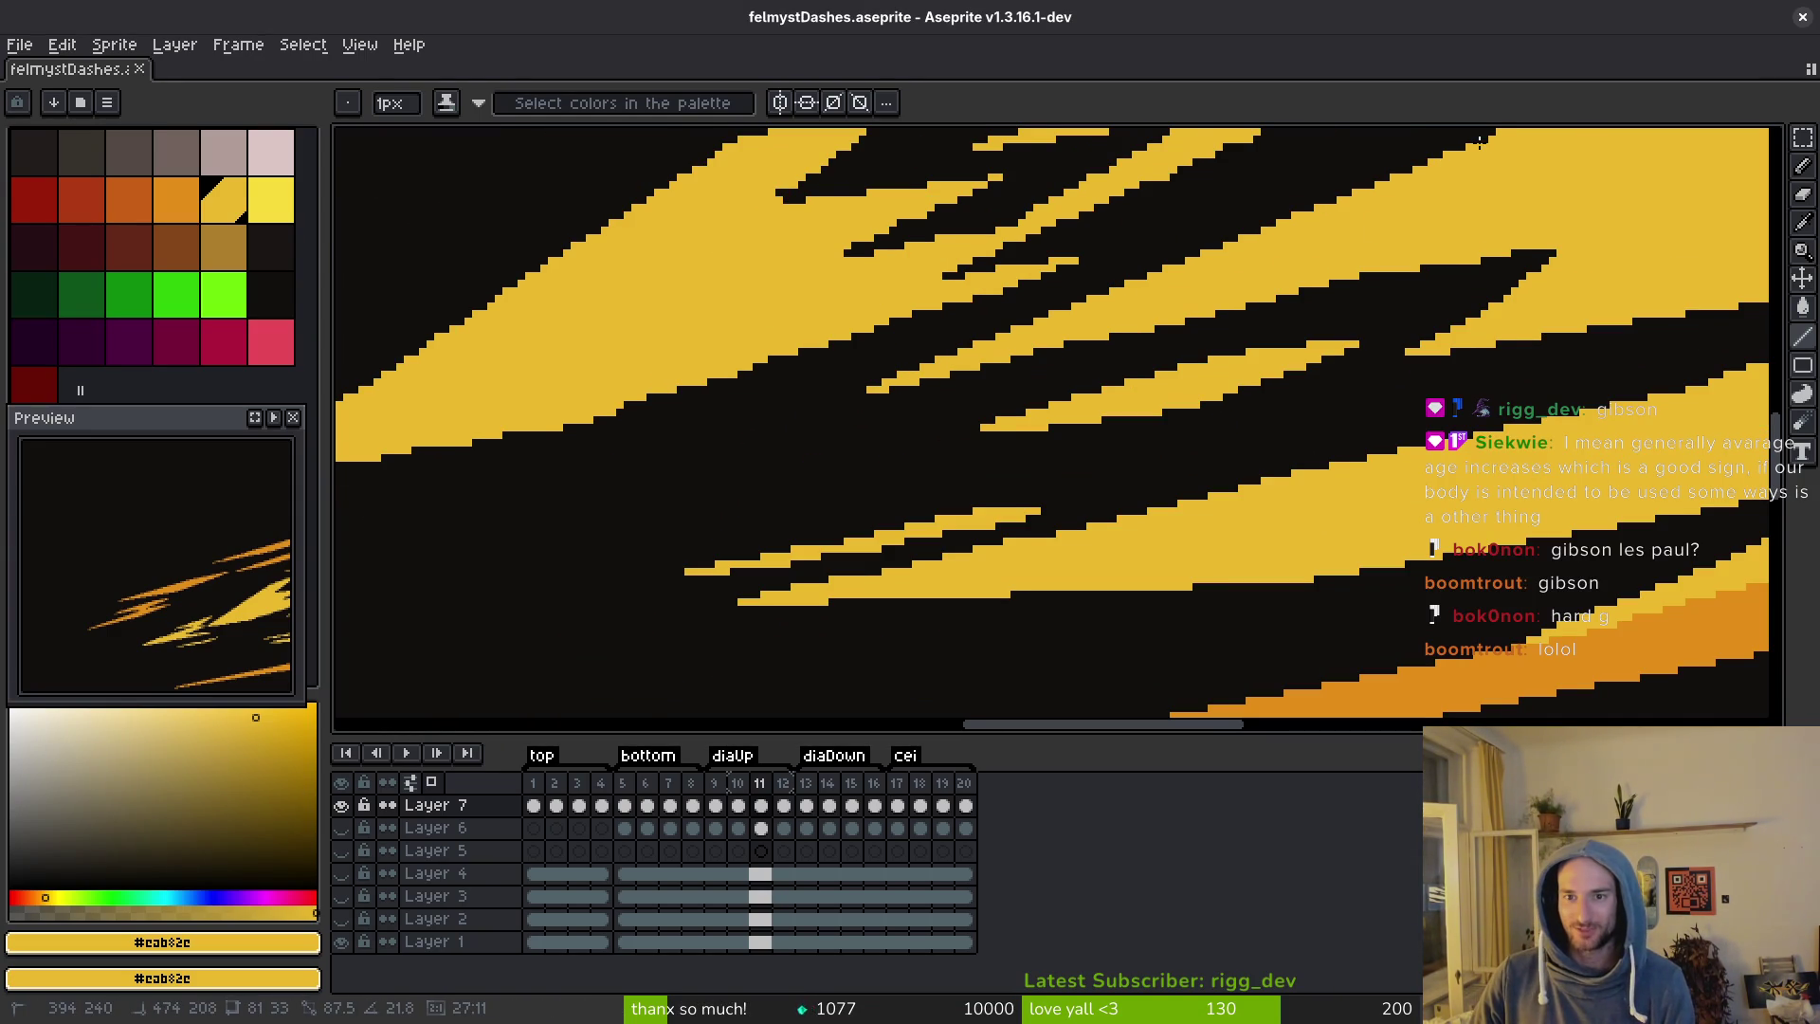
scroll(1479, 140, down, 4)
scroll(1574, 547, up, 1)
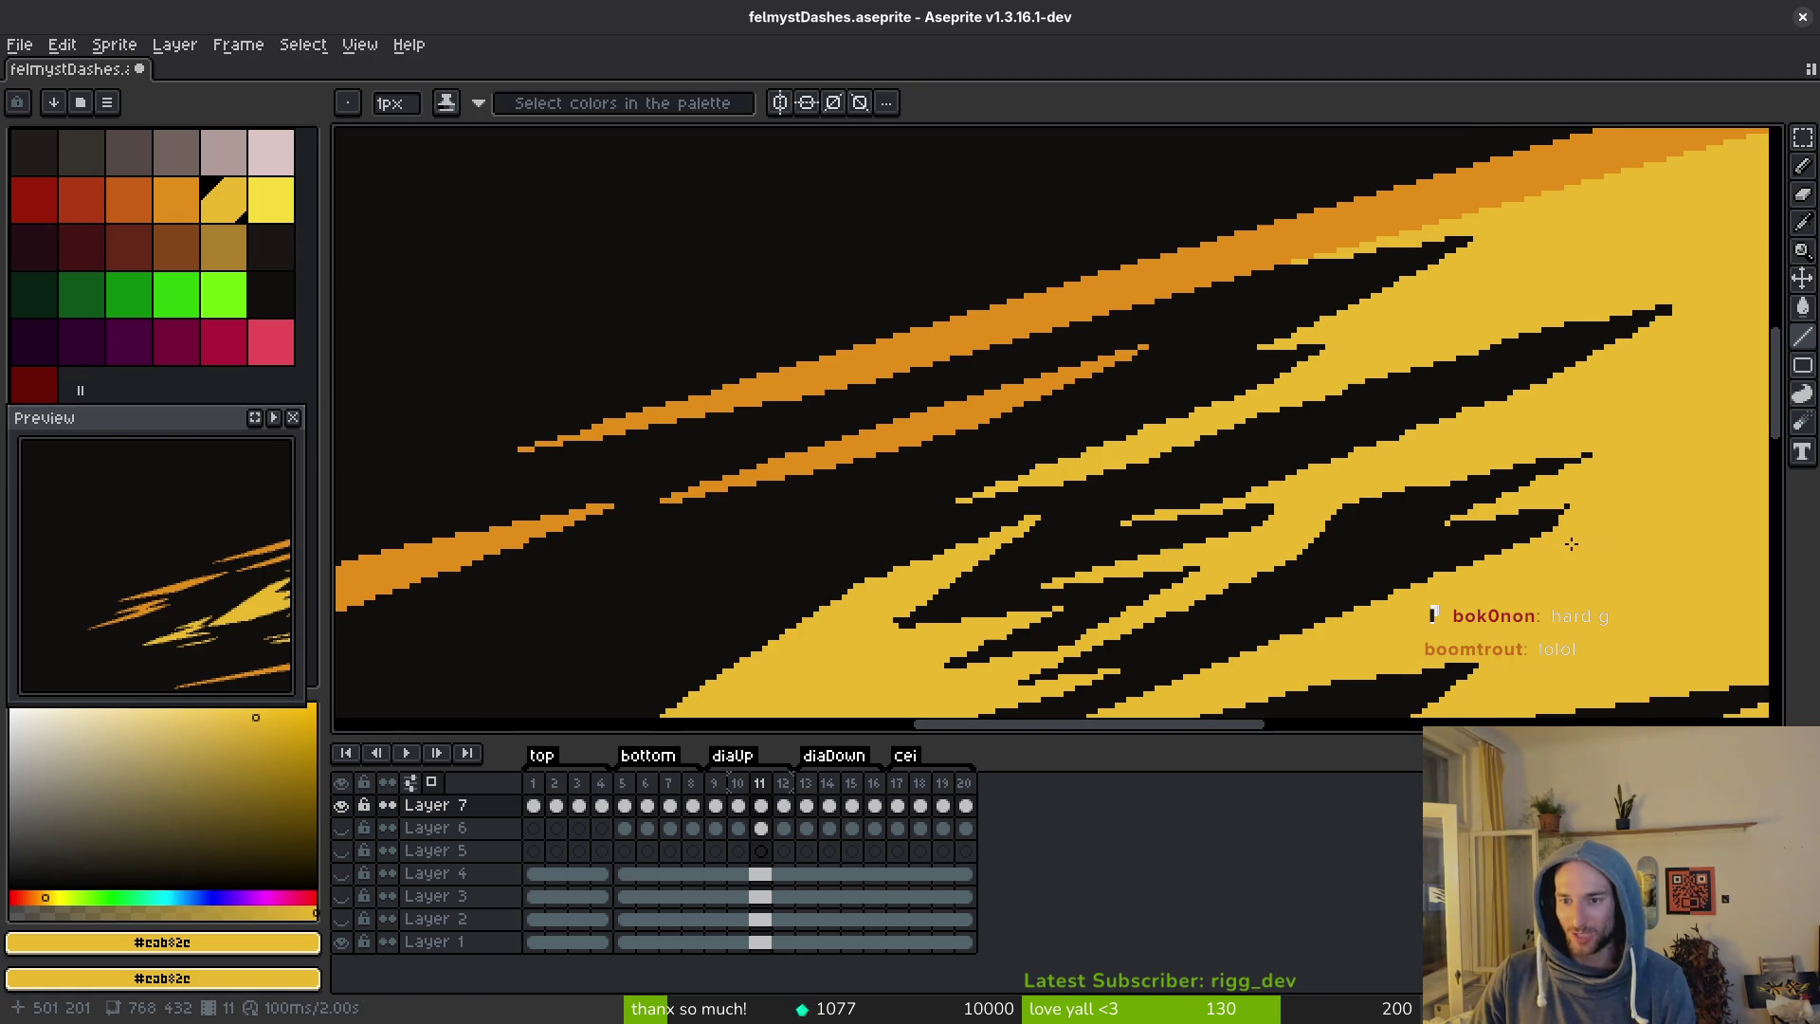
scroll(1571, 548, up, 2)
drag(1372, 591, 1371, 494)
scroll(1384, 483, down, 1)
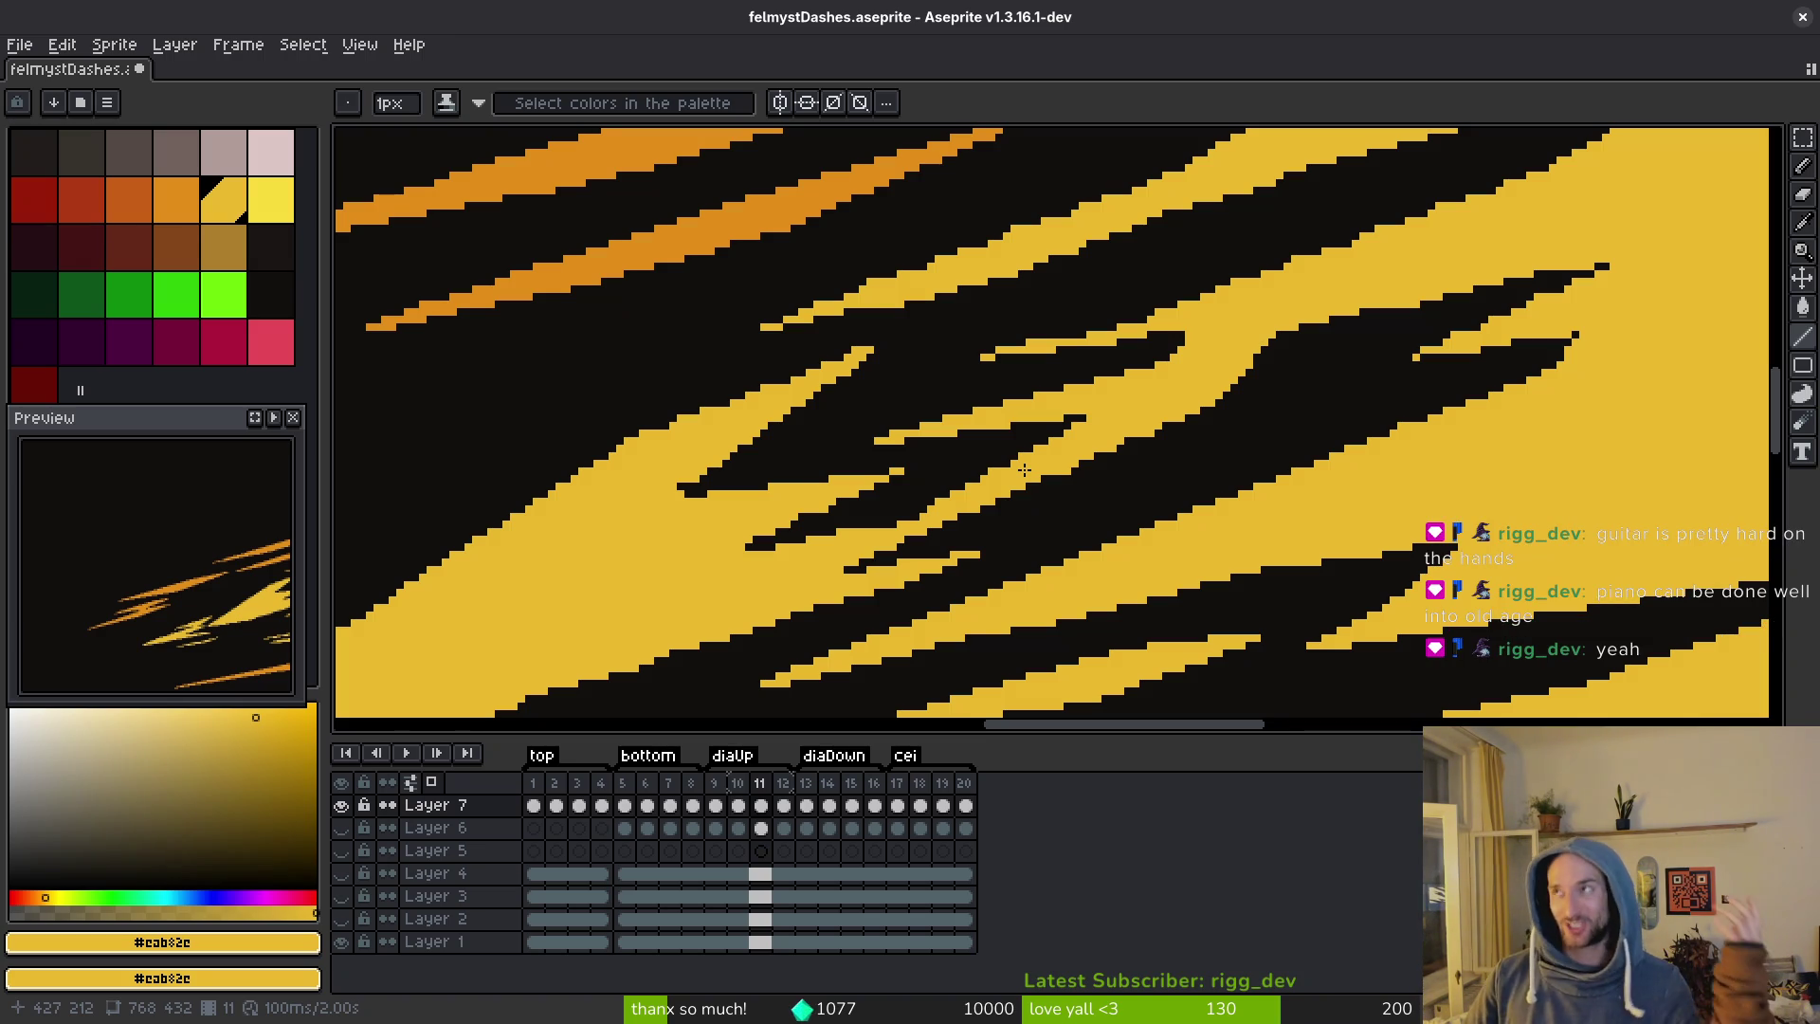
drag(1527, 475, 1414, 521)
scroll(1450, 432, up, 3)
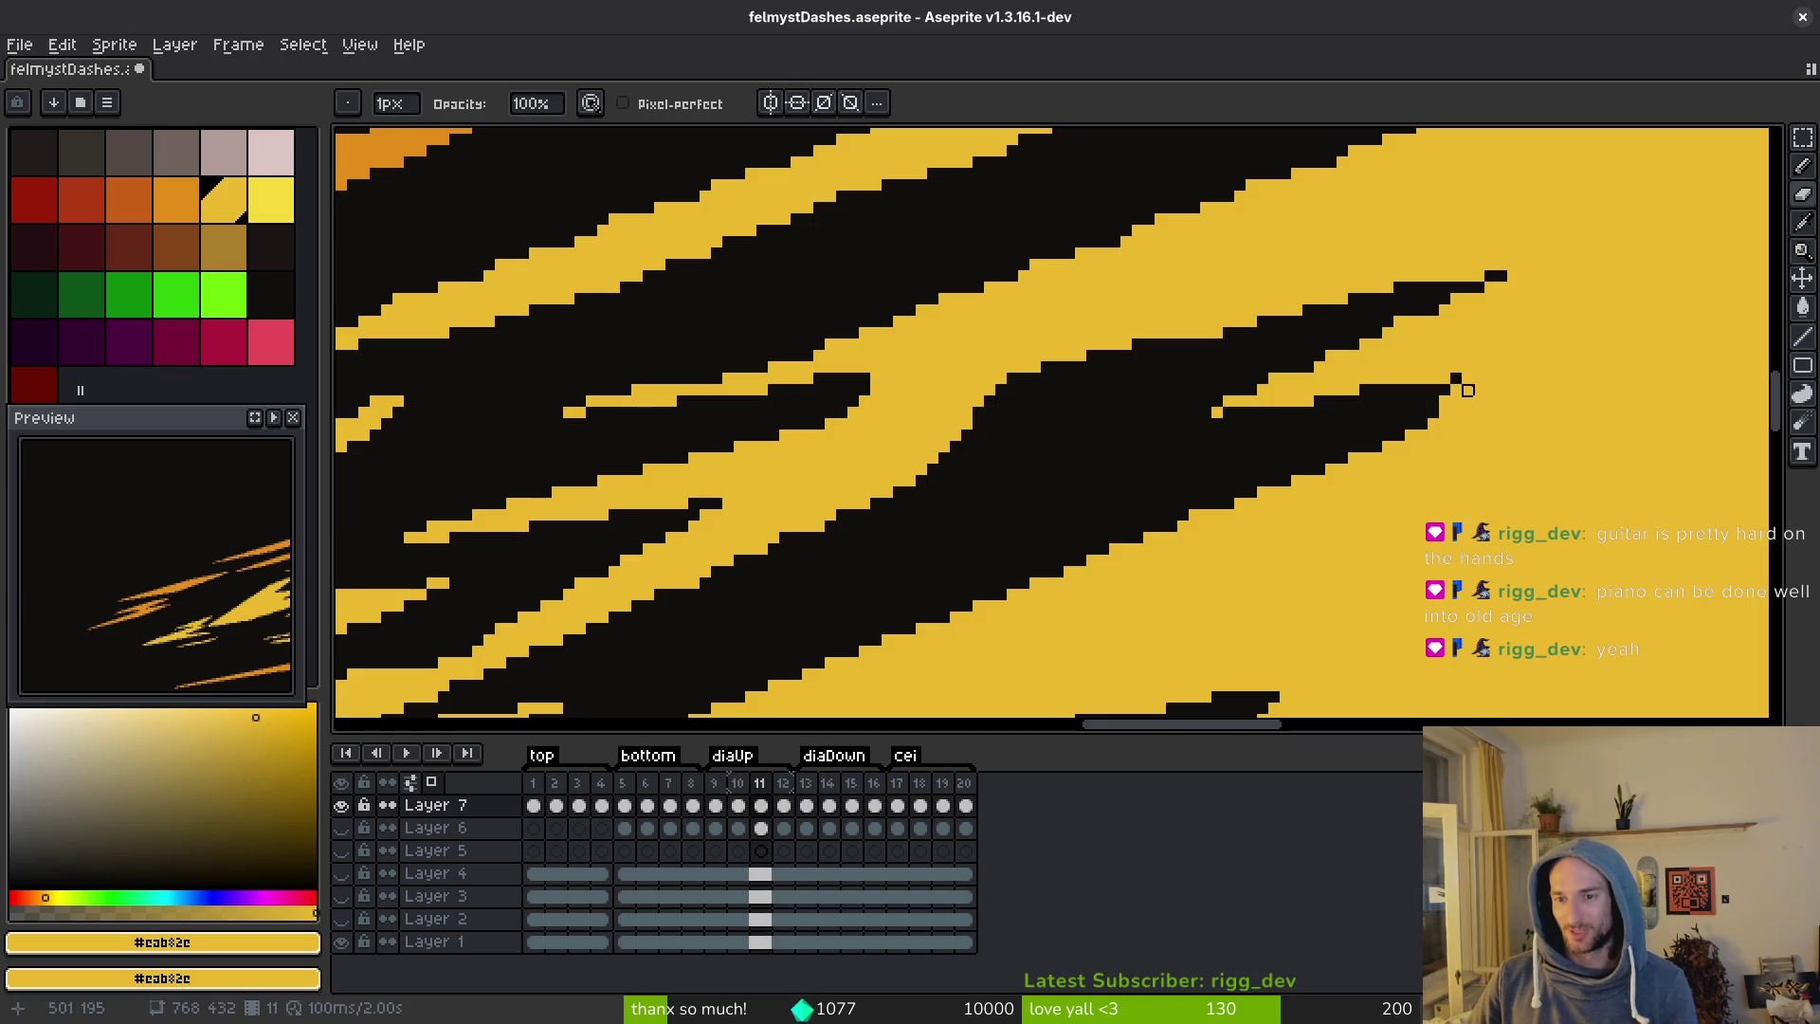
scroll(1430, 427, right, 2)
key(i)
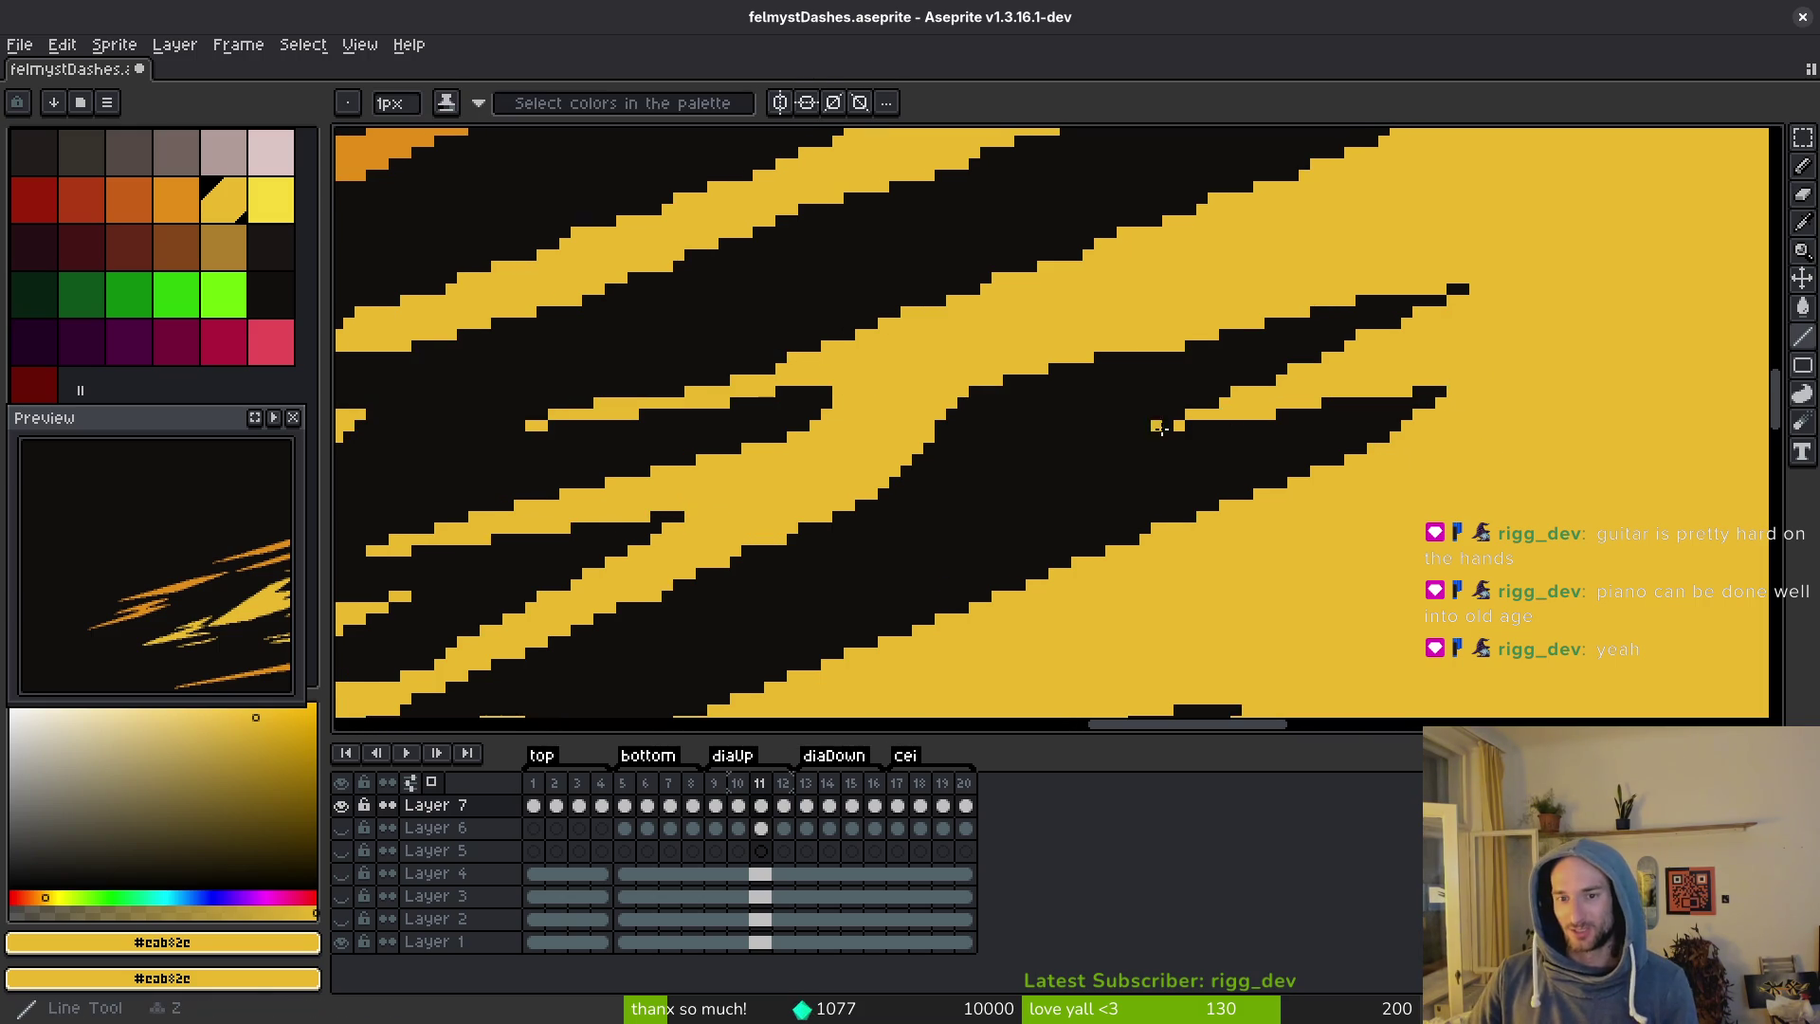
drag(1150, 432, 1495, 374)
click(1145, 449)
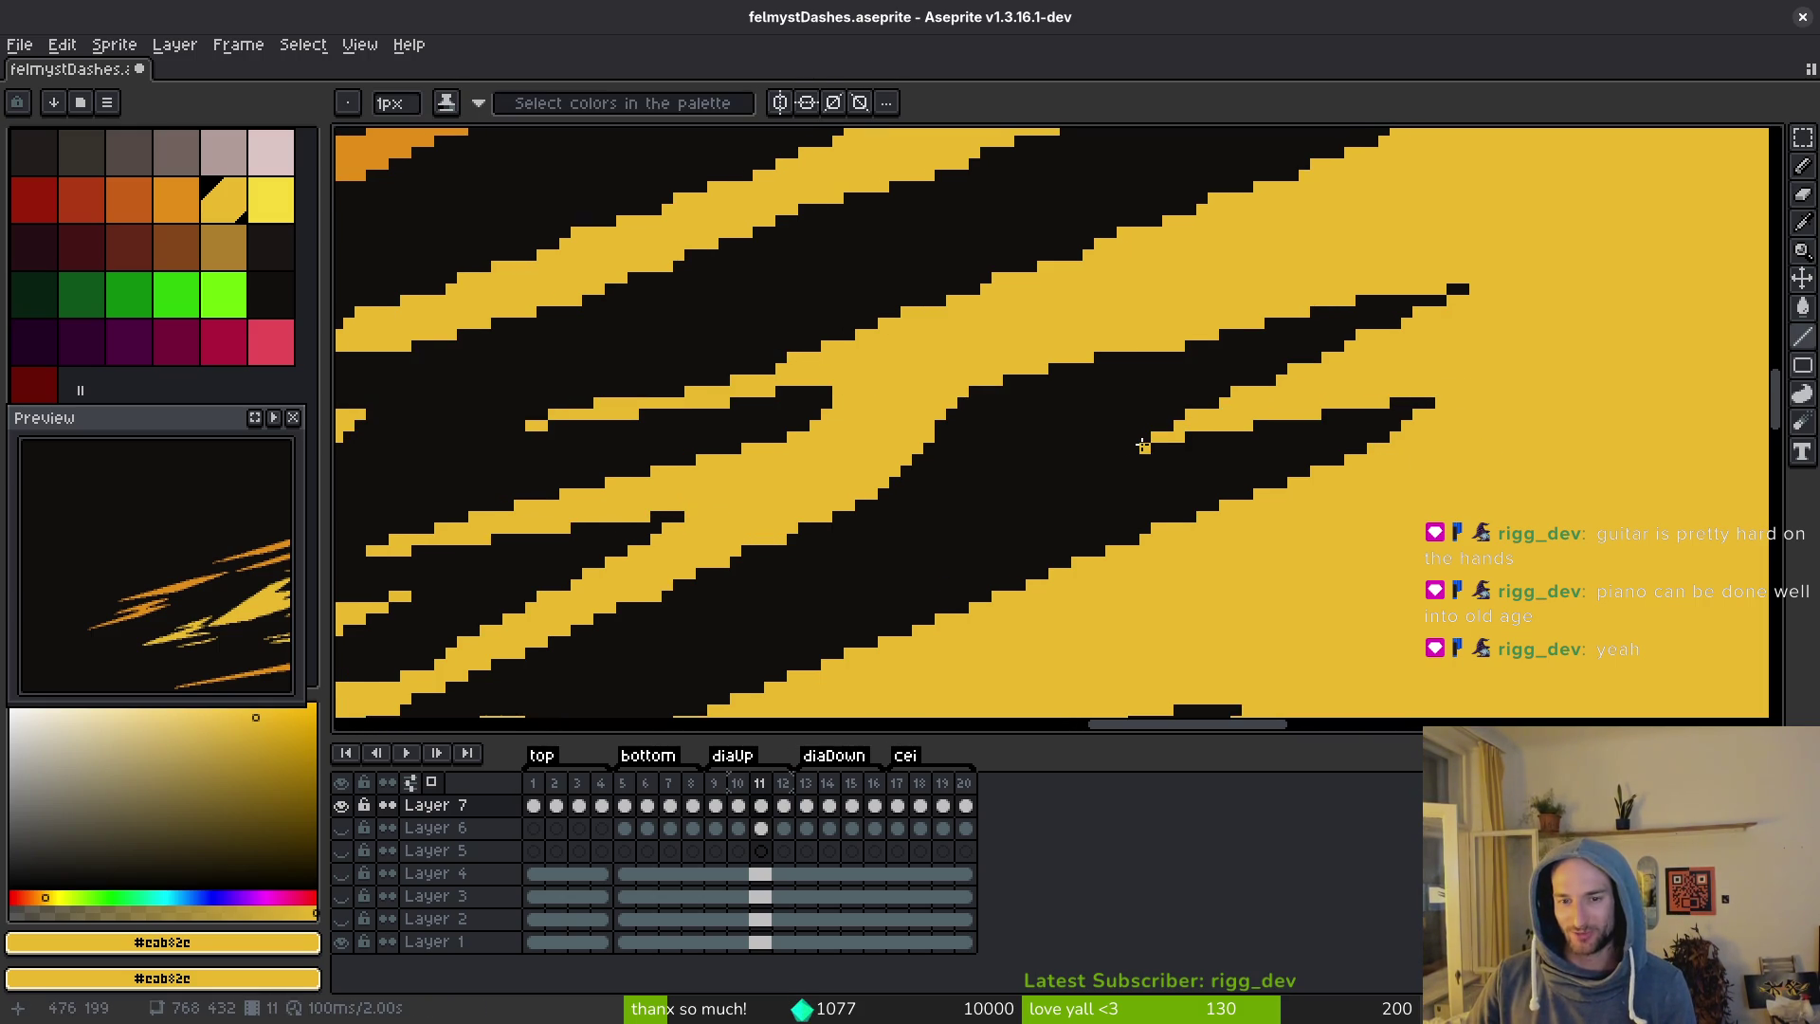
Trim the upper stripe's tip, extend the lower yellow notch, and save felmystDashes.aseprite.
drag(1465, 288, 1440, 301)
click(1122, 447)
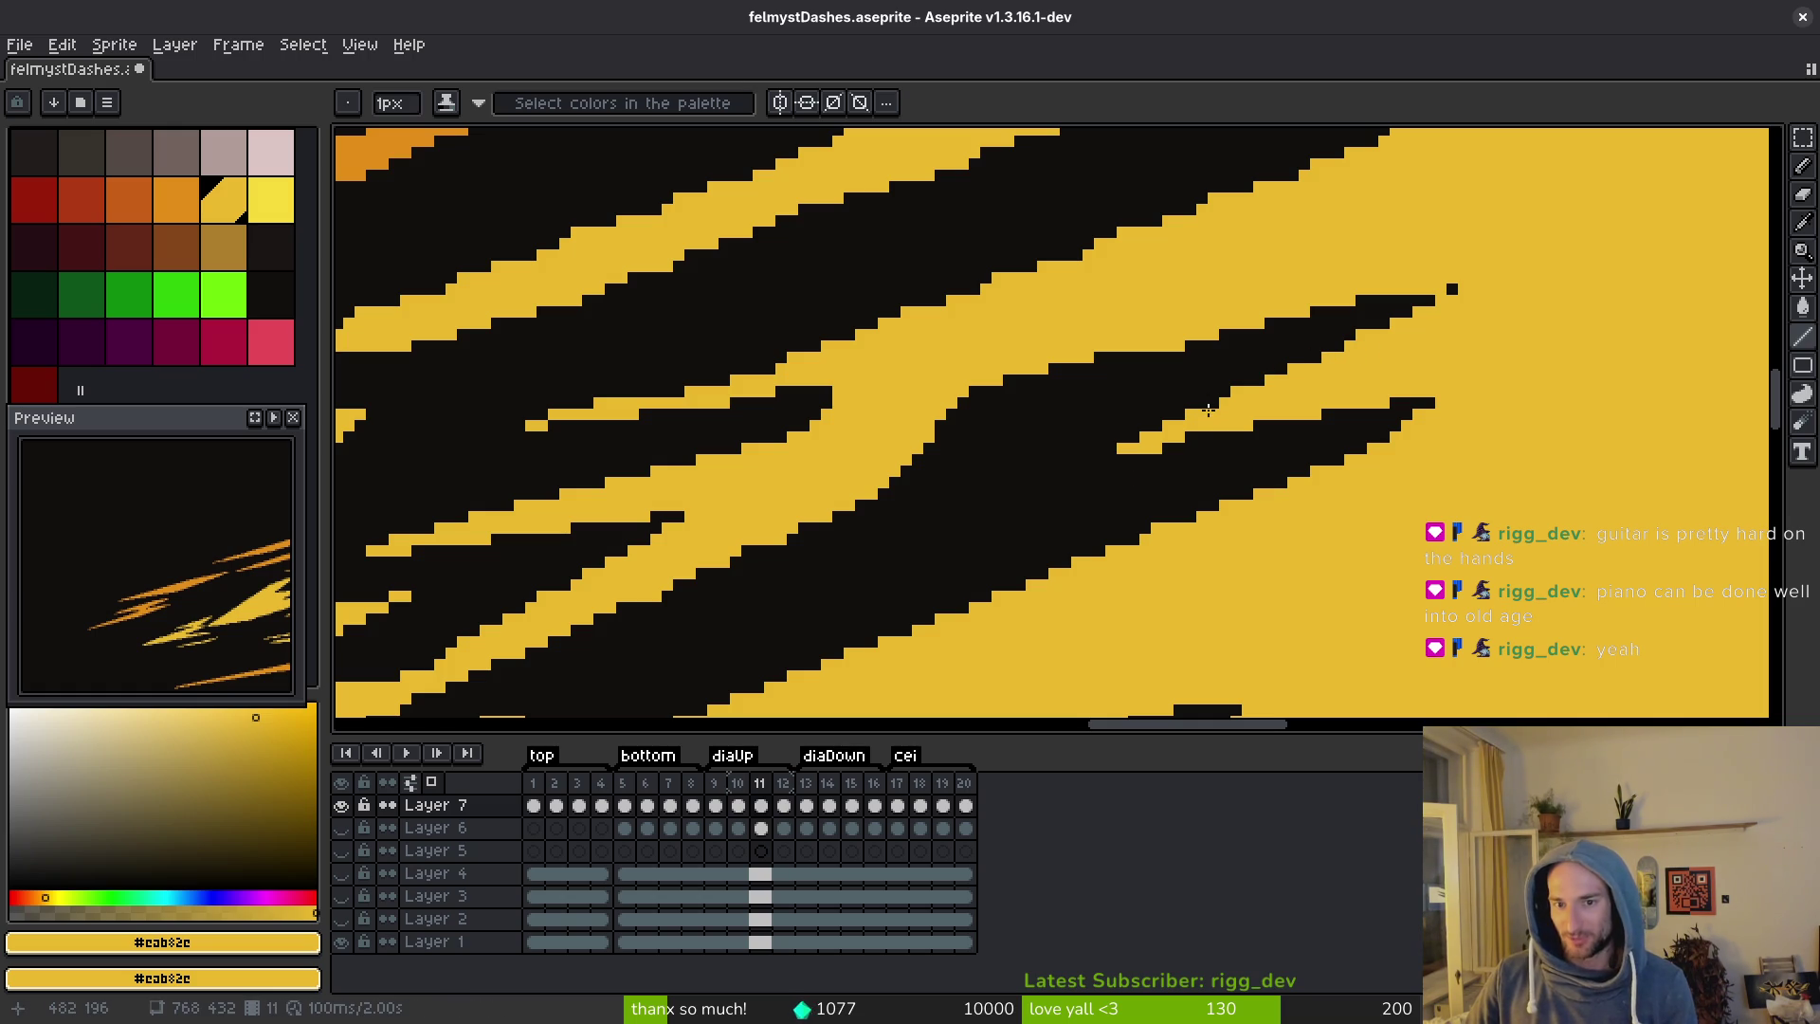
key(ctrl+s)
scroll(1430, 465, up, 1)
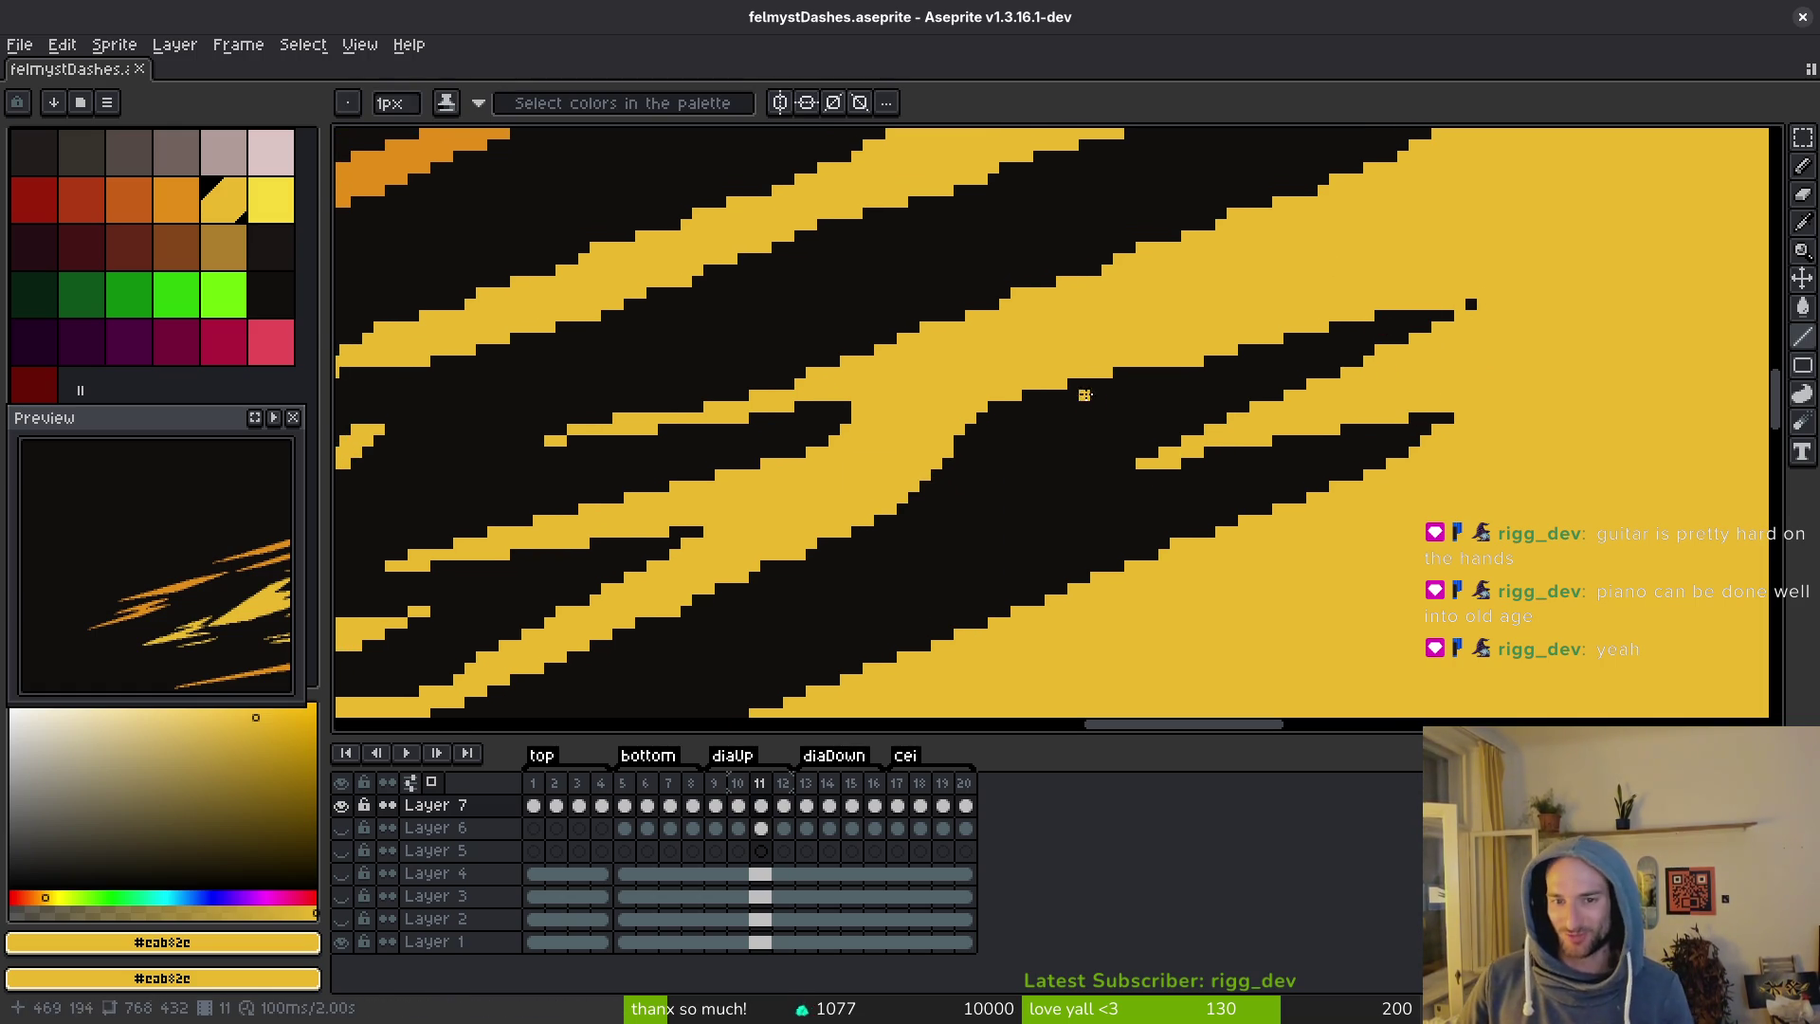
mouse_move(1376, 312)
mouse_down()
mouse_move(963, 358)
mouse_move(951, 418)
mouse_move(1104, 332)
mouse_up()
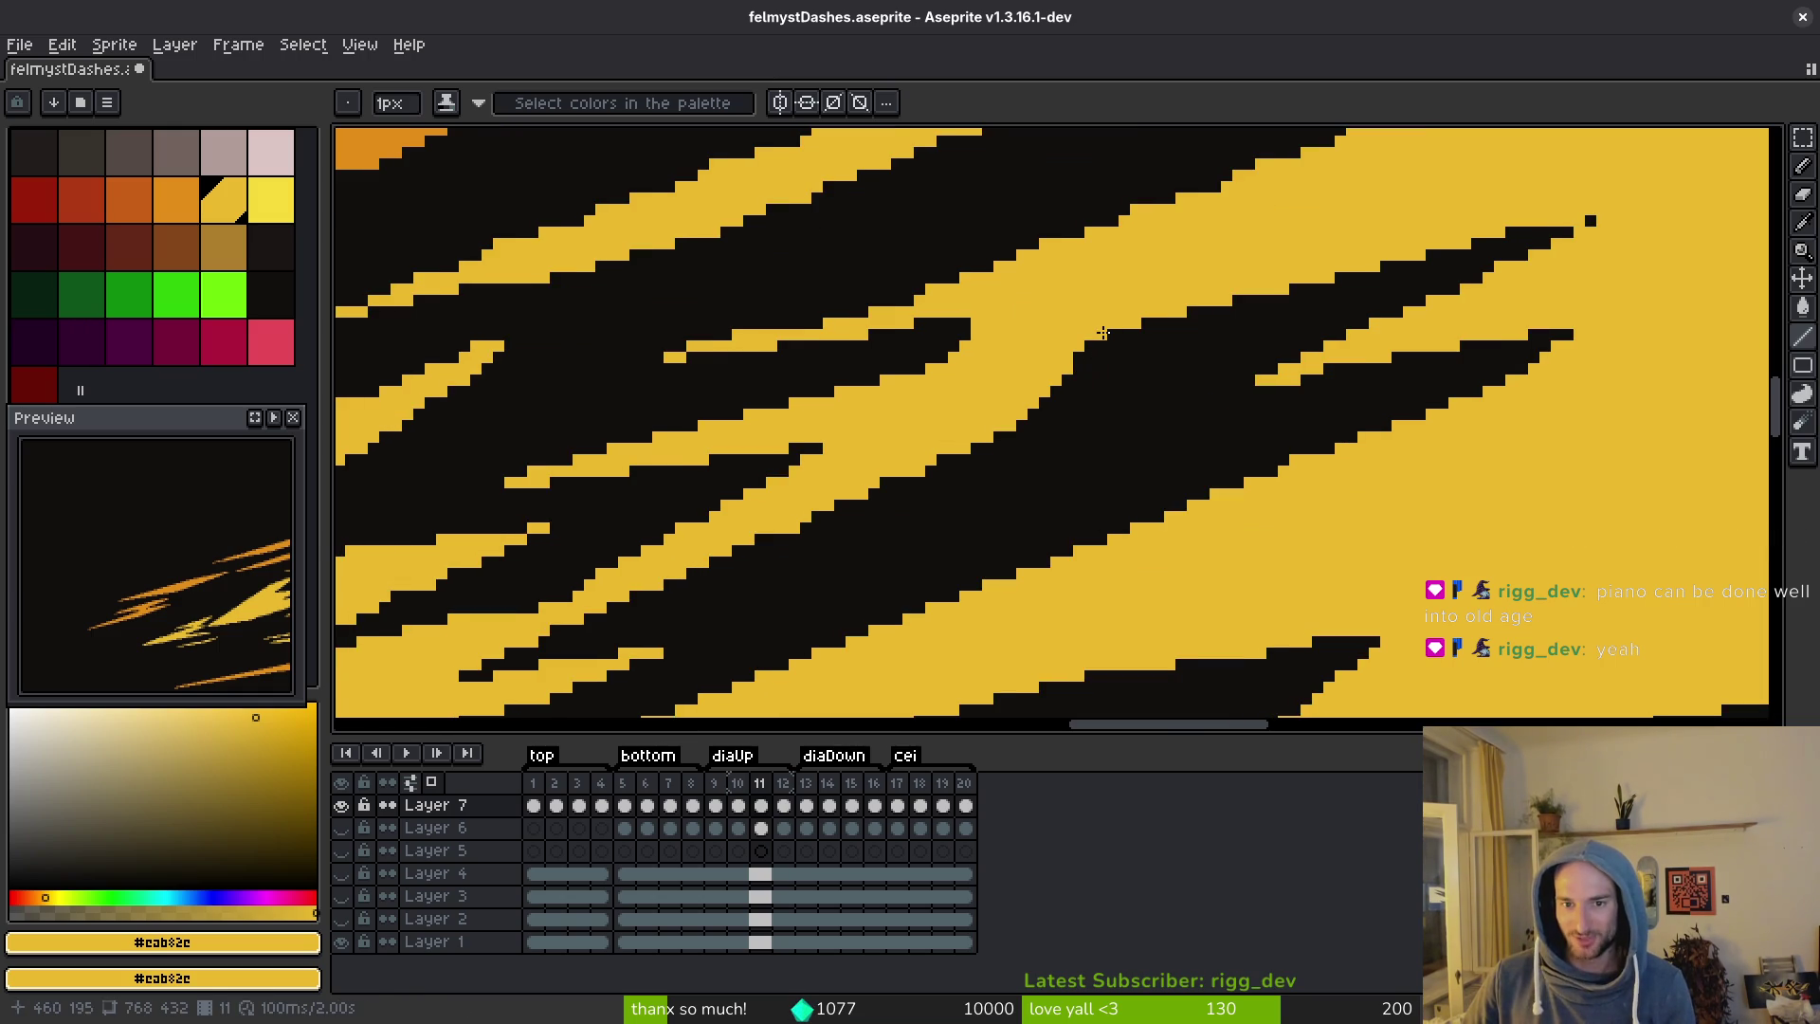
mouse_move(462, 670)
mouse_down()
mouse_move(548, 608)
mouse_move(1119, 351)
mouse_up()
key(ctrl+s)
click(902, 540)
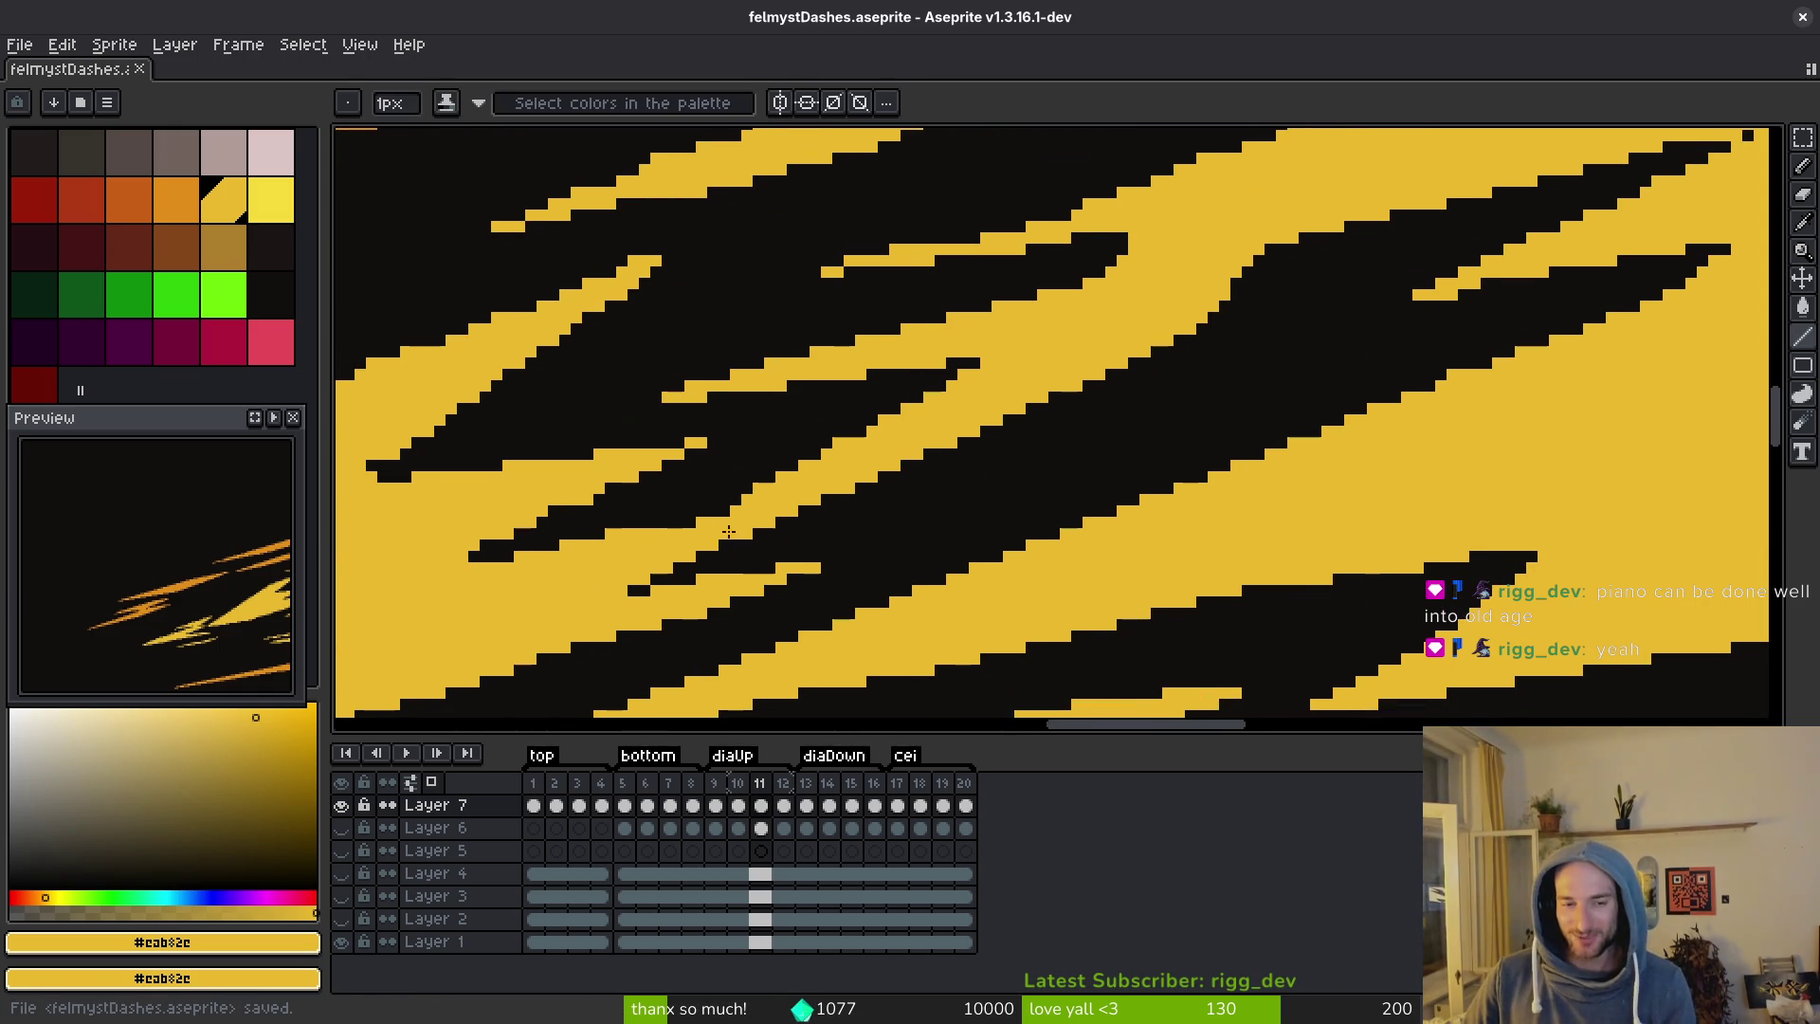
Draw a short yellow line across the black streak on the left and save.
click(696, 521)
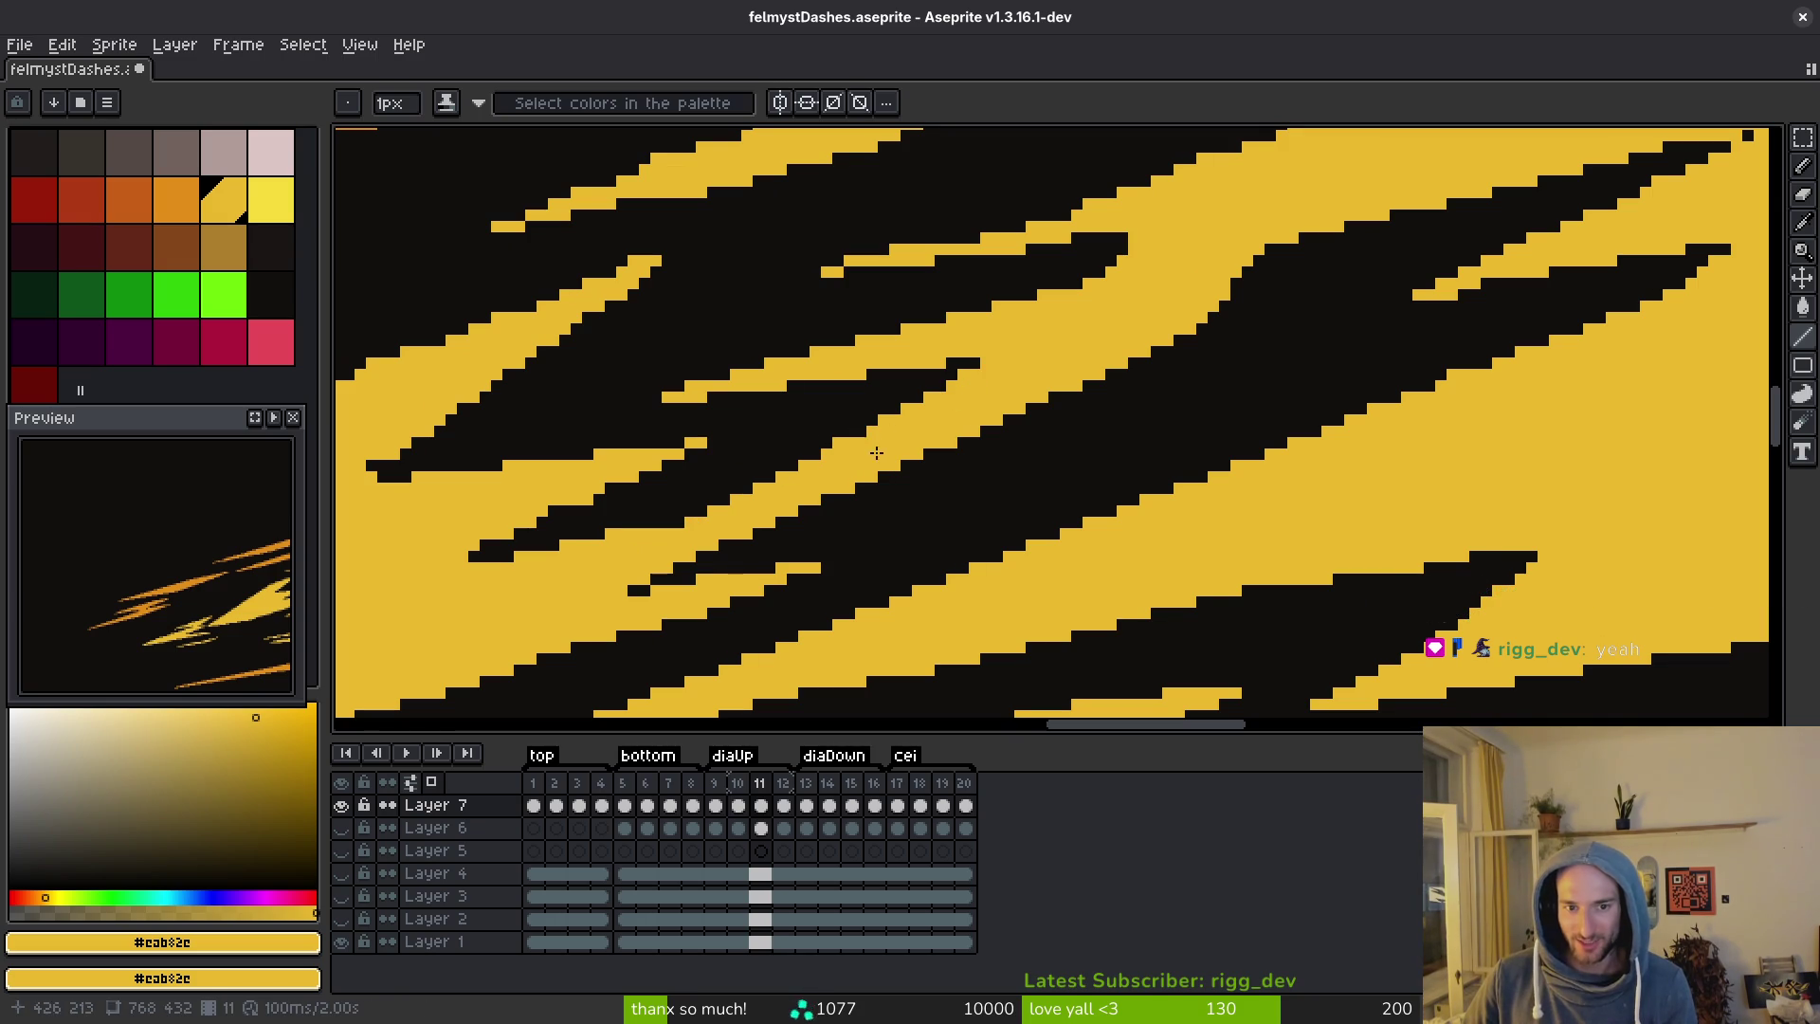
scroll(691, 527, left, 3)
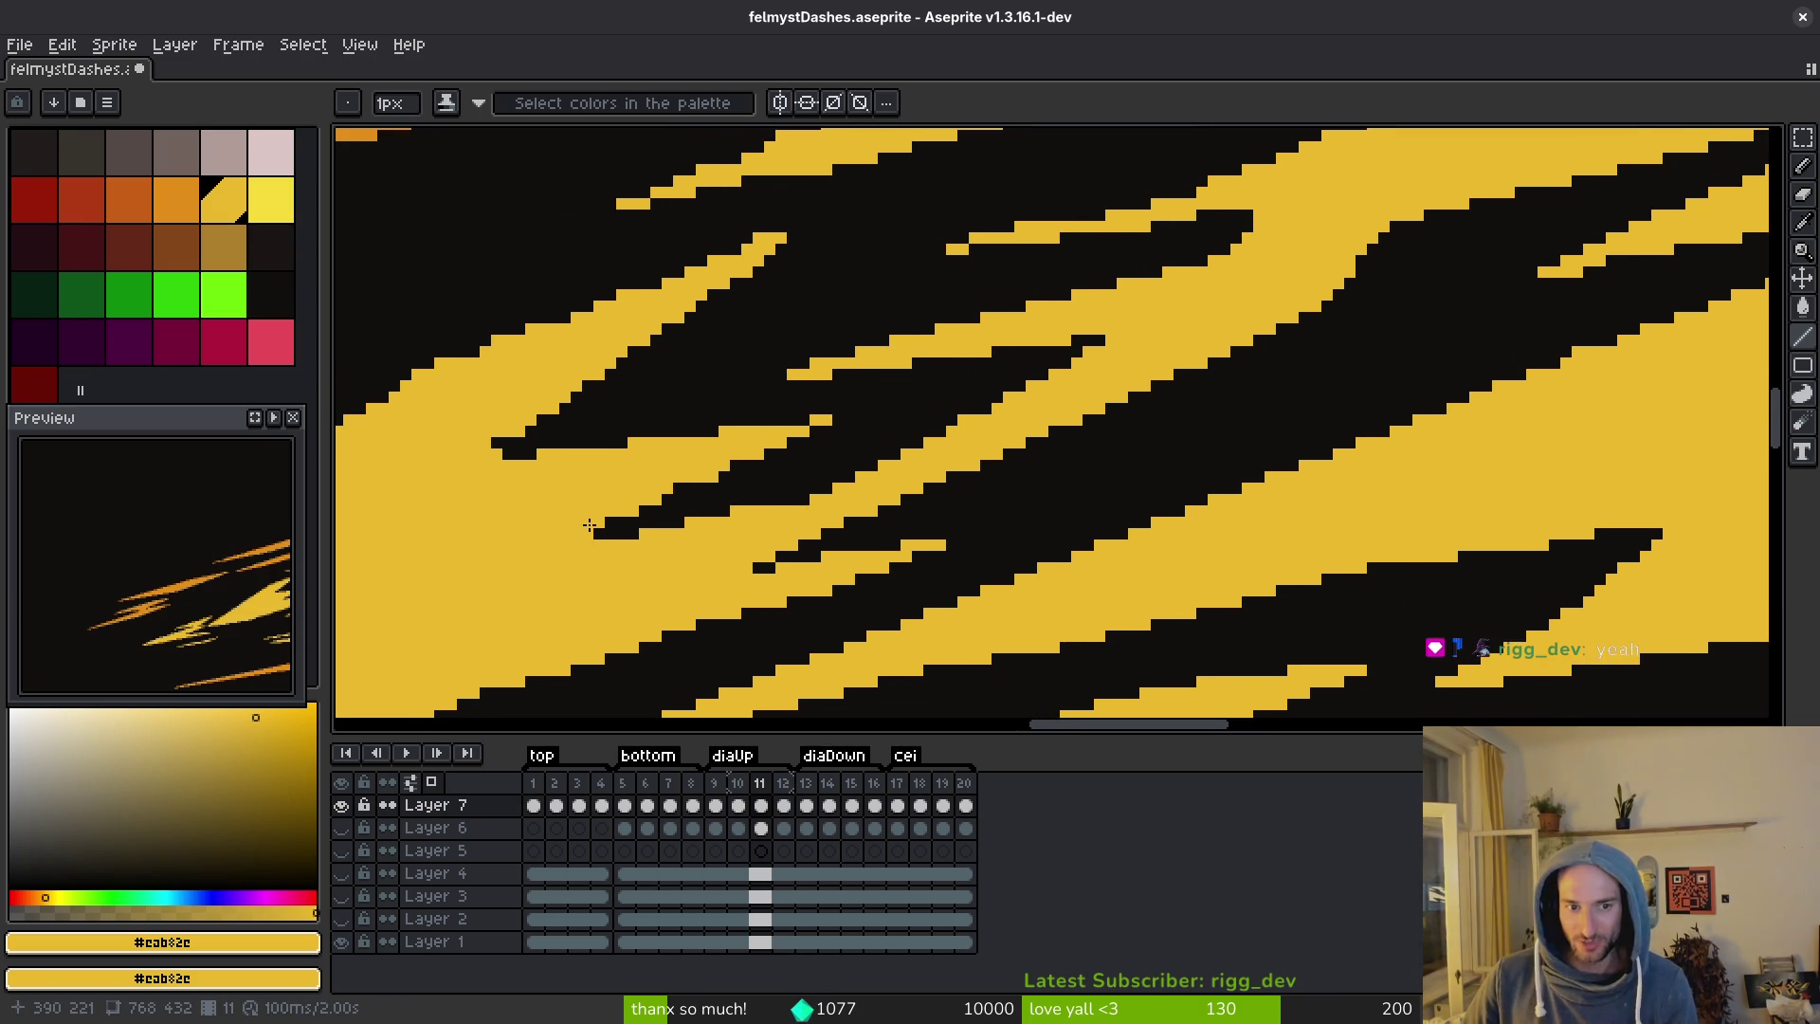
drag(587, 534, 840, 418)
key(ctrl+s)
Paint yellow over the lower and upper edges of the black band.
scroll(910, 484, down, 1)
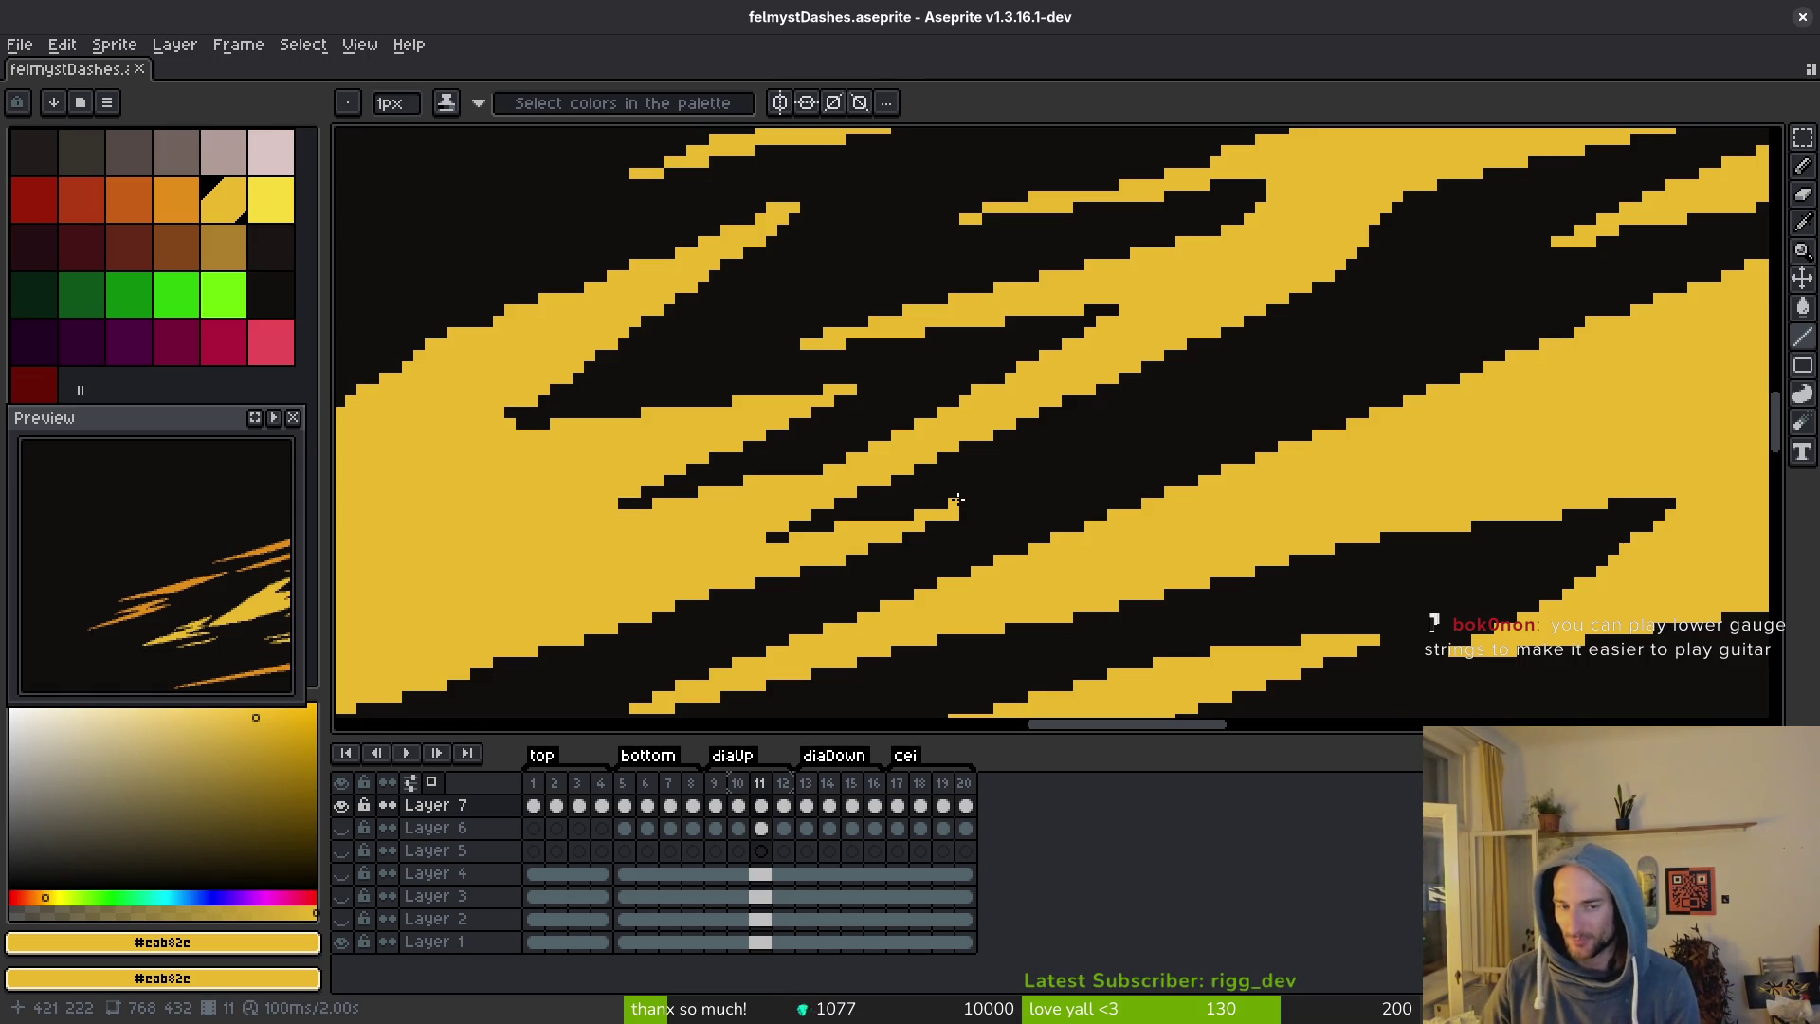
scroll(1271, 390, up, 5)
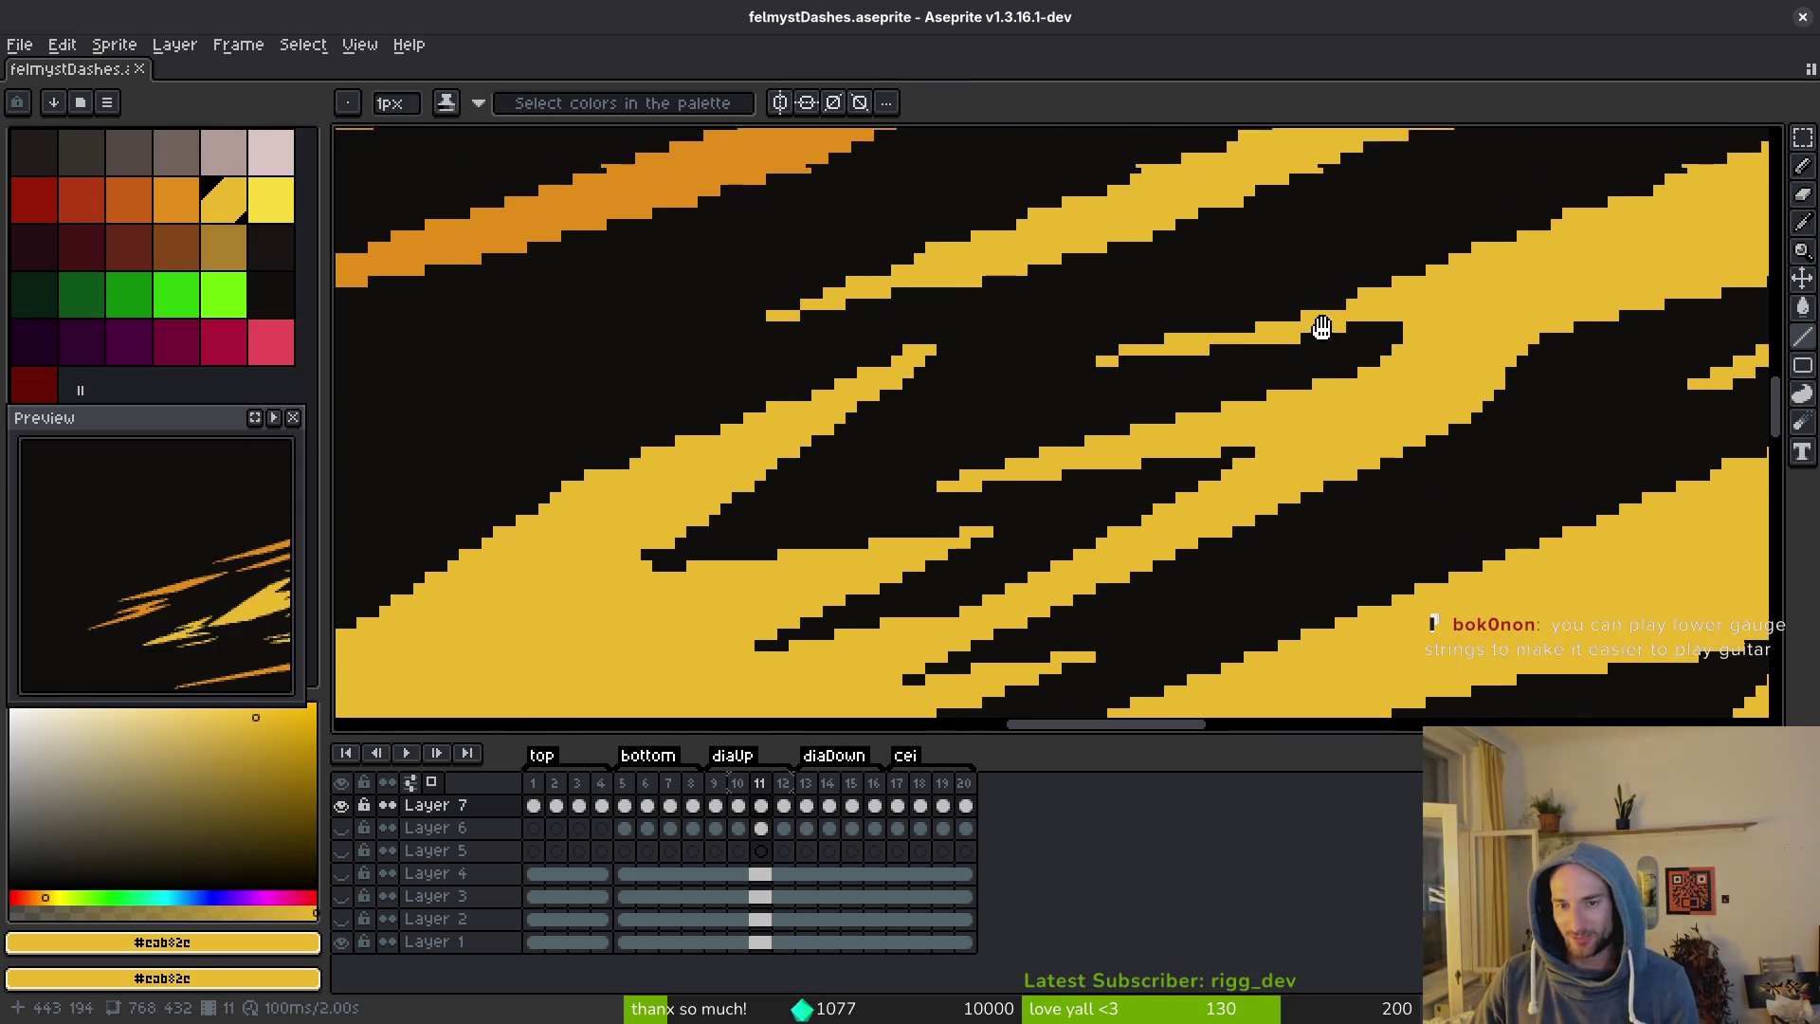
scroll(1355, 318, up, 3)
scroll(1199, 422, right, 5)
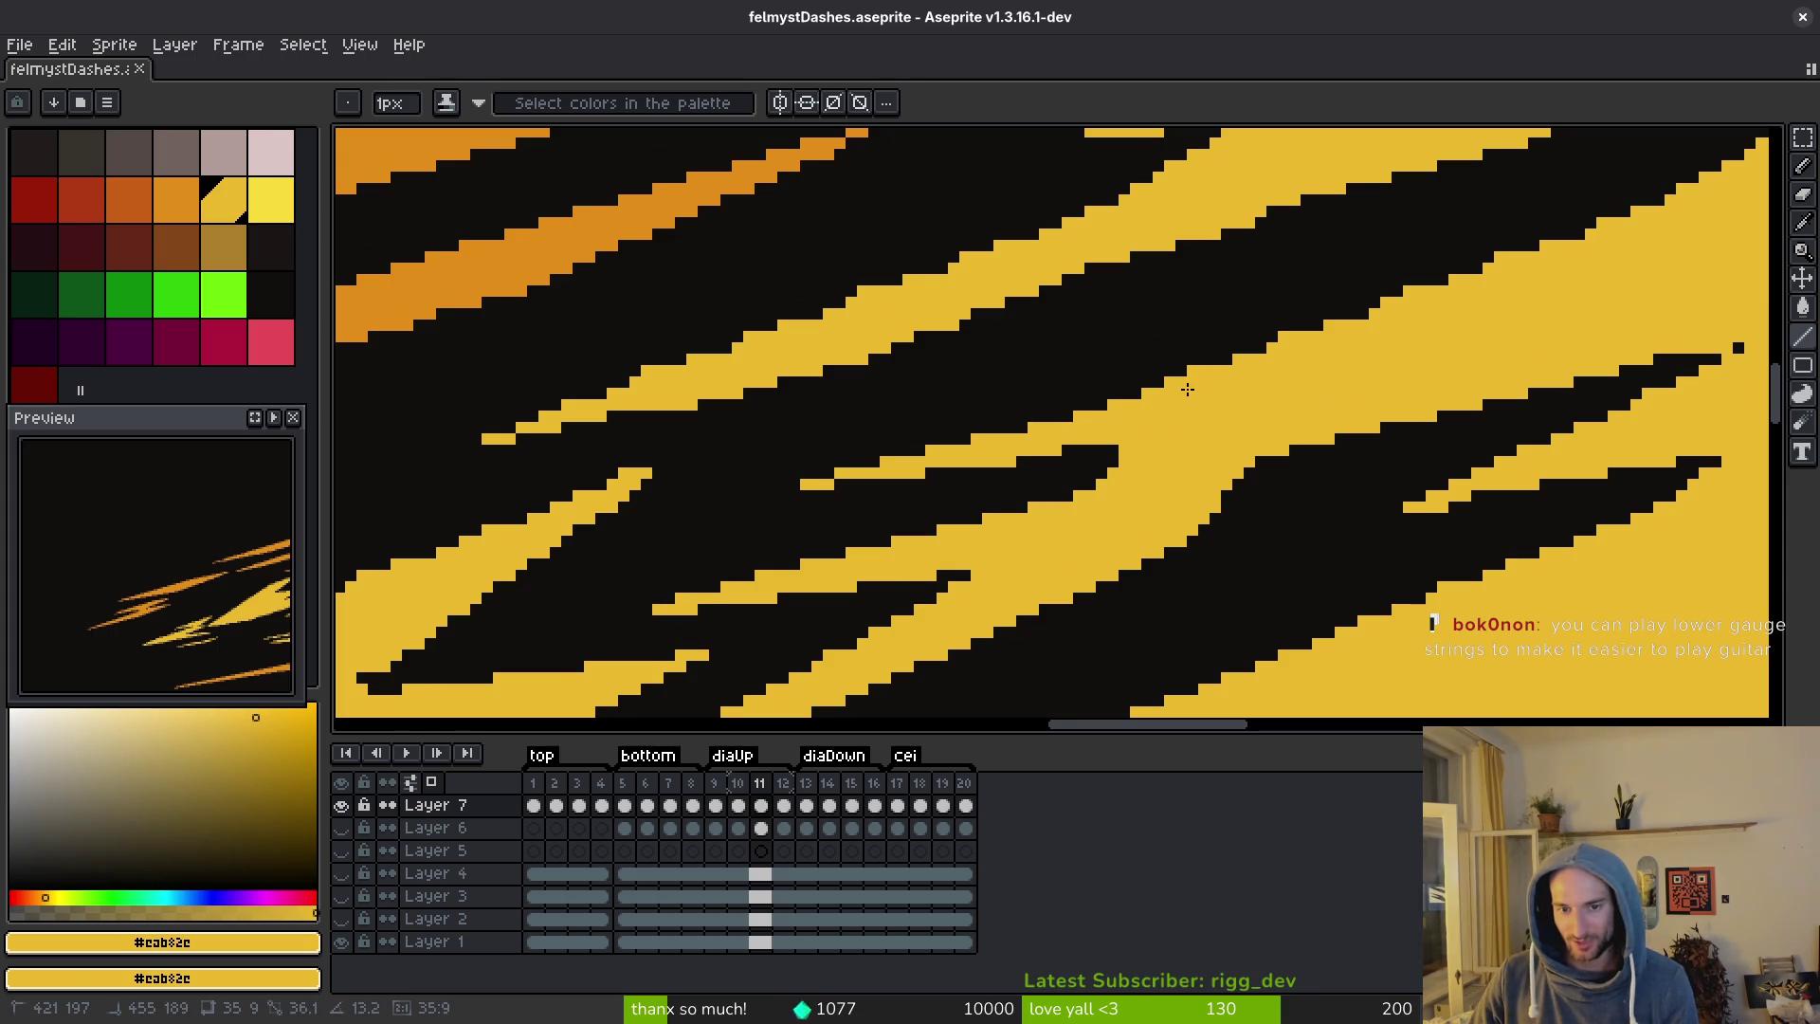
scroll(1281, 474, up, 3)
scroll(1280, 474, right, 3)
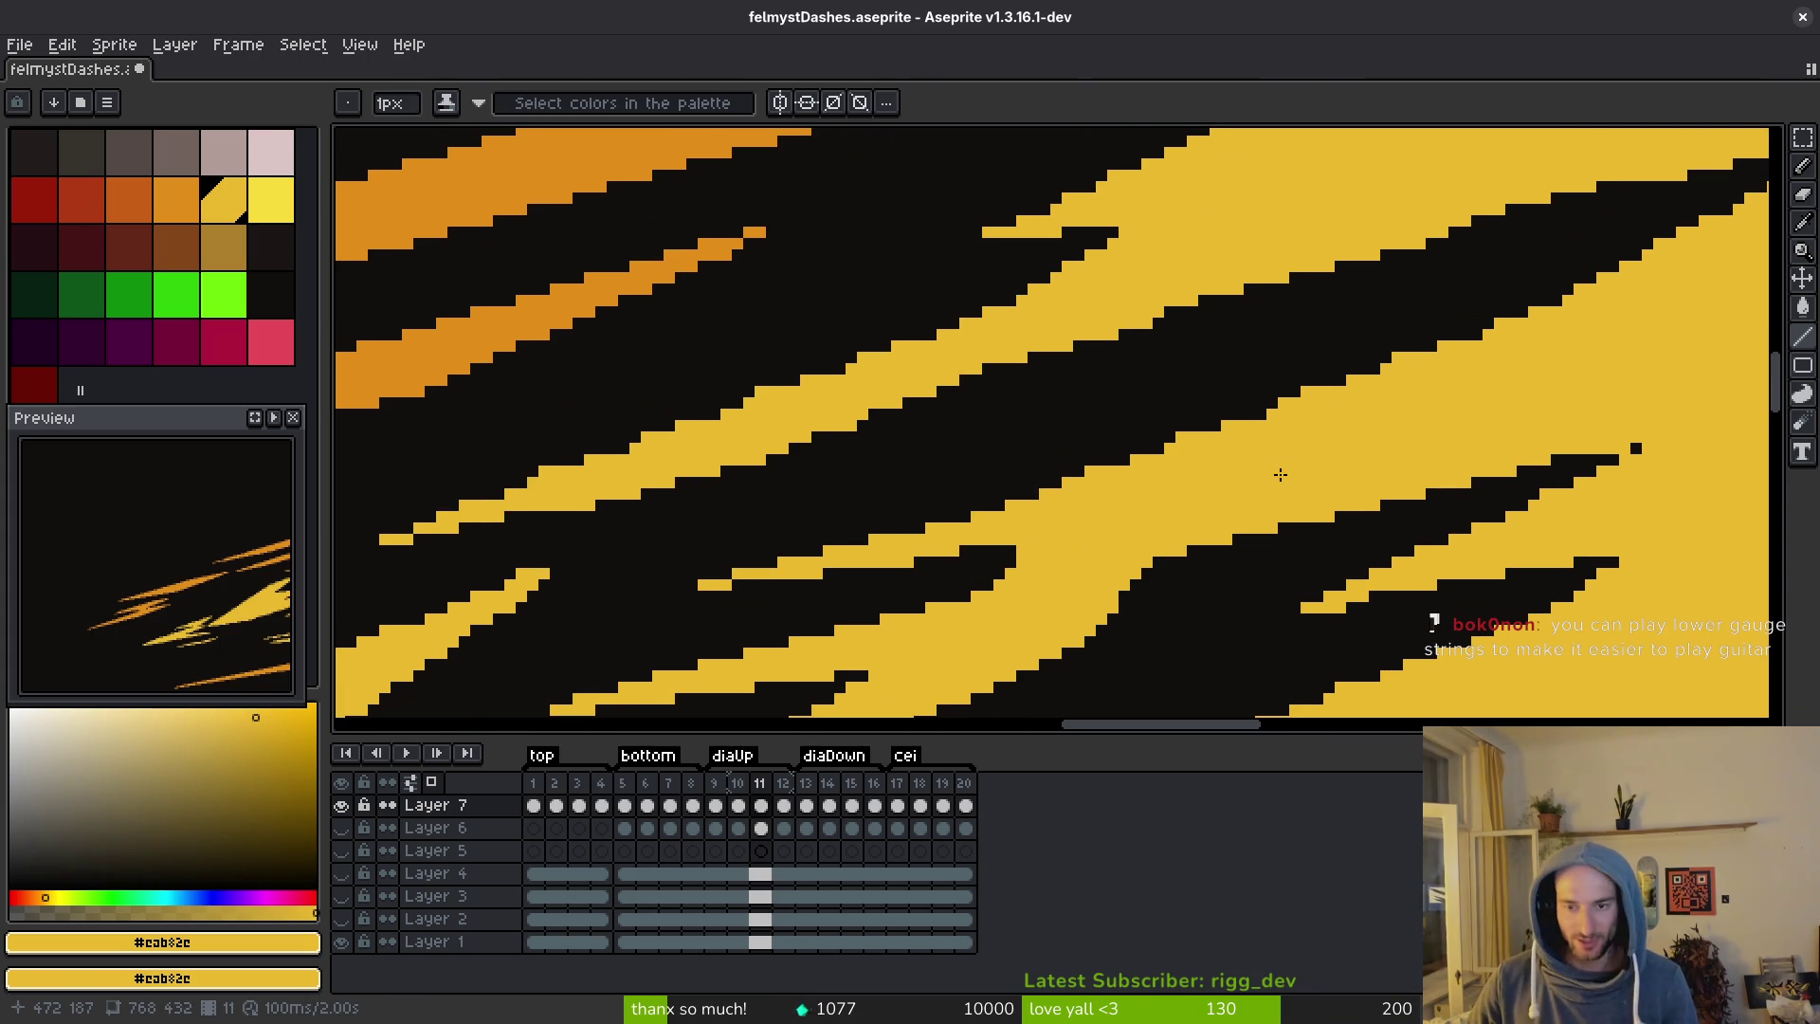
scroll(1280, 474, up, 2)
scroll(1281, 474, right, 4)
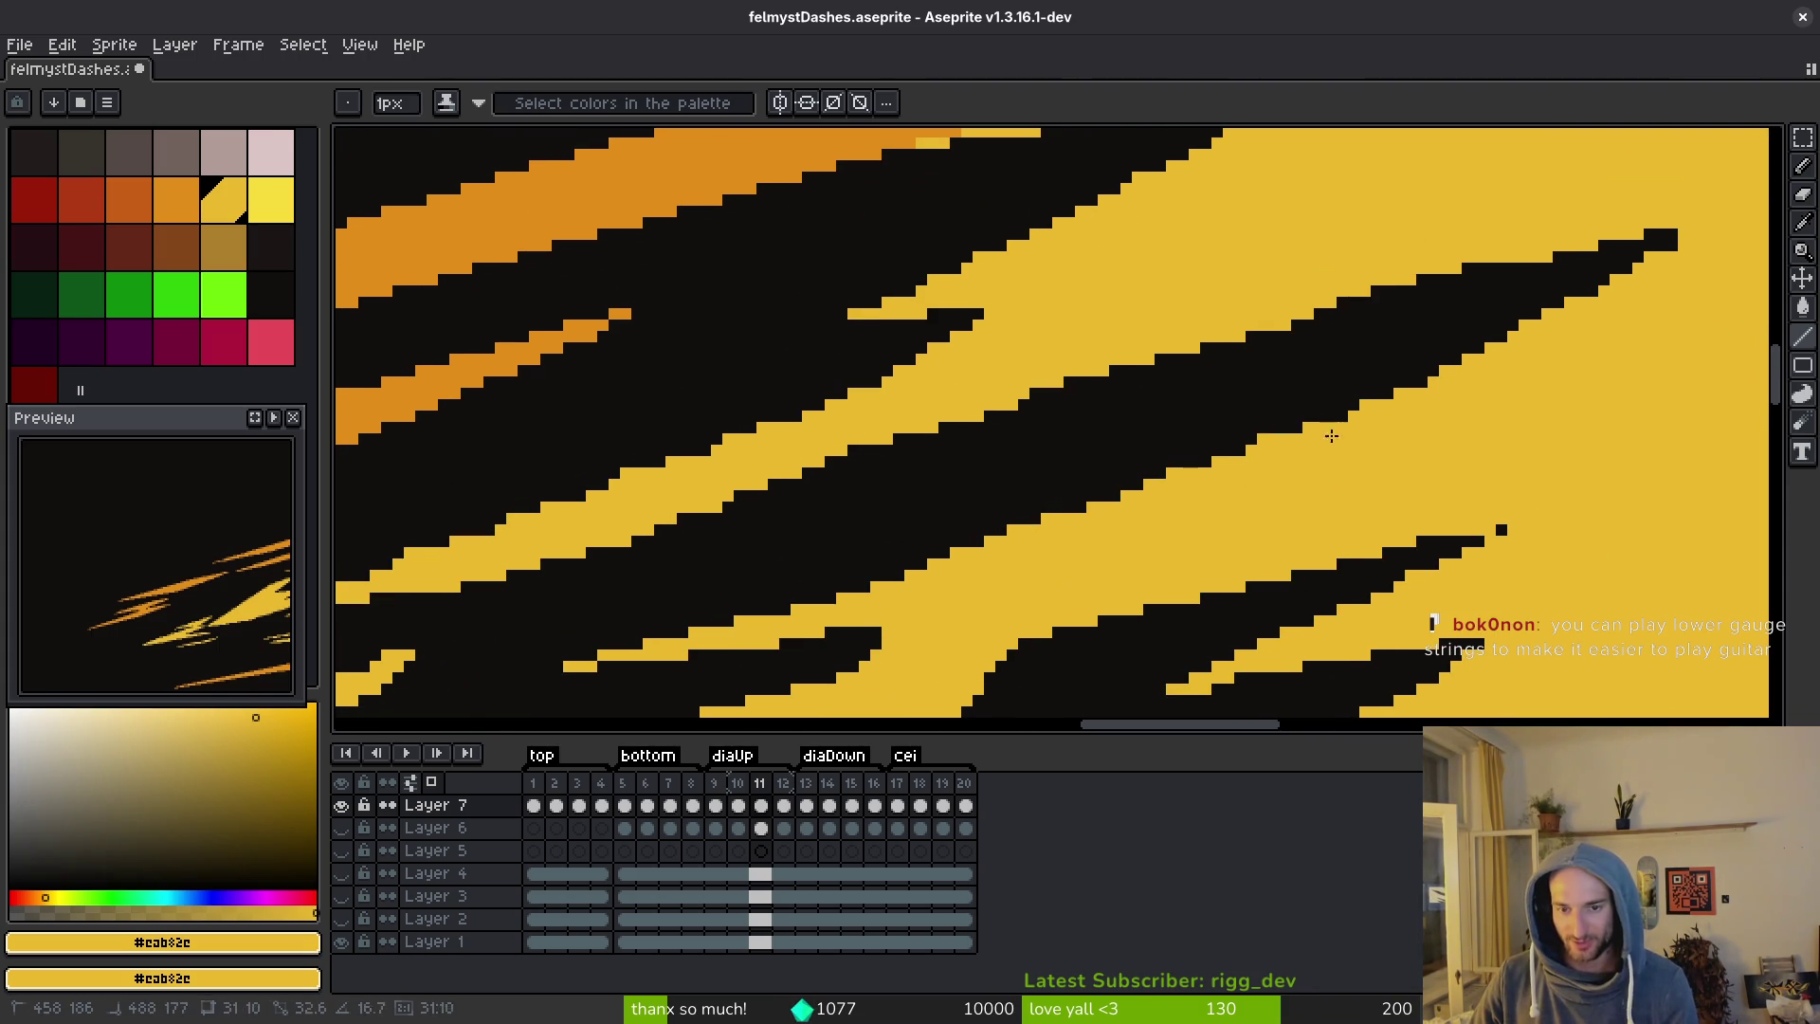
drag(1100, 497, 1355, 402)
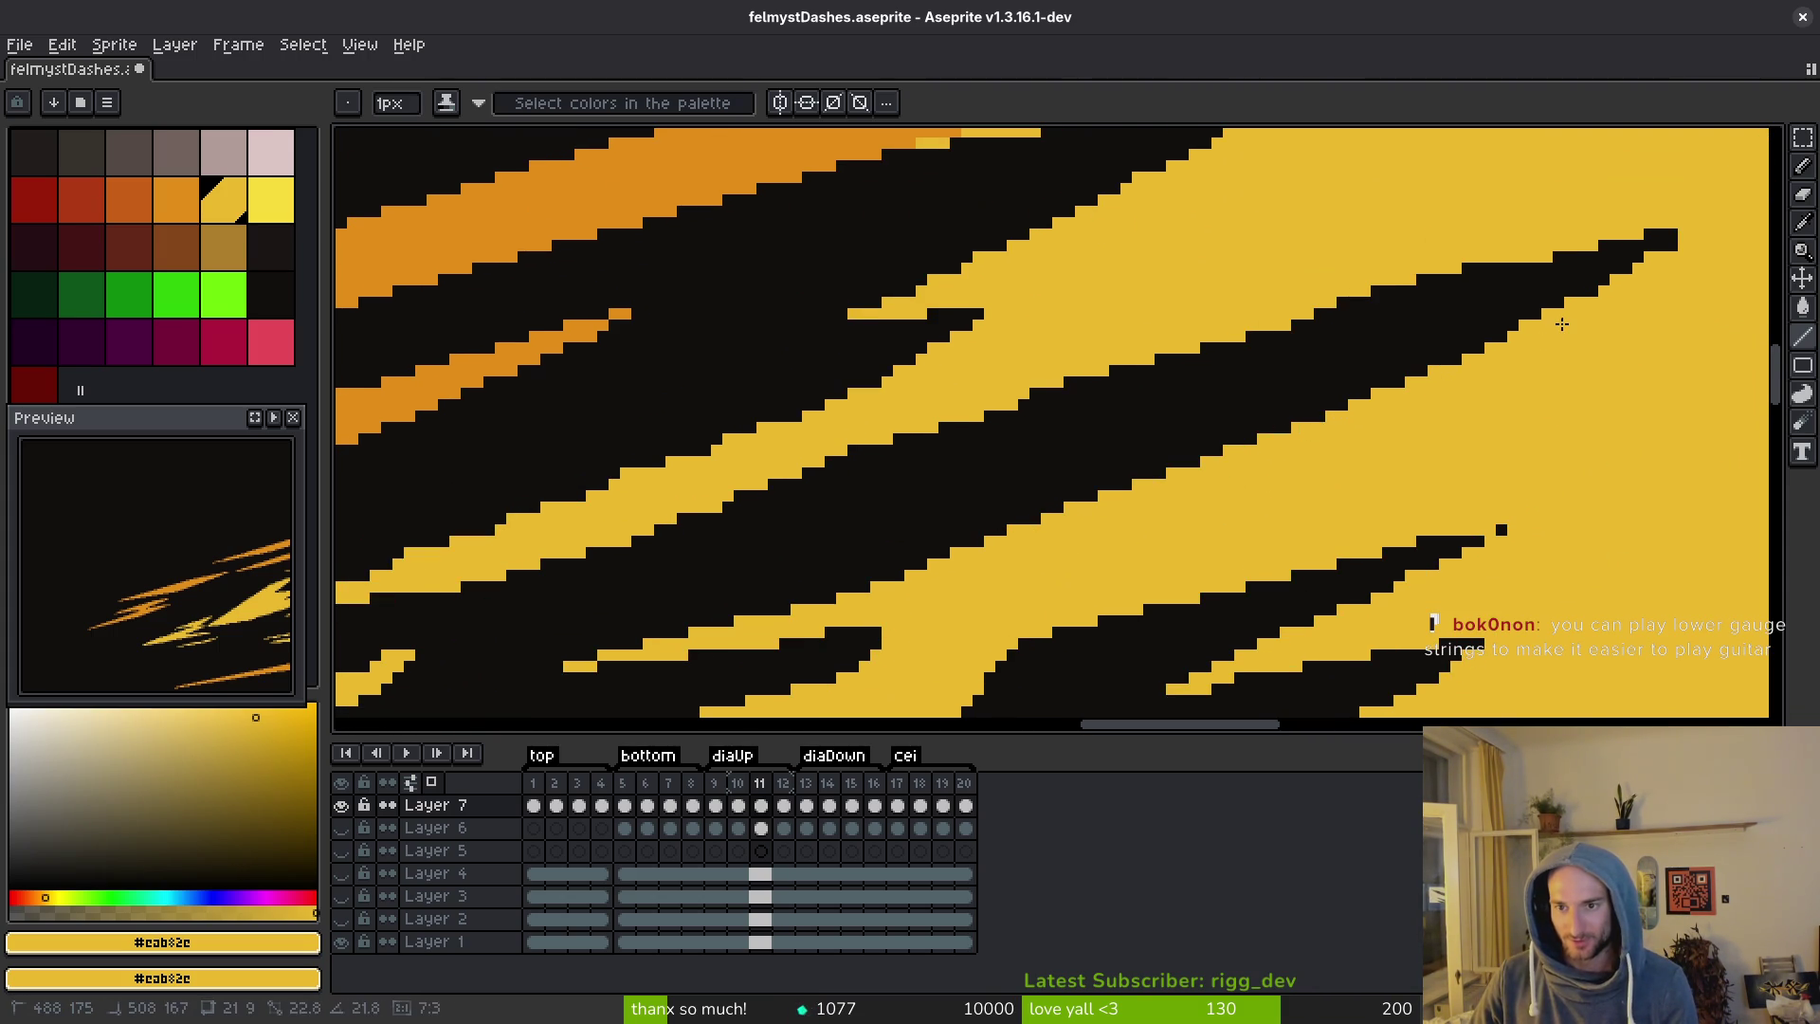
drag(1314, 313, 1499, 249)
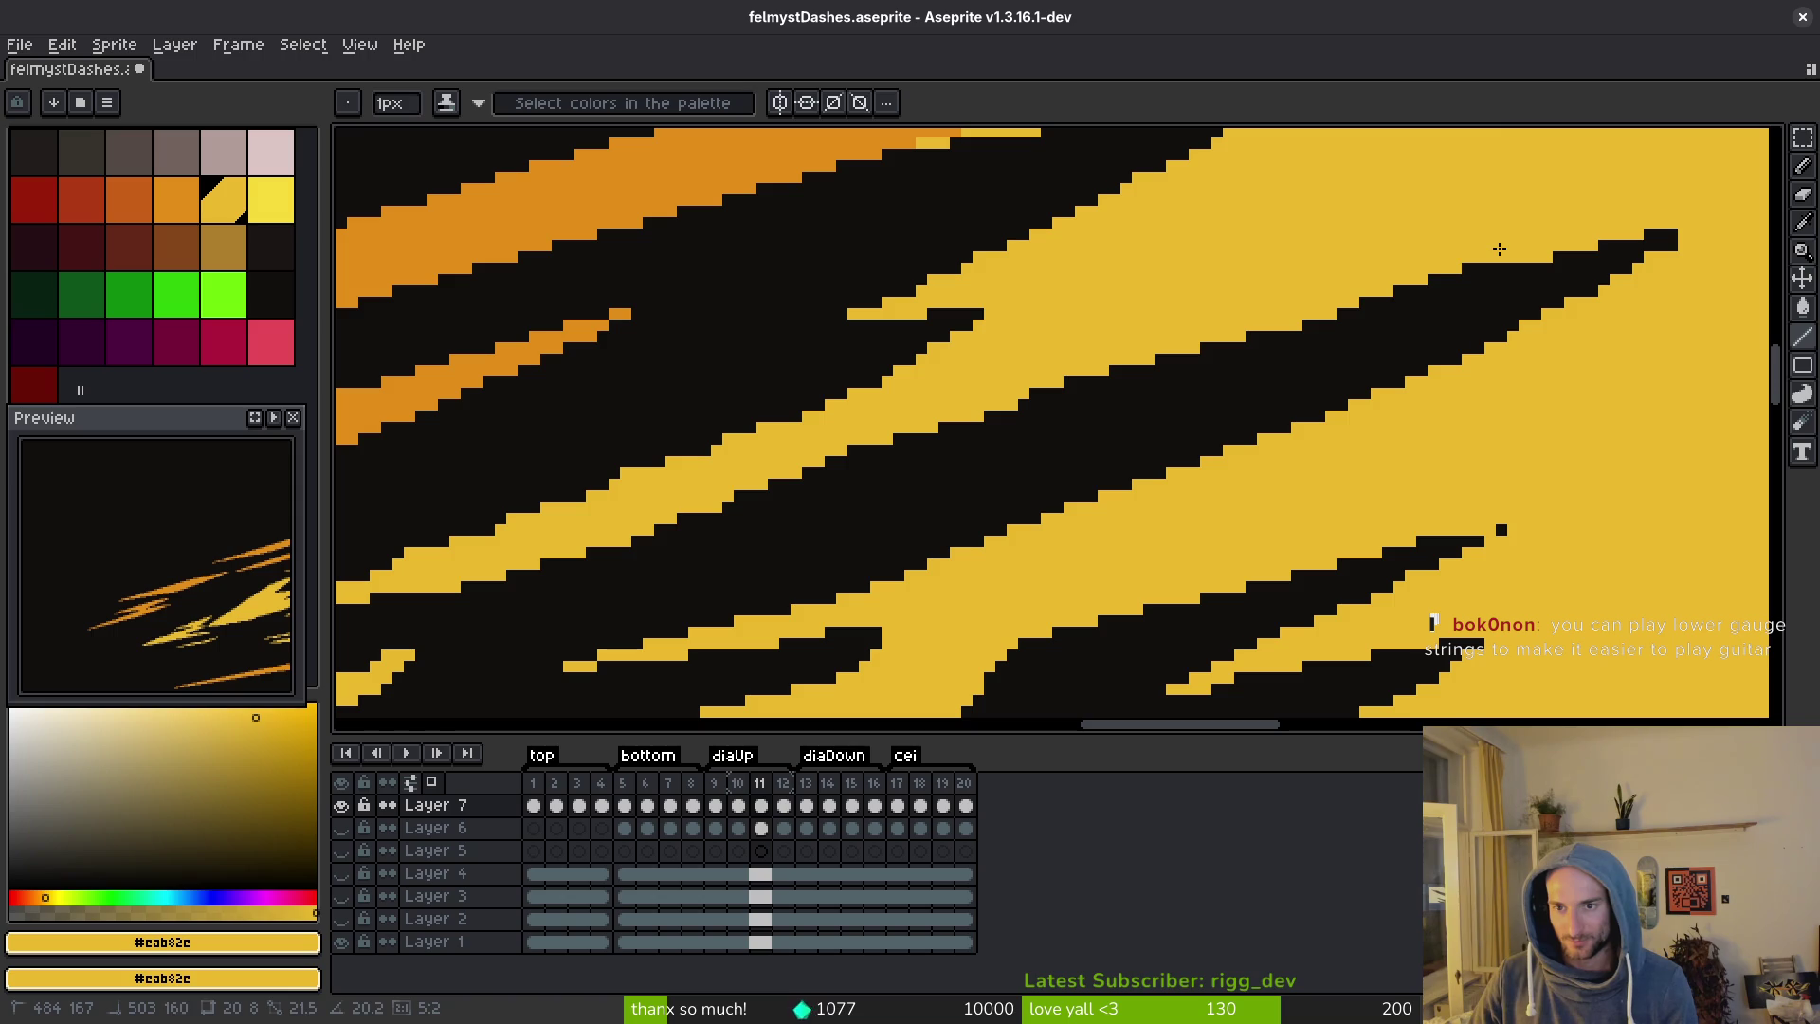
Fill a single black gap pixel with yellow.
scroll(1299, 464, left, 15)
scroll(1299, 464, down, 1)
scroll(1299, 464, down, 4)
scroll(1299, 464, left, 2)
scroll(1220, 482, down, 1)
scroll(1220, 482, left, 1)
click(1223, 475)
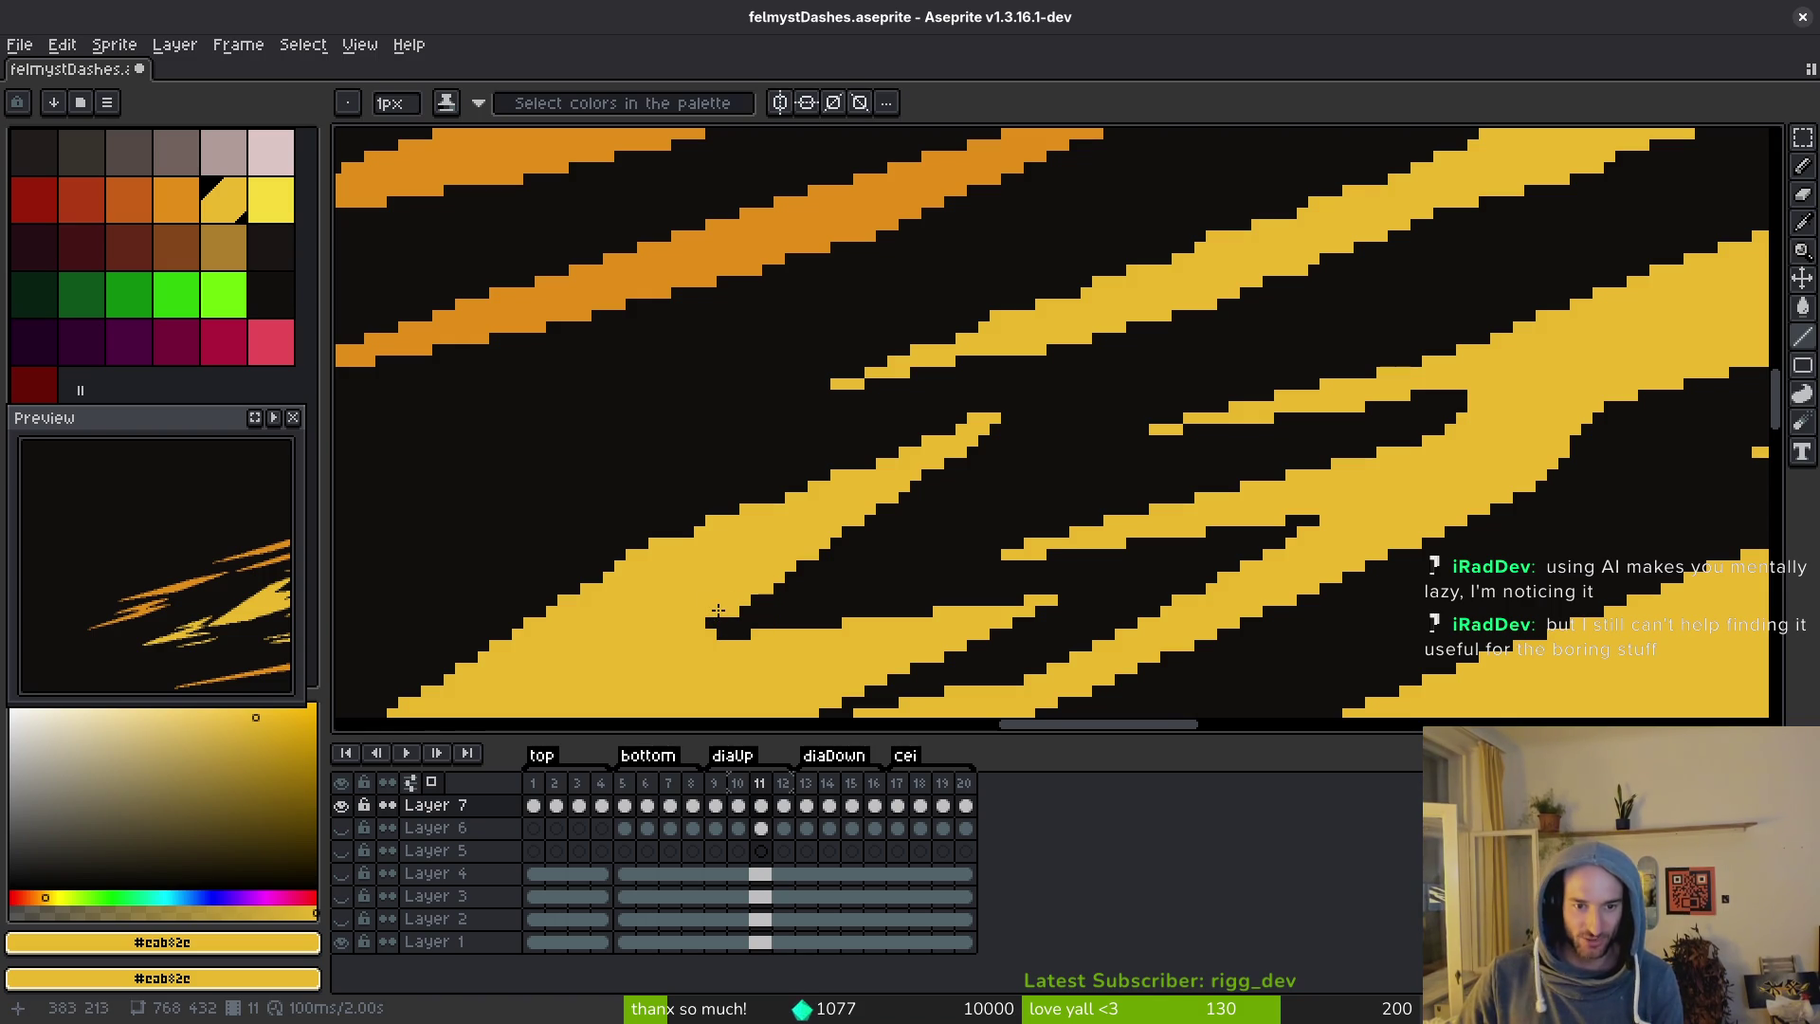
Drag straight yellow lines across the streak to cover the black specks.
drag(1003, 427, 1047, 406)
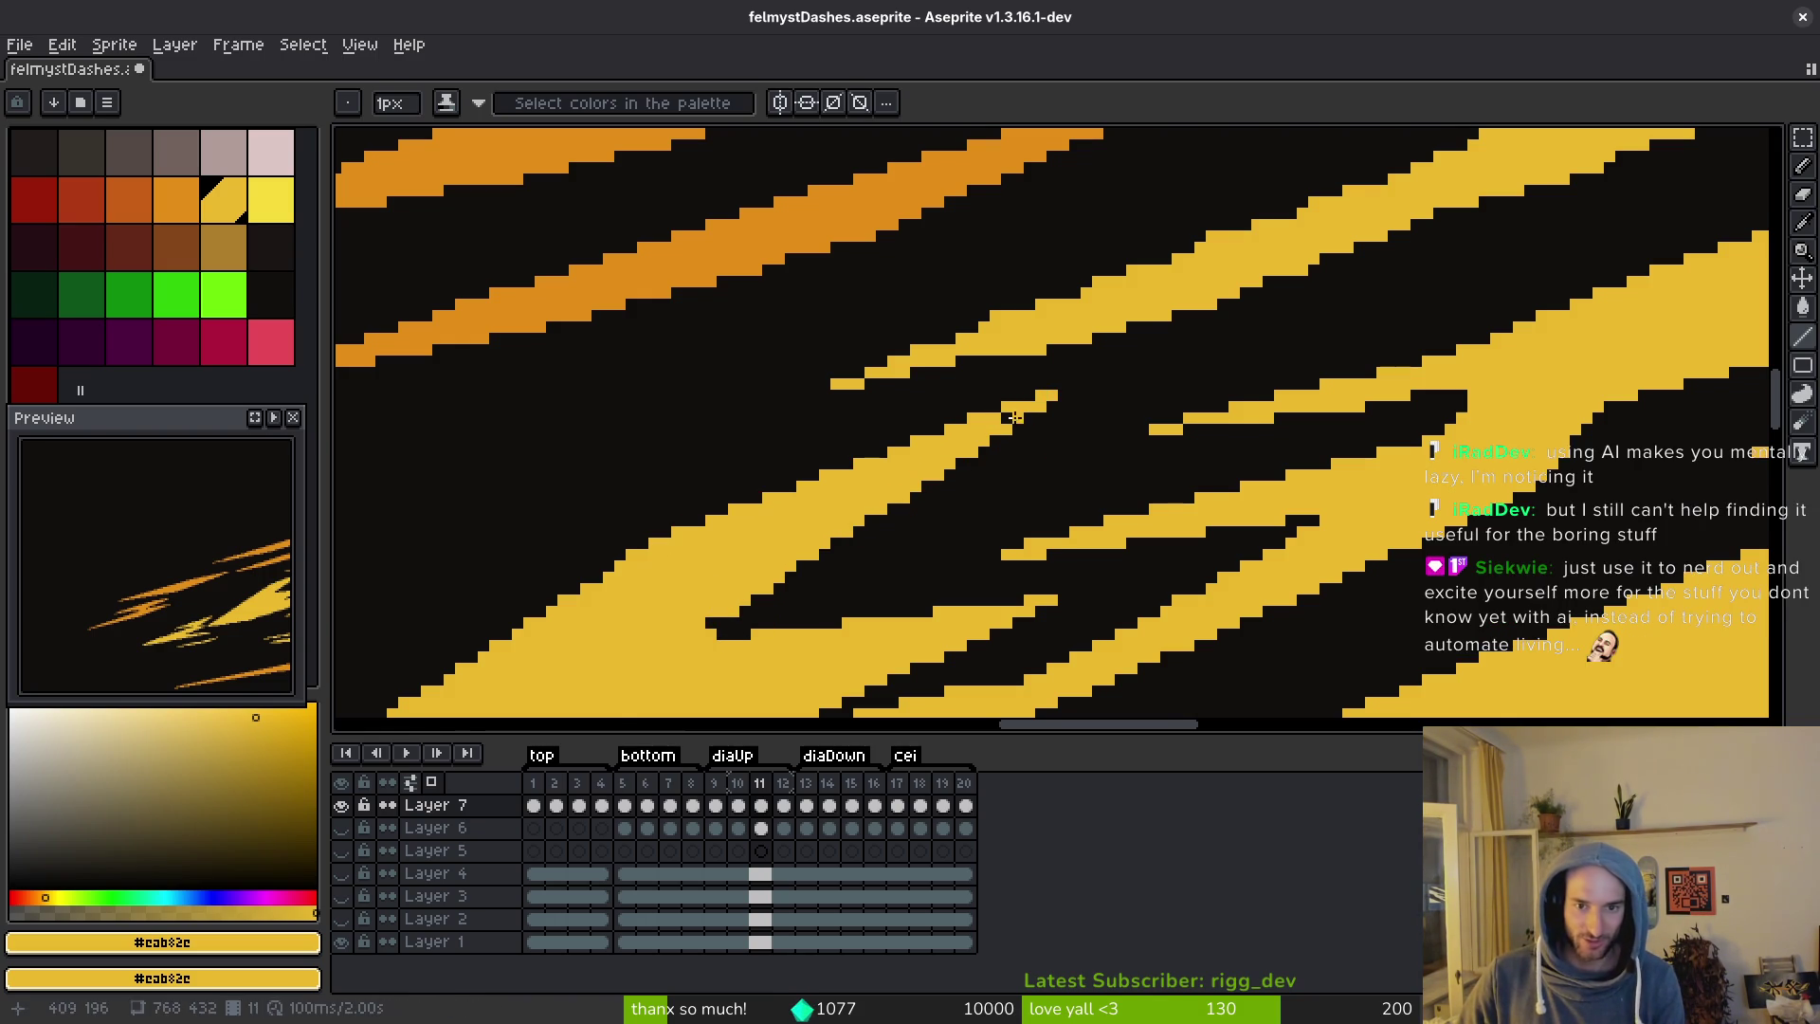
drag(793, 548, 1268, 276)
drag(548, 690, 1244, 211)
mouse_move(1364, 272)
mouse_down()
mouse_move(1311, 374)
mouse_move(1231, 421)
mouse_up()
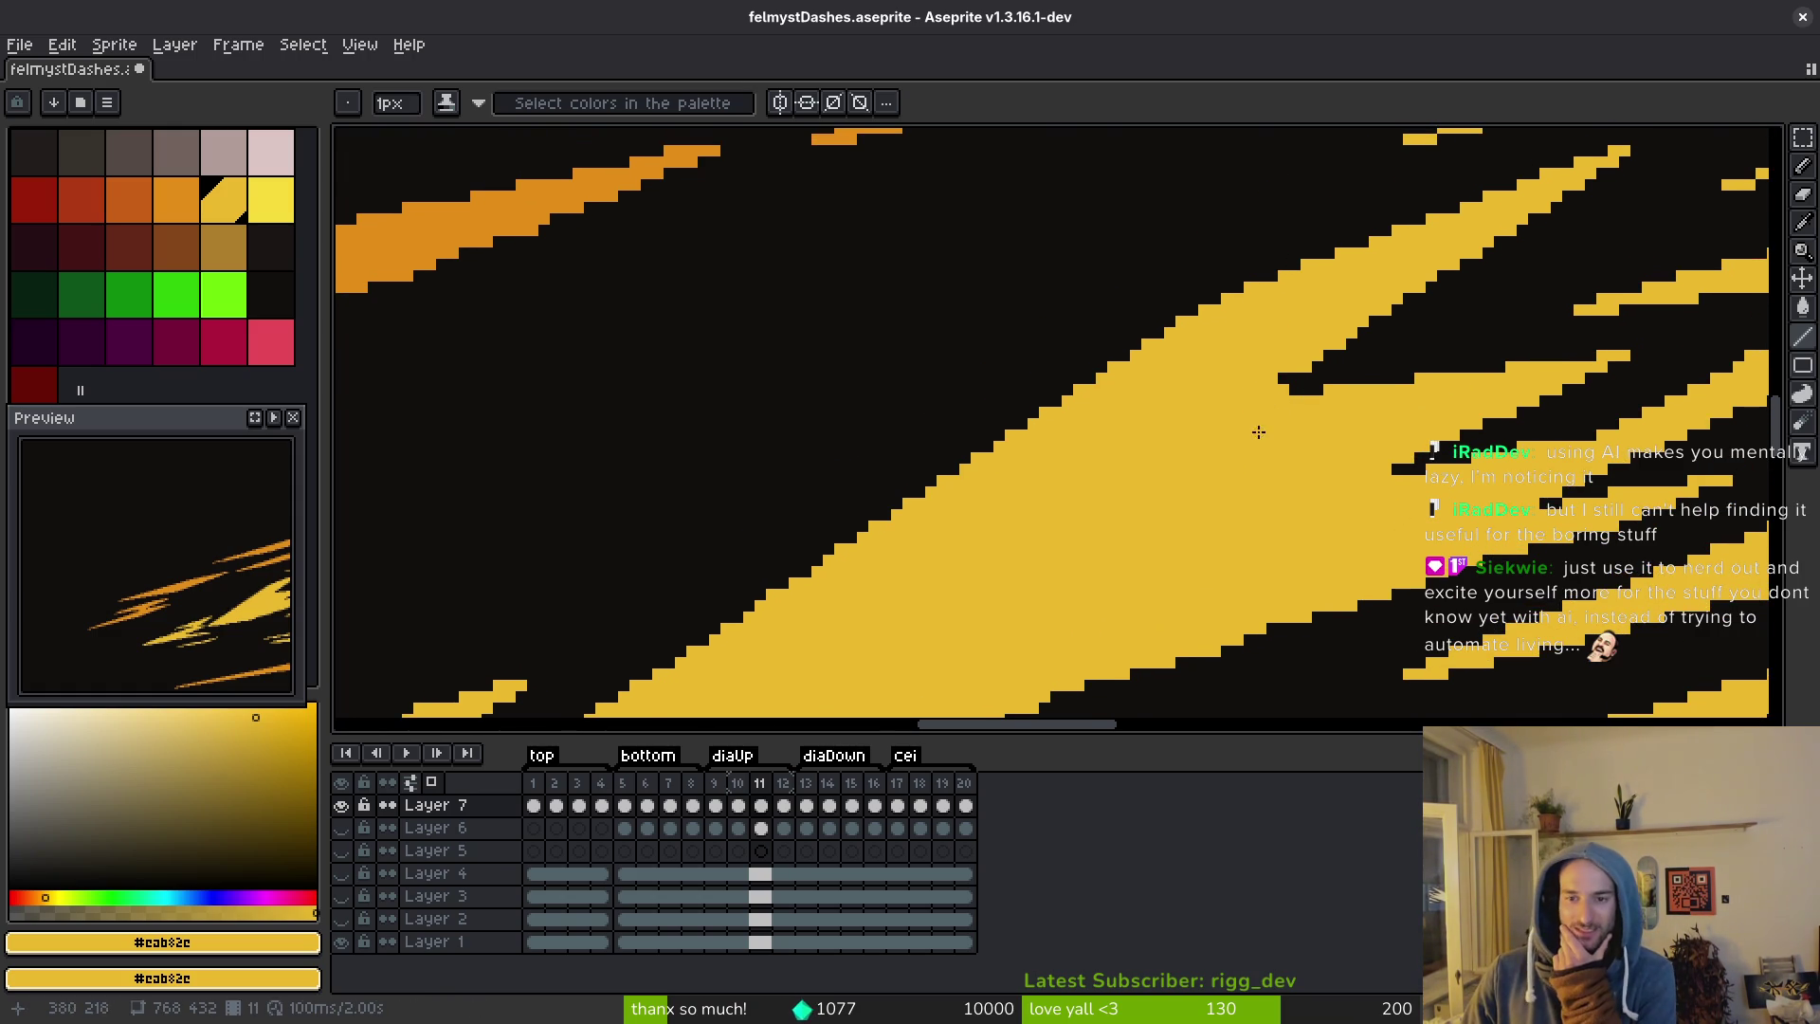
scroll(1268, 418, down, 1)
With the Line tool, cover the remaining specks along the upper yellow band.
key(b)
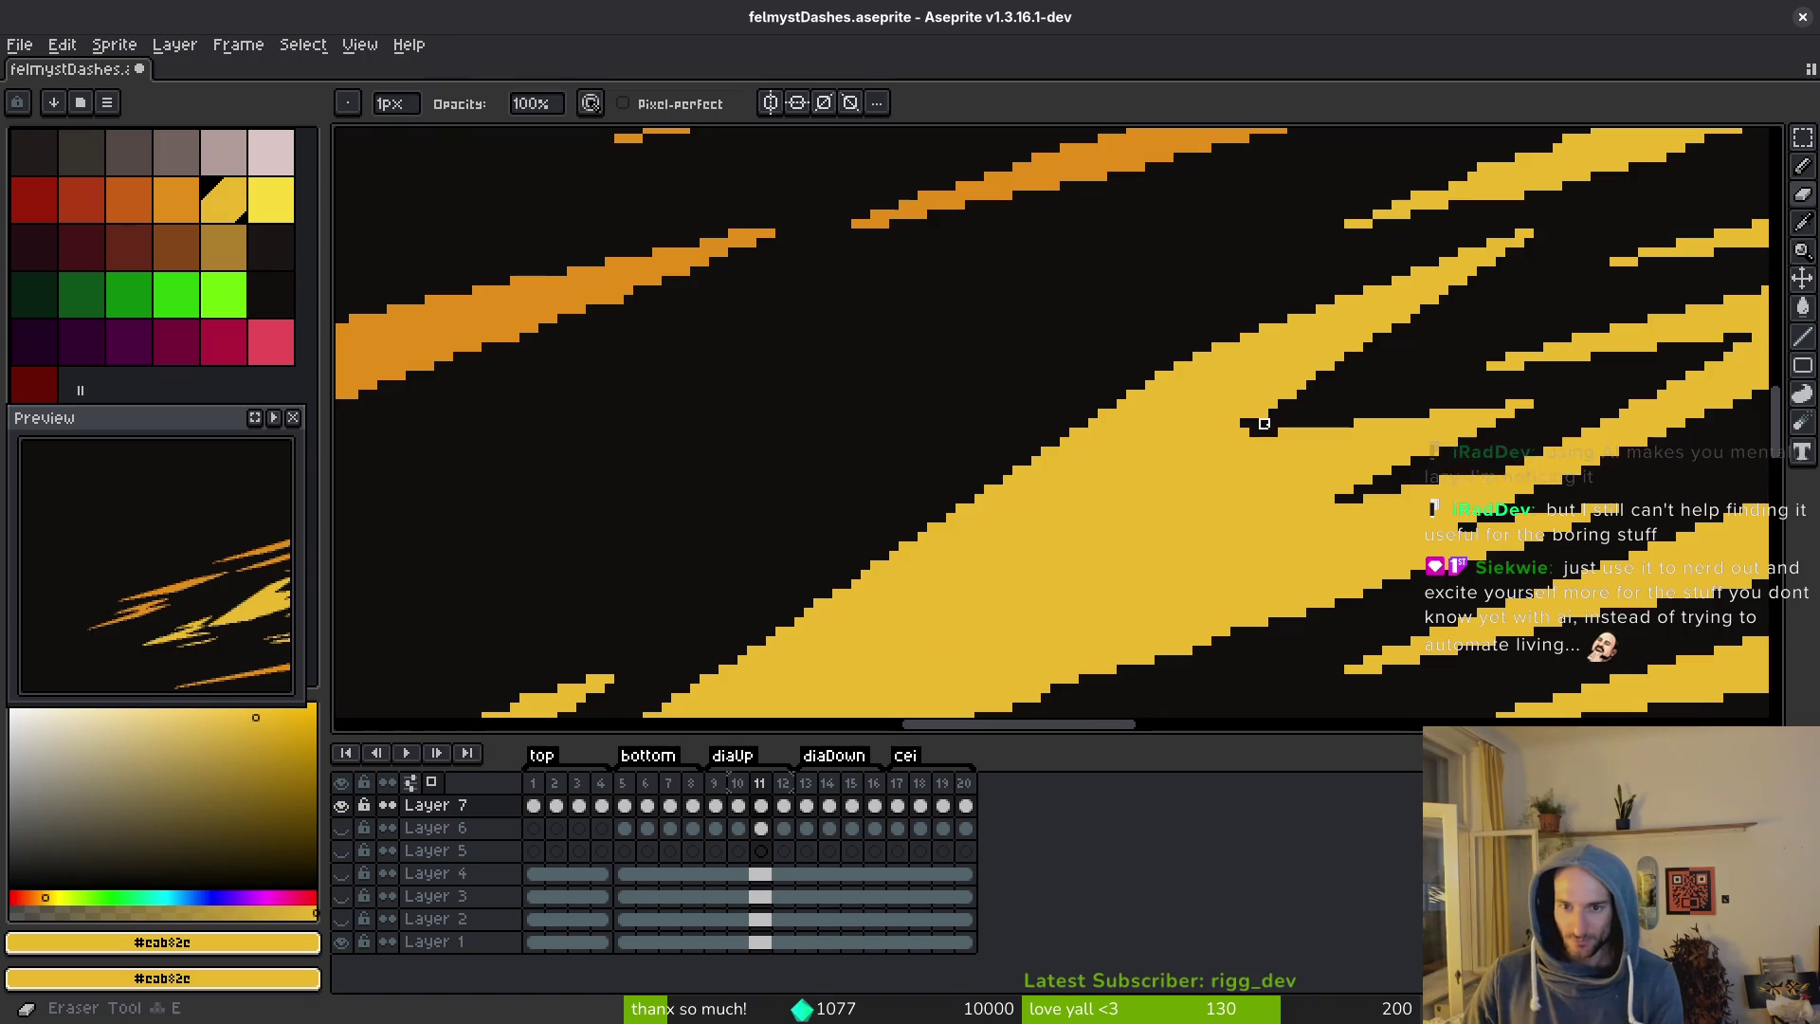
key(l)
drag(1224, 496, 1192, 534)
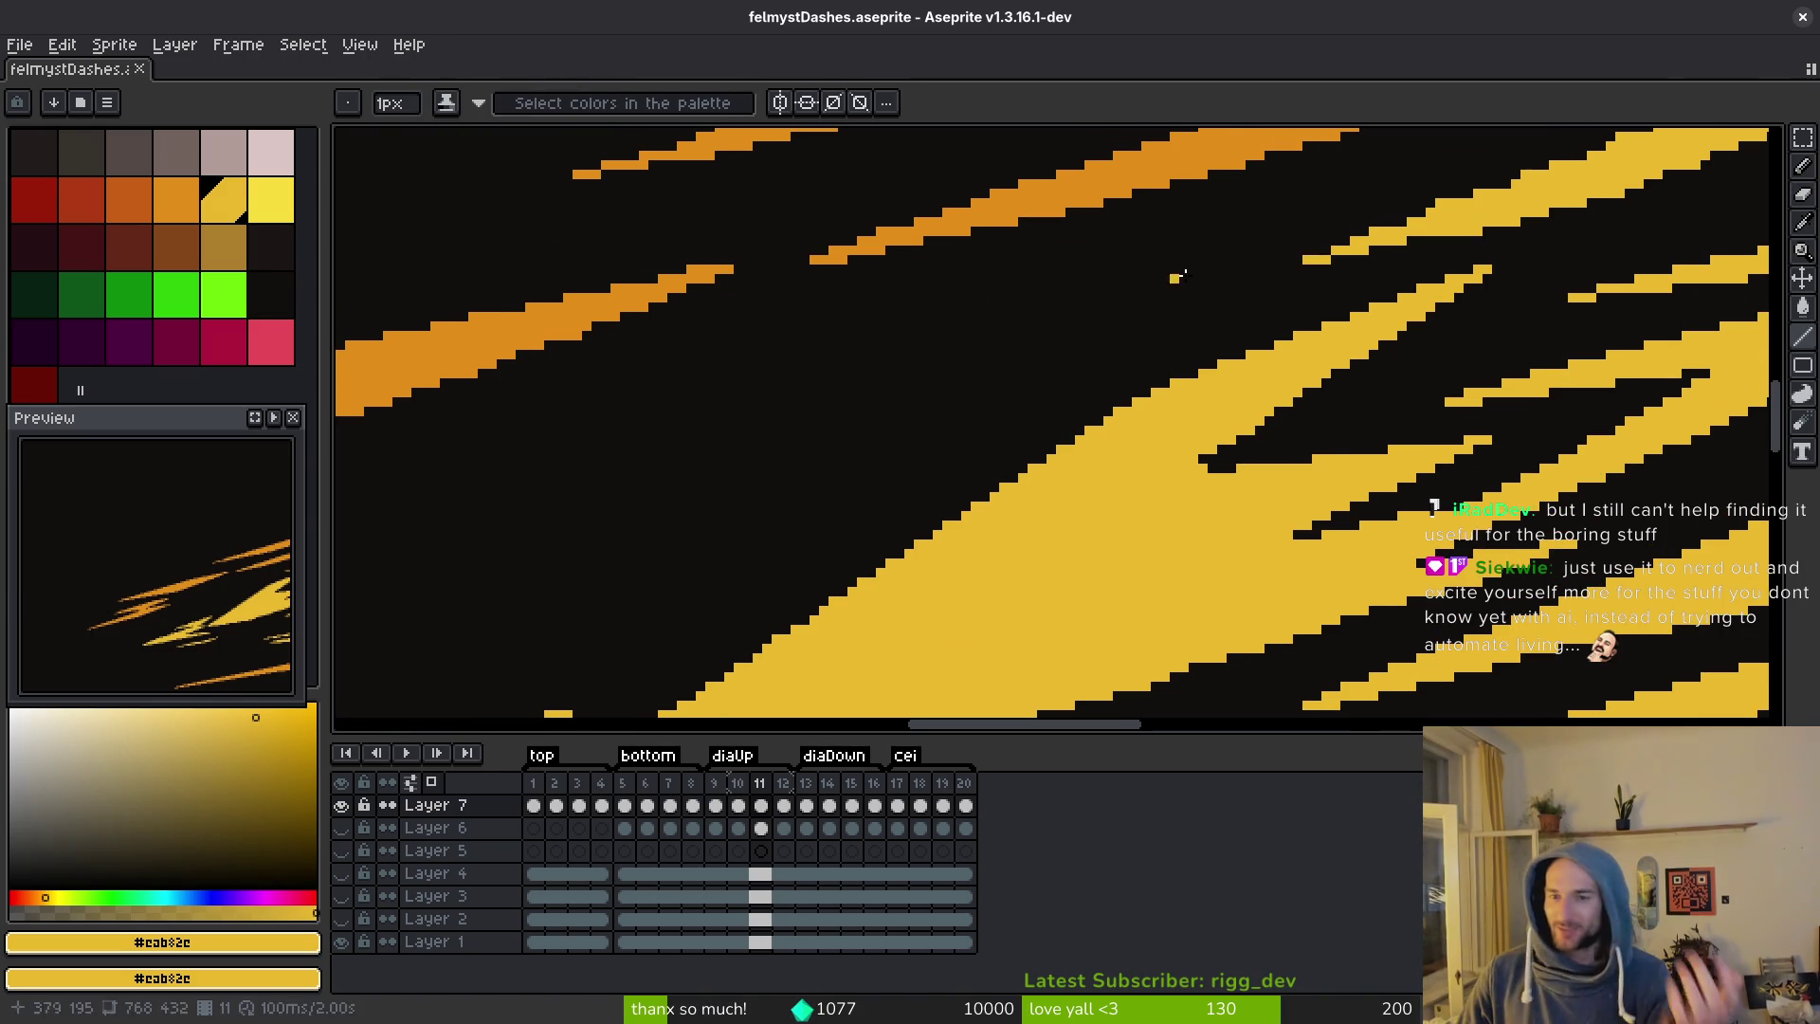
drag(1089, 285, 1231, 532)
mouse_move(794, 496)
mouse_down()
mouse_move(1459, 272)
mouse_move(1439, 250)
mouse_up()
mouse_move(794, 495)
mouse_down()
mouse_move(1043, 444)
mouse_move(1484, 270)
mouse_move(1590, 268)
mouse_up()
drag(1157, 418, 1493, 296)
click(1309, 354)
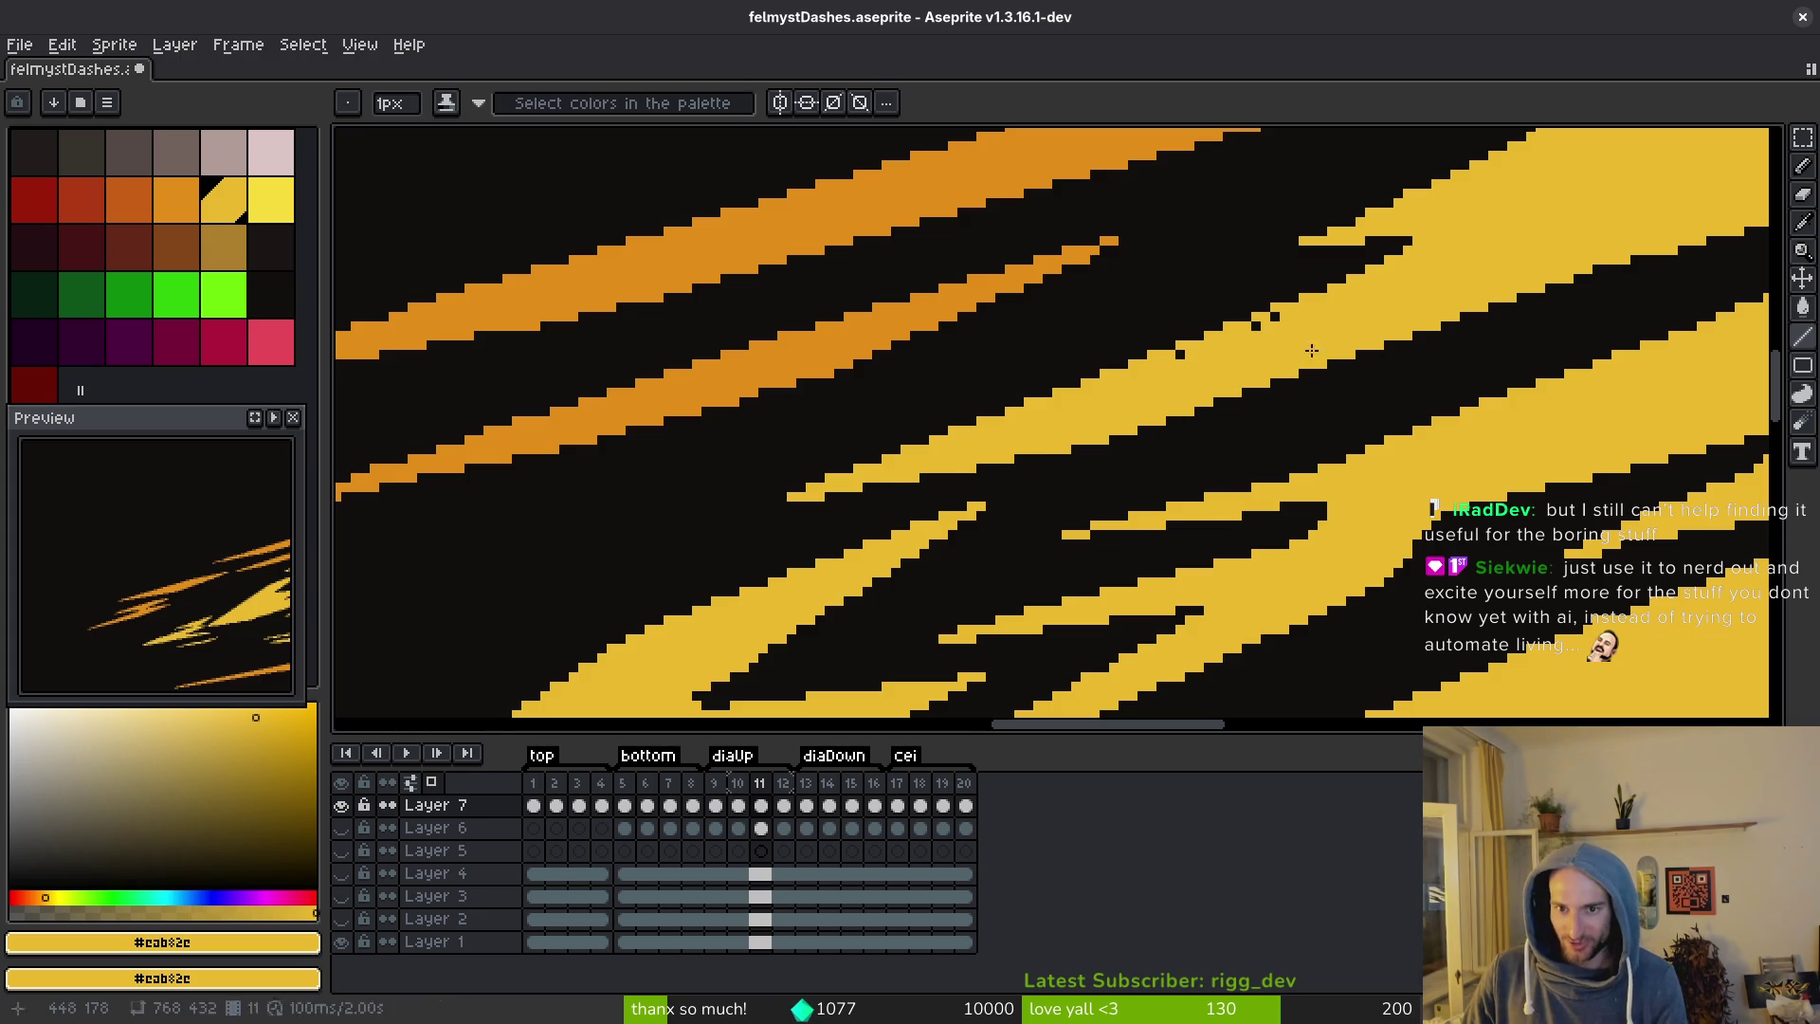
drag(1180, 356, 1284, 315)
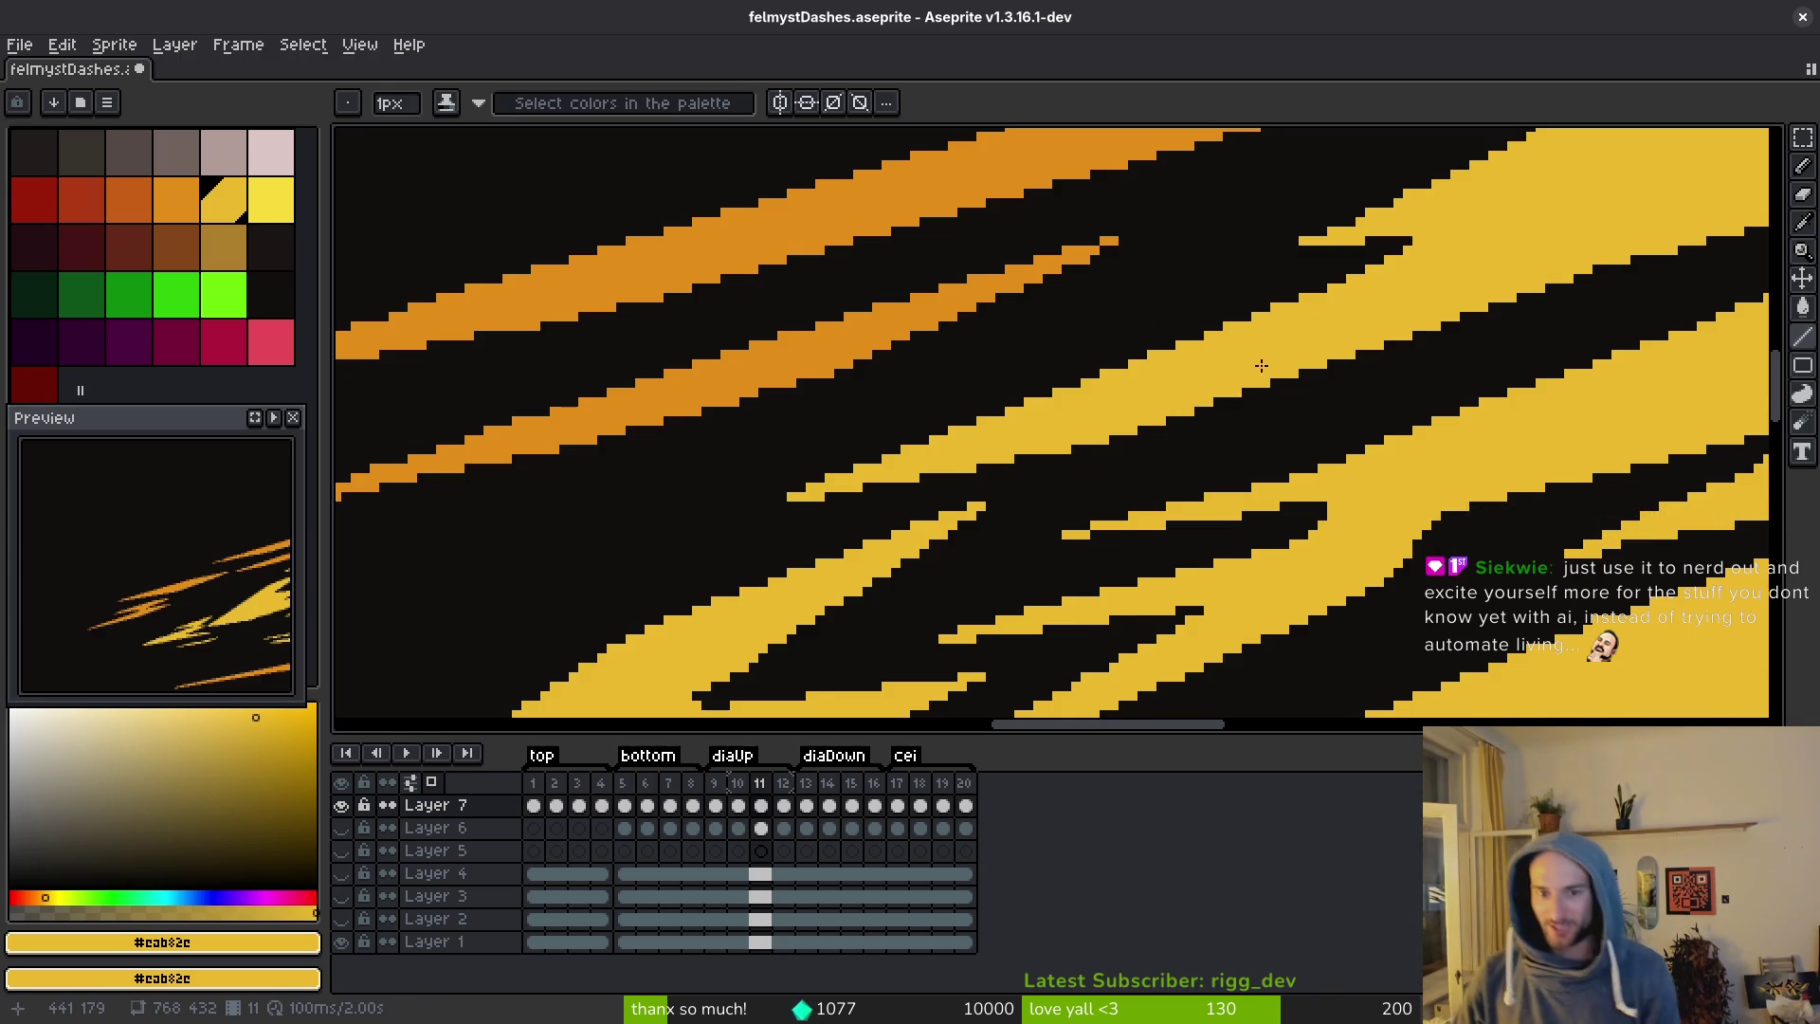
Draw a yellow line from a streak out to the canvas edge and save the dash file.
scroll(1256, 363, down, 5)
scroll(1256, 363, left, 5)
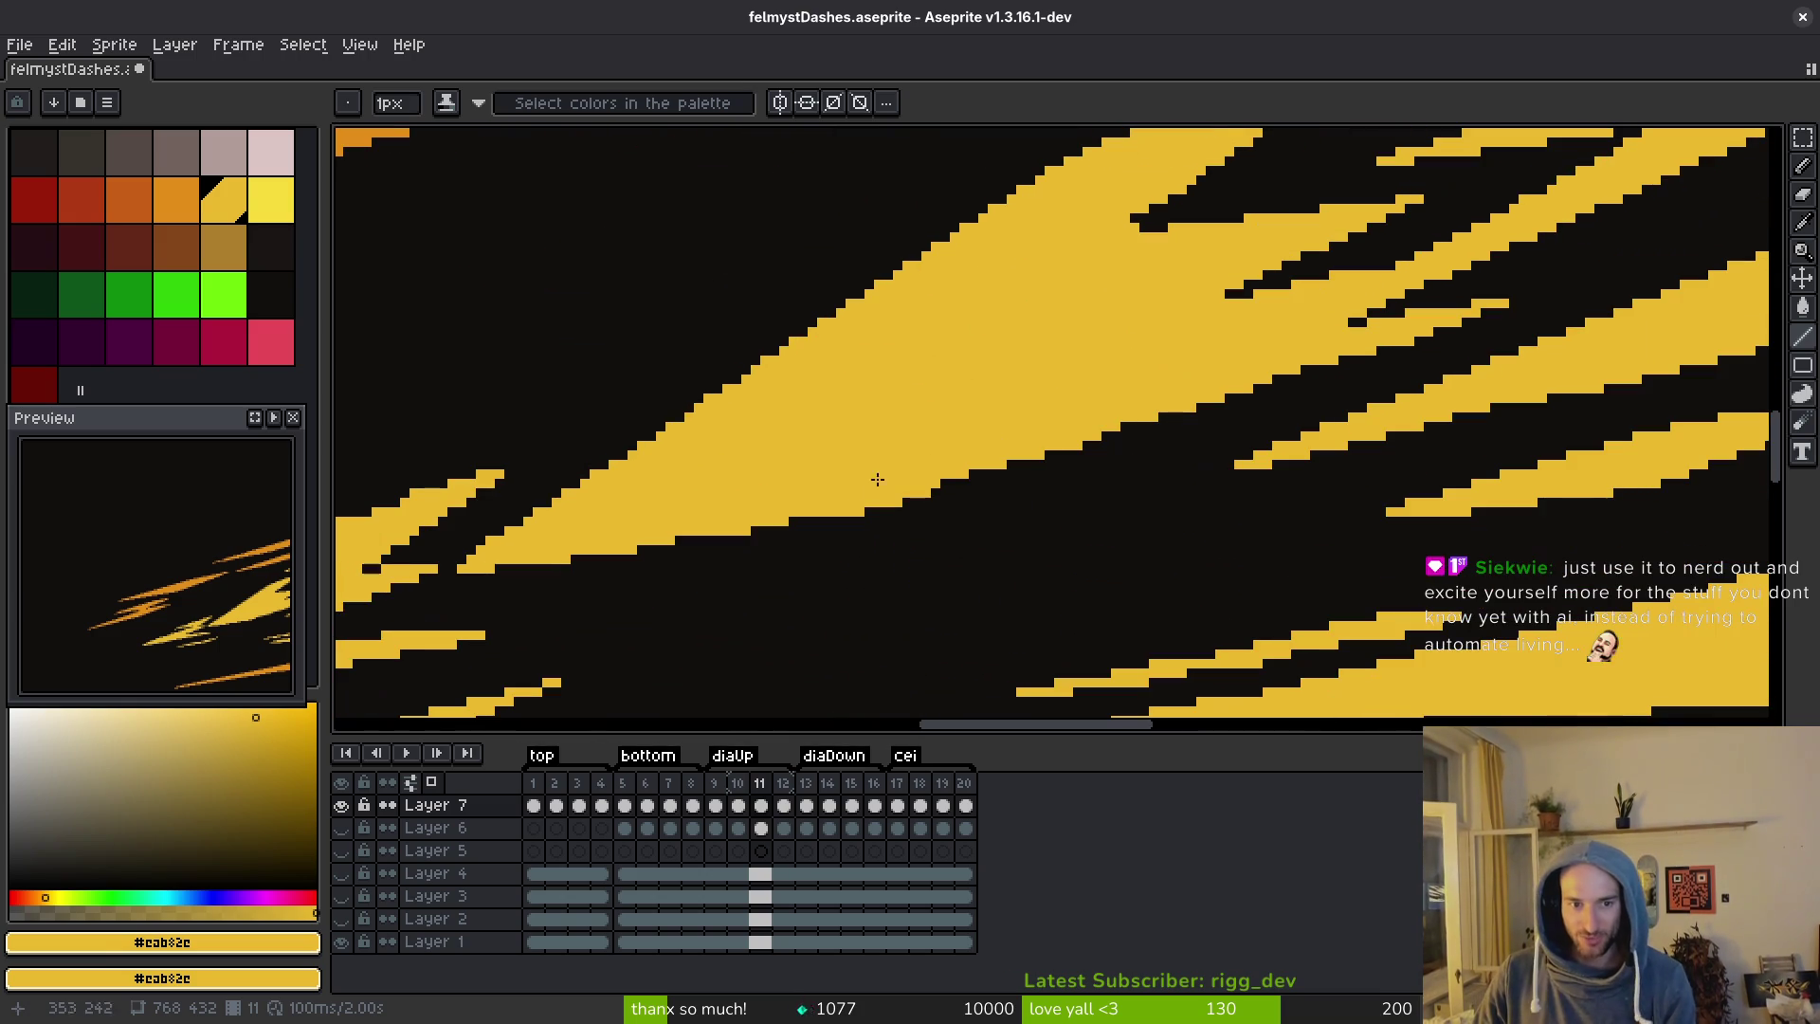
mouse_move(941, 490)
mouse_down()
mouse_move(1209, 387)
mouse_move(1483, 313)
mouse_up()
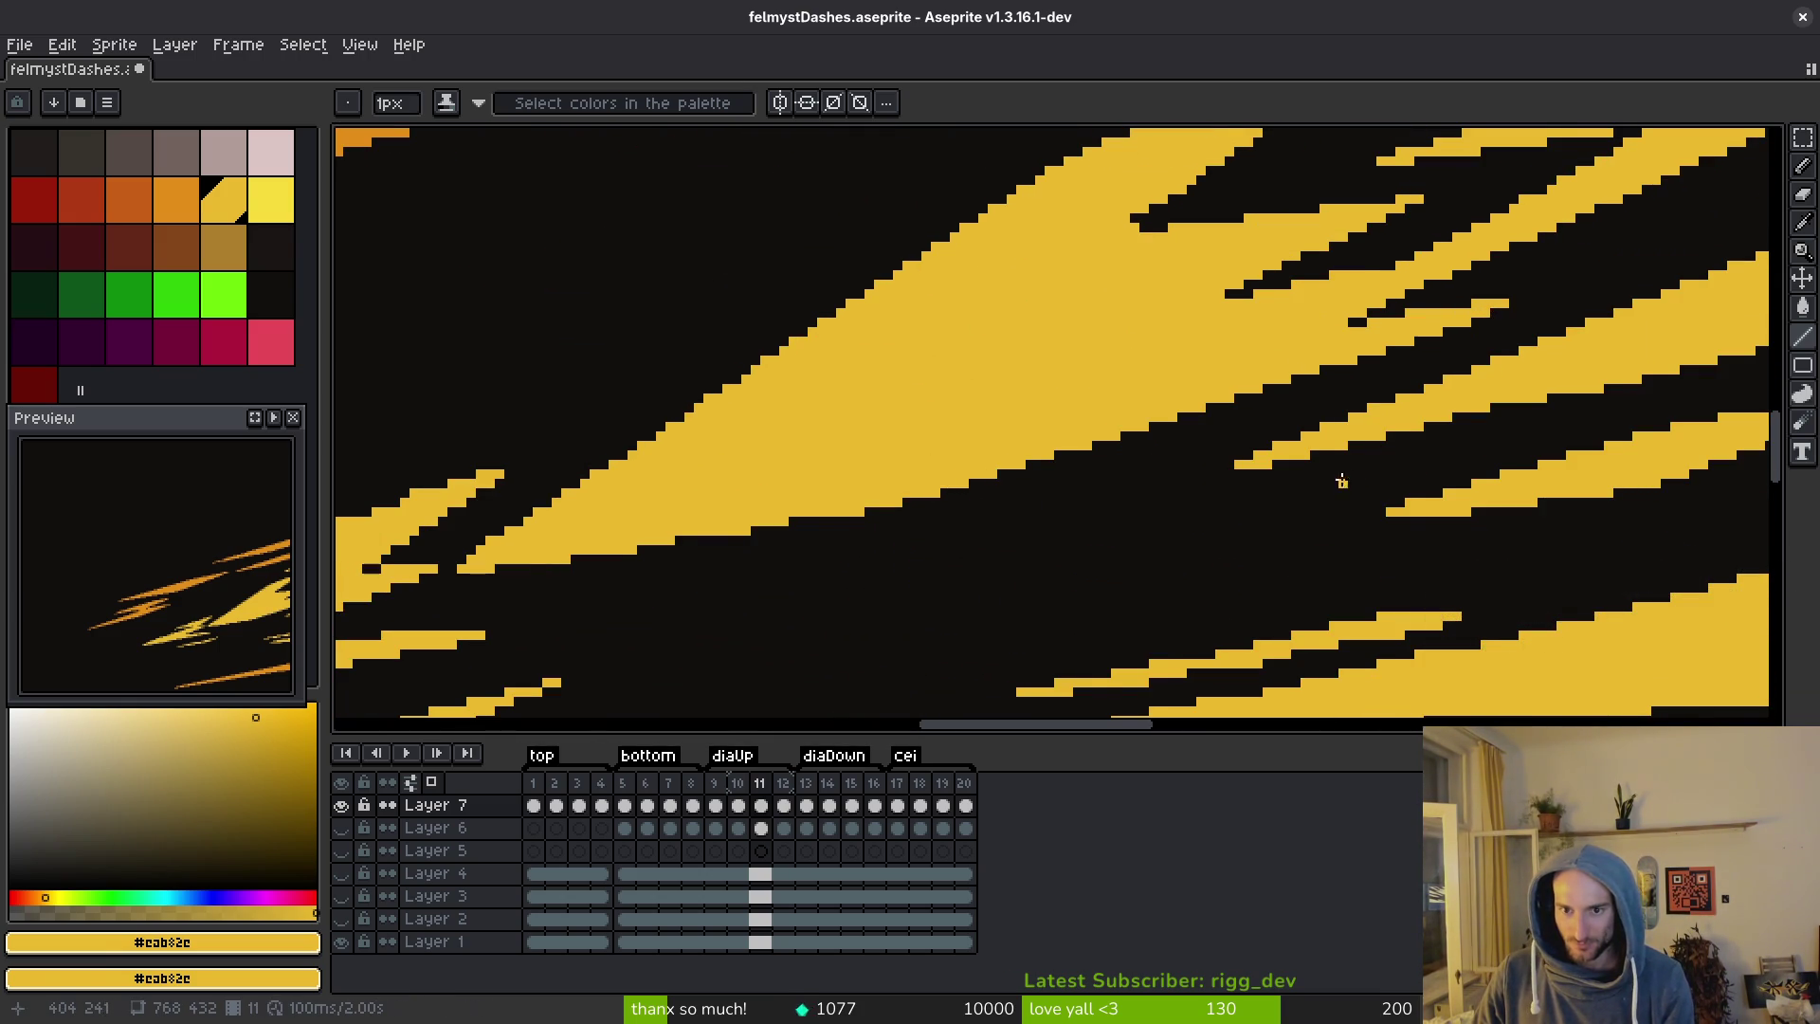
scroll(1328, 474, down, 2)
scroll(1227, 541, right, 4)
key(ctrl+s)
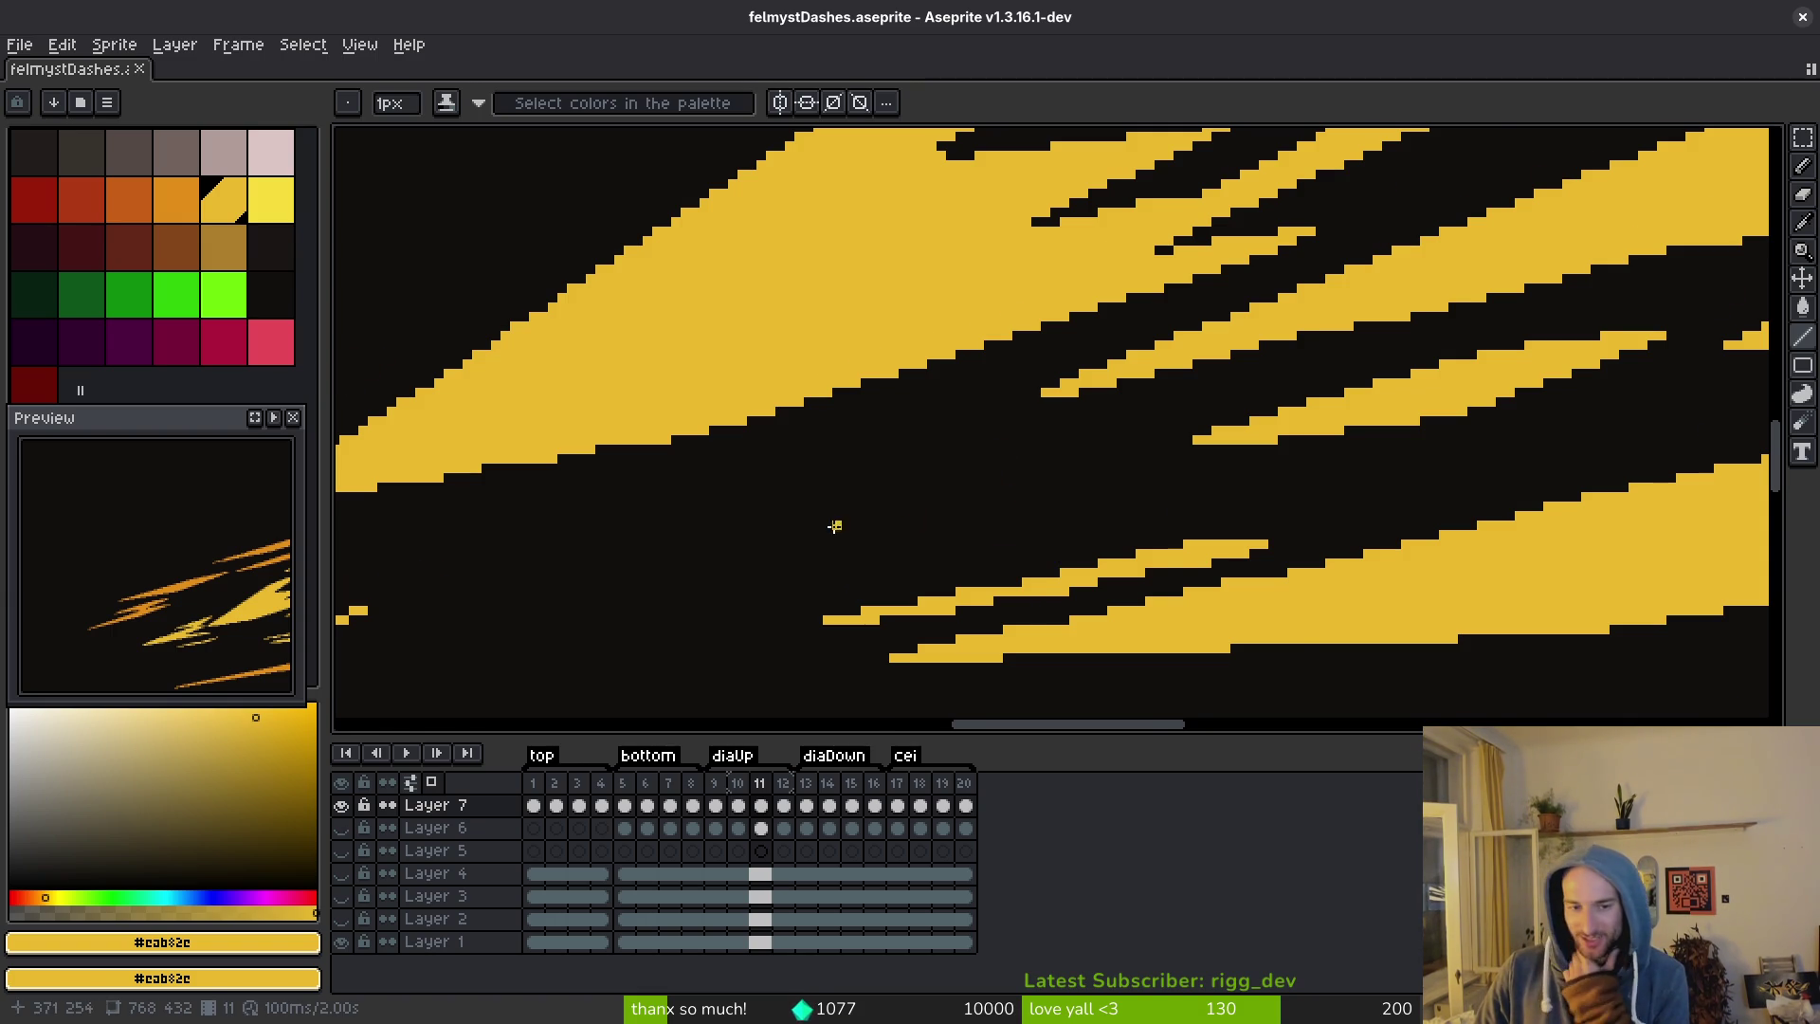
Extend the thin yellow streak and add a straight yellow line along its edge.
scroll(925, 526, left, 7)
scroll(924, 527, down, 3)
scroll(933, 536, left, 5)
scroll(895, 275, up, 1)
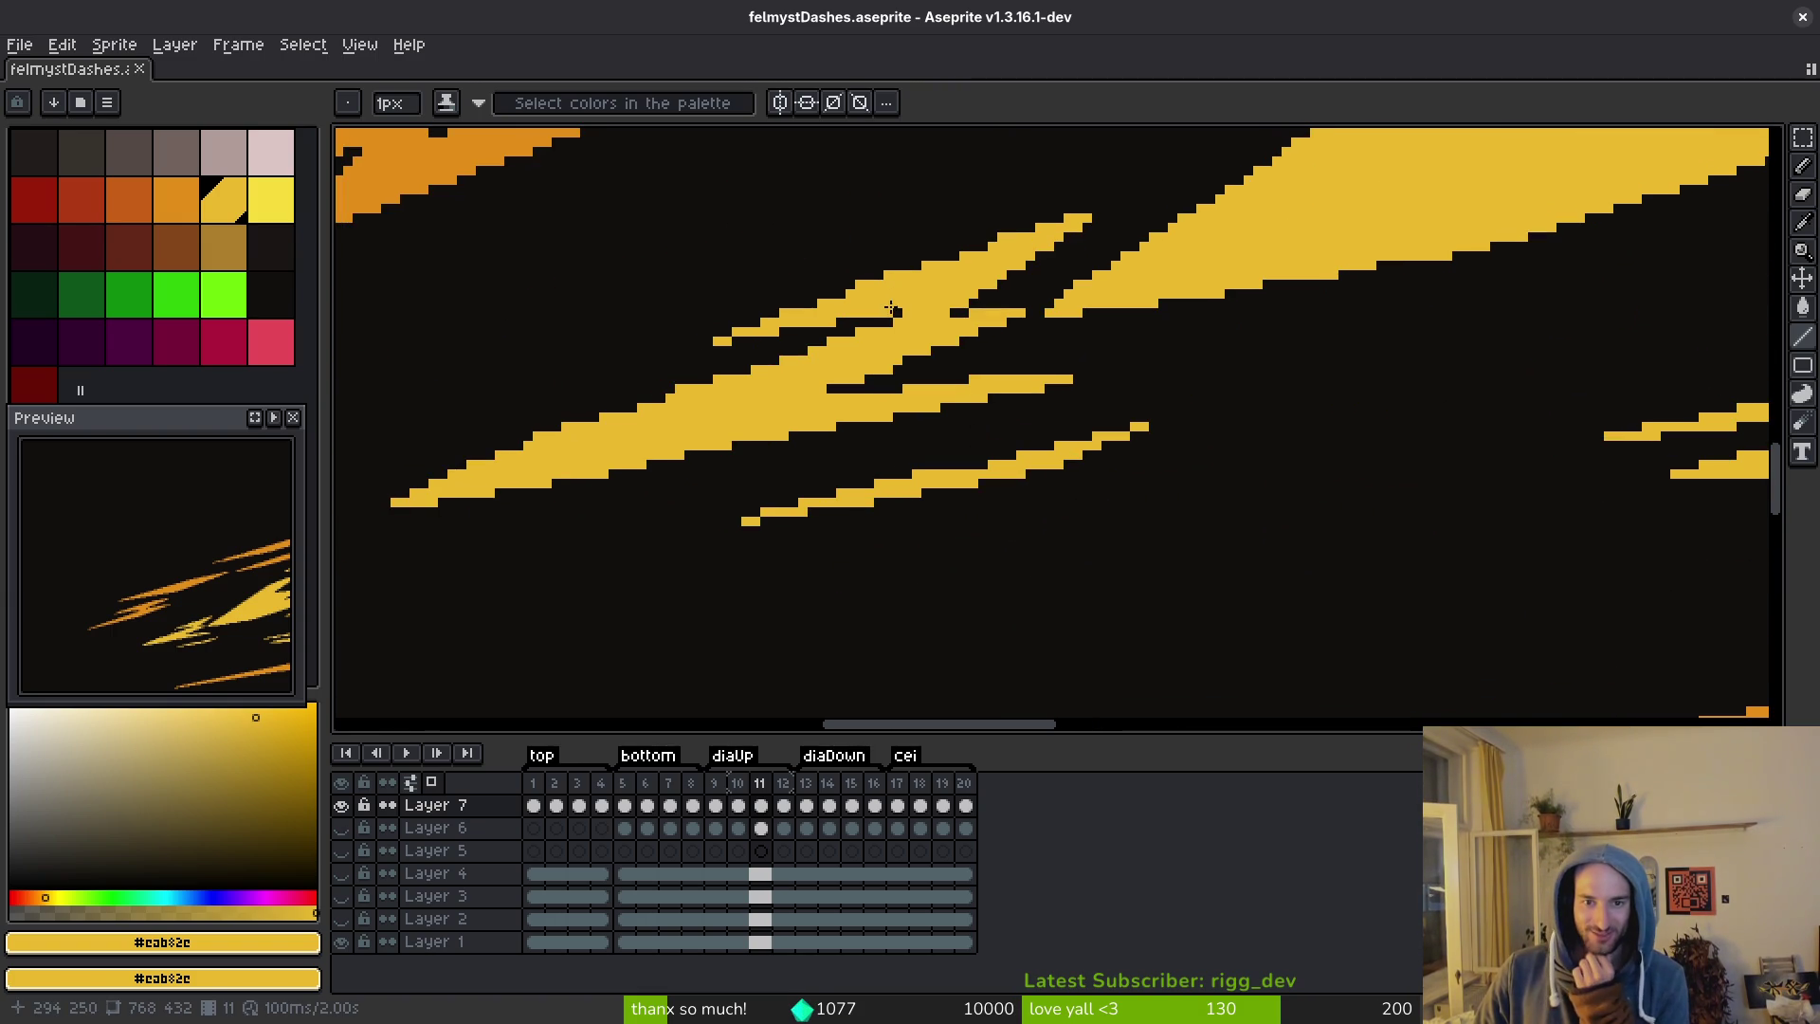
scroll(754, 332, up, 2)
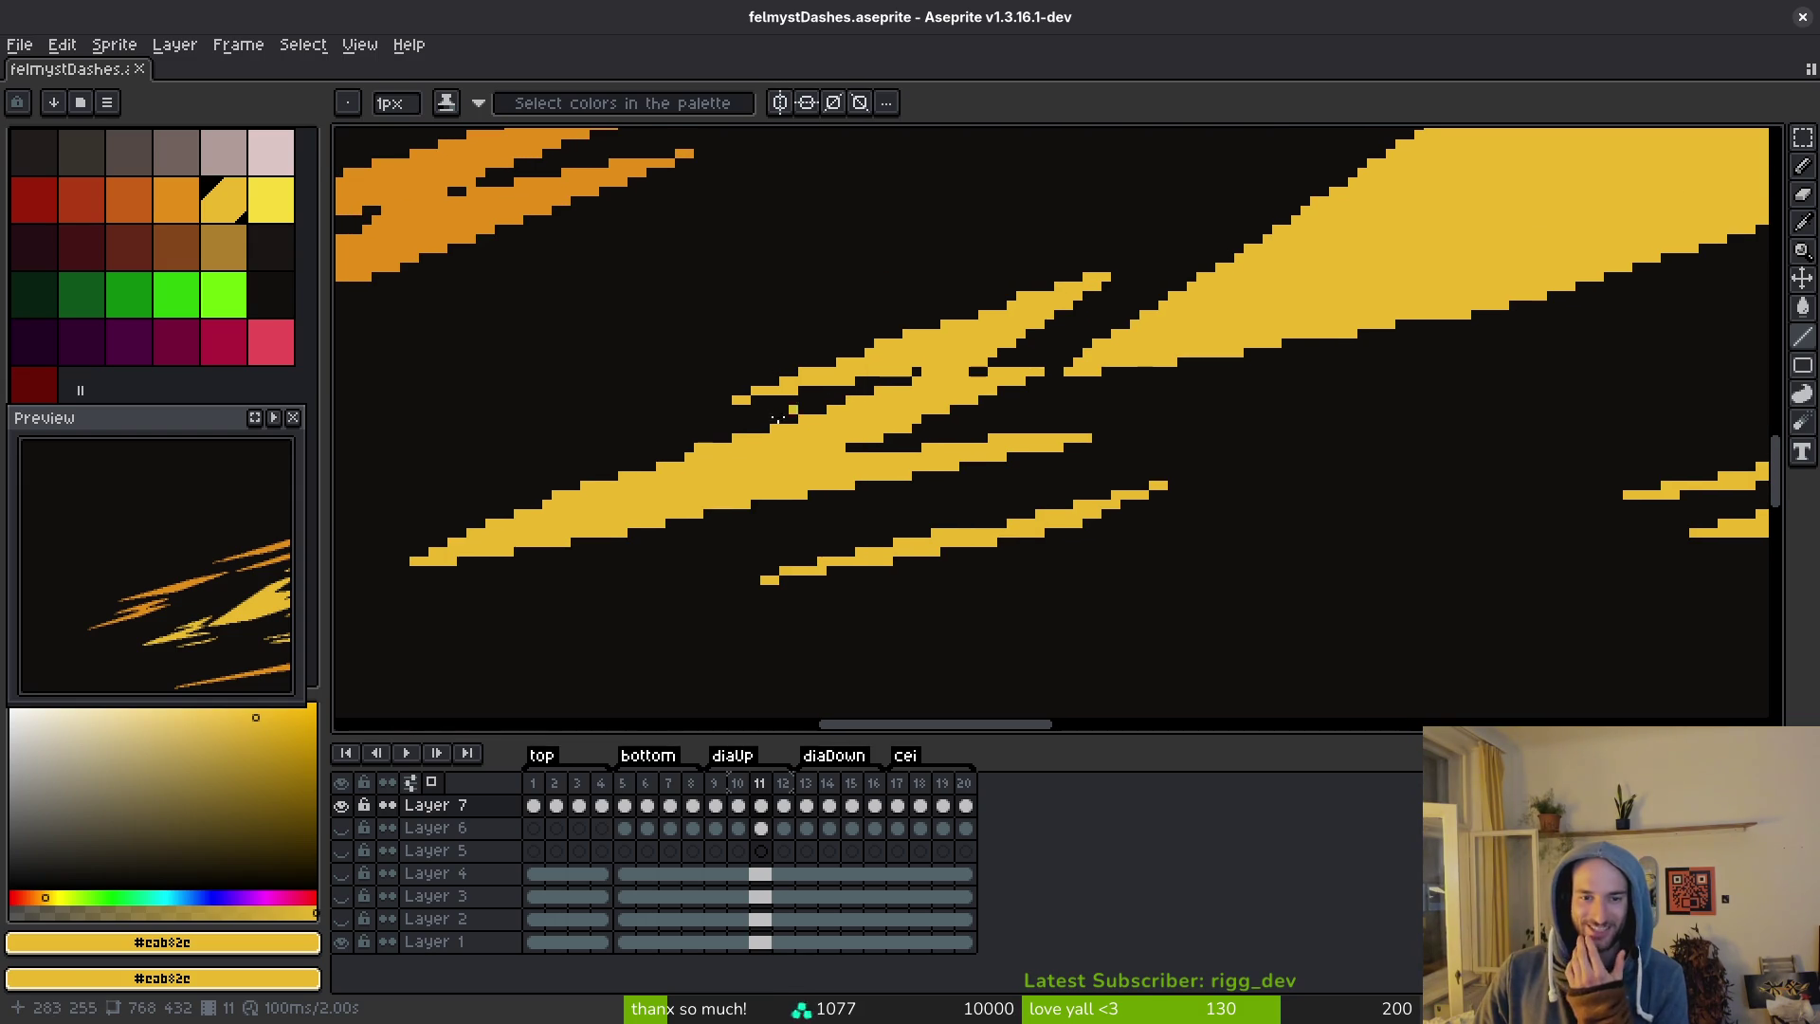
shift+click(1019, 298)
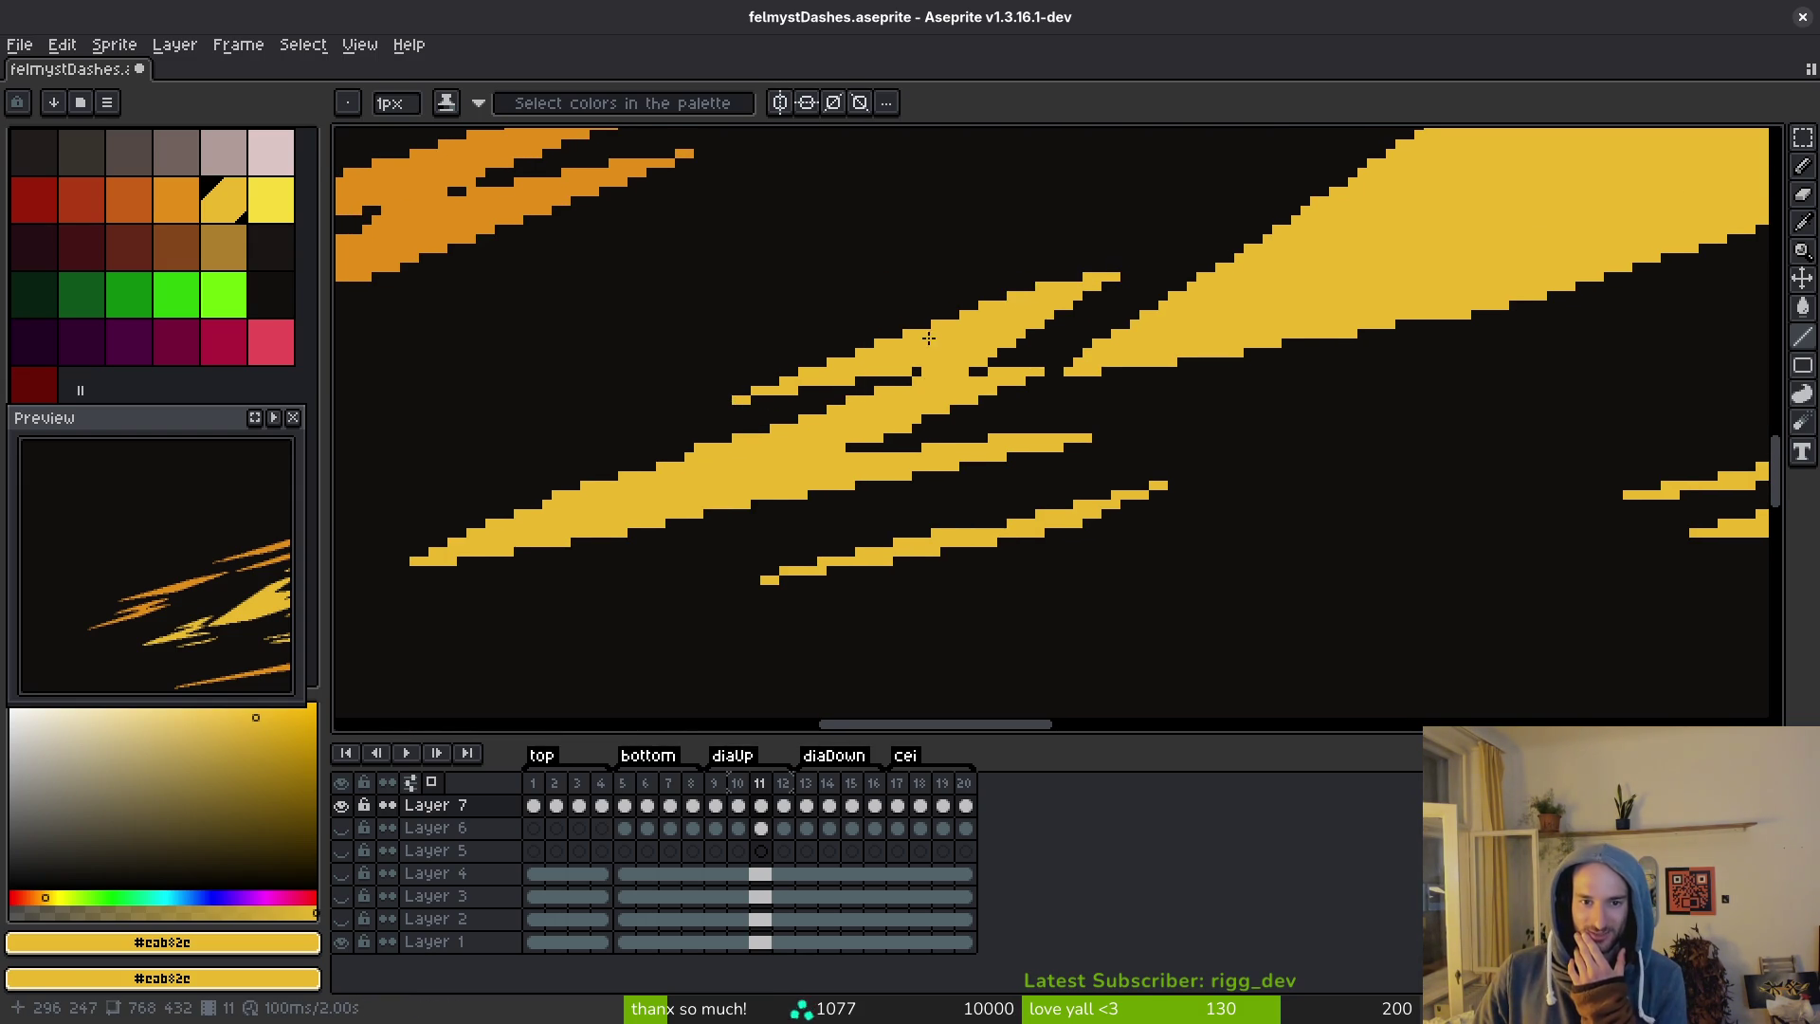
scroll(928, 338, left, 1)
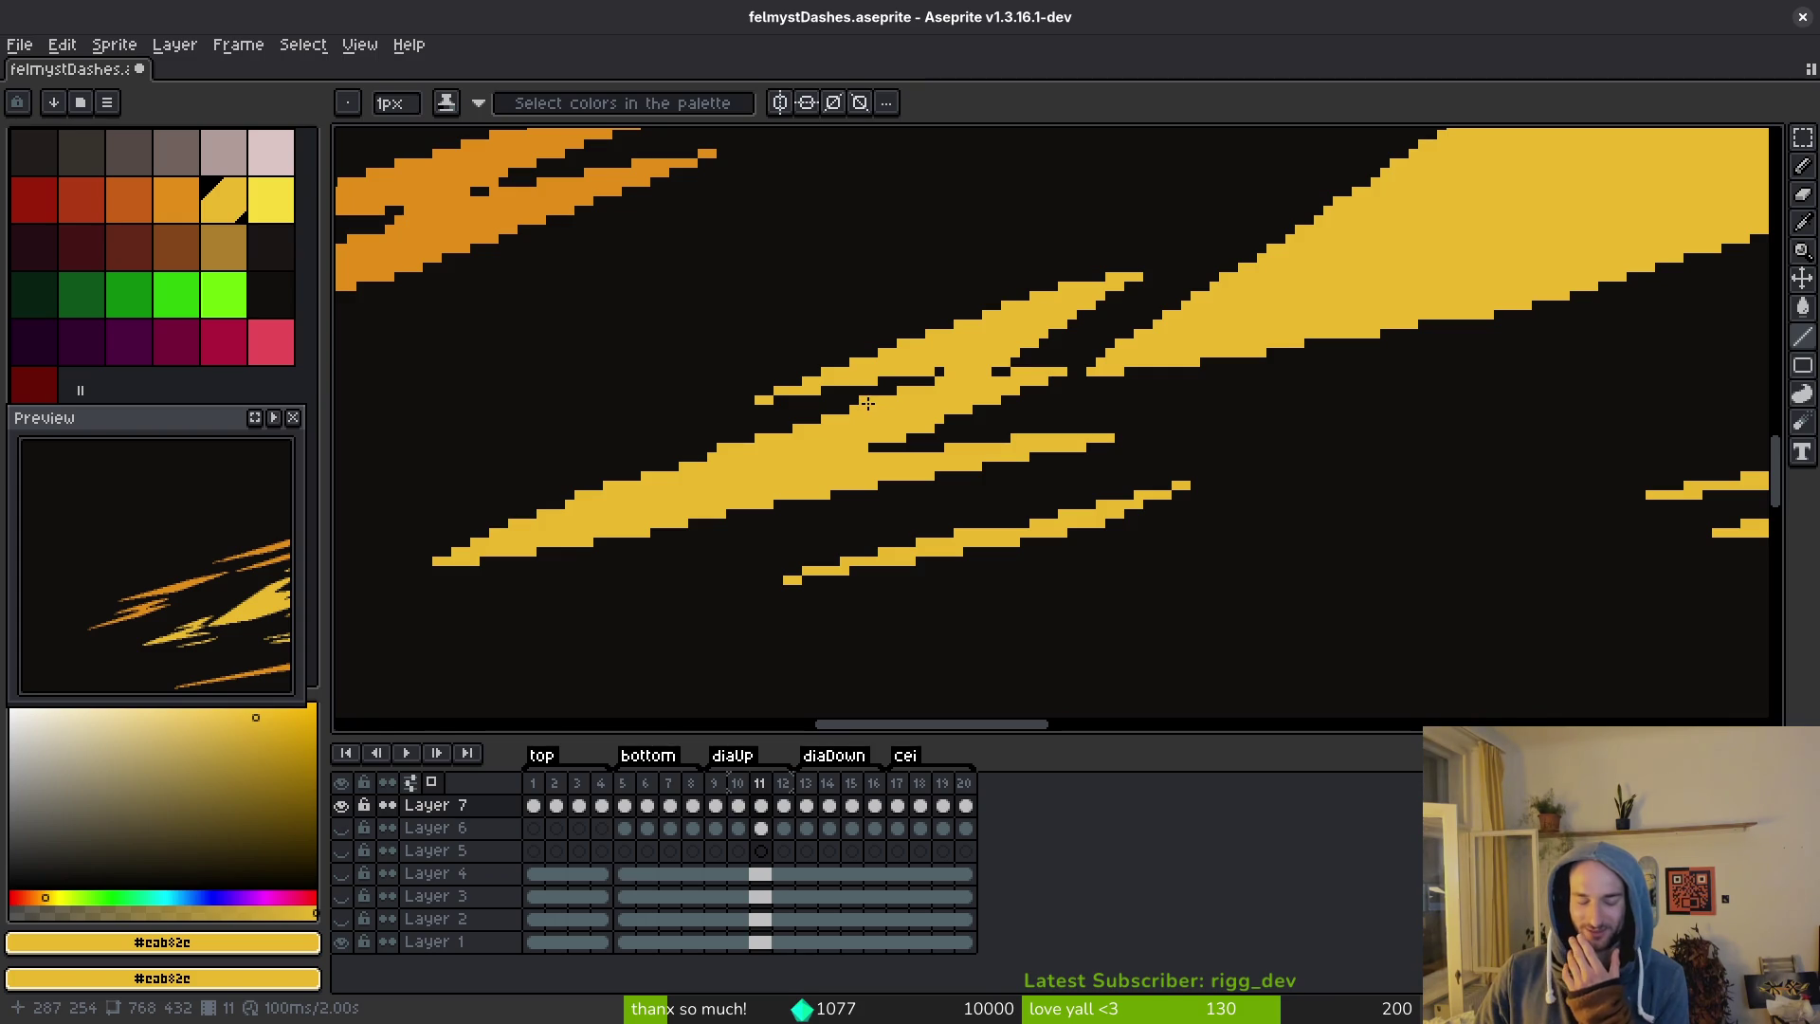
scroll(758, 512, up, 2)
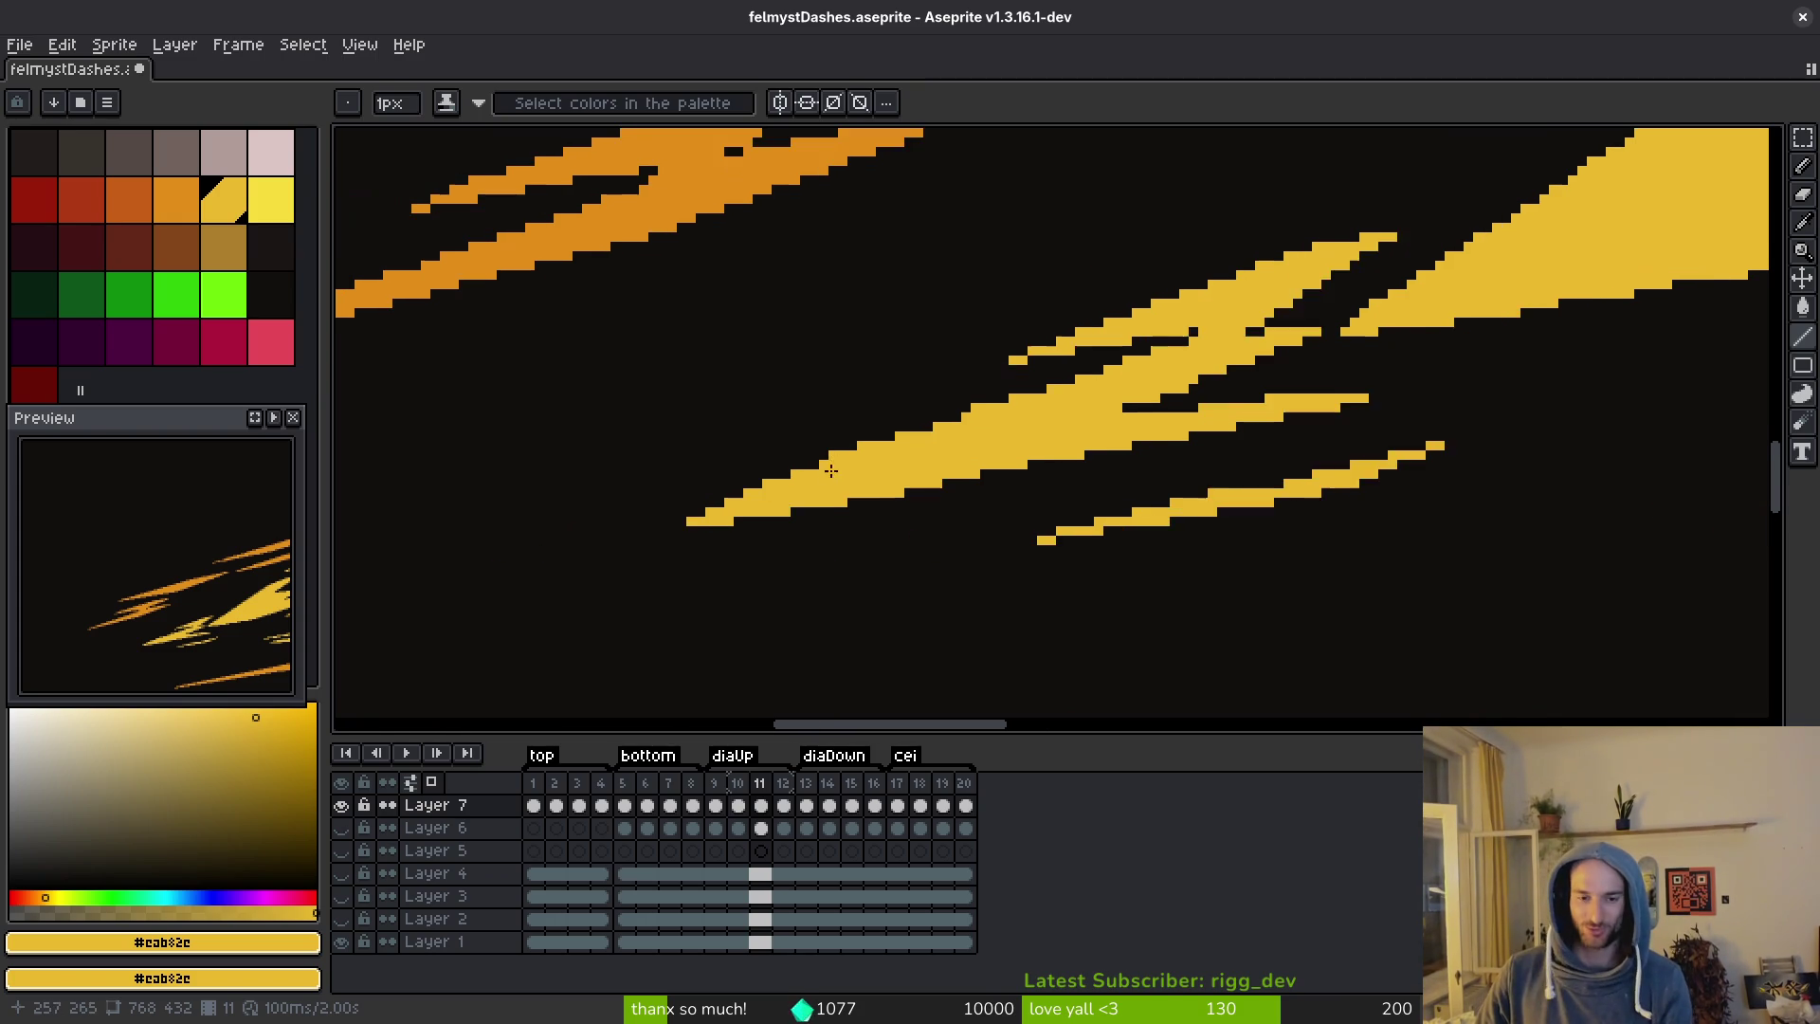
mouse_move(663, 533)
mouse_down()
mouse_move(1024, 400)
mouse_move(994, 410)
mouse_up()
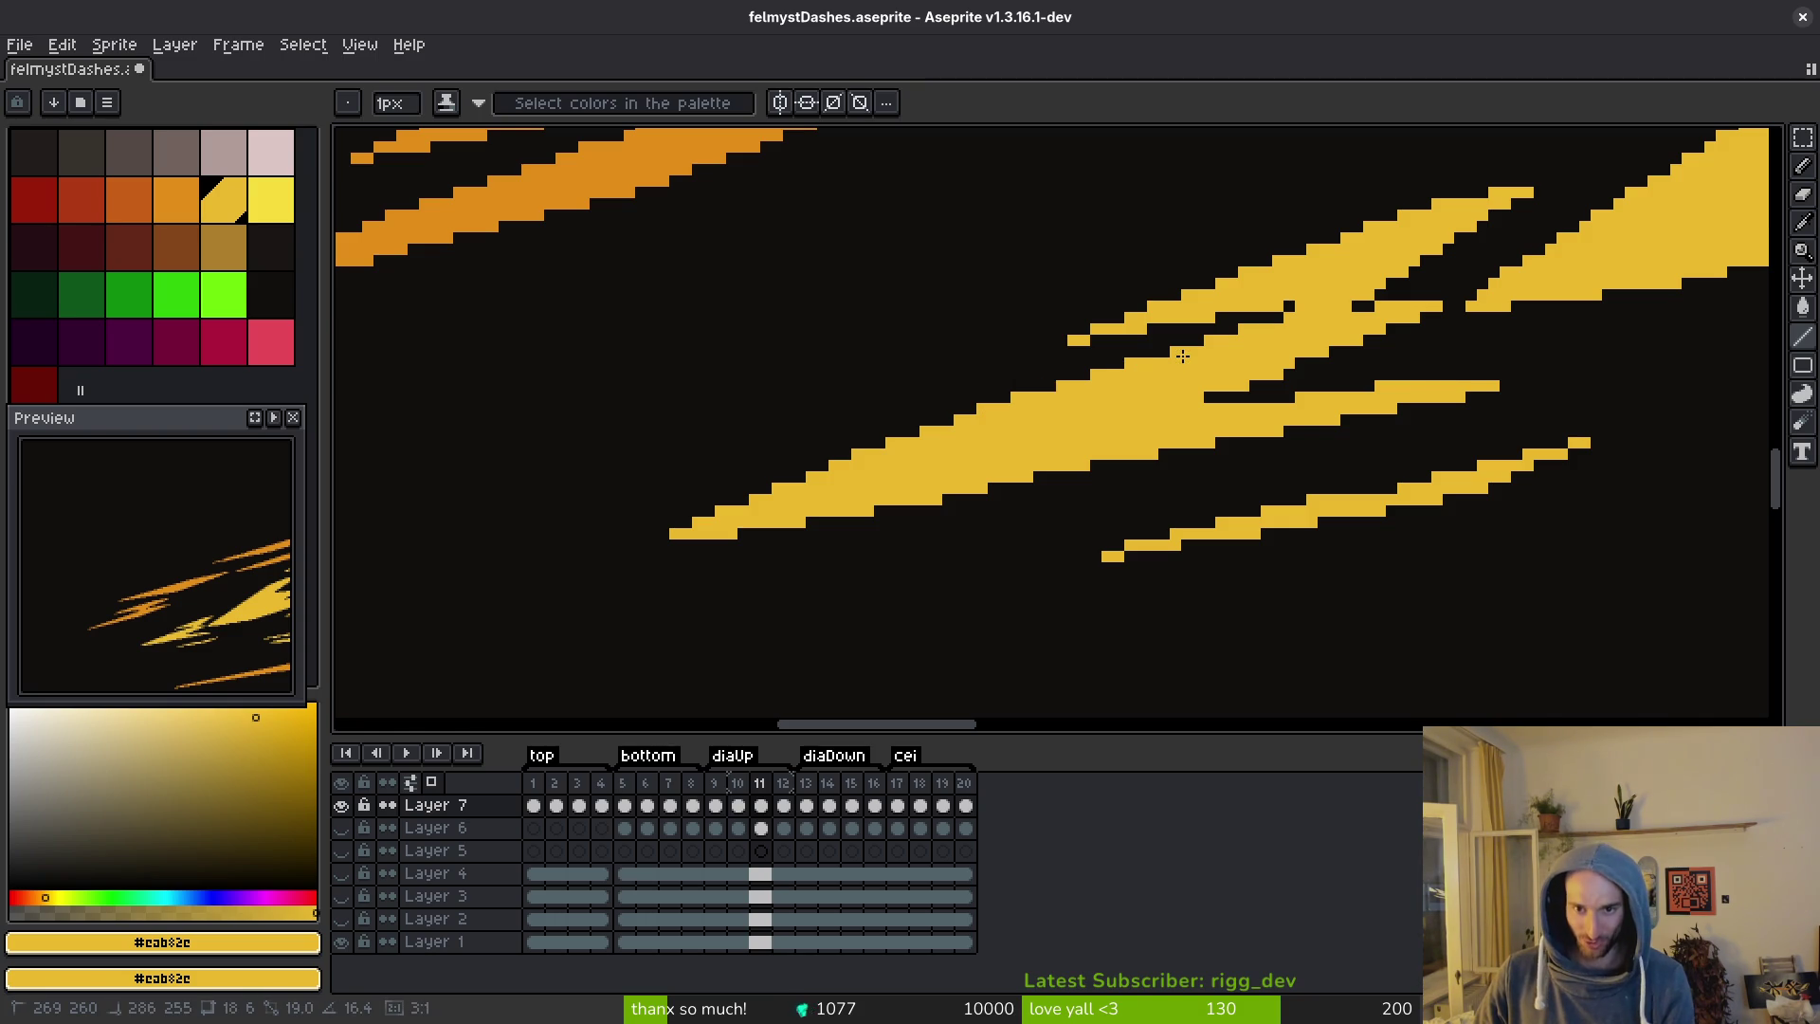
scroll(1199, 536, right, 5)
drag(1200, 524, 1027, 536)
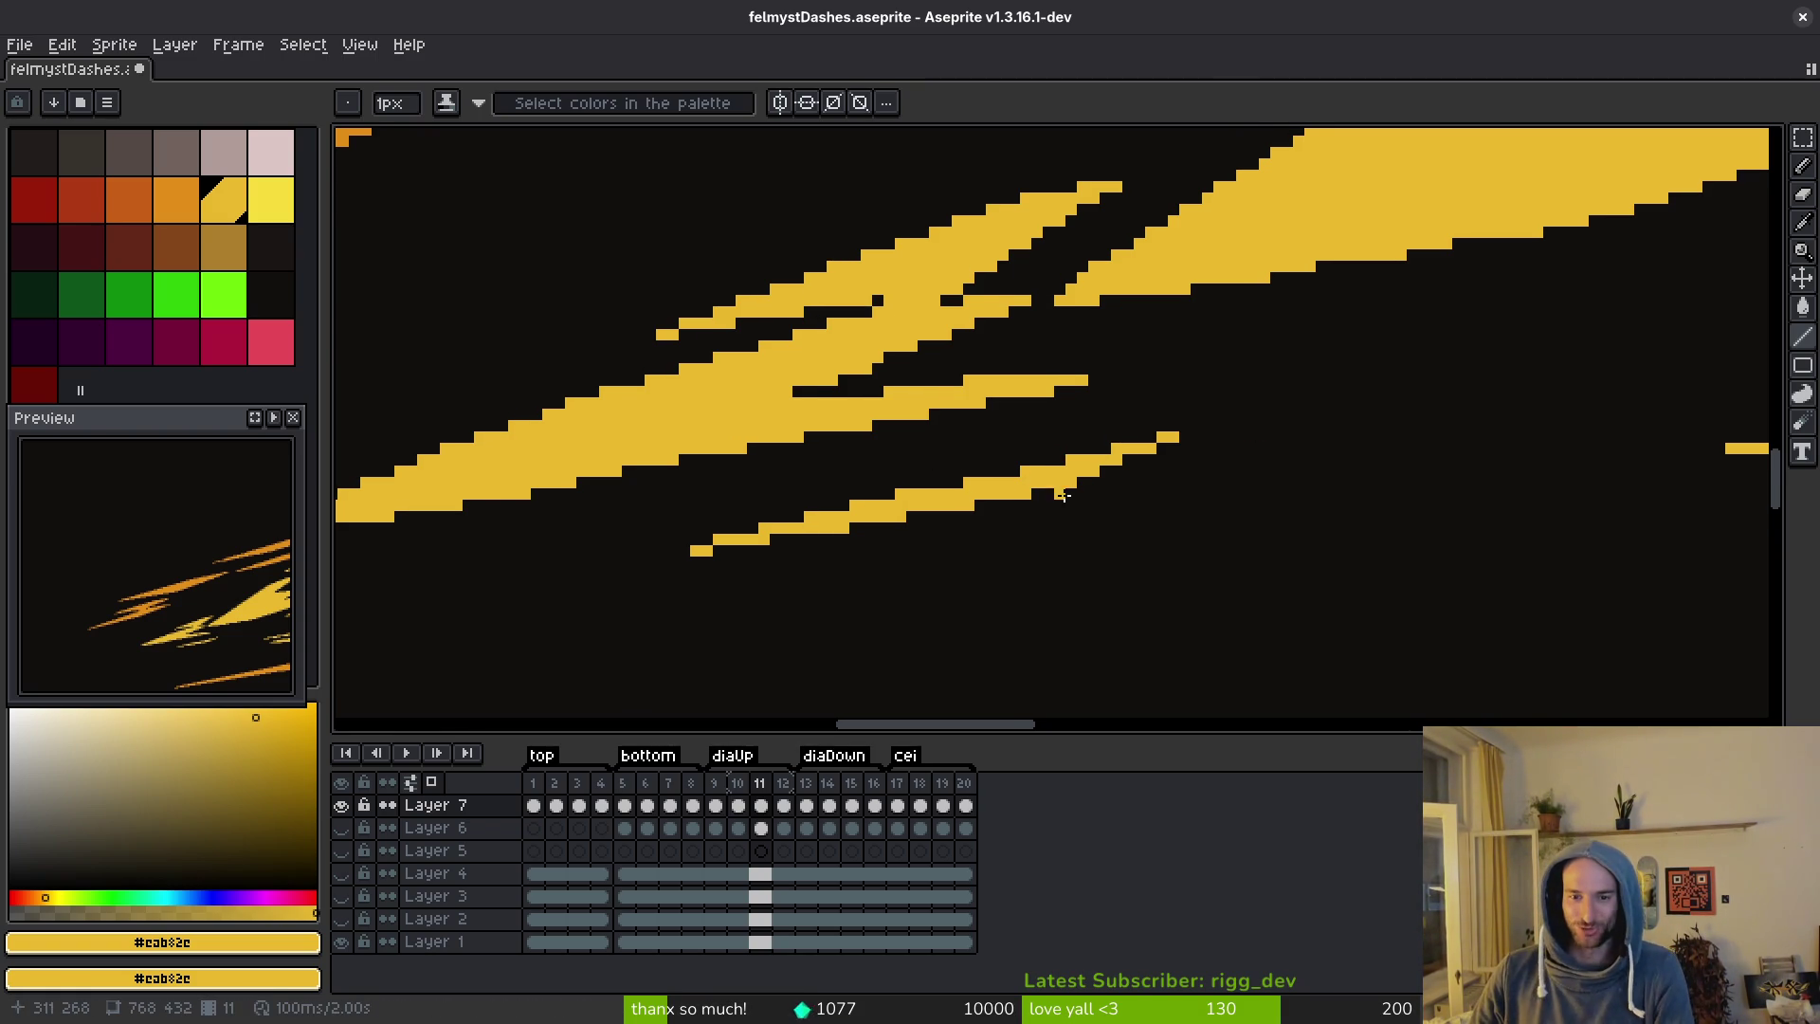
Zoom and pan around frame 11 to inspect the finished yellow streaks.
key(e)
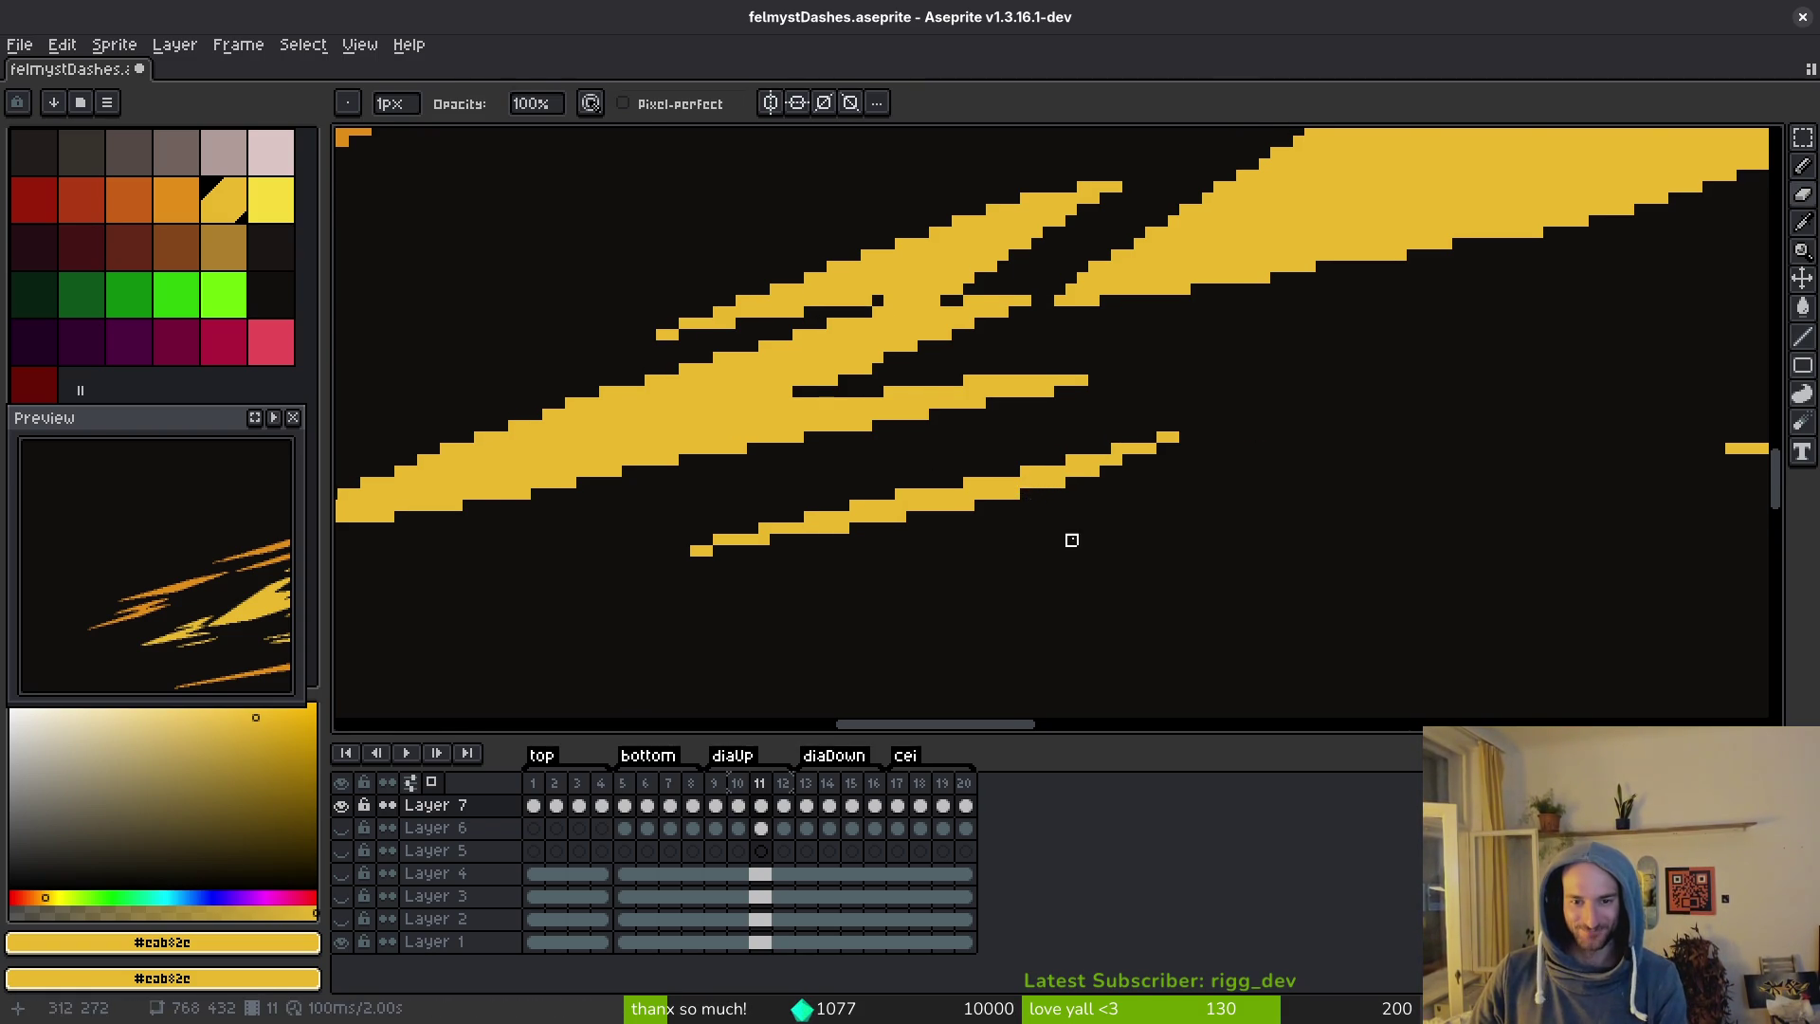
key(b)
scroll(1038, 494, down, 2)
scroll(1073, 507, up, 1)
scroll(1073, 506, up, 2)
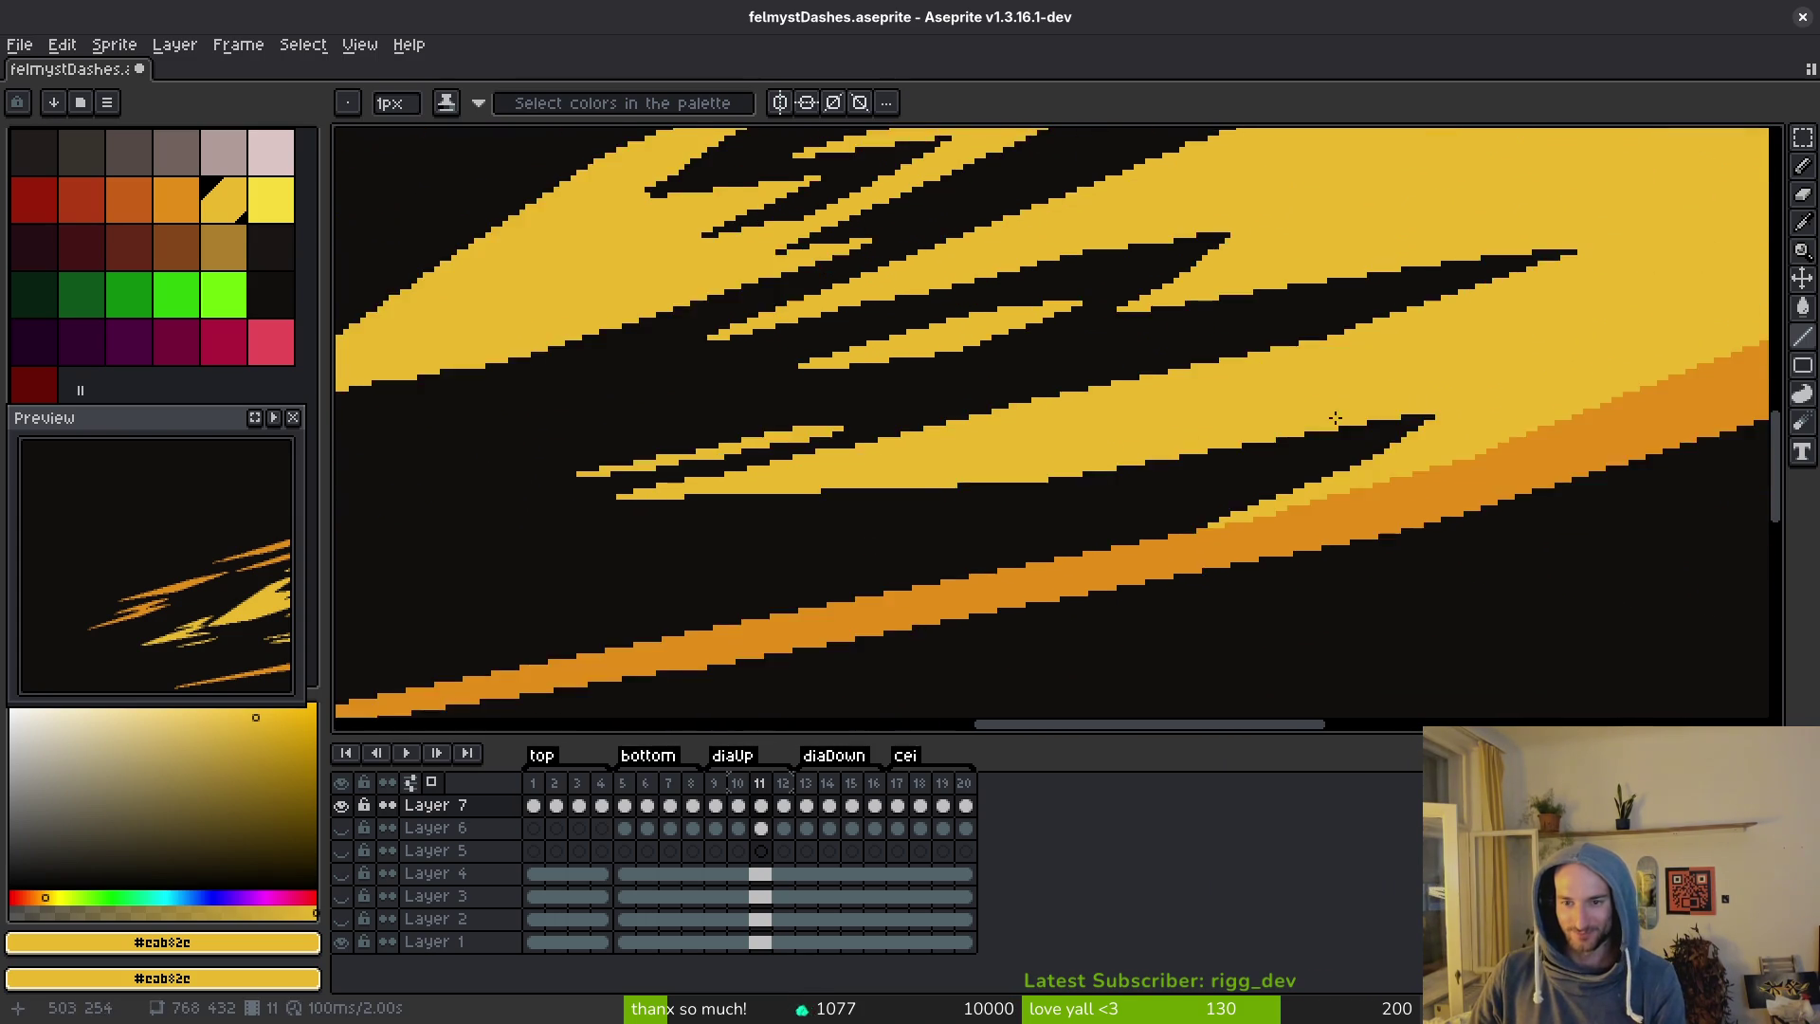
scroll(844, 435, down, 2)
scroll(1416, 334, up, 3)
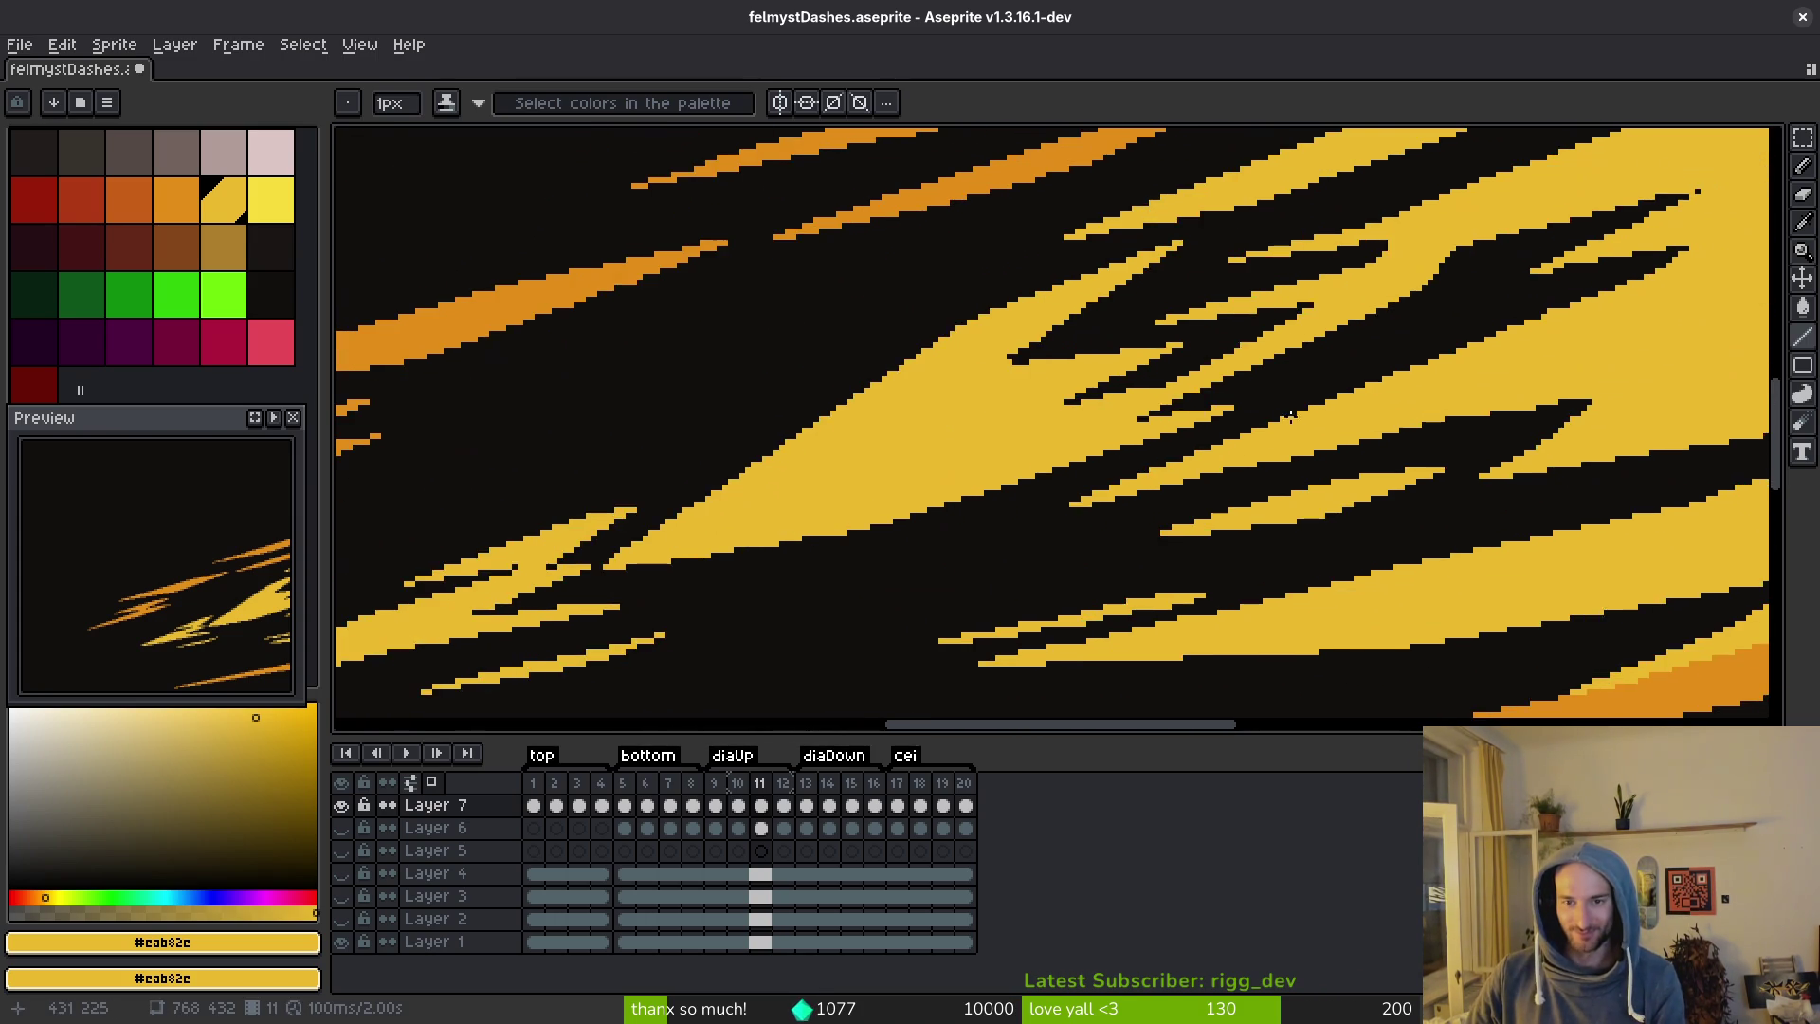
scroll(1368, 563, up, 4)
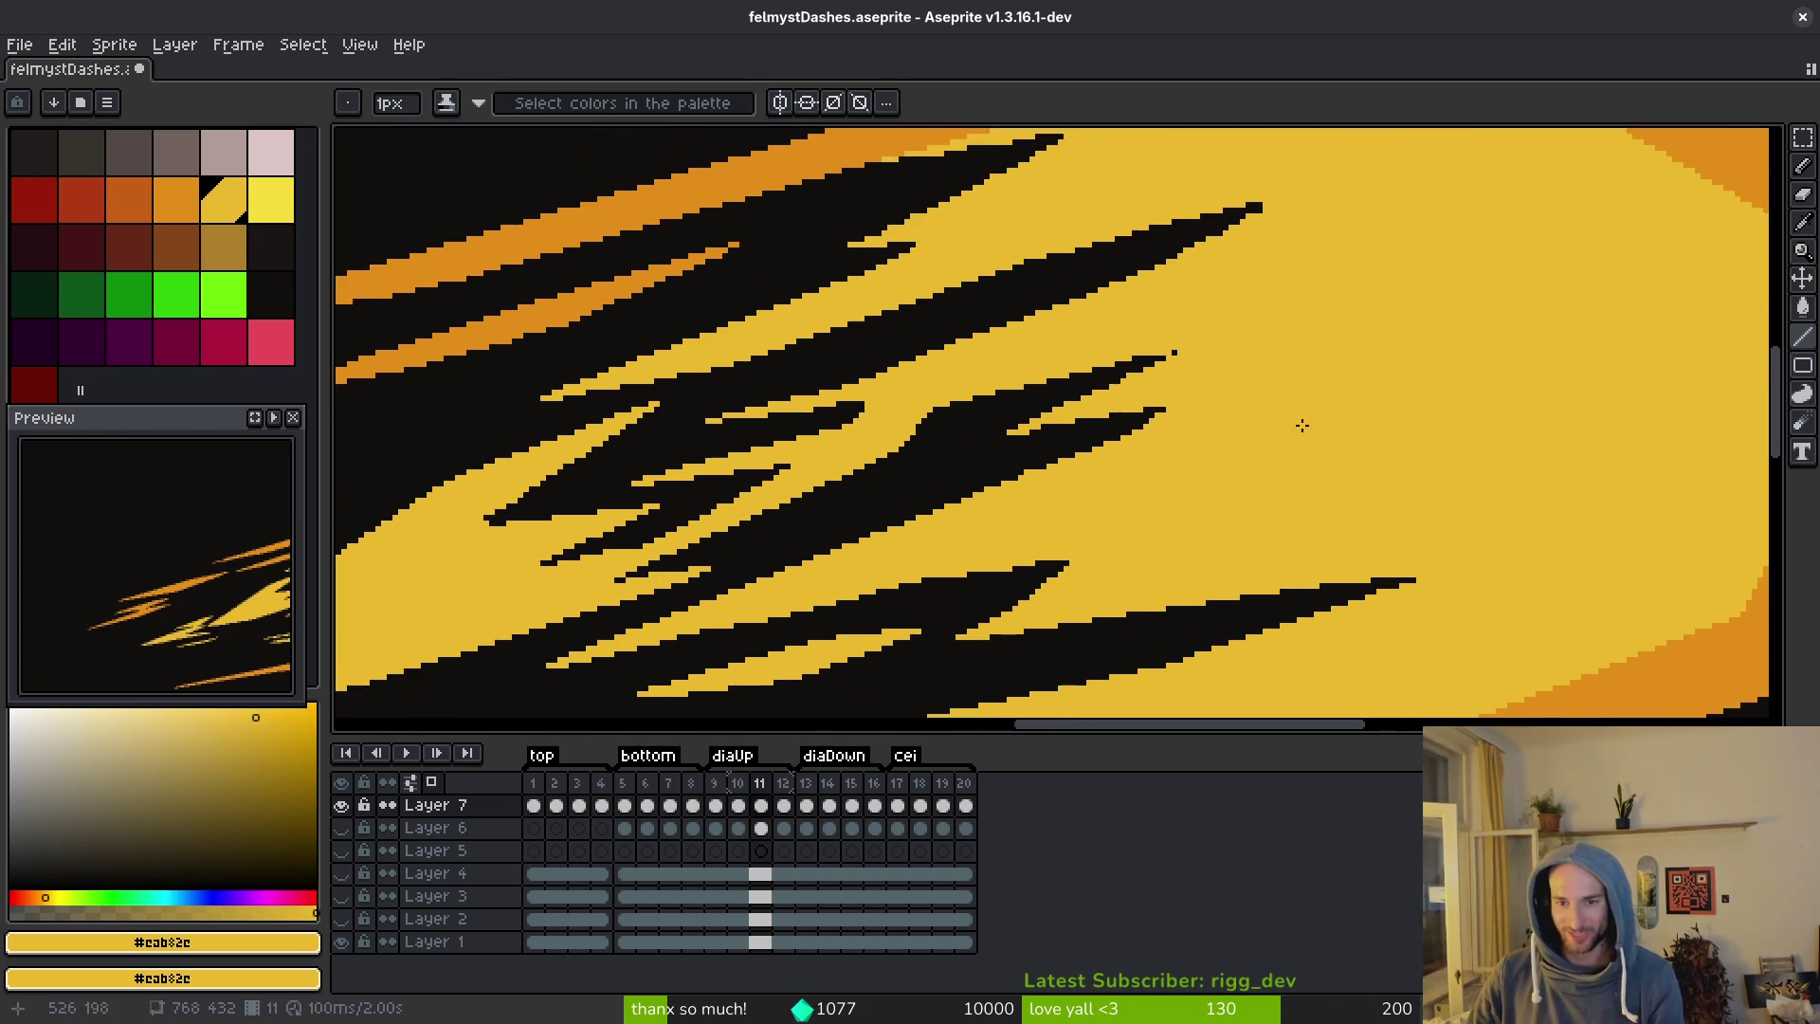
scroll(1329, 451, down, 2)
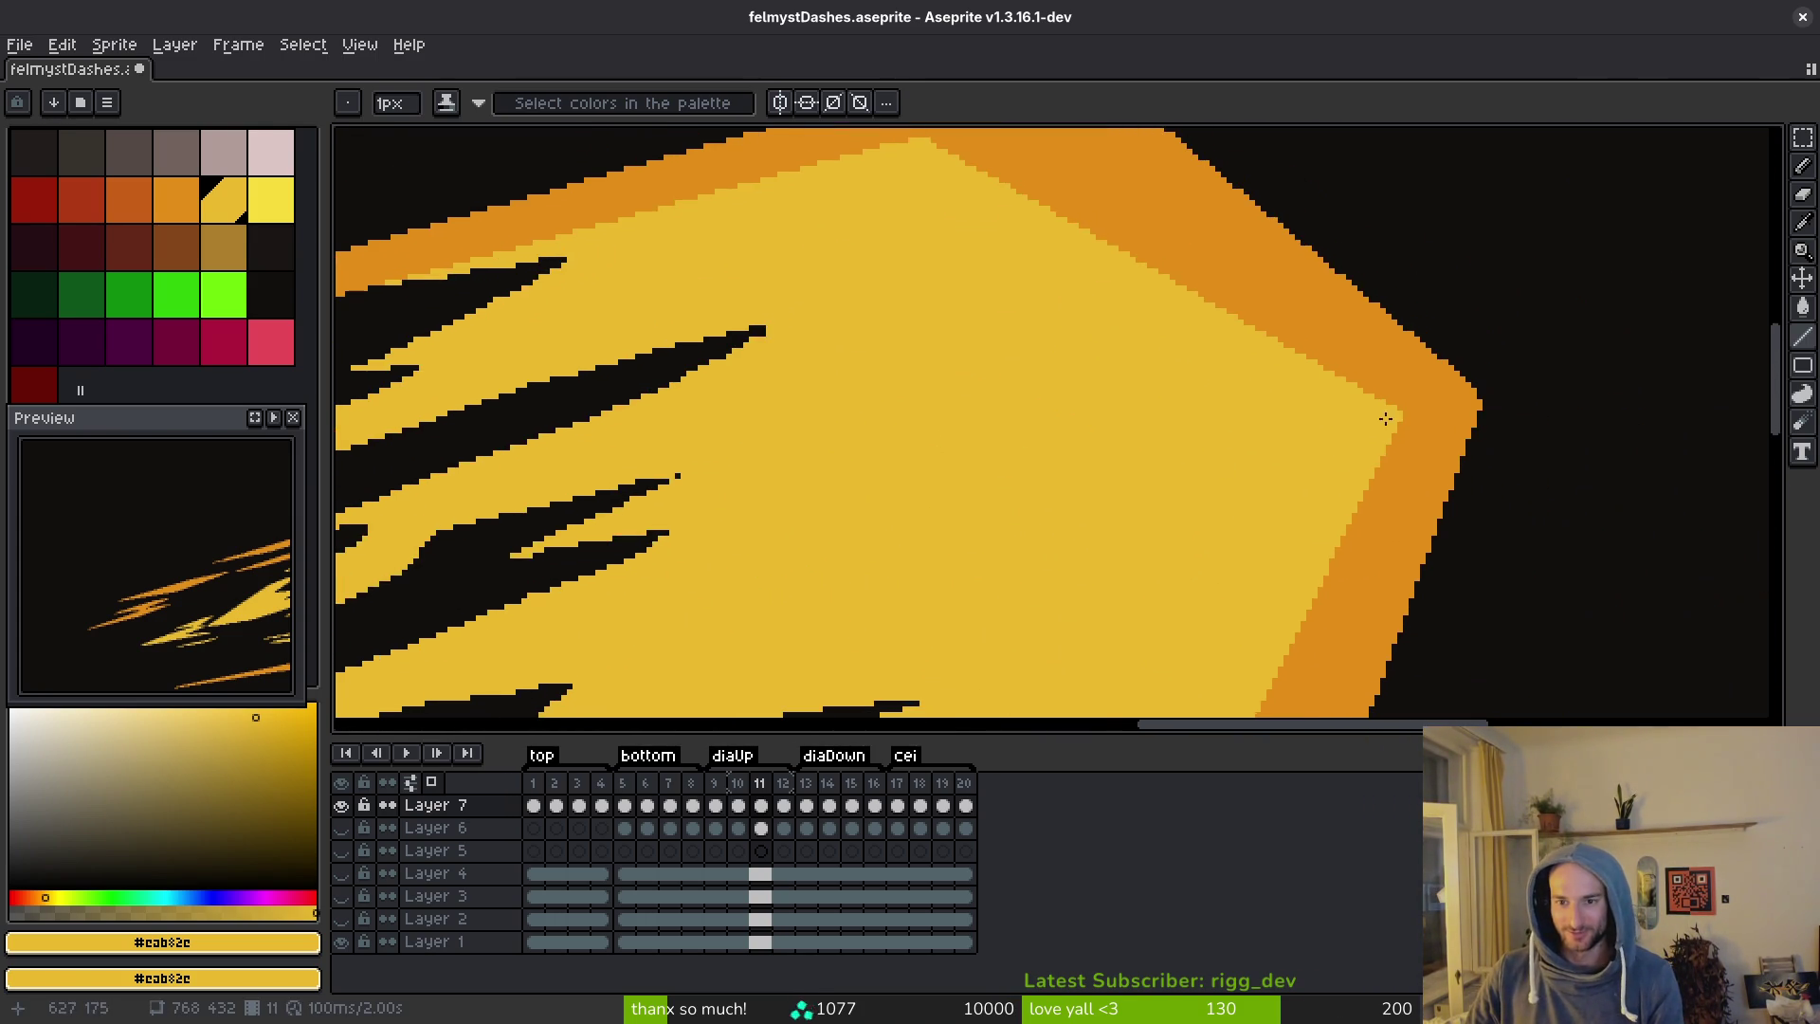
scroll(1169, 162, up, 2)
scroll(1063, 422, down, 4)
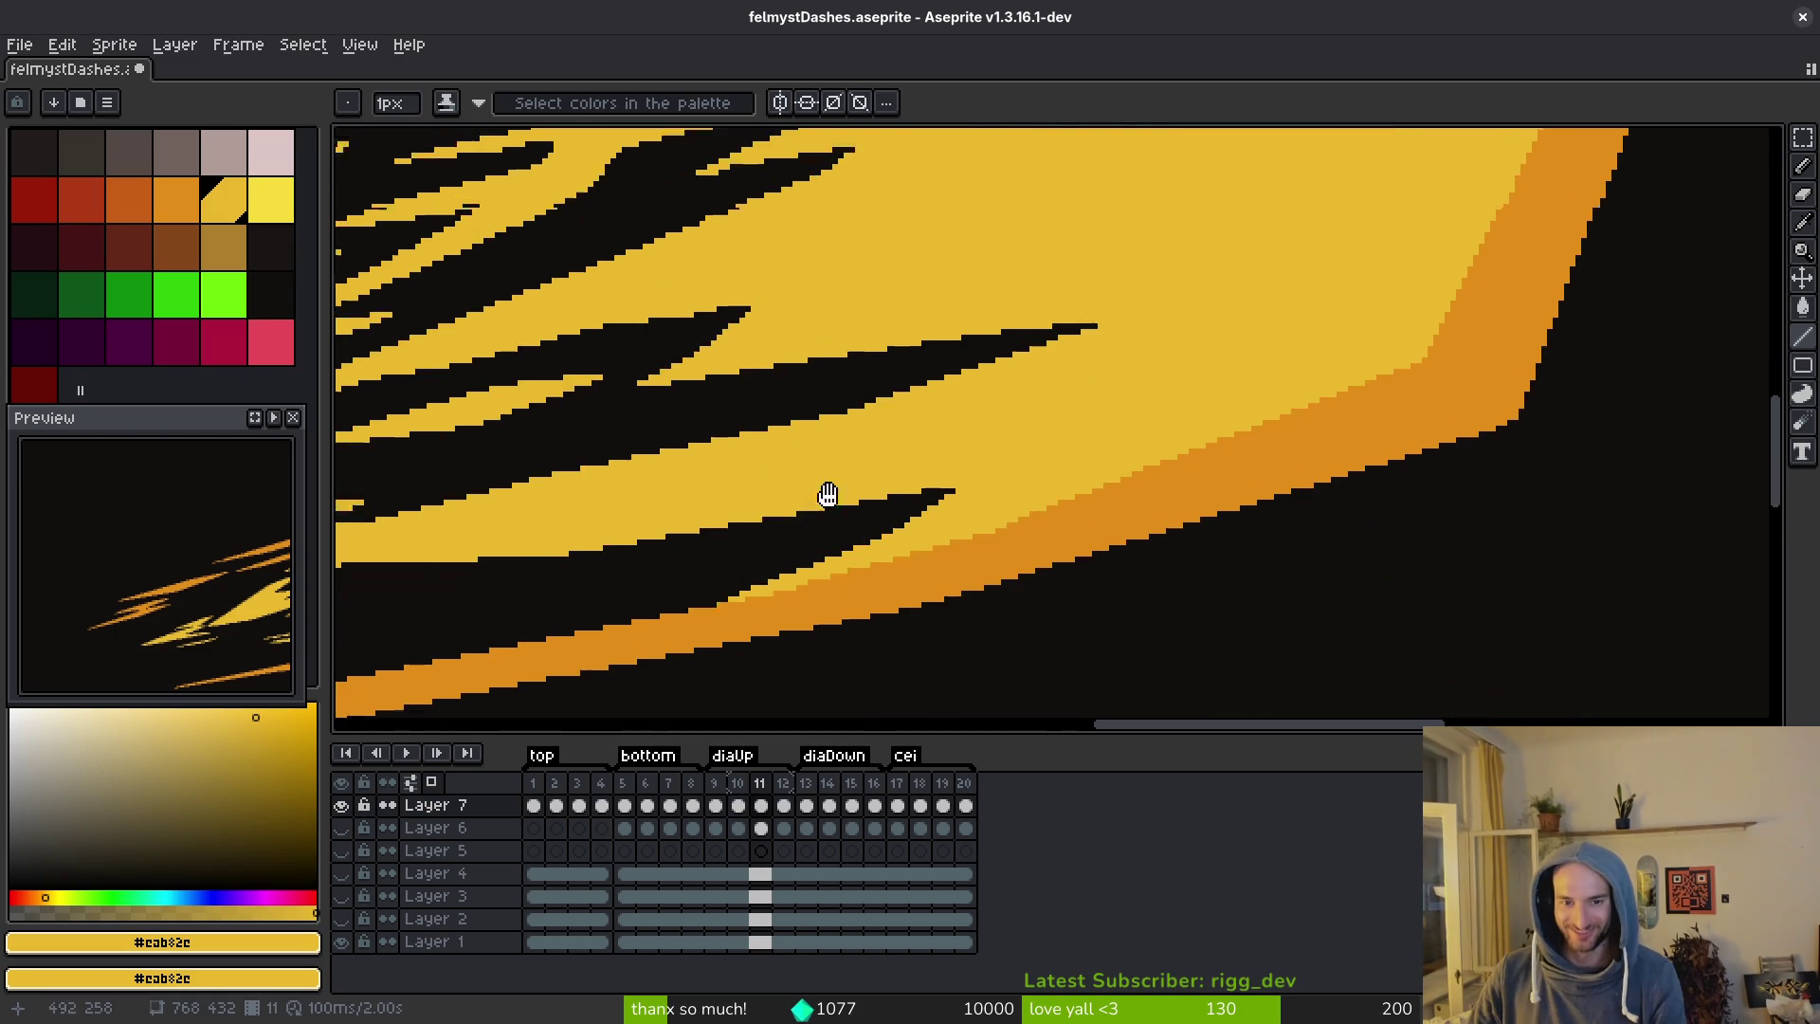
drag(1065, 618, 1064, 561)
Save the dash file and advance to frame 12.
key(ctrl+s)
key(Right)
scroll(1327, 517, up, 3)
scroll(1327, 517, right, 1)
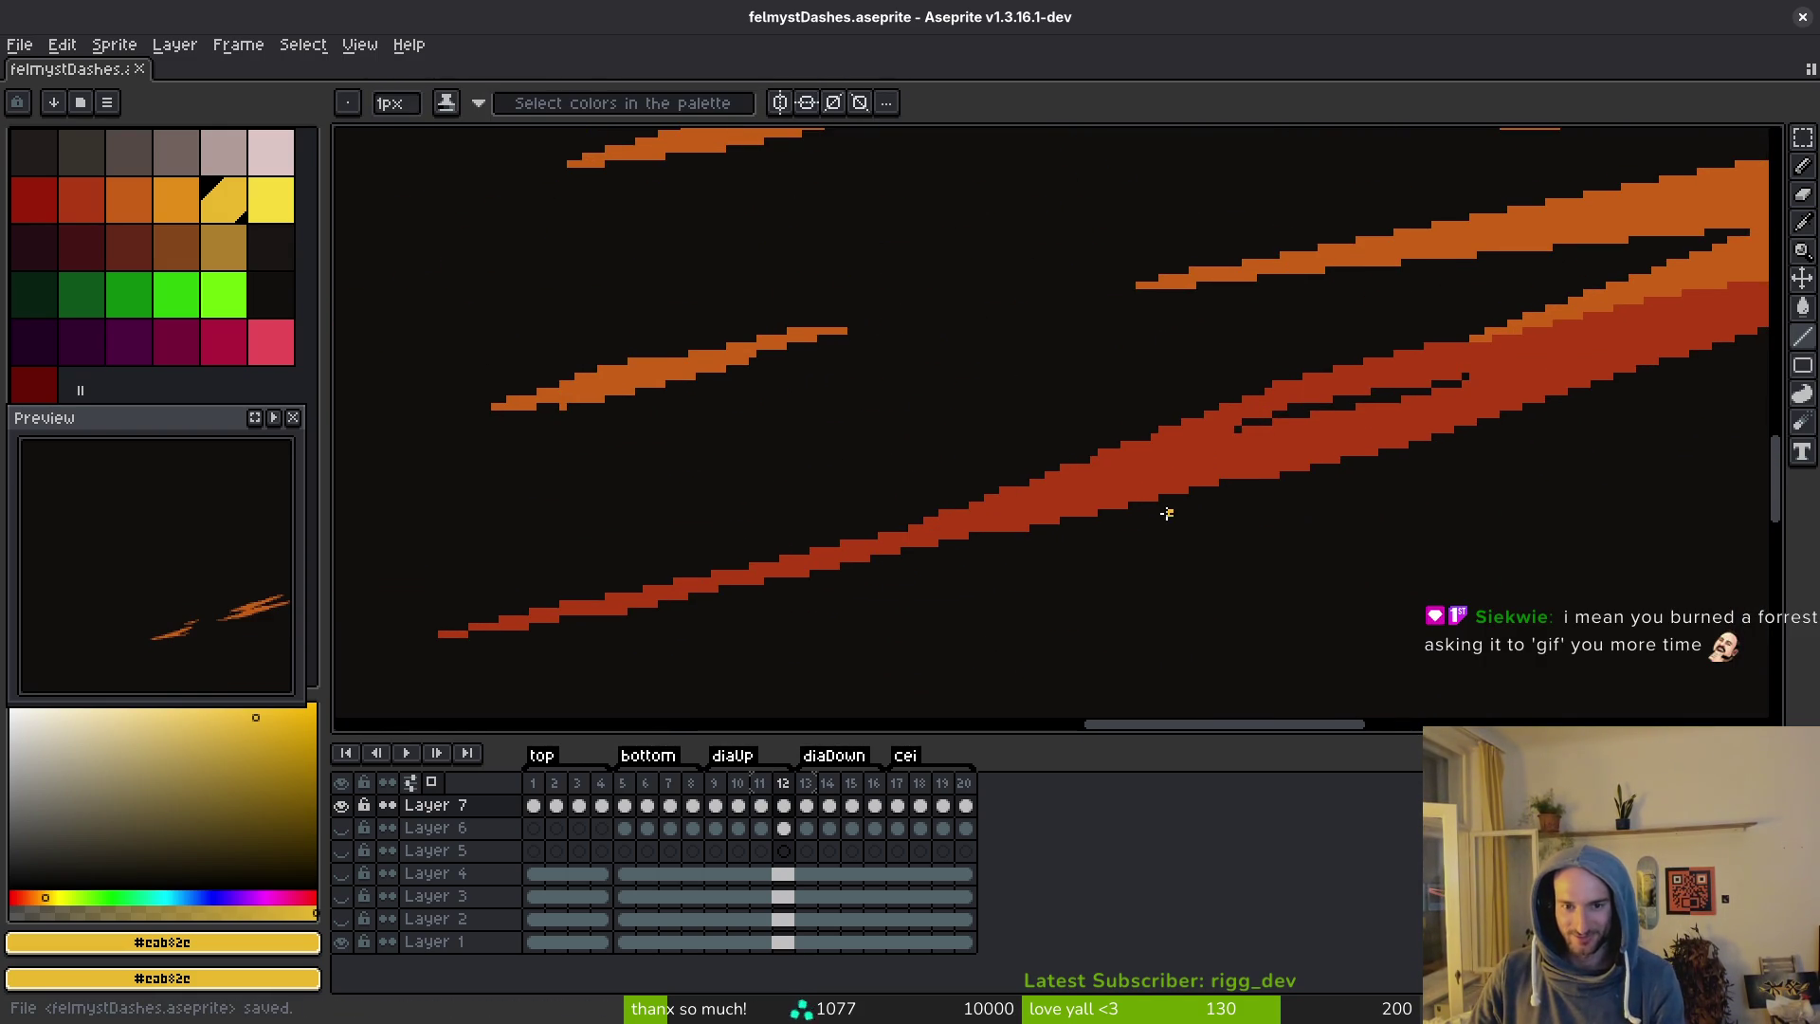
scroll(1179, 509, left, 2)
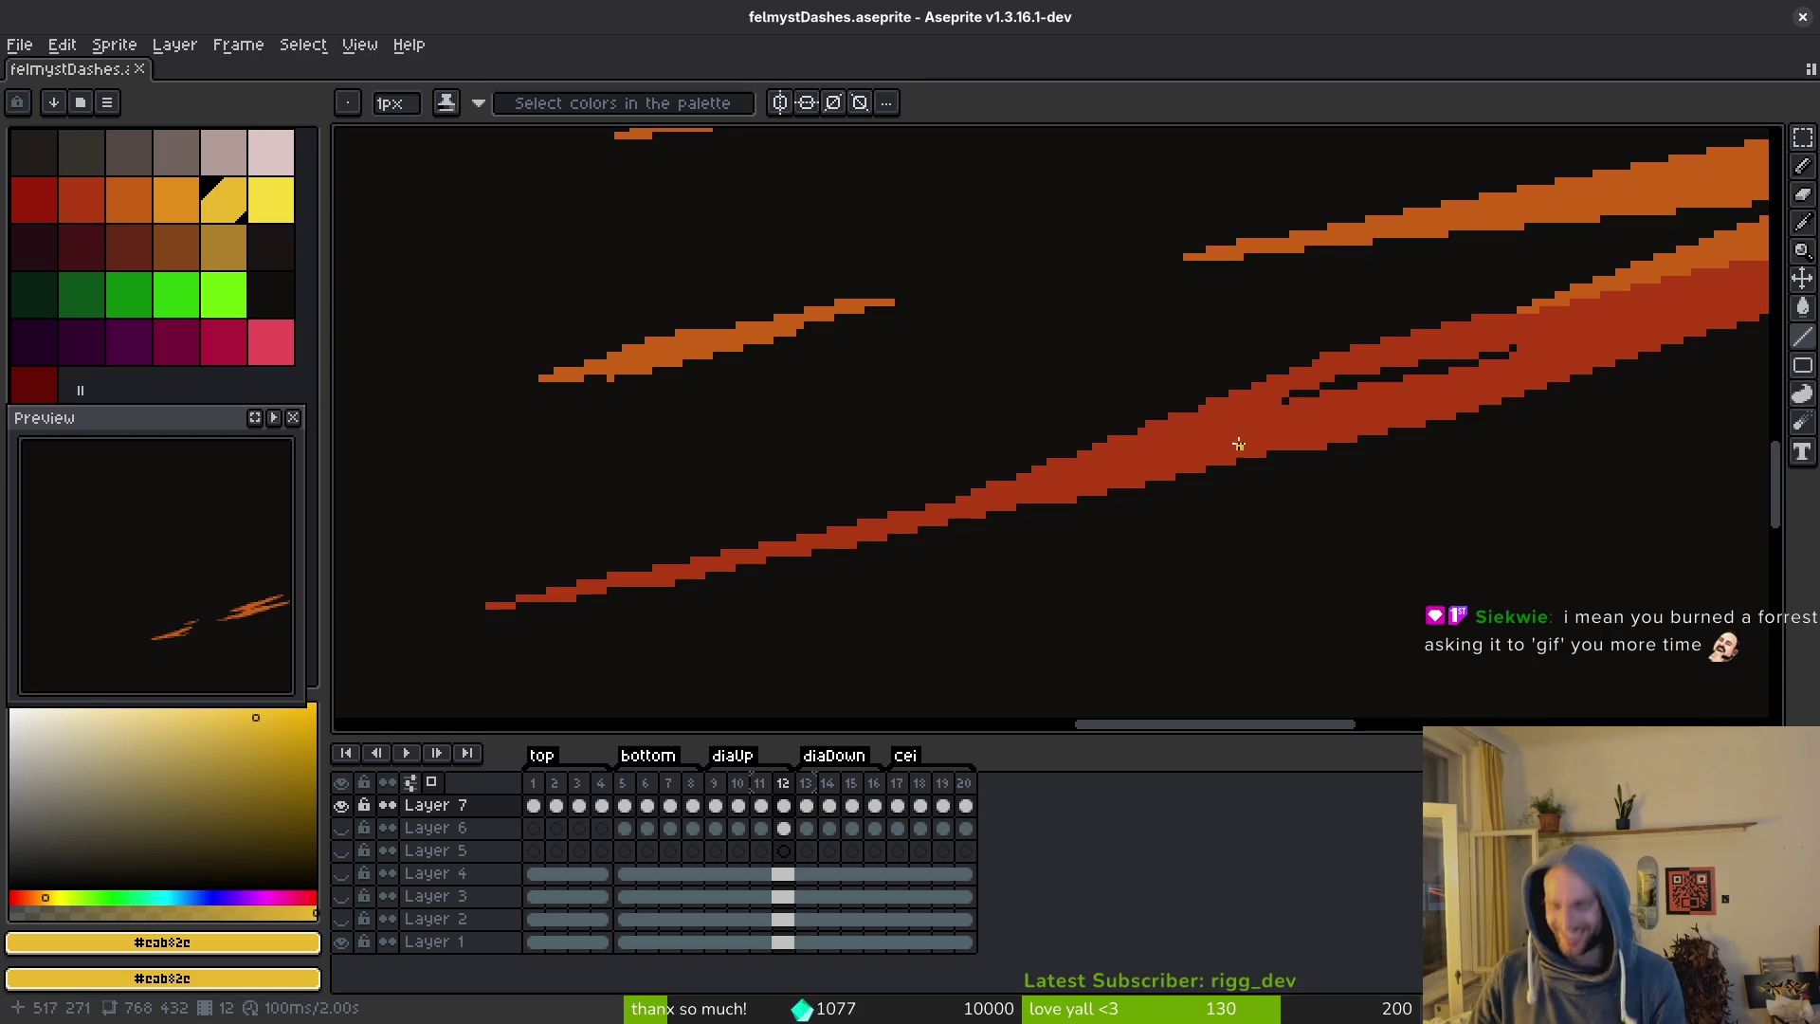
Pick the dash's dark red #af3a13 and draw a red line from the lower streak's left end.
alt+click(1260, 428)
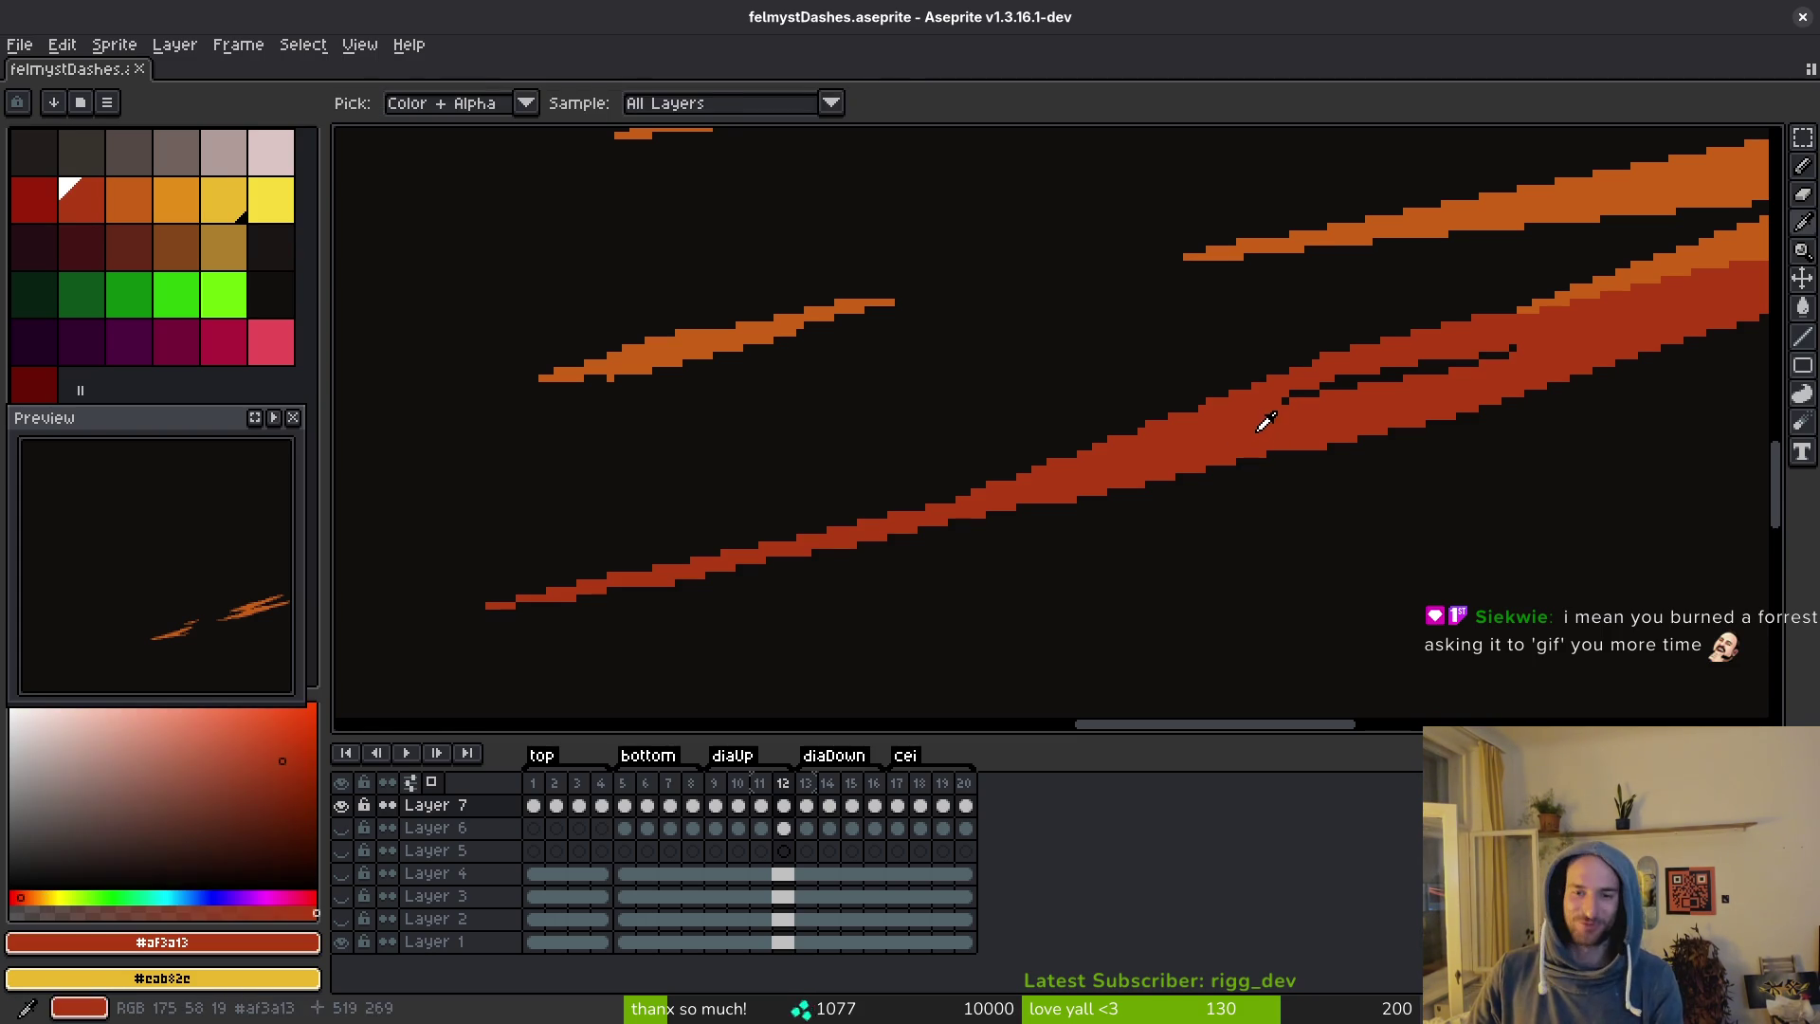
drag(488, 607, 1446, 420)
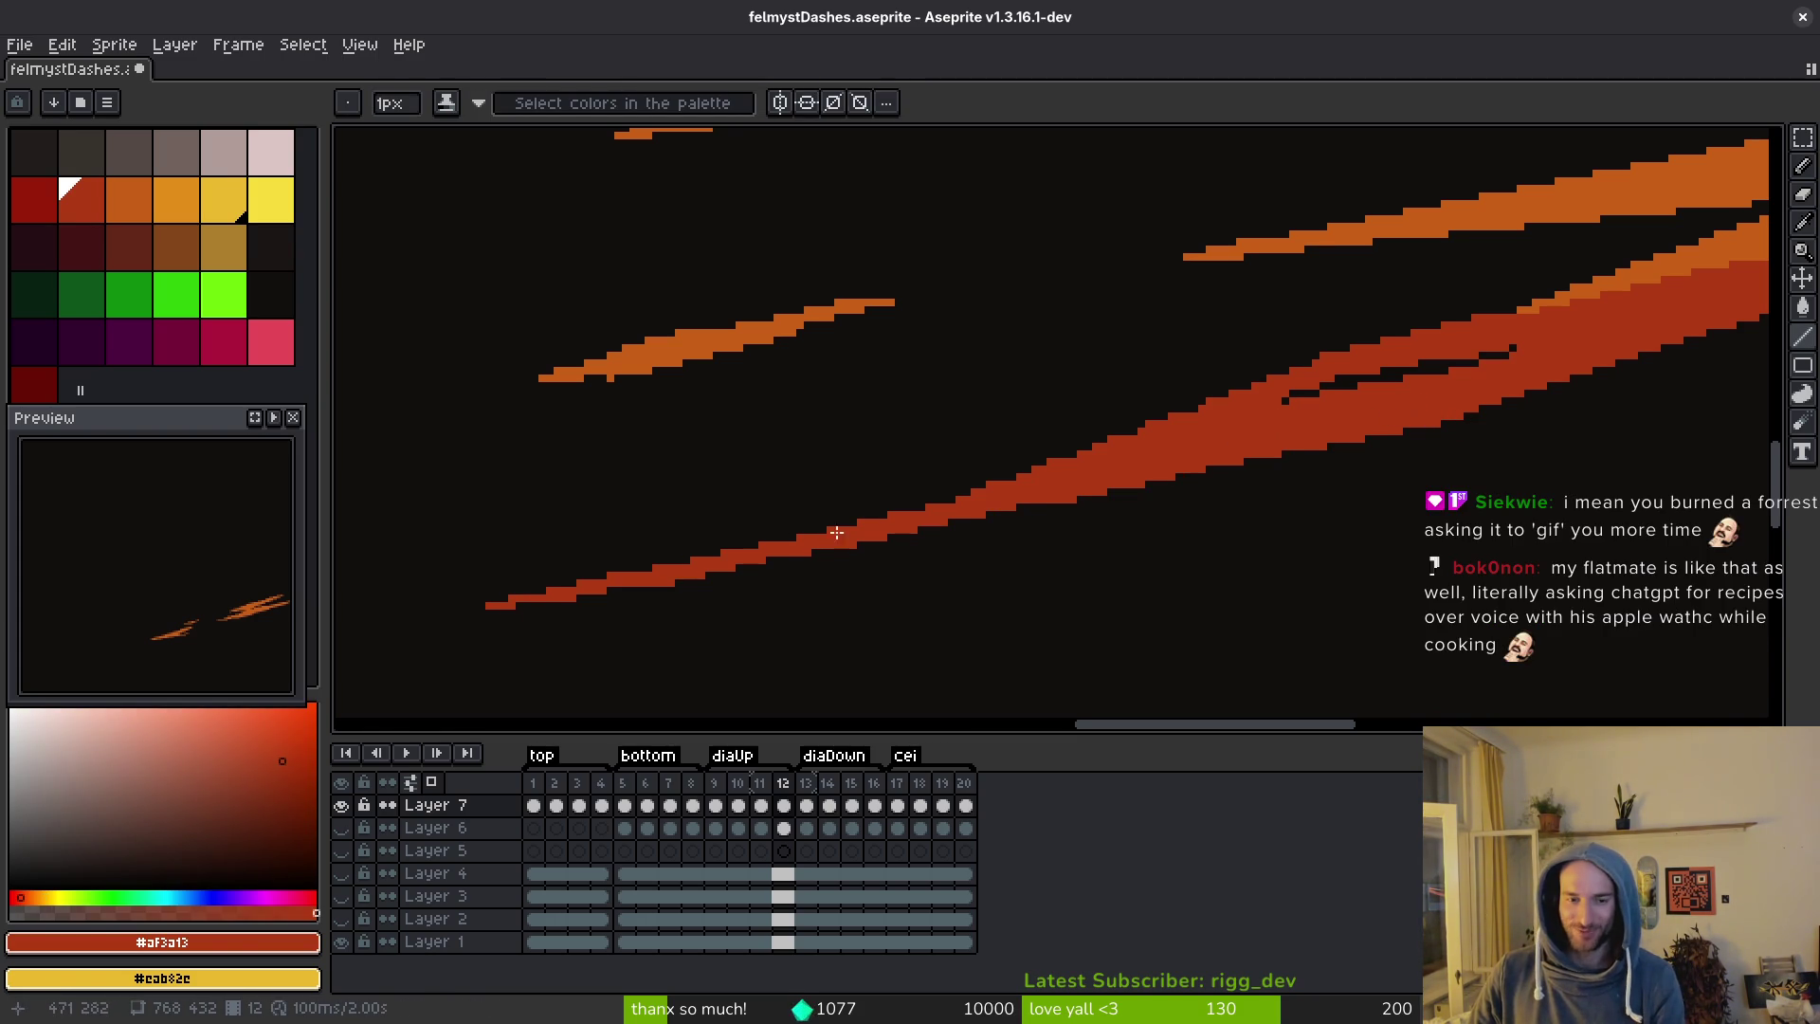
scroll(1090, 489, right, 2)
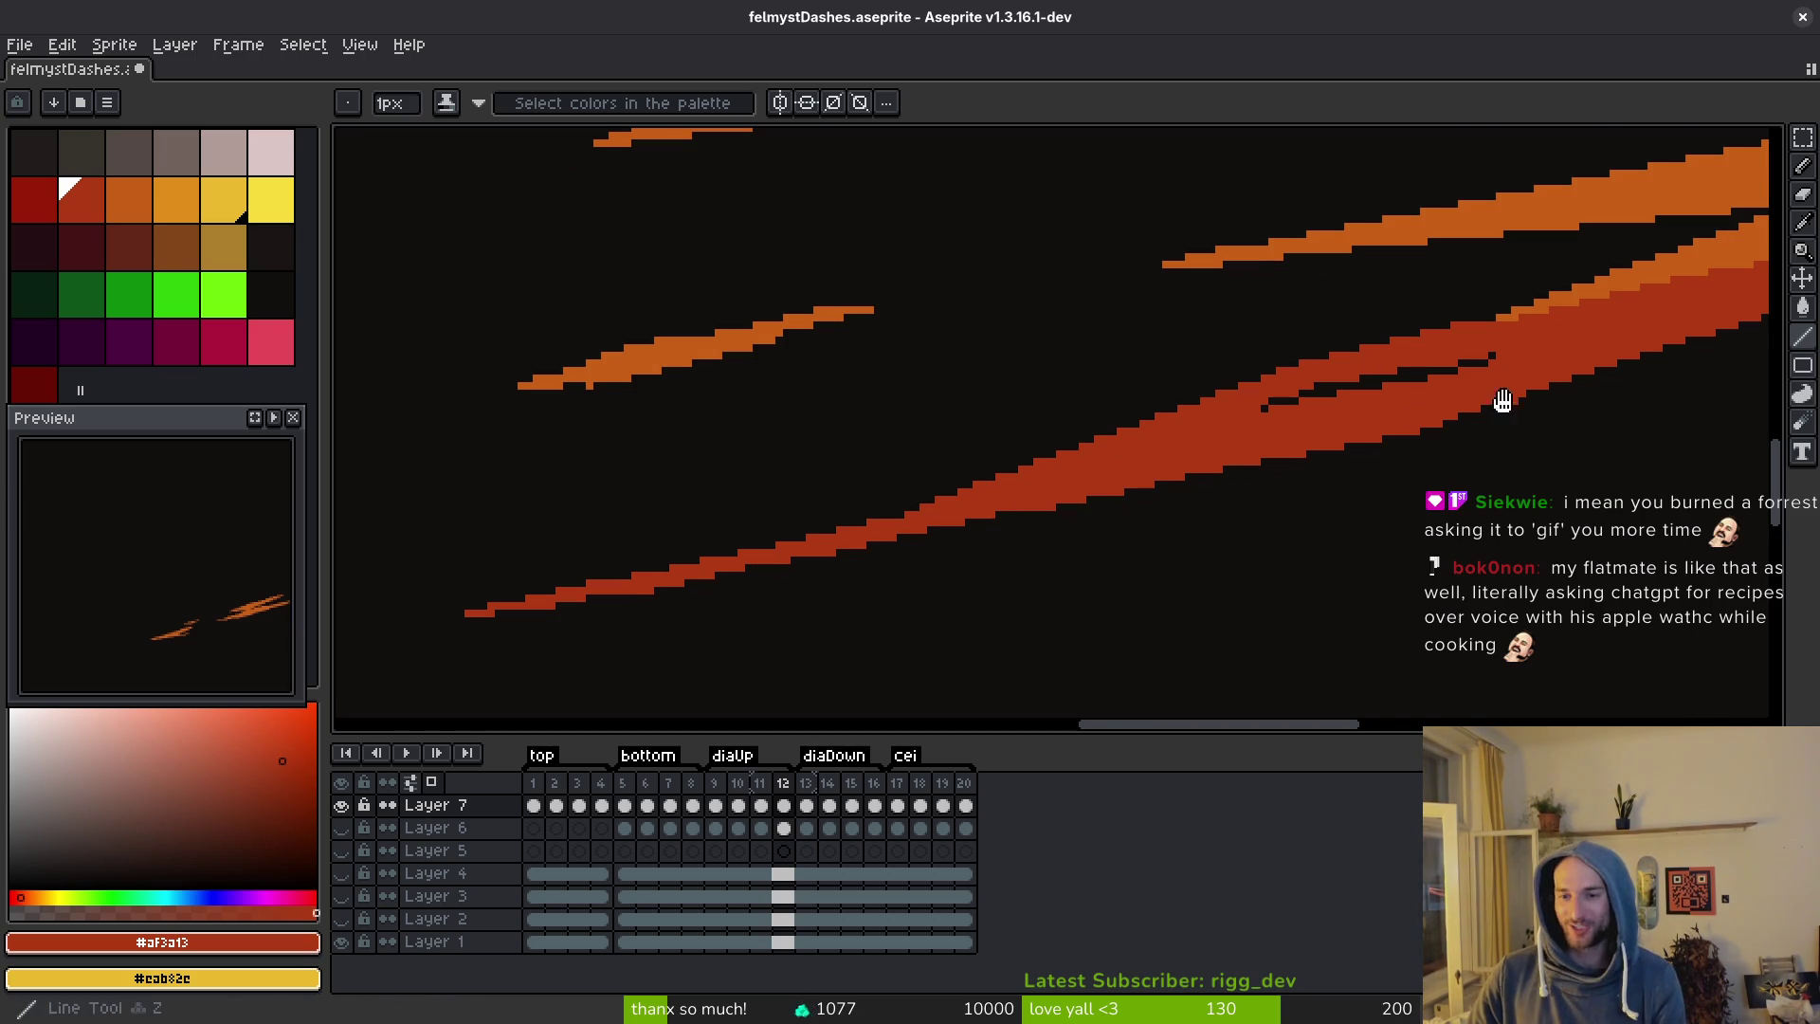
scroll(1413, 417, right, 5)
scroll(1276, 399, up, 3)
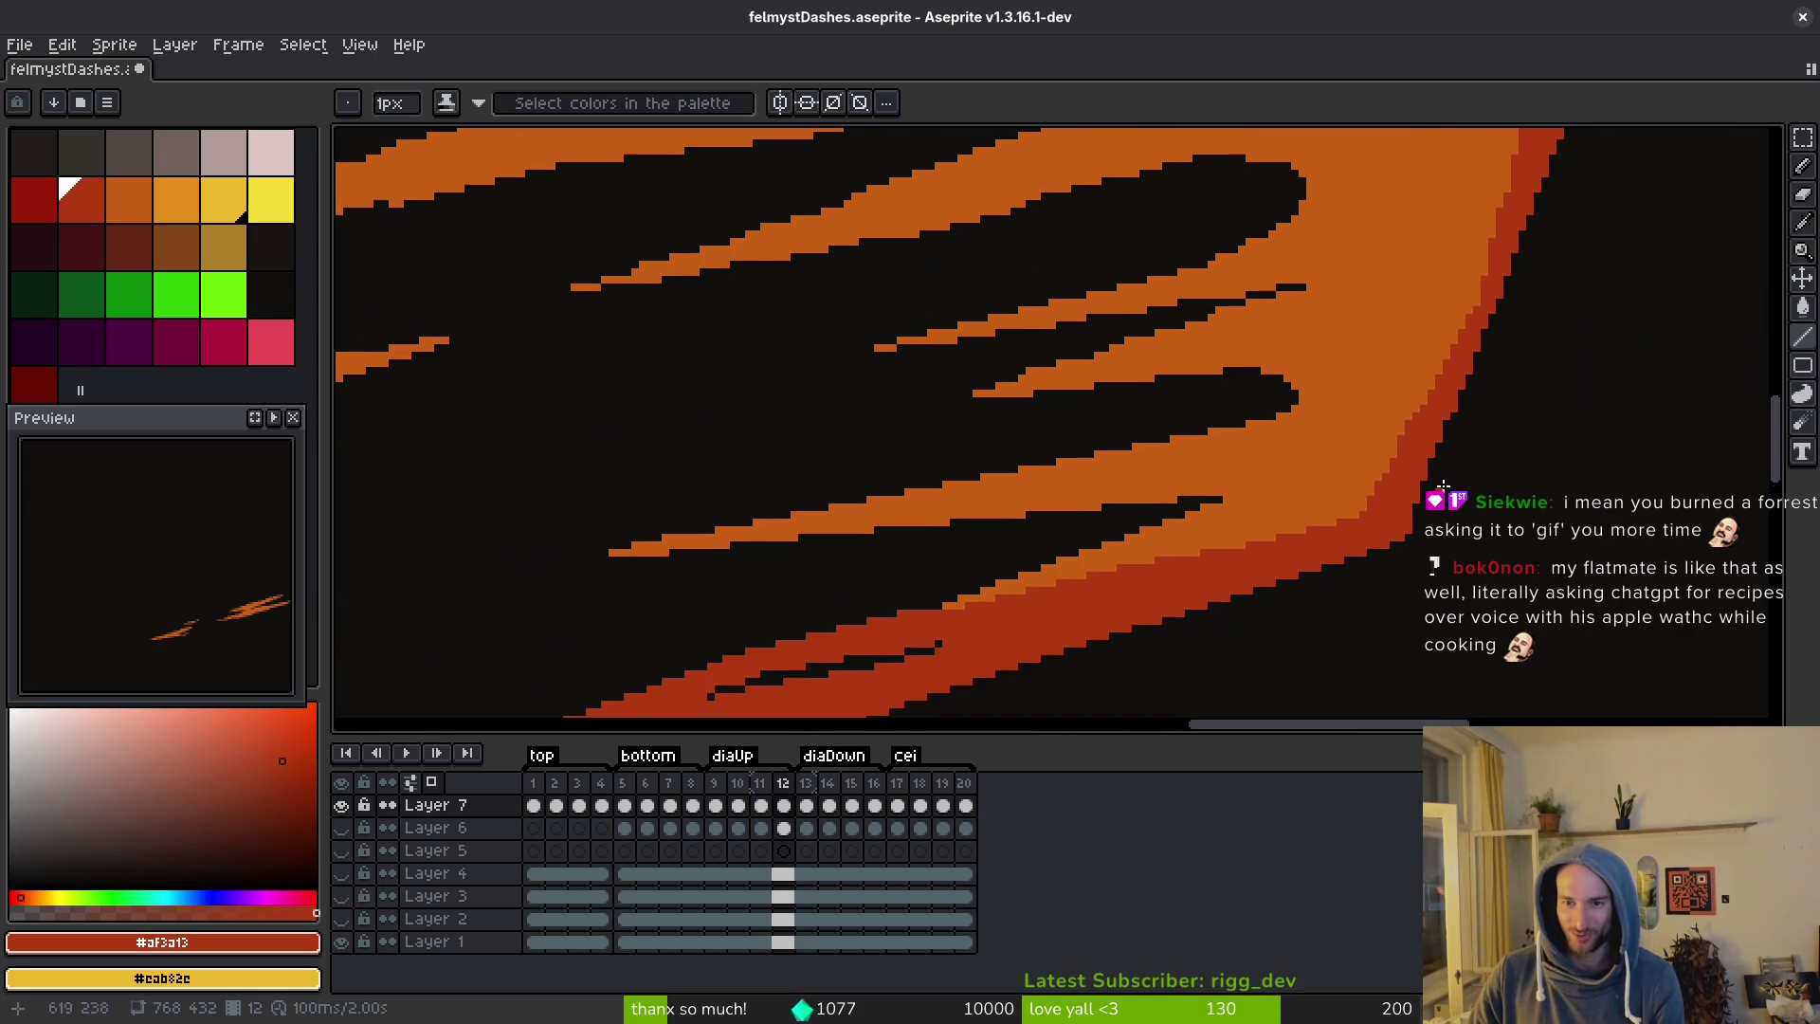
Save felmystDashes.aseprite.
scroll(1536, 190, down, 2)
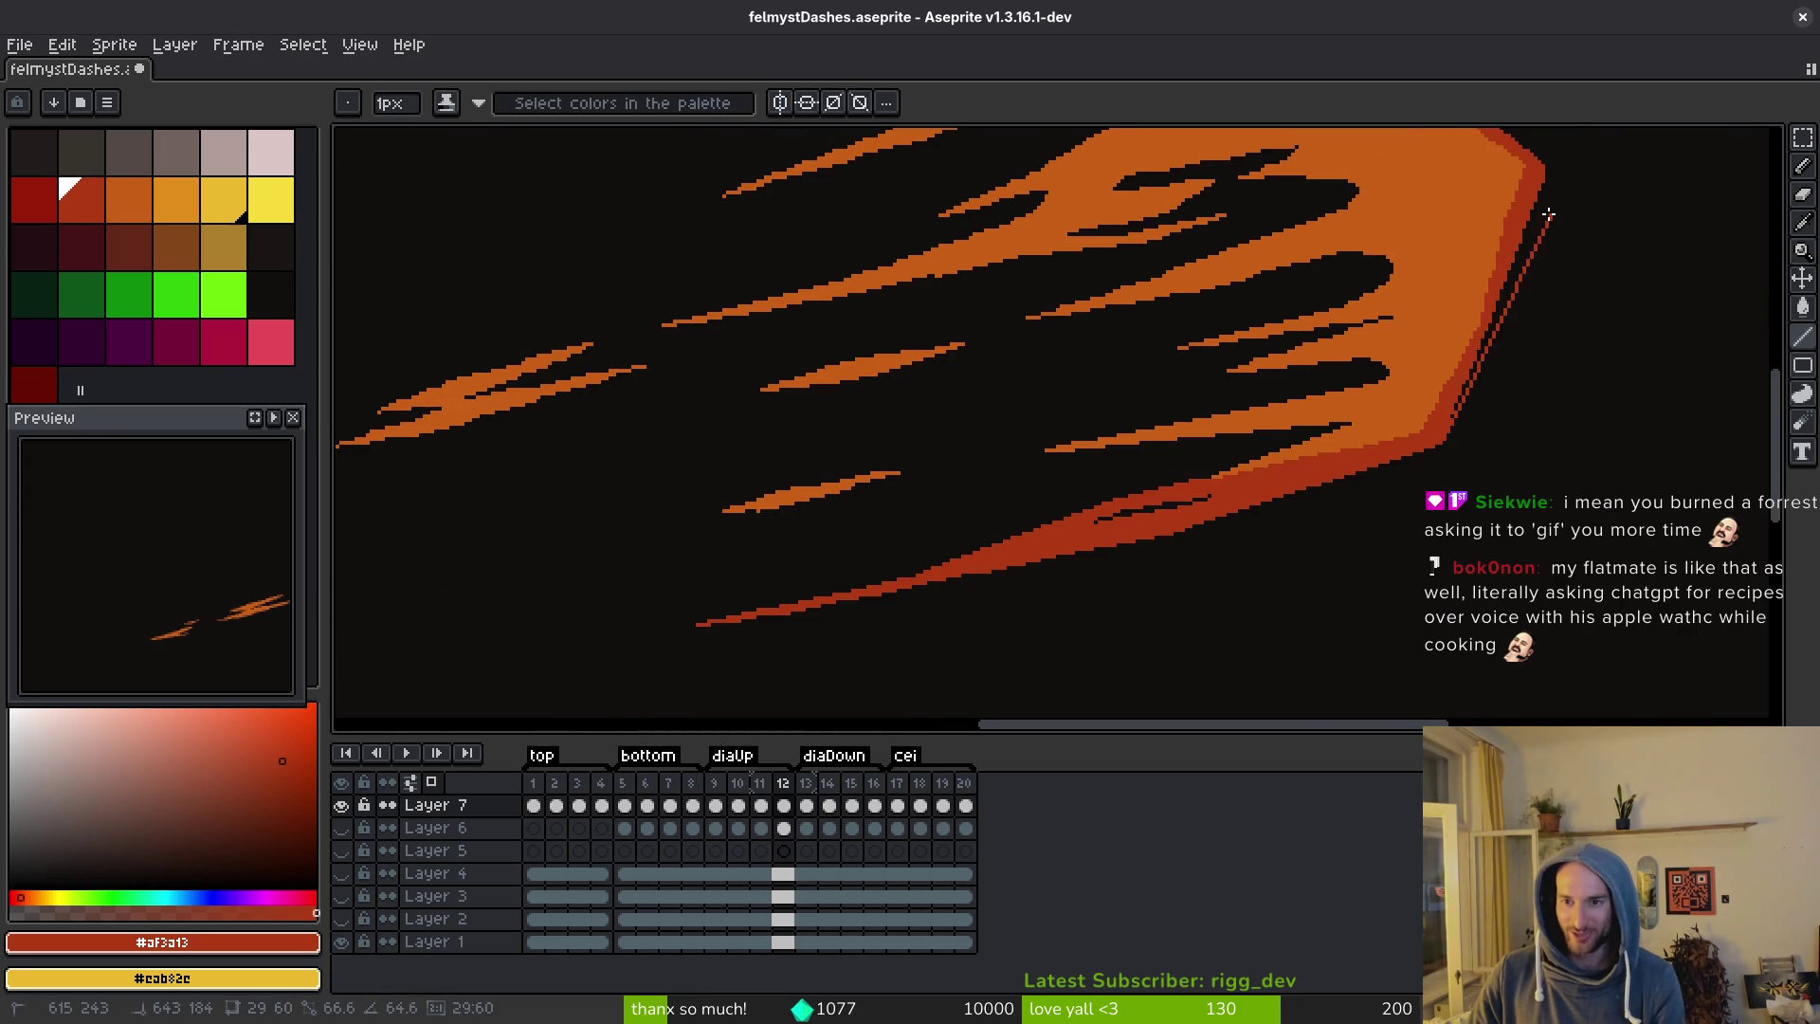
scroll(1544, 170, up, 2)
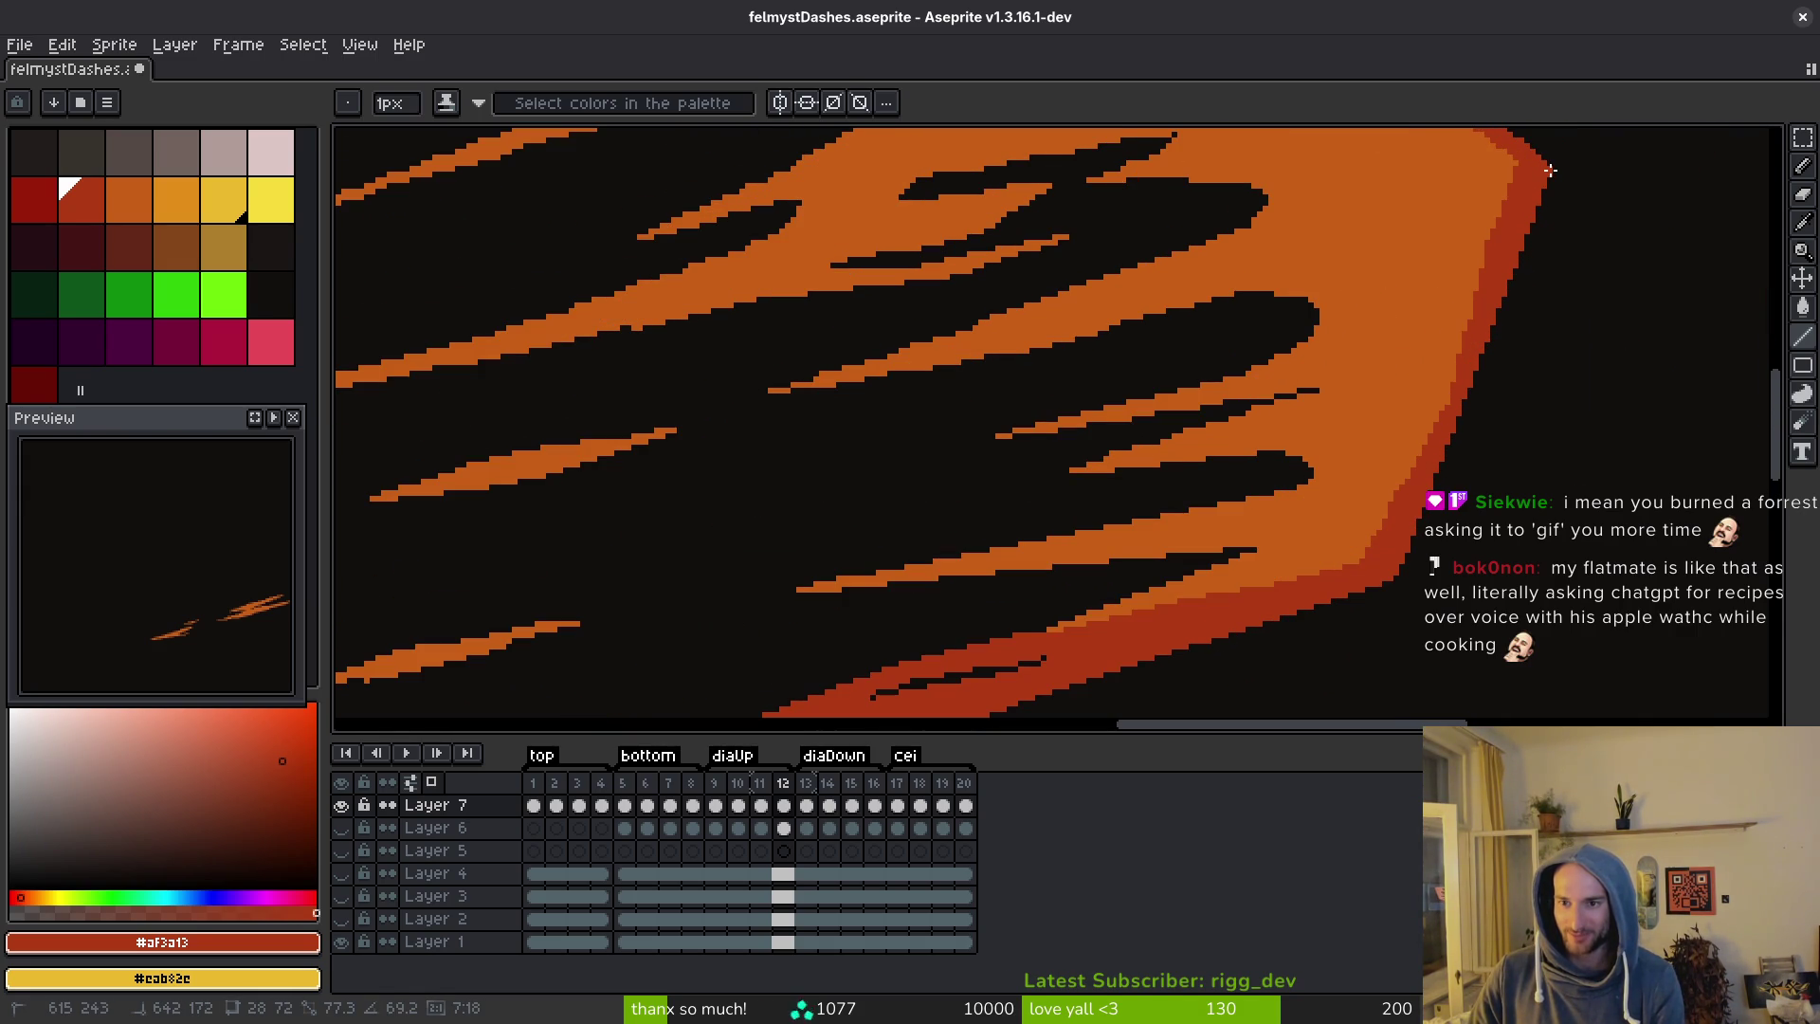
scroll(1565, 399, up, 3)
key(ctrl+s)
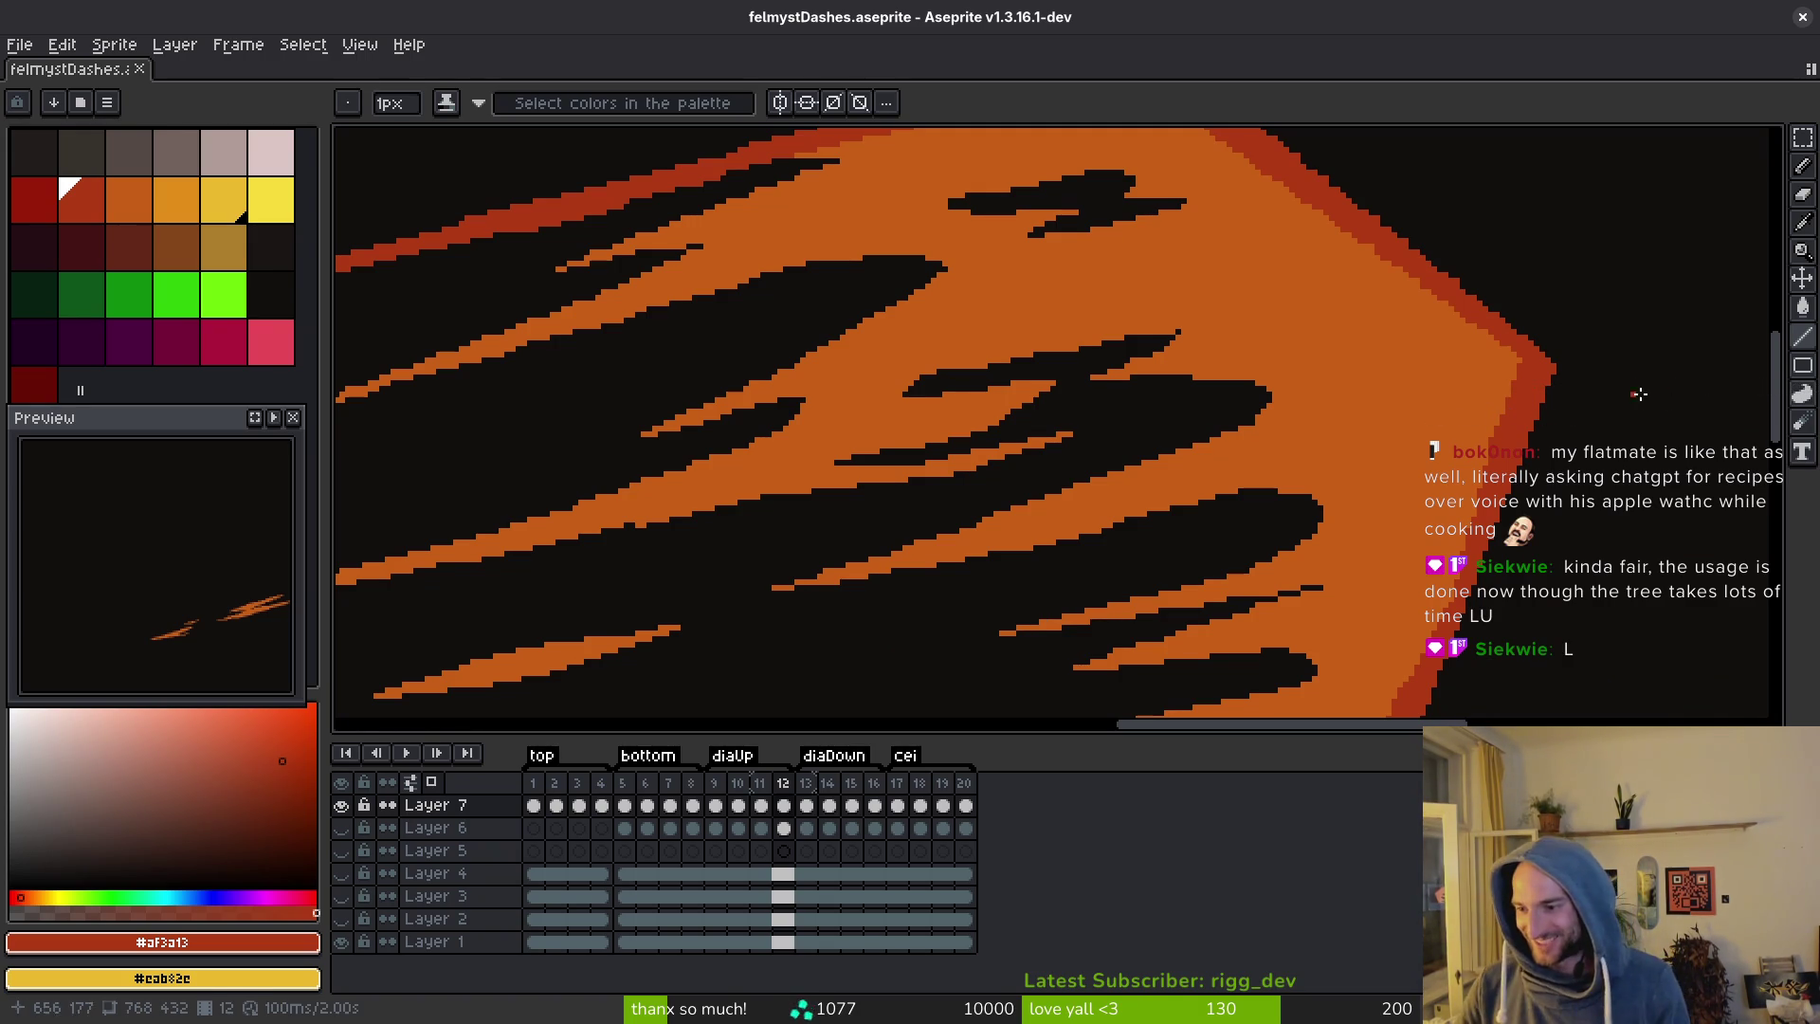
Paint dark red outline pixels along the flame's upper-right edge.
scroll(1593, 560, up, 3)
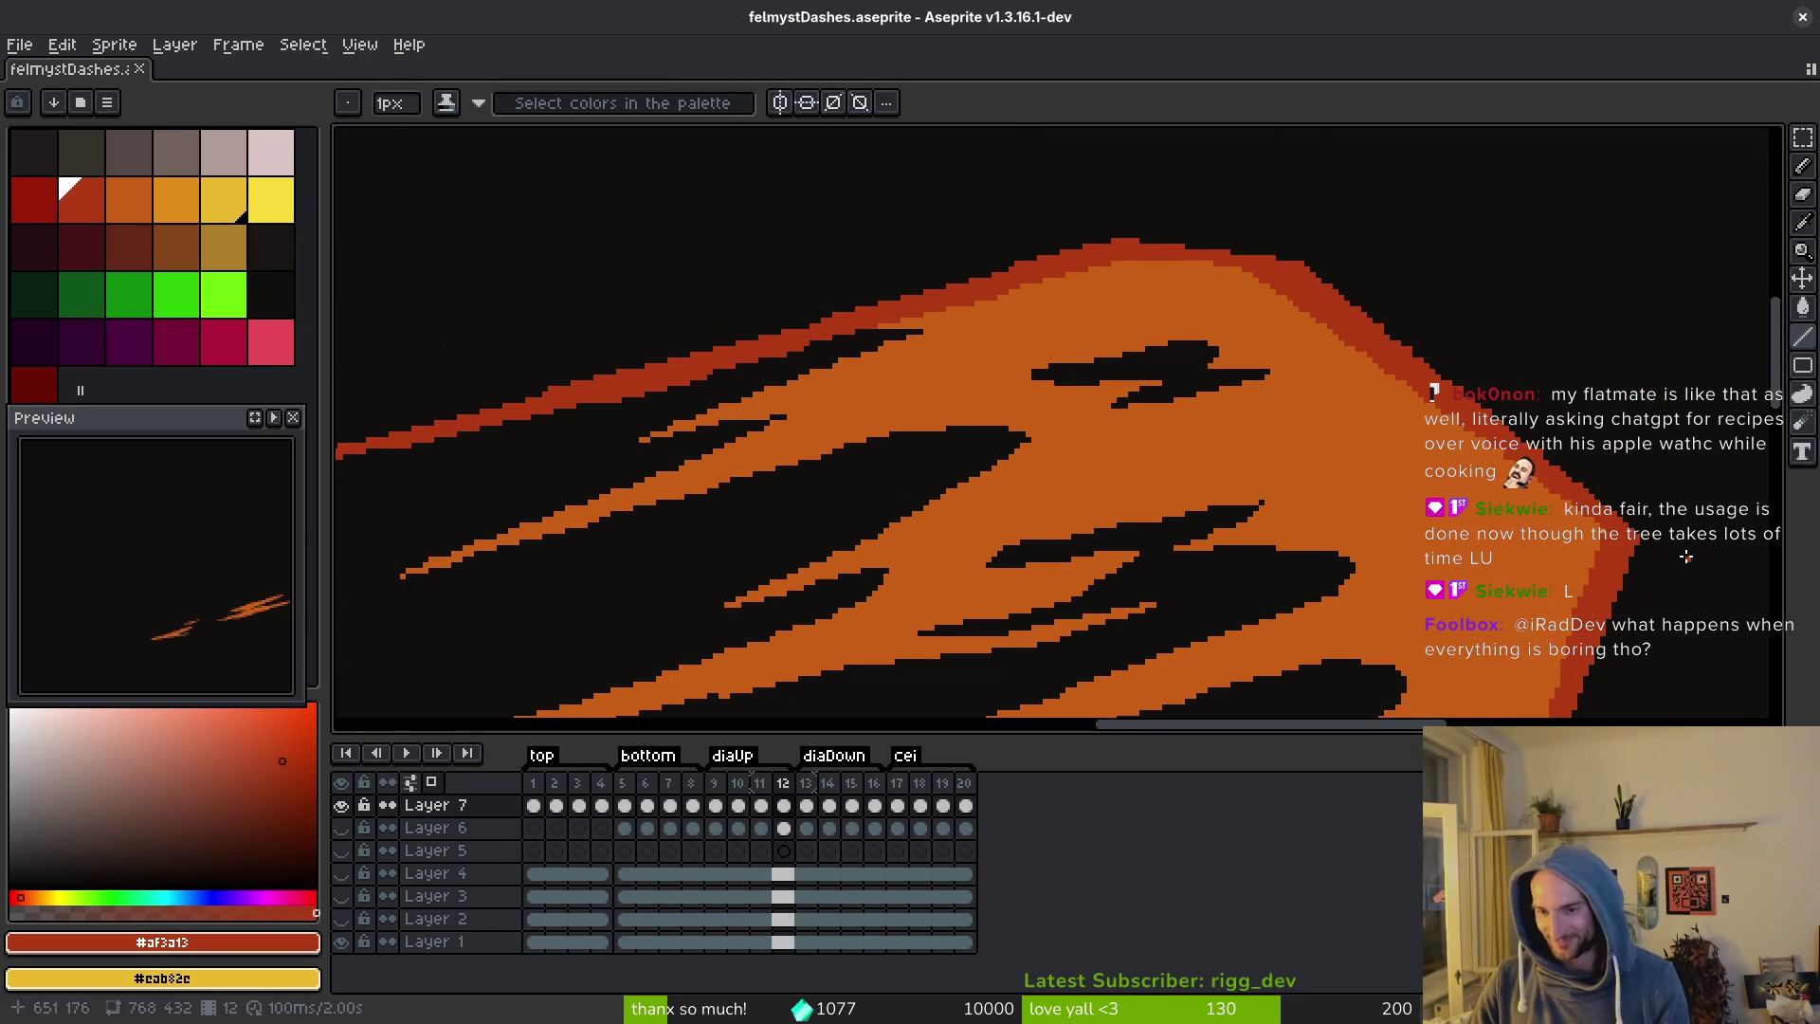
drag(1313, 275, 1413, 367)
scroll(1413, 367, up, 2)
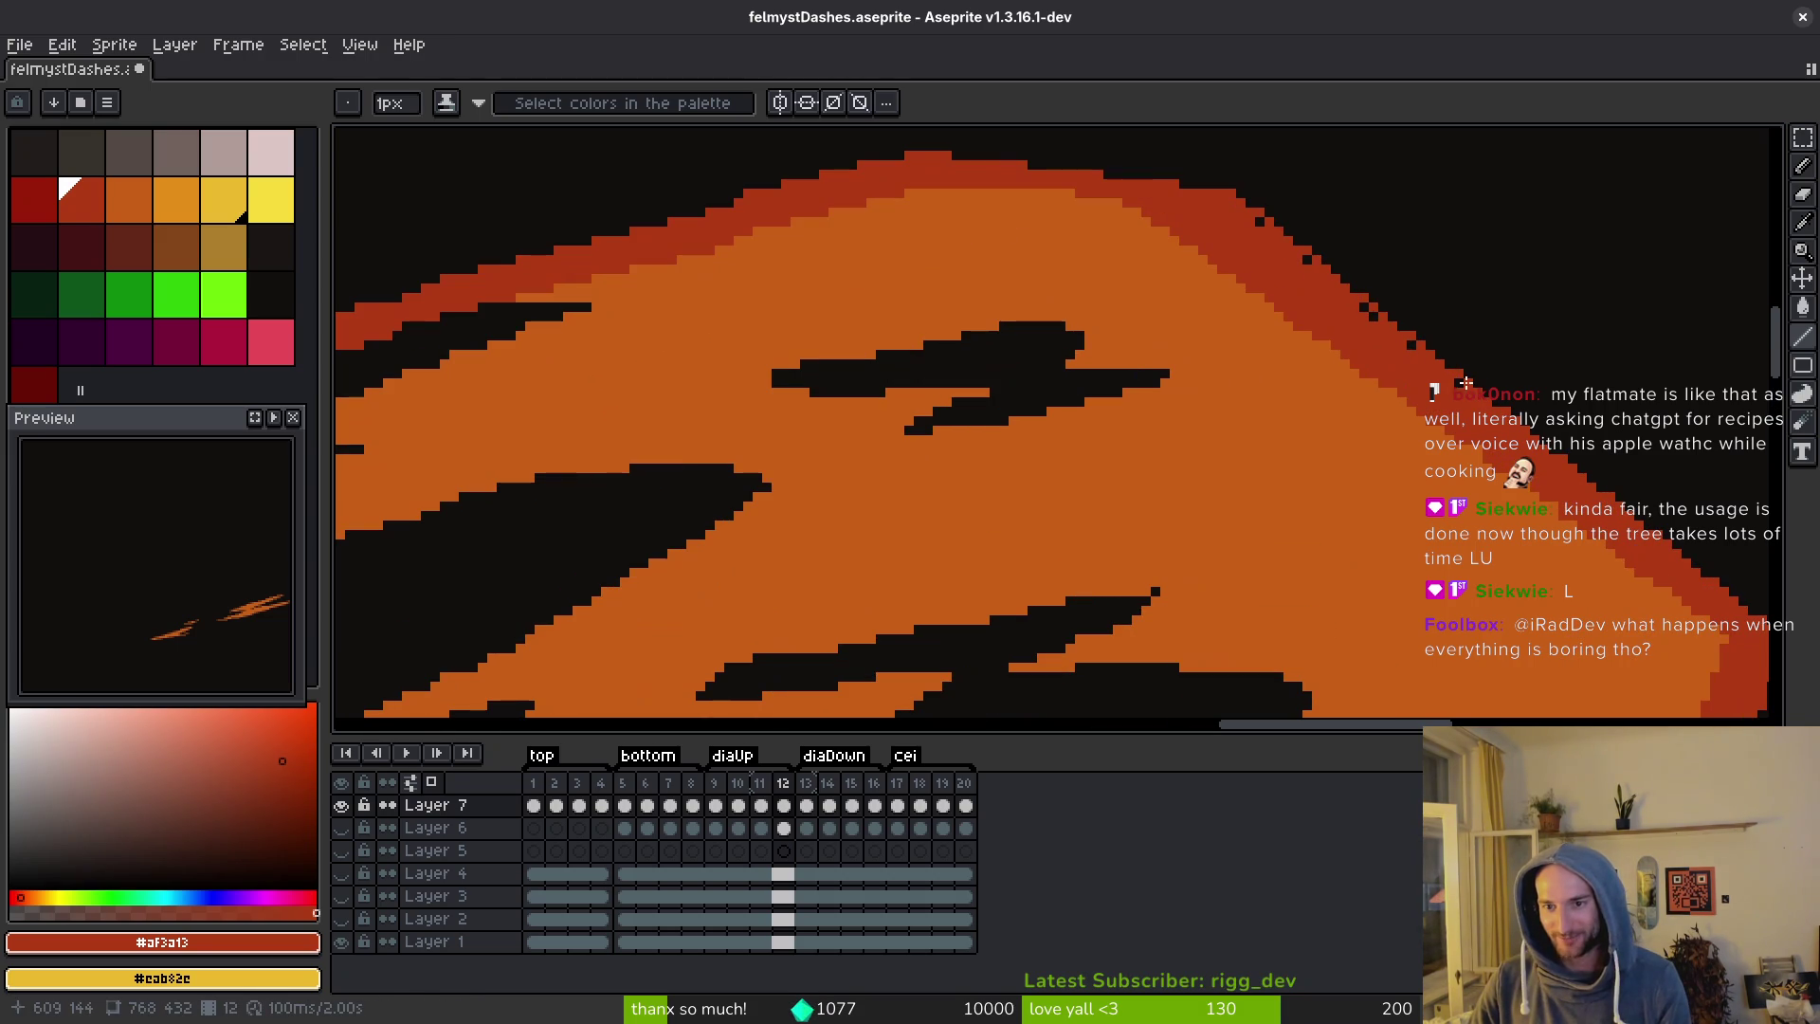
mouse_move(1259, 225)
mouse_down()
mouse_move(1157, 297)
mouse_move(1499, 386)
mouse_up()
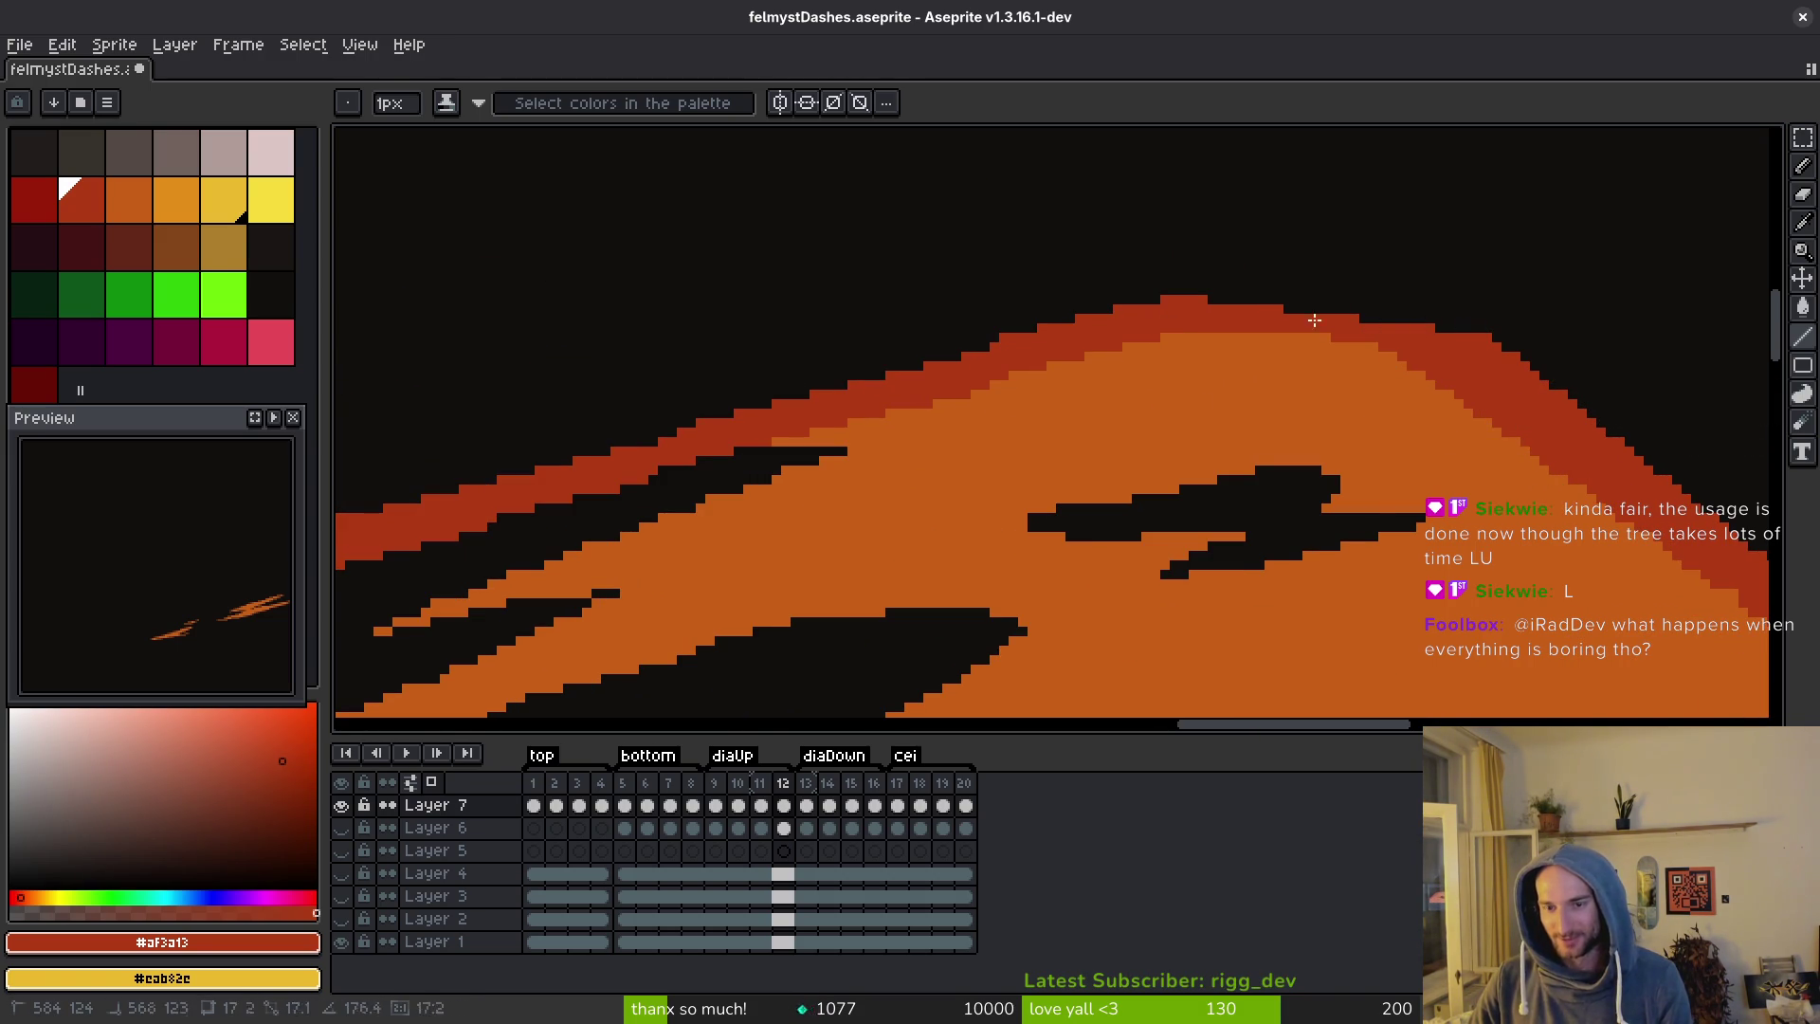
scroll(1207, 316, left, 5)
scroll(1207, 316, down, 1)
scroll(1390, 361, left, 3)
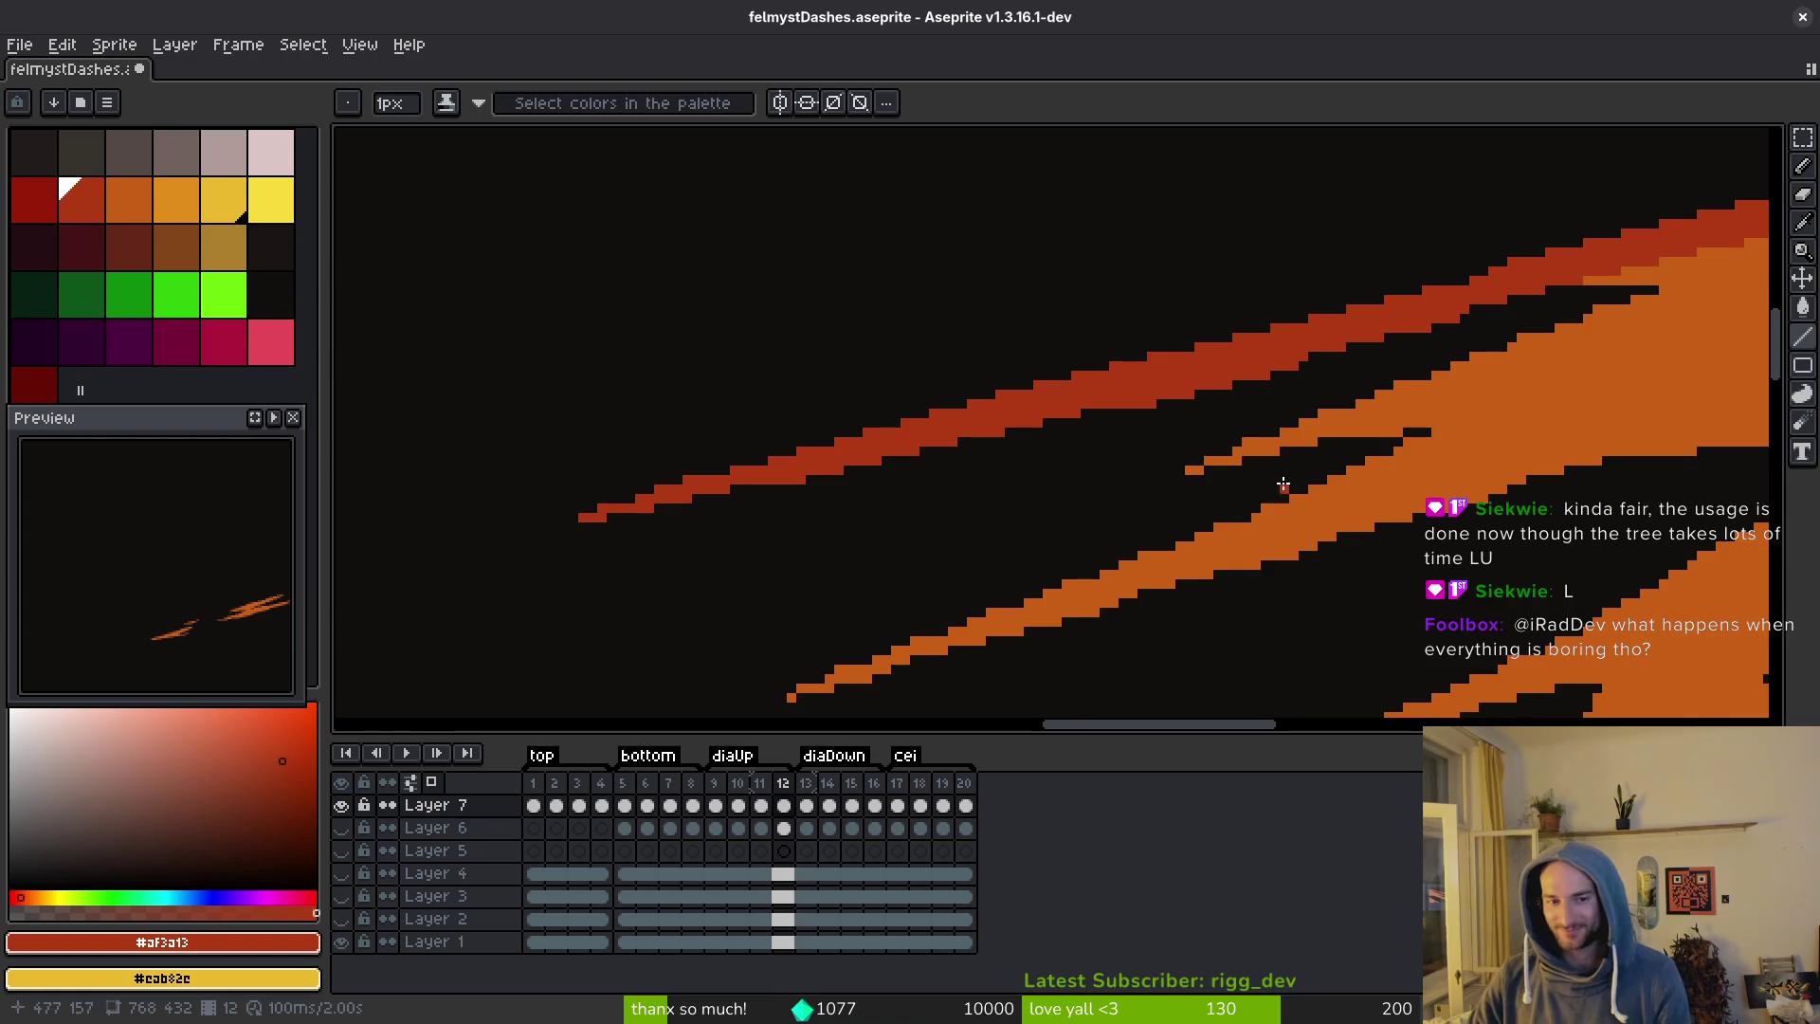
Erase a stray pixel at the red stroke's left tip, redraw its edge line, and save.
scroll(1365, 418, right, 3)
scroll(1365, 418, up, 2)
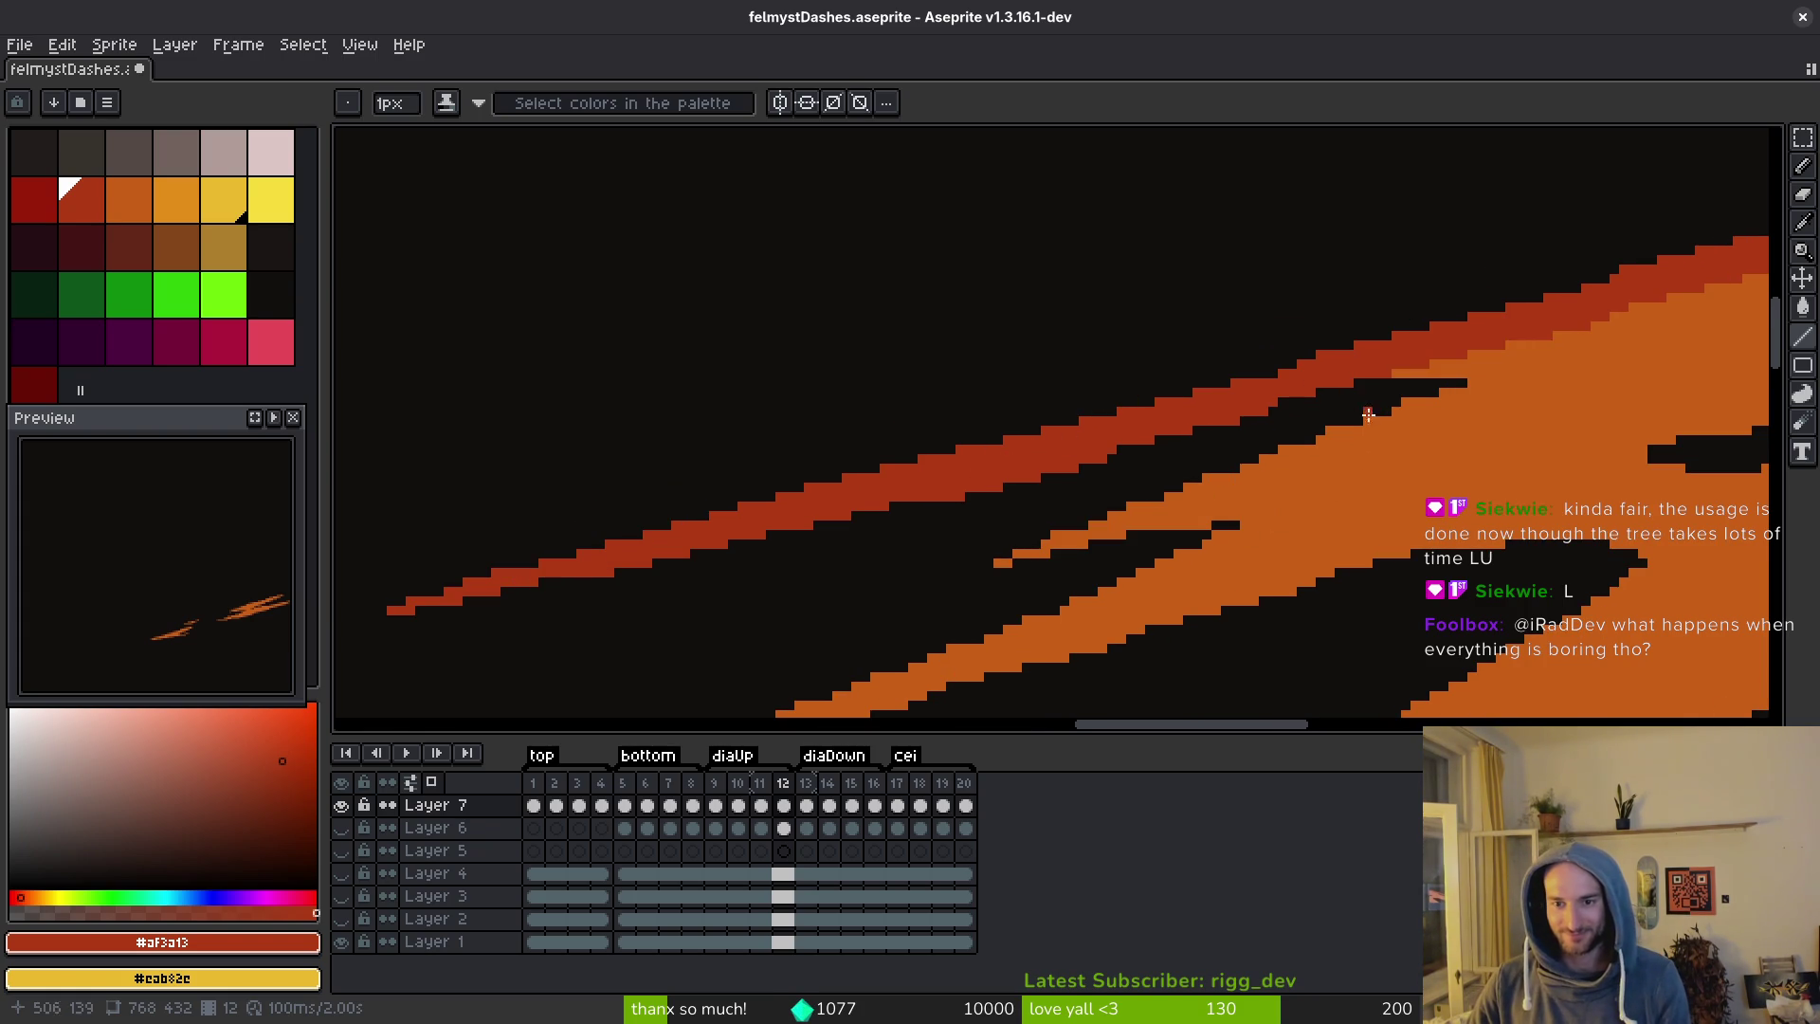
click(416, 602)
mouse_move(391, 610)
mouse_down()
mouse_move(1110, 454)
mouse_move(988, 492)
mouse_up()
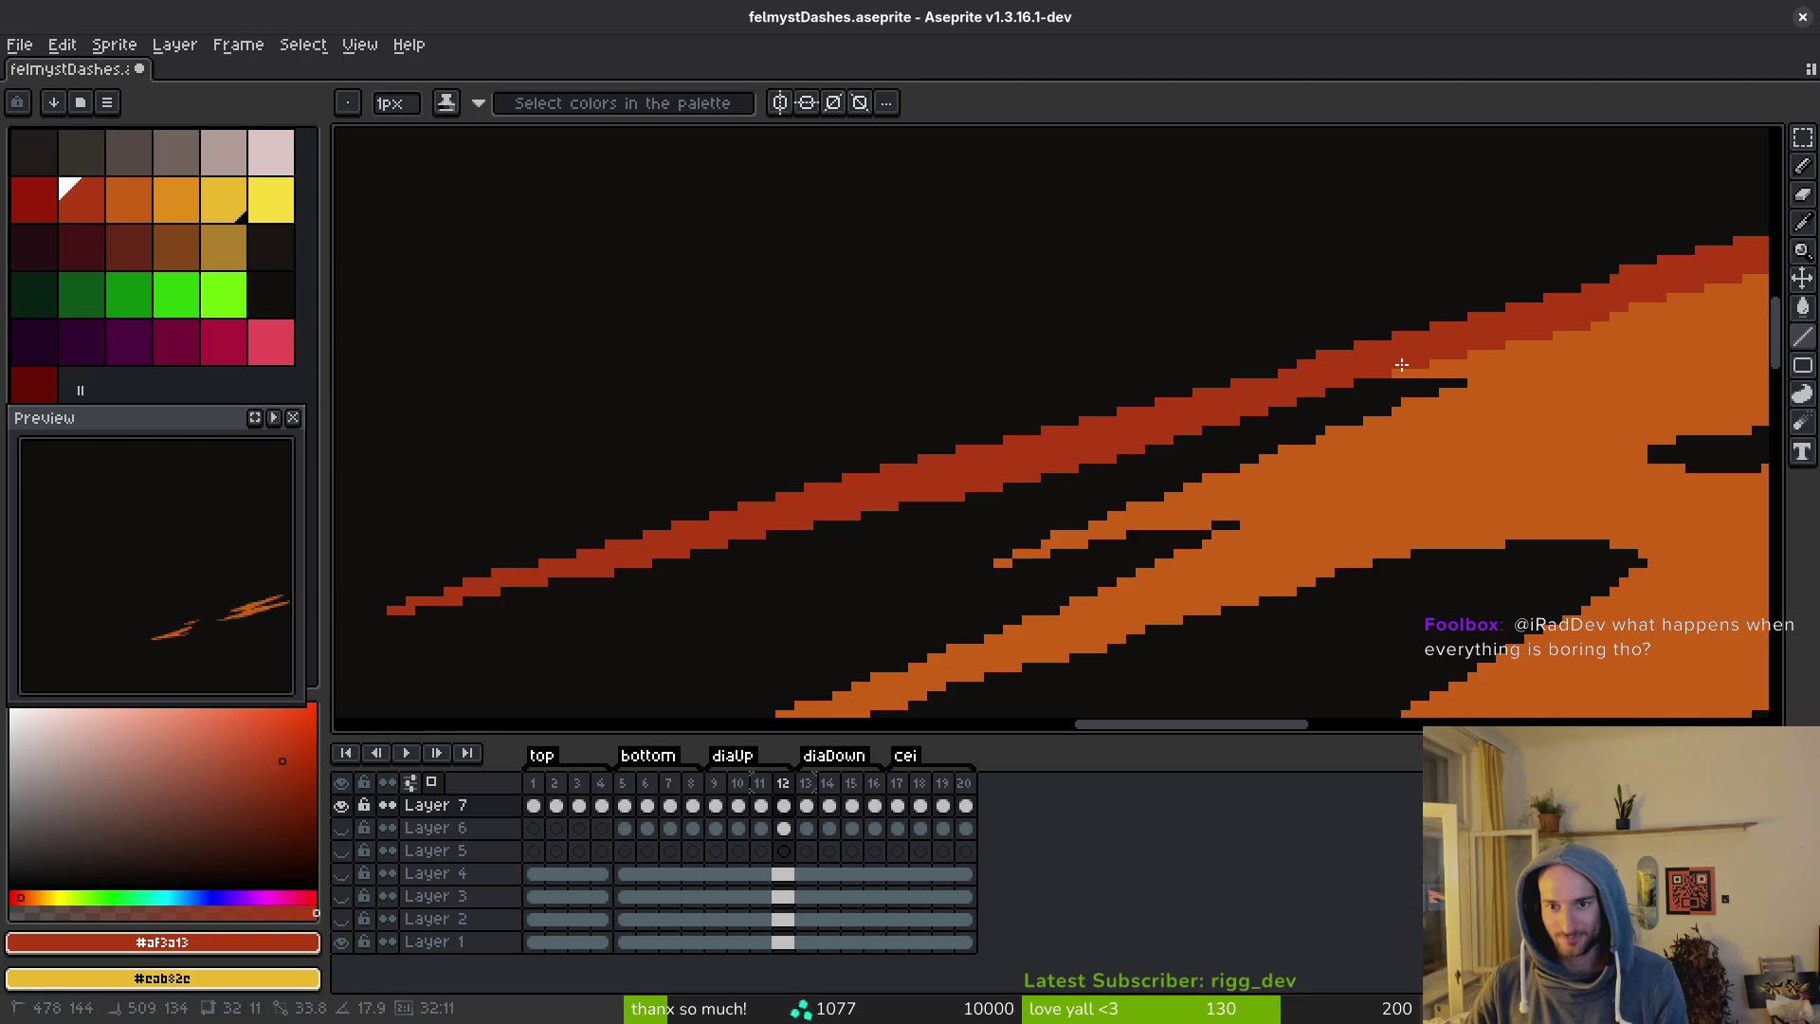
key(ctrl+s)
Thicken the red band's upper edge by one pixel and save.
mouse_move(1286, 369)
mouse_down()
mouse_move(1284, 418)
mouse_move(1048, 439)
mouse_up()
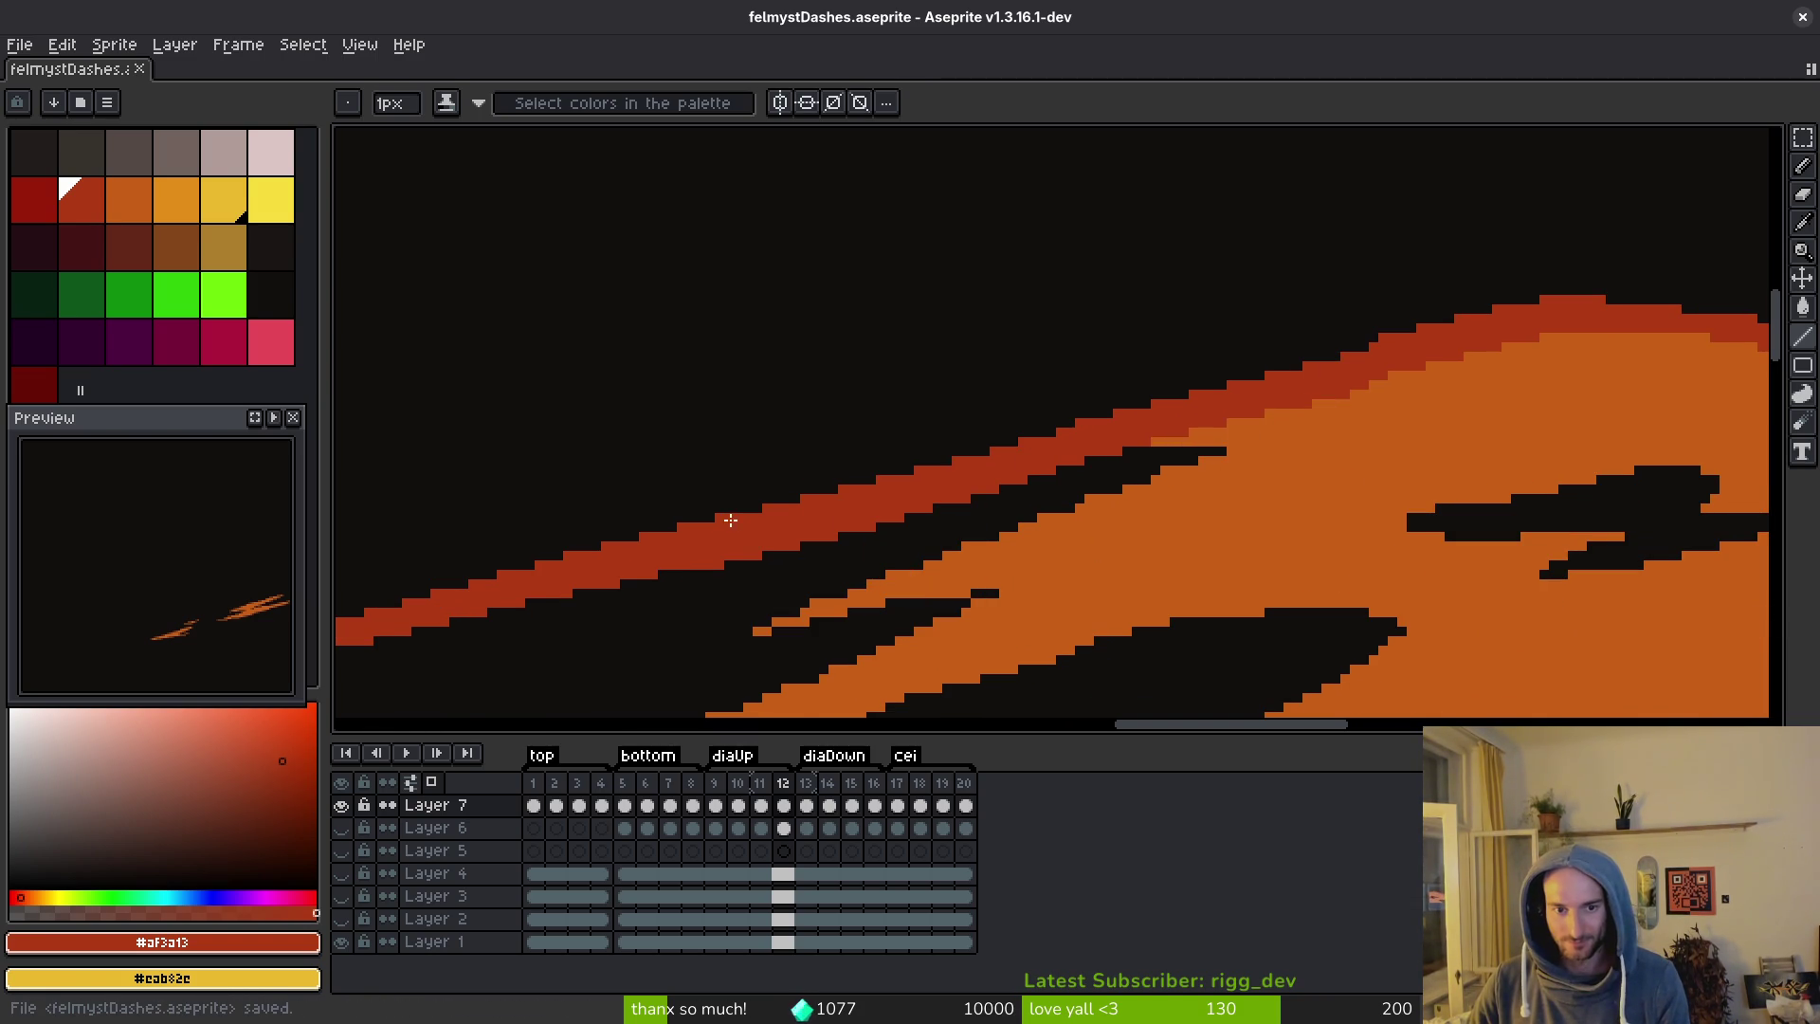
drag(718, 517, 1544, 297)
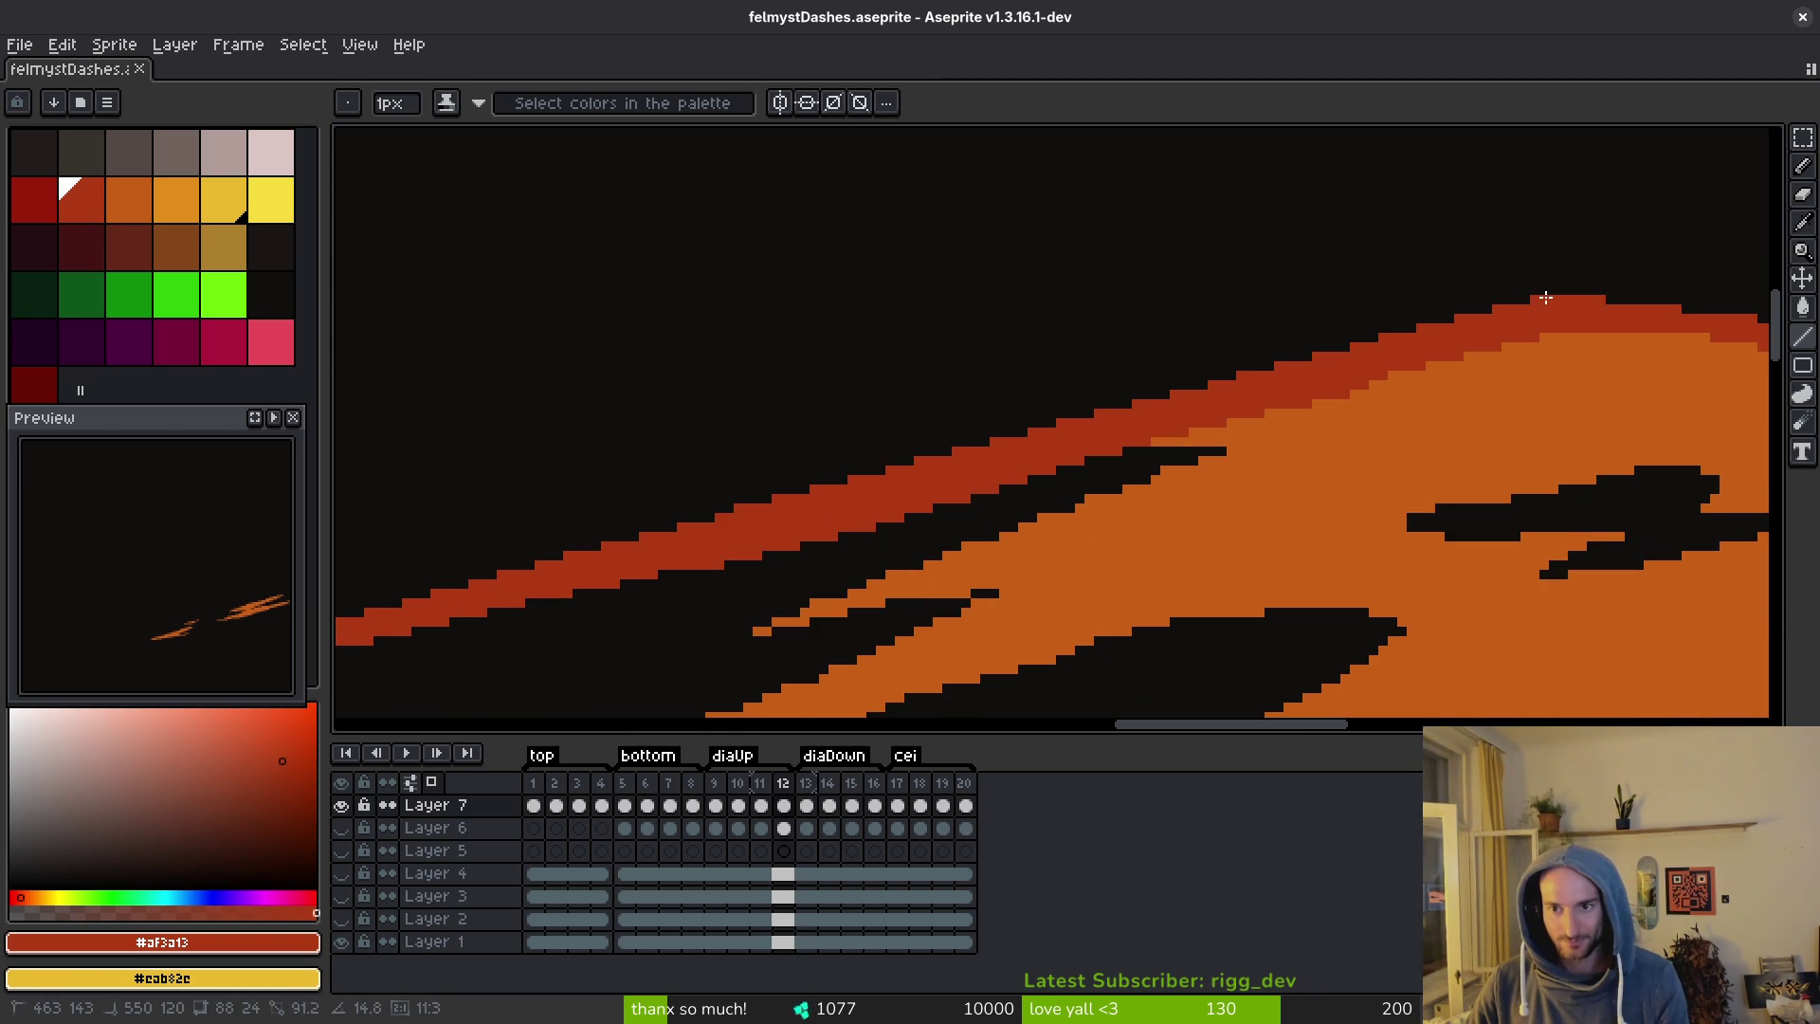
scroll(1323, 496, down, 2)
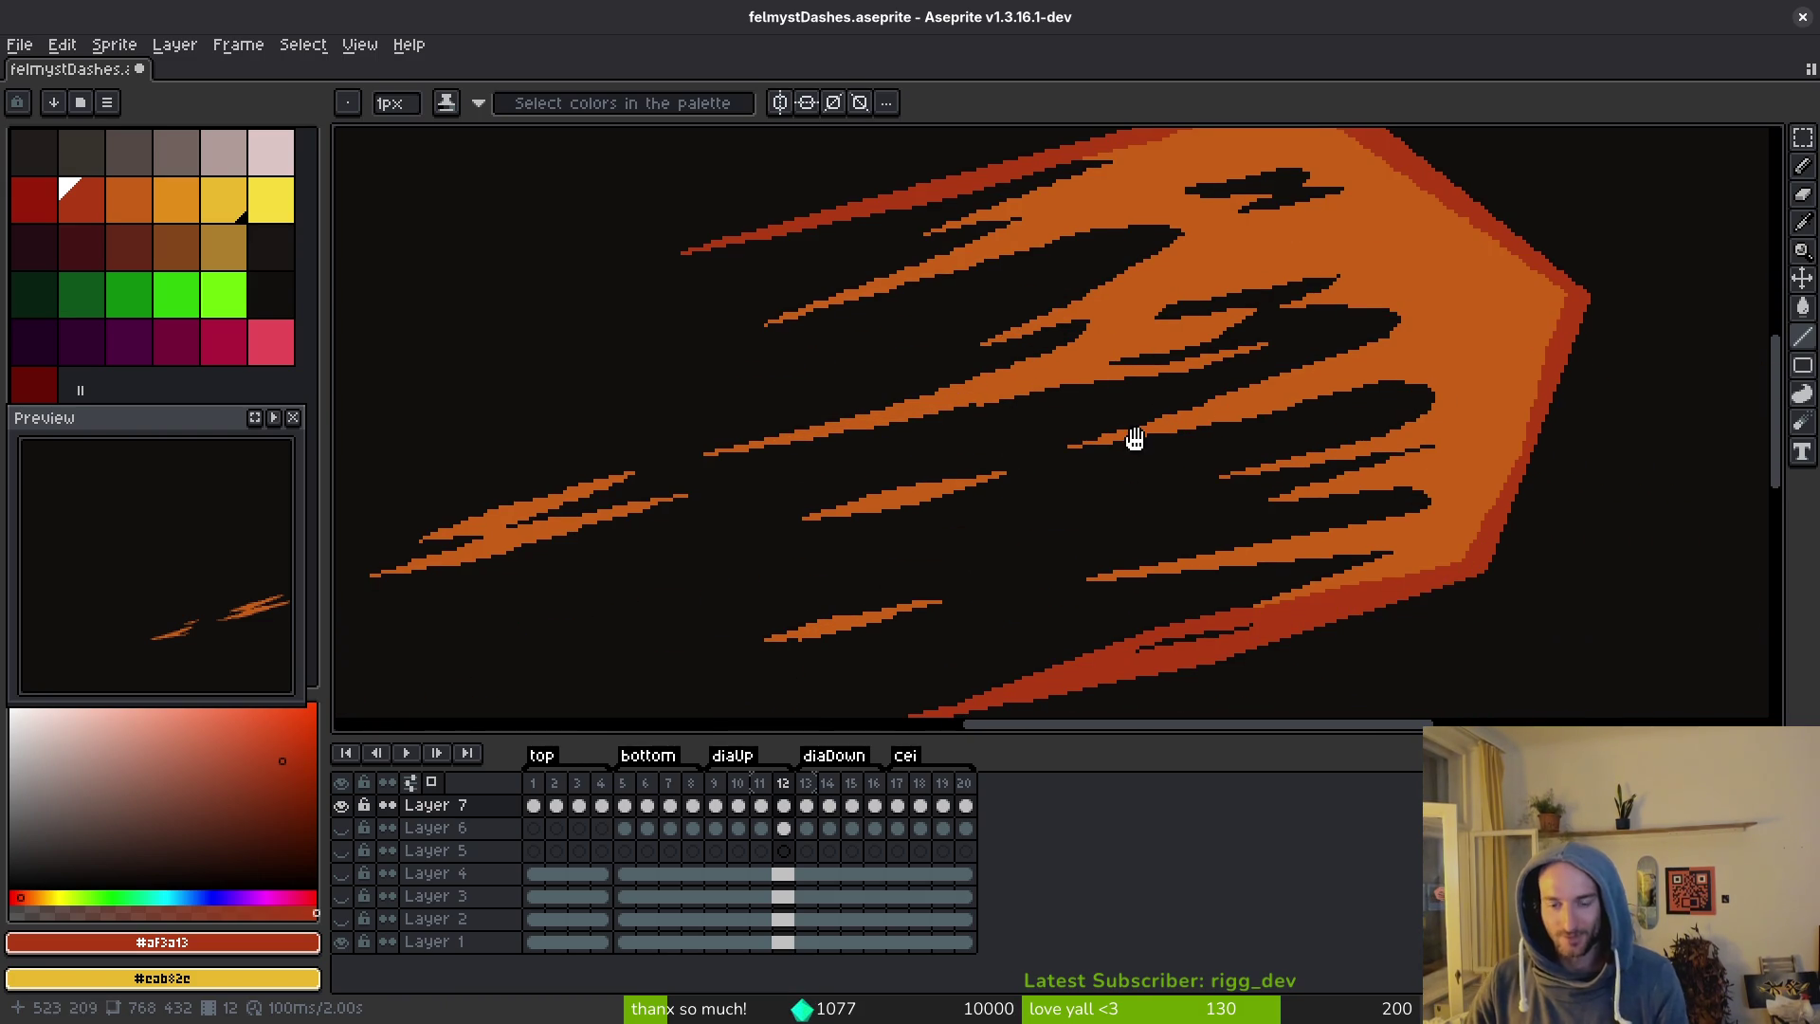
key(v)
scroll(1199, 455, up, 1)
key(ctrl+s)
Select the red stroke's left tip, nudge it one pixel right, deselect, and save.
scroll(1069, 568, up, 3)
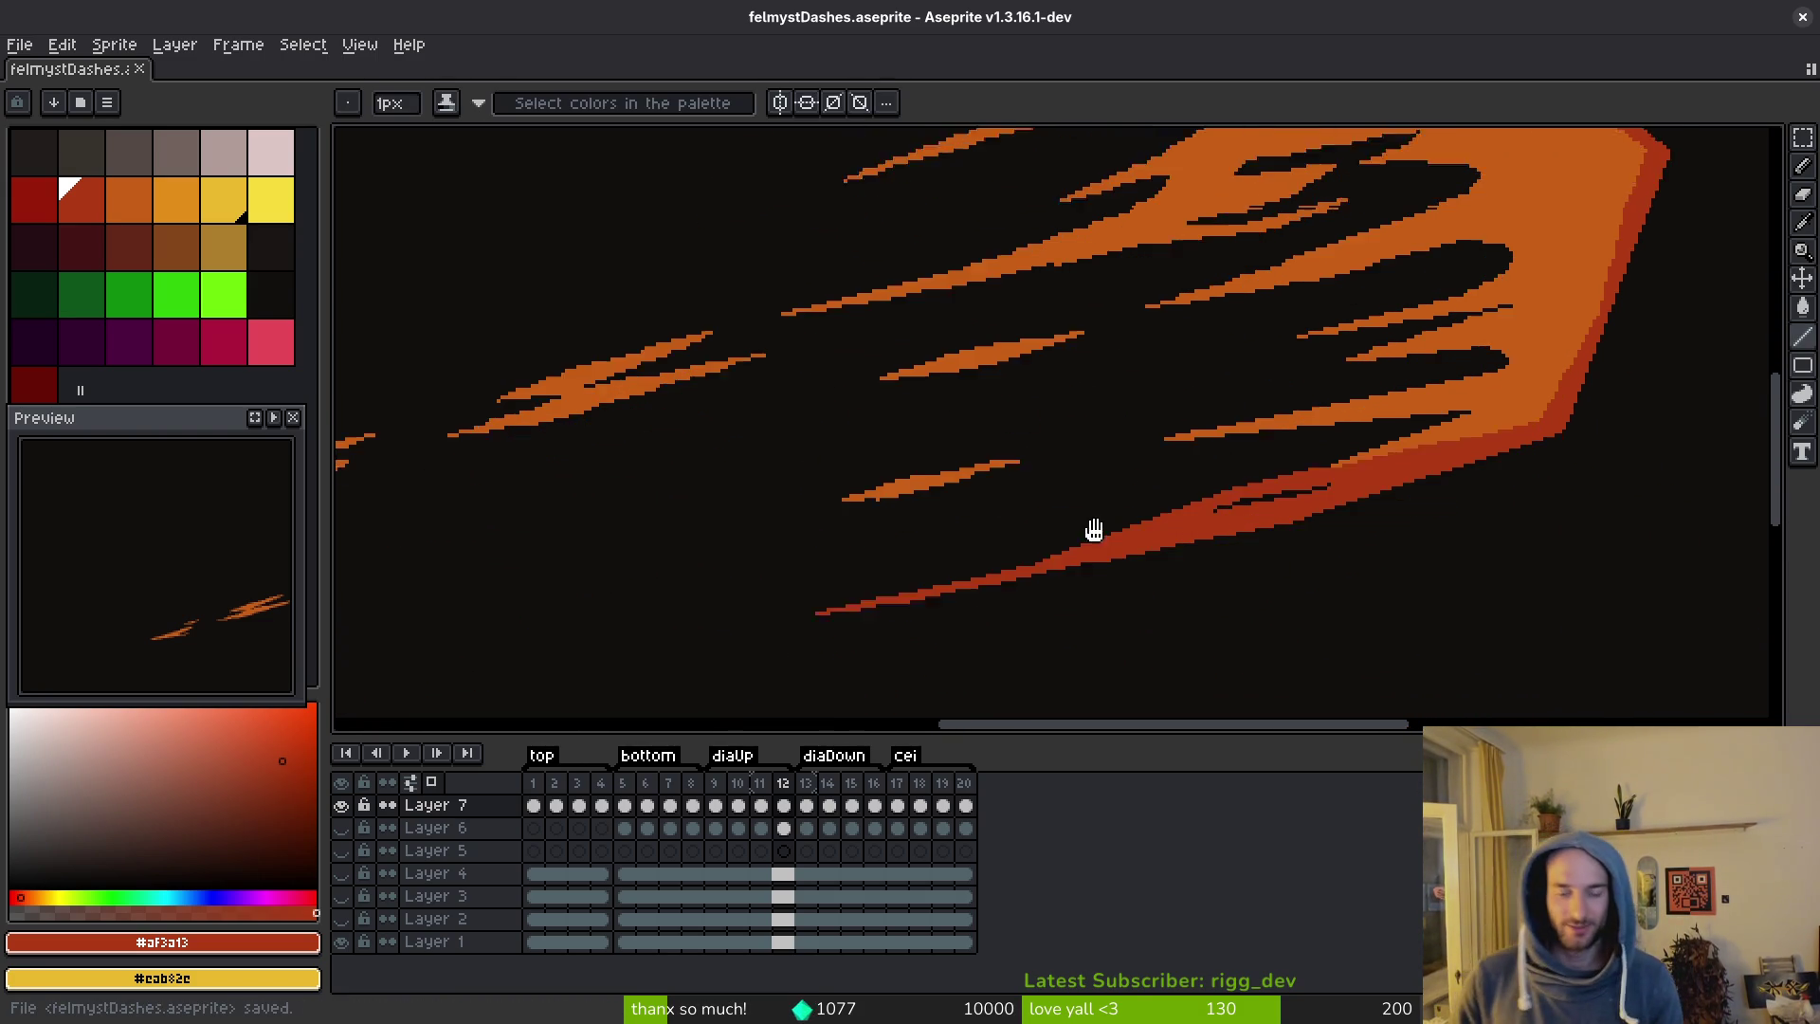
scroll(967, 549, up, 1)
key(m)
drag(704, 393, 967, 531)
key(Right)
key(Right)
key(ctrl+d)
key(ctrl+s)
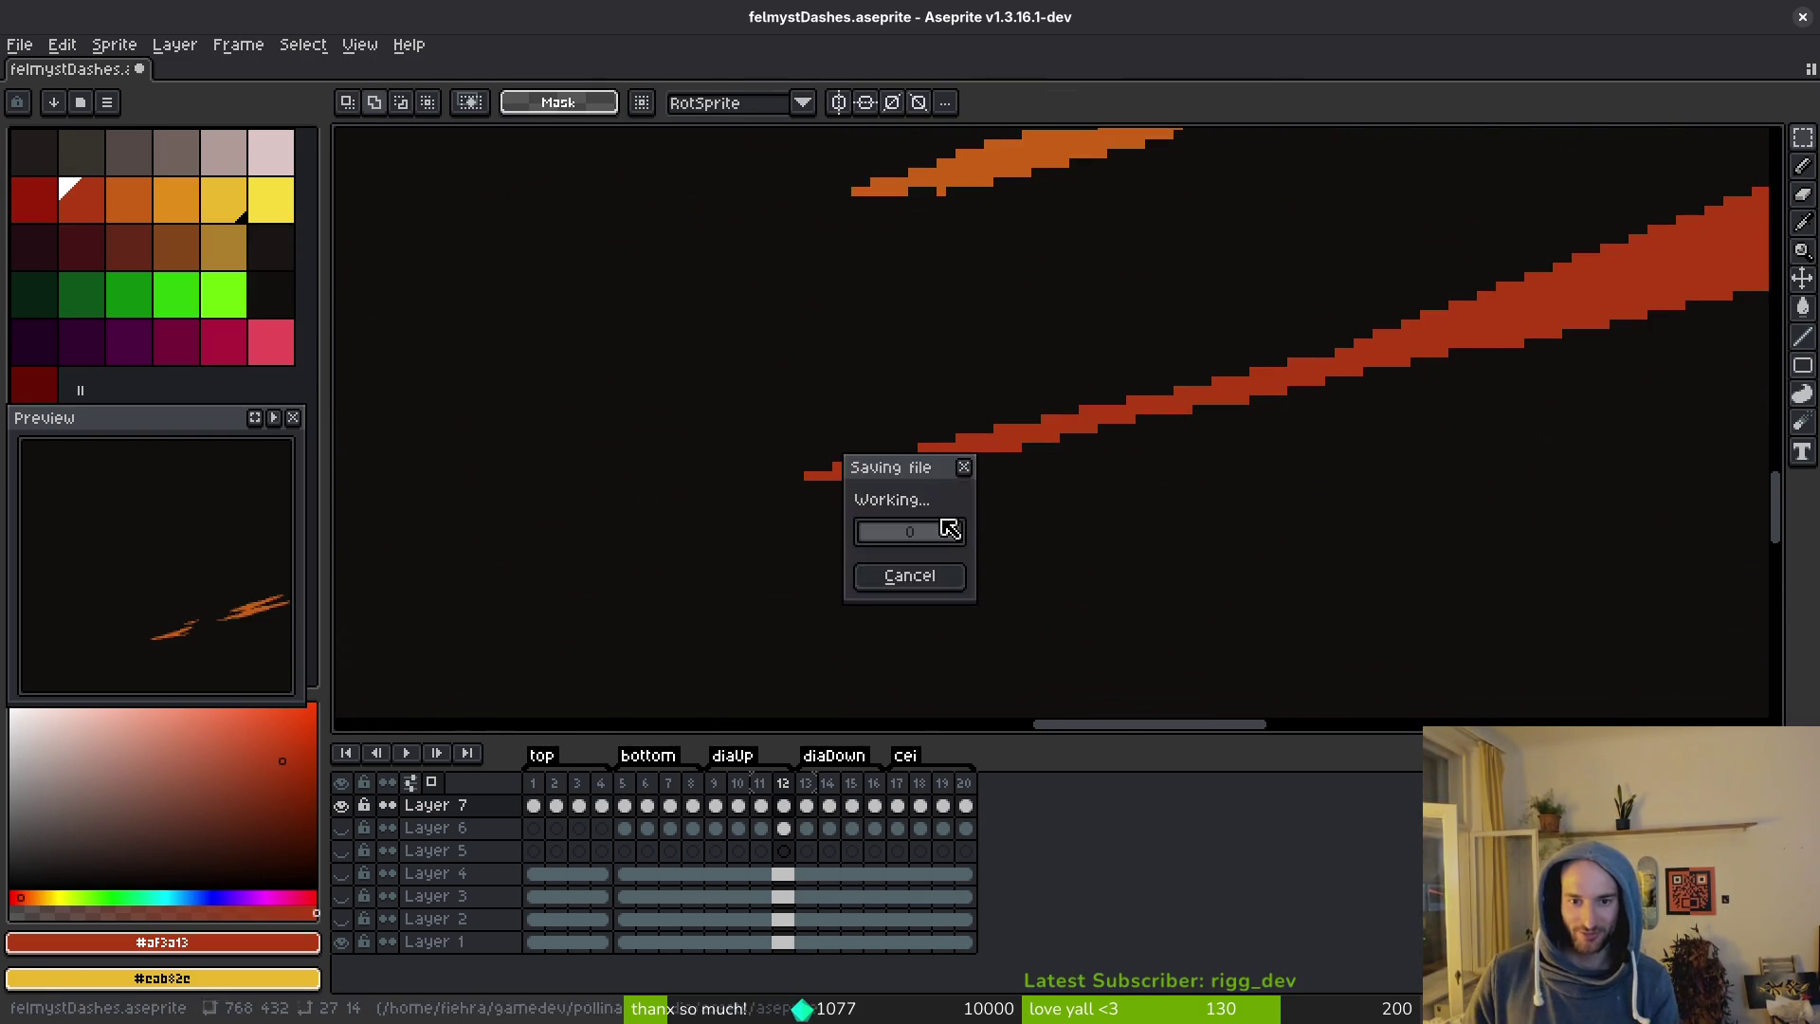
Nudge the red stroke's left tip another pixel right, deselect, and save.
drag(748, 416, 865, 509)
key(Right)
key(Right)
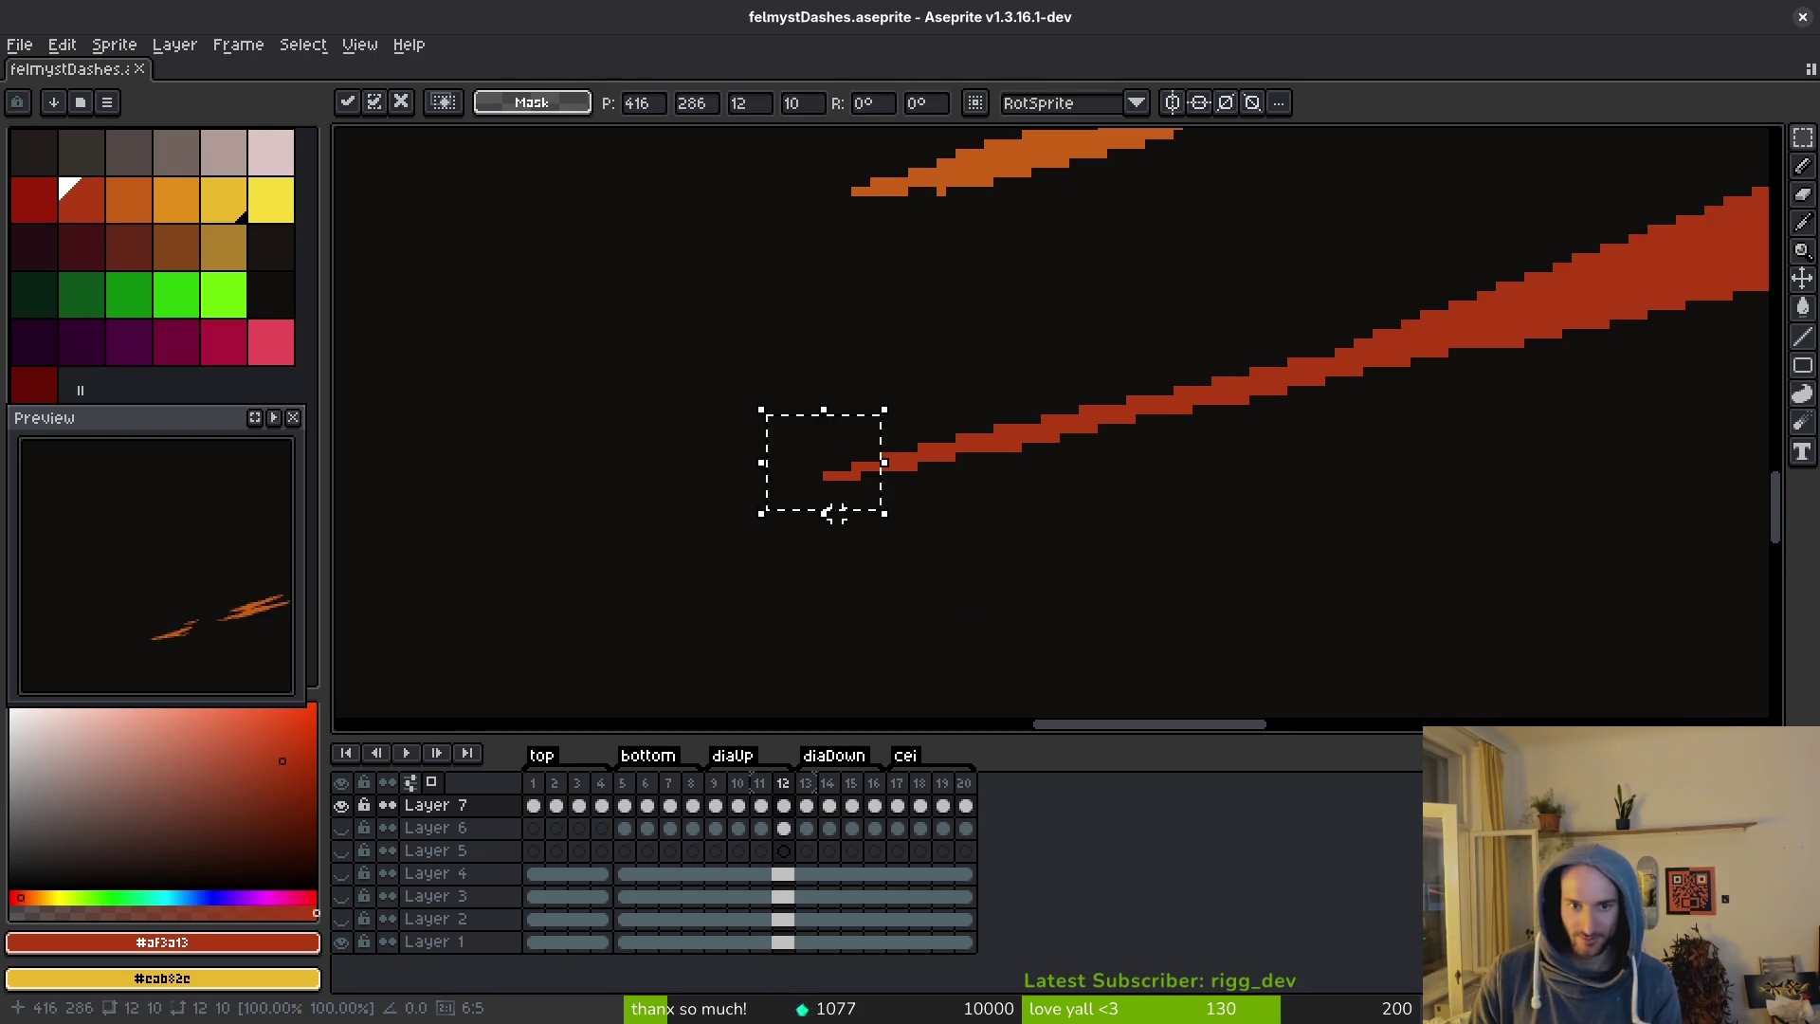
key(ctrl+d)
key(ctrl+s)
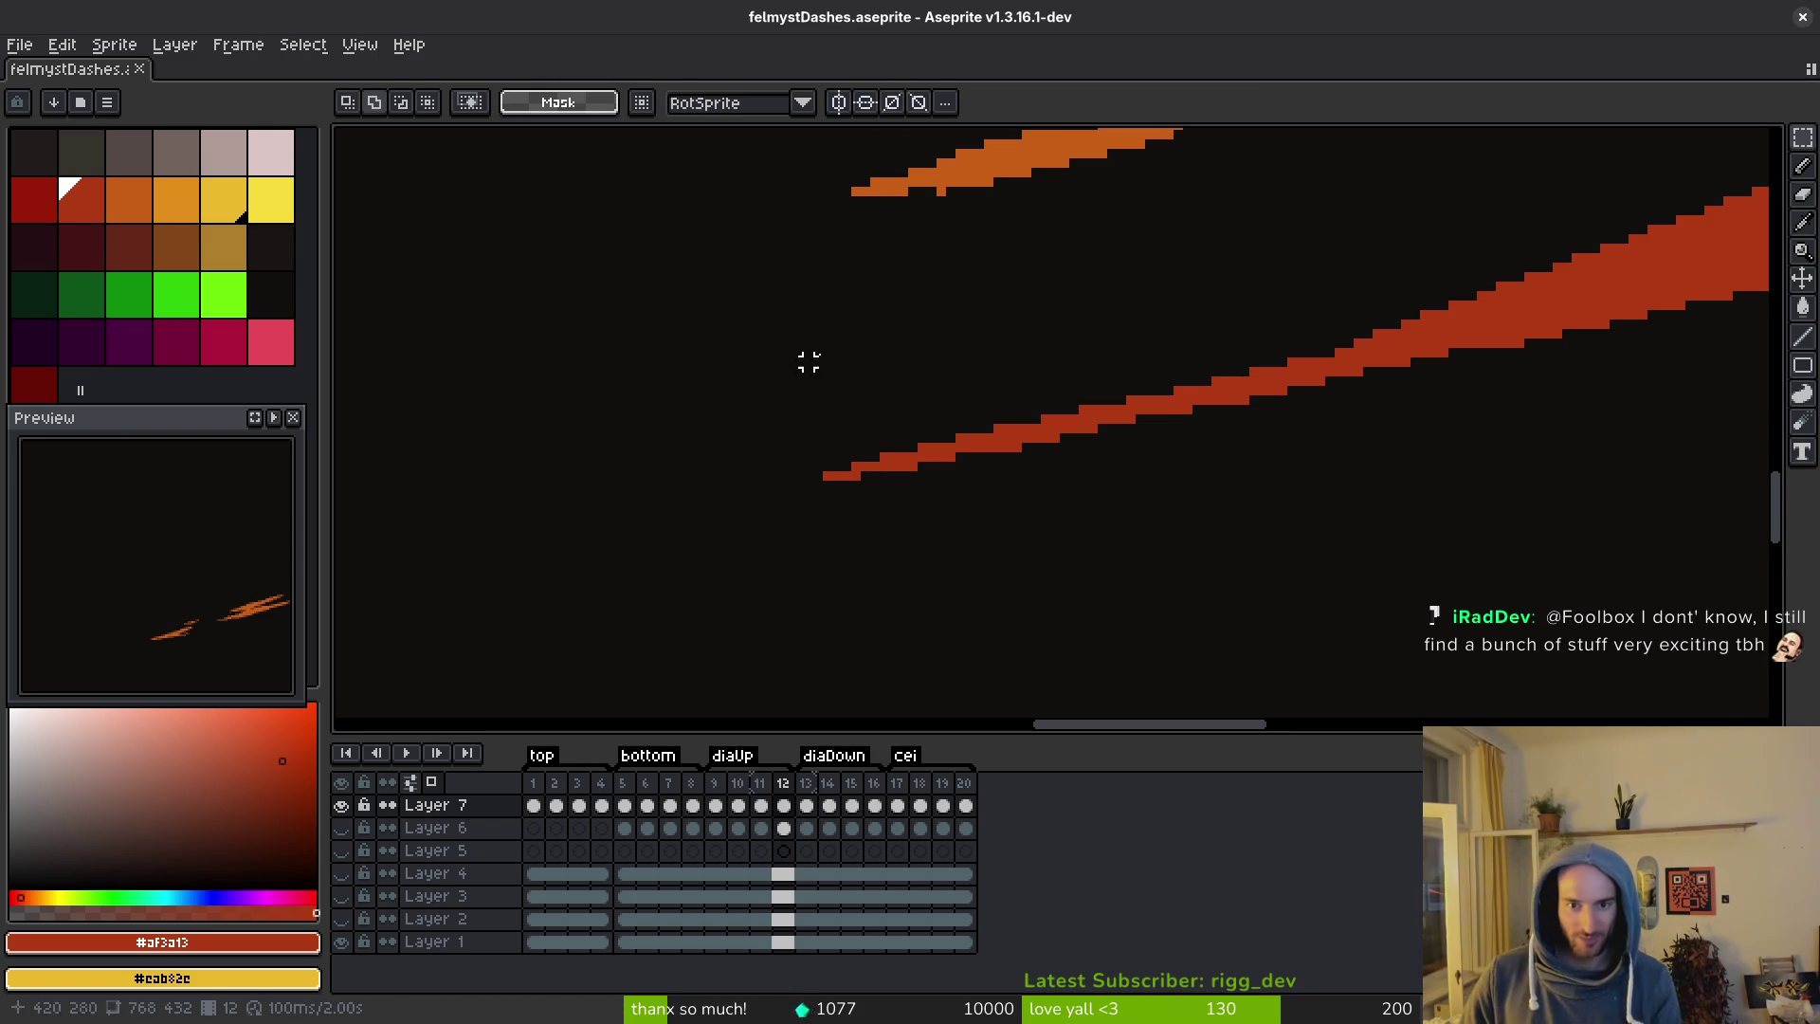
Fill two red pixels into the stripe's edge with the pencil.
click(1015, 448)
key(b)
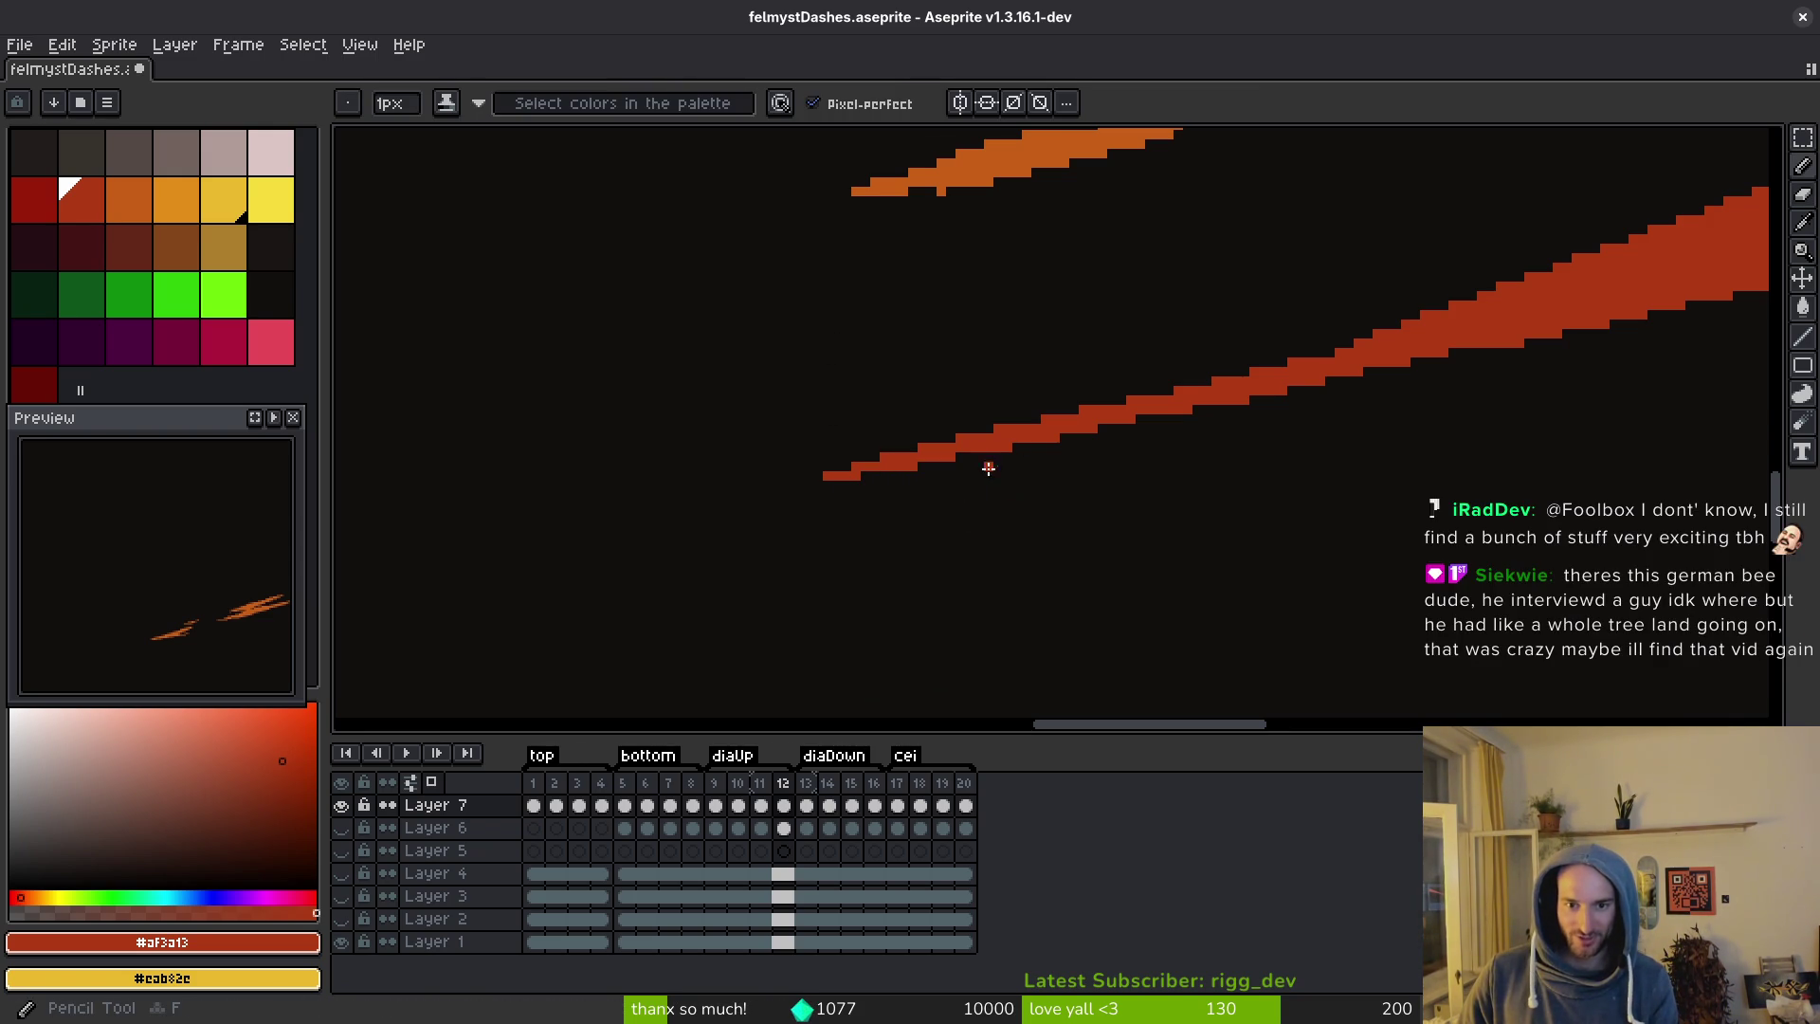
key(ctrl+s)
scroll(1350, 445, up, 2)
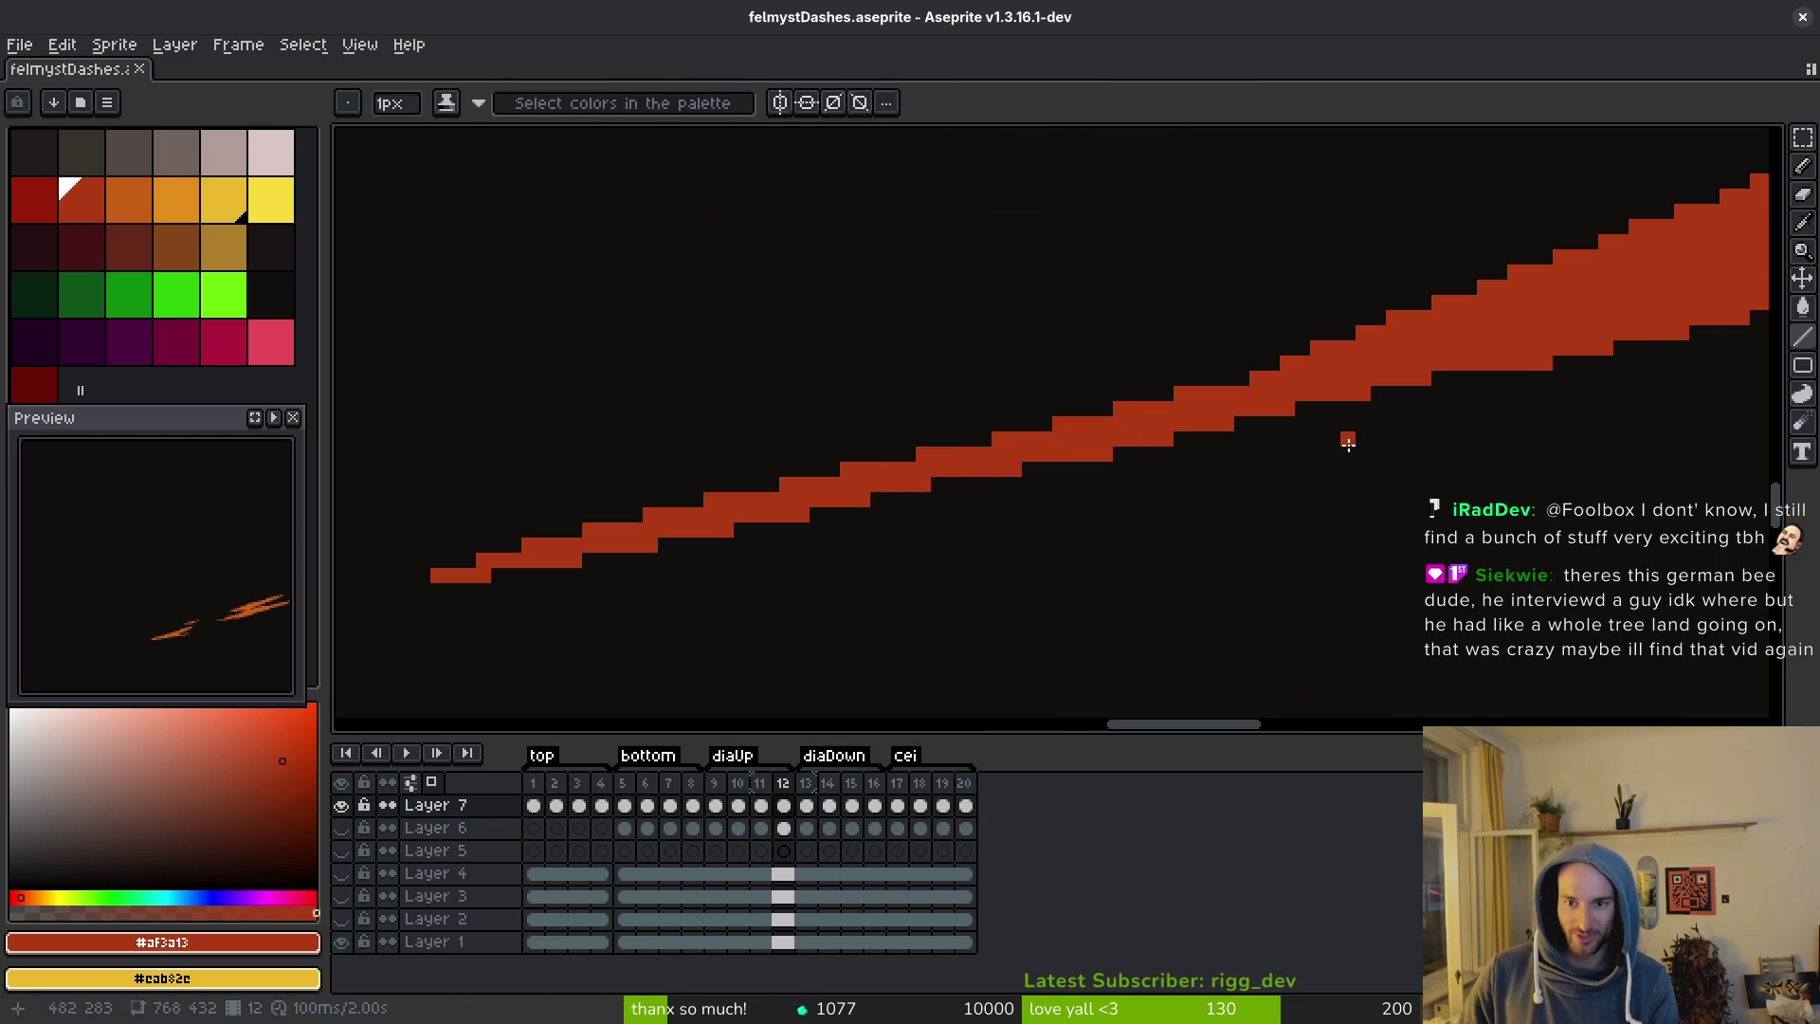
click(1311, 405)
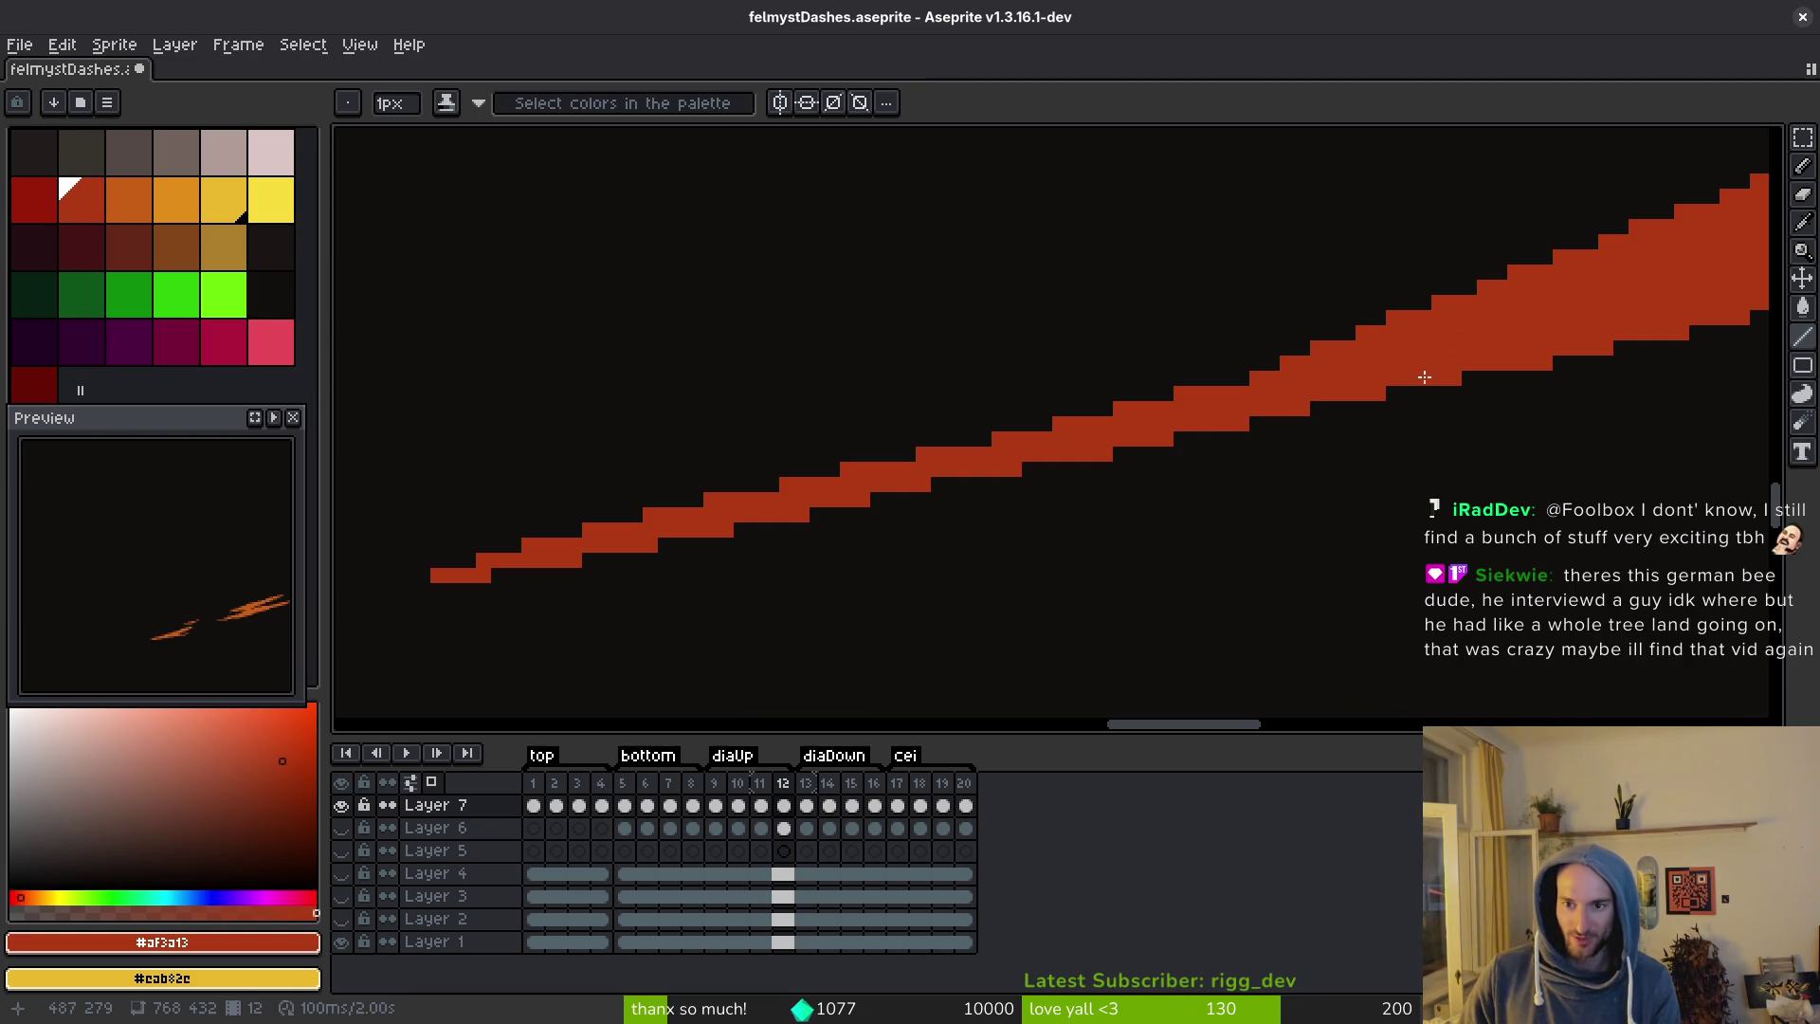
Pick up the orange #e96016 from the orange stroke with the Line tool.
drag(1539, 400, 1486, 430)
key(l)
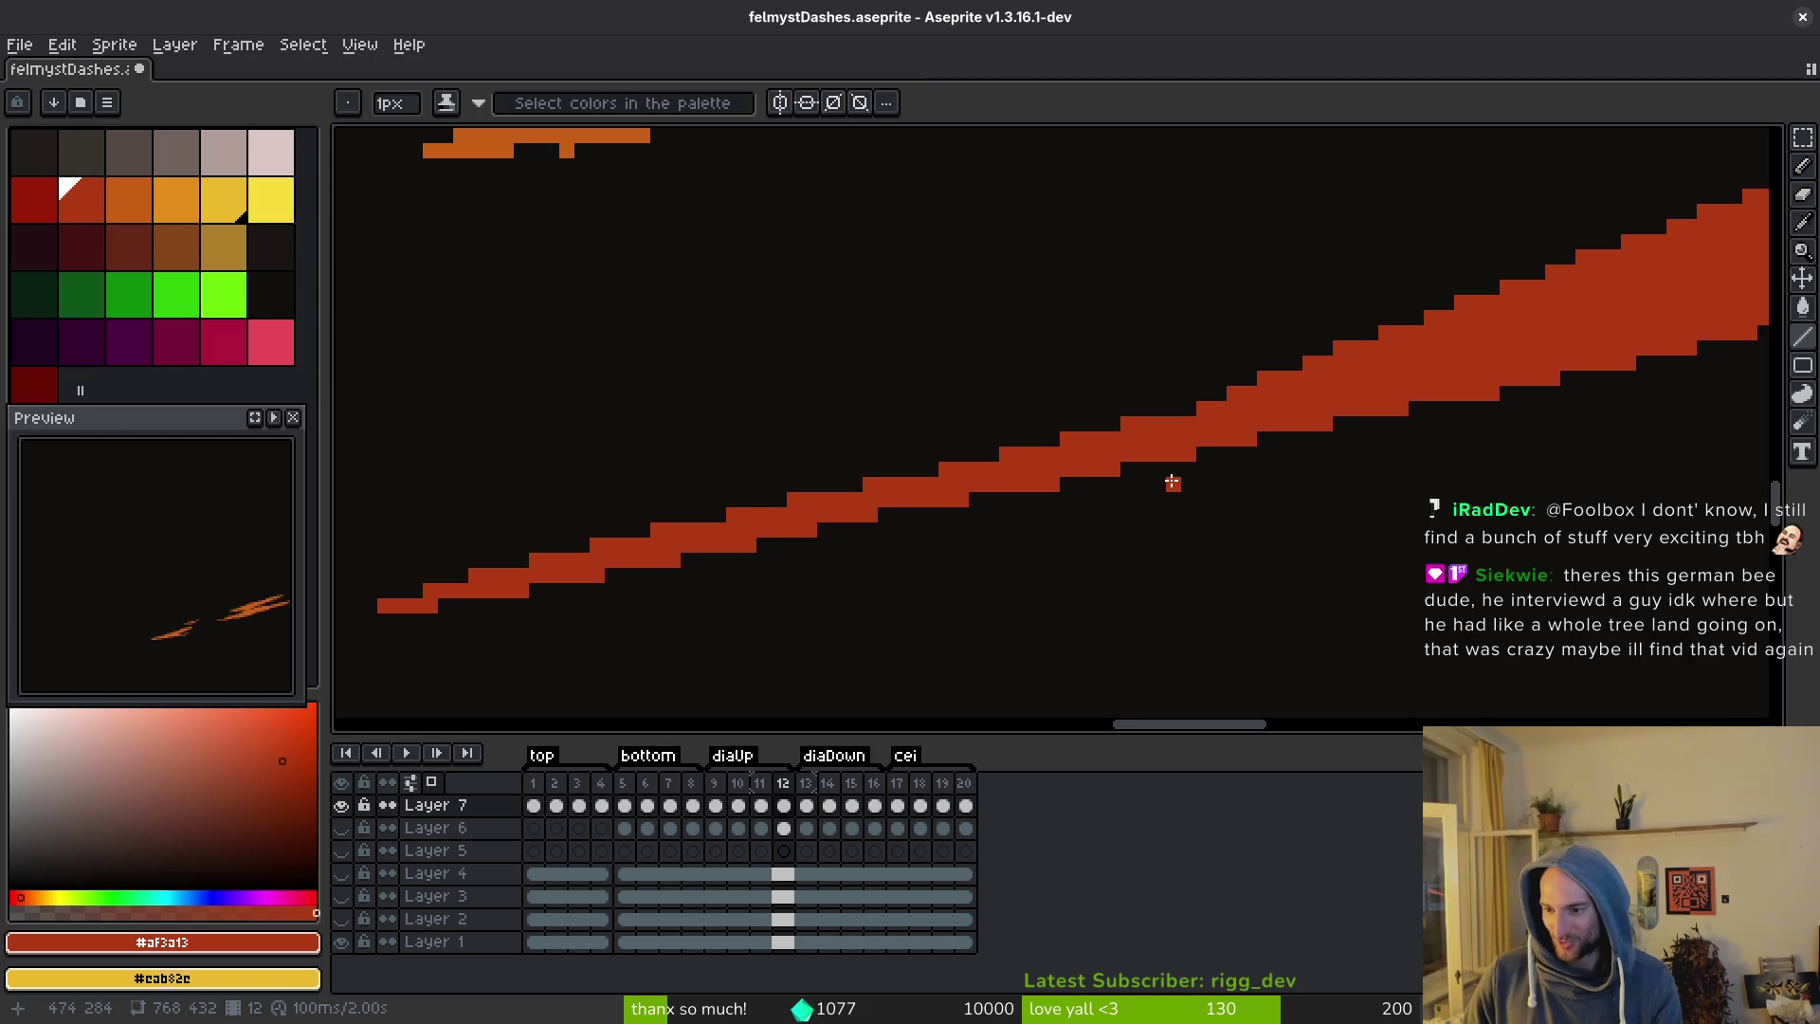
scroll(1173, 484, down, 2)
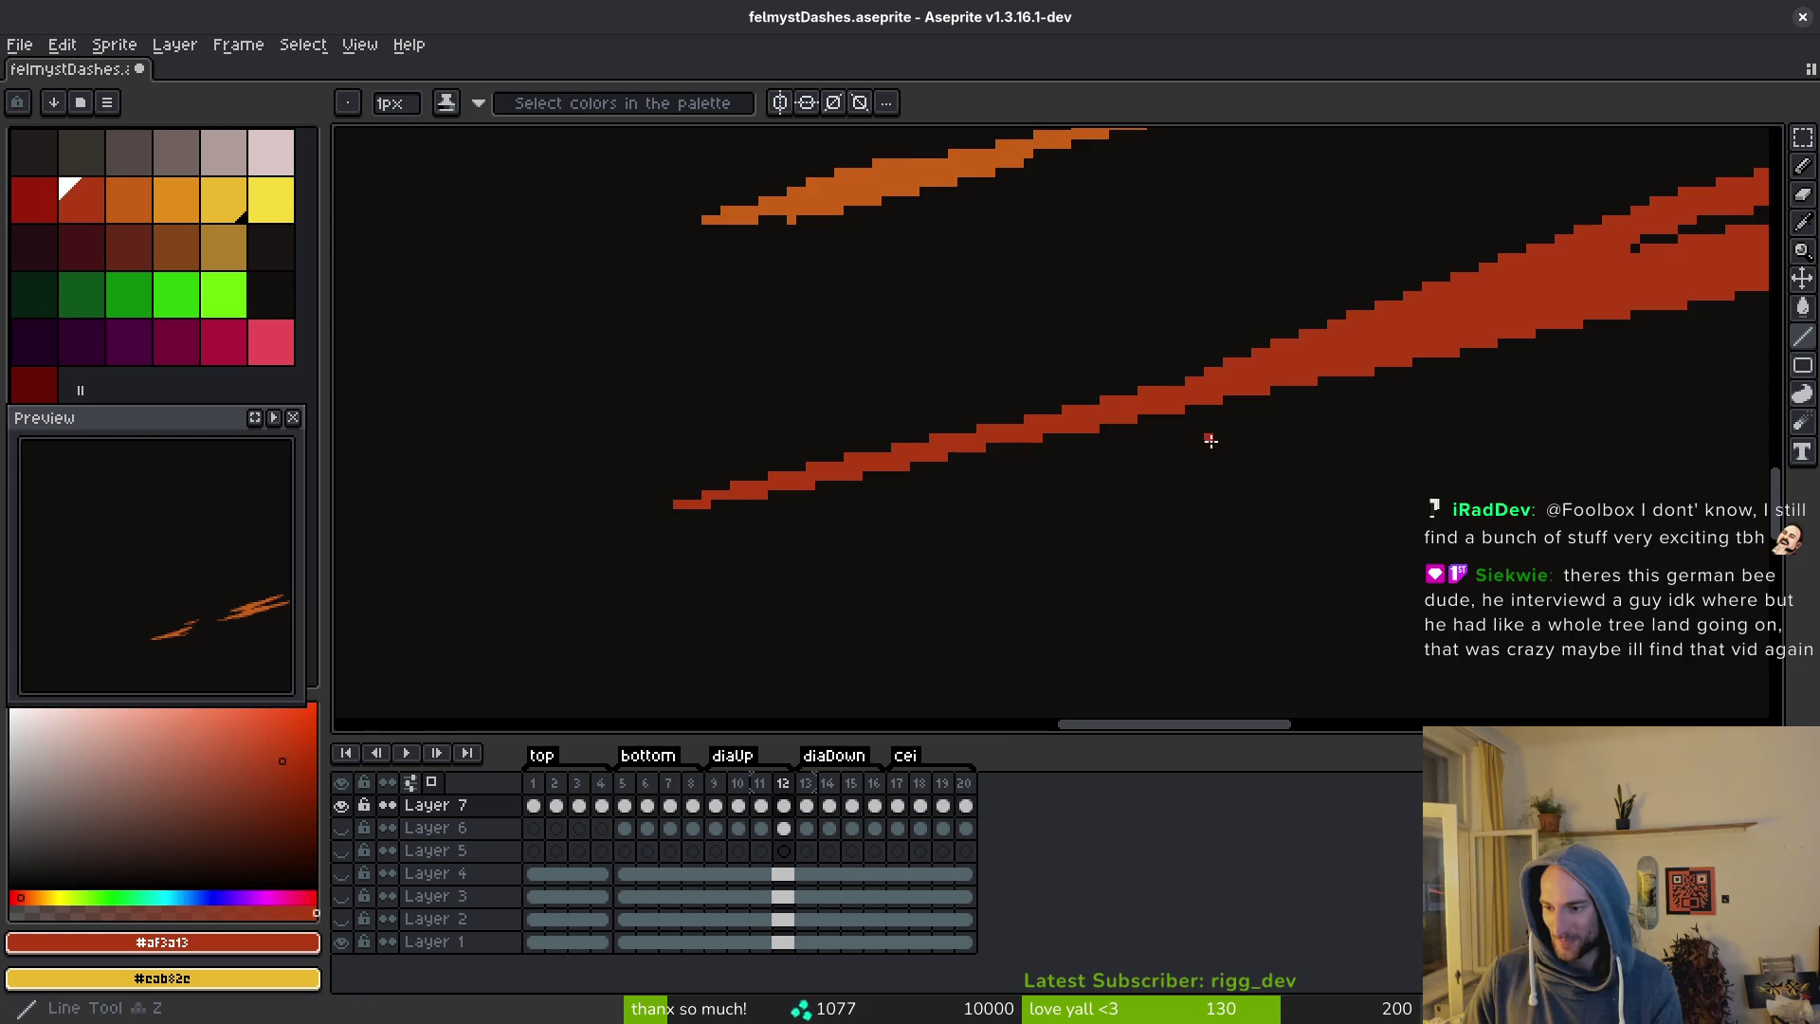
scroll(1043, 364, down, 3)
alt+click(1123, 500)
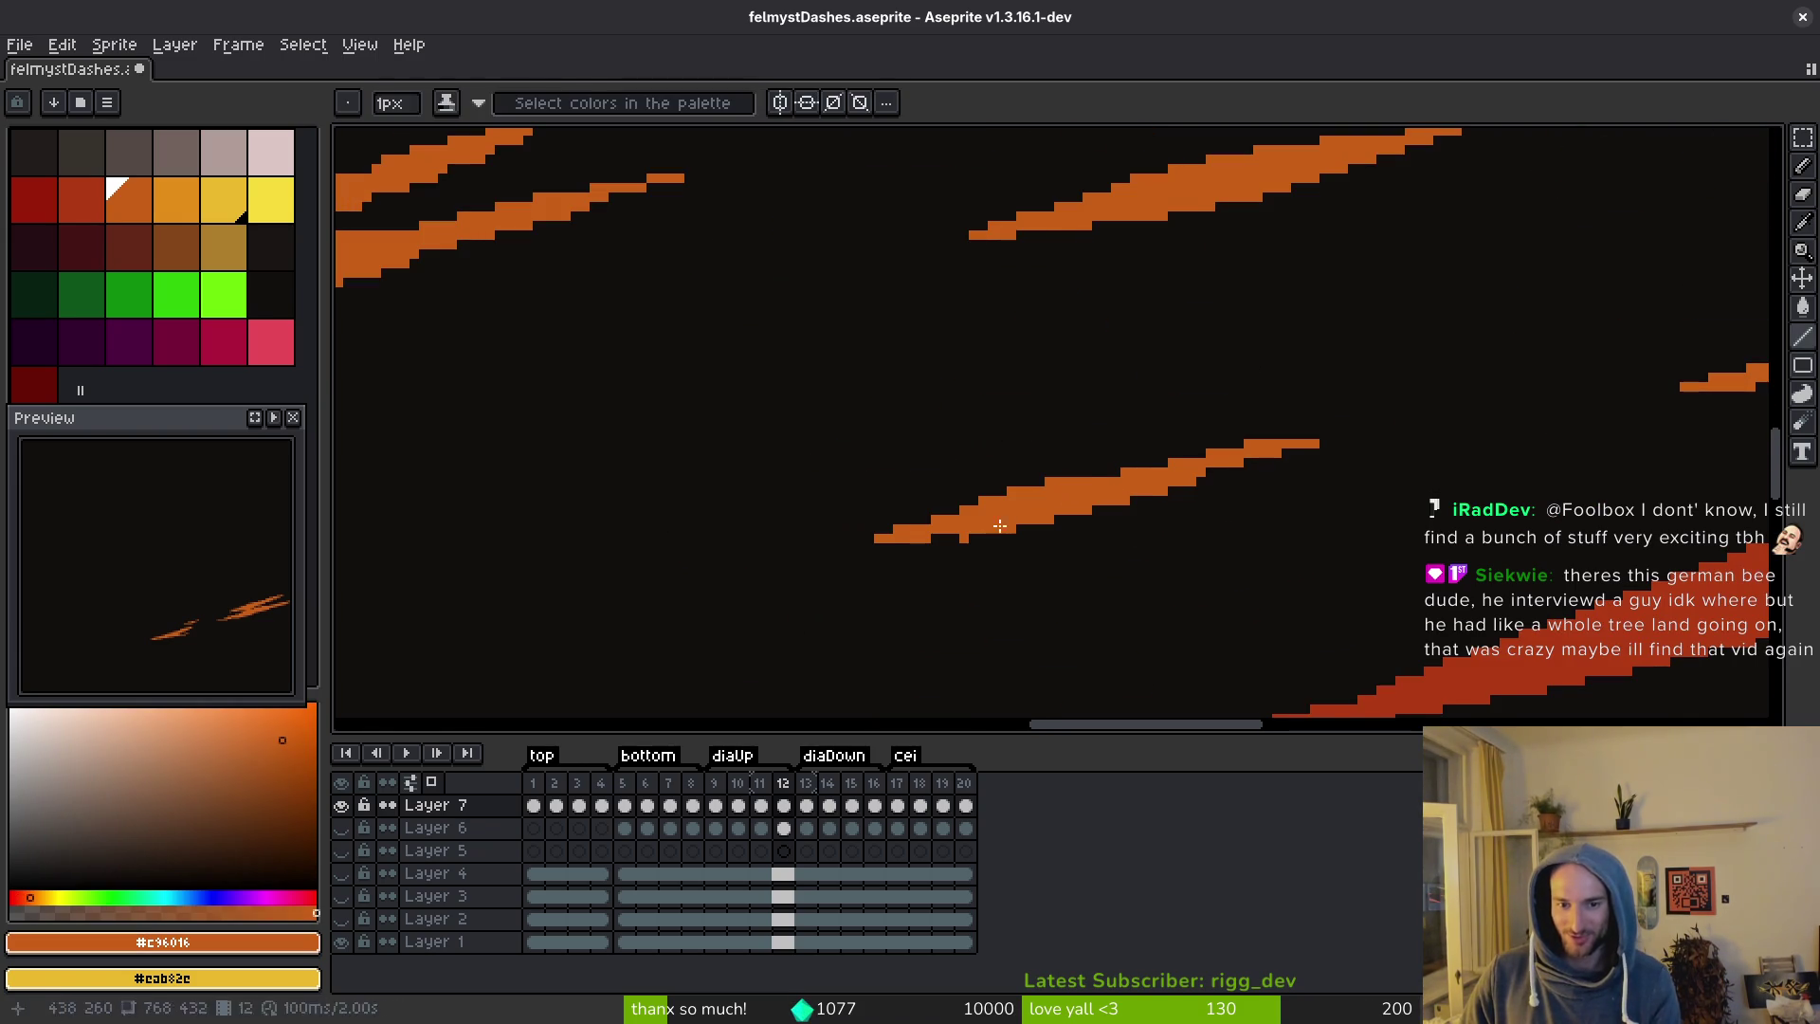
Undo stray orange pixels, draw orange lines extending the stroke up-right, and save.
scroll(913, 560, up, 4)
key(ctrl+z)
mouse_move(720, 552)
mouse_down()
mouse_move(1258, 479)
mouse_move(1243, 545)
mouse_up()
mouse_move(1135, 578)
mouse_down()
mouse_move(1577, 430)
mouse_move(1057, 495)
mouse_move(1007, 508)
mouse_move(991, 535)
mouse_up()
scroll(953, 520, down, 3)
key(ctrl+s)
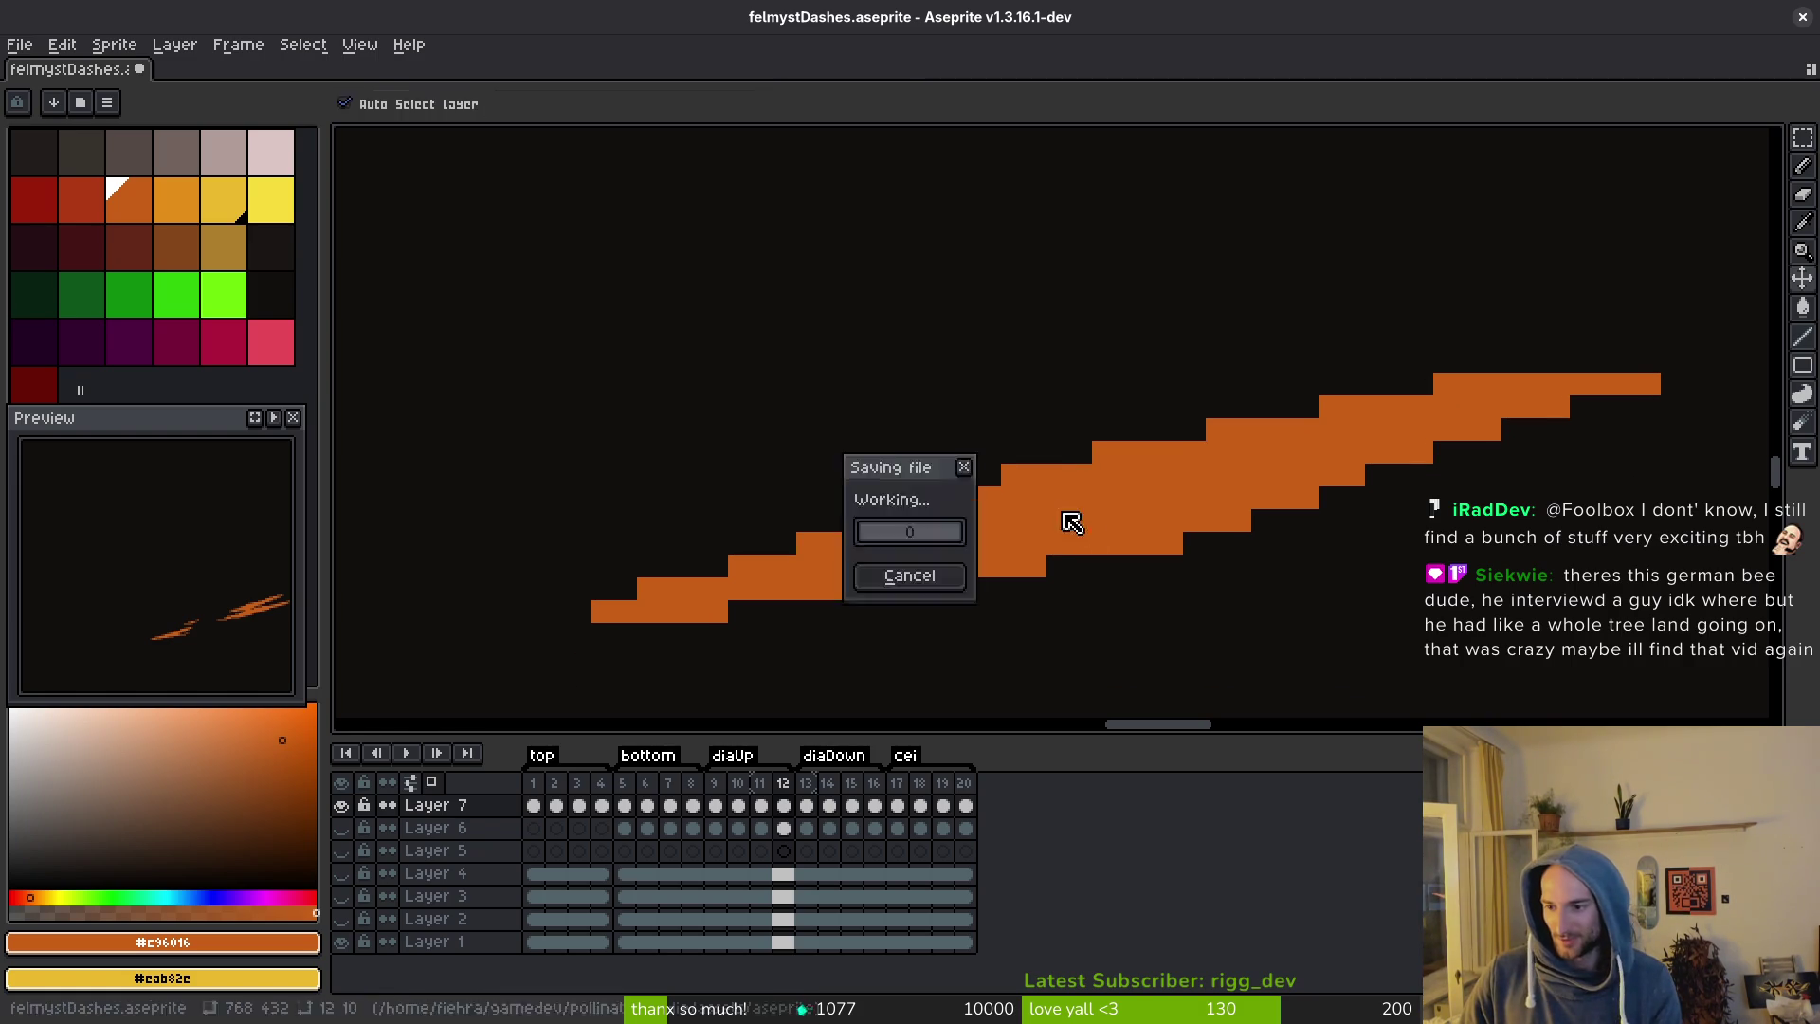
Add orange pixels at the lower stroke's right end and extend the upper stroke's tip.
scroll(1077, 496, down, 3)
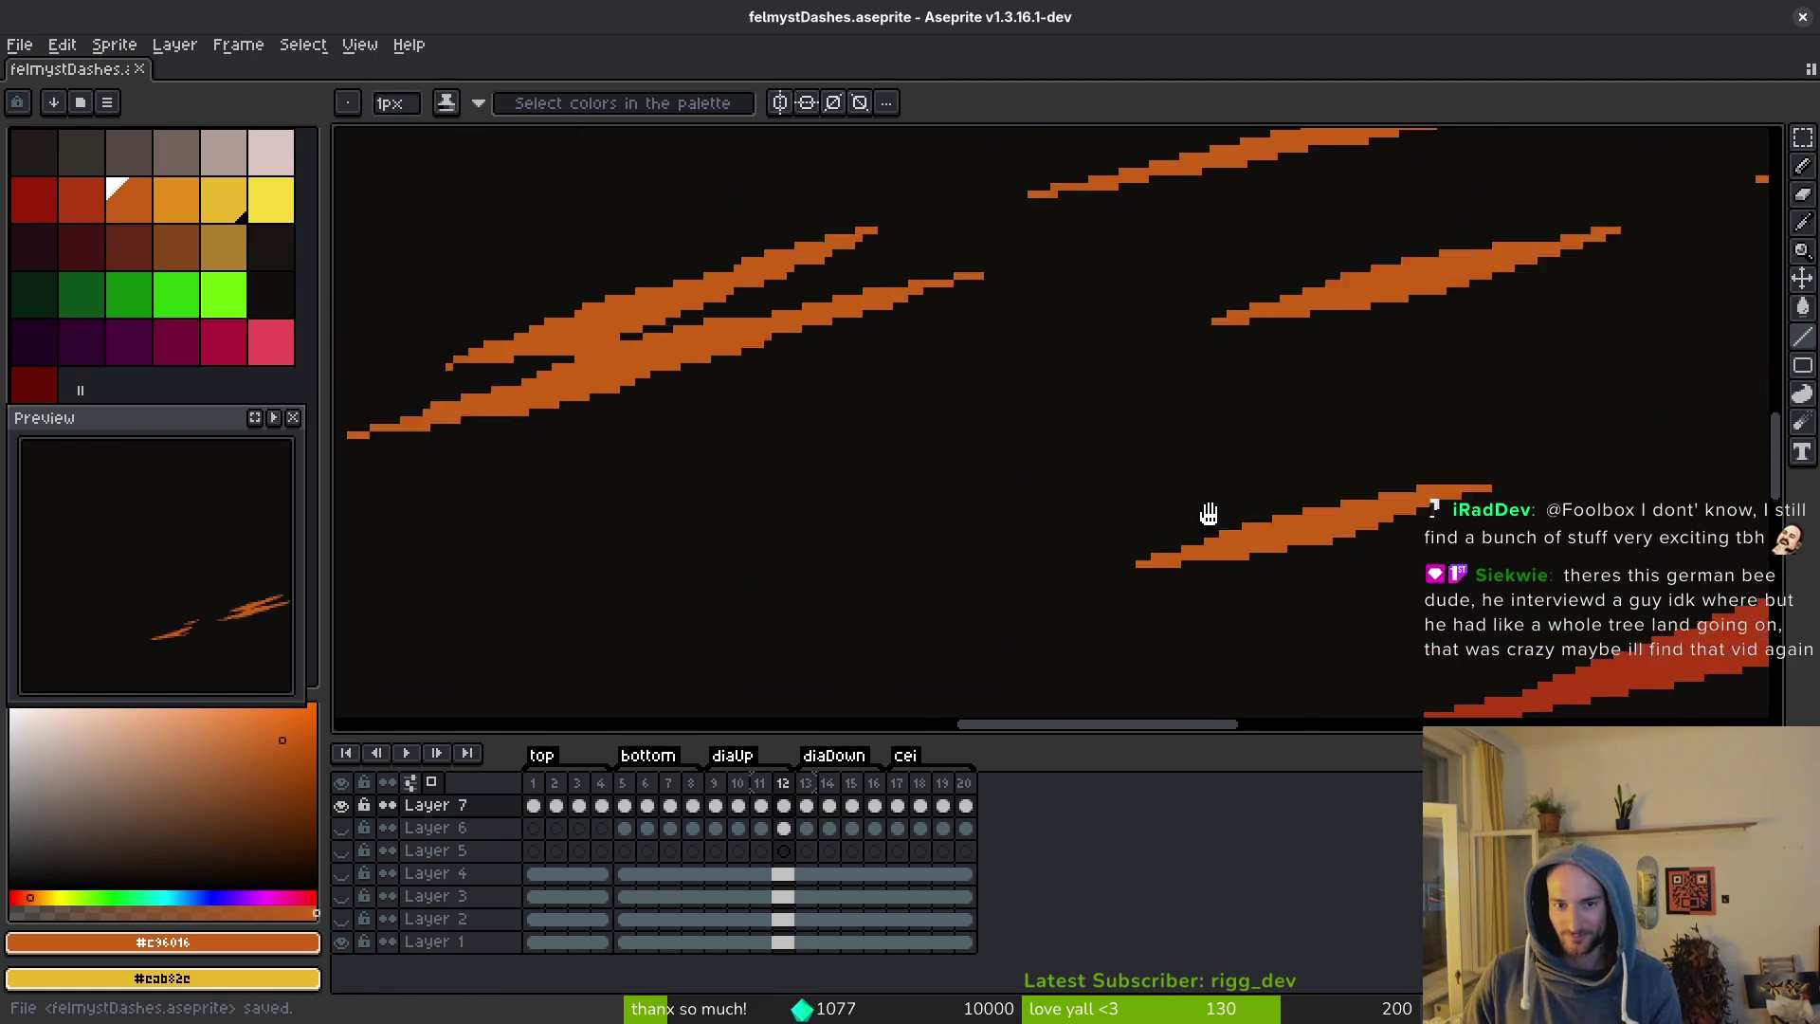
scroll(1081, 428, up, 2)
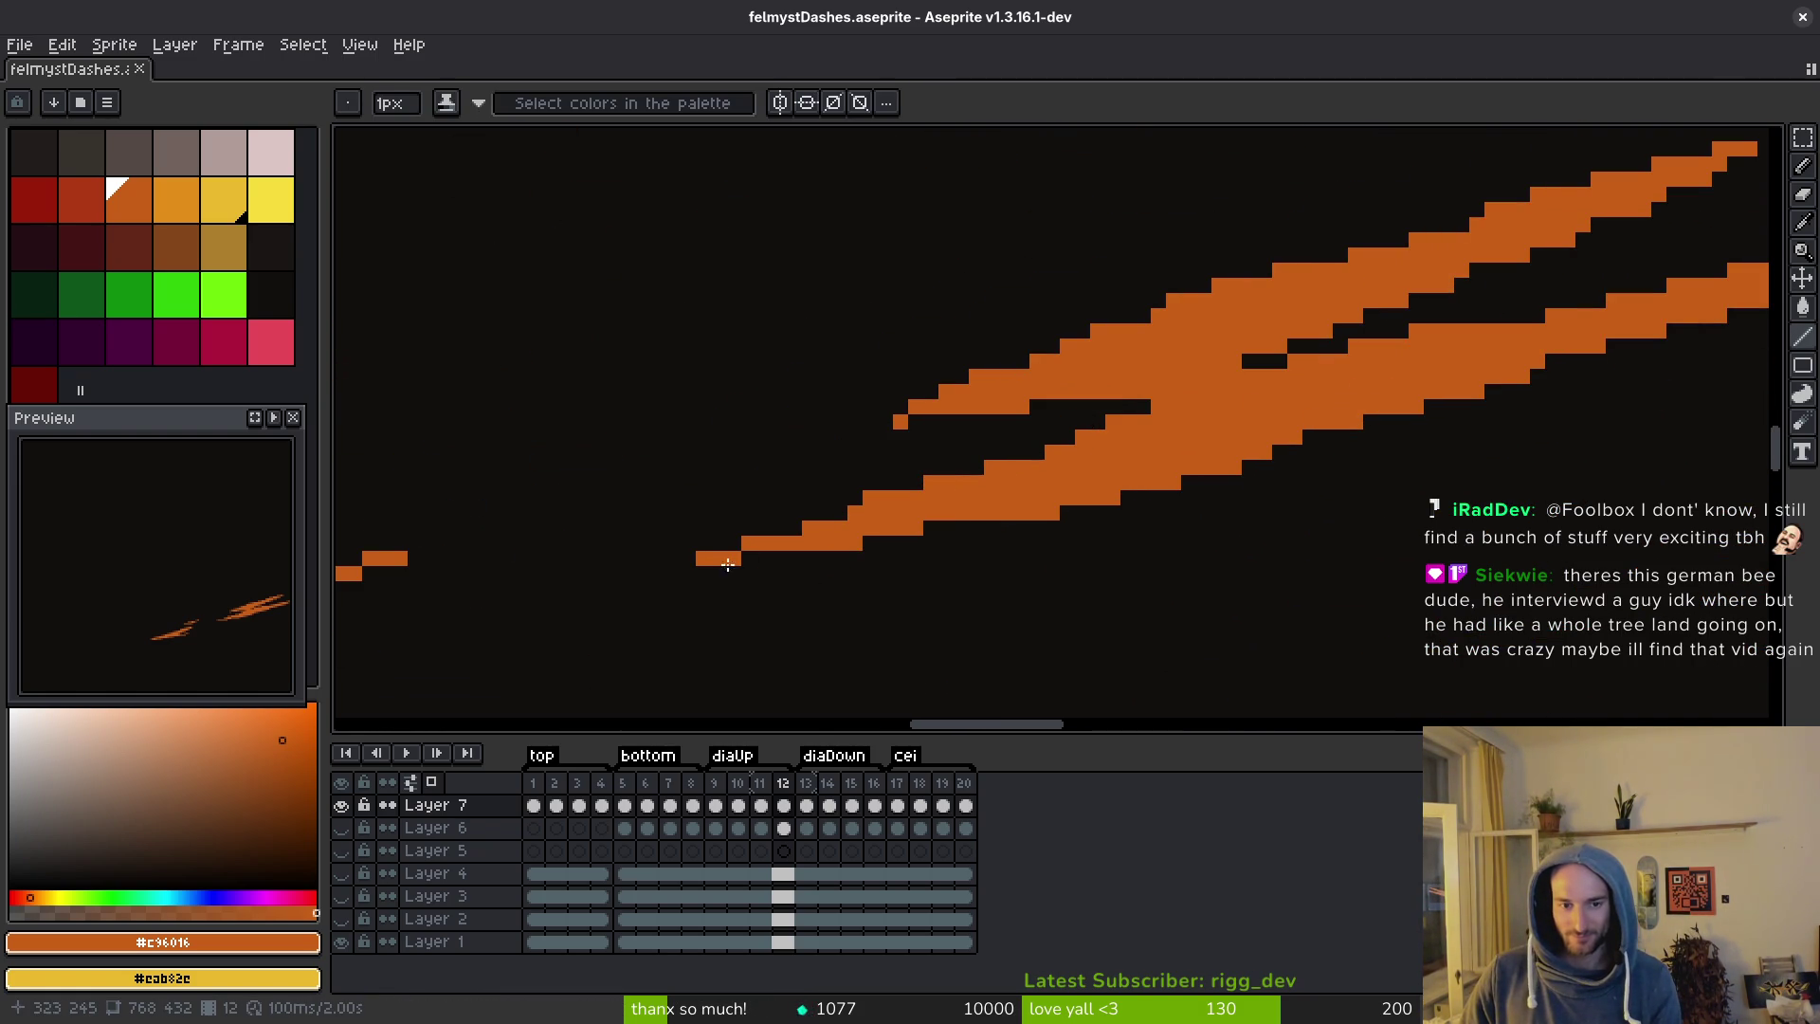
click(1249, 465)
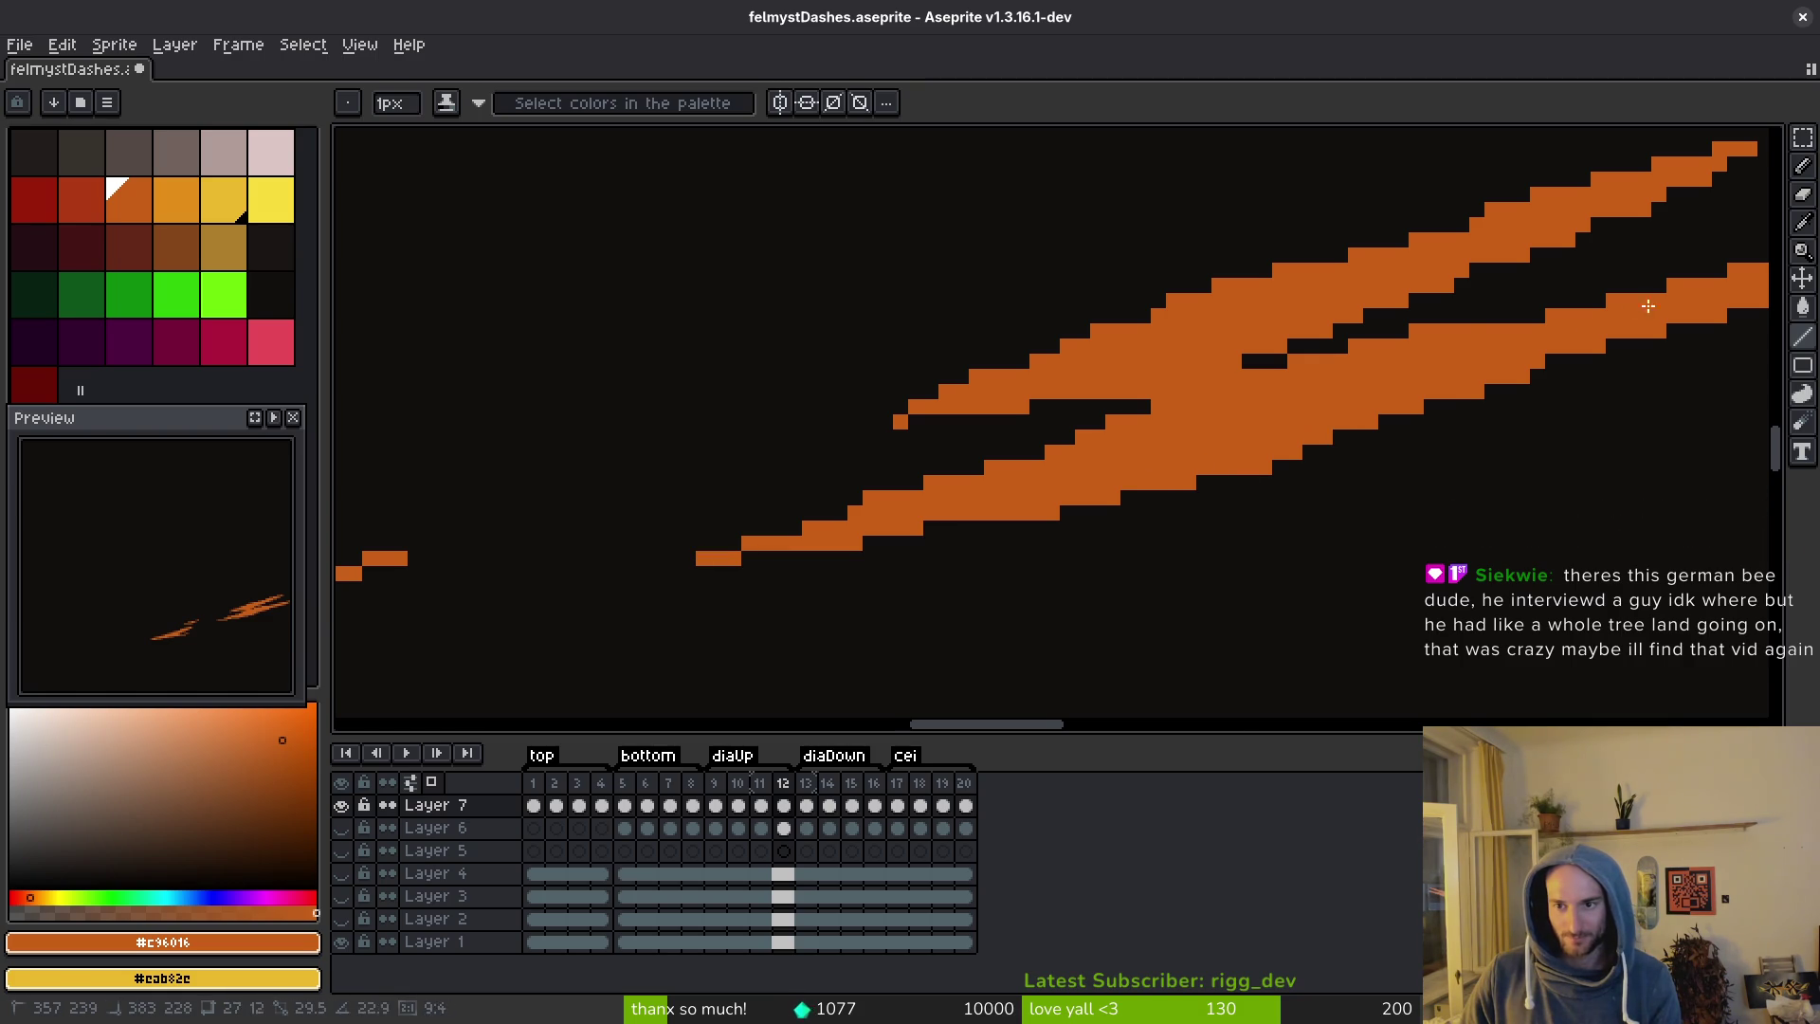
scroll(1747, 303, down, 4)
scroll(1748, 304, up, 4)
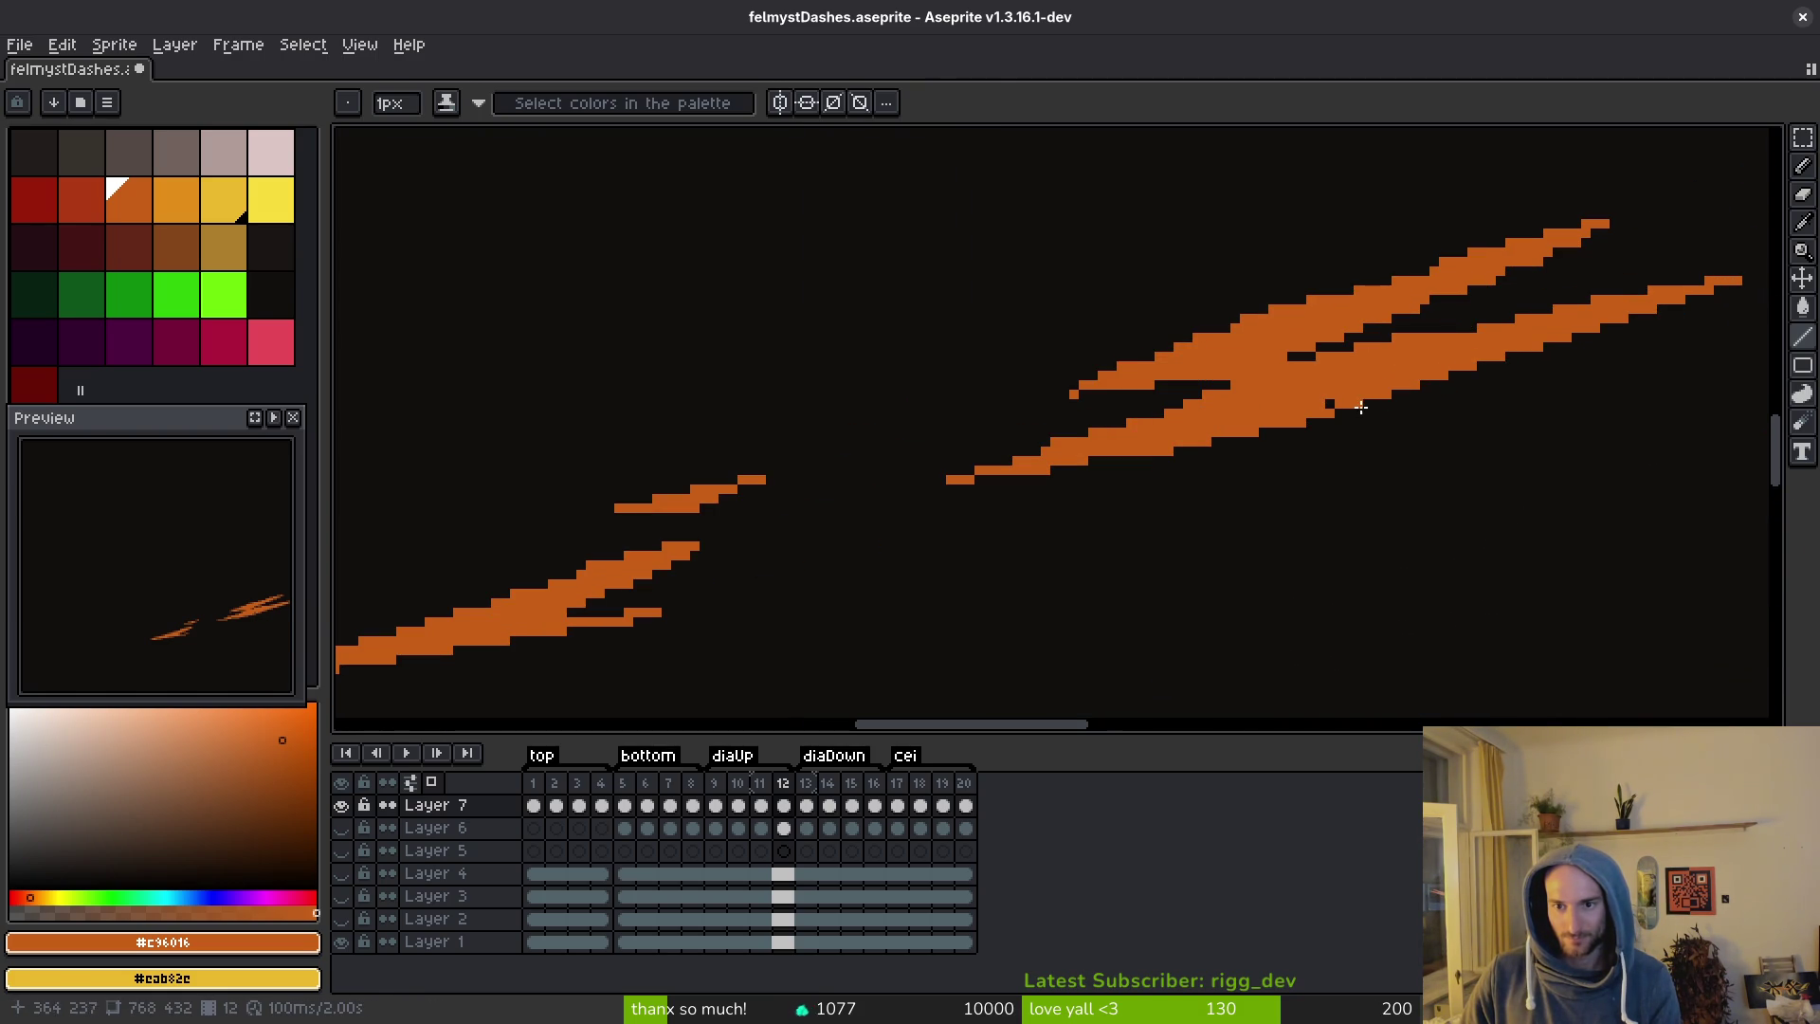
scroll(1326, 401, up, 2)
scroll(1327, 400, right, 2)
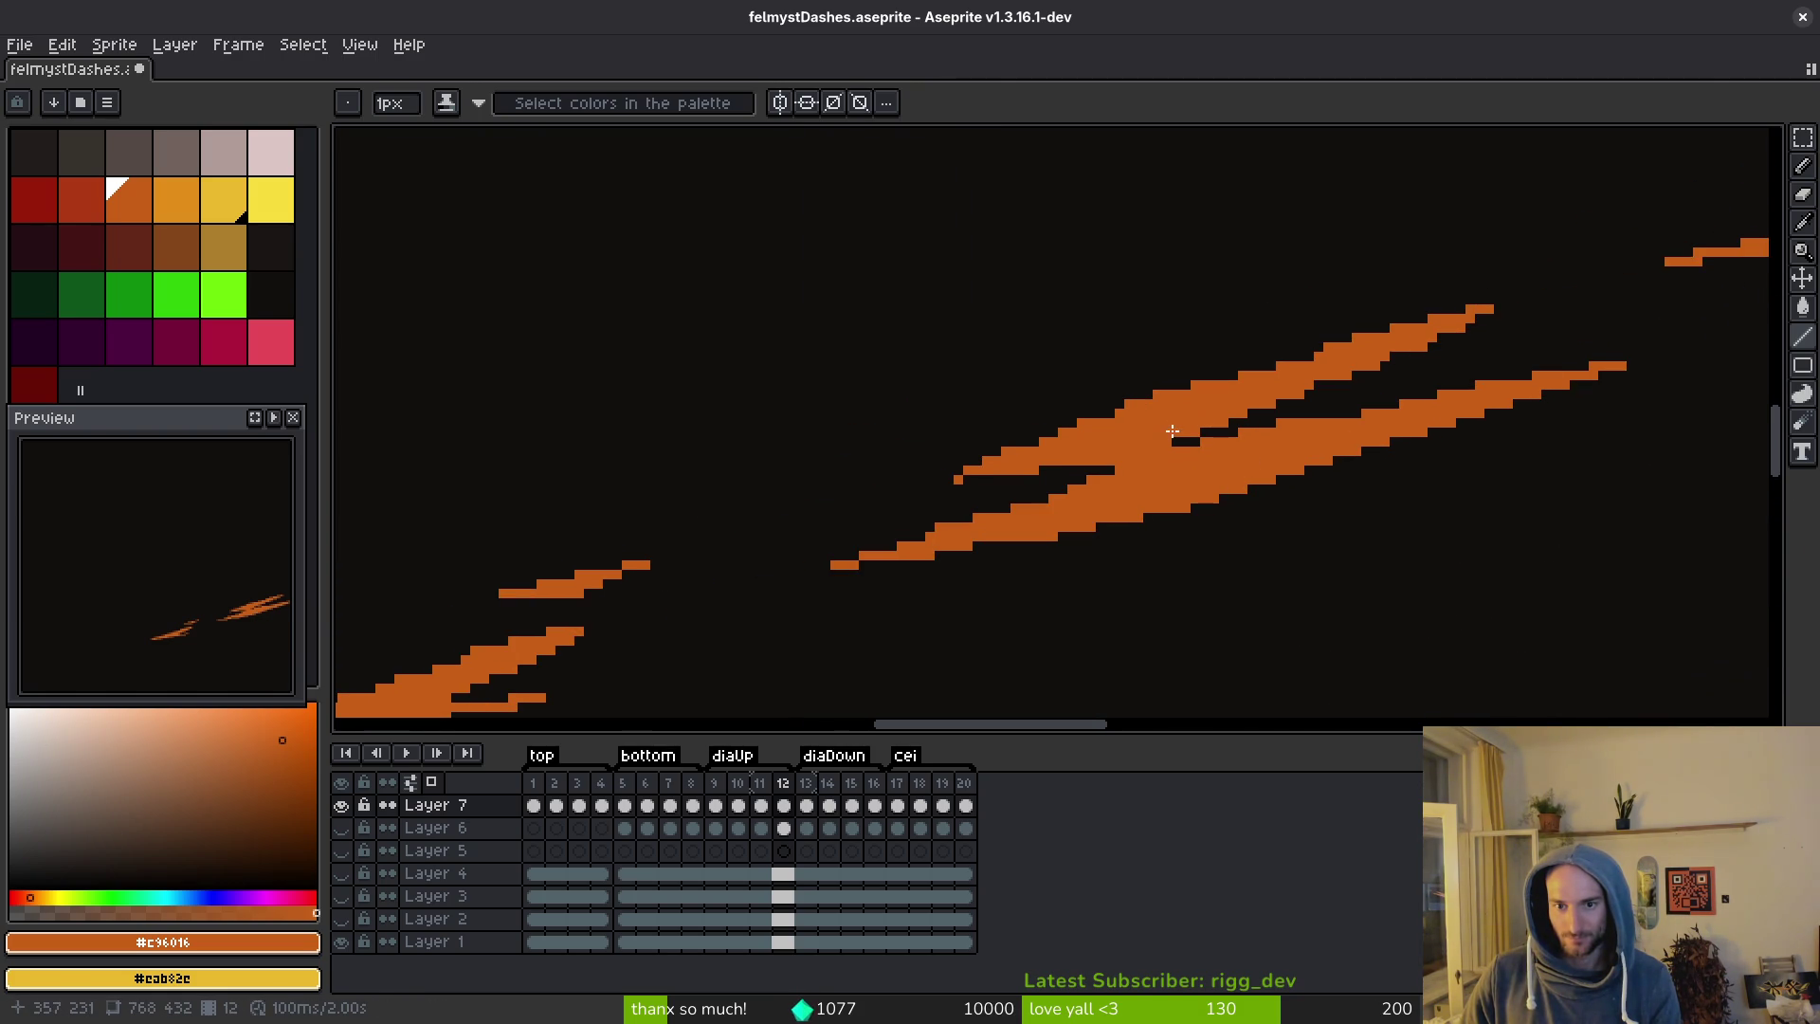
drag(1192, 429, 1527, 298)
shift+click(1522, 300)
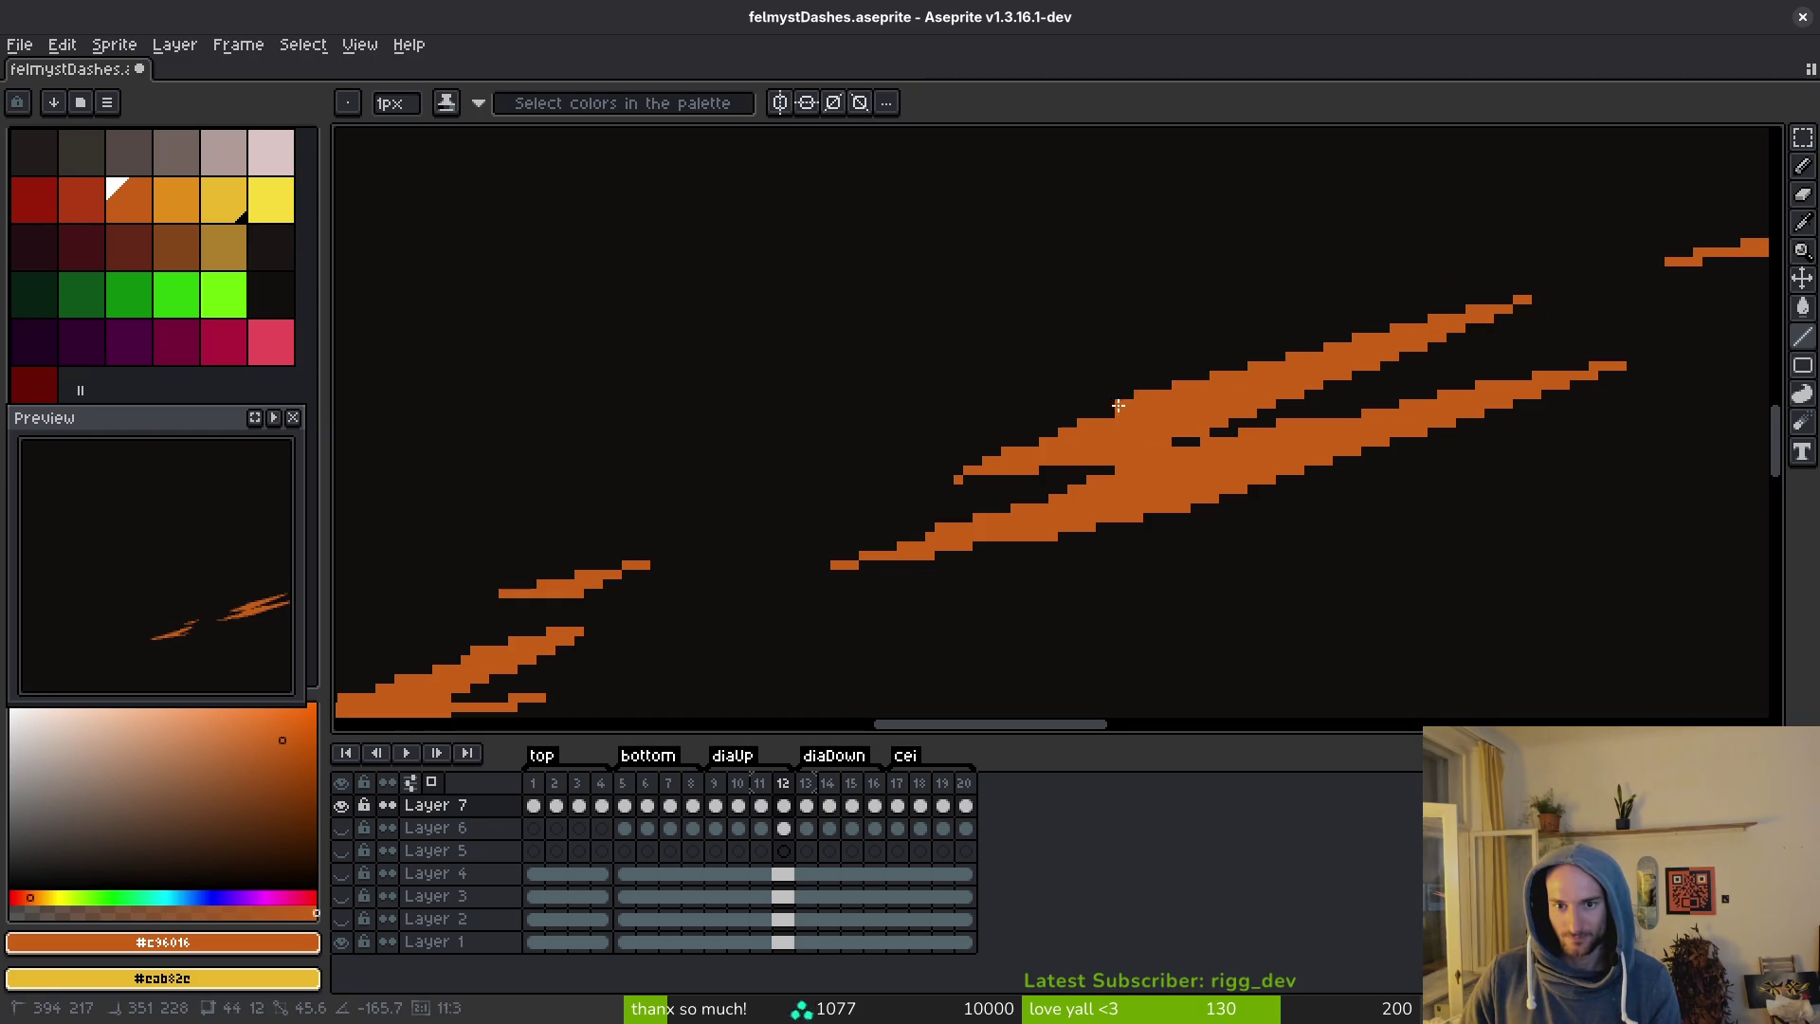
With shading ink, add pixels at the stroke's left end and straighten its upper-left steps.
scroll(1055, 496, left, 2)
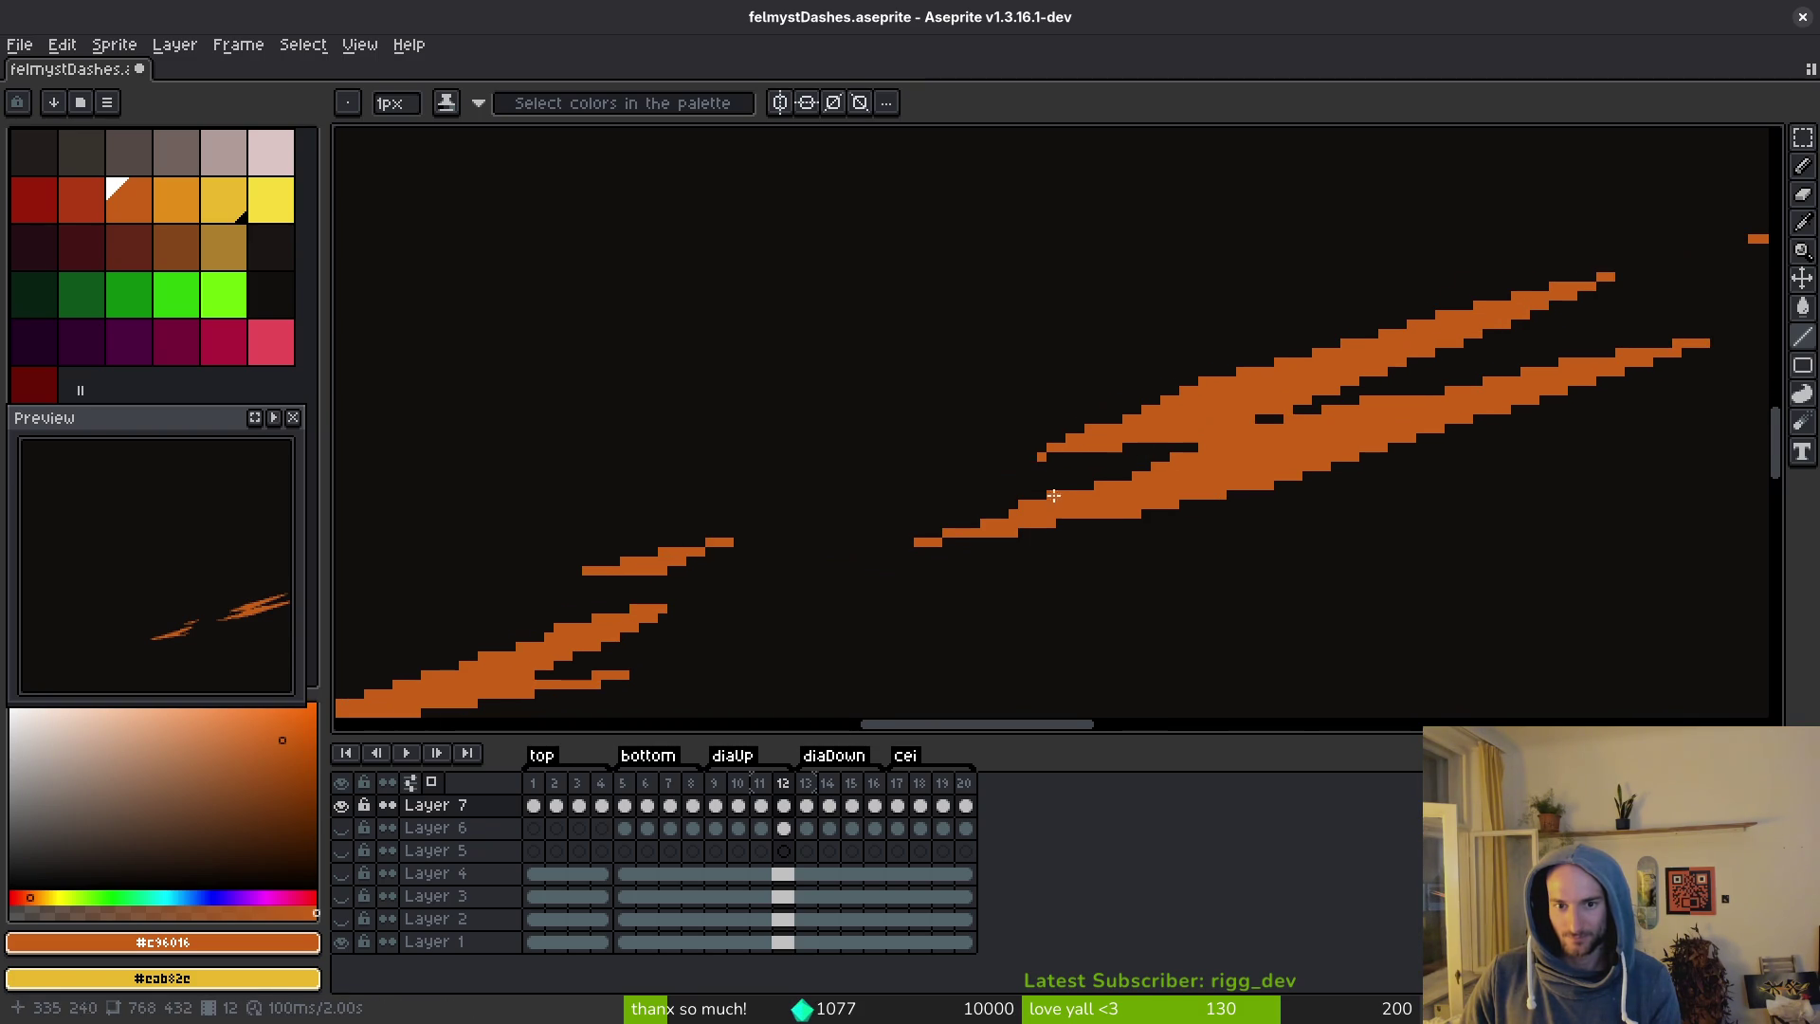
key(shift)
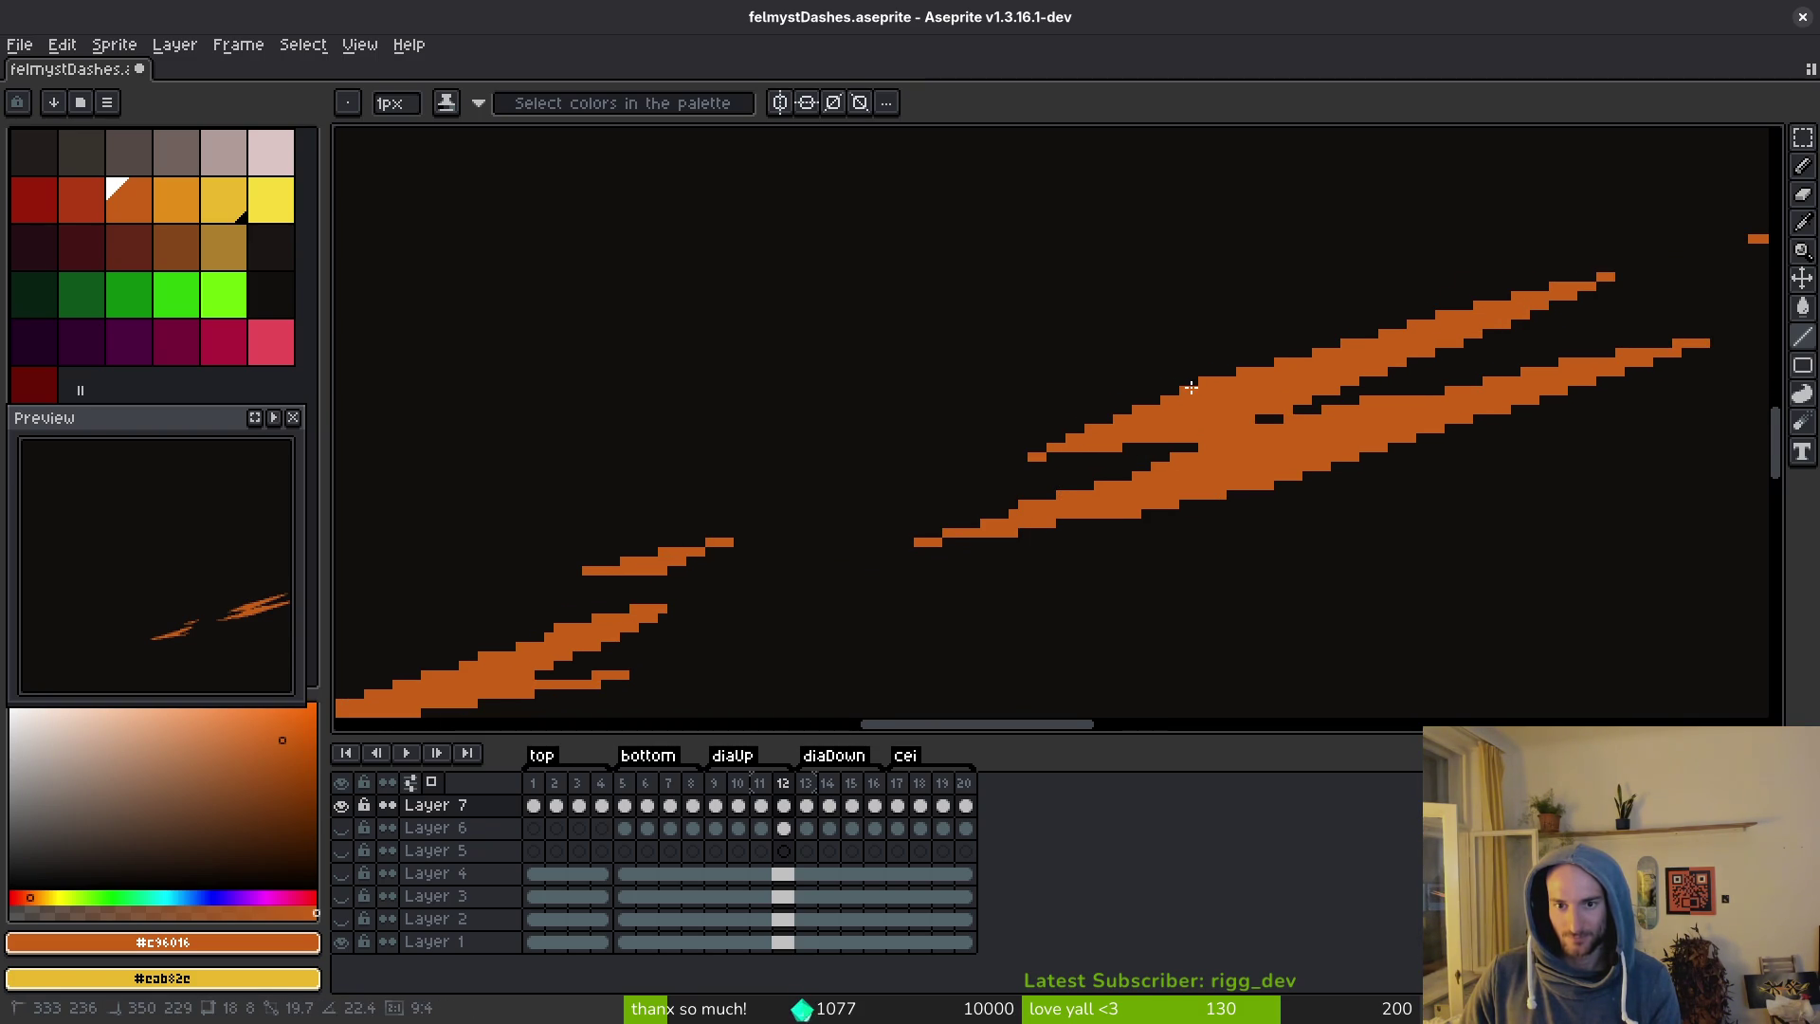
scroll(1051, 464, left, 1)
scroll(1051, 463, down, 1)
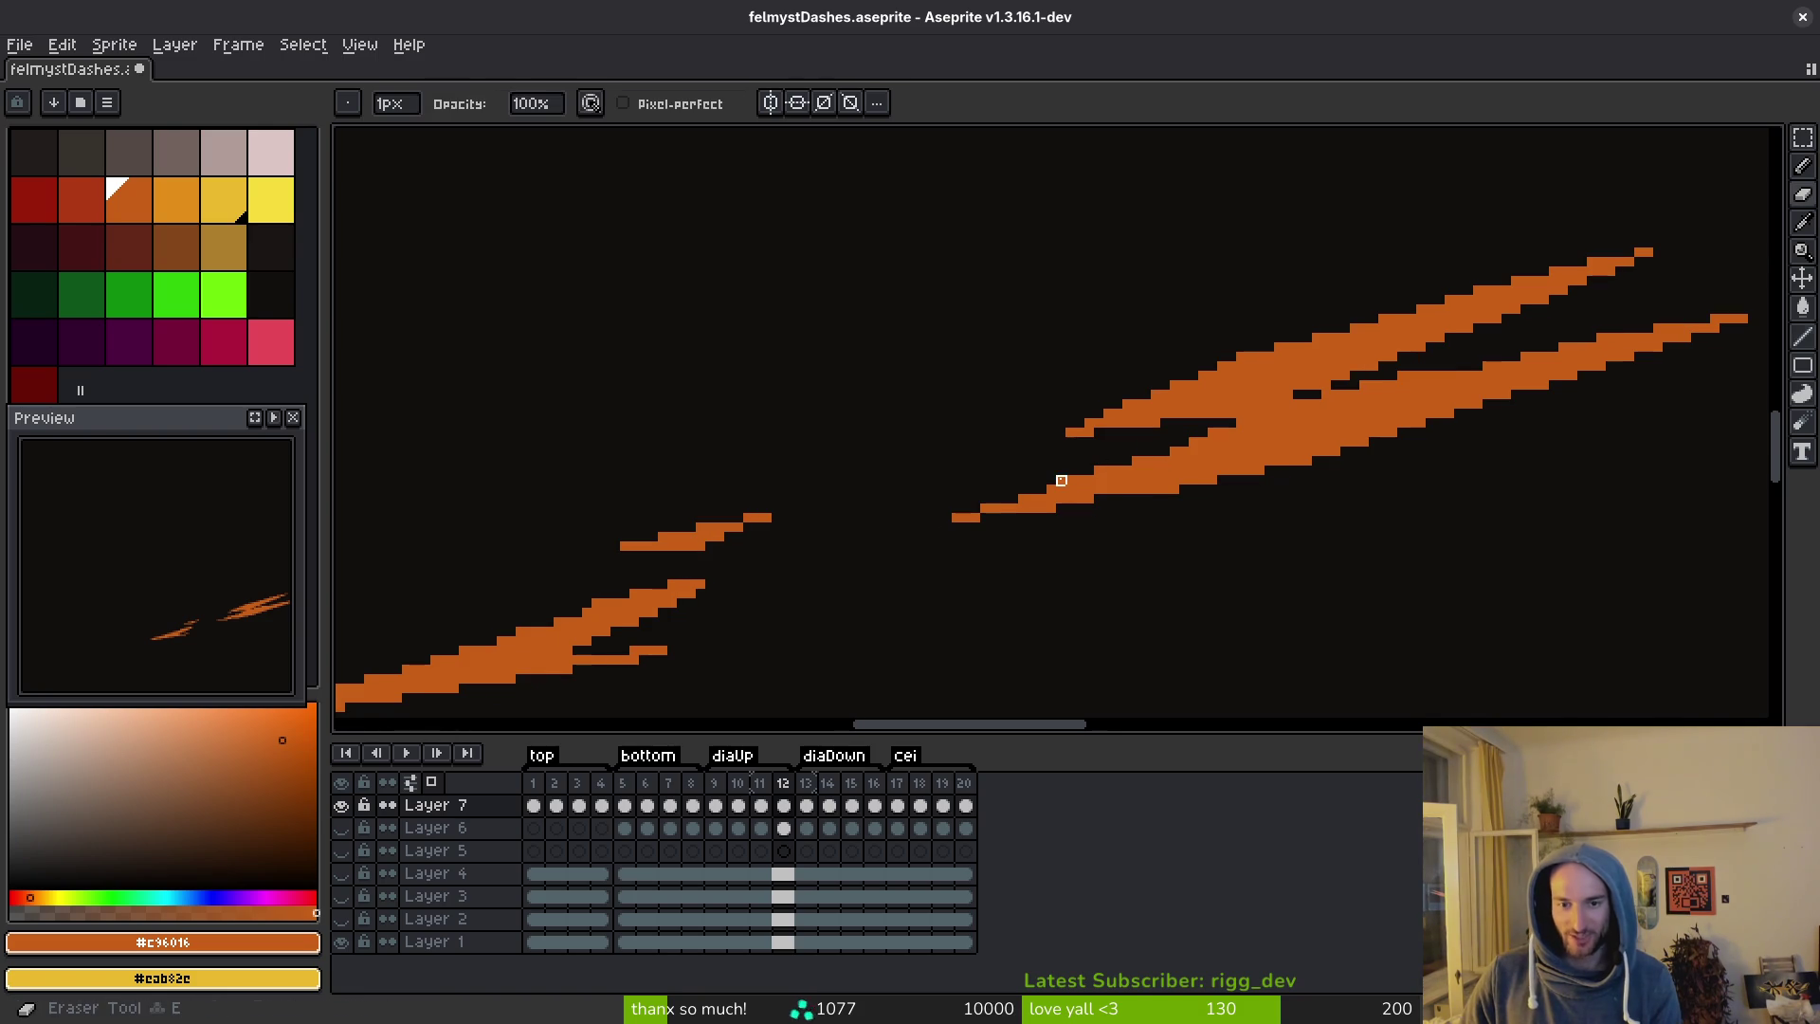
key(b)
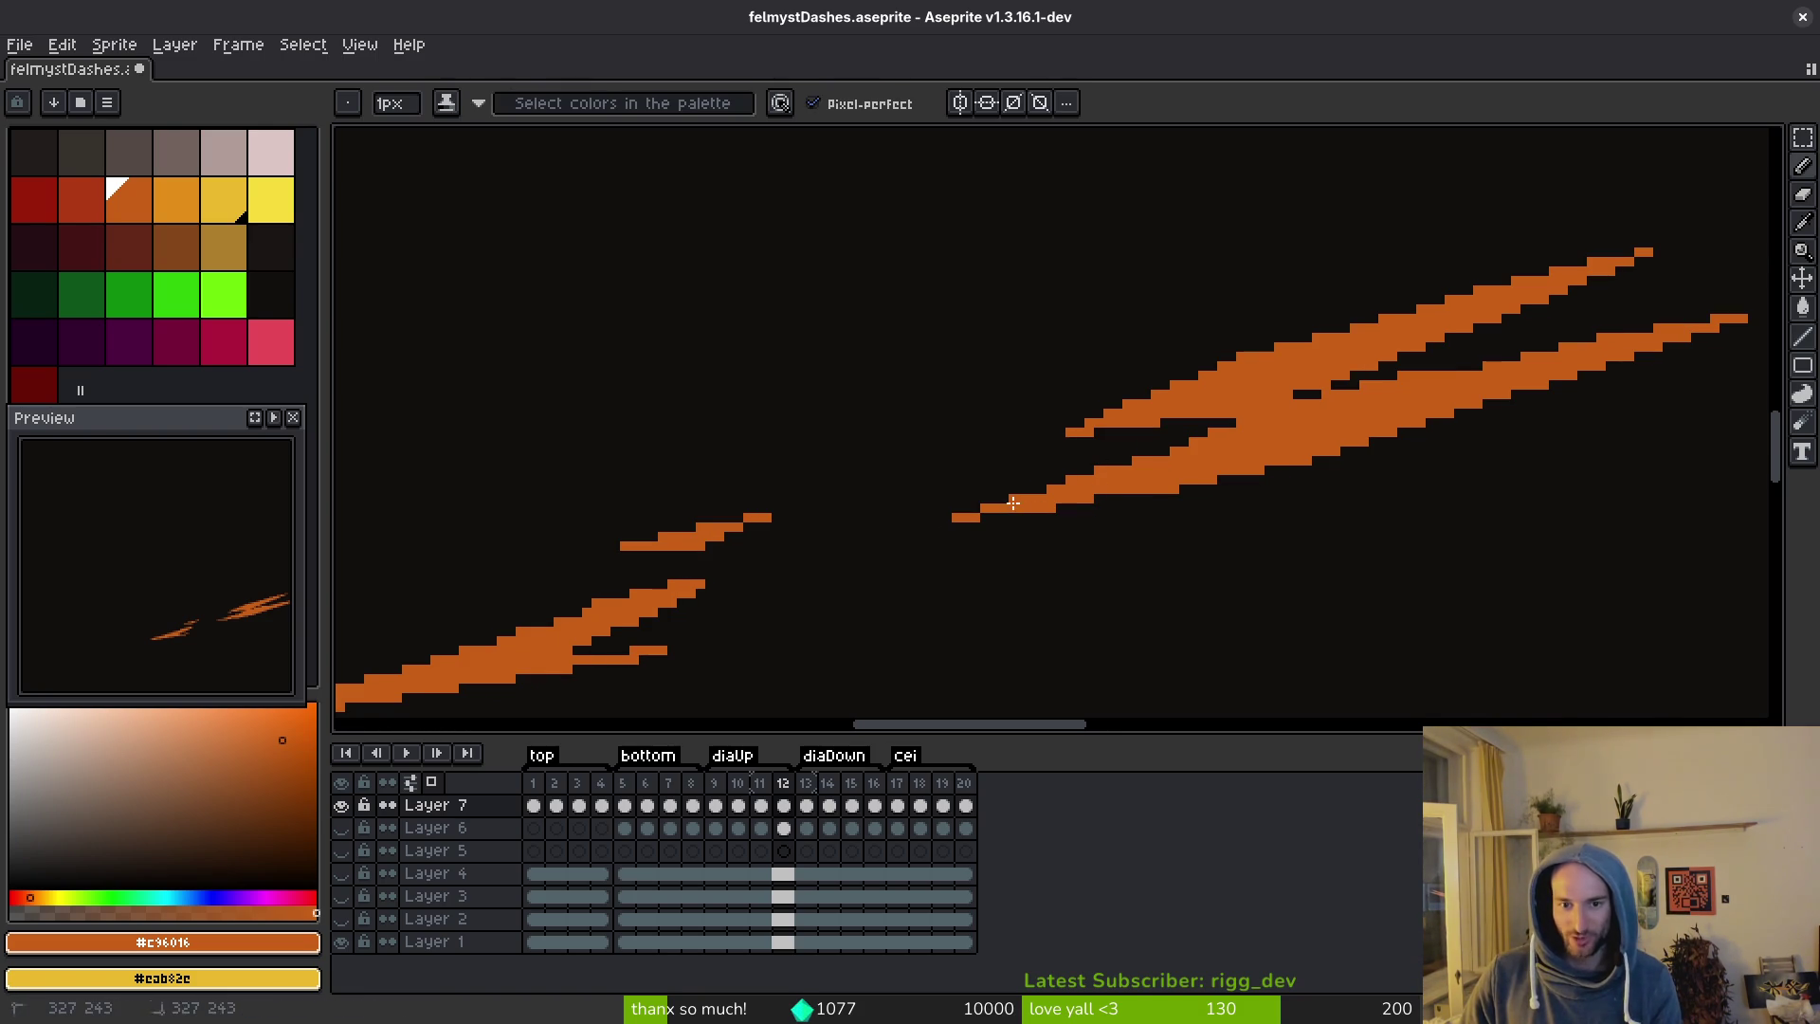
scroll(1115, 485, up, 4)
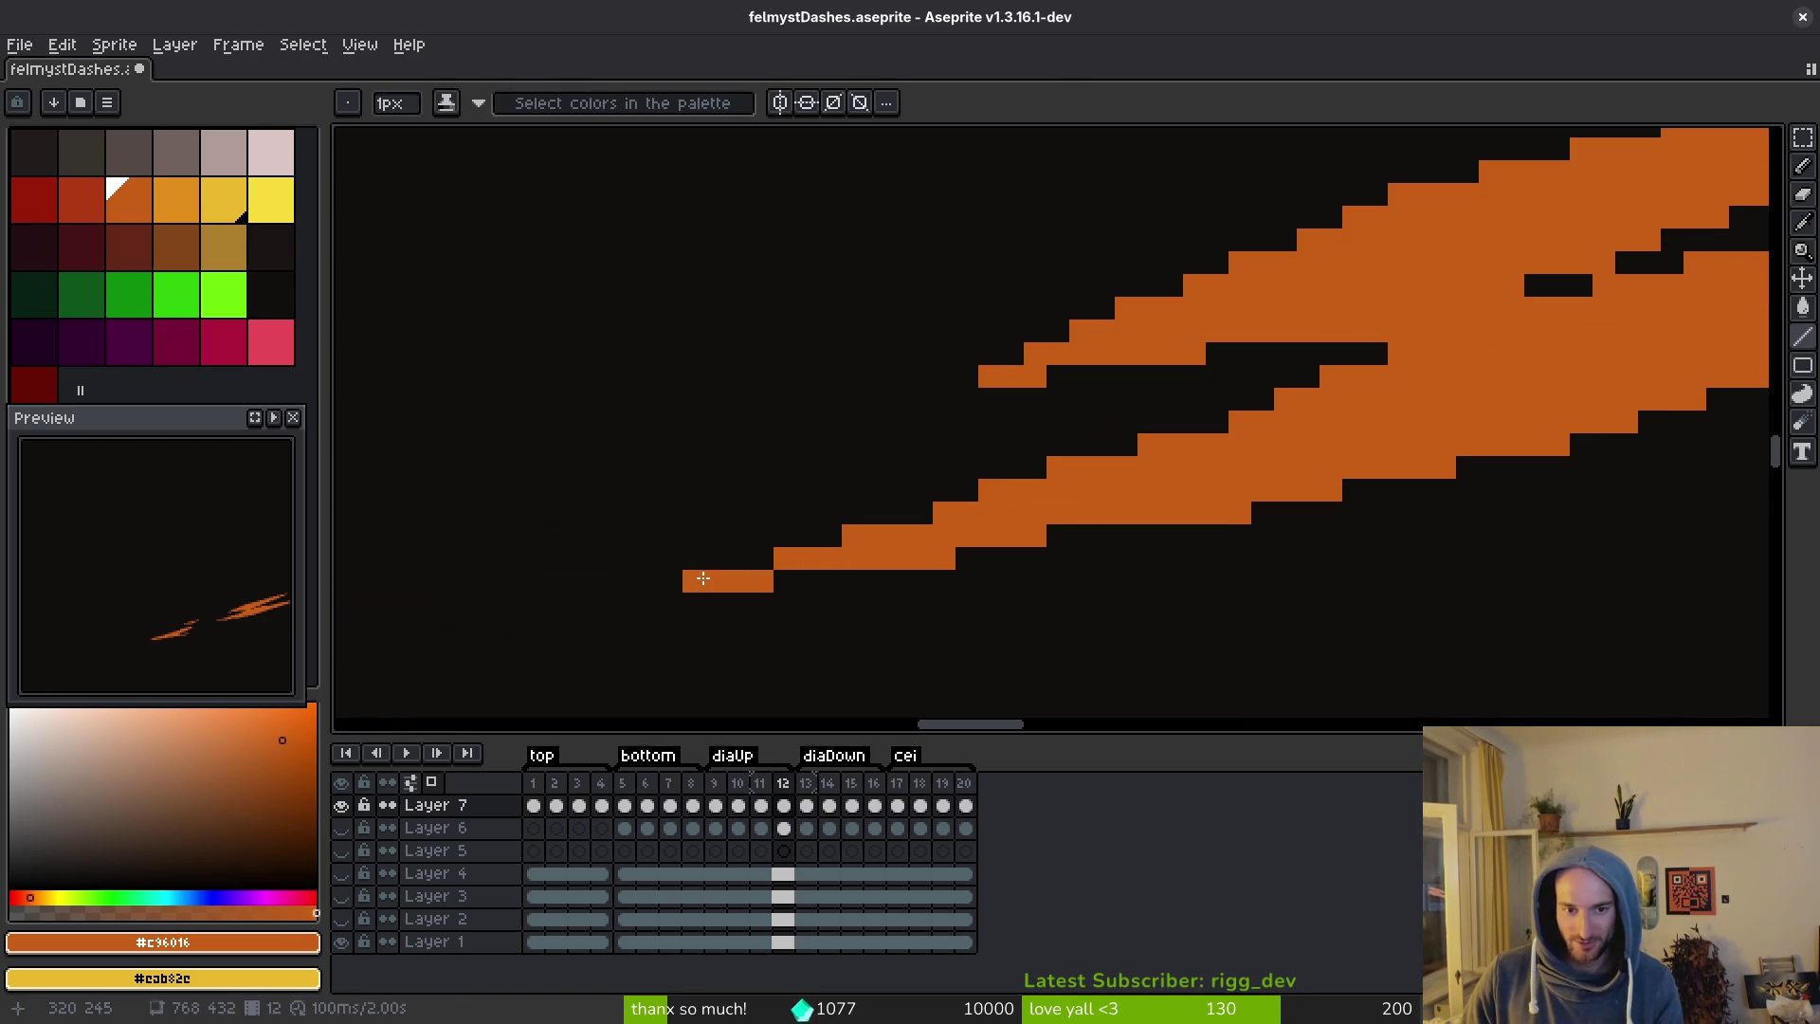
scroll(1390, 384, down, 2)
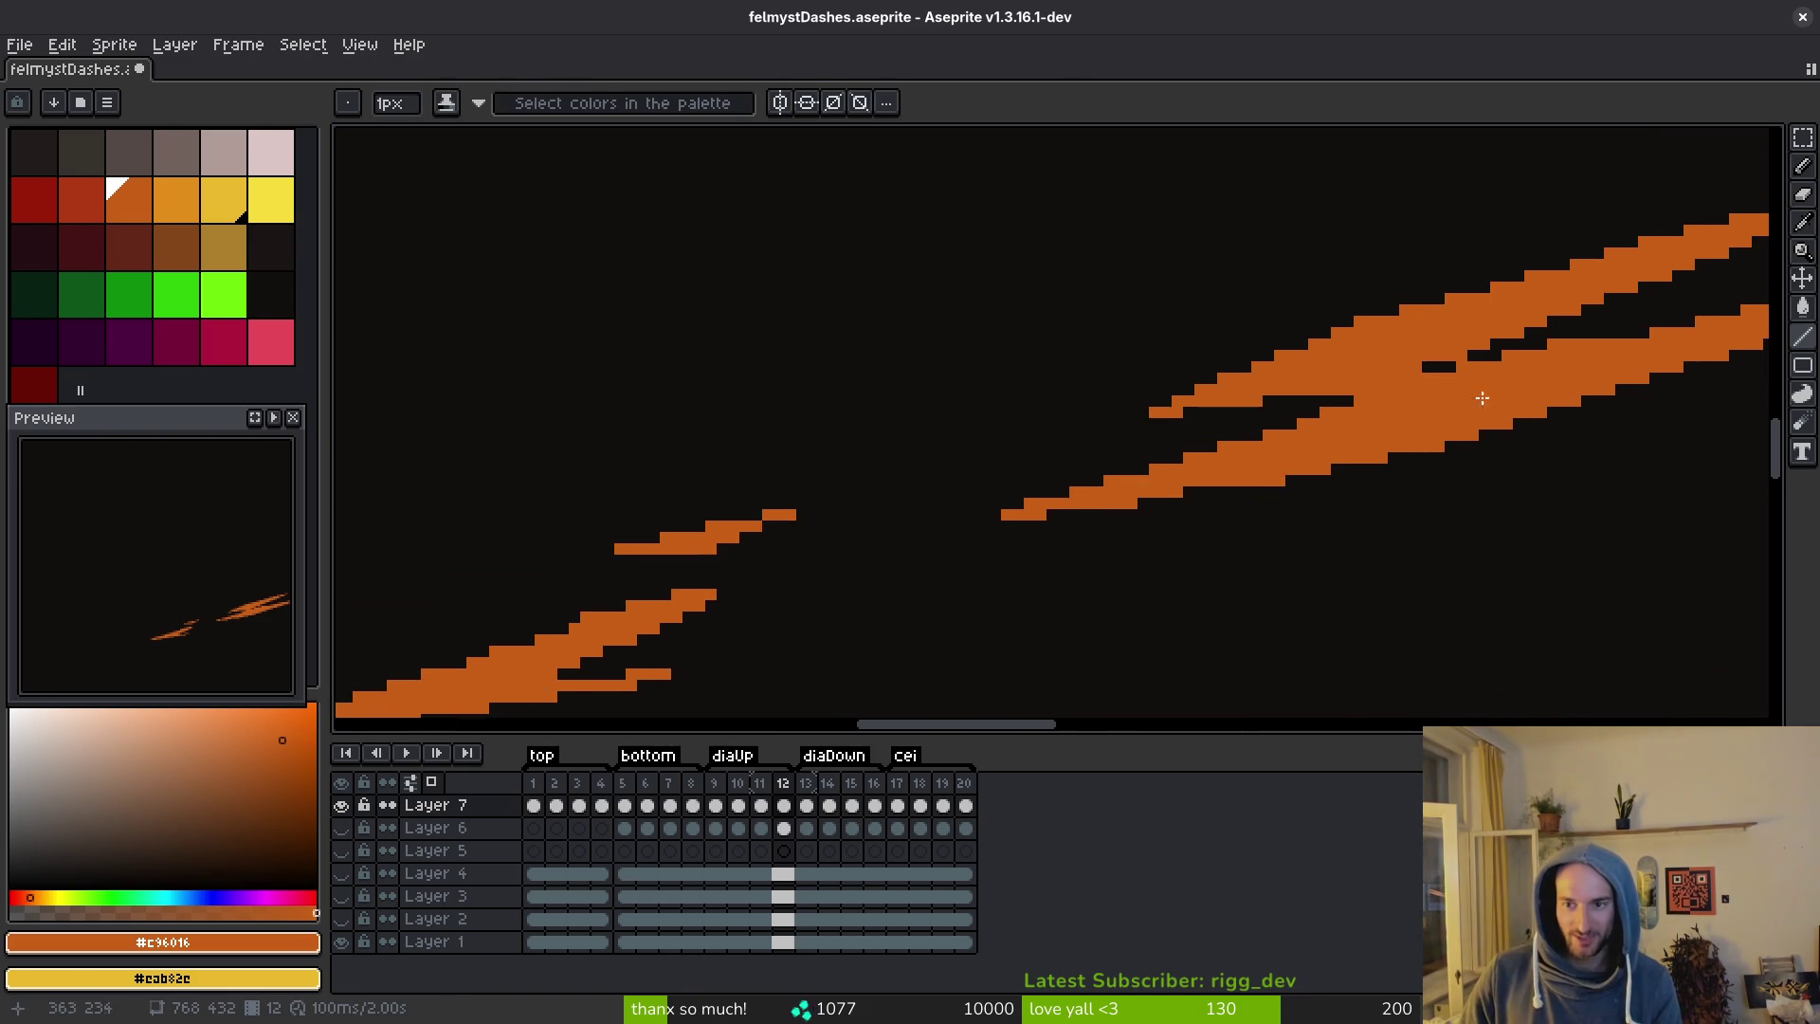
scroll(1170, 374, down, 1)
drag(1238, 377, 1339, 371)
click(849, 454)
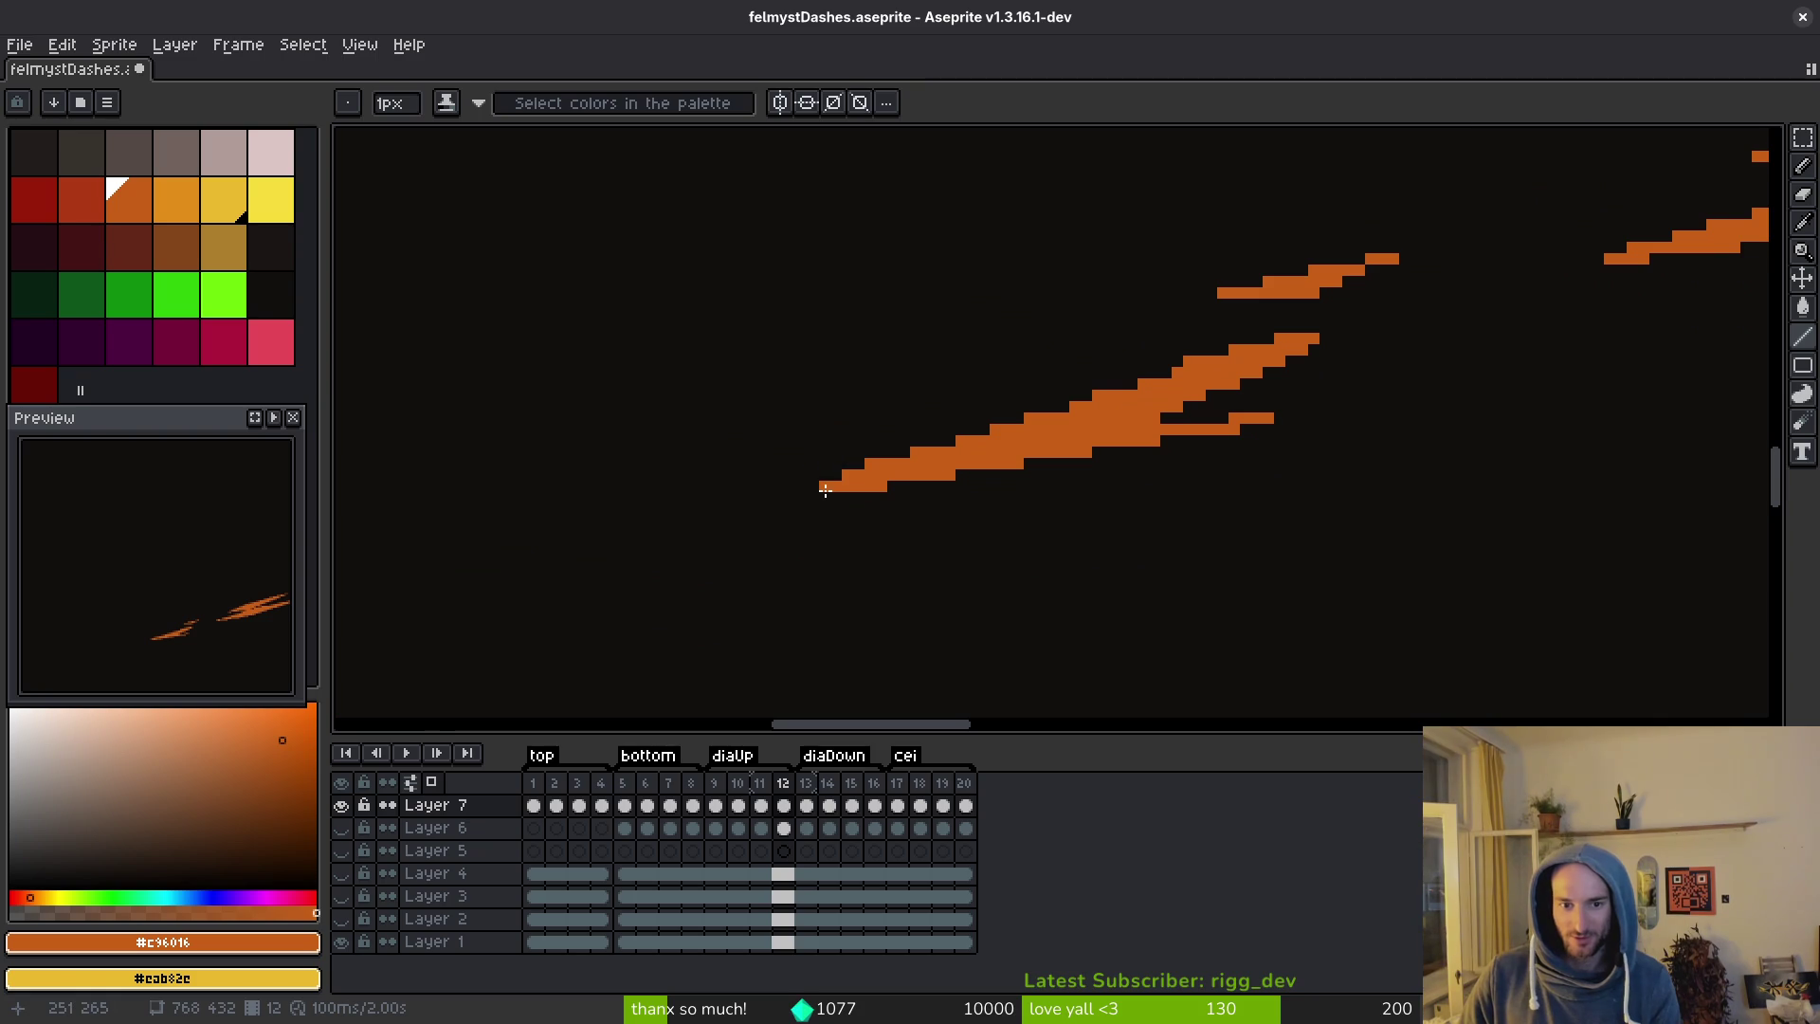
shift+click(1166, 369)
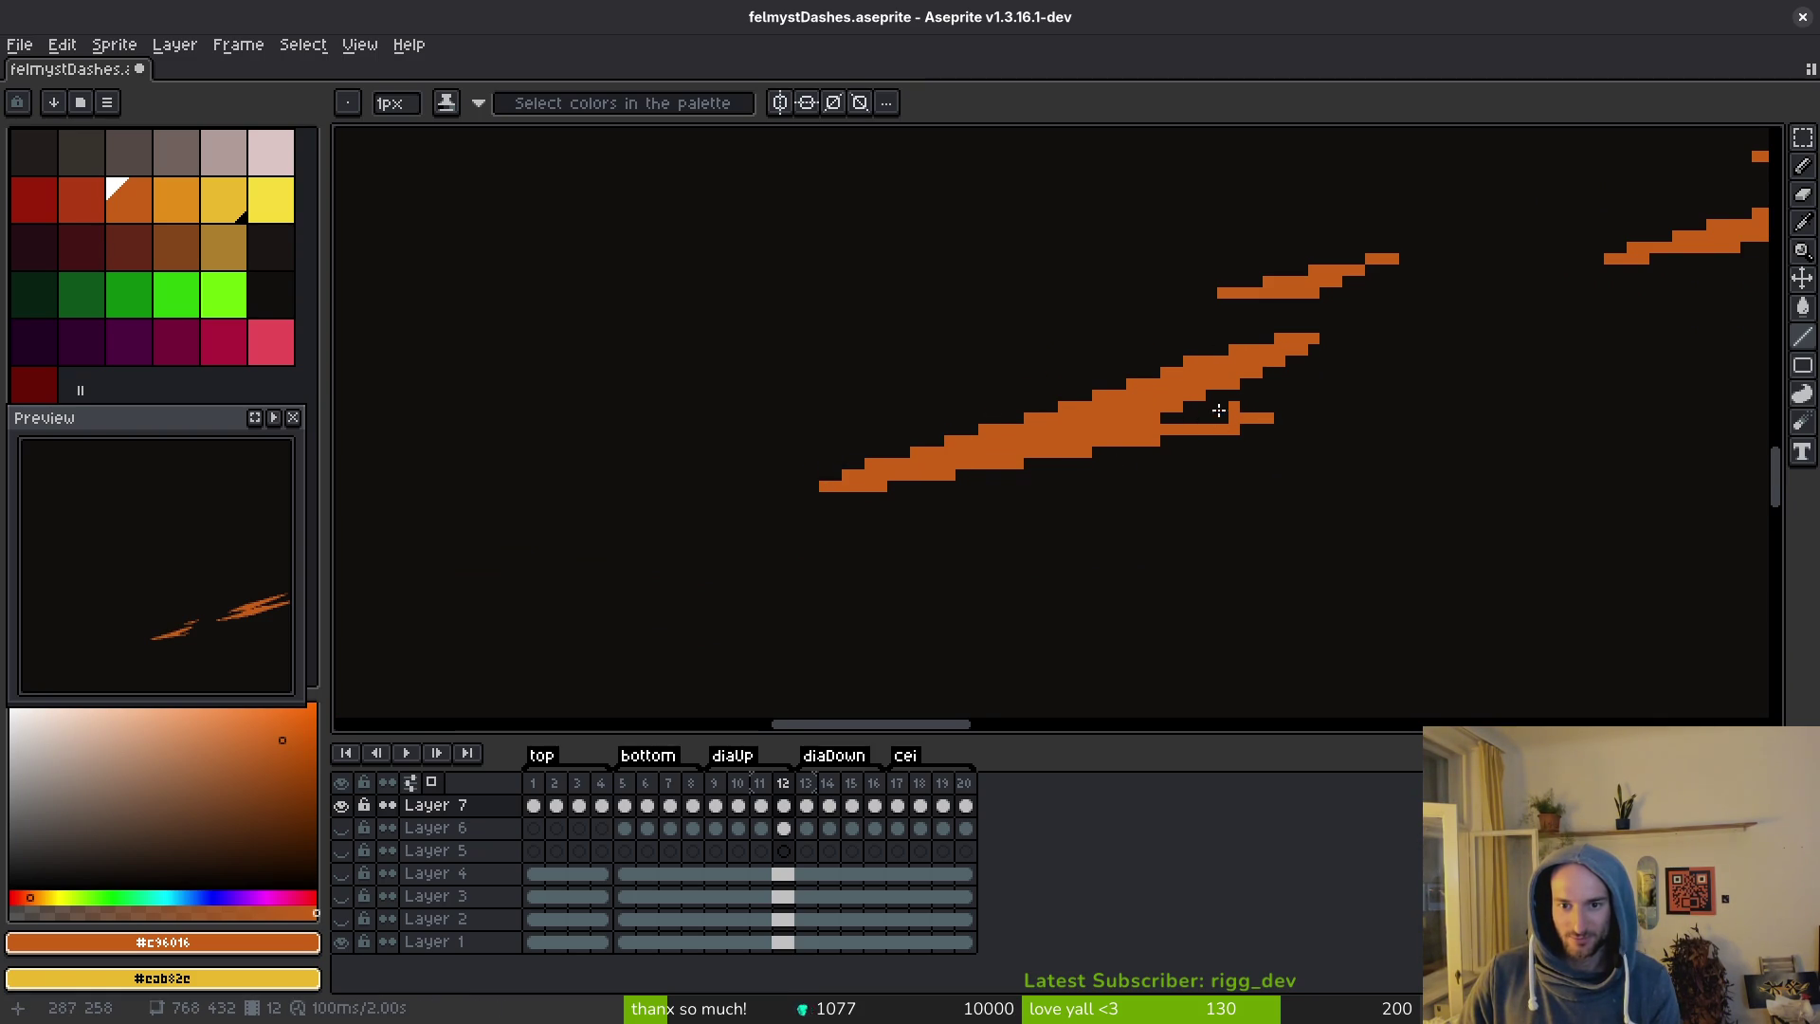
Pan and zoom the canvas to view both orange dashes.
scroll(1238, 403, right, 3)
scroll(1237, 403, up, 2)
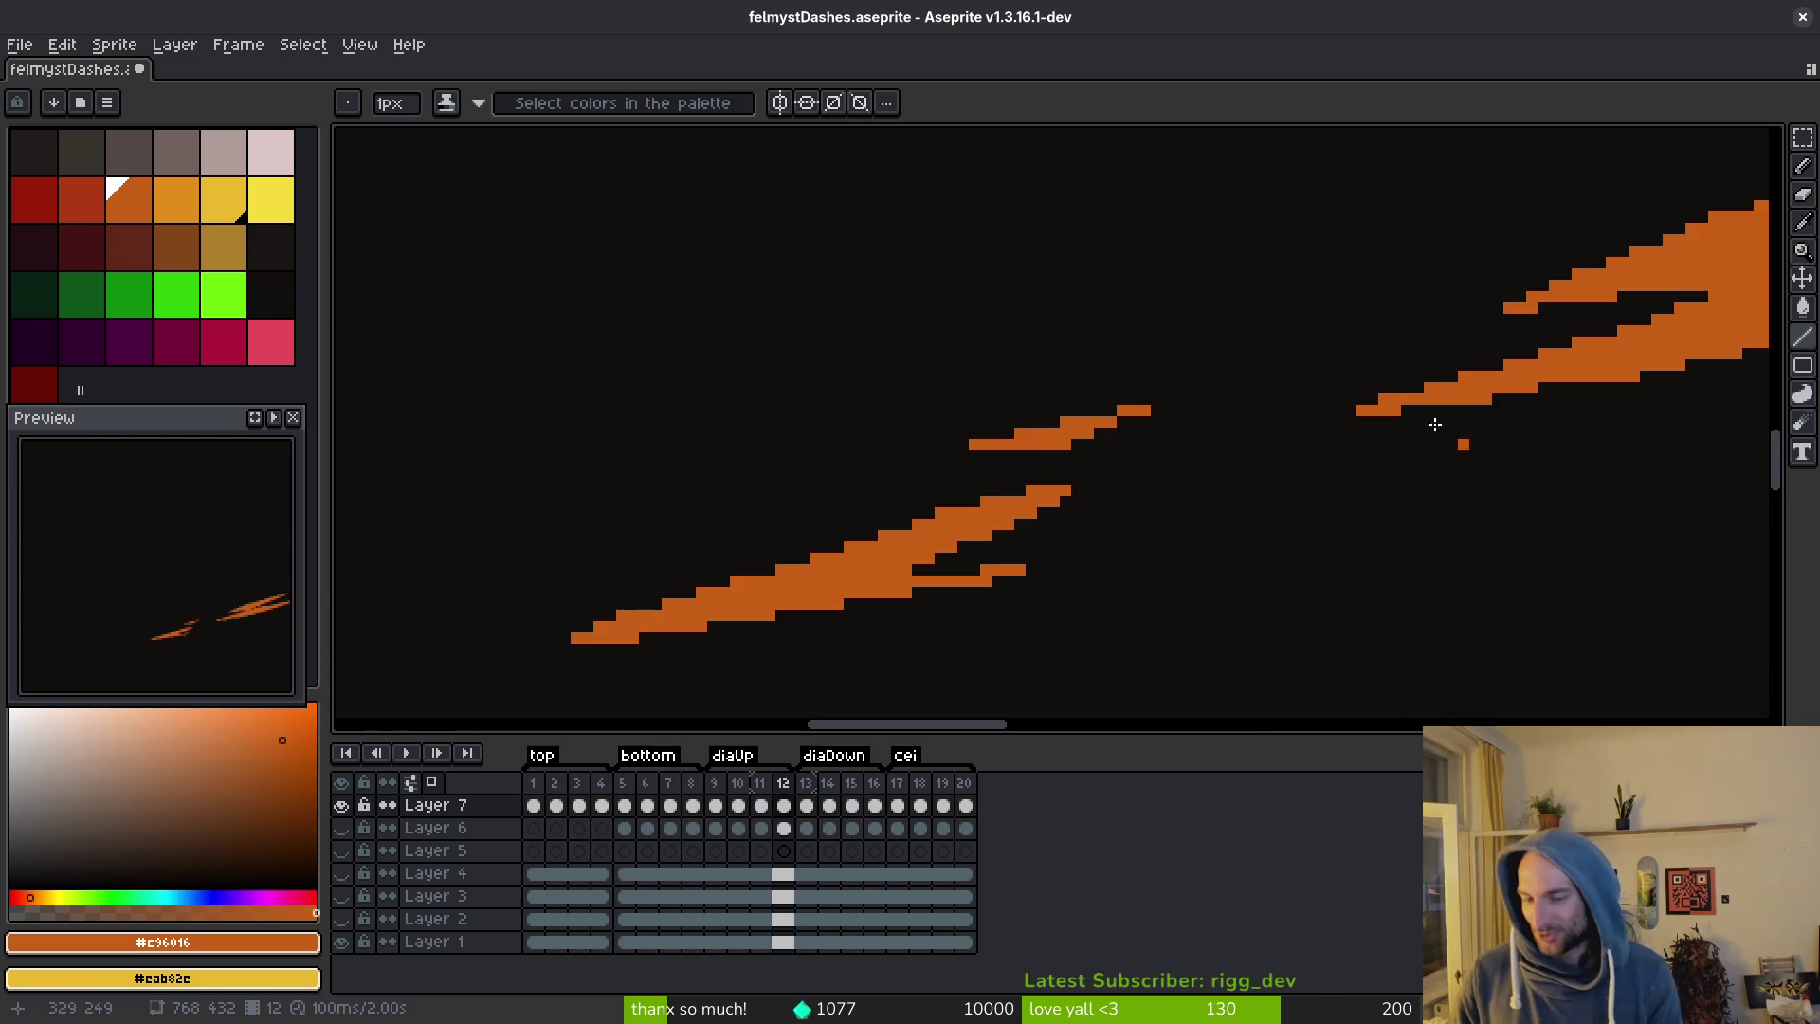
scroll(1467, 464, down, 4)
mouse_move(1179, 426)
mouse_down()
mouse_move(1178, 396)
mouse_move(1211, 543)
mouse_up()
scroll(1140, 274, up, 3)
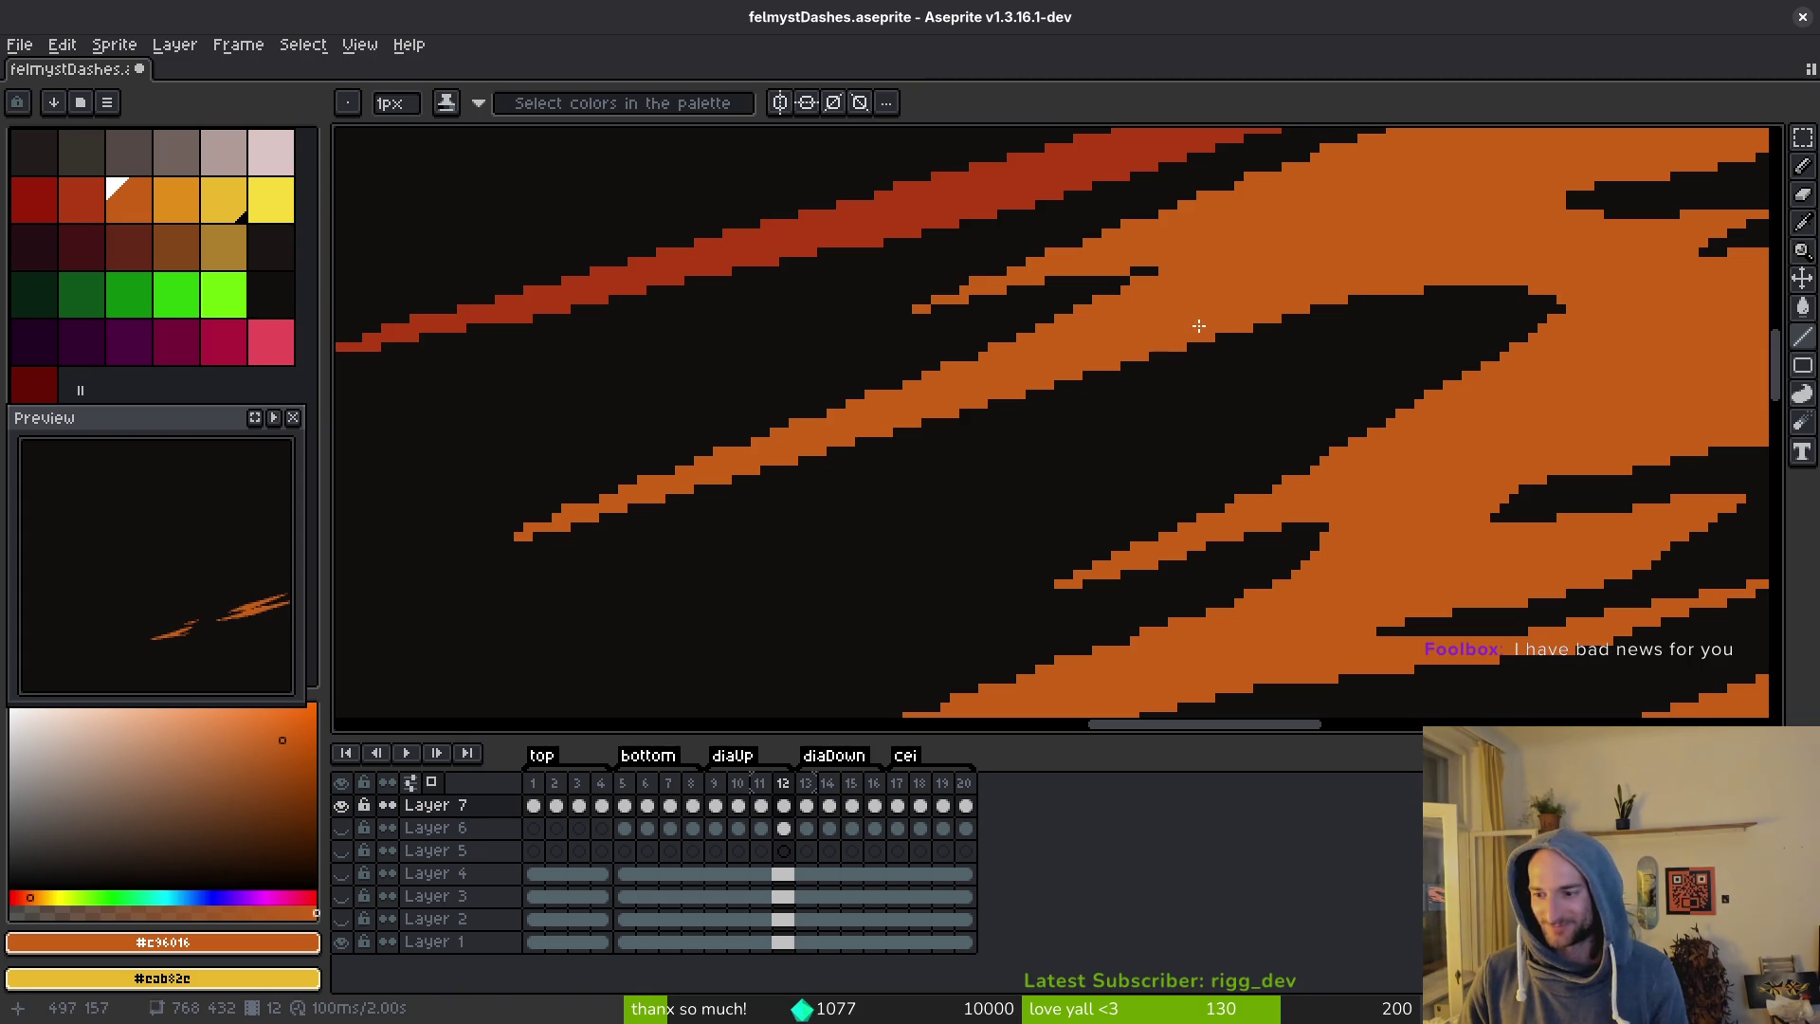
Draw four orange lines extending the dash tips and edges, zooming in between strokes.
mouse_move(508, 530)
mouse_down()
mouse_move(1150, 300)
mouse_move(1158, 277)
mouse_move(1143, 283)
mouse_up()
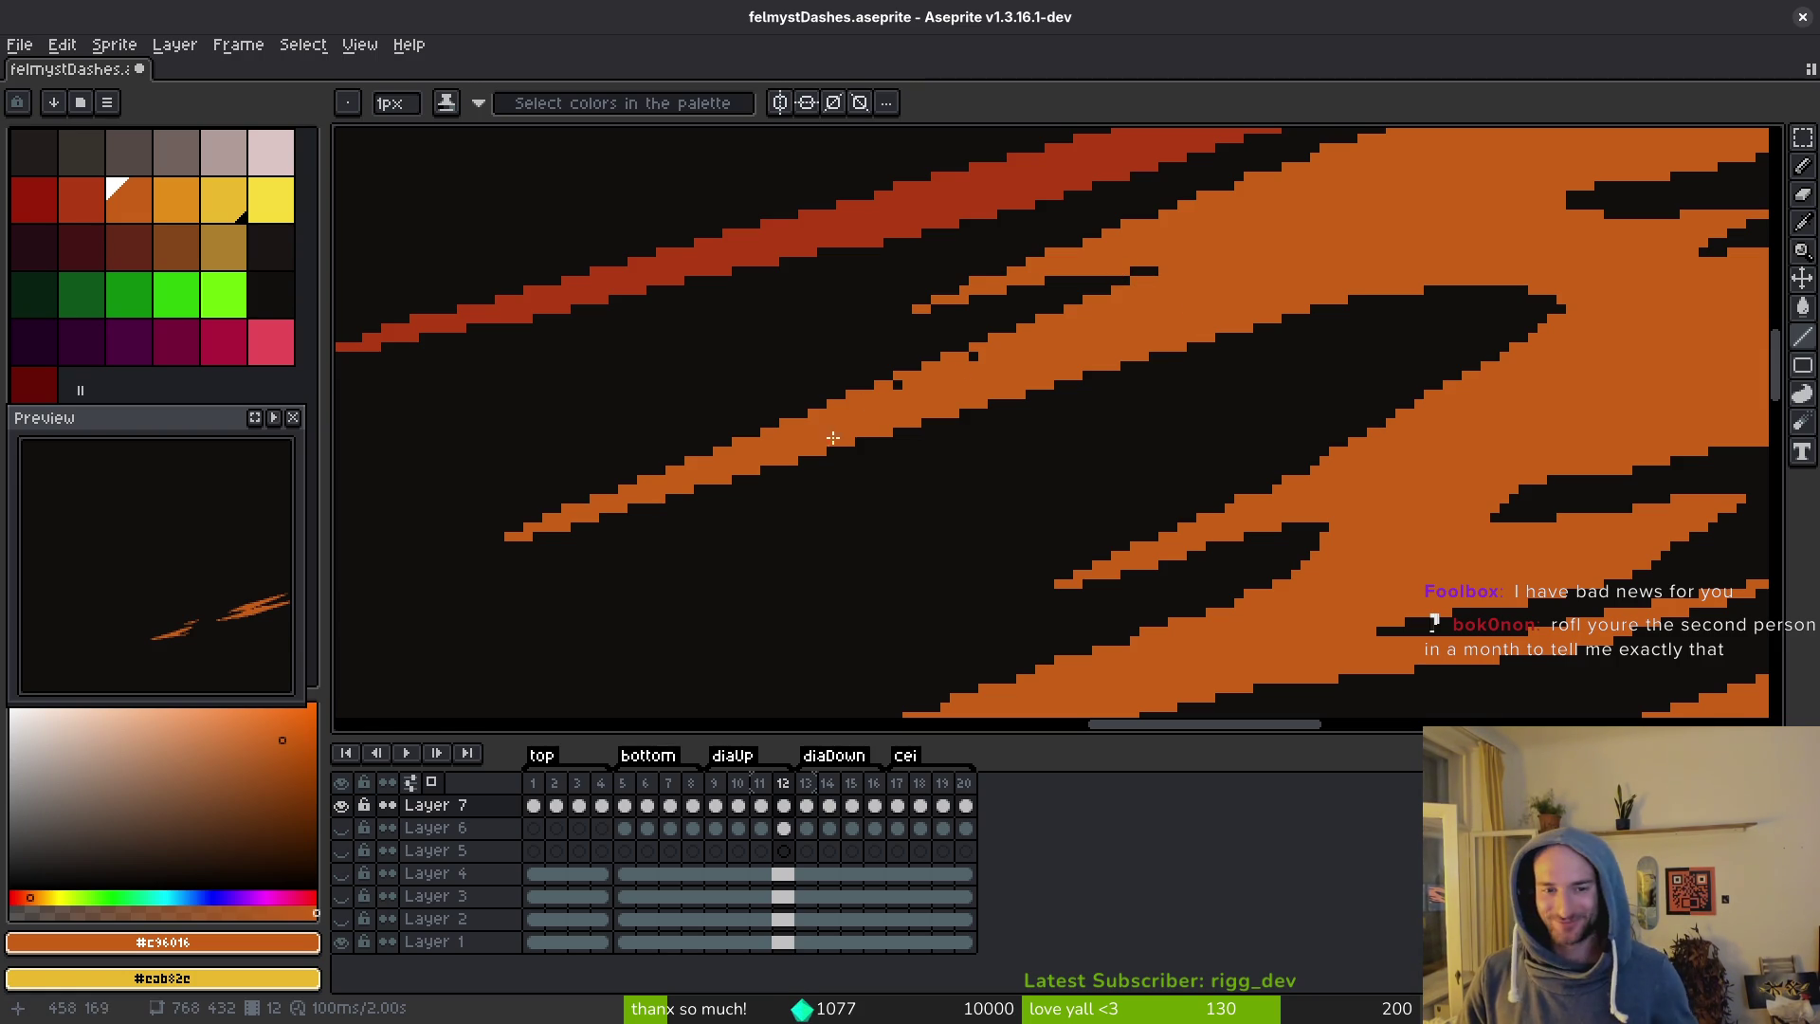
drag(901, 386, 977, 354)
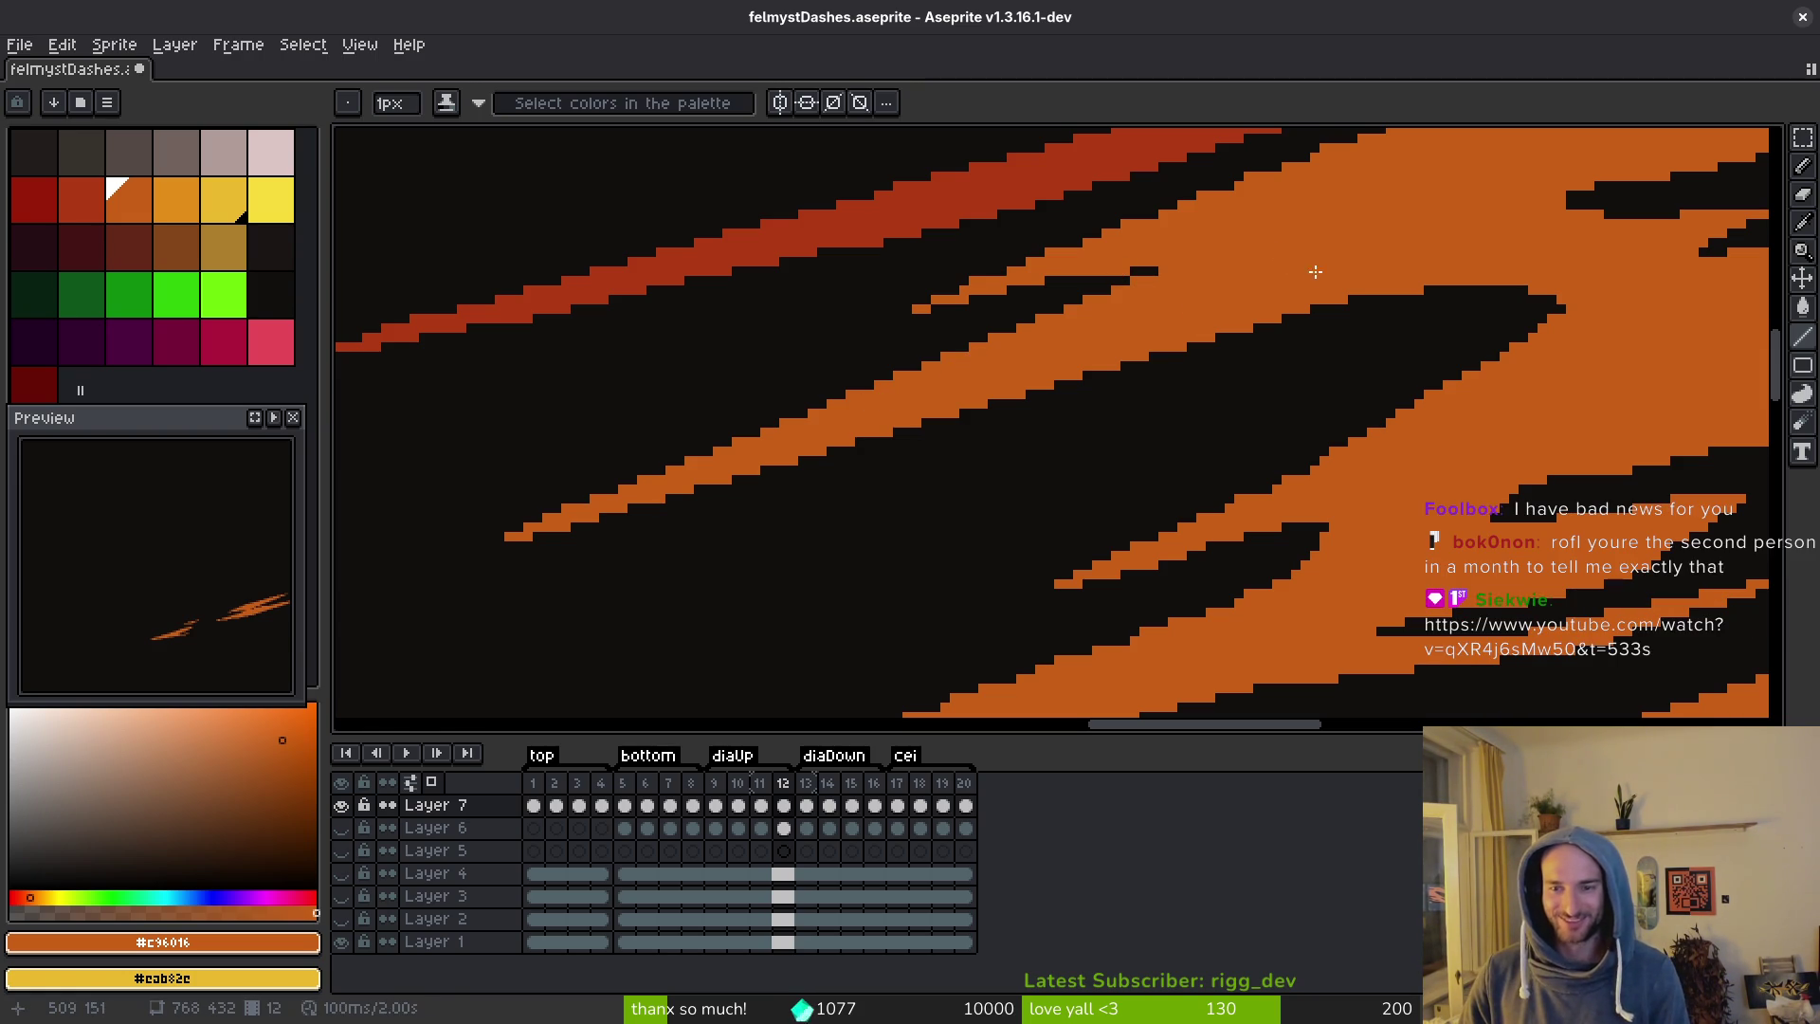
scroll(875, 443, up, 3)
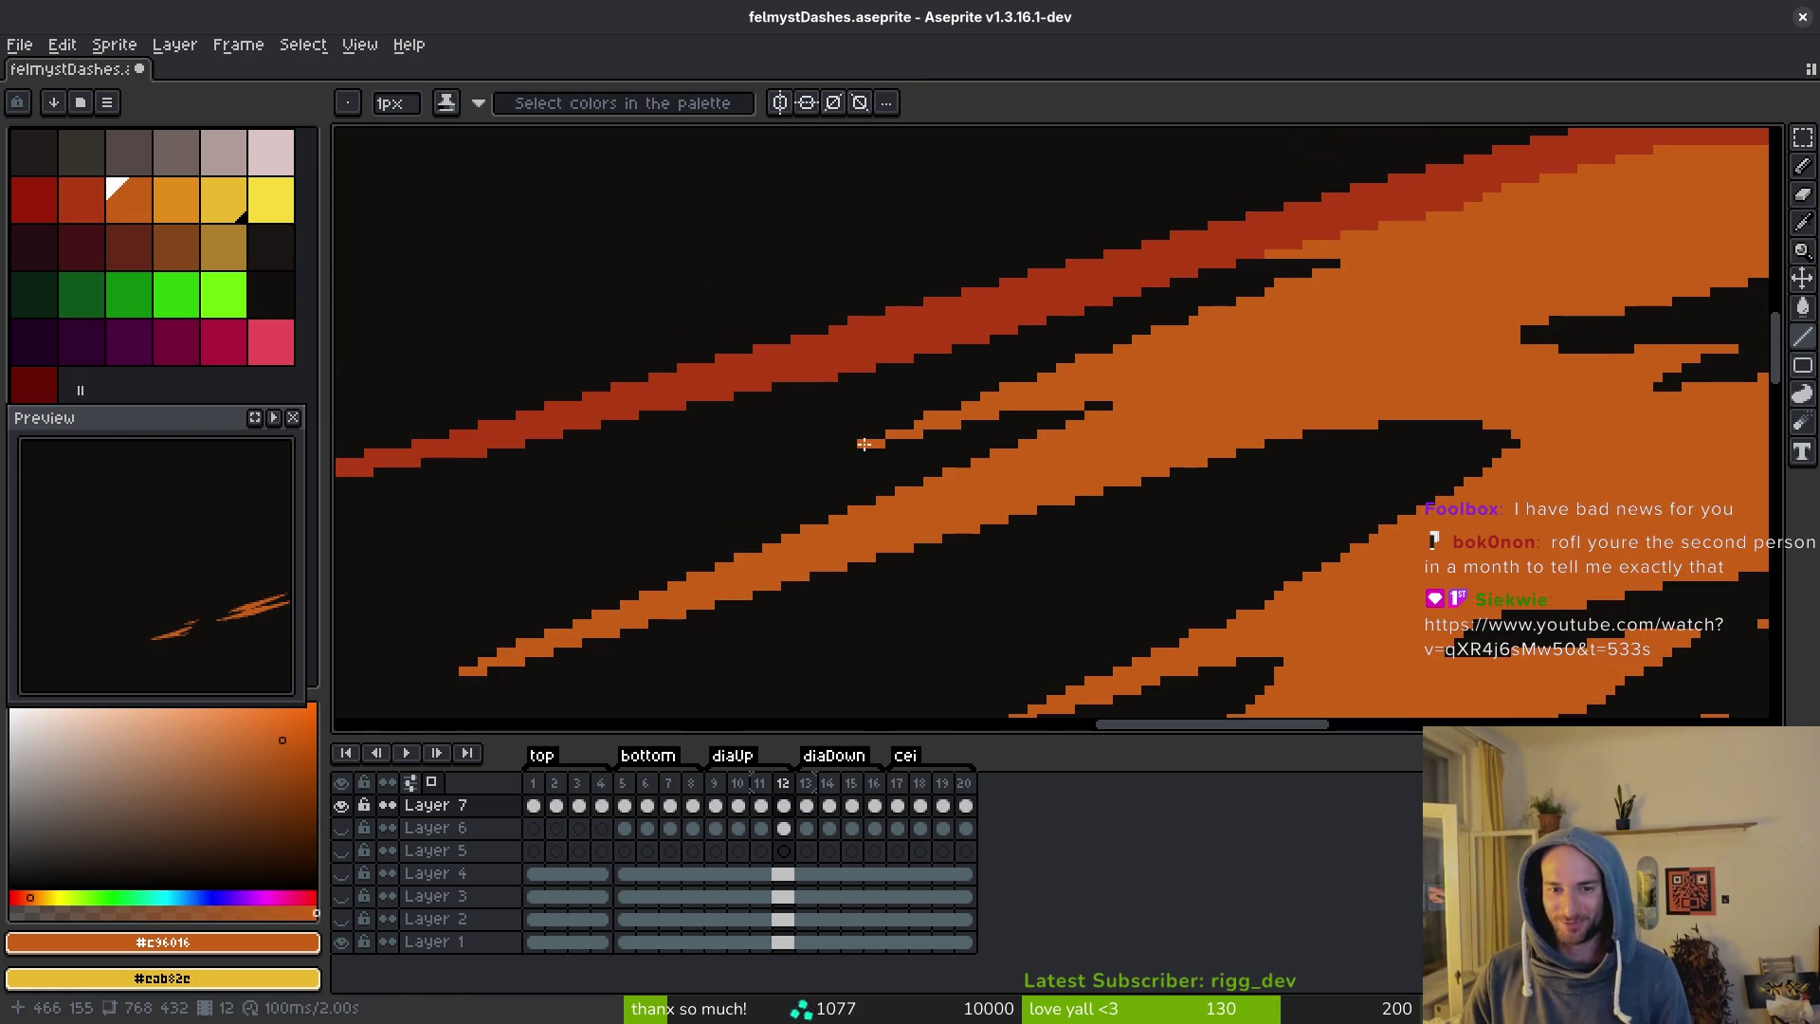
mouse_move(854, 445)
mouse_down()
mouse_move(1369, 256)
mouse_move(1328, 274)
mouse_up()
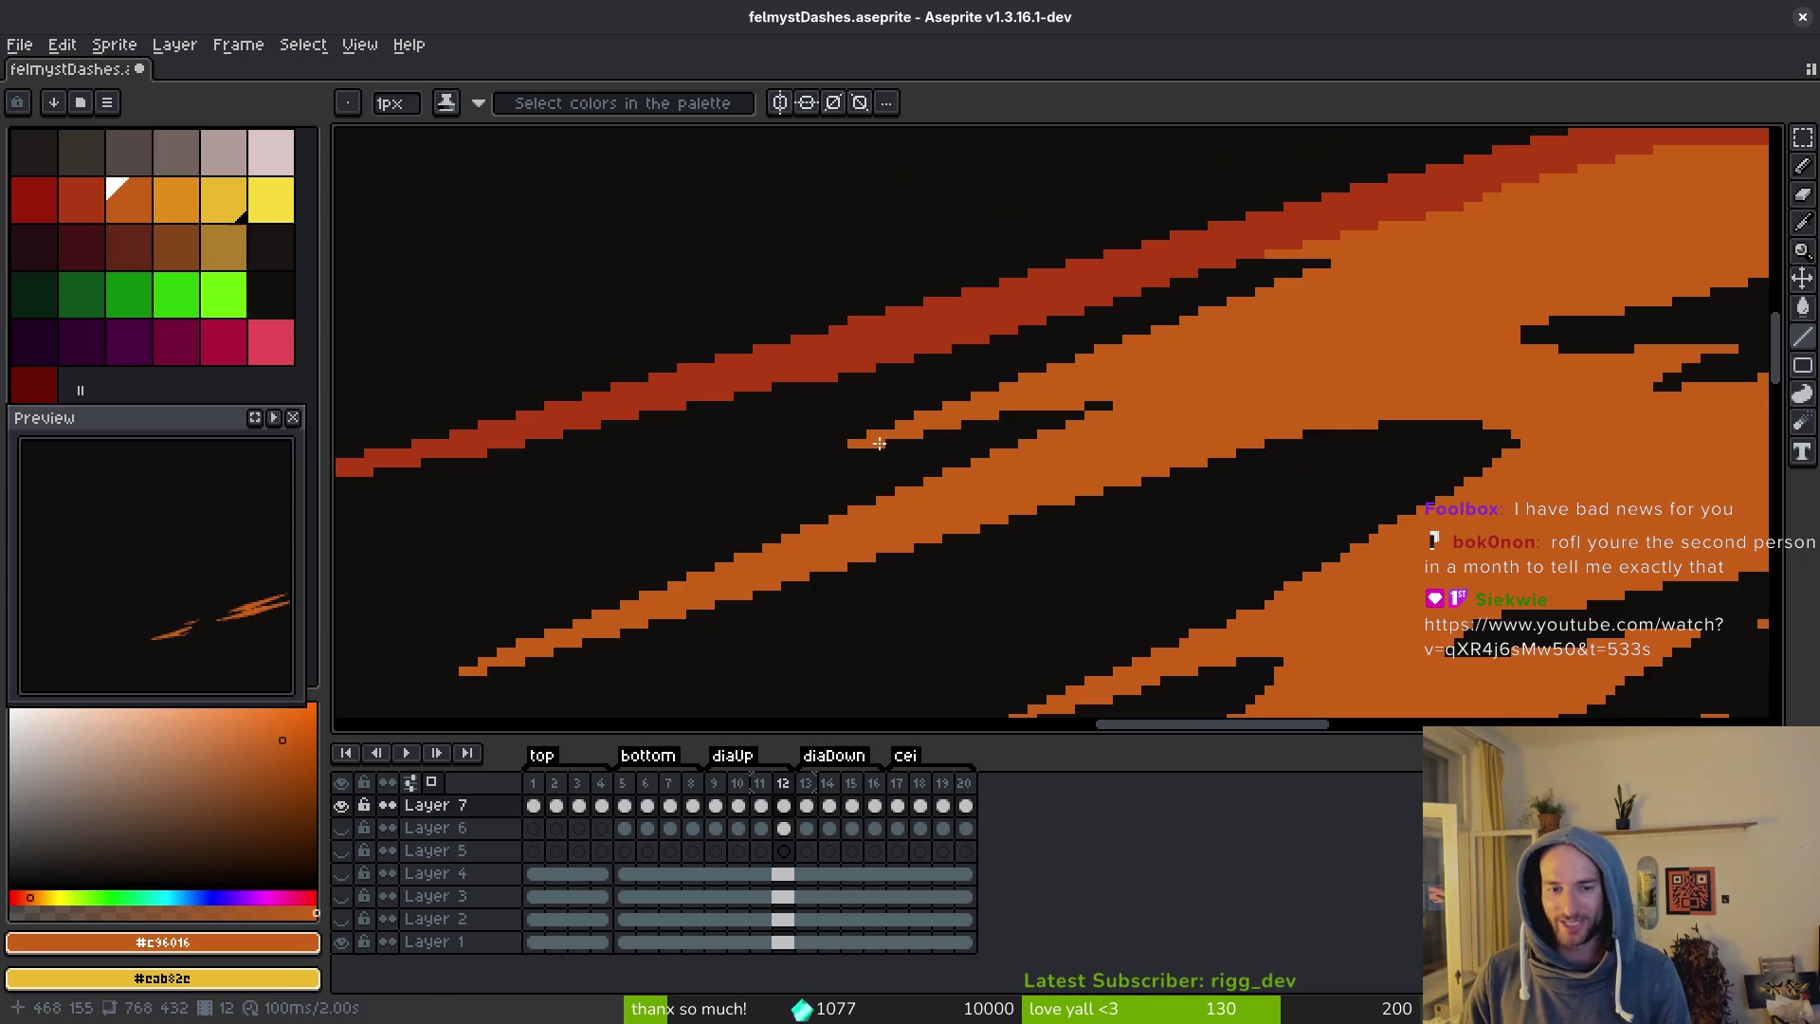
scroll(1218, 364, up, 4)
drag(1280, 447, 1143, 516)
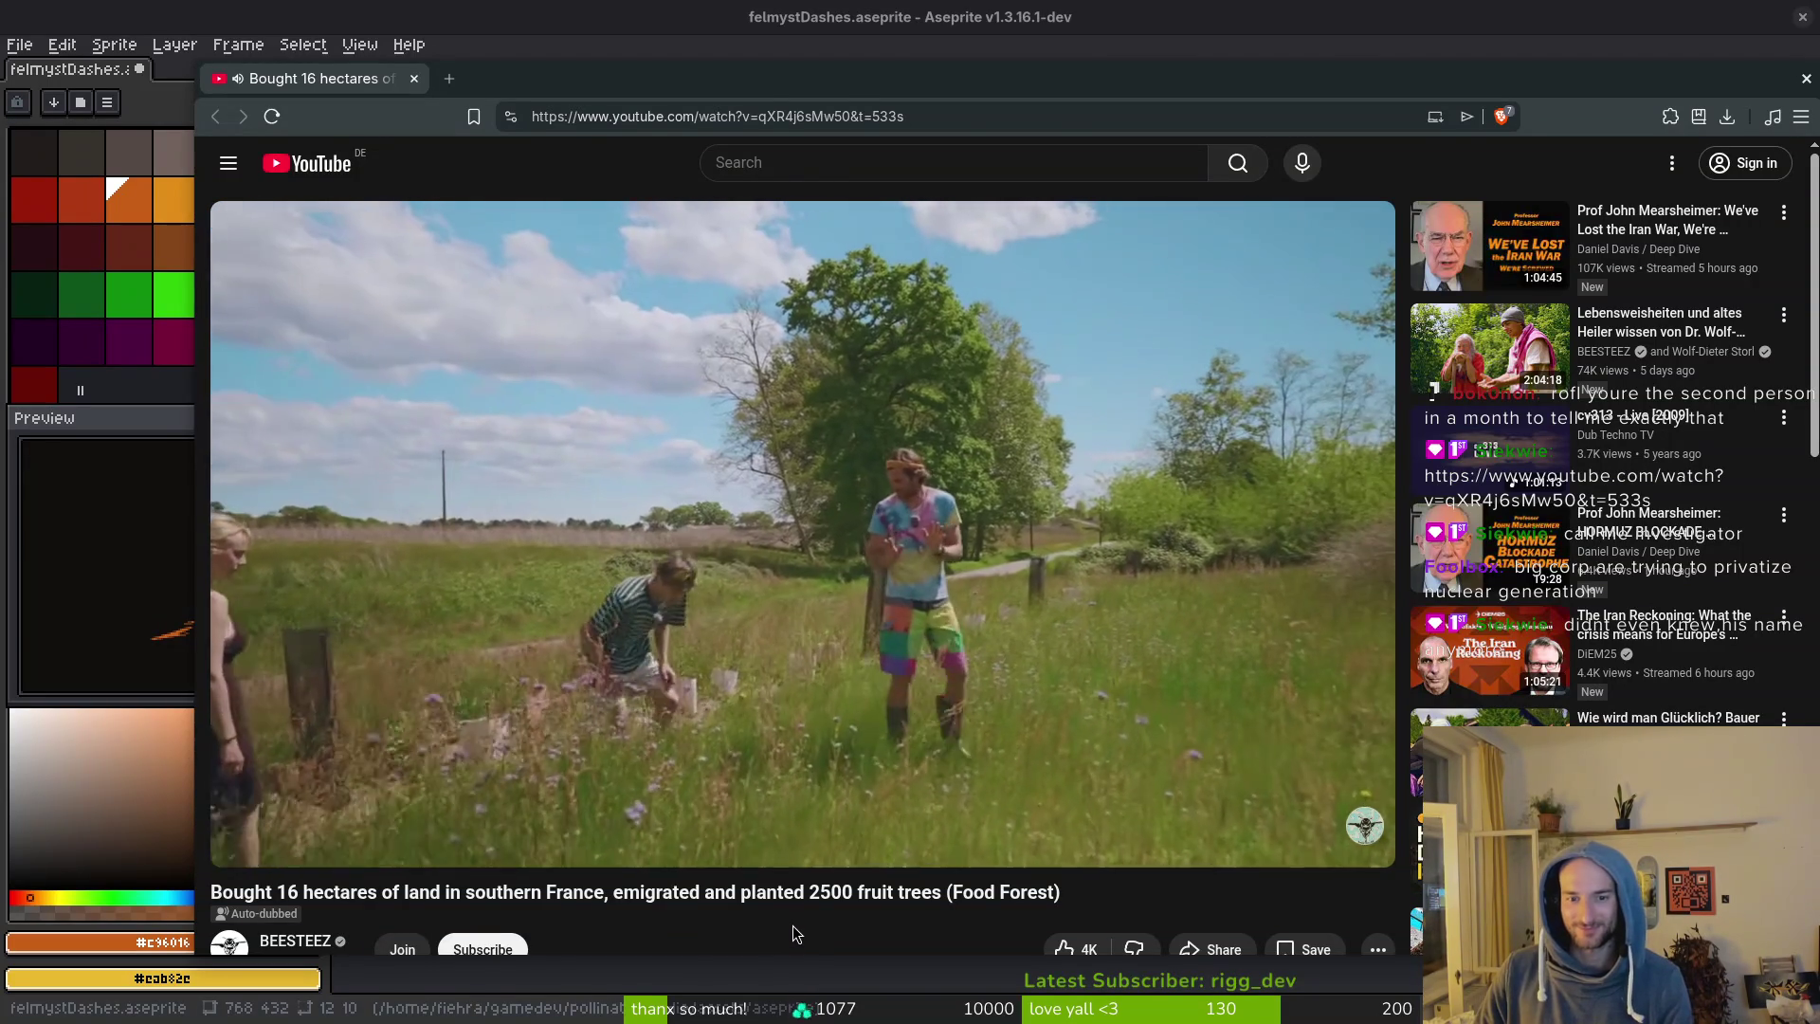
Watch the food forest video past 10:19, pausing, checking settings and resuming several times.
click(914, 652)
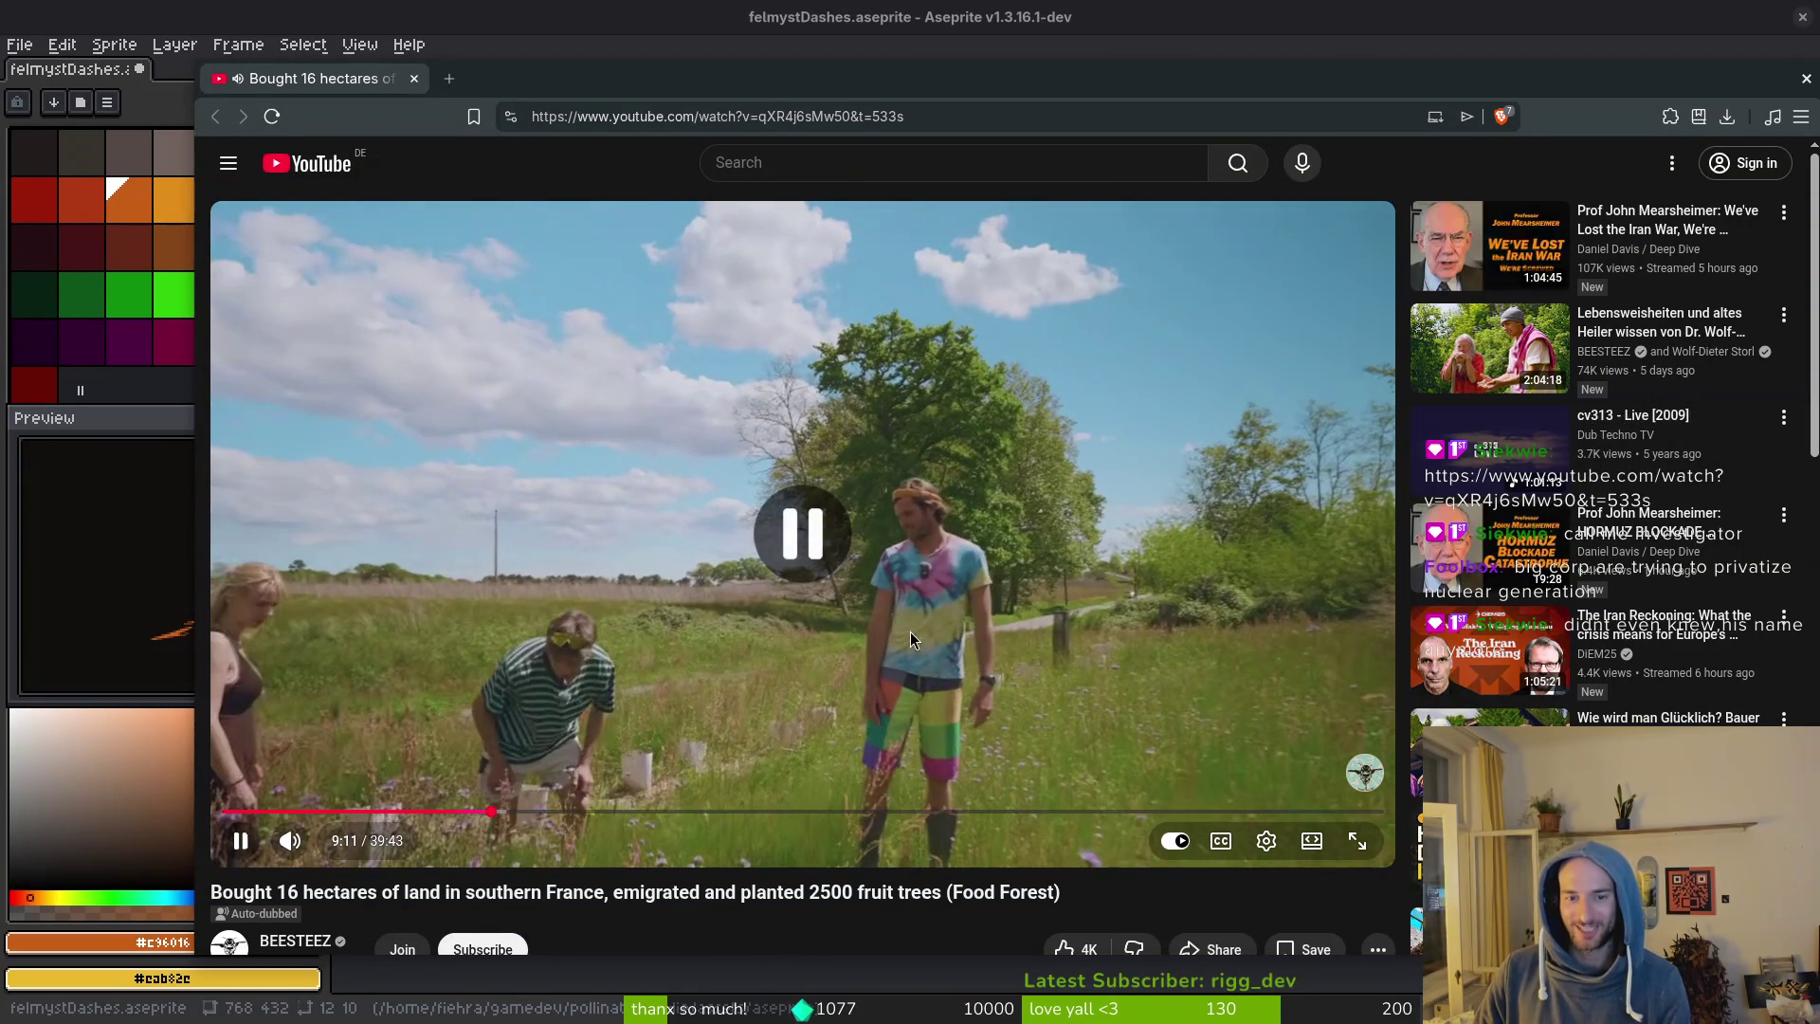
click(1267, 841)
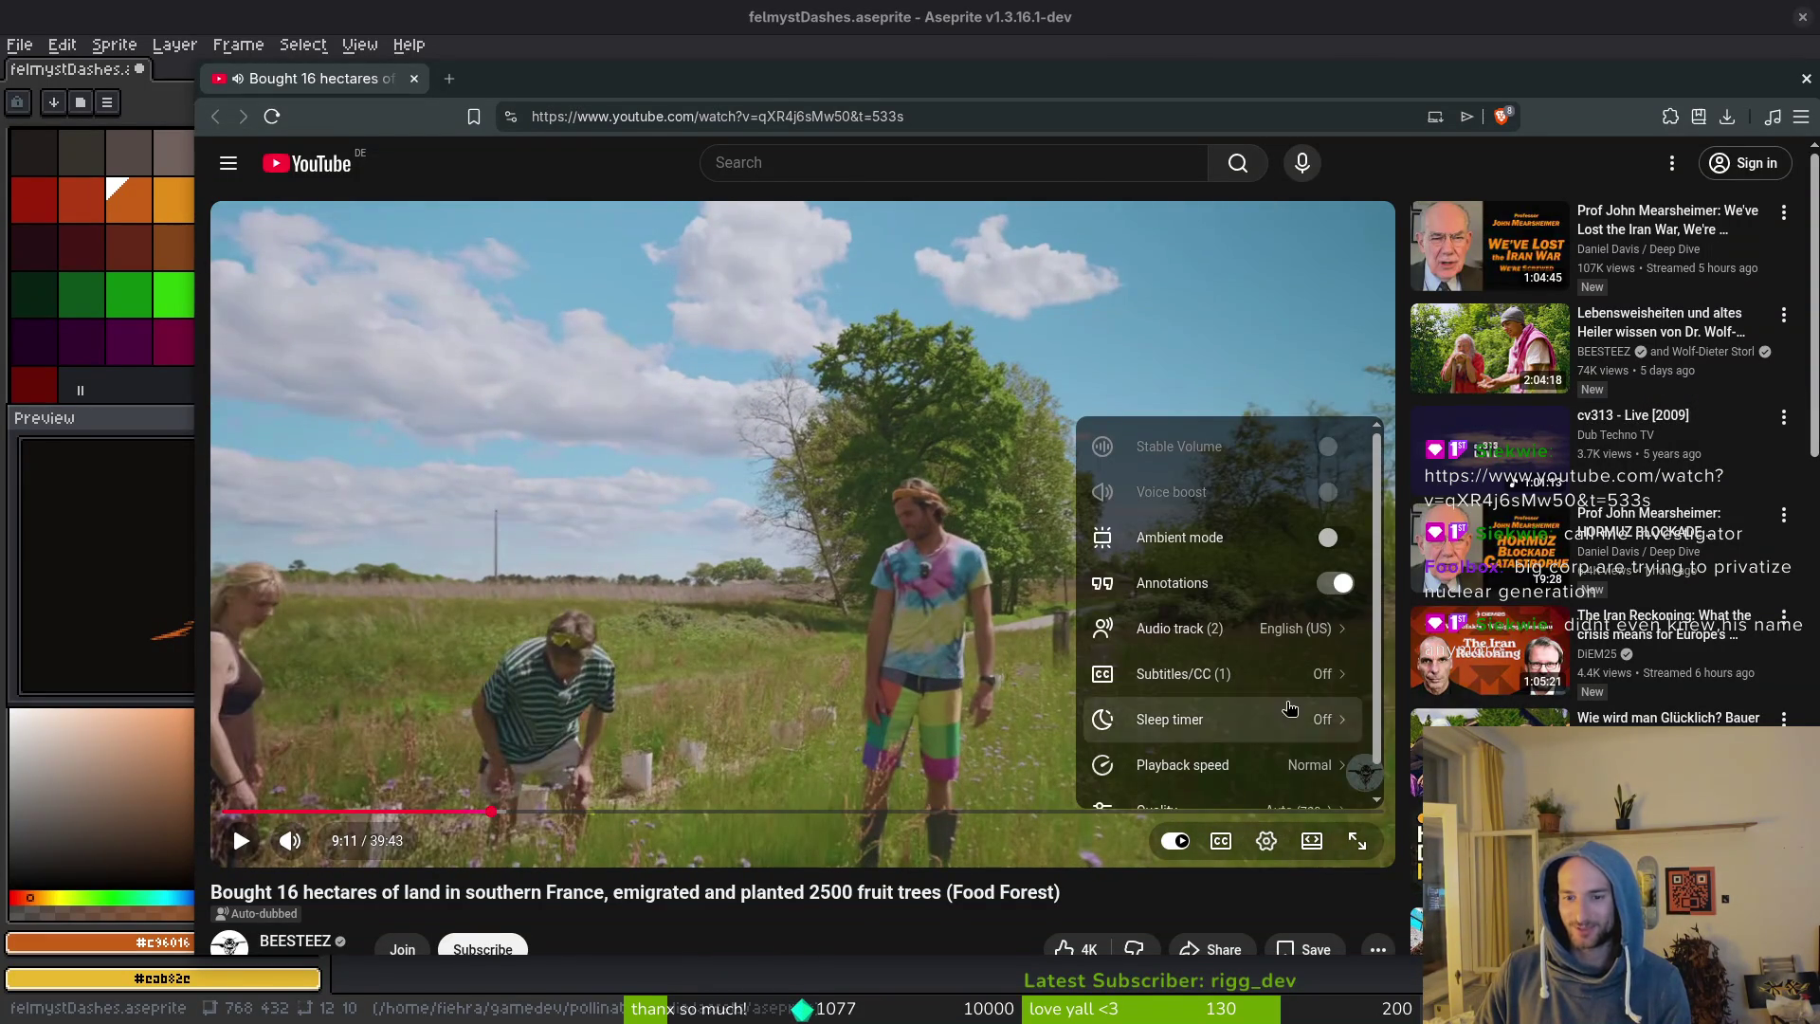
scroll(1291, 758, down, 1)
click(909, 600)
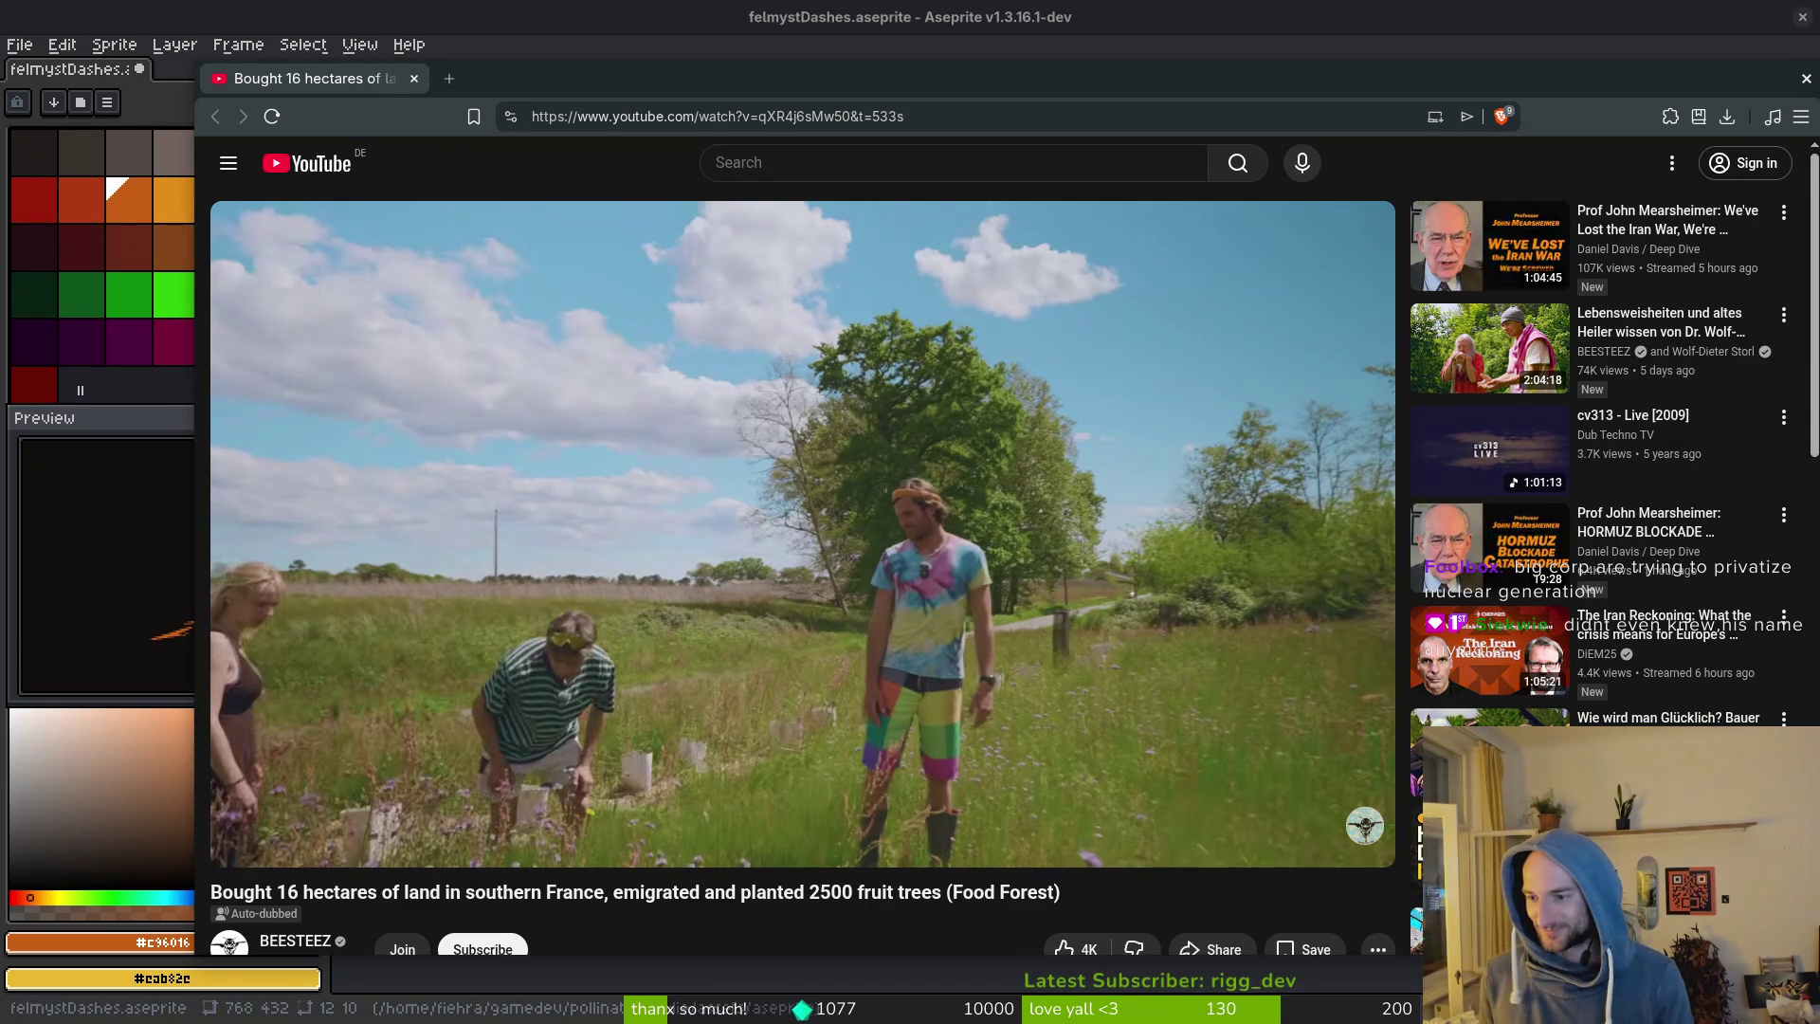
mouse_move(691, 351)
click(820, 547)
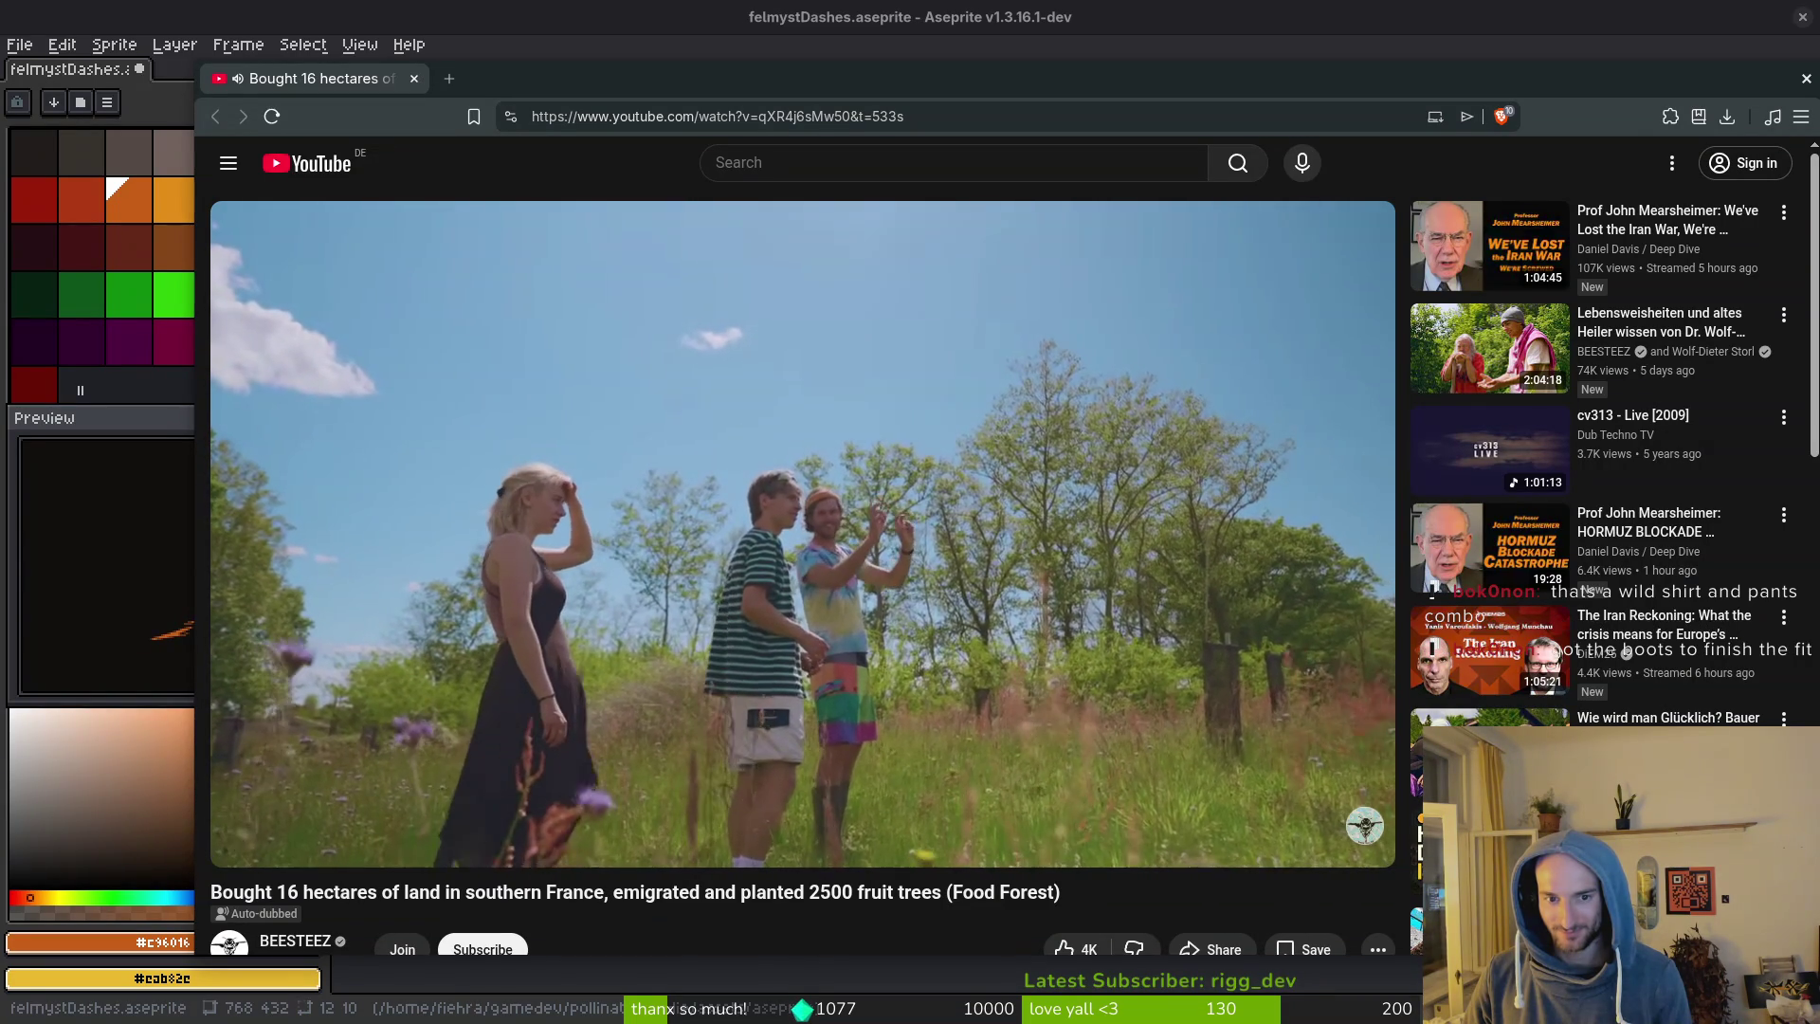
click(986, 554)
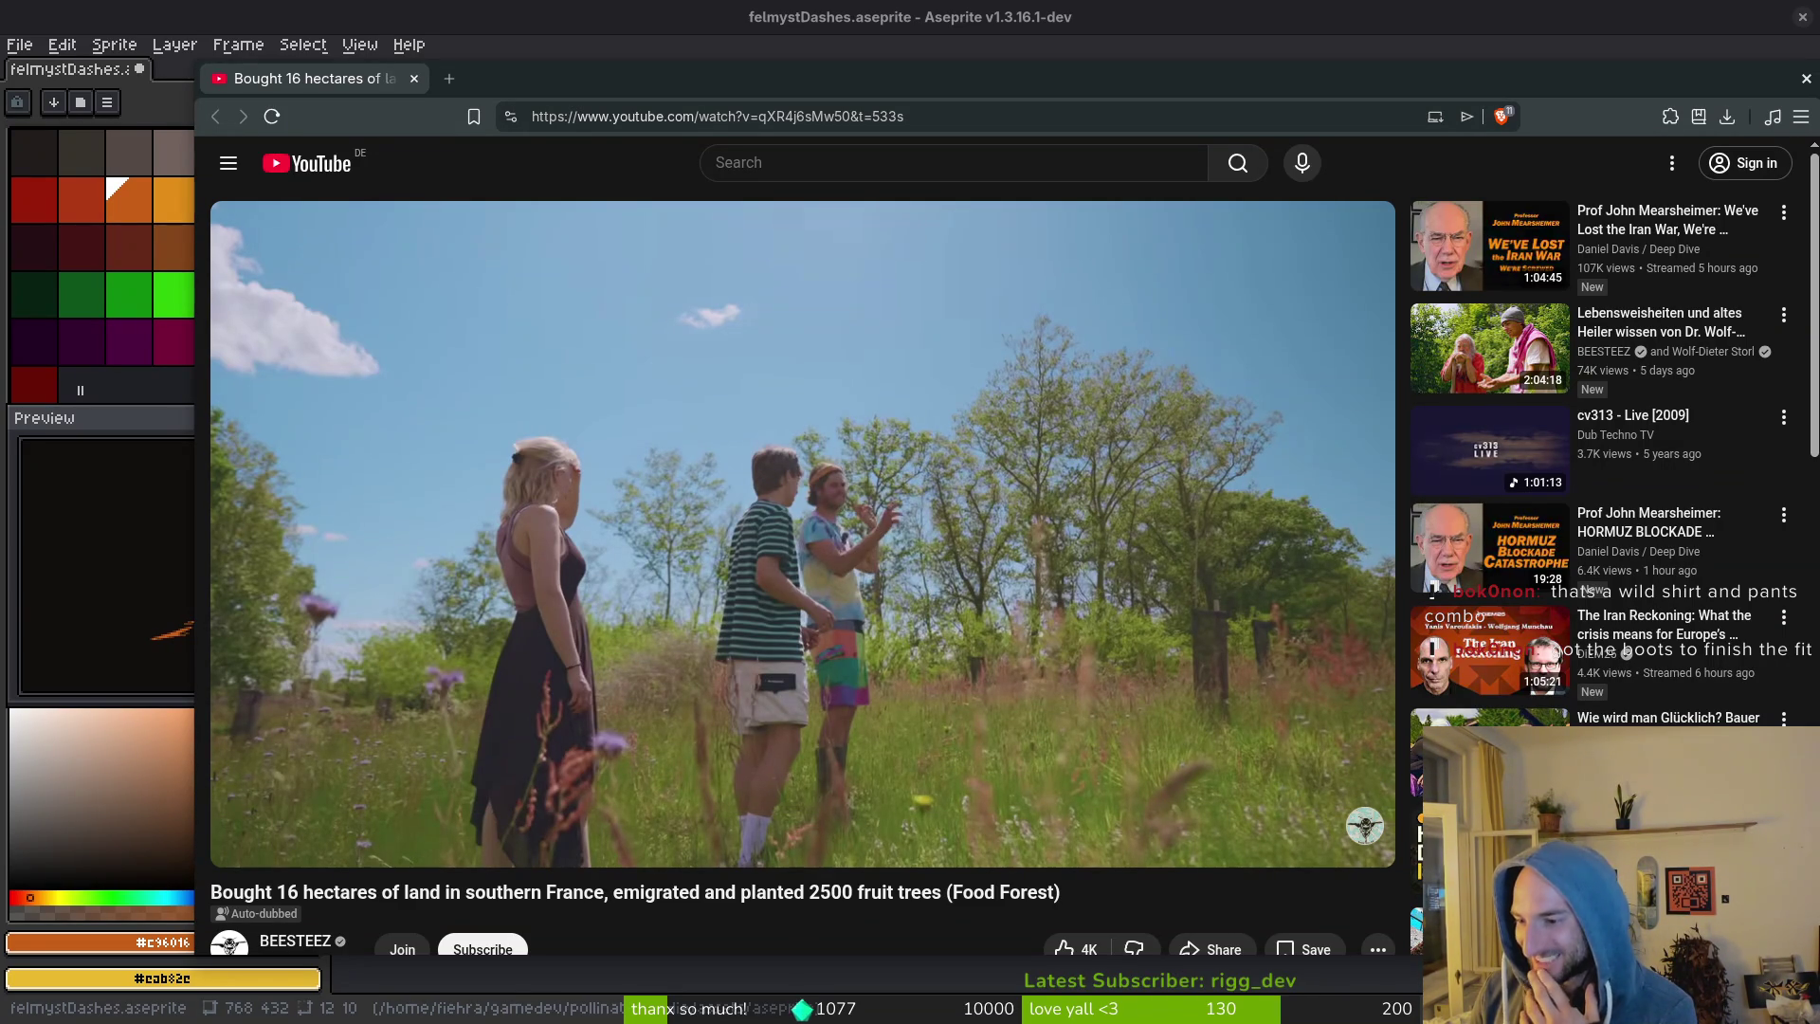
click(843, 771)
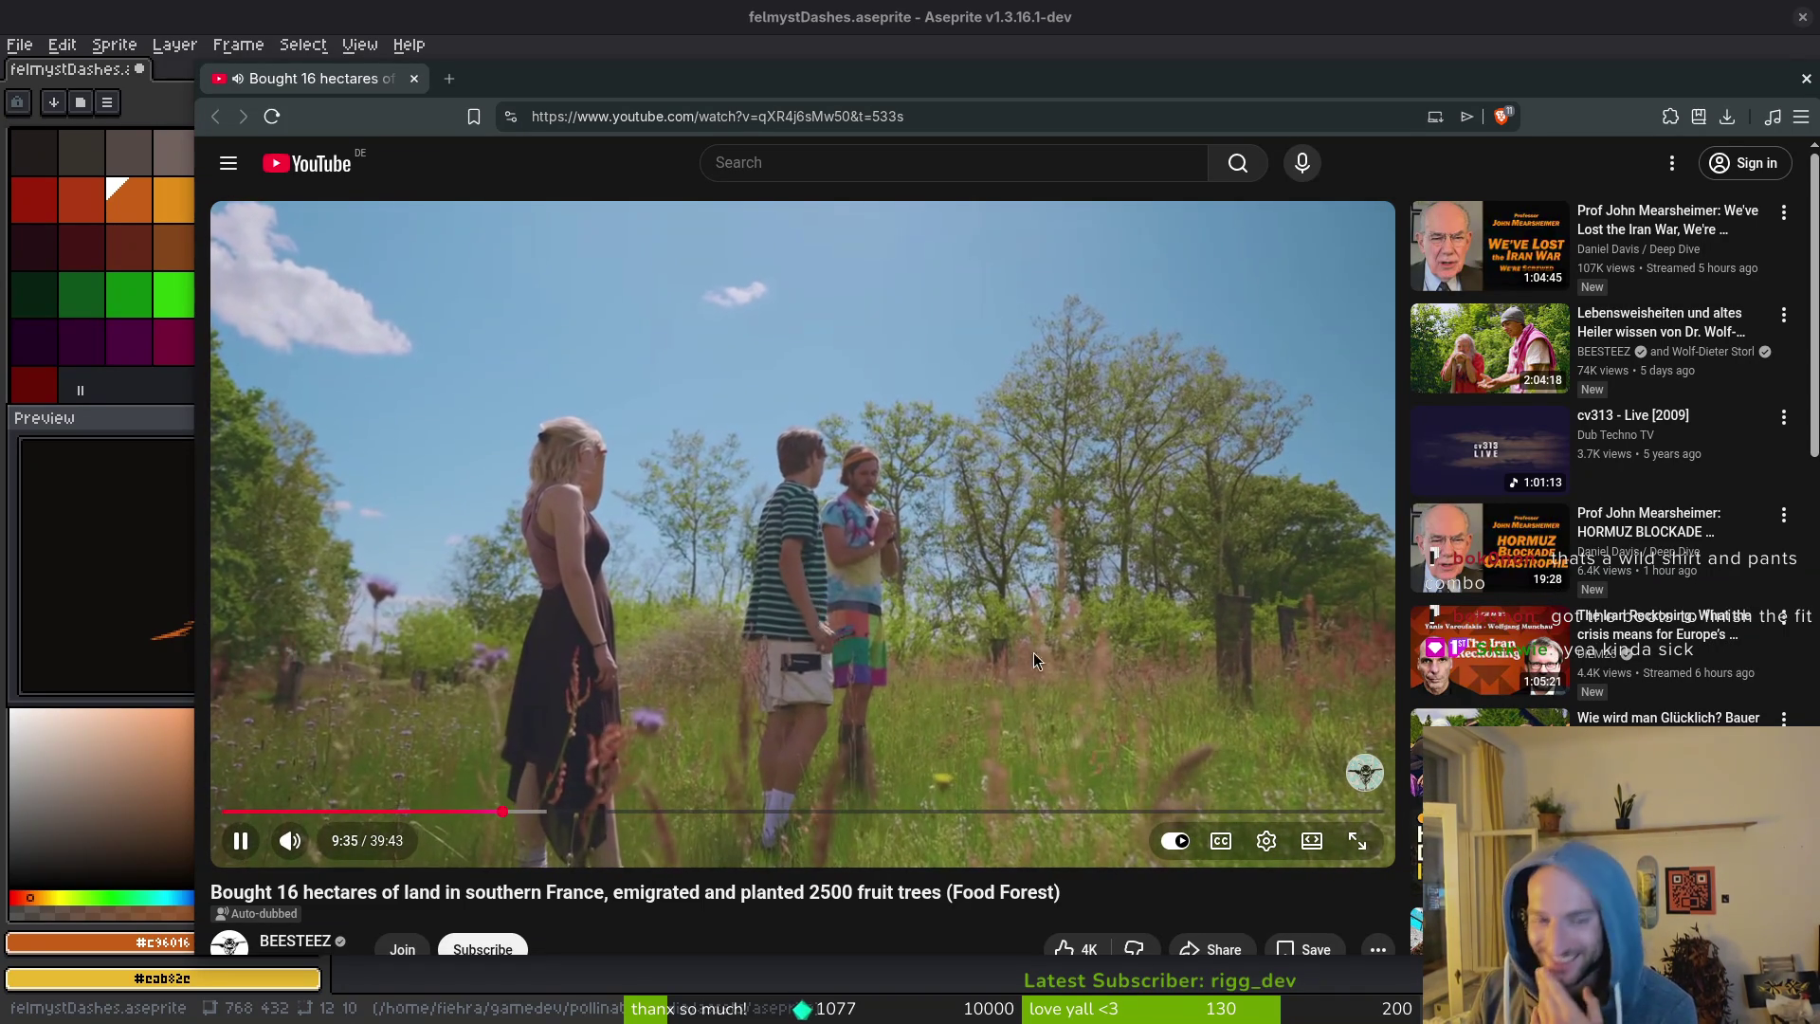
click(856, 650)
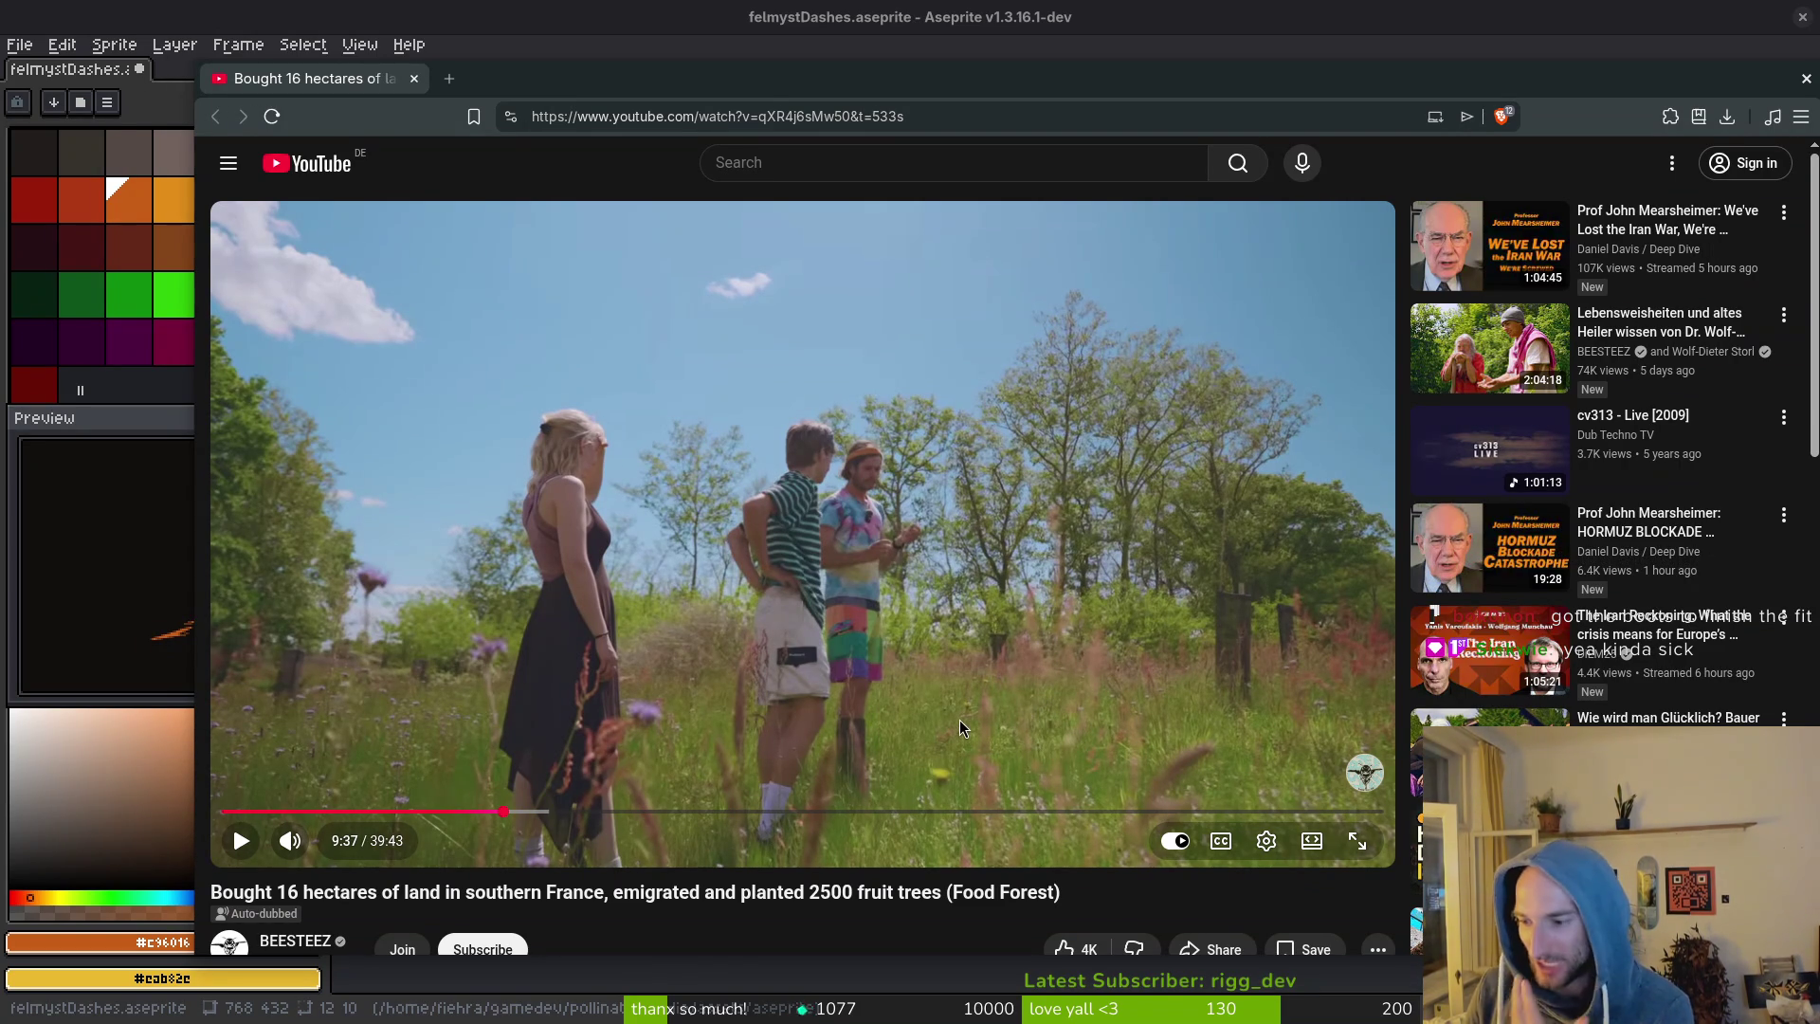
click(981, 664)
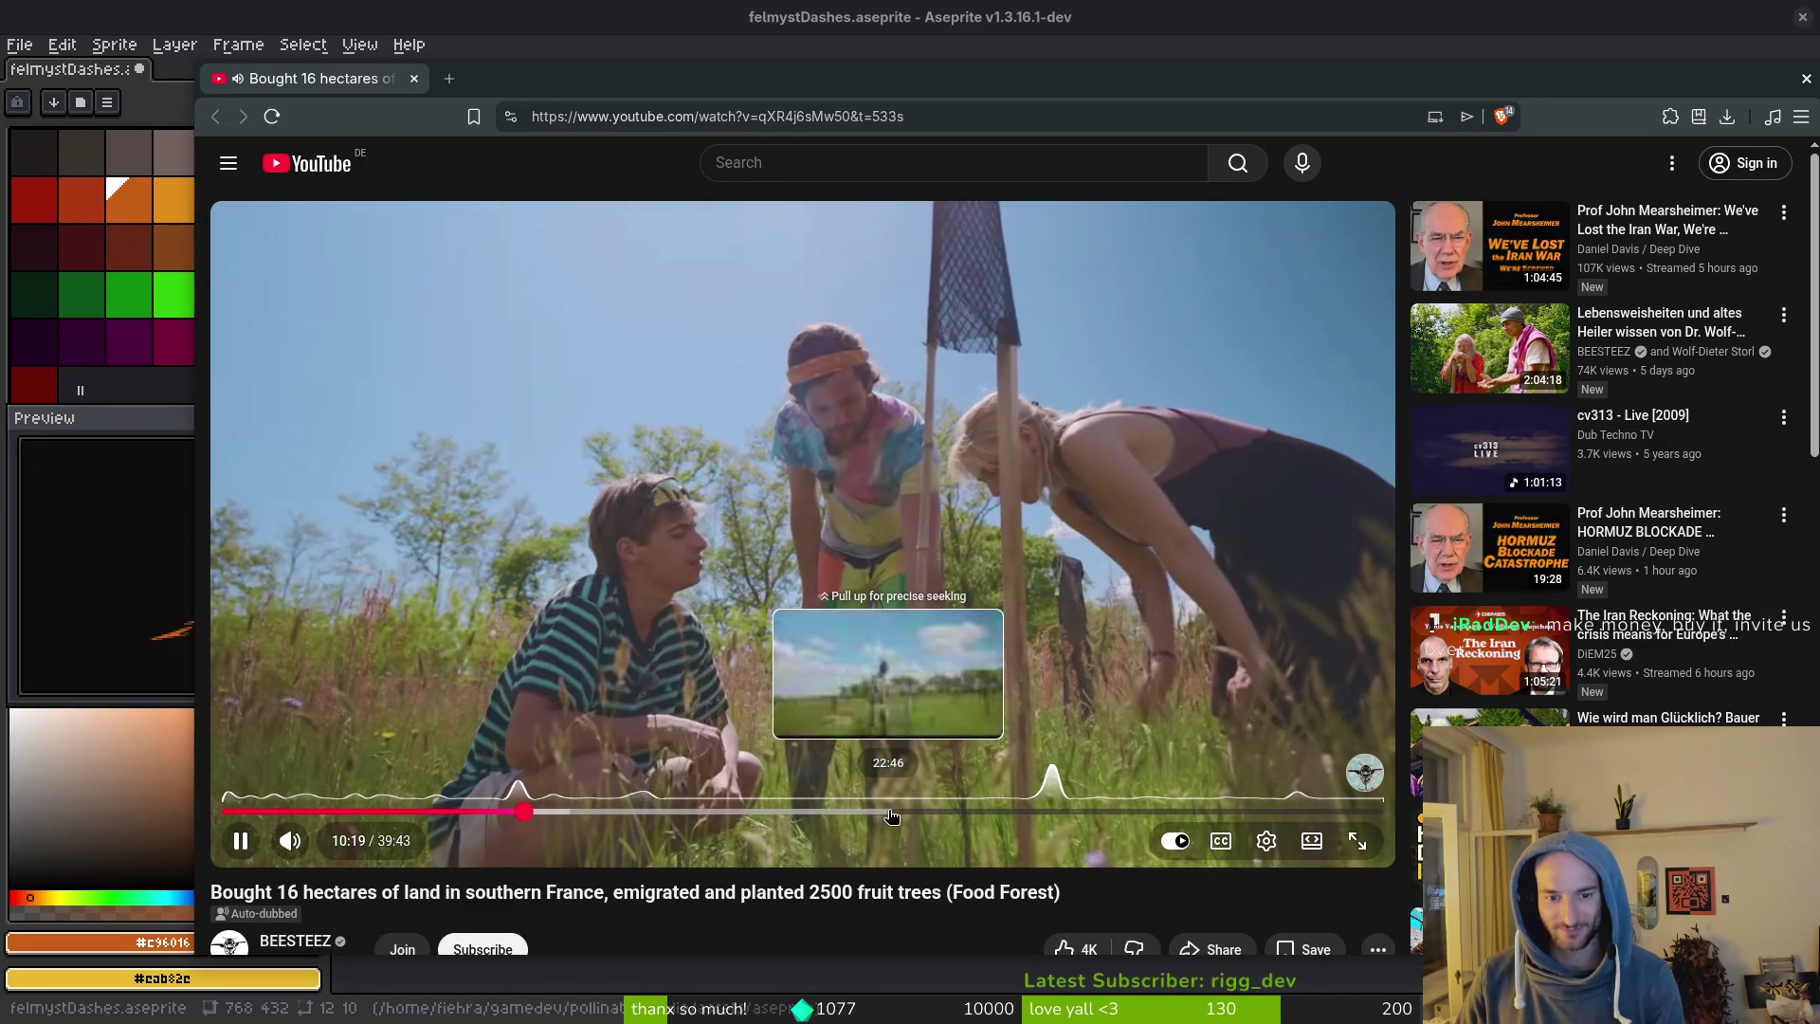
scroll(679, 878, down, 3)
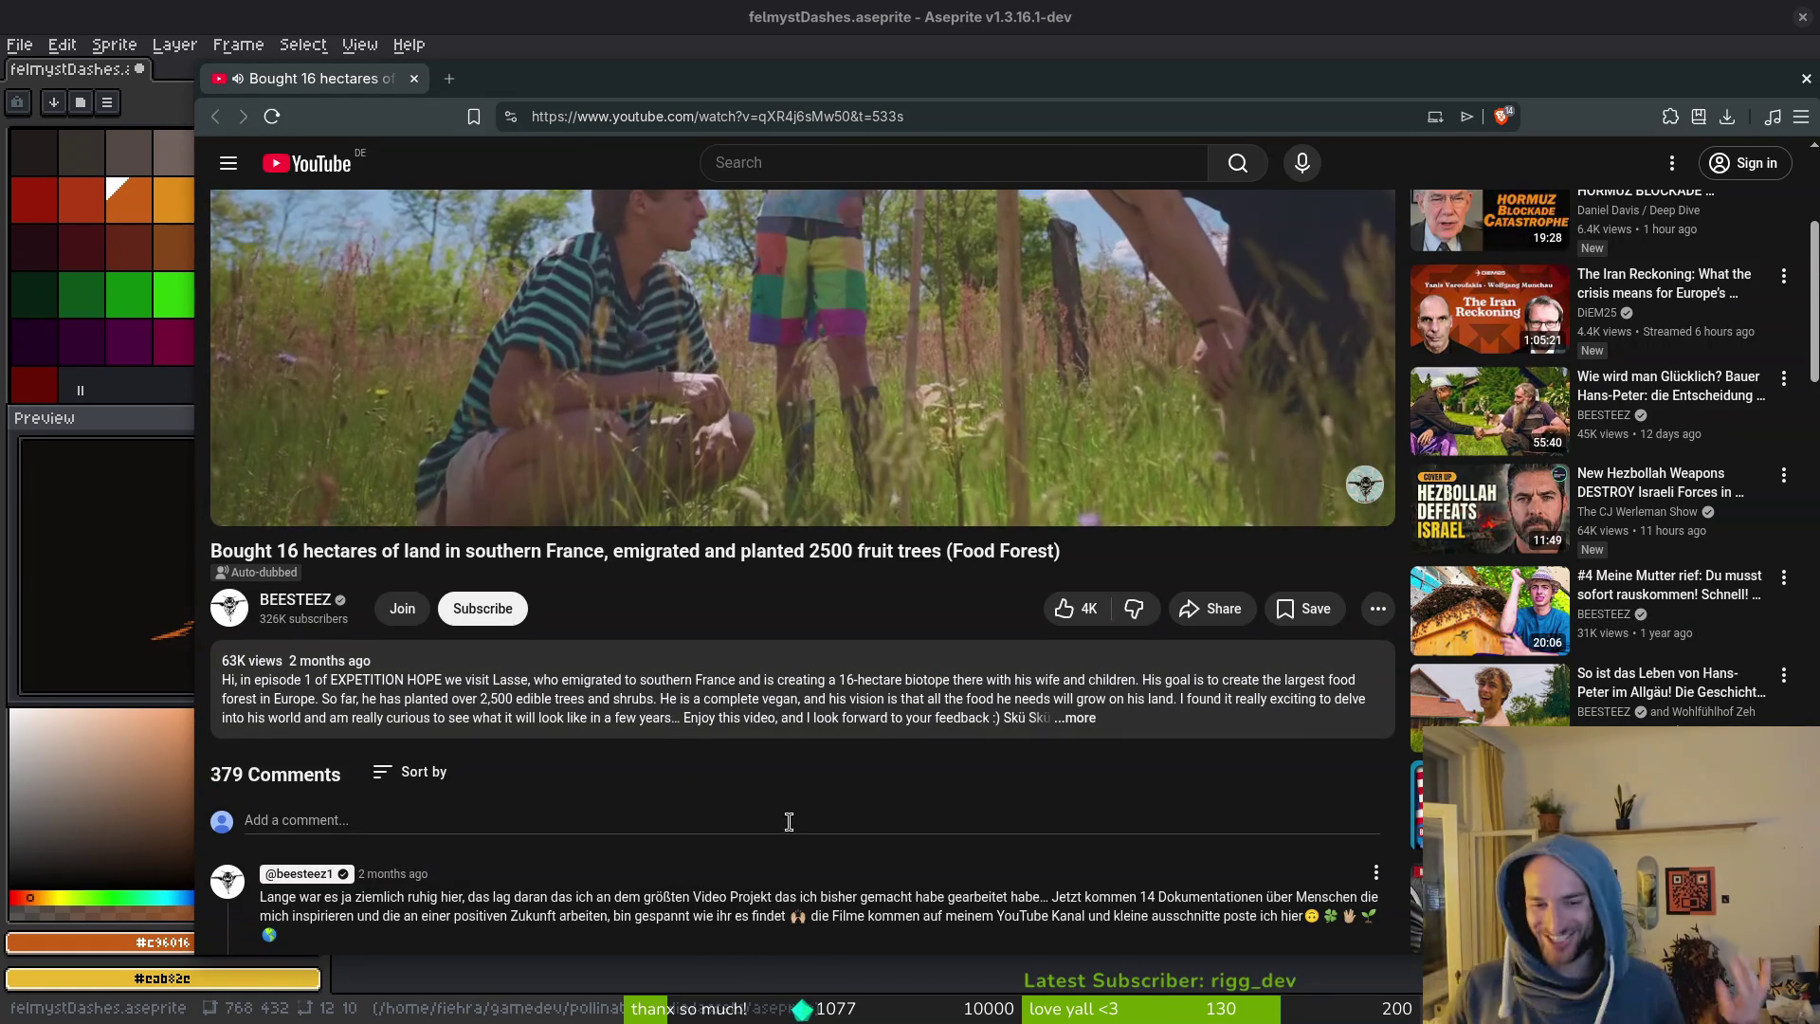
Browse the BEESTEEZ channel page and its Shorts, then switch back to Aseprite.
scroll(812, 776, down, 1)
scroll(813, 776, down, 1)
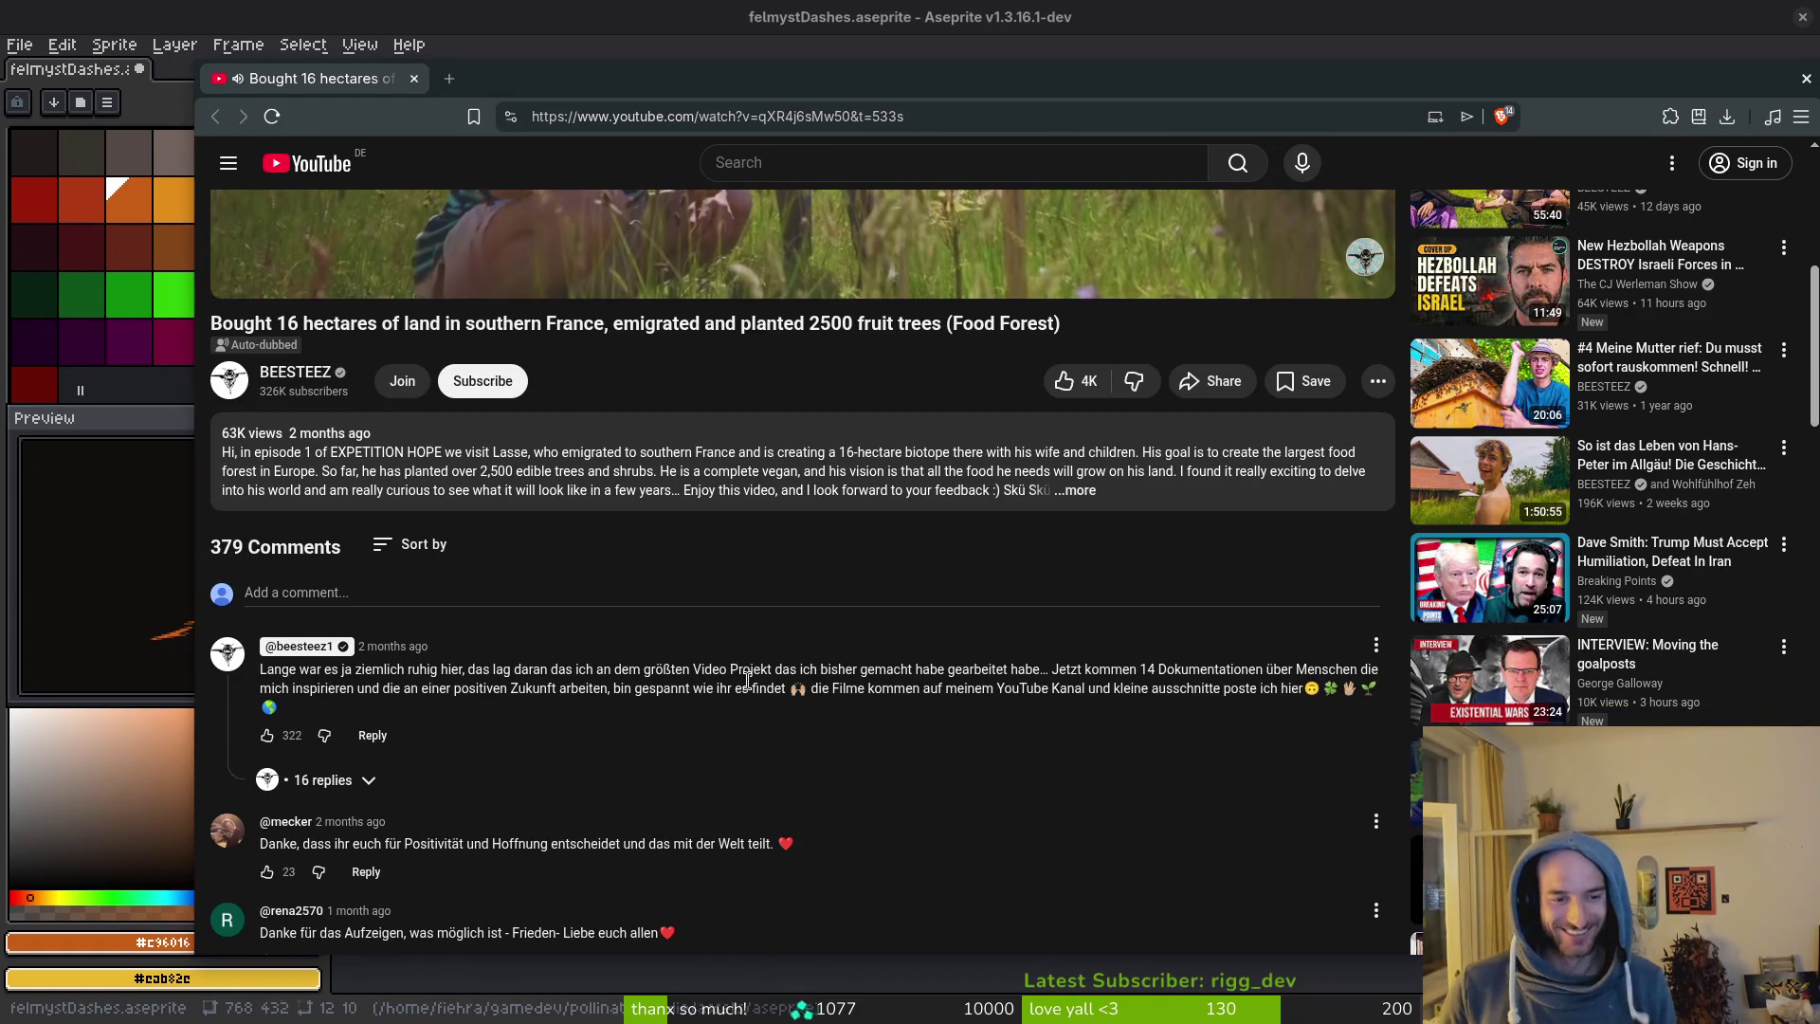
click(302, 375)
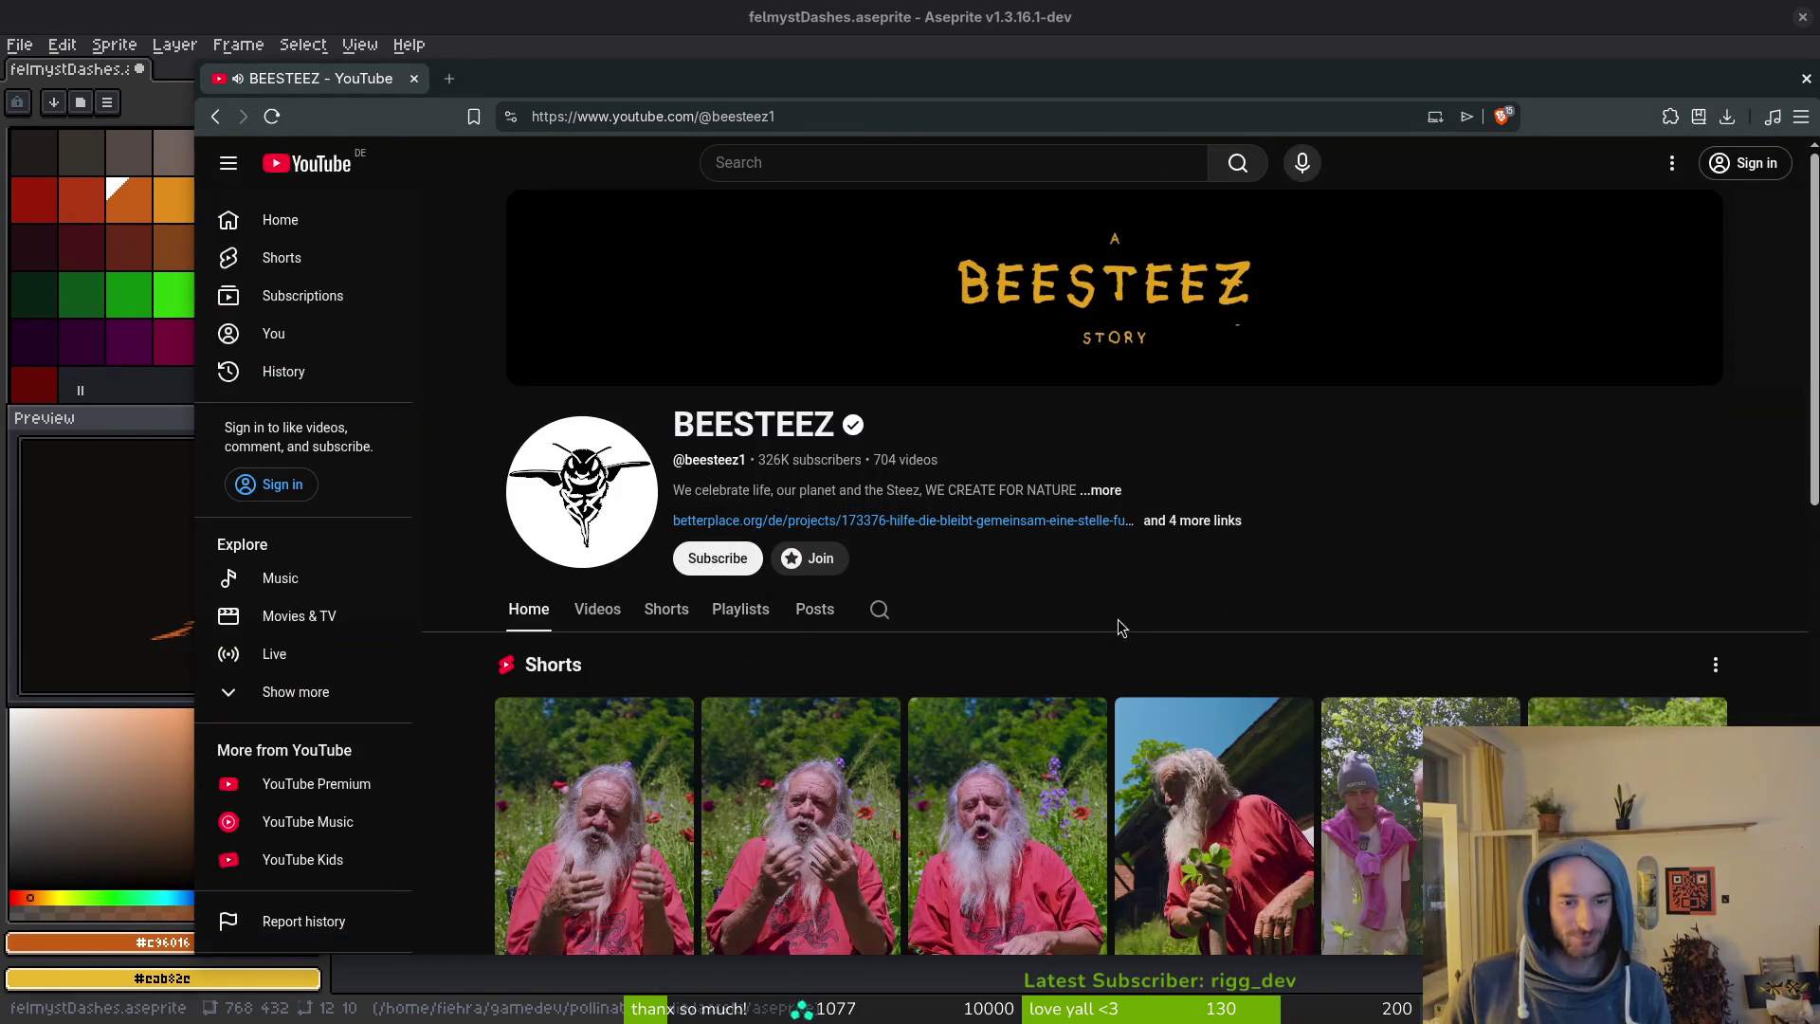
scroll(1161, 605, down, 1)
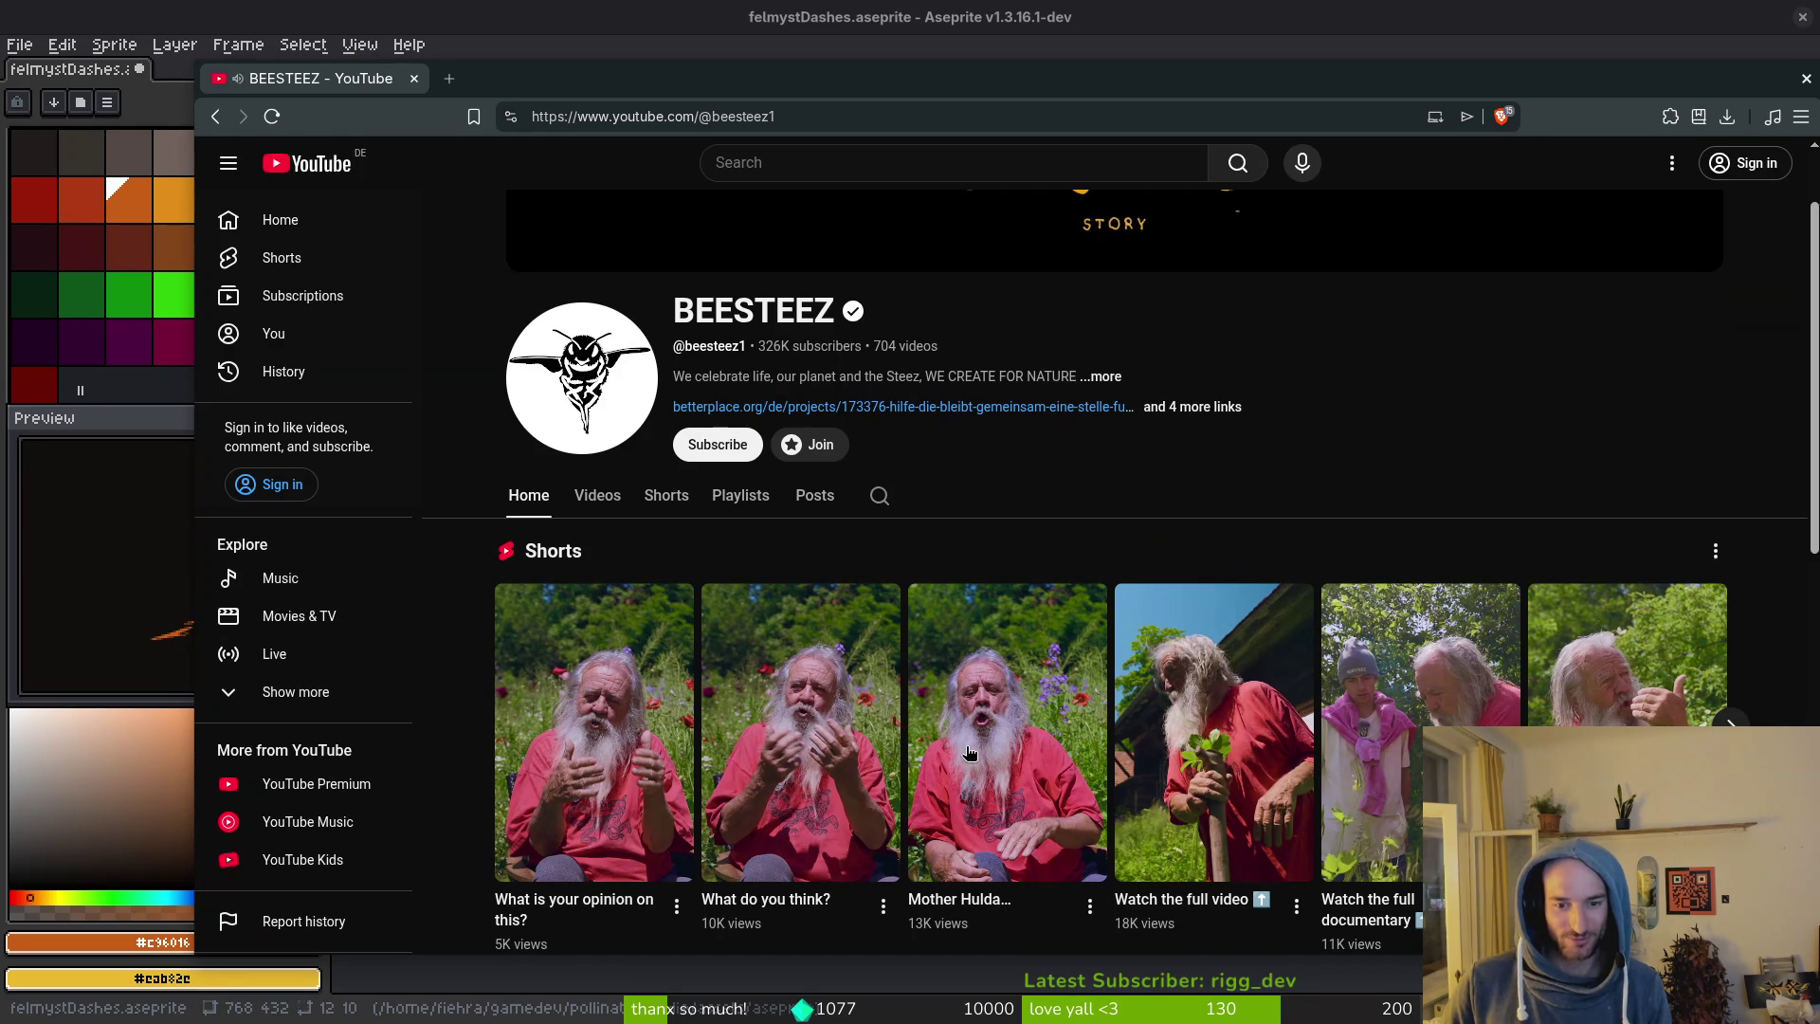
scroll(1446, 510, down, 2)
scroll(1422, 749, down, 4)
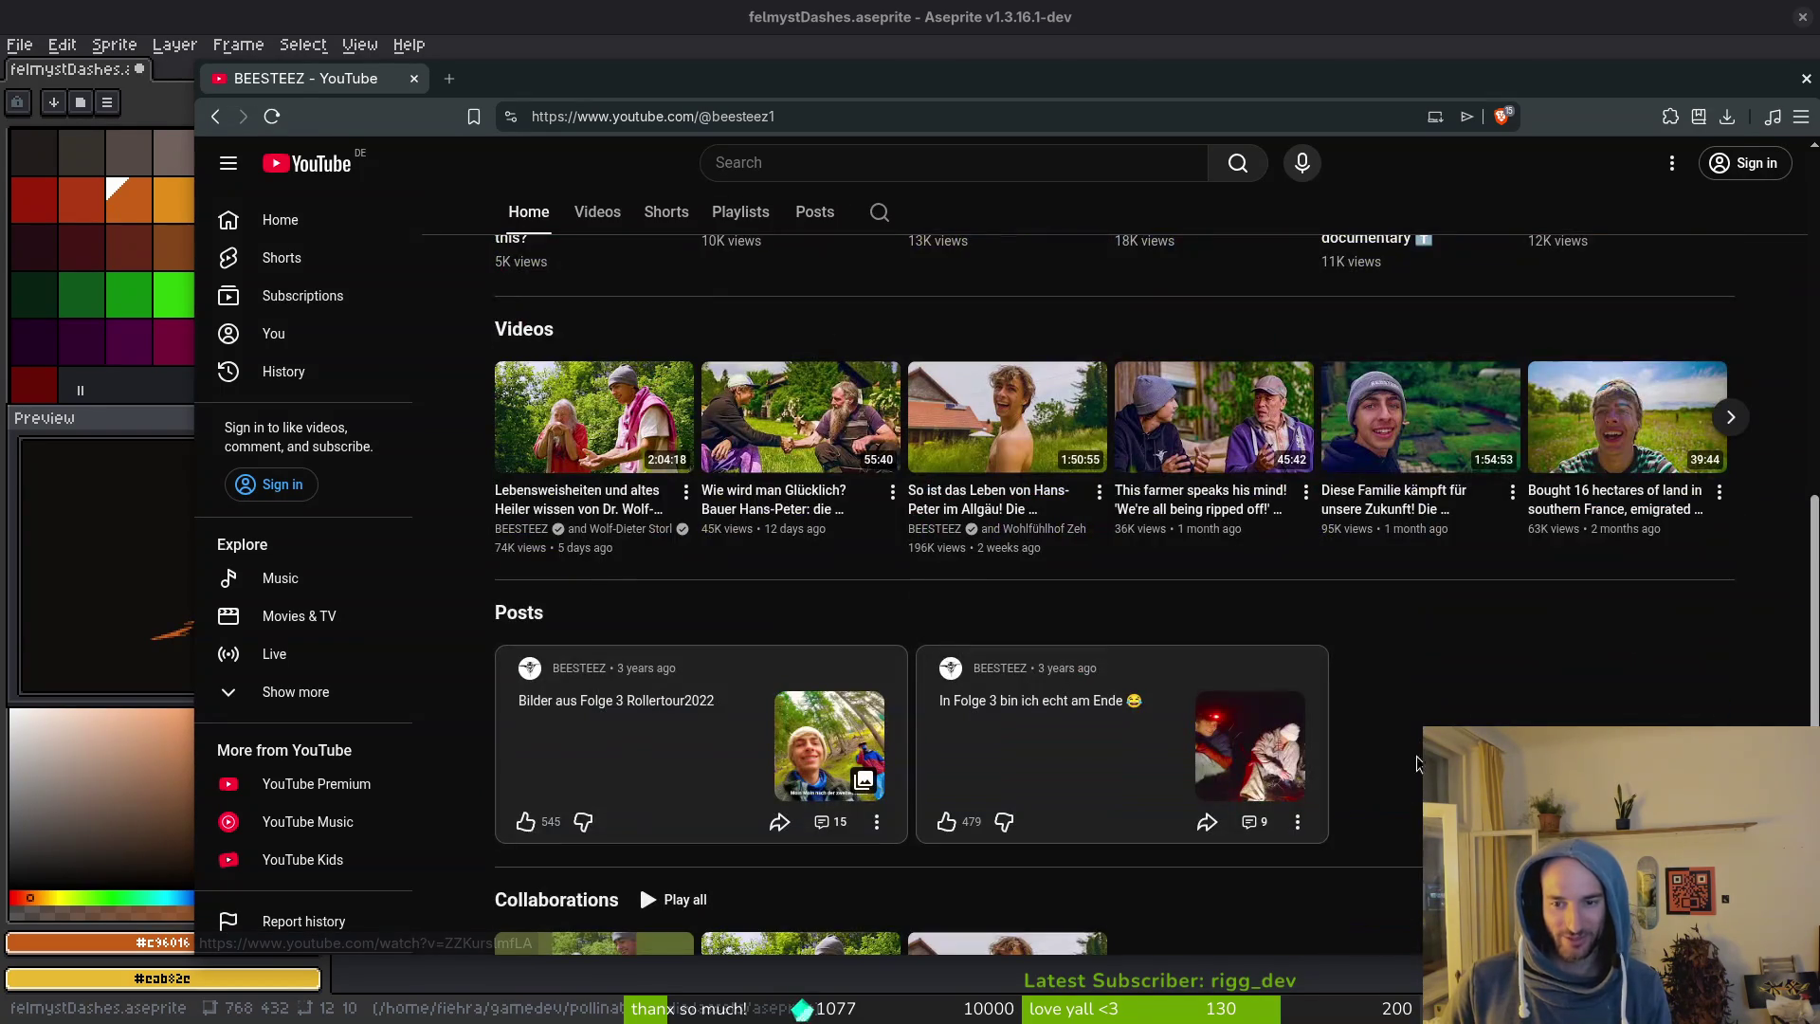
scroll(910, 569, up, 10)
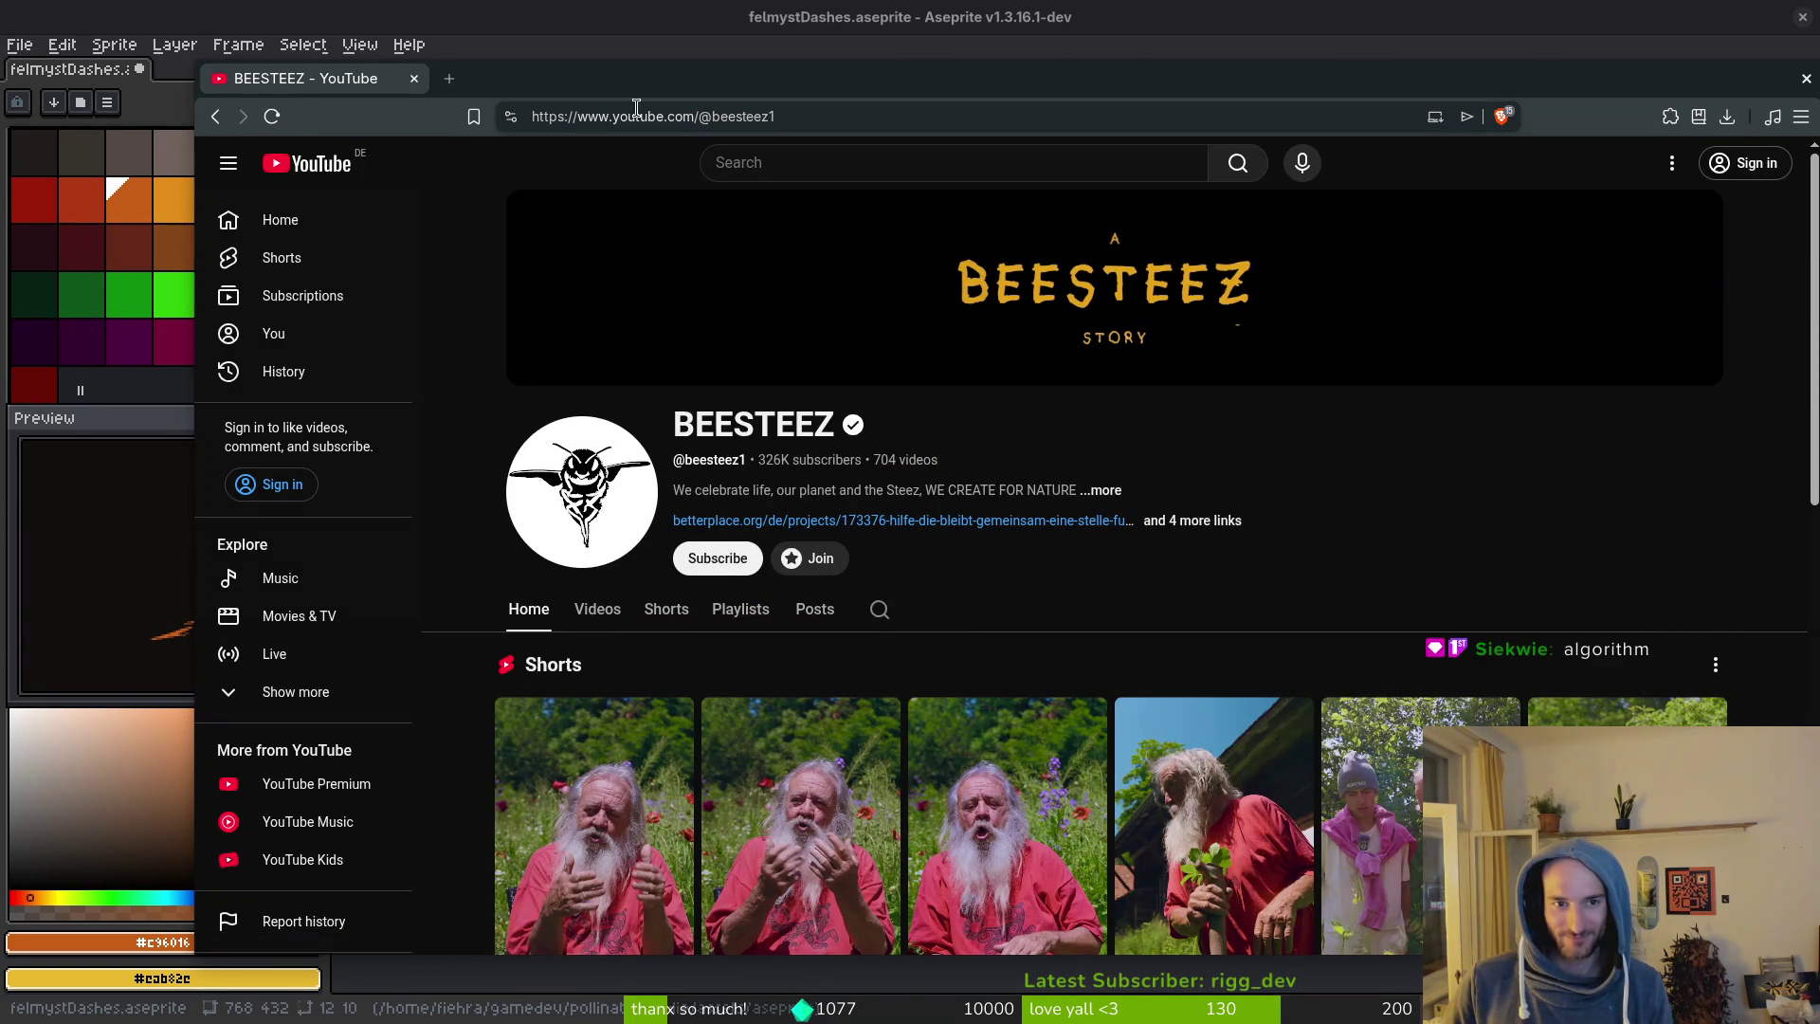
key(alt+Tab)
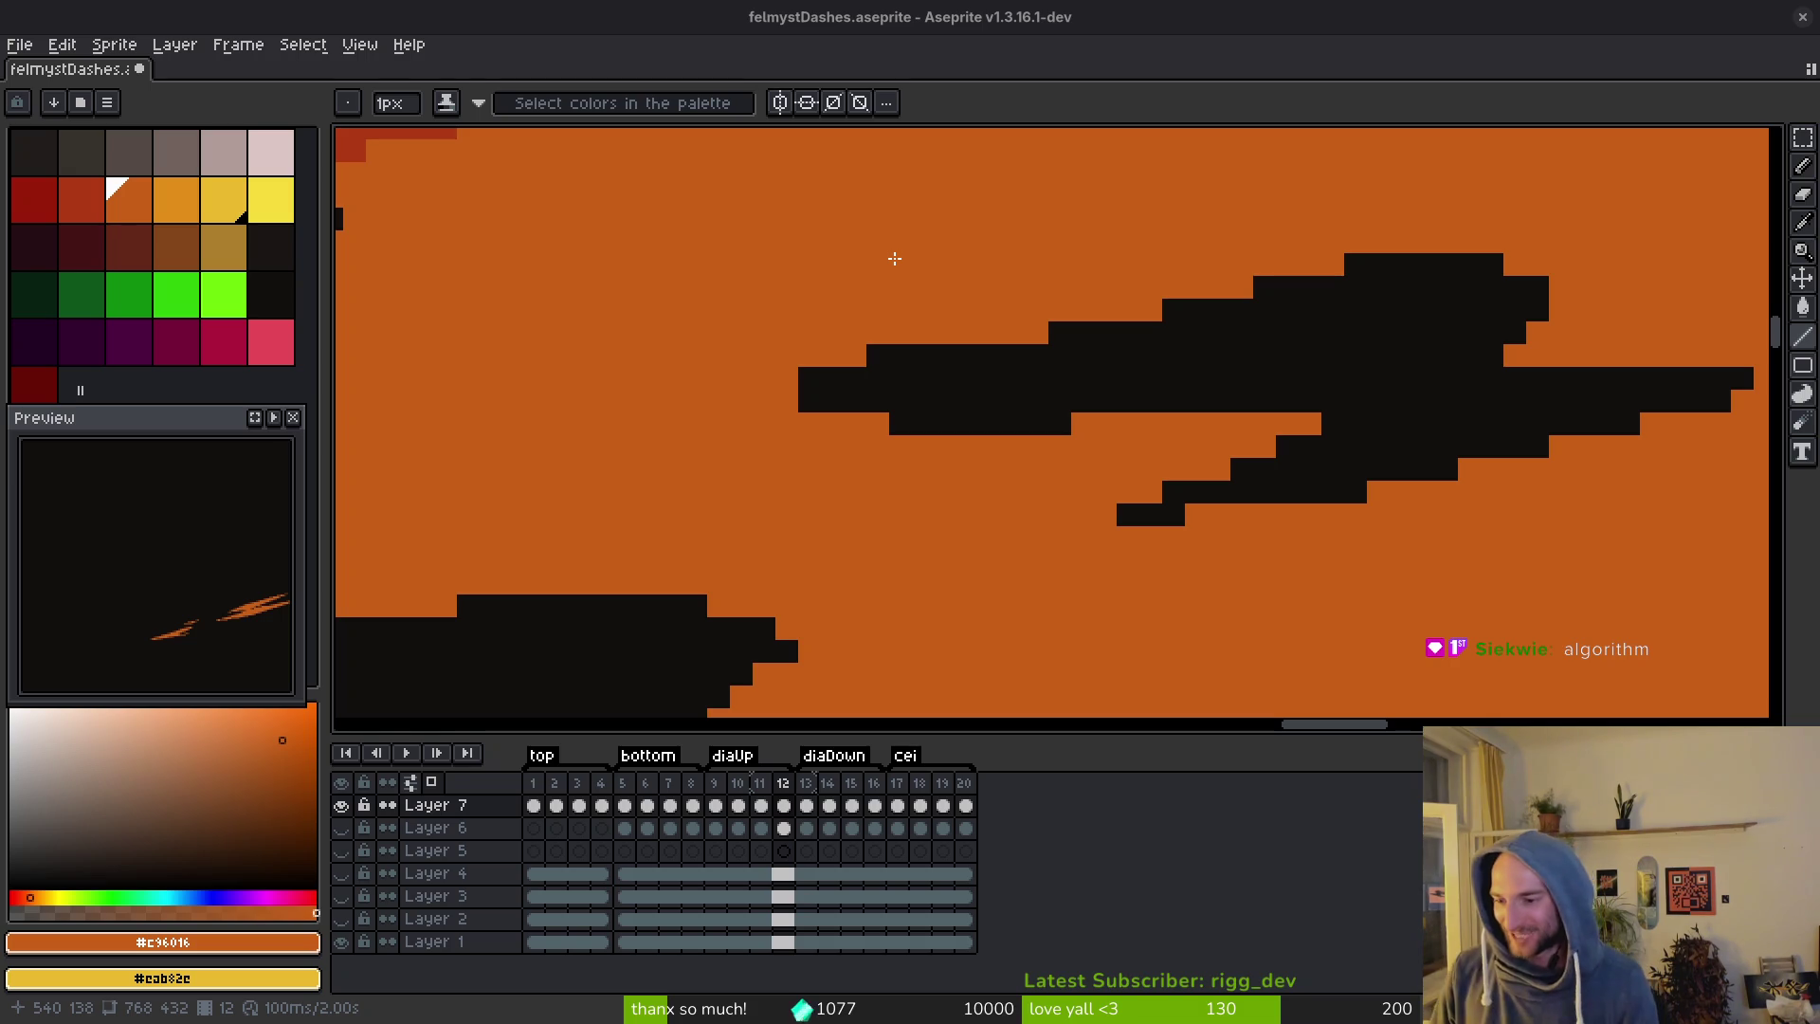
Trim the stripe's top edge with dark pixels and fill its dark notches with orange.
scroll(1120, 522, down, 3)
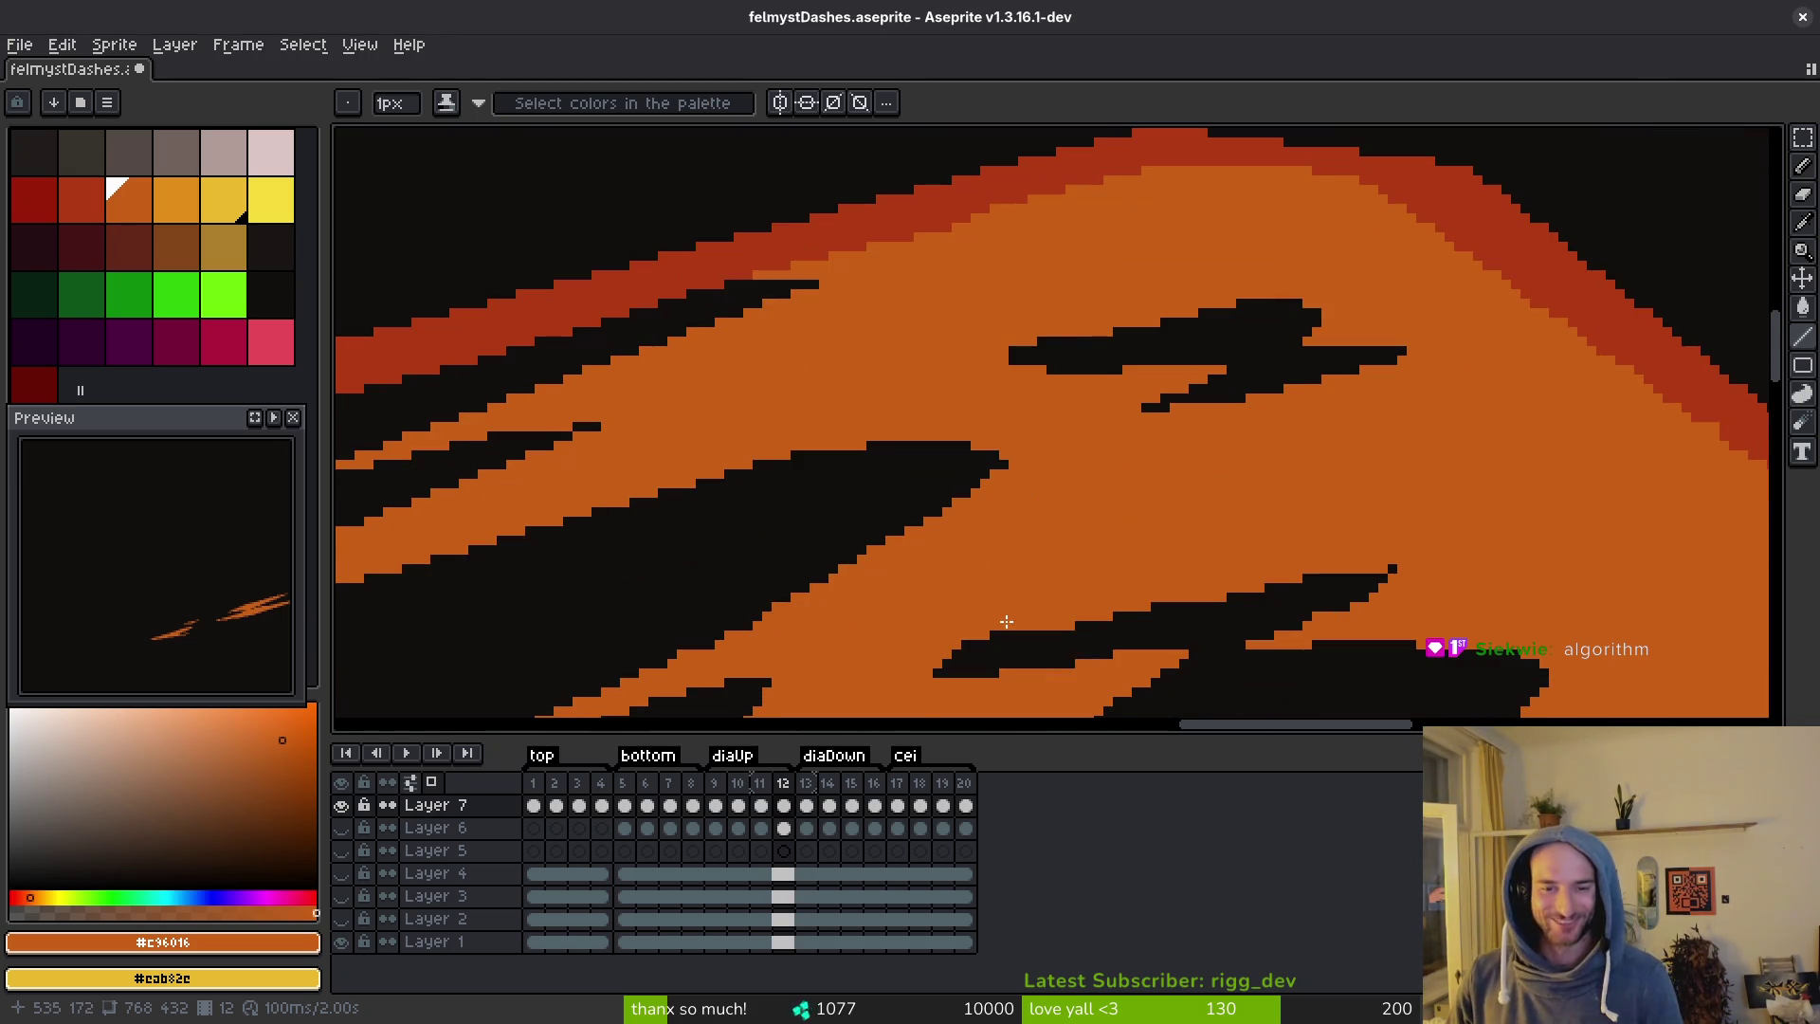
scroll(1007, 621, down, 5)
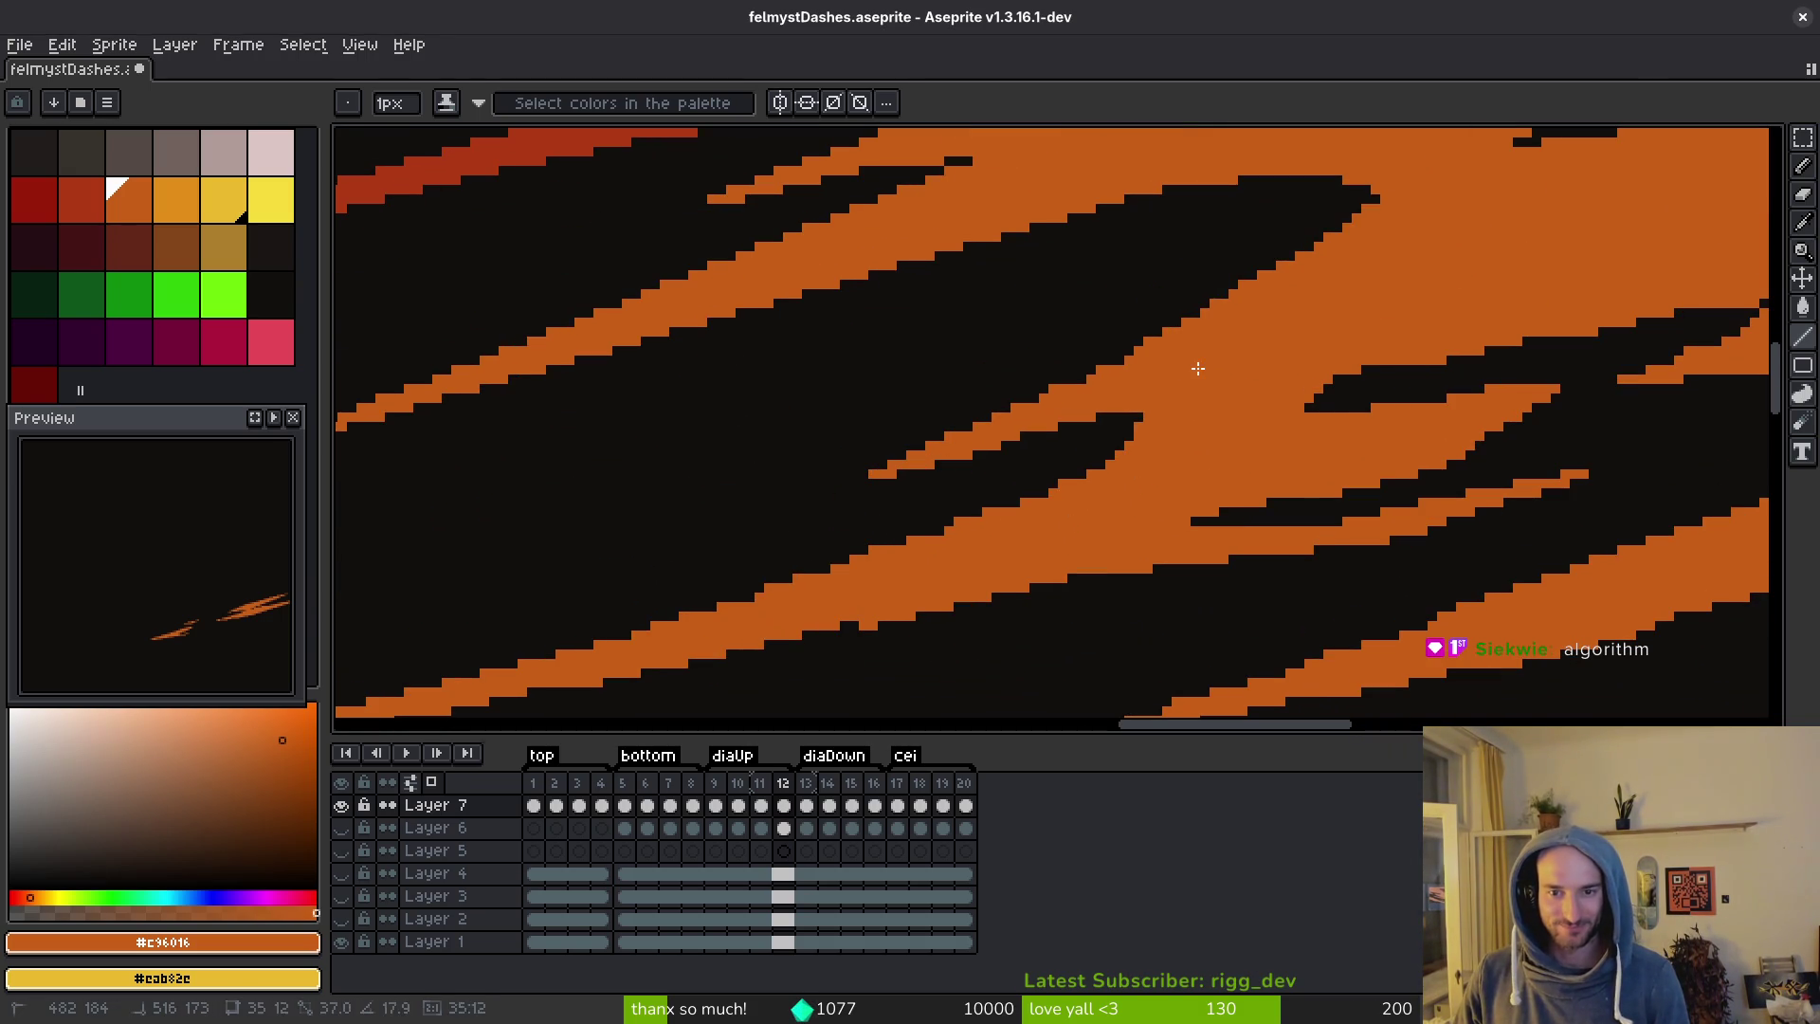
scroll(1153, 344, down, 3)
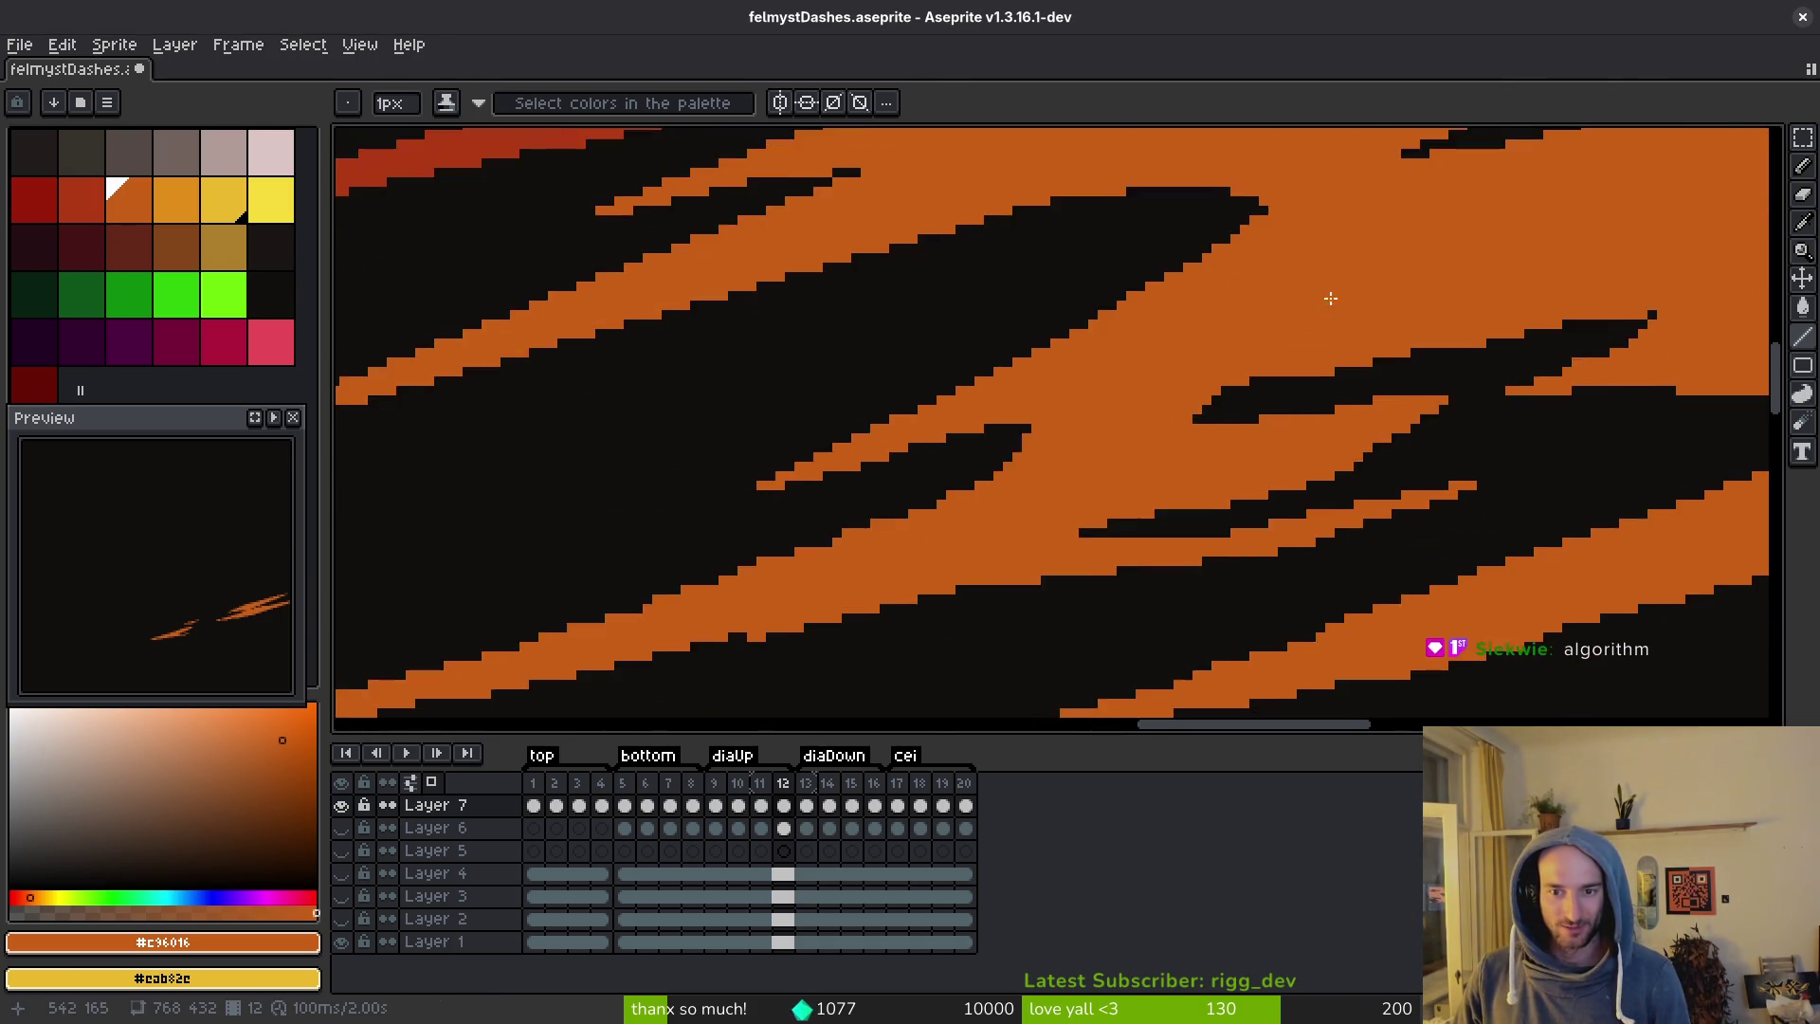
scroll(1127, 460, left, 5)
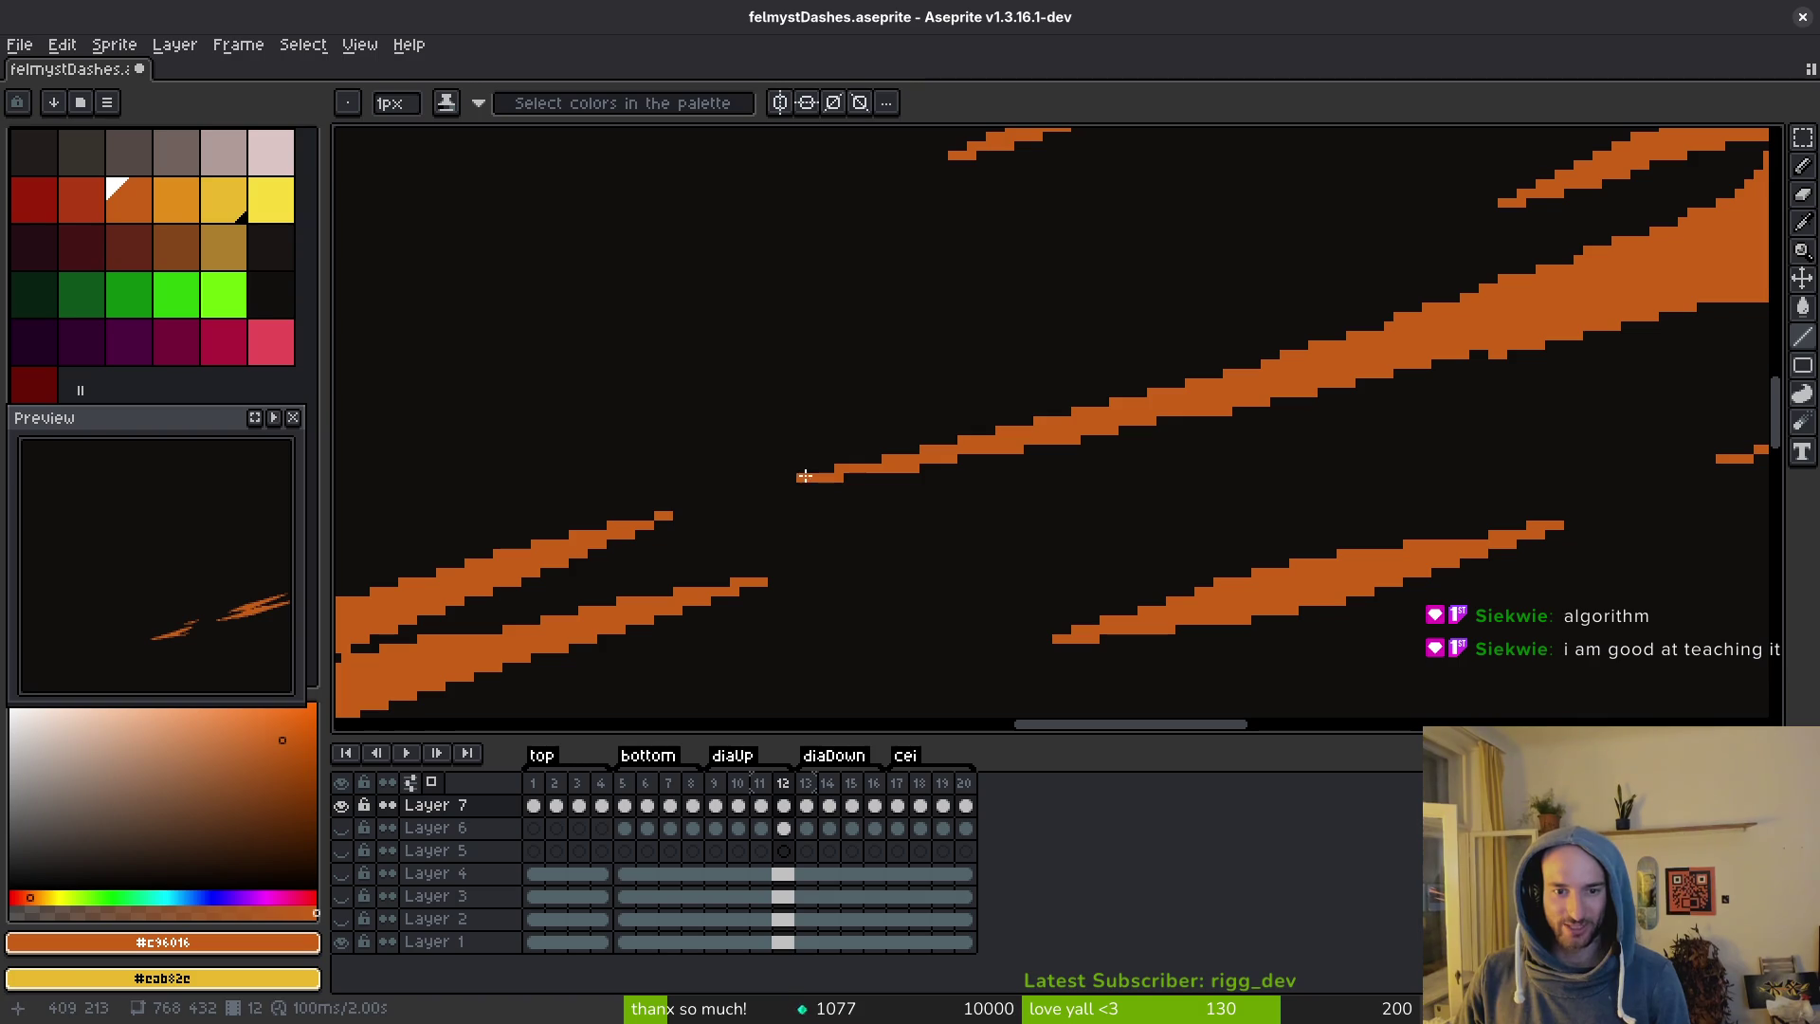
scroll(1666, 244, left, 3)
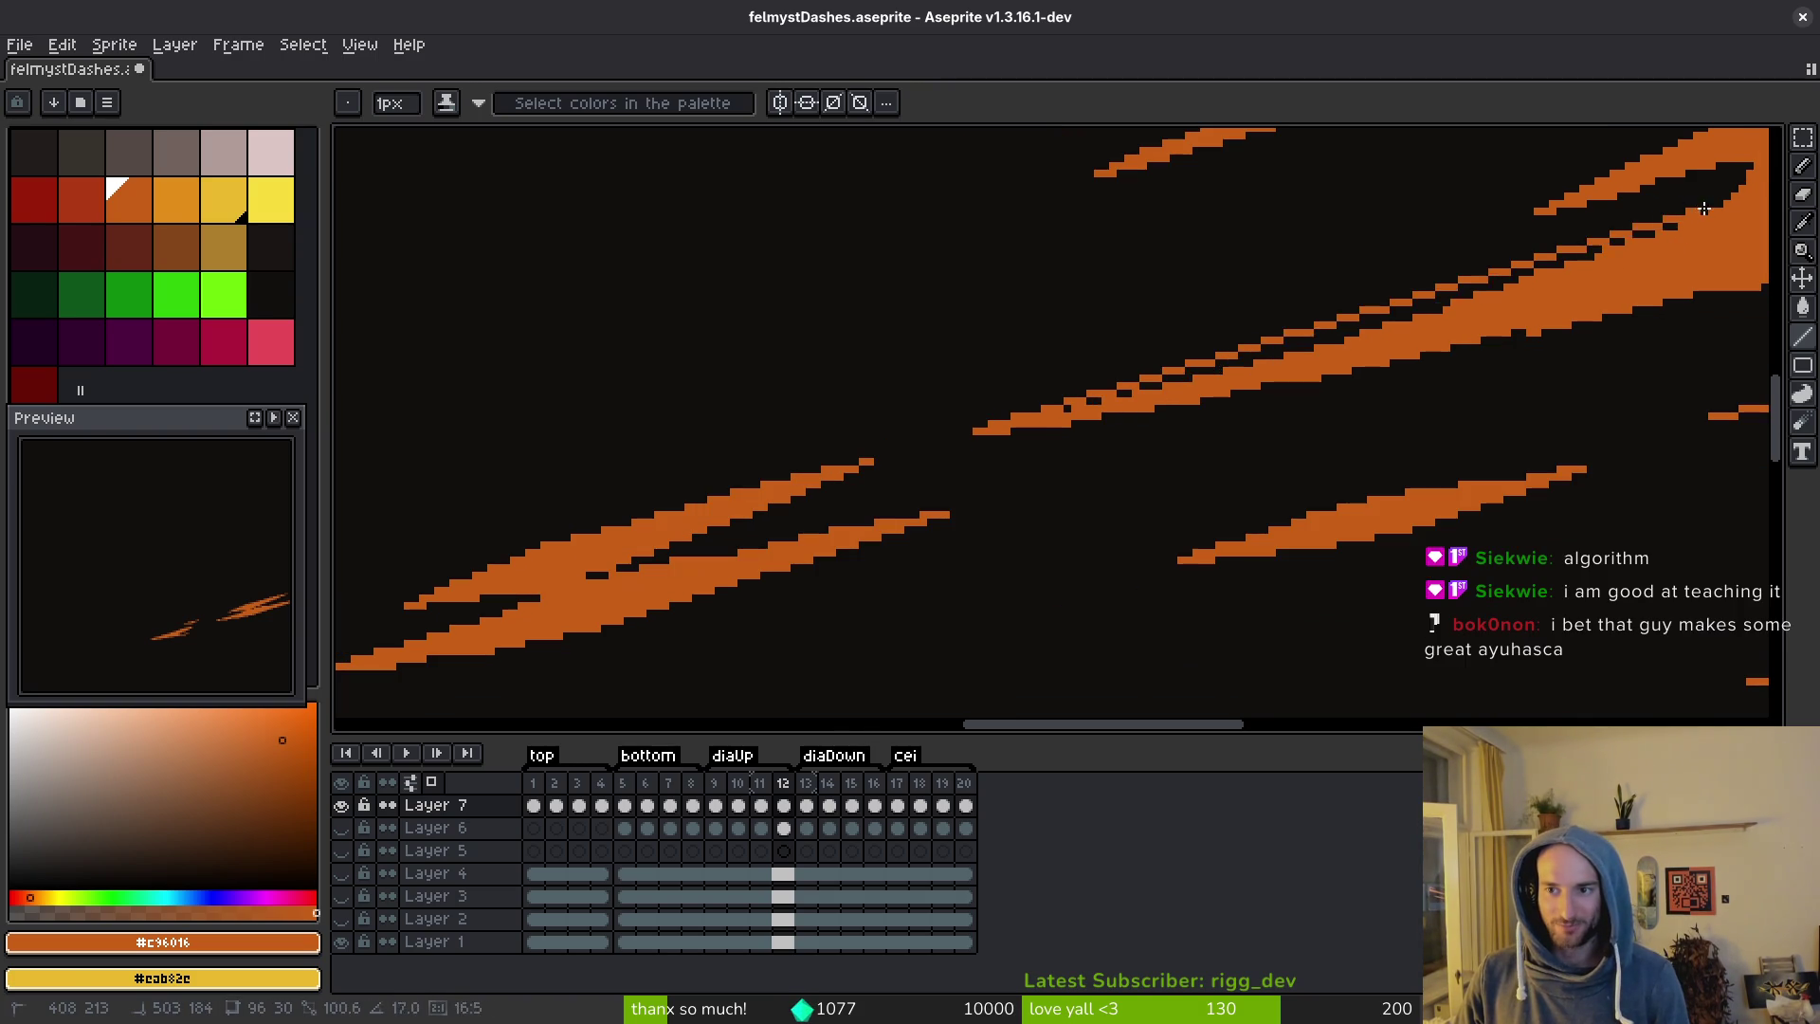
drag(1723, 208, 1728, 207)
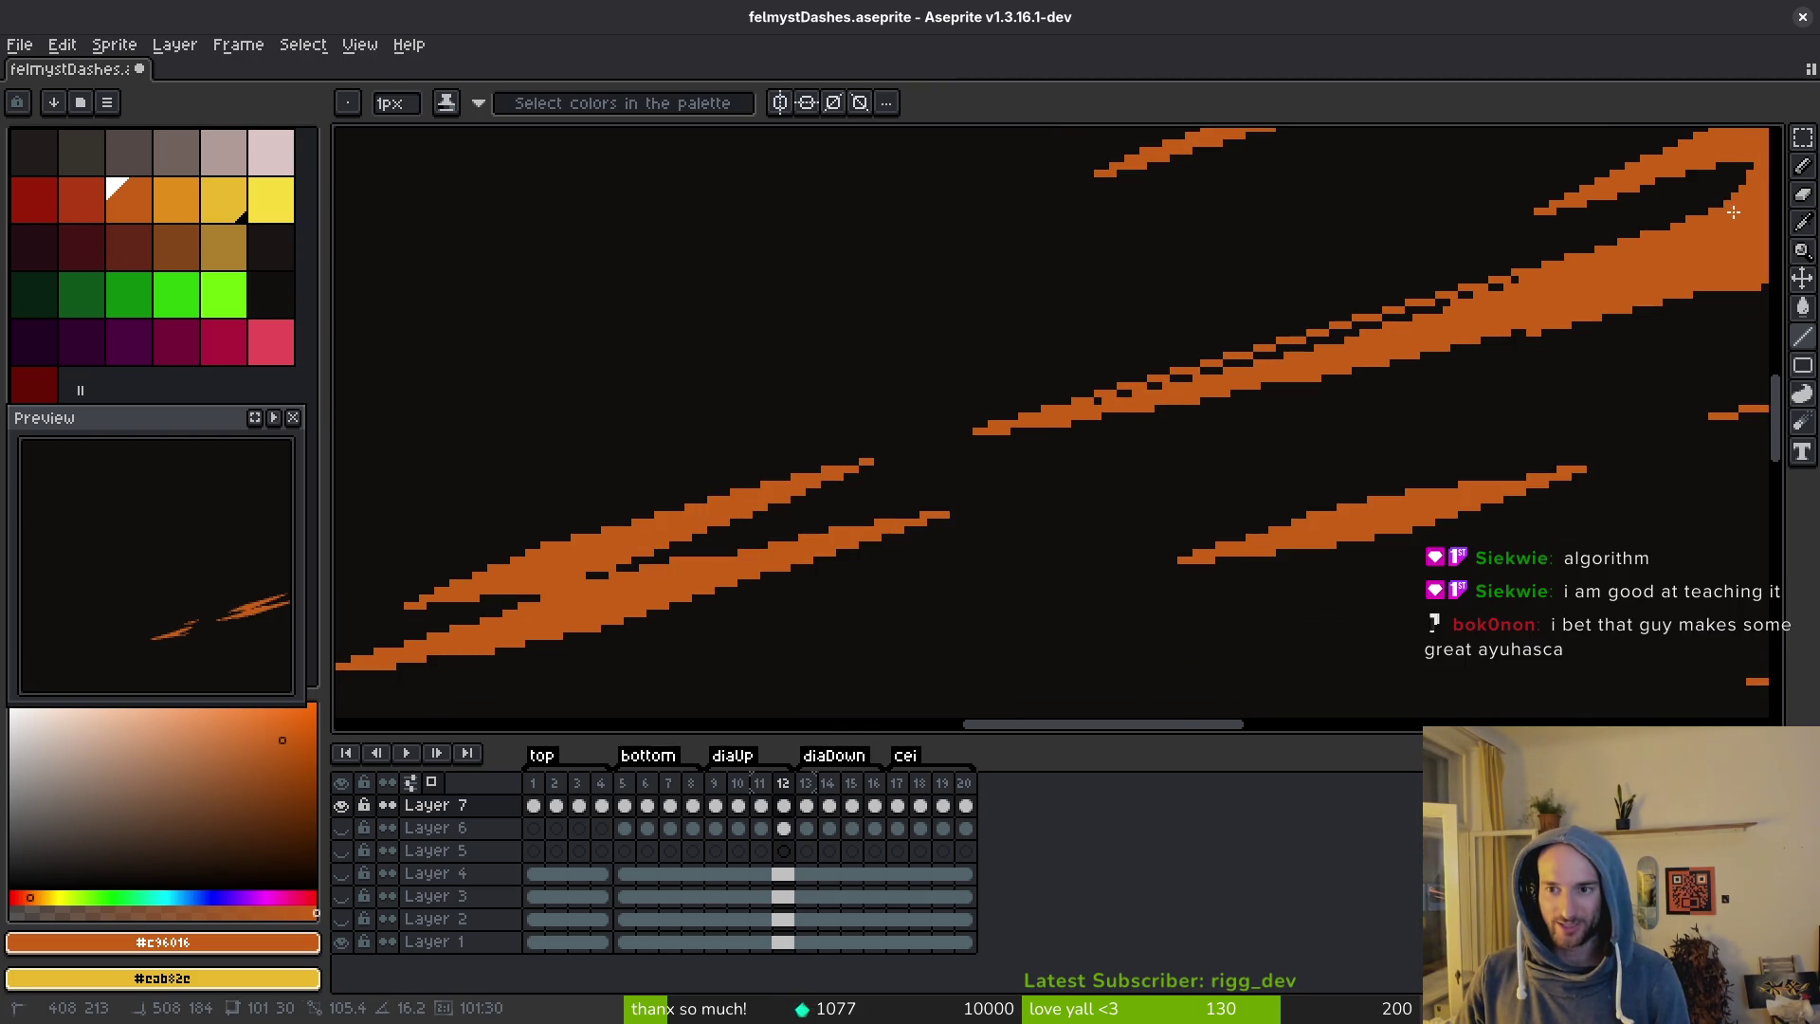
scroll(1733, 213, up, 1)
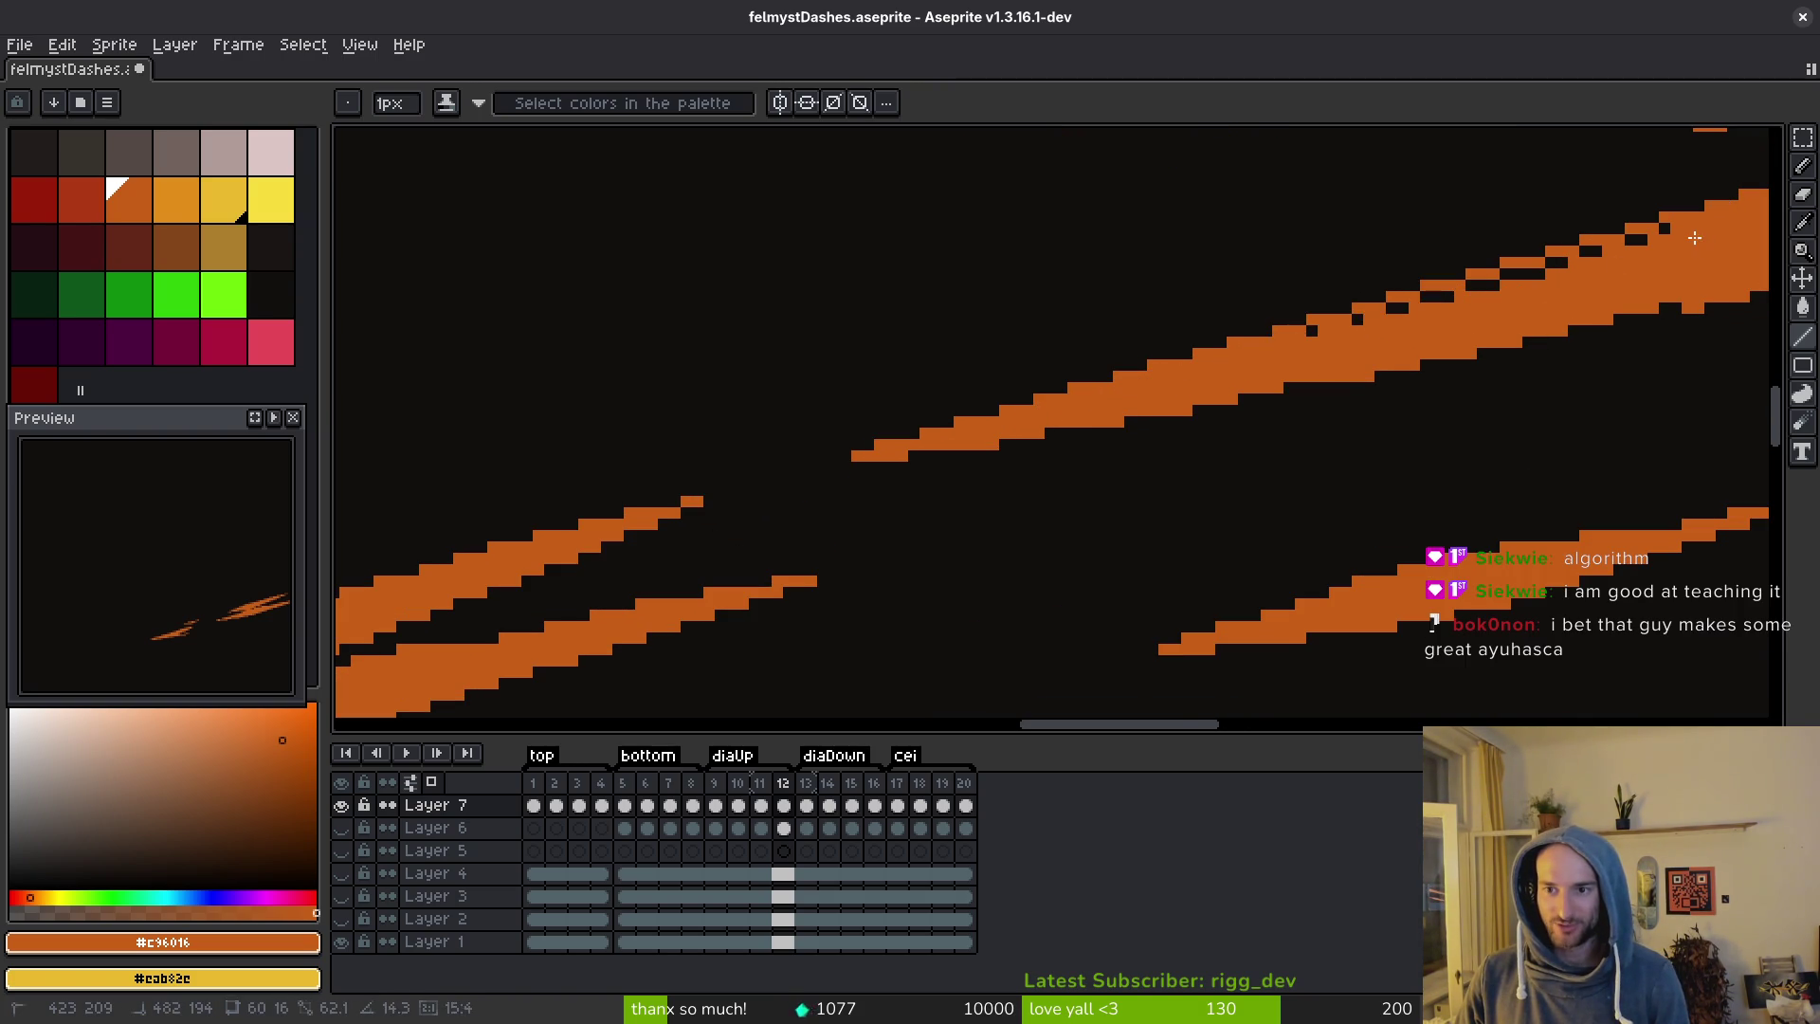
drag(1696, 239, 1677, 239)
drag(1163, 386, 1428, 306)
drag(1665, 232, 1665, 233)
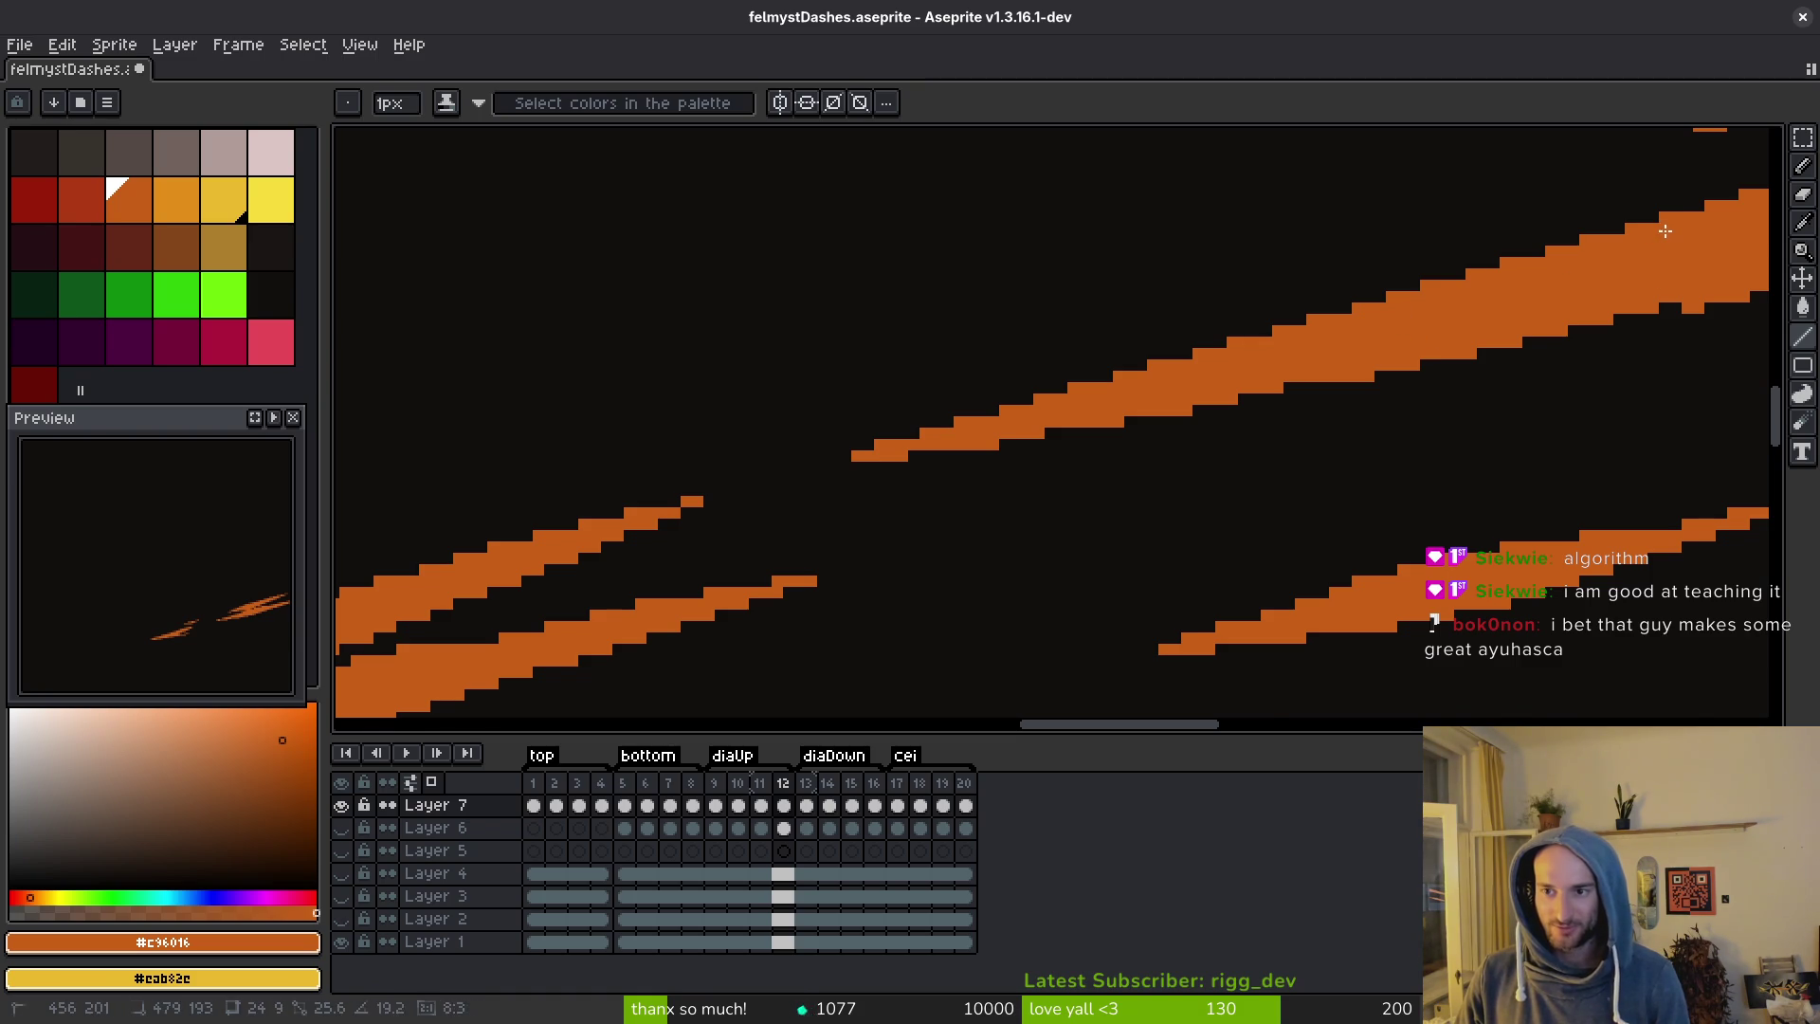
Shape the stripe's lower-left end, undo the bad dark edit, and save felmystDashes.aseprite.
scroll(793, 477, right, 5)
mouse_move(503, 528)
mouse_down()
mouse_move(768, 496)
mouse_move(1579, 302)
mouse_move(1667, 302)
mouse_up()
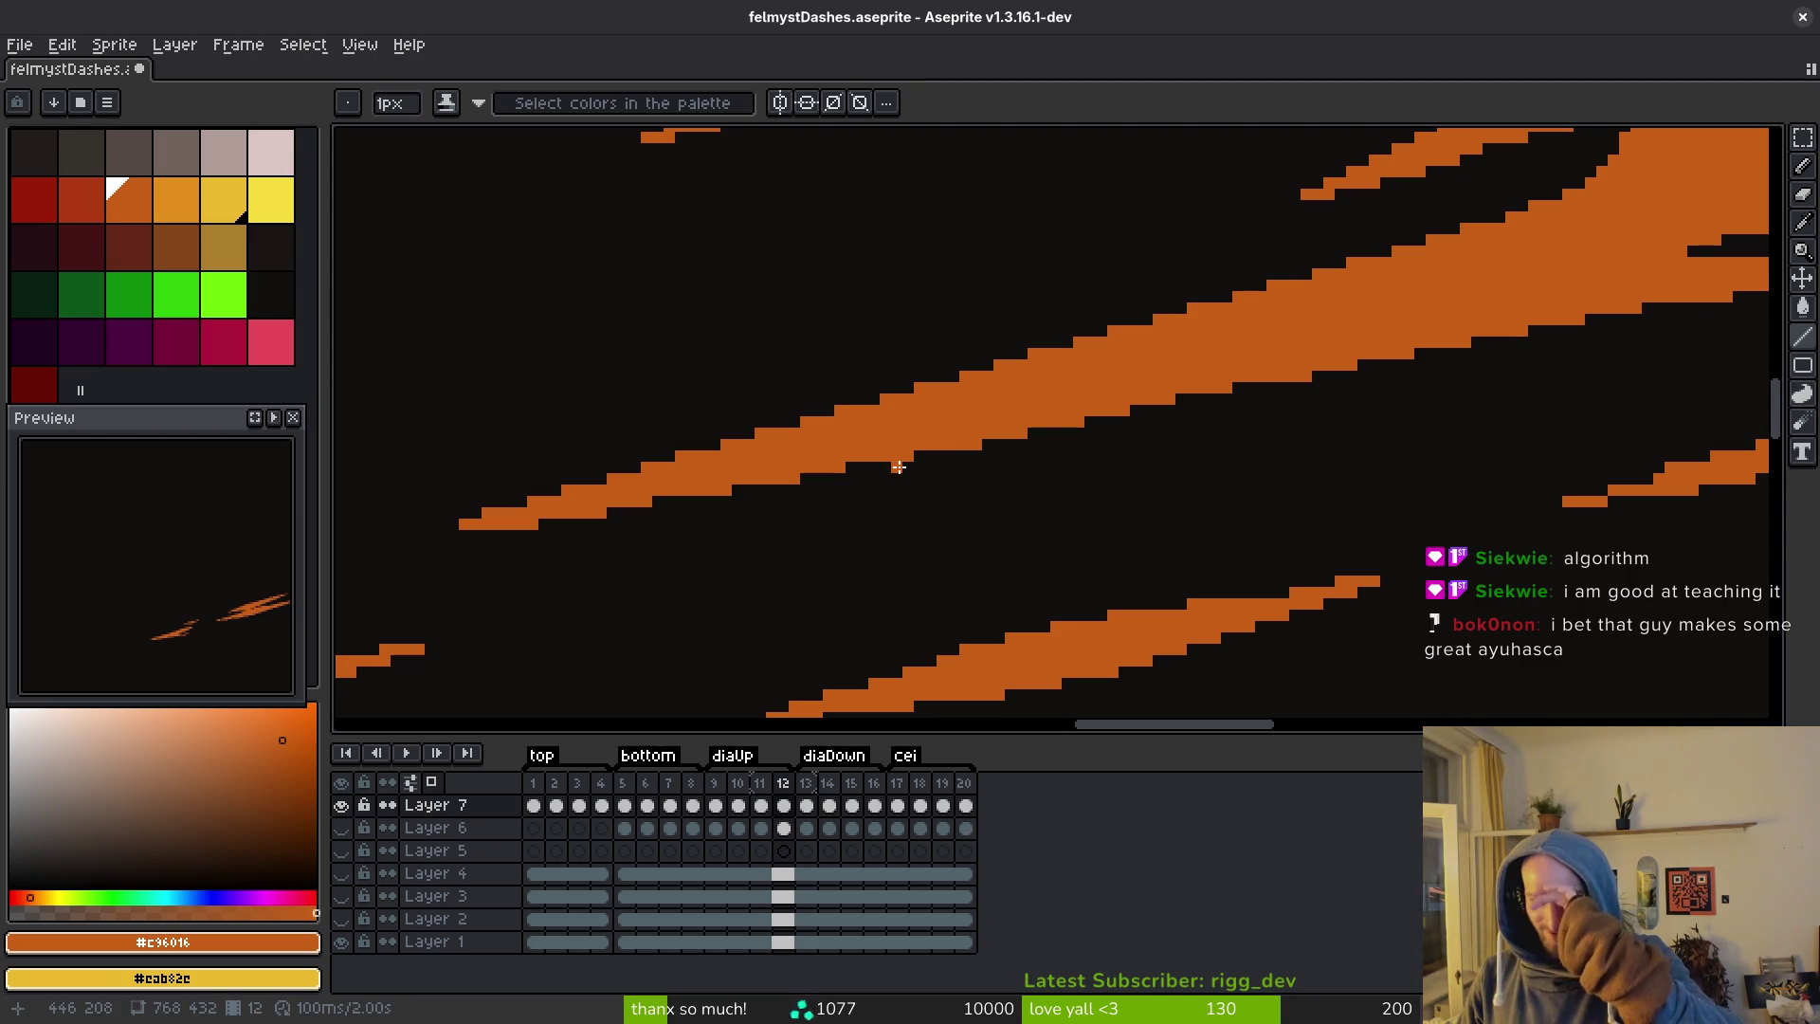
scroll(895, 478, down, 2)
scroll(1369, 508, up, 4)
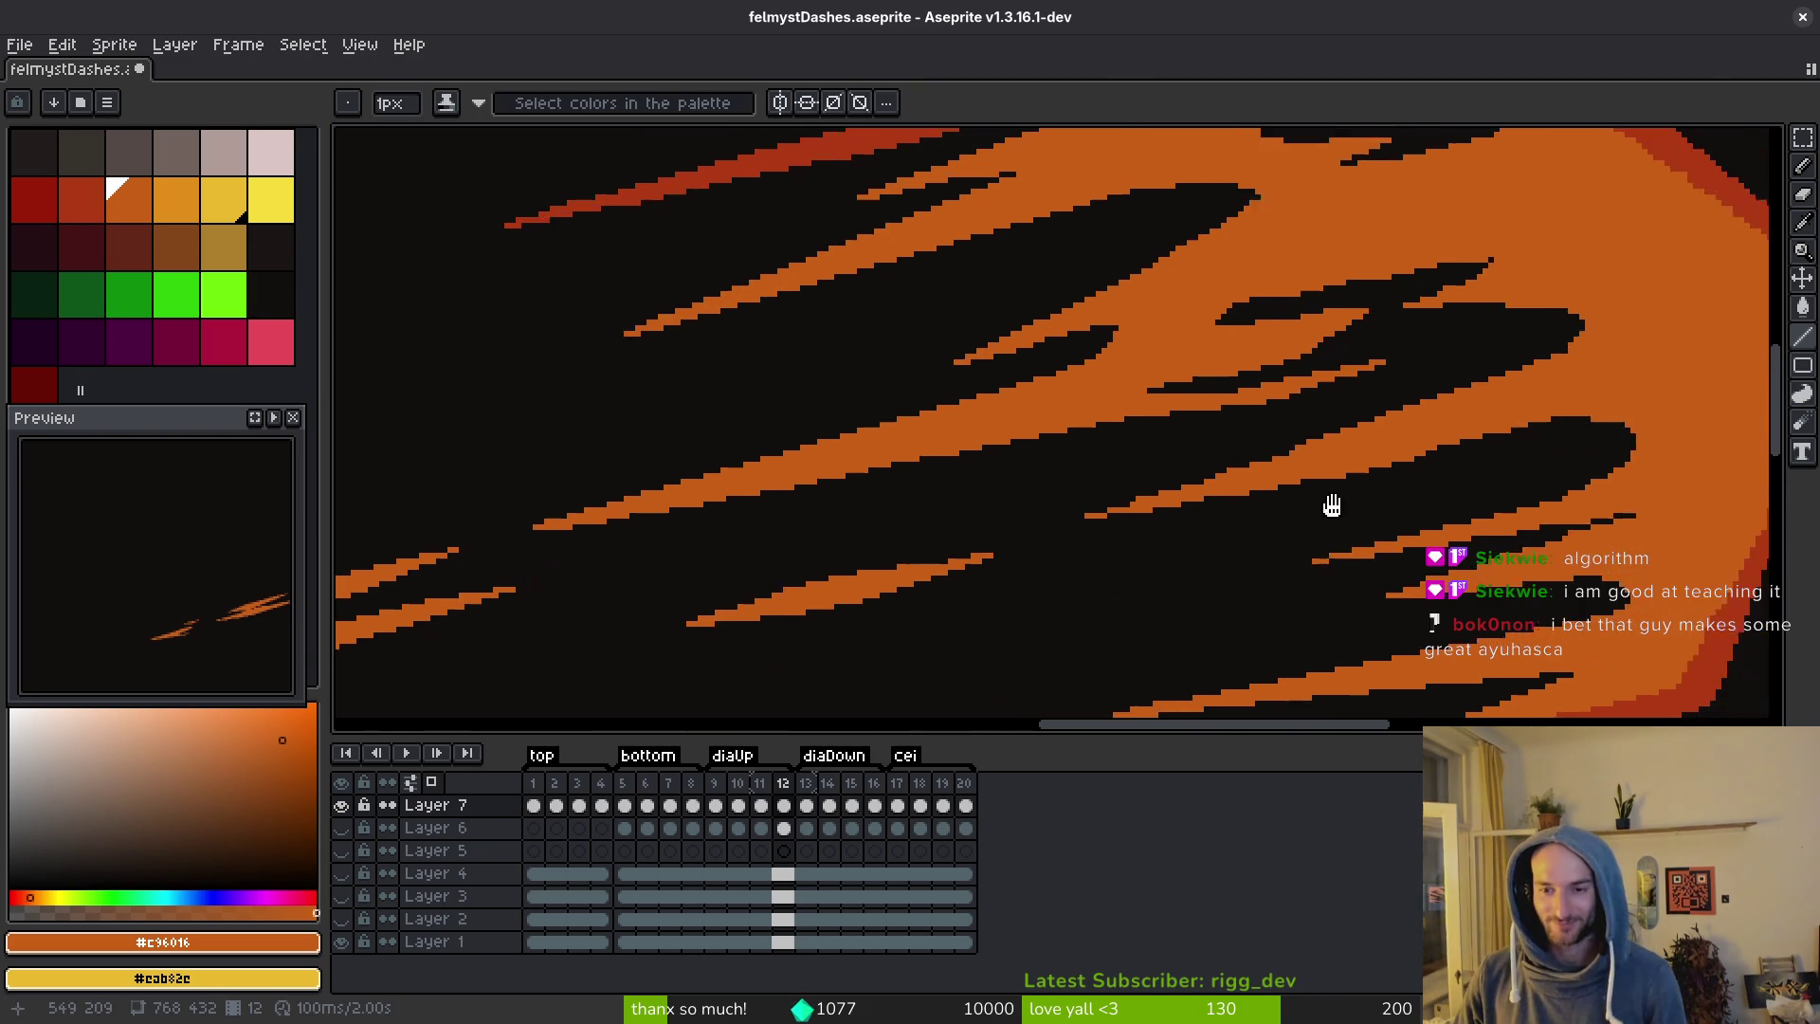
scroll(825, 472, up, 2)
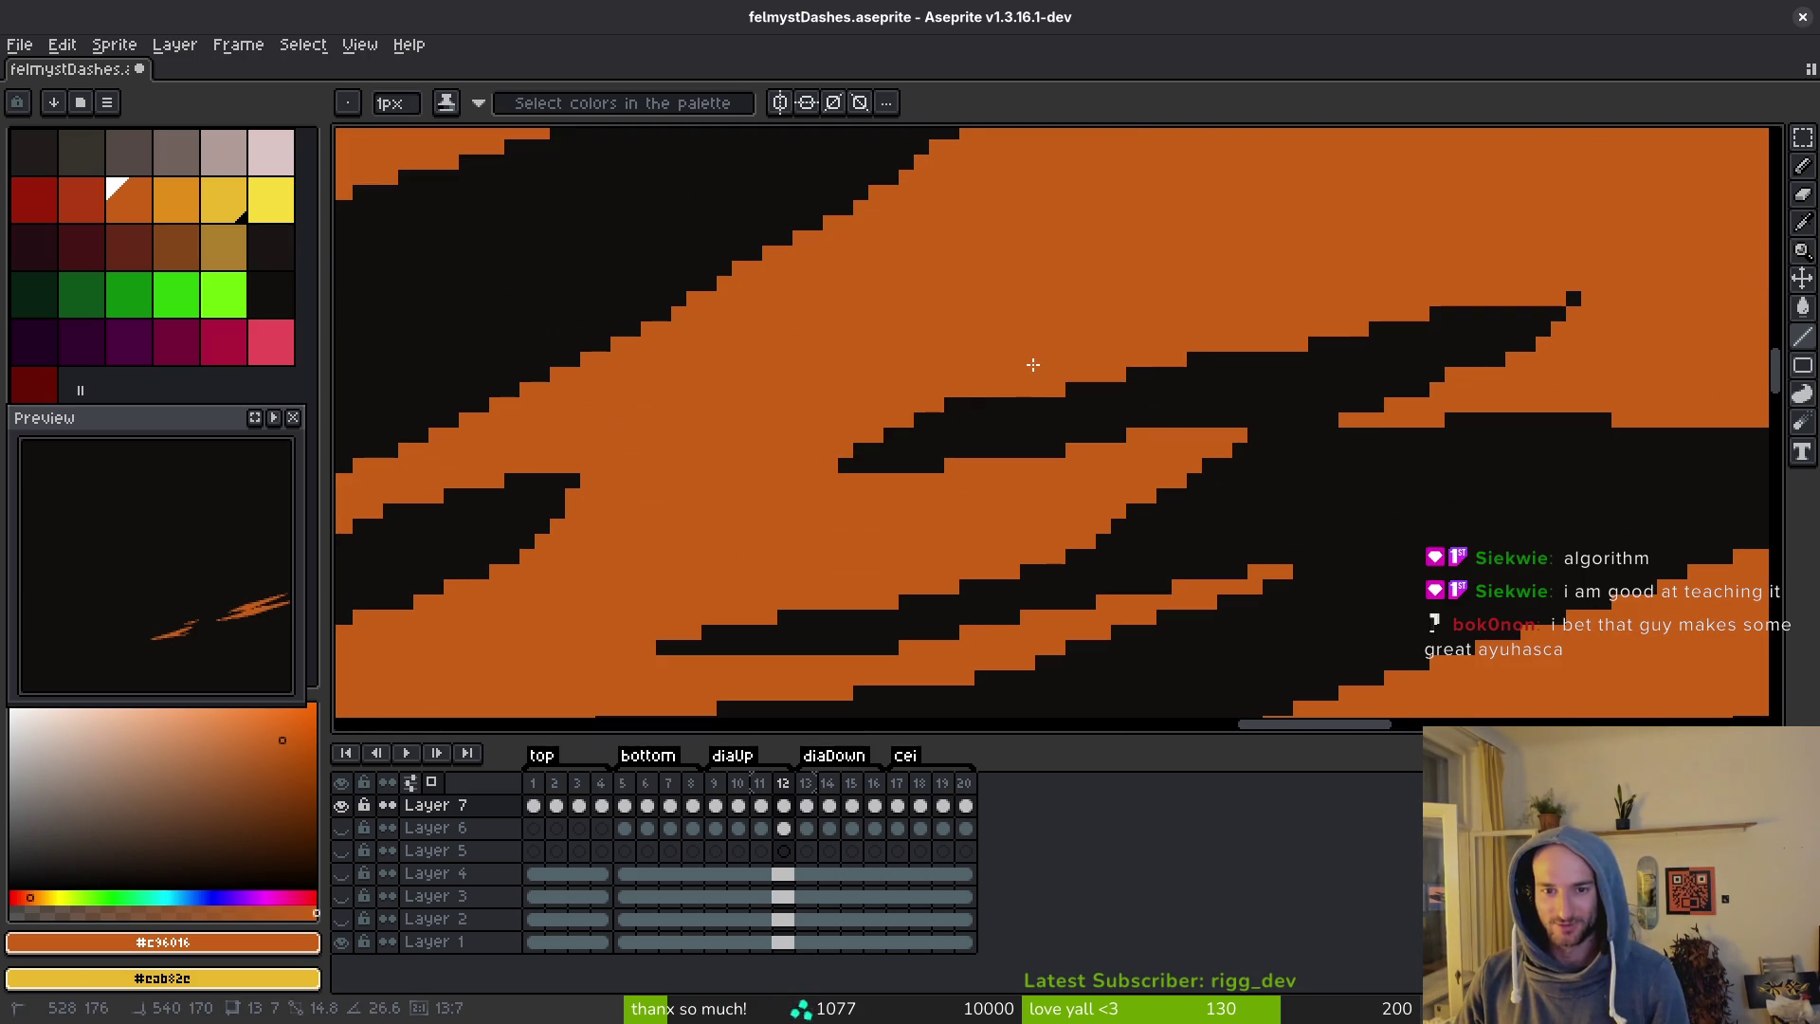
key(ctrl+z)
scroll(1043, 398, down, 2)
key(ctrl+s)
Add orange pixels along the middle stroke's edge.
scroll(1226, 499, up, 2)
scroll(1227, 499, up, 2)
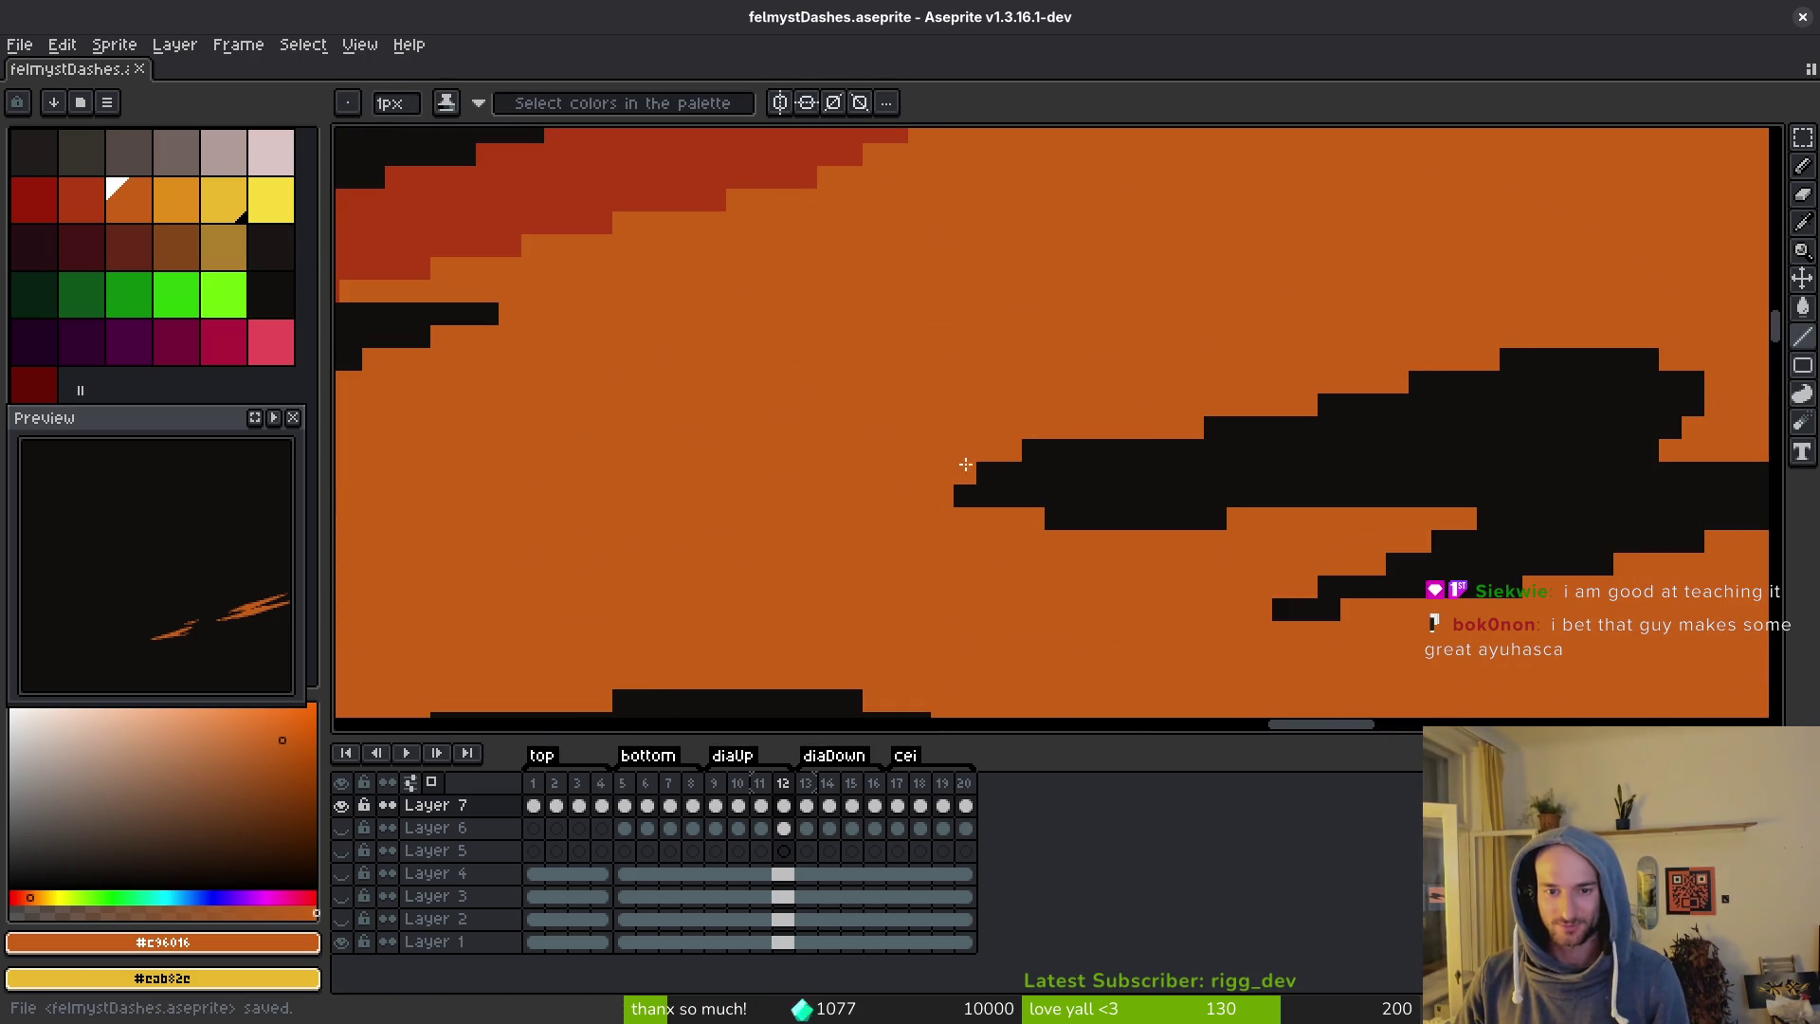
scroll(1421, 496, down, 5)
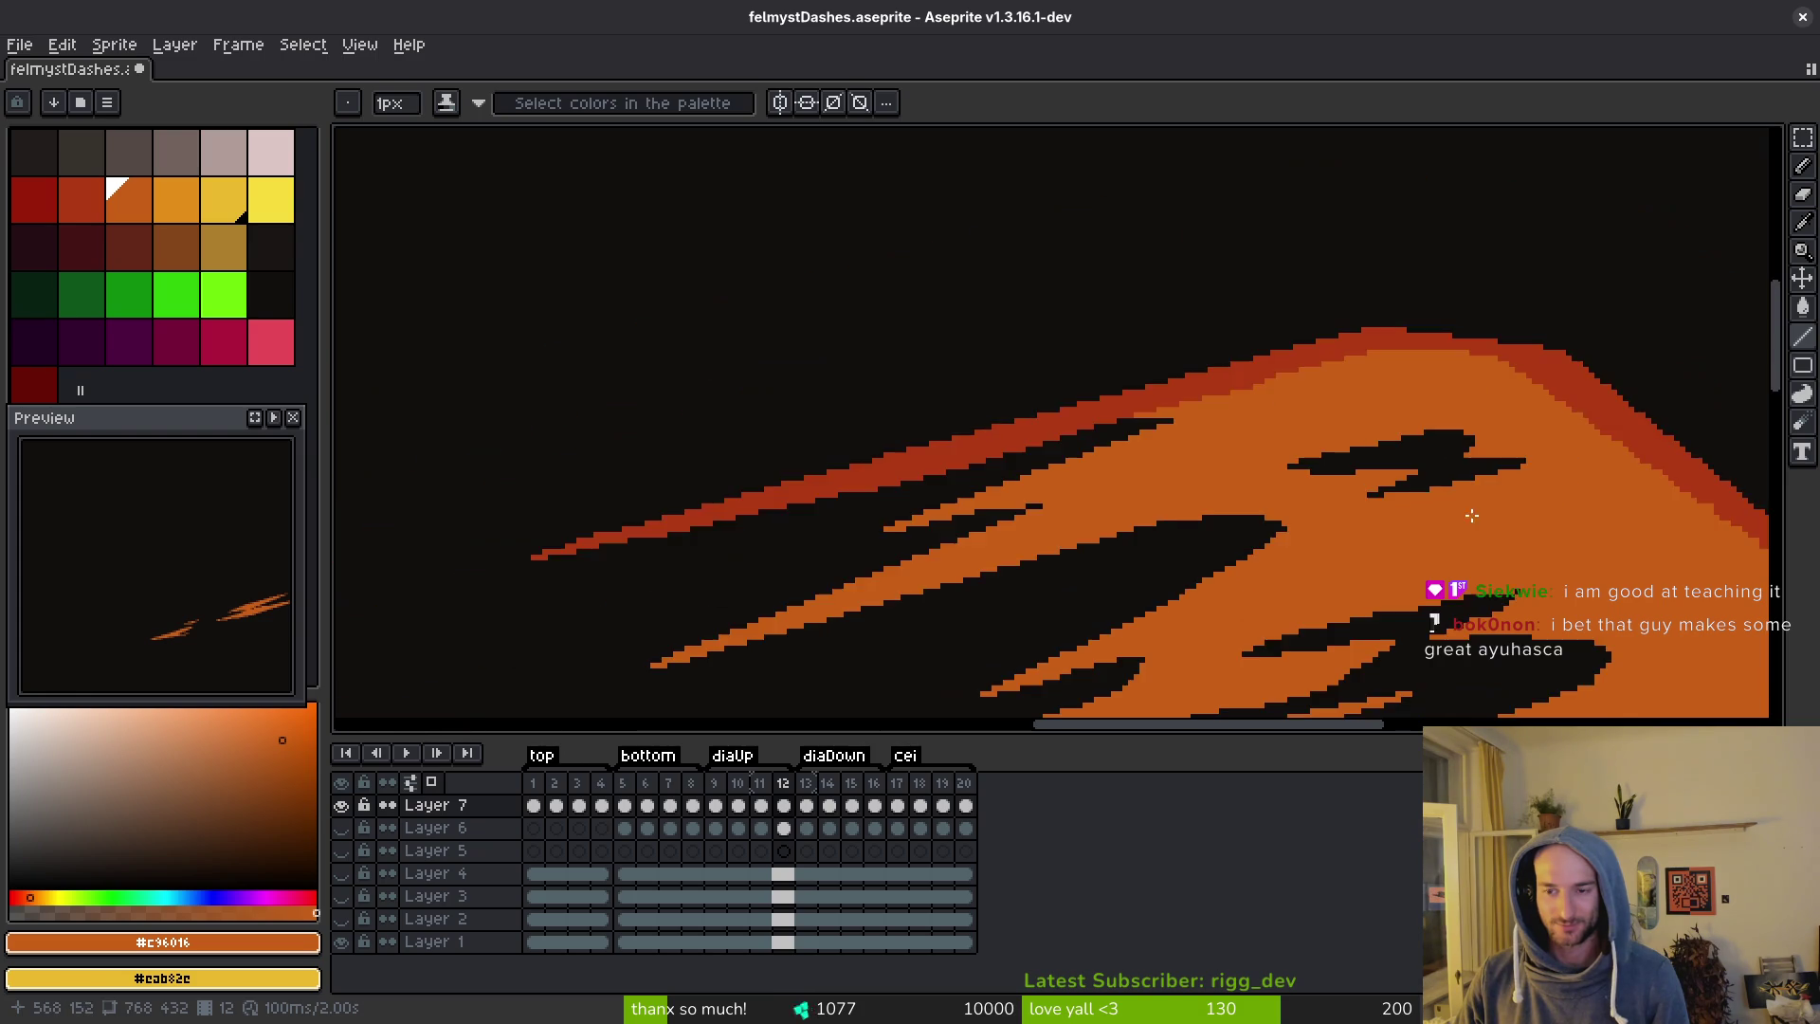
scroll(1341, 435, down, 1)
scroll(1284, 496, up, 4)
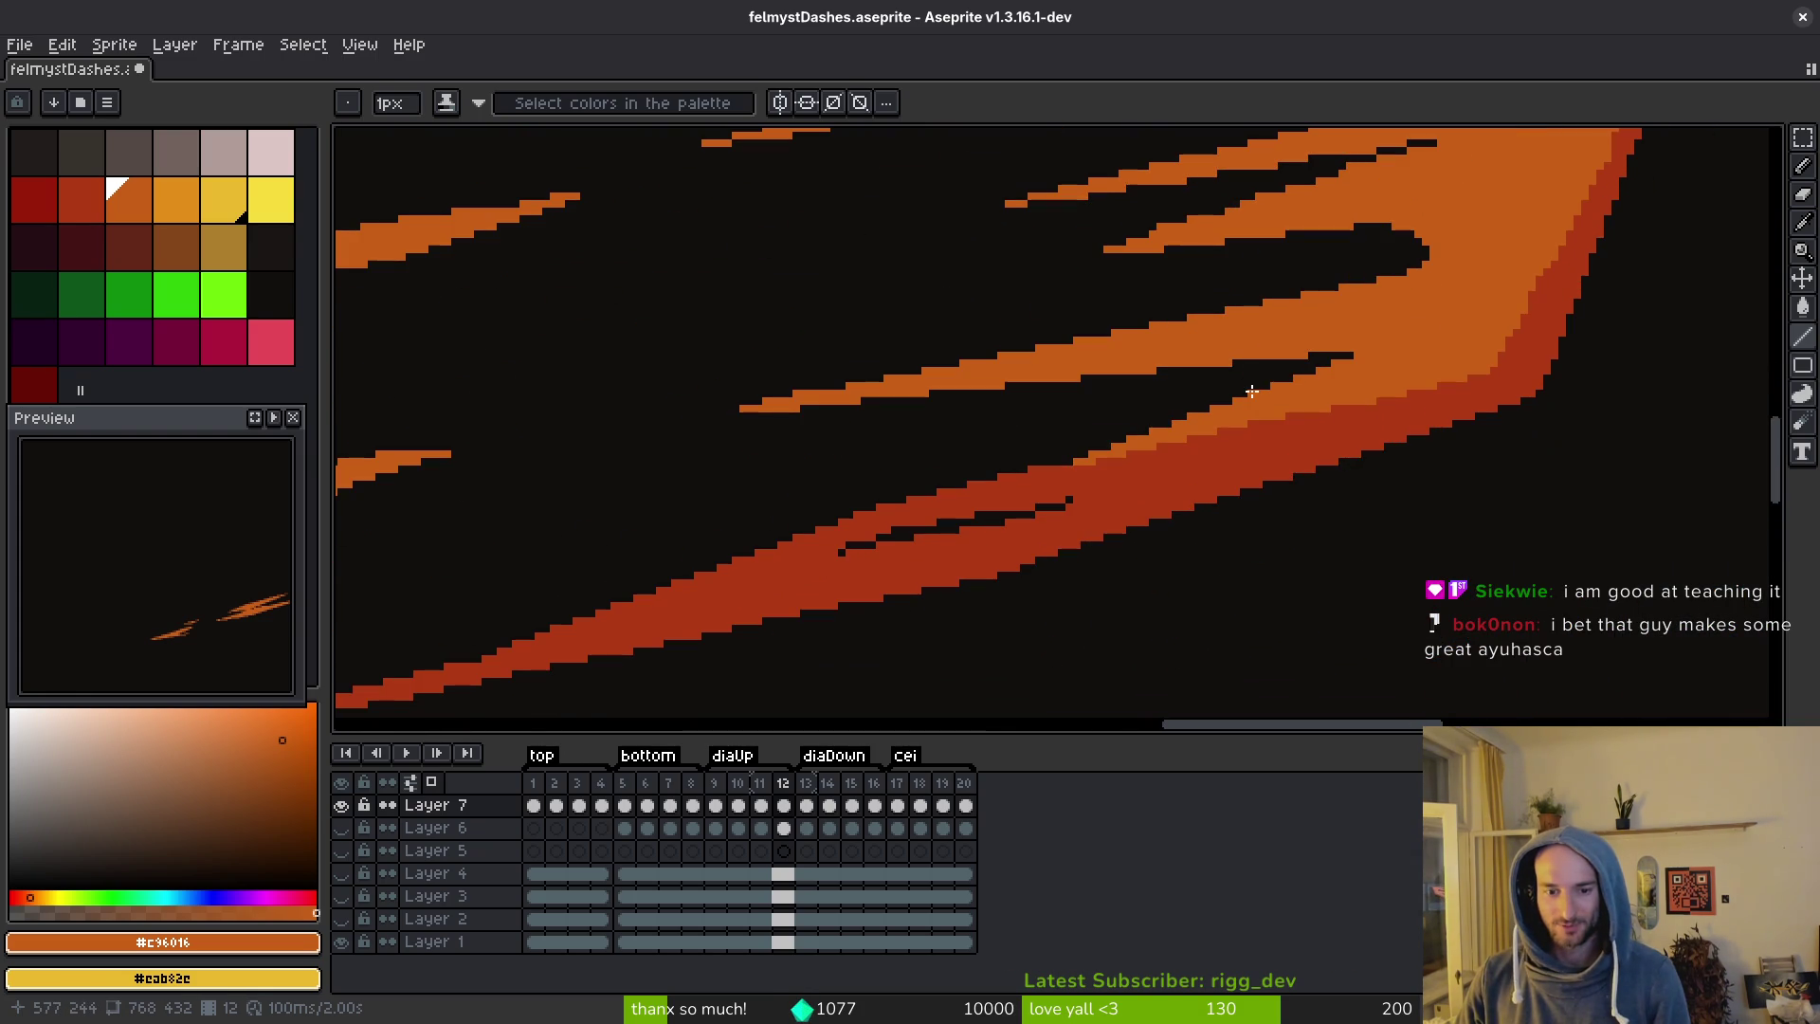
scroll(1386, 356, down, 2)
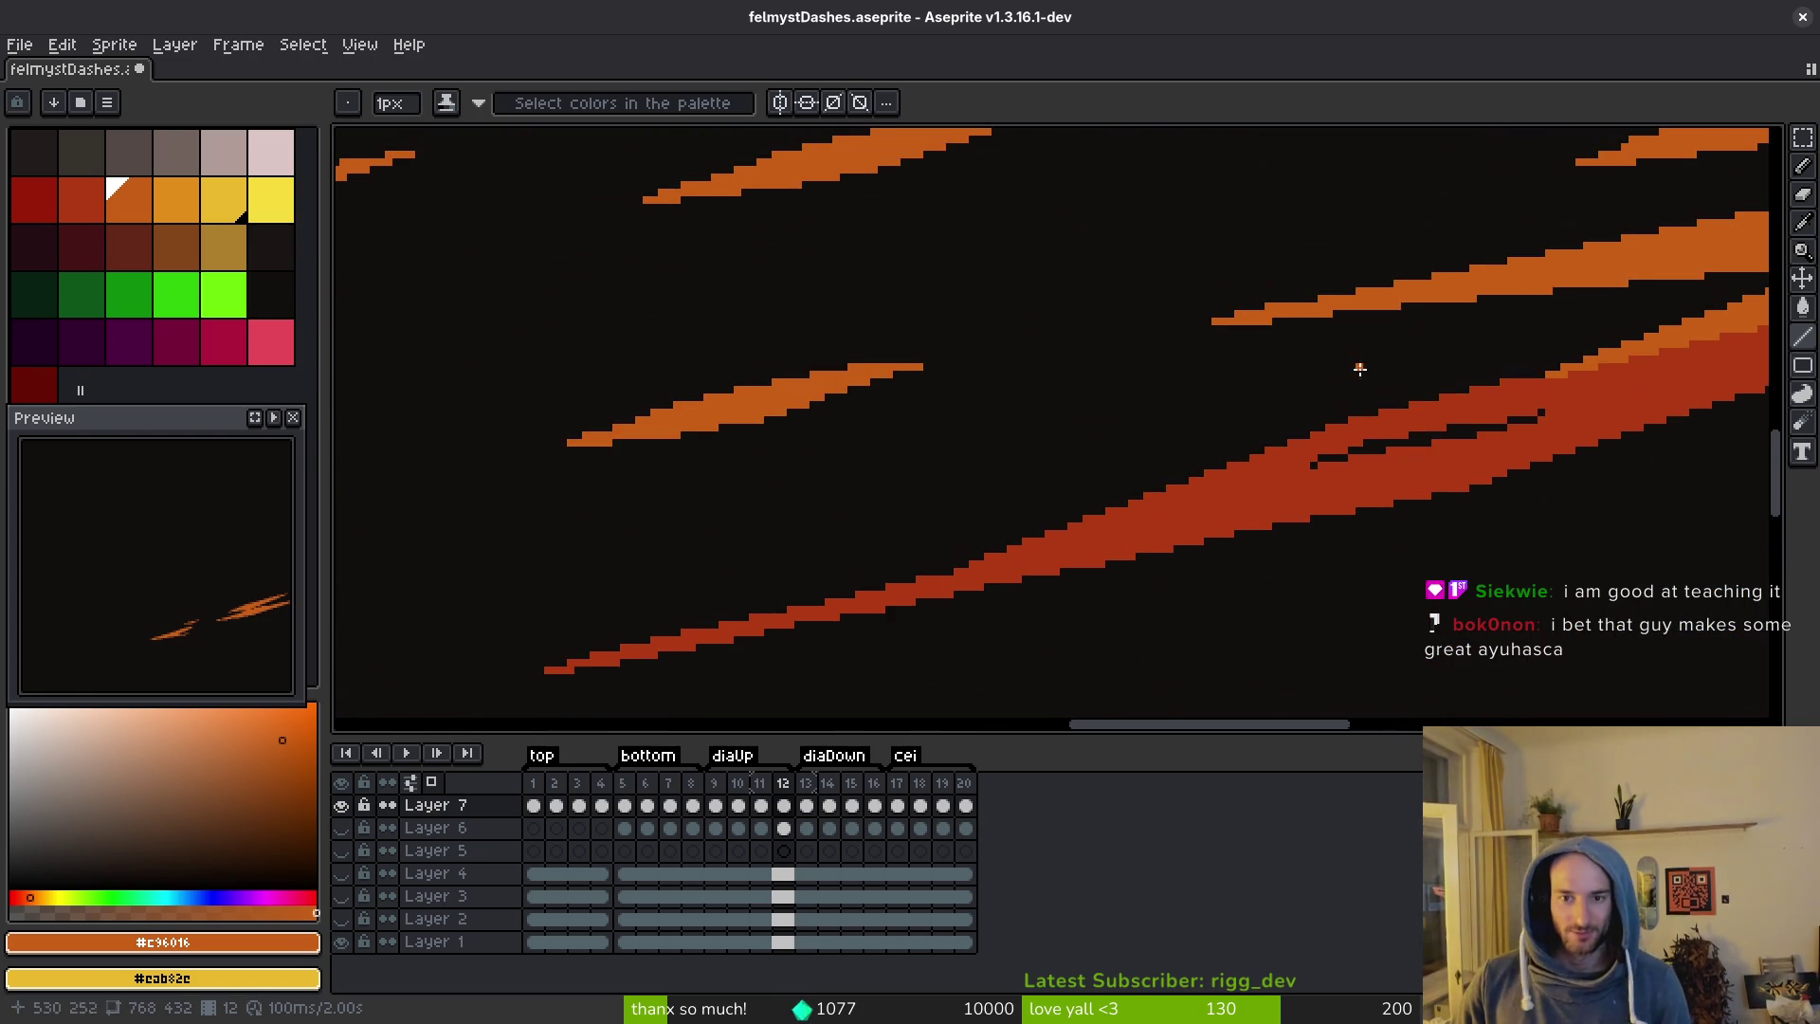
scroll(1219, 447, down, 2)
scroll(1225, 459, up, 5)
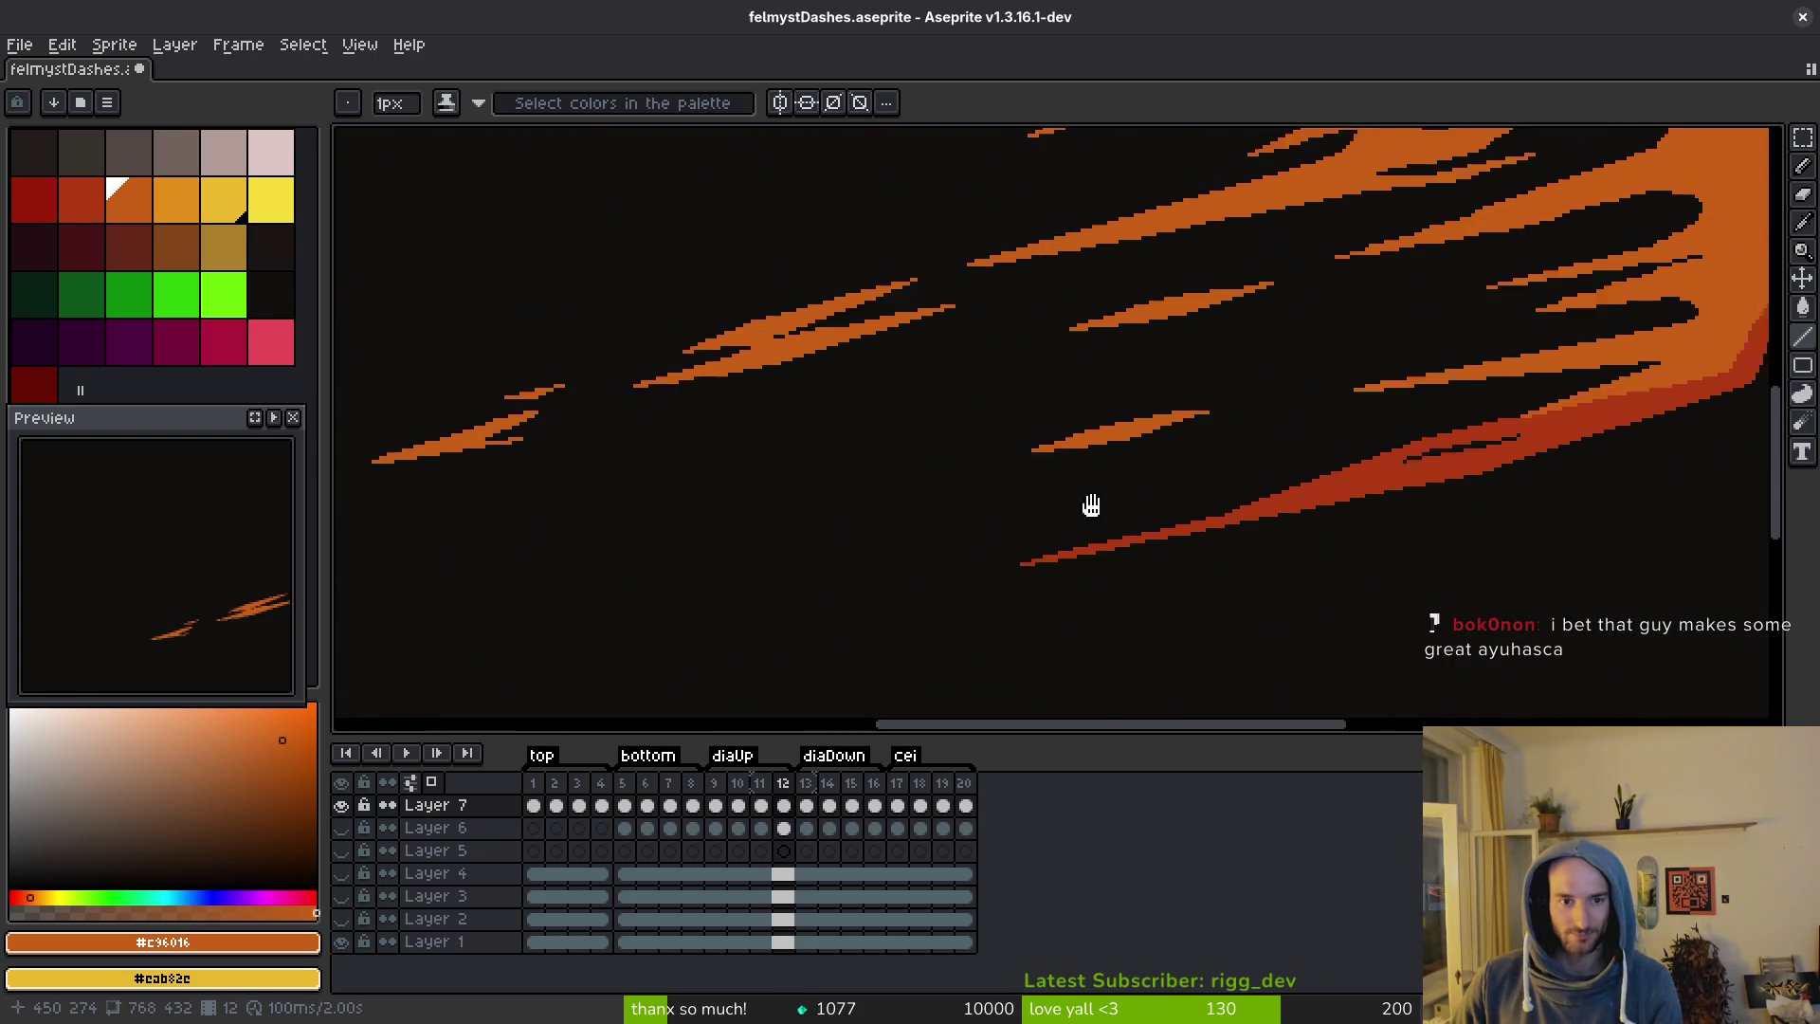
scroll(1049, 533, right, 2)
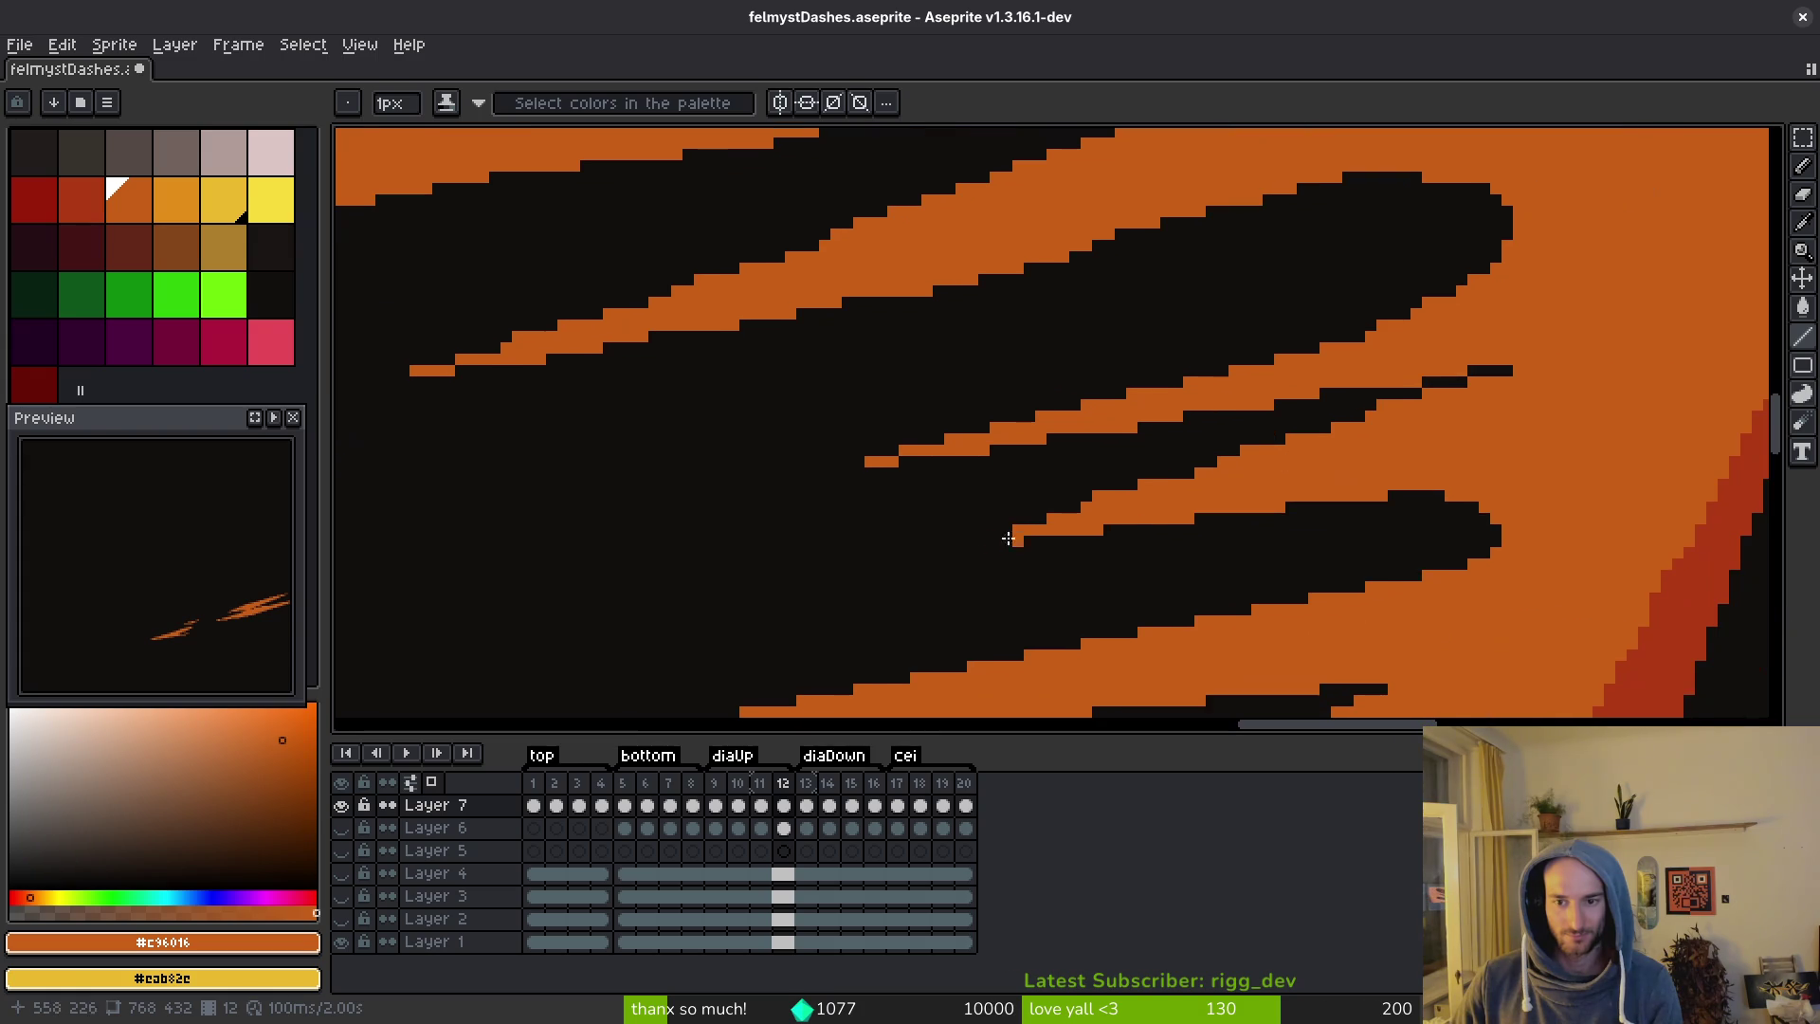
drag(982, 540, 1005, 529)
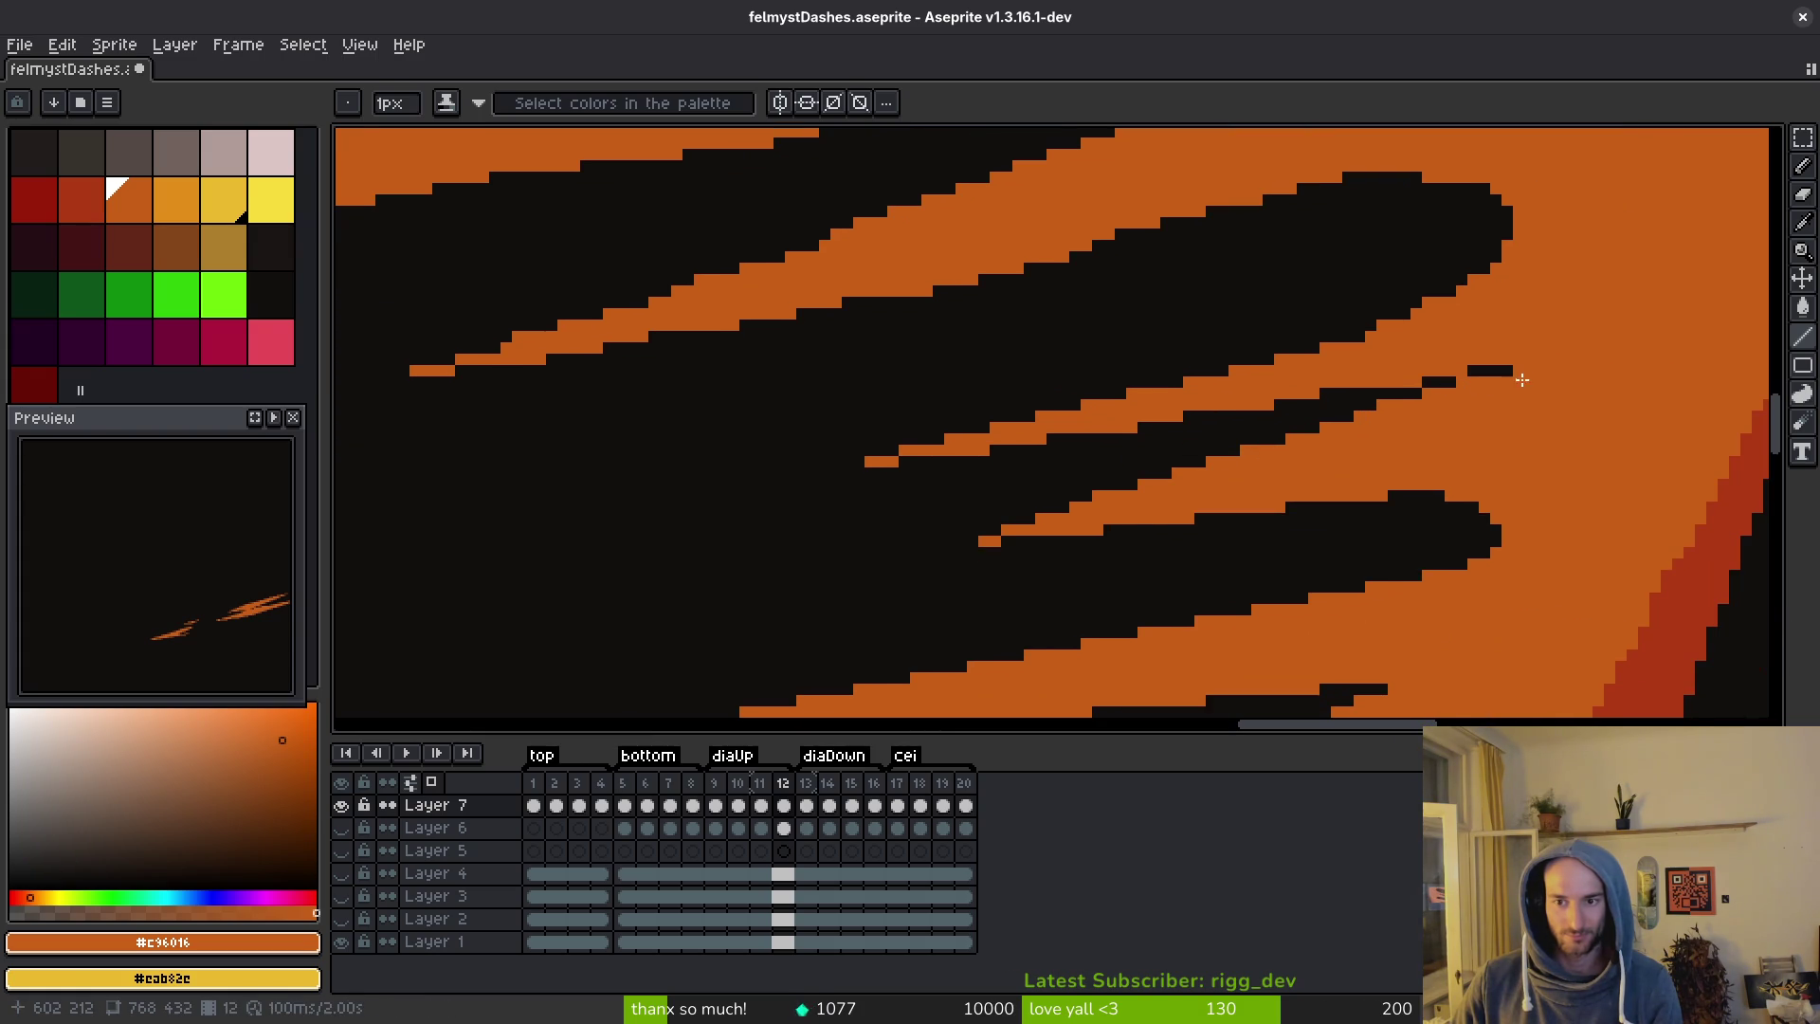
scroll(1271, 516, down, 2)
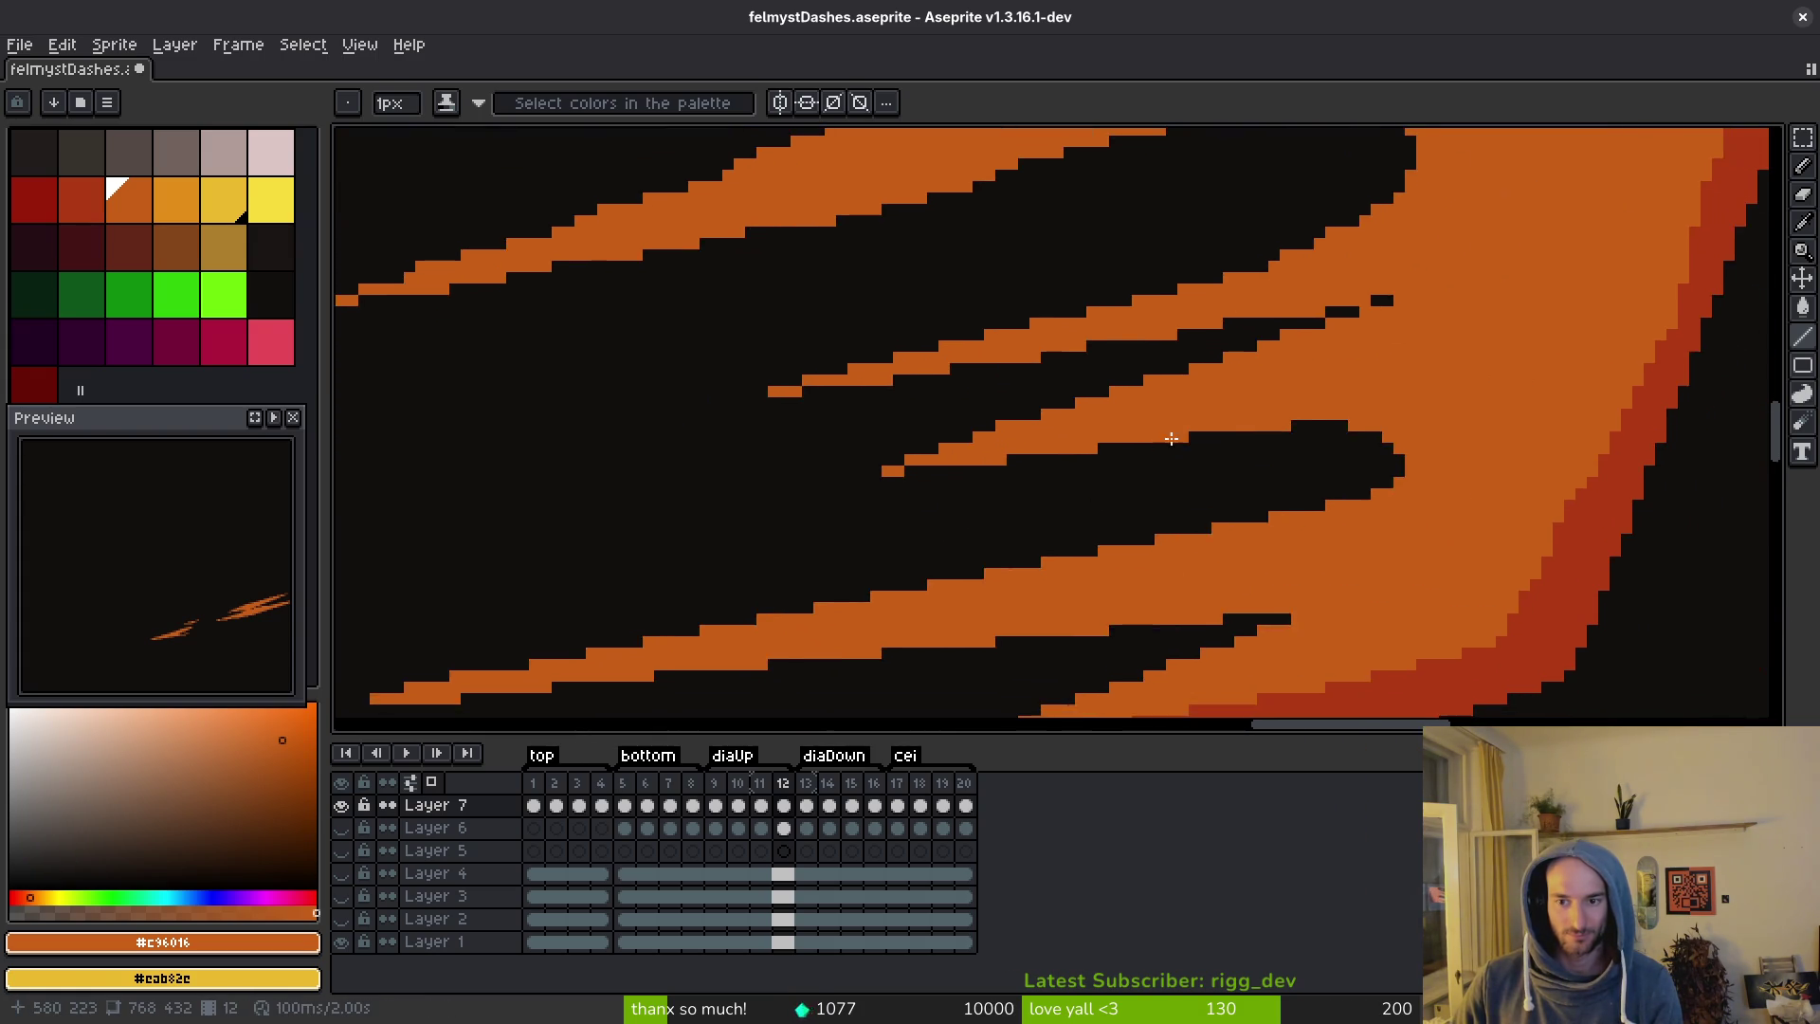
scroll(1217, 559, down, 2)
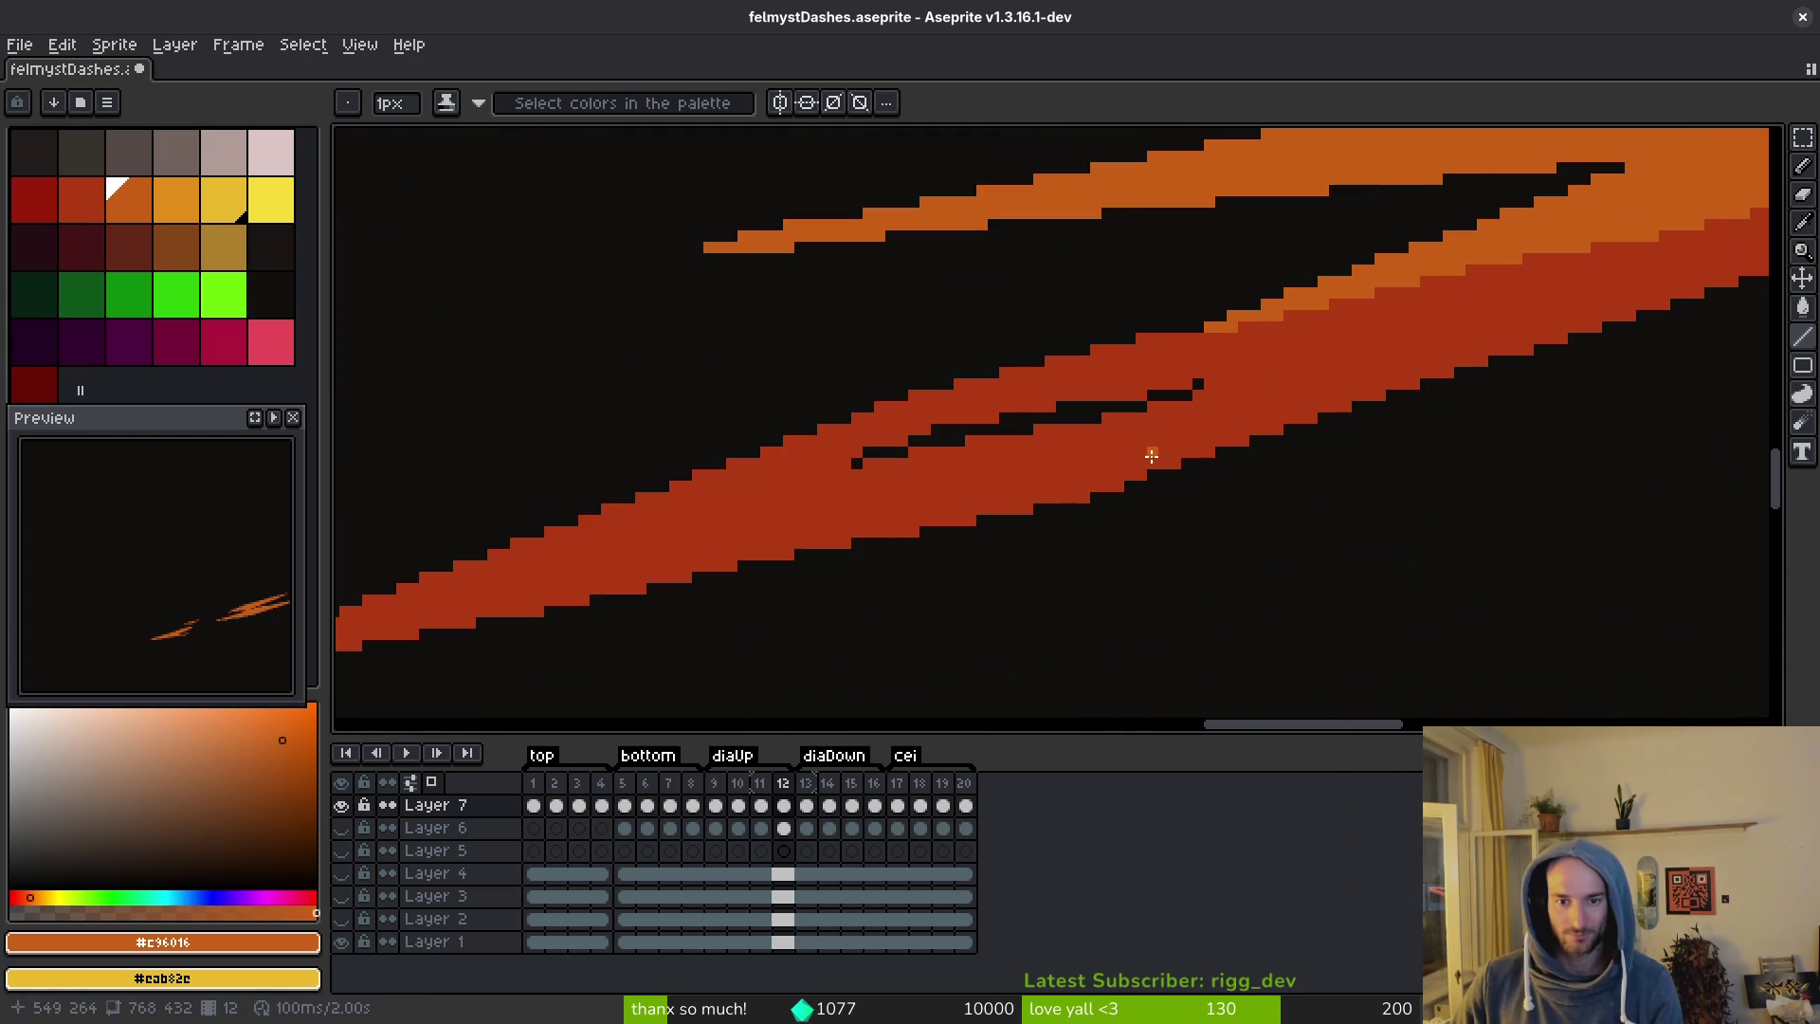
scroll(1290, 431, up, 3)
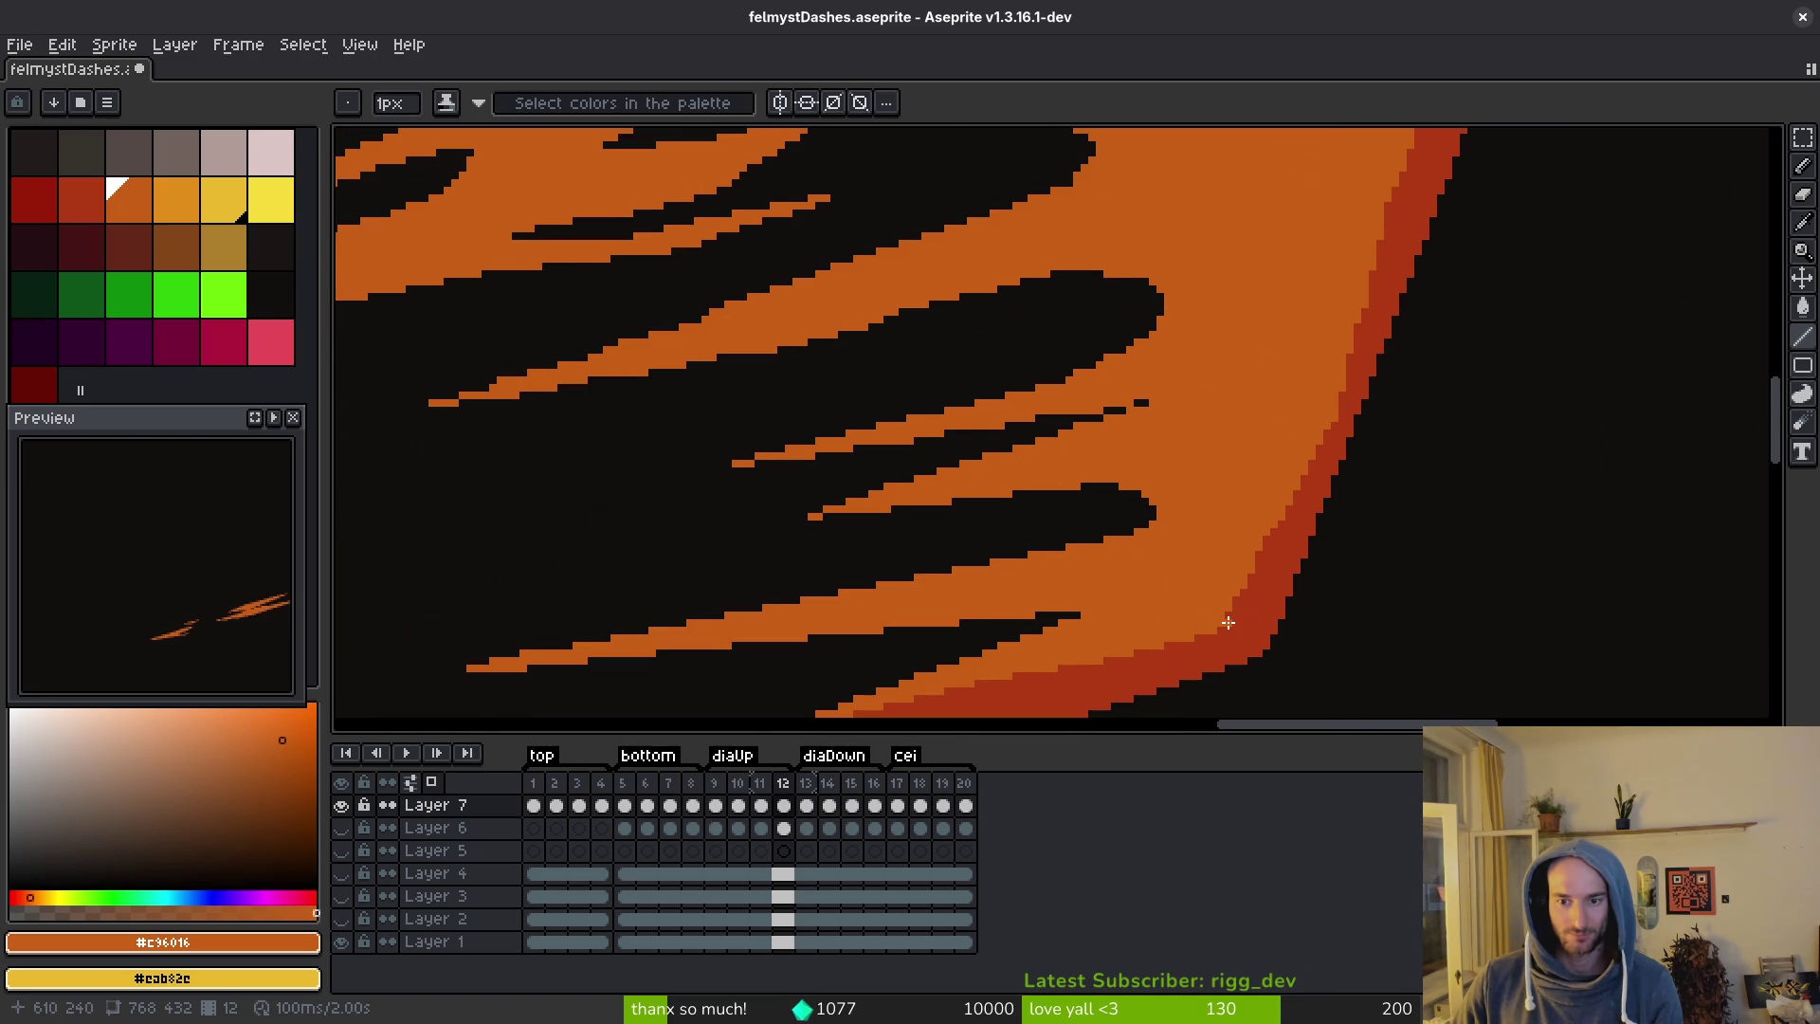
scroll(1271, 529, down, 1)
scroll(1308, 426, up, 3)
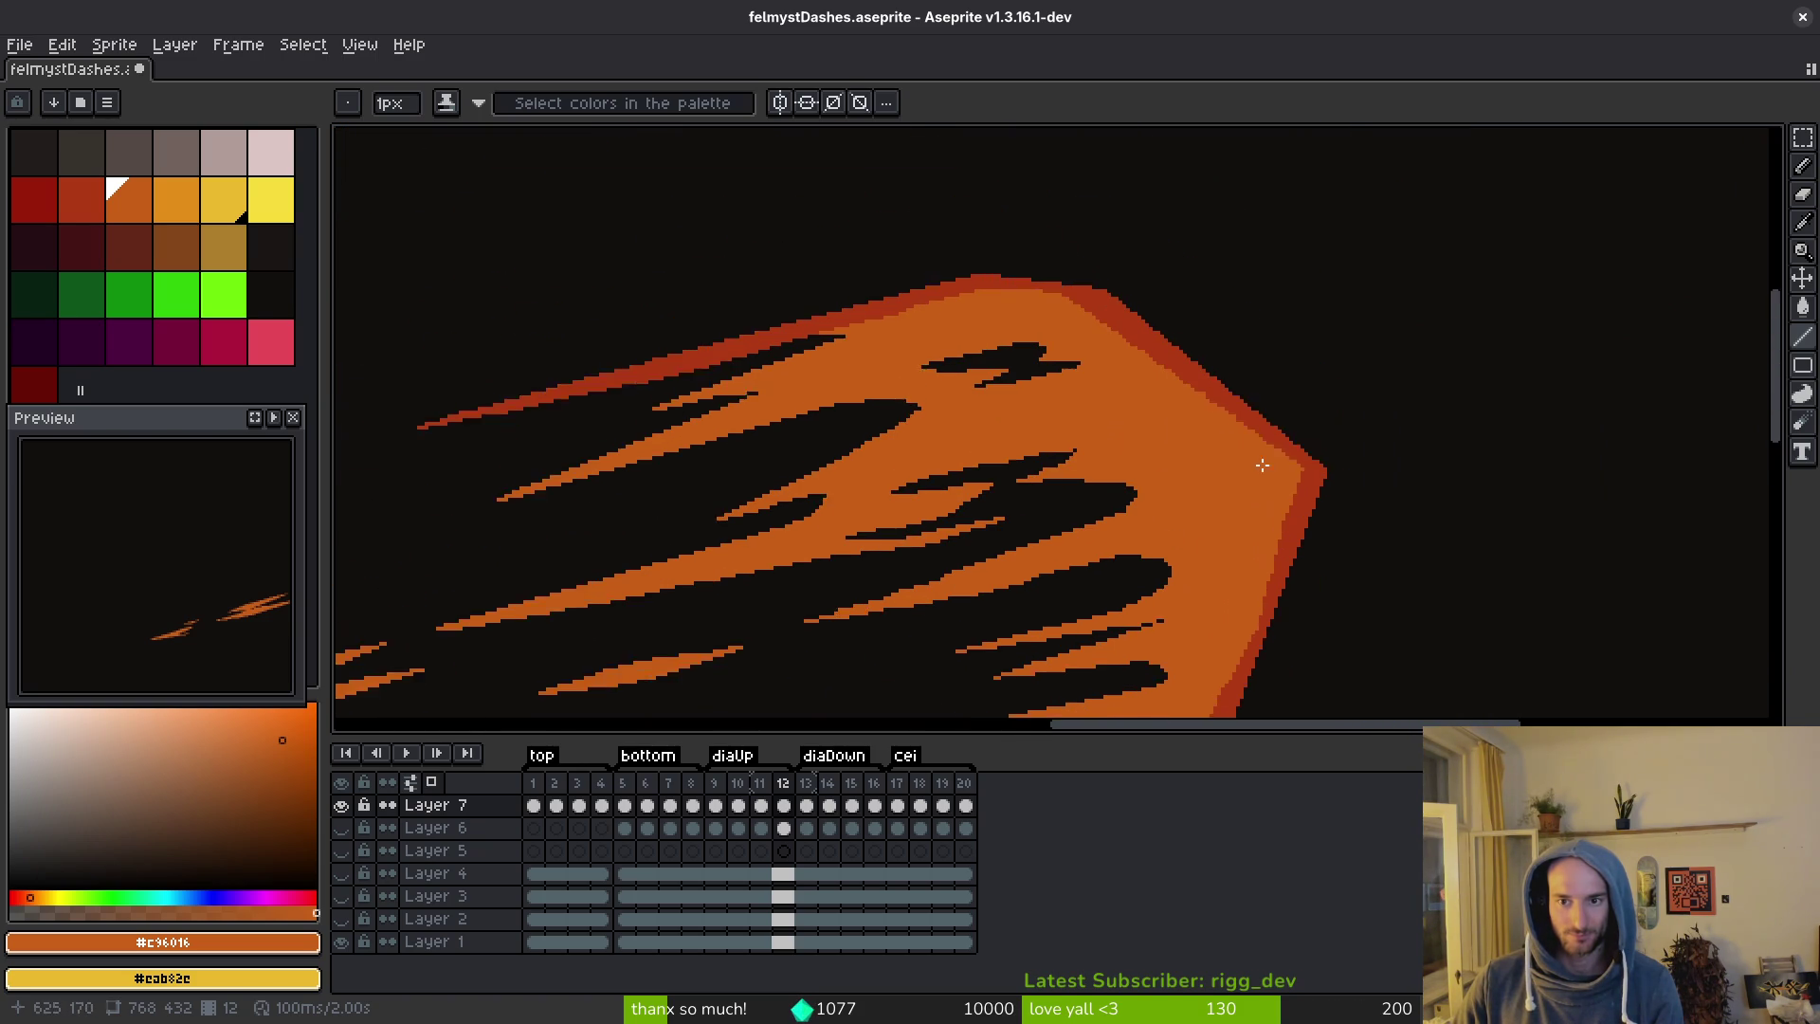
Pick the dark-red outline colour and draw a dark-red line along frame 12's dash outline.
alt+click(1340, 512)
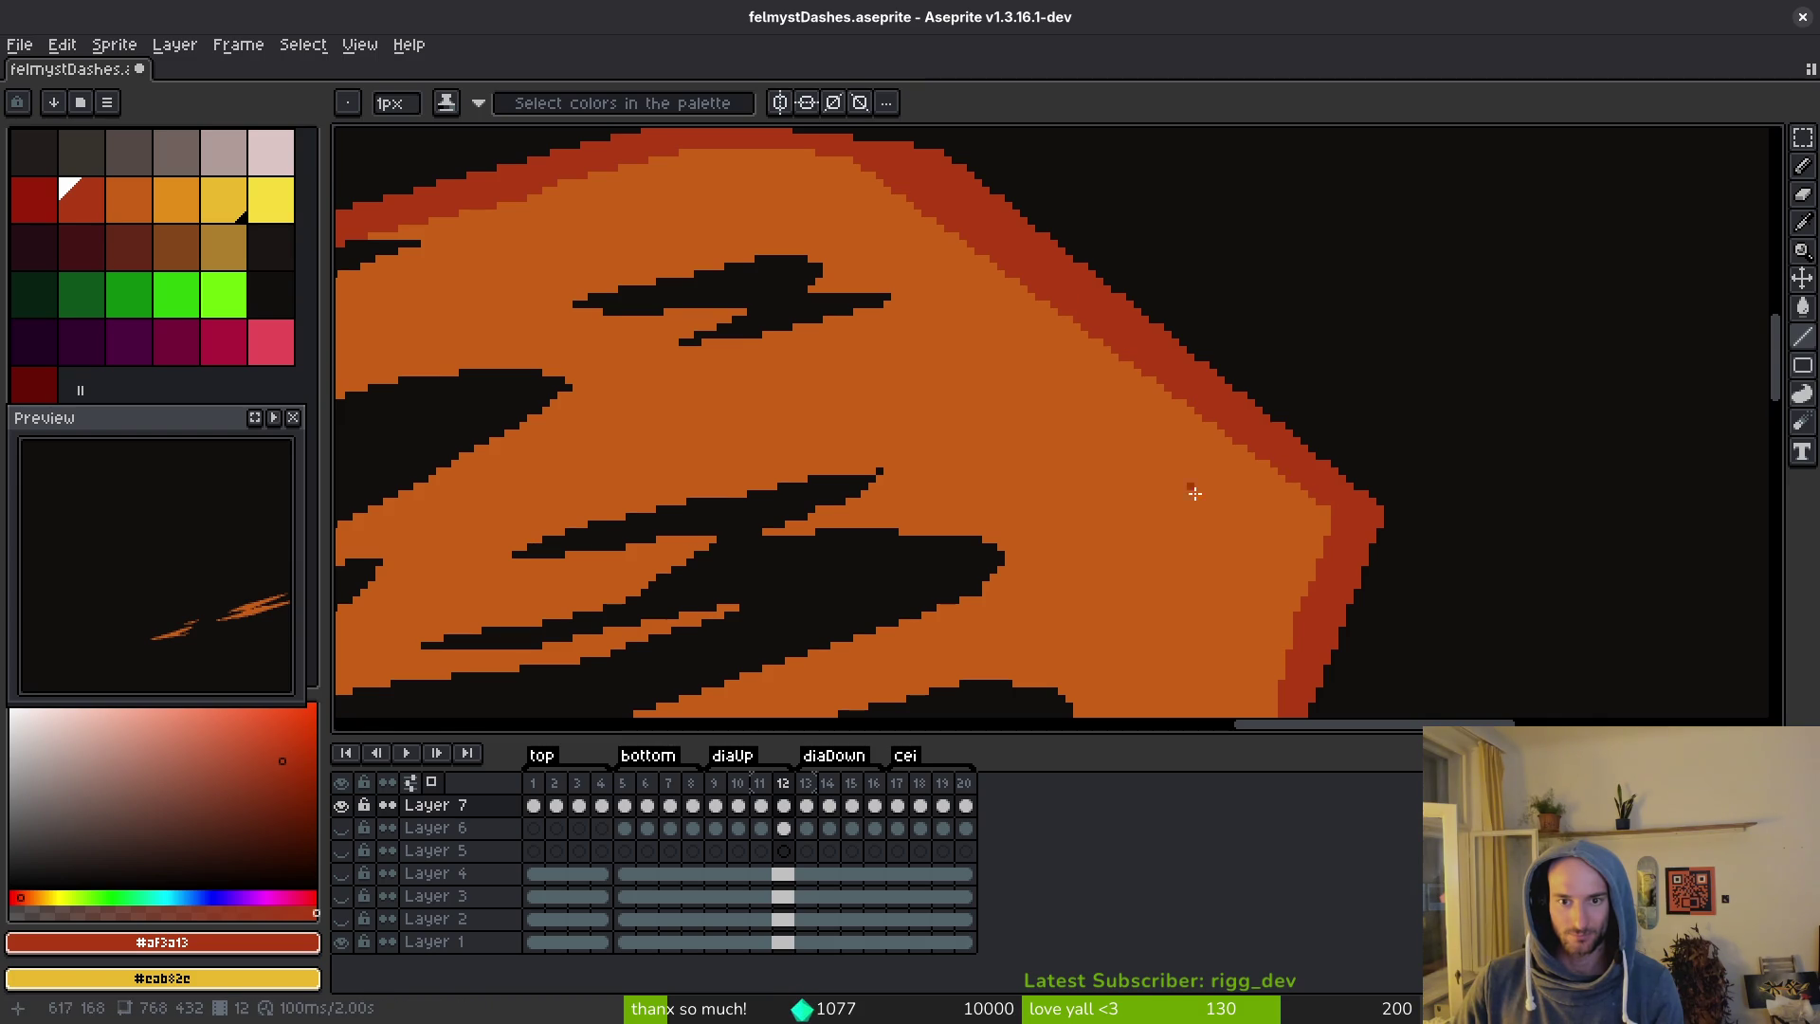
scroll(1170, 455, down, 3)
scroll(1194, 475, right, 1)
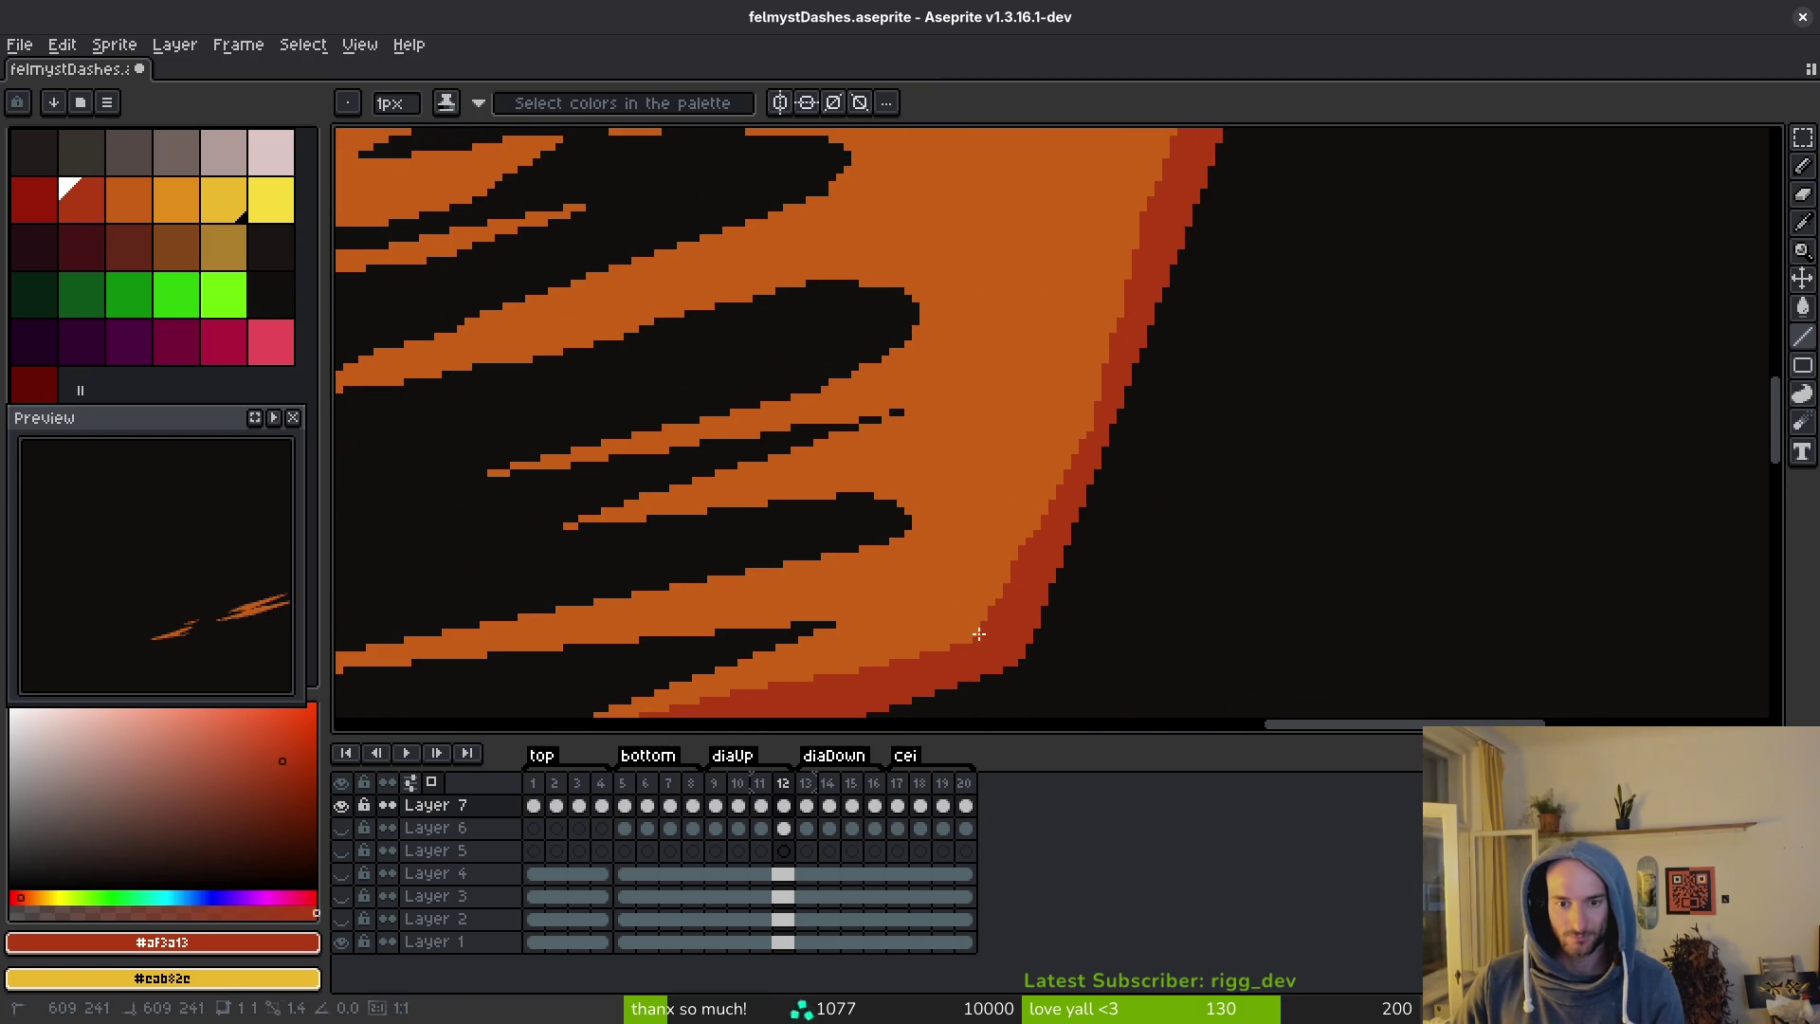
drag(975, 641, 1087, 376)
scroll(1087, 376, down, 1)
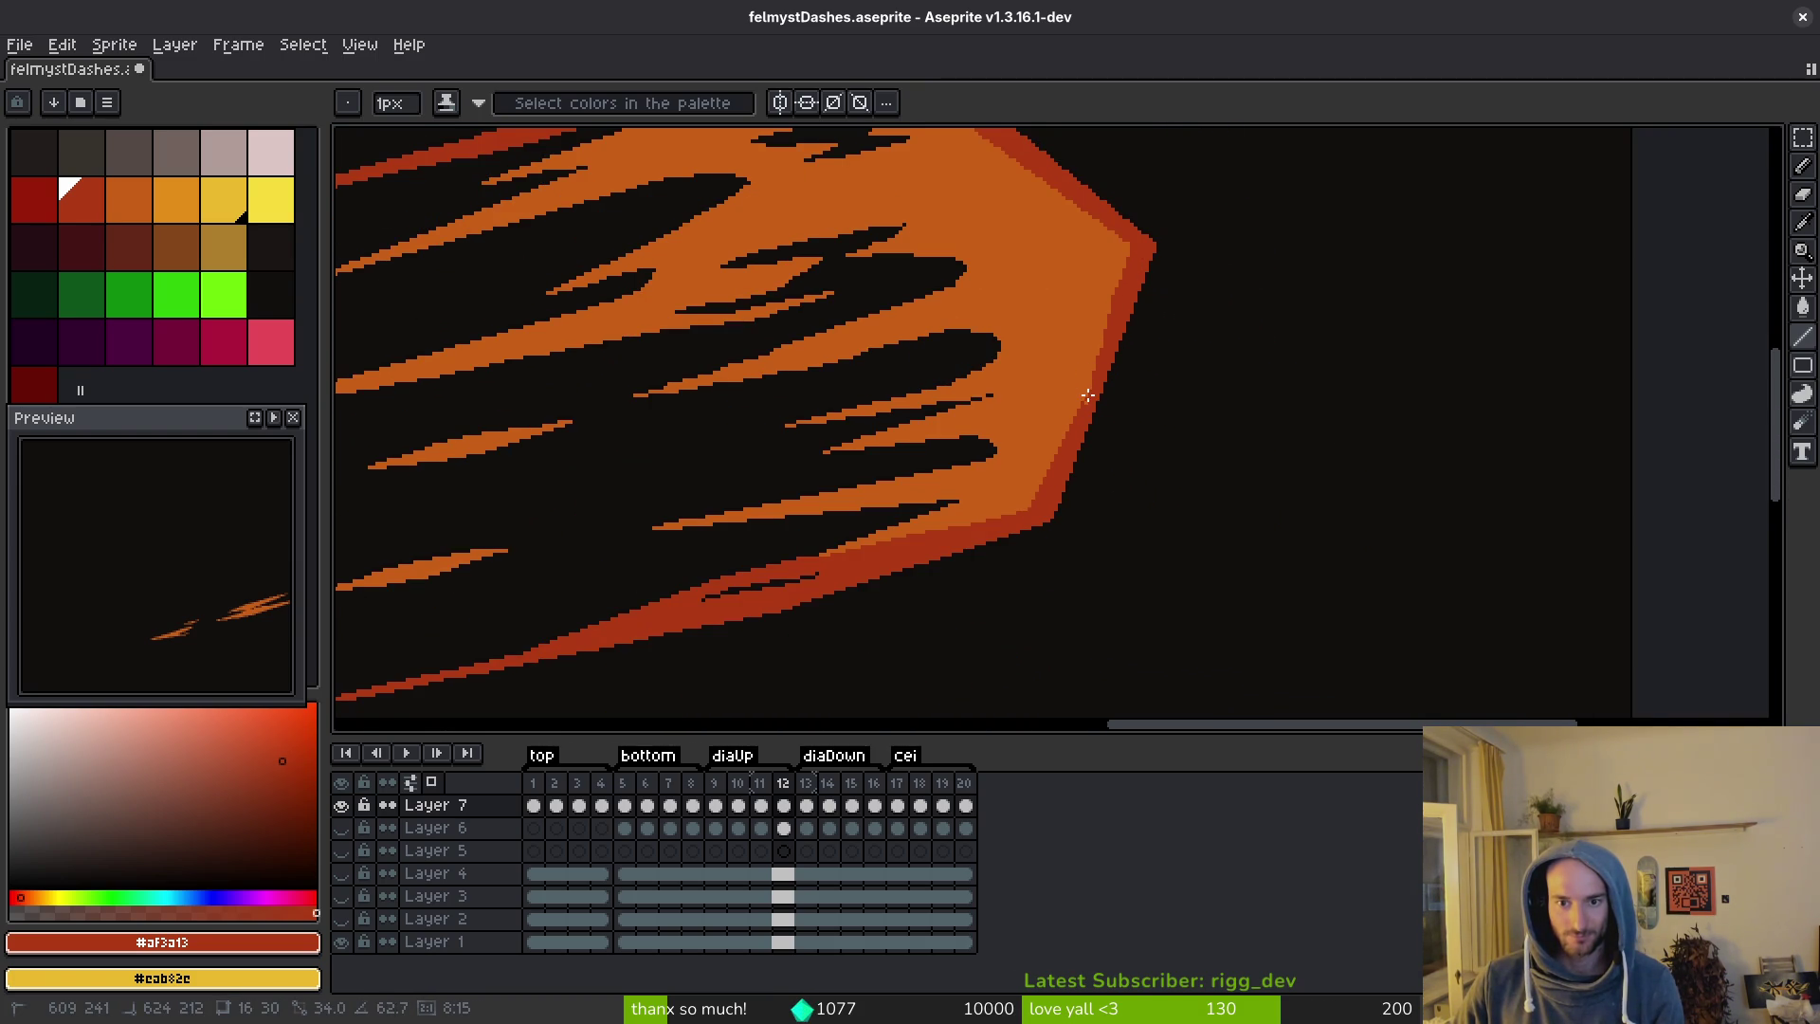
scroll(1099, 378, up, 2)
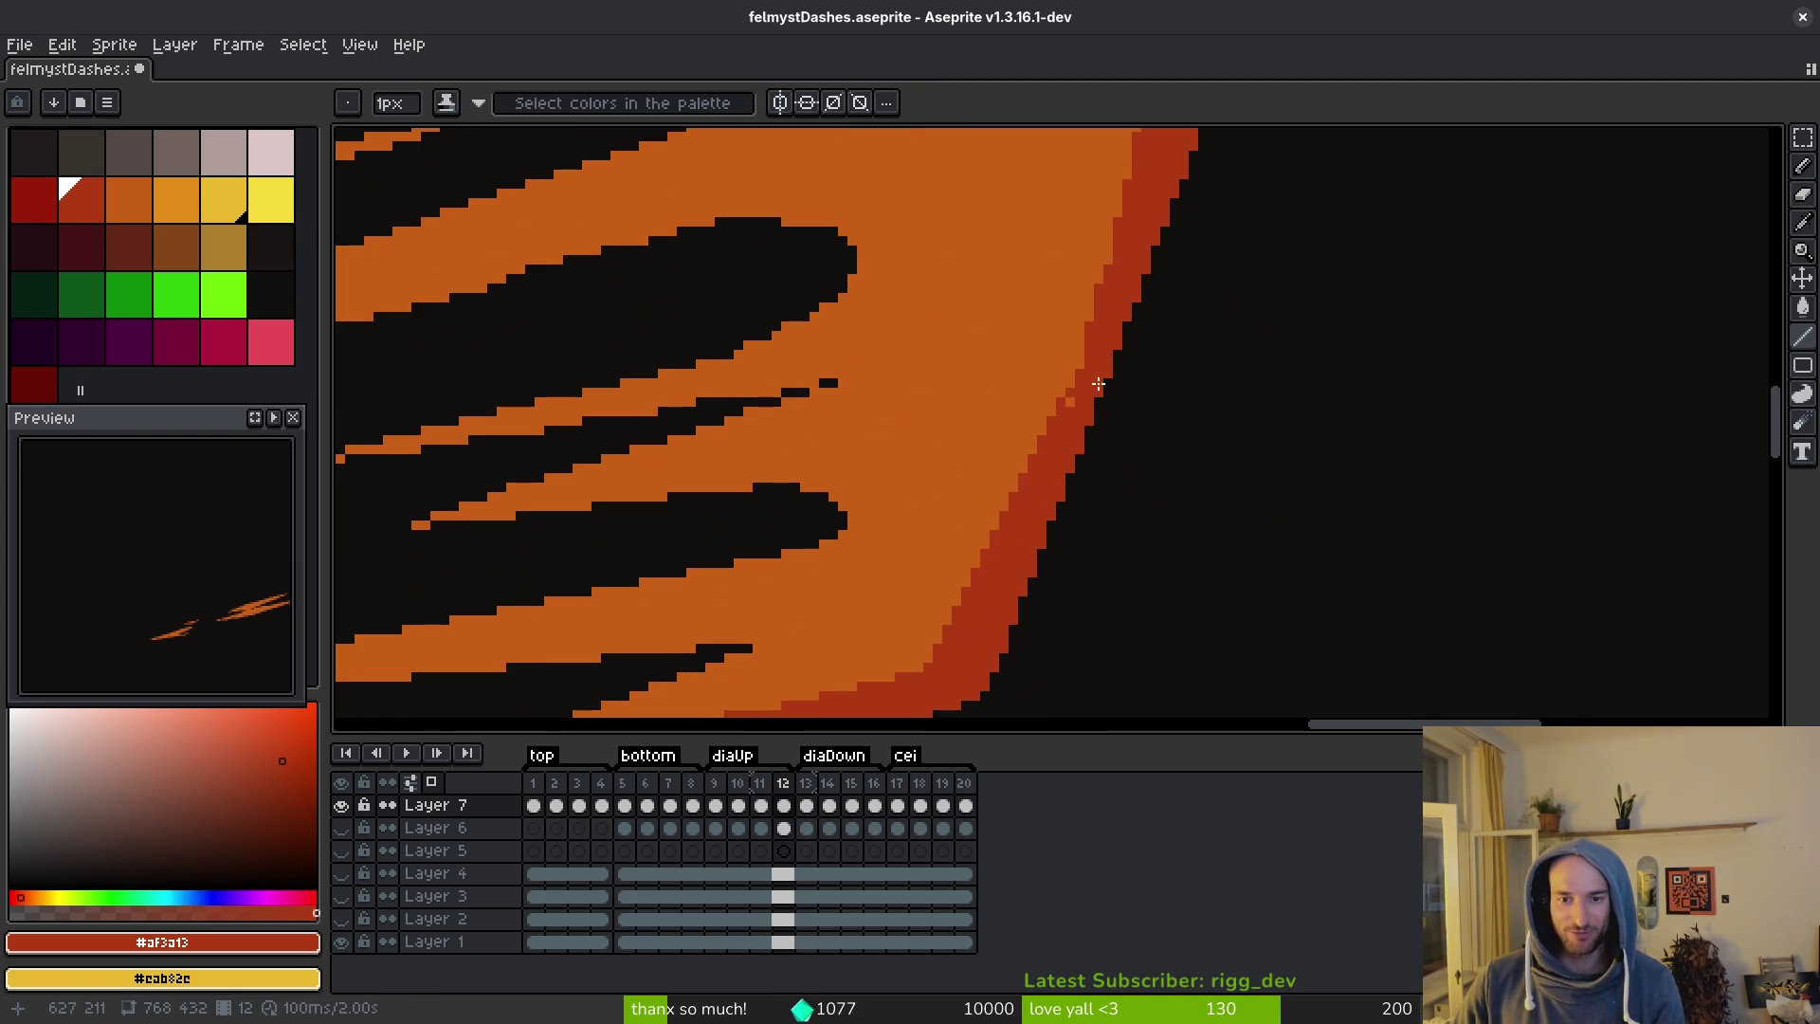
mouse_move(1094, 365)
mouse_down()
mouse_move(1097, 443)
mouse_move(1145, 376)
mouse_up()
scroll(1145, 376, down, 1)
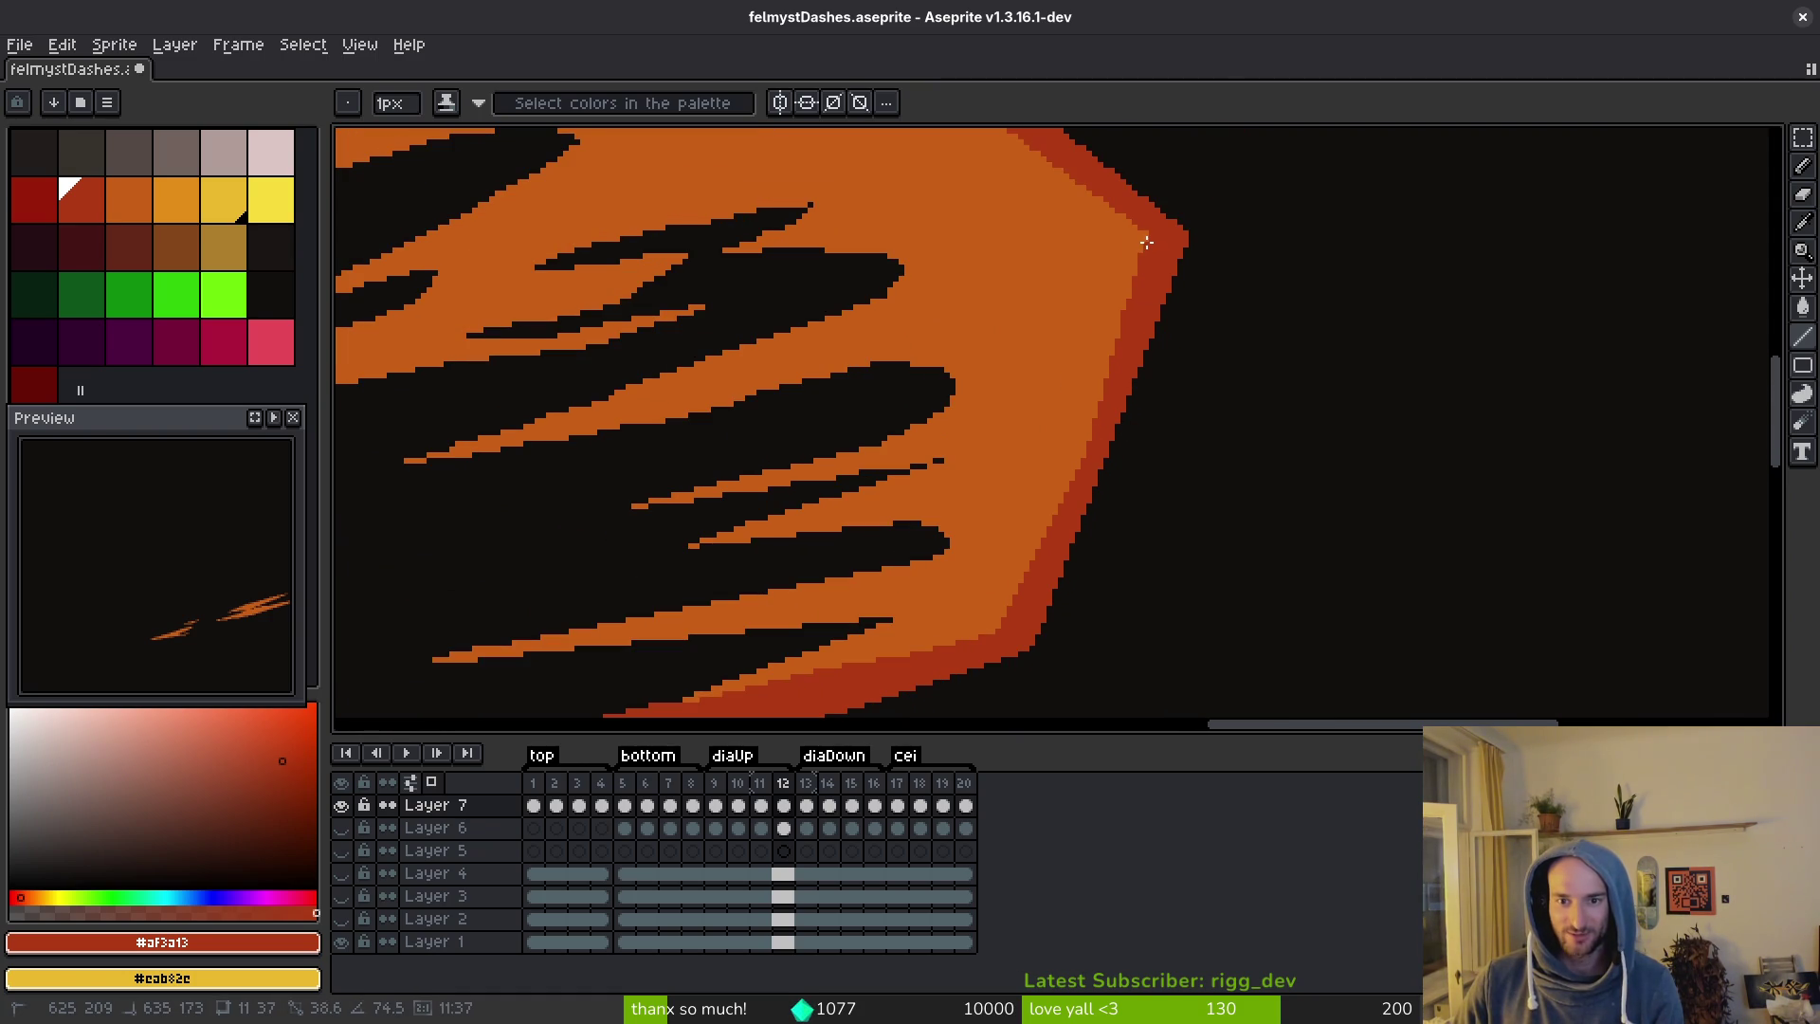
drag(1145, 242, 1147, 244)
scroll(1162, 284, up, 2)
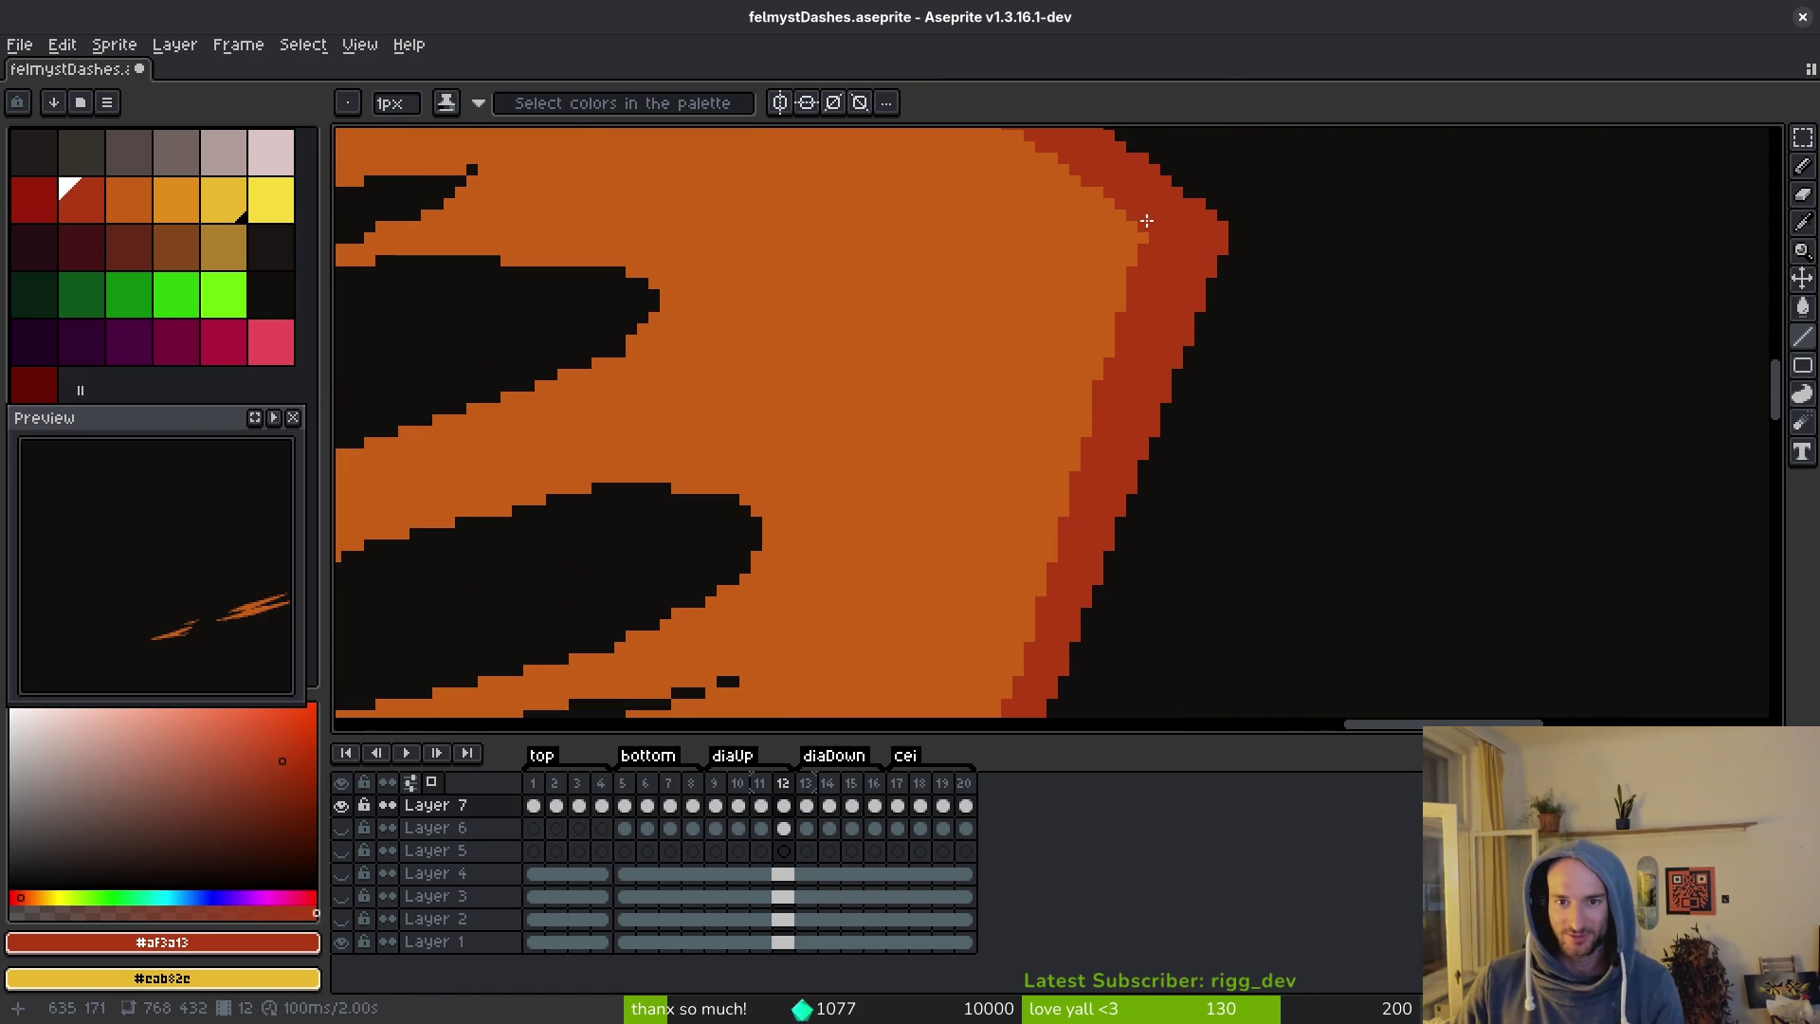
scroll(1150, 239, down, 3)
scroll(1099, 360, up, 3)
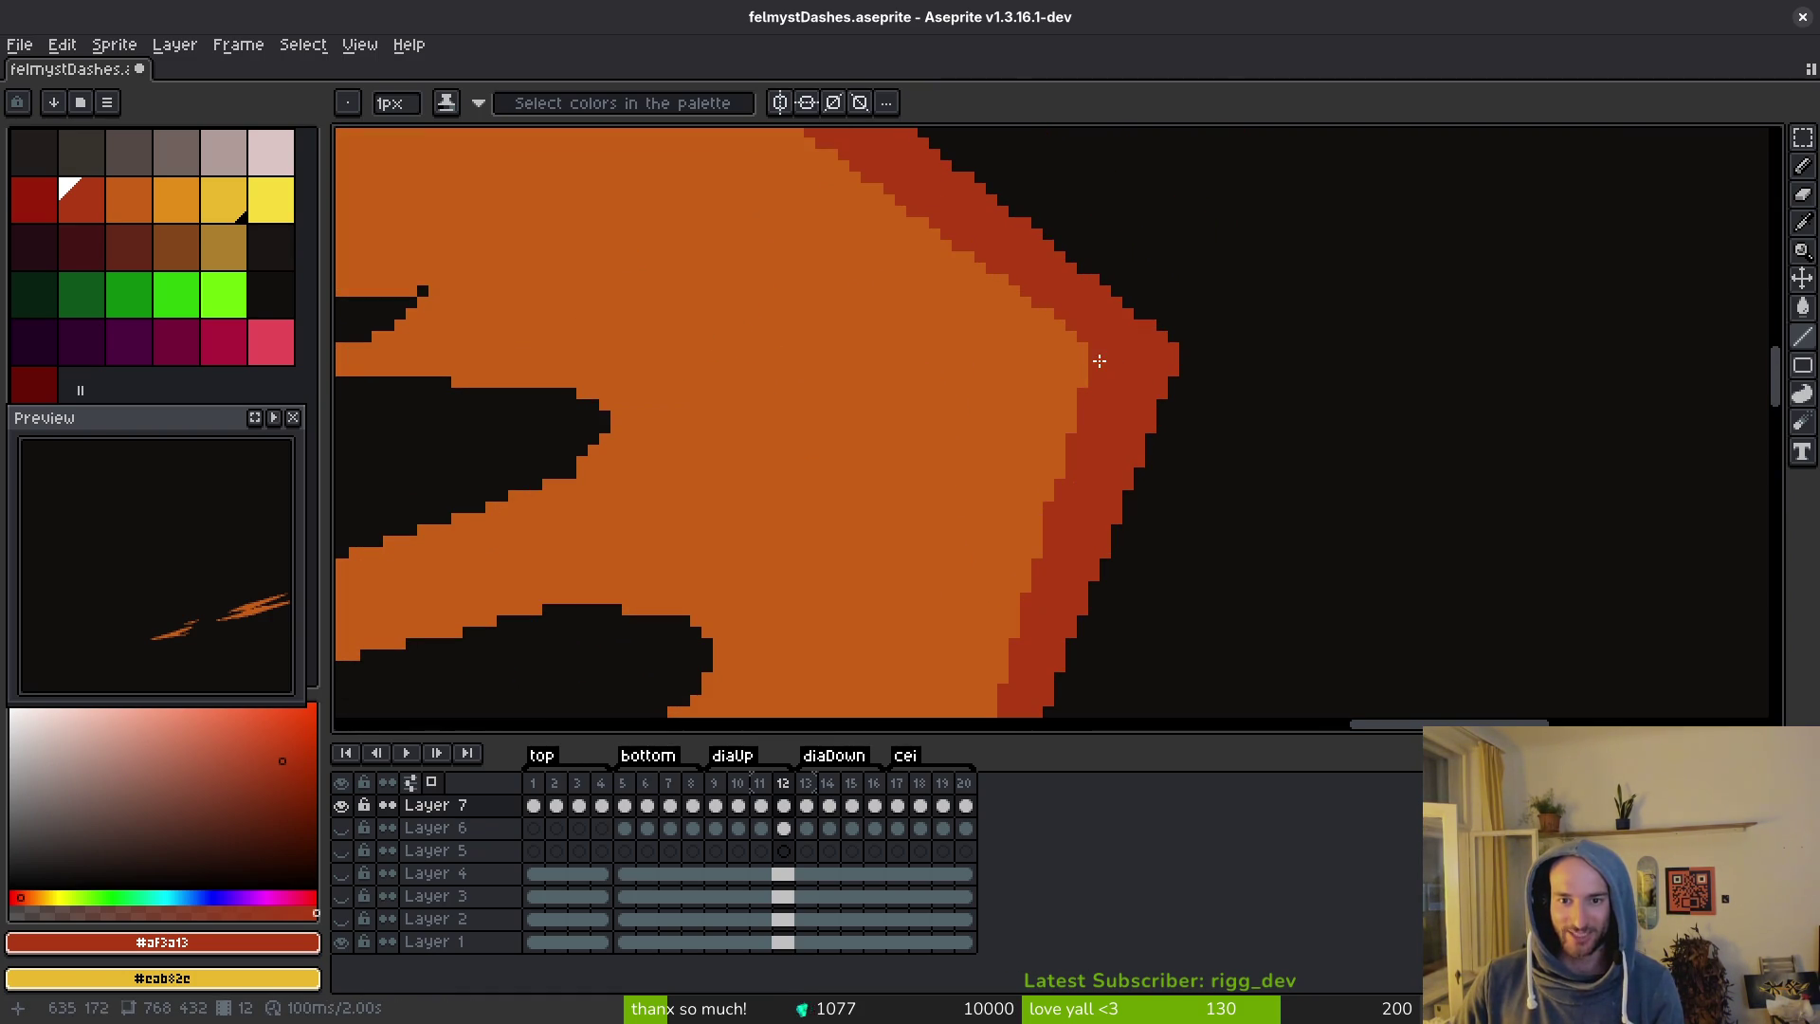
Save felmystDashes.aseprite with the outline fixes.
key(ctrl+s)
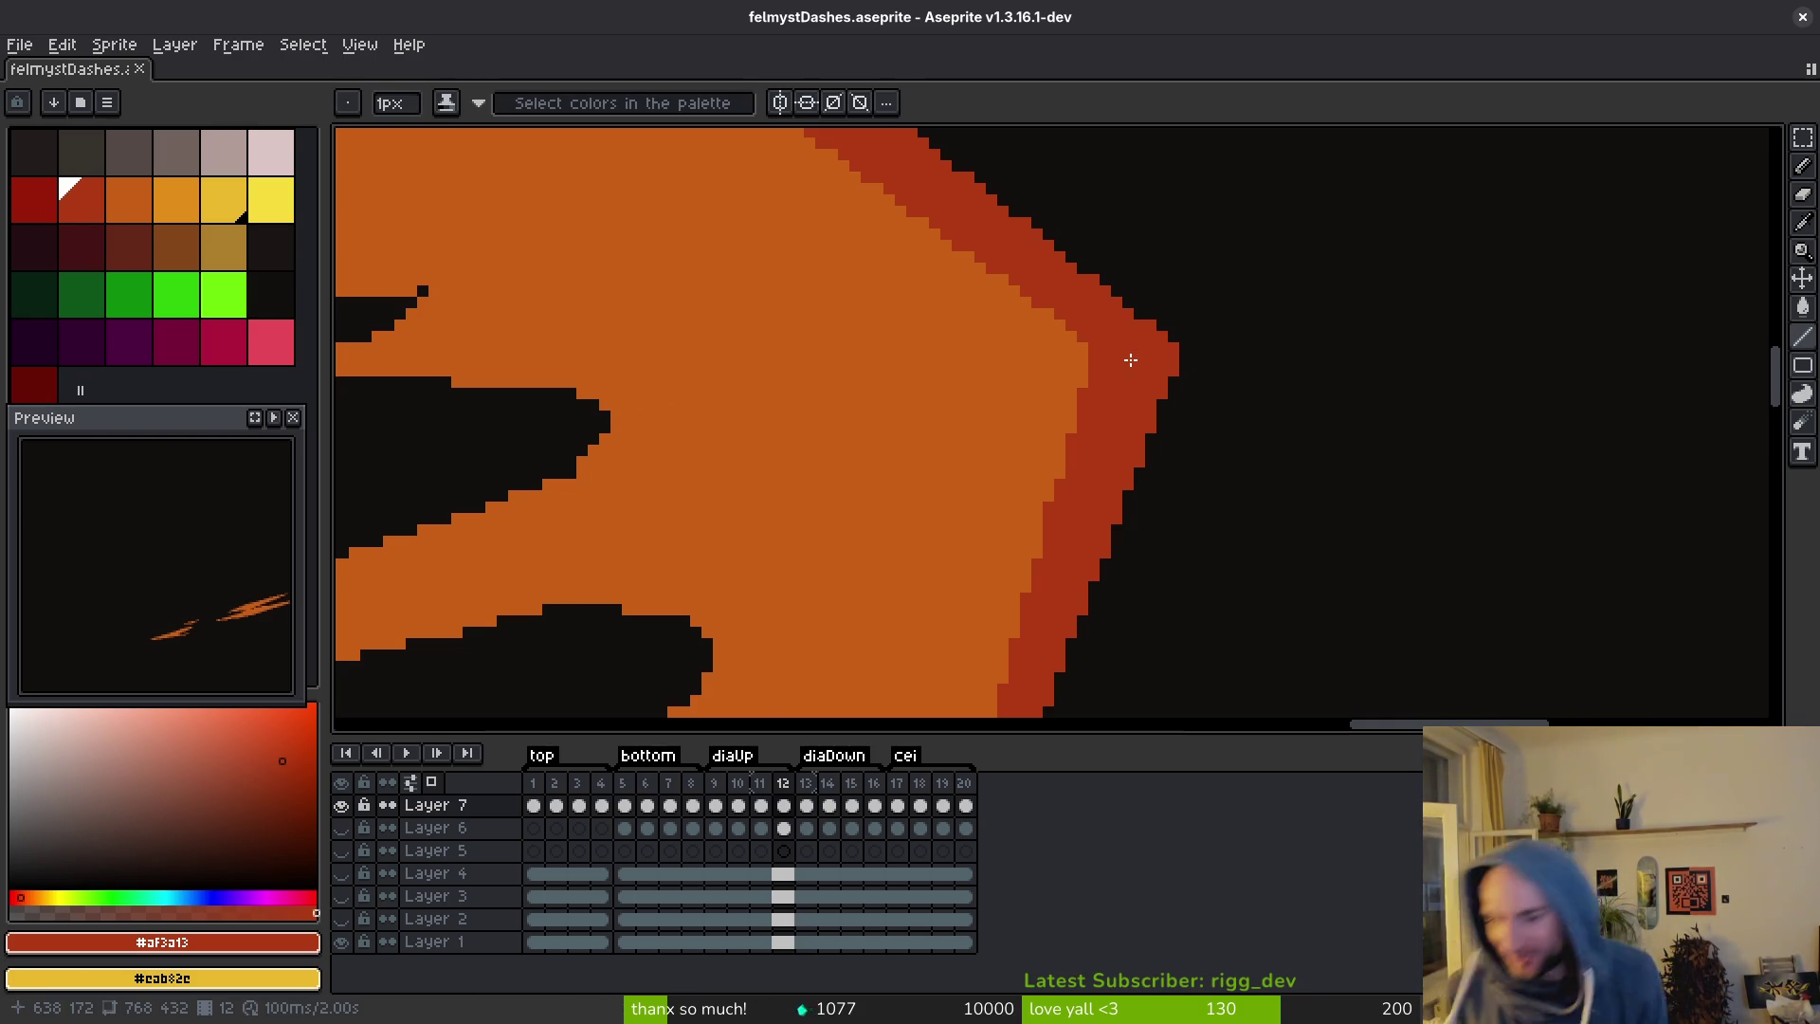
scroll(1303, 311, down, 2)
key(ctrl+s)
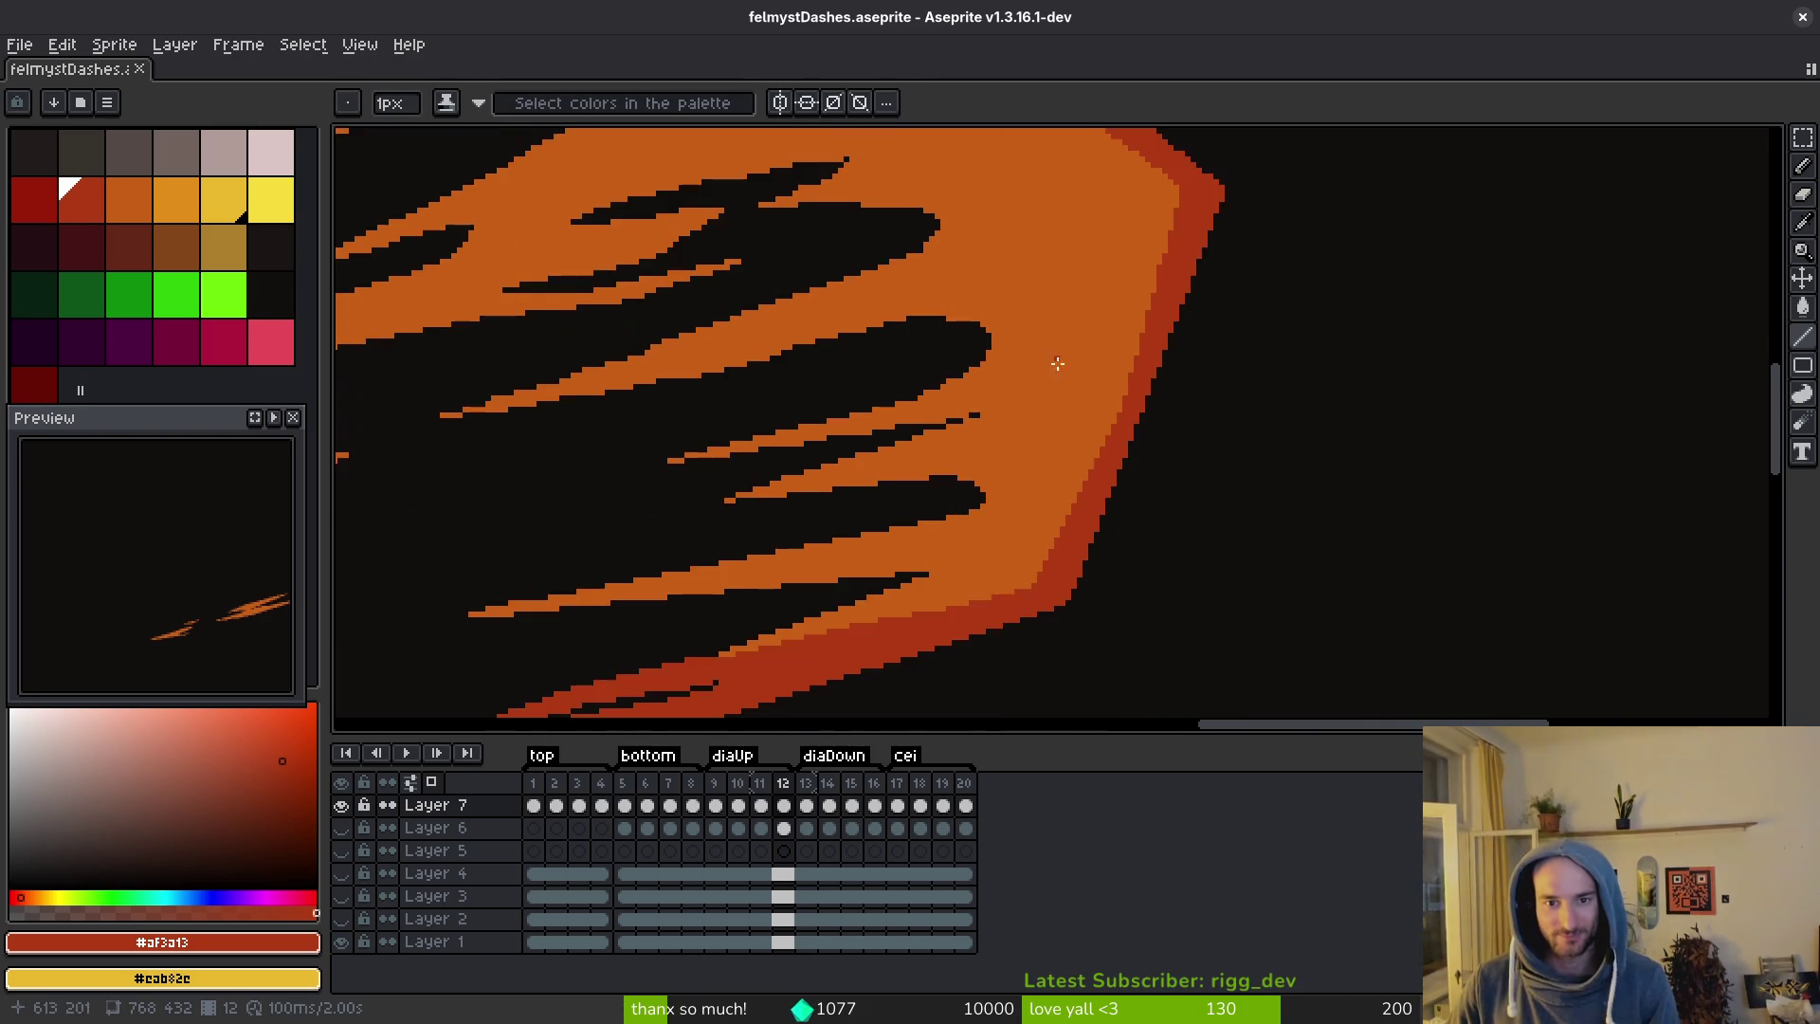
scroll(1207, 297, up, 4)
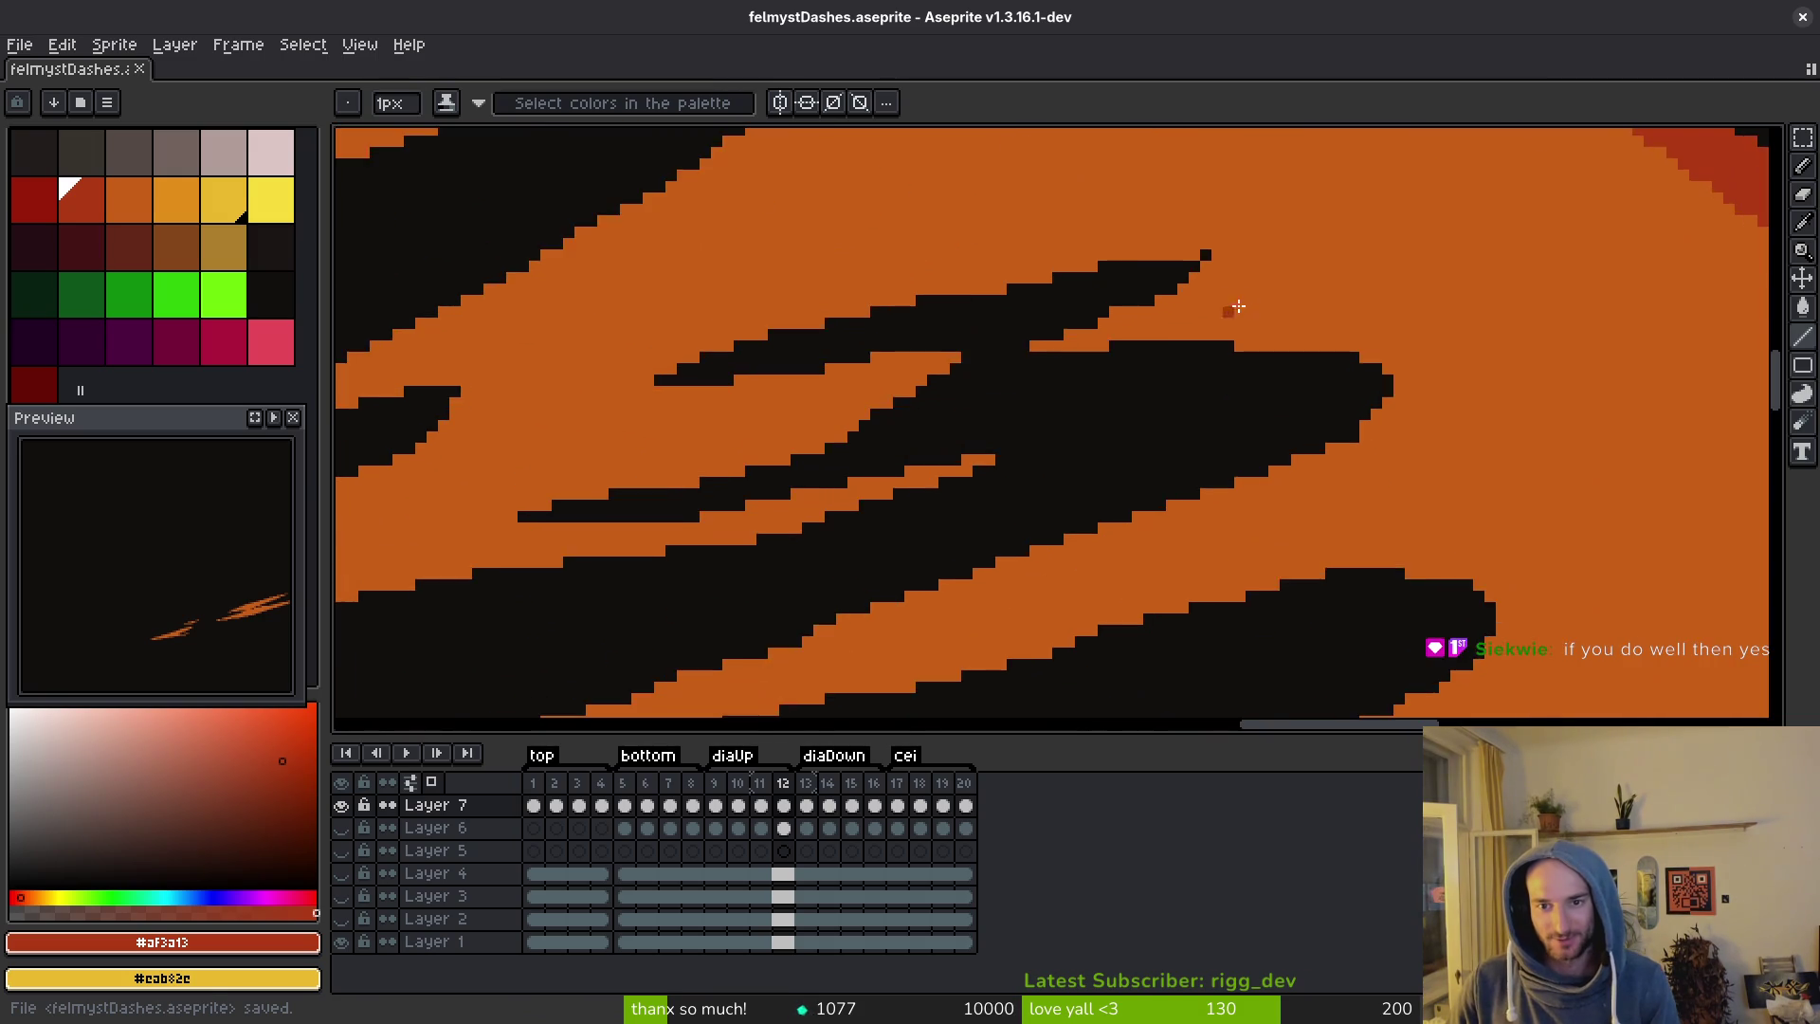
key(ctrl+s)
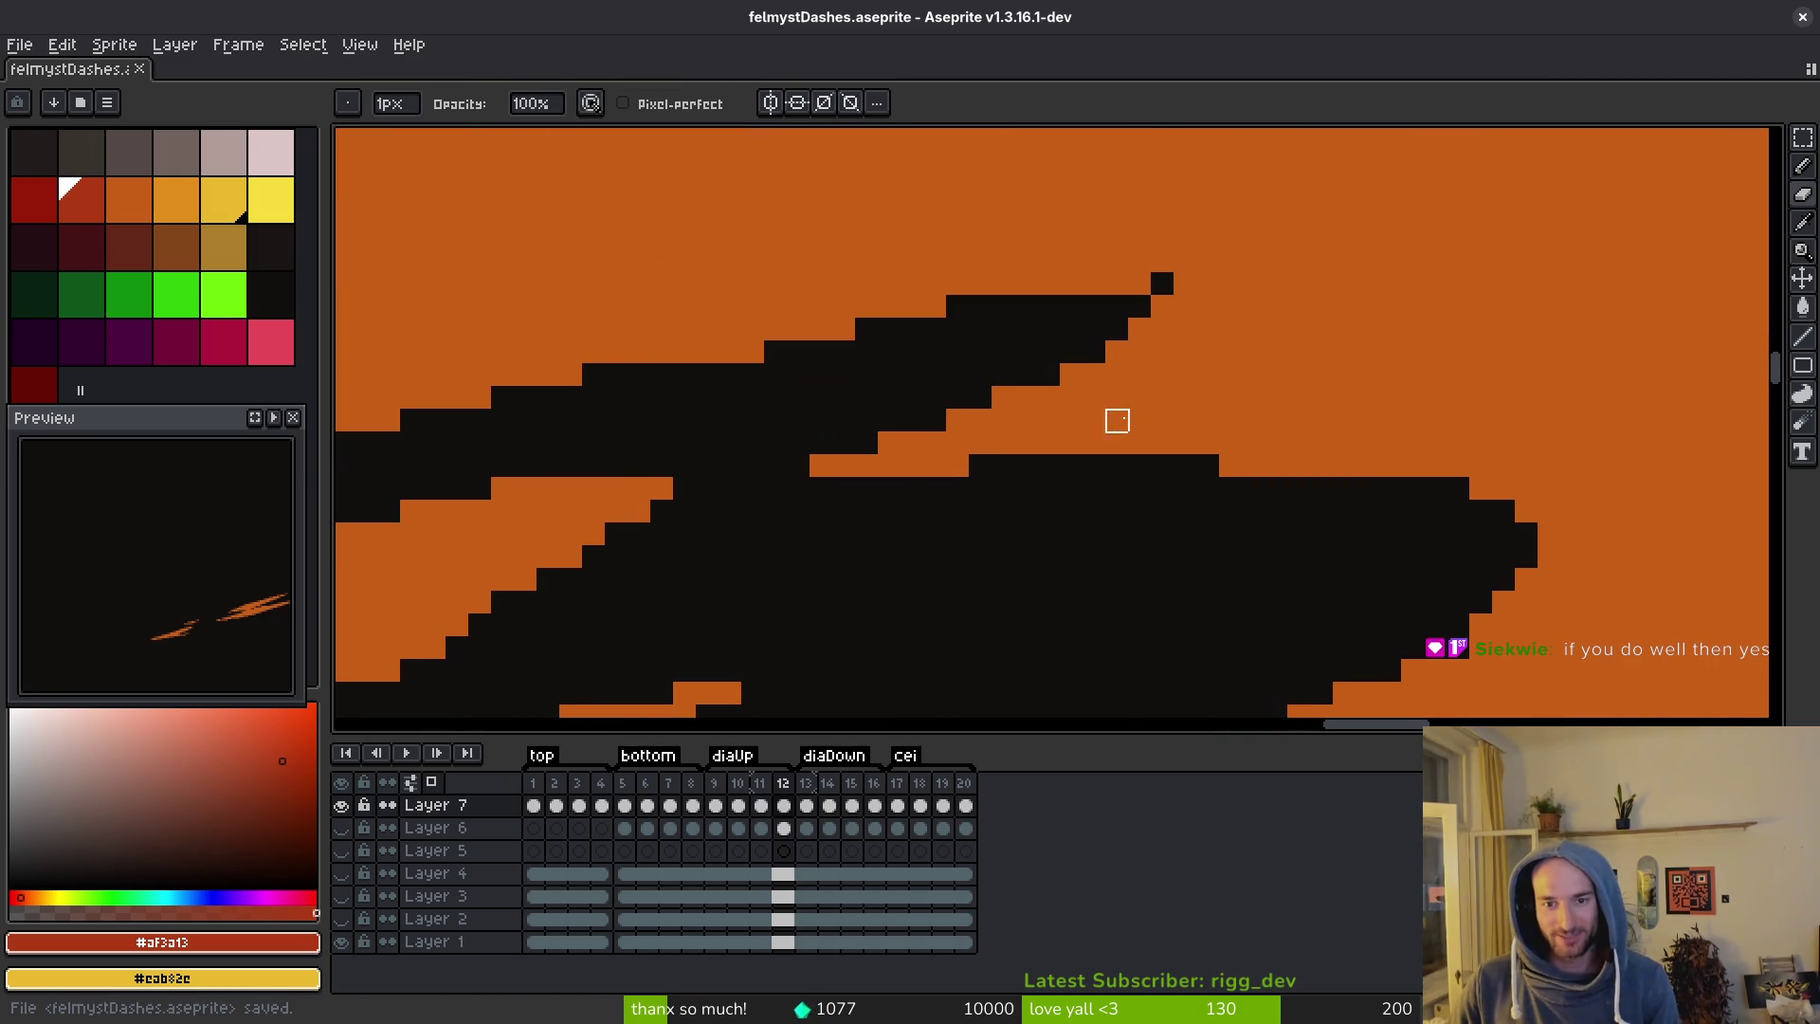
scroll(1117, 419, down, 3)
scroll(1166, 379, up, 5)
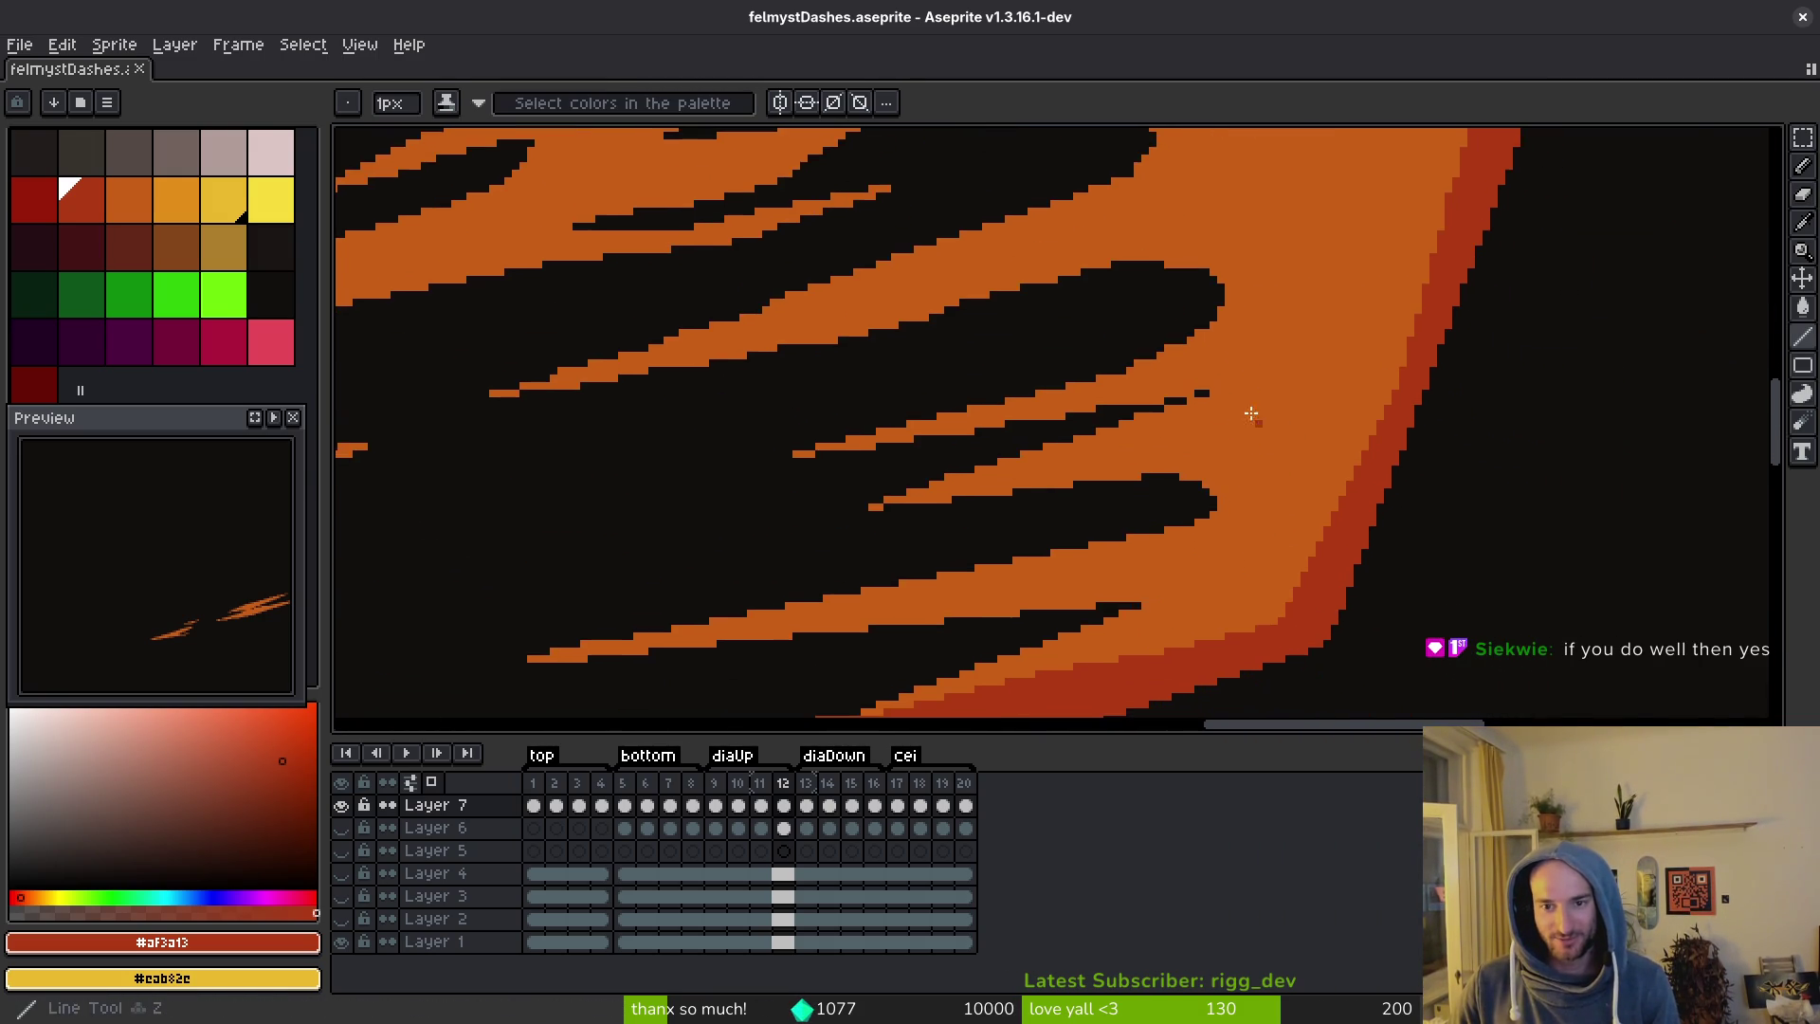
Sample the flame's orange, paint it into the stripe pattern, and save.
drag(1311, 418, 975, 386)
alt+click(976, 386)
mouse_move(1134, 423)
mouse_down()
mouse_move(703, 582)
mouse_move(1157, 421)
mouse_up()
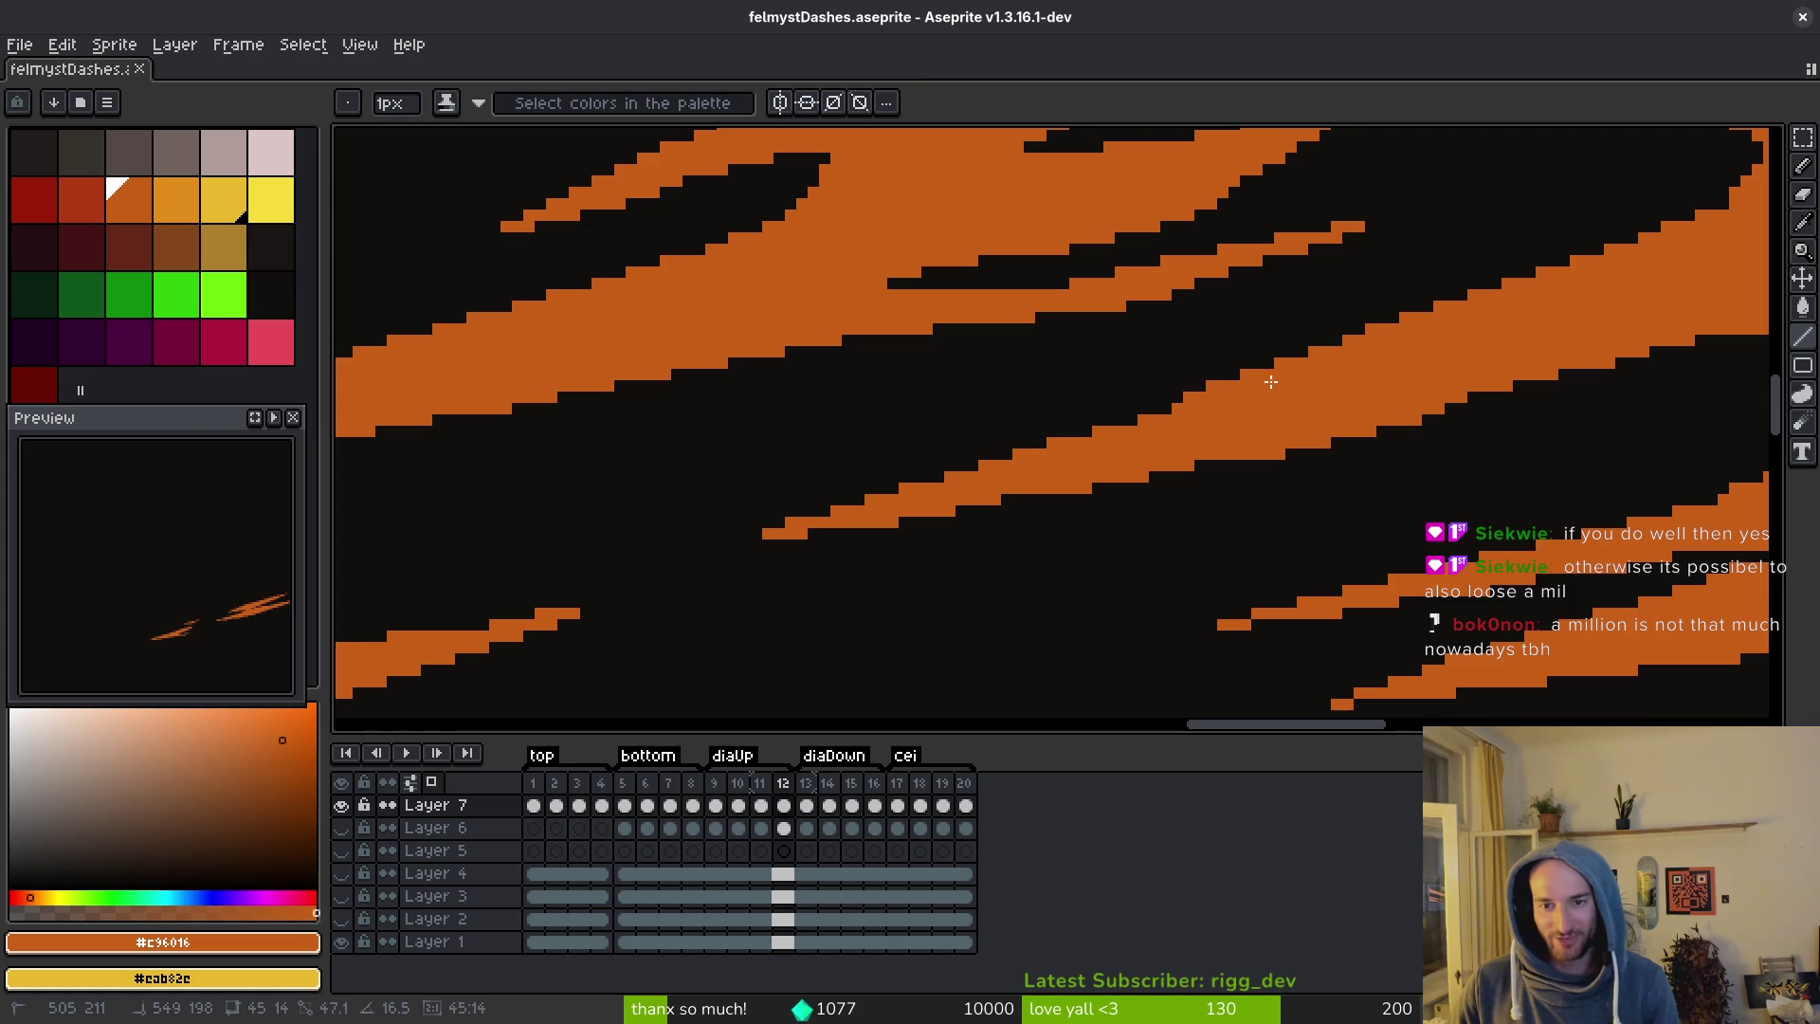
mouse_move(1242, 381)
mouse_down()
mouse_move(1484, 379)
mouse_move(1386, 378)
mouse_move(1142, 441)
mouse_up()
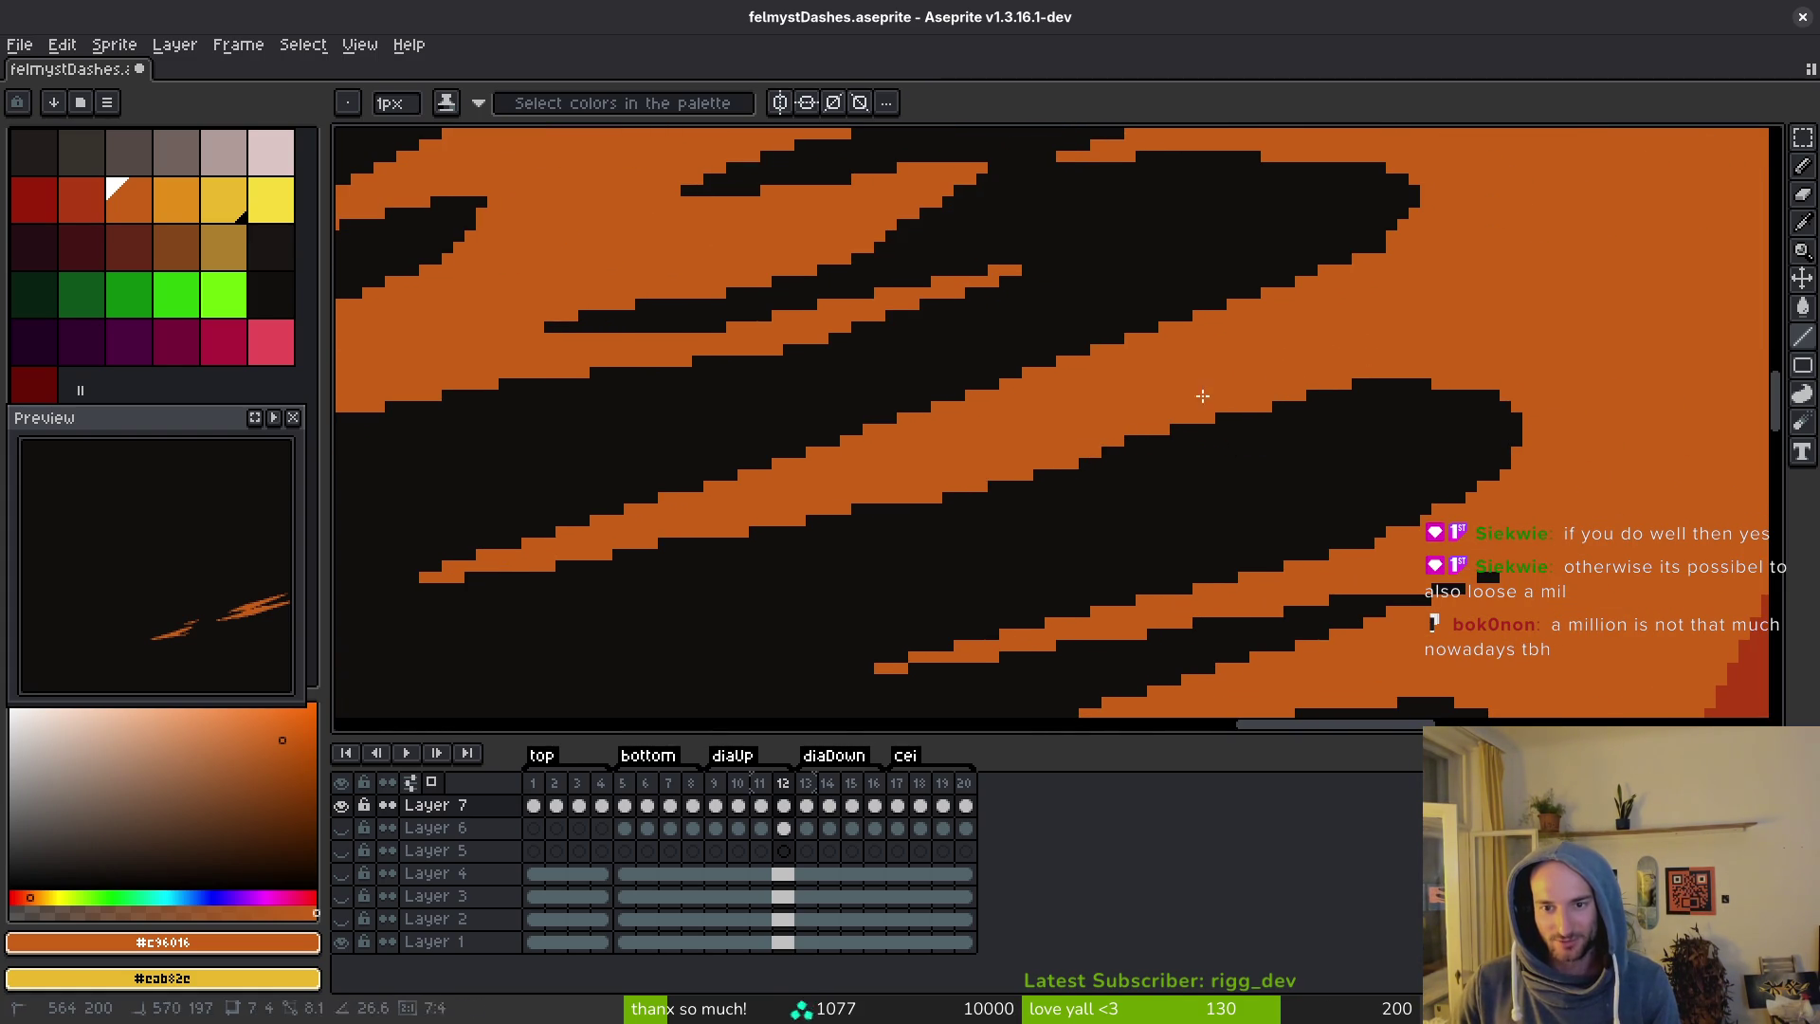
key(ctrl+s)
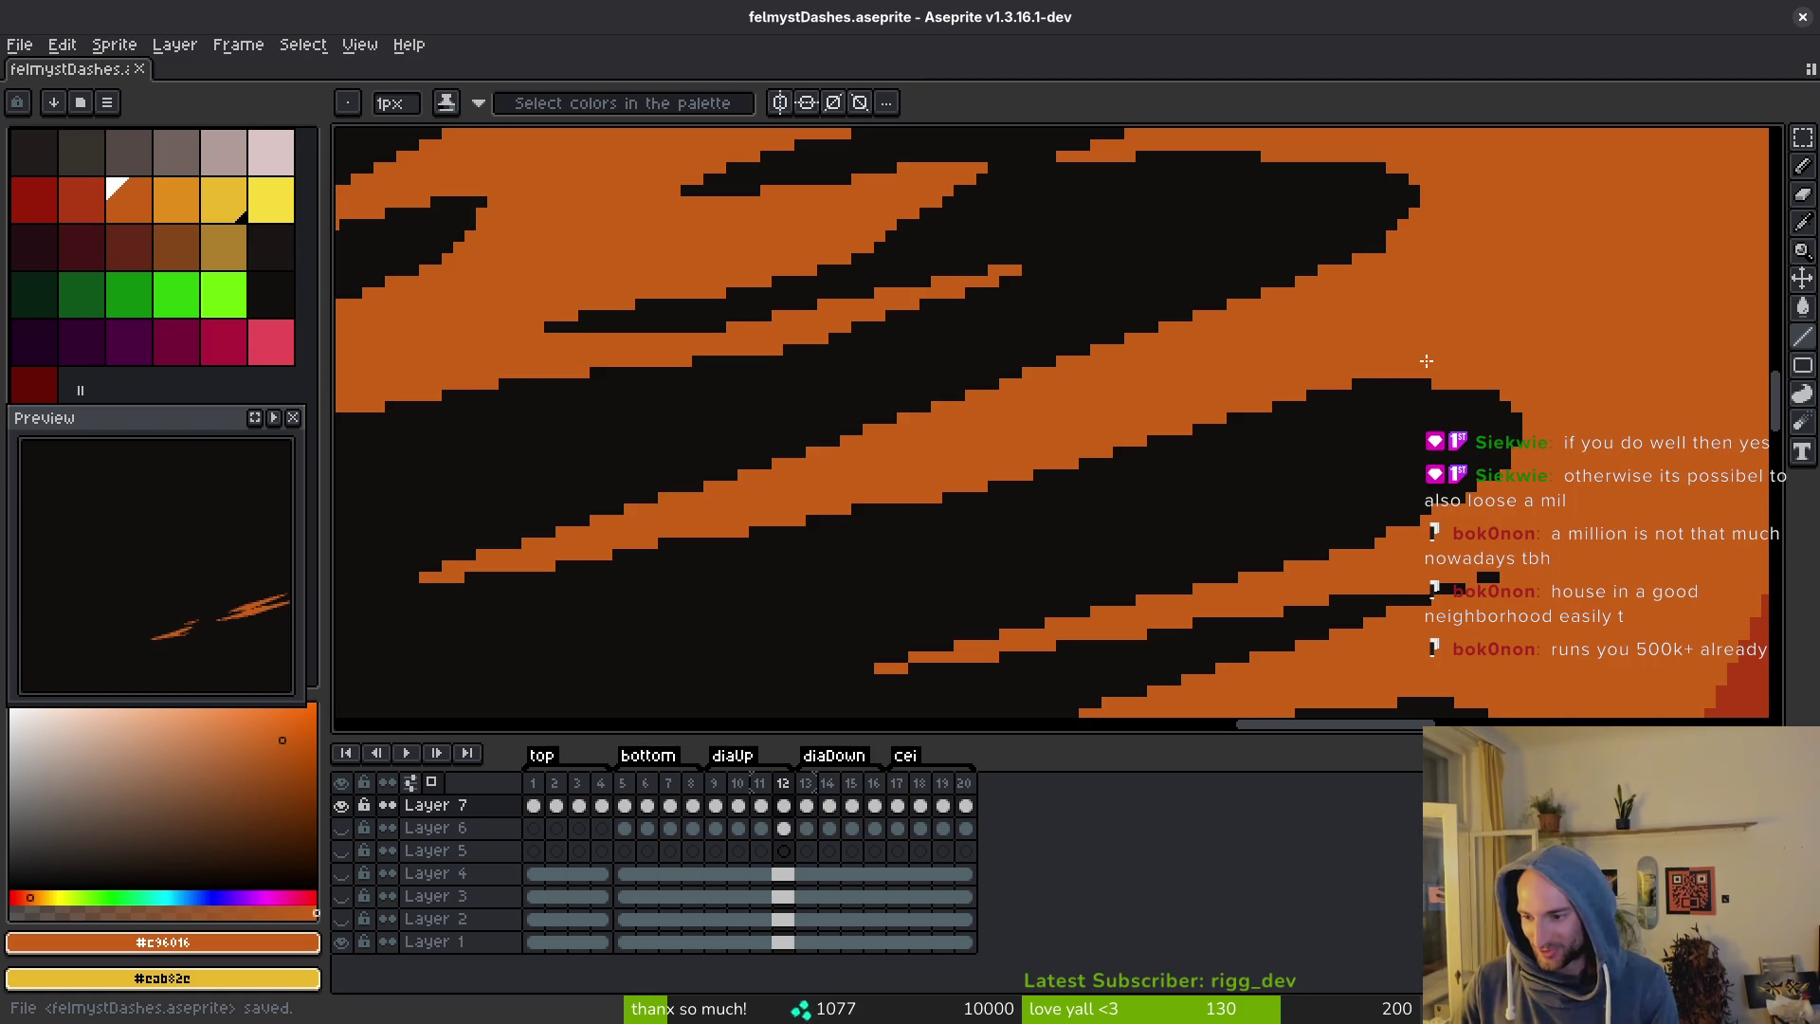
Save again and sample the dark red #af3a13 outline colour from the canvas.
scroll(1292, 599, up, 4)
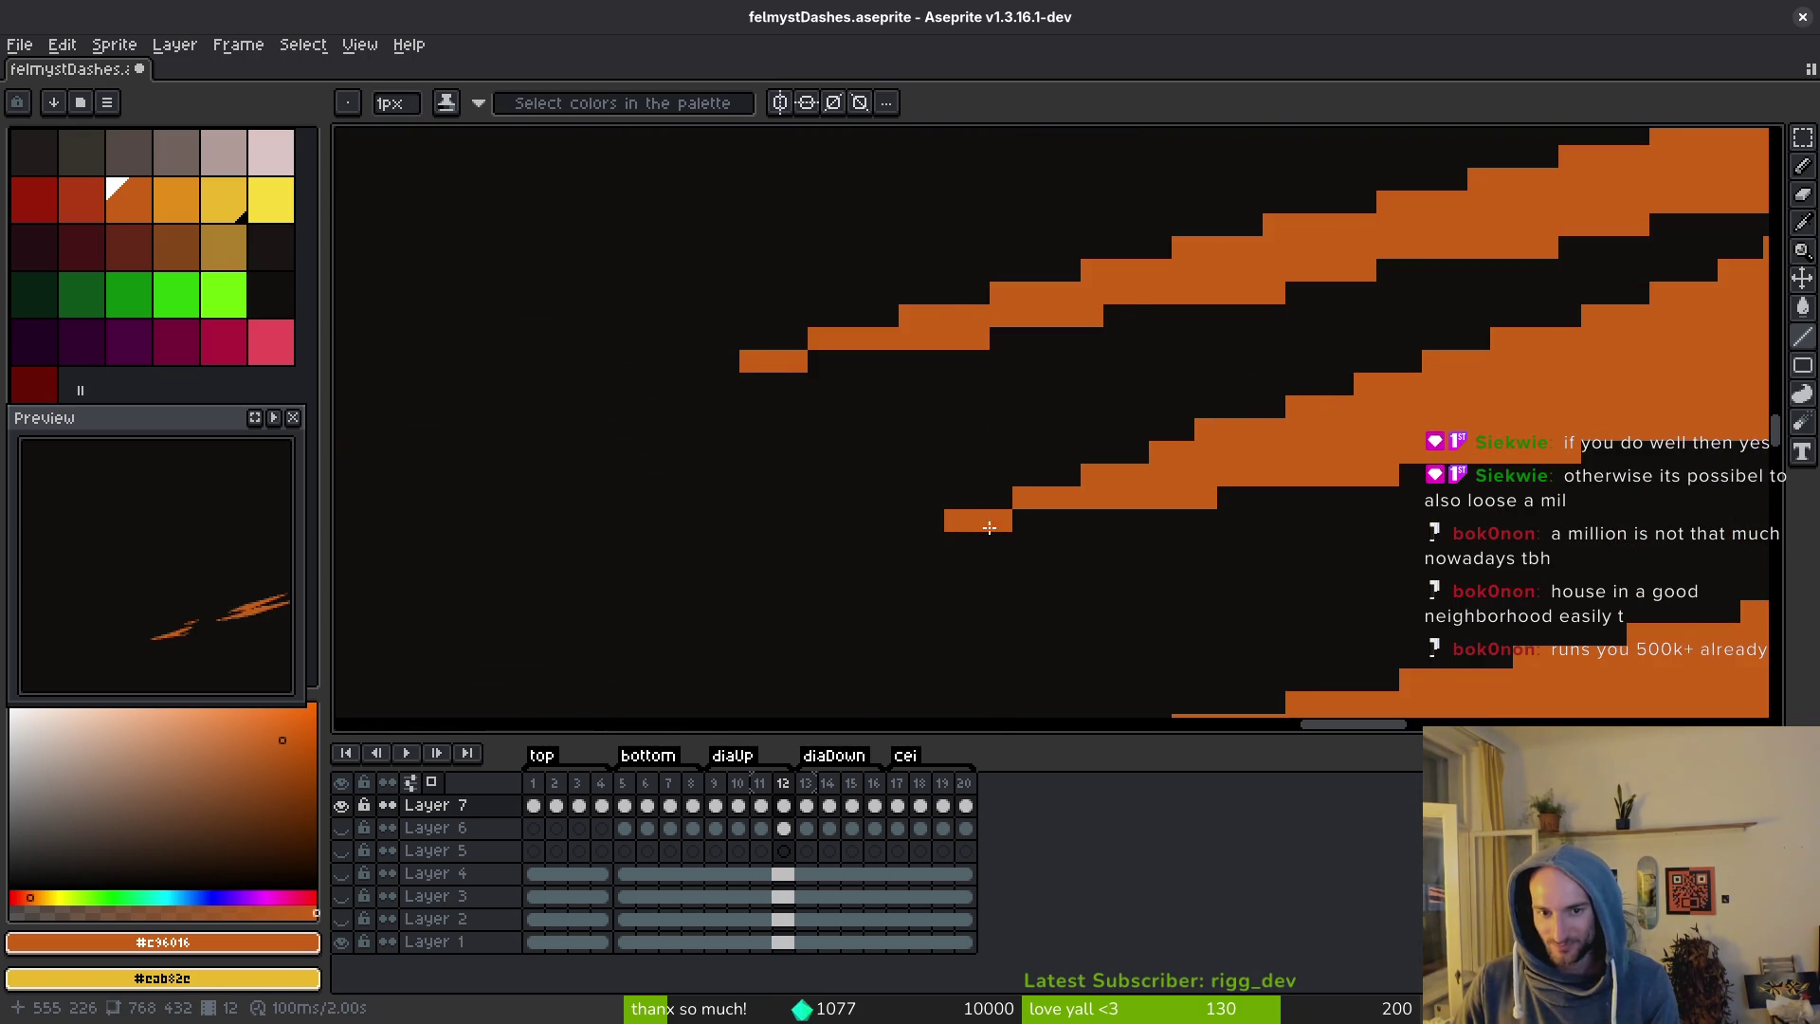
scroll(986, 517, down, 4)
key(ctrl+s)
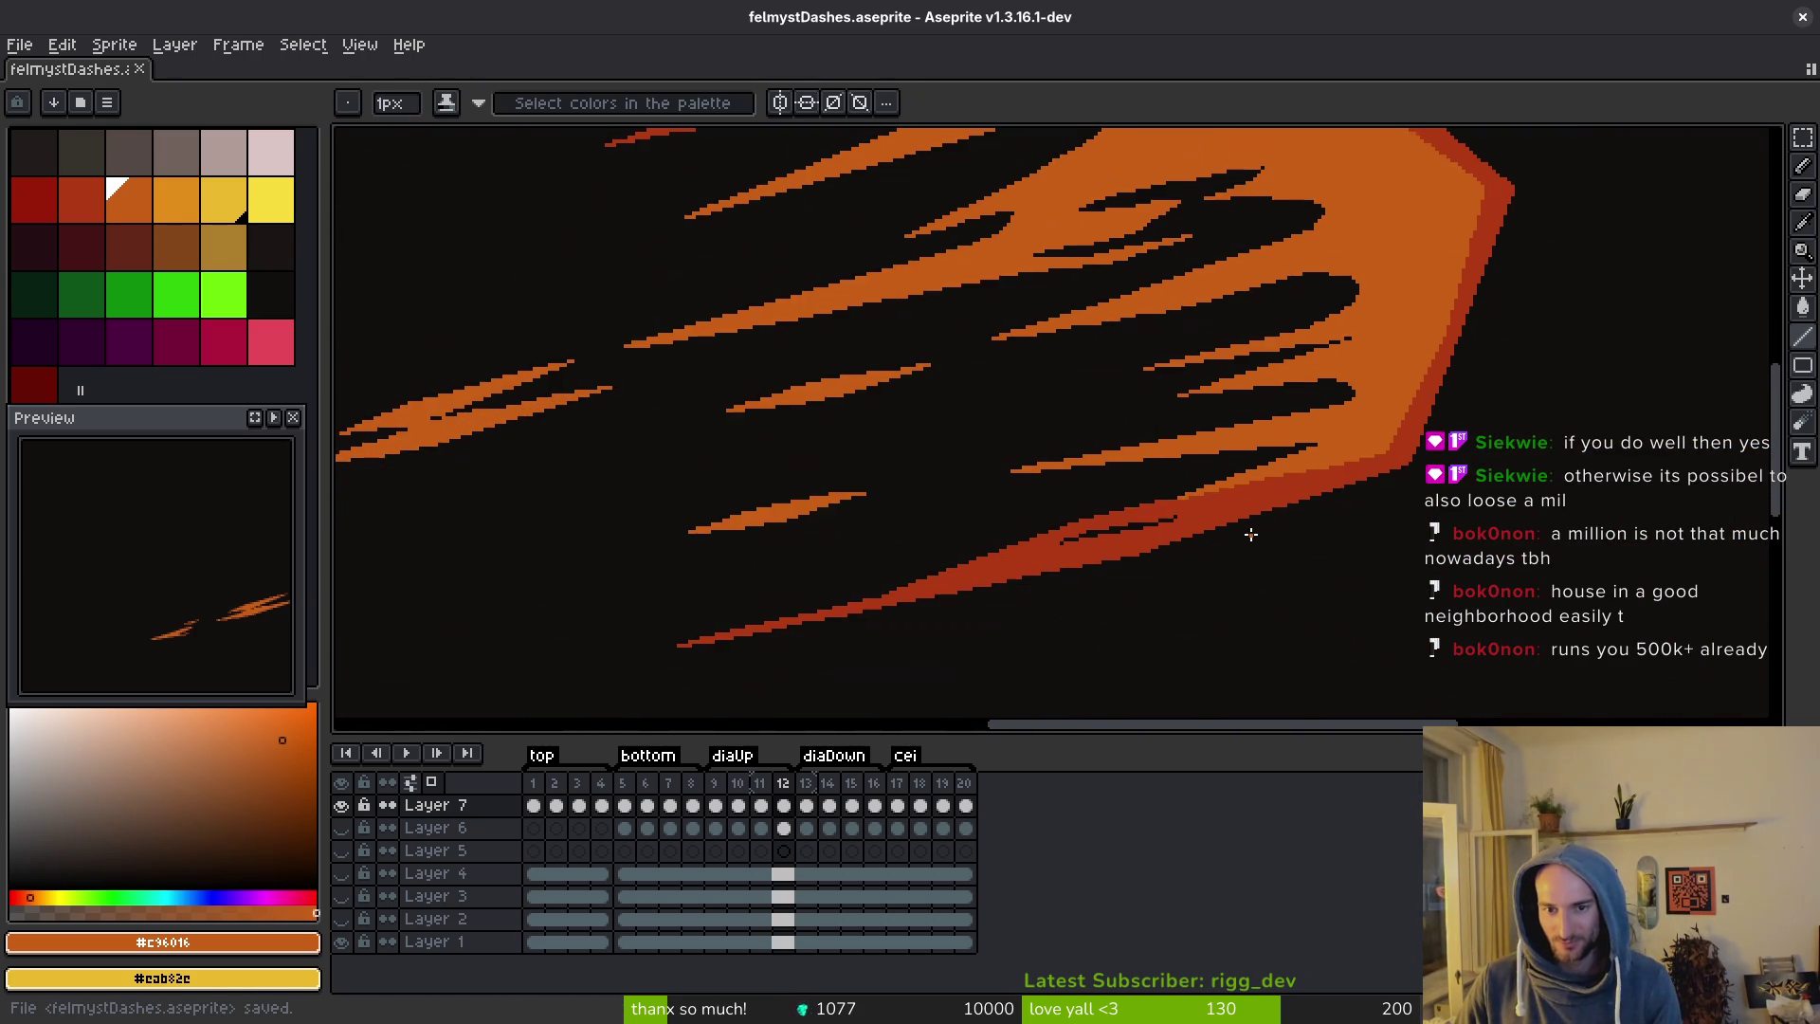
scroll(1256, 537, up, 3)
key(alt)
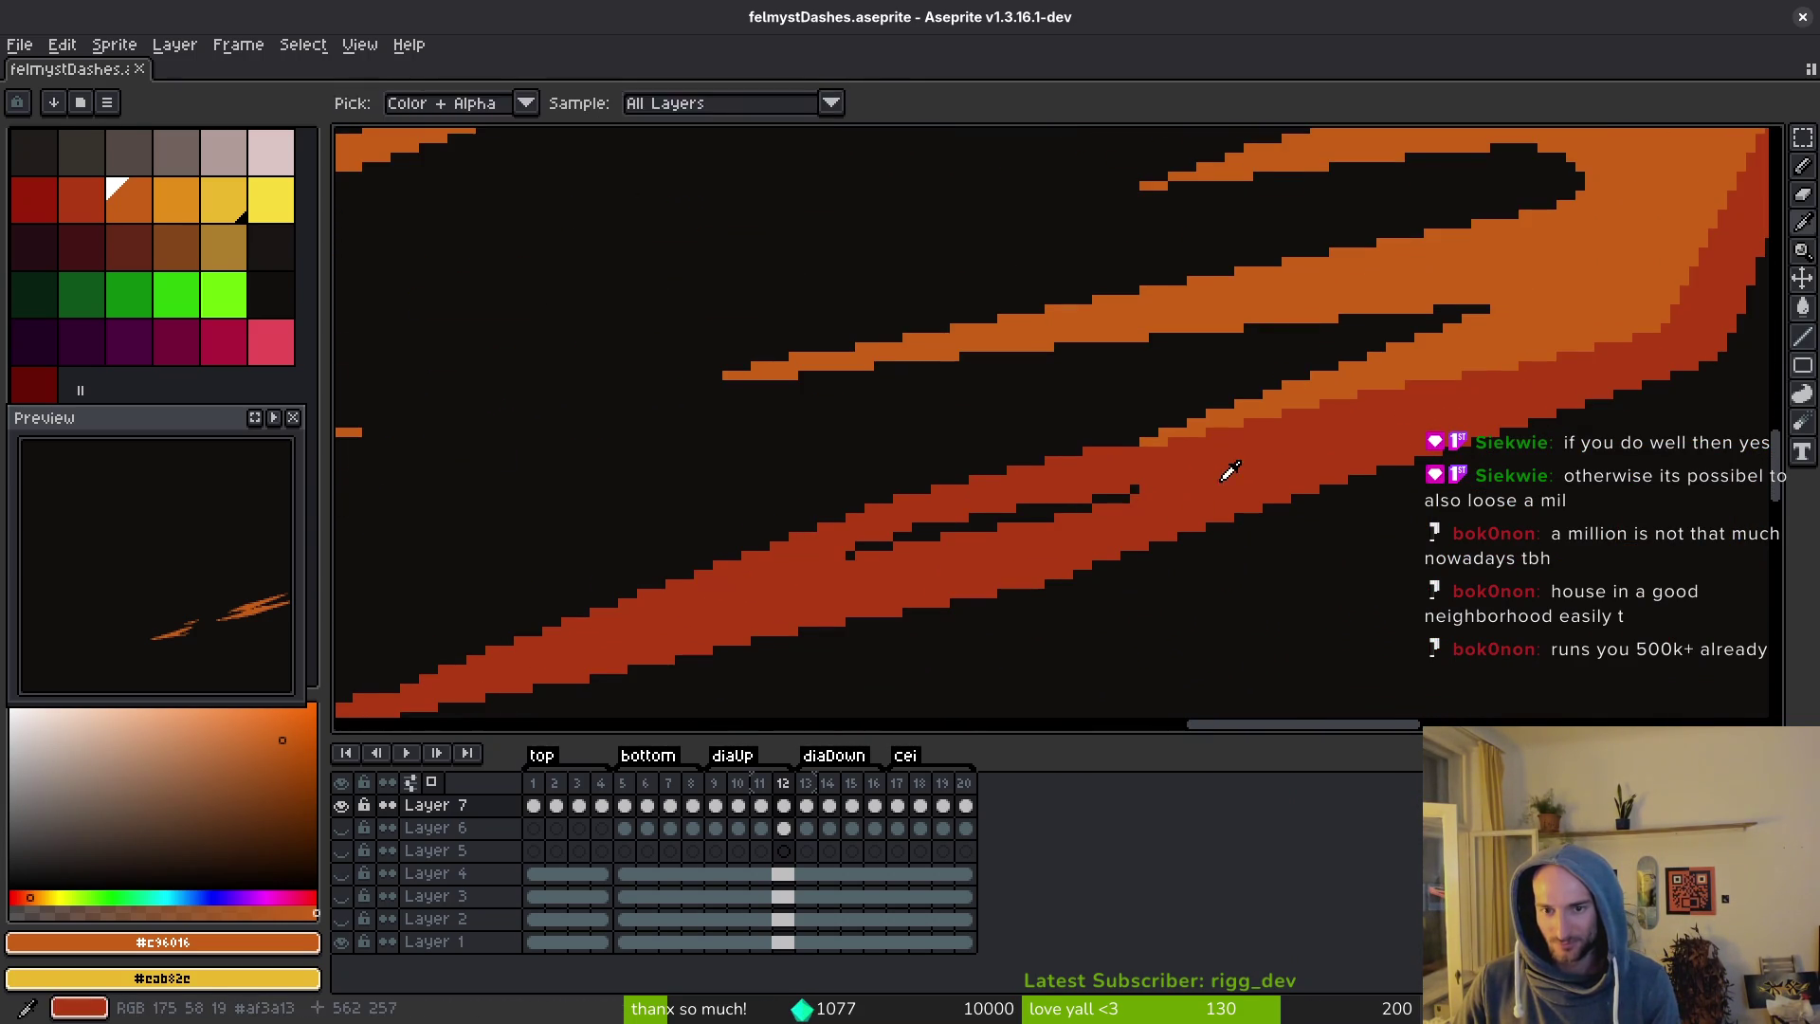
alt+click(1230, 471)
scroll(1232, 483, down, 2)
Move to frame 14 and pick the yellow of the dash's edge.
key(Right)
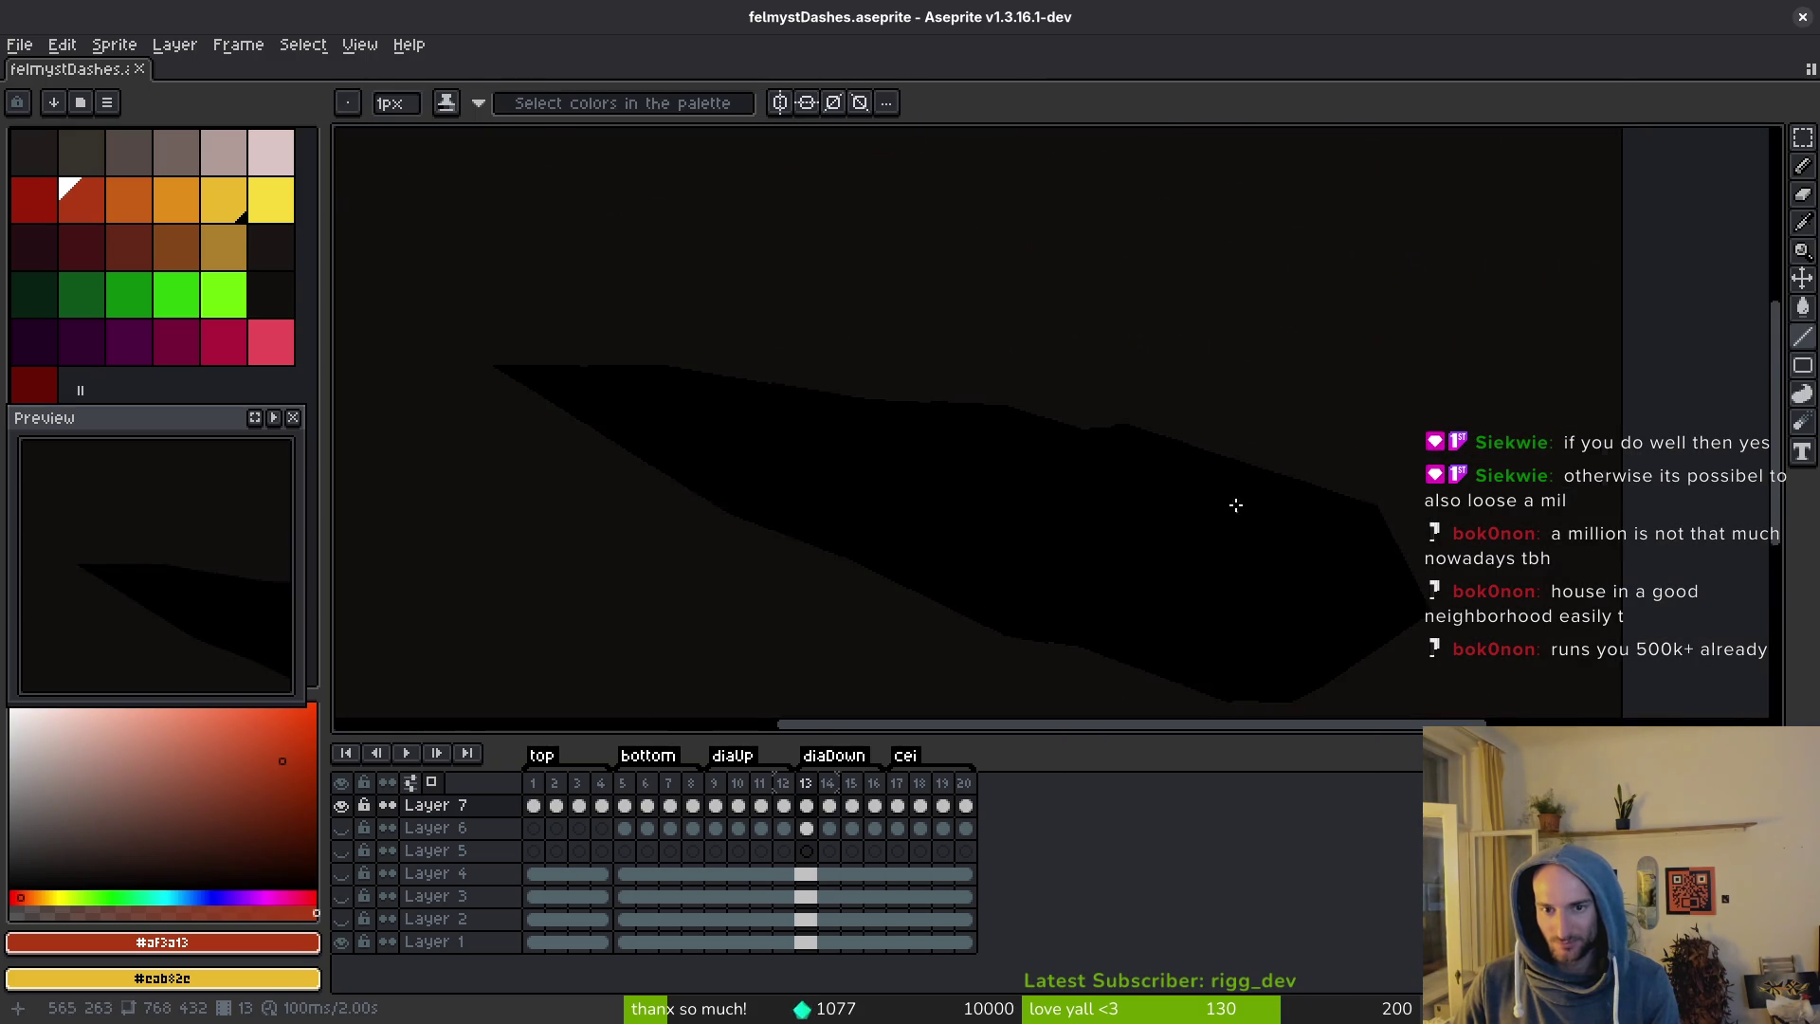
key(Right)
scroll(1179, 465, up, 4)
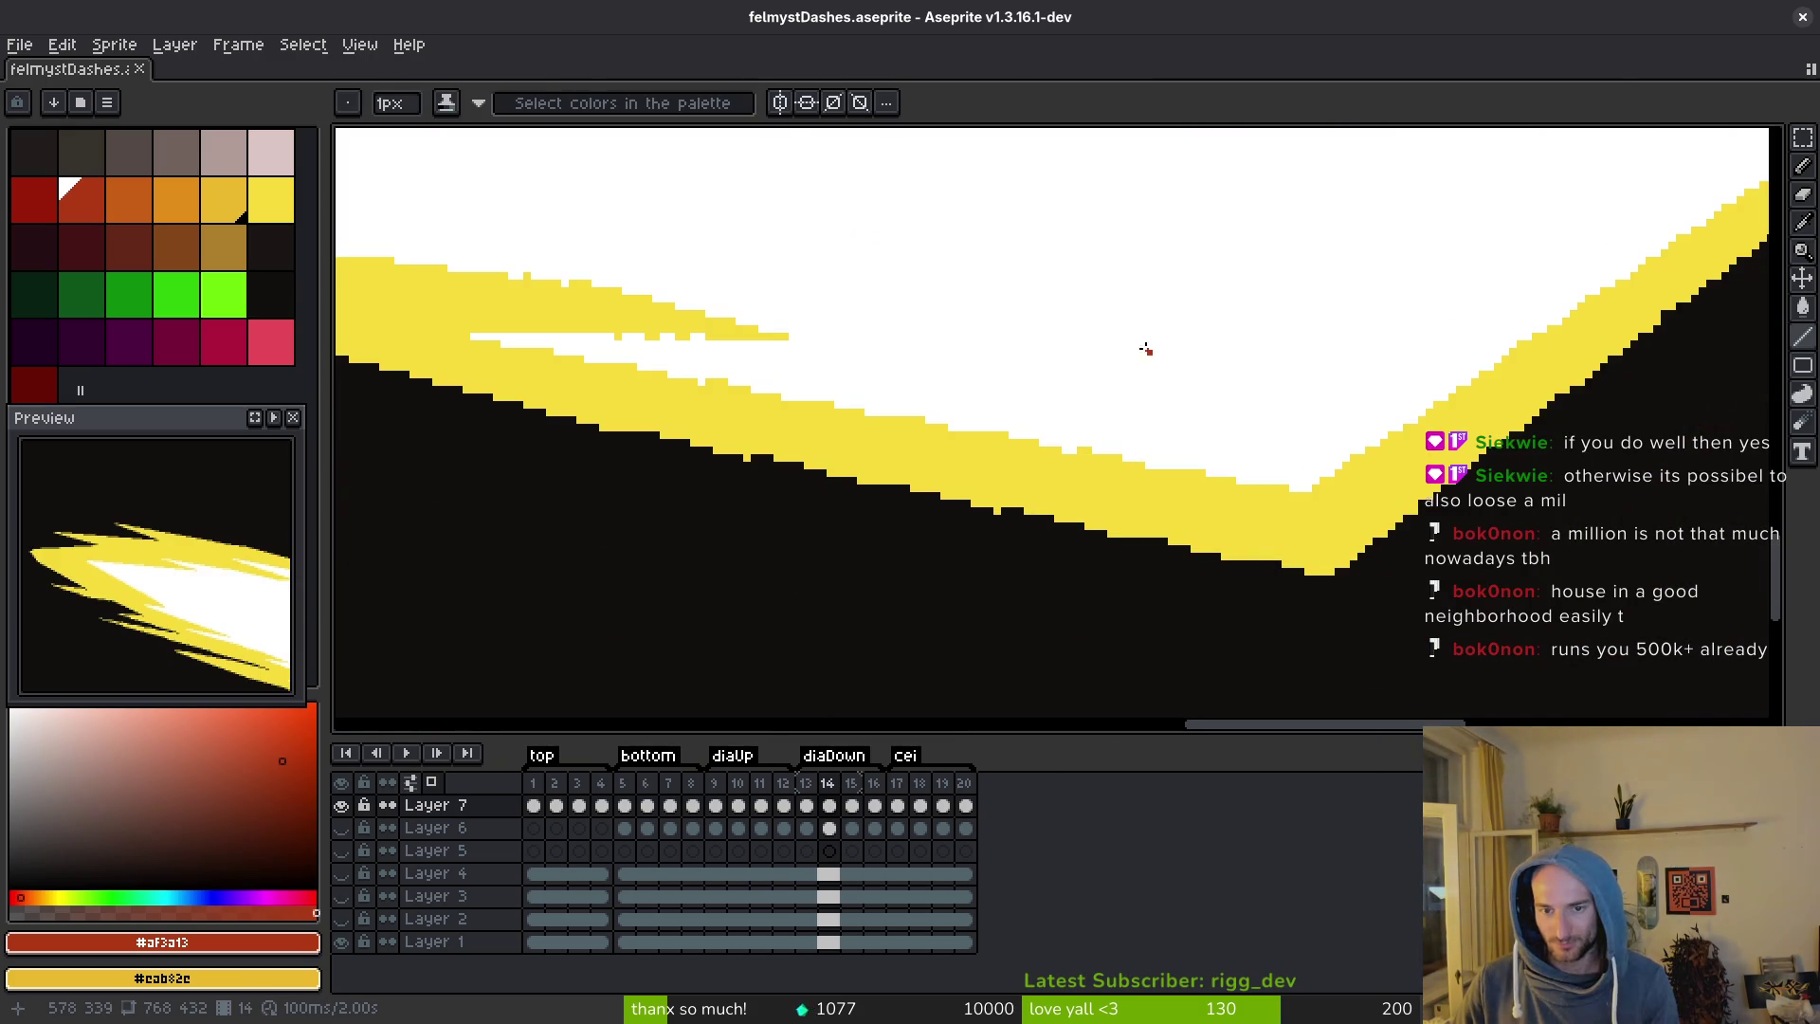
alt+click(1324, 578)
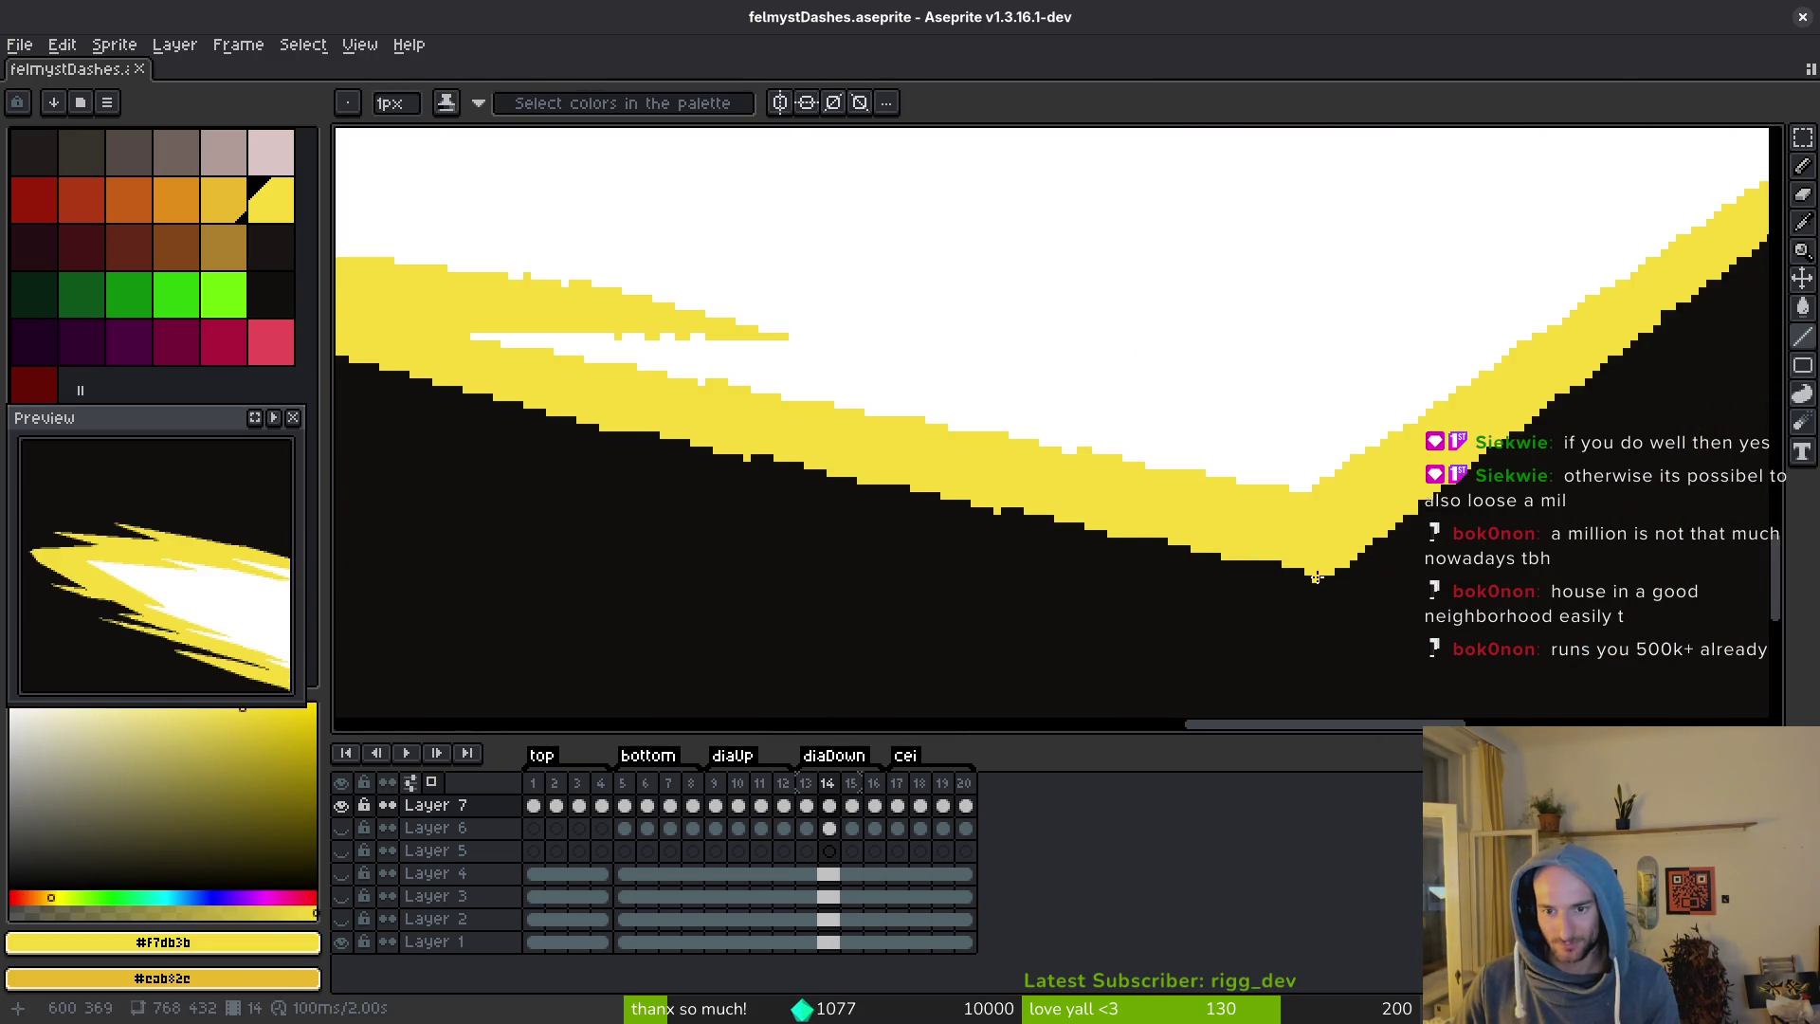
Redraw the yellow edge line from the dash's V corner up its side.
scroll(655, 428, down, 2)
scroll(655, 427, up, 1)
scroll(991, 492, up, 2)
drag(1375, 579, 1088, 489)
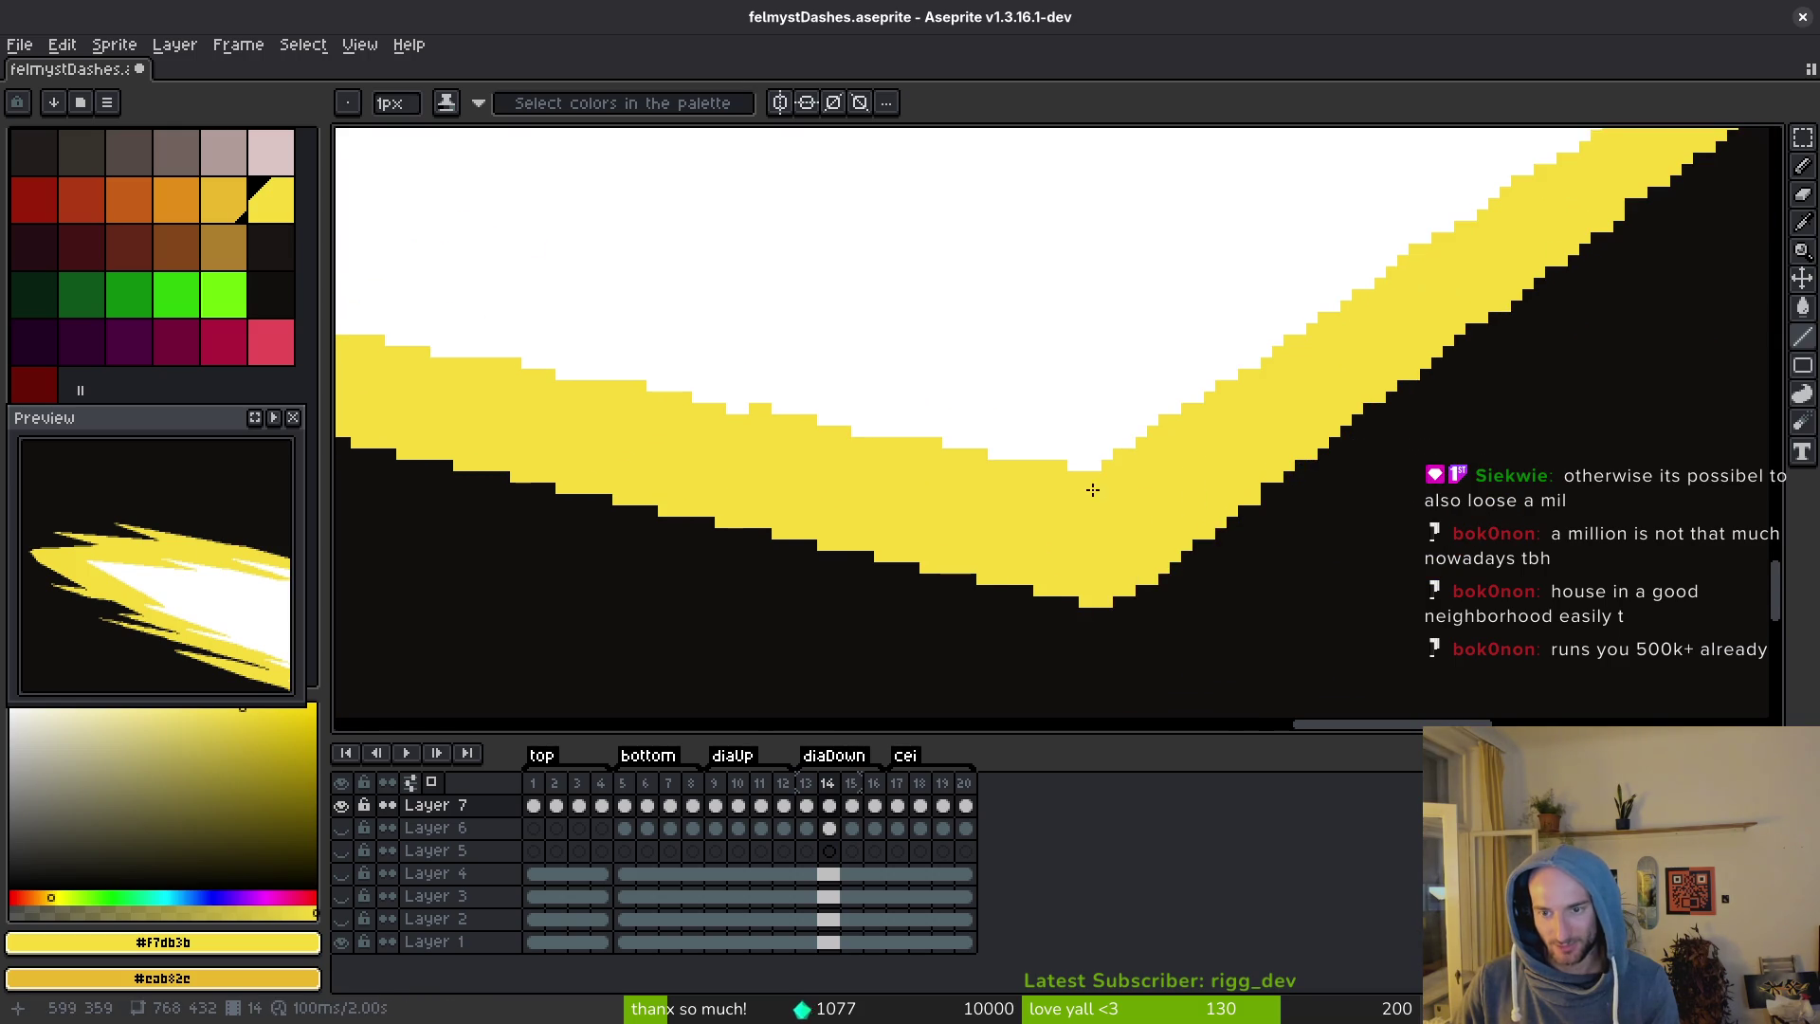
scroll(1296, 423, down, 2)
drag(1213, 522, 1623, 200)
scroll(1308, 473, up, 1)
drag(1269, 454, 1514, 267)
Draw yellow lines along the dash's upper edge and beside the dark streak gap, then save.
scroll(1357, 455, up, 3)
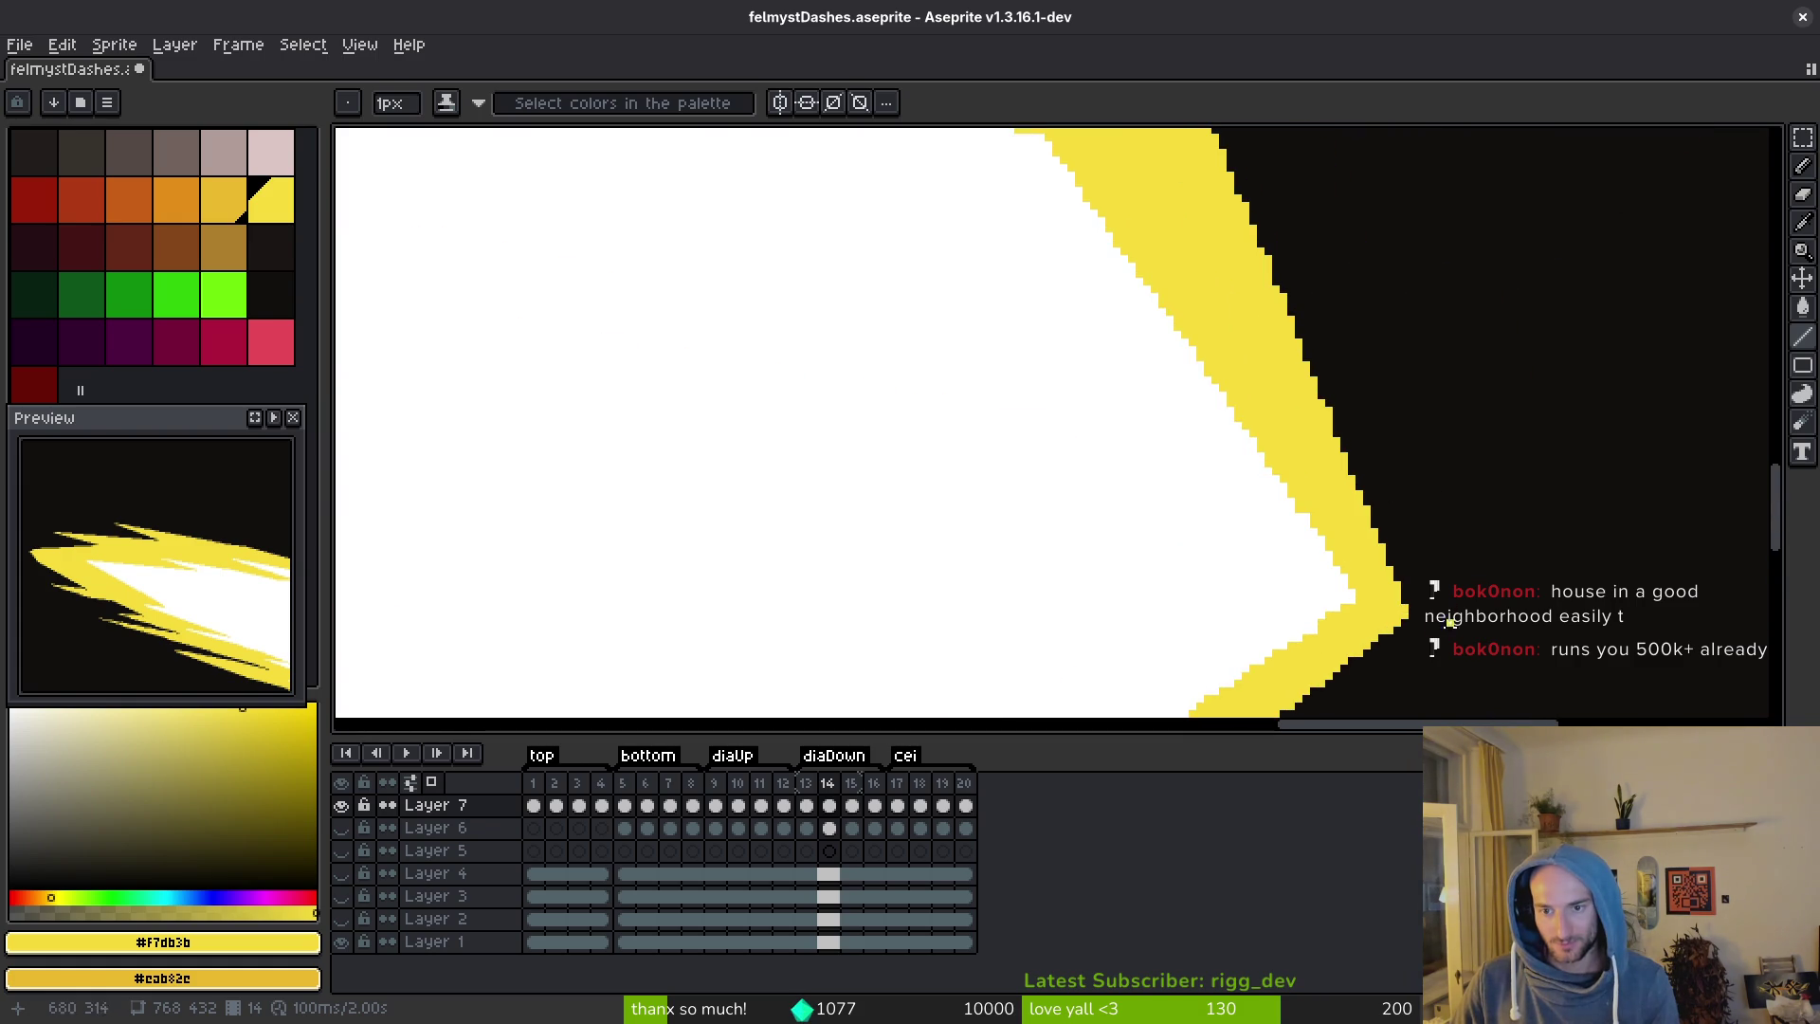
scroll(1404, 607, down, 3)
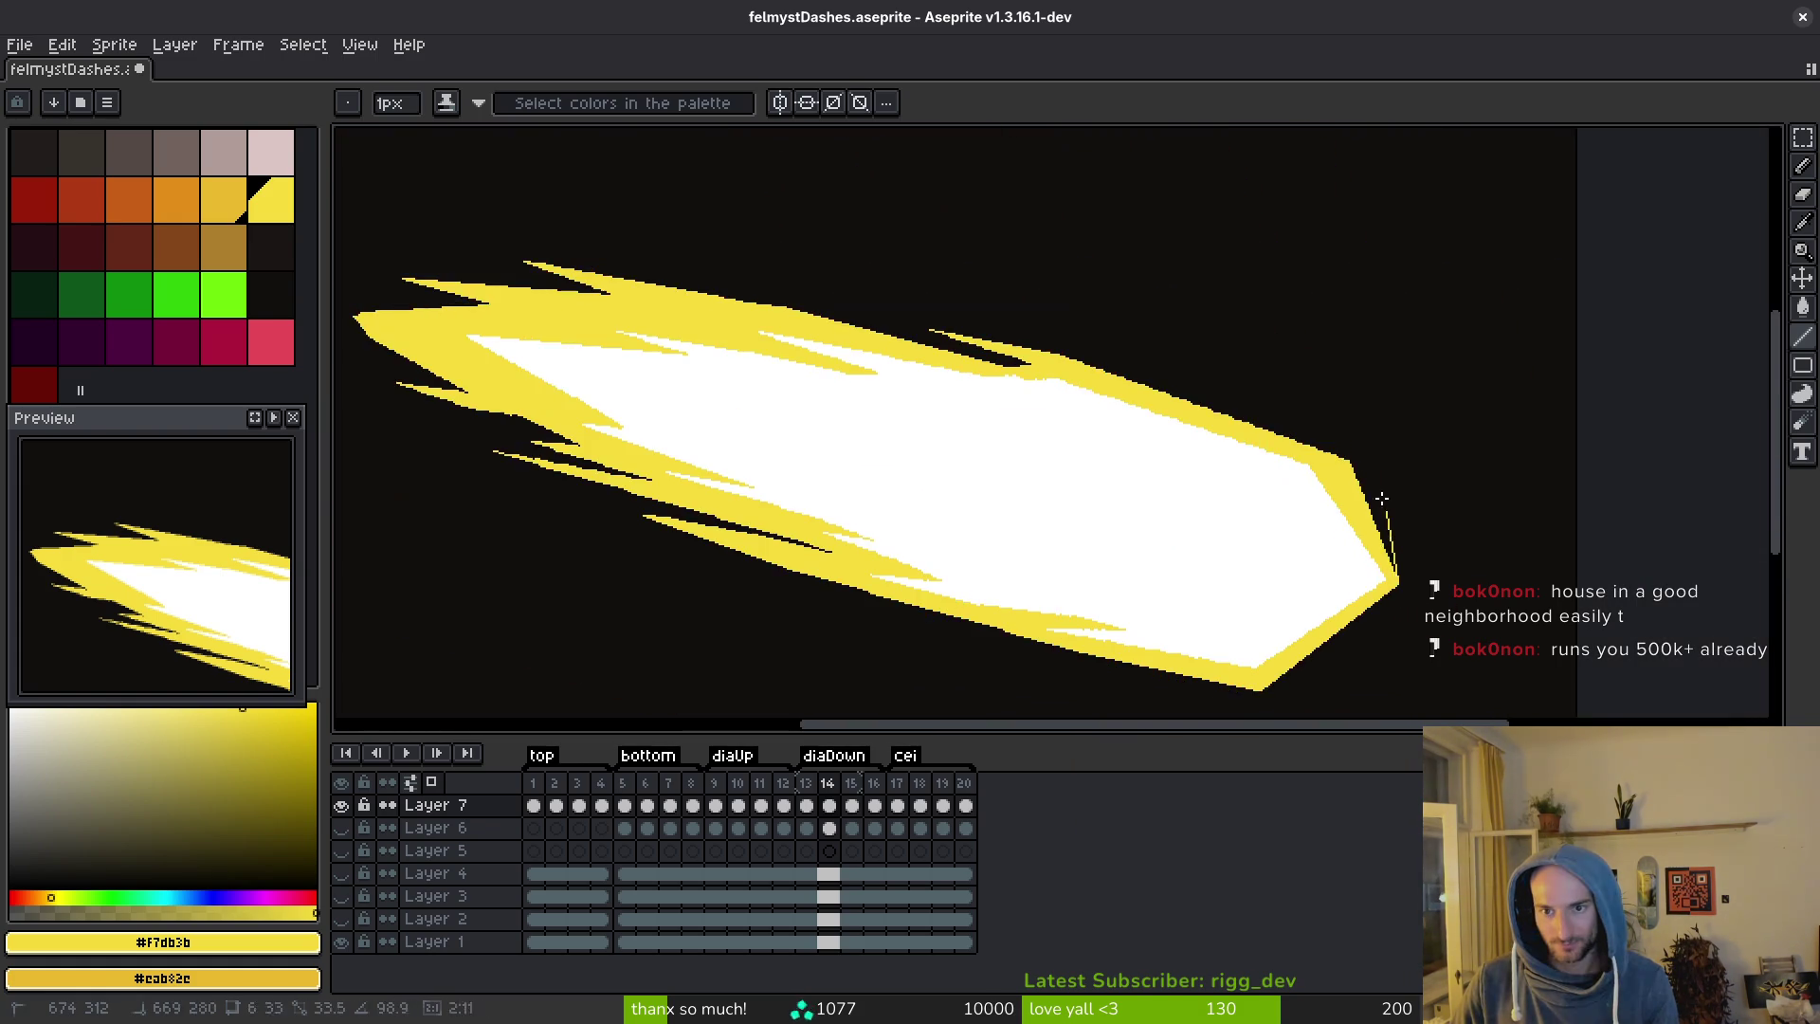
scroll(1374, 607, up, 3)
mouse_move(1361, 514)
mouse_down()
mouse_move(1337, 452)
mouse_move(1430, 560)
mouse_move(1232, 465)
mouse_move(595, 227)
mouse_move(949, 406)
mouse_up()
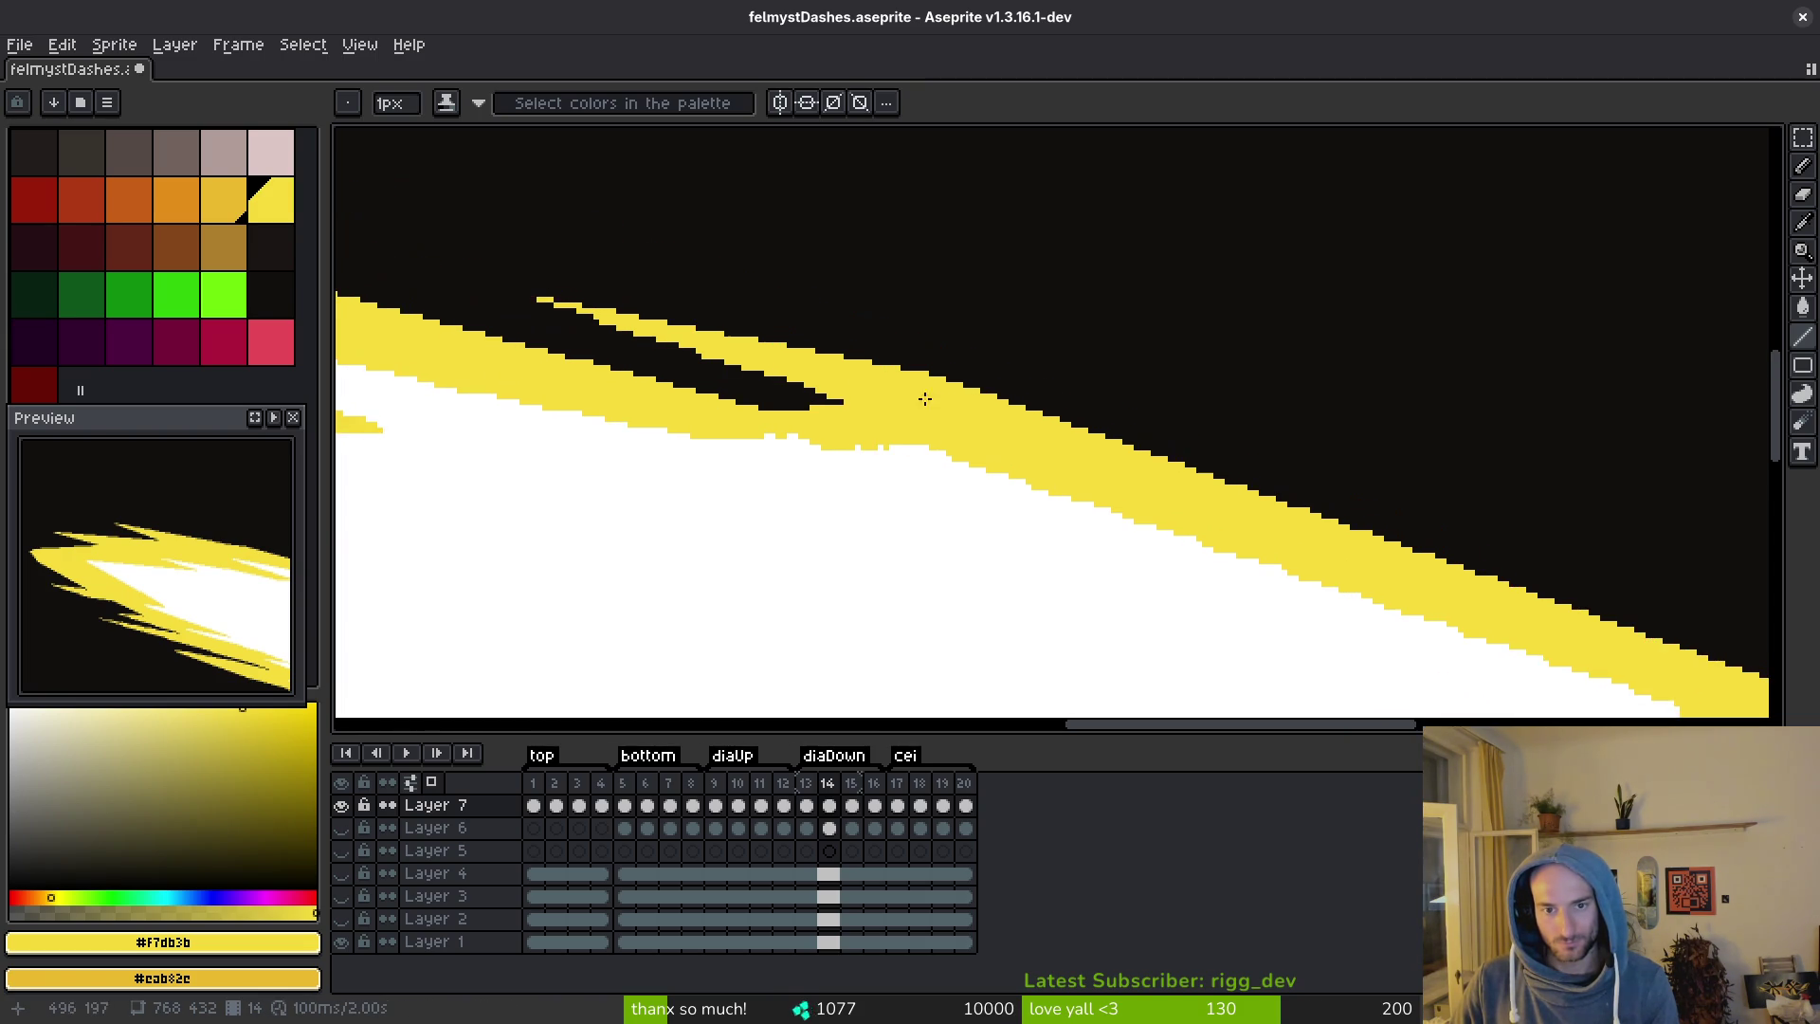
scroll(1199, 478, up, 2)
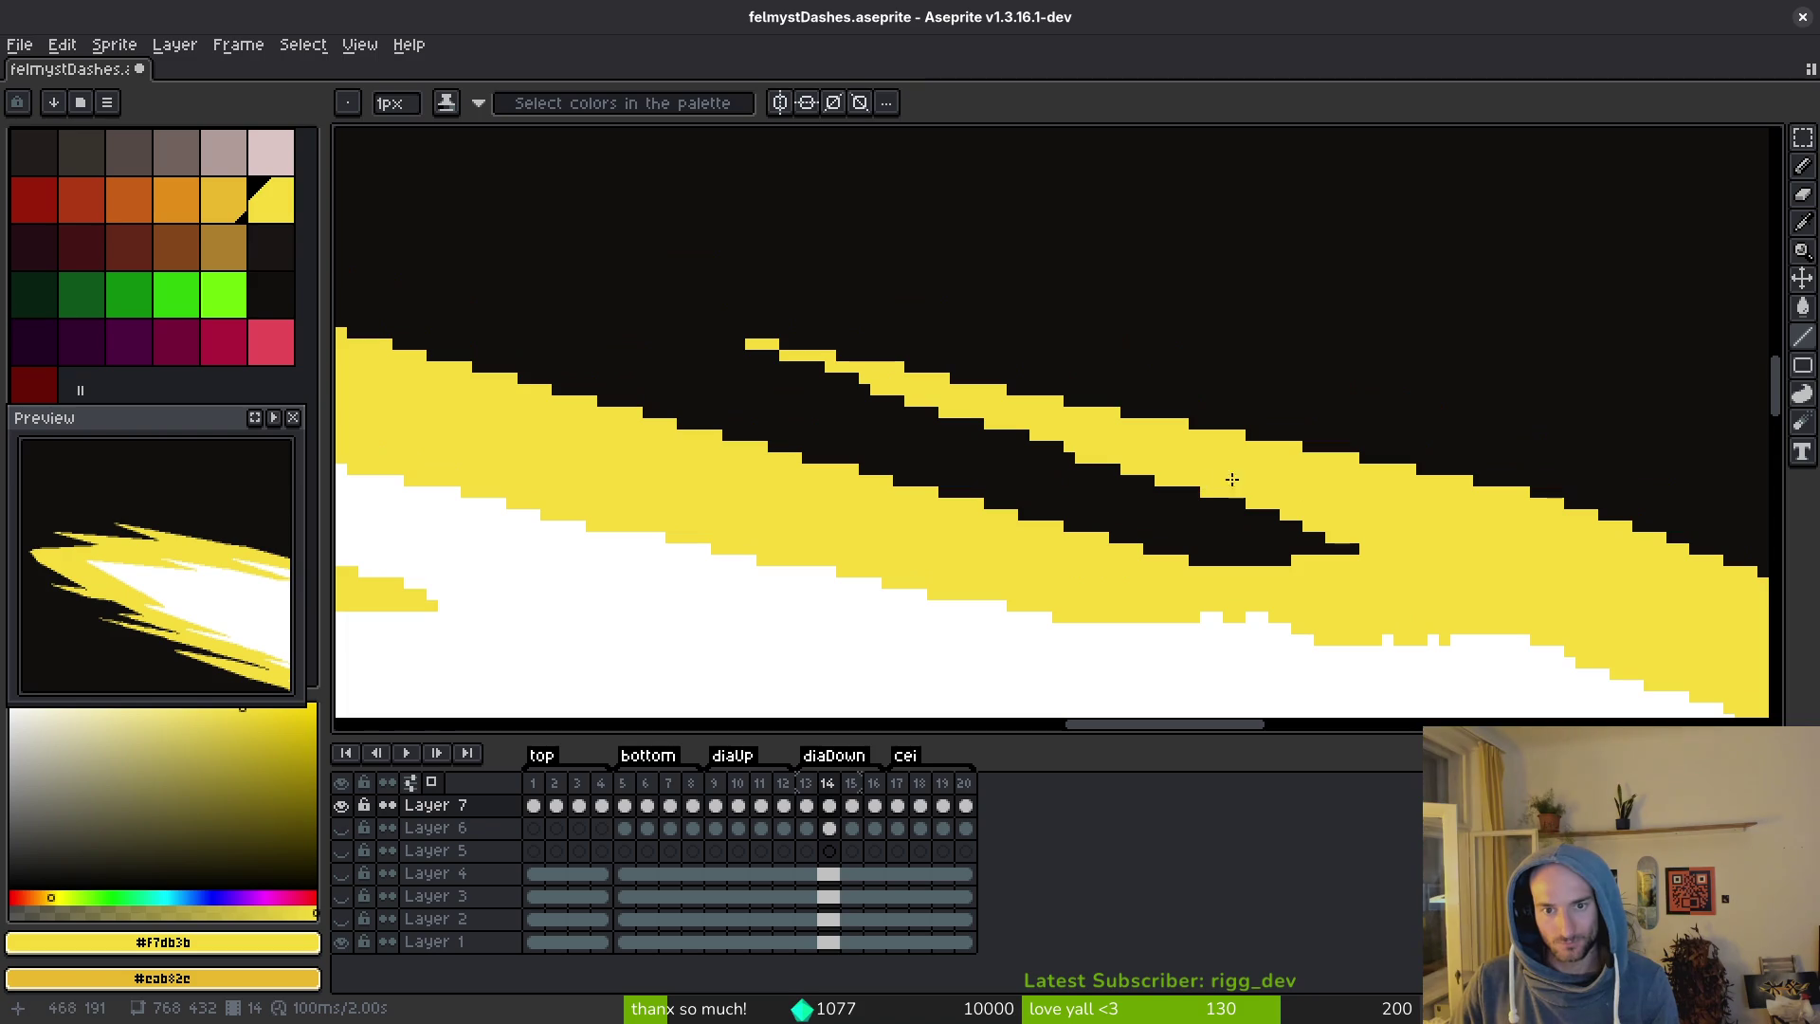
drag(1326, 531, 796, 357)
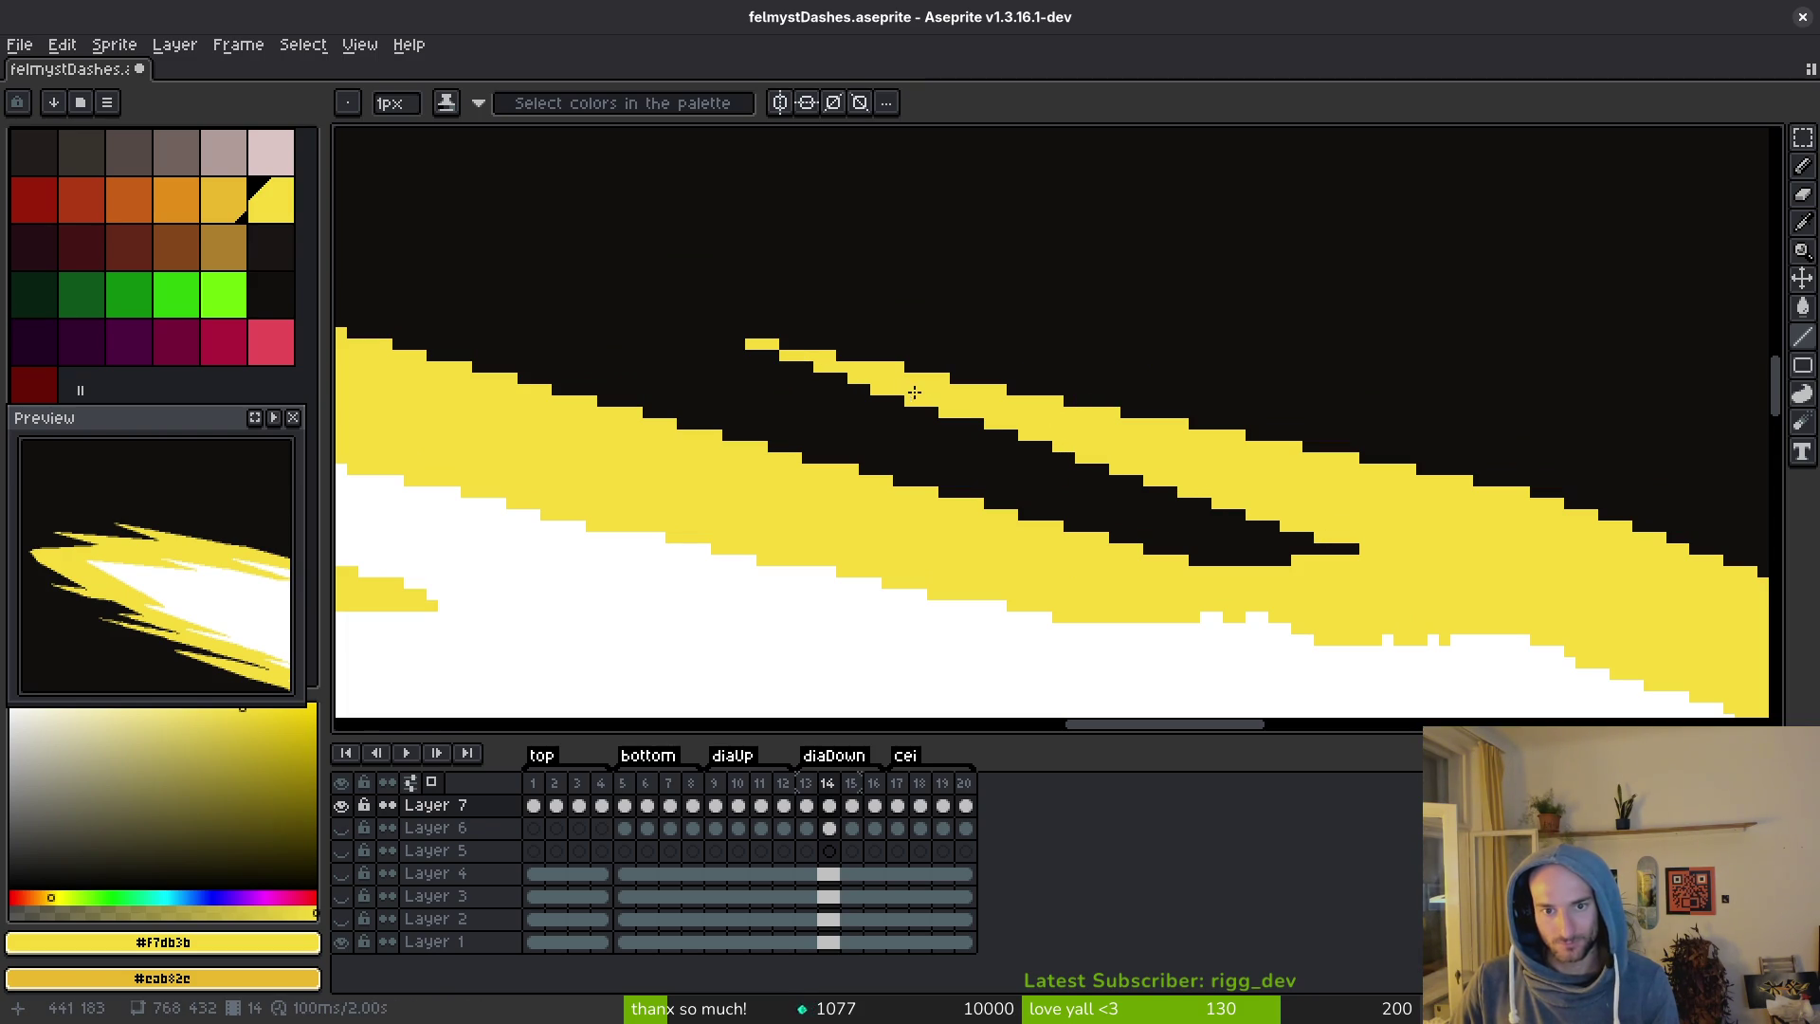
key(ctrl+s)
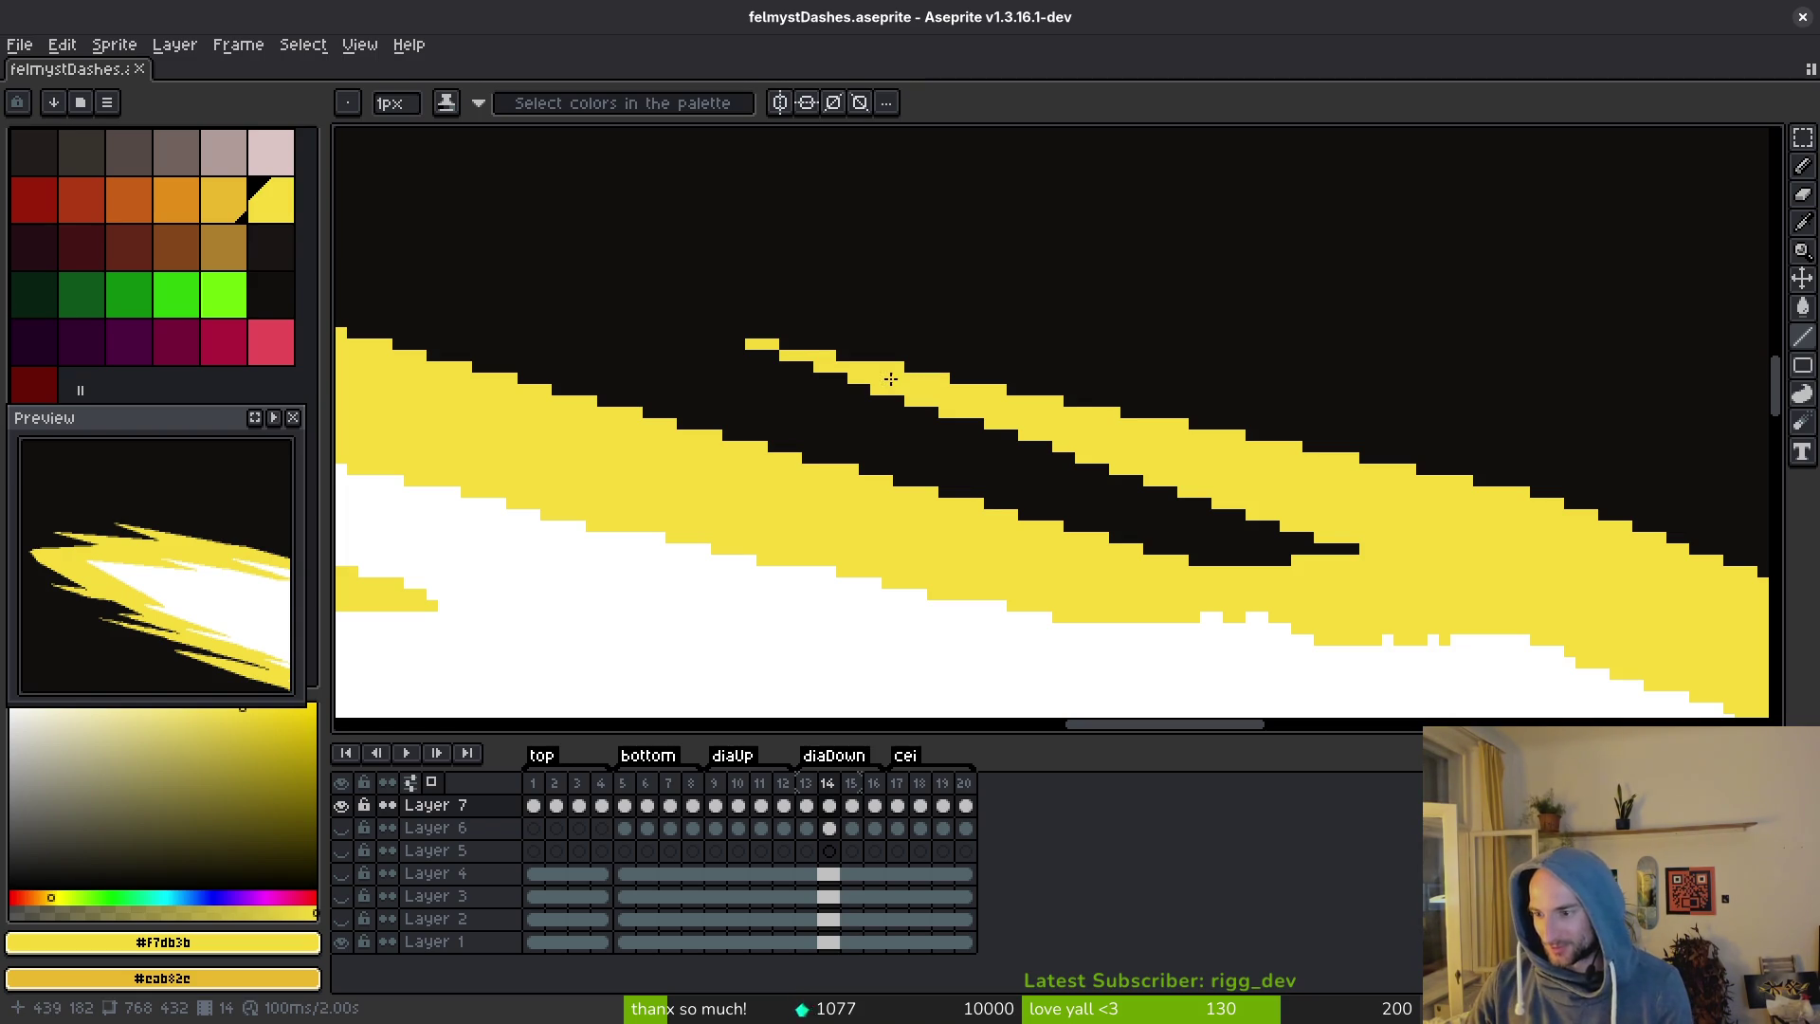
Add yellow lines along the spike's lower edge and extend the stripe's left end.
scroll(892, 379, left, 10)
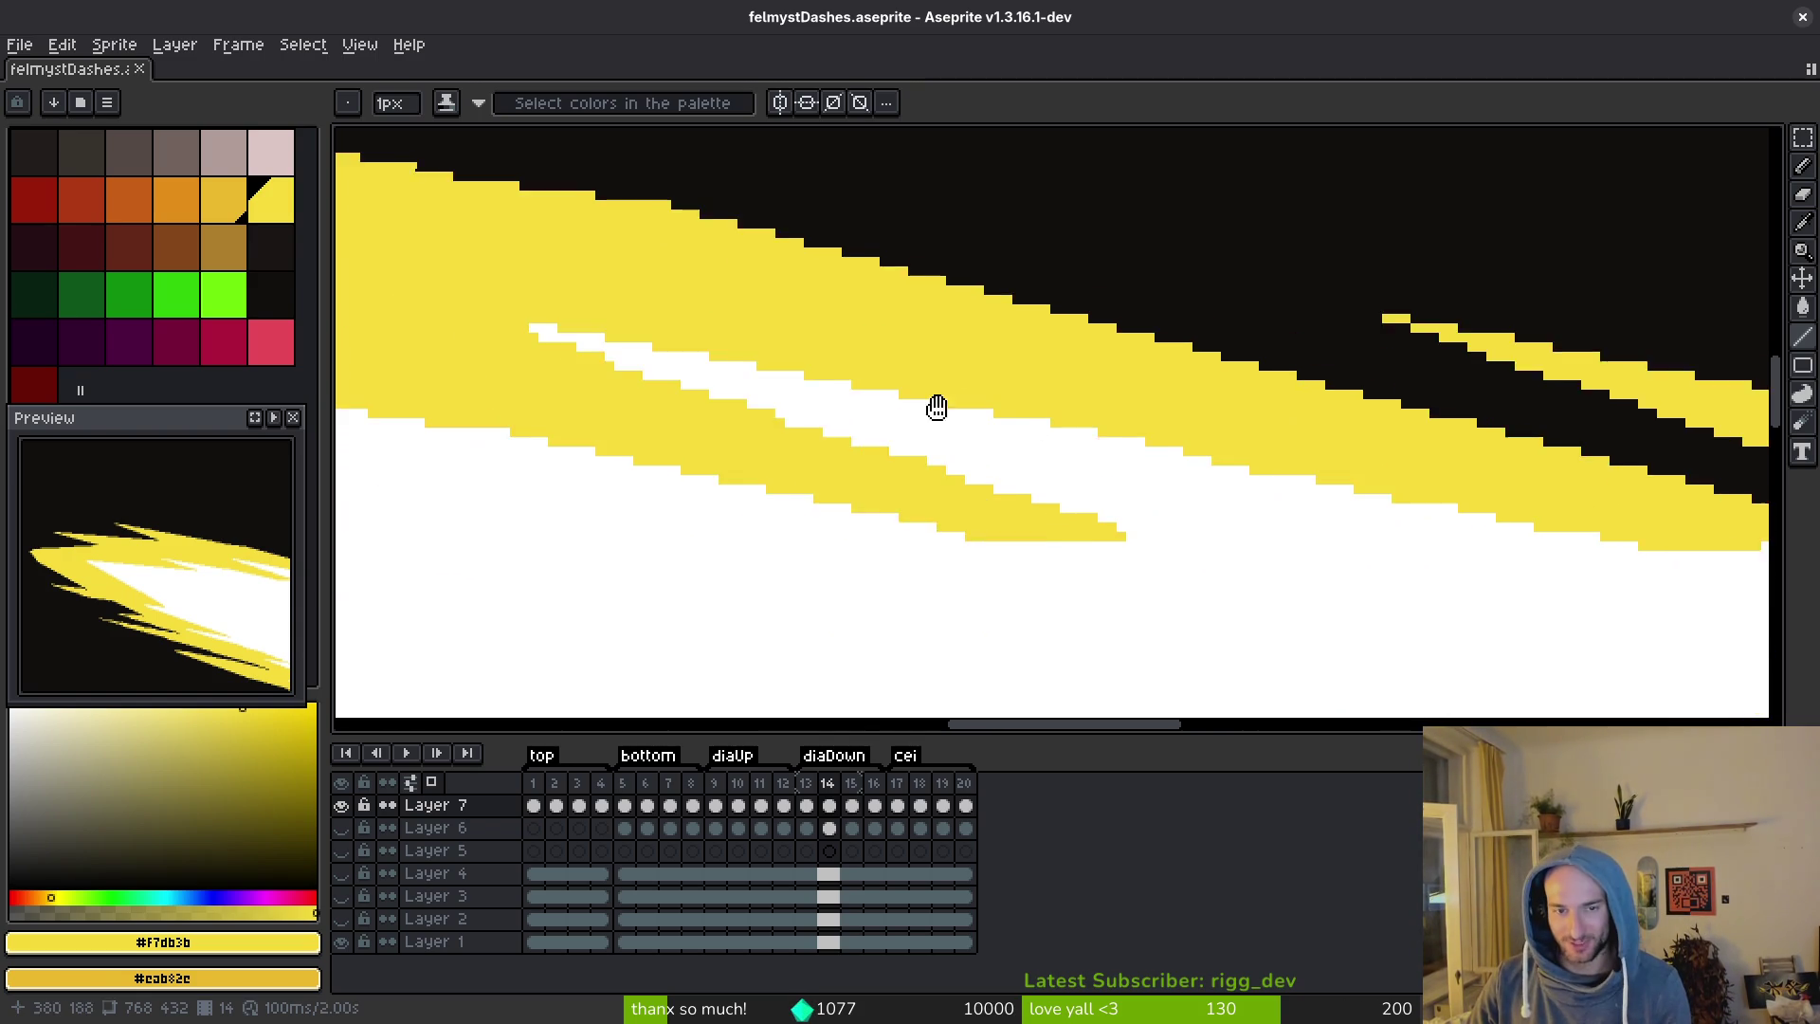
scroll(976, 415, left, 5)
scroll(975, 414, up, 2)
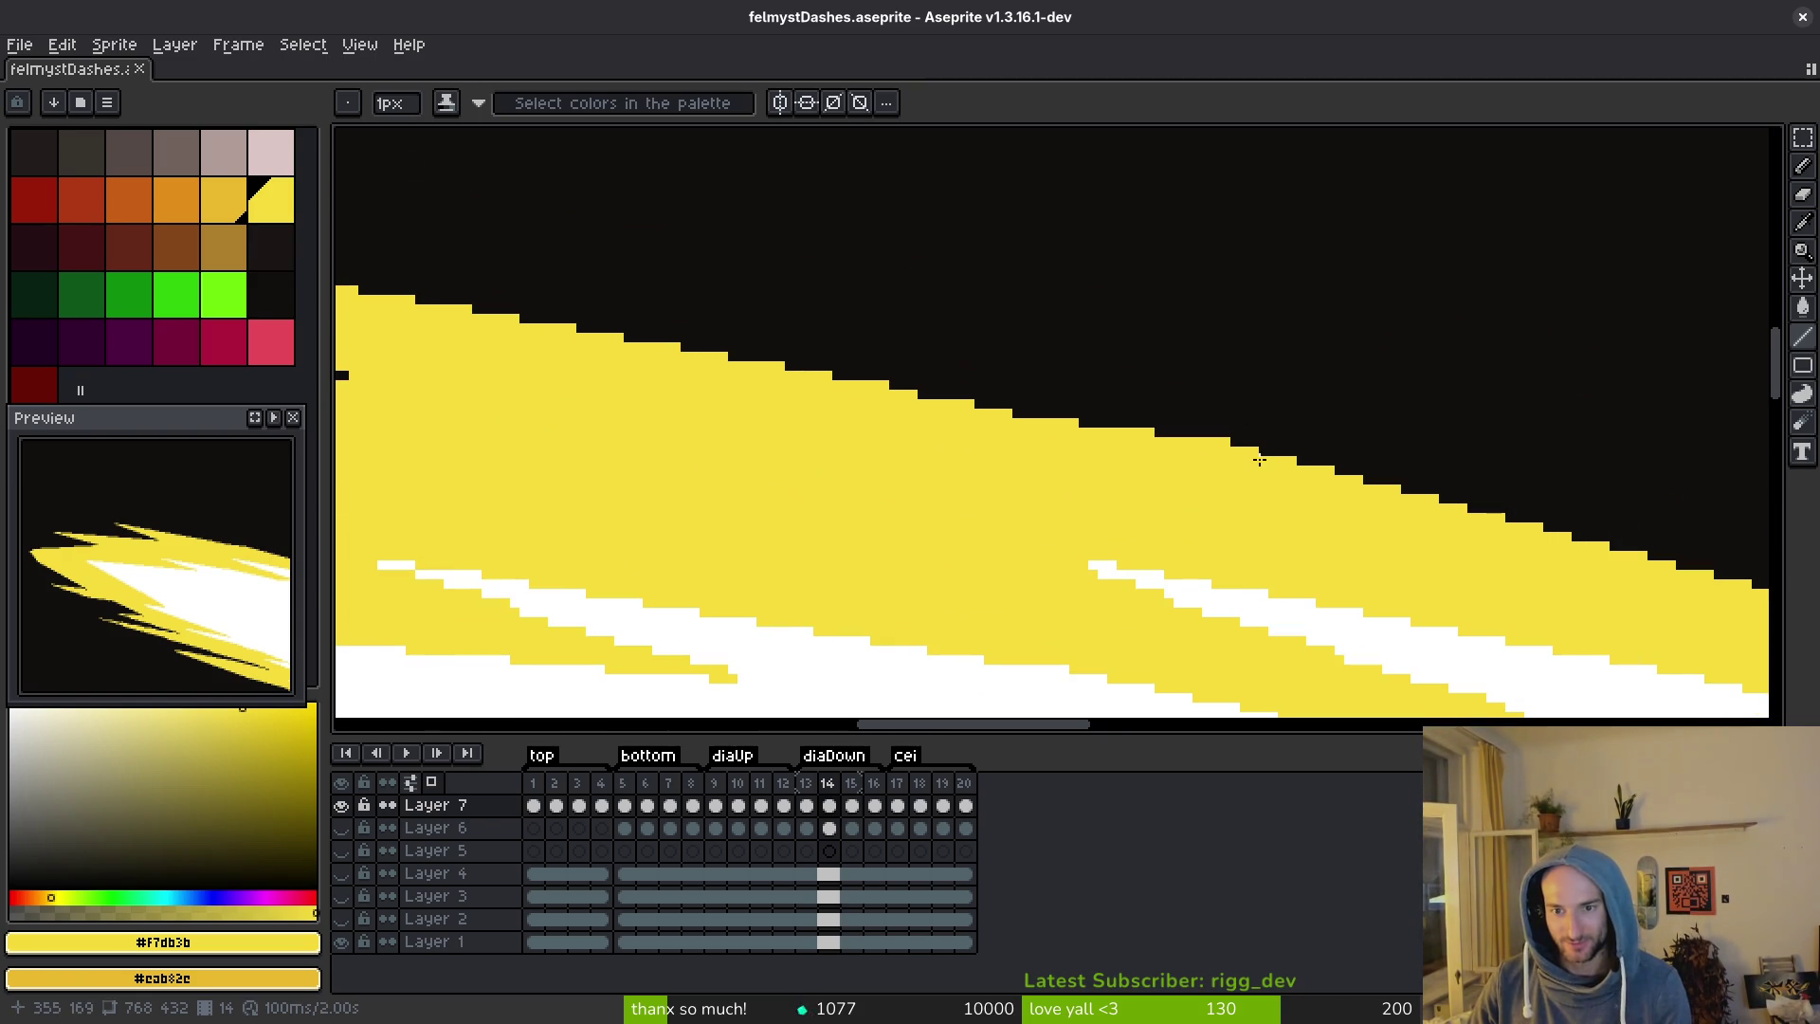
mouse_move(1261, 452)
mouse_down()
mouse_move(1226, 496)
mouse_move(1392, 527)
mouse_up()
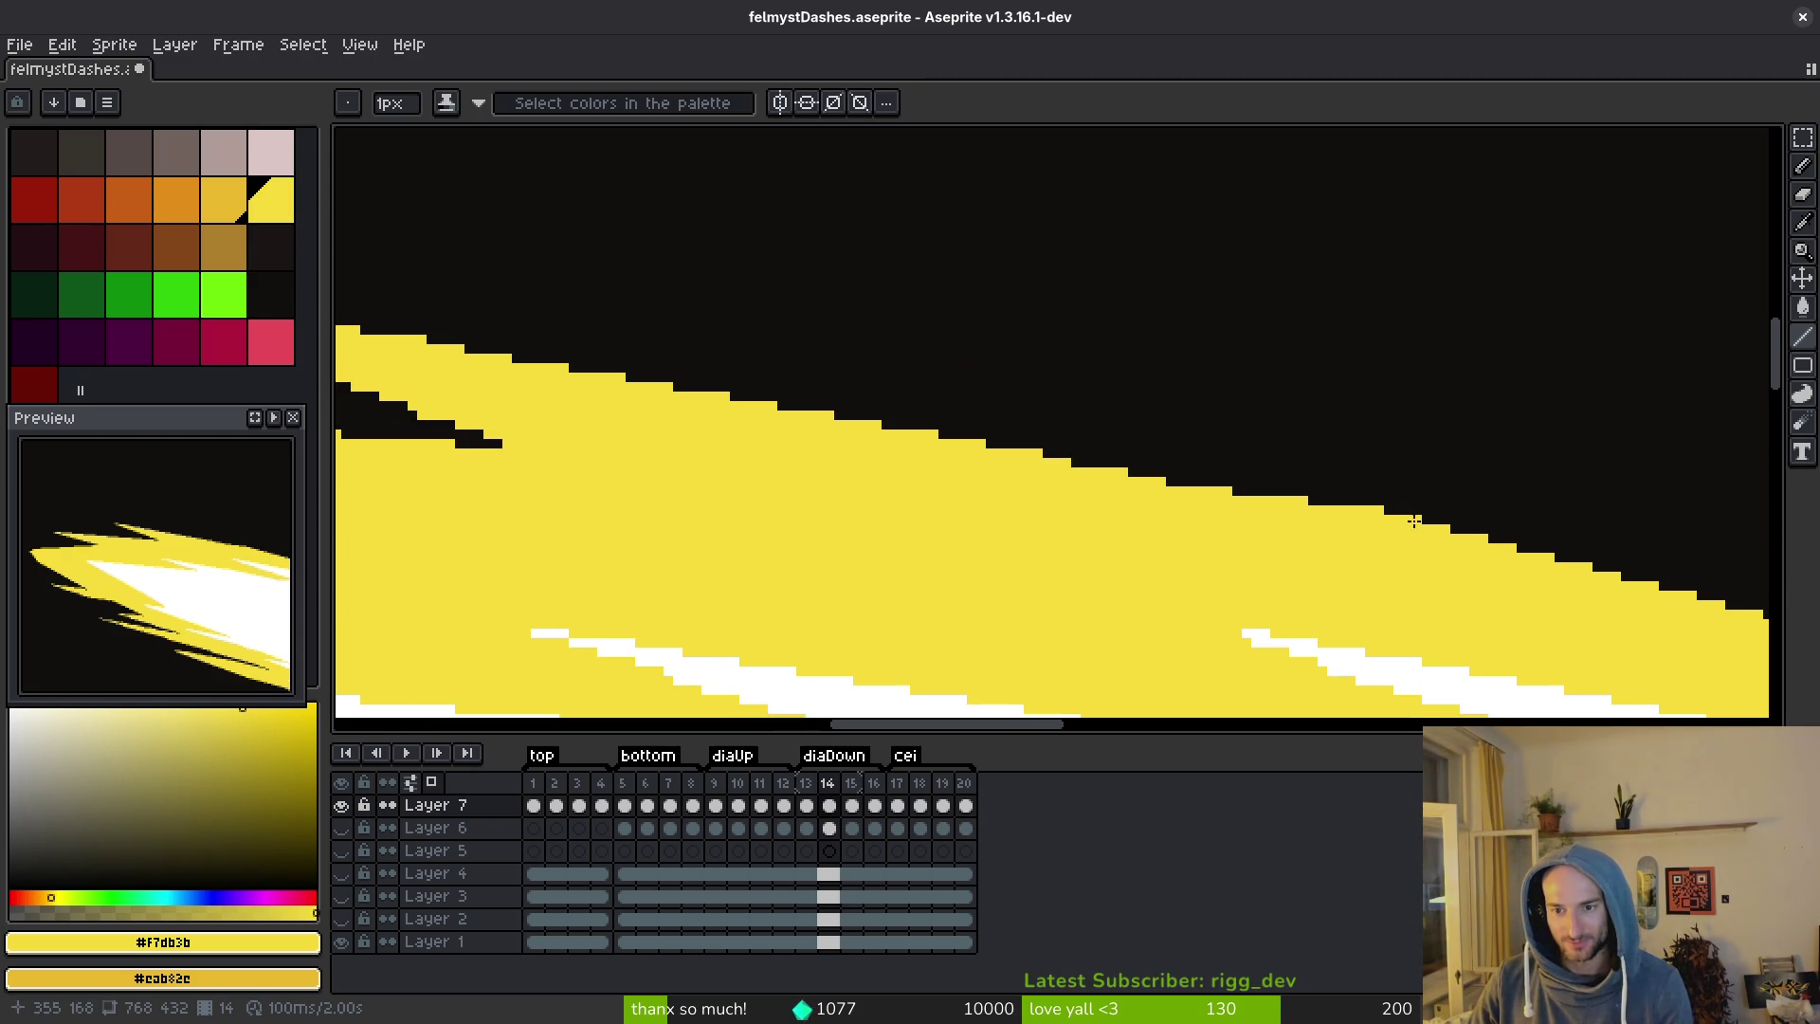
scroll(853, 445, down, 1)
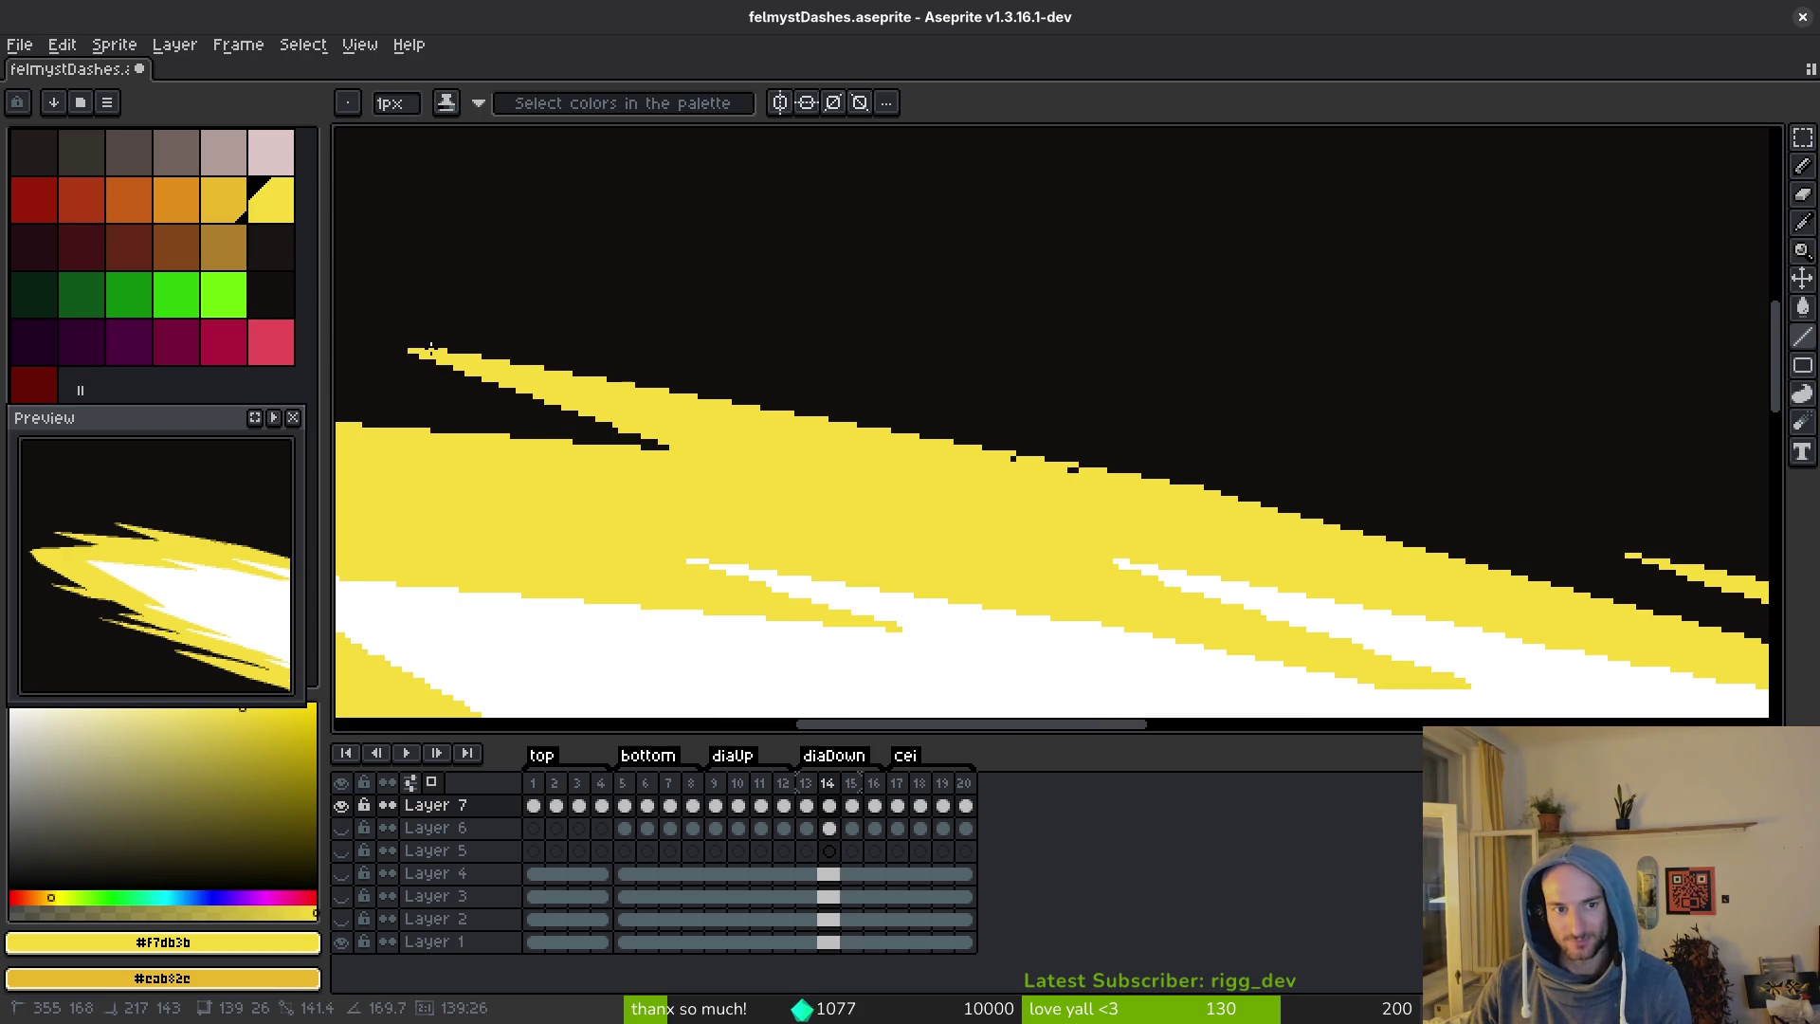
scroll(1021, 450, up, 1)
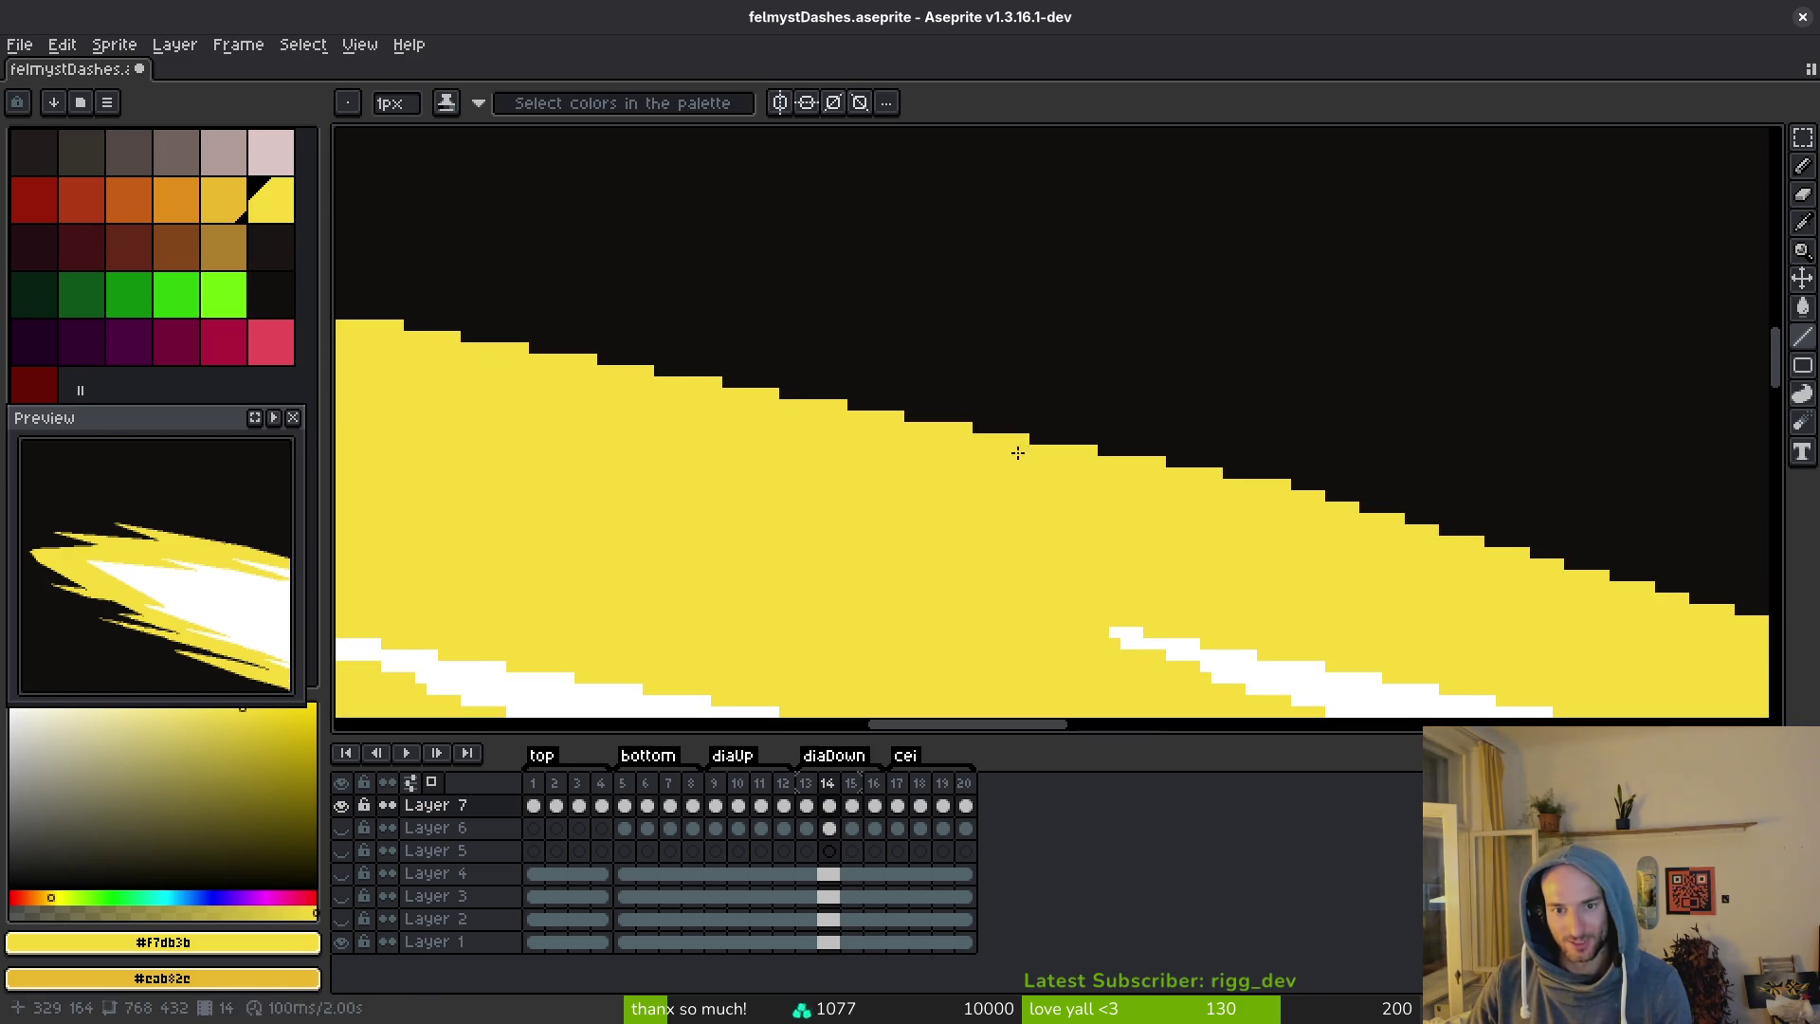
scroll(1022, 450, down, 2)
scroll(1000, 488, up, 1)
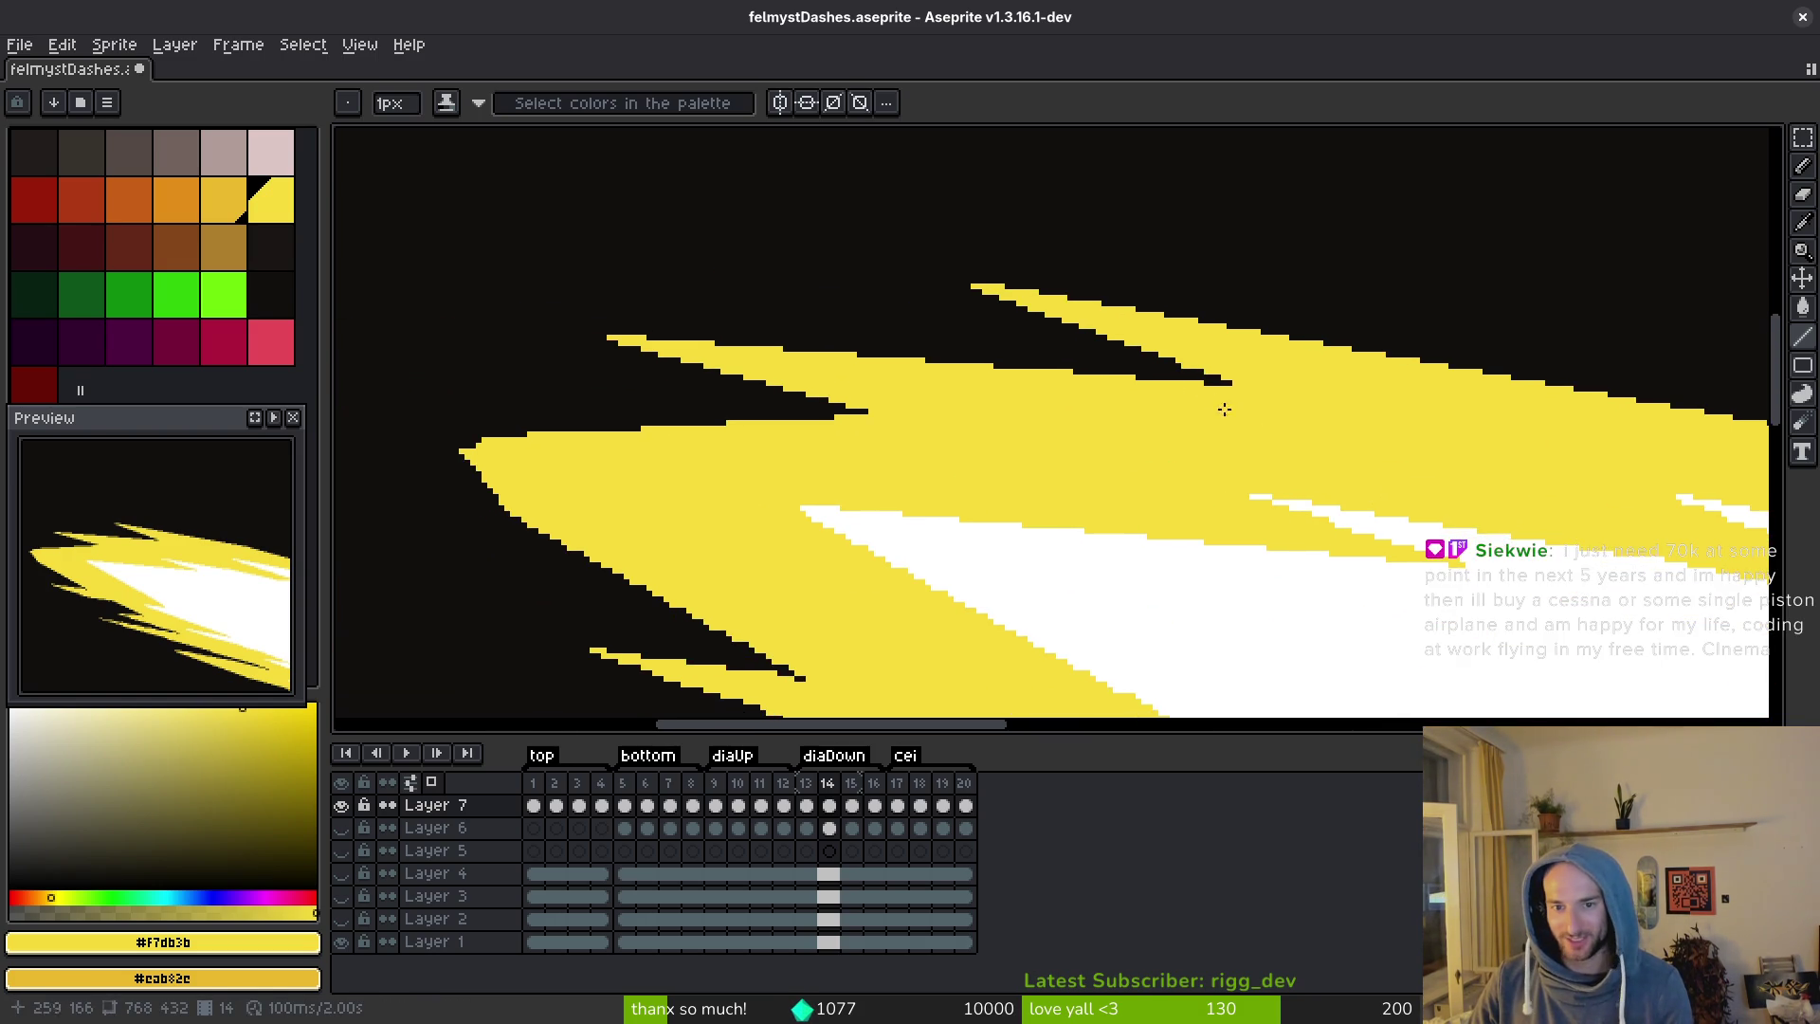
scroll(825, 431, down, 1)
scroll(694, 390, up, 3)
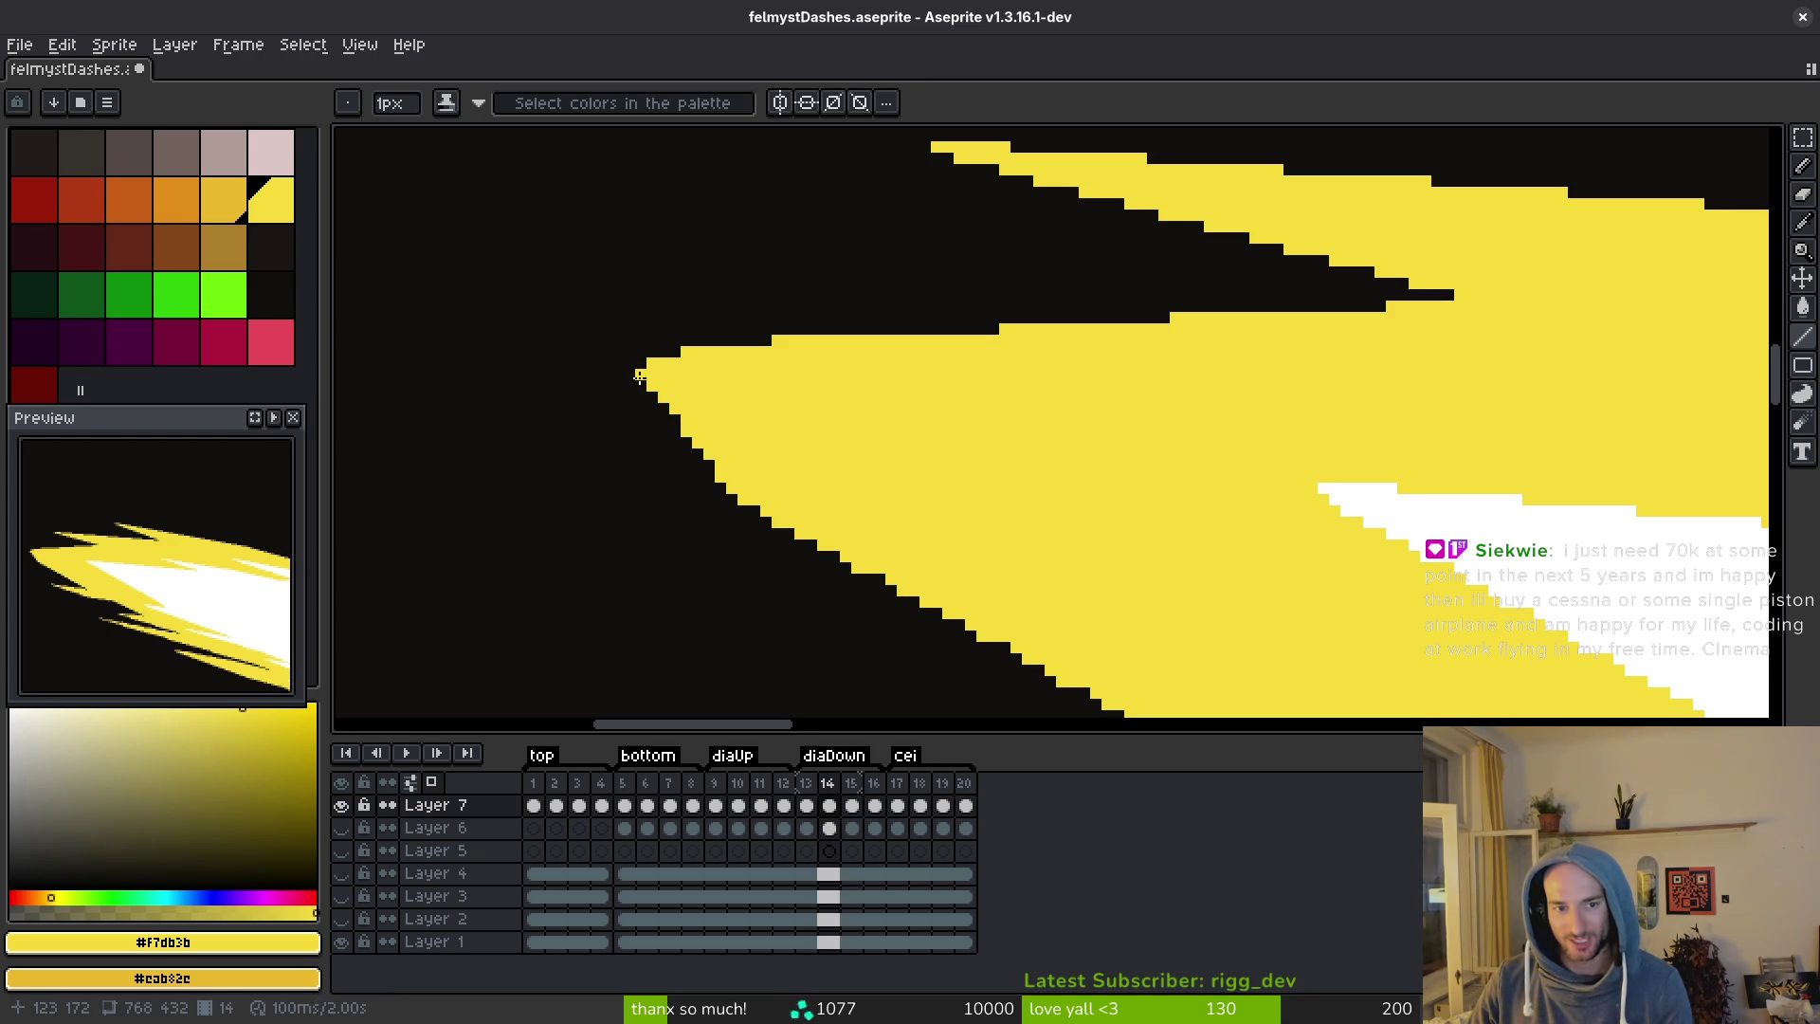
drag(829, 538, 689, 377)
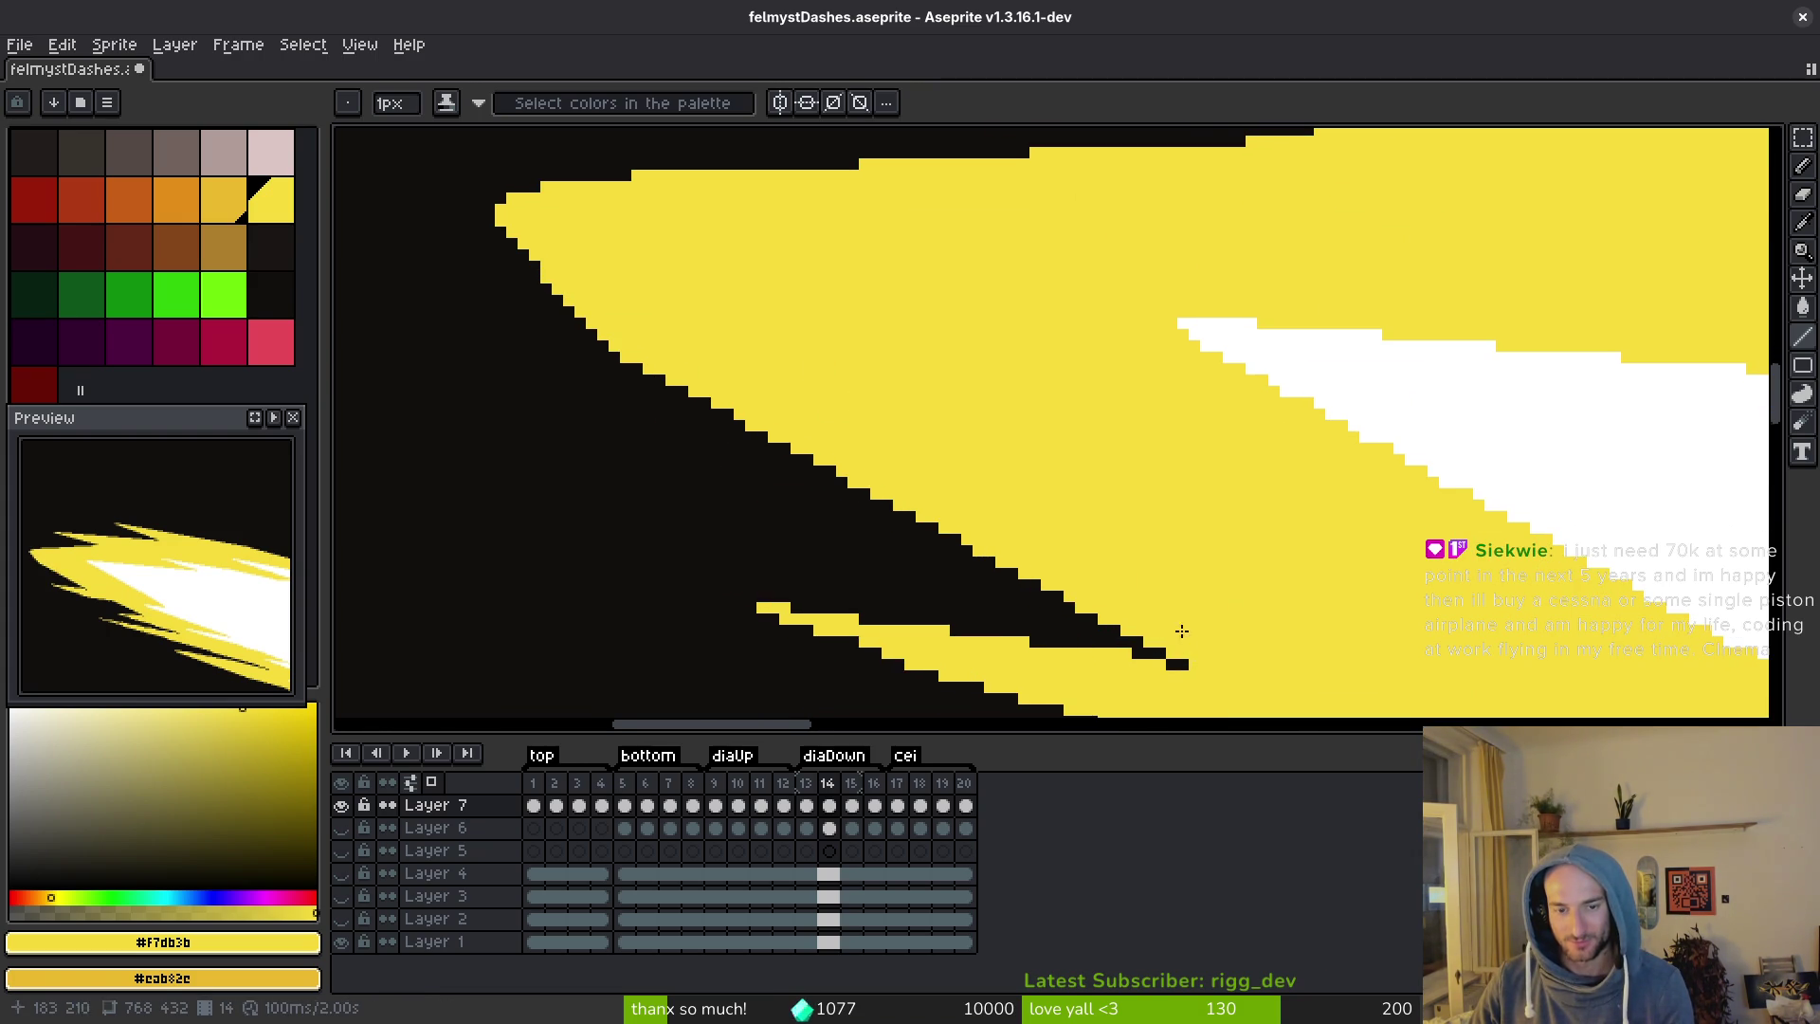
drag(1155, 671, 1058, 474)
mouse_move(669, 412)
mouse_down()
mouse_move(1172, 580)
mouse_move(1119, 566)
mouse_move(1168, 581)
mouse_move(1132, 575)
mouse_move(1403, 613)
mouse_move(1159, 417)
mouse_up()
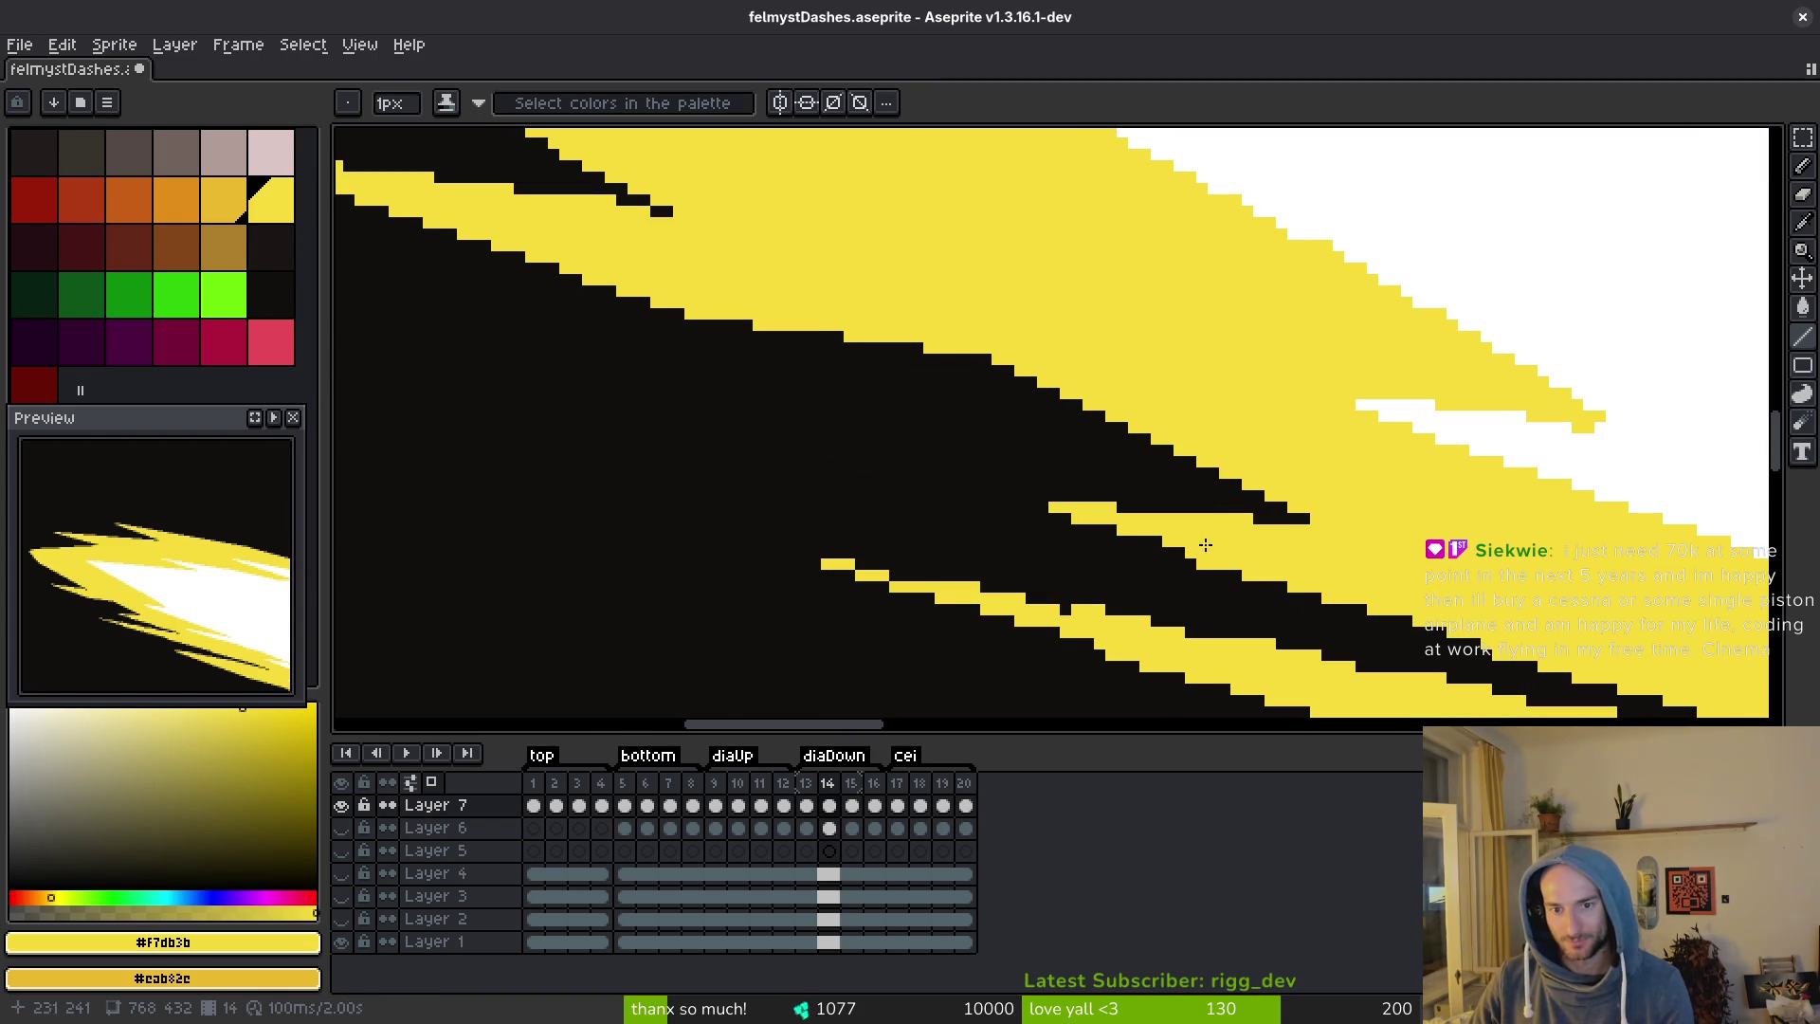
drag(1334, 590, 1021, 368)
mouse_move(505, 339)
mouse_down()
mouse_move(1093, 457)
mouse_move(1057, 459)
mouse_up()
scroll(1072, 474, down, 4)
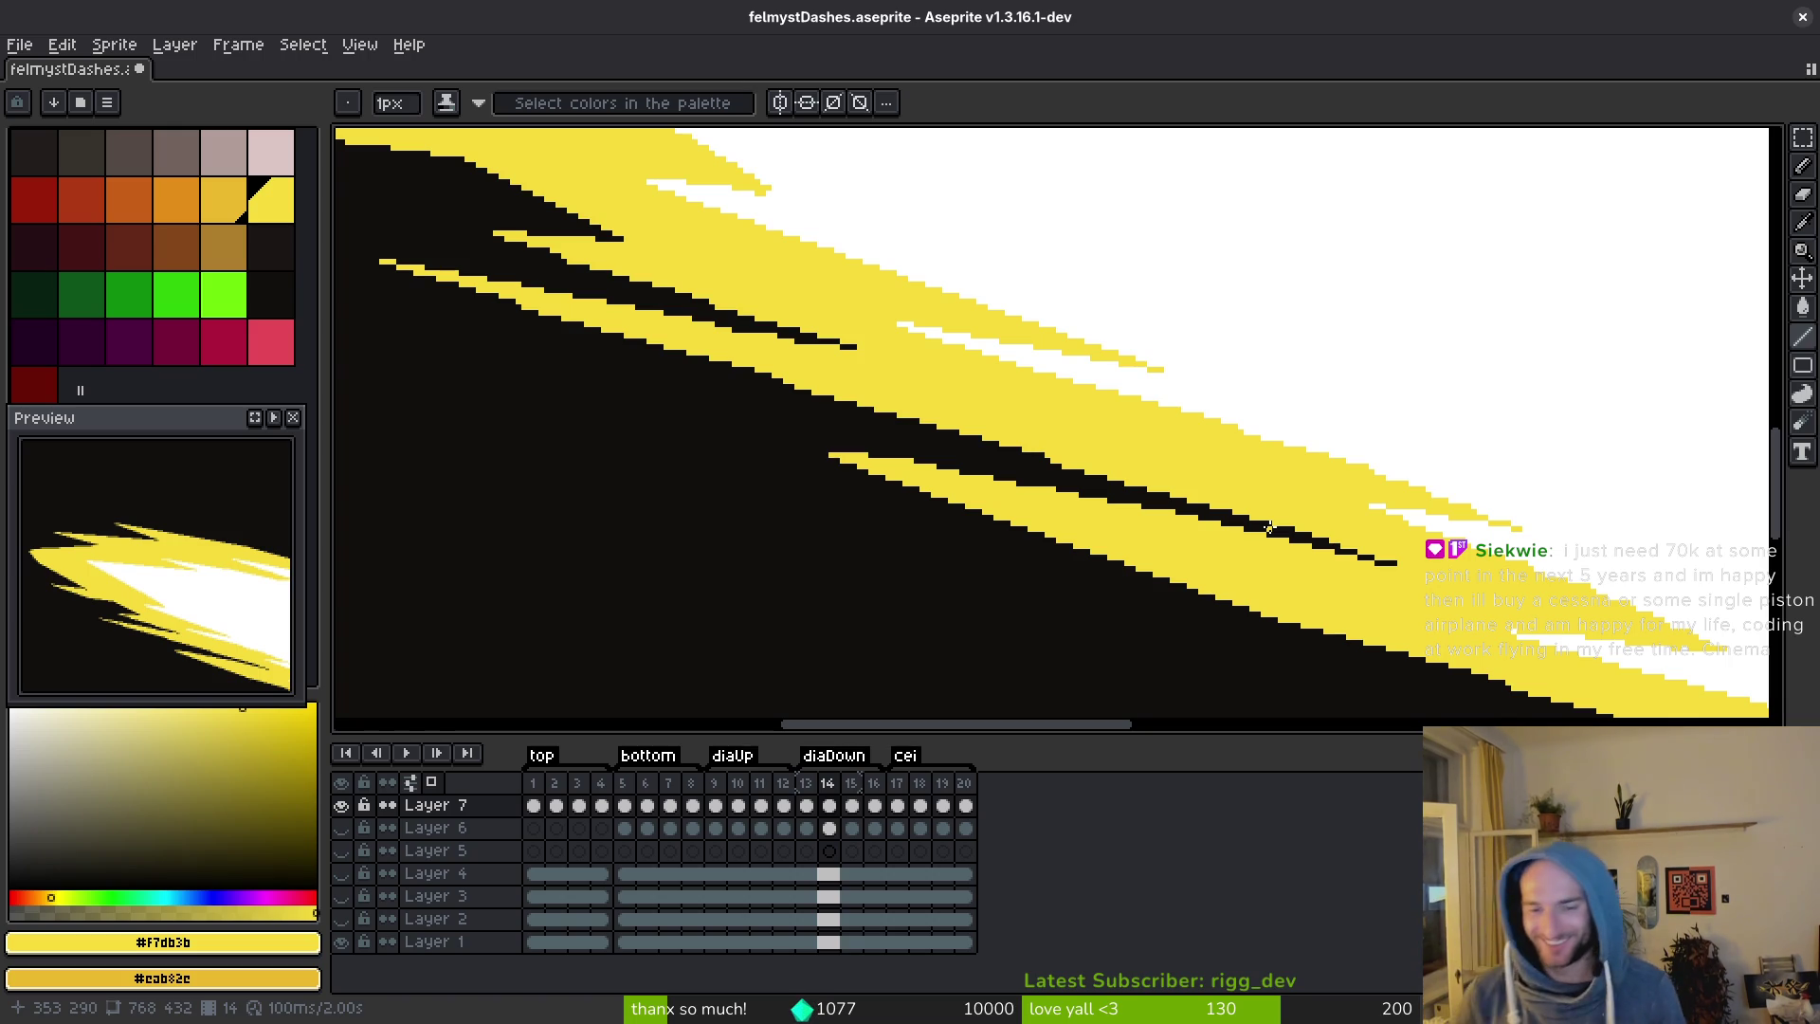
scroll(1299, 434, up, 2)
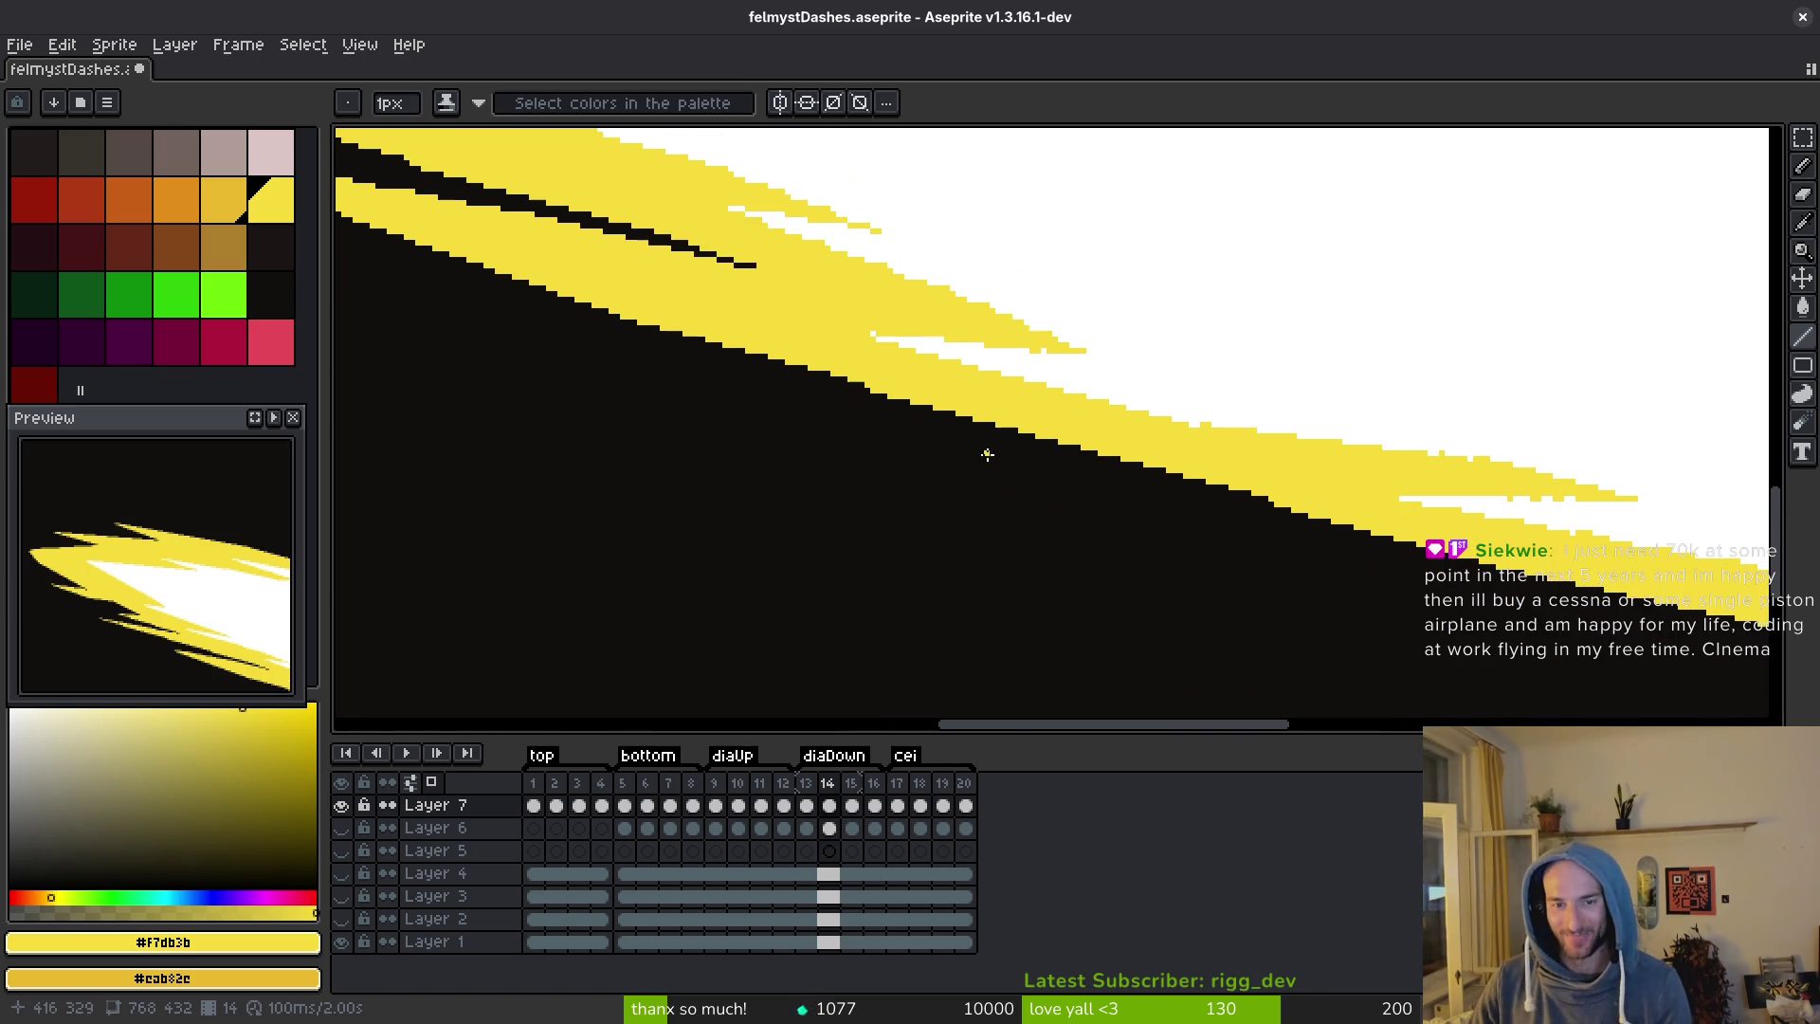
scroll(948, 427, up, 2)
Erase stray pixels from the yellow edge with the eraser.
key(e)
scroll(1011, 532, down, 1)
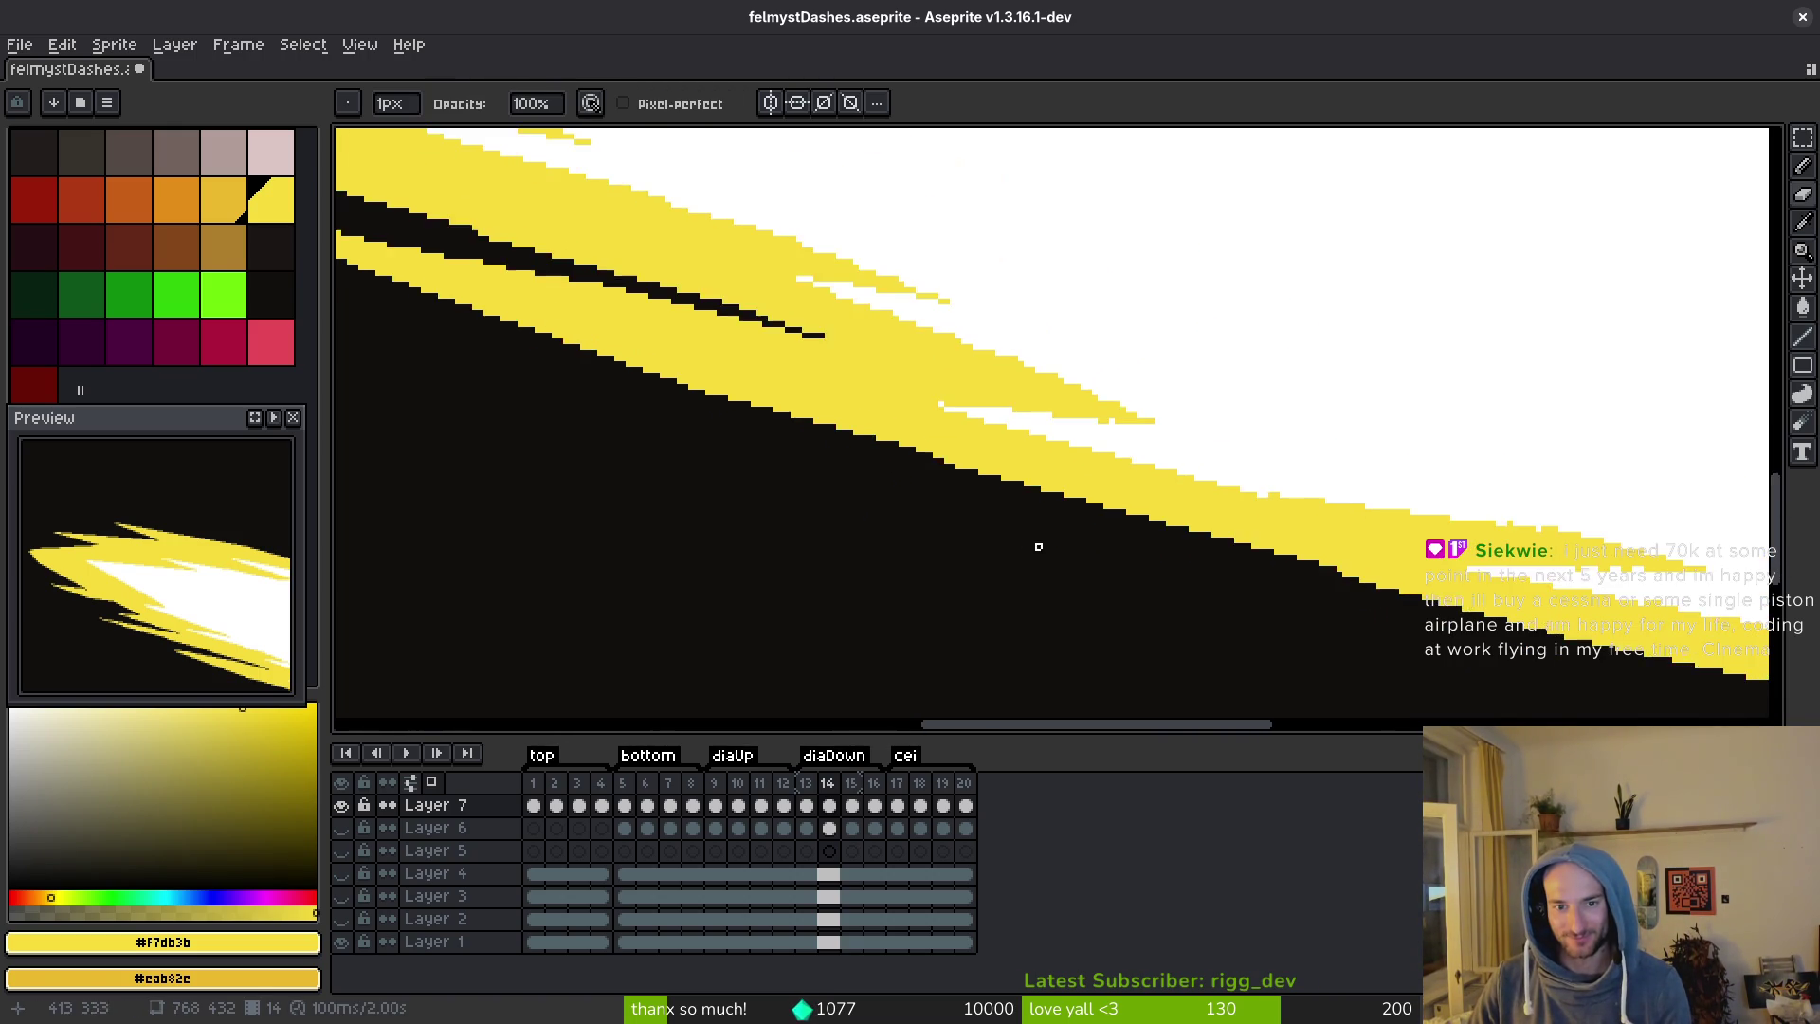
scroll(1062, 535, down, 1)
drag(928, 503, 1145, 538)
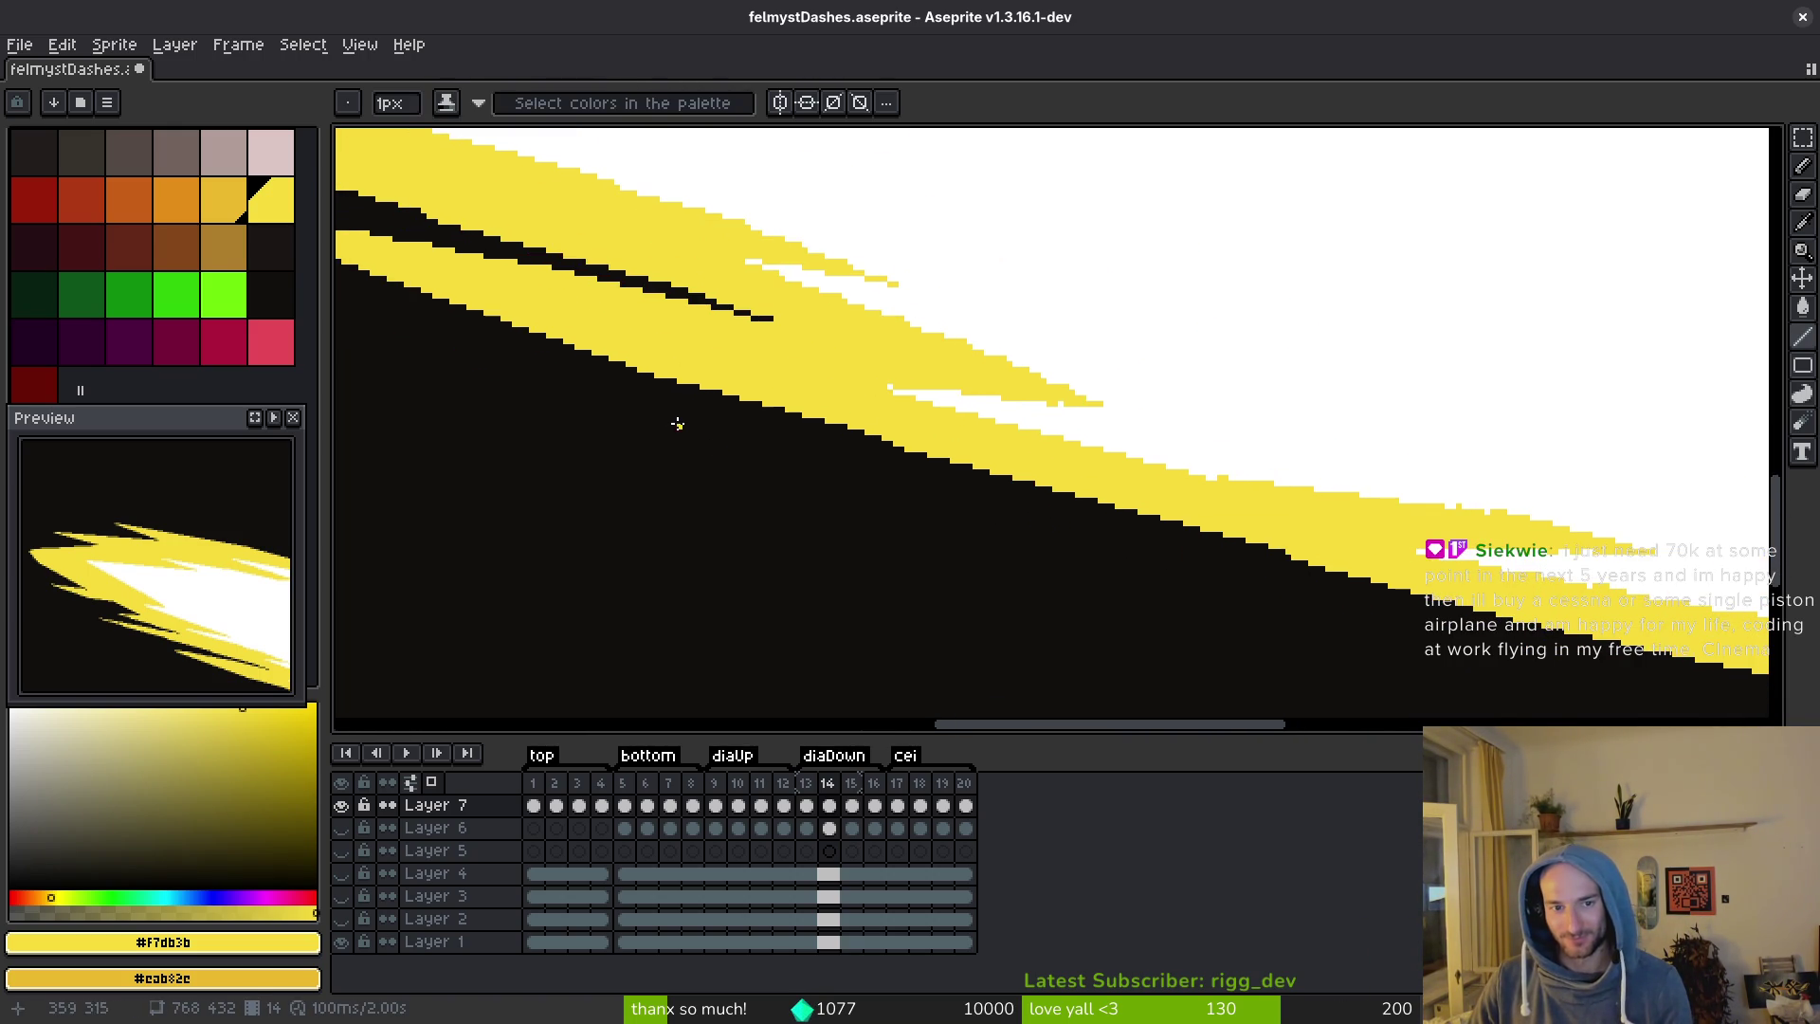
scroll(1498, 607, right, 5)
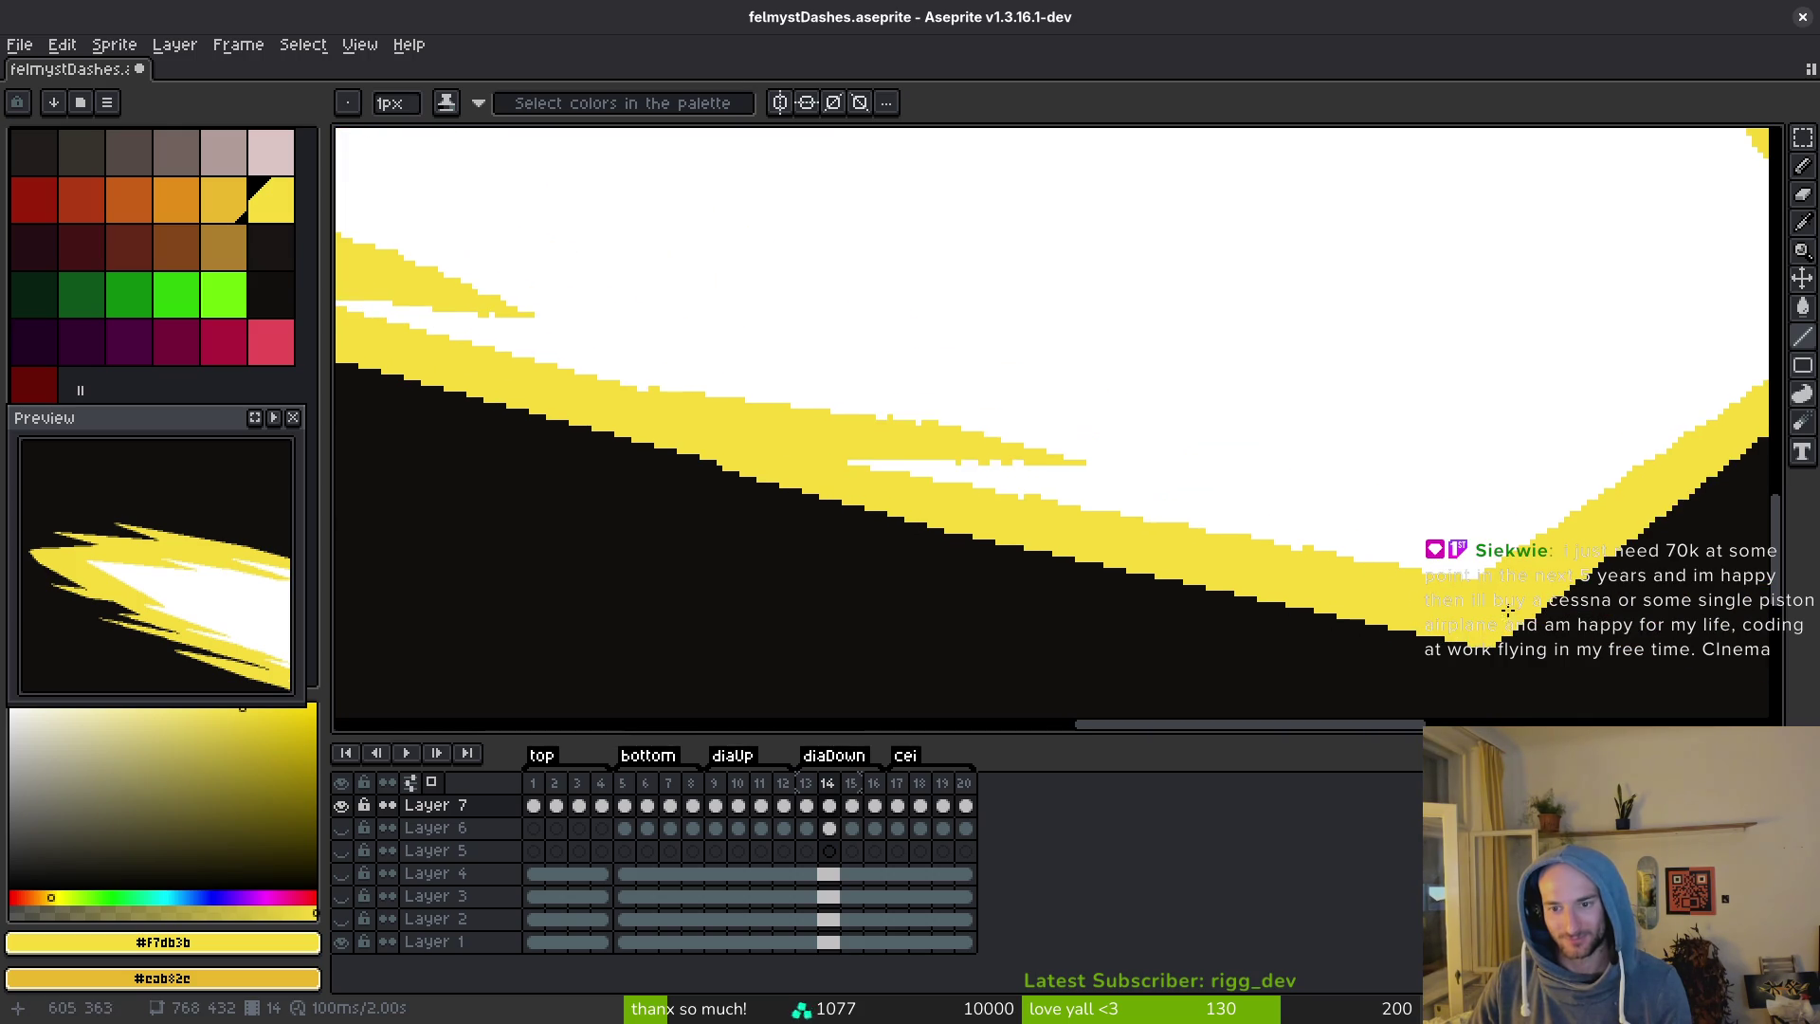
scroll(1498, 606, up, 1)
Pick white and draw long and short white streaks through the yellow band.
alt+click(1466, 520)
mouse_move(1344, 565)
mouse_down()
mouse_move(445, 386)
mouse_move(884, 488)
mouse_move(1203, 479)
mouse_move(1139, 498)
mouse_move(1045, 481)
mouse_move(1180, 525)
mouse_move(1019, 450)
mouse_move(1348, 558)
mouse_up()
mouse_move(1178, 548)
mouse_down()
mouse_move(930, 521)
mouse_move(1210, 526)
mouse_up()
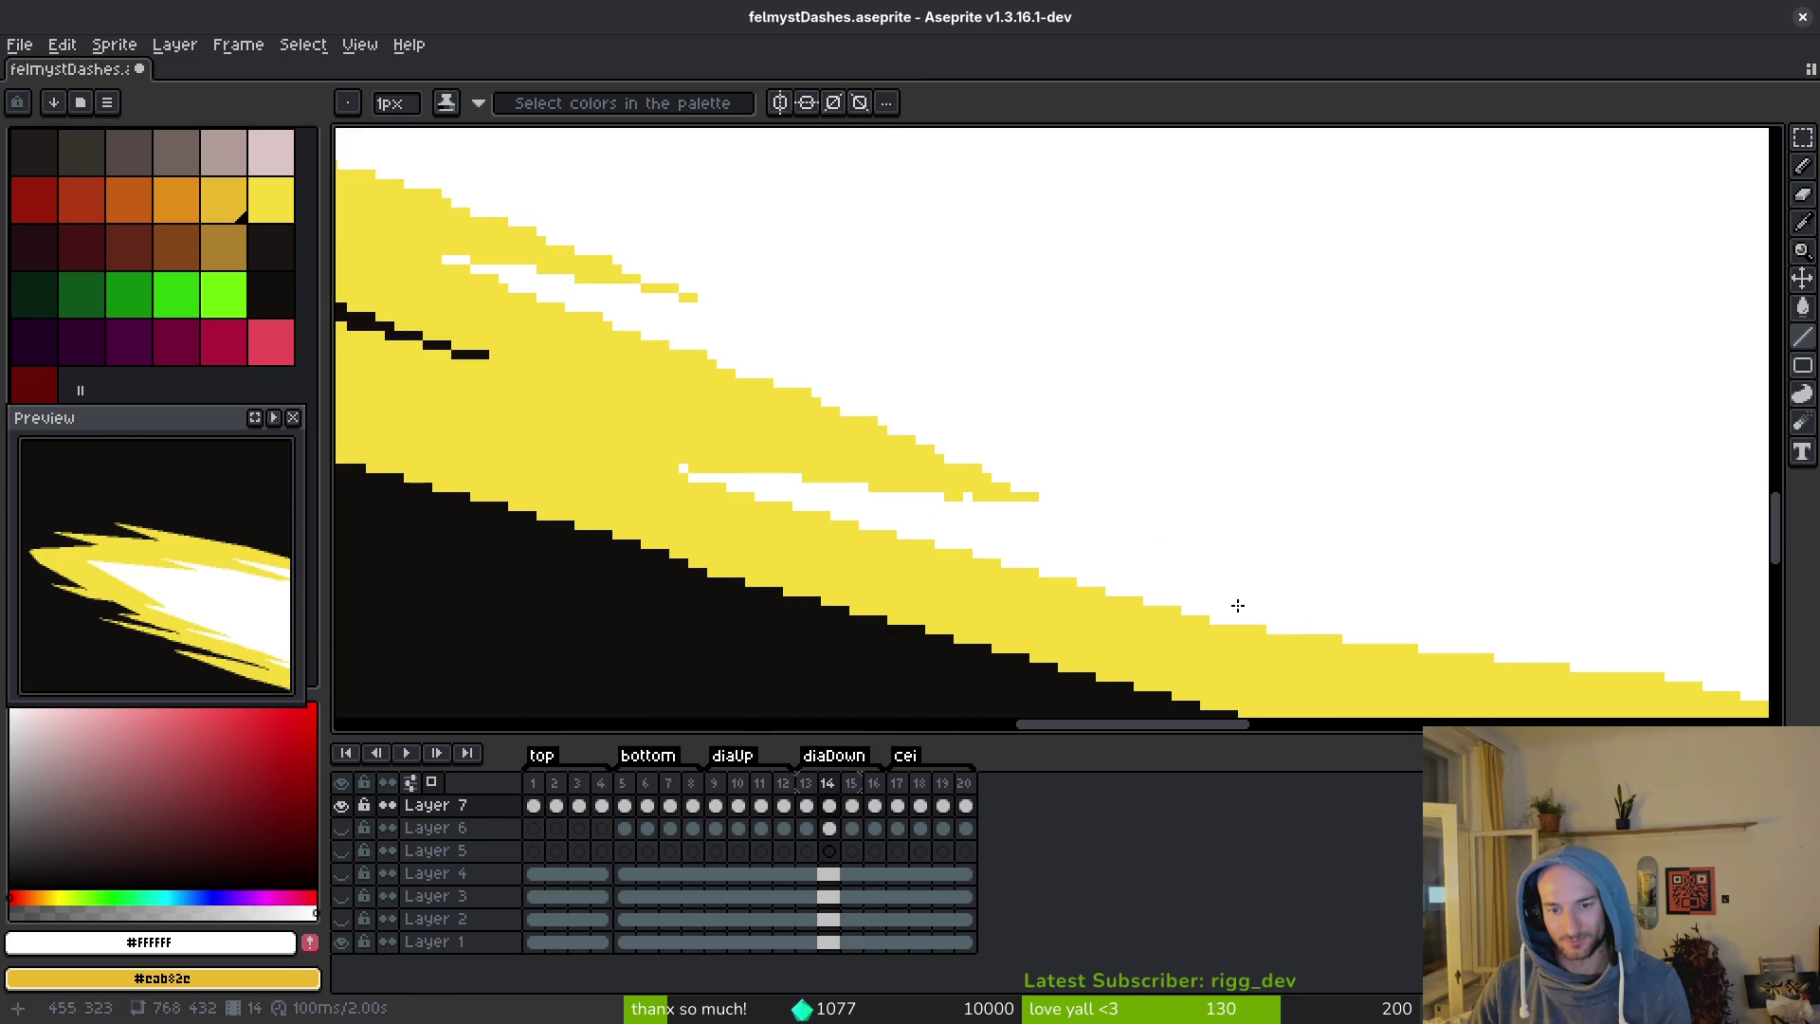
drag(669, 467, 1004, 506)
drag(905, 444, 1284, 543)
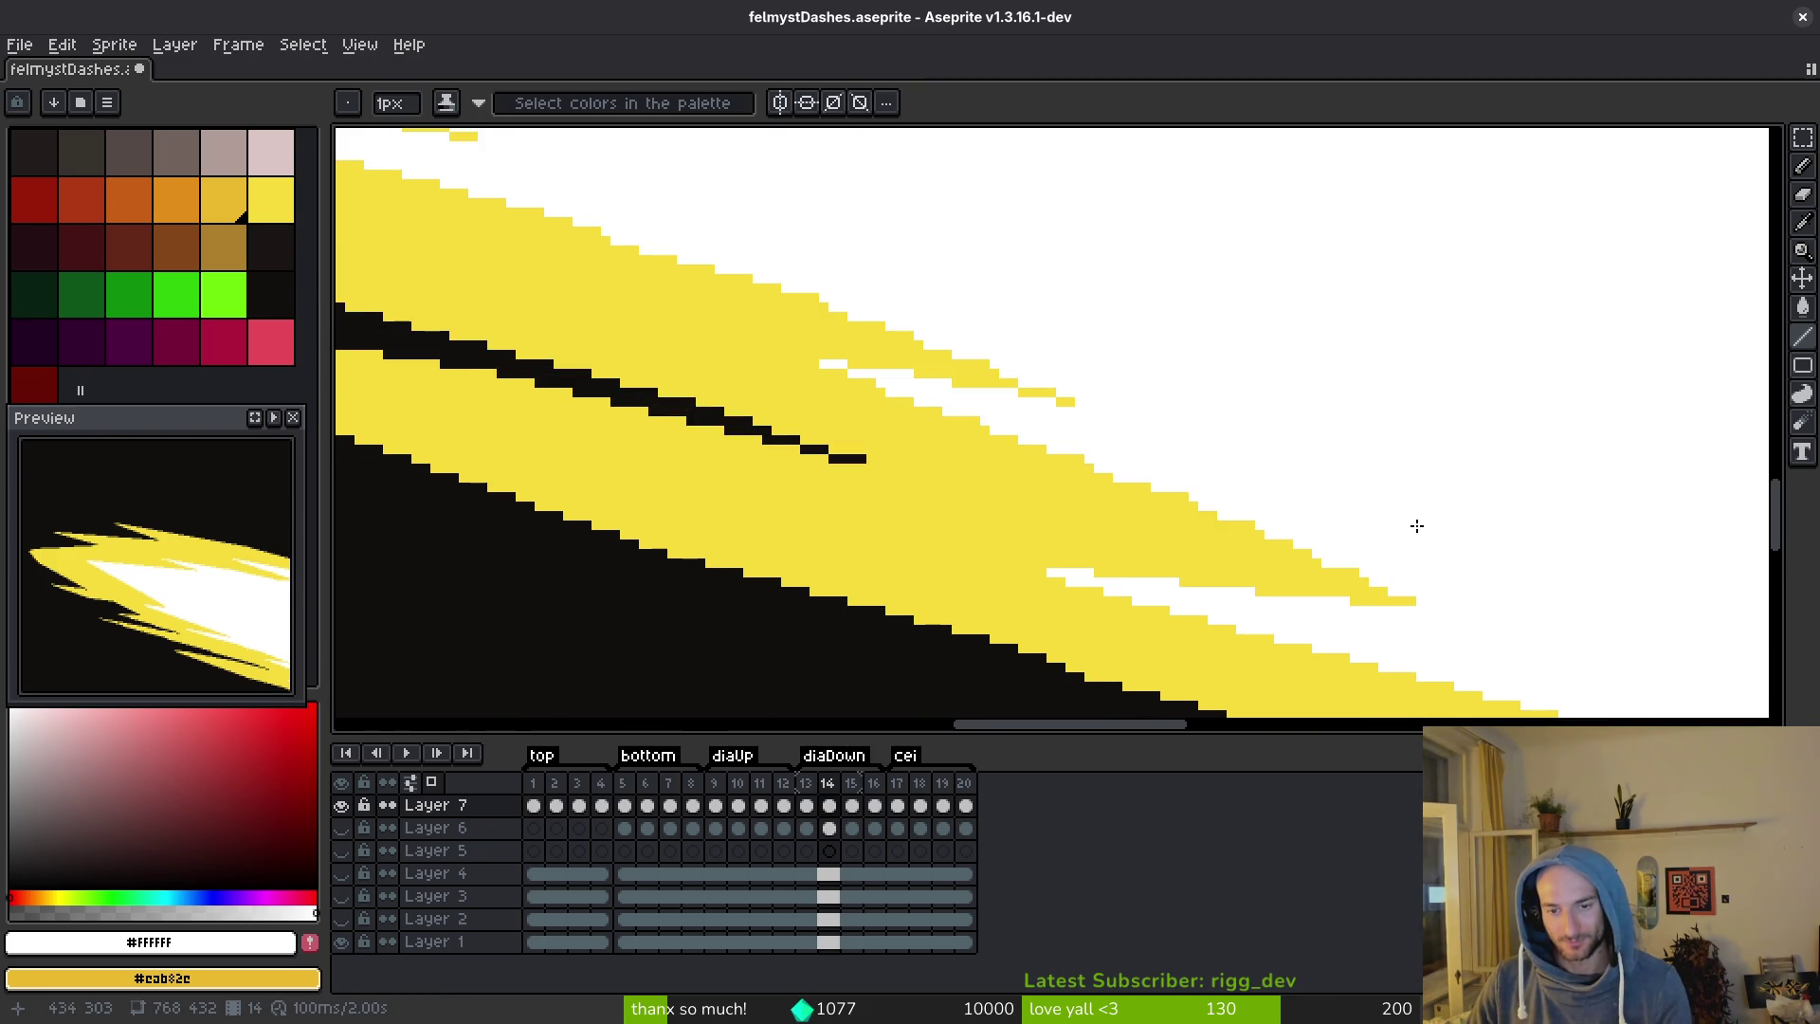
mouse_move(1399, 590)
mouse_down()
mouse_move(1077, 418)
mouse_move(805, 353)
mouse_up()
drag(1295, 548, 1073, 456)
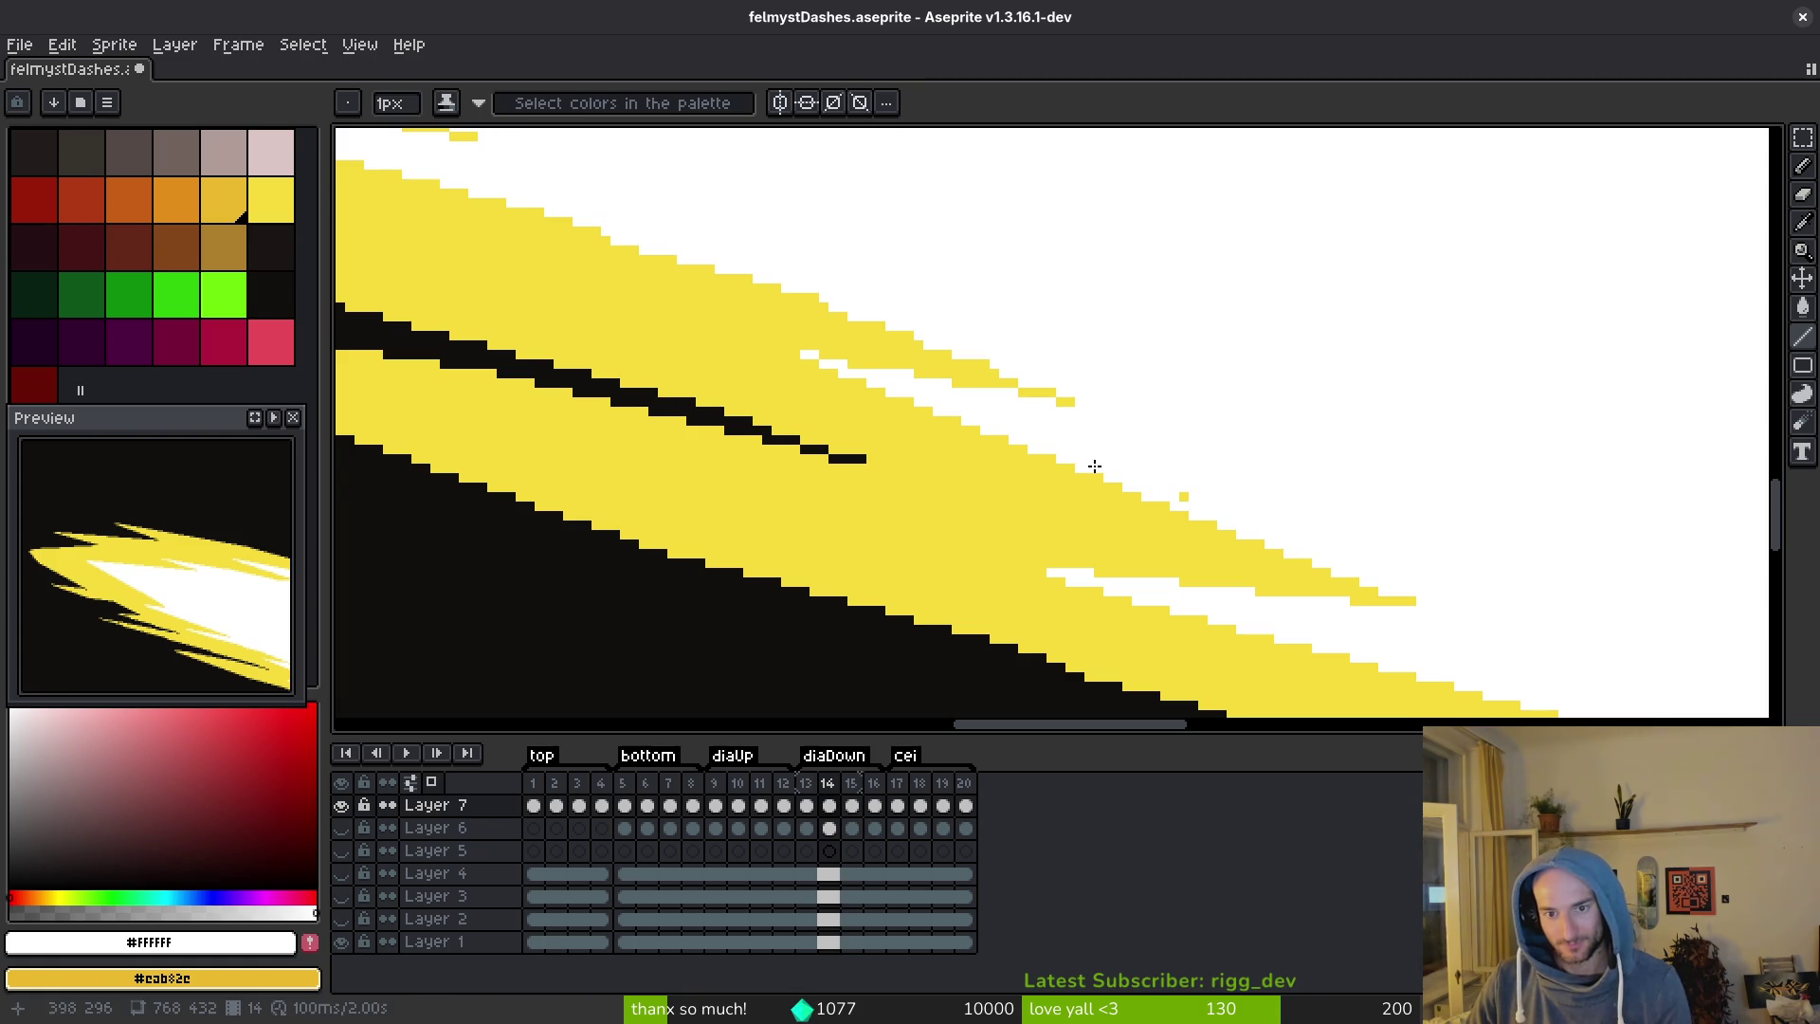
Turn stray yellow pixels white and touch up the white-cored tip.
scroll(760, 383, up, 2)
drag(673, 294, 1304, 451)
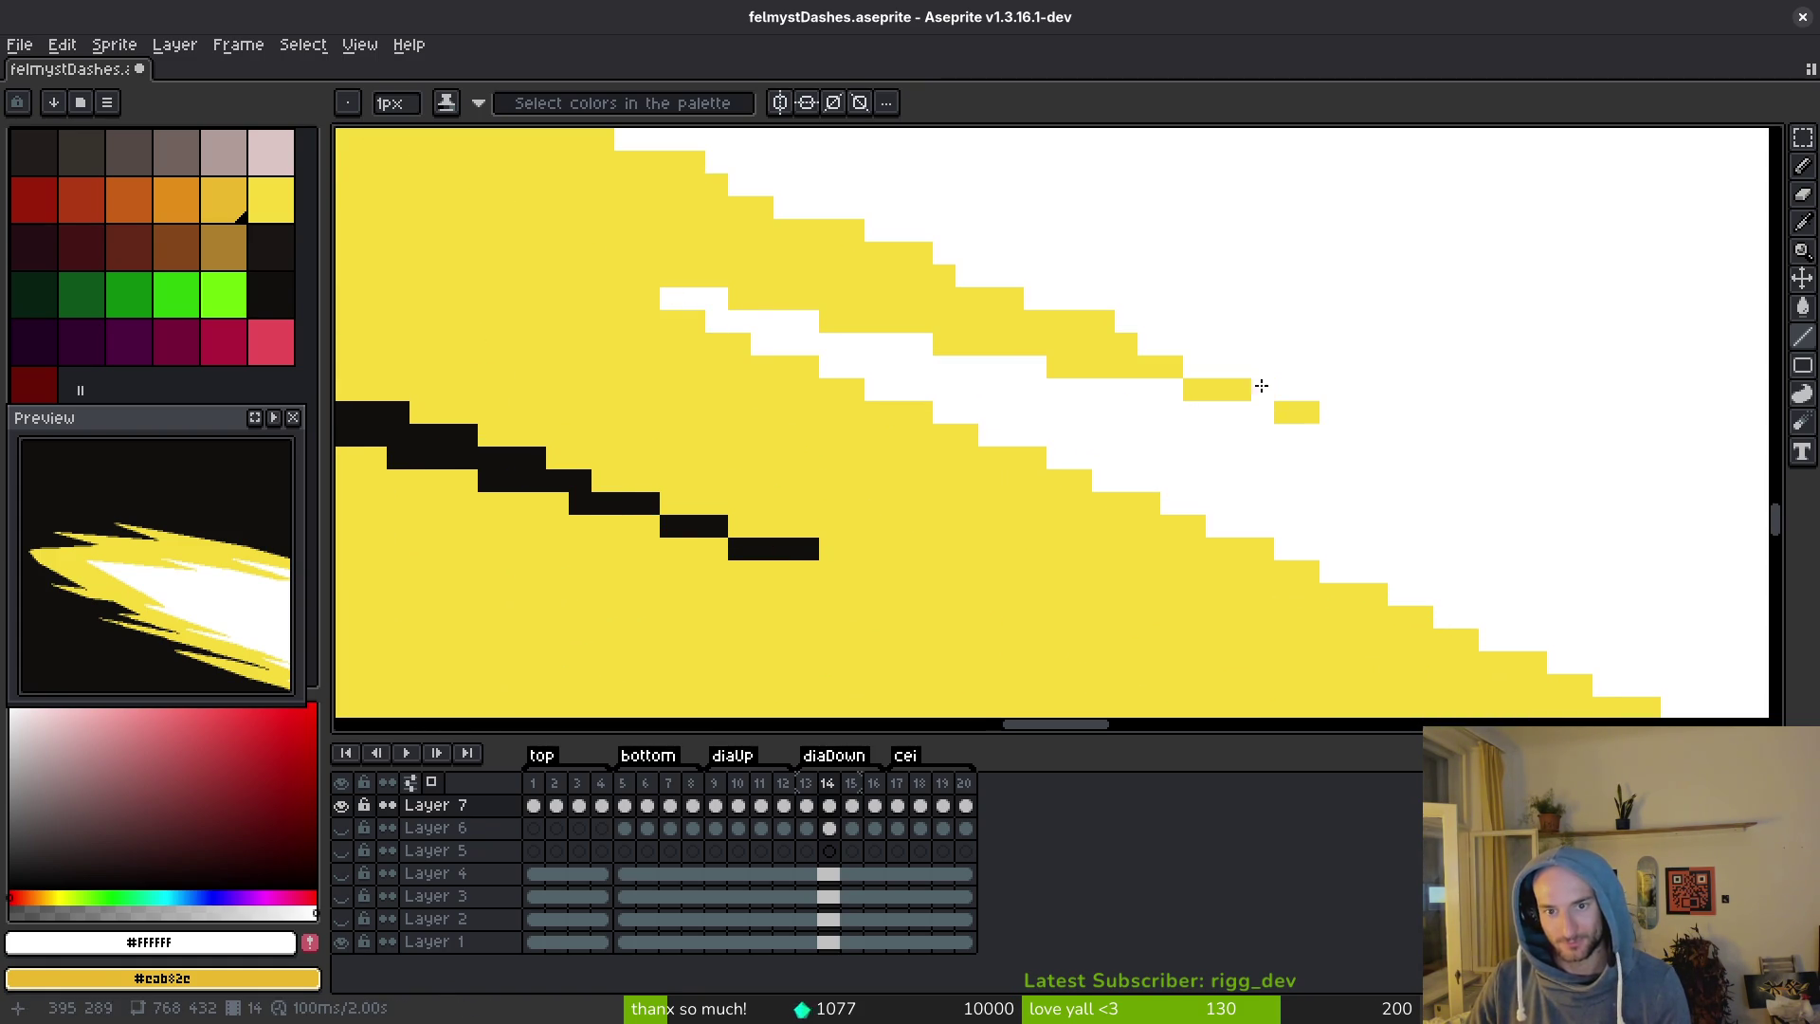
drag(1214, 320, 1338, 406)
scroll(987, 285, down, 2)
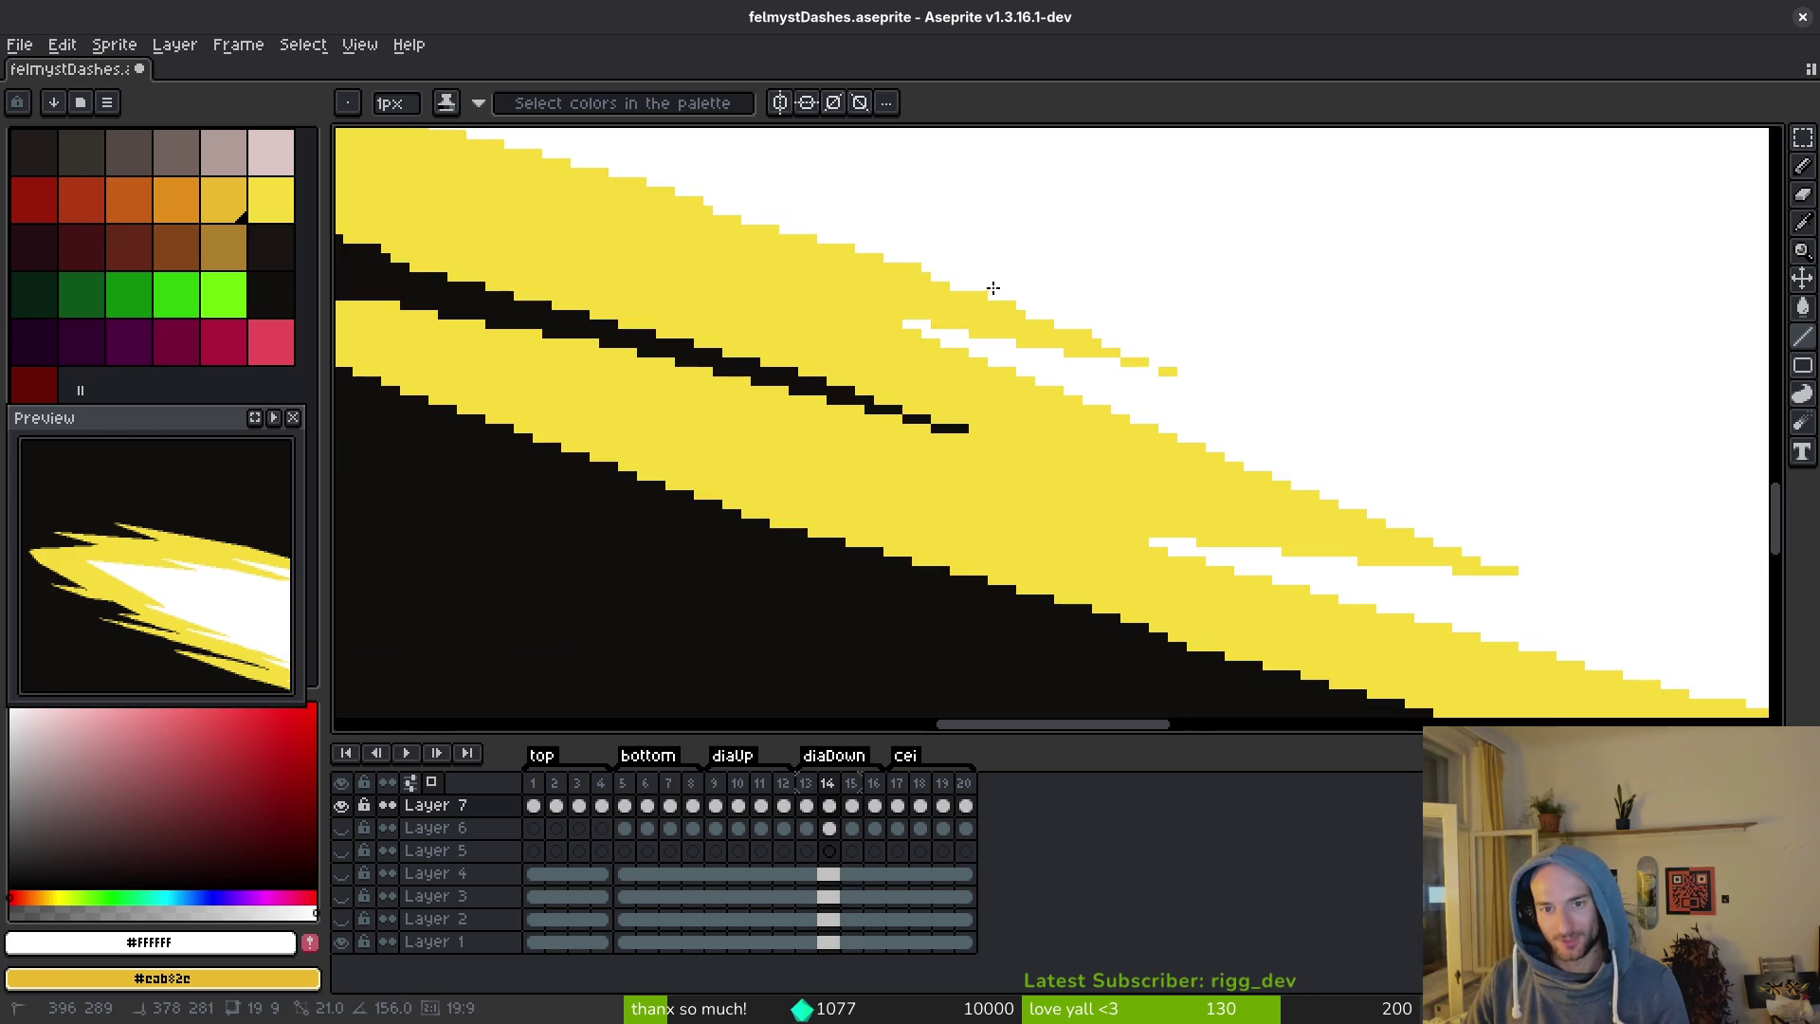
drag(835, 239, 1312, 507)
drag(1040, 446, 1037, 448)
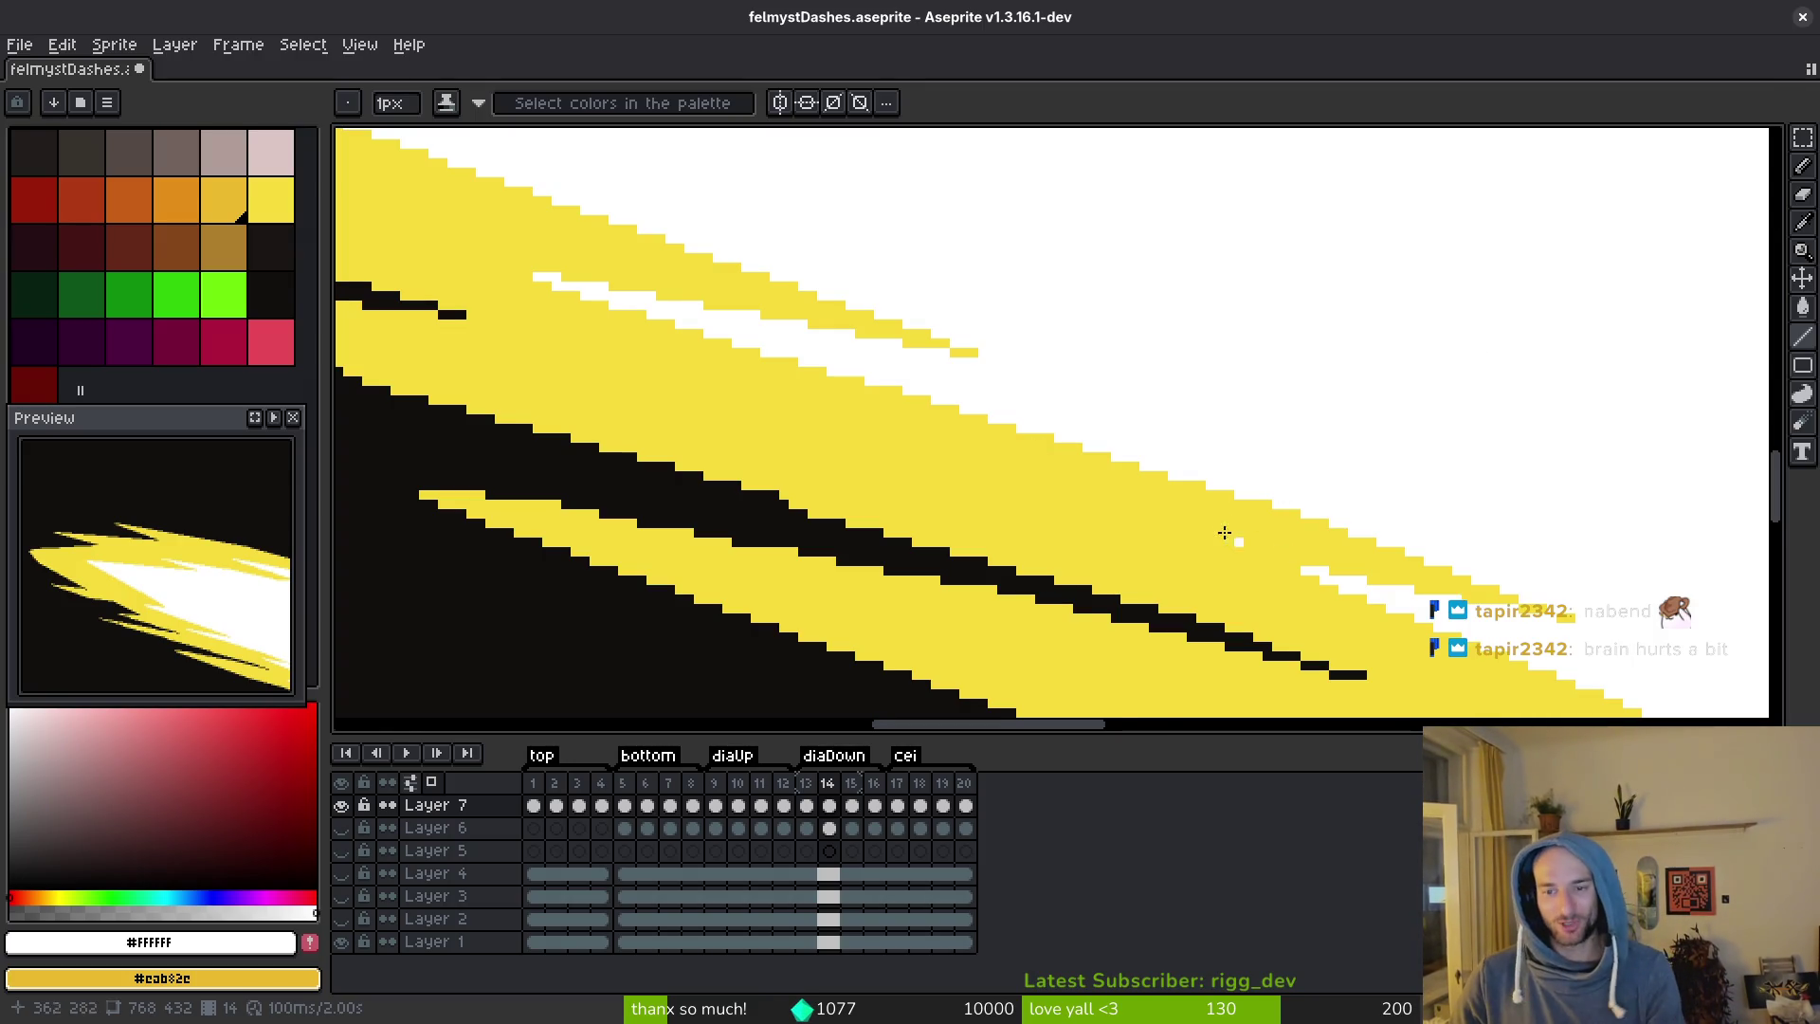
scroll(830, 395, down, 2)
drag(775, 349, 1071, 398)
scroll(1390, 515, up, 3)
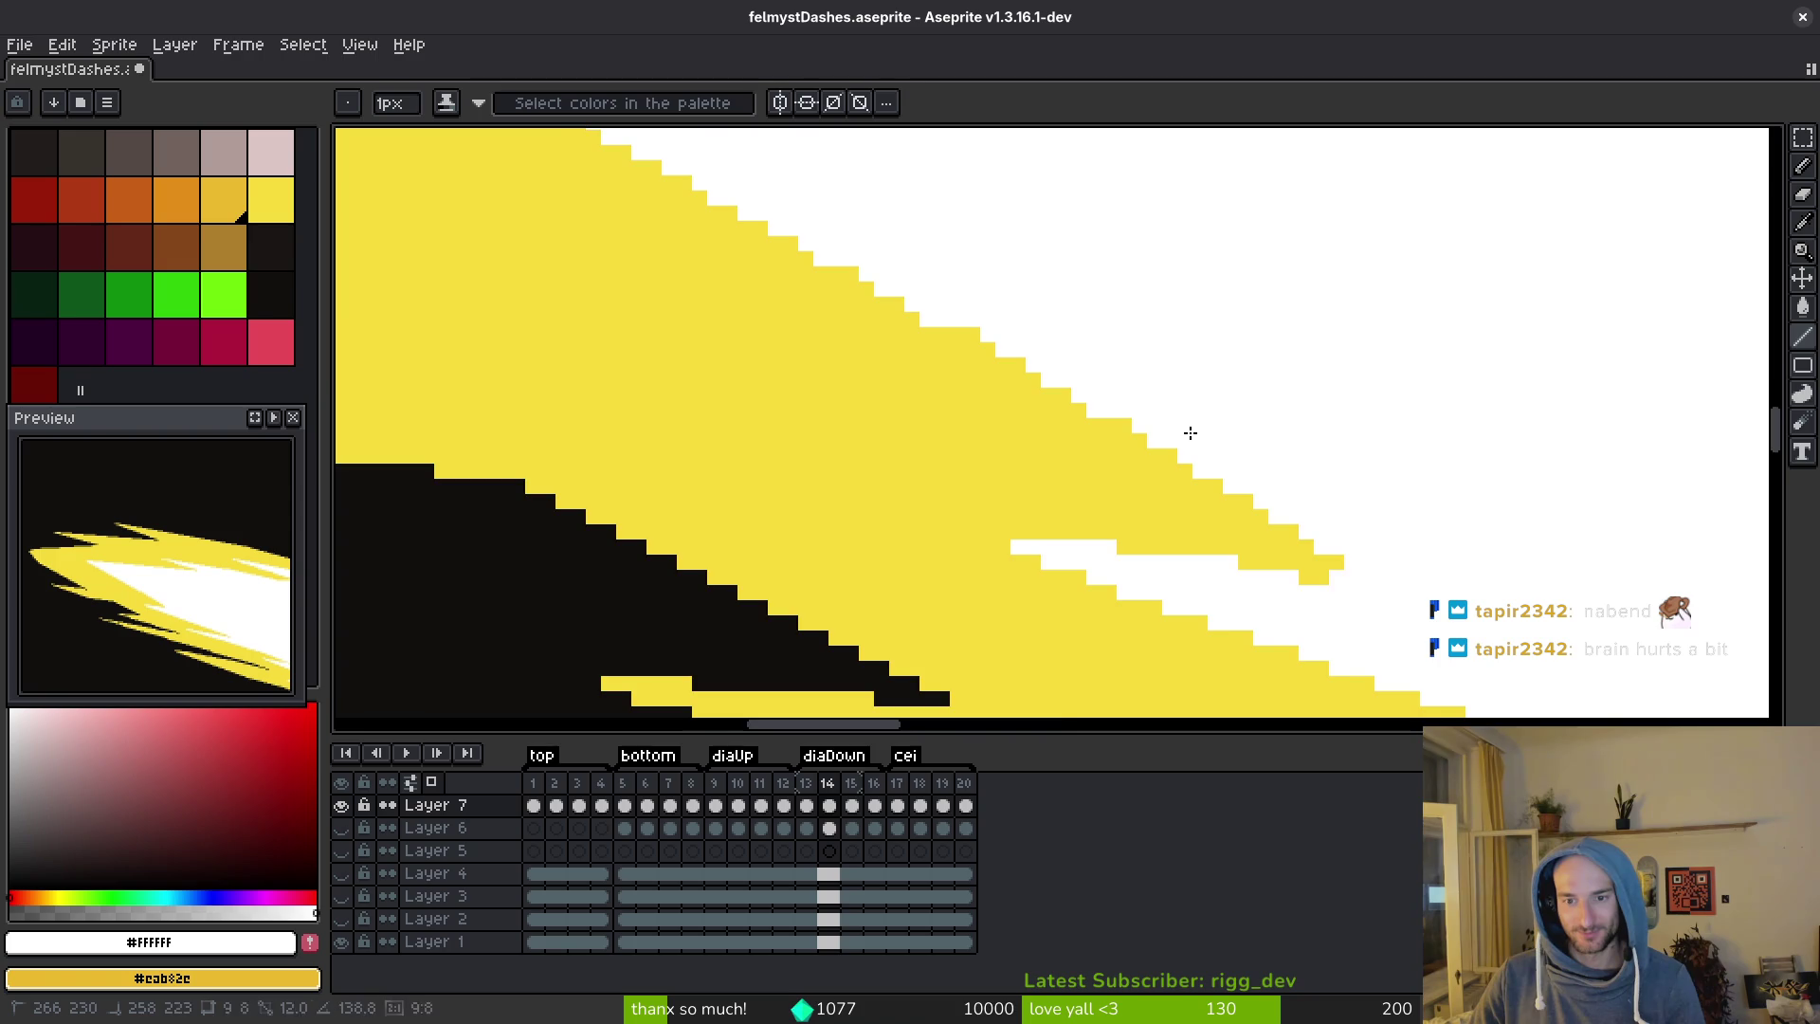
scroll(1296, 516, down, 3)
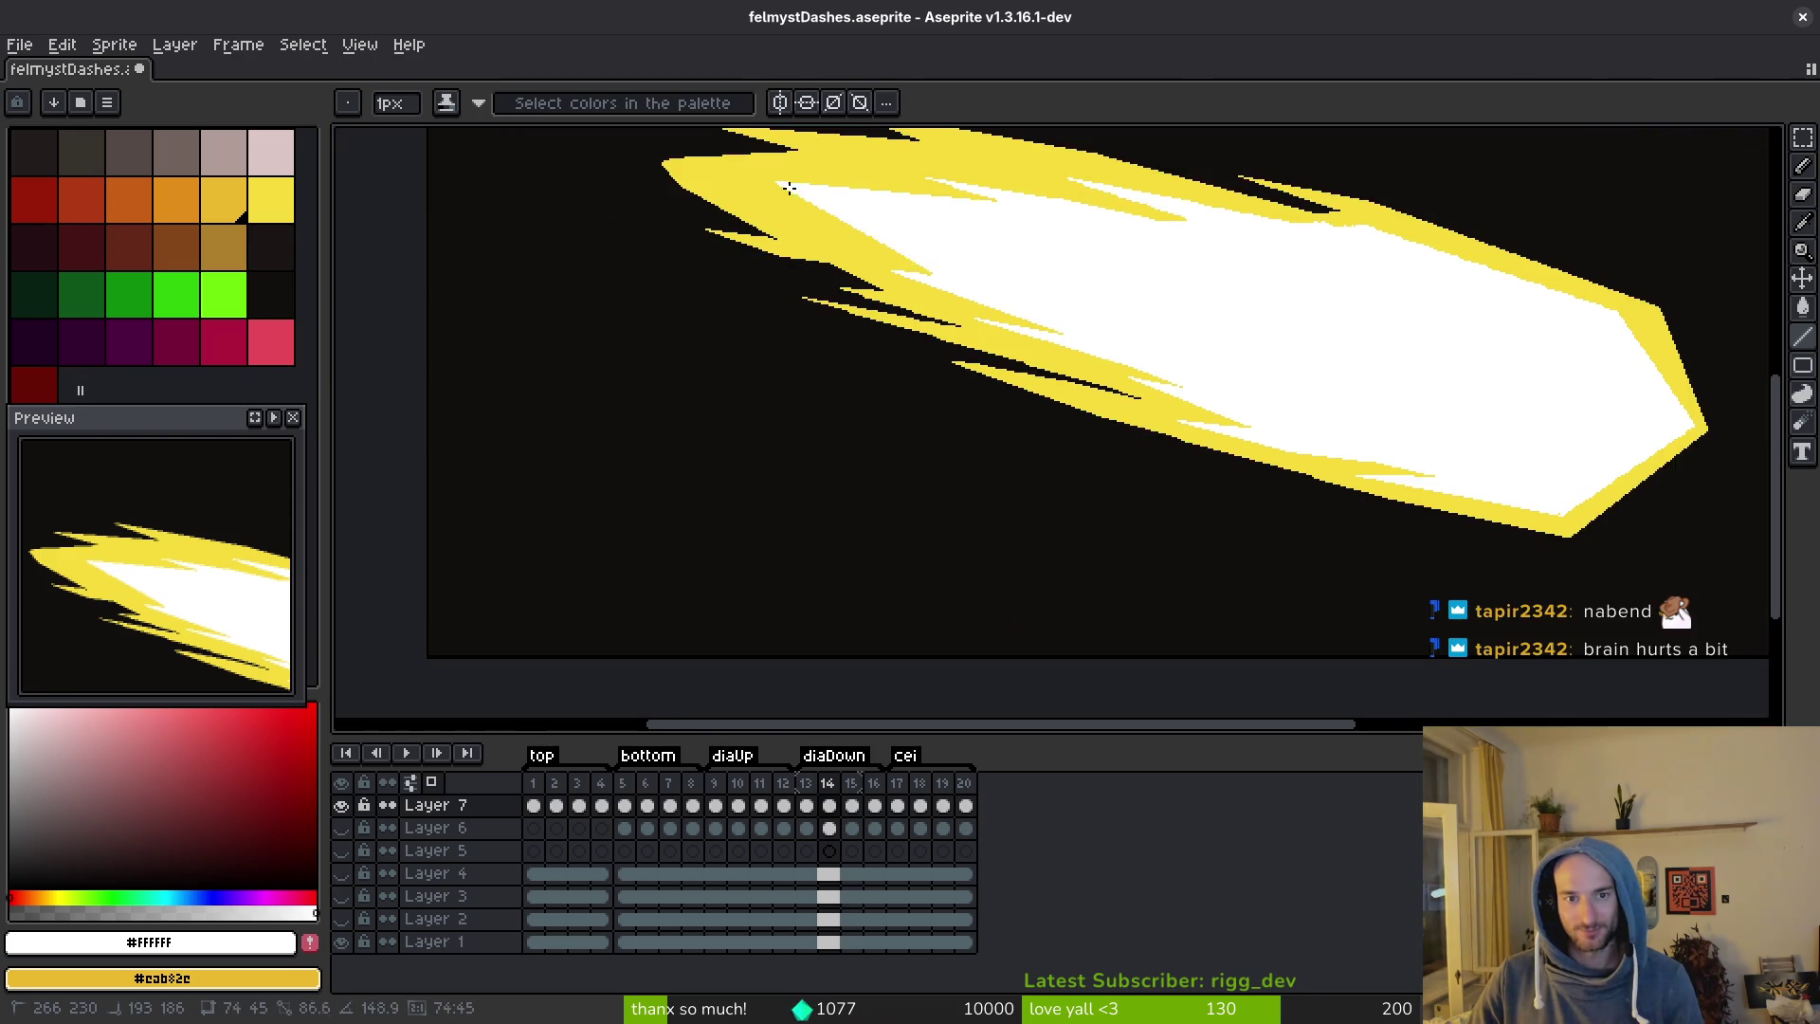
Add a final white line inside the yellow band of the dash frame.
scroll(763, 165, up, 3)
scroll(1211, 438, down, 1)
scroll(1190, 395, up, 1)
scroll(1315, 531, down, 2)
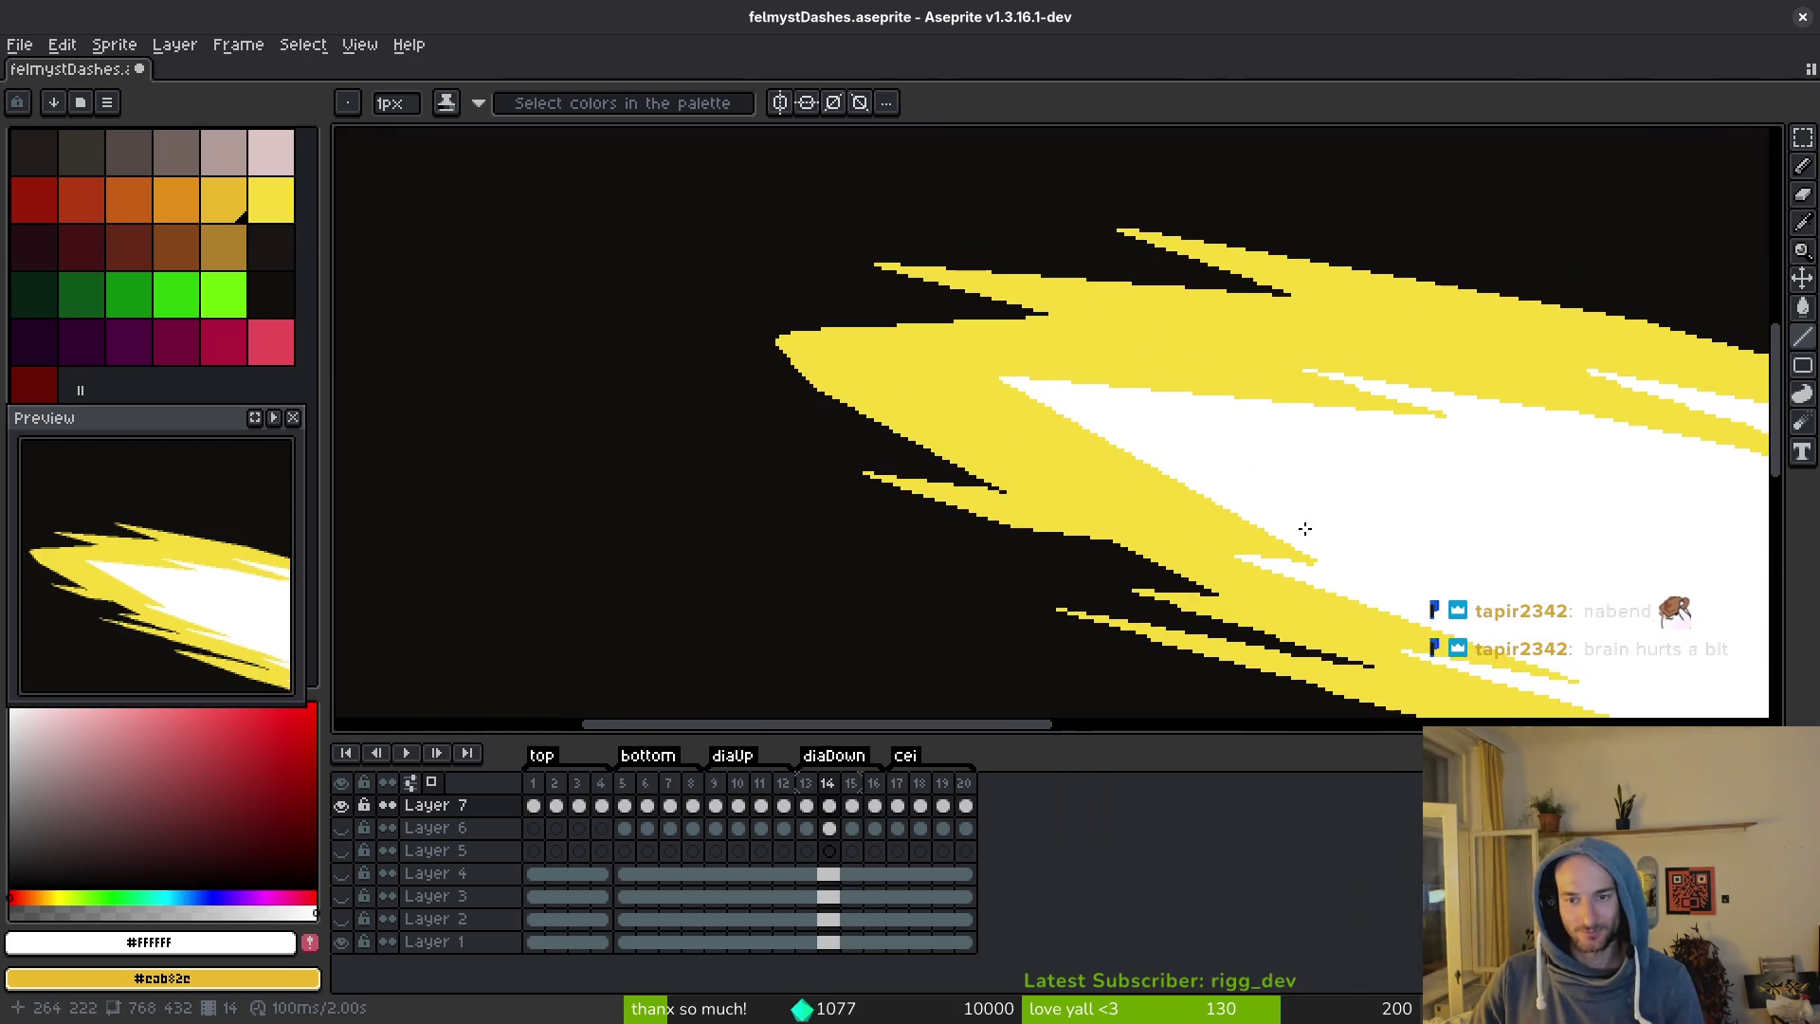
scroll(1375, 502, right, 2)
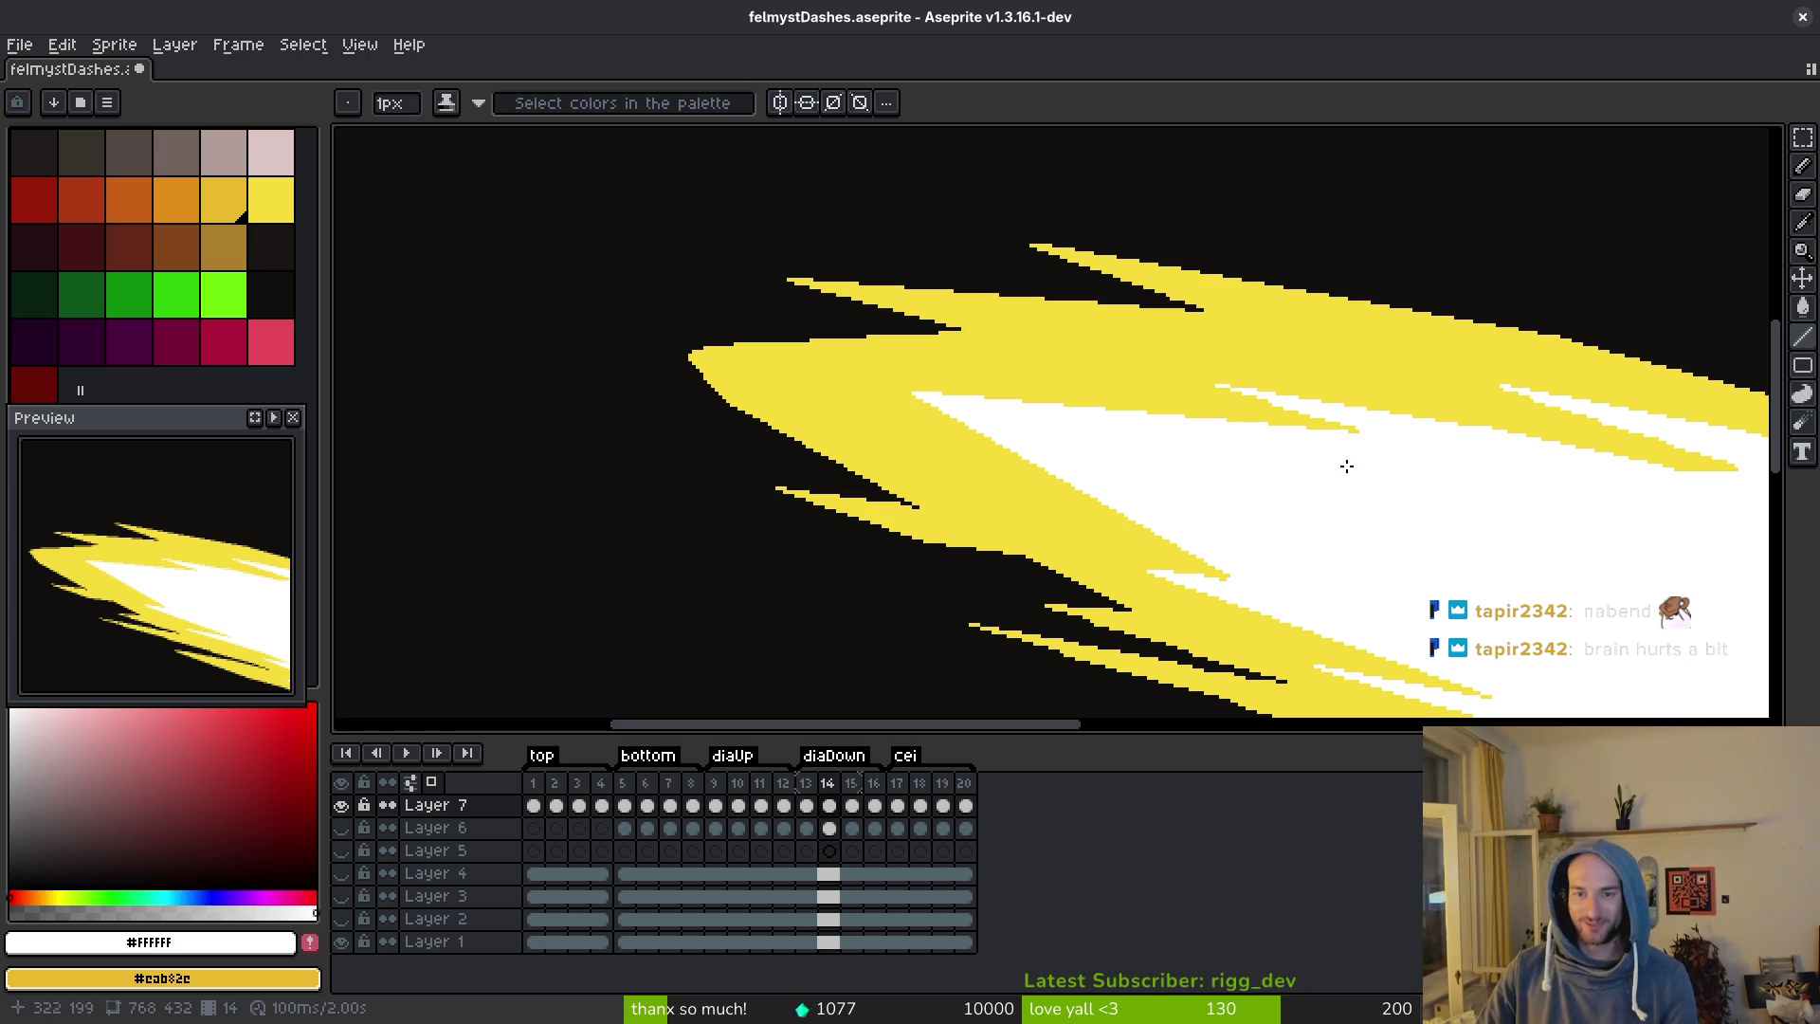
scroll(1289, 509, up, 4)
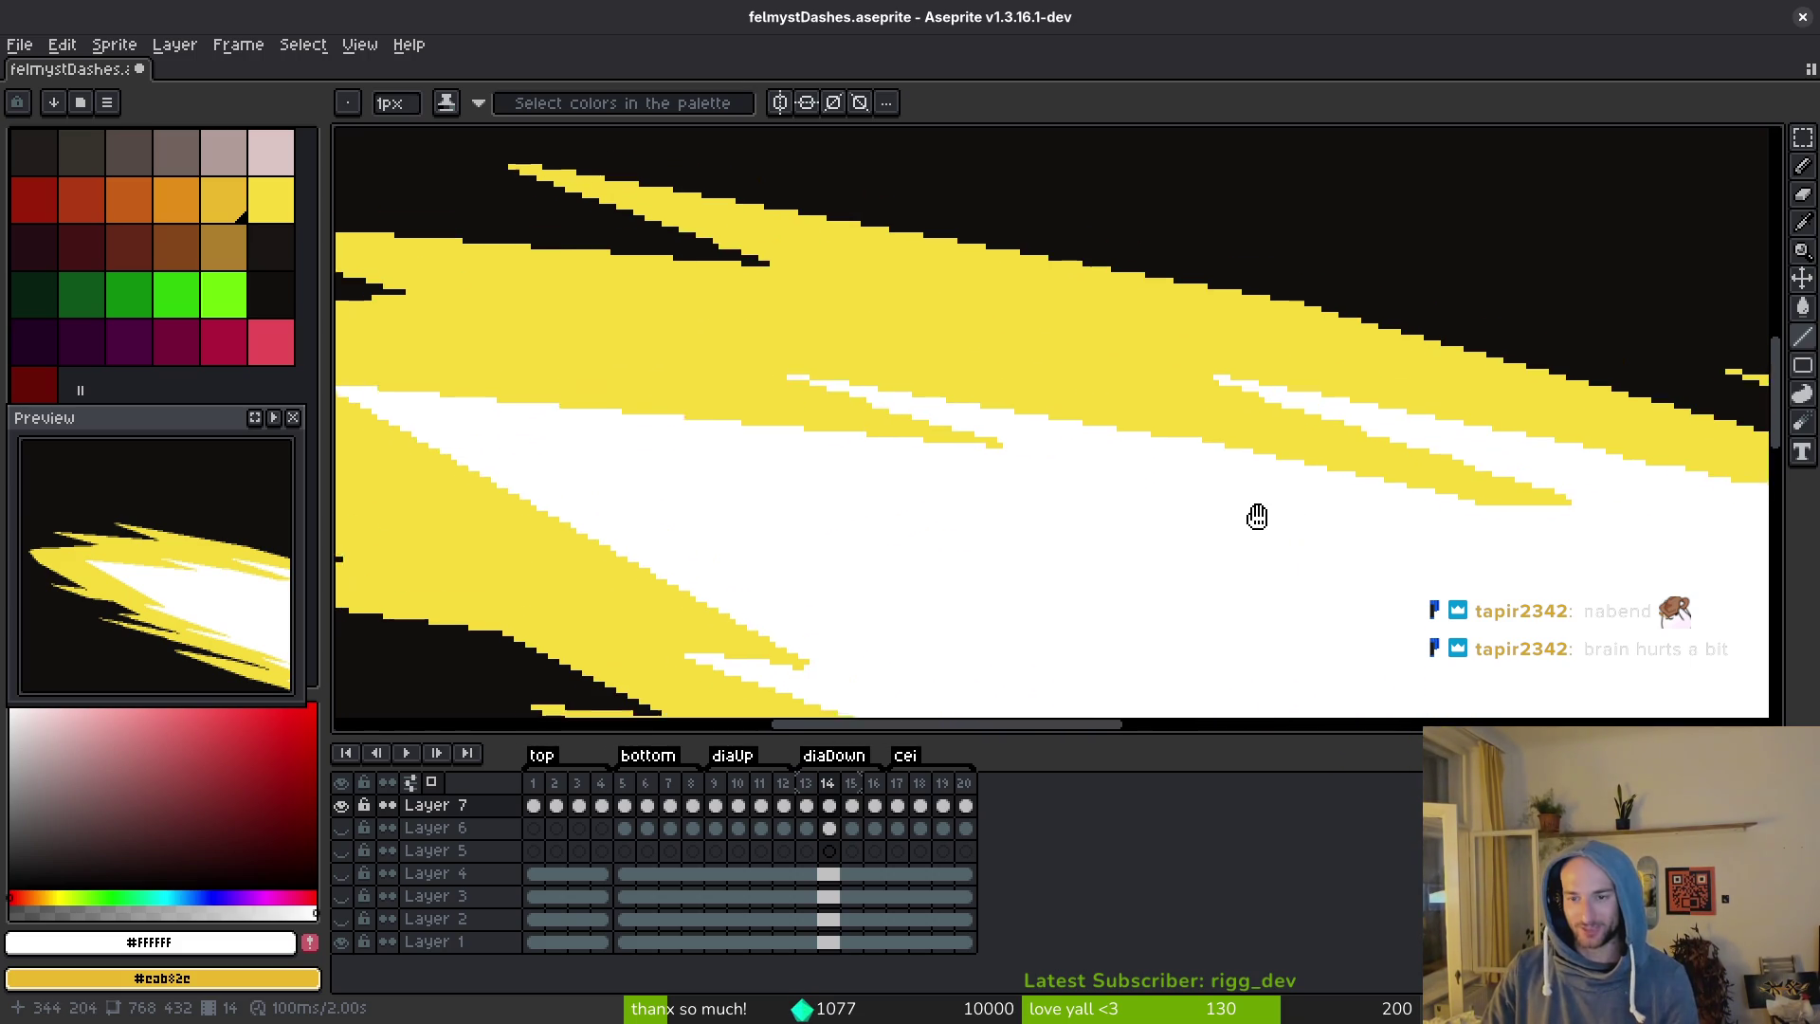
scroll(1258, 483, right, 2)
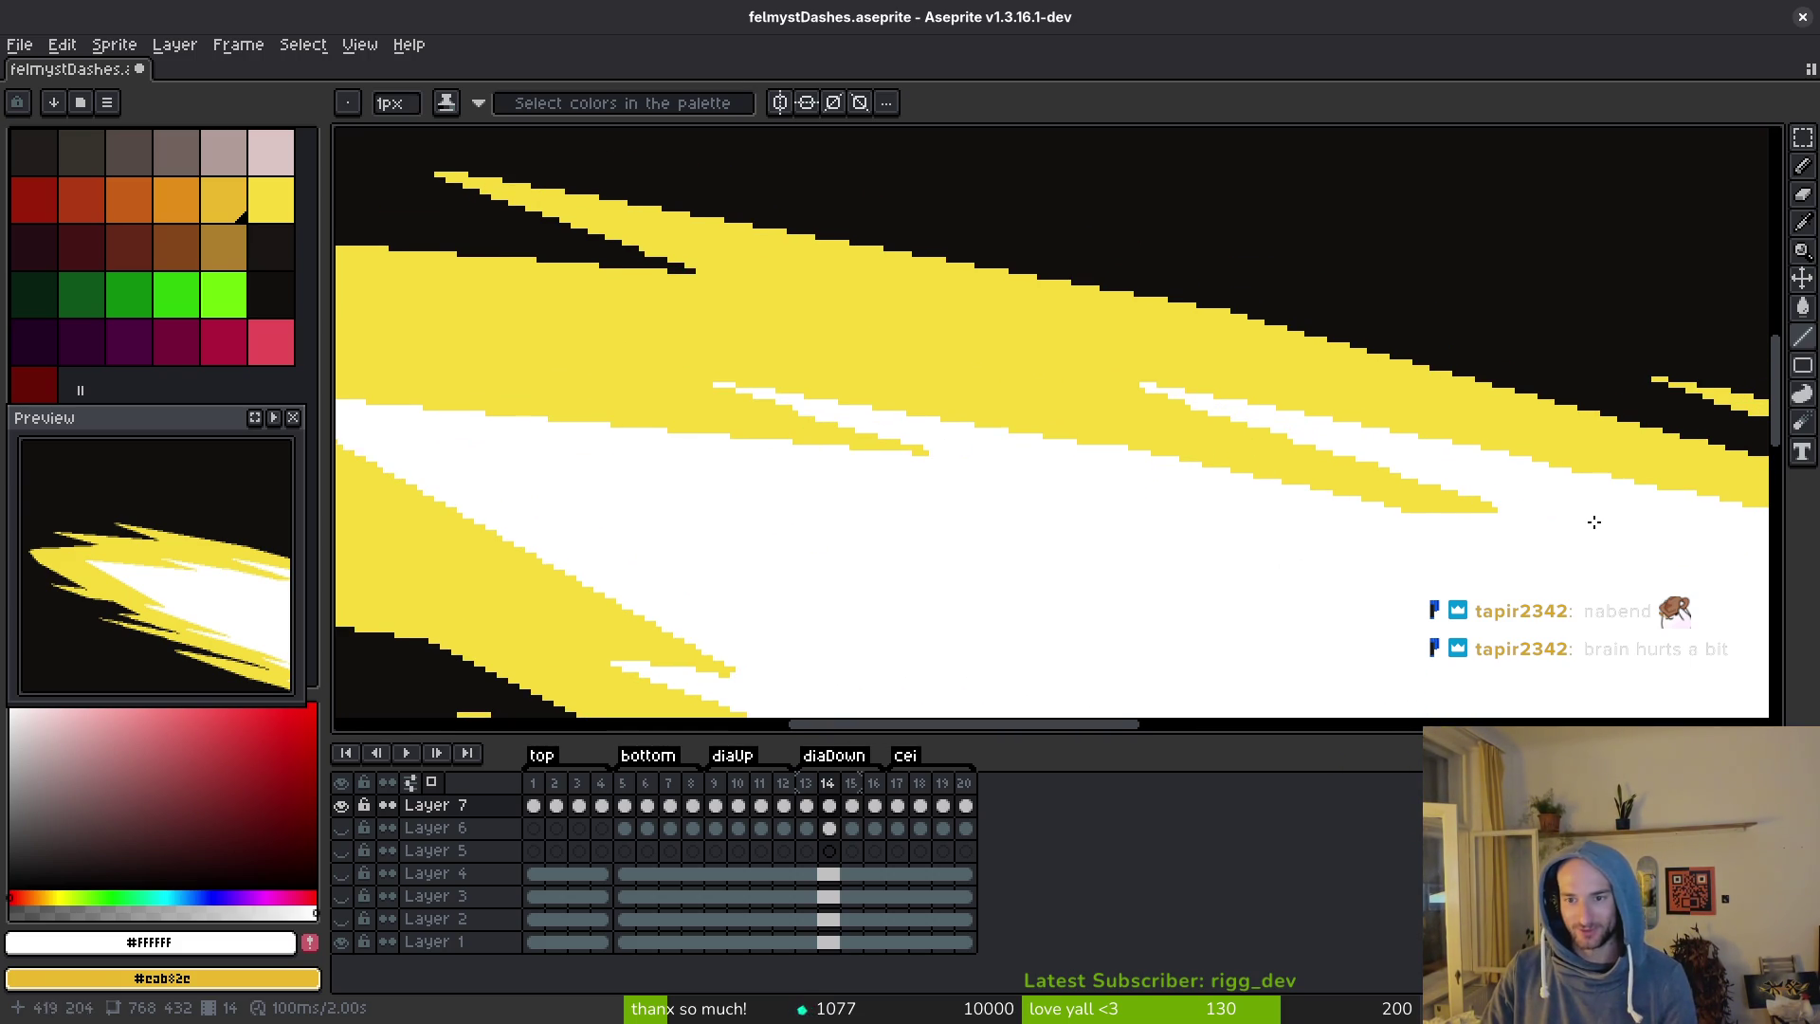
scroll(1625, 517, up, 2)
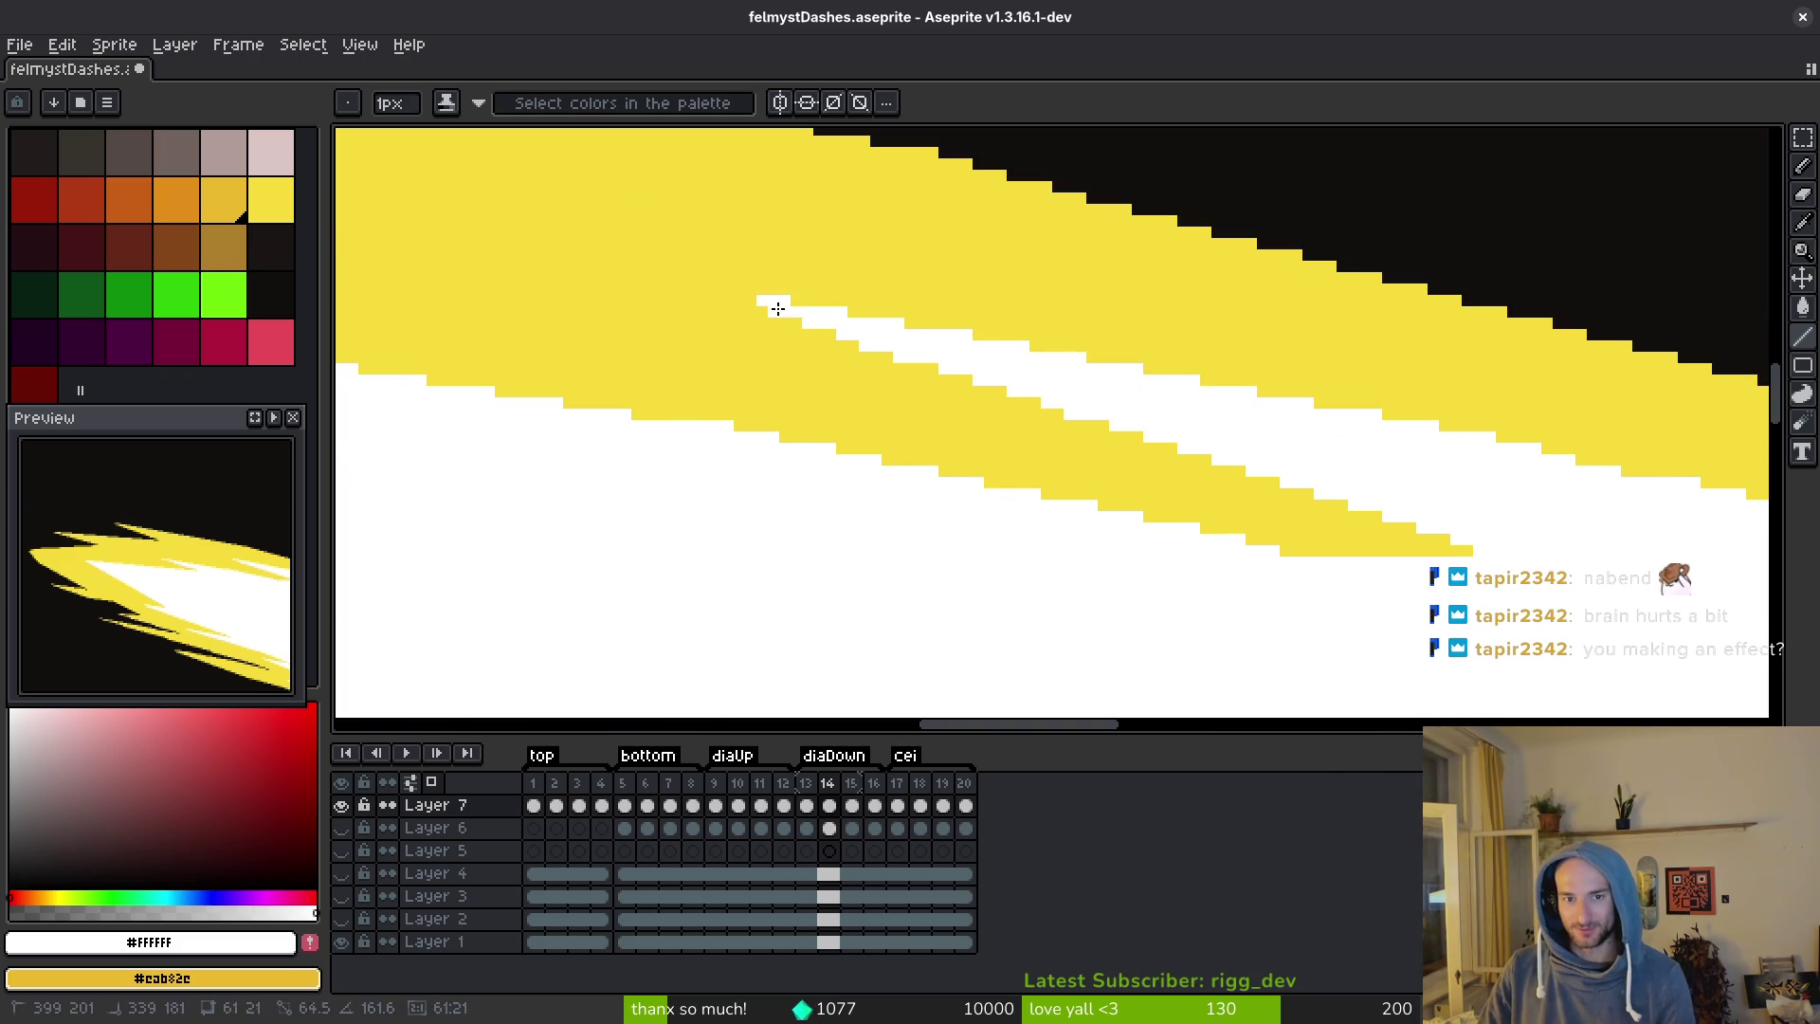
click(738, 299)
scroll(1186, 435, down, 2)
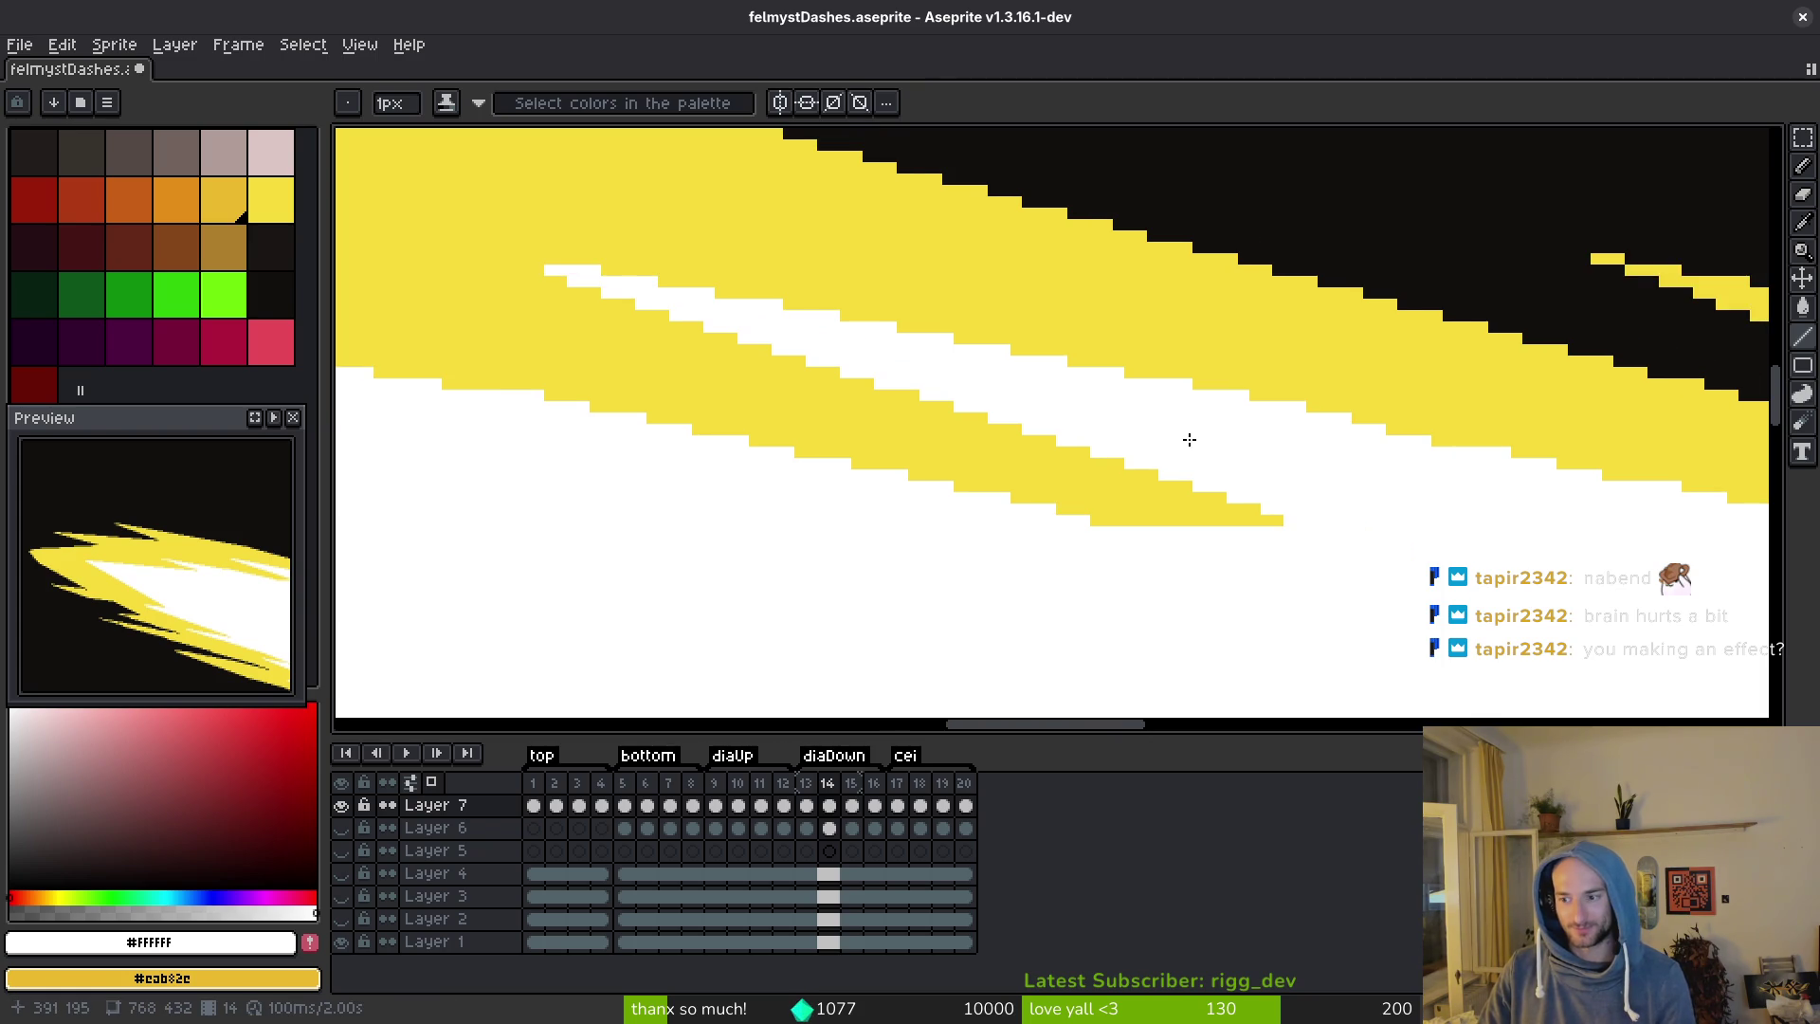
Save felmystDashes.aseprite, flip through frames 13–17, then launch the game from Godot.
key(ctrl+s)
scroll(1195, 449, down, 3)
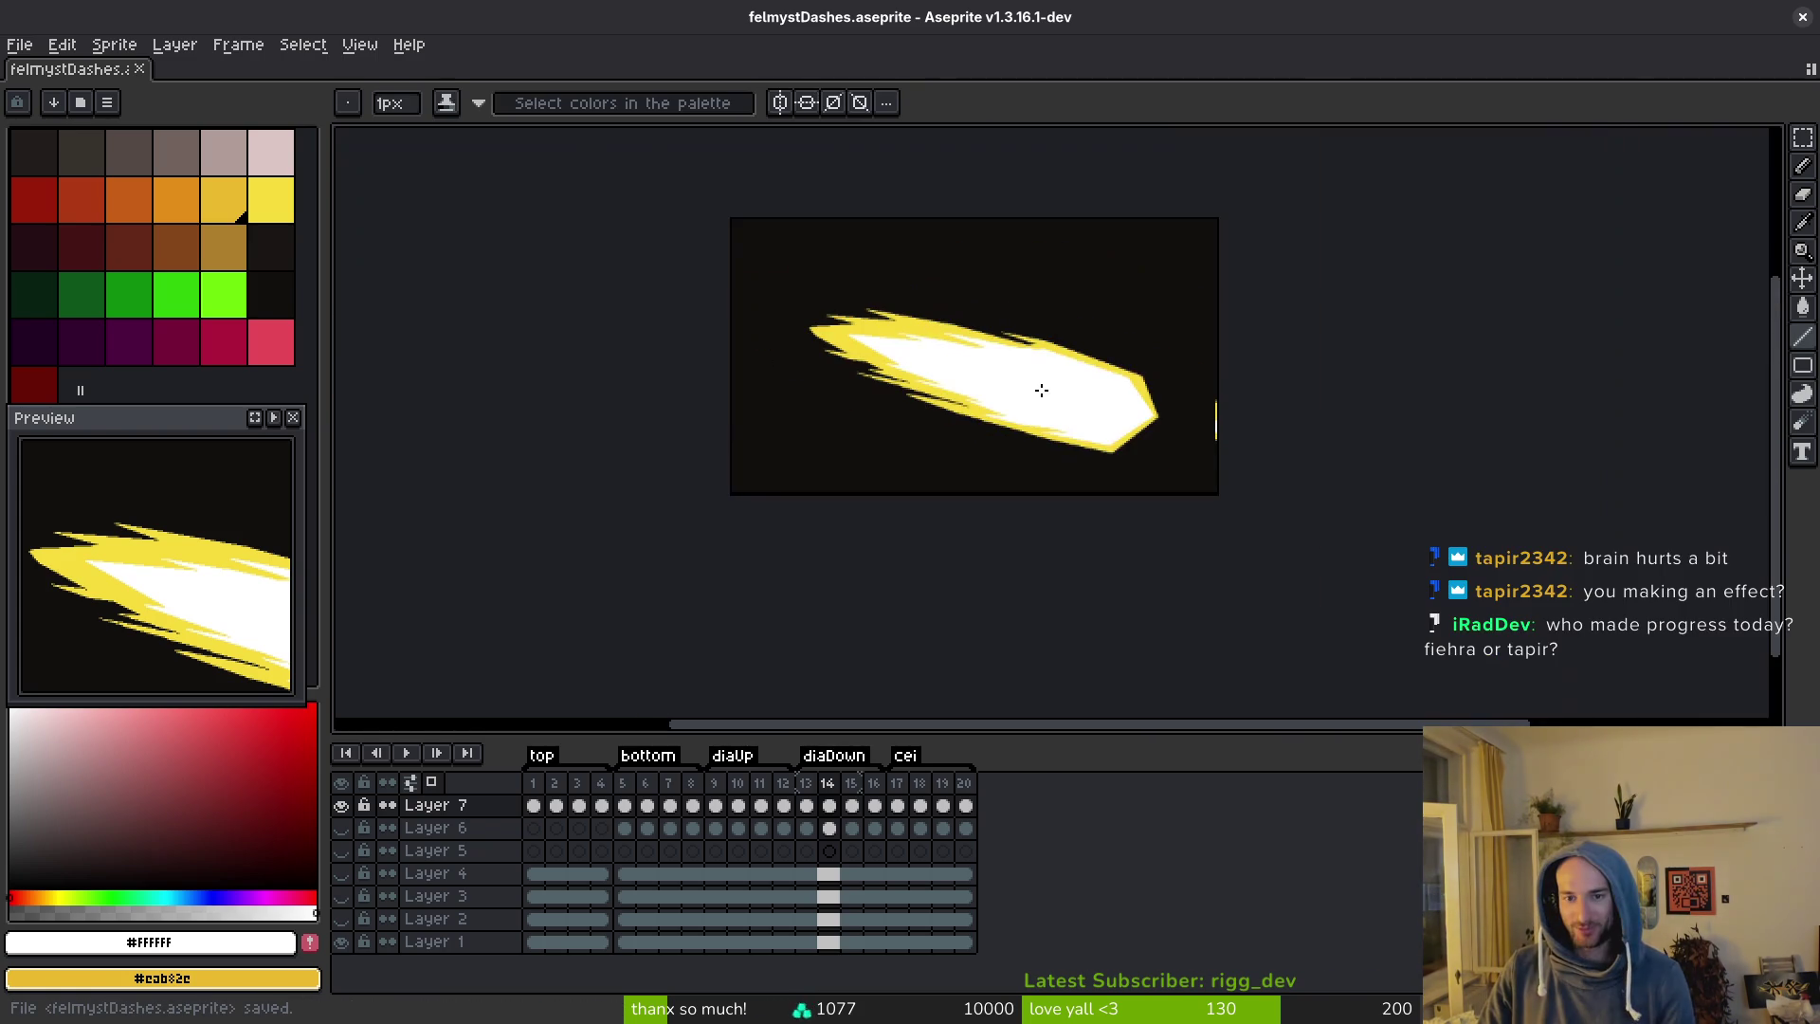
key(period)
key(alt)
key(period)
key(period)
key(comma)
key(comma)
key(comma)
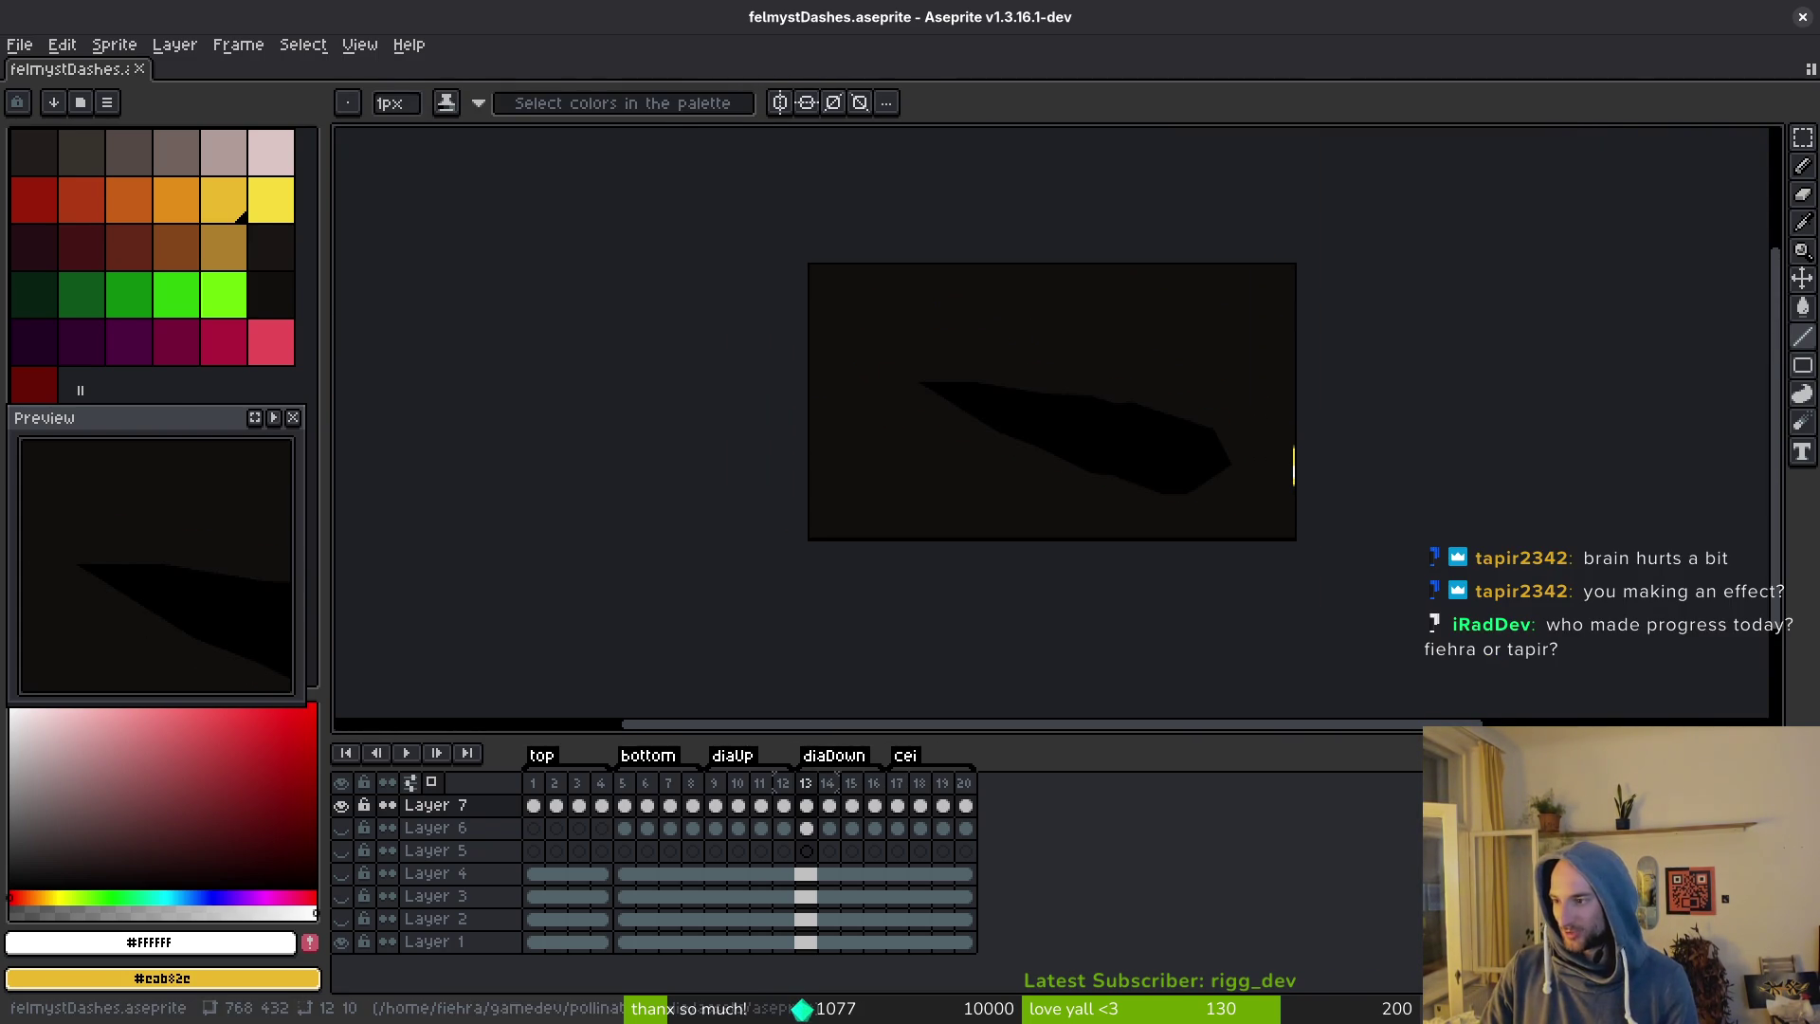
key(alt+Tab)
click(1540, 60)
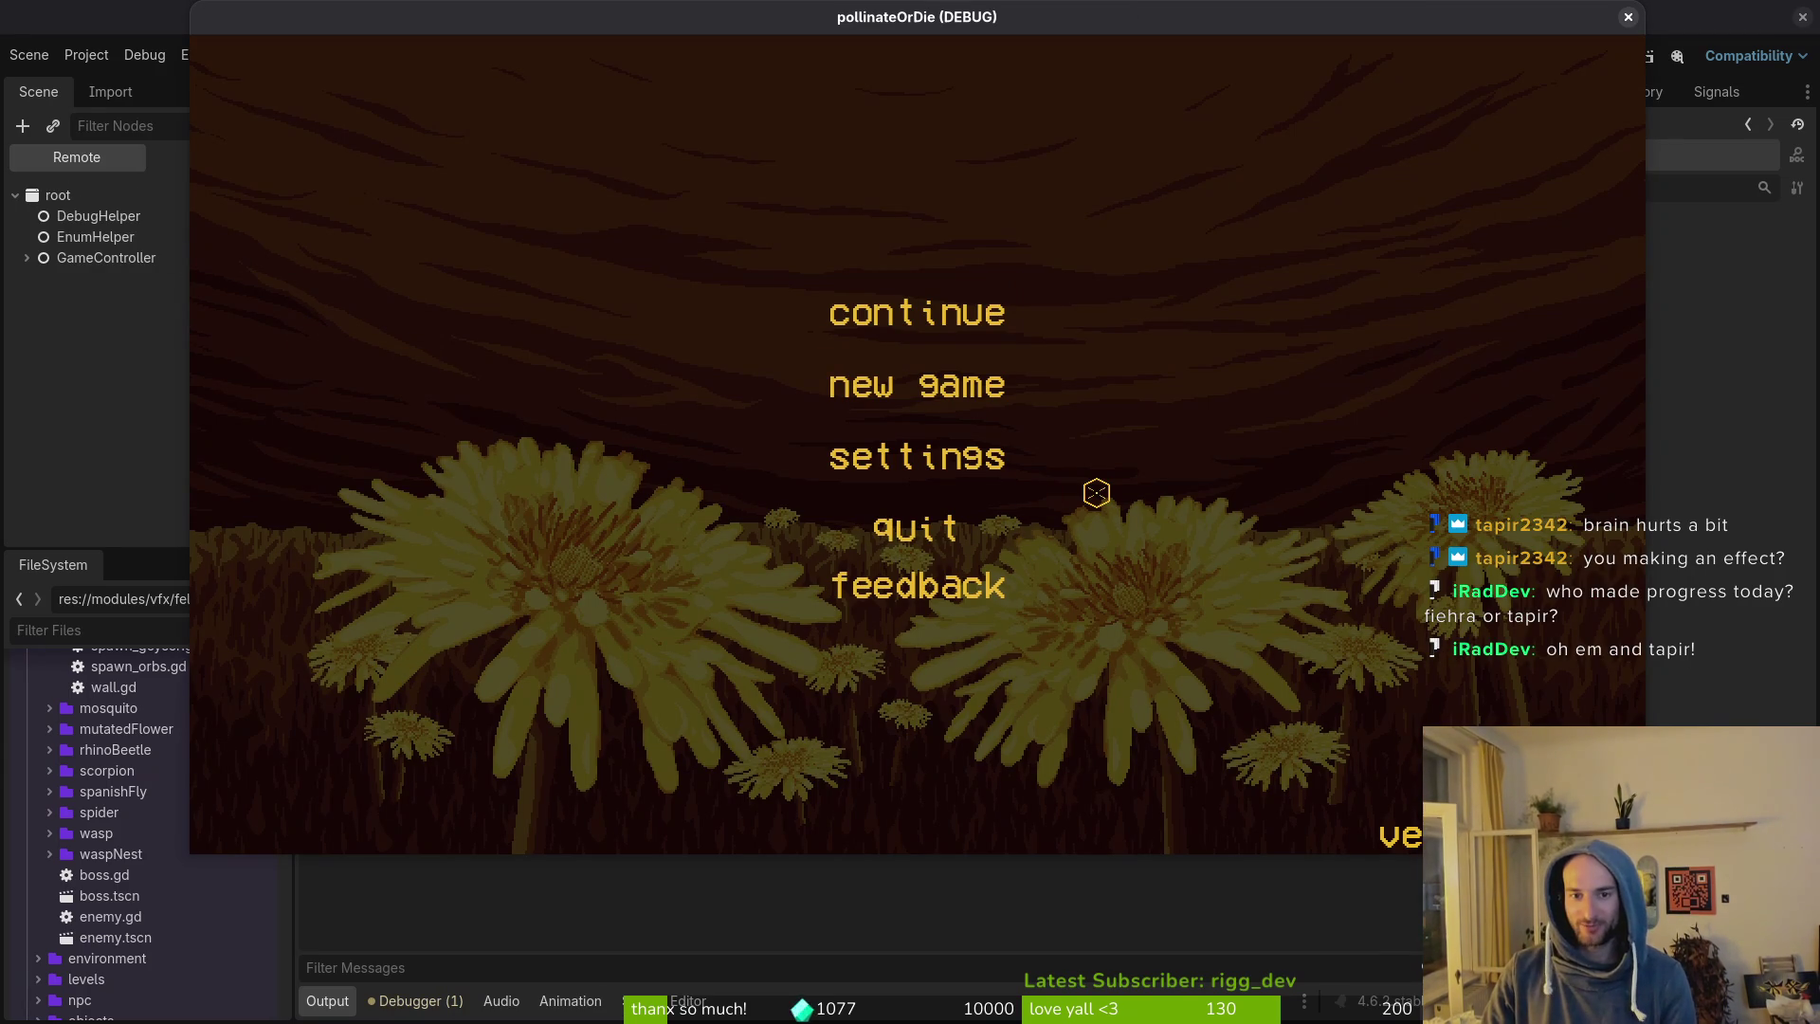
Choose continue on the main menu, then load the mantis boss level from level select.
key(Up)
key(Up)
key(Up)
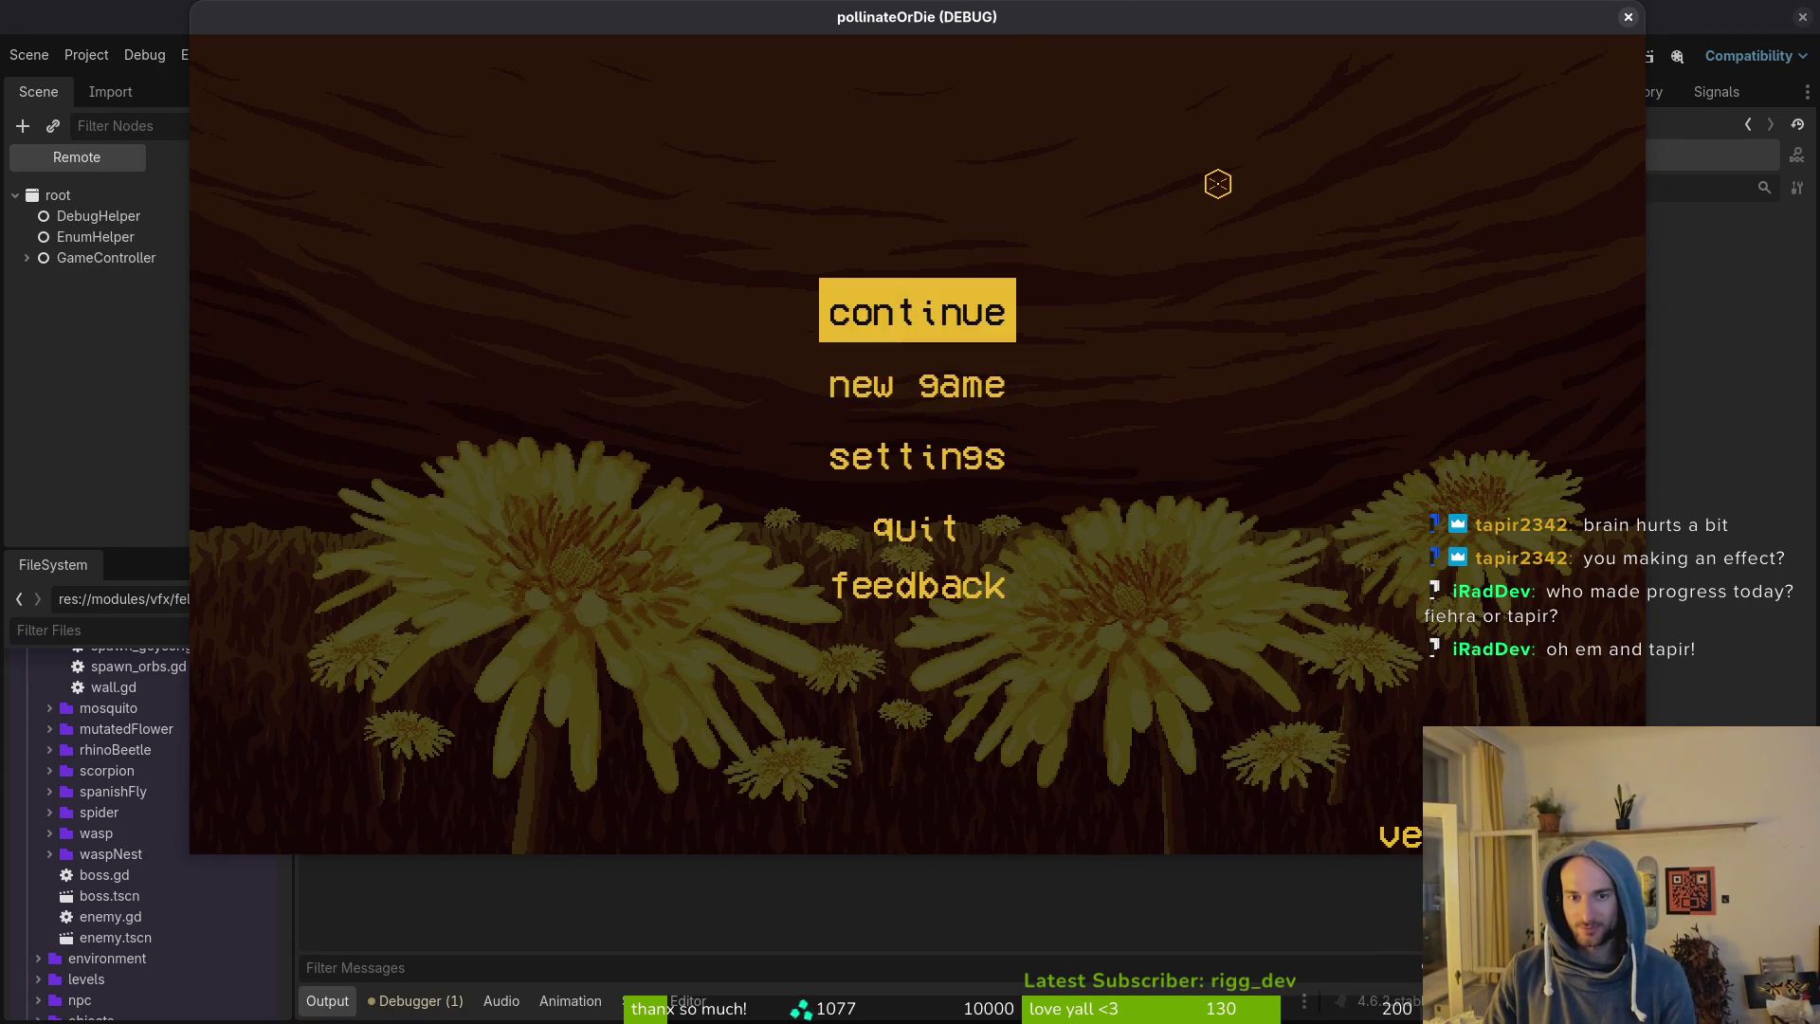
key(Return)
key(Escape)
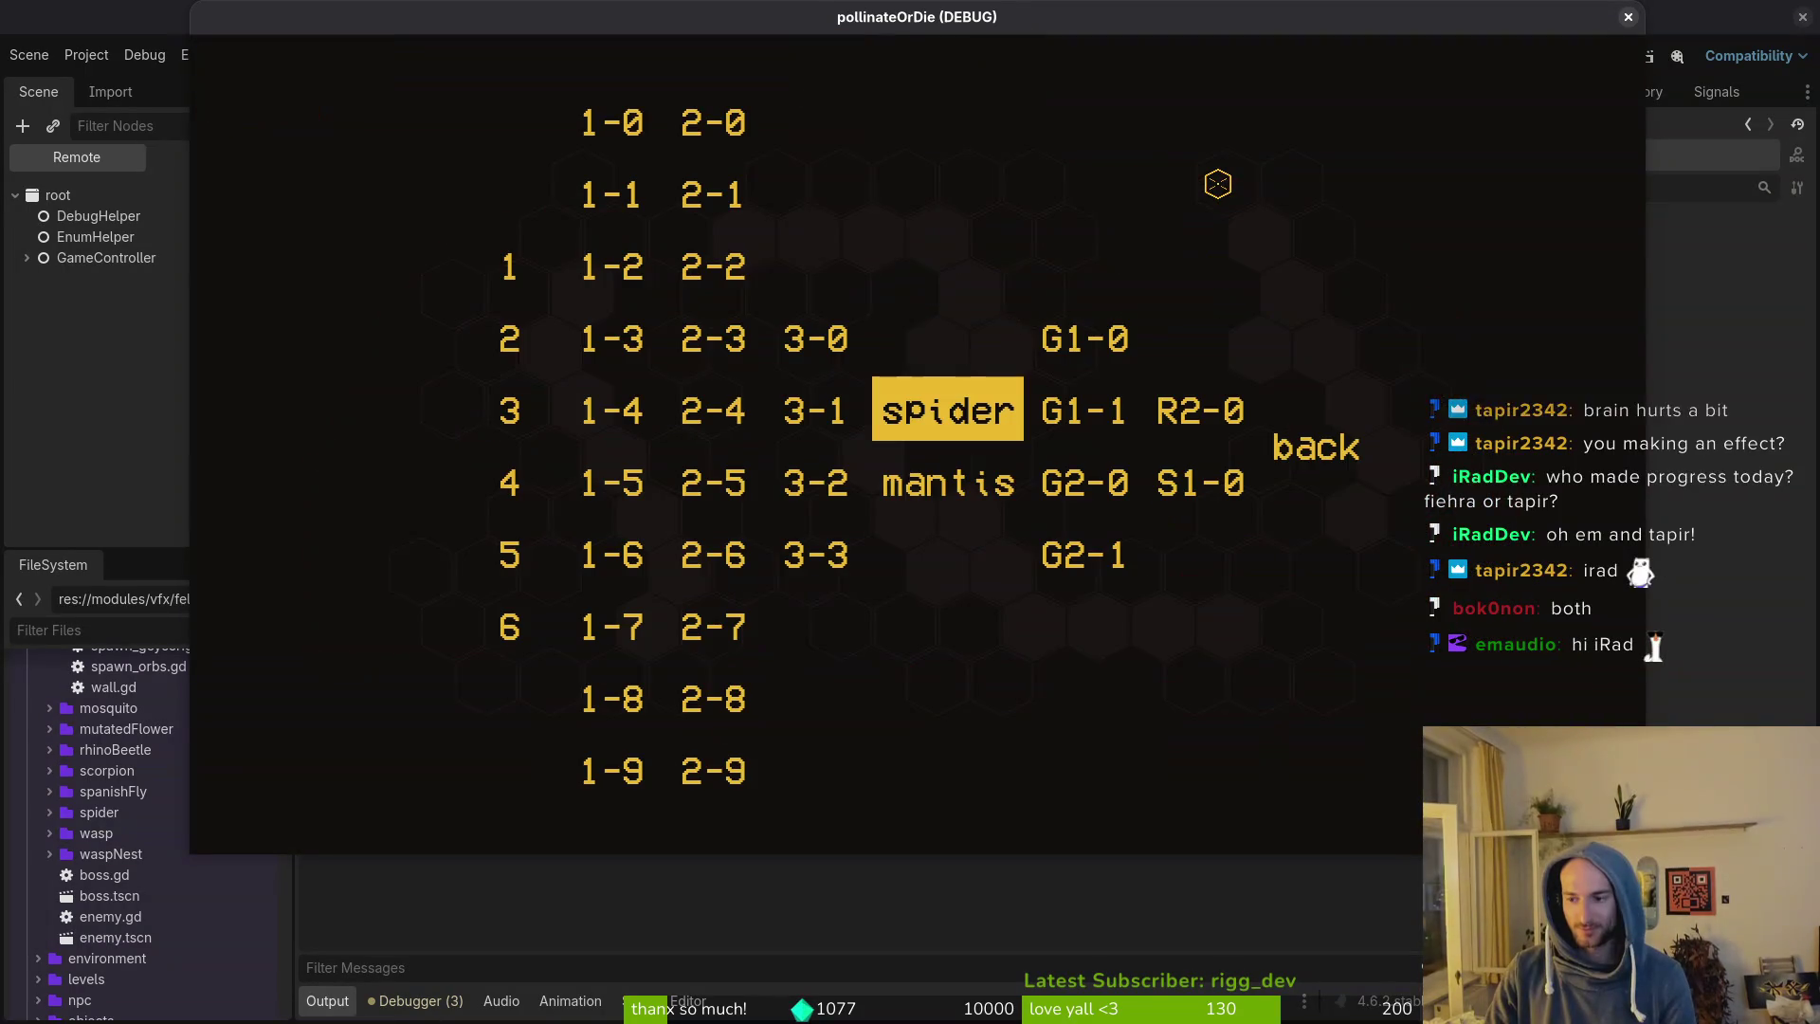
key(Down)
key(Return)
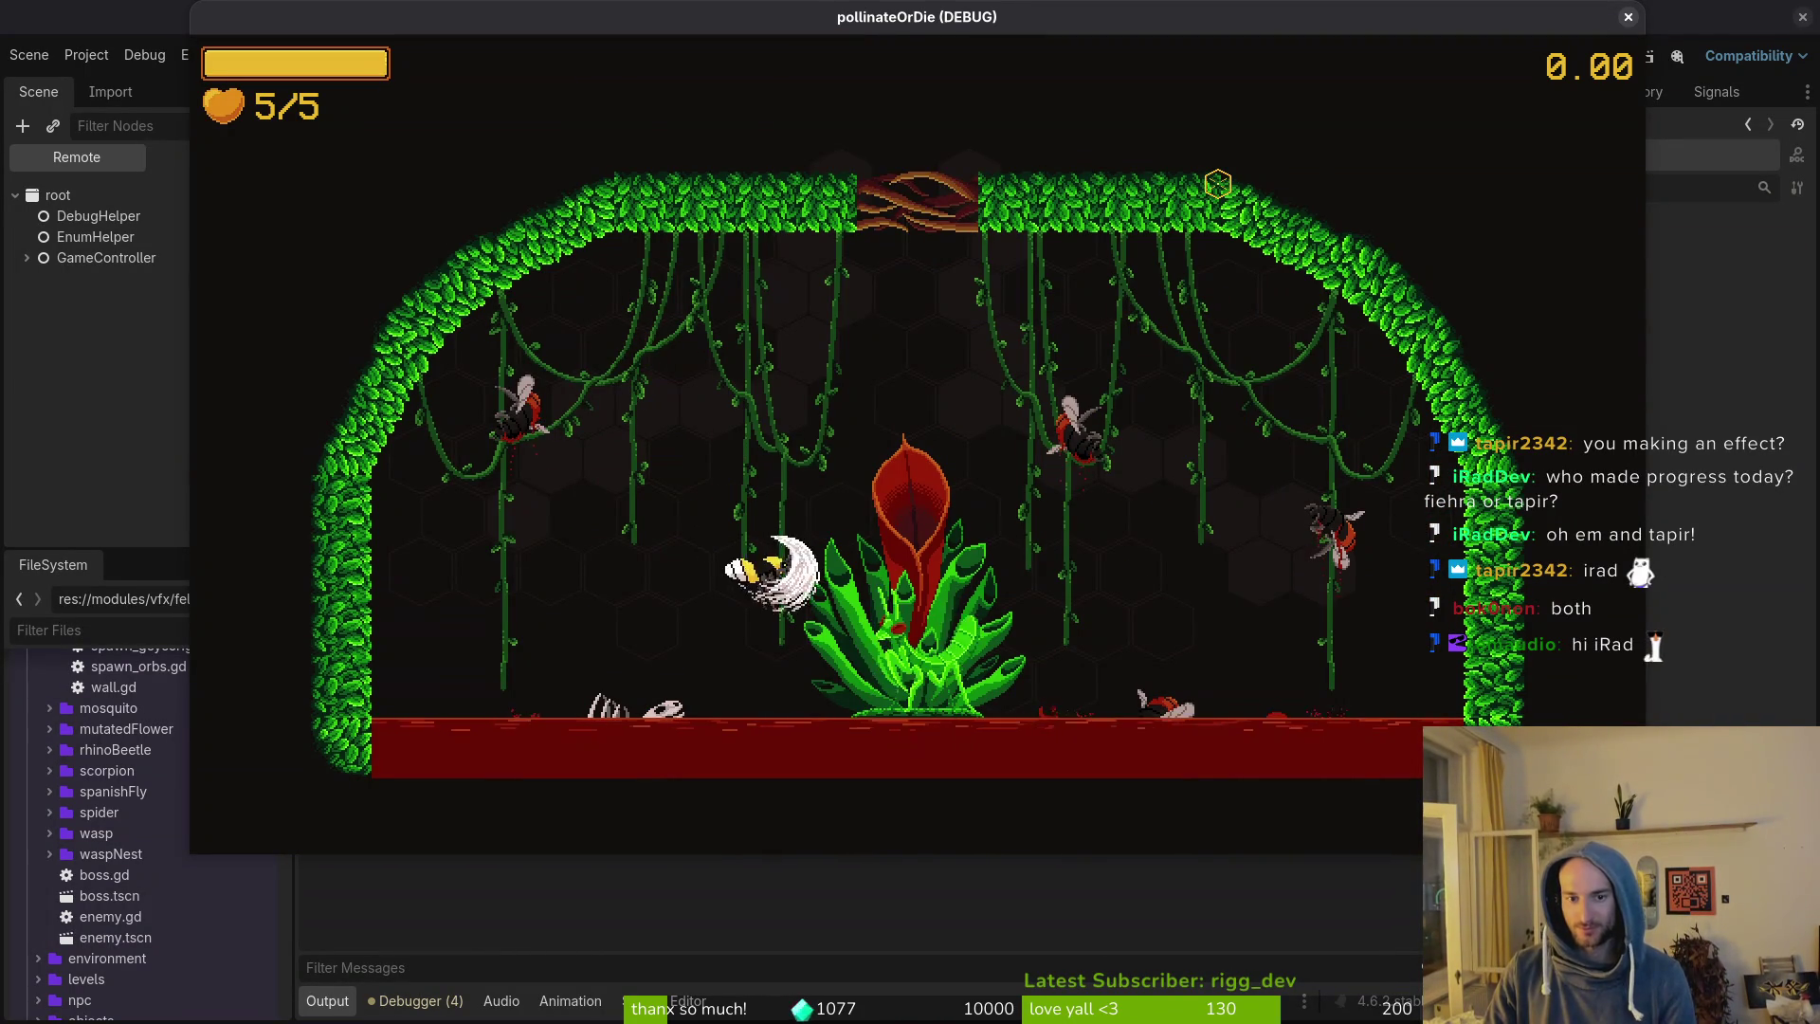
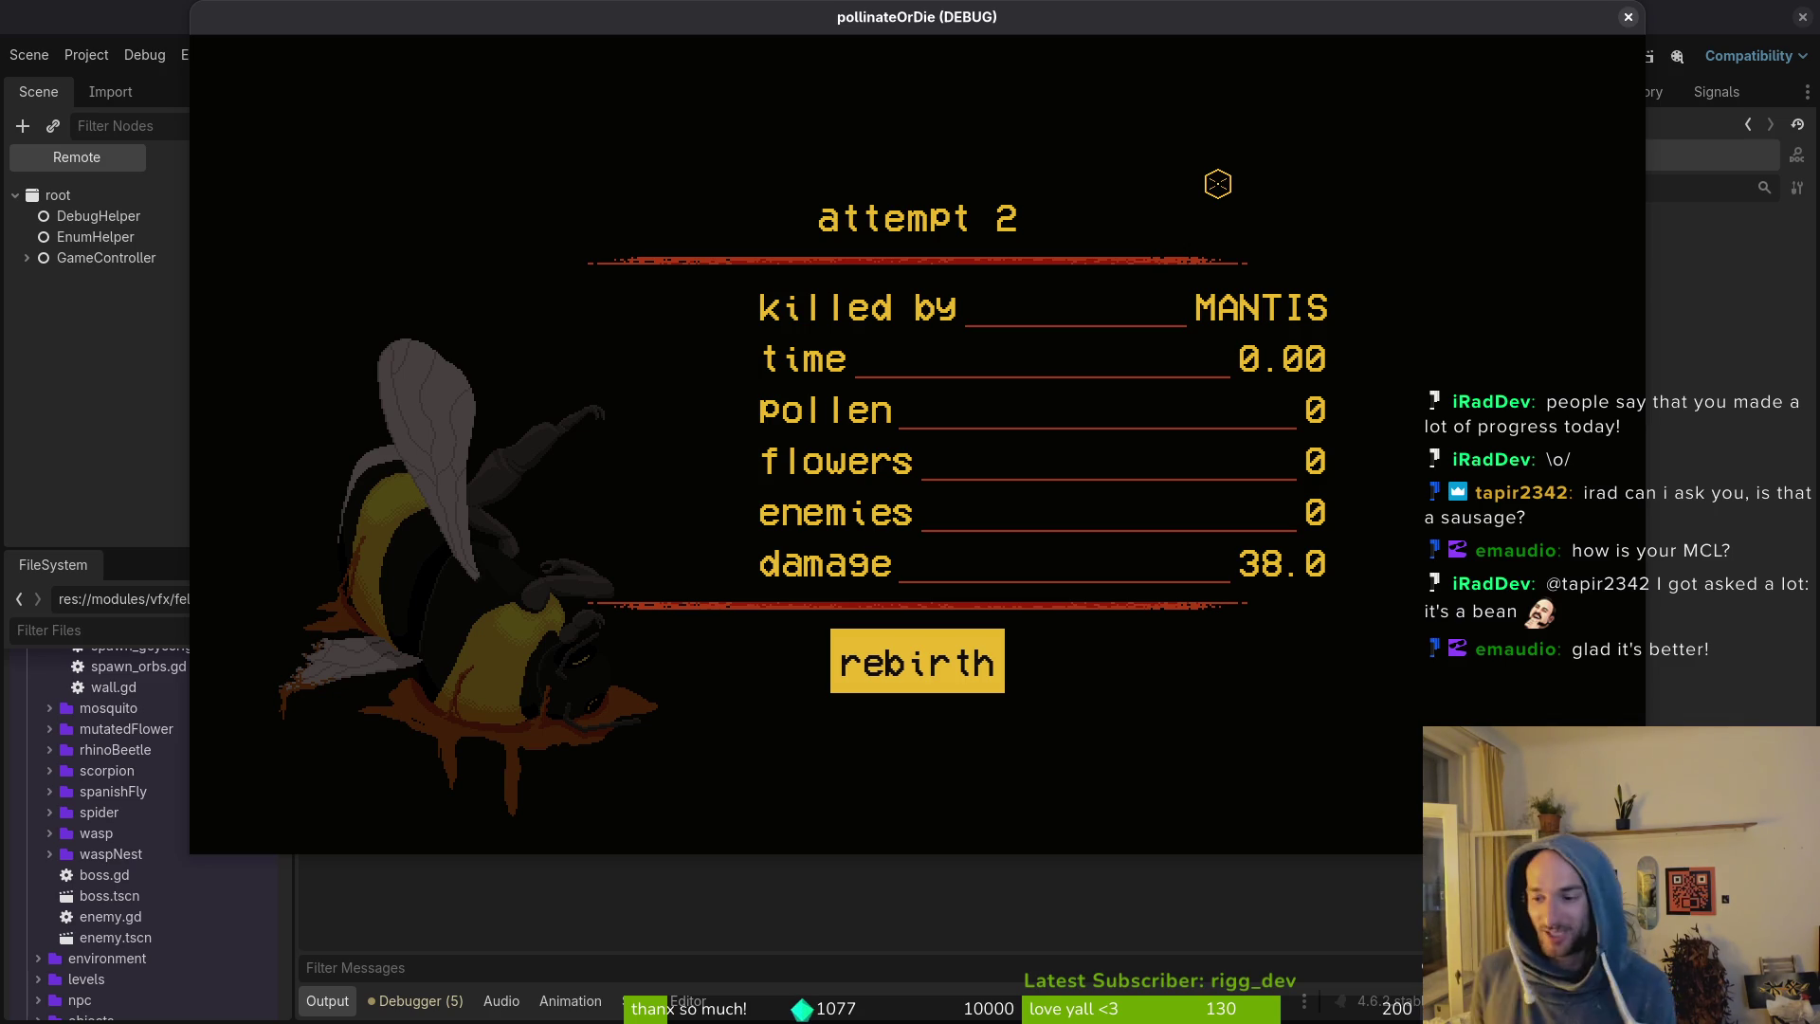
Start a new run and load the mantis boss level.
click(917, 660)
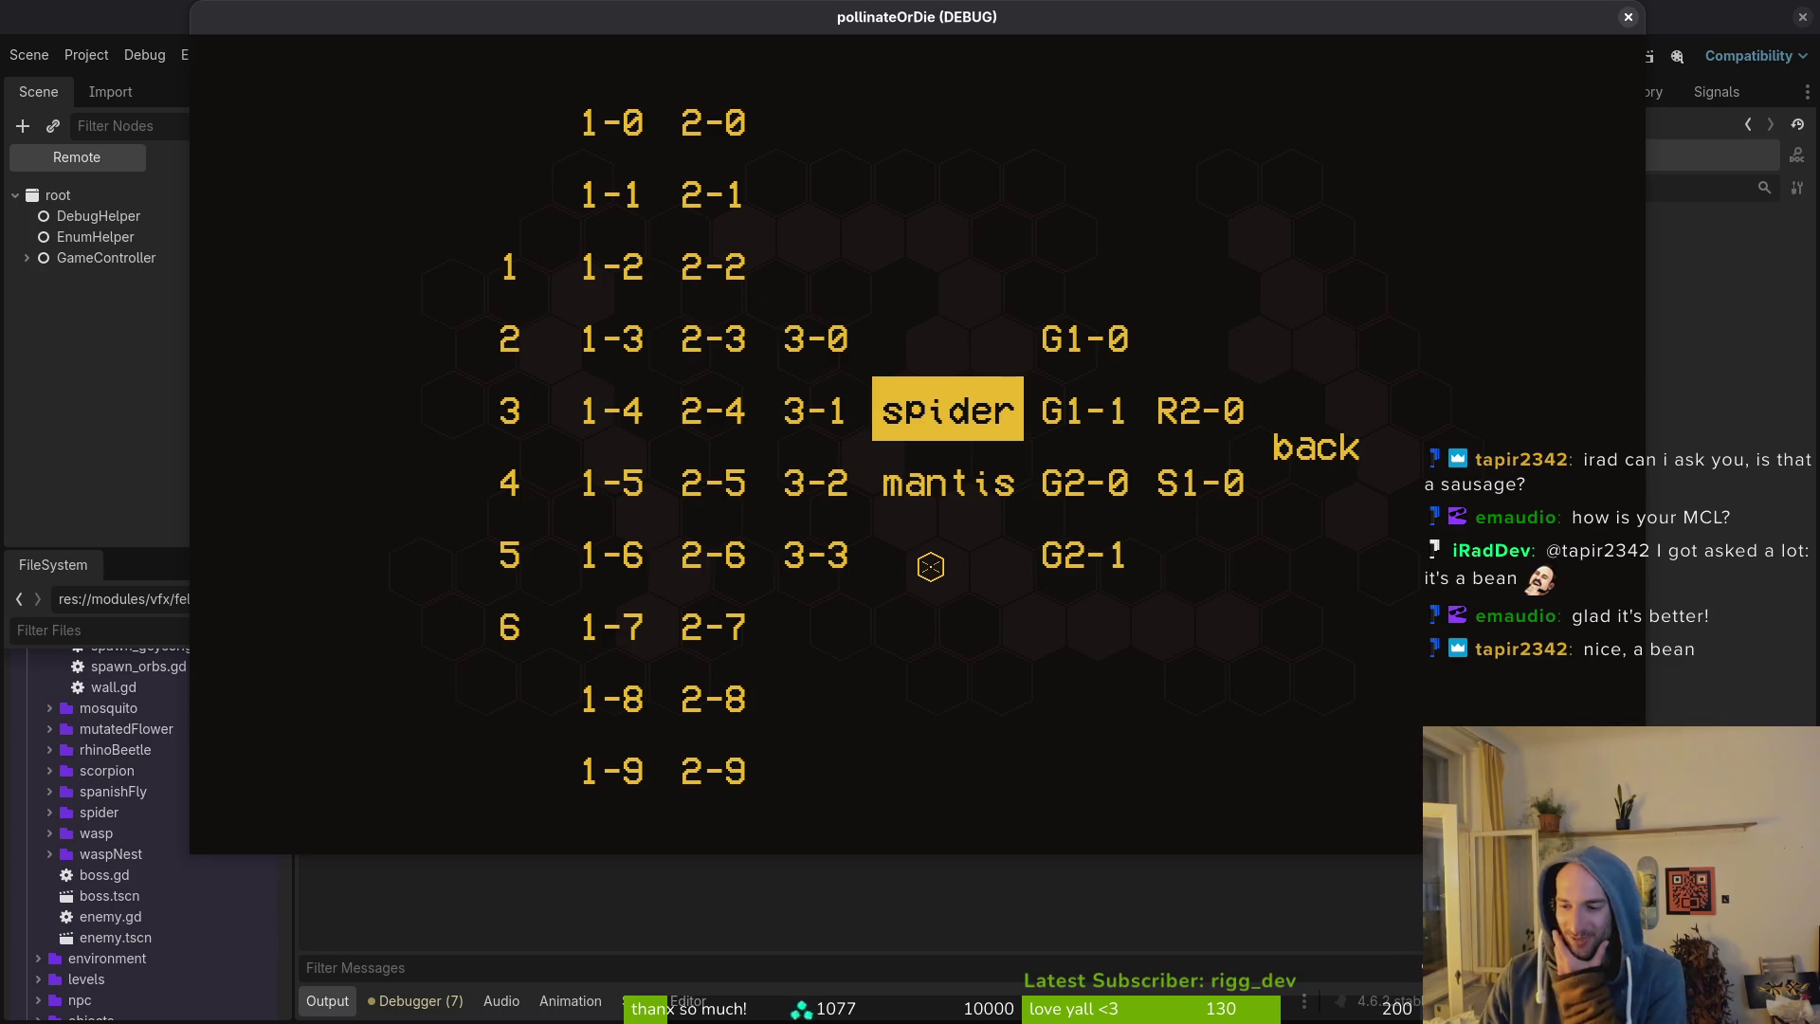
key(Down)
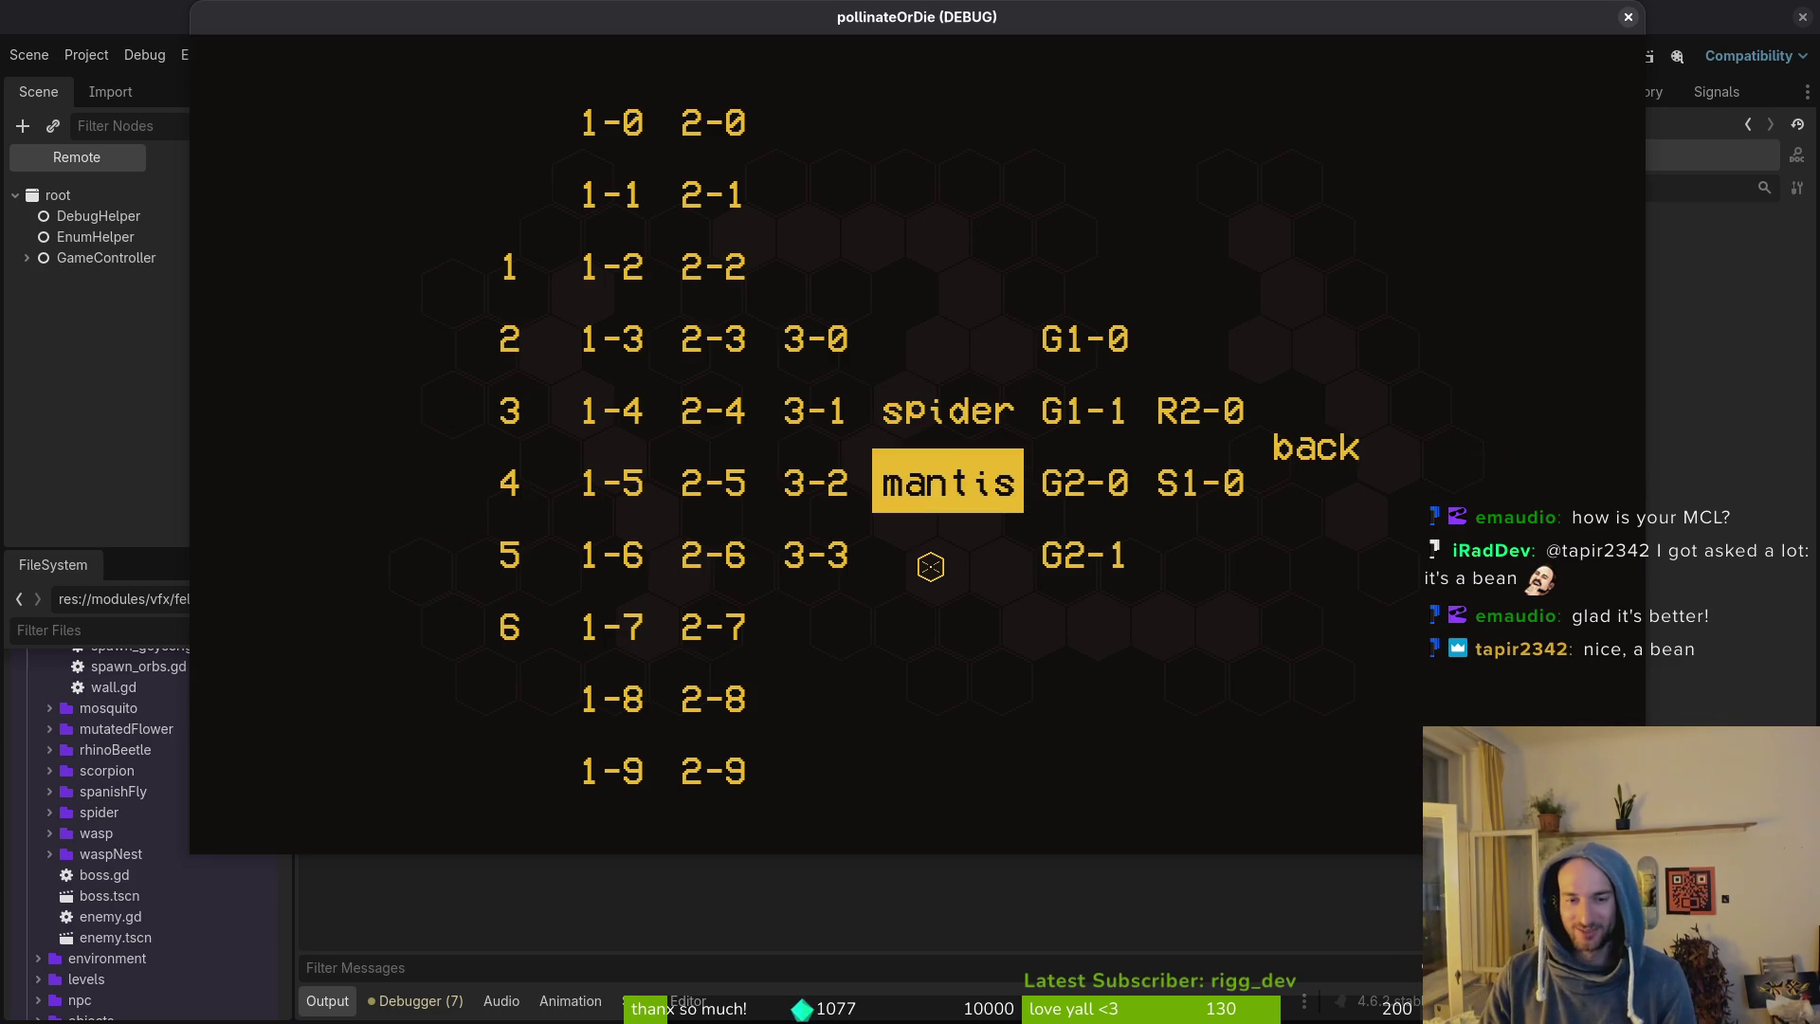
key(Return)
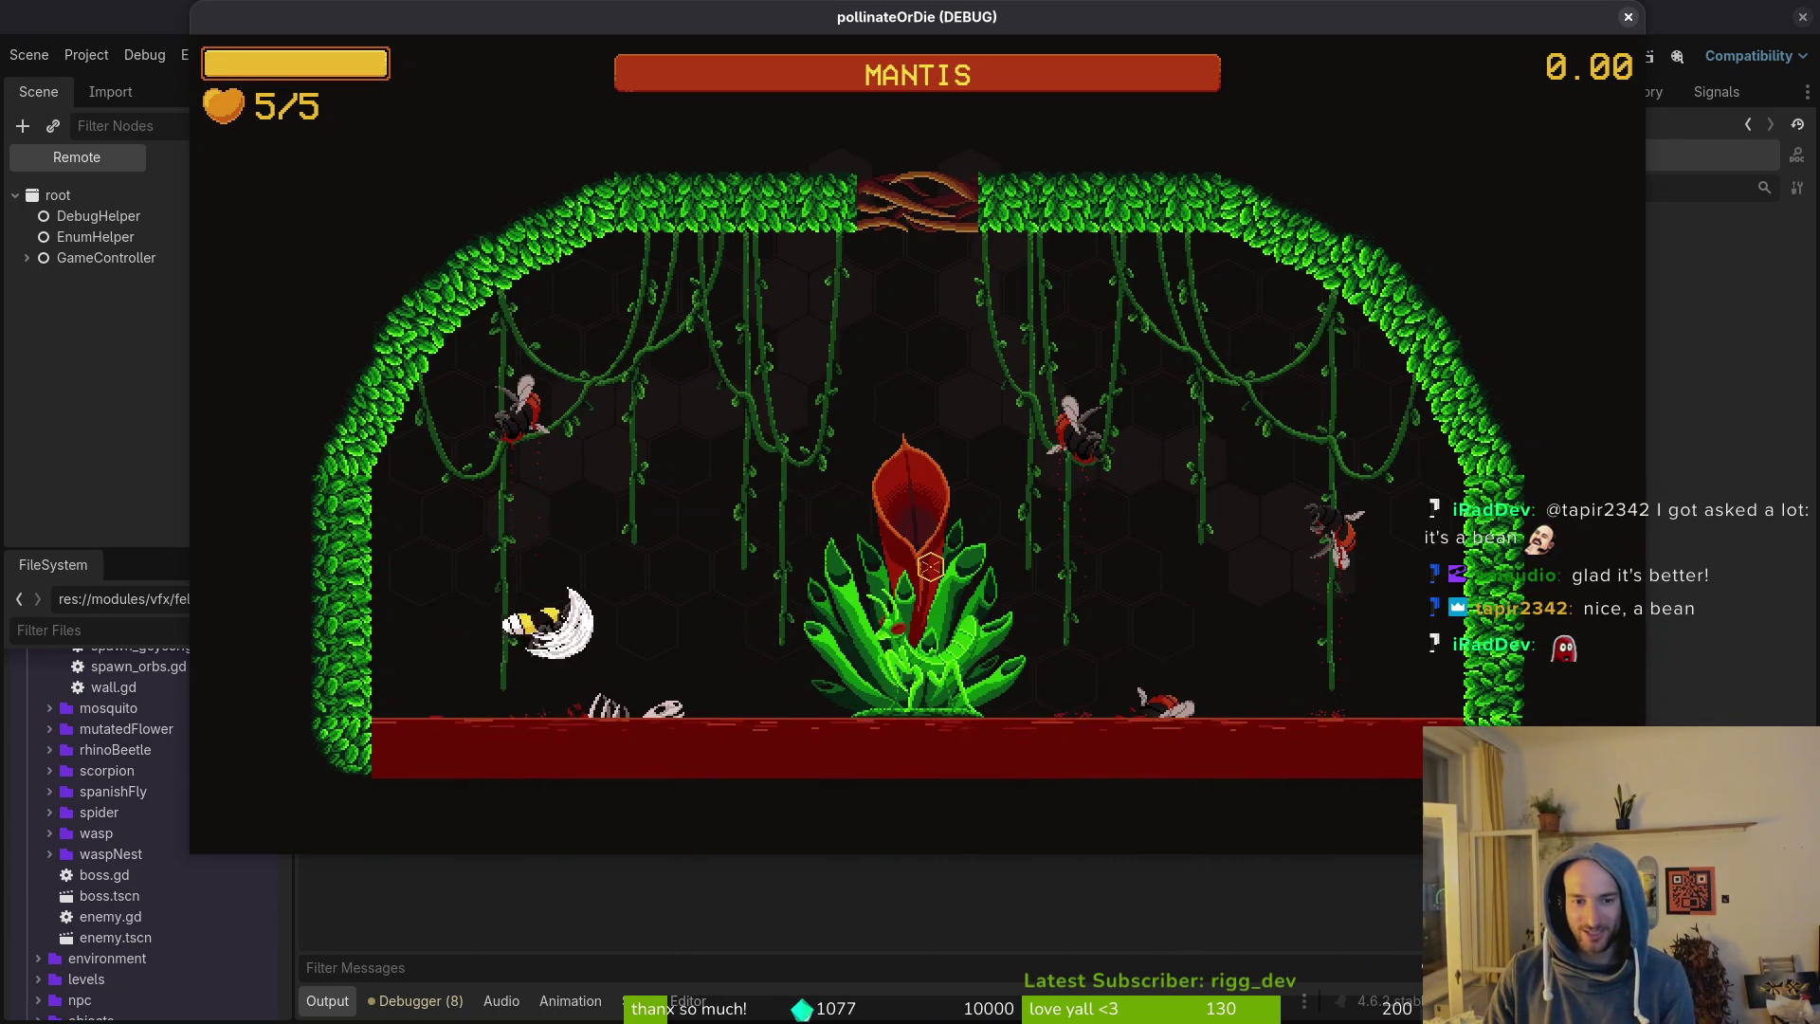
Fly the bee around the plant and land a dash attack on the mantis.
key(Up)
key(Down)
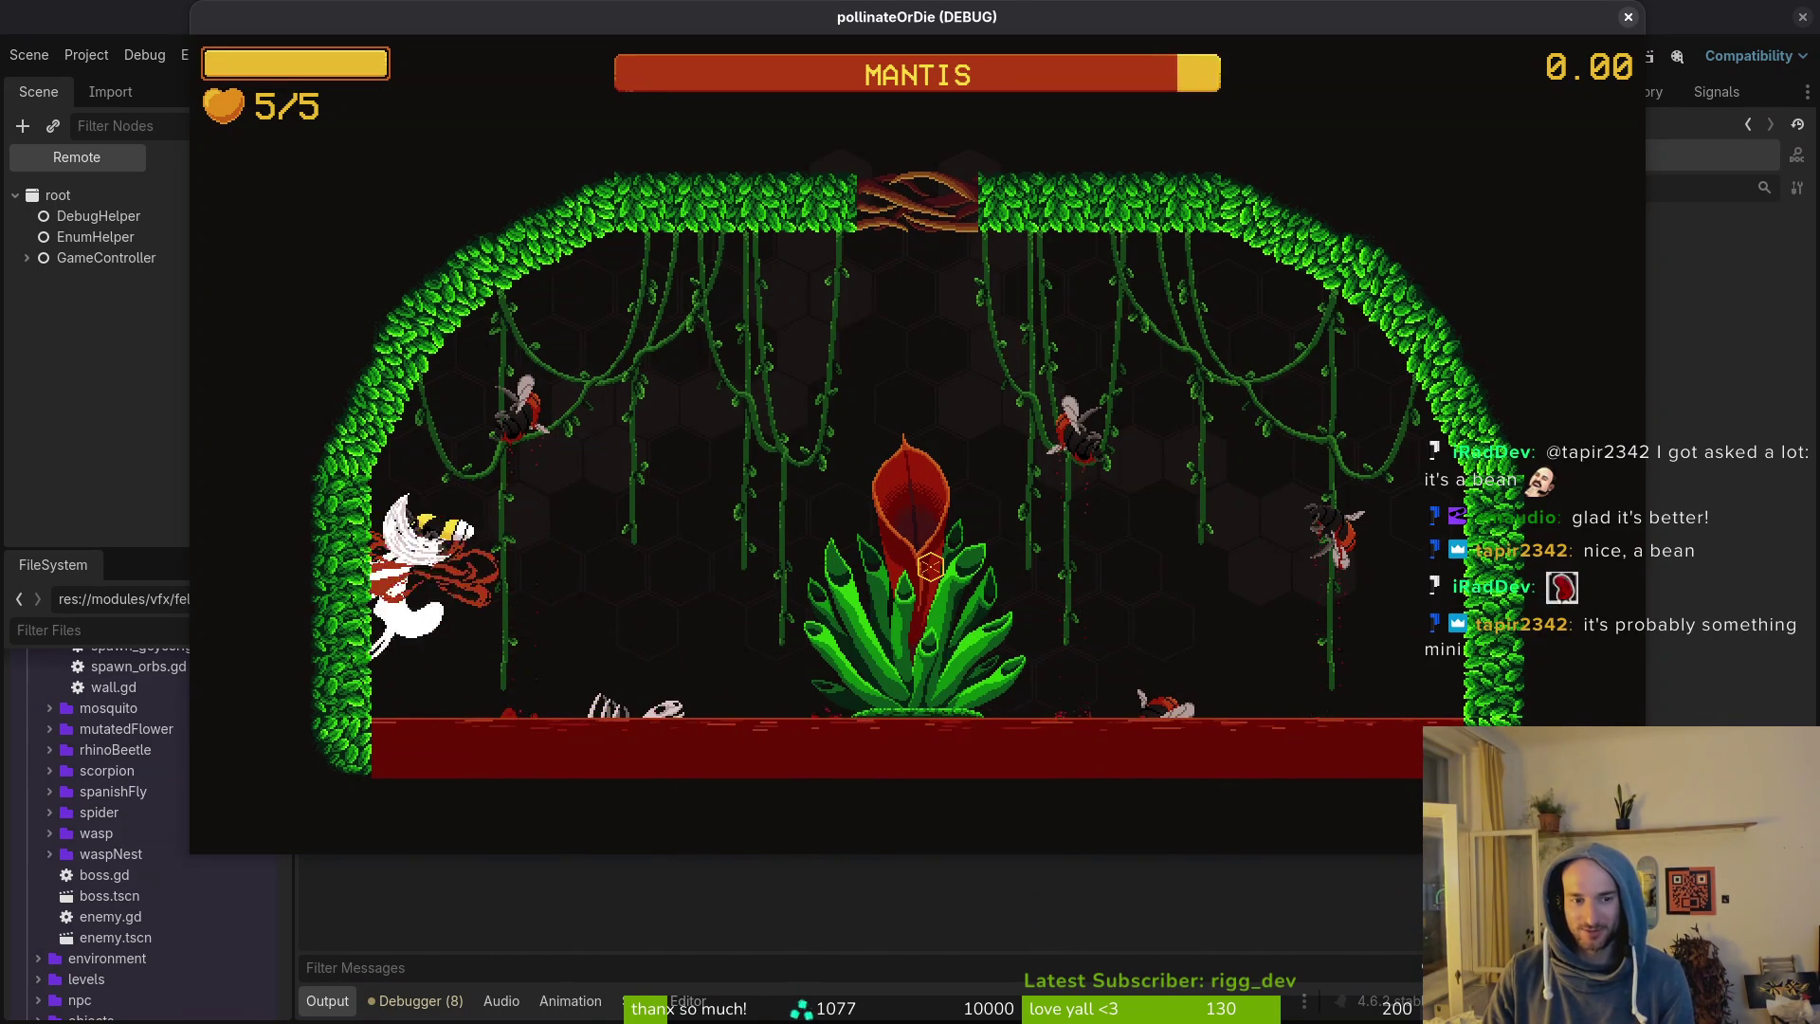
key(Right)
key(Left)
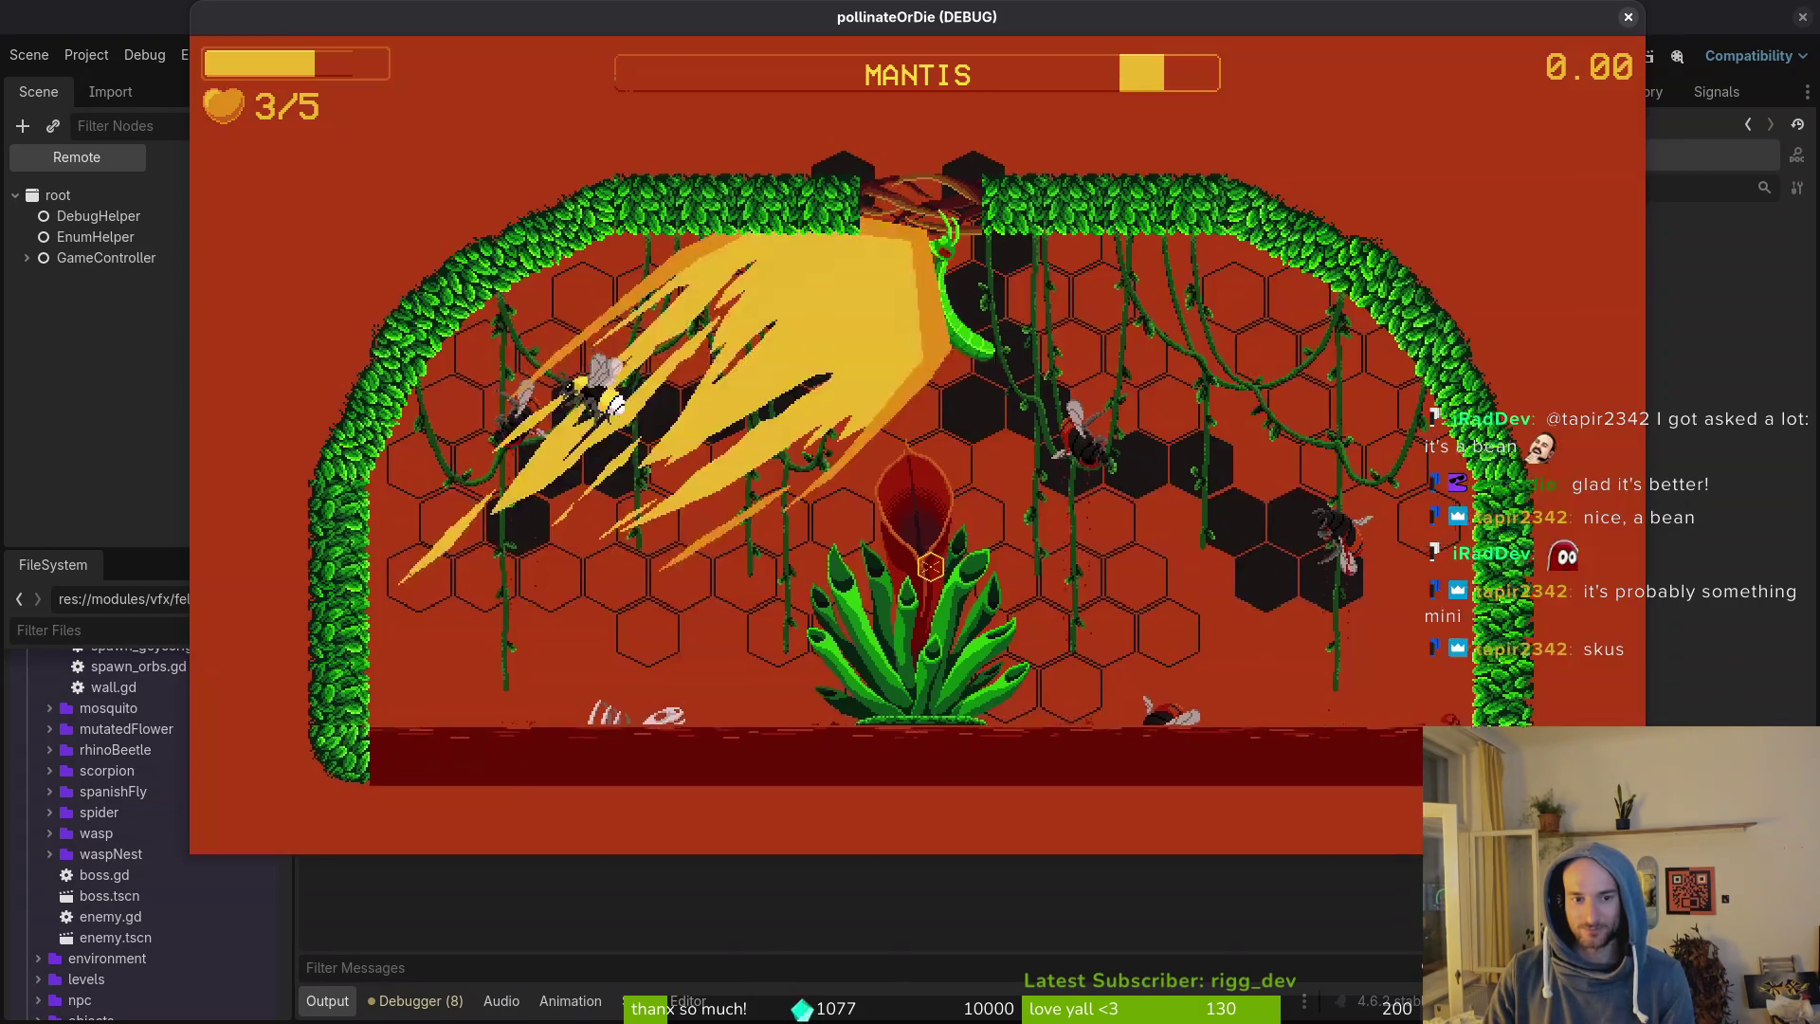
key(Right)
key(Left)
key(Up)
key(Right)
key(Up)
key(Left)
key(Right)
key(Left)
key(Left)
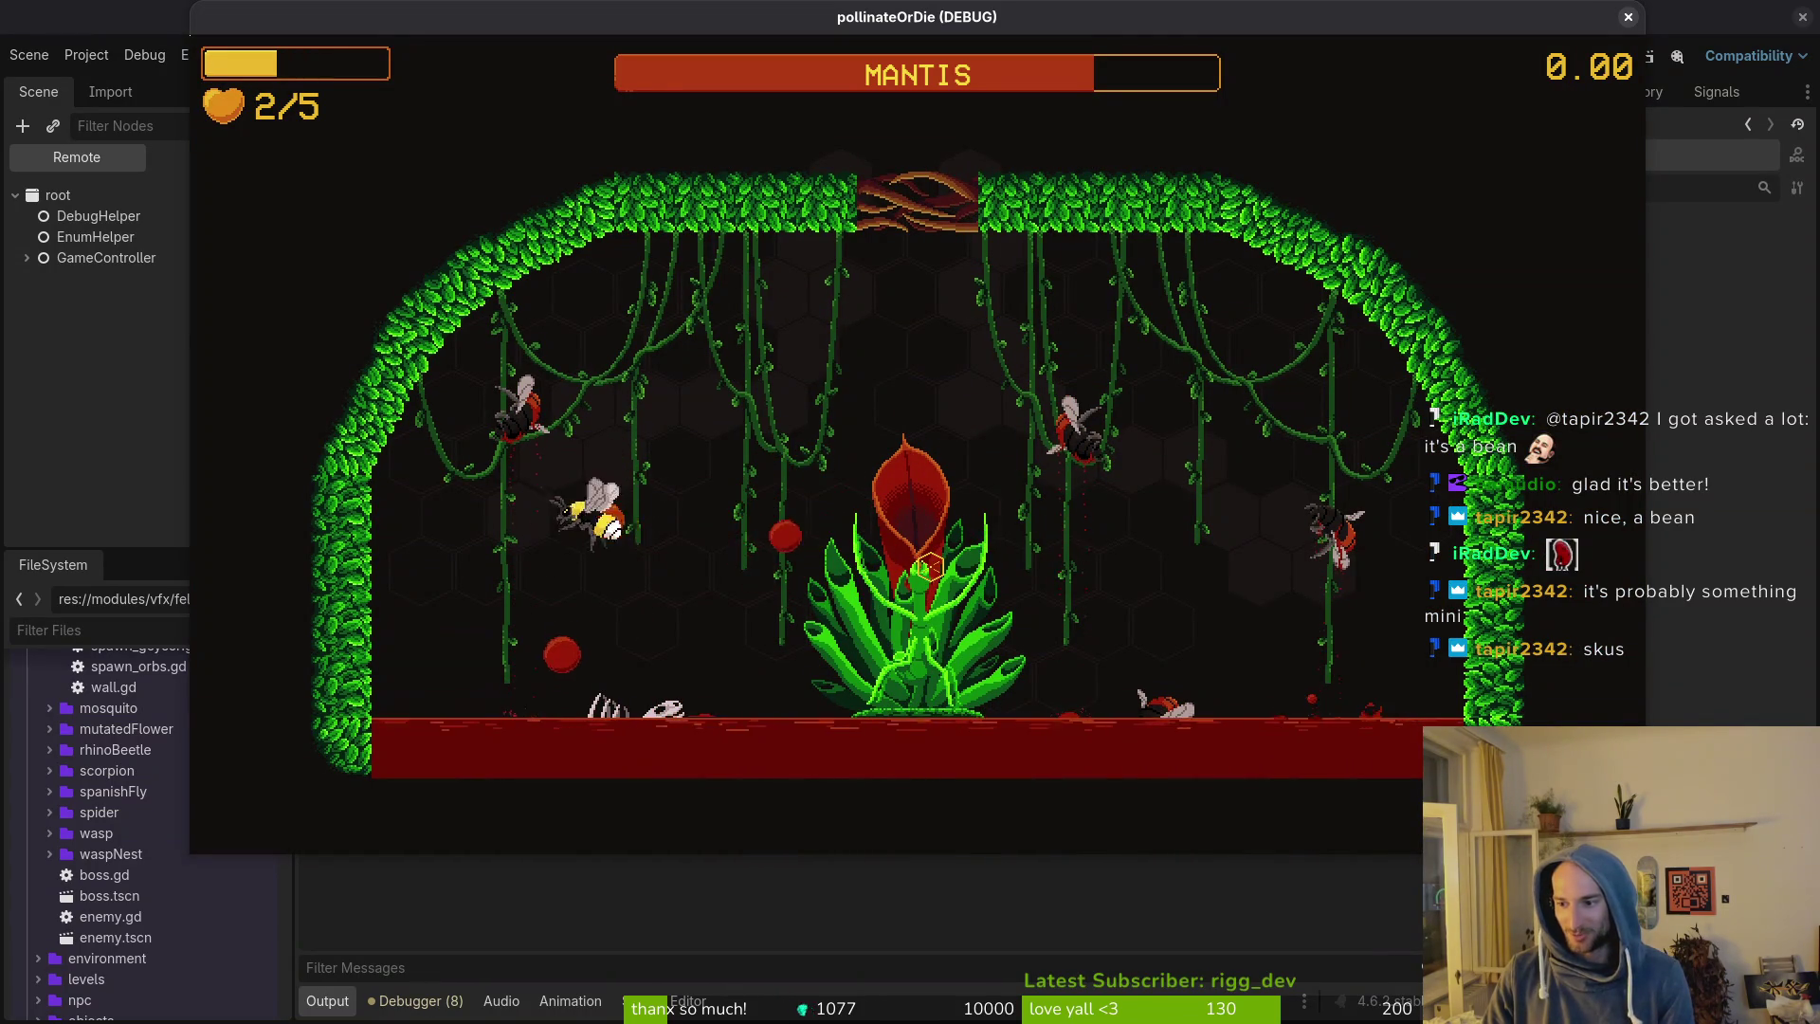
key(Right)
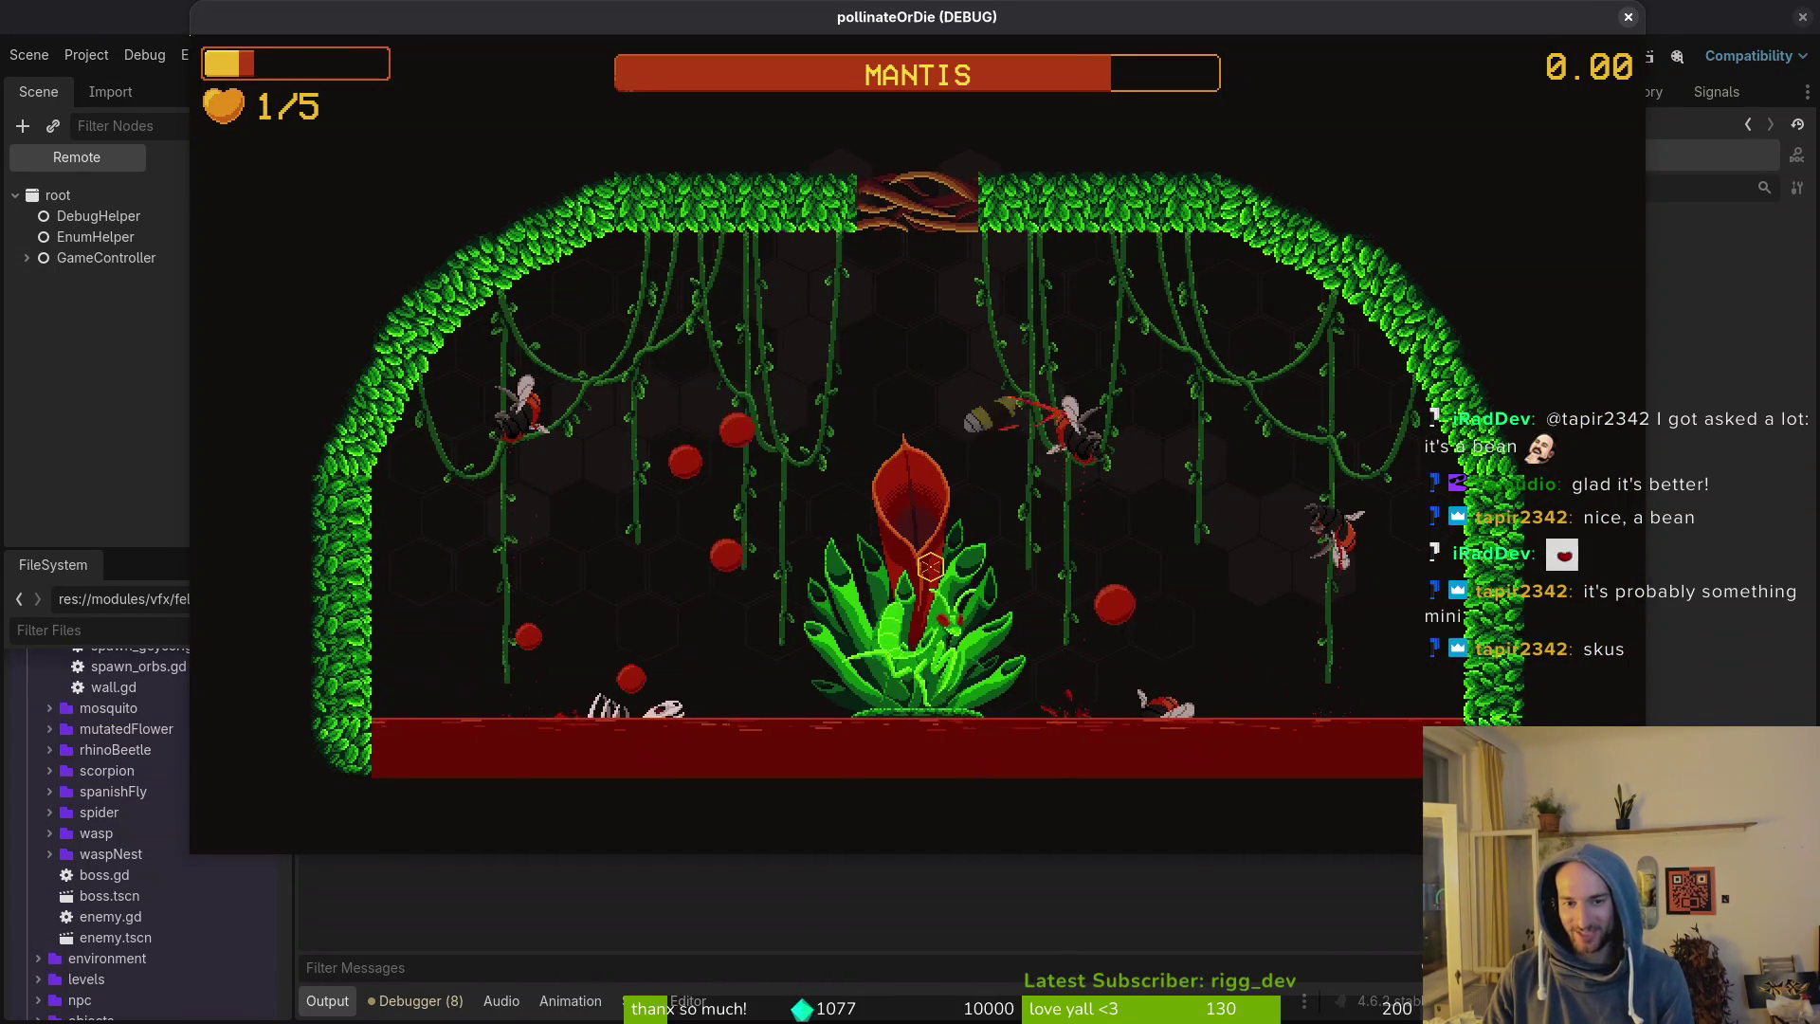
key(Up)
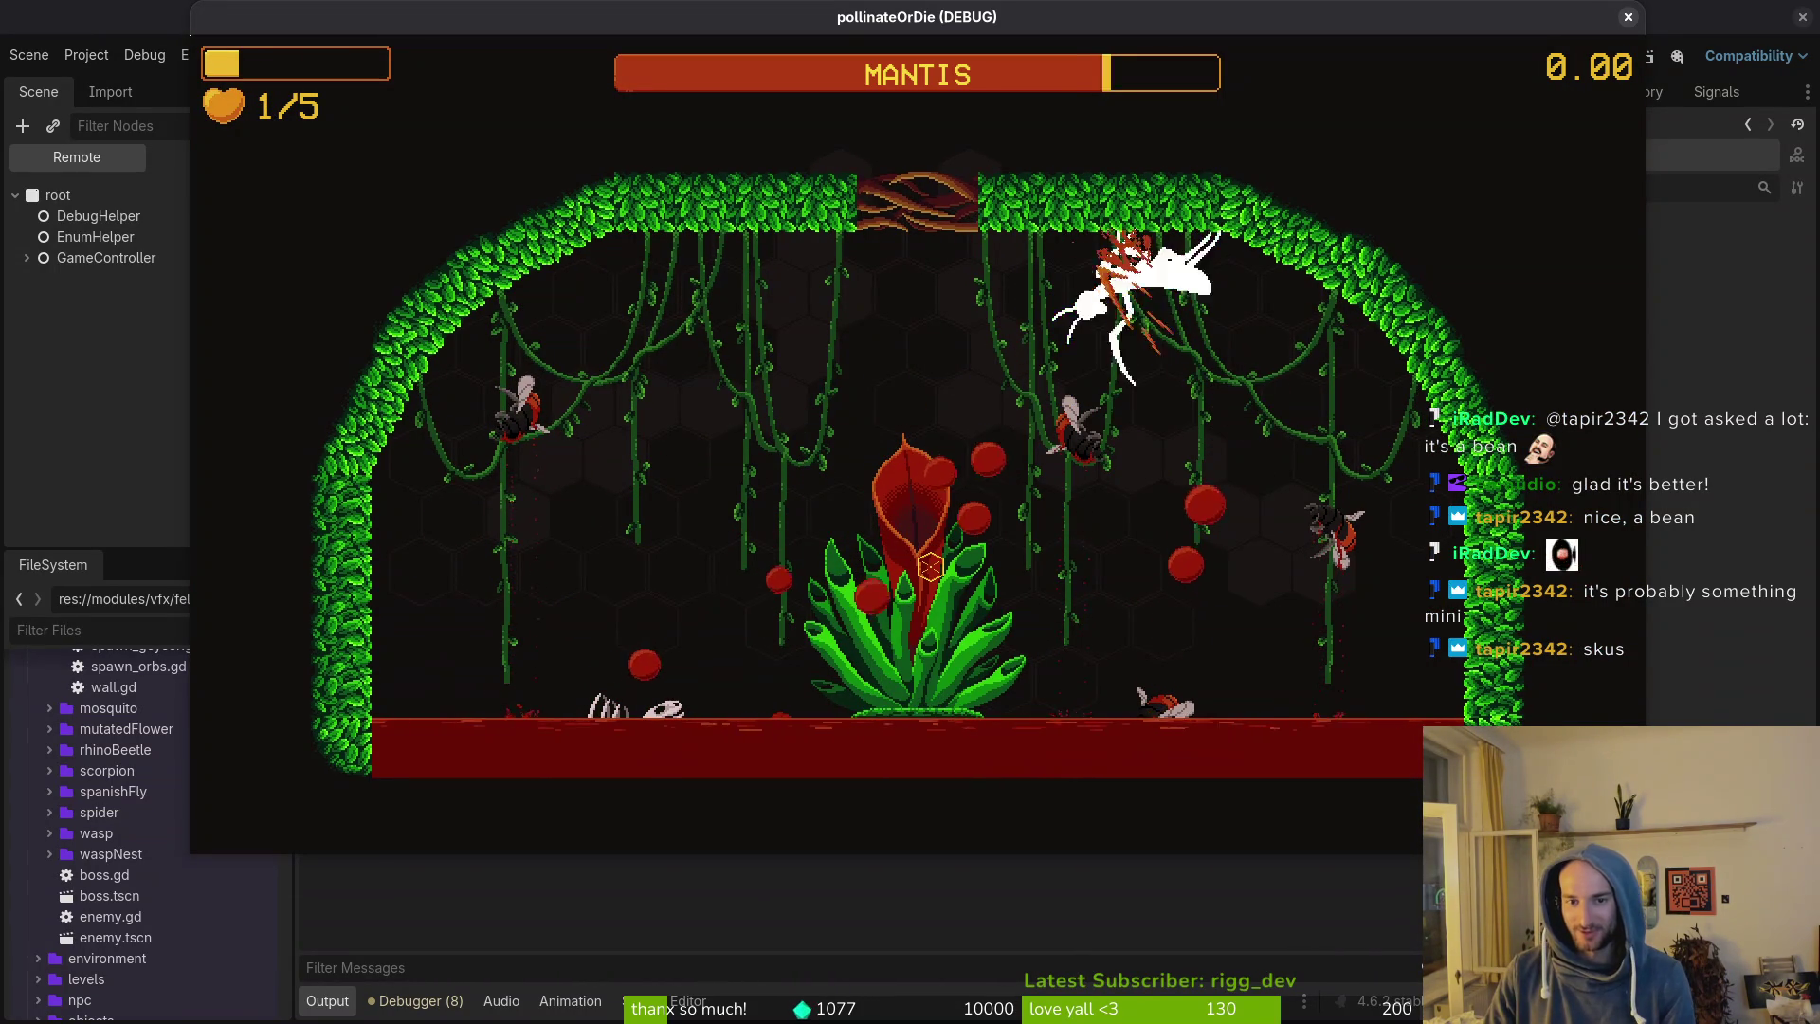
Keep flying until the hearts run out, then close the game and switch to Aseprite.
key(Left)
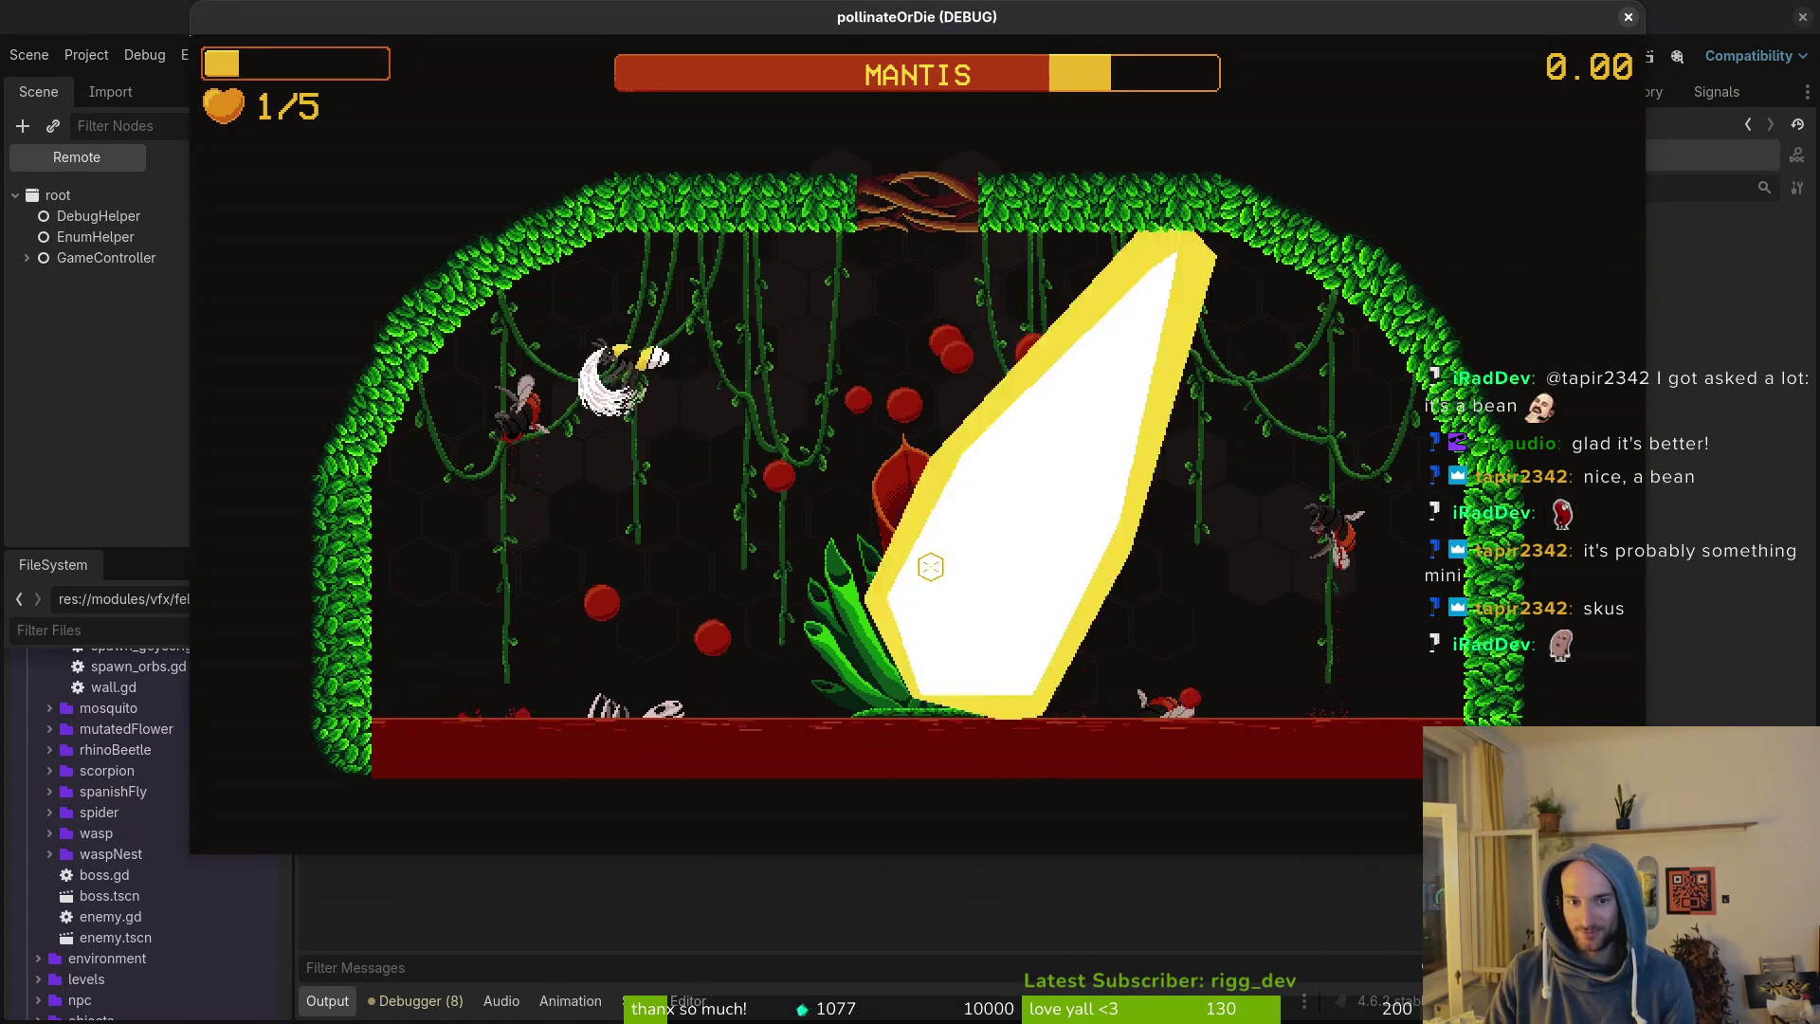
key(Up)
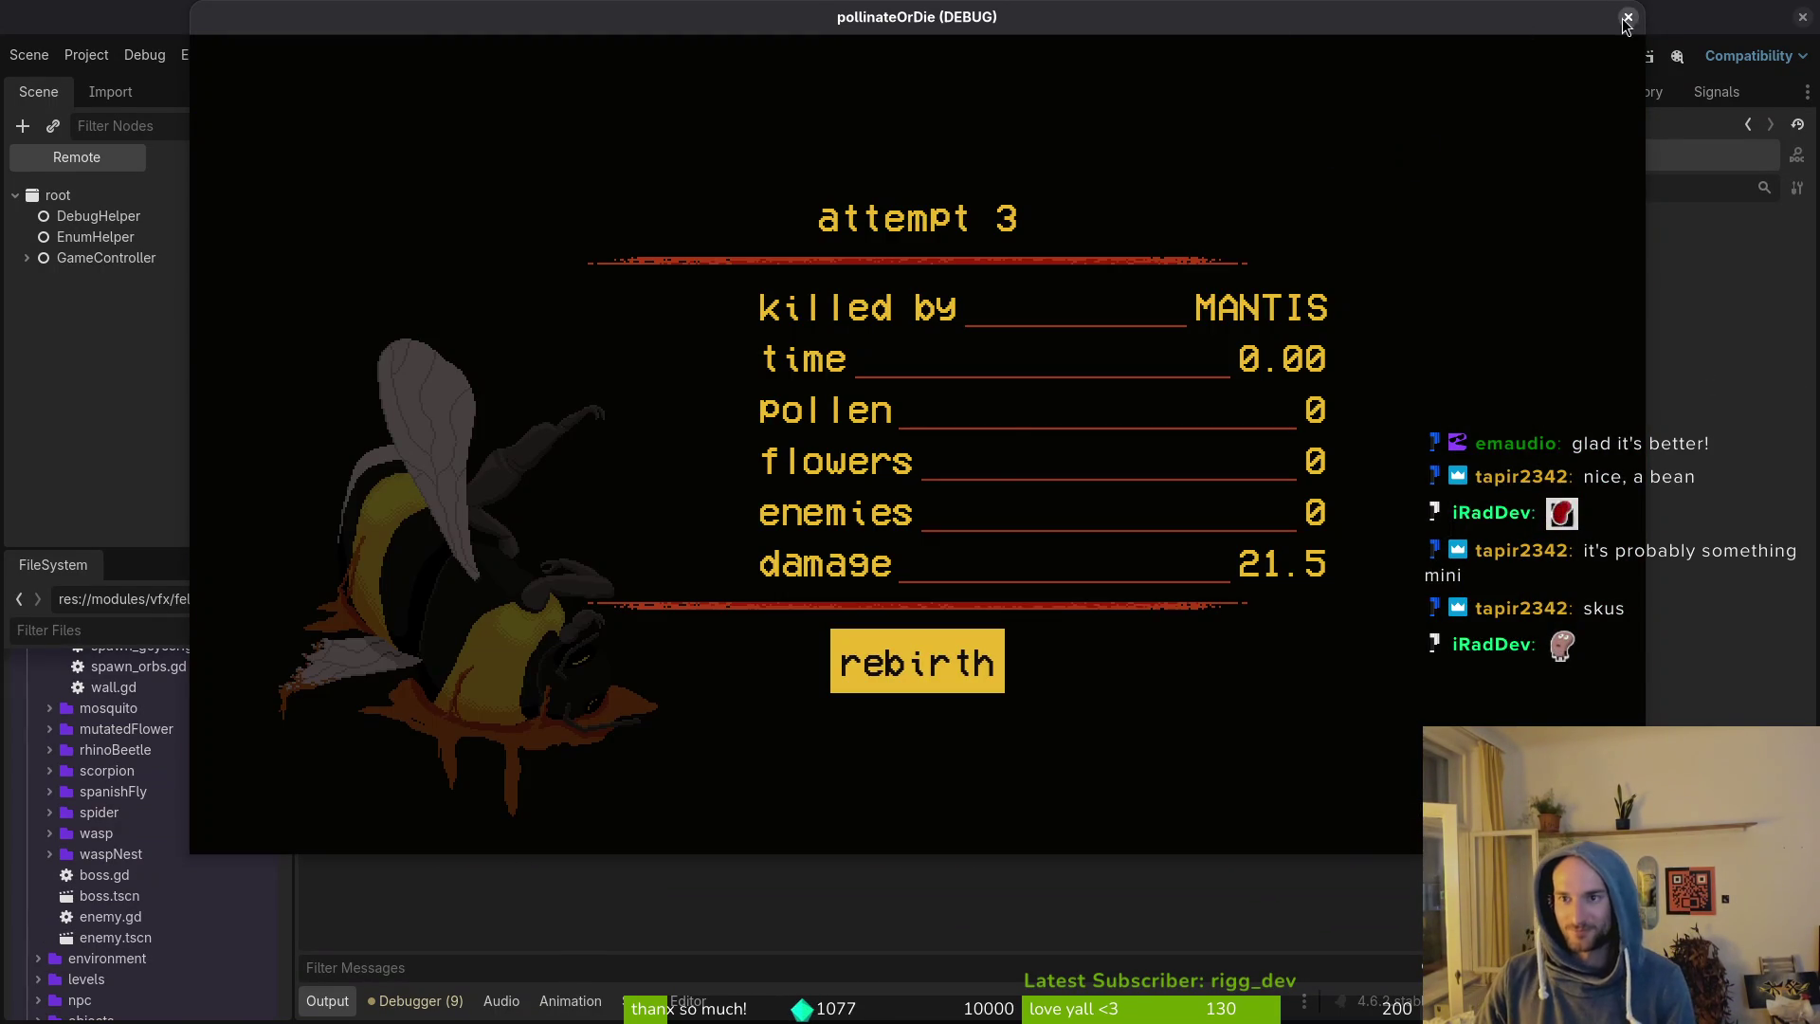
click(1627, 19)
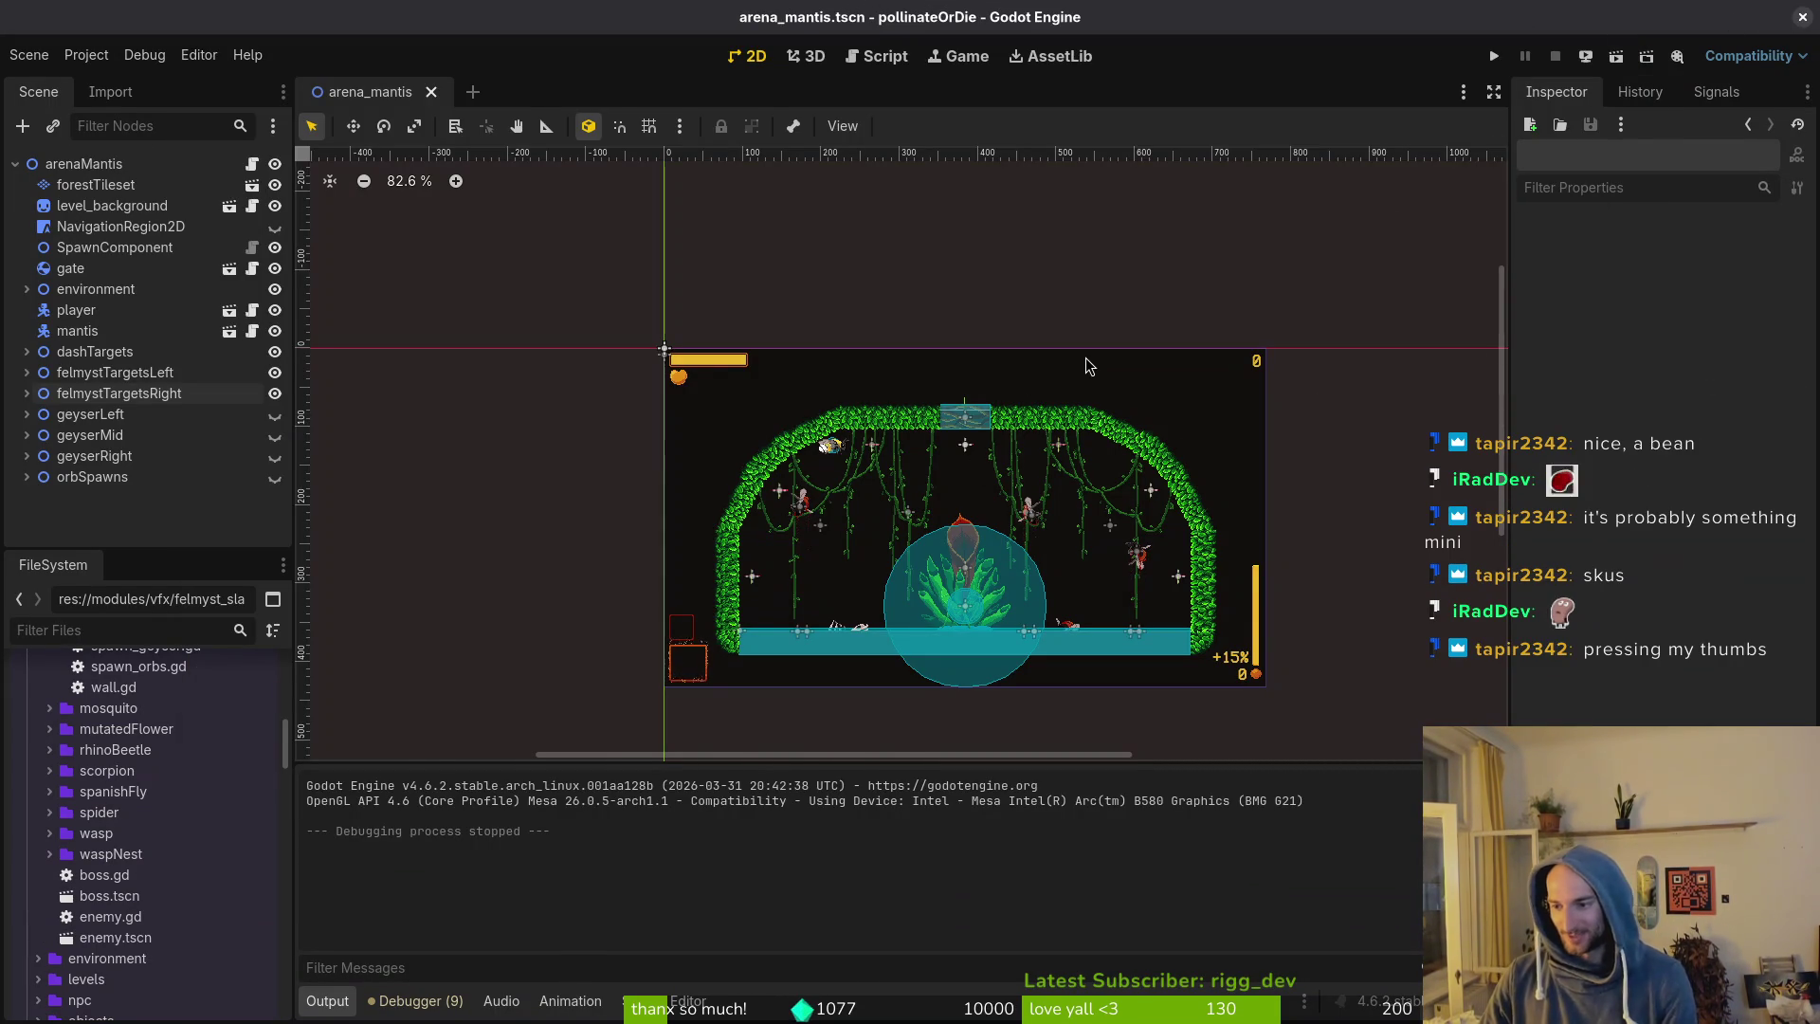
key(alt+Tab)
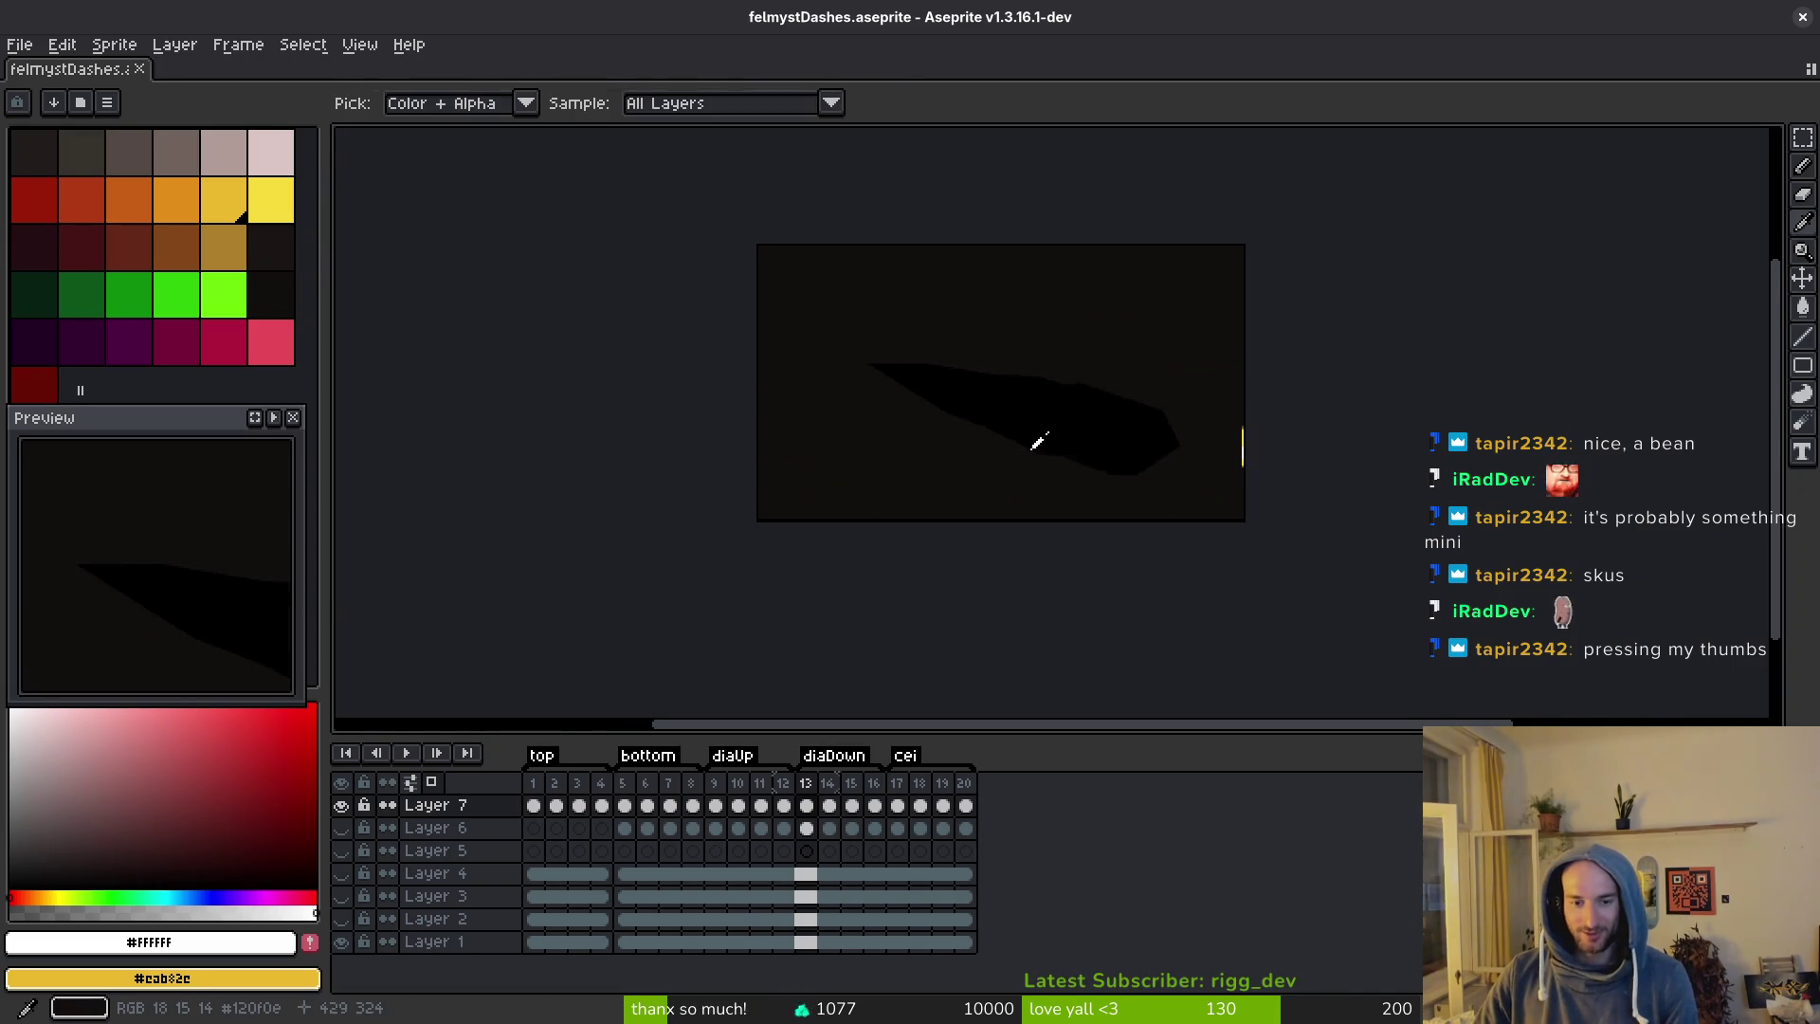
Step to frame 14 and zoom in on the dash streak.
key(Right)
scroll(1109, 462, up, 5)
scroll(1109, 461, up, 5)
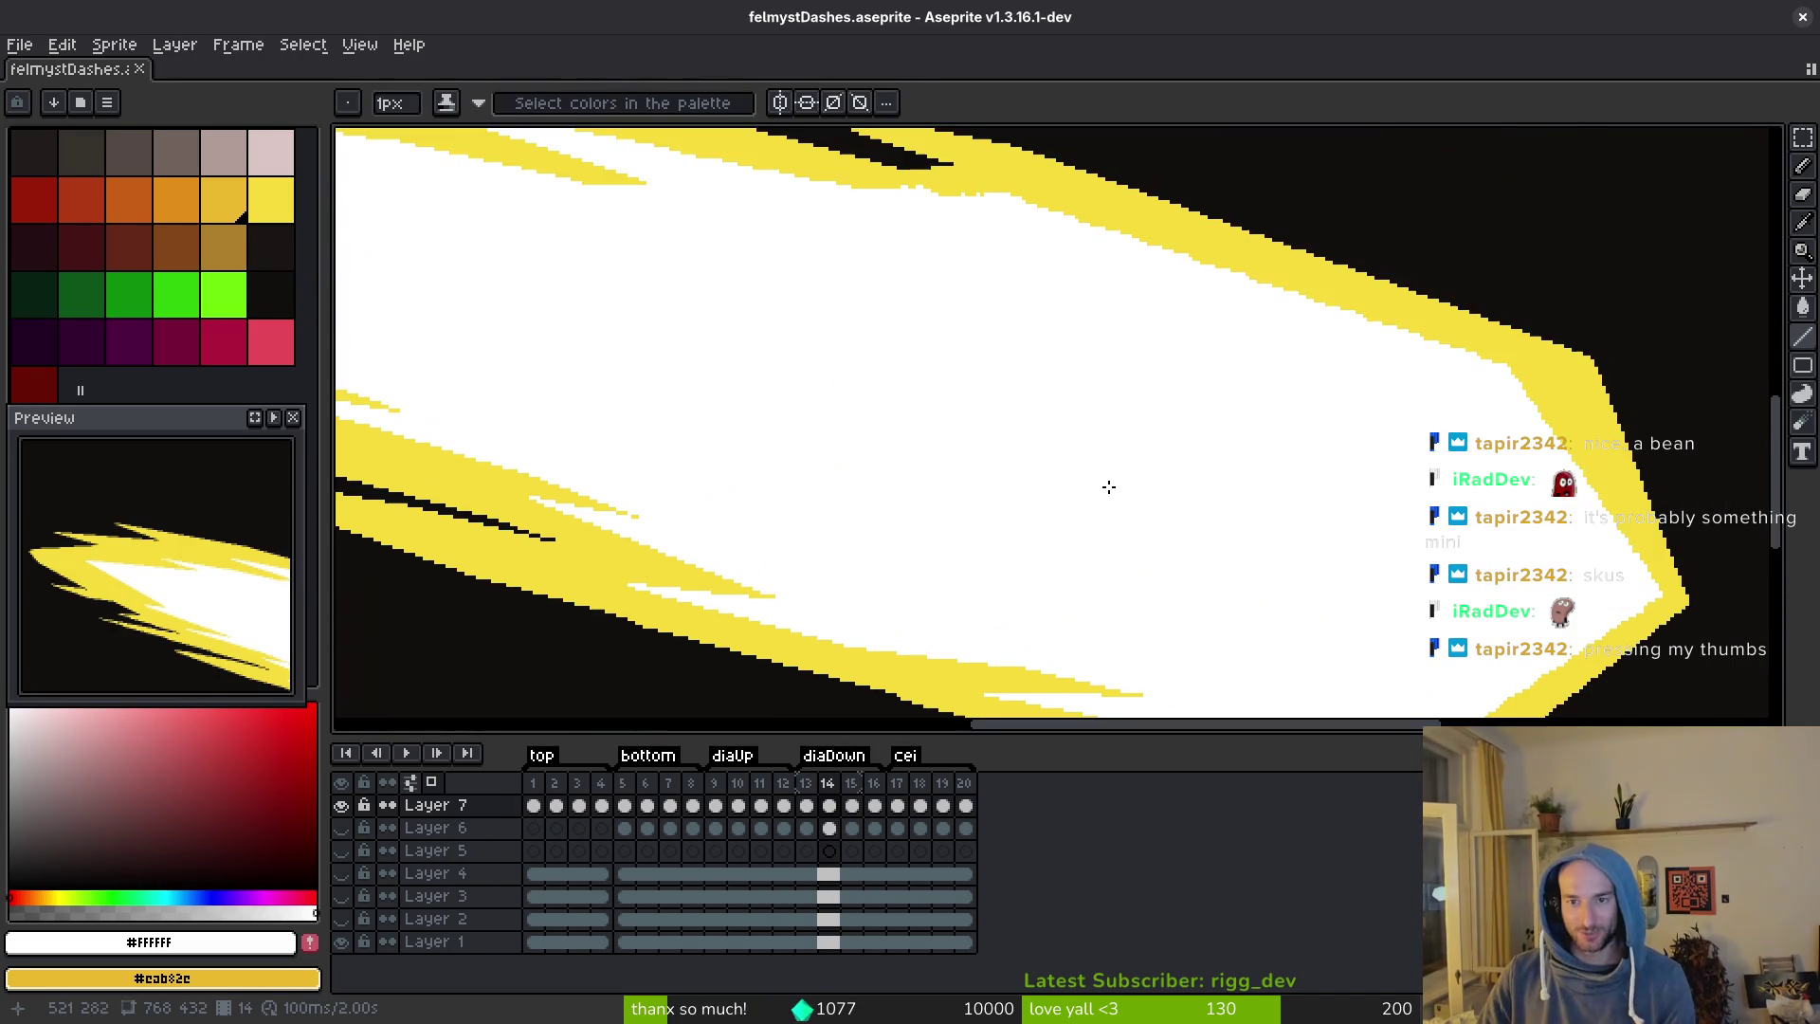
drag(842, 338, 980, 374)
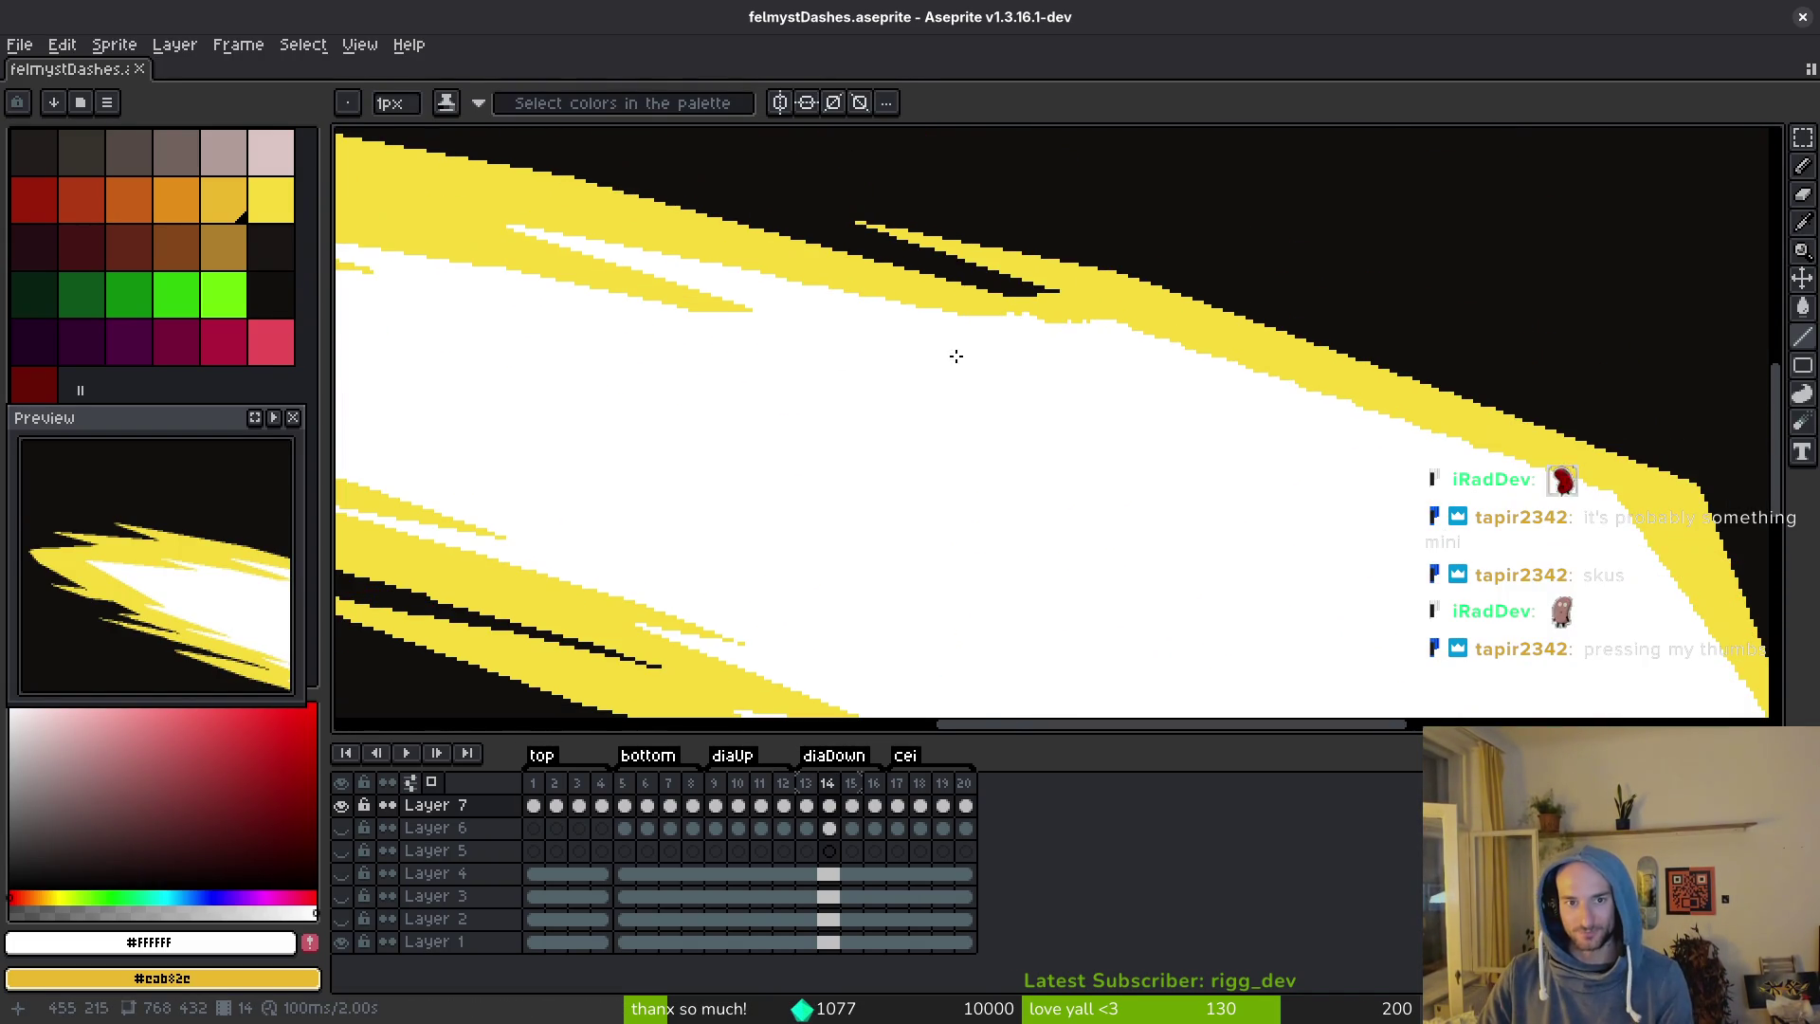
drag(1265, 439, 1221, 435)
scroll(1204, 446, down, 5)
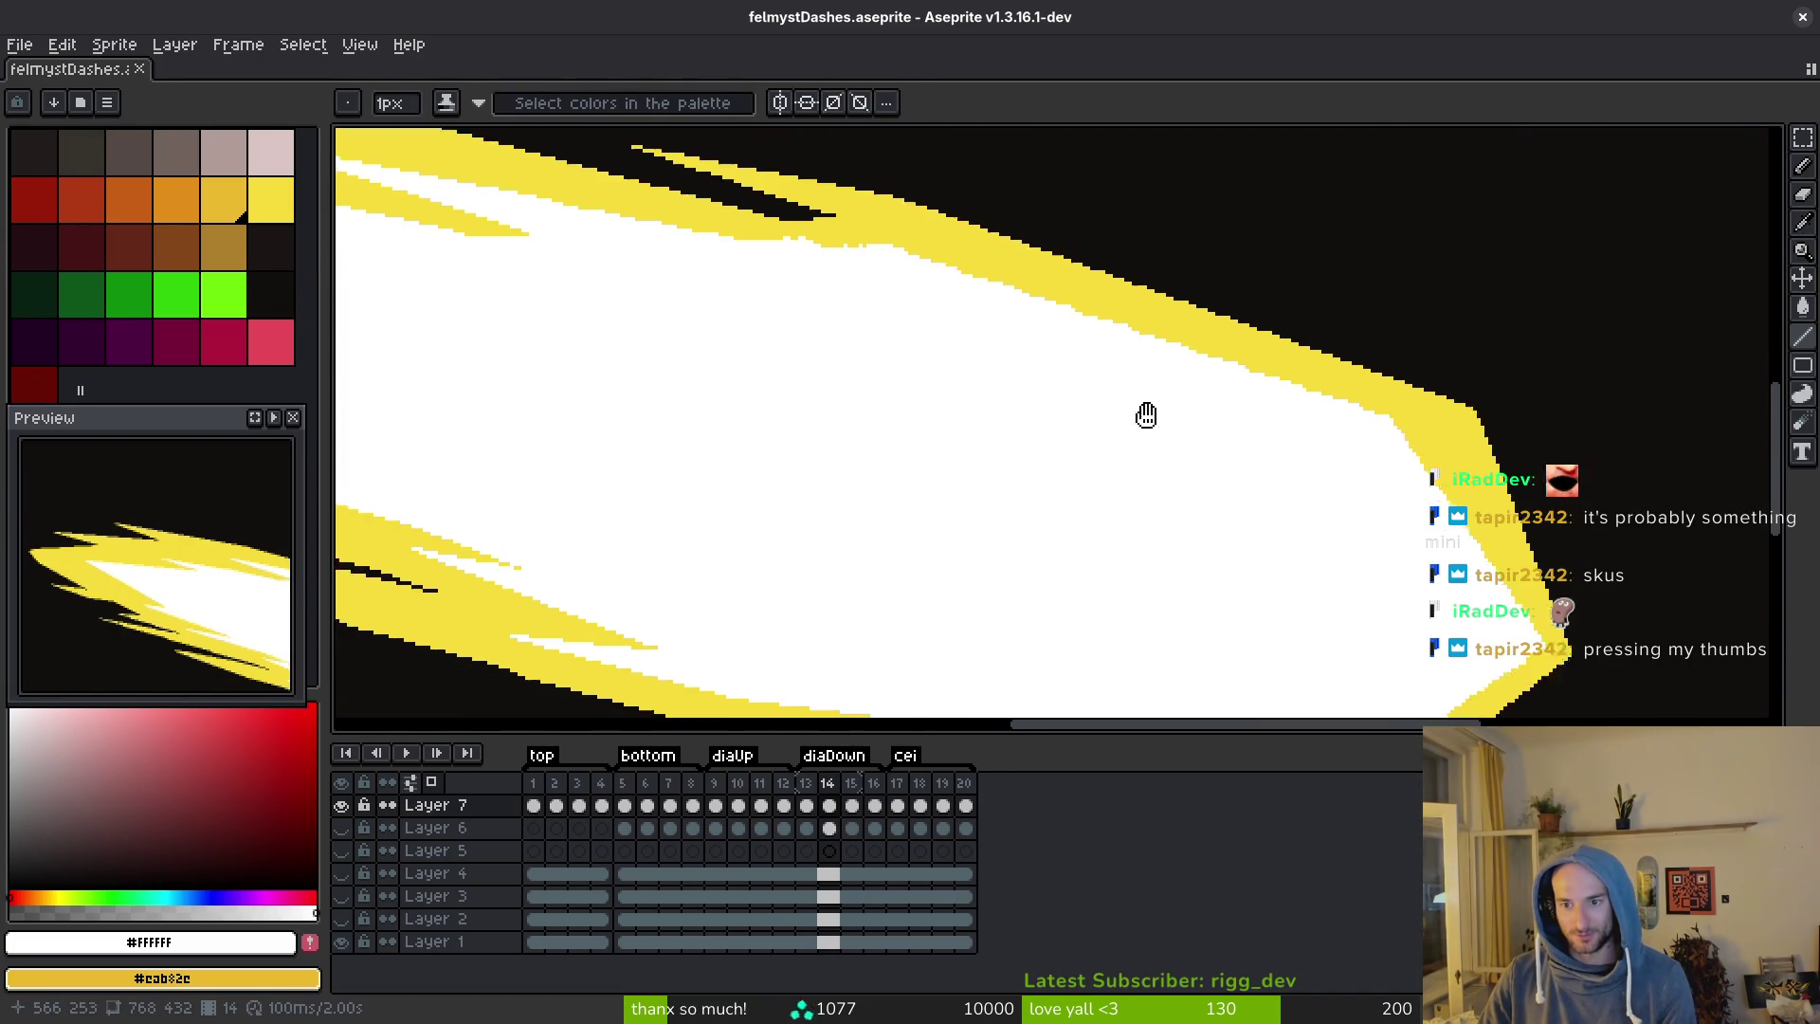
Undo a stray stroke and draw a straight line along the upper yellow edge.
key(ctrl+z)
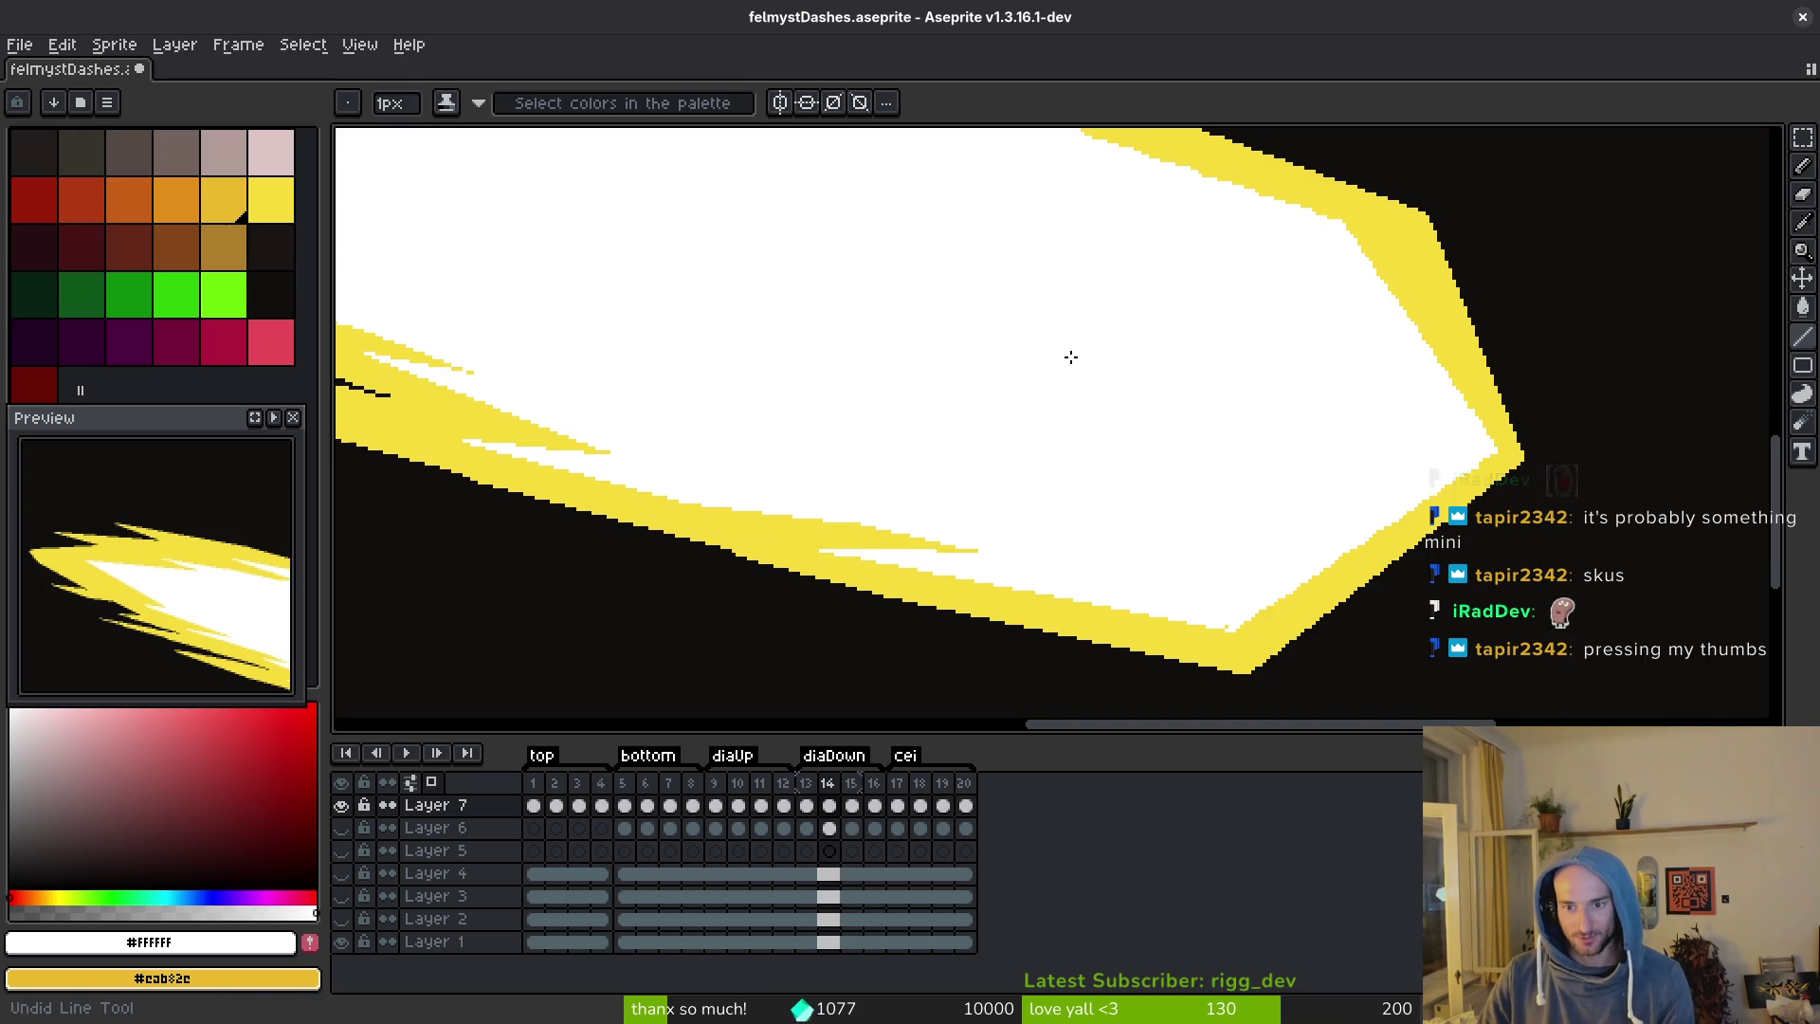
key(ctrl+y)
key(ctrl+z)
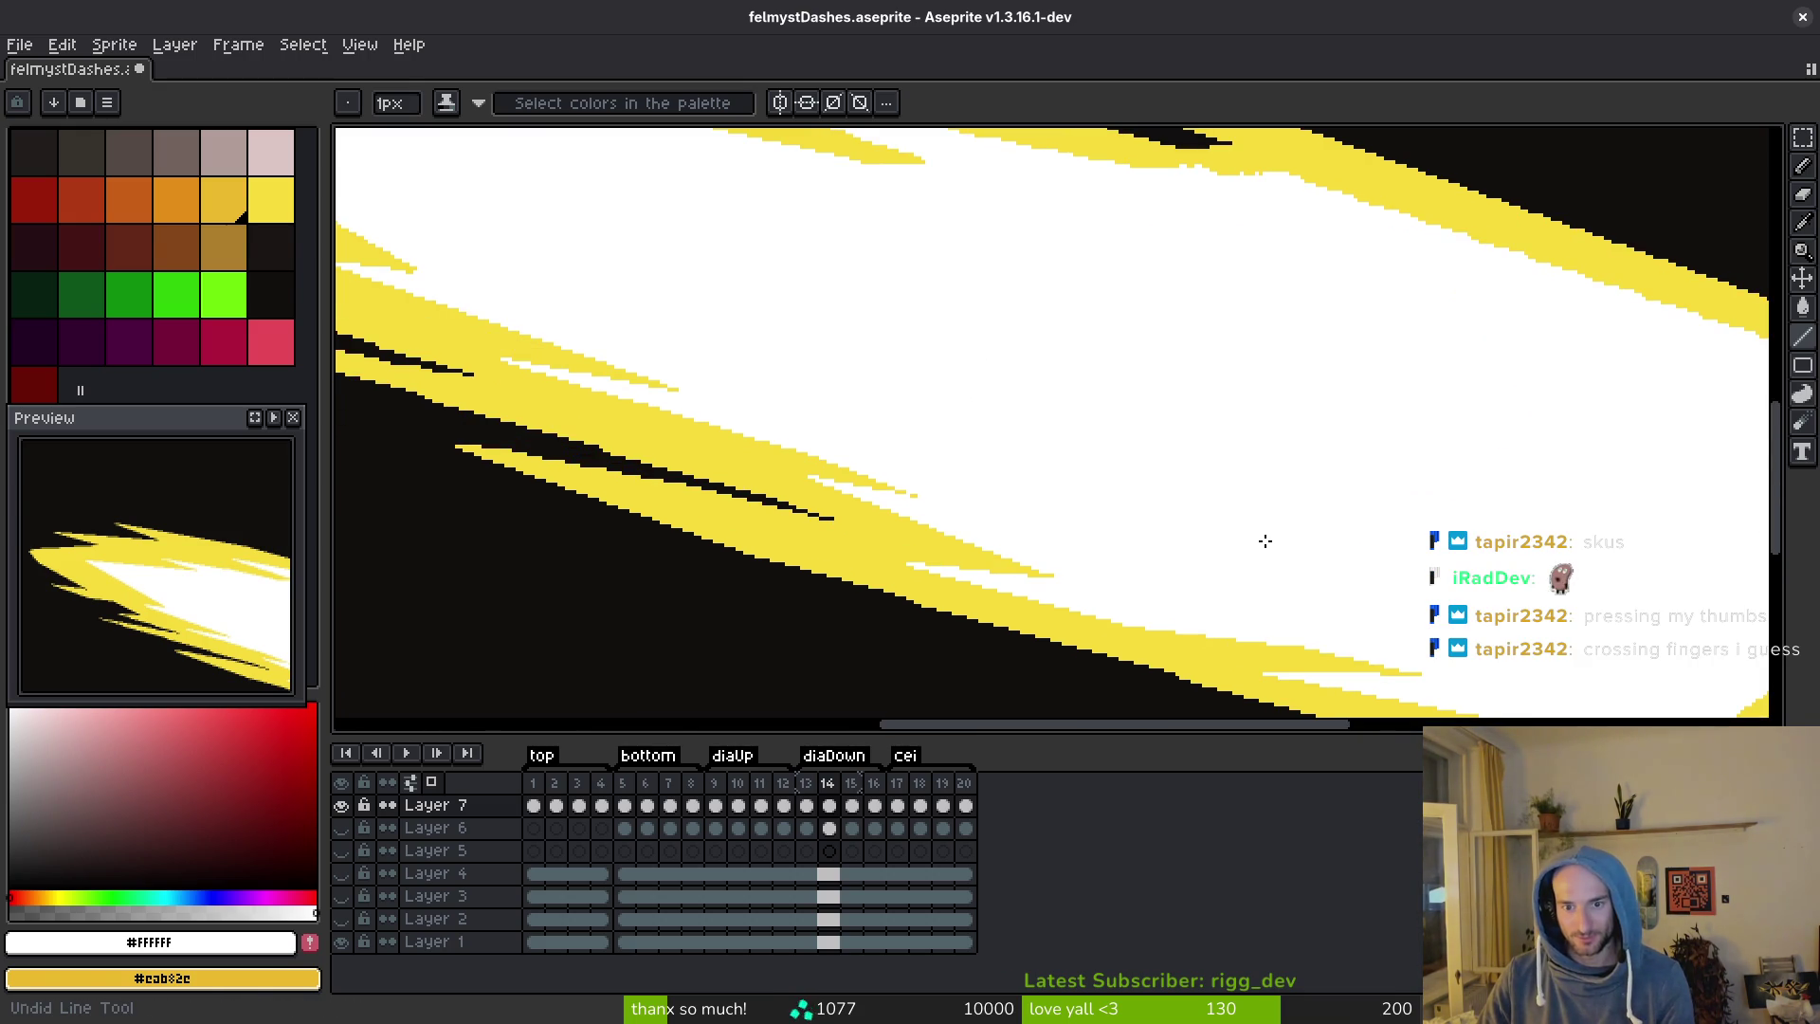
scroll(1248, 536, up, 5)
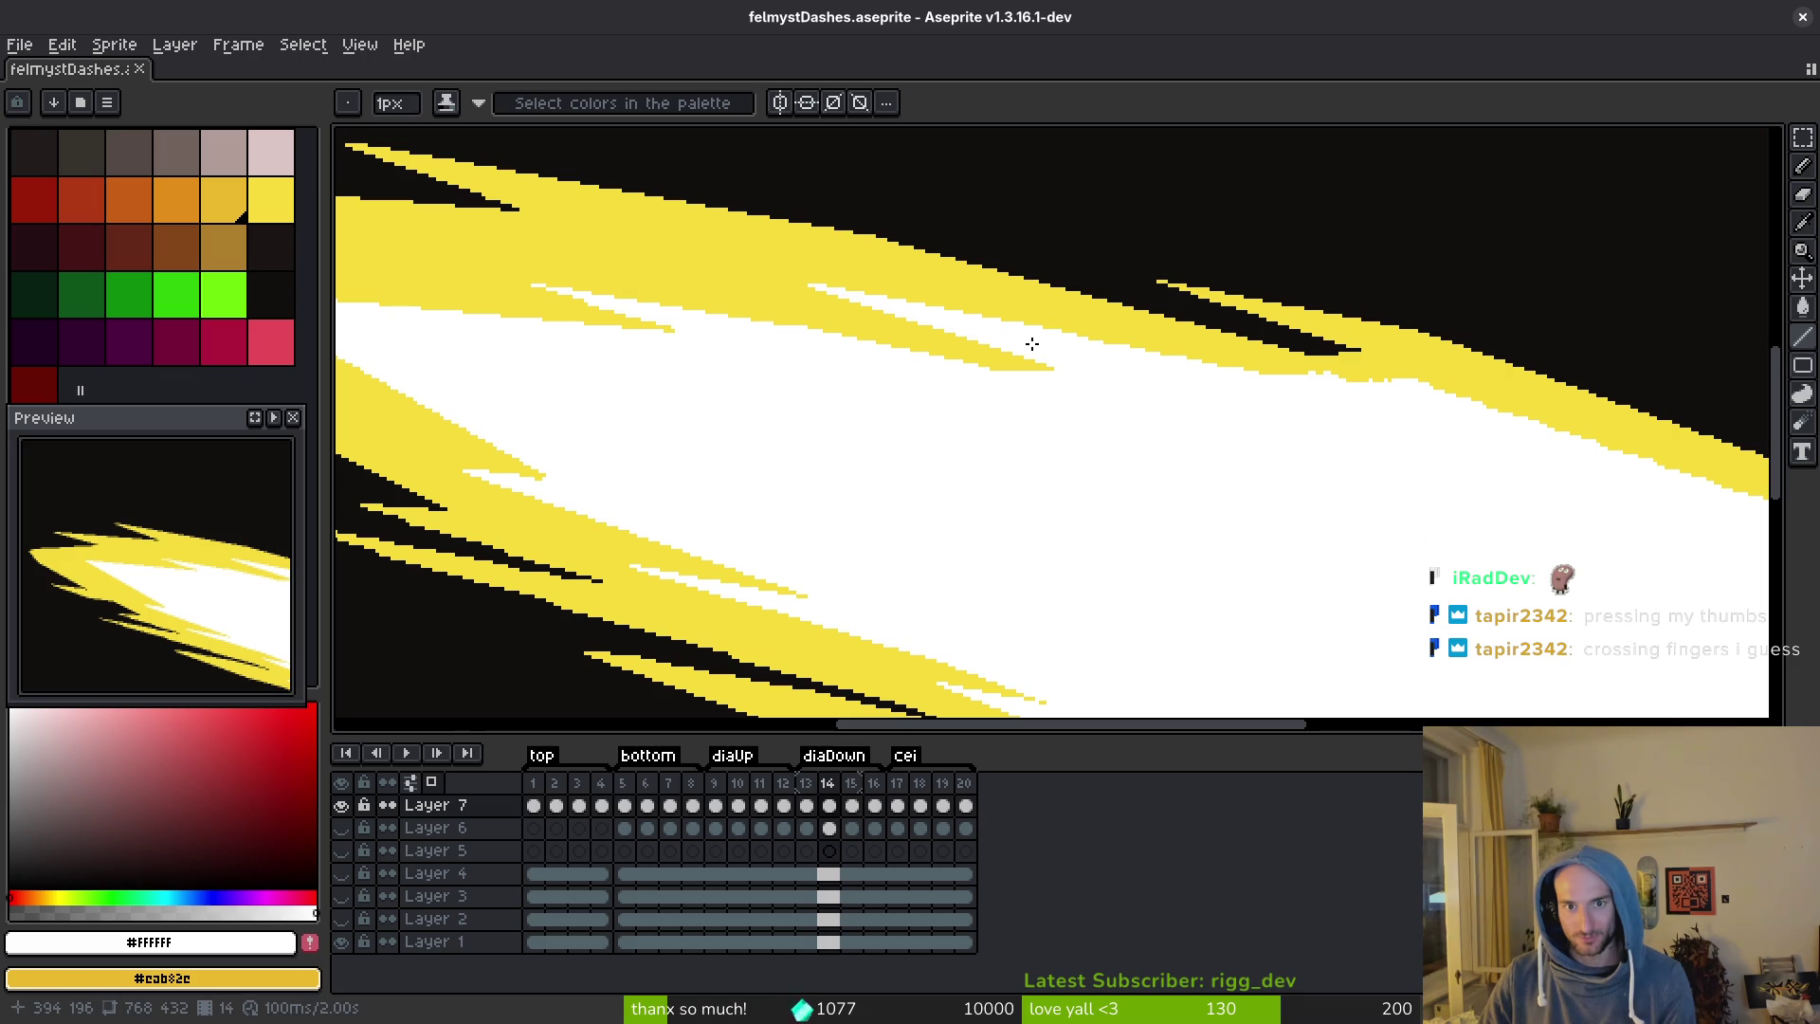
scroll(1093, 397, up, 2)
scroll(1093, 396, up, 2)
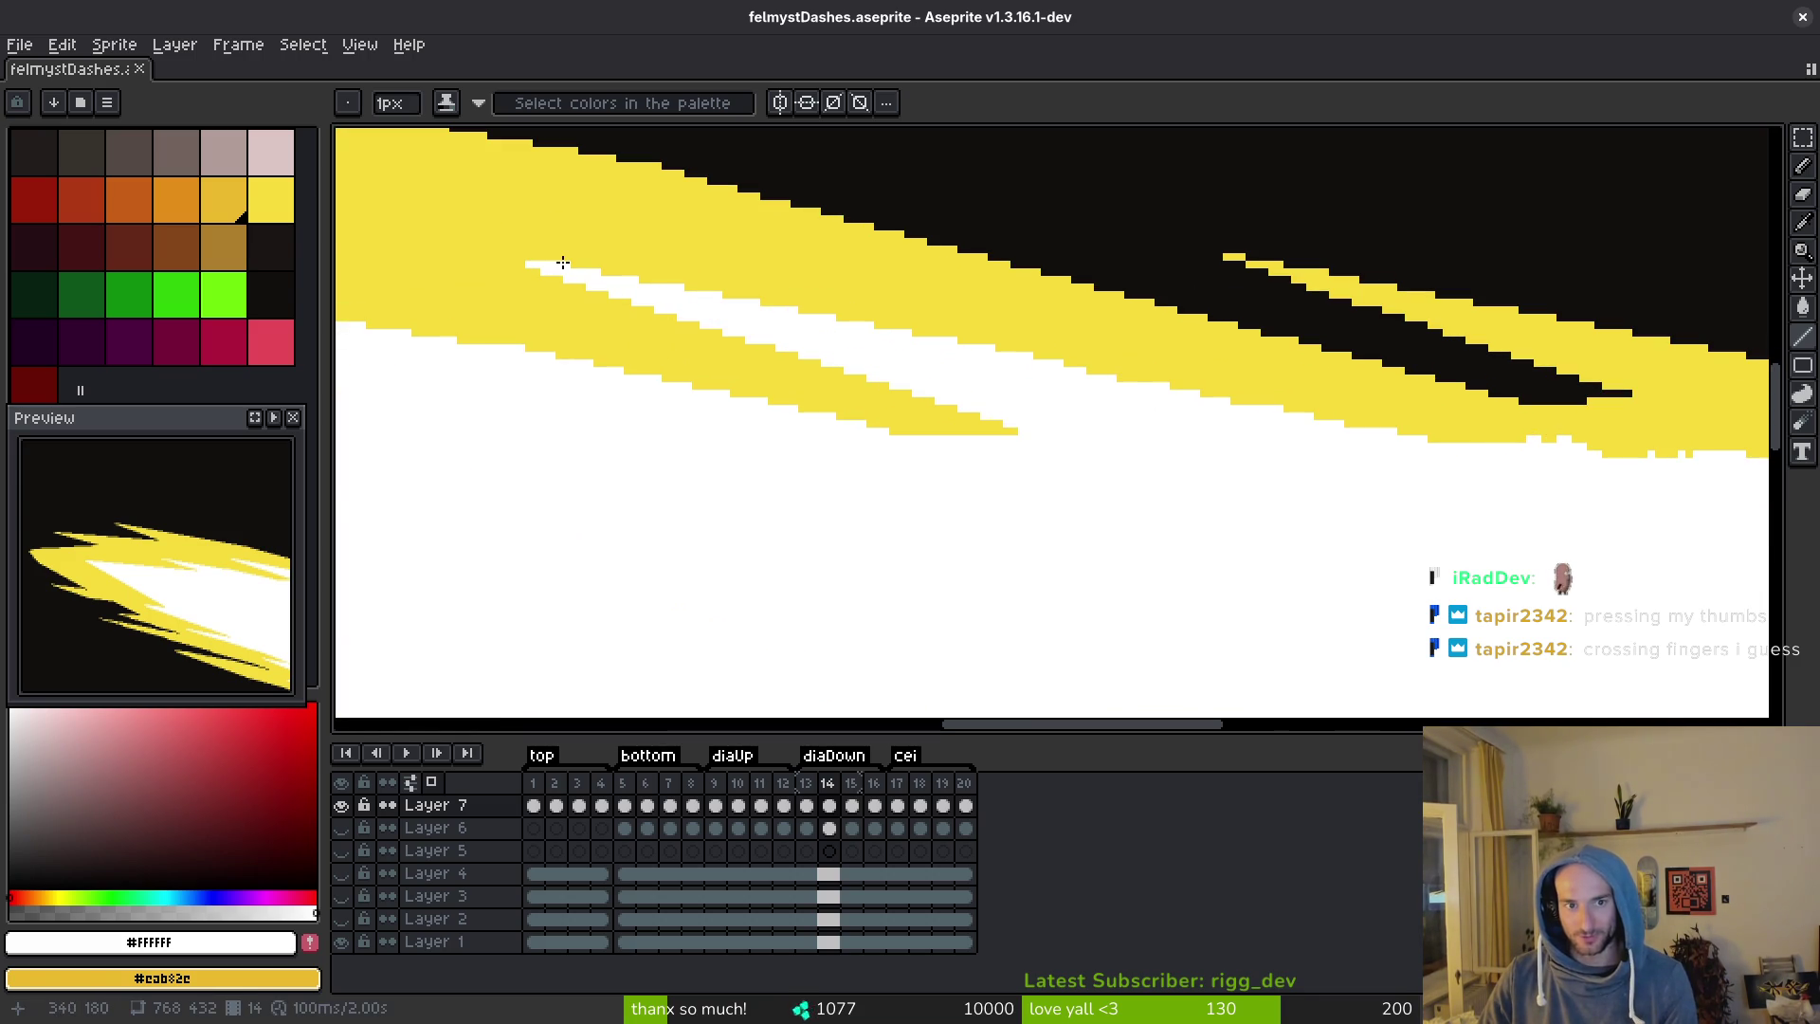
drag(560, 265, 1452, 443)
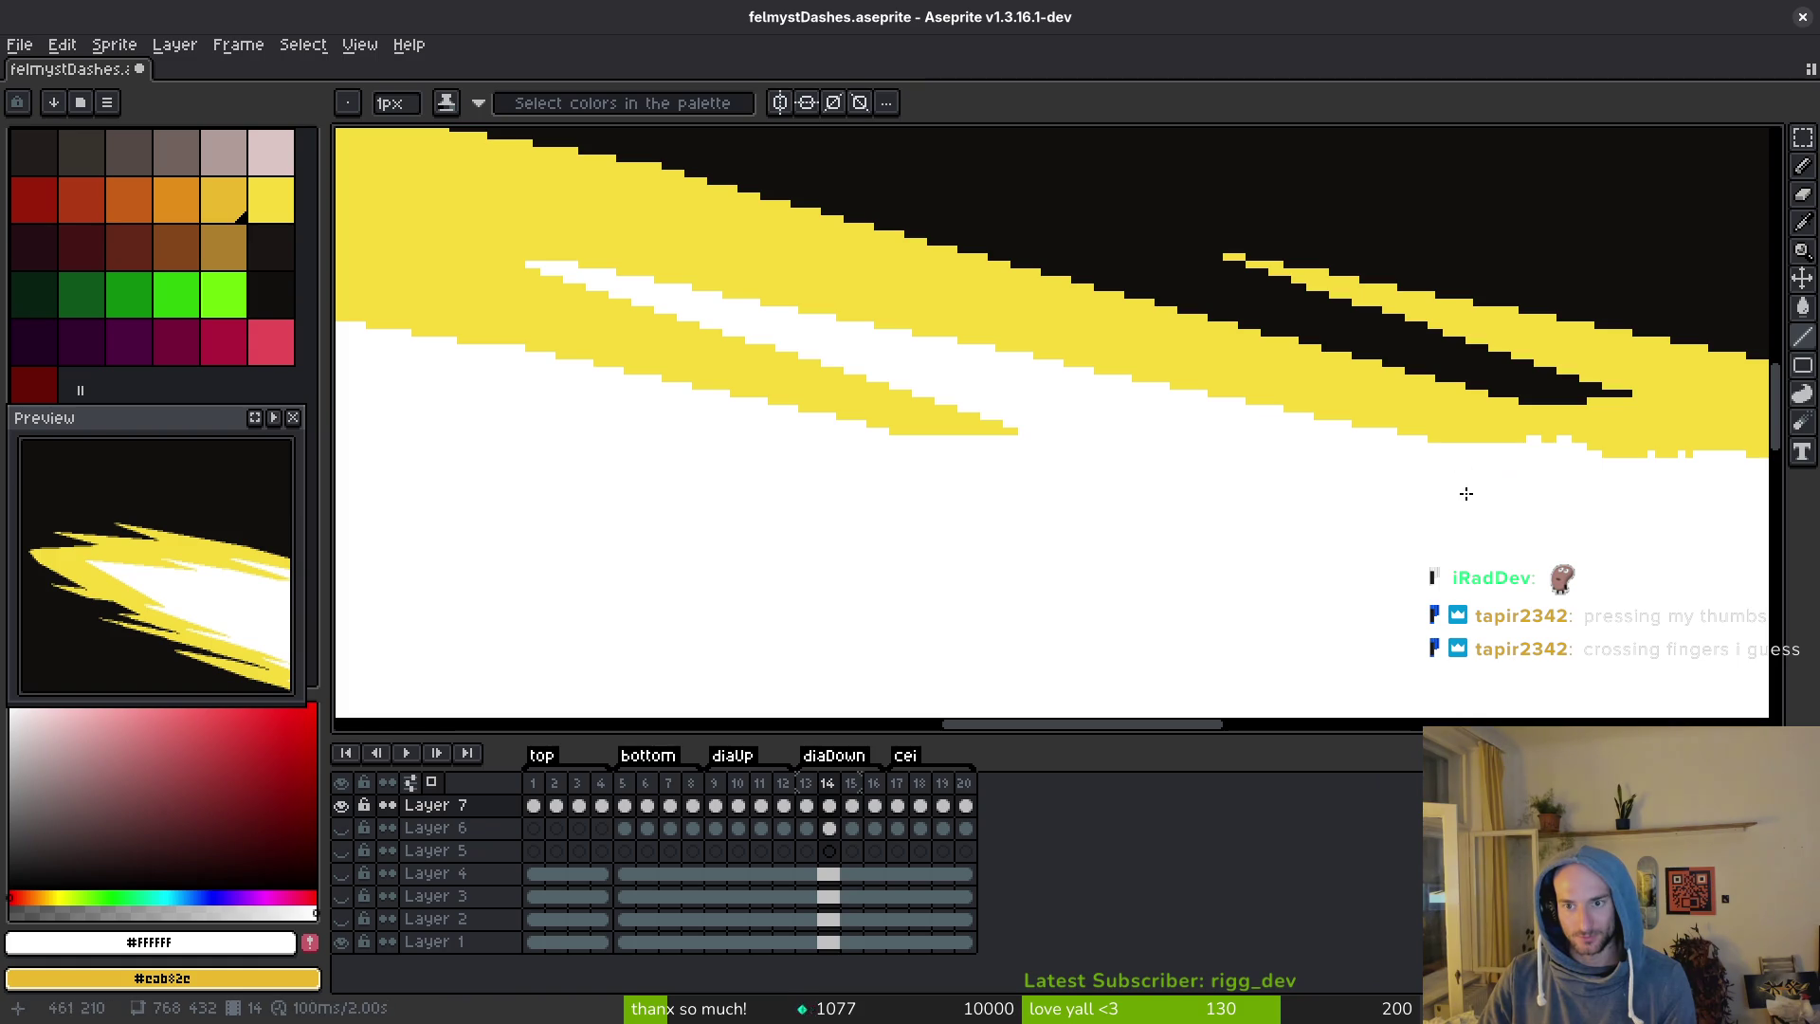
mouse_move(1630, 581)
mouse_down()
mouse_move(1090, 549)
mouse_move(921, 476)
mouse_up()
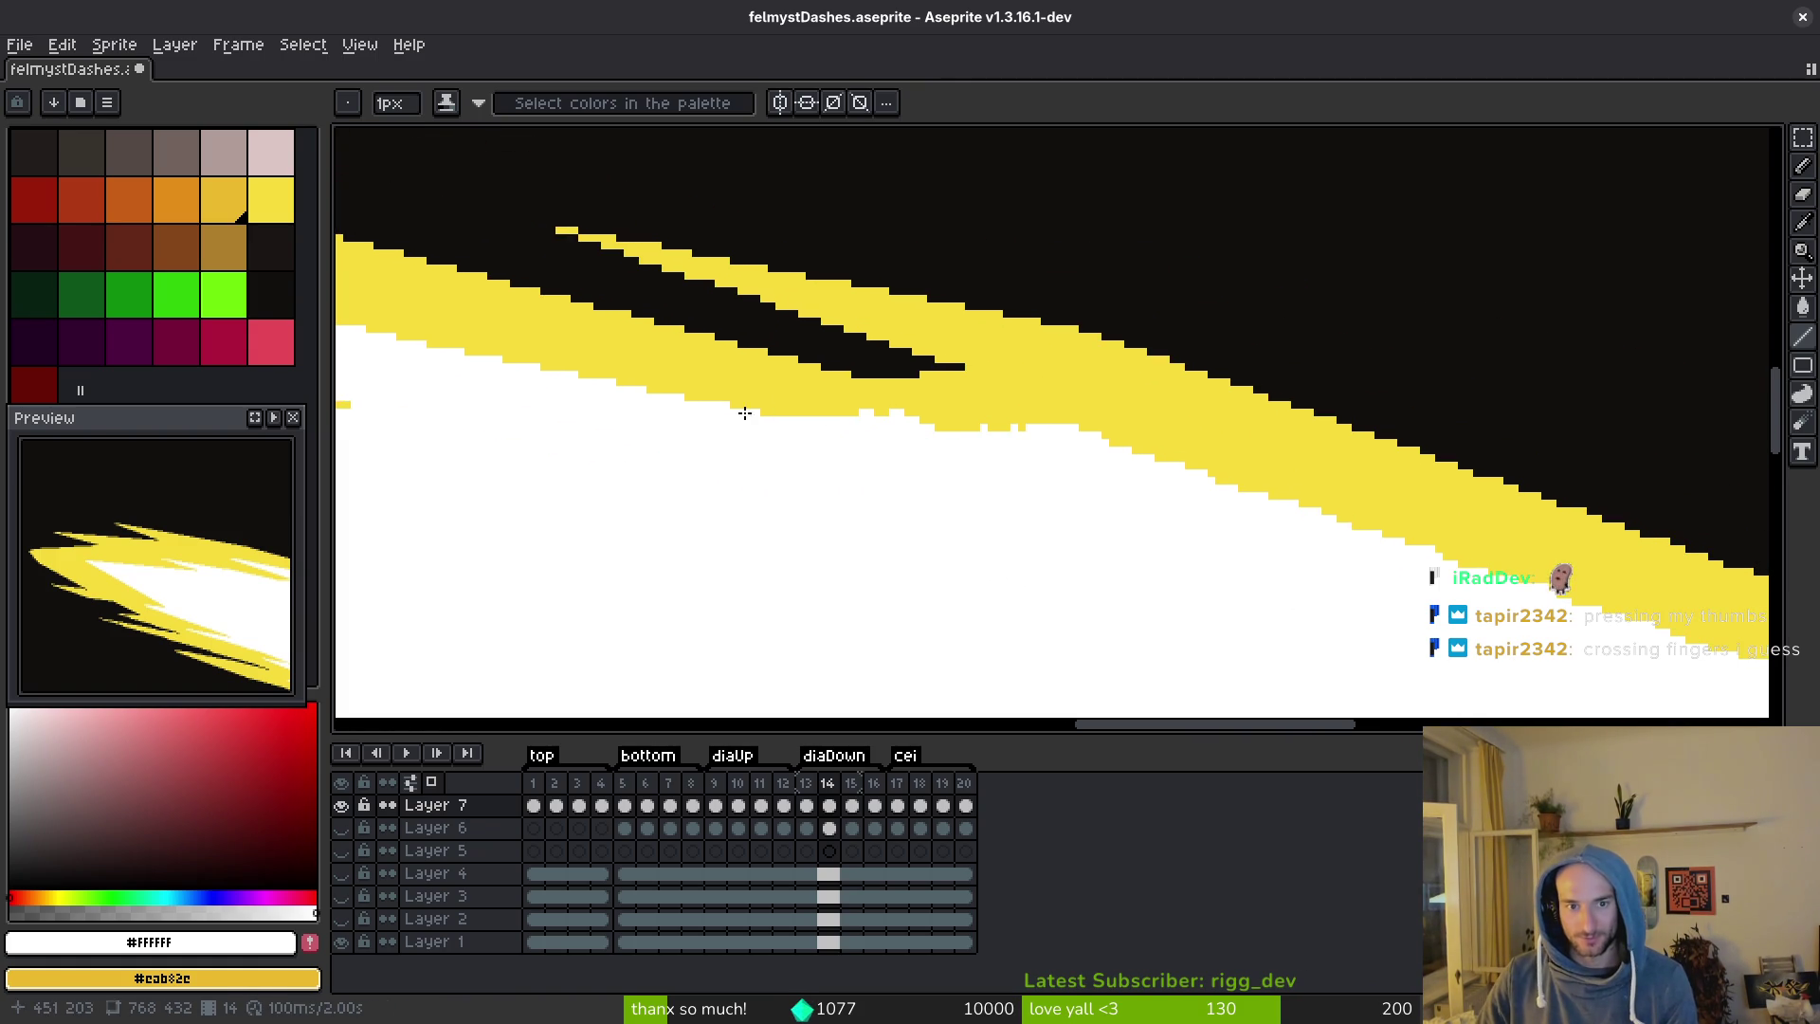
Eyedrop yellow, then white, and paint a white line over stray yellow pixels.
scroll(916, 415, up, 1)
alt+click(915, 415)
scroll(1208, 447, down, 1)
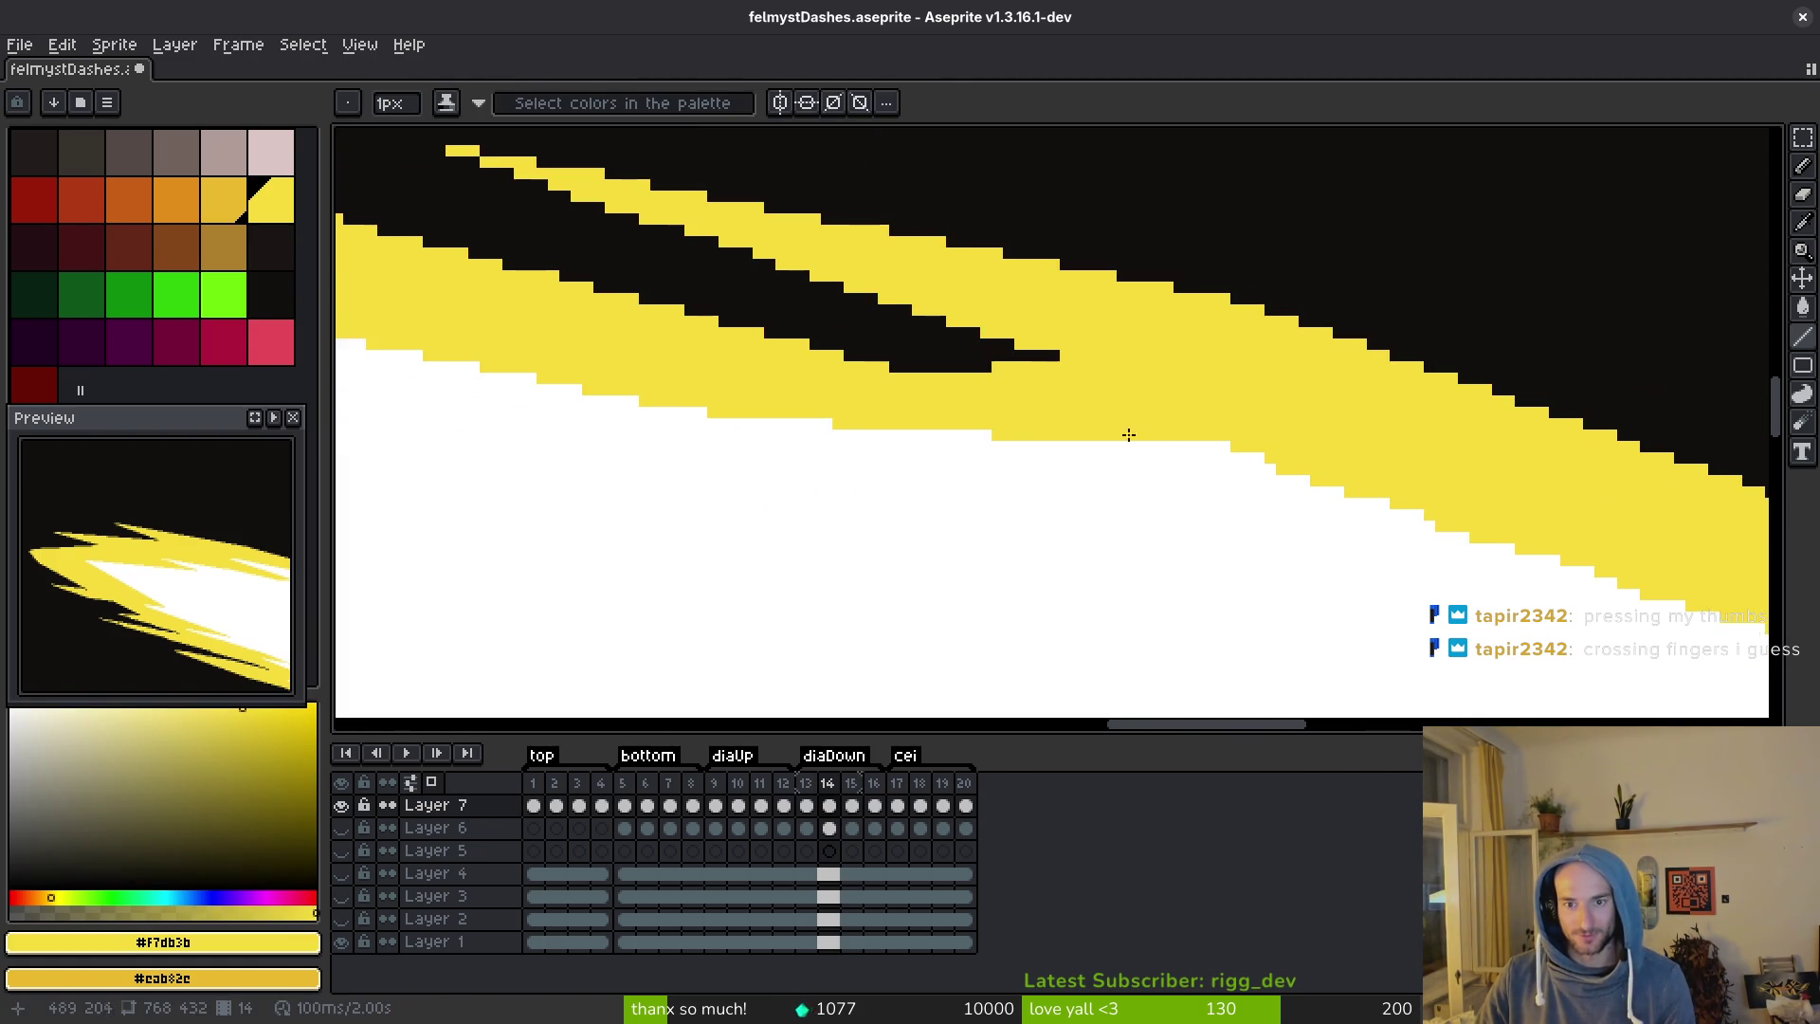
alt+click(990, 492)
mouse_move(990, 492)
mouse_down()
mouse_move(686, 418)
mouse_move(771, 433)
mouse_up()
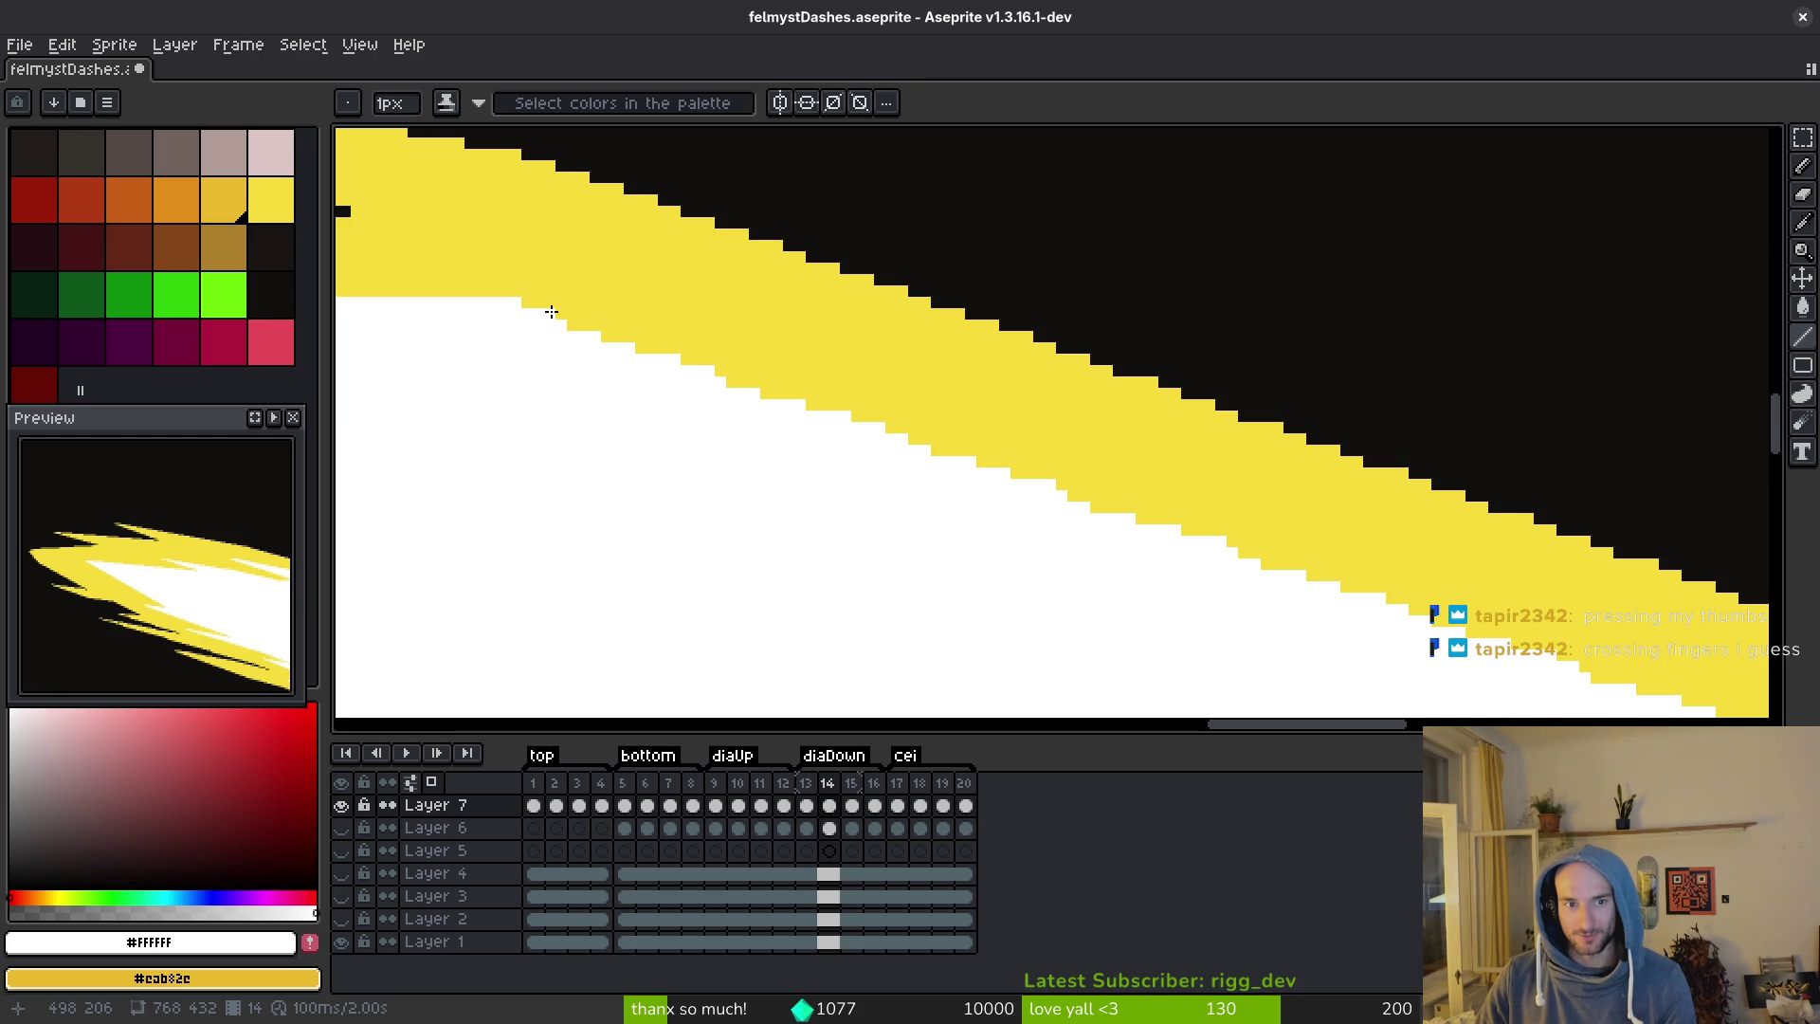
scroll(1027, 482, down, 2)
scroll(1403, 616, up, 2)
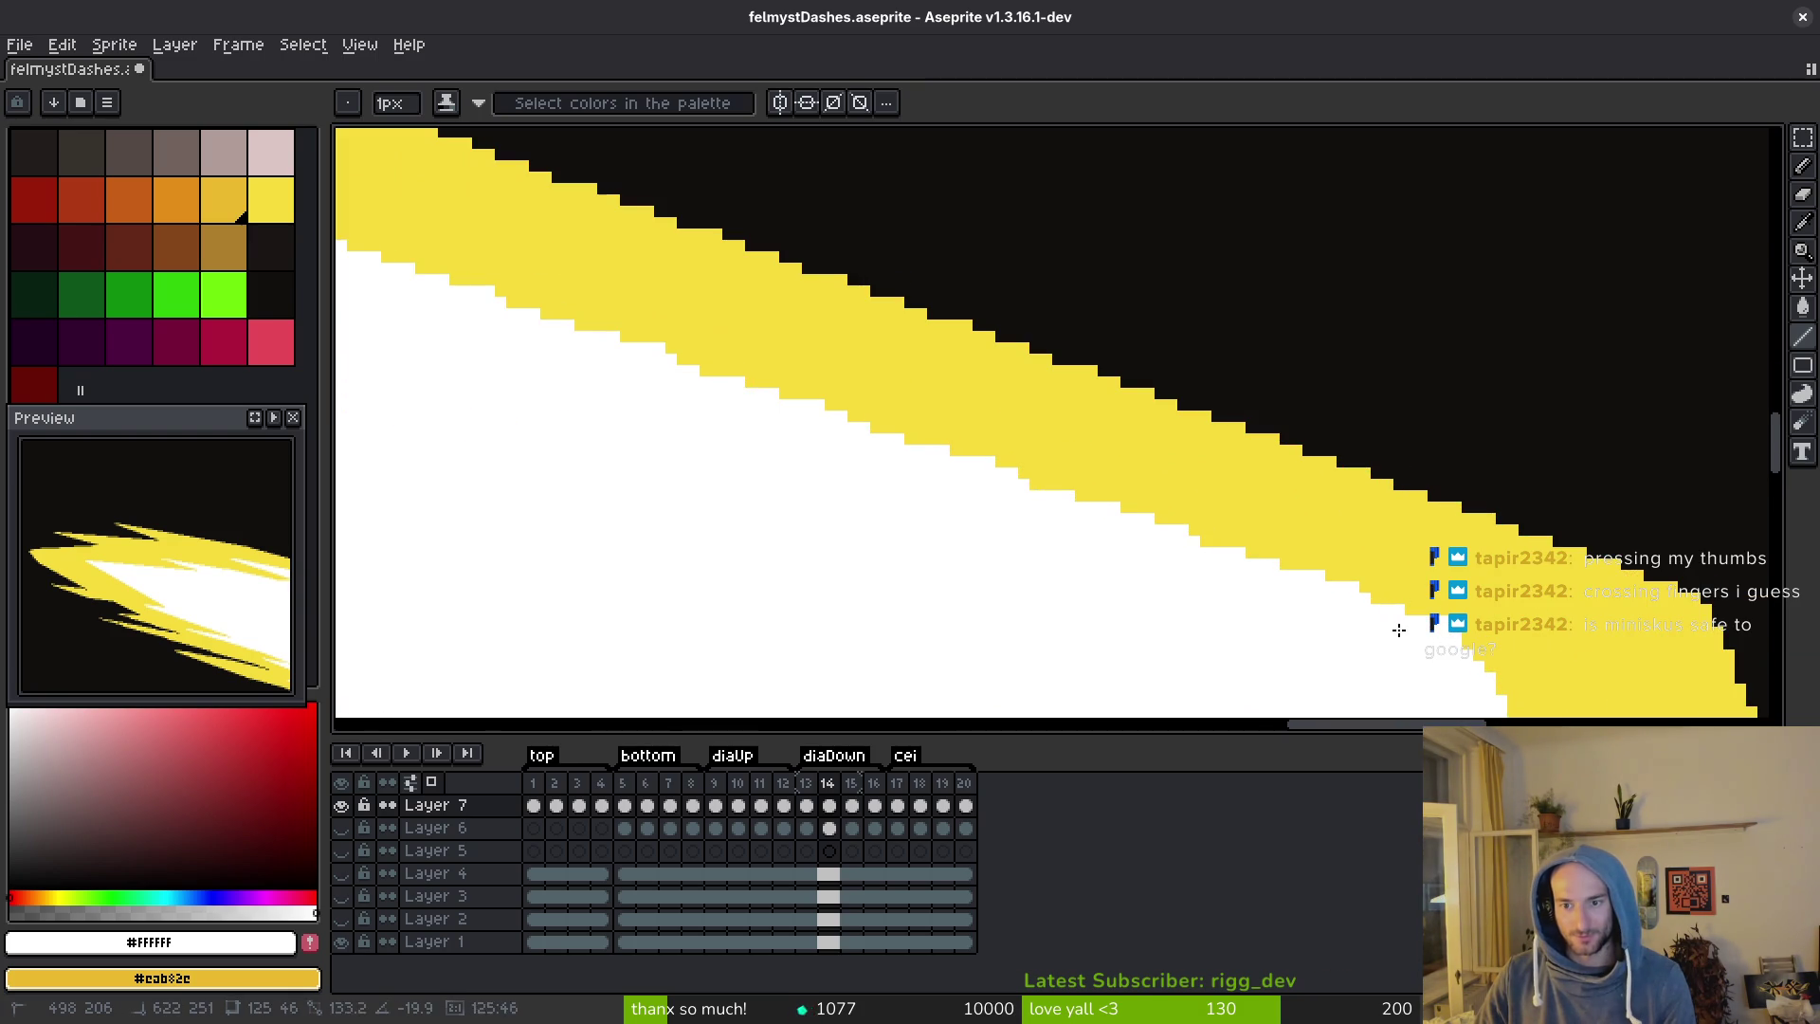
shift+click(1441, 614)
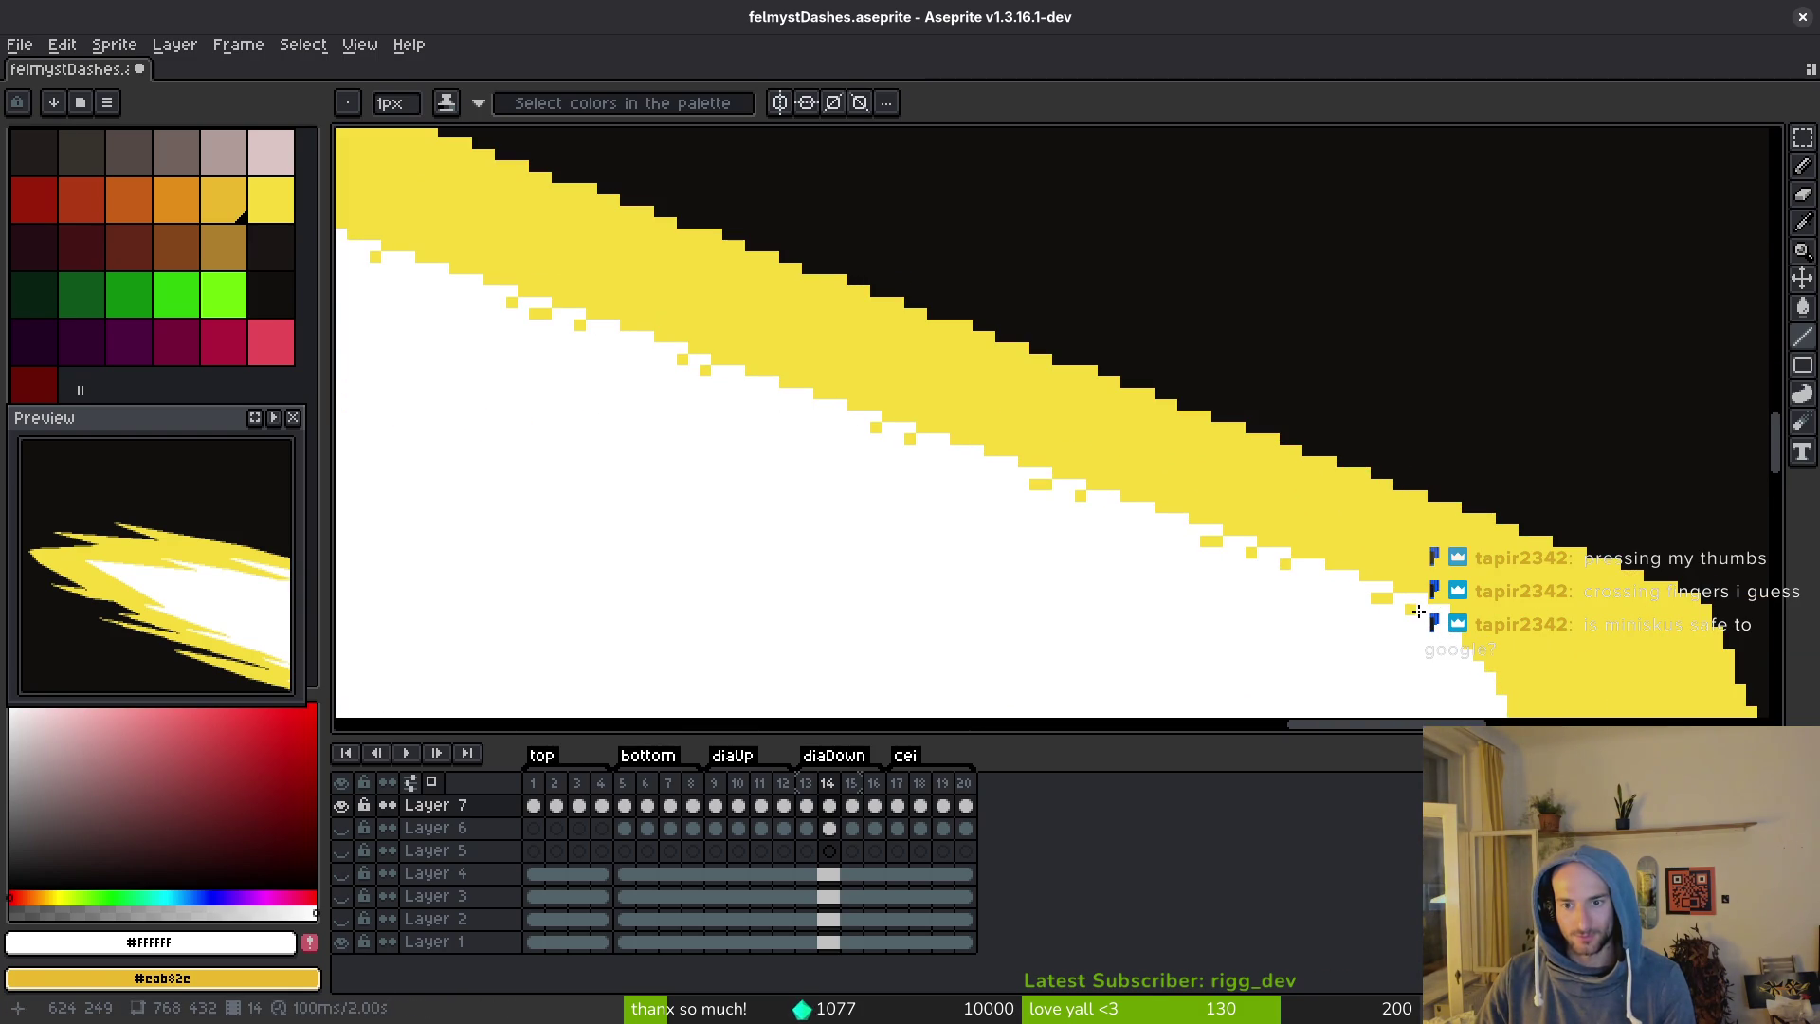
Zoom out and save felmystDashes.aseprite.
scroll(968, 476, down, 3)
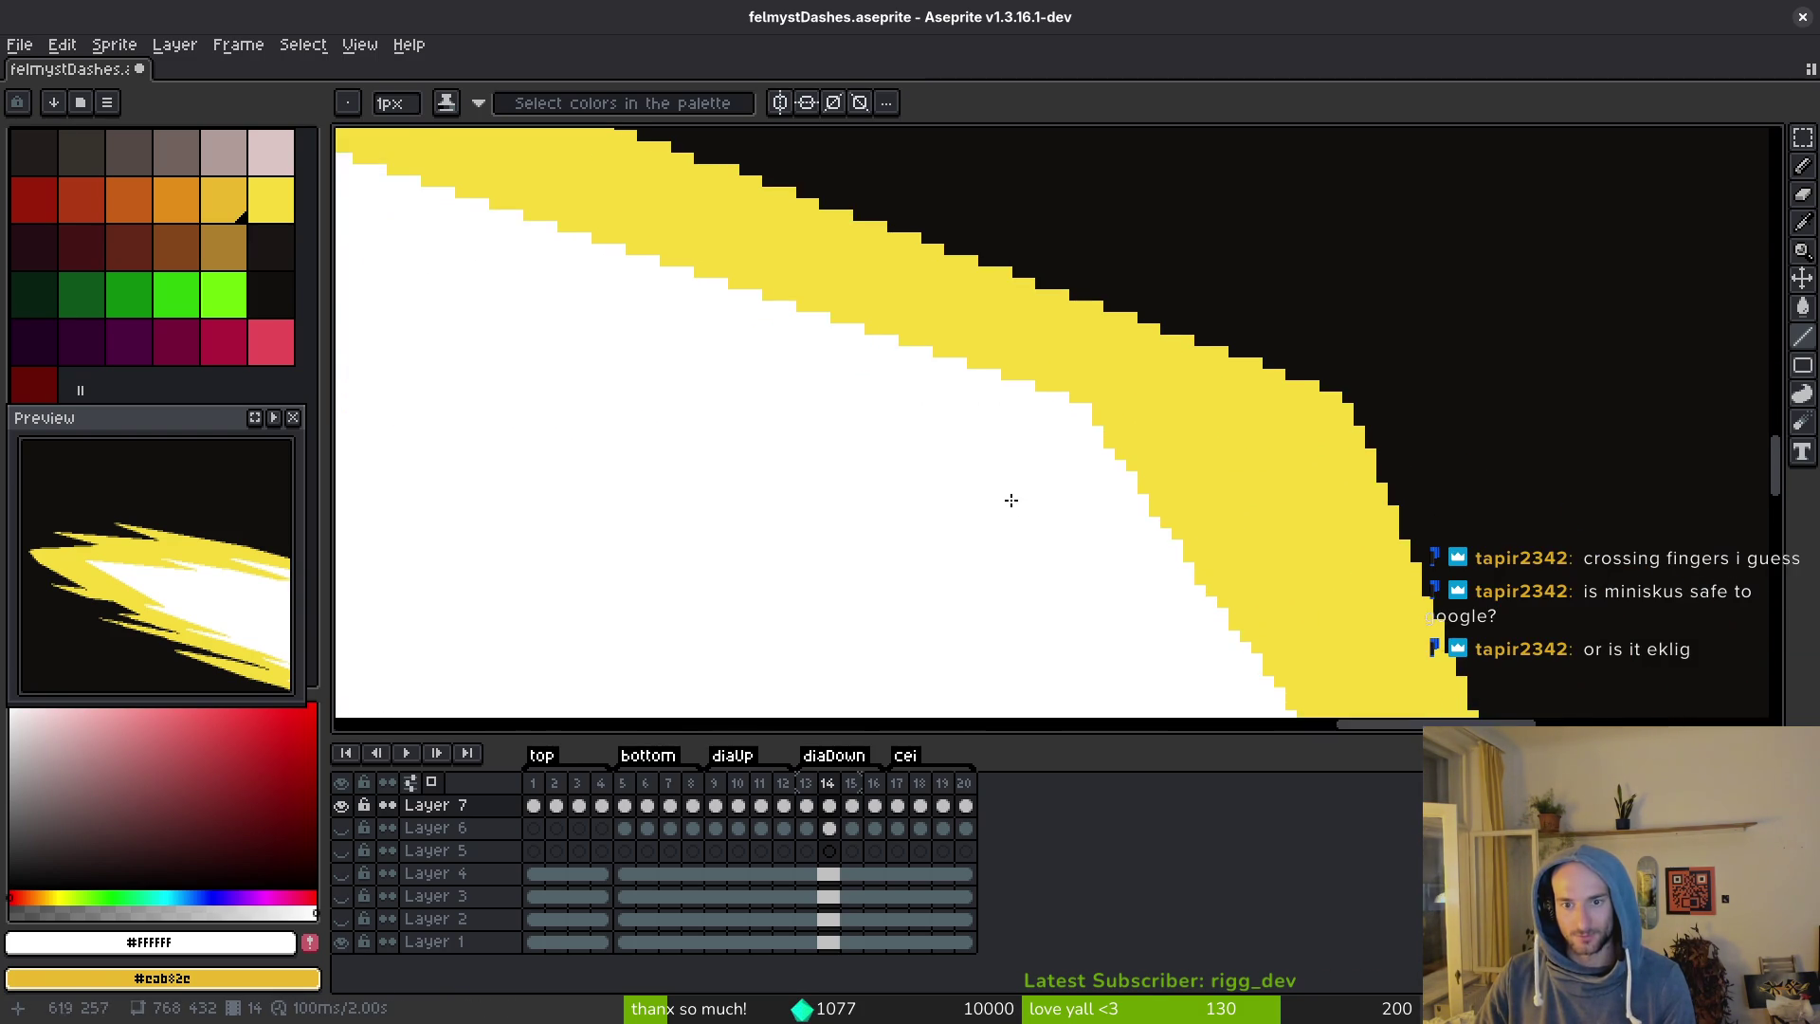
scroll(1109, 668, down, 2)
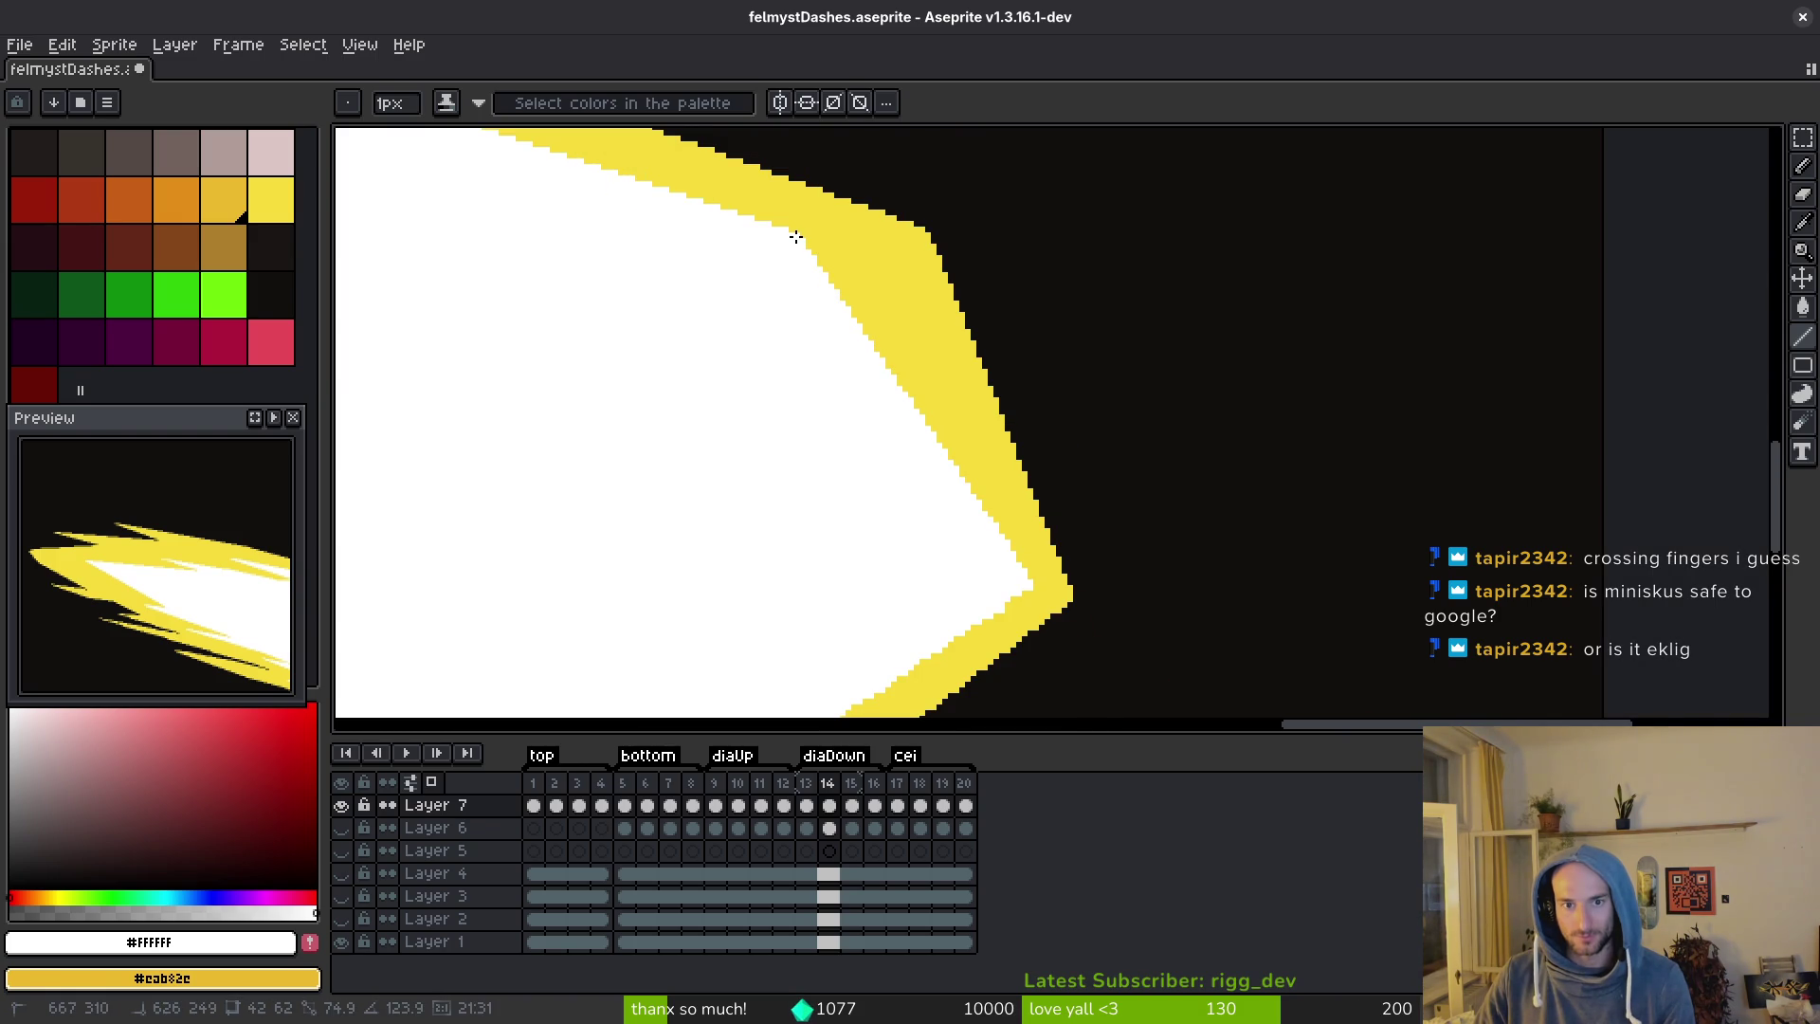
key(ctrl+s)
Draw two white lines along the diagonal yellow edge in frame 14 and save.
drag(1102, 476, 1158, 429)
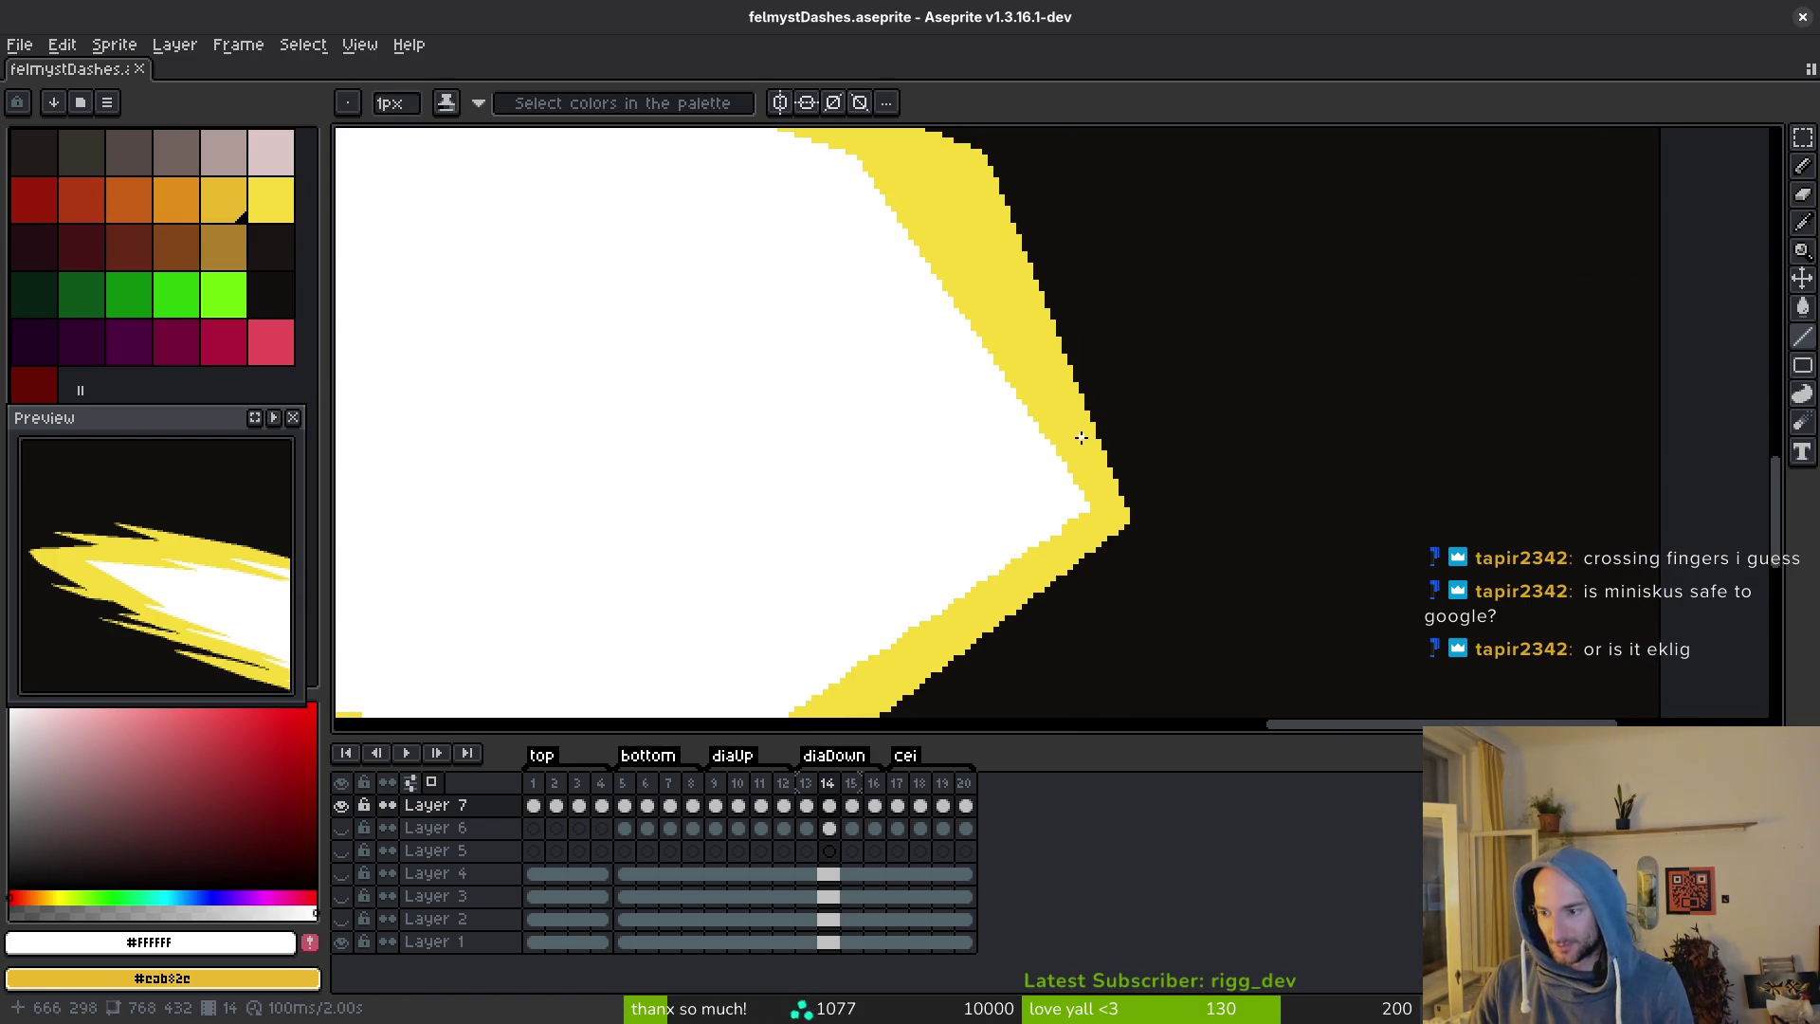
mouse_move(971, 407)
mouse_down()
mouse_move(947, 496)
mouse_move(1019, 469)
mouse_up()
scroll(1117, 471, up, 1)
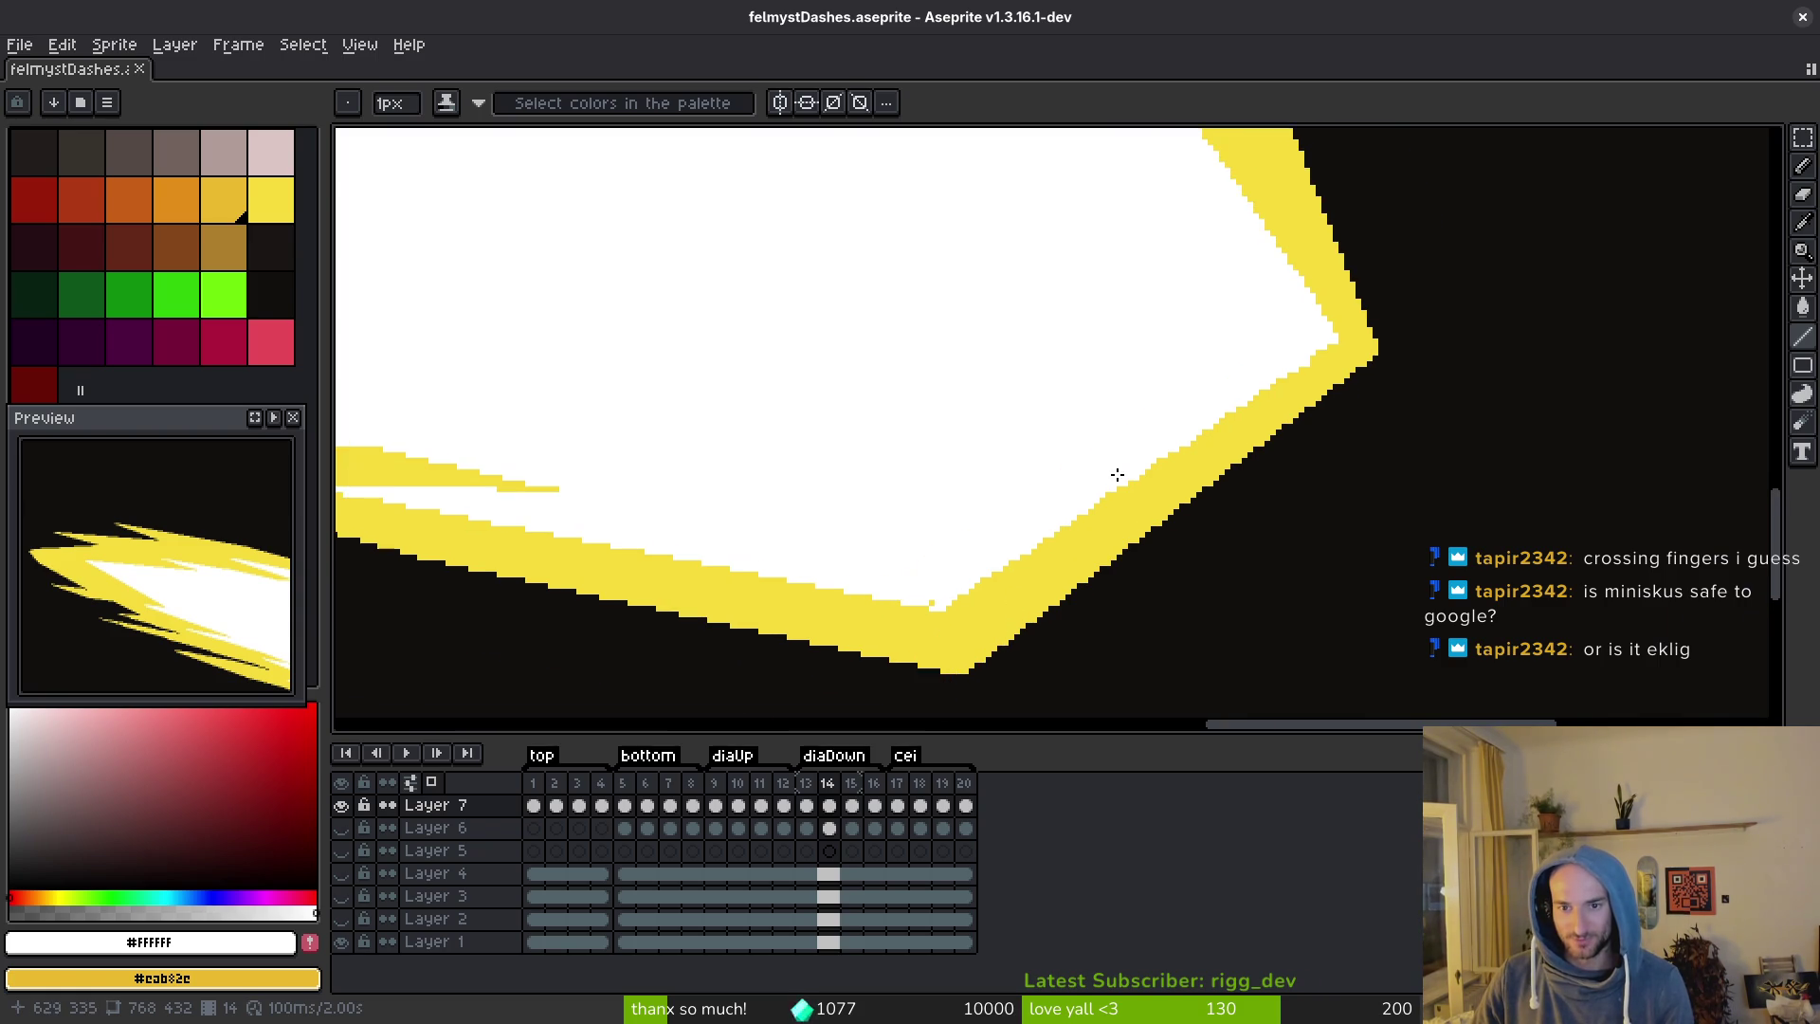
drag(902, 651, 1409, 296)
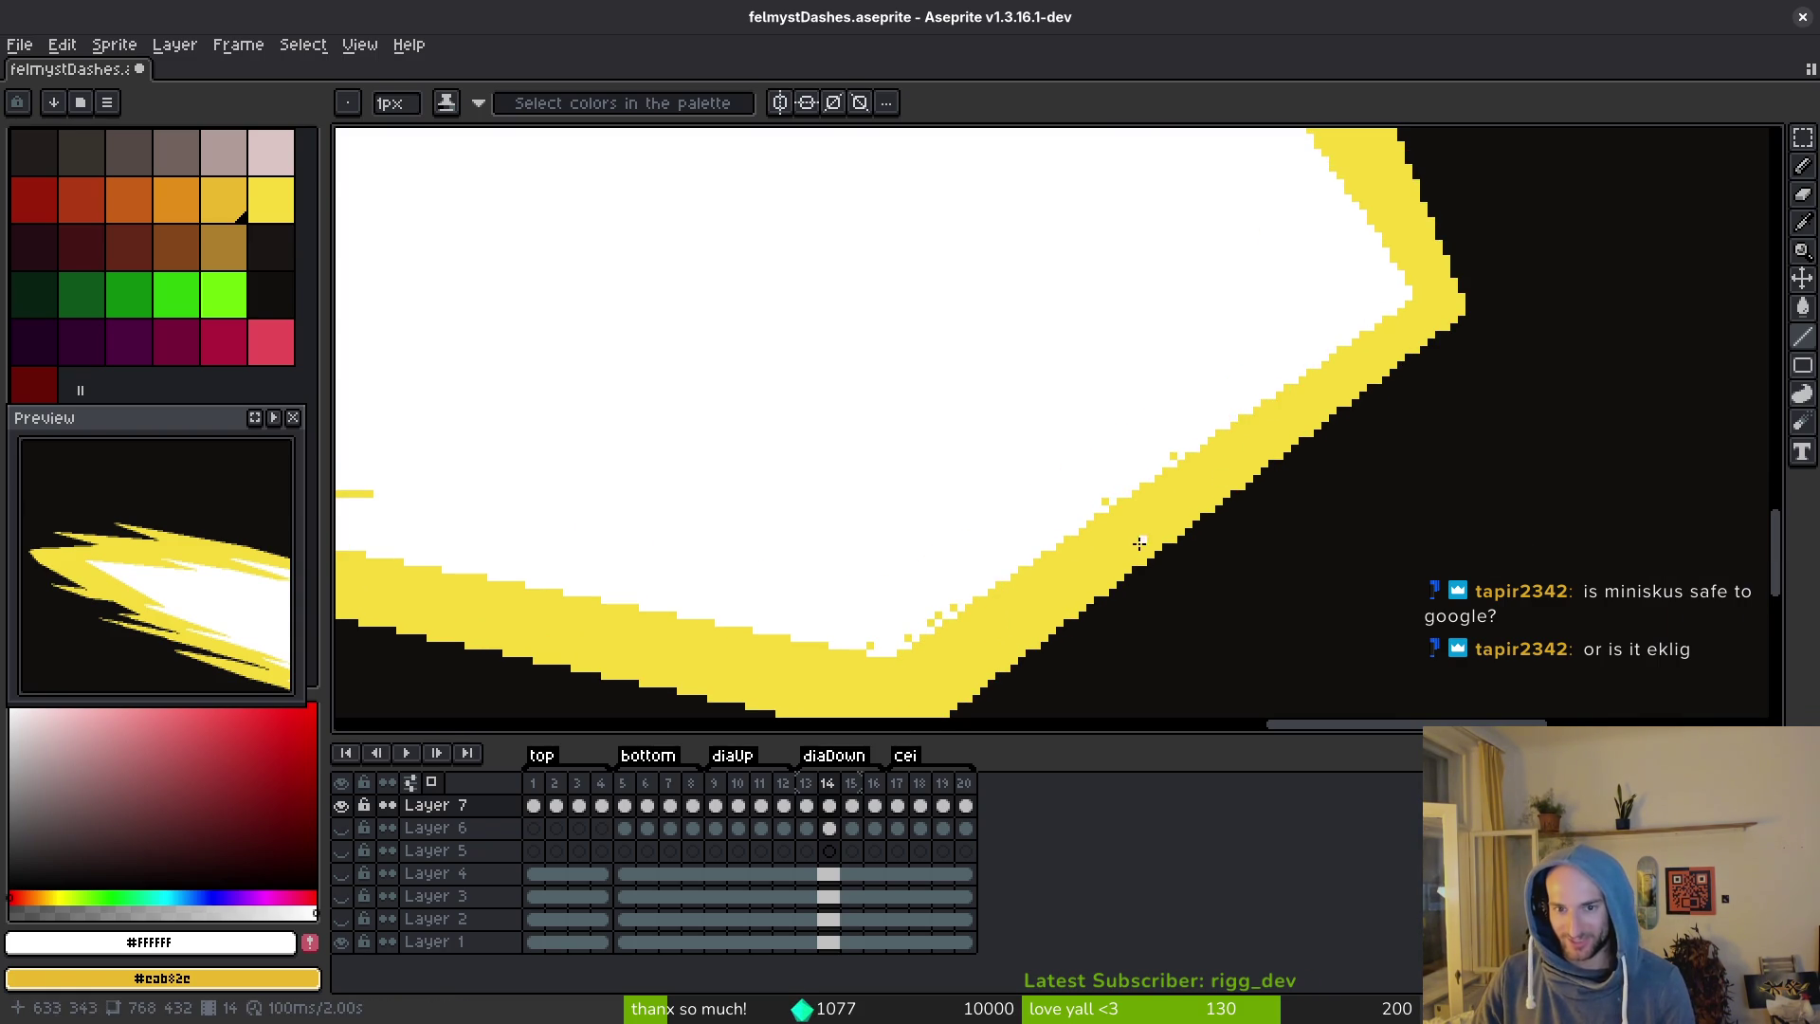
mouse_move(909, 640)
mouse_down()
mouse_move(1151, 454)
mouse_move(1182, 458)
mouse_up()
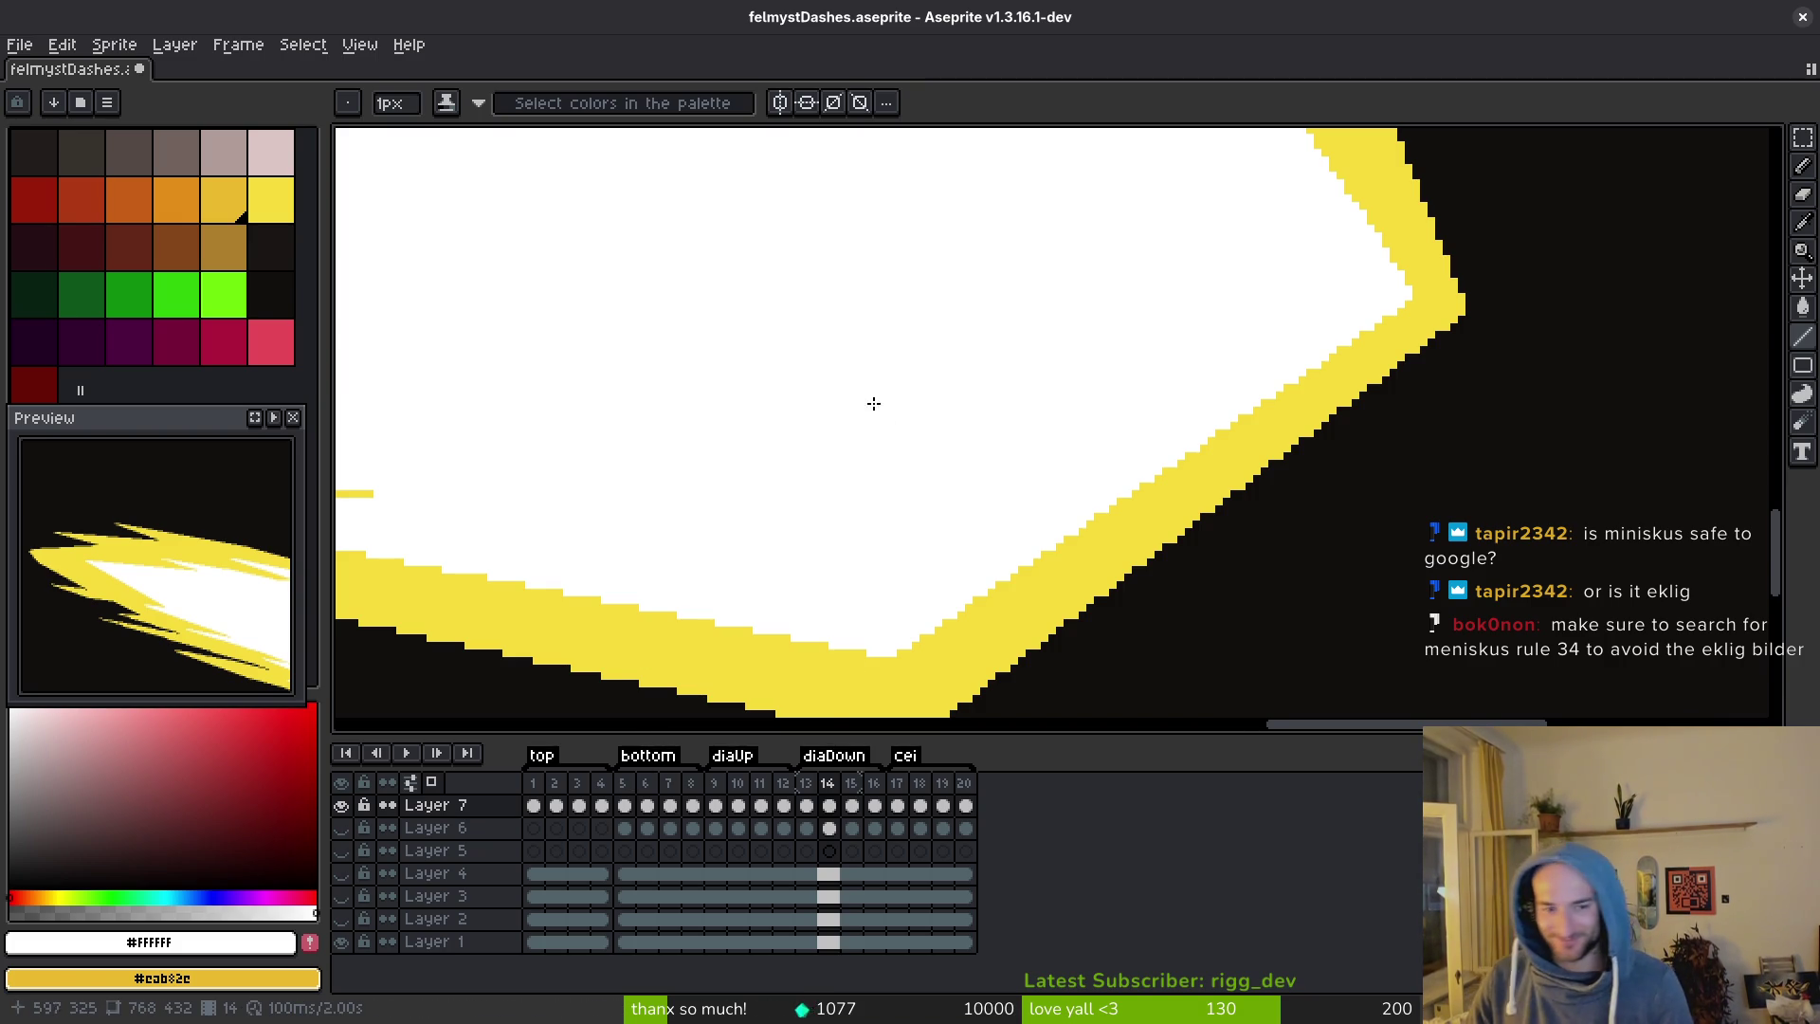
drag(882, 402, 1264, 414)
key(ctrl+s)
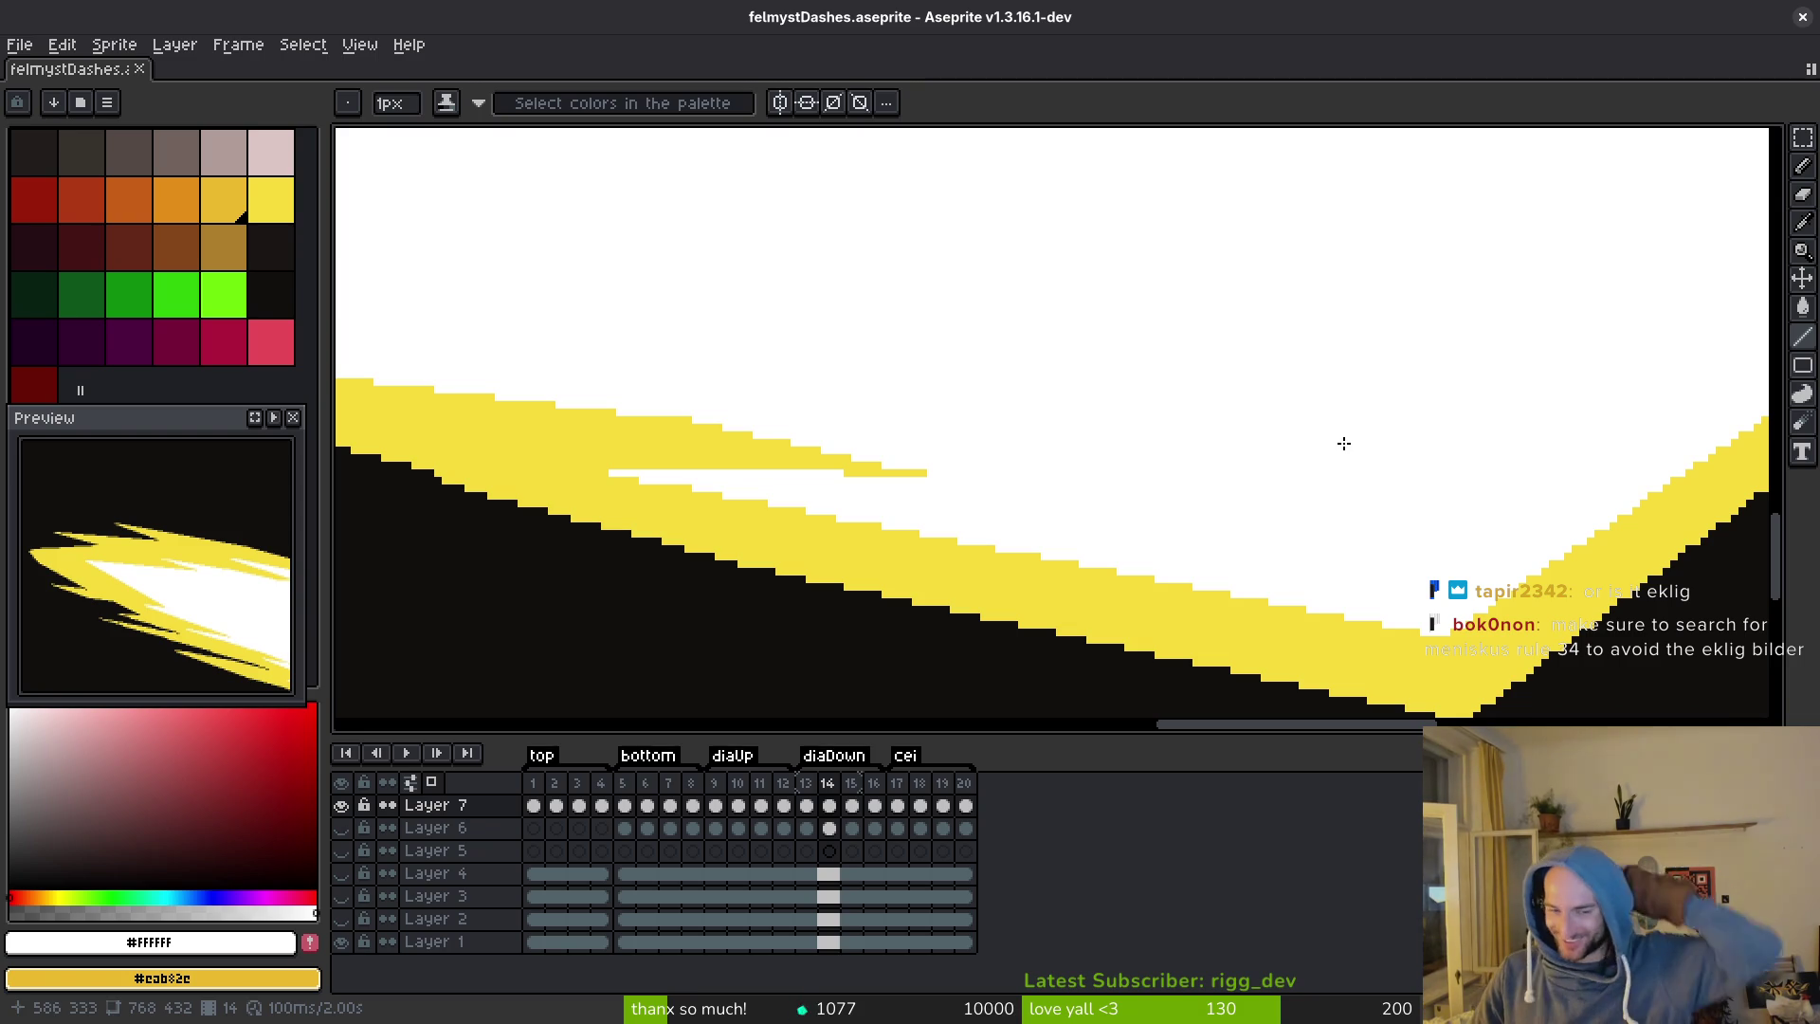
Inspect the dash's left side, right tip and upper edge, then save again.
drag(670, 408, 921, 402)
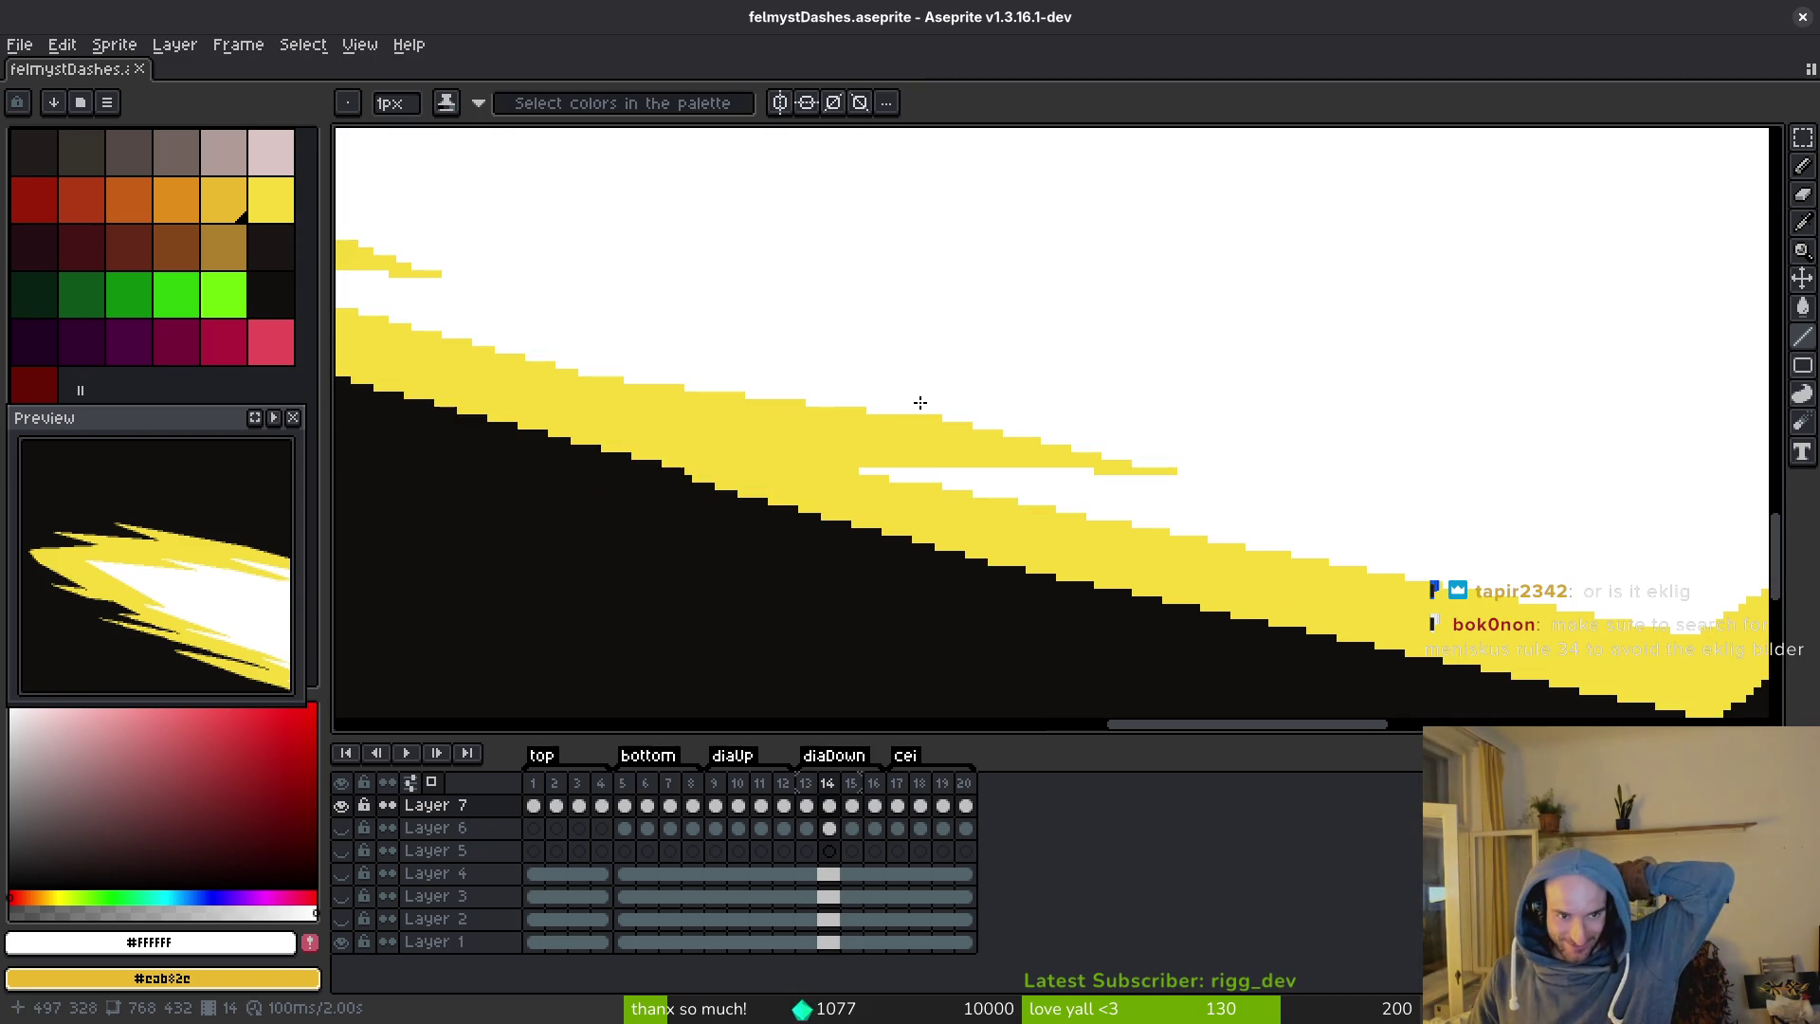
mouse_move(1239, 358)
mouse_down()
mouse_move(1162, 374)
mouse_move(1296, 300)
mouse_move(1008, 368)
mouse_move(1043, 333)
mouse_up()
drag(1276, 272, 865, 240)
scroll(1343, 327, up, 2)
scroll(1175, 325, up, 2)
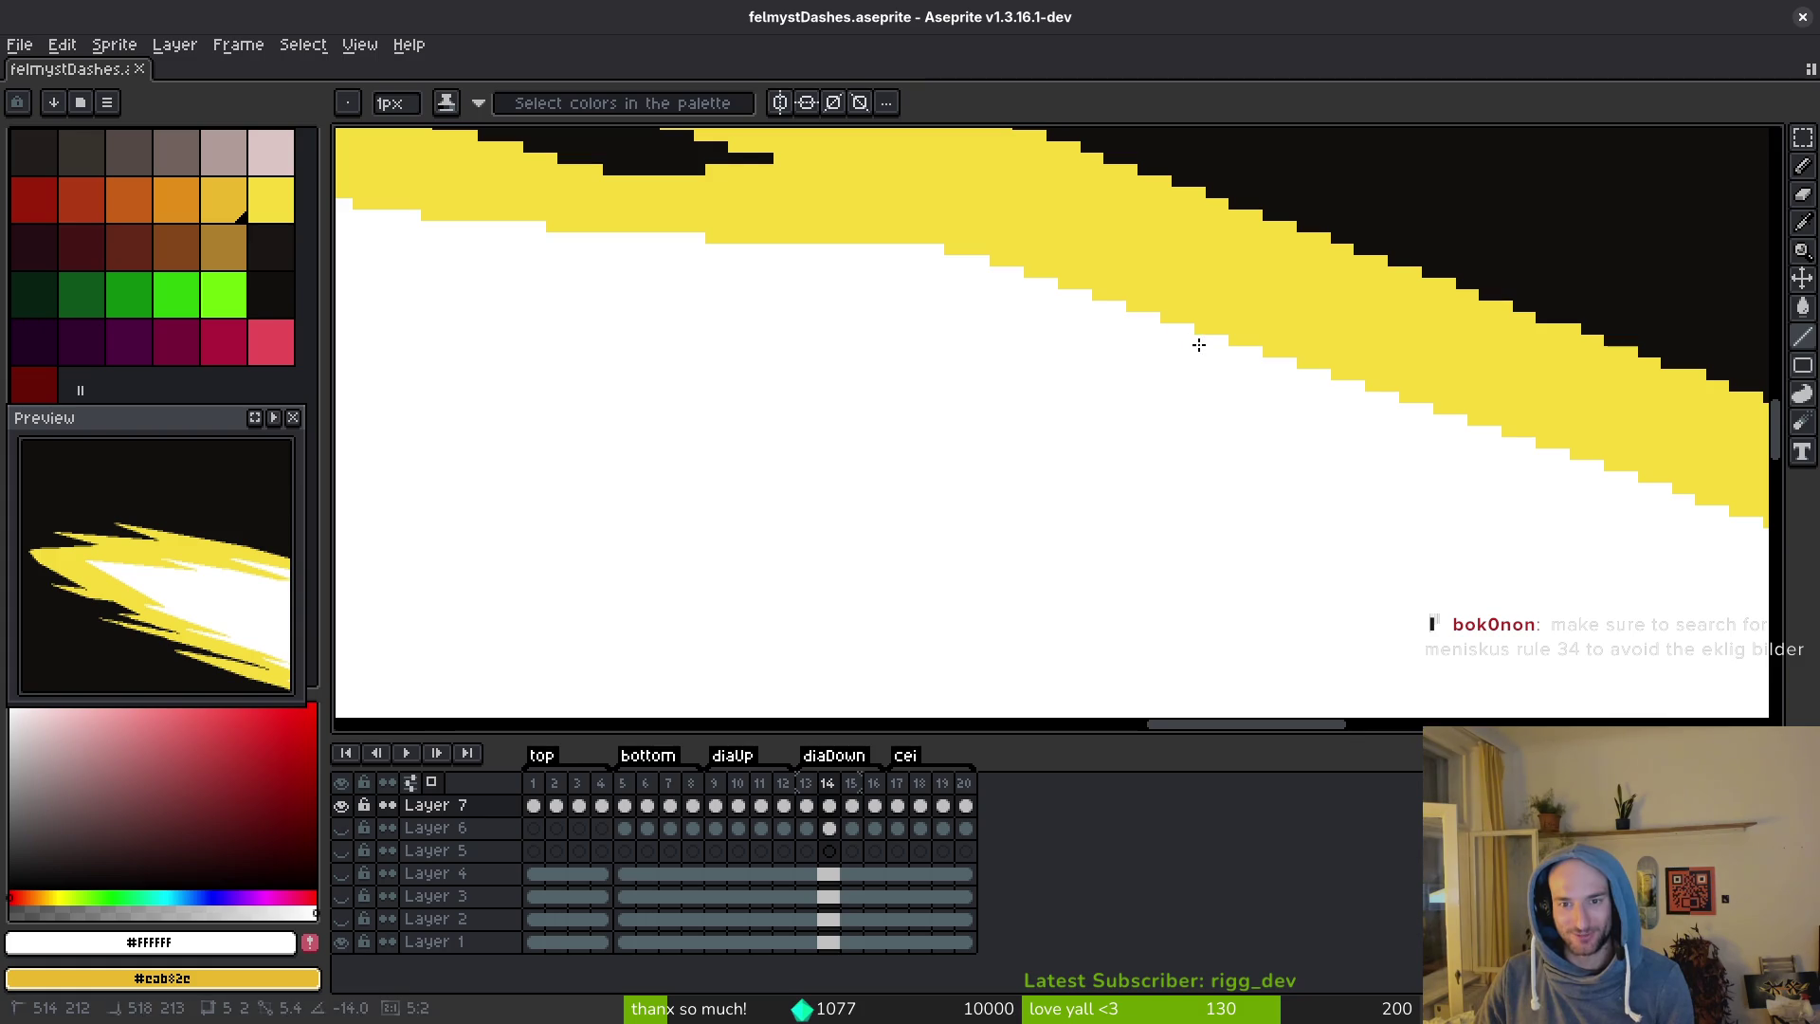
key(ctrl+s)
Pick the bright yellow, touch up more of the dash, and save.
scroll(1056, 445, right, 5)
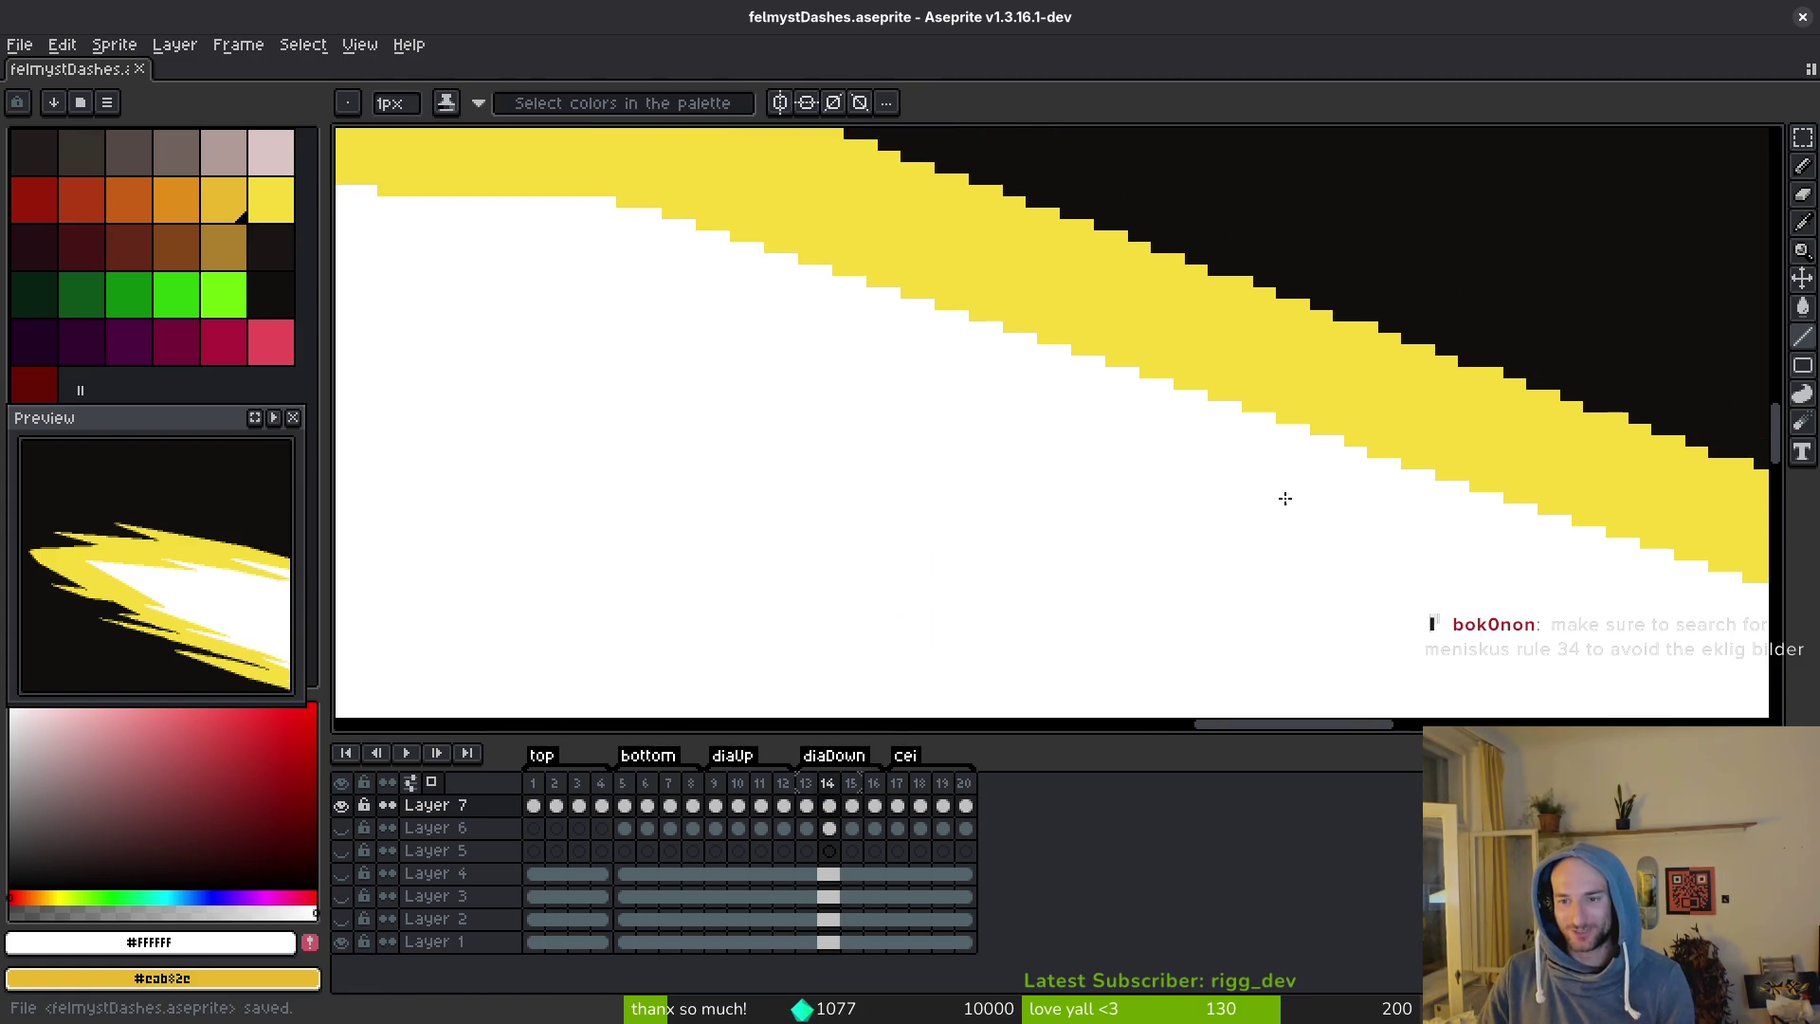
scroll(1047, 325, down, 2)
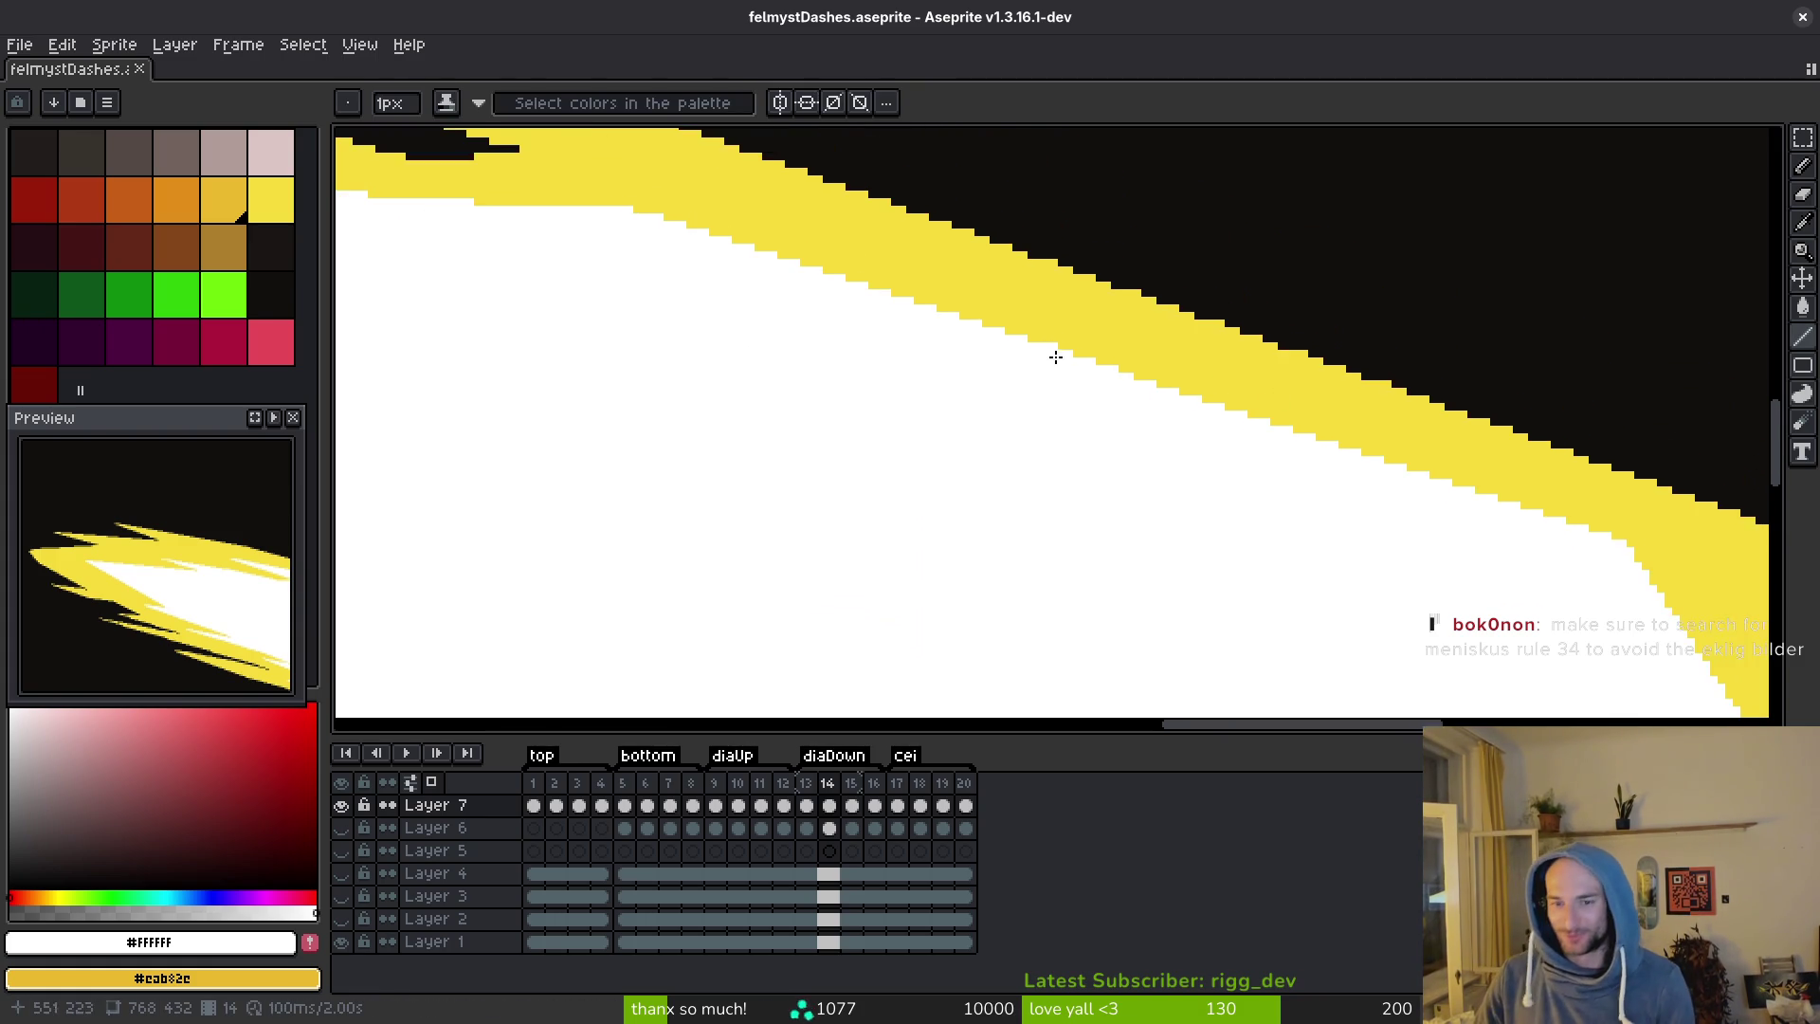
alt+click(979, 289)
scroll(851, 306, right, 4)
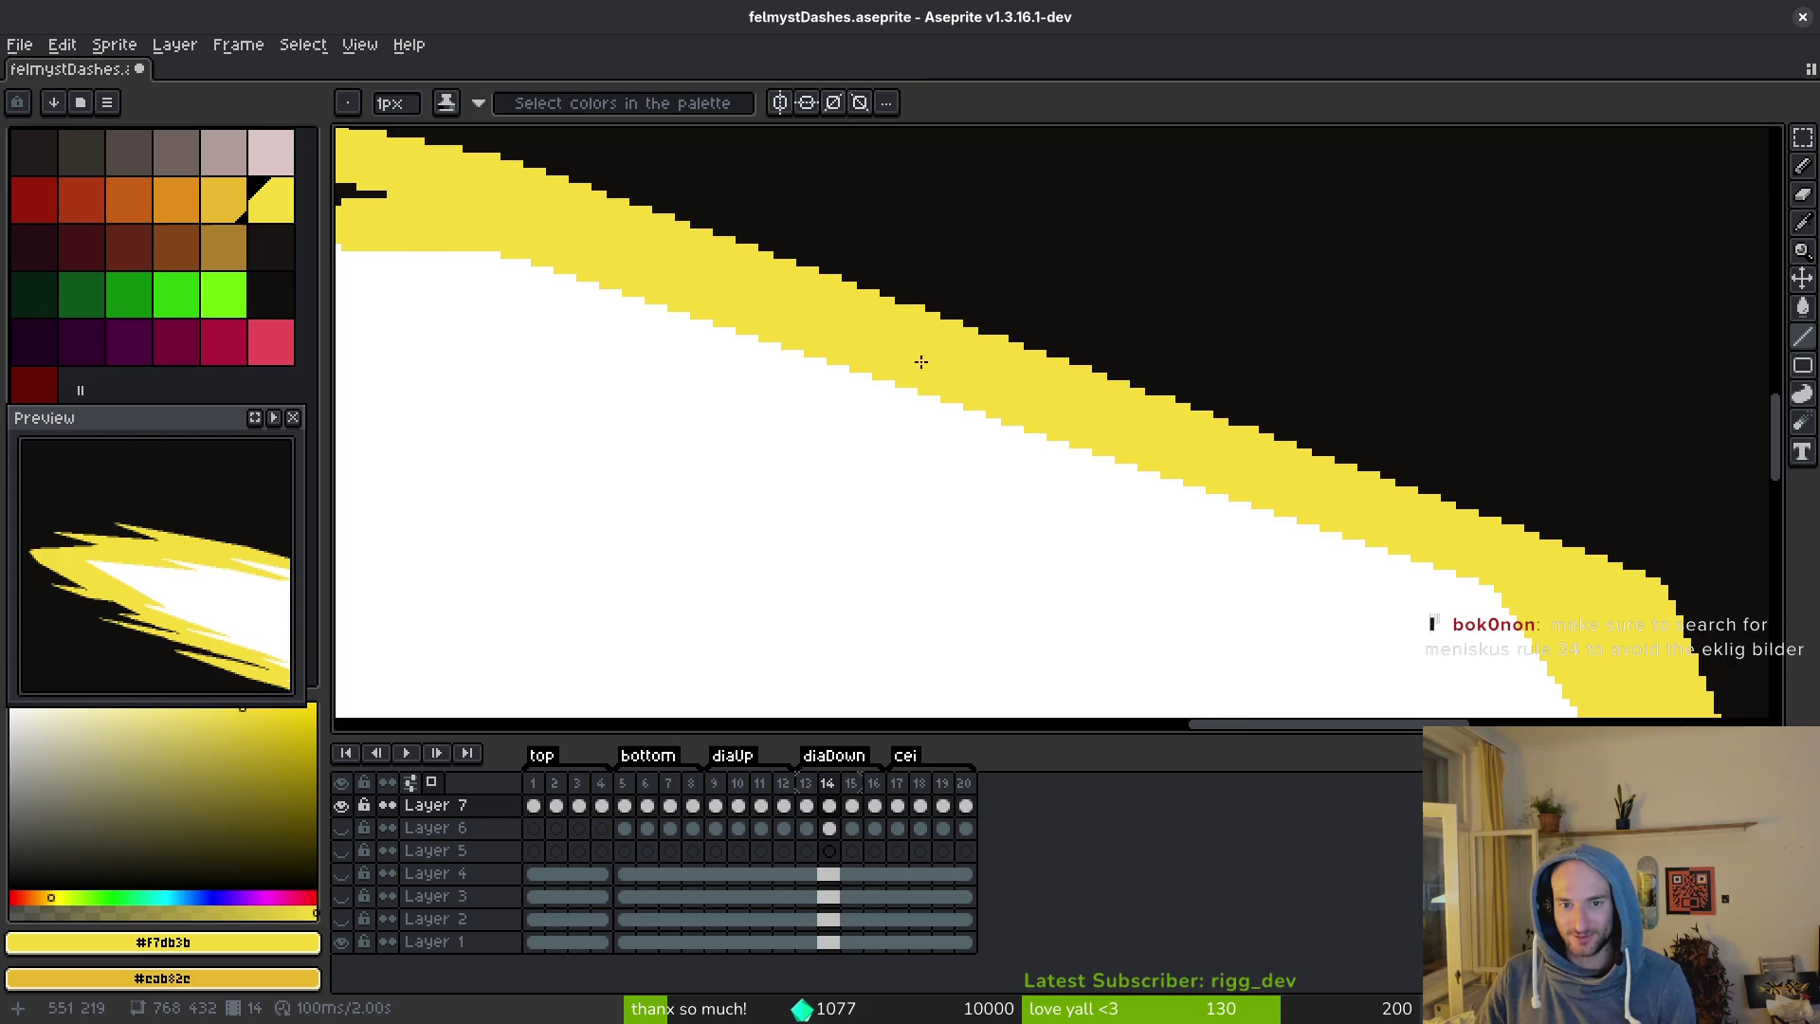
scroll(989, 333, up, 1)
scroll(969, 316, down, 4)
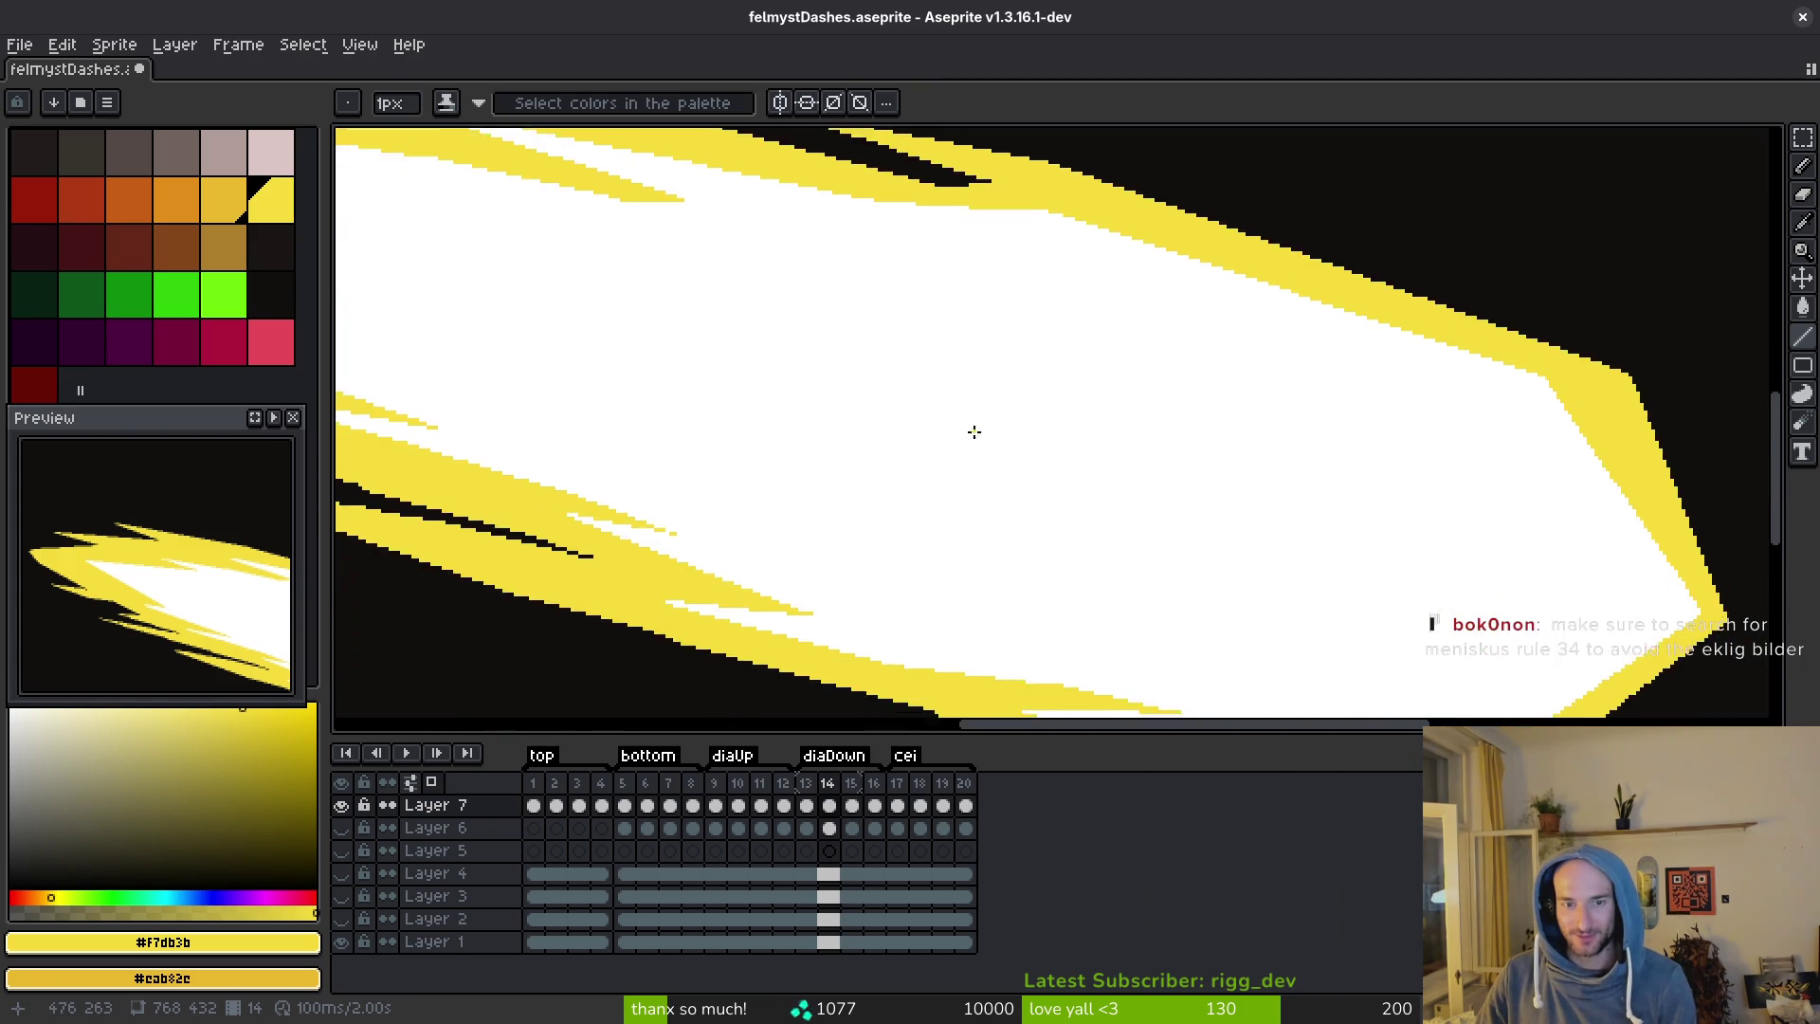
mouse_move(1028, 407)
mouse_down()
mouse_move(1304, 593)
mouse_move(1368, 661)
mouse_up()
drag(948, 442, 1087, 490)
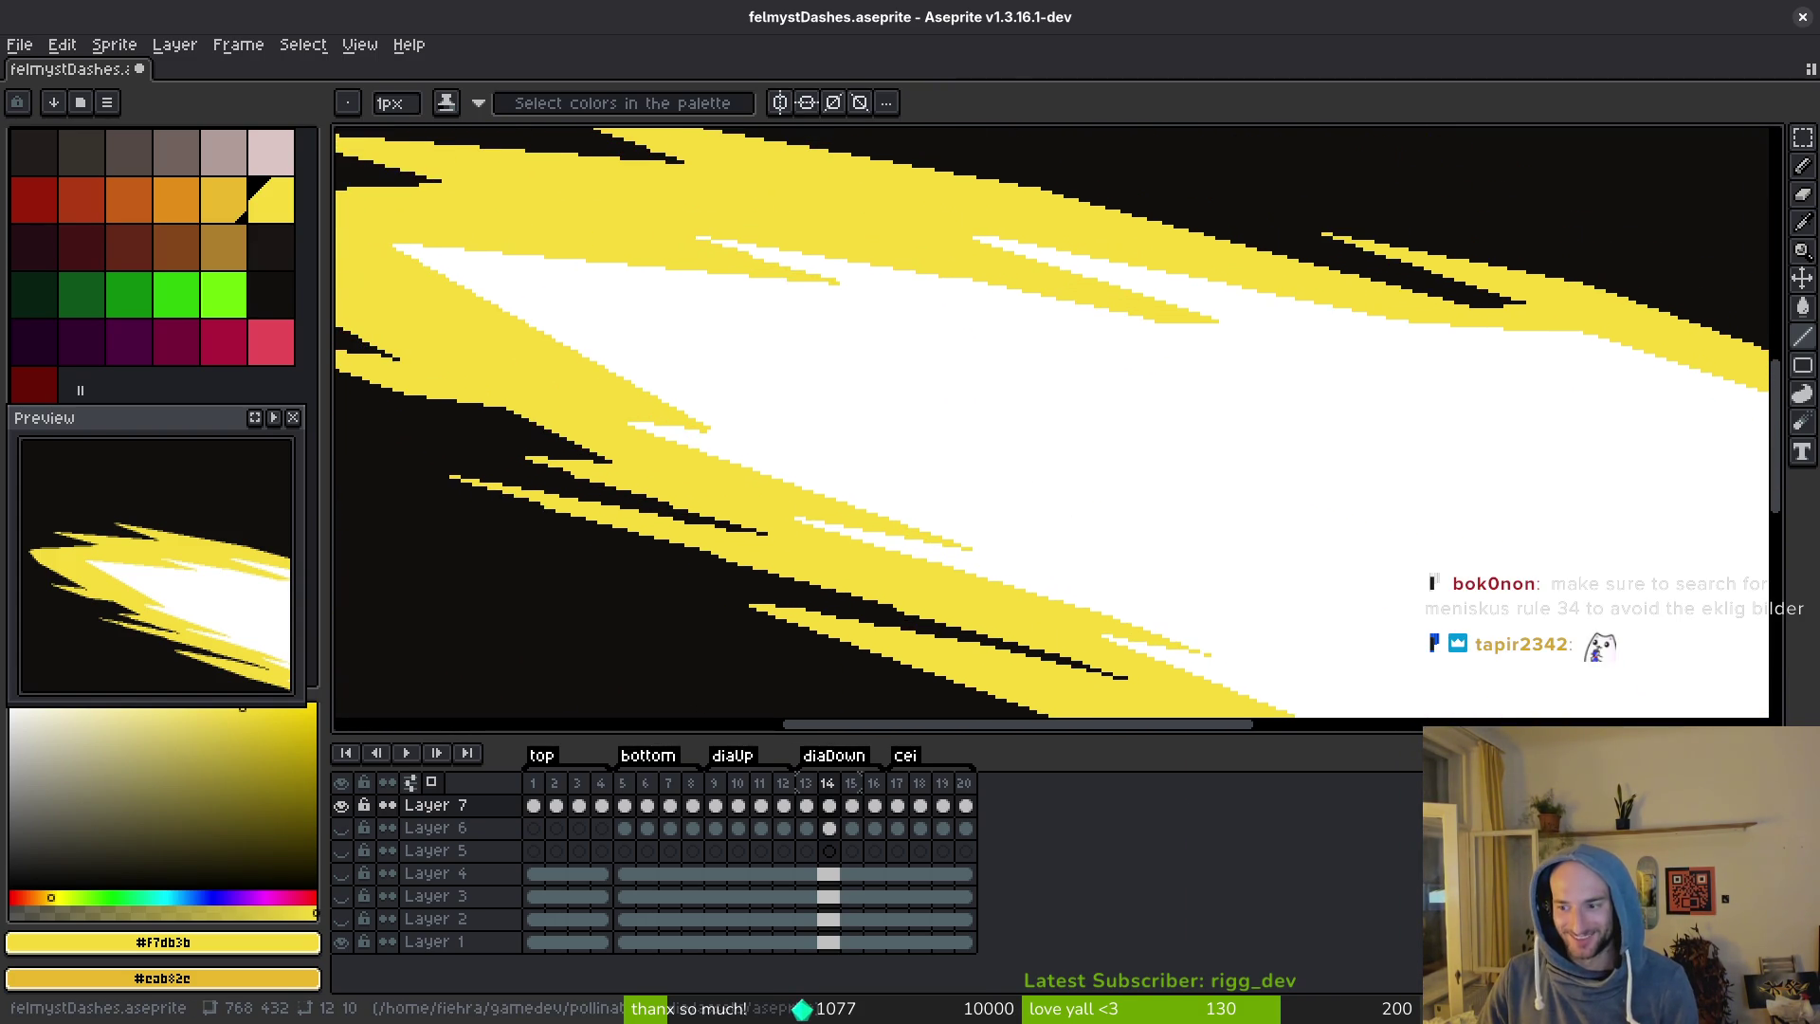
drag(801, 428, 1057, 521)
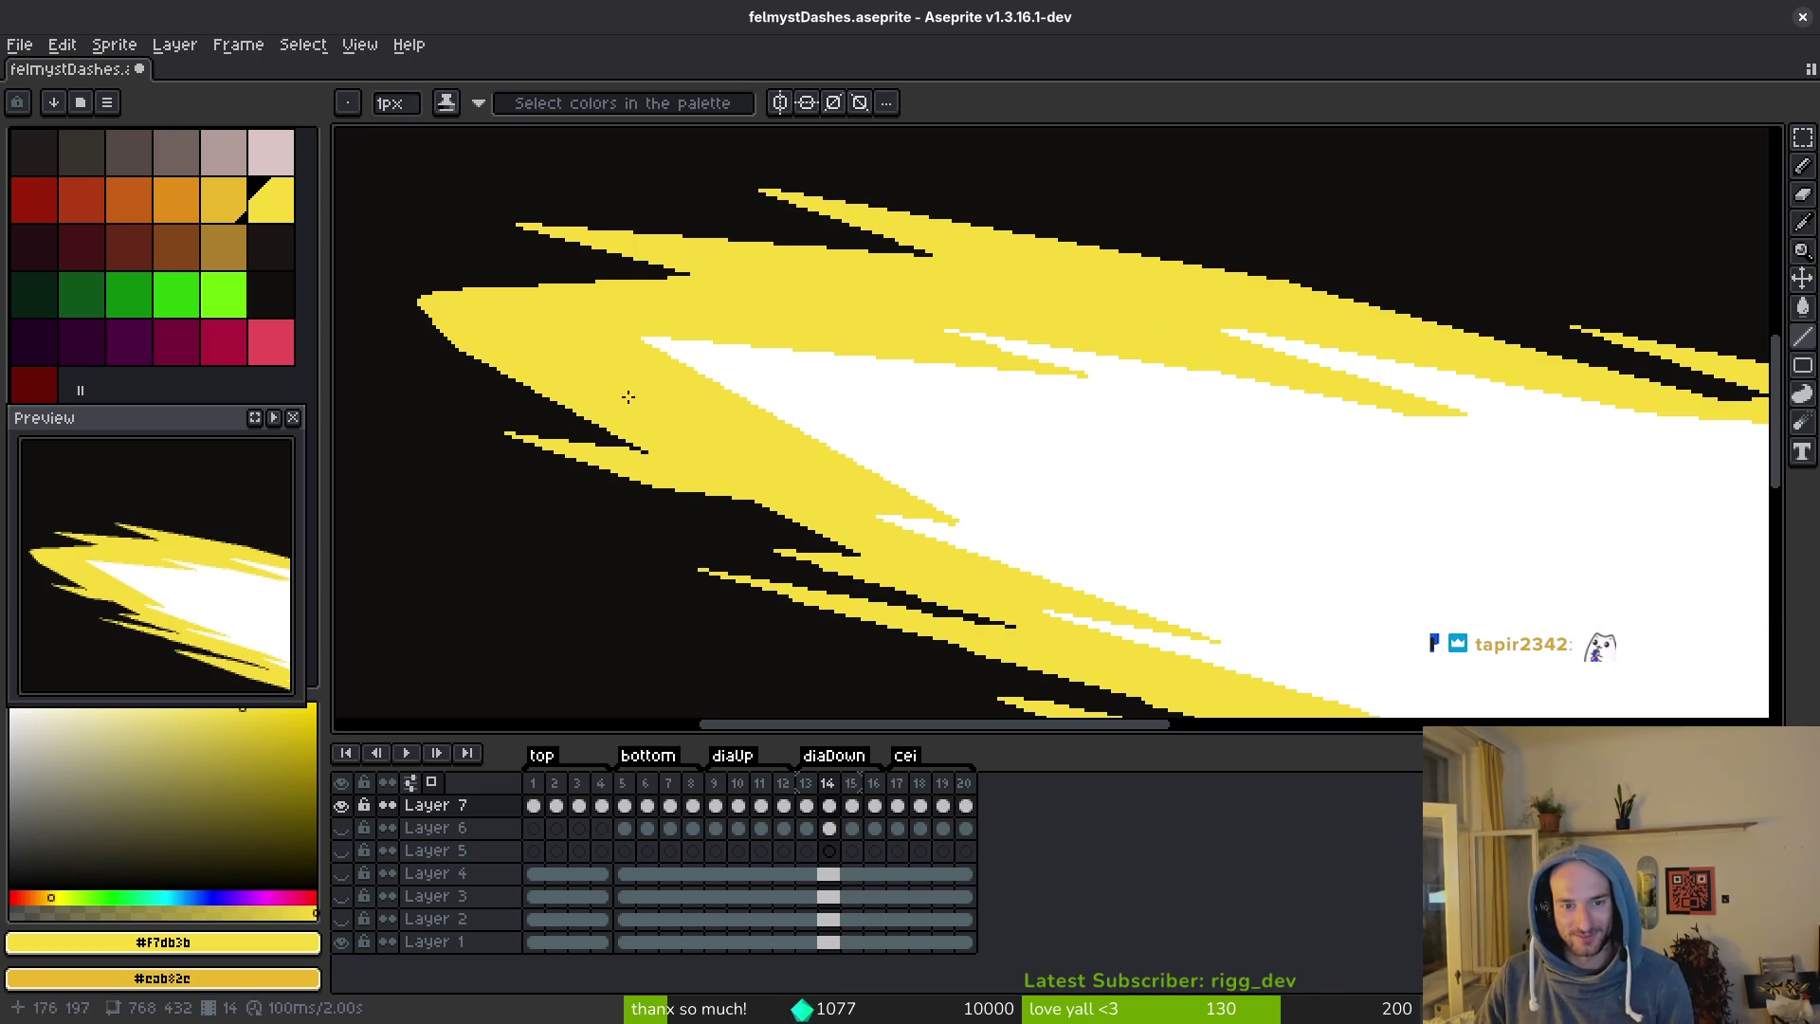
scroll(1093, 484, right, 10)
scroll(1093, 483, down, 3)
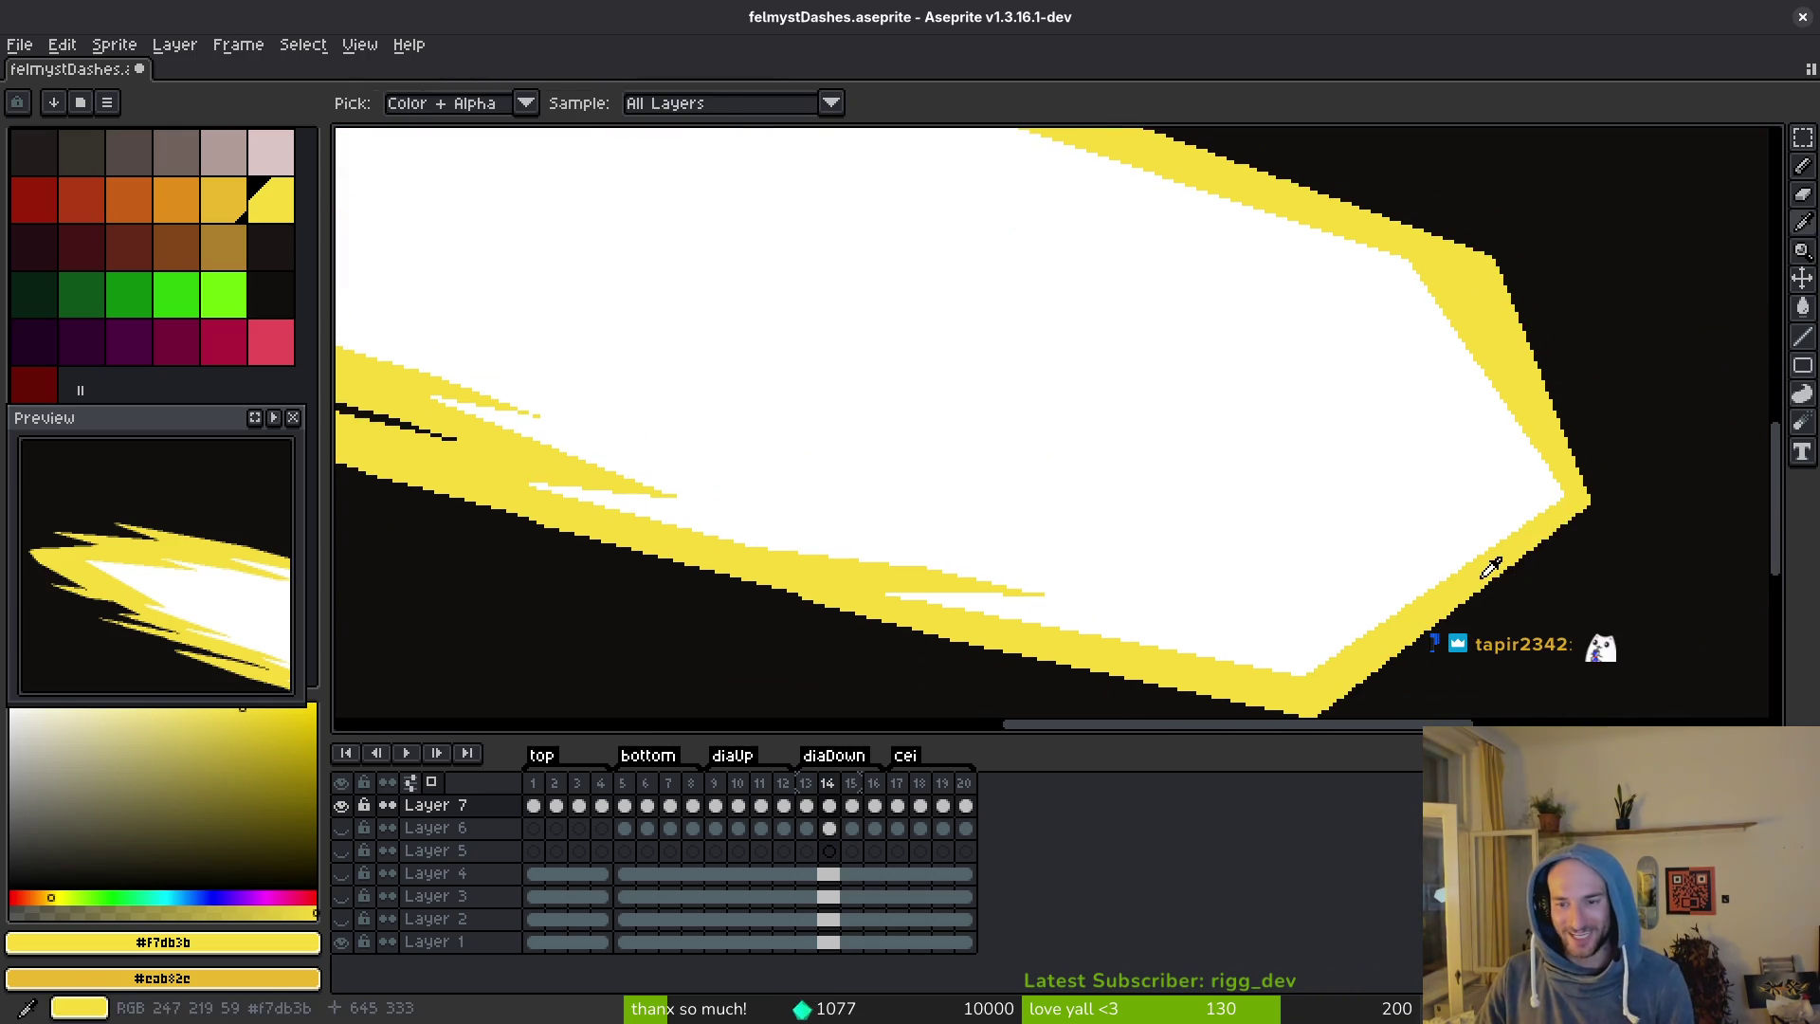
scroll(1481, 580, up, 1)
key(ctrl+s)
Move on to frame 15 of the dash animation.
drag(1481, 580, 1345, 423)
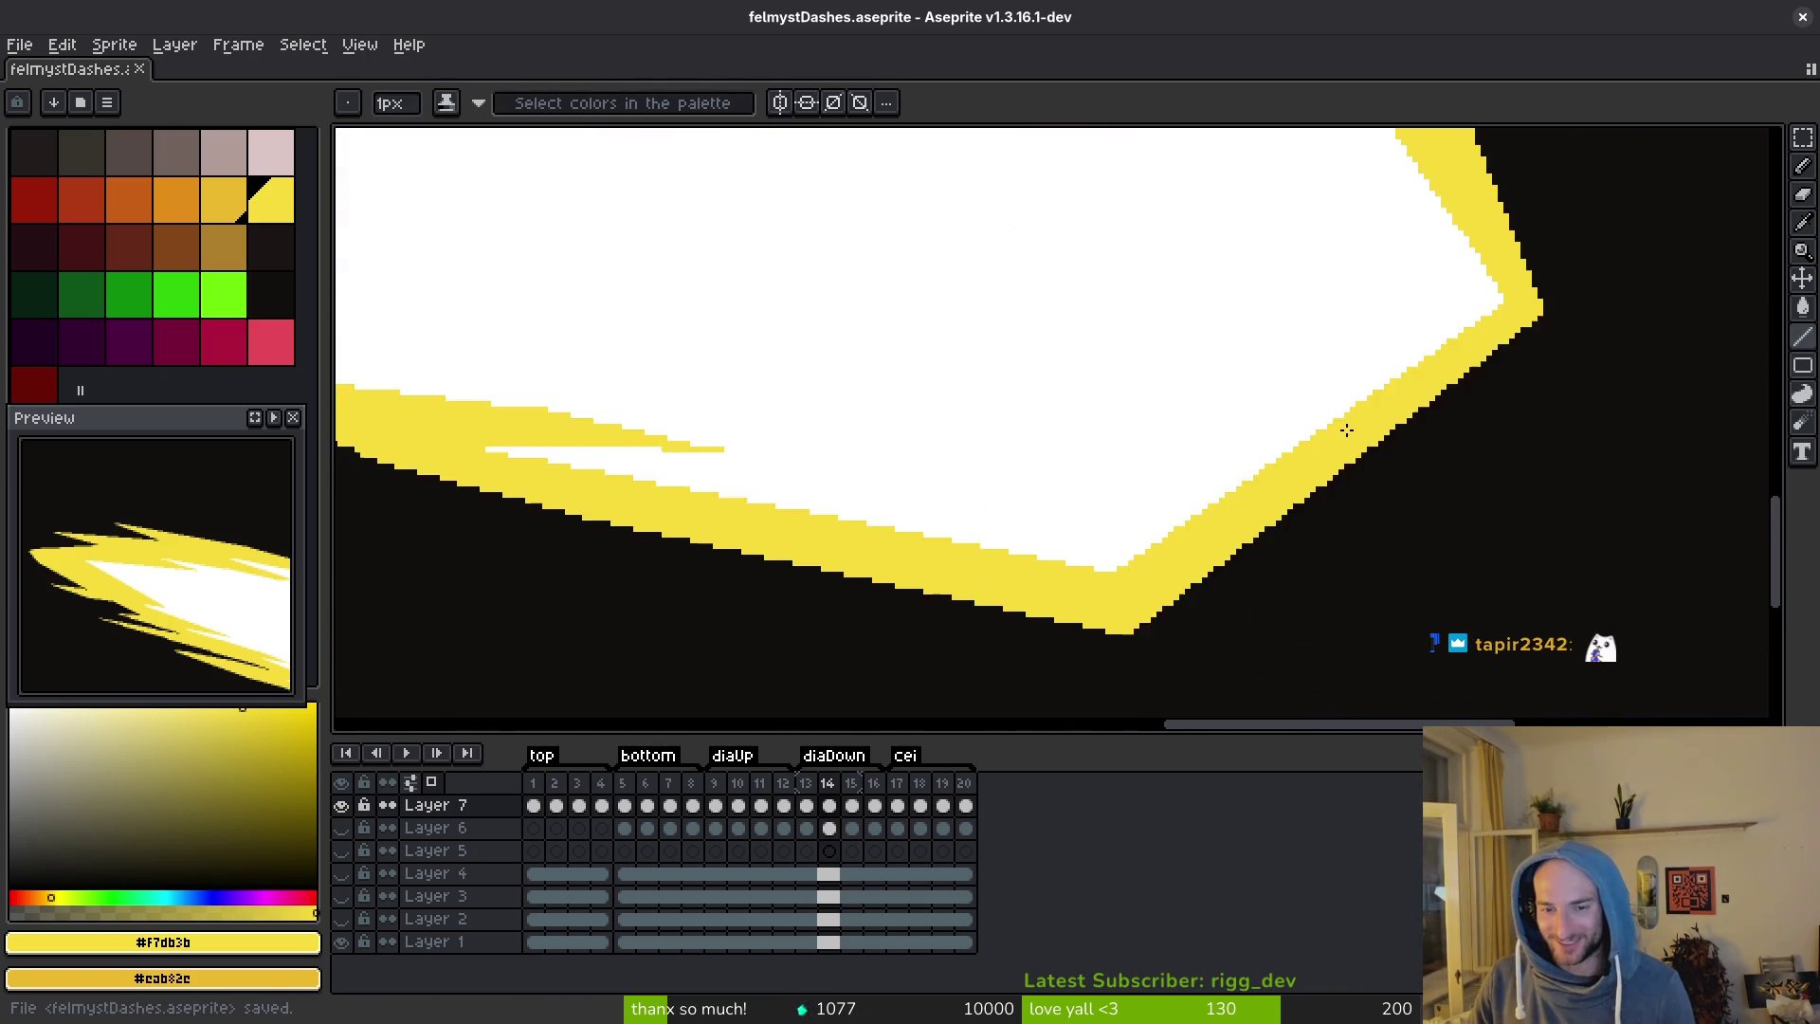
key(Right)
scroll(1167, 578, up, 1)
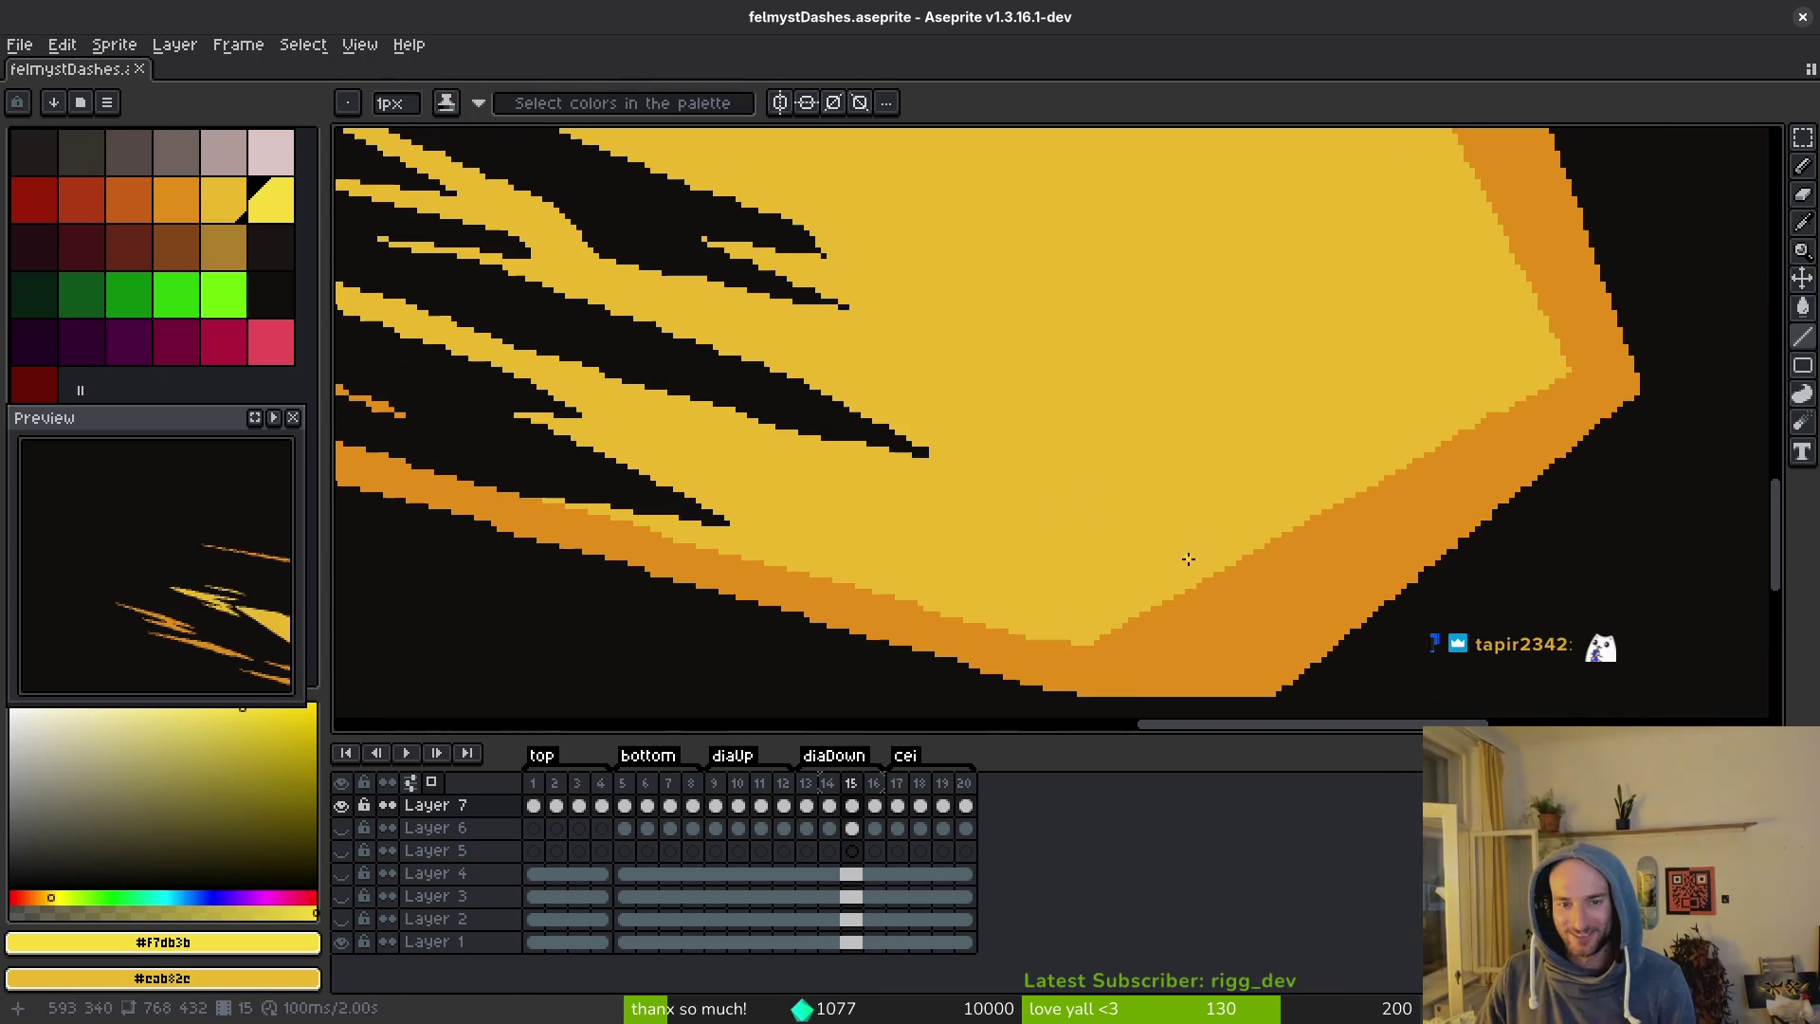
Sample the yellow and orange, then draw straight orange lines along the lower edge.
alt+click(901, 483)
scroll(1118, 531, down, 2)
scroll(1118, 531, left, 4)
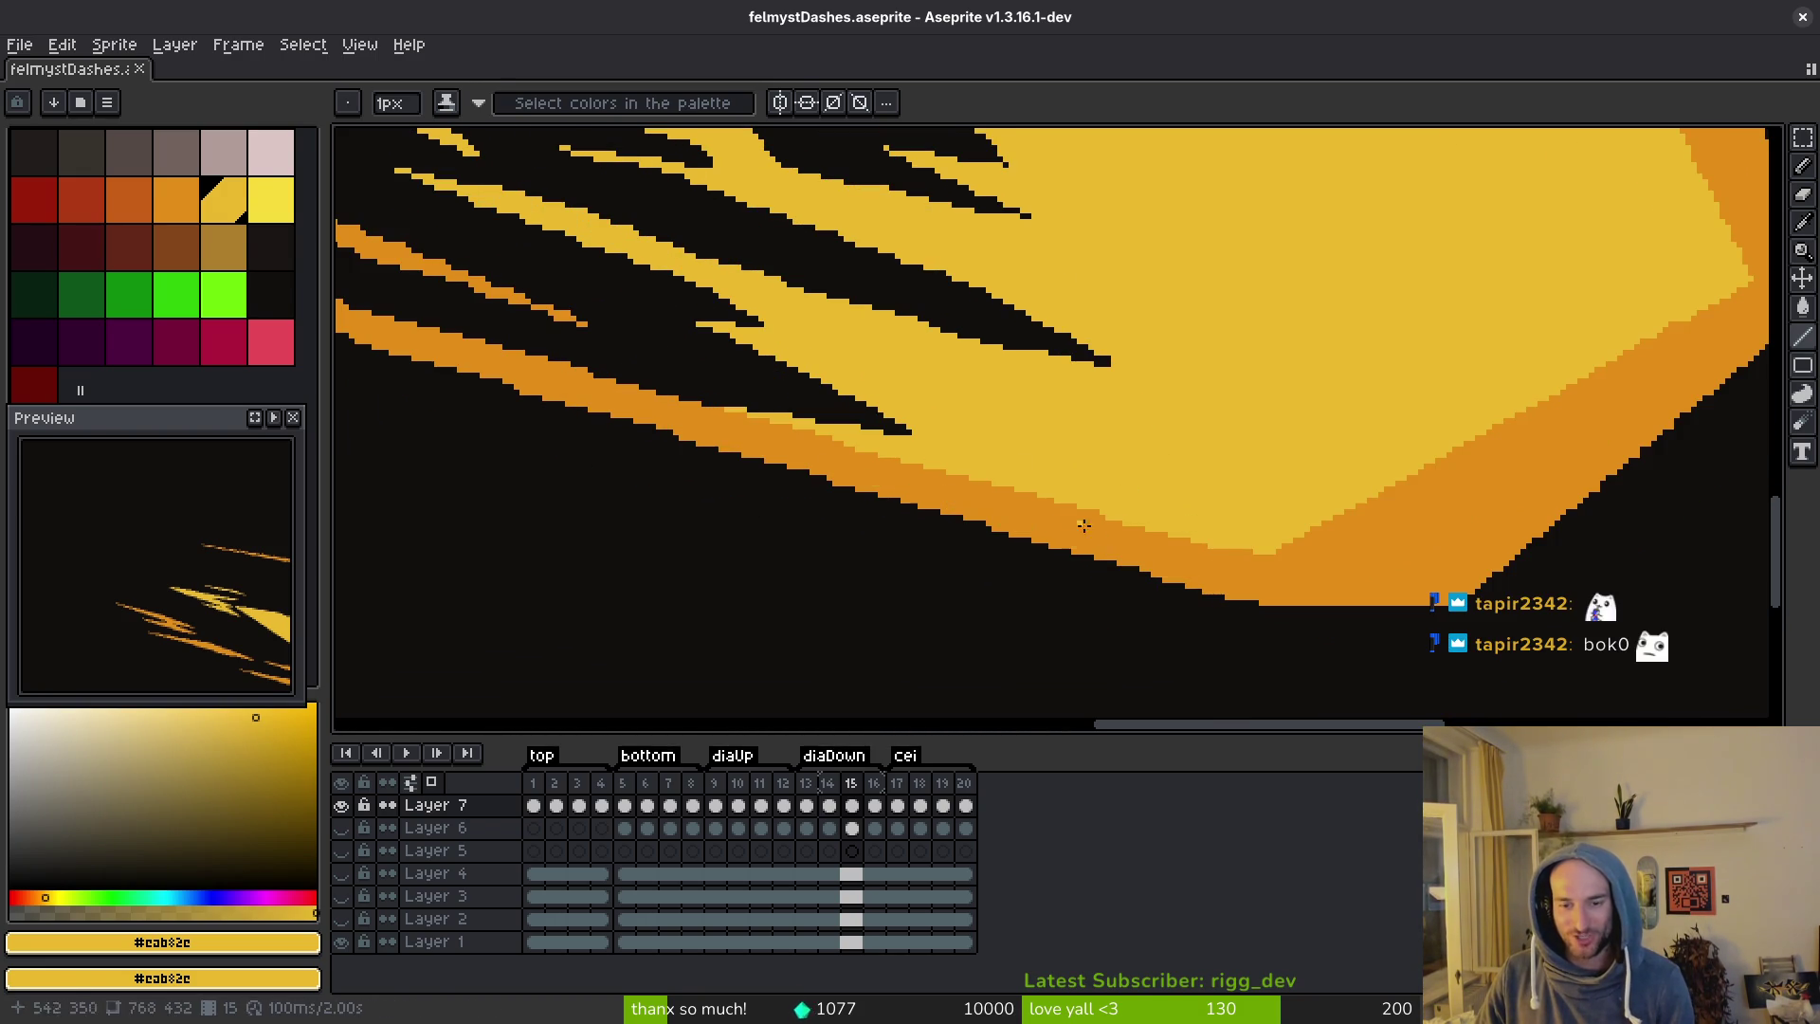
alt+click(1223, 576)
mouse_move(1254, 601)
mouse_down()
mouse_move(503, 403)
mouse_move(491, 381)
mouse_move(1185, 555)
mouse_move(610, 399)
mouse_move(1050, 497)
mouse_up()
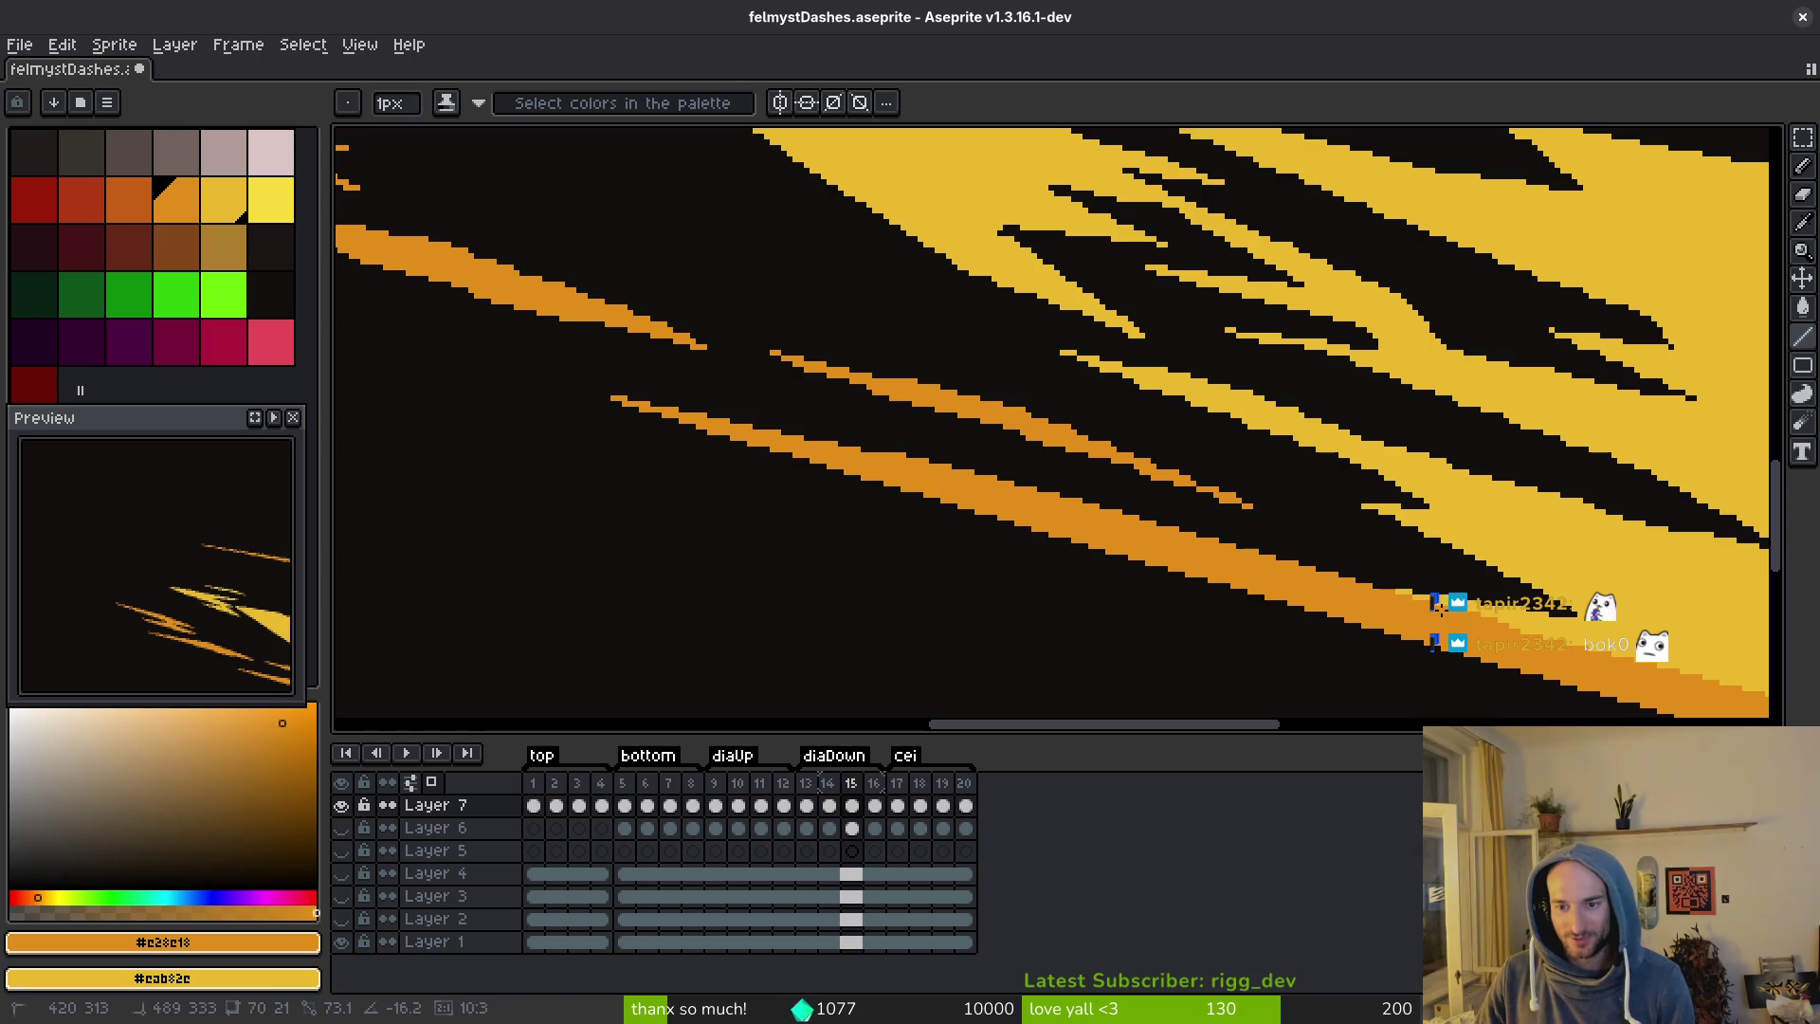
drag(1722, 696, 1019, 534)
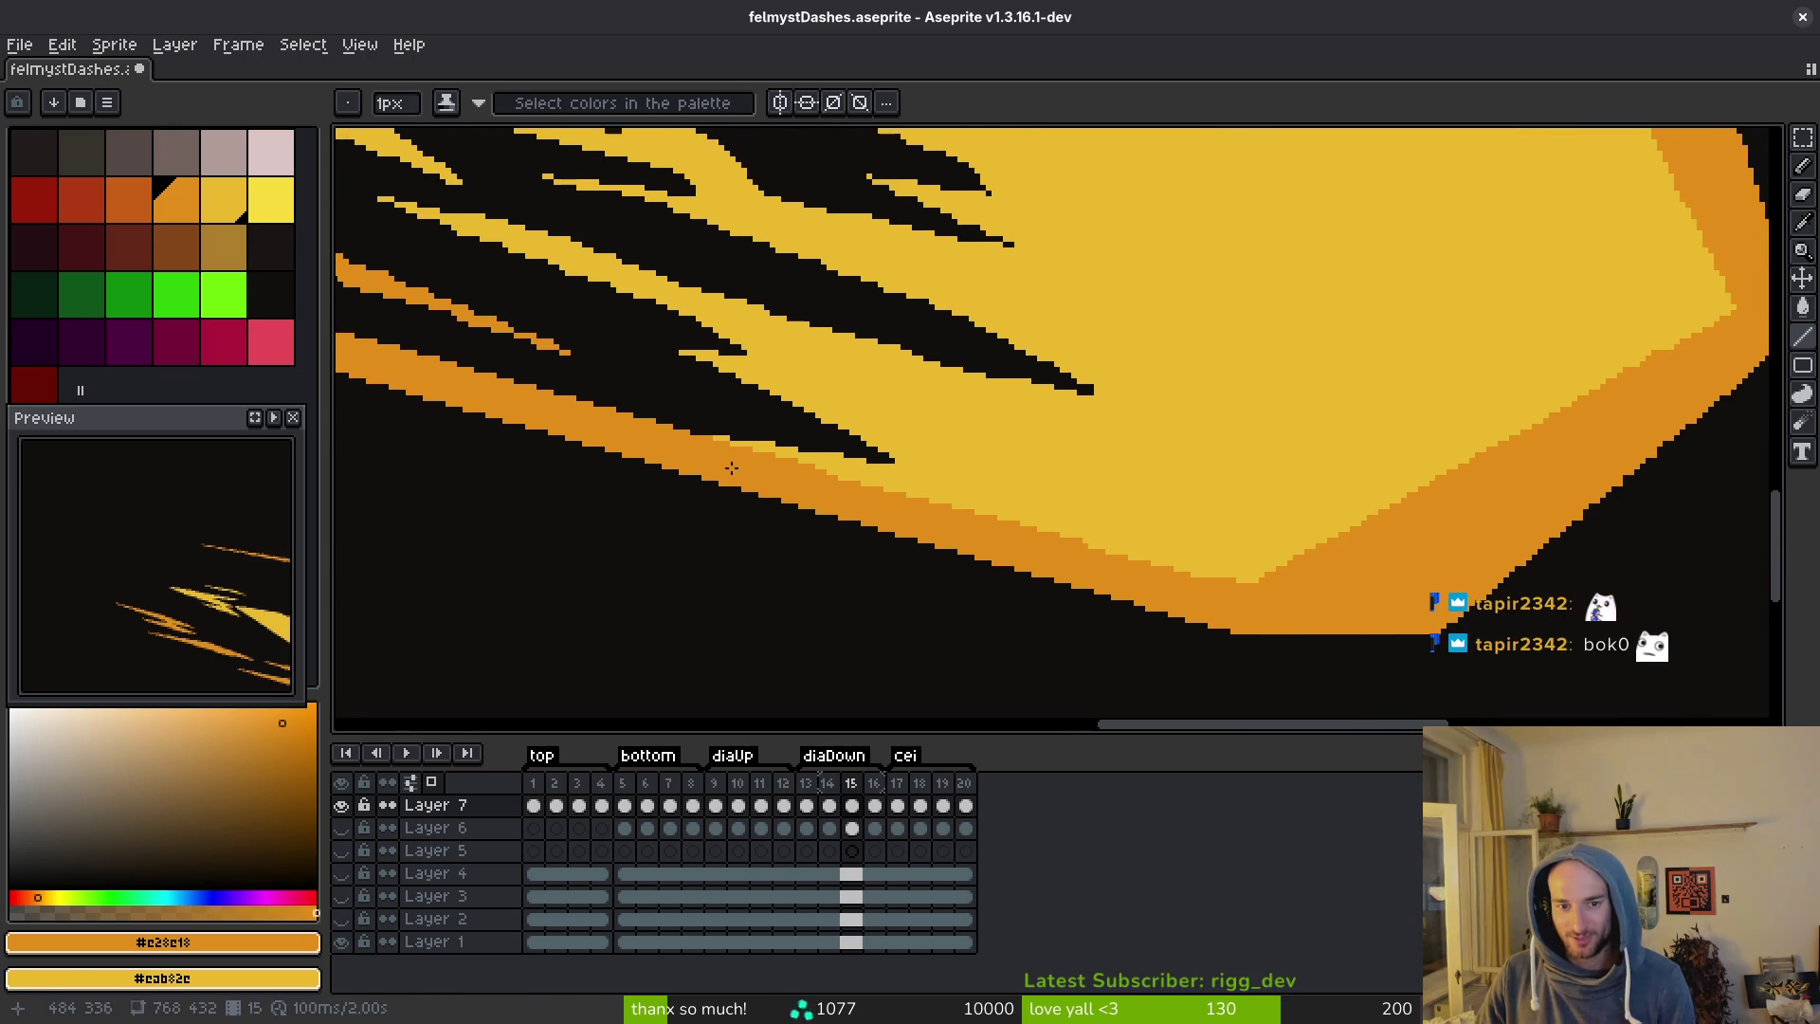
drag(702, 437, 1243, 581)
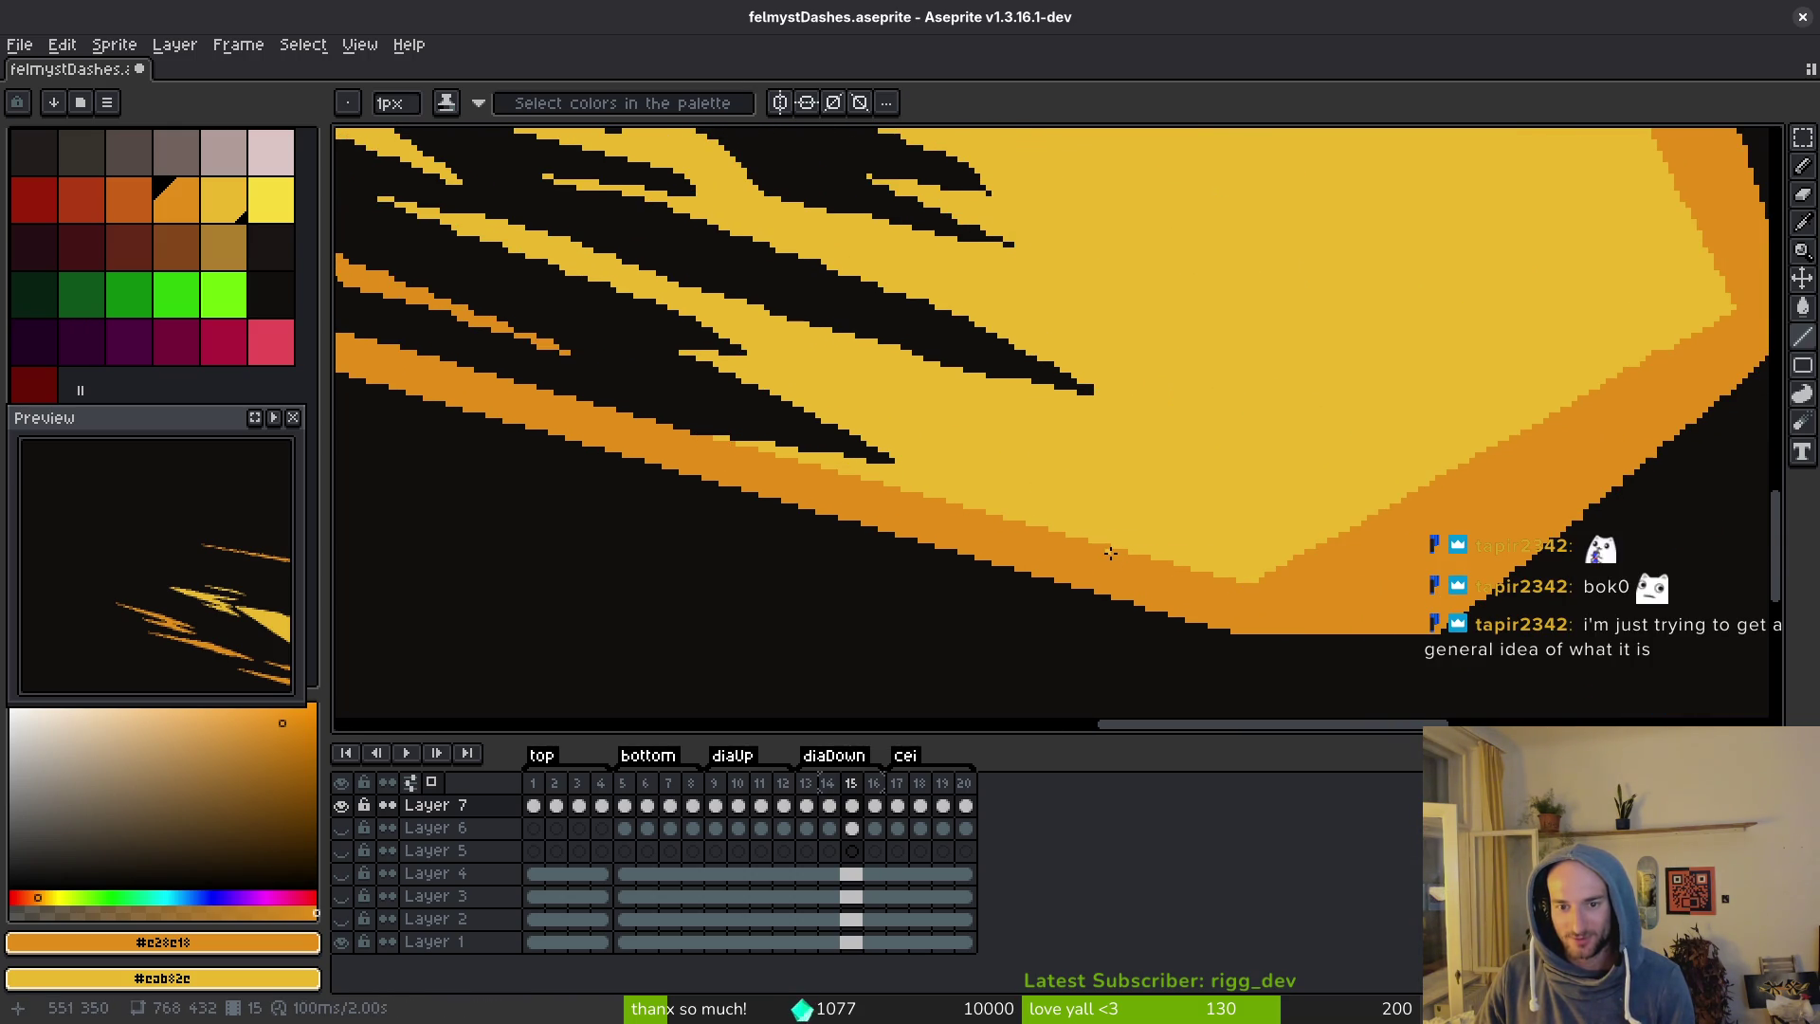
Resample the yellow and orange, save the file, and undo the last edge change.
scroll(1227, 581, right, 3)
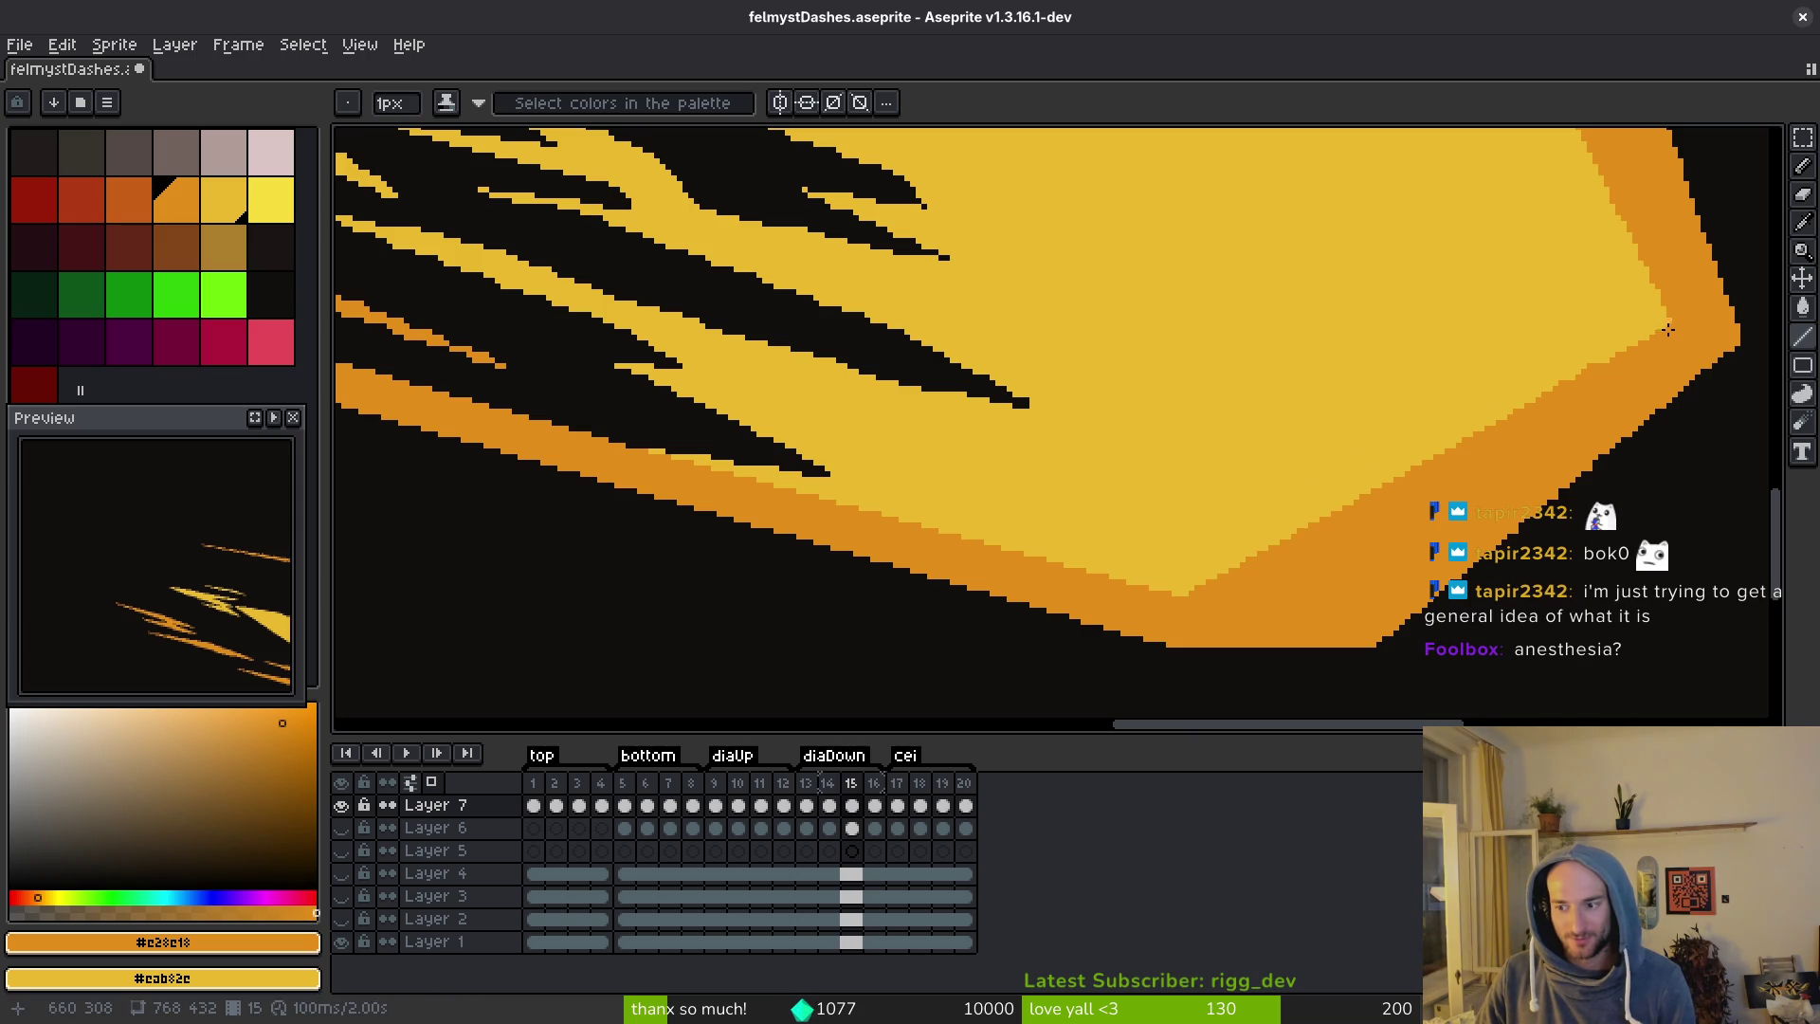
scroll(1490, 505, up, 2)
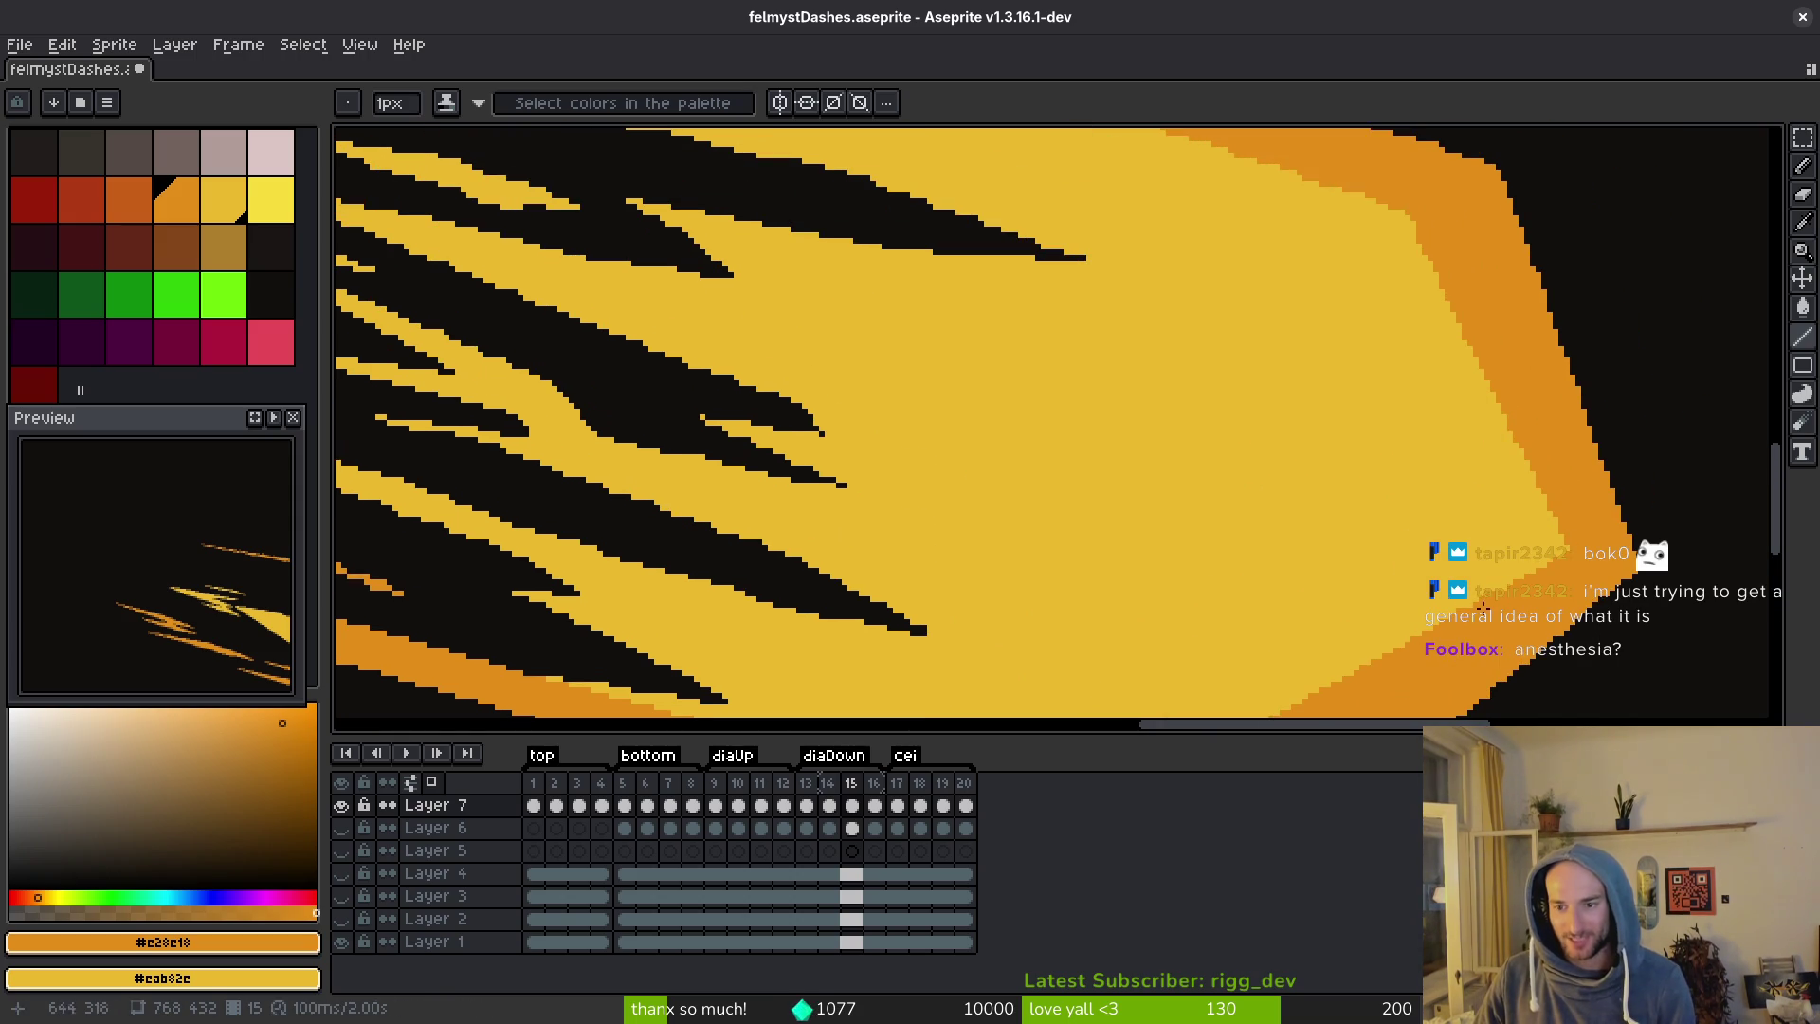
scroll(1471, 610, up, 2)
alt+click(1447, 462)
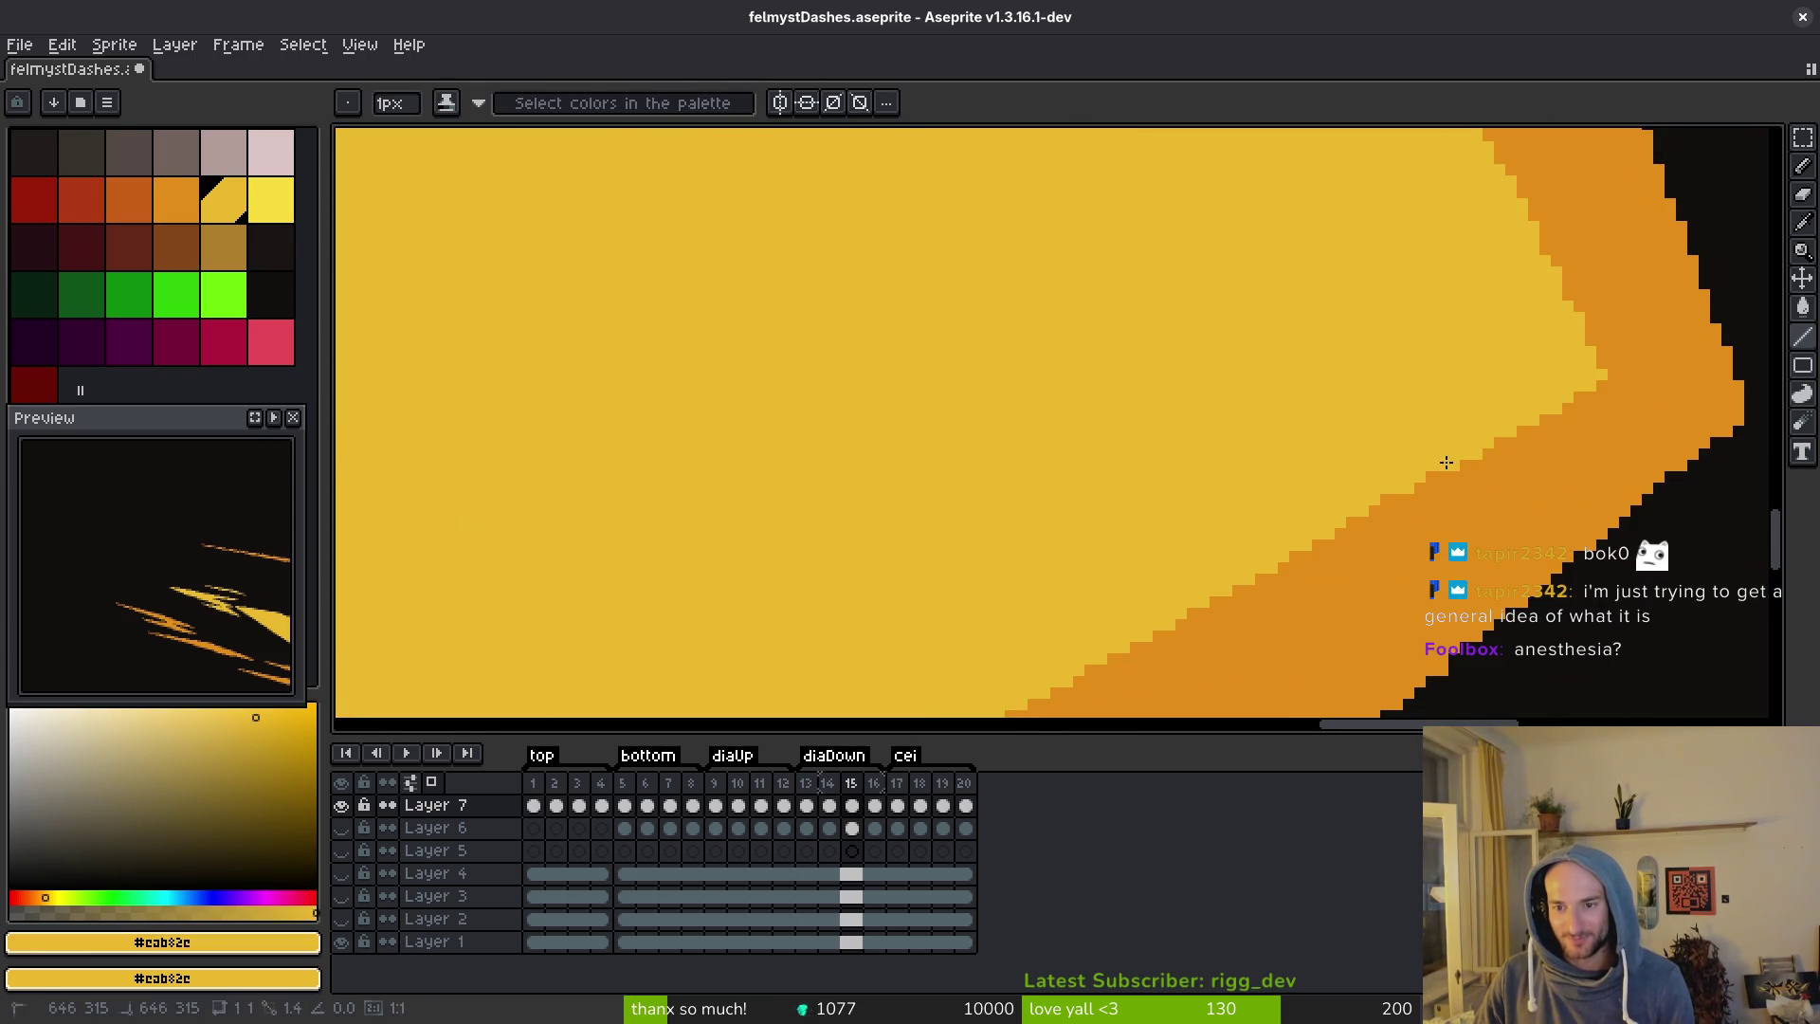
alt+click(1450, 472)
alt+click(1369, 461)
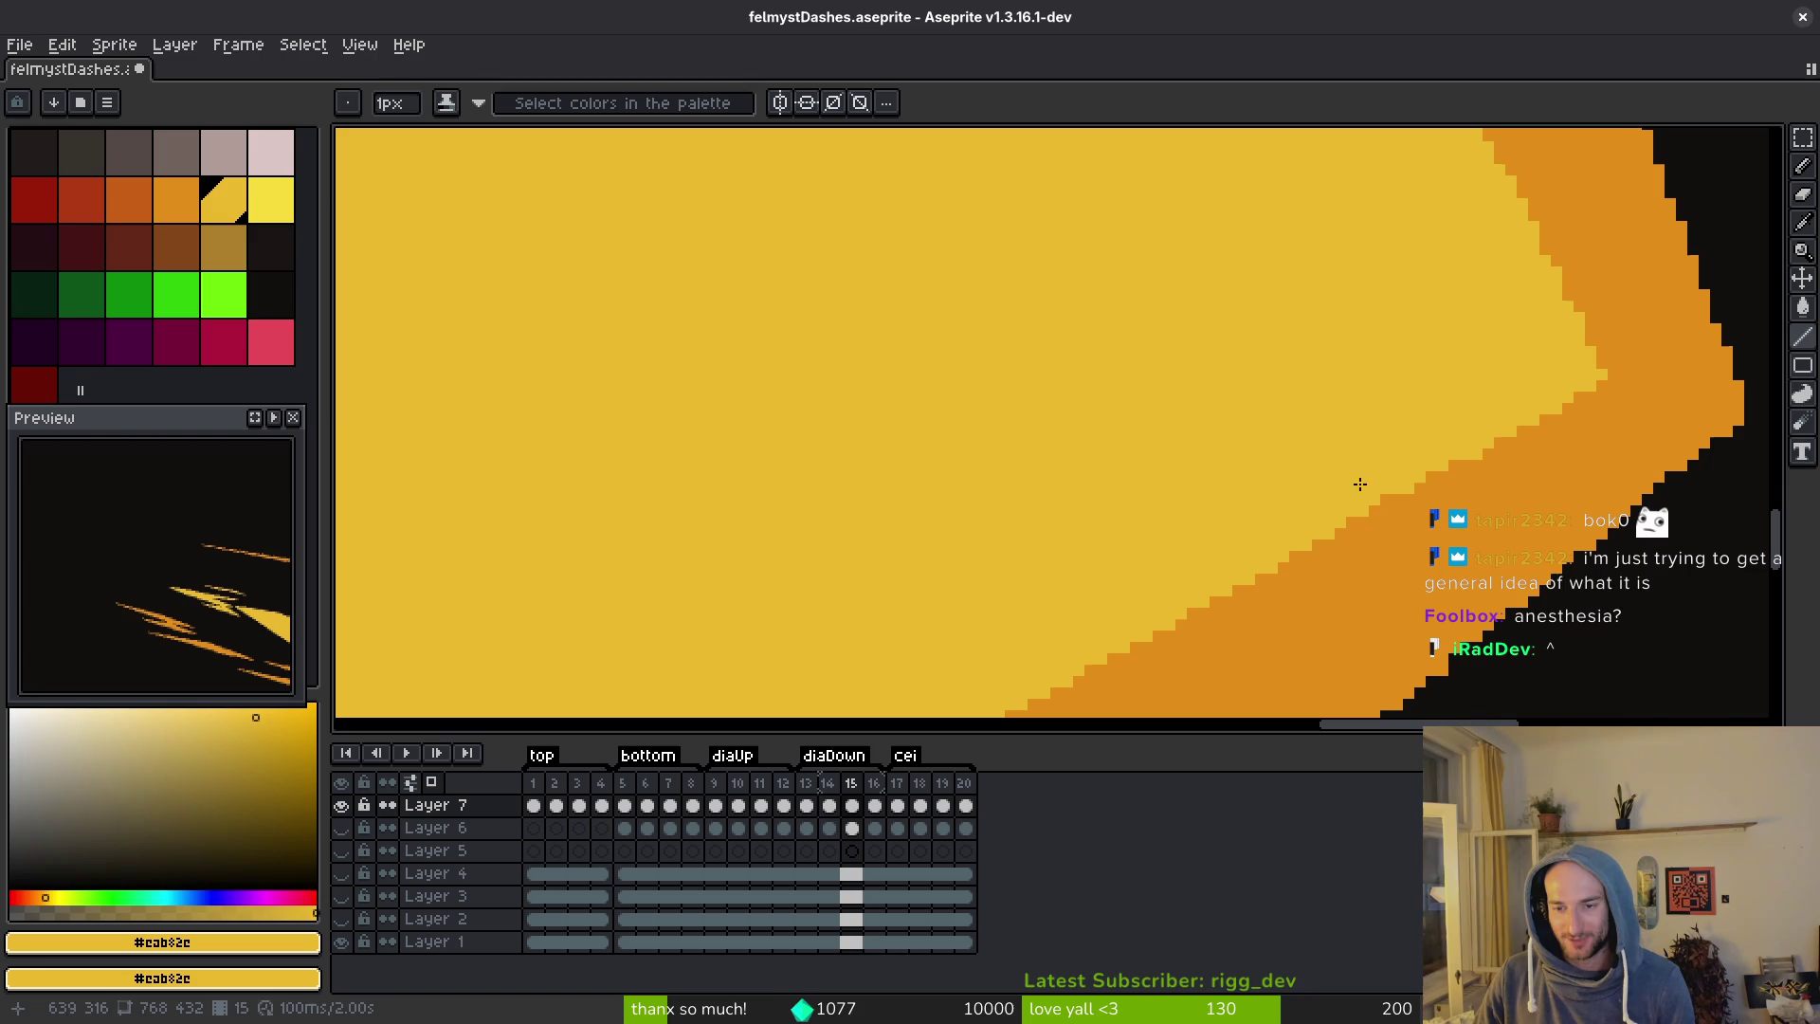
key(ctrl+s)
mouse_move(1433, 515)
mouse_down()
mouse_move(1456, 477)
mouse_move(1365, 645)
mouse_up()
alt+click(1456, 477)
key(ctrl+z)
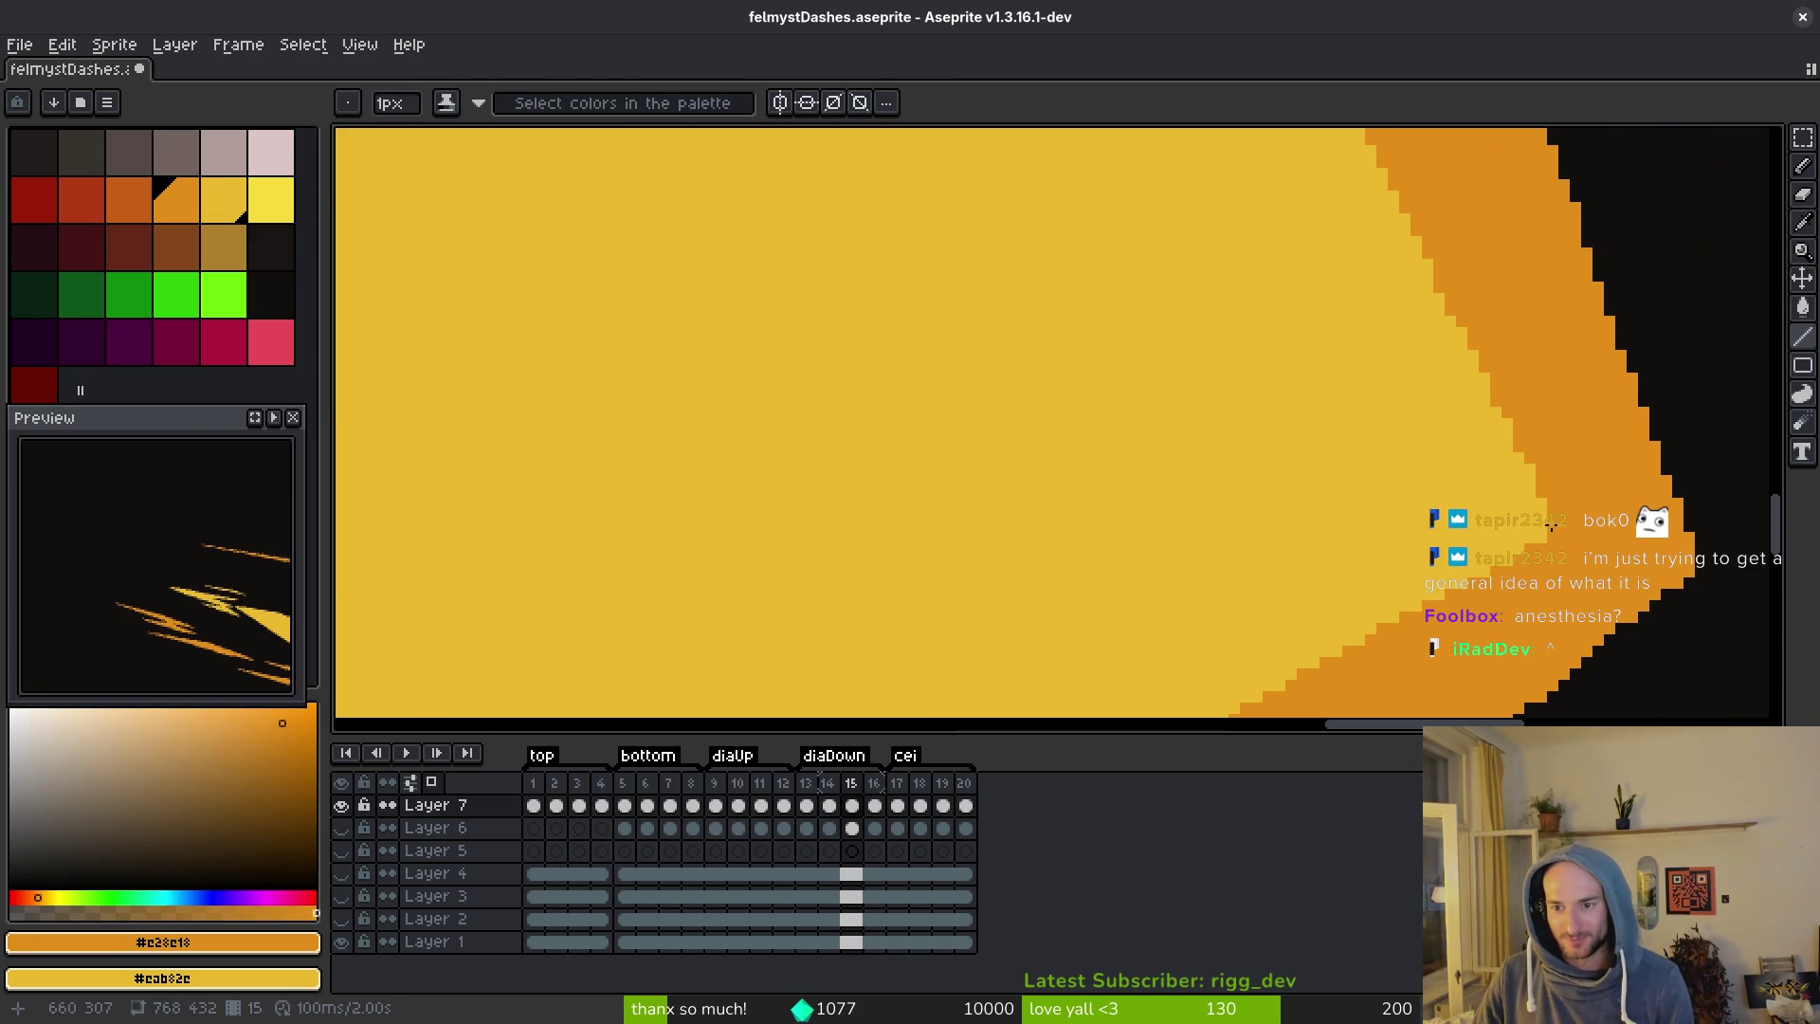
scroll(1517, 474, down, 4)
Fix stepped pixels on the upper orange-yellow boundary with yellow and orange, then switch to the browser.
scroll(1451, 282, up, 3)
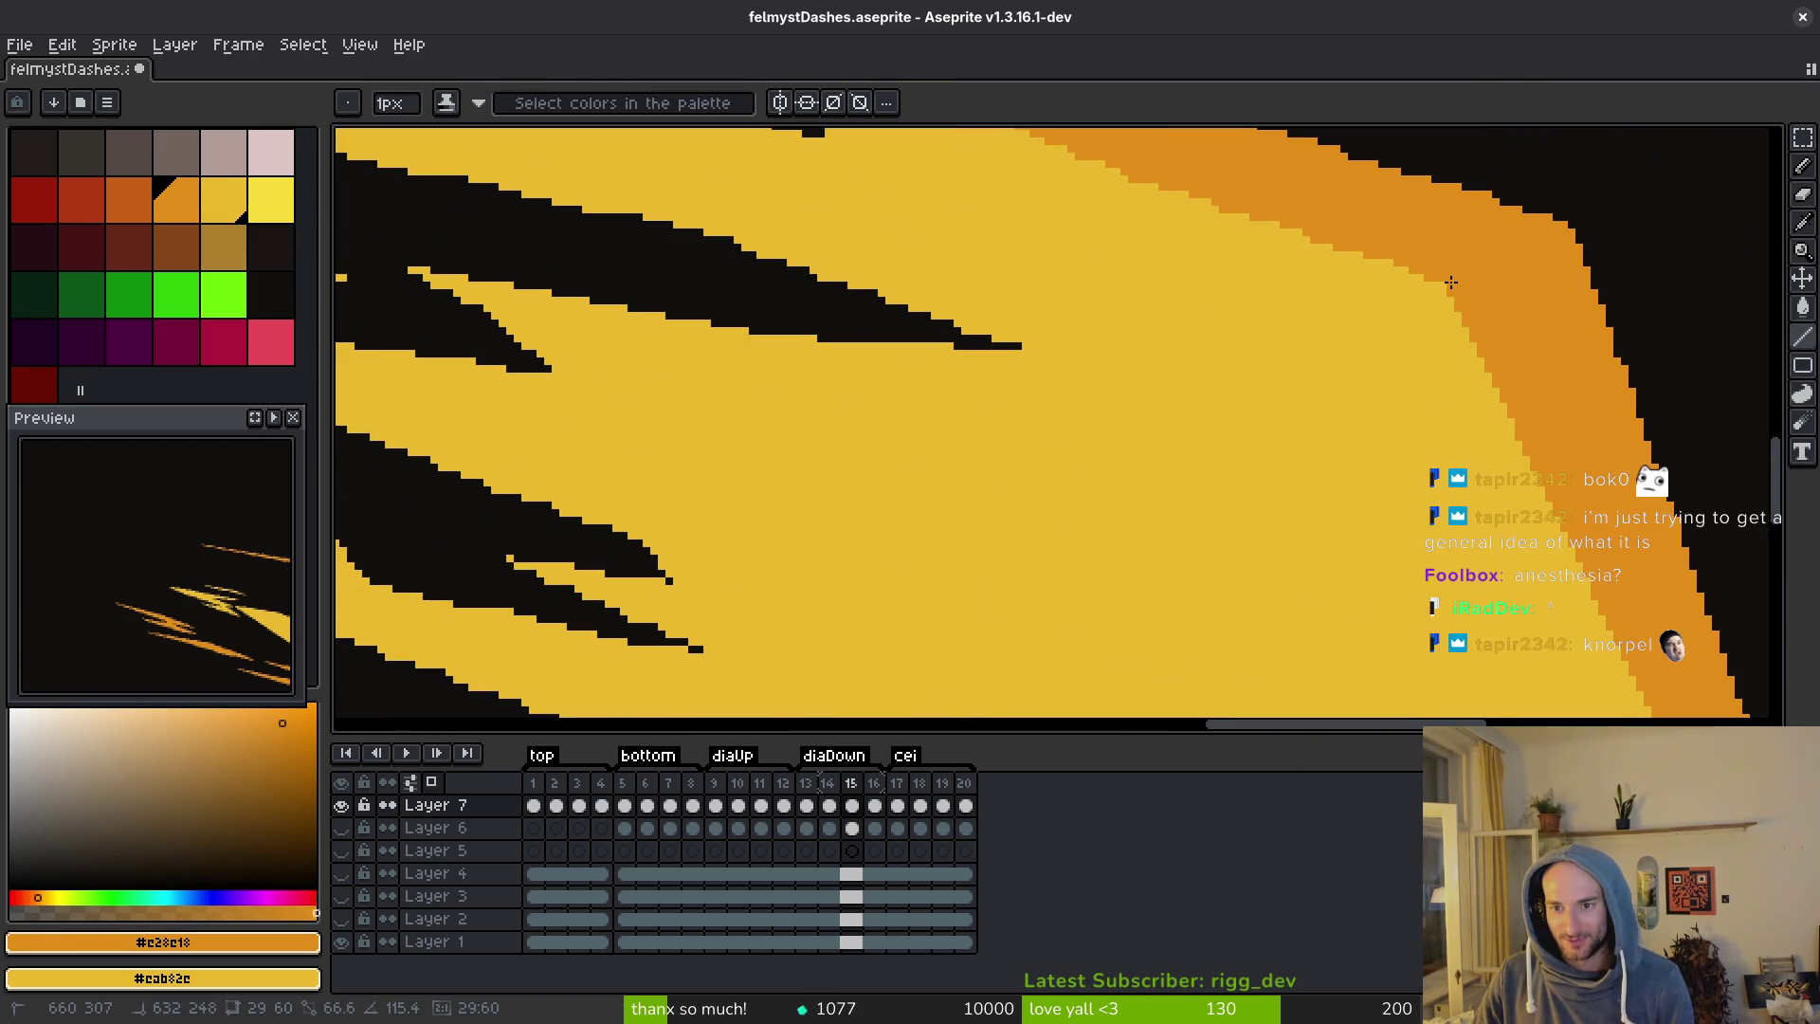
mouse_move(1445, 279)
mouse_down()
mouse_move(1414, 520)
mouse_move(1338, 404)
mouse_move(1341, 435)
mouse_move(1270, 372)
mouse_move(1505, 628)
mouse_move(894, 441)
mouse_move(674, 305)
mouse_move(1204, 480)
mouse_move(760, 343)
mouse_move(1024, 467)
mouse_move(1170, 503)
mouse_move(1287, 481)
mouse_up()
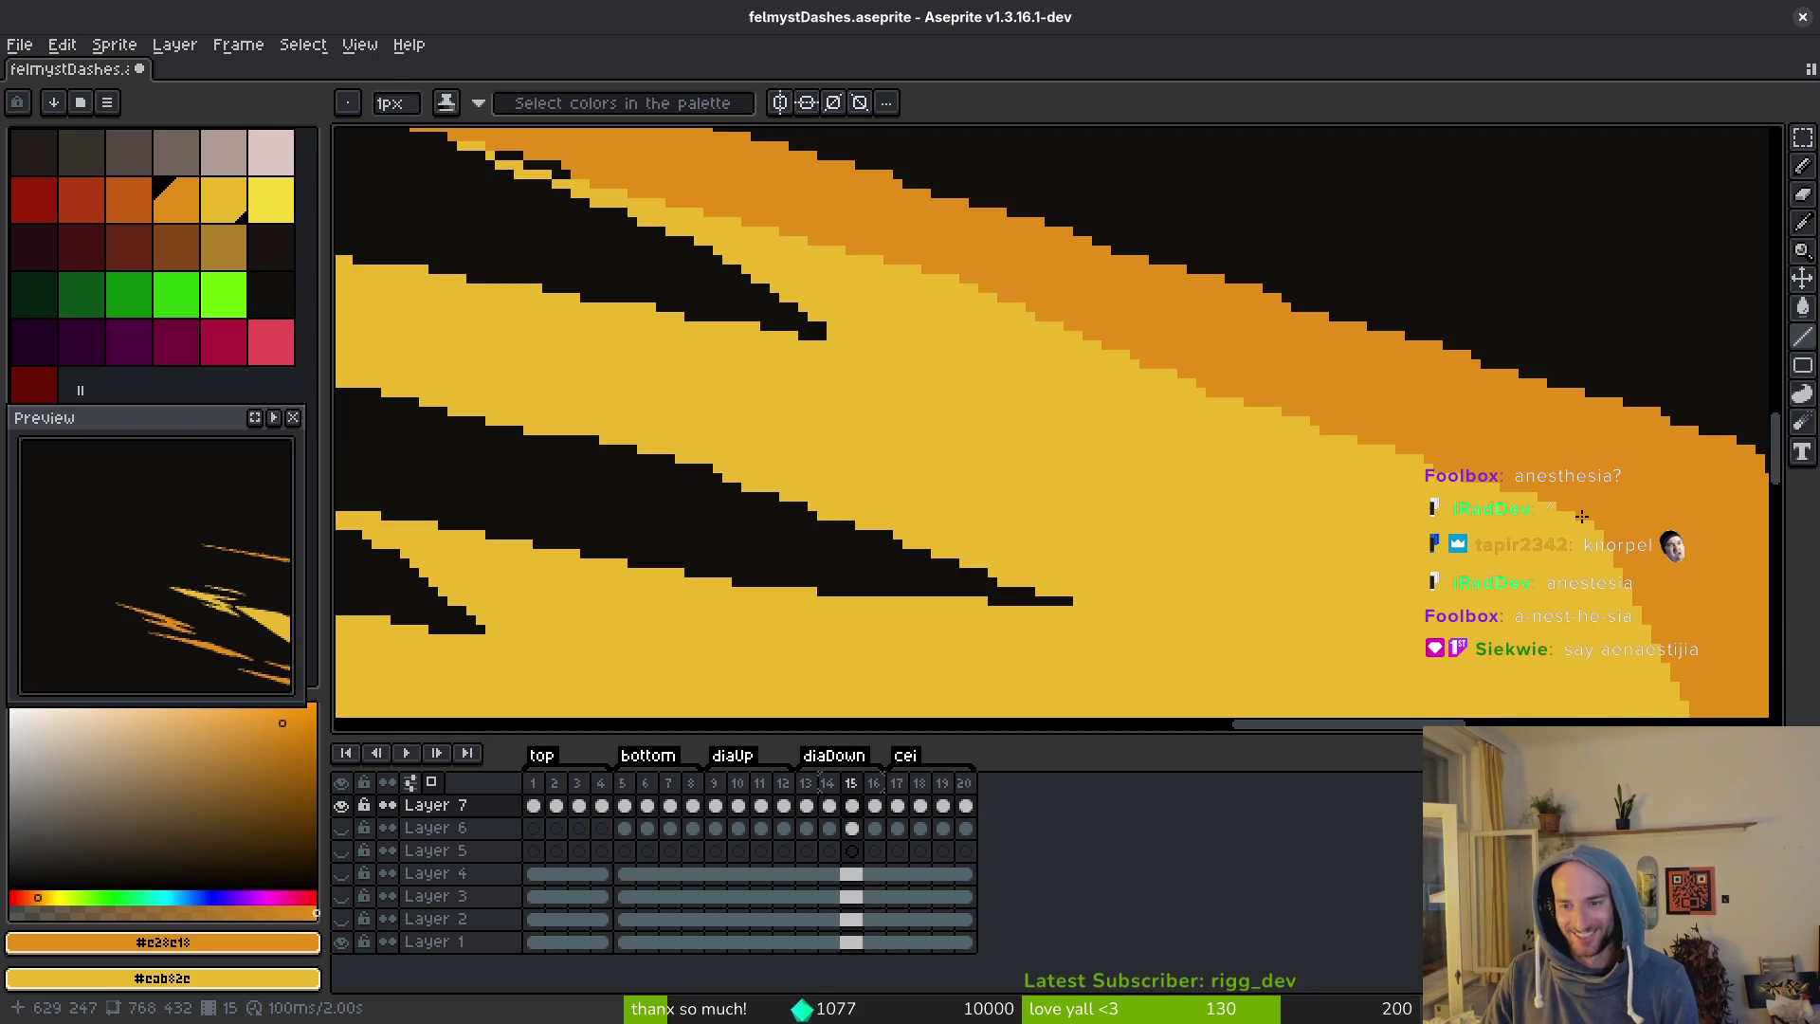
right_click(974, 287)
click(943, 284)
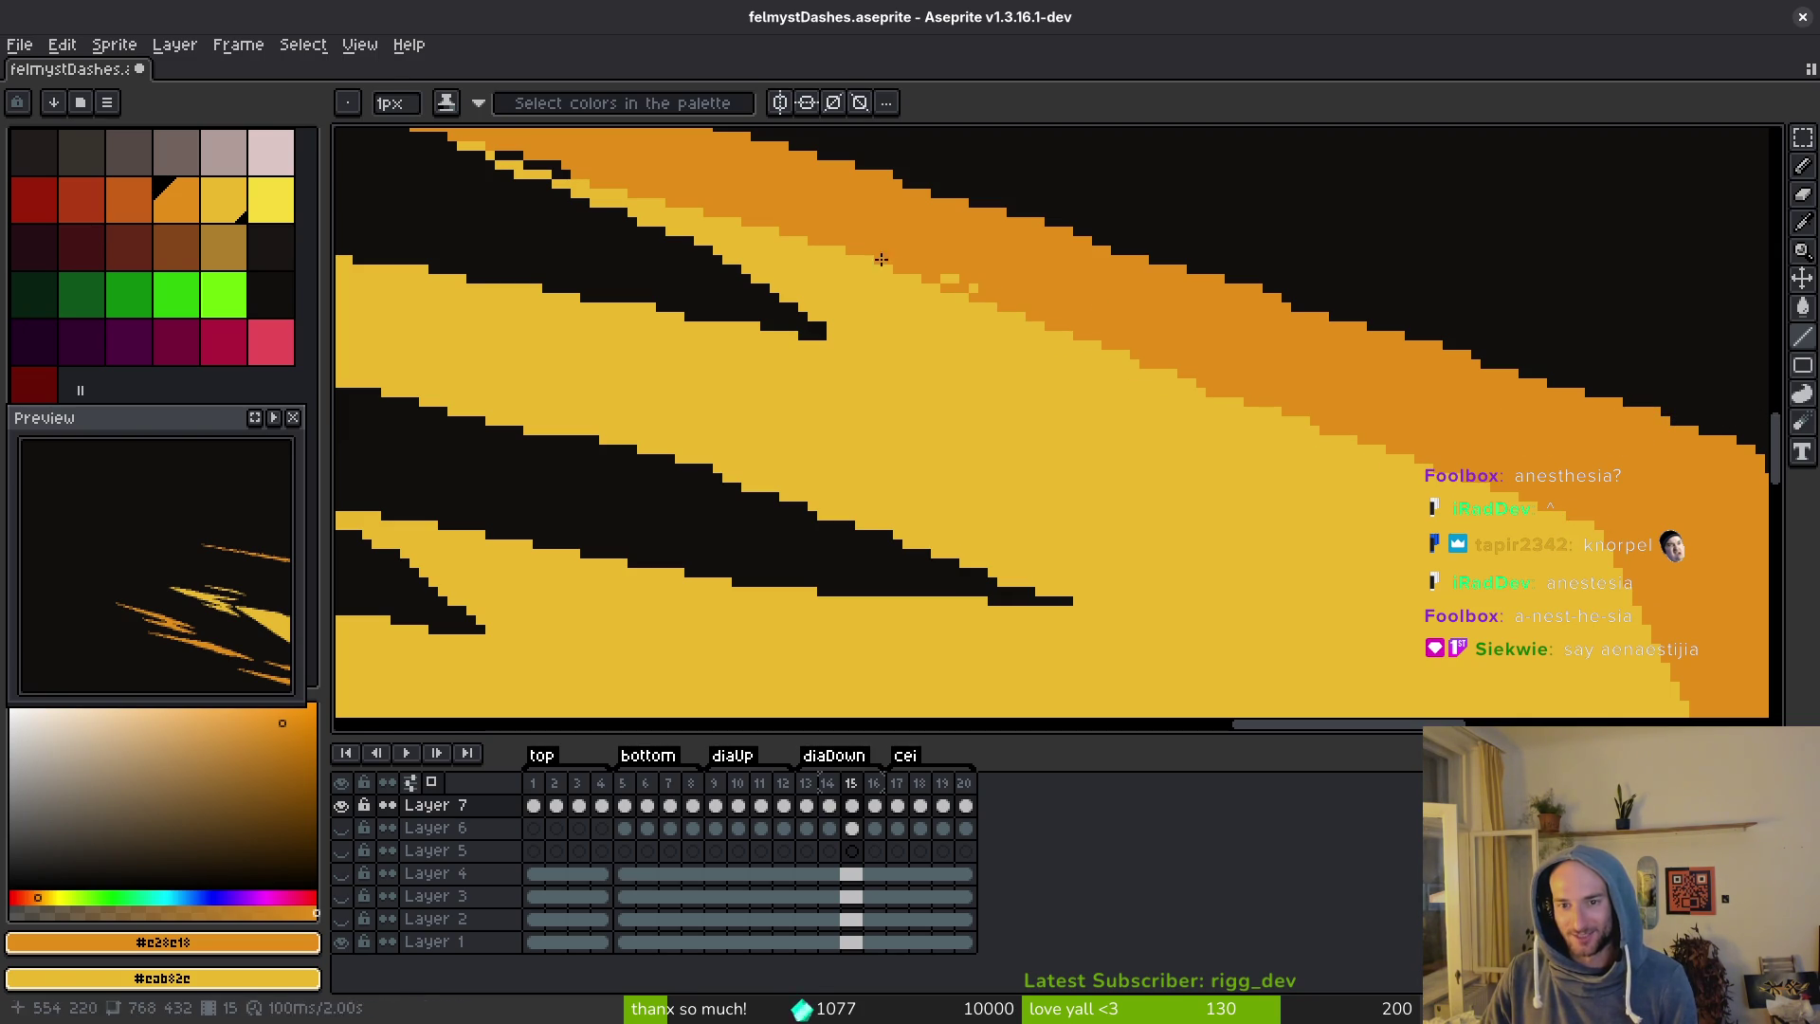
key(alt+Tab)
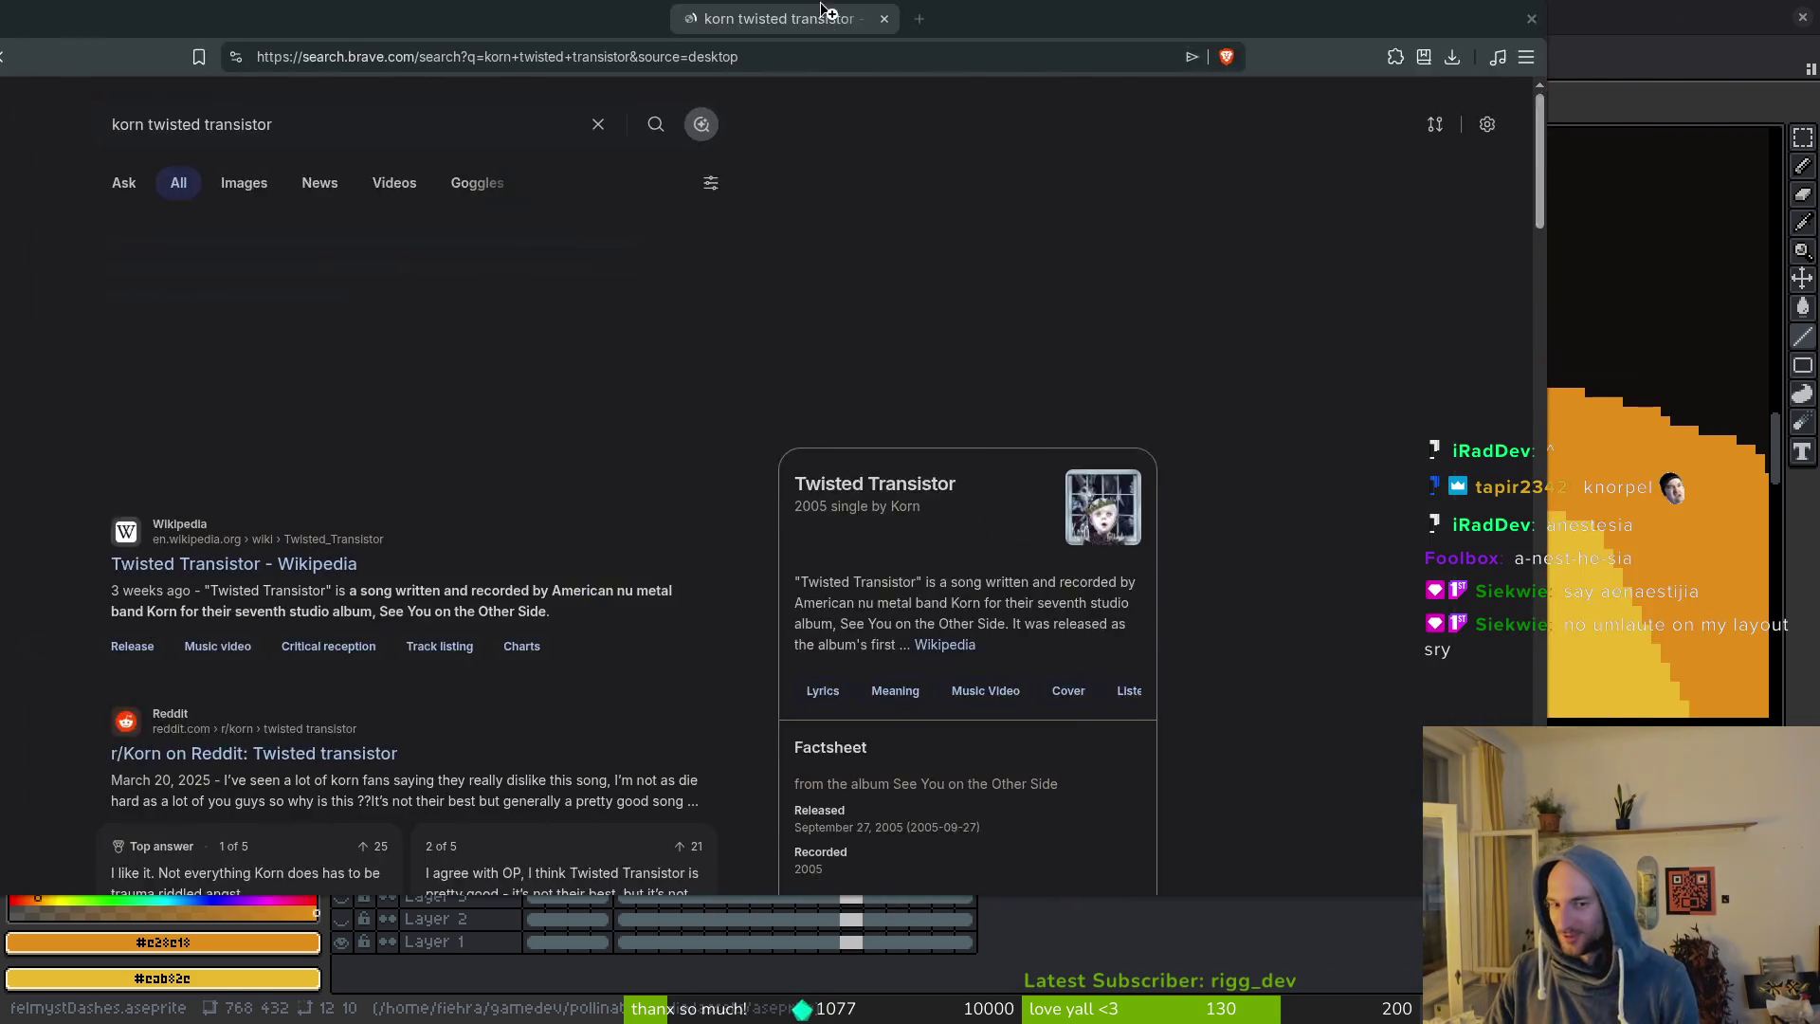
Open a Twisted Transistor video result, expand its description, then return to the Korn results.
scroll(183, 465, down, 5)
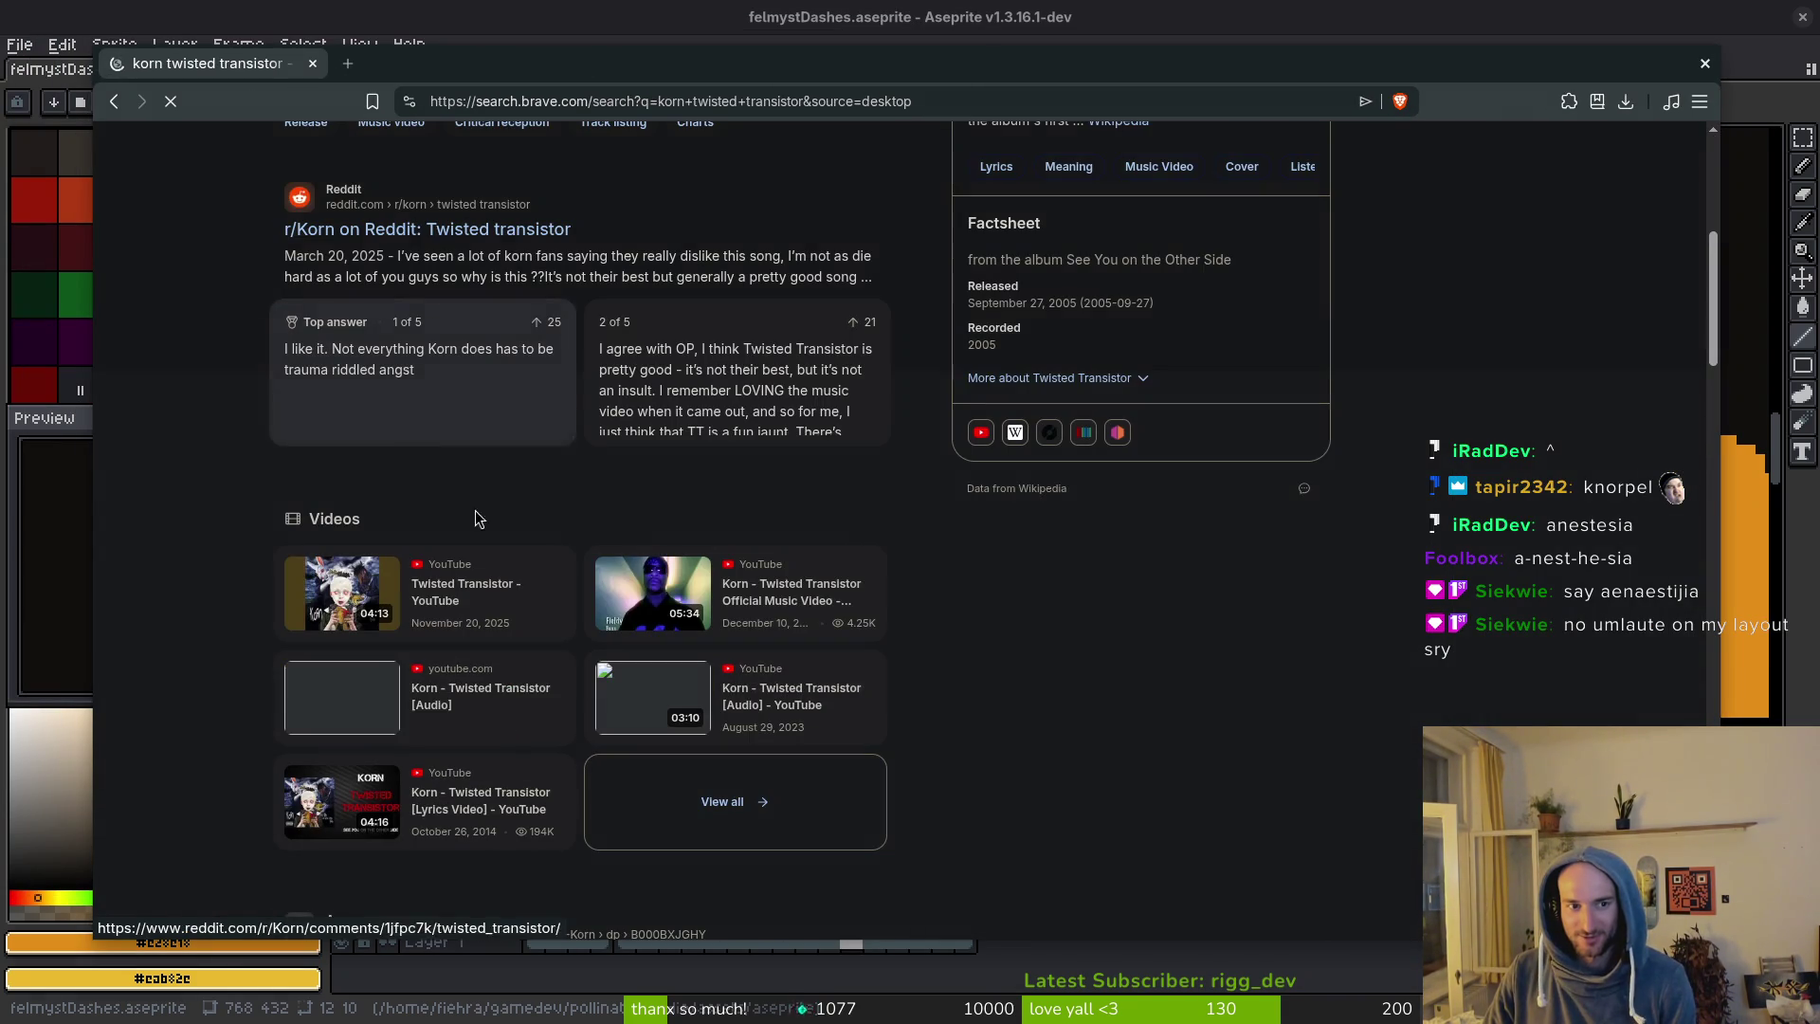
click(482, 578)
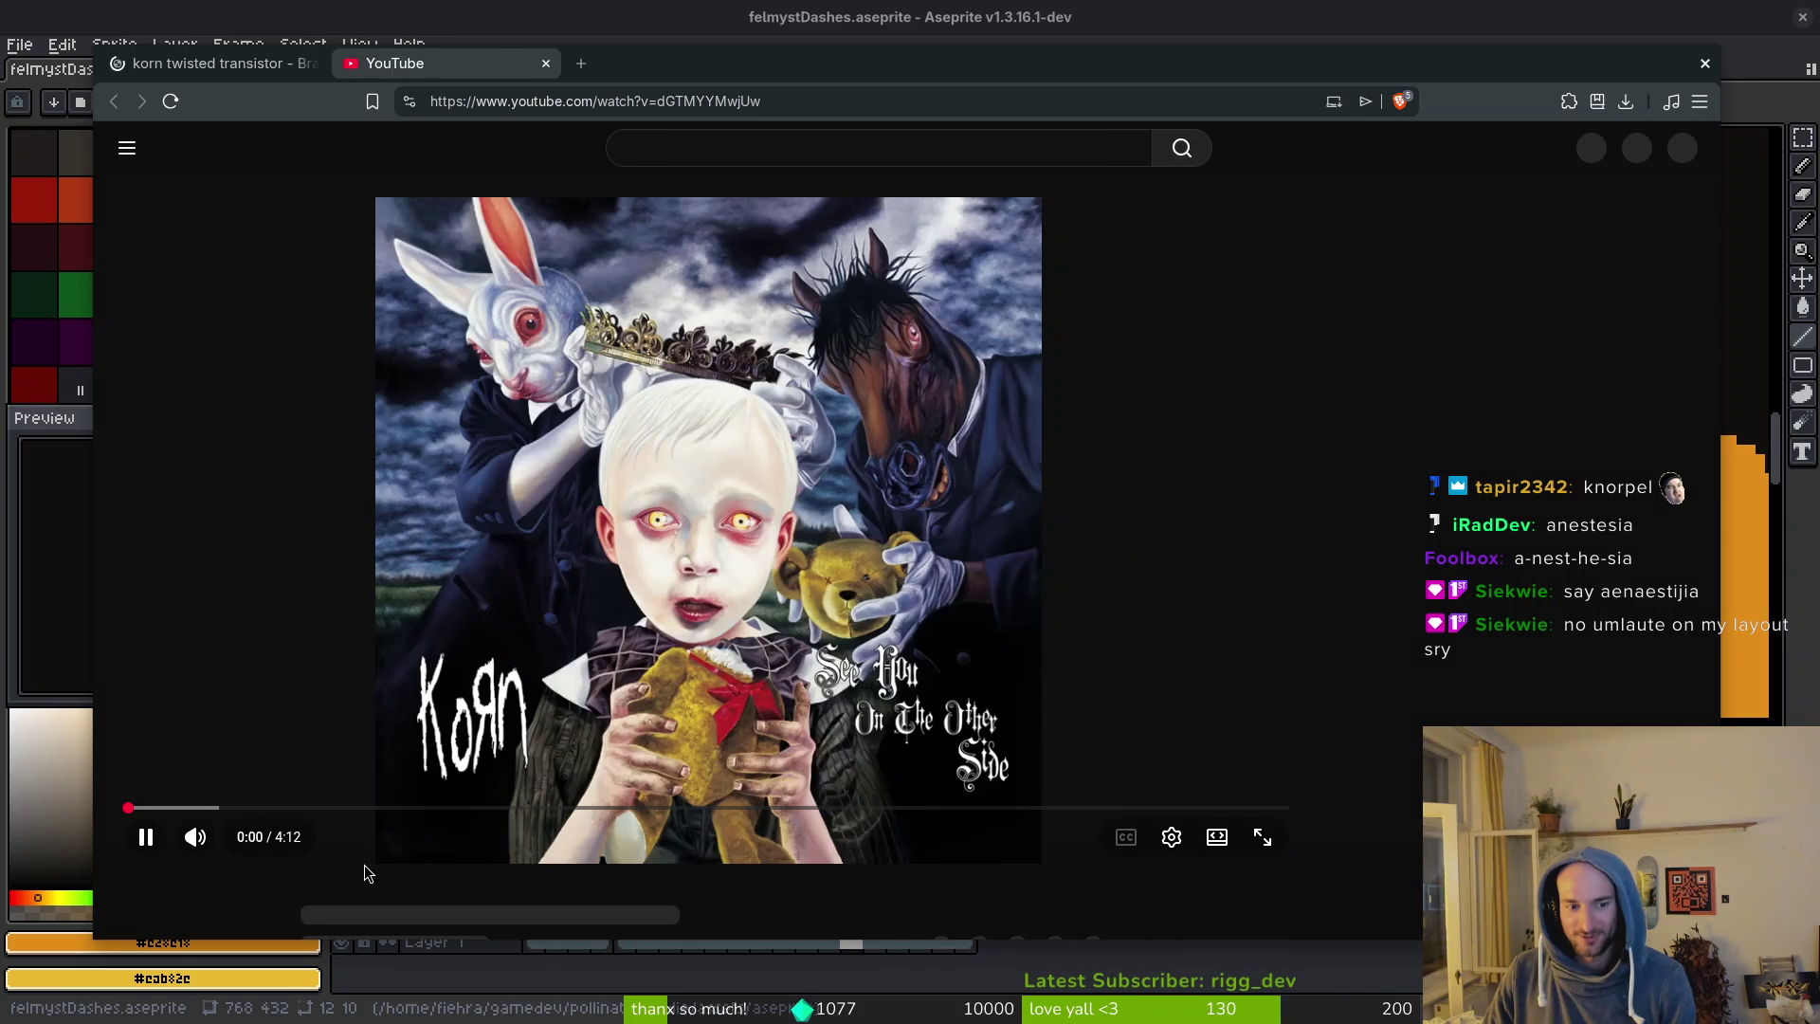
scroll(276, 631, down, 5)
click(276, 626)
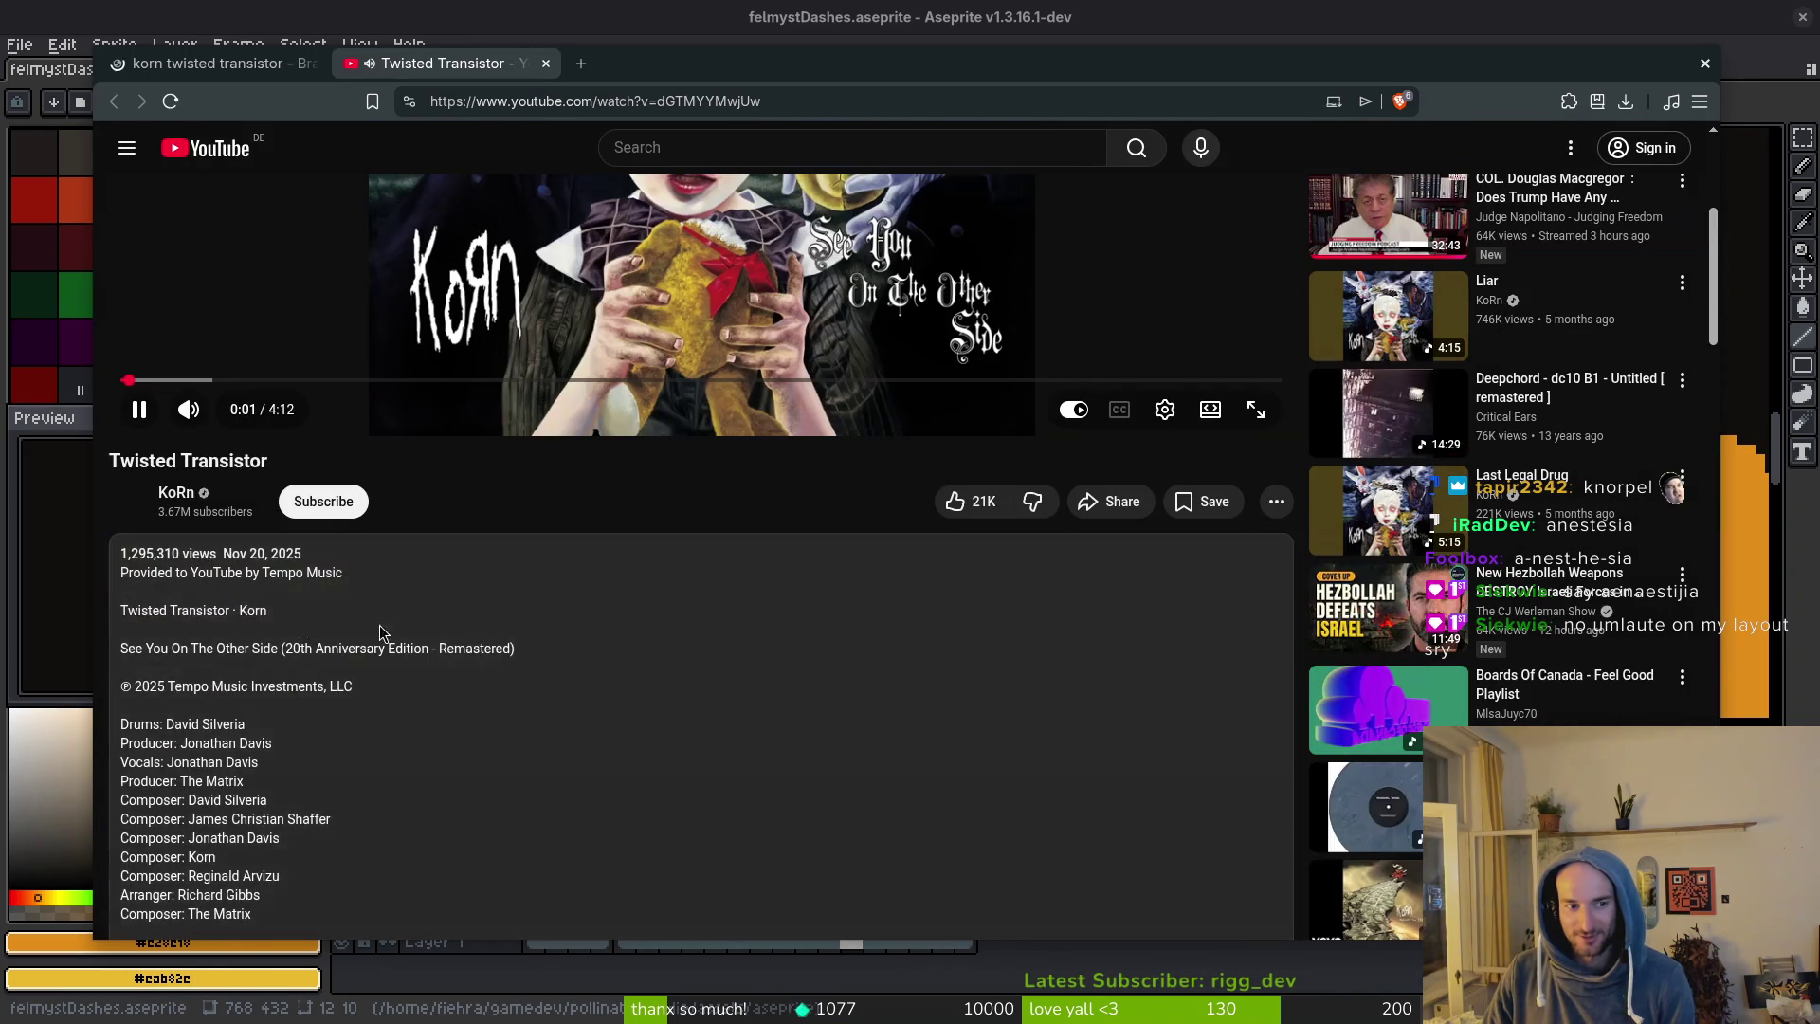
scroll(520, 640, down, 10)
scroll(521, 635, up, 8)
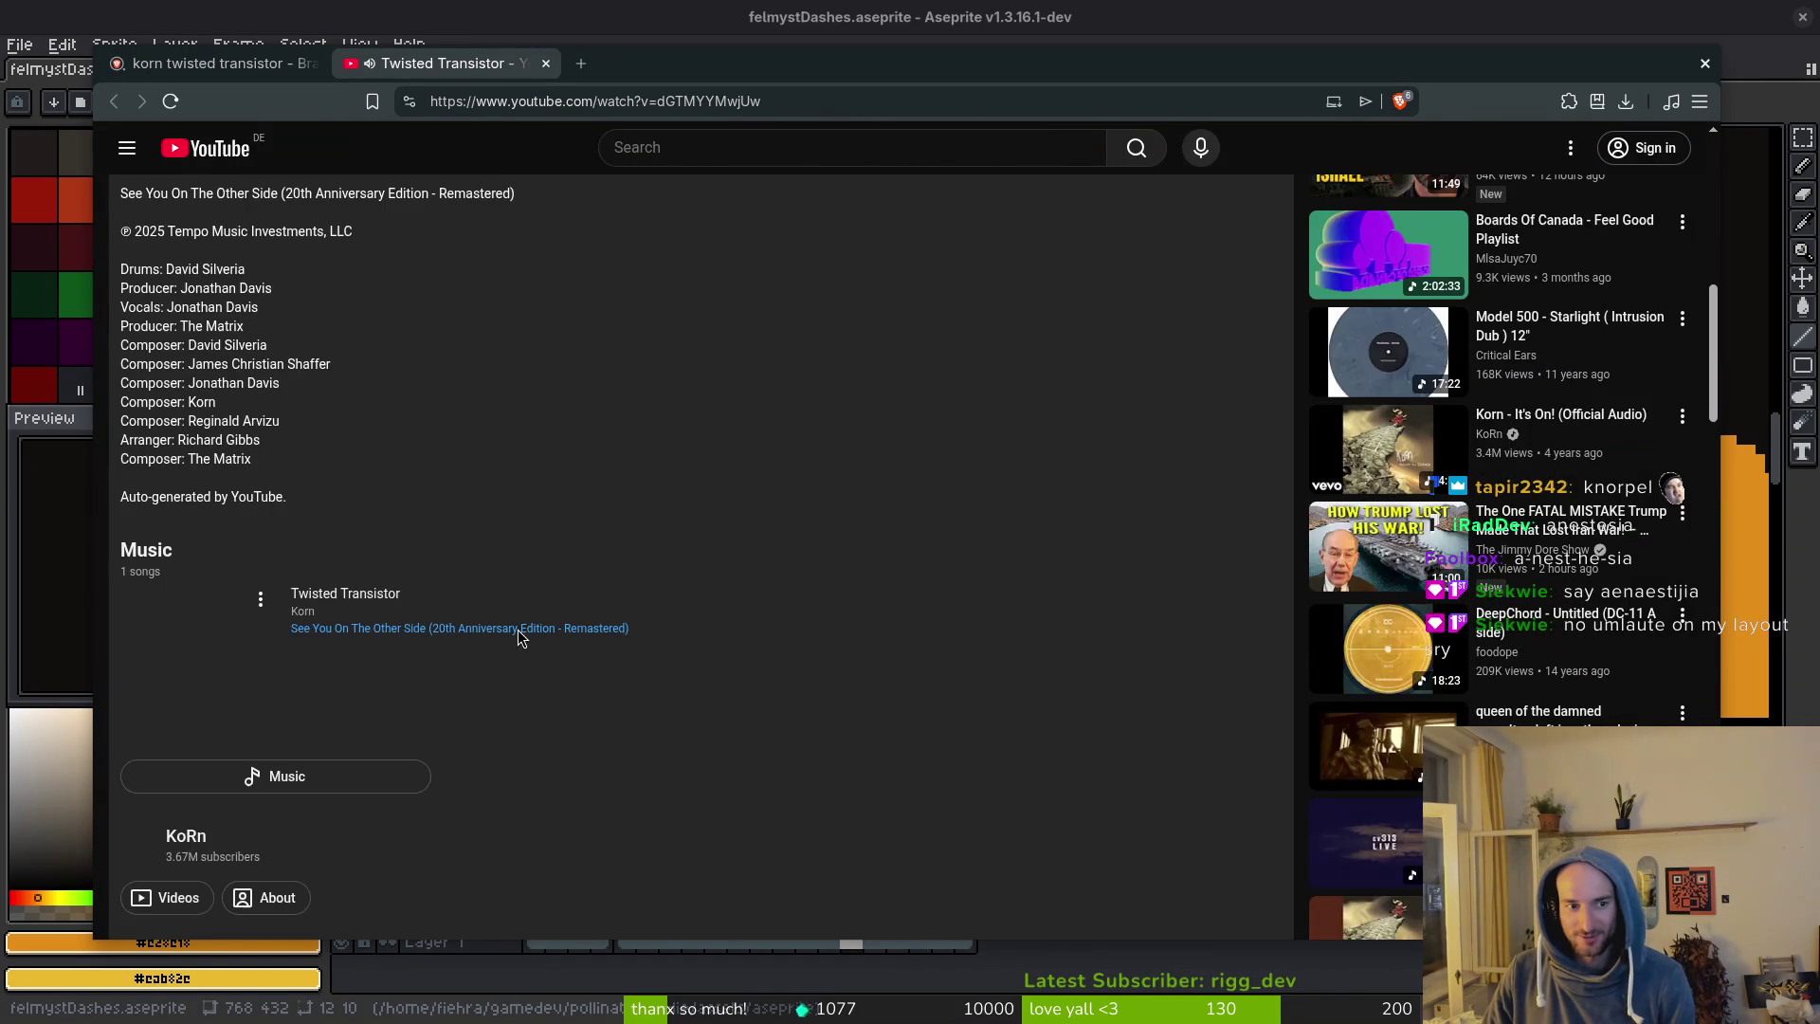
scroll(768, 692, down, 7)
scroll(766, 692, down, 3)
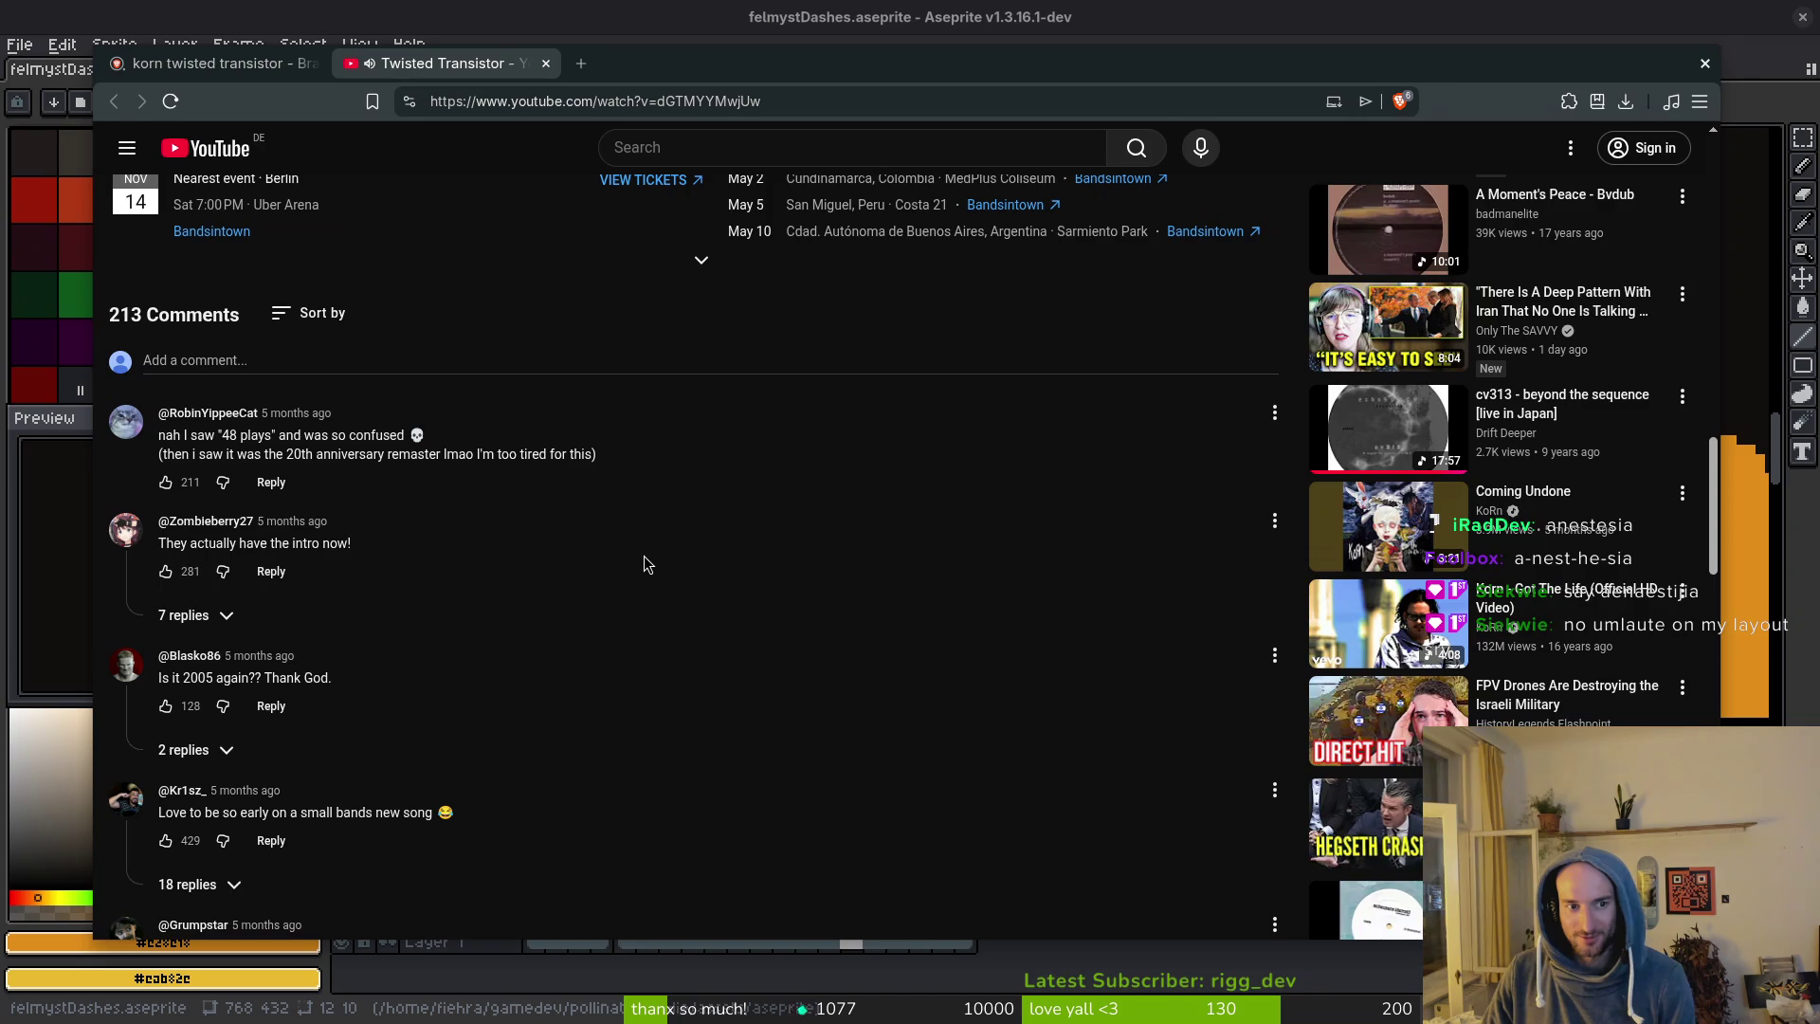
click(218, 63)
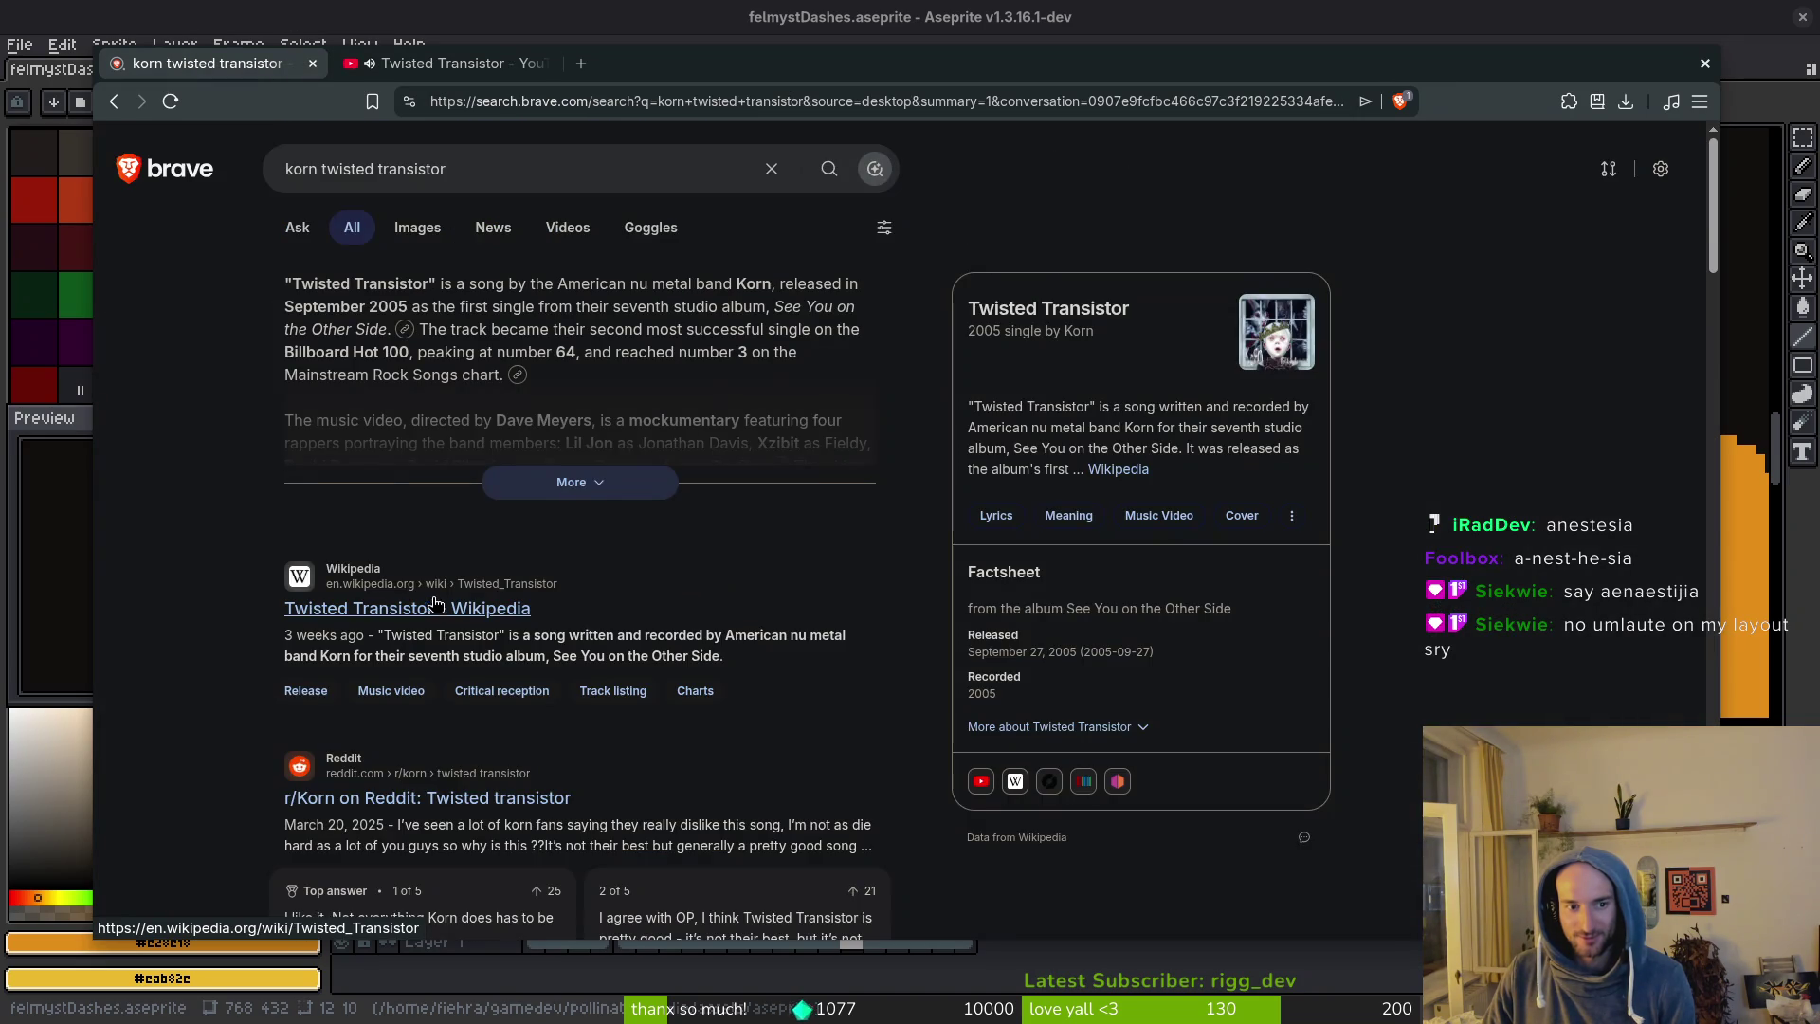
scroll(478, 604, down, 5)
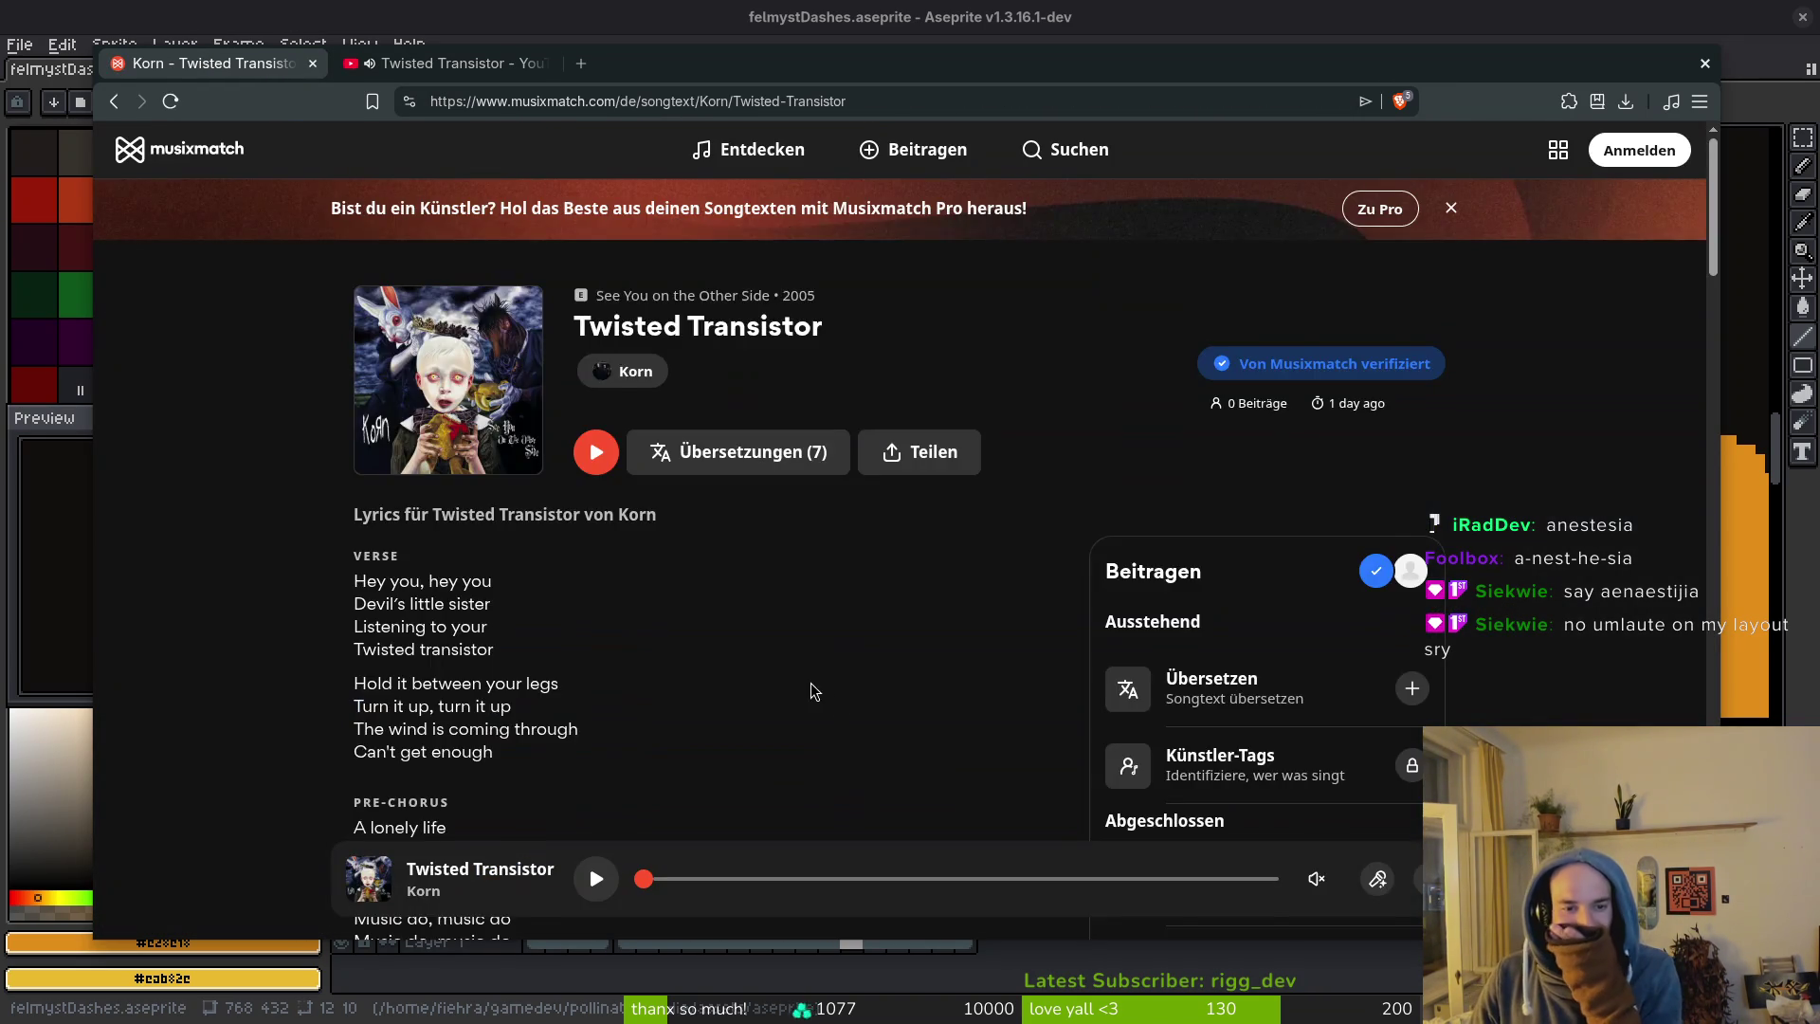
Read the Twisted Transistor lyrics, select 'Anesthetize', then close the lyrics tab.
scroll(594, 650, down, 4)
scroll(569, 488, up, 2)
scroll(588, 515, down, 5)
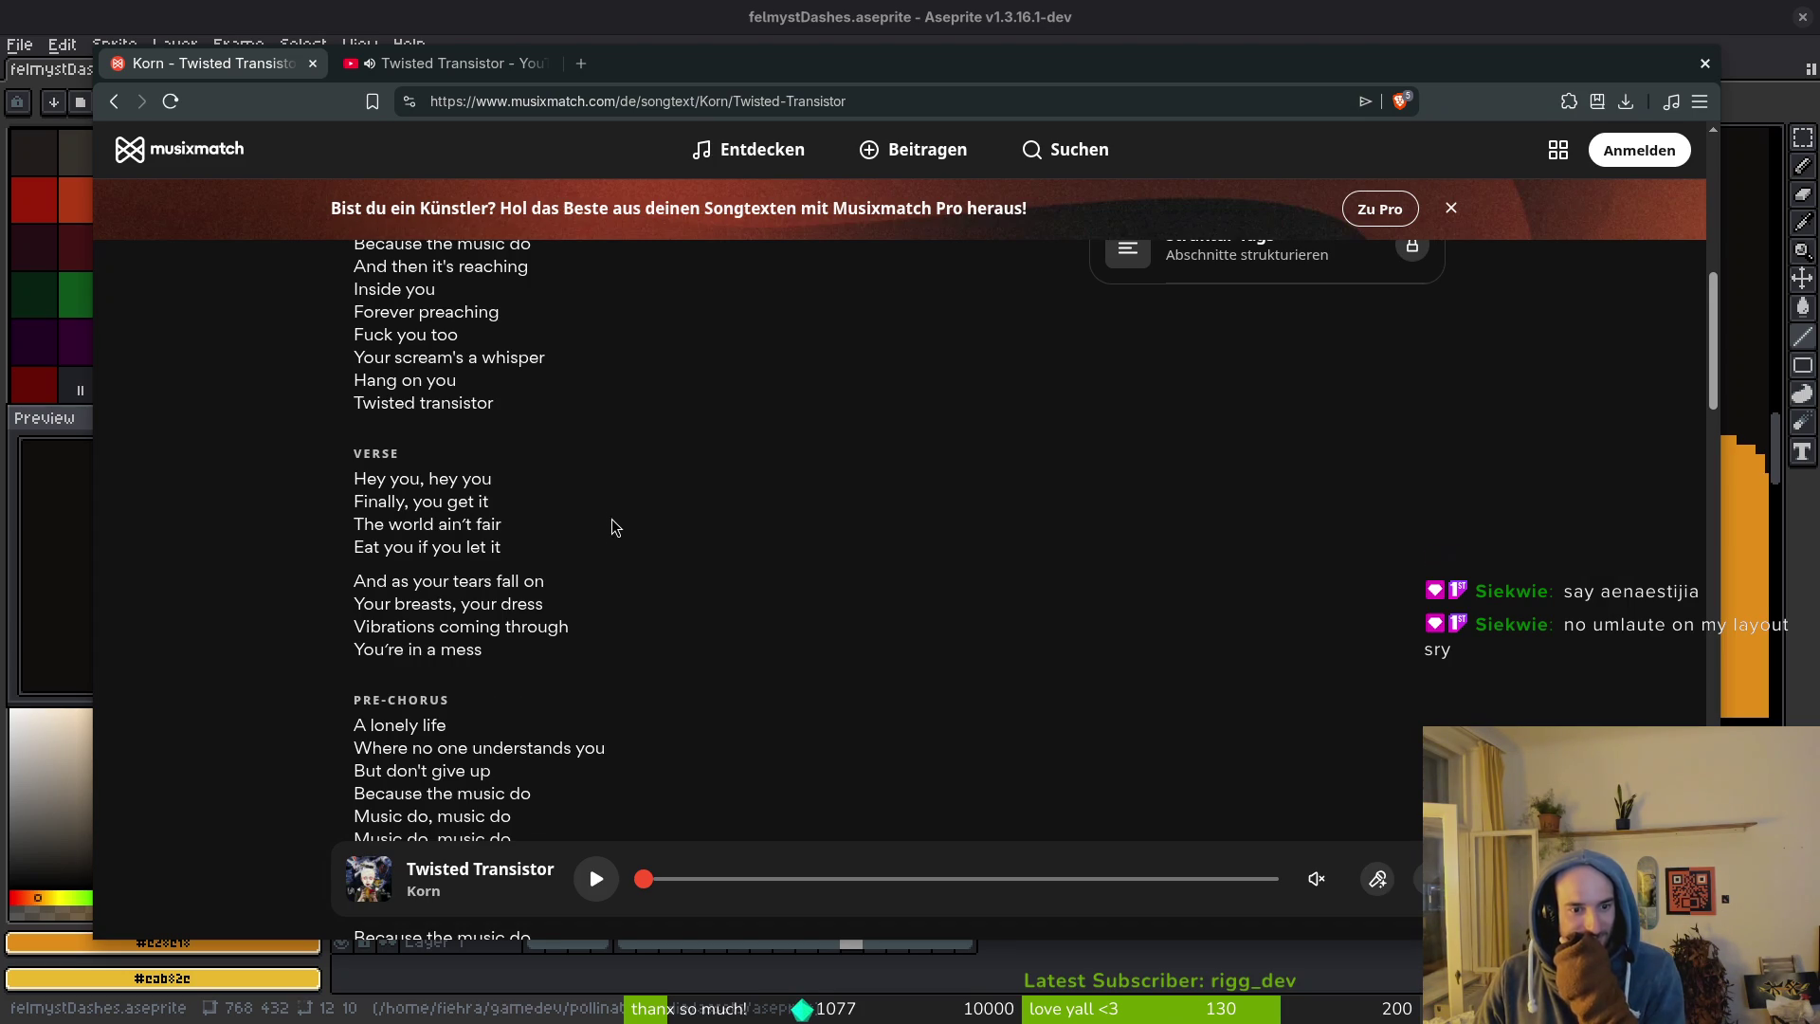
scroll(617, 521, down, 3)
scroll(628, 535, down, 4)
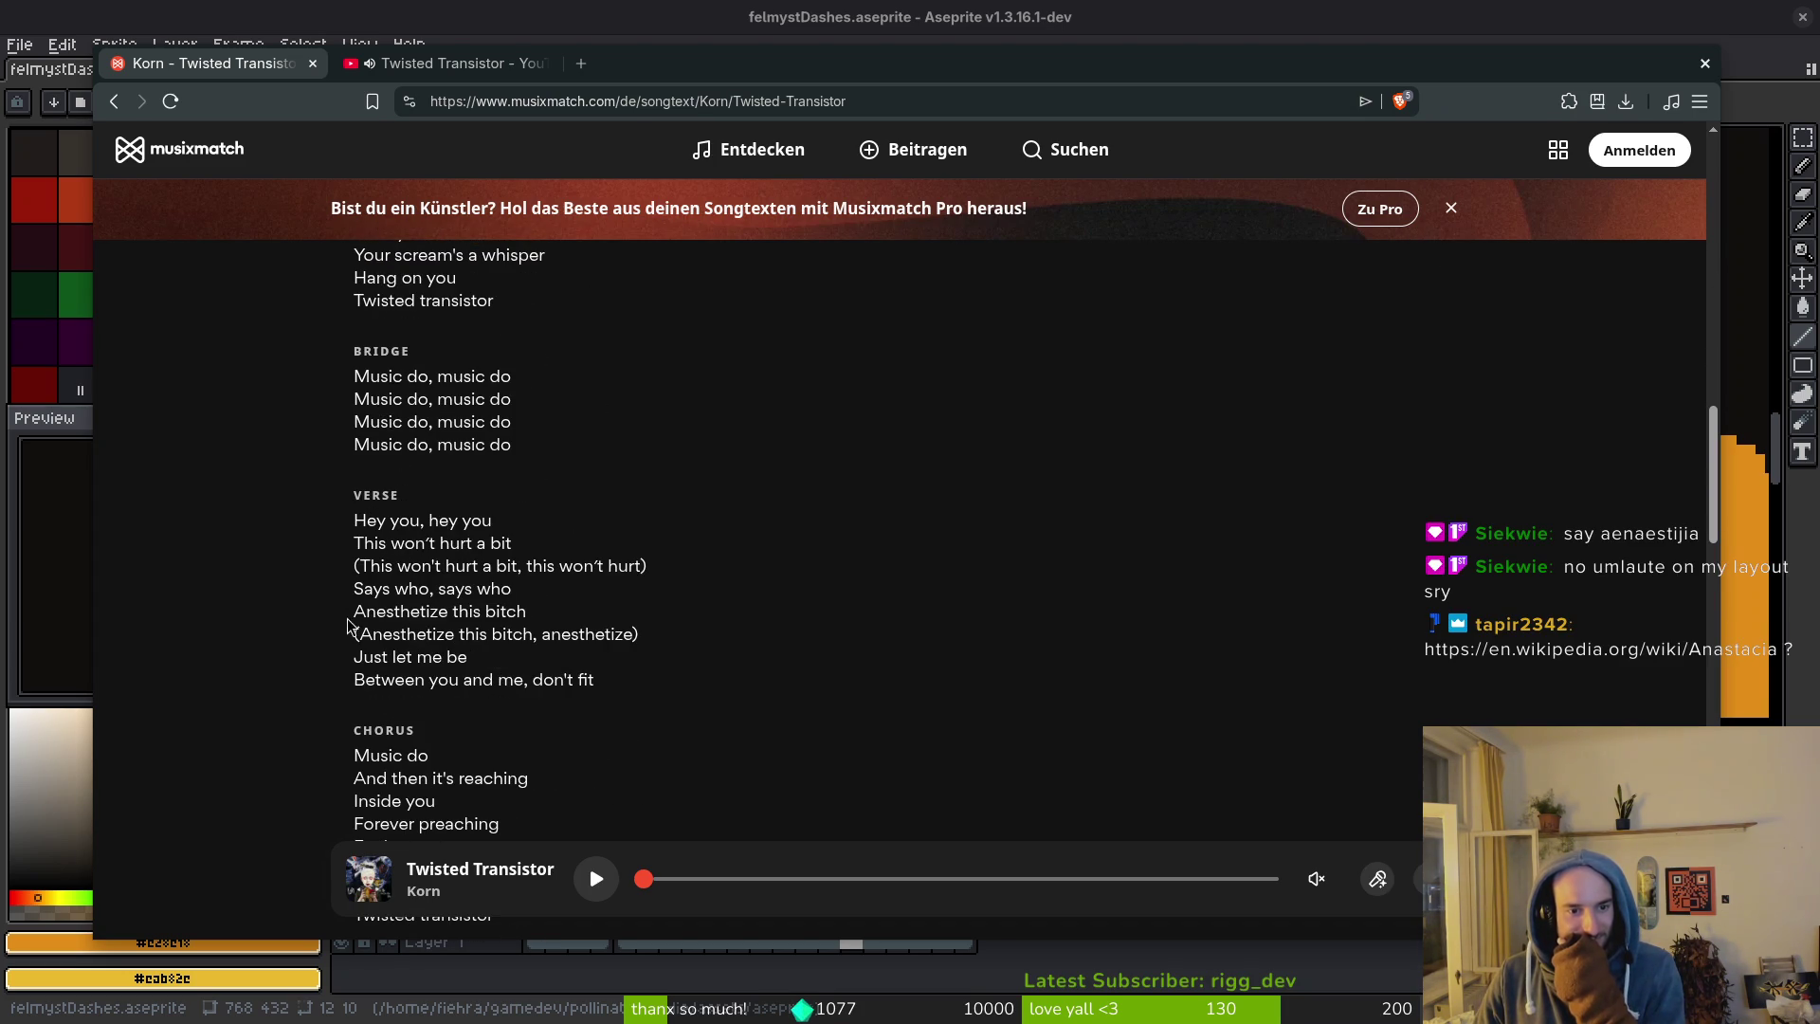
drag(355, 618, 449, 614)
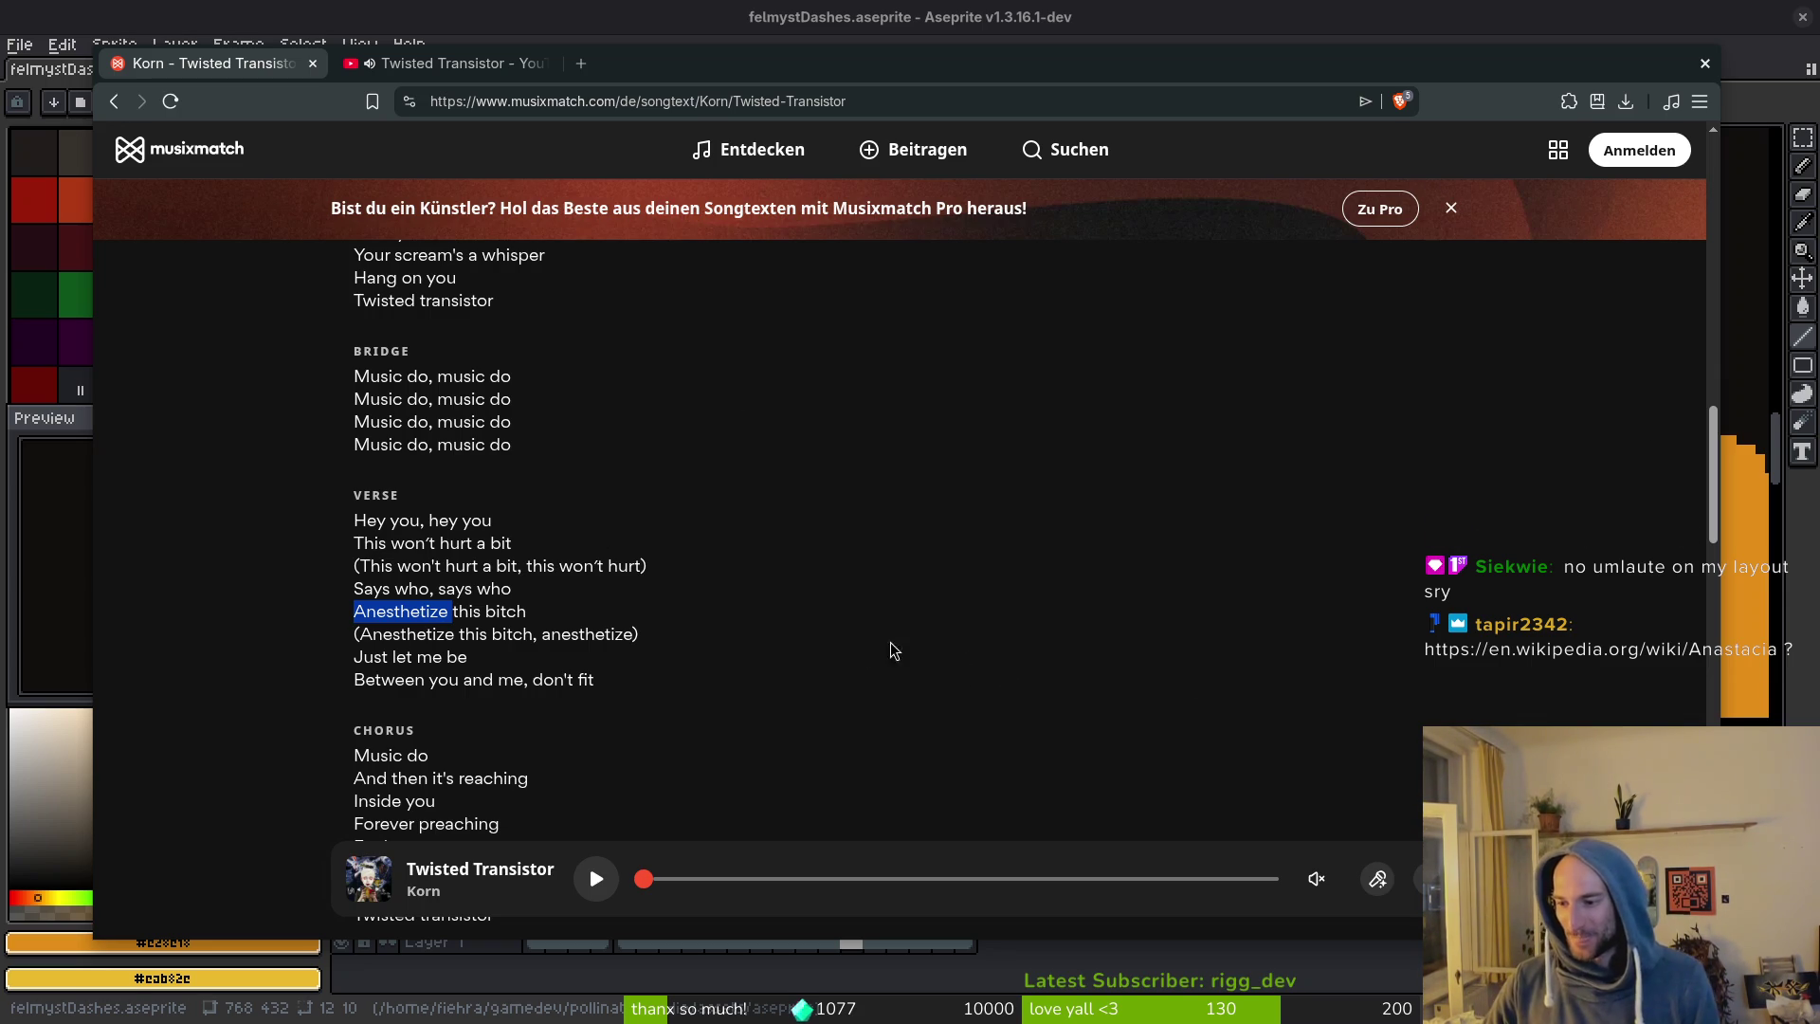
click(301, 463)
key(ctrl+w)
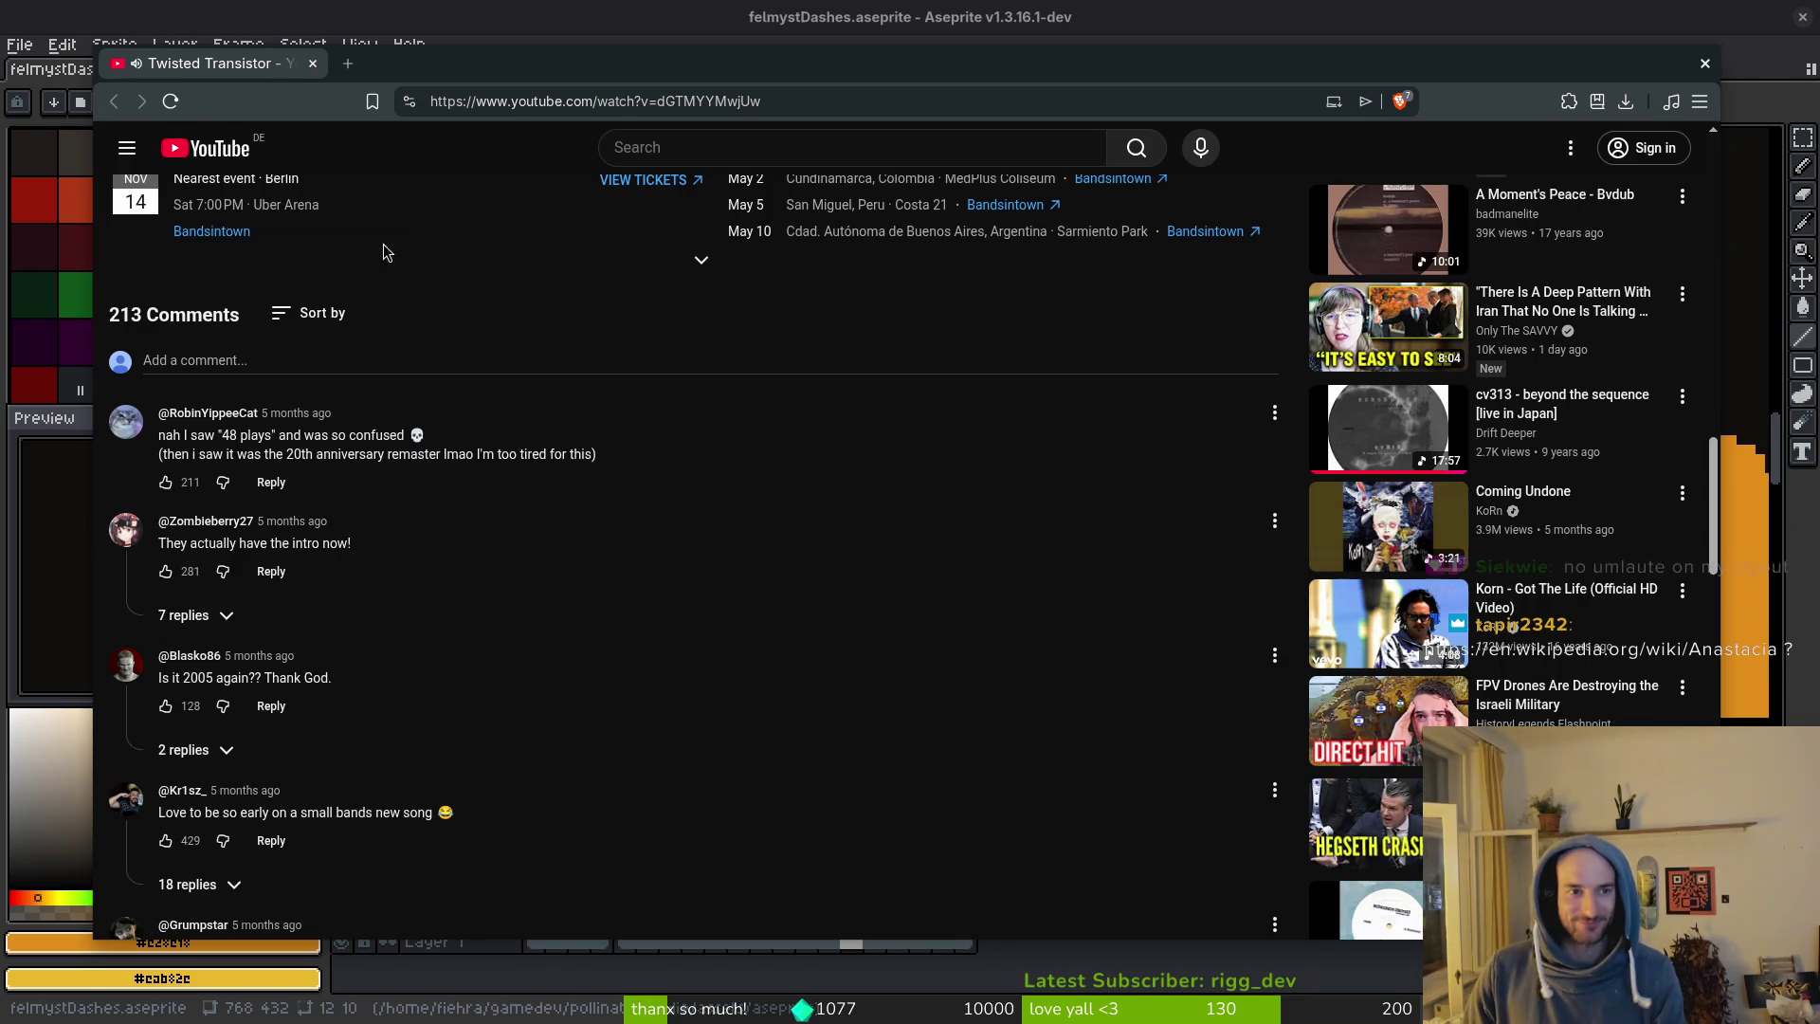
Nudge the browser window, scroll YouTube to the top, and return to Aseprite.
mouse_move(464, 60)
mouse_down()
mouse_move(453, 123)
mouse_move(439, 93)
mouse_up()
scroll(811, 487, up, 15)
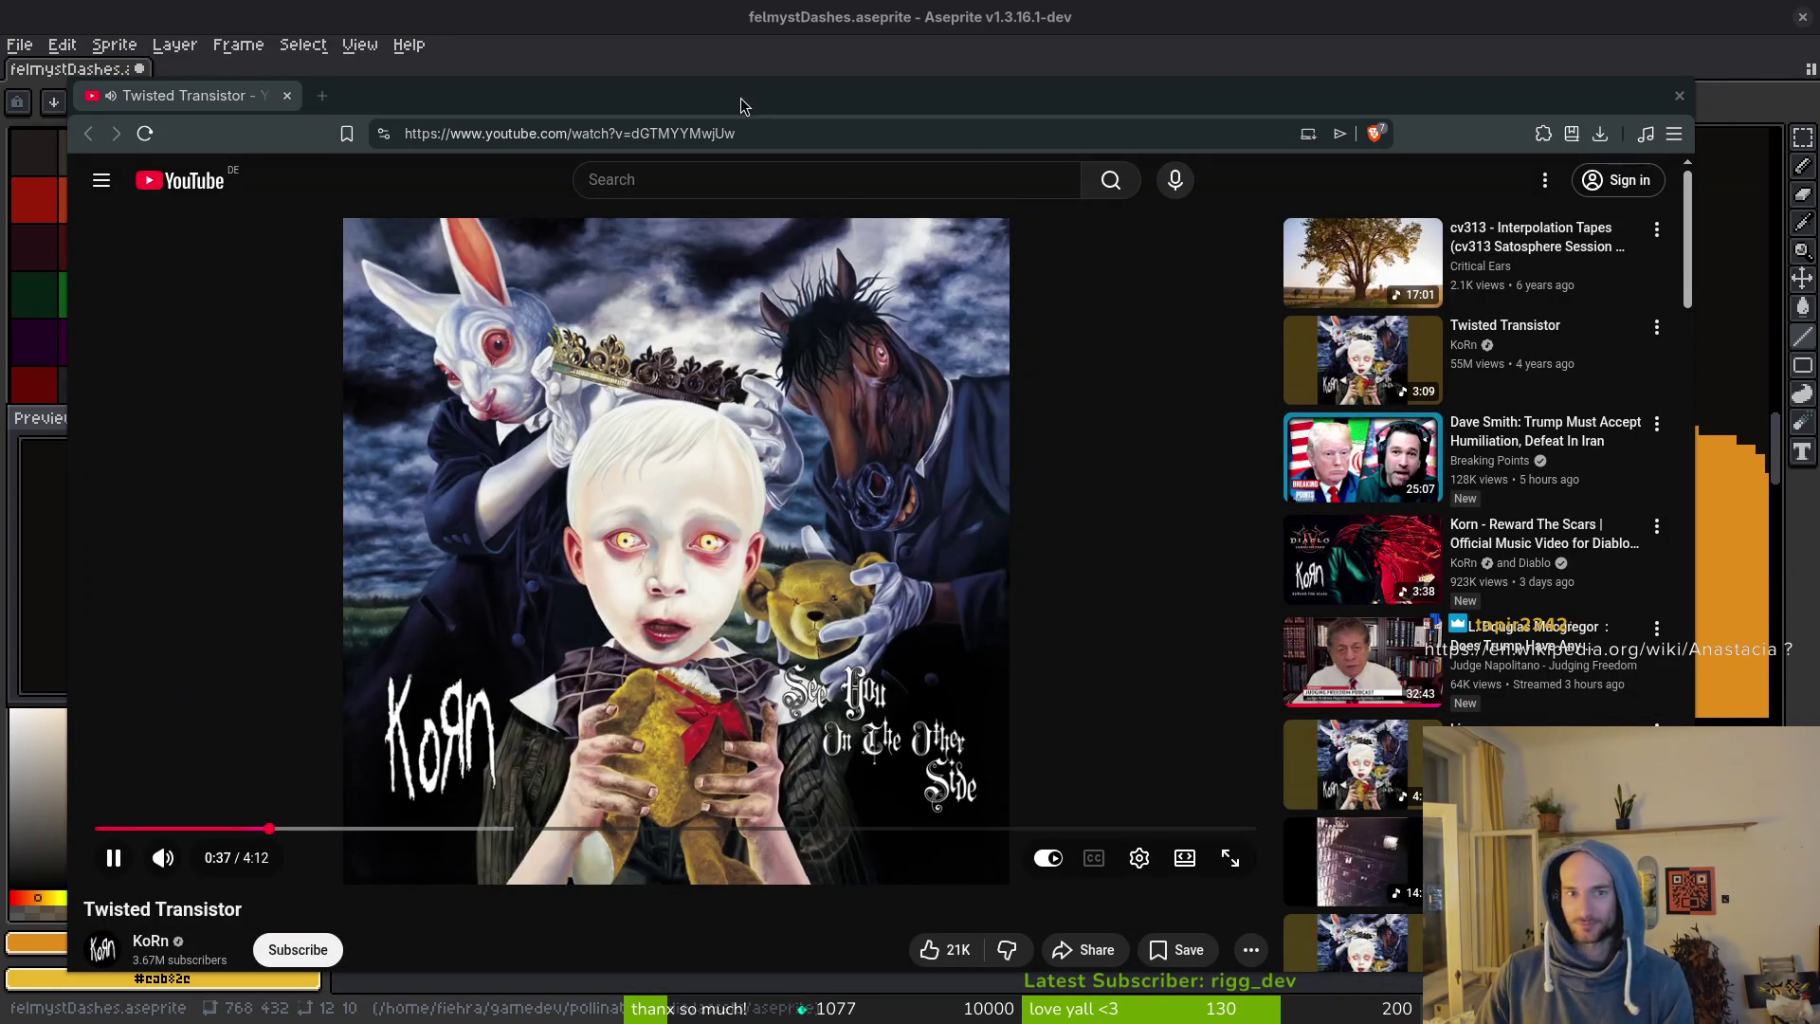
key(alt+Tab)
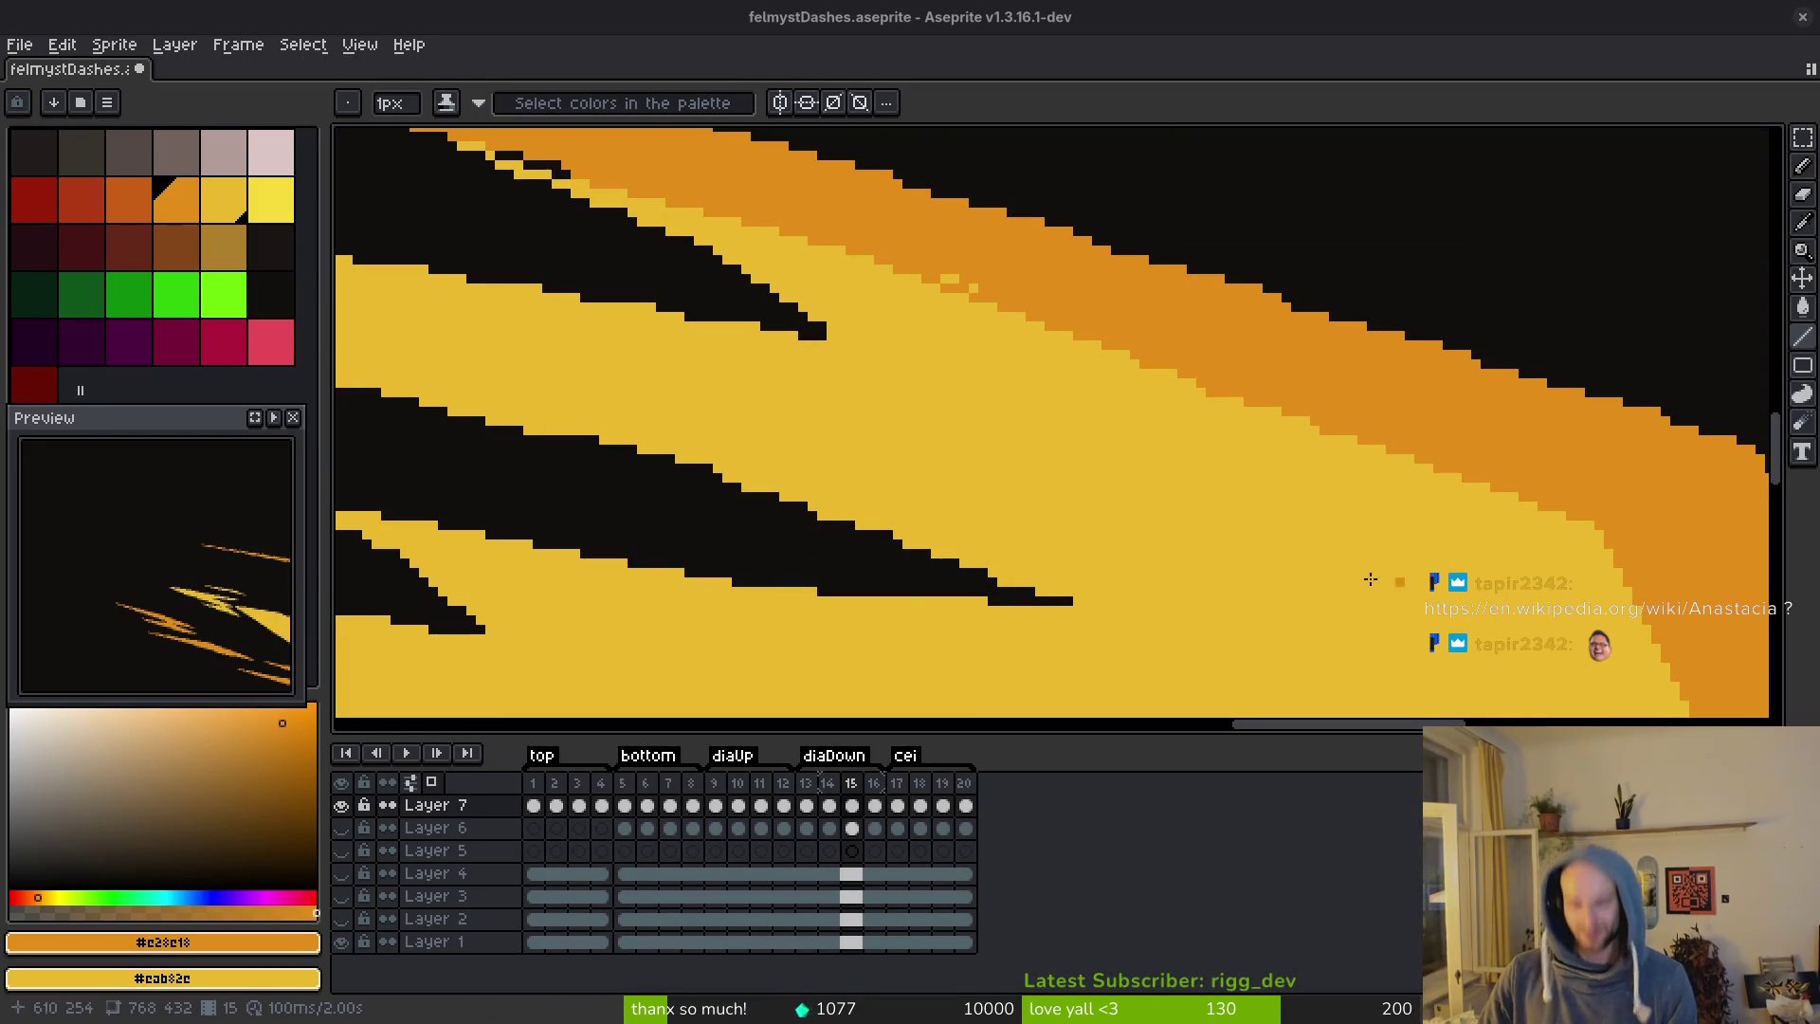
Draw a yellow line along the orange streak edge and dot orange pixels onto it.
mouse_move(755, 386)
mouse_down()
mouse_move(1077, 508)
mouse_move(1038, 387)
mouse_up()
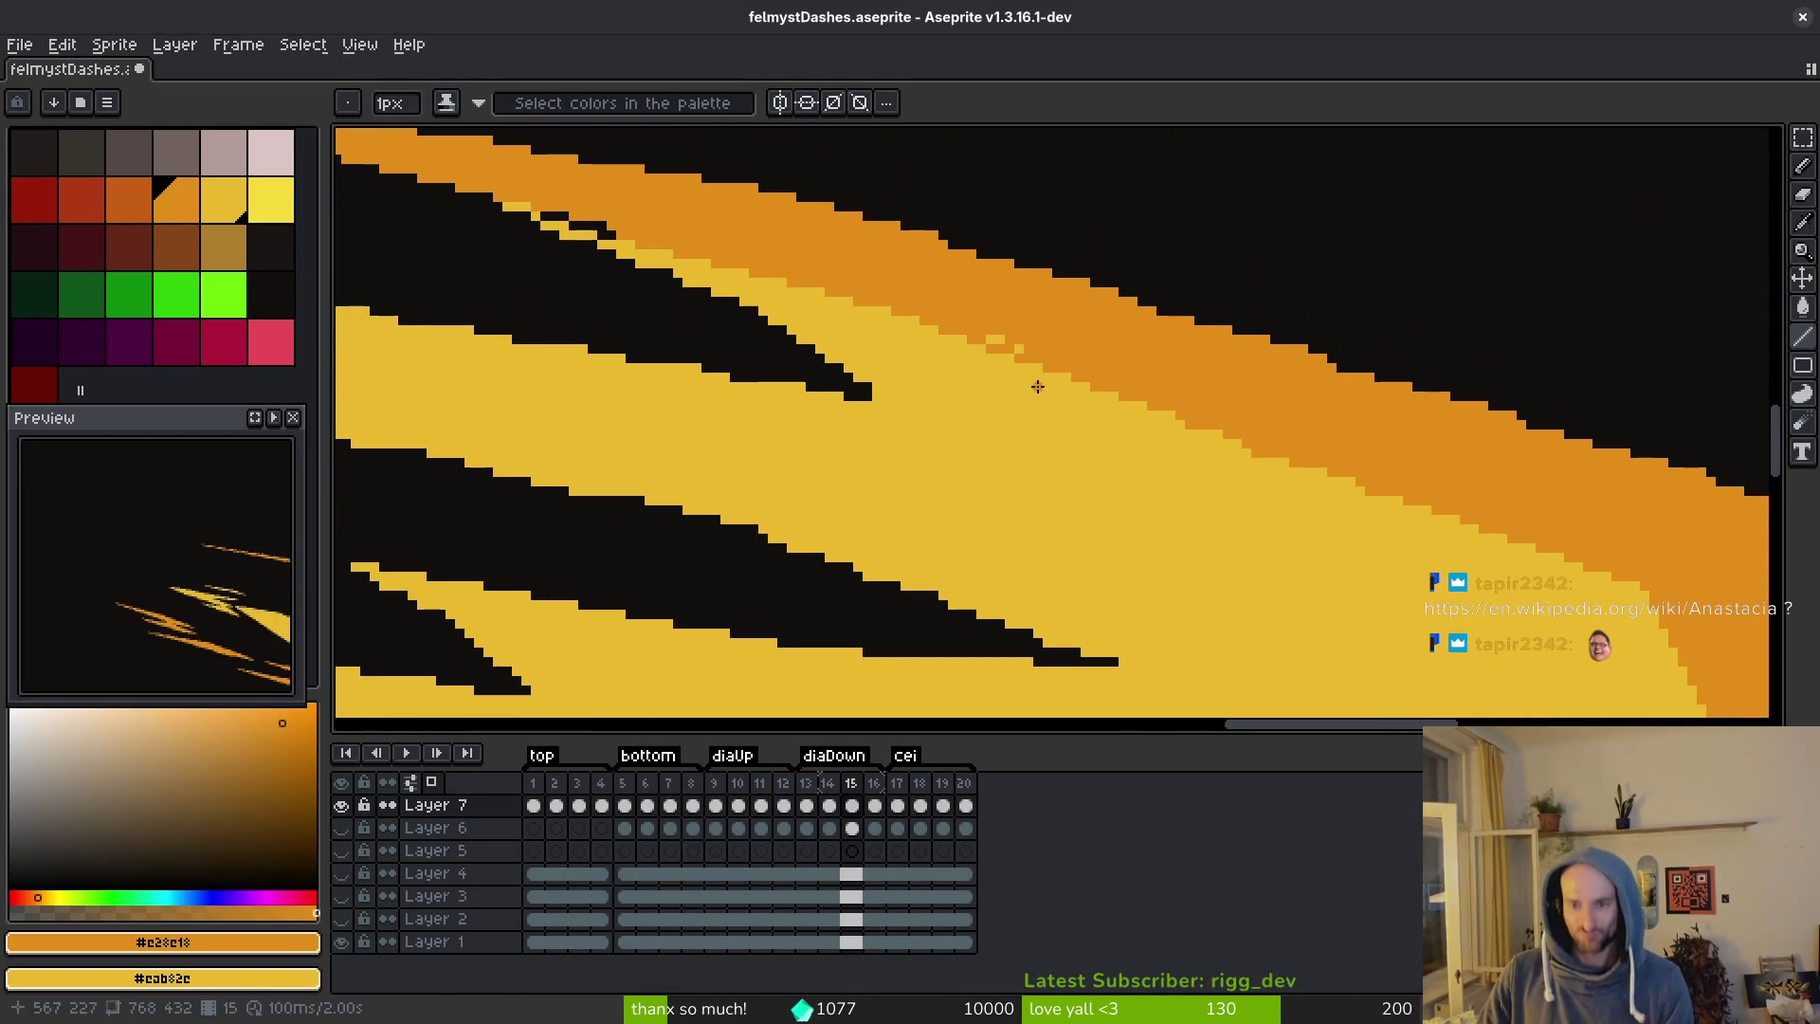
alt+click(1639, 585)
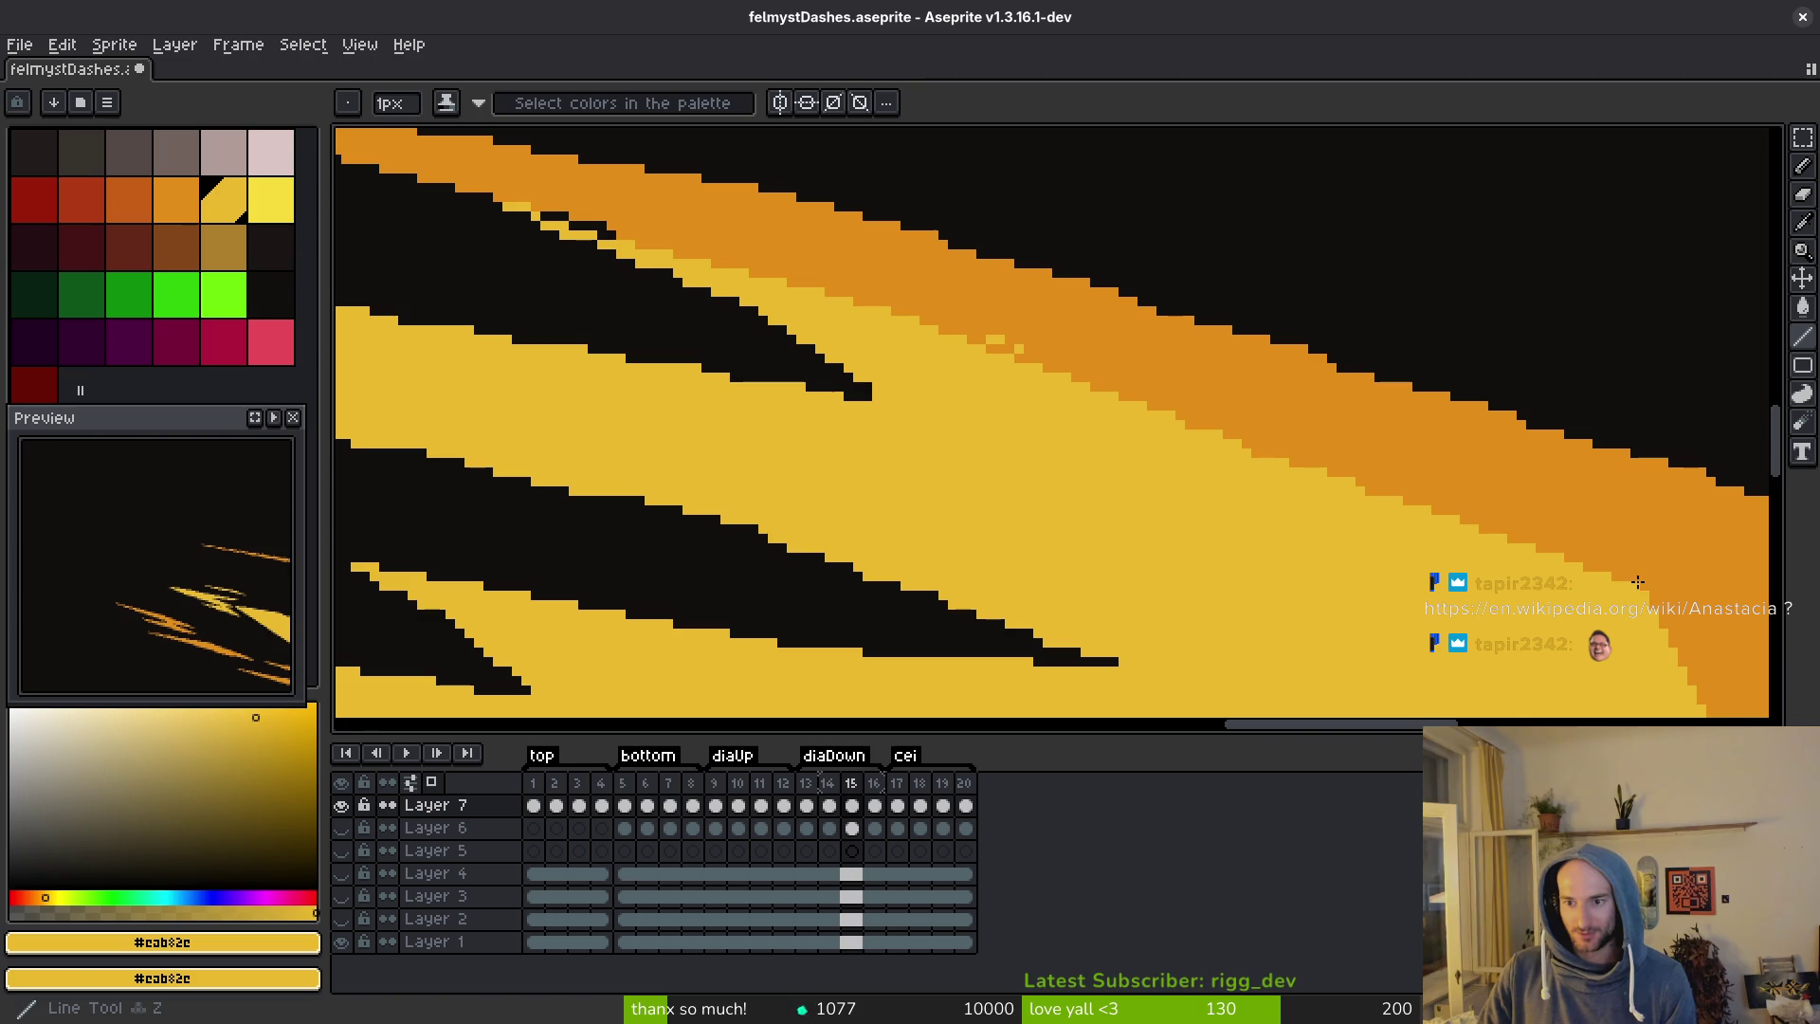
drag(1147, 406, 1005, 346)
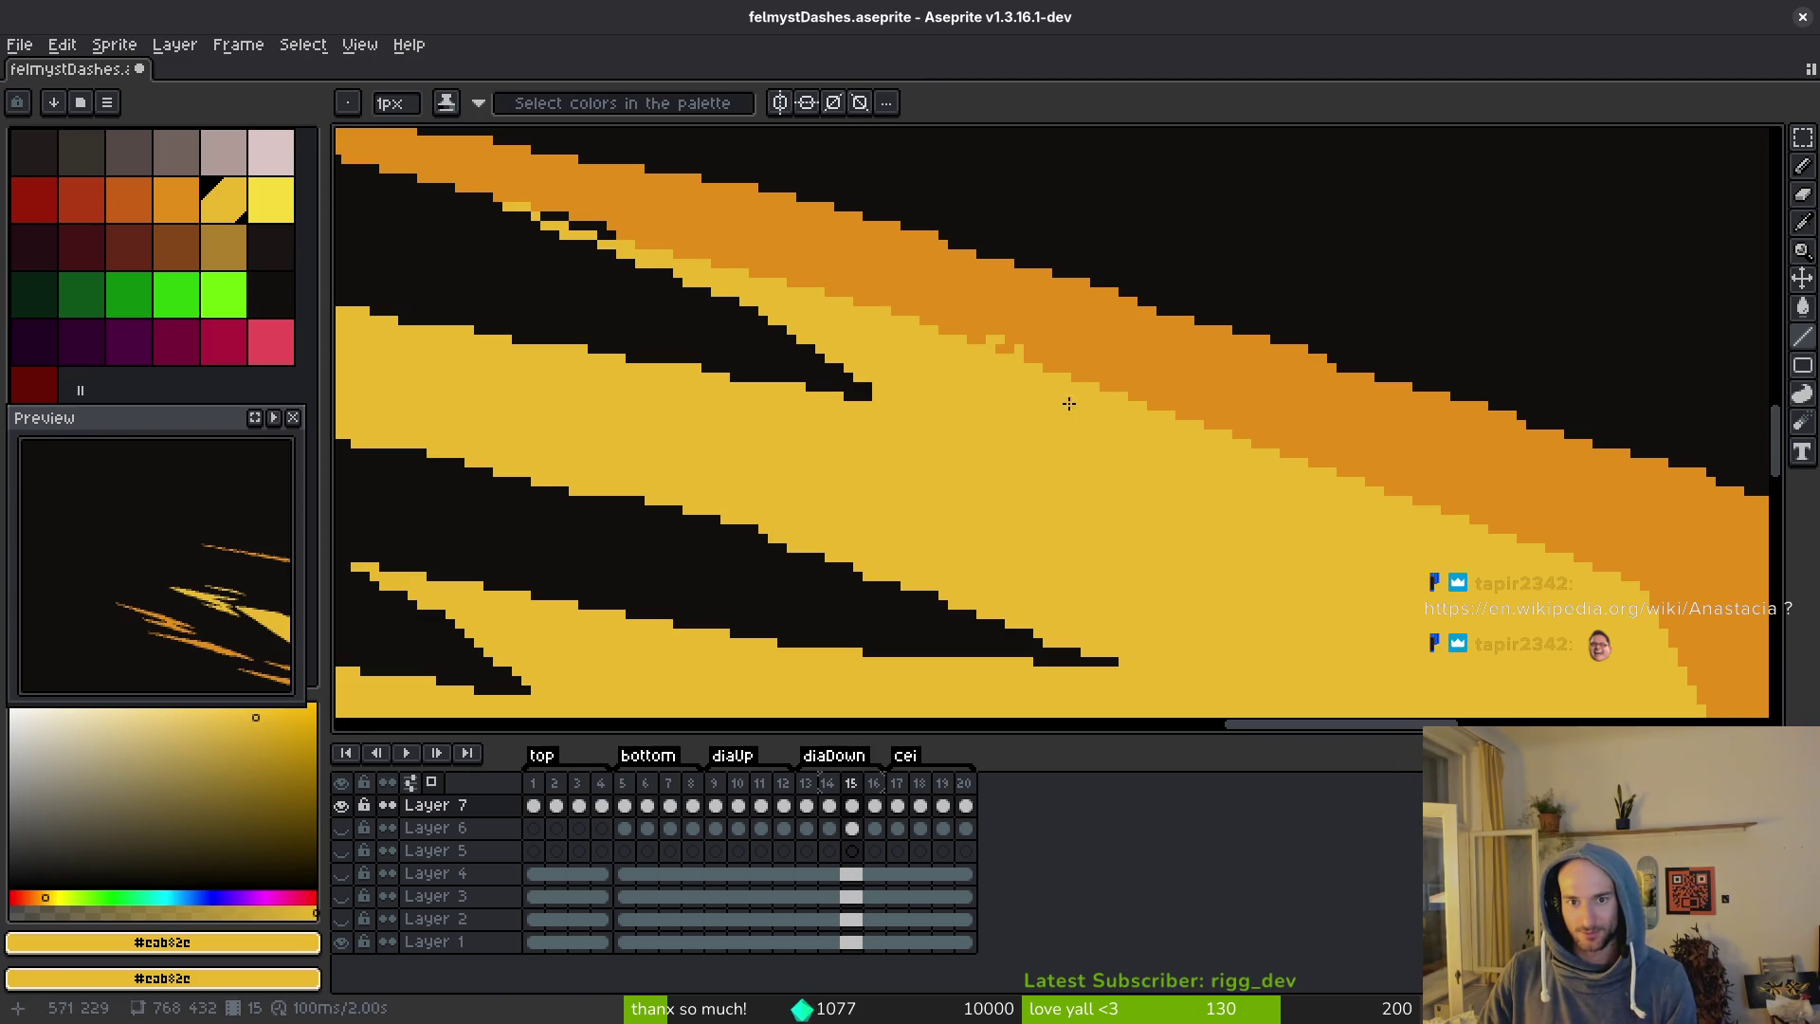
alt+click(1055, 365)
click(1024, 353)
click(991, 332)
click(990, 341)
Reshape the band edge with a yellow line and fill the black notch pixels.
mouse_move(983, 332)
mouse_down()
mouse_move(1175, 506)
mouse_move(1178, 417)
mouse_move(1266, 515)
mouse_up()
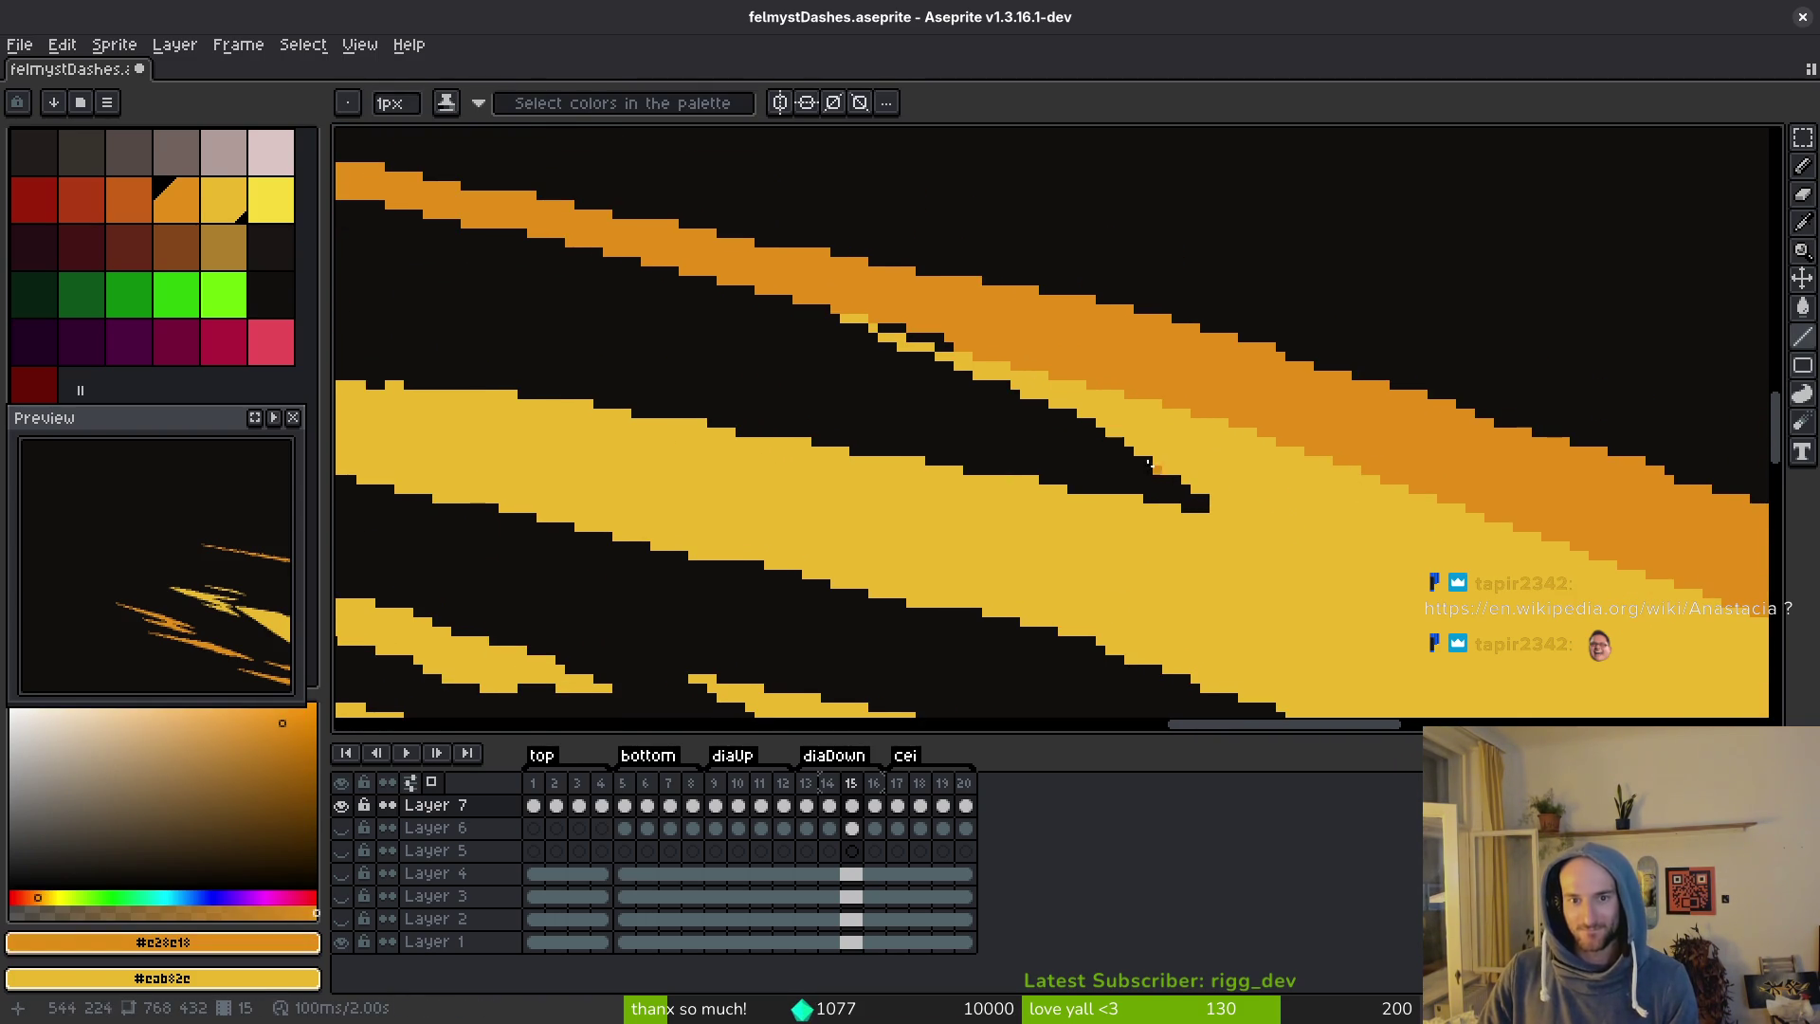
alt+click(1225, 418)
drag(1225, 422, 780, 300)
click(891, 327)
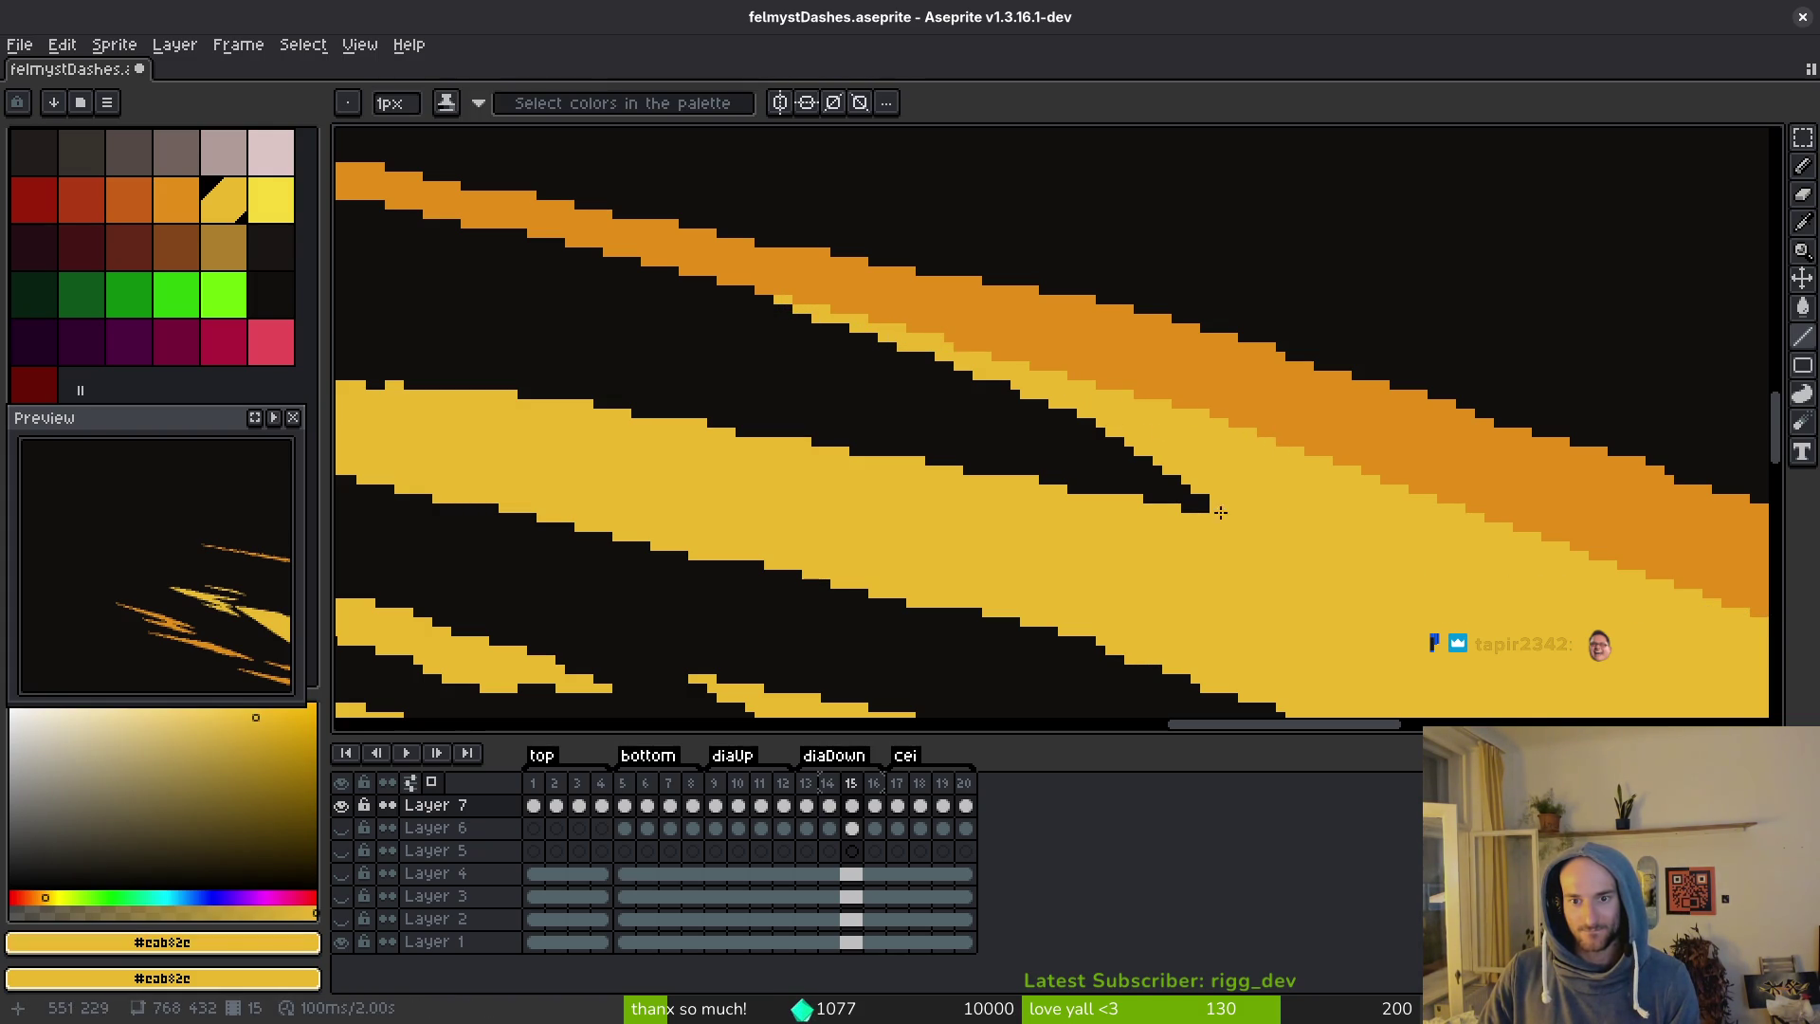
mouse_move(1162, 474)
mouse_down()
mouse_move(1074, 404)
mouse_move(1090, 427)
mouse_move(847, 328)
mouse_up()
Review with the timeline hidden, keep the last line piece, and save felmystDashes.aseprite.
key(Tab)
key(ctrl+z)
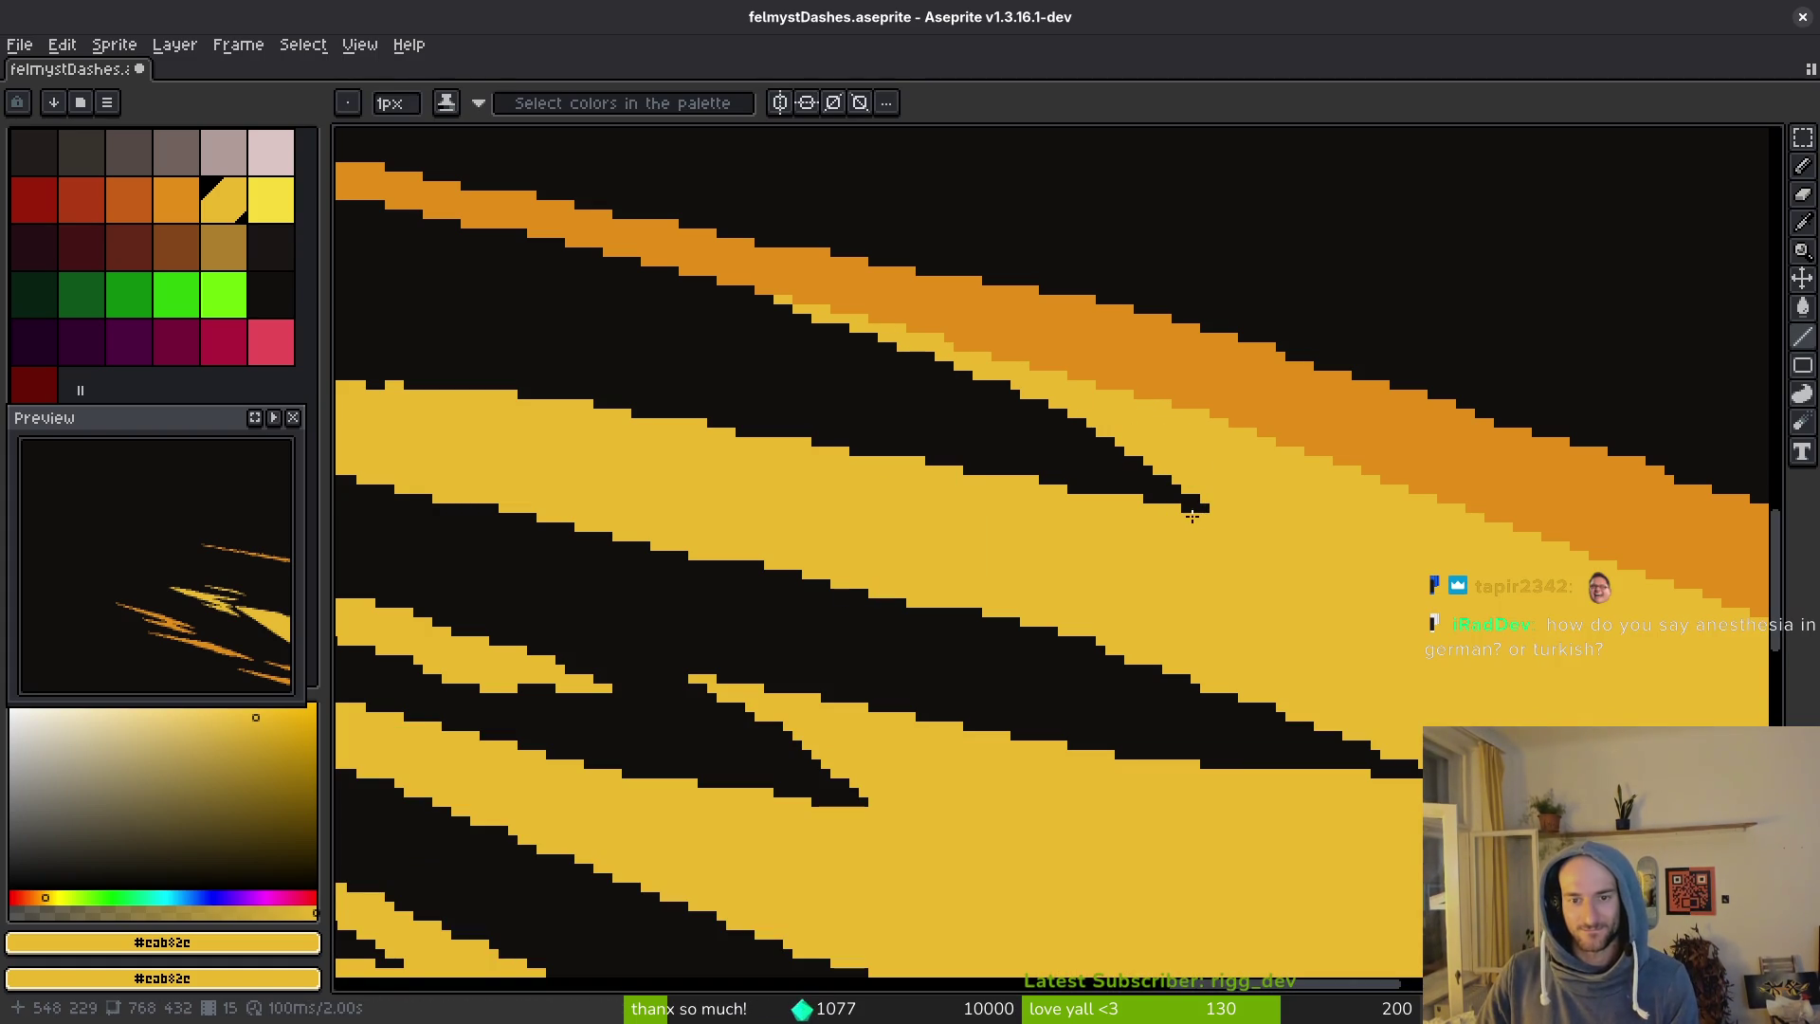
key(ctrl+y)
key(Tab)
key(v)
key(ctrl+s)
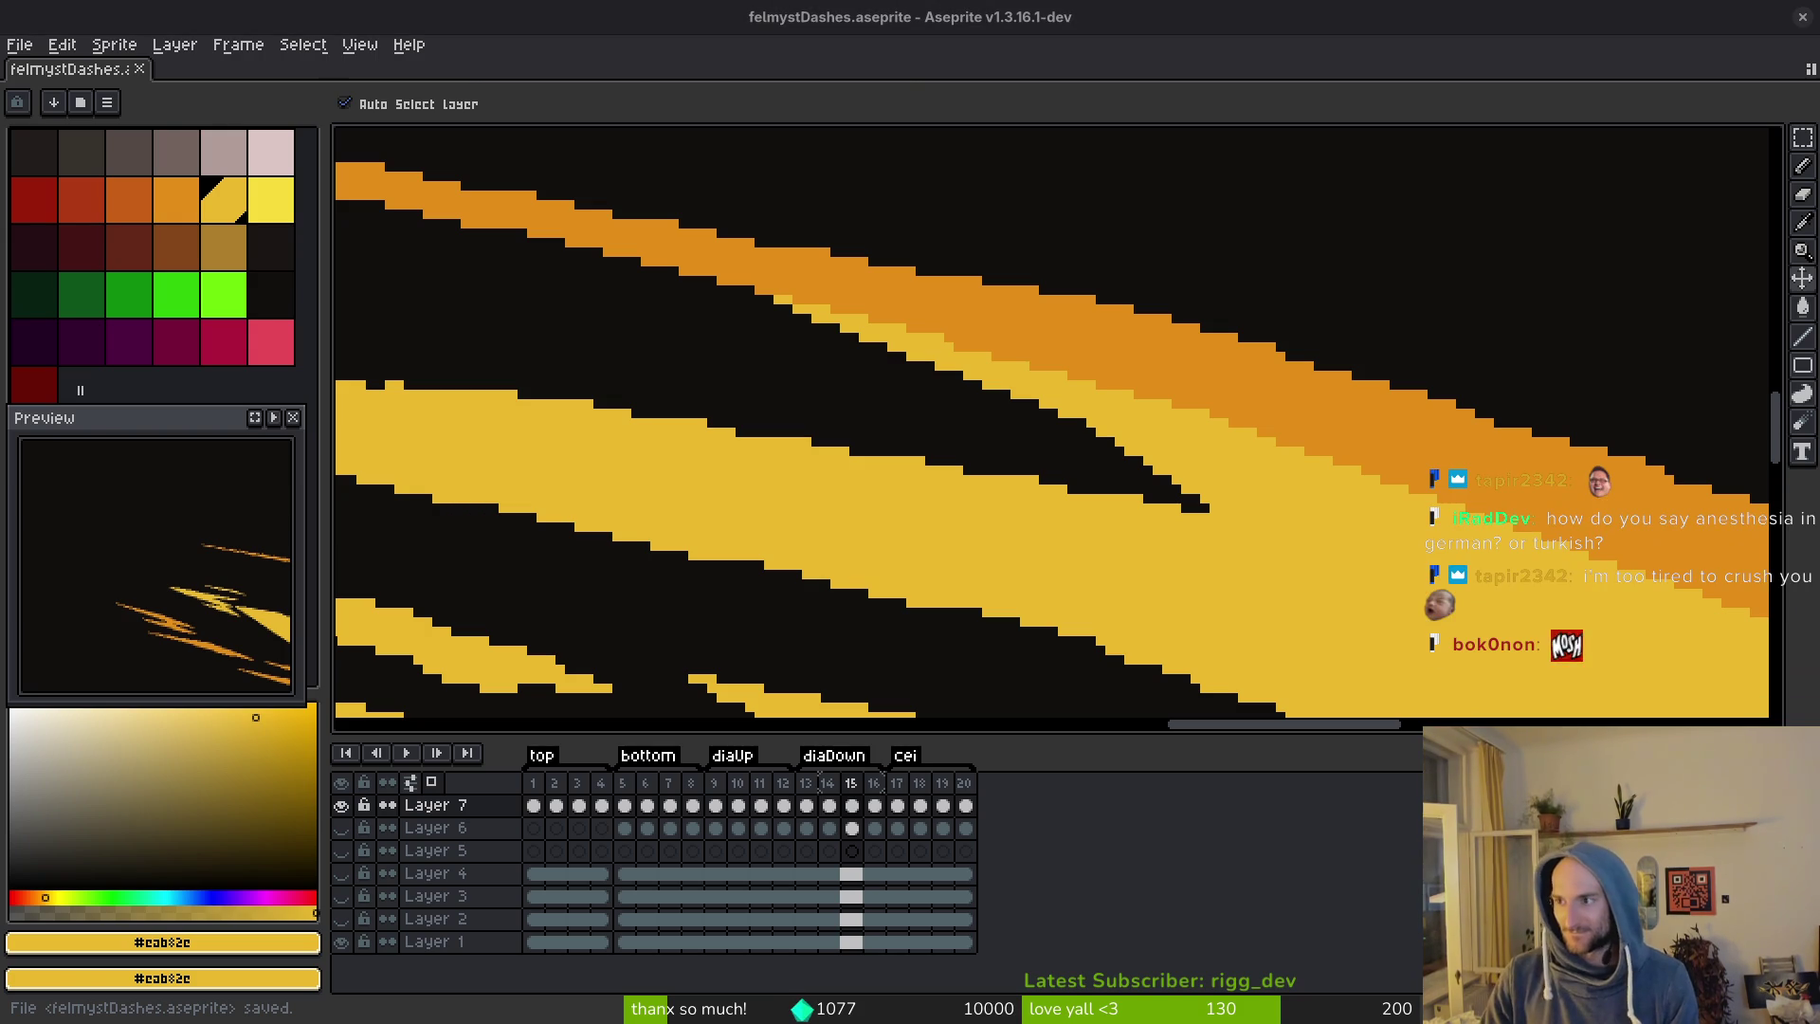
Create a private Typer.io lobby in Brave and copy its invite link.
key(super+b)
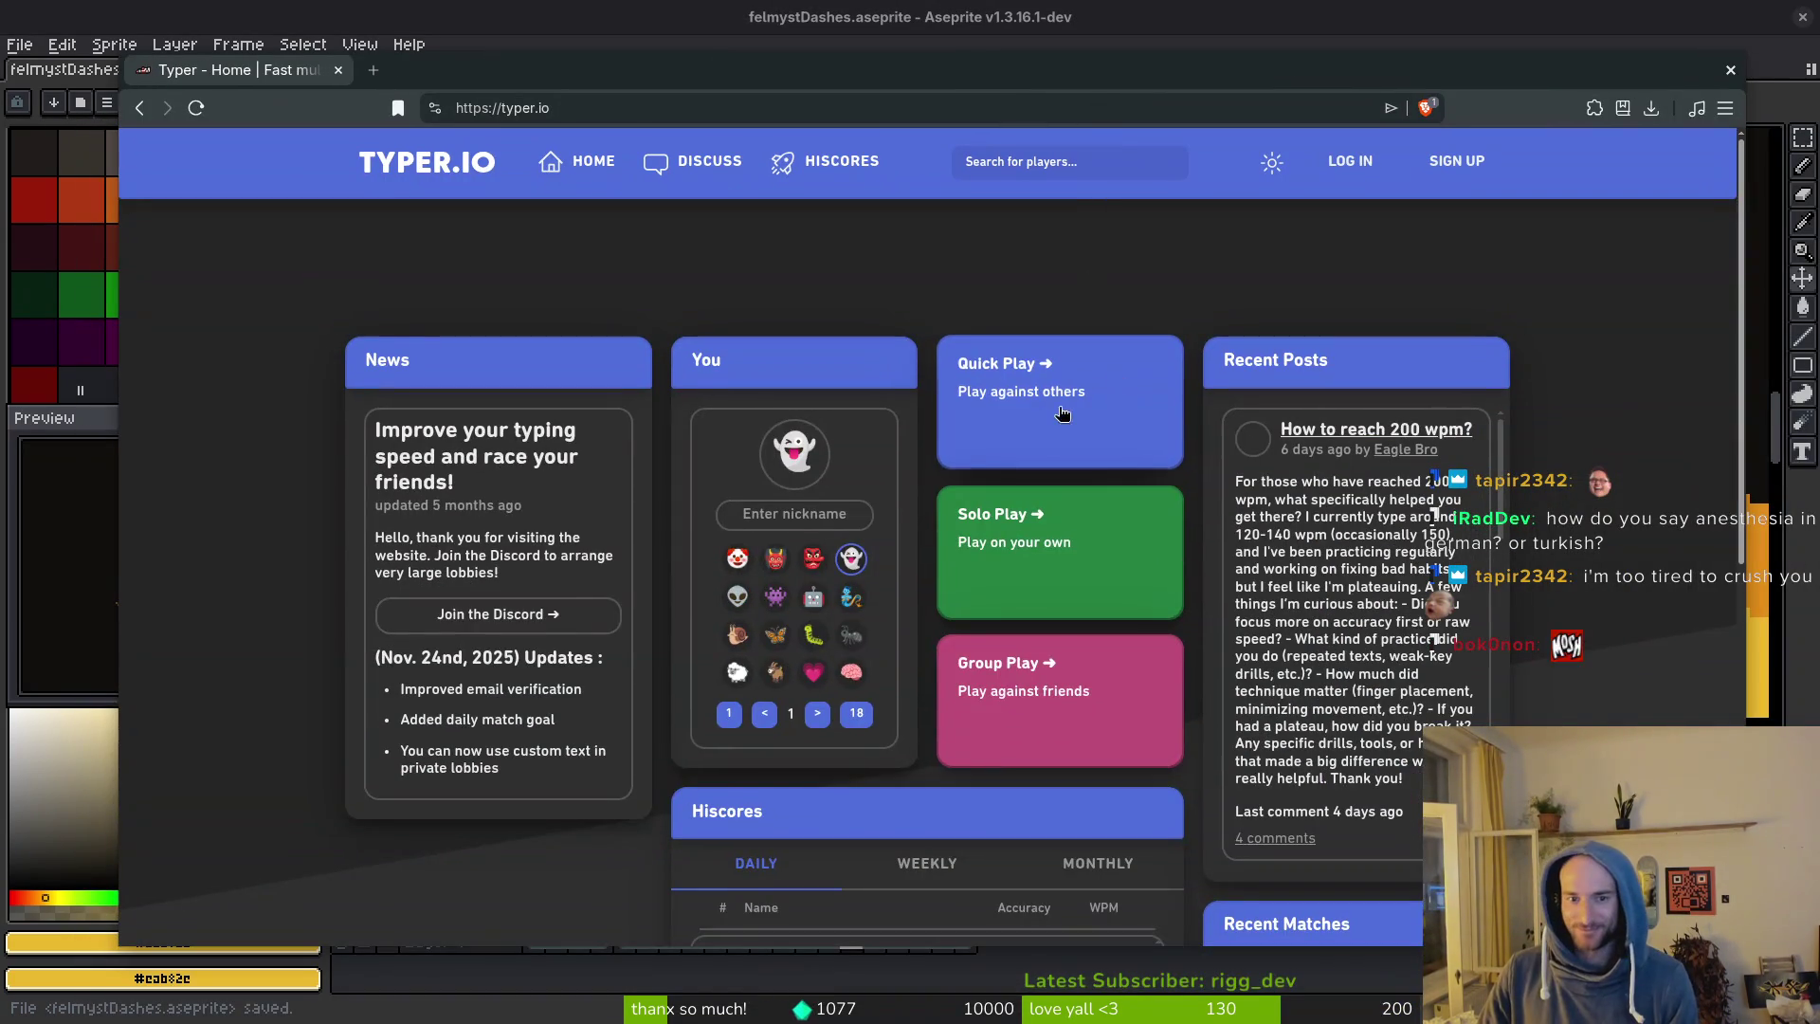
click(1019, 749)
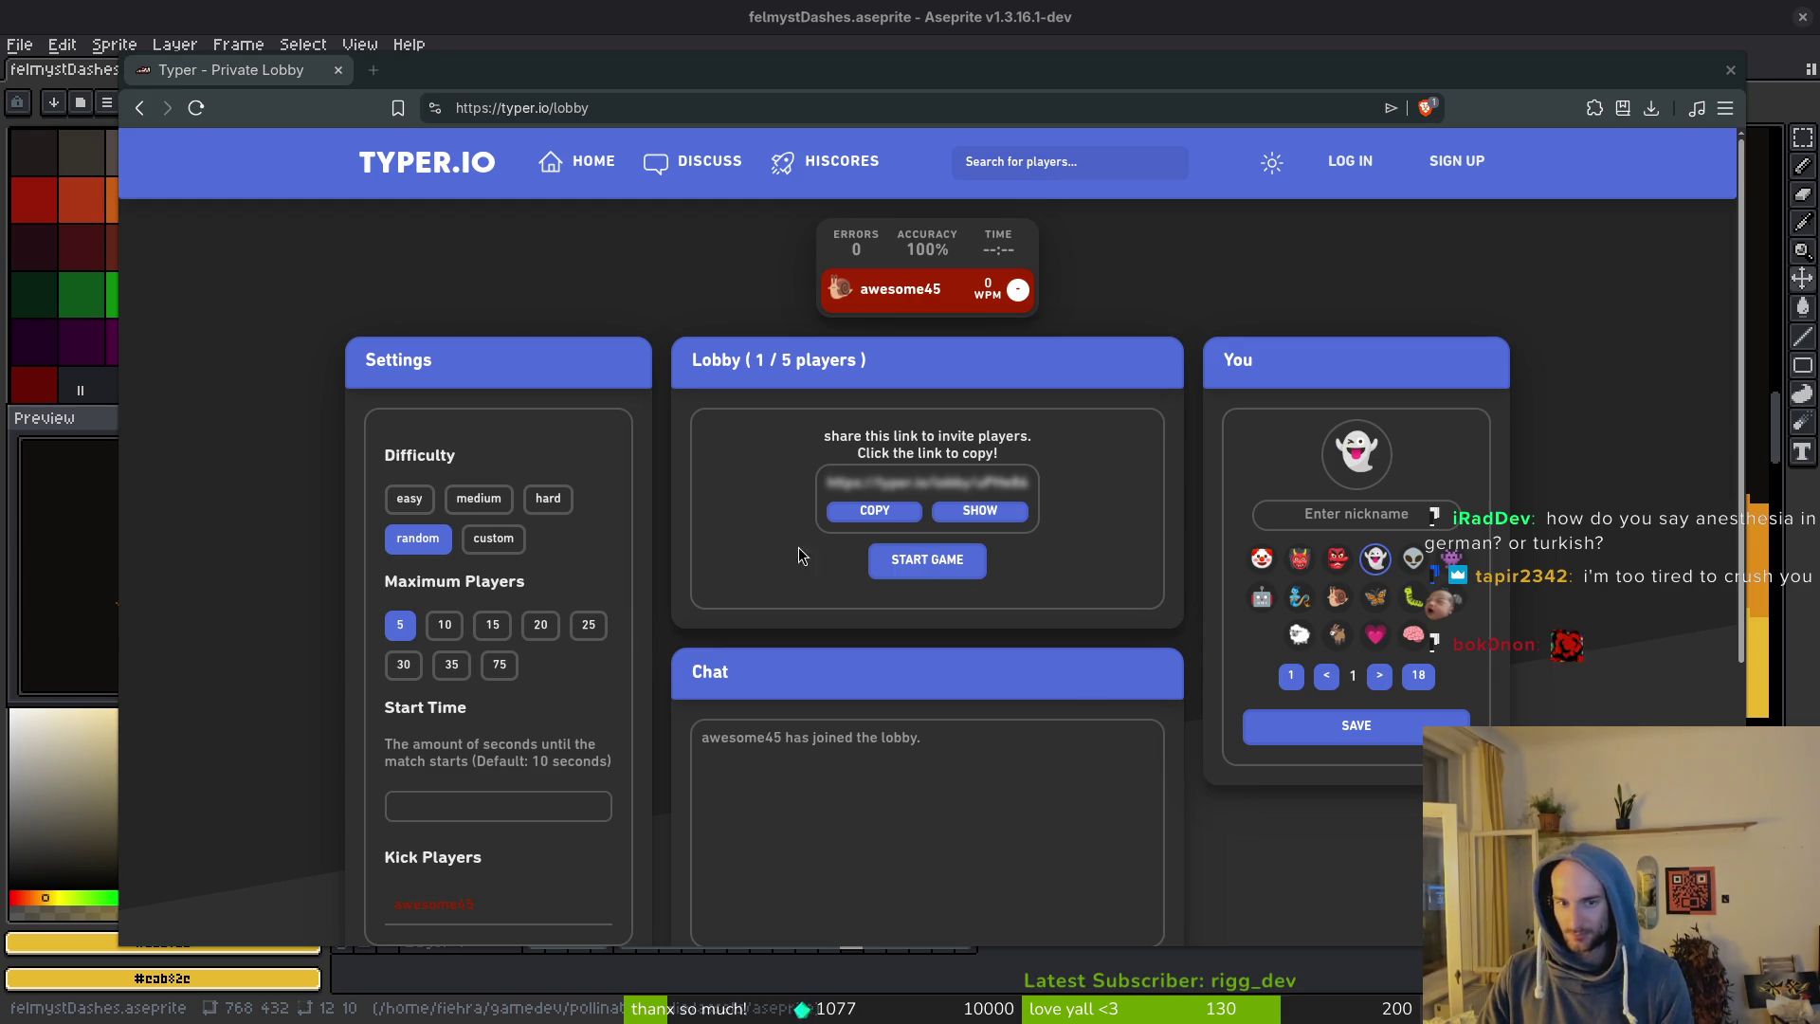
click(886, 513)
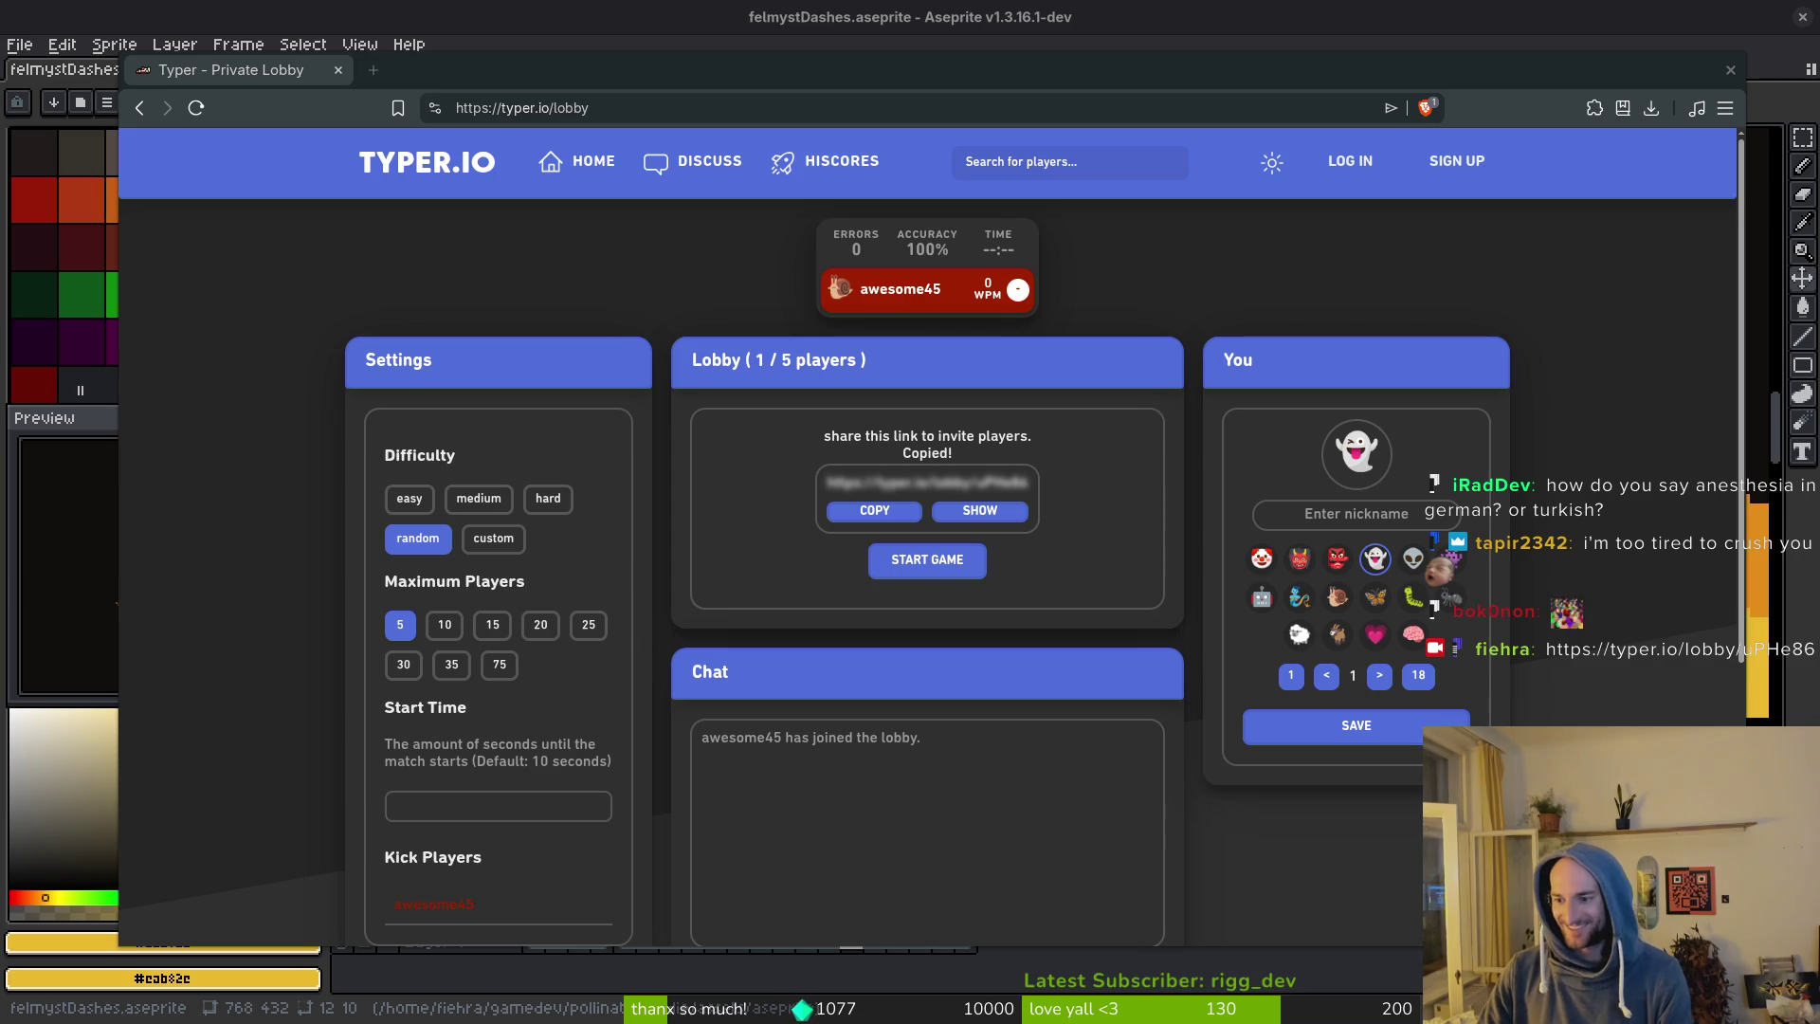
Enter a nickname, choose the bee avatar, save, and raise maximum players to 15.
click(1374, 513)
text(fiehra)
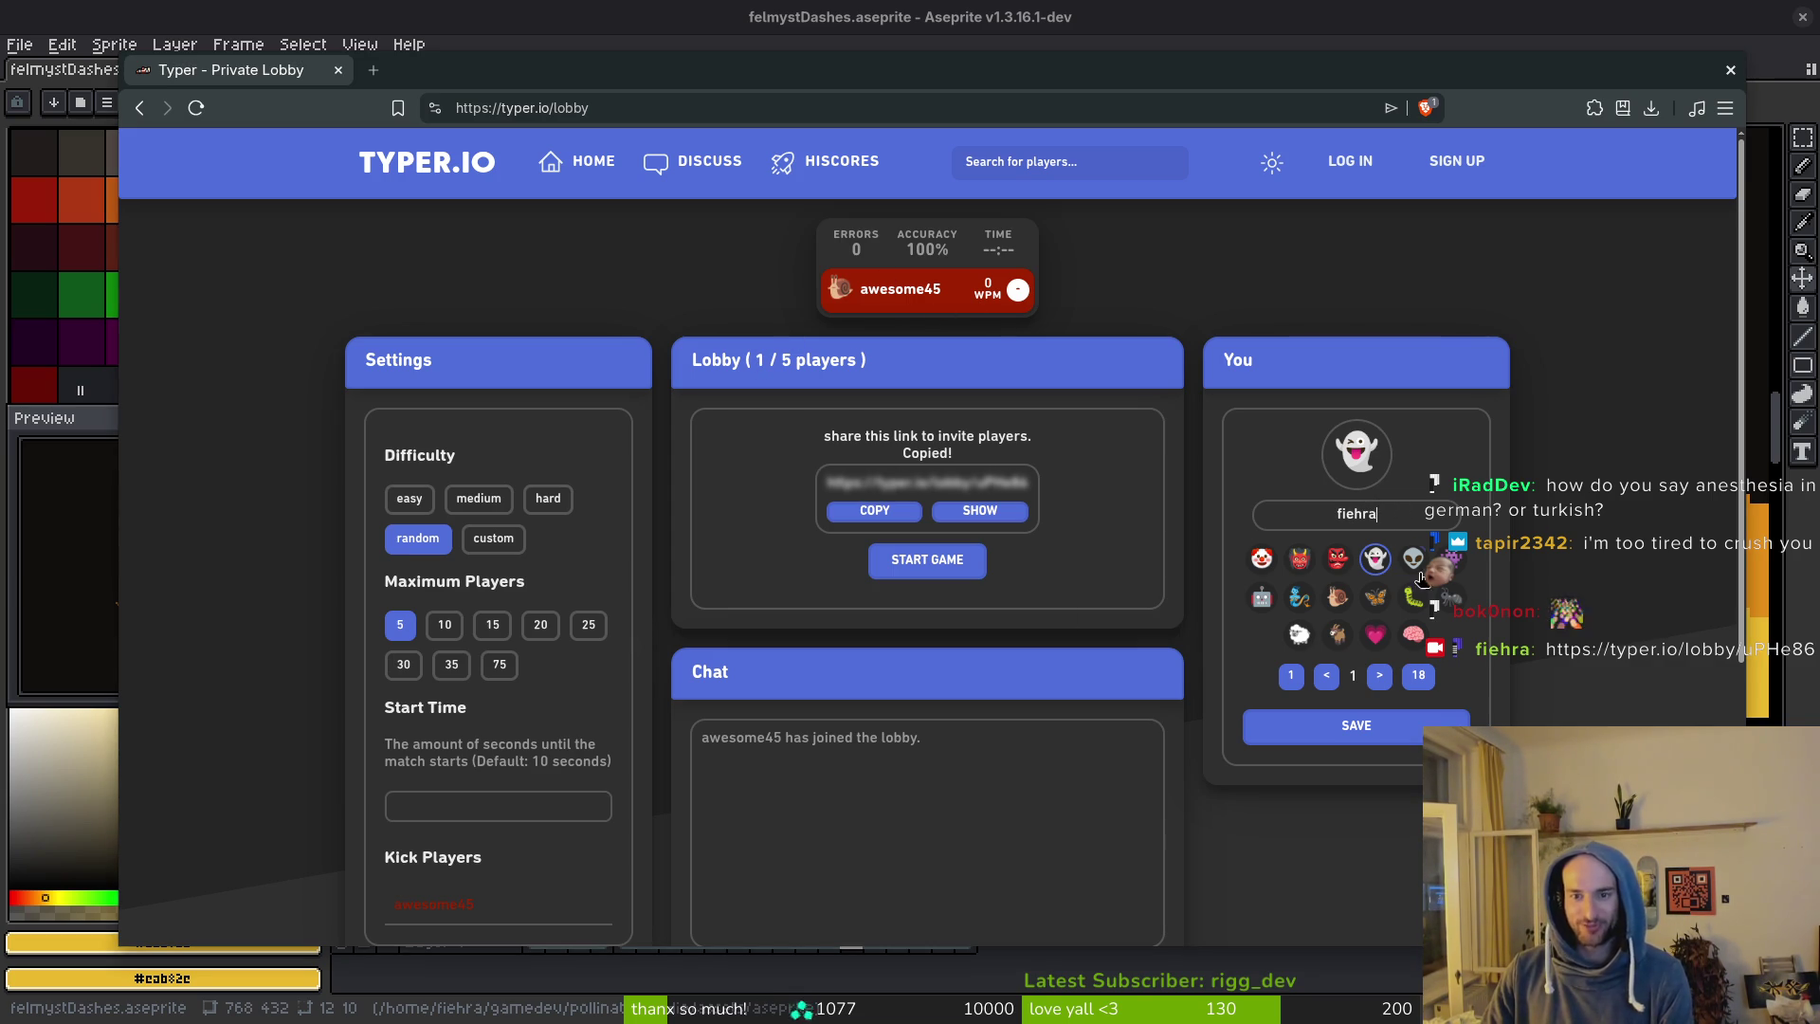
click(1377, 676)
click(1377, 676)
click(1377, 676)
click(1376, 676)
click(1376, 676)
click(1376, 676)
click(1327, 675)
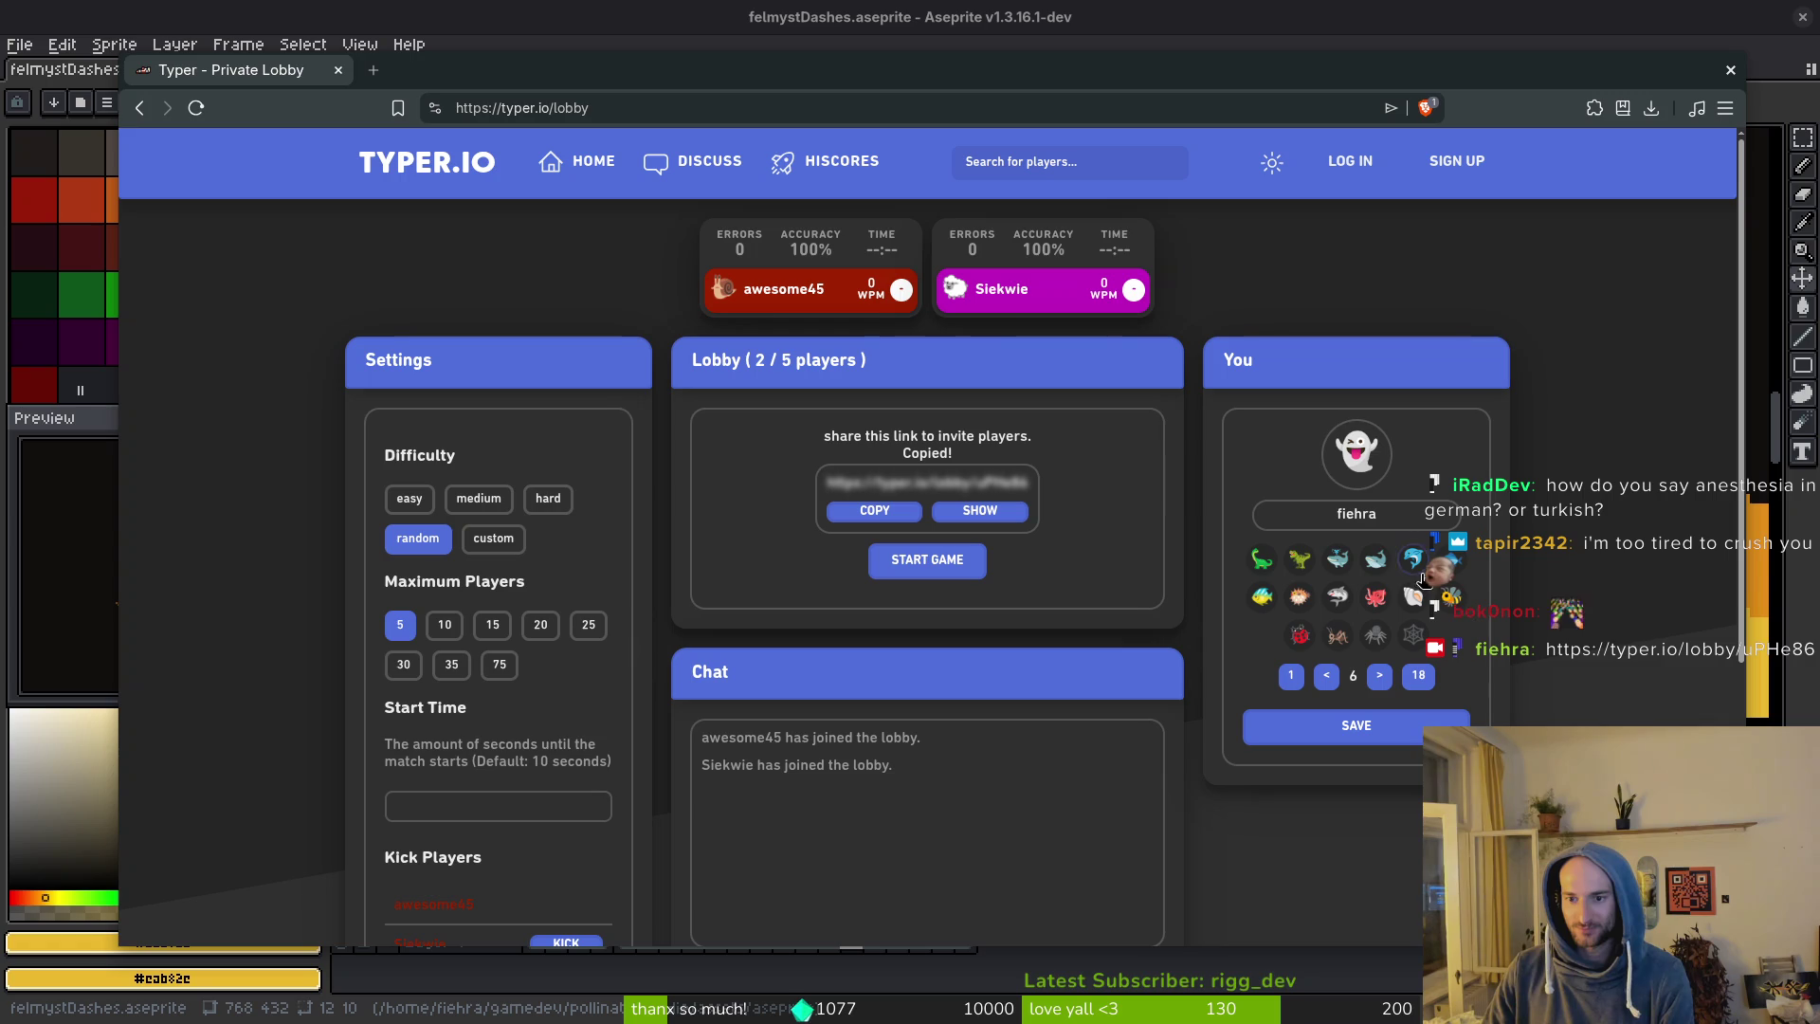
click(1452, 595)
click(1403, 730)
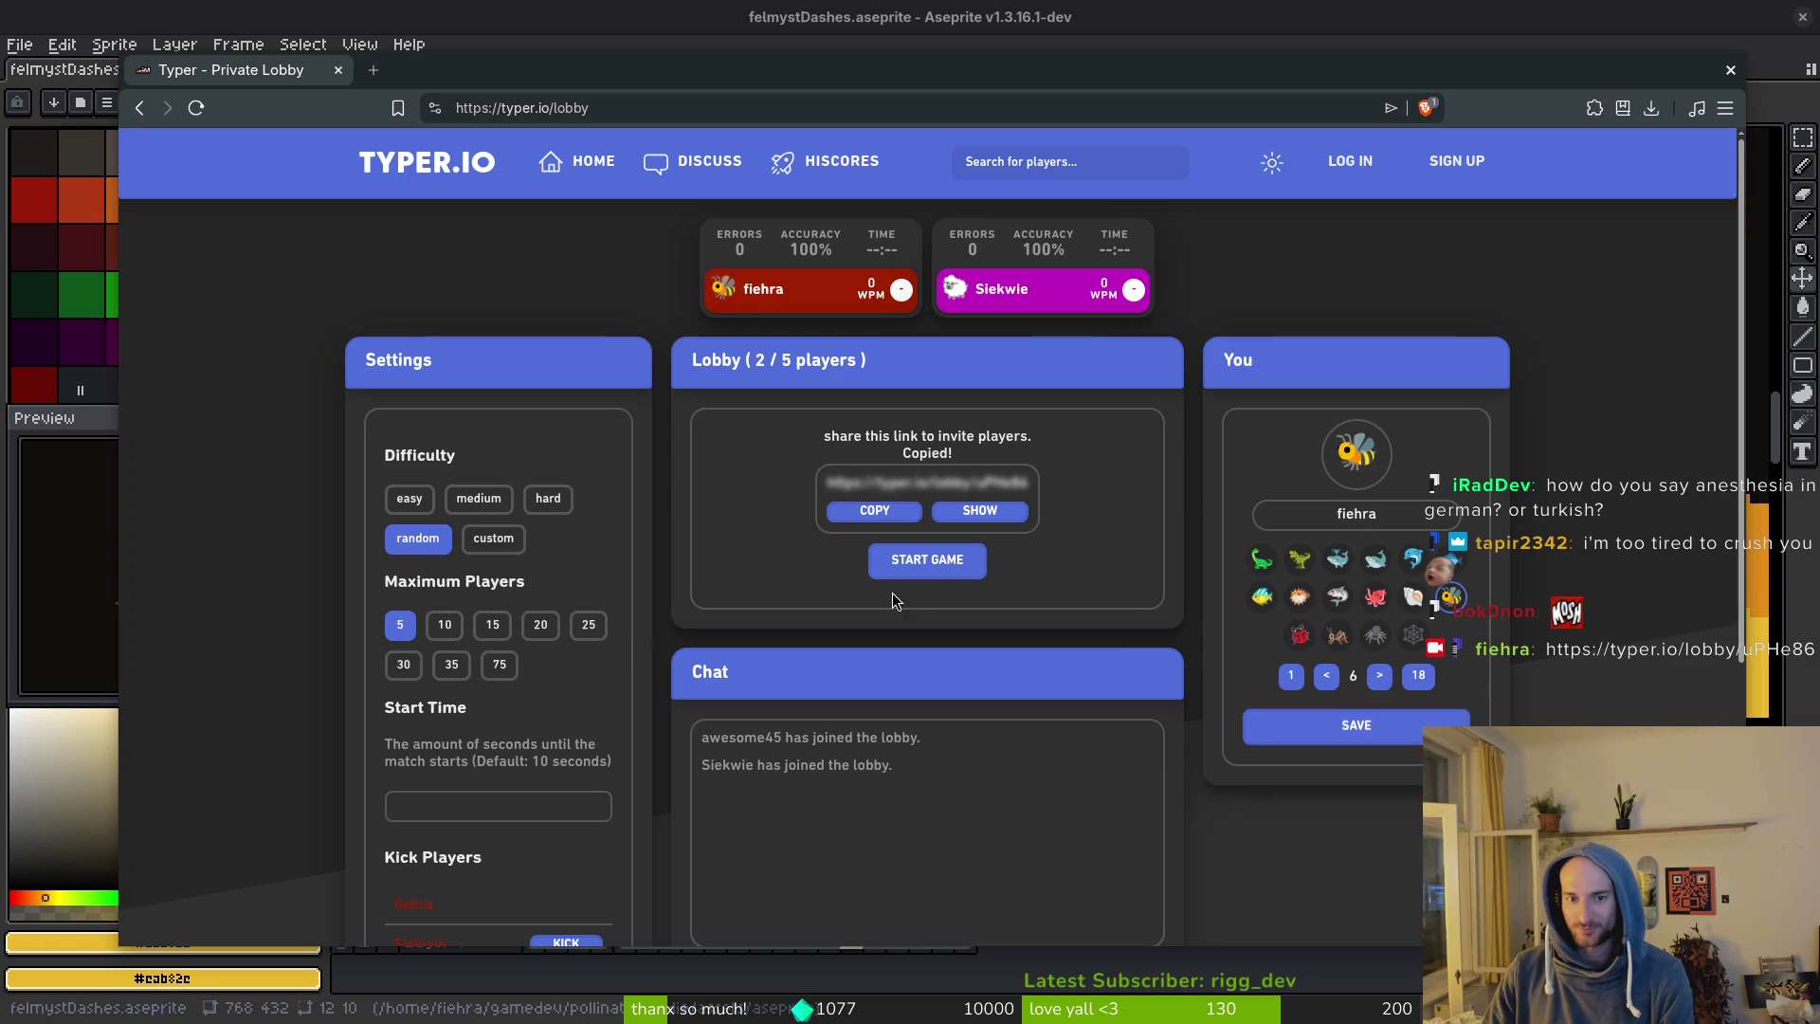
click(493, 624)
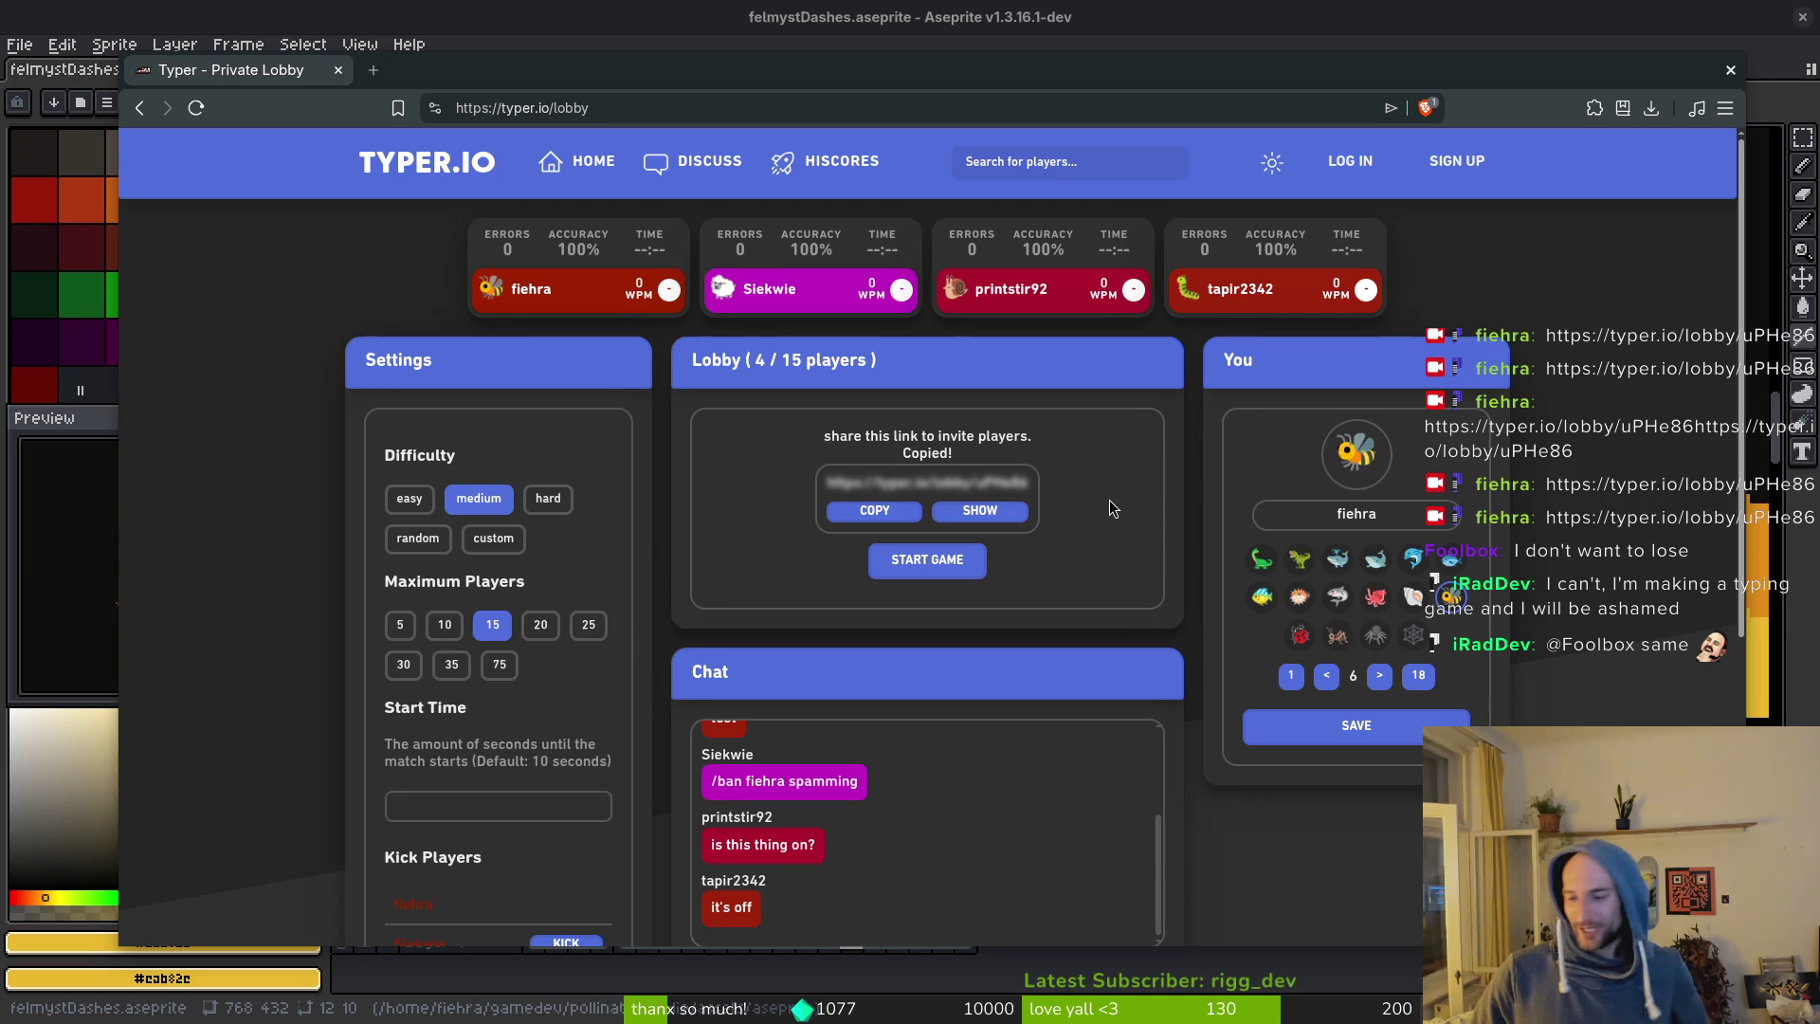
Race through The Right Stuff snippet, fixing typos in 'pud-knockers' and 'gonna', finishing 2nd at 76.61 WPM.
click(925, 559)
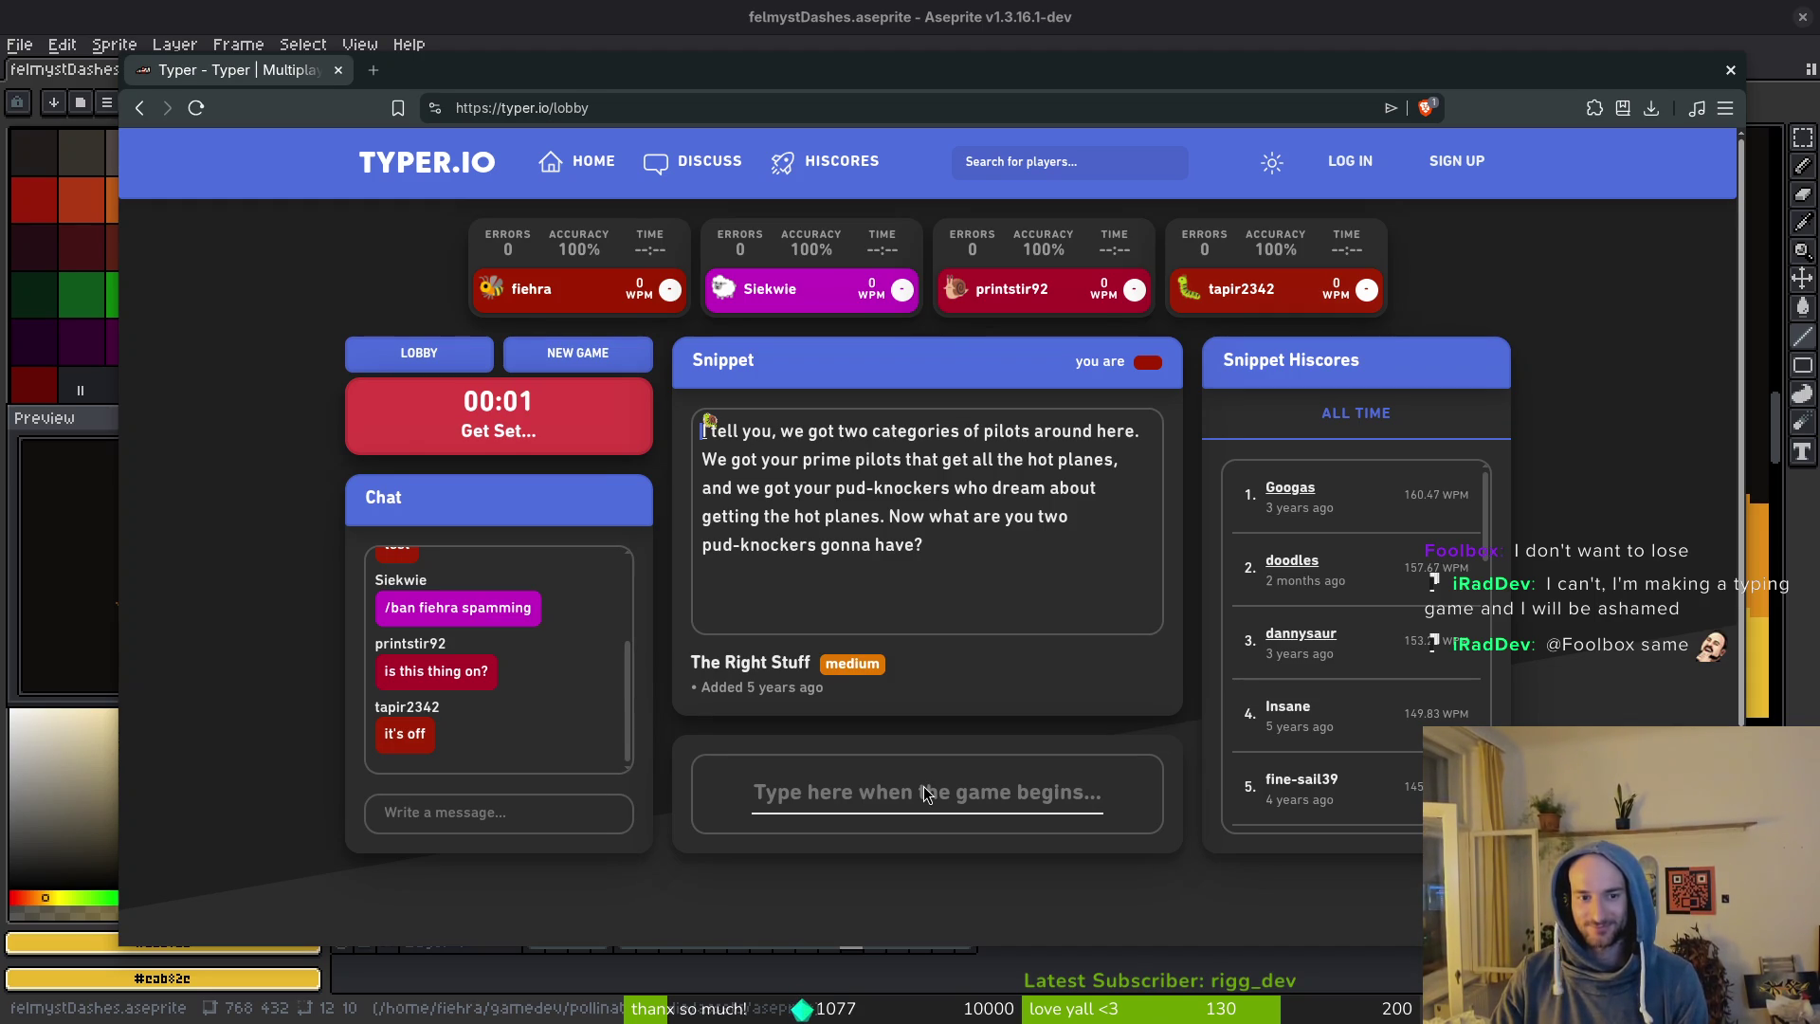
text(I tell you, we got two categories of pilots around here. We got your prime pi)
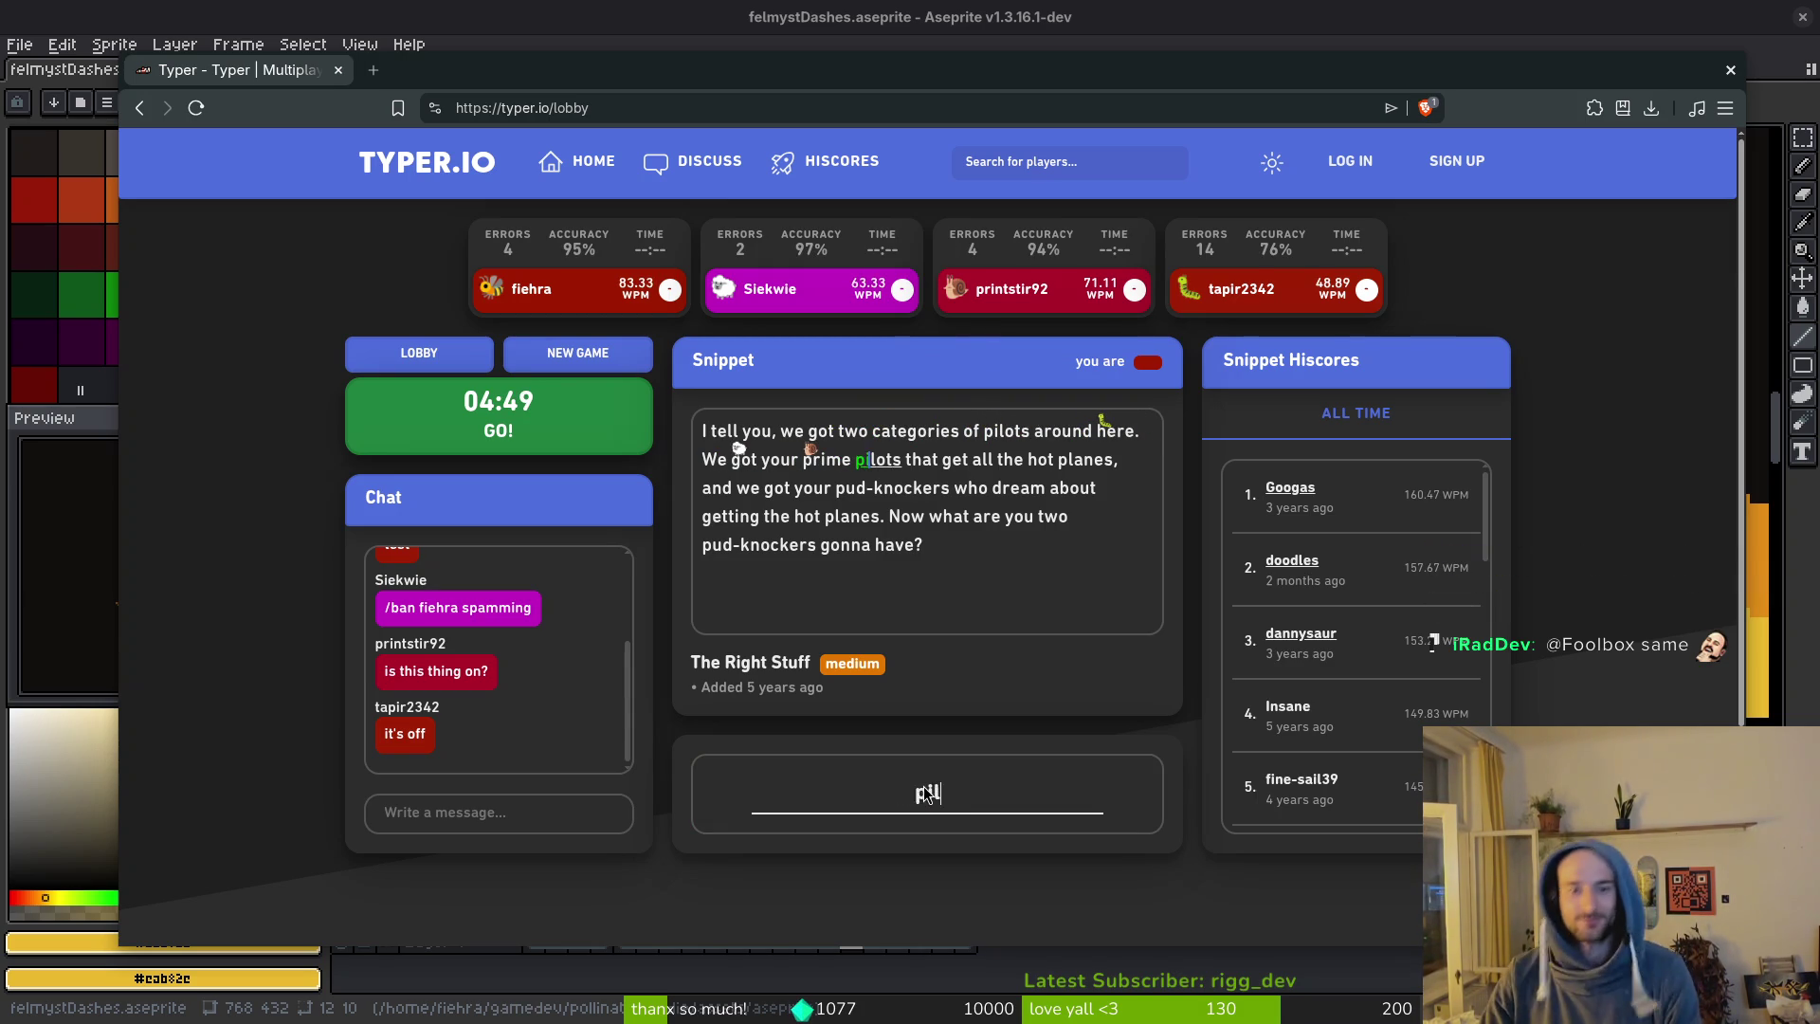
text(s that get all th)
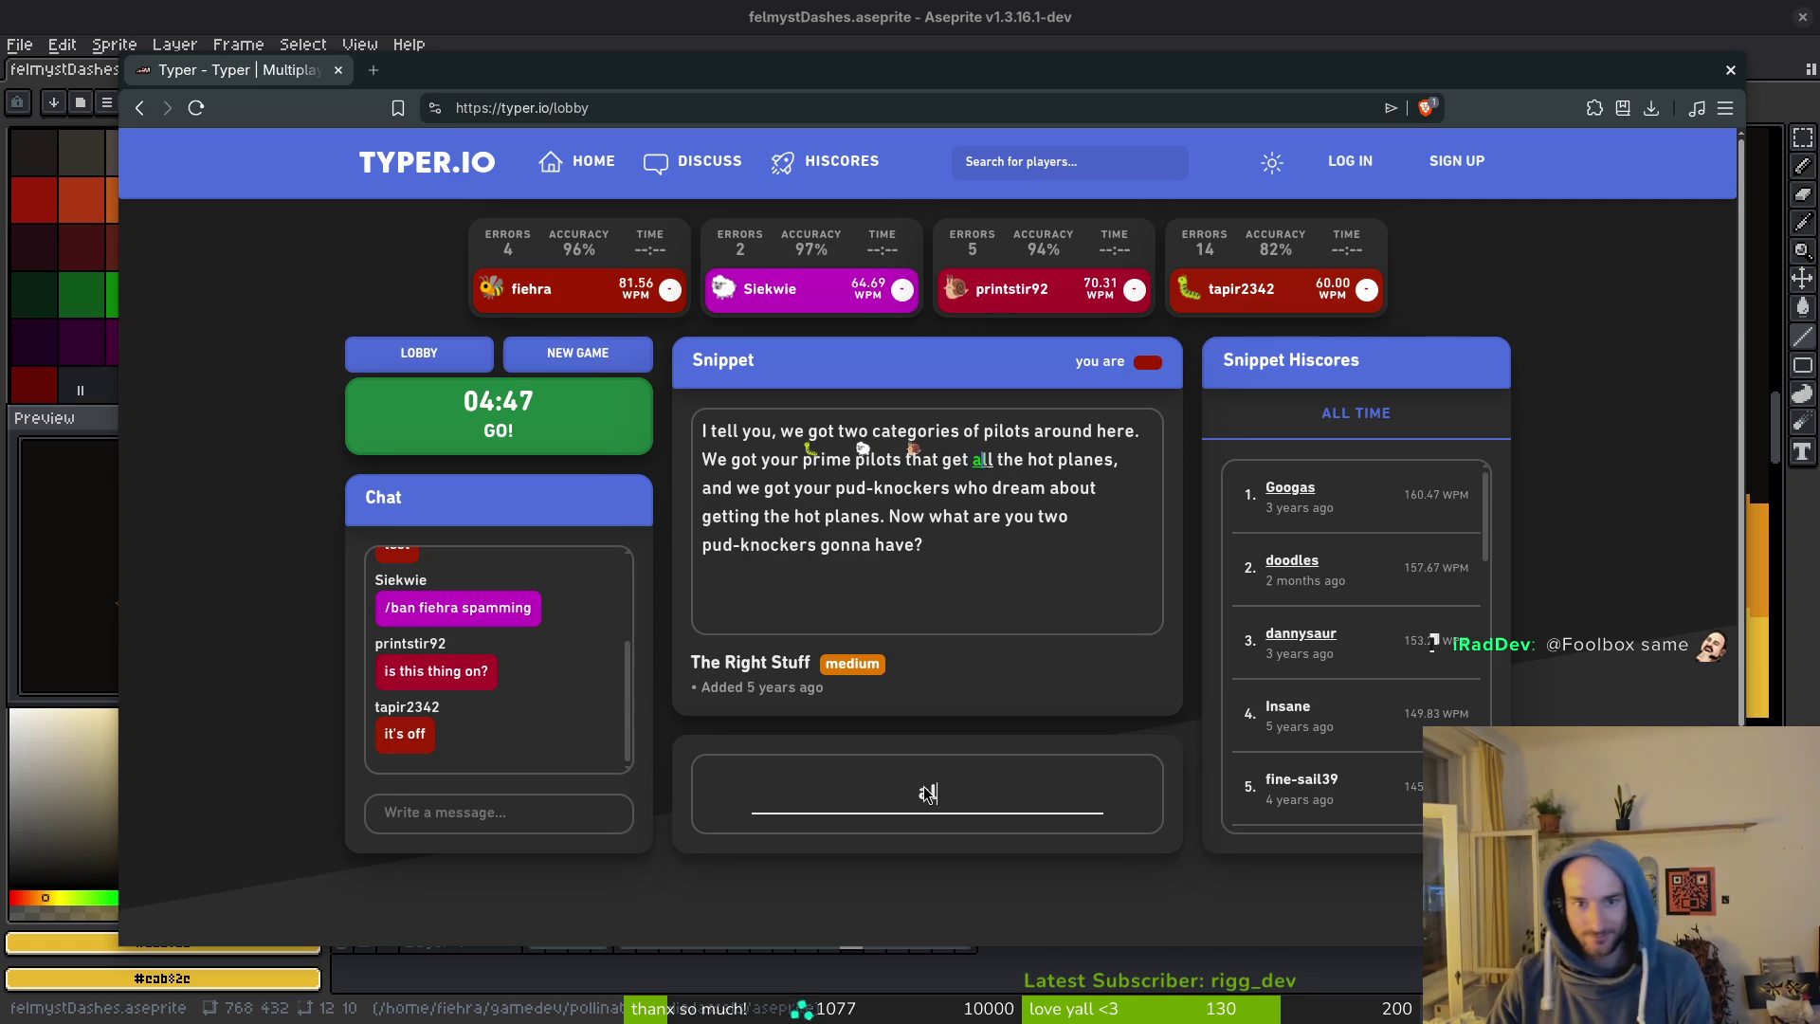
text(e)
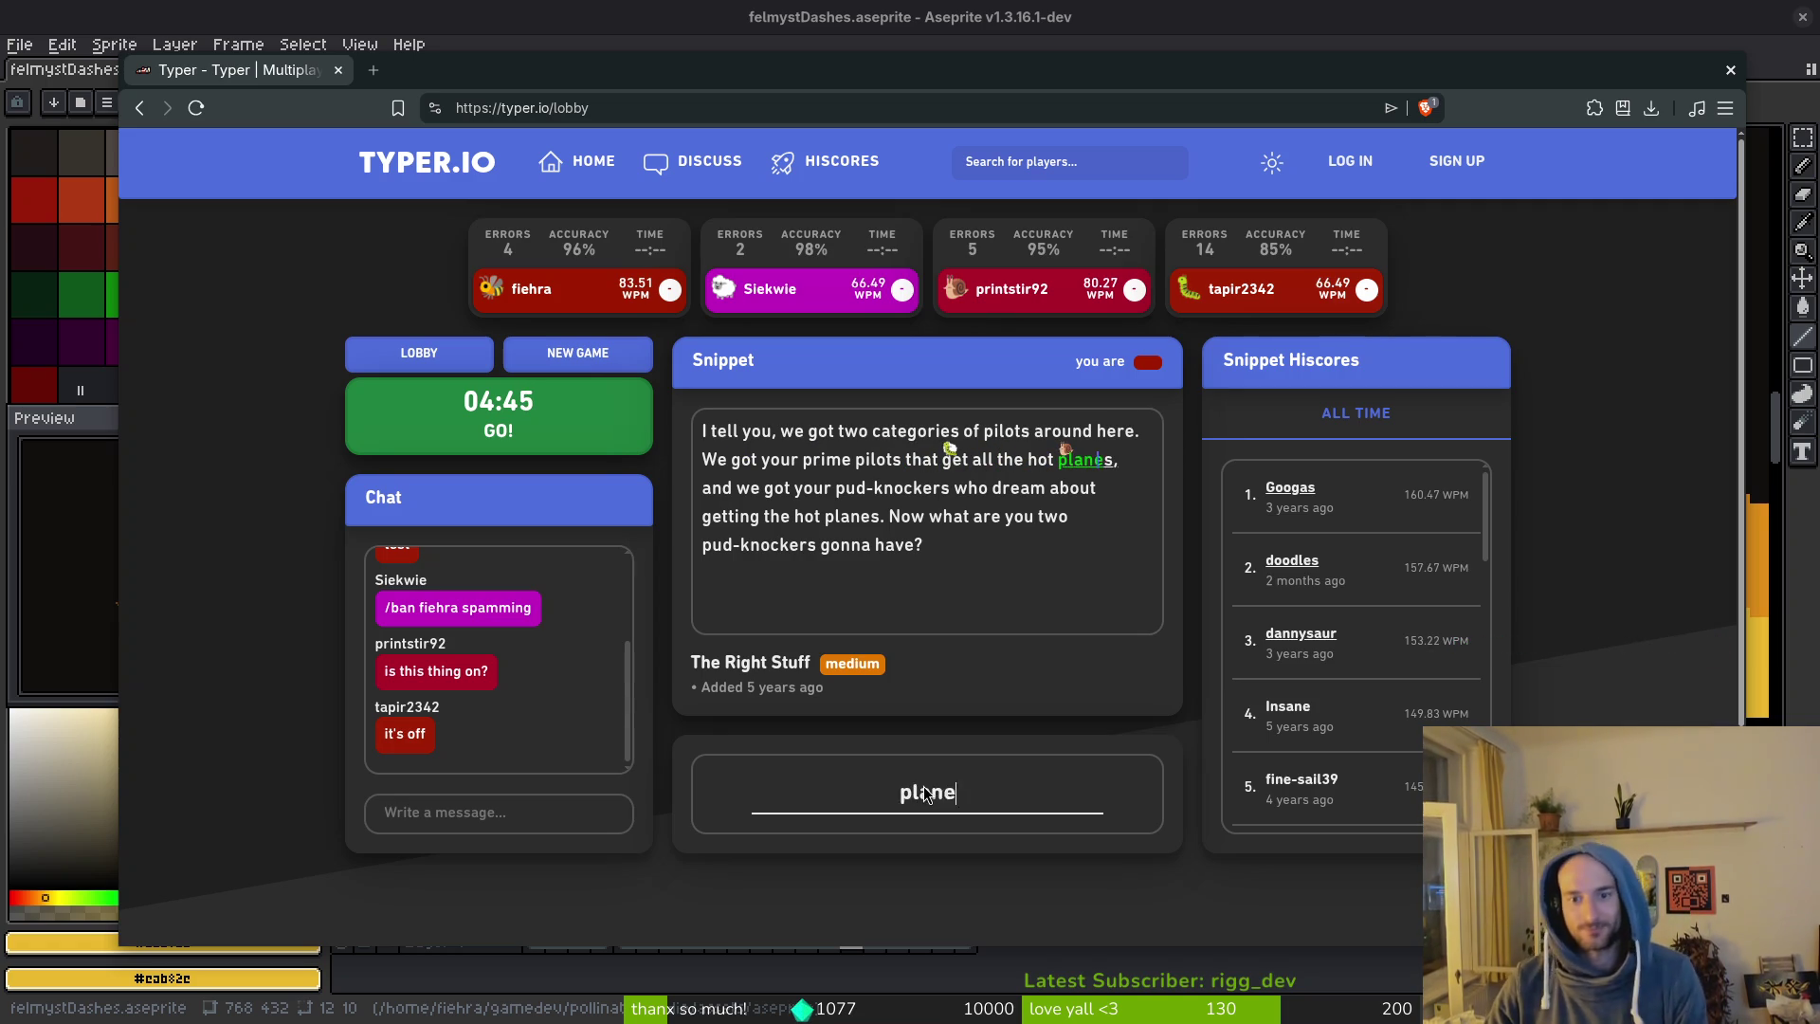
text( hot planes, and we got your )
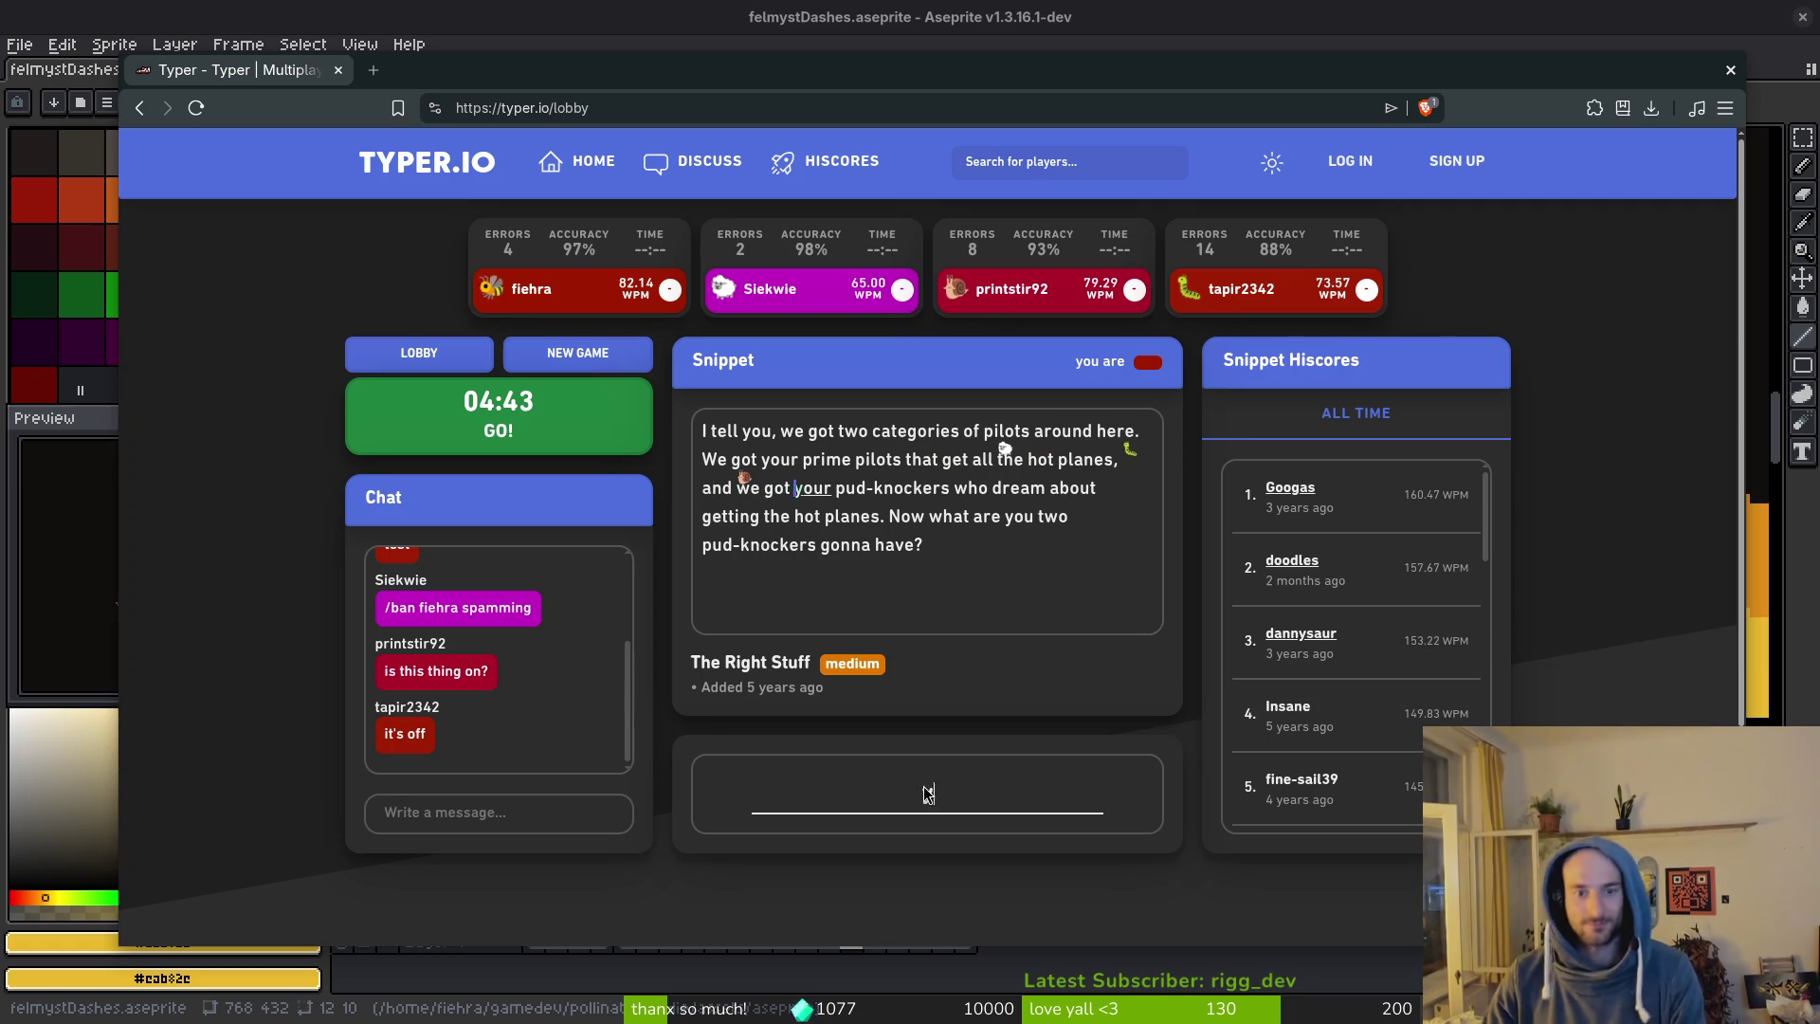
text(pud-kn)
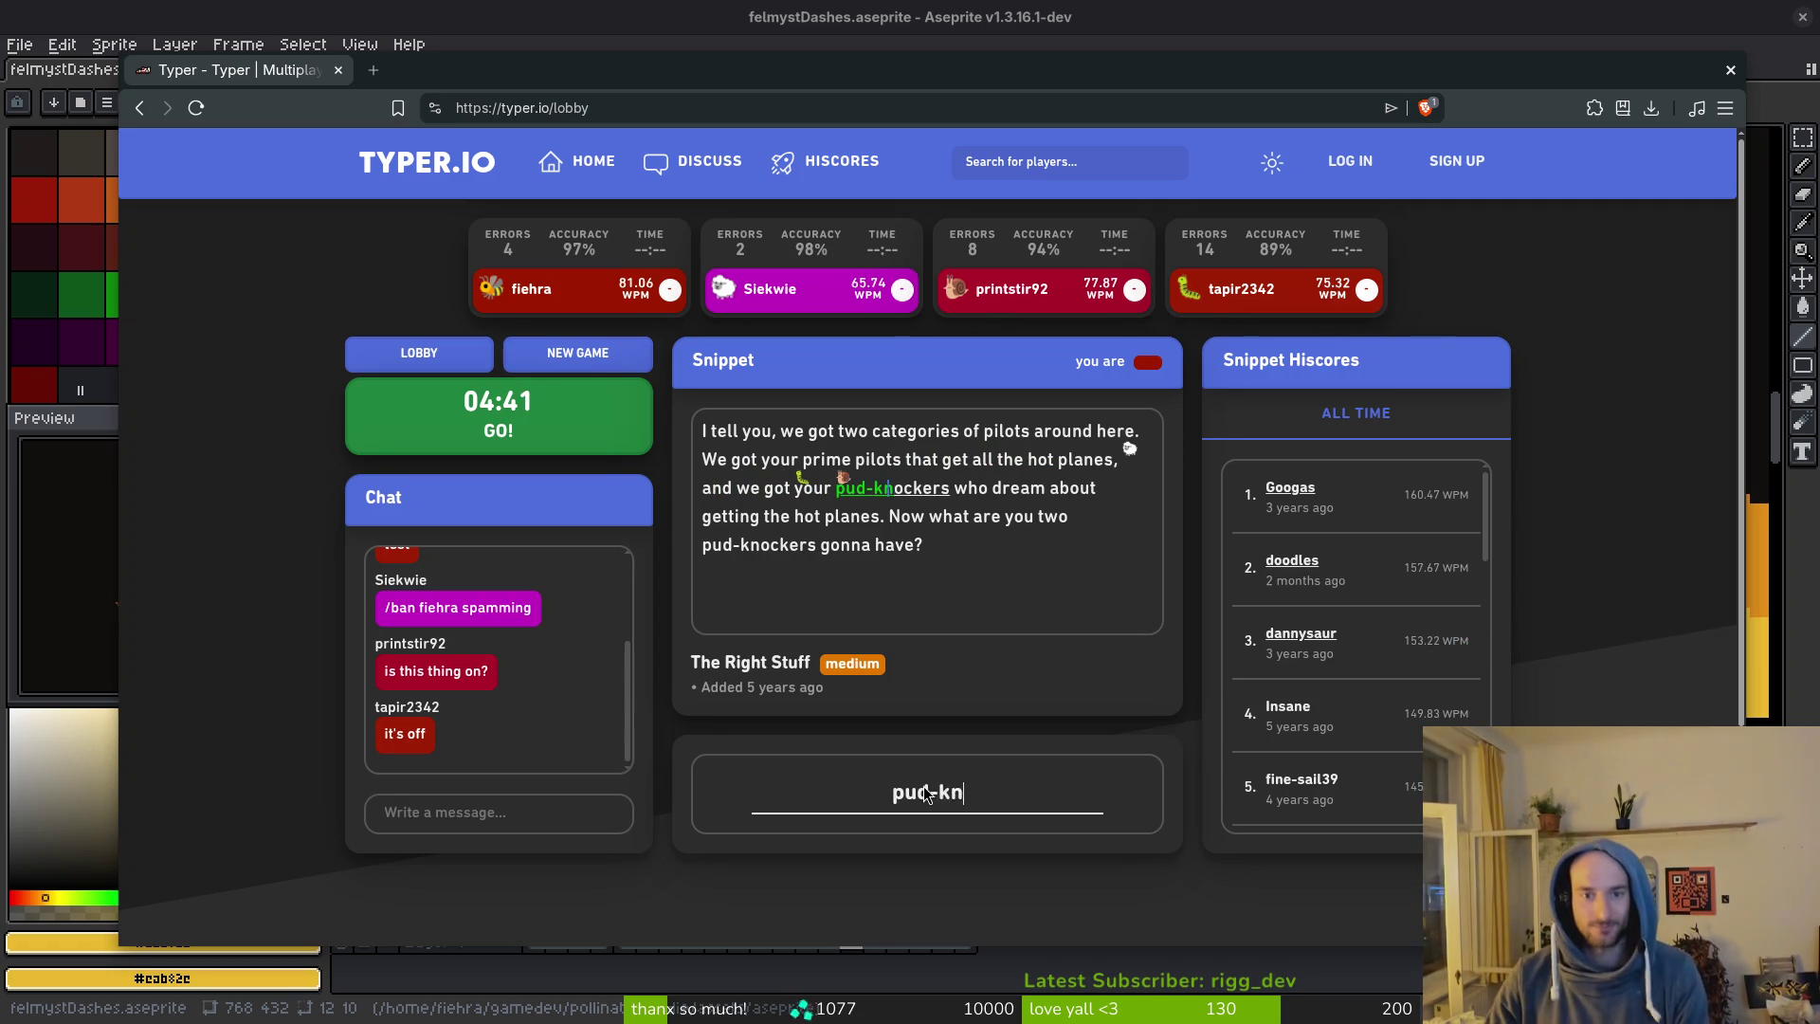
text(ockers who dr)
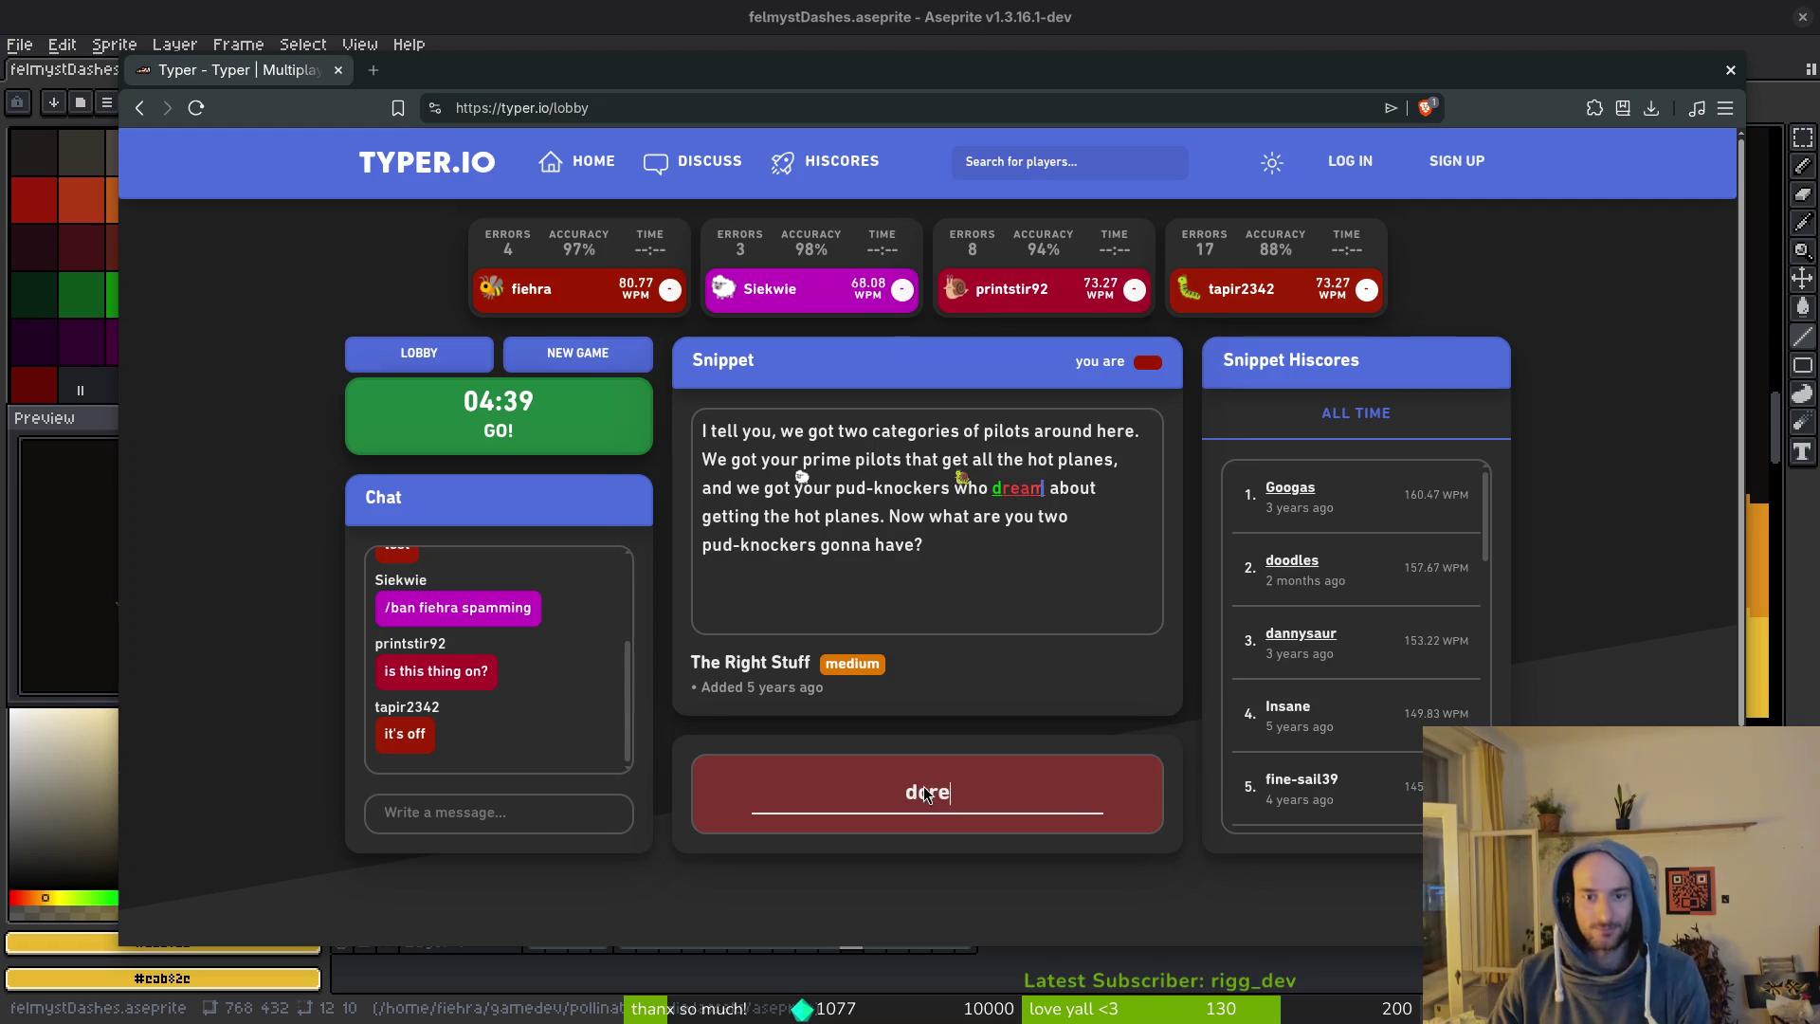
text(eam about getti)
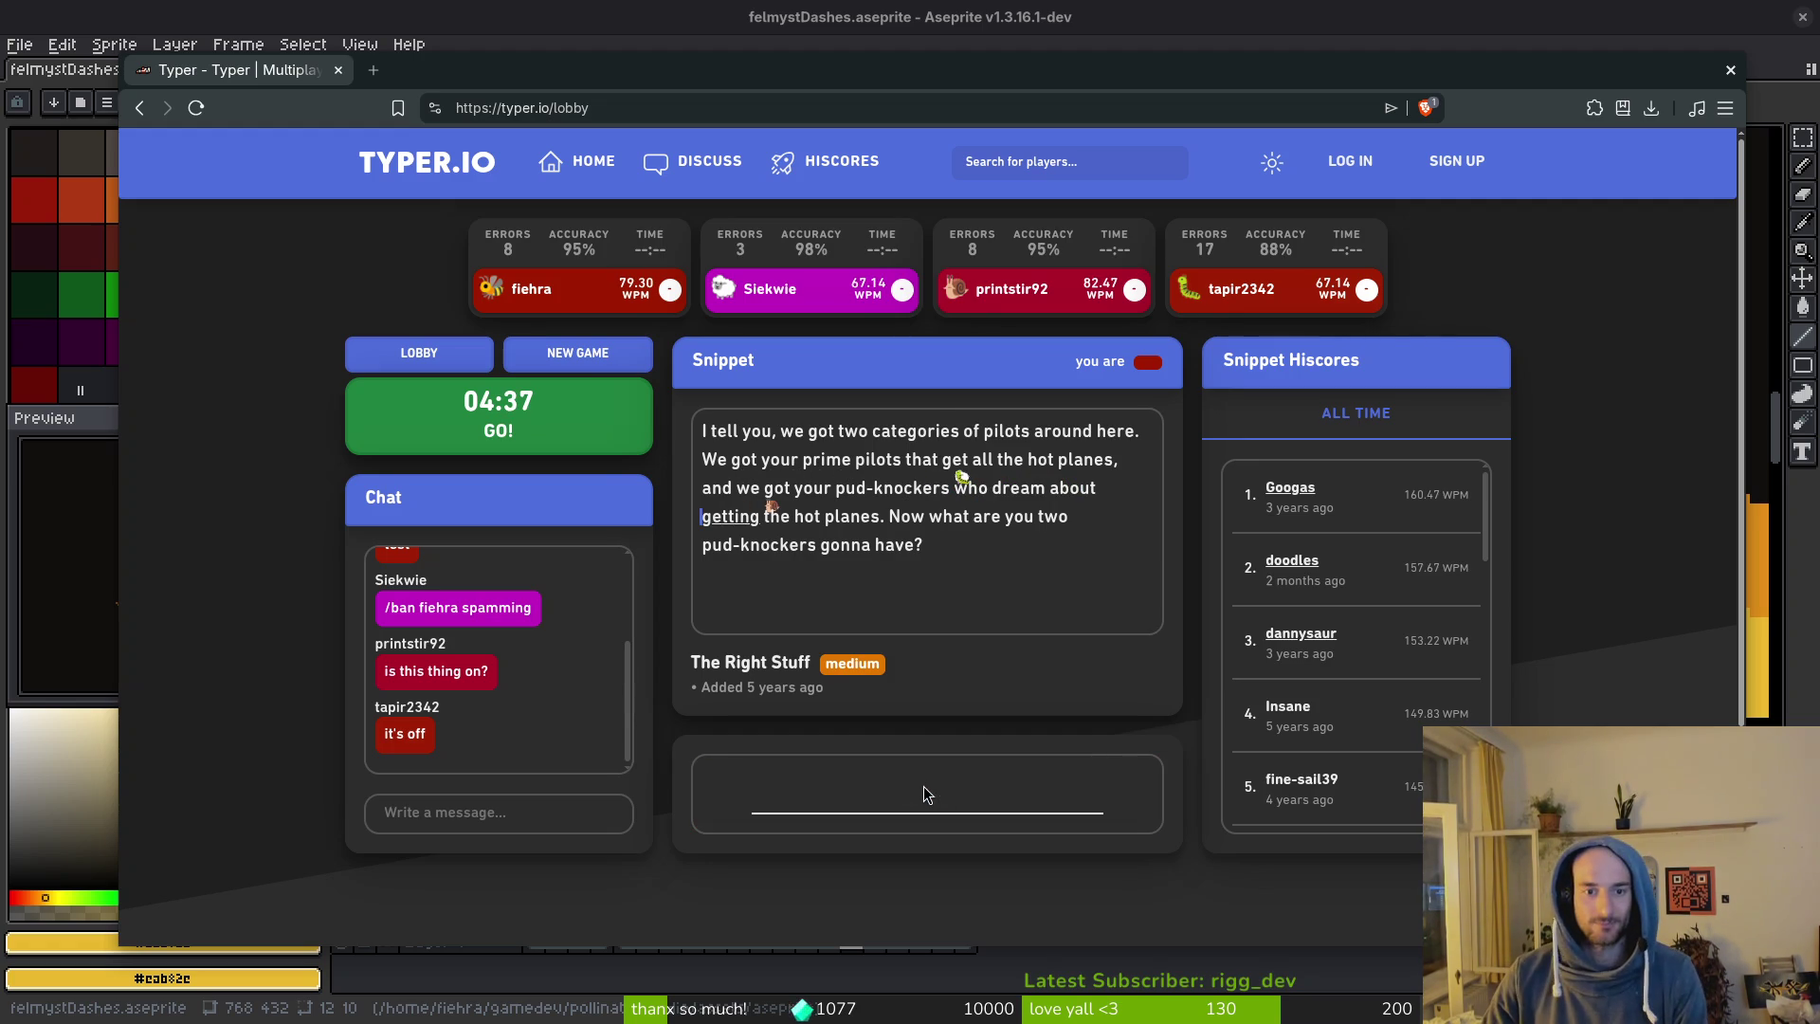
text(ng the hot planes. )
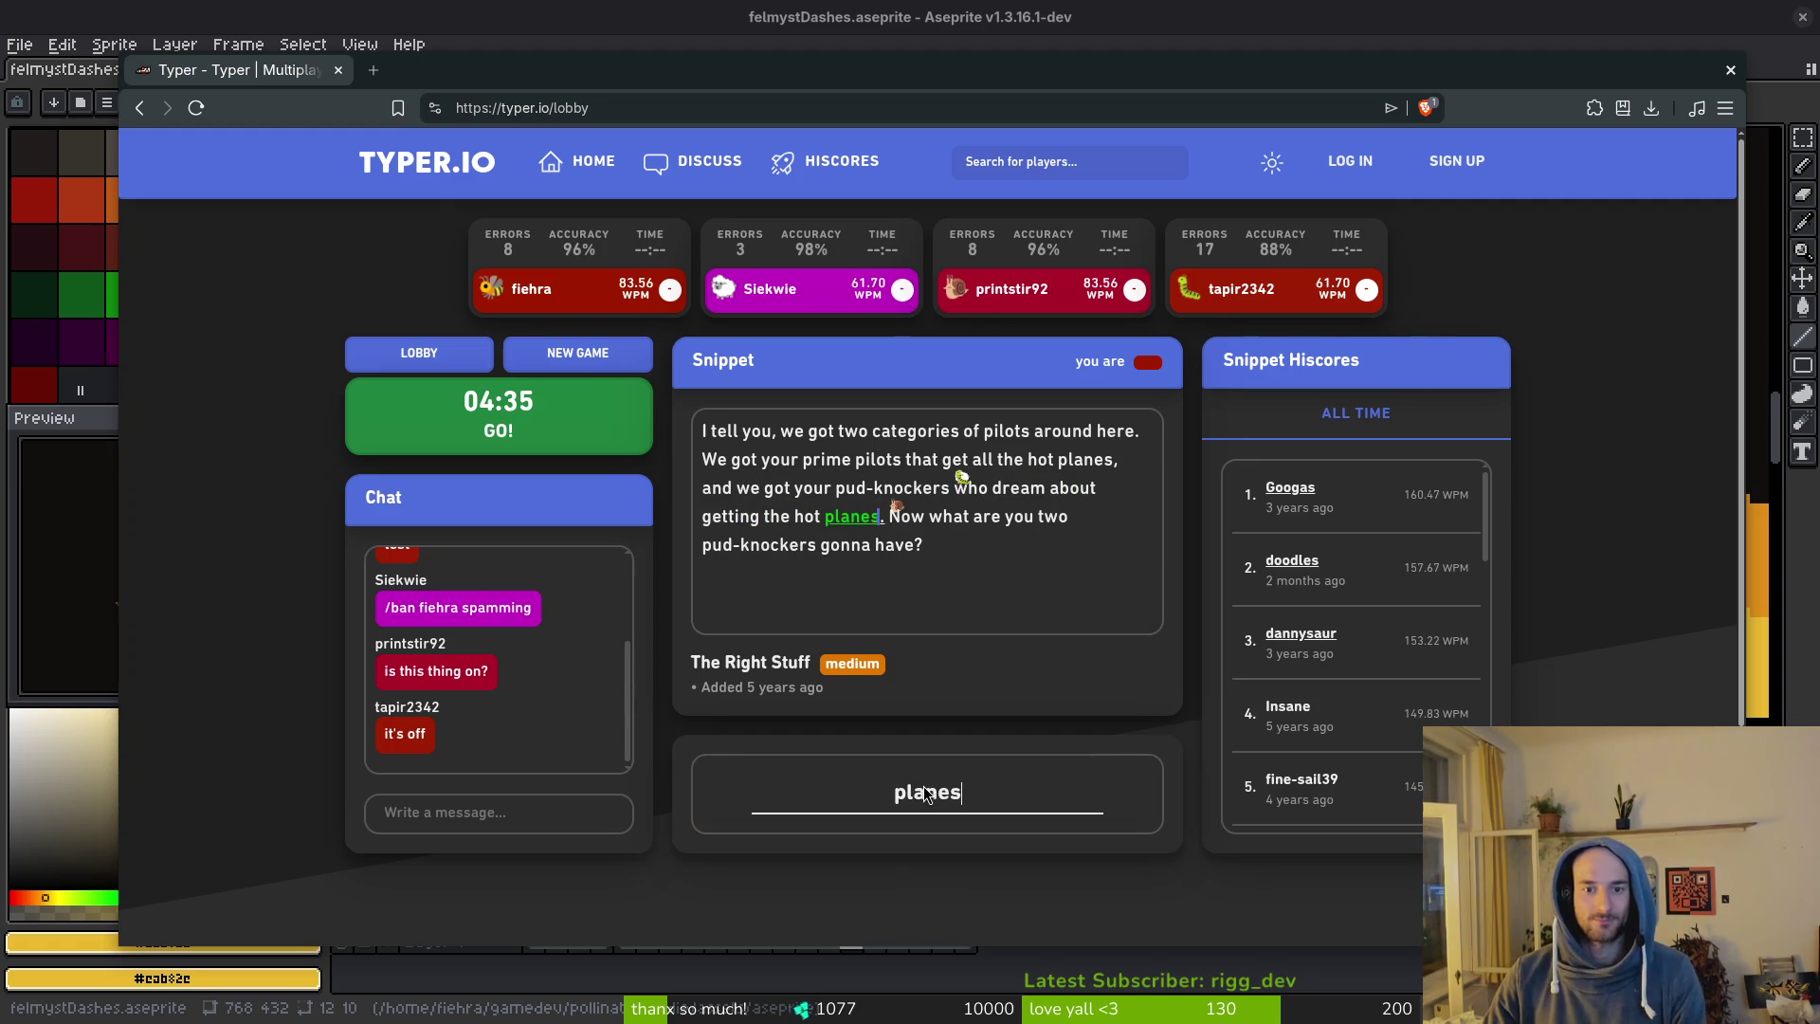
text(Now what are )
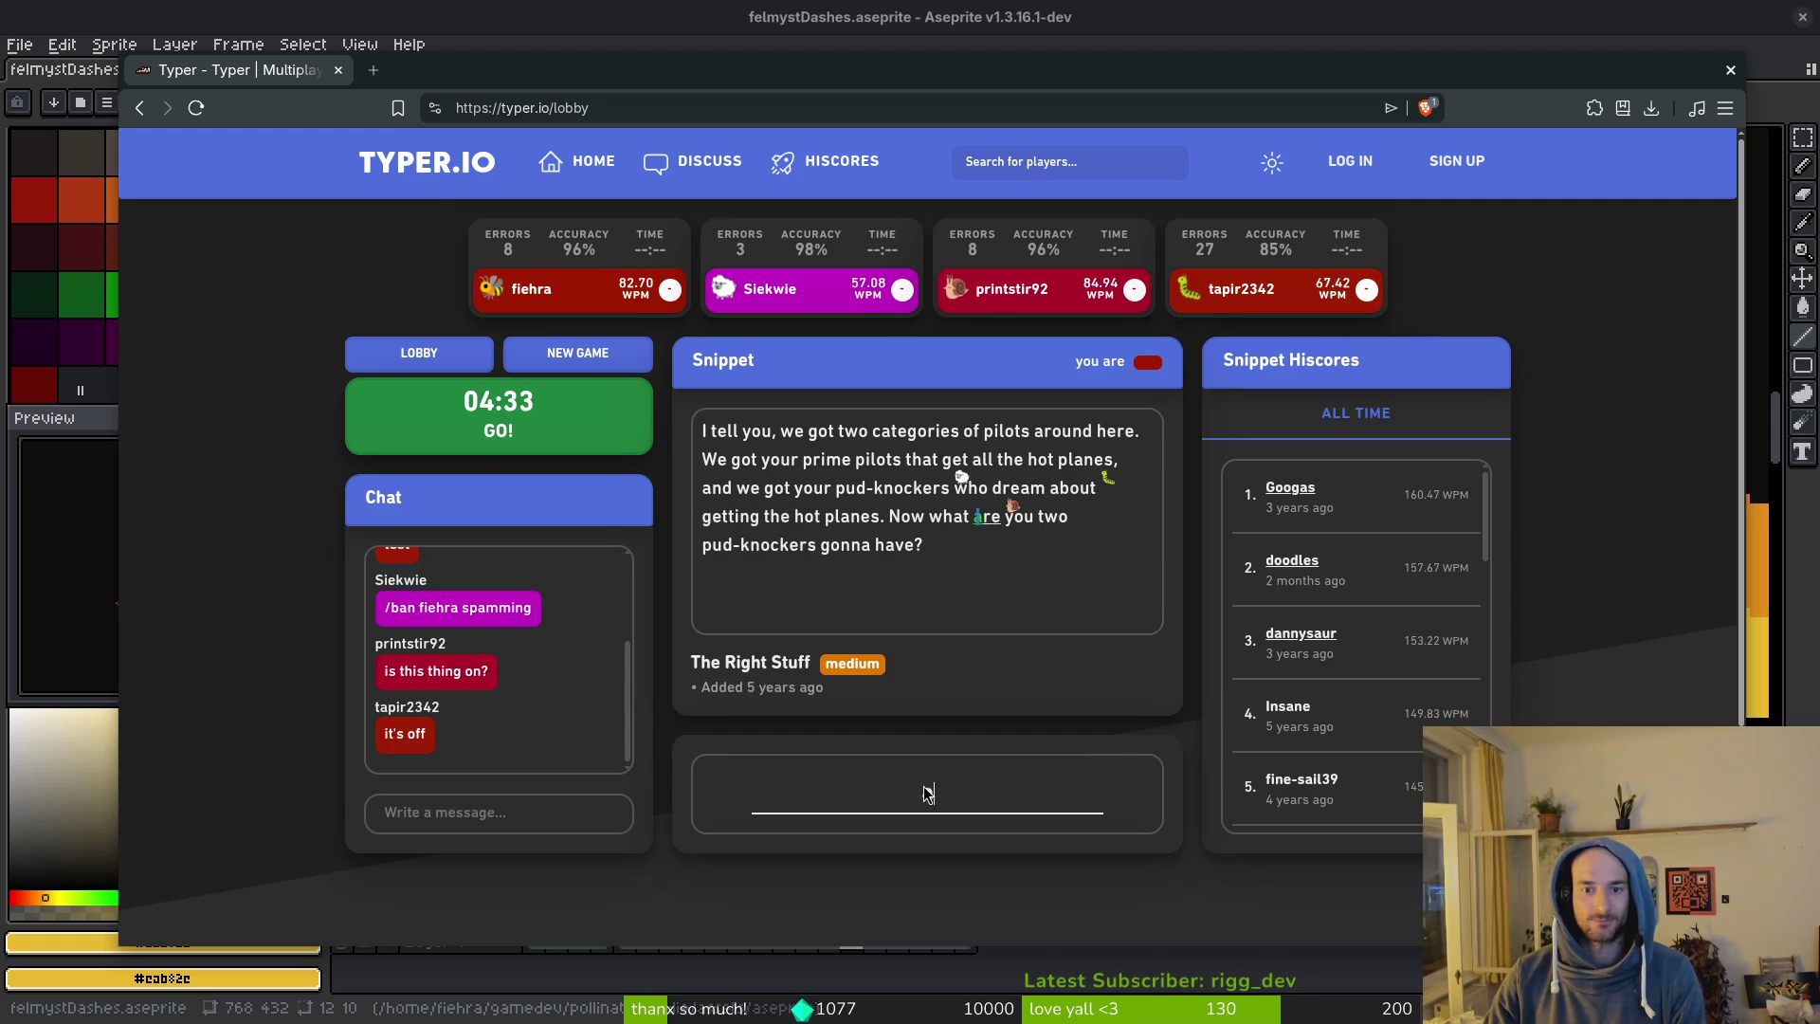
text(you two pud)
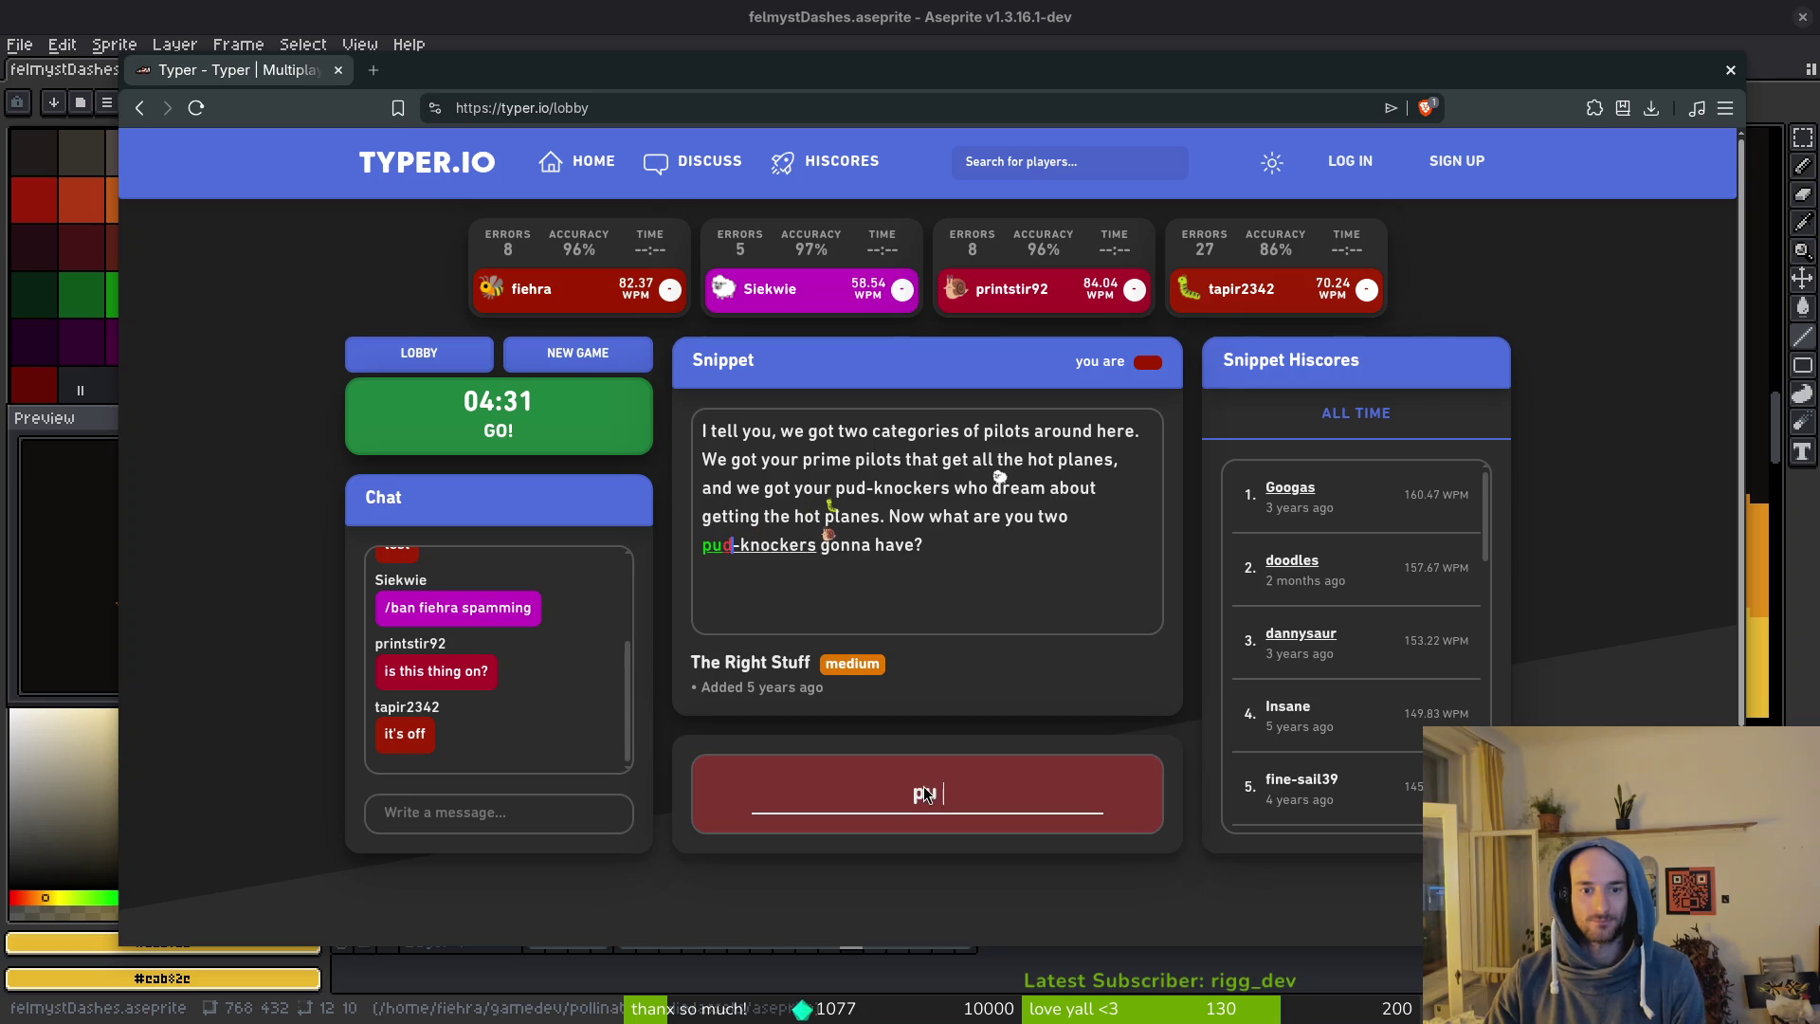
key(BackSpace)
text(-knoc)
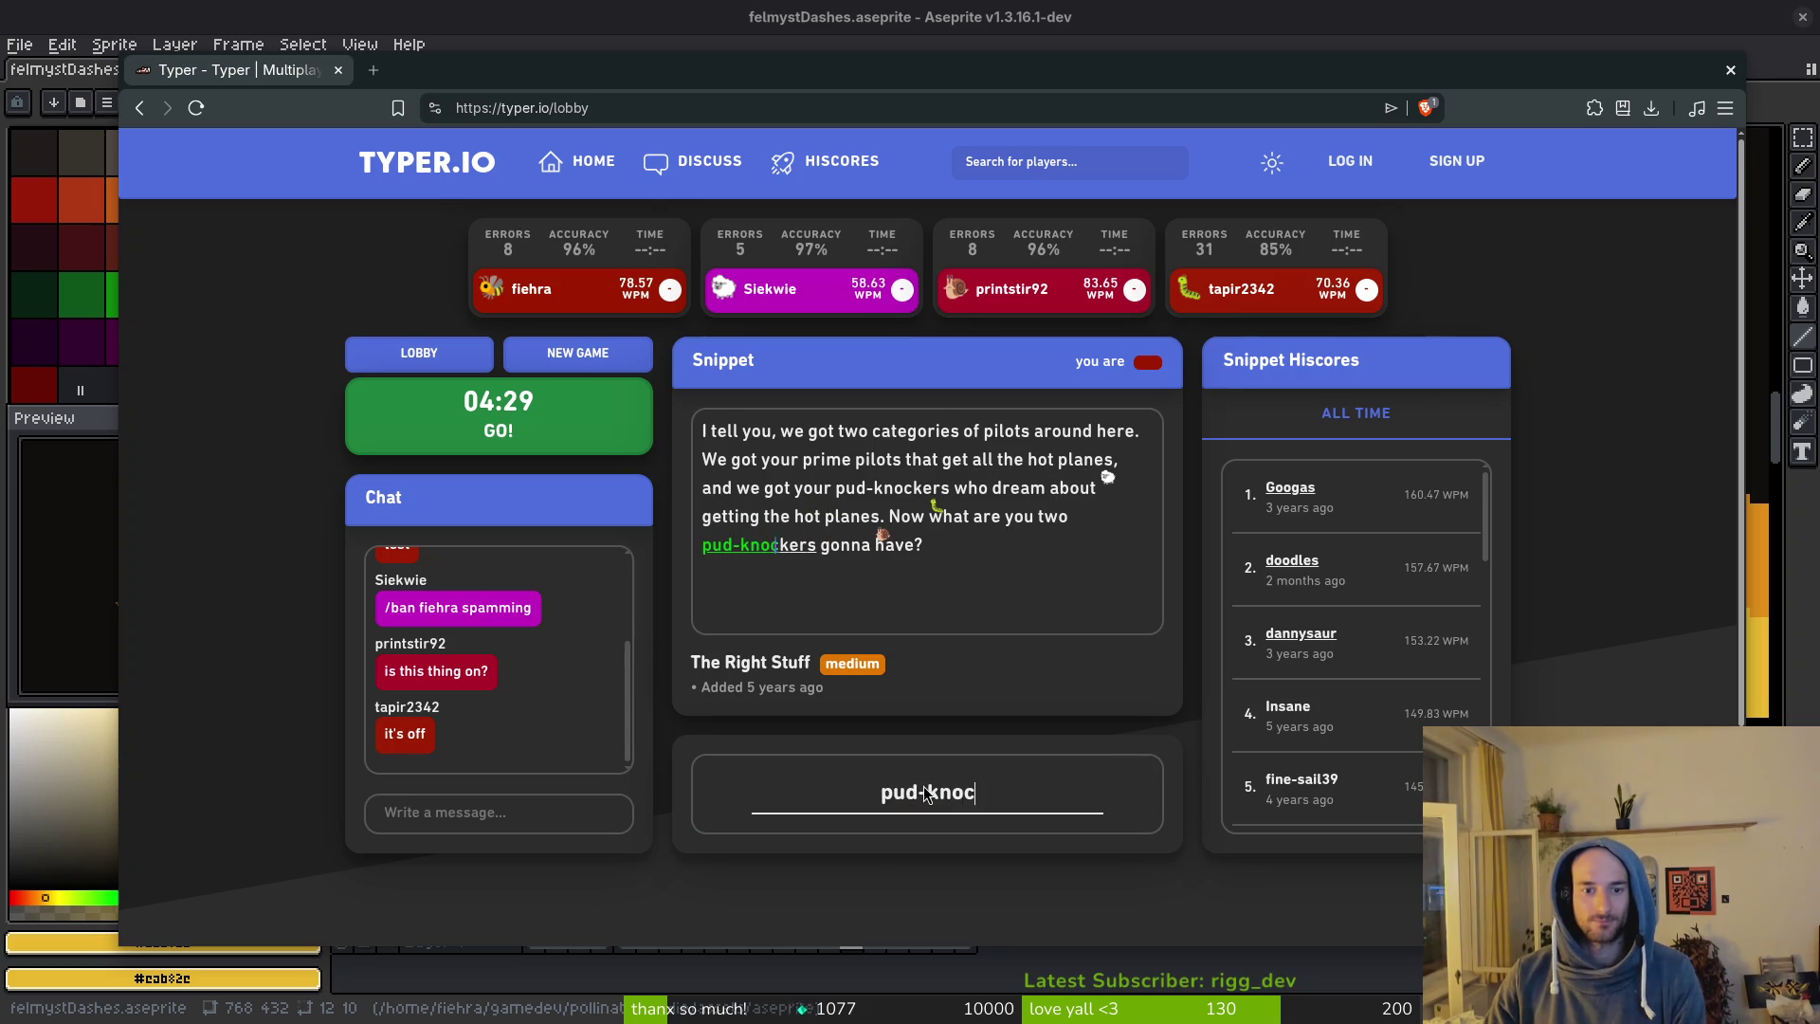
text(kers gonne)
key(ctrl+BackSpace)
text(go)
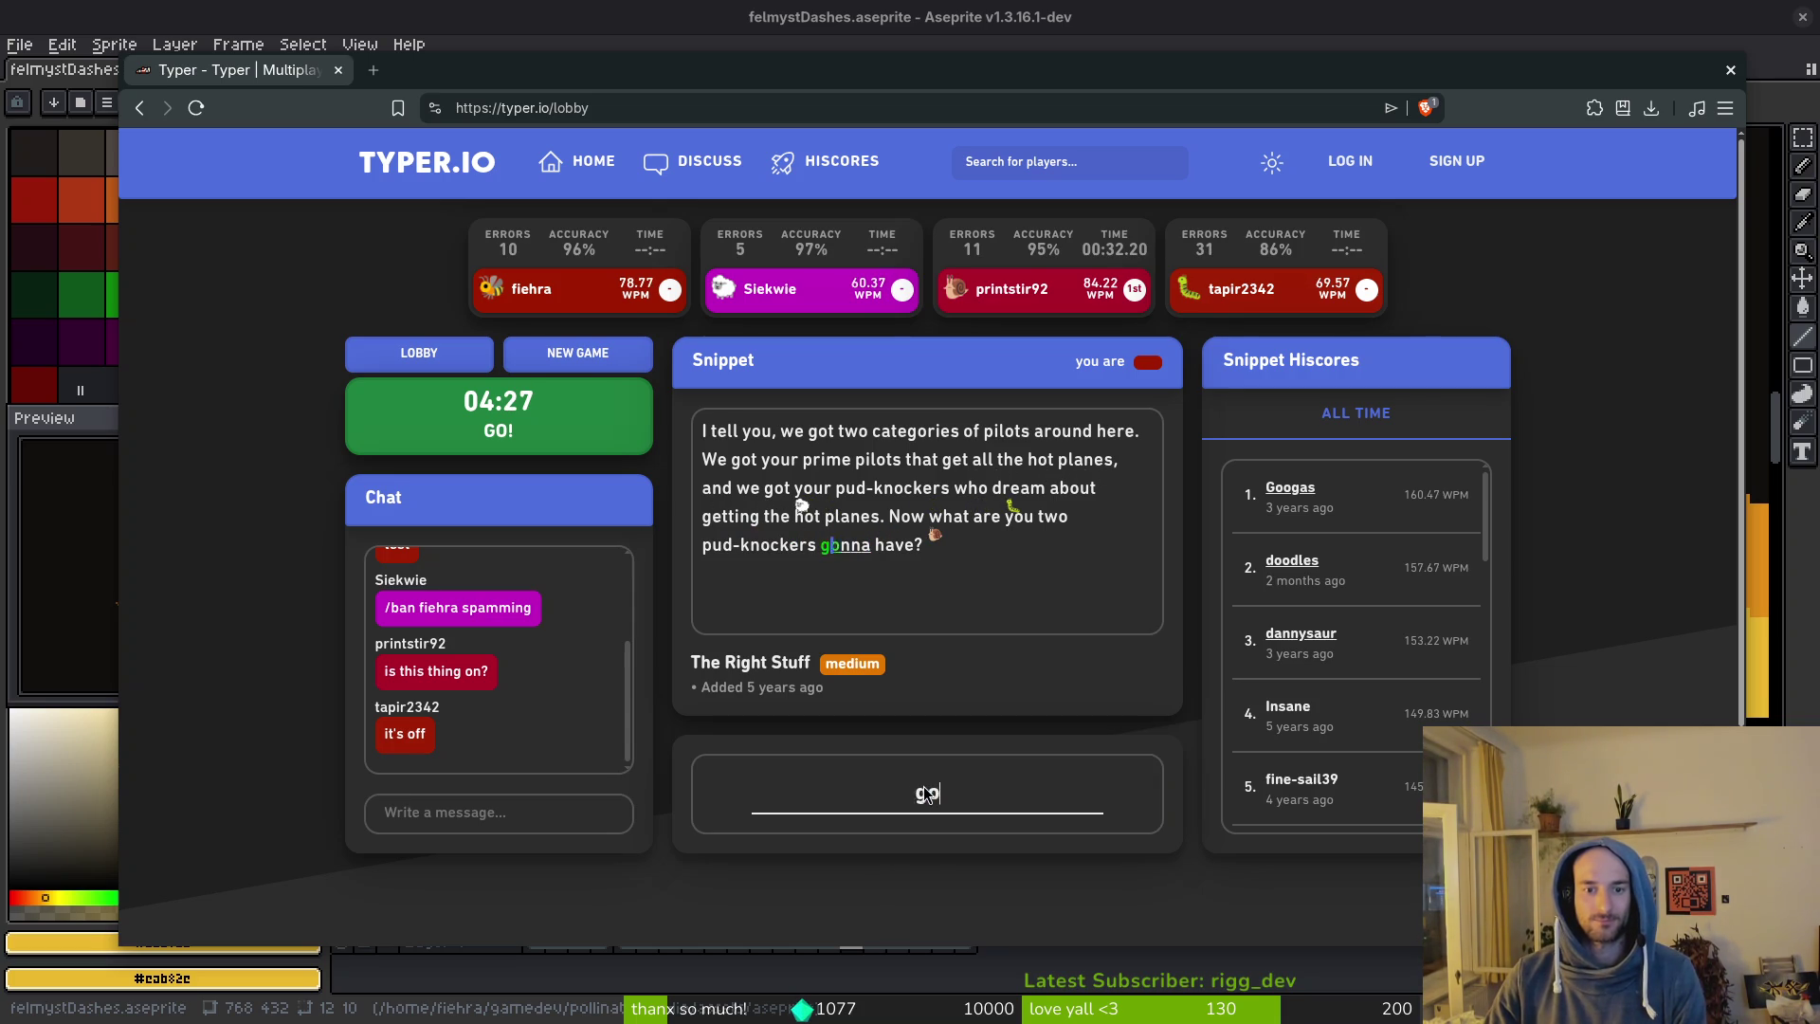
text(nna have?)
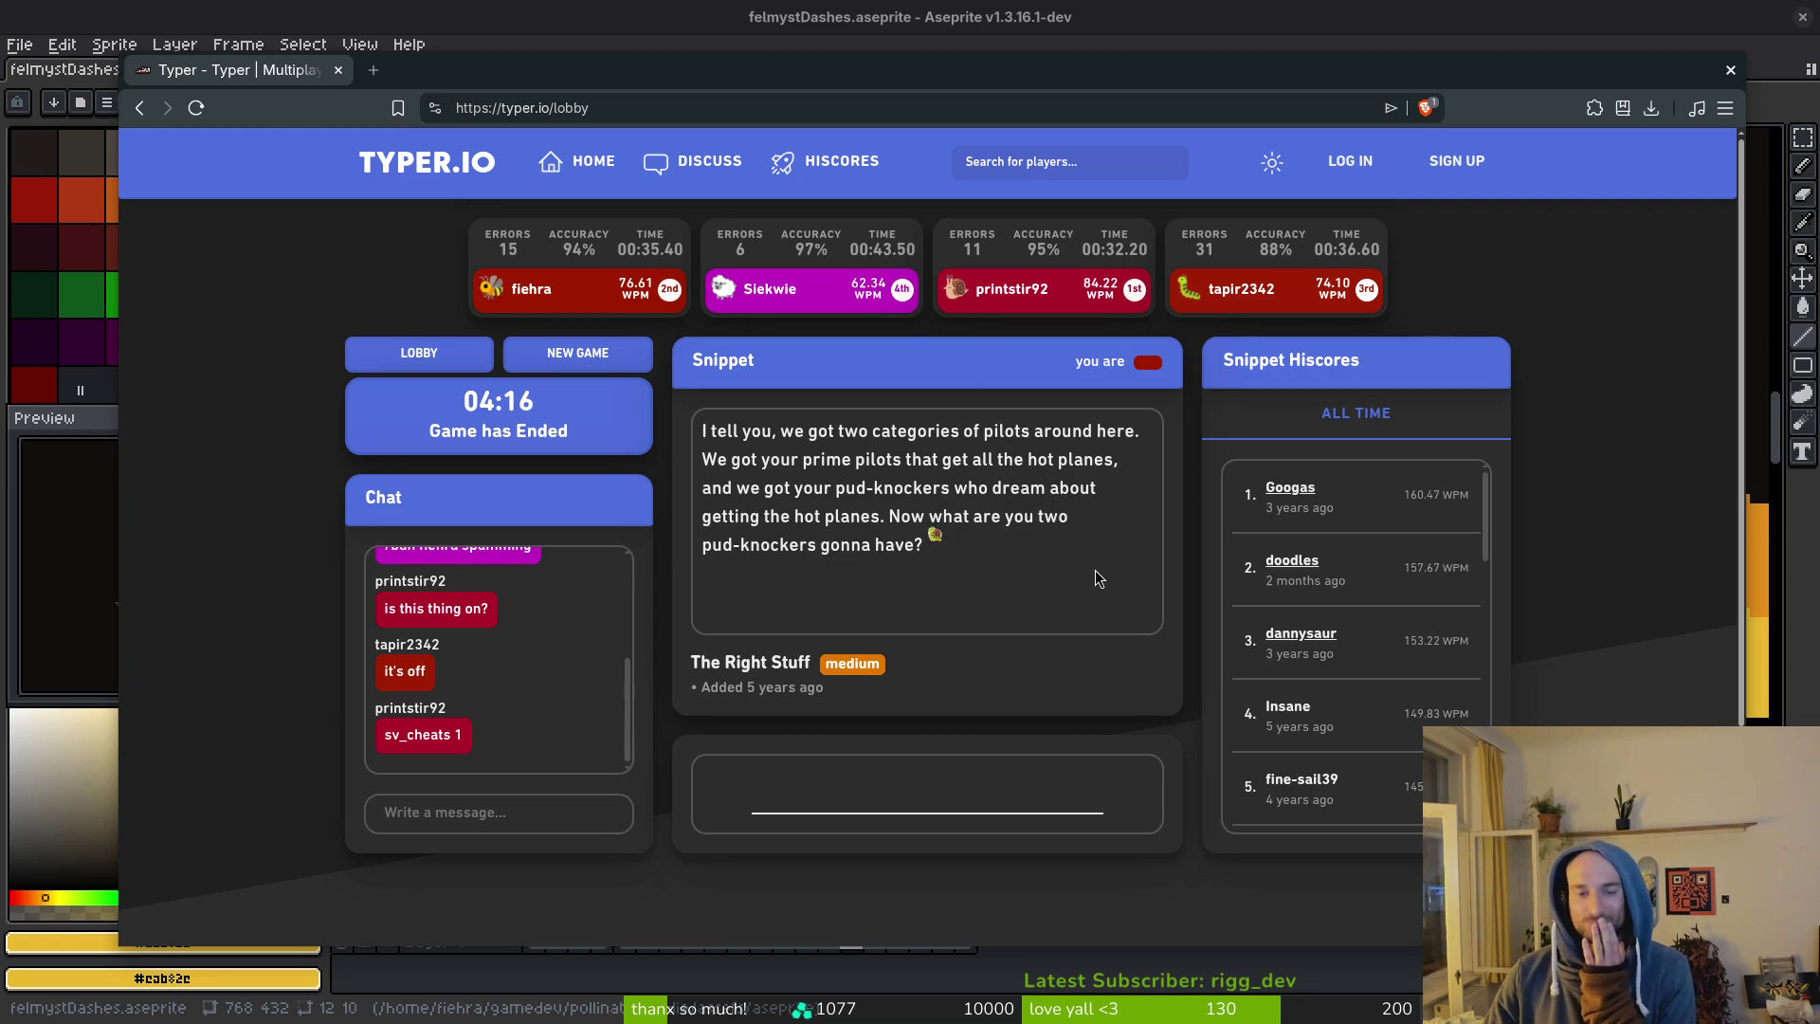
click(379, 356)
Copy the lobby invite link again and launch a new race on a medium Simpsons snippet.
click(874, 510)
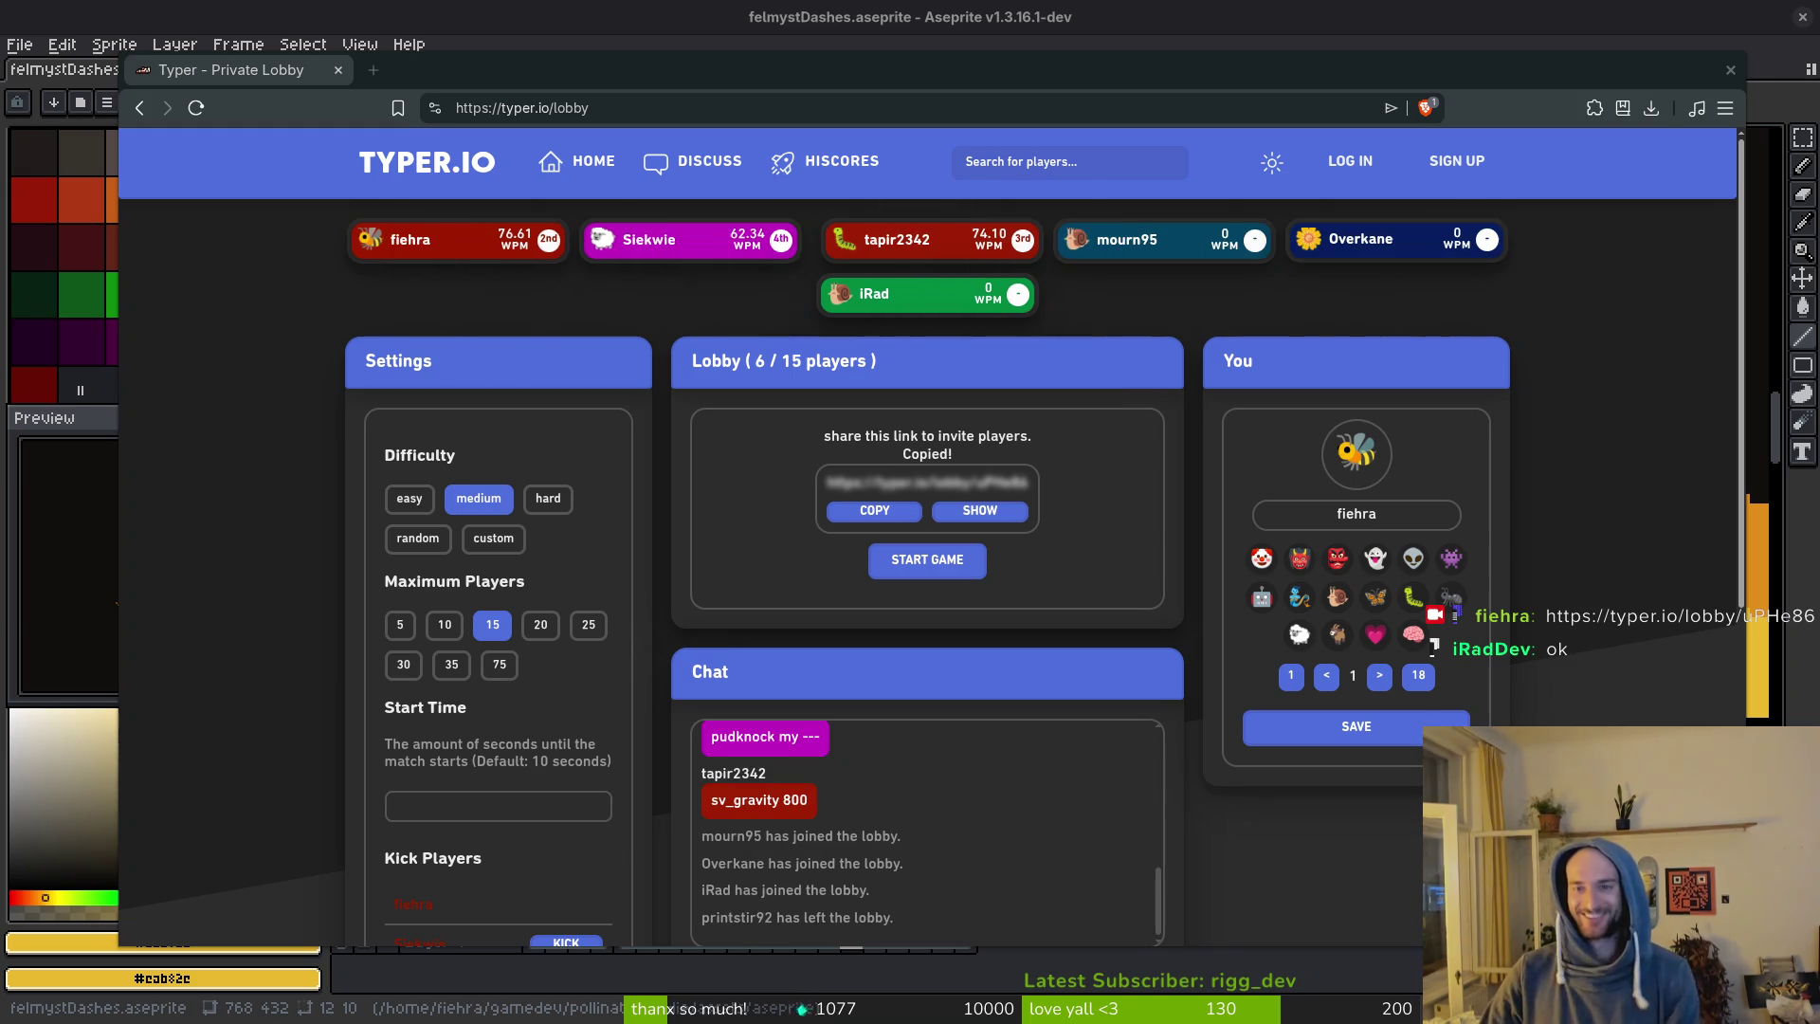
scroll(1007, 793, down, 3)
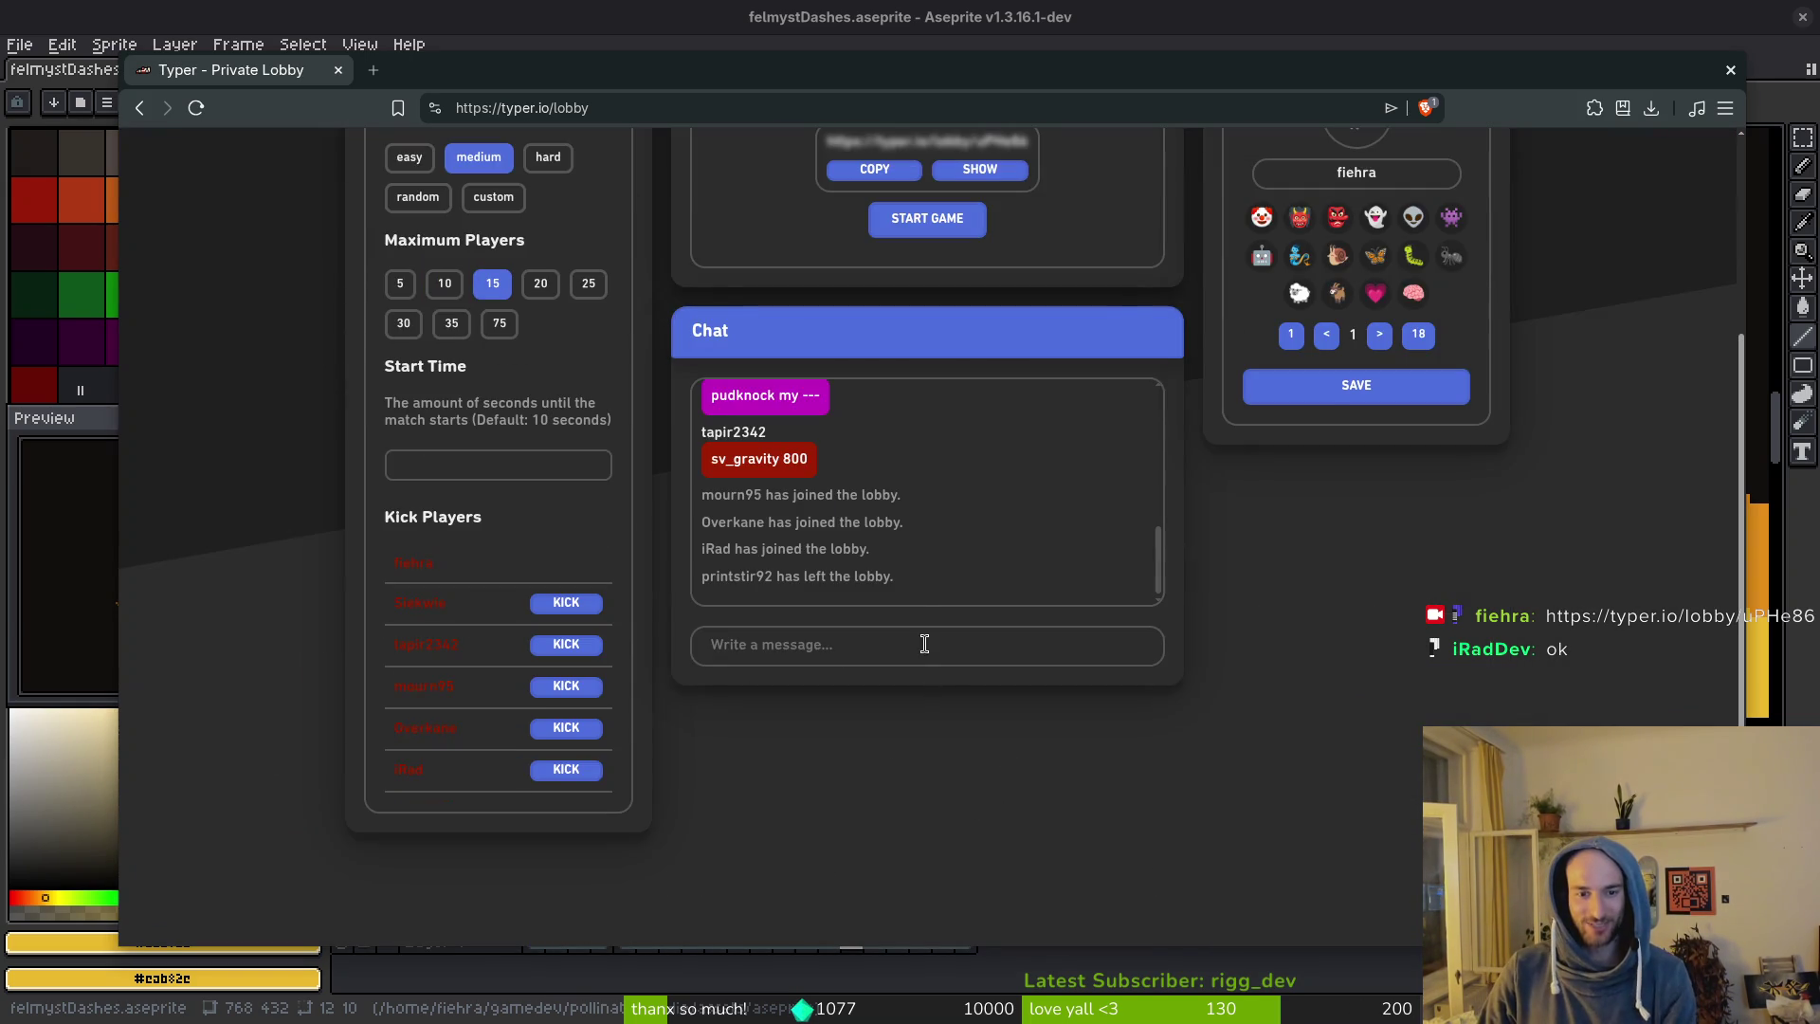
scroll(926, 653, up, 3)
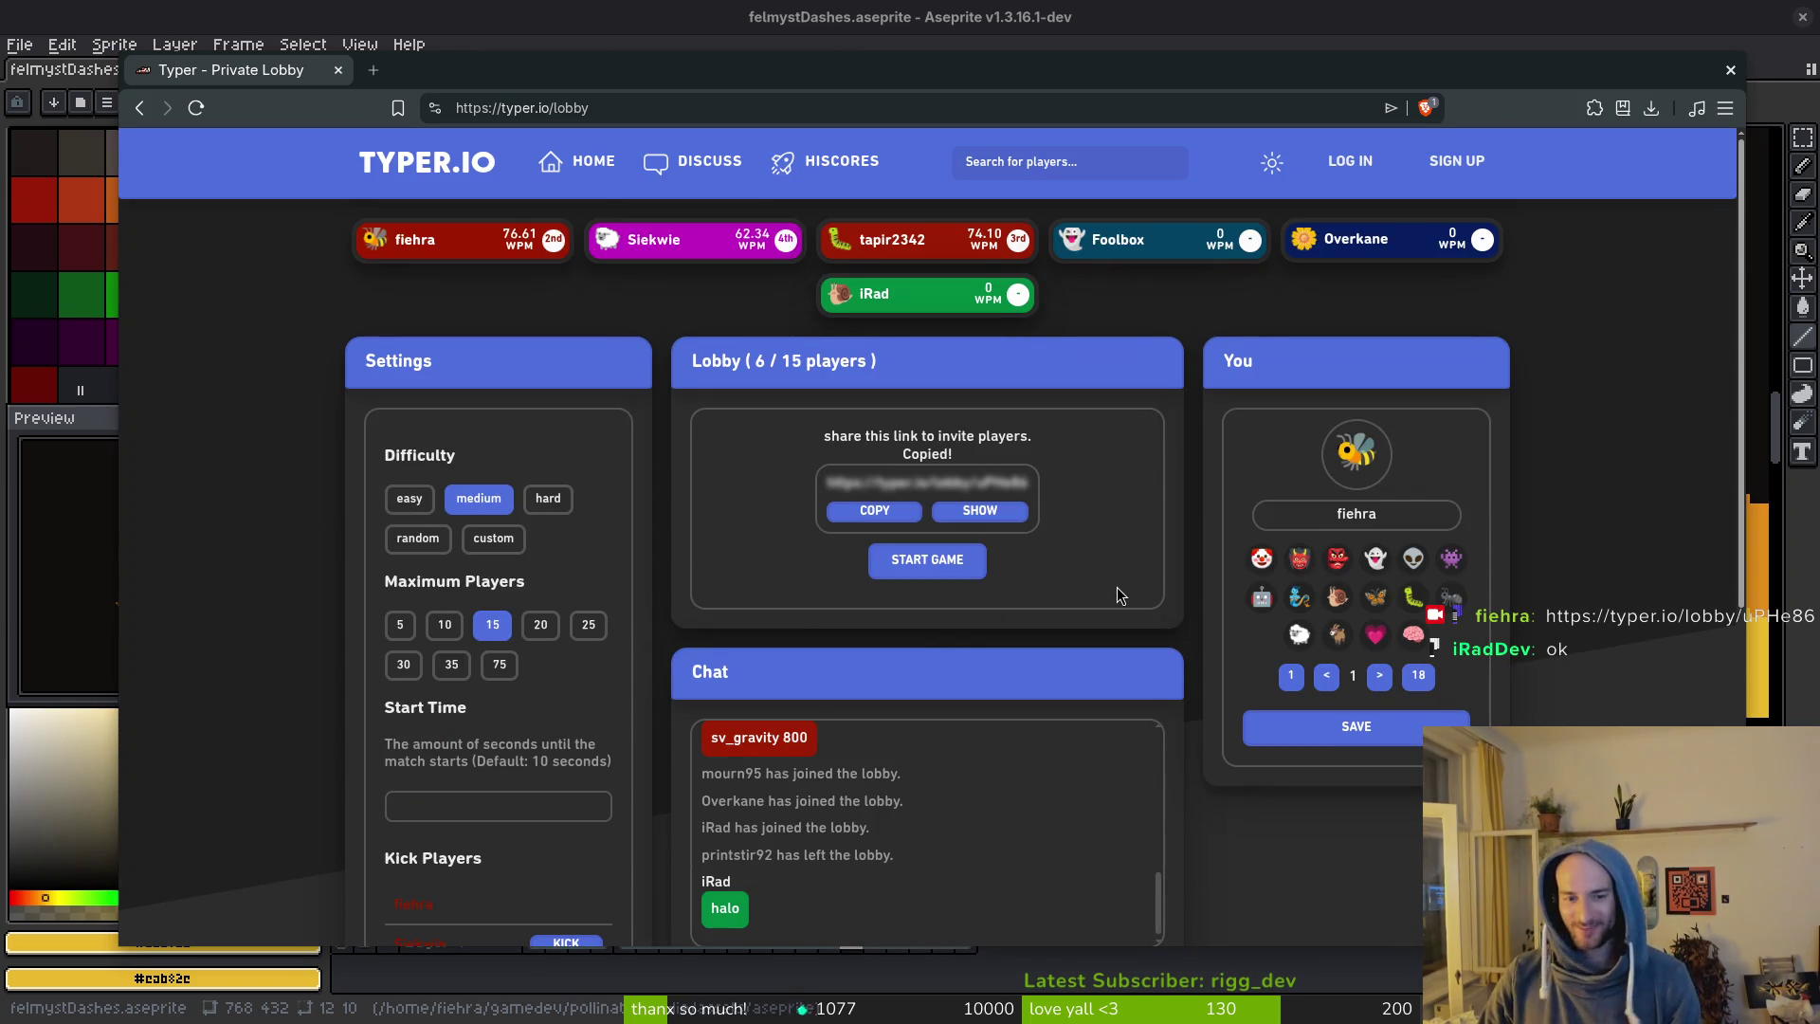
scroll(1062, 853, up, 1)
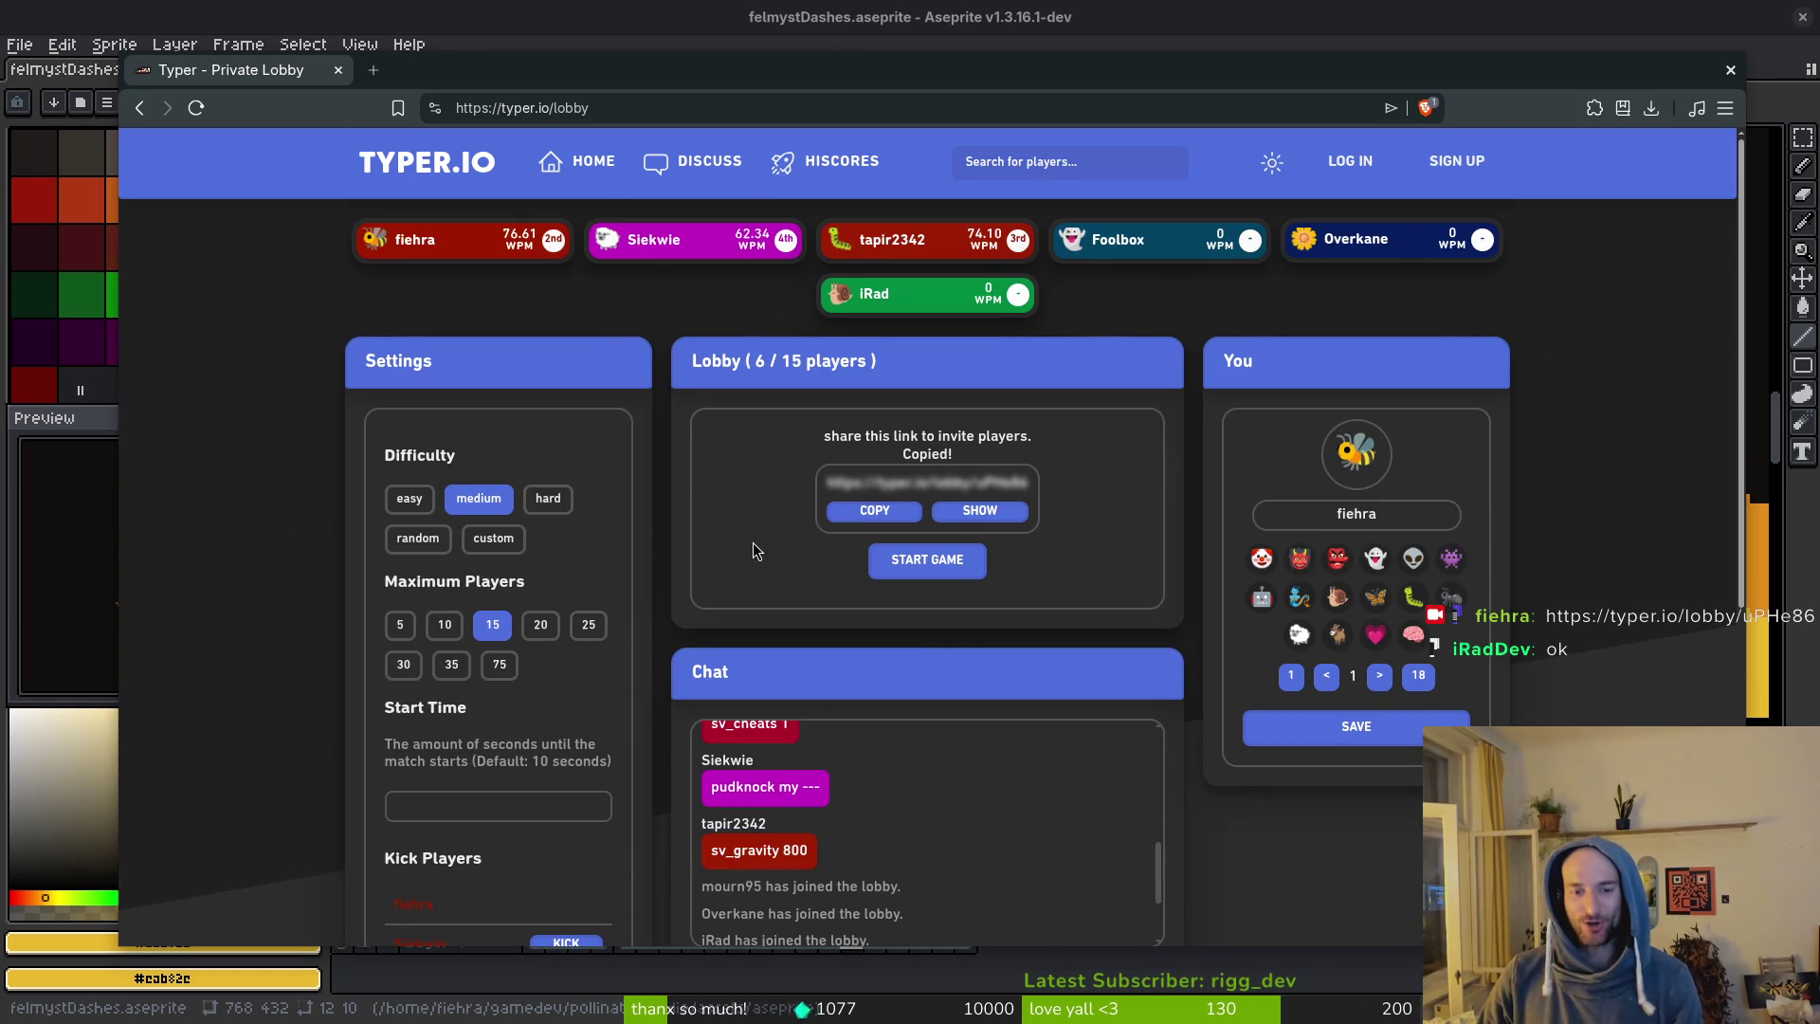
scroll(912, 903, down, 1)
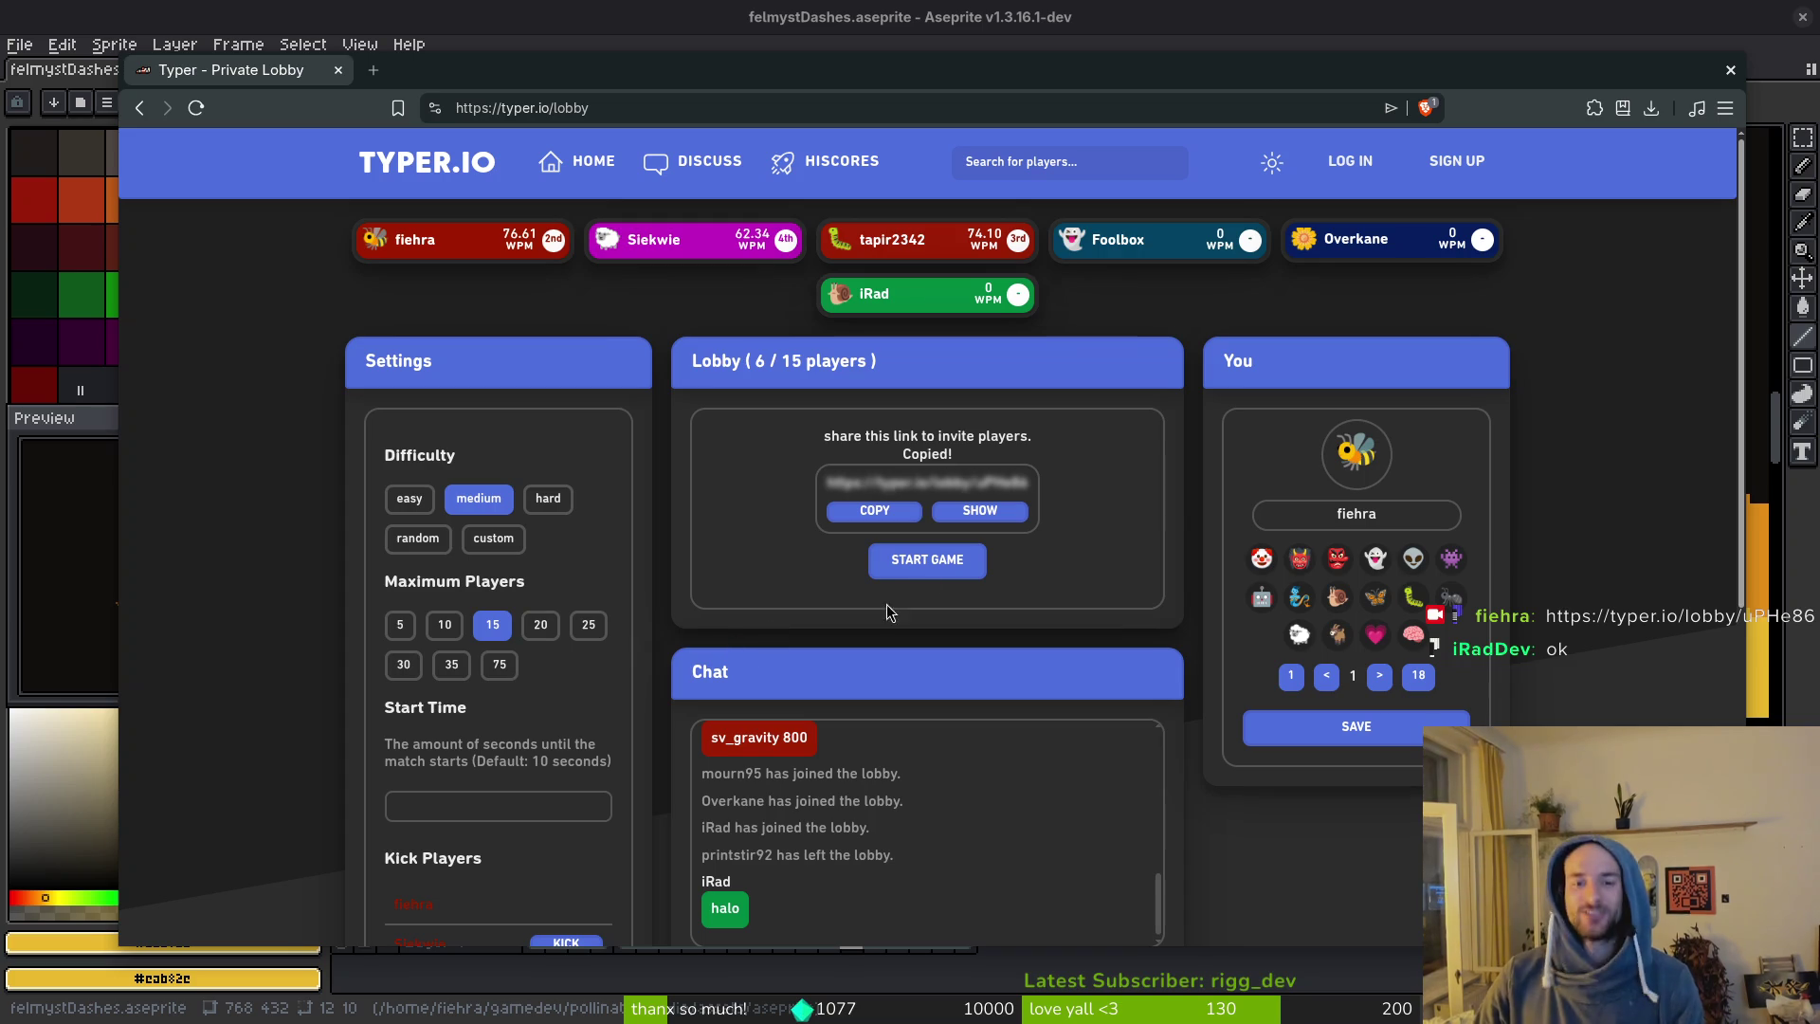
click(939, 563)
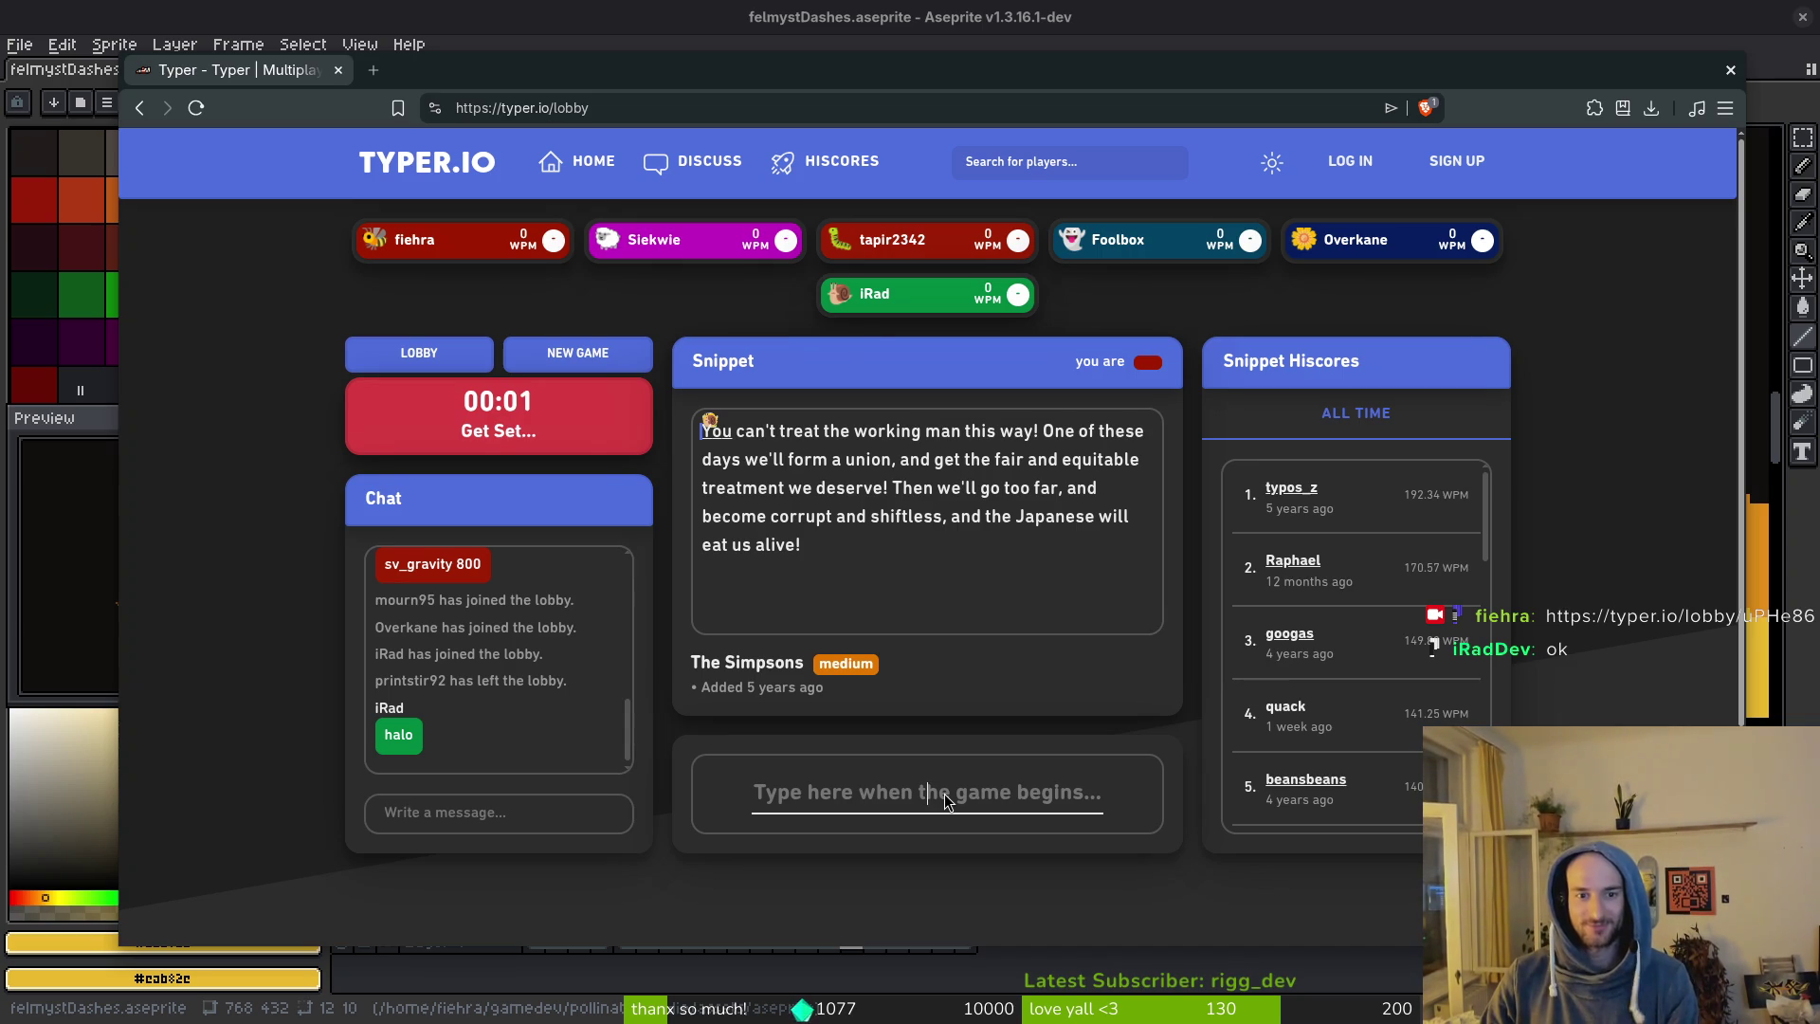
Type the Simpsons snippet, fixing typos in 'working' and 'we'll', at about 56 WPM.
text(Youcan')
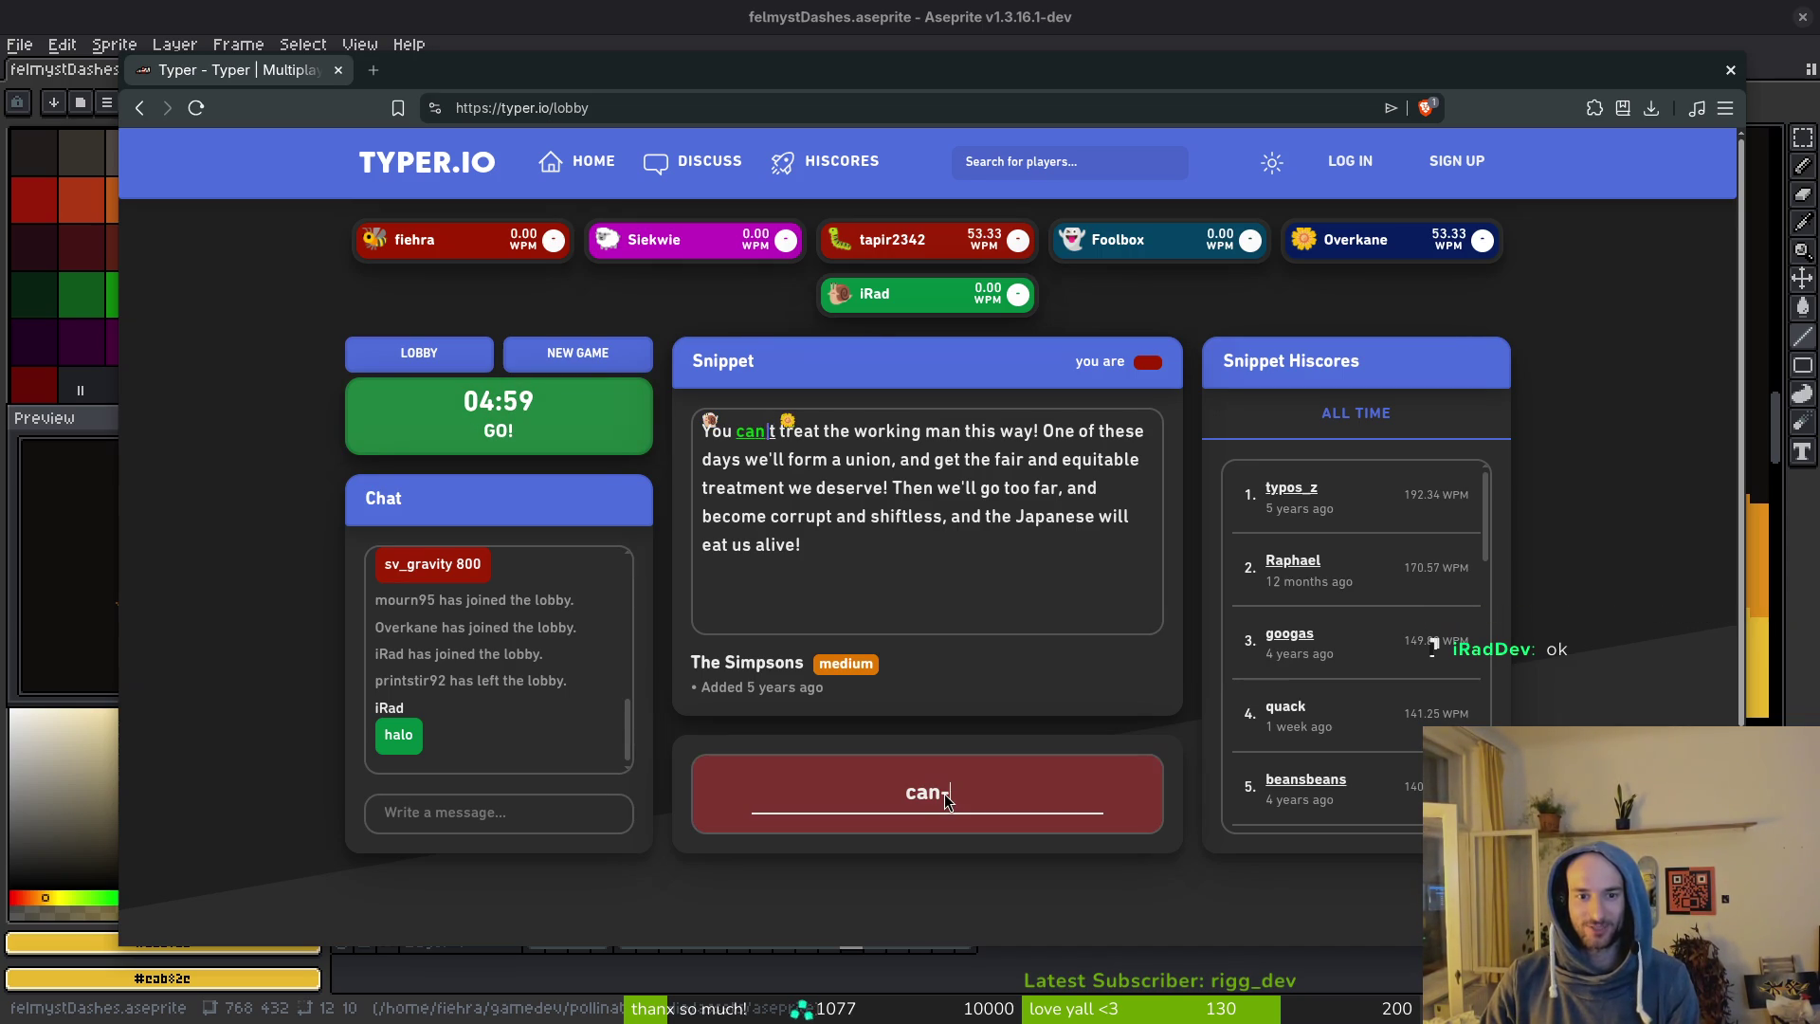
text(t treat the work)
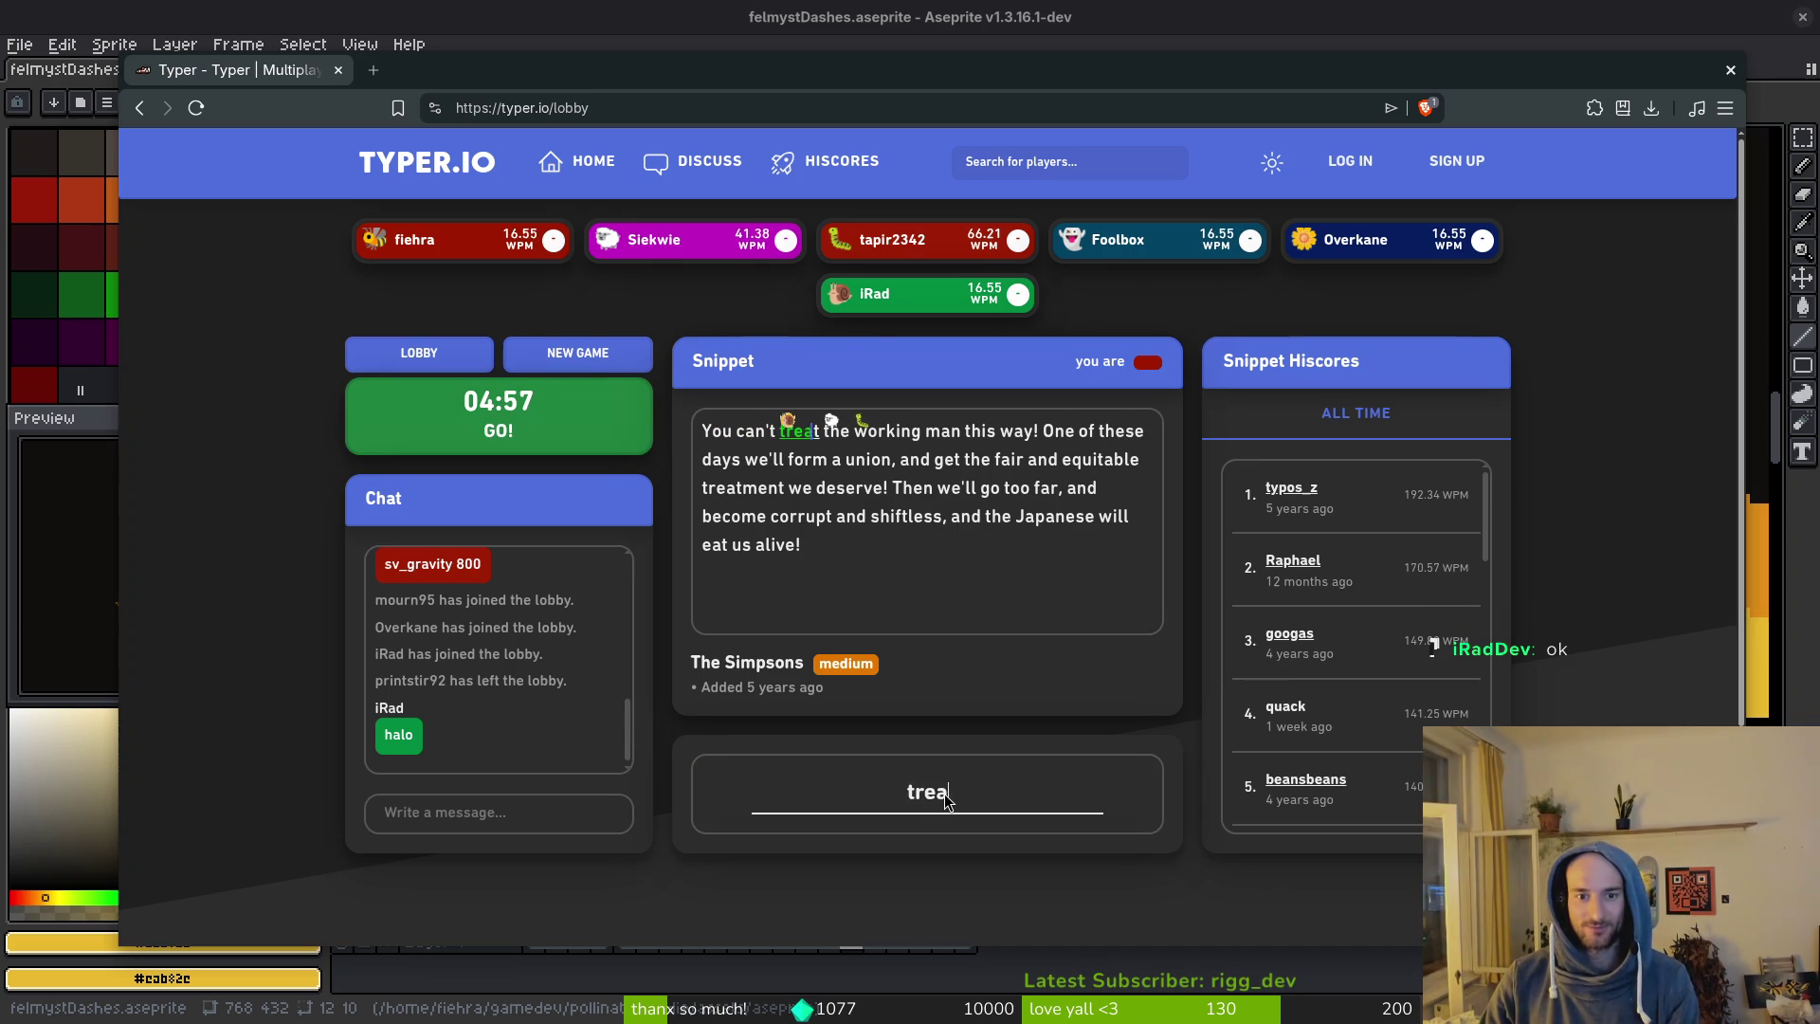
text(inn)
key(BackSpace)
key(BackSpace)
text(ng man this way! One of )
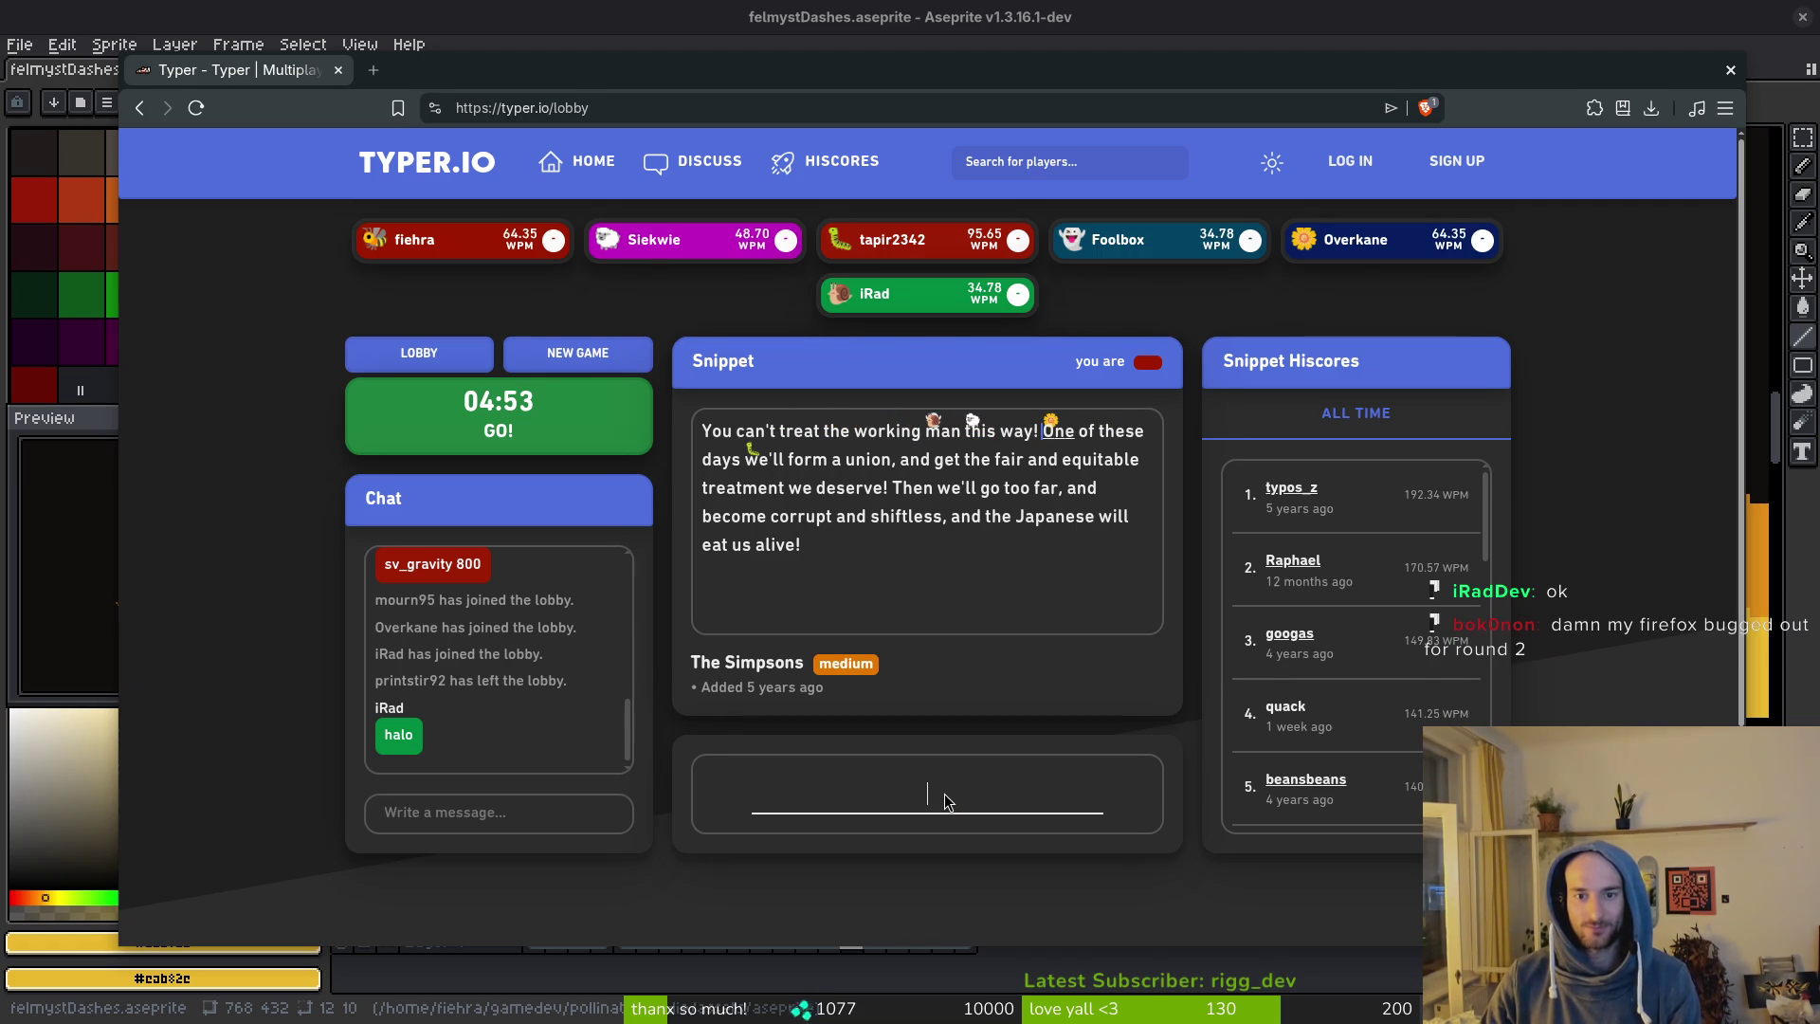
text(these days we)
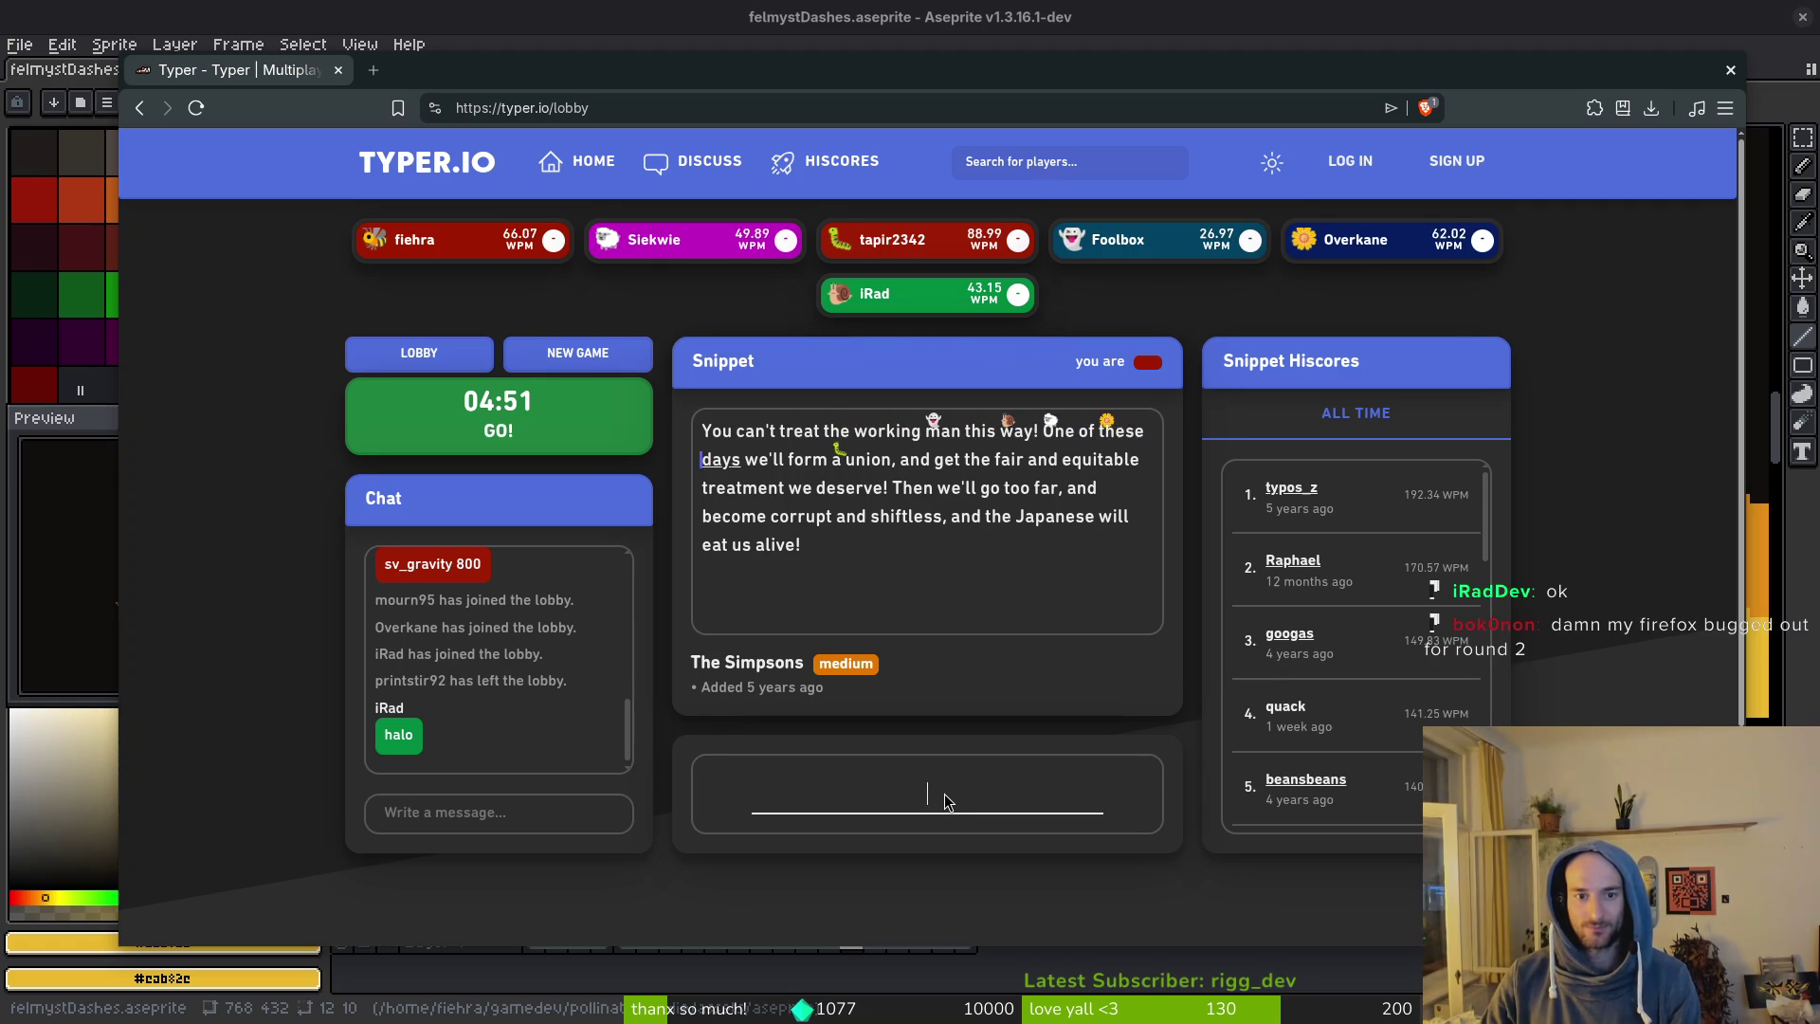
text(l)
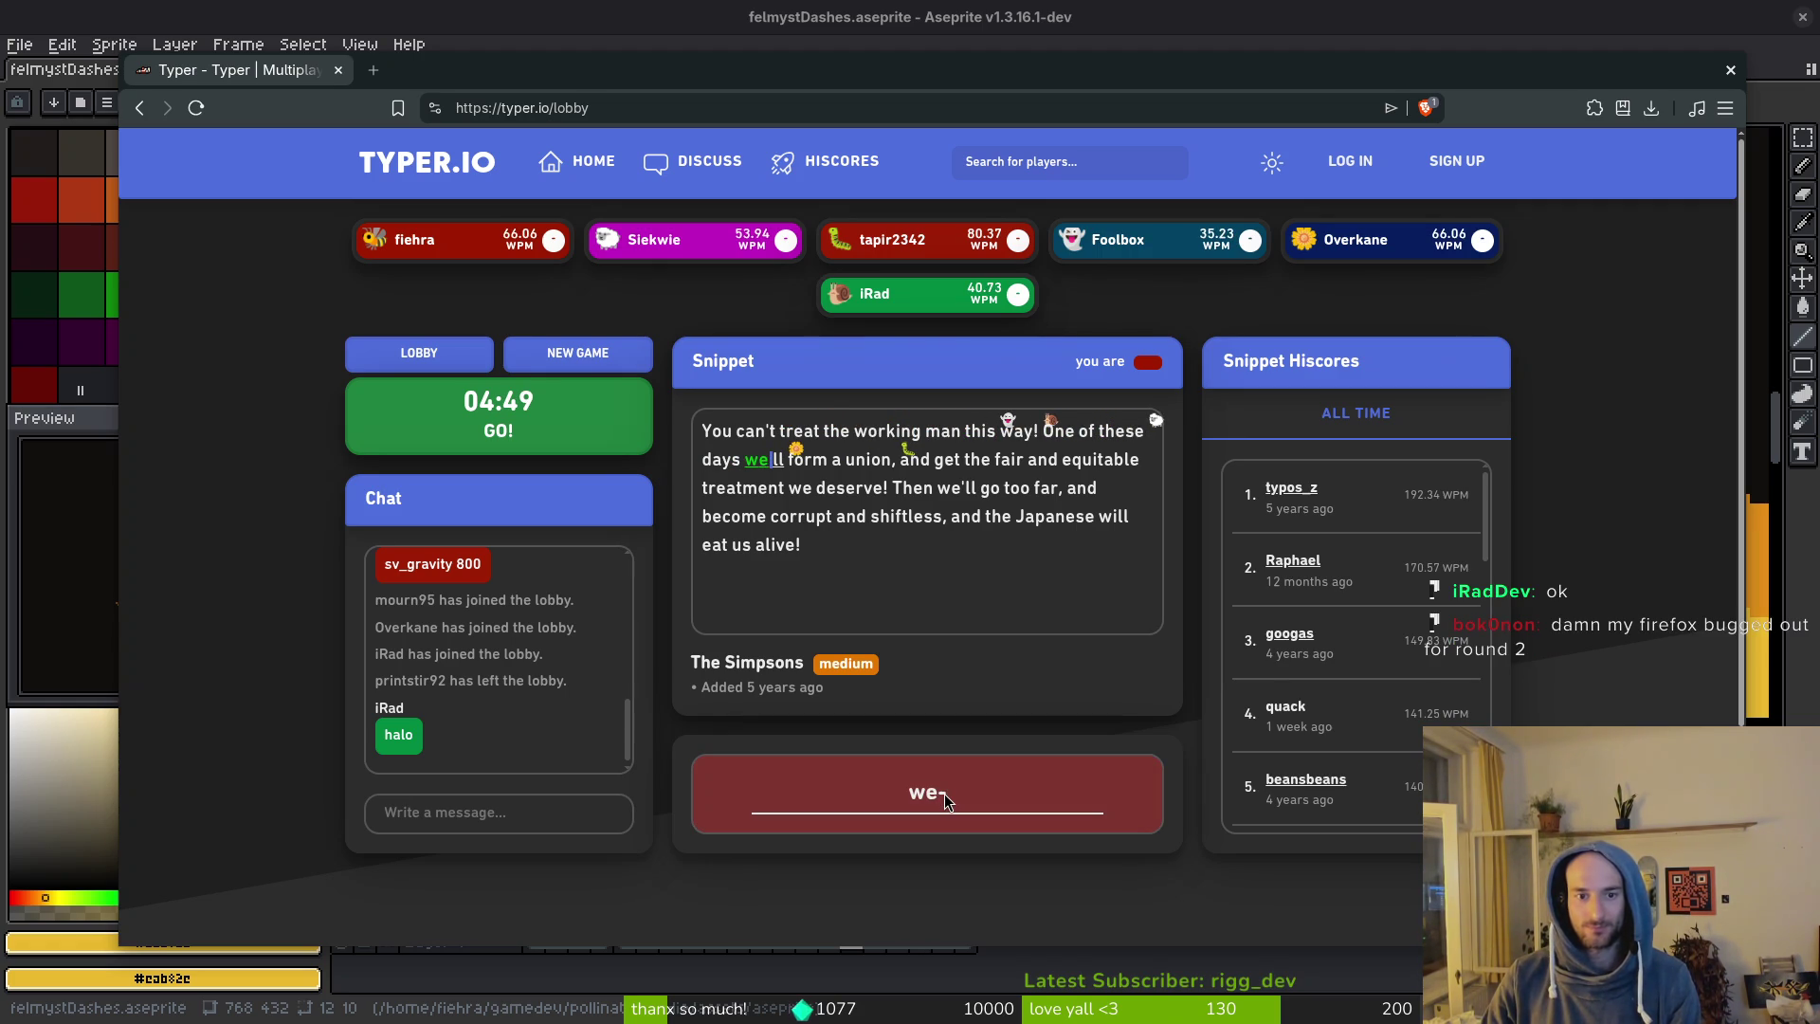
key(BackSpace)
text('ll form a uni)
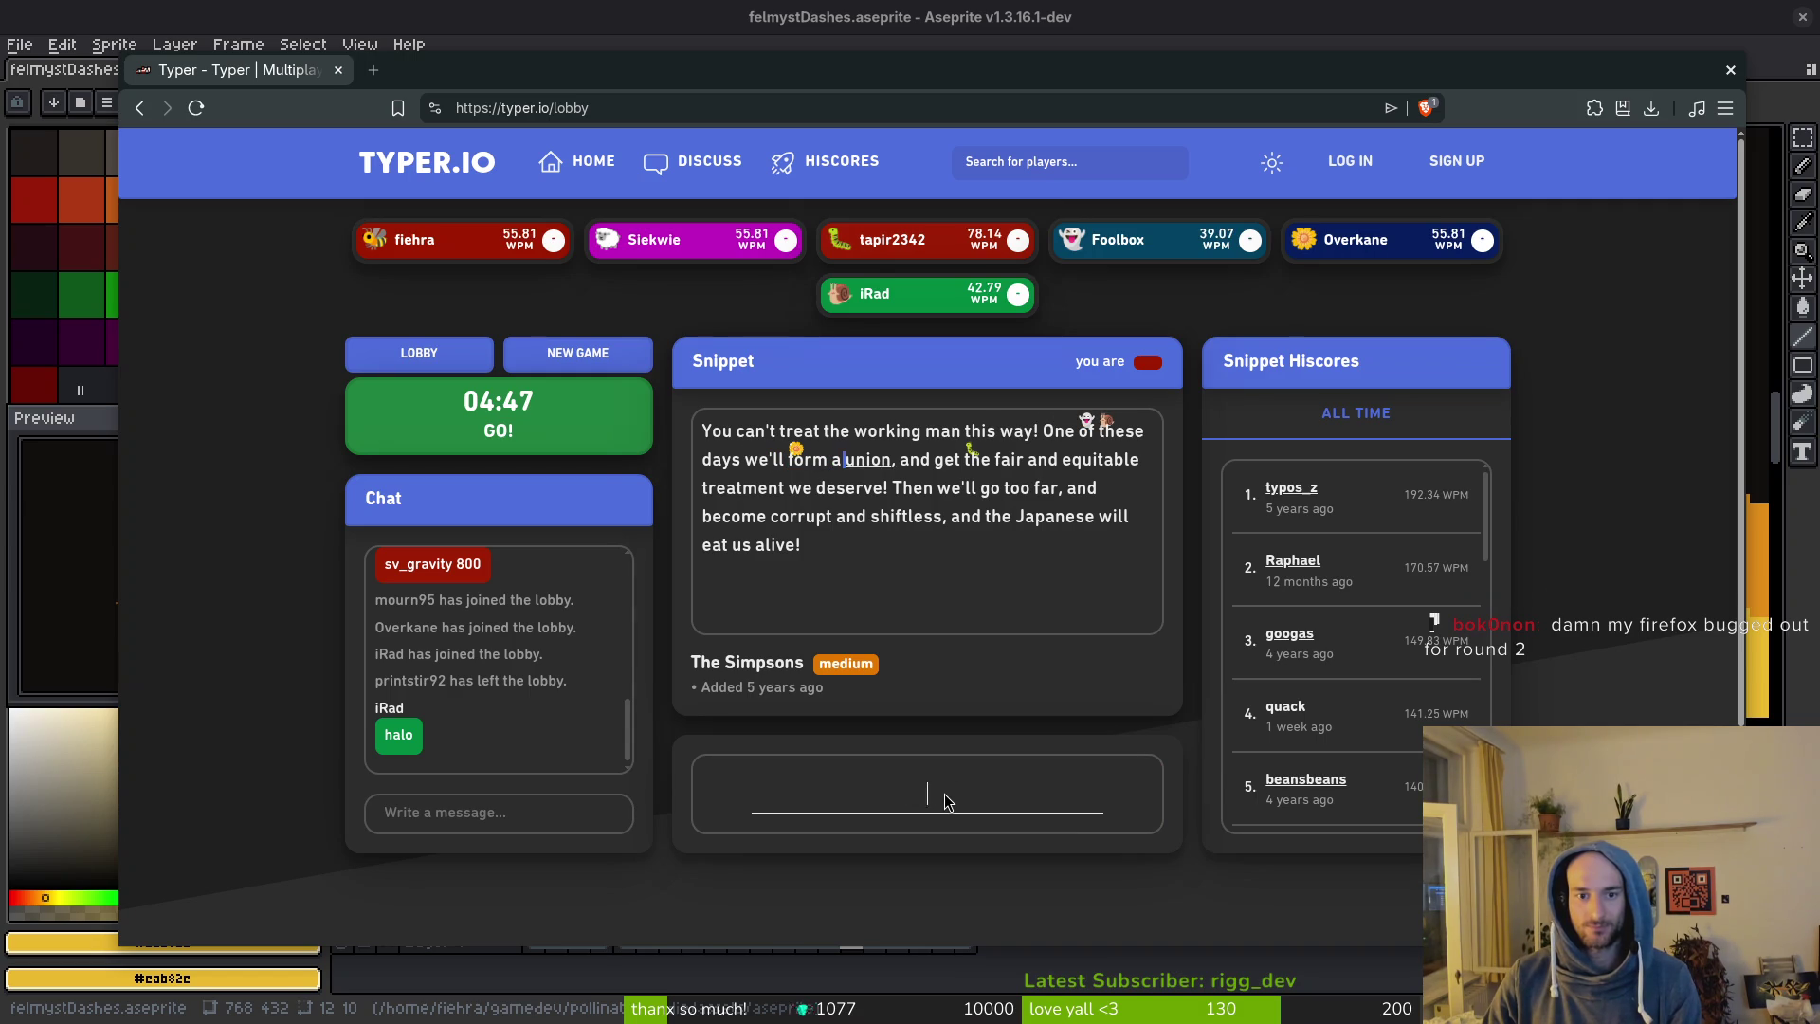
text(on, and get the )
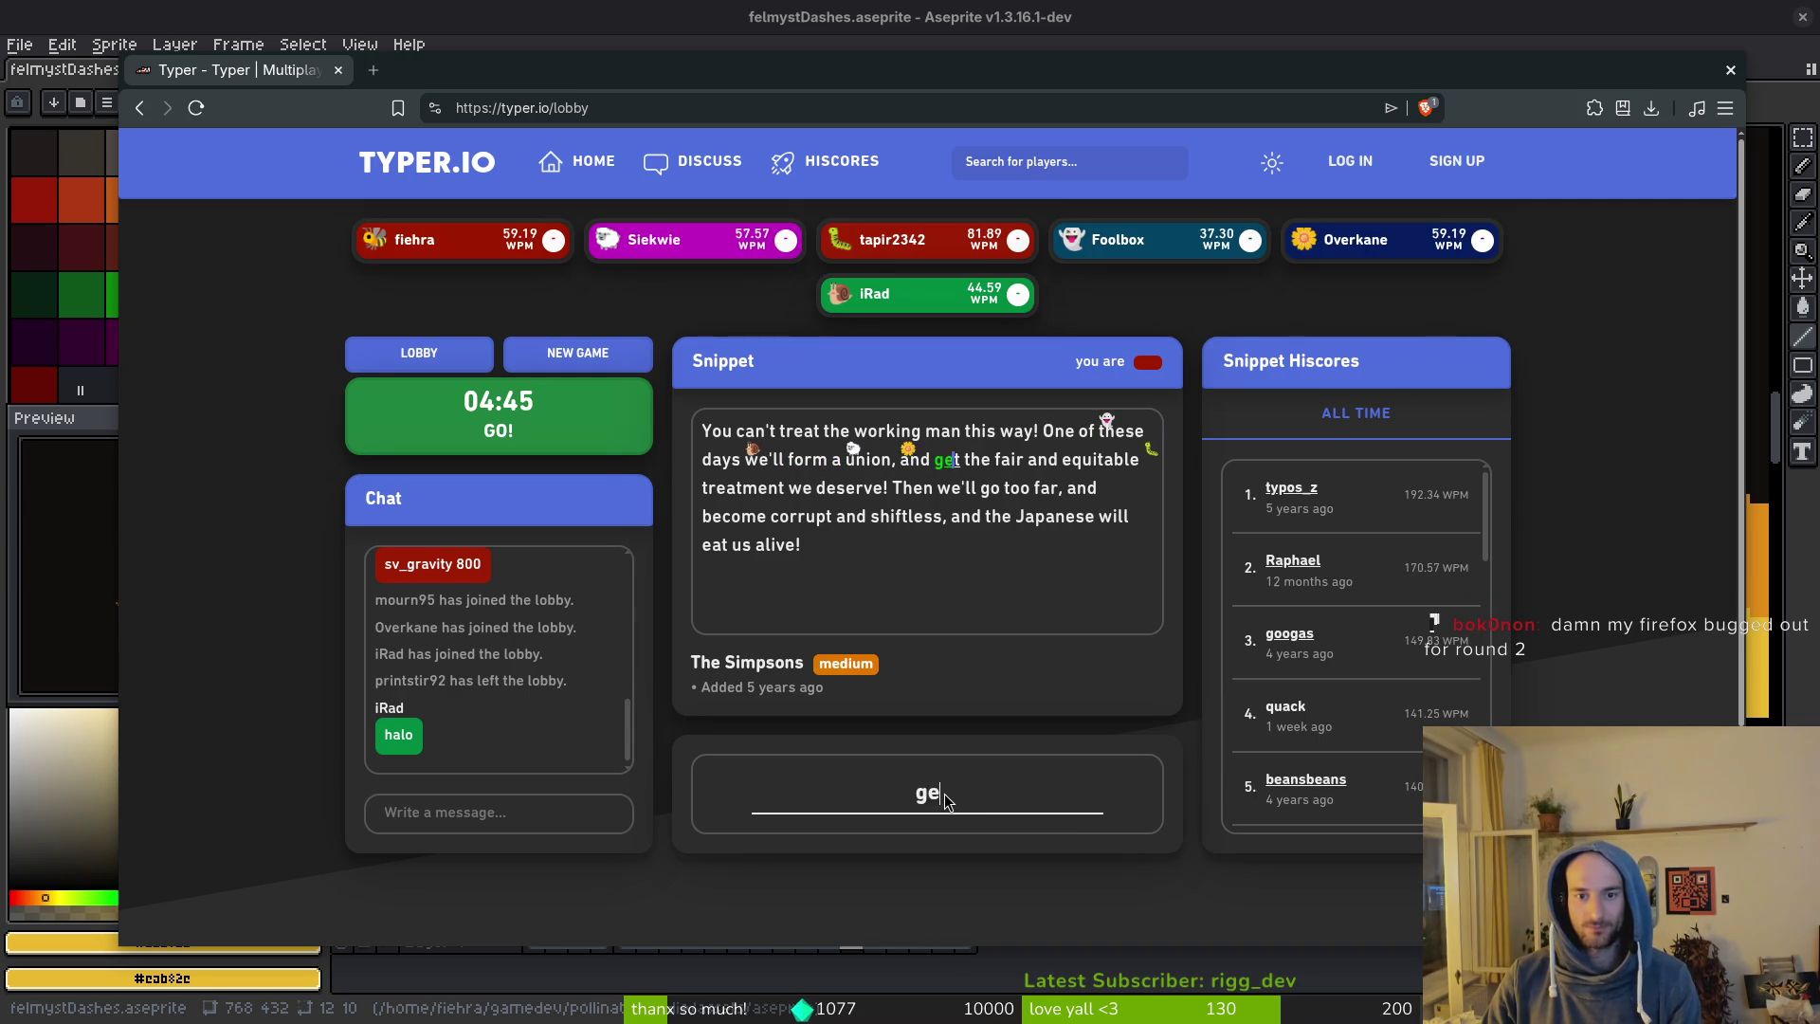
text(fair and equ)
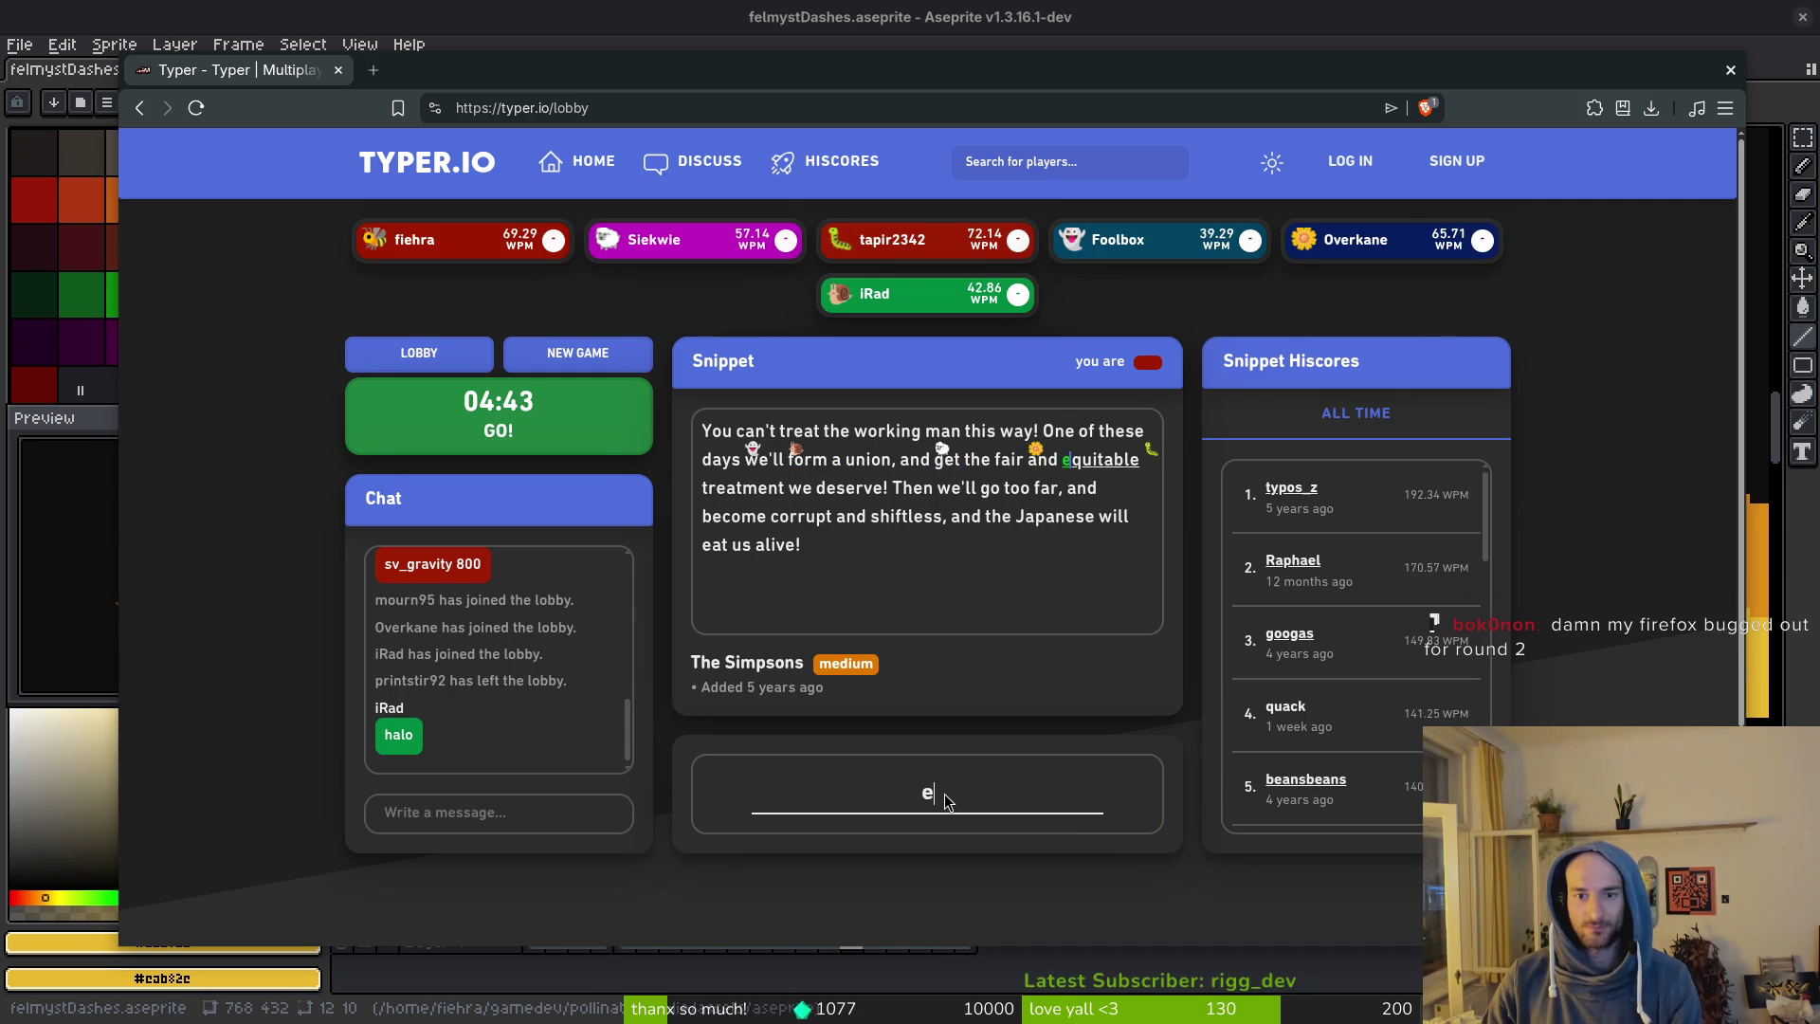
text(itable trea)
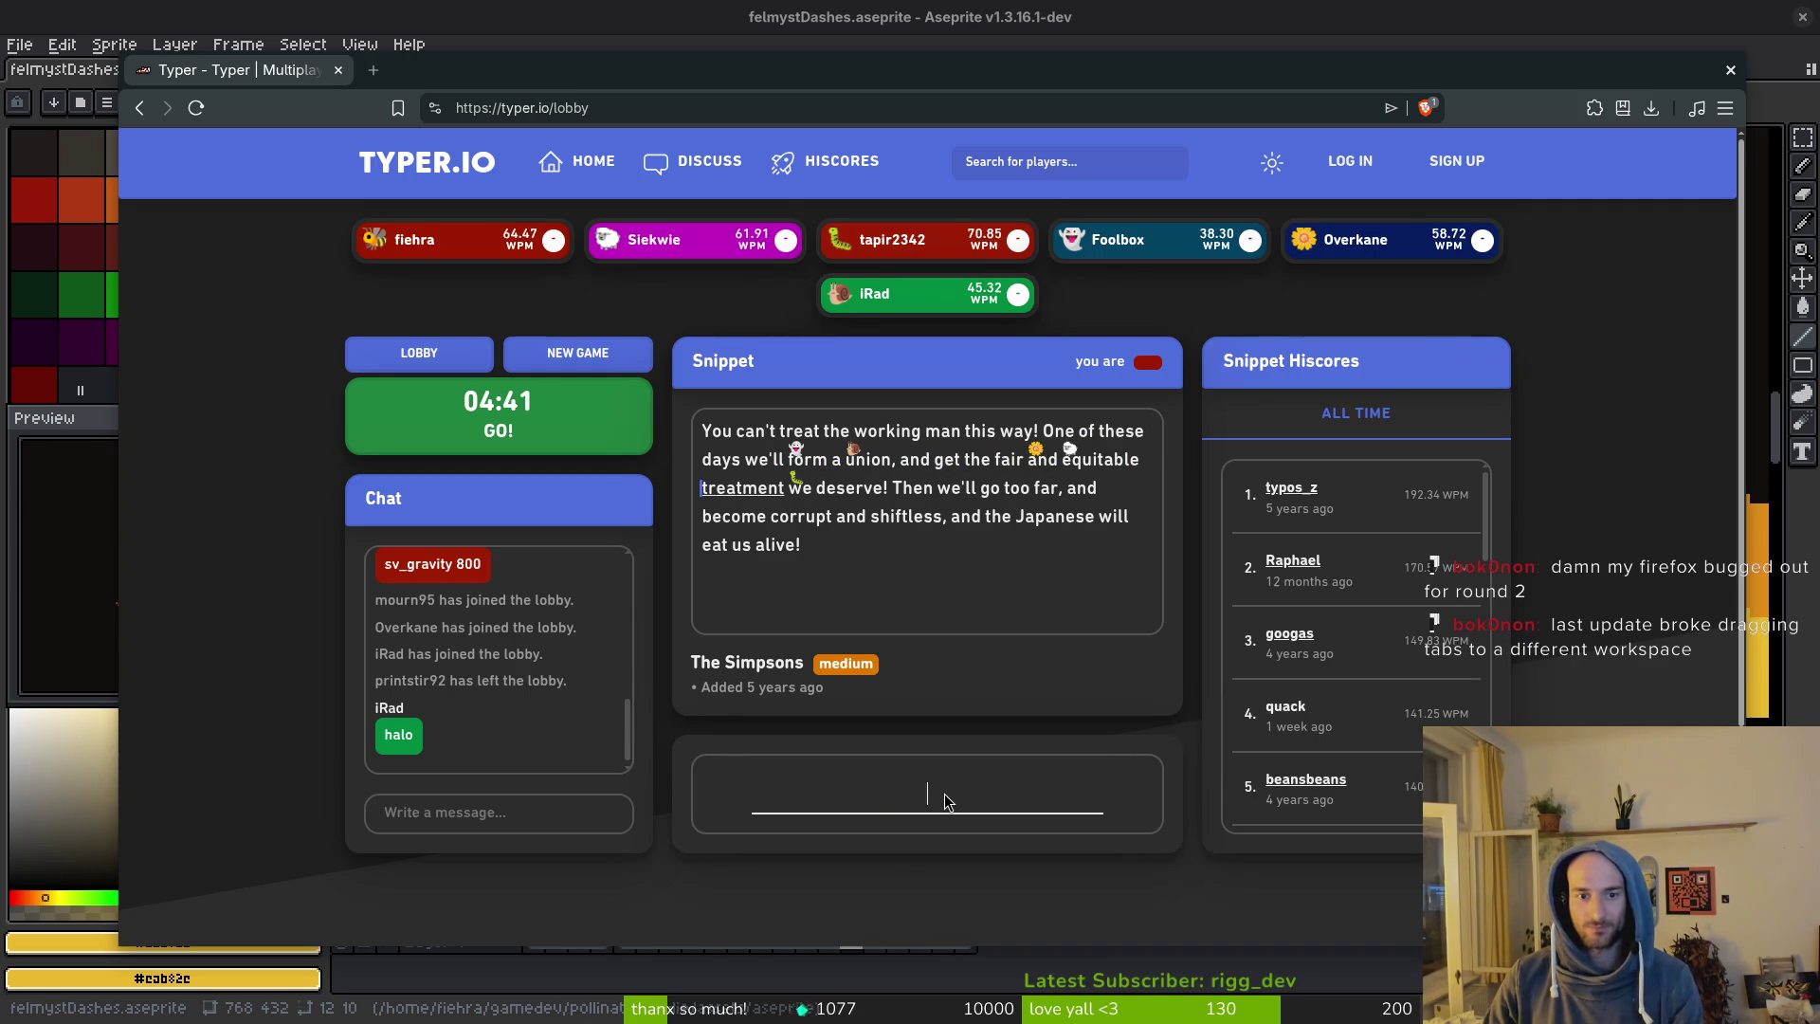
text(tment we deser)
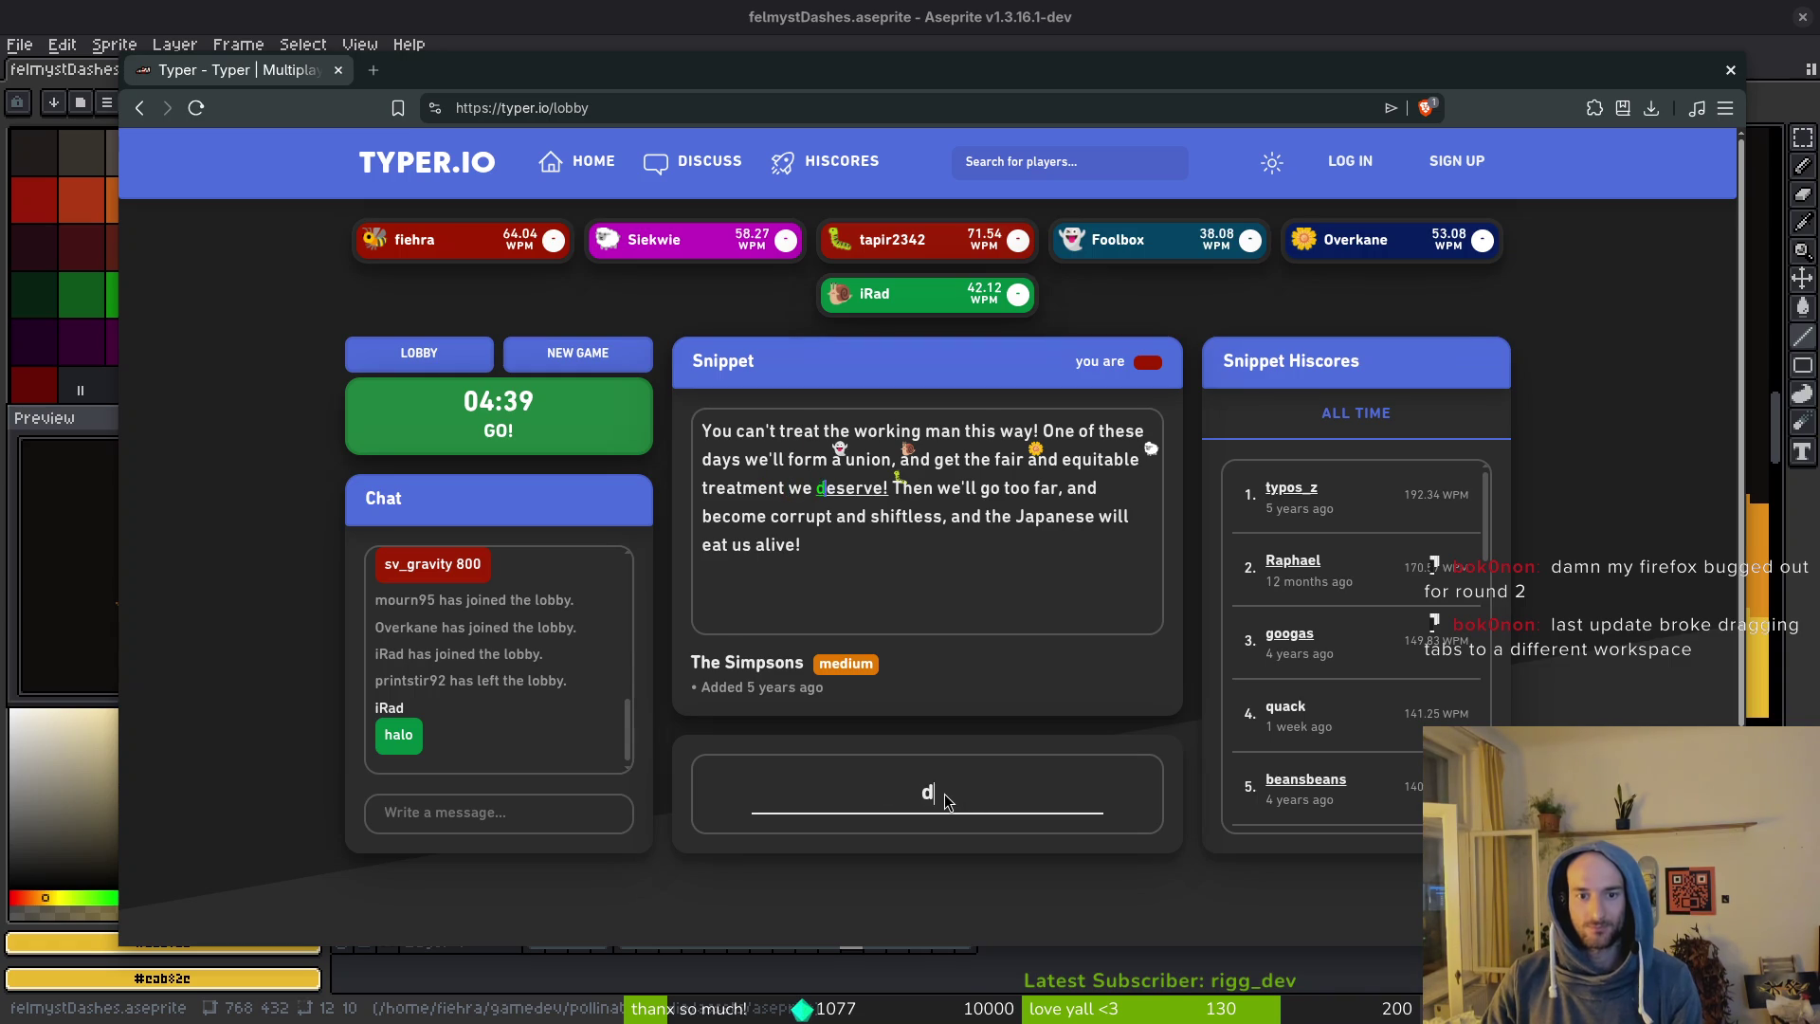
text(ve! Then )
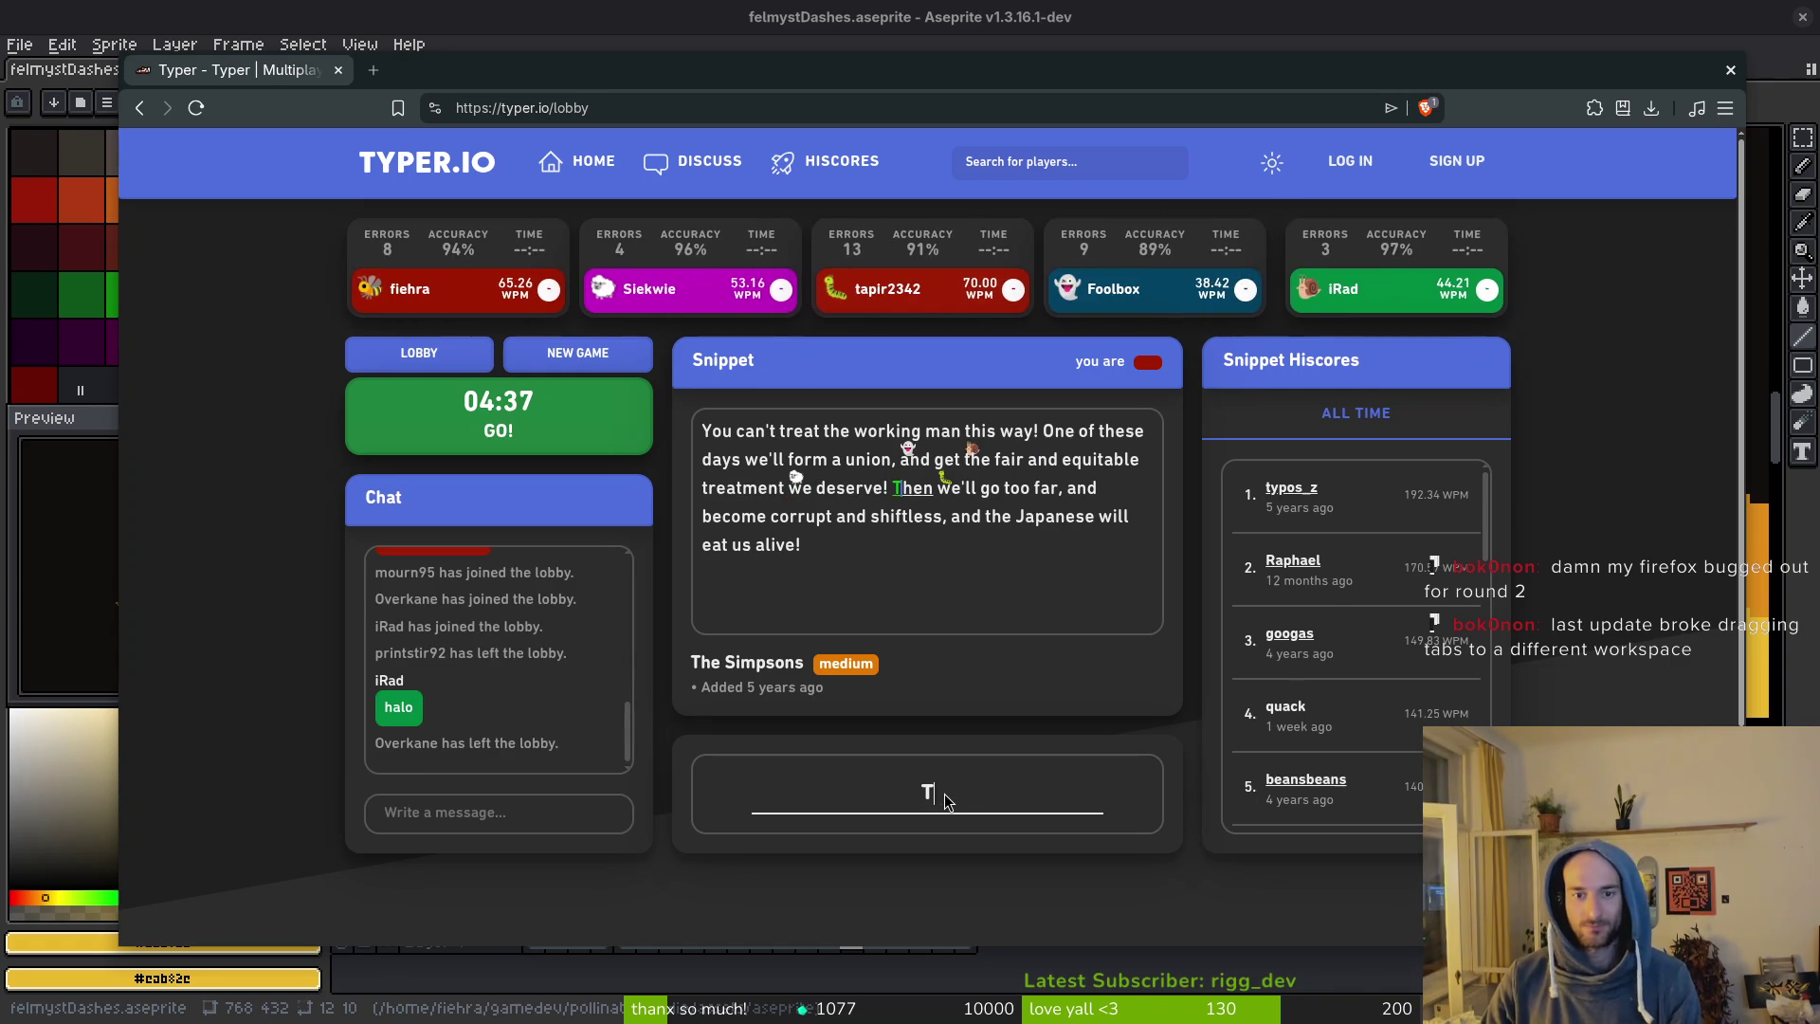
text(we'll go to)
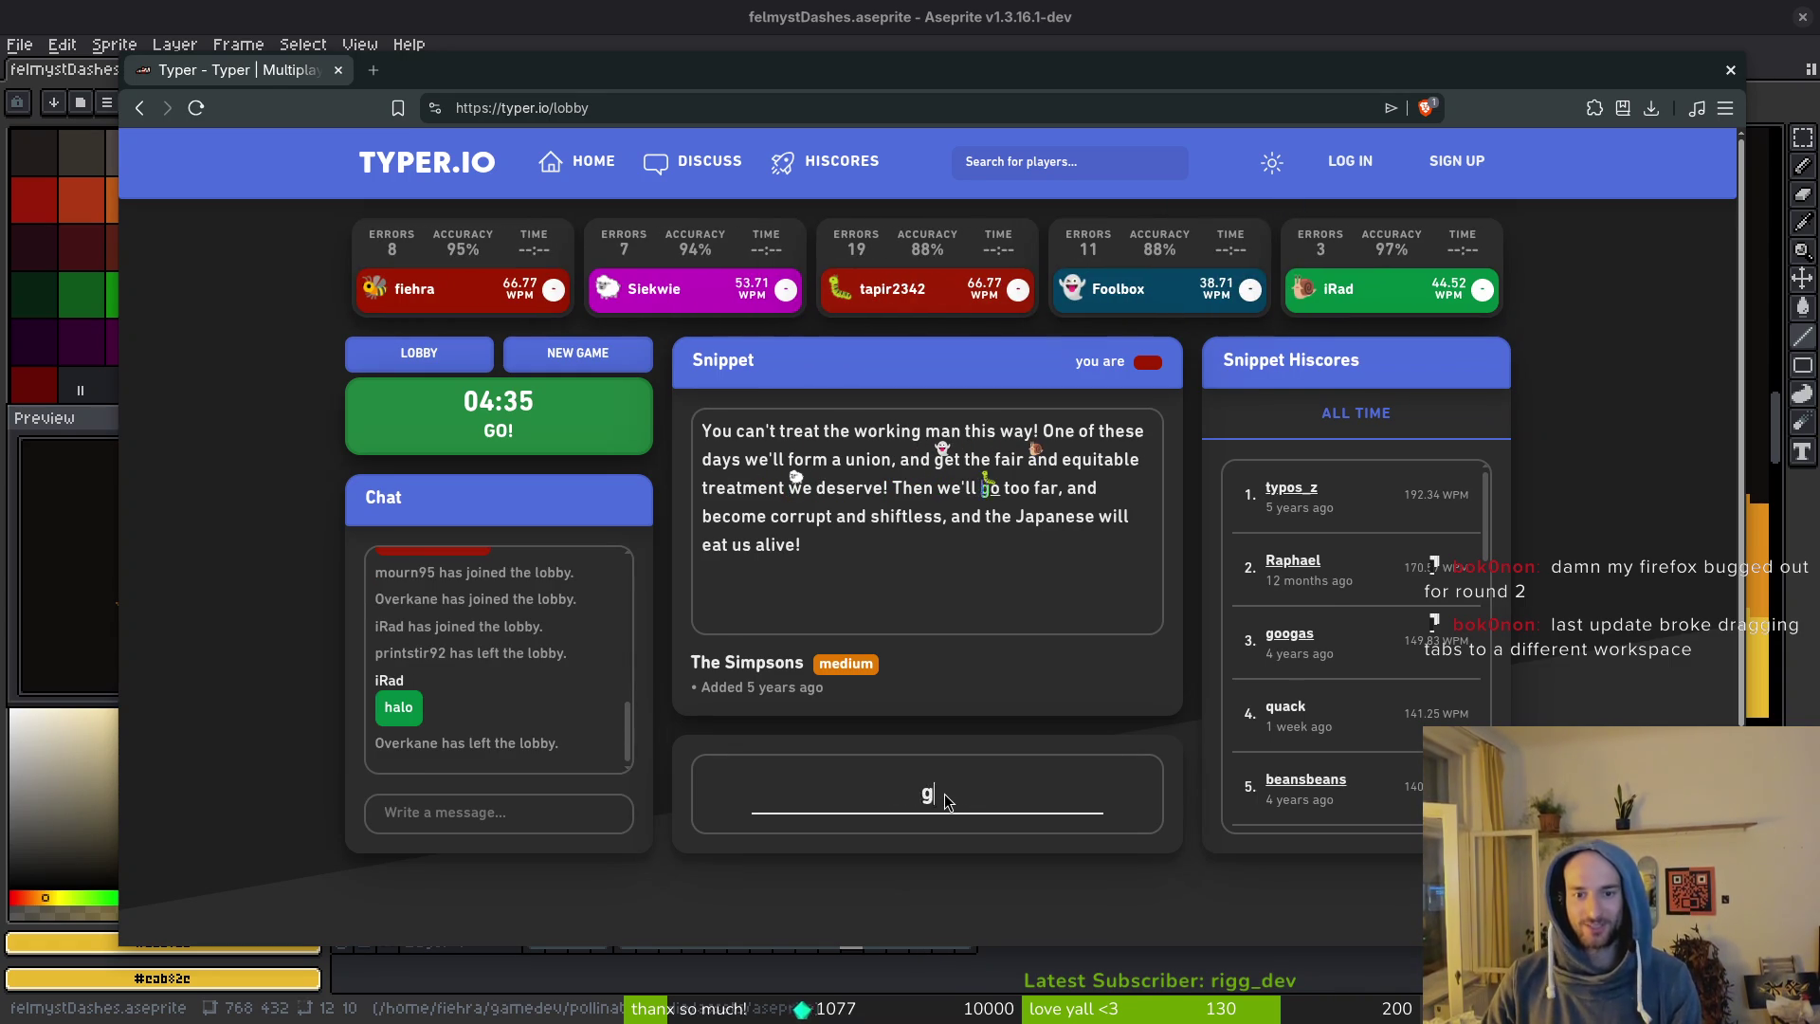
text(o far, and beco)
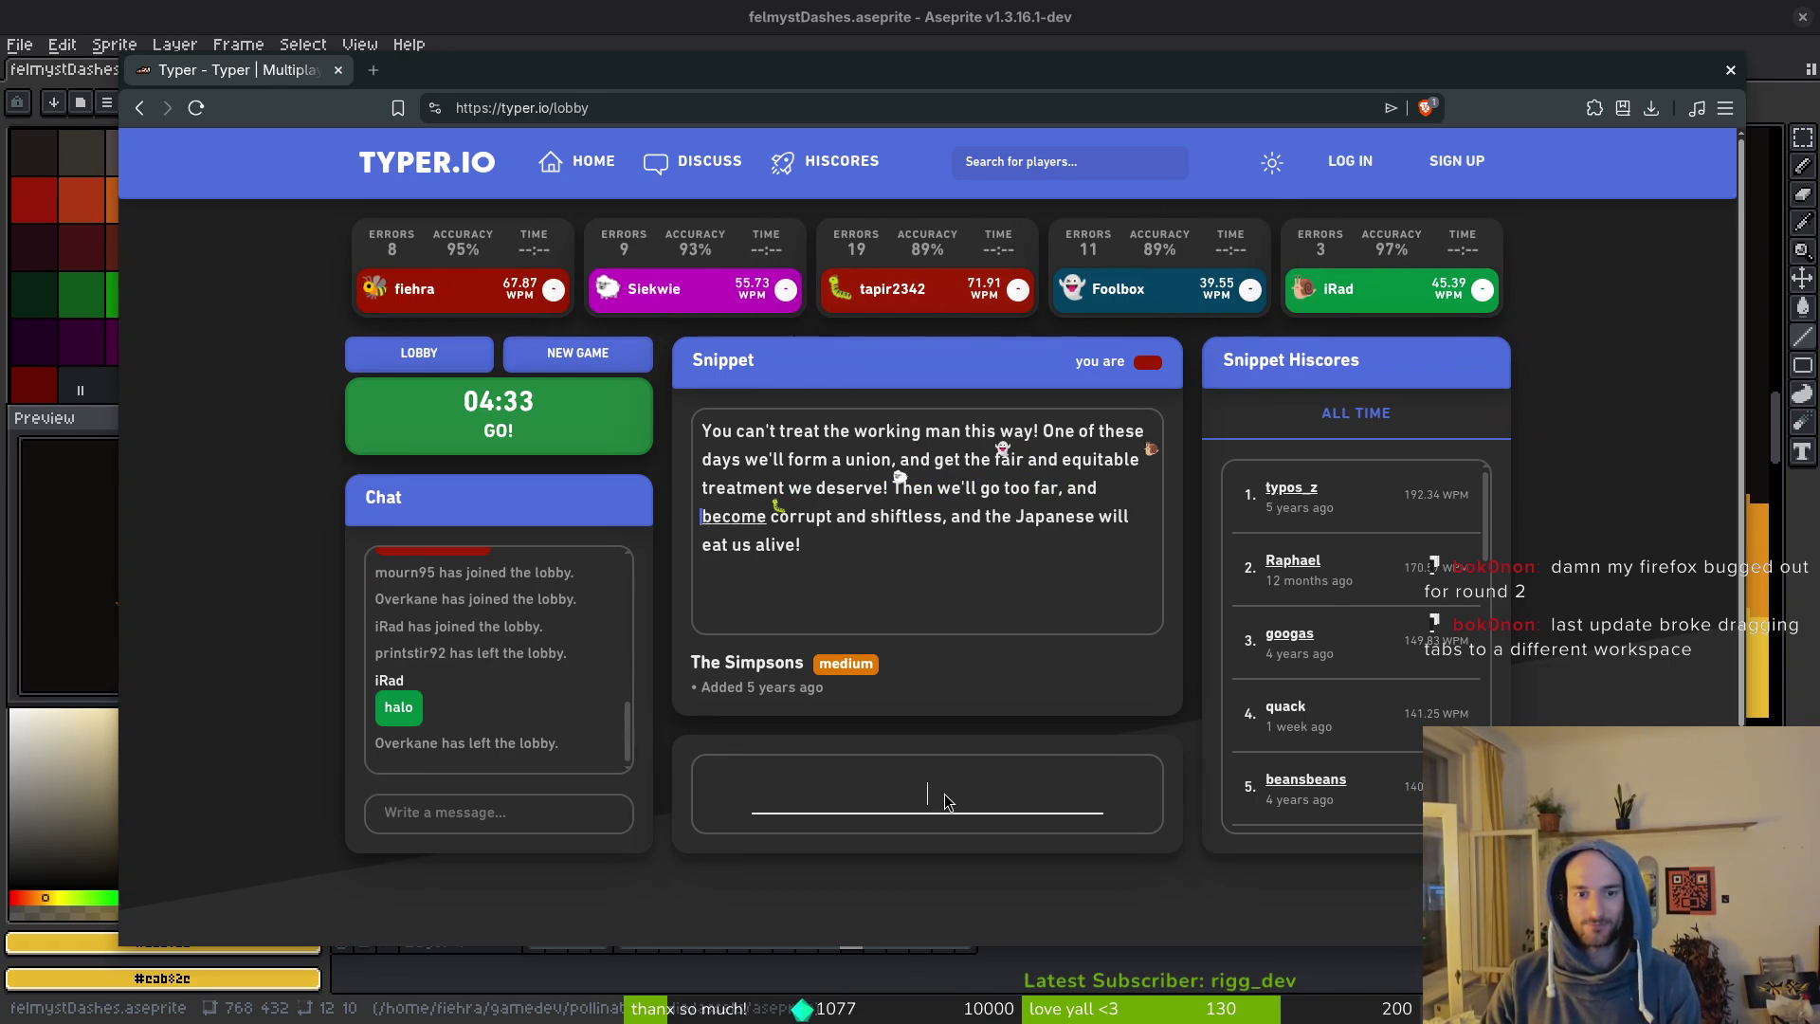
text(me corrupt and sh)
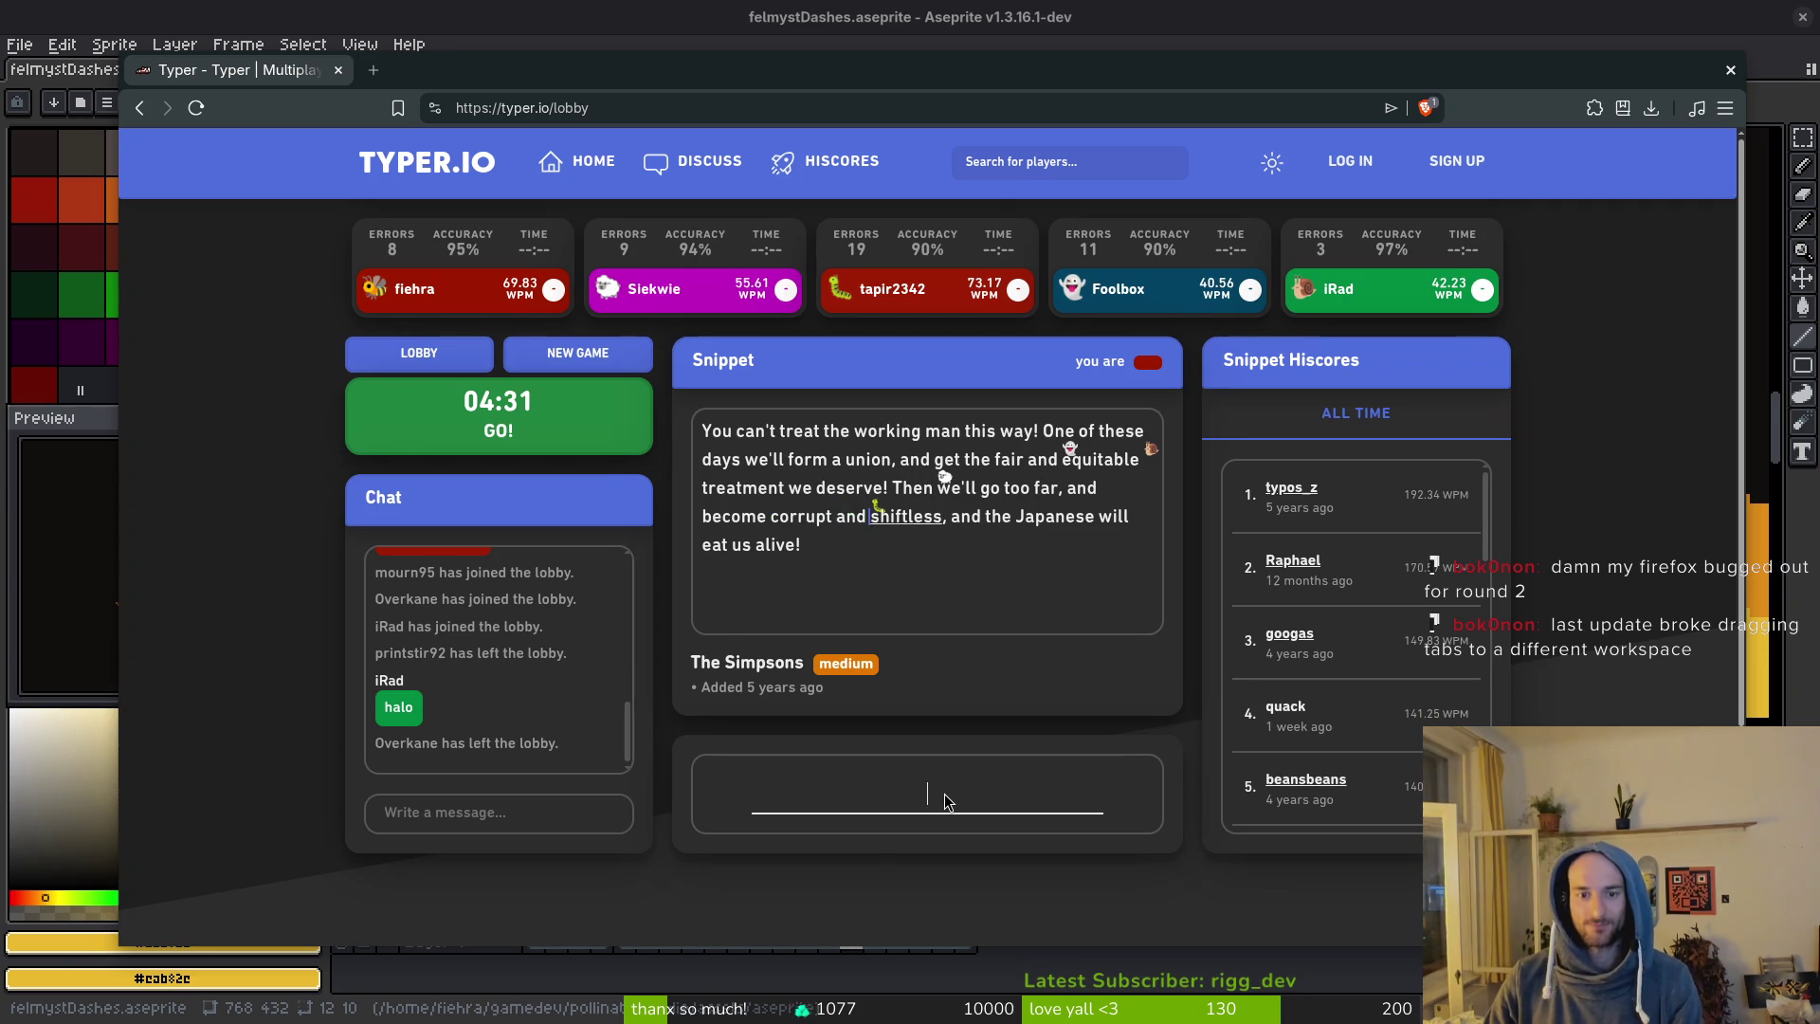
text(iftless, and the)
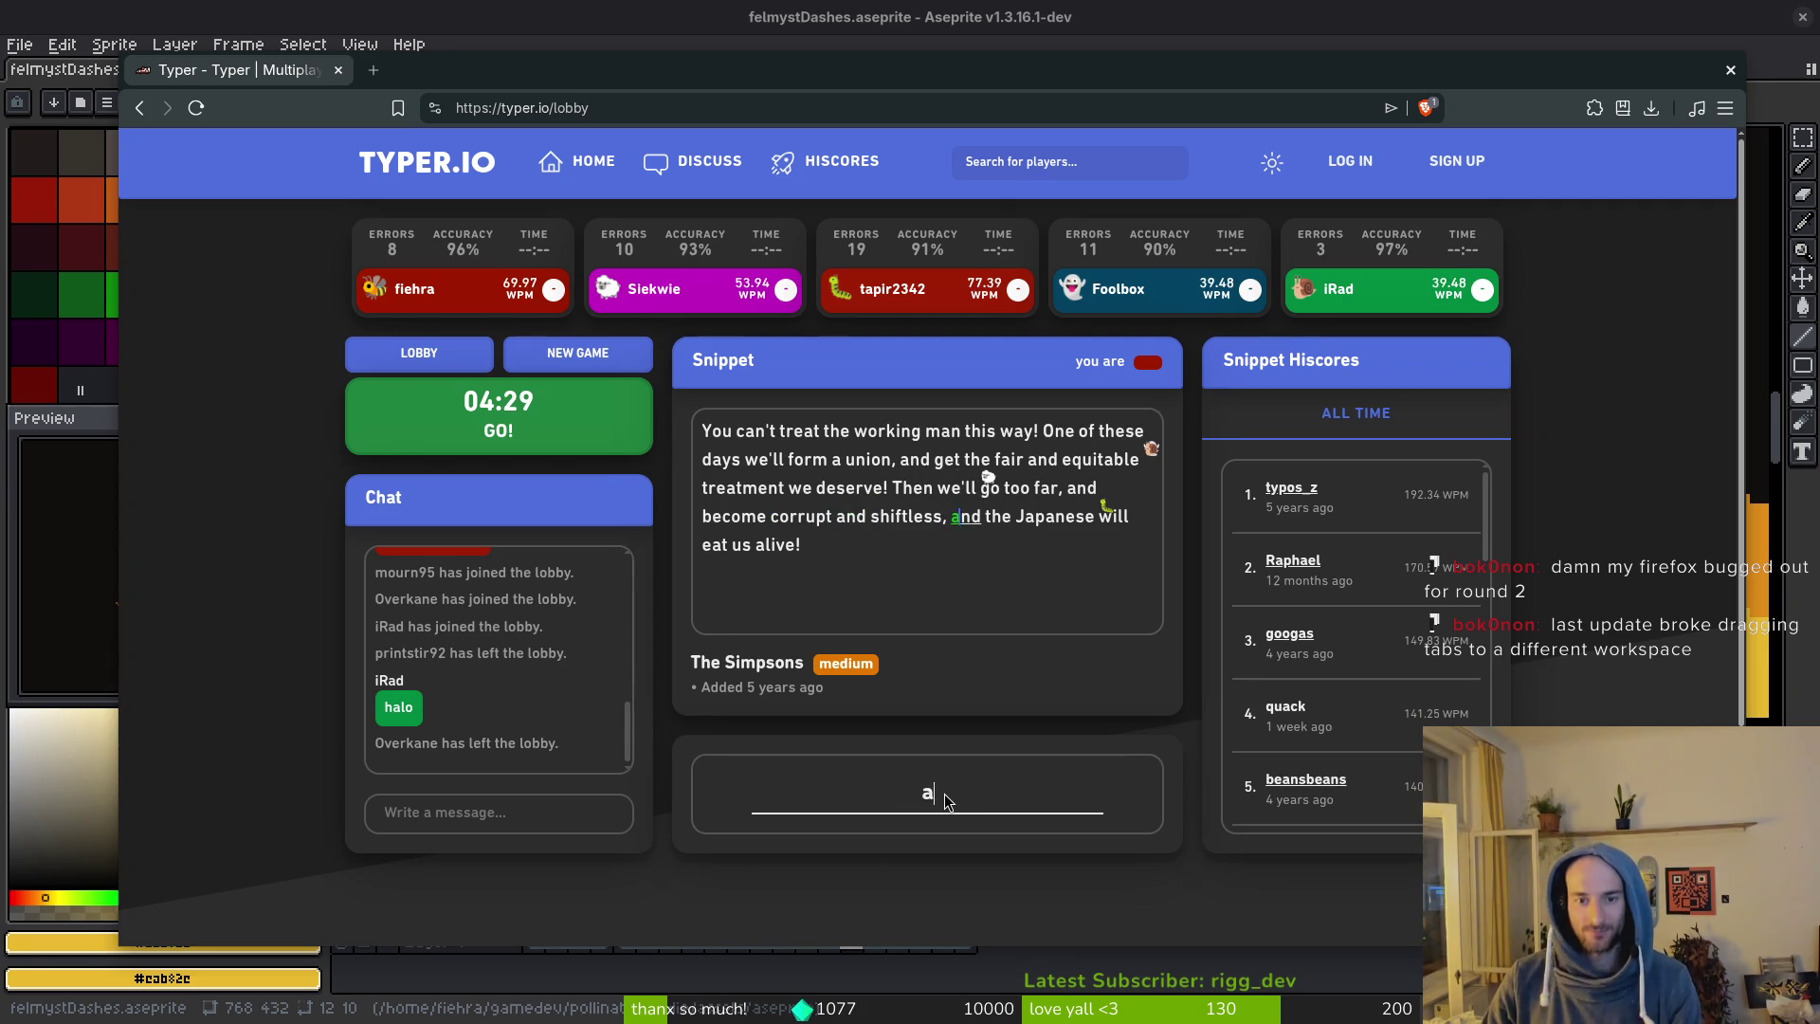
text( Japanese)
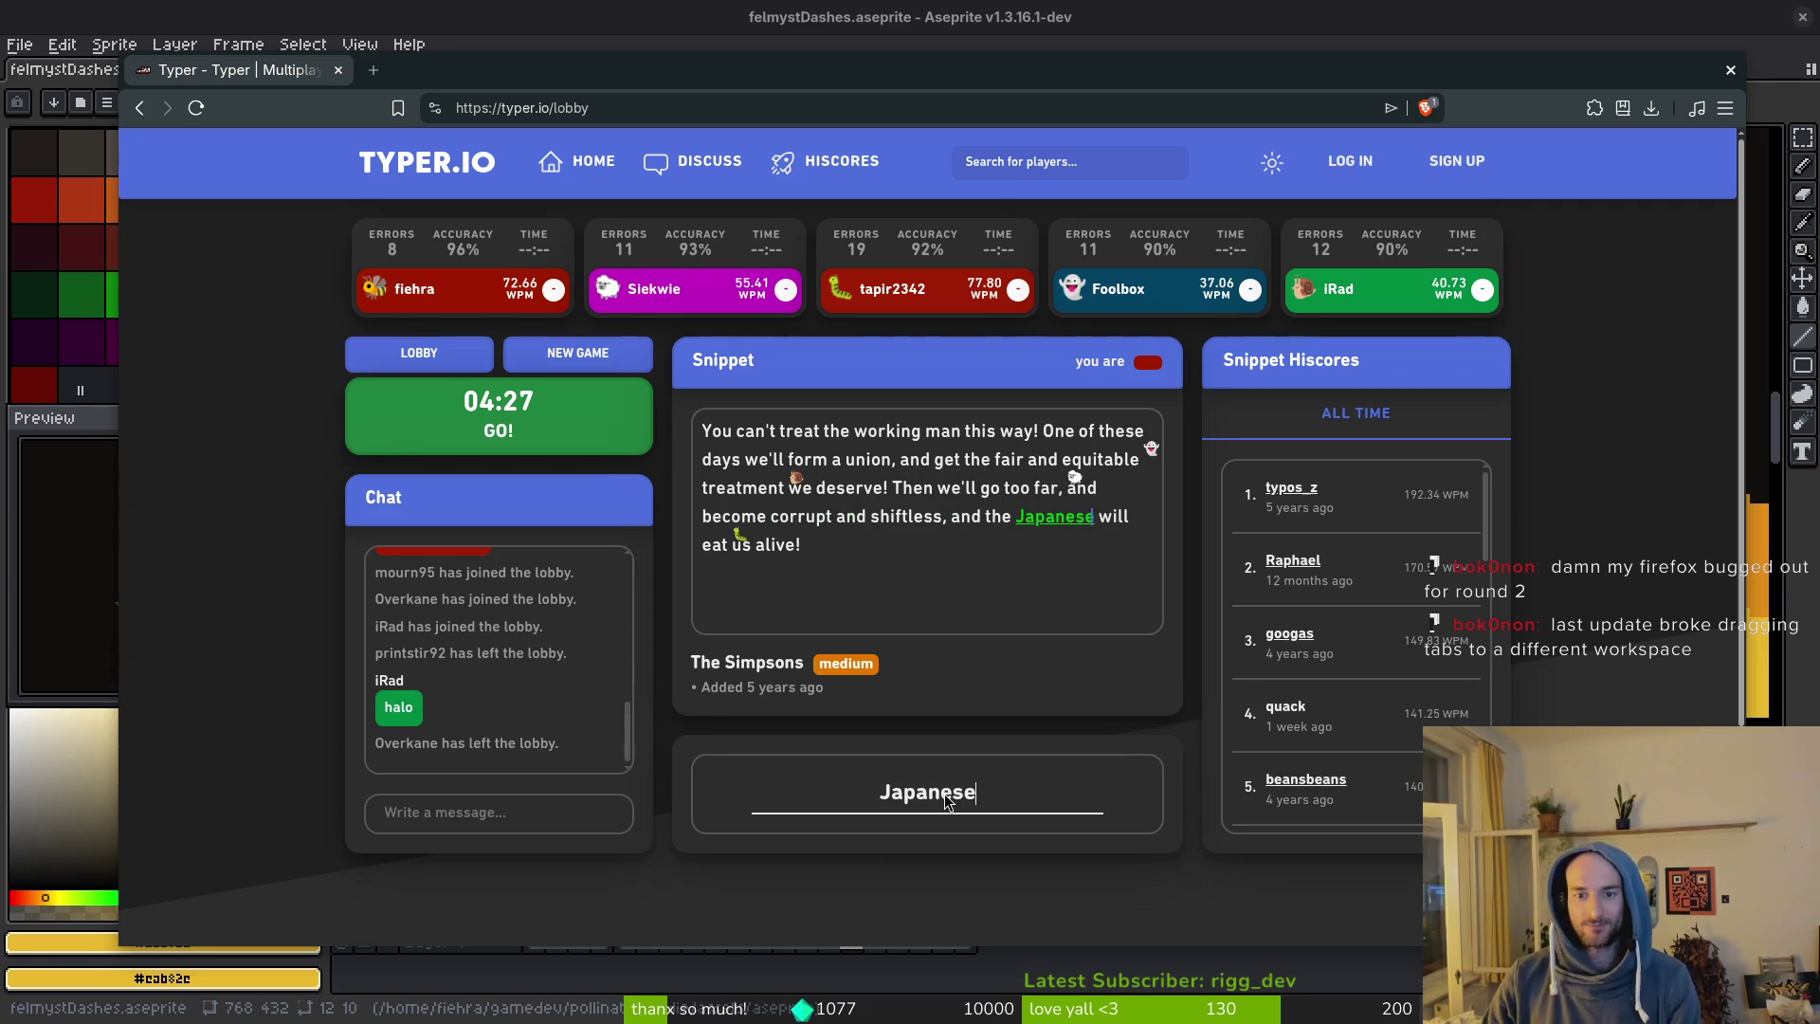
text( will eat us a)
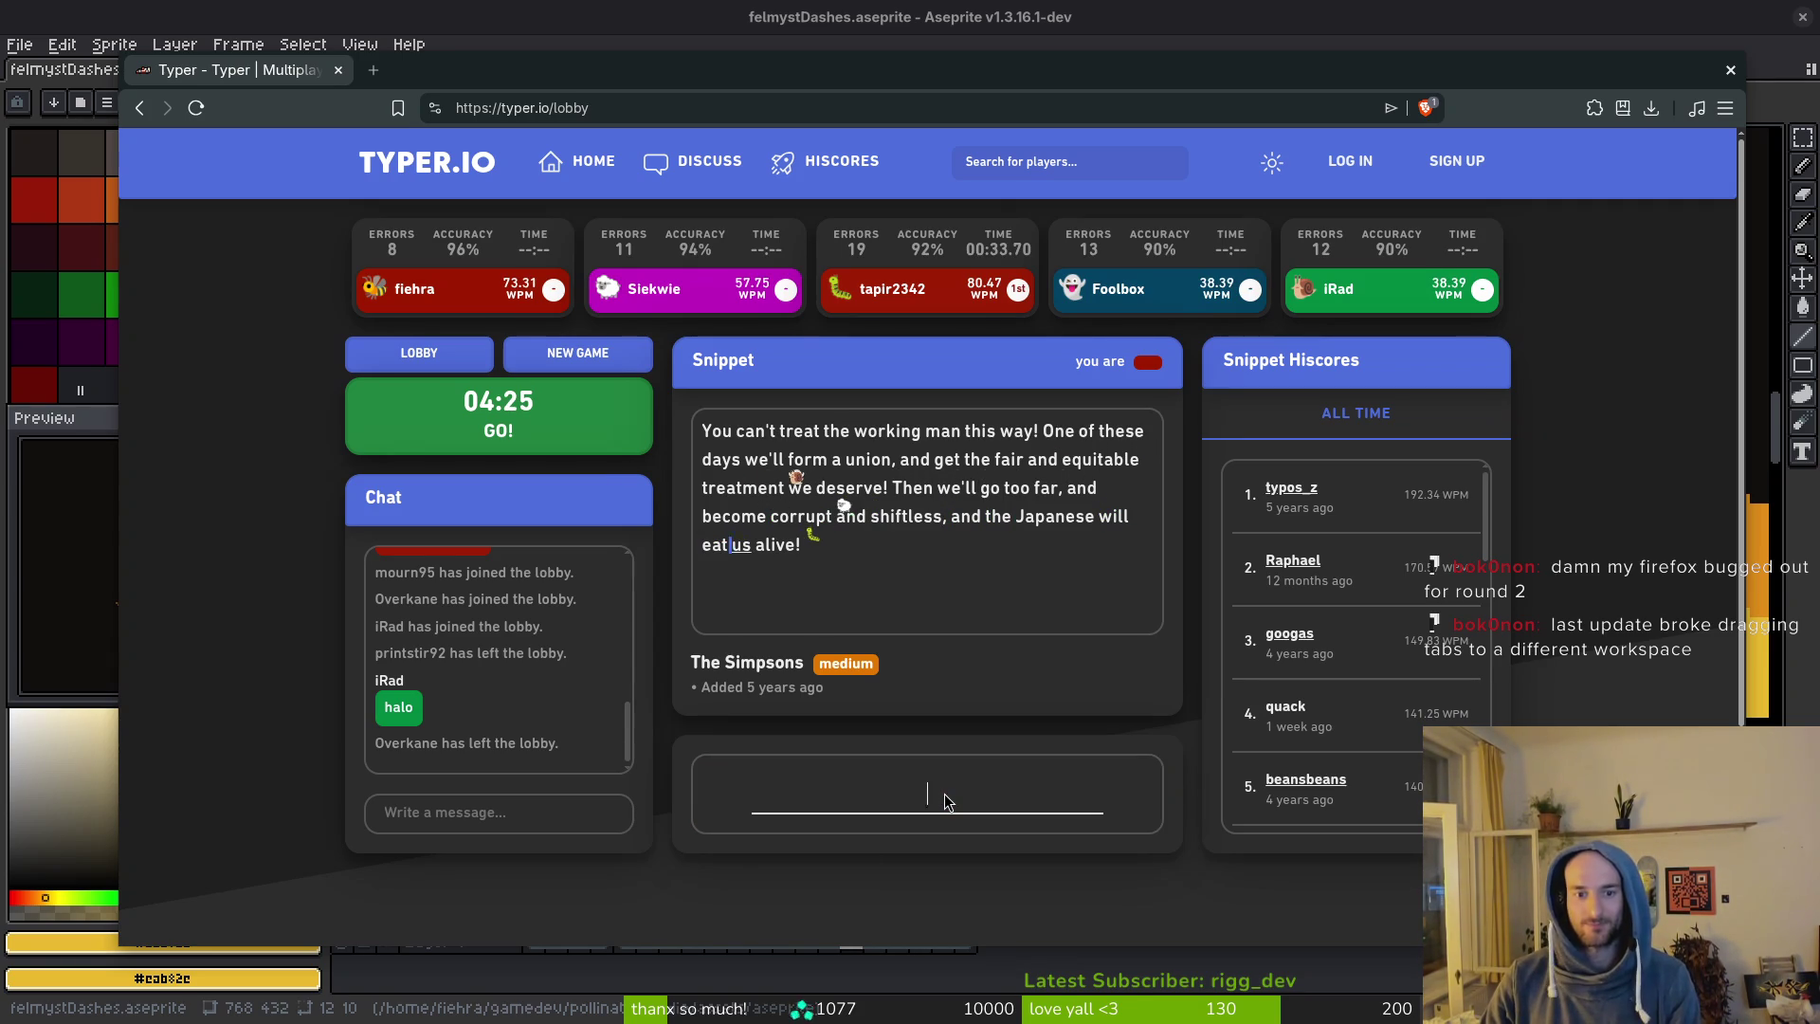
text(live!)
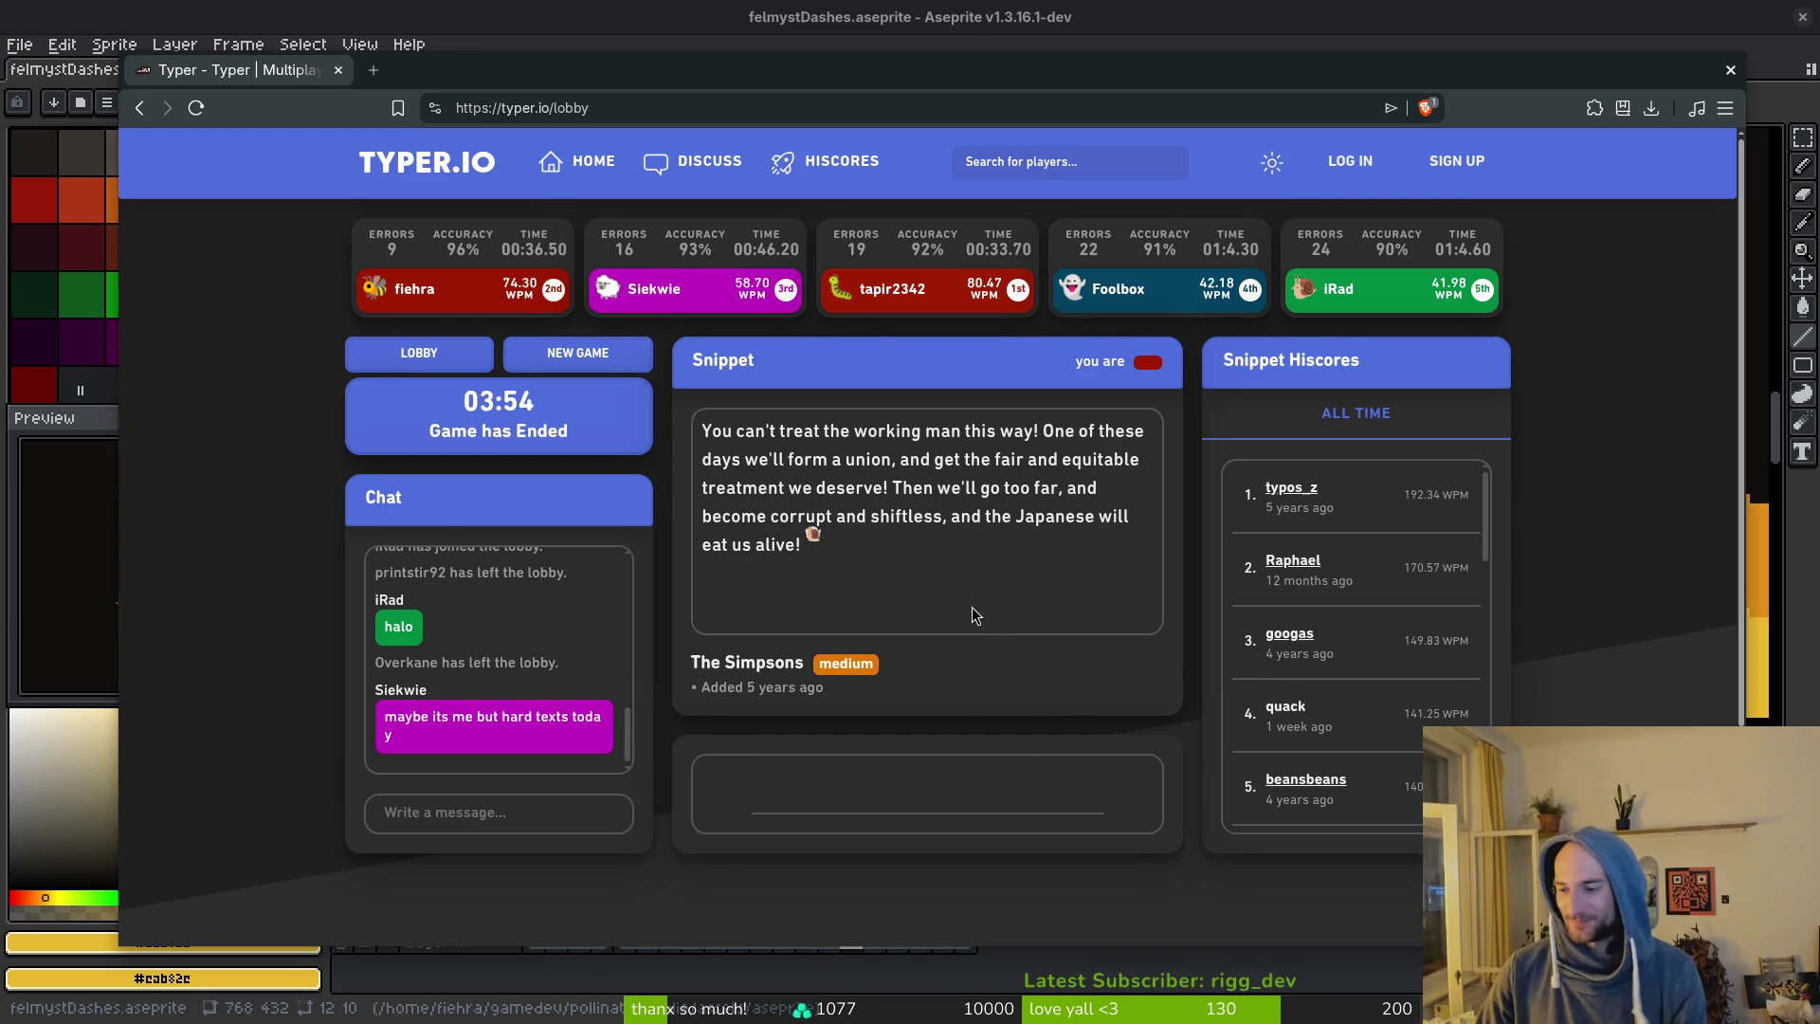
Return to the lobby and start a race on the medium The Boys of Summer snippet.
click(450, 354)
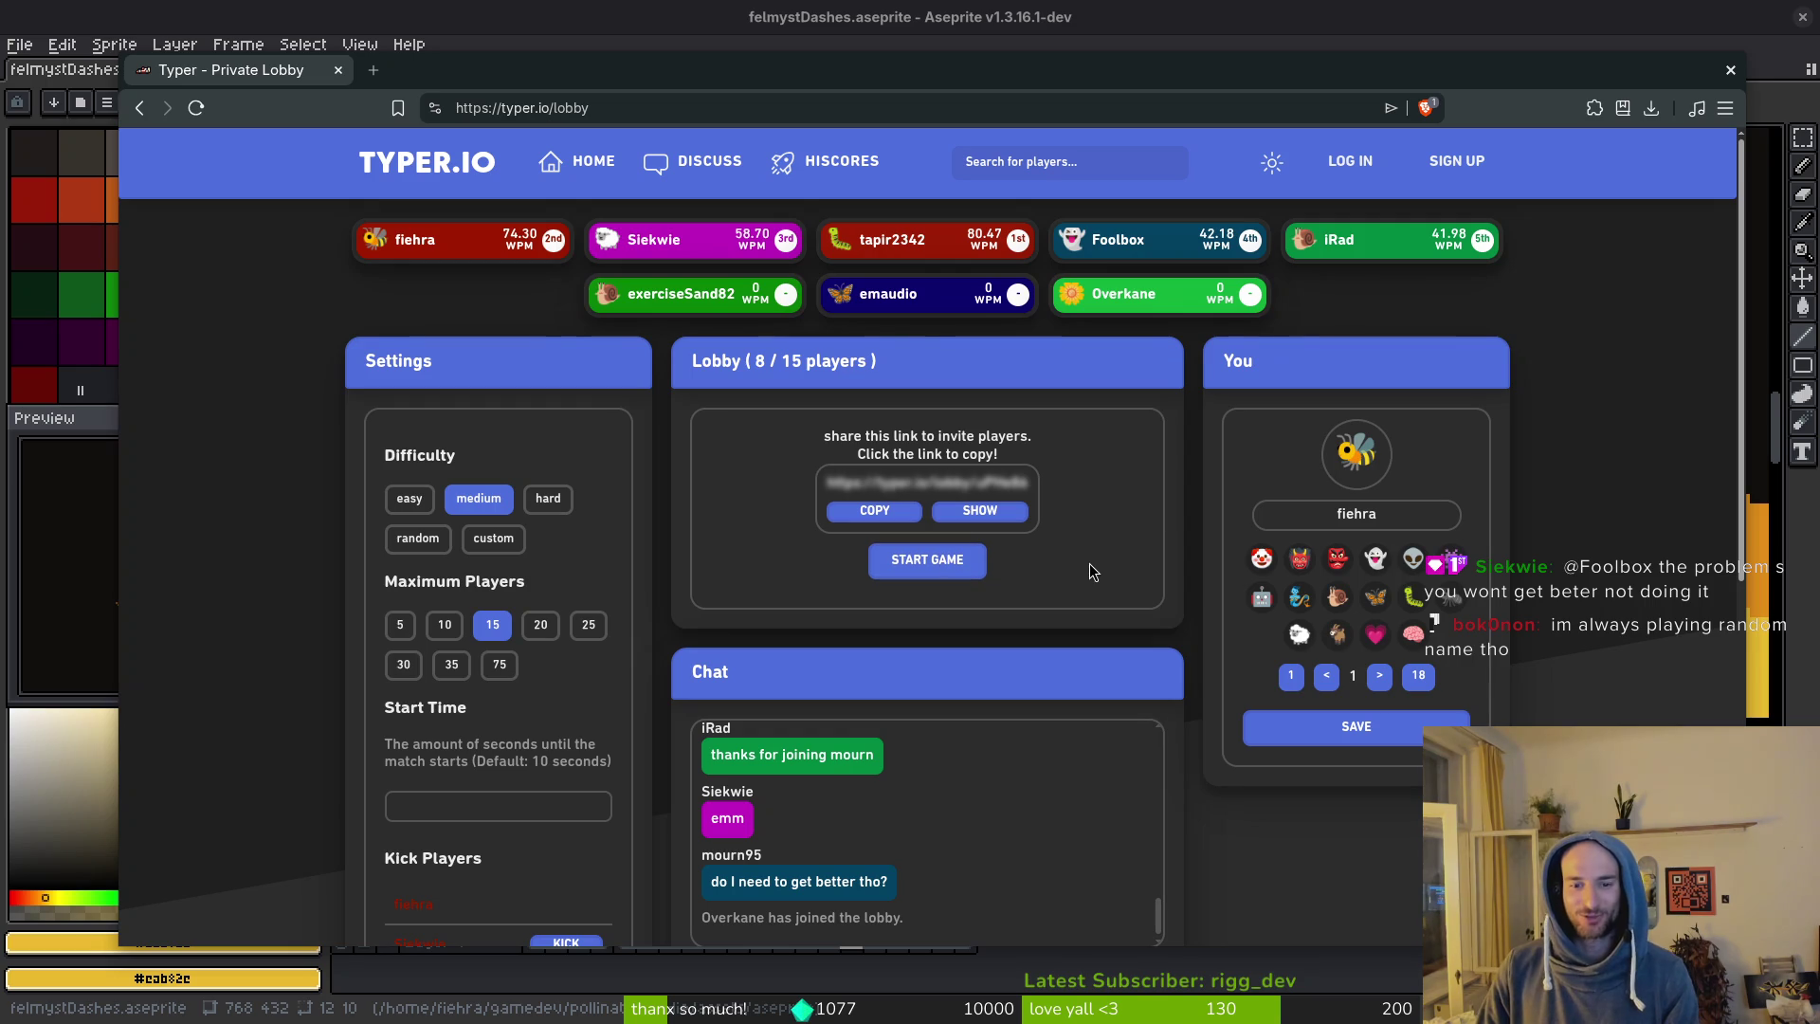
click(953, 571)
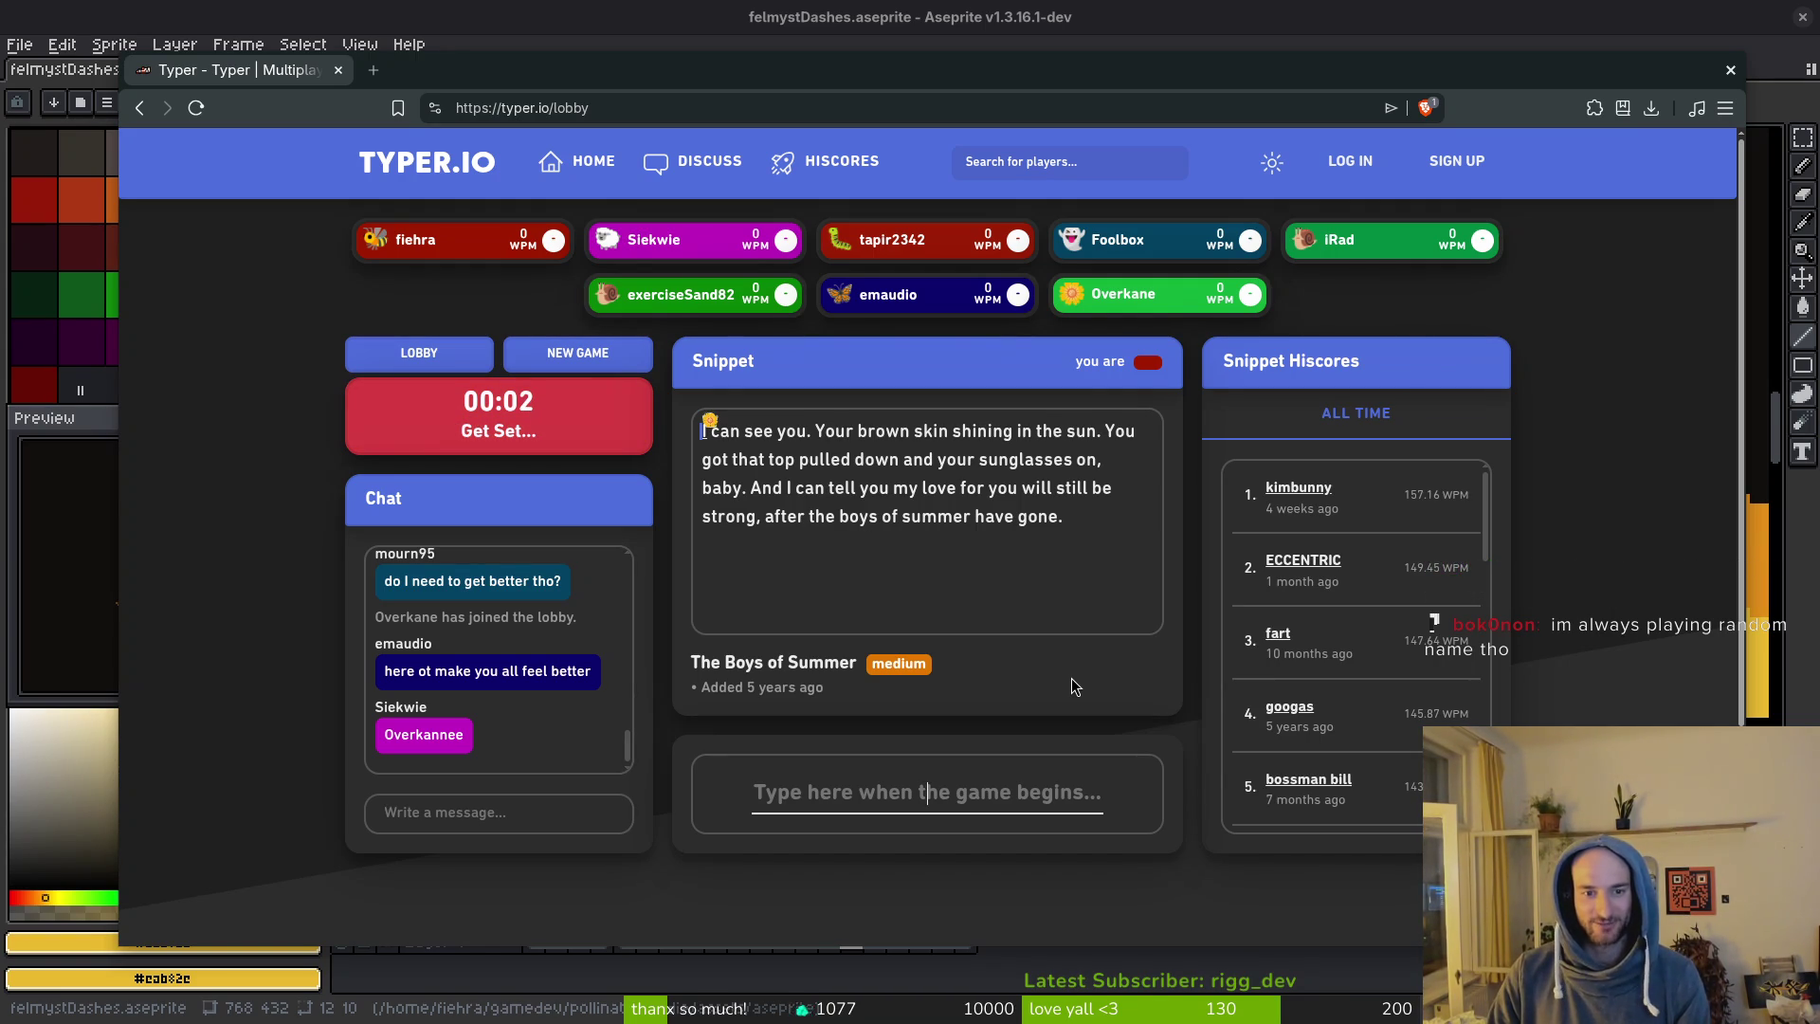
Type The Boys of Summer snippet to the finish at 85.17 WPM, then switch back to Aseprite.
text(I can see you. Your br)
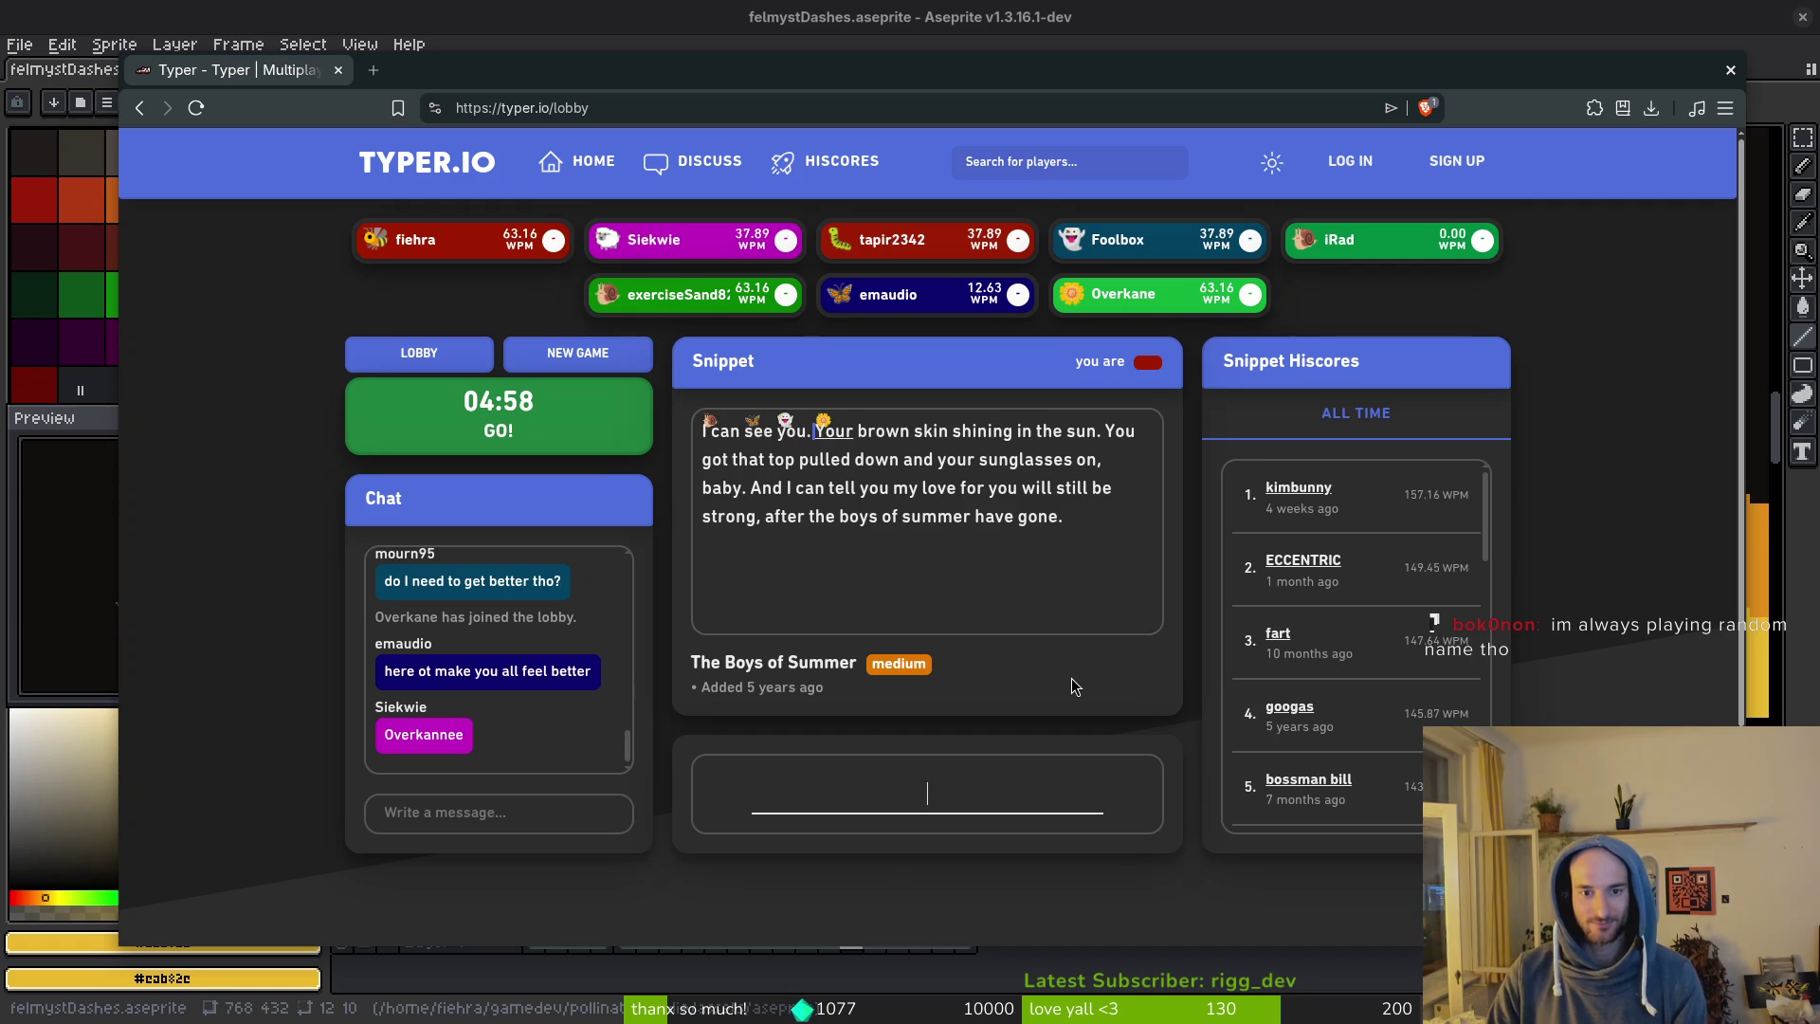
text(own skin shin)
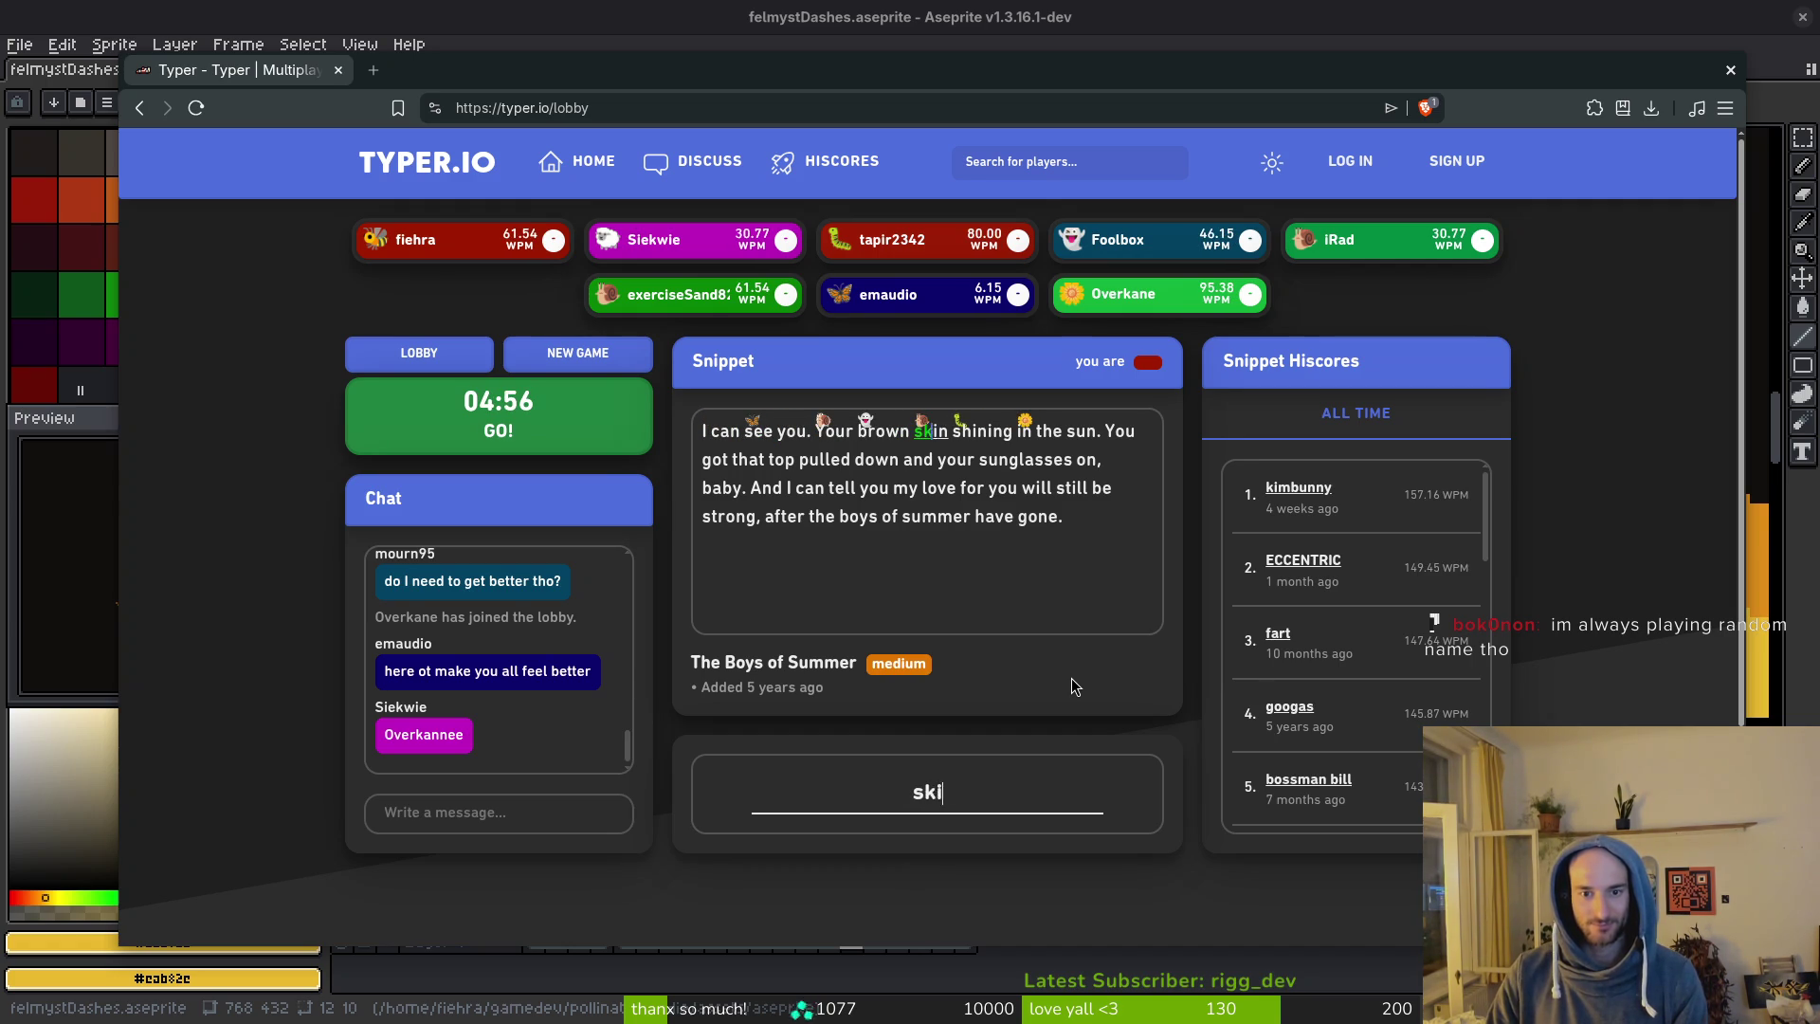
text(ing in the sun. )
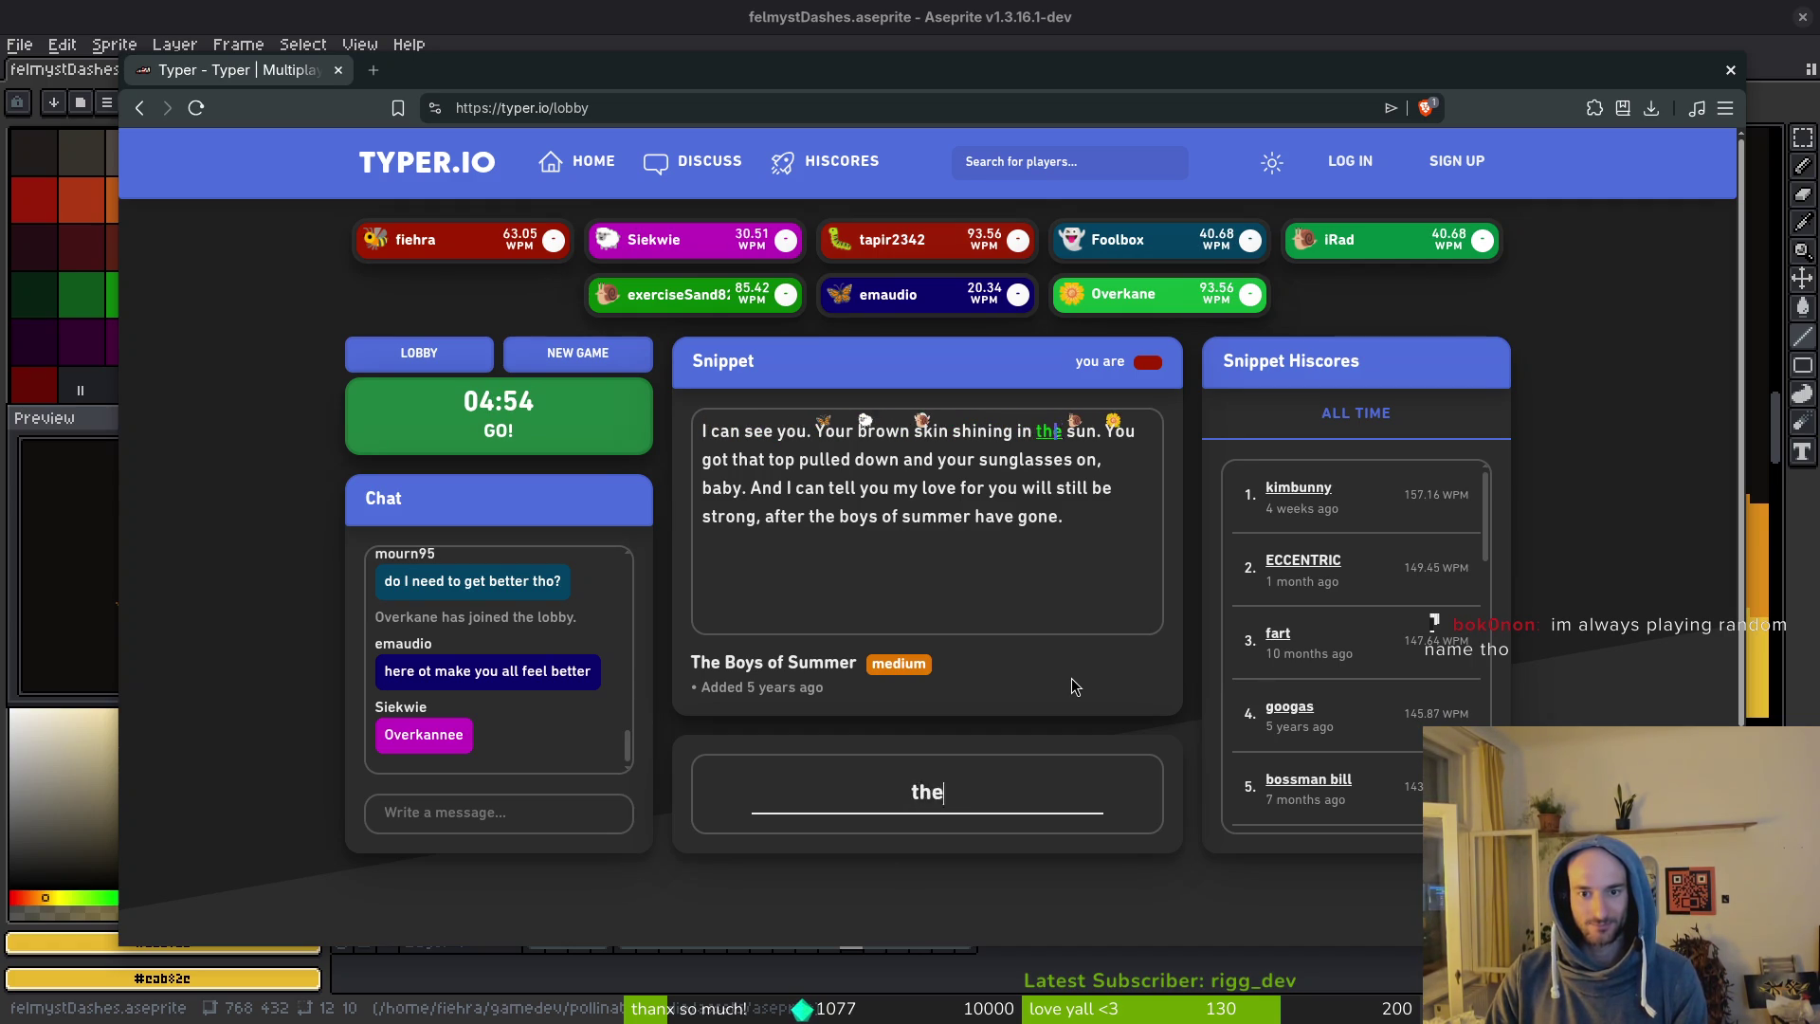
text(You got that to)
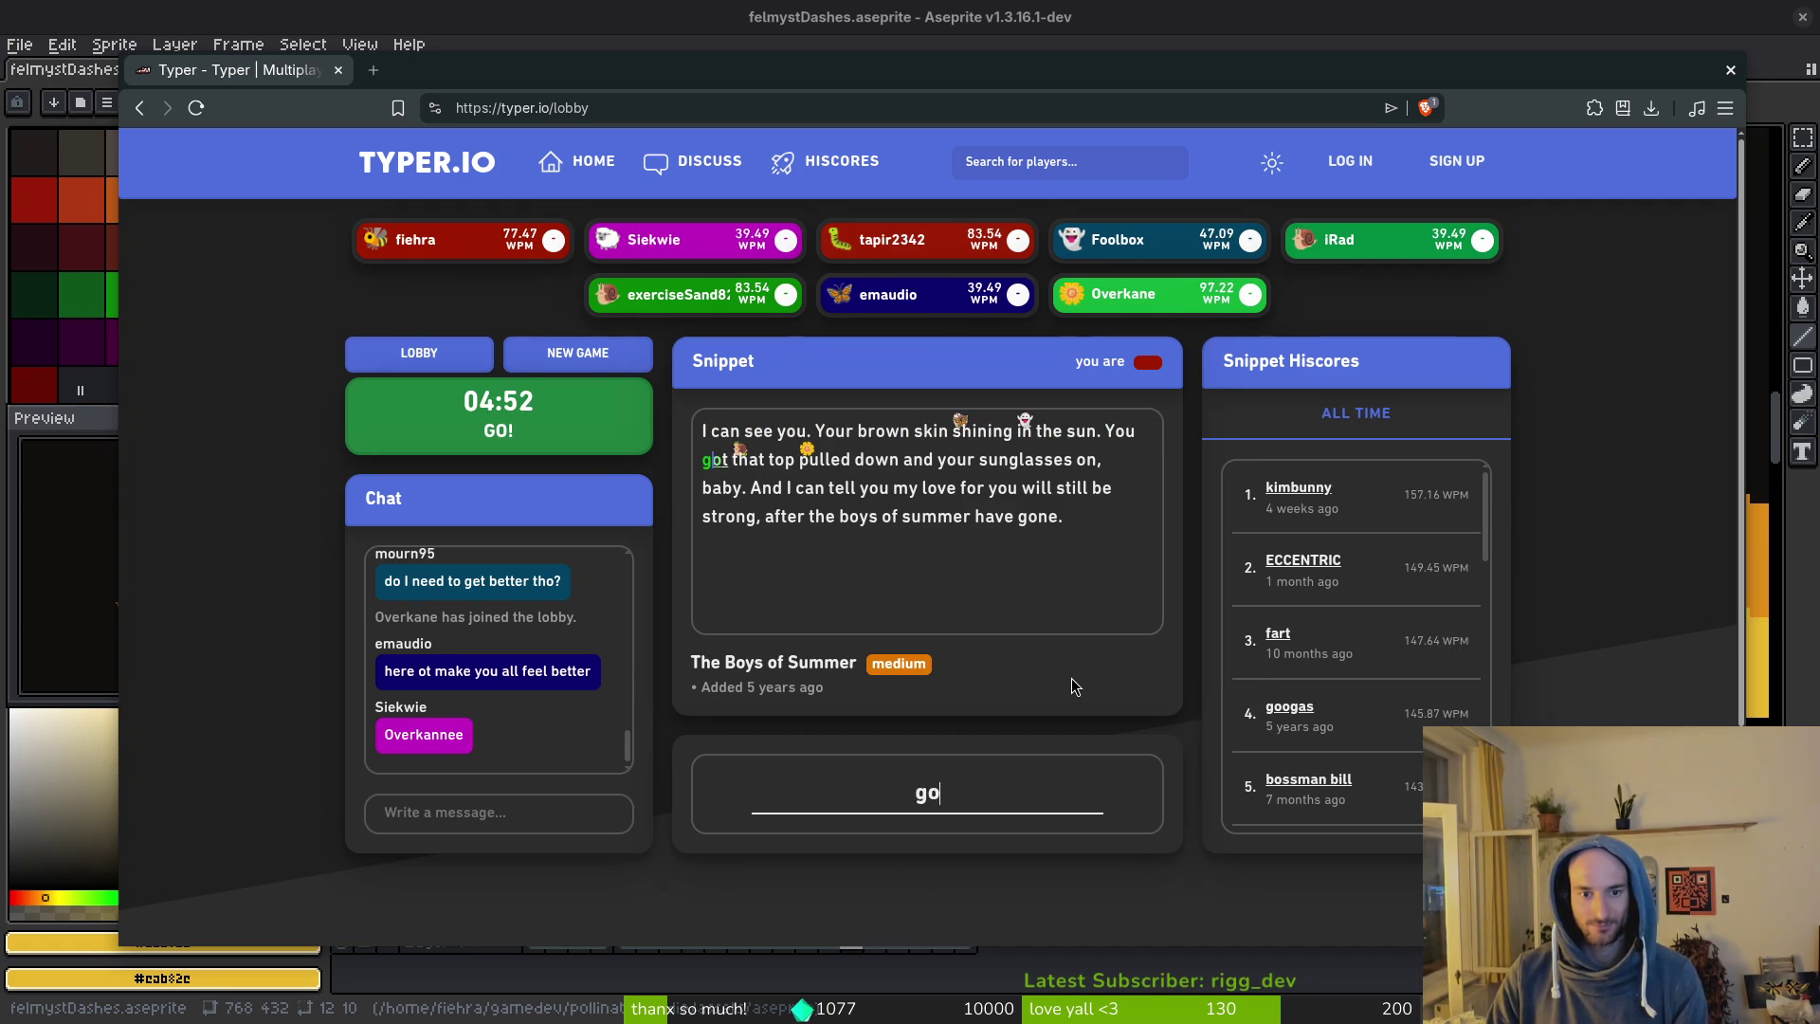
text(p pulled down )
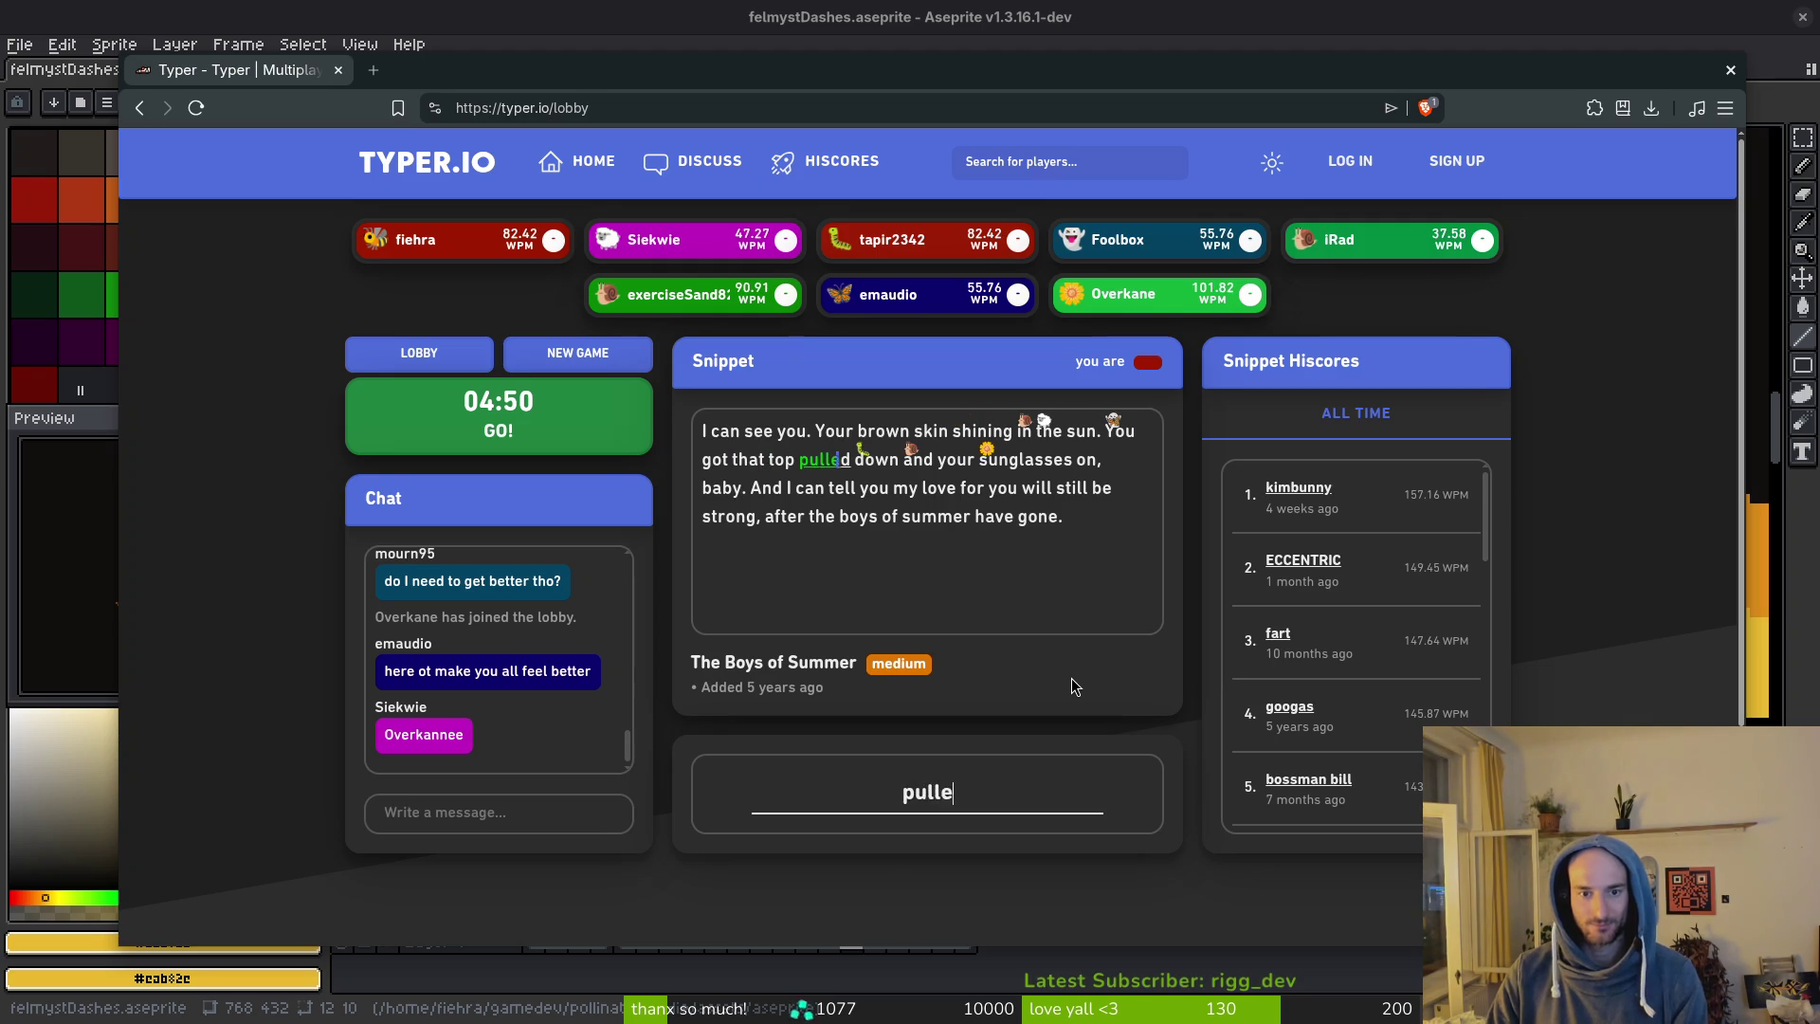
text(and your sungl)
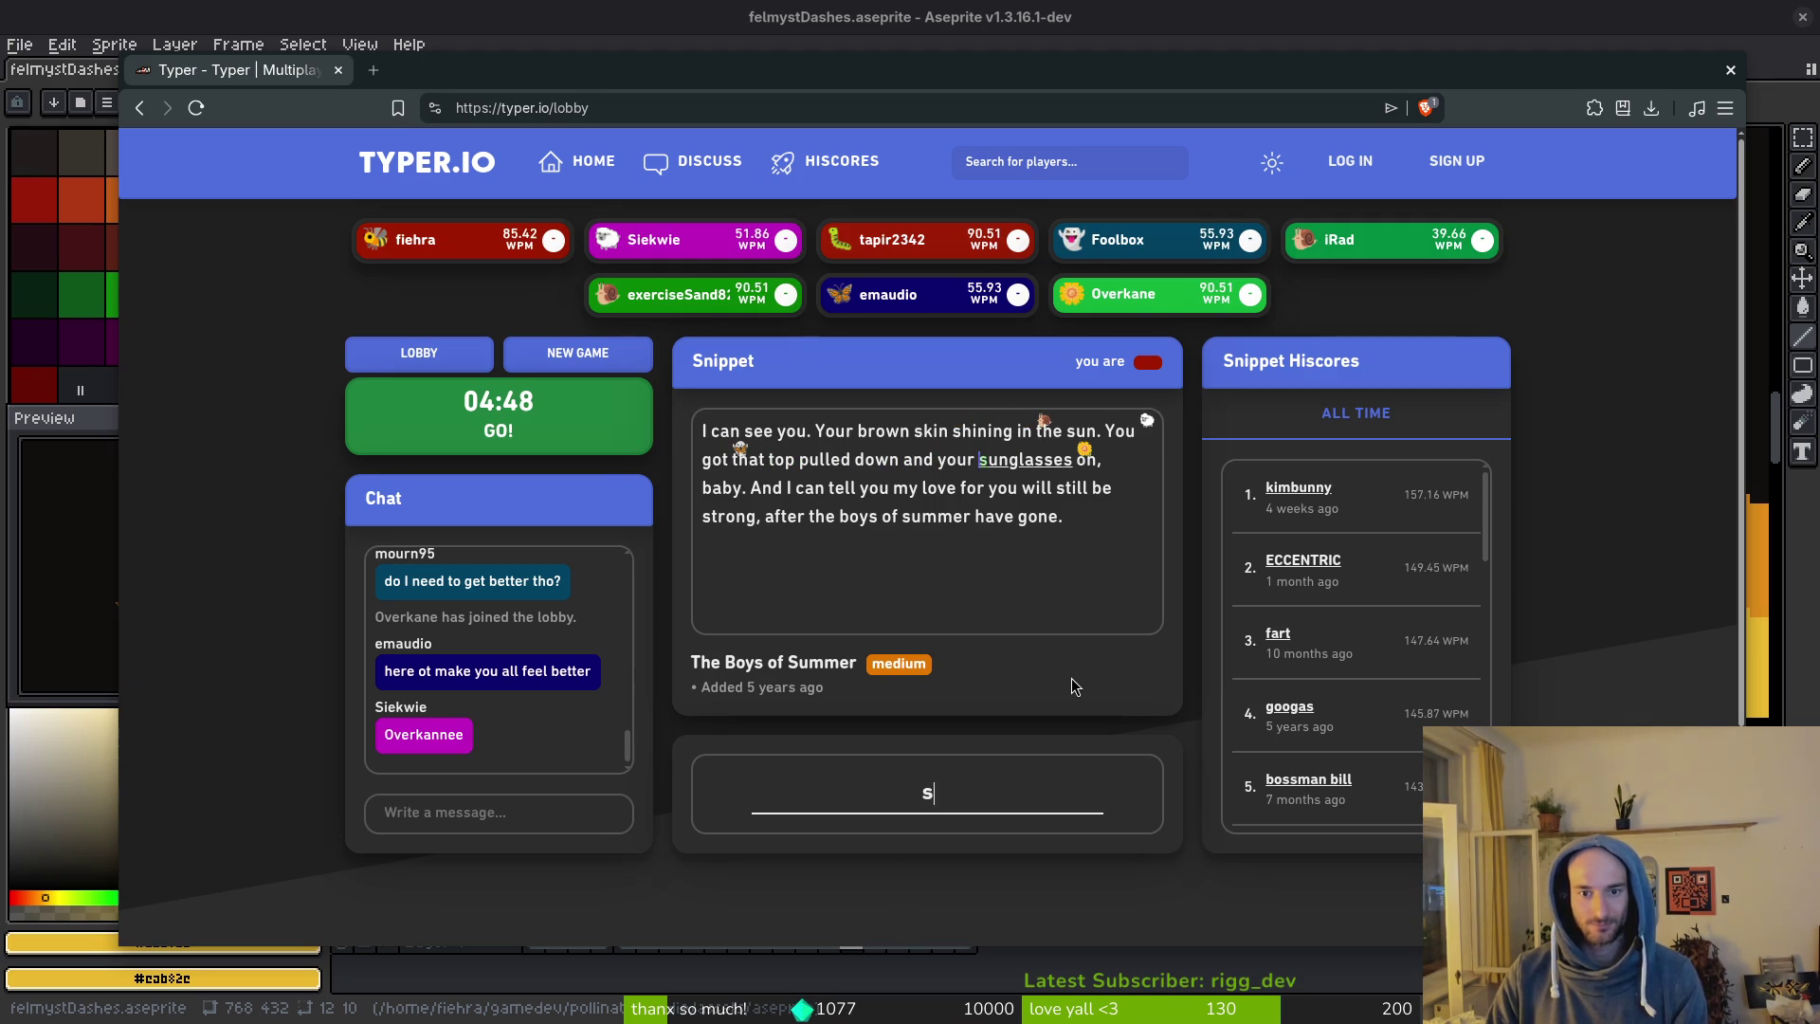
text(asses on)
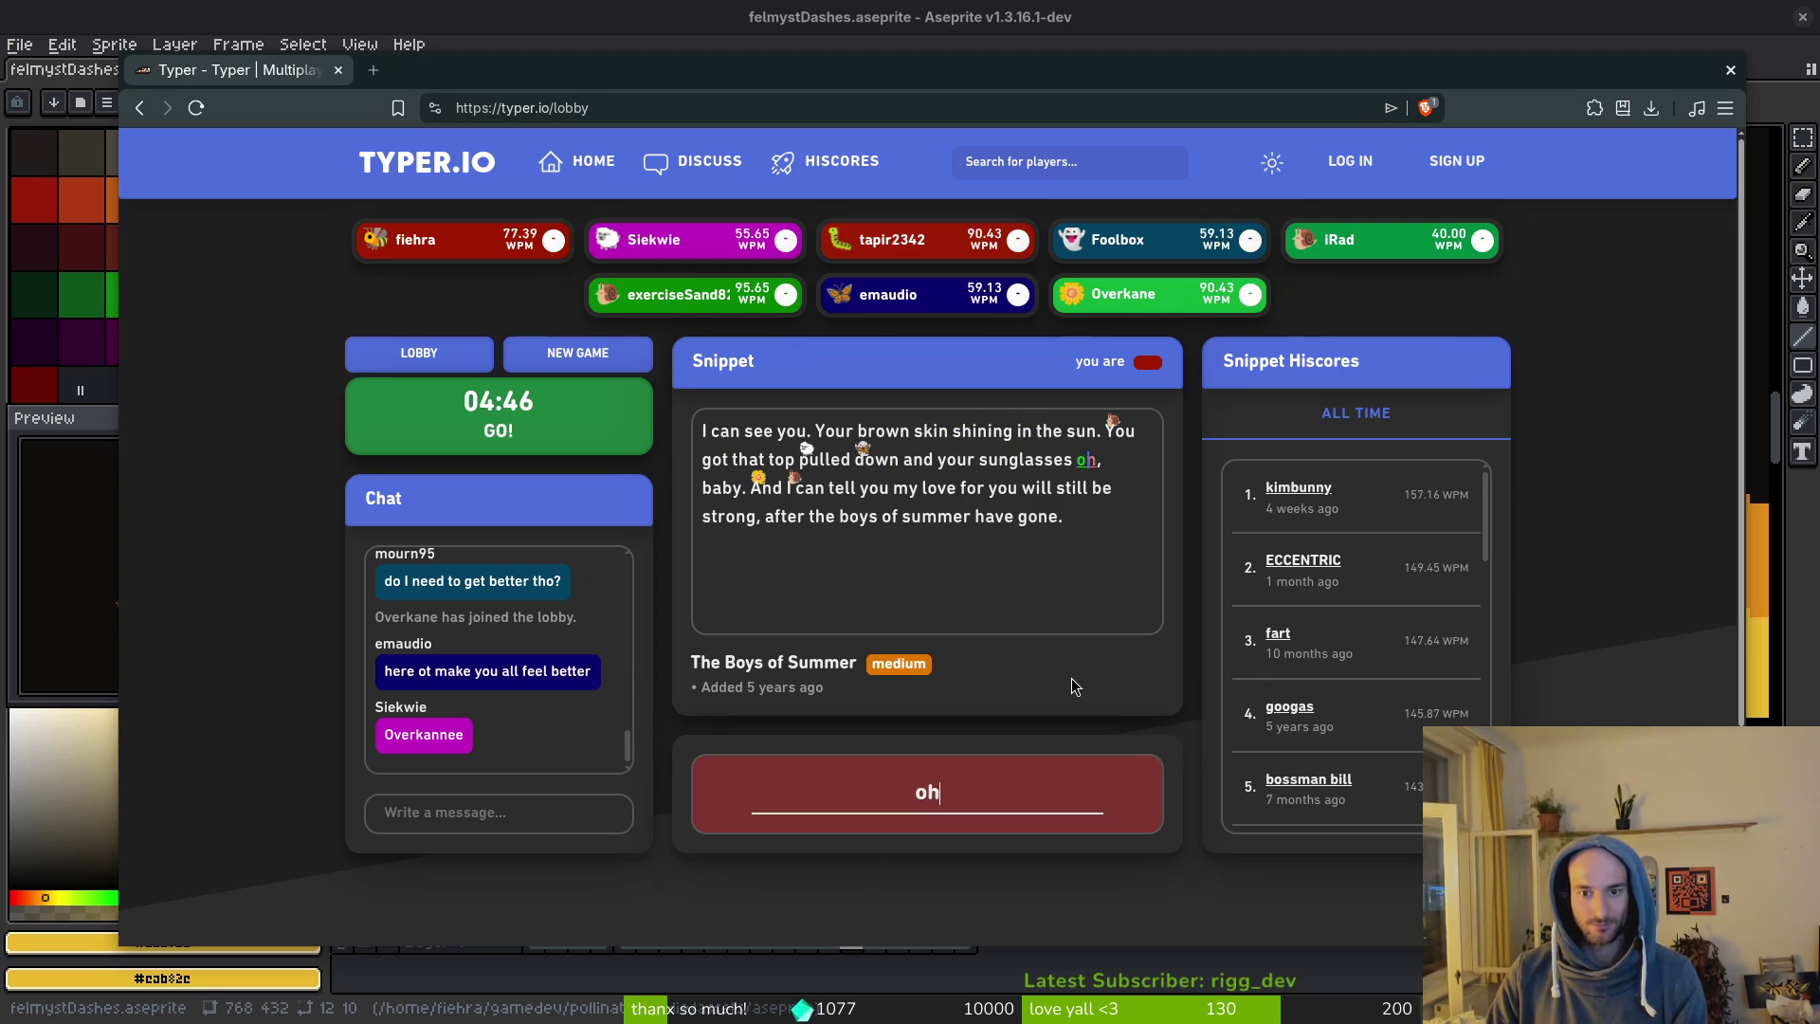
key(BackSpace)
text(, baby. )
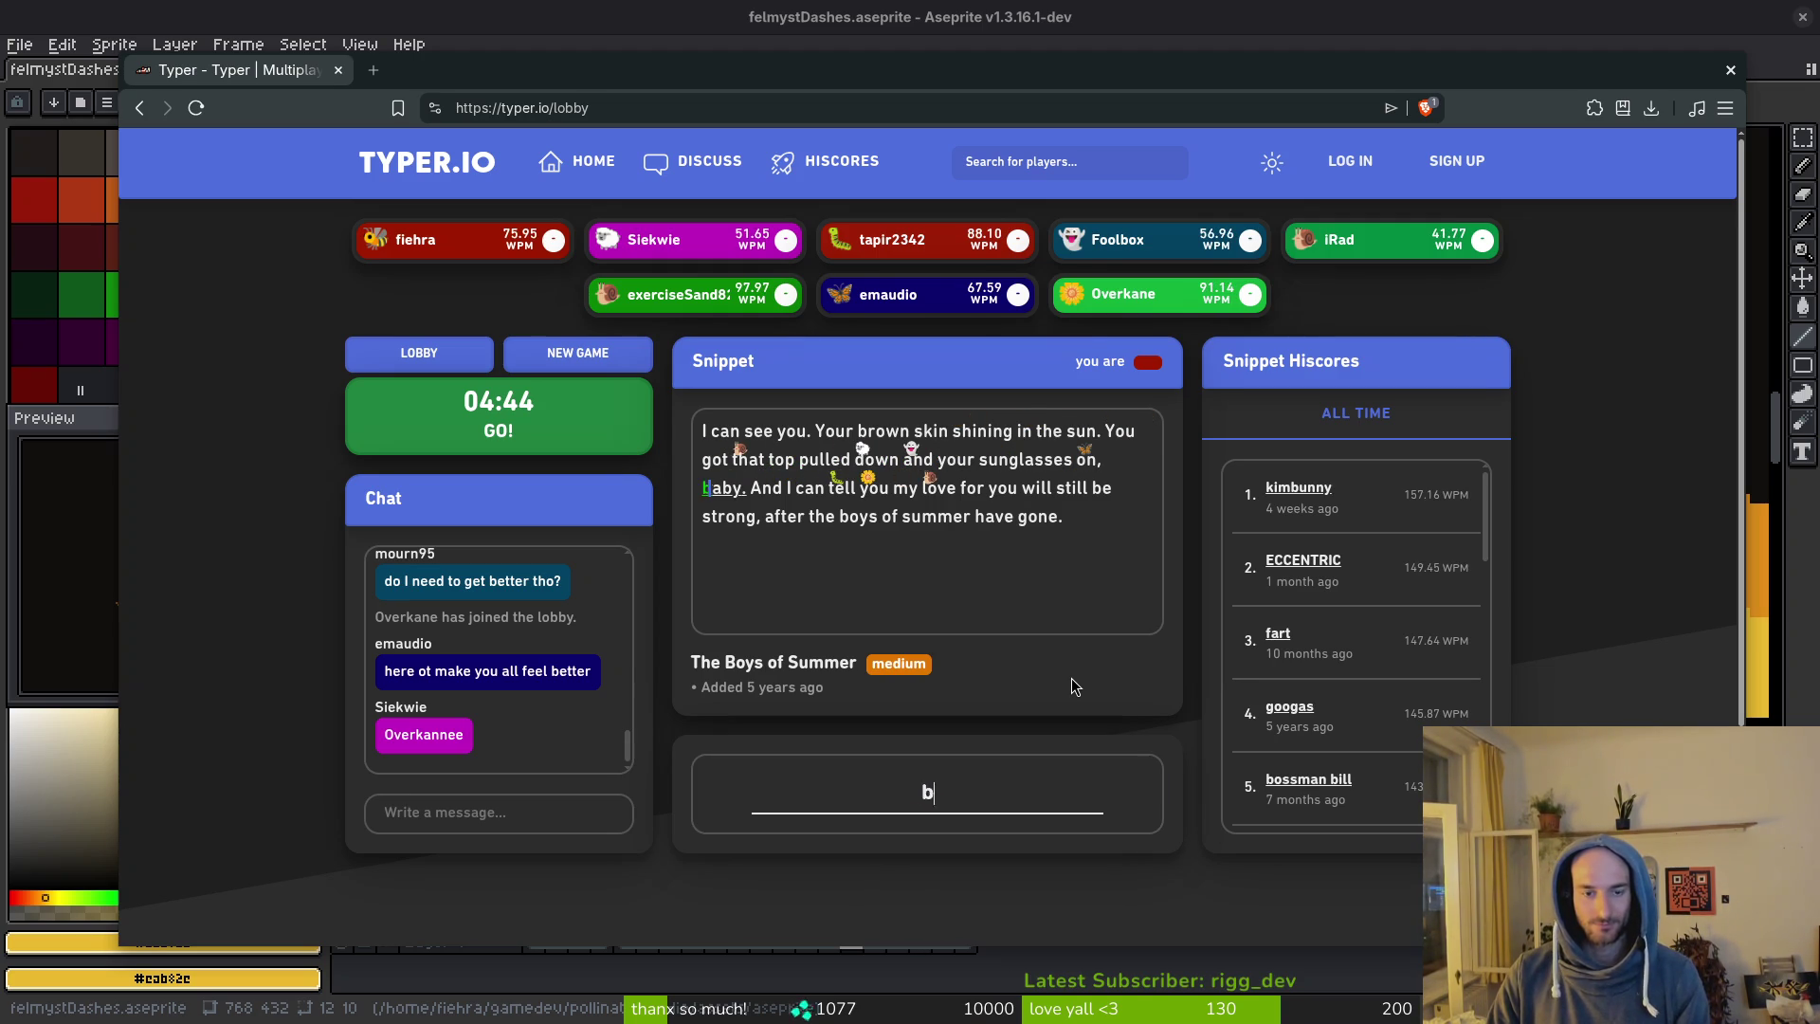
text(And )
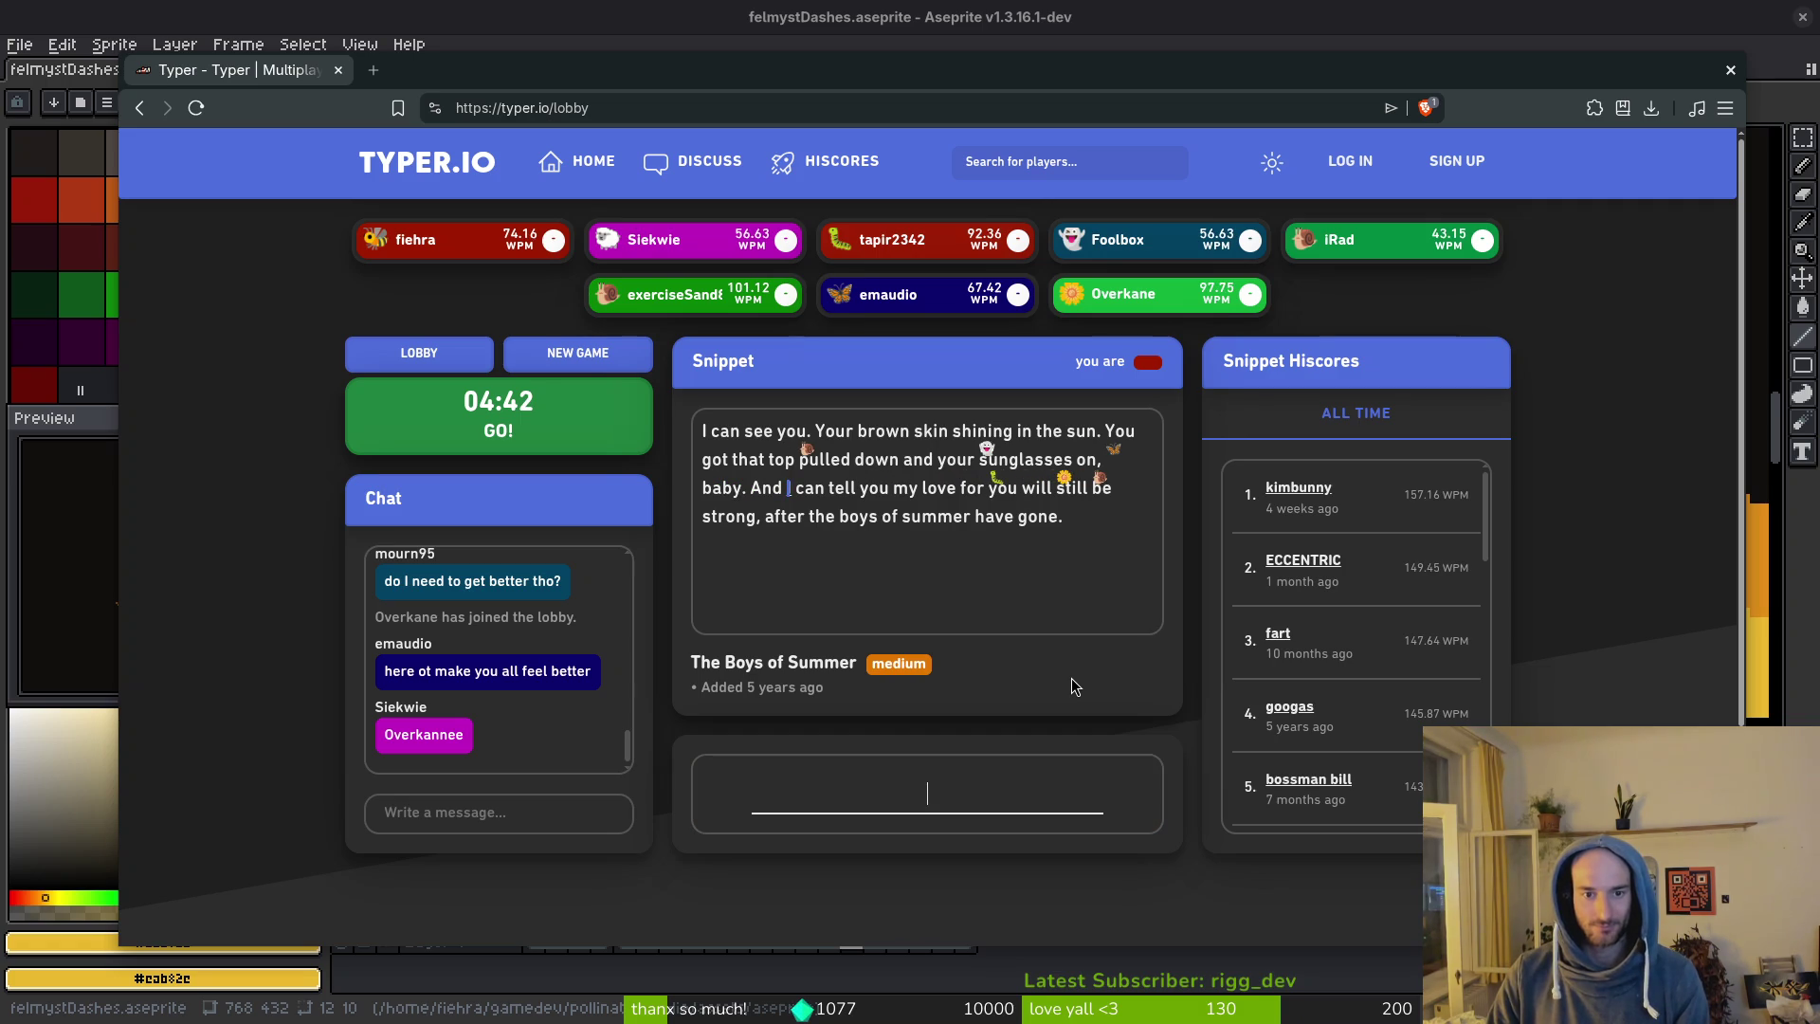
text(can tell you my l)
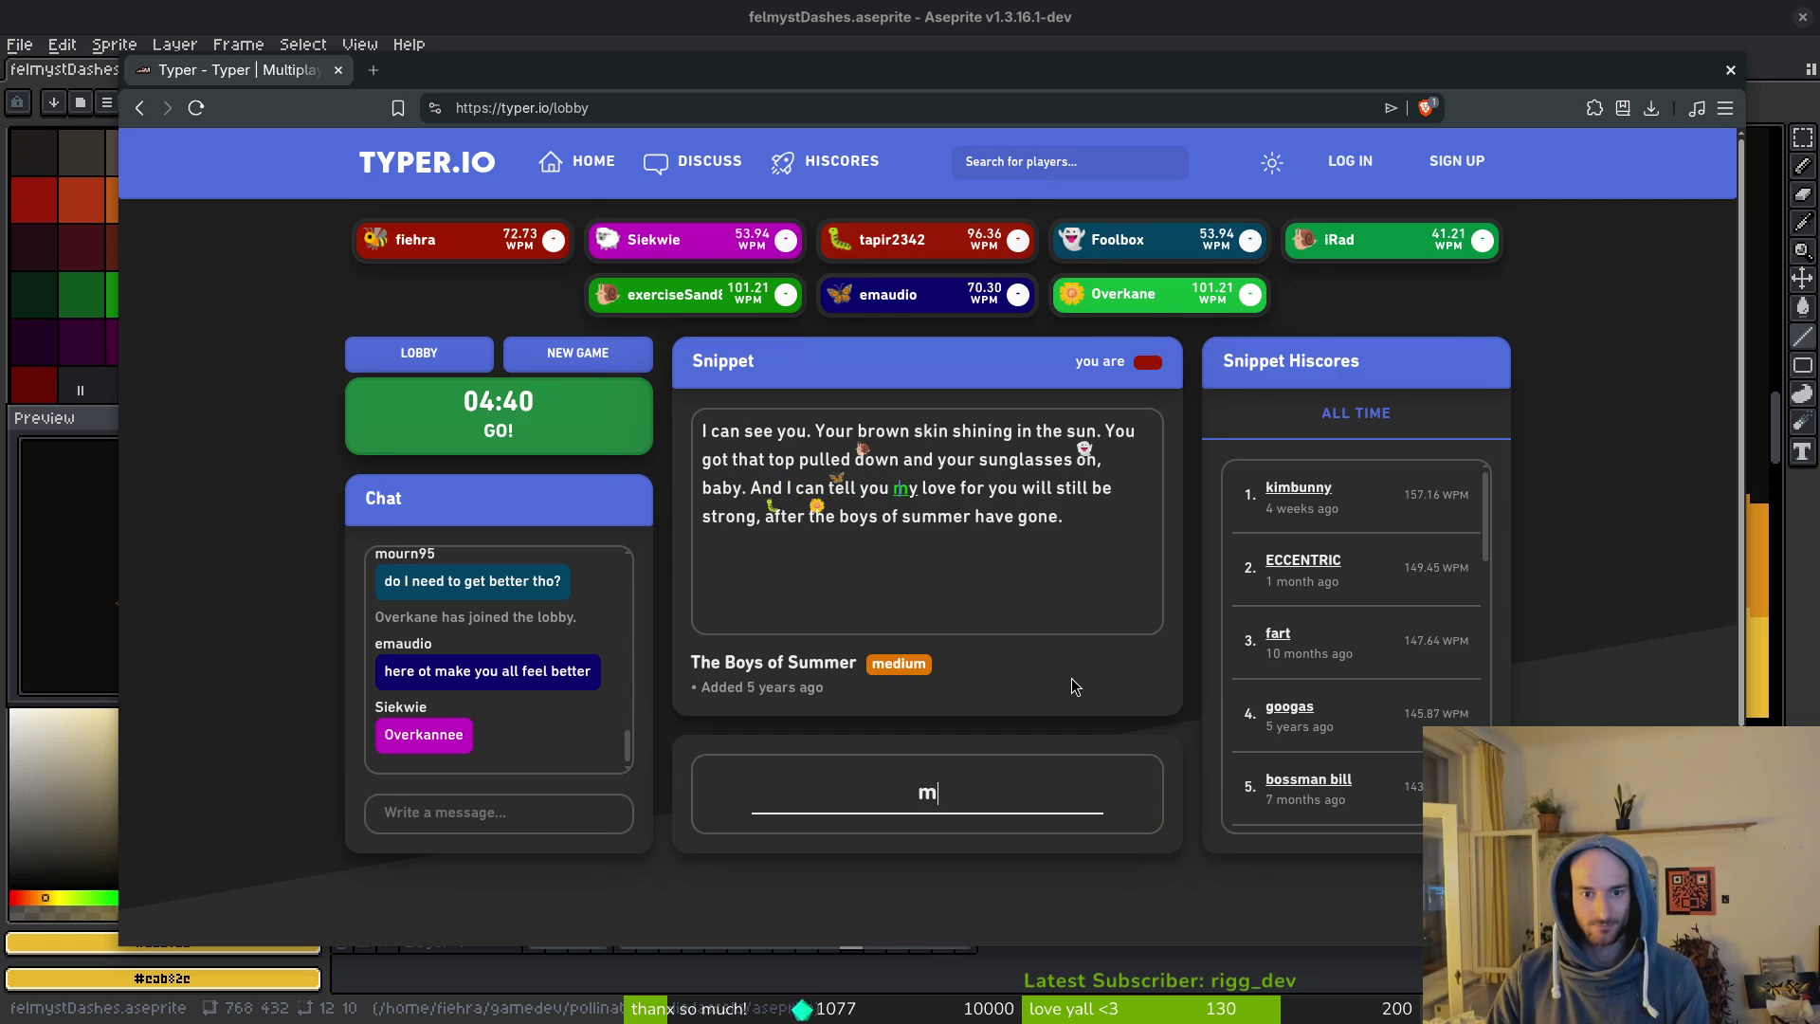
text(ove for you will sti)
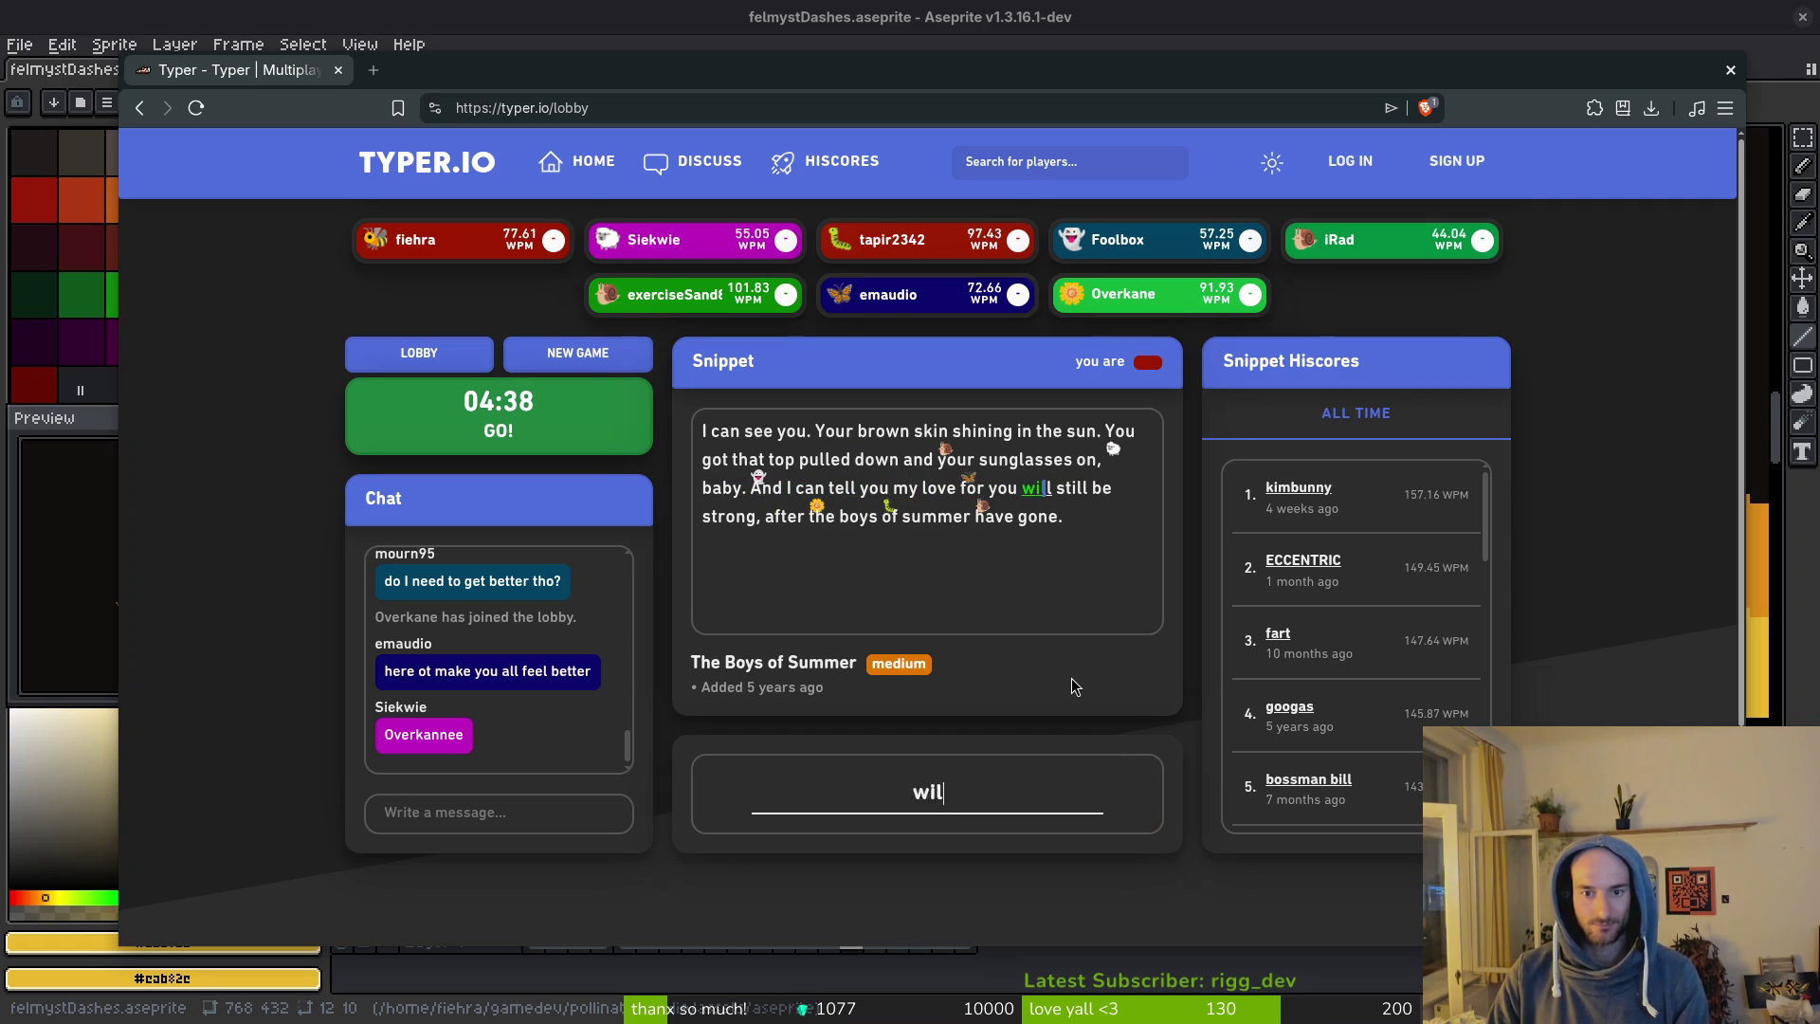
text(ll b)
text(trong, )
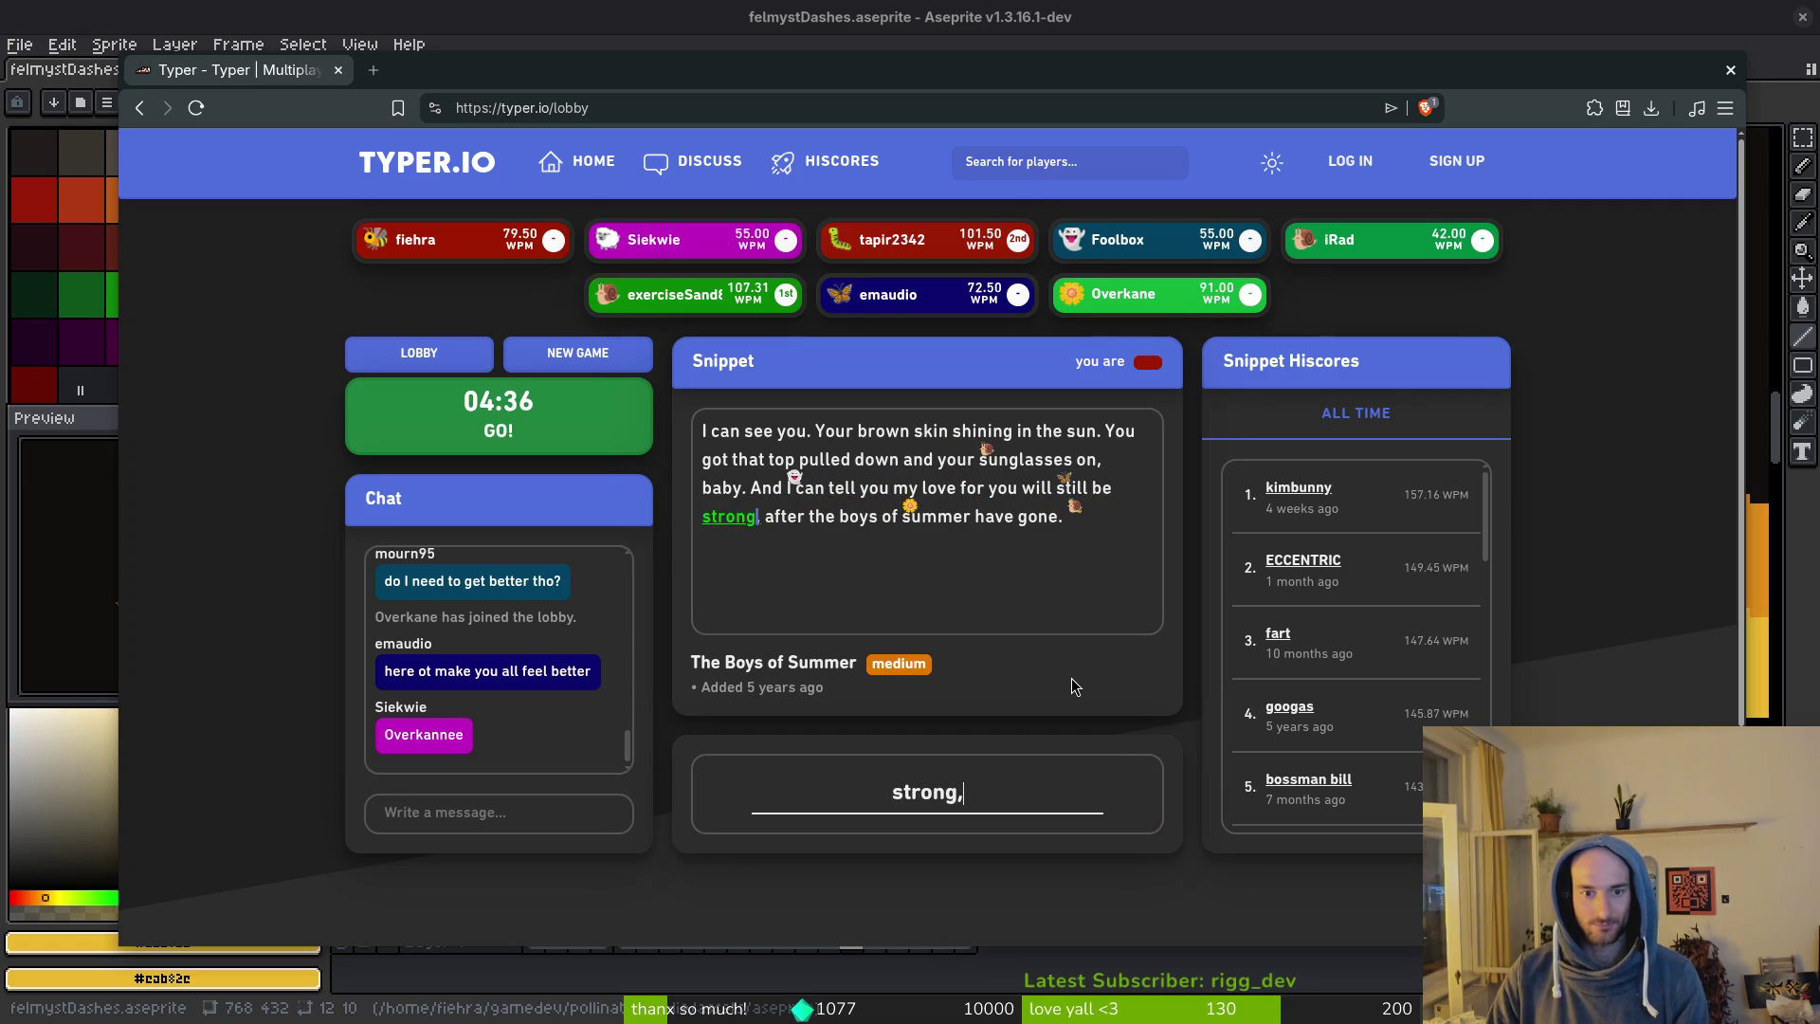
text(r the boys of summer)
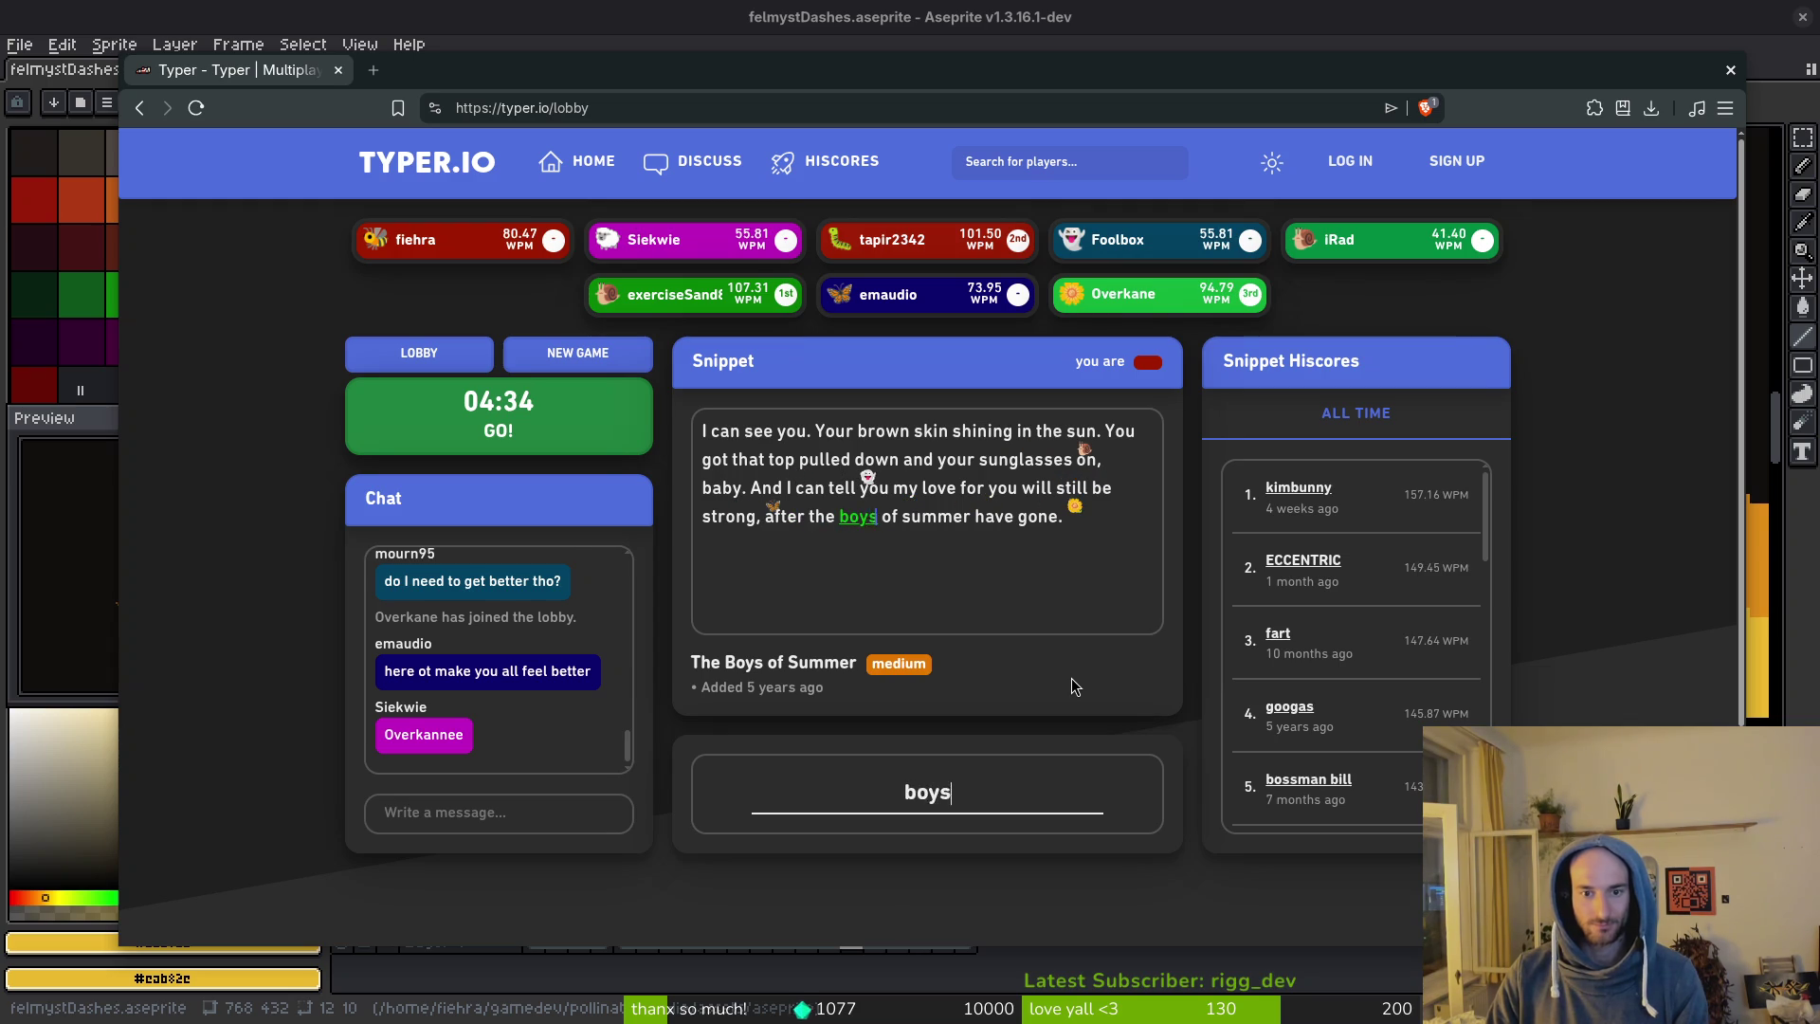
text( have gone.)
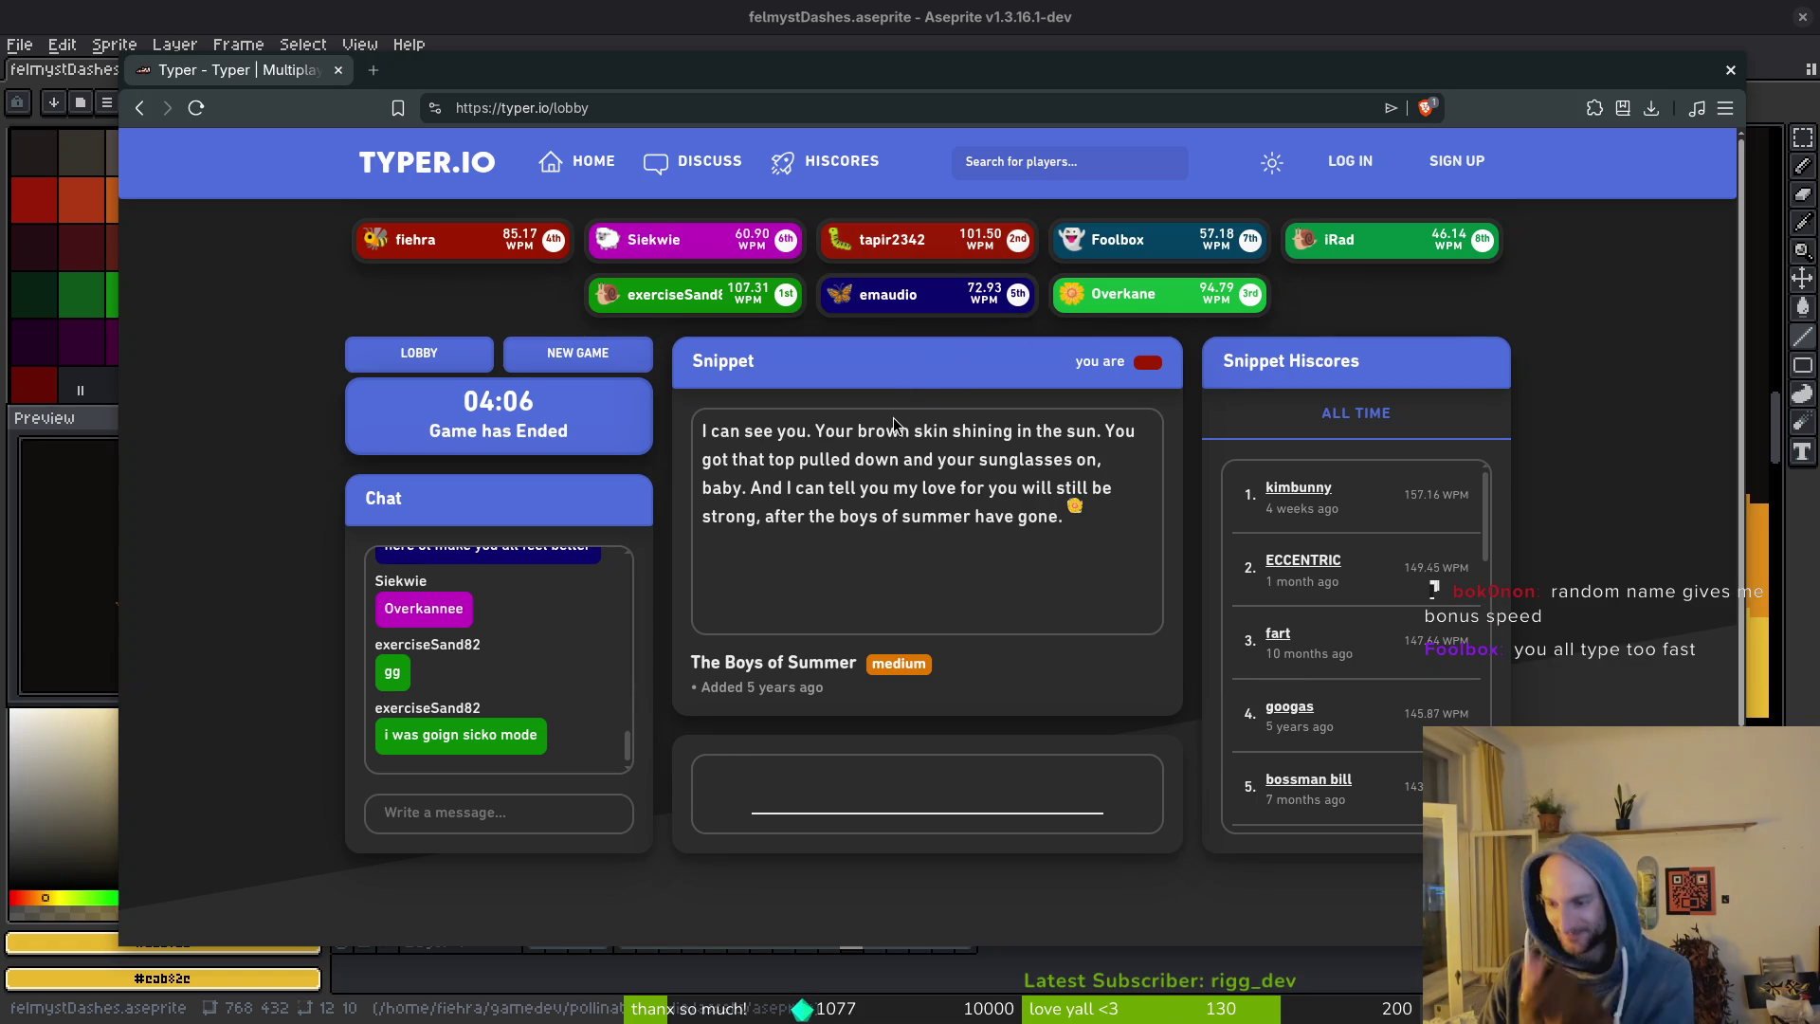
key(alt+Tab)
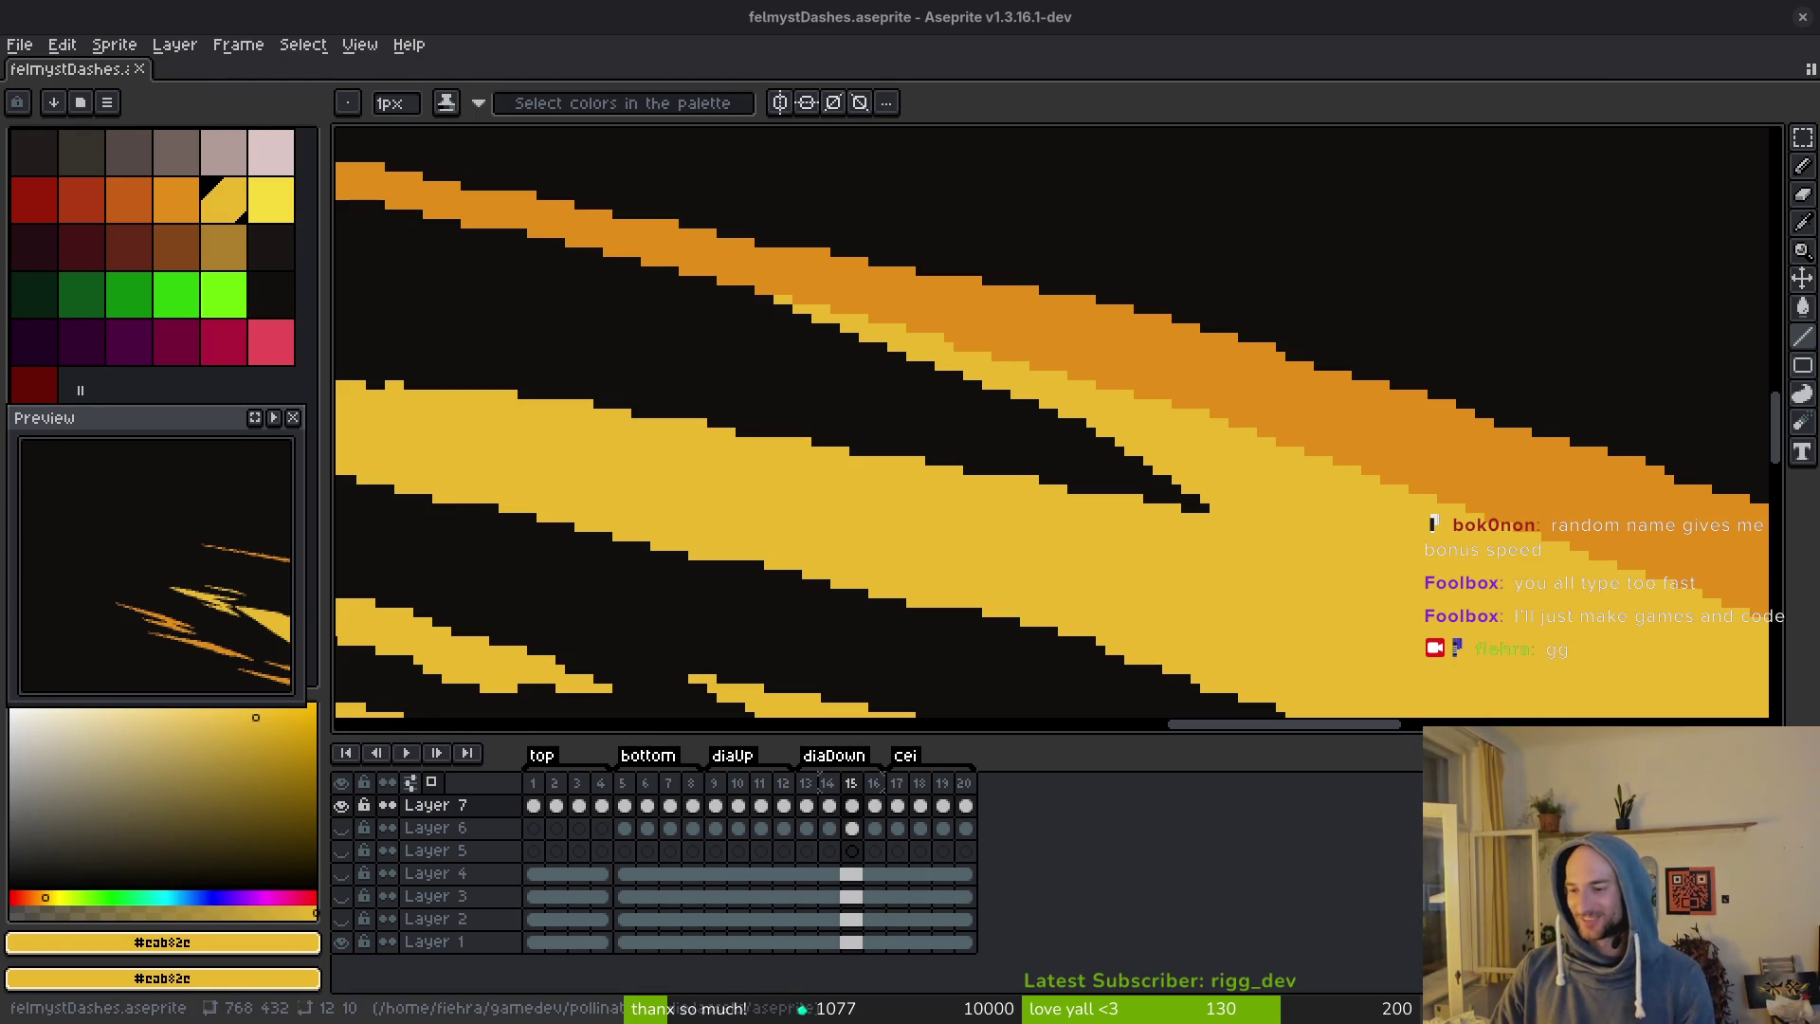
Draw straight line strokes along frame 15's yellow streak edges and save felmystDashes.aseprite.
scroll(943, 370, down, 3)
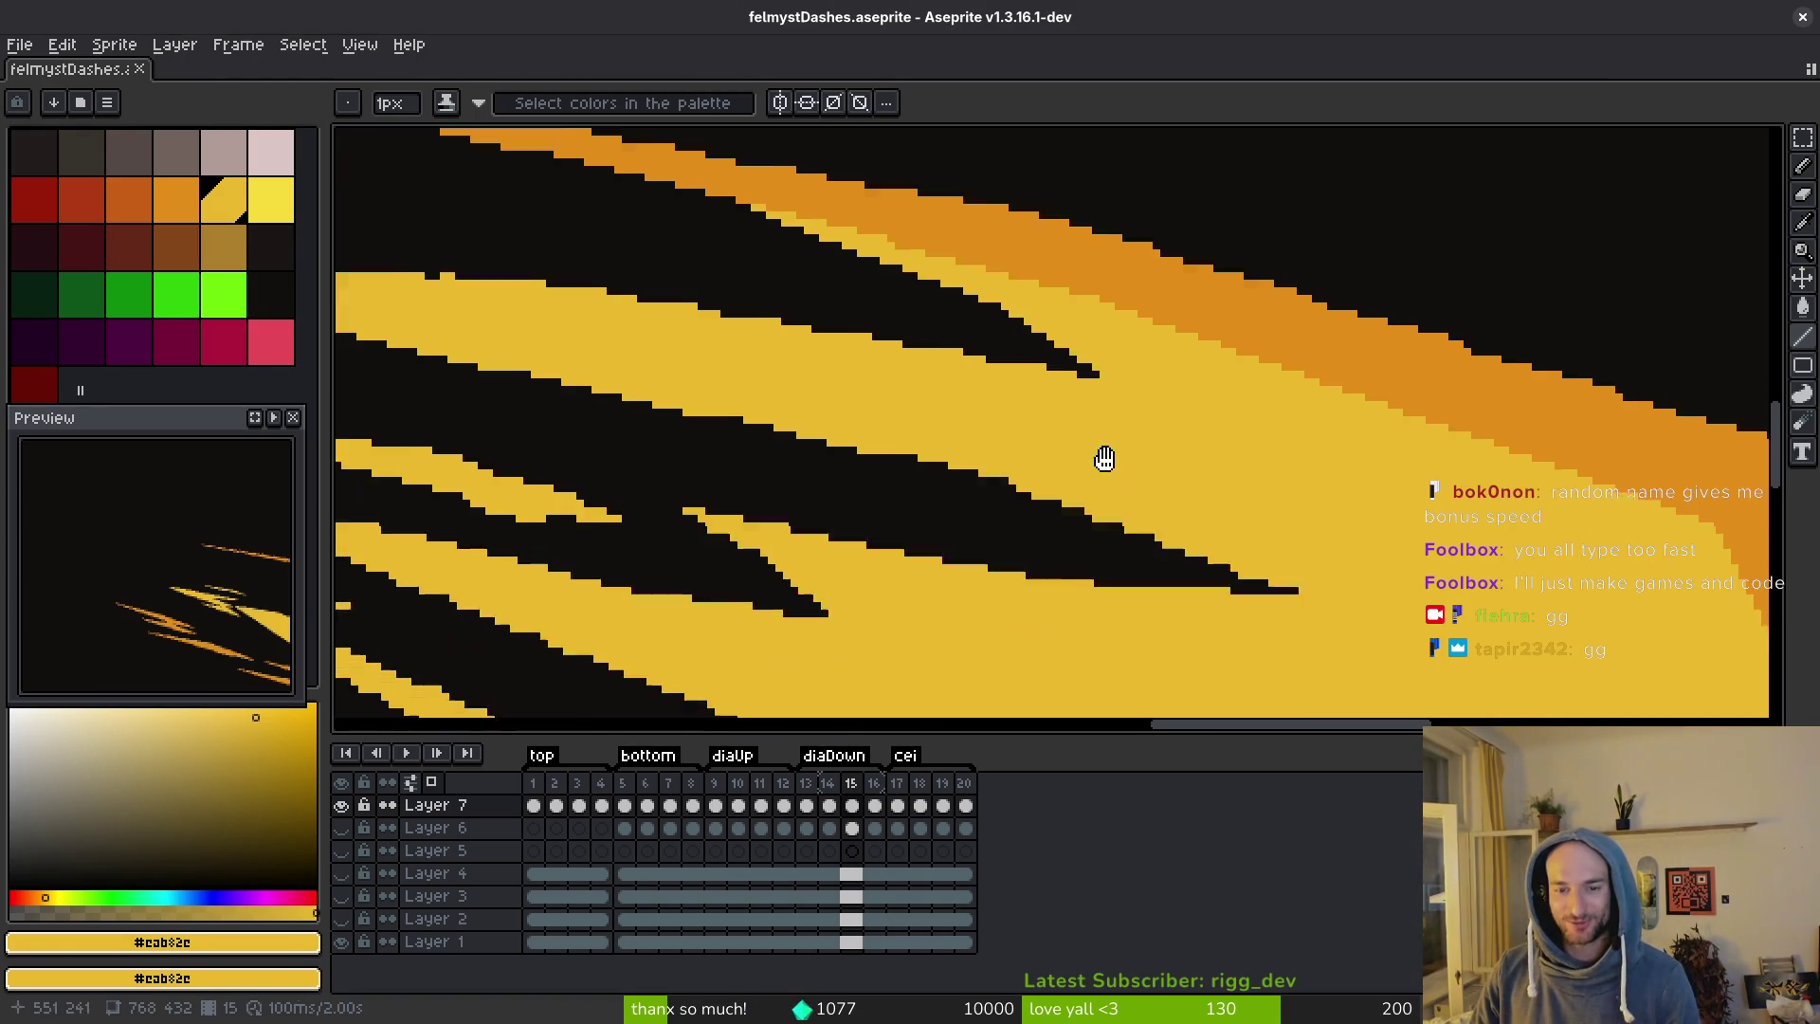
drag(1356, 491, 1573, 600)
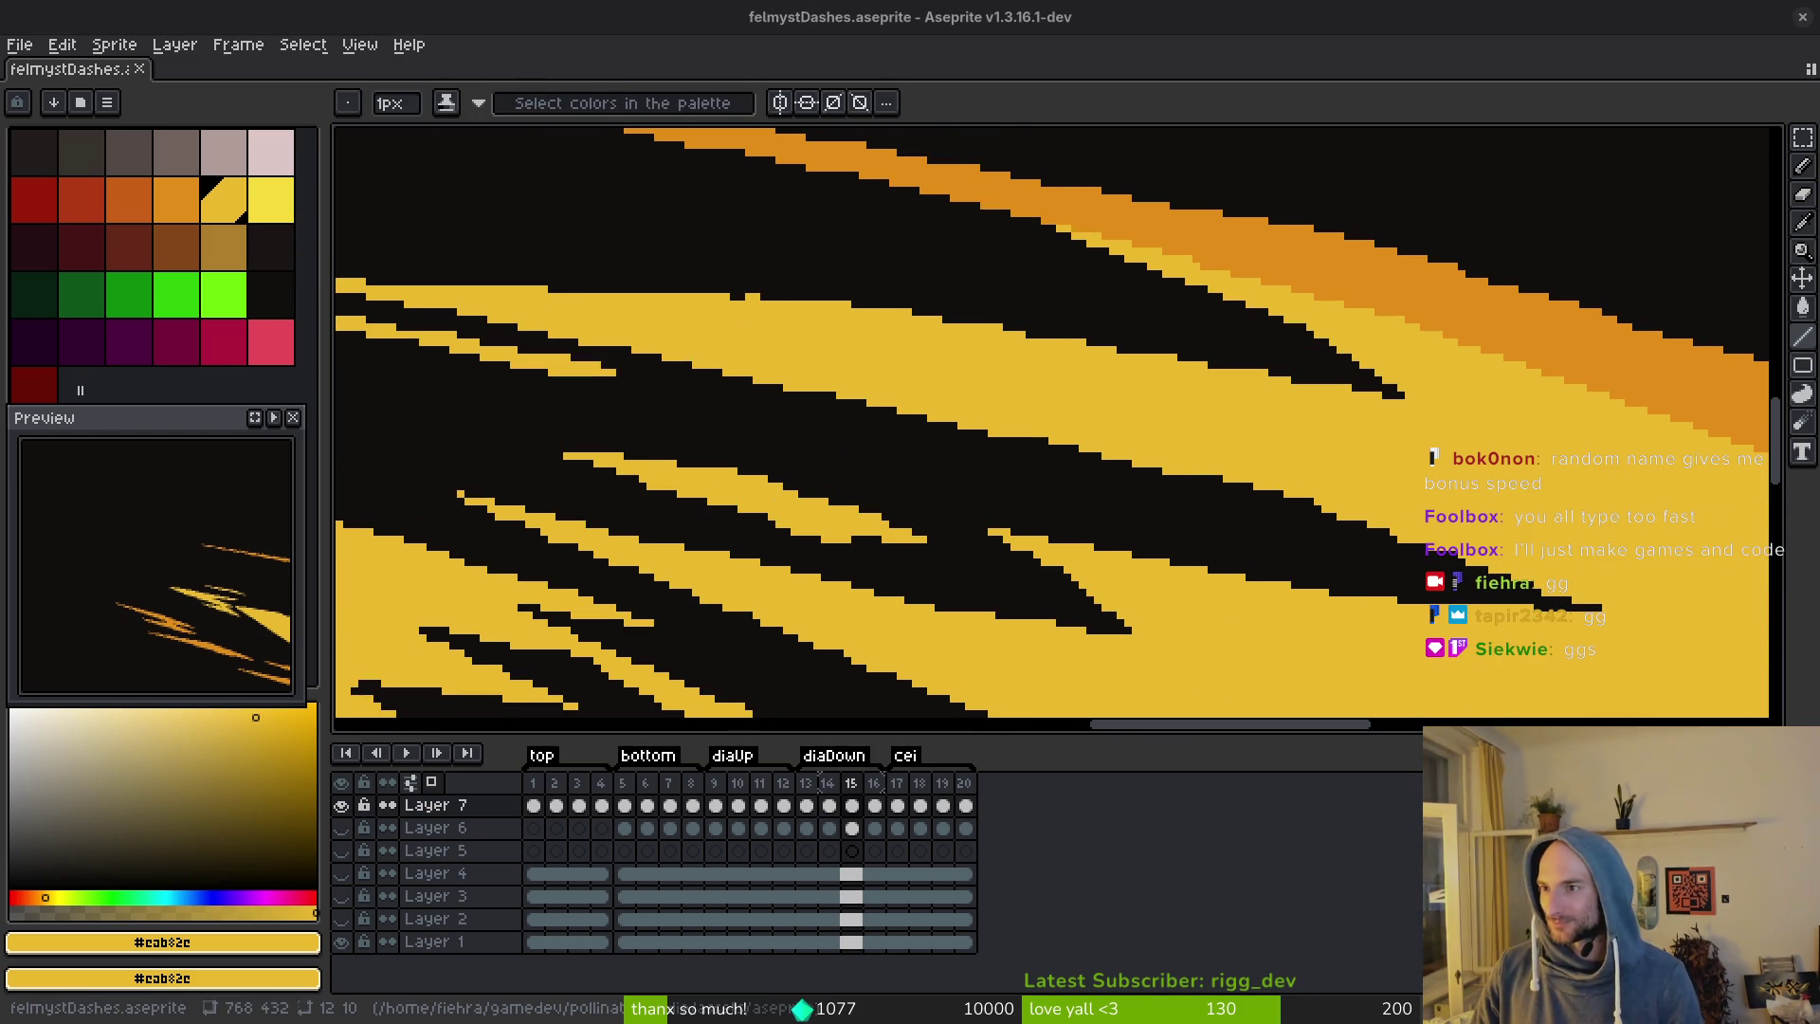
mouse_move(1045, 635)
mouse_down()
mouse_move(1098, 595)
mouse_move(999, 629)
mouse_up()
key(z)
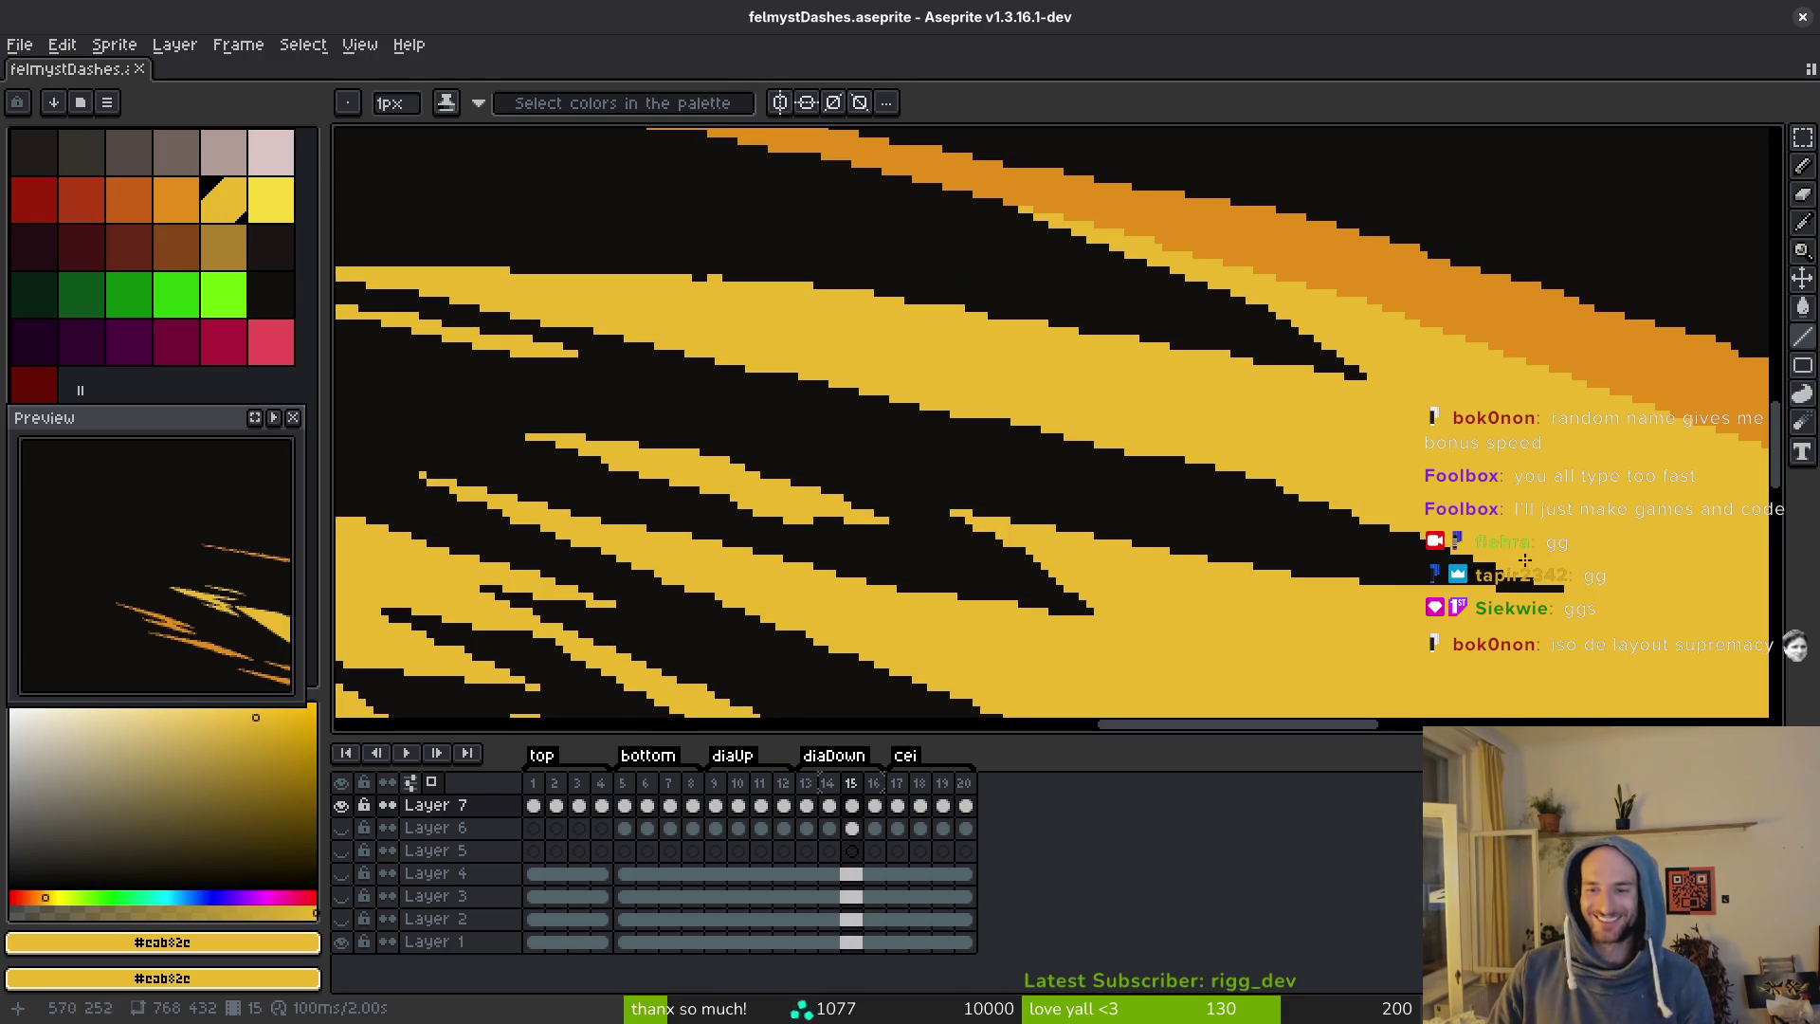
click(1268, 485)
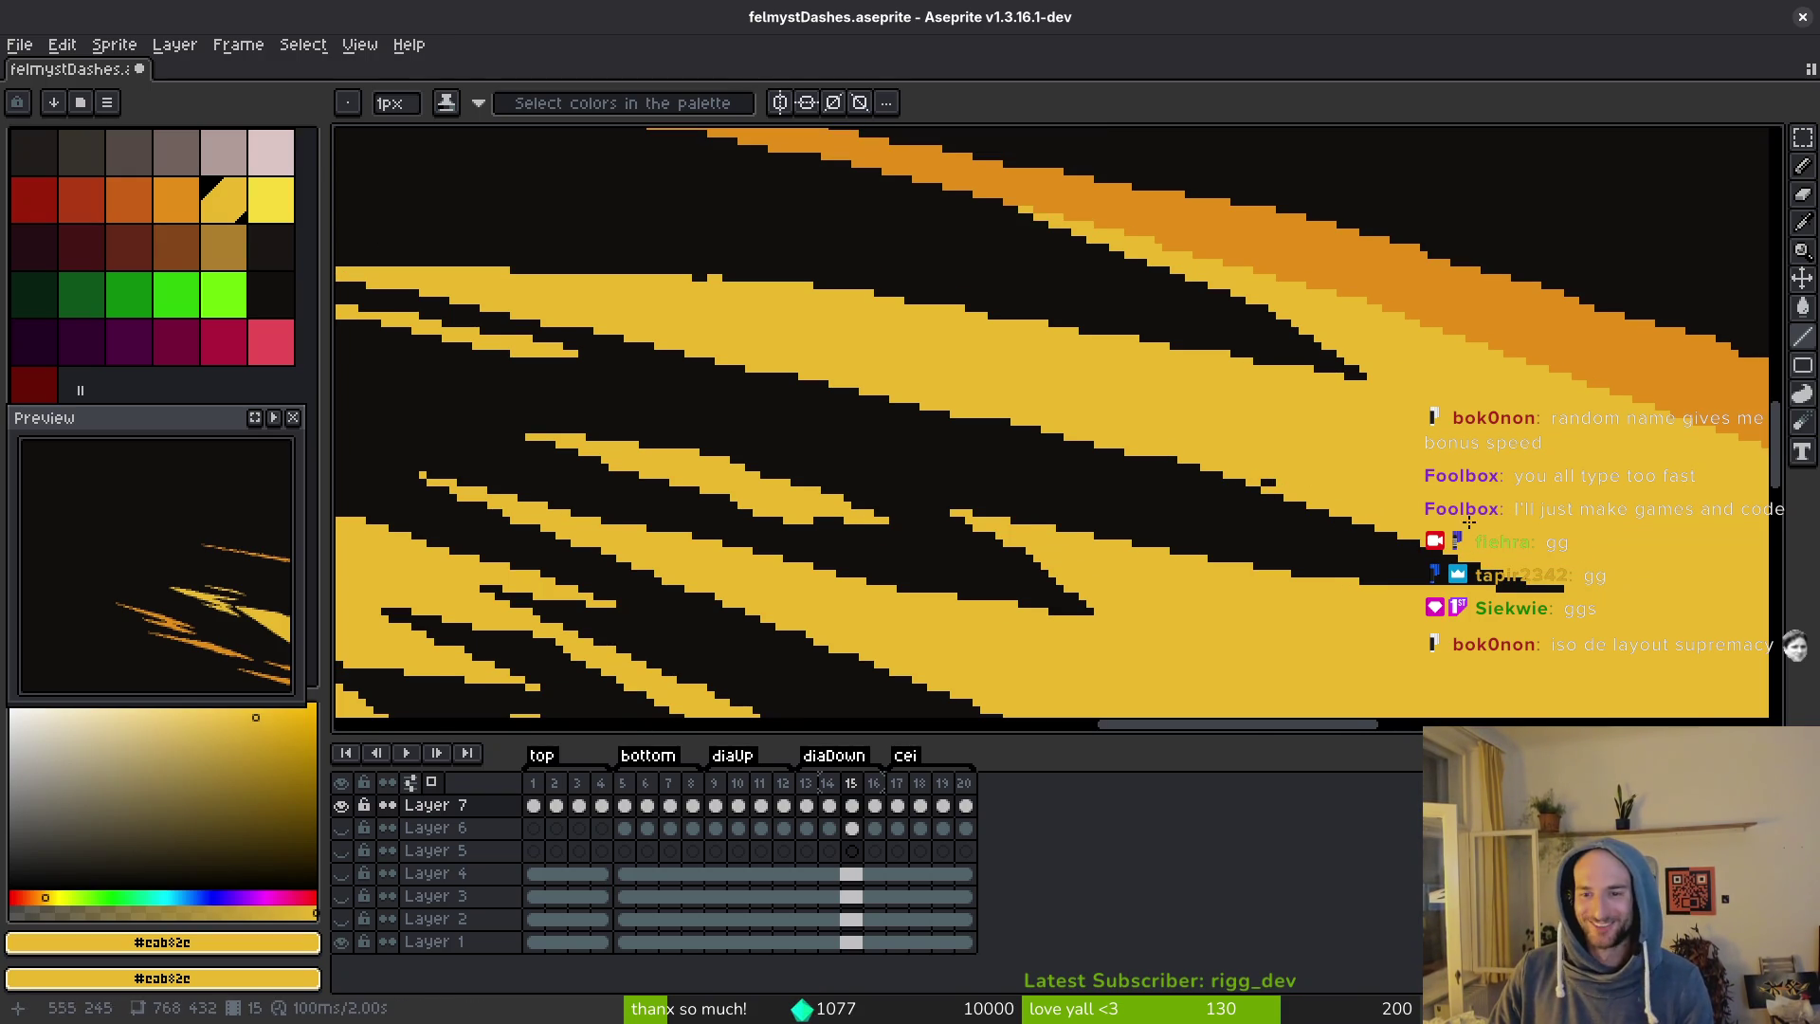
drag(1261, 479, 1298, 484)
mouse_move(1191, 458)
mouse_down()
mouse_move(1220, 467)
mouse_move(452, 295)
mouse_up()
scroll(915, 360, up, 3)
scroll(915, 361, left, 3)
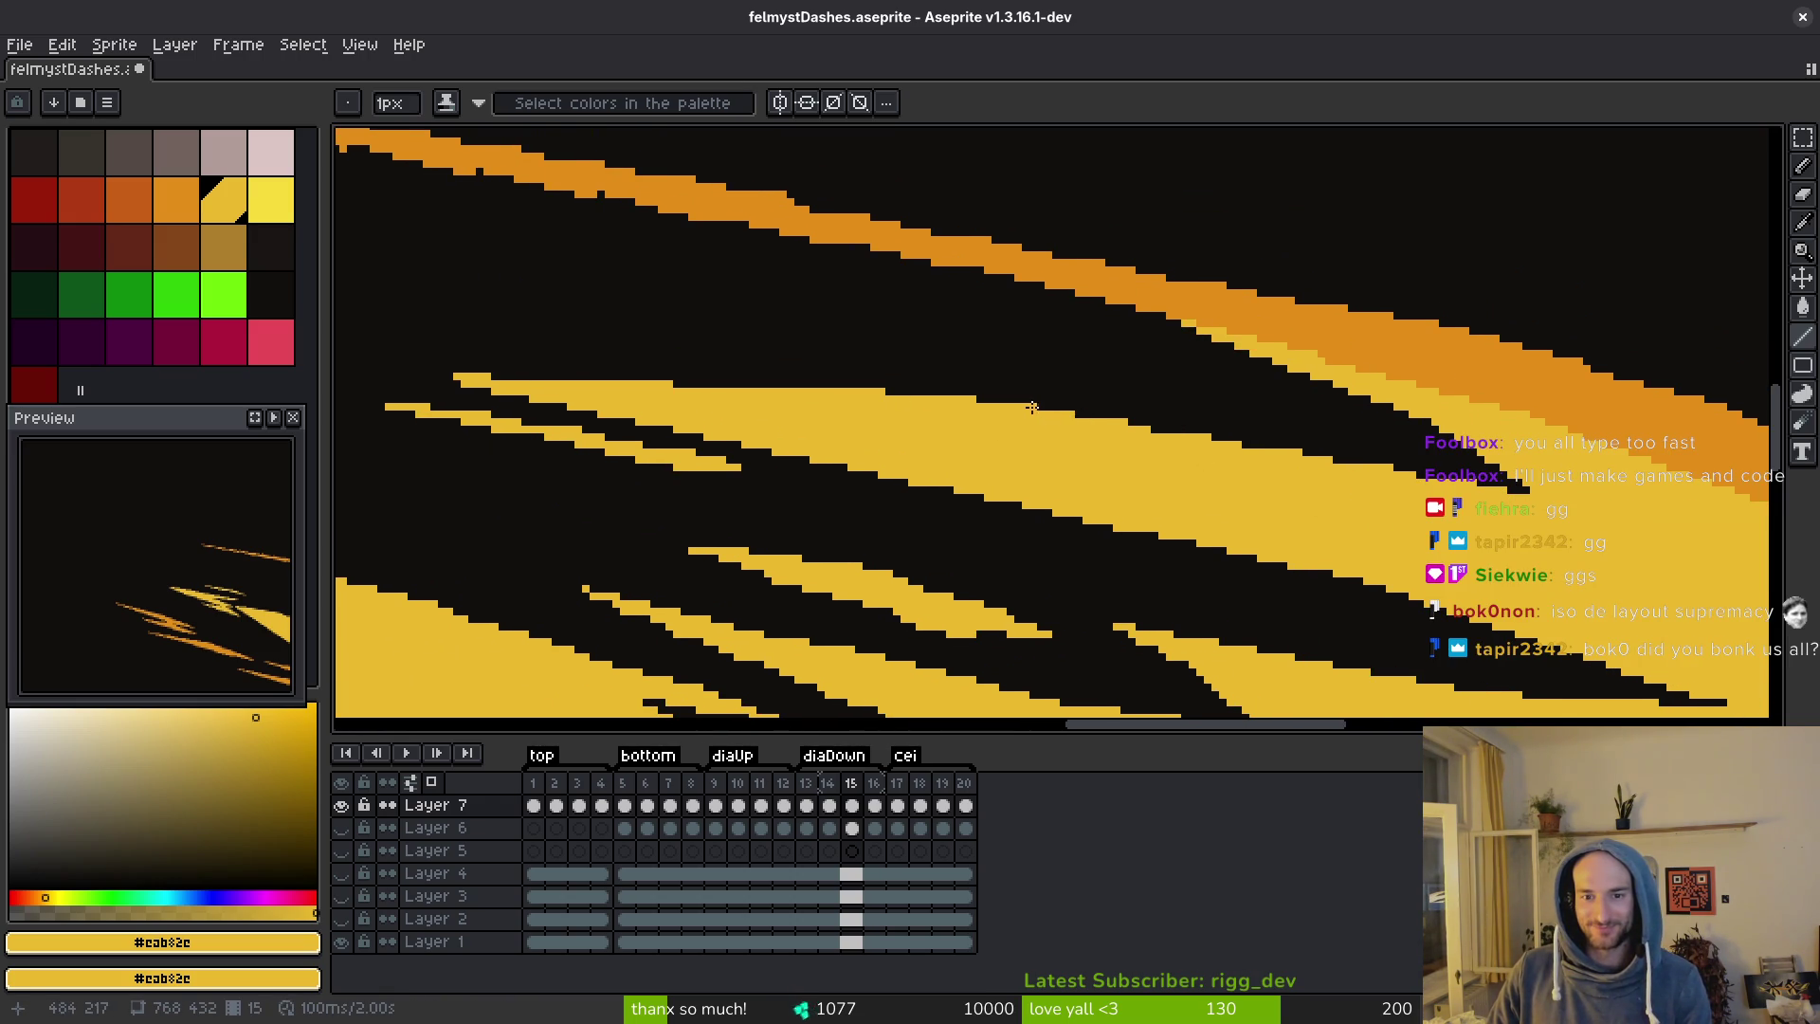
key(ctrl+s)
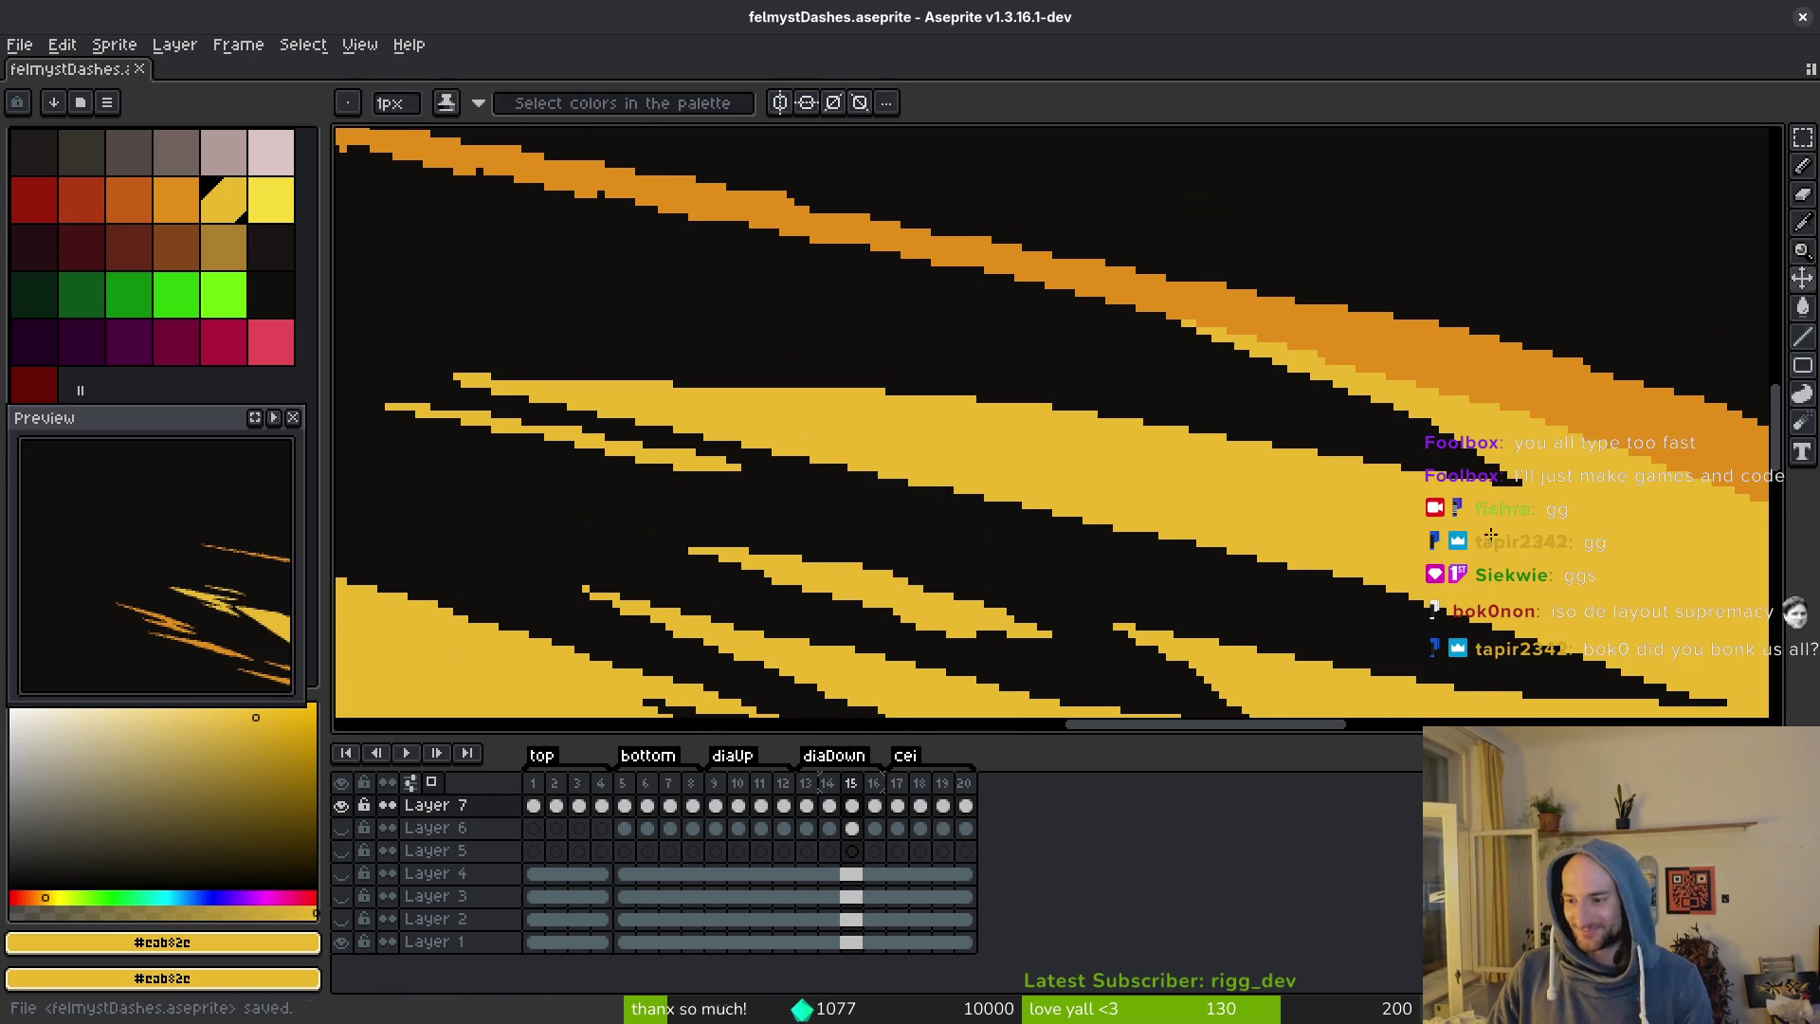
Pan across the streaks to review them and save the file again.
drag(1498, 540, 1451, 502)
scroll(1300, 488, down, 1)
scroll(1300, 488, left, 5)
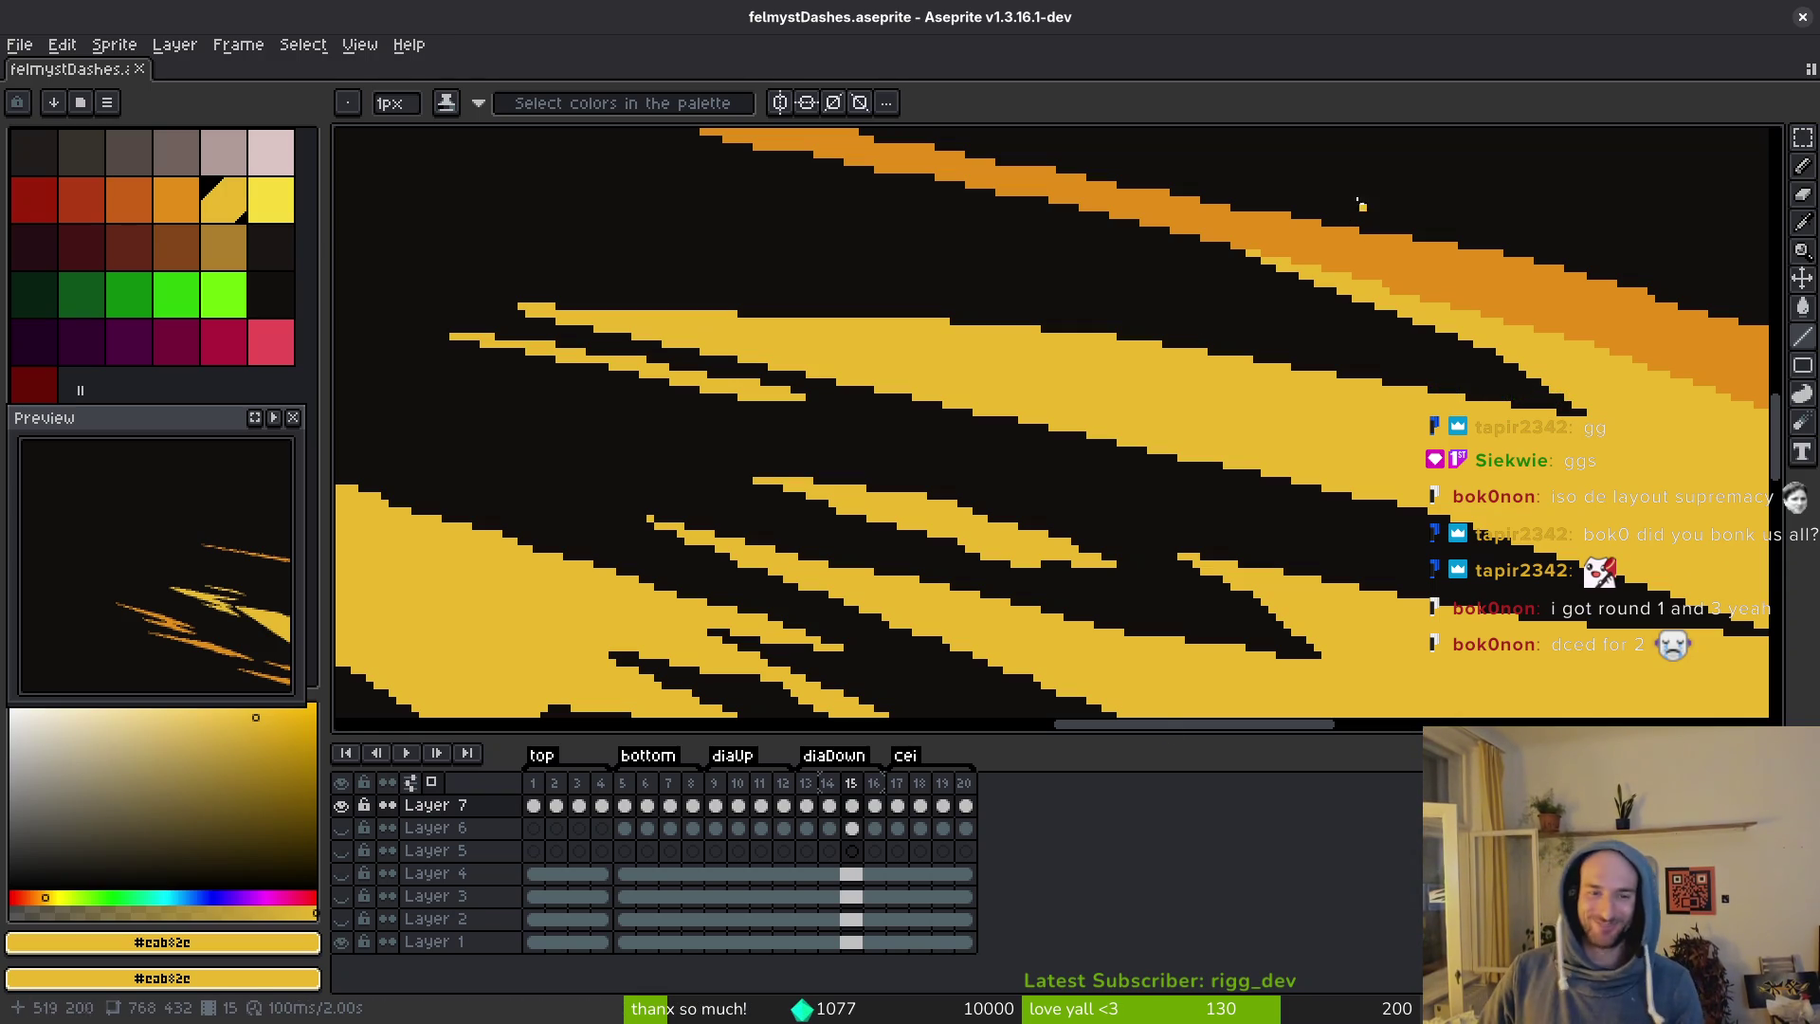
scroll(498, 309, up, 1)
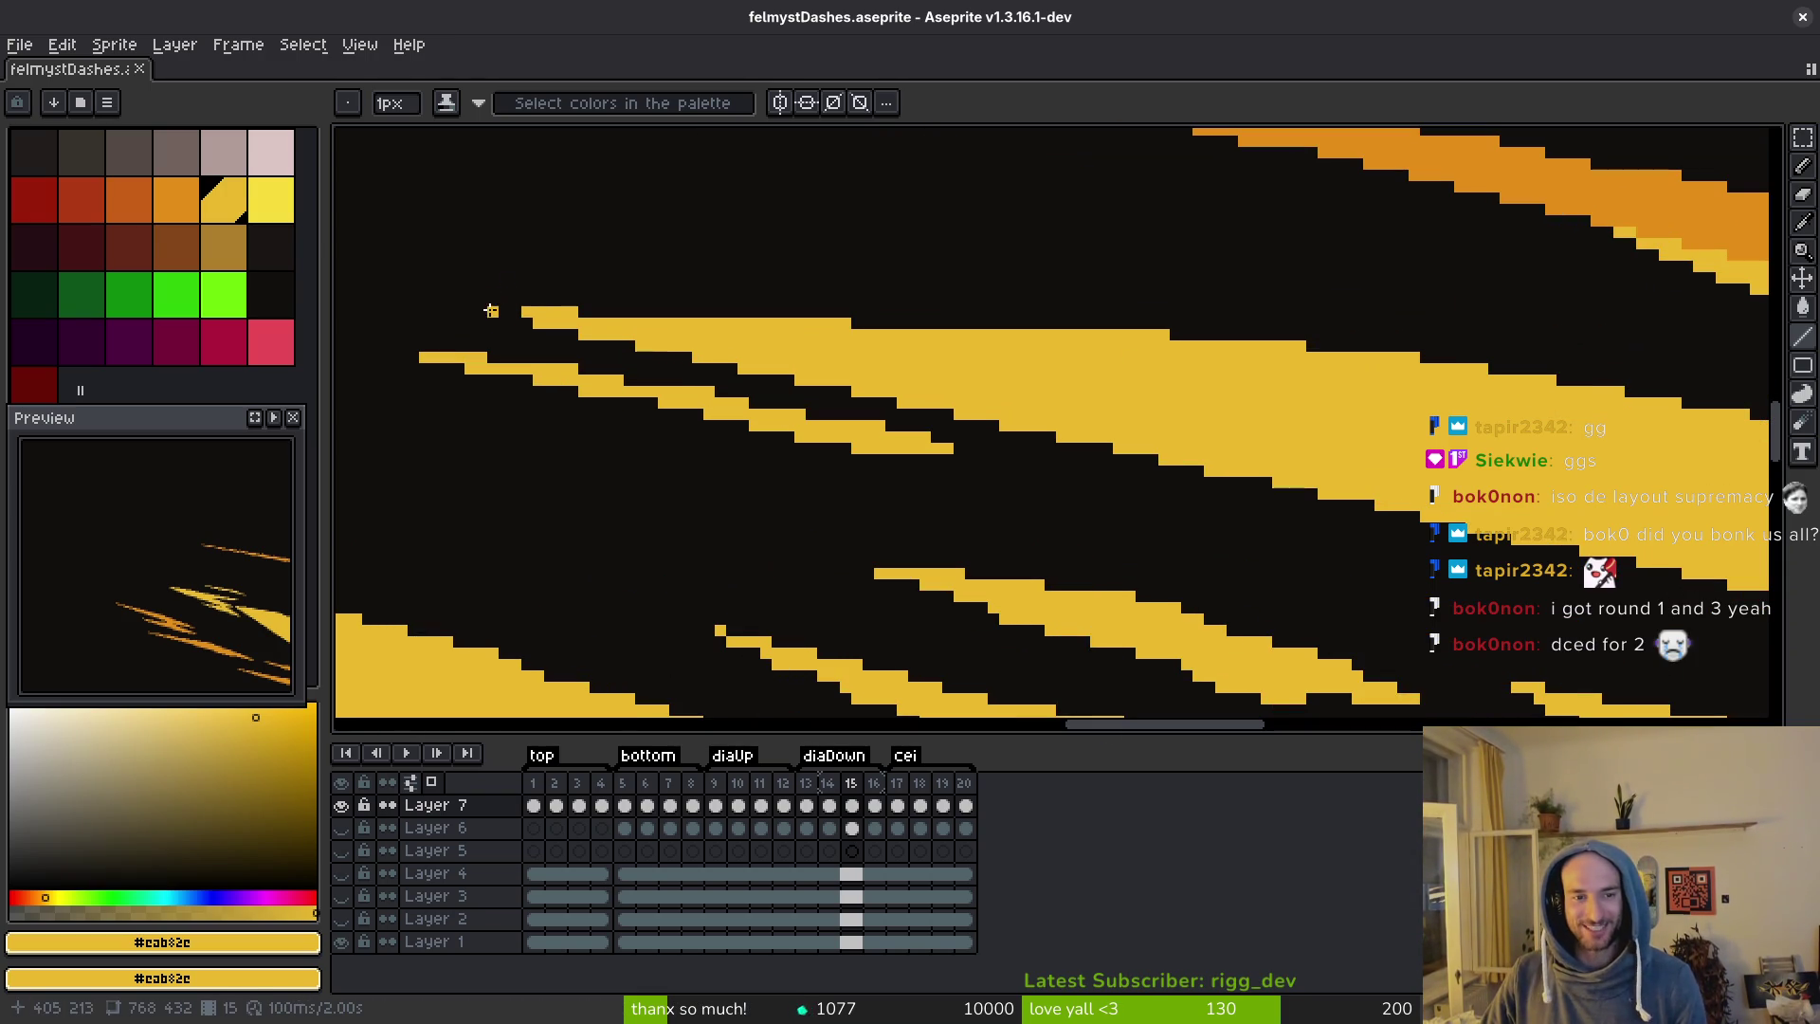
scroll(1028, 418, down, 2)
key(ctrl+s)
scroll(948, 471, right, 2)
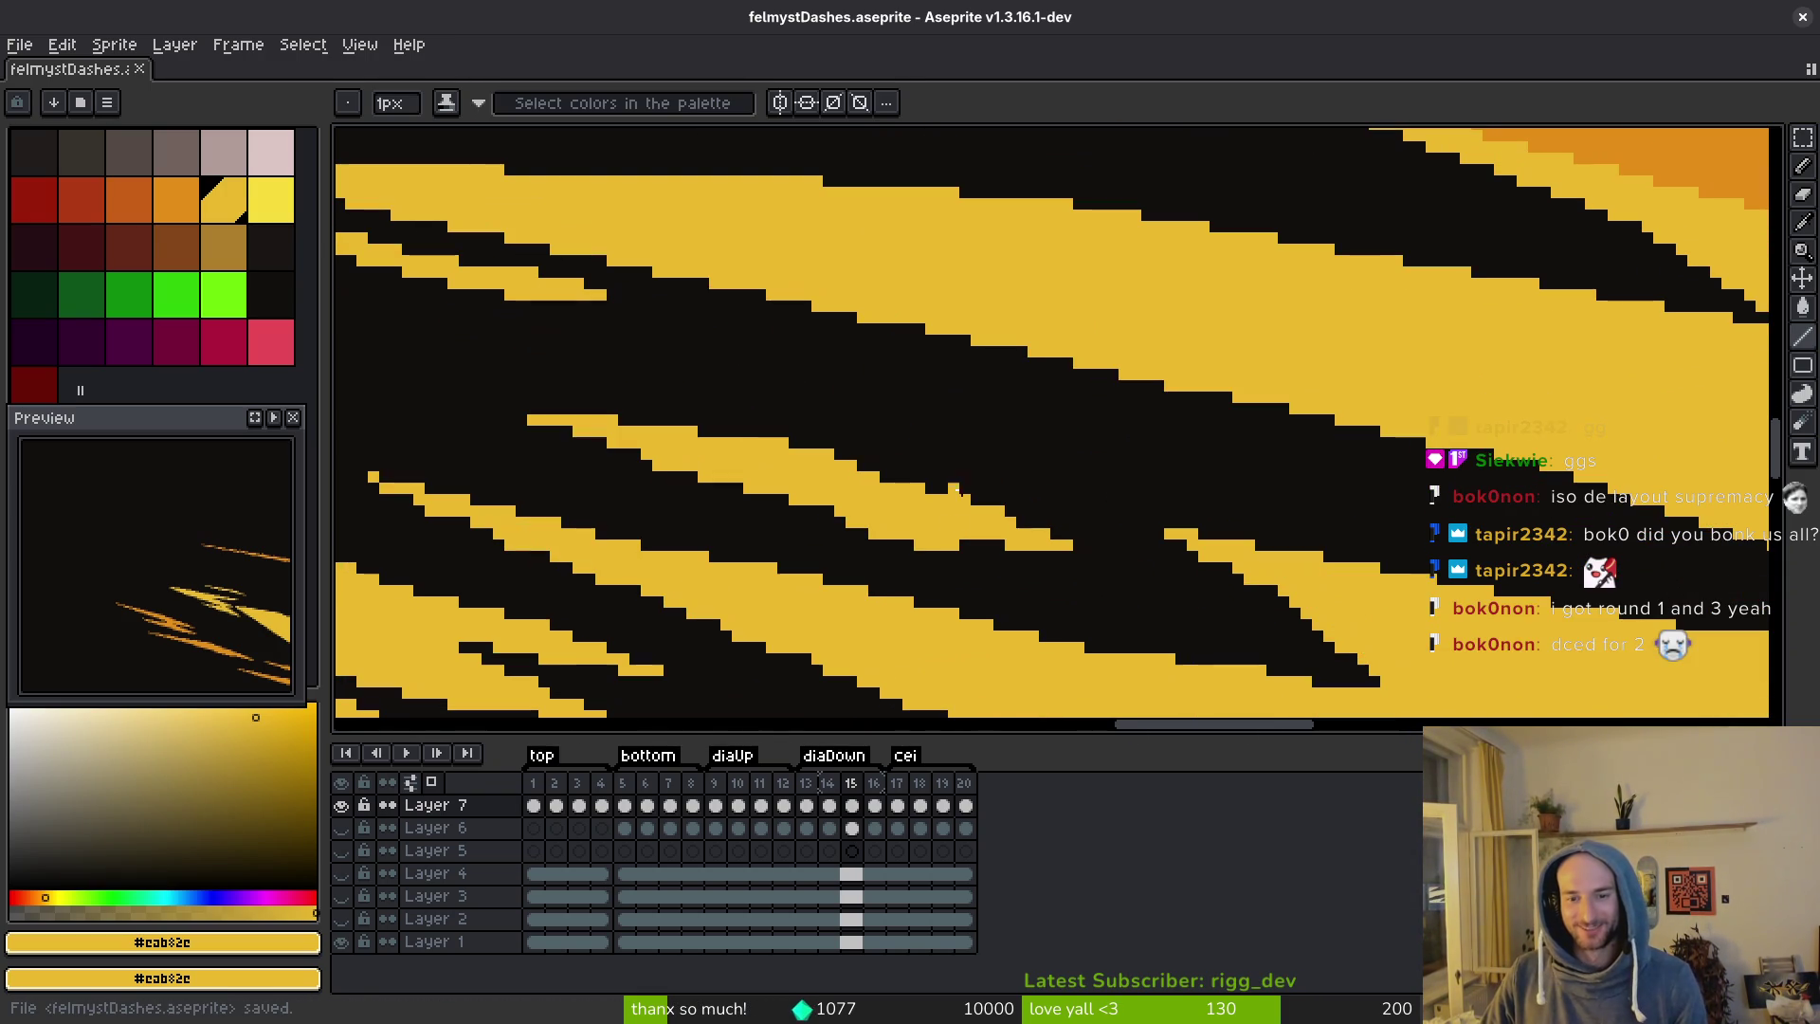
Extend a yellow streak up and to the left with a straight line and save.
key(b)
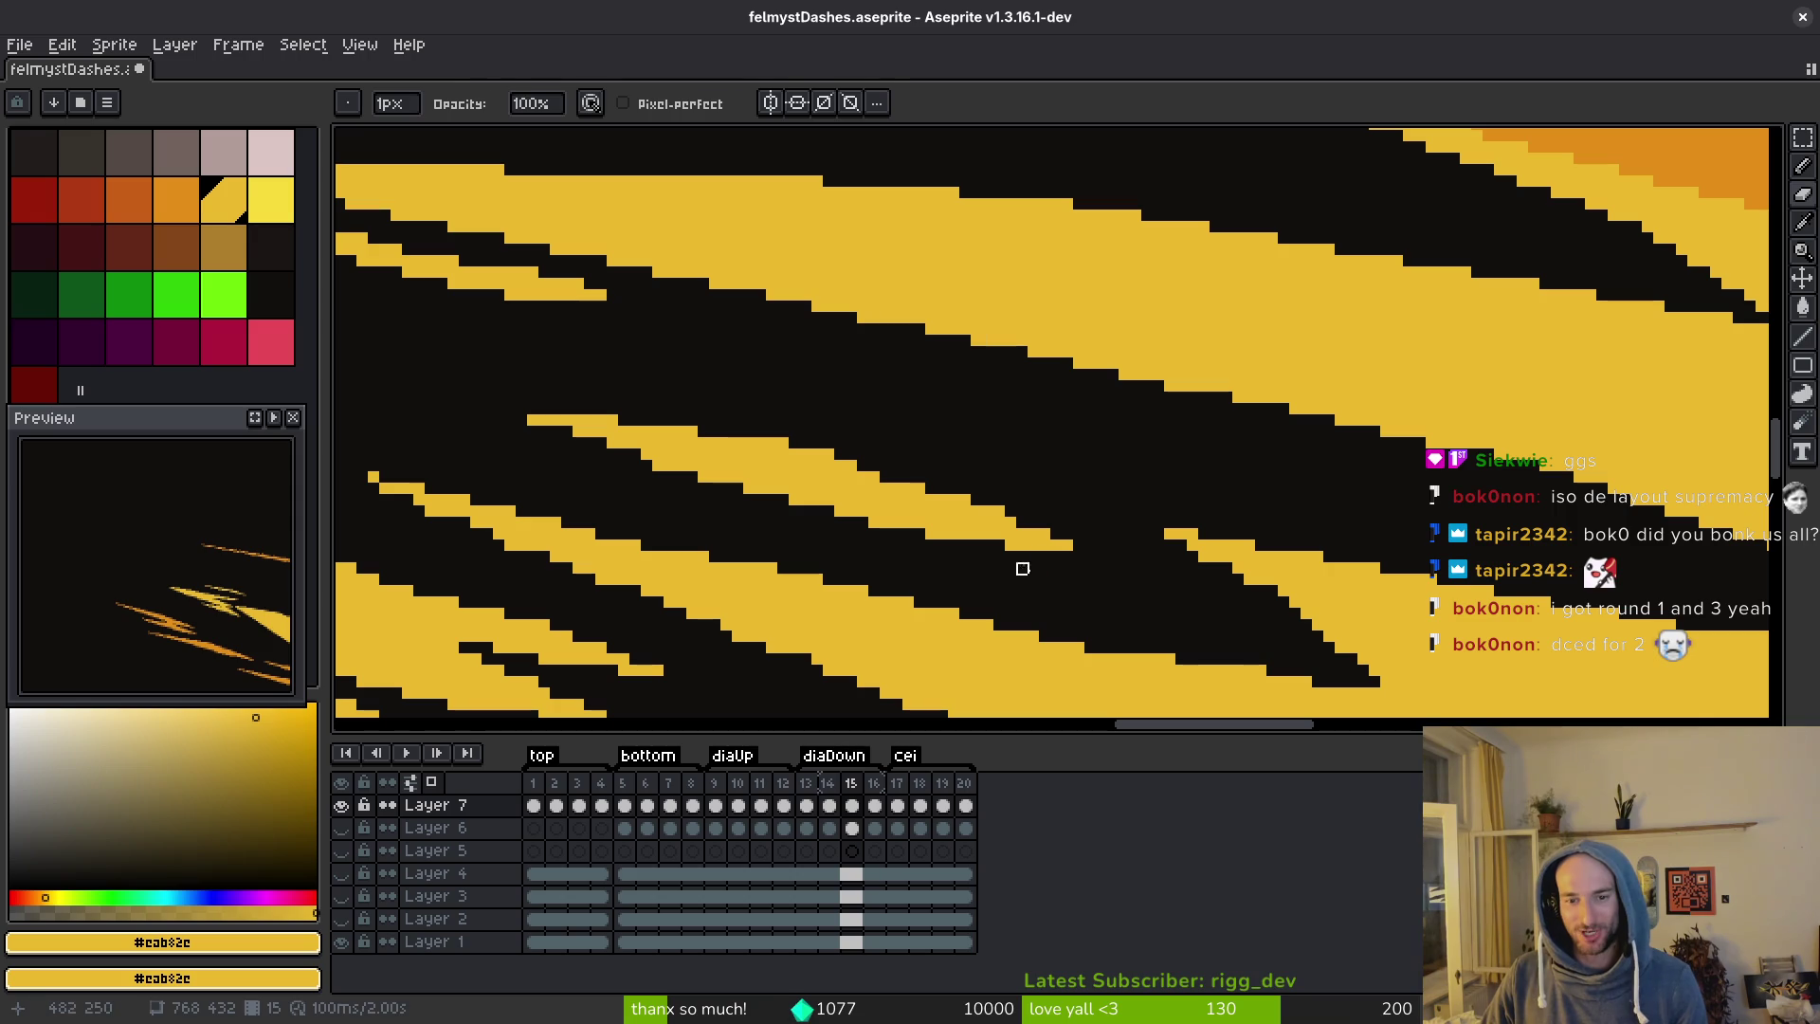
key(l)
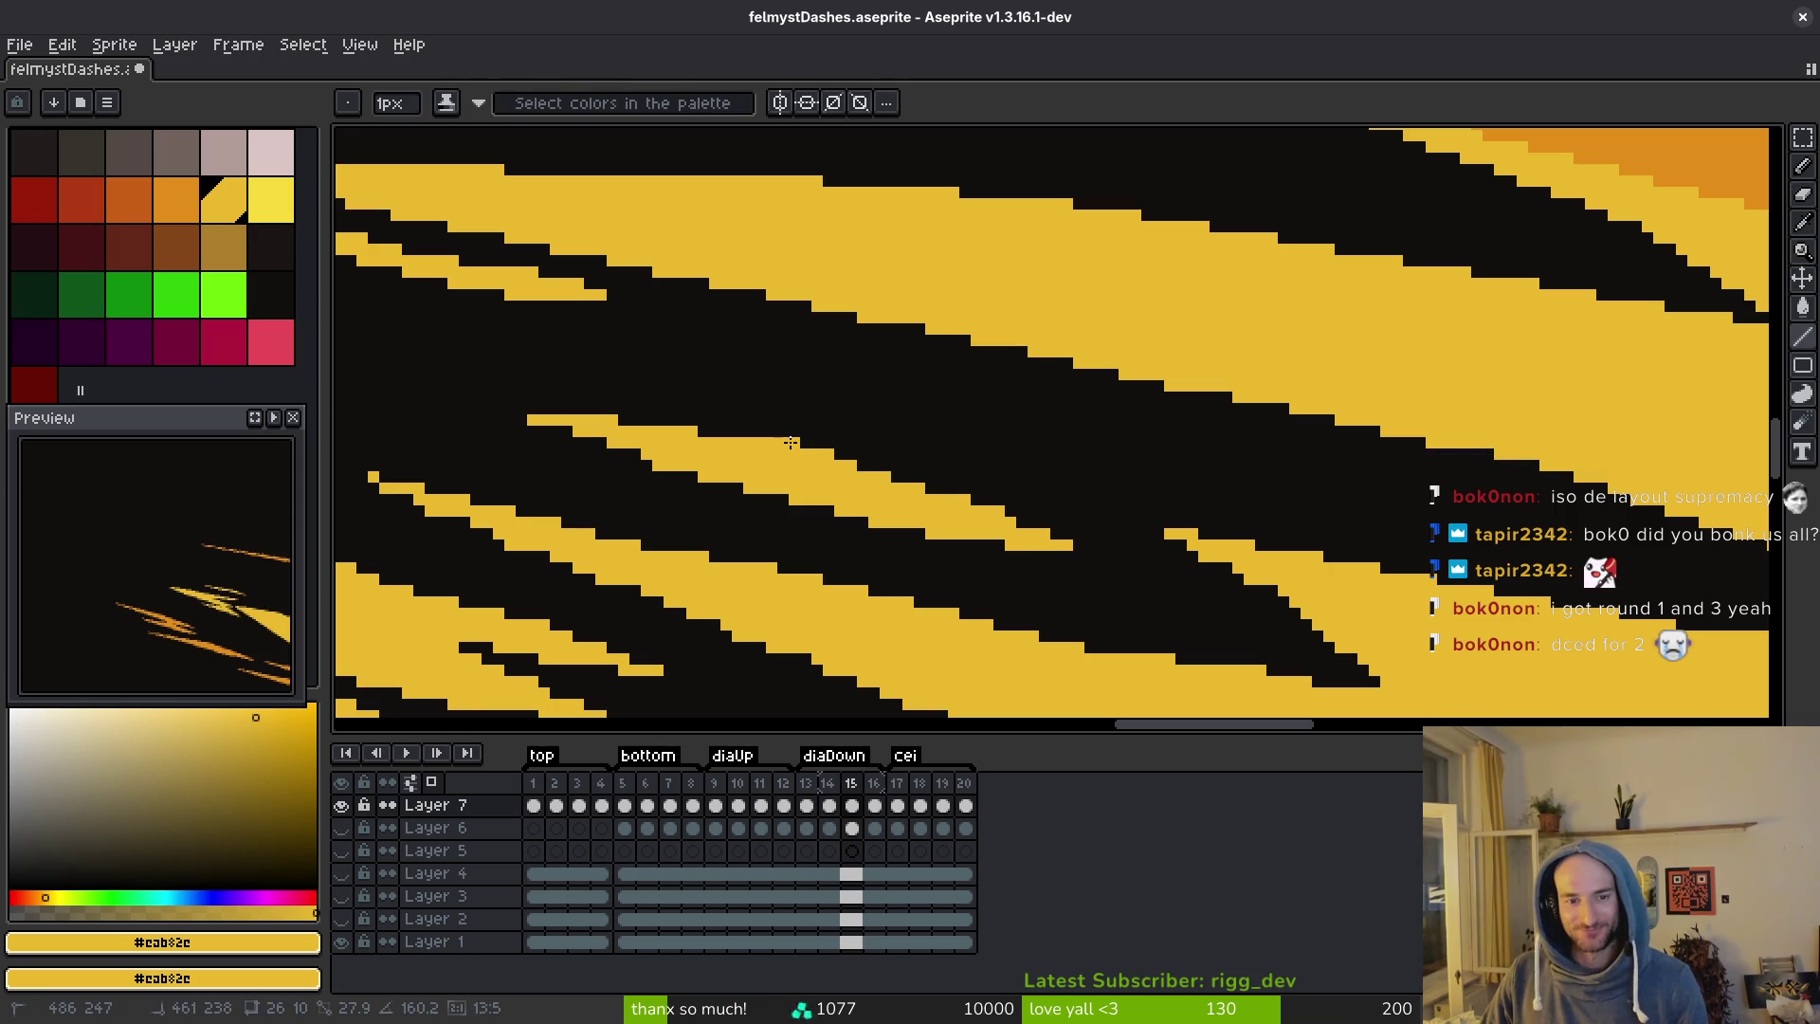
scroll(791, 443, left, 2)
scroll(791, 443, up, 1)
drag(1050, 558, 665, 437)
key(ctrl+s)
Fill yellow along a streak's diagonal edge, add another stroke, and save.
scroll(1088, 464, right, 5)
scroll(1252, 389, down, 3)
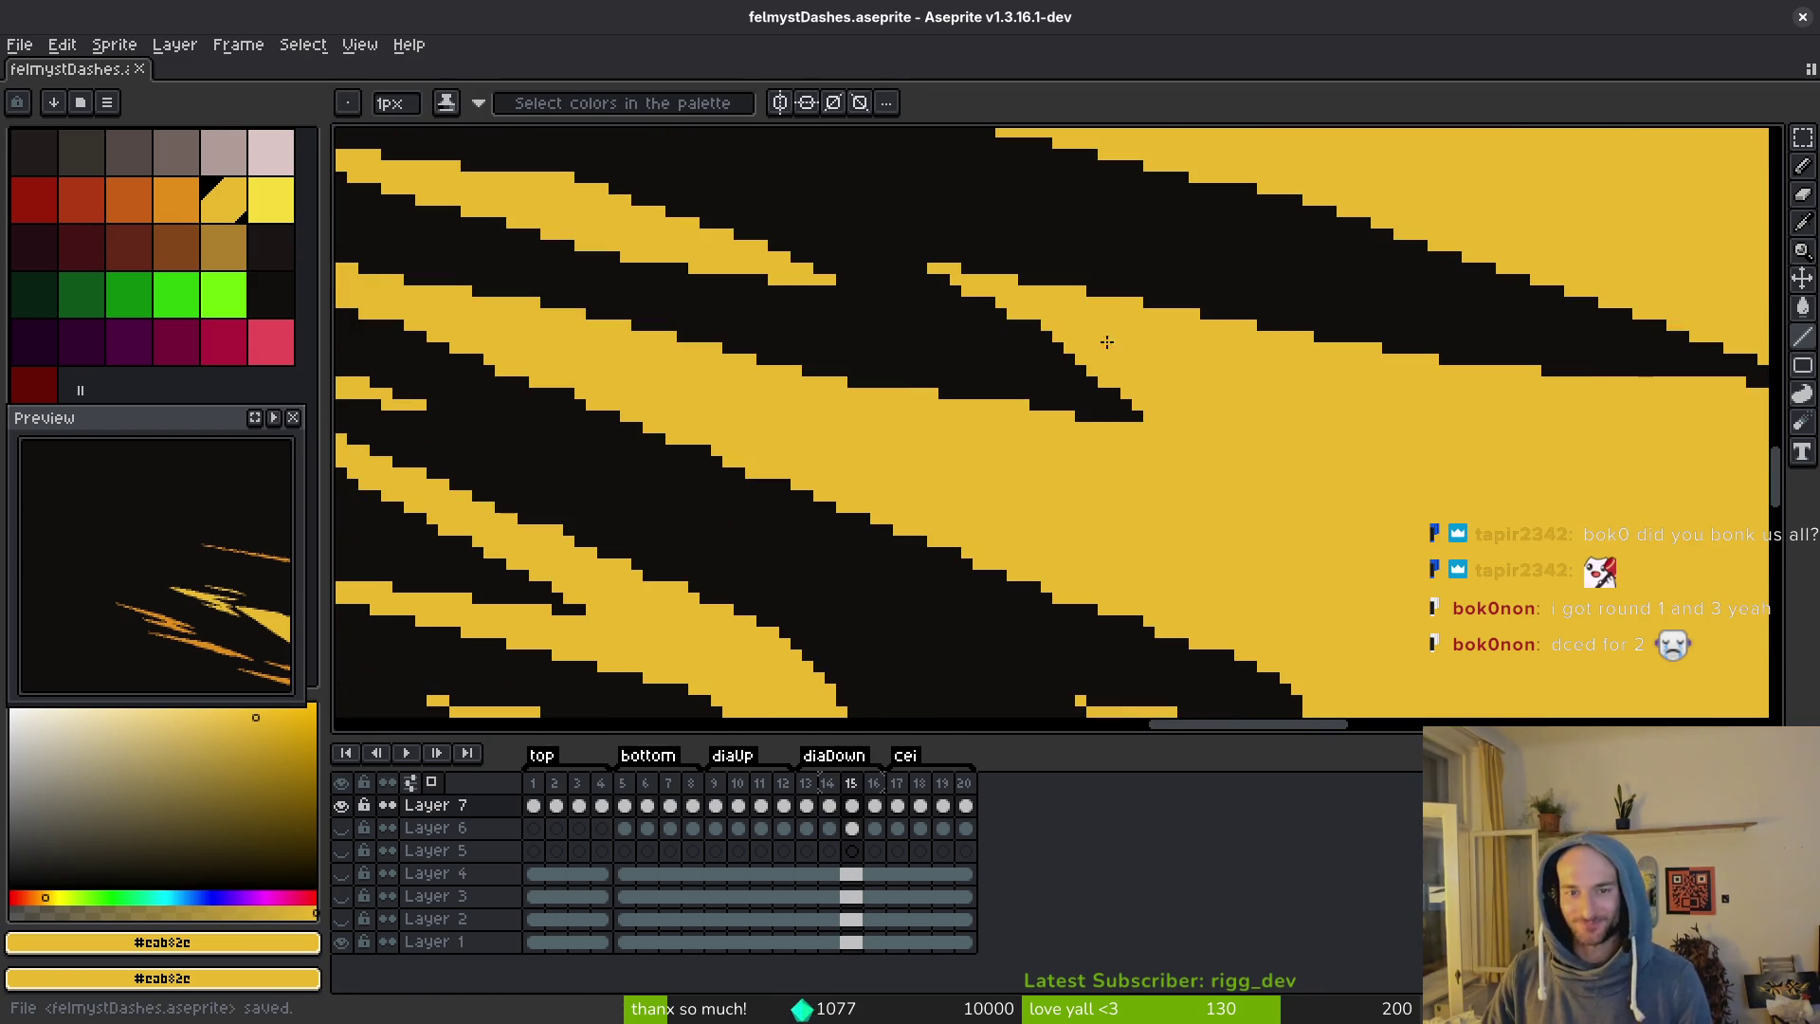
mouse_move(1081, 373)
mouse_down()
mouse_move(978, 301)
mouse_move(1047, 336)
mouse_up()
scroll(1293, 427, left, 5)
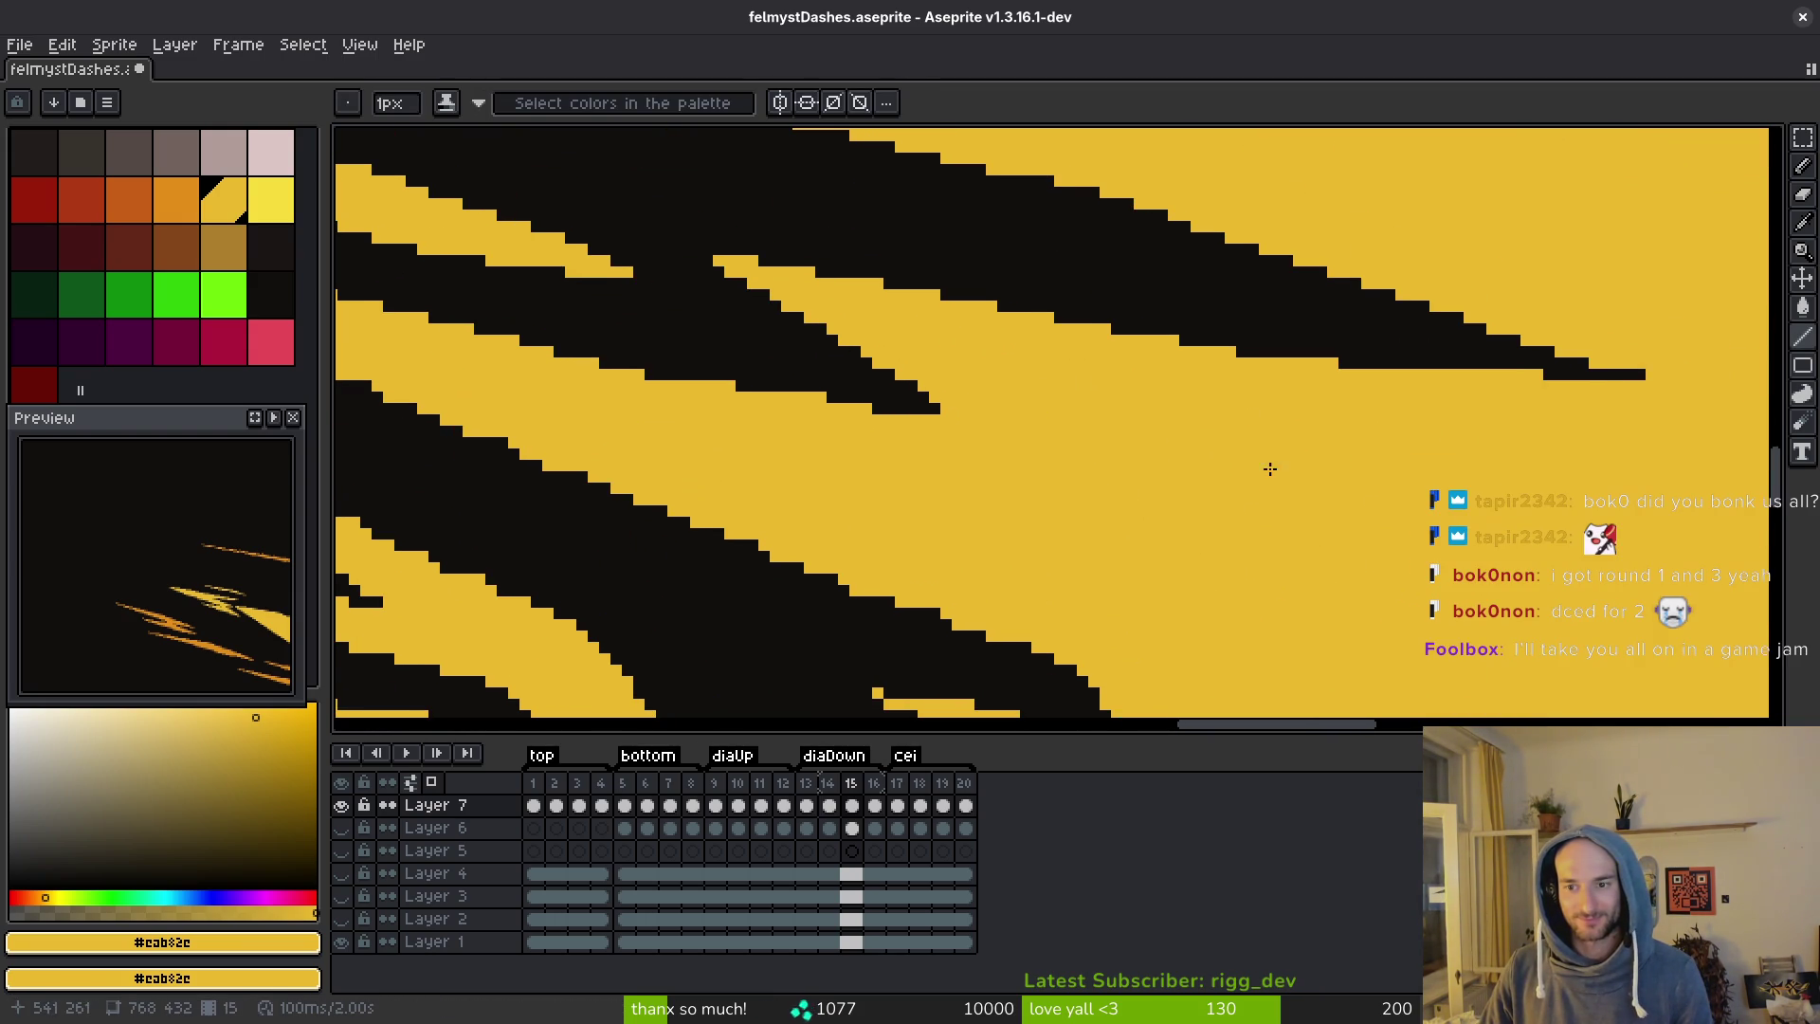
scroll(854, 284, down, 2)
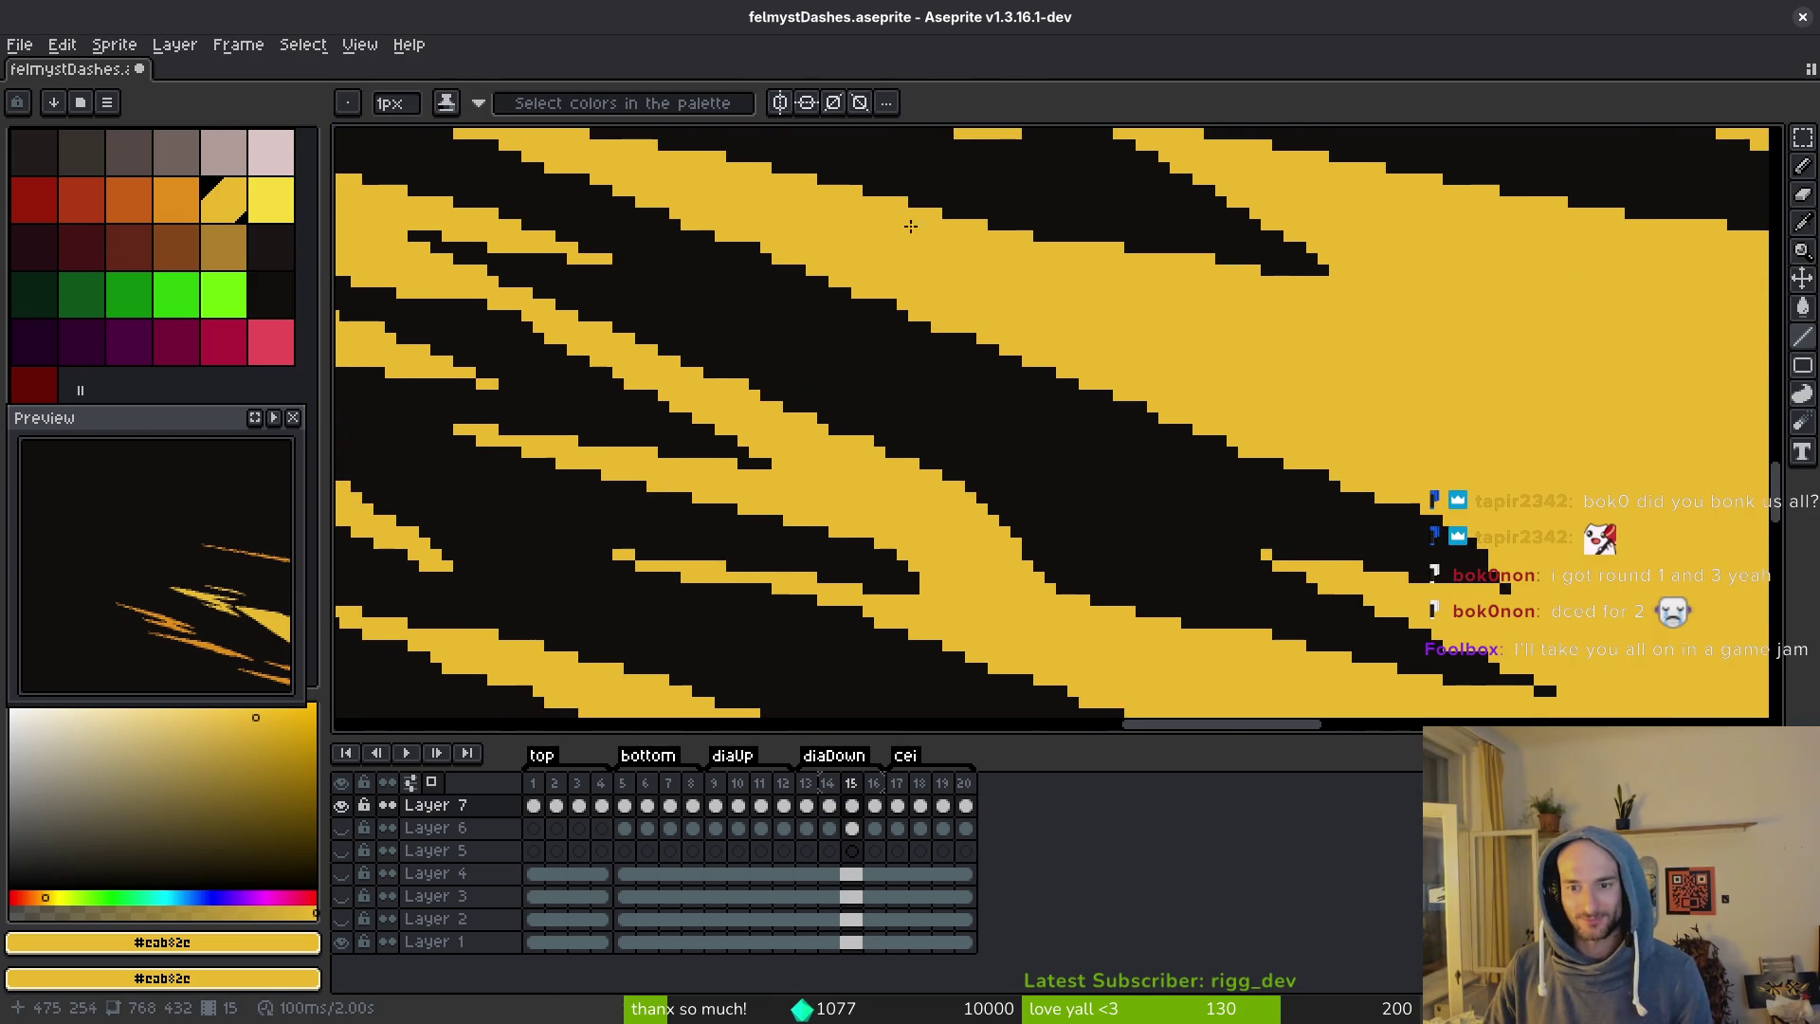
scroll(1469, 558, right, 2)
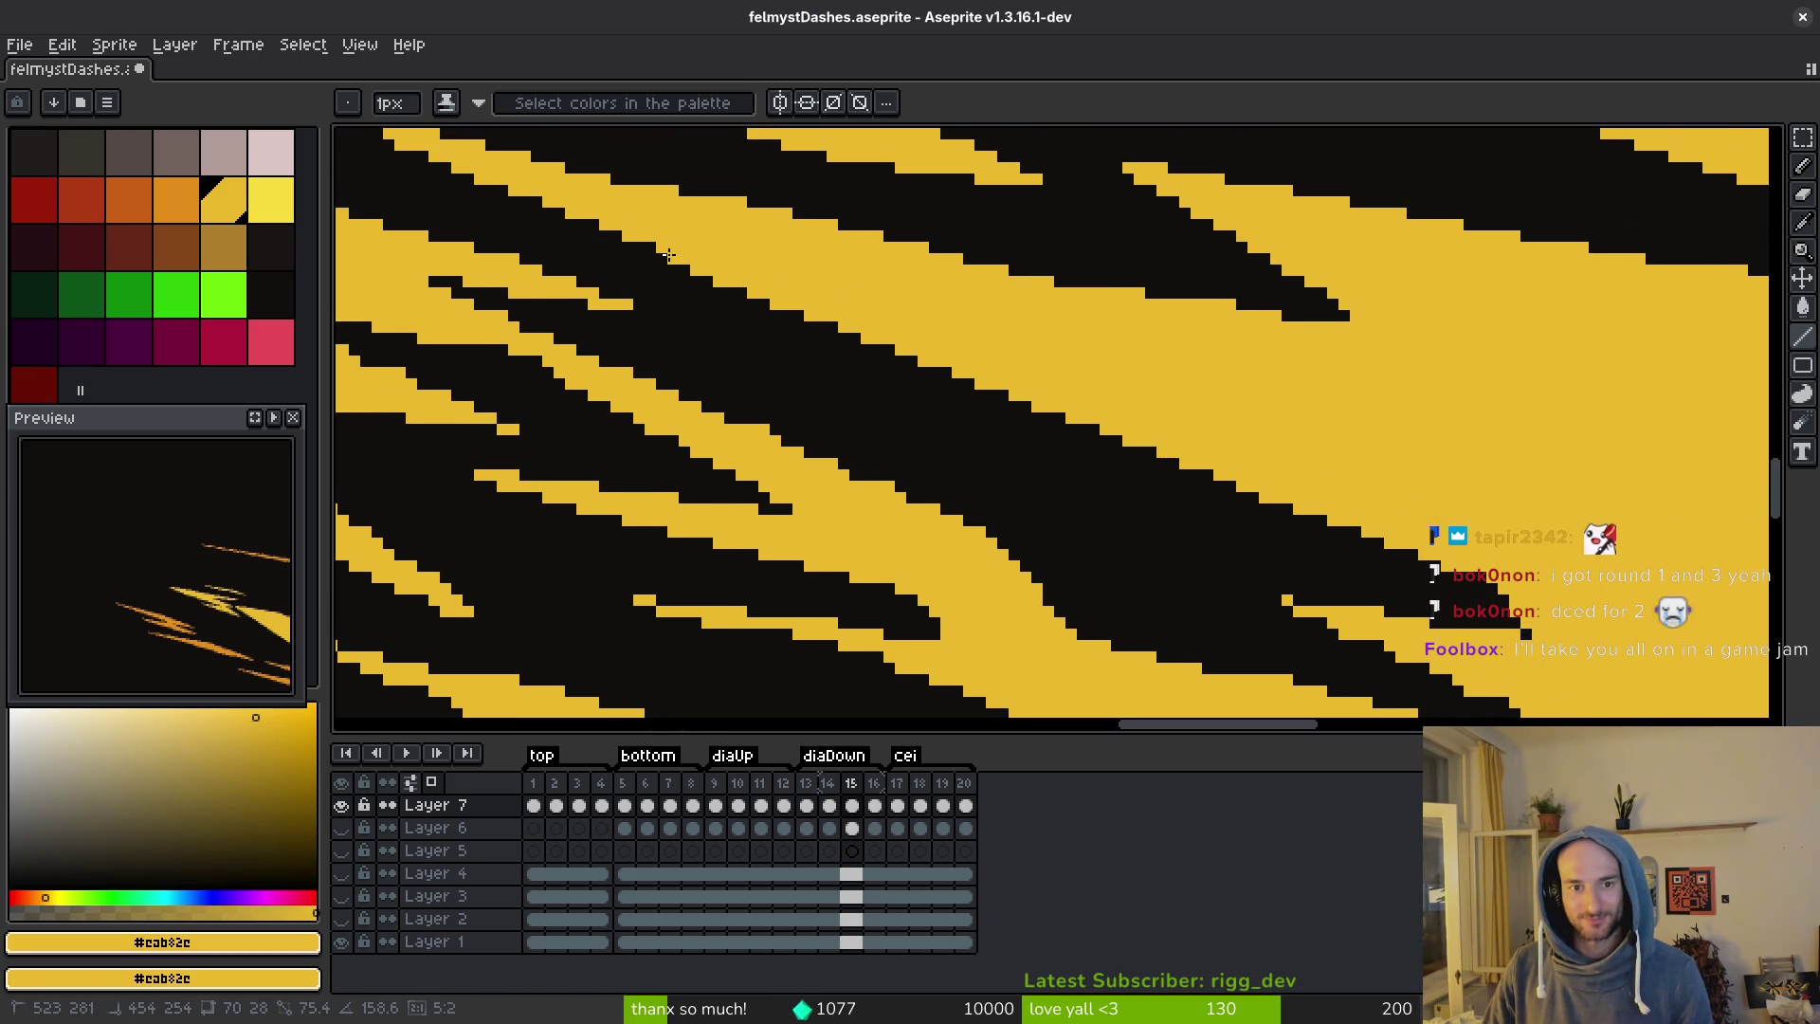
drag(669, 254, 821, 319)
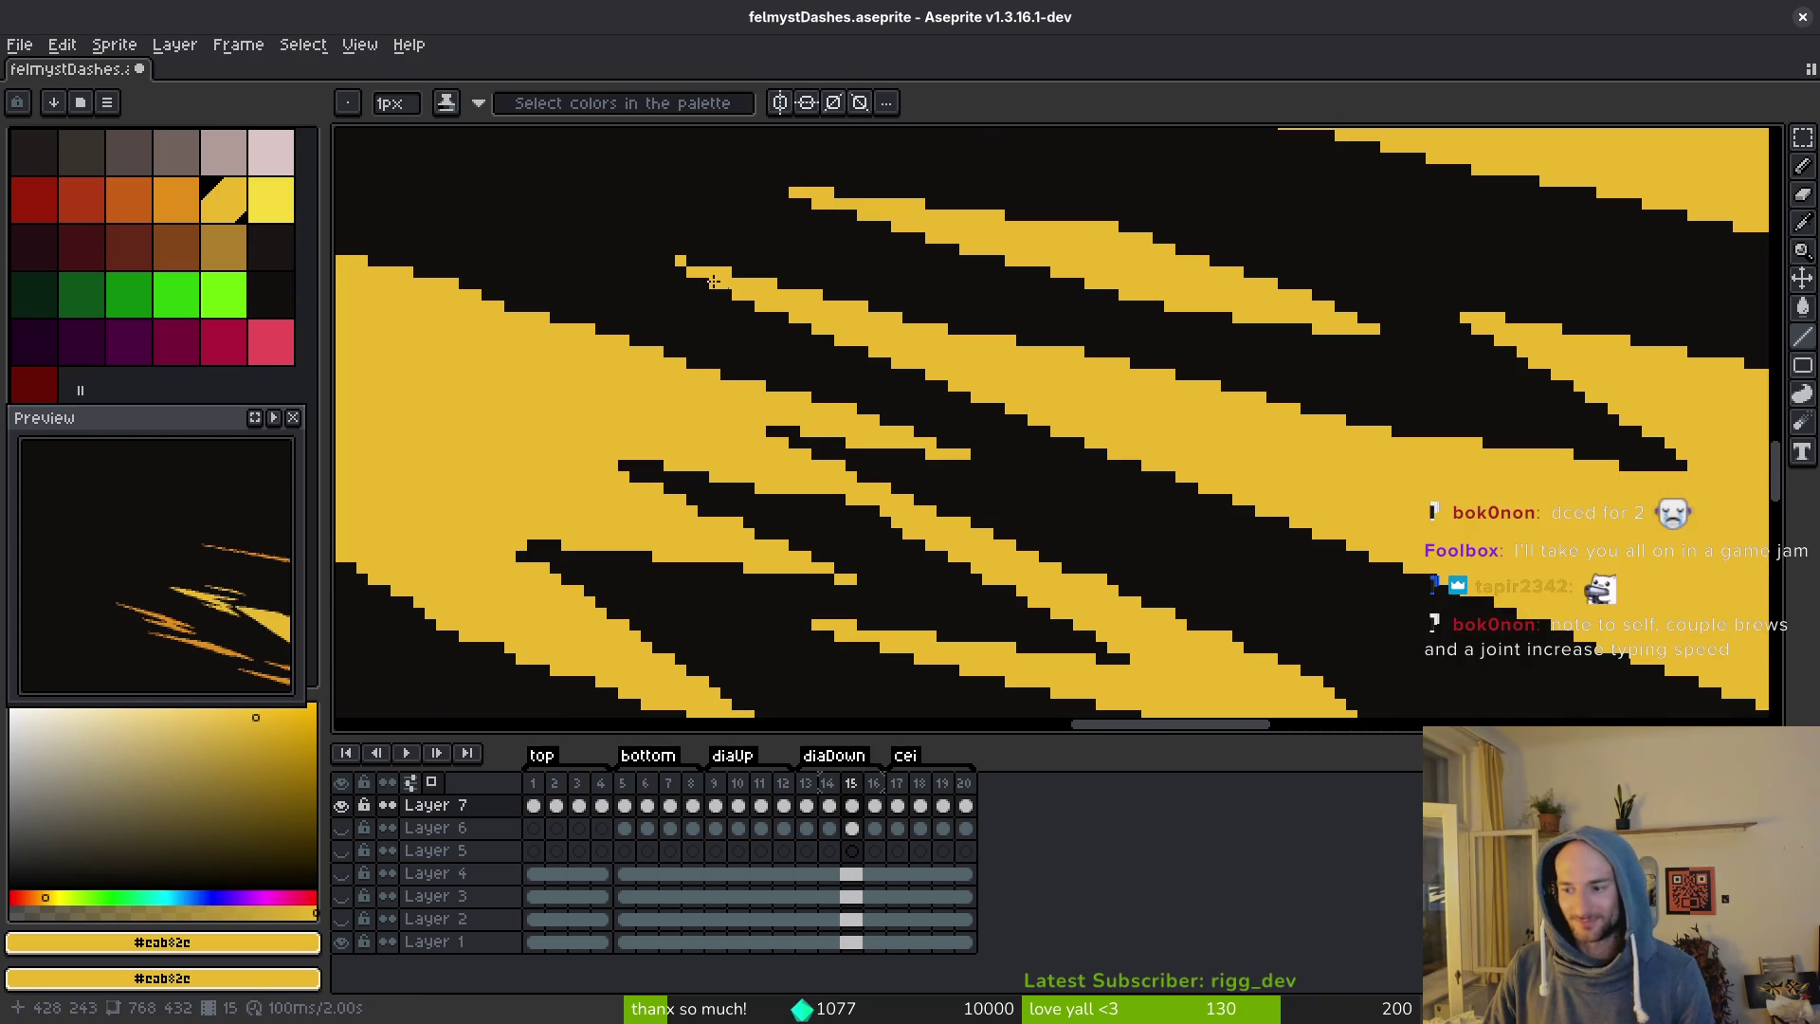
key(ctrl+s)
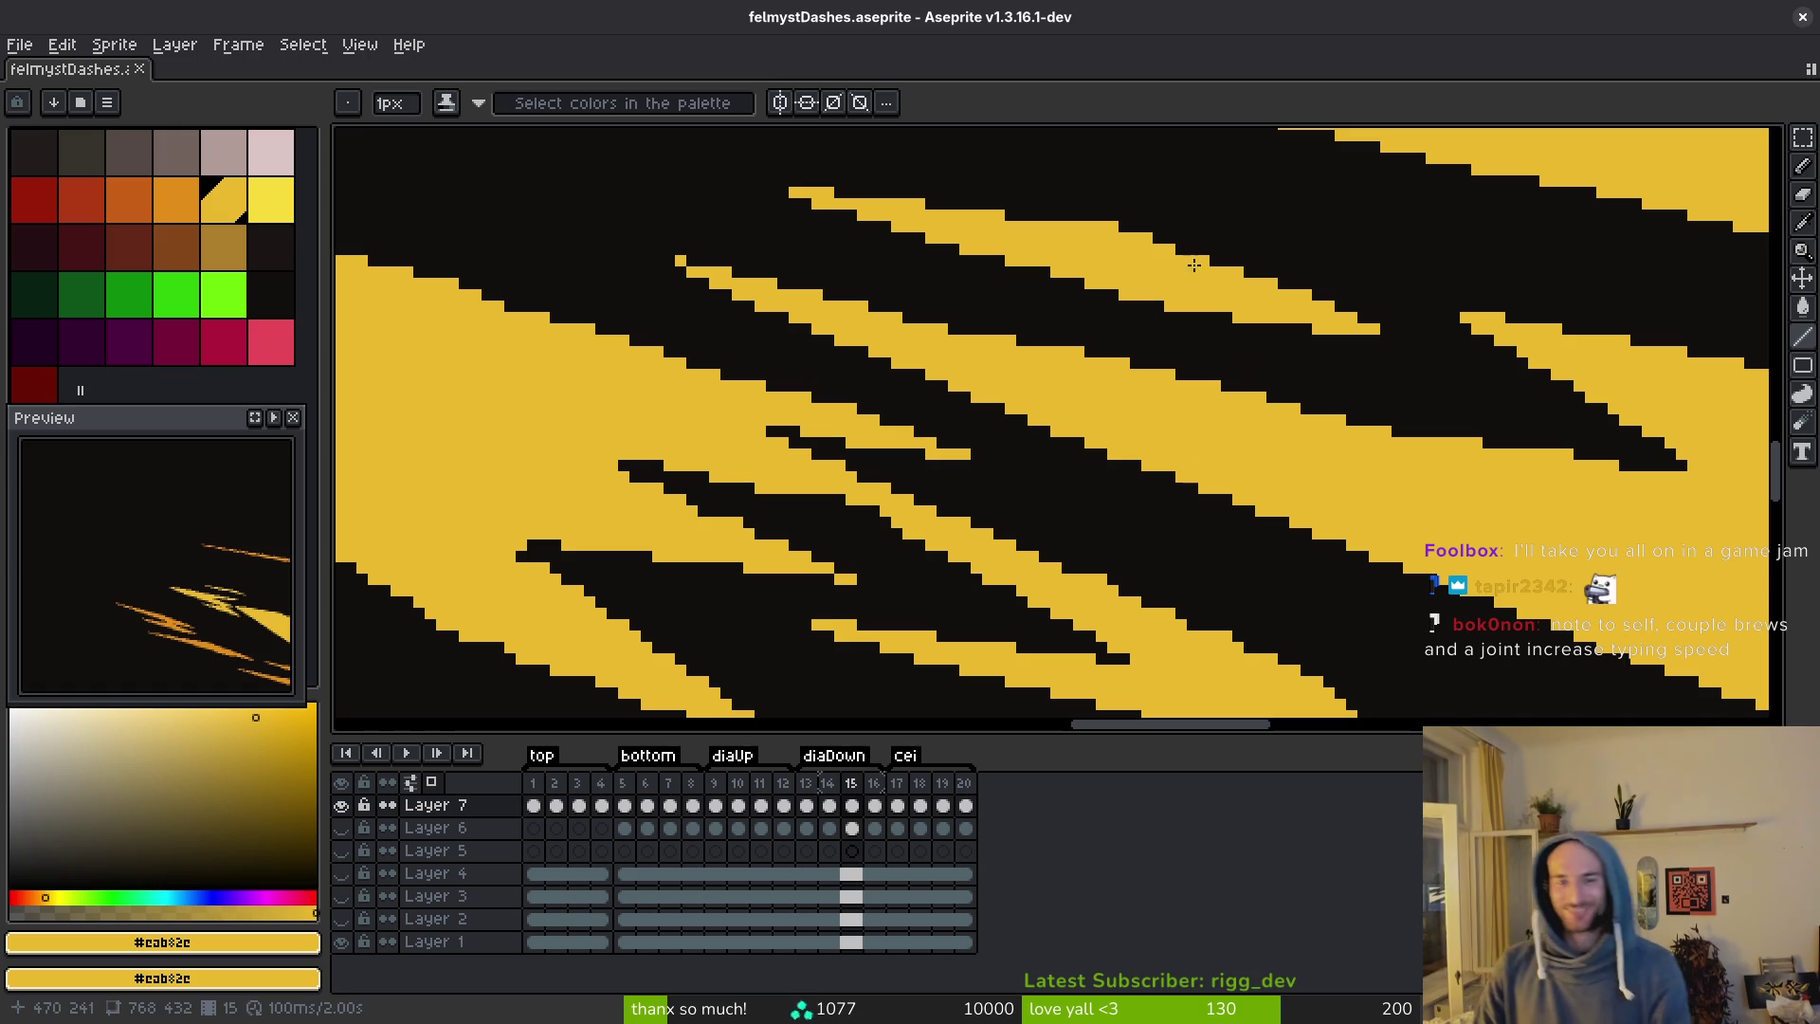
Fill the checkered gaps along the lower yellow streaks' edges and save.
scroll(1197, 270, up, 3)
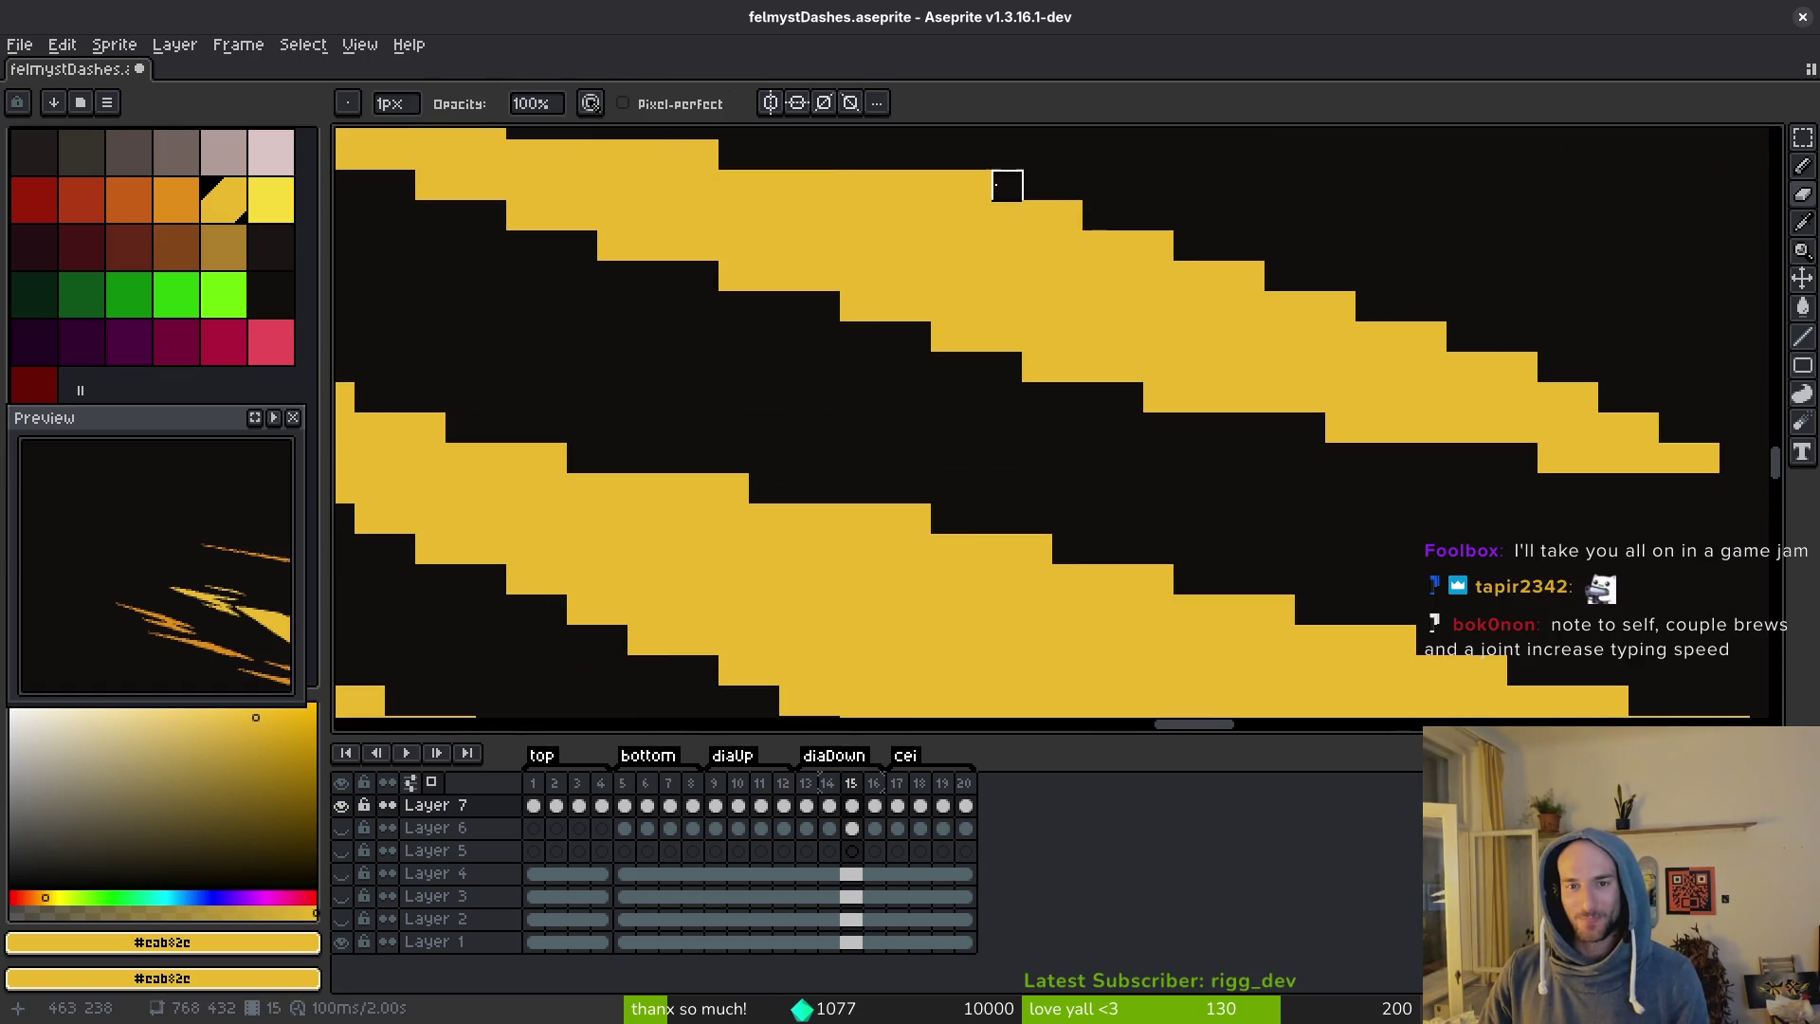
scroll(1229, 377, down, 3)
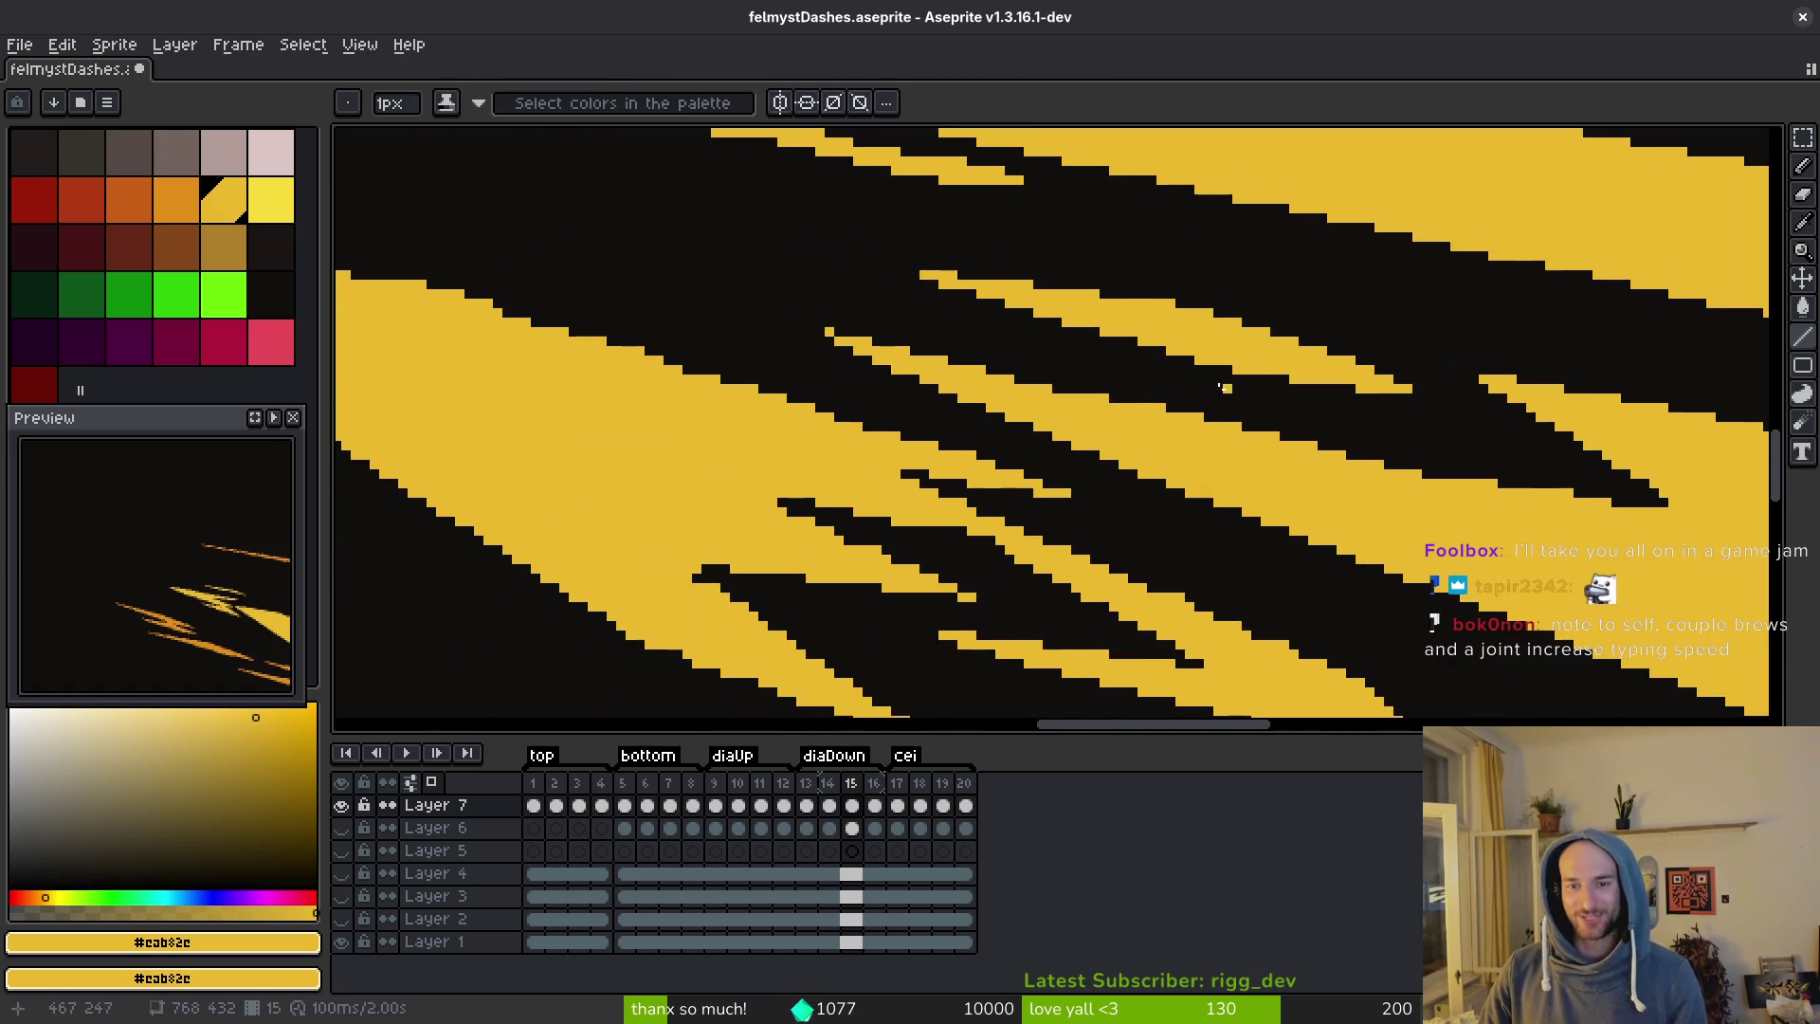
scroll(1043, 398, up, 4)
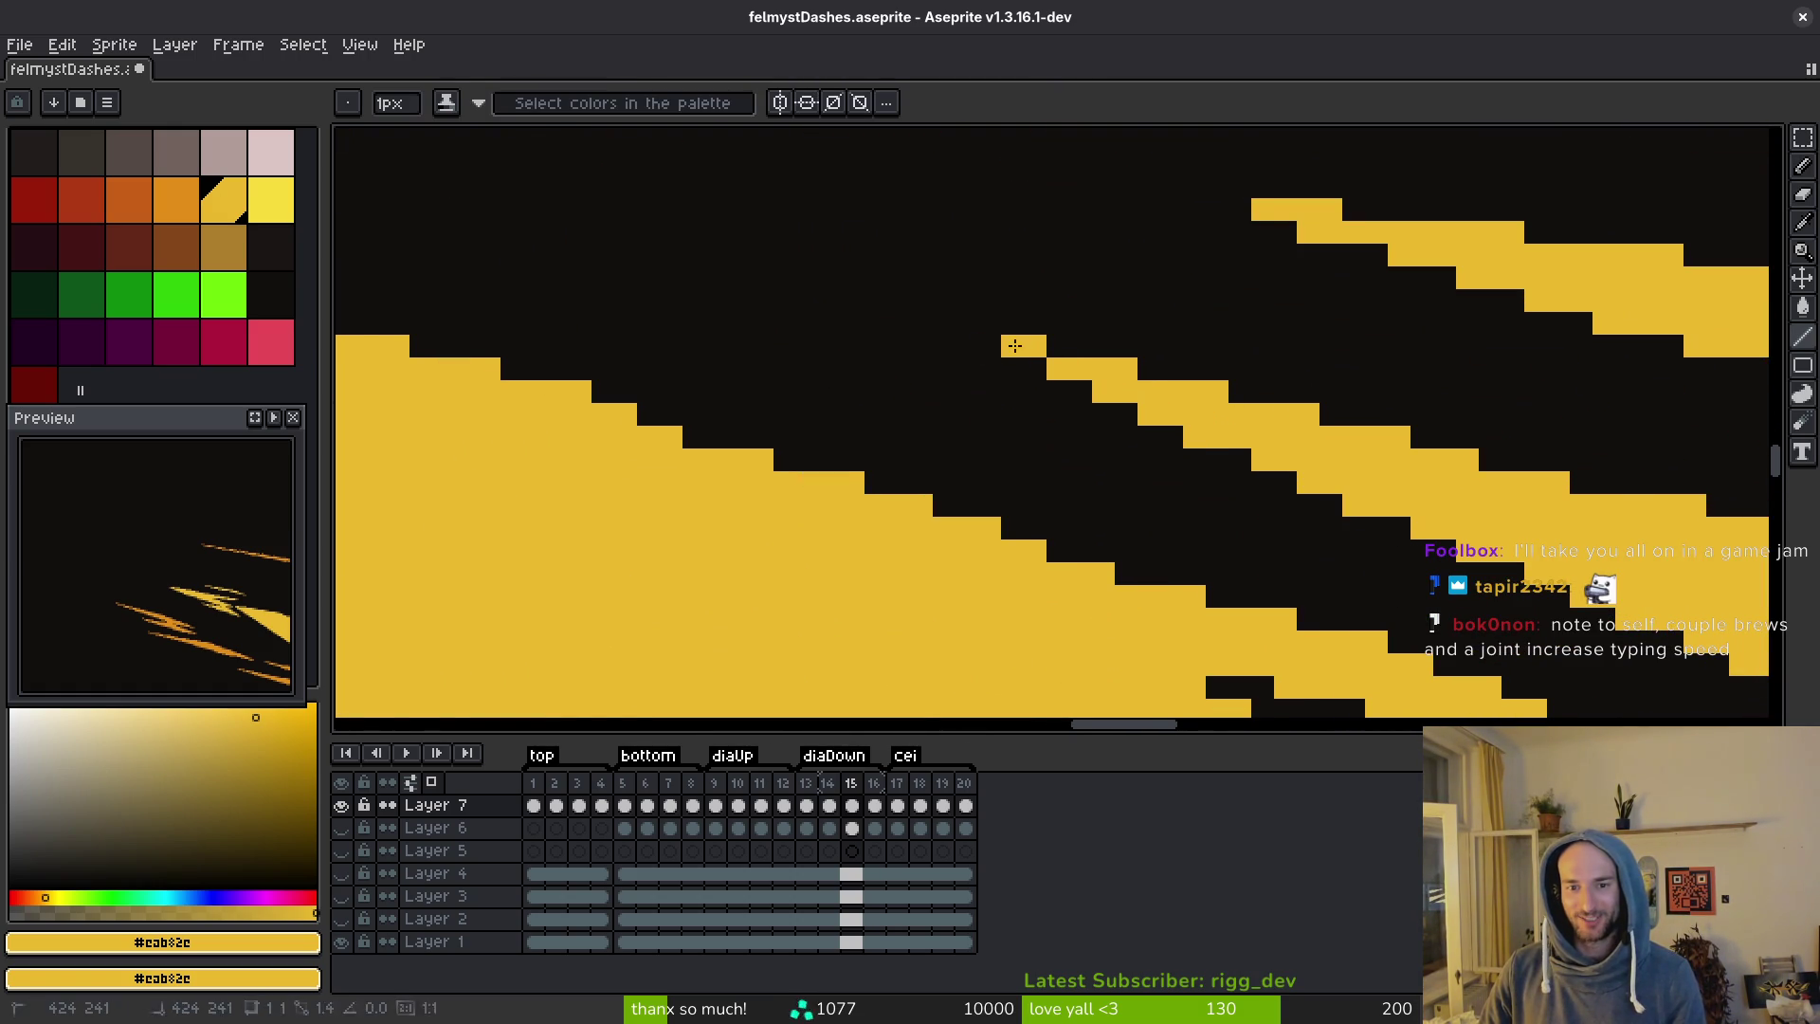
scroll(1043, 360, down, 5)
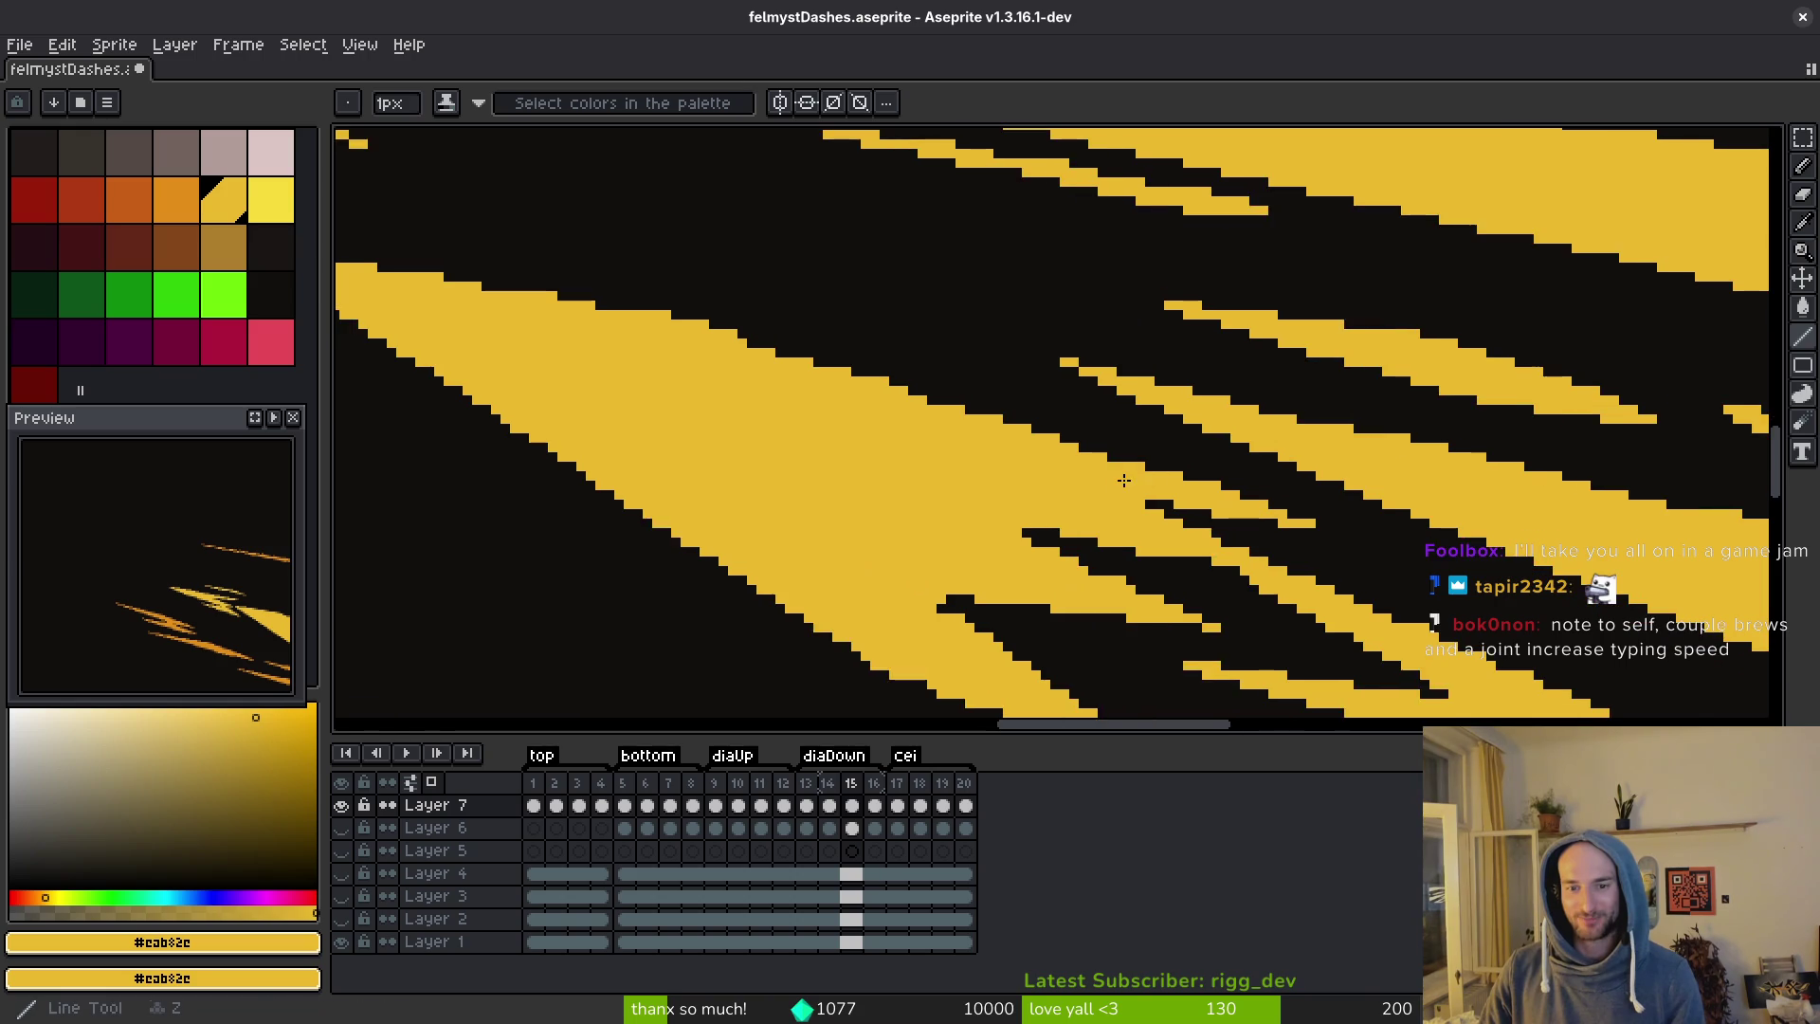
scroll(1125, 480, down, 2)
scroll(1263, 557, up, 2)
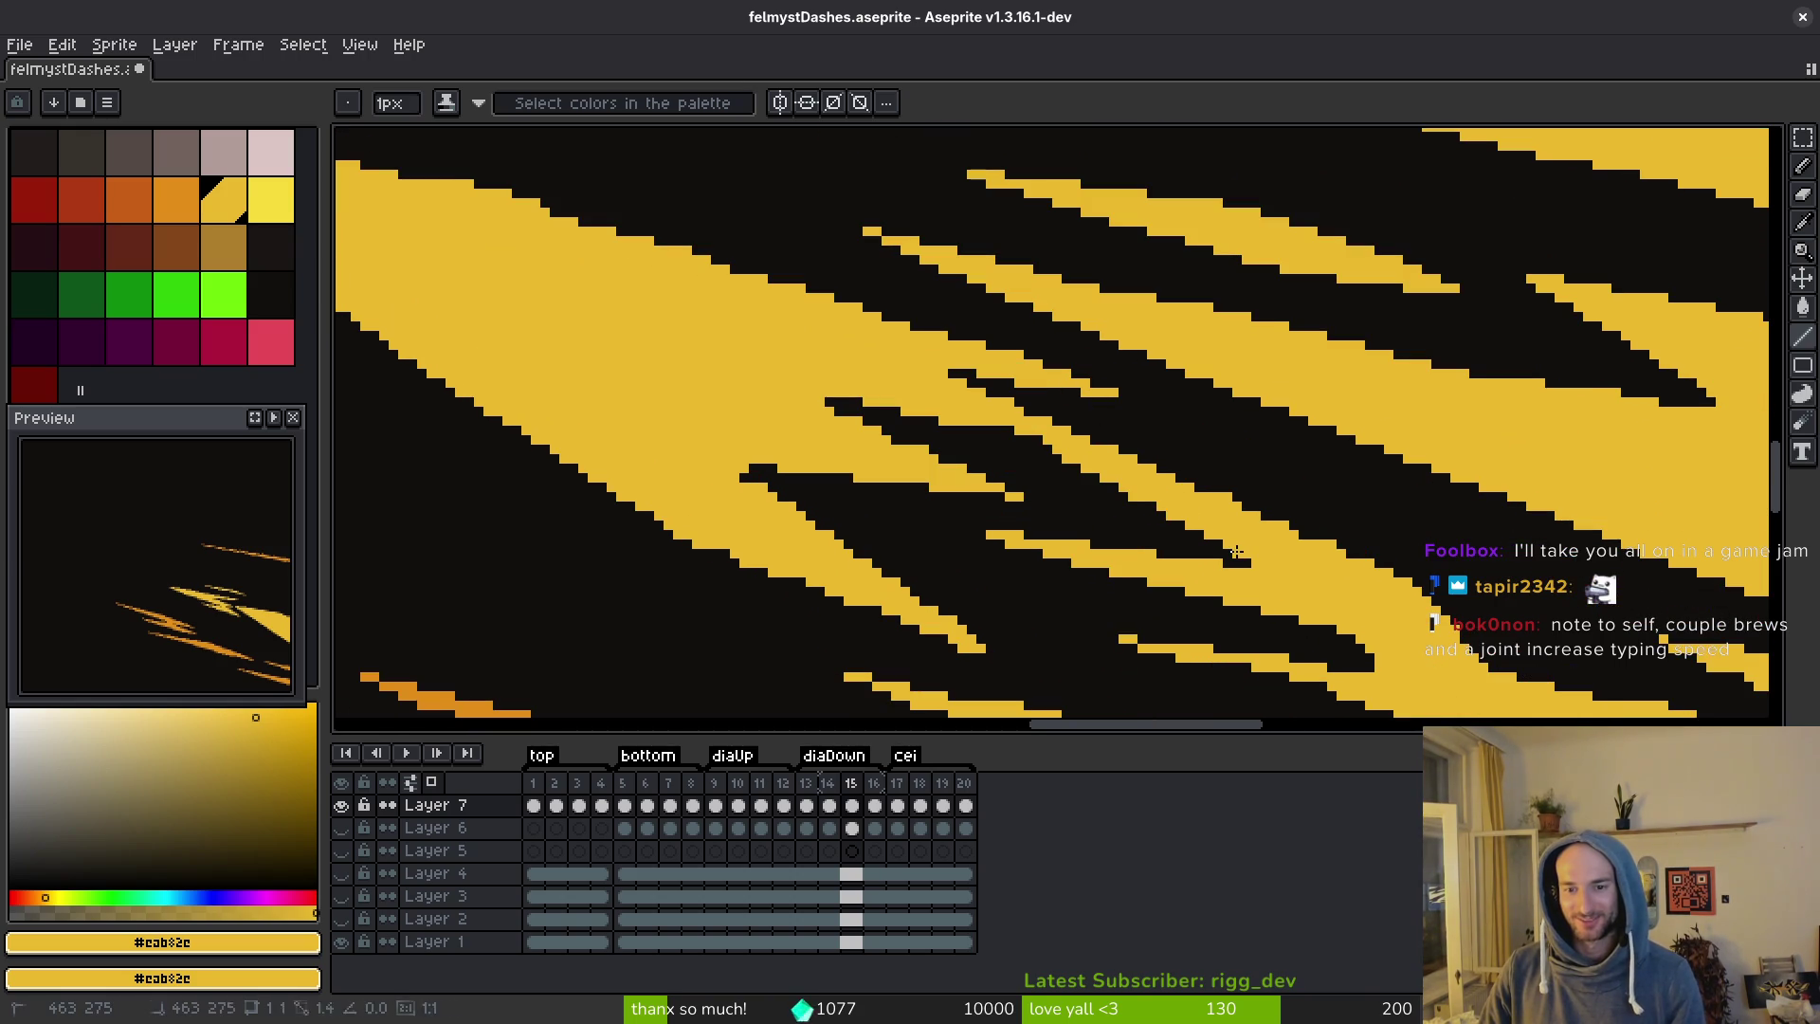
scroll(801, 377, right, 3)
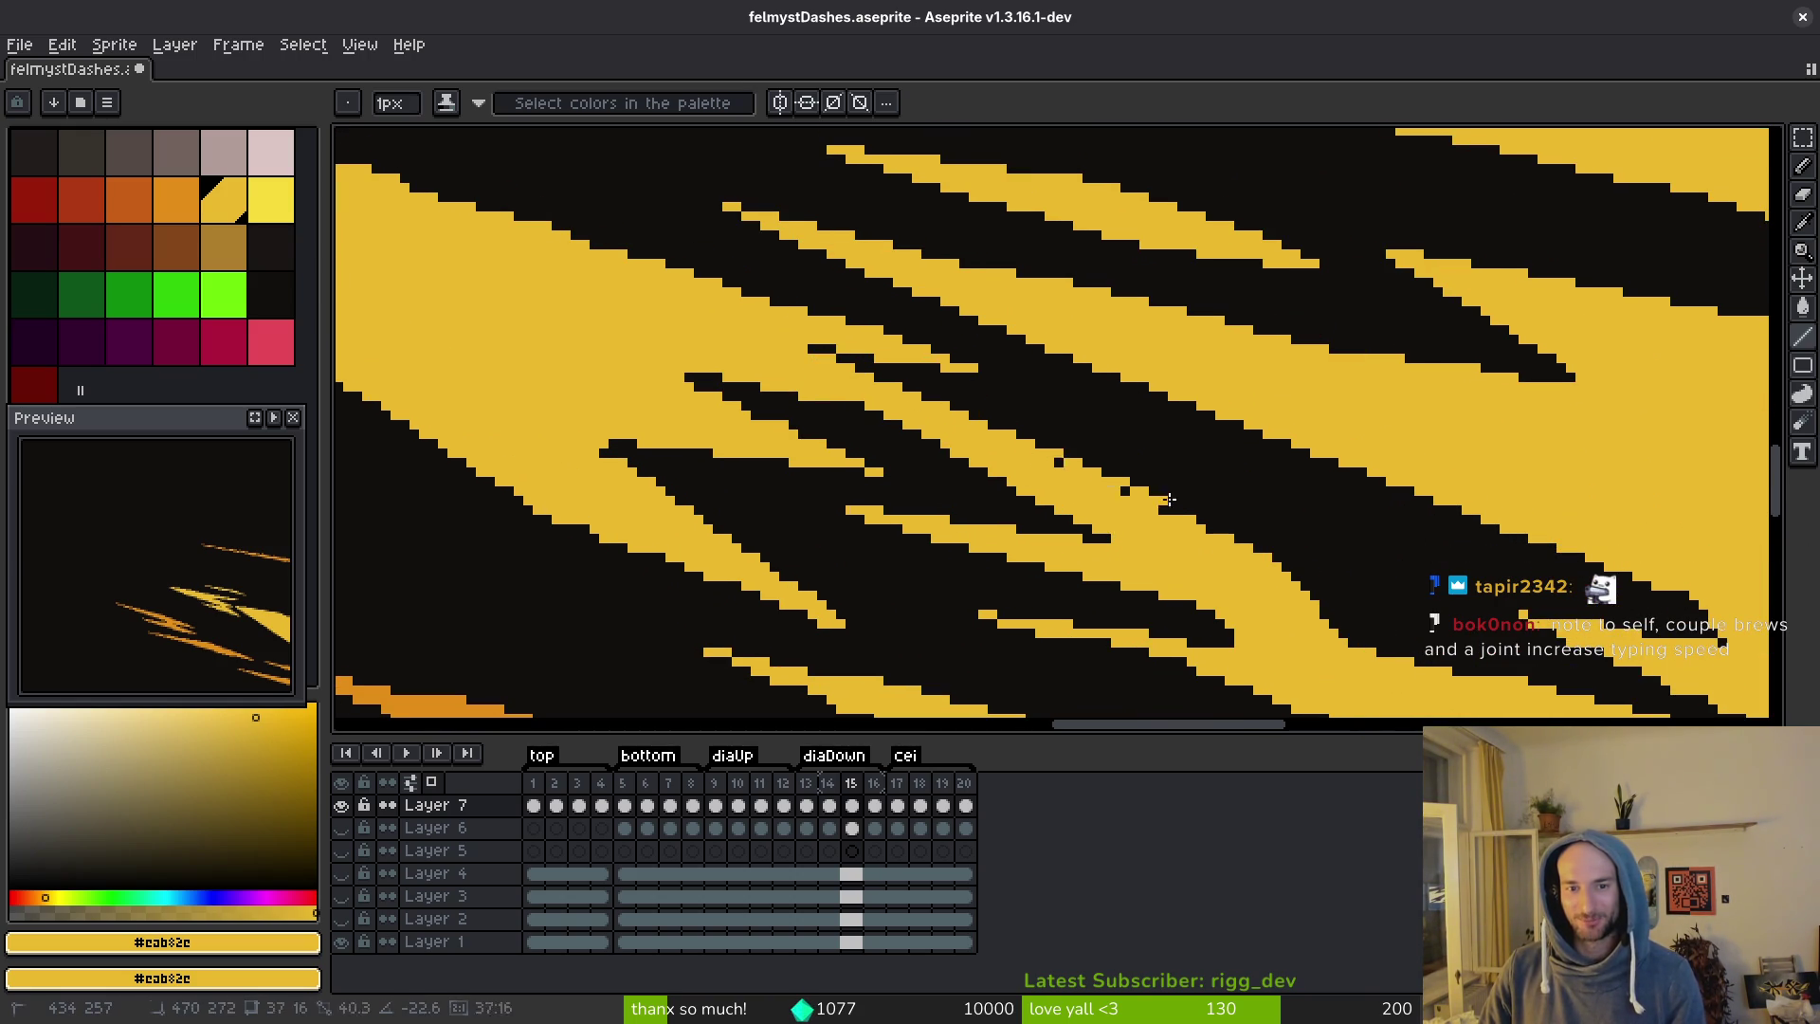
mouse_move(811, 359)
mouse_down()
mouse_move(1227, 520)
mouse_move(1180, 497)
mouse_move(1143, 515)
mouse_move(1164, 527)
mouse_up()
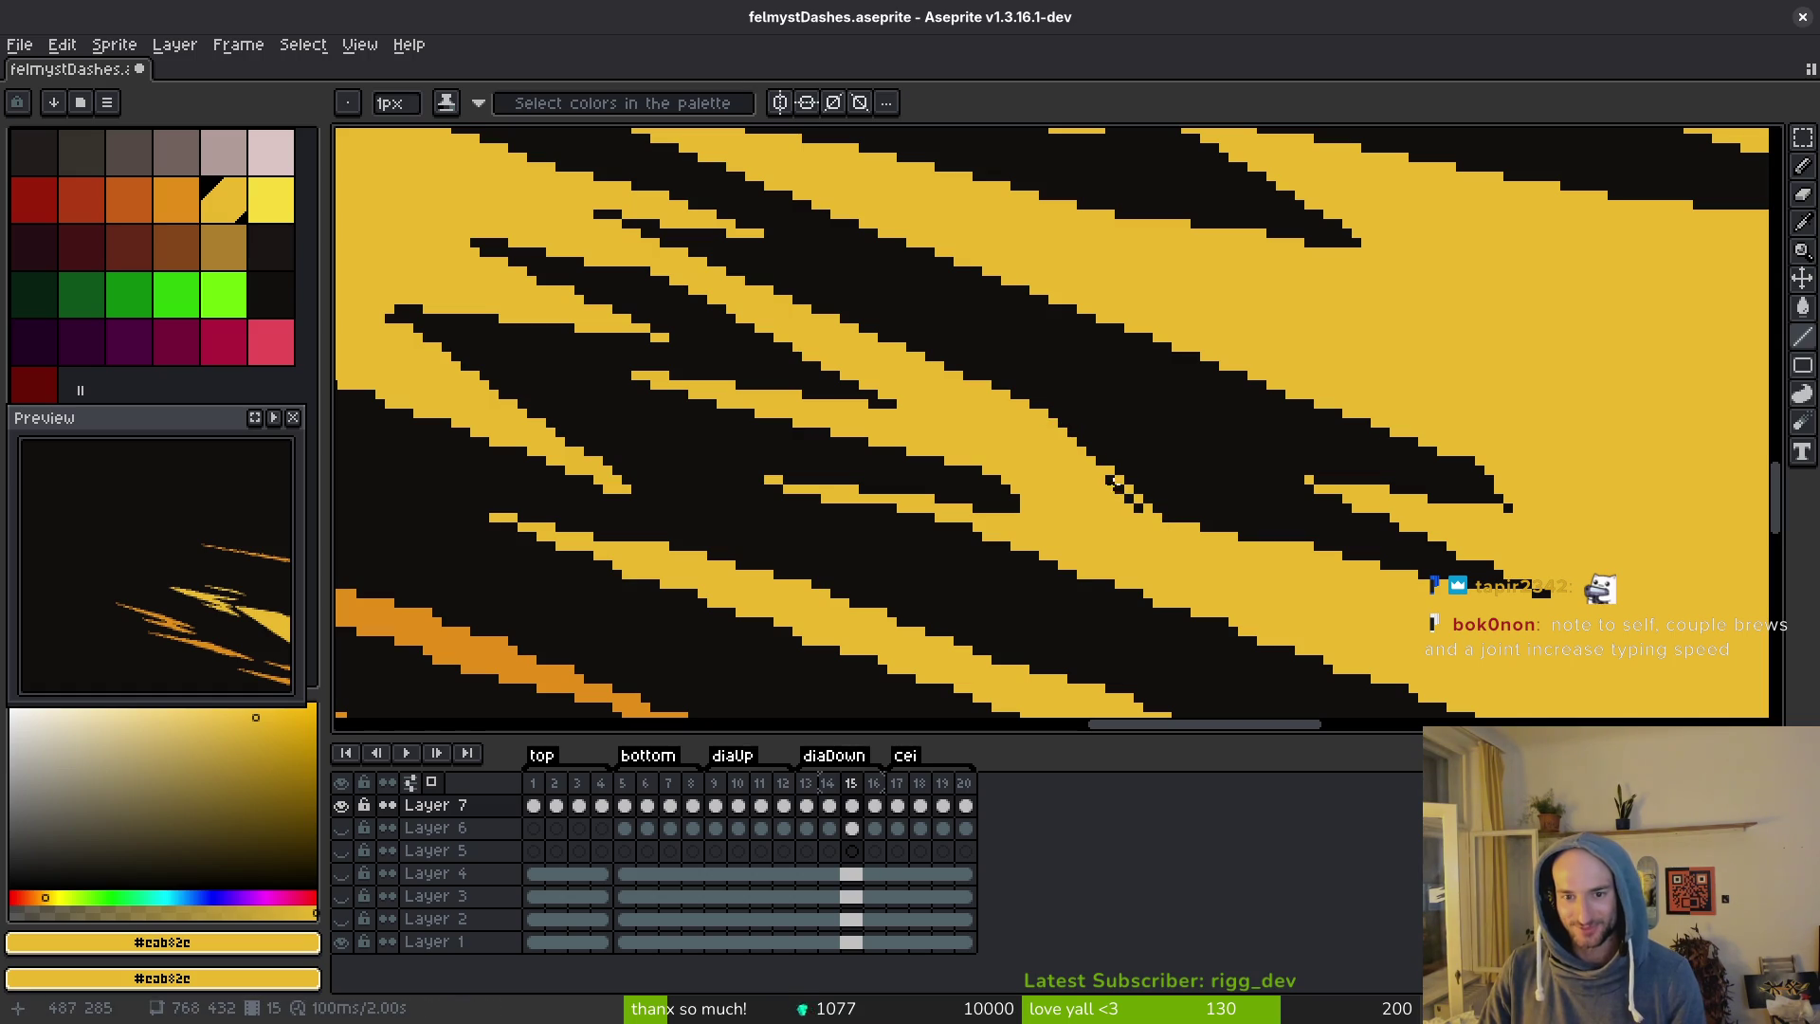
drag(1101, 470, 1189, 541)
drag(1055, 520, 1126, 528)
key(ctrl+s)
Draw several yellow lines along and below the streak edges, including a long diagonal.
drag(1150, 622, 1068, 508)
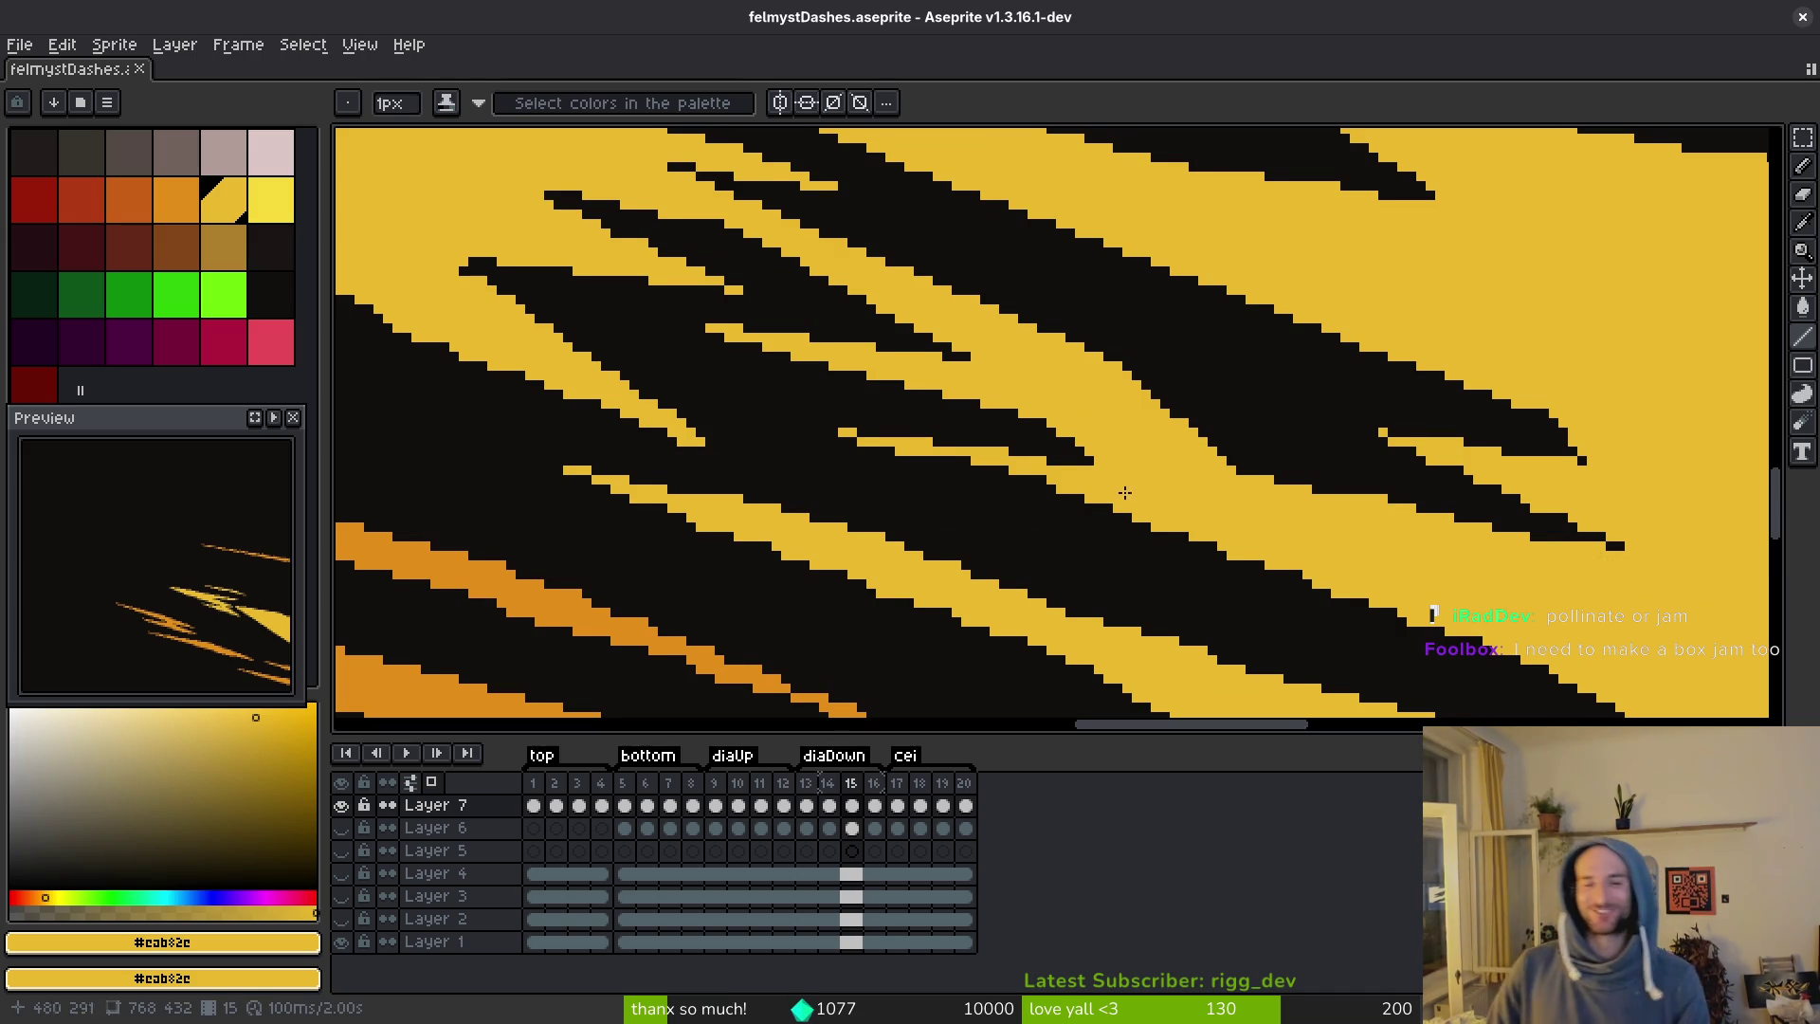
drag(1058, 485, 905, 453)
drag(1427, 554, 1158, 447)
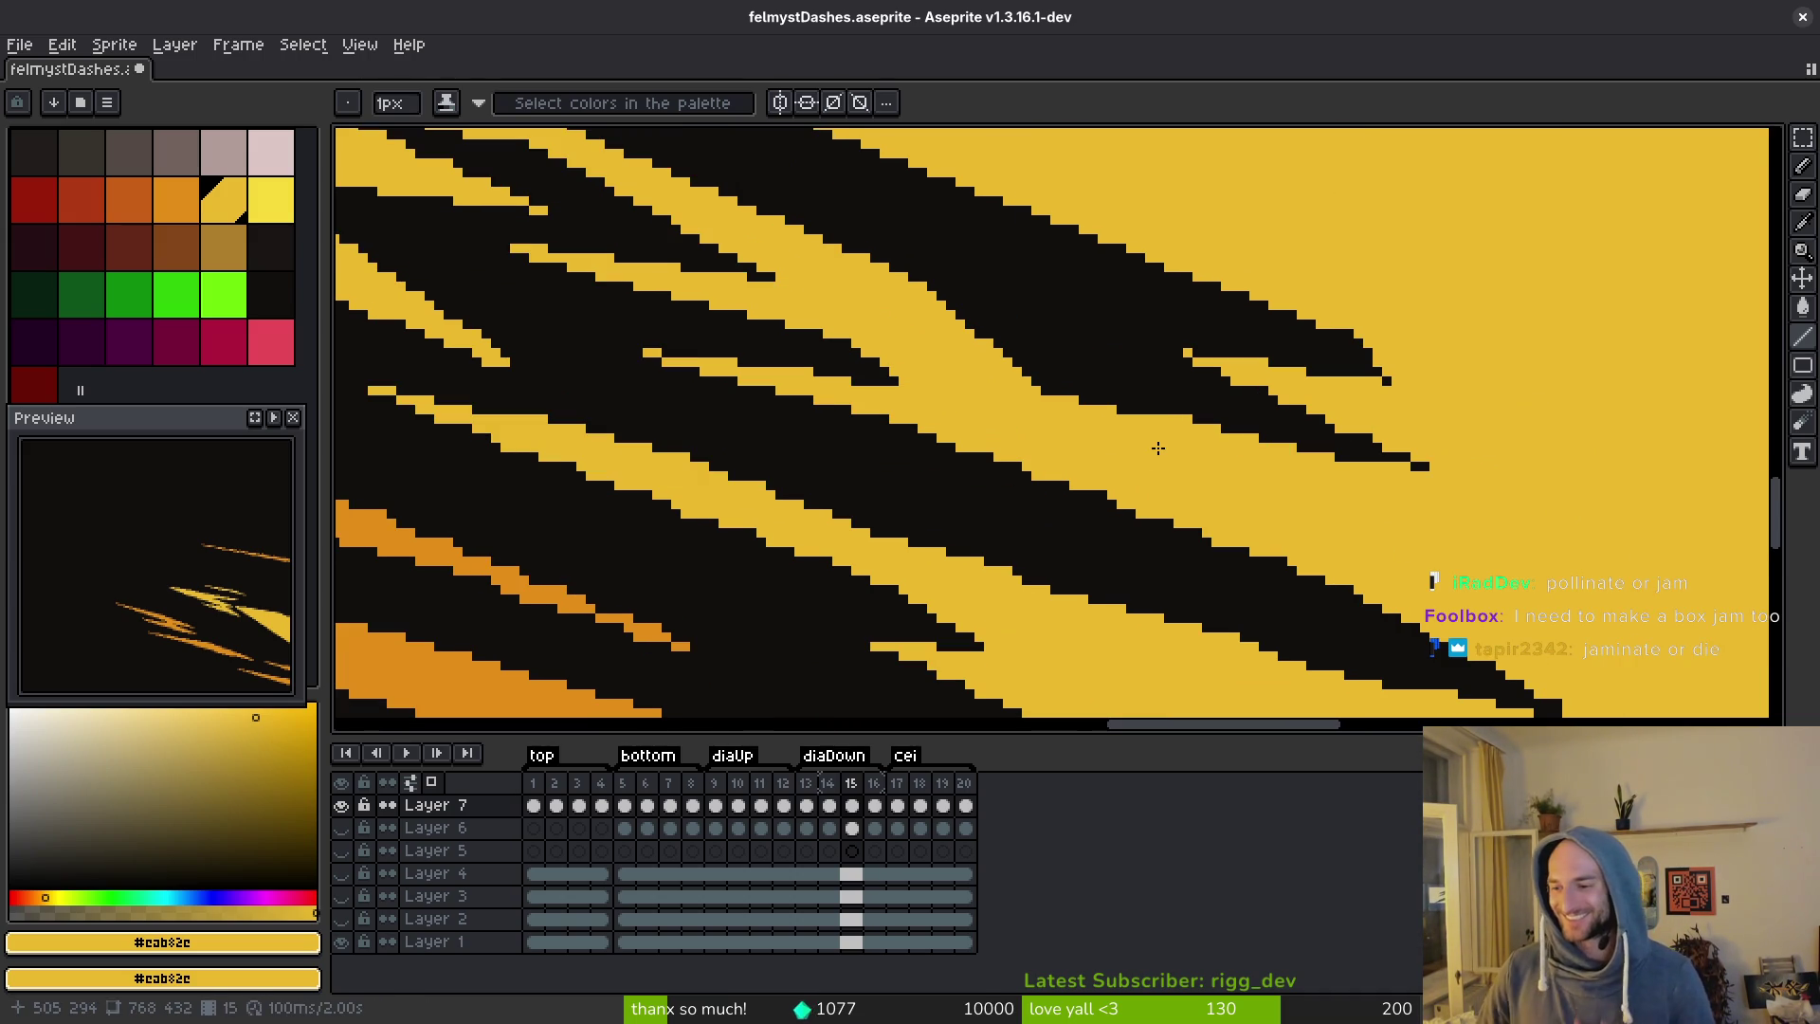
scroll(1150, 501, down, 2)
scroll(1150, 501, left, 1)
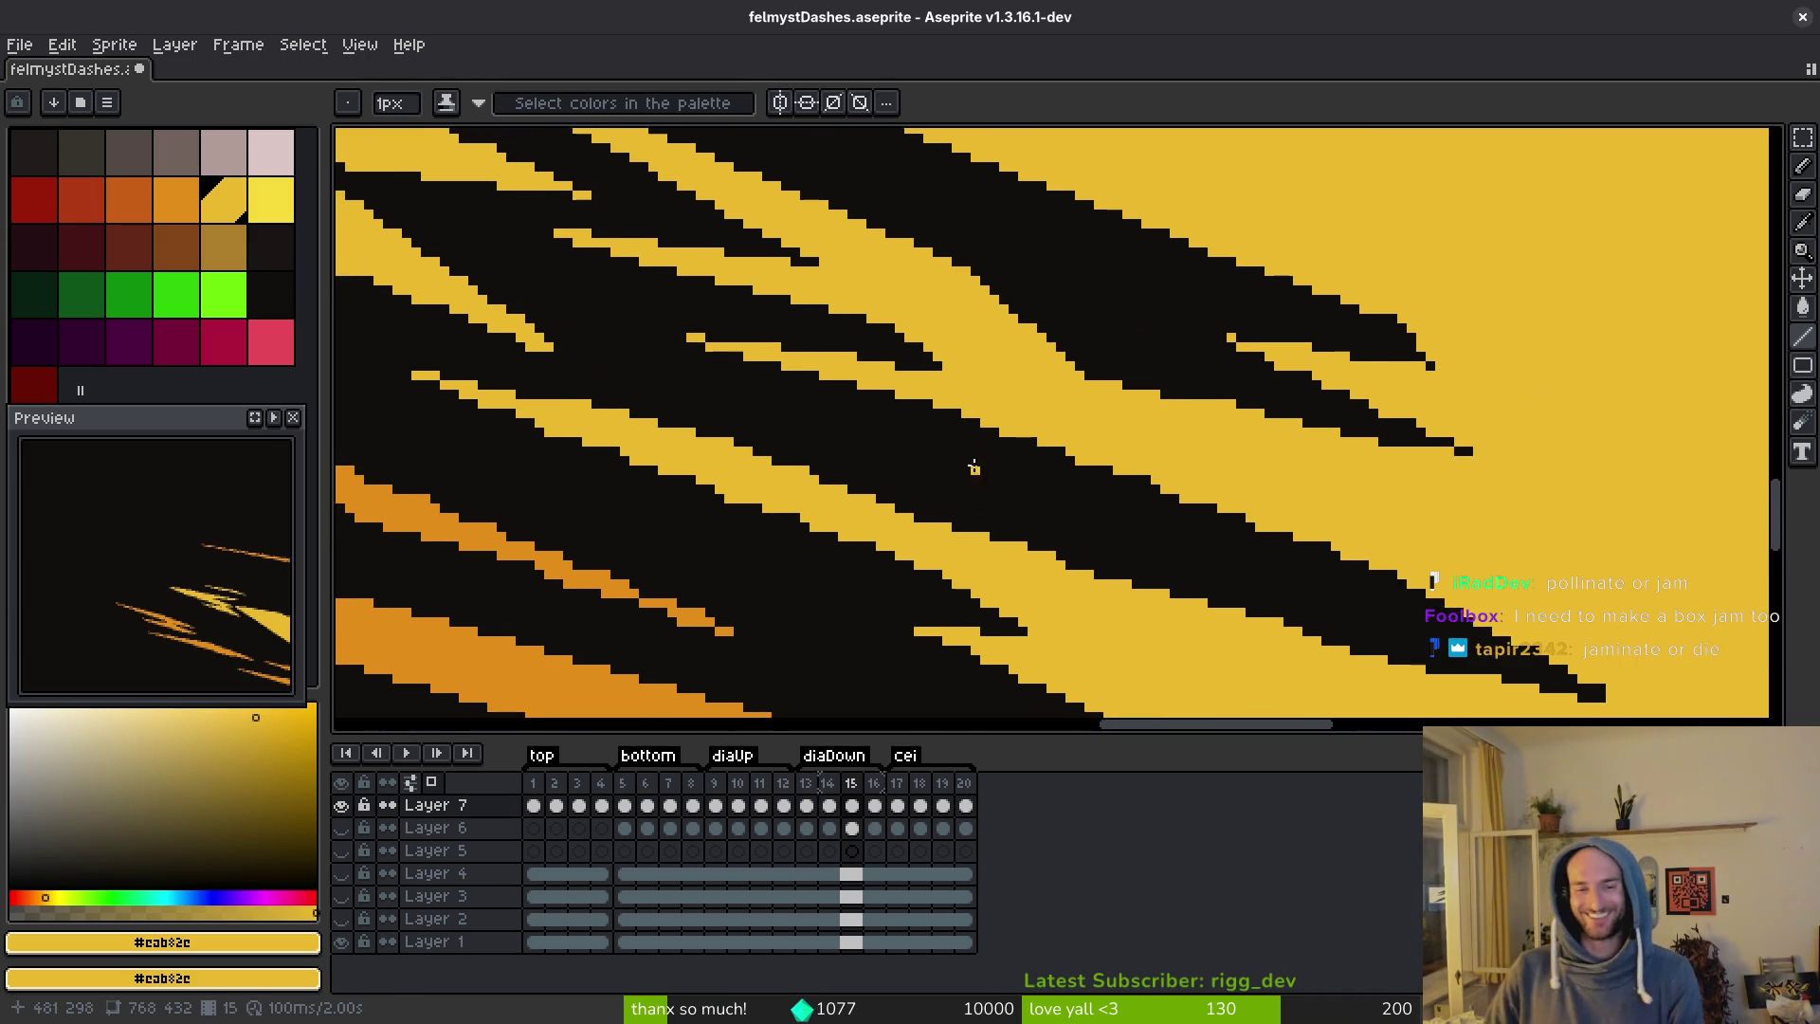
mouse_move(1627, 612)
mouse_down()
mouse_move(1342, 461)
mouse_move(953, 325)
mouse_up()
scroll(1594, 623, down, 1)
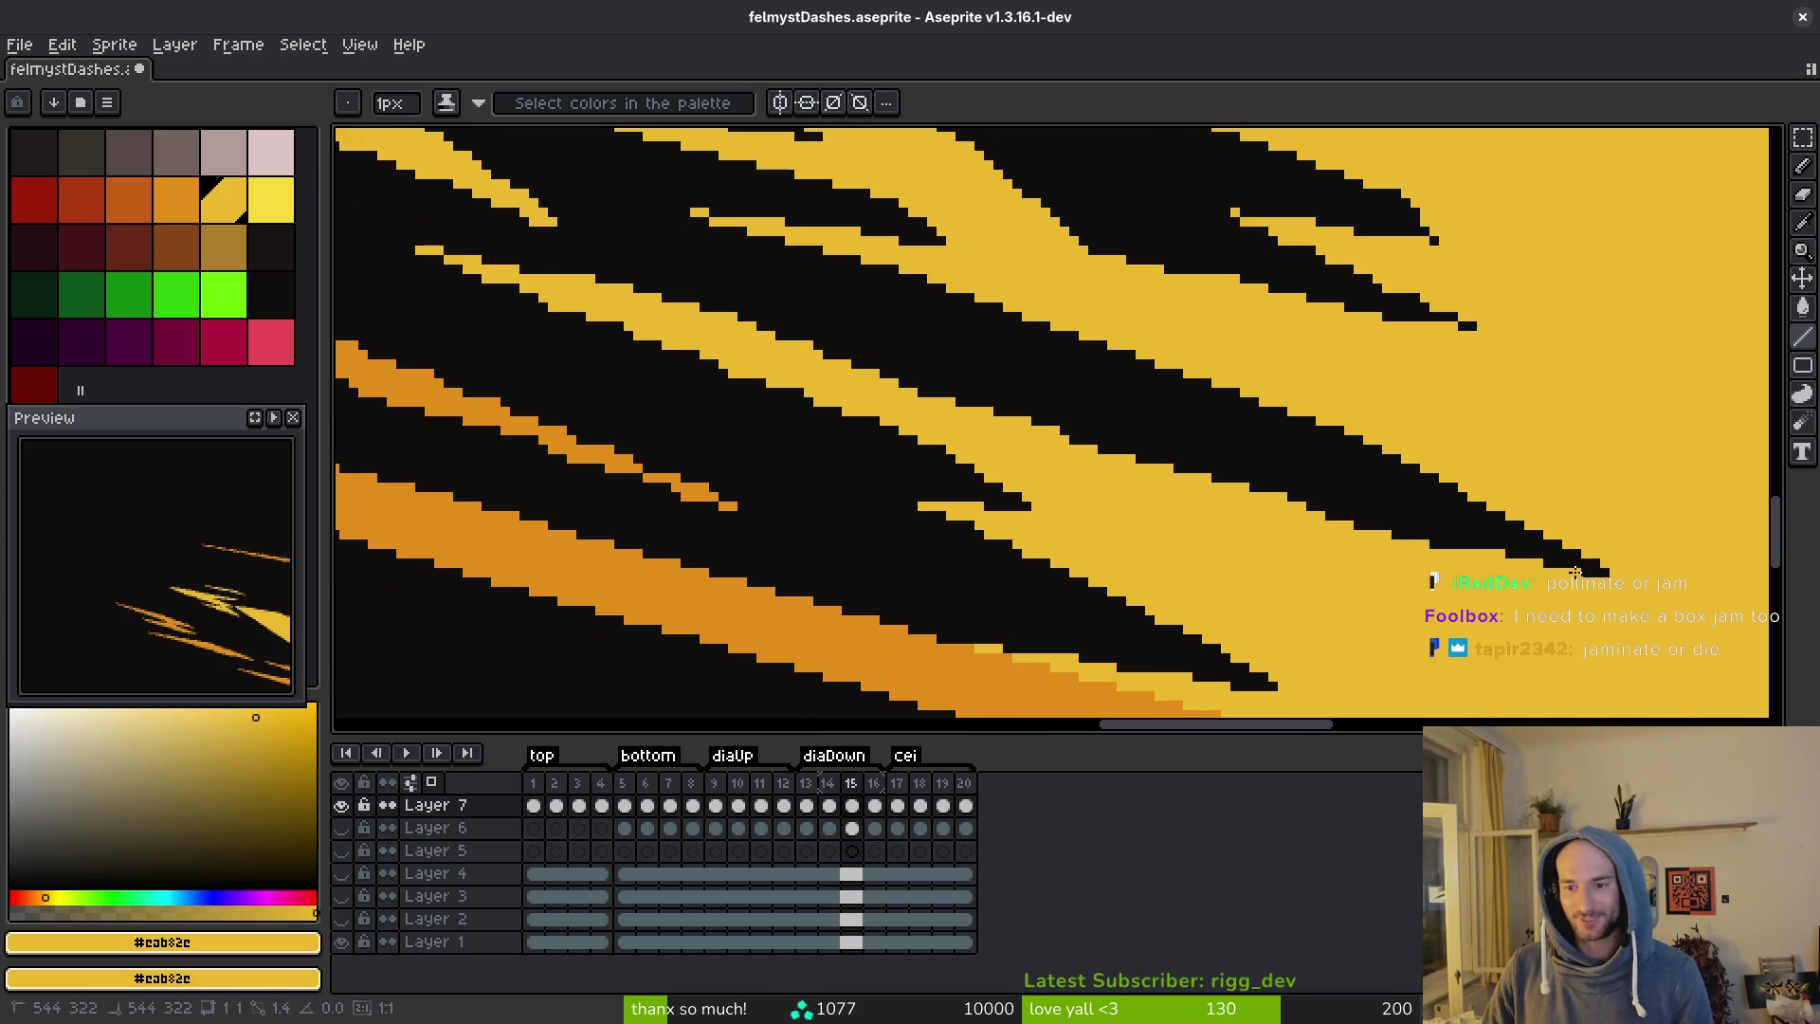
scroll(1345, 554, left, 2)
scroll(1052, 493, left, 2)
drag(739, 316, 1262, 485)
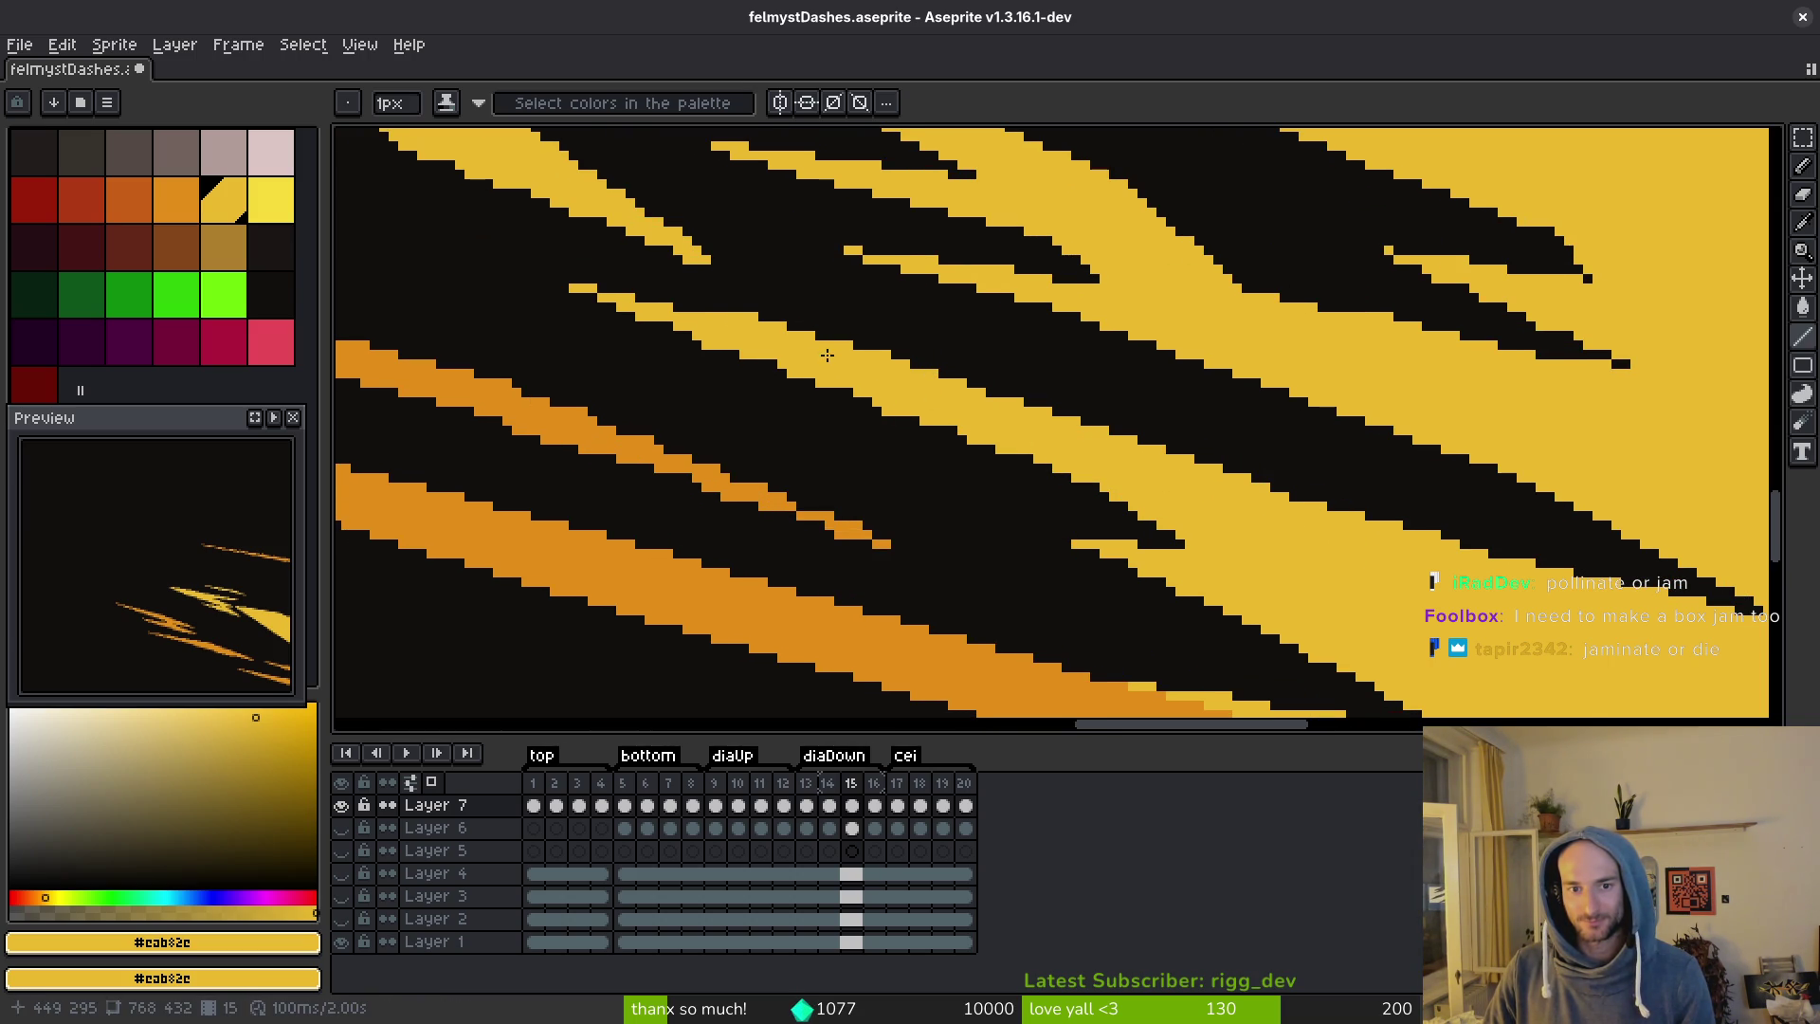
scroll(769, 341, up, 1)
scroll(711, 341, left, 2)
drag(617, 320, 817, 368)
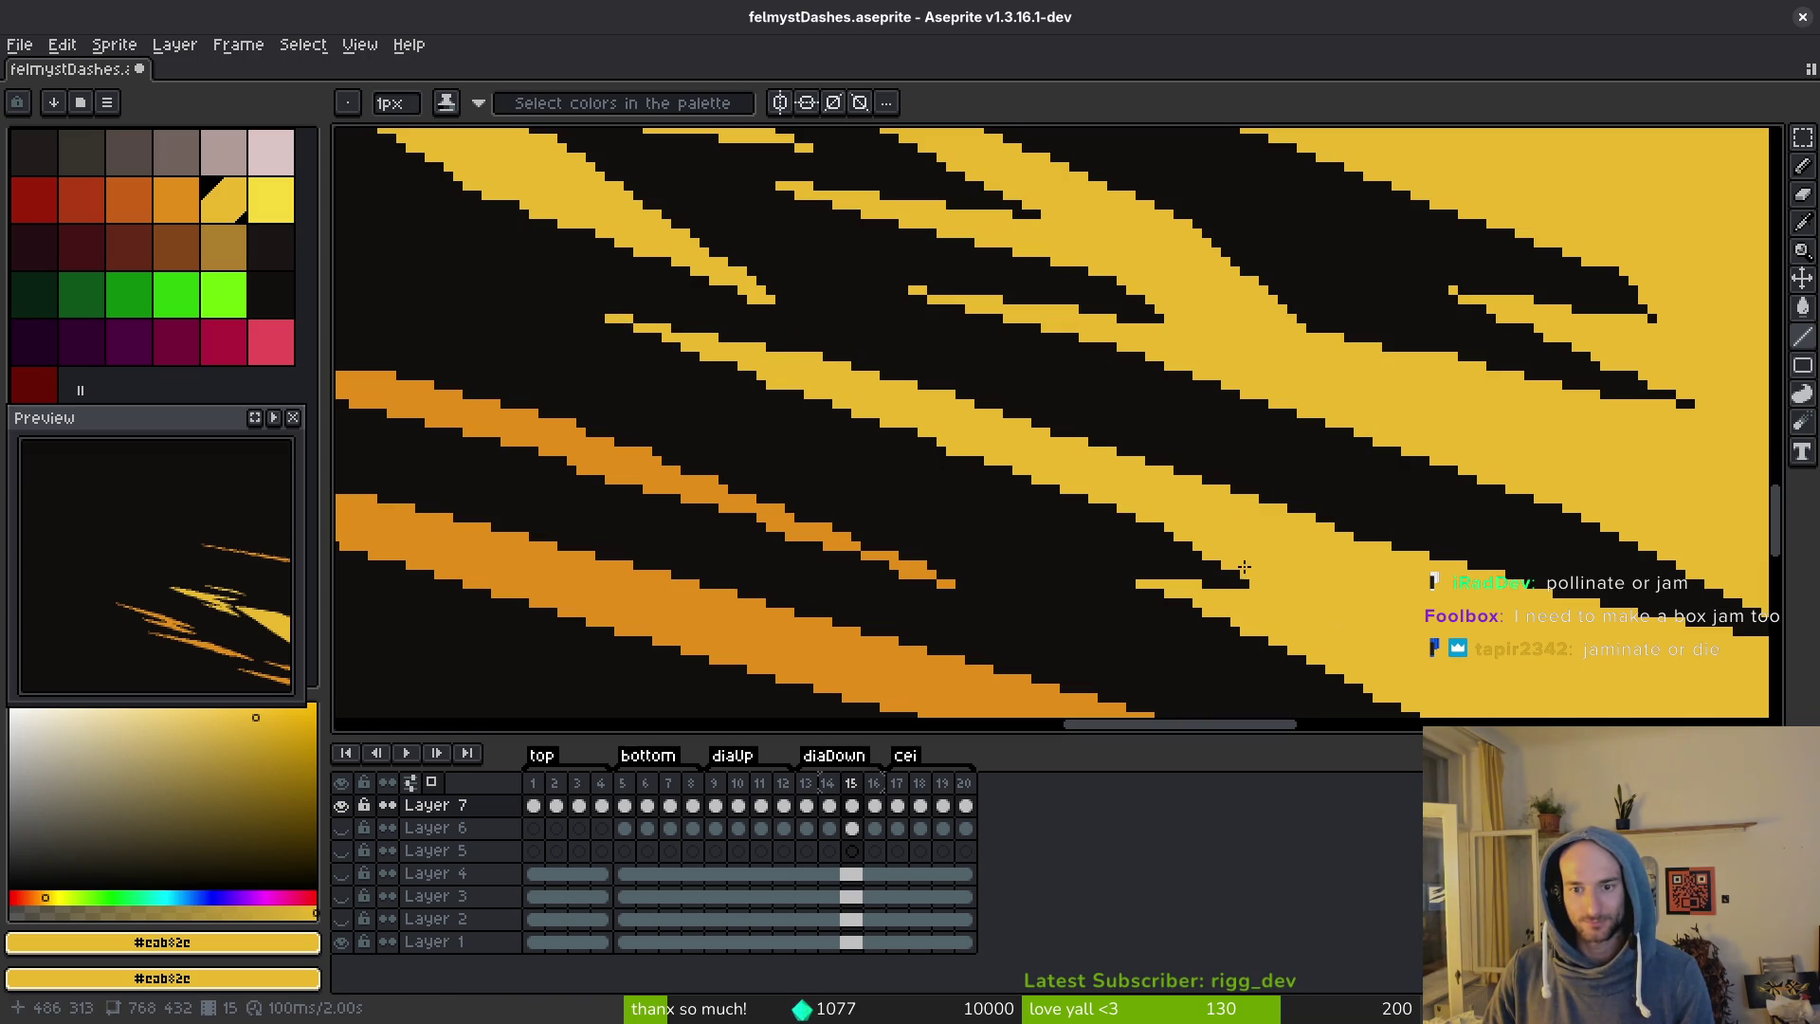
drag(1163, 527, 1154, 527)
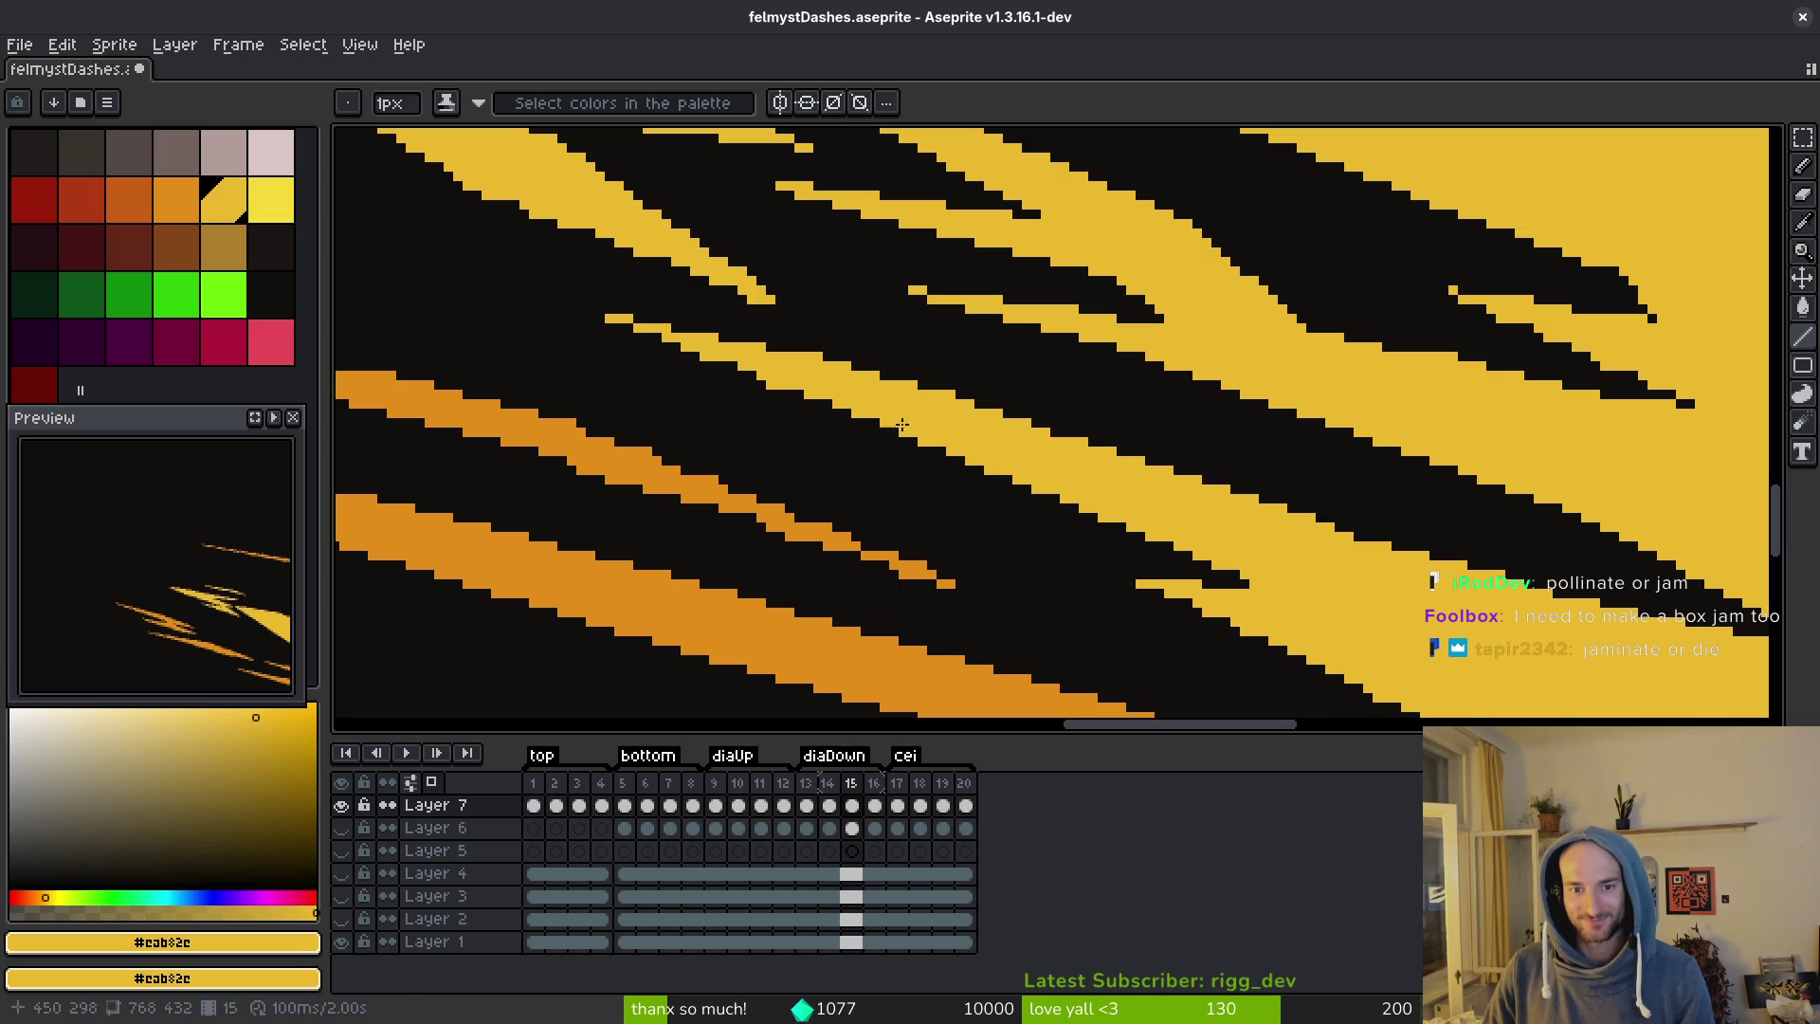
Pencil a short yellow line at a streak tip, then draw an orange line along the orange band edge.
key(b)
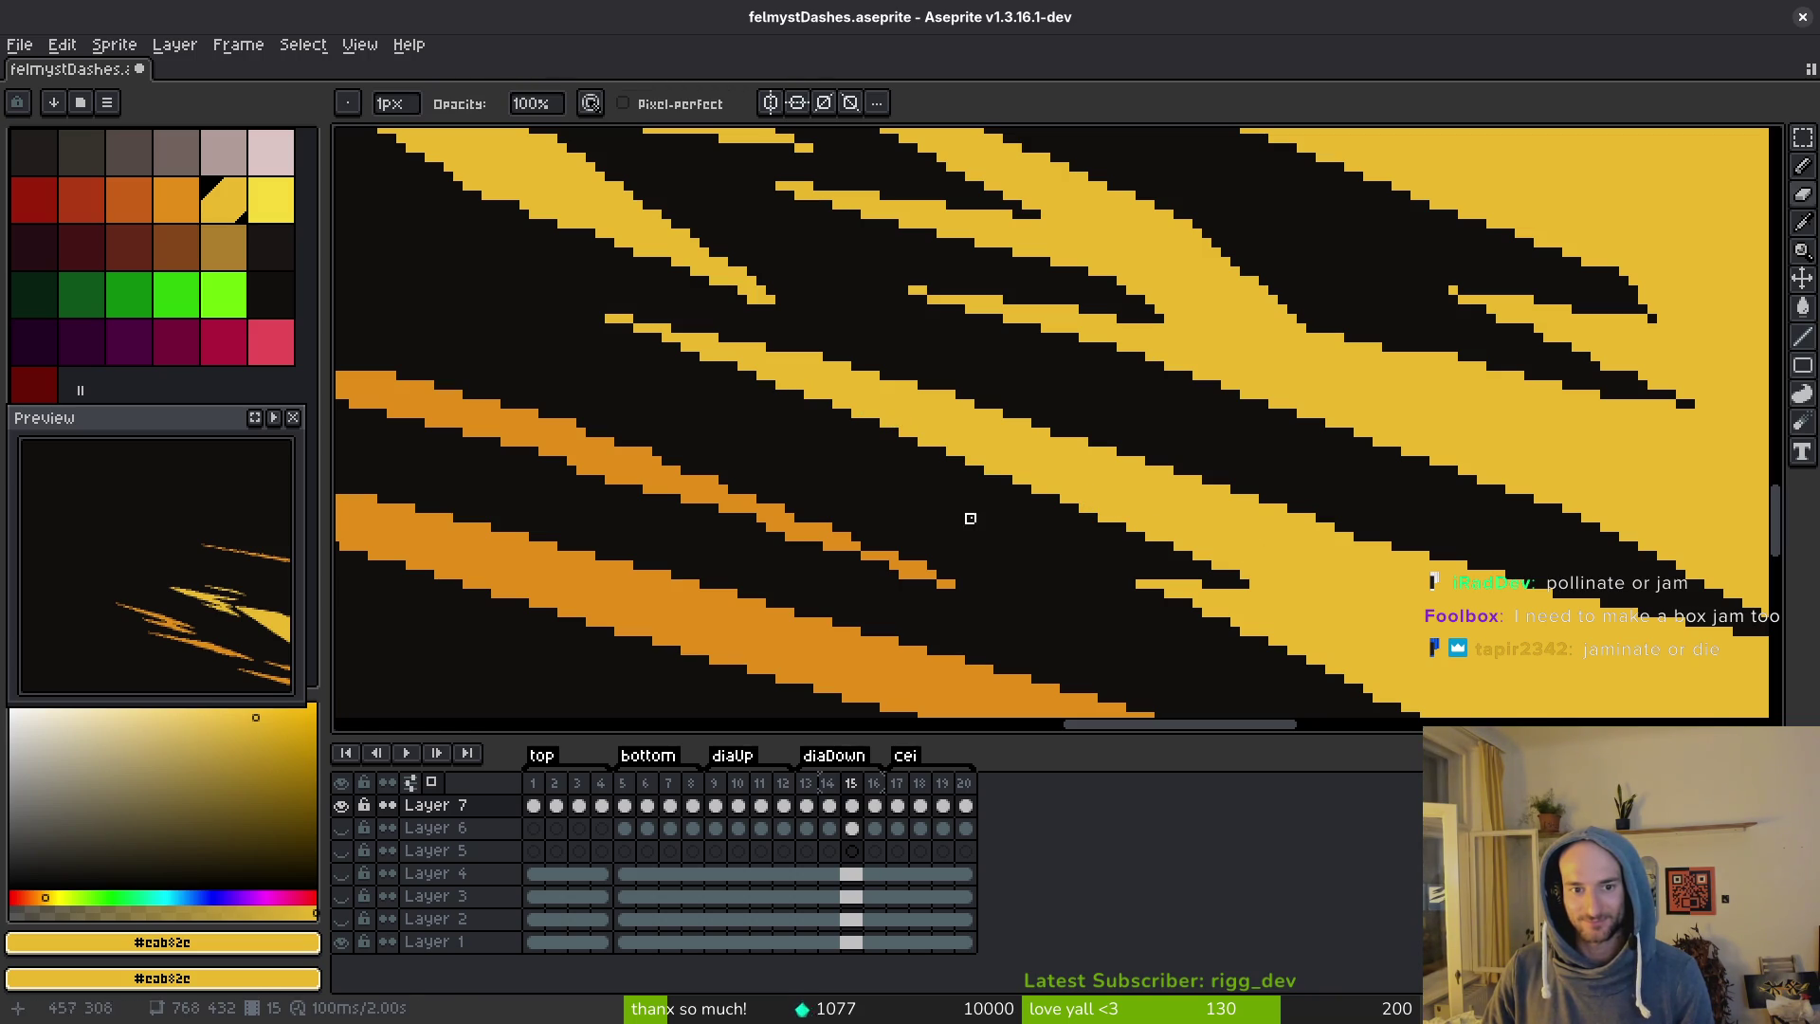
scroll(821, 402, down, 3)
scroll(986, 417, right, 3)
drag(972, 403, 1328, 575)
scroll(1328, 559, down, 4)
scroll(1327, 531, right, 10)
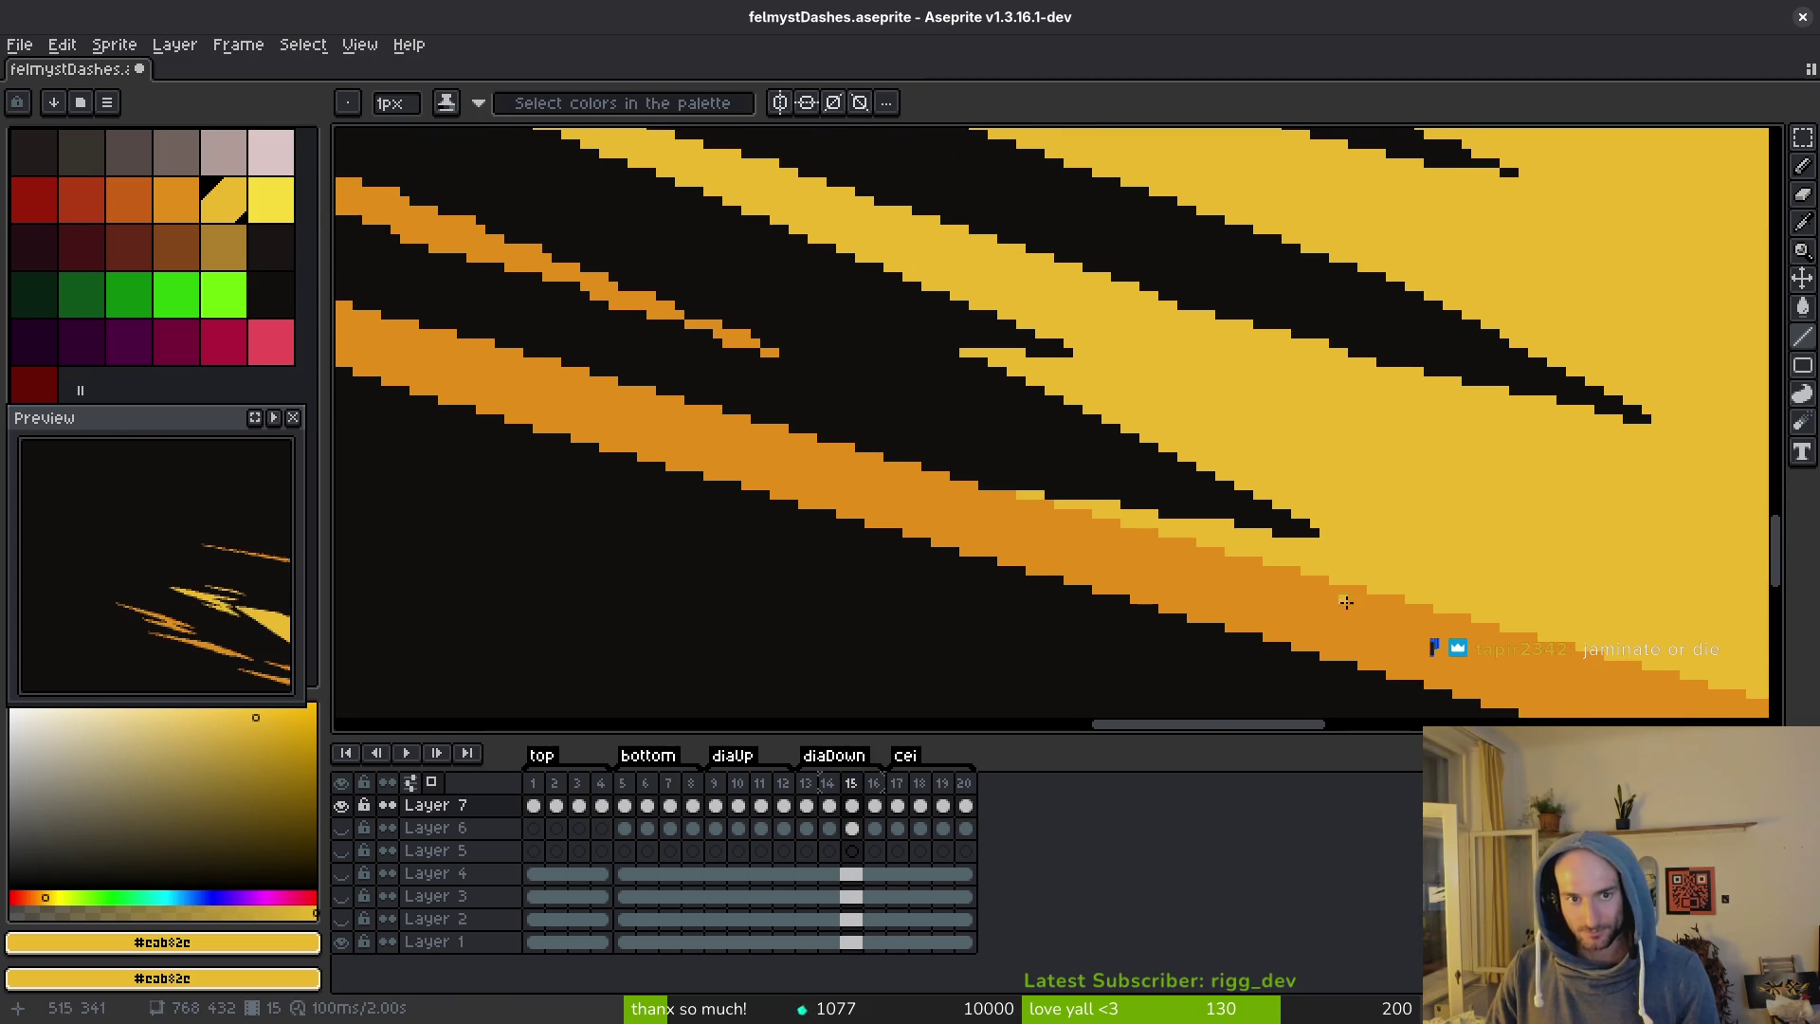
scroll(1327, 507, right, 10)
alt+click(918, 475)
scroll(869, 717, up, 2)
drag(870, 717, 1428, 207)
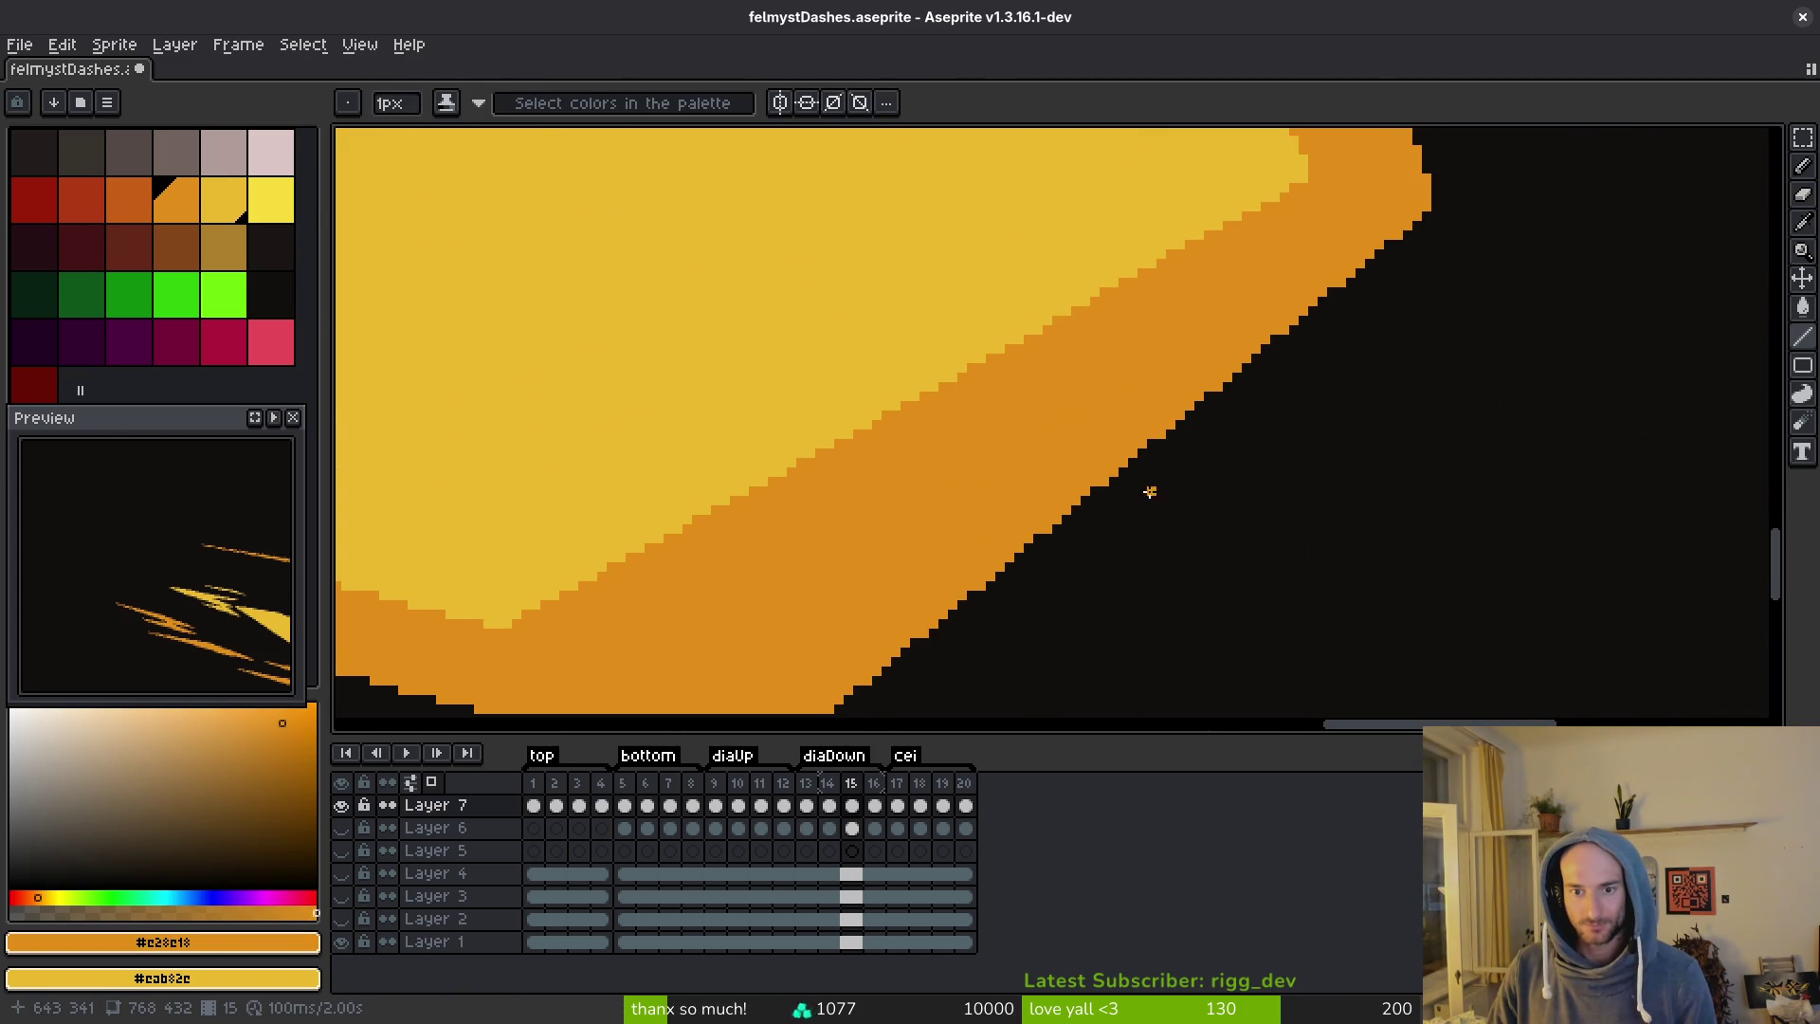
Save, then shade the pixels along the orange dash with the pencil.
scroll(1239, 496, up, 5)
key(ctrl+s)
scroll(1082, 409, down, 5)
scroll(1082, 409, left, 3)
scroll(926, 541, left, 10)
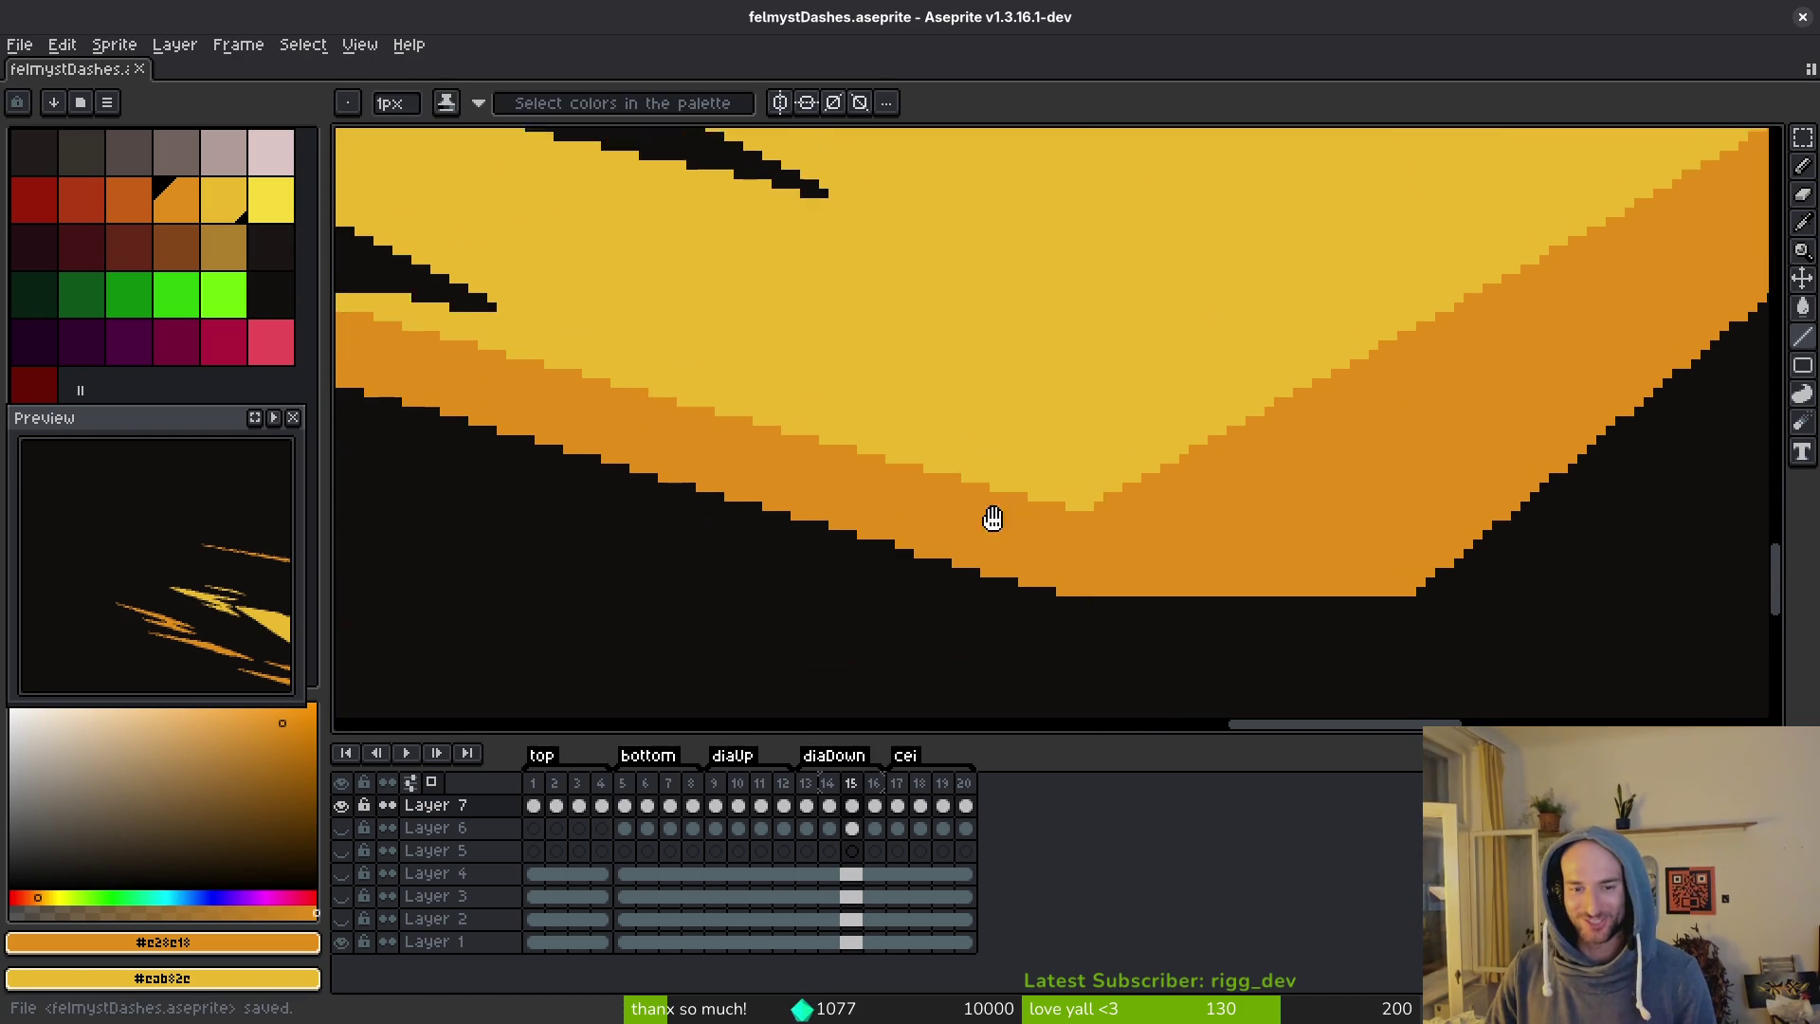
scroll(1174, 552, left, 5)
scroll(1175, 552, up, 3)
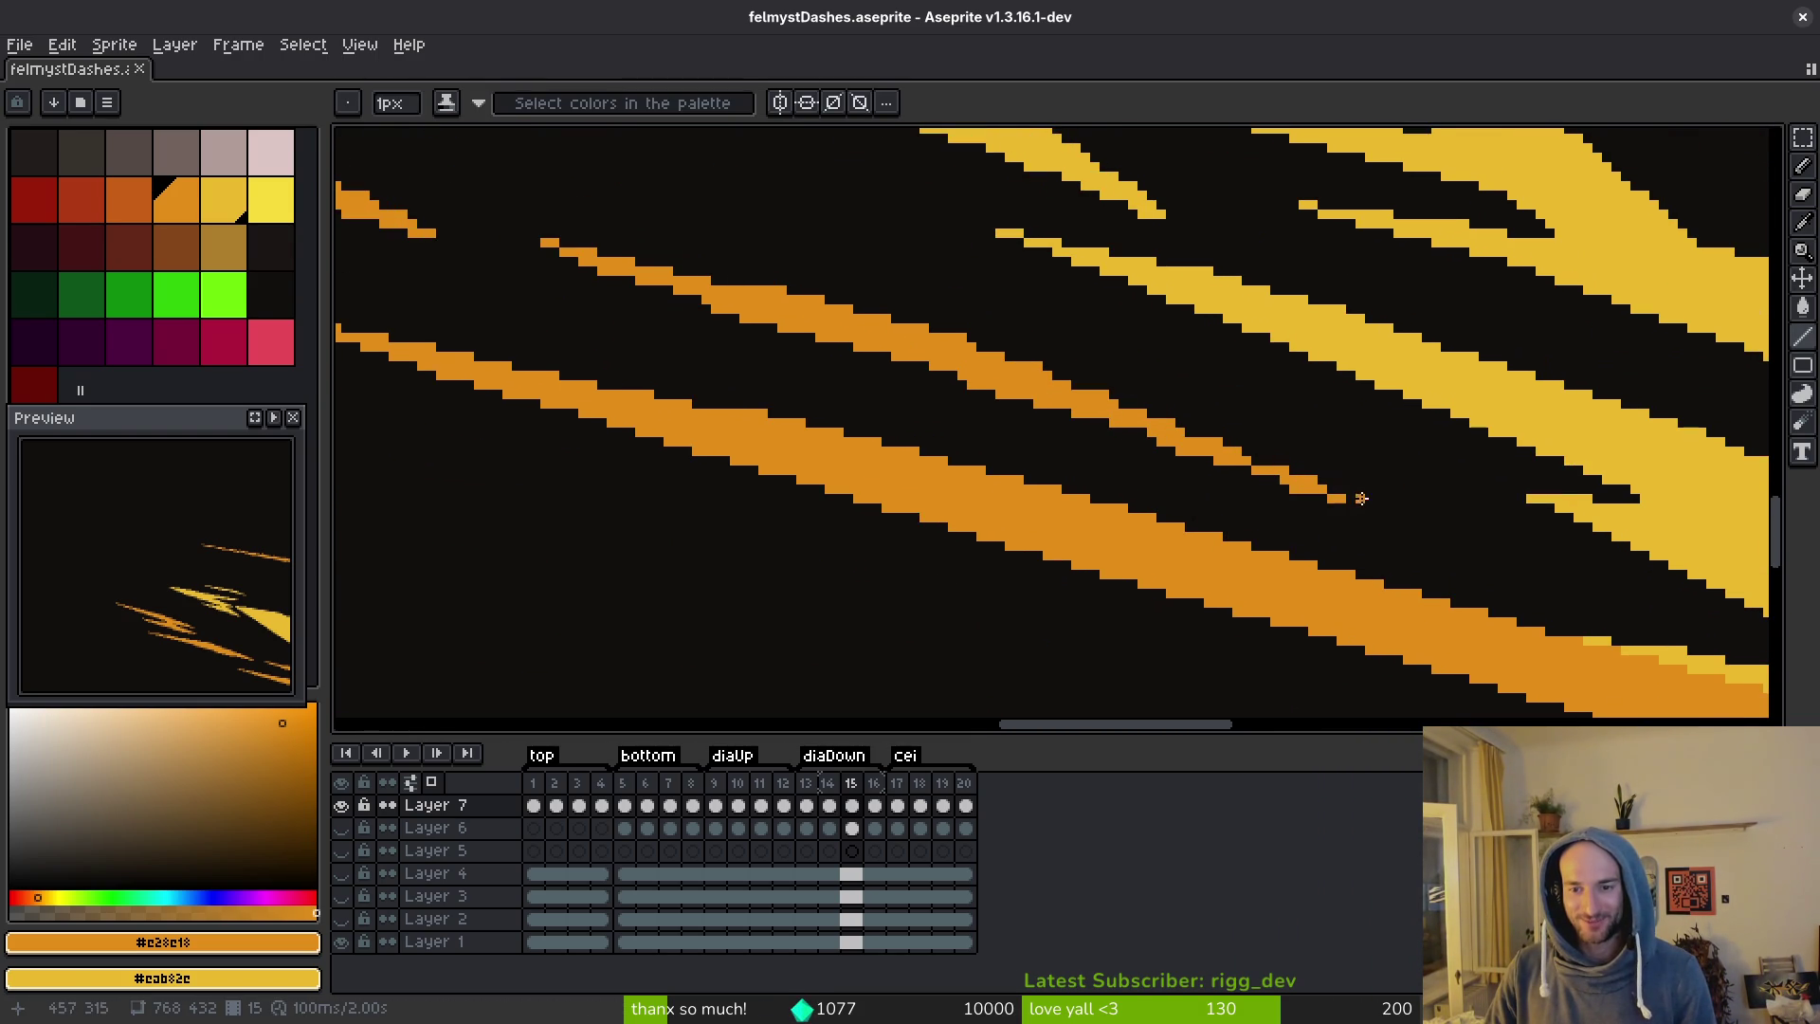
scroll(899, 341, up, 1)
key(b)
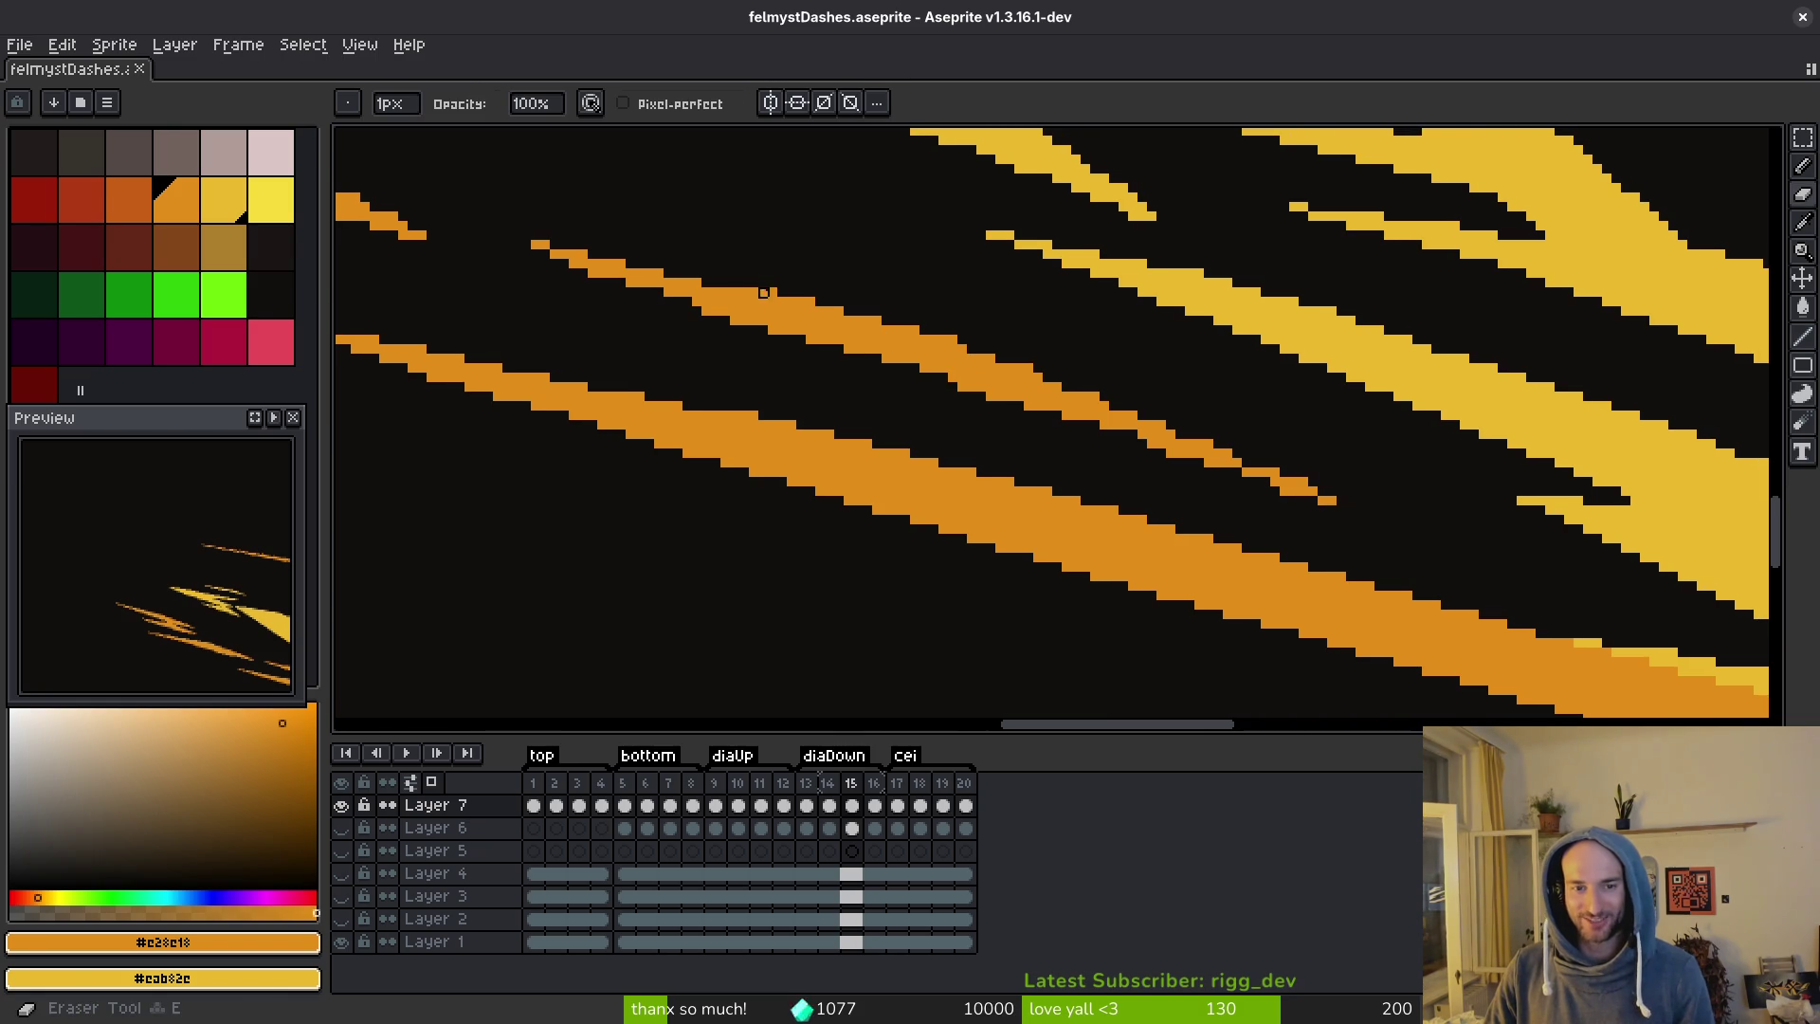
scroll(711, 313, up, 1)
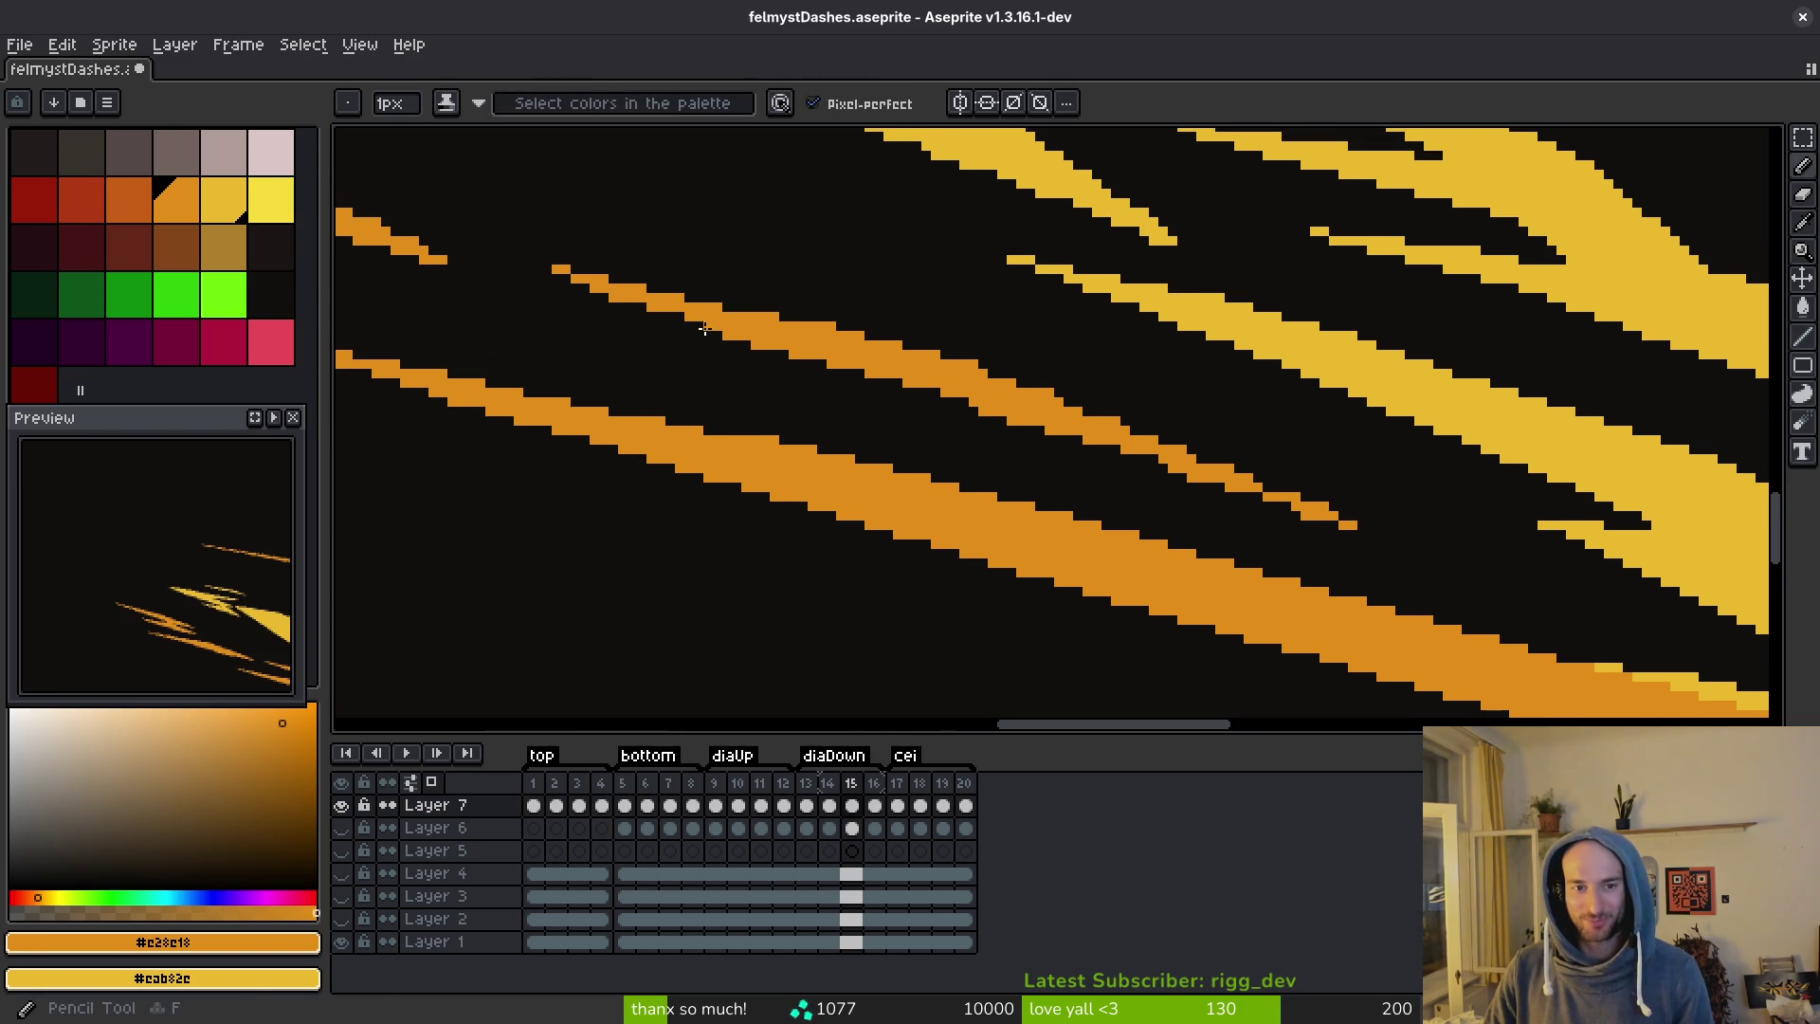
key(e)
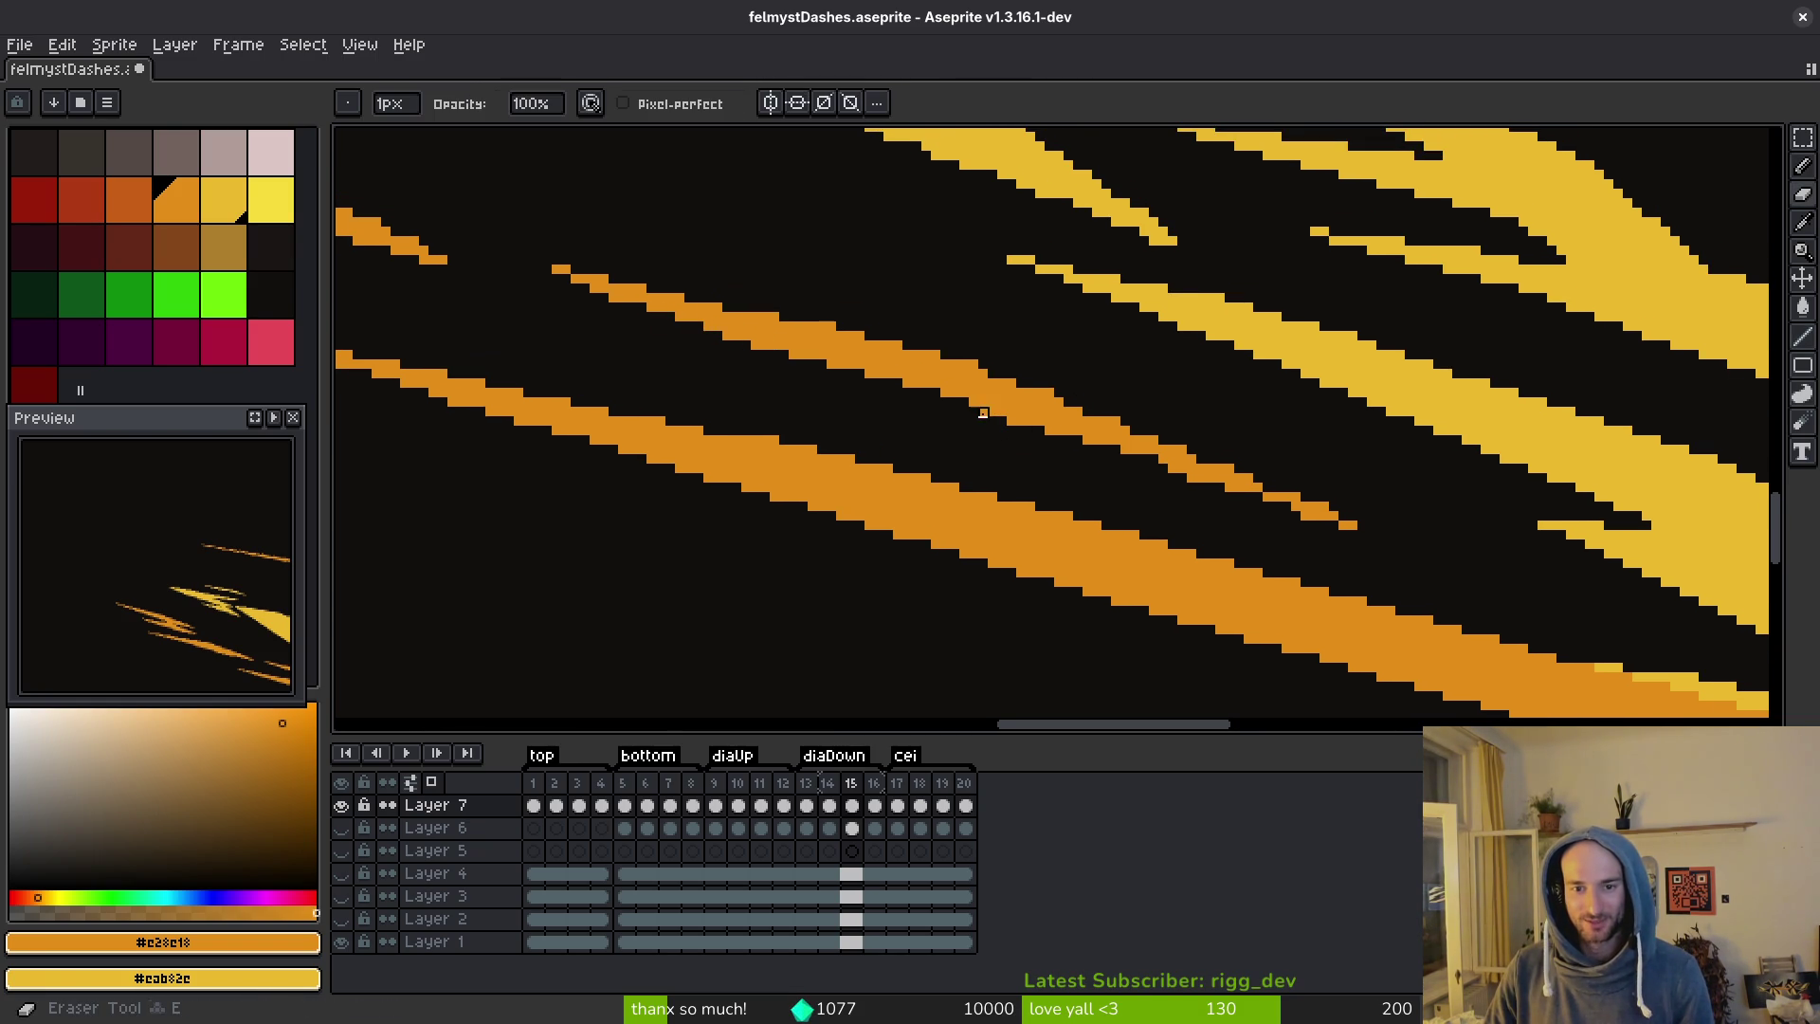
key(b)
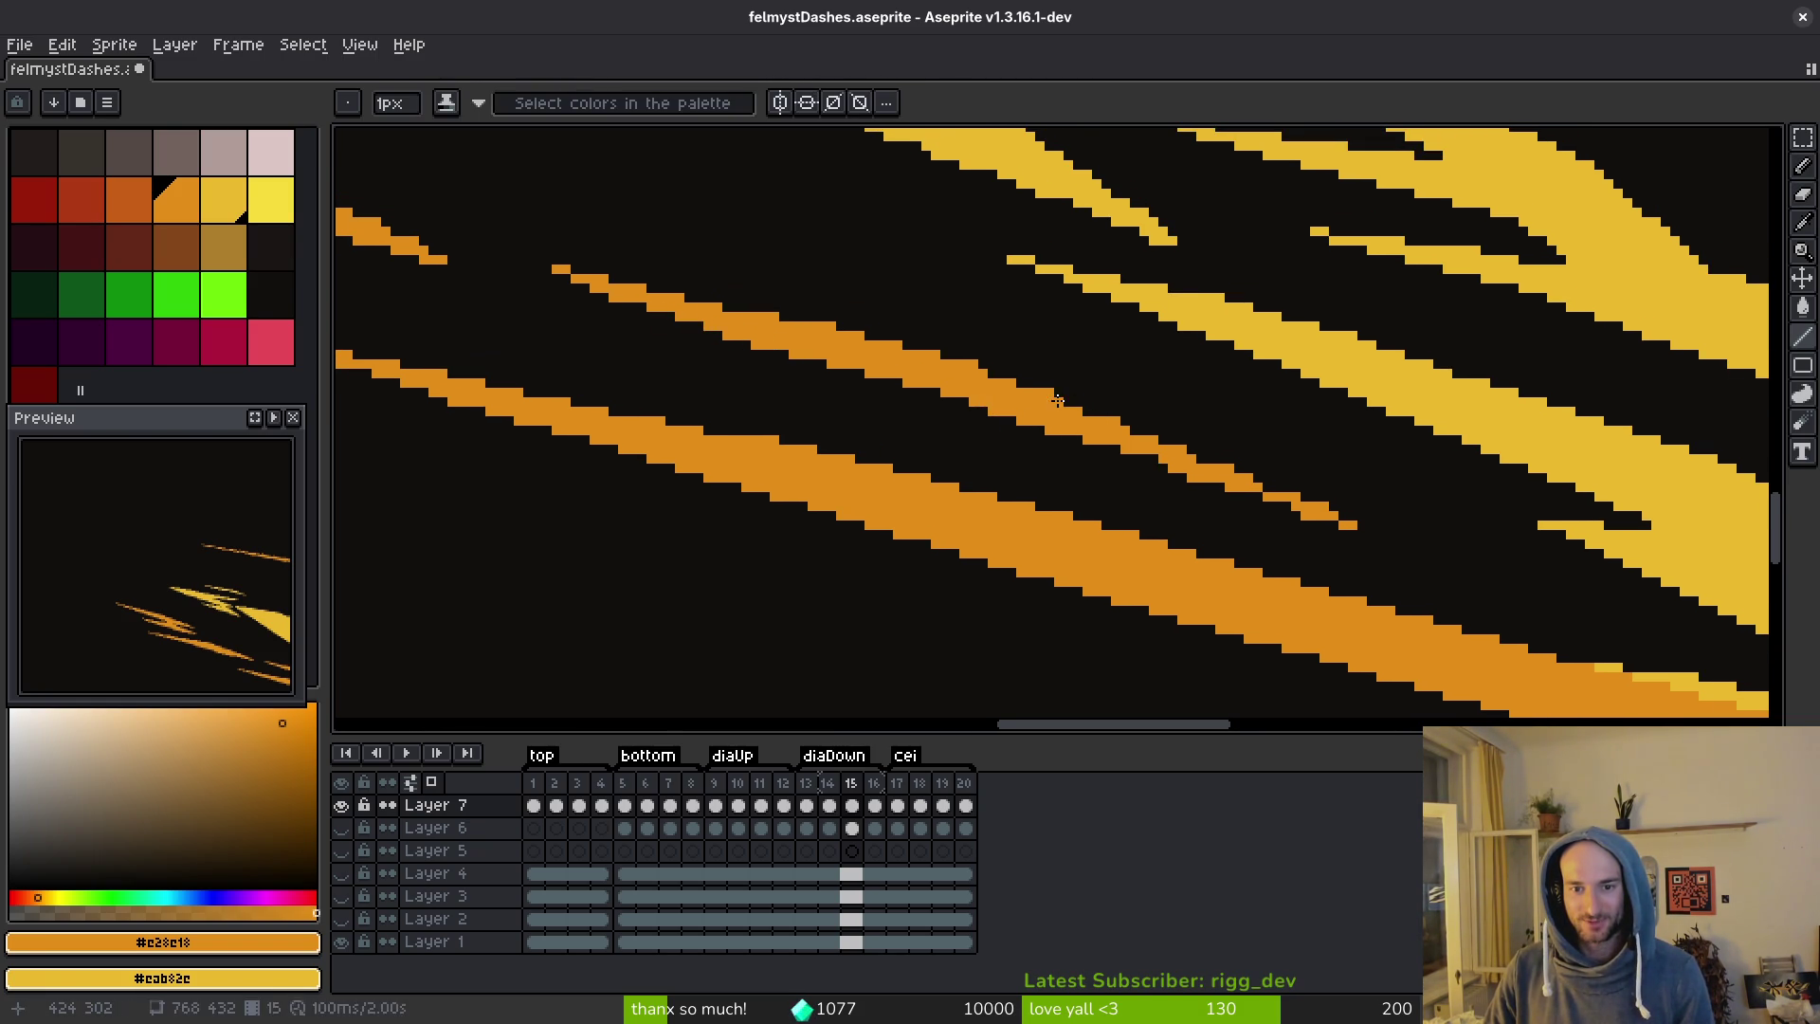
mouse_move(1059, 402)
mouse_down()
mouse_move(1366, 521)
mouse_move(1022, 421)
mouse_up()
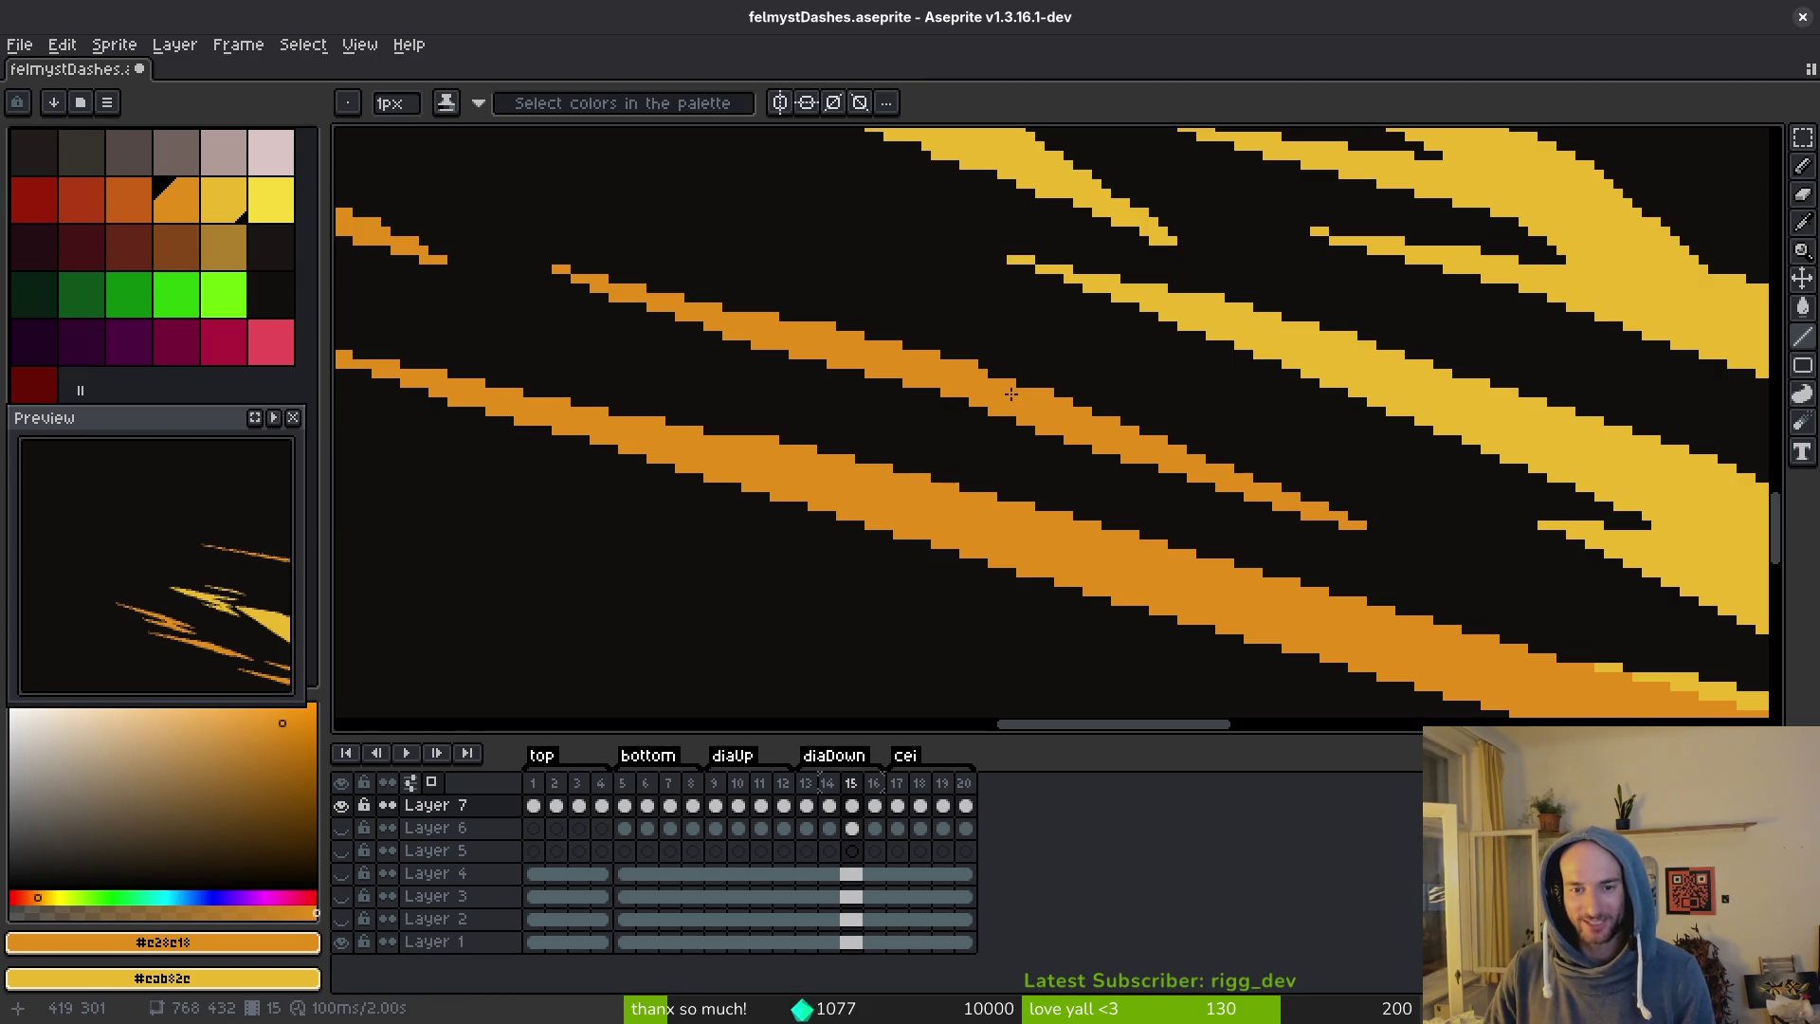
Draw connected lines continuing and thickening the orange diagonal band, then save felmystDashes.aseprite.
scroll(990, 371, left, 2)
scroll(903, 479, left, 10)
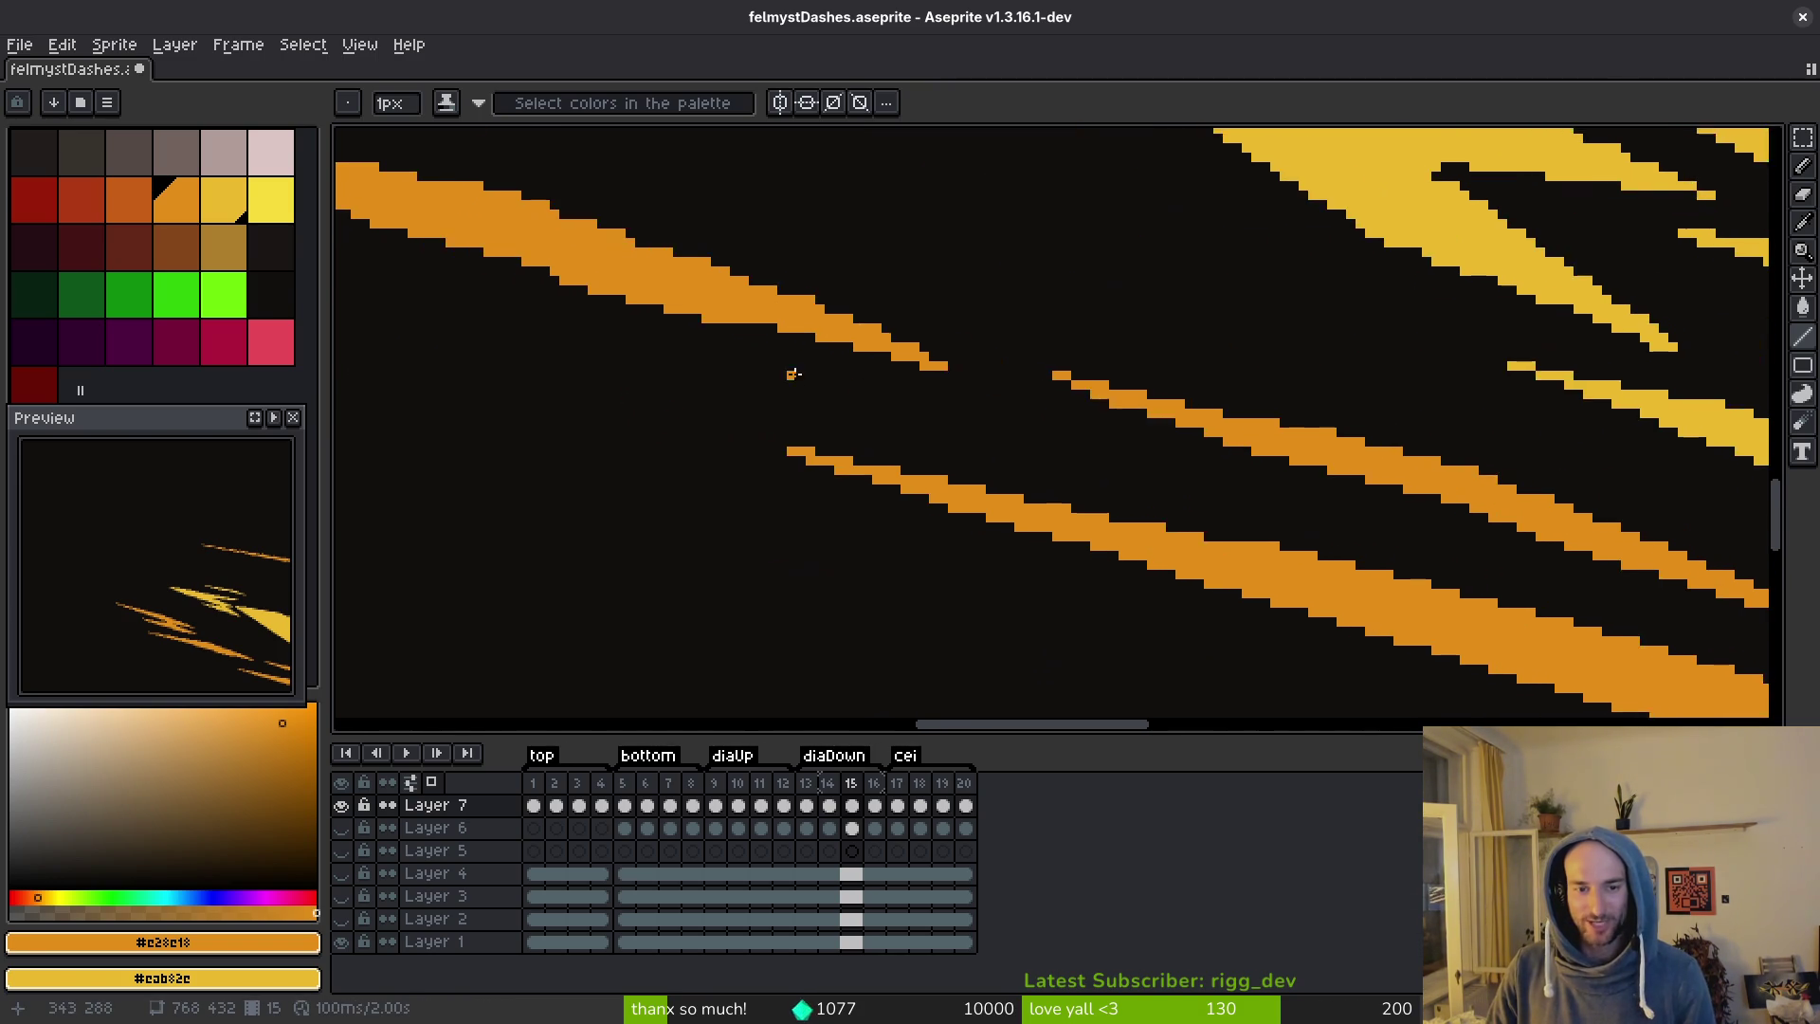
scroll(1097, 509, up, 3)
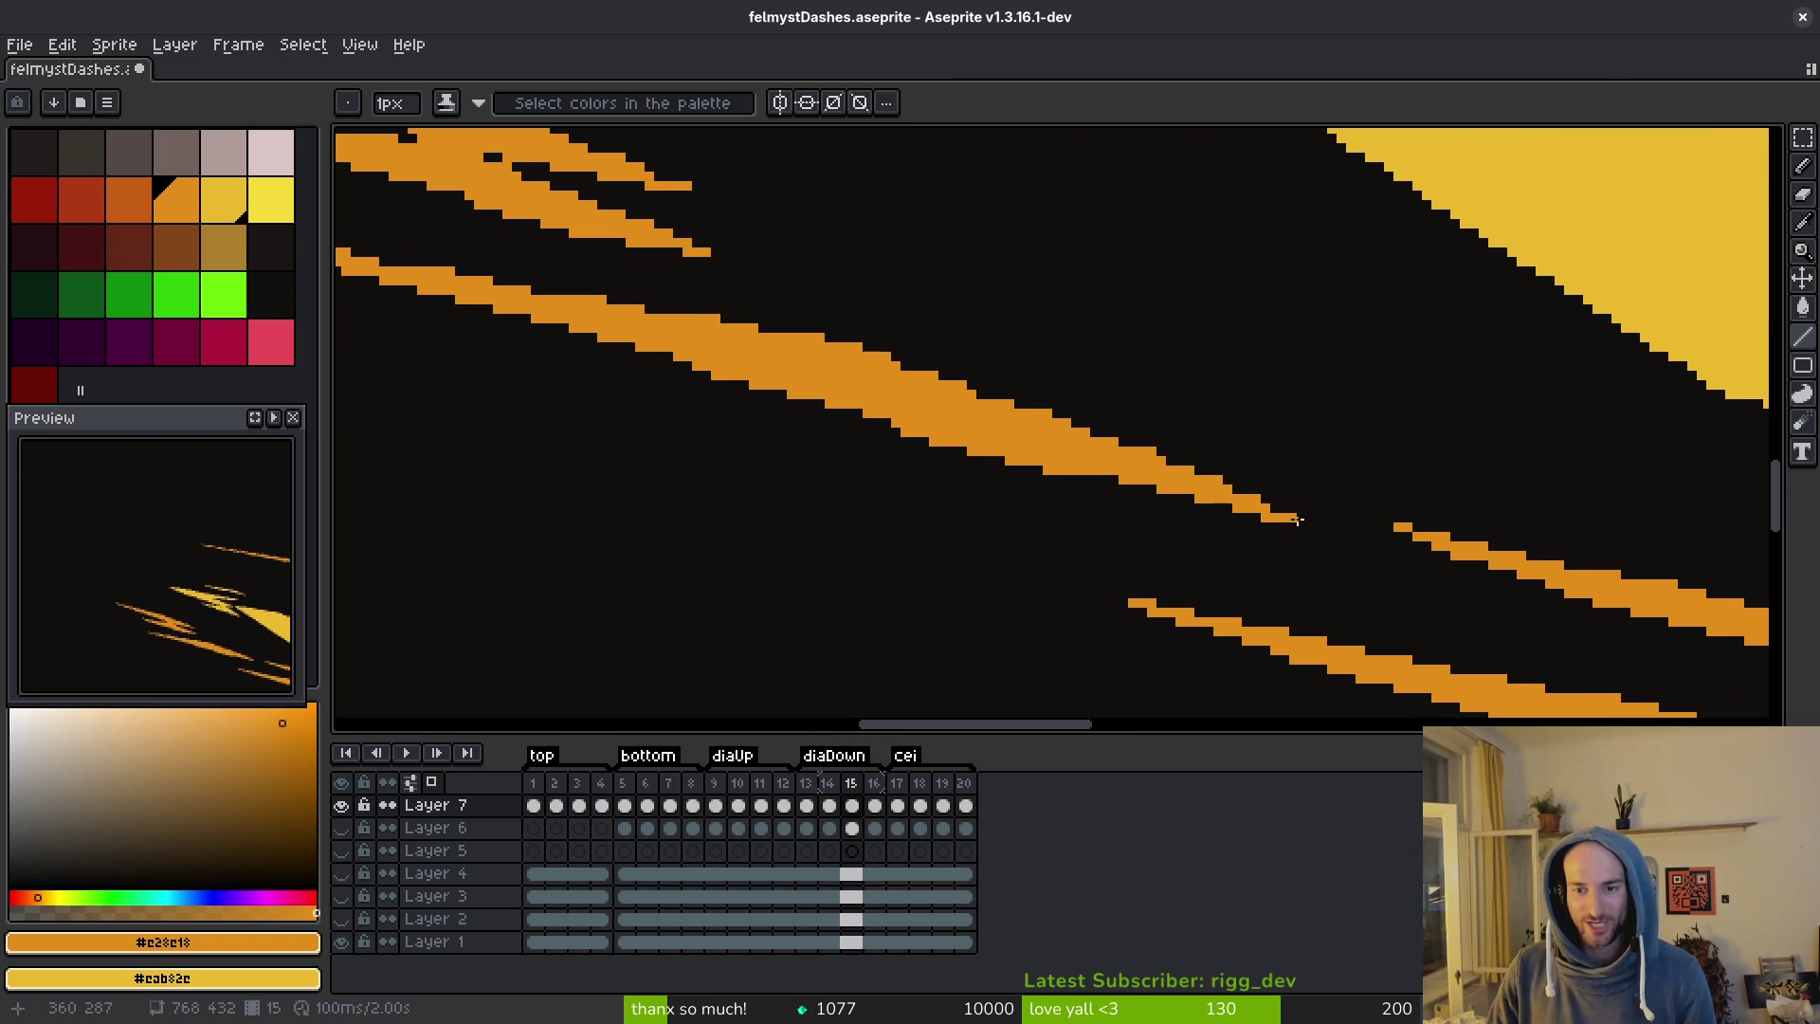
scroll(1558, 563, left, 10)
scroll(1558, 562, up, 3)
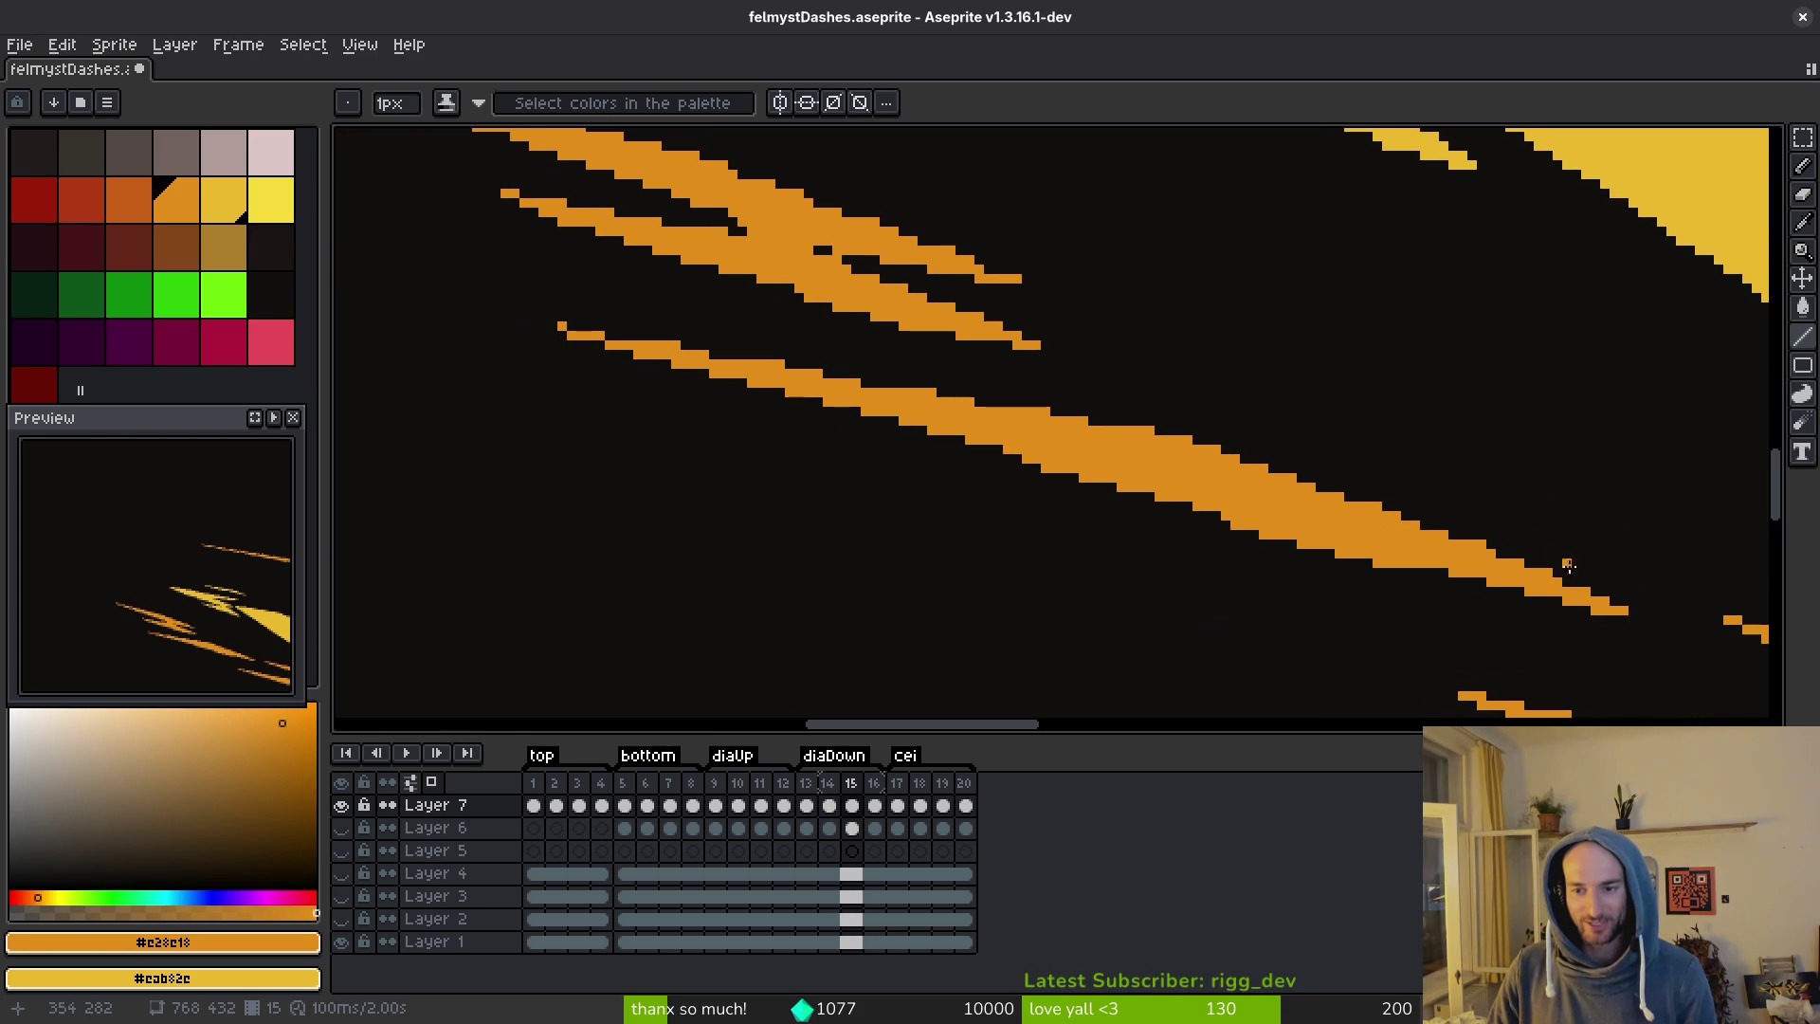
mouse_move(1630, 605)
mouse_down()
mouse_move(1186, 444)
mouse_move(1205, 442)
mouse_up()
shift+click(1204, 442)
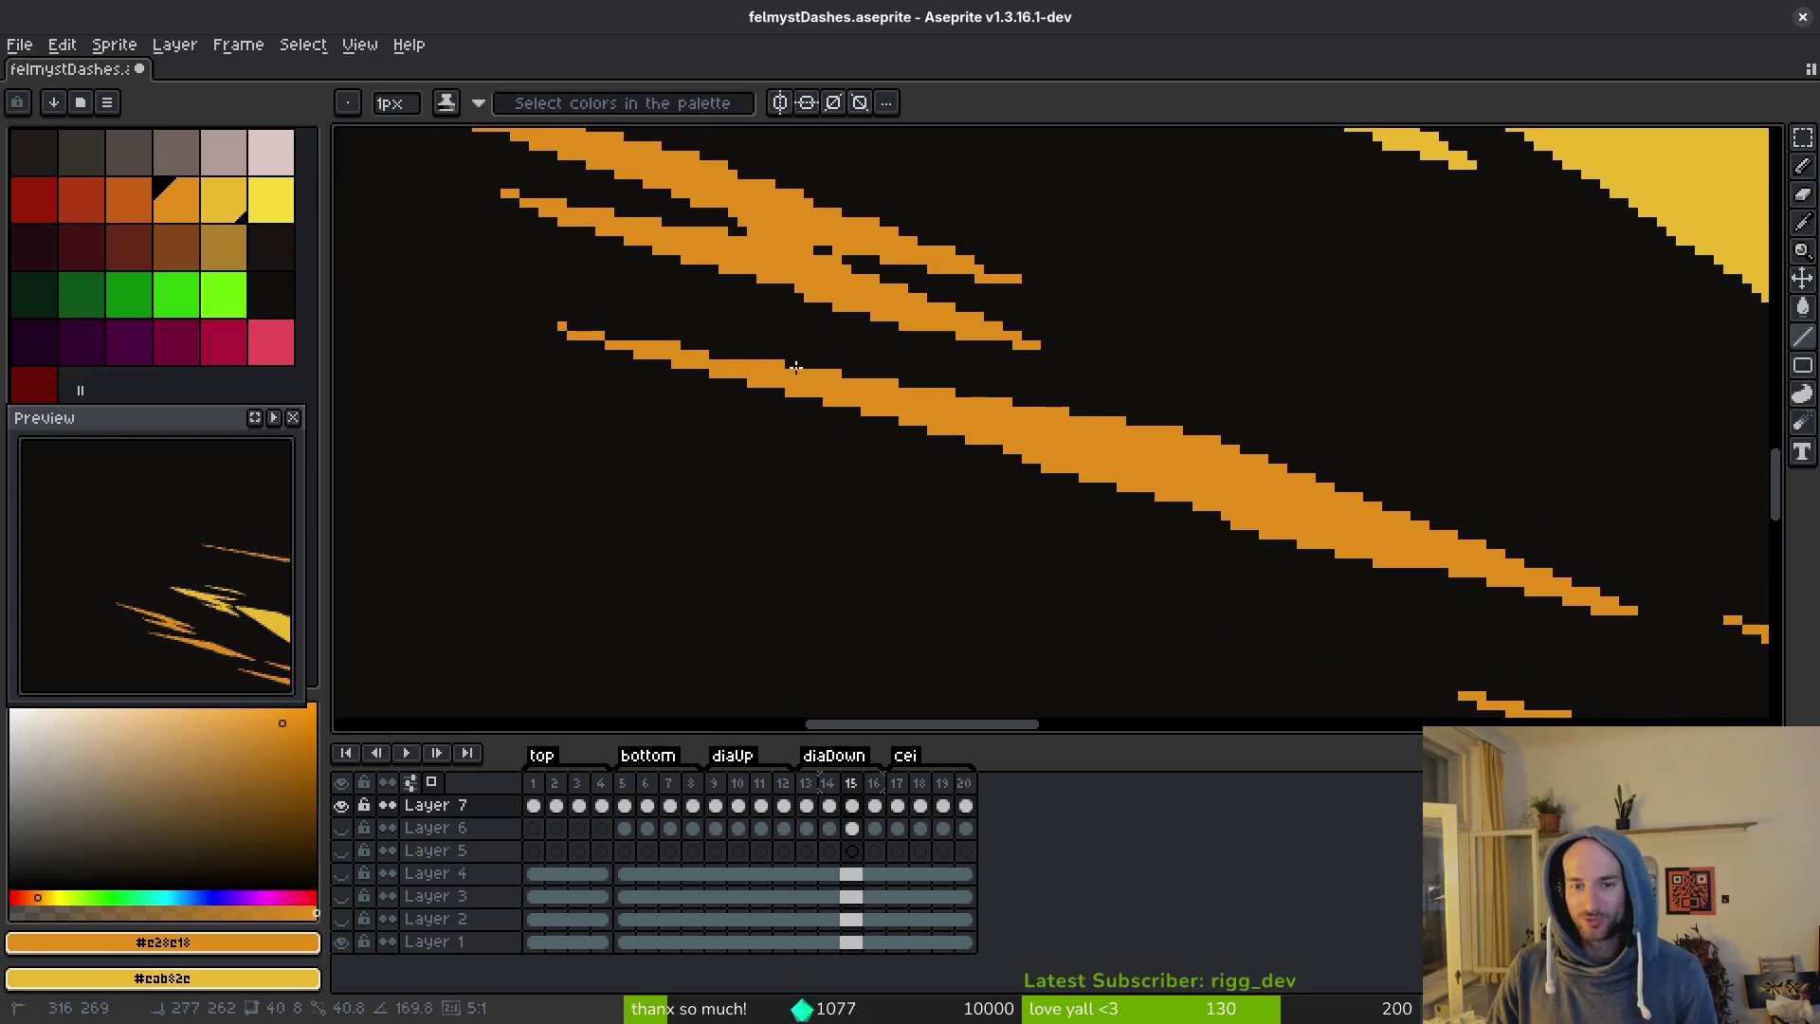
click(578, 330)
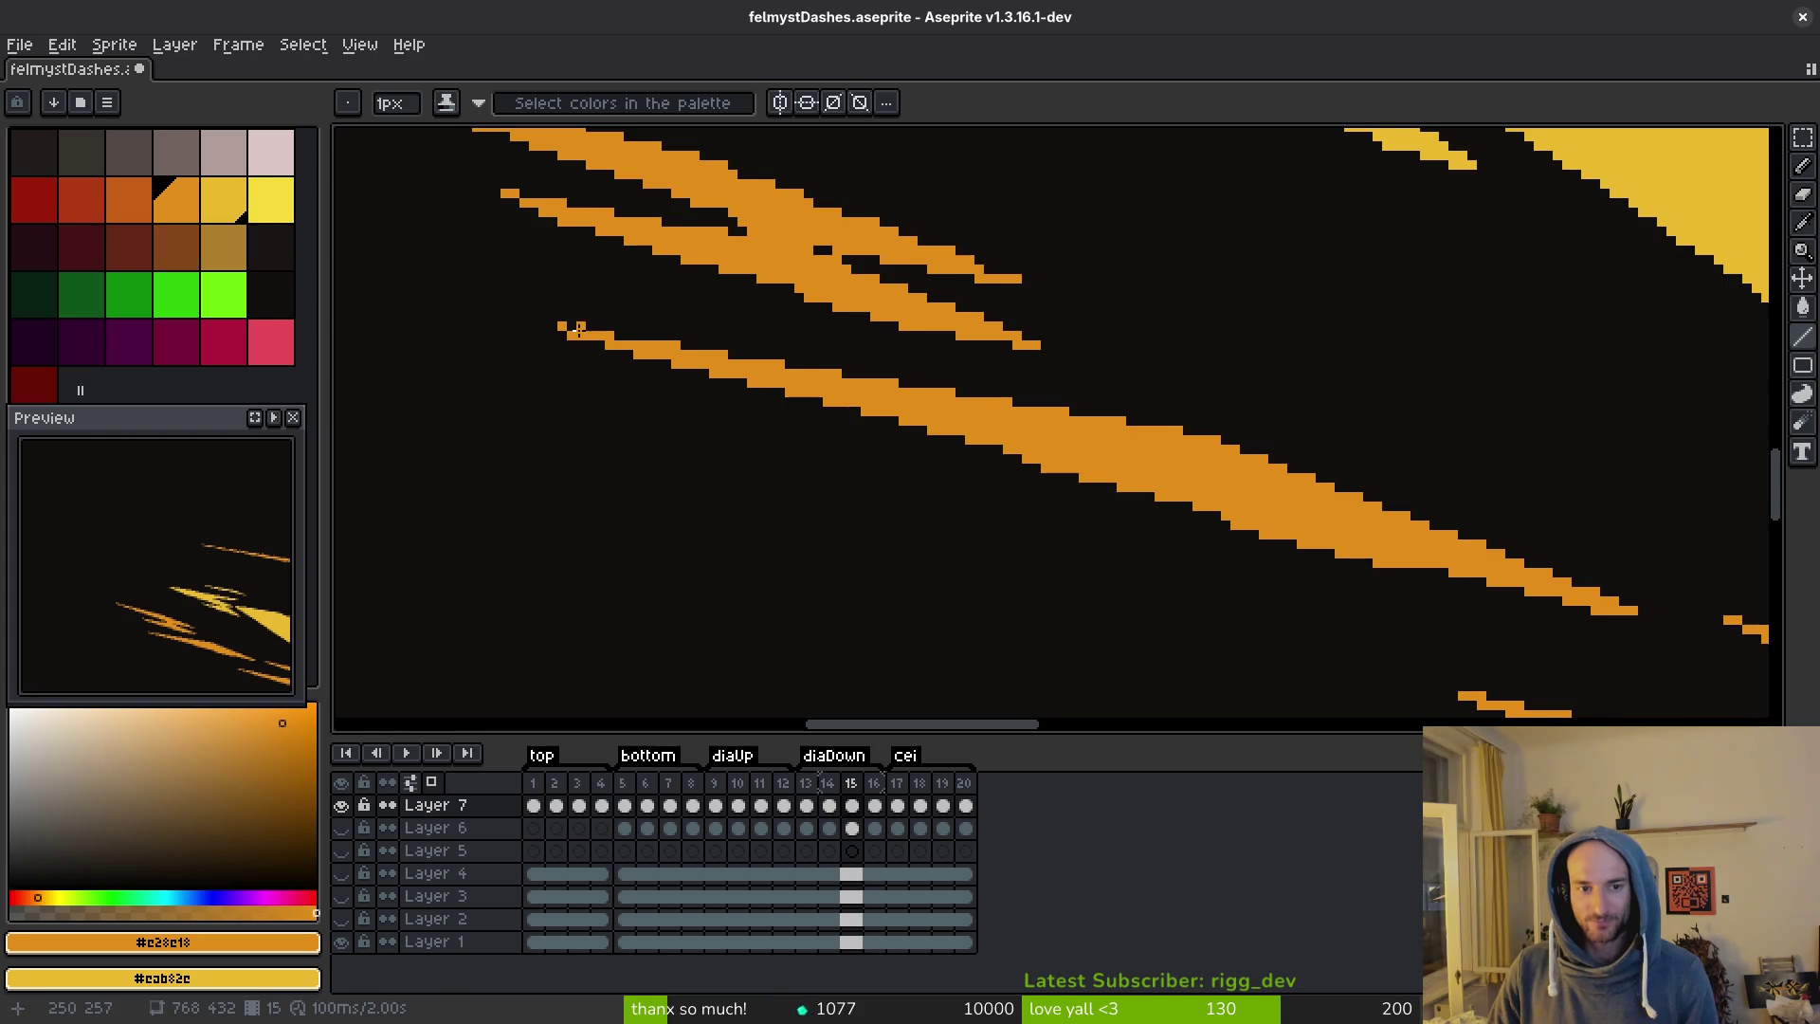
scroll(897, 421, right, 1)
click(1533, 590)
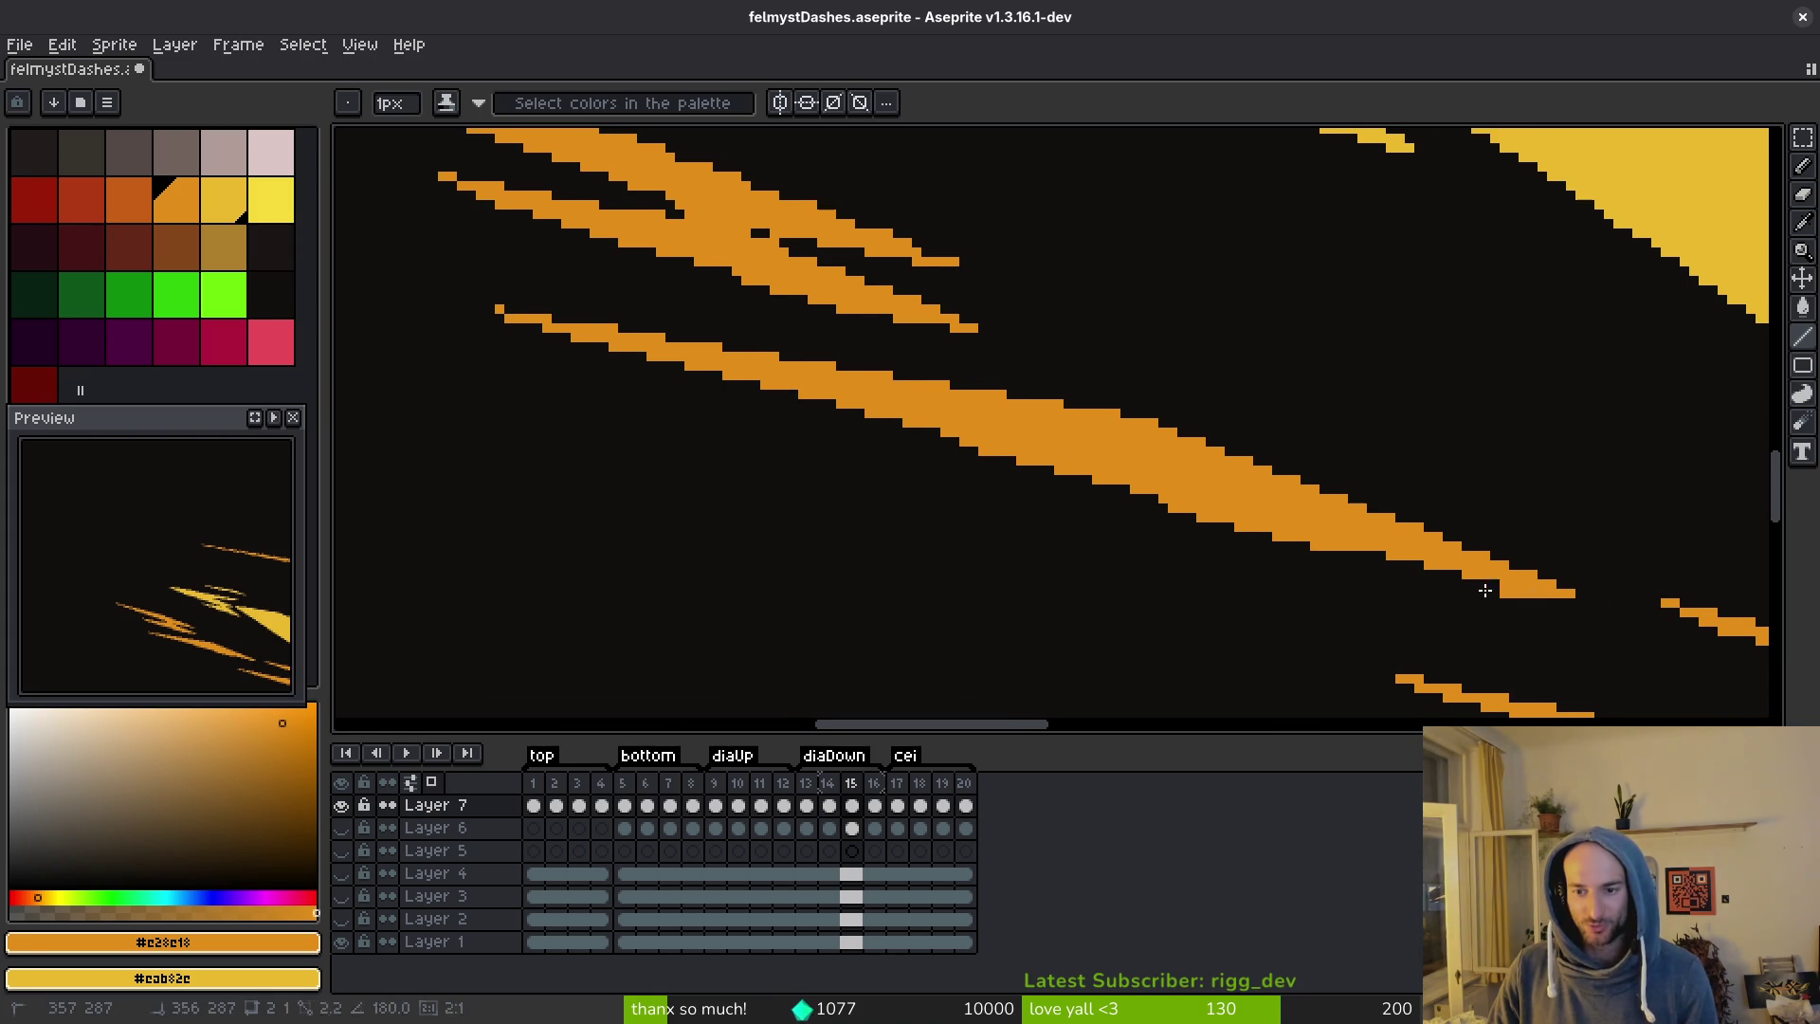
click(1211, 520)
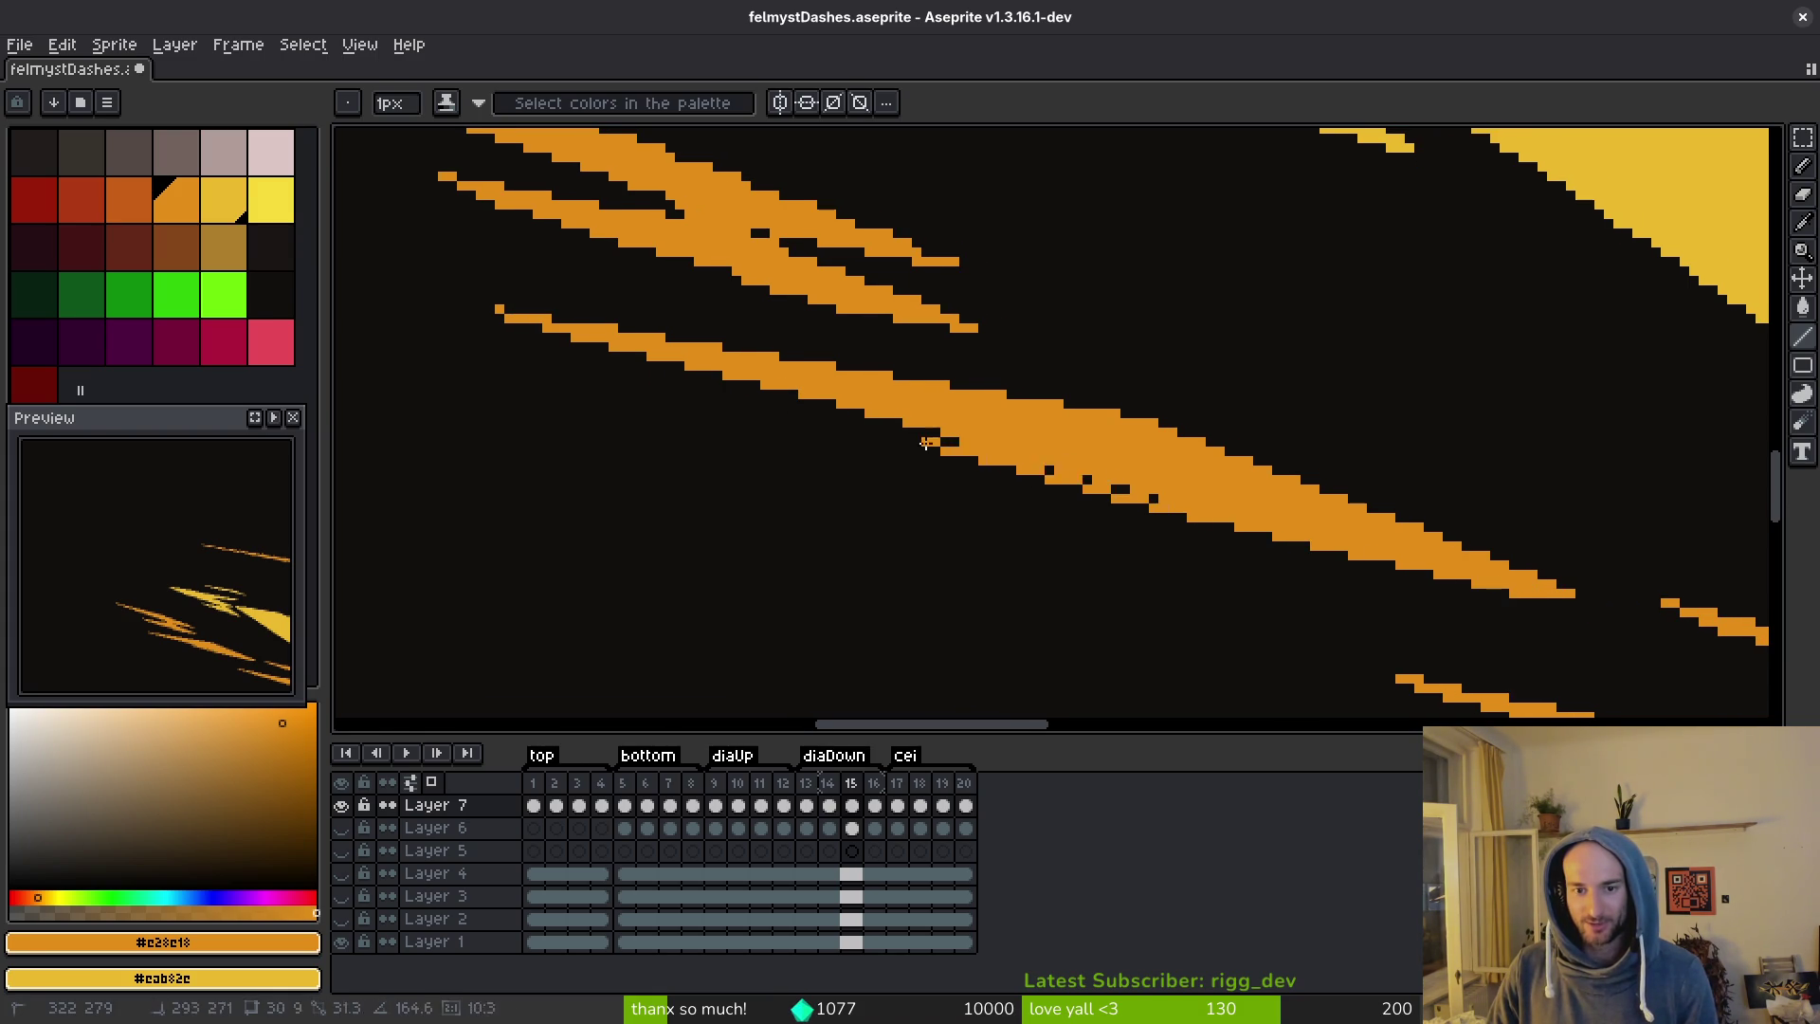
key(ctrl+s)
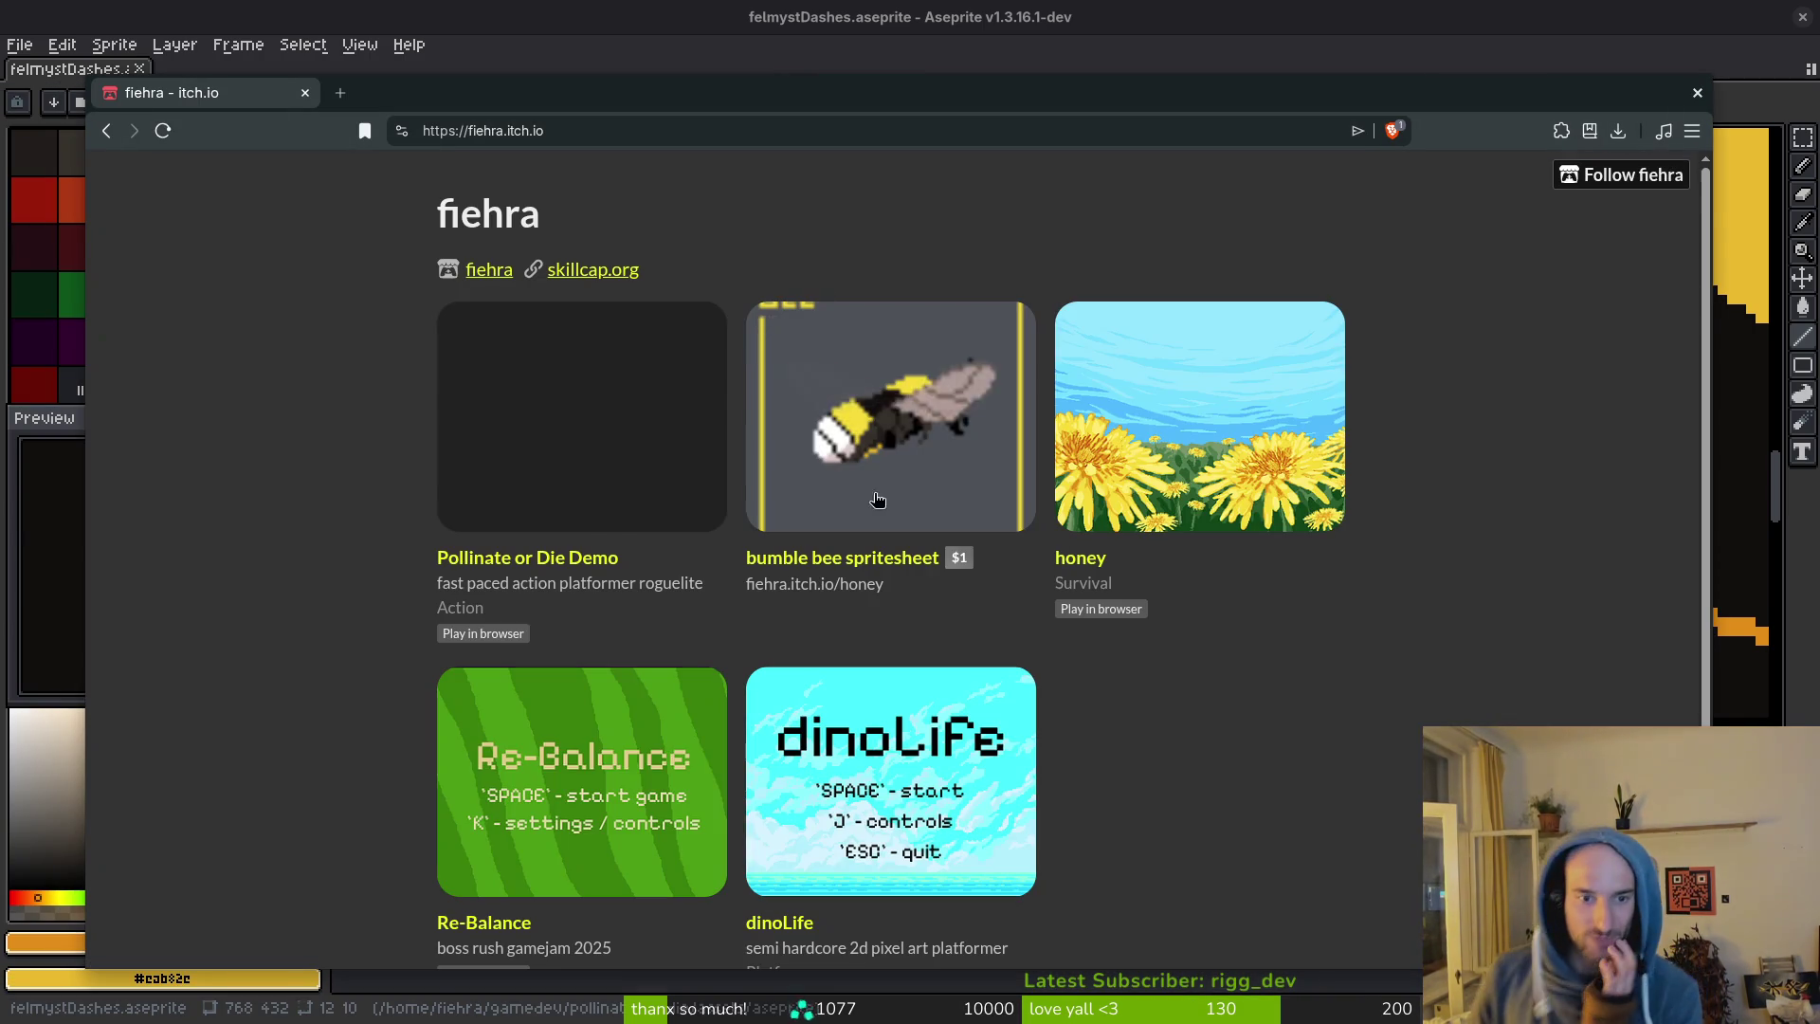
Go from the creator's game list to the itch.io Game Jams page.
scroll(258, 844, down, 2)
click(453, 954)
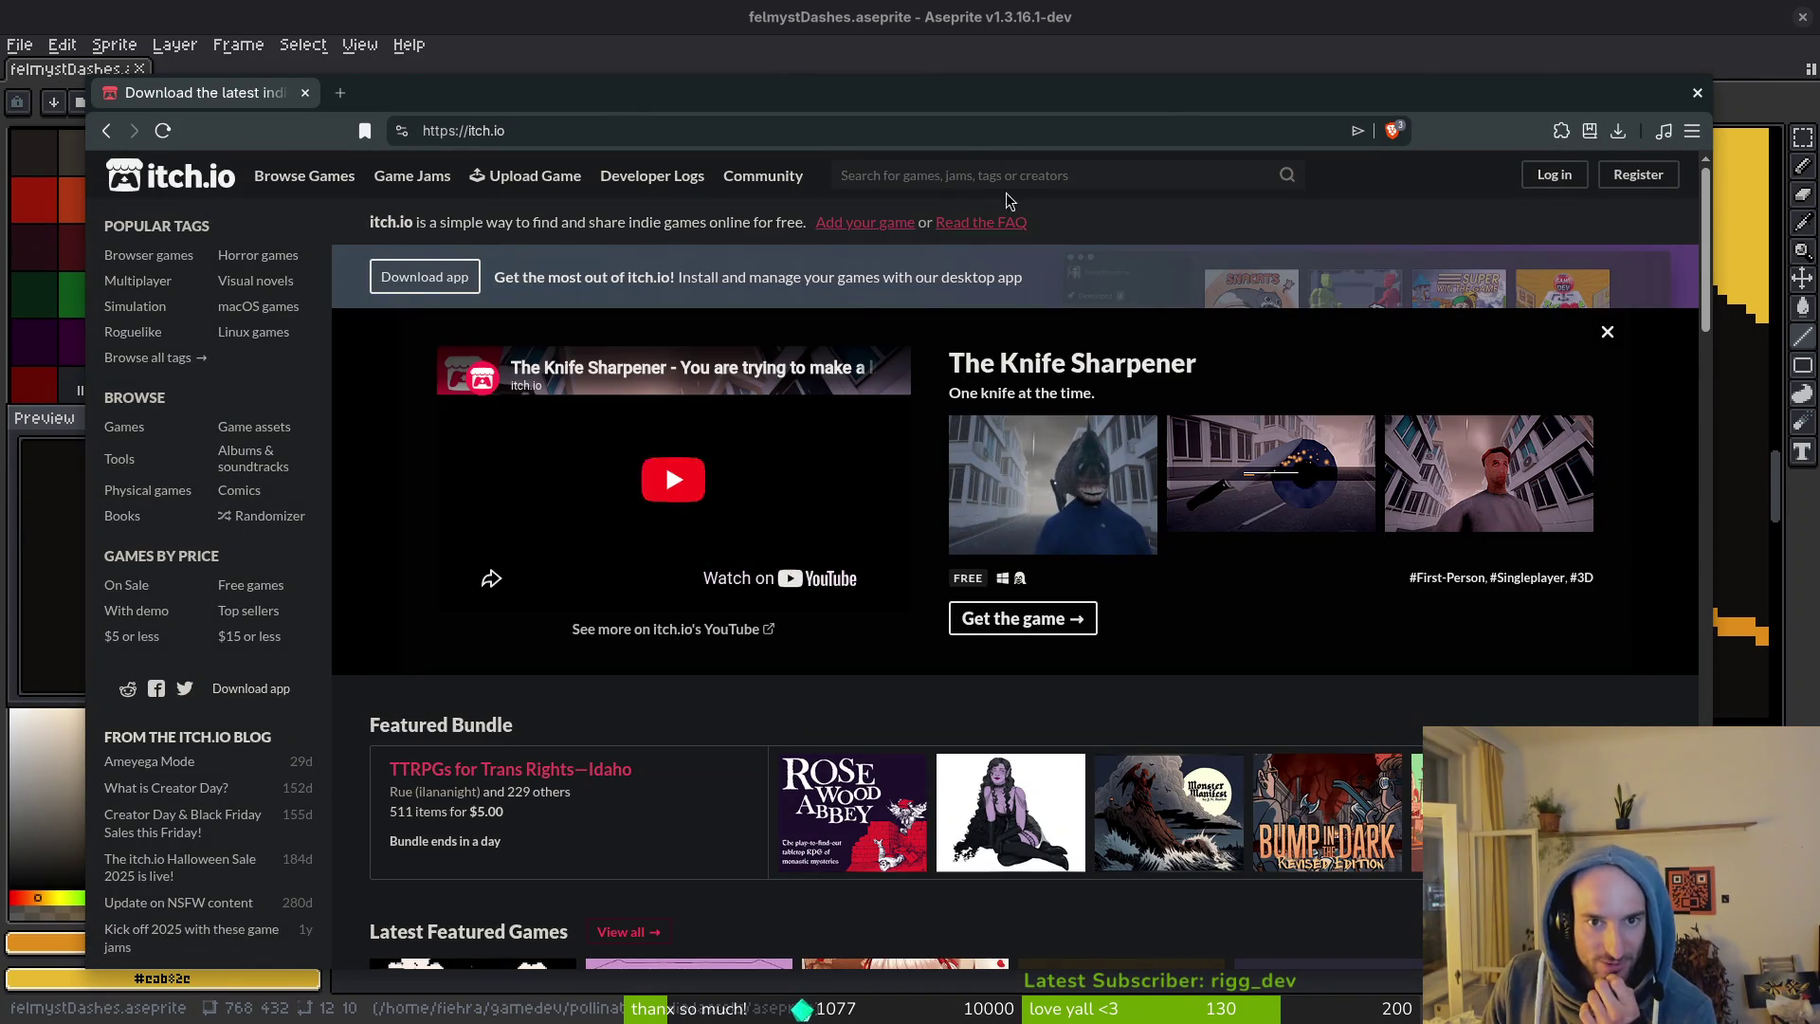
click(412, 187)
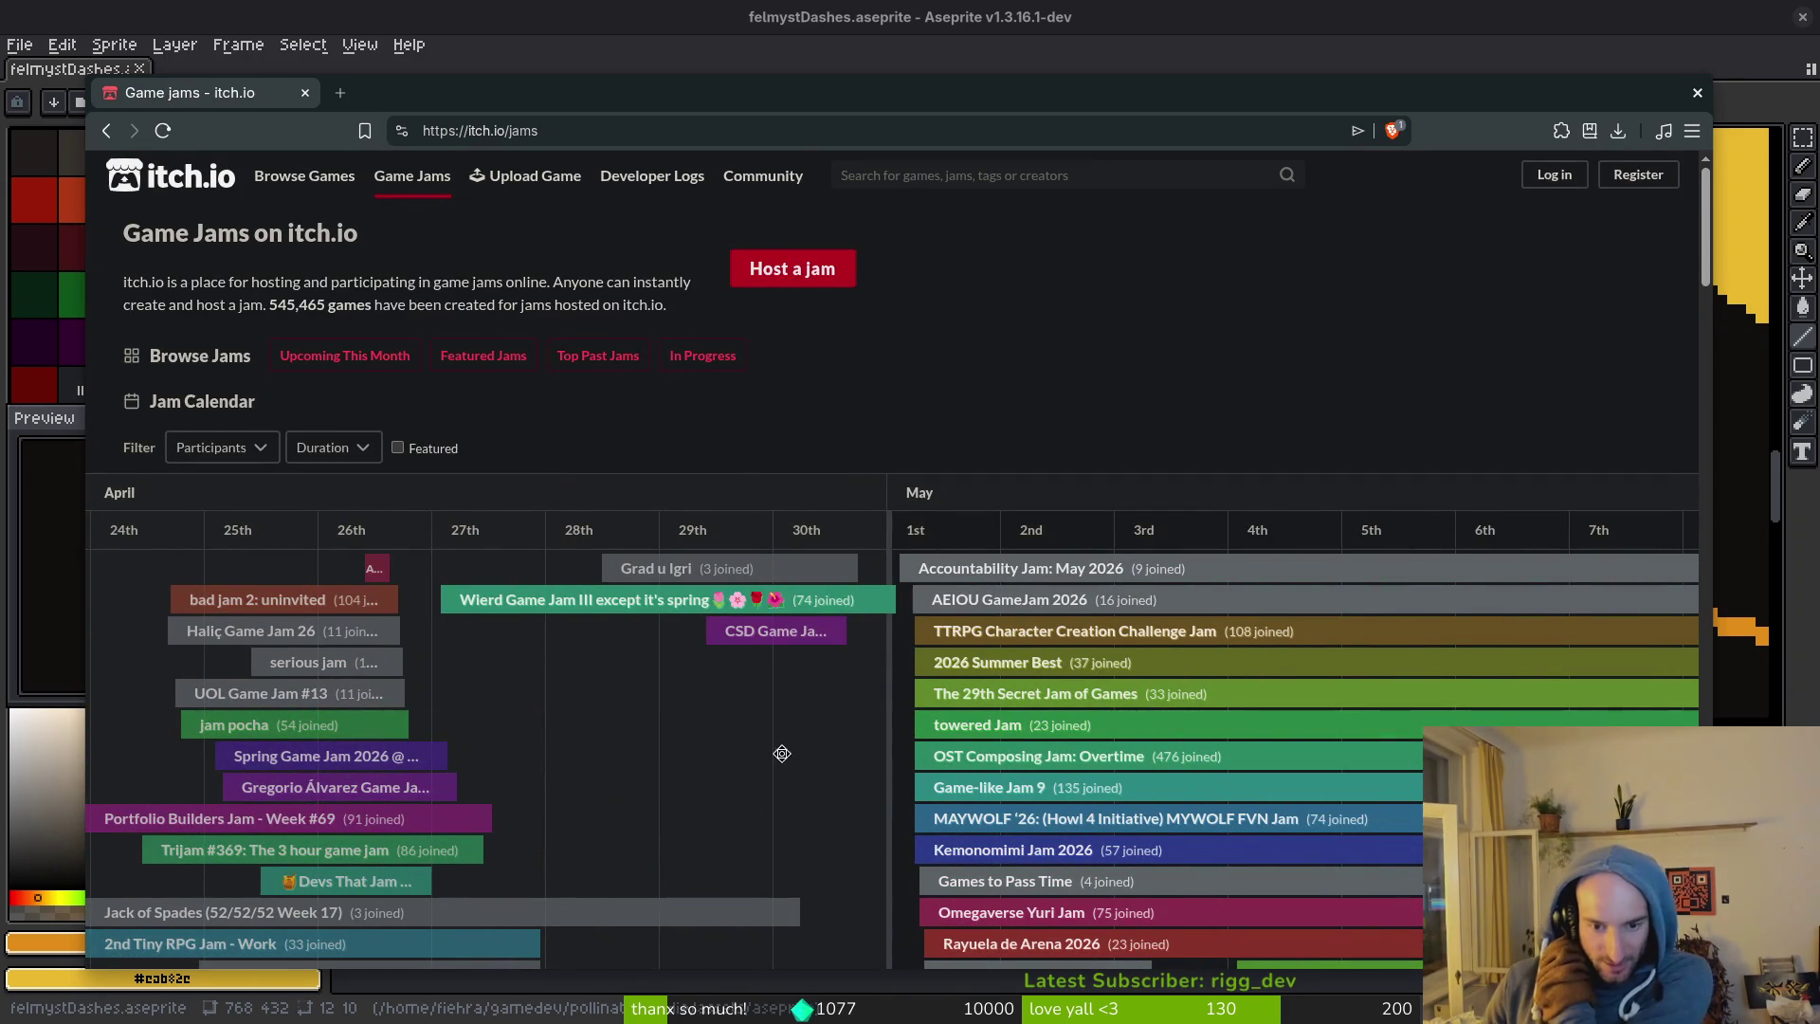
Scroll through the jam calendar and back up, then start a site search for jams.
scroll(780, 754, down, 3)
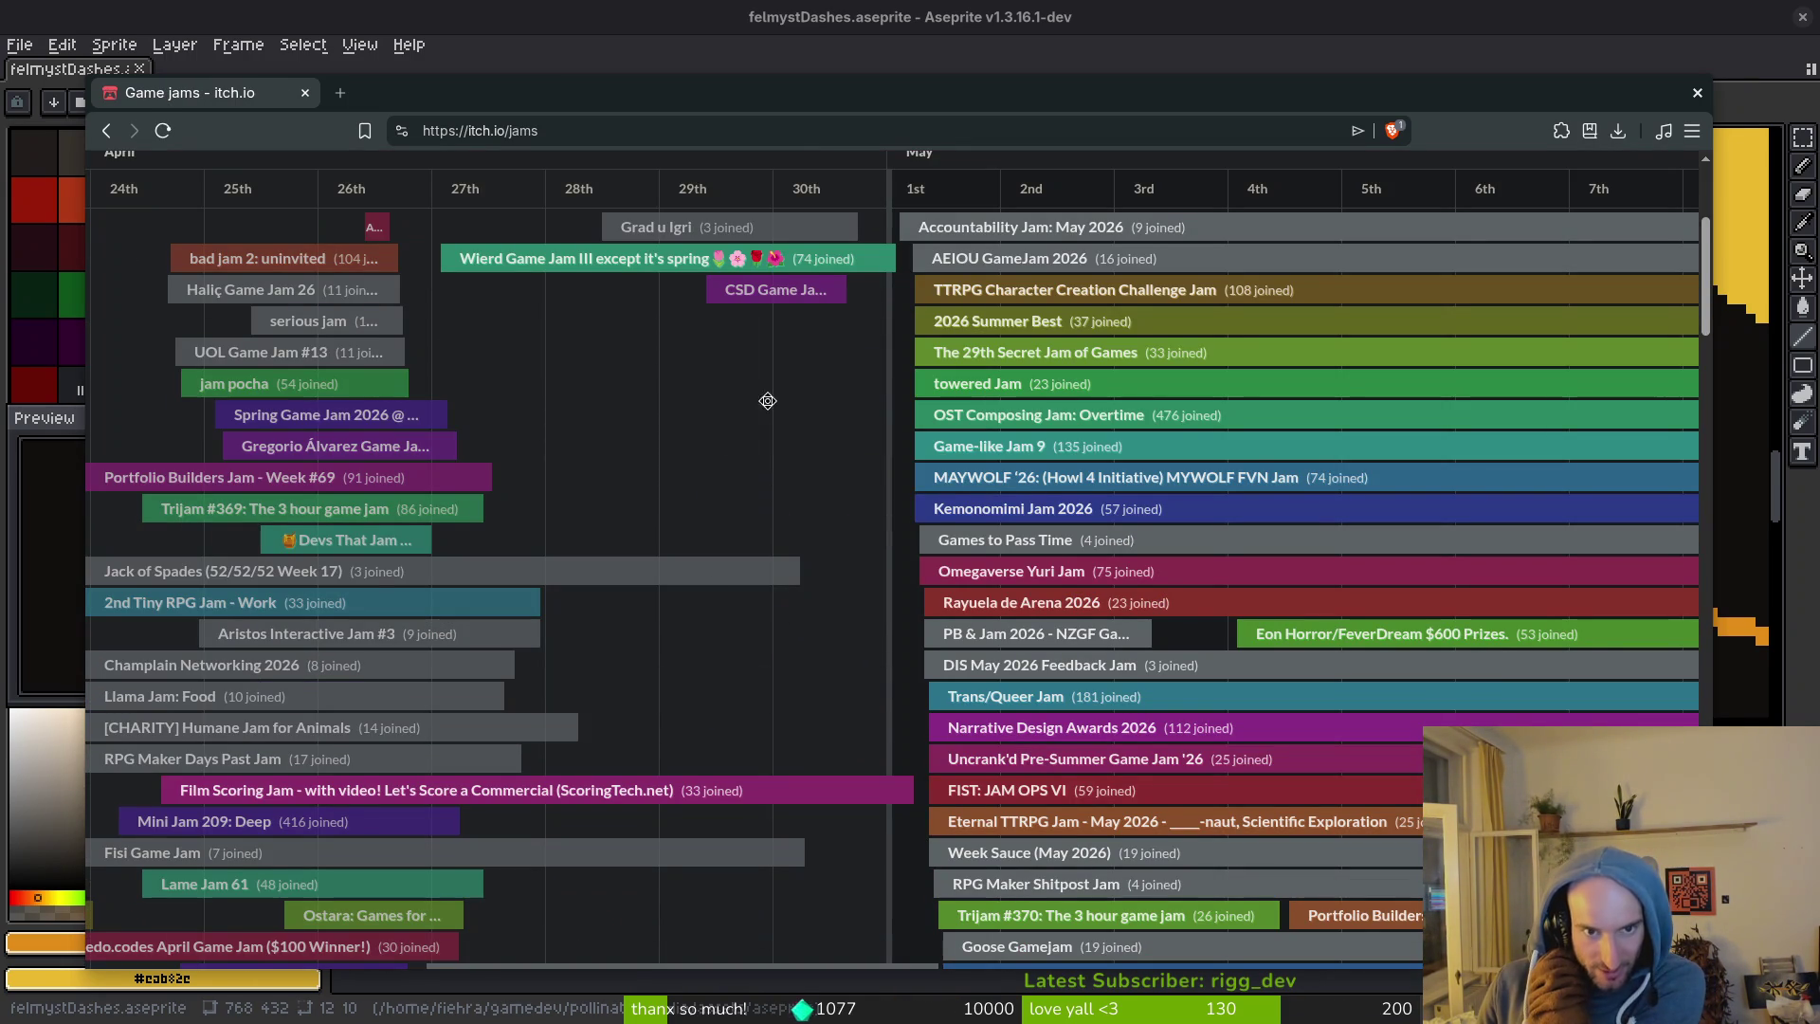
scroll(868, 540, down, 3)
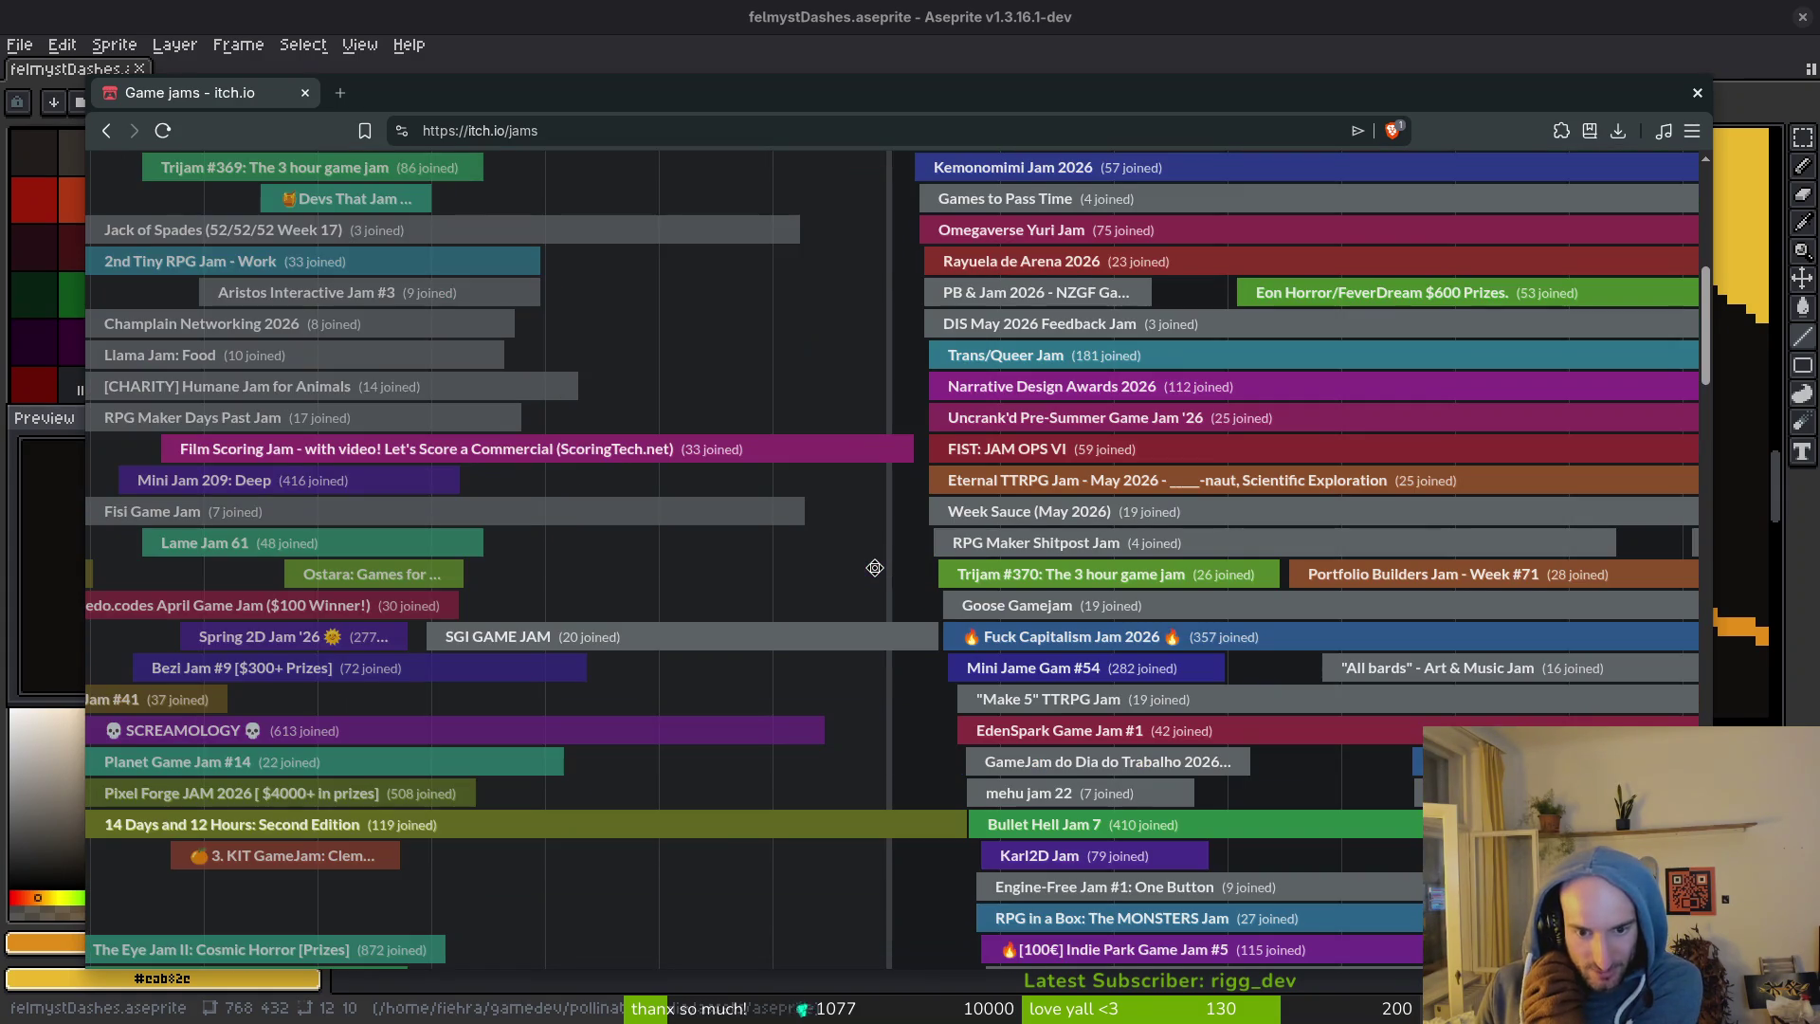
scroll(846, 843, down, 1)
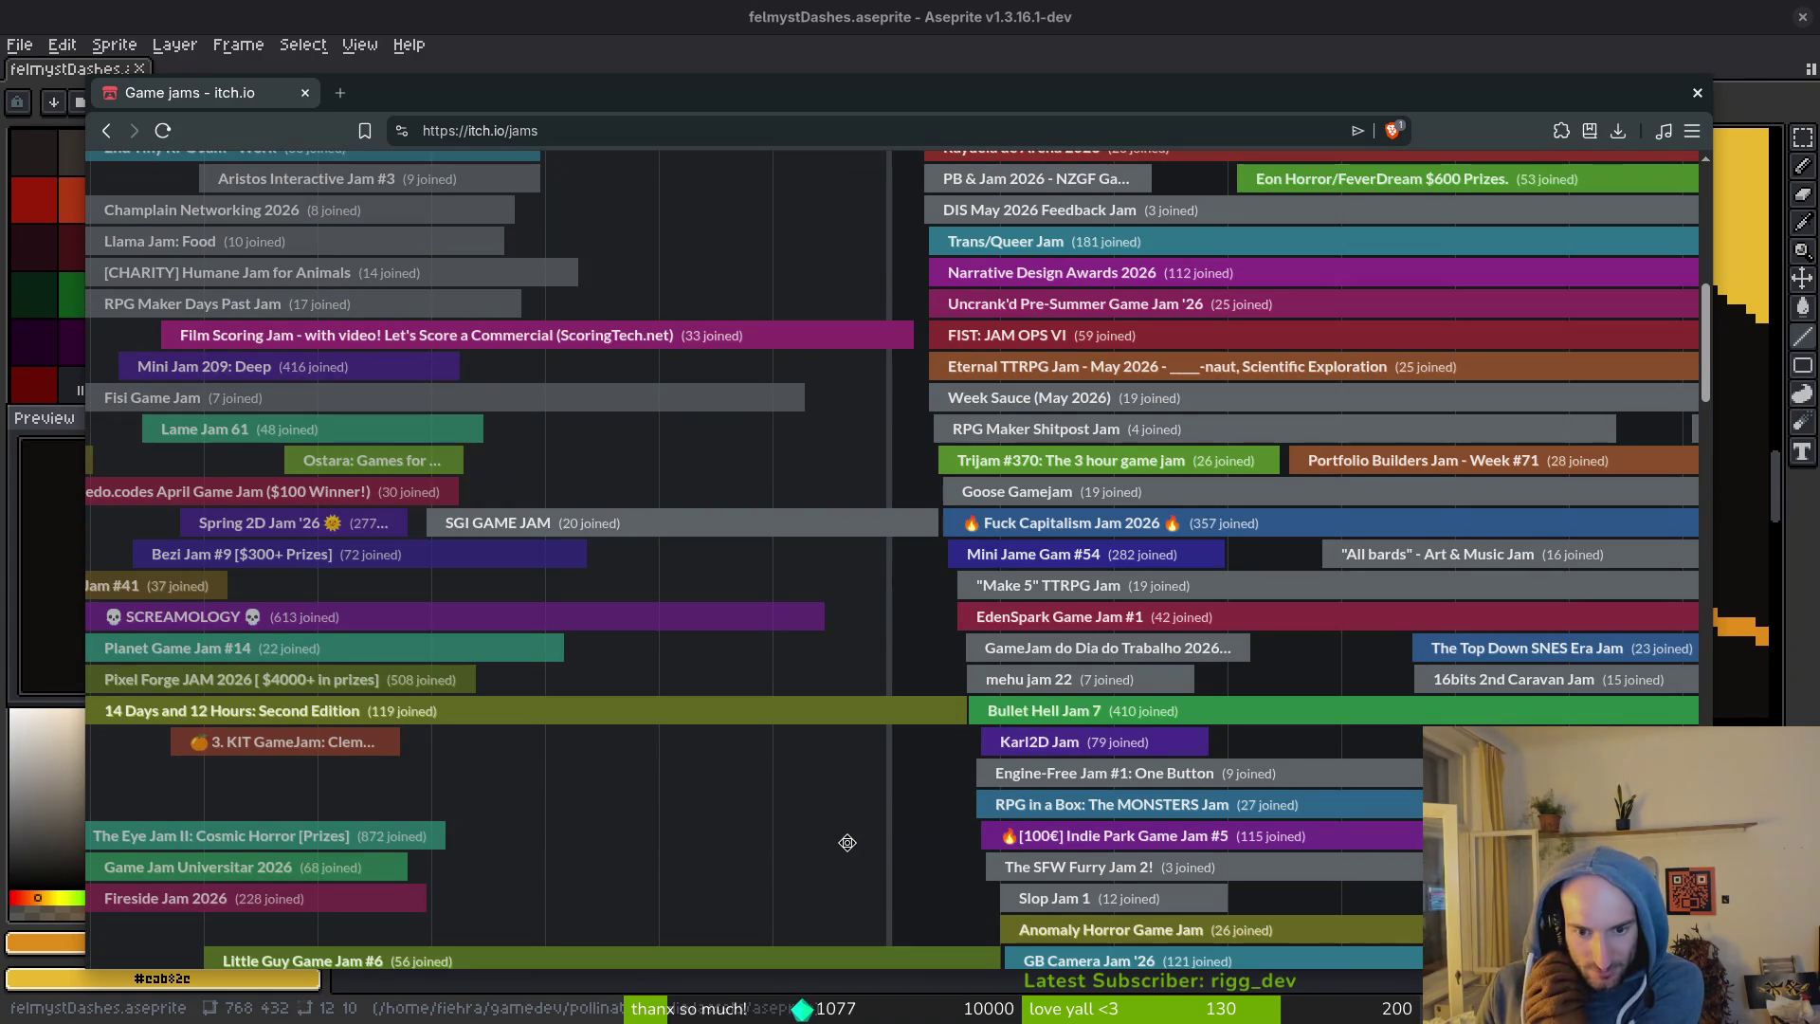
scroll(848, 842, down, 2)
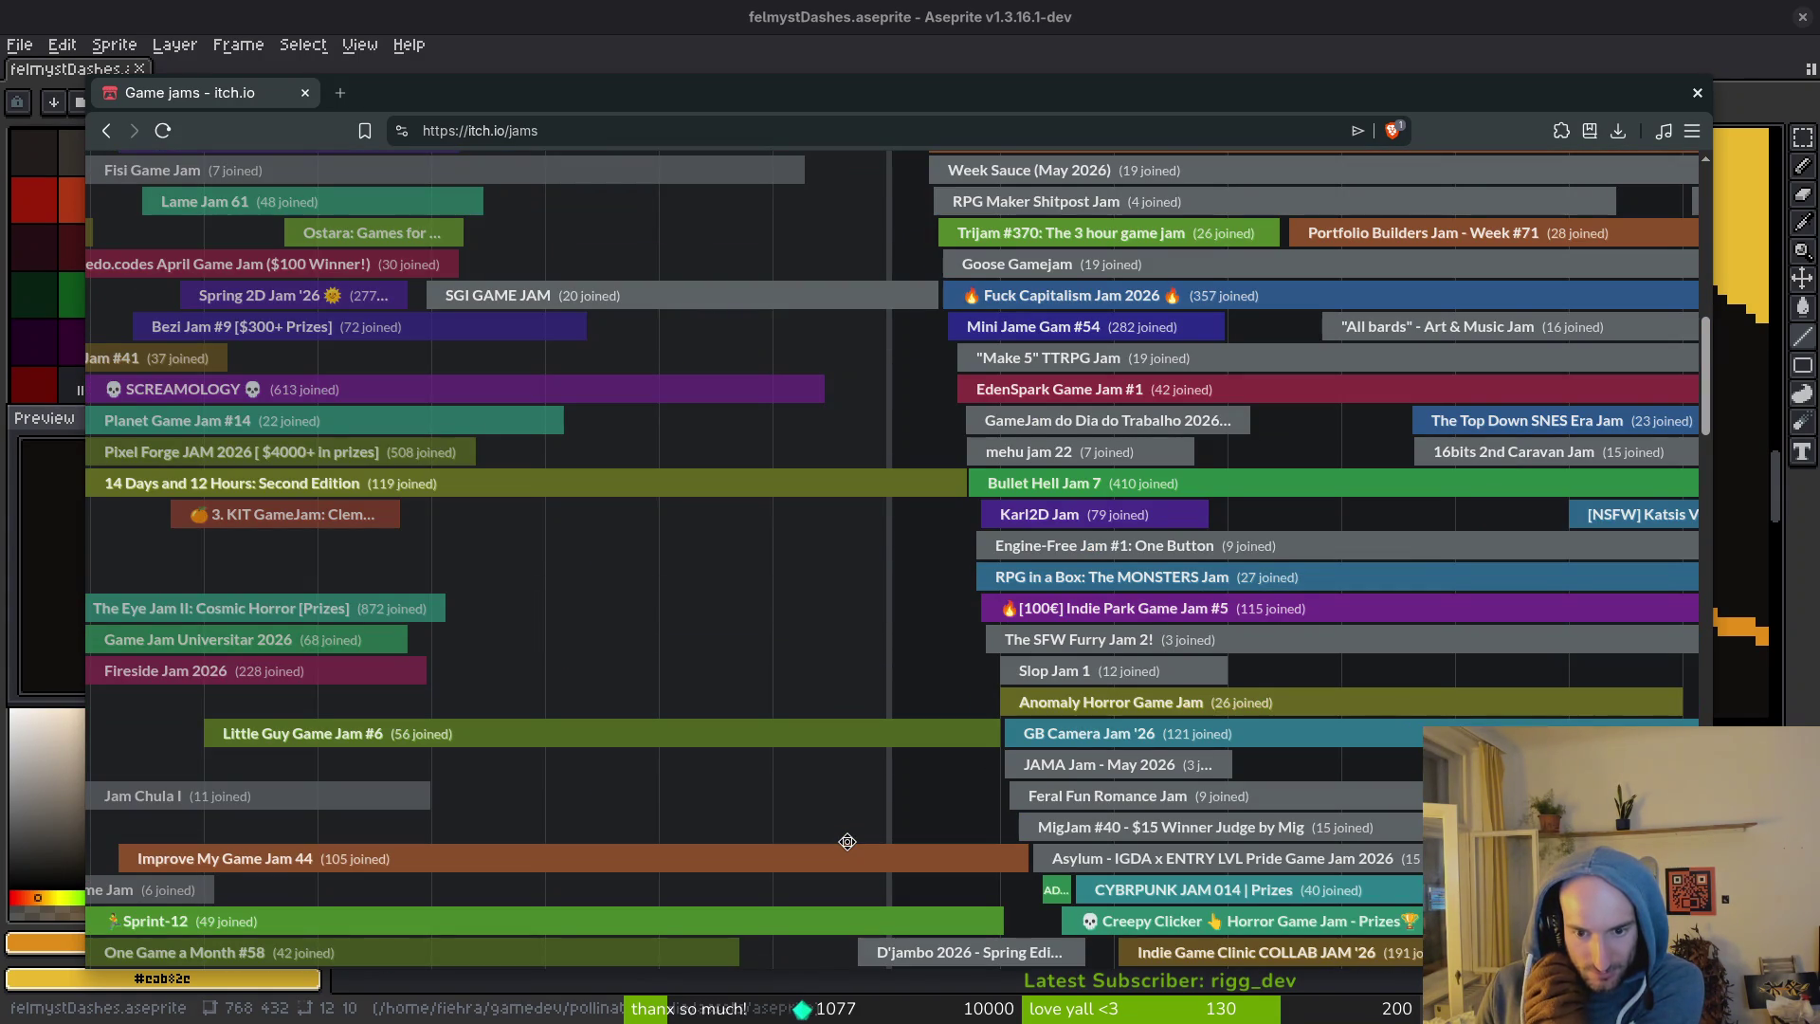
scroll(846, 841, down, 2)
scroll(847, 832, down, 5)
scroll(1044, 464, up, 10)
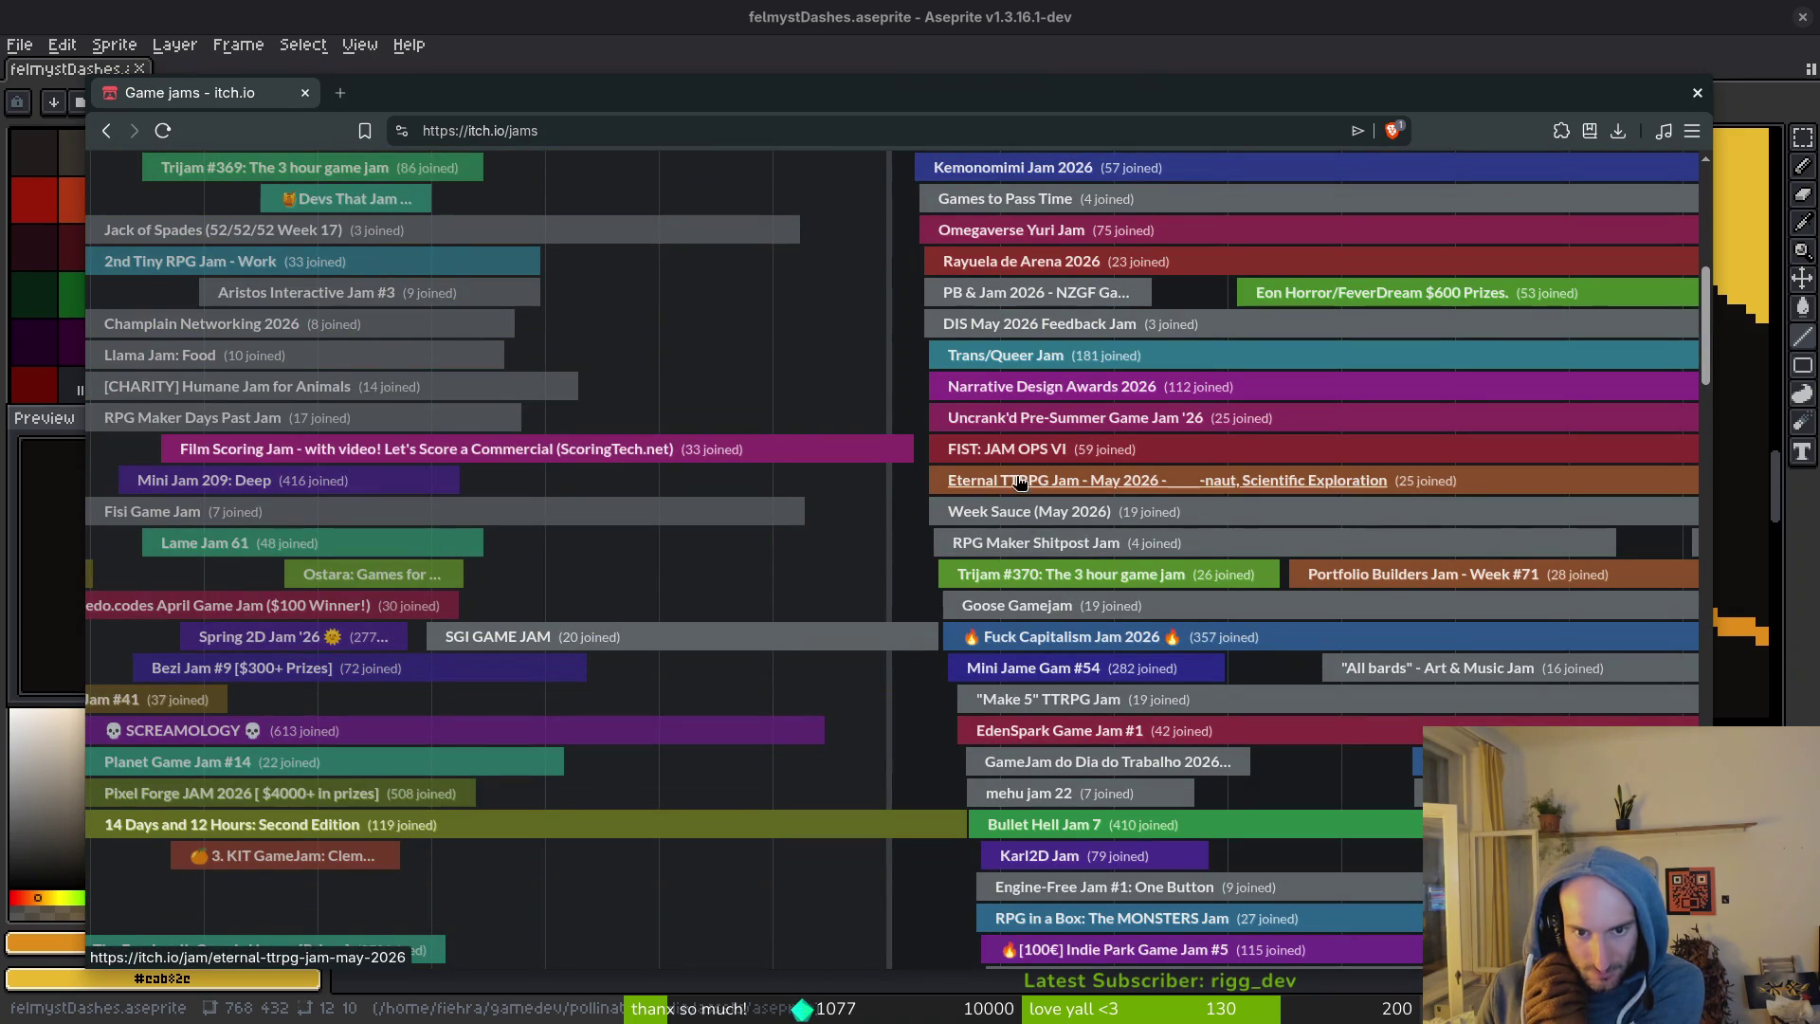
scroll(1038, 640, up, 4)
scroll(1031, 633, up, 2)
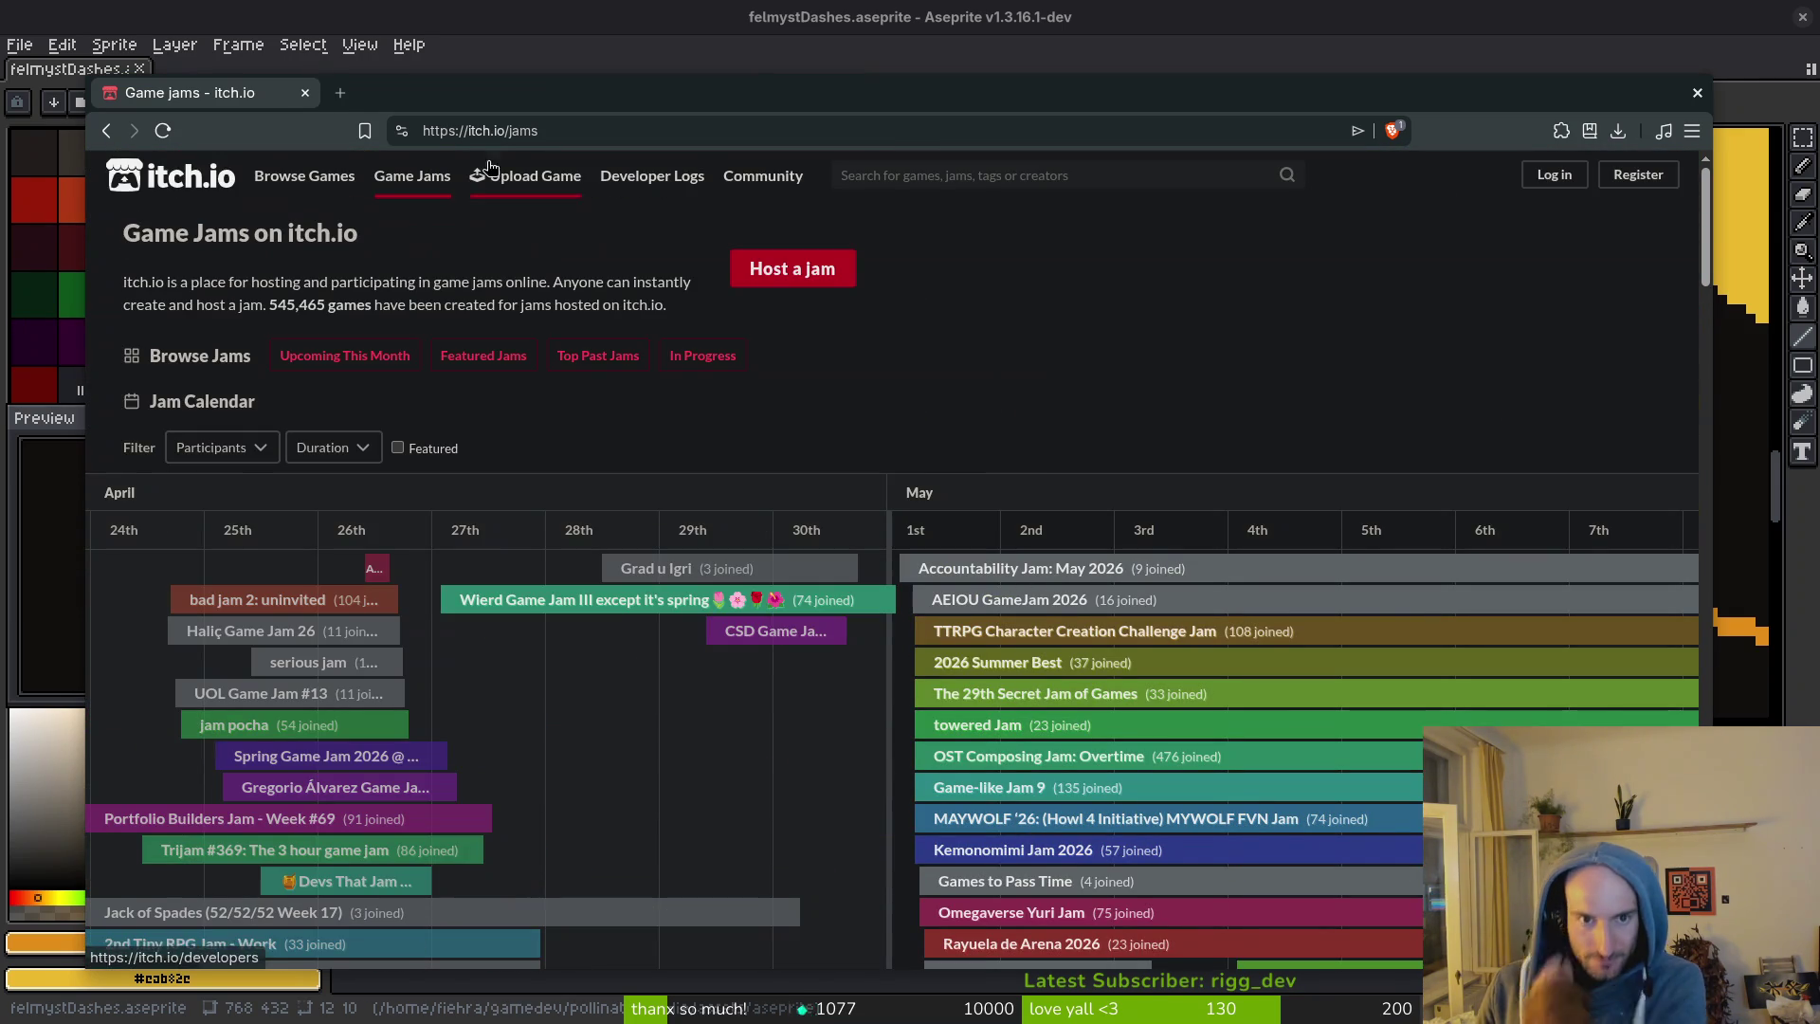
click(938, 172)
Search itch.io for 'solodev' and show only jam results.
text(solodev)
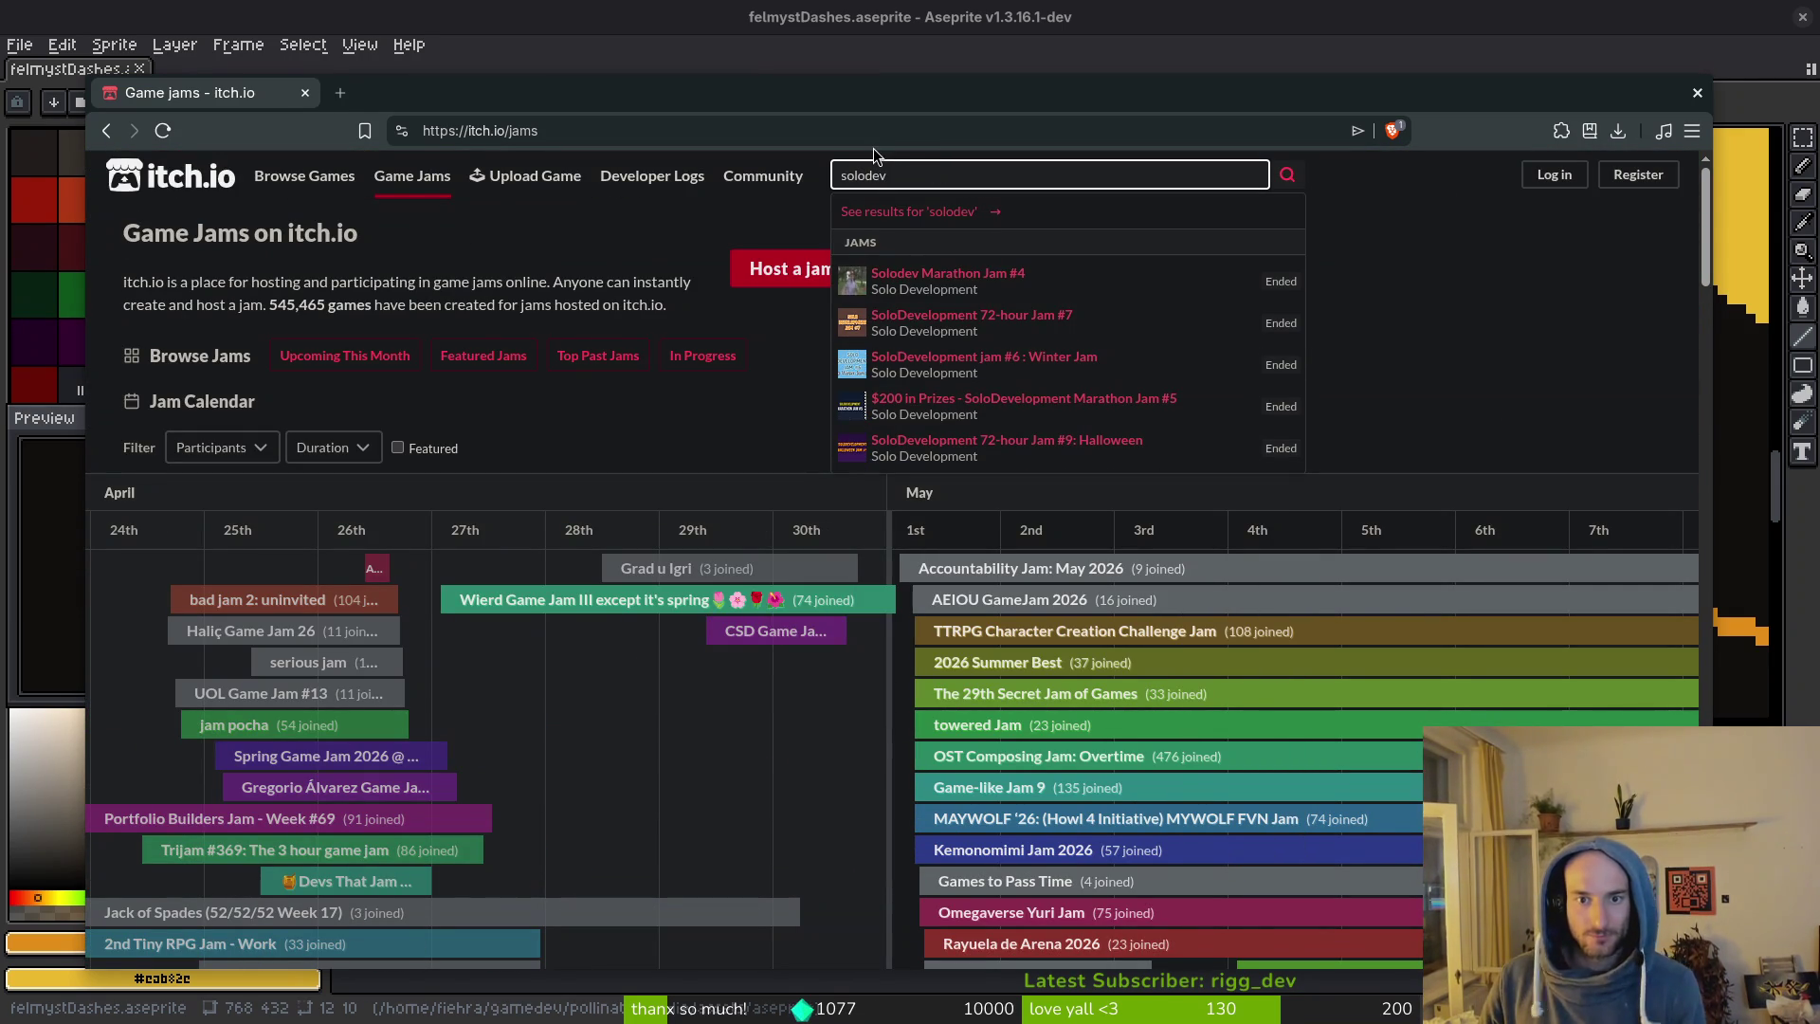
key(Return)
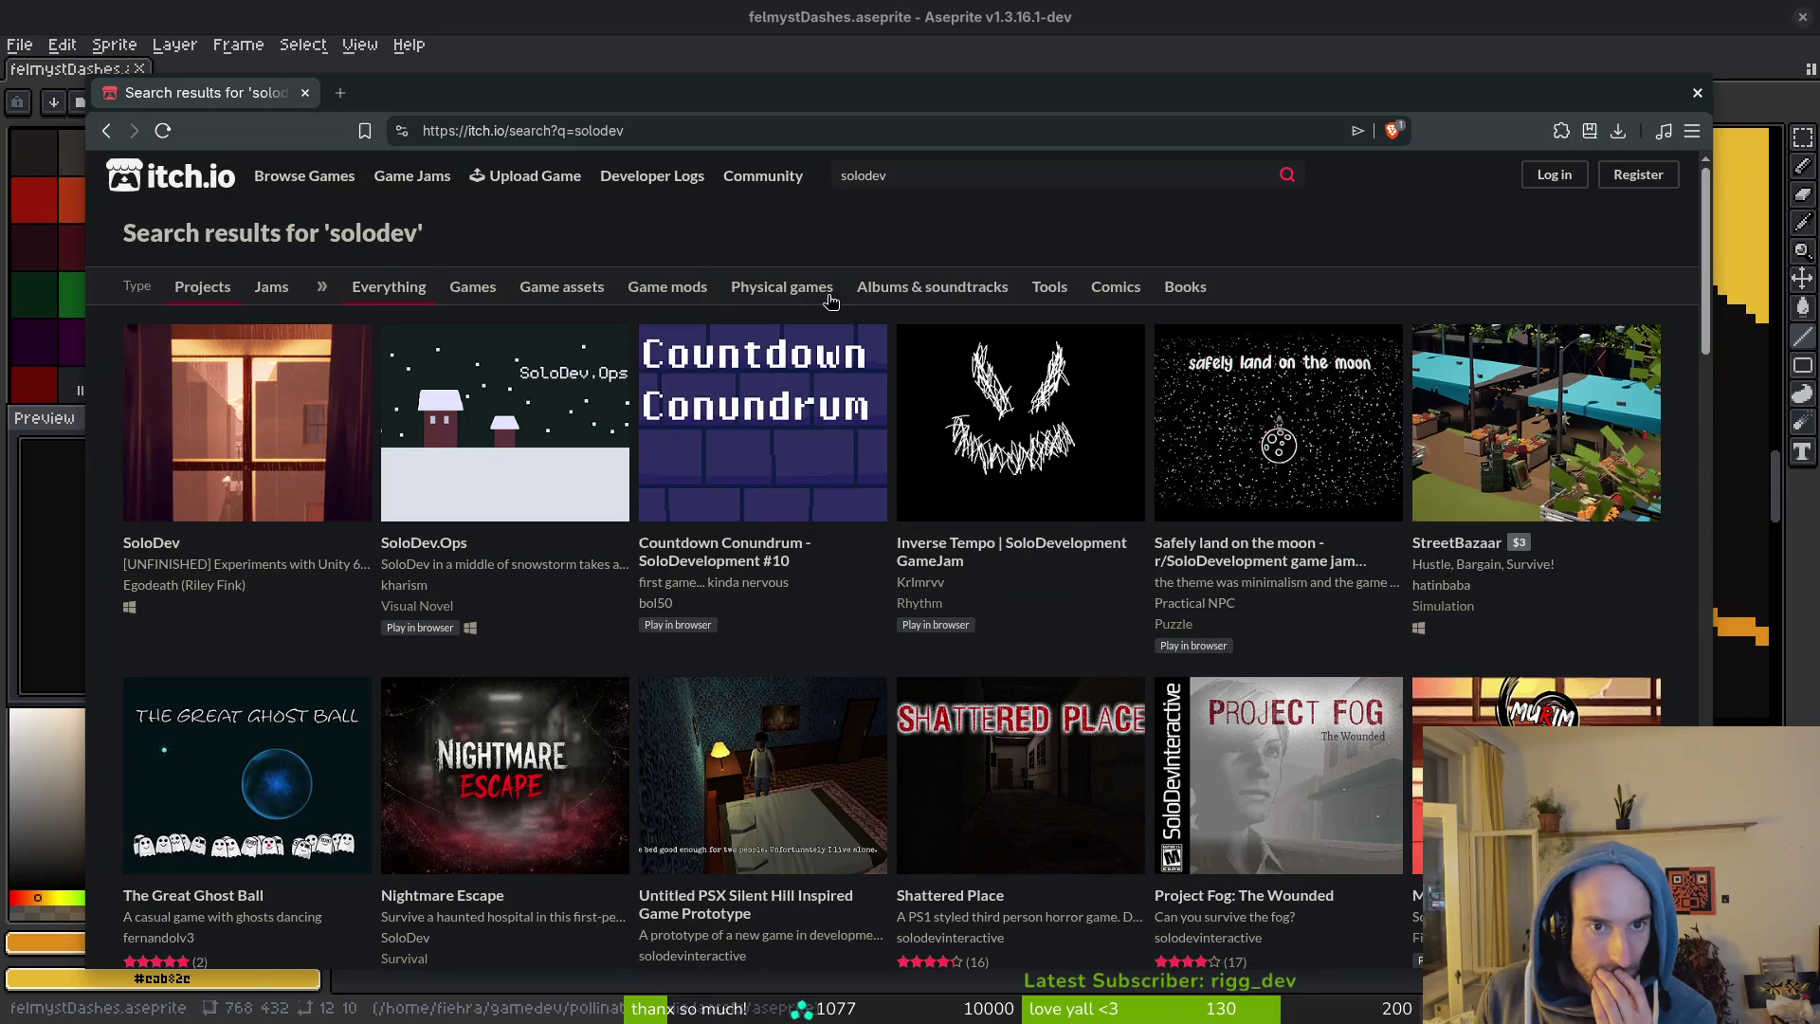
click(271, 286)
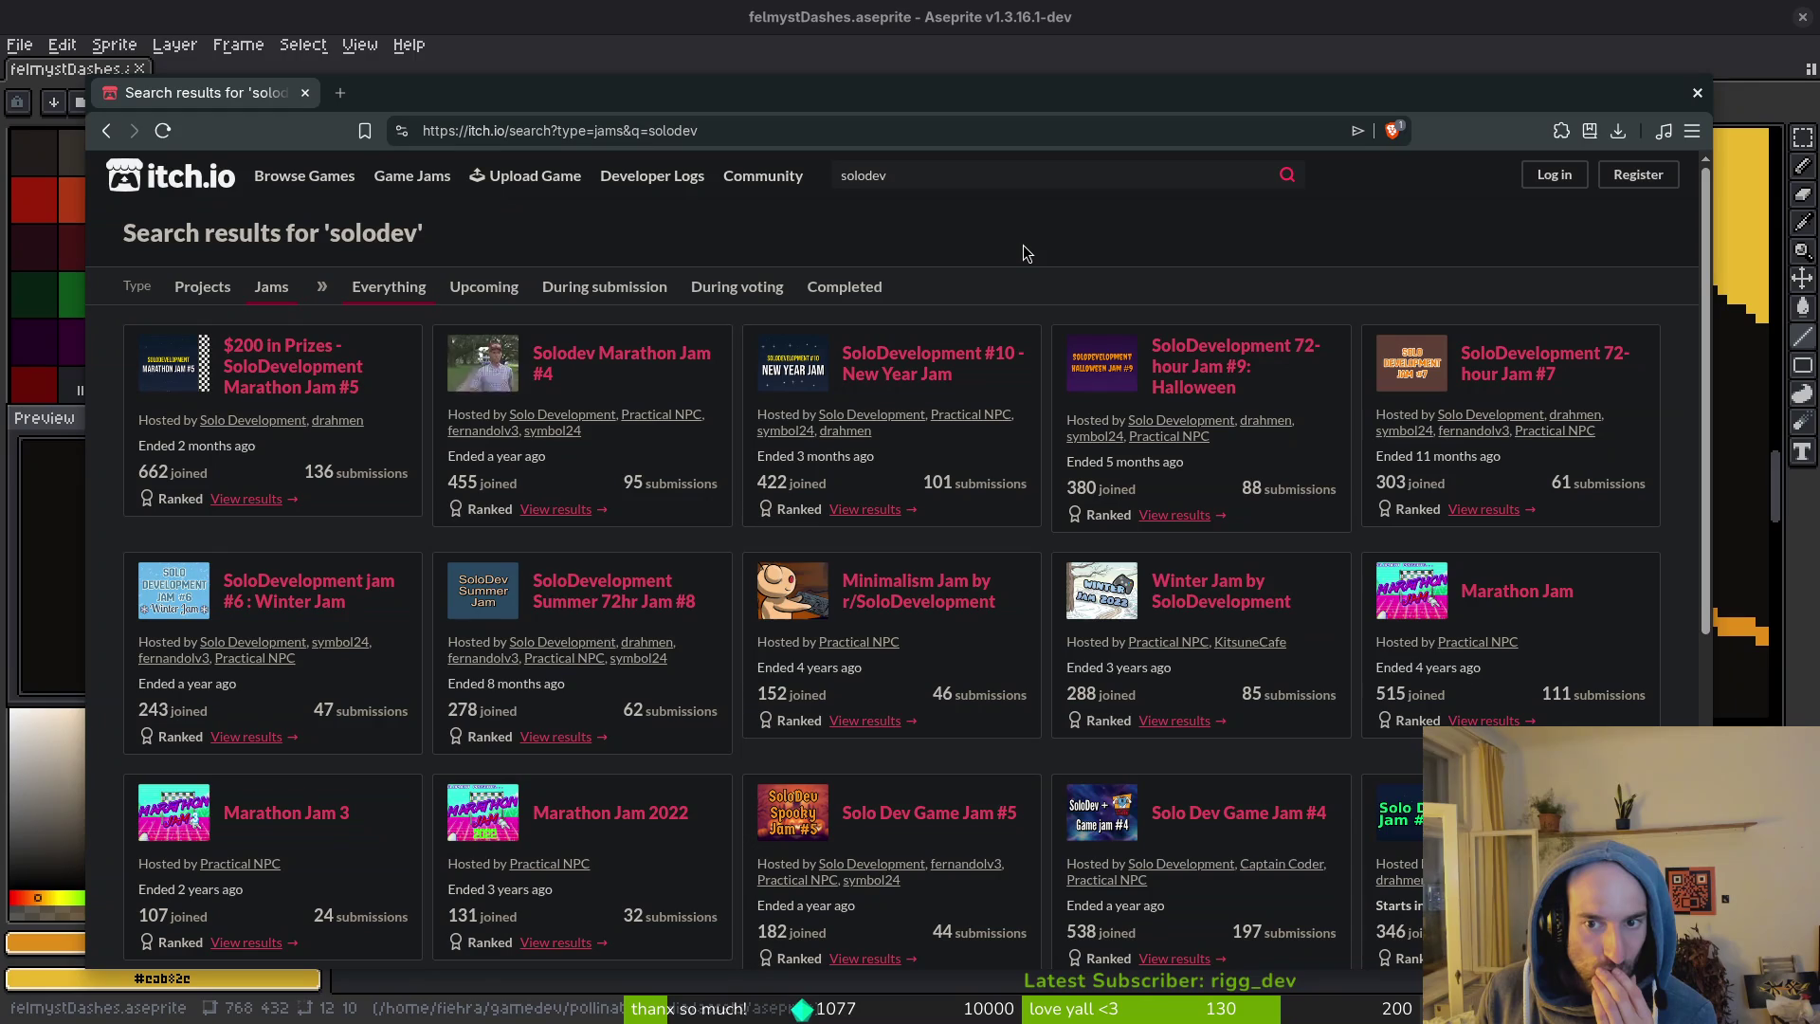
Refine the search to 'solodev marathon' and briefly view the Solodev Marathon Jam #4 page.
click(901, 176)
text(ma)
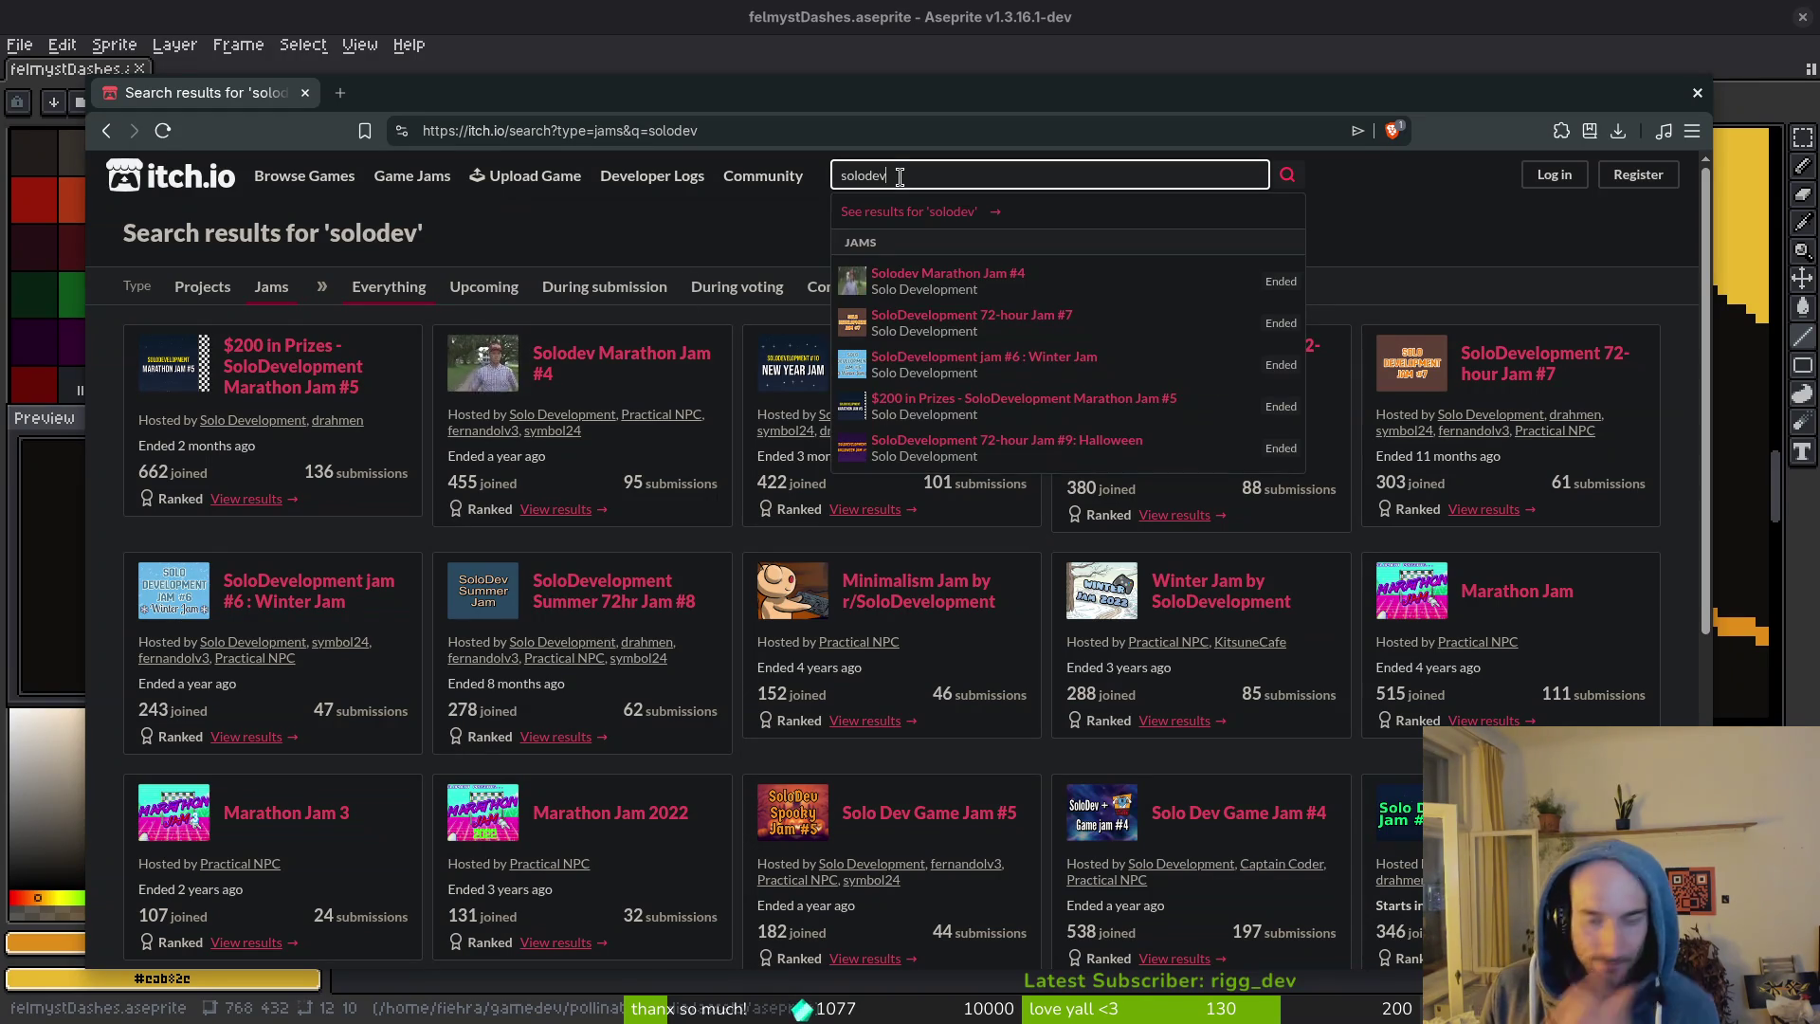
text(rathon)
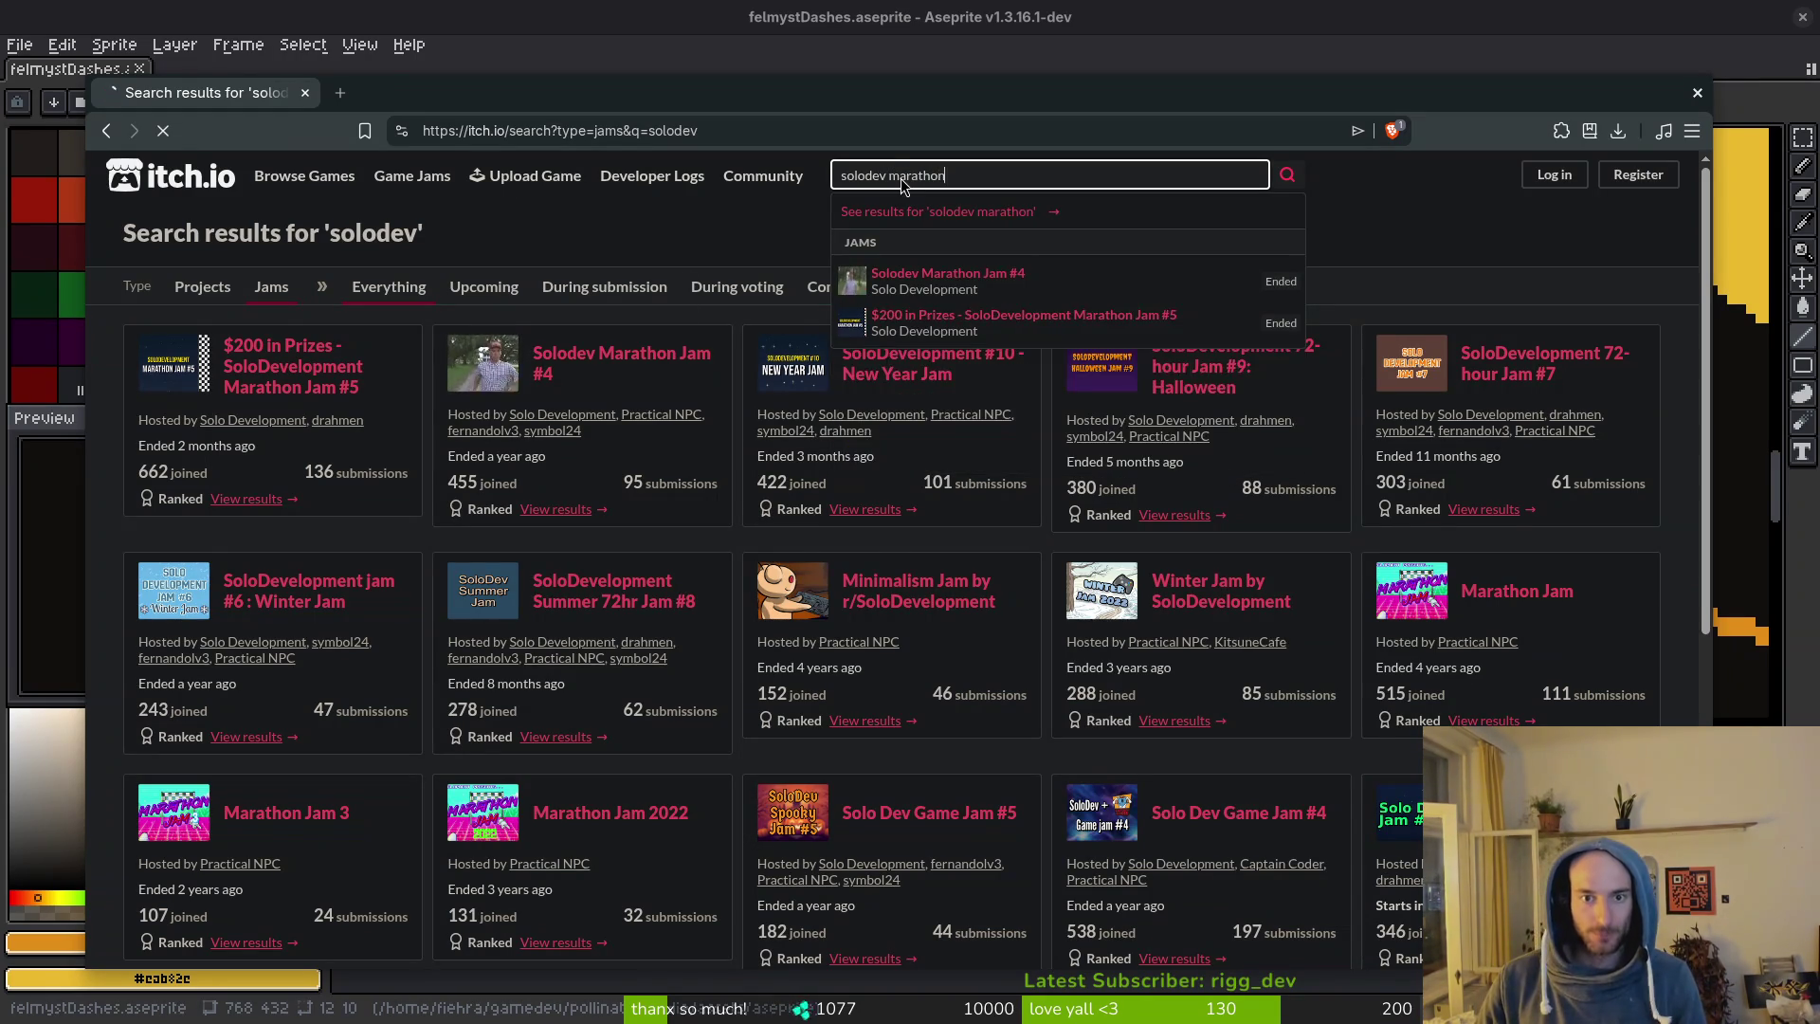
key(Return)
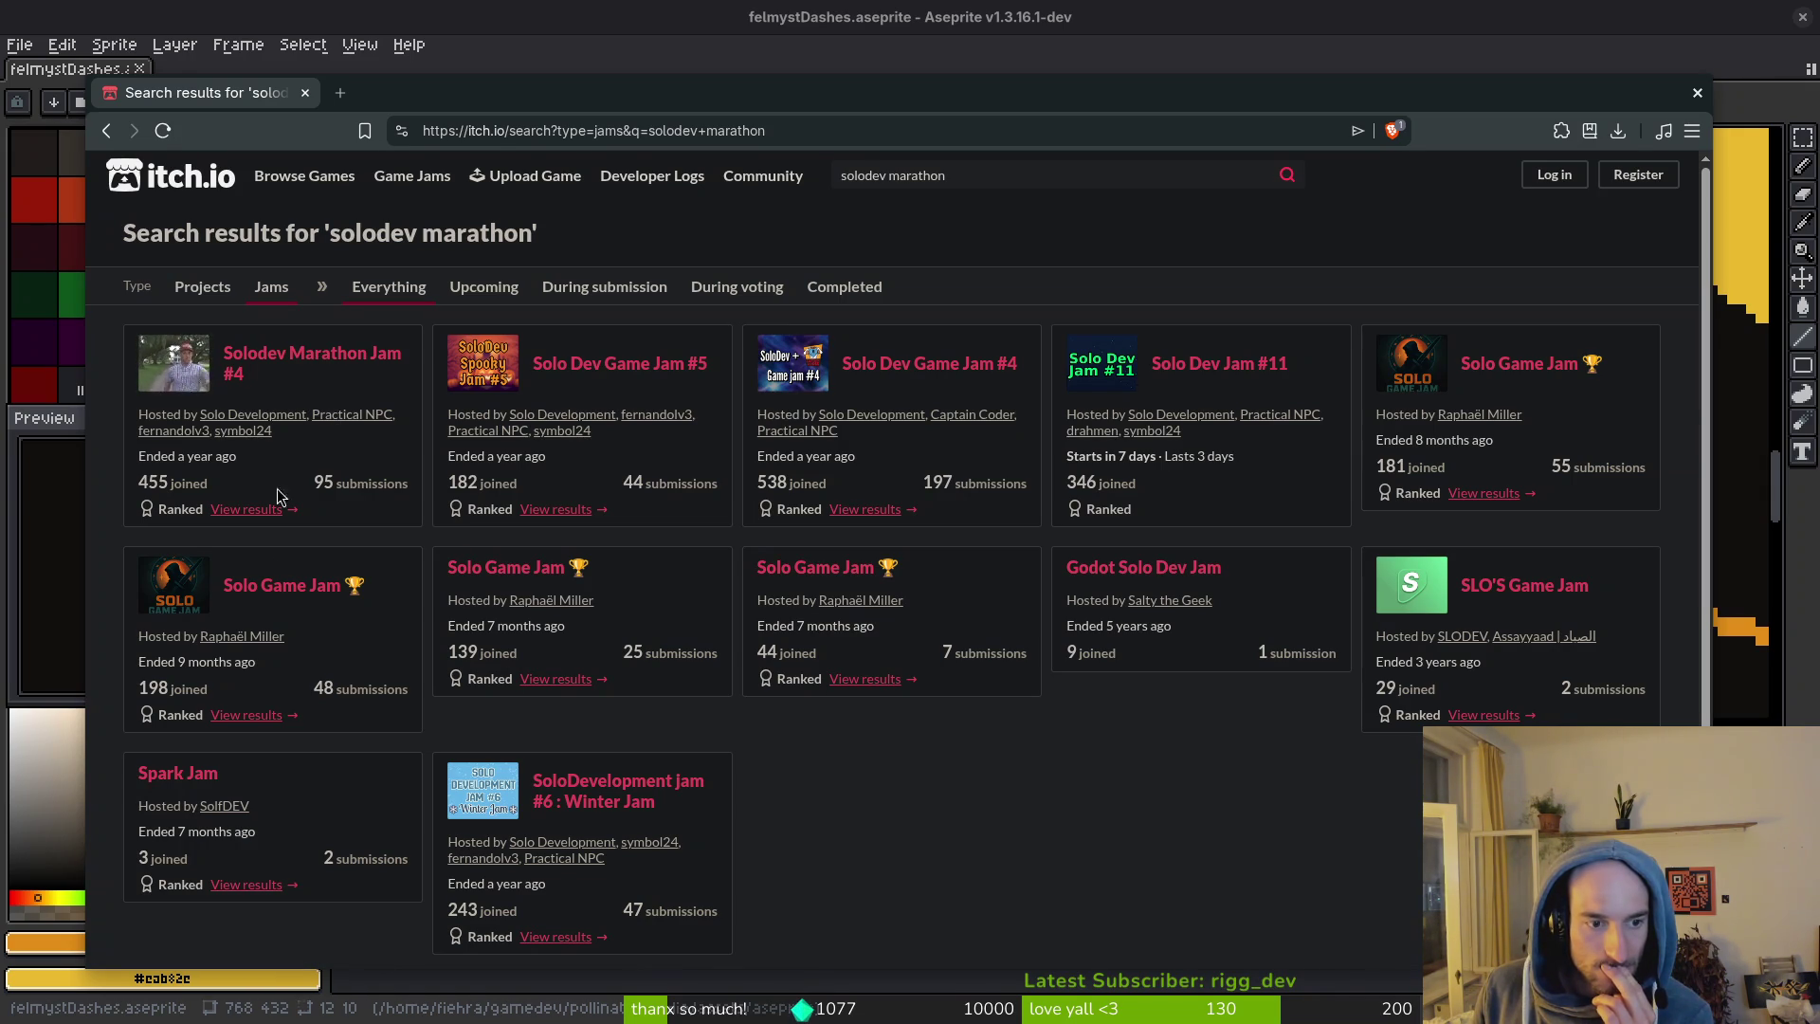
scroll(853, 782, down, 3)
scroll(907, 766, up, 3)
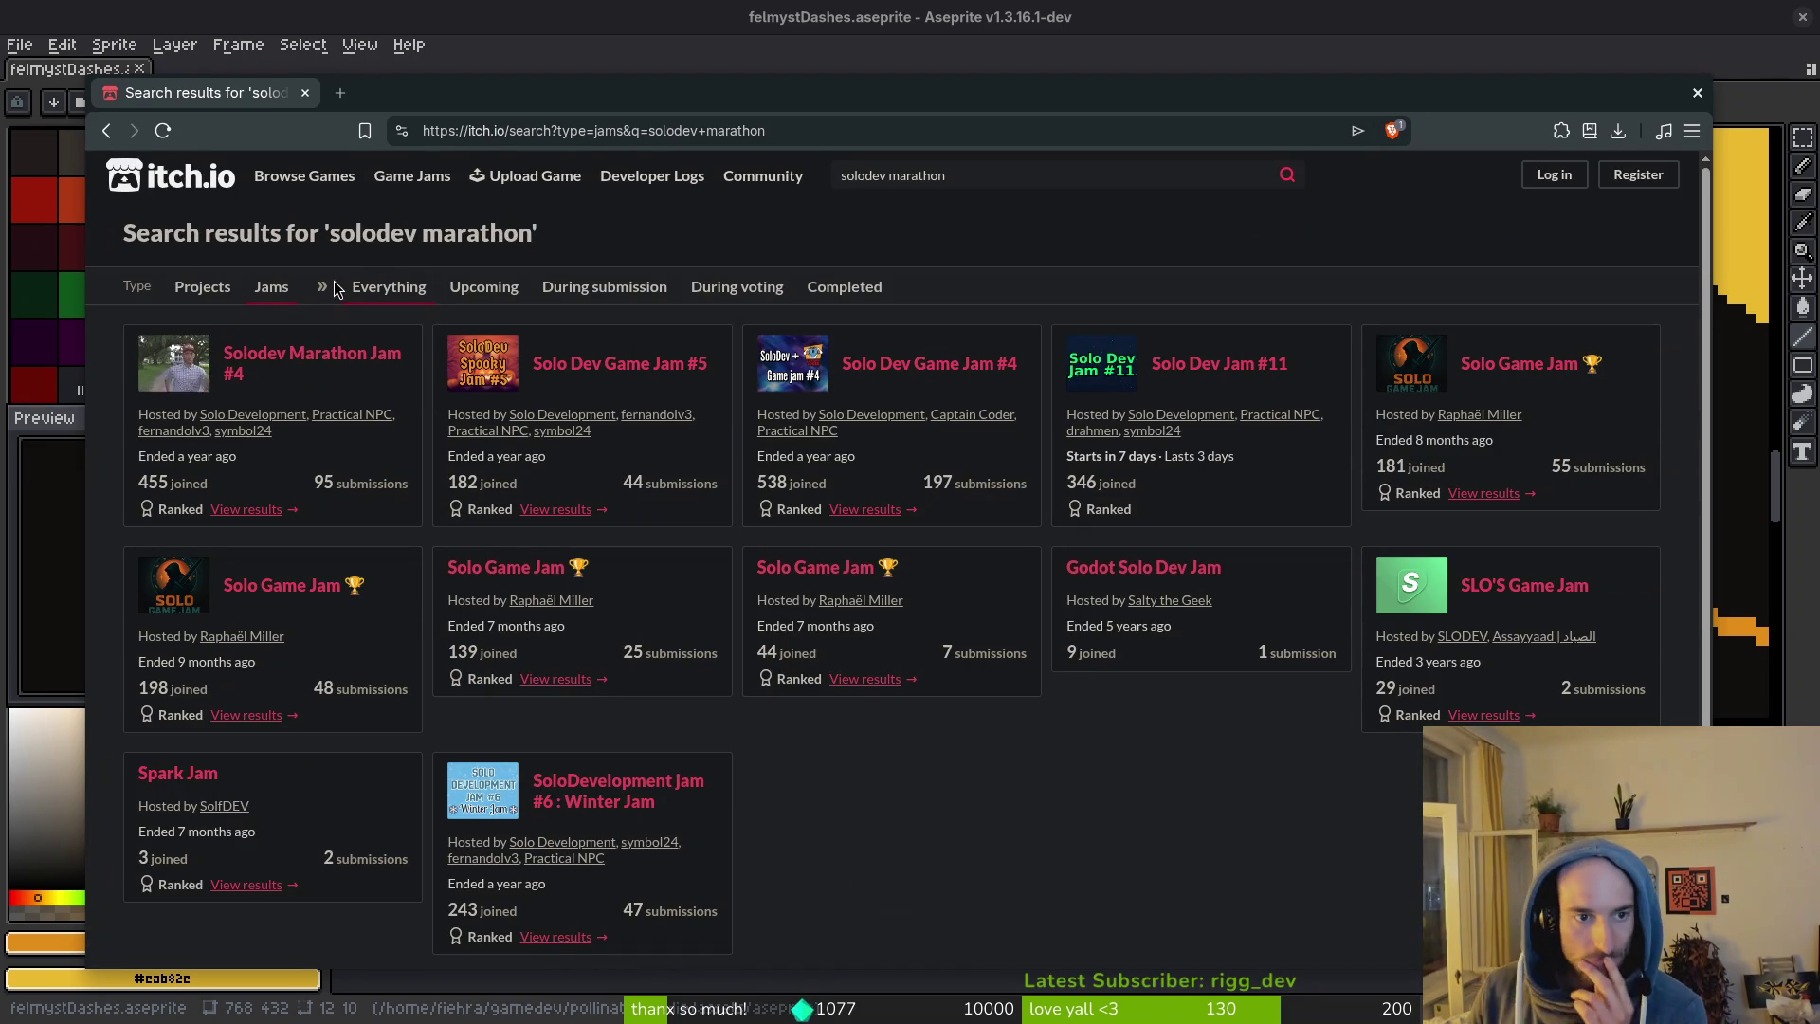
click(367, 362)
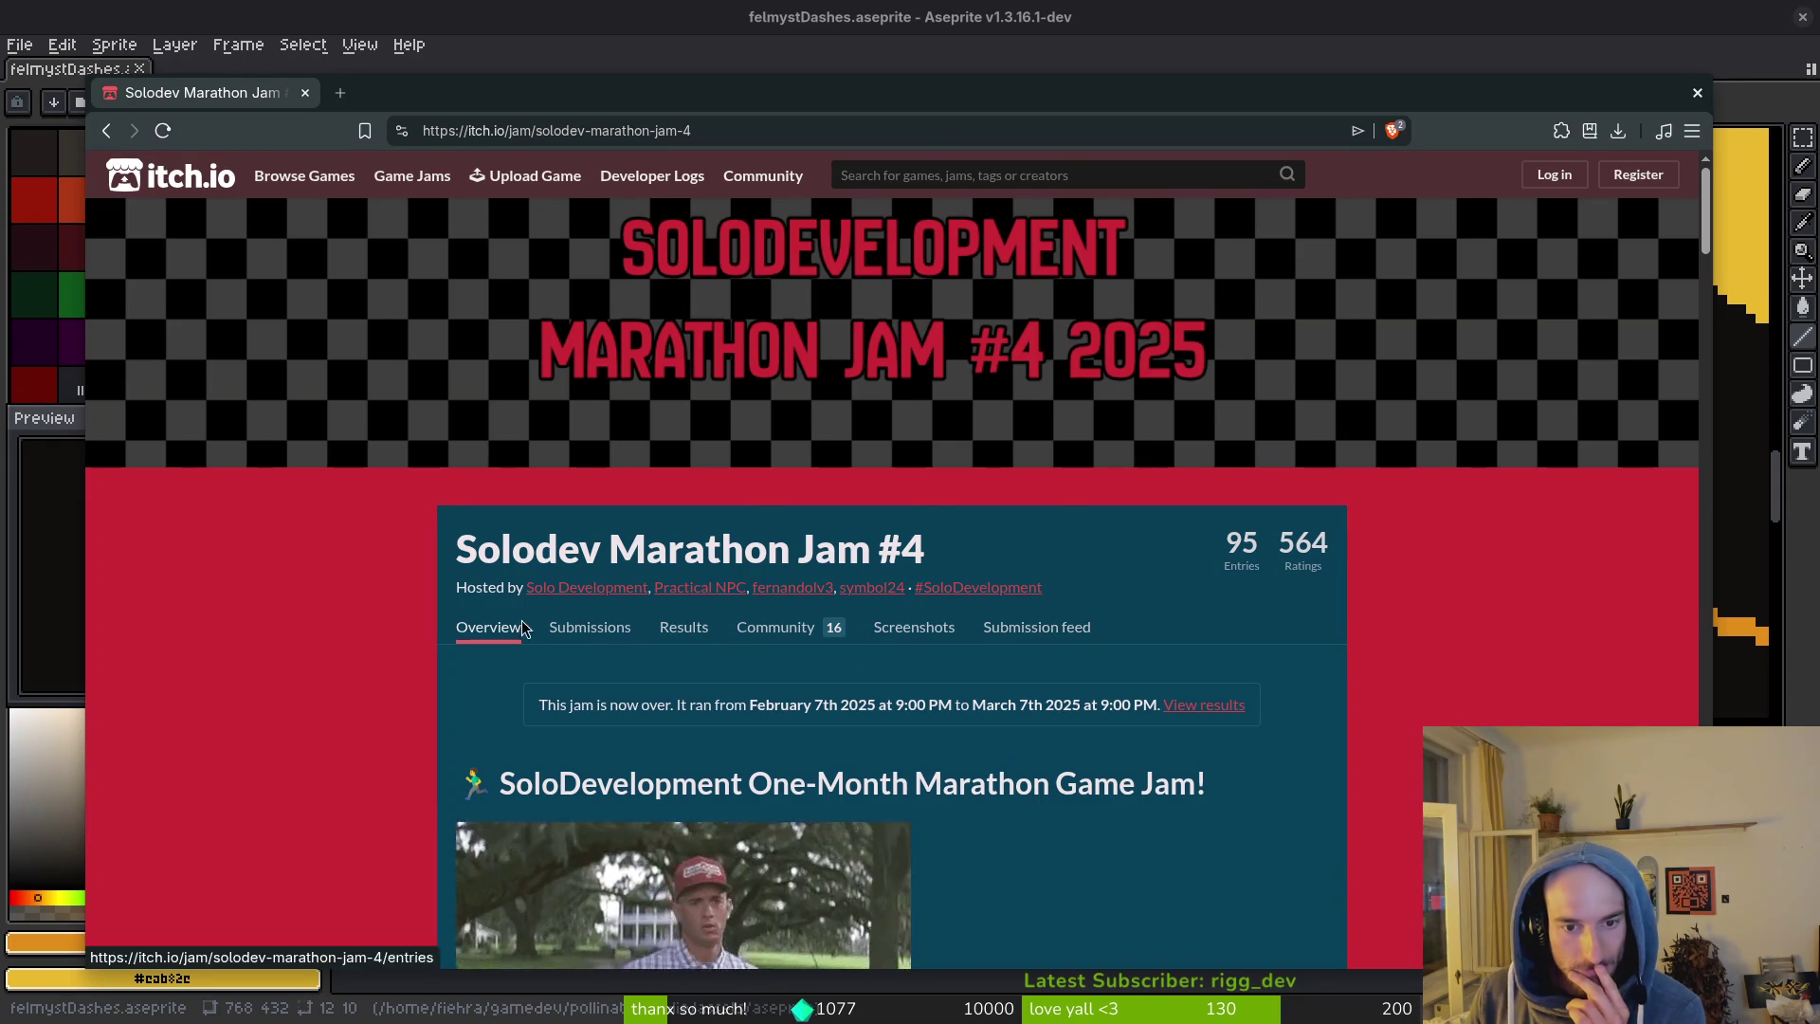
key(alt+Left)
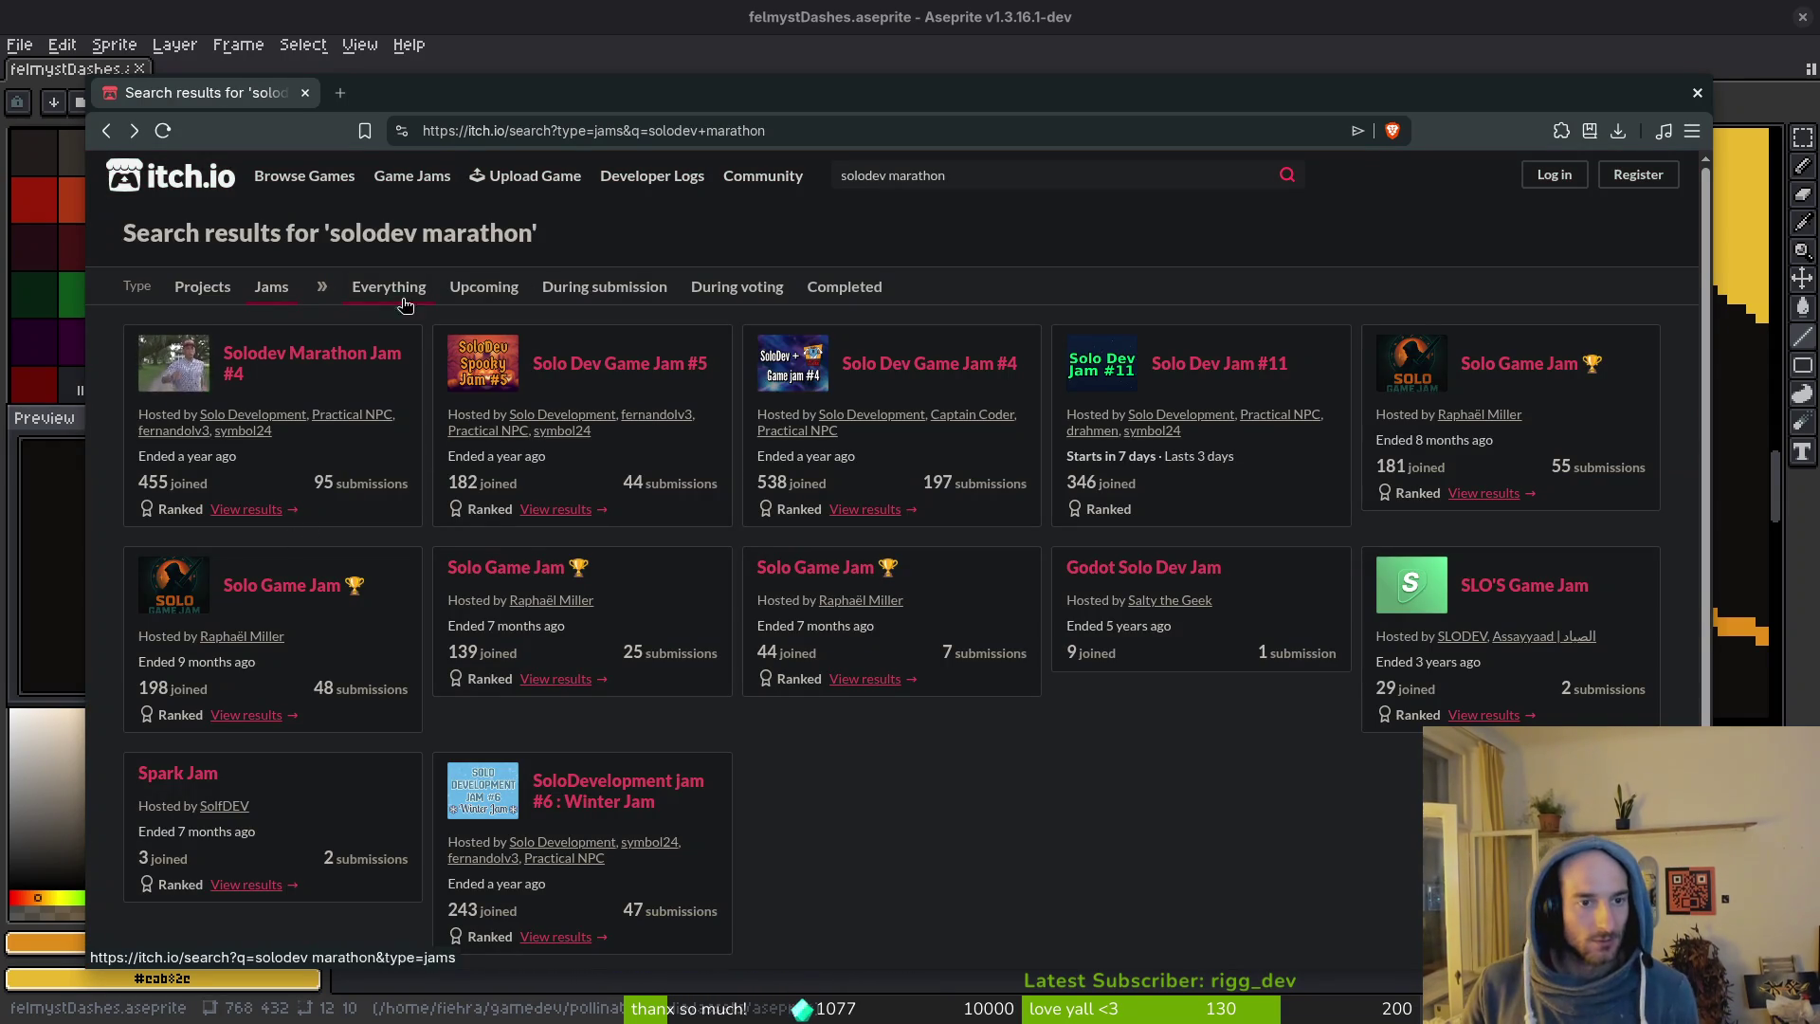
Filter to upcoming jams, read Solo Dev Jam #11 (May 8–11, 2026), then close the browser.
click(500, 300)
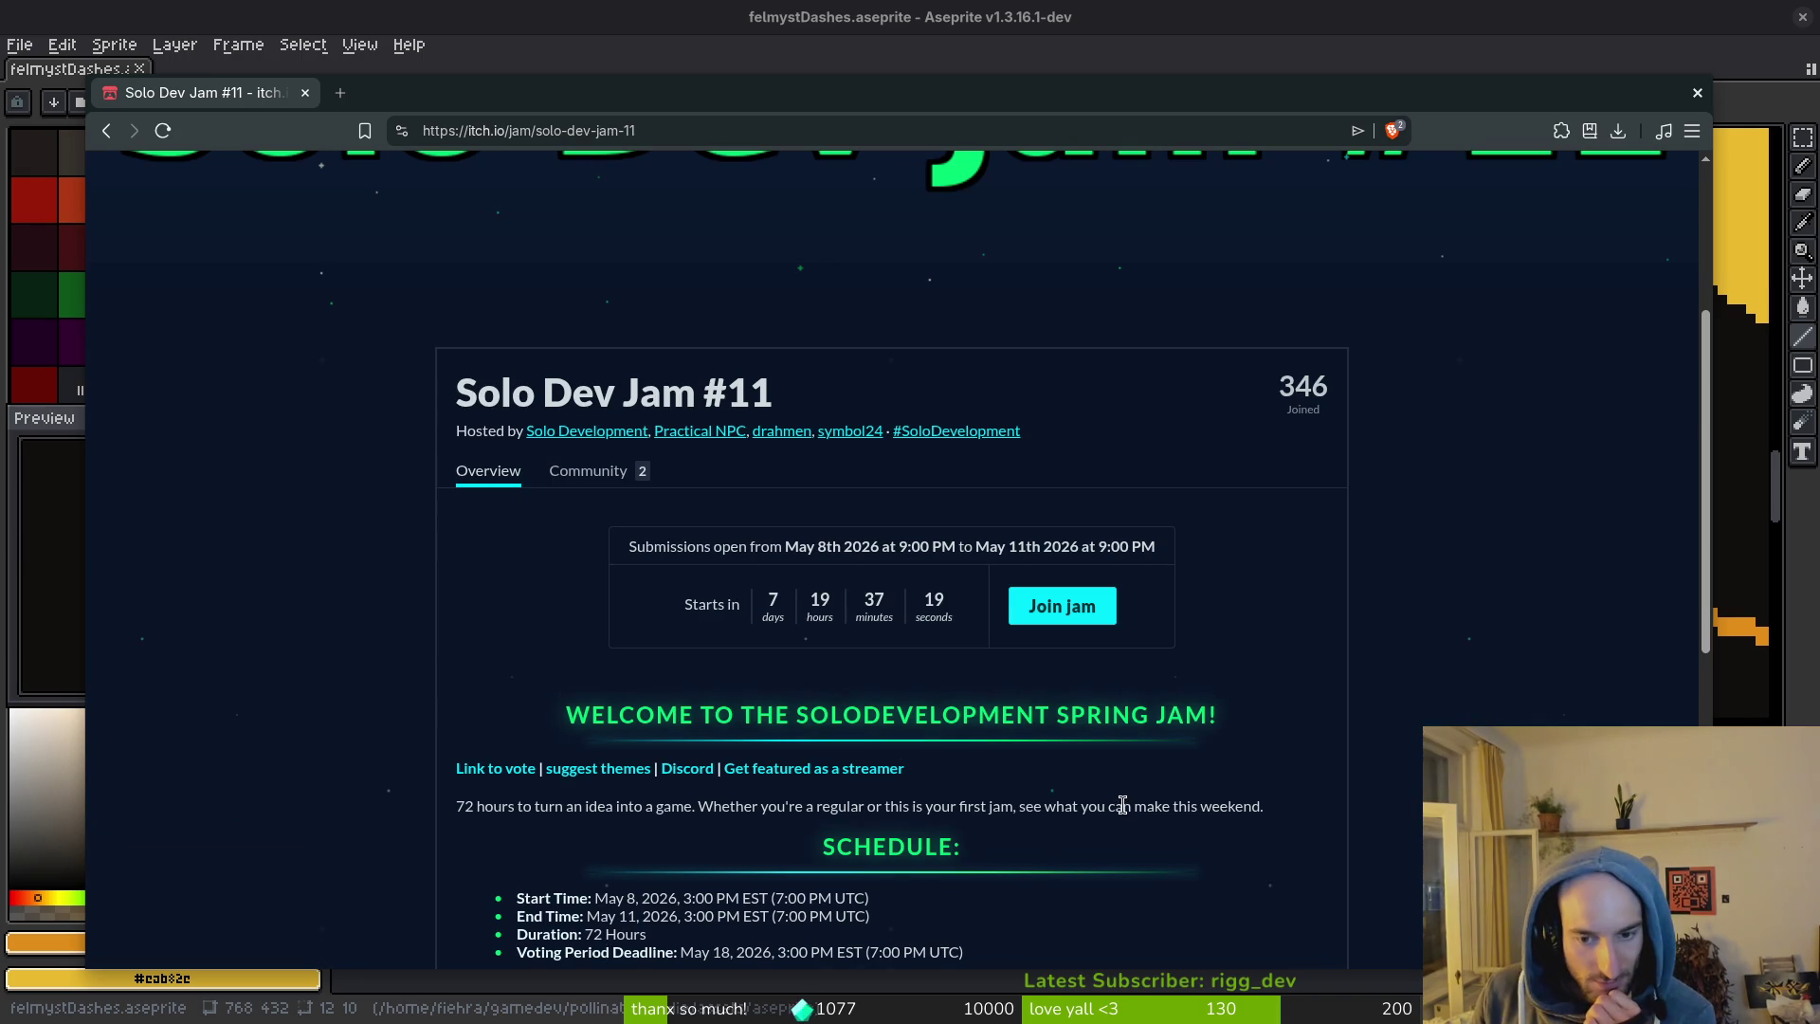
scroll(1100, 806, down, 3)
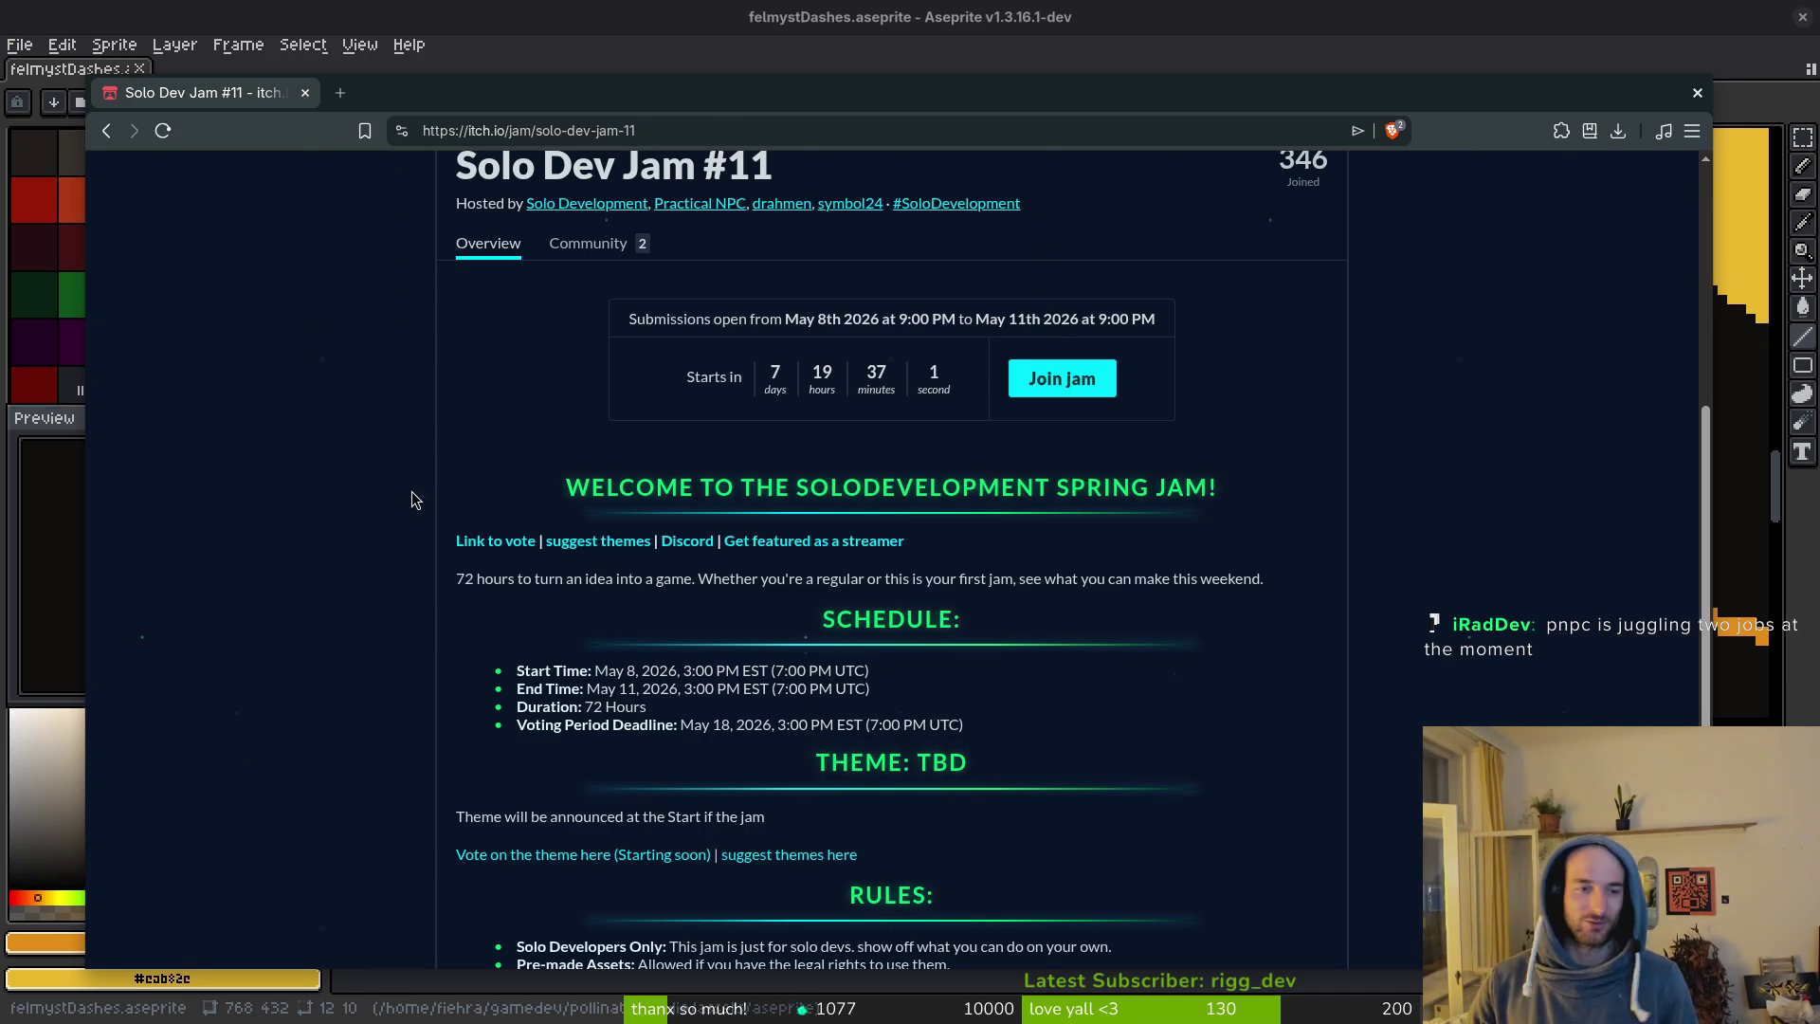
key(ctrl+w)
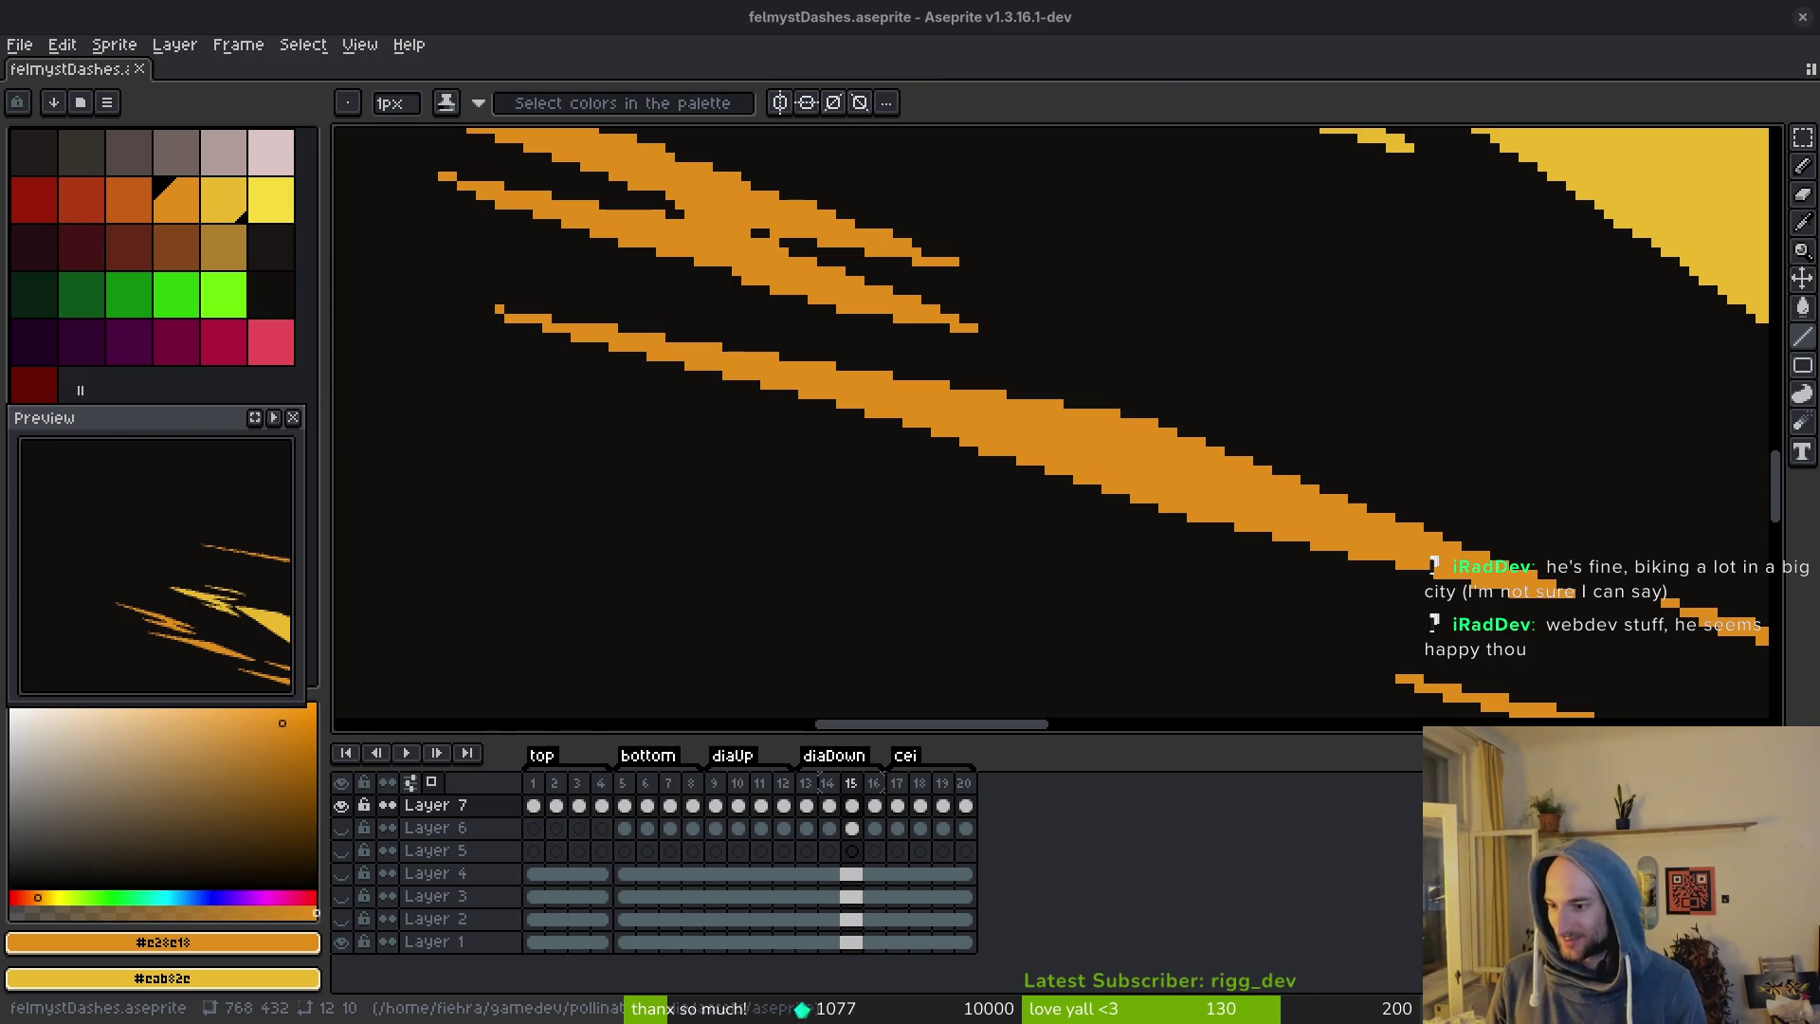
Extend the orange dash streaks with four Line tool strokes, including a connected up-left segment.
drag(863, 301, 1338, 543)
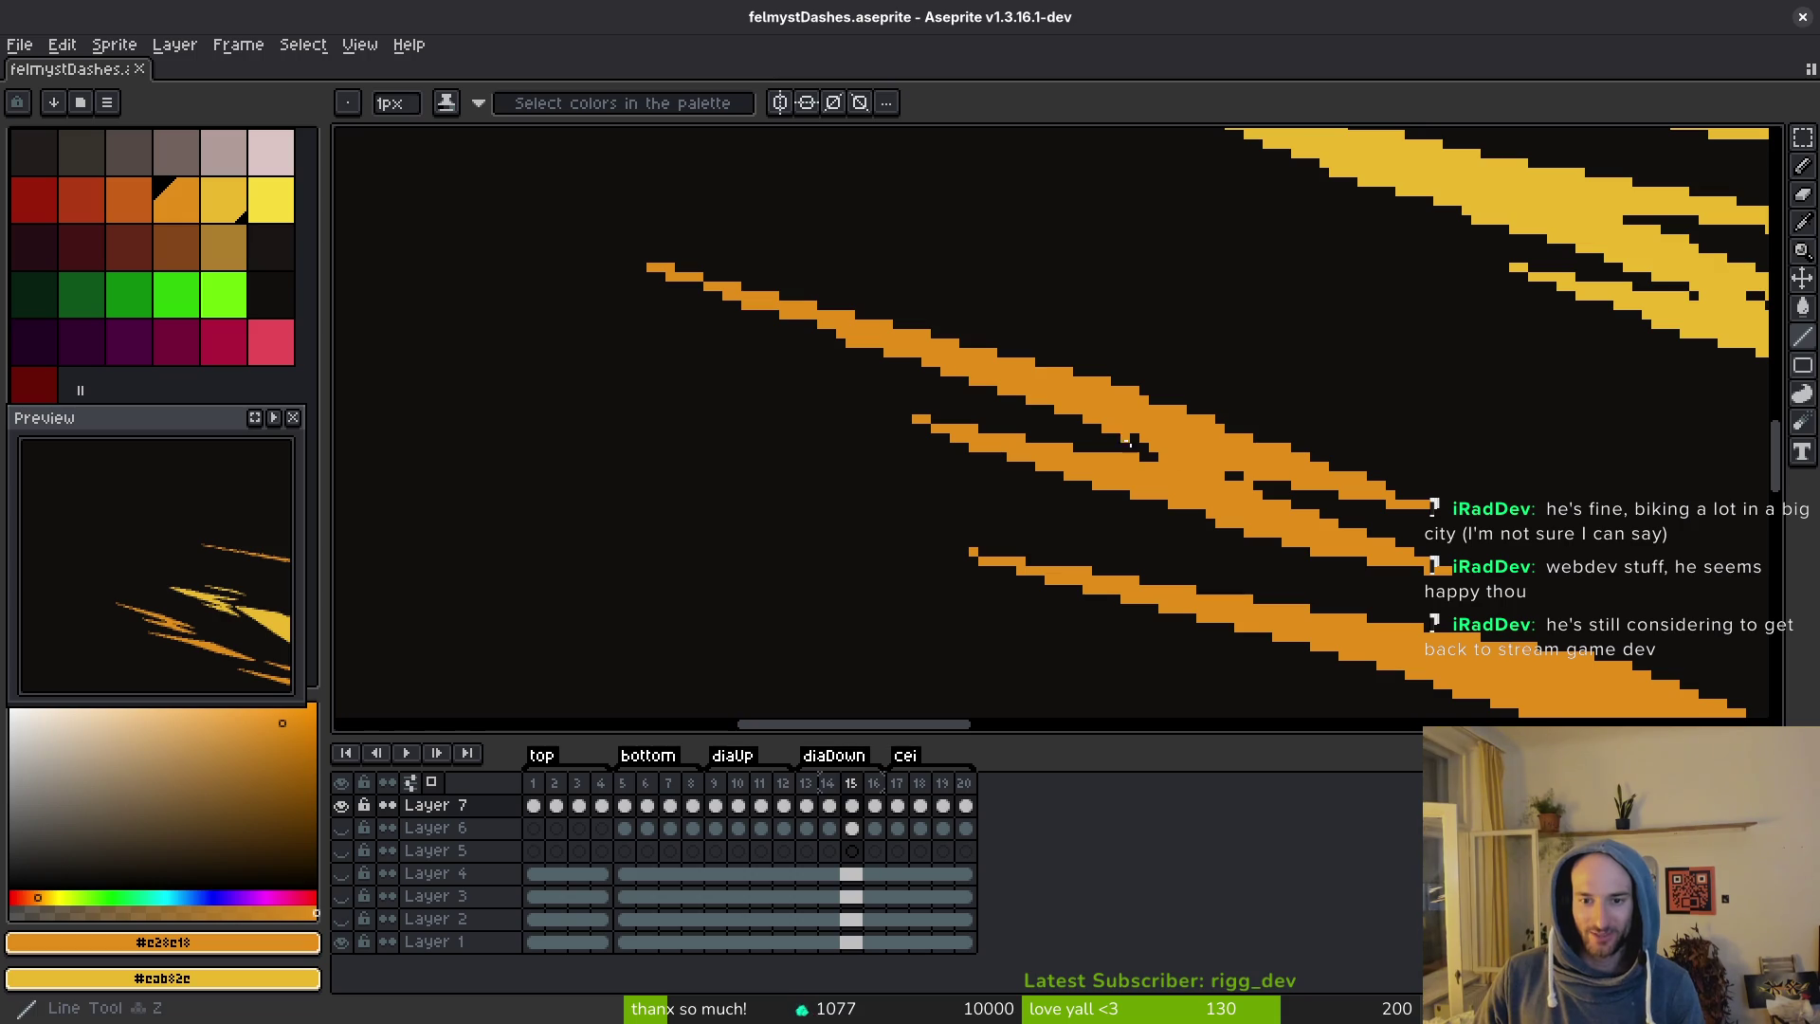
drag(808, 305, 701, 282)
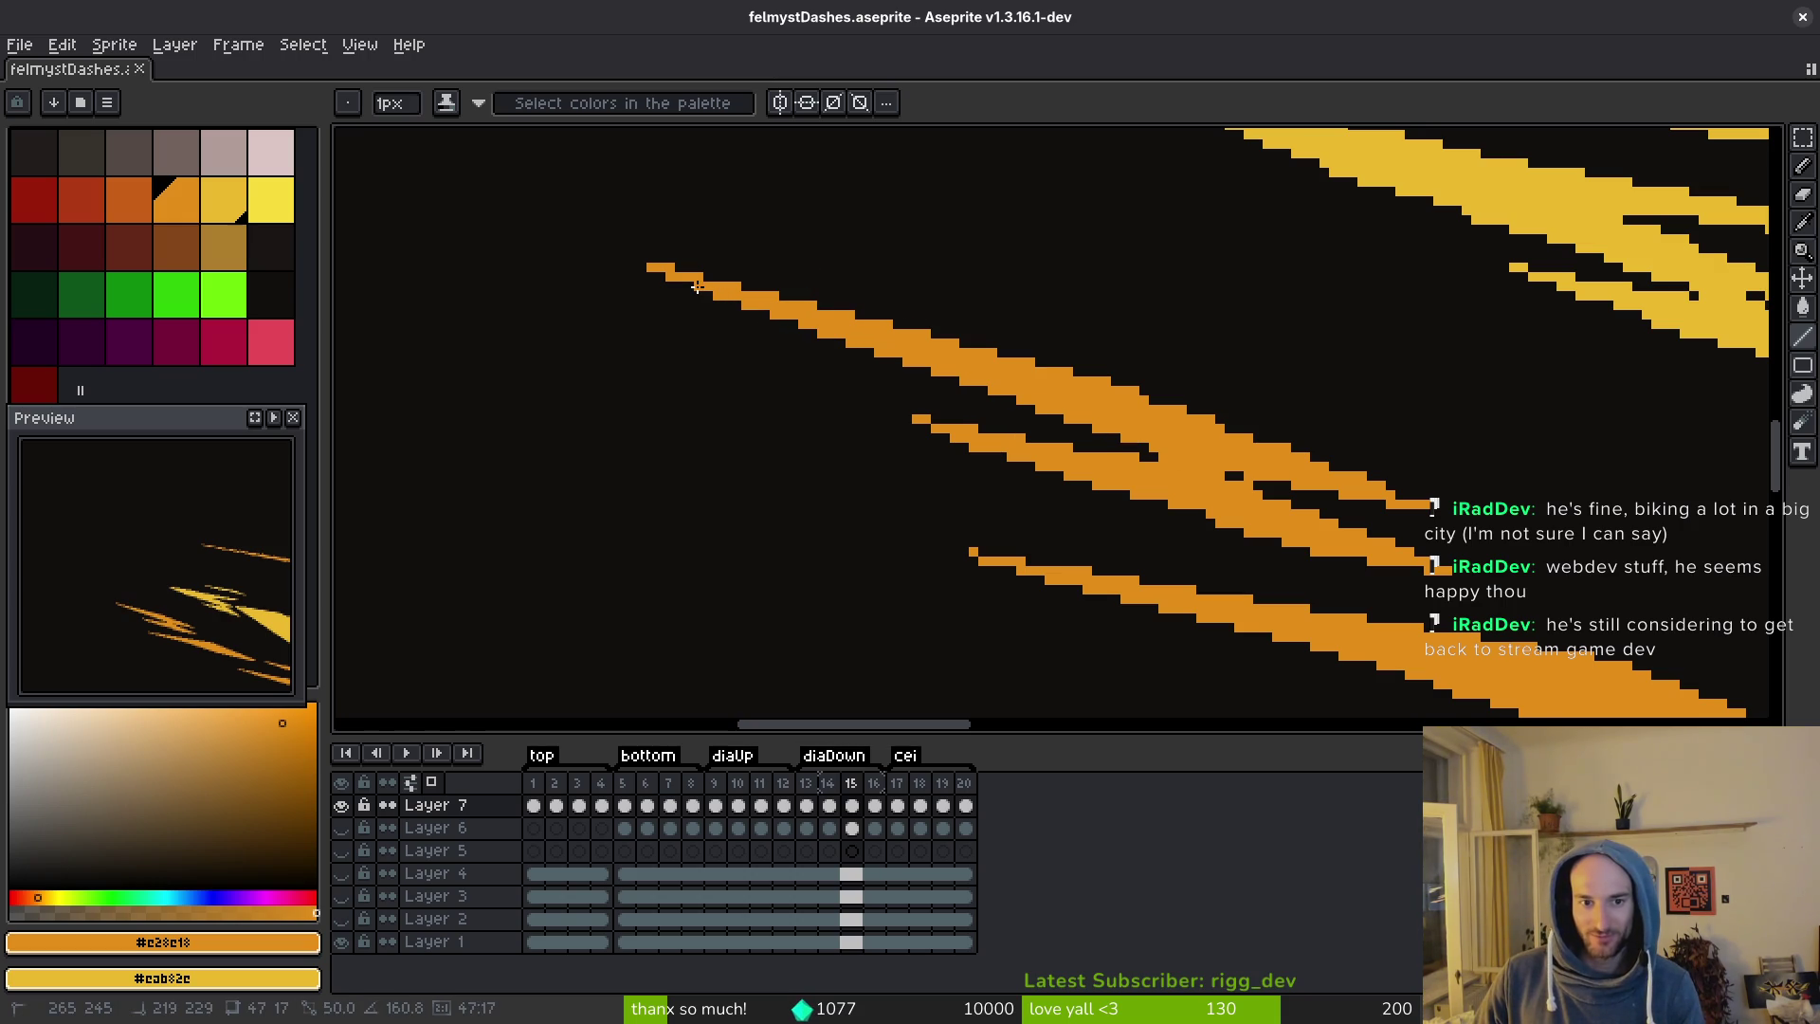
mouse_move(1154, 401)
mouse_down()
mouse_move(1468, 528)
mouse_move(1393, 495)
mouse_up()
scroll(1332, 553, right, 2)
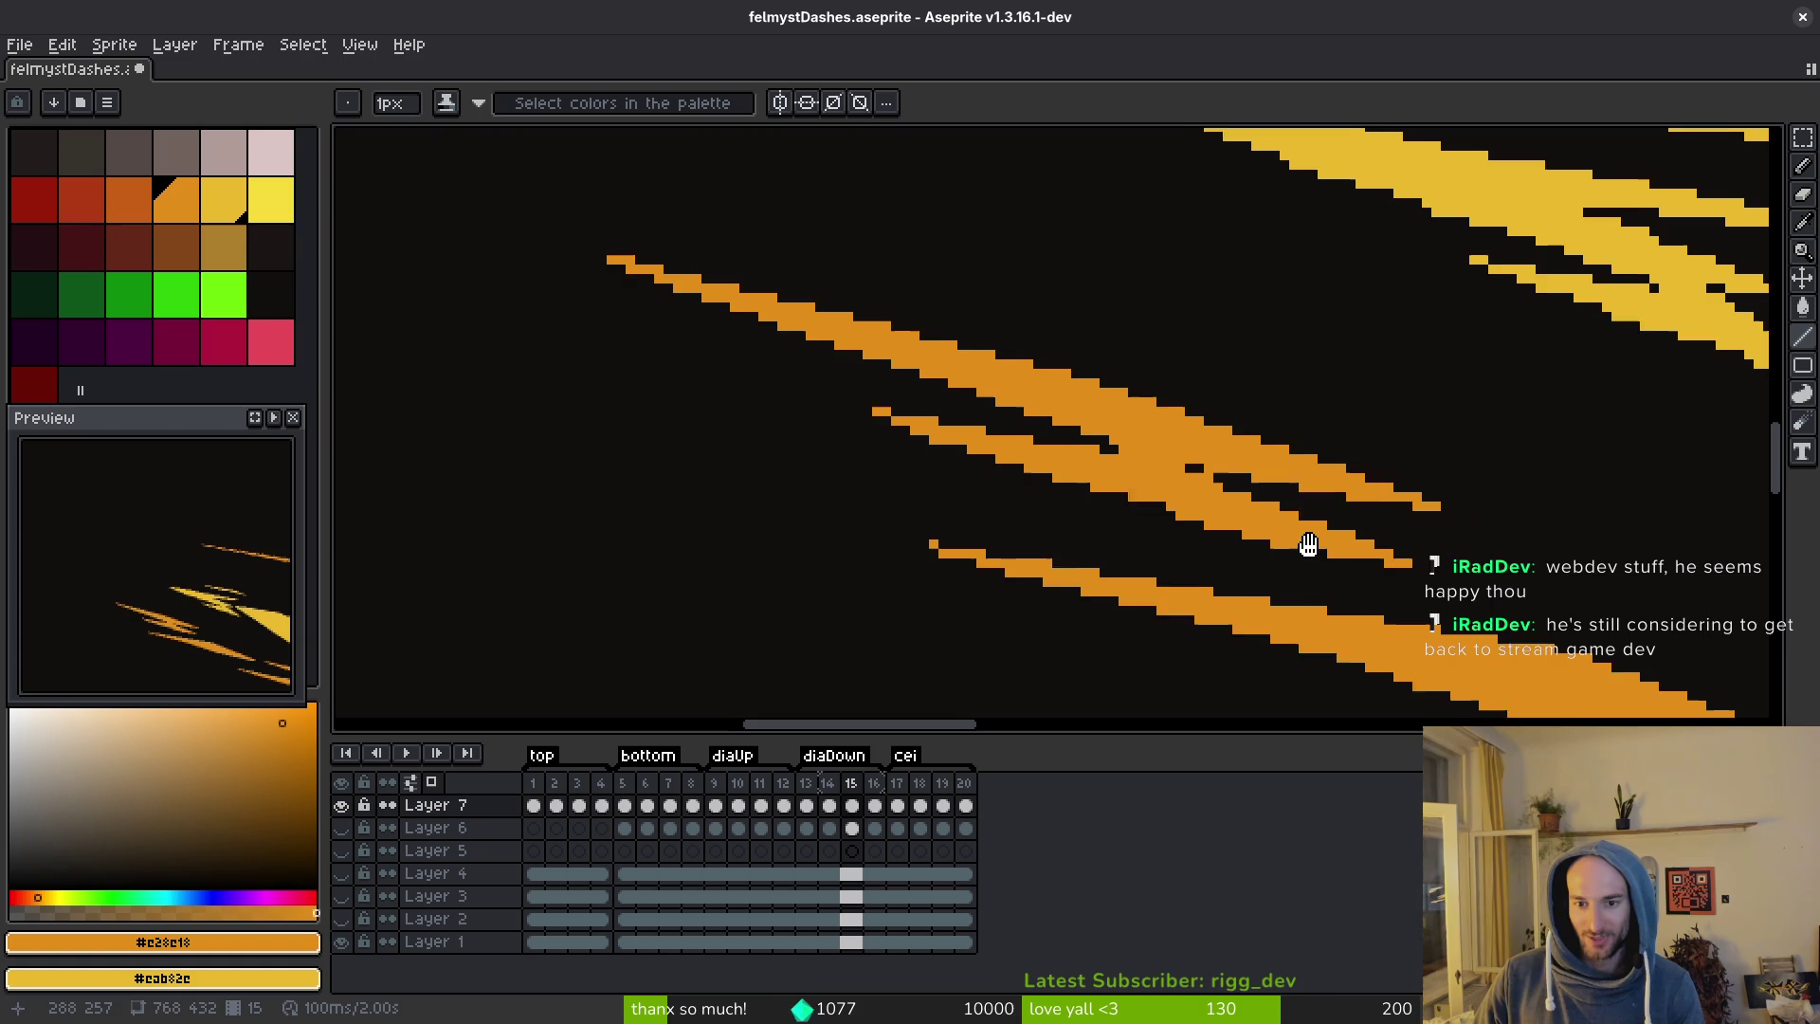
drag(1377, 559, 1080, 486)
drag(1080, 486, 902, 420)
Pick the yellow streak colour #eab82e from the canvas as the drawing colour.
scroll(1310, 496, right, 10)
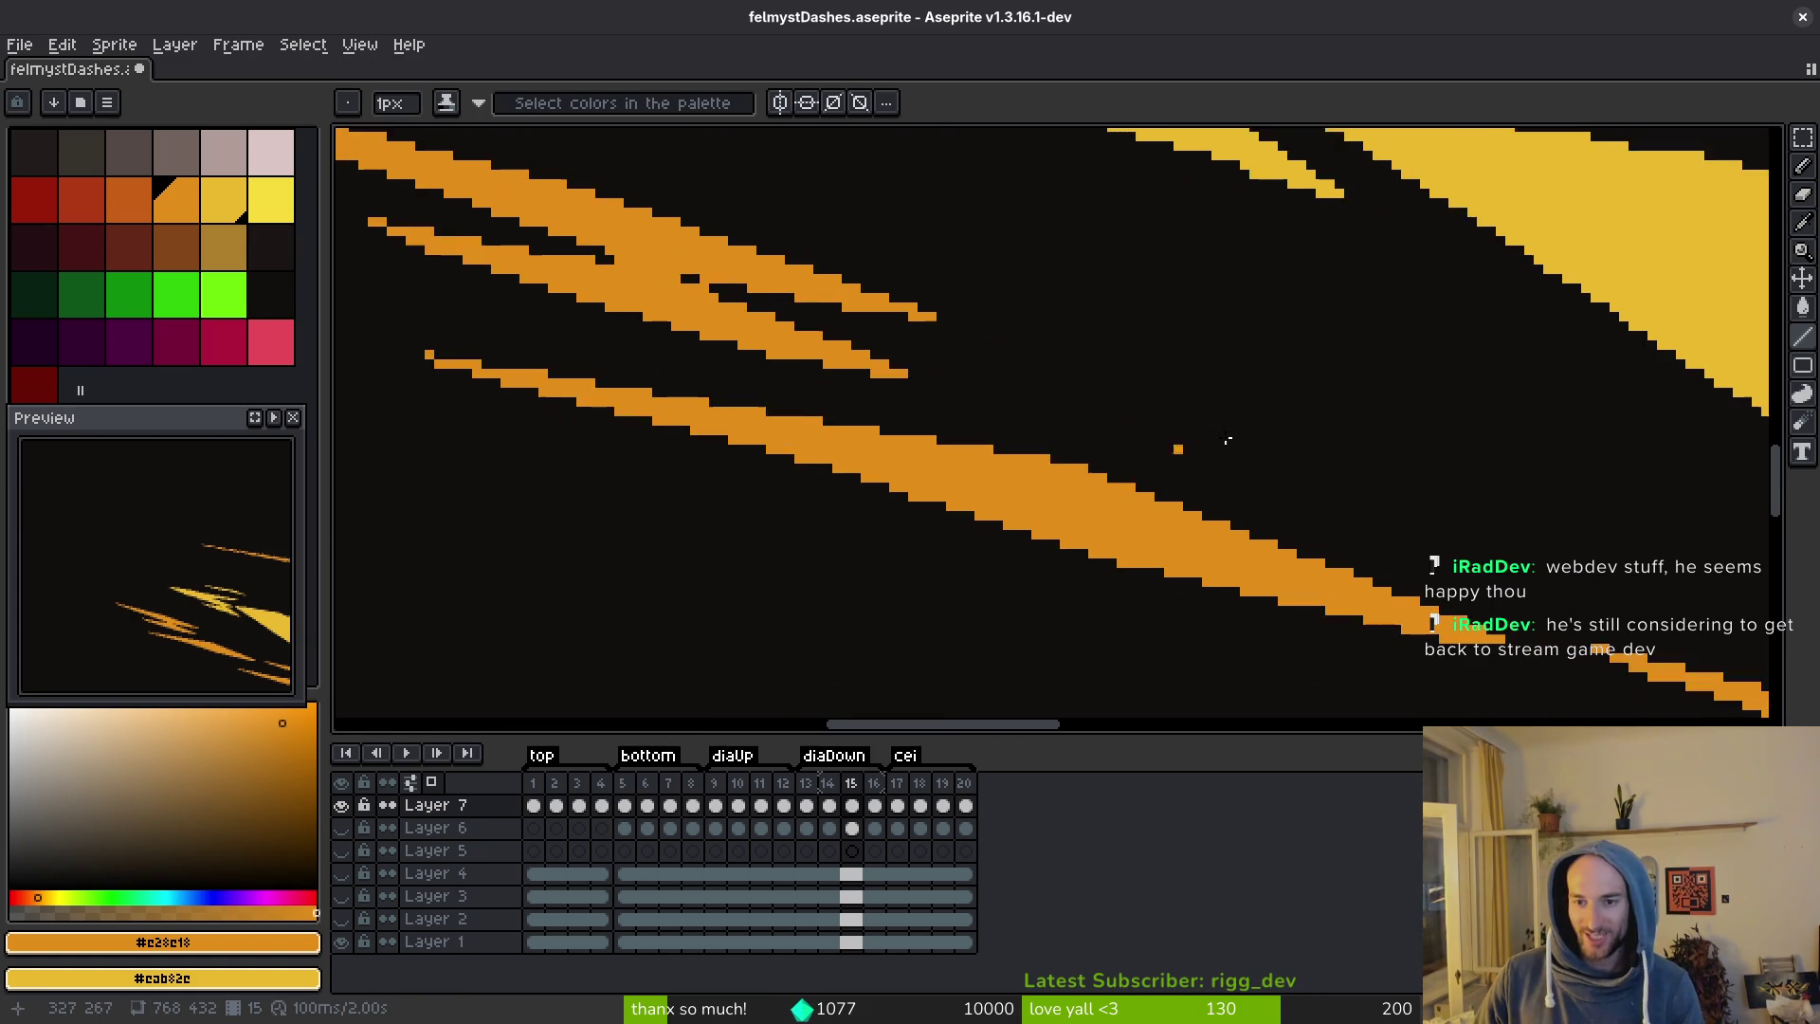
scroll(1310, 497, up, 4)
alt+click(1232, 608)
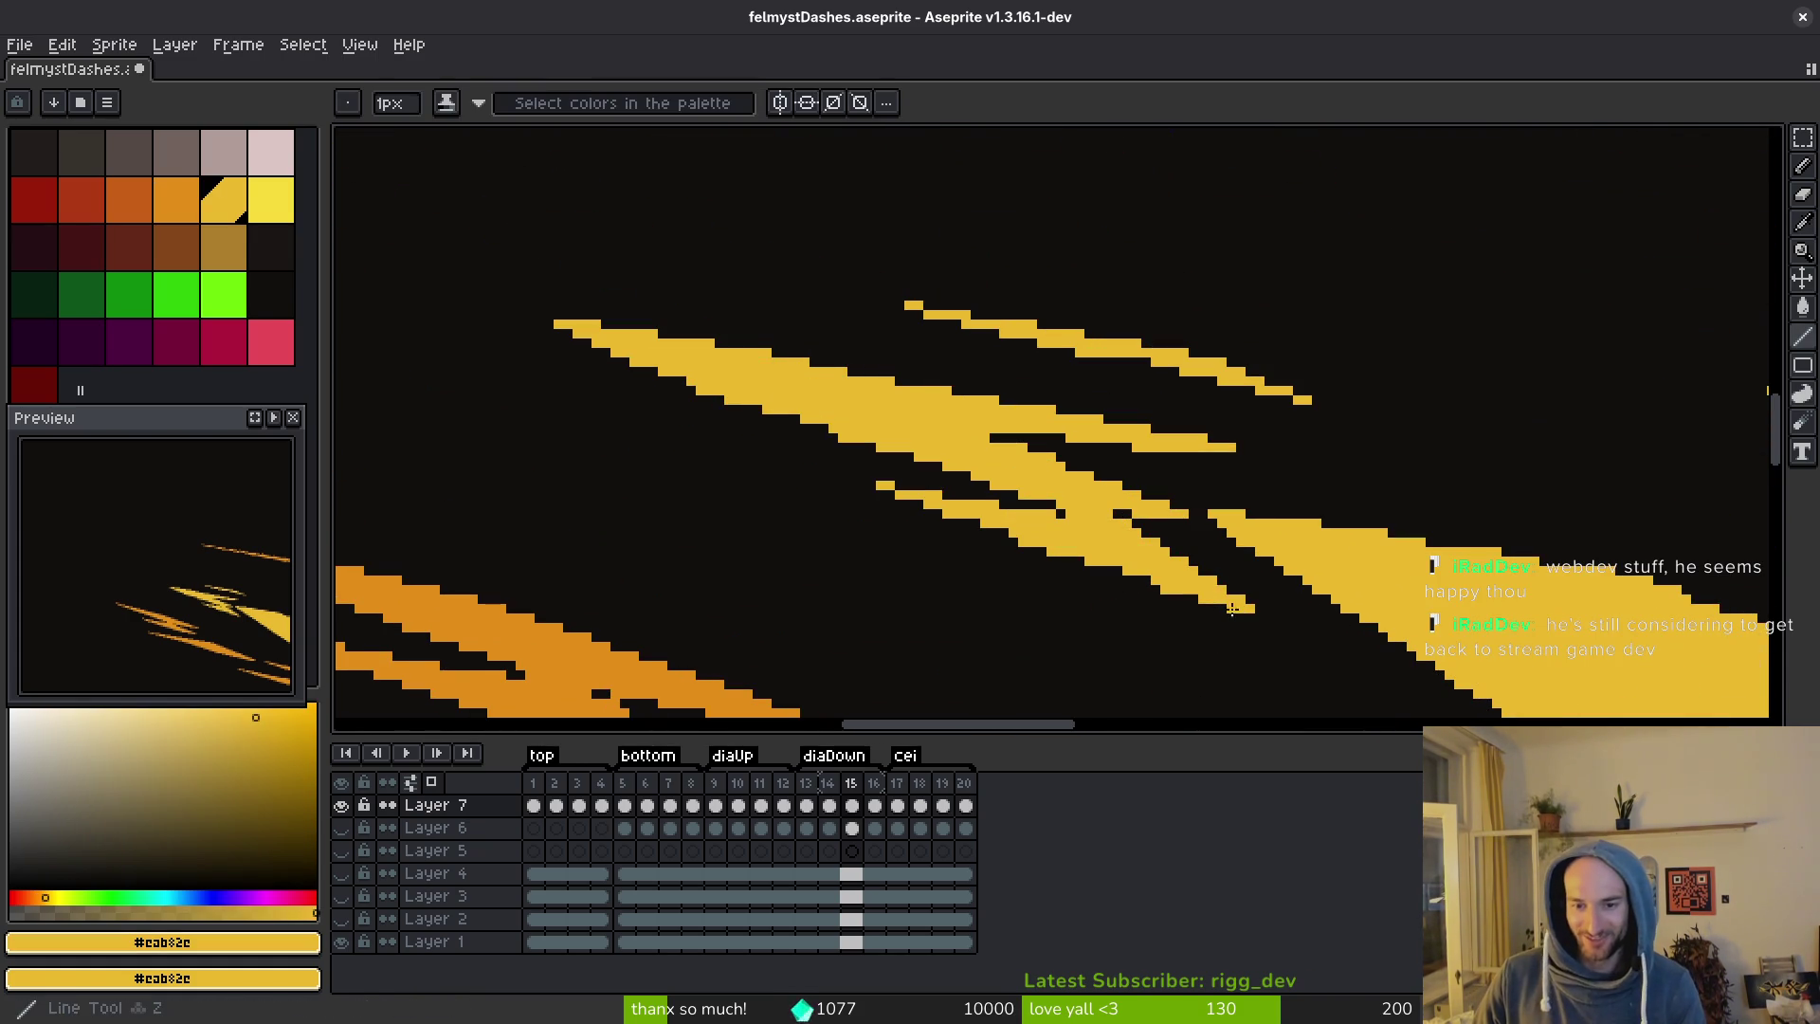
Fill a black notch pixel in the yellow streak, then undo the stray yellow pixels.
drag(855, 427, 860, 432)
scroll(1110, 496, up, 4)
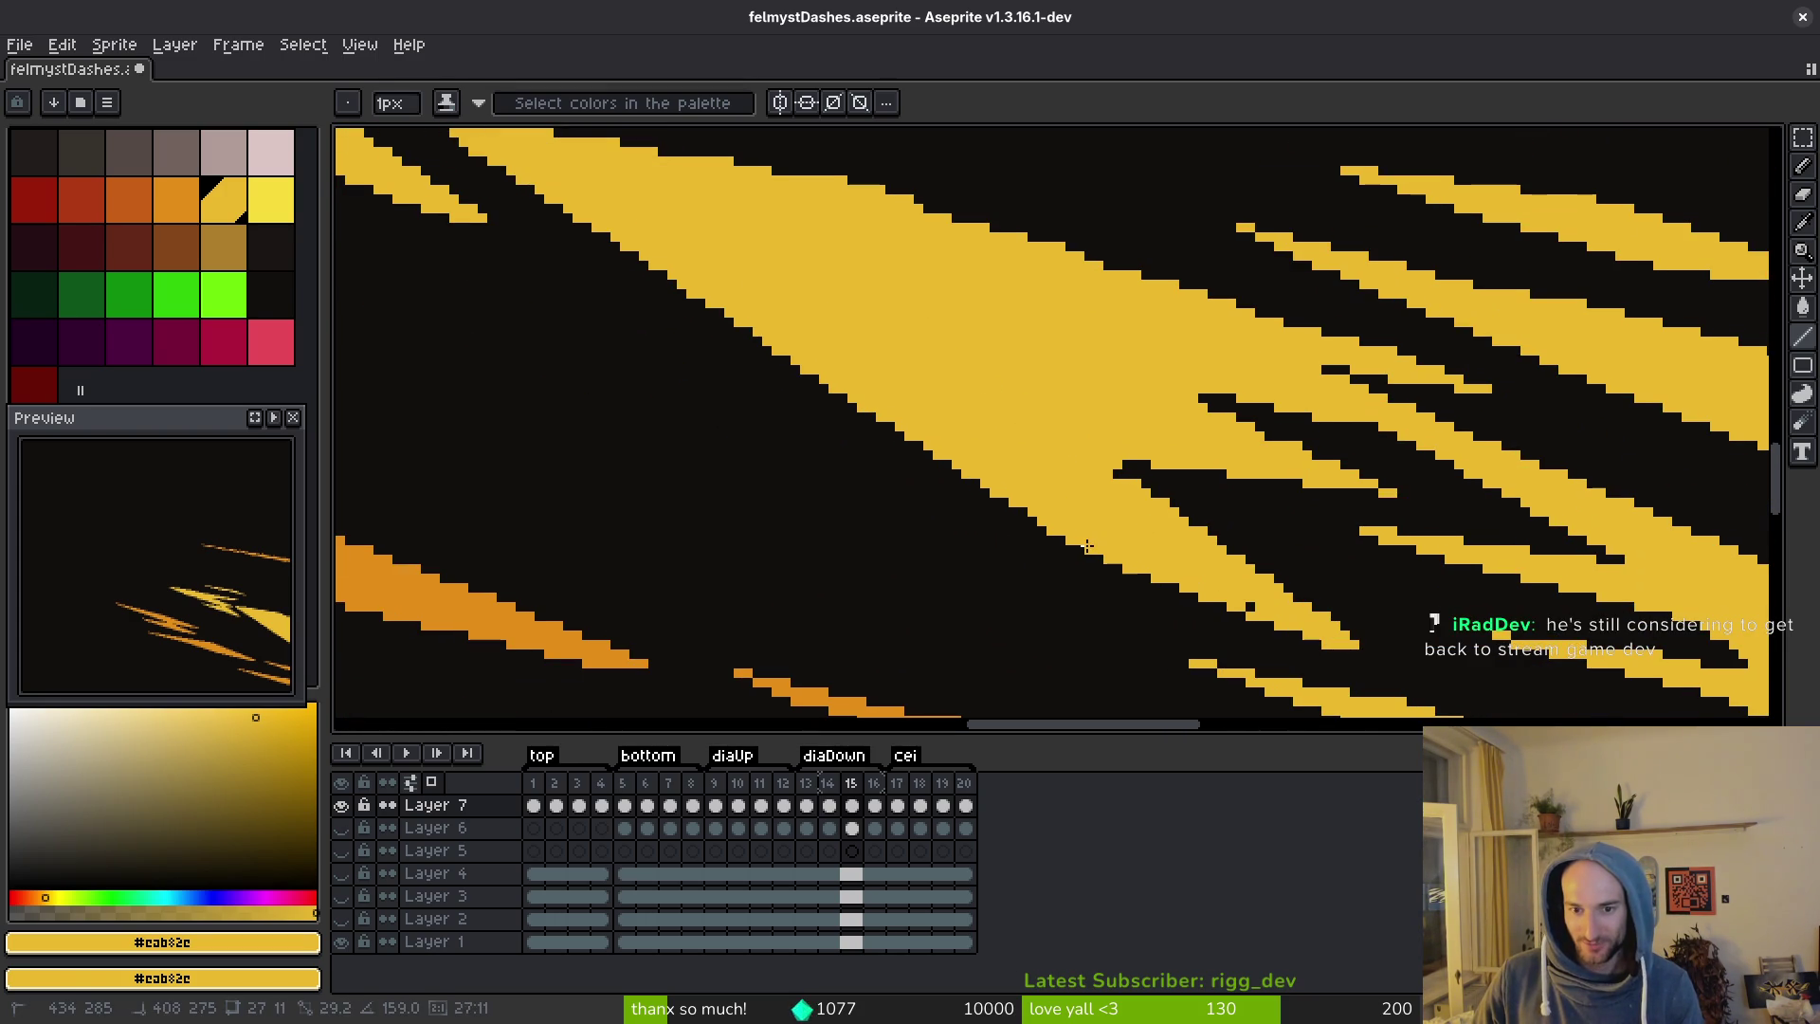
drag(1106, 495, 927, 338)
click(922, 321)
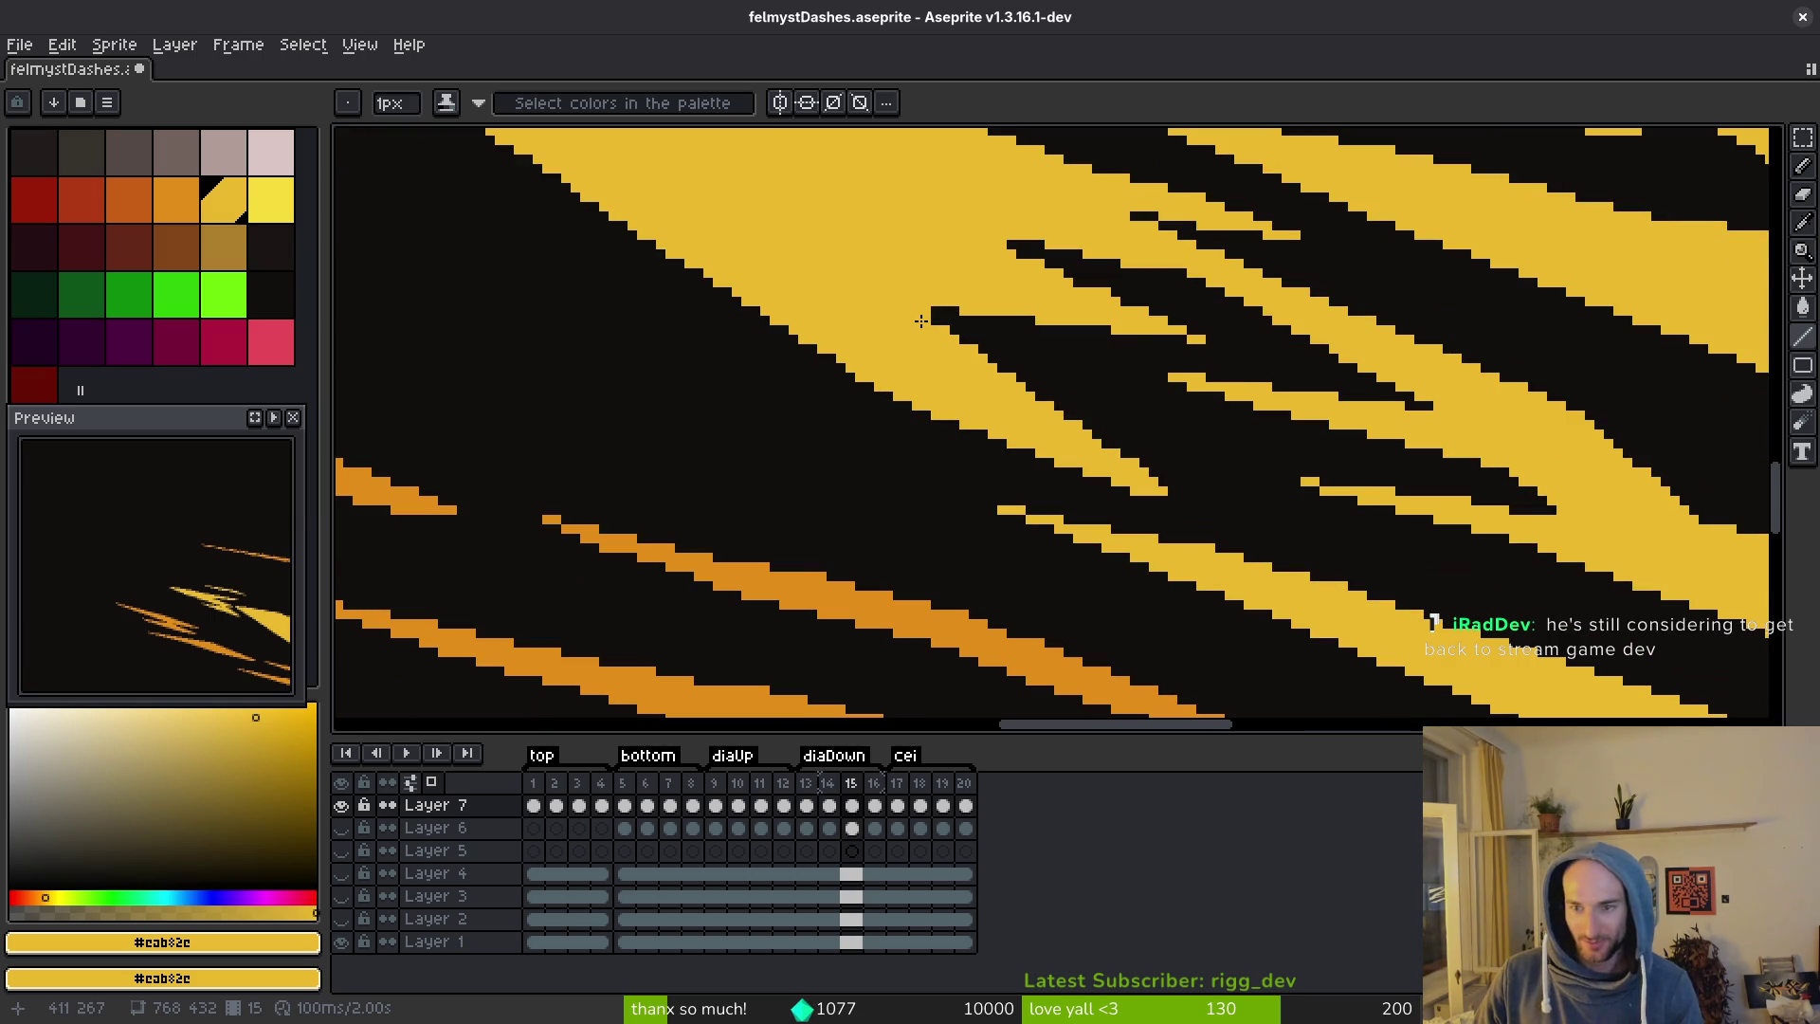
mouse_move(922, 321)
mouse_down()
mouse_move(996, 434)
mouse_move(924, 428)
mouse_up()
key(ctrl+z)
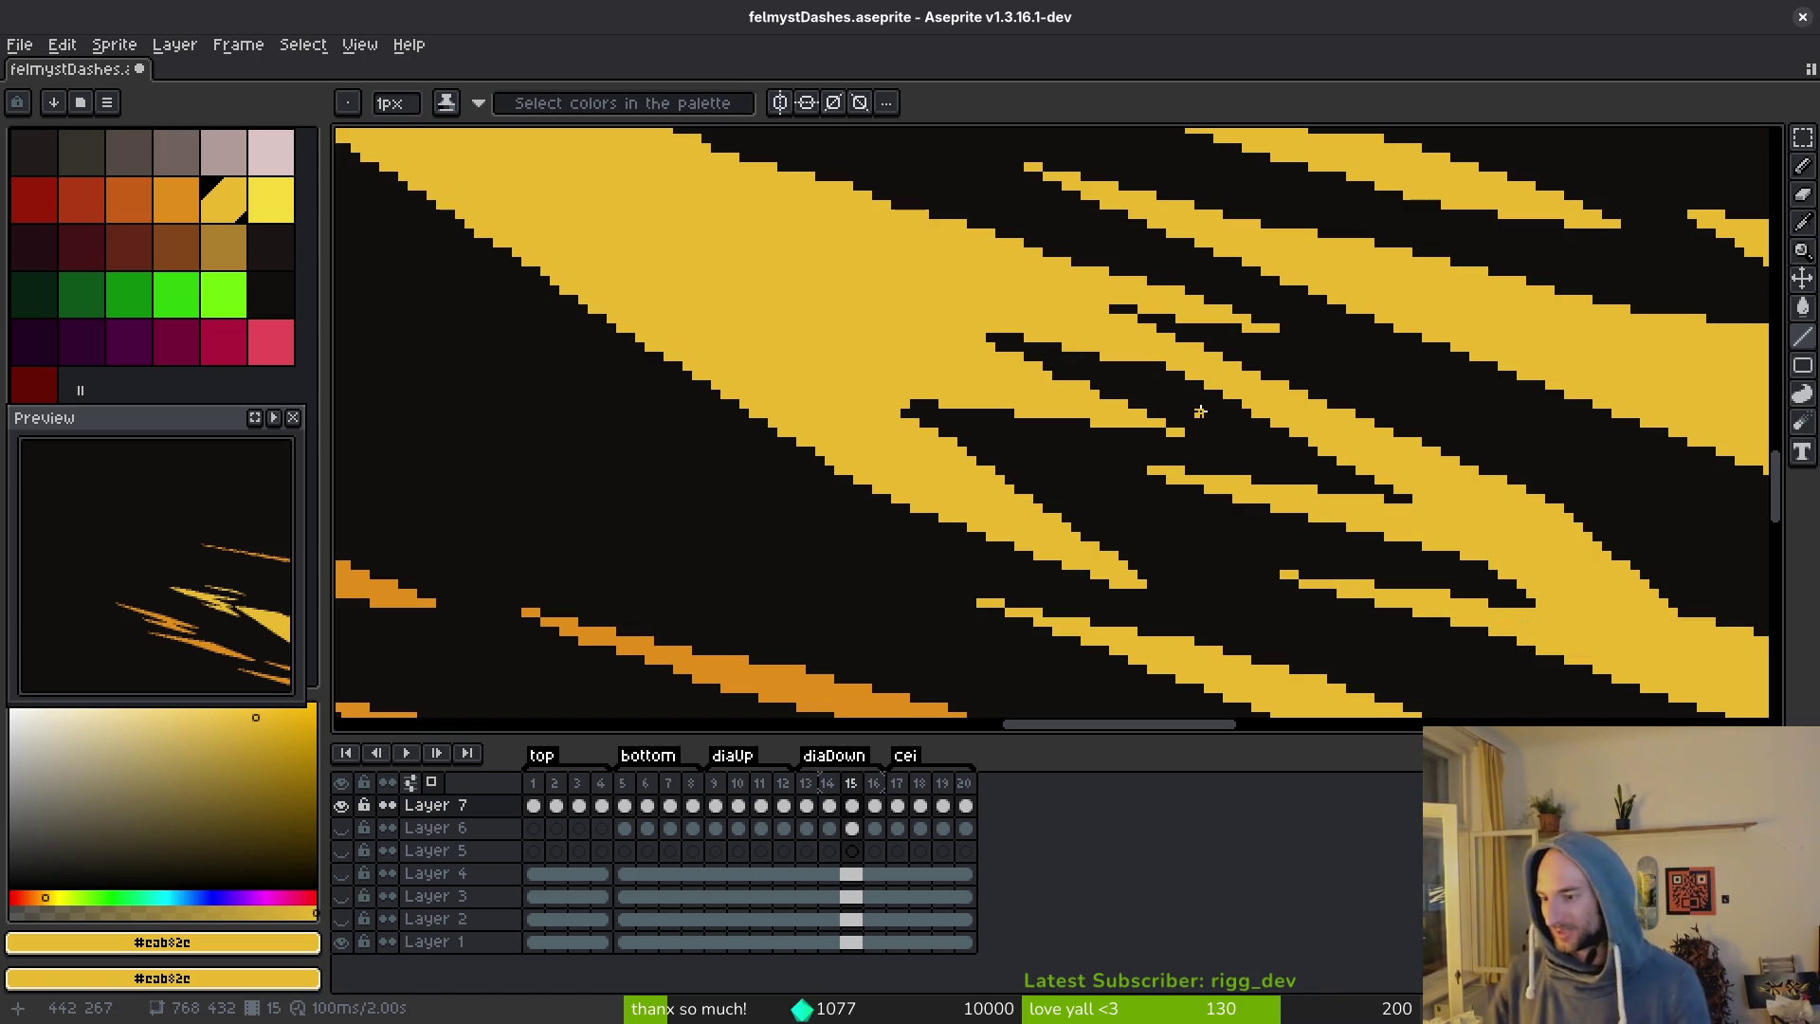
Redraw the stepped top edge of the big yellow streak with a straight yellow line.
scroll(1248, 504, right, 5)
scroll(1215, 528, down, 3)
scroll(1263, 512, right, 5)
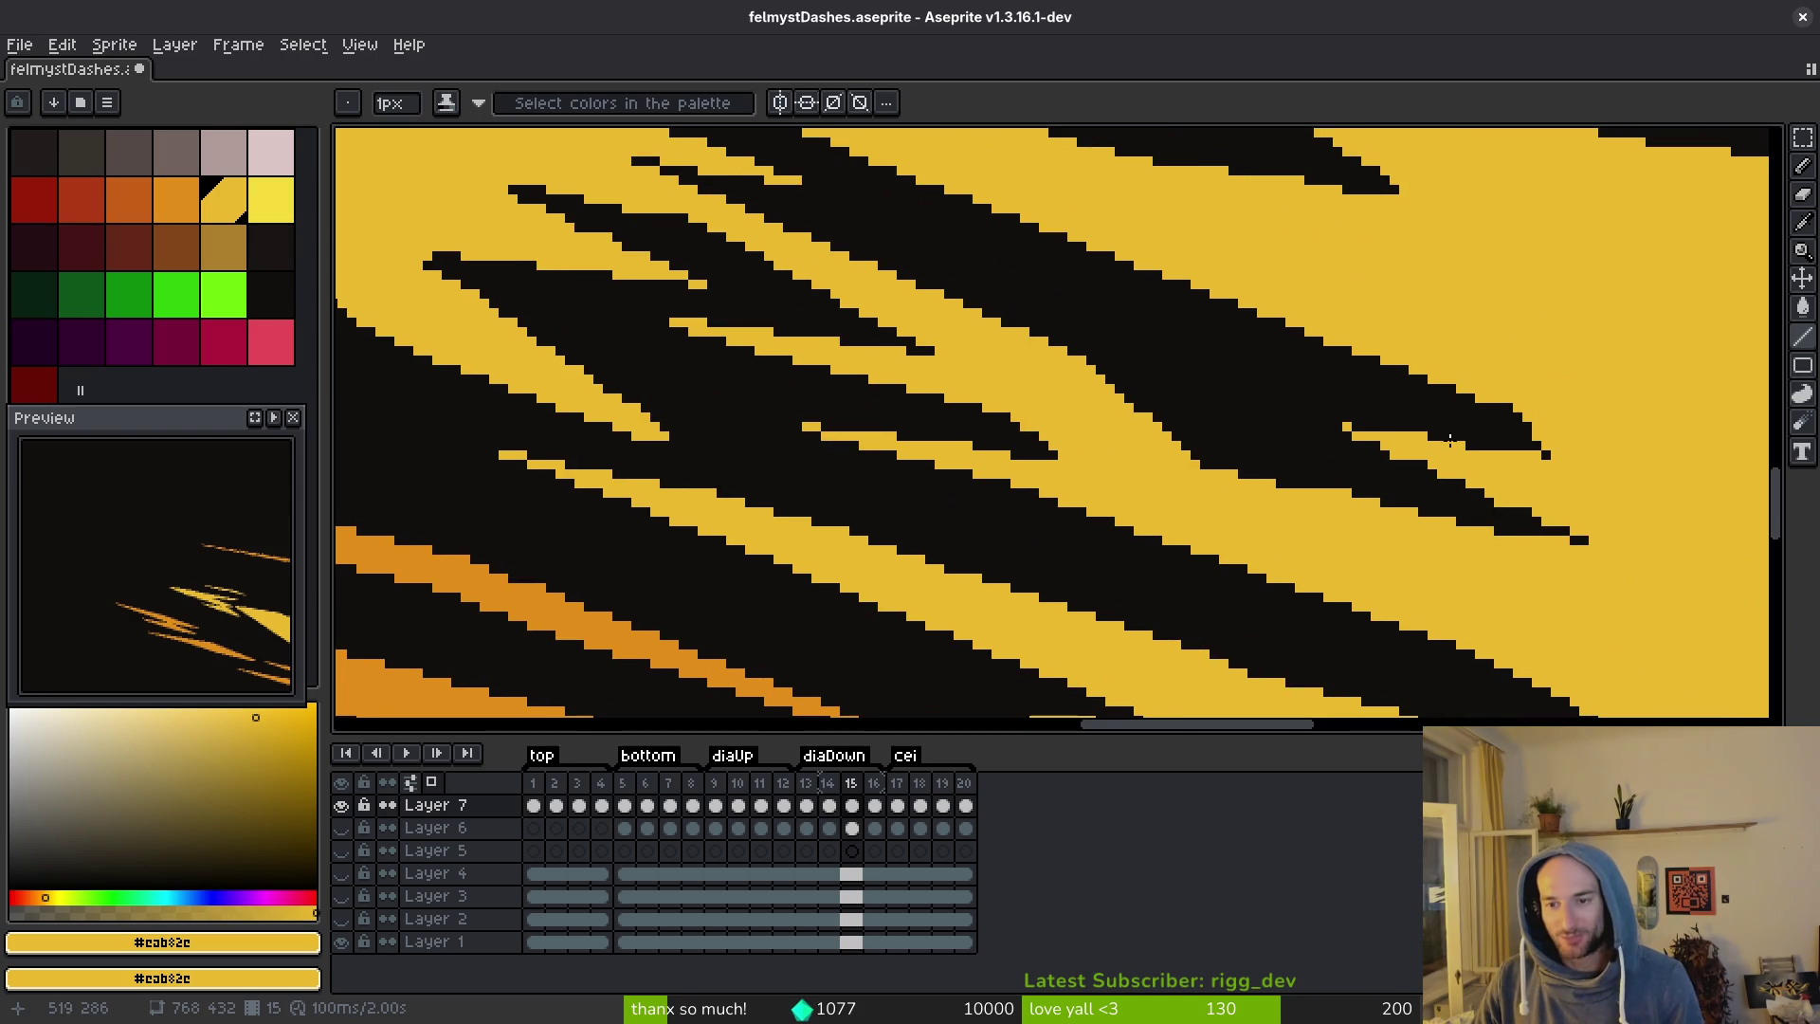
scroll(1502, 452, right, 1)
drag(1502, 453, 1476, 475)
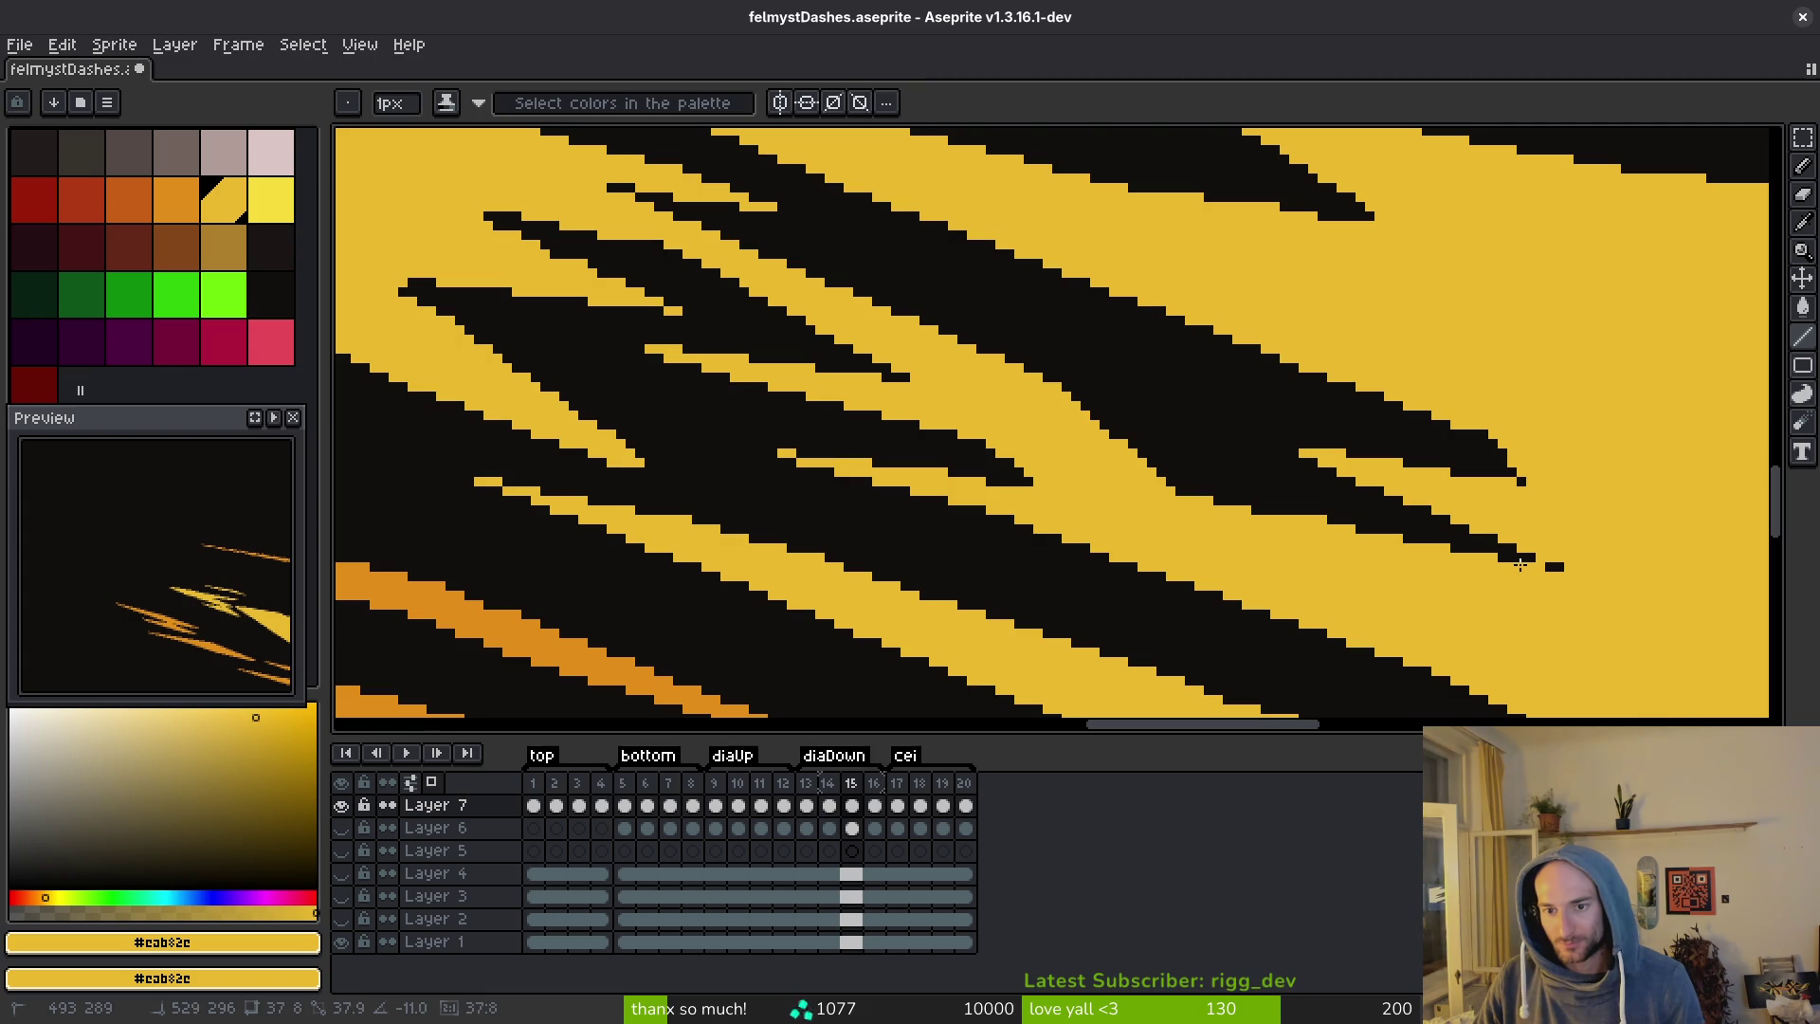
scroll(1223, 531, down, 3)
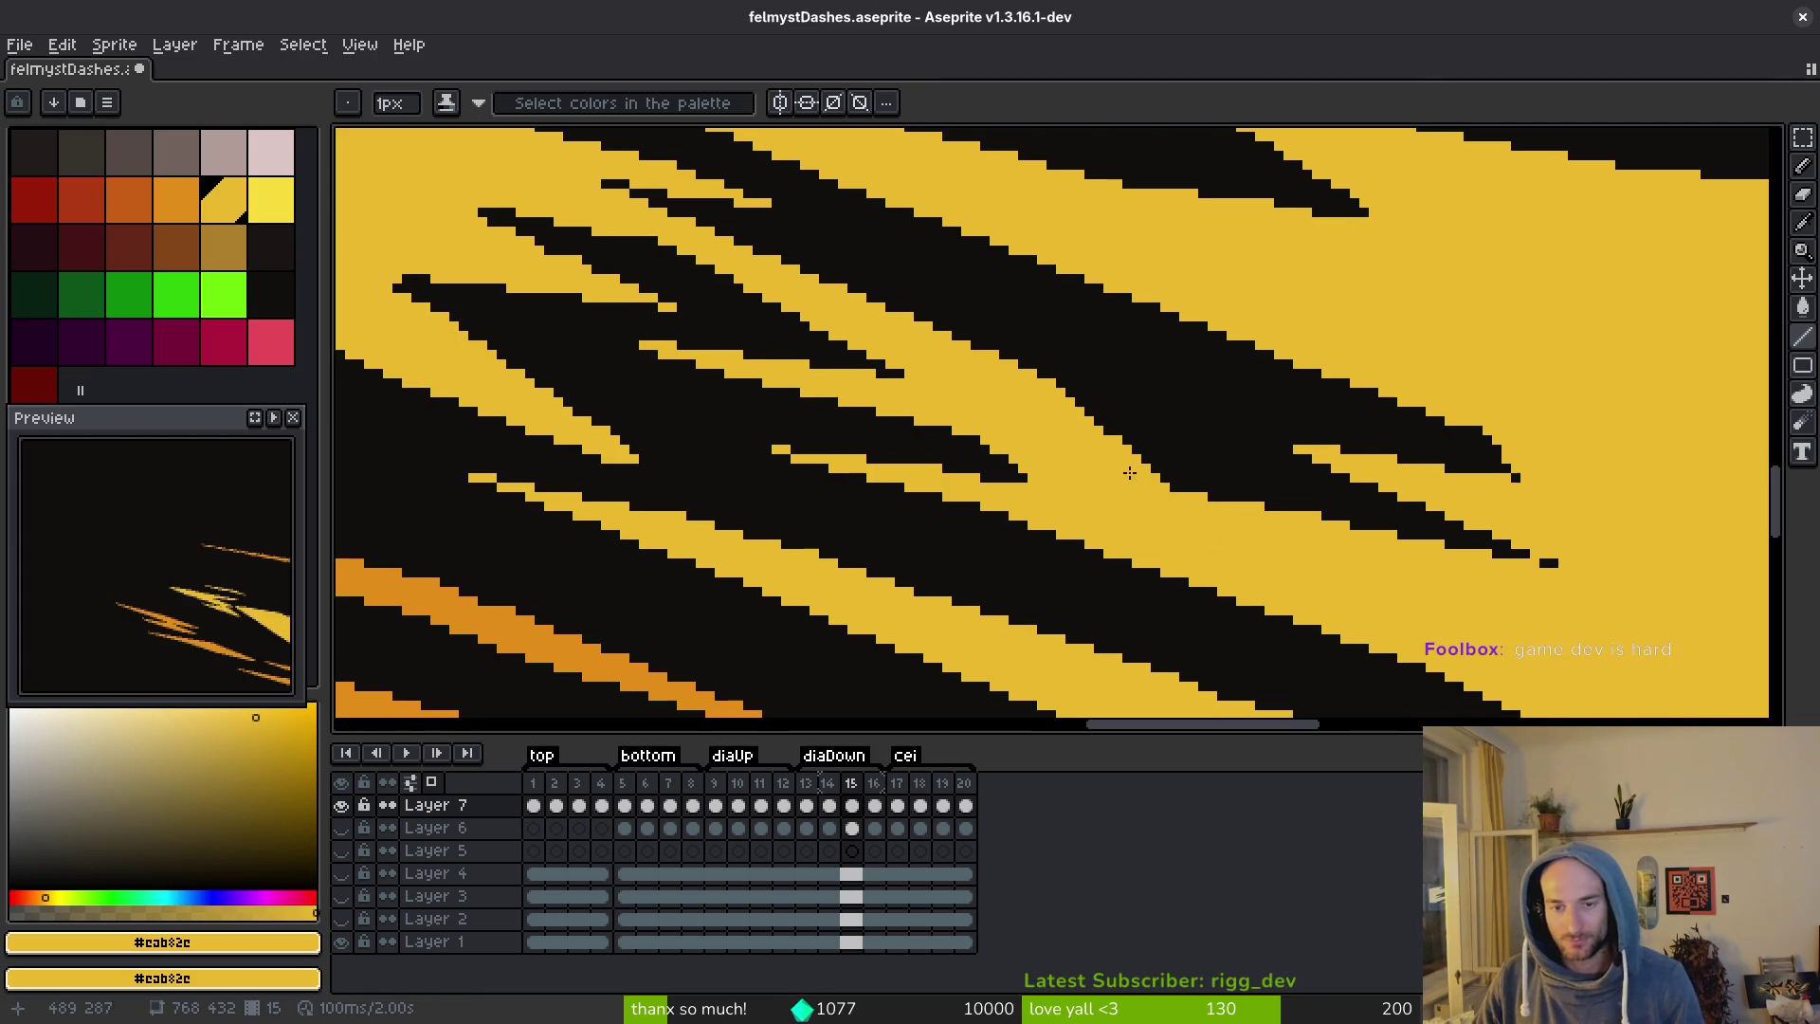
mouse_move(1093, 443)
mouse_down()
mouse_move(1272, 406)
mouse_move(1043, 285)
mouse_move(1028, 394)
mouse_move(1312, 478)
mouse_move(1056, 357)
mouse_move(1398, 455)
mouse_move(1166, 528)
mouse_up()
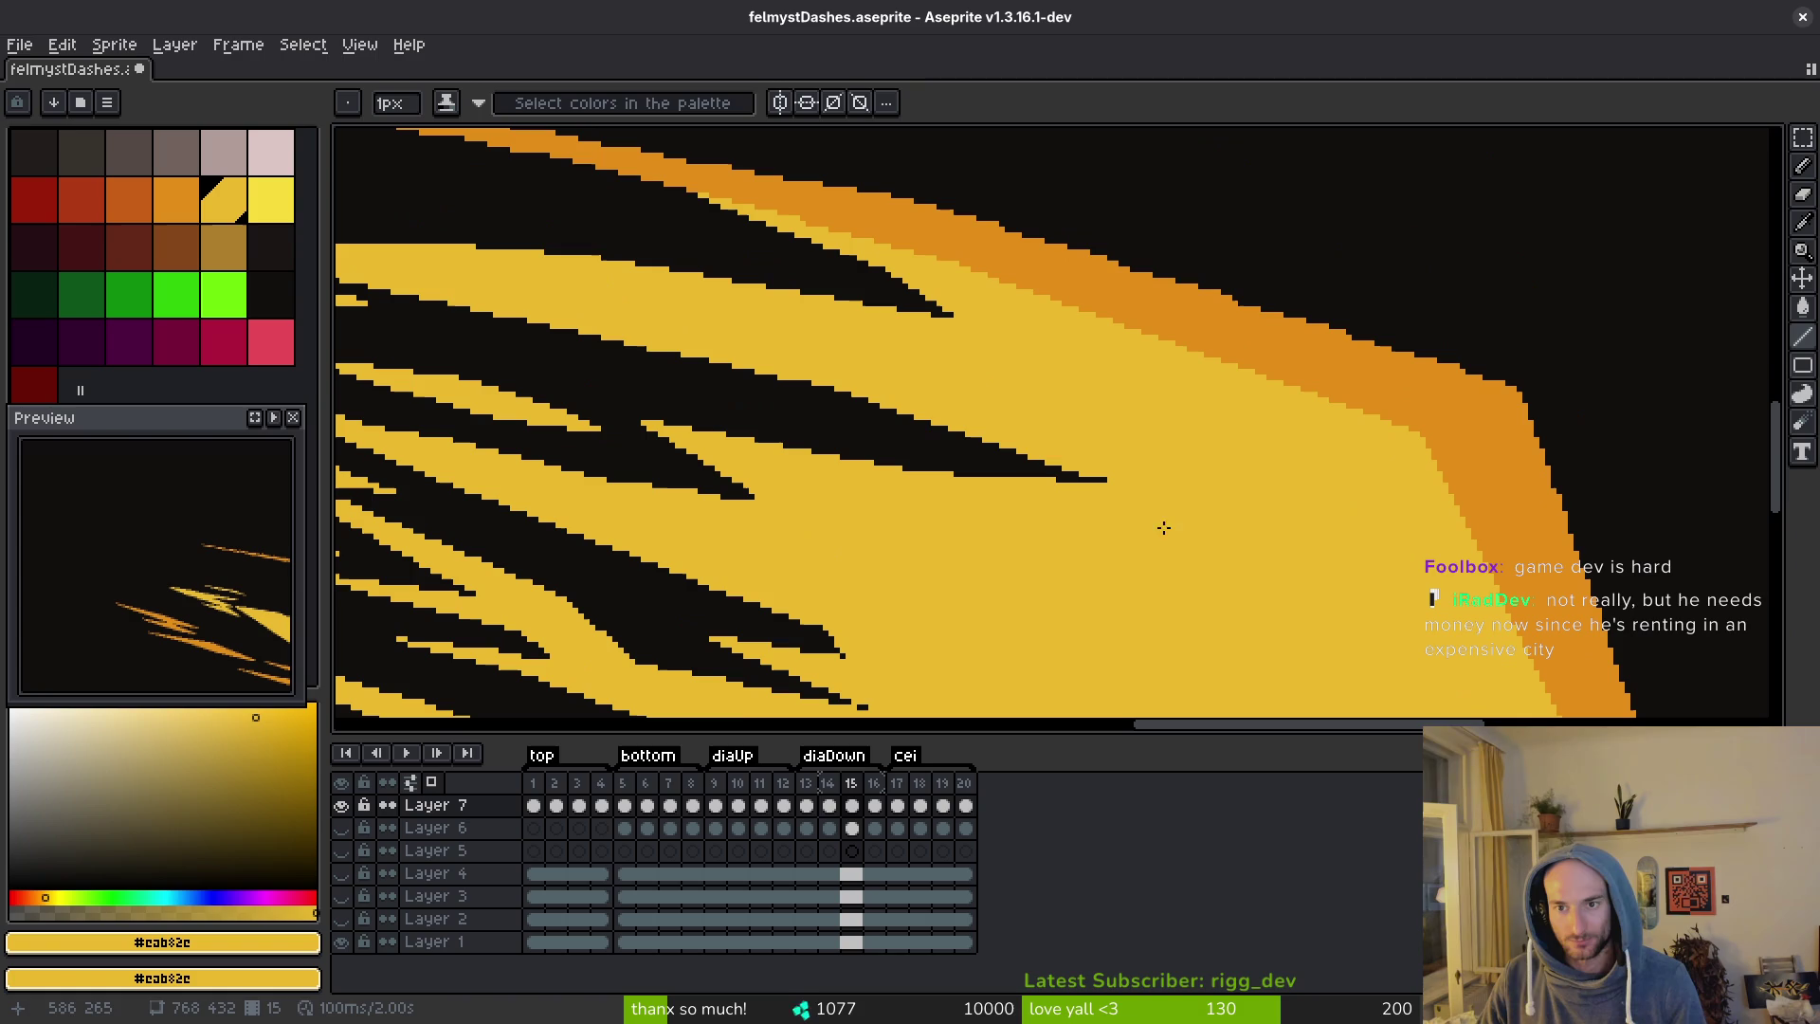
mouse_move(976, 524)
mouse_down()
mouse_move(1015, 475)
mouse_move(1154, 480)
mouse_move(1079, 431)
mouse_up()
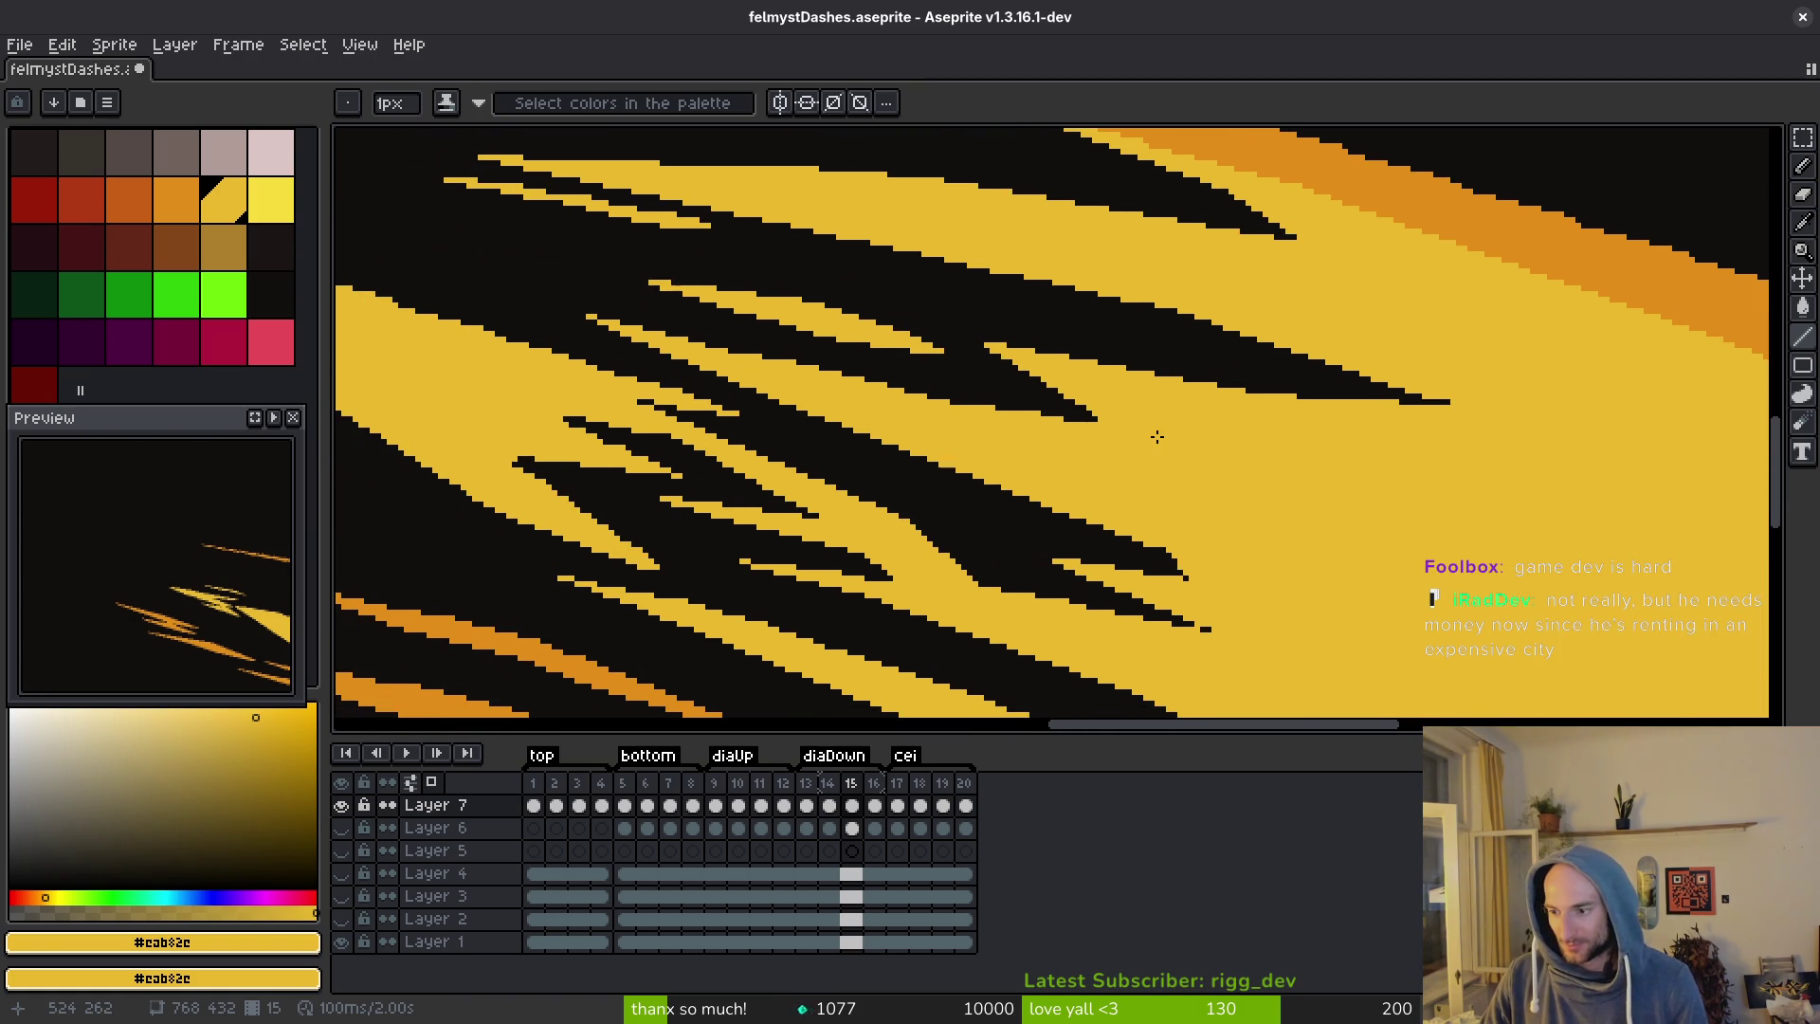
mouse_move(786, 446)
mouse_down()
mouse_move(857, 414)
mouse_move(1061, 498)
mouse_up()
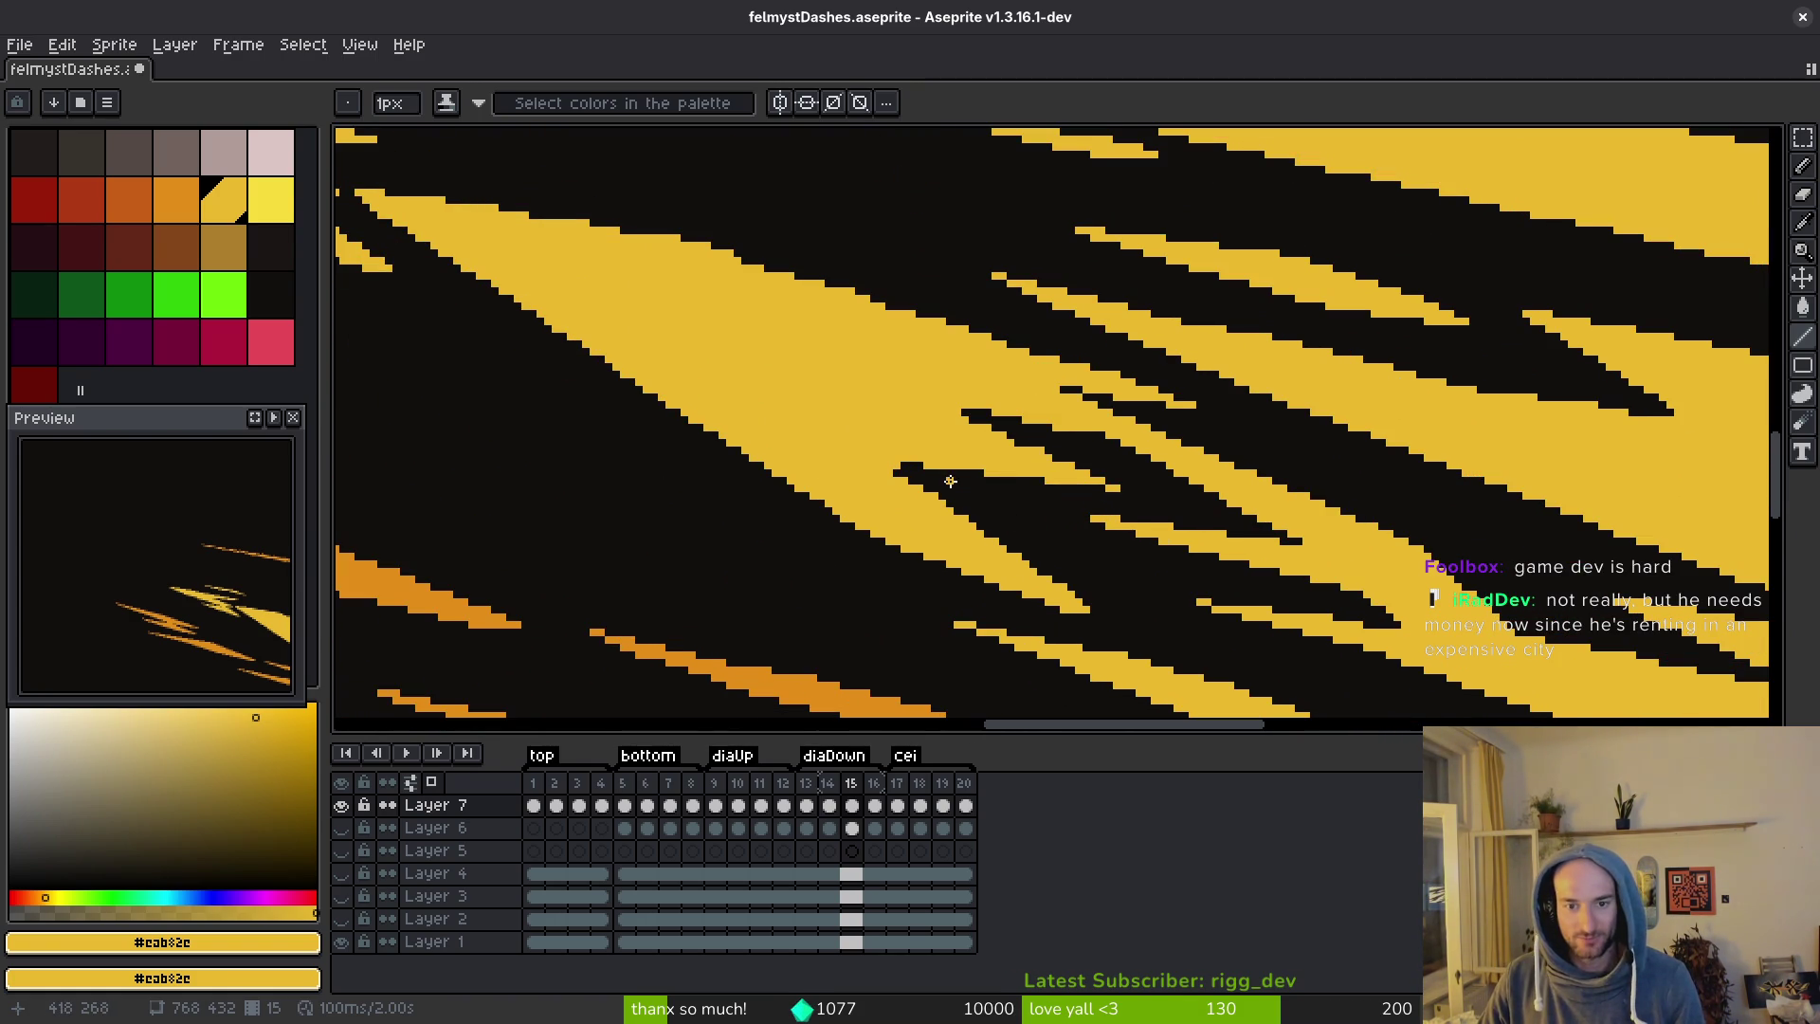
drag(1298, 562, 1235, 560)
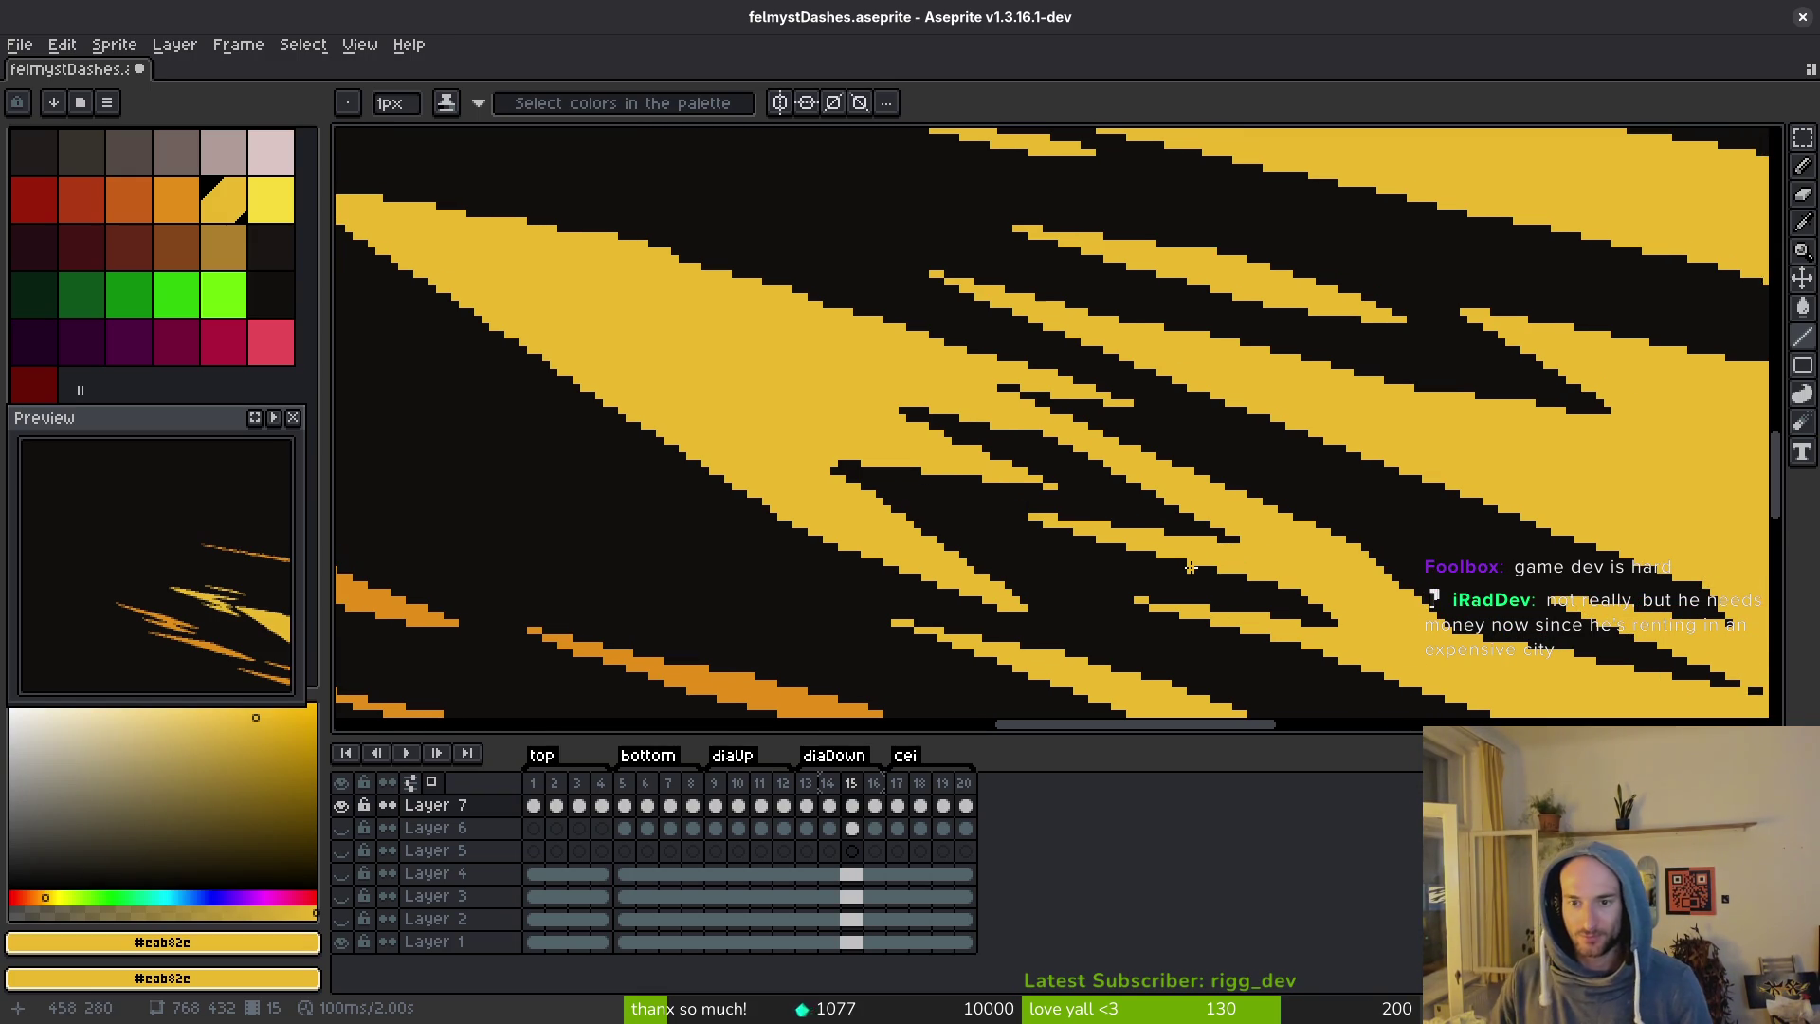
scroll(1215, 432, down, 3)
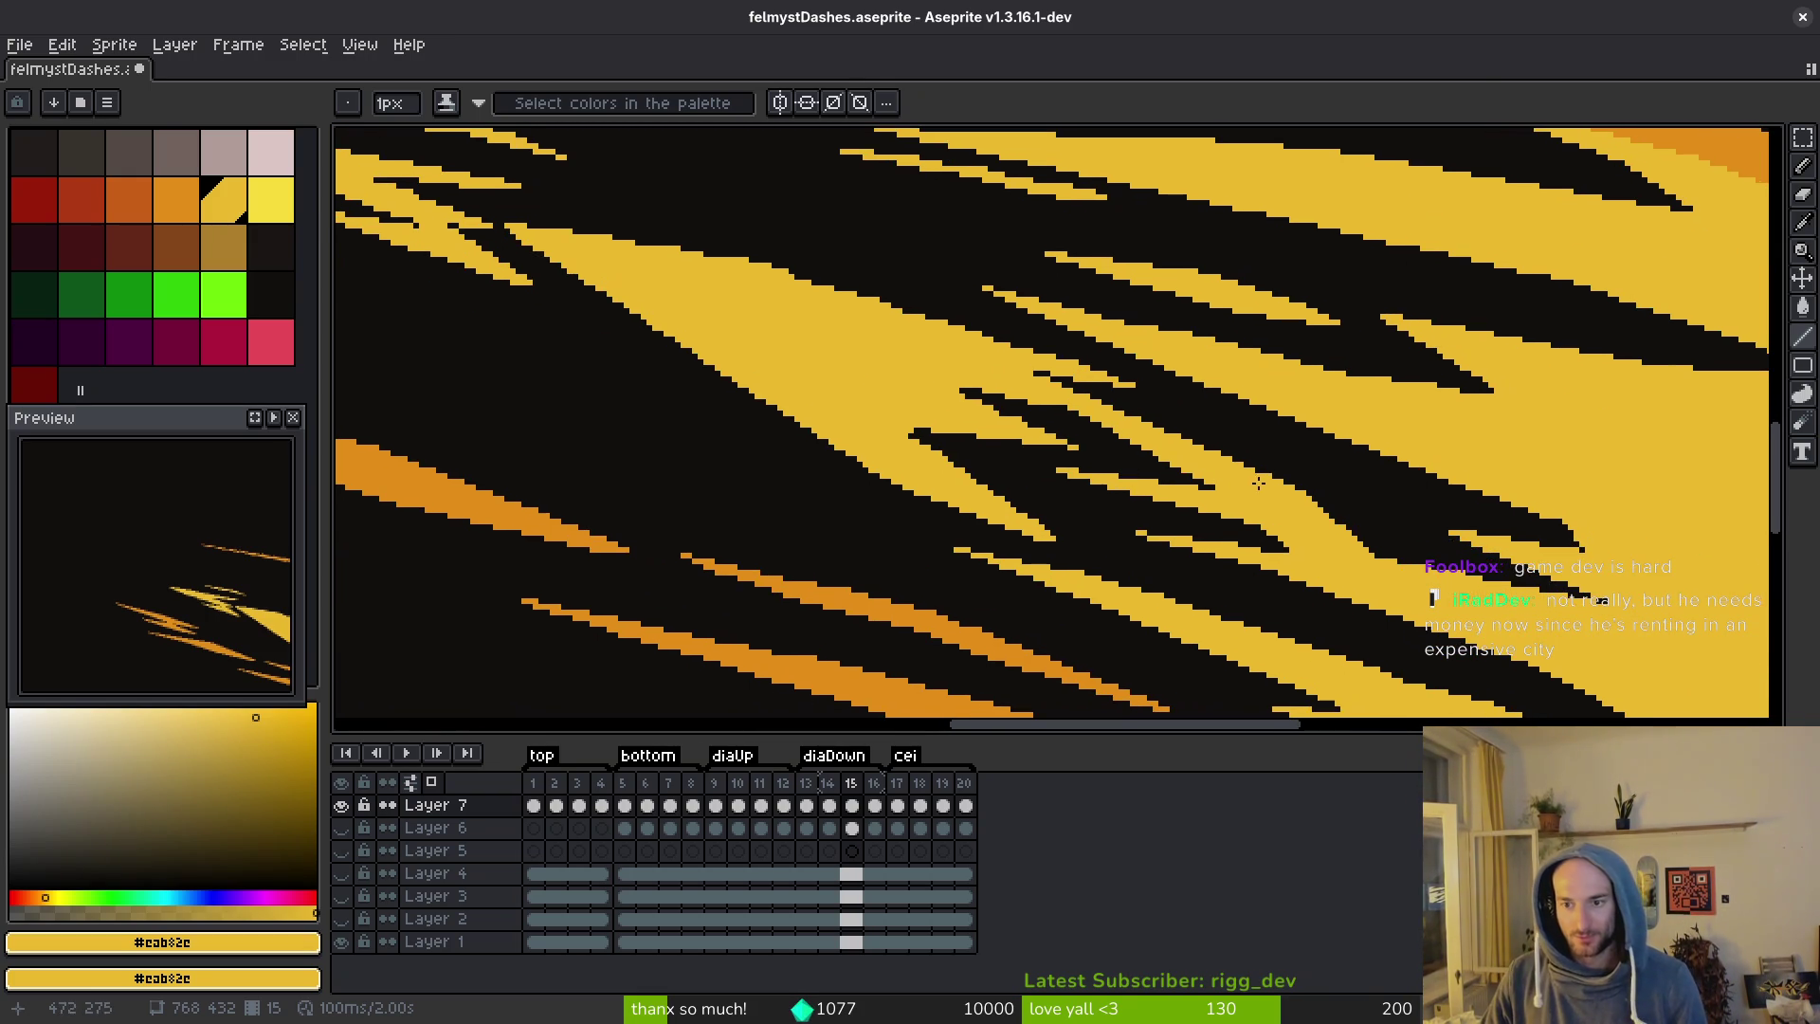
scroll(1598, 542, up, 2)
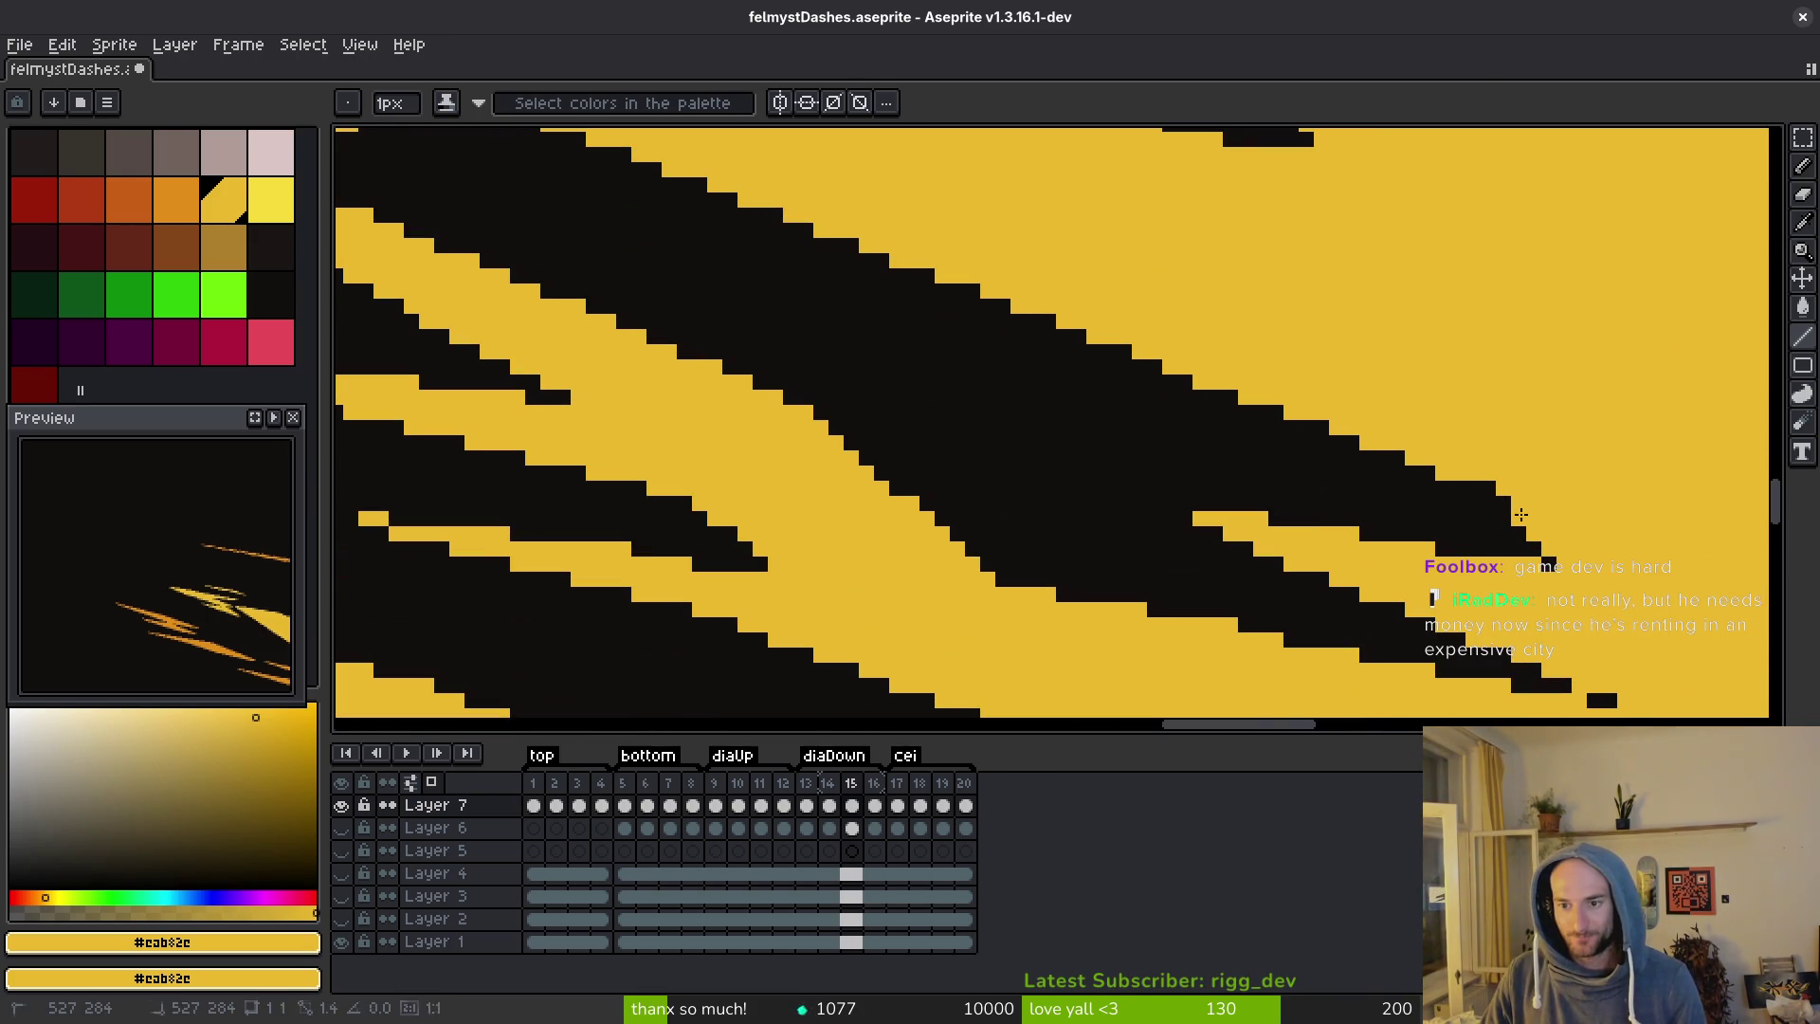
scroll(1409, 517, down, 2)
scroll(1129, 503, left, 3)
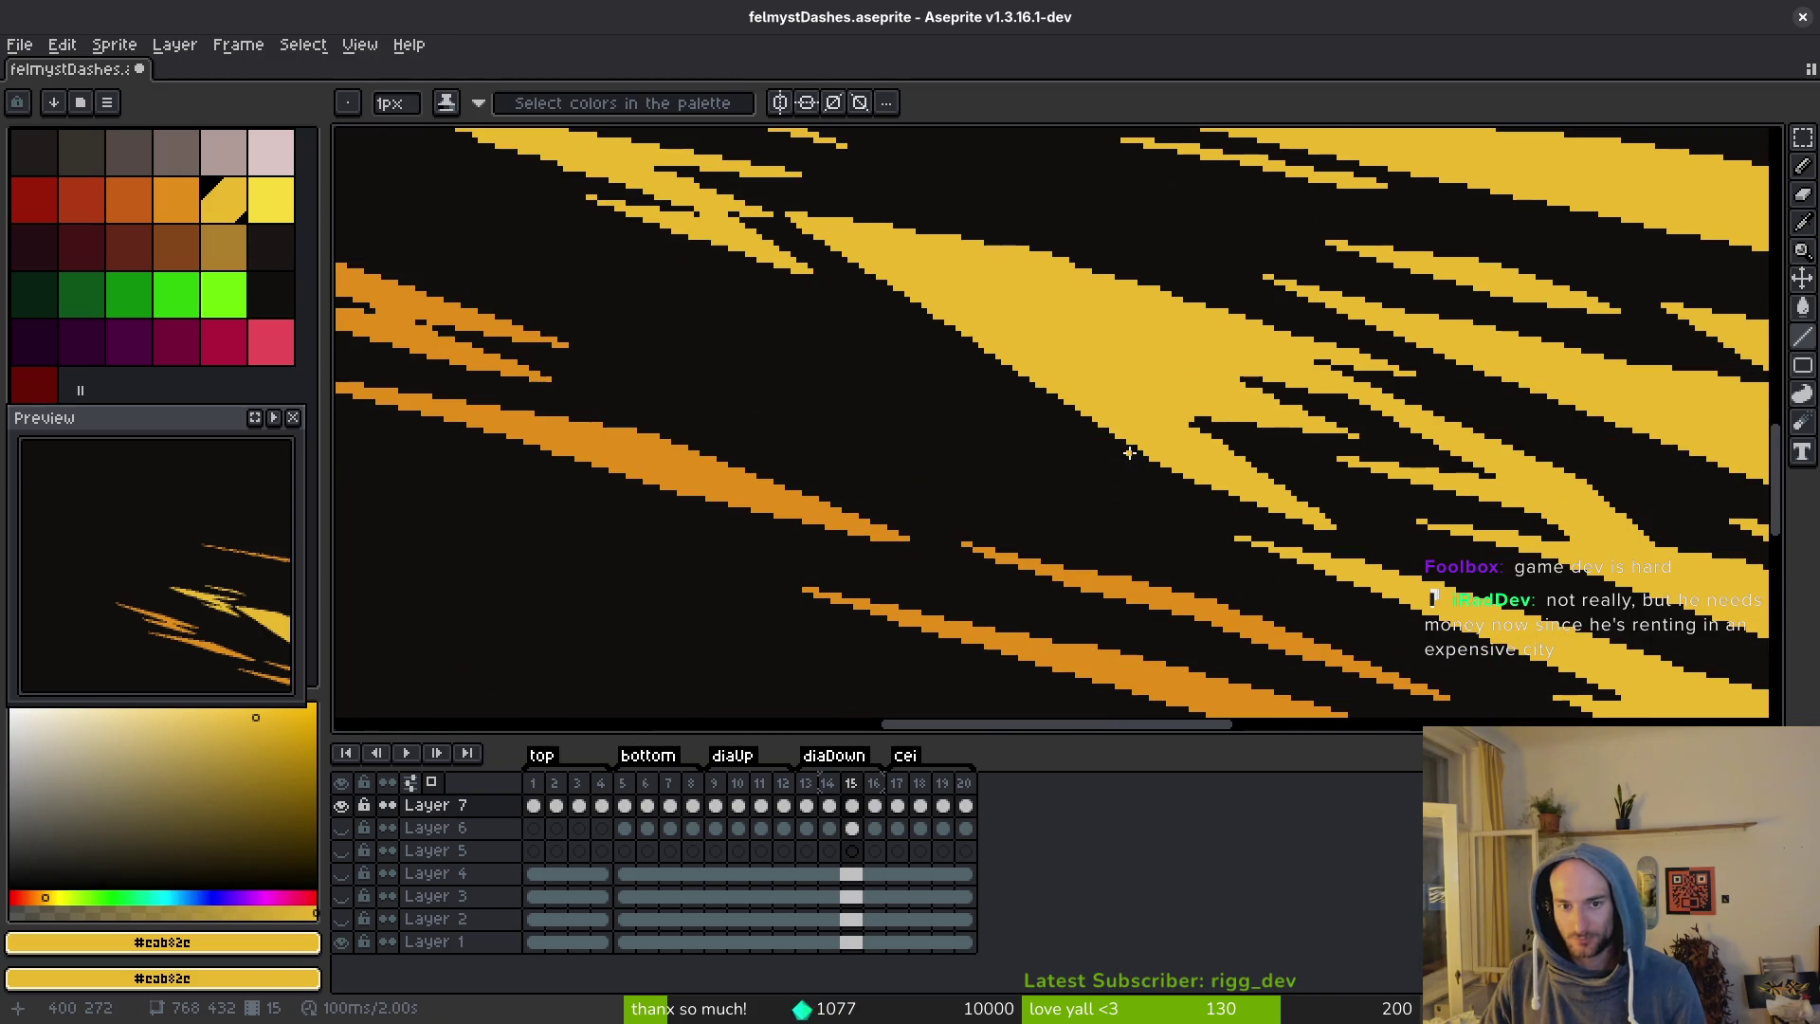
scroll(1129, 349, up, 2)
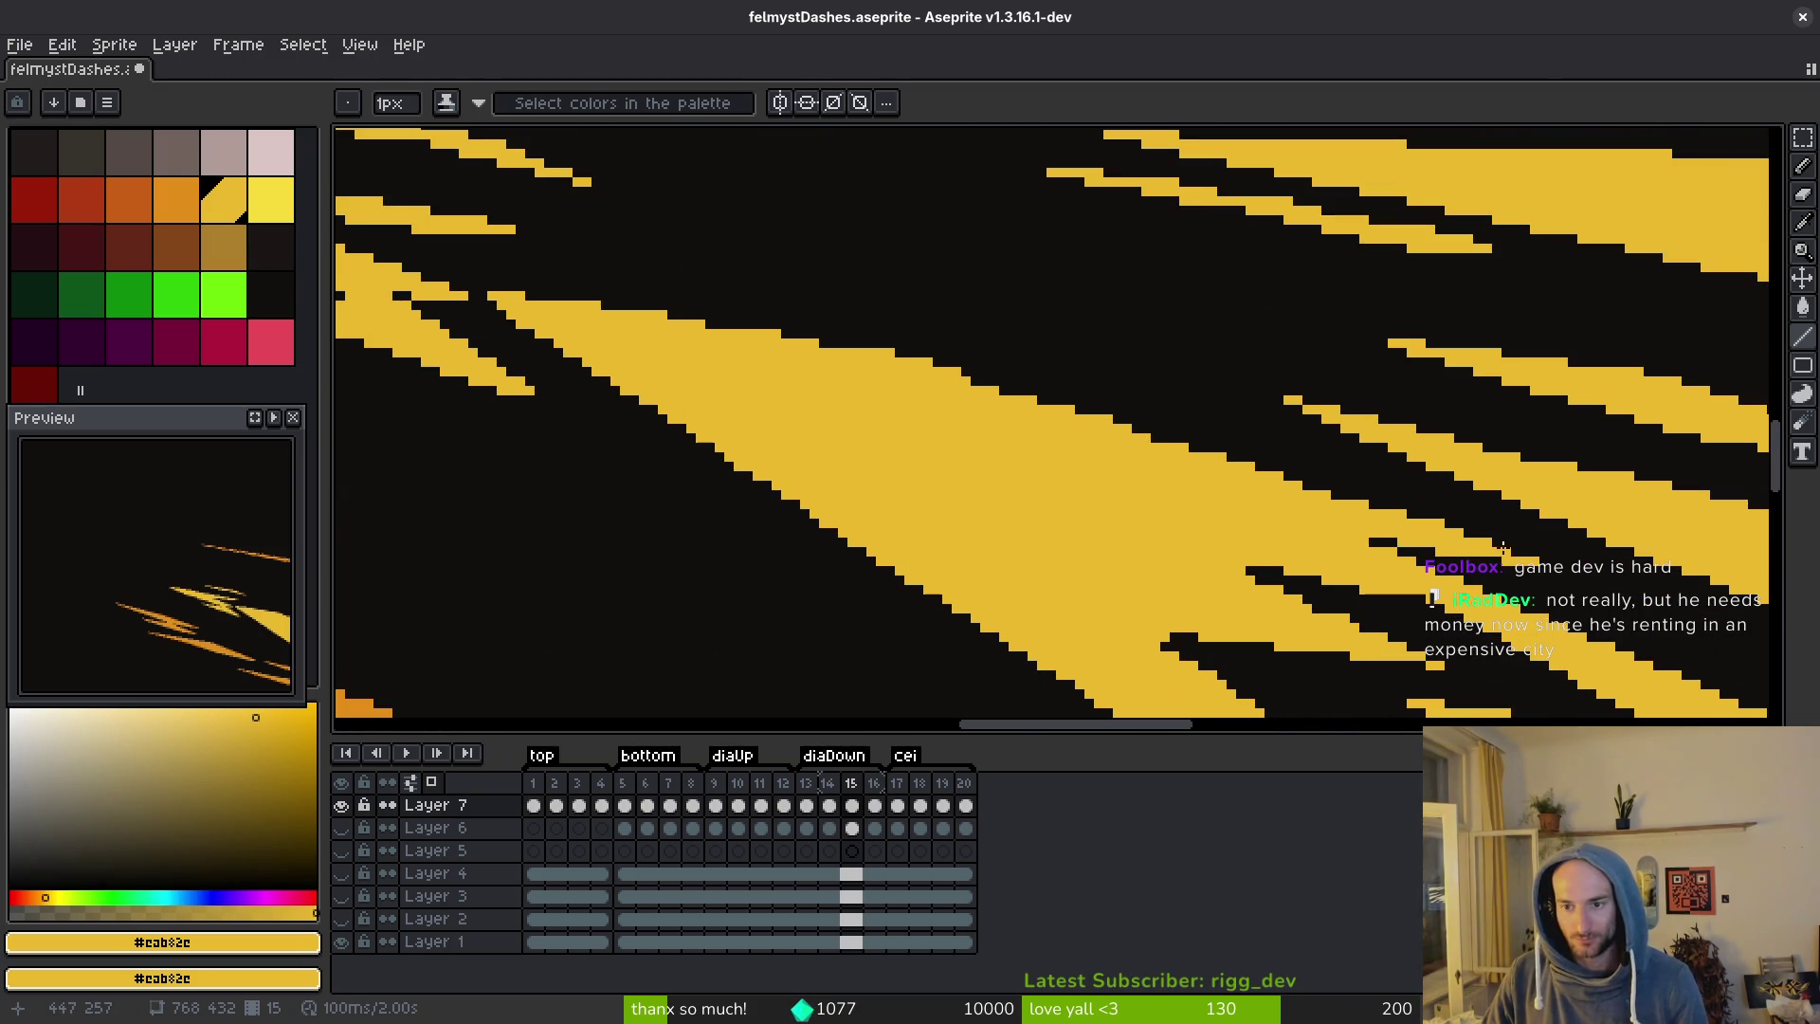
drag(1204, 451, 936, 361)
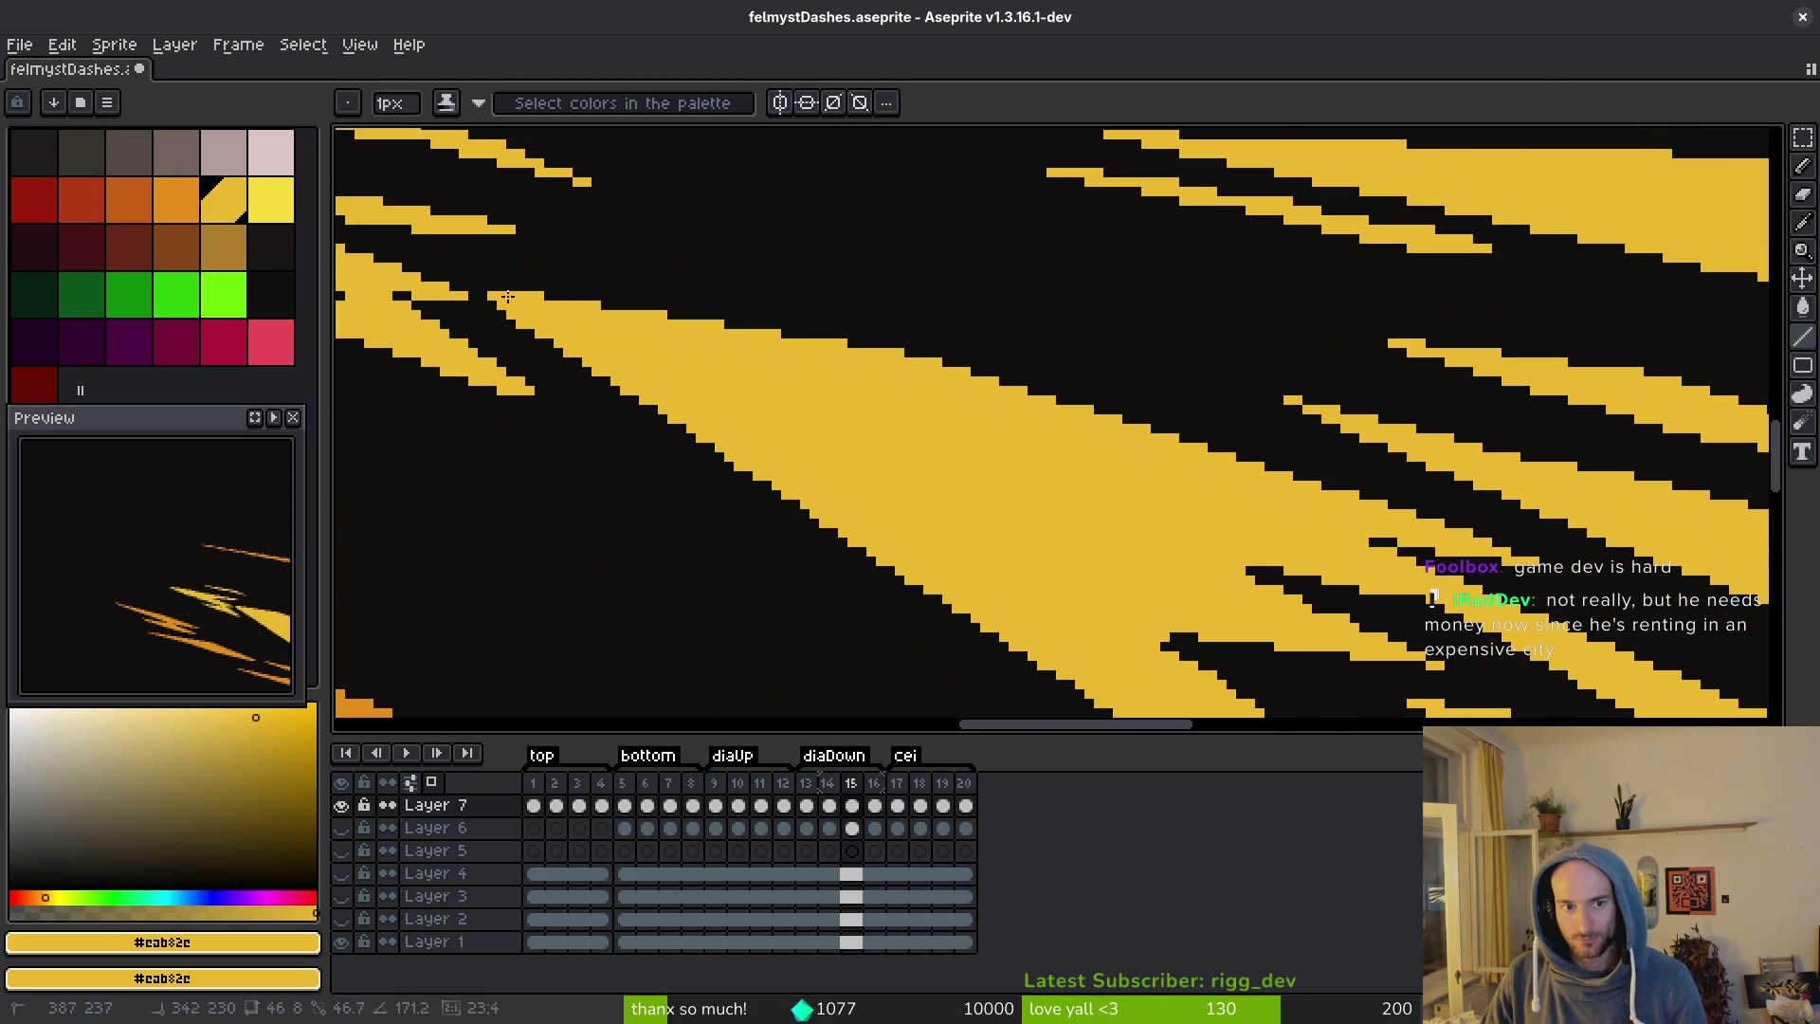
Straighten the yellow streak's jagged lower edge and switch the drawing colour to orange.
scroll(841, 391, down, 2)
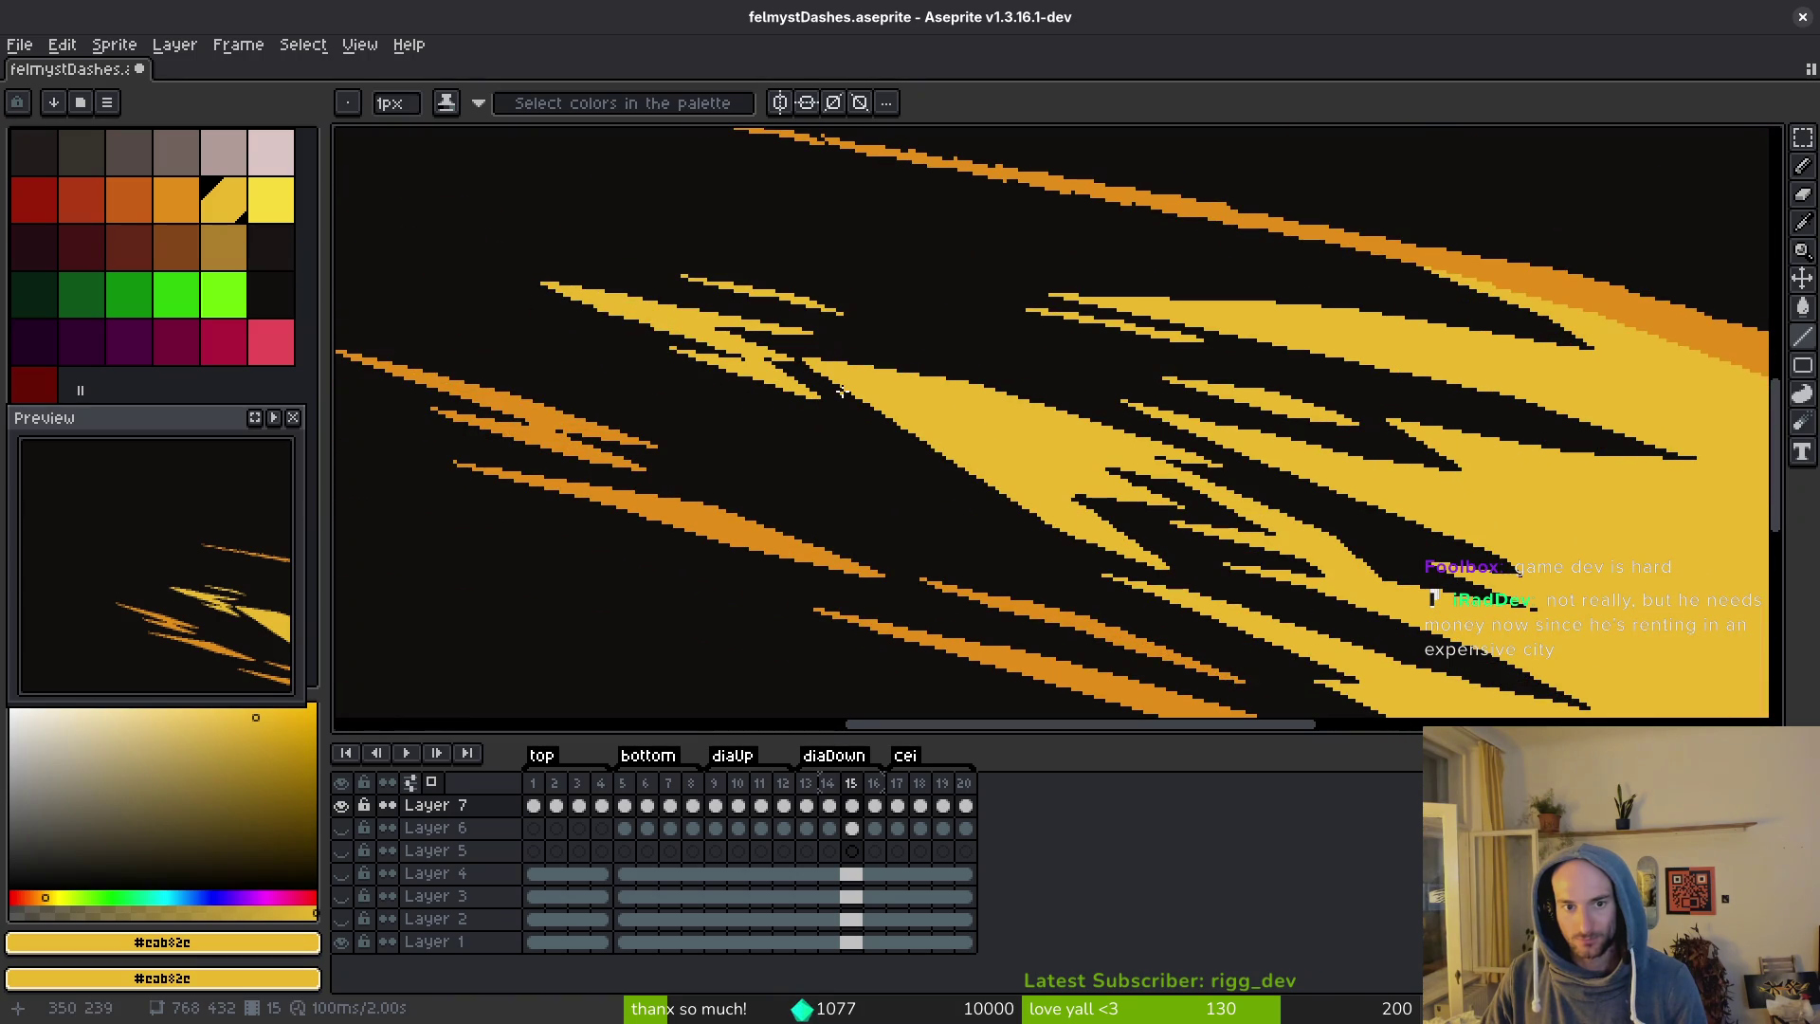
scroll(826, 390, up, 3)
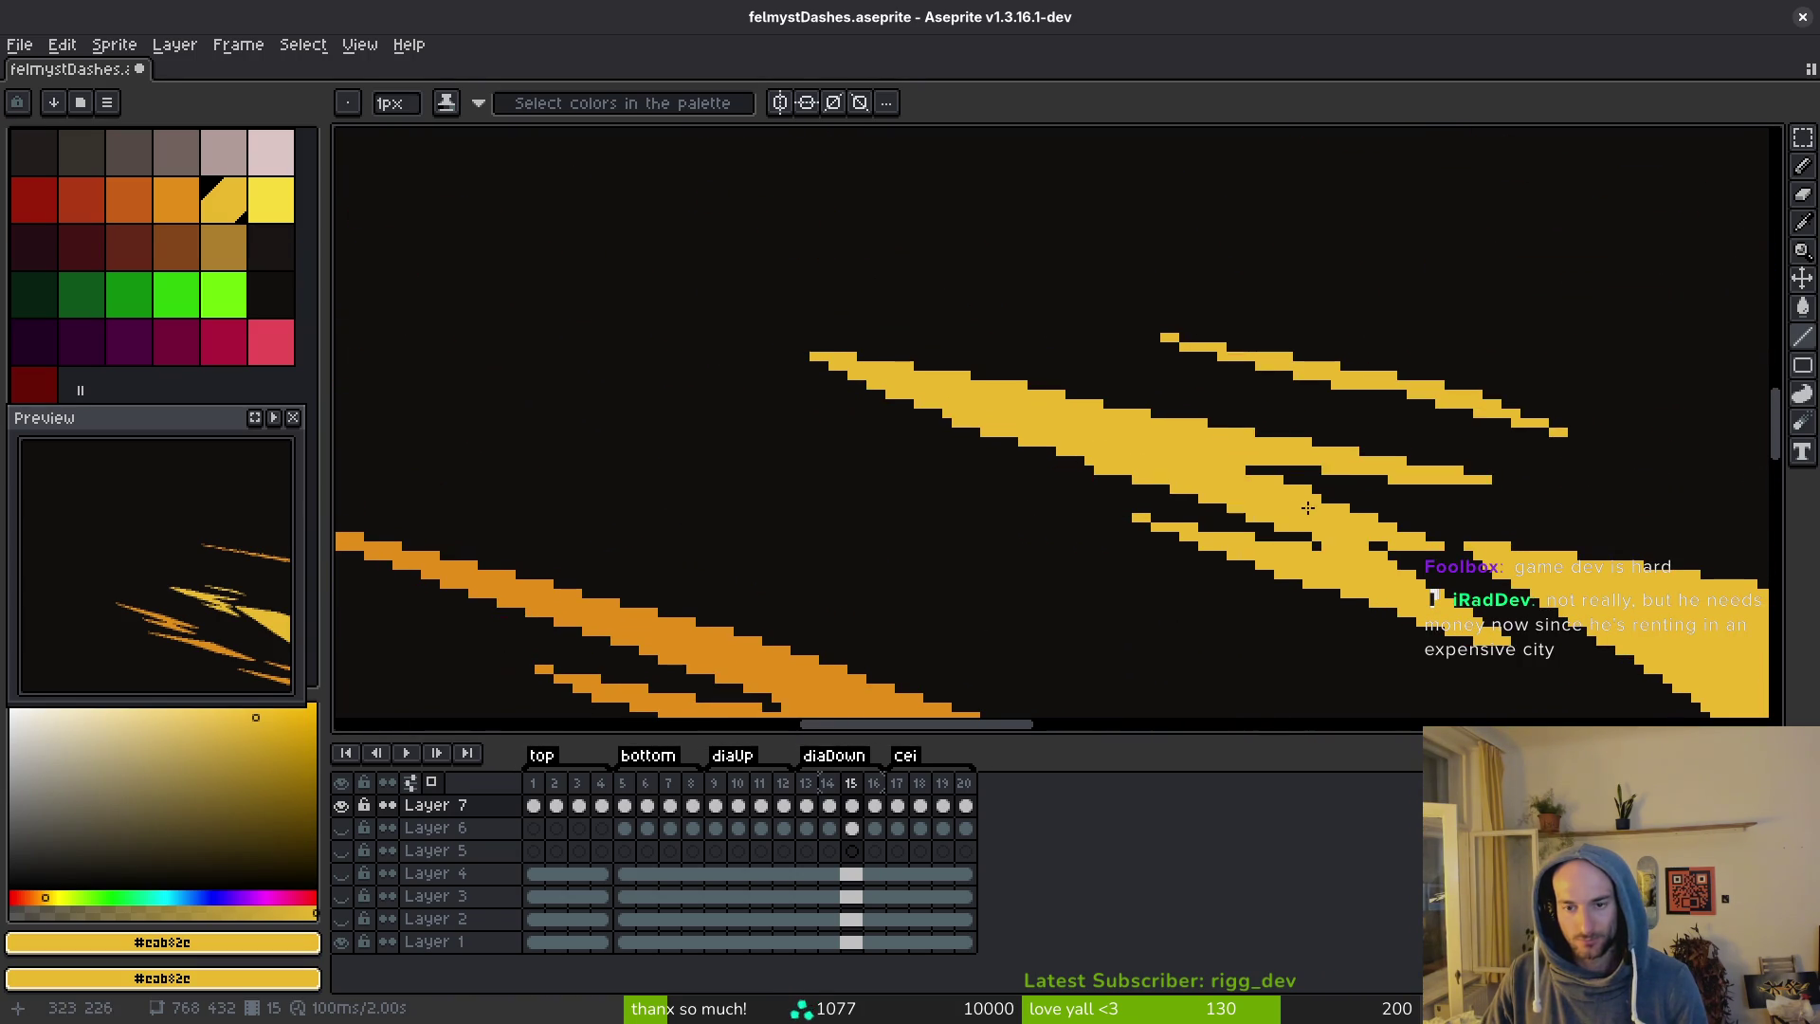
drag(1248, 515, 887, 392)
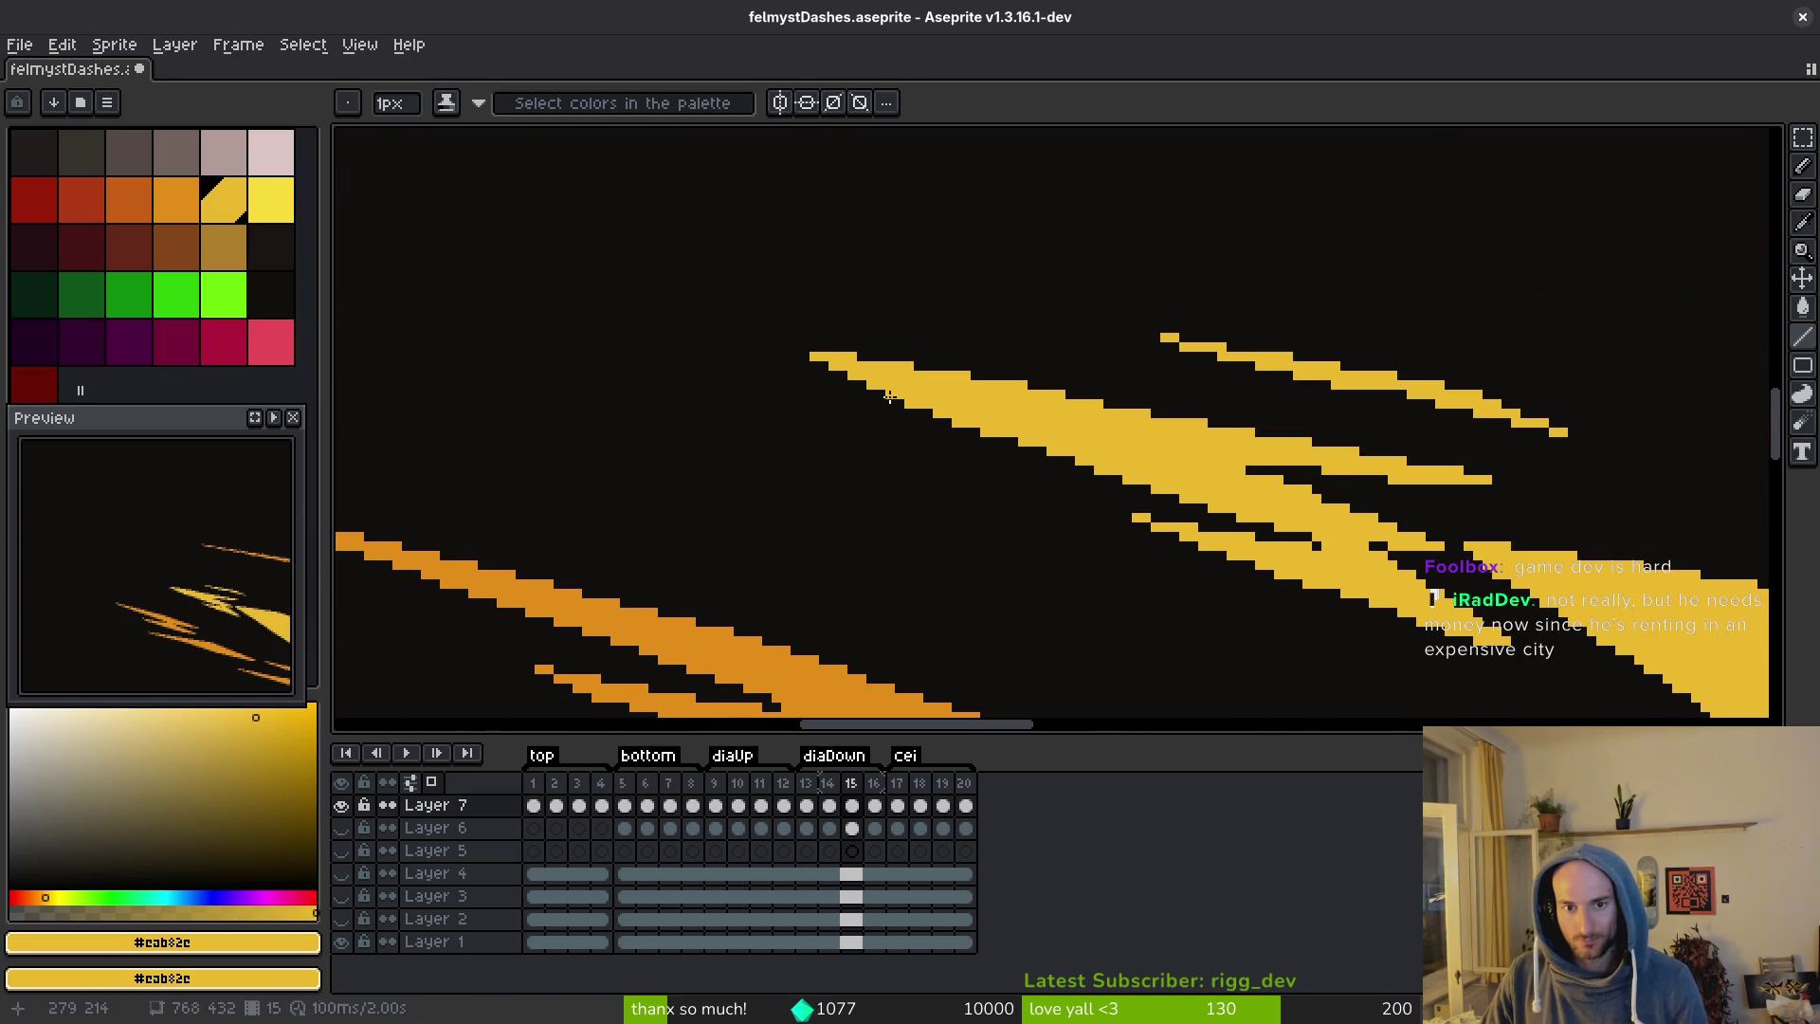
scroll(1213, 474, down, 3)
scroll(1233, 332, up, 2)
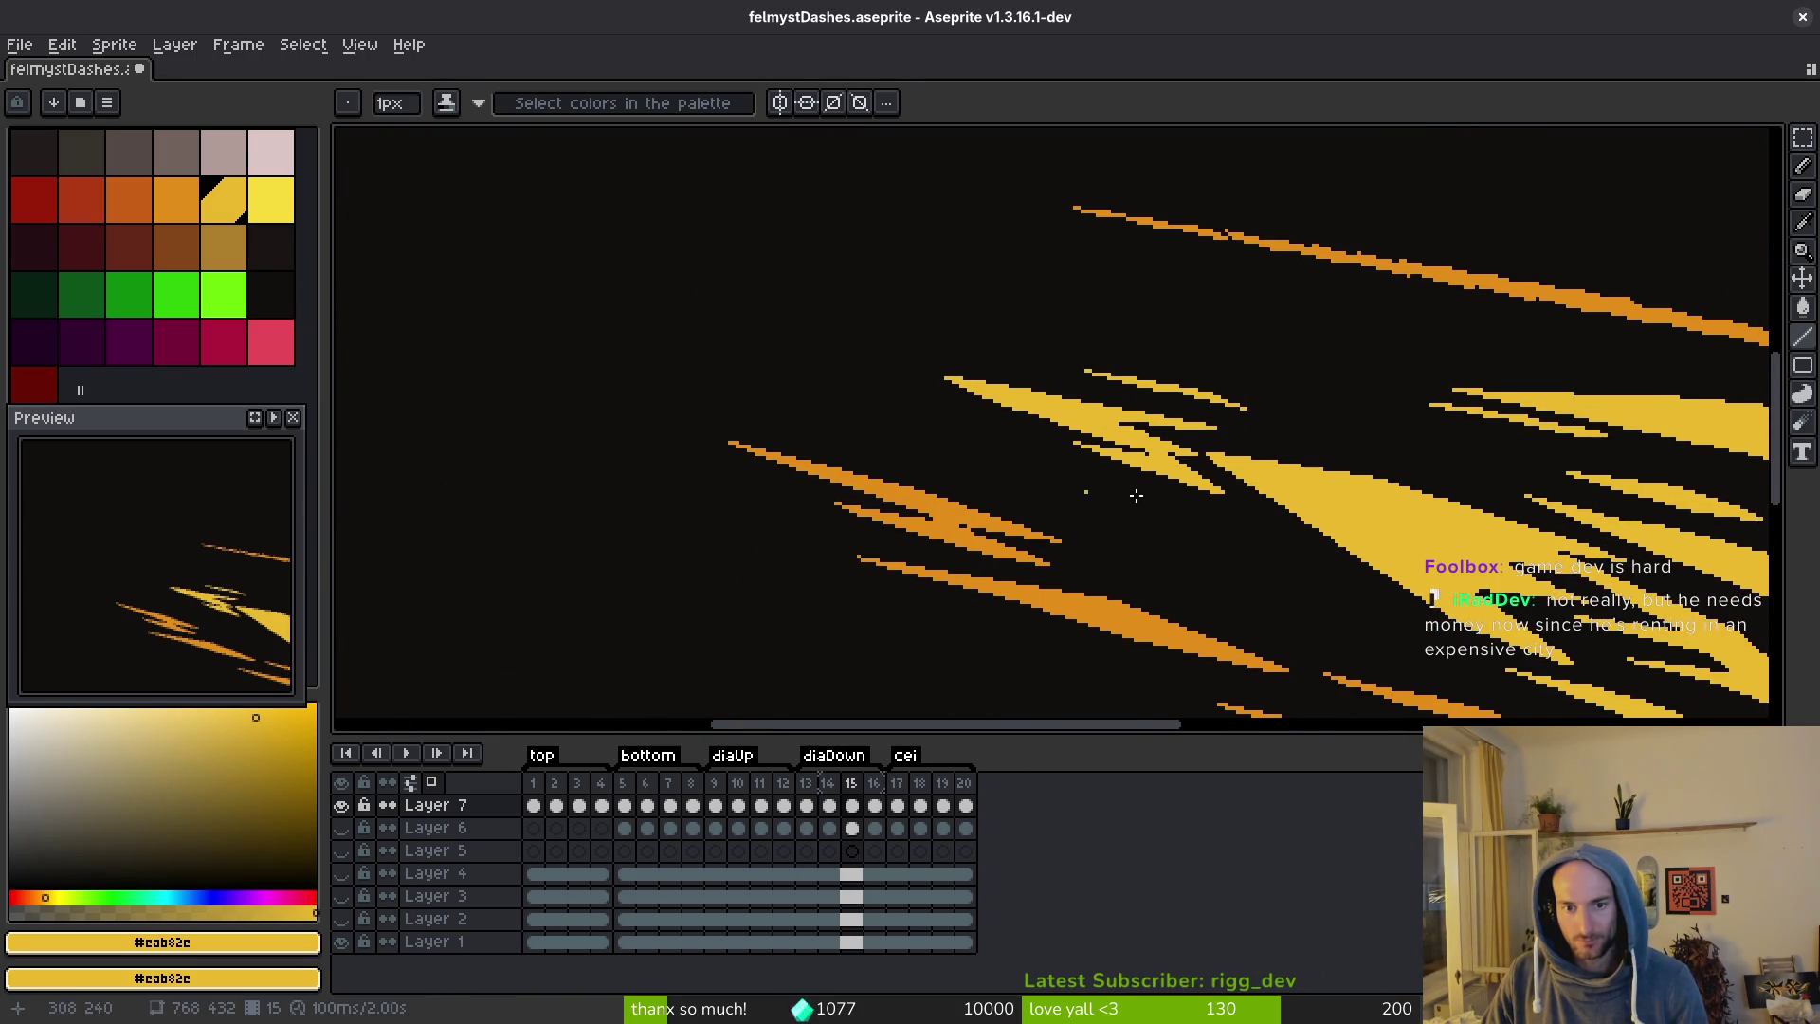
scroll(1245, 284, up, 1)
alt+click(1335, 559)
scroll(1347, 484, up, 2)
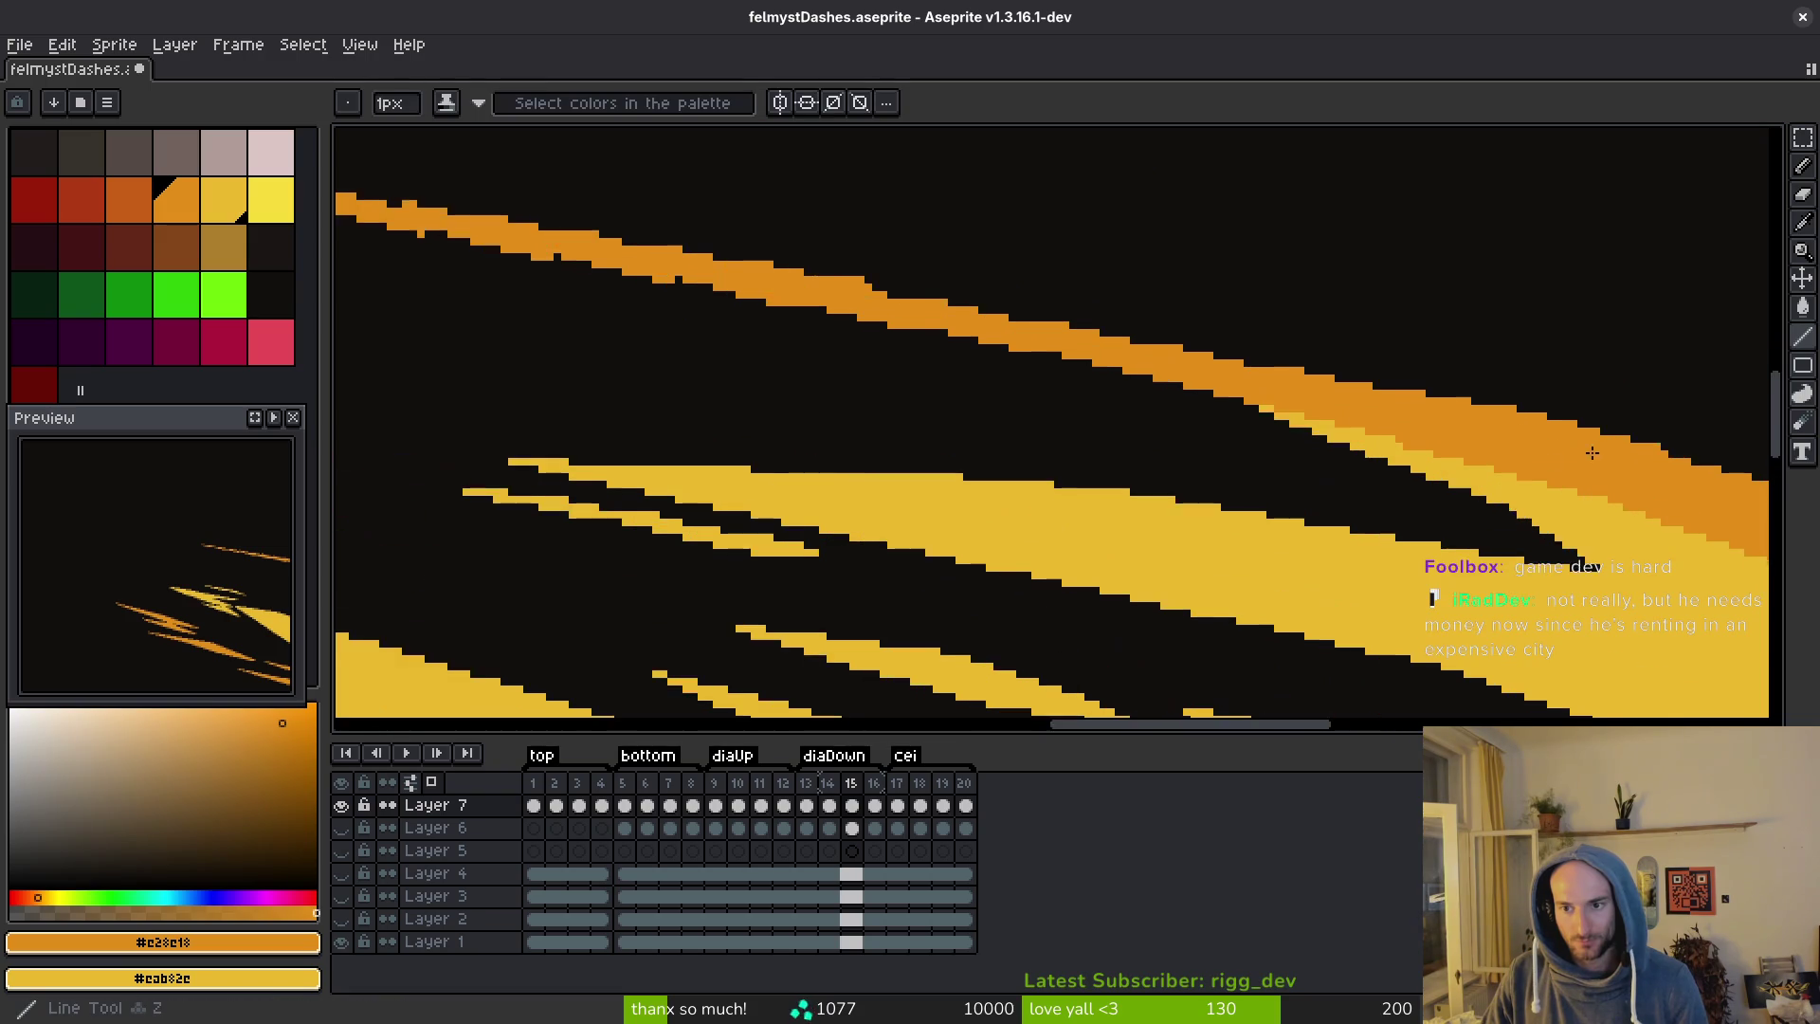
Draw a line across the orange streak, then undo the stray stroke.
drag(1346, 484, 1128, 457)
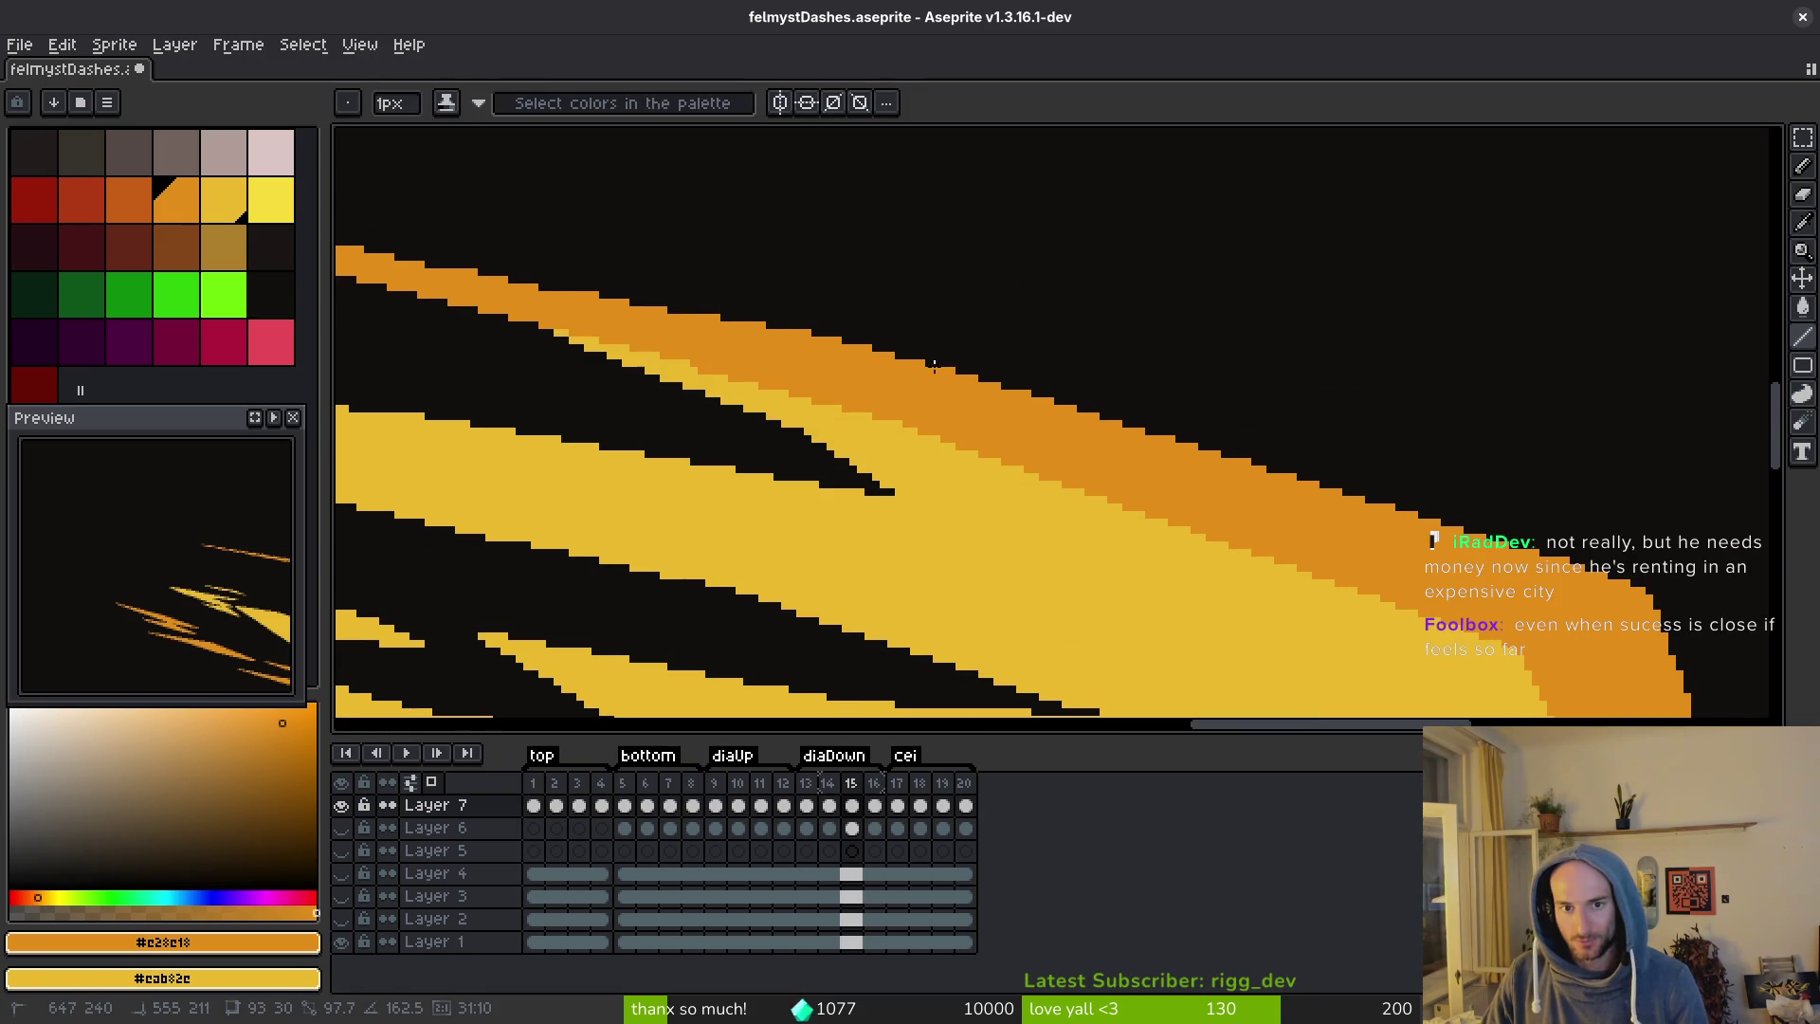
drag(873, 350, 874, 350)
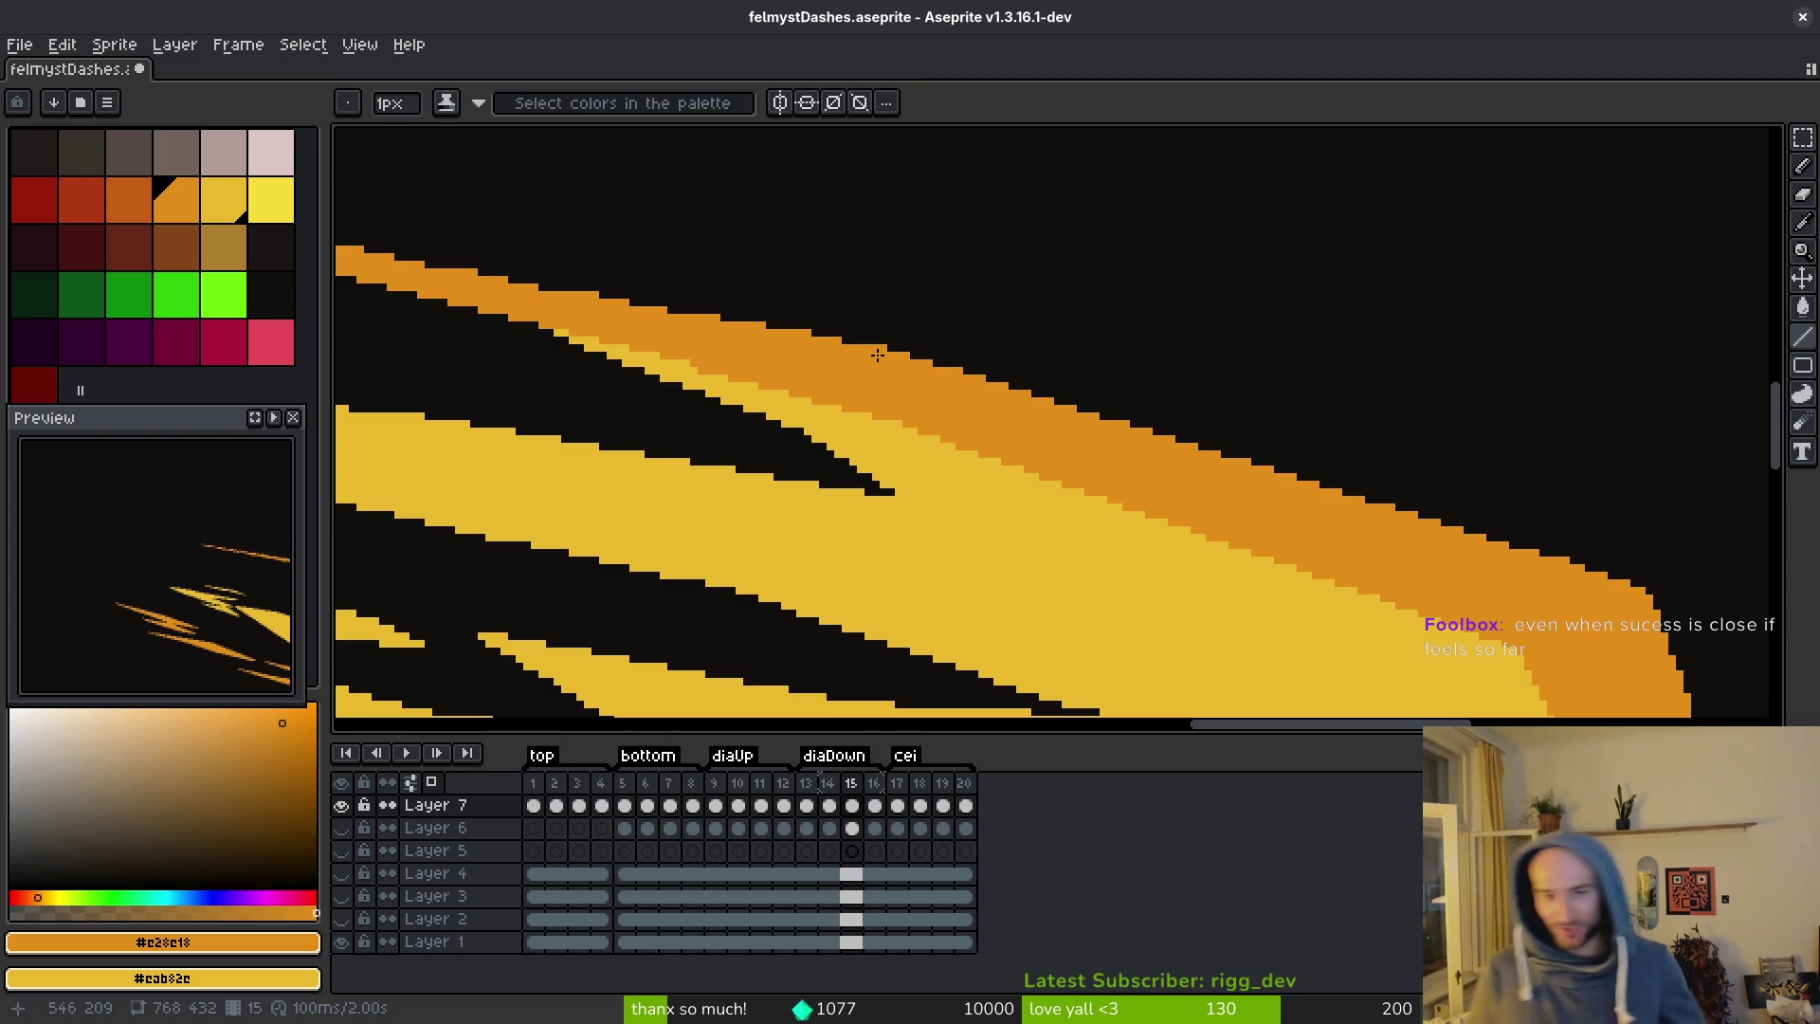
drag(935, 381, 1462, 461)
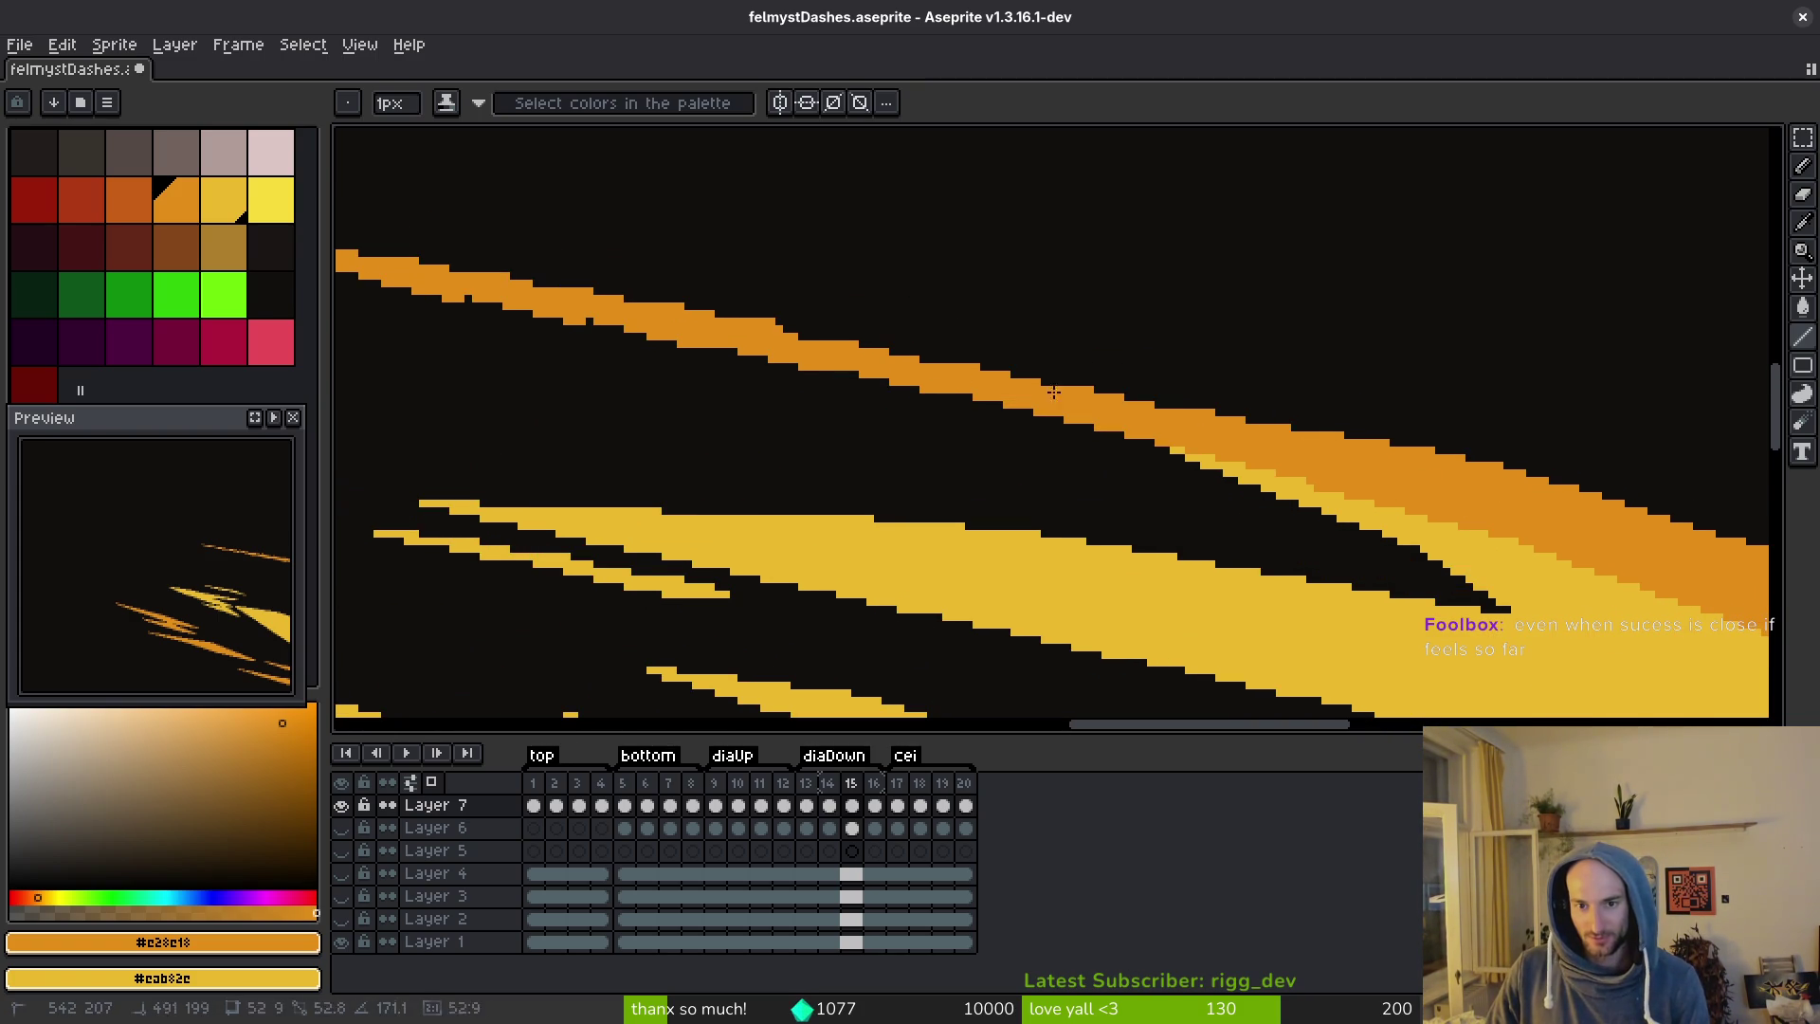
shift+click(772, 324)
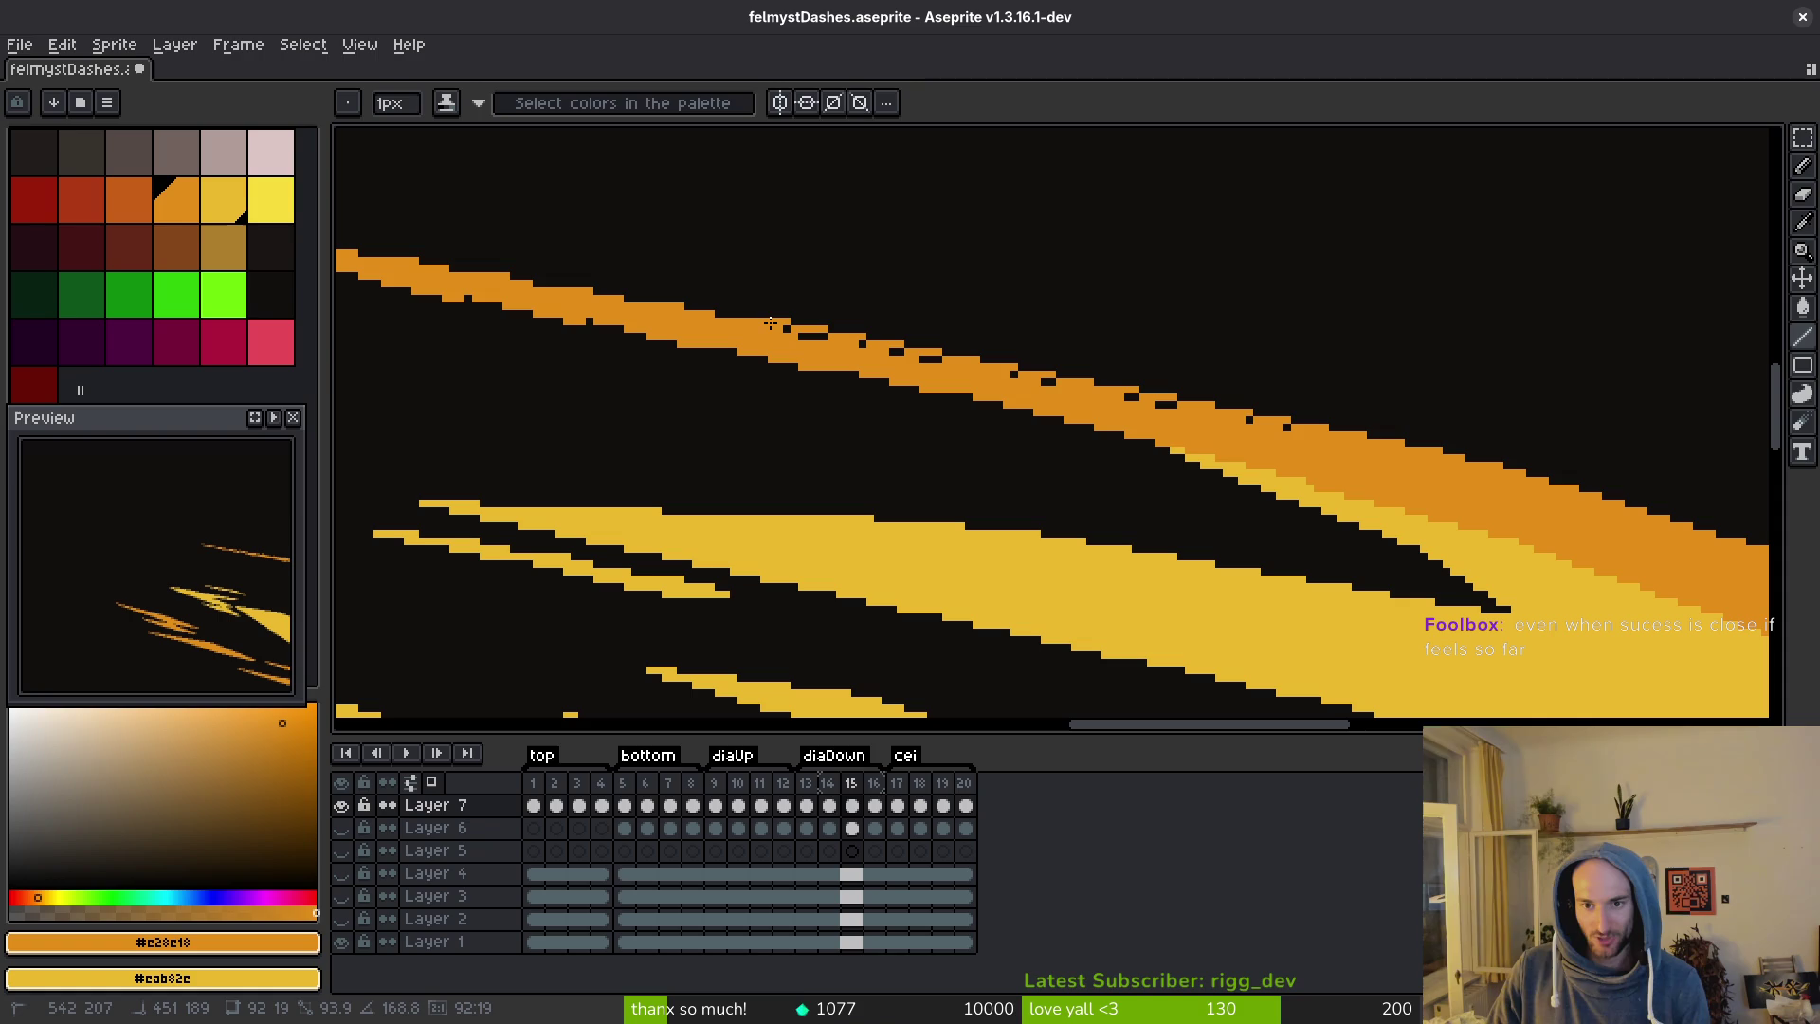
key(ctrl+z)
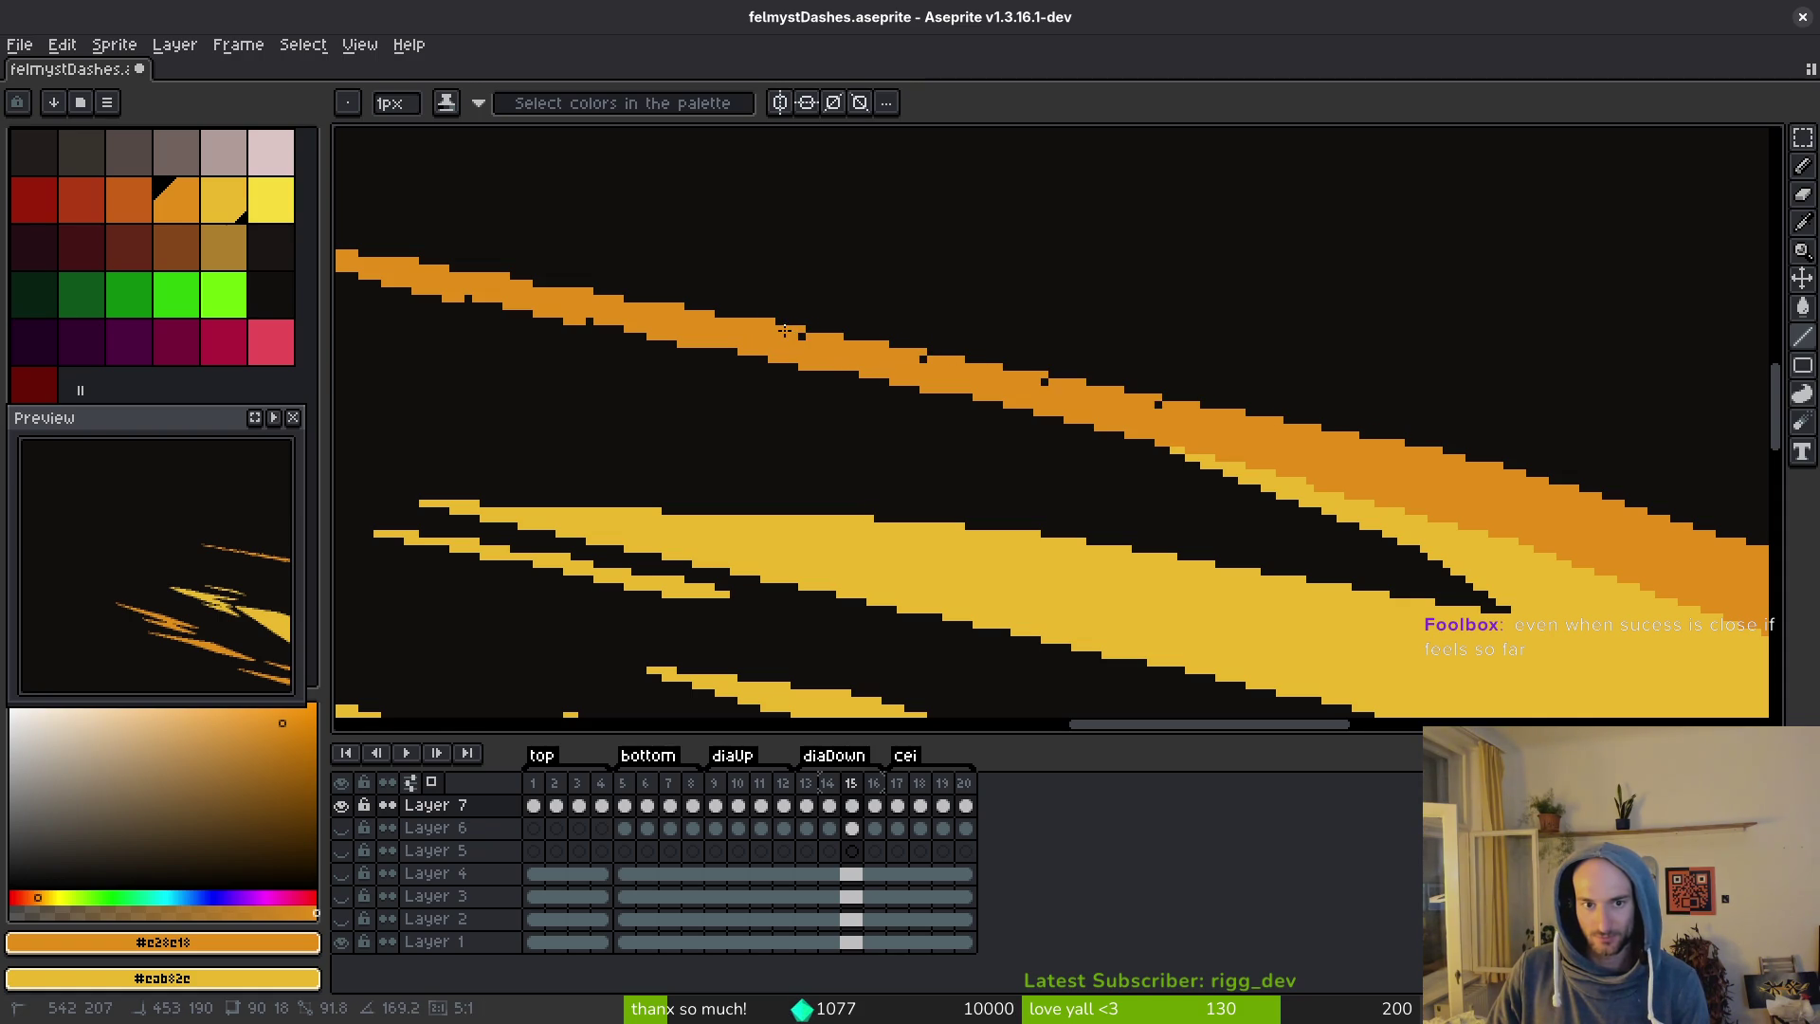
Fill the orange streak's upper-edge gaps with several straight orange lines along it.
drag(801, 336, 1211, 479)
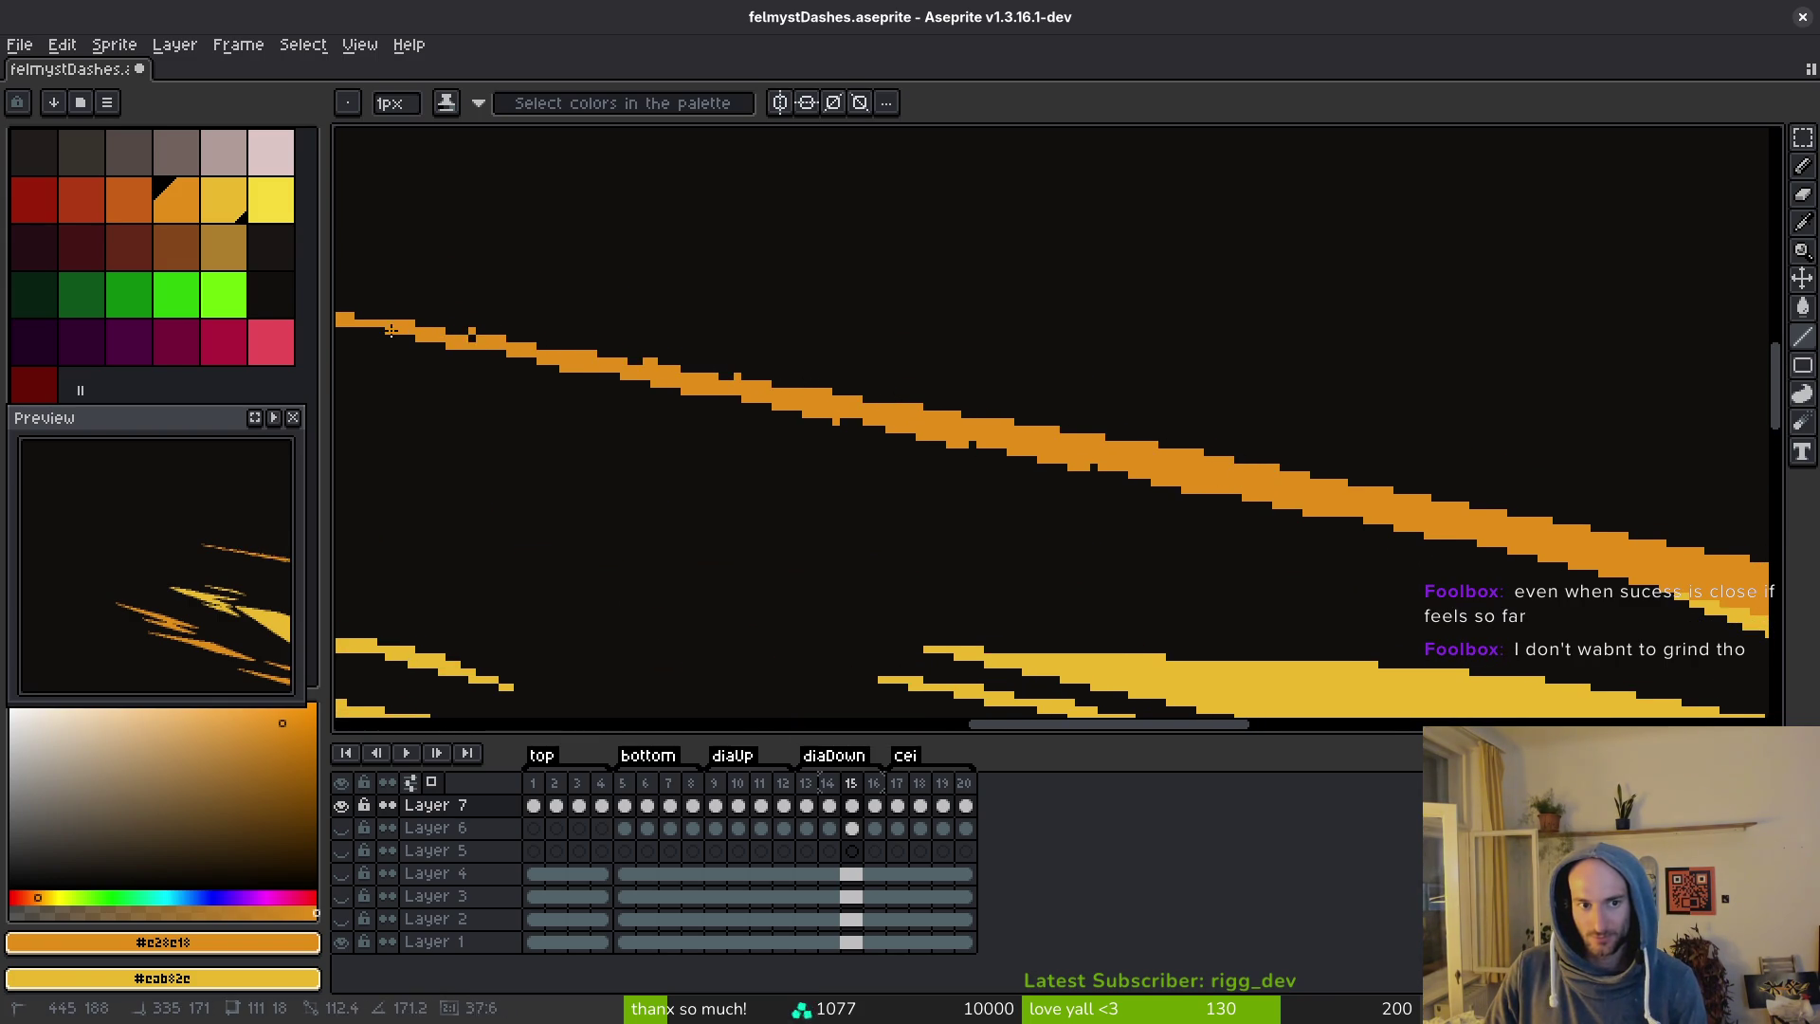
drag(405, 322, 625, 341)
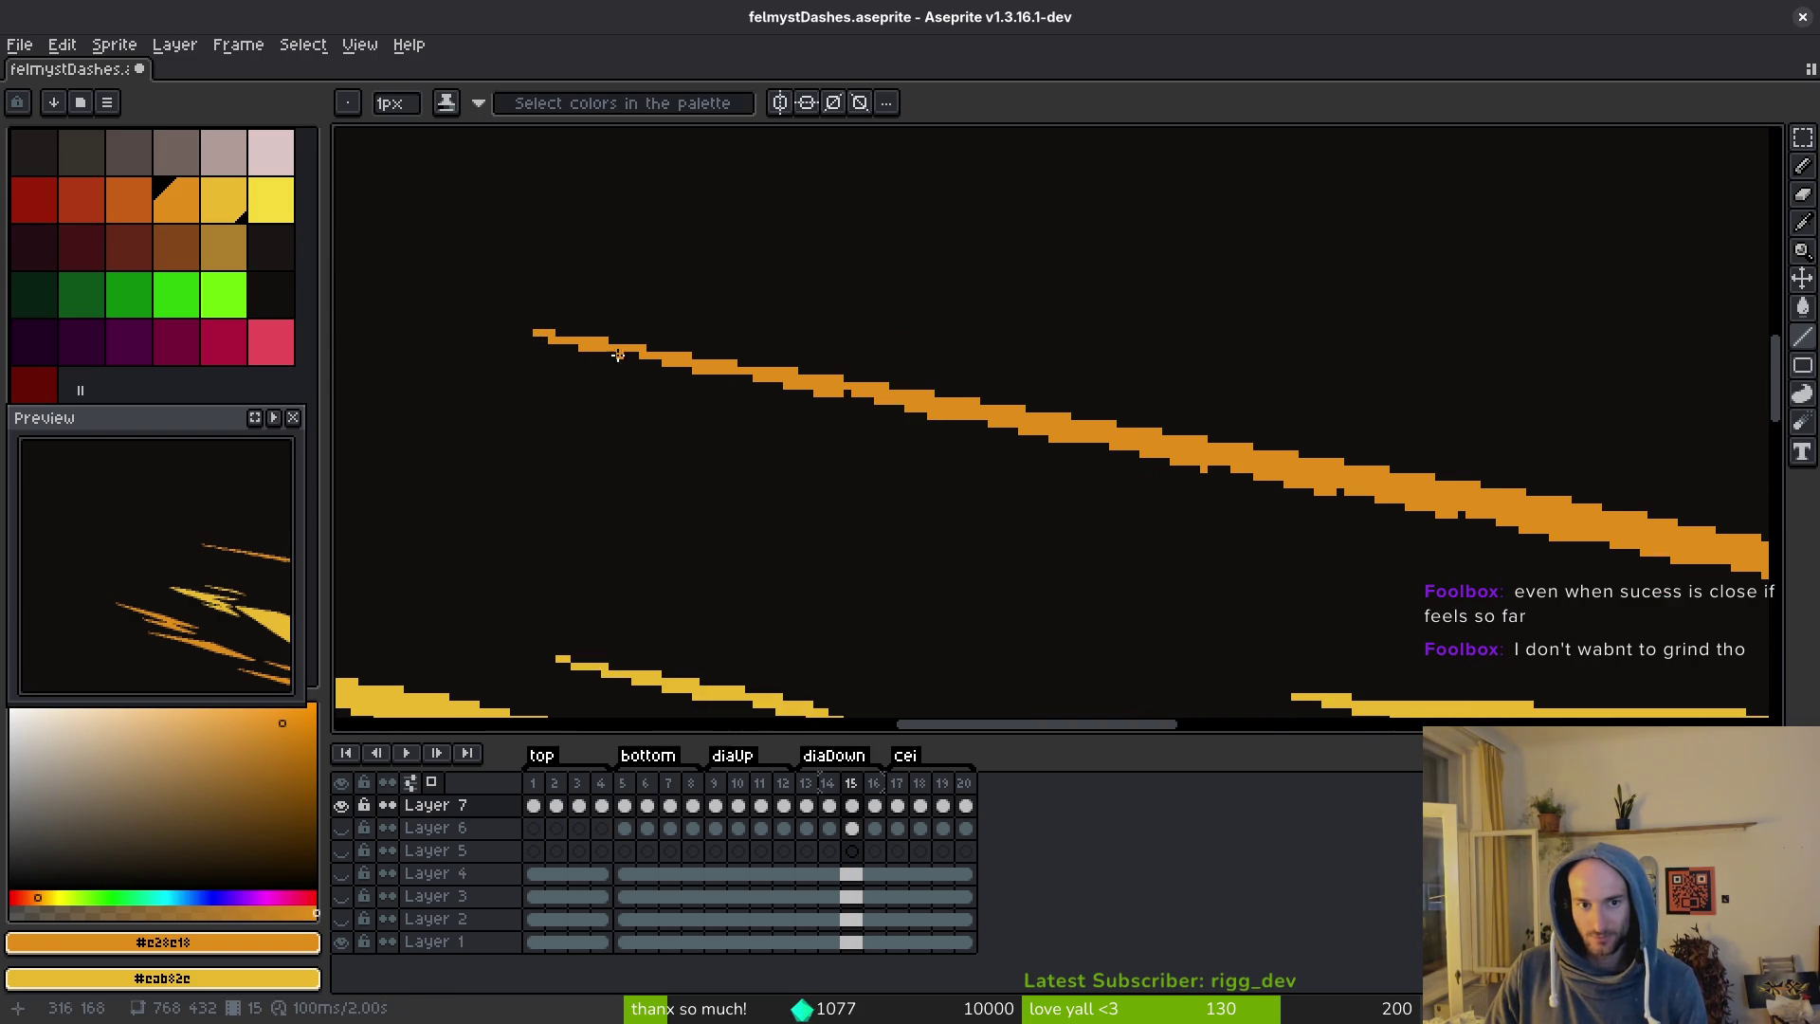
drag(609, 350, 1696, 564)
drag(1697, 564, 1251, 456)
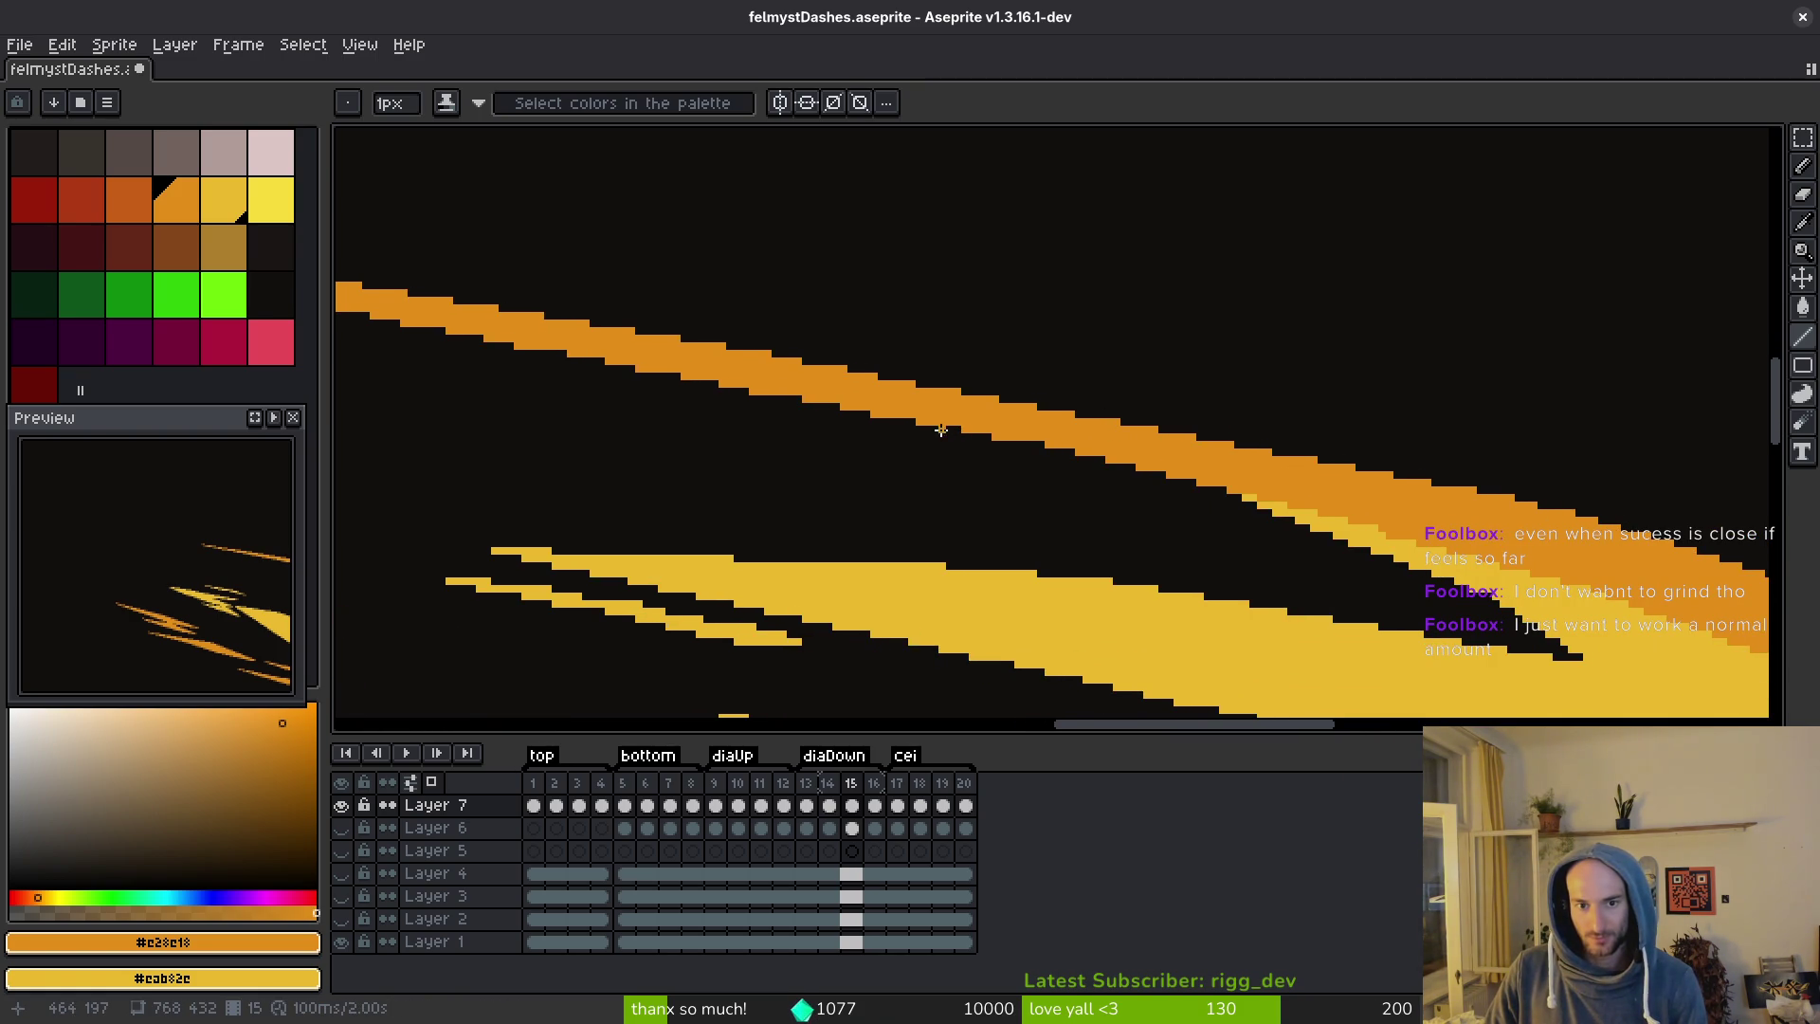
drag(908, 421, 1331, 487)
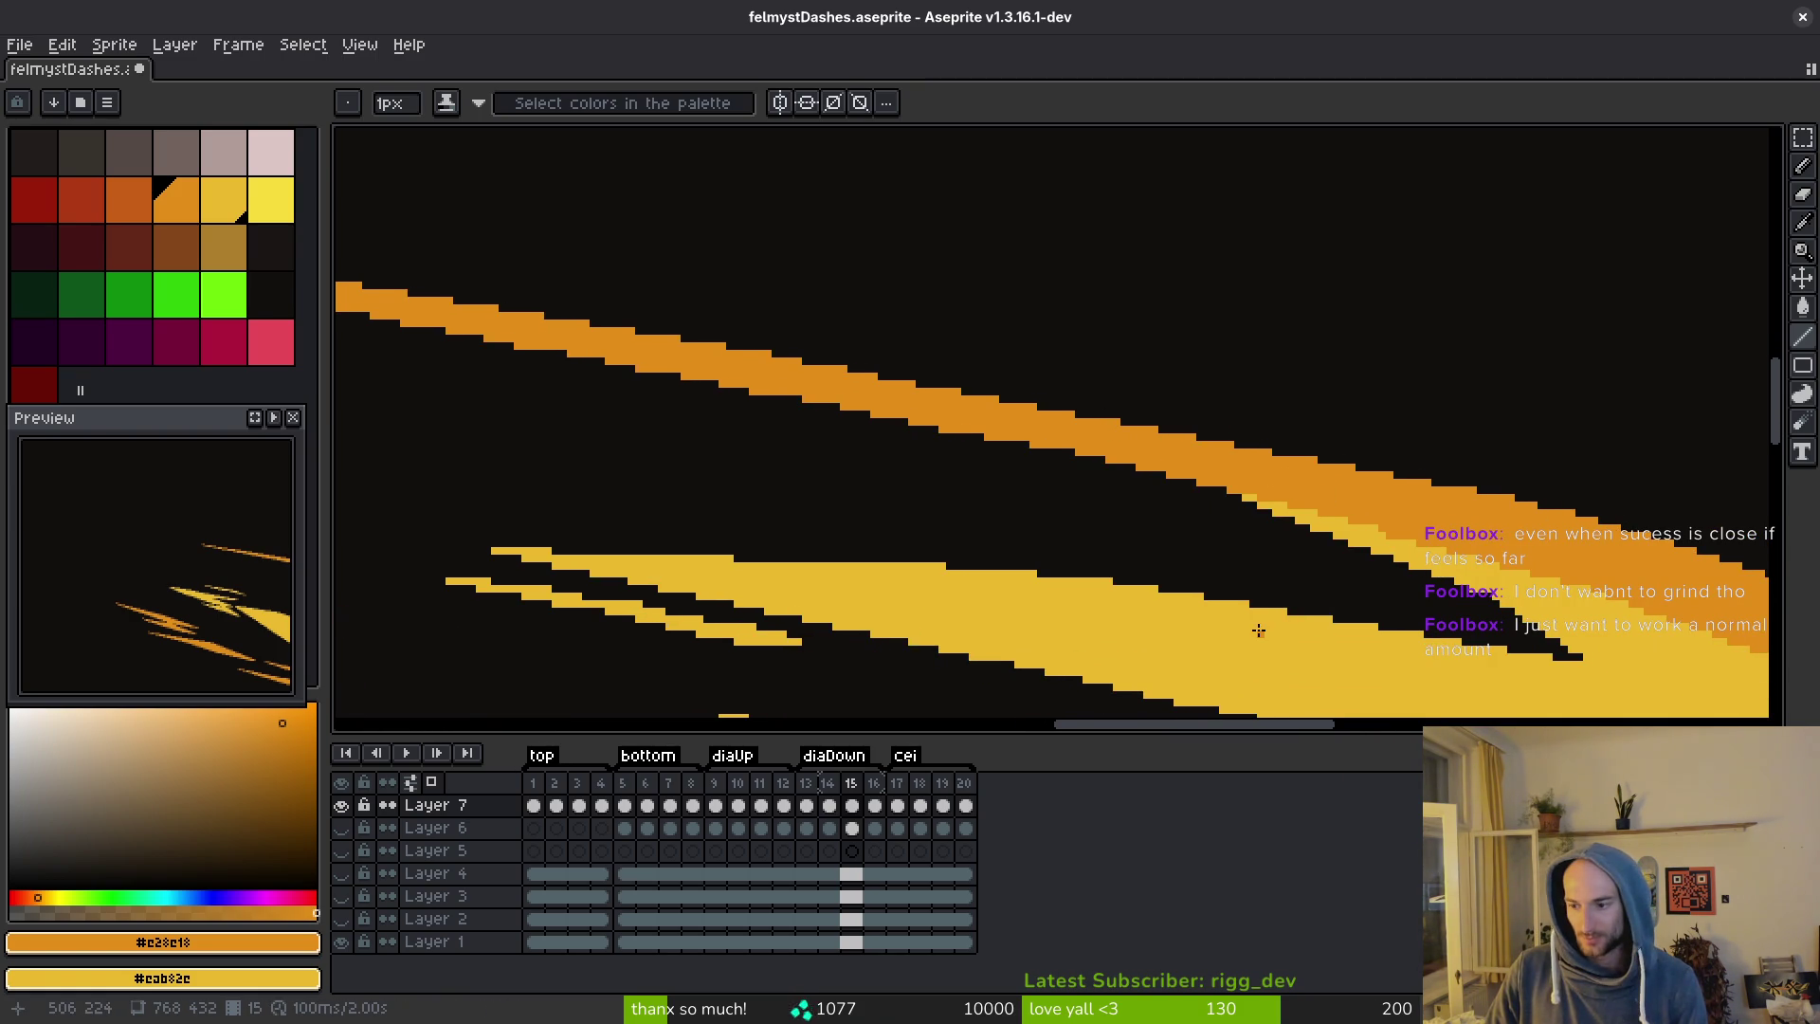
Hide the timeline, save felmystDashes.aseprite, and review the right end of the streaks.
key(Tab)
key(Tab)
key(ctrl+s)
mouse_move(1253, 637)
mouse_down()
mouse_move(1135, 461)
mouse_move(1157, 471)
mouse_move(1001, 390)
mouse_up()
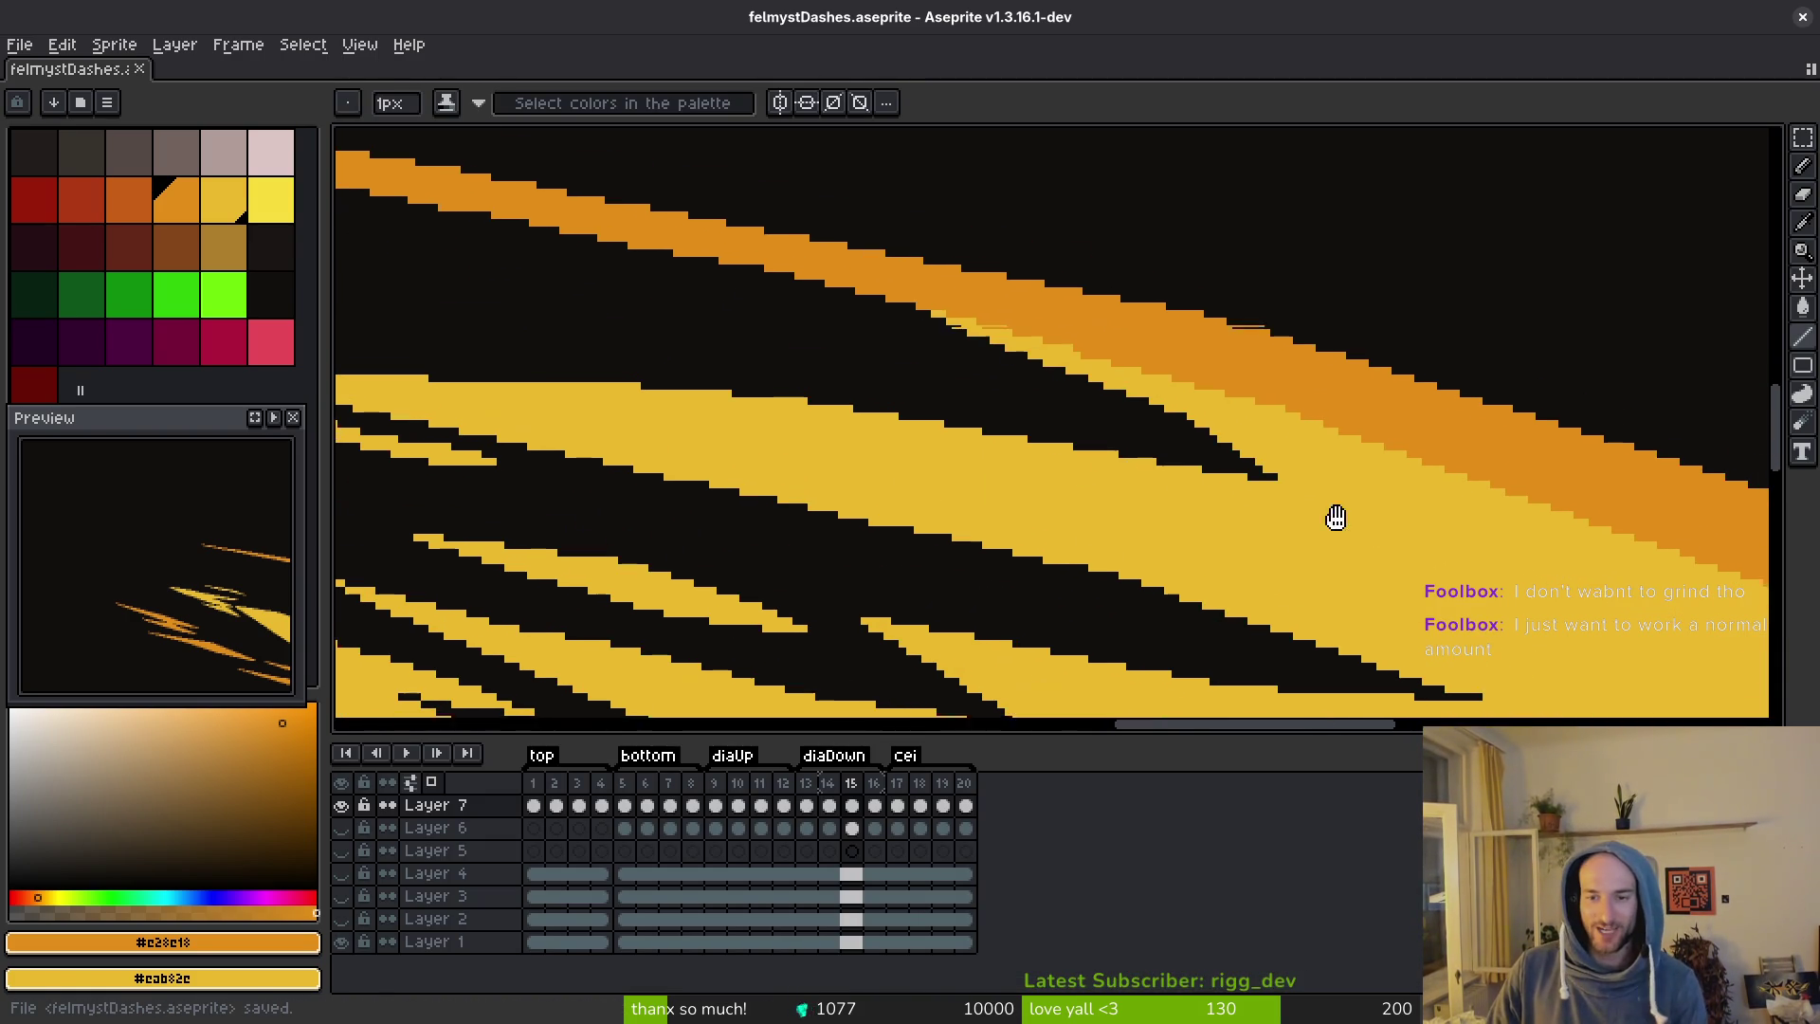
drag(1366, 532, 1028, 458)
drag(1233, 493, 1026, 452)
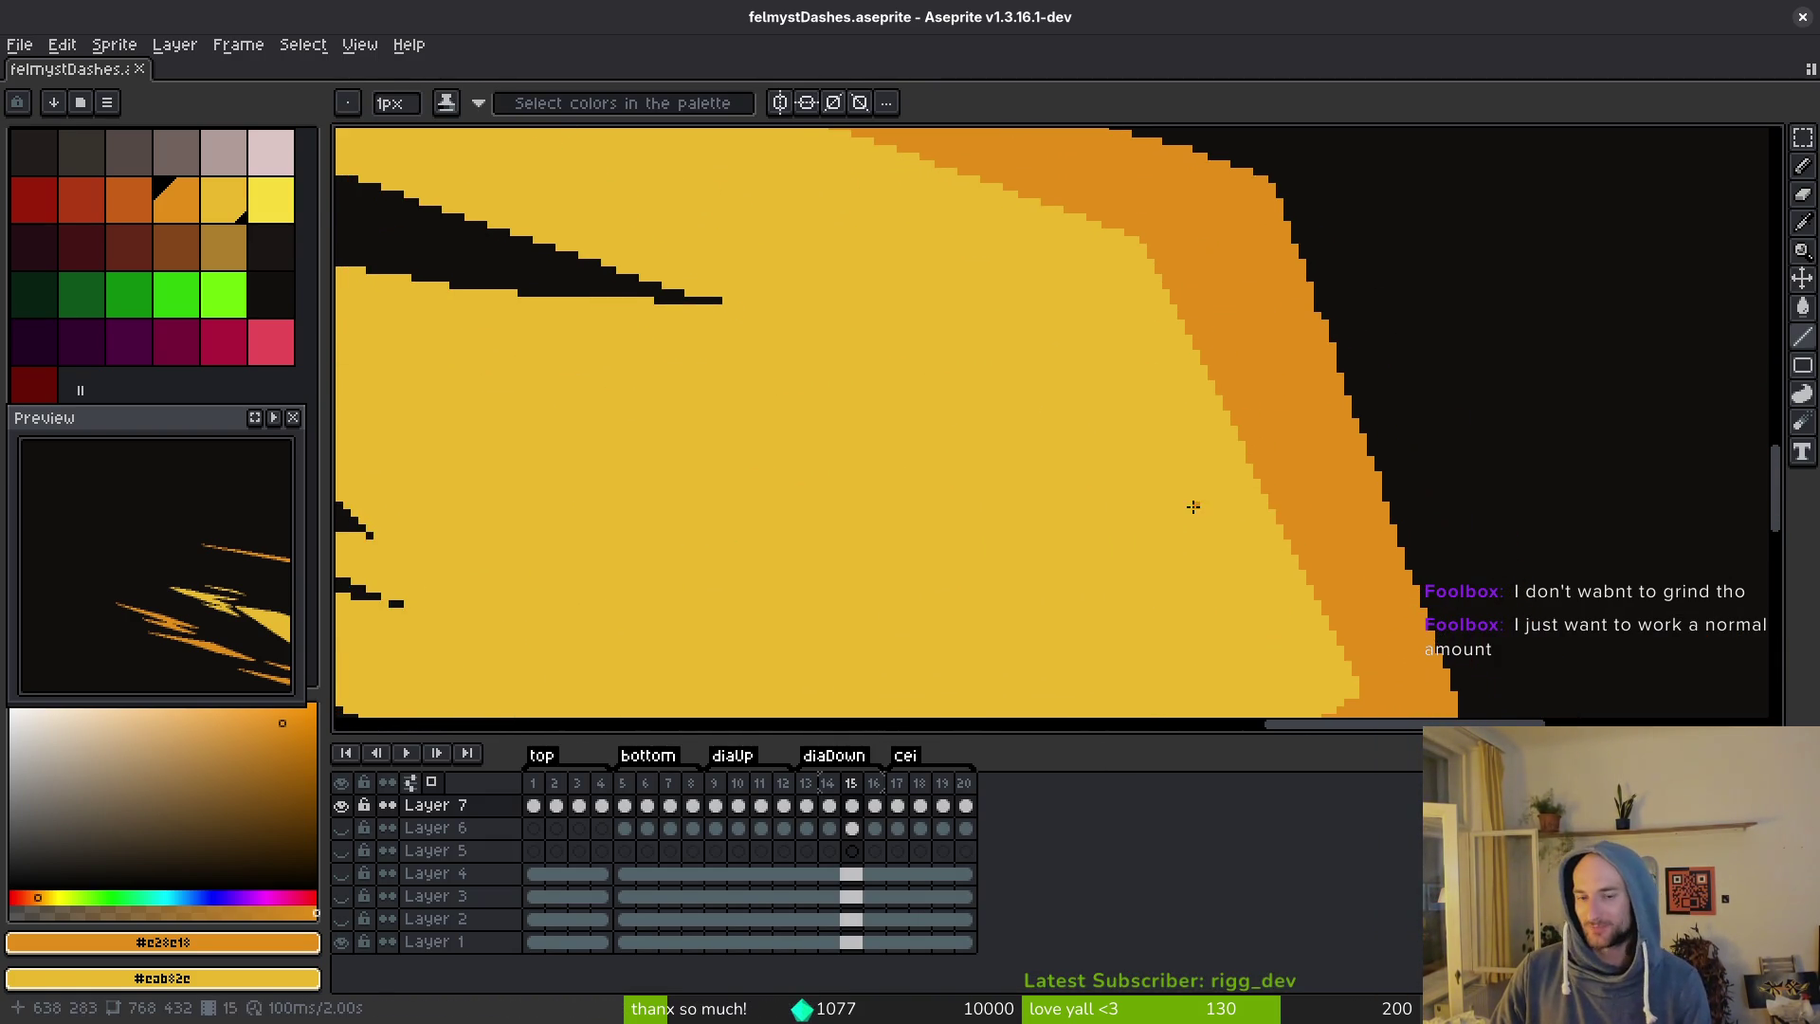
scroll(1233, 512, down, 2)
scroll(1365, 552, down, 2)
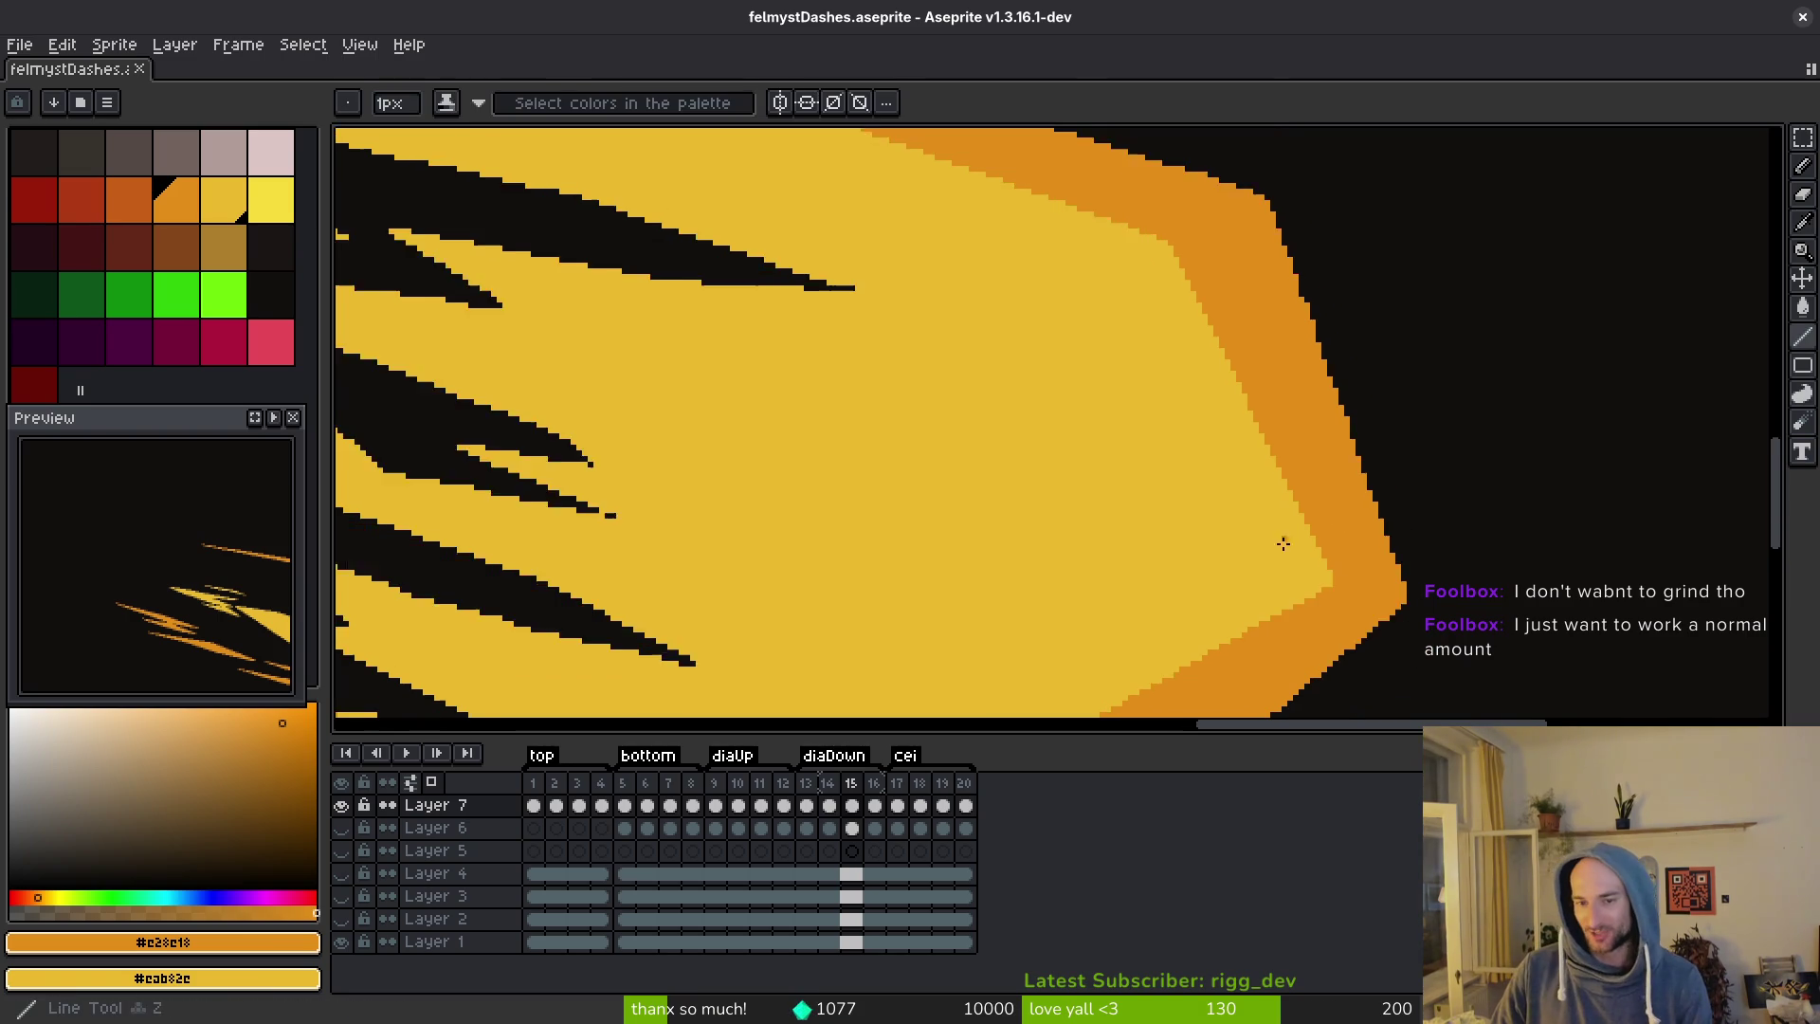
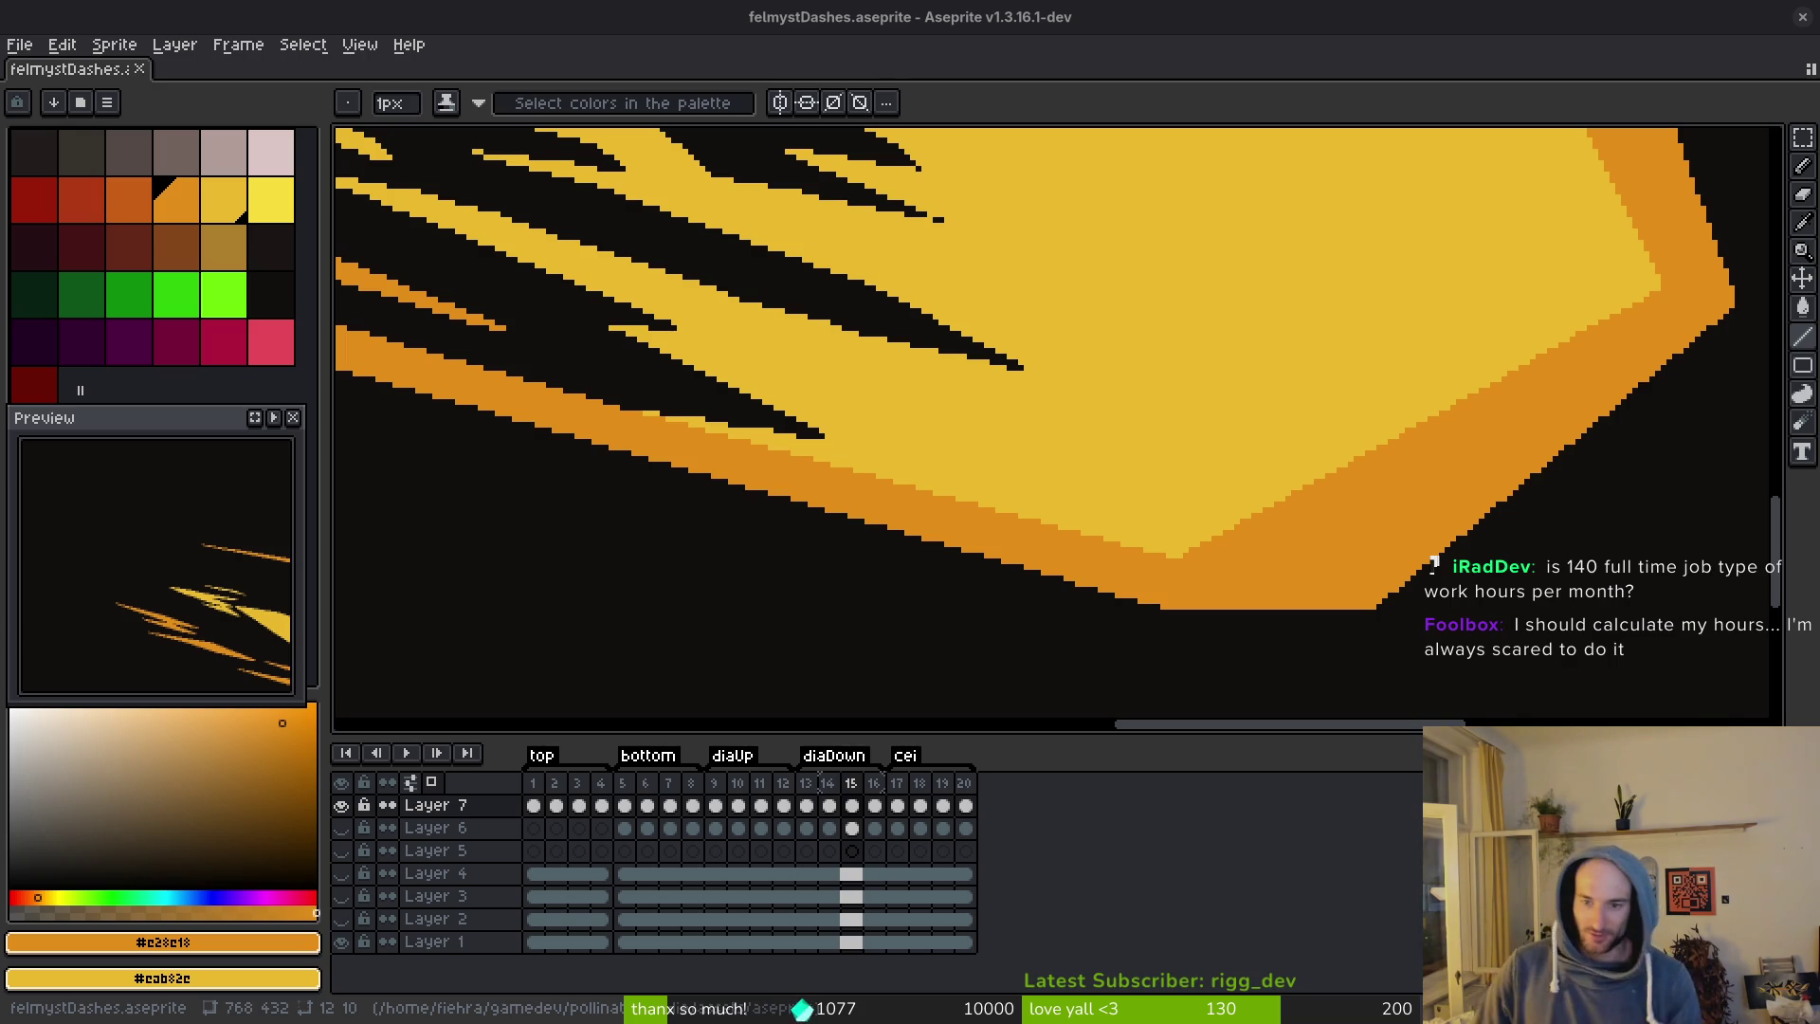
Zoom and pan across frame 15's yellow flame streaks, then advance to frame 16.
scroll(1403, 531, right, 2)
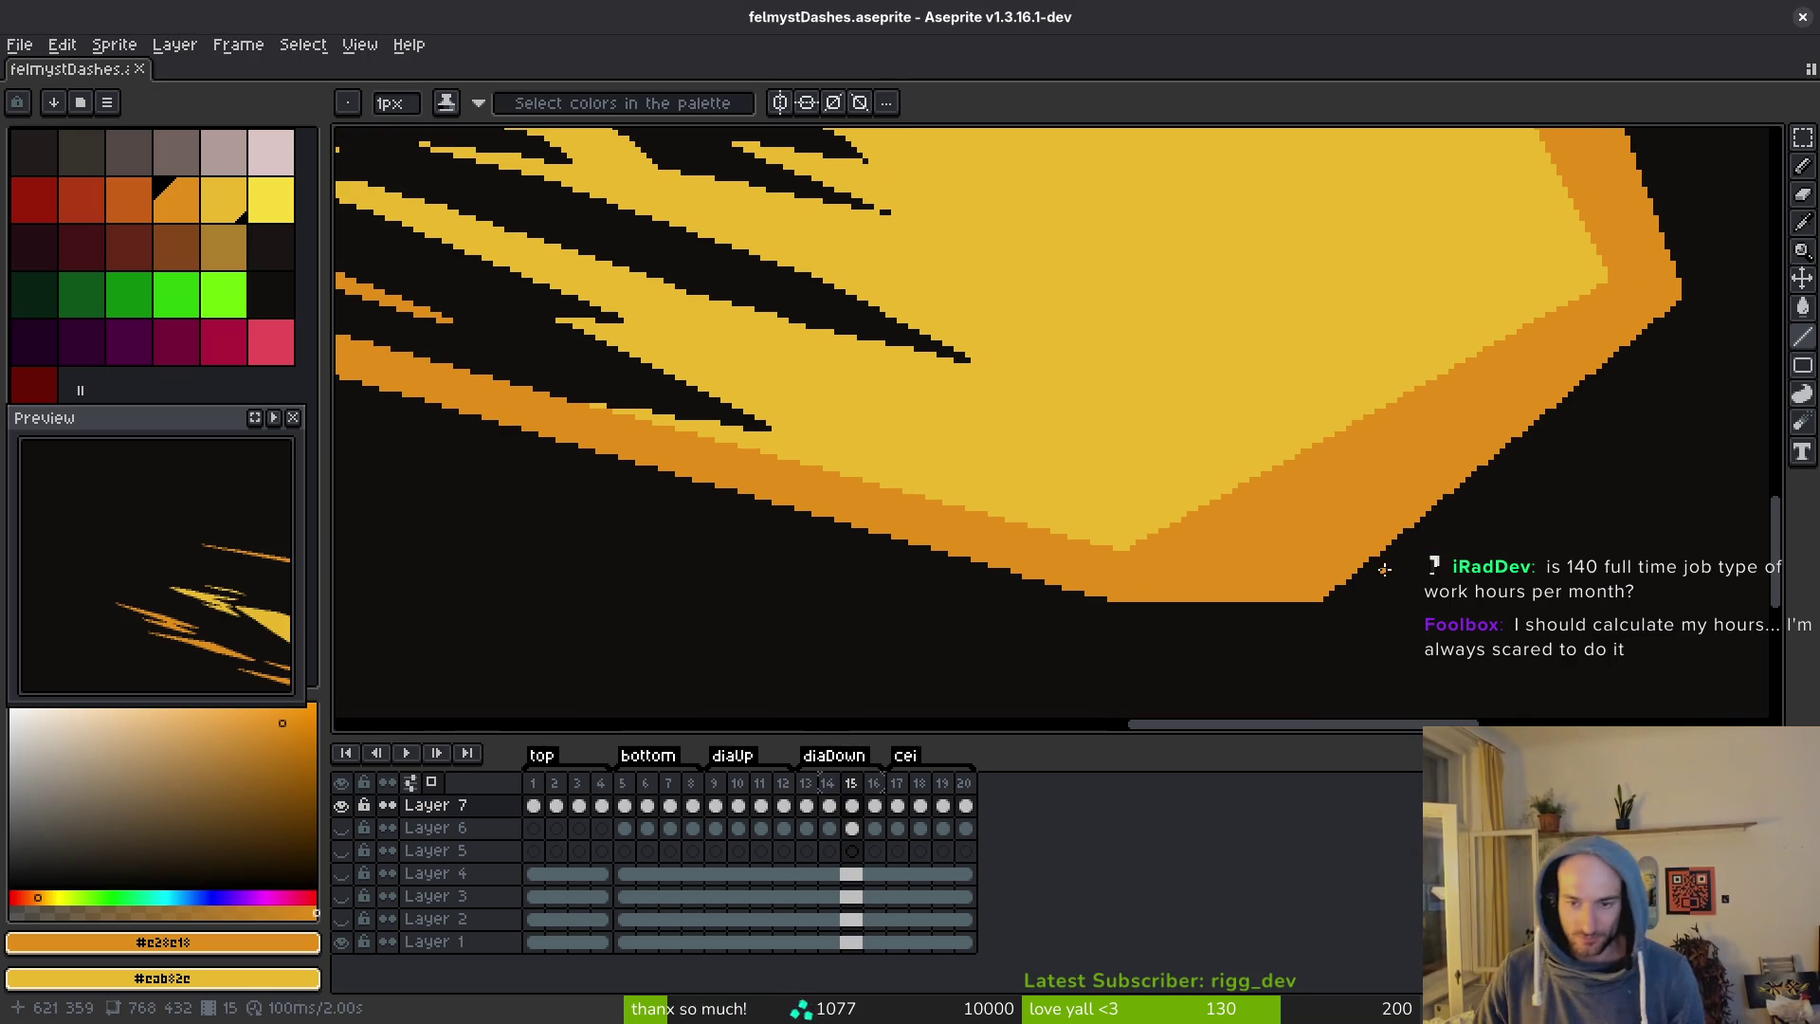
scroll(1232, 578, up, 1)
scroll(1217, 528, up, 1)
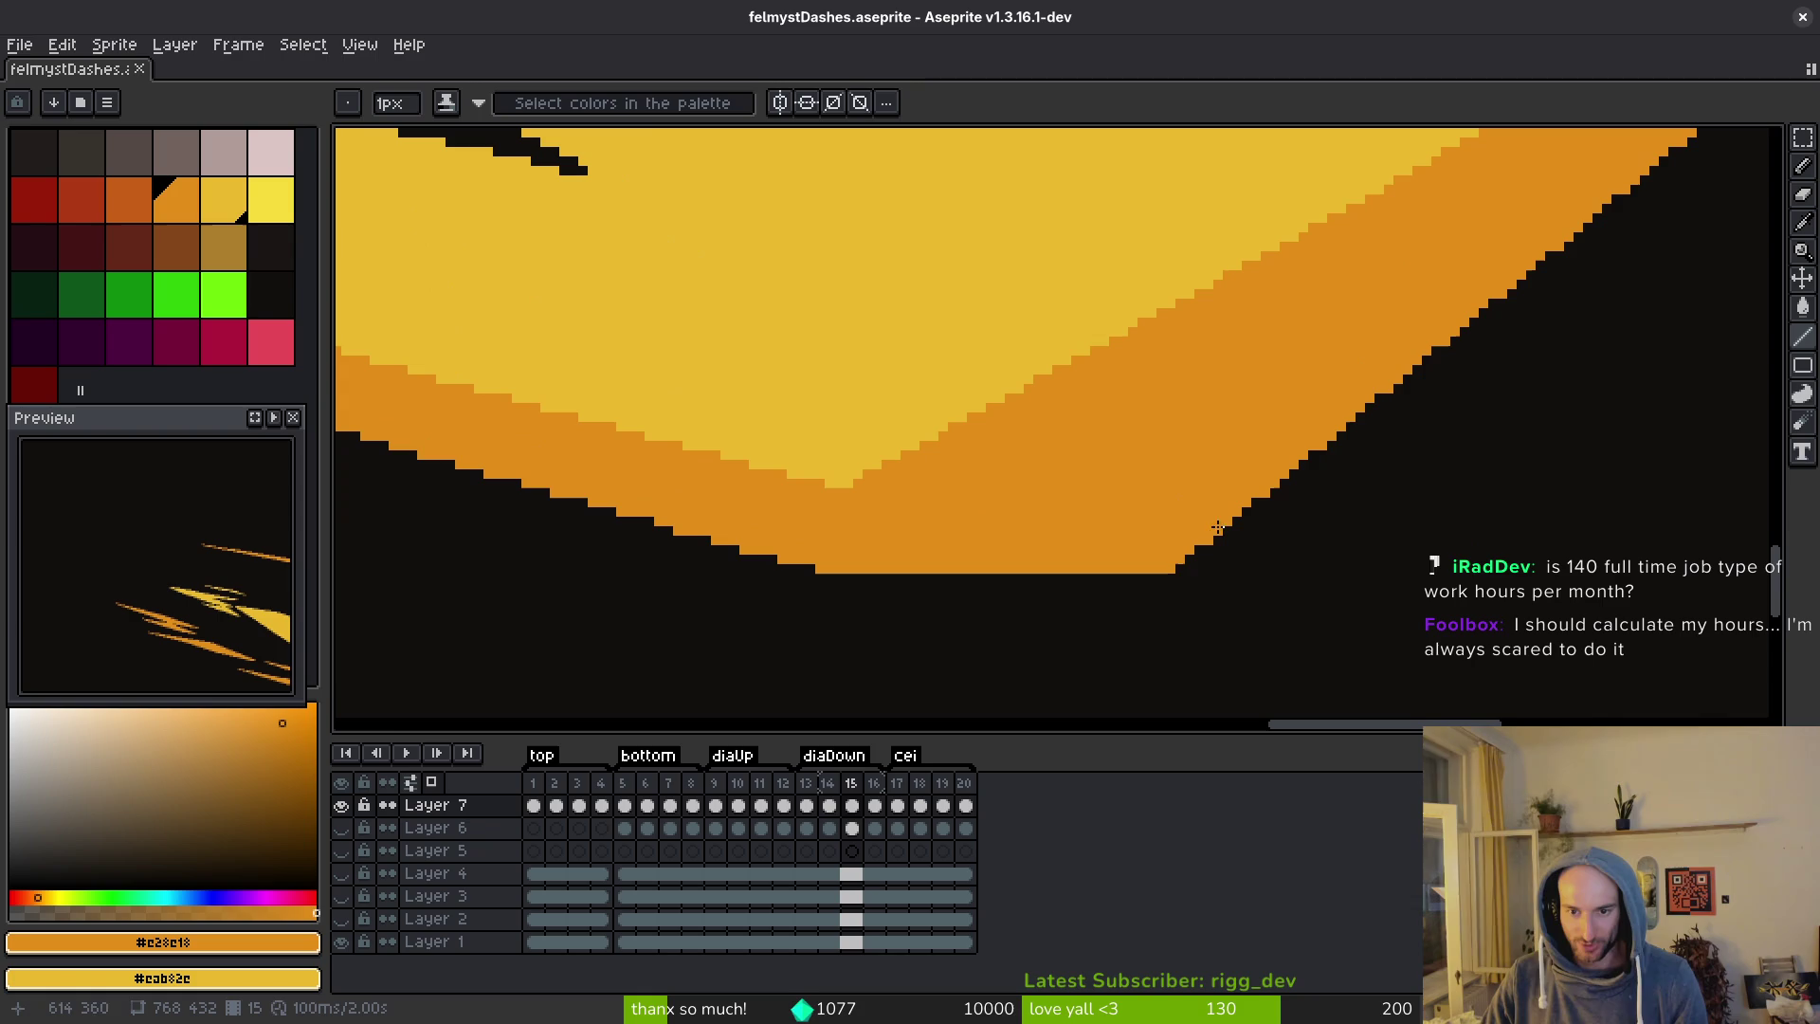
scroll(1180, 569, down, 2)
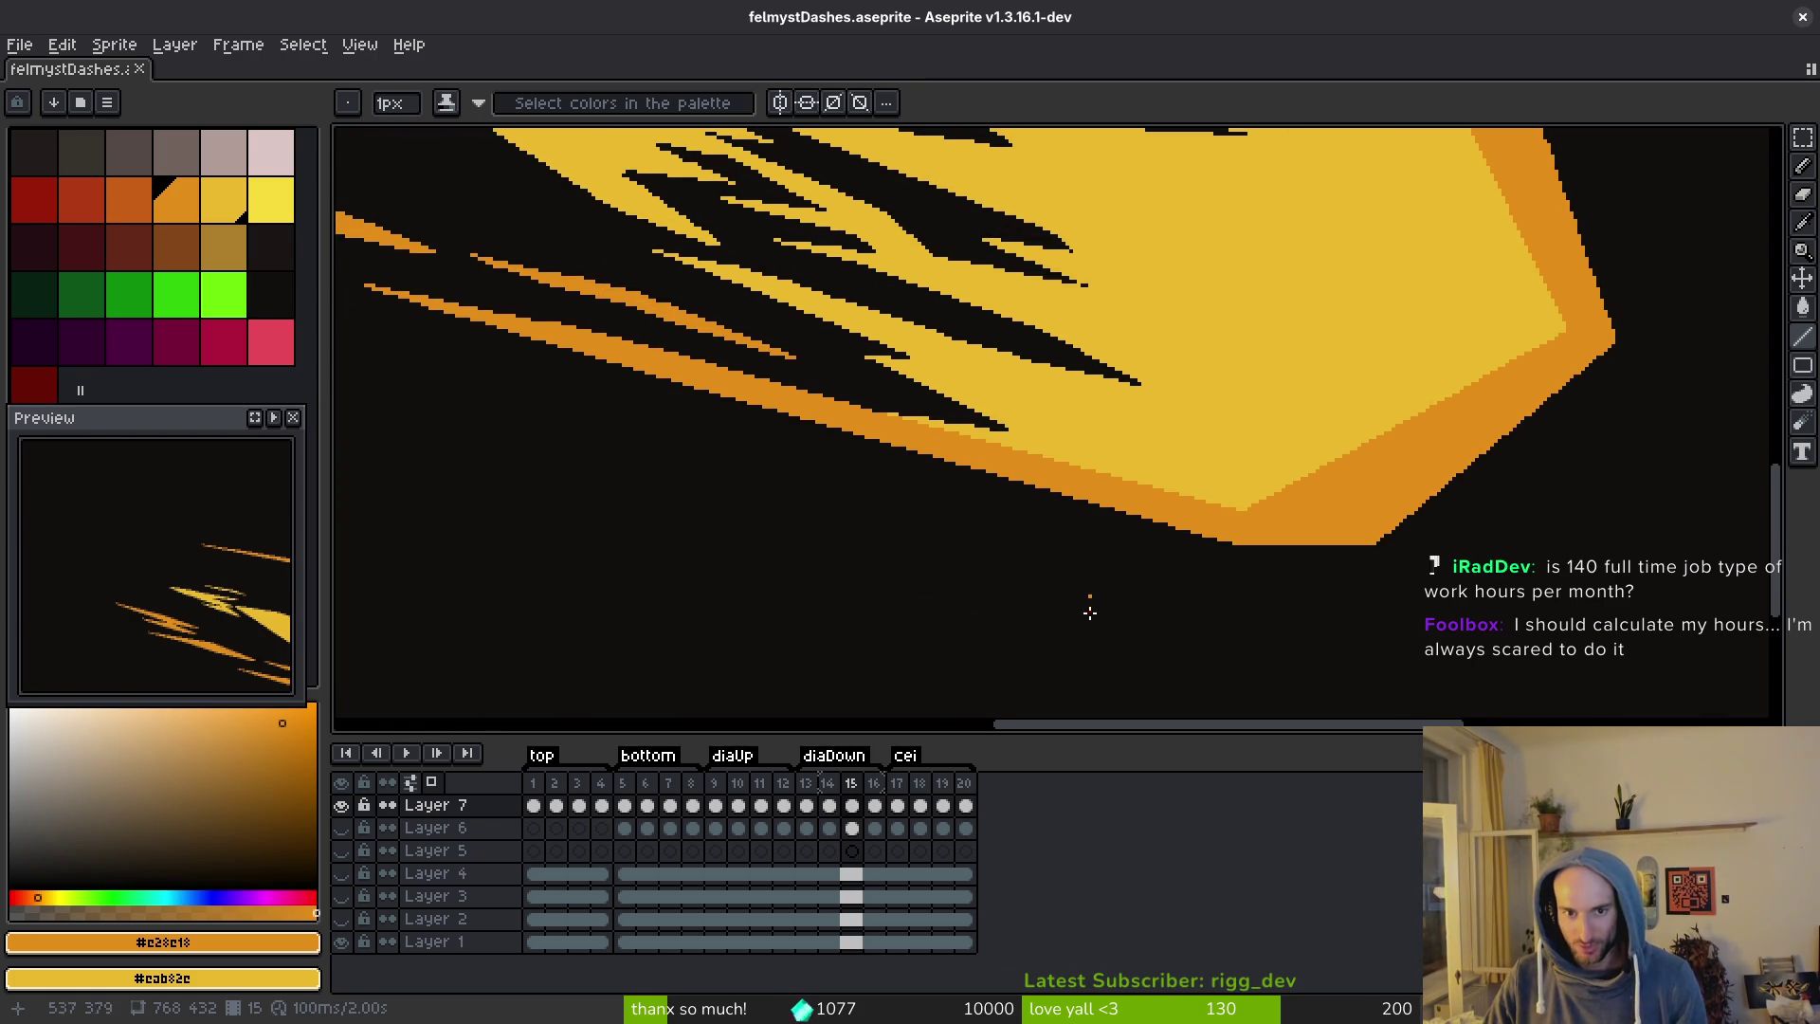
scroll(1182, 483, up, 1)
scroll(1267, 532, up, 2)
scroll(1099, 452, left, 2)
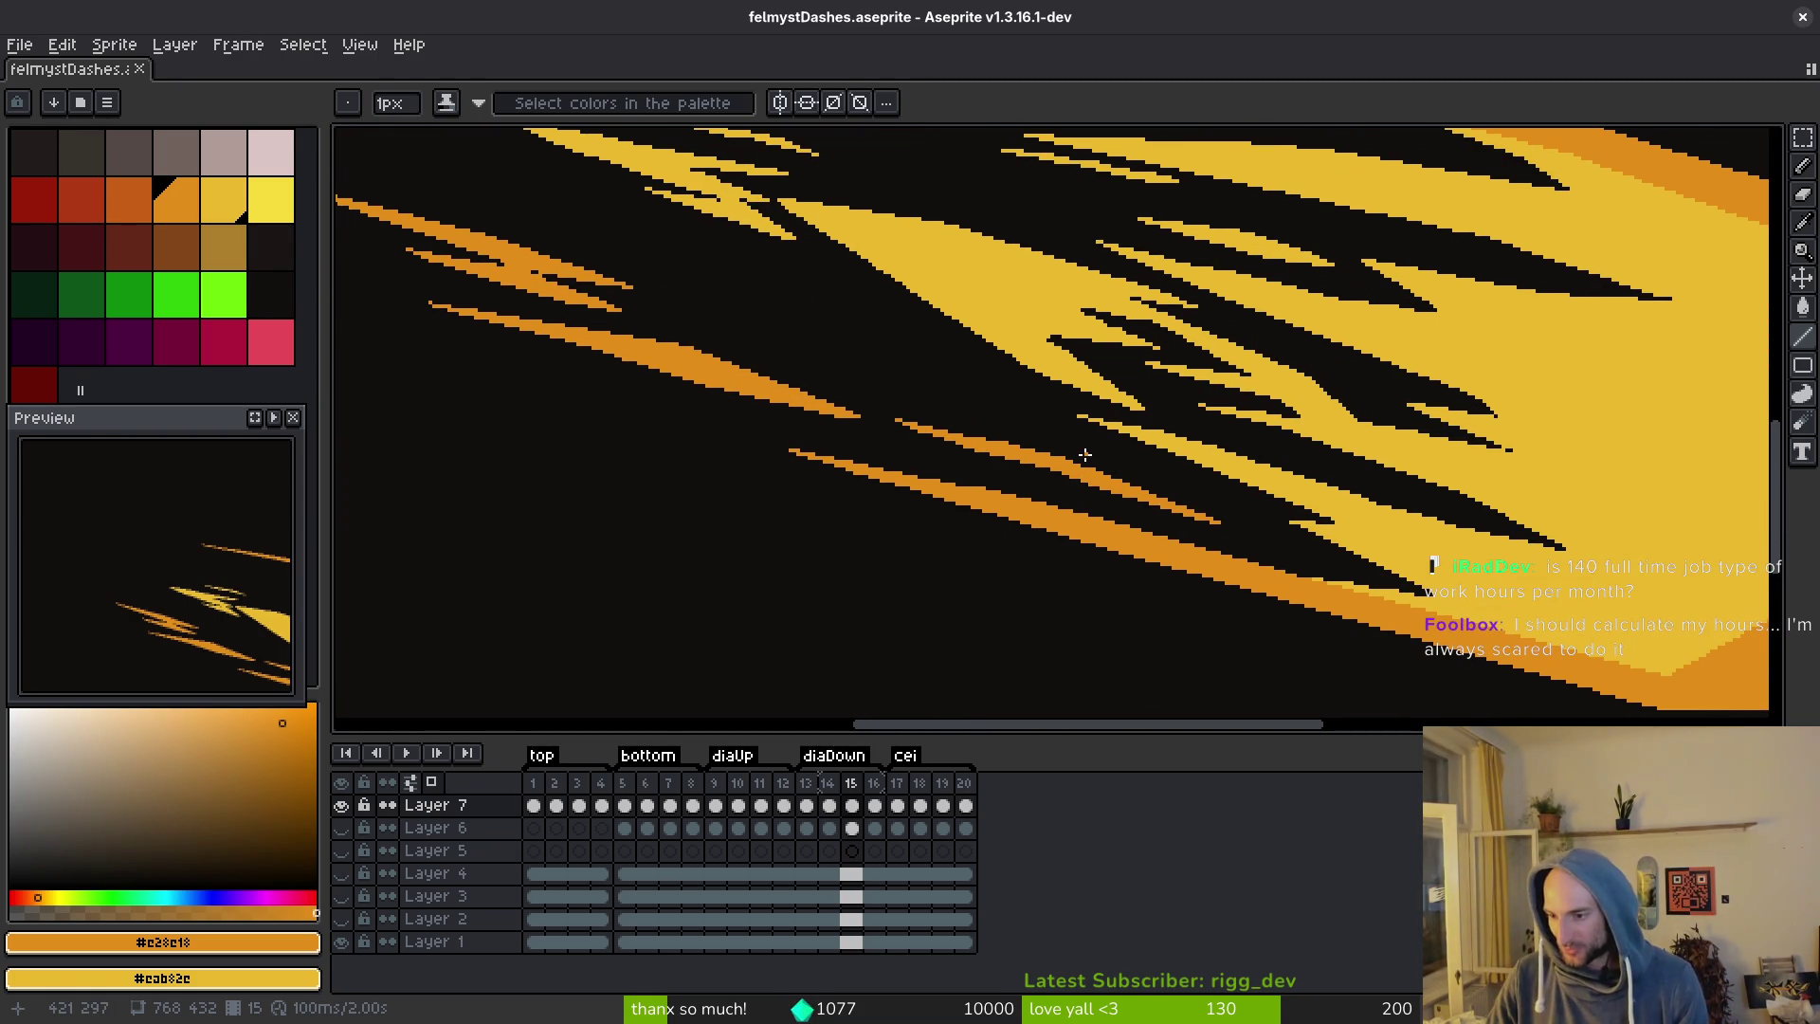
scroll(1138, 422, up, 2)
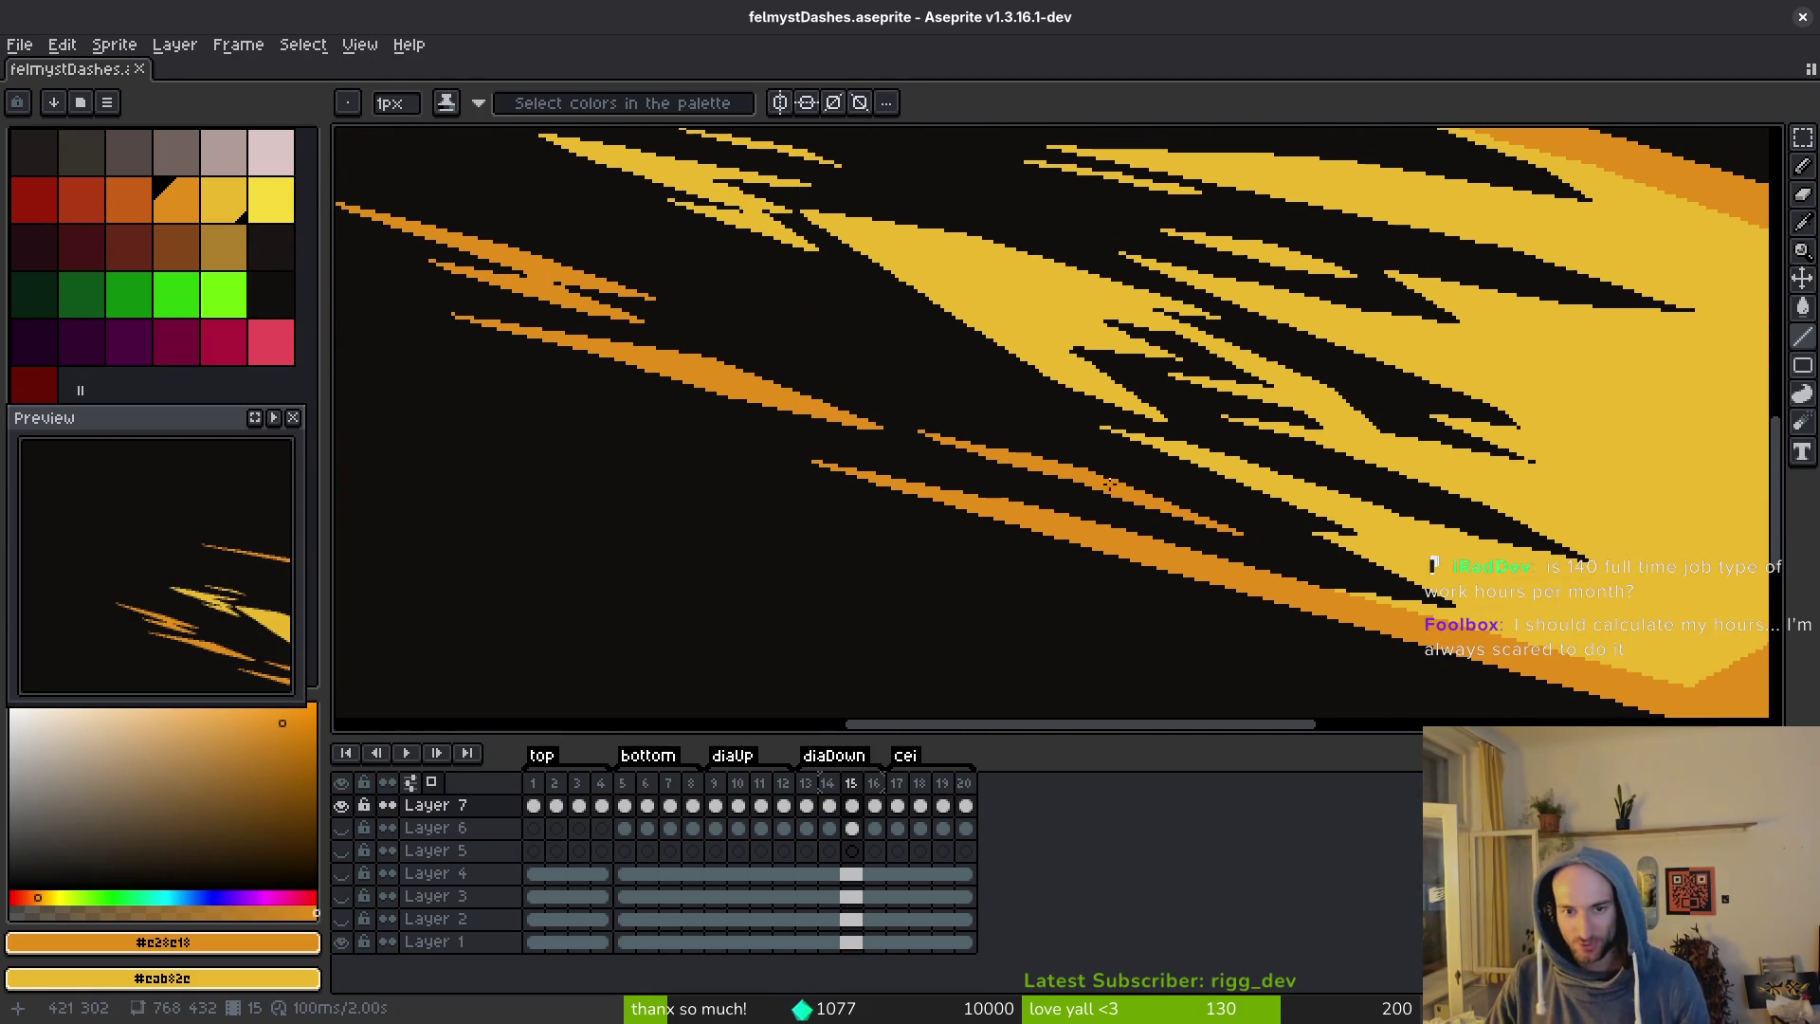
scroll(1105, 444, left, 2)
scroll(1114, 446, up, 2)
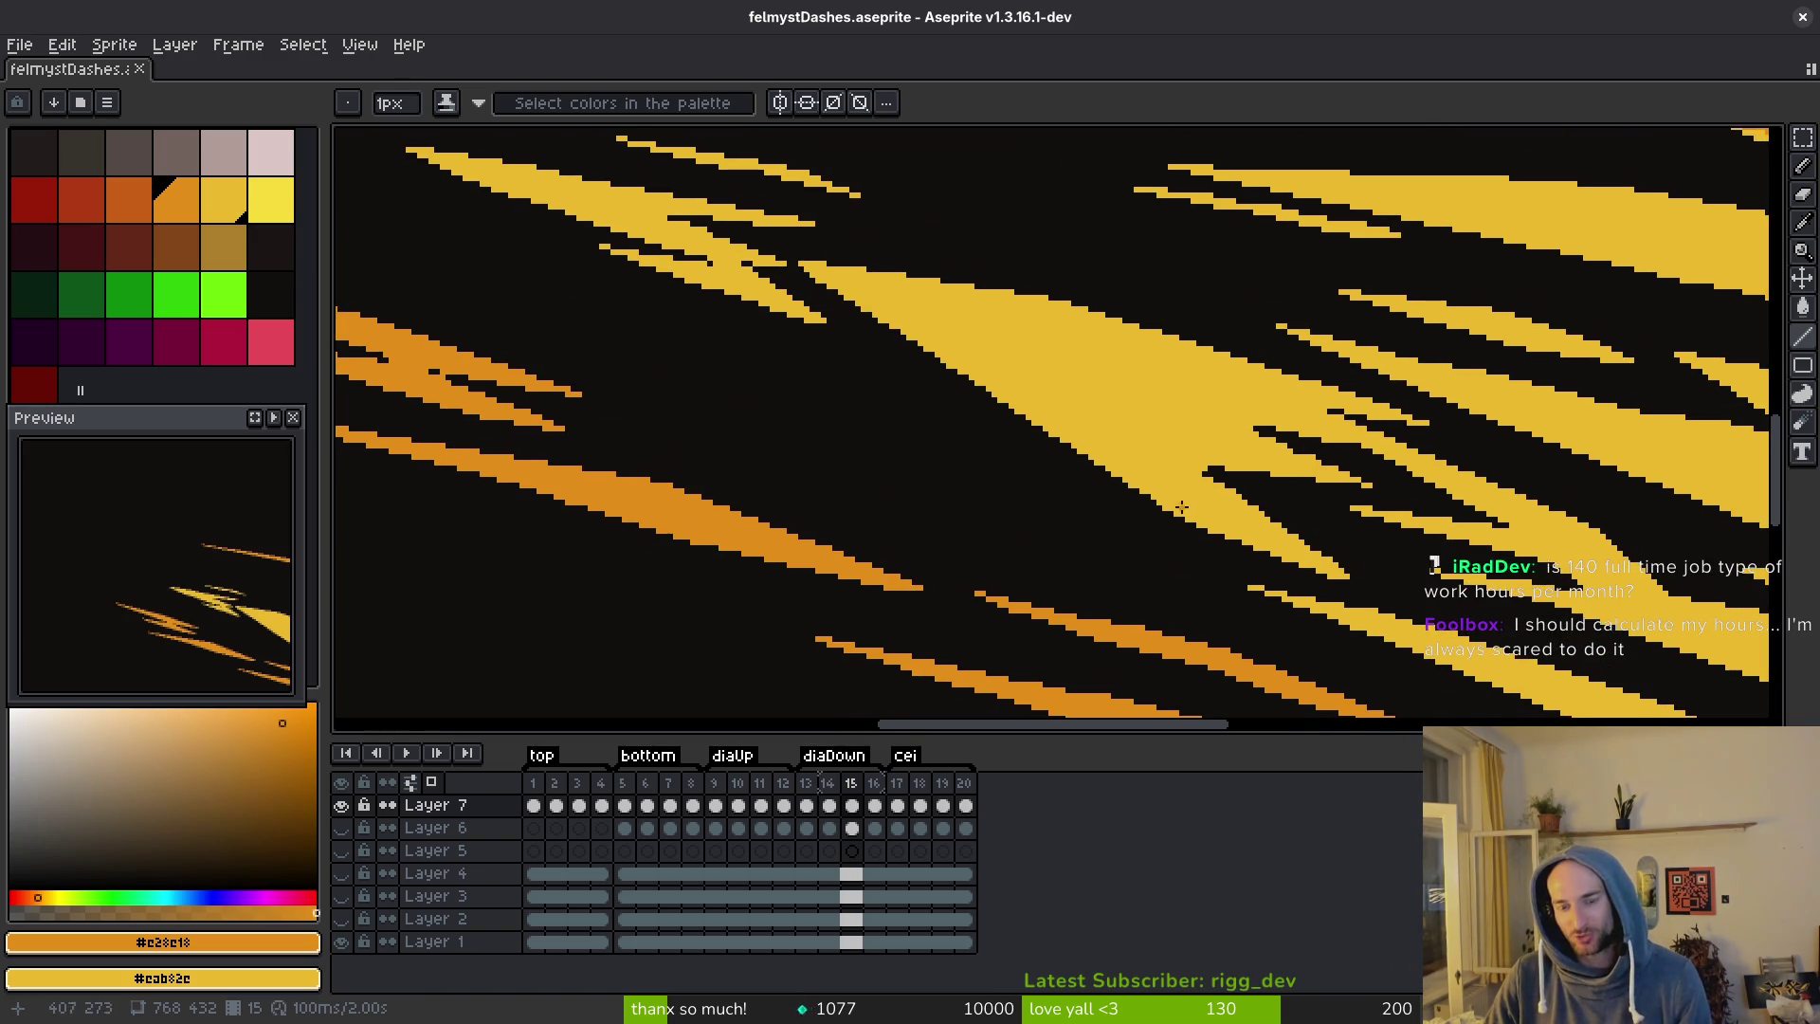
scroll(1180, 508, up, 2)
scroll(1416, 499, right, 5)
scroll(1329, 492, up, 1)
scroll(1110, 480, down, 3)
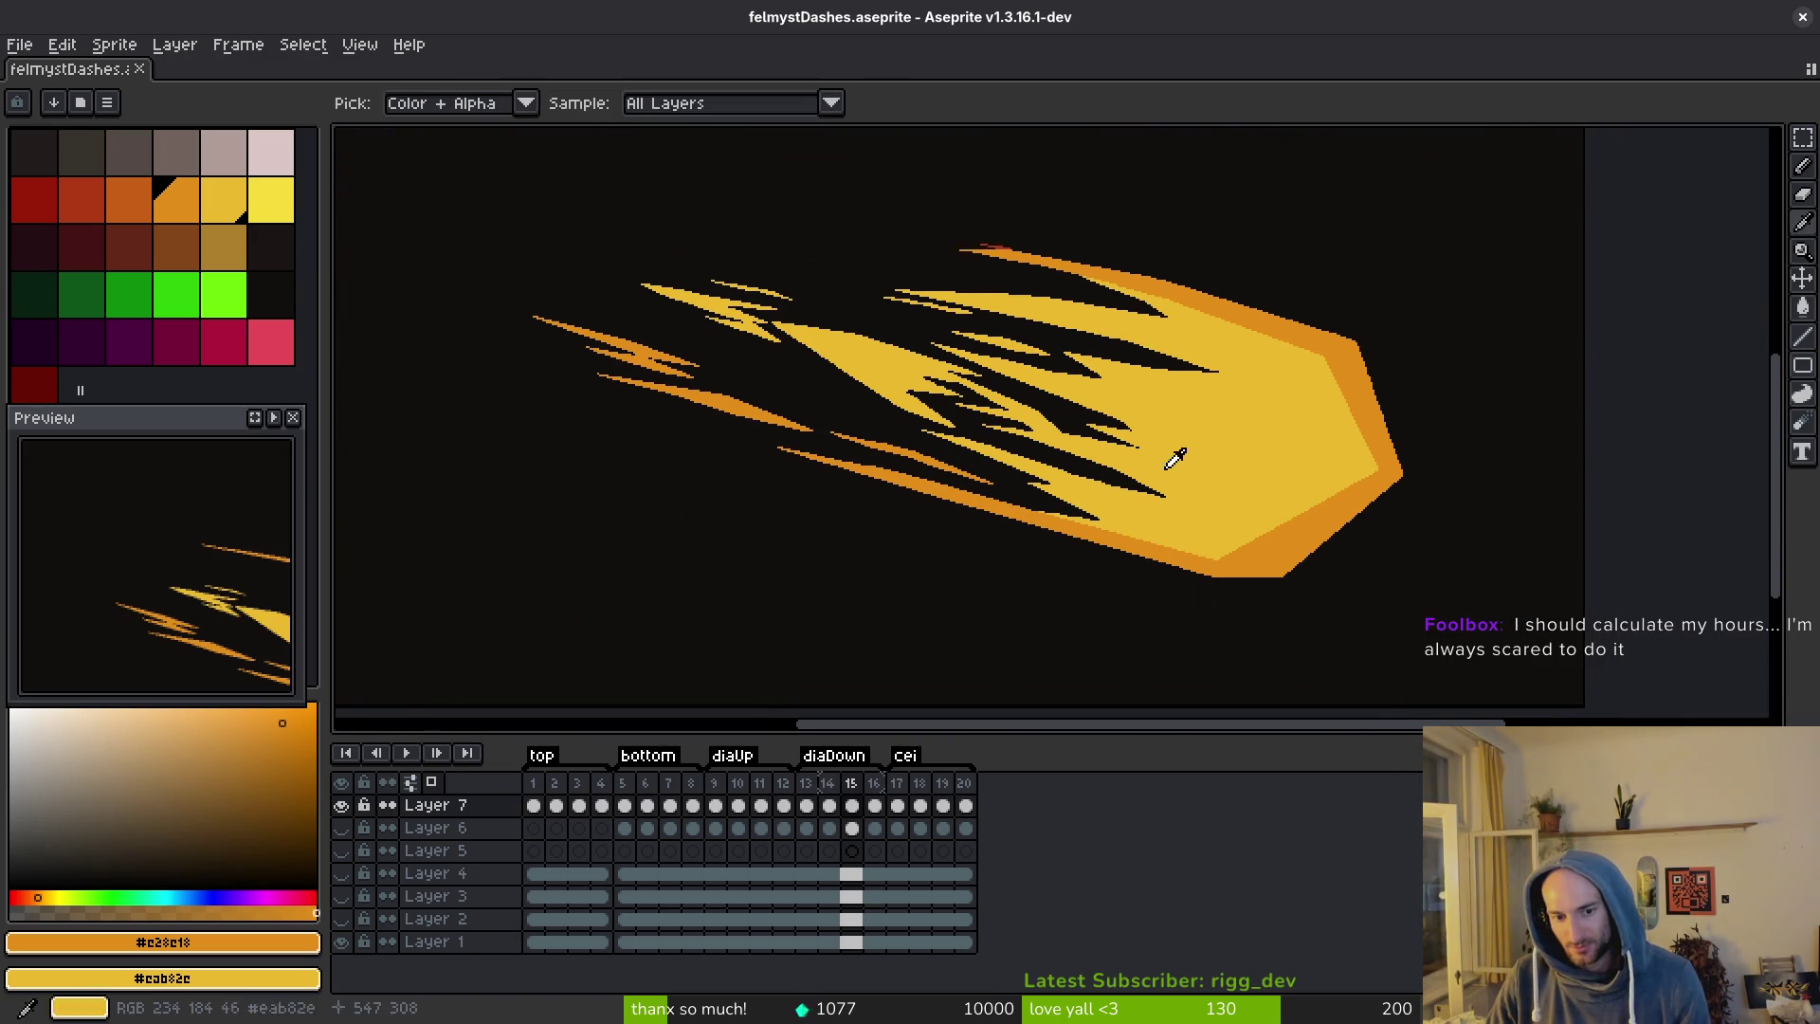
key(Right)
scroll(1211, 394, up, 3)
Eyedrop the dark red and straighten the red streak's edge with a line, then save.
alt+click(1273, 549)
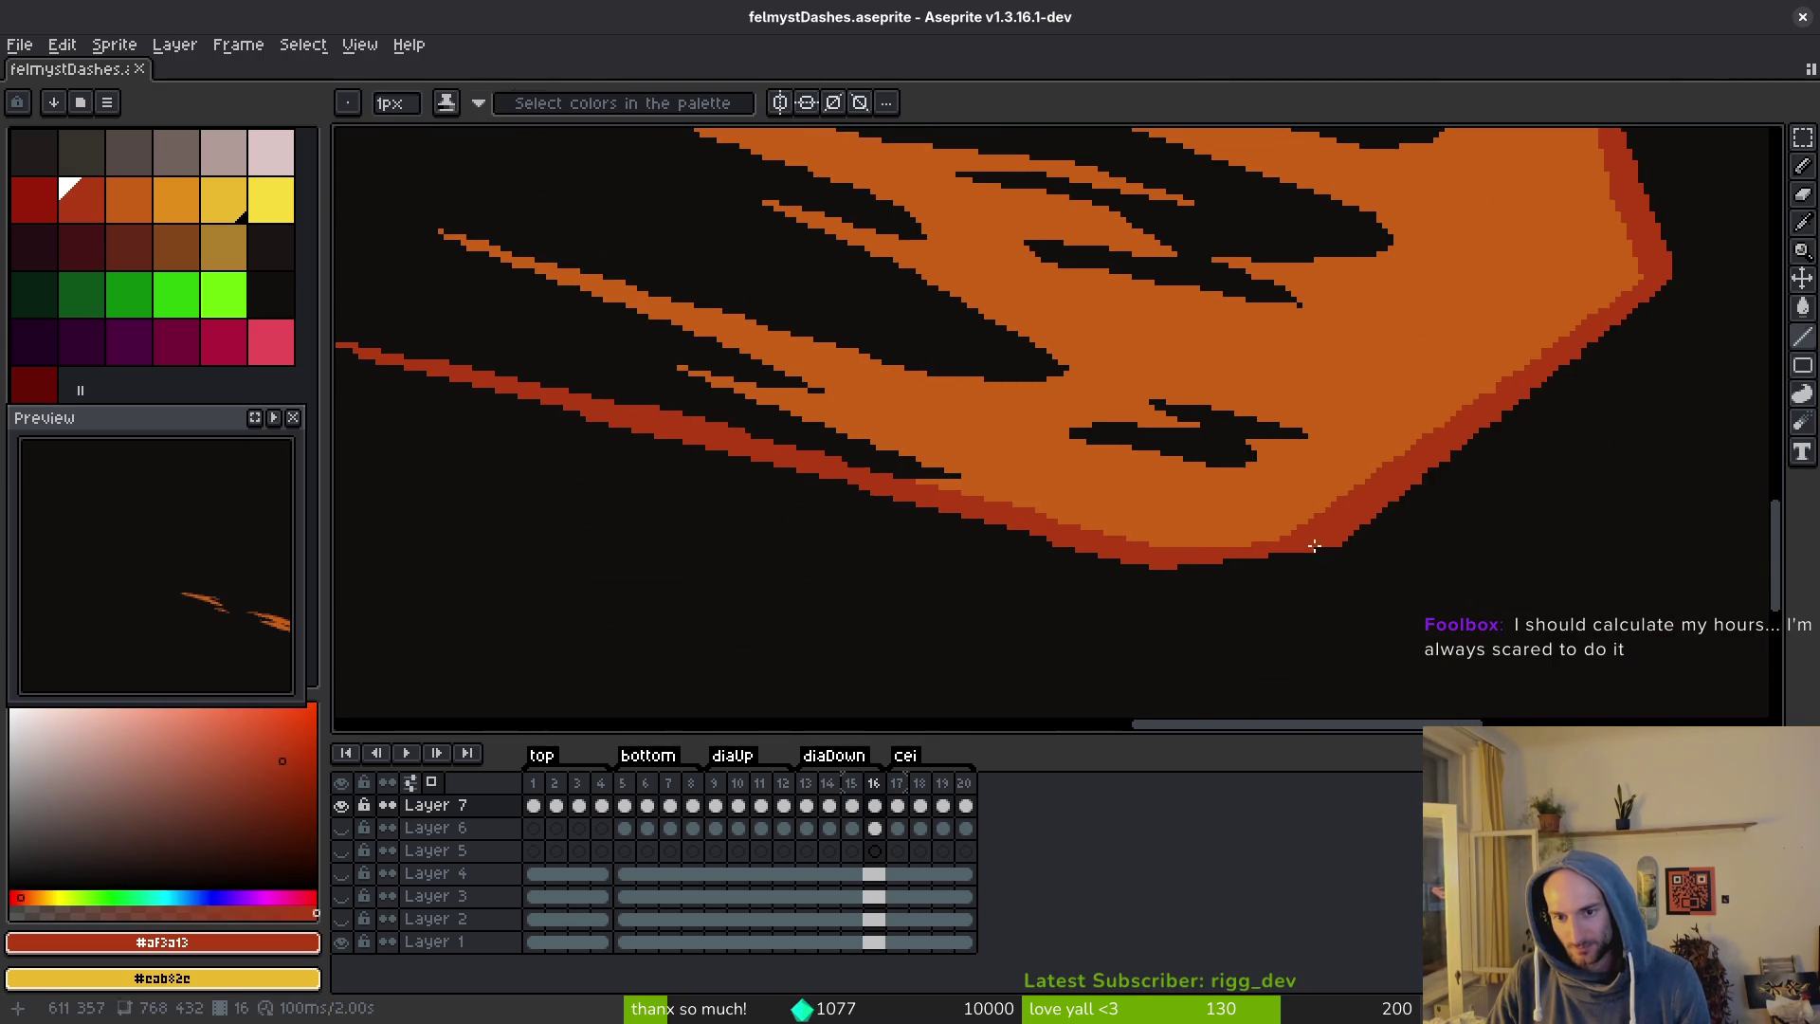
scroll(1273, 550, up, 1)
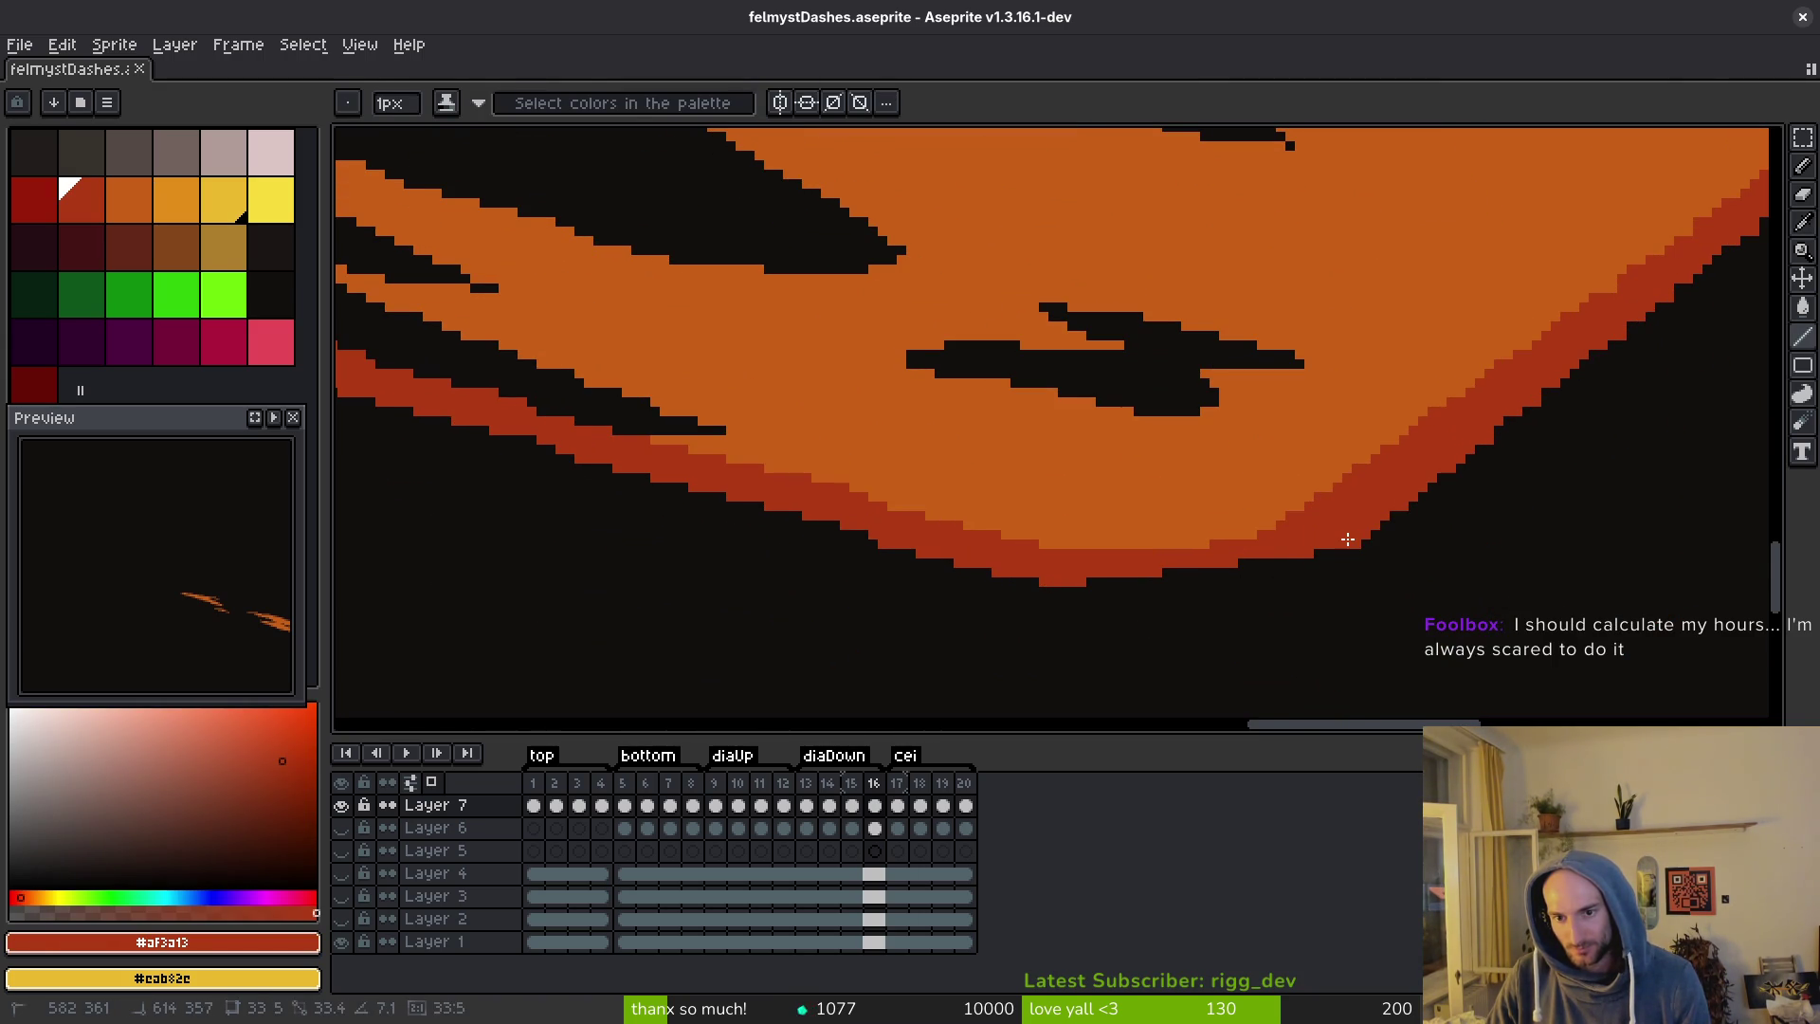
drag(1109, 532, 1406, 642)
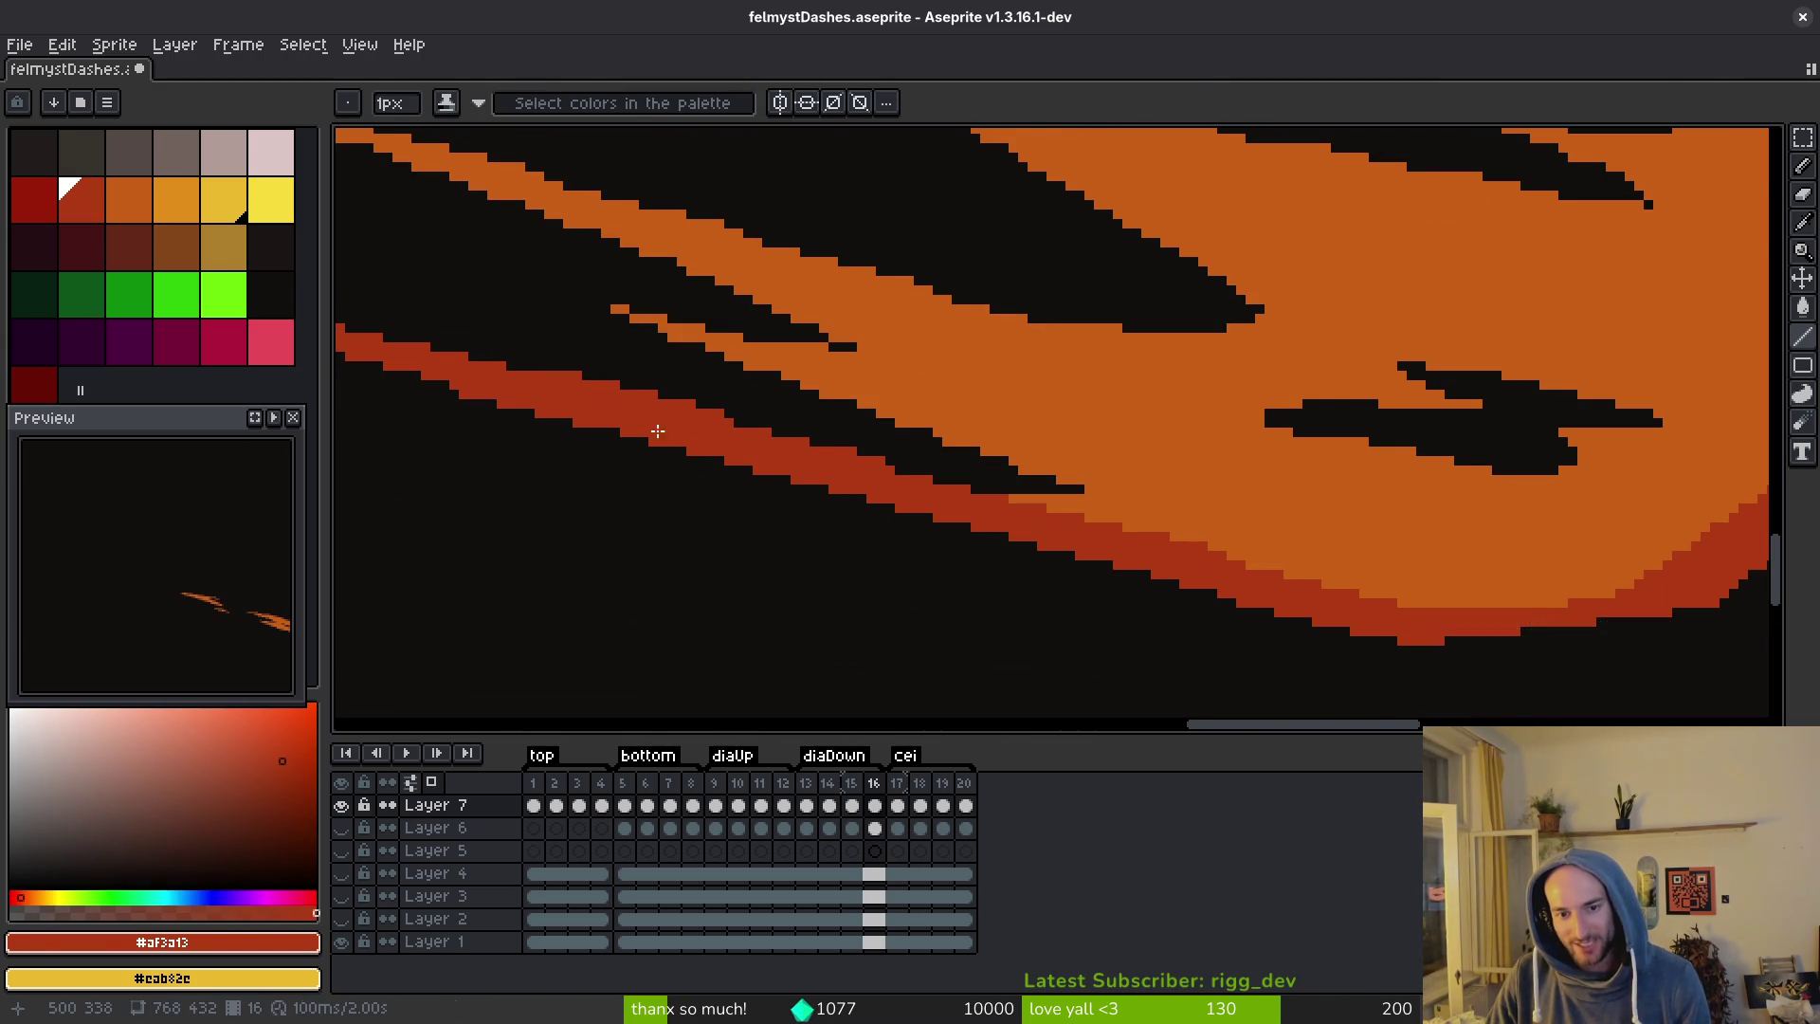
drag(590, 414, 1011, 522)
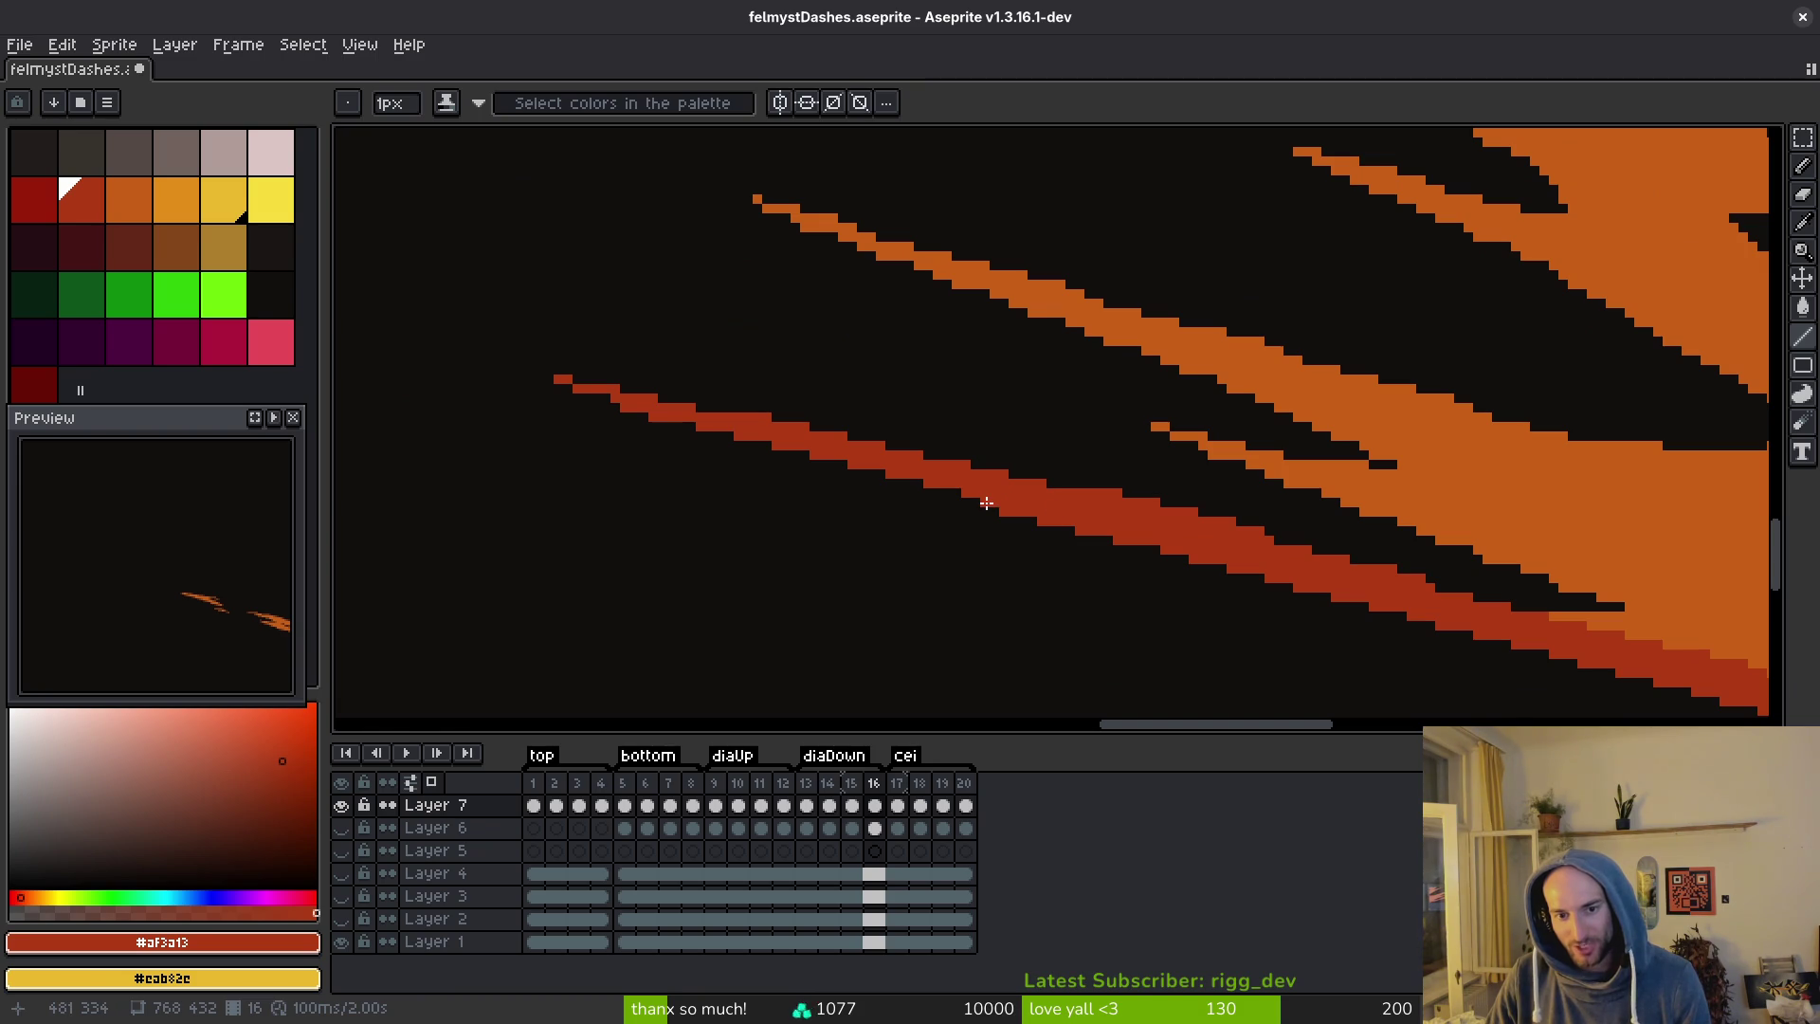
shift+click(600, 392)
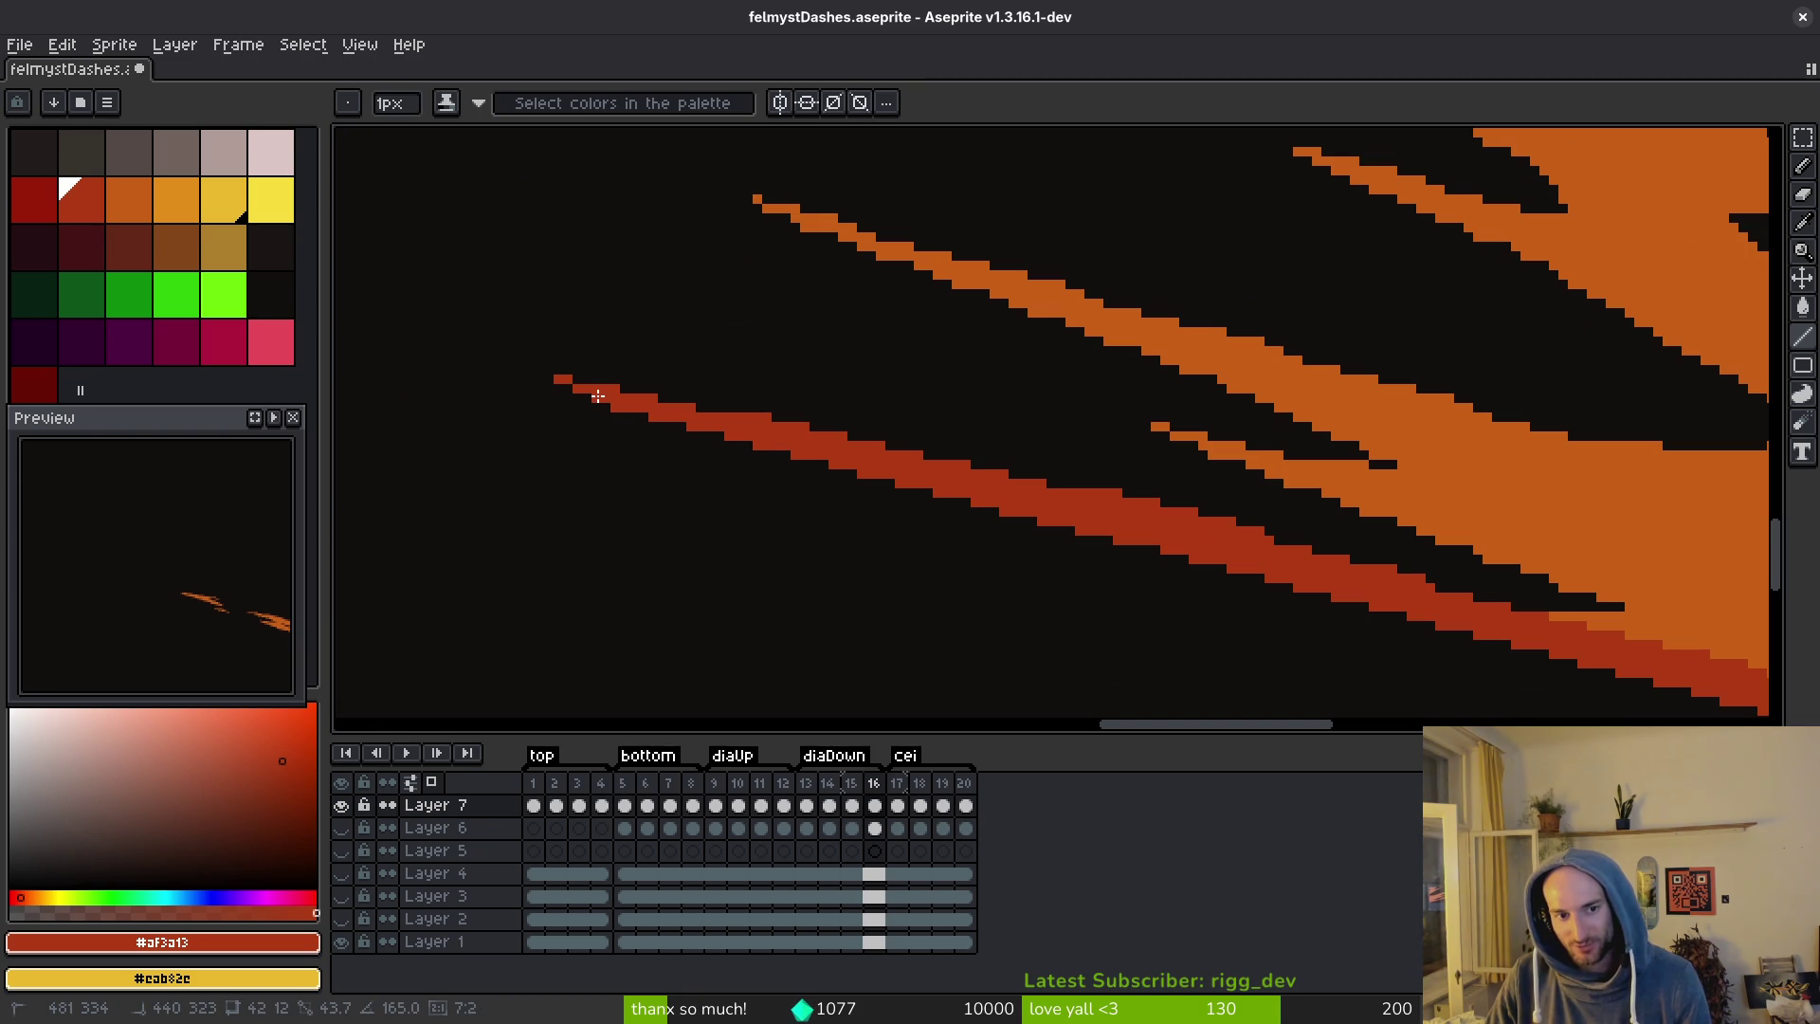
scroll(853, 436, right, 1)
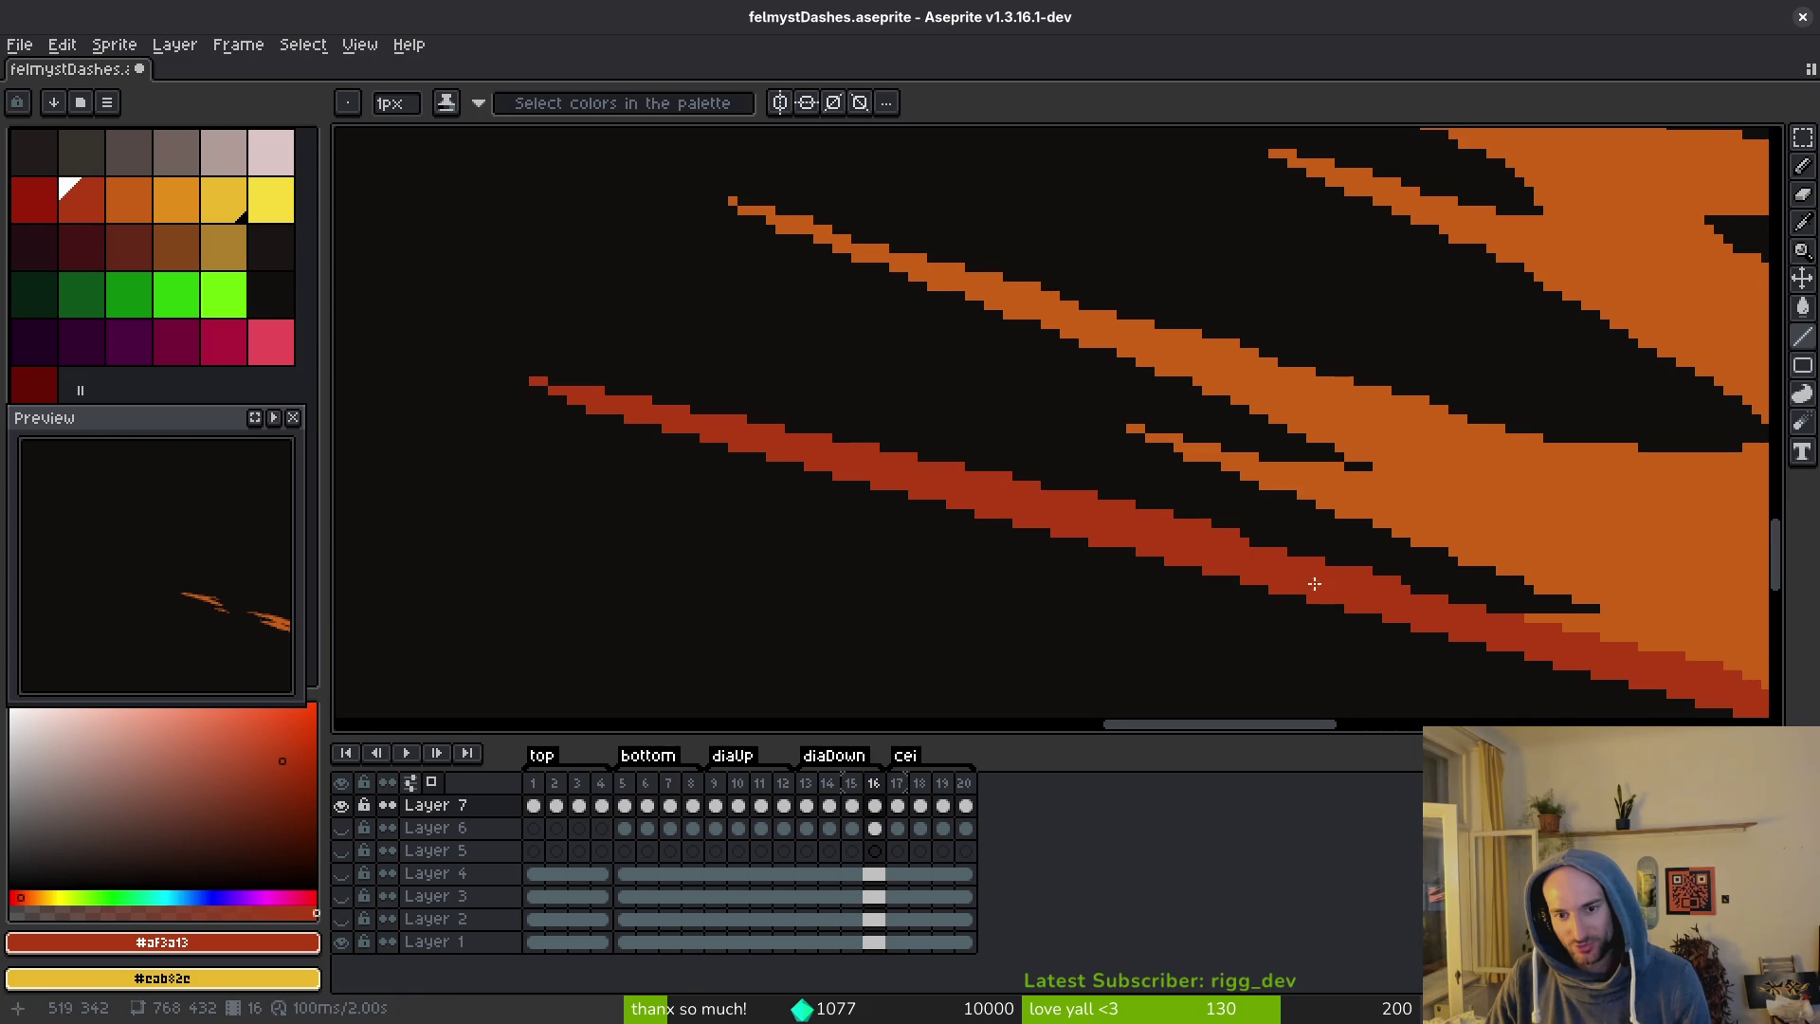
scroll(1121, 520, right, 3)
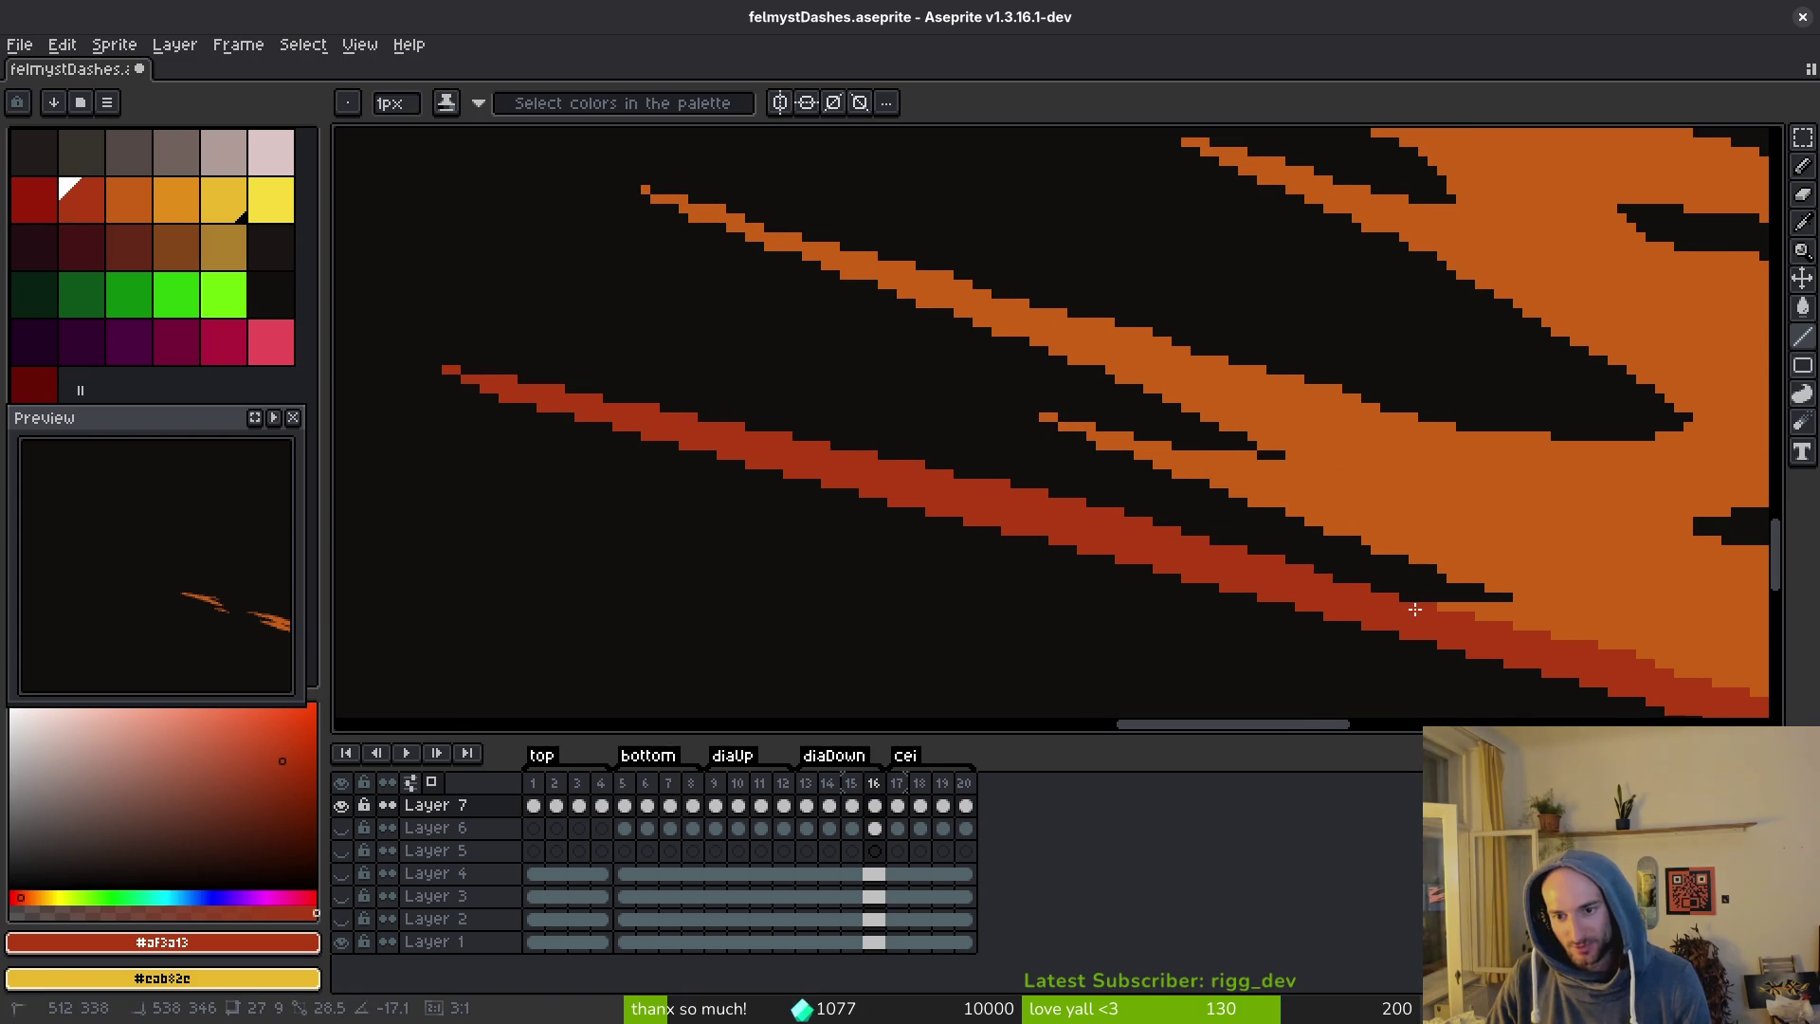
key(ctrl+s)
Pick the orange and redraw the orange streak edges and black band edge with lines, then save.
scroll(1345, 557, right, 3)
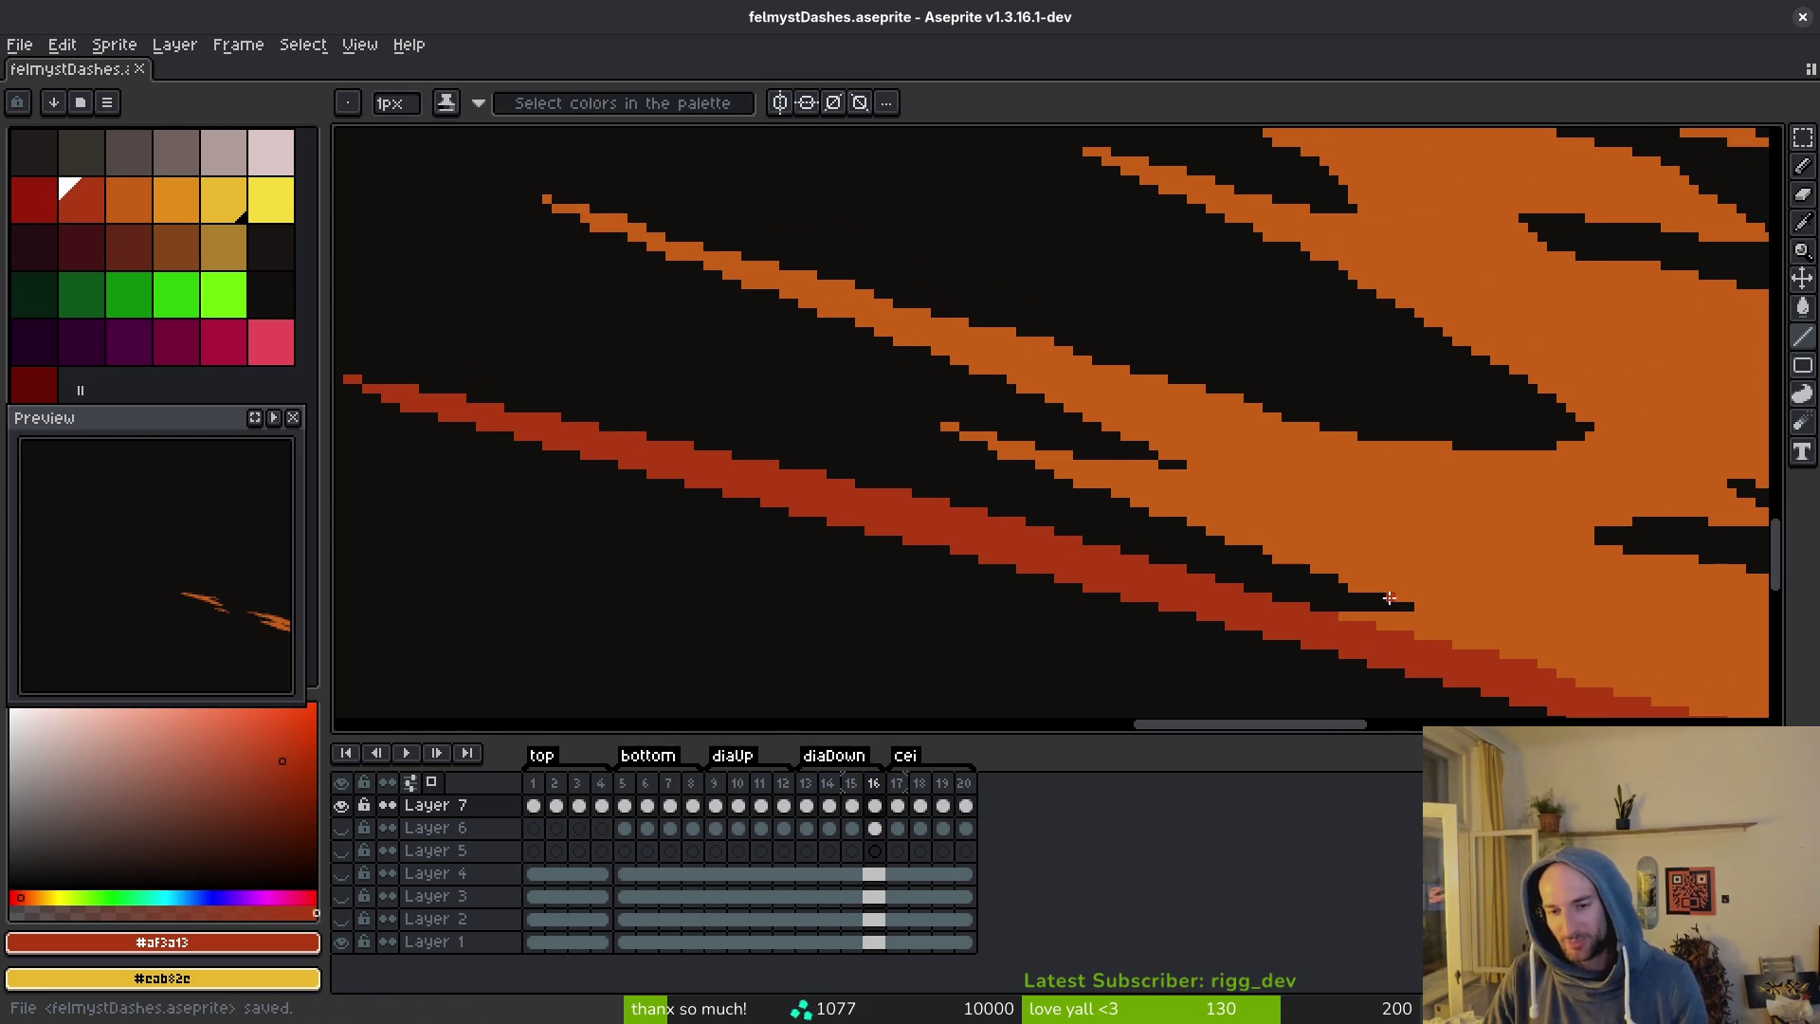
alt+click(1394, 560)
drag(1059, 462, 906, 417)
scroll(1156, 543, up, 3)
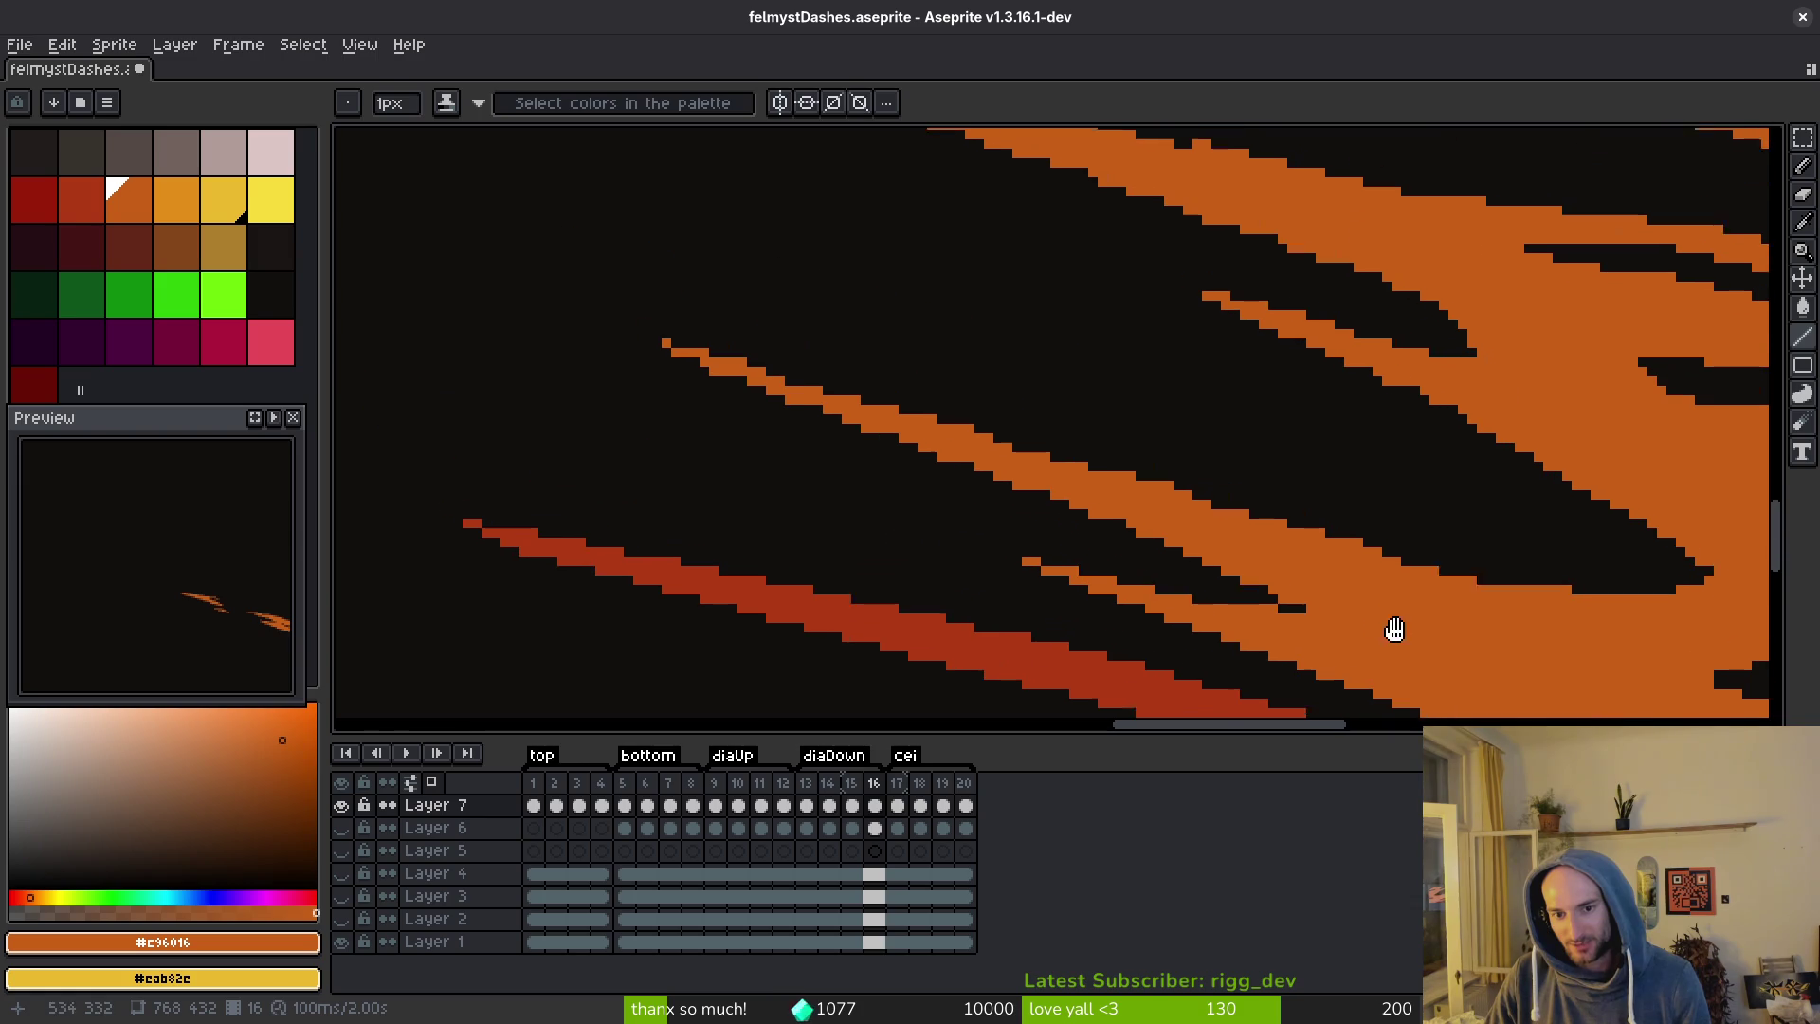
drag(1156, 543, 644, 343)
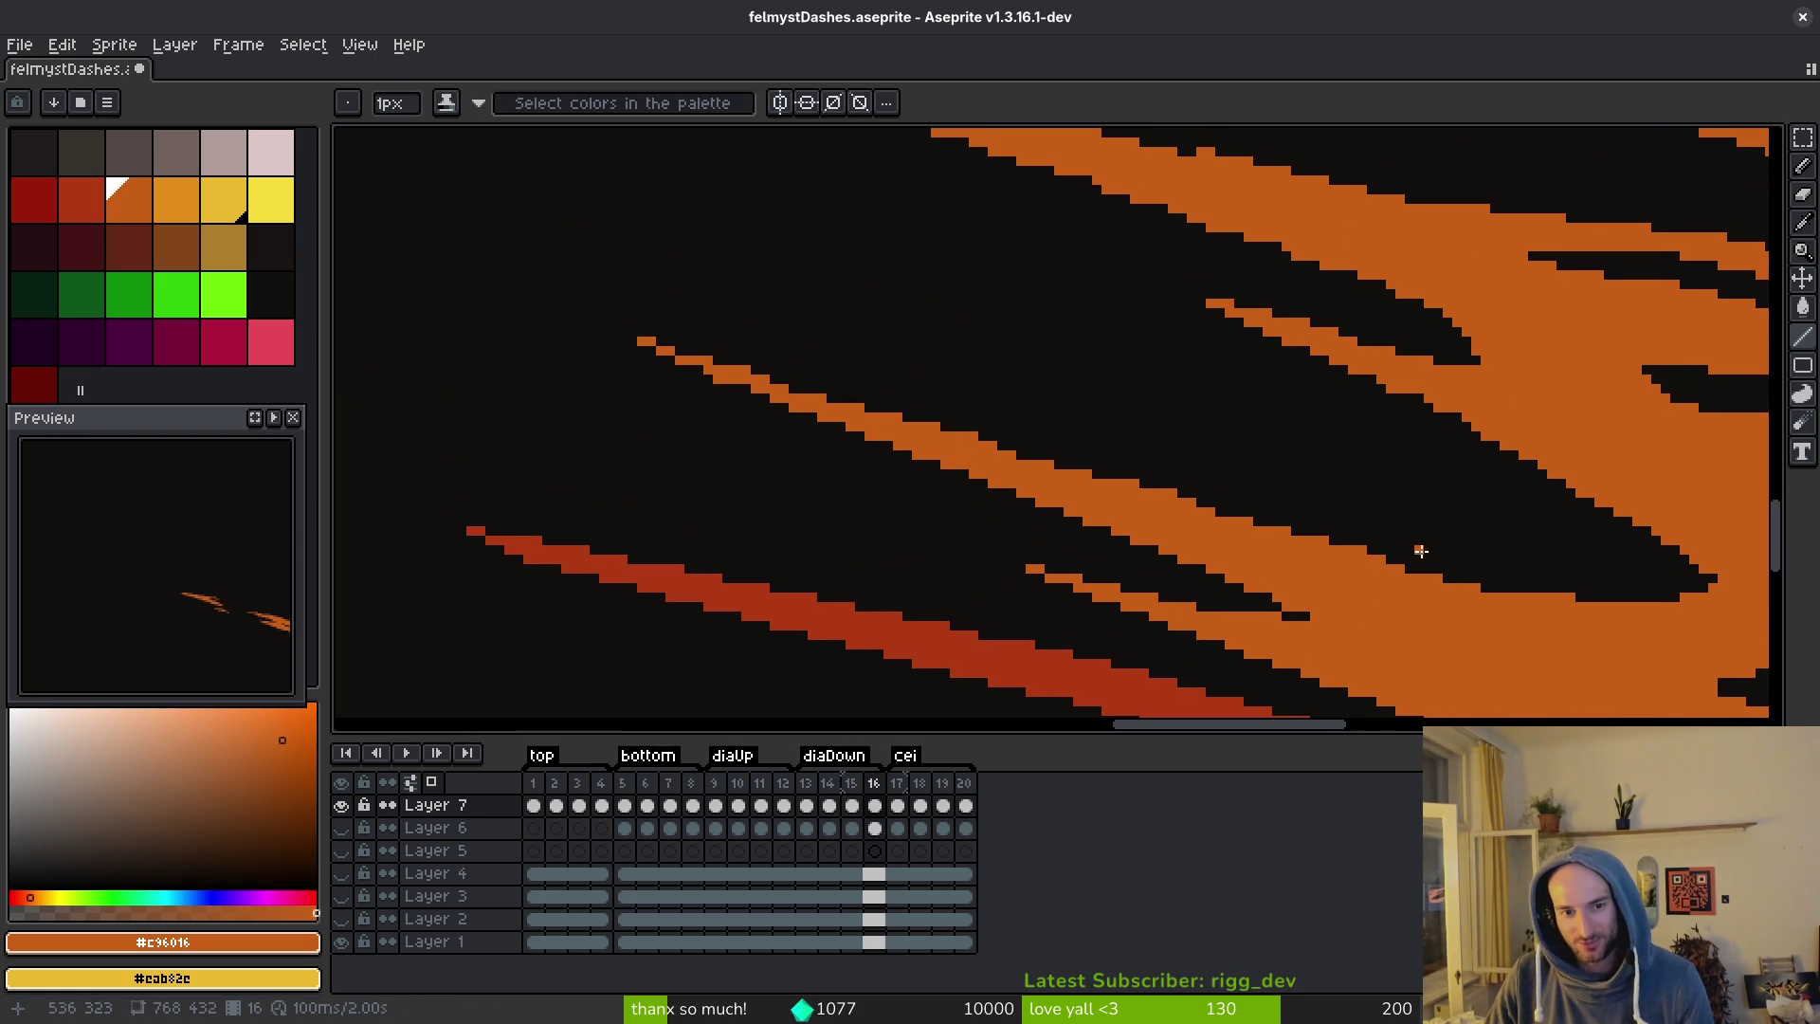
mouse_move(1272, 601)
mouse_down()
mouse_move(711, 359)
mouse_move(589, 329)
mouse_move(605, 324)
mouse_up()
drag(595, 323, 1547, 613)
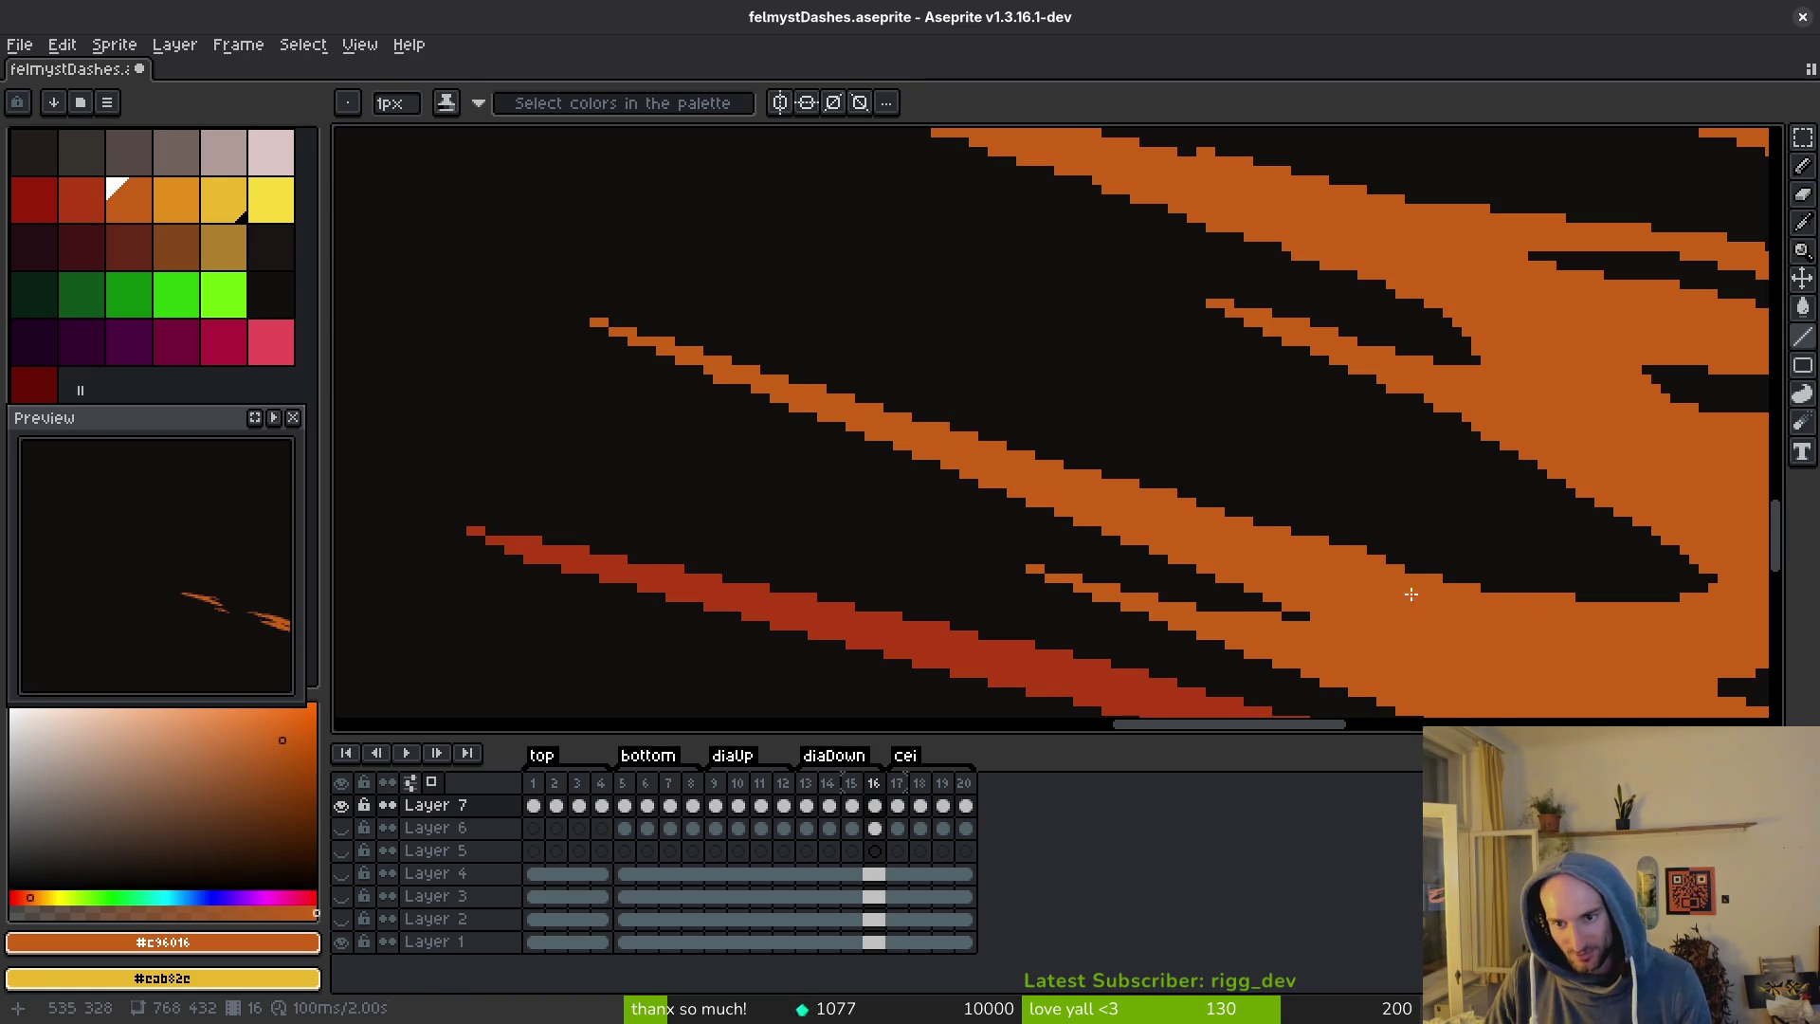
drag(1446, 575, 1624, 599)
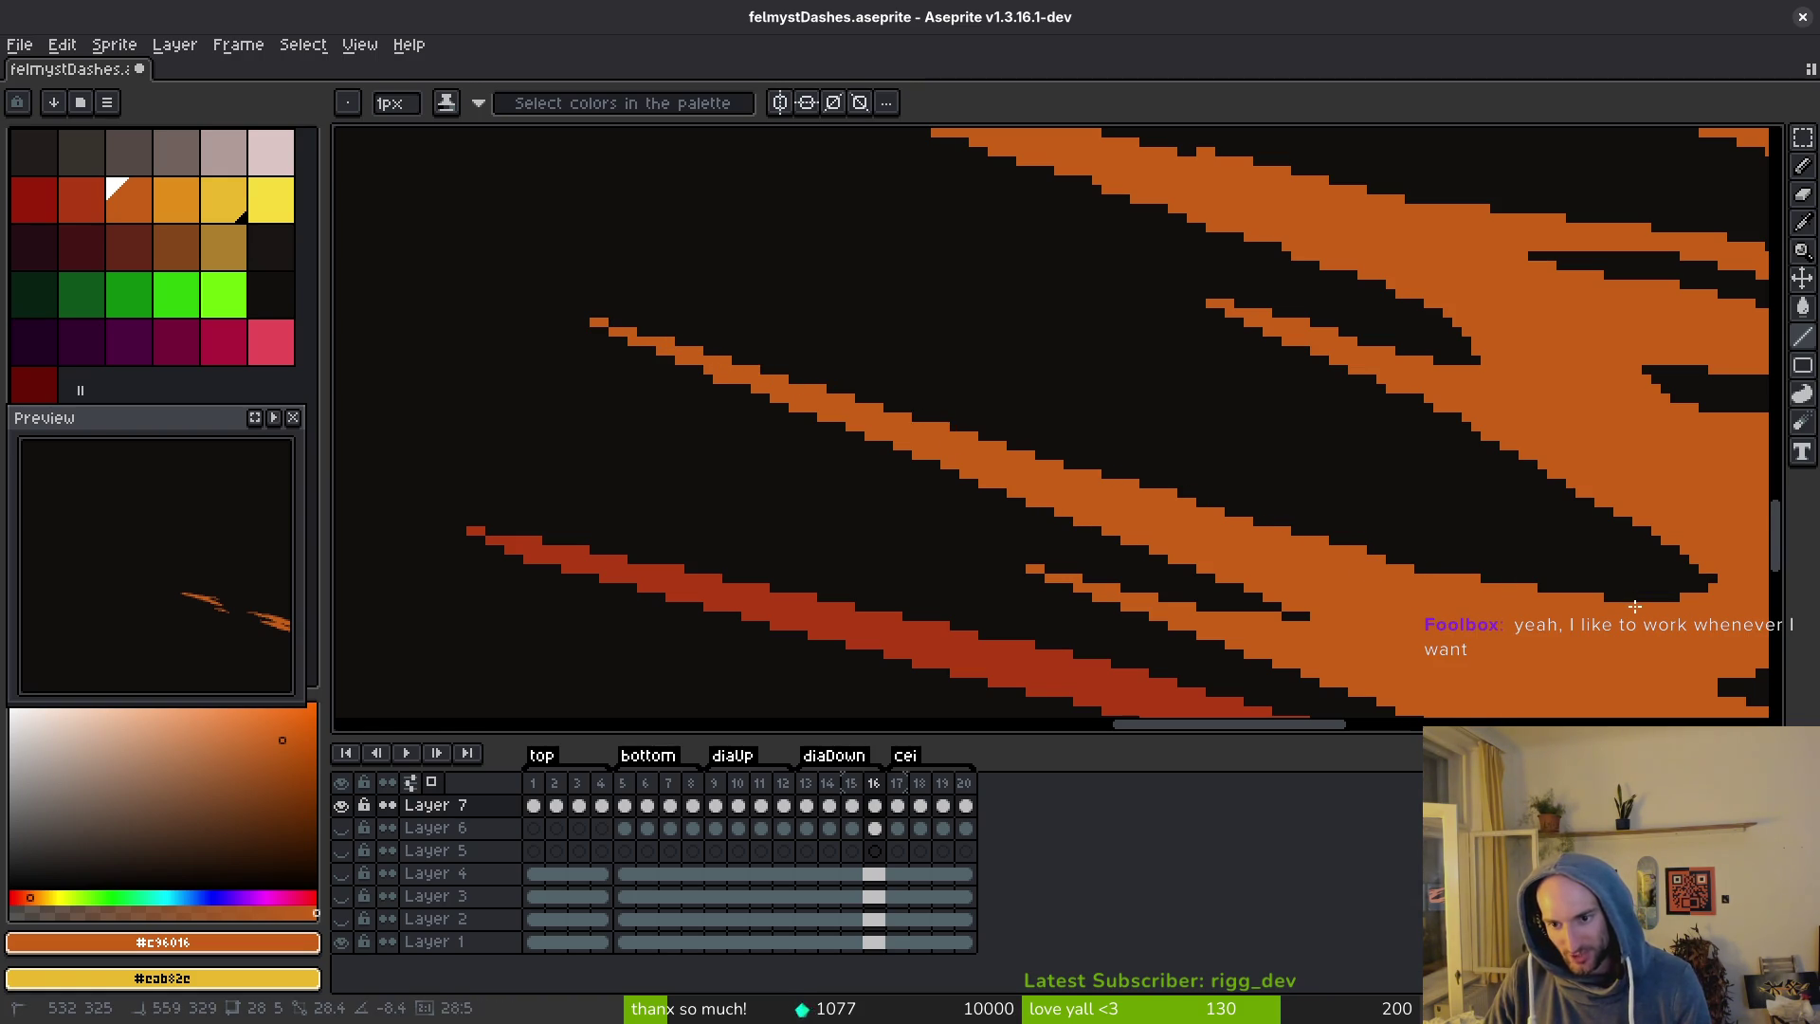
key(ctrl+s)
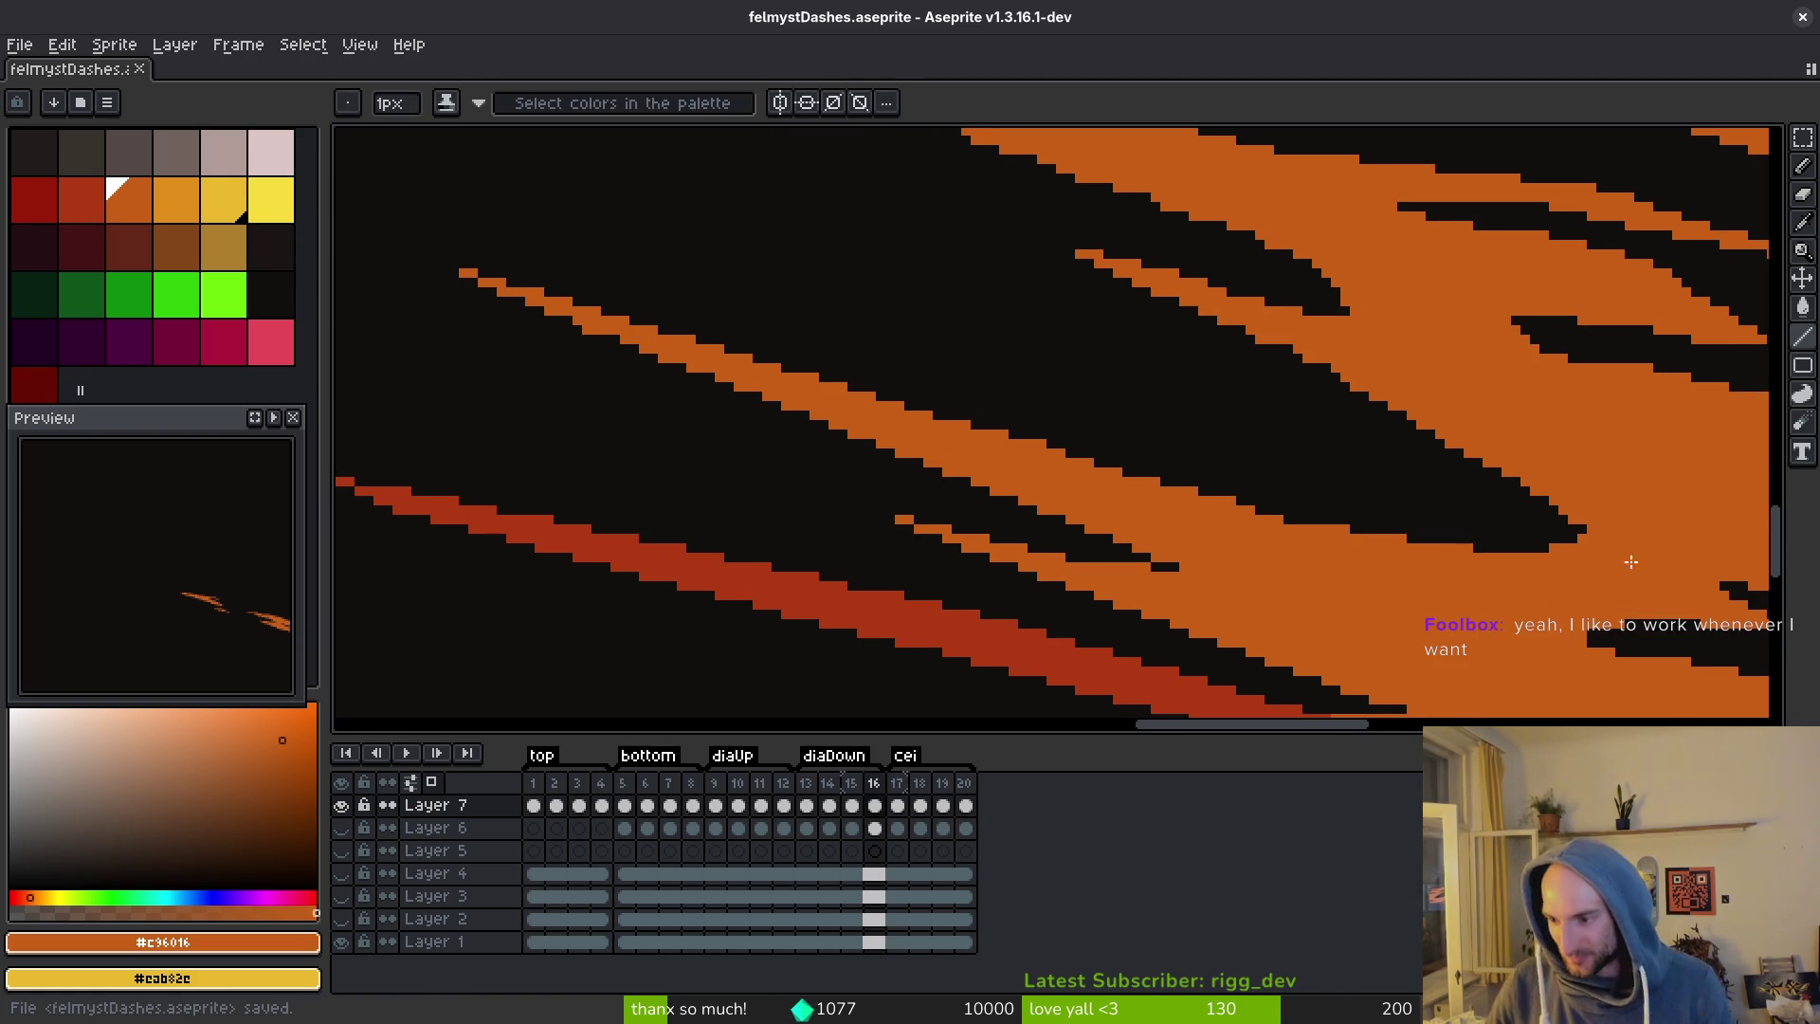
Extend the thin orange streak further up-left, redrawing its line slightly higher after an undo.
scroll(1564, 559, up, 2)
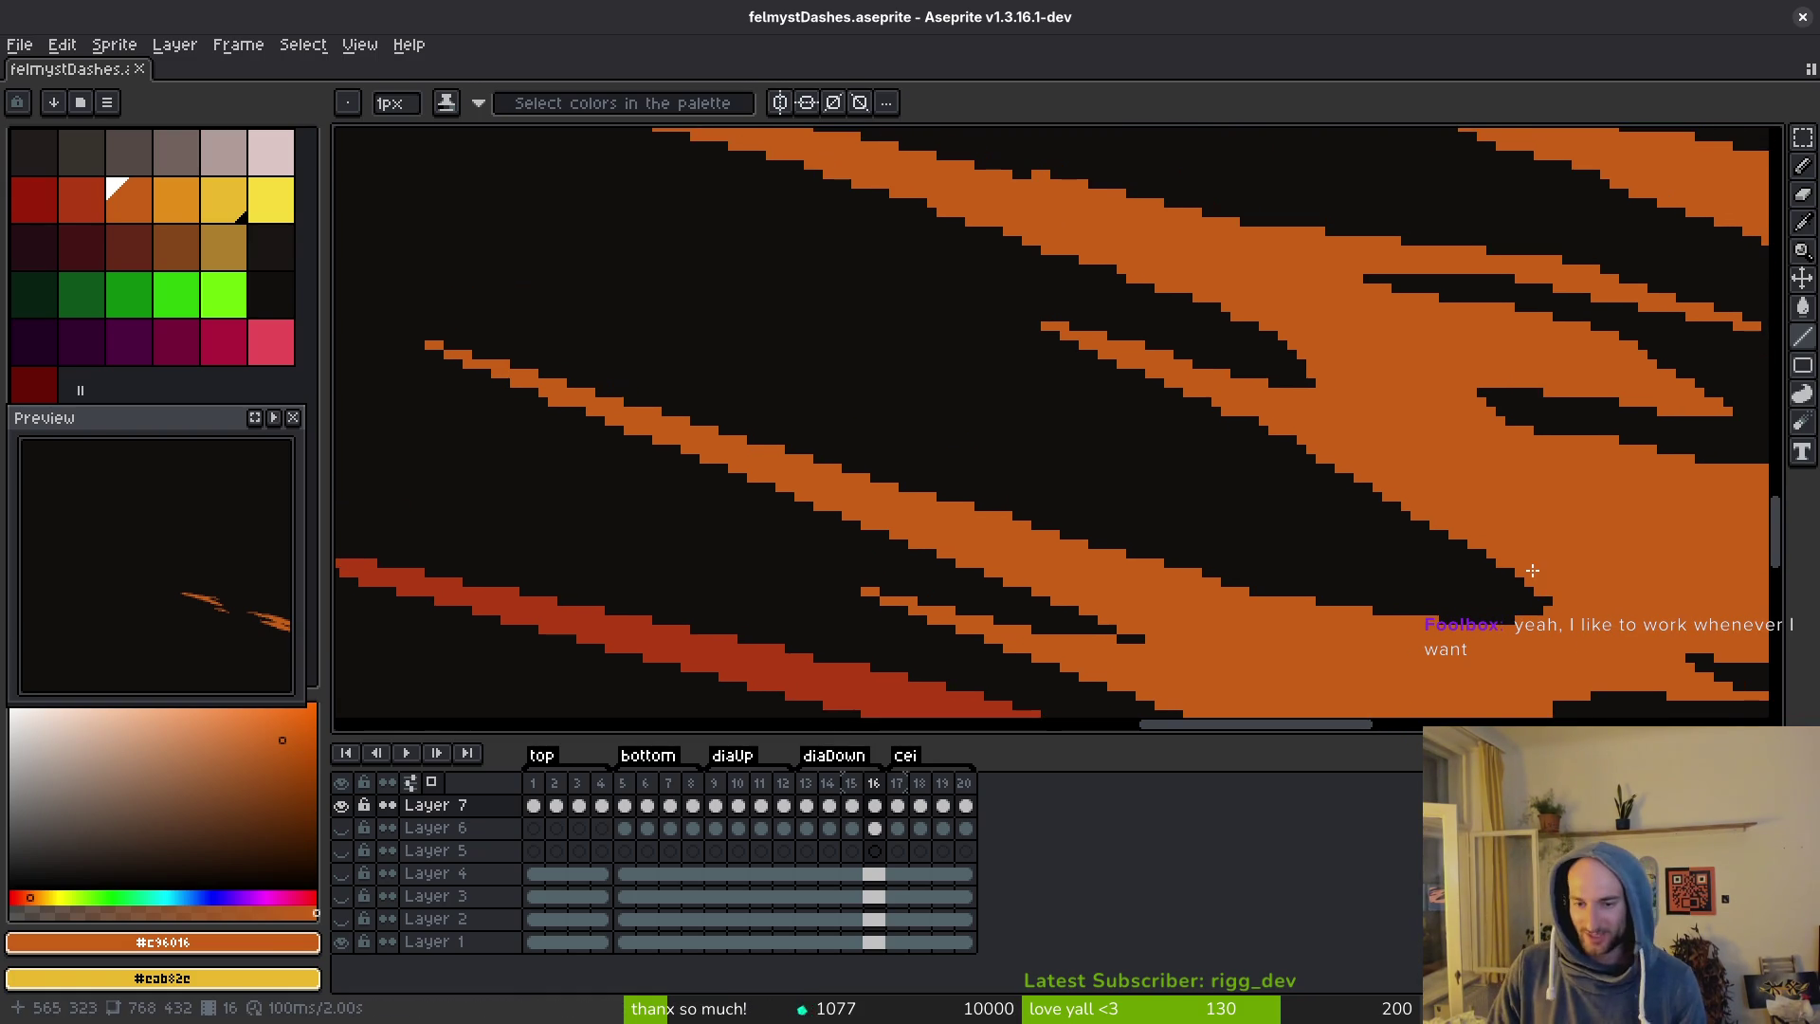
scroll(1375, 545, up, 2)
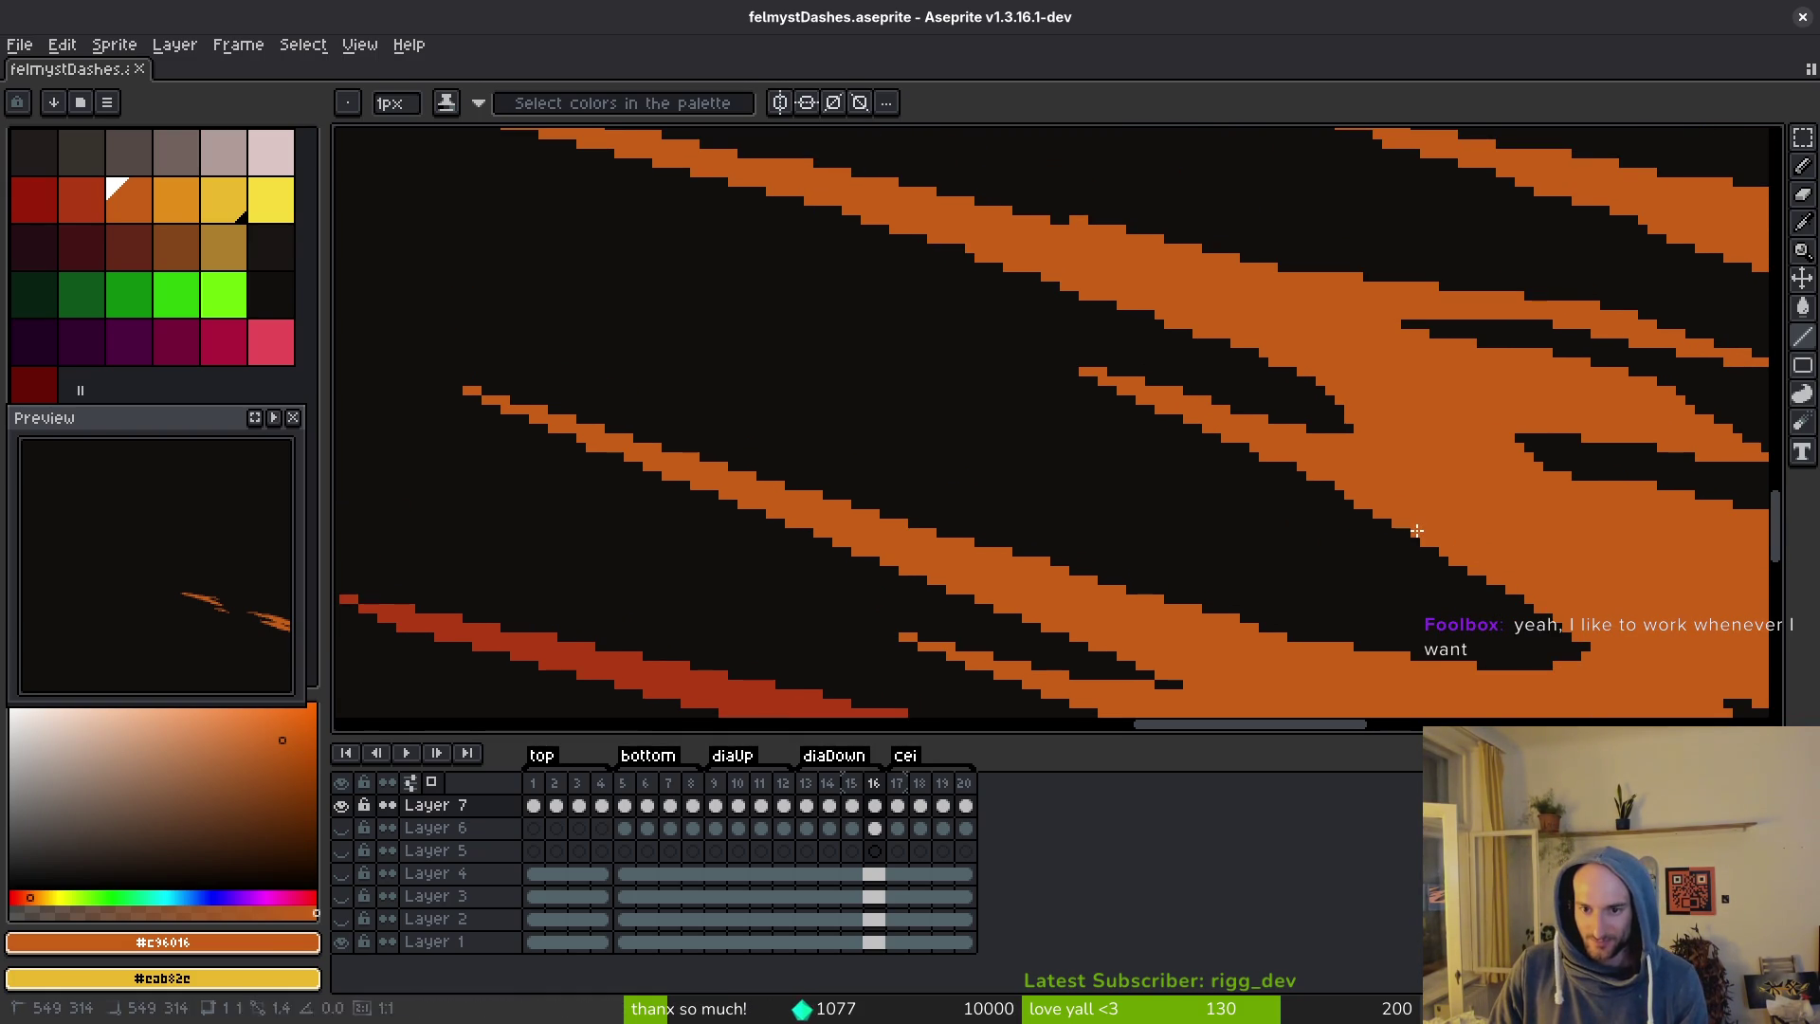
drag(1083, 372, 1030, 344)
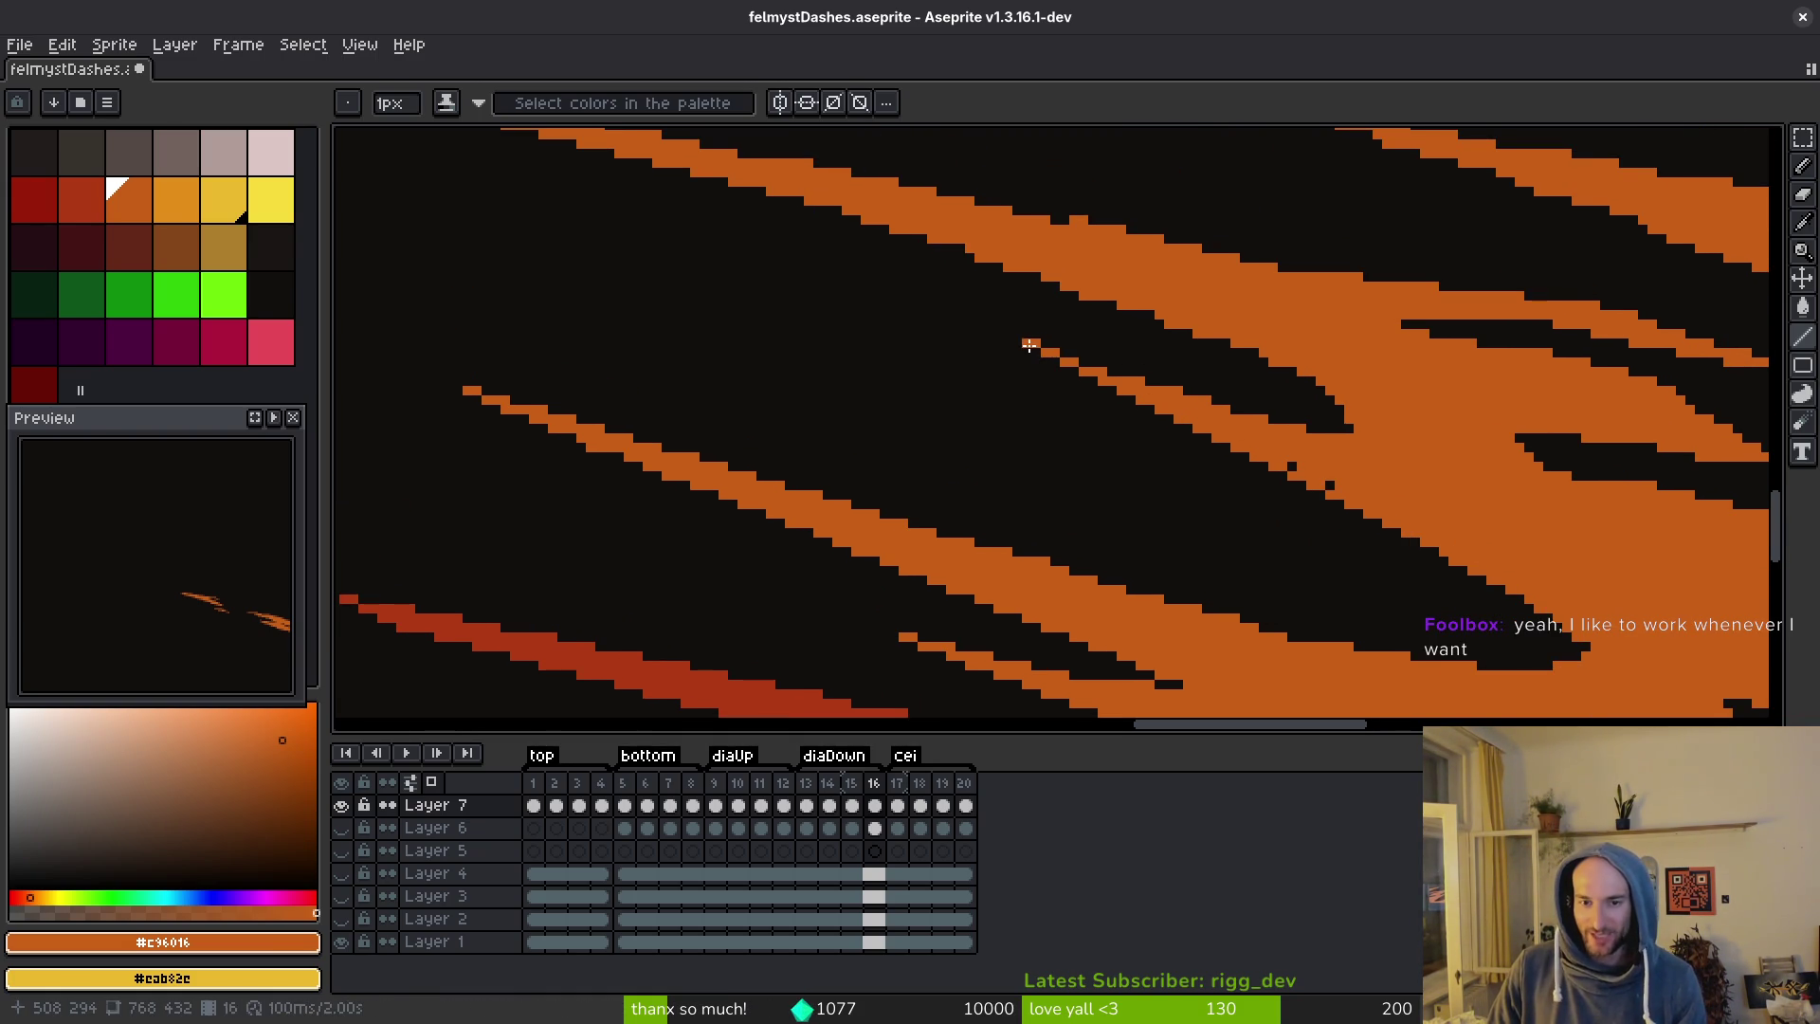
drag(1049, 345, 1060, 356)
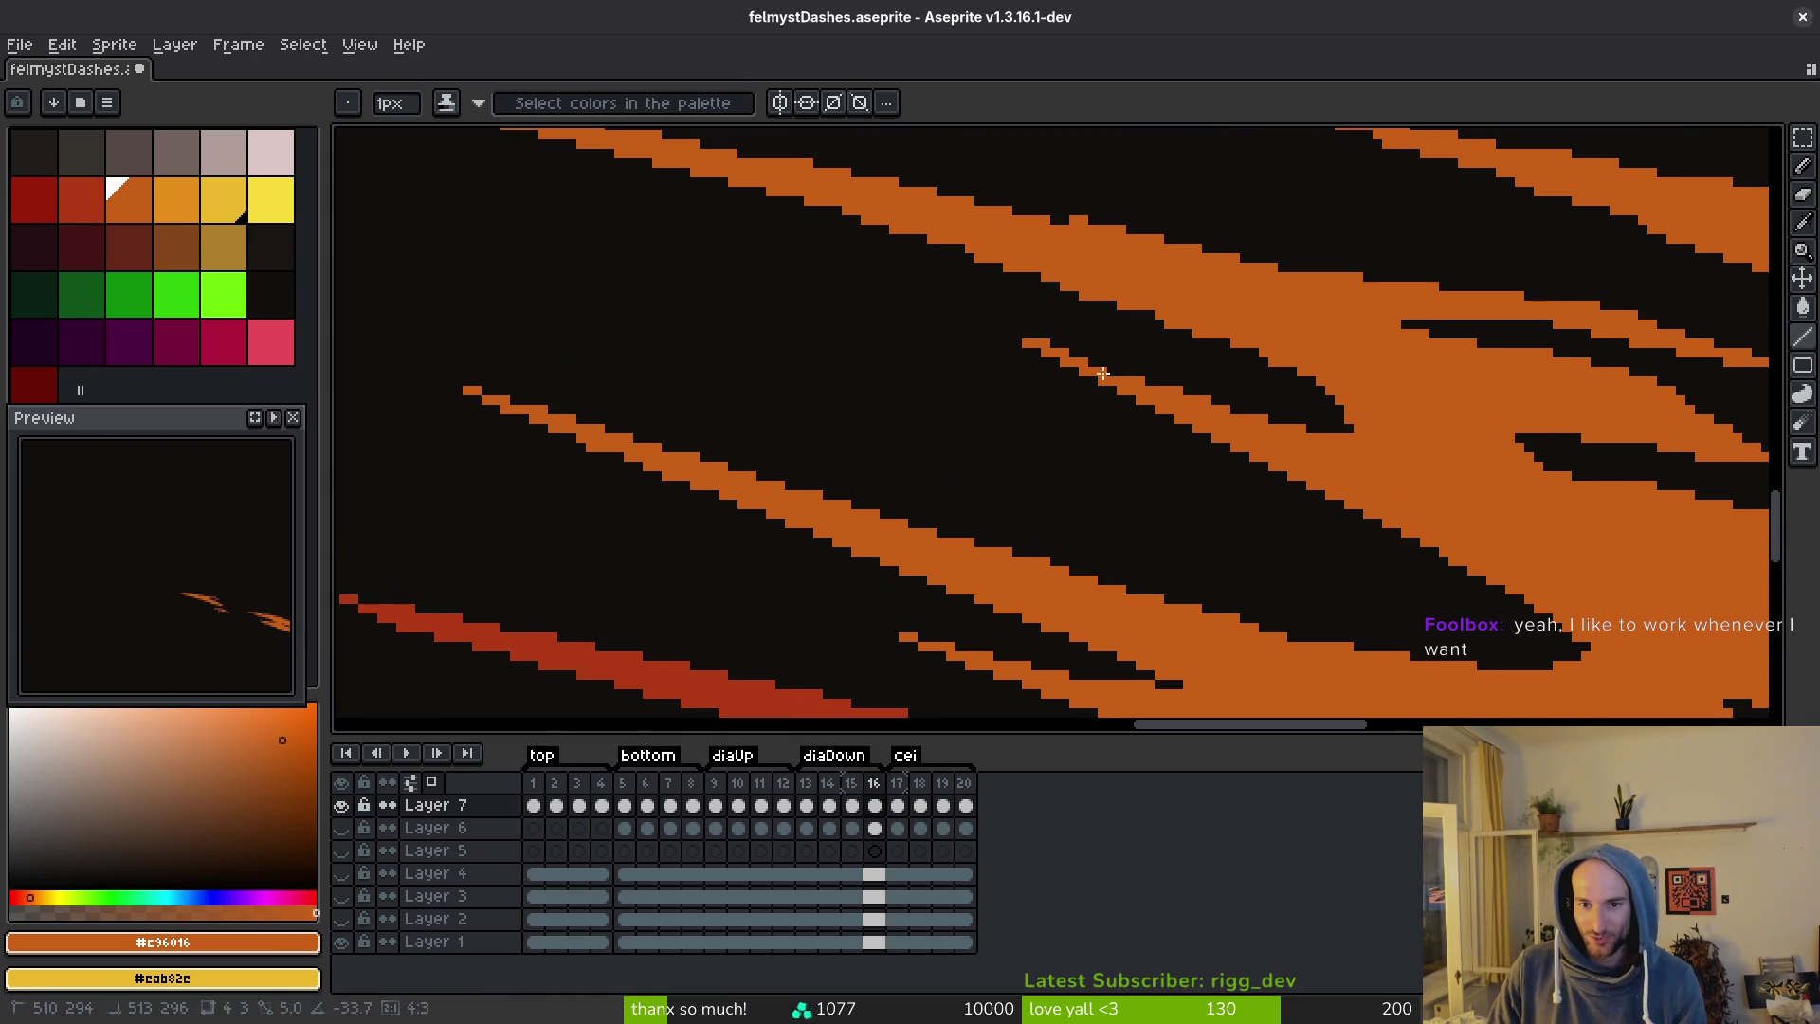
shift+click(1358, 454)
key(ctrl+z)
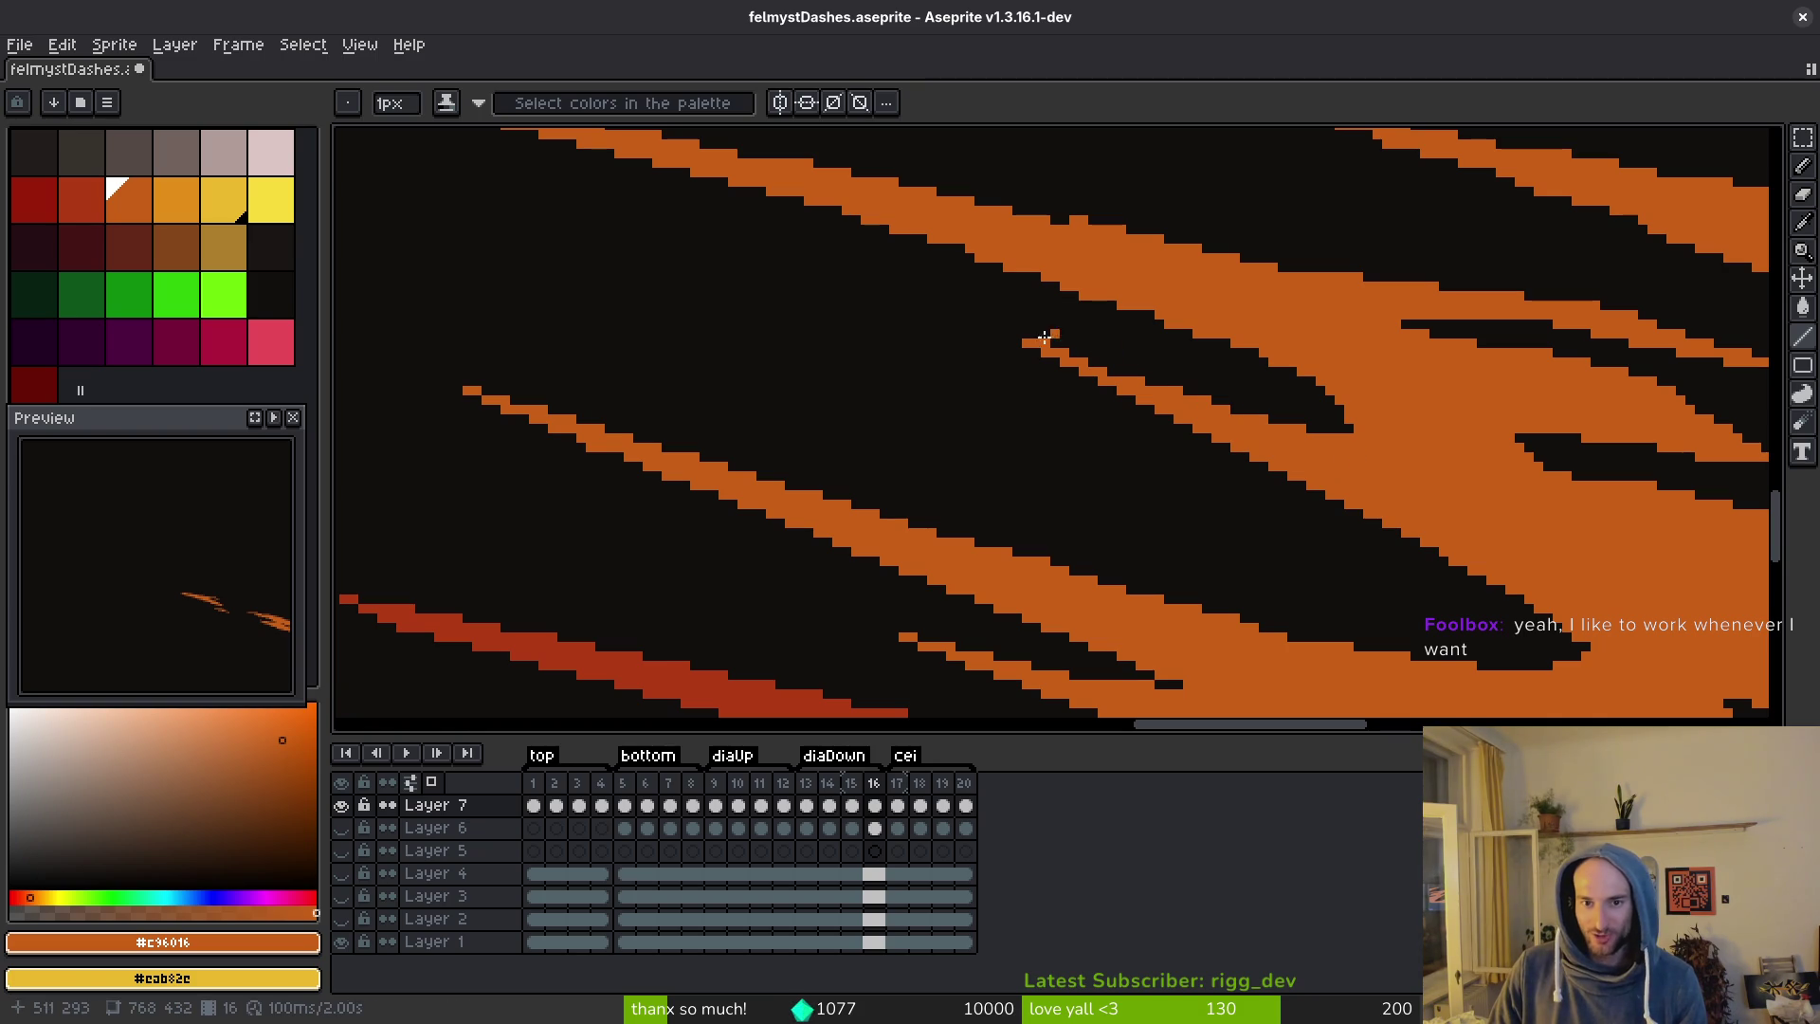
shift+click(1342, 440)
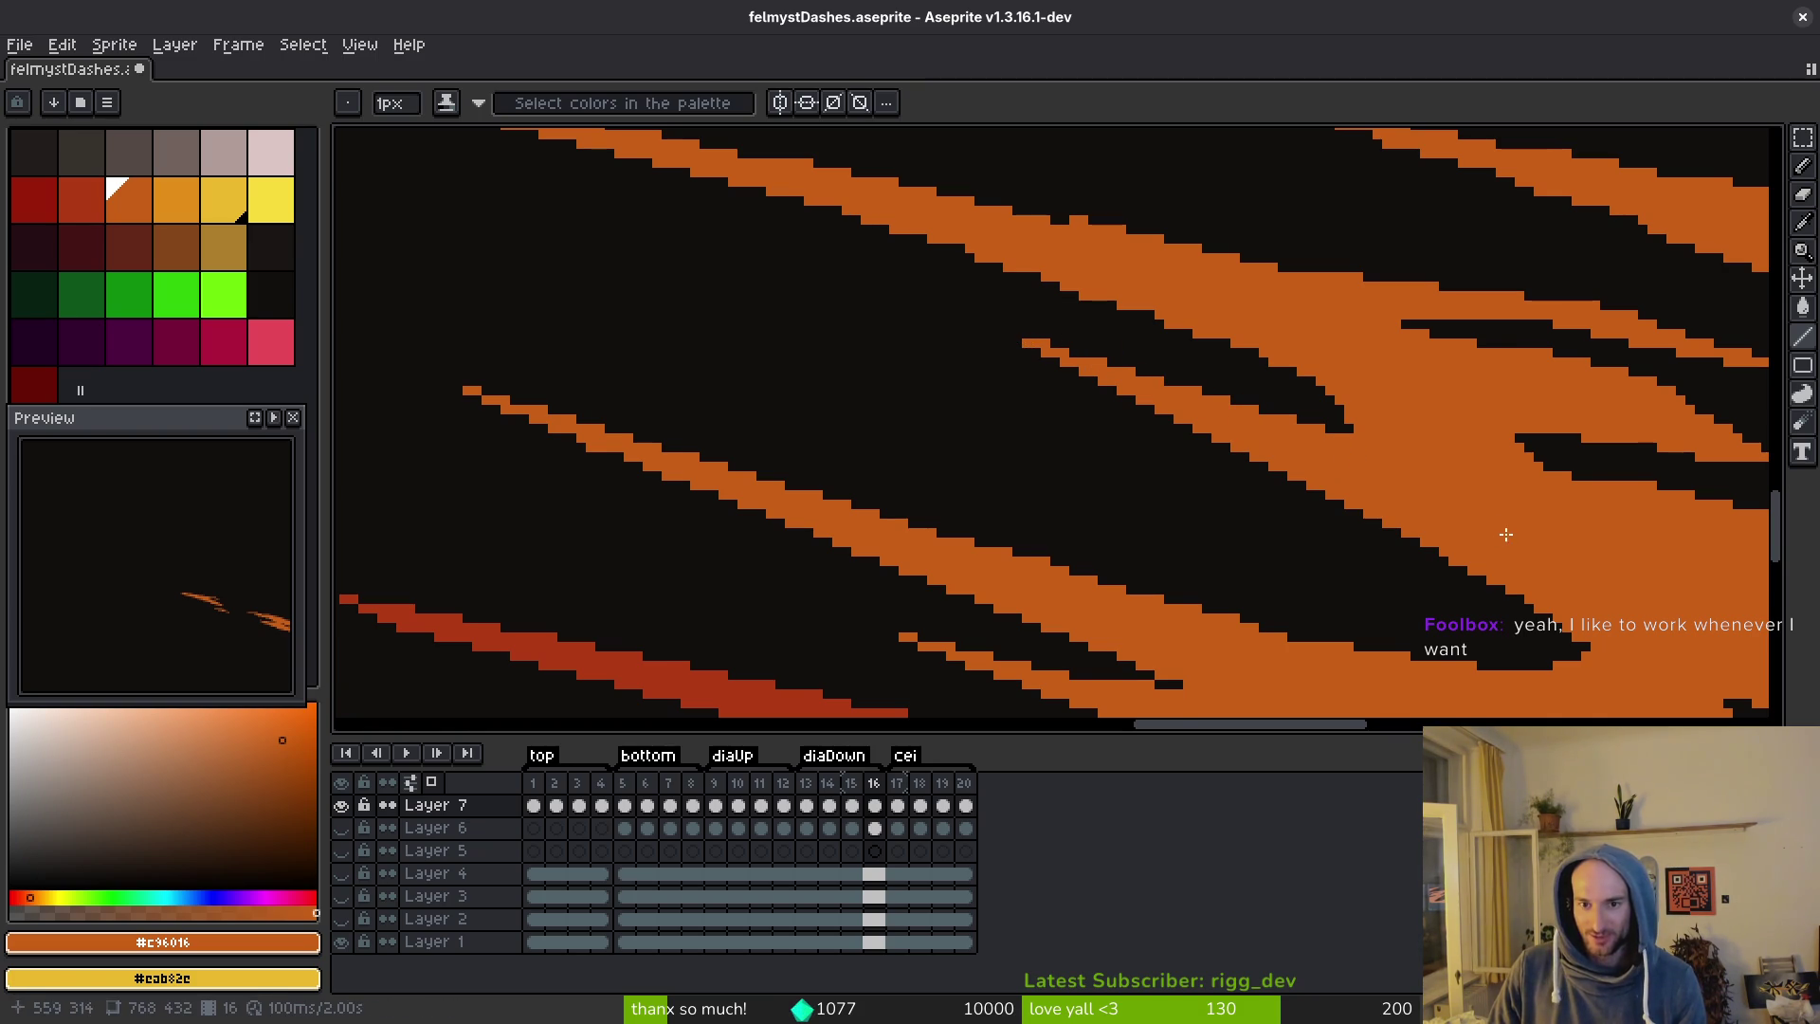
scroll(1178, 467, up, 5)
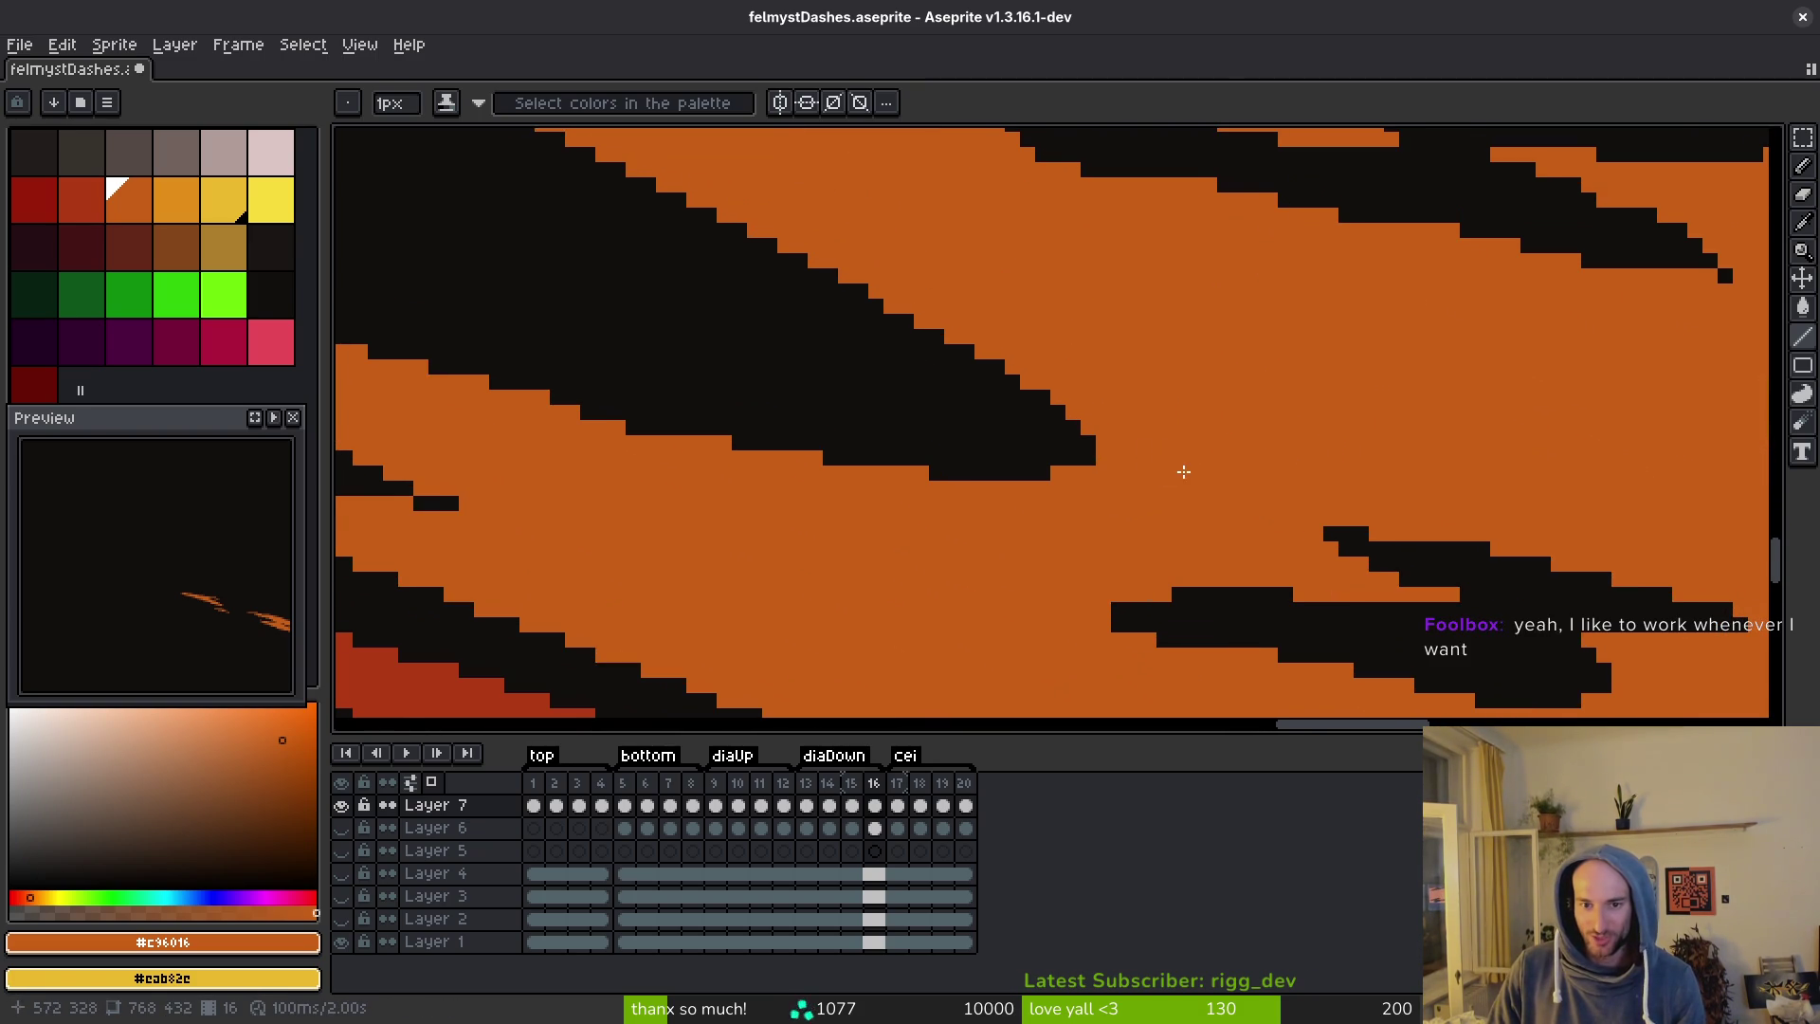
Shave the stair-steps off the black shape's upper and lower edges with orange lines.
drag(1186, 472, 1068, 442)
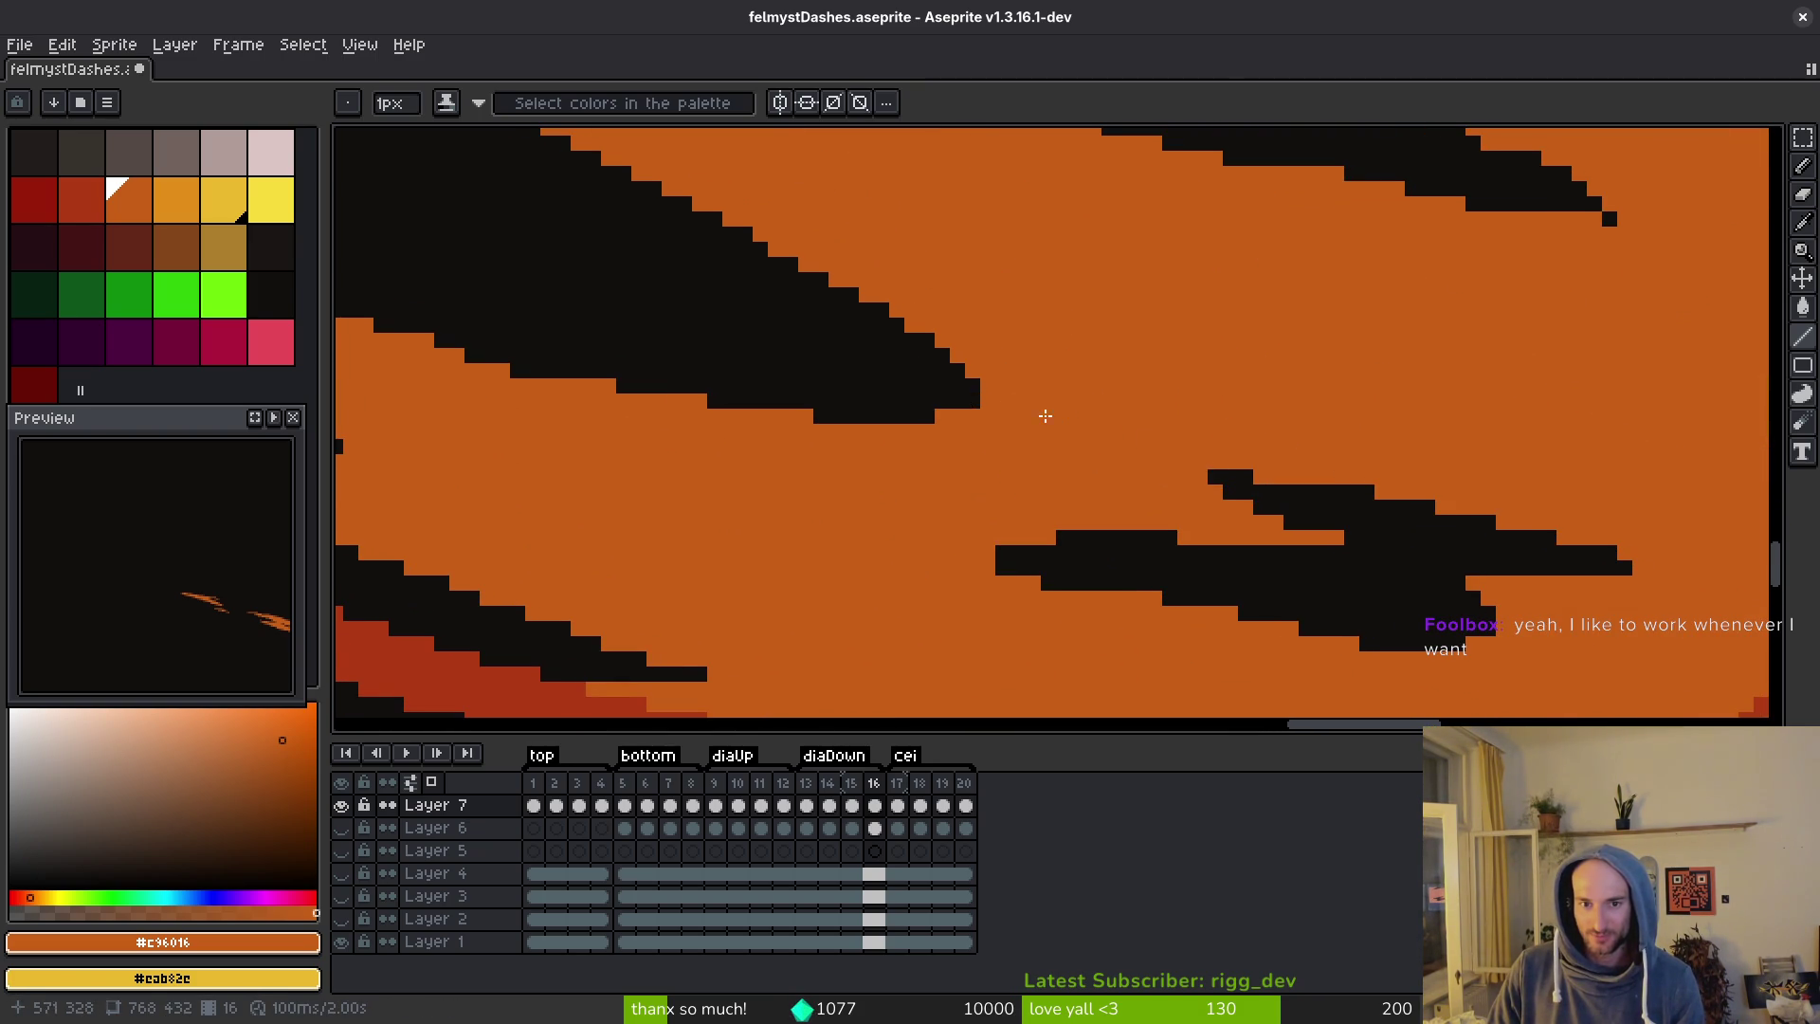
drag(969, 389, 918, 326)
scroll(1136, 418, down, 3)
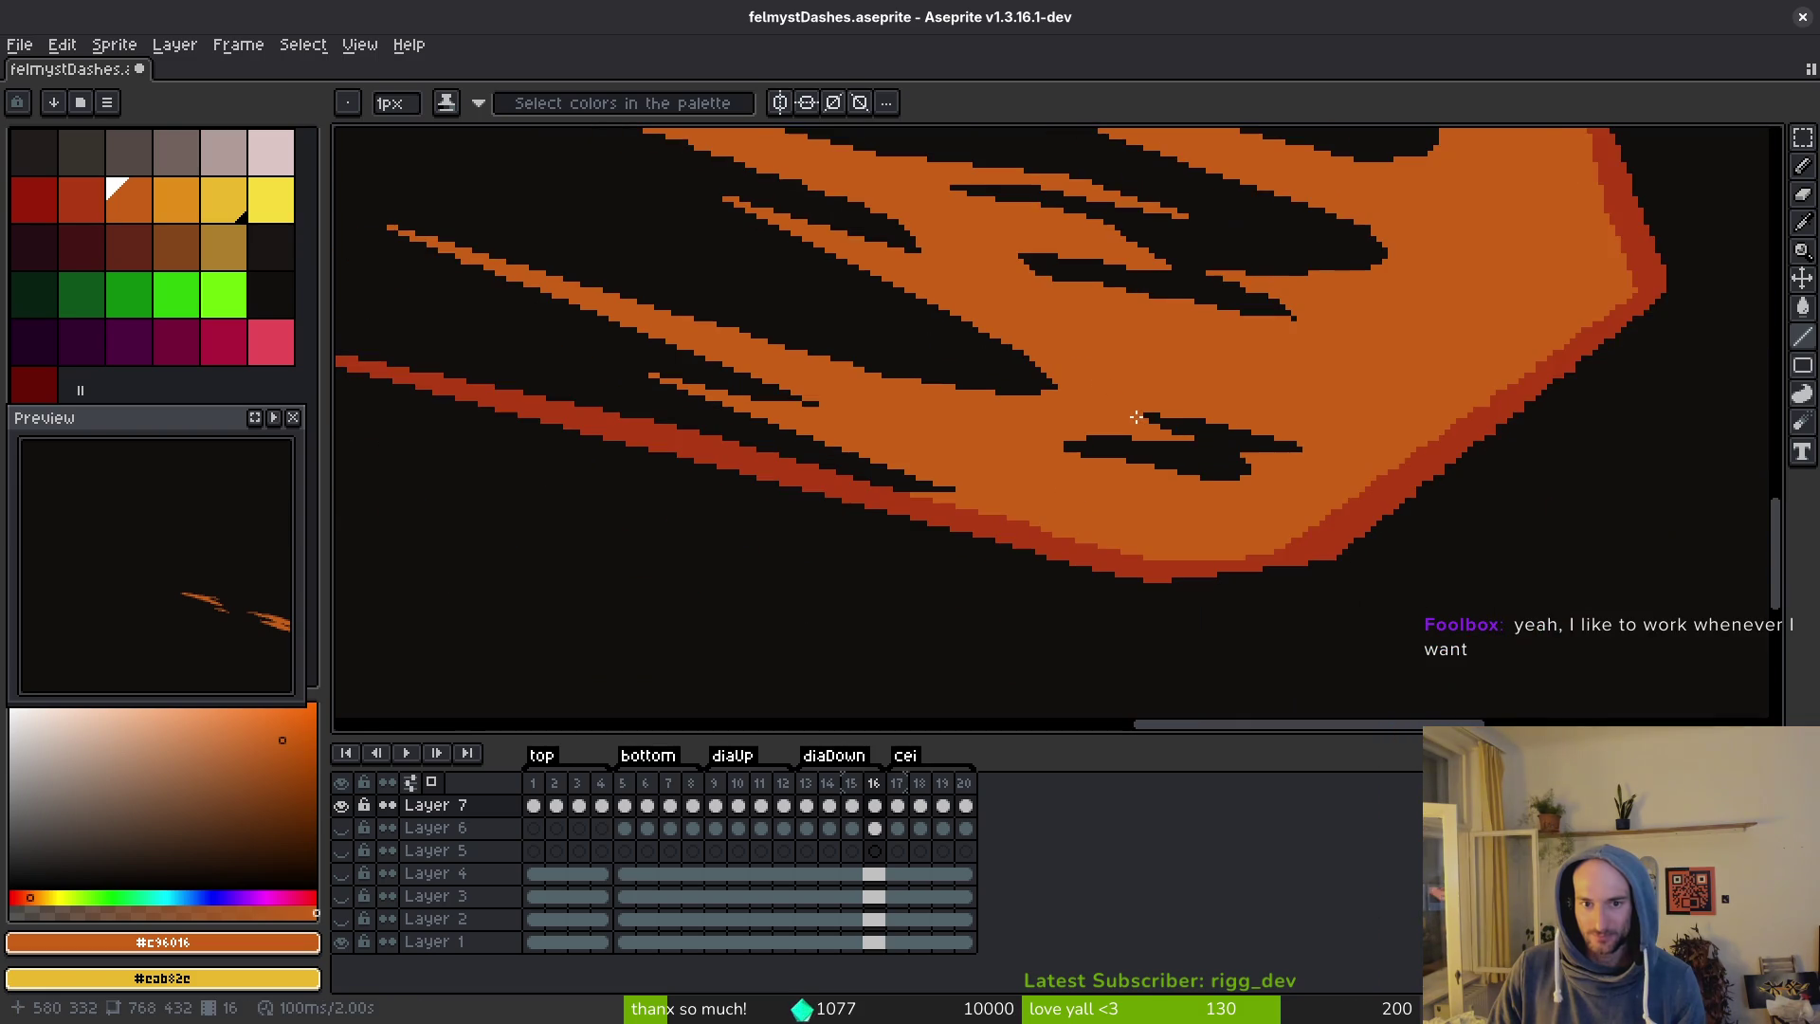
scroll(1145, 376, up, 2)
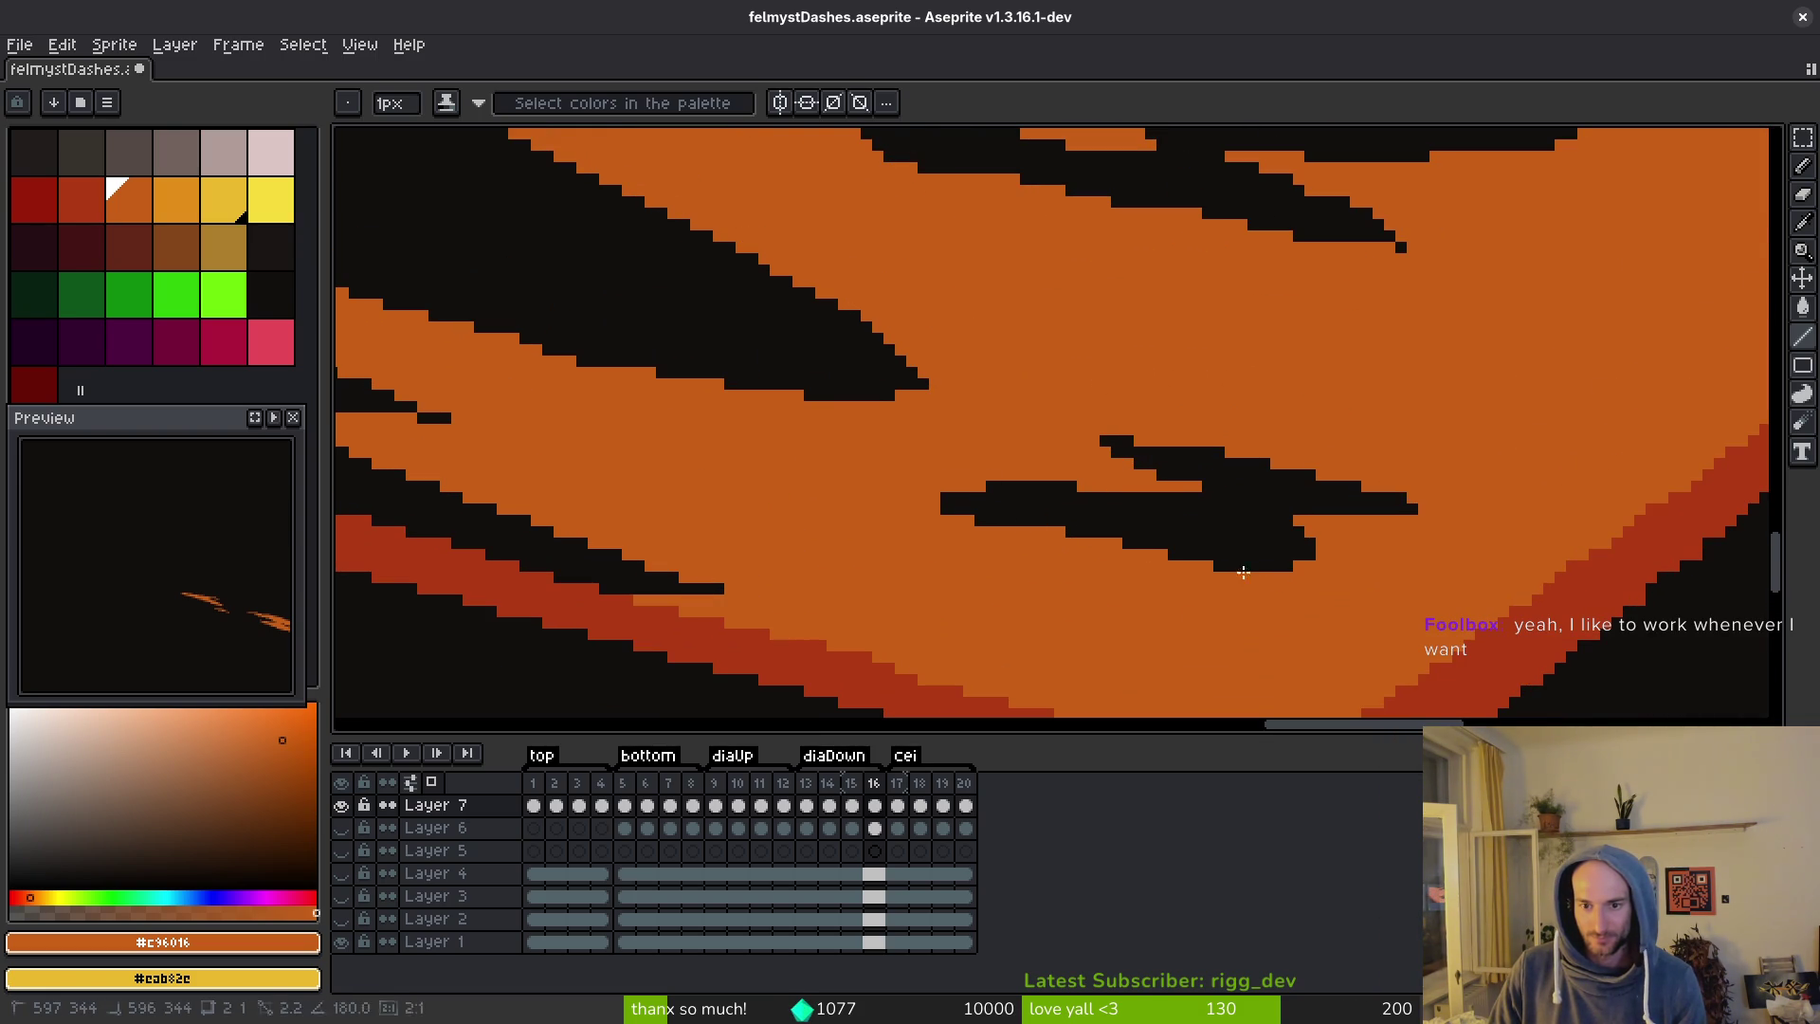
shift+click(945, 508)
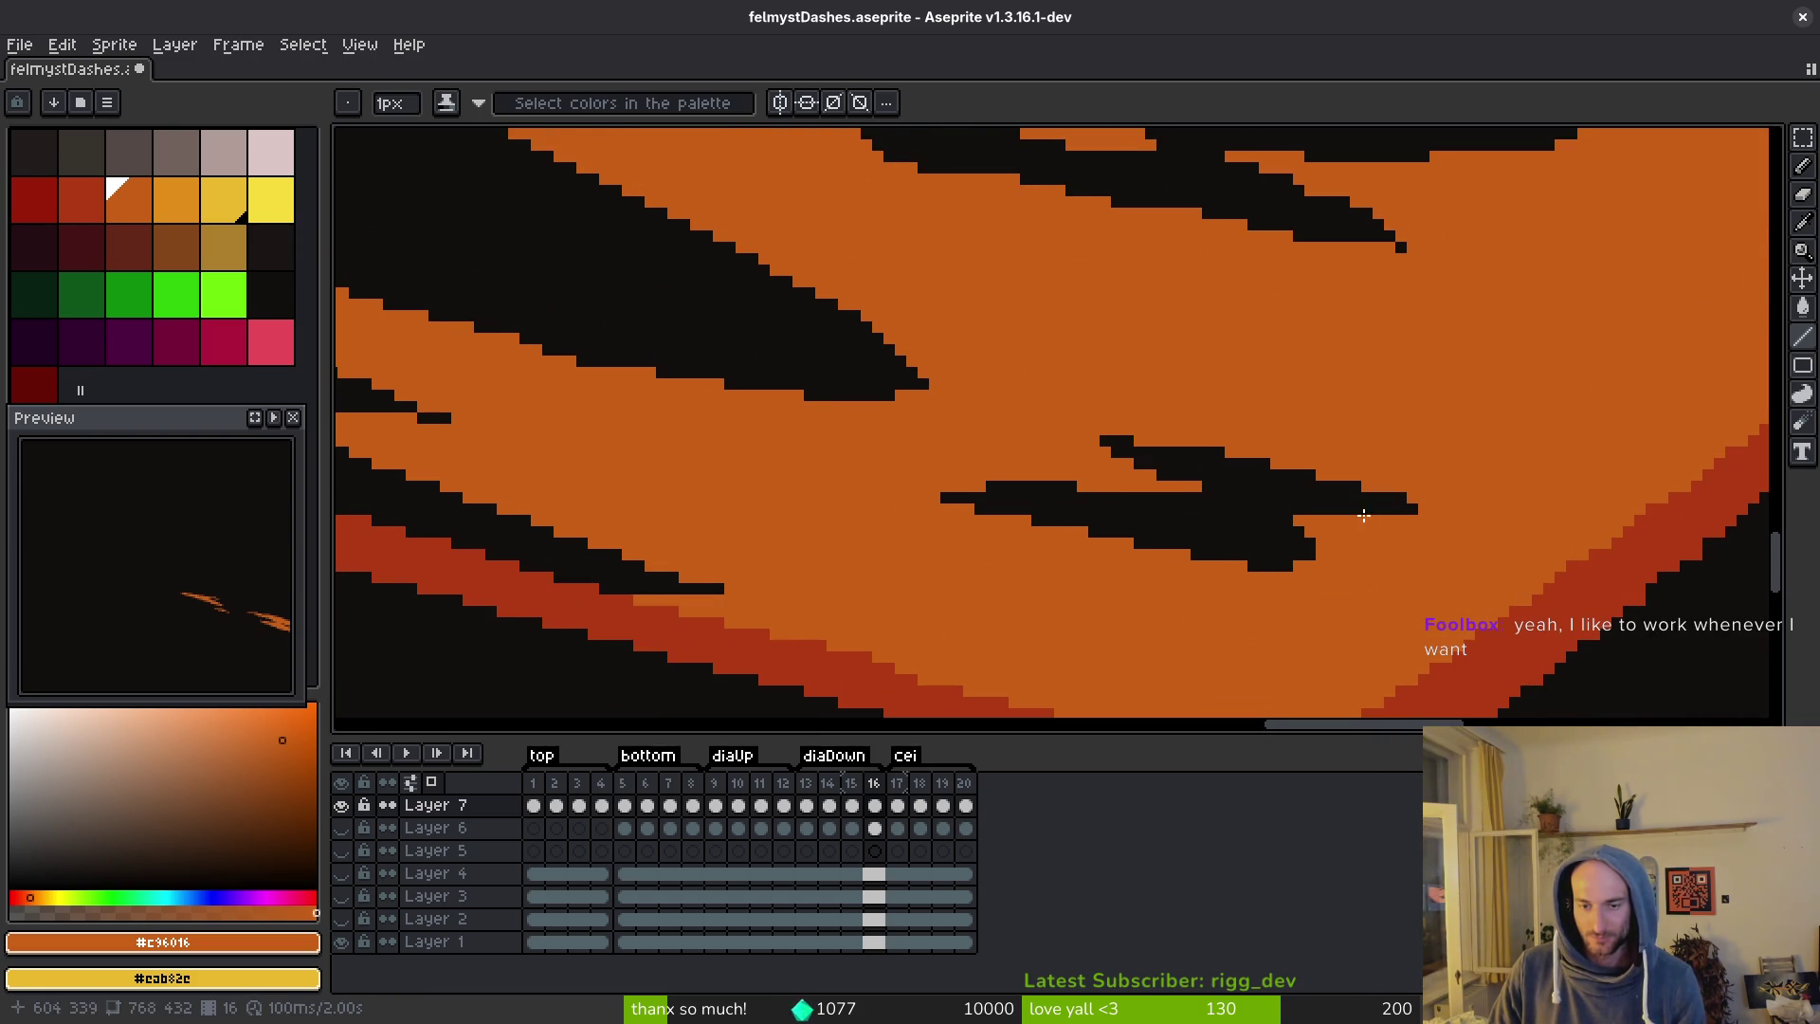
scroll(1312, 525, right, 2)
Trim the black streak's top edge, recolour a stray black pixel, and recut the upper-right diagonal.
drag(1122, 467, 957, 434)
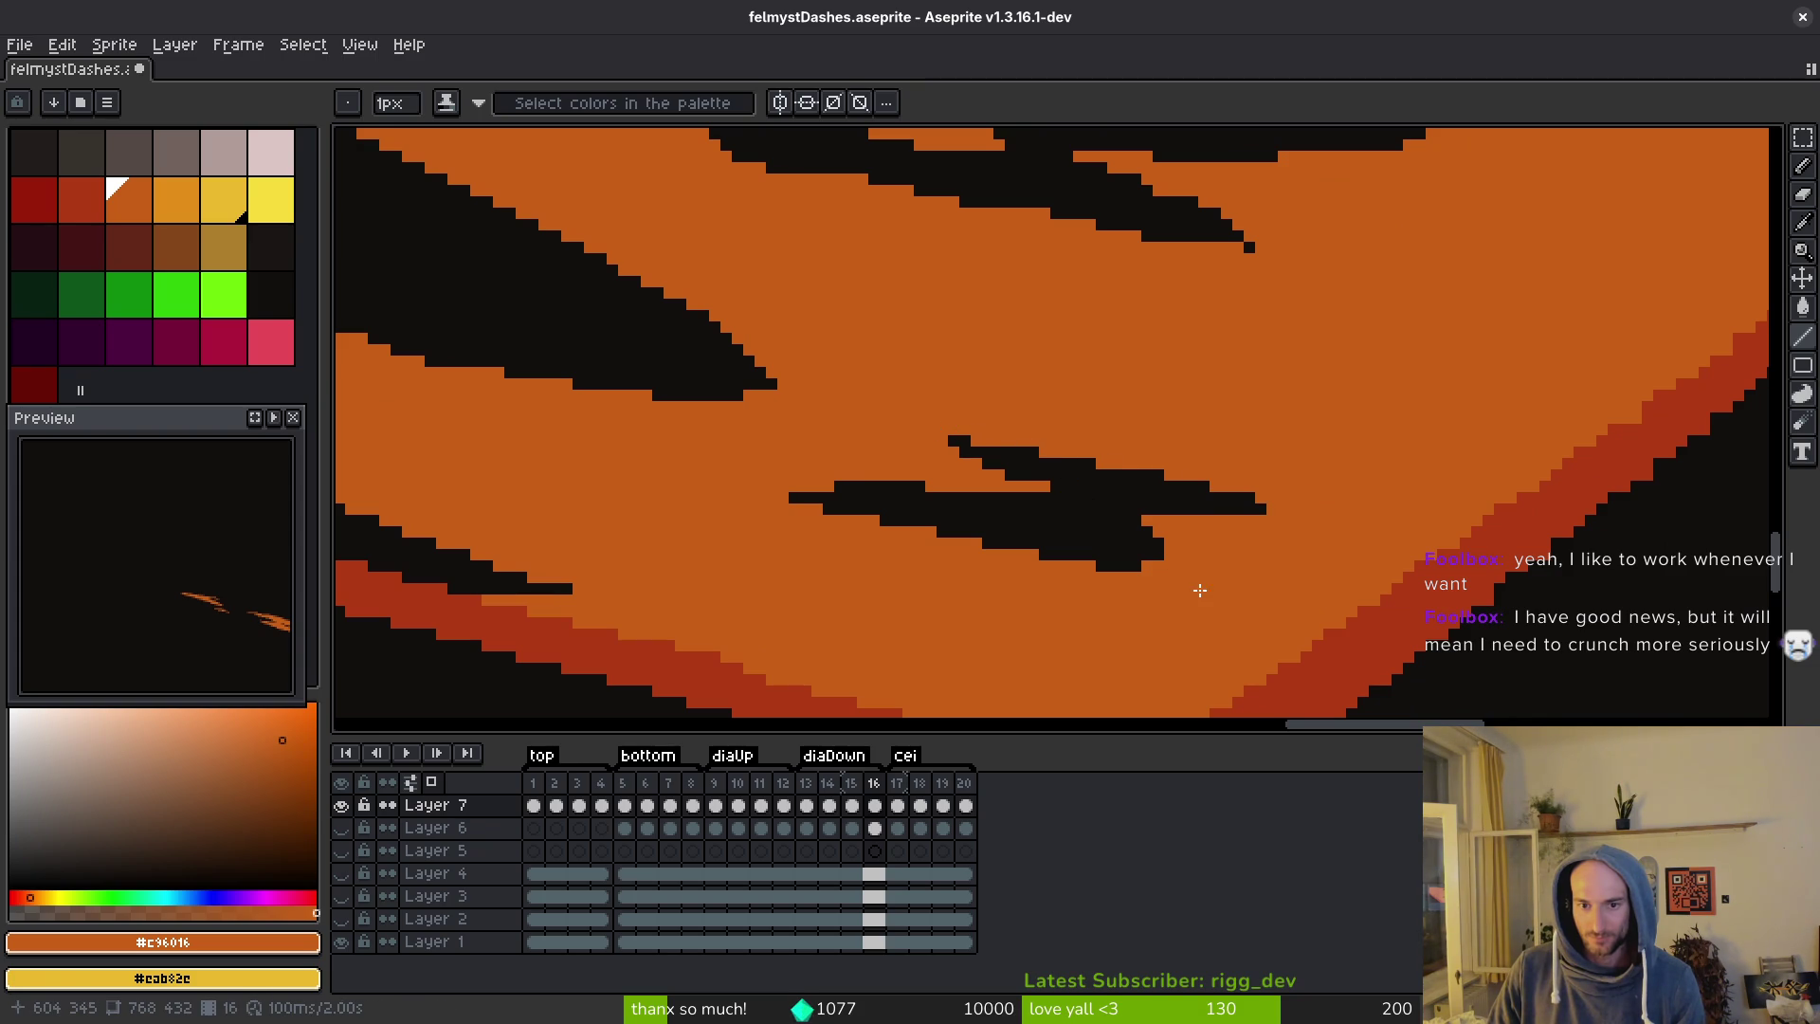
scroll(1185, 521, down, 3)
scroll(953, 417, up, 3)
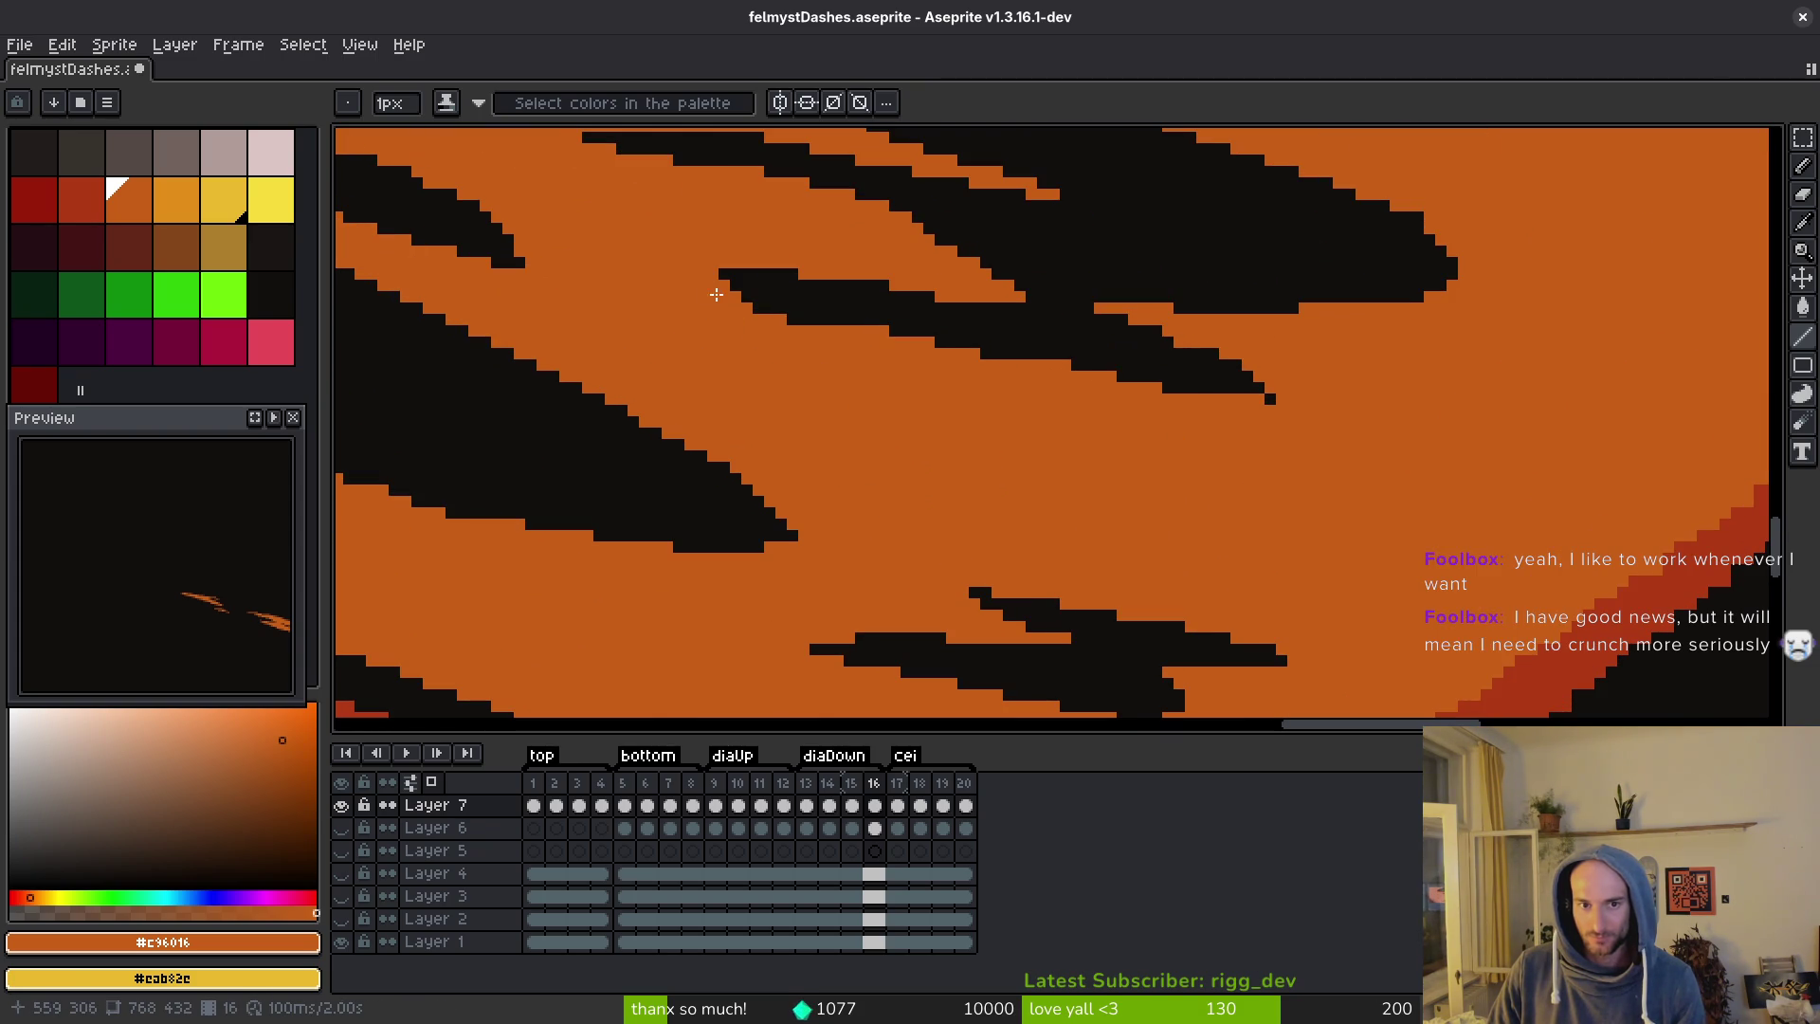
drag(738, 290, 948, 377)
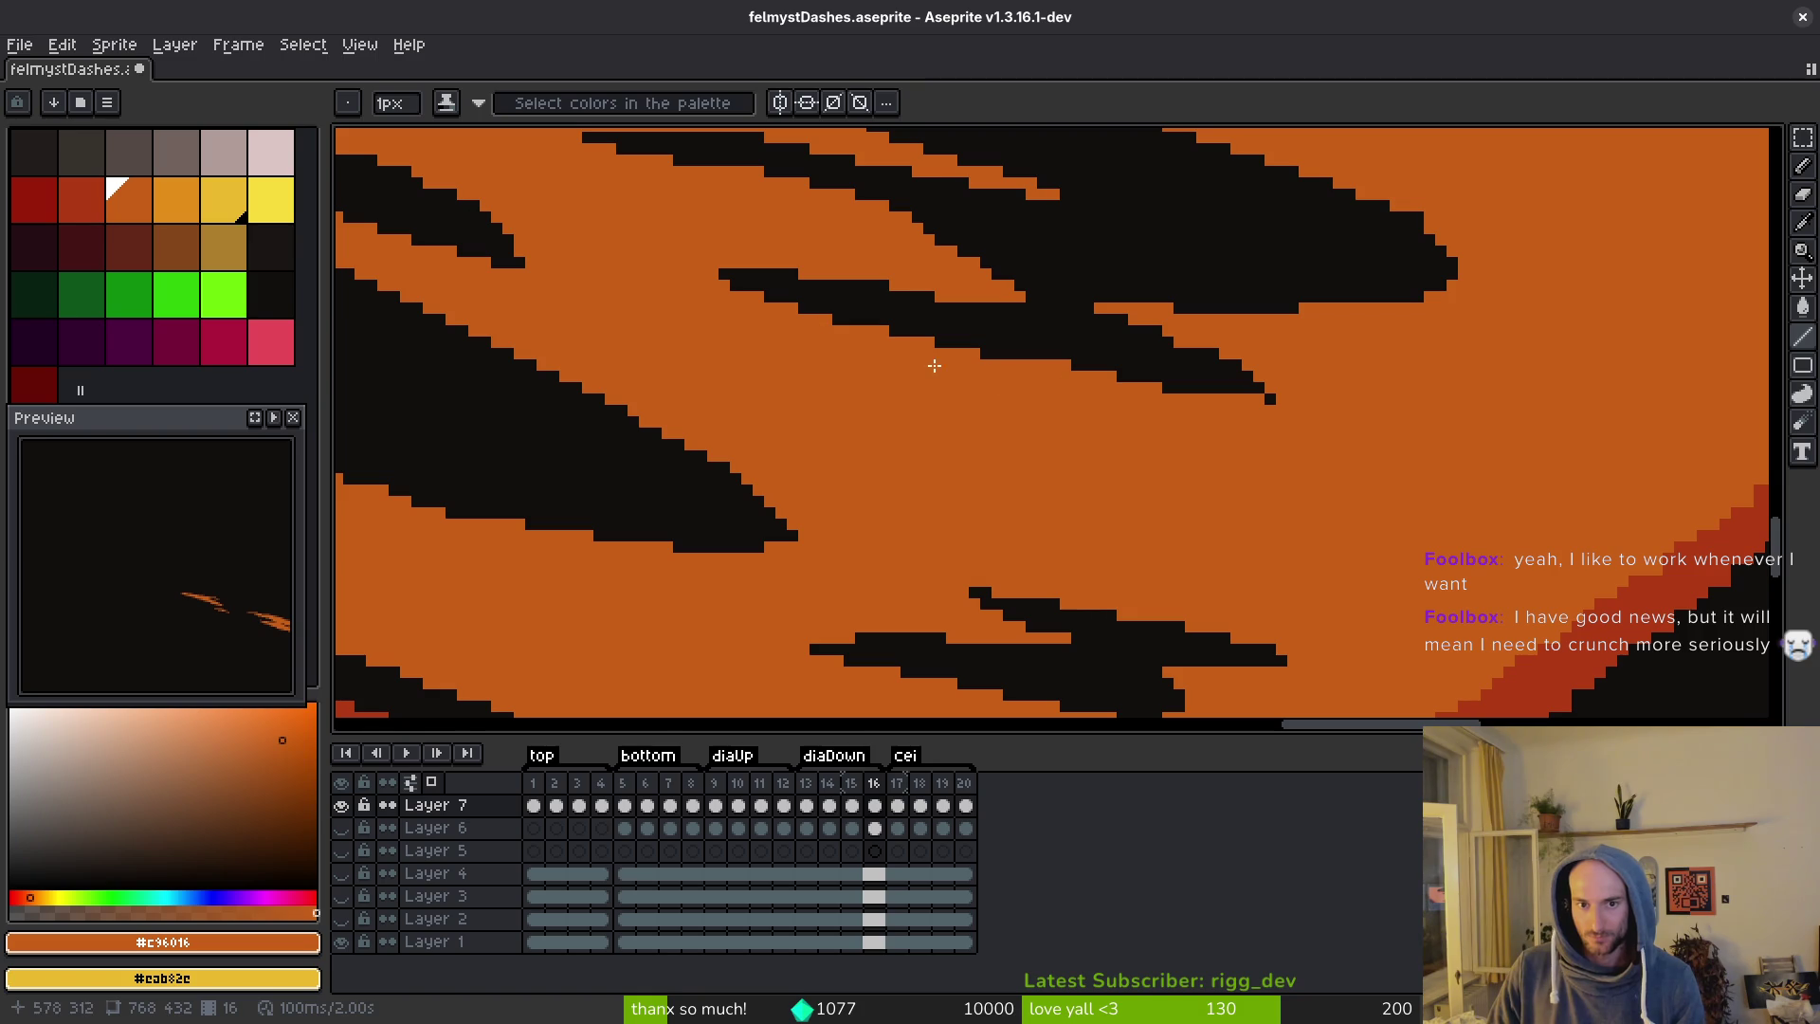
click(1168, 388)
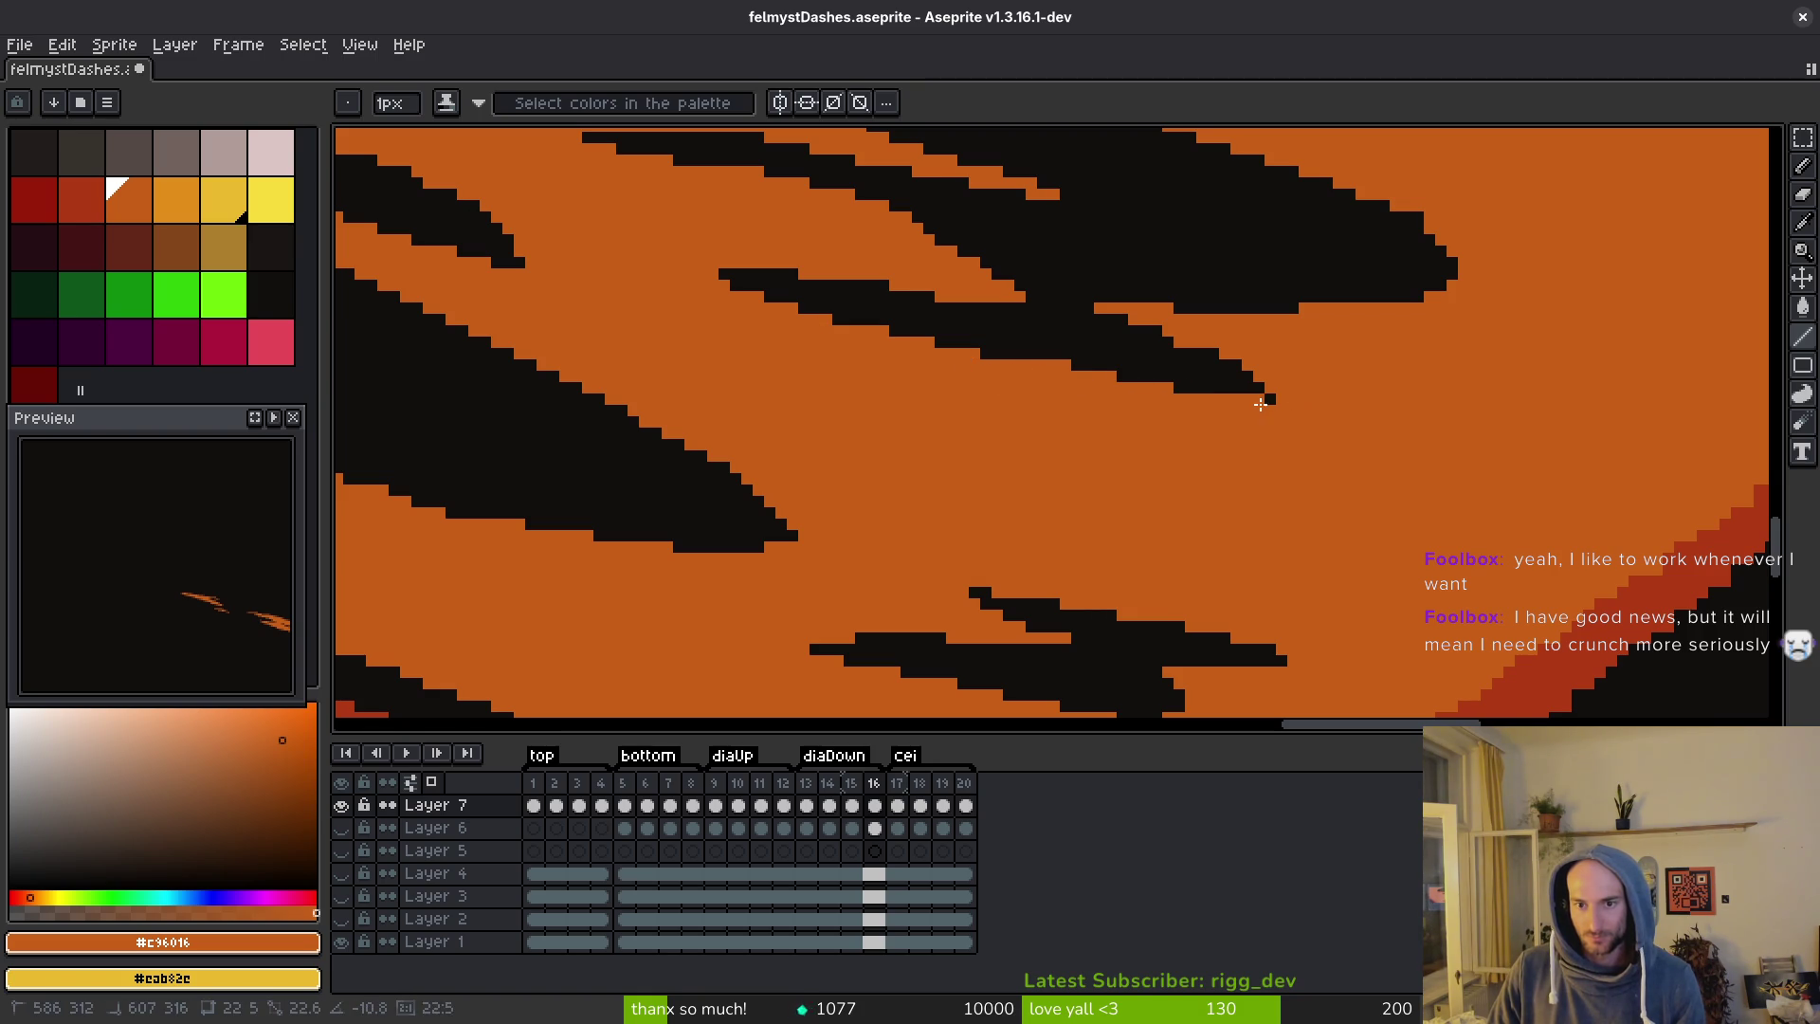
shift+click(1242, 372)
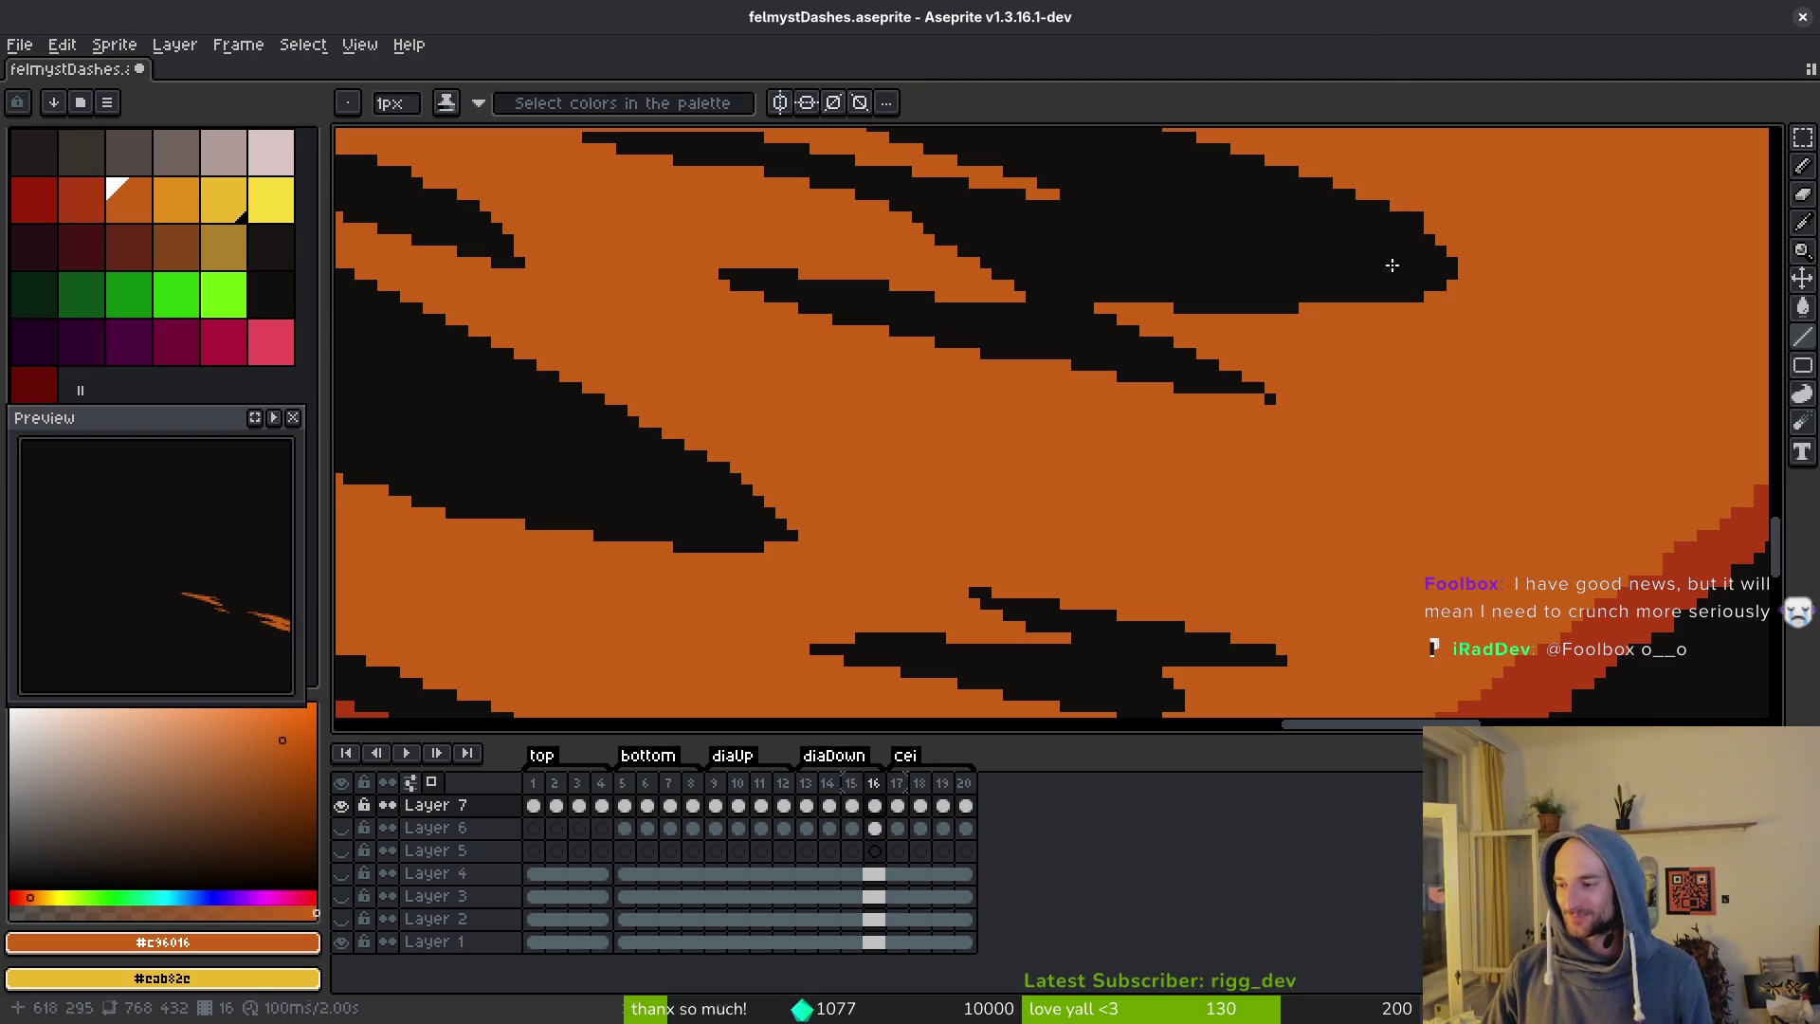
scroll(1292, 464, down, 2)
Draw an orange line inside the streak, cover the dark dotted pixels with orange, and save.
scroll(893, 446, up, 2)
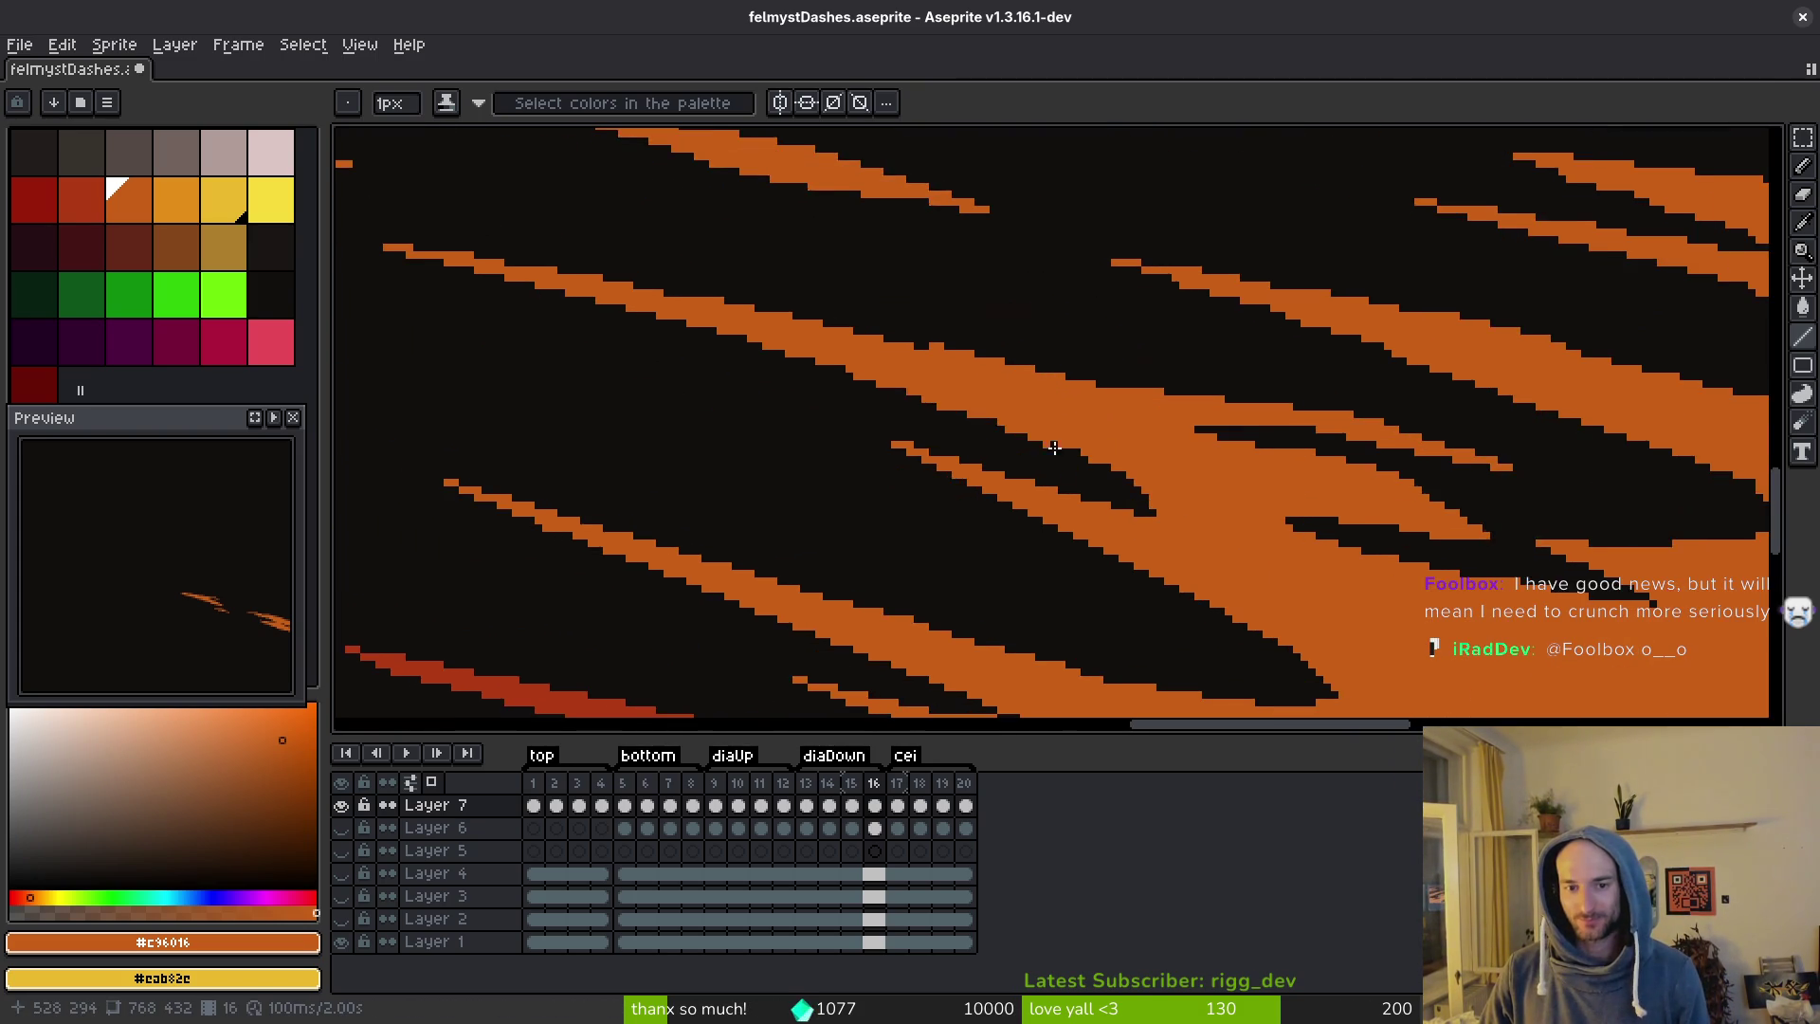
scroll(881, 398, left, 3)
drag(683, 308, 1518, 537)
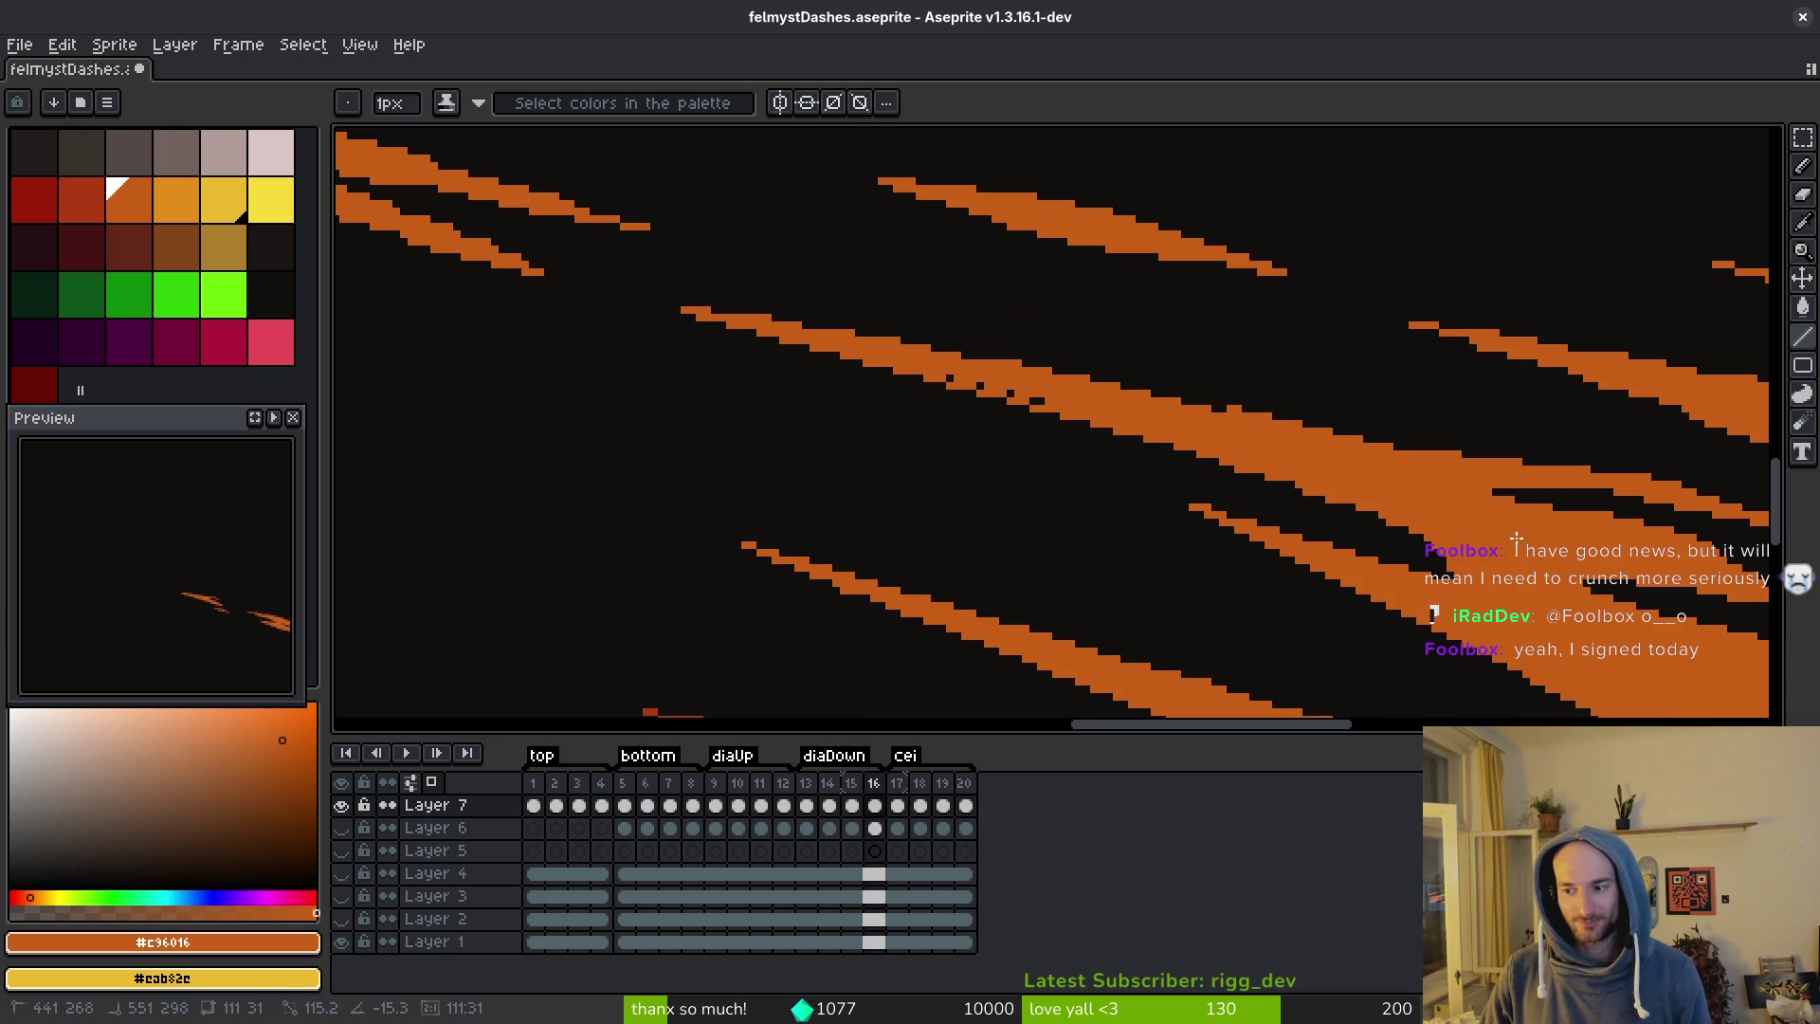
drag(1517, 539, 1261, 476)
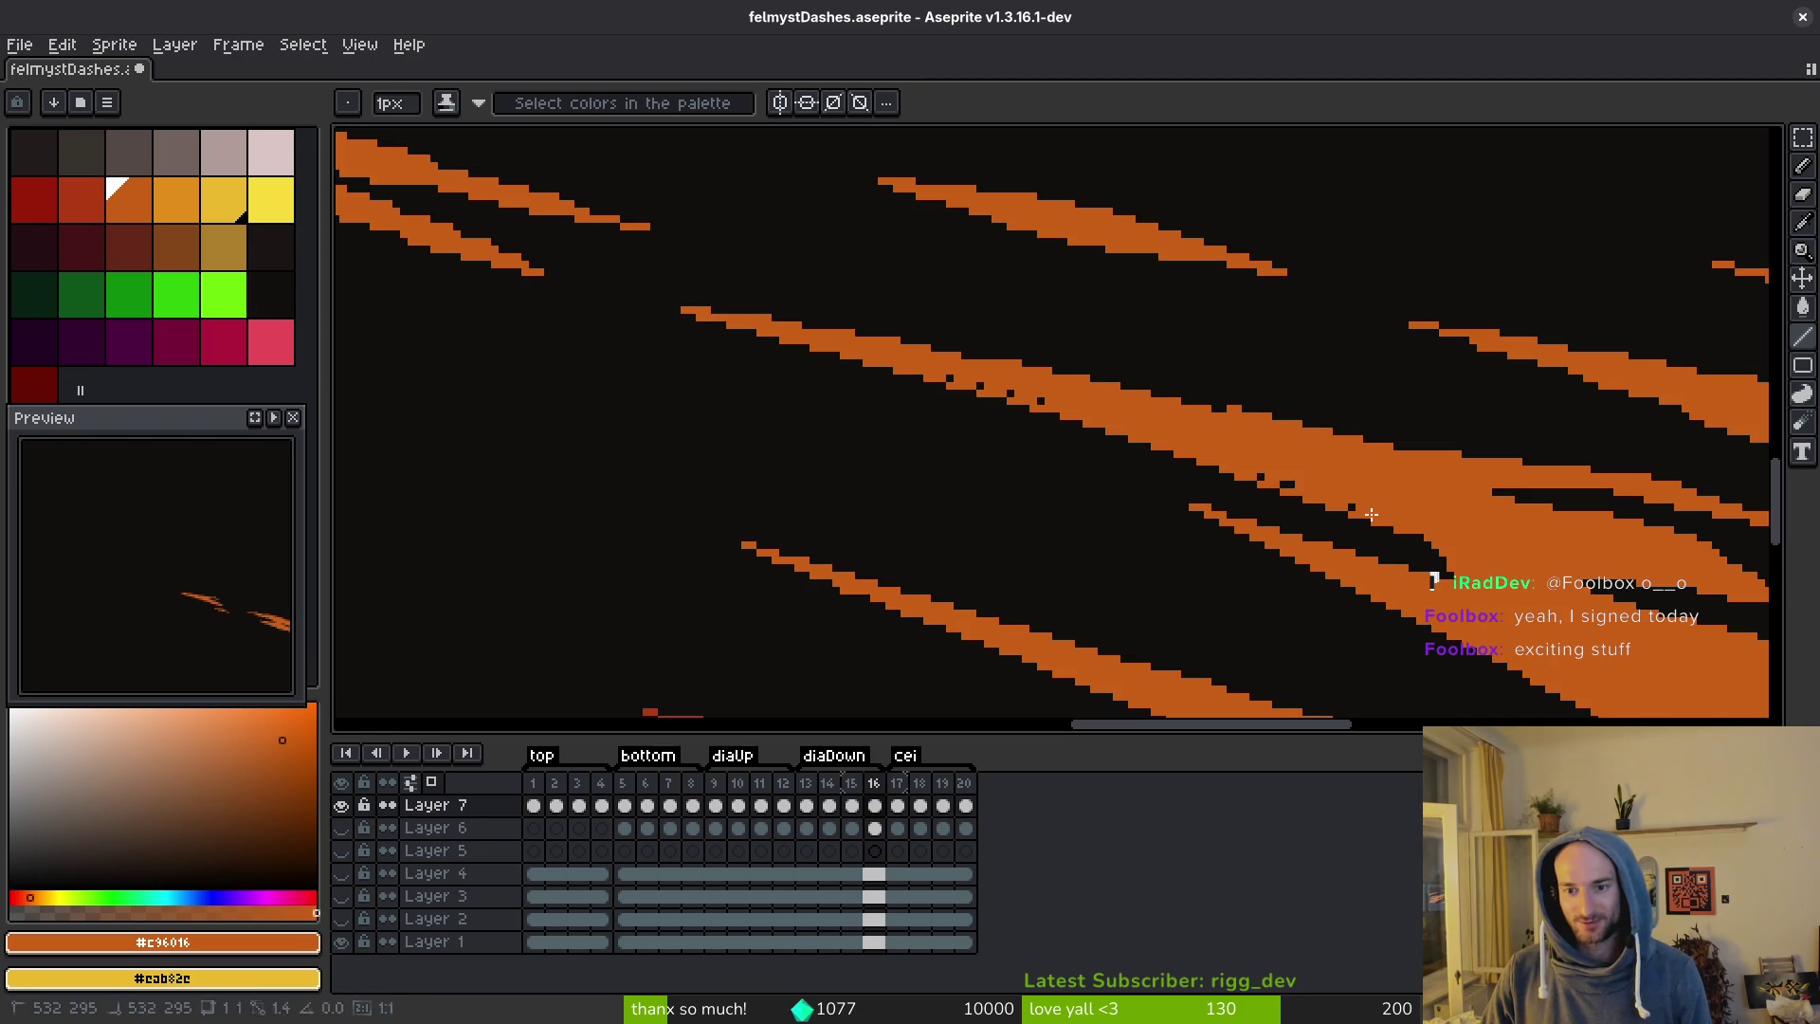
drag(1041, 401, 950, 377)
key(ctrl+s)
Line the upper orange streak, save, then draw long orange lines extending another streak.
scroll(1107, 436, right, 1)
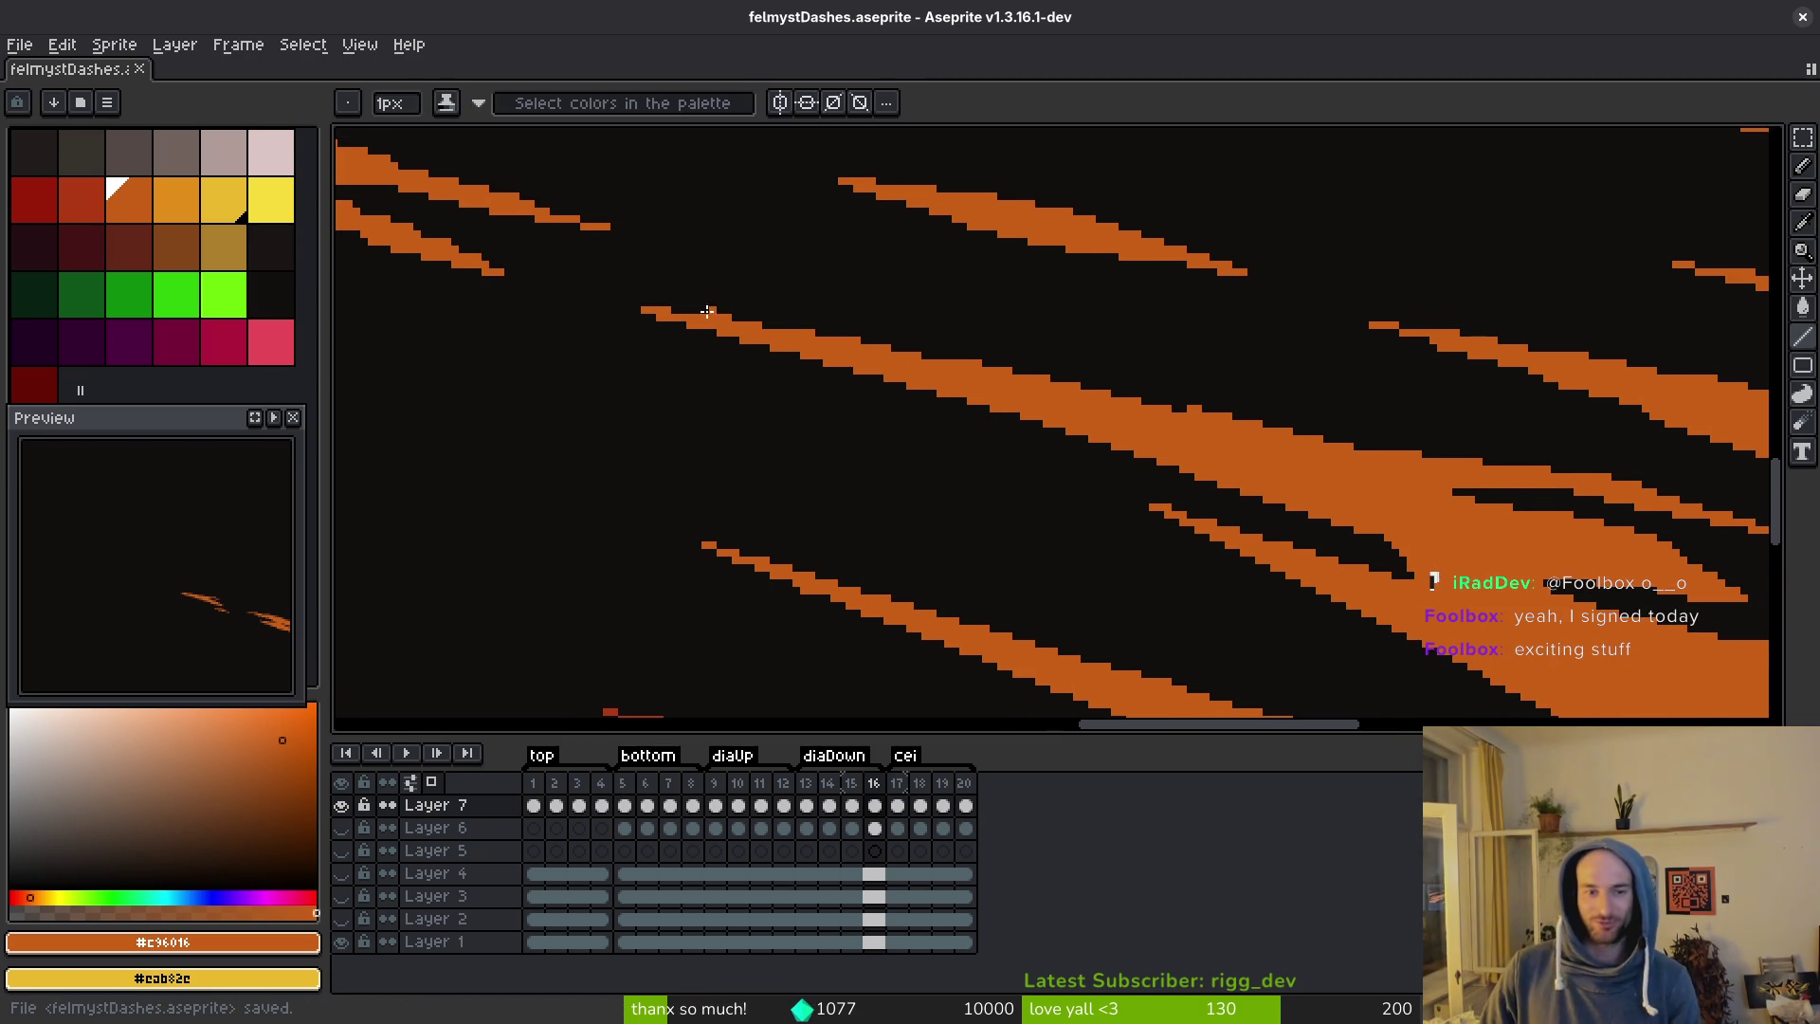
mouse_move(661, 310)
mouse_down()
mouse_move(1353, 459)
mouse_move(1442, 457)
mouse_up()
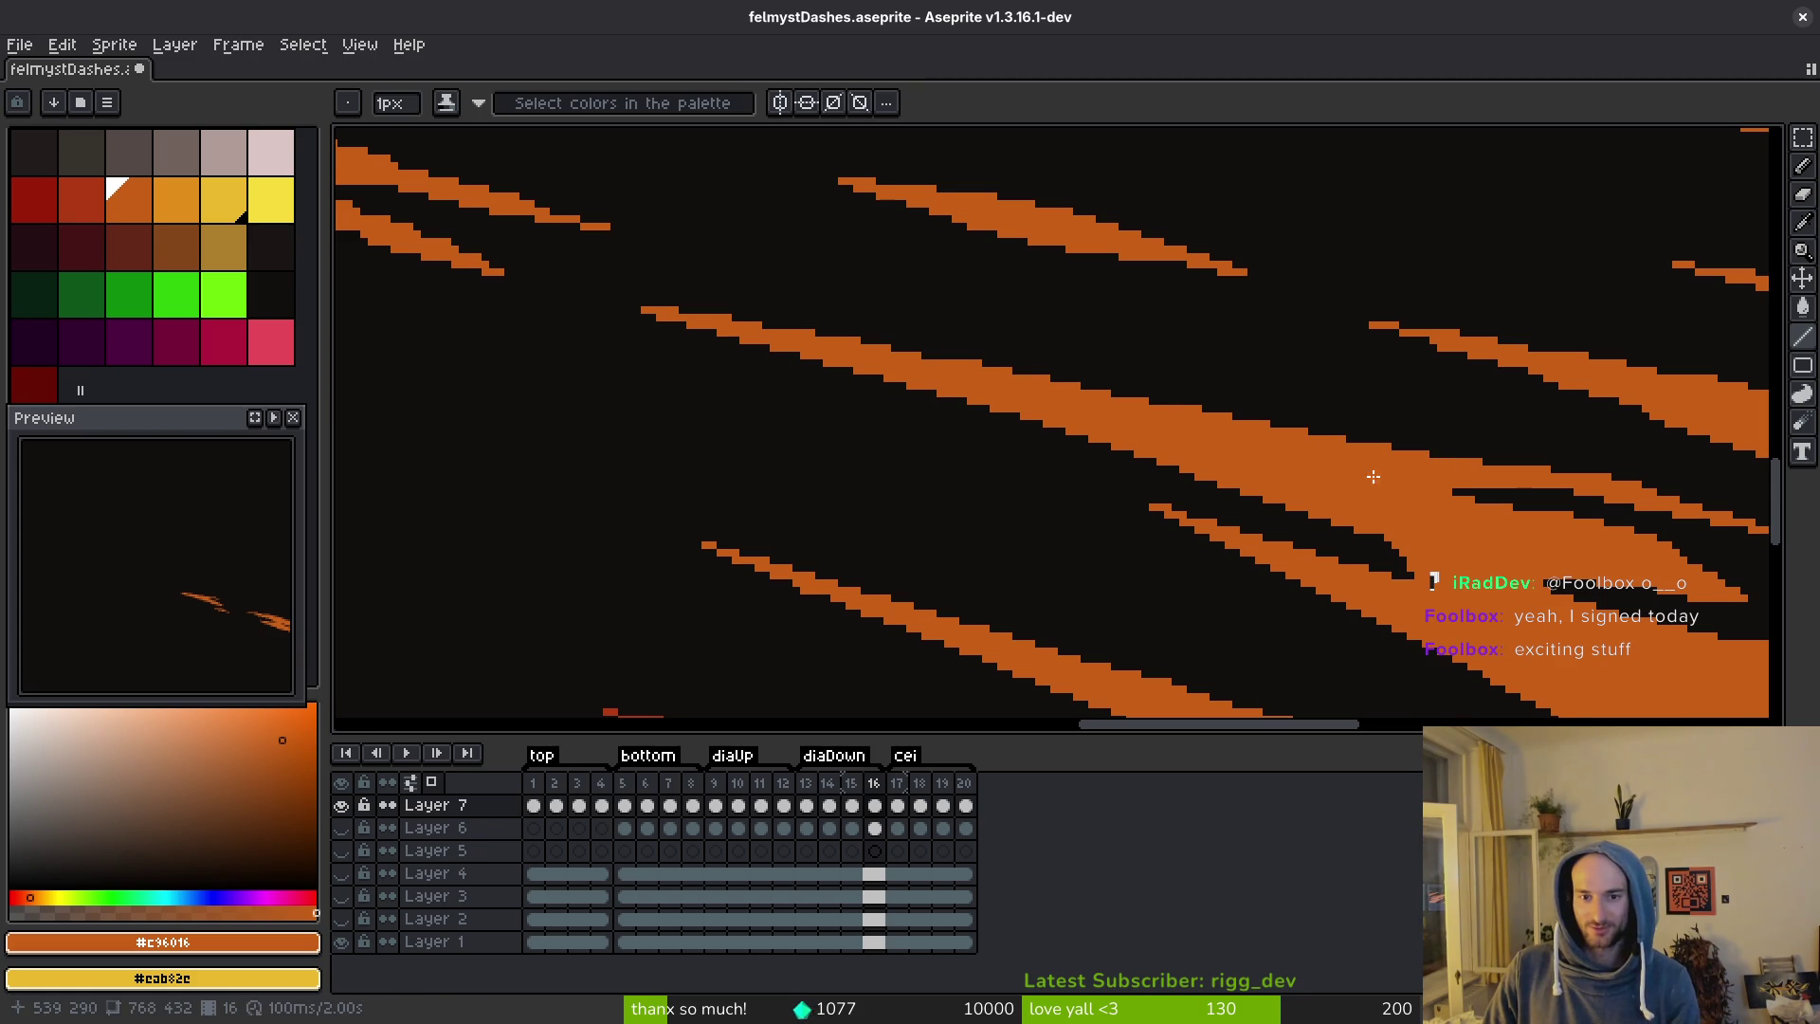
scroll(921, 359, up, 1)
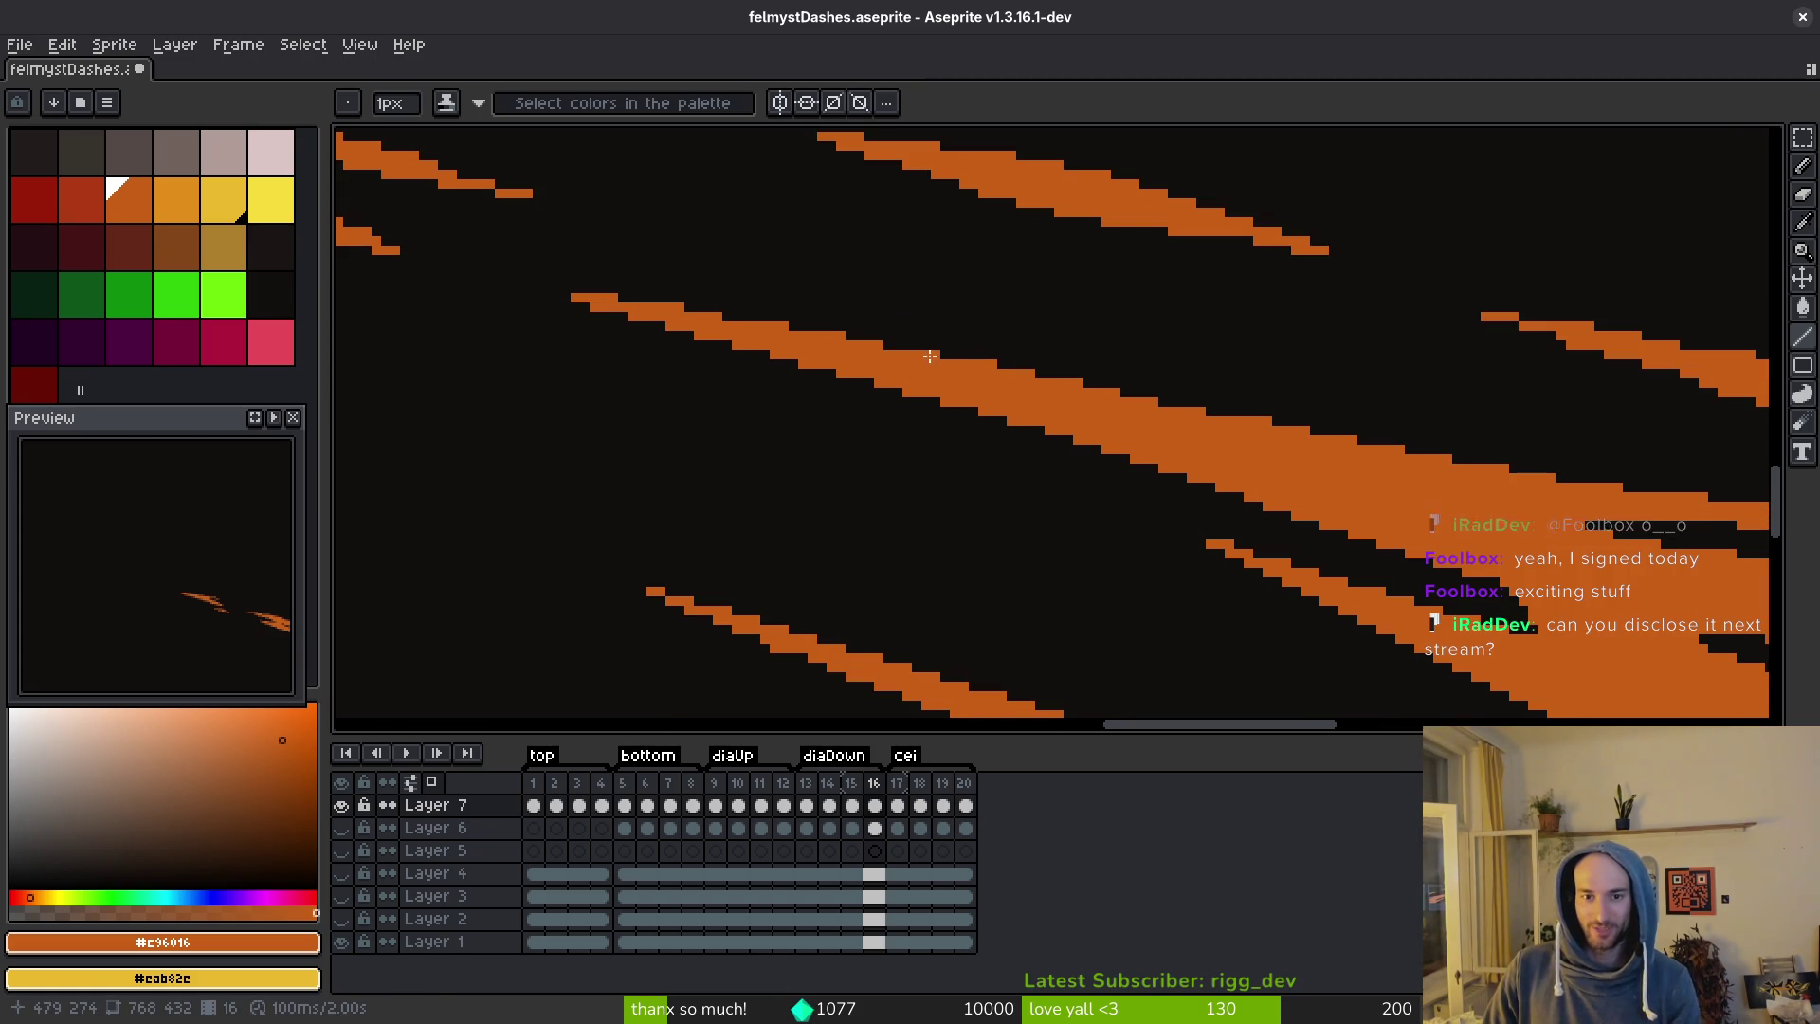
key(ctrl+s)
drag(1229, 481, 899, 423)
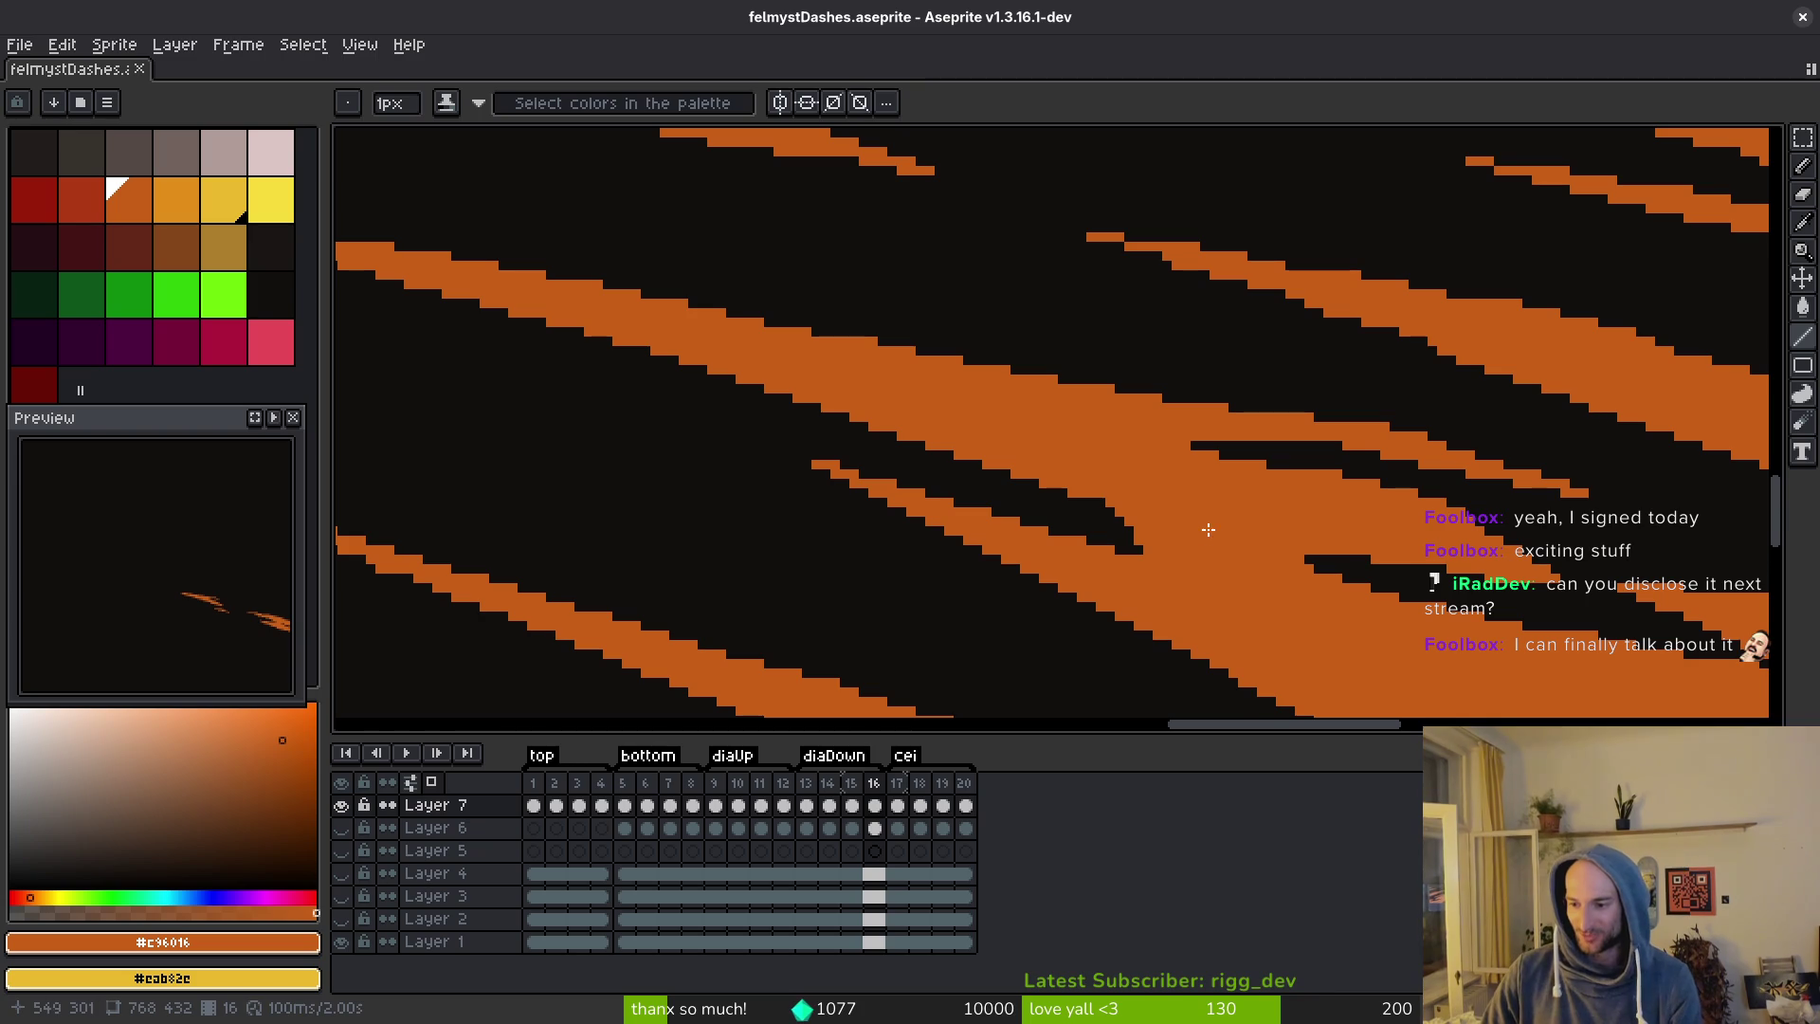
mouse_move(1285, 546)
mouse_down()
mouse_move(1243, 565)
mouse_move(1166, 496)
mouse_move(1272, 638)
mouse_up()
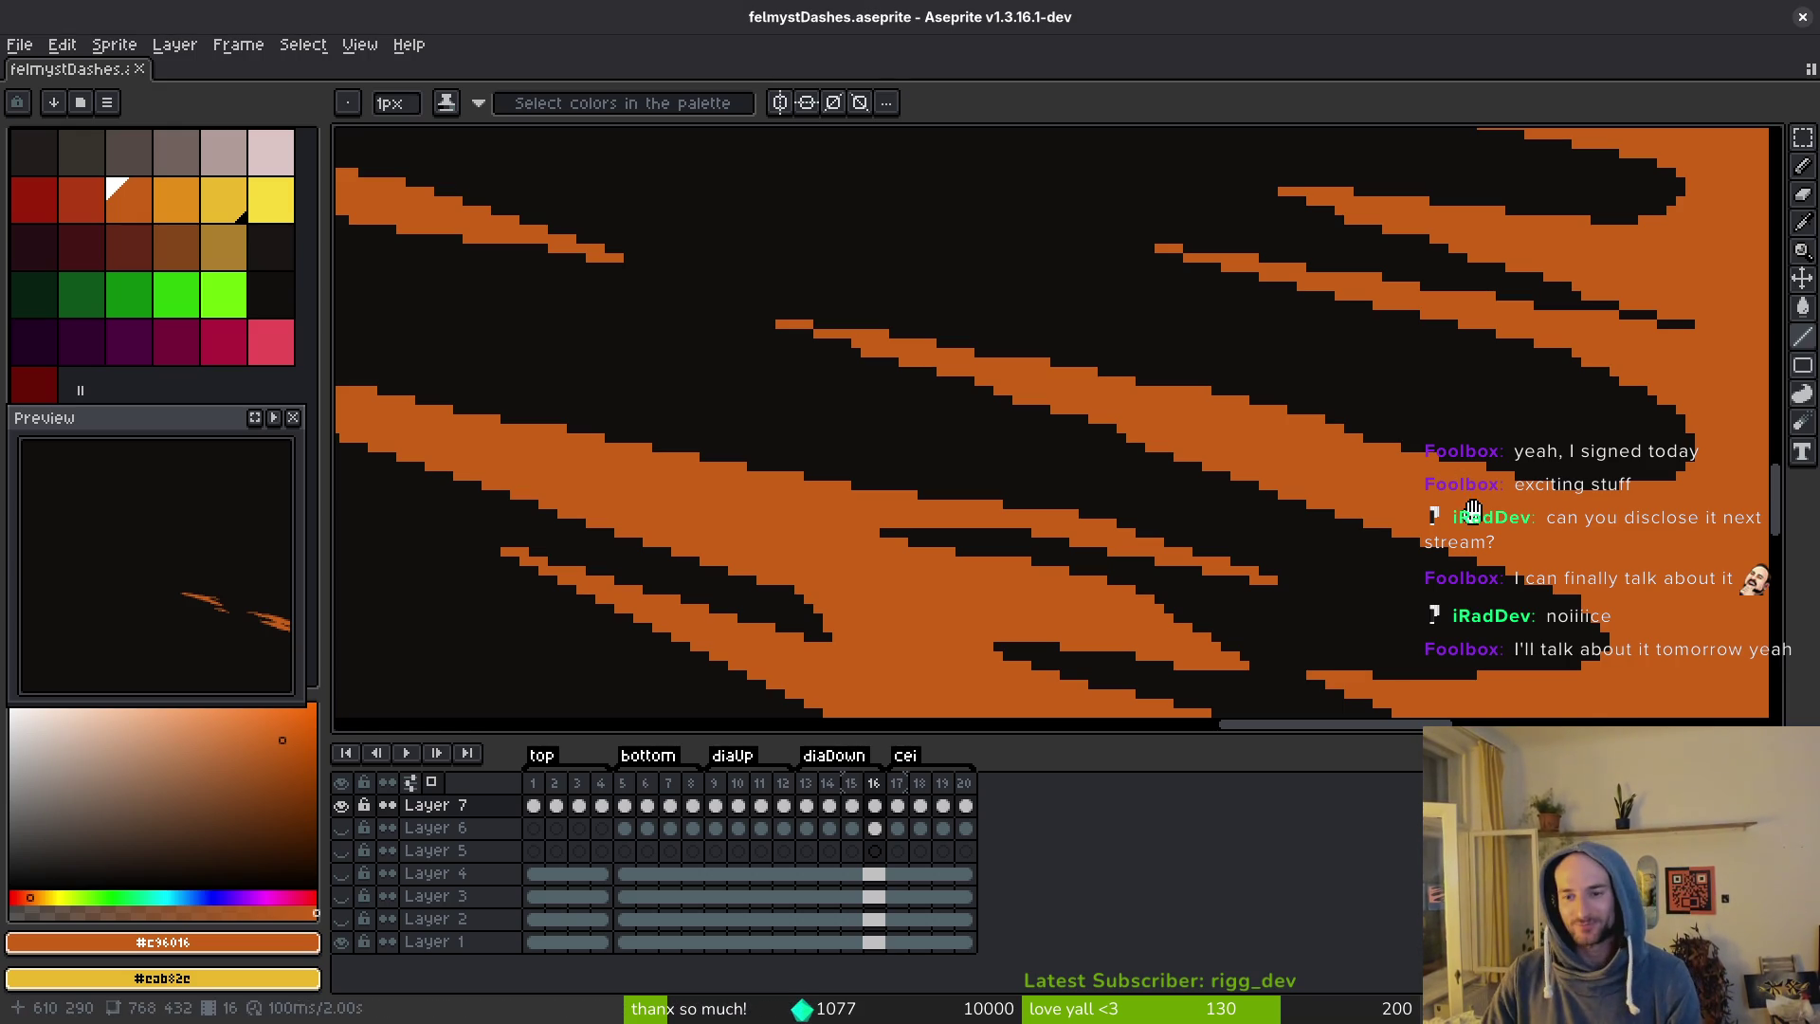
mouse_move(1579, 602)
mouse_down()
mouse_move(952, 329)
mouse_move(915, 358)
mouse_move(817, 339)
mouse_move(981, 382)
mouse_move(986, 407)
mouse_up()
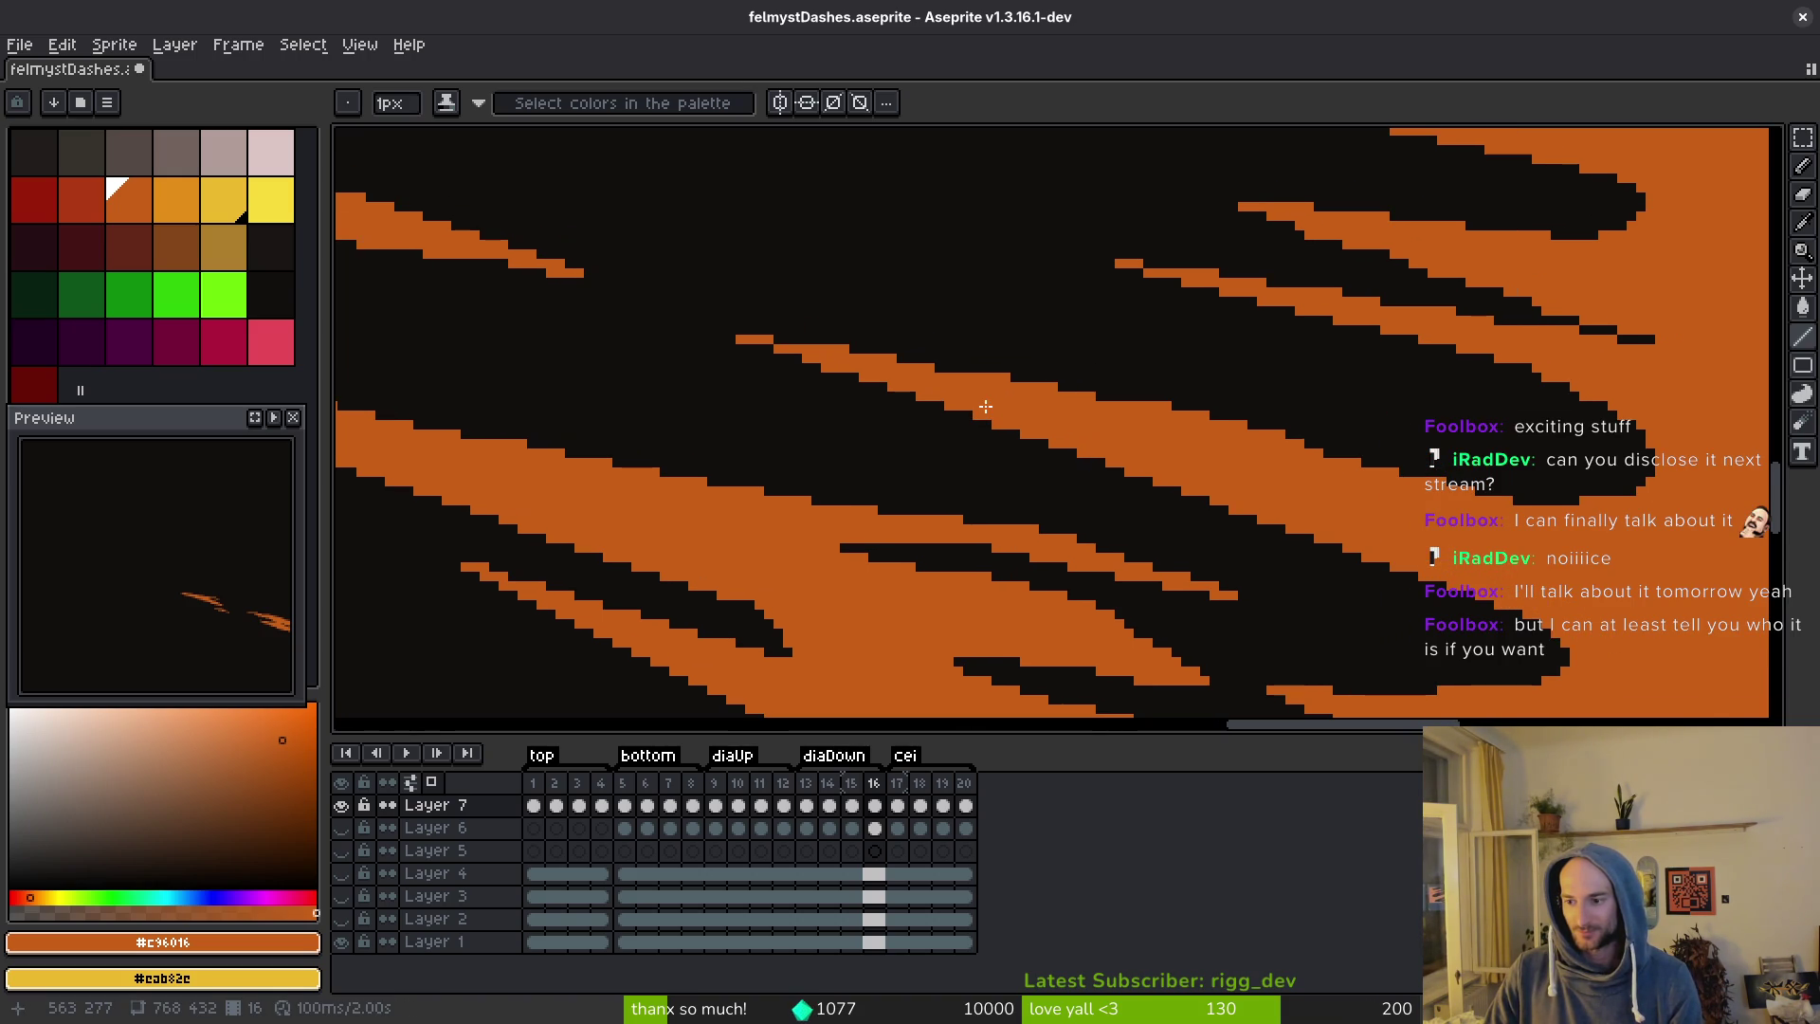
mouse_move(741, 339)
mouse_down()
mouse_move(1141, 400)
mouse_move(1595, 511)
mouse_up()
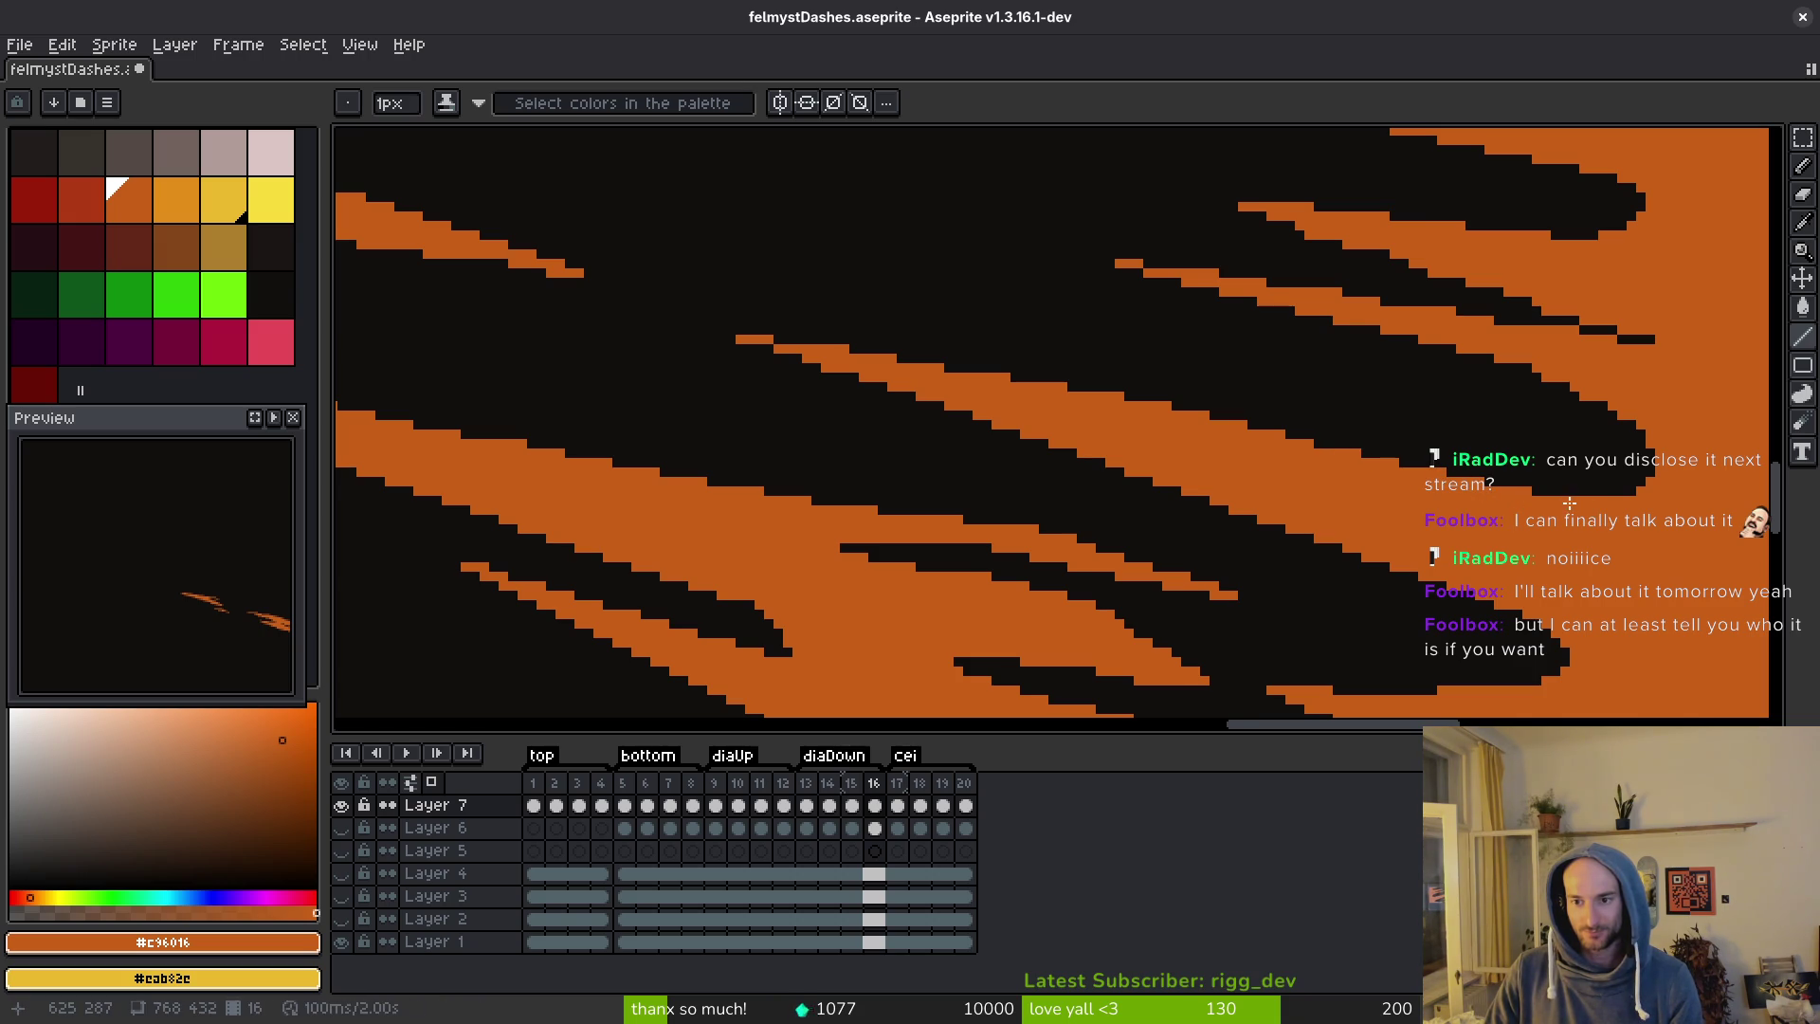
Fill the black stair-step gap with orange, then open Pretty Soon's Our games page in the browser.
scroll(1517, 484, up, 2)
scroll(1422, 455, right, 2)
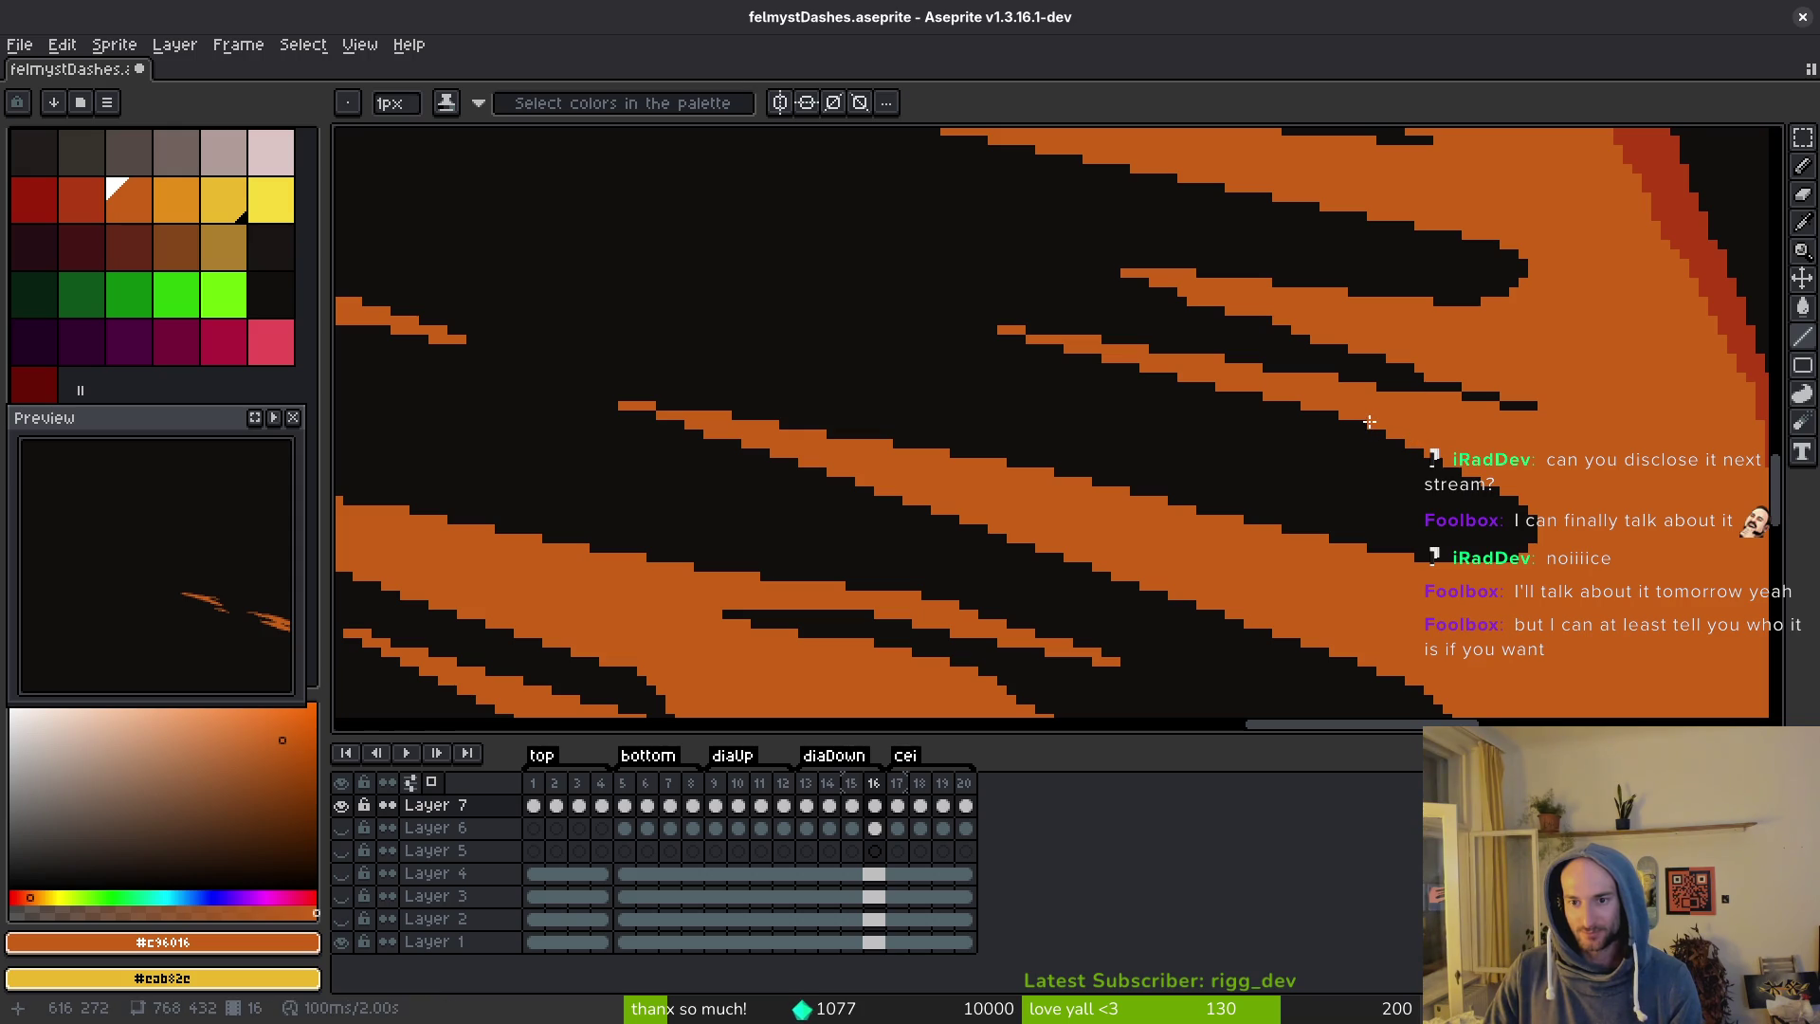
scroll(1365, 433, up, 2)
scroll(1564, 475, right, 2)
key(e)
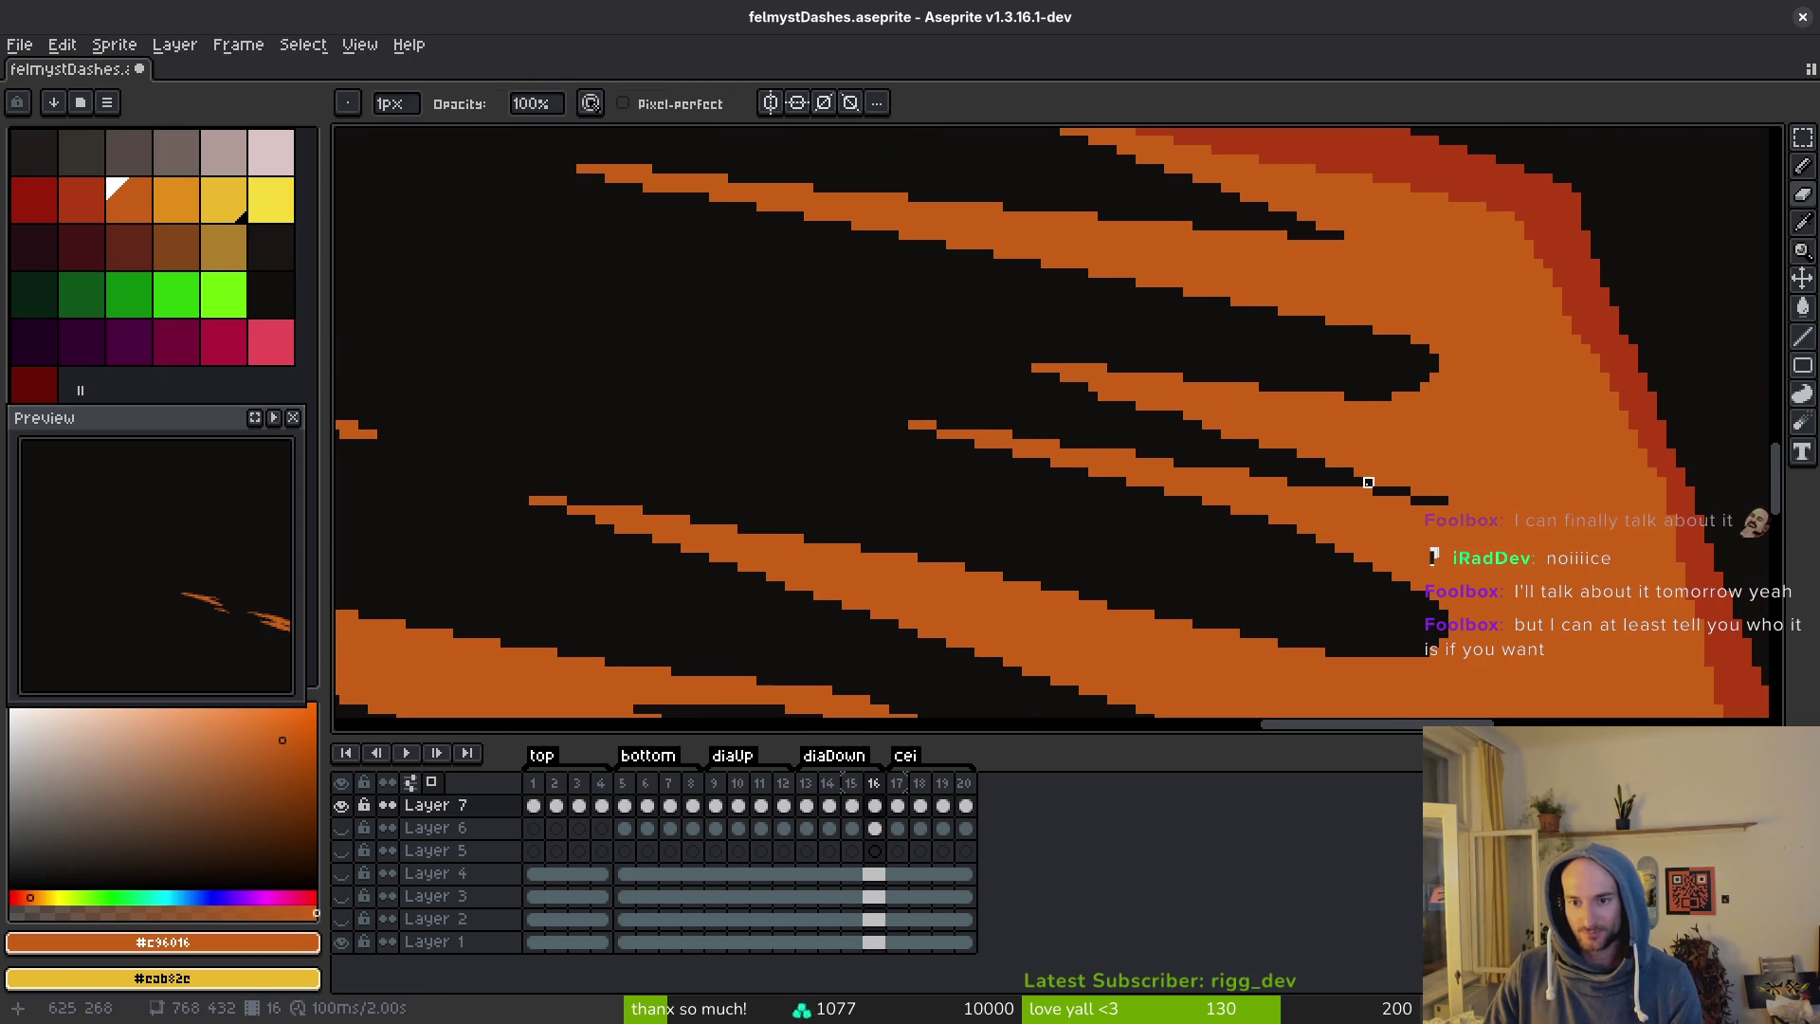
scroll(1353, 475, up, 2)
key(z)
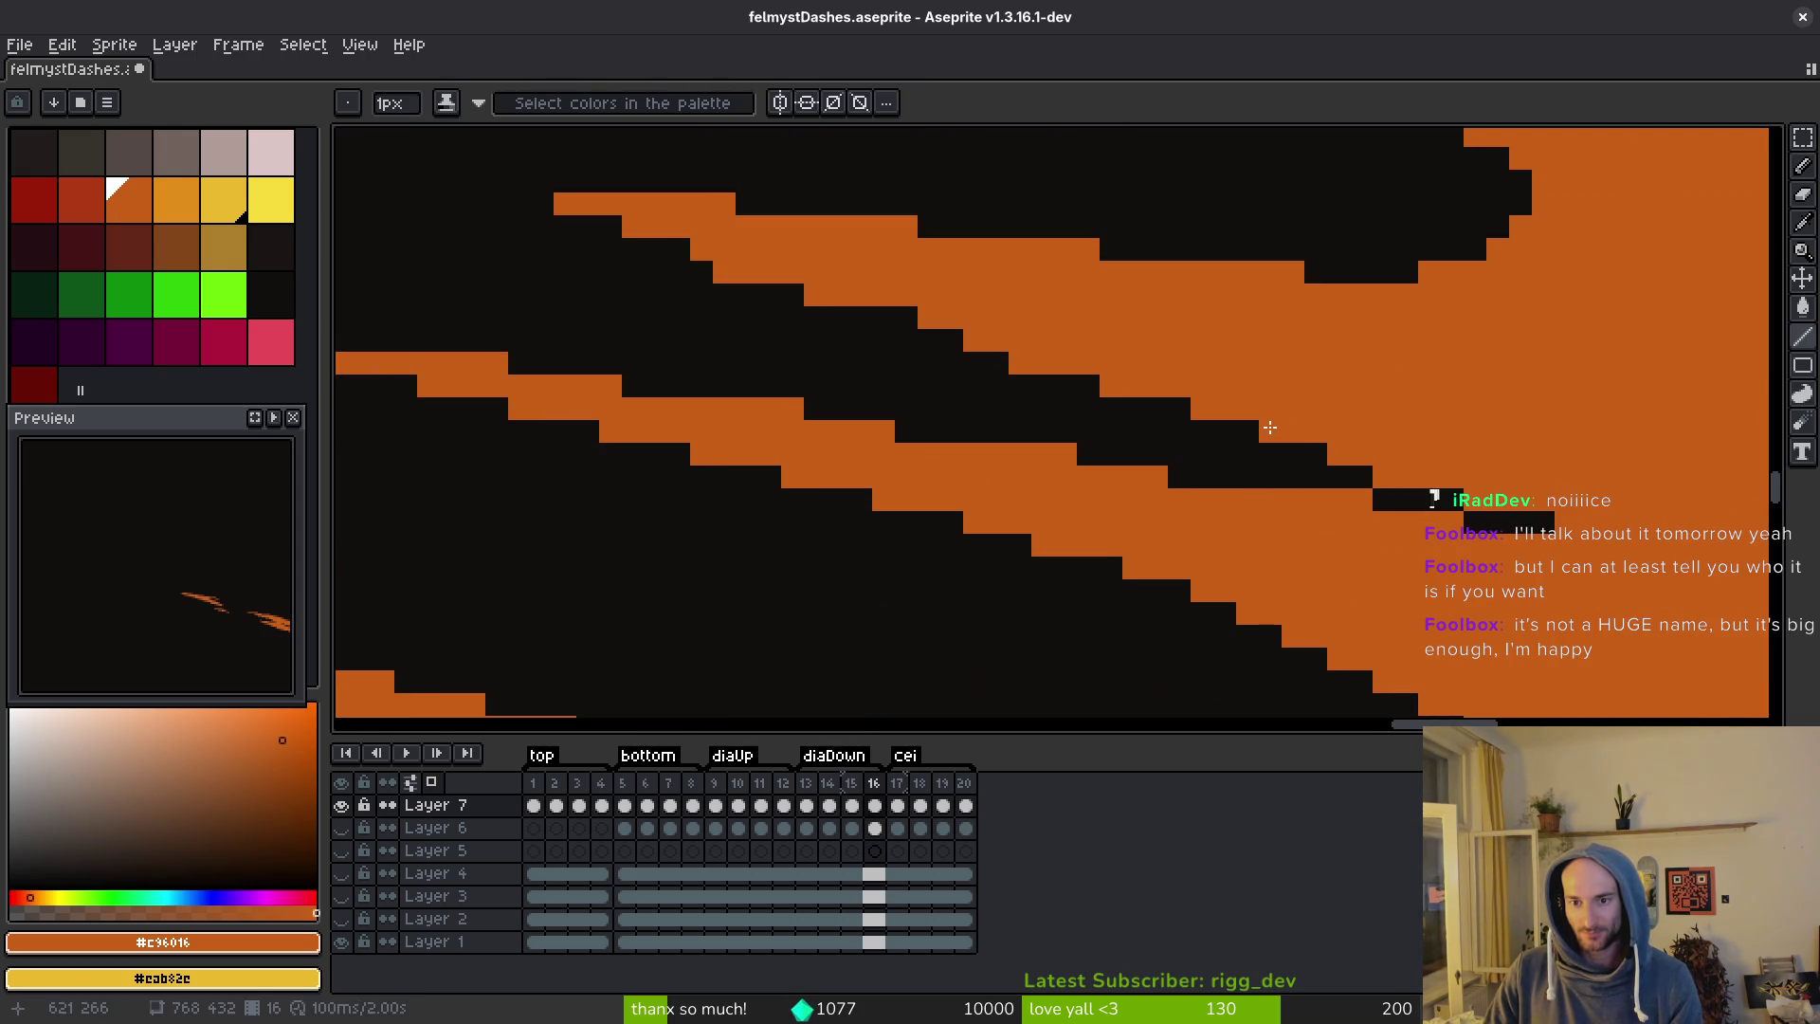
drag(1270, 428, 740, 245)
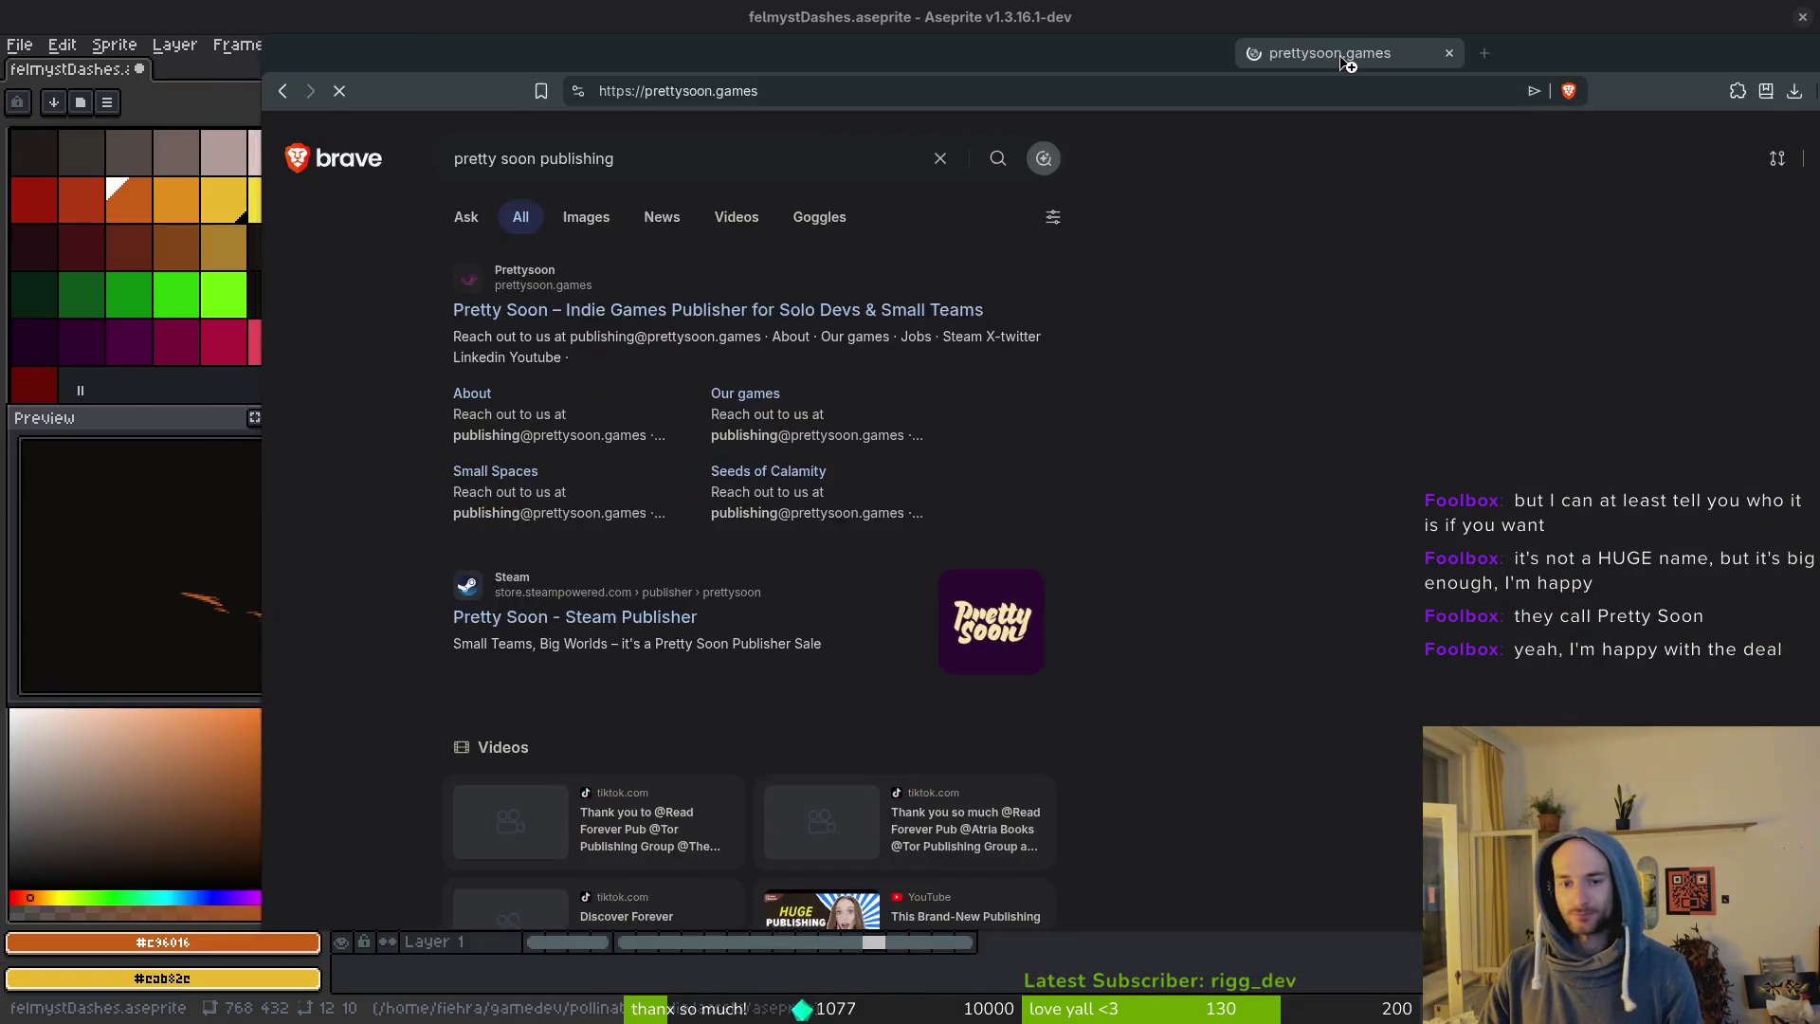
mouse_move(1350, 57)
mouse_down()
mouse_move(1150, 81)
mouse_move(1134, 189)
mouse_up()
click(522, 183)
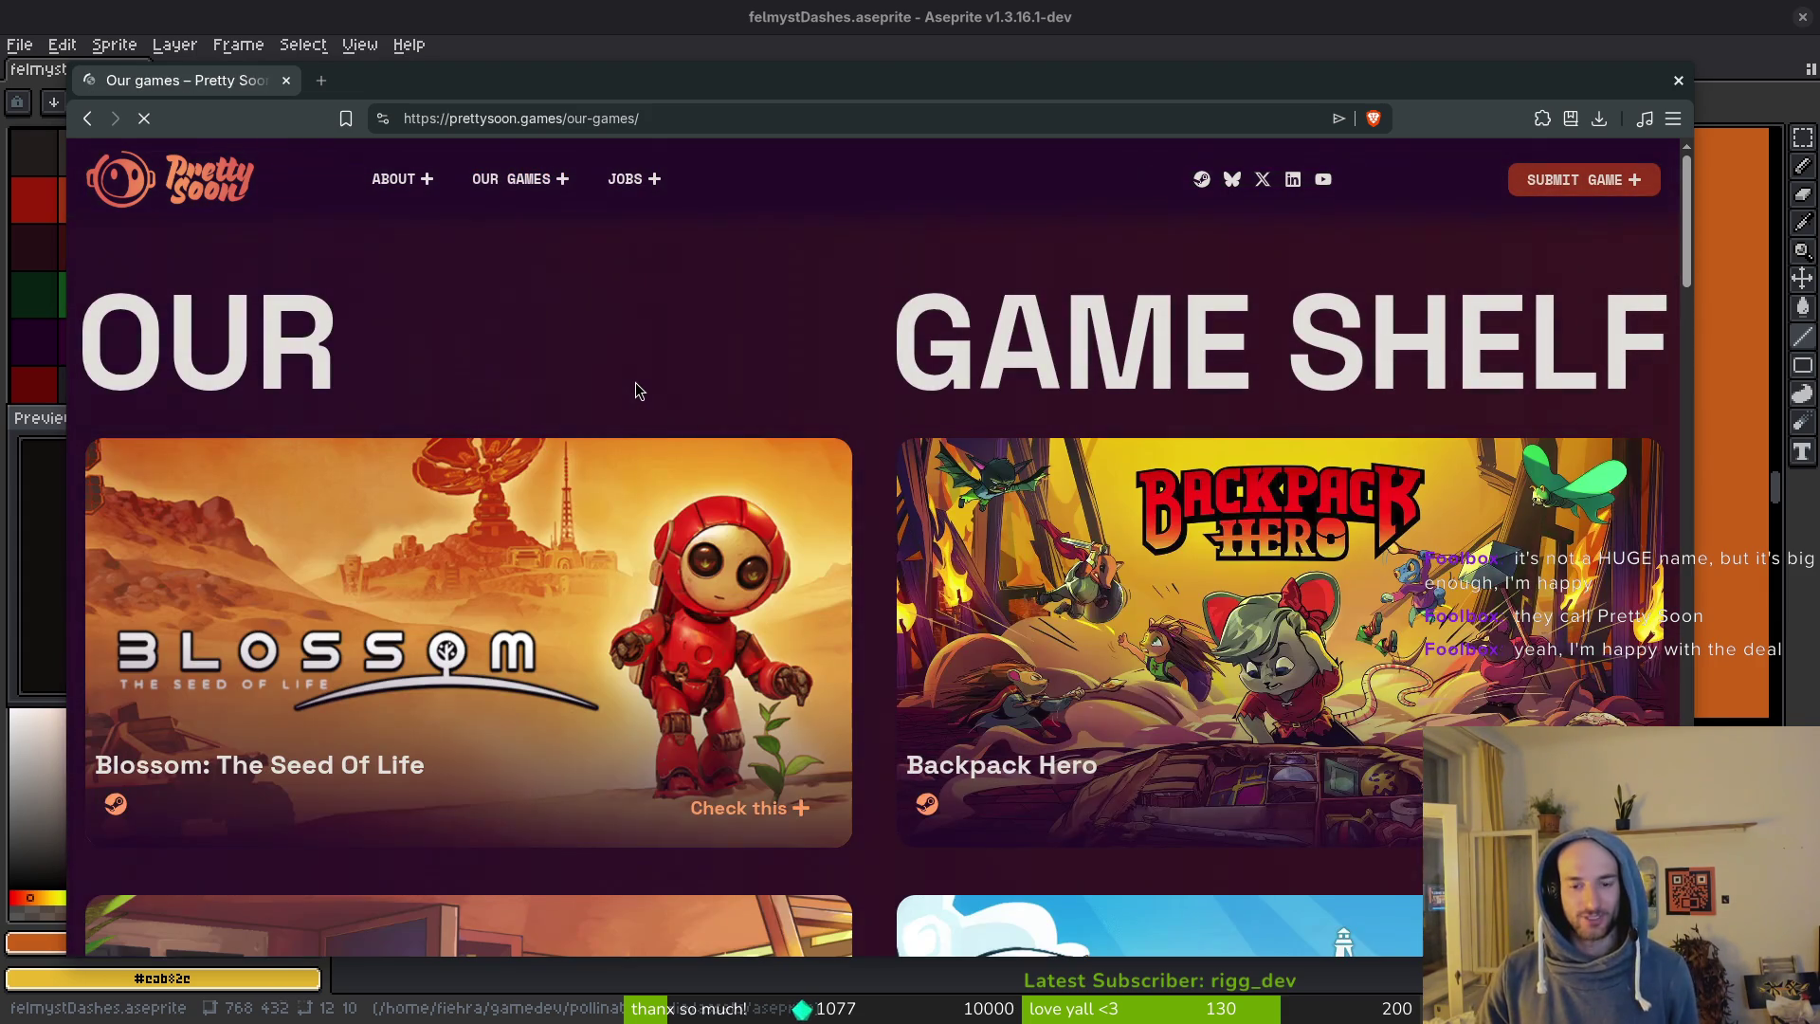
Scroll through the Primal Planet game page and trailer, then go back to Our games.
scroll(679, 327, down, 2)
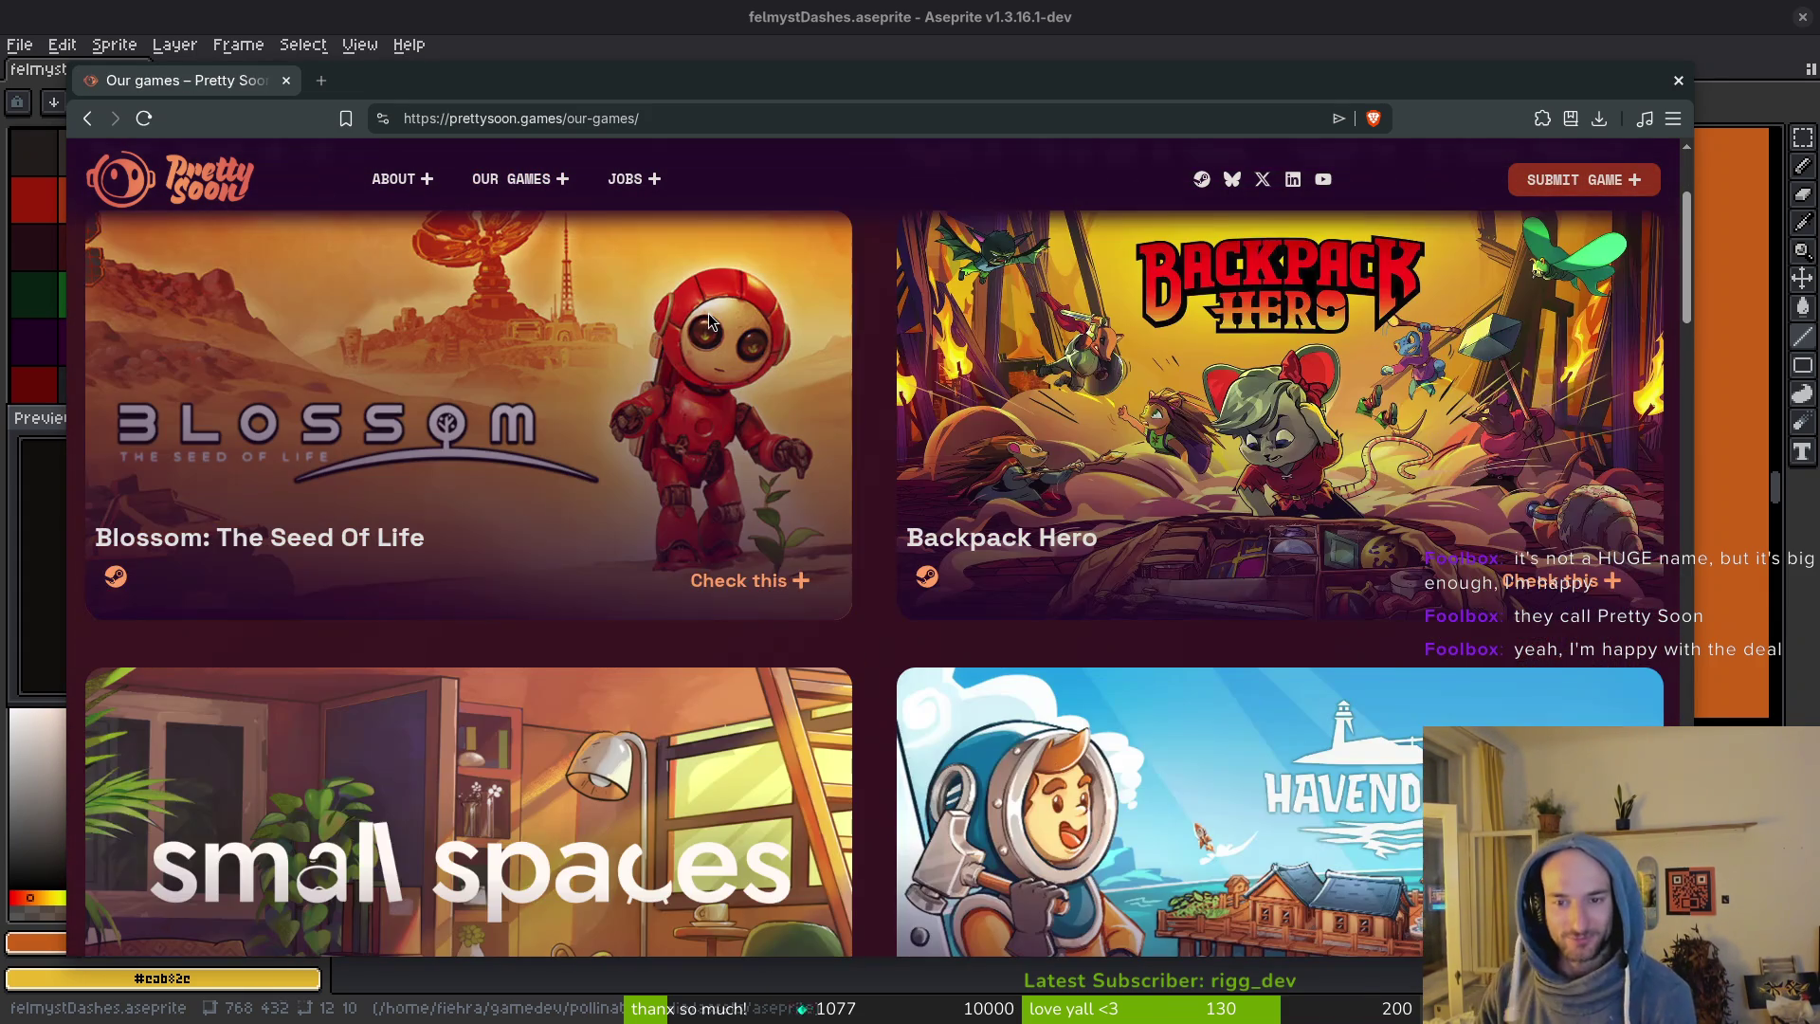
scroll(734, 349, down, 1)
scroll(777, 351, down, 3)
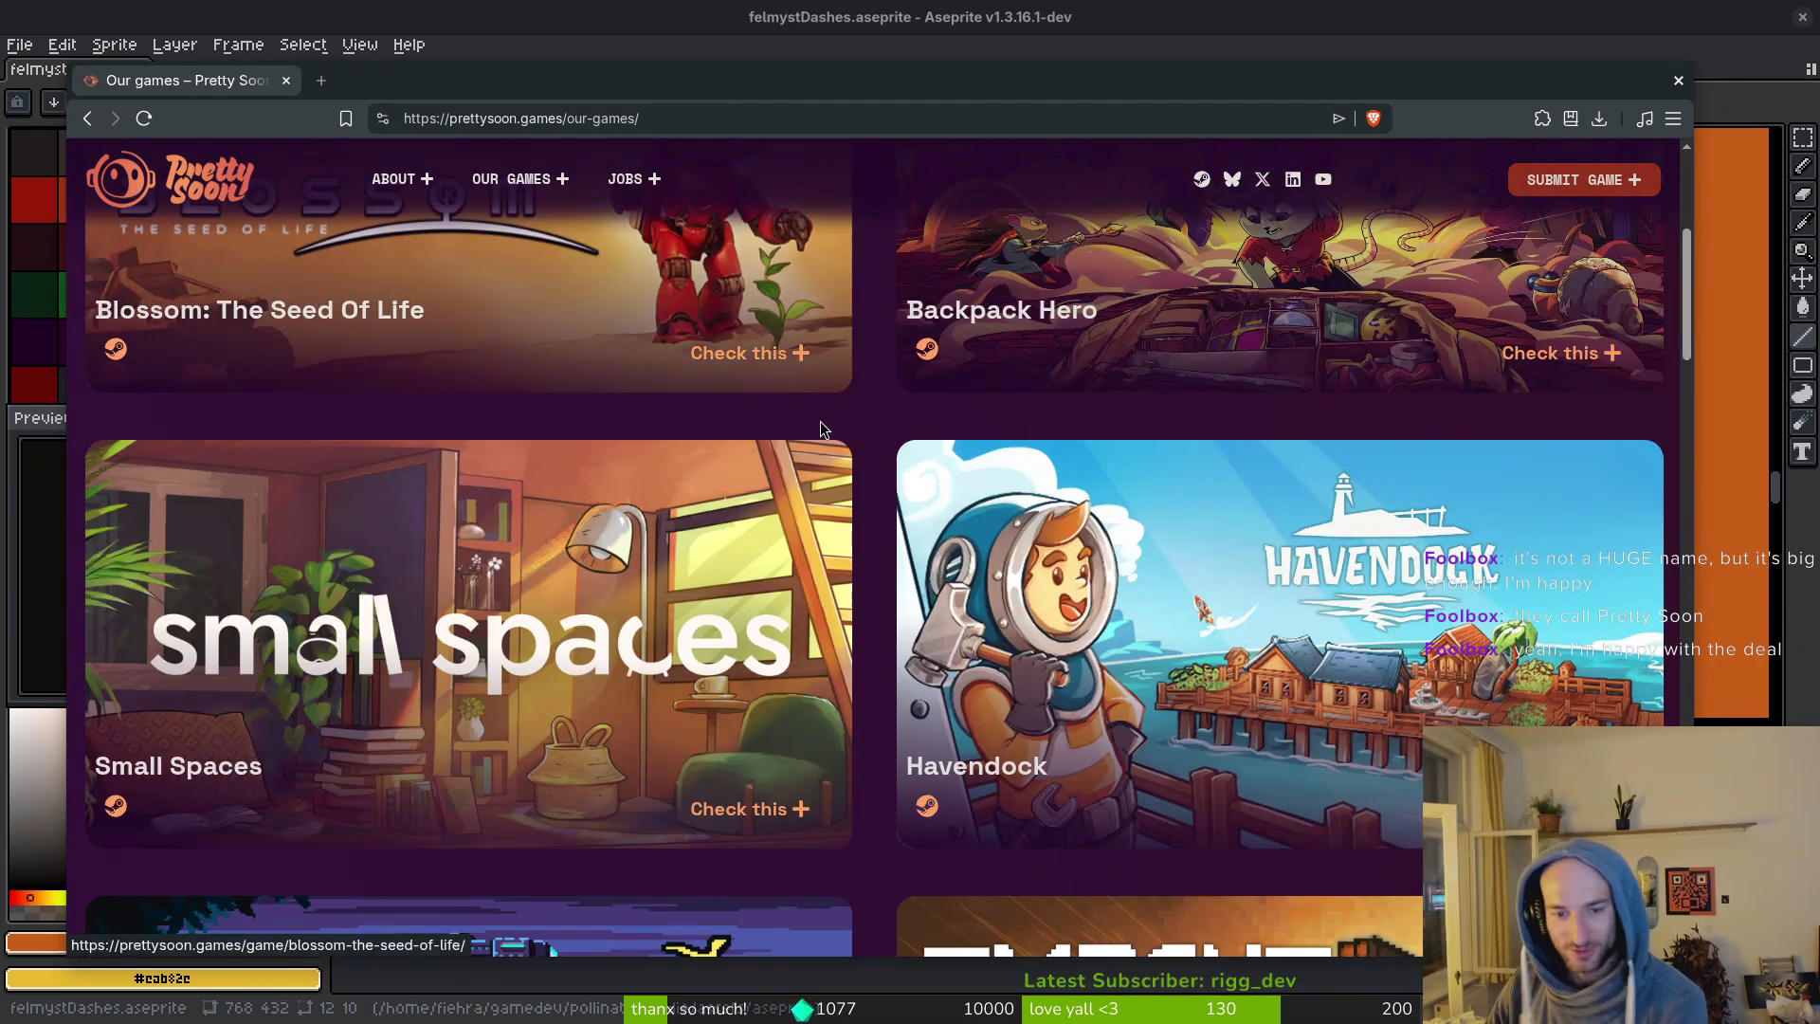
scroll(793, 391, down, 1)
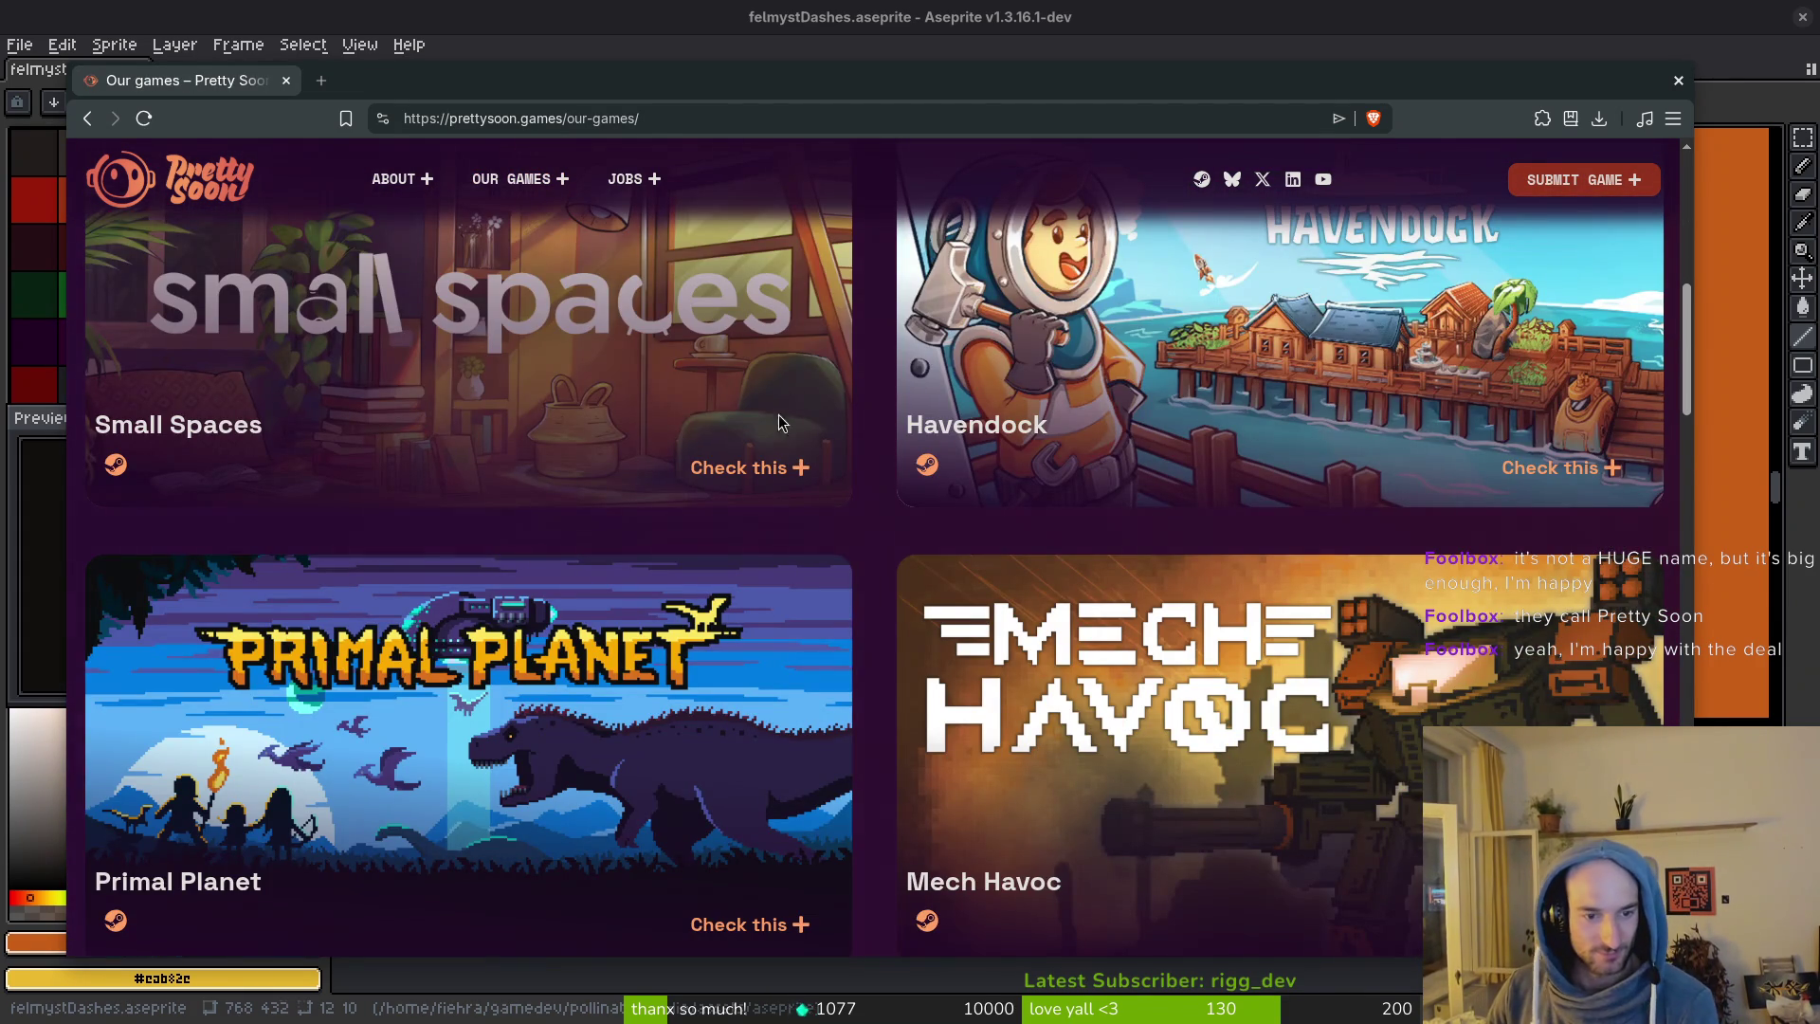
scroll(485, 815, down, 2)
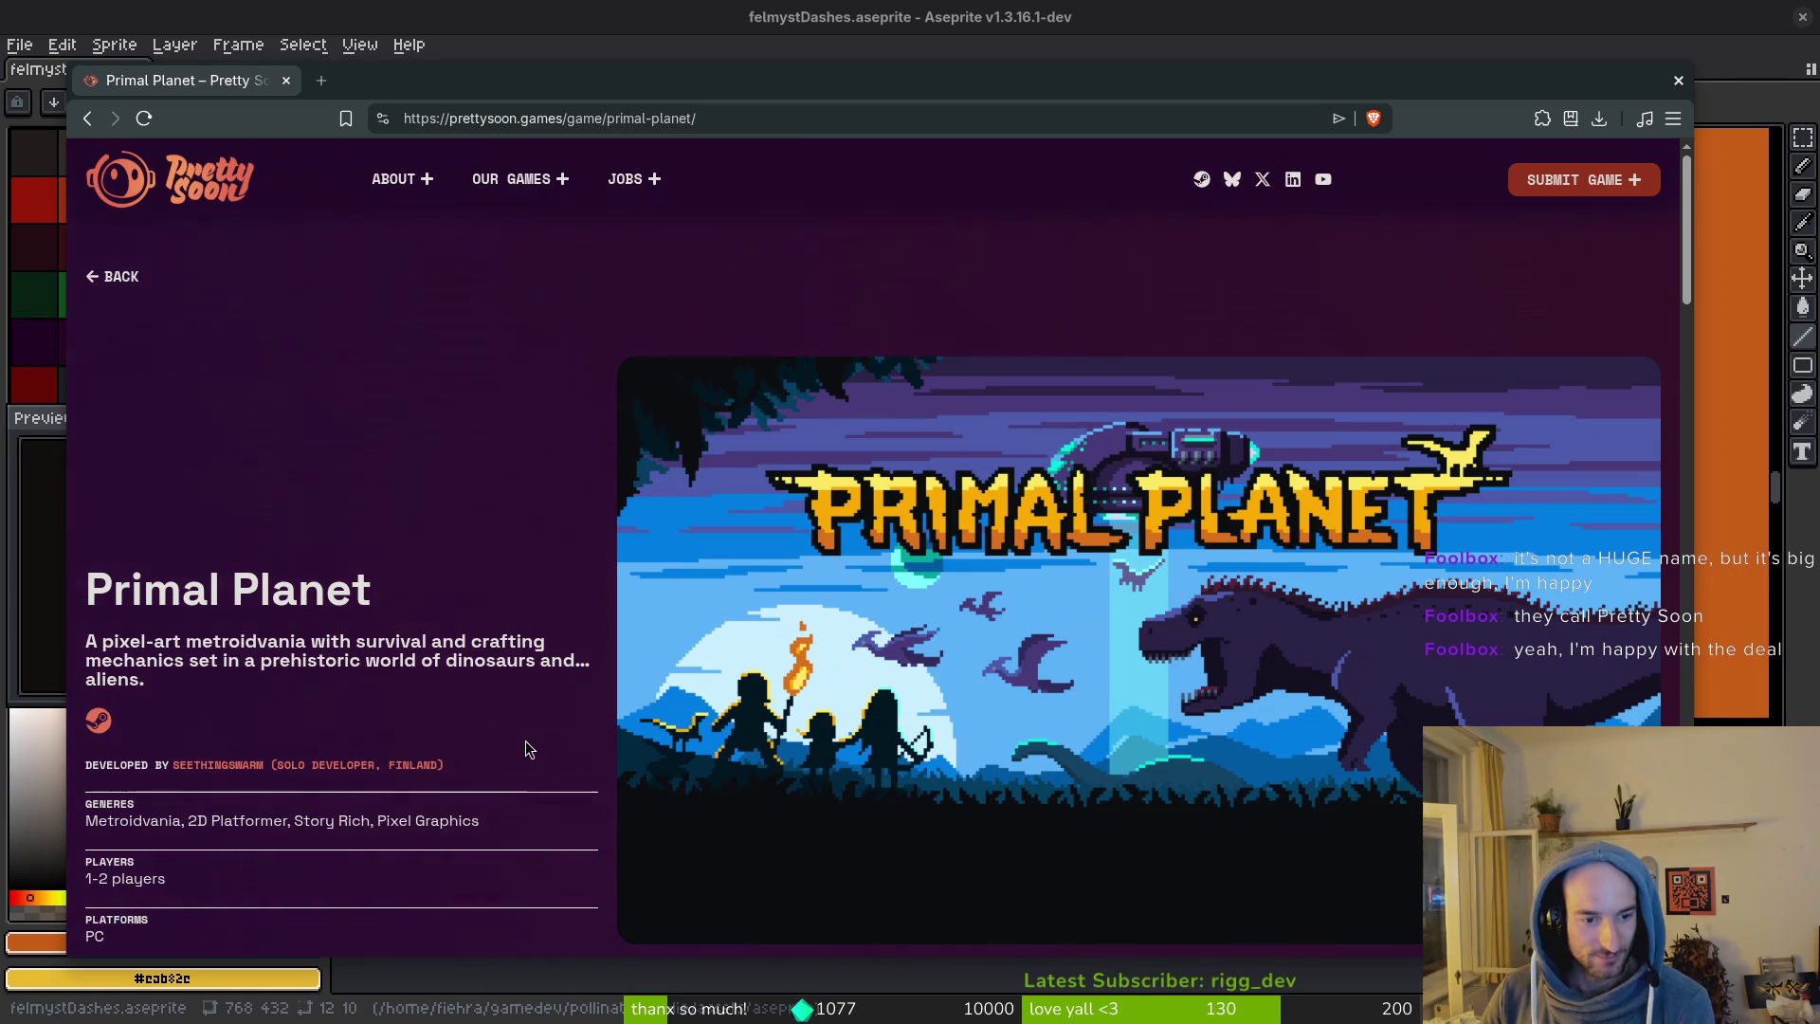
scroll(549, 726, down, 2)
scroll(552, 731, down, 4)
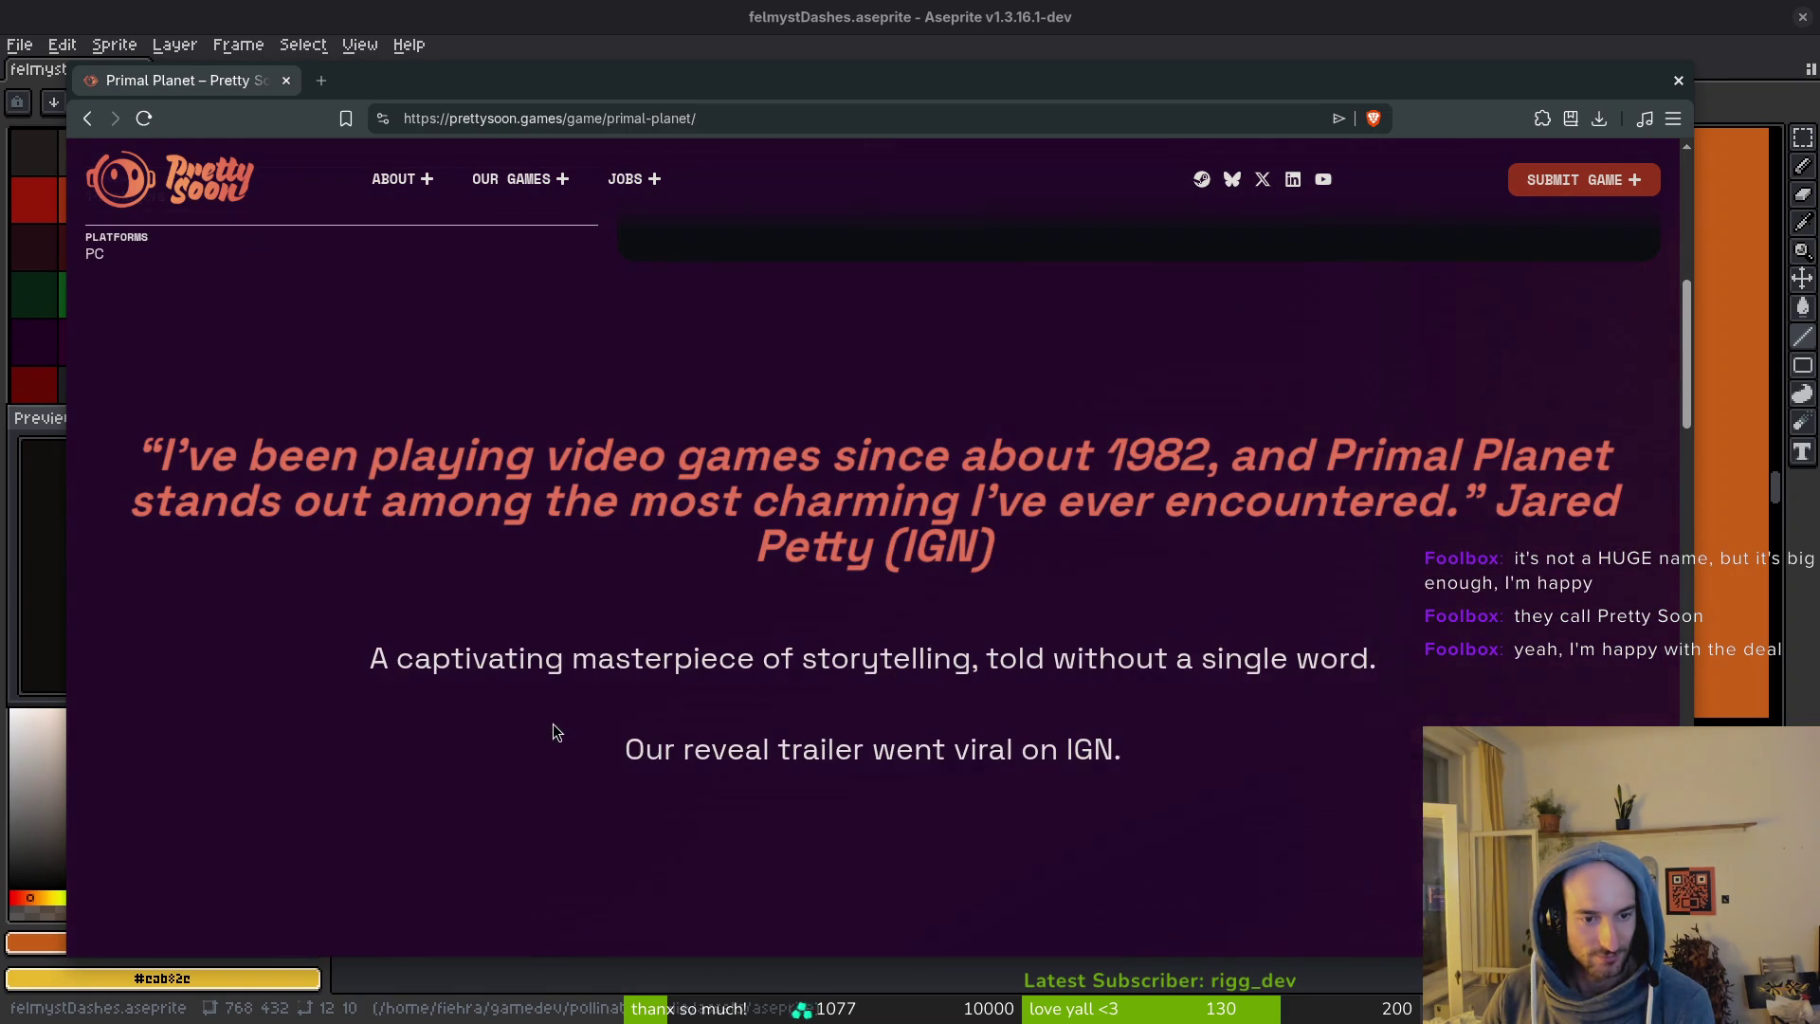
scroll(554, 724, down, 3)
scroll(179, 741, down, 1)
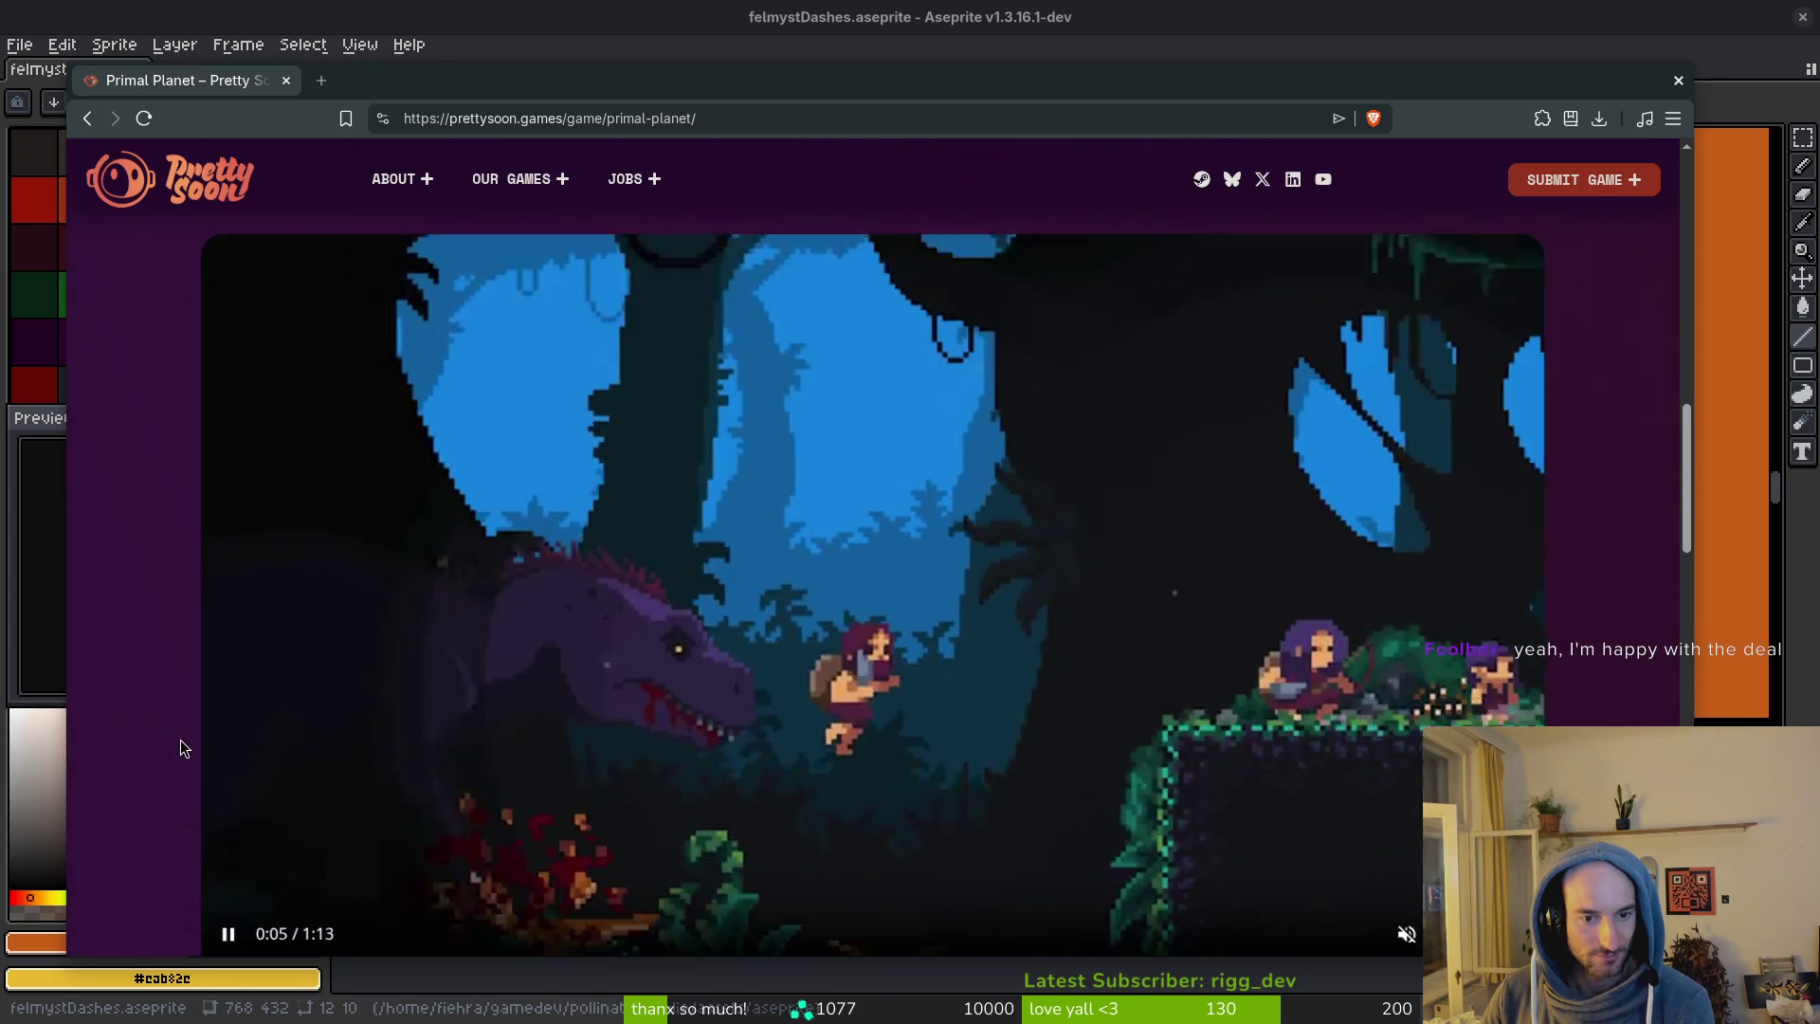
scroll(181, 739, down, 1)
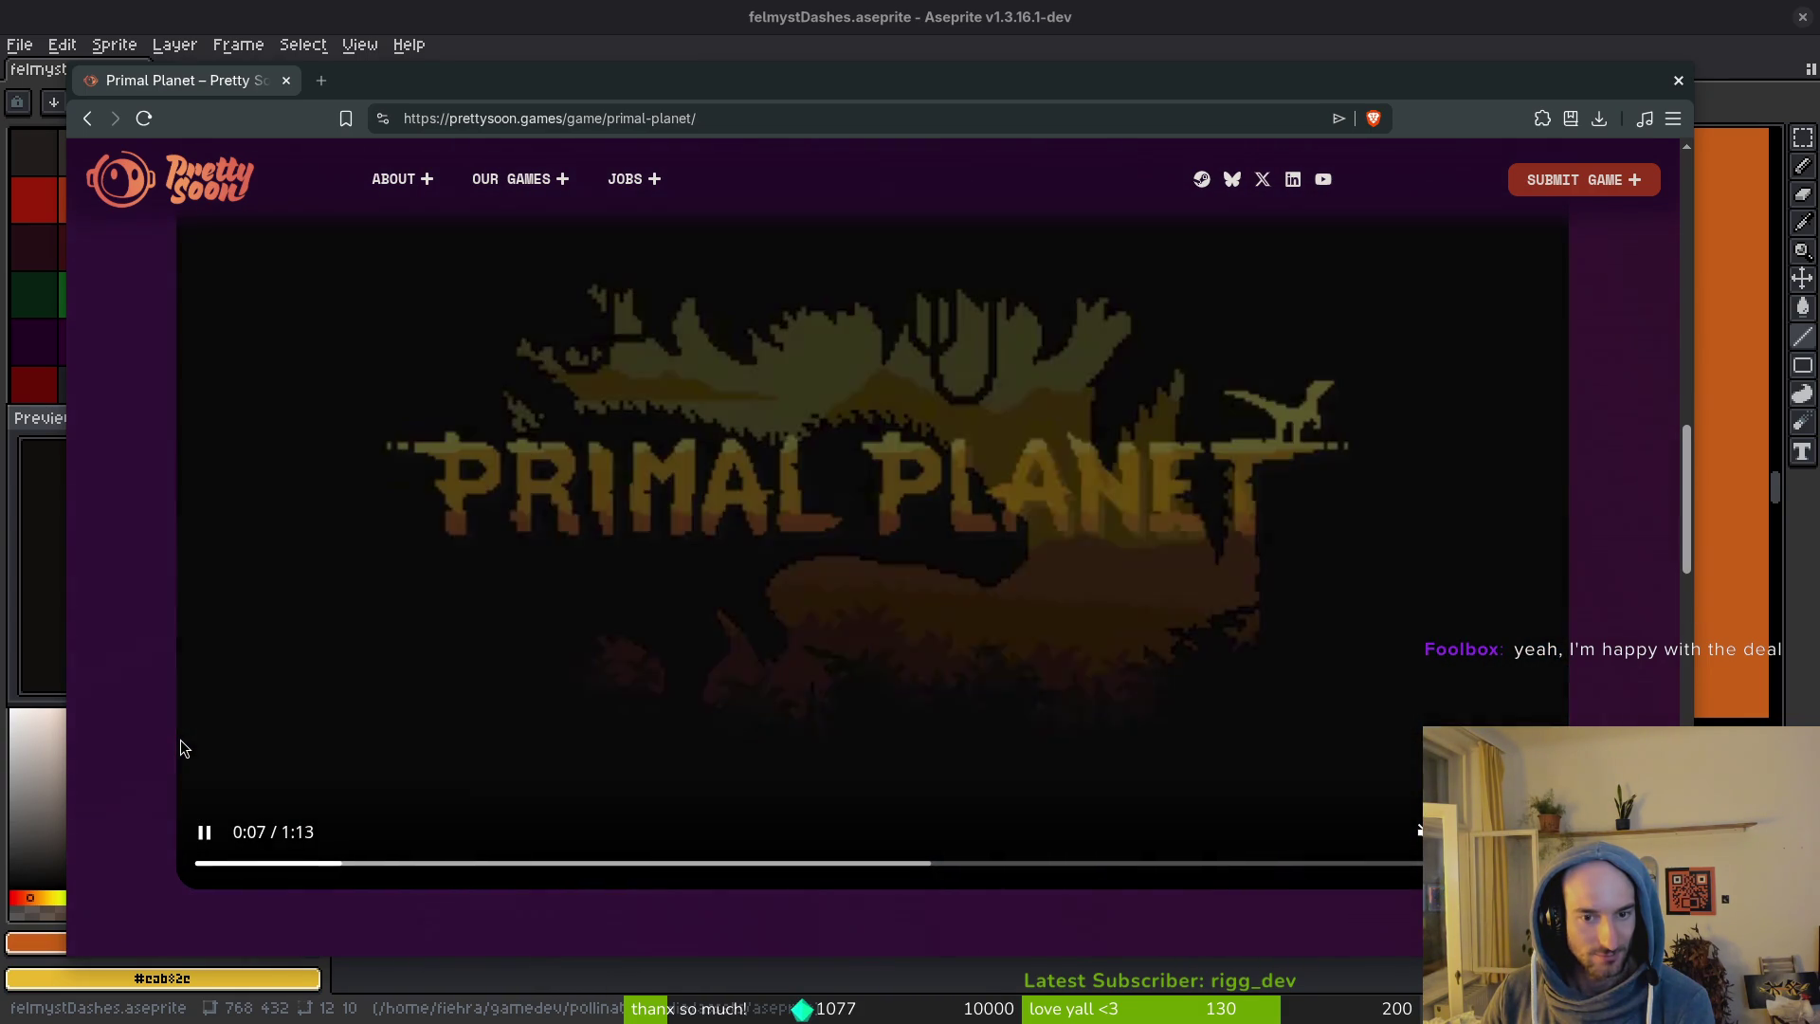
scroll(180, 739, up, 1)
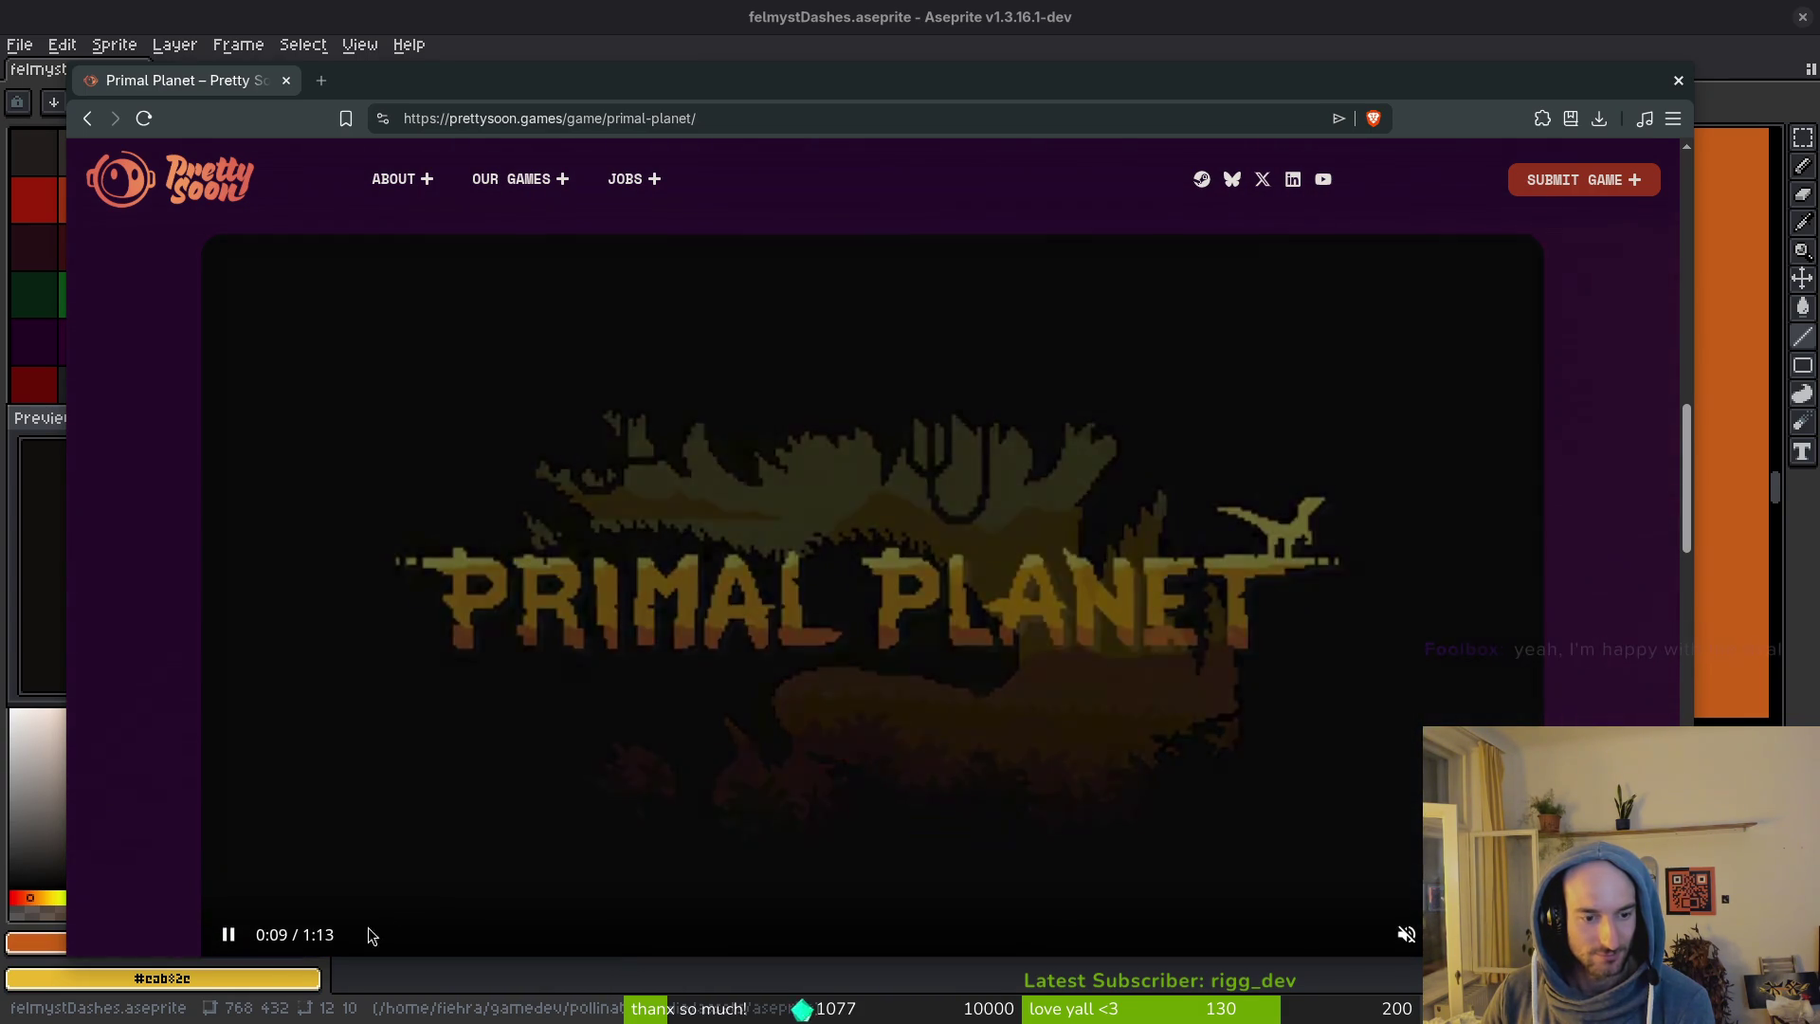
scroll(130, 780, down, 1)
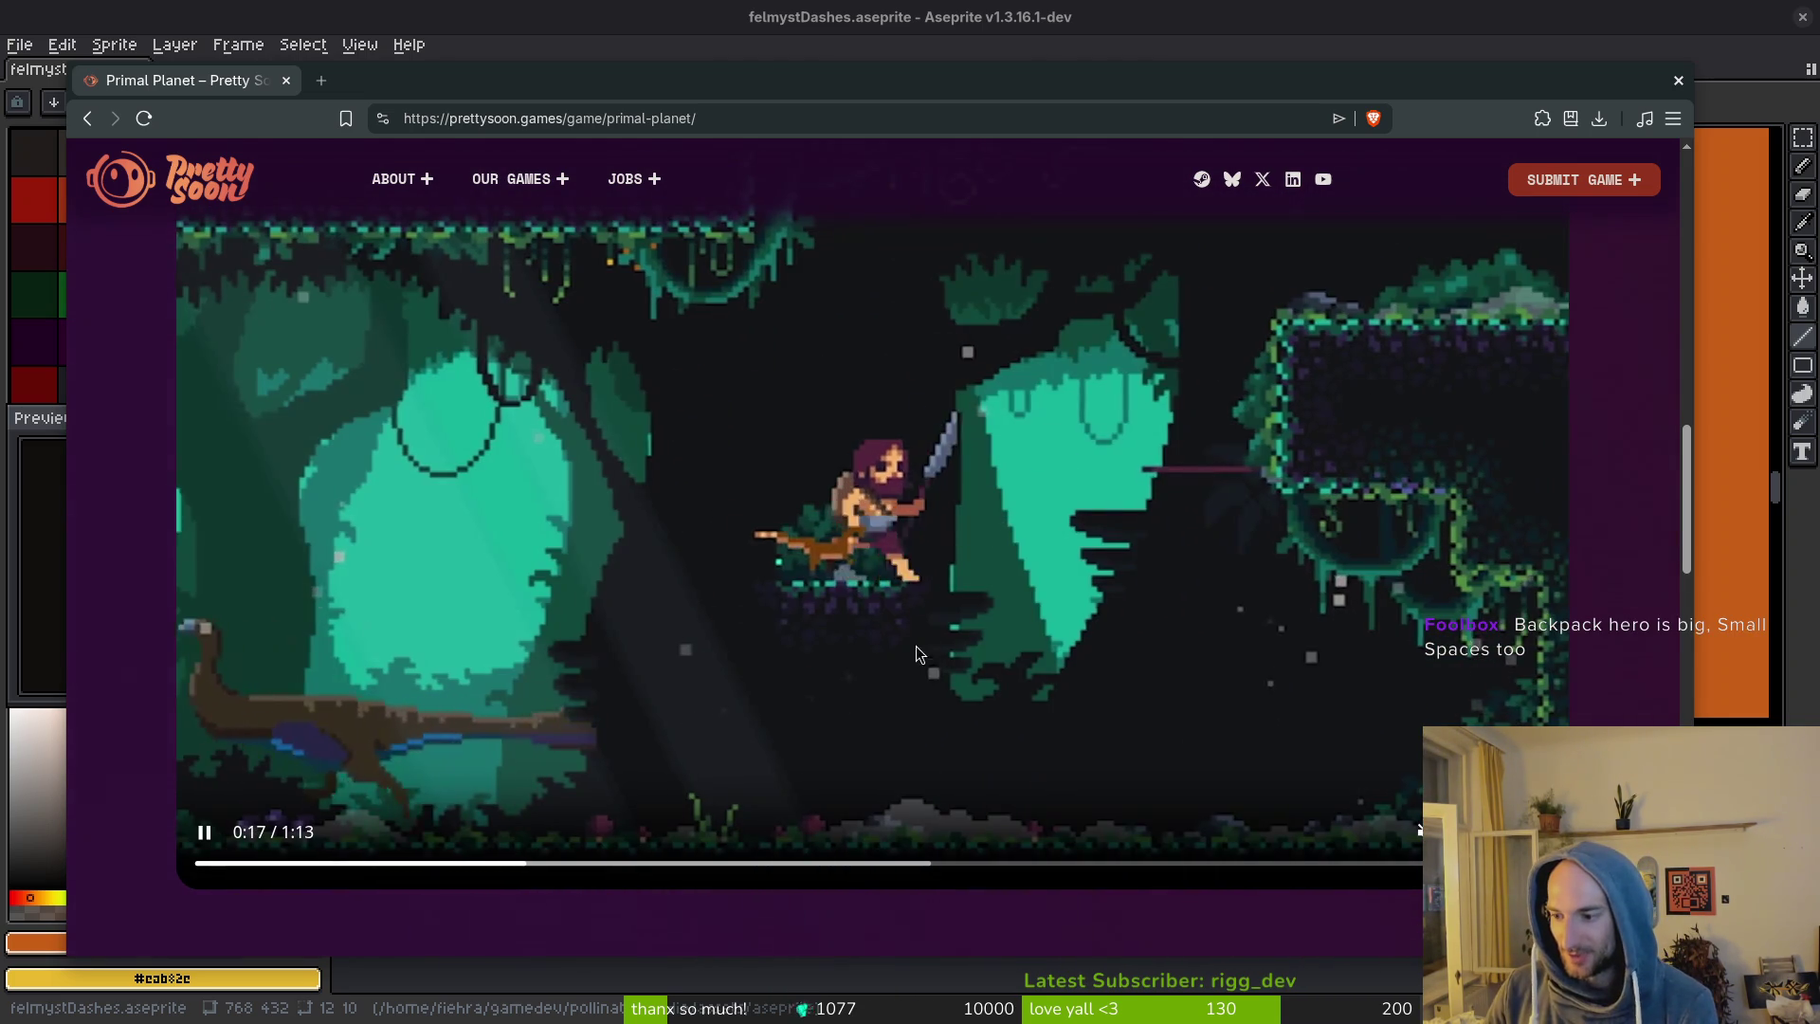
key(alt+Left)
scroll(1102, 560, up, 10)
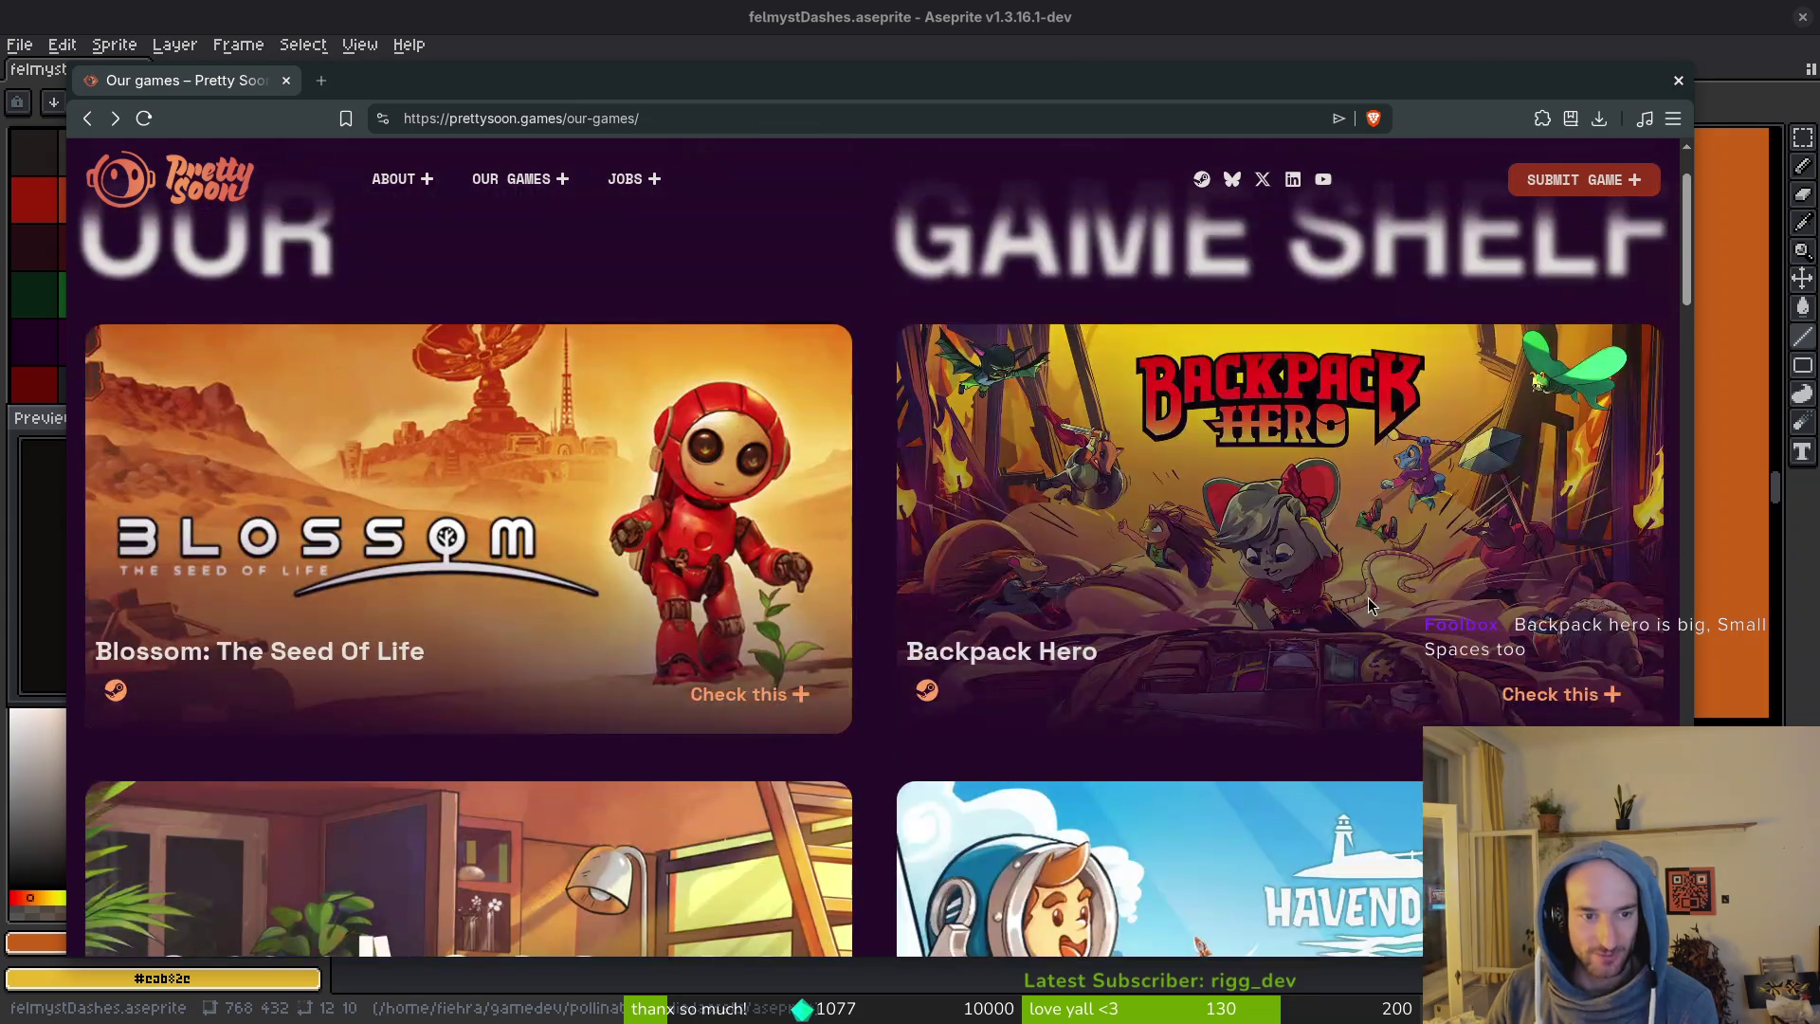
scroll(1385, 583, down, 1)
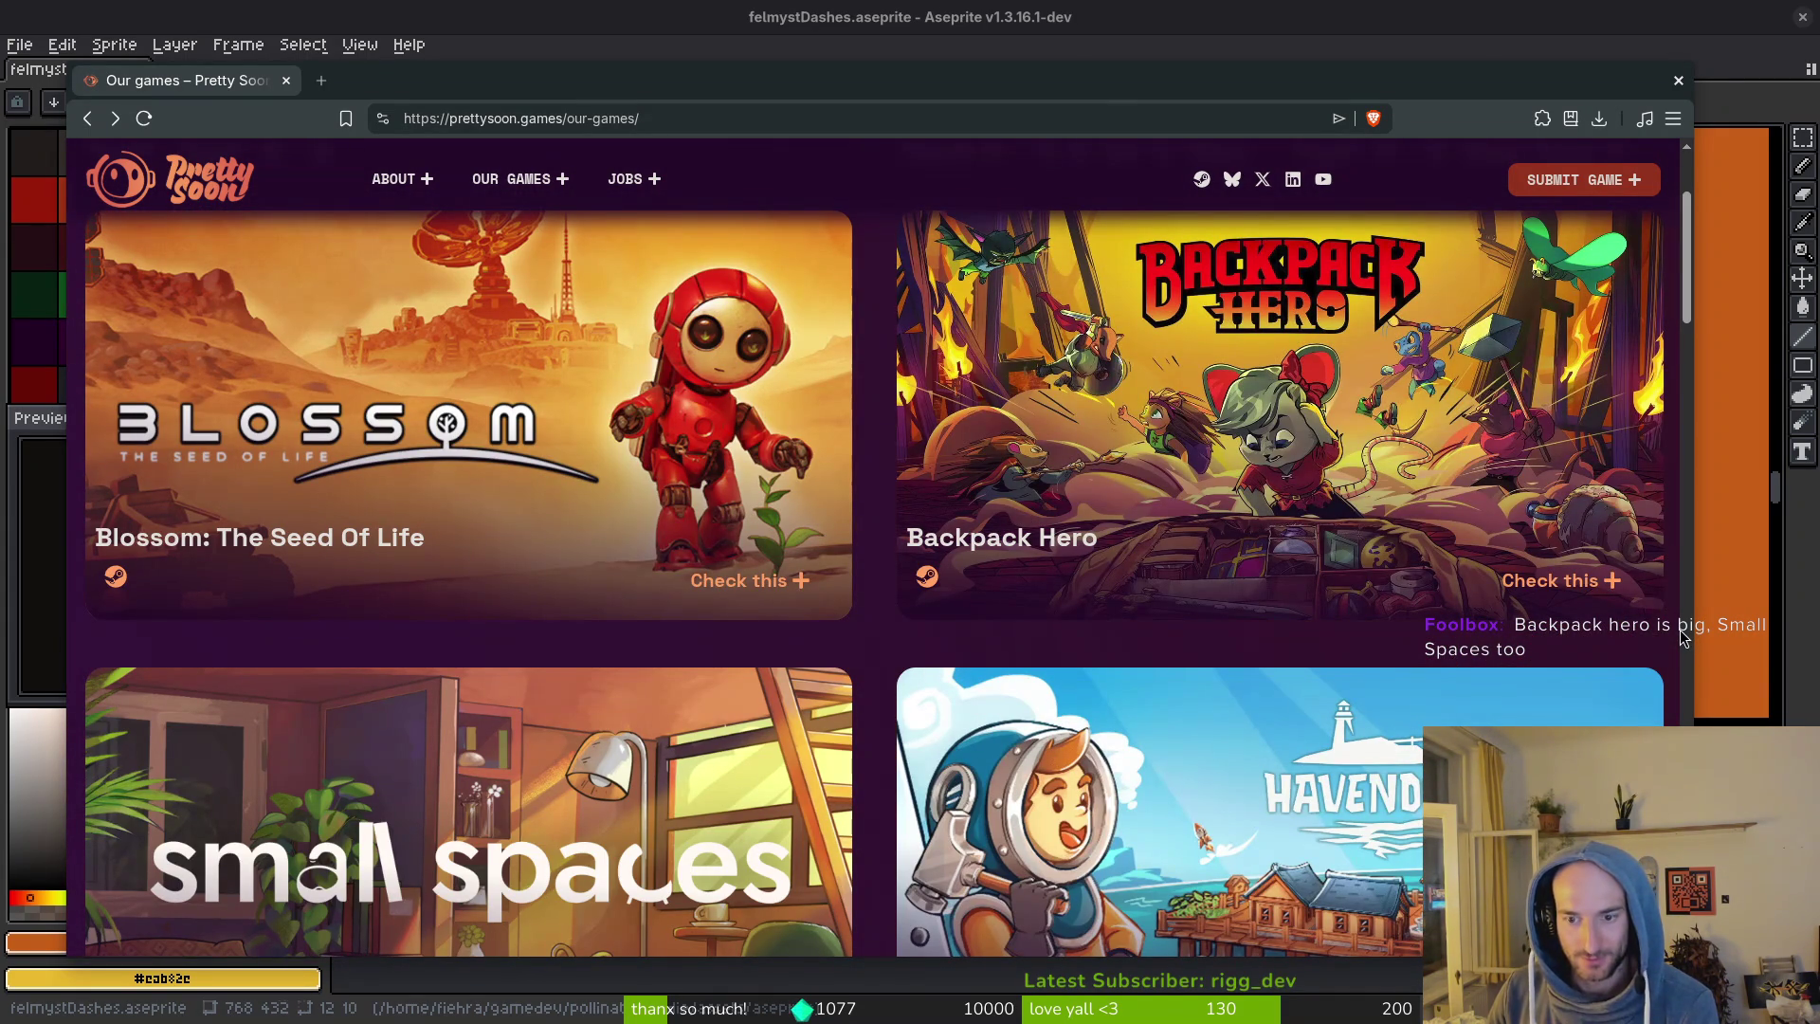
scroll(1680, 633, down, 3)
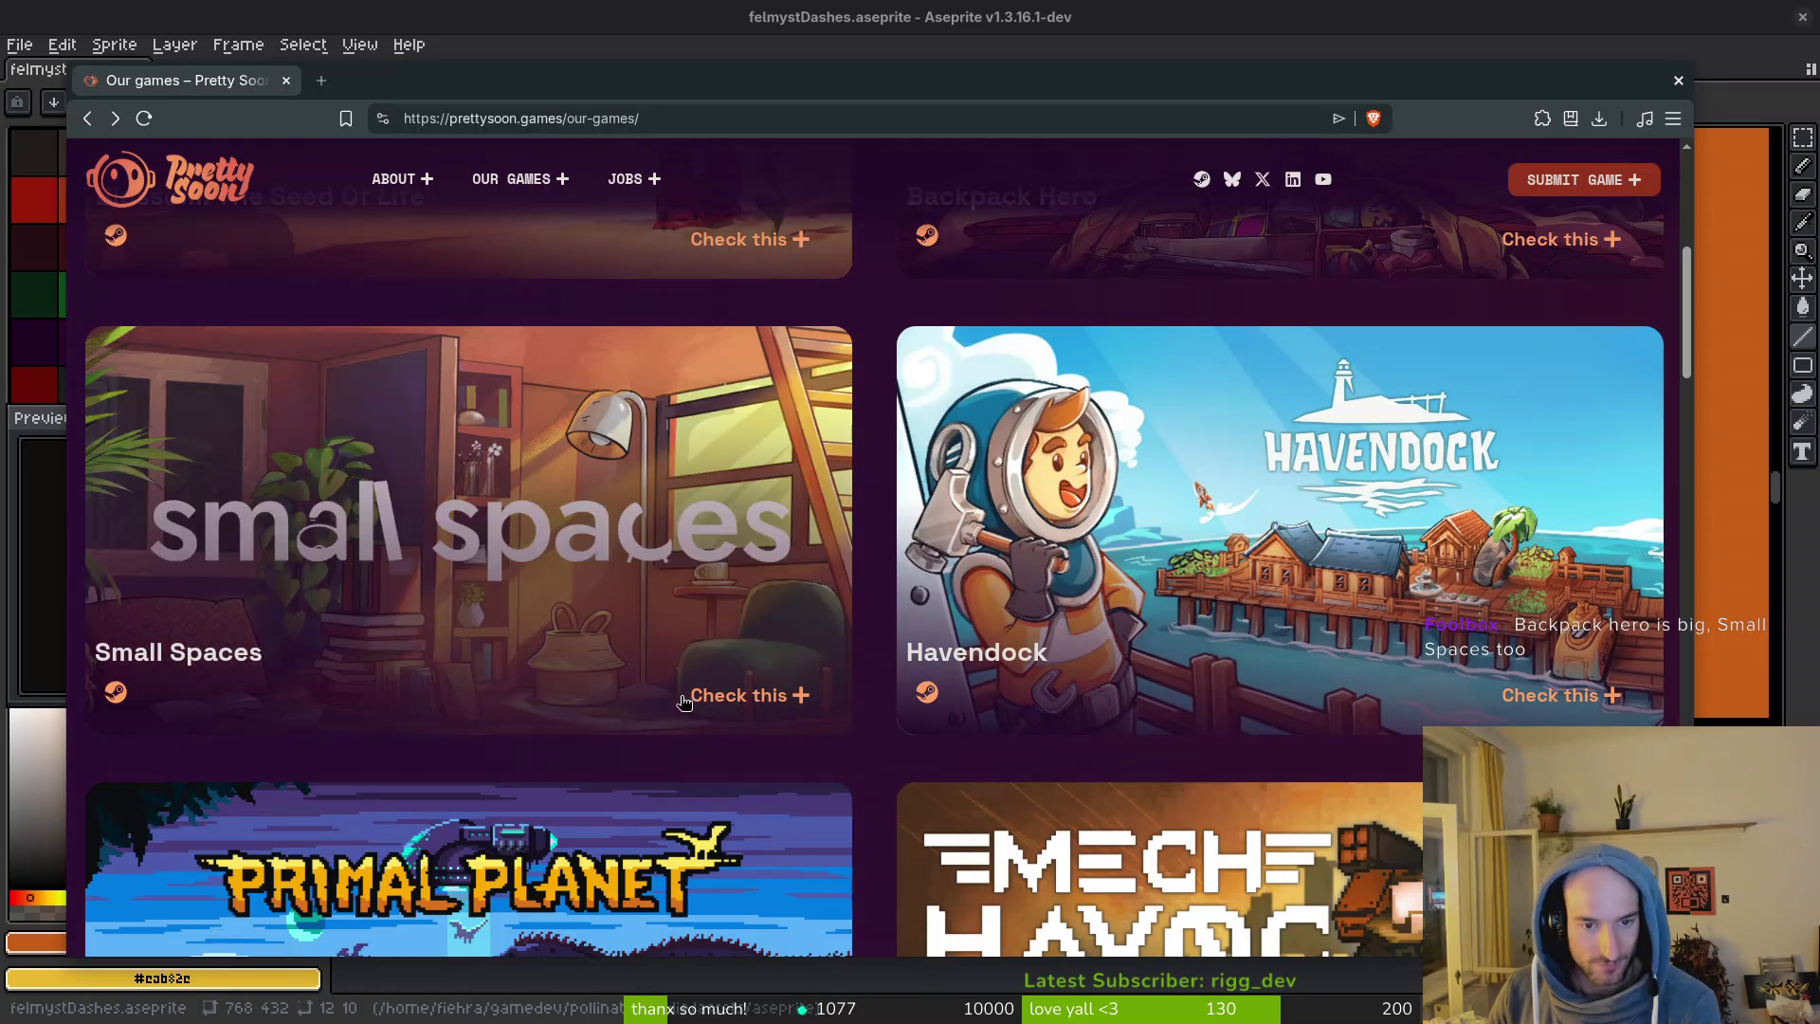
click(743, 705)
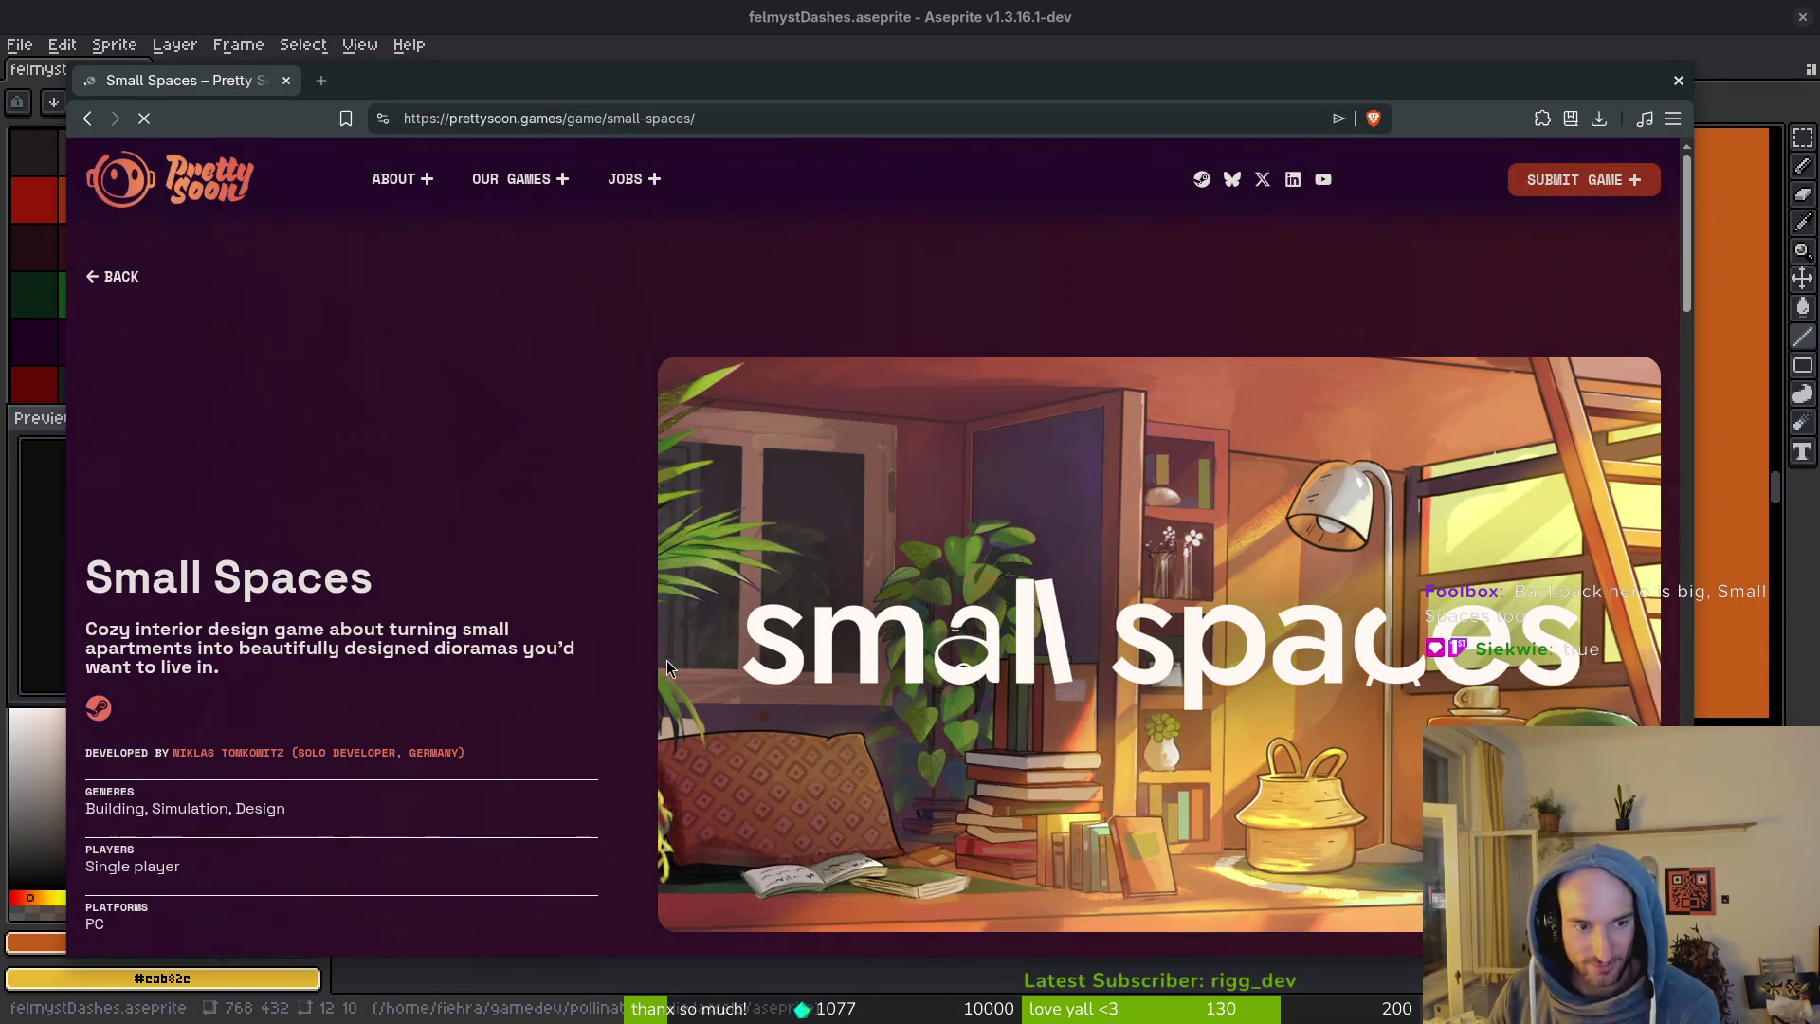
scroll(589, 606, down, 10)
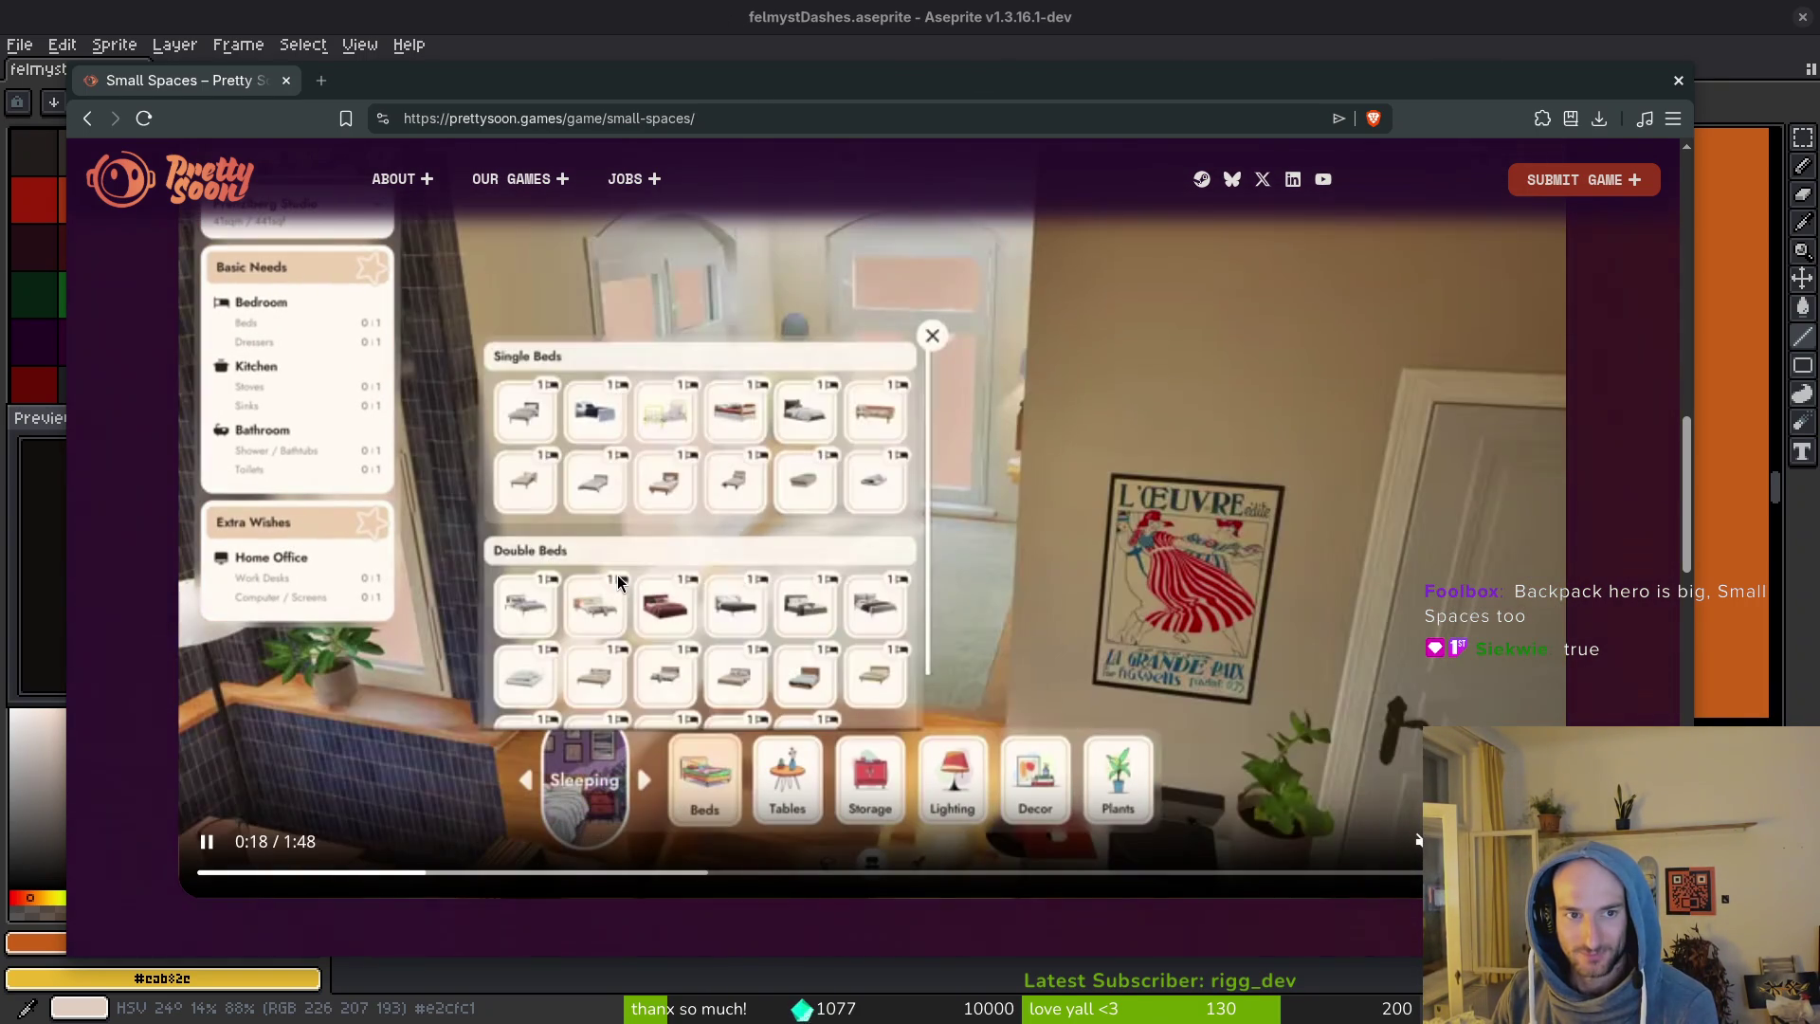
scroll(1043, 607, down, 3)
scroll(854, 654, up, 5)
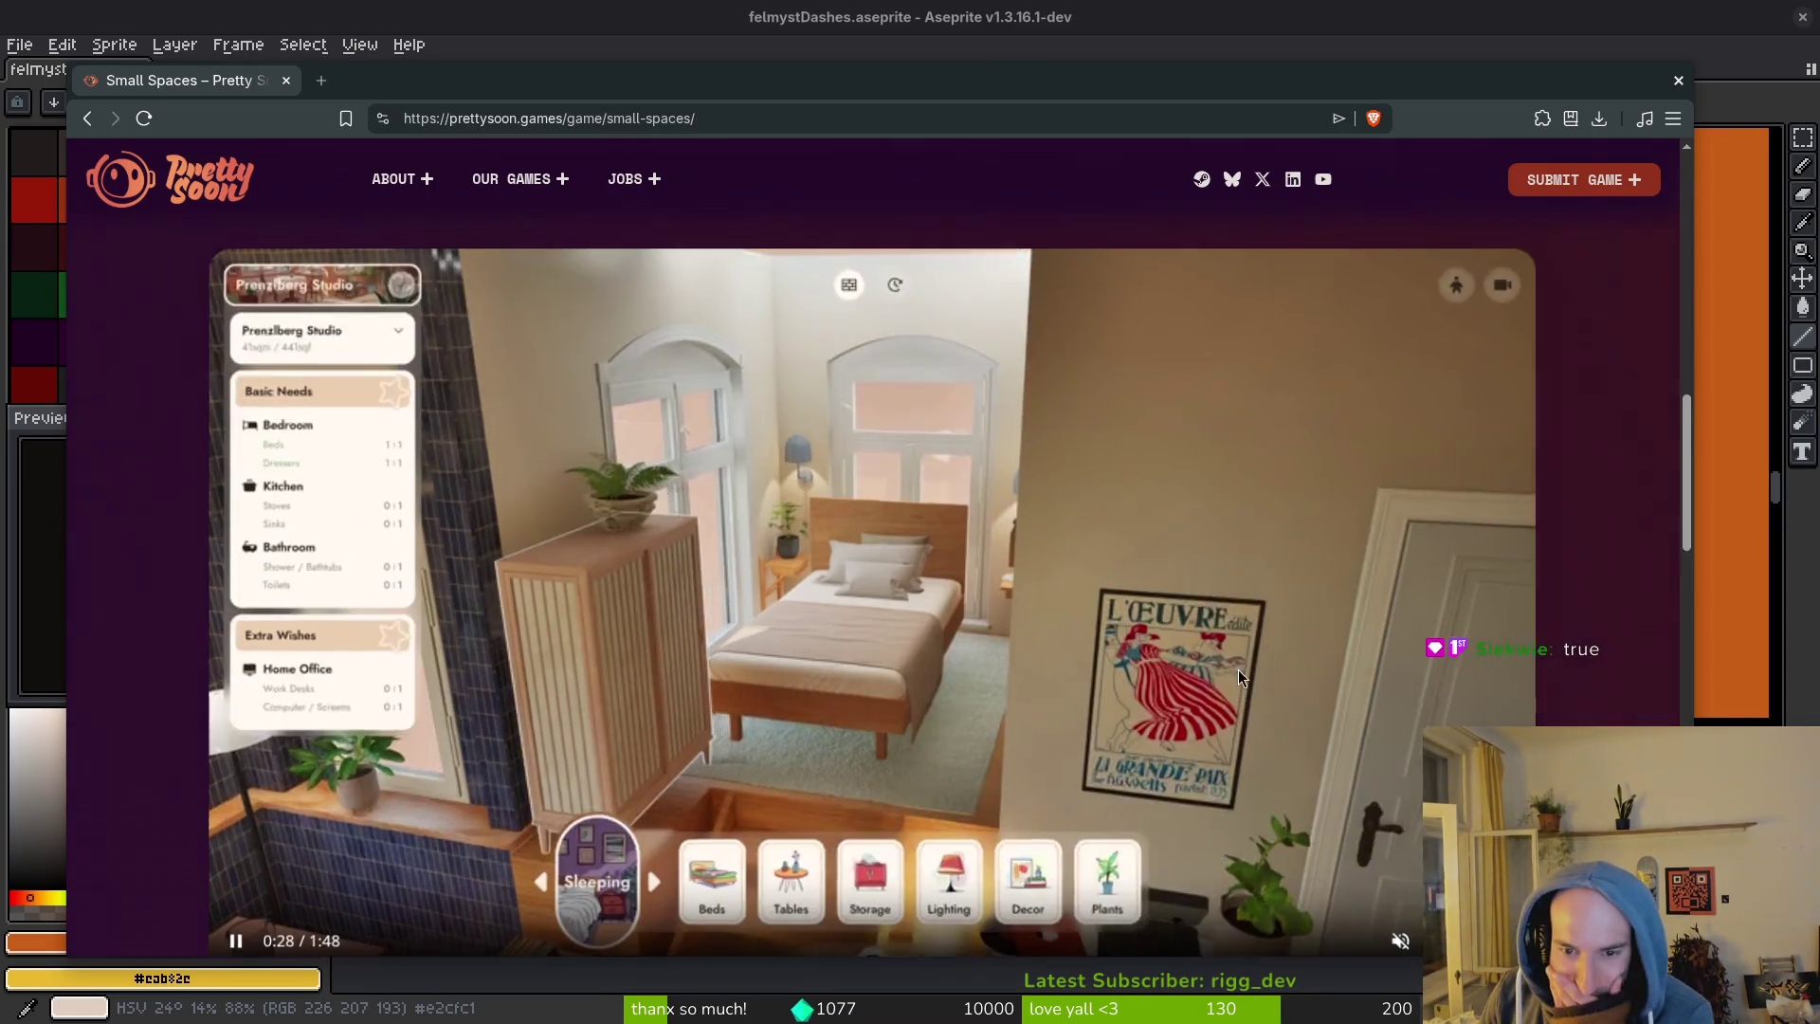
scroll(1204, 599, down, 5)
scroll(502, 811, down, 1)
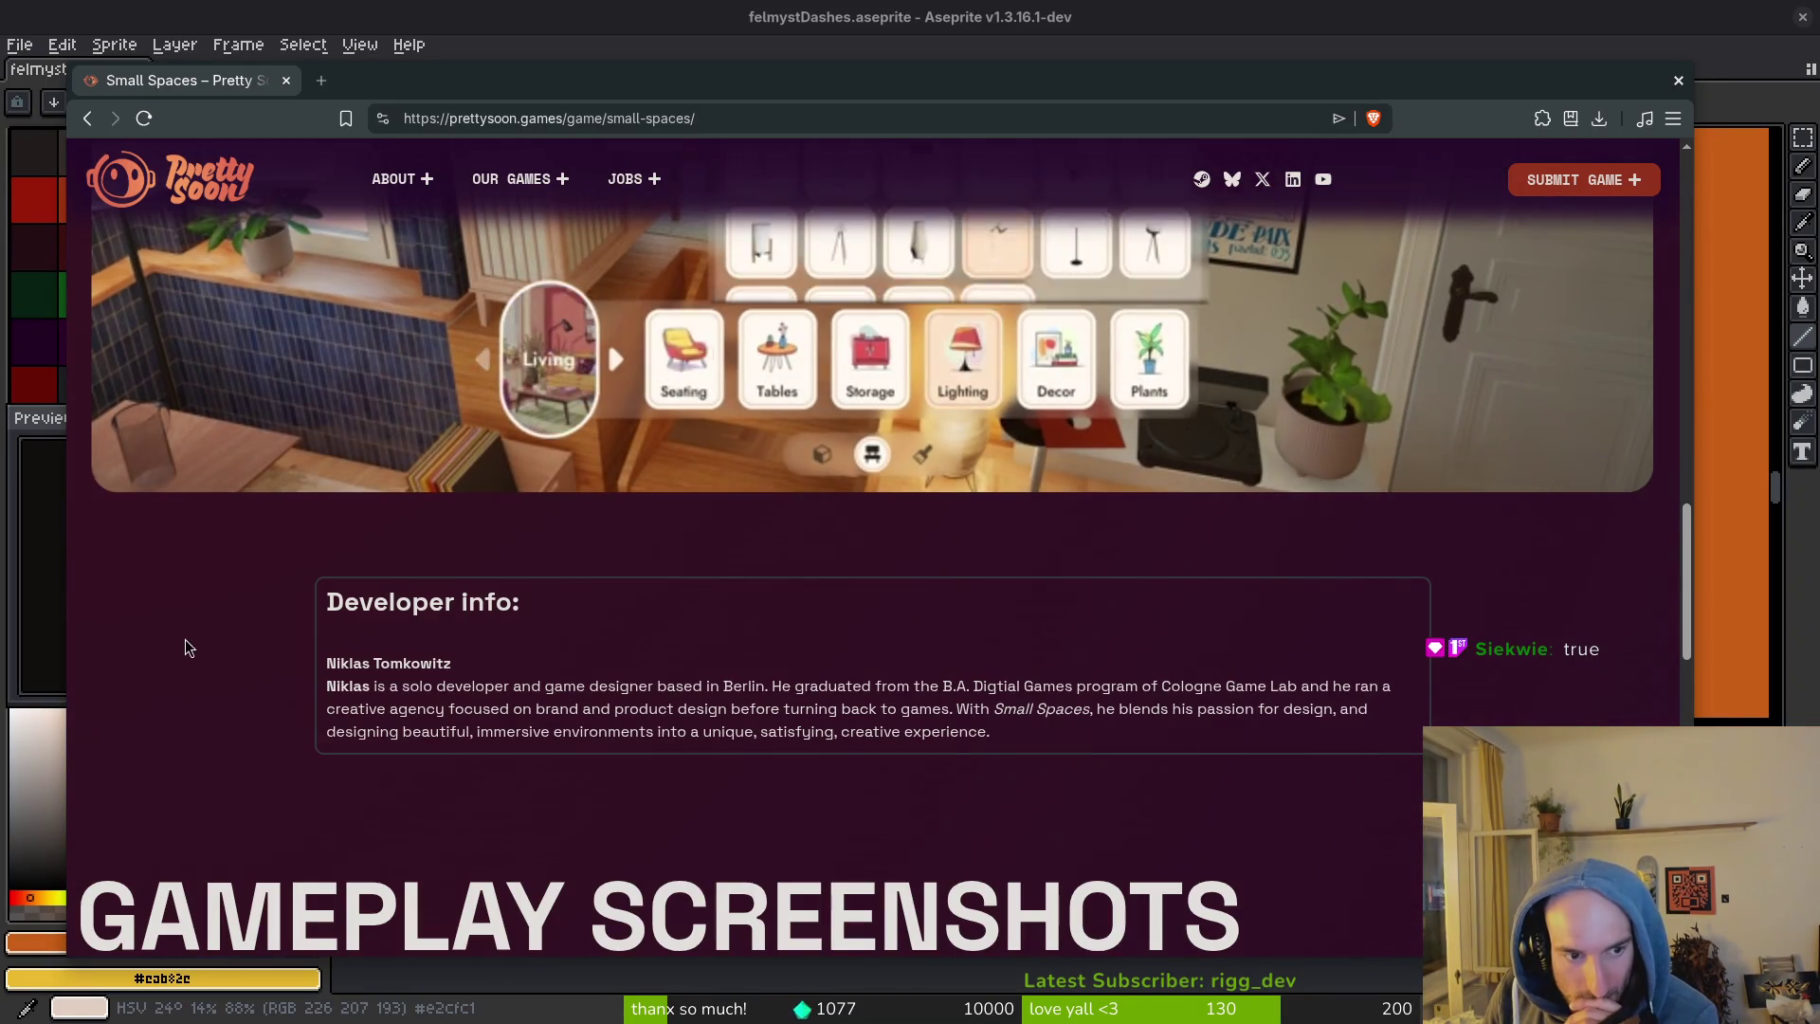
scroll(436, 668, down, 3)
key(alt+Left)
scroll(527, 702, down, 7)
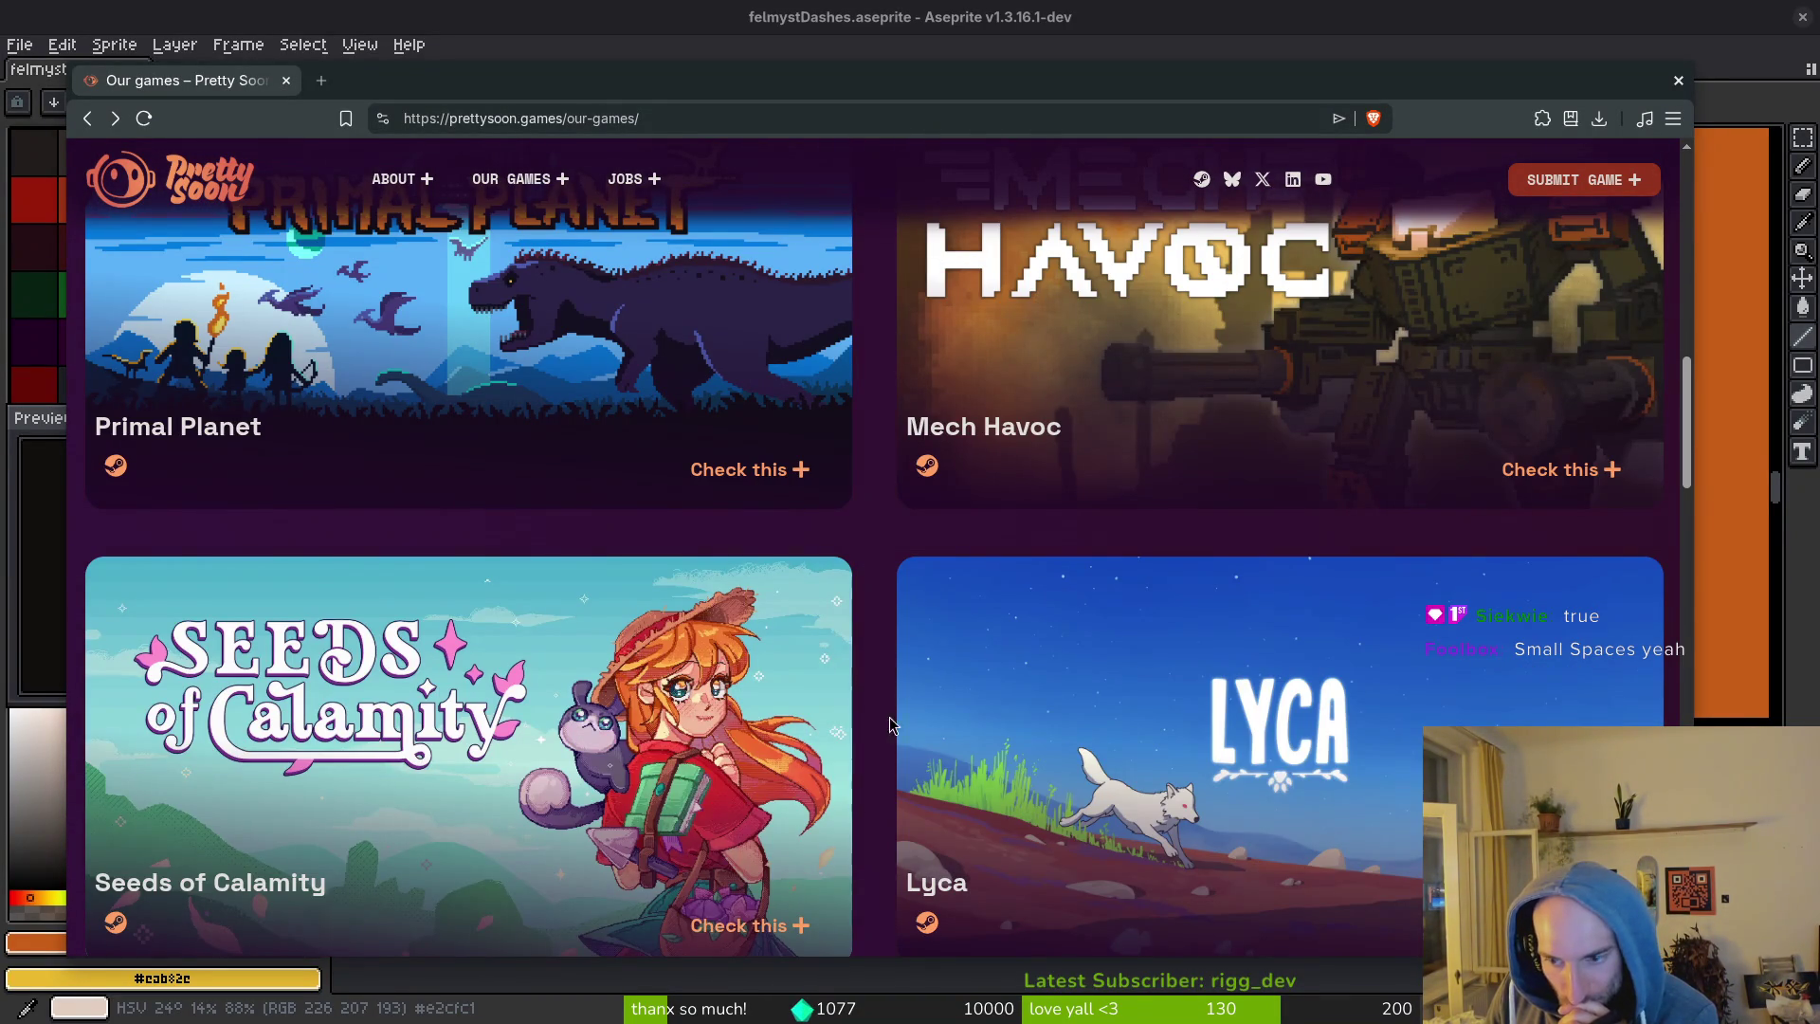
scroll(855, 520, down, 1)
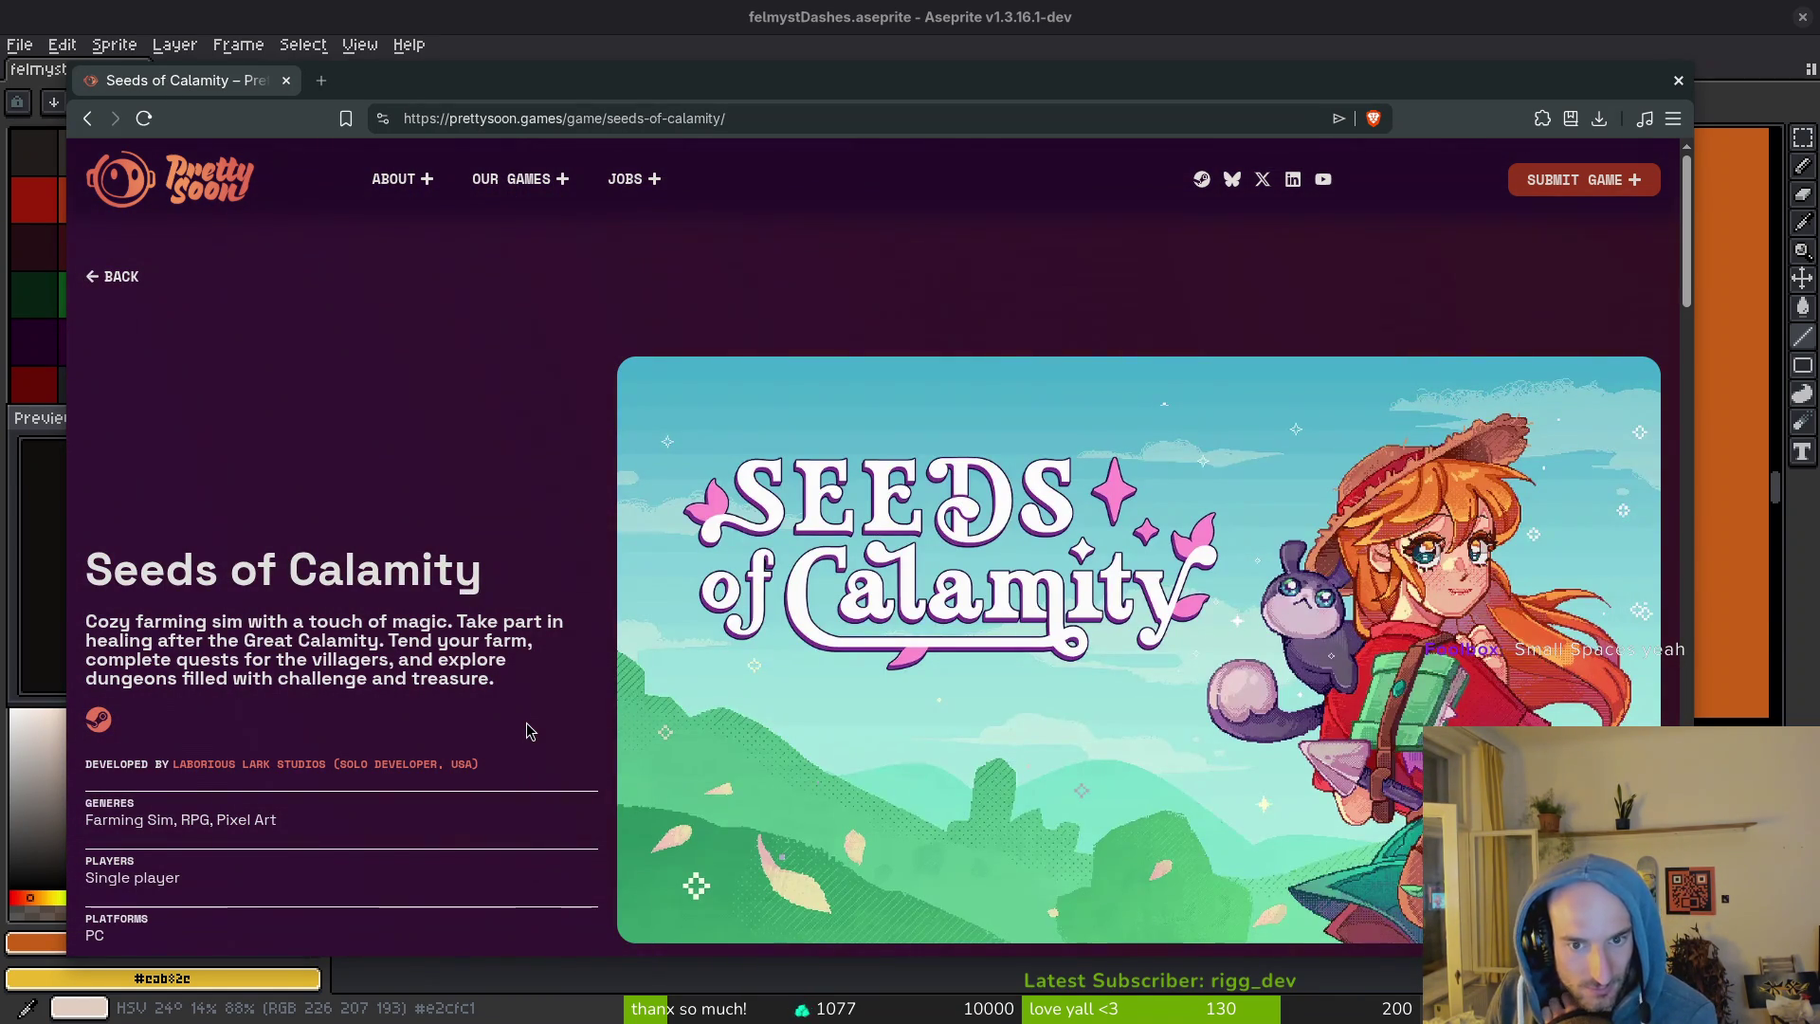
scroll(526, 723, down, 10)
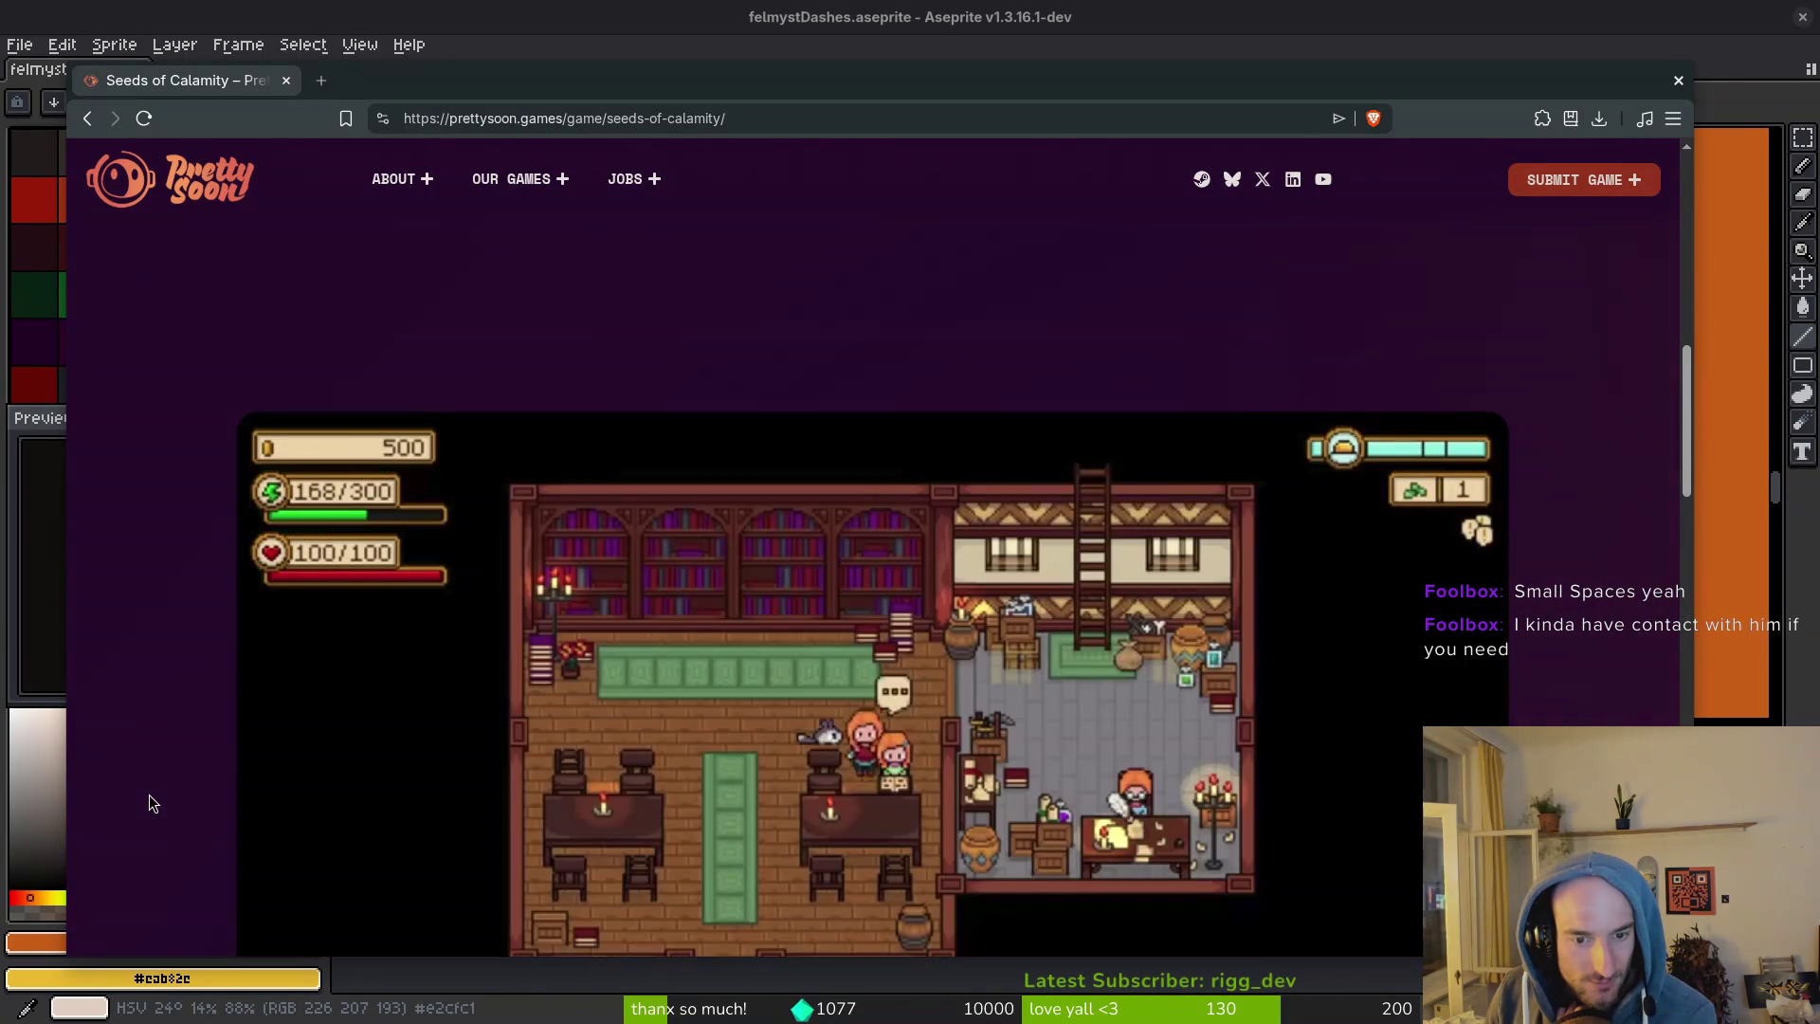
scroll(815, 725, down, 3)
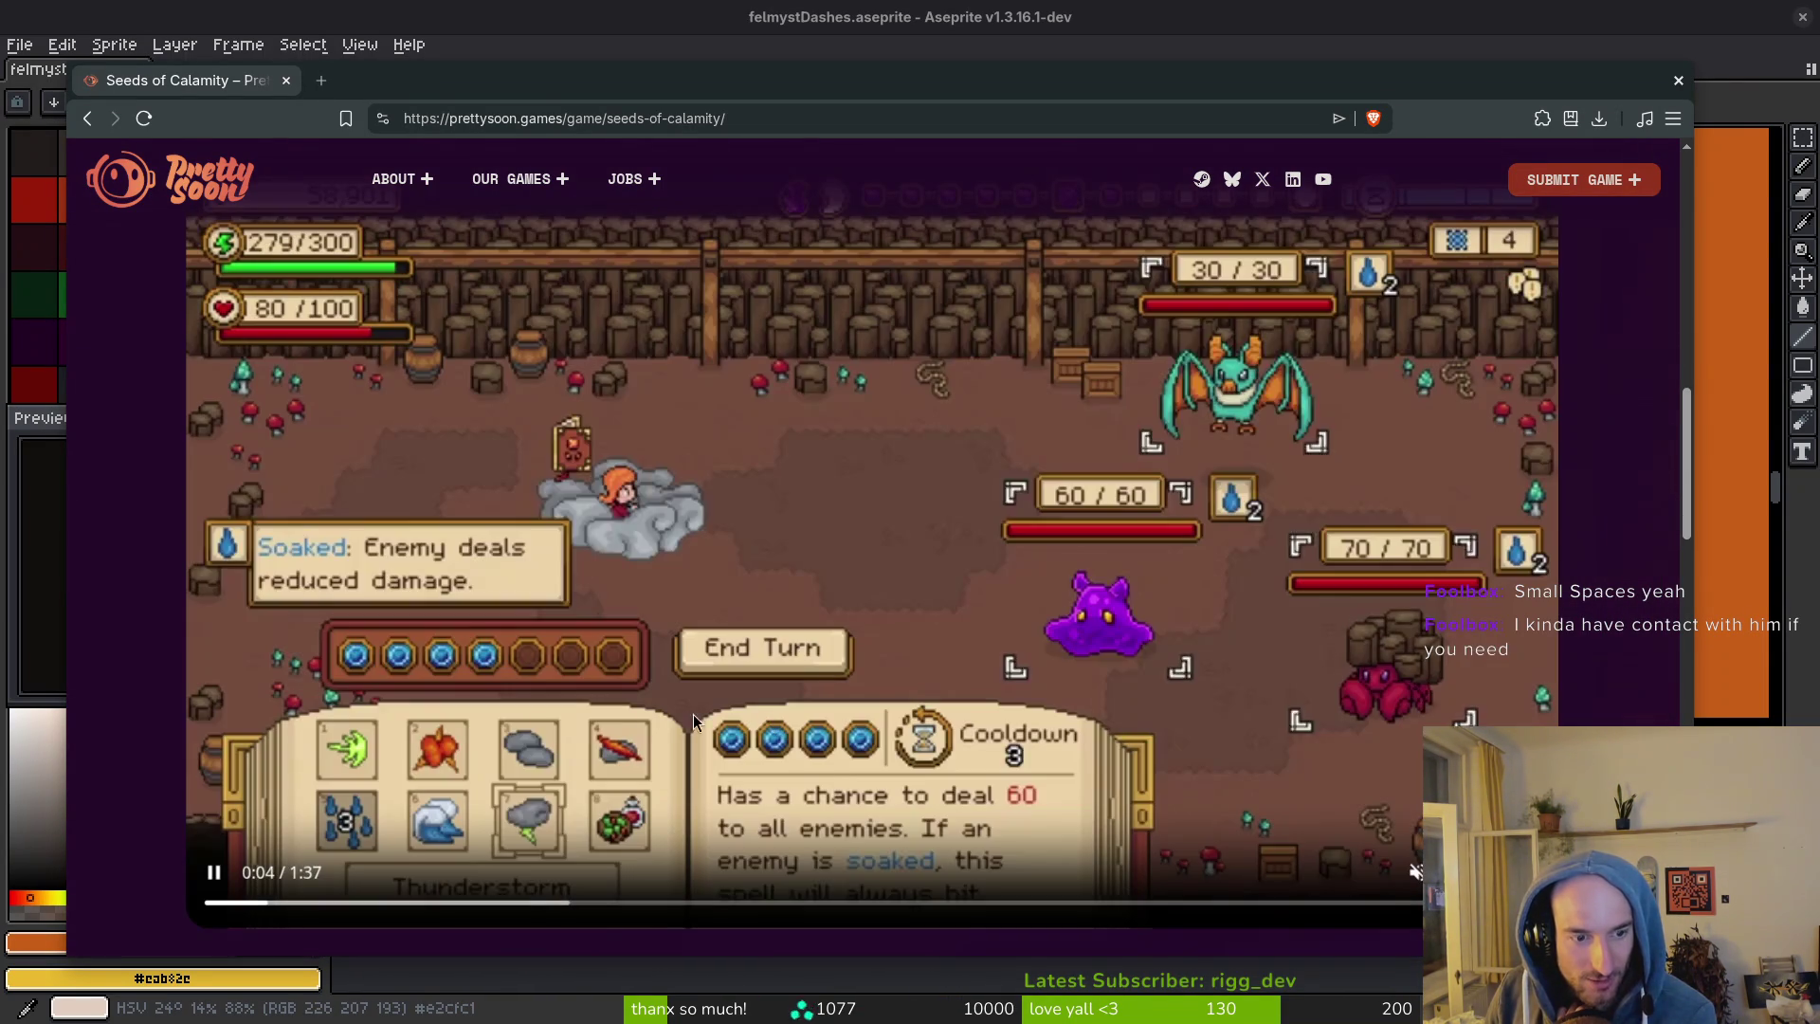
click(1412, 868)
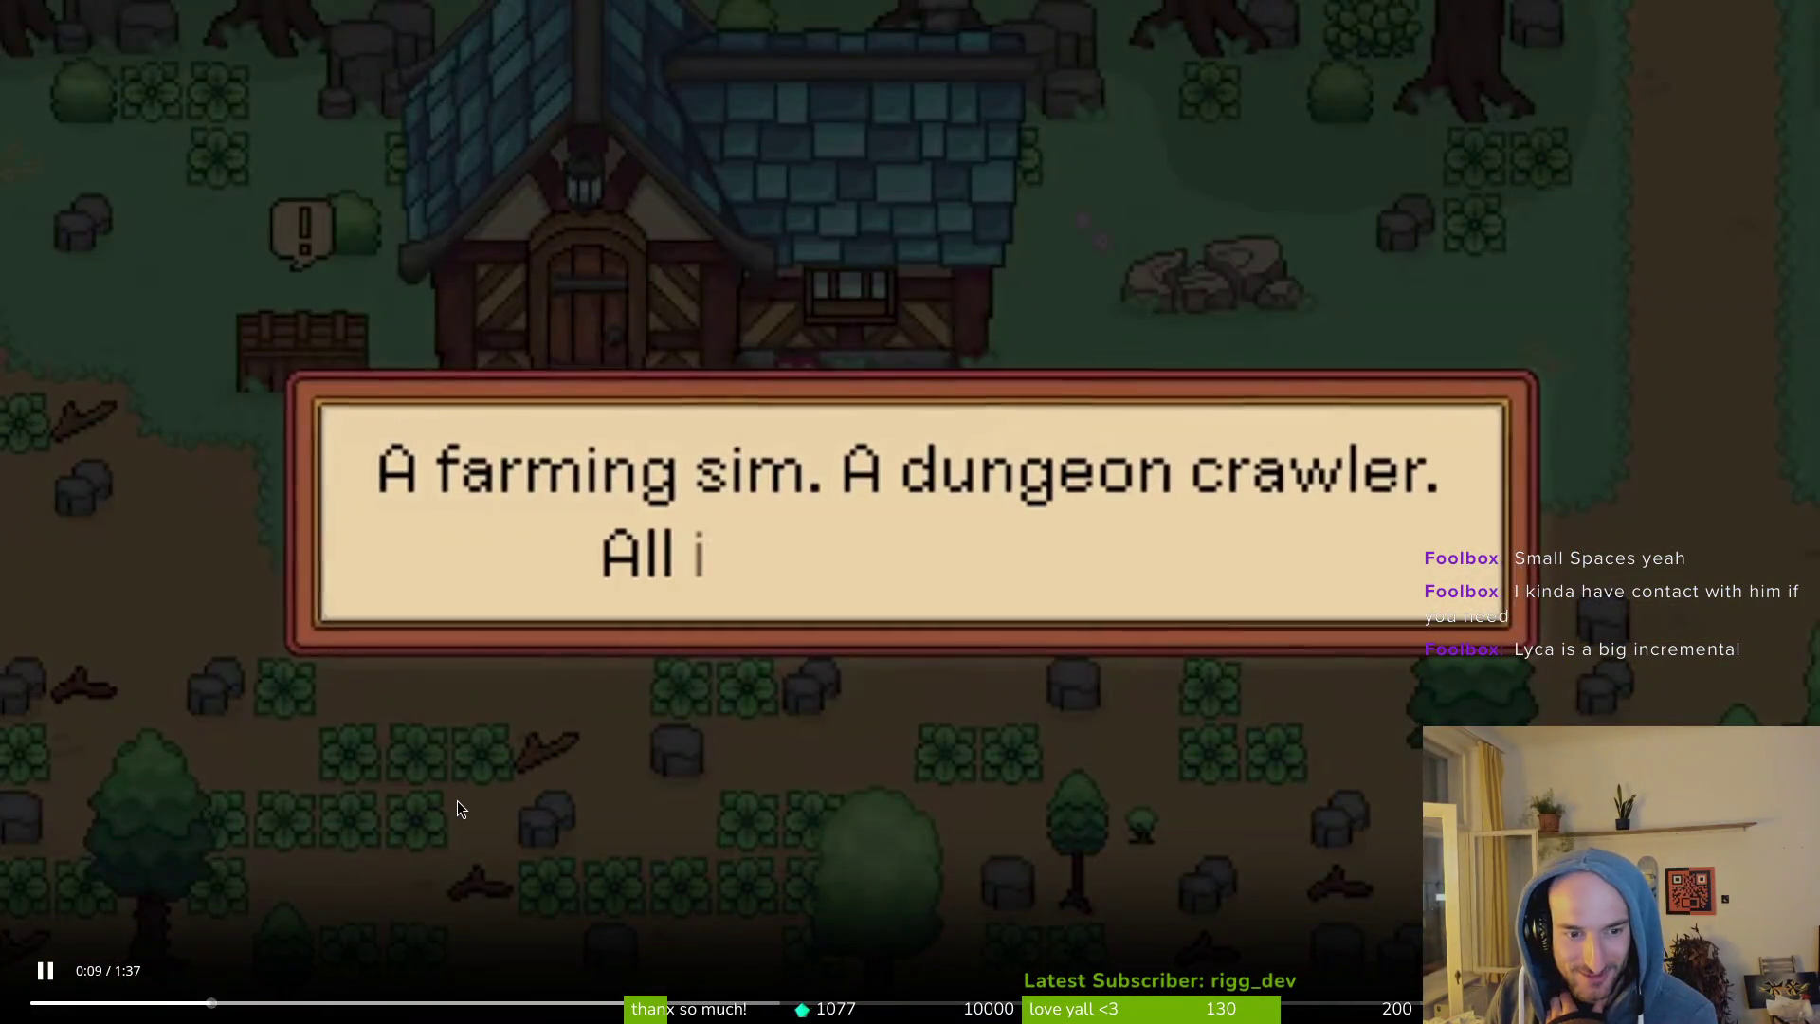
click(457, 797)
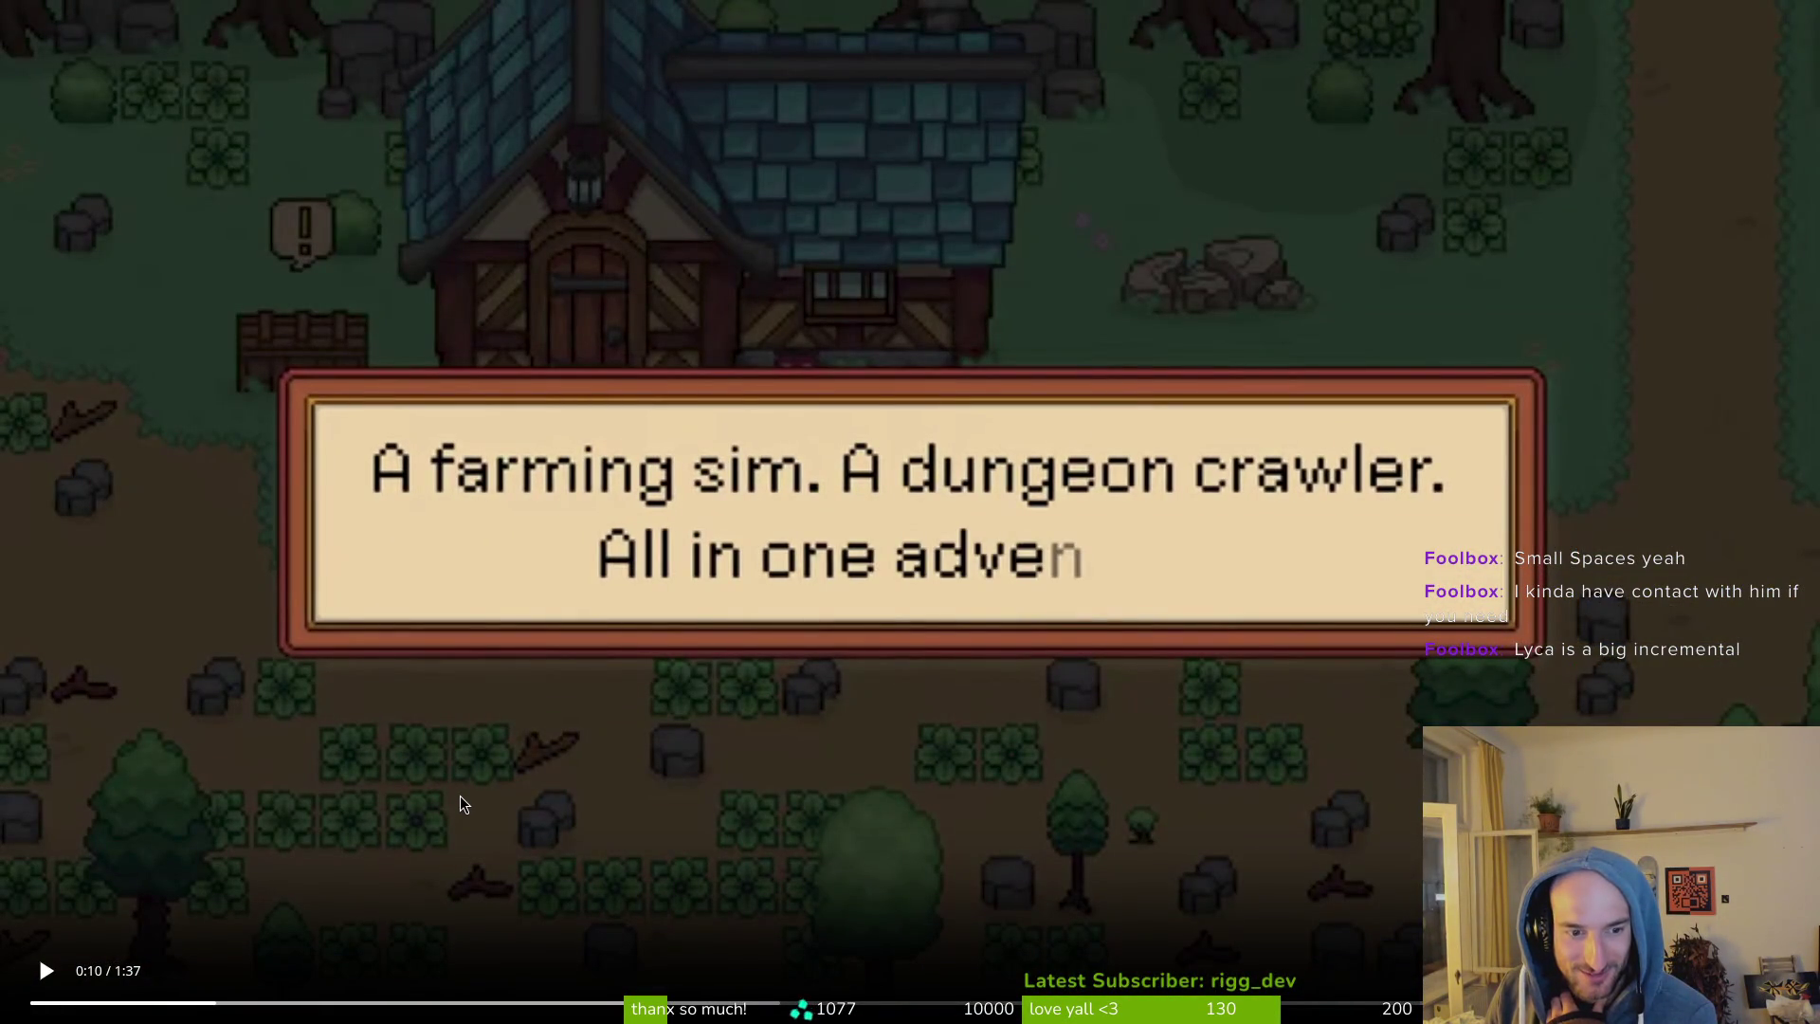
click(337, 883)
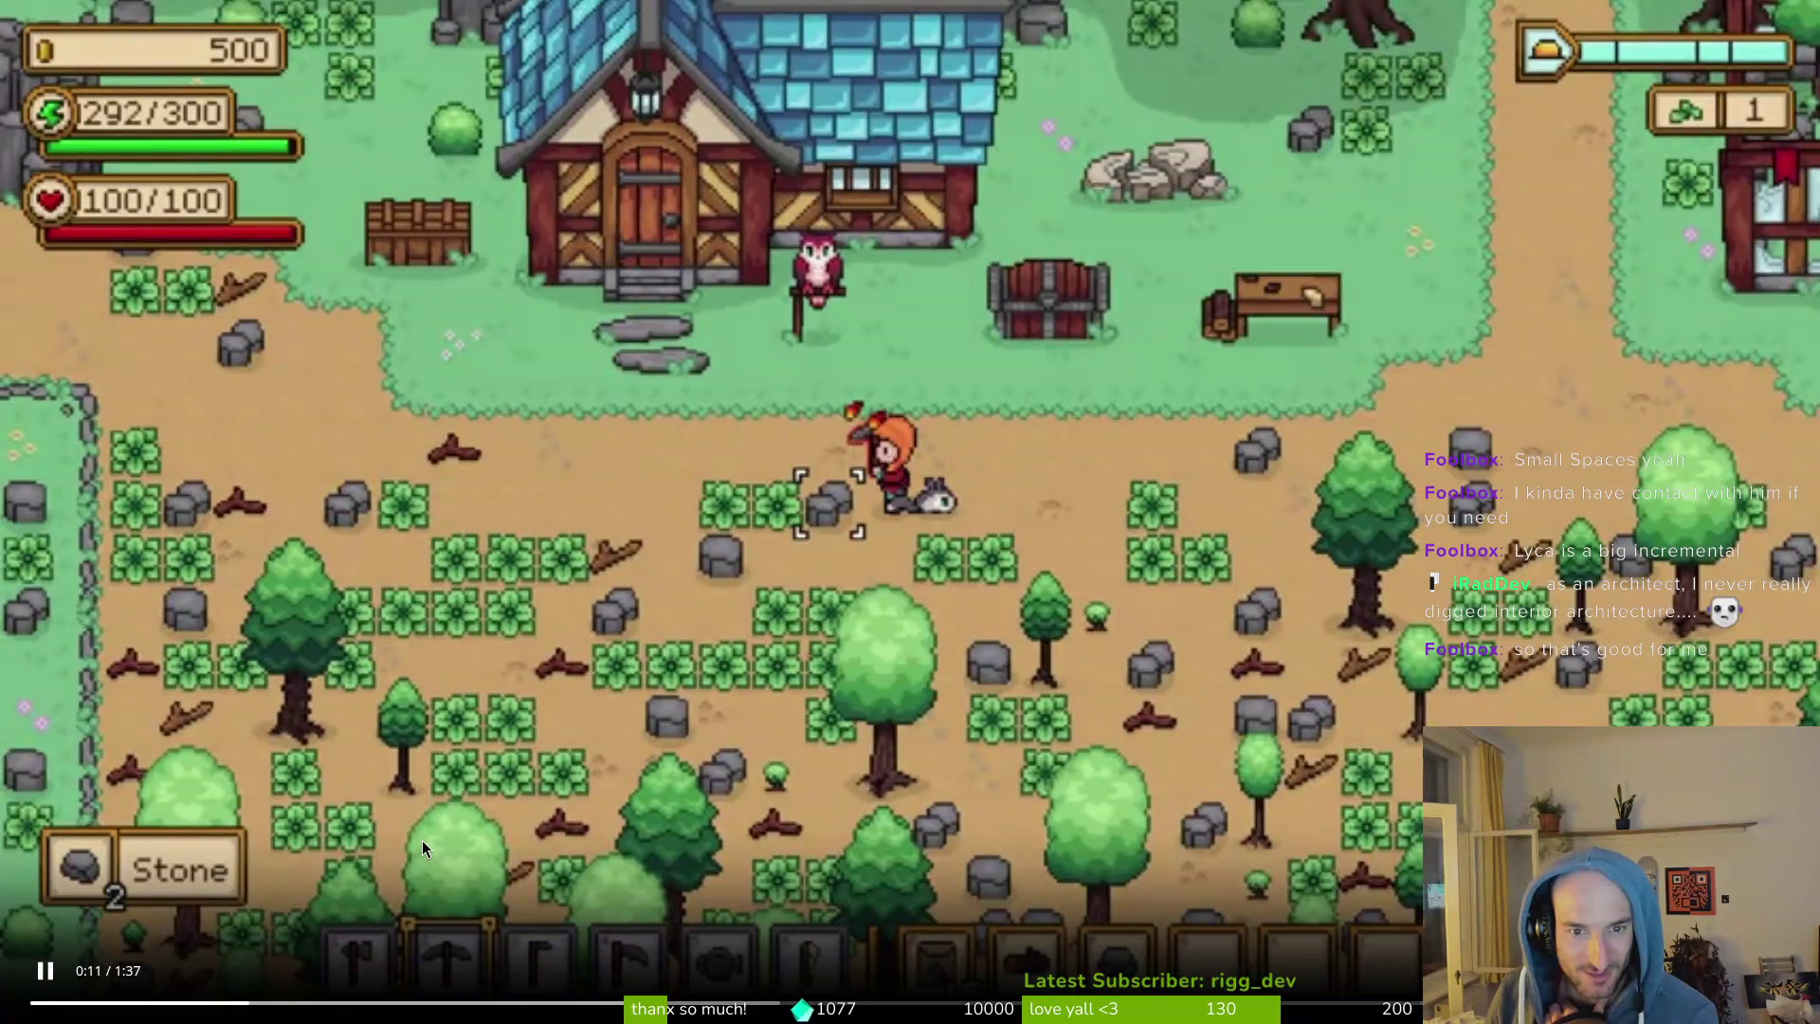
click(485, 633)
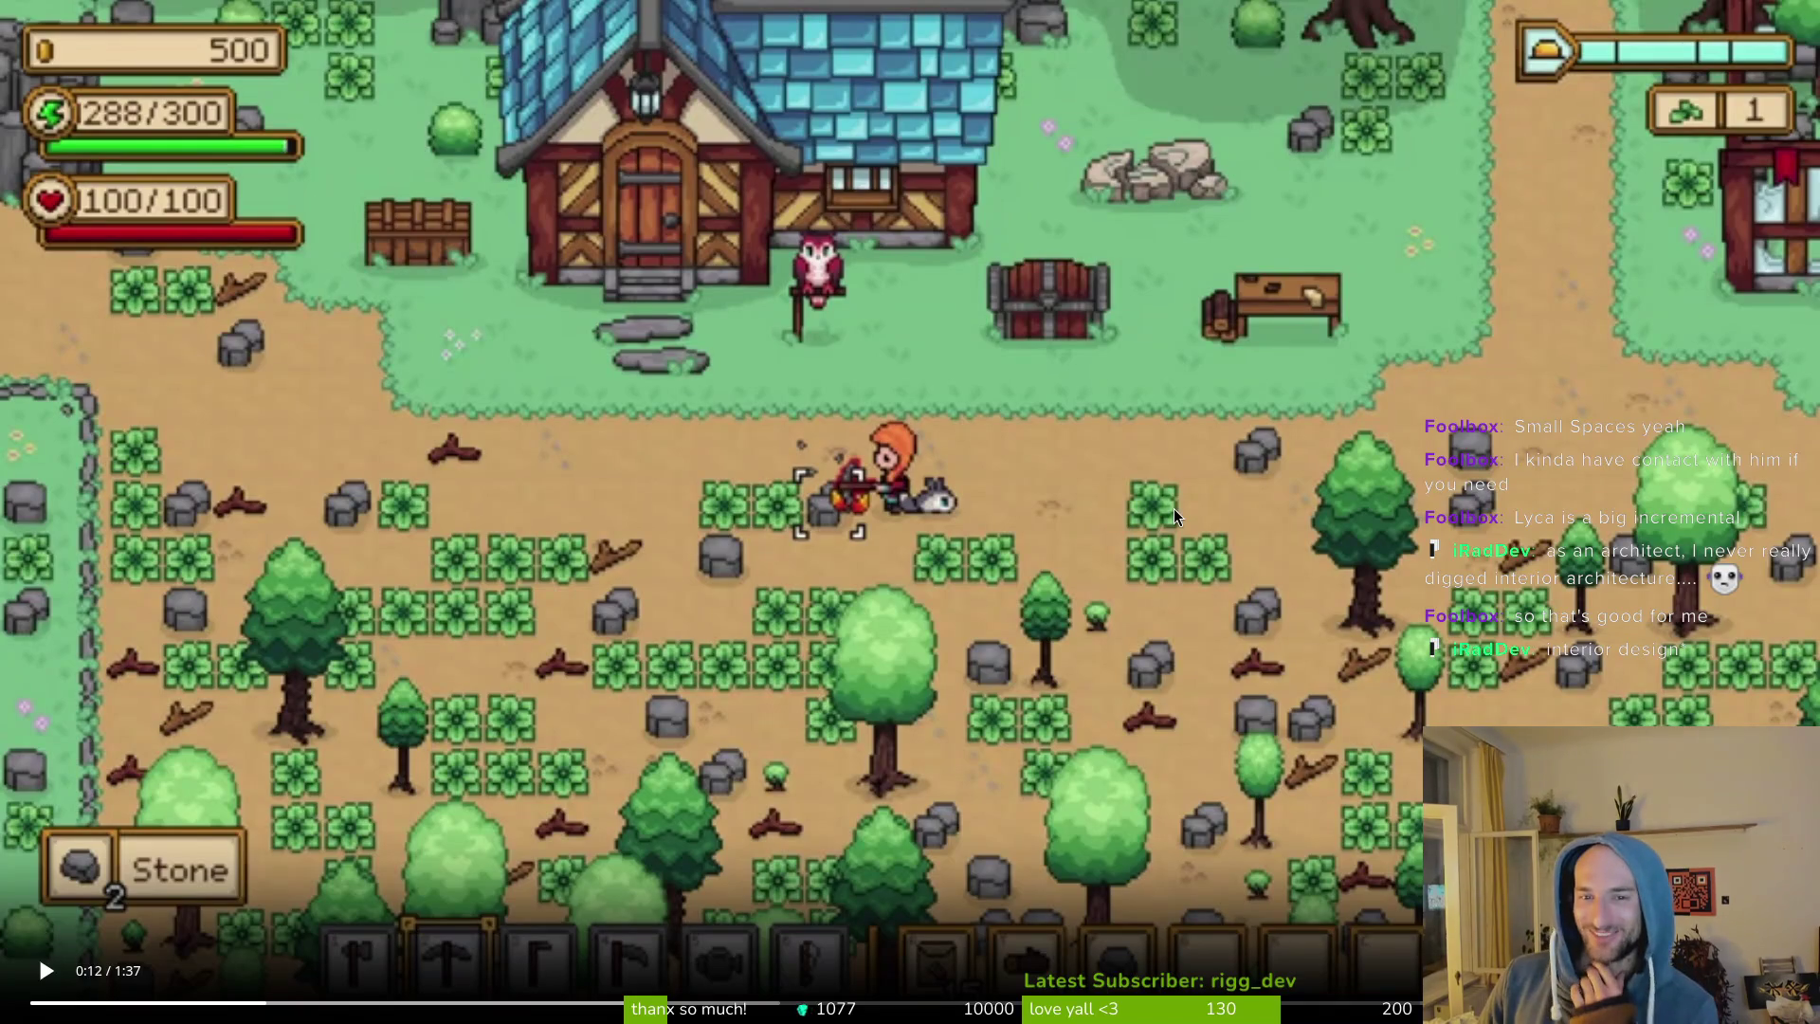
click(1151, 490)
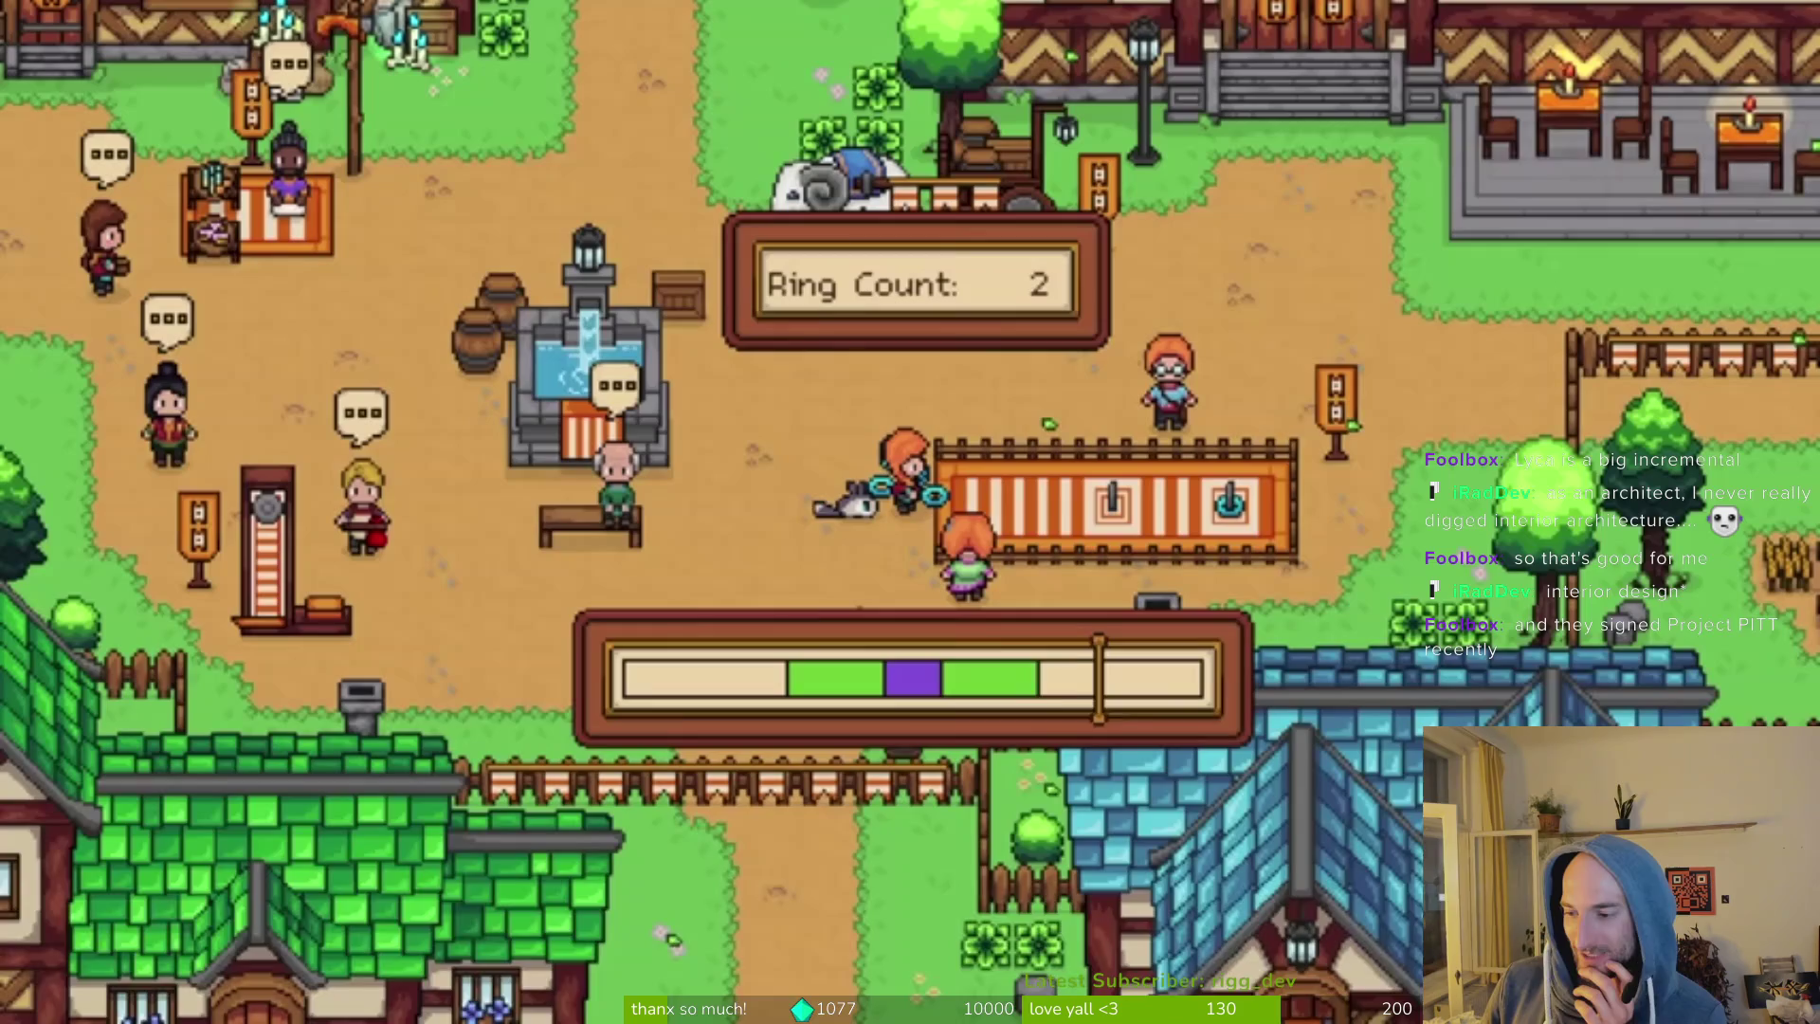
mouse_move(1293, 612)
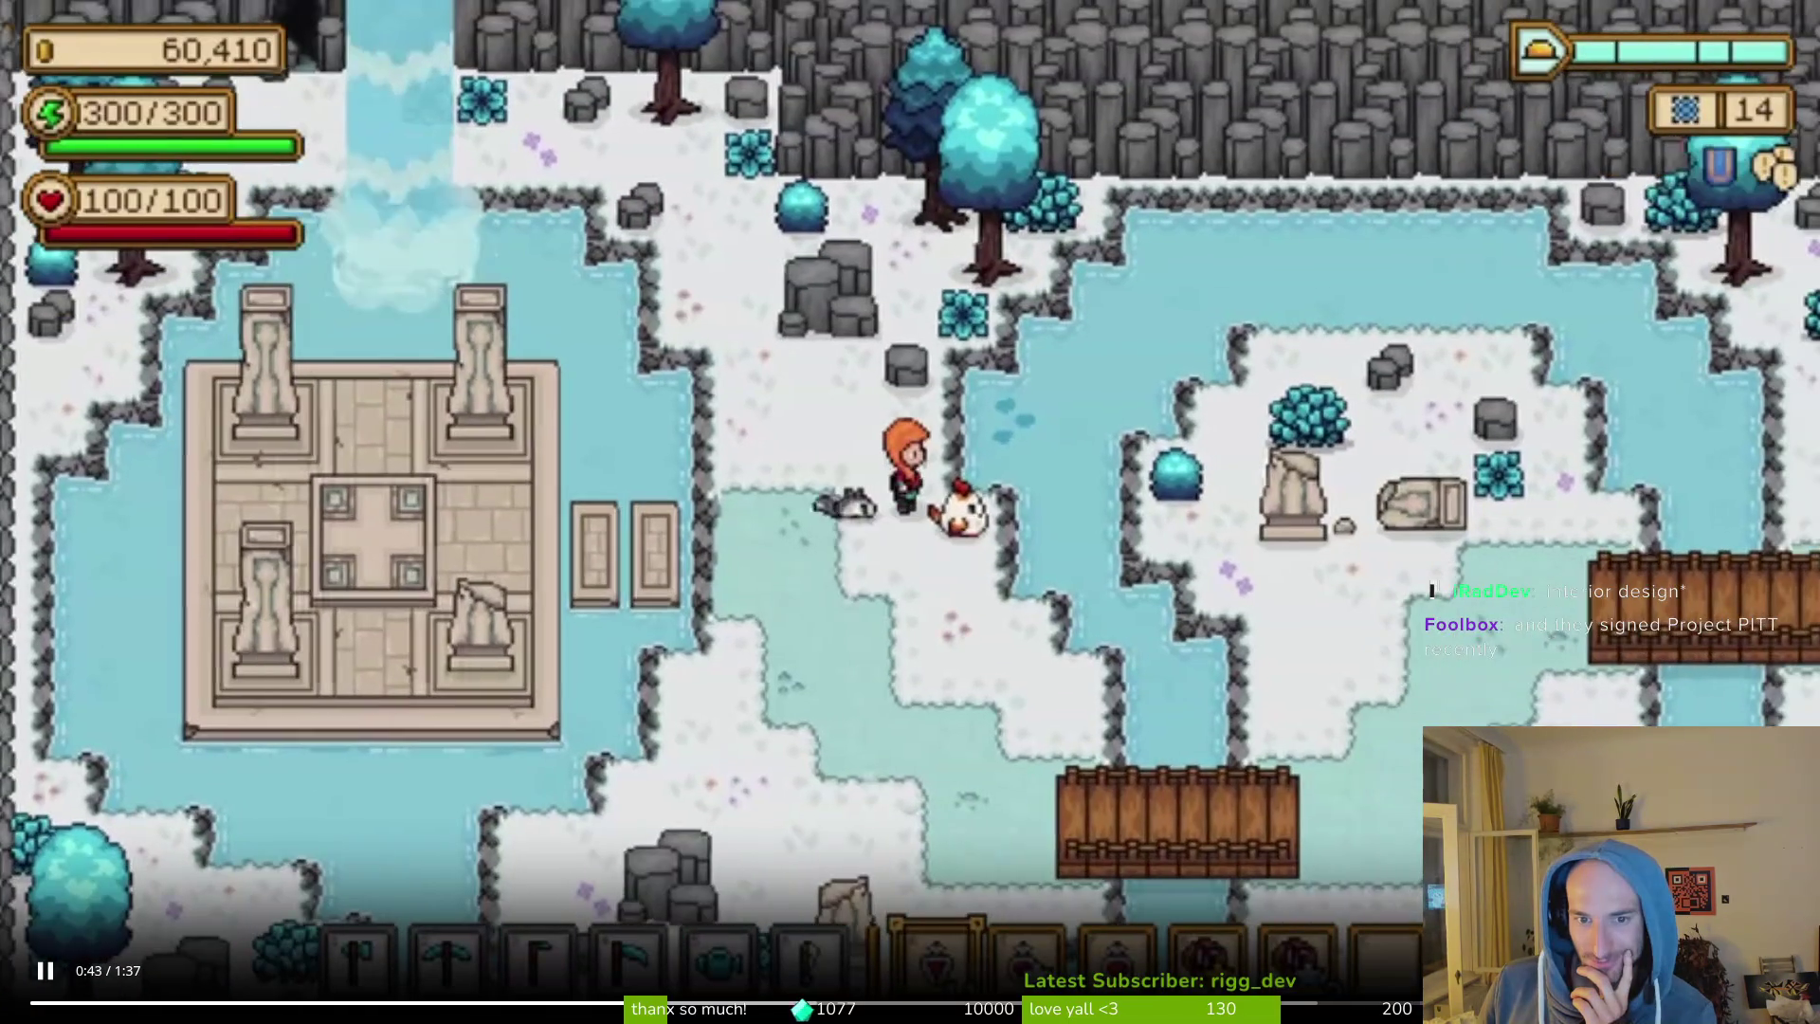
key(Escape)
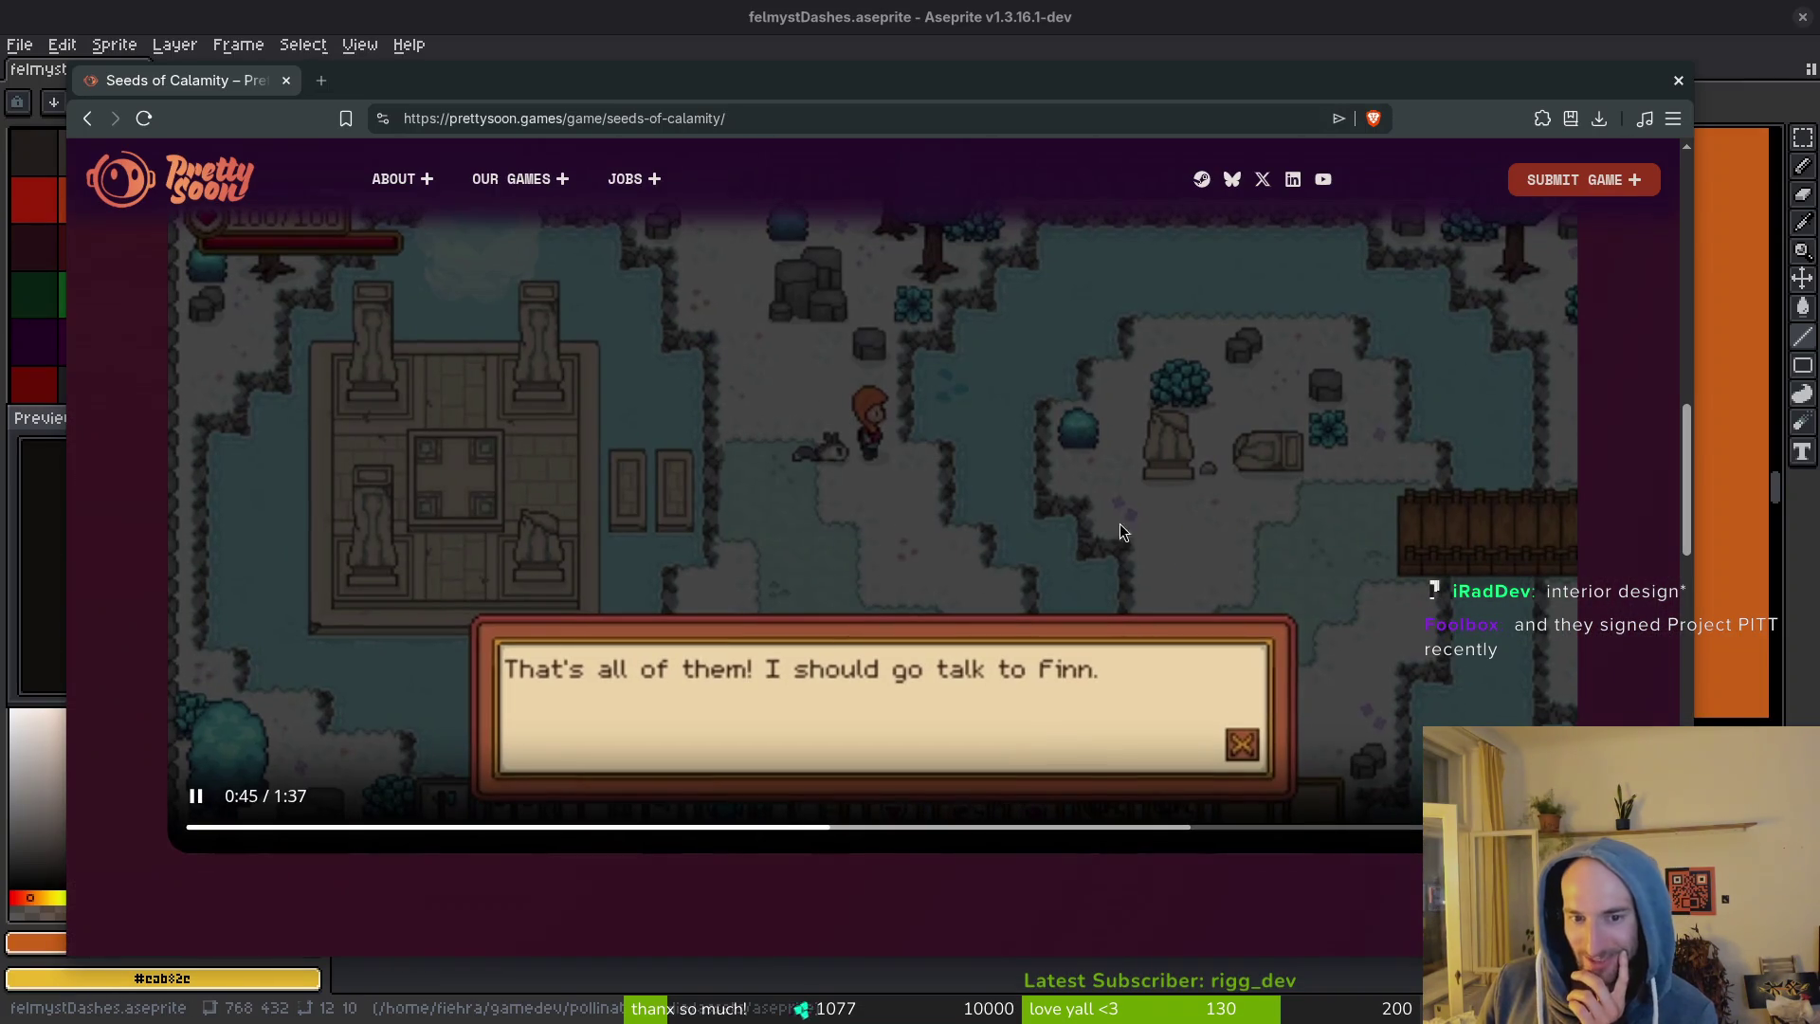
key(alt+Left)
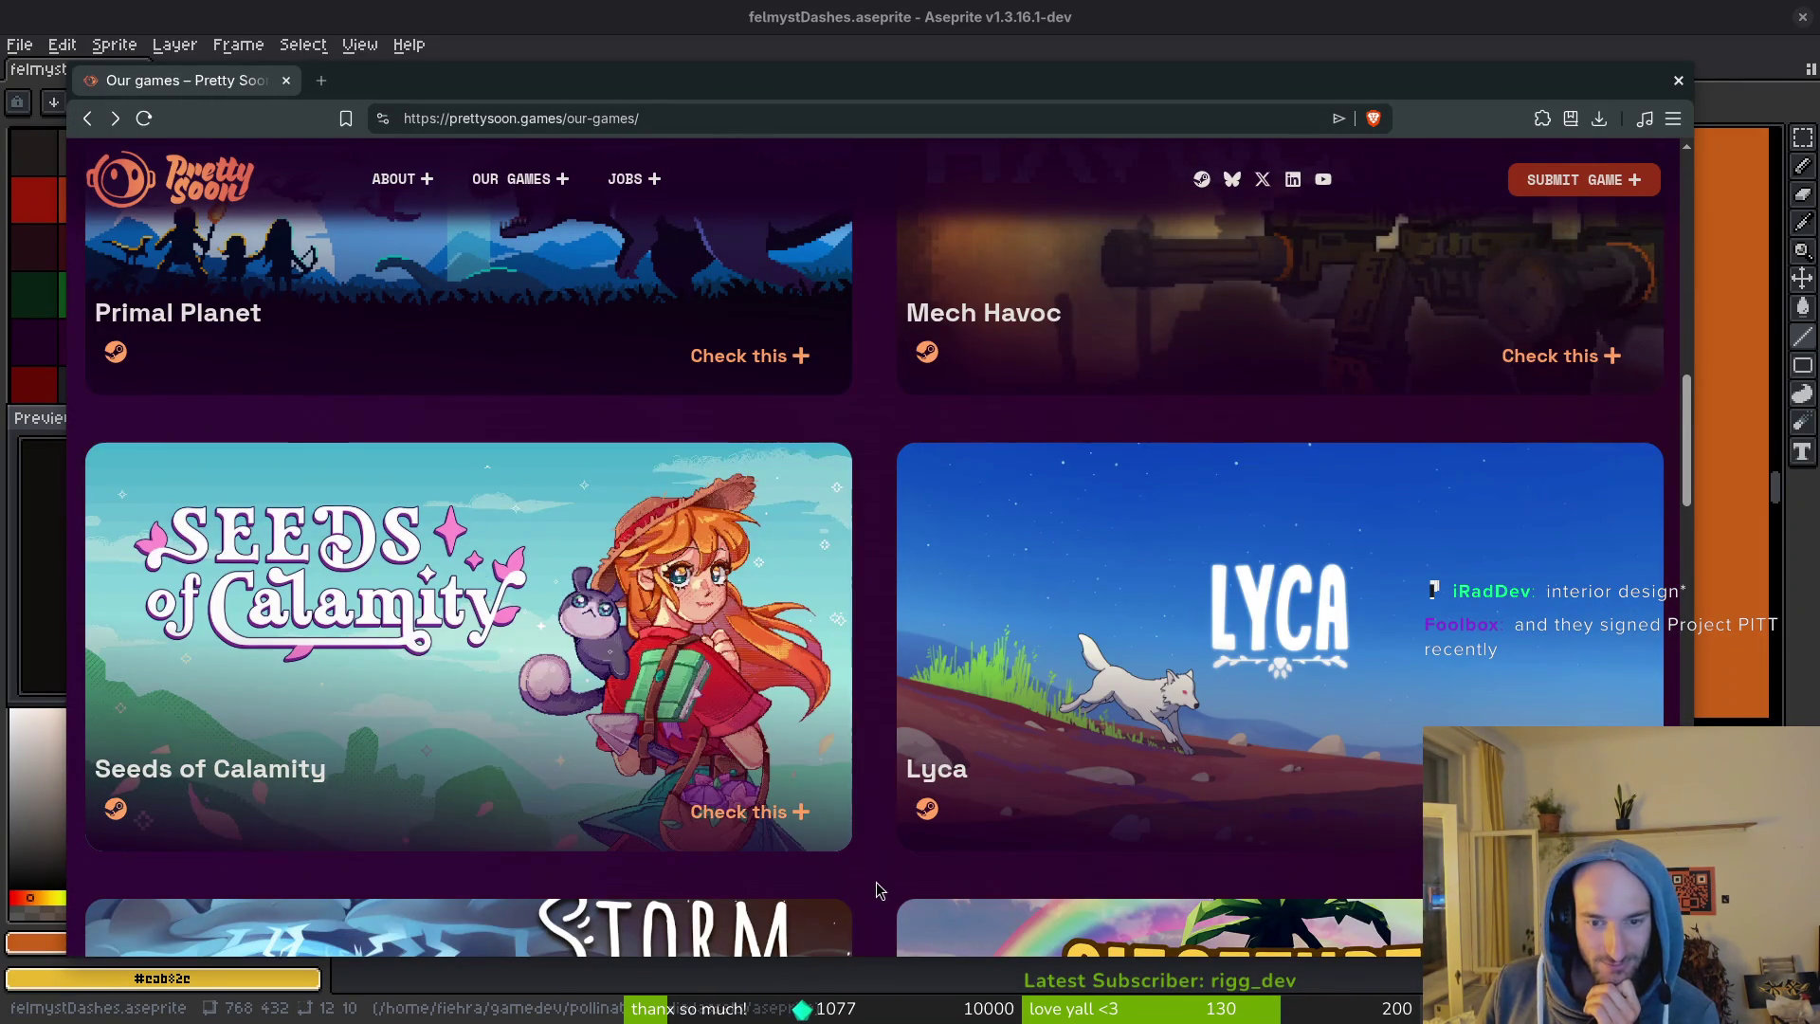
Open the Lyca game page, scroll through it, and return to the games list.
scroll(873, 889, down, 2)
click(1581, 581)
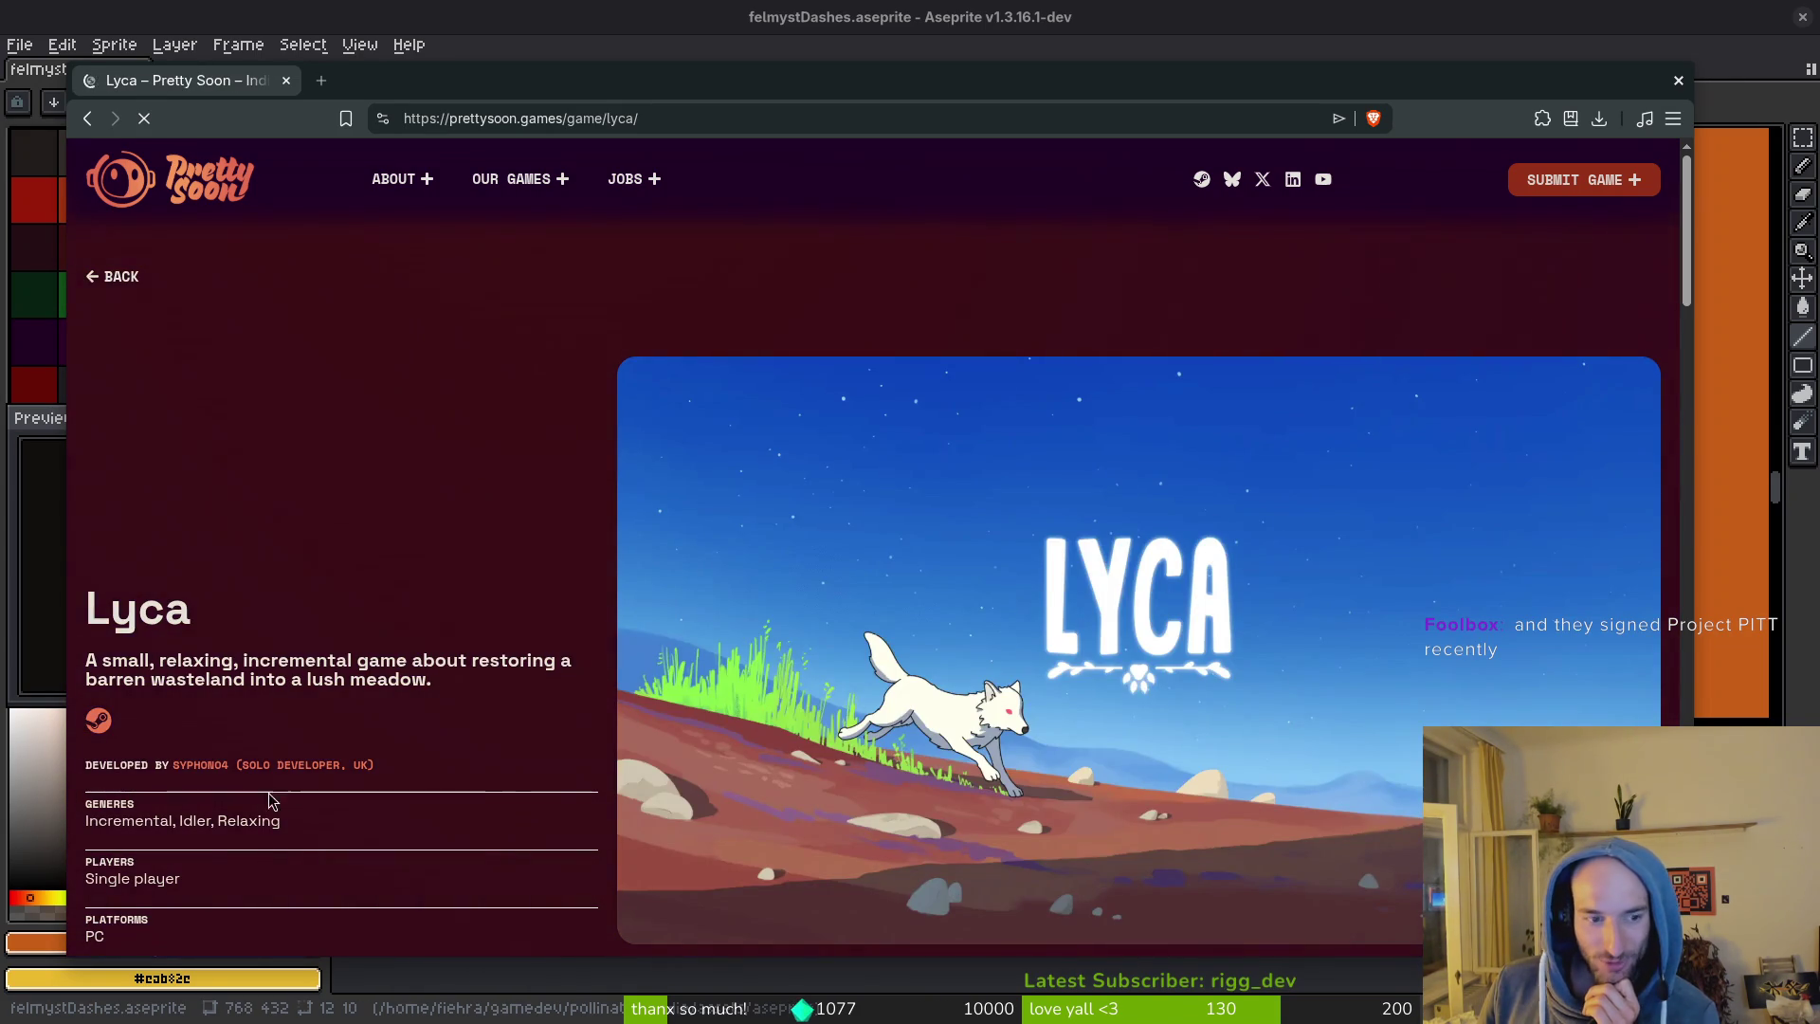
scroll(453, 746, down, 2)
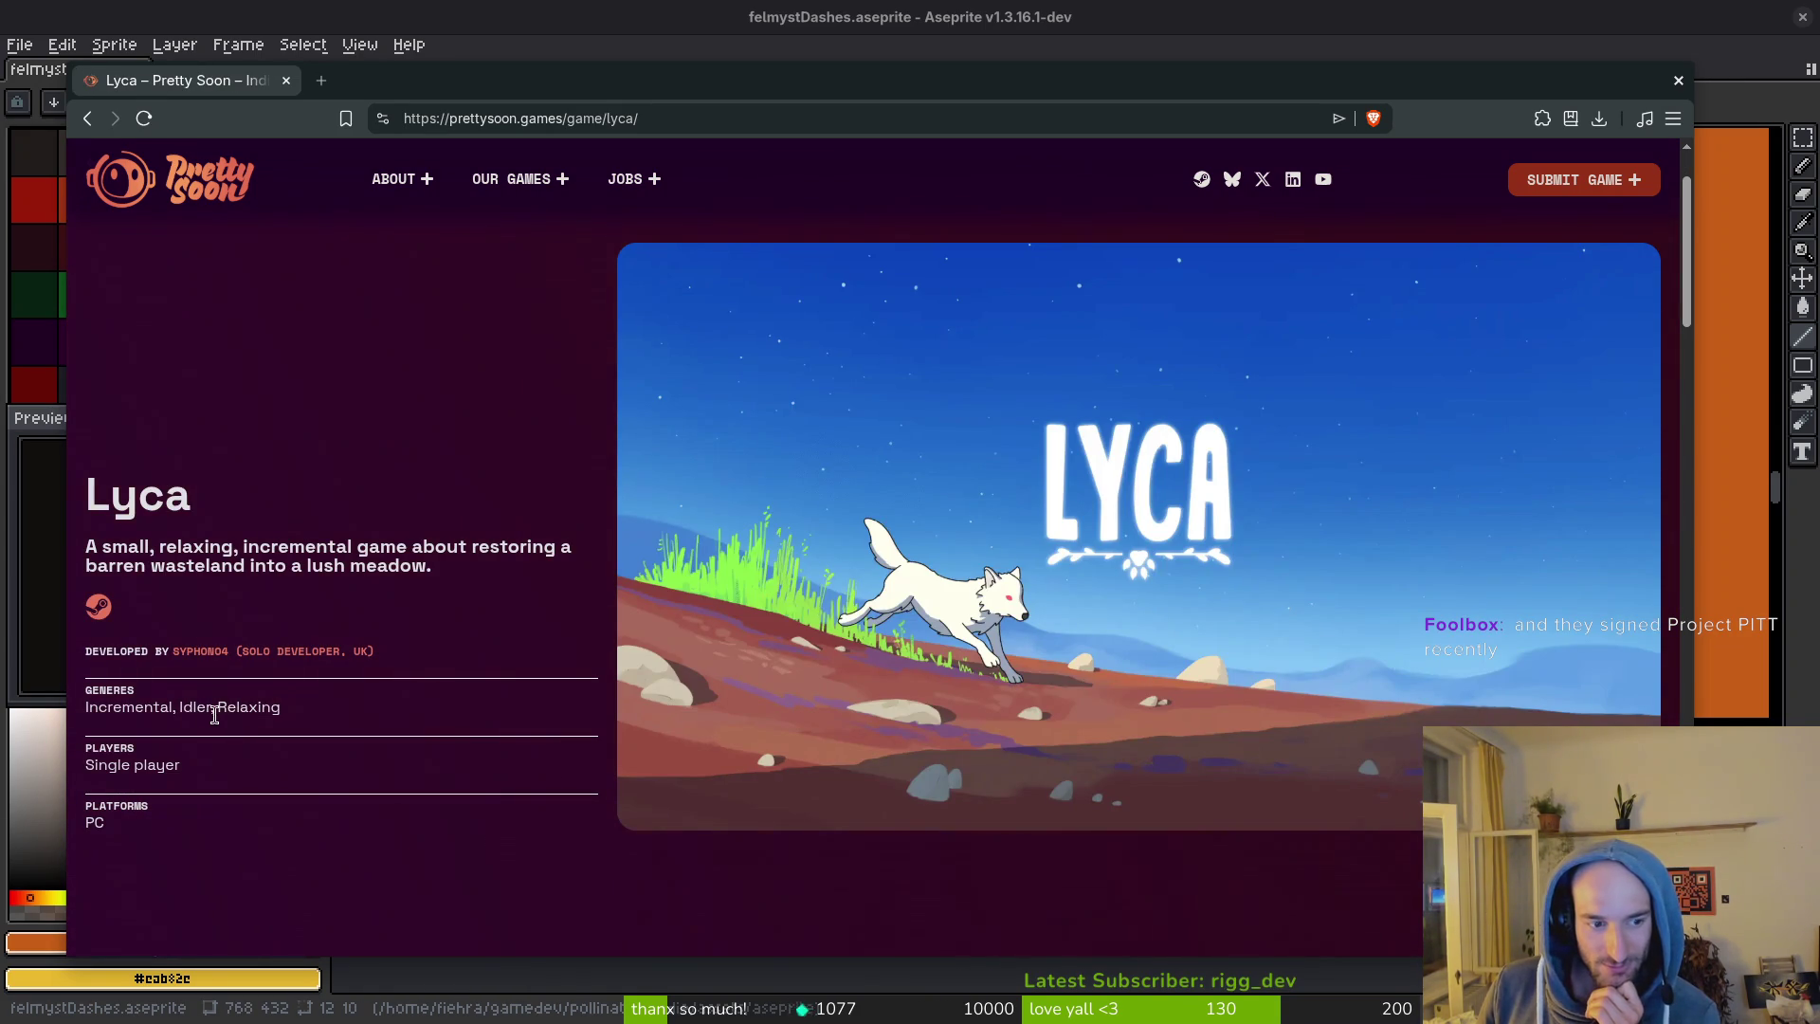
scroll(389, 680, down, 6)
scroll(384, 685, down, 5)
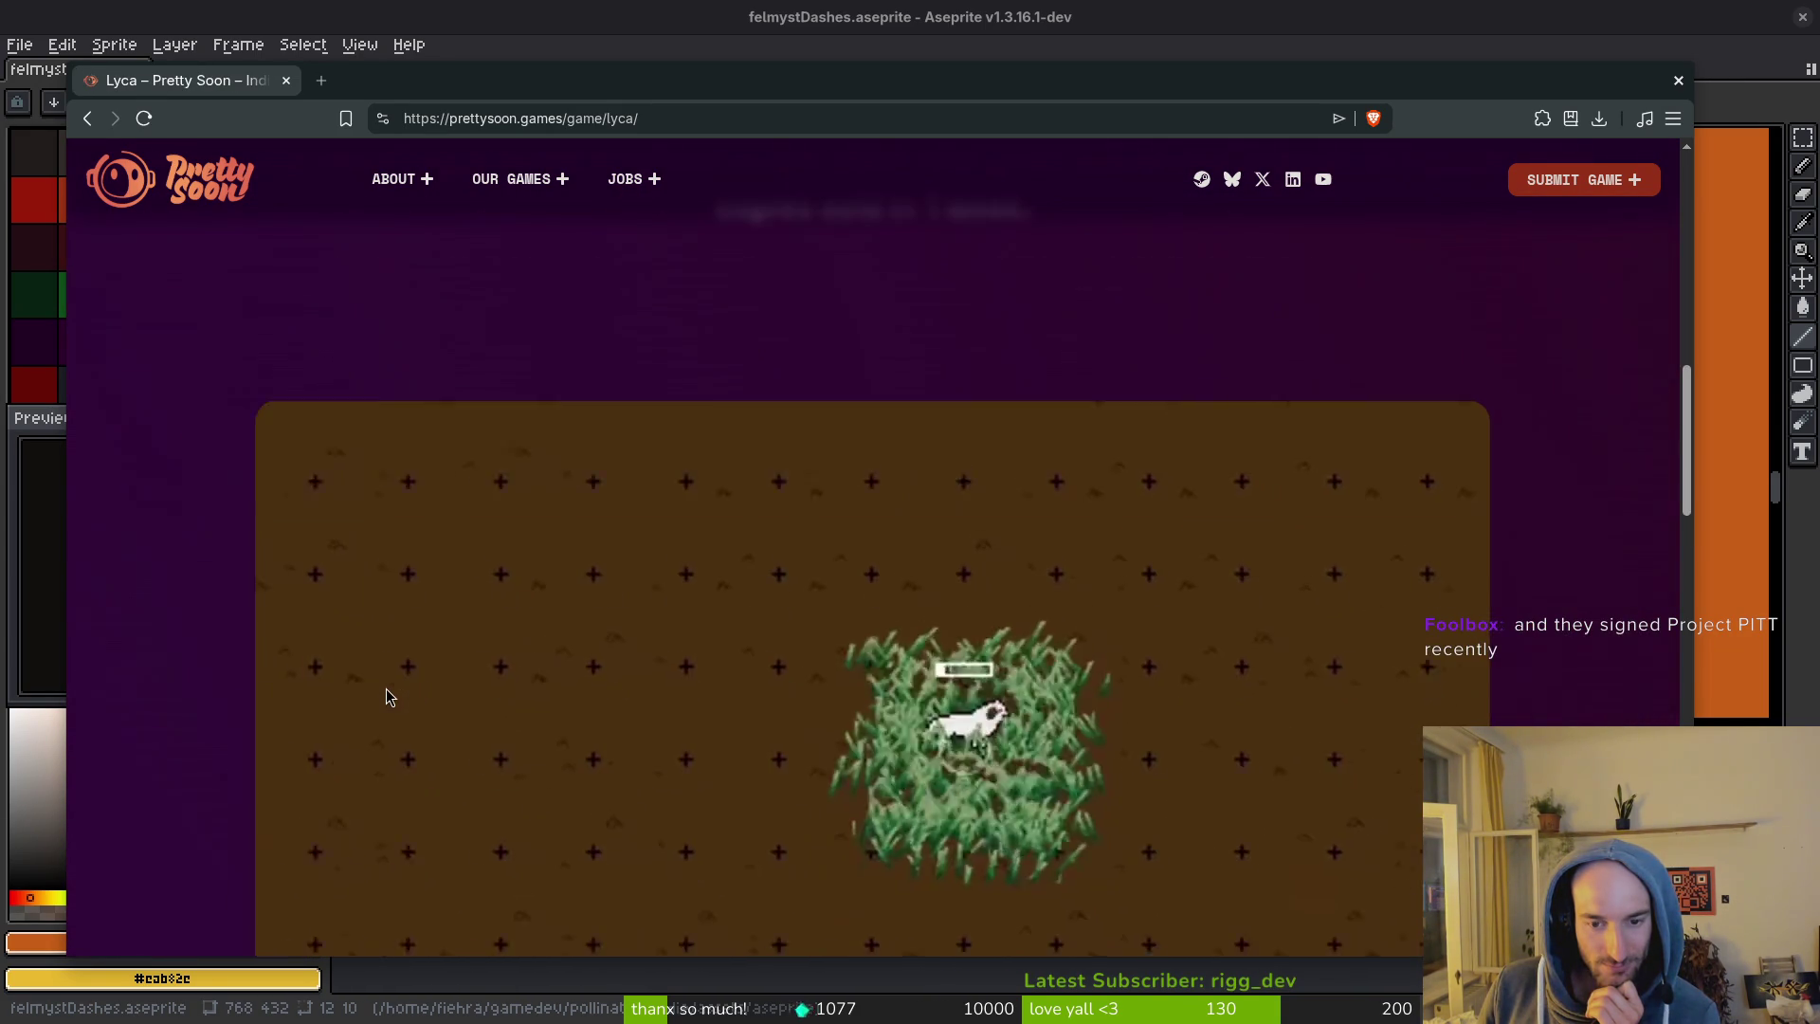
scroll(225, 758, down, 3)
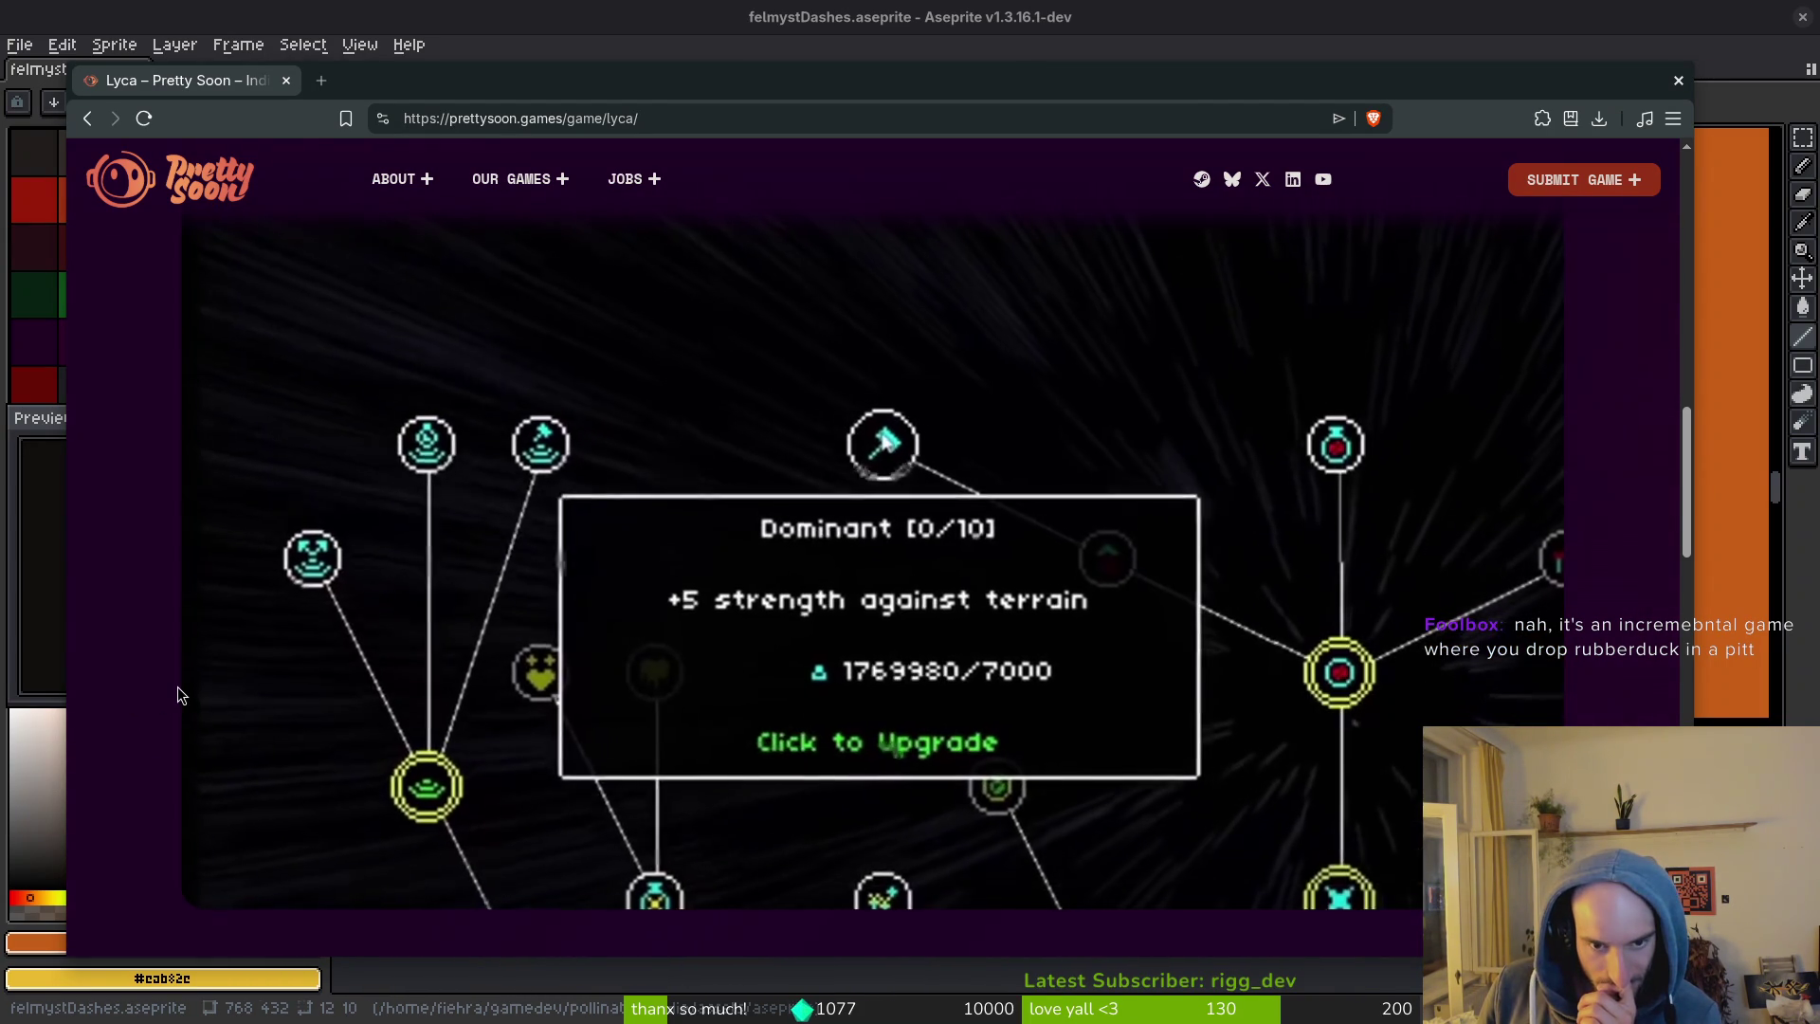
scroll(108, 653, down, 4)
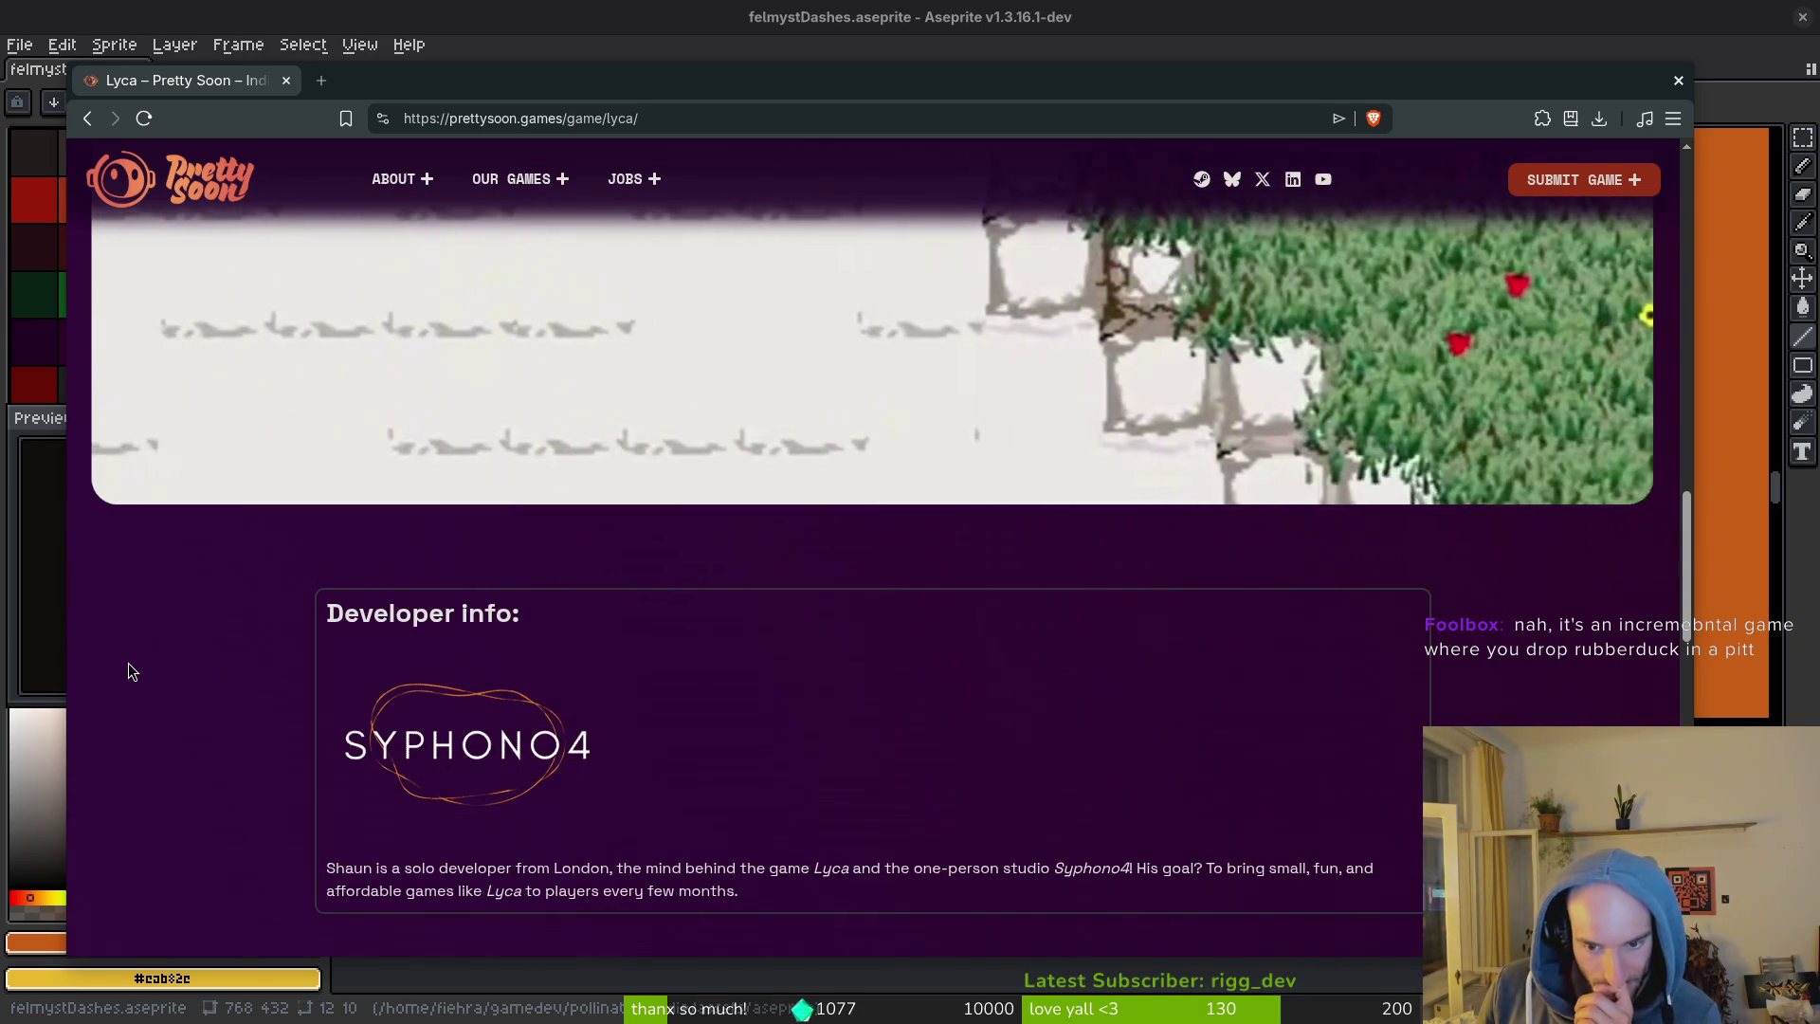
scroll(183, 695, down, 4)
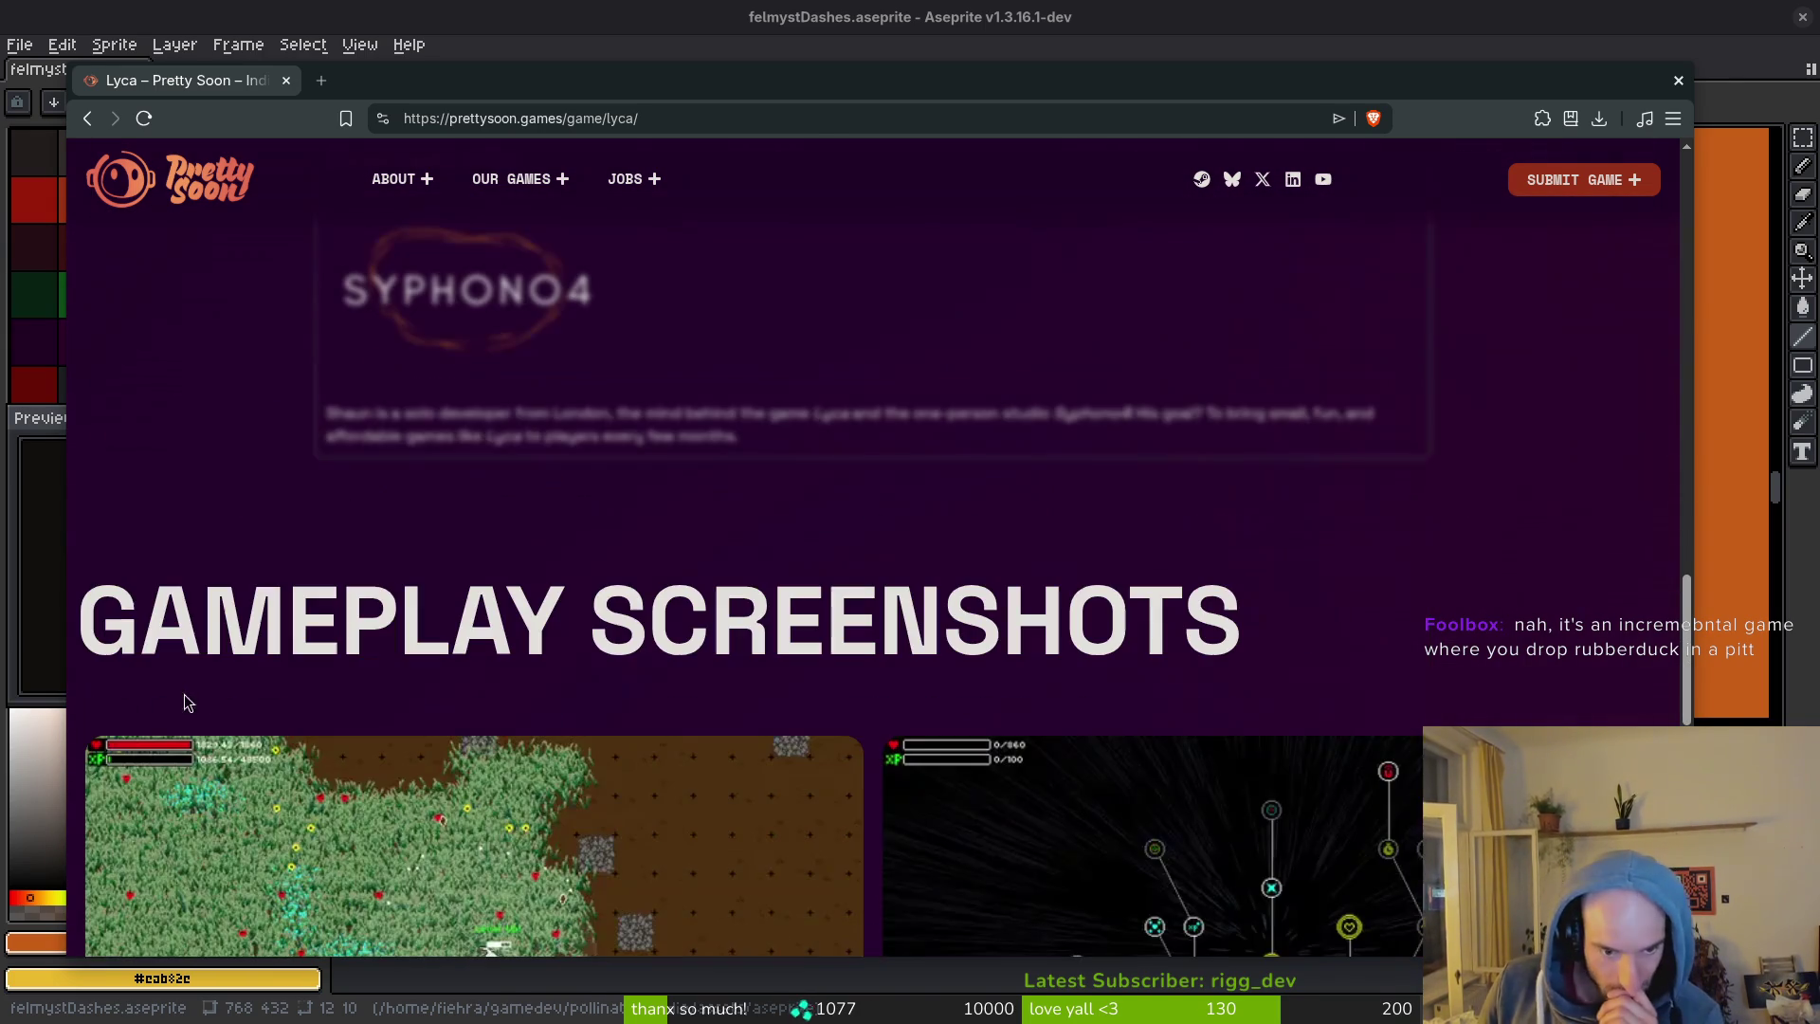
scroll(376, 607, down, 4)
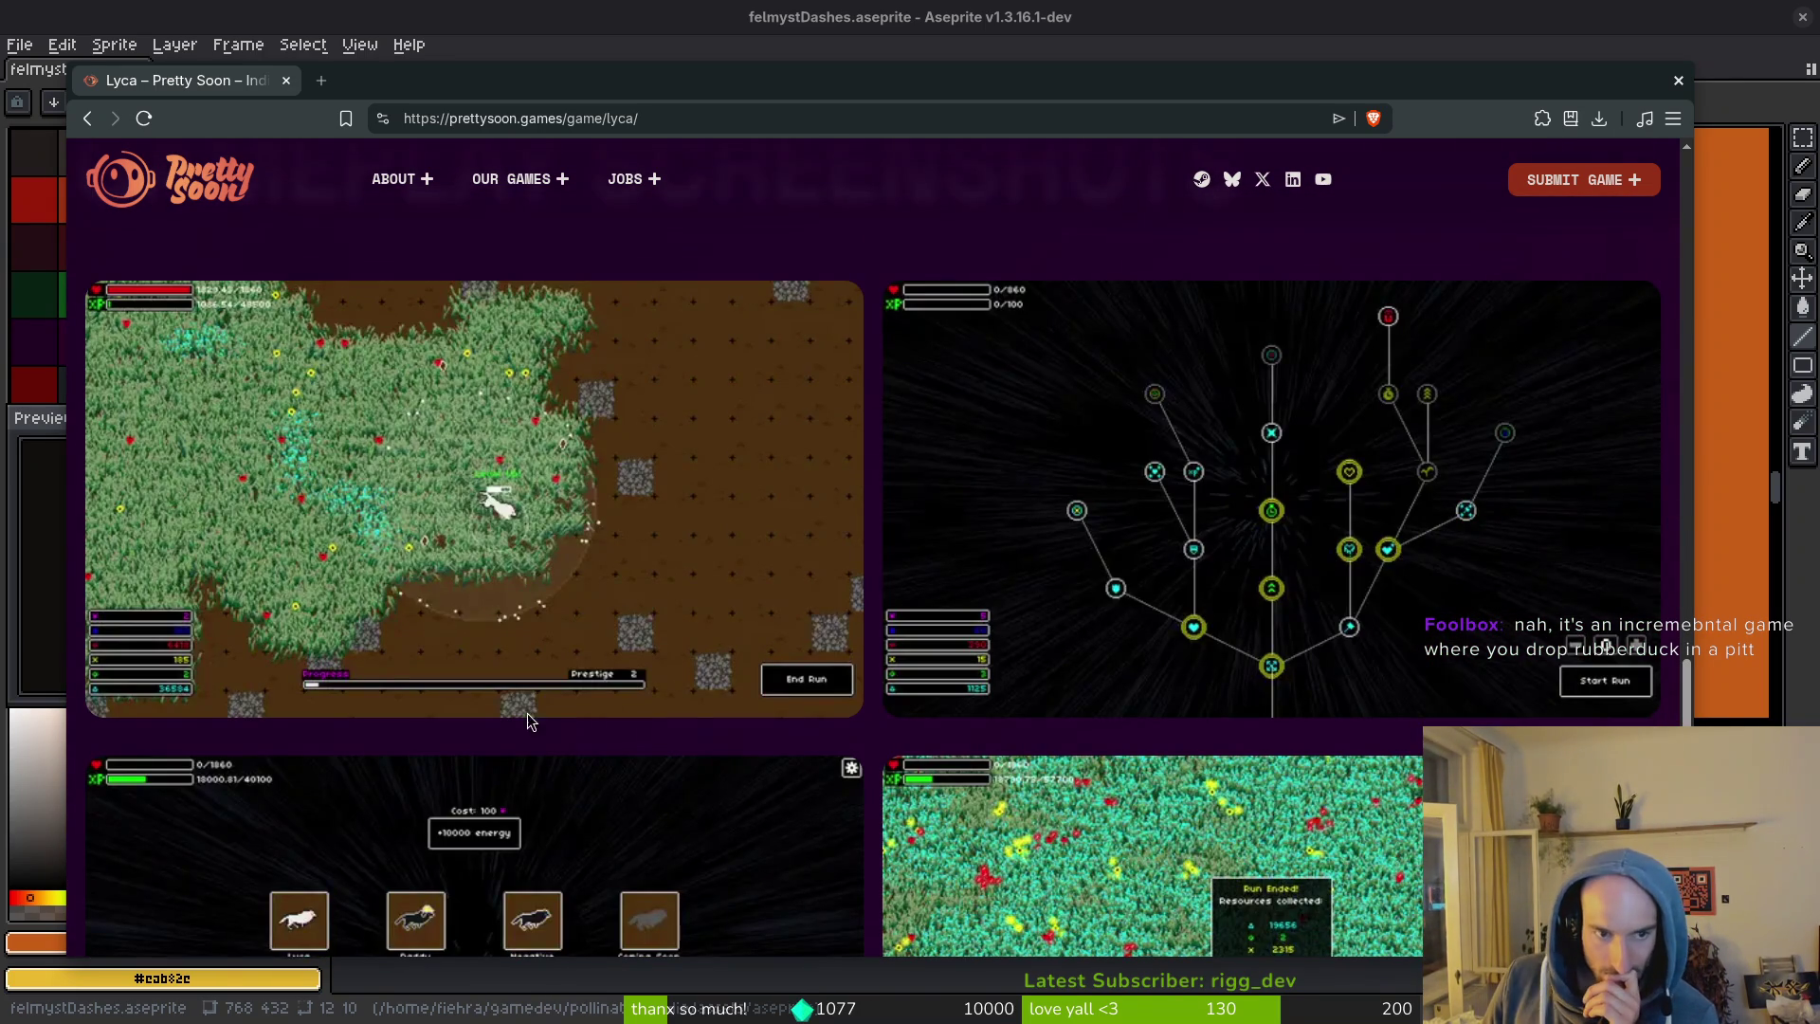
scroll(724, 743, down, 3)
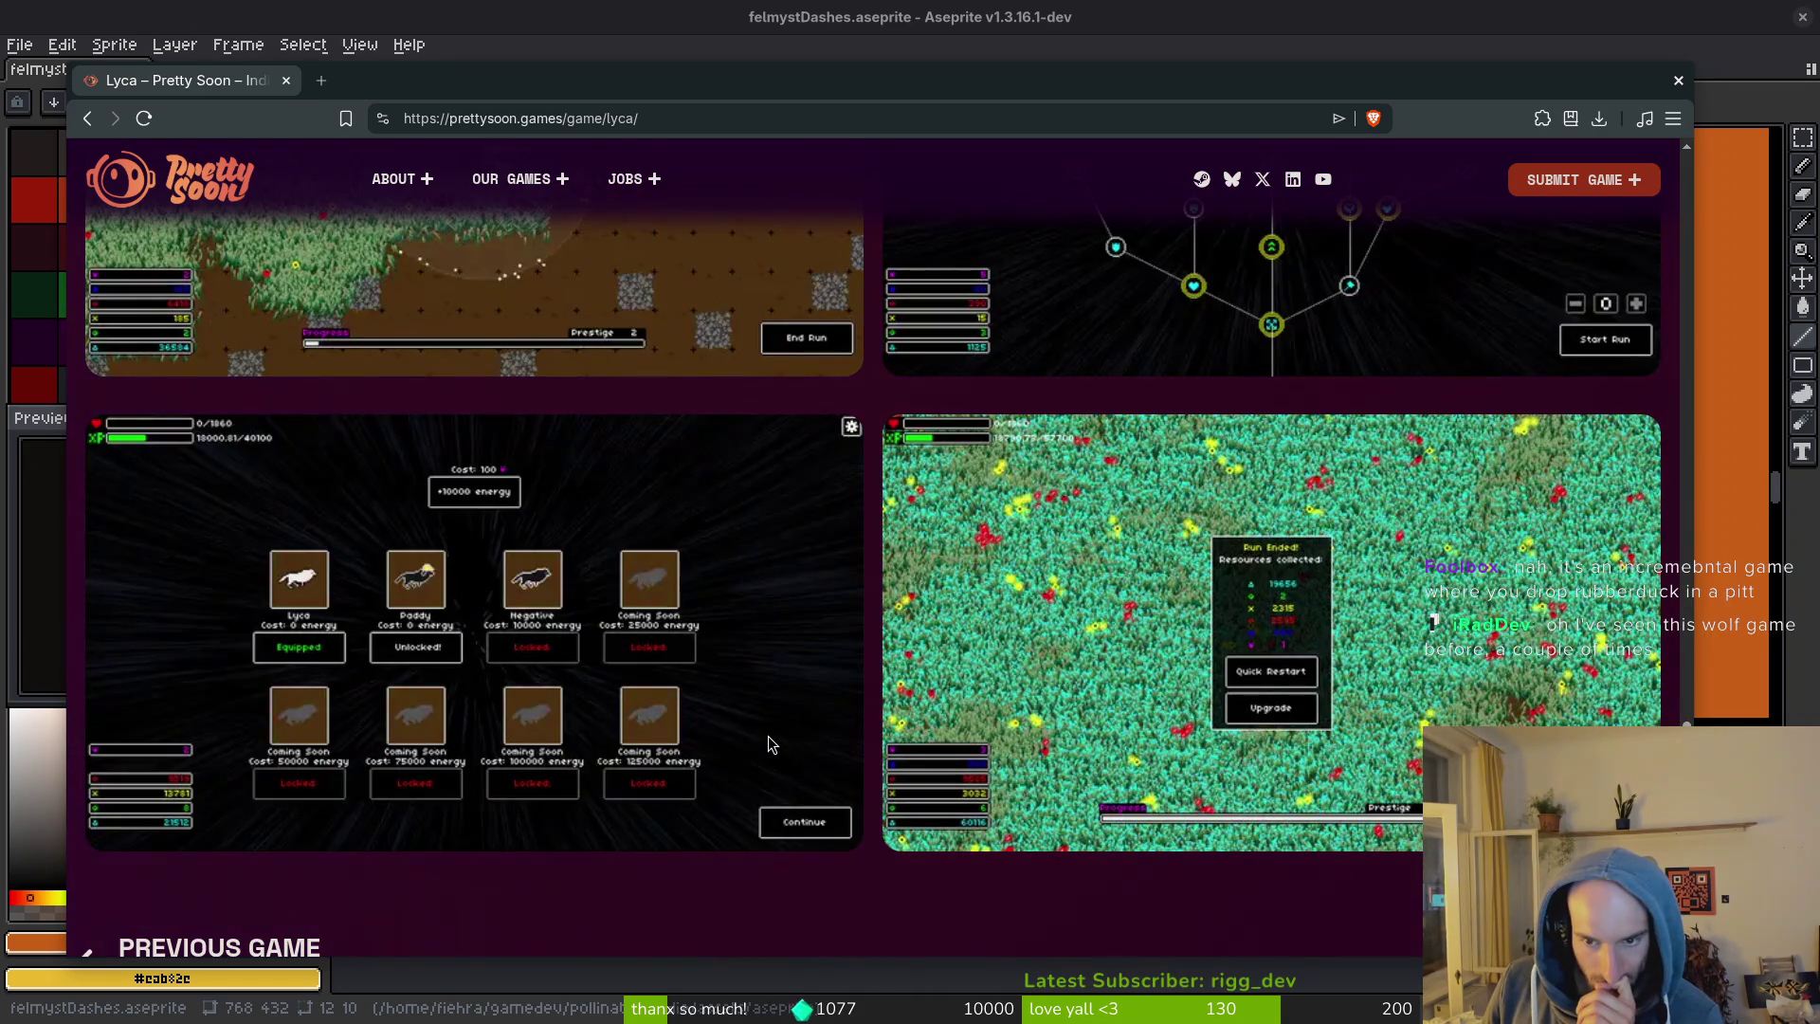
scroll(787, 733, down, 4)
key(alt+Left)
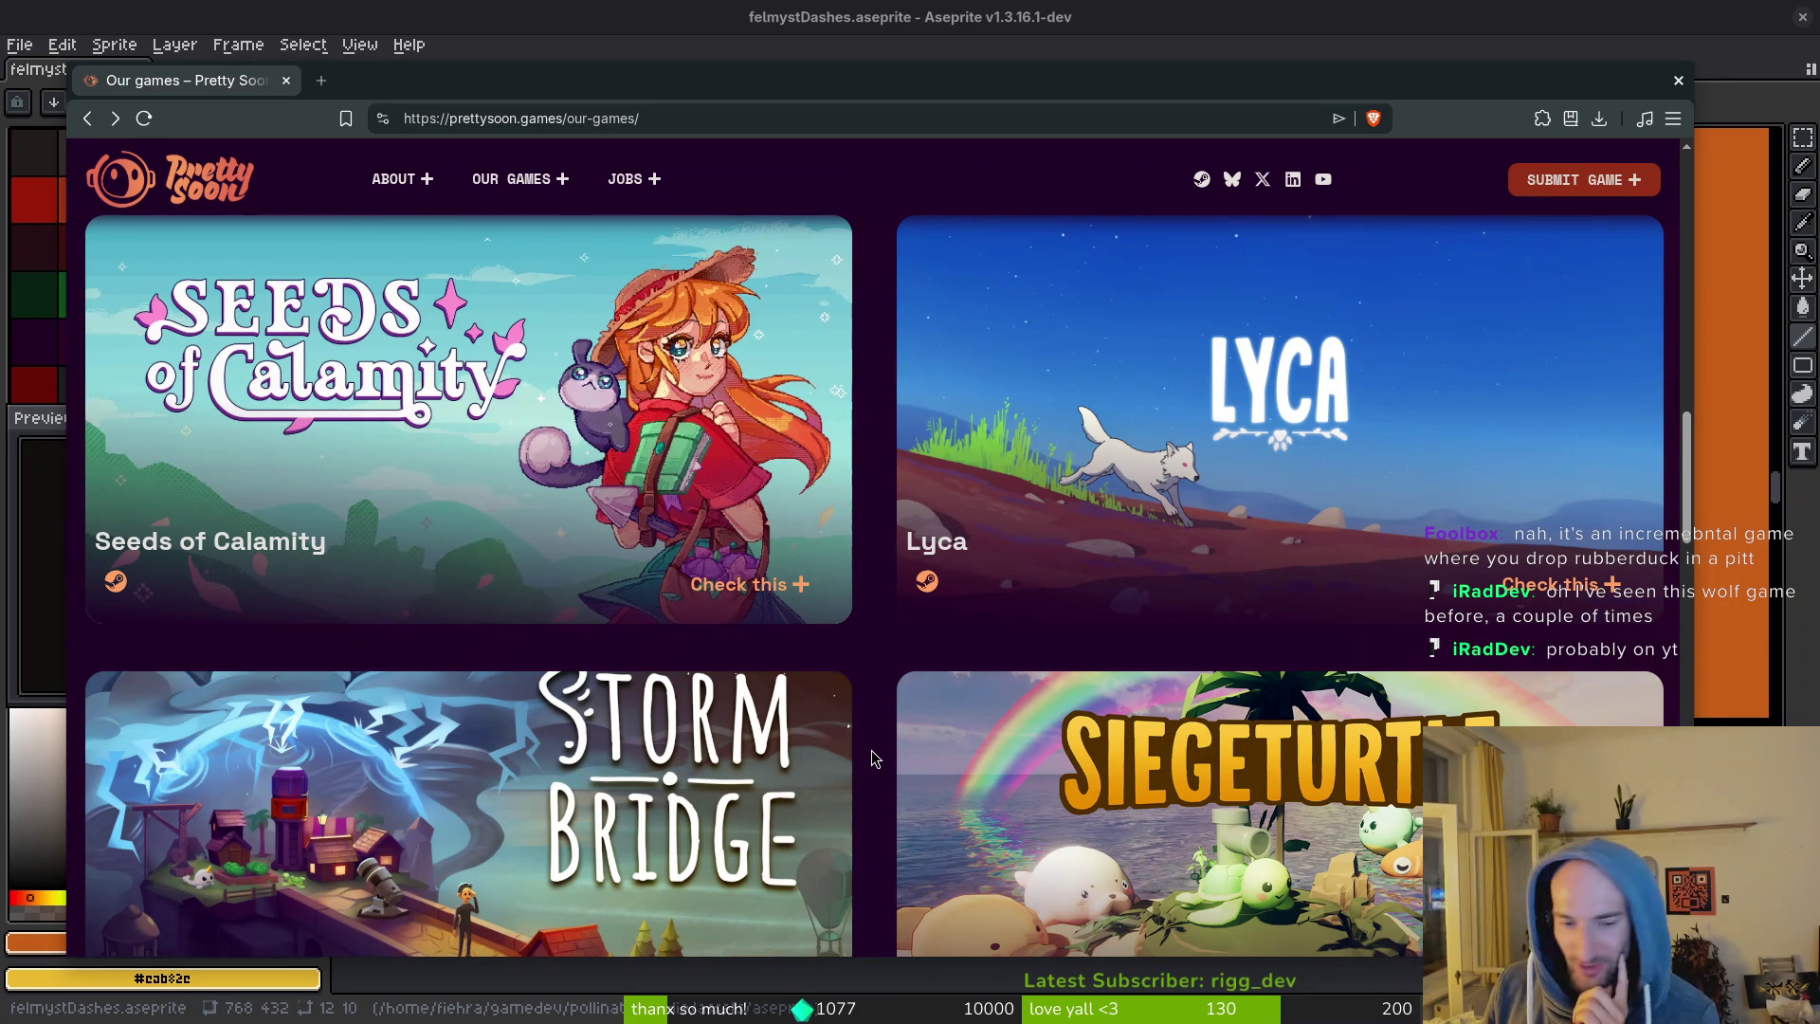
Scroll down the Our games list past Seeds of Calamity, Lyca, Stormbridge and Siegeturtle.
scroll(874, 758, down, 3)
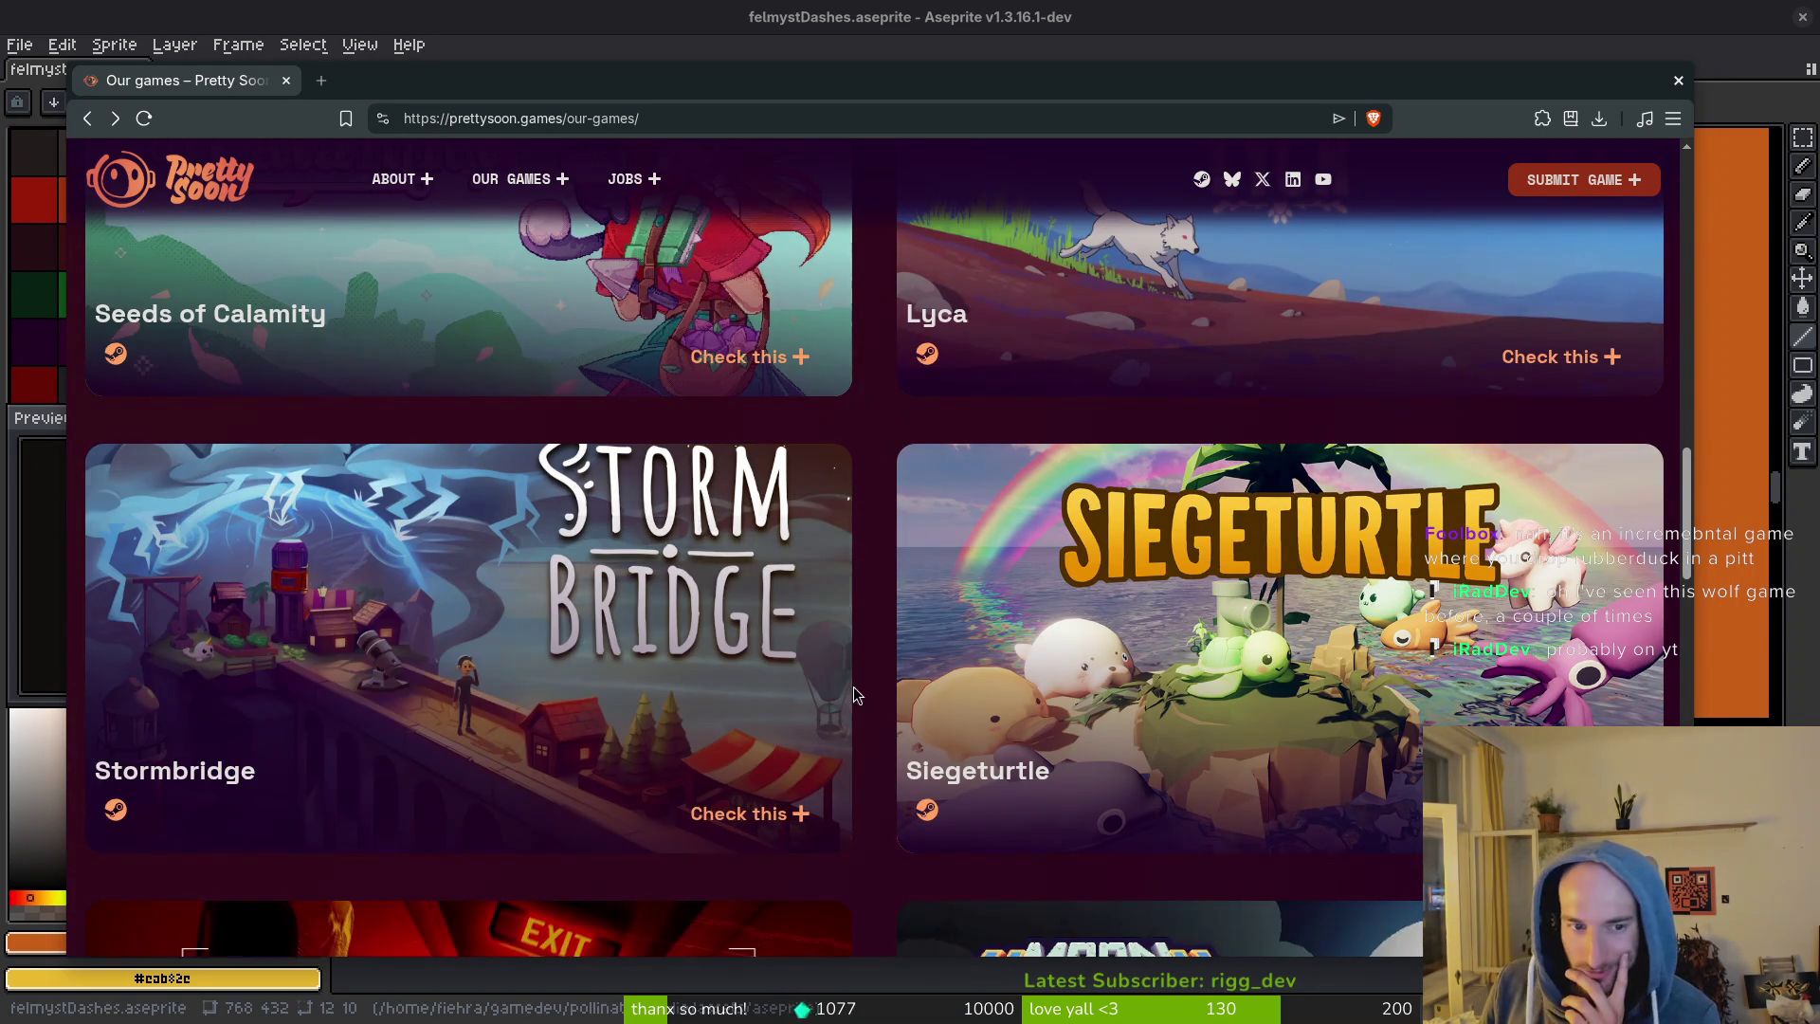
scroll(858, 682, down, 1)
scroll(863, 673, down, 2)
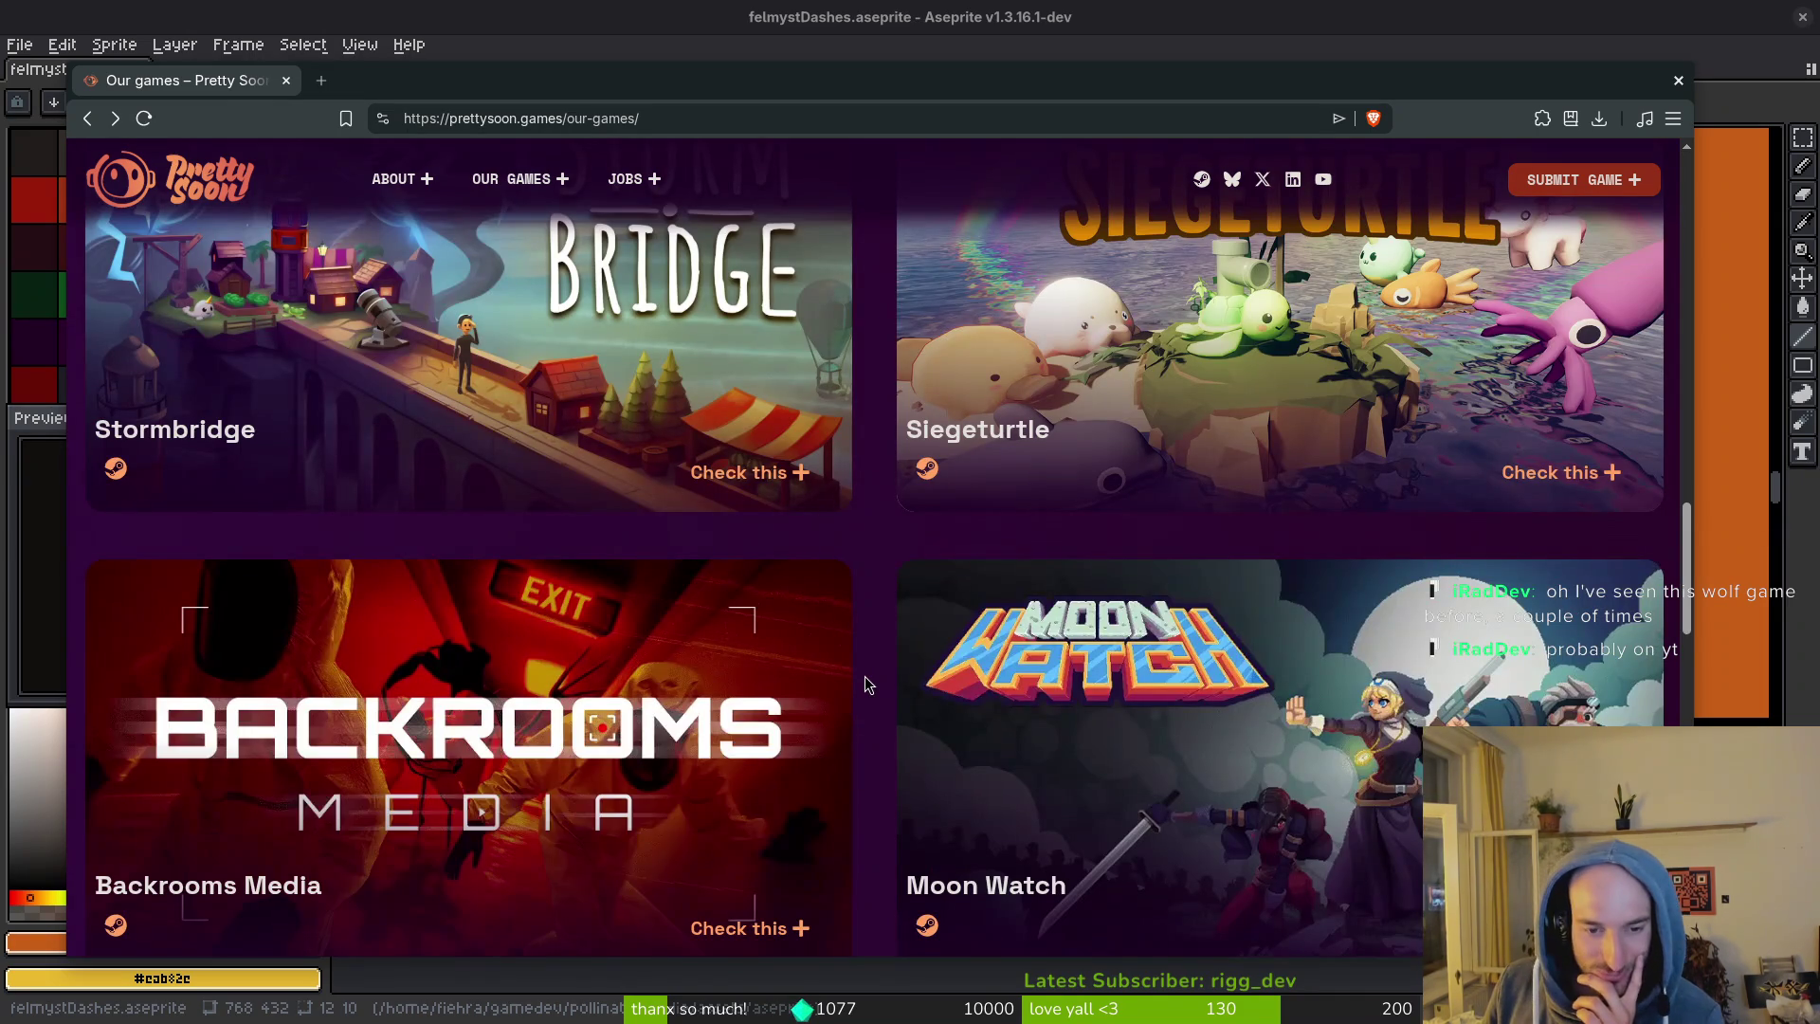
scroll(867, 675, down, 2)
scroll(883, 669, down, 2)
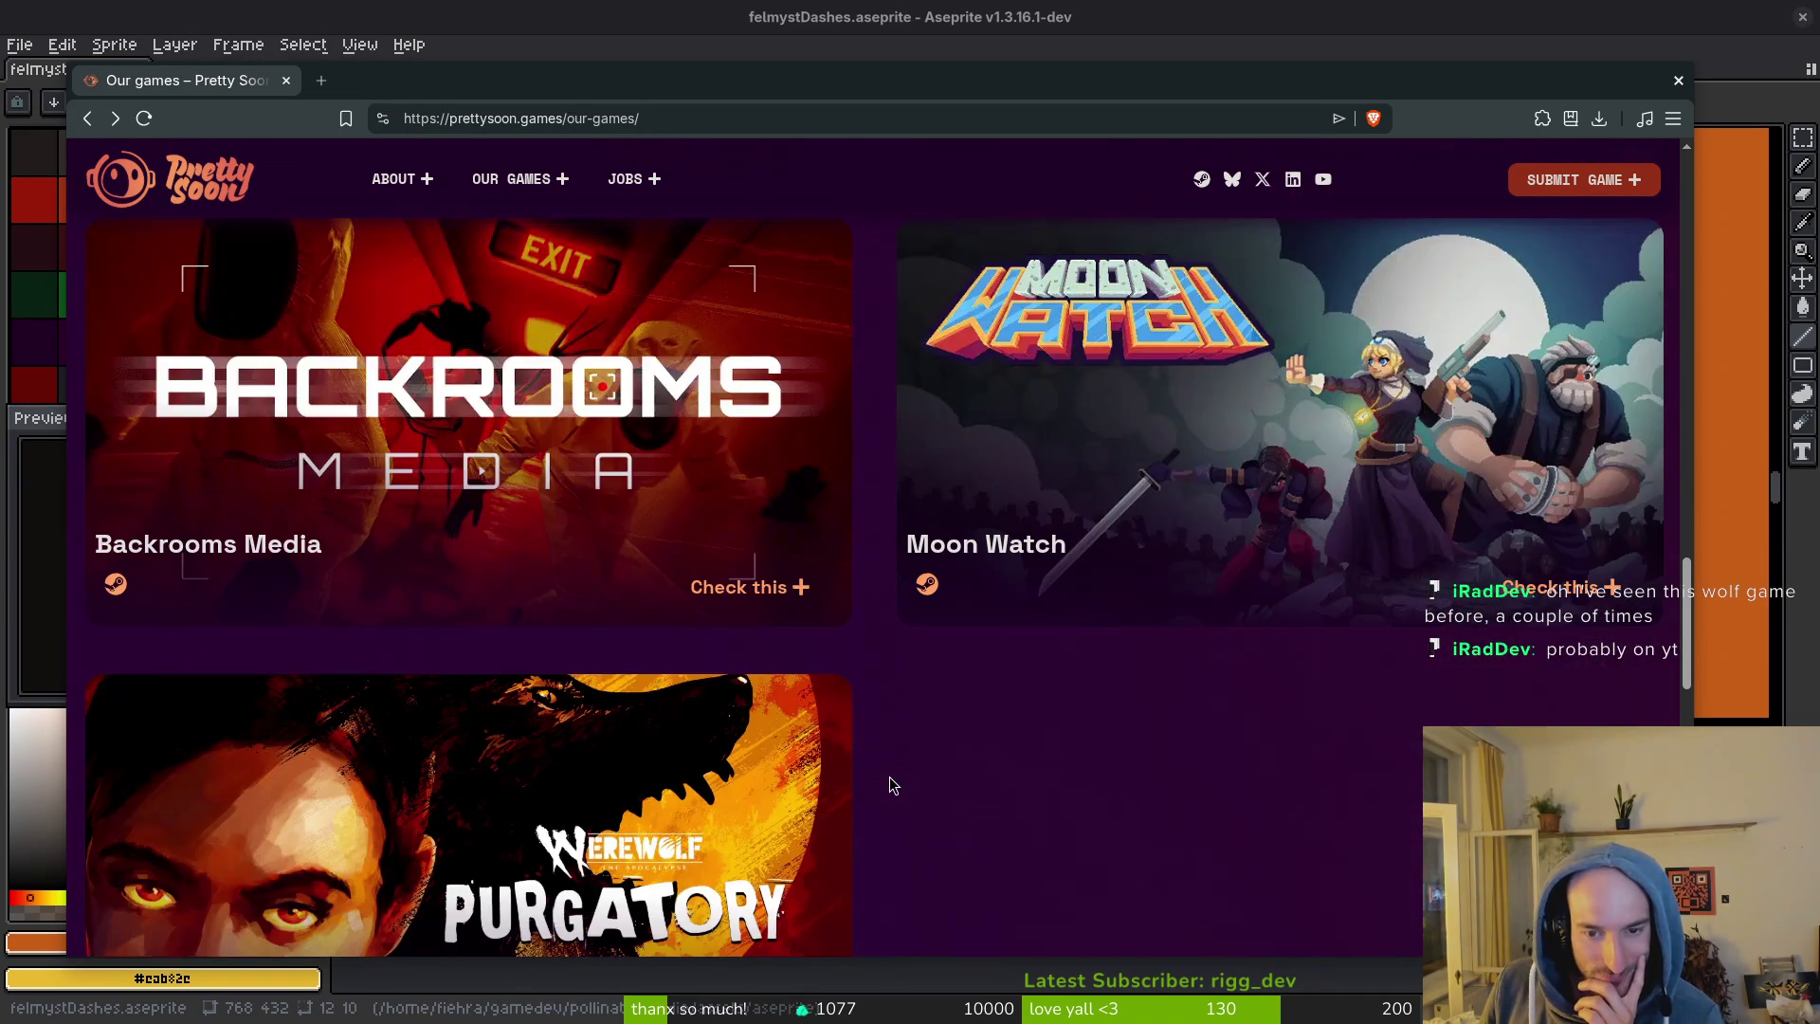
scroll(893, 776, down, 2)
scroll(925, 711, down, 7)
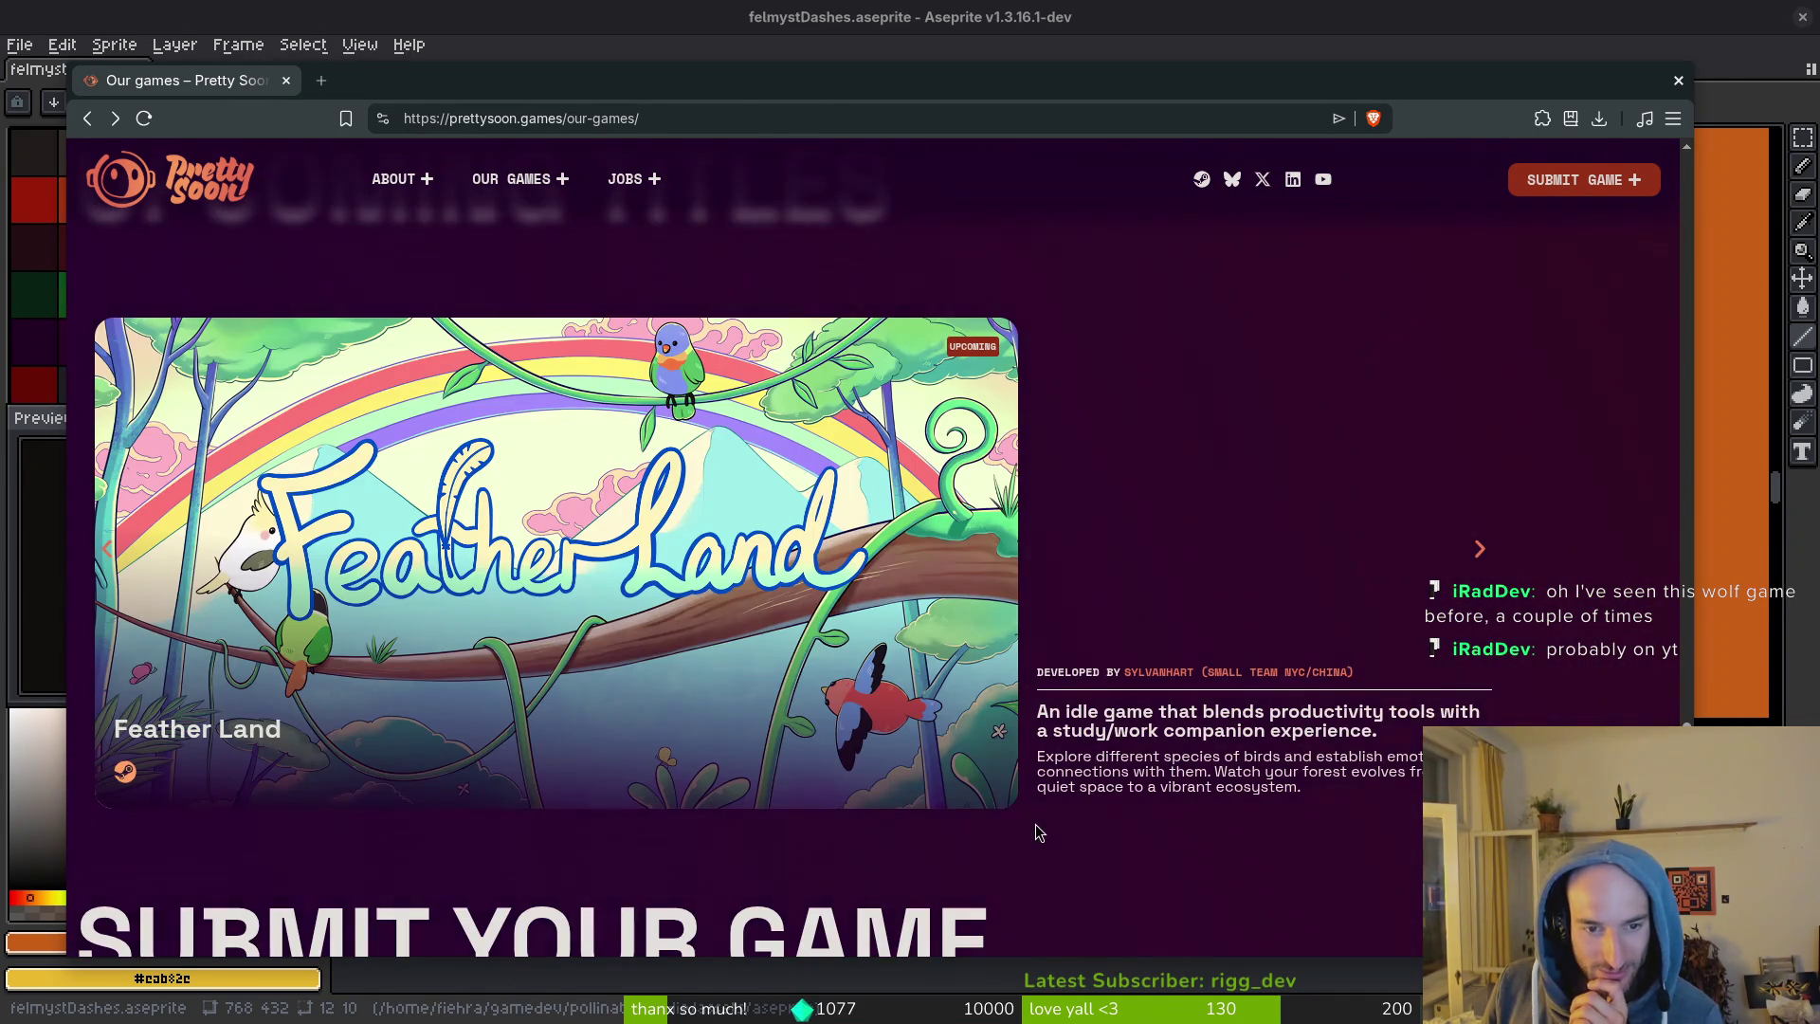
scroll(1038, 819, down, 5)
scroll(1054, 754, up, 20)
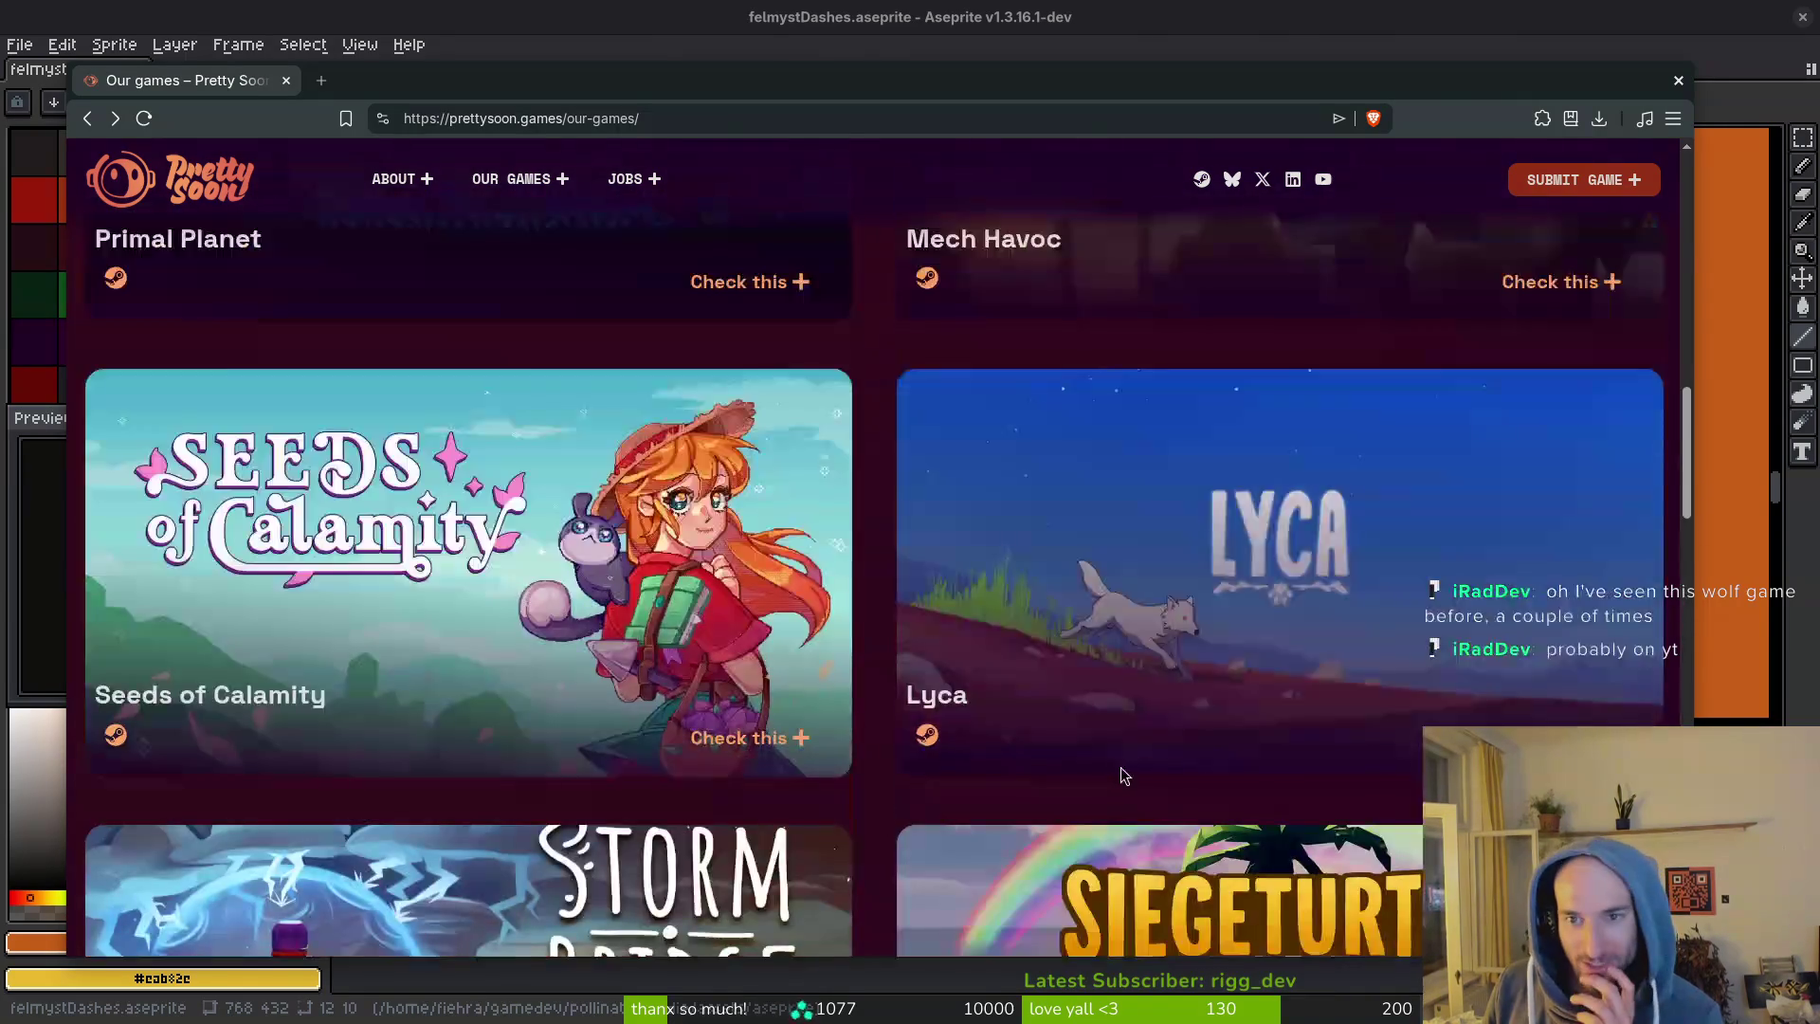
scroll(1090, 740, up, 12)
Open the Backpack Hero page, scroll to its trailer, and maximize the Brave window.
click(1492, 702)
scroll(958, 692, down, 6)
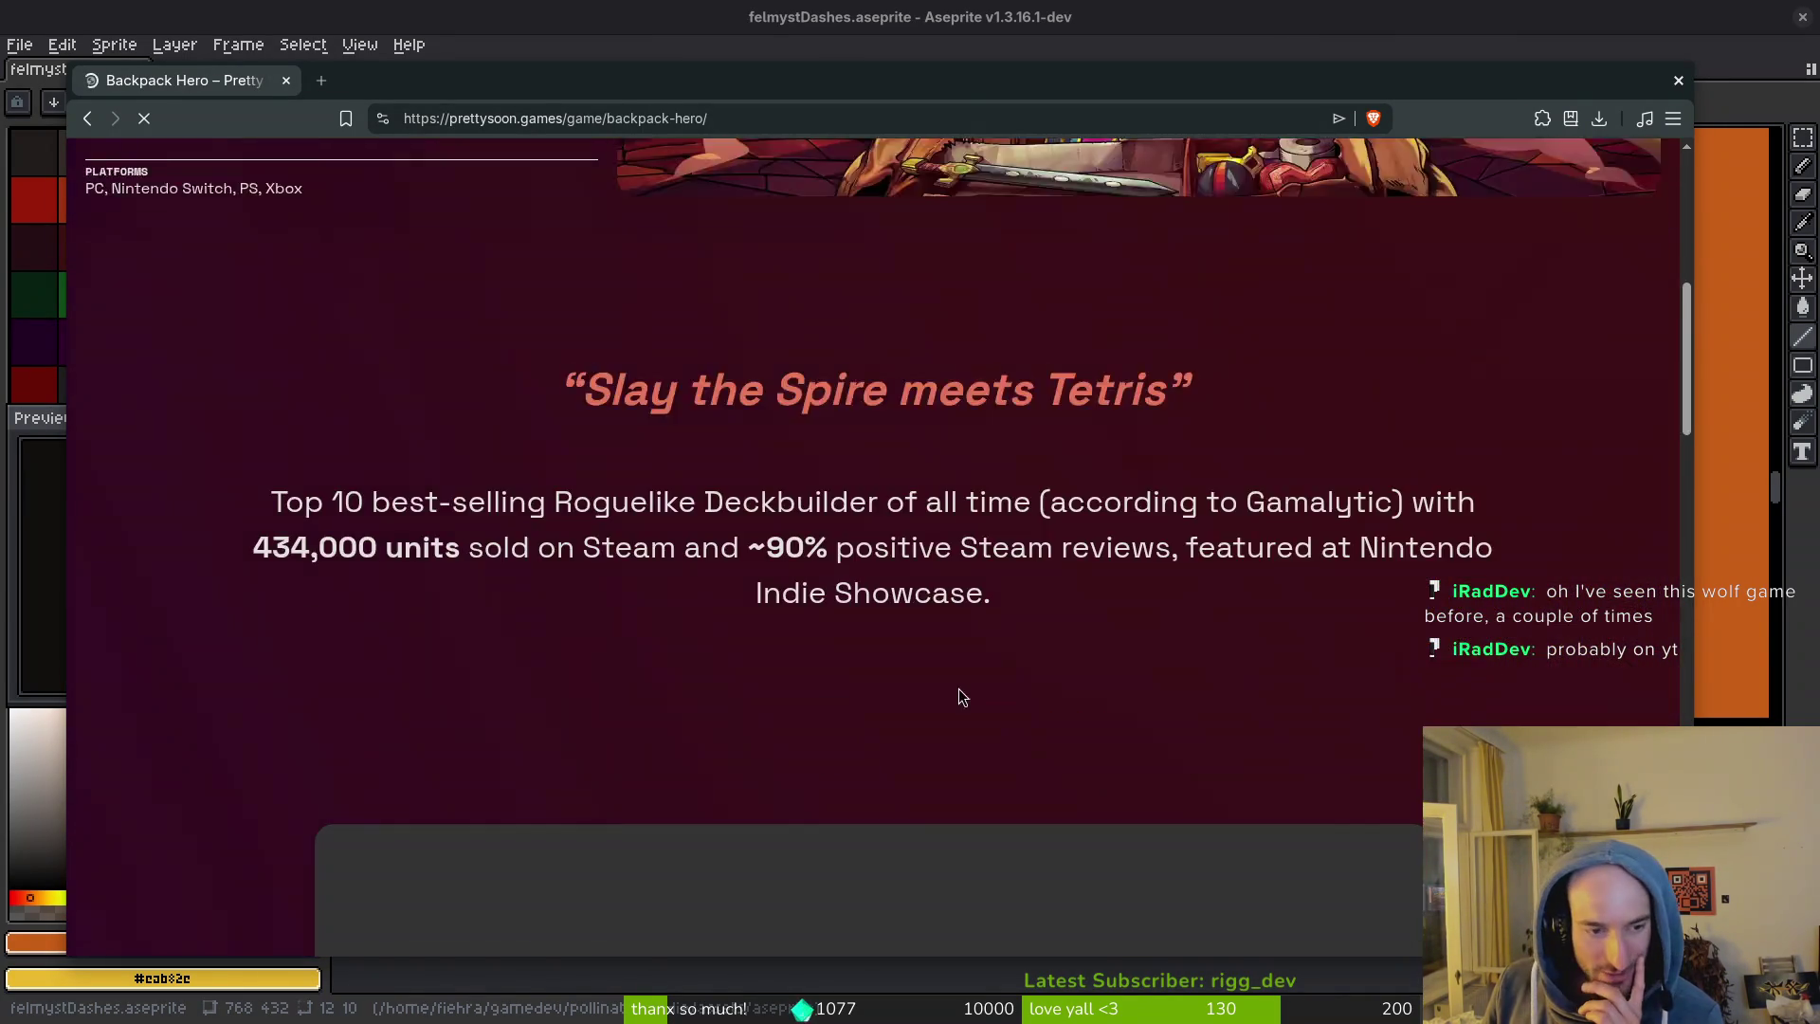
scroll(957, 696, down, 5)
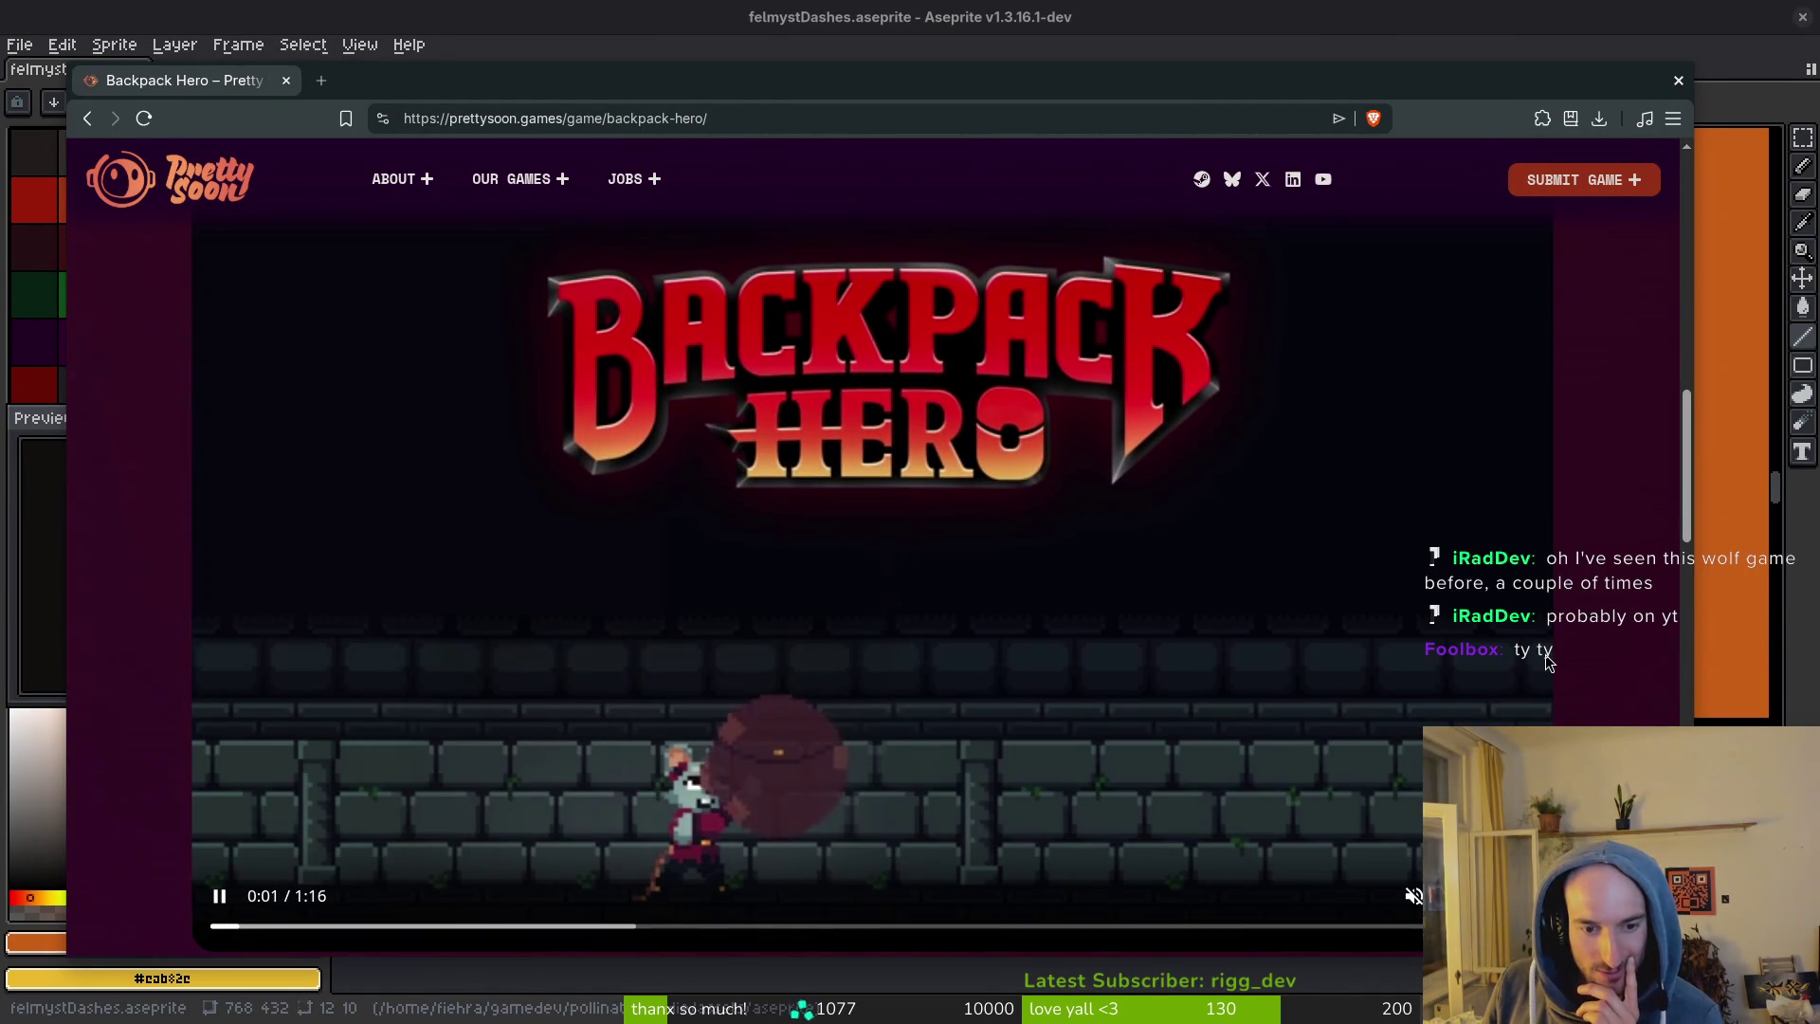
key(super+f)
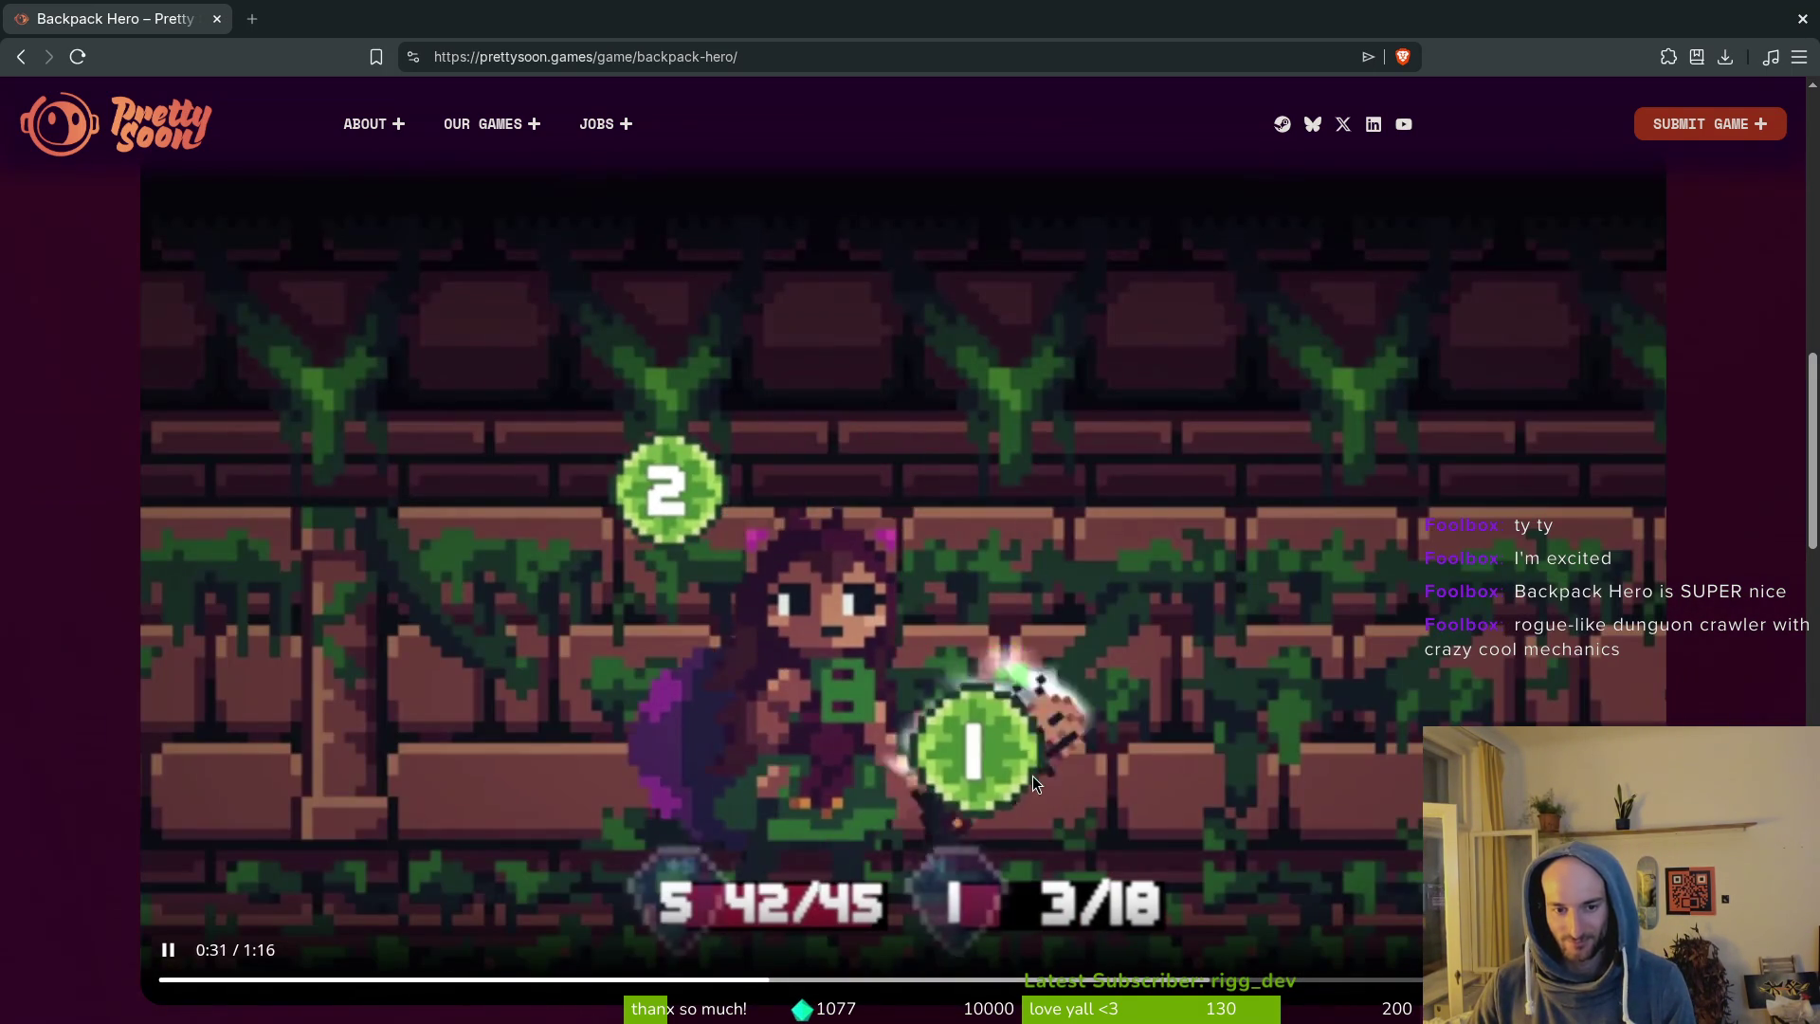
Finish watching the trailer and switch back to the felmystDashes artwork in Aseprite.
scroll(1026, 777, down, 5)
scroll(1126, 663, up, 4)
key(alt+Tab)
Extend frame 16's upper orange streak up-left into a thin tapered tip and save felmystDashes.aseprite.
click(998, 661)
scroll(1449, 549, down, 3)
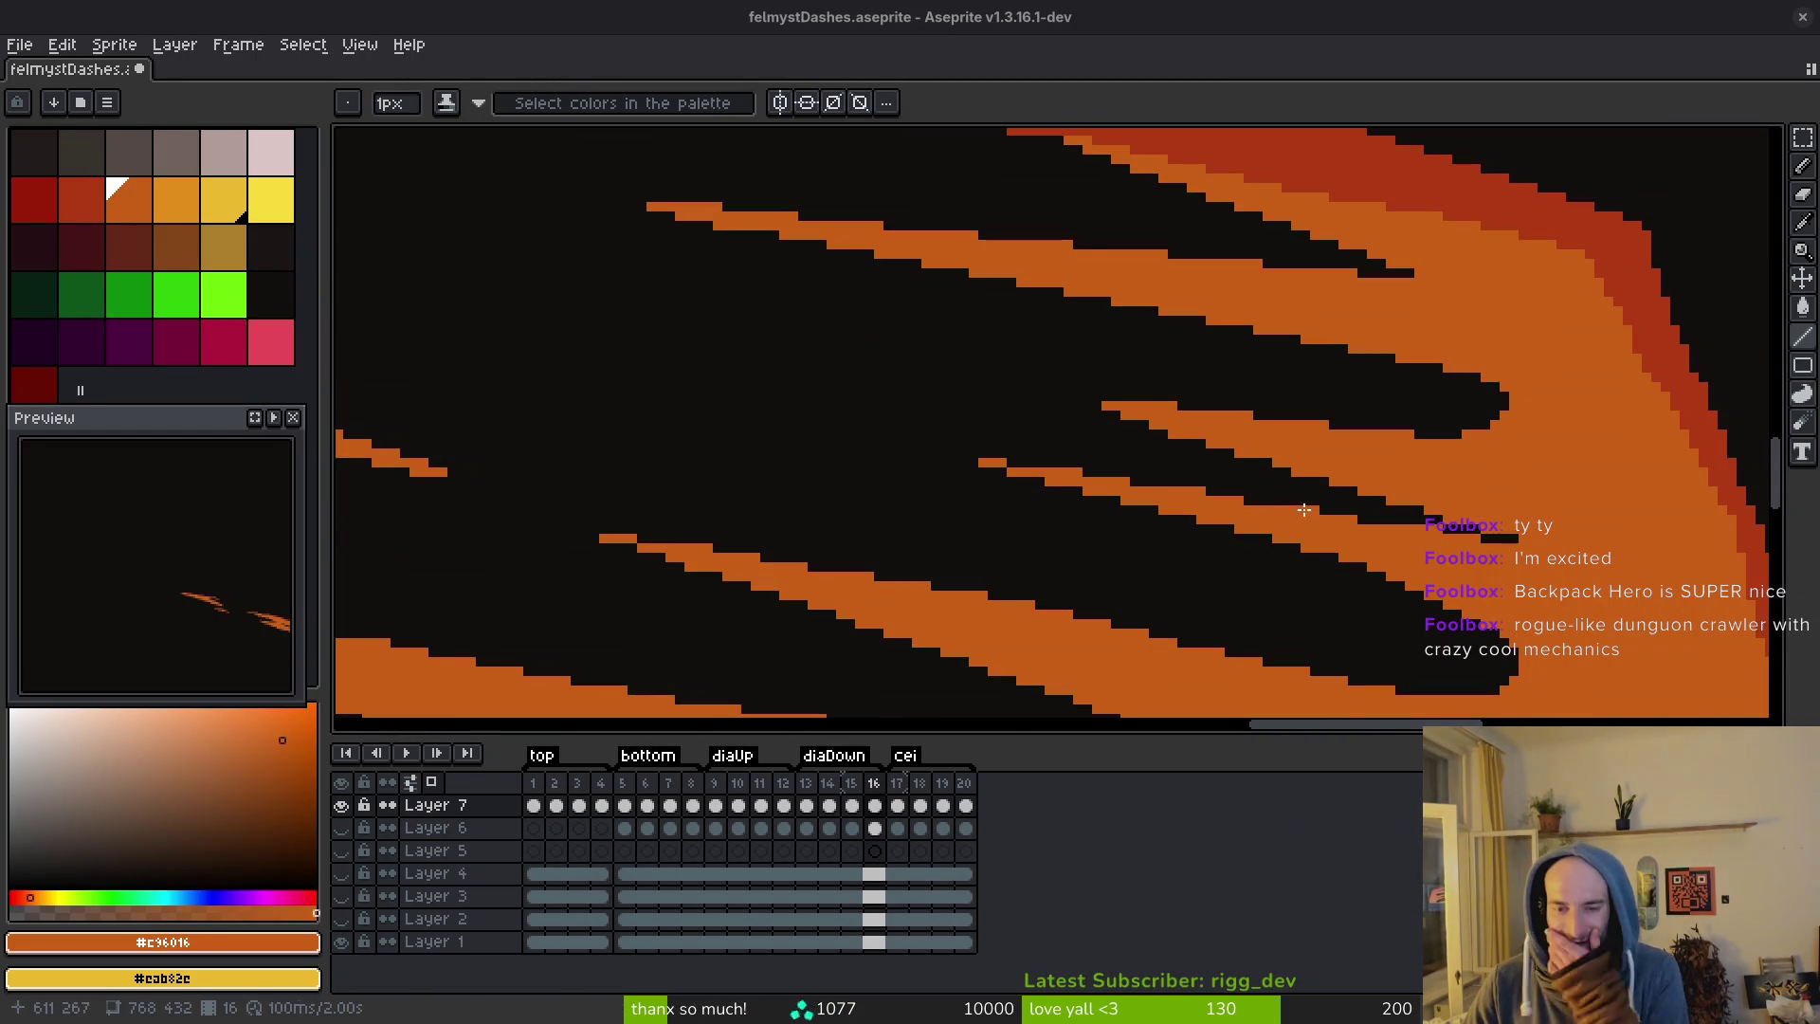
scroll(1188, 467, left, 2)
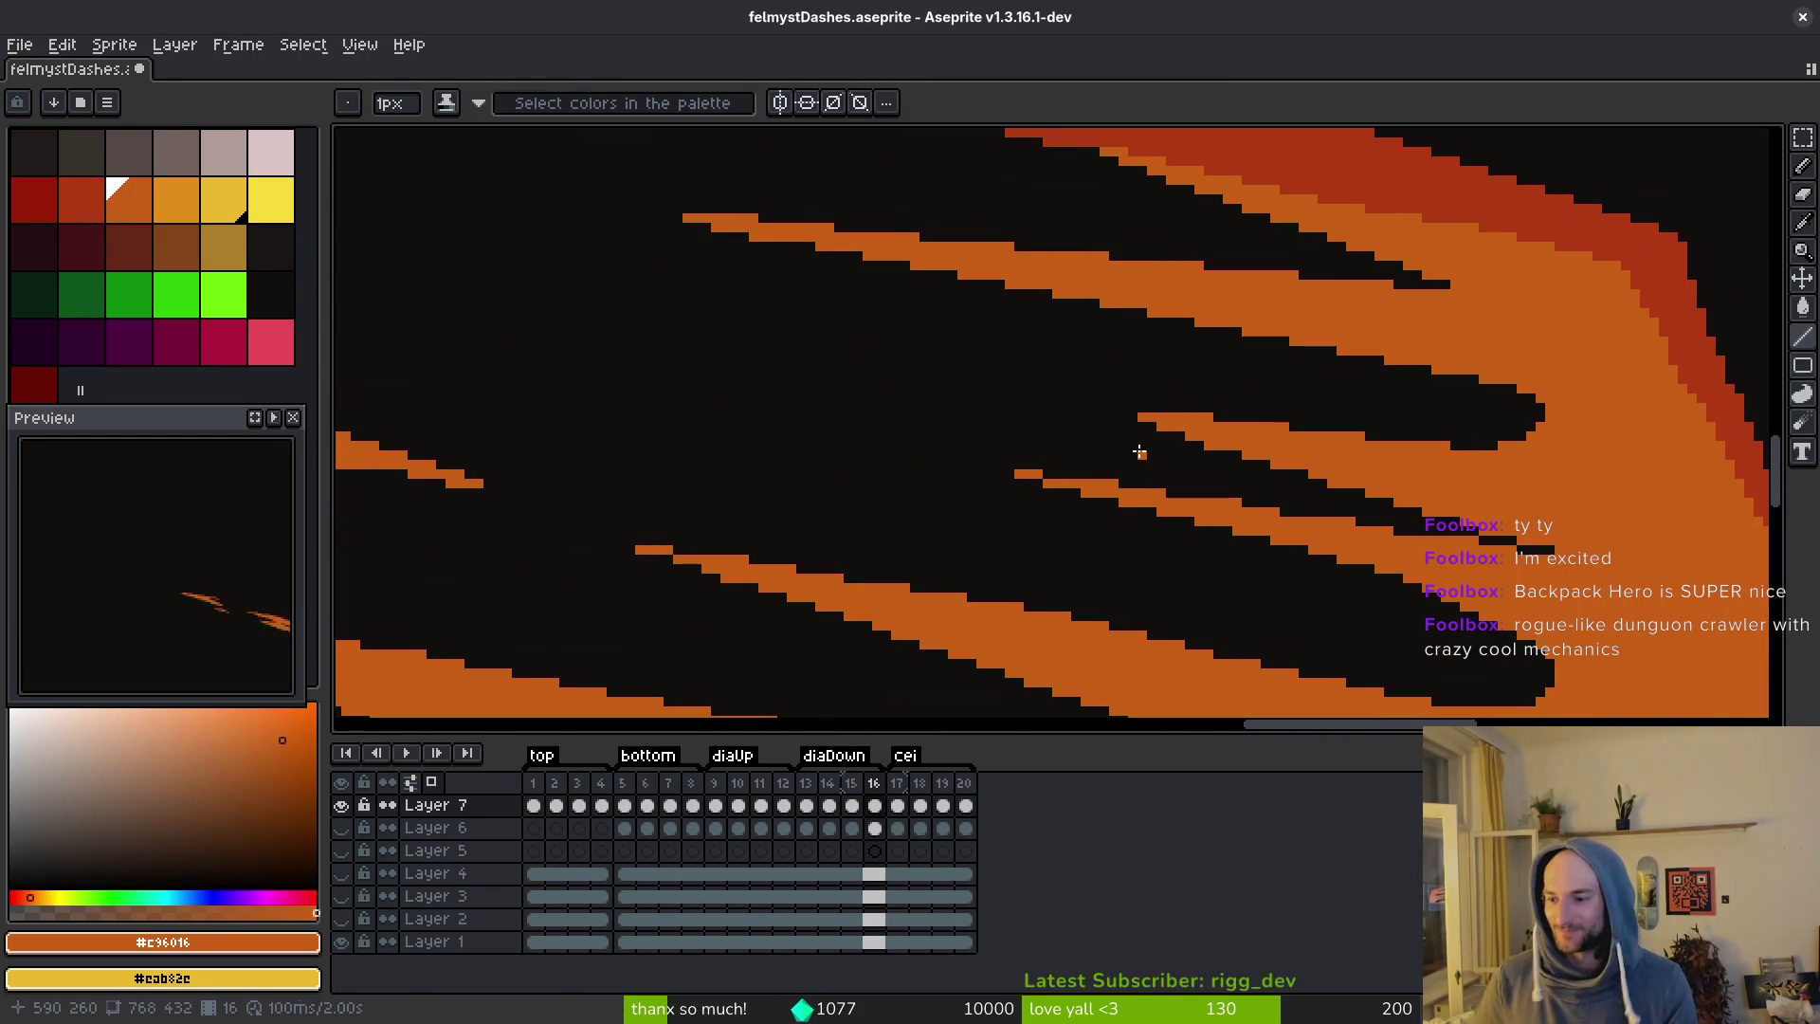
scroll(1266, 489, down, 5)
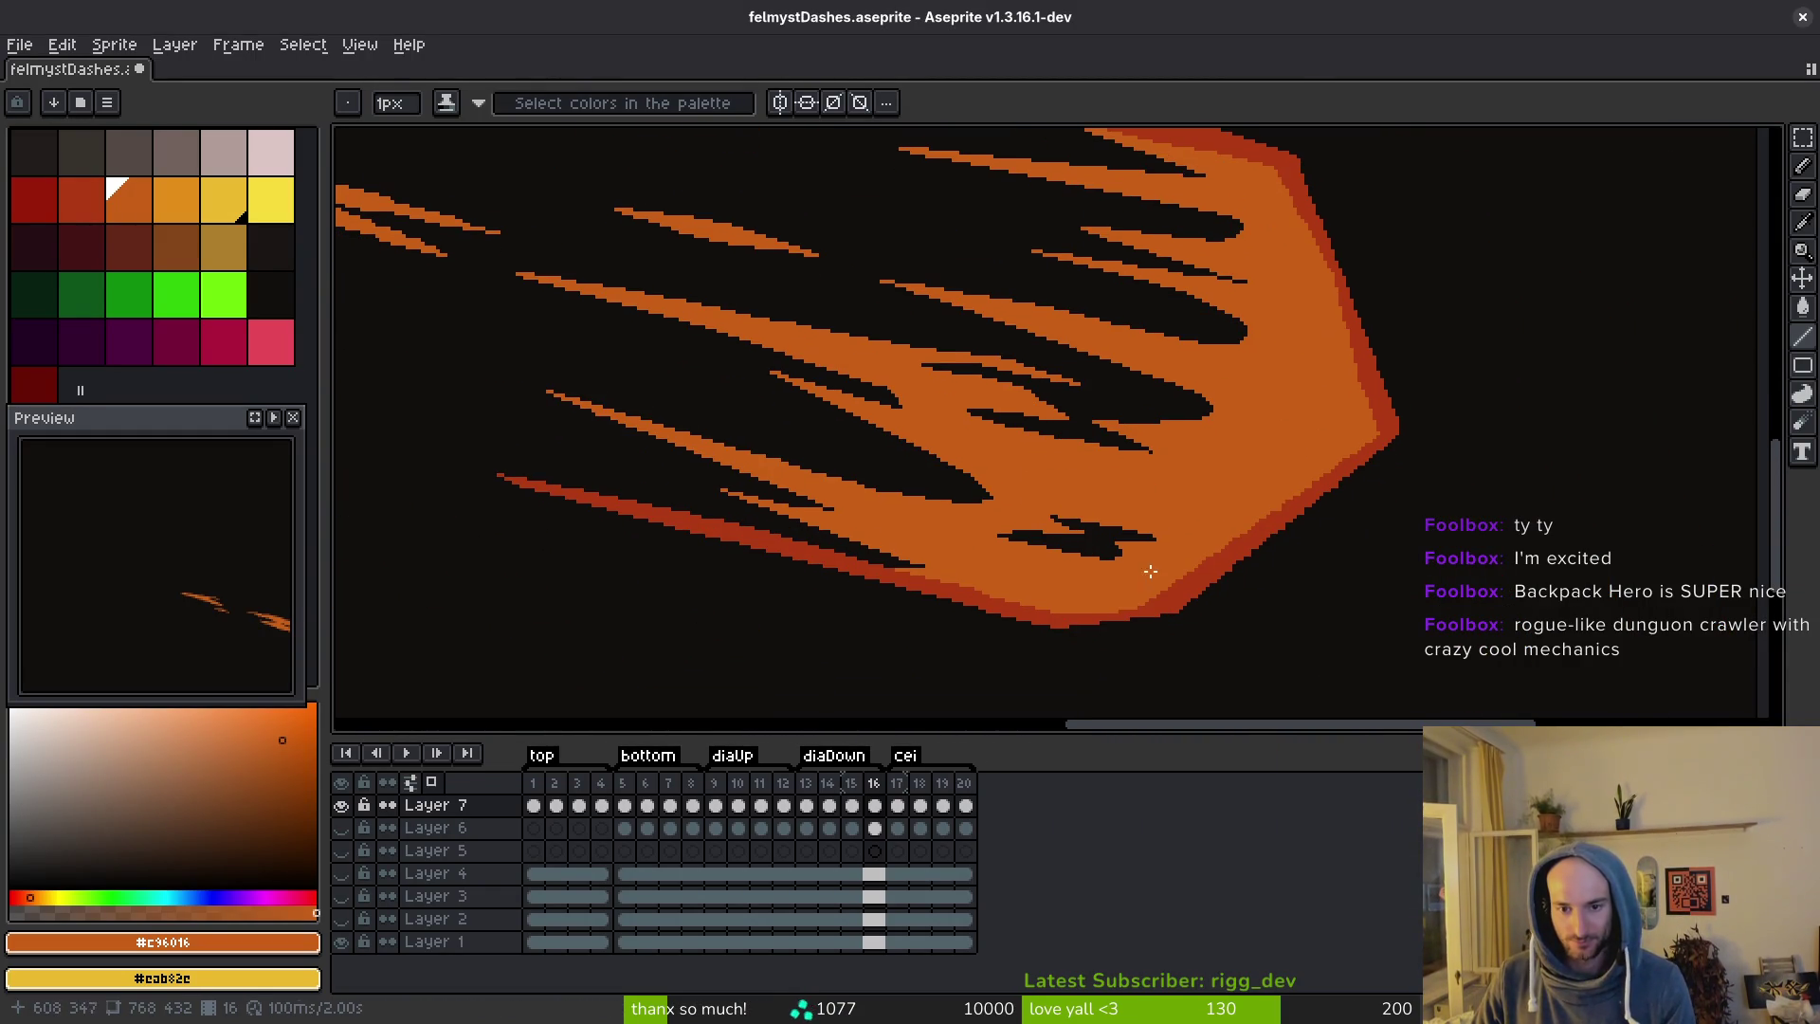
scroll(1119, 545, up, 3)
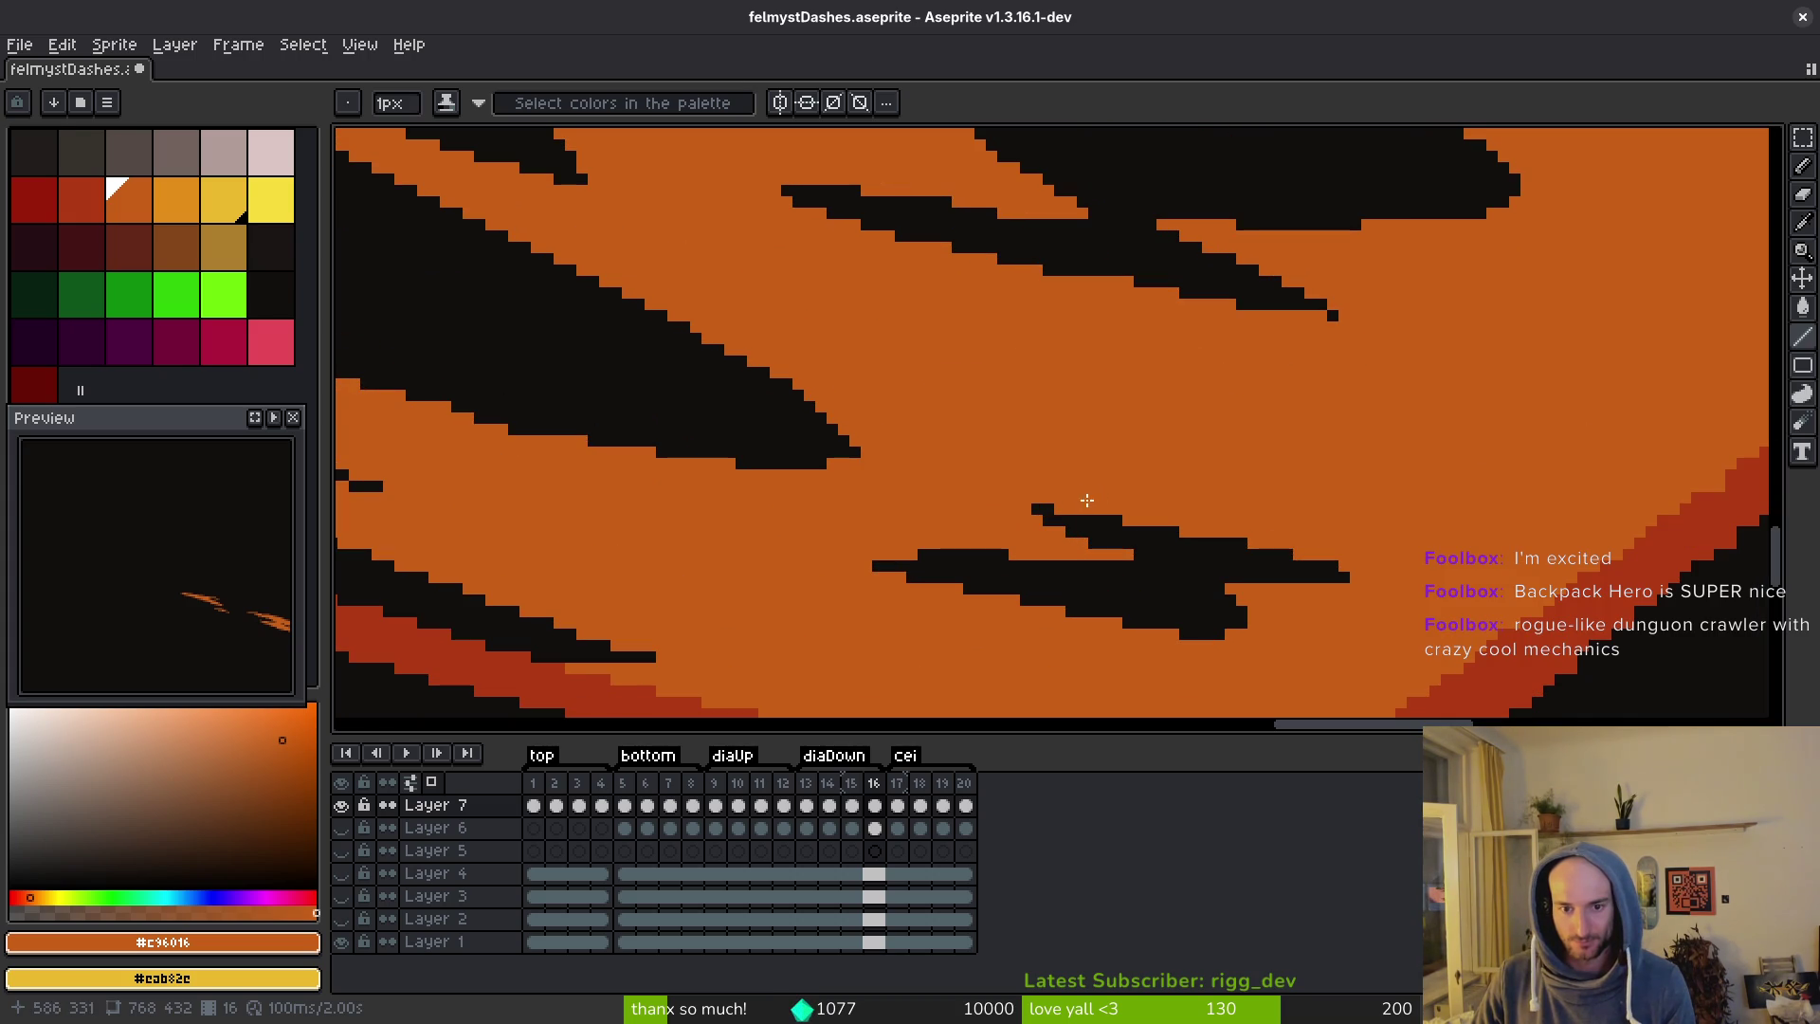
scroll(1082, 468, down, 4)
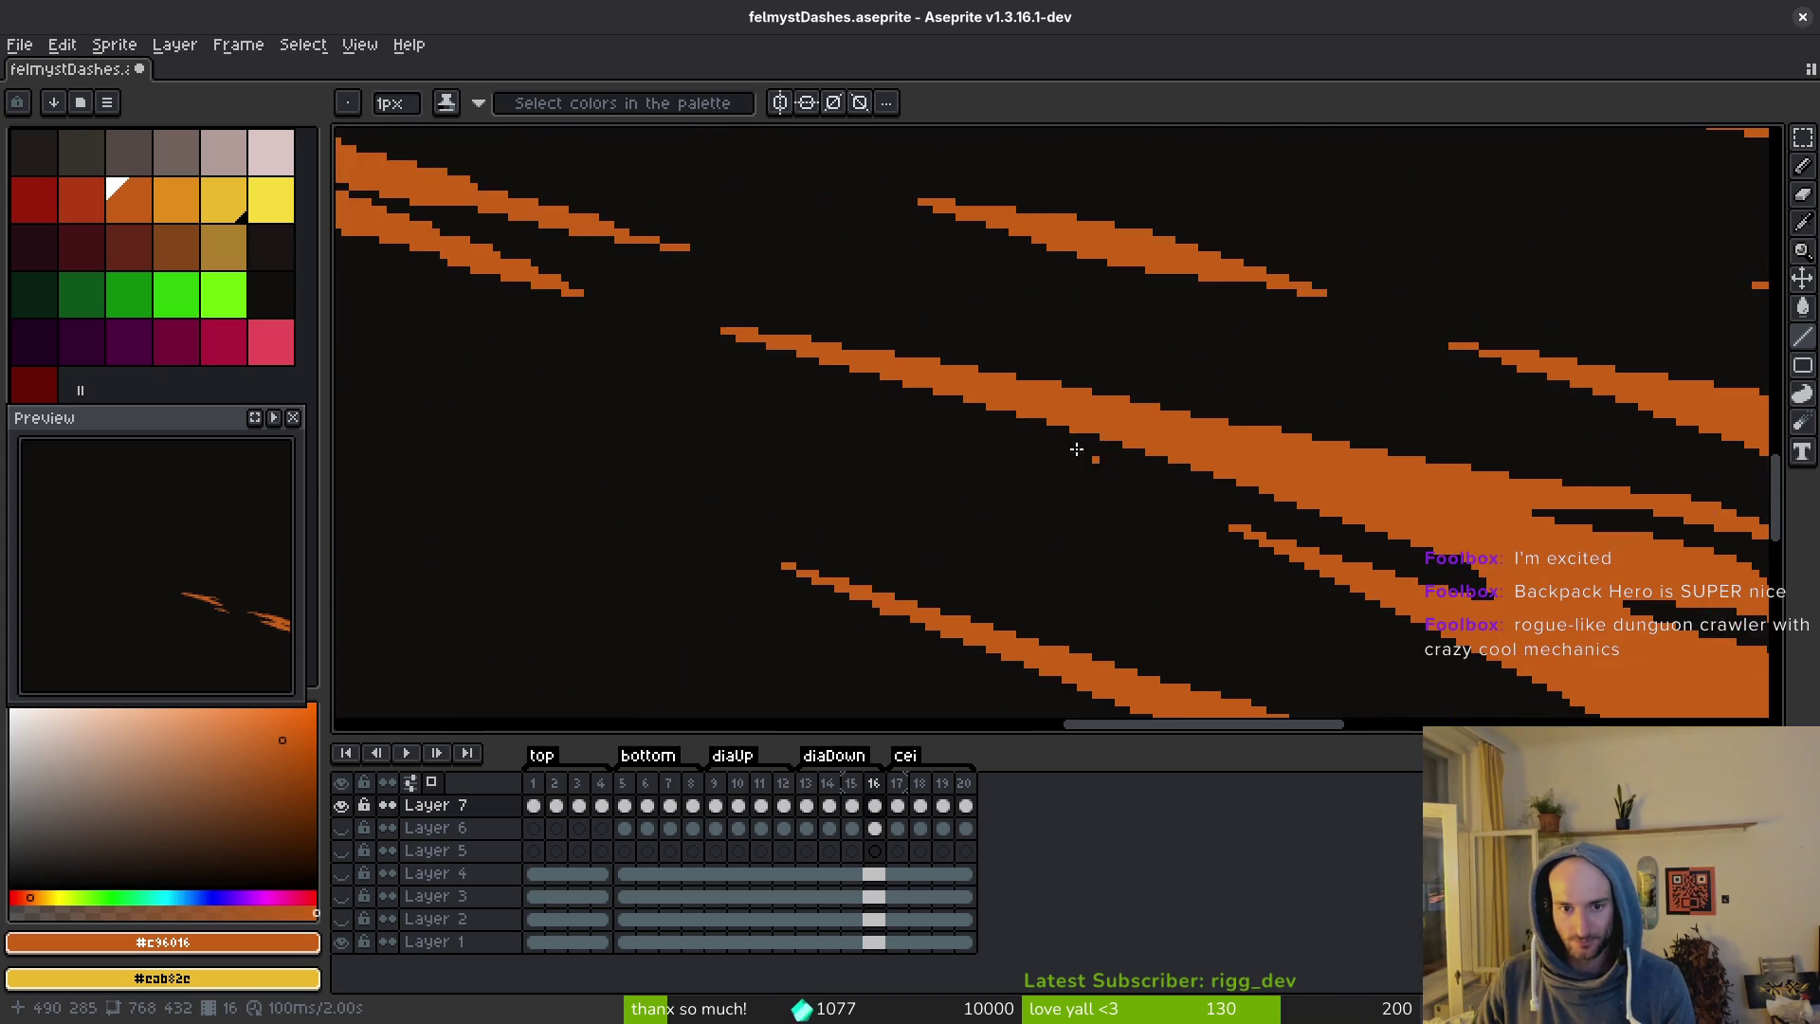
scroll(904, 424, up, 4)
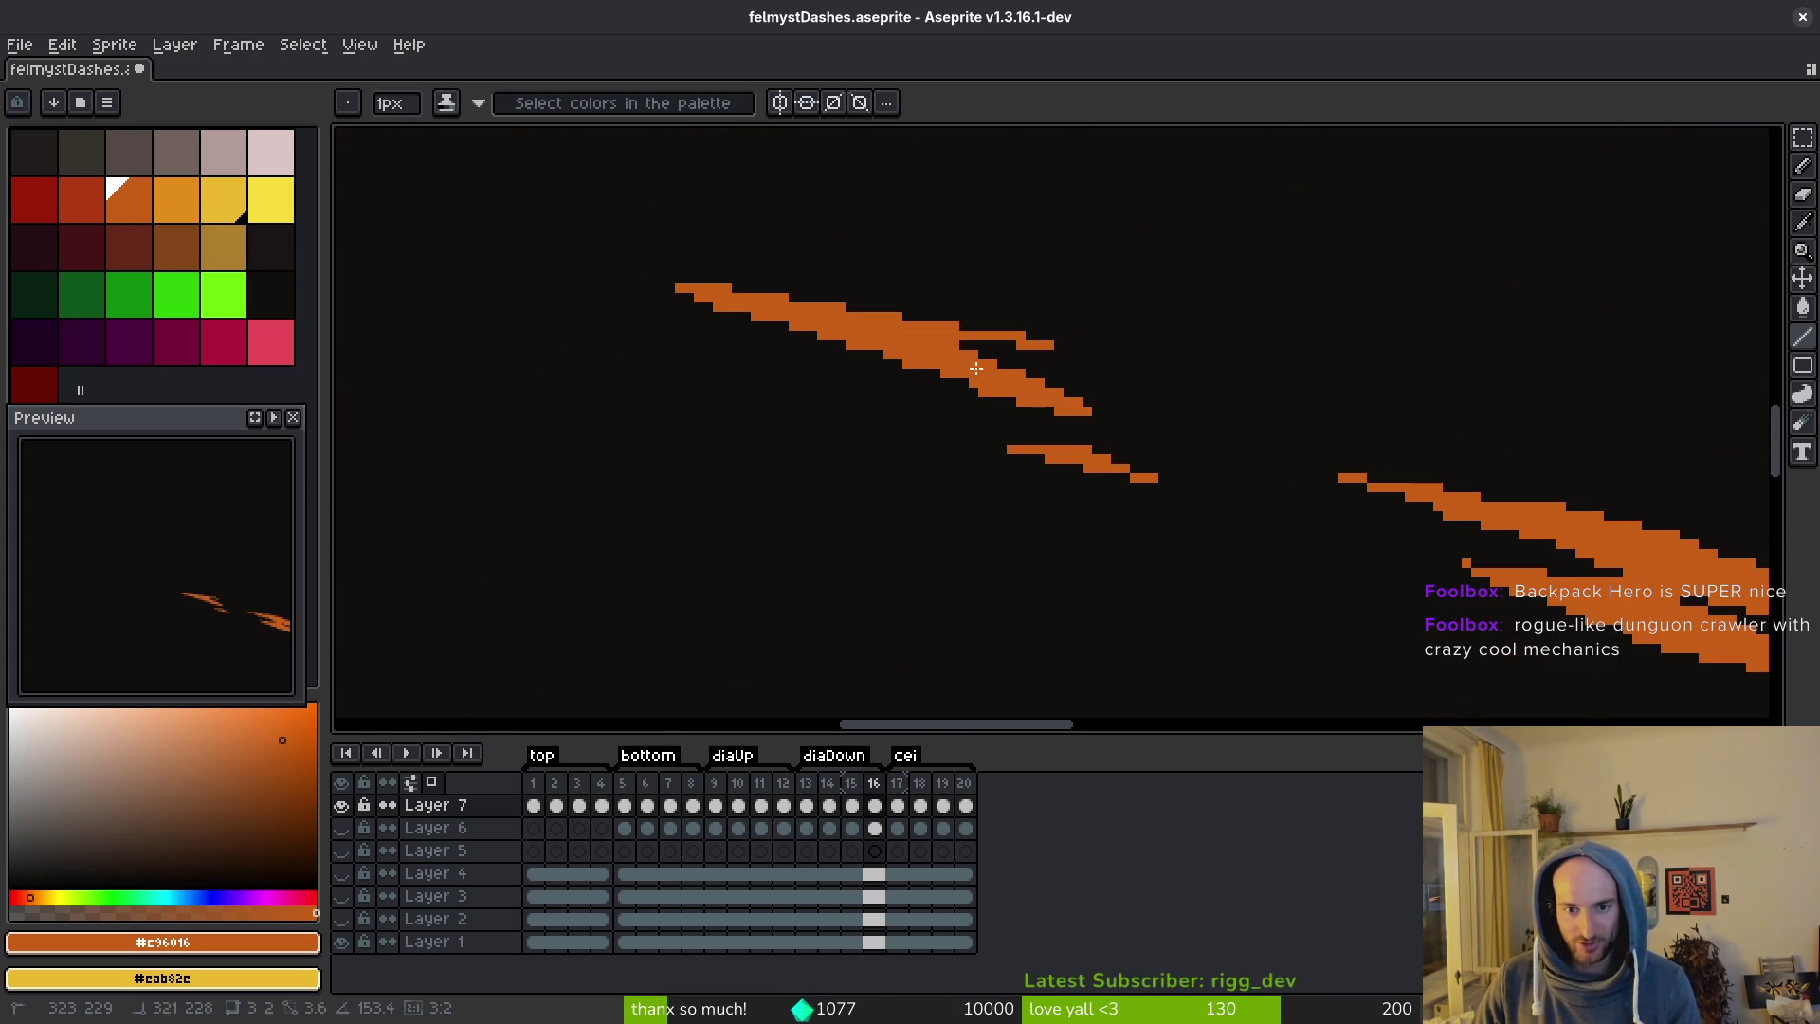
scroll(1091, 346, right, 10)
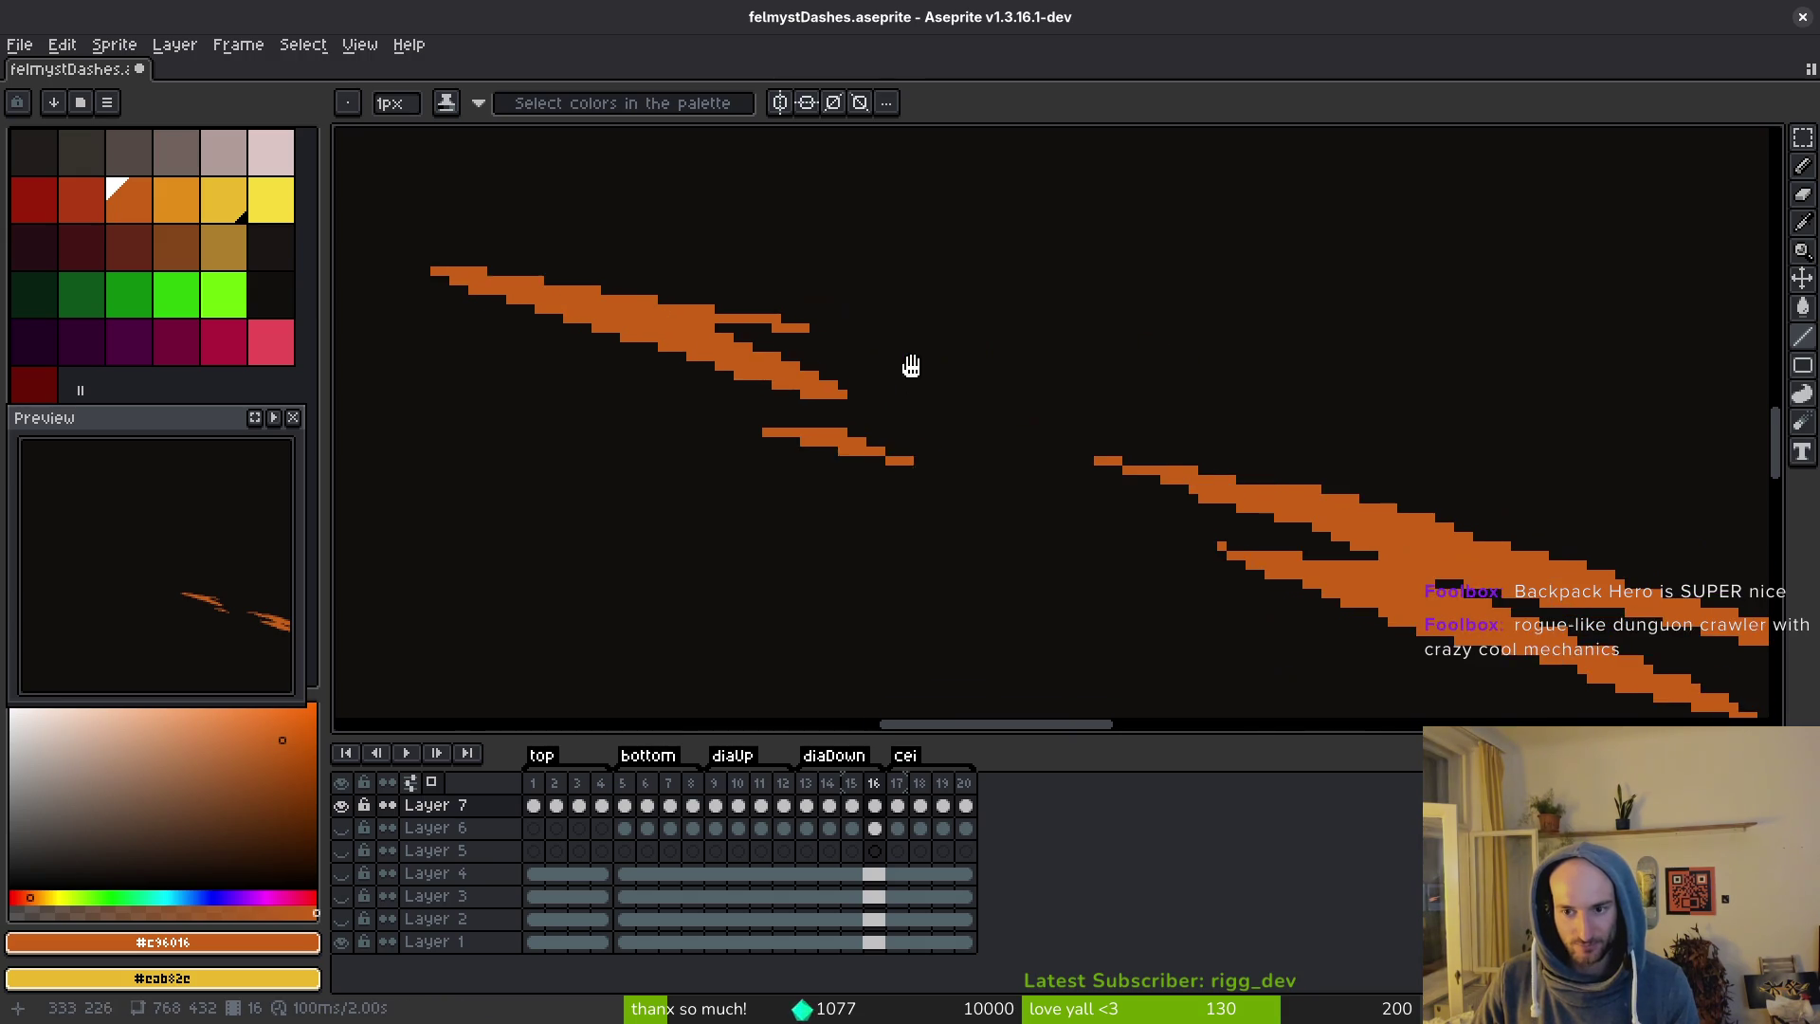
mouse_move(1588, 602)
mouse_down()
mouse_move(1119, 485)
mouse_move(1147, 463)
mouse_up()
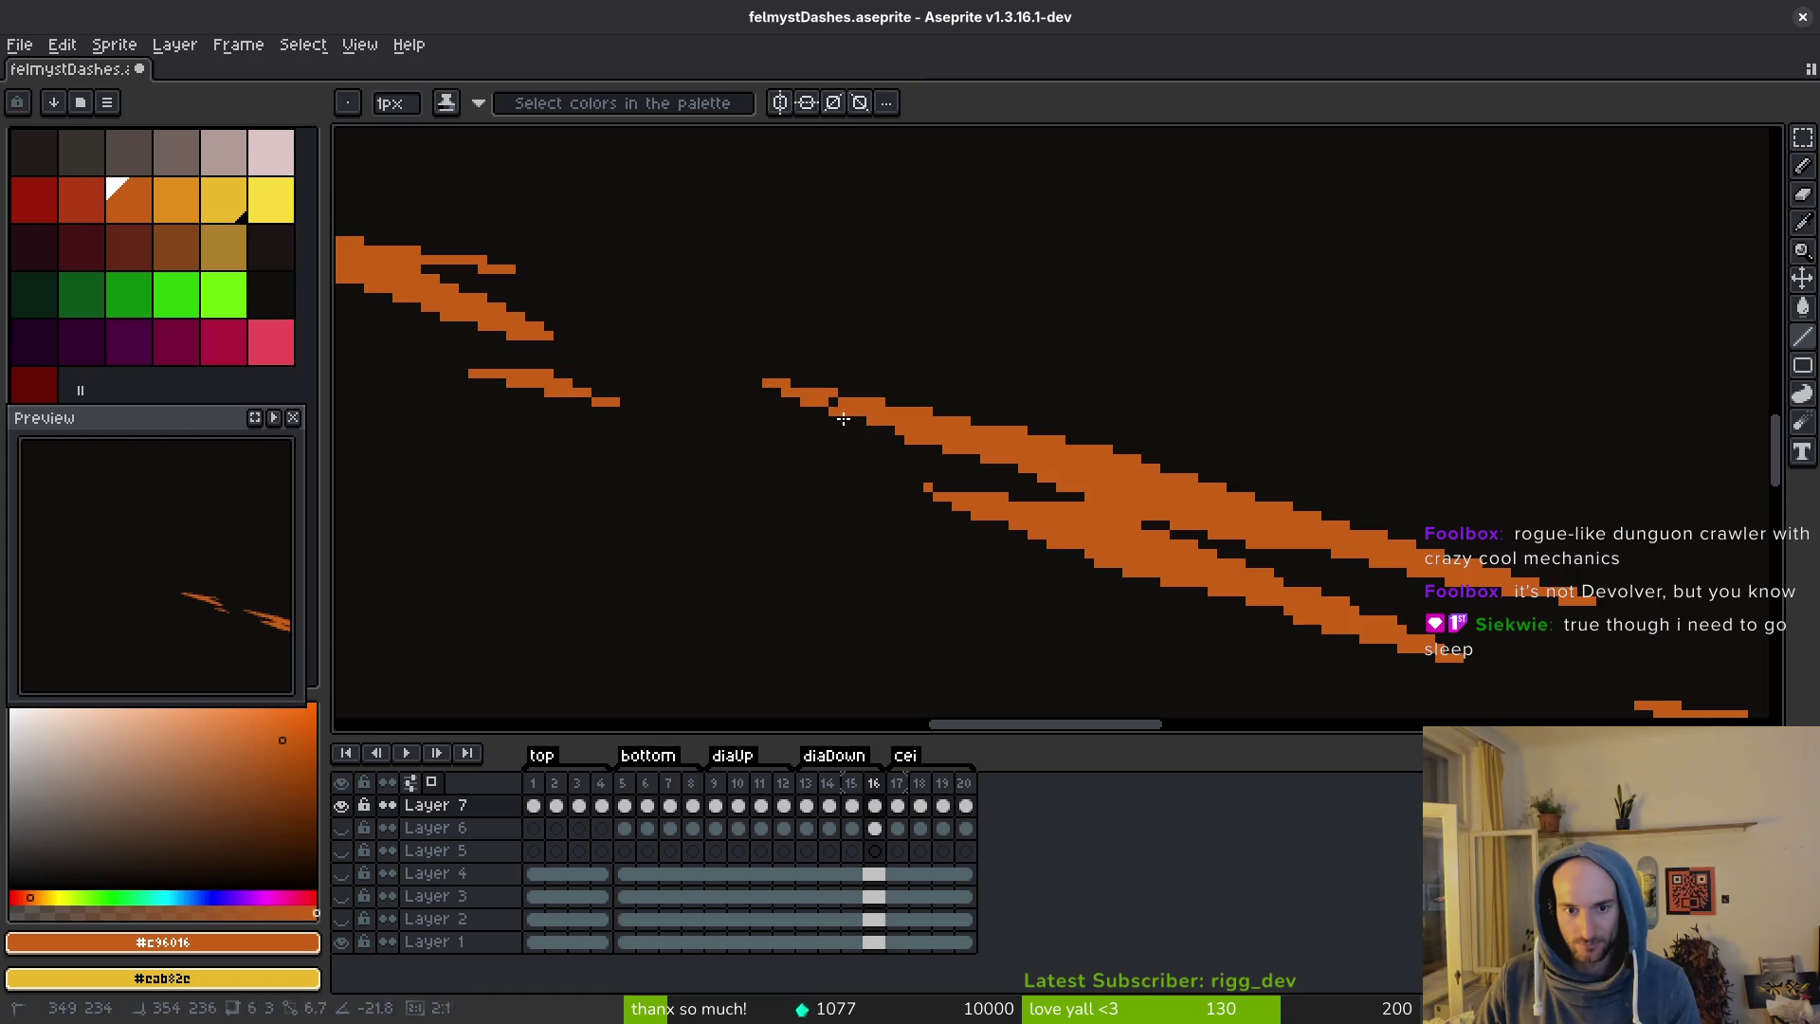
drag(1092, 489, 1034, 476)
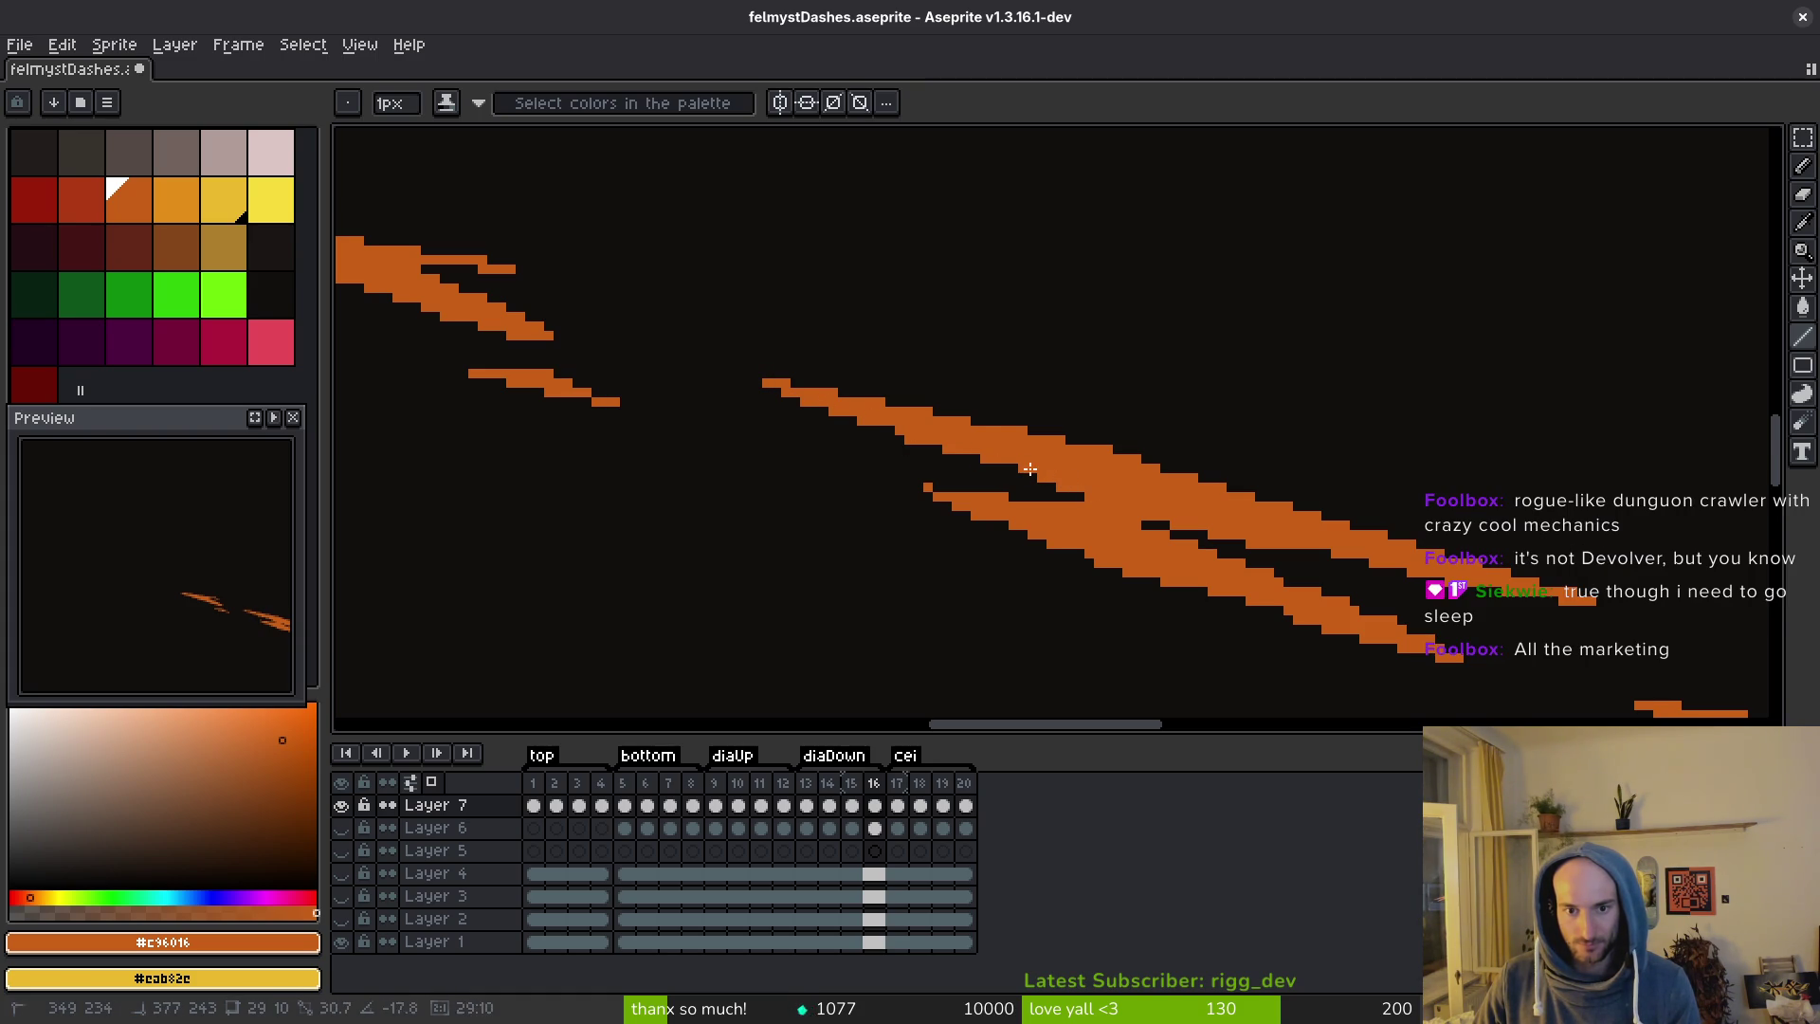
drag(1029, 469, 1016, 465)
key(ctrl+s)
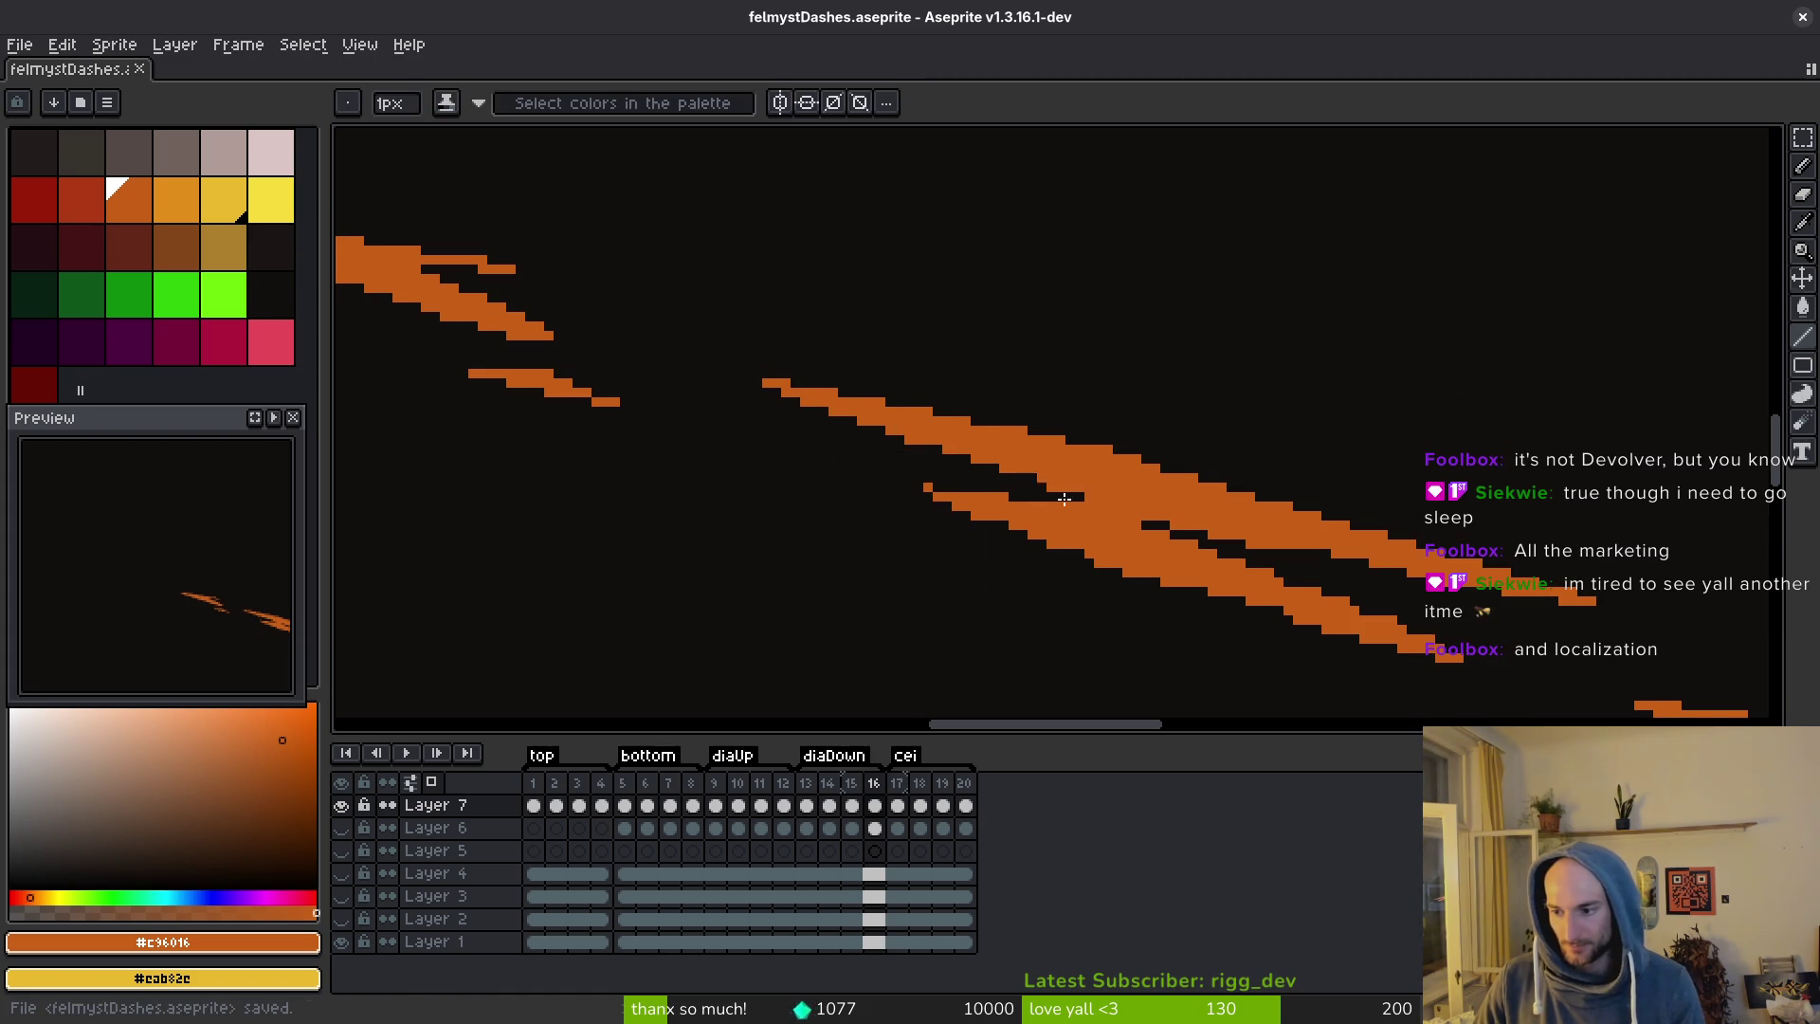
Draw an orange line stroke onto a dash streak in frame 16 and save the file.
scroll(1181, 512, down, 2)
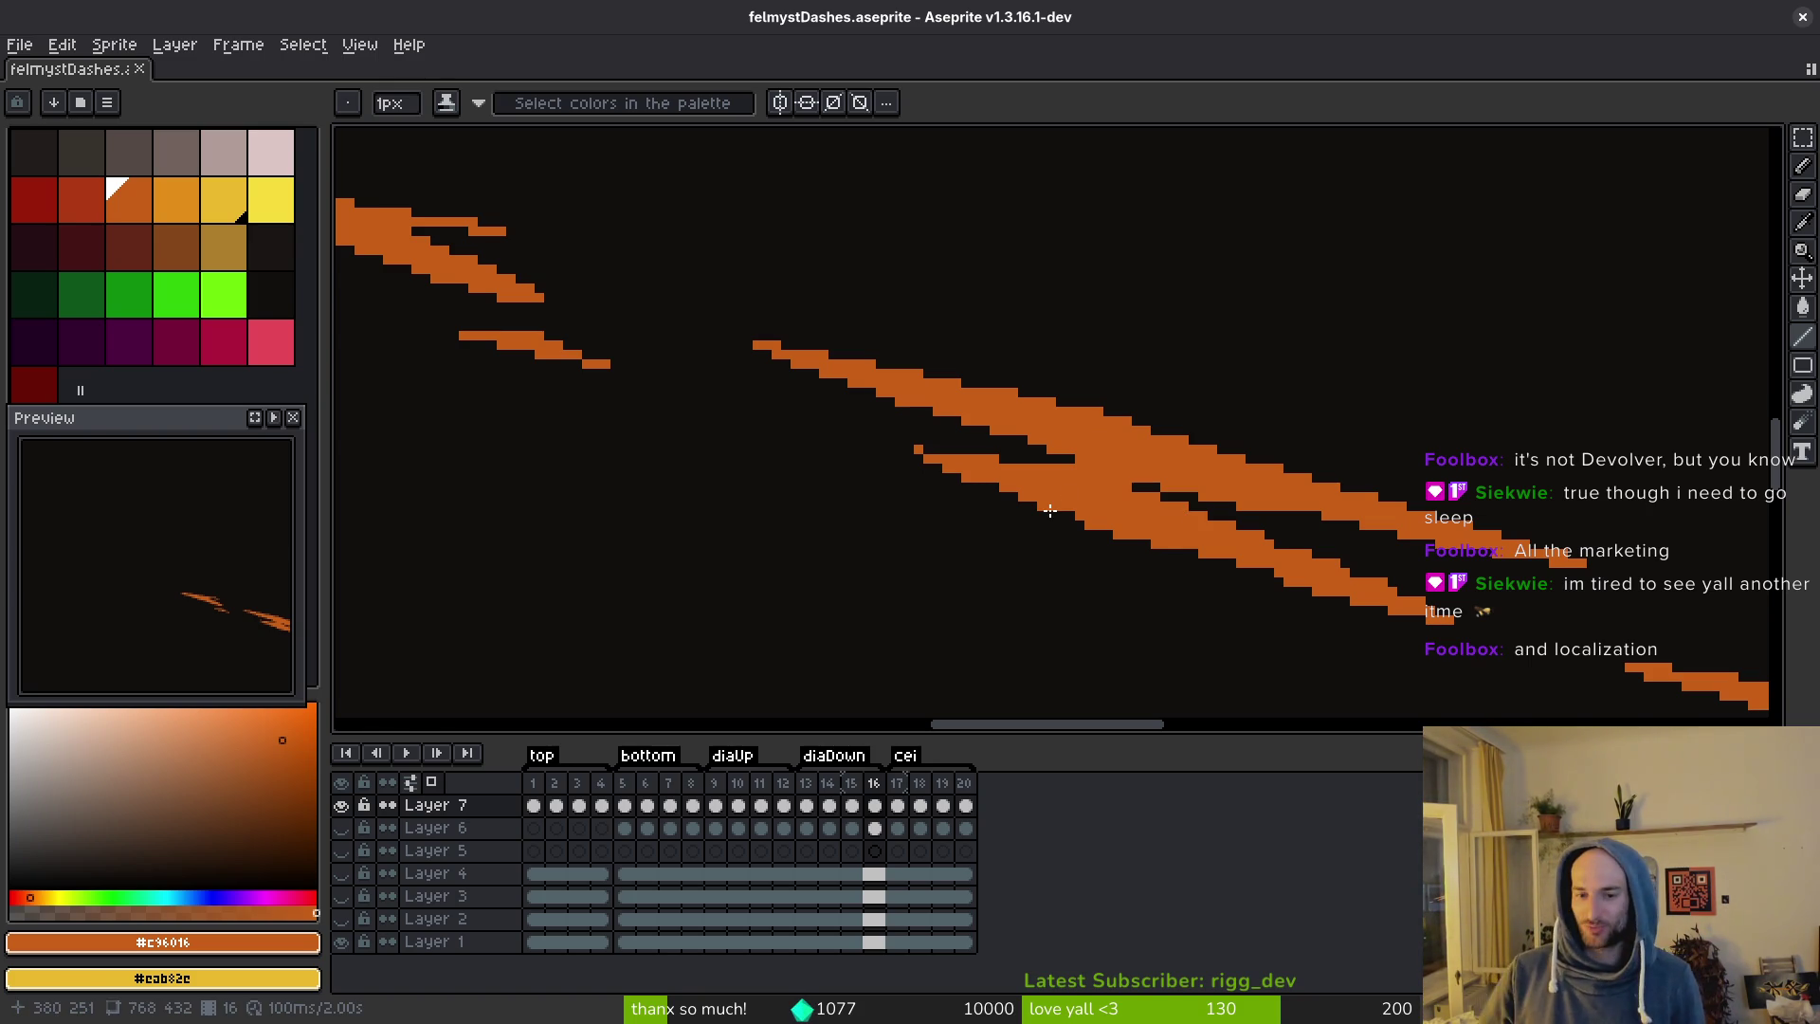
scroll(1259, 630, right, 3)
scroll(1259, 630, down, 2)
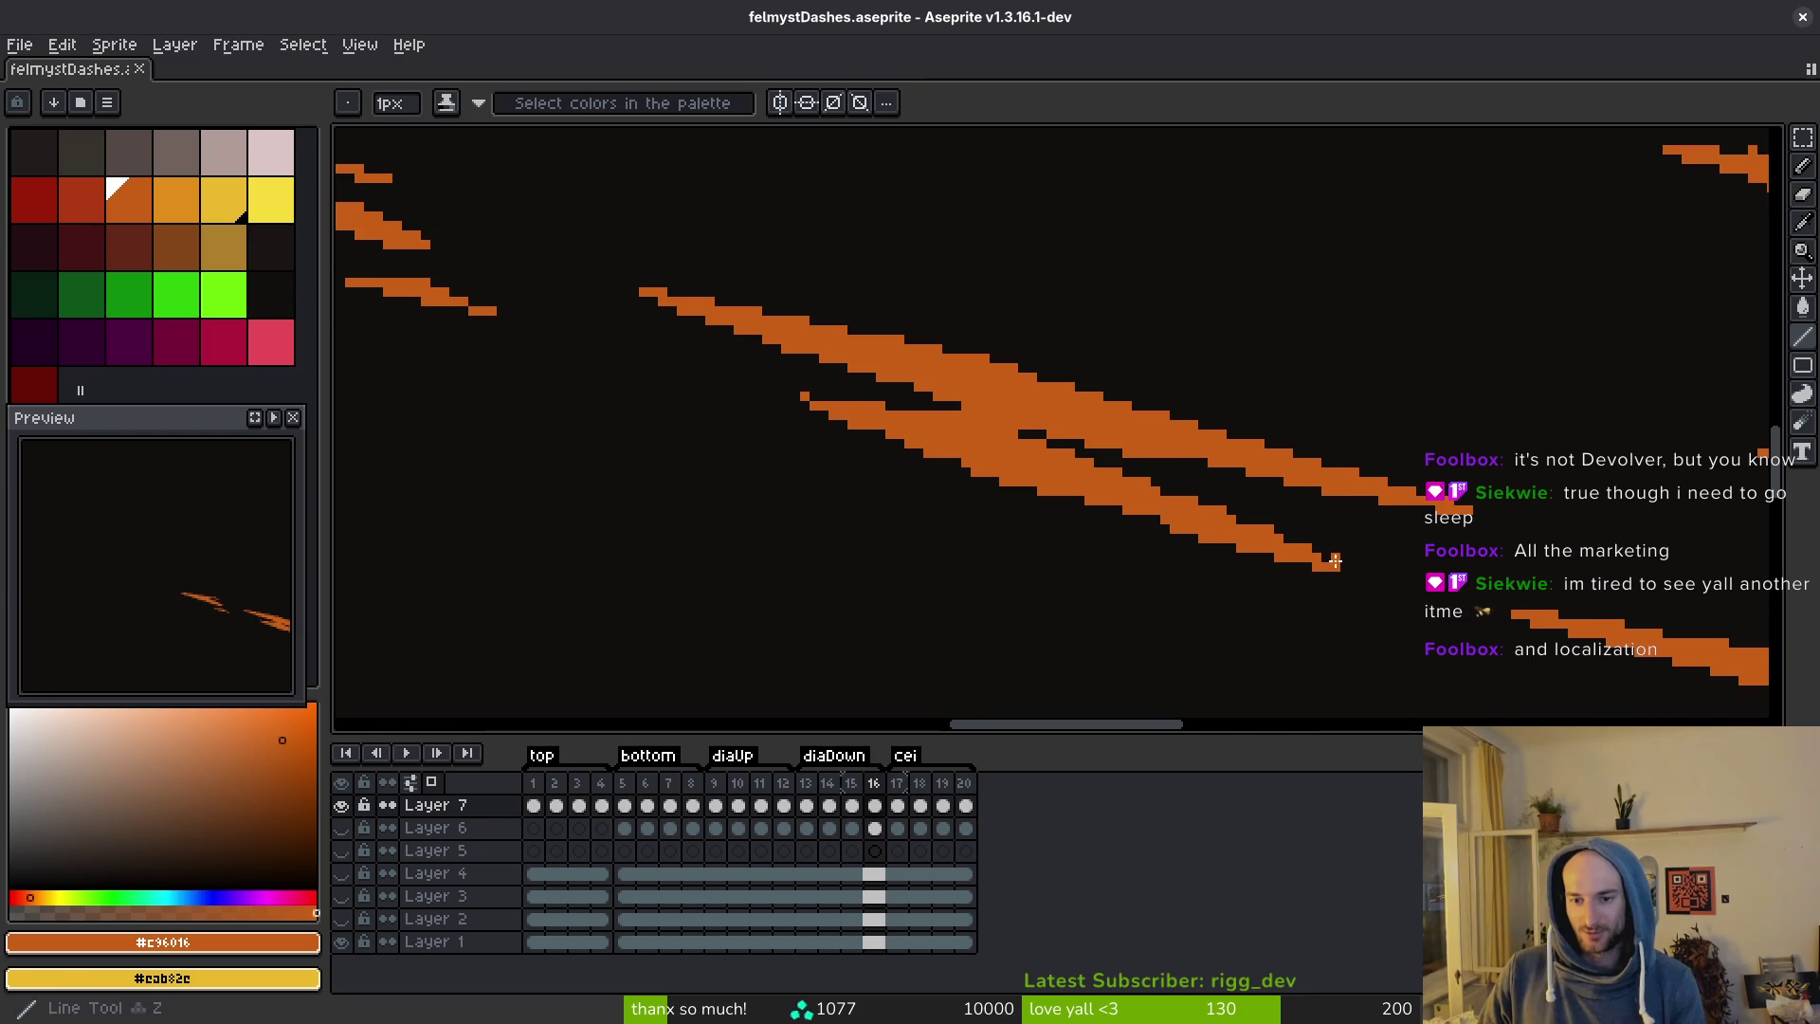
scroll(1335, 560, up, 1)
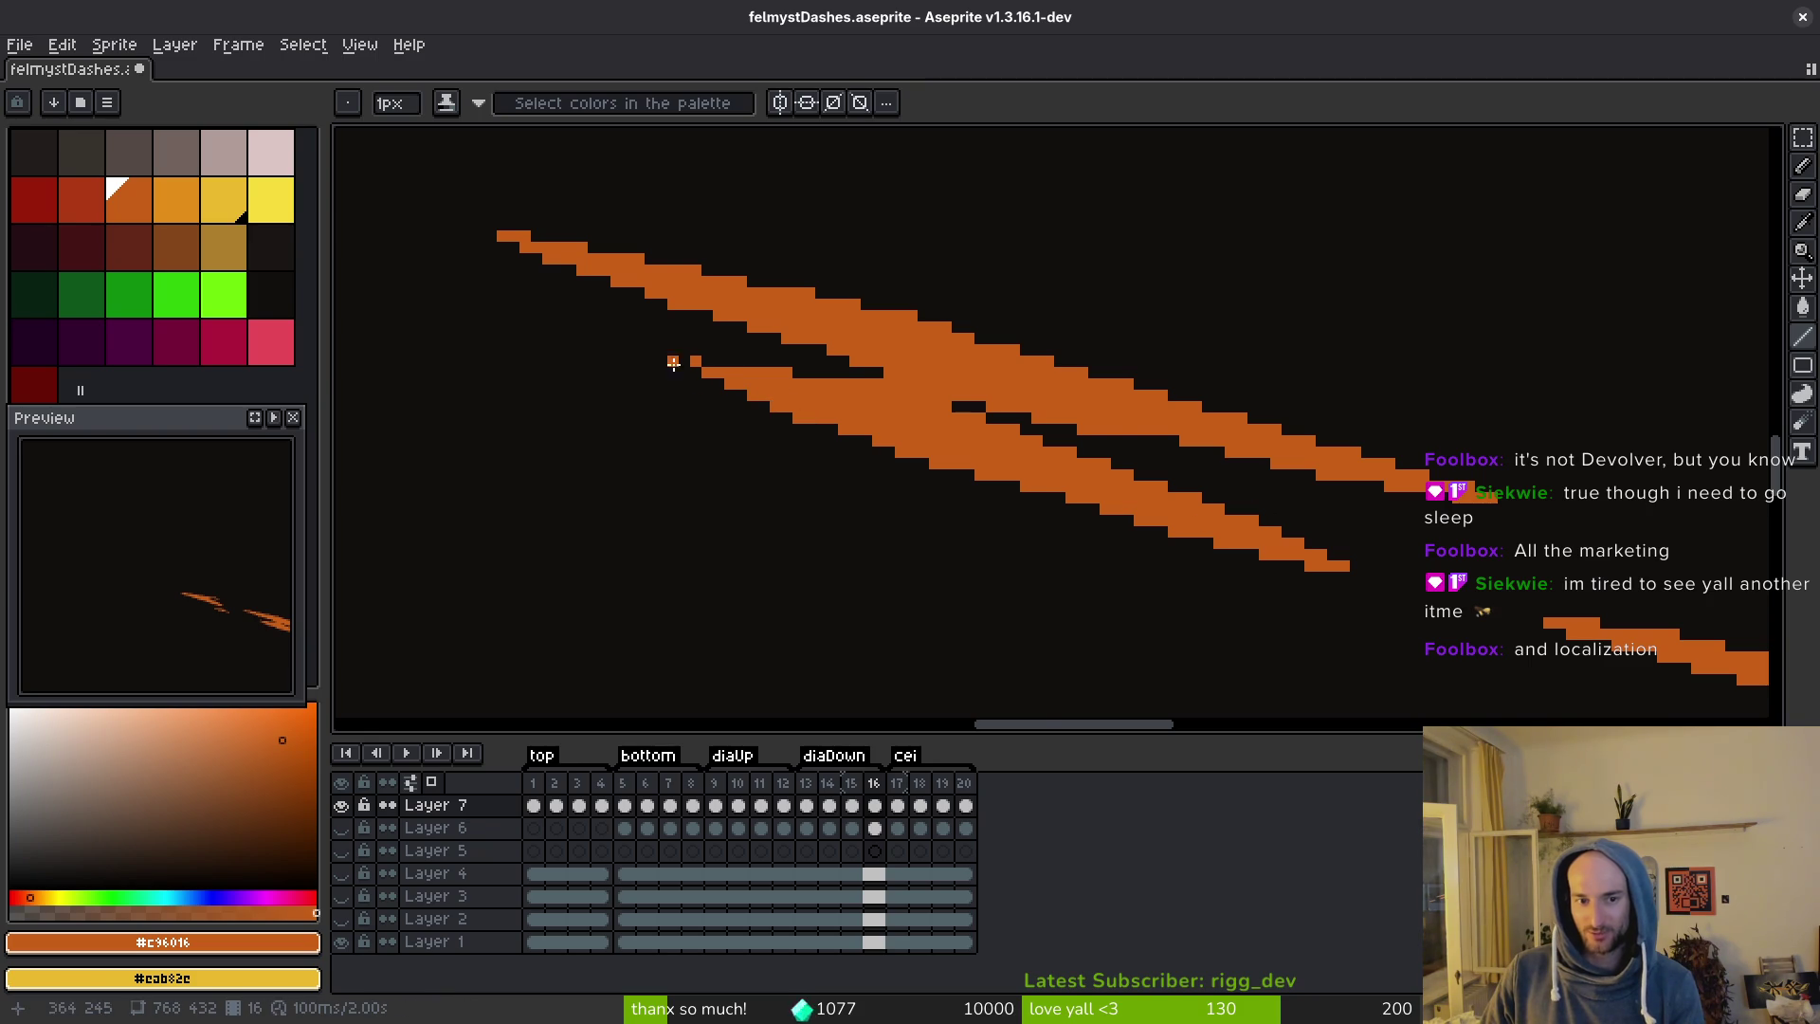
scroll(673, 360, down, 2)
scroll(812, 424, up, 2)
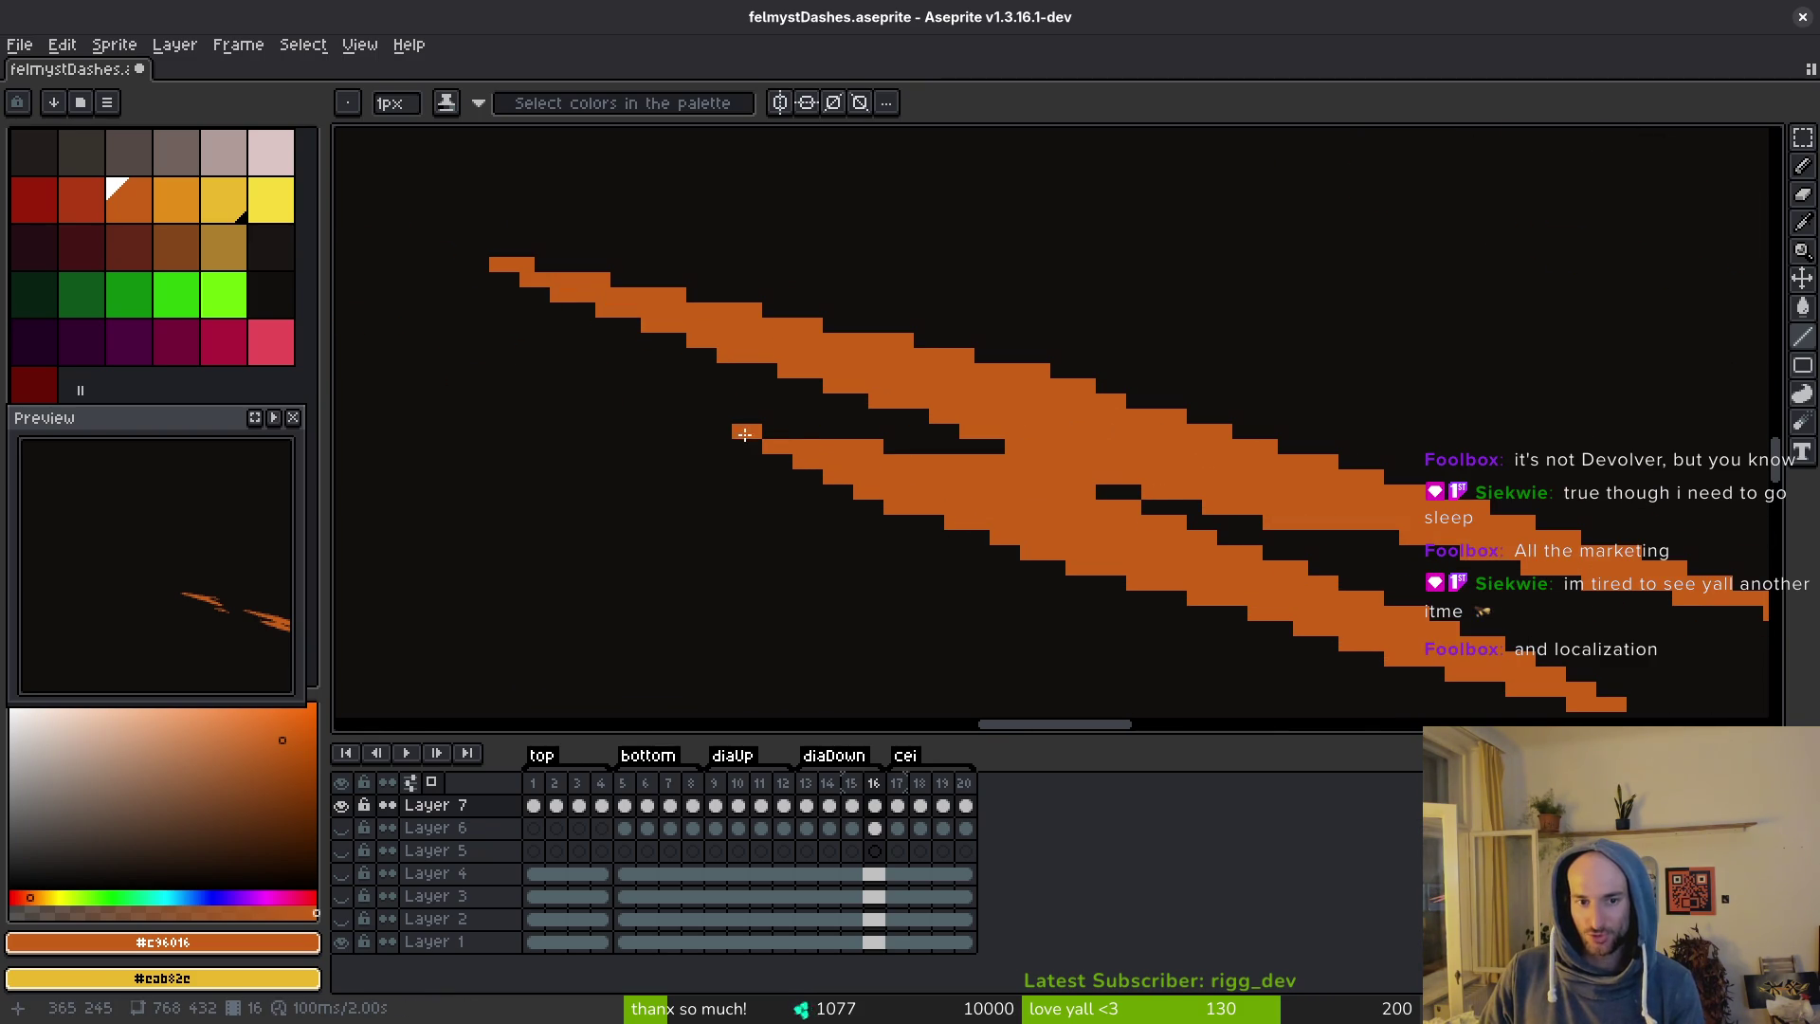
scroll(1044, 521, down, 2)
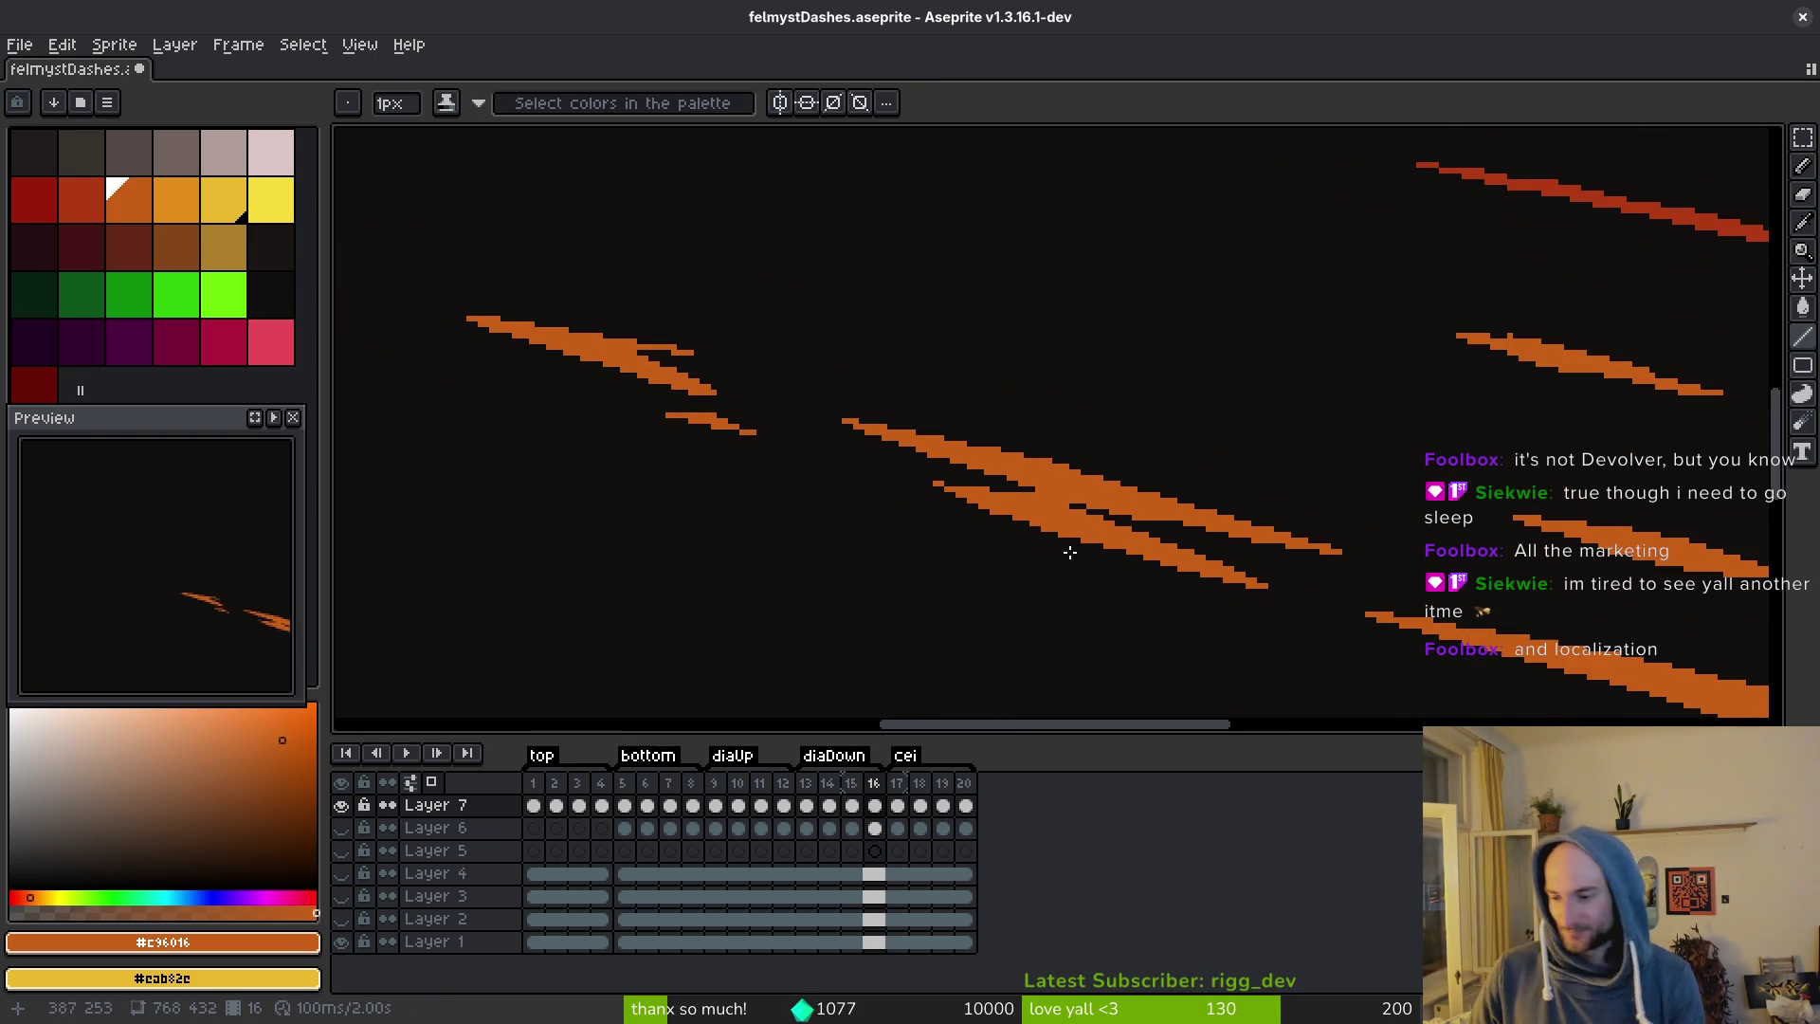
scroll(1113, 441, up, 1)
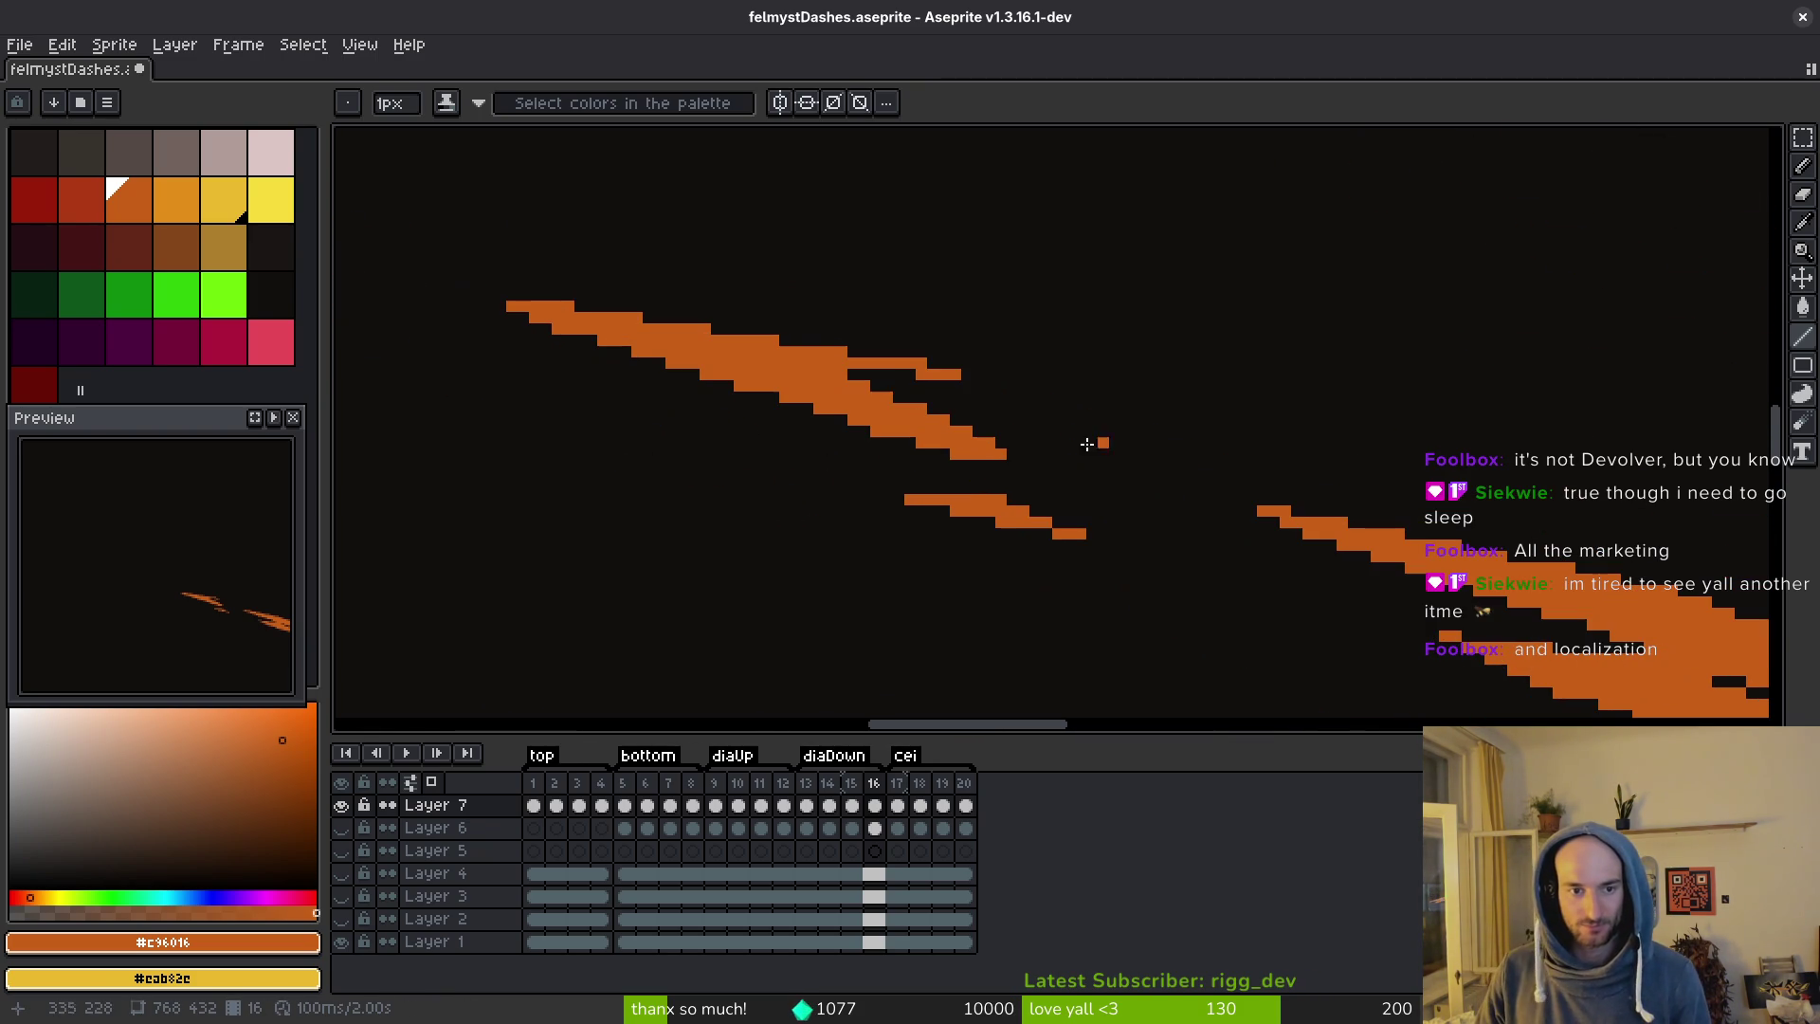
mouse_move(848, 362)
mouse_down()
mouse_move(1049, 392)
mouse_move(1030, 398)
mouse_up()
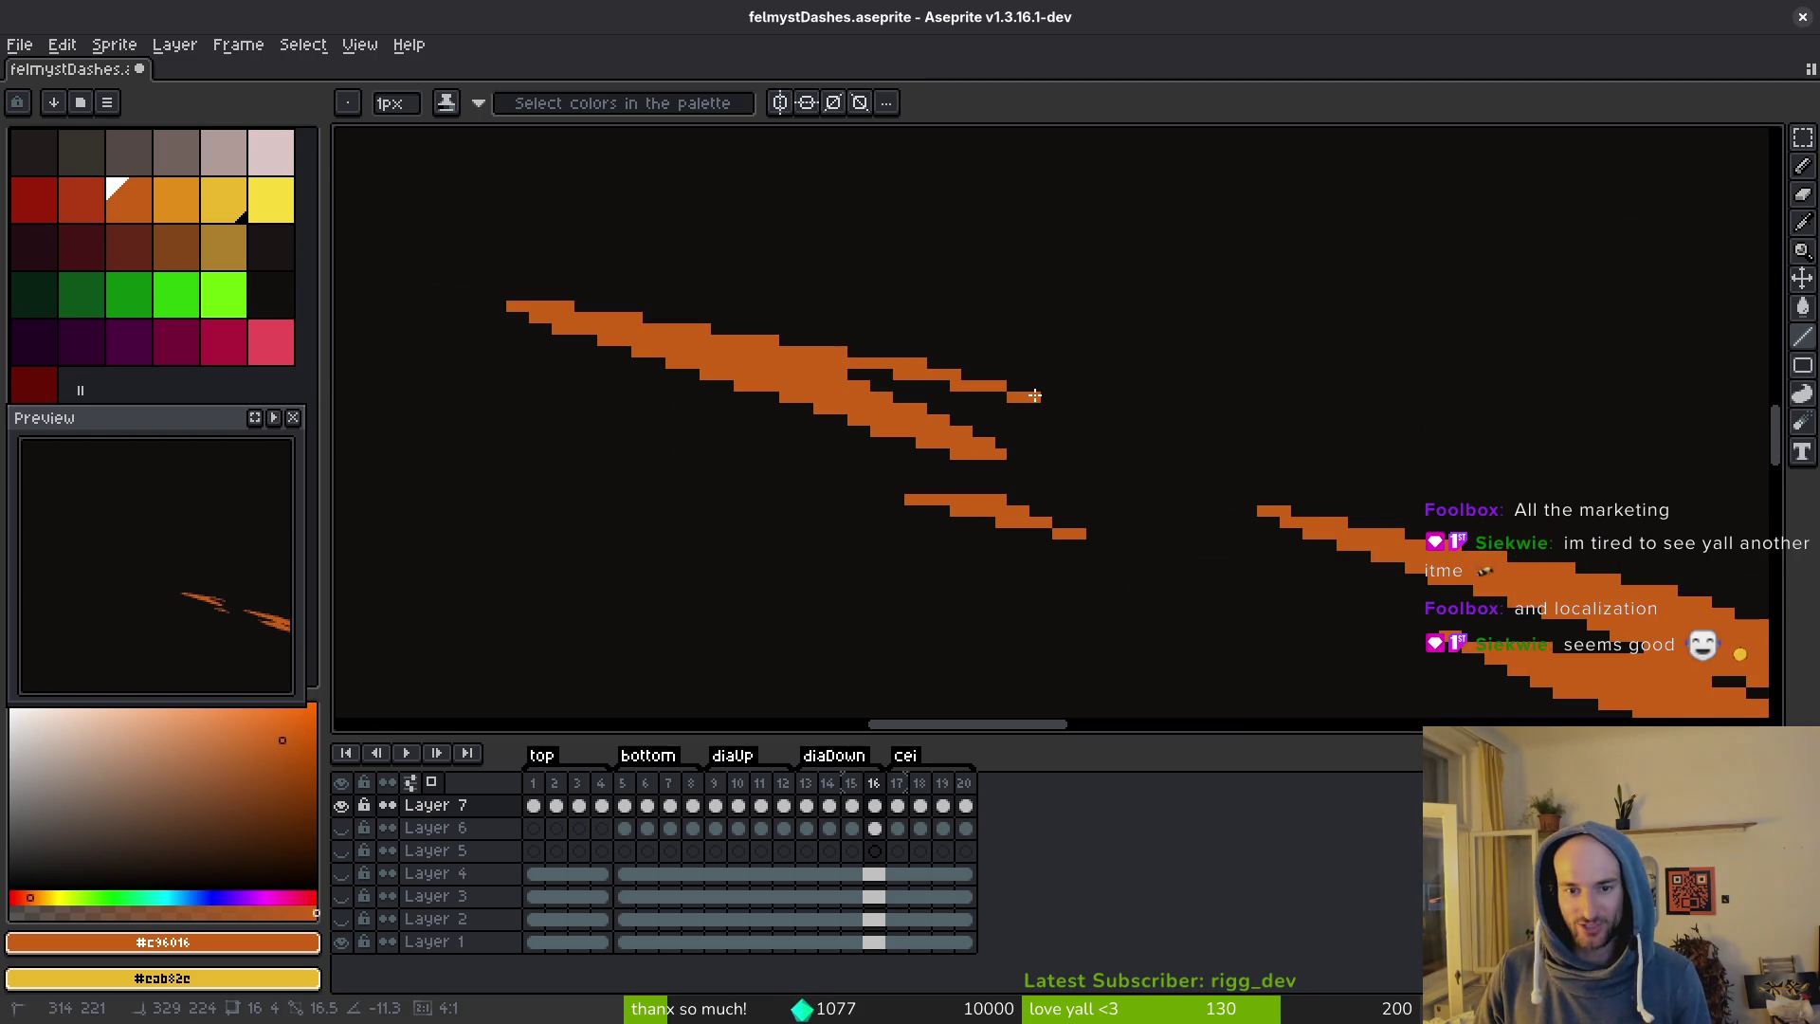
key(ctrl+s)
Add another orange streak reaching further up-left, ending in a one-pixel-thin tip.
drag(1119, 471, 1069, 456)
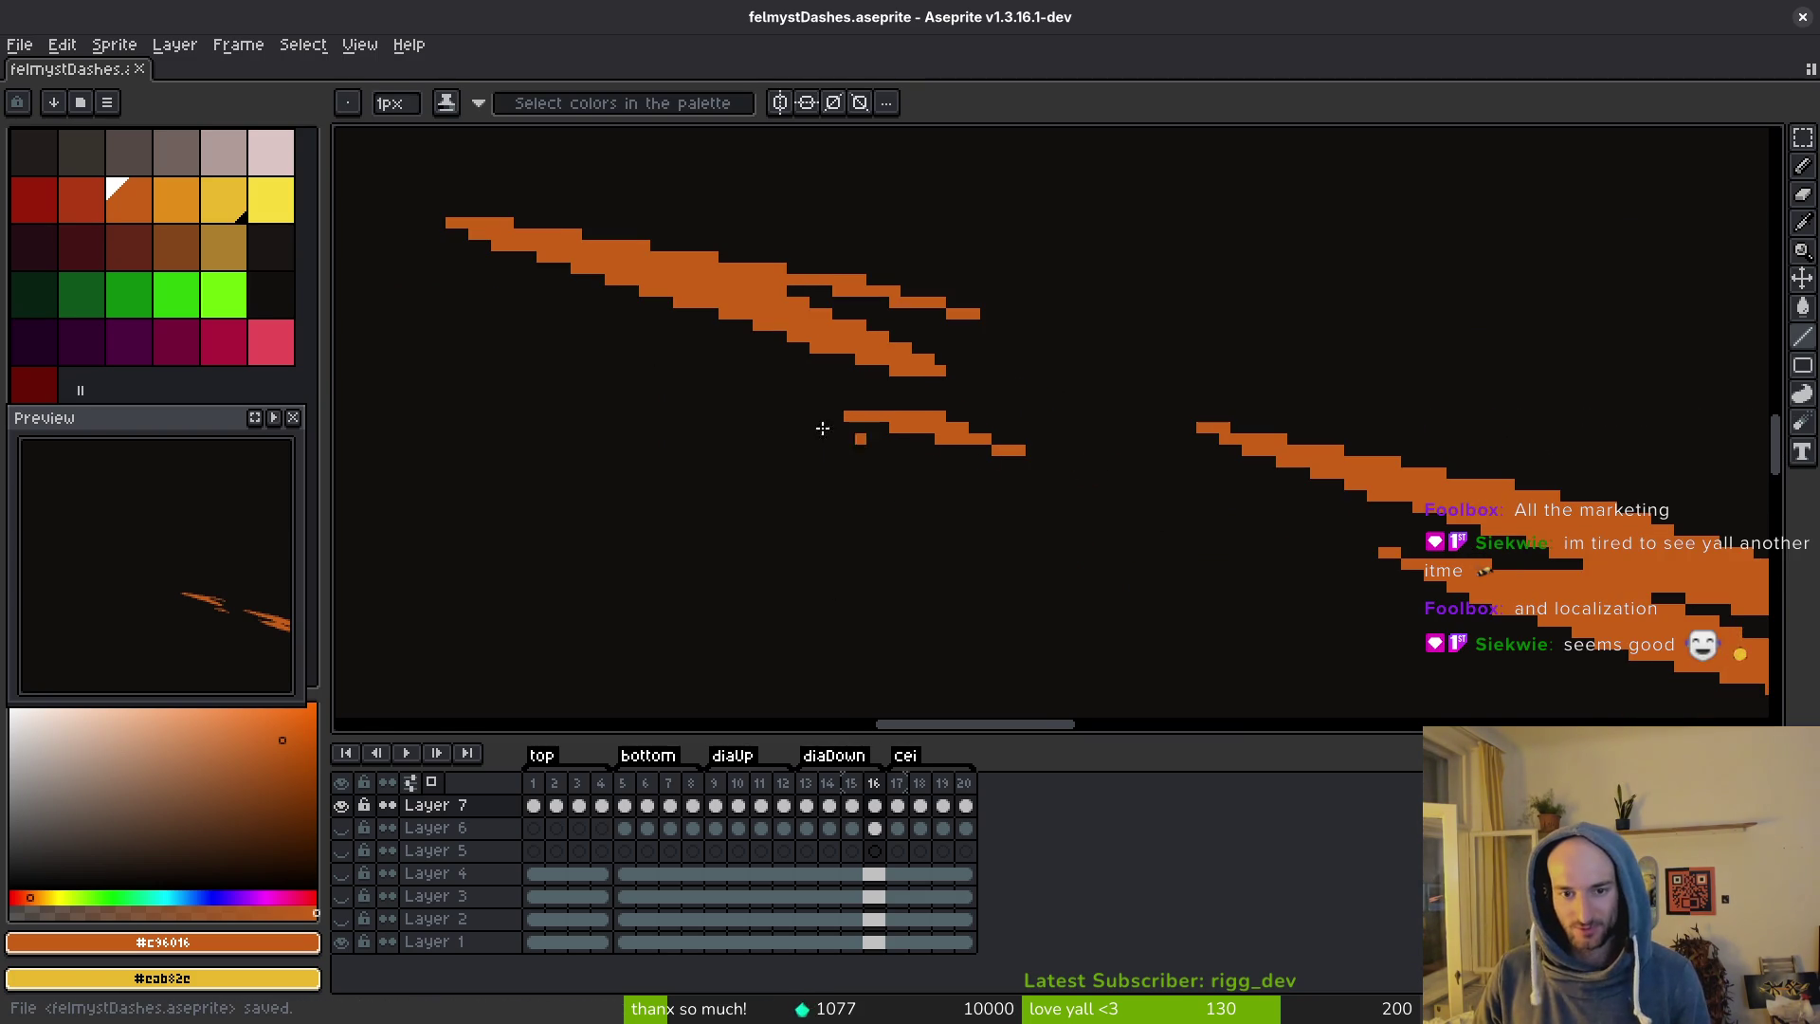
scroll(1085, 439, down, 2)
scroll(1205, 427, up, 1)
scroll(1206, 427, up, 3)
mouse_move(1432, 520)
mouse_down()
mouse_move(1081, 417)
mouse_move(968, 405)
mouse_move(1007, 408)
mouse_up()
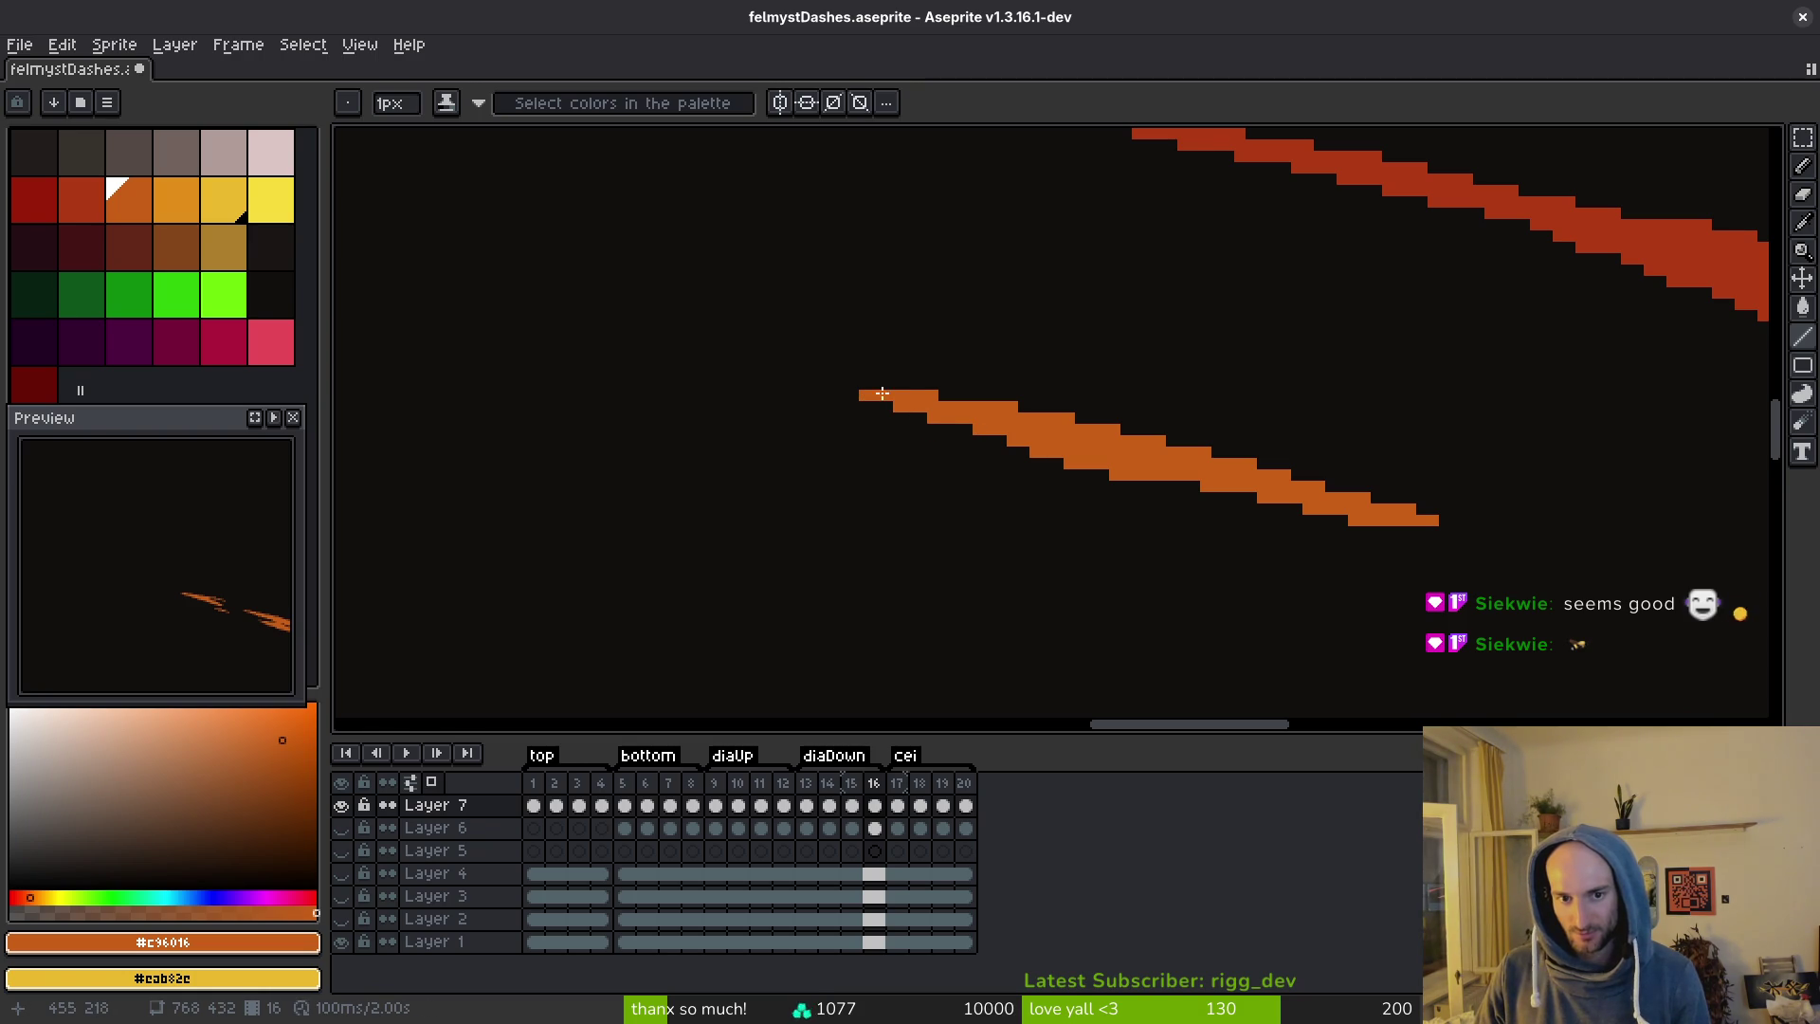
scroll(1308, 610, right, 5)
Switch to dark red #af3a13 and draw lines along the red band's upper edge.
key(bracketleft)
scroll(1293, 512, down, 2)
scroll(1318, 531, left, 1)
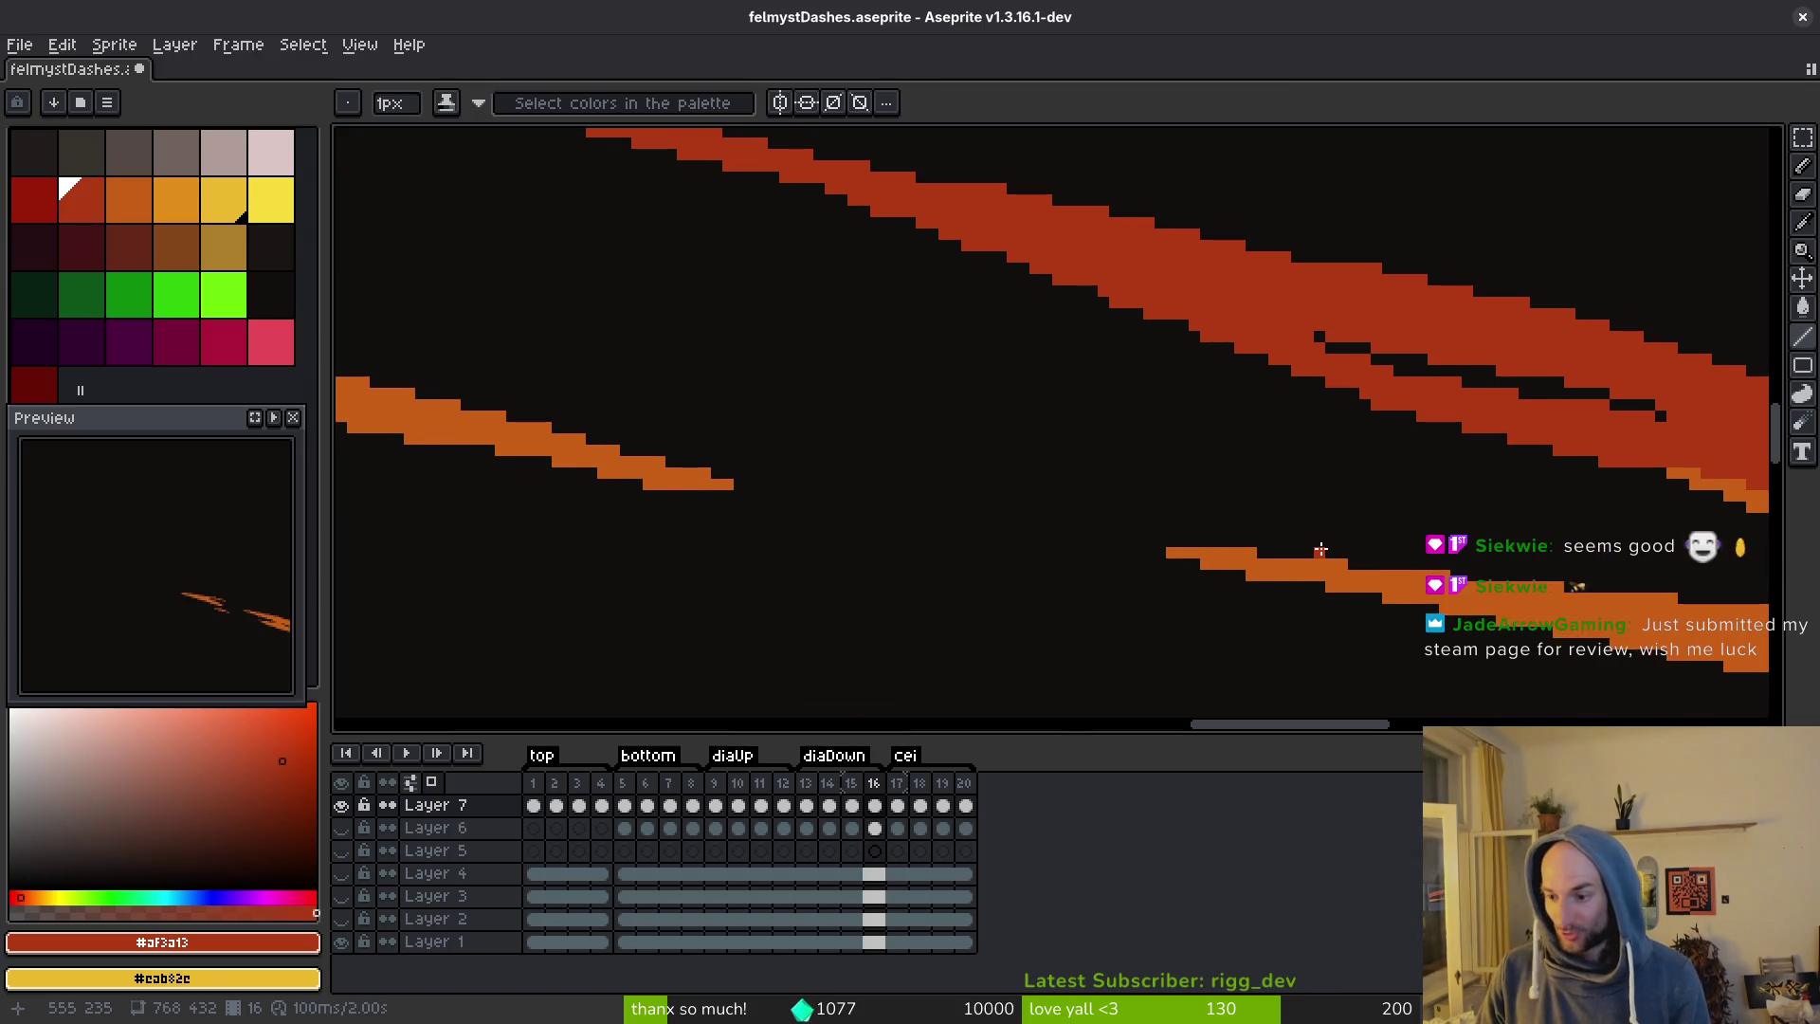
scroll(1518, 517, right, 3)
scroll(1518, 517, up, 1)
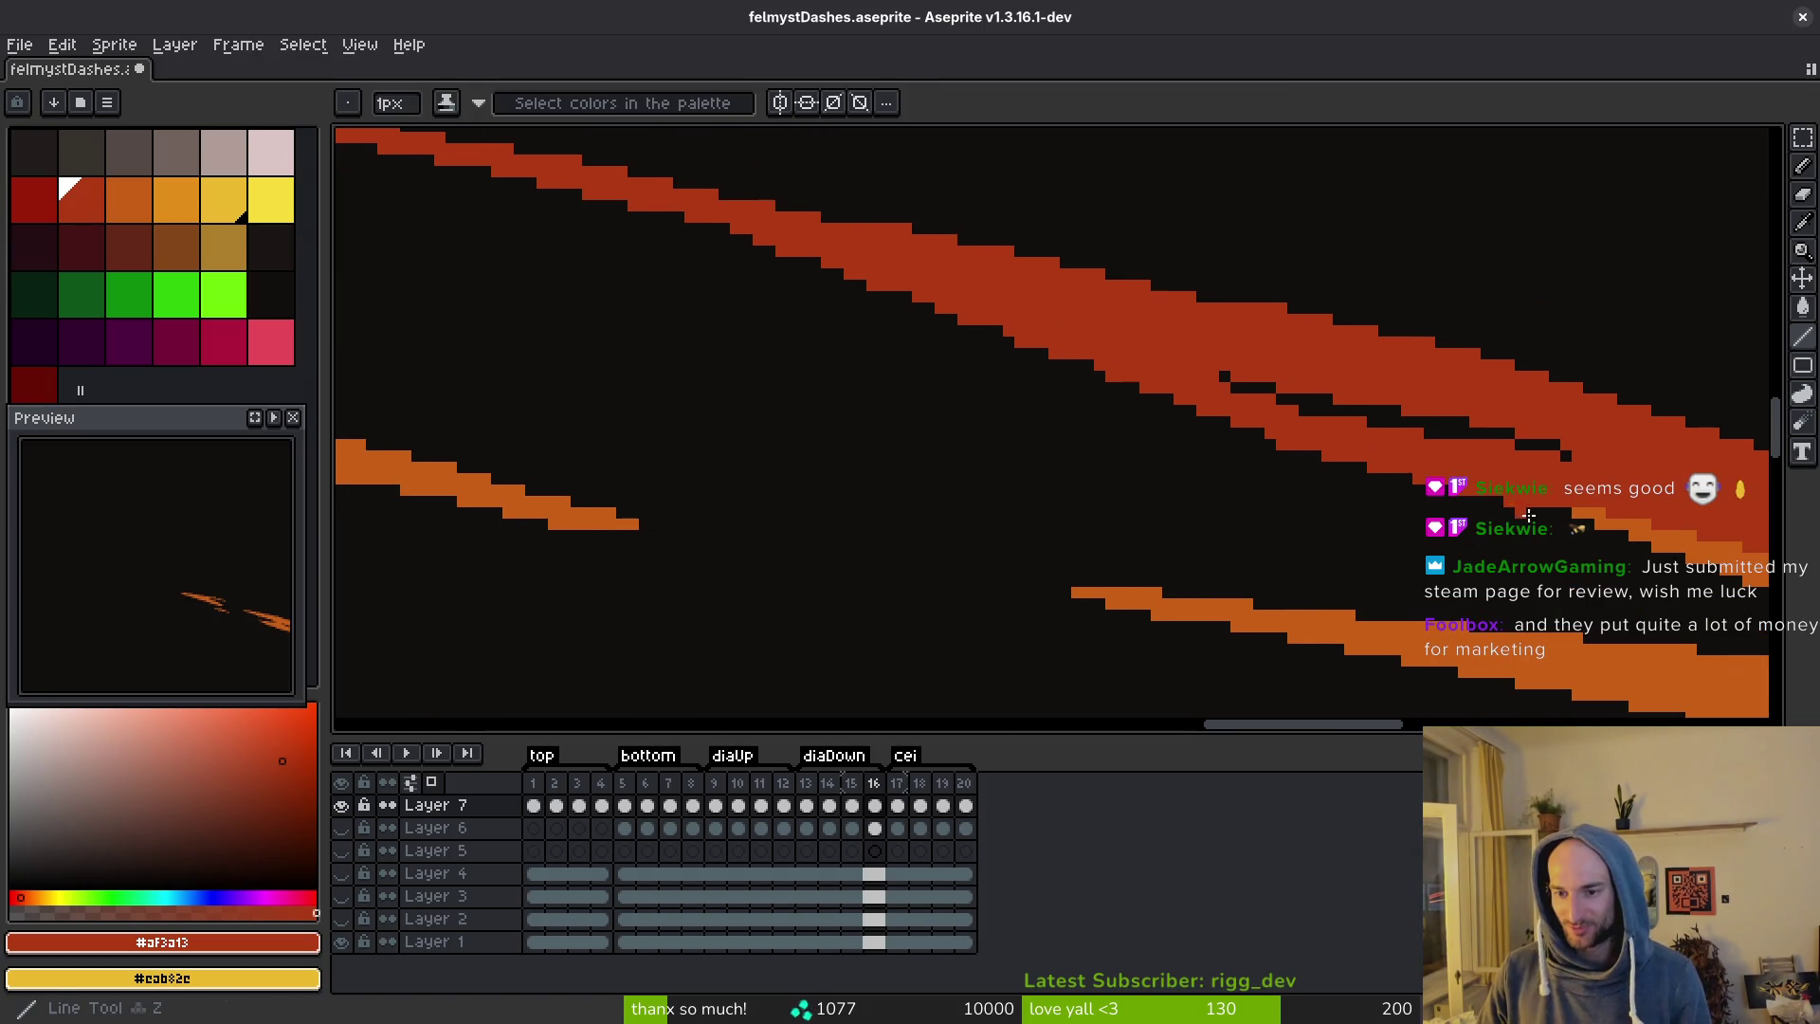
mouse_move(851, 250)
mouse_down()
mouse_move(816, 261)
mouse_move(669, 228)
mouse_move(1242, 434)
mouse_move(892, 292)
mouse_up()
drag(1101, 379, 1100, 379)
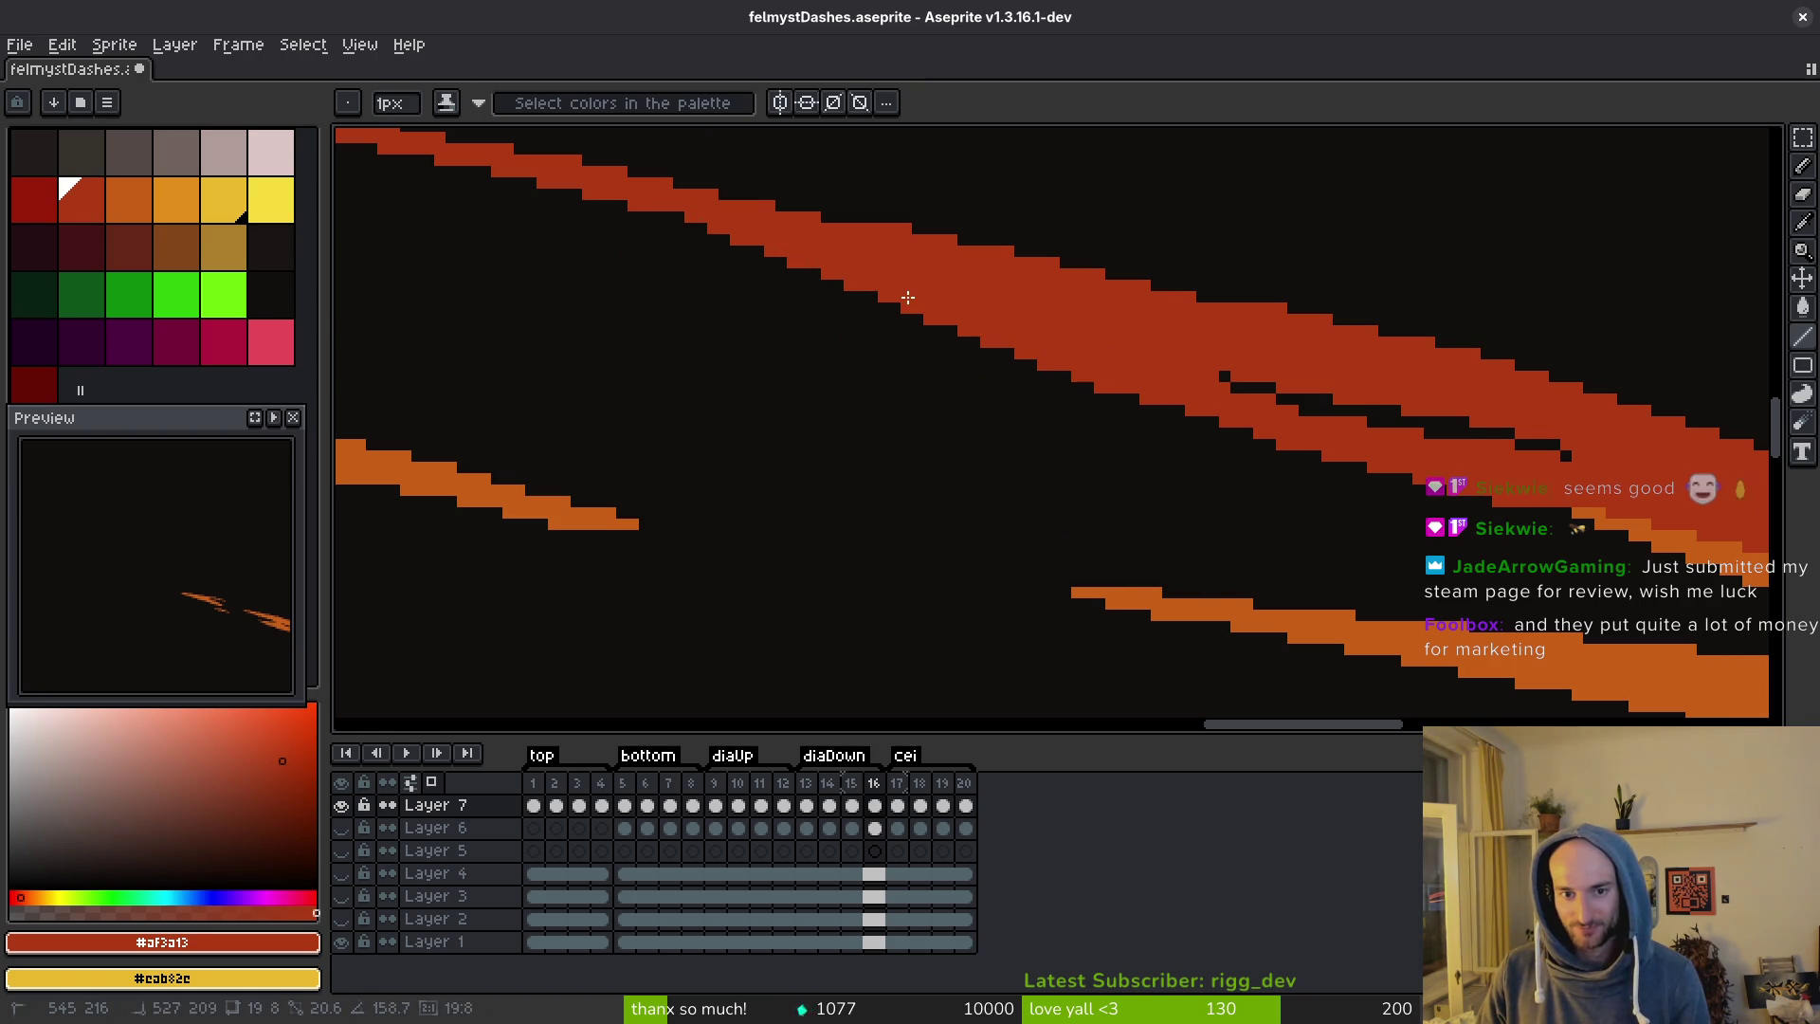
scroll(1327, 460, right, 3)
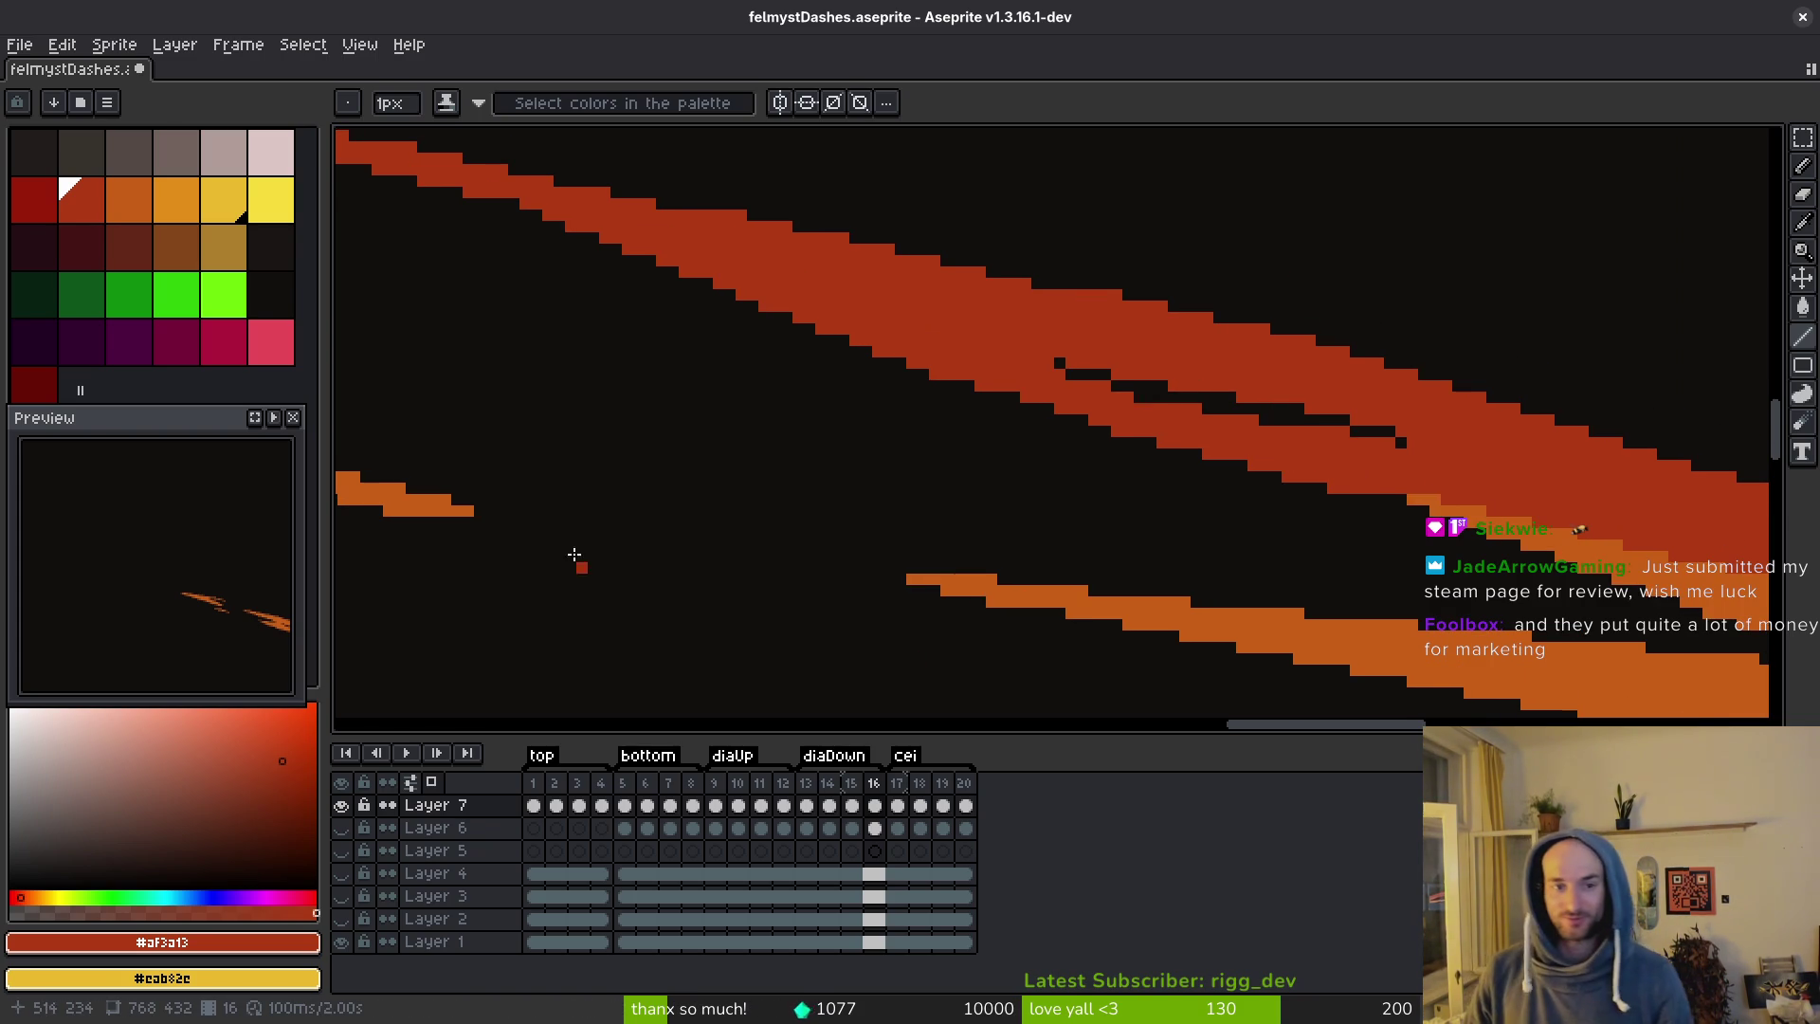
scroll(787, 622, left, 5)
scroll(787, 622, up, 2)
scroll(1043, 418, right, 3)
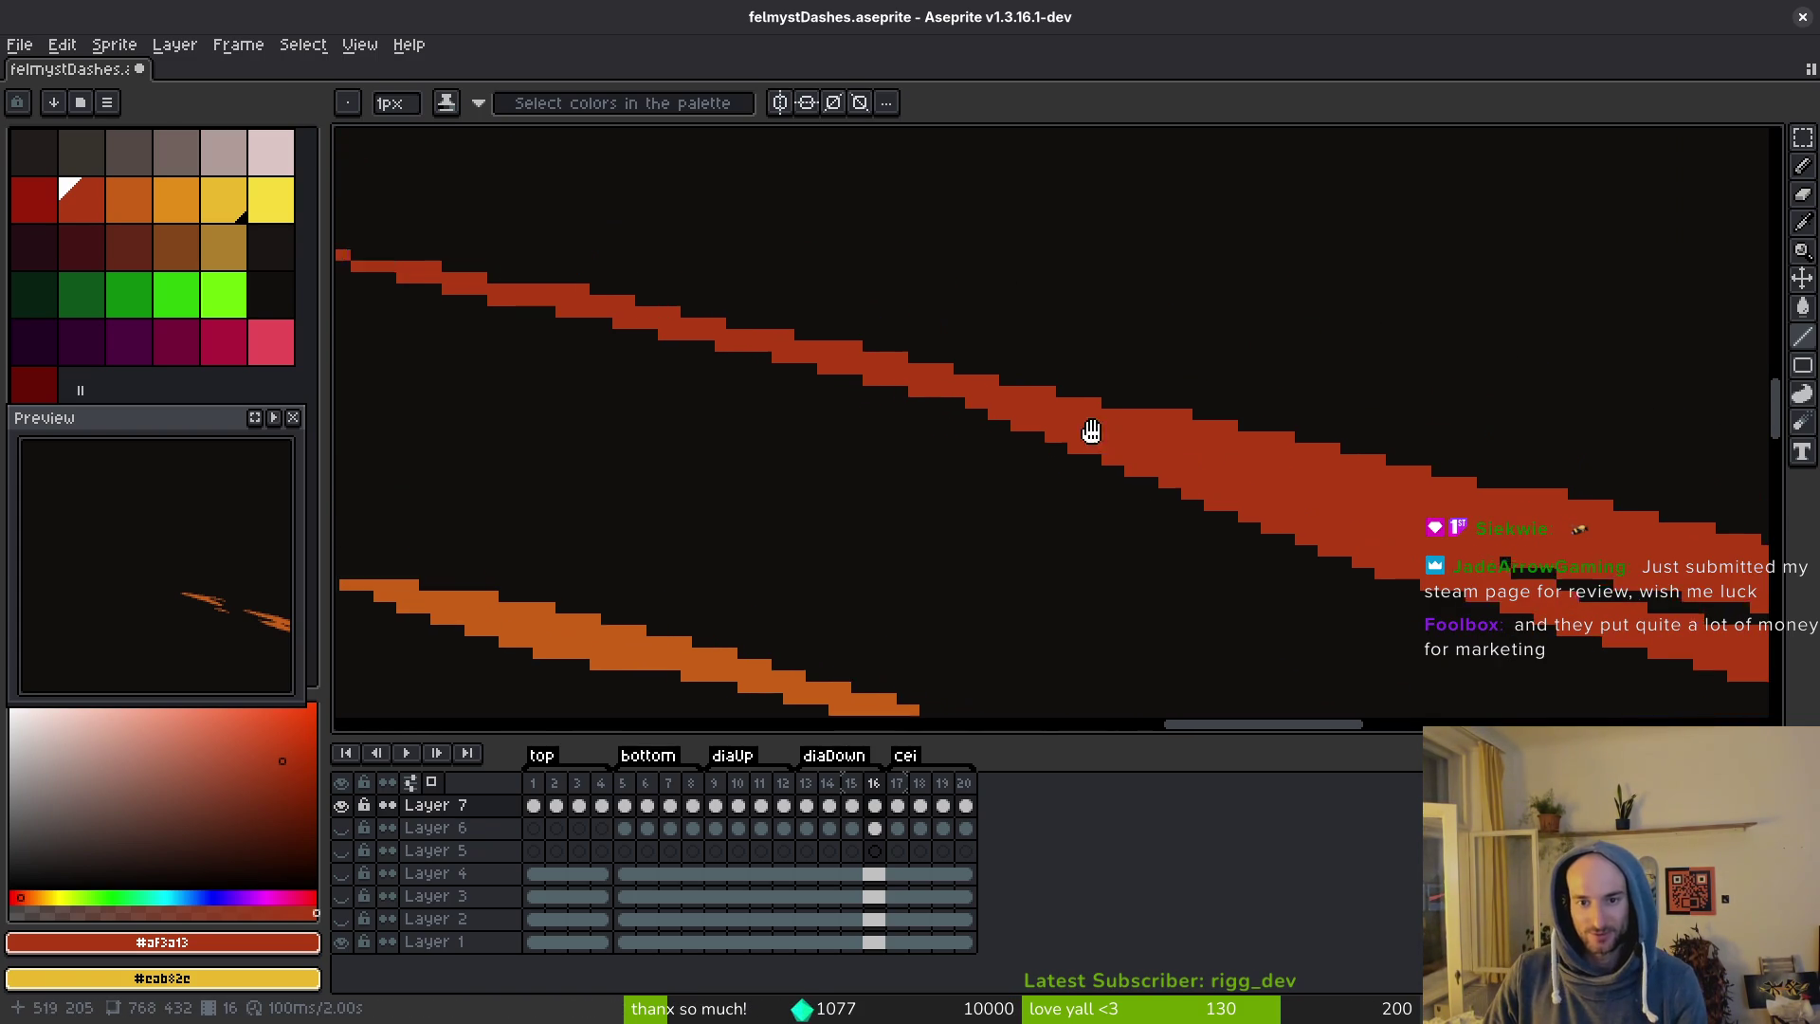
drag(556, 288, 1481, 493)
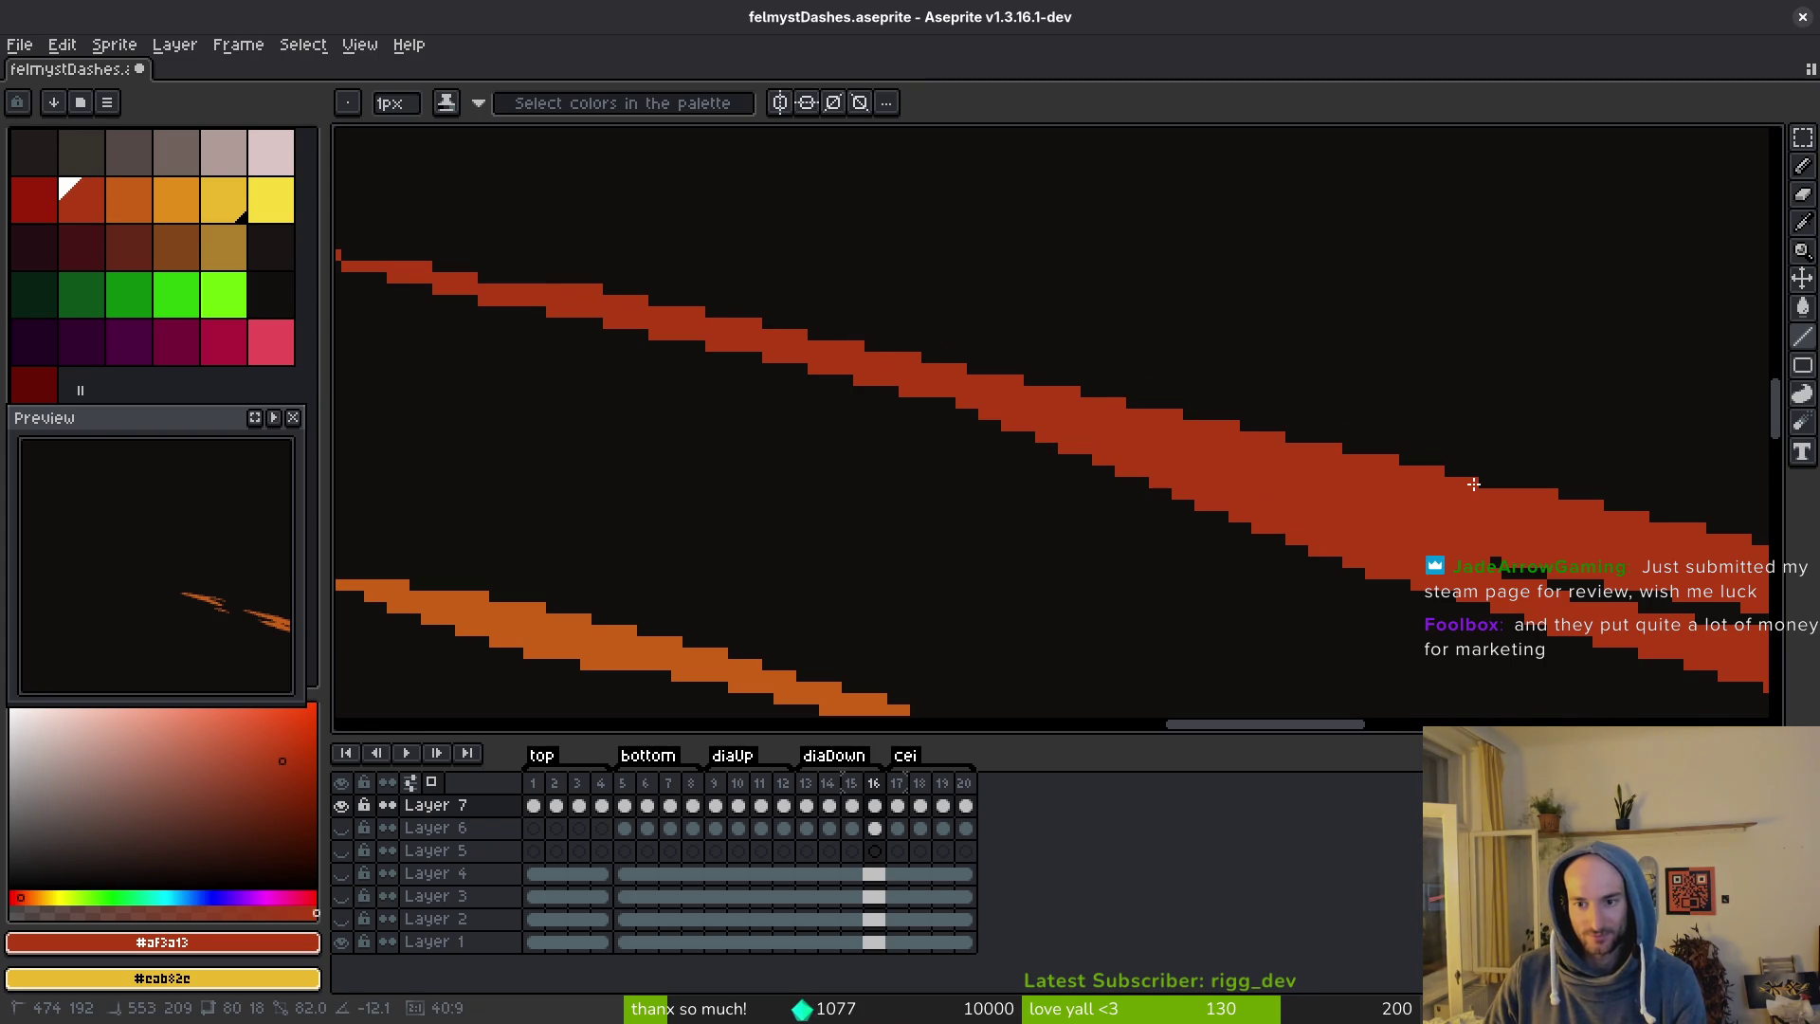
Continue the dark red outline along the curved diagonal edge and save felmystDashes.aseprite.
scroll(1250, 509, right, 2)
scroll(1170, 568, down, 3)
scroll(983, 357, right, 6)
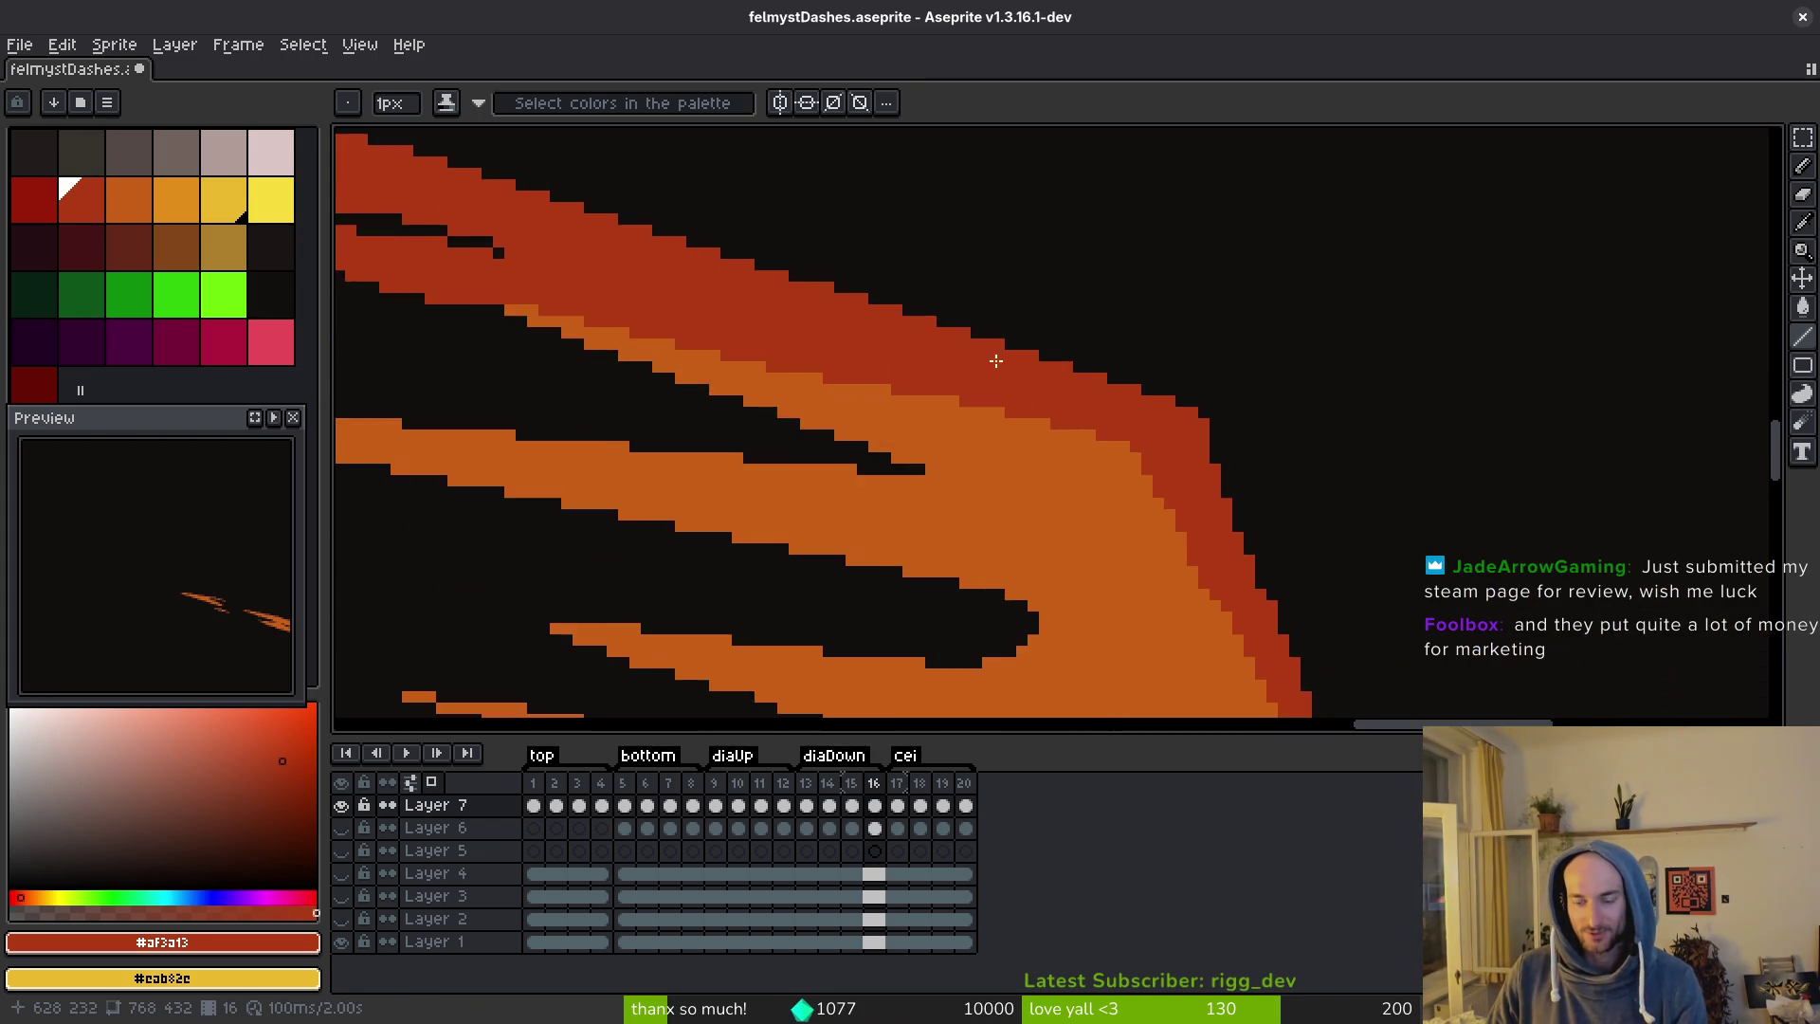
mouse_move(1064, 297)
mouse_down()
mouse_move(1219, 668)
mouse_move(1188, 615)
mouse_up()
scroll(1138, 474, down, 1)
scroll(1197, 631, down, 2)
scroll(1202, 654, up, 4)
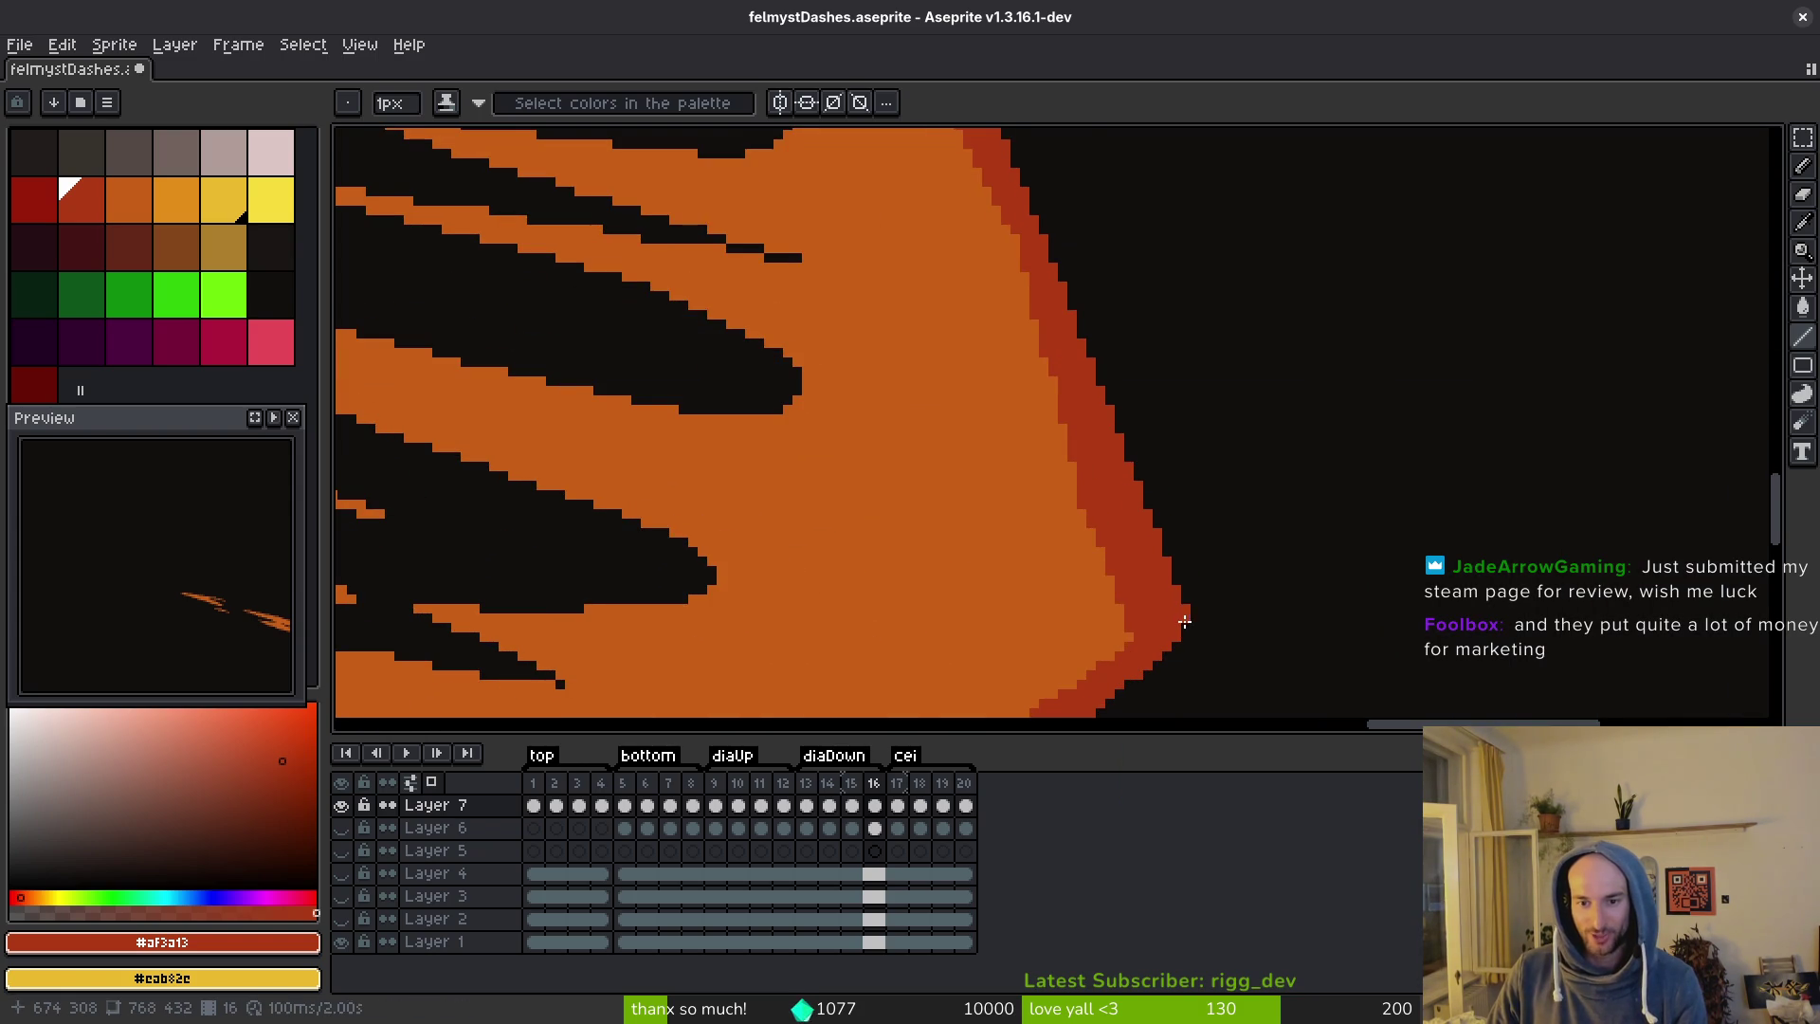
scroll(1188, 615, down, 5)
scroll(1188, 615, left, 2)
scroll(1125, 642, down, 5)
scroll(1125, 642, right, 1)
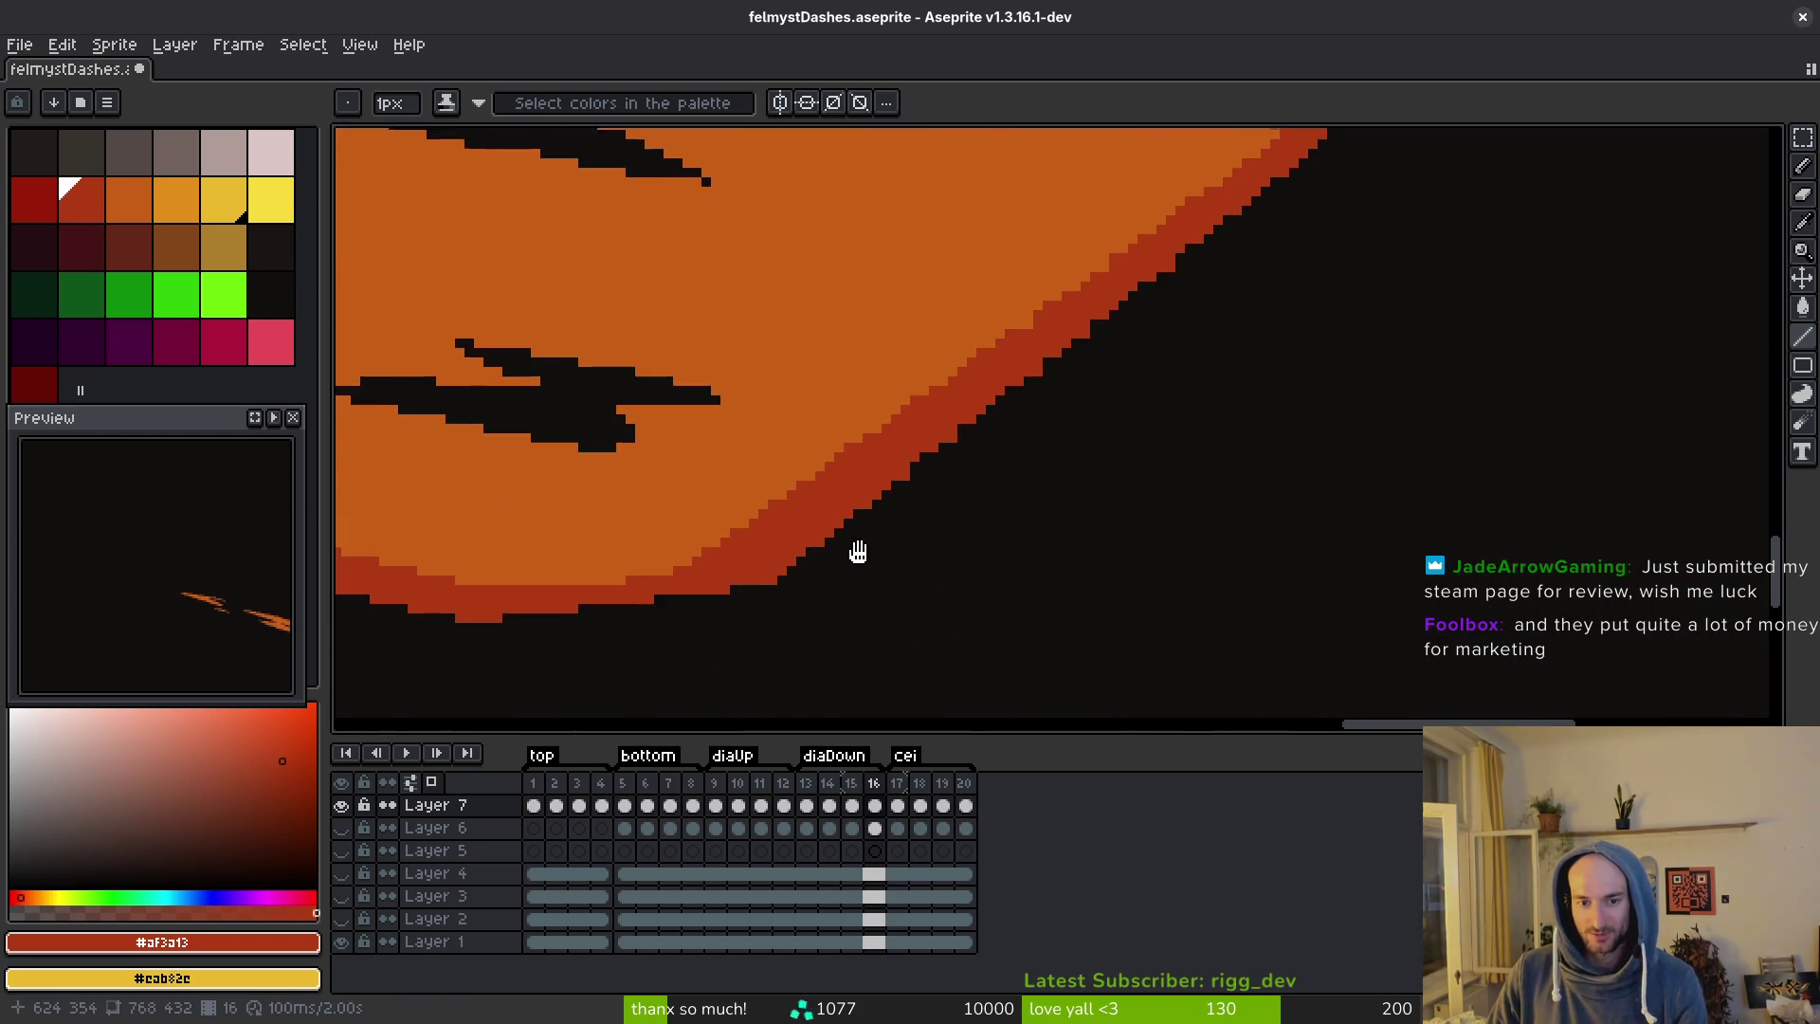
mouse_move(669, 649)
mouse_down()
mouse_move(654, 643)
mouse_move(1222, 192)
mouse_move(689, 642)
mouse_up()
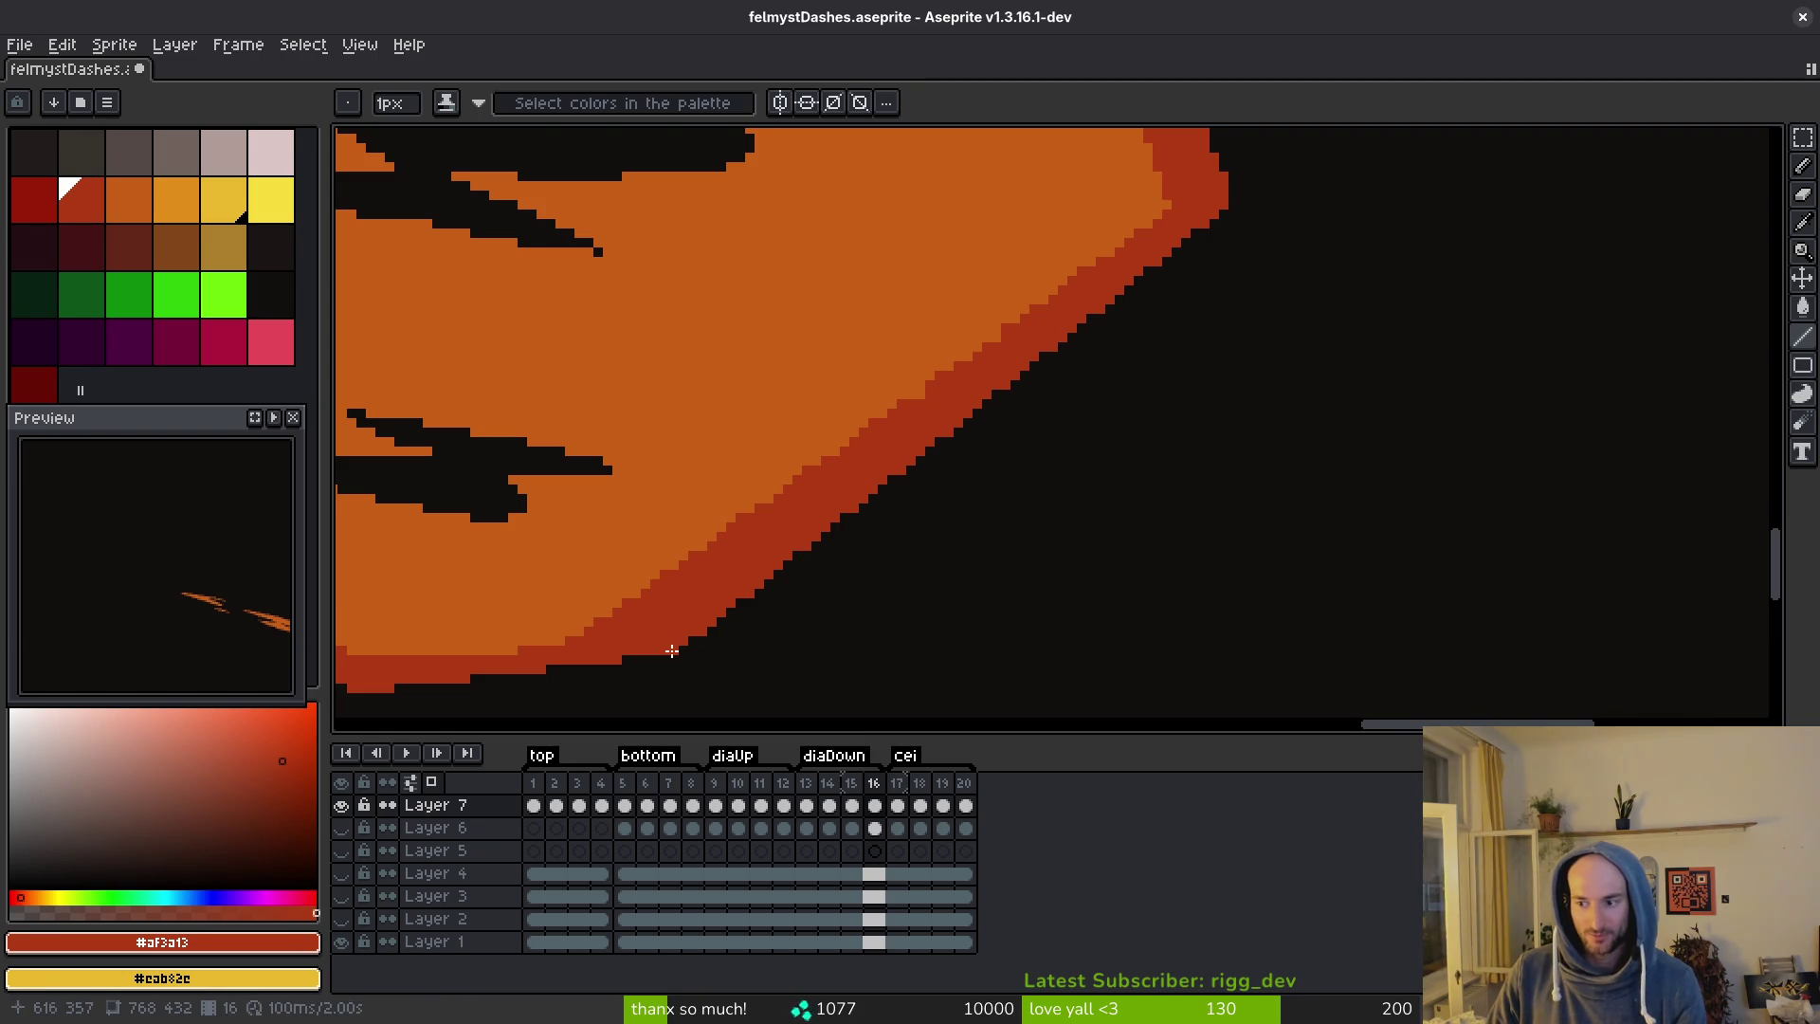
key(ctrl+s)
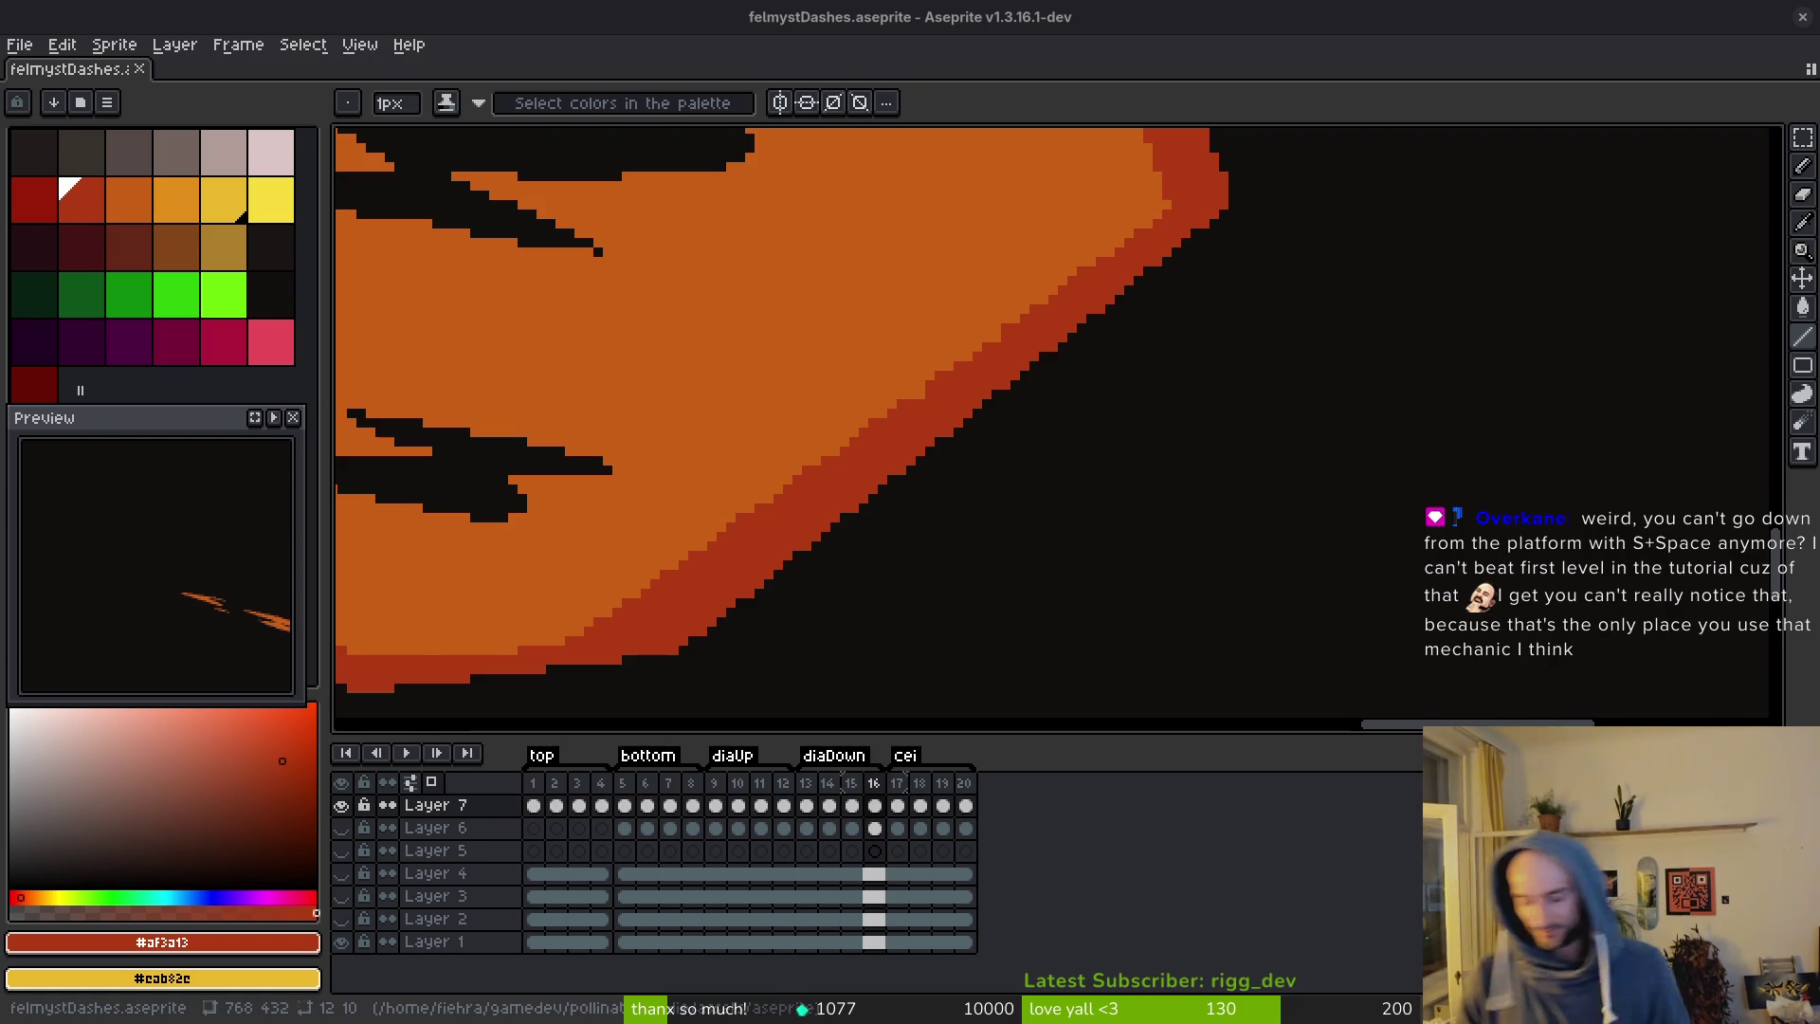
key(F5)
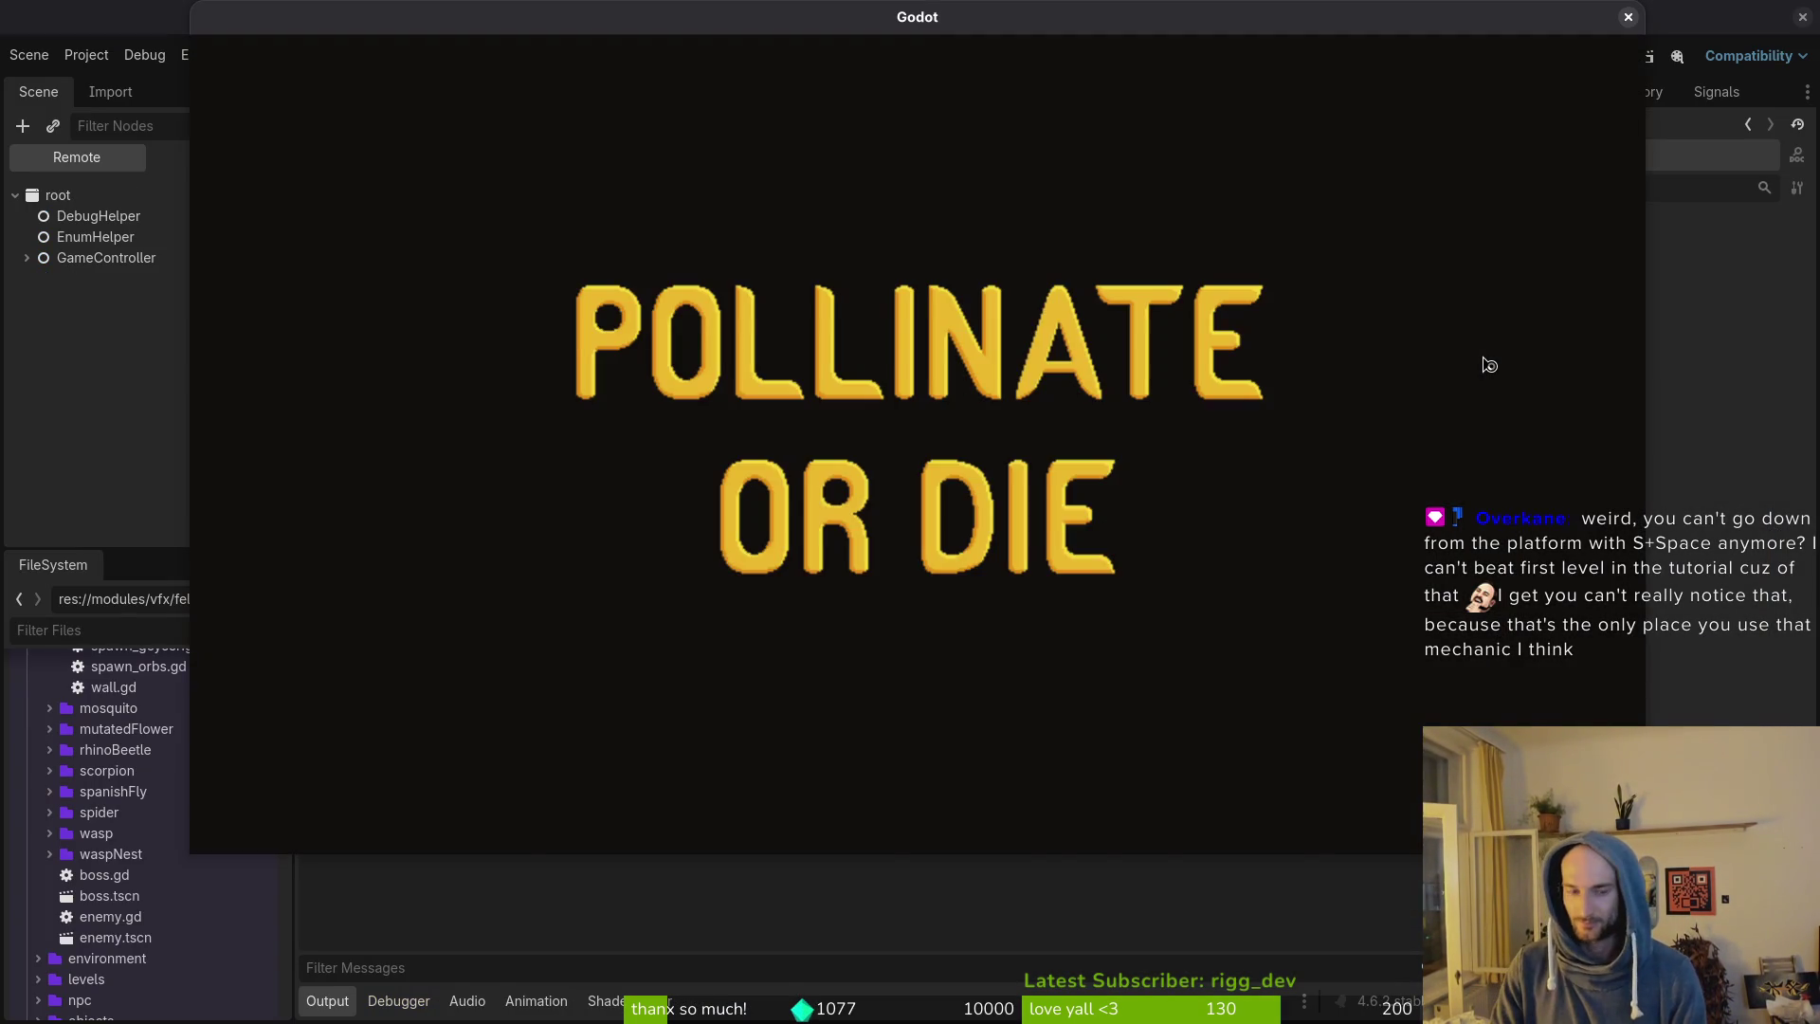
Start a new game, jump the bee around several times, then close the game window.
key(Down)
key(Return)
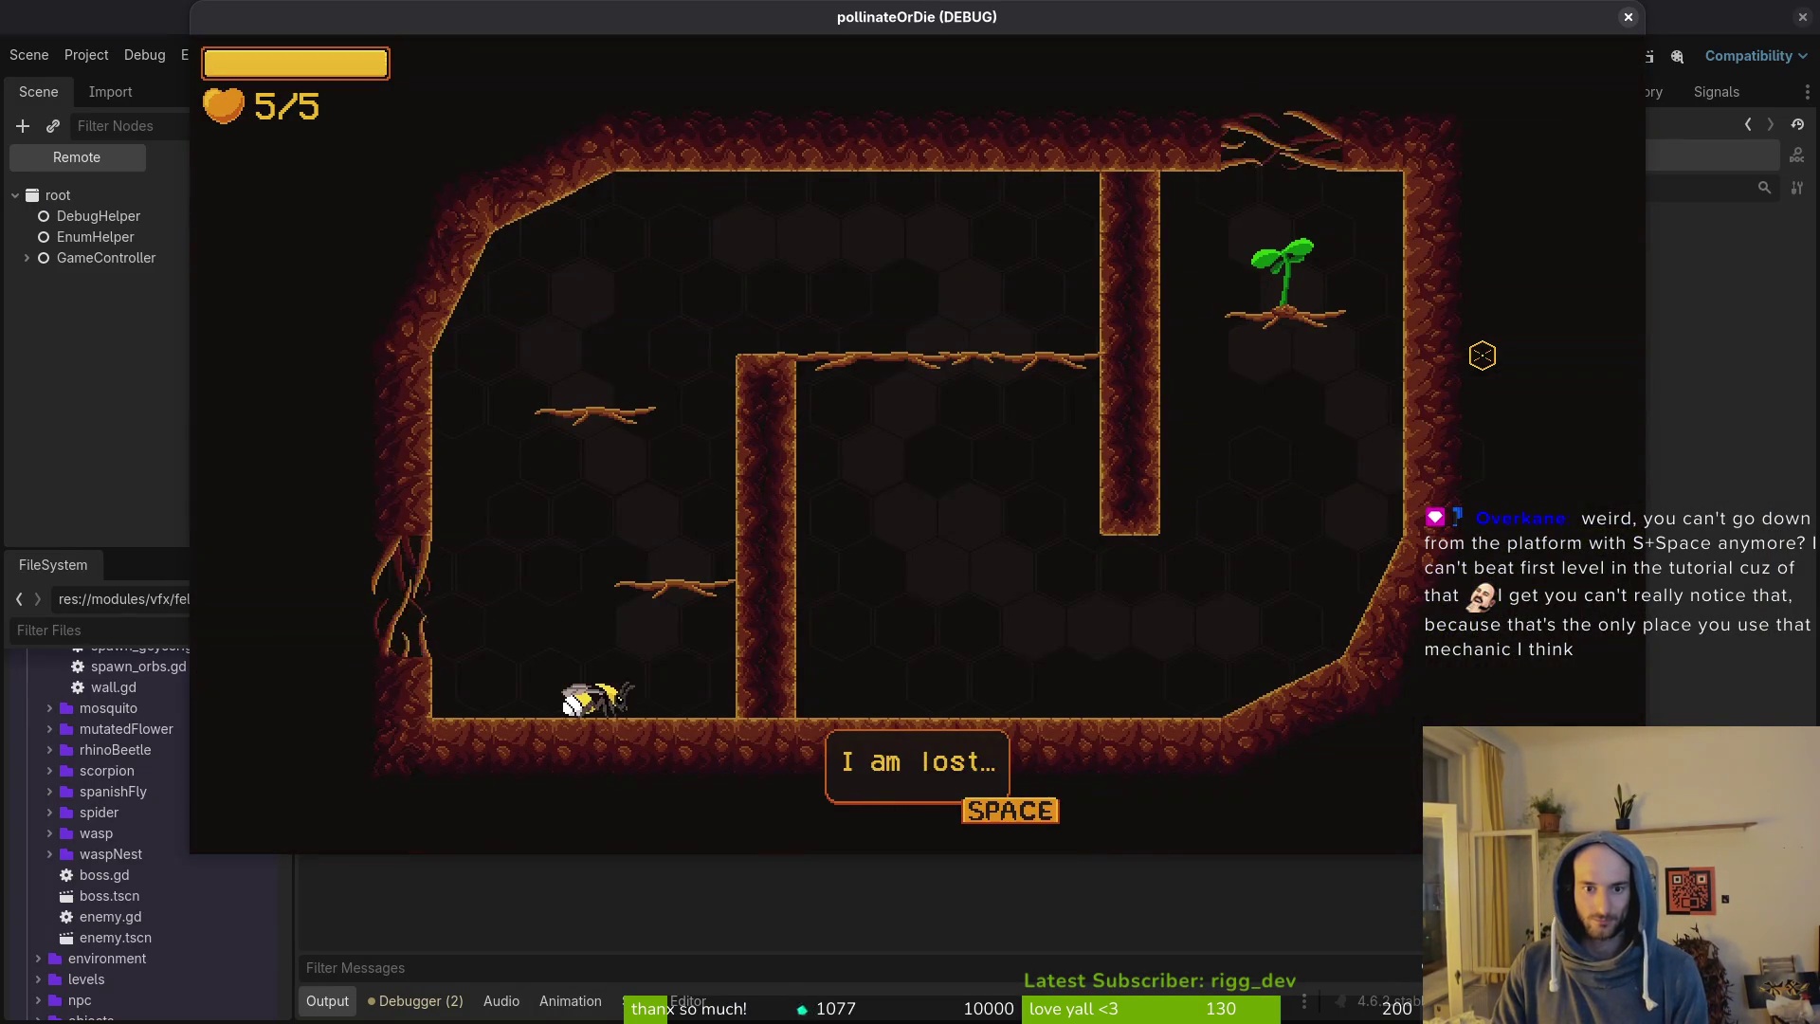
key(space)
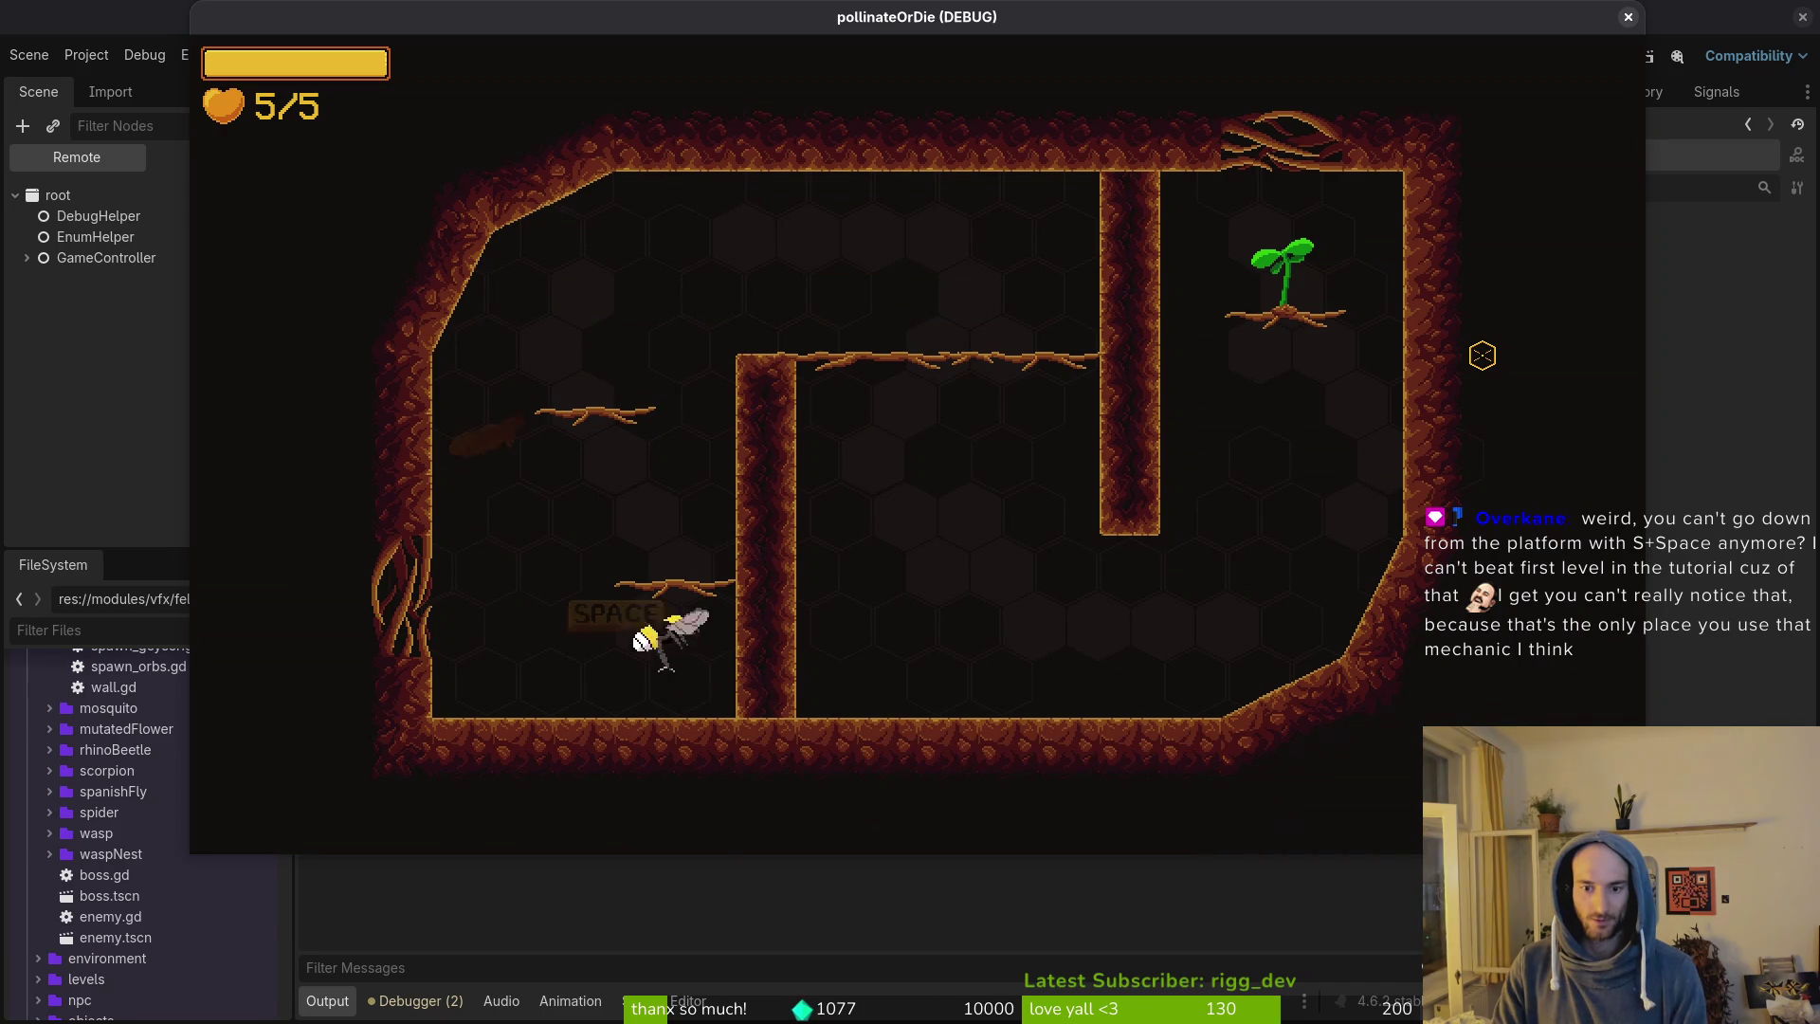
key(space)
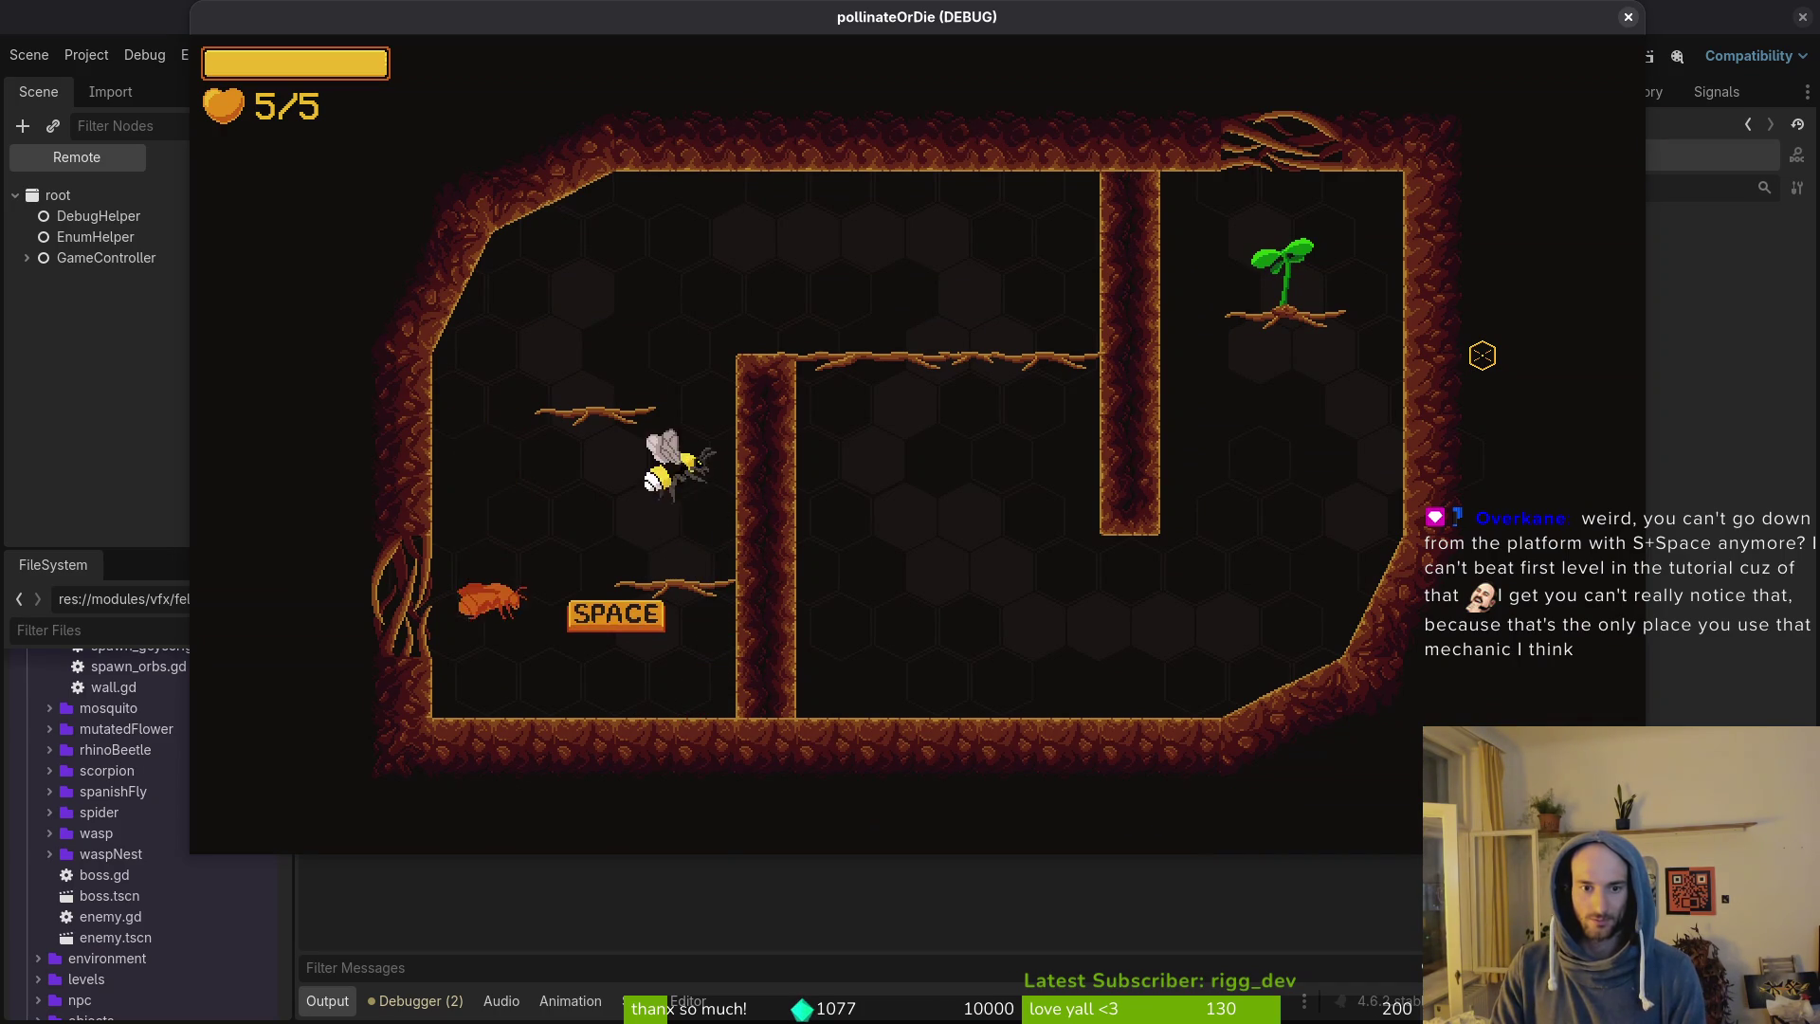
key(space)
key(d)
key(space)
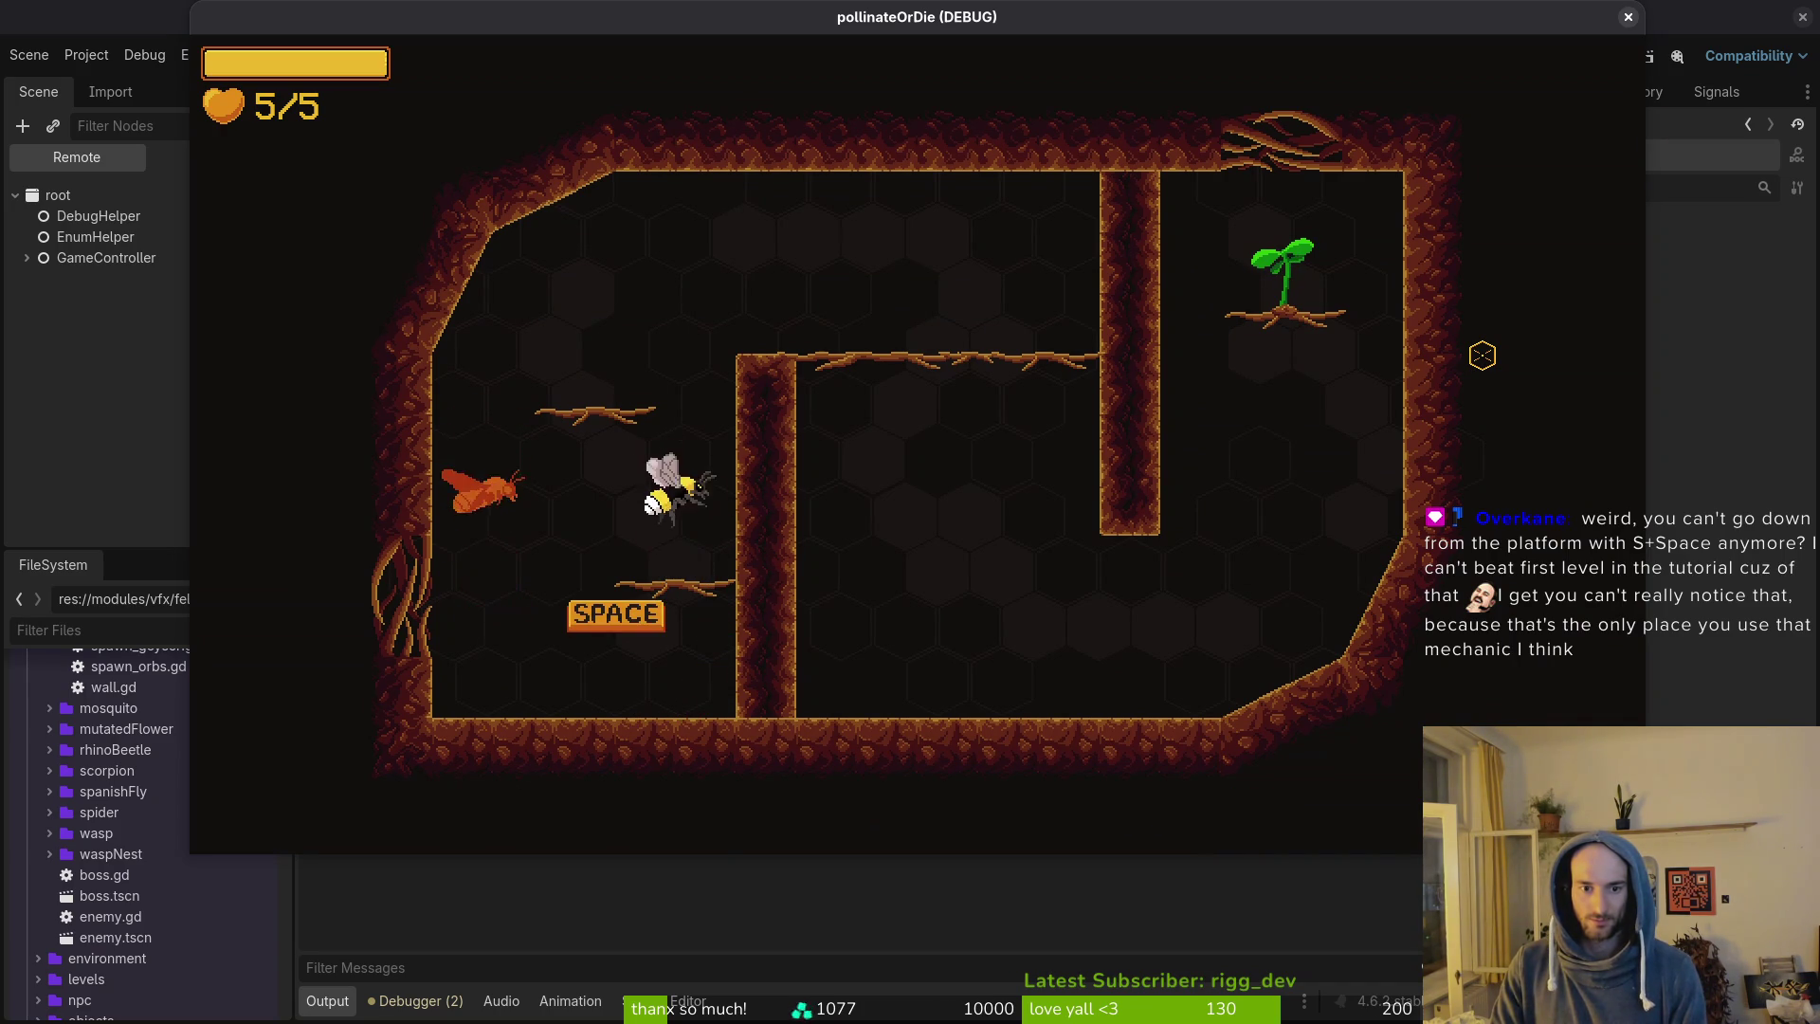
click(1629, 18)
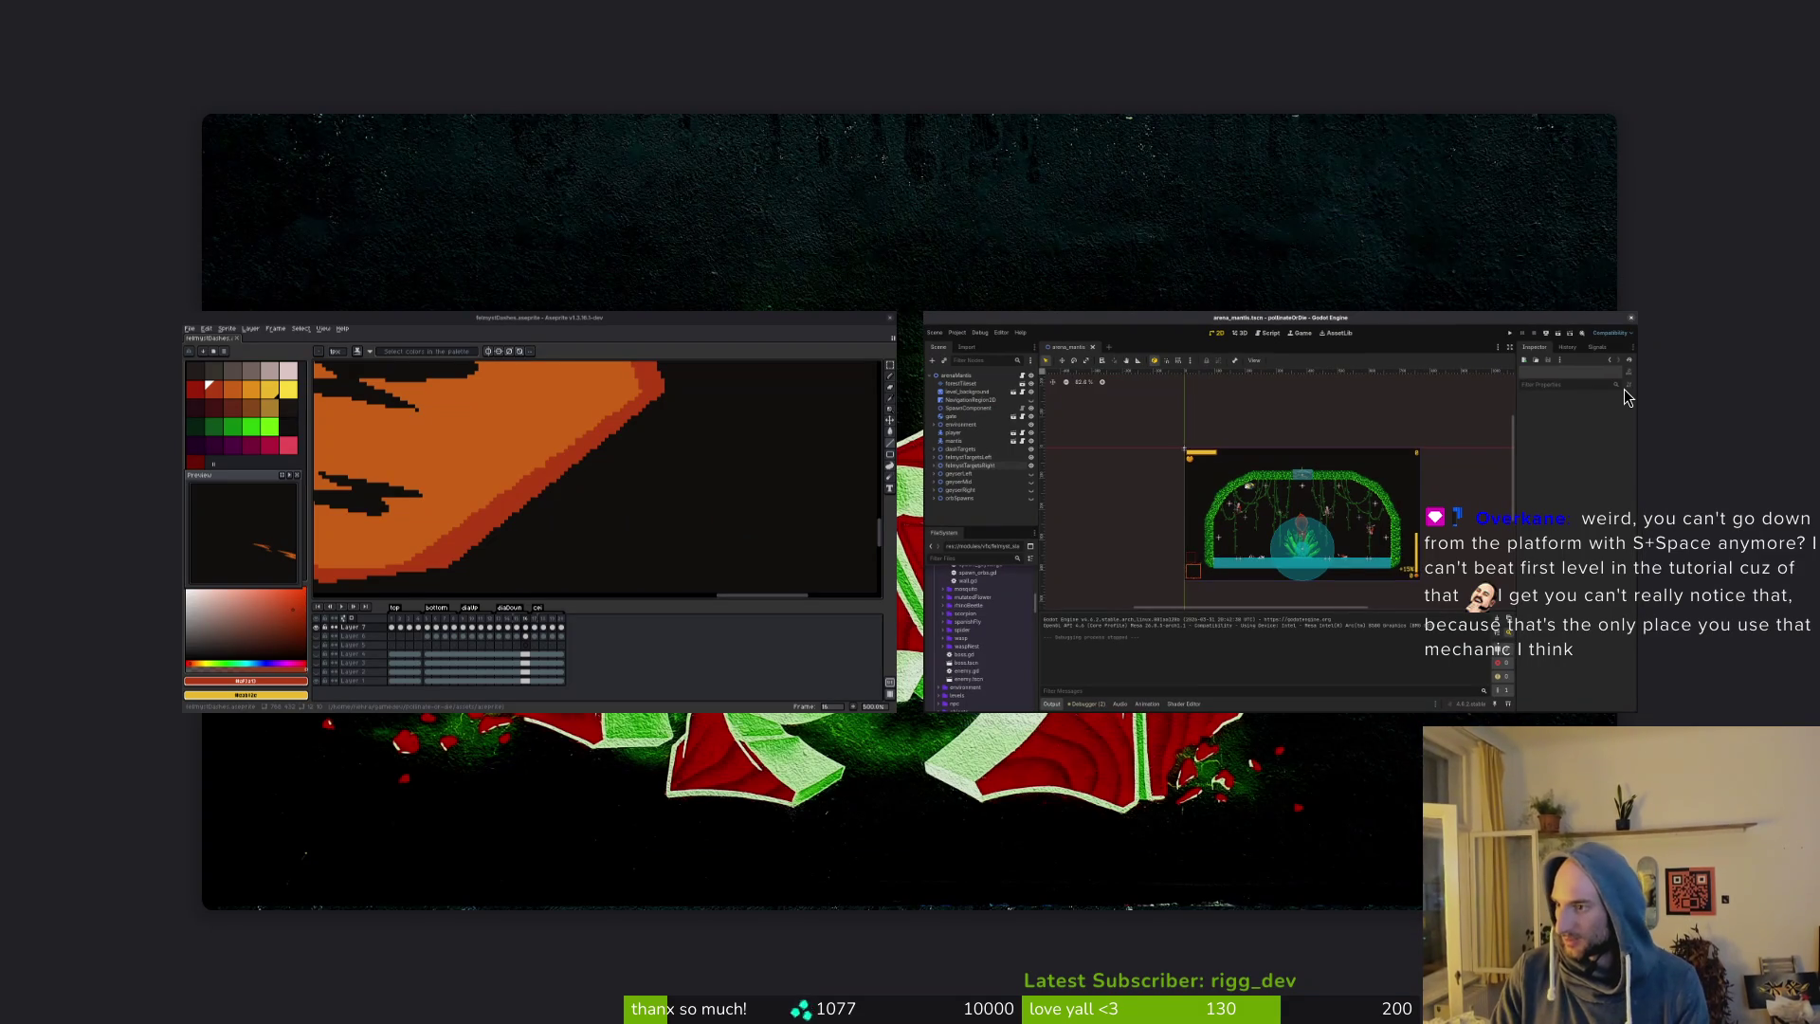
Change into the gamedev pollinate-or-die project folder and launch Neovim there.
text(cd )
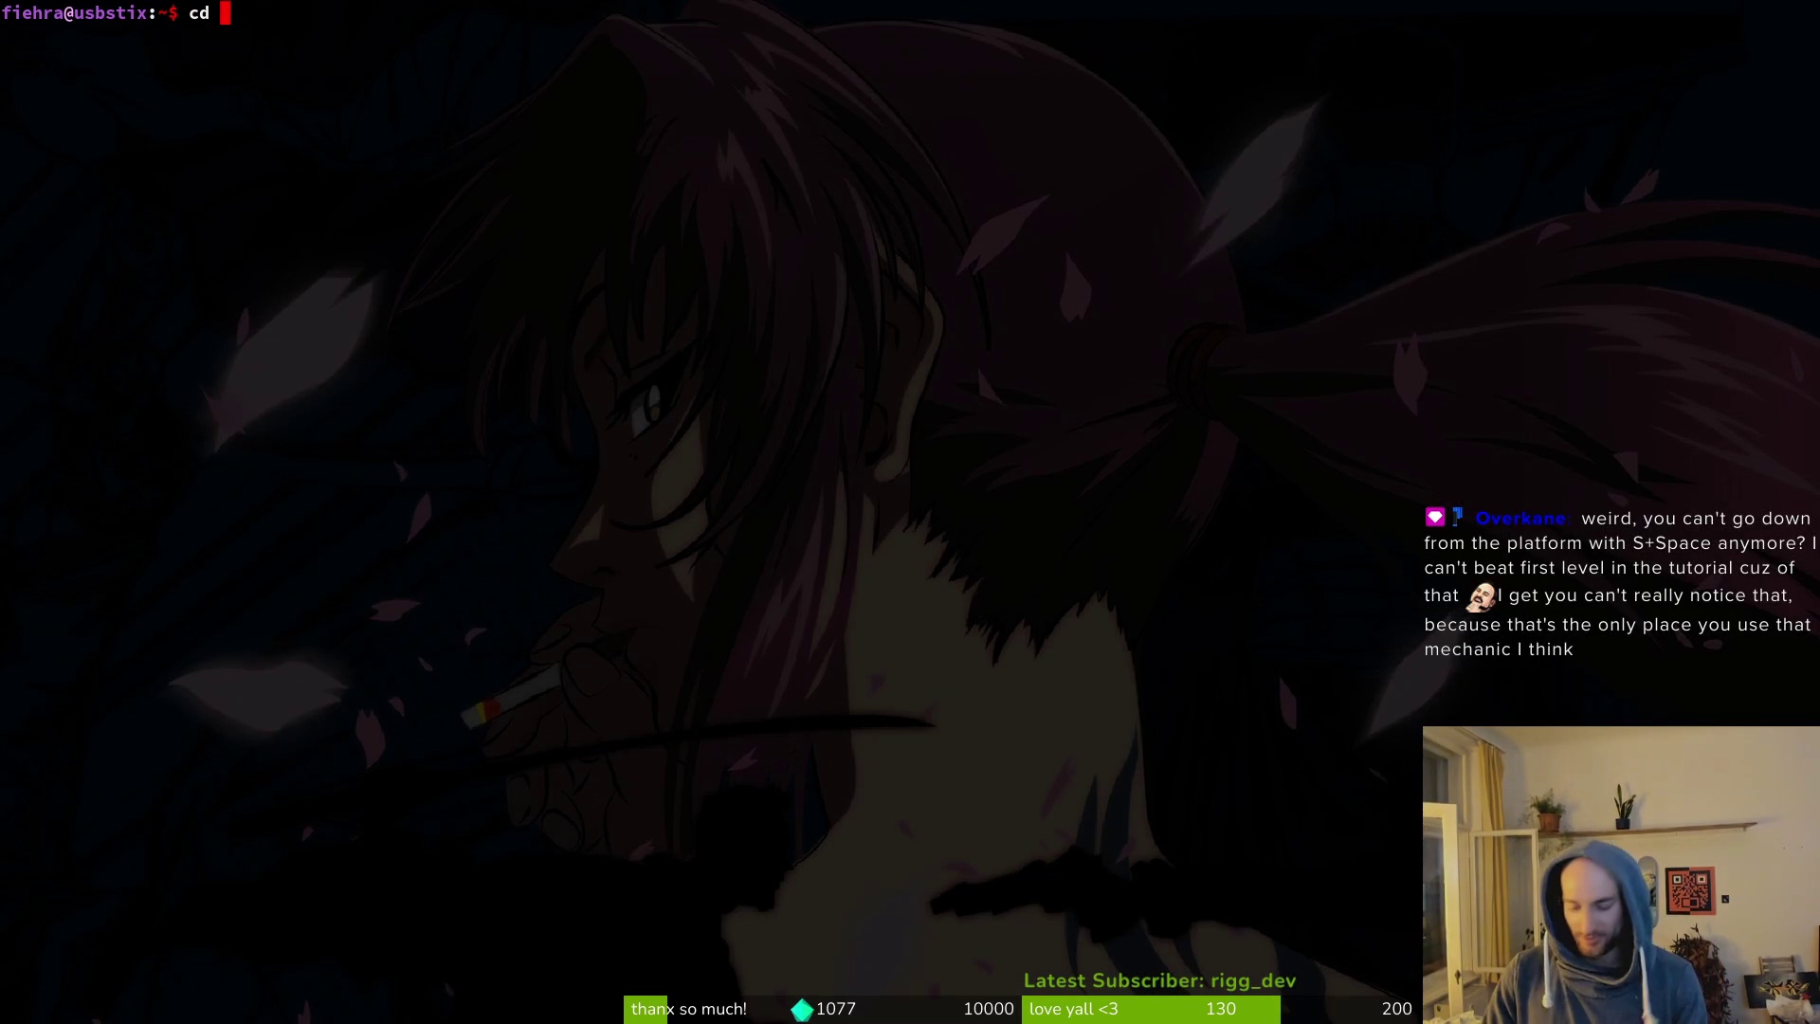
text(gamedev/pol)
key(Tab)
key(Return)
text(v)
key(Return)
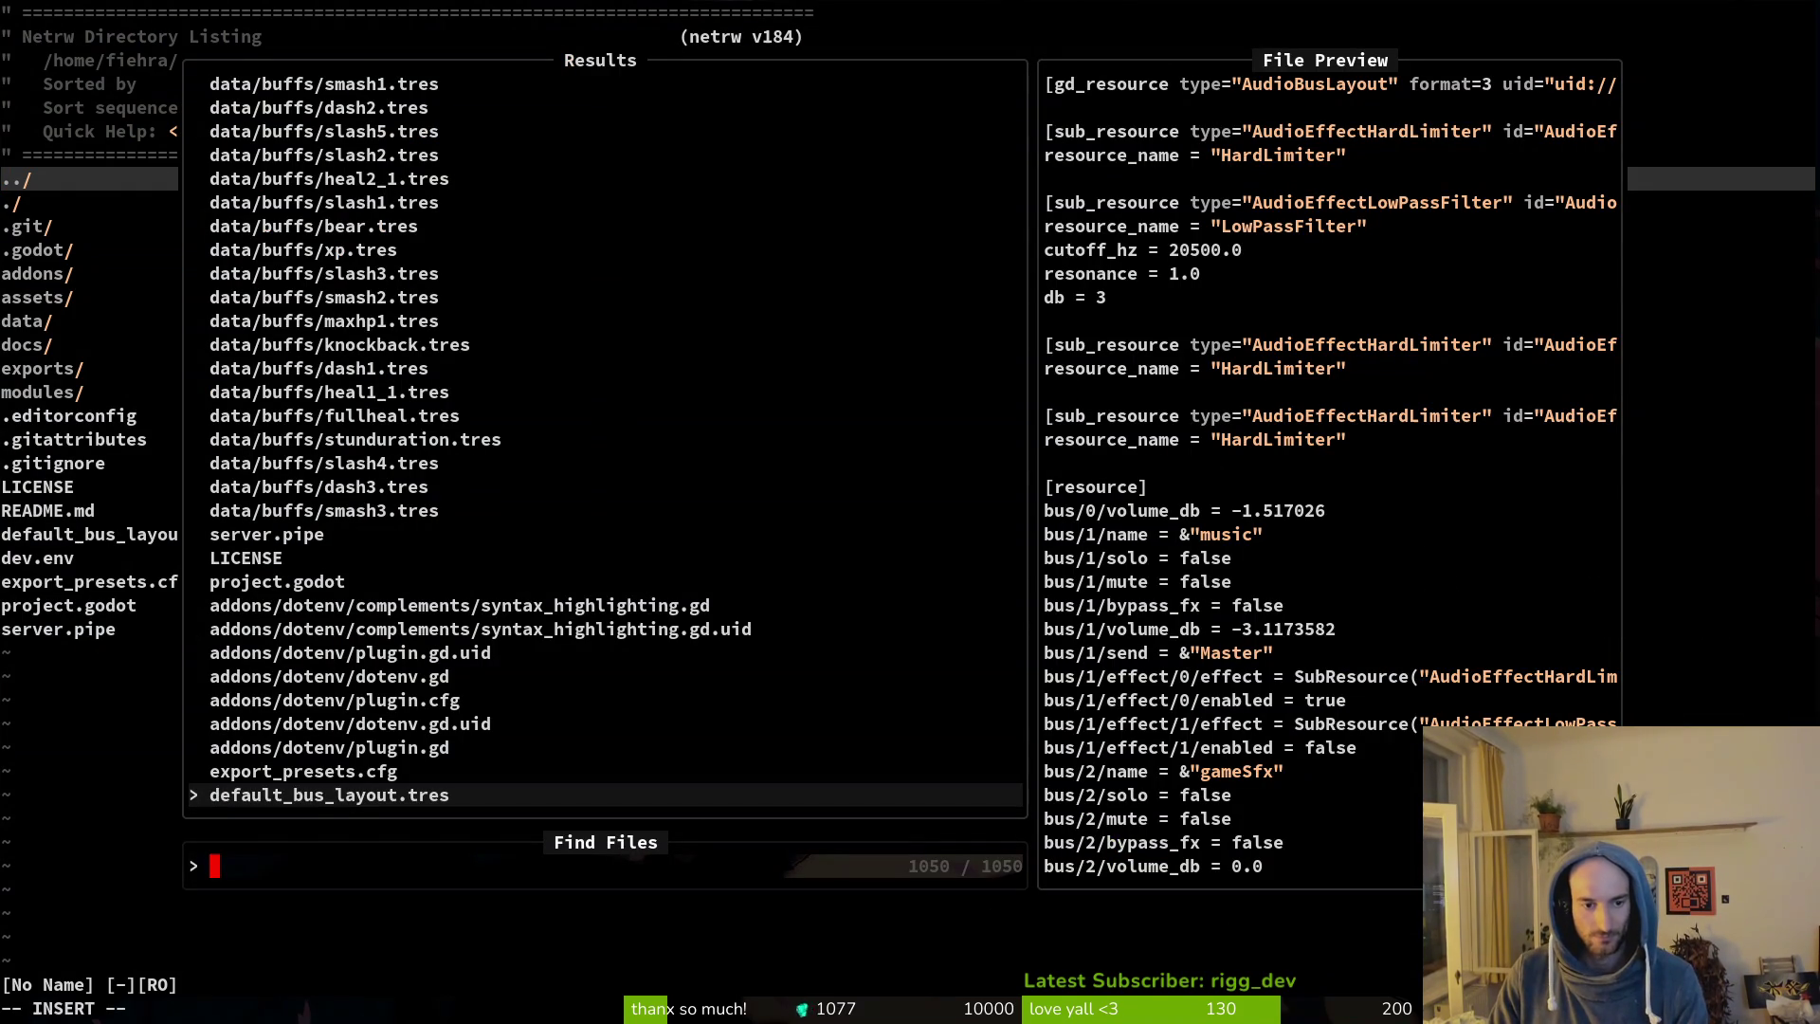
Open modules/player/jumping.gd via Find Files and move to the _get_jump_normal definition.
text(jumping)
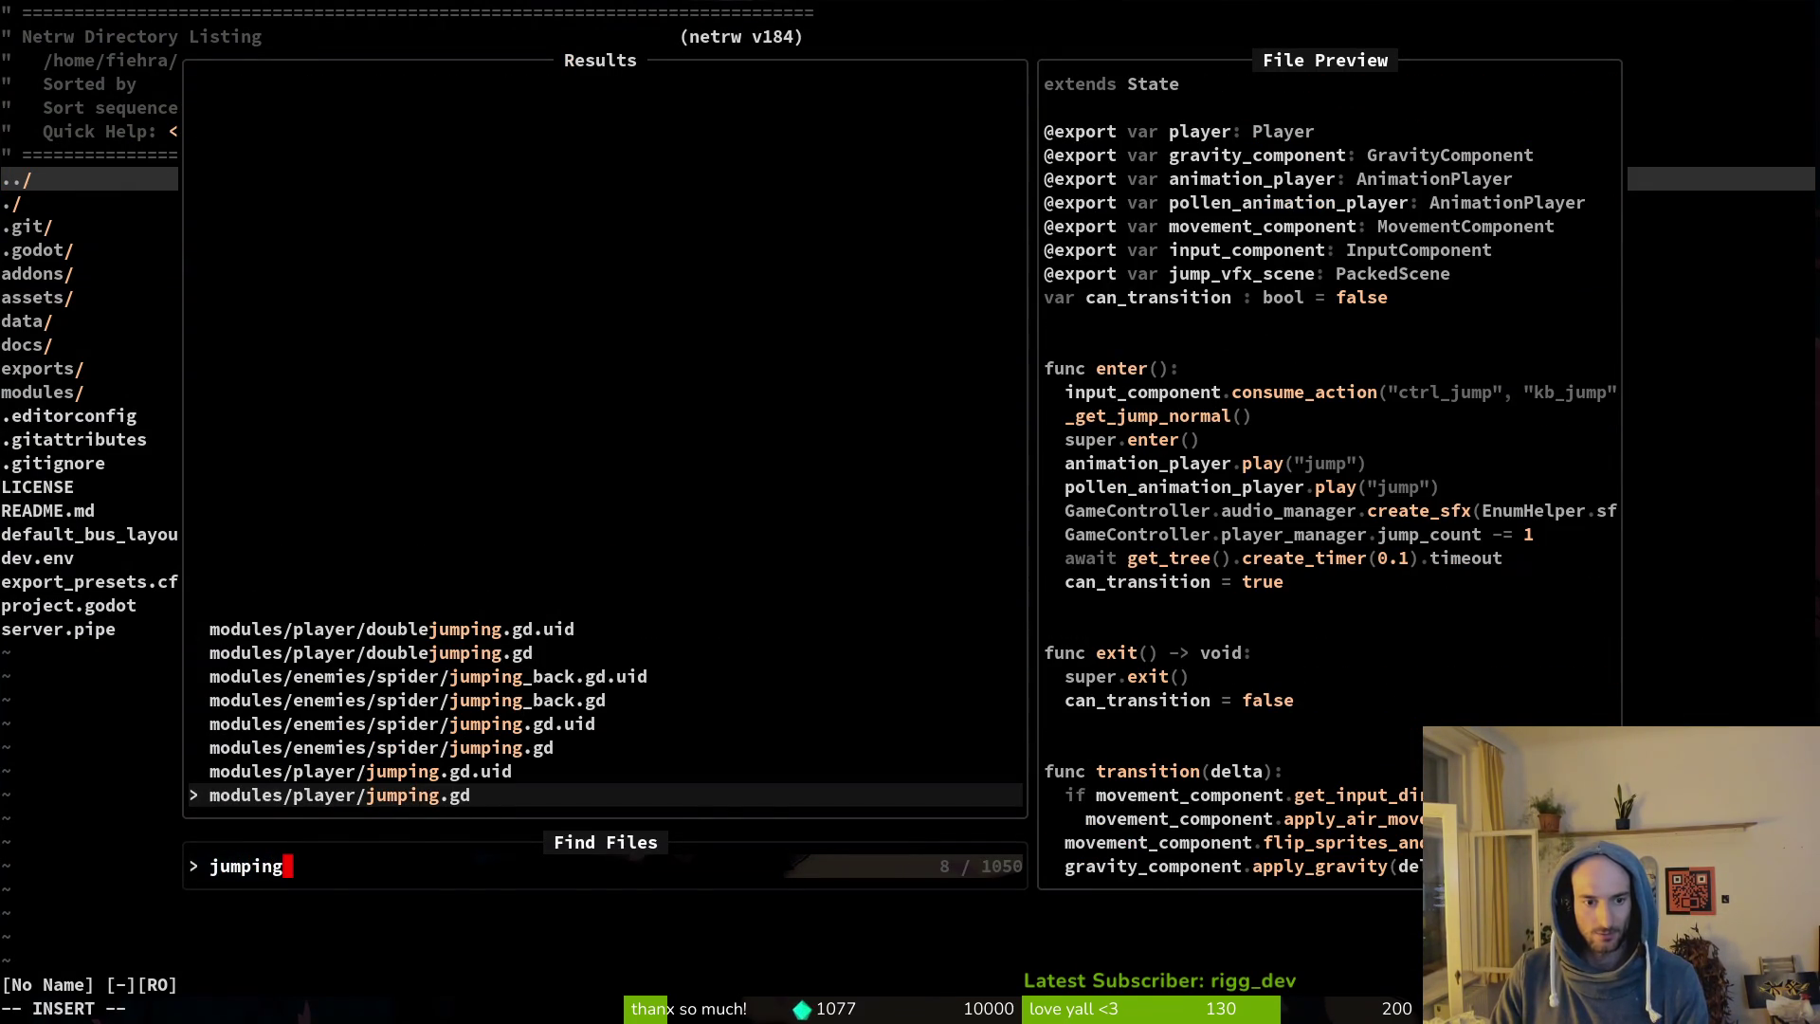
key(Return)
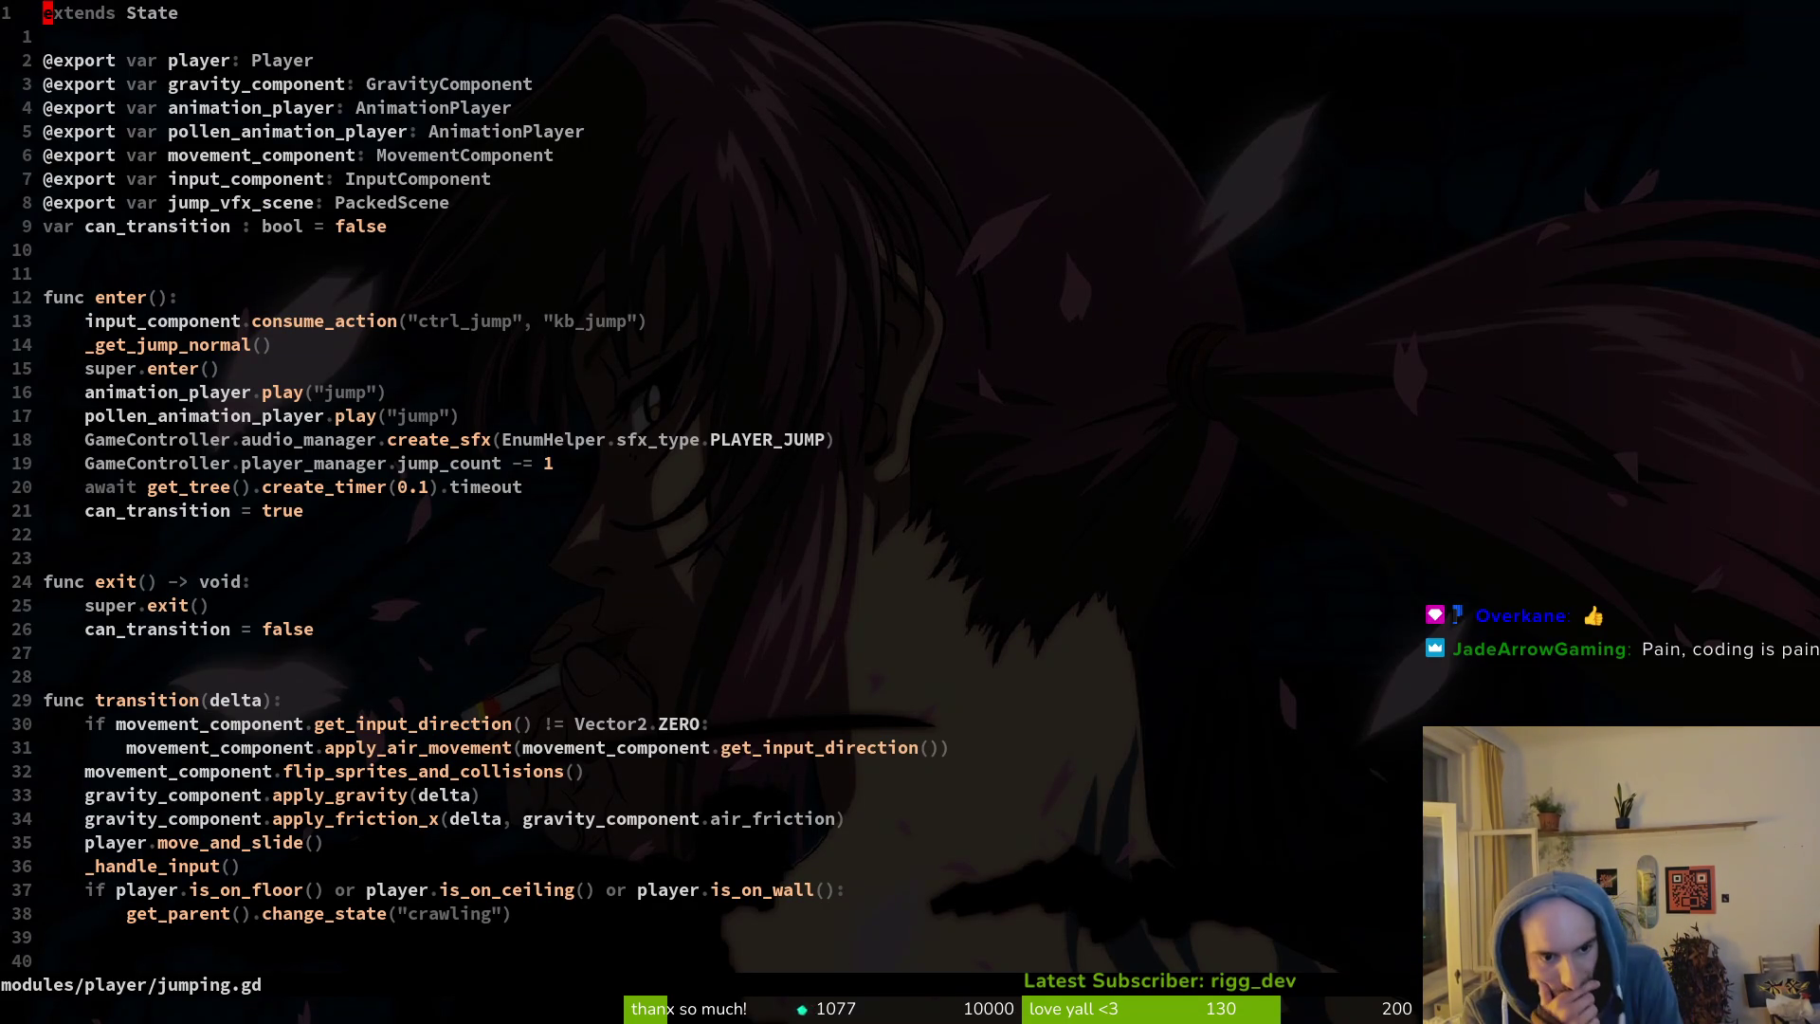
key(2)
key(8)
key(j)
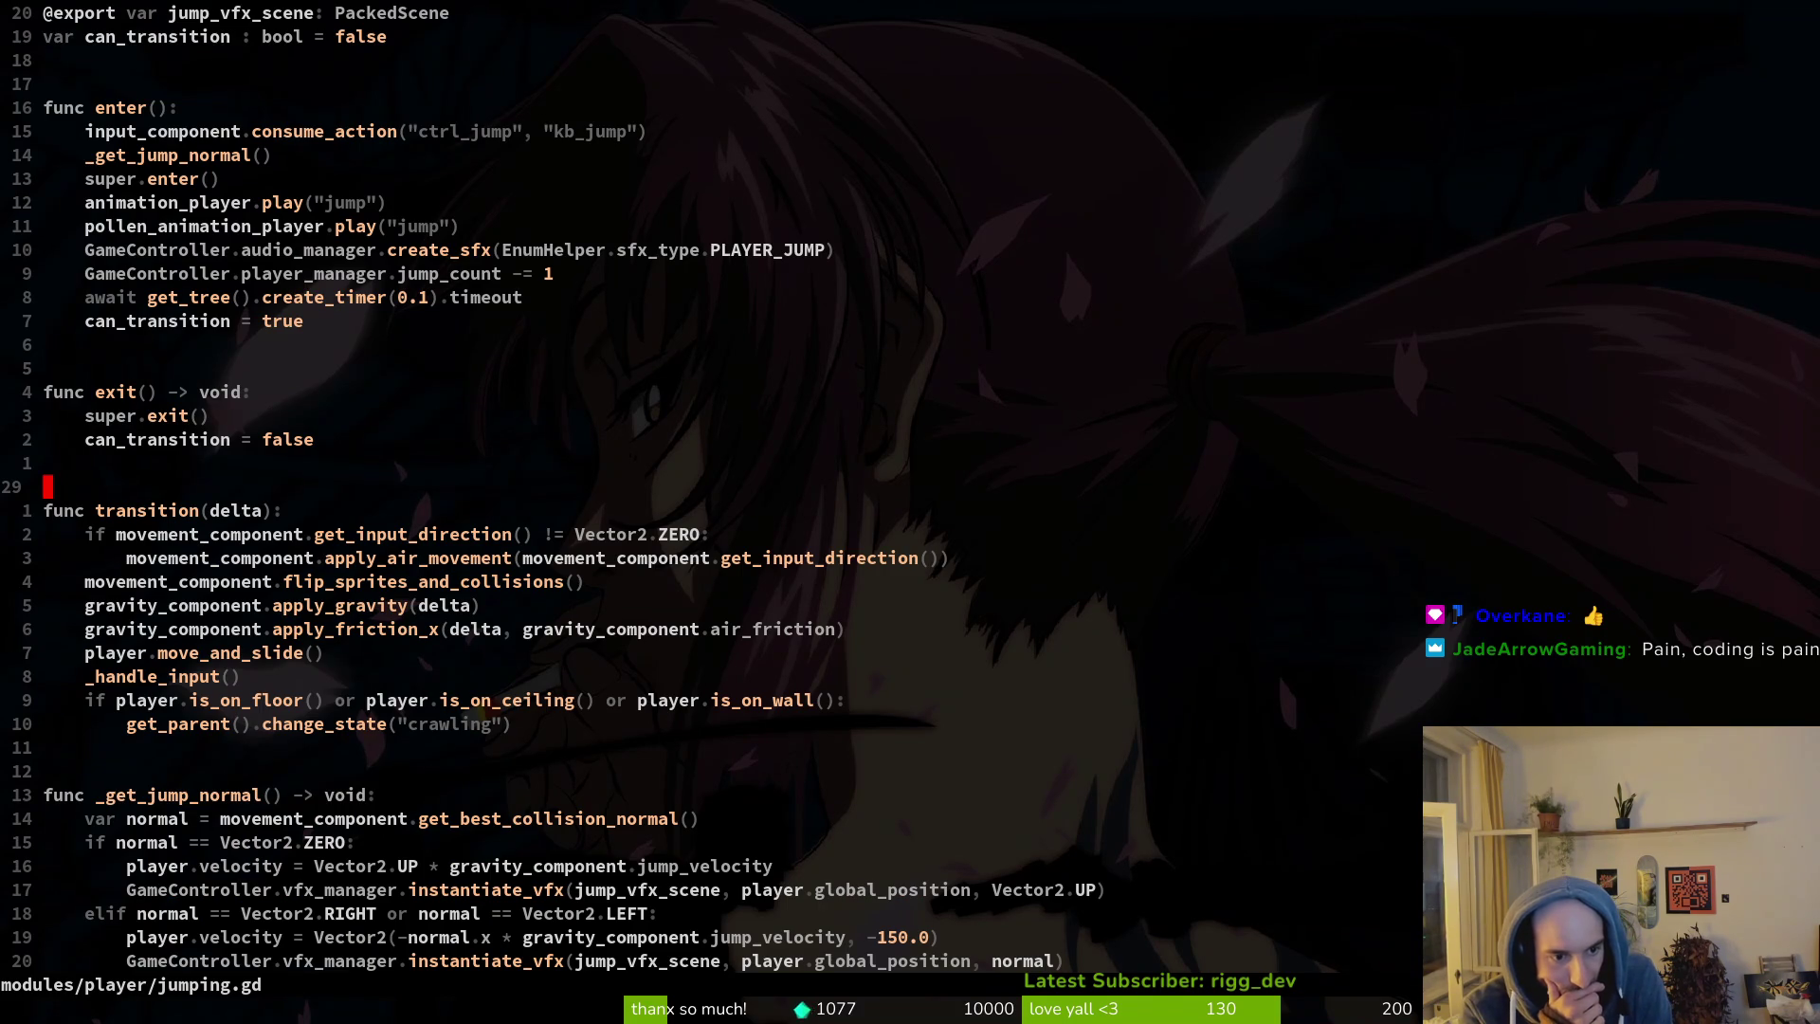
key(ctrl+d)
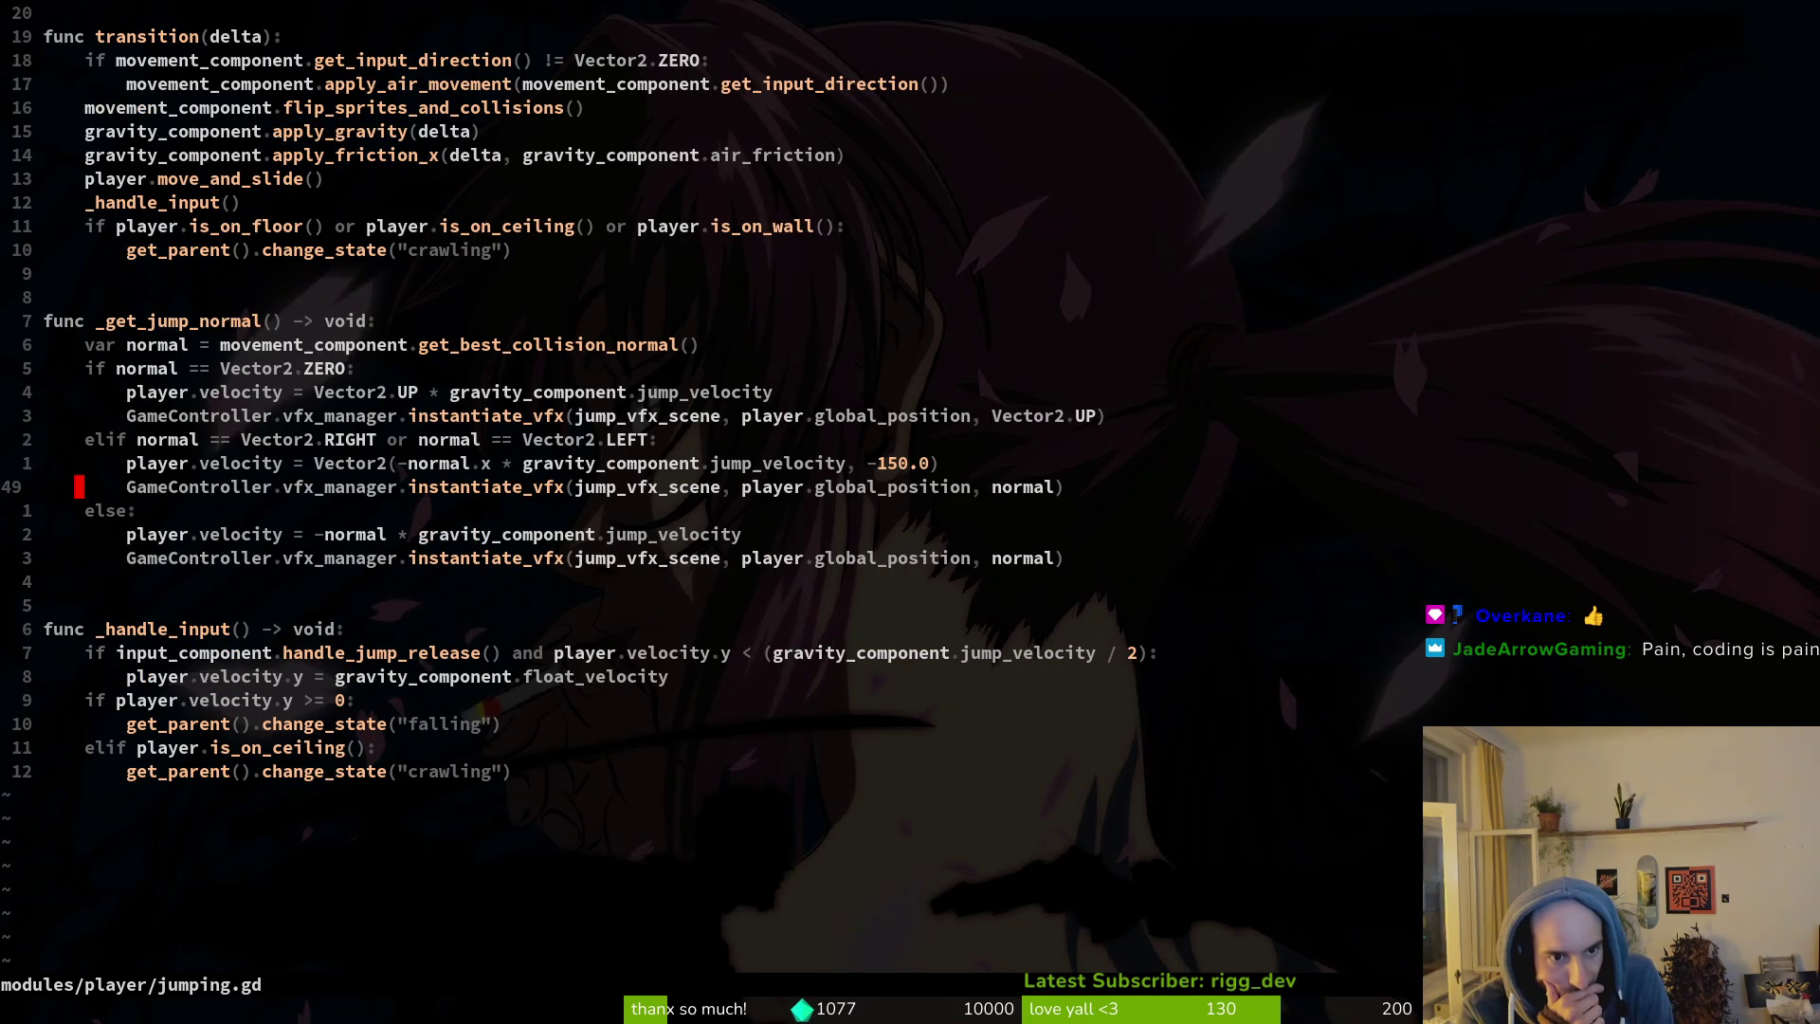
key(k)
key(k)
key(k)
Dismiss an accidental search window and undo a stray letter deletion.
key(w)
key(space)
text(ps)
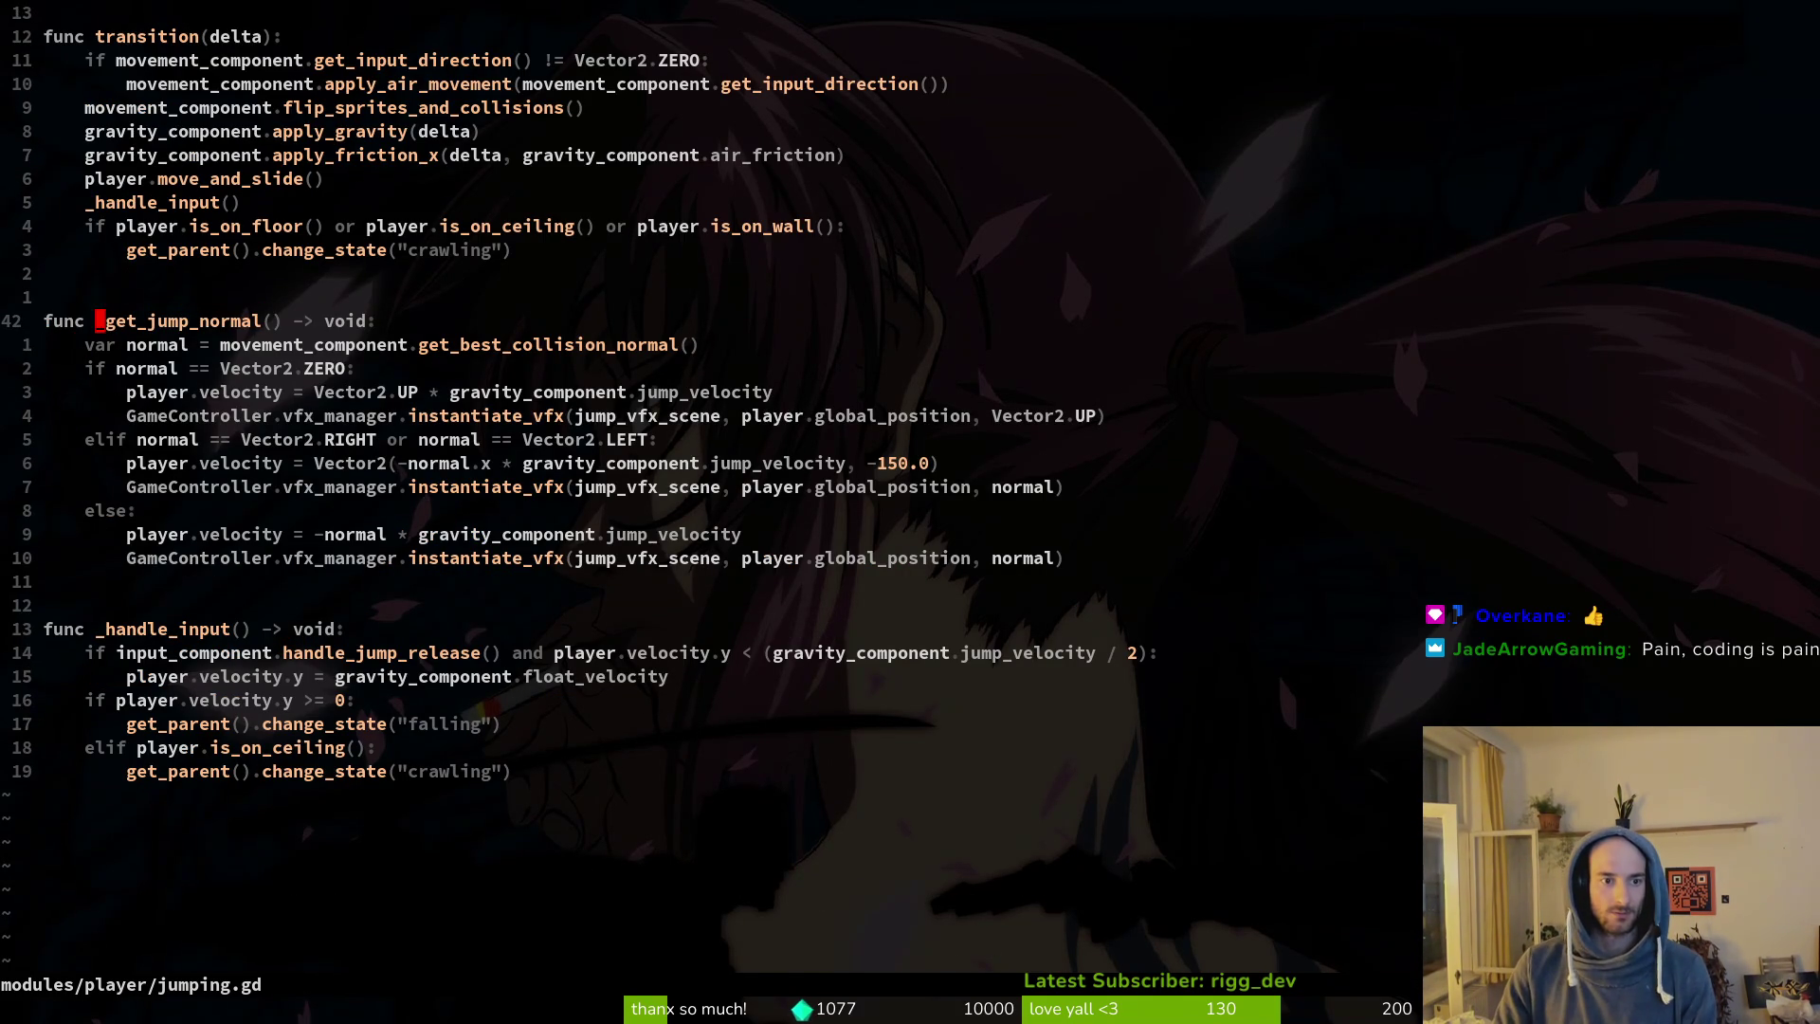
text(V)
key(Return)
key(Escape)
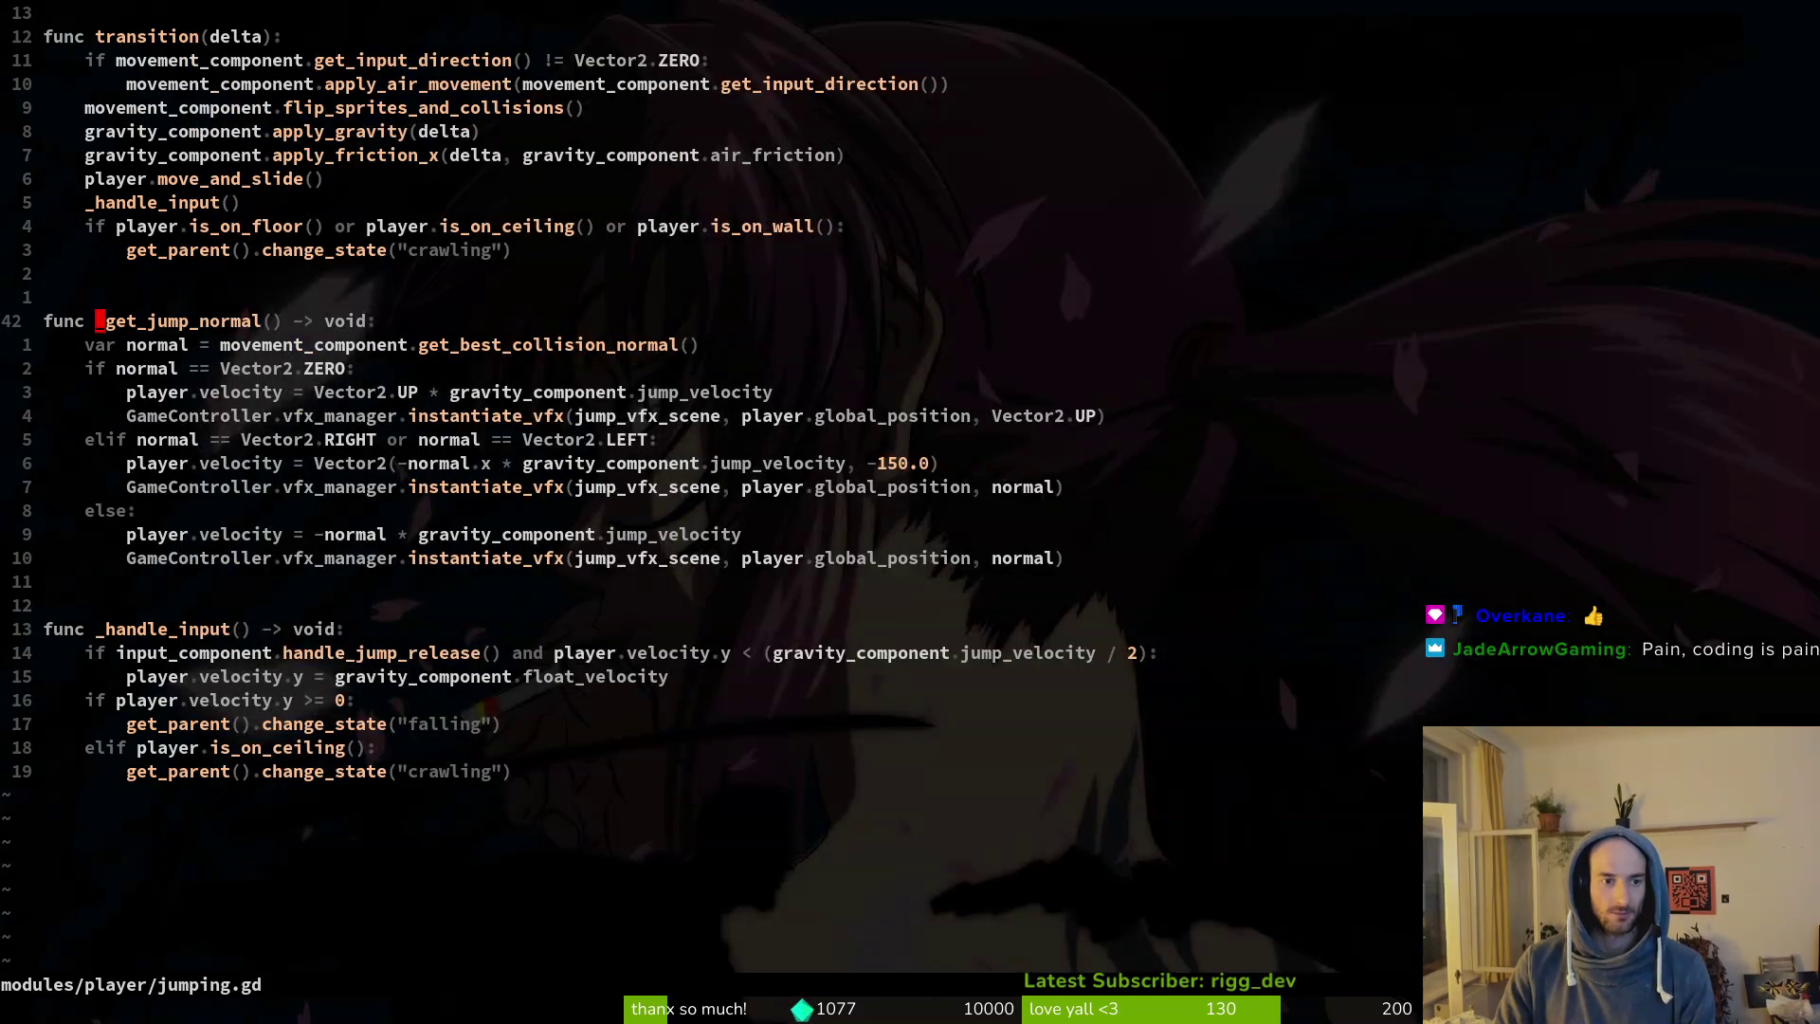
key(l)
key(s)
key(Escape)
key(u)
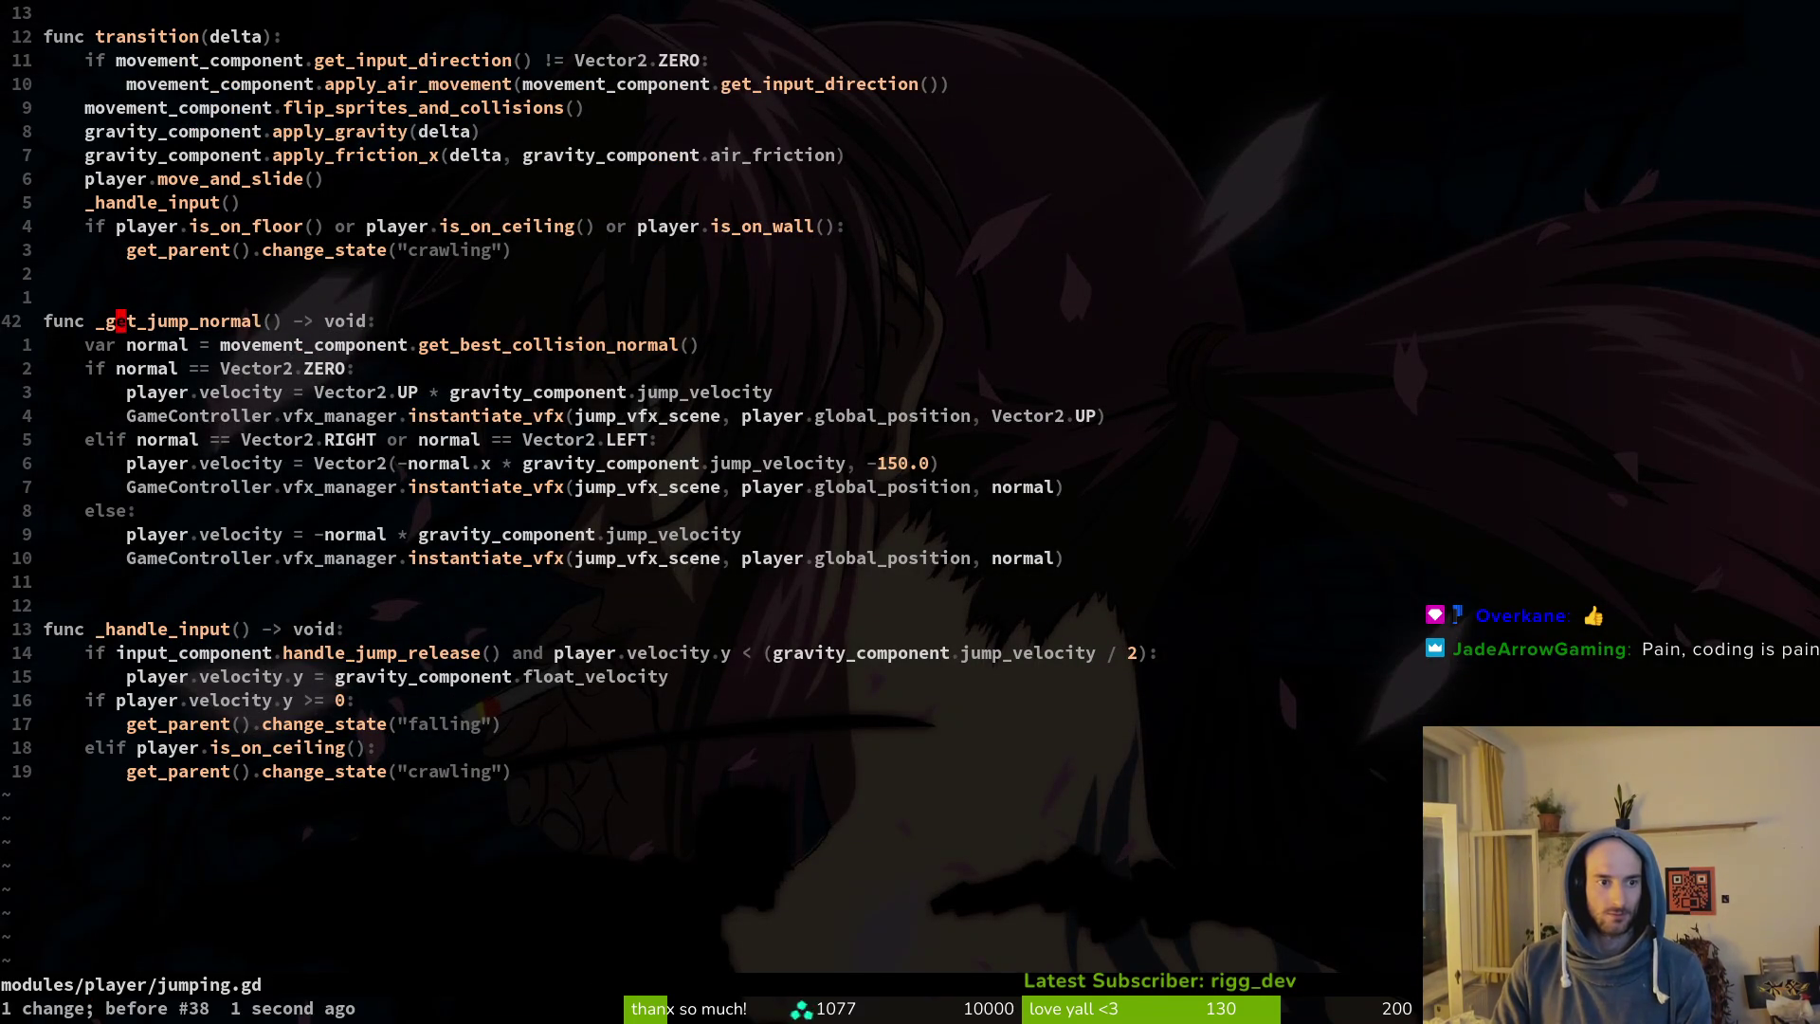
Grep the whole project for _get_jump_normal, listing 4 matches.
key(space)
text(psV)
key(Return)
key(Escape)
key(v)
key(Escape)
key(space)
key(p)
key(s)
key(ctrl+r)
key(ctrl+w)
key(Return)
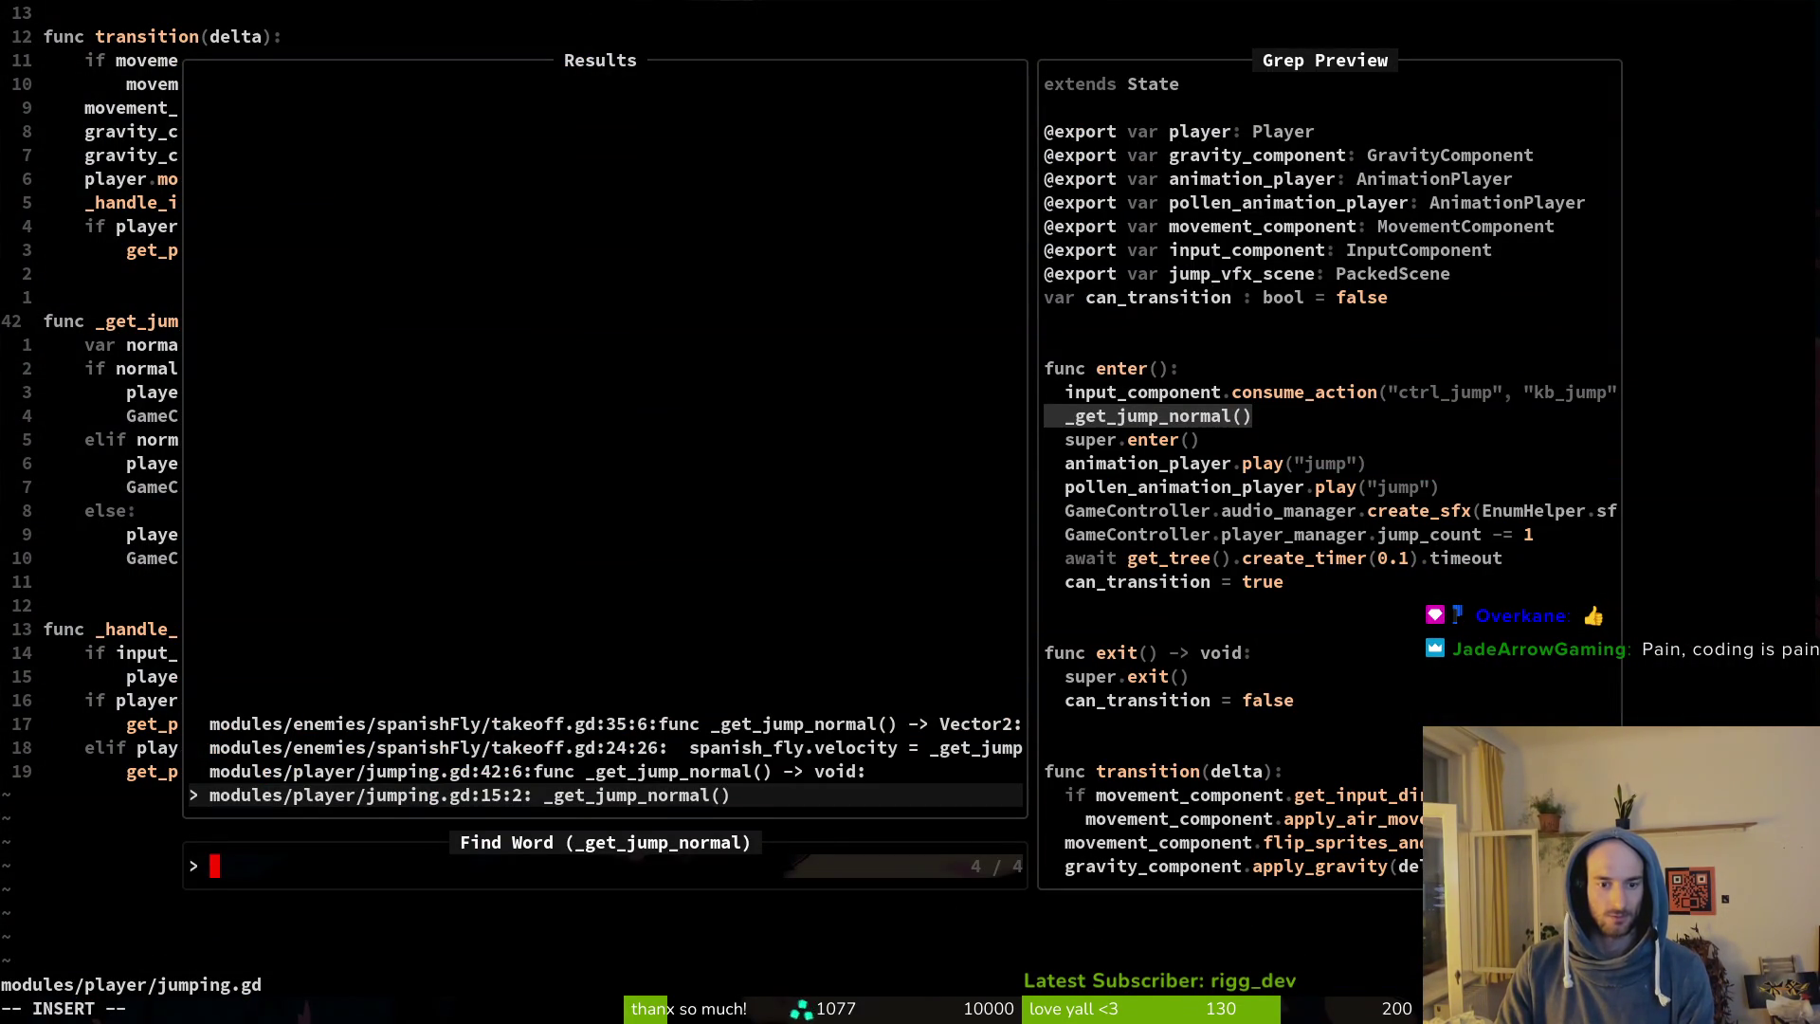
Preview the spanishFly takeoff.gd match, then open jumping.gd:15 at the _get_jump_normal call.
key(ctrl+p)
key(ctrl+p)
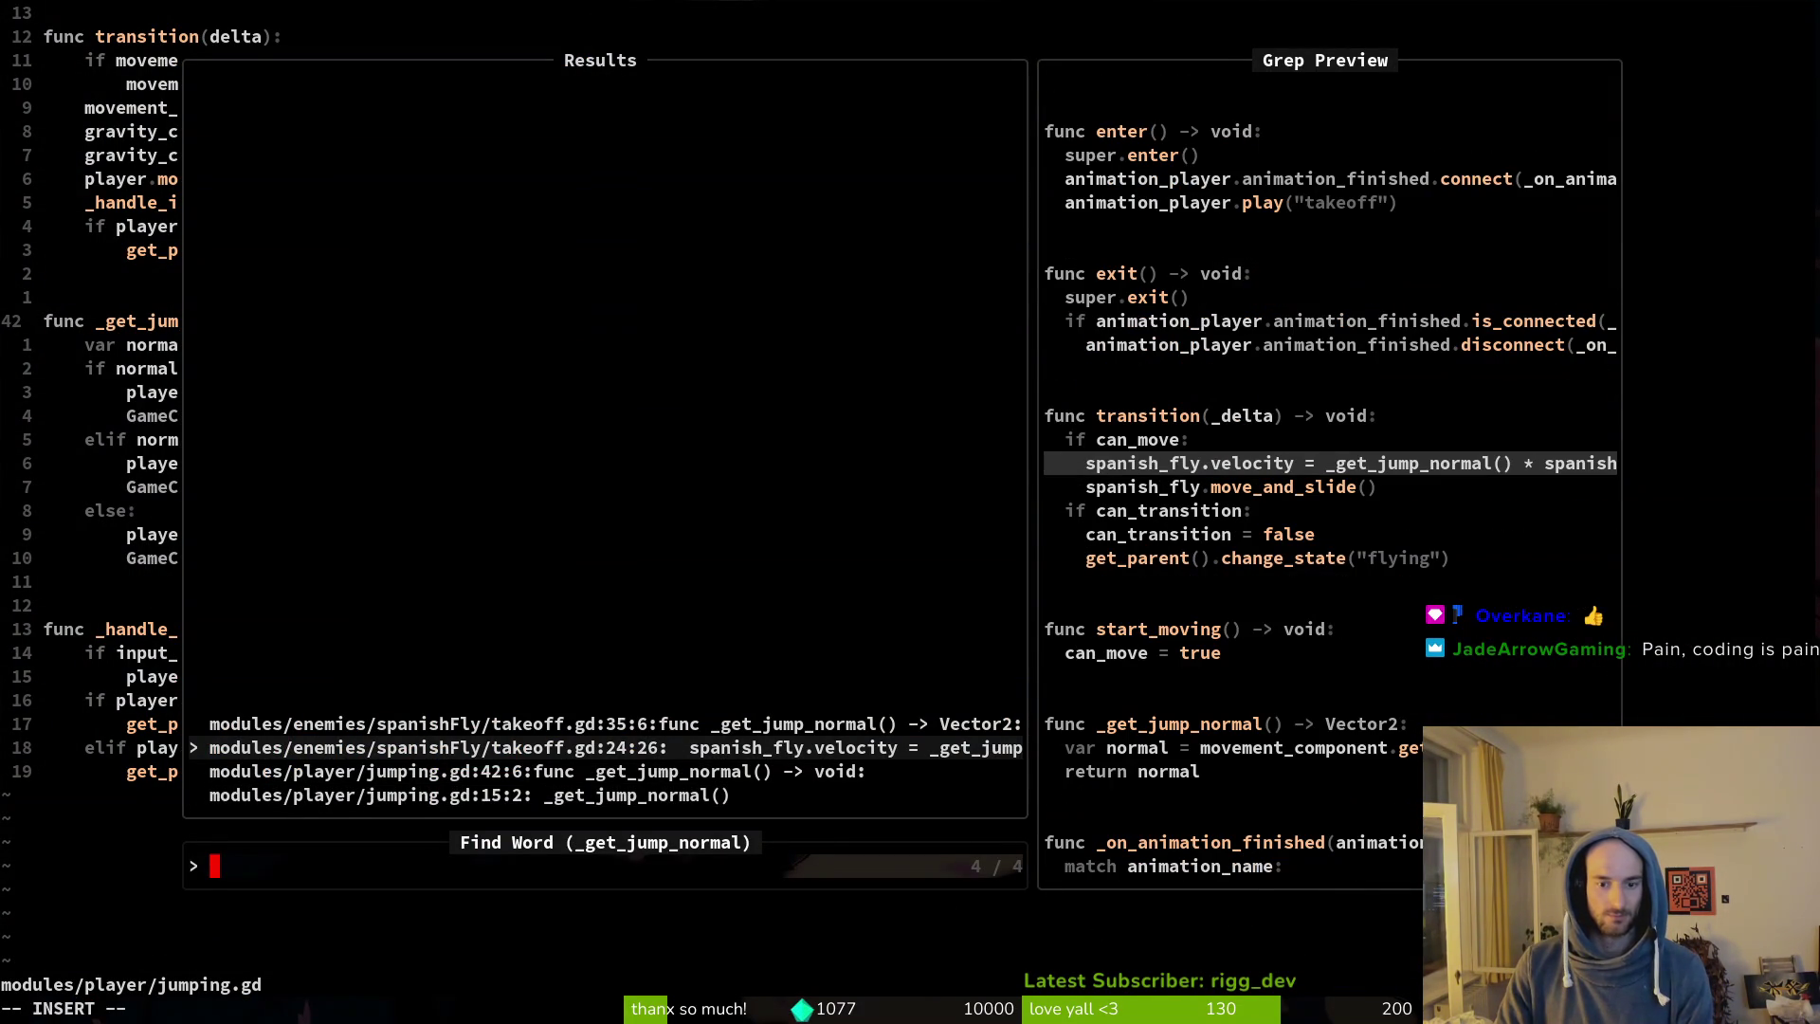
key(ctrl+n)
key(ctrl+n)
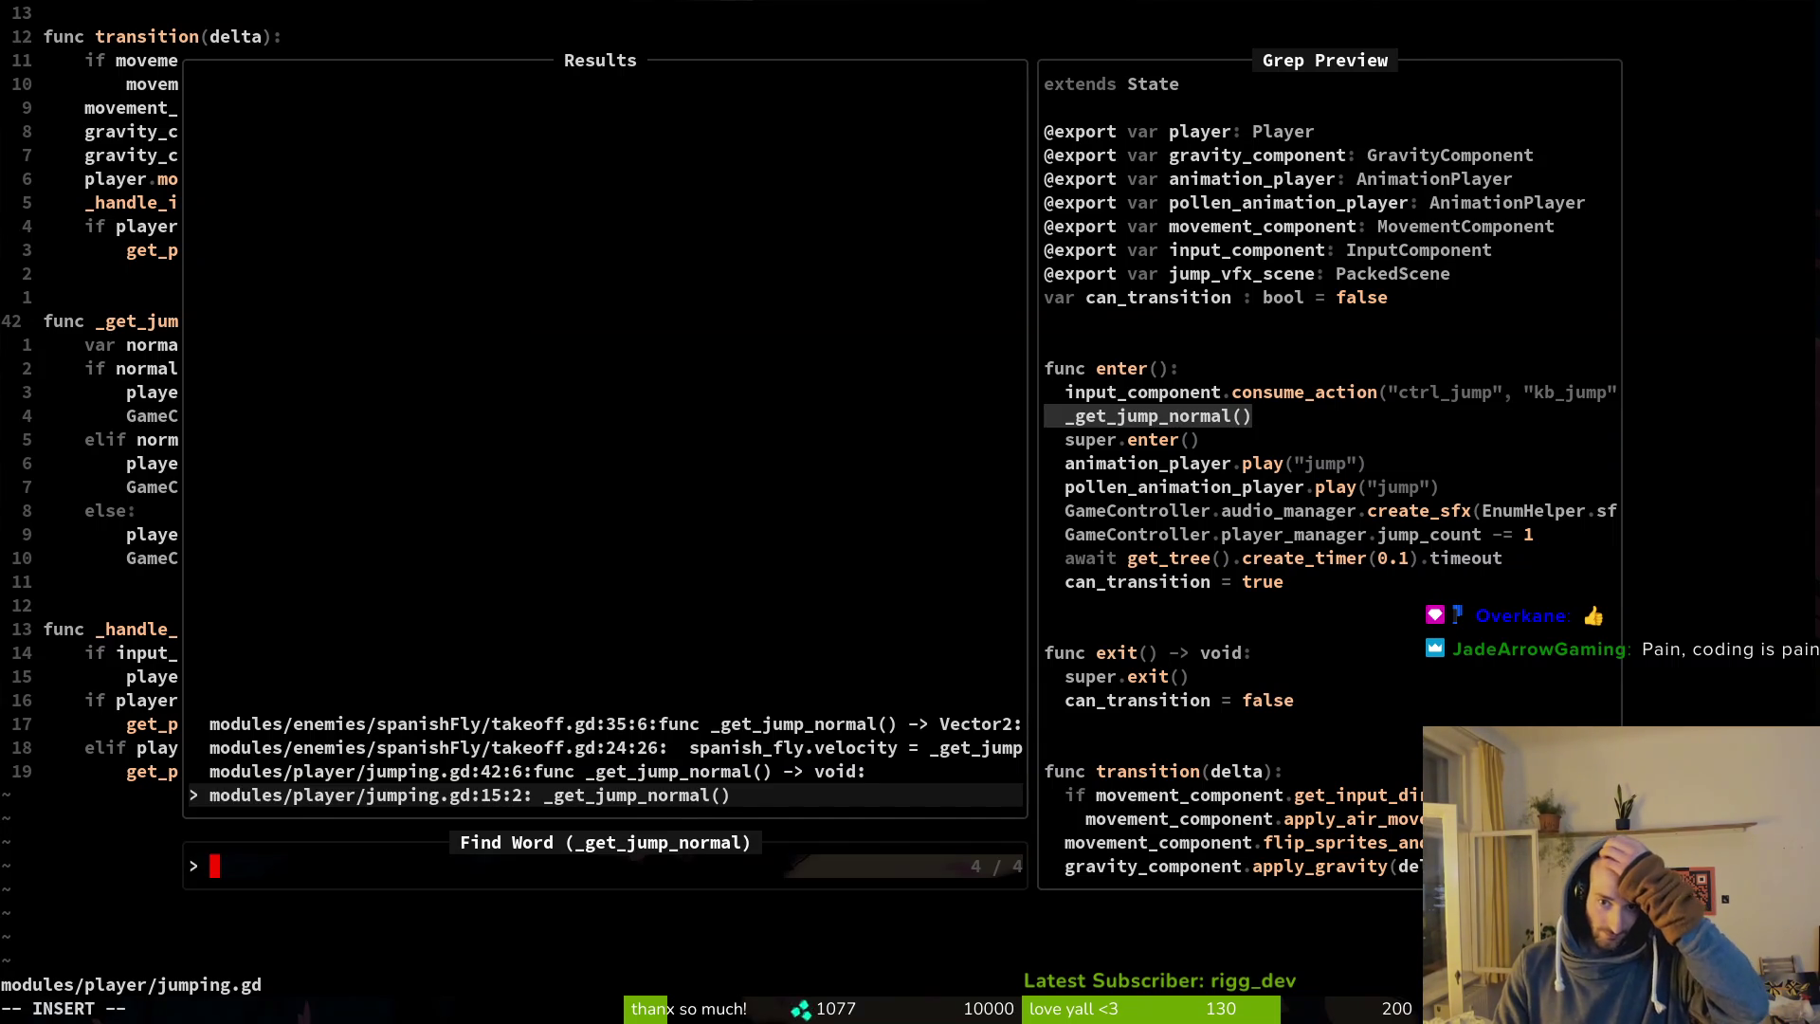
key(Return)
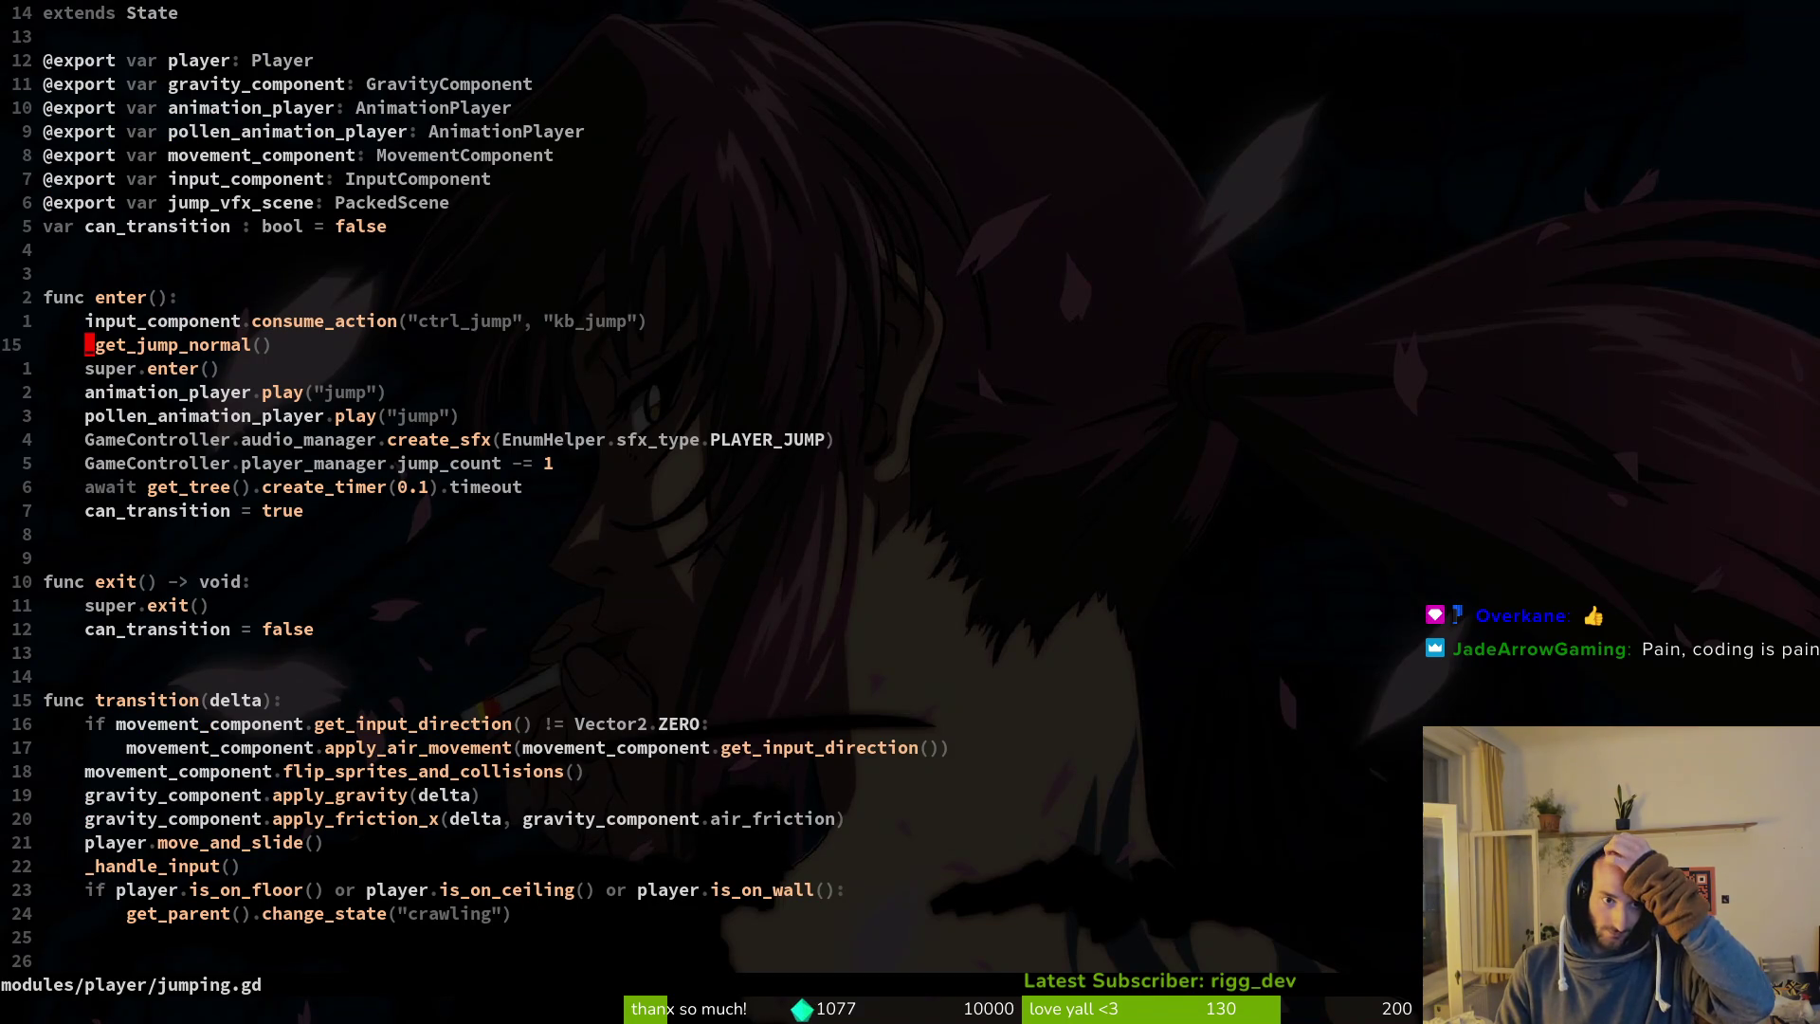
Trial-reorder lines in enter(), then undo/redo back to the version with consume_action.
key(k)
key(d)
key(d)
key(p)
key(d)
key(d)
key(p)
key(u)
key(u)
key(u)
key(u)
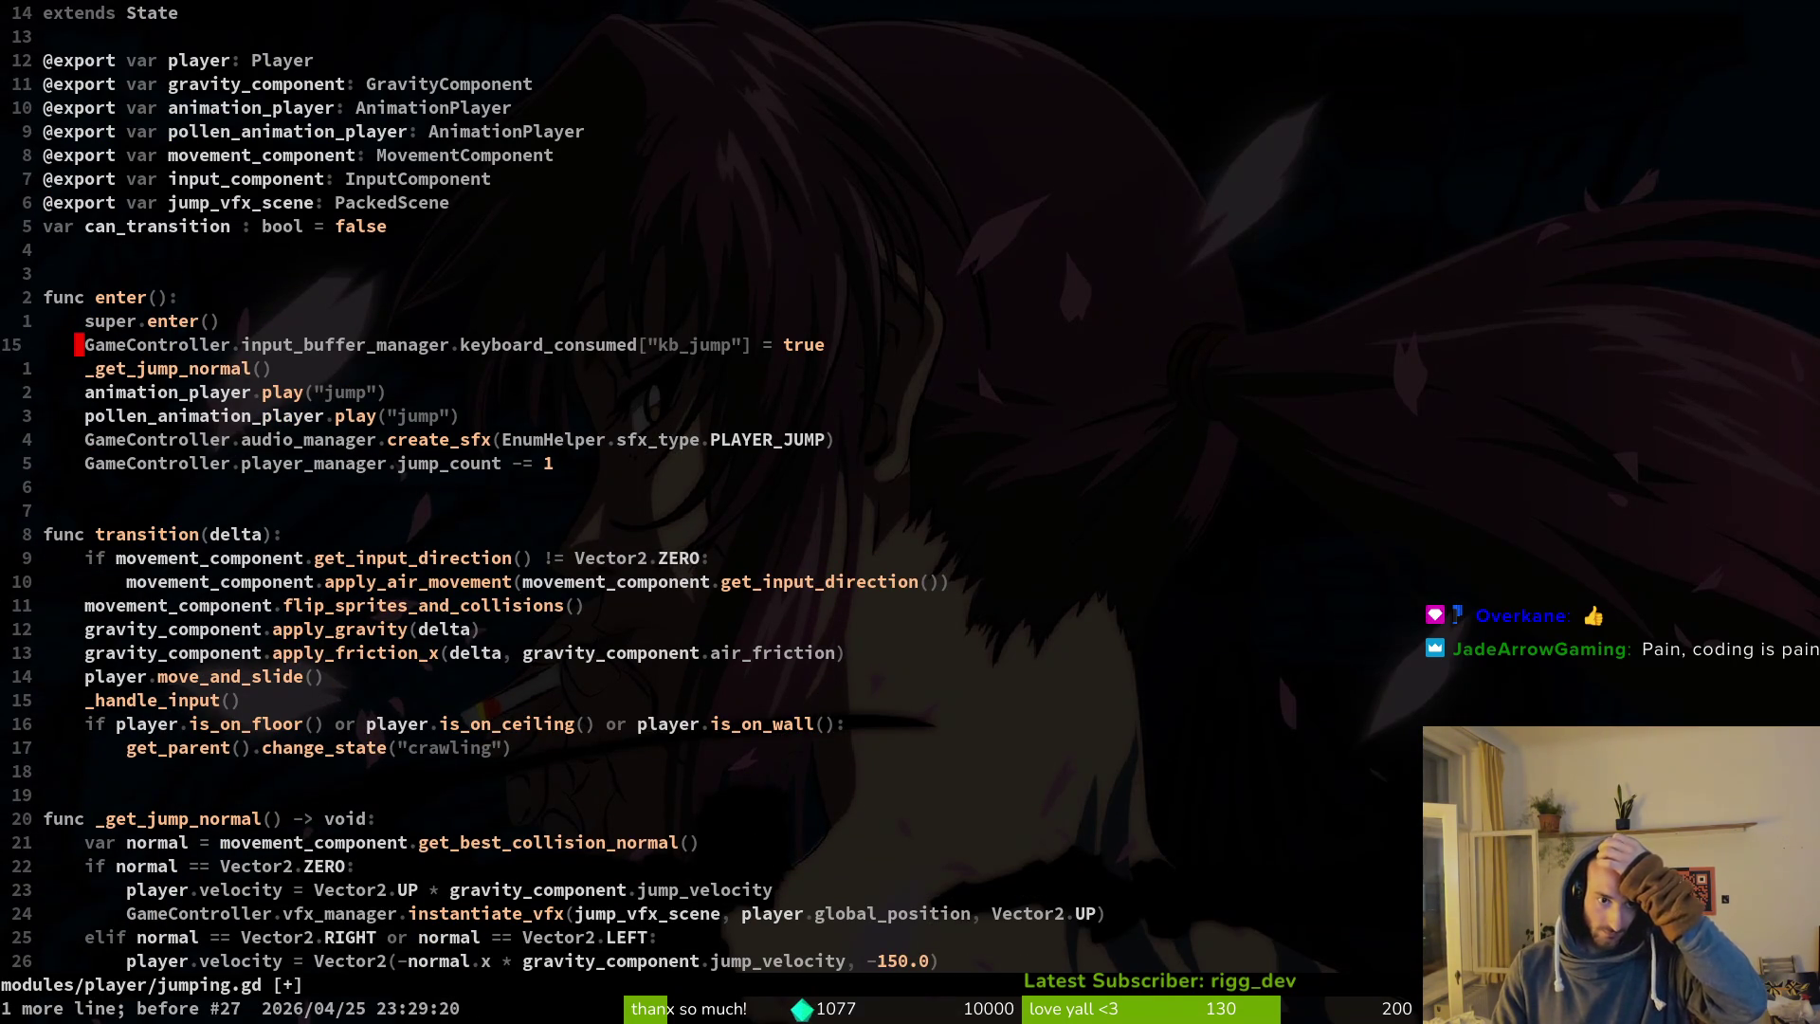
key(ctrl+r)
key(ctrl+r)
key(ctrl+r)
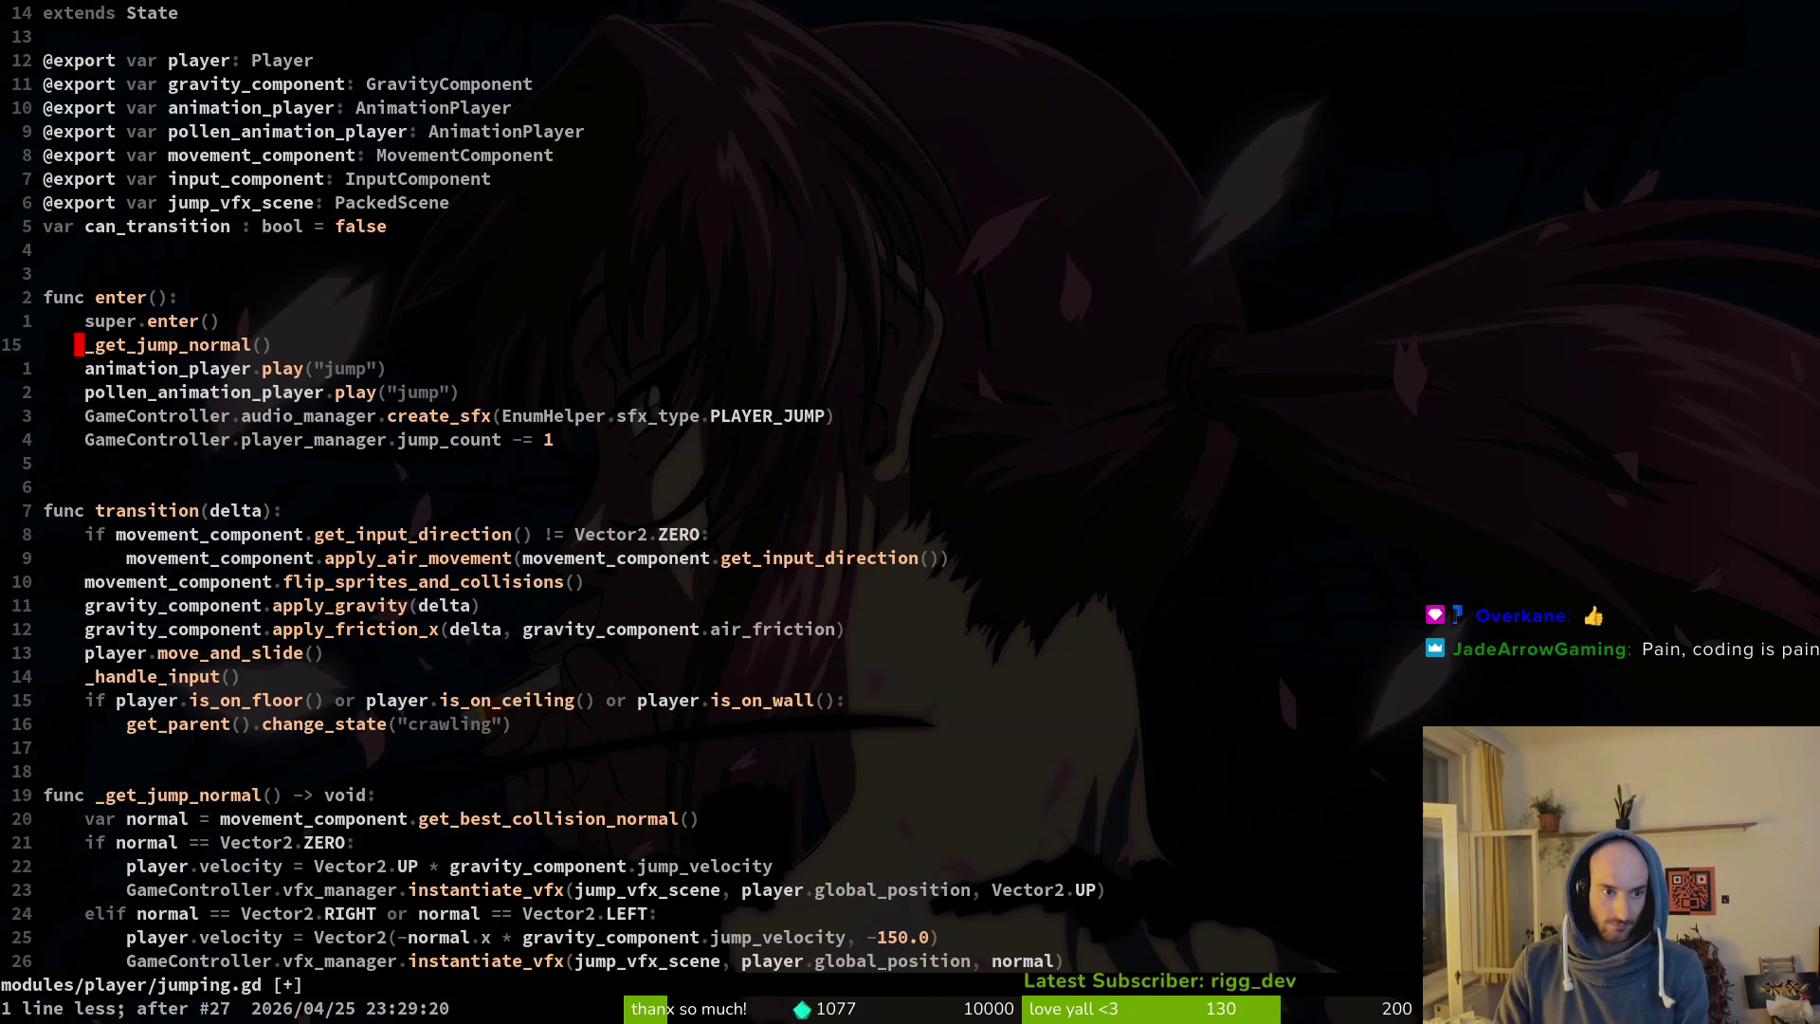
key(u)
key(u)
key(ctrl+r)
key(j)
key(j)
key(k)
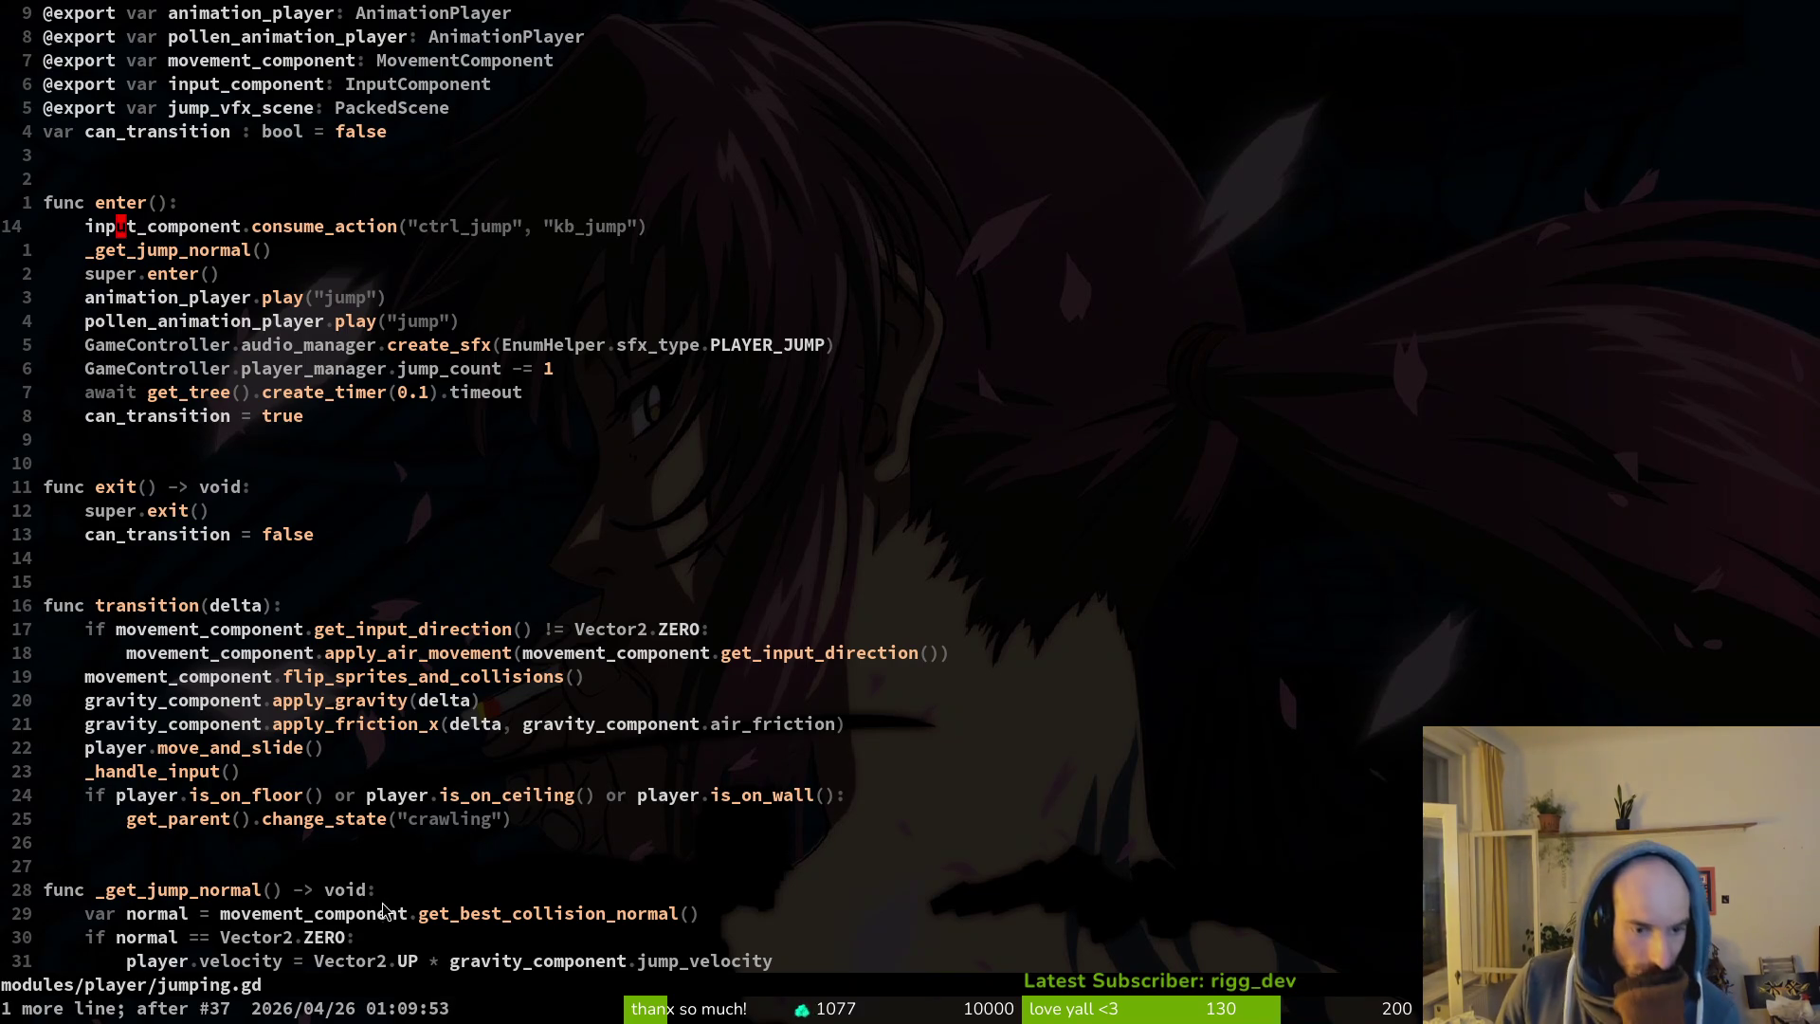
Move the _get_jump_normal() call above consume_action, save jumping.gd, and relaunch the game with F5.
scroll(774, 948, down, 1)
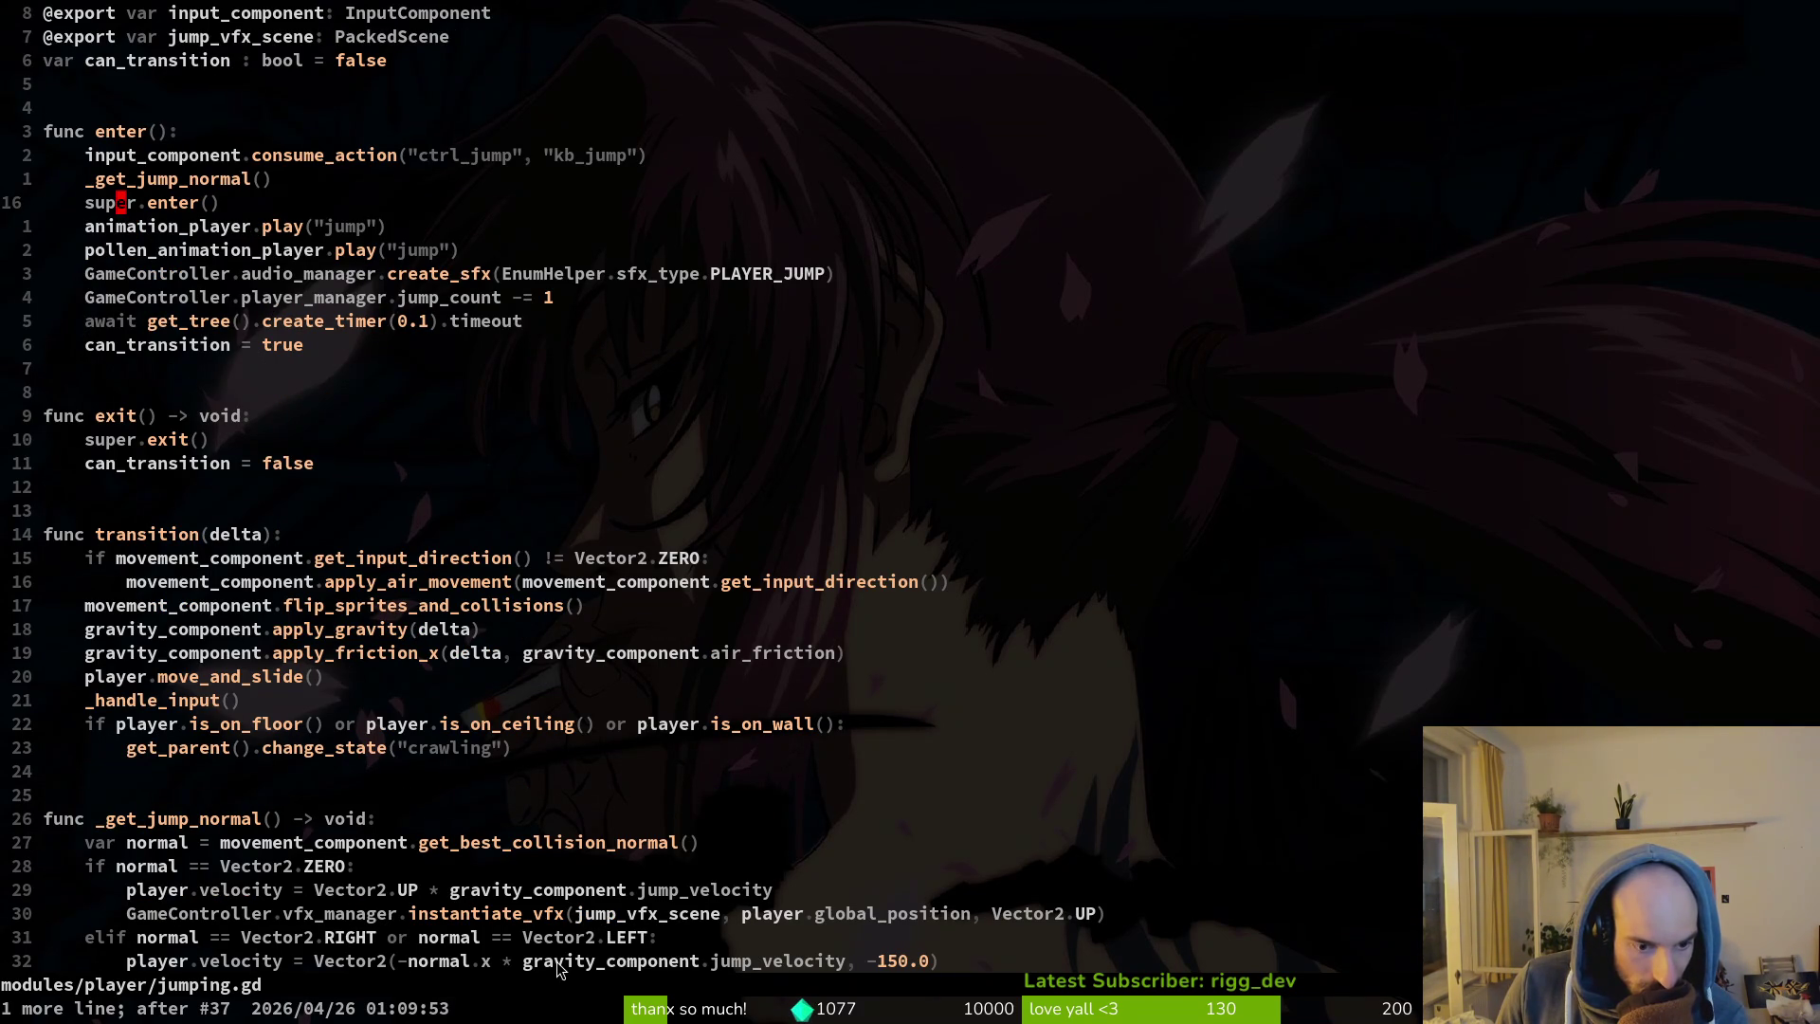
scroll(387, 943, down, 1)
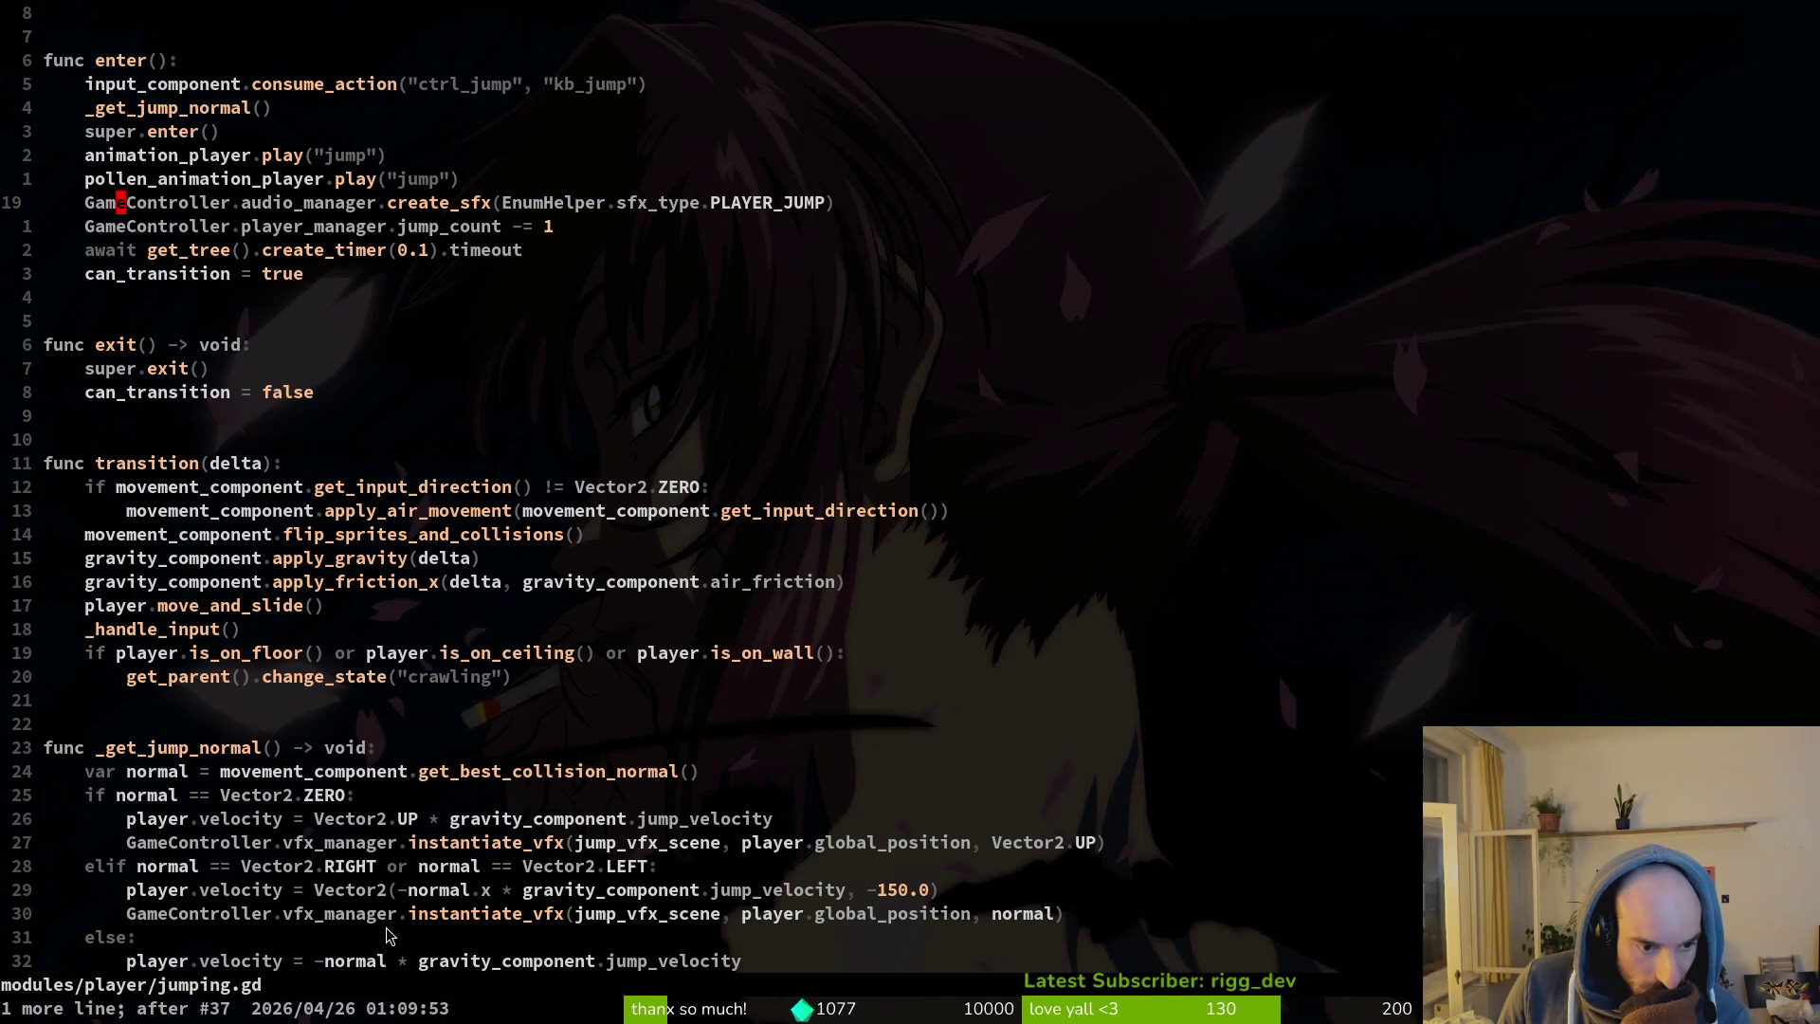
scroll(402, 929, down, 1)
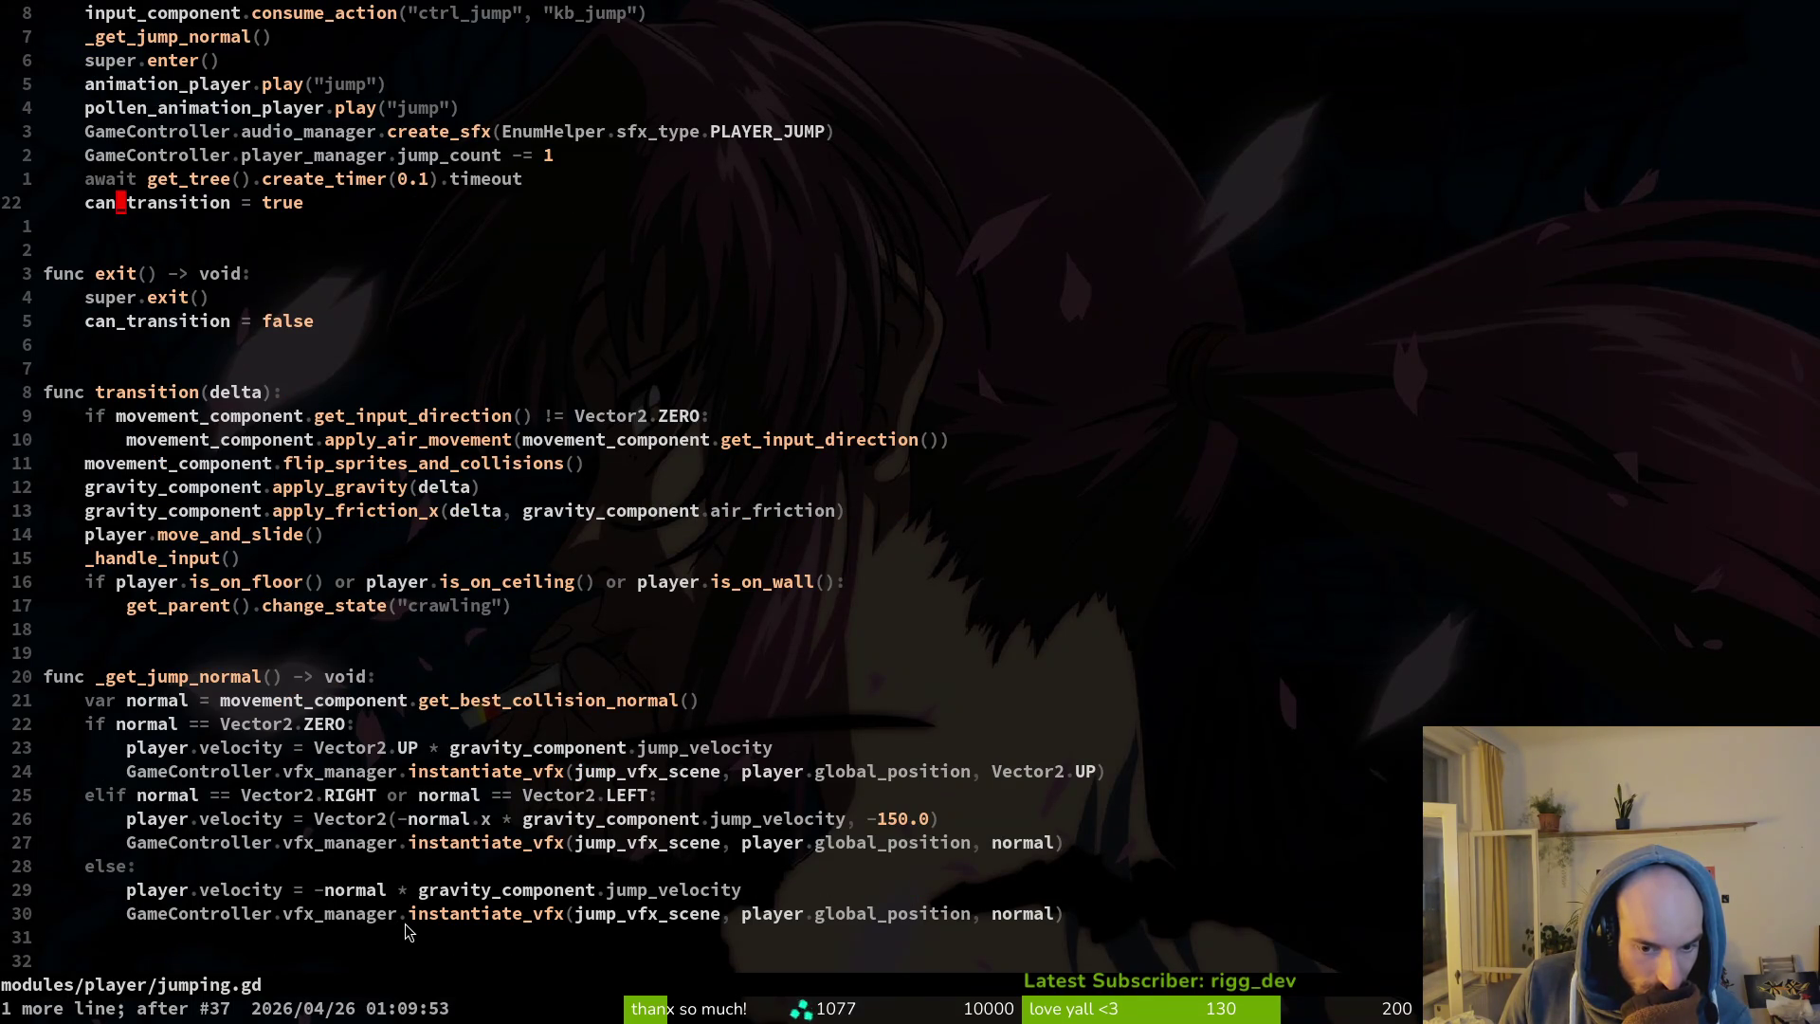
scroll(422, 896, up, 3)
click(193, 252)
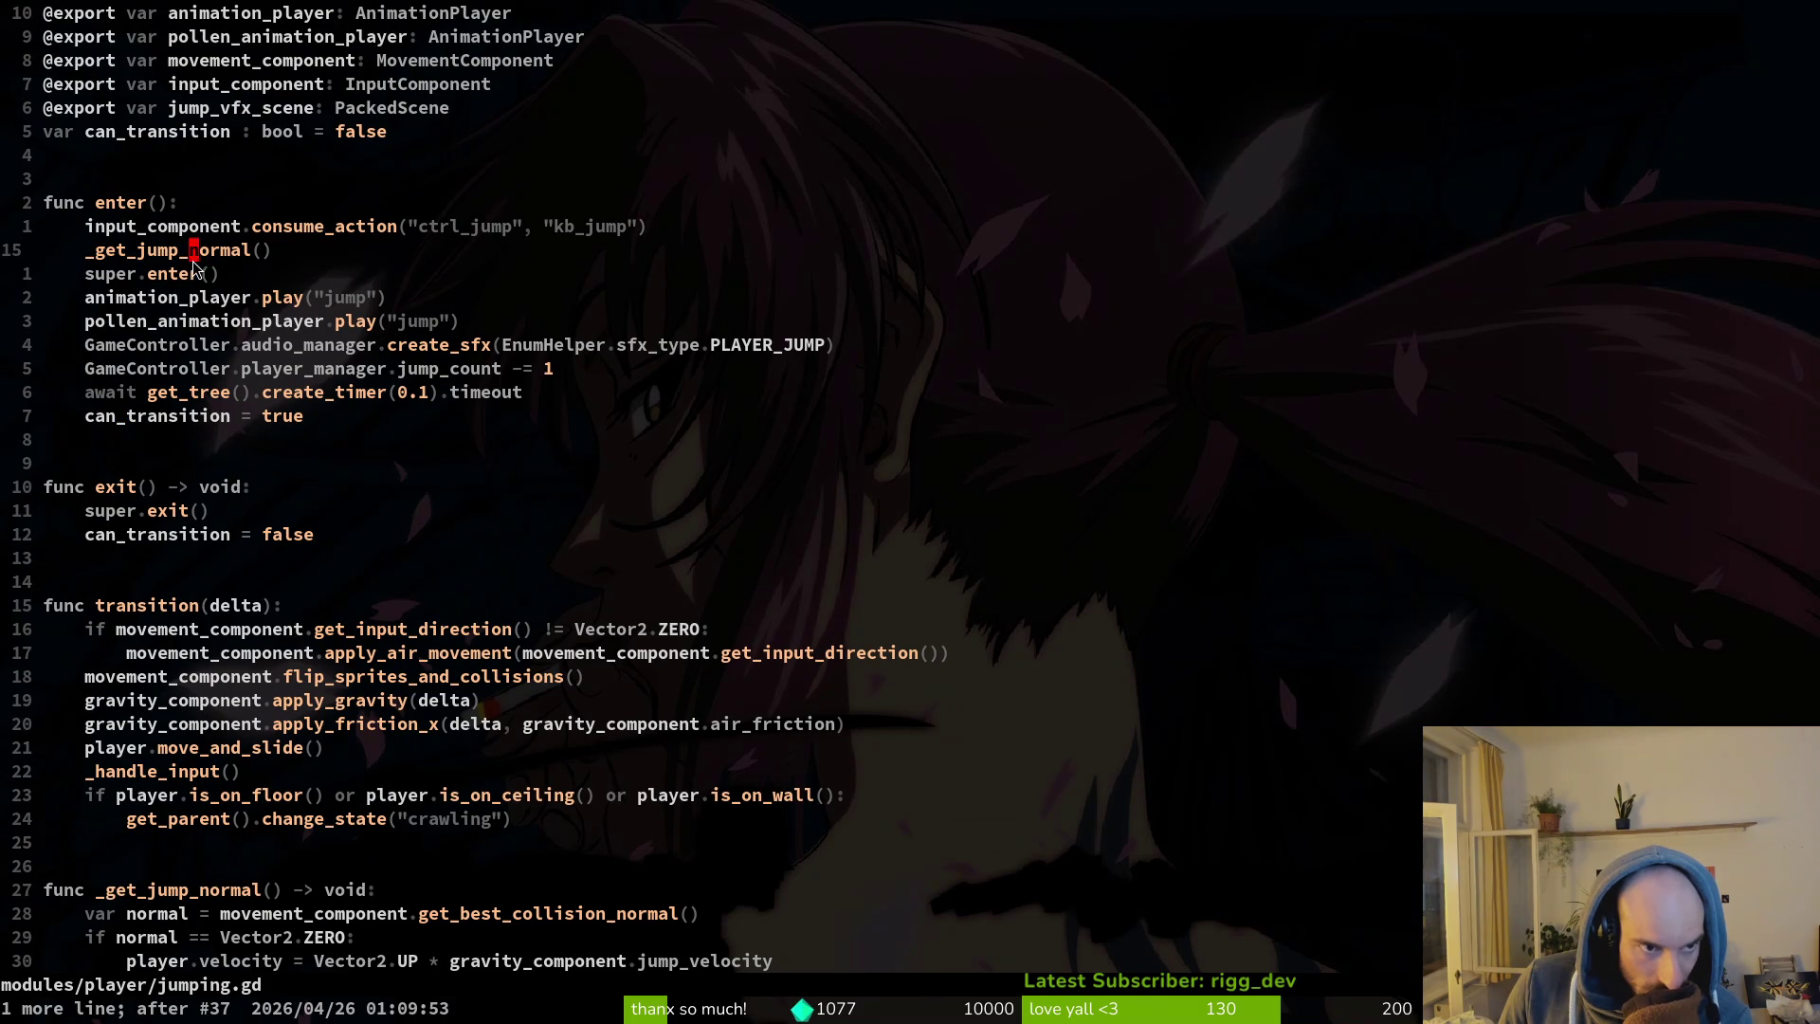
key(V)
key(K)
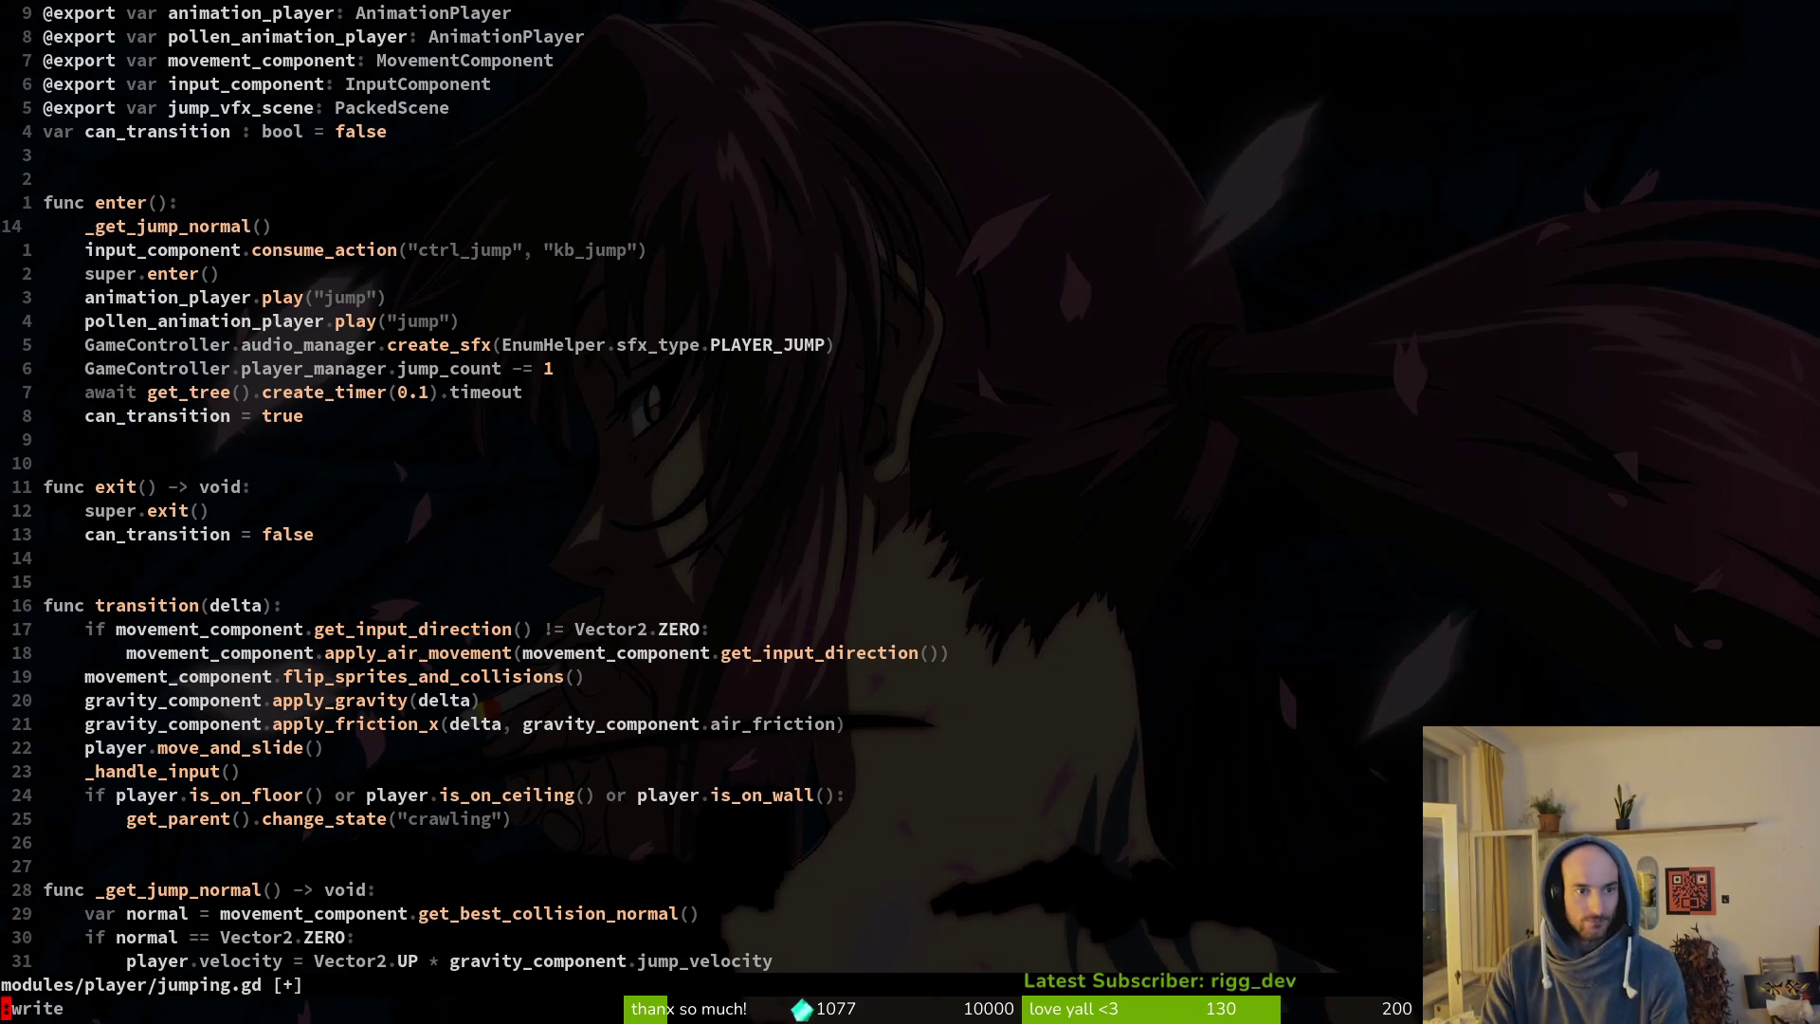
key(Escape)
text(:w)
key(Return)
key(alt+Tab)
key(F5)
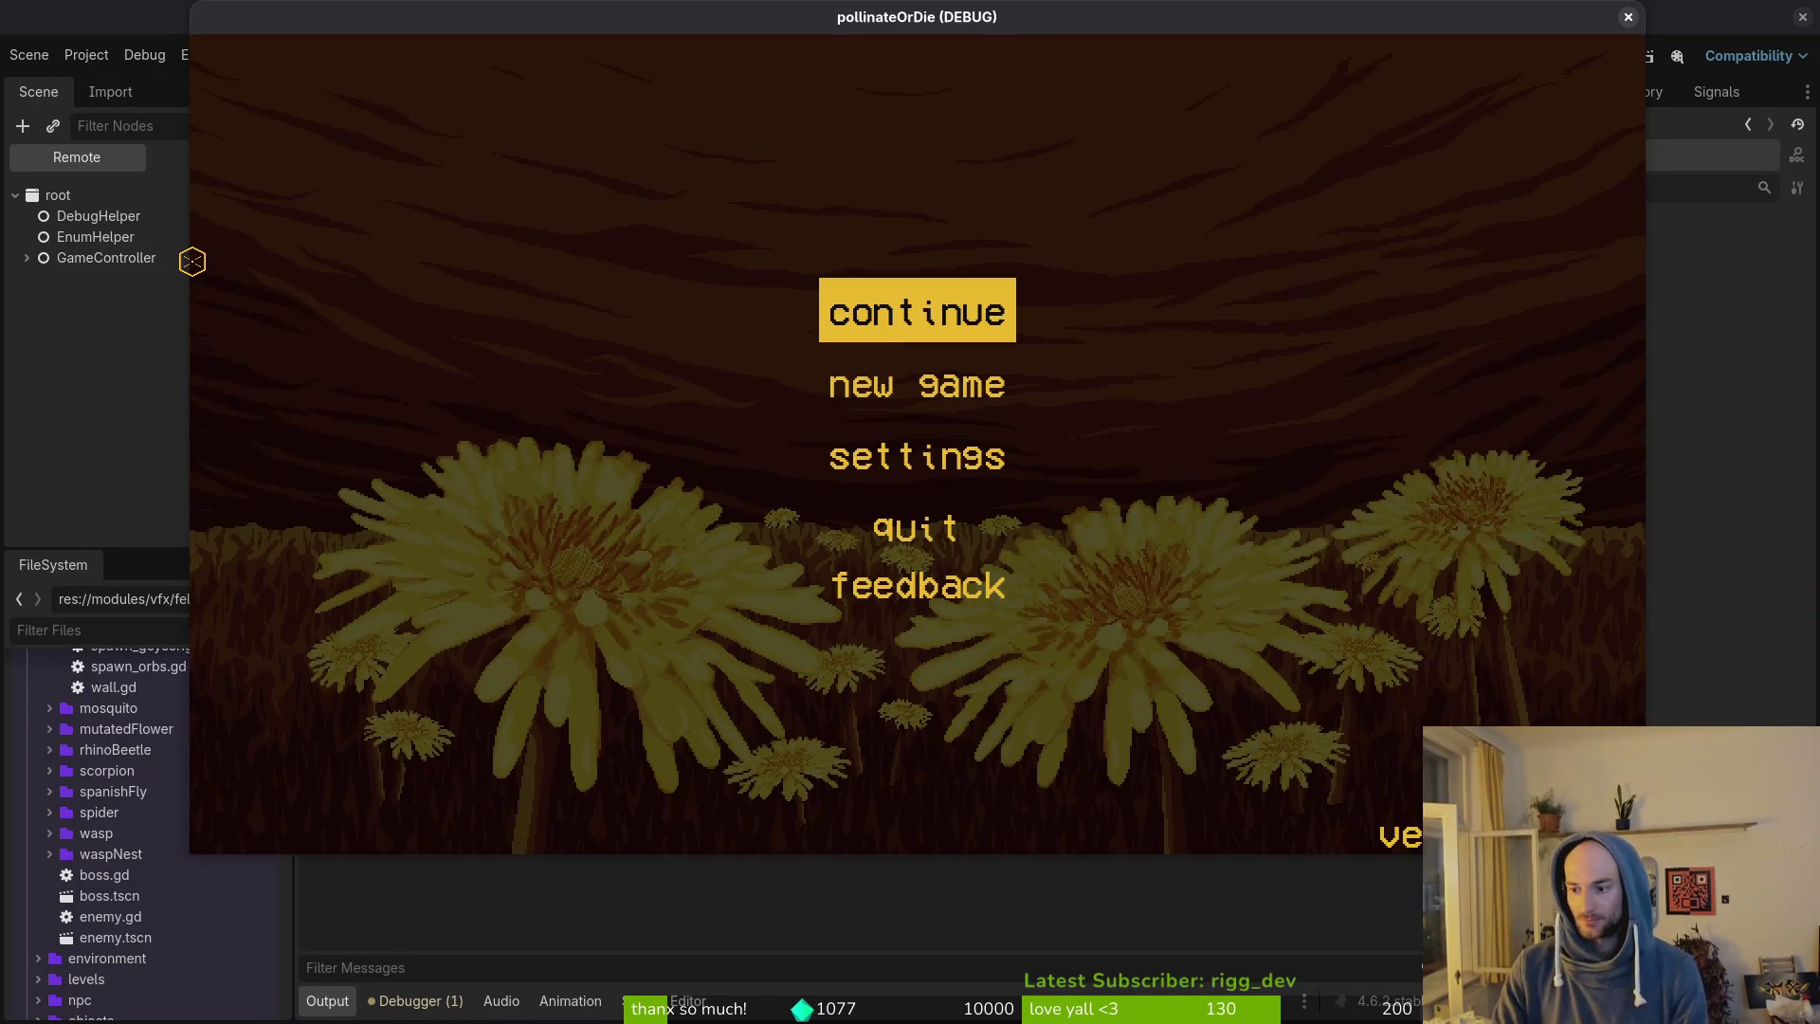
Continue the saved game, test jumps left and right onto the slope, then return to Neovim.
key(Return)
key(space)
key(a)
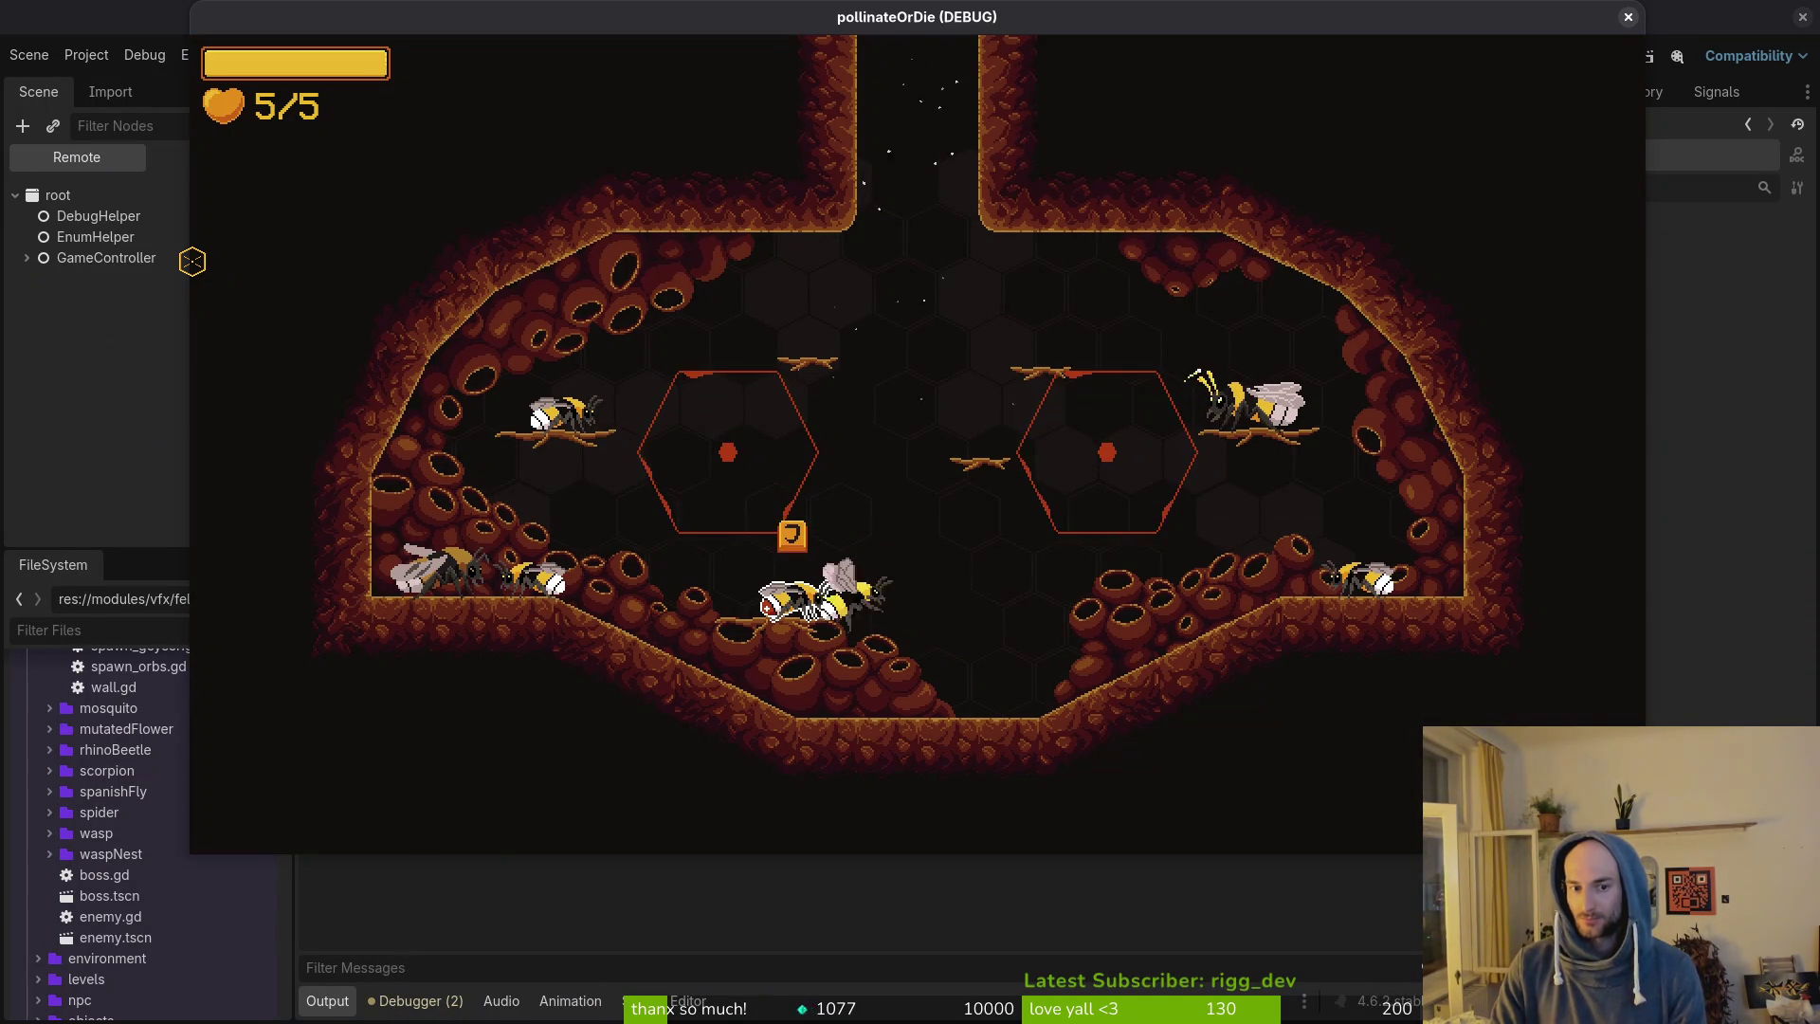
key(space)
key(d)
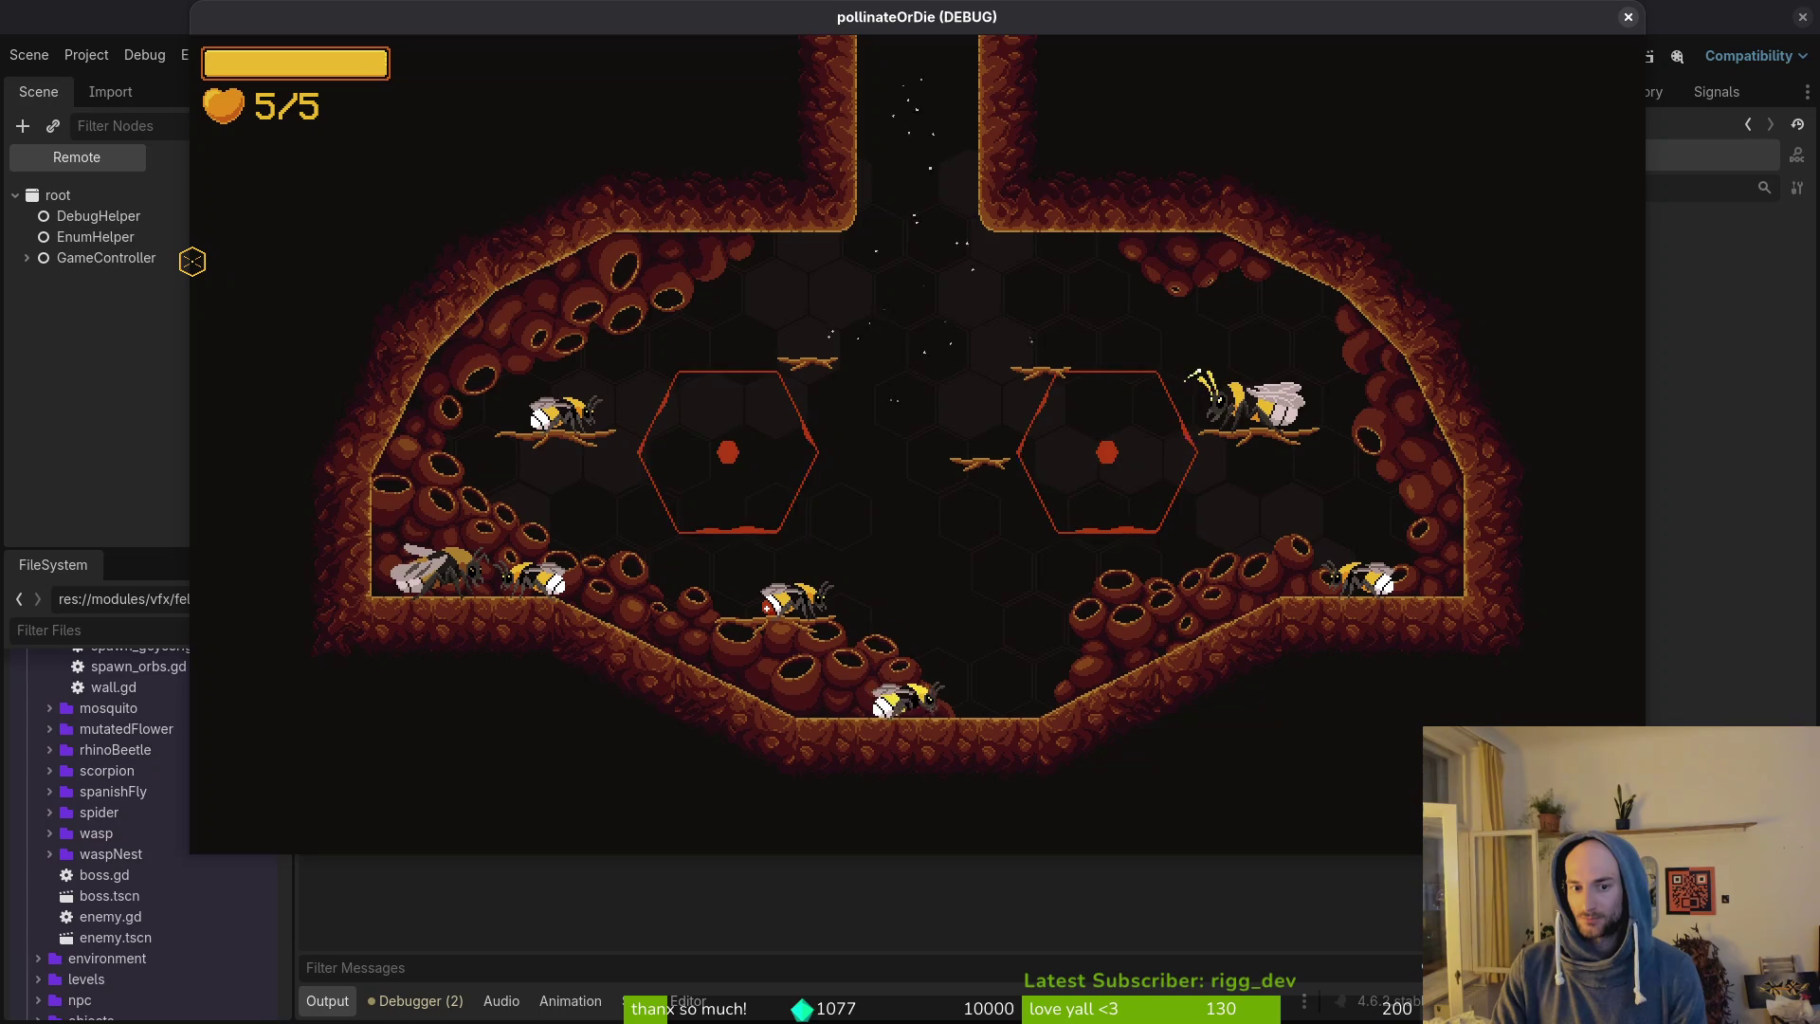
key(d)
key(space)
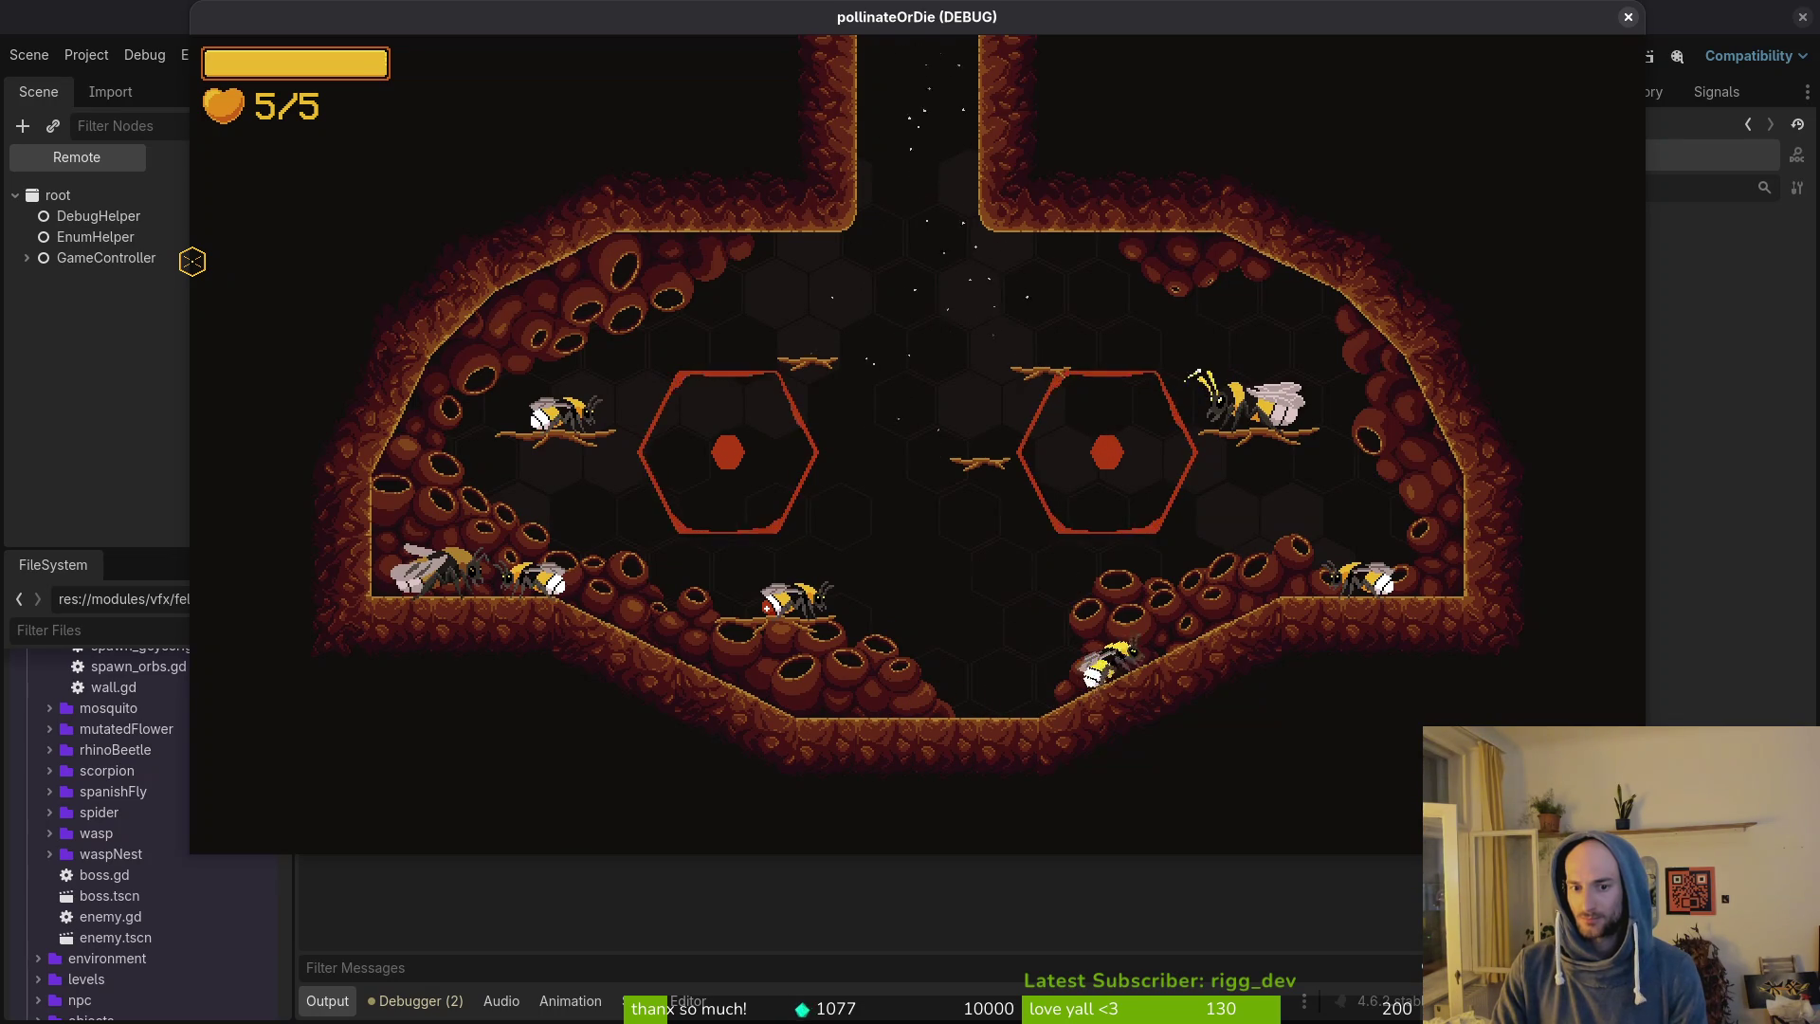
key(a)
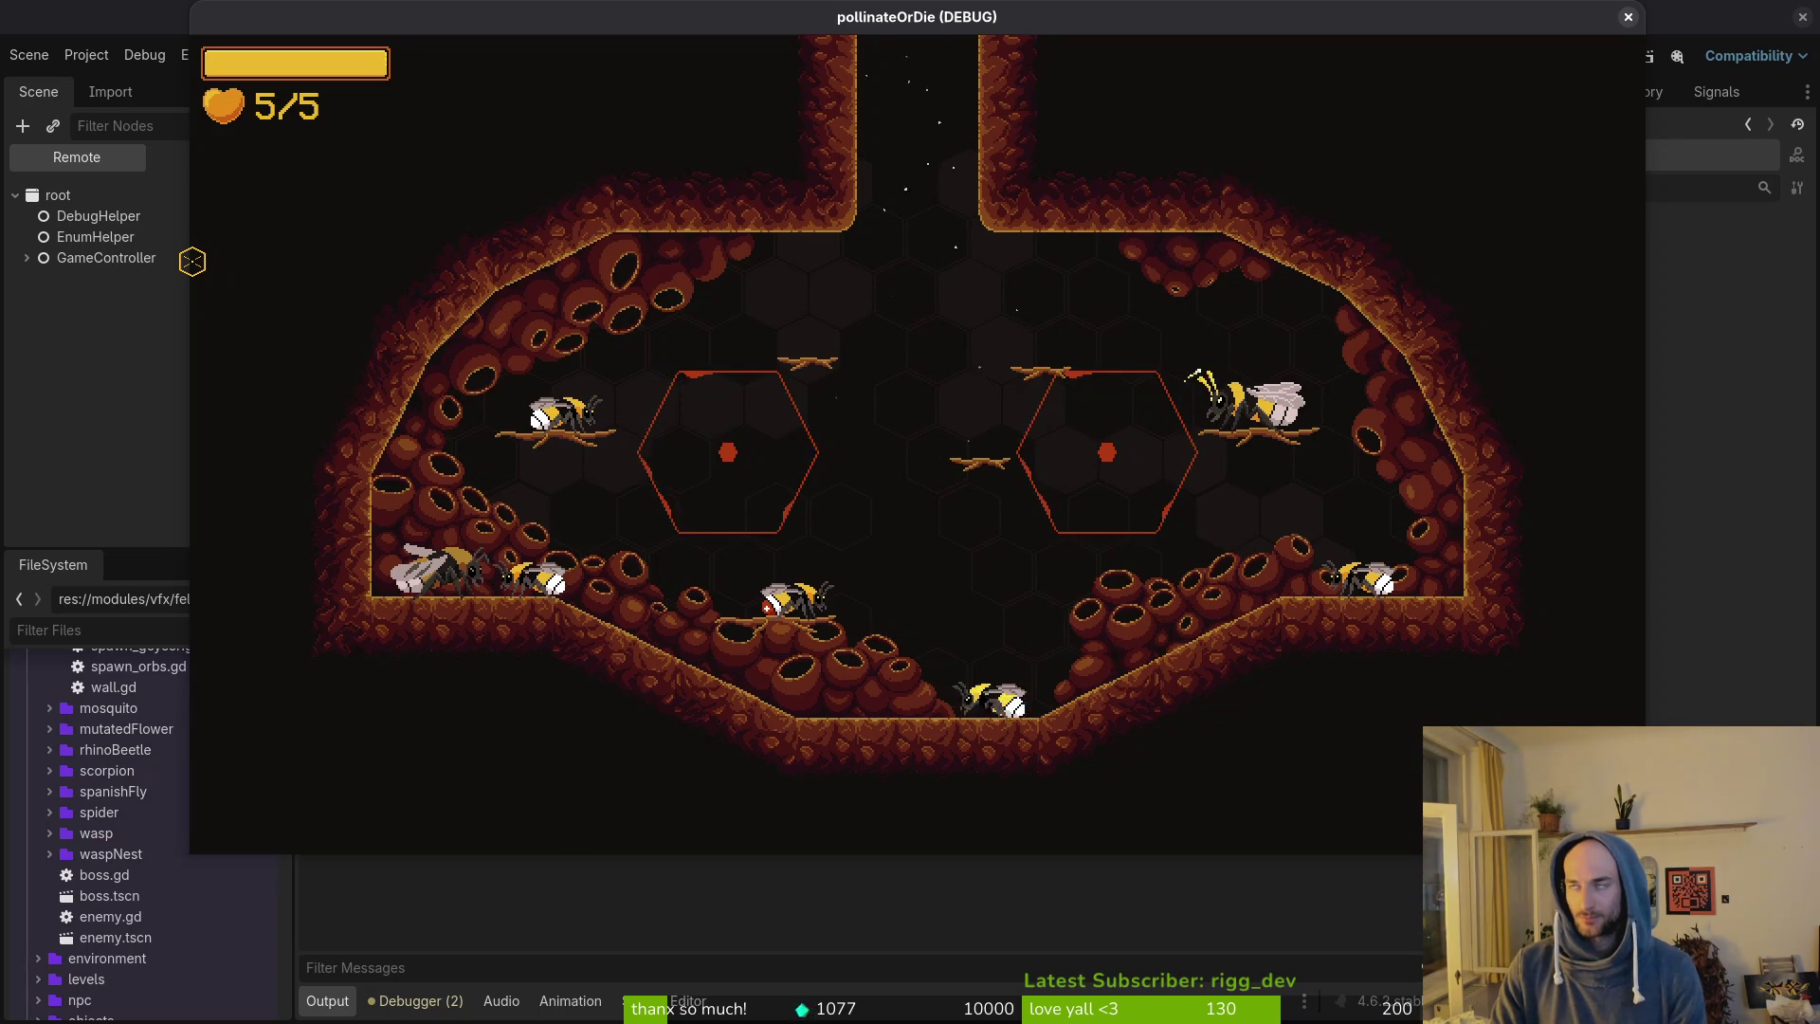
key(alt+Tab)
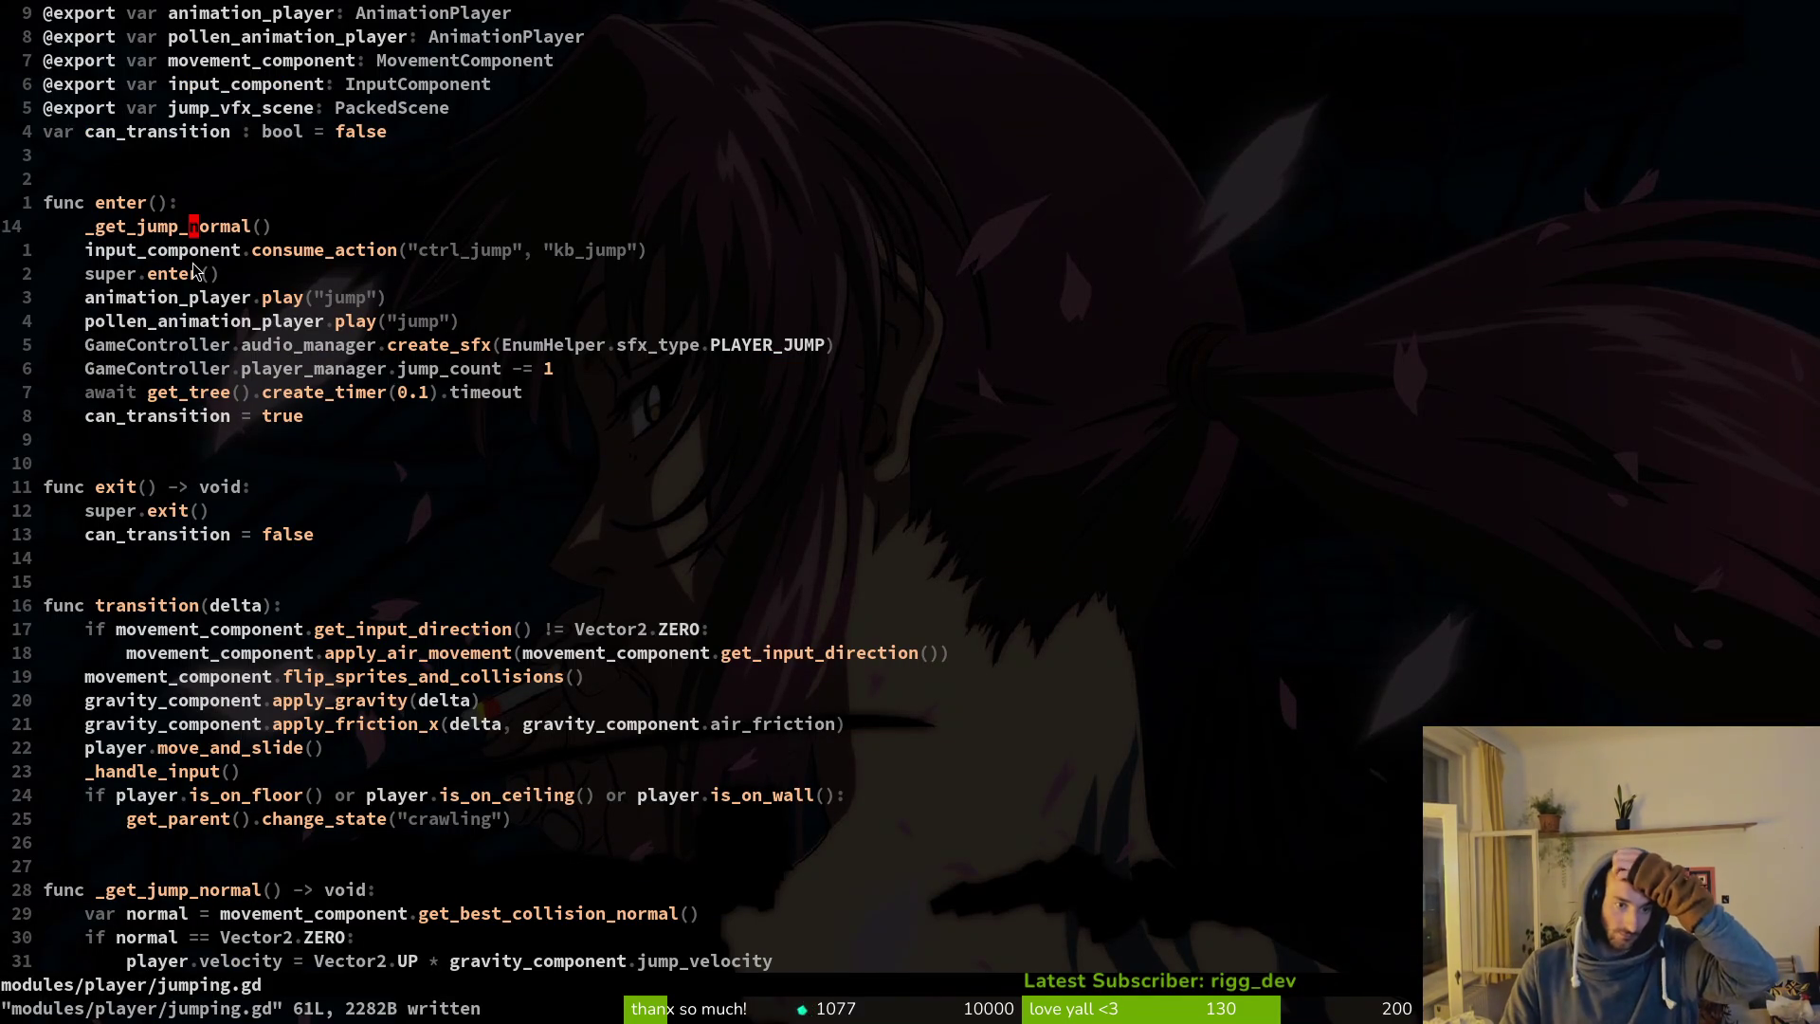
scroll(770, 512, down, 4)
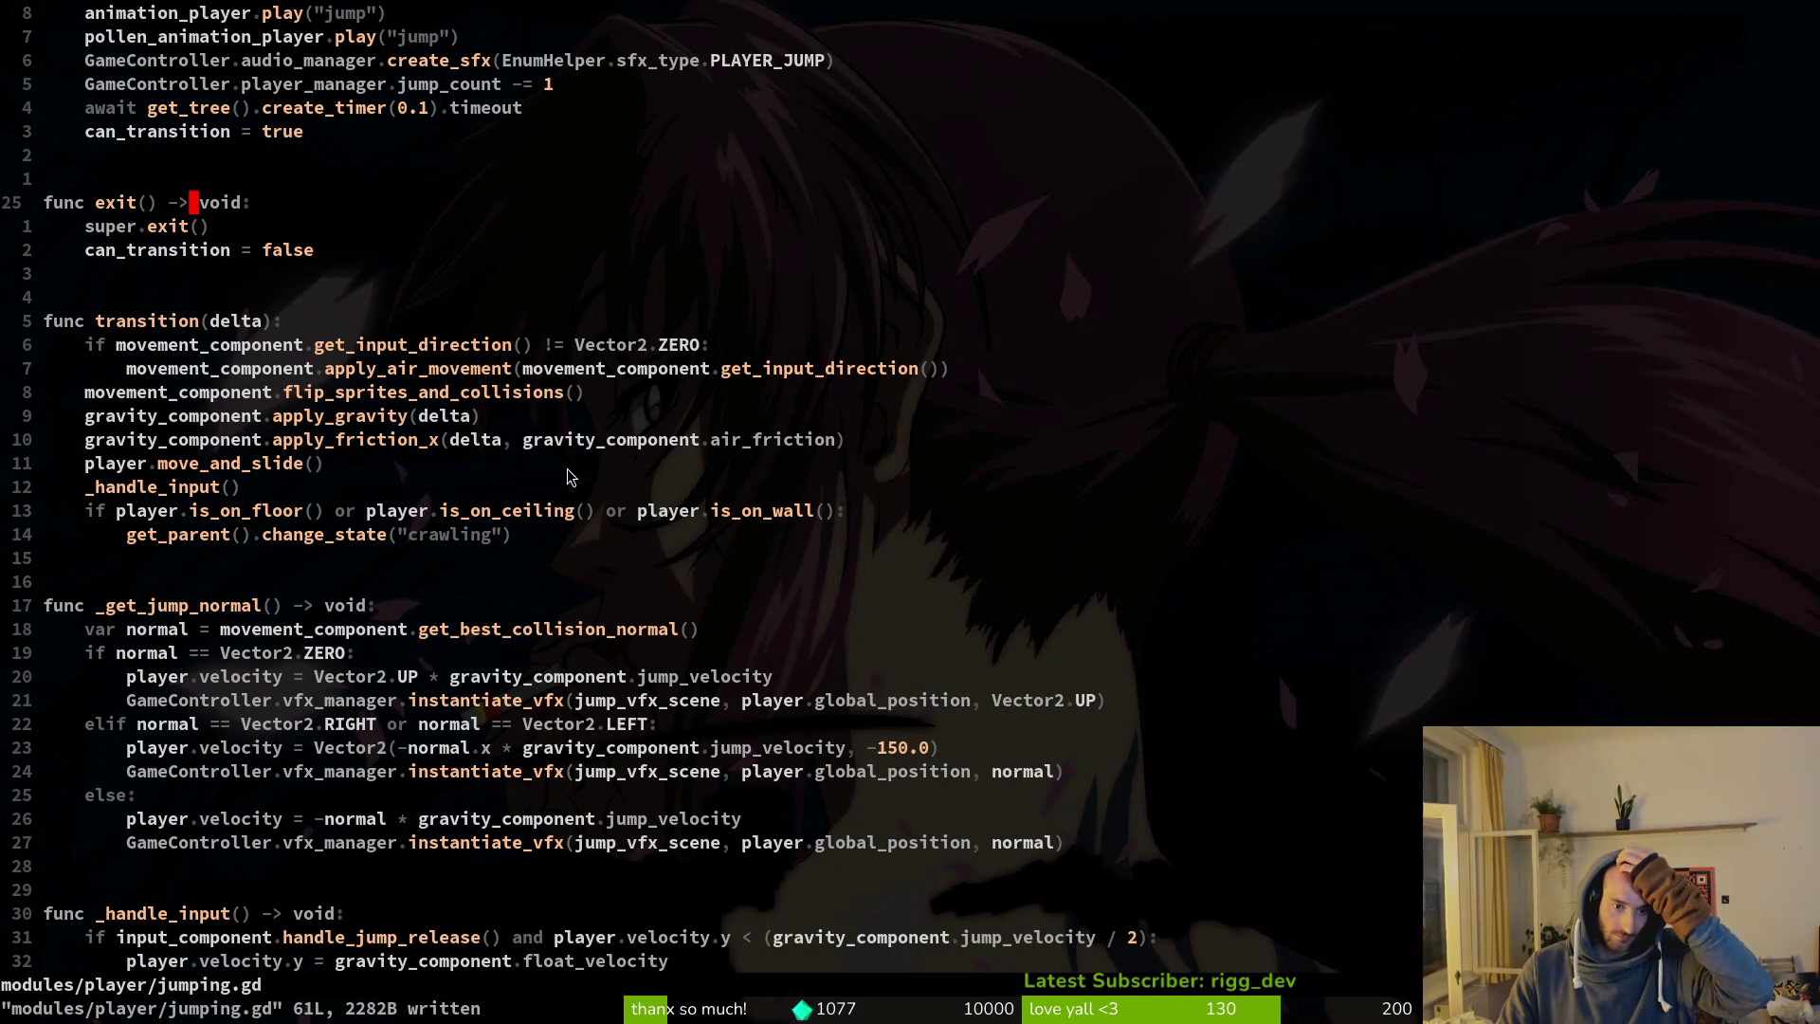
key(alt+Tab)
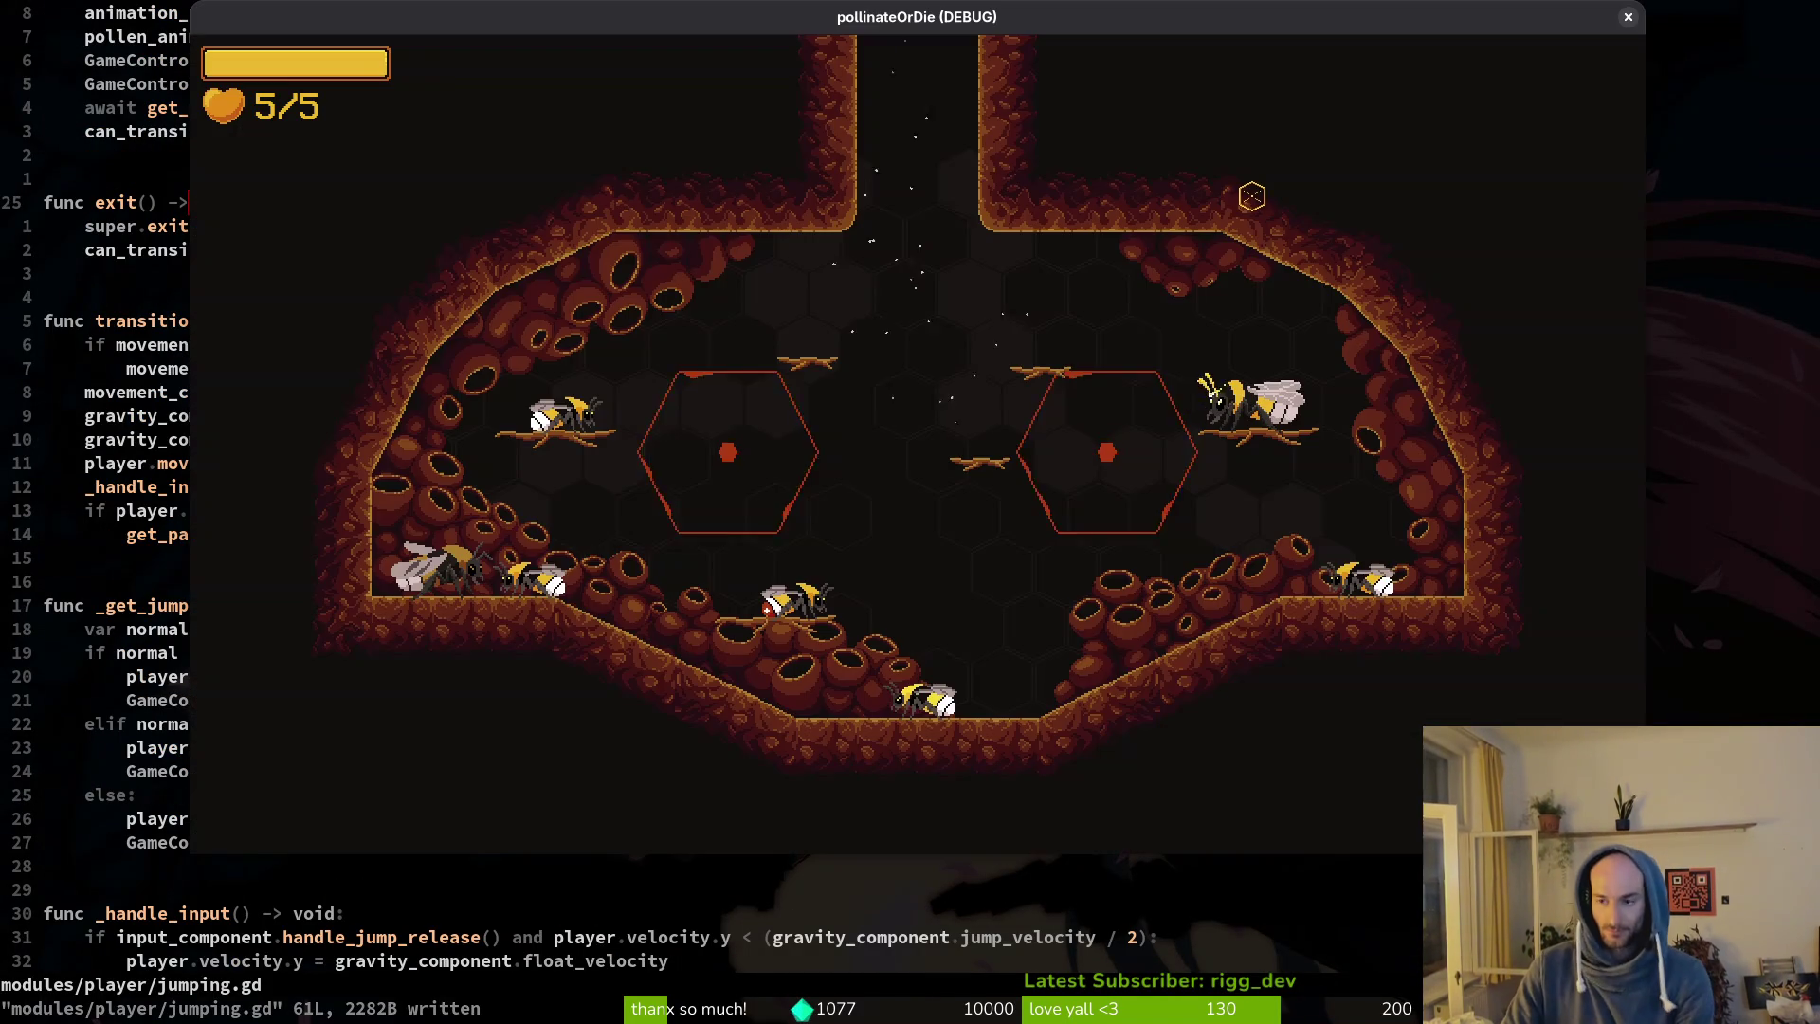
click(1628, 17)
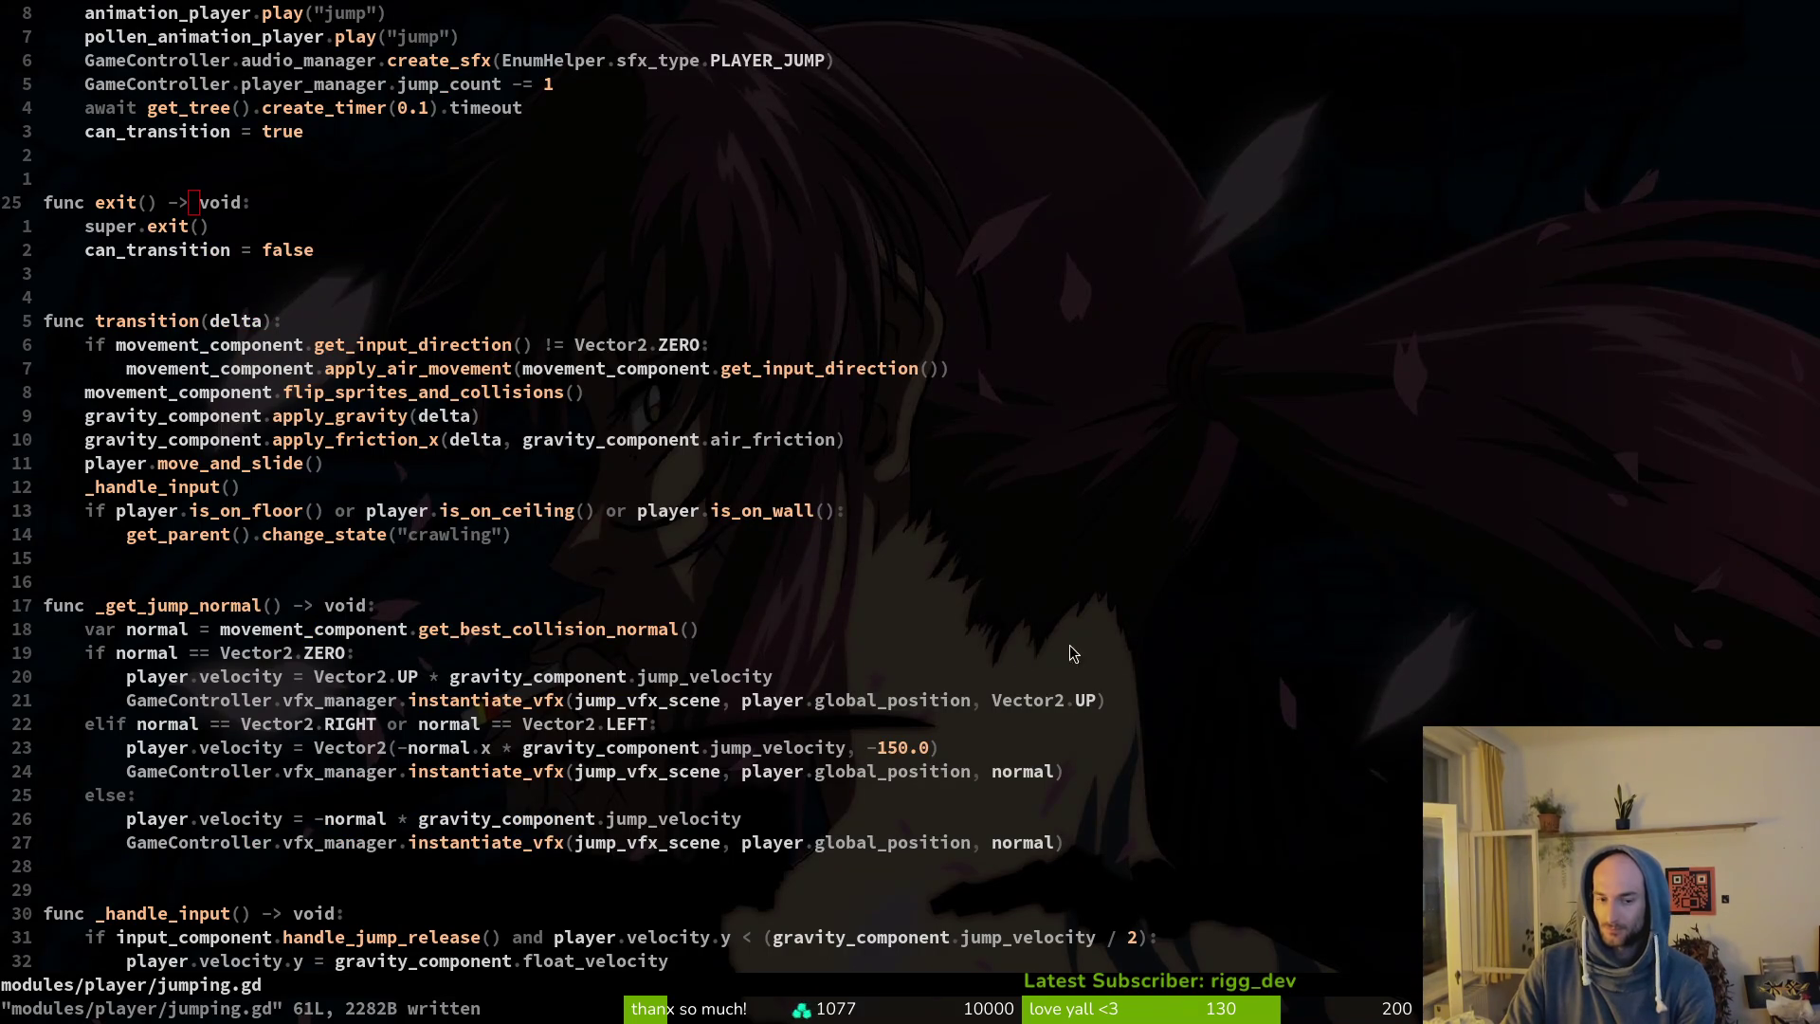
click(1020, 753)
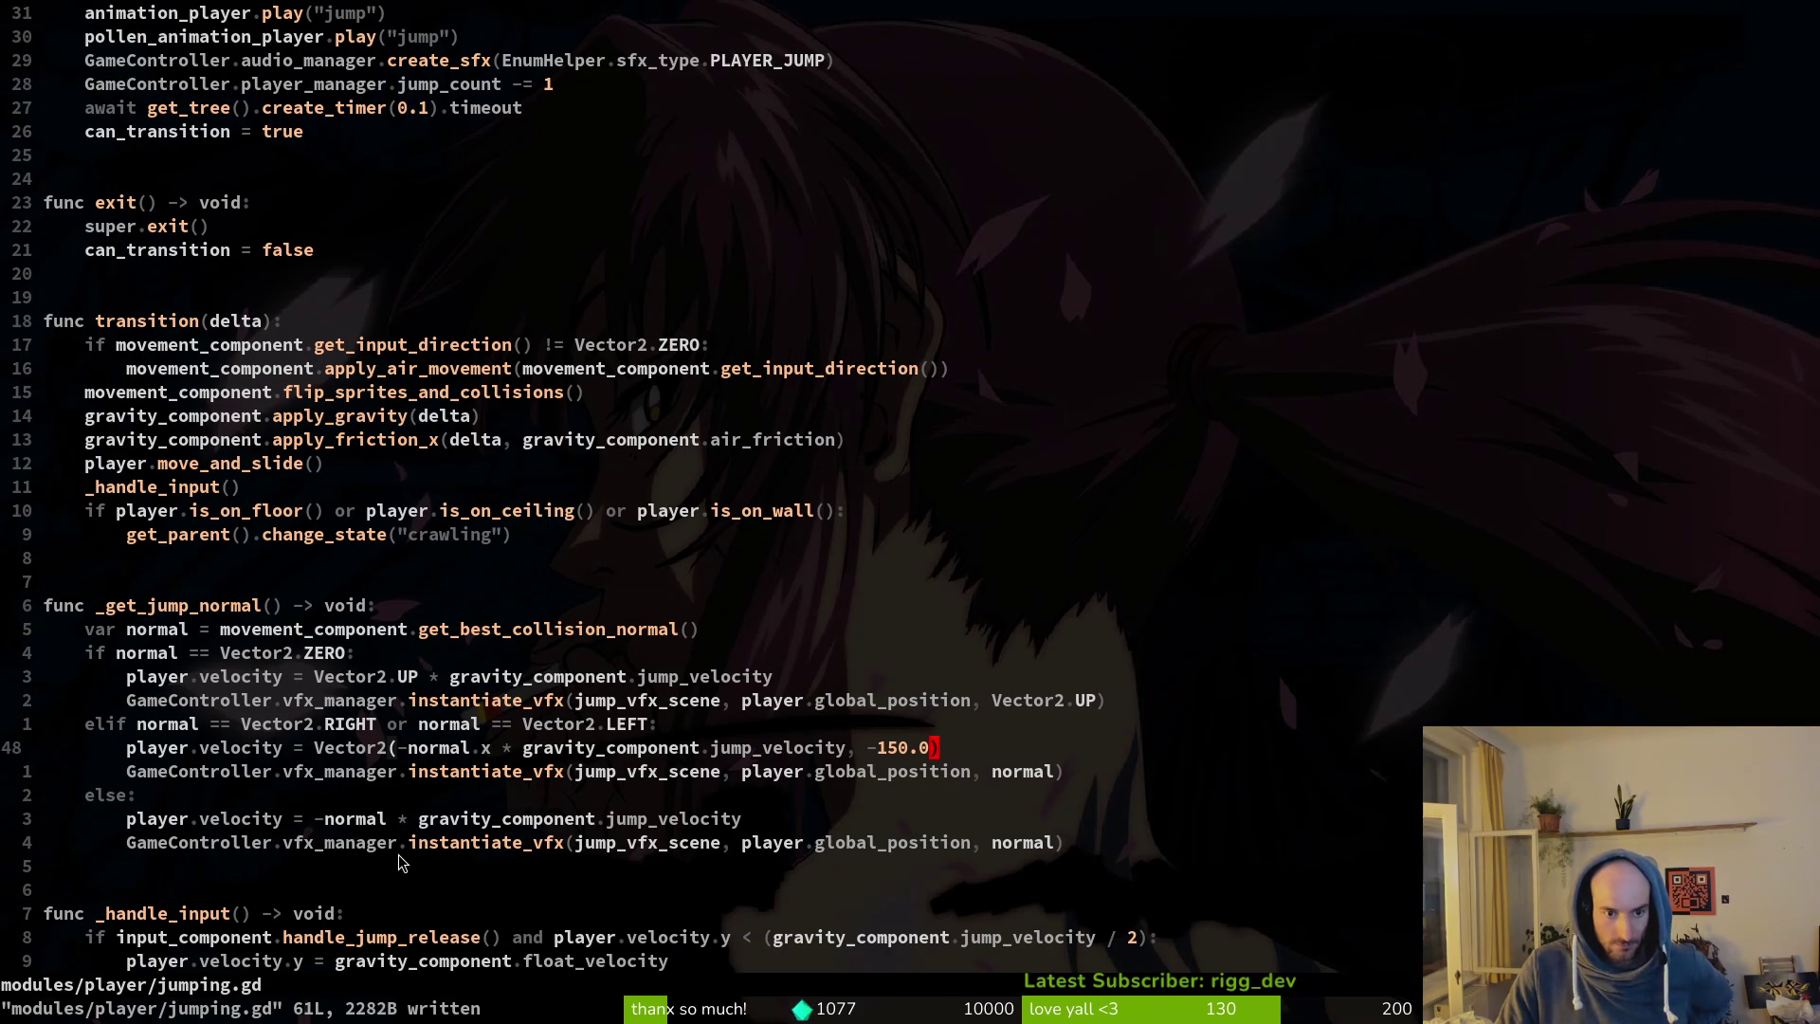
scroll(406, 849, down, 3)
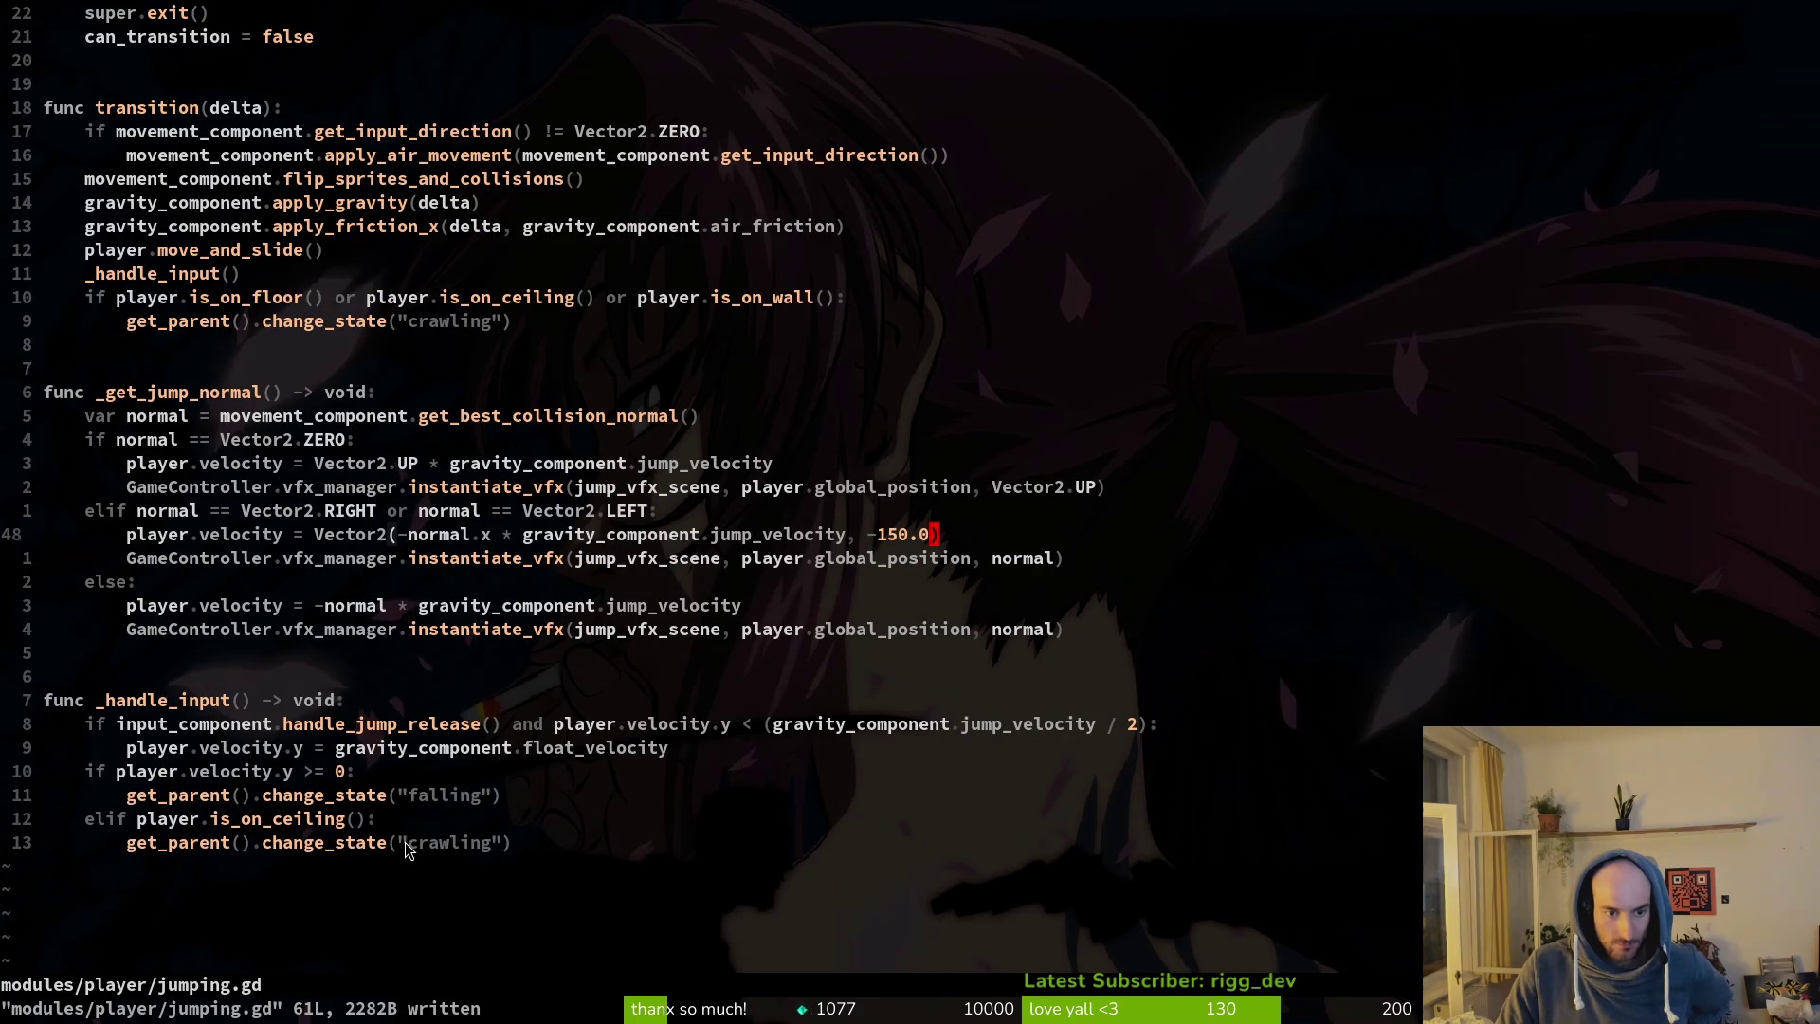
scroll(406, 849, up, 2)
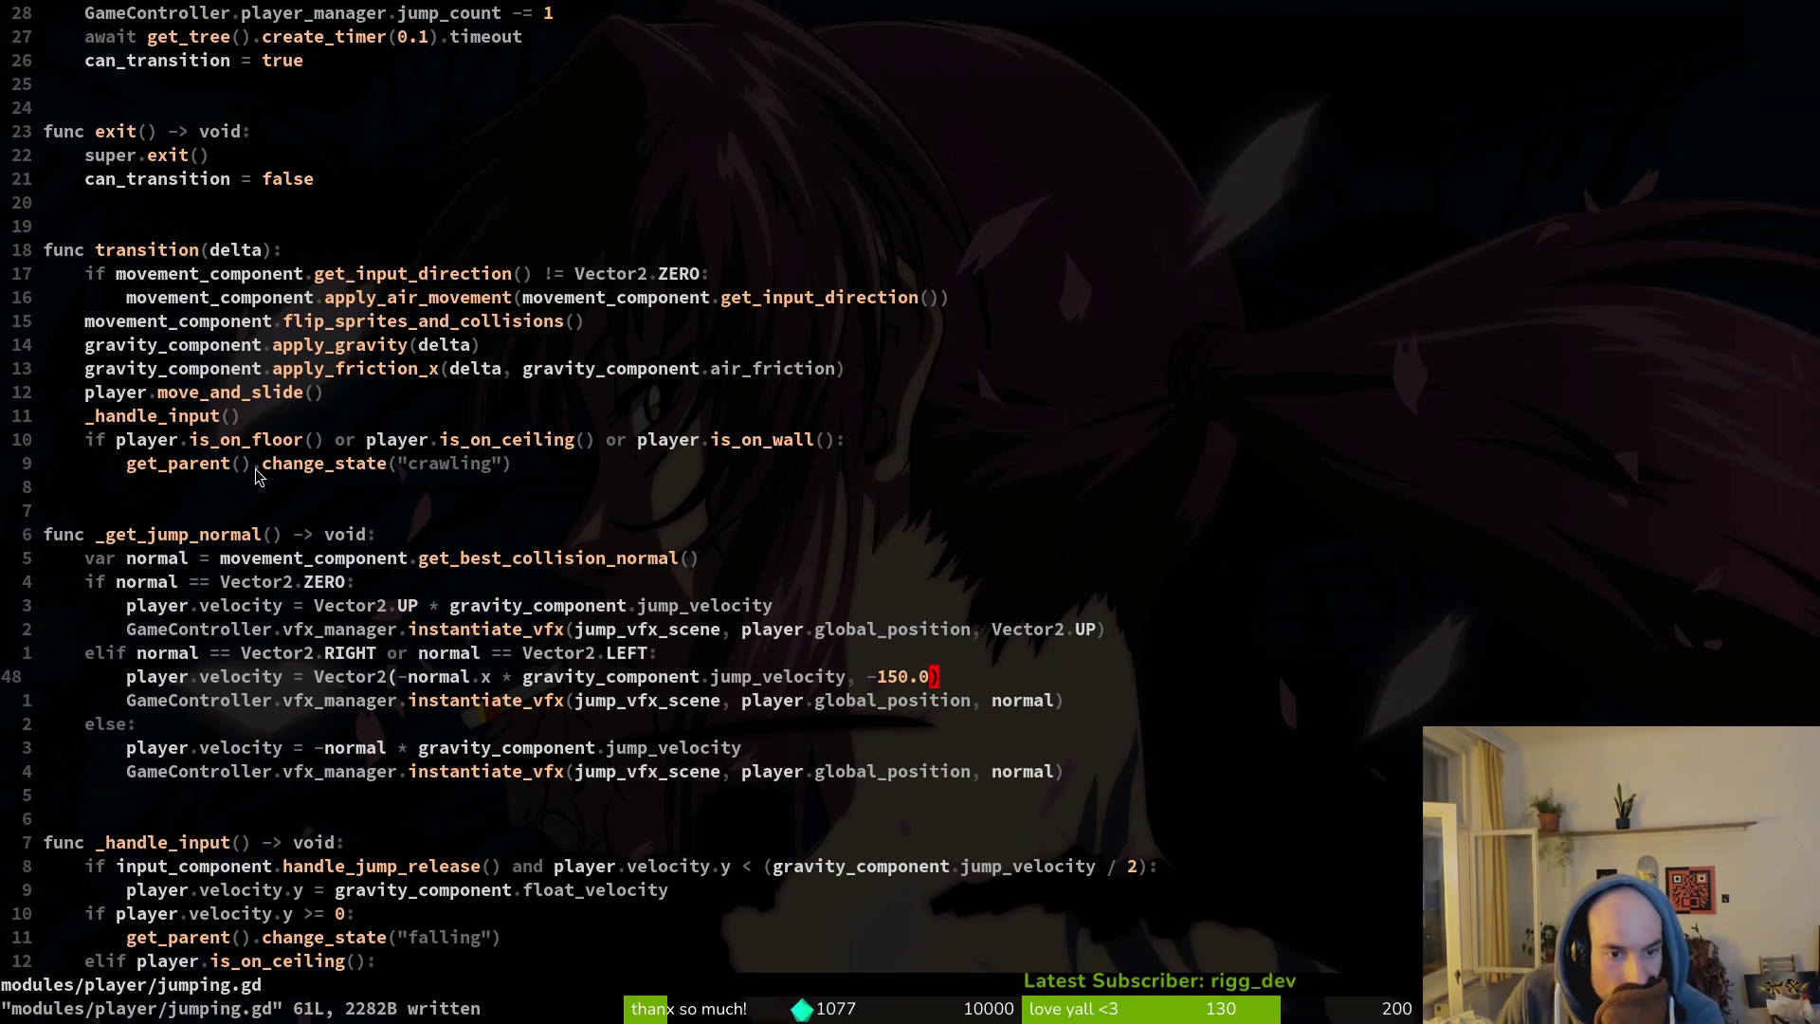
scroll(379, 484, up, 2)
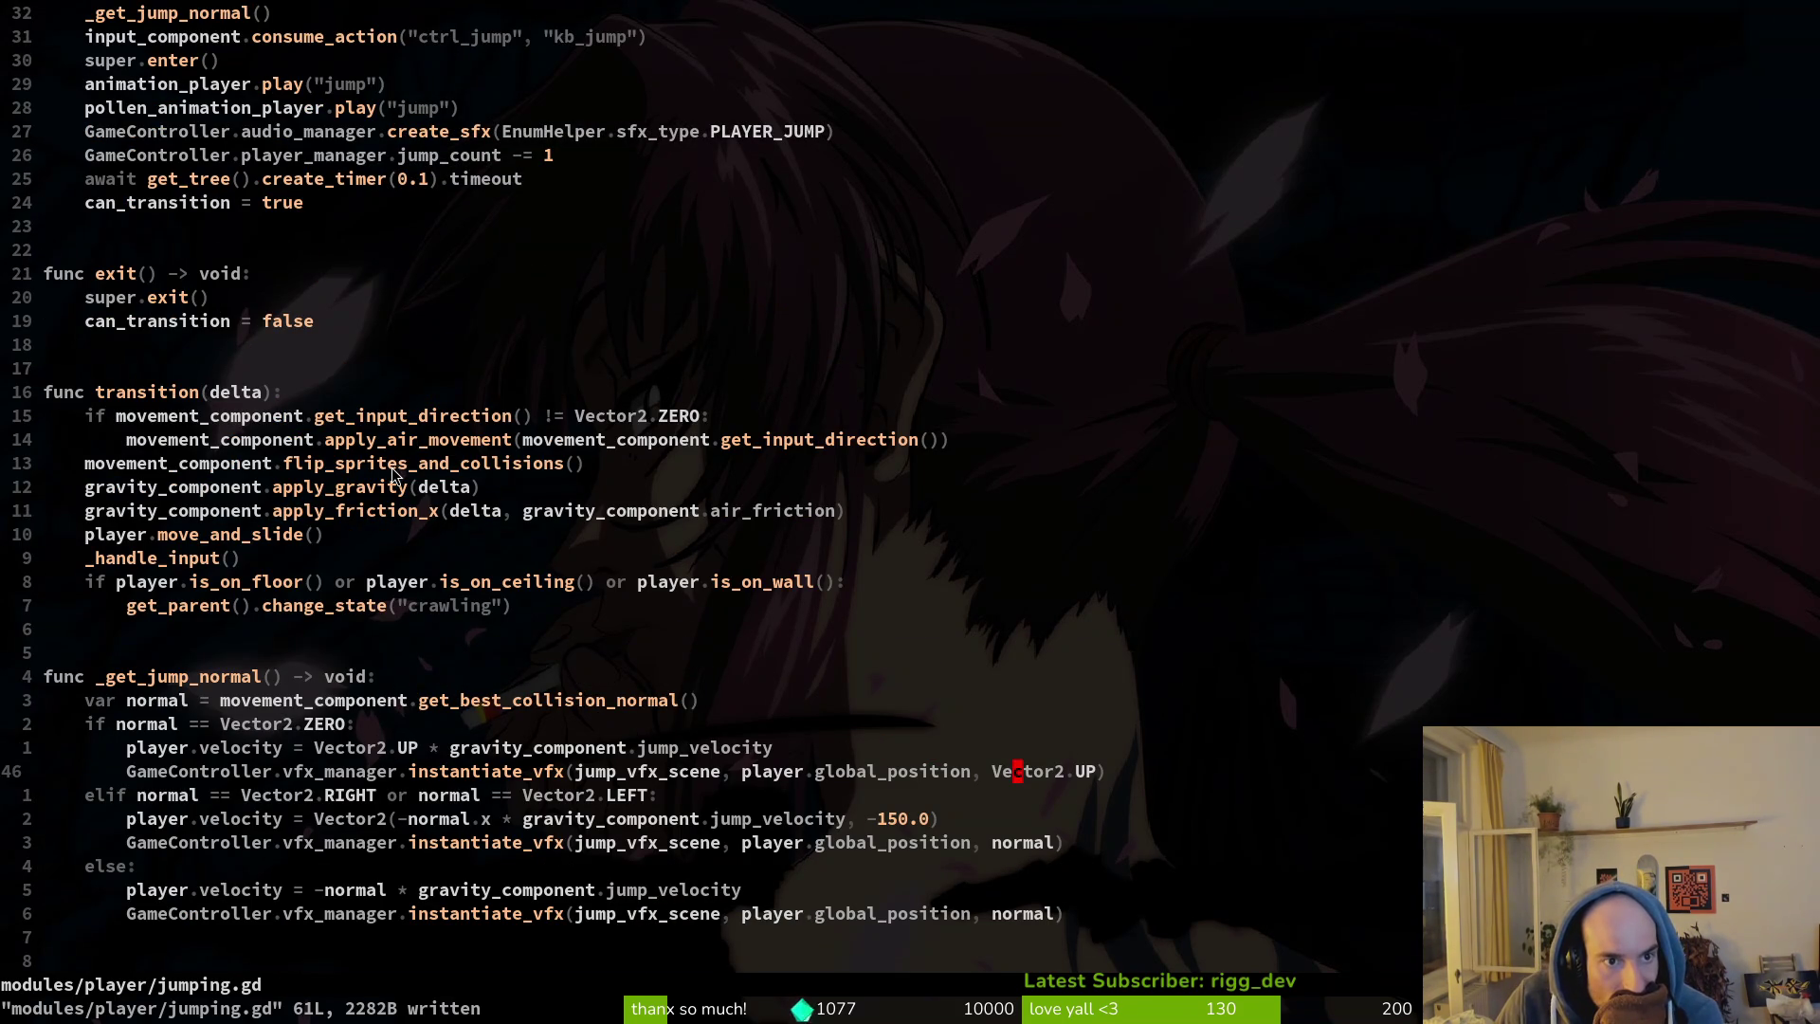
scroll(392, 468, up, 1)
scroll(394, 466, up, 2)
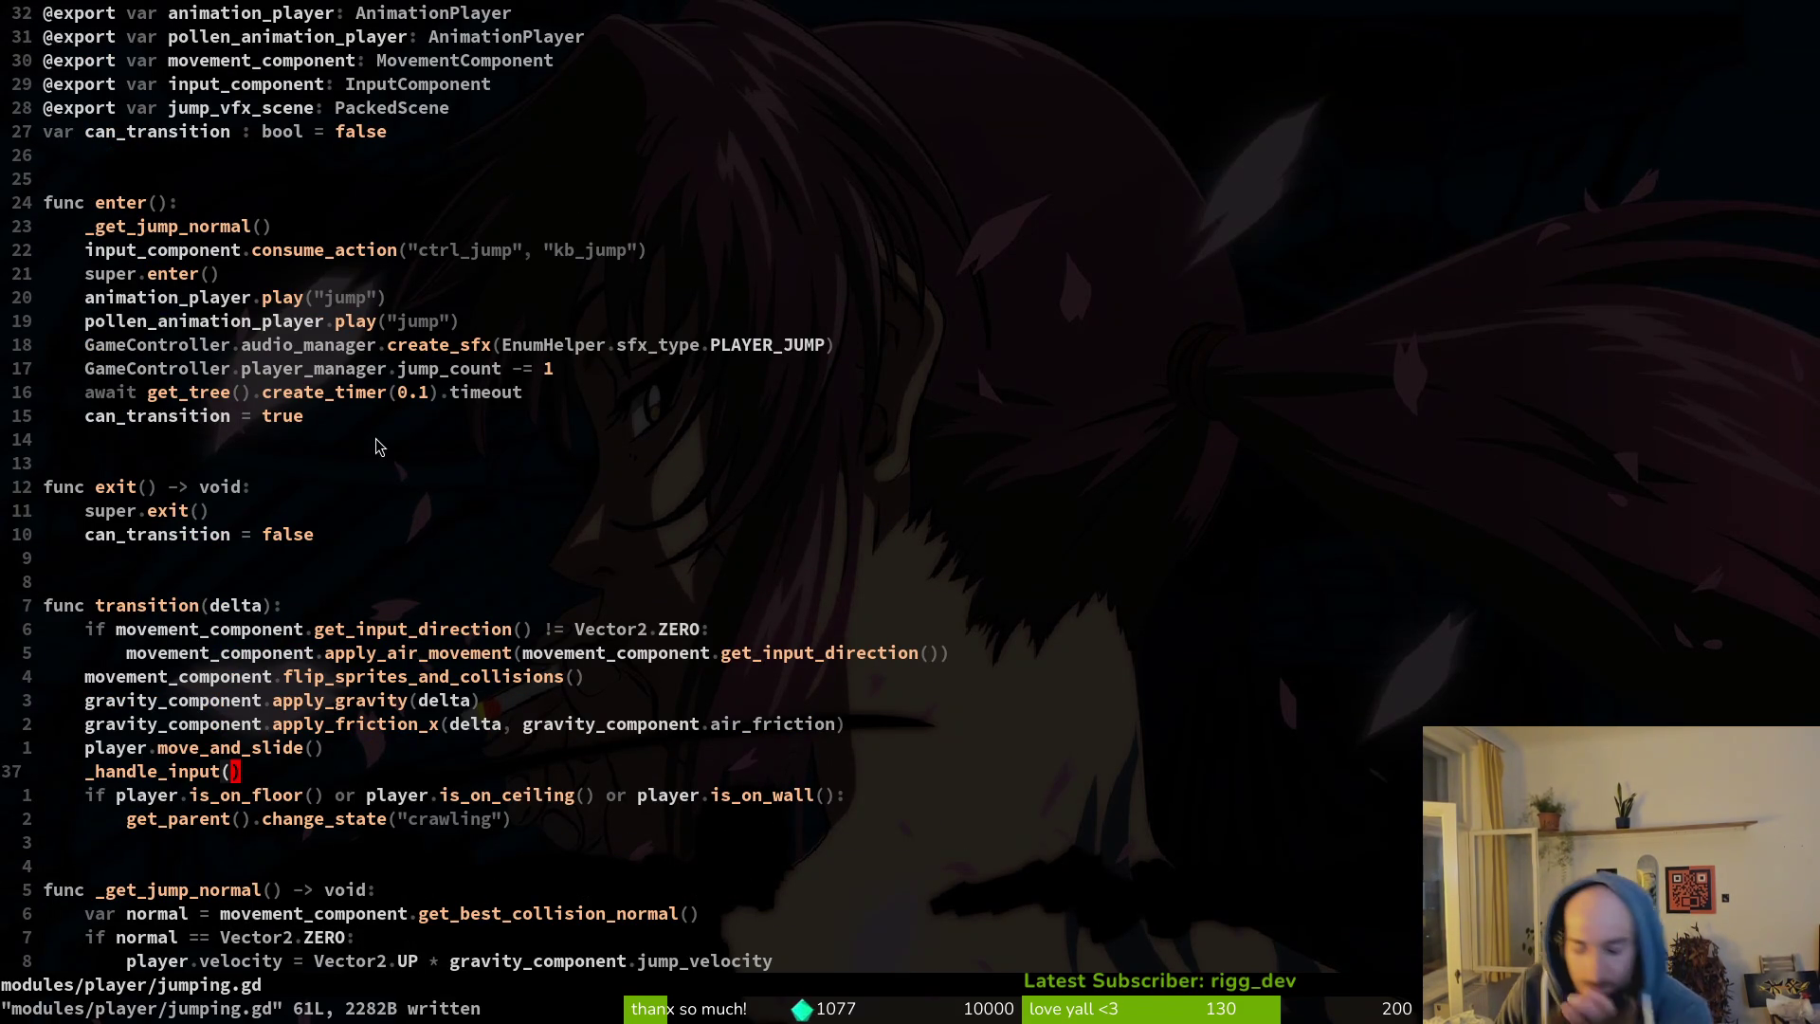
key(space)
key(f)
key(f)
Open movement_component.gd via Find Files and go to the get_best_collision_normal definition.
text(move)
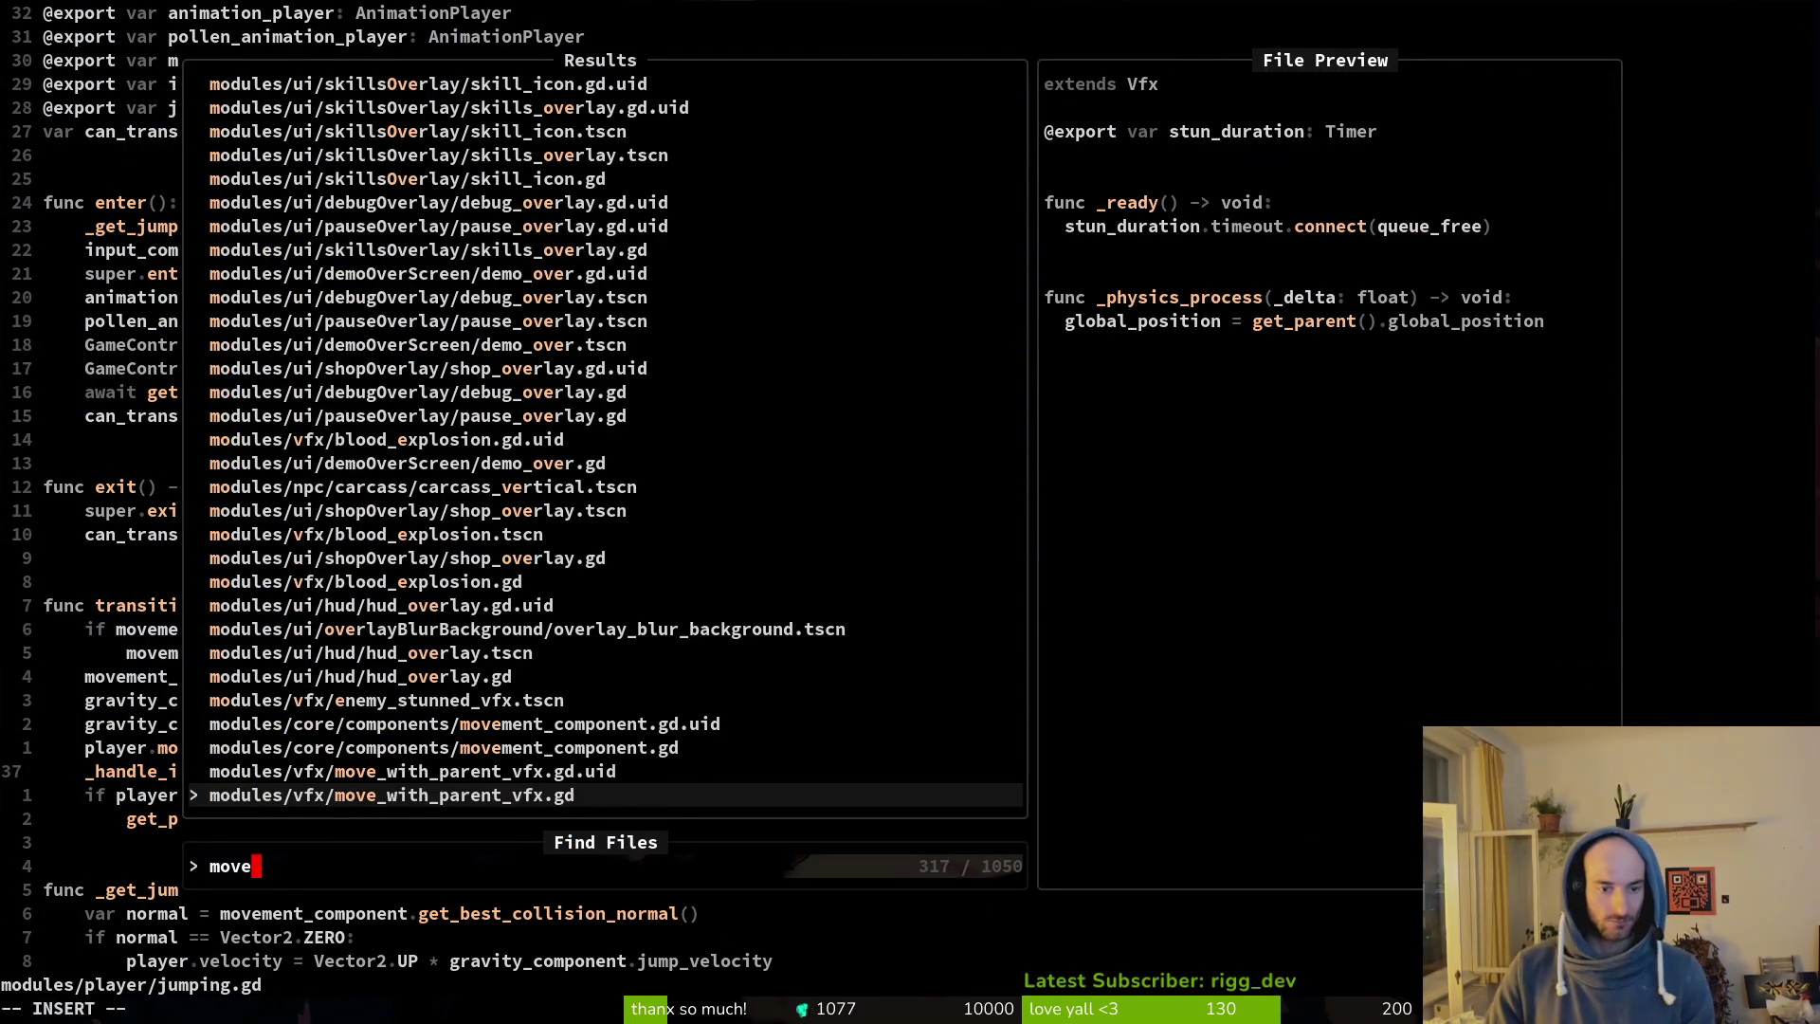
text(ment_com)
key(Return)
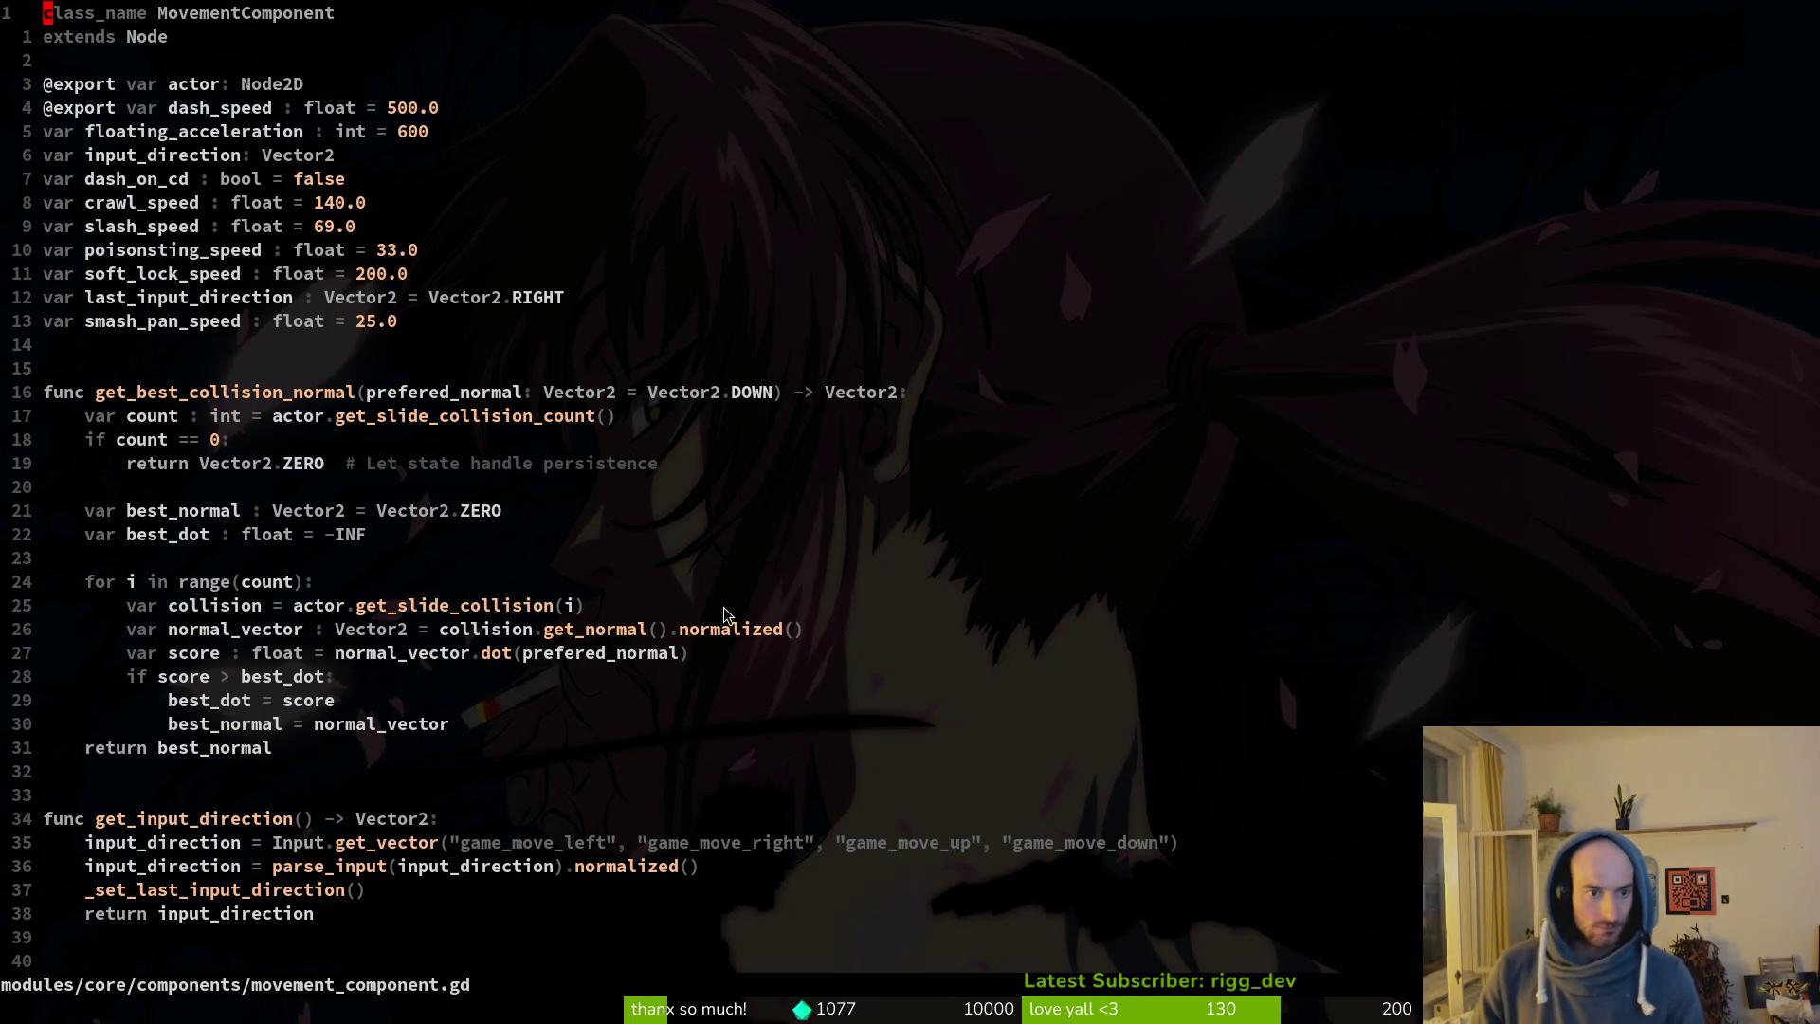
click(205, 393)
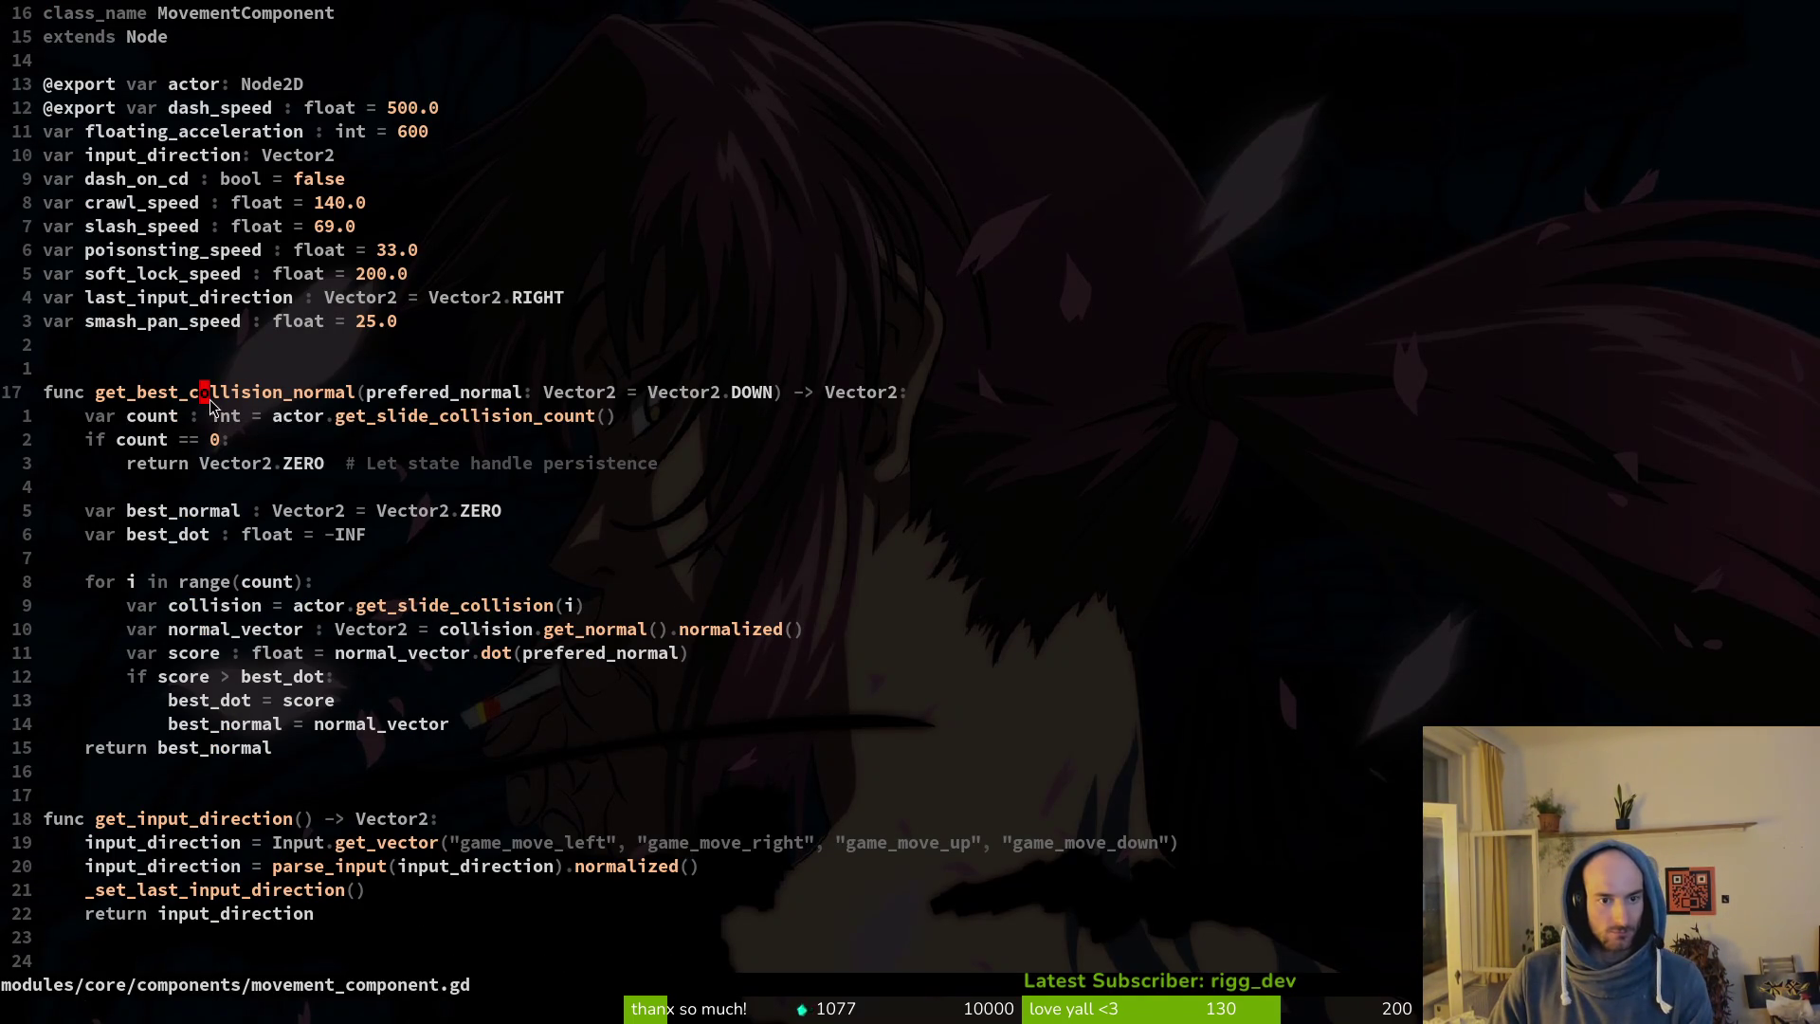
key(ctrl+o)
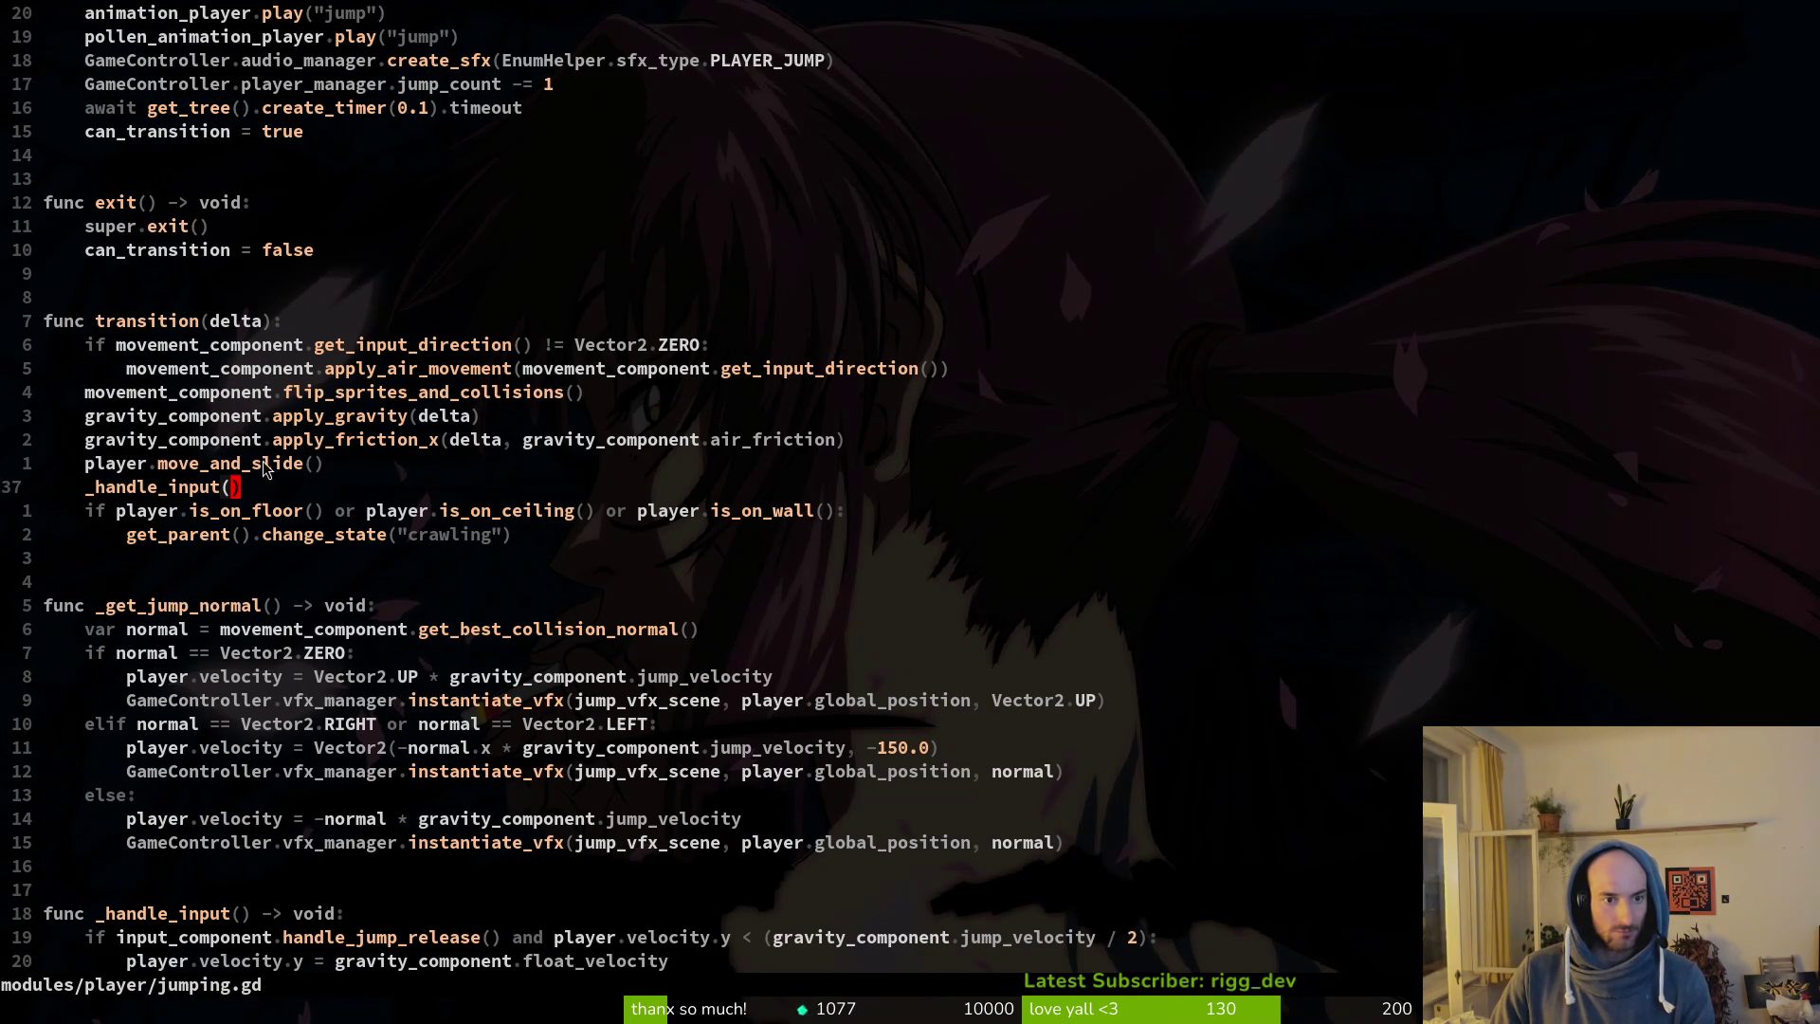
scroll(218, 621, up, 4)
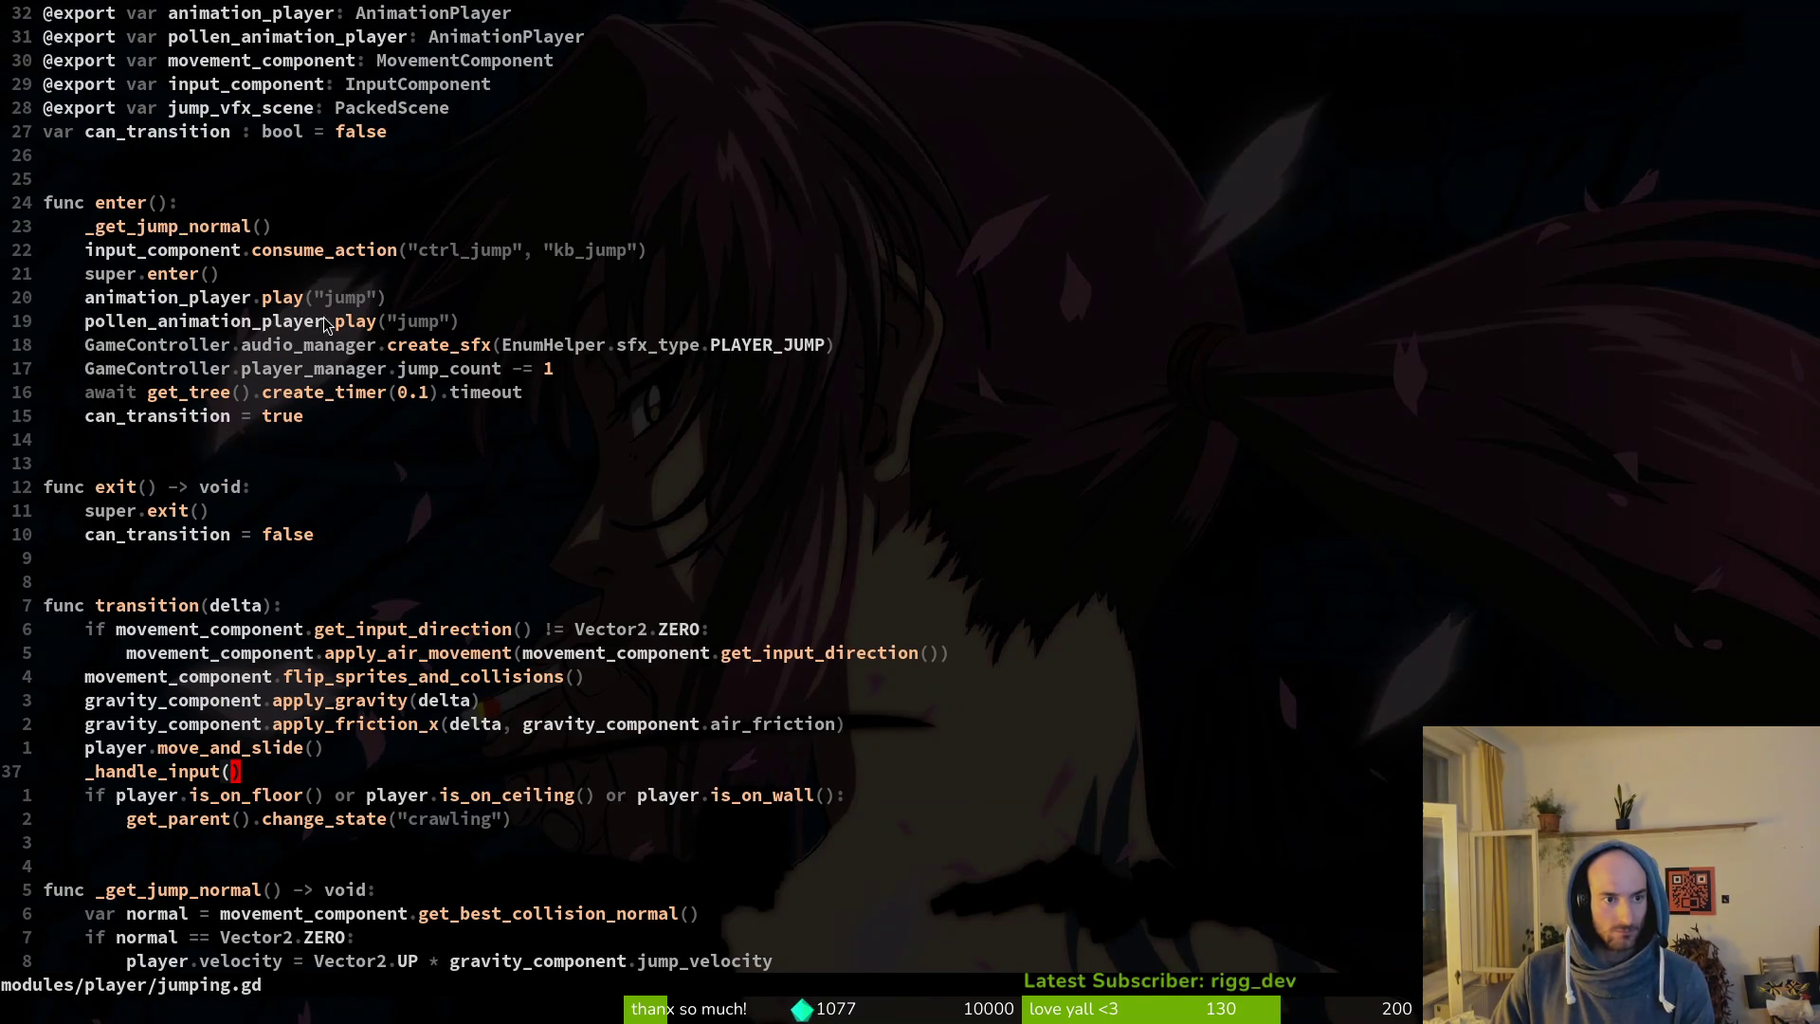
key(ctrl+i)
key(ctrl+o)
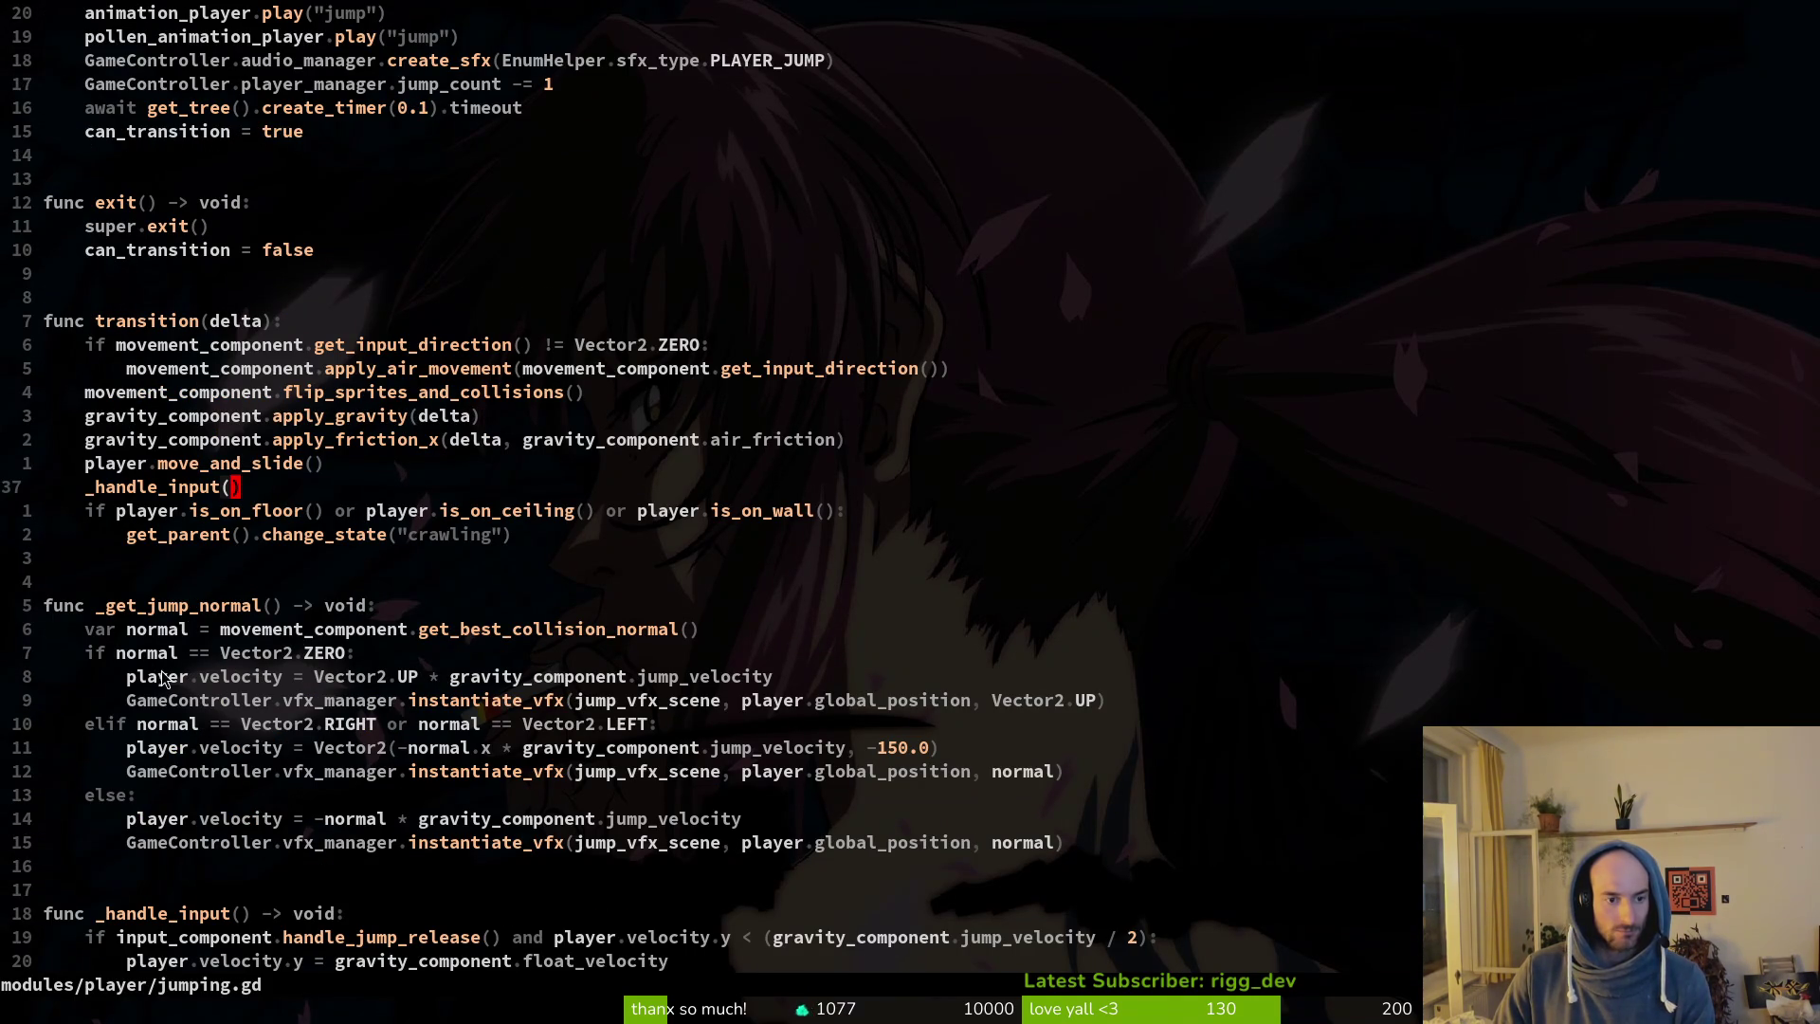
key(ctrl+i)
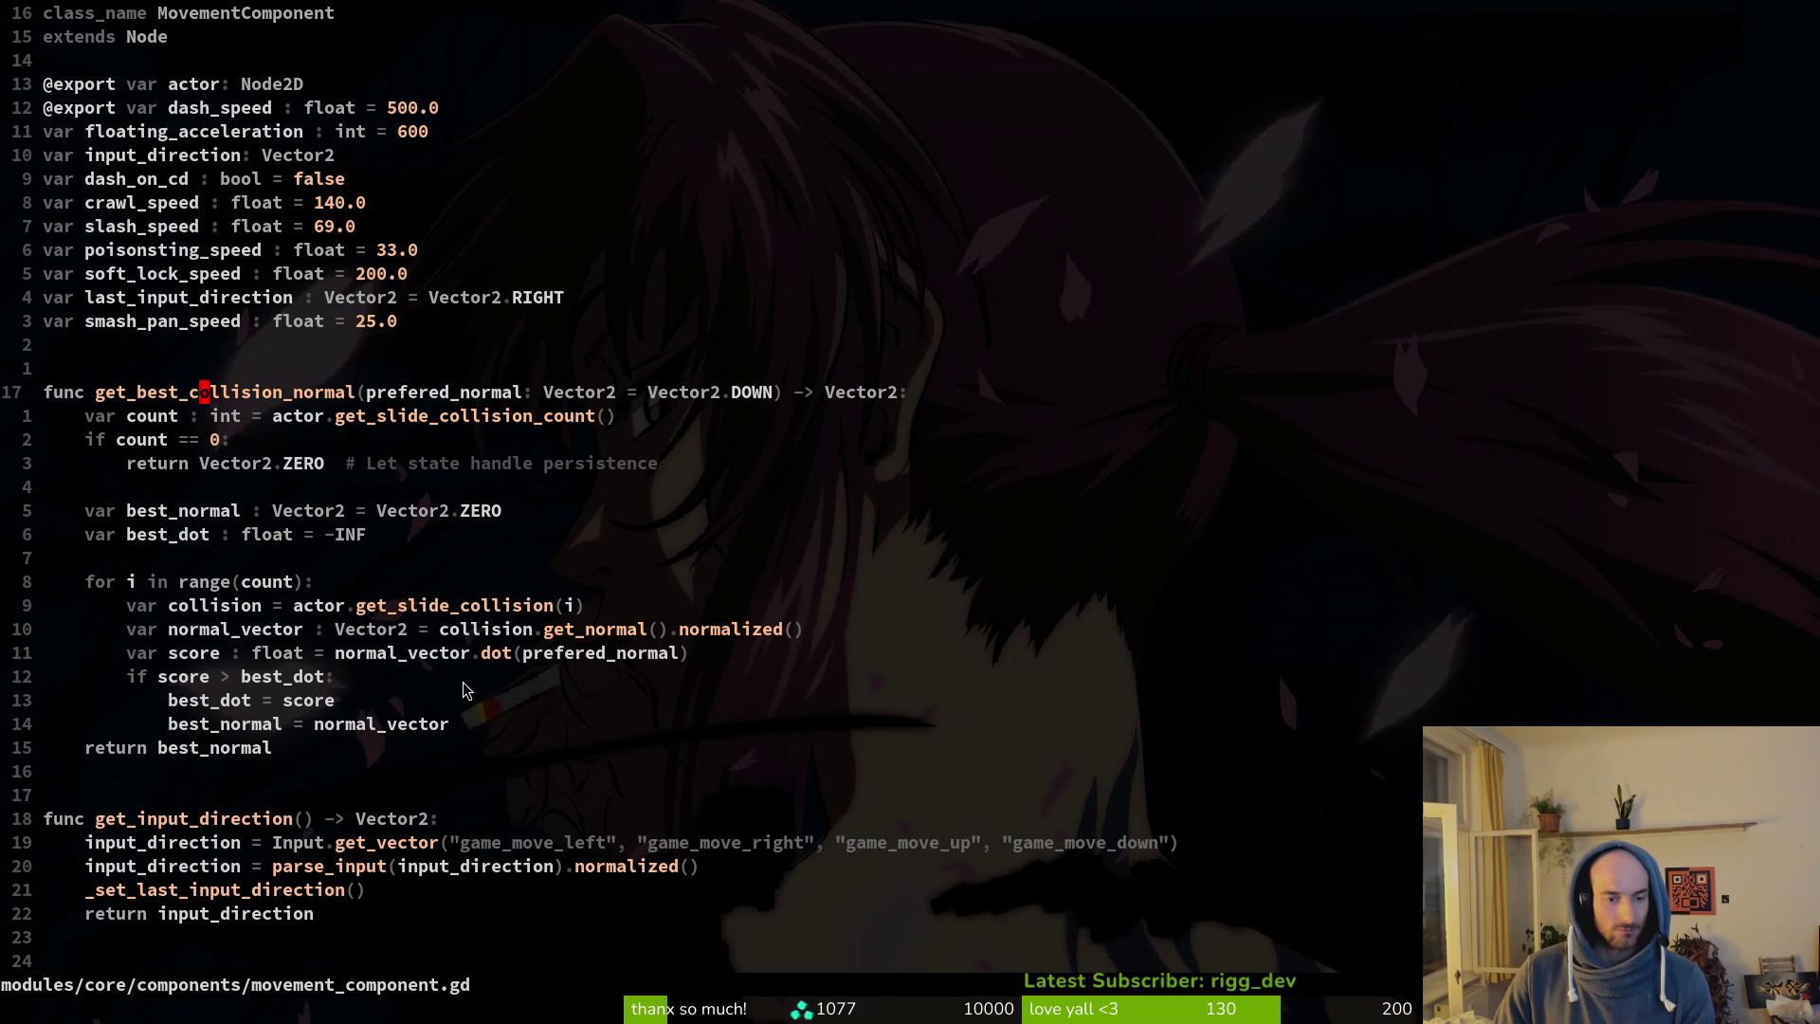
Scroll down through get_best_collision_normal and drop_through_platform to read them.
scroll(463, 681, down, 2)
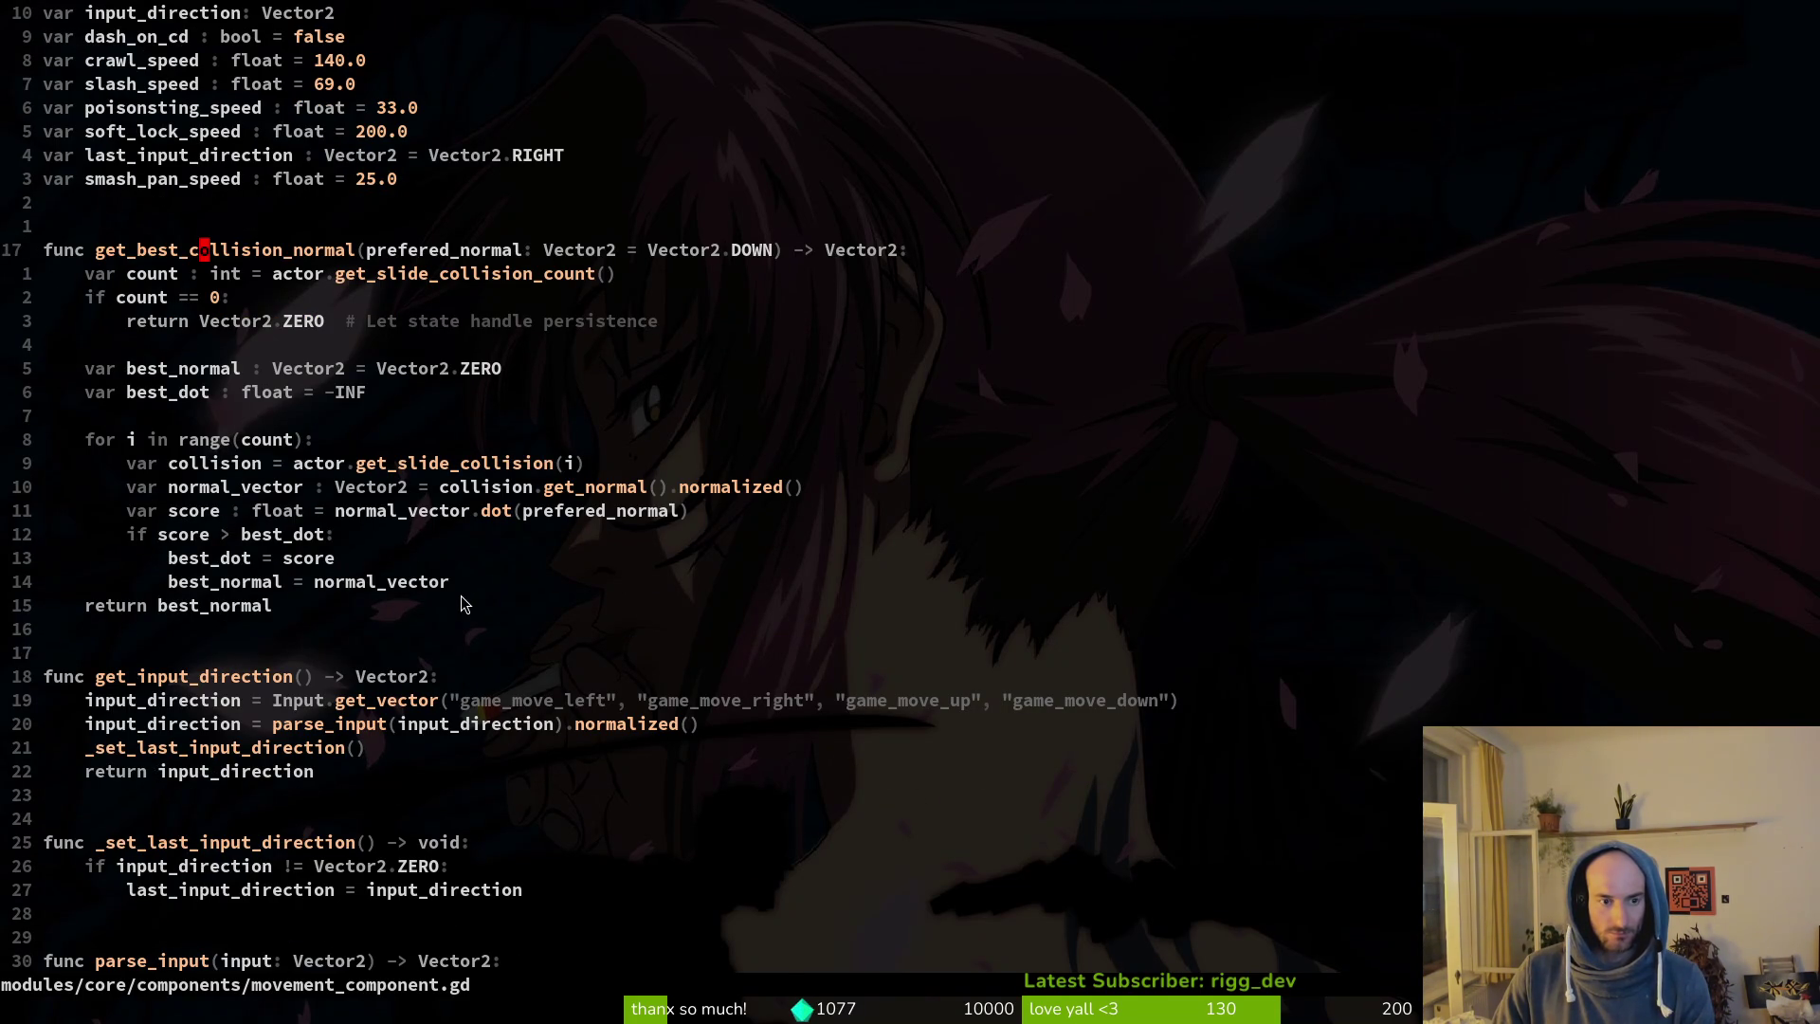
scroll(455, 736, down, 5)
scroll(322, 659, down, 5)
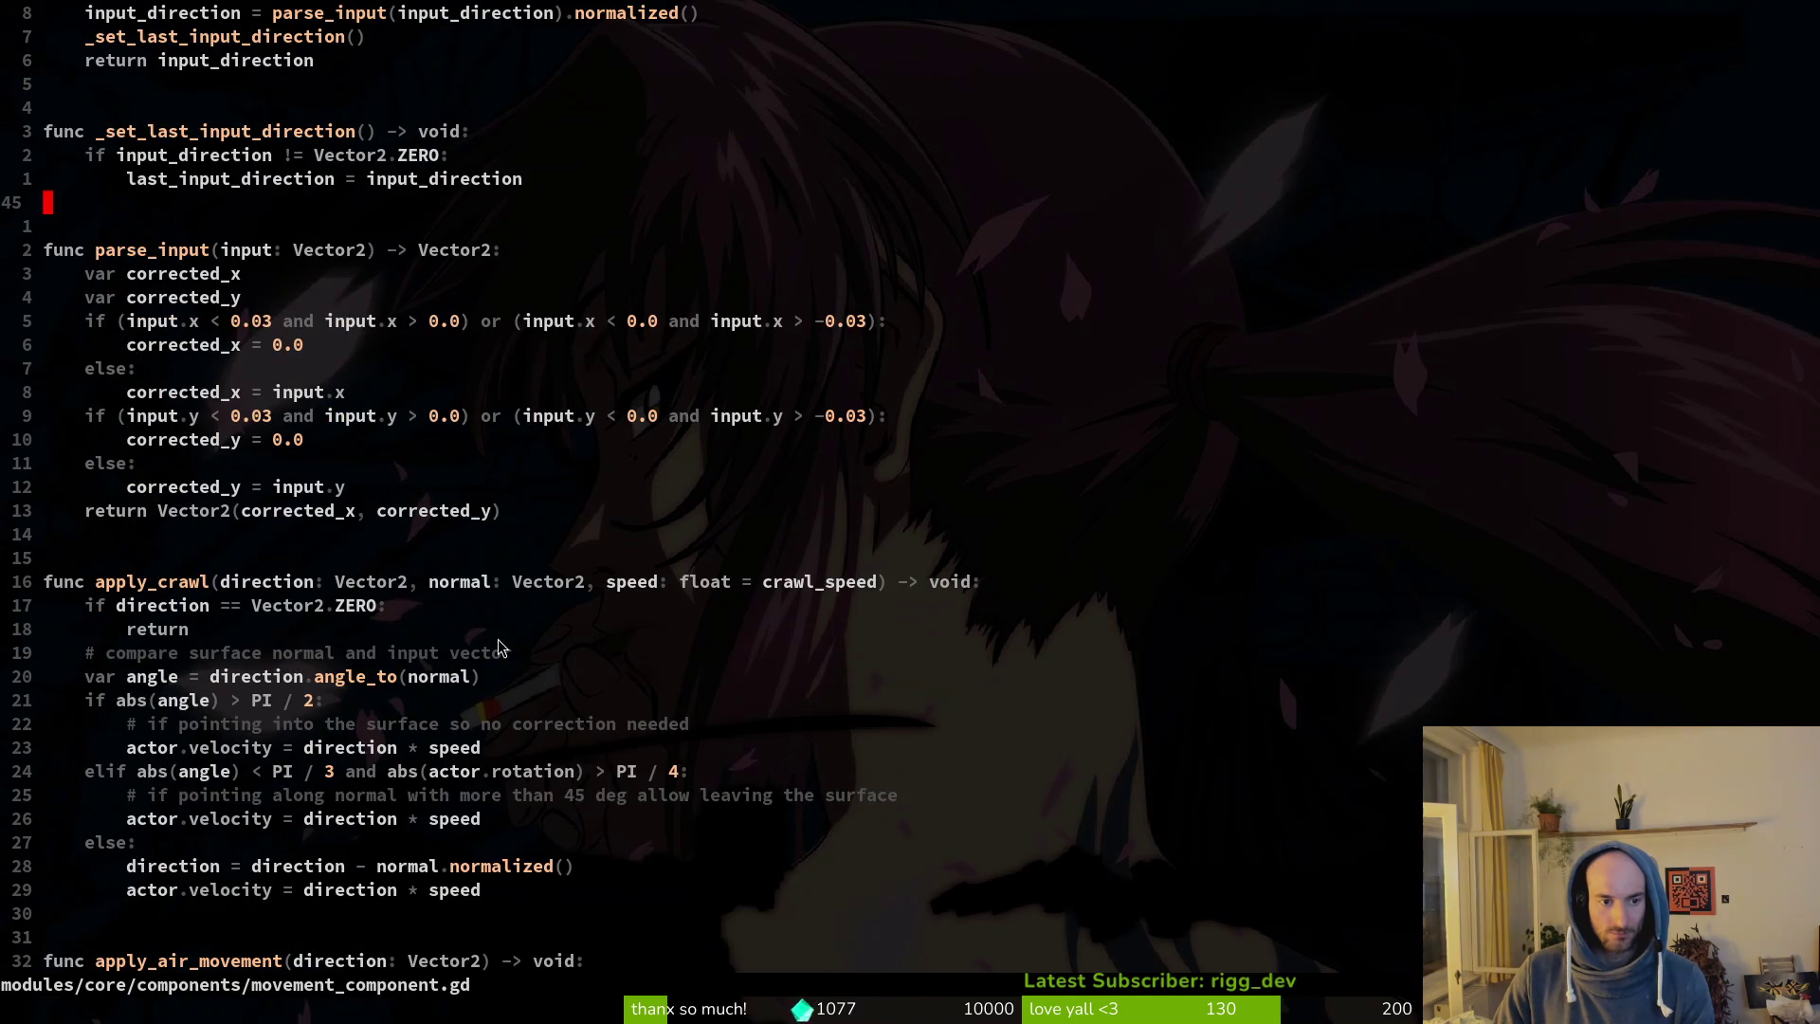
scroll(292, 635, down, 6)
scroll(443, 551, down, 3)
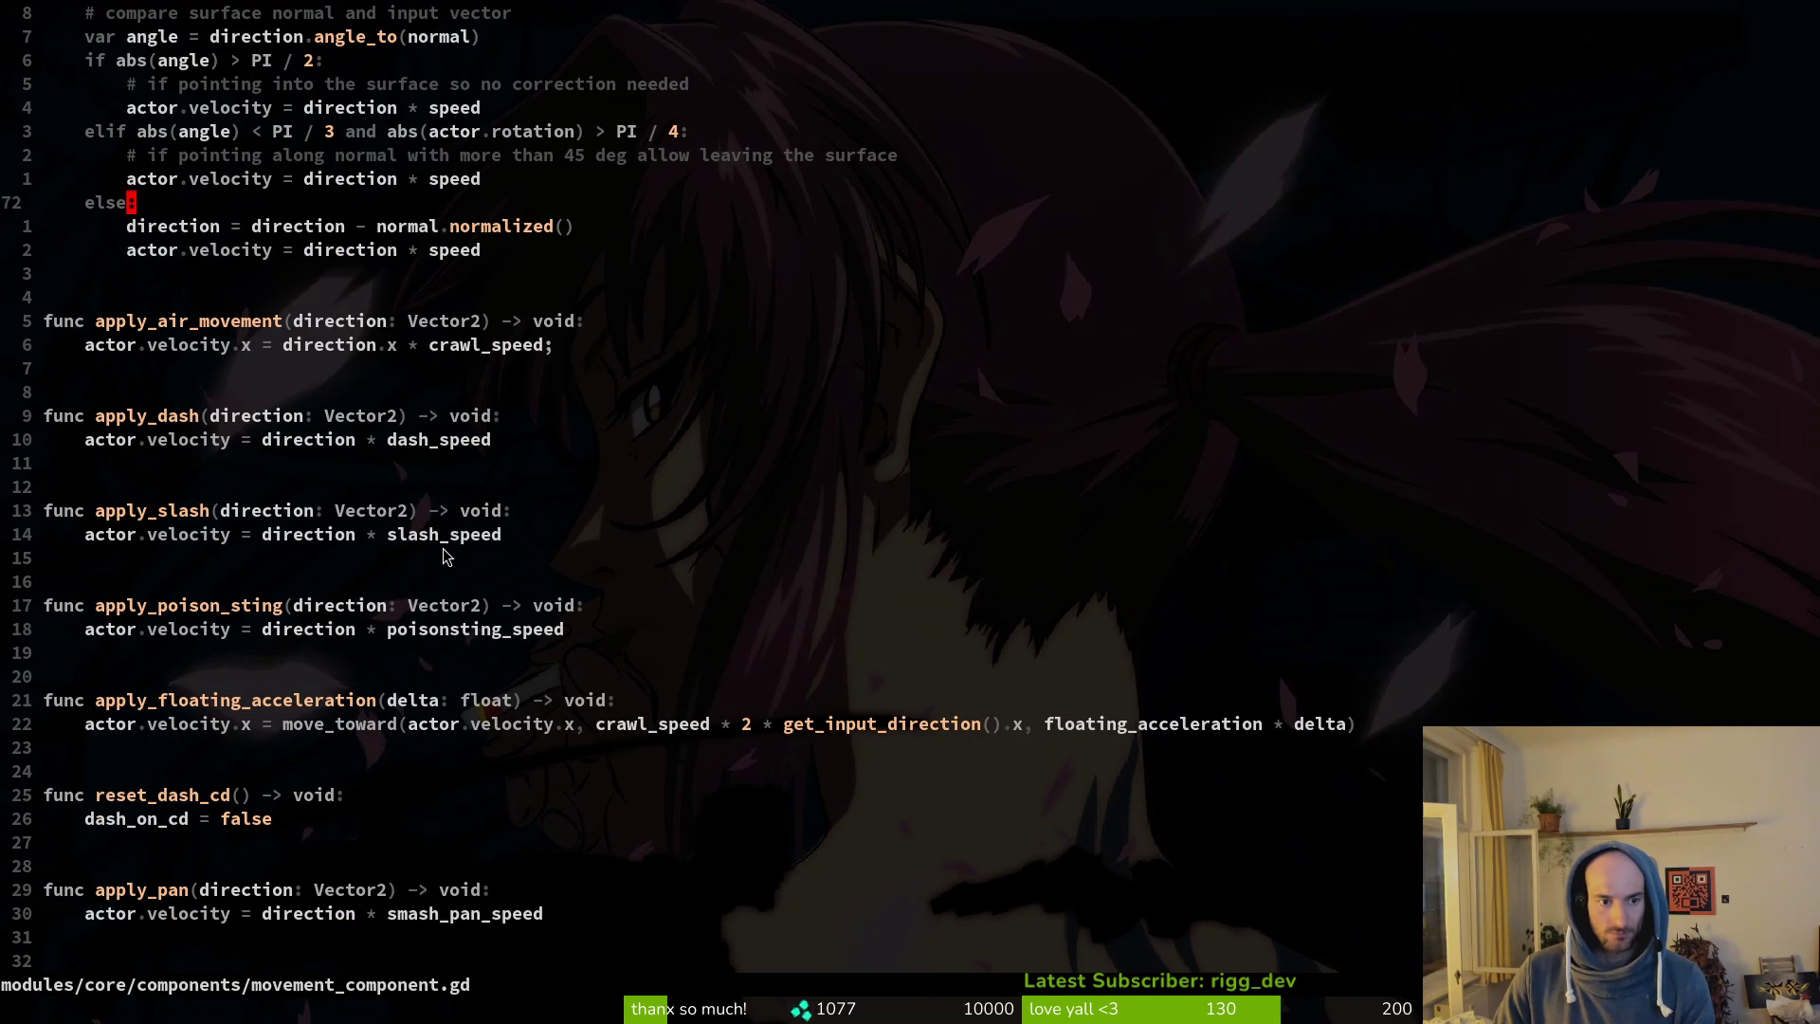
scroll(443, 556, down, 6)
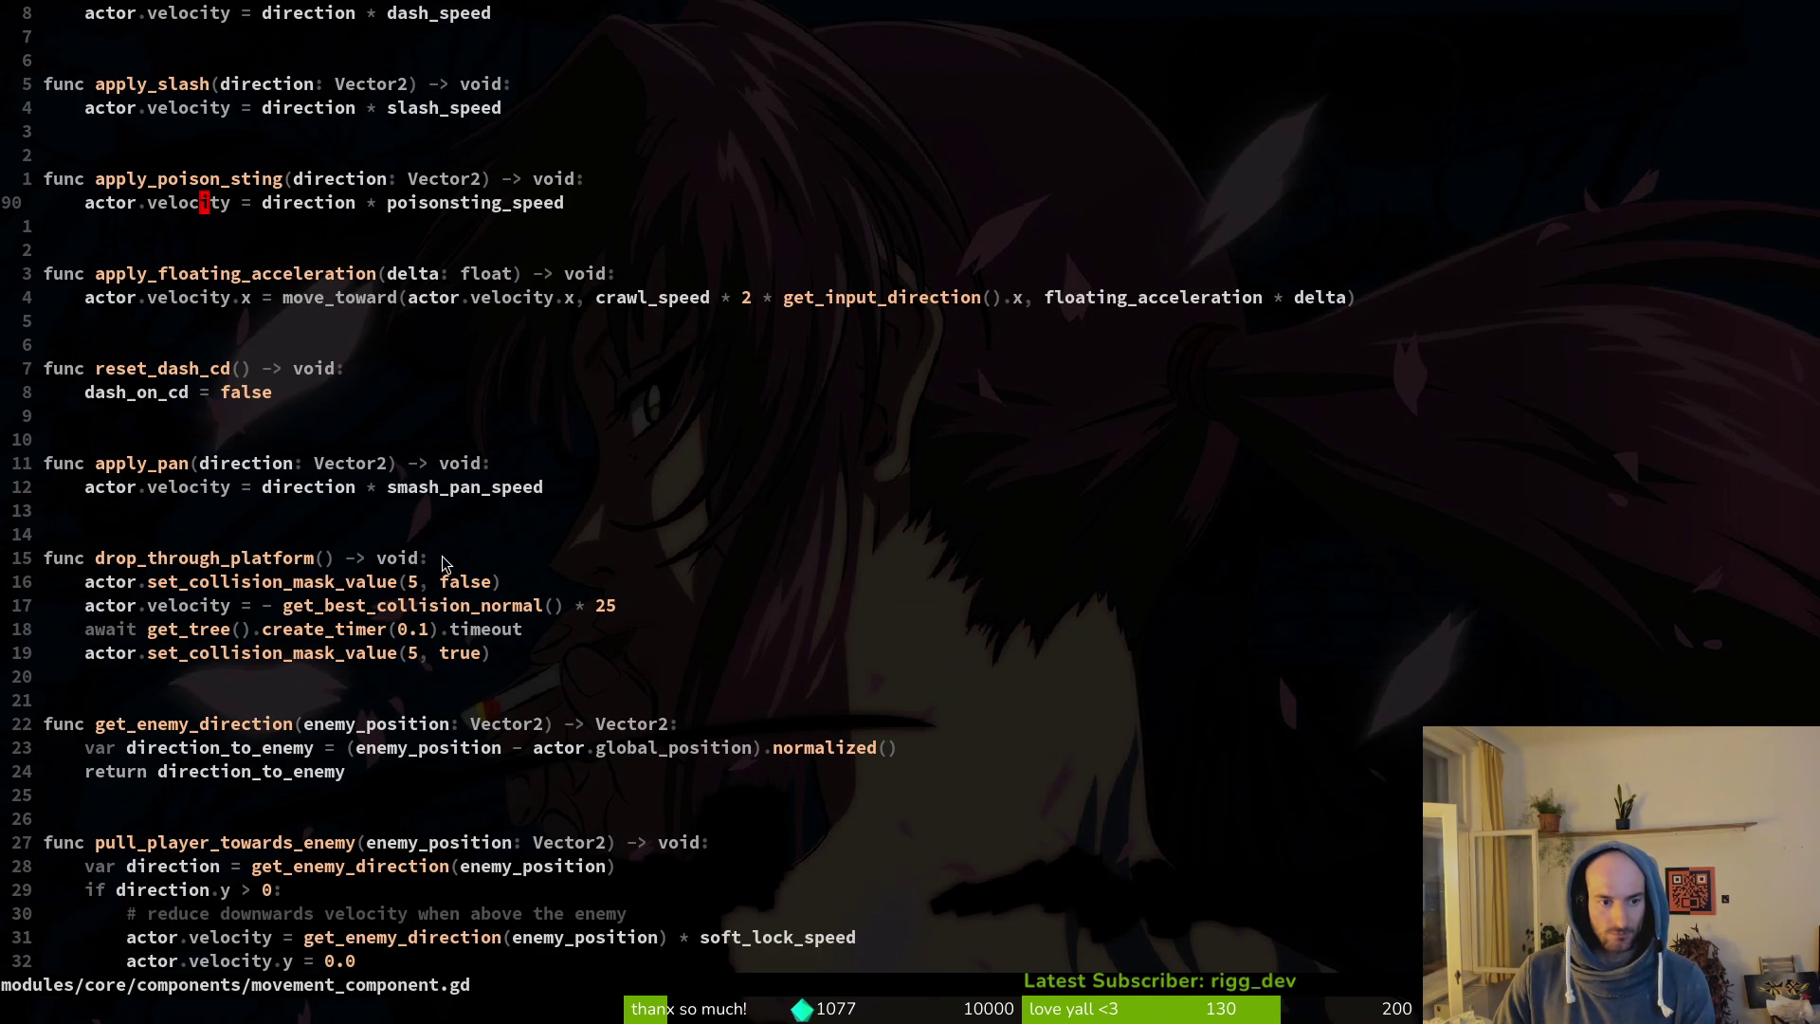
Grep drop_through_platform with Telescope and open its call in player_finite_state_machine.gd.
click(194, 567)
key(space)
key(s)
key(w)
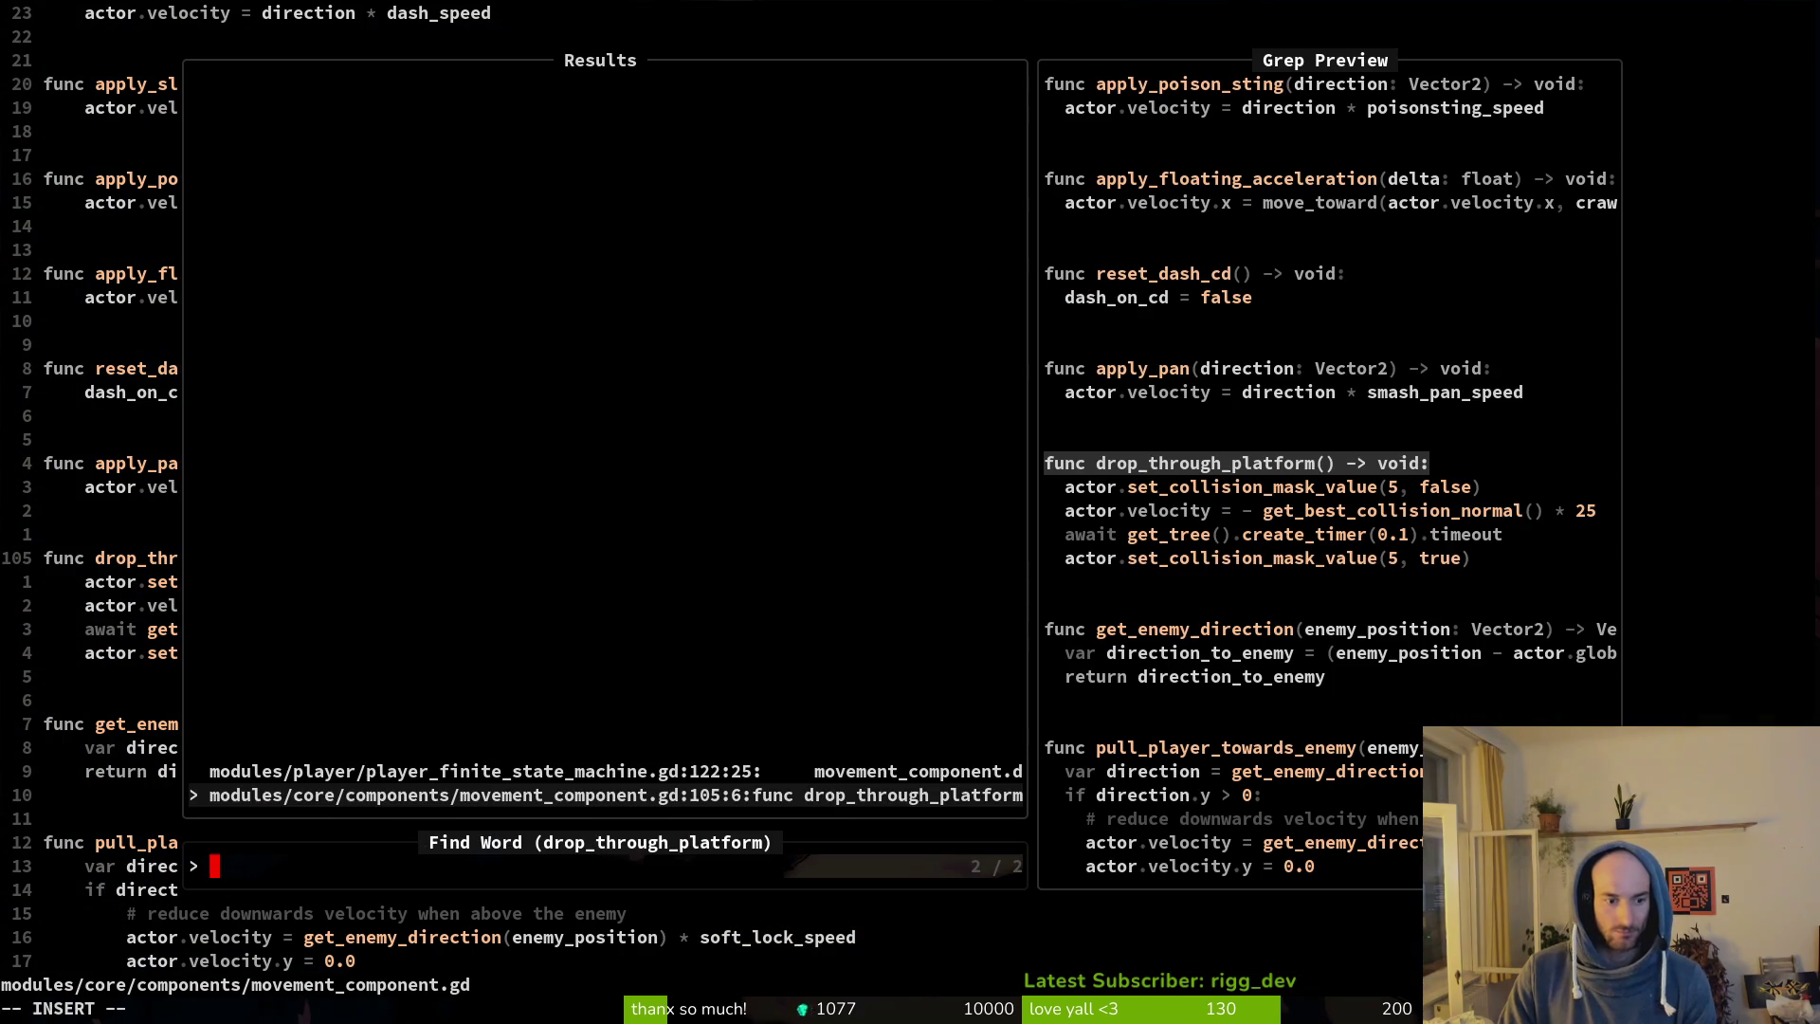
key(Up)
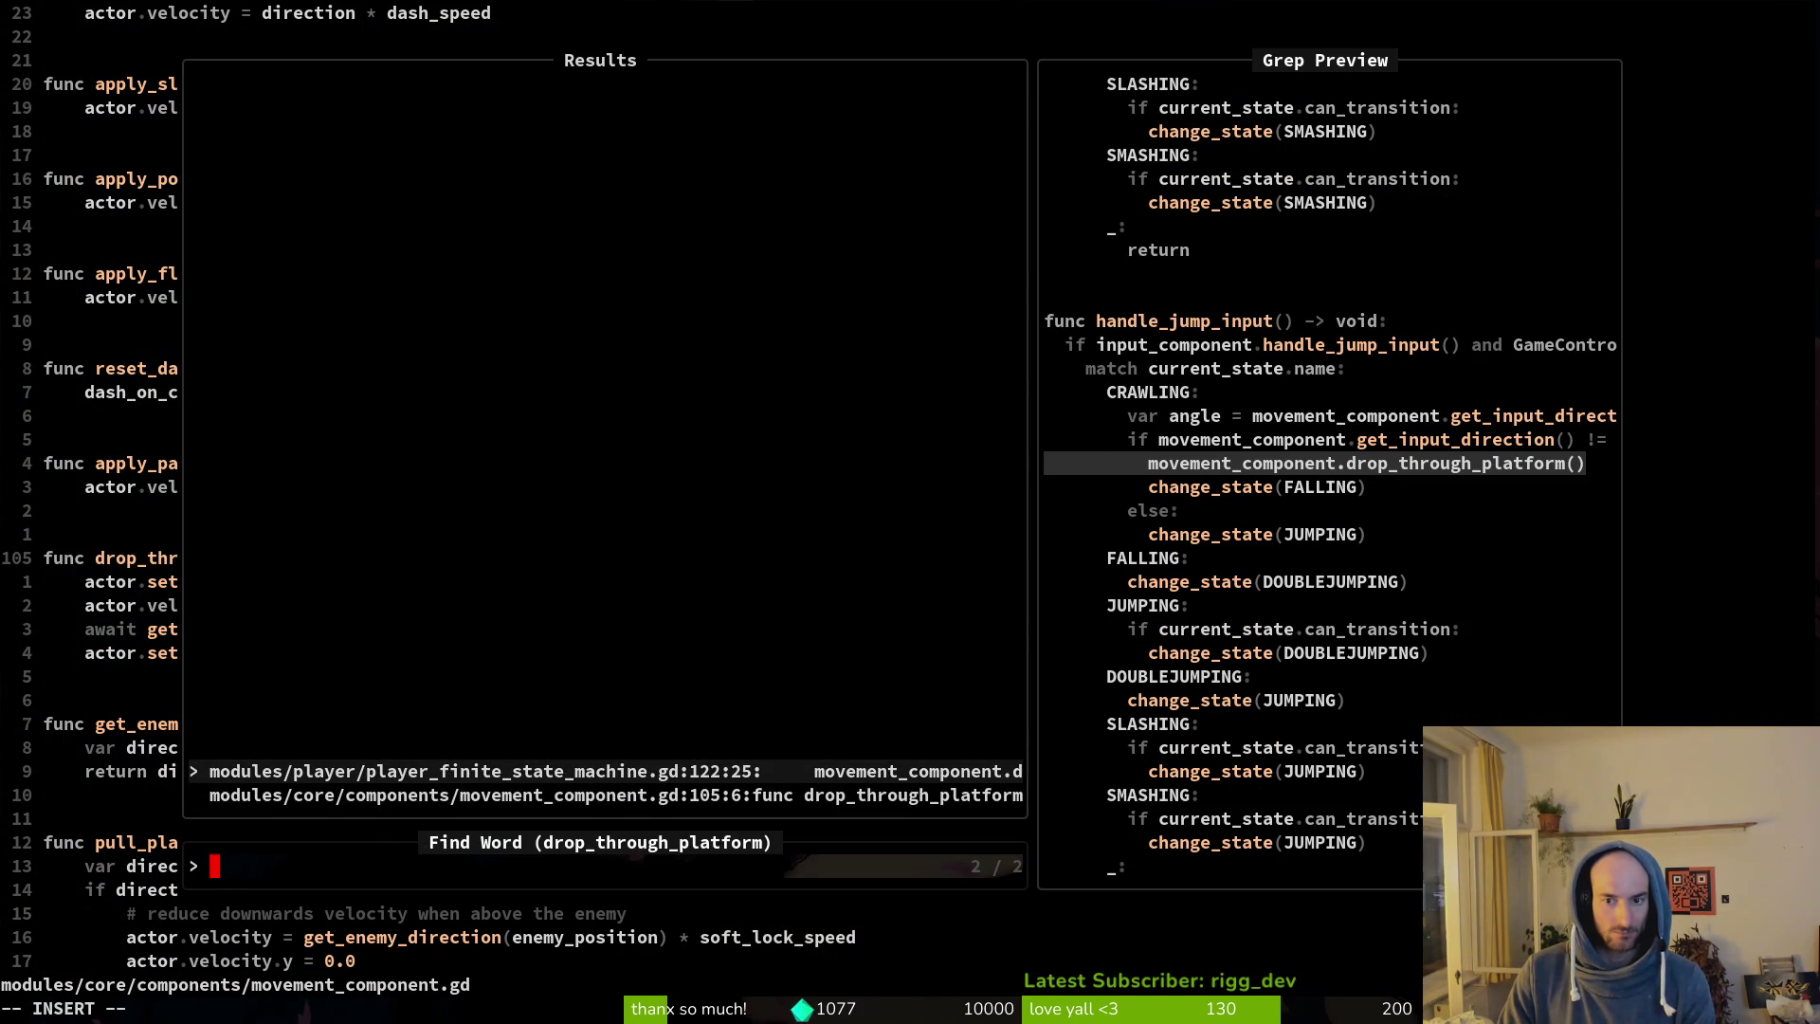
key(Return)
Inspect the CRAWLING jump-input code near line 122, then run the game in Godot.
key(shift+v)
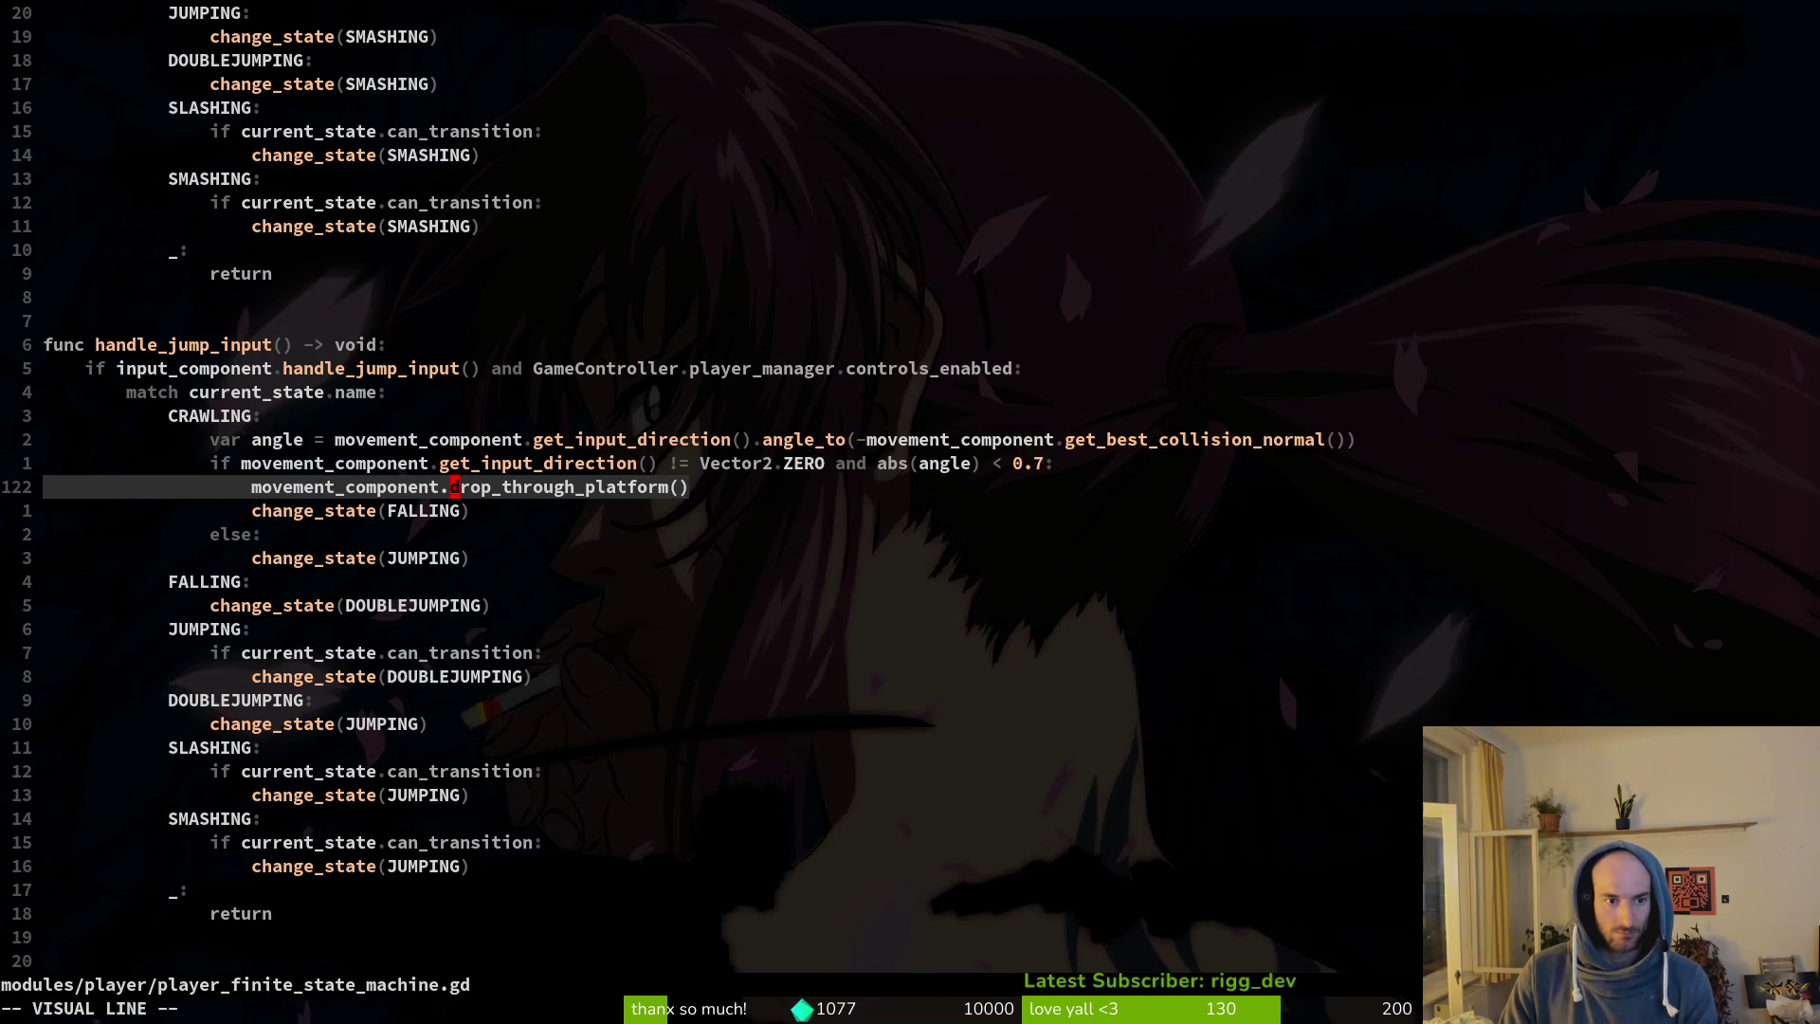
key(Escape)
key(k)
key(k)
key(k)
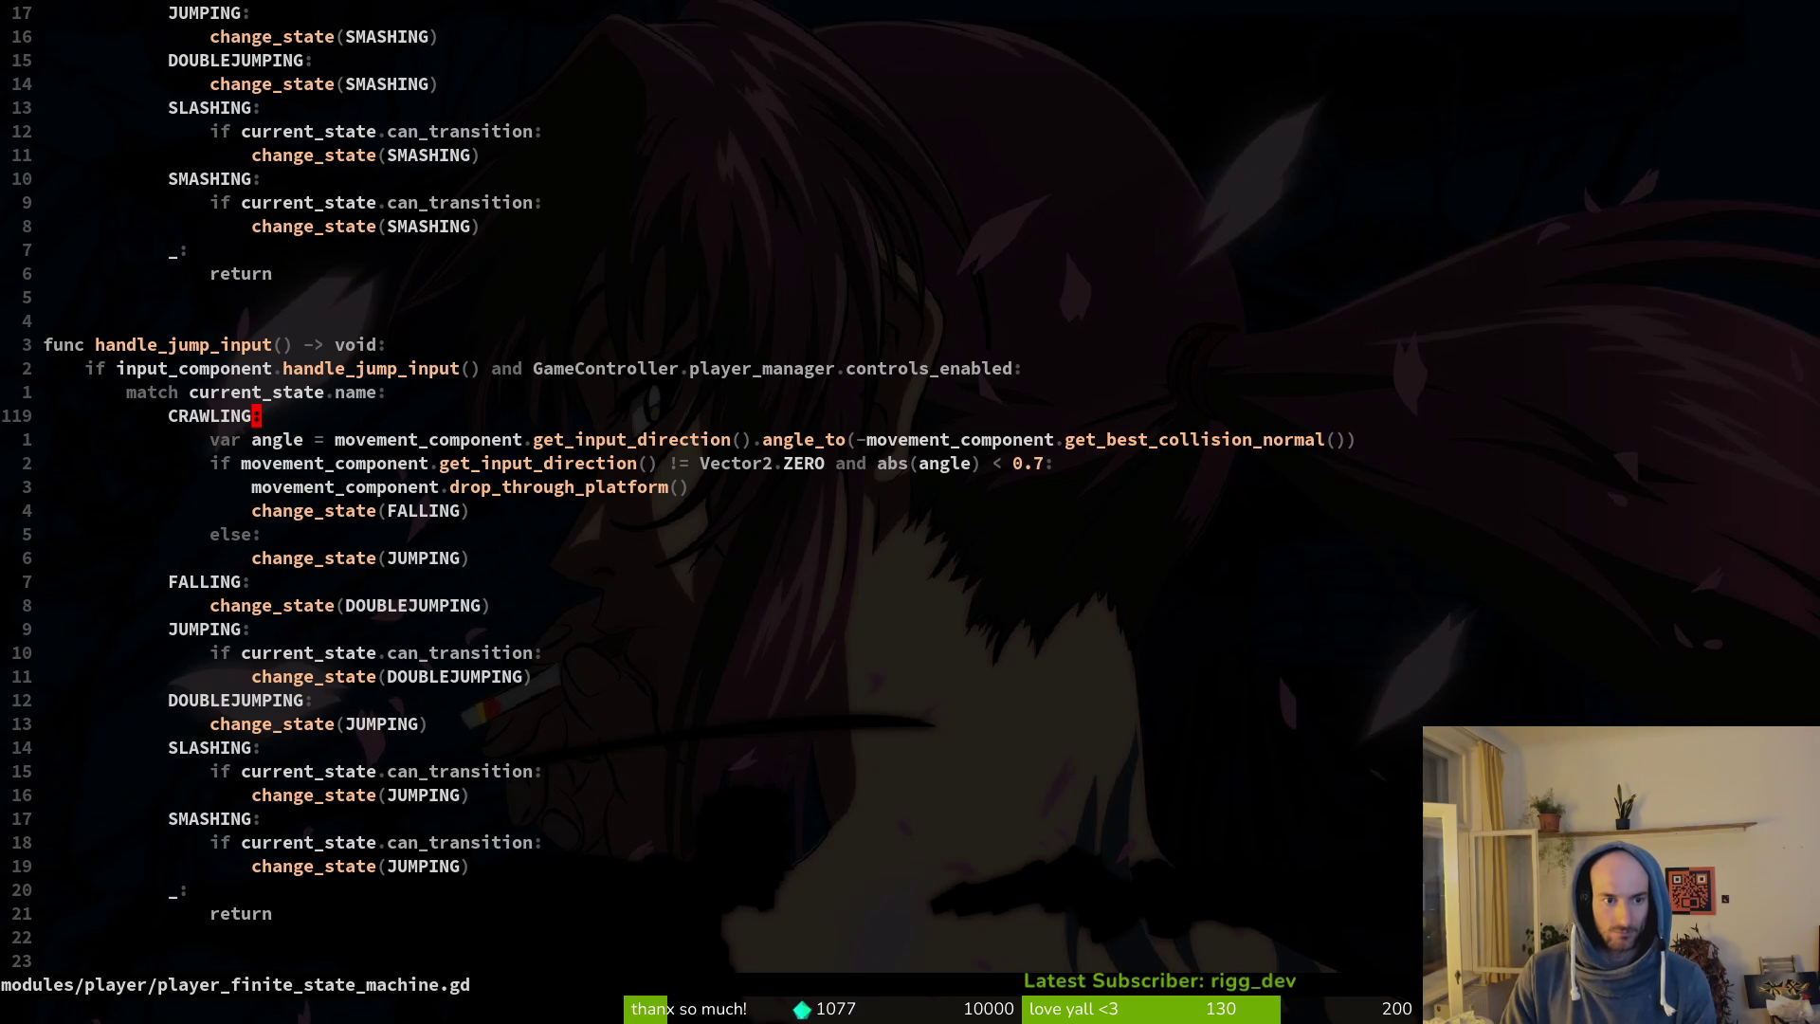
key(alt+Tab)
key(F5)
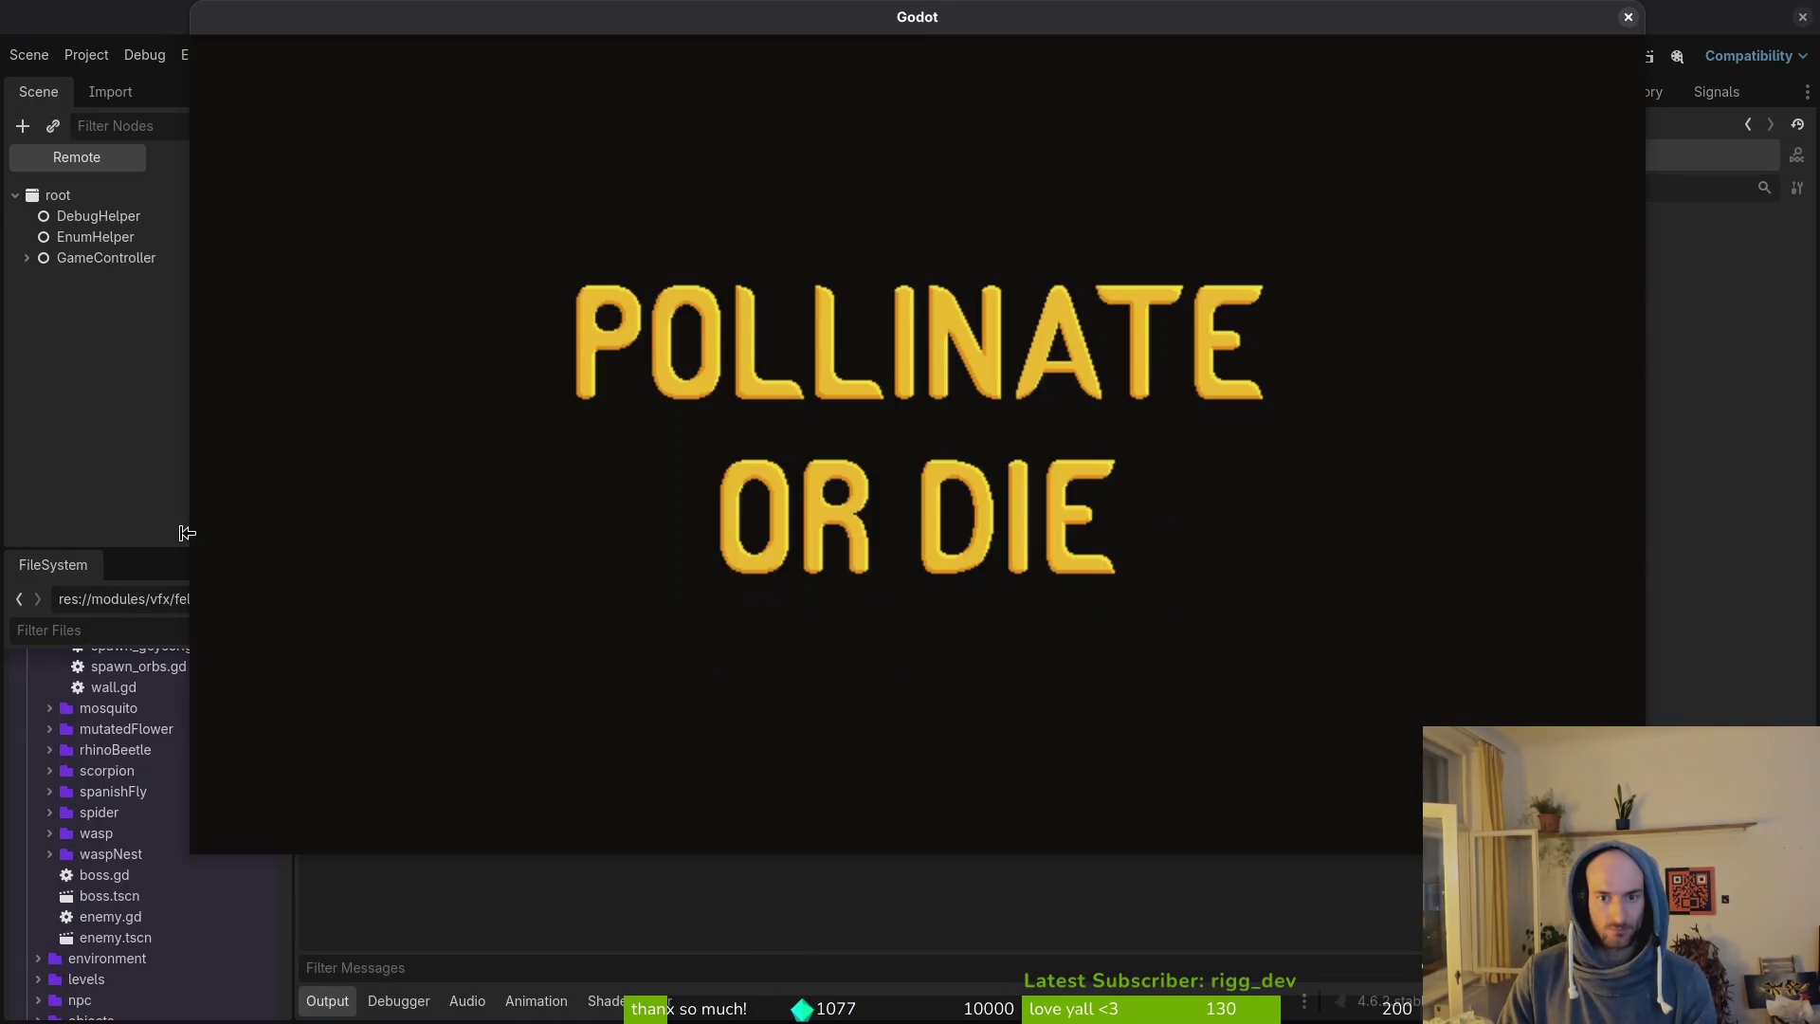
Continue the saved game and turn on player state labels in the debug options.
key(Down)
key(Up)
key(Up)
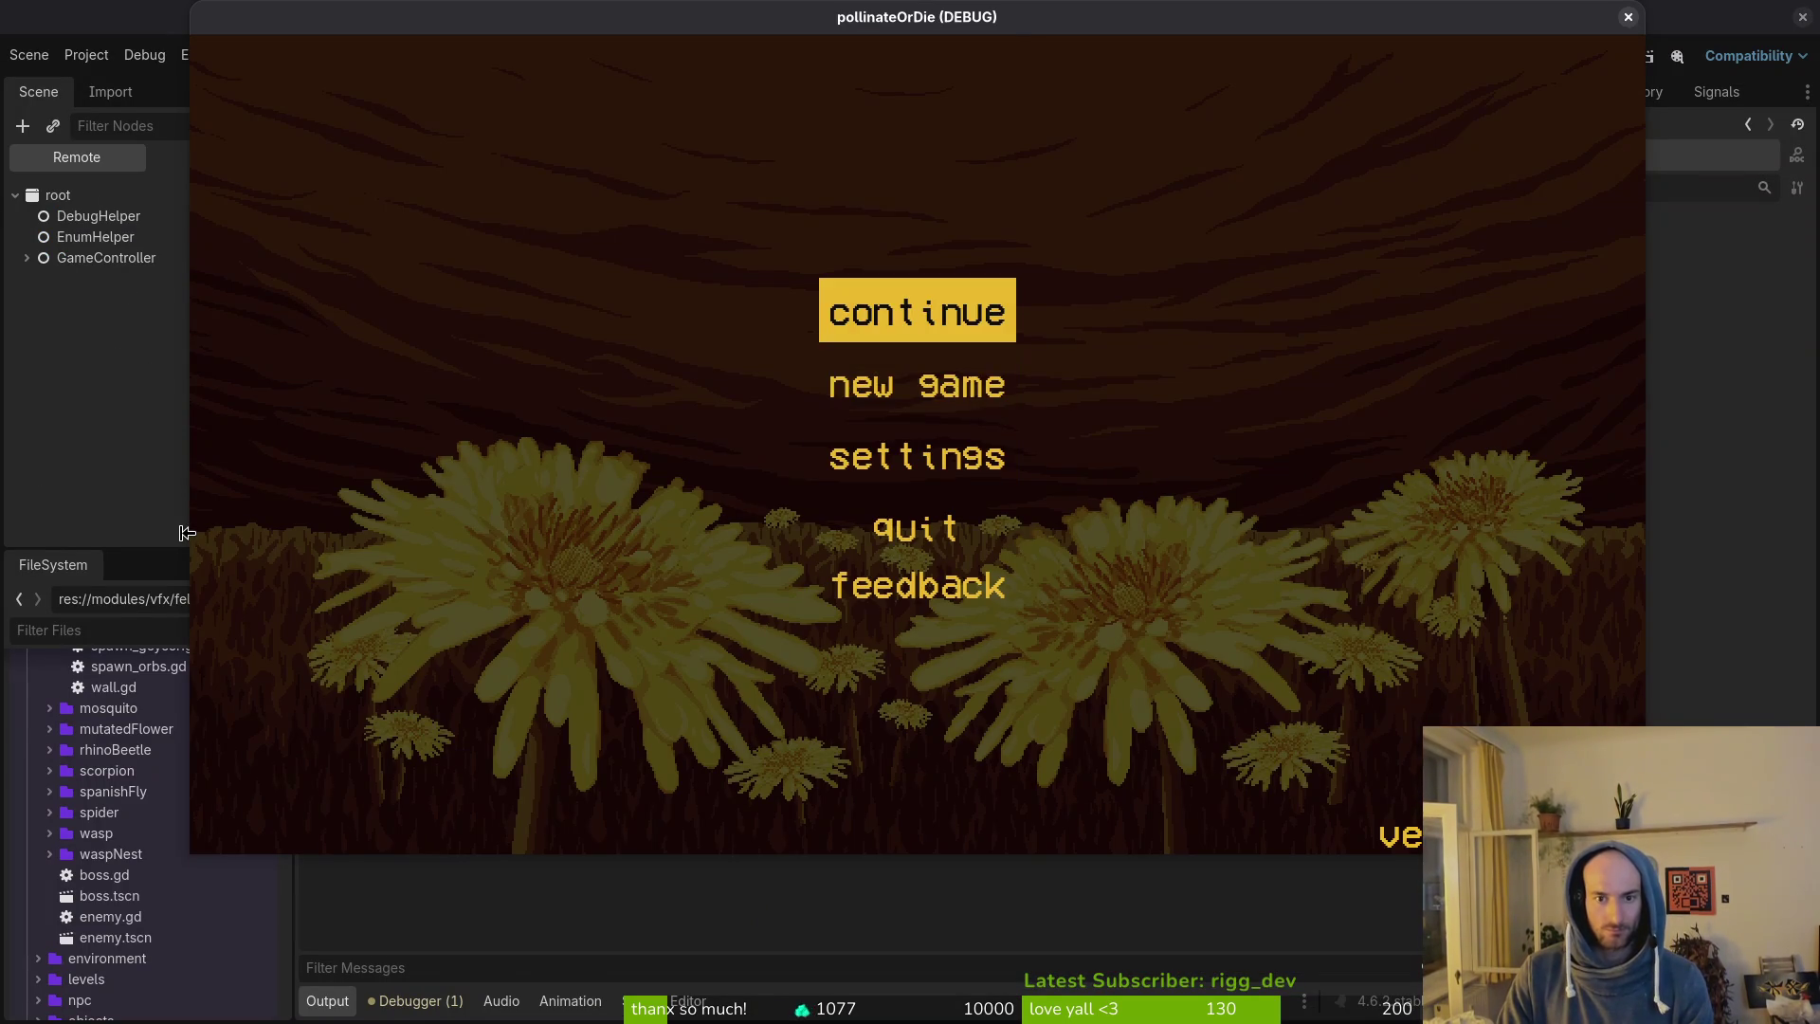
key(Return)
key(Escape)
key(Down)
key(Return)
key(Down)
key(Return)
key(Escape)
key(Escape)
Jump the bee off the ledge and double-jump midair while steering right.
key(a)
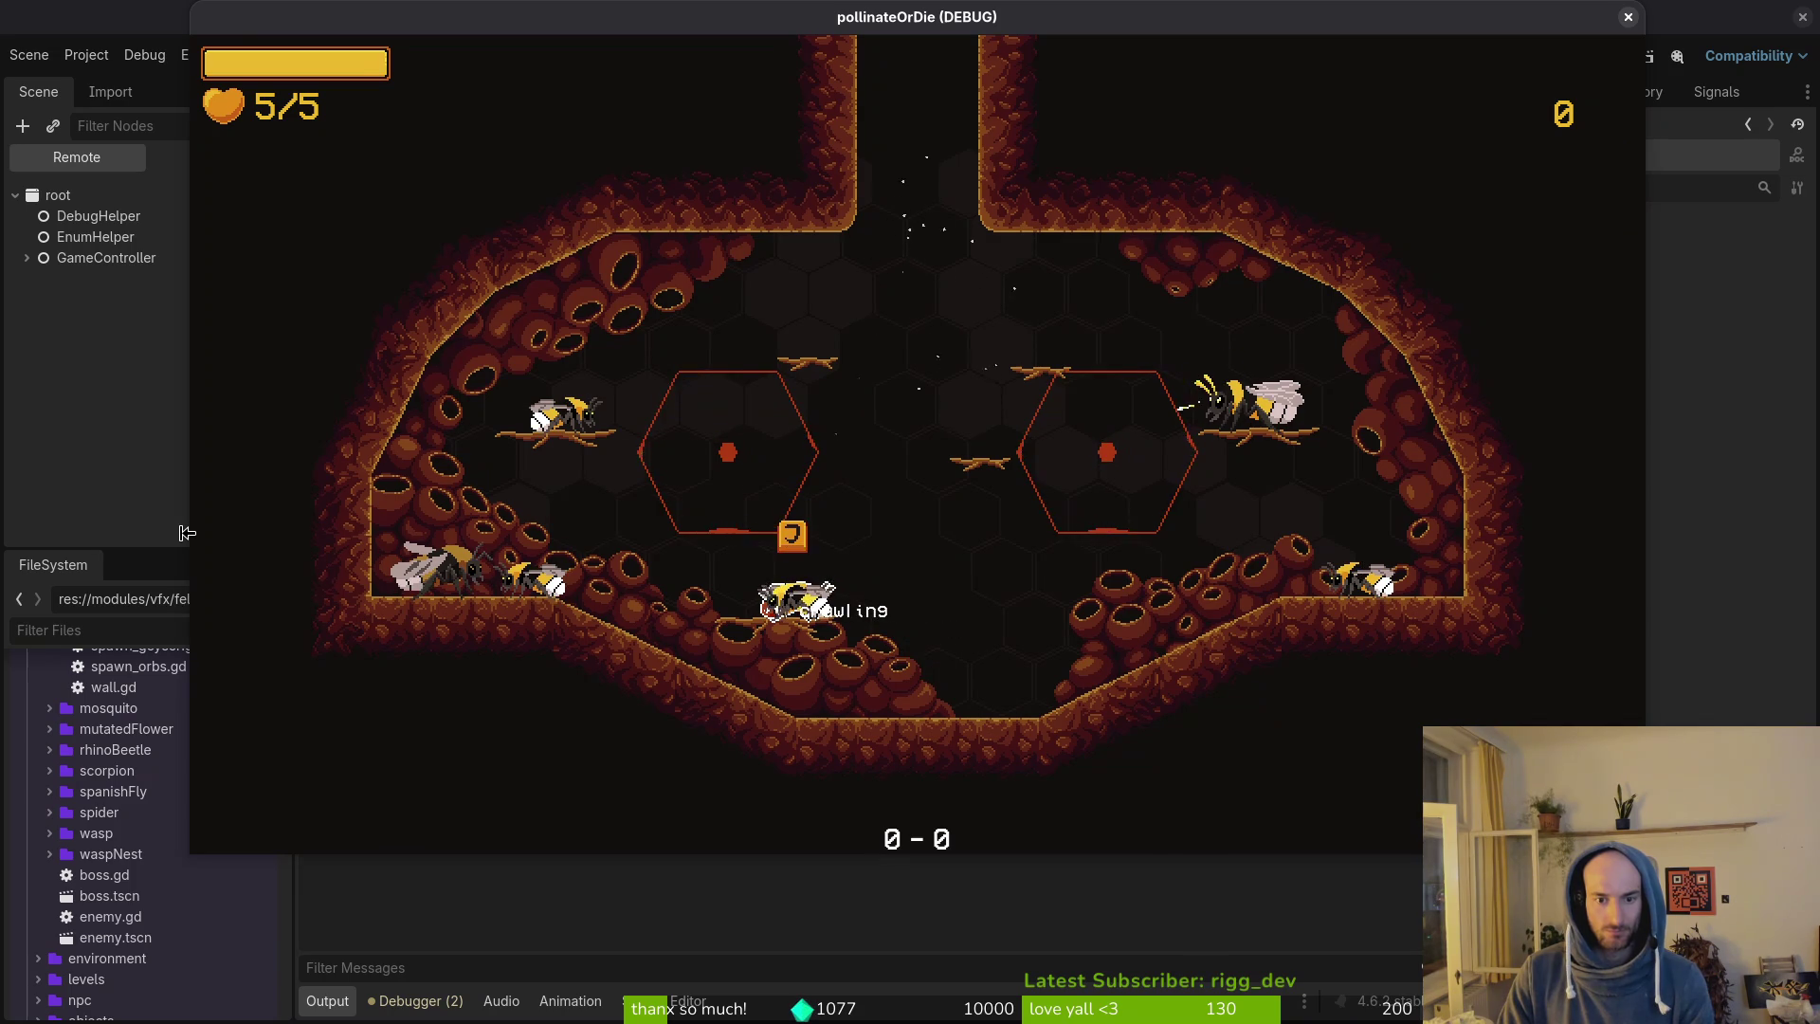
key(space)
key(space)
key(d)
key(space)
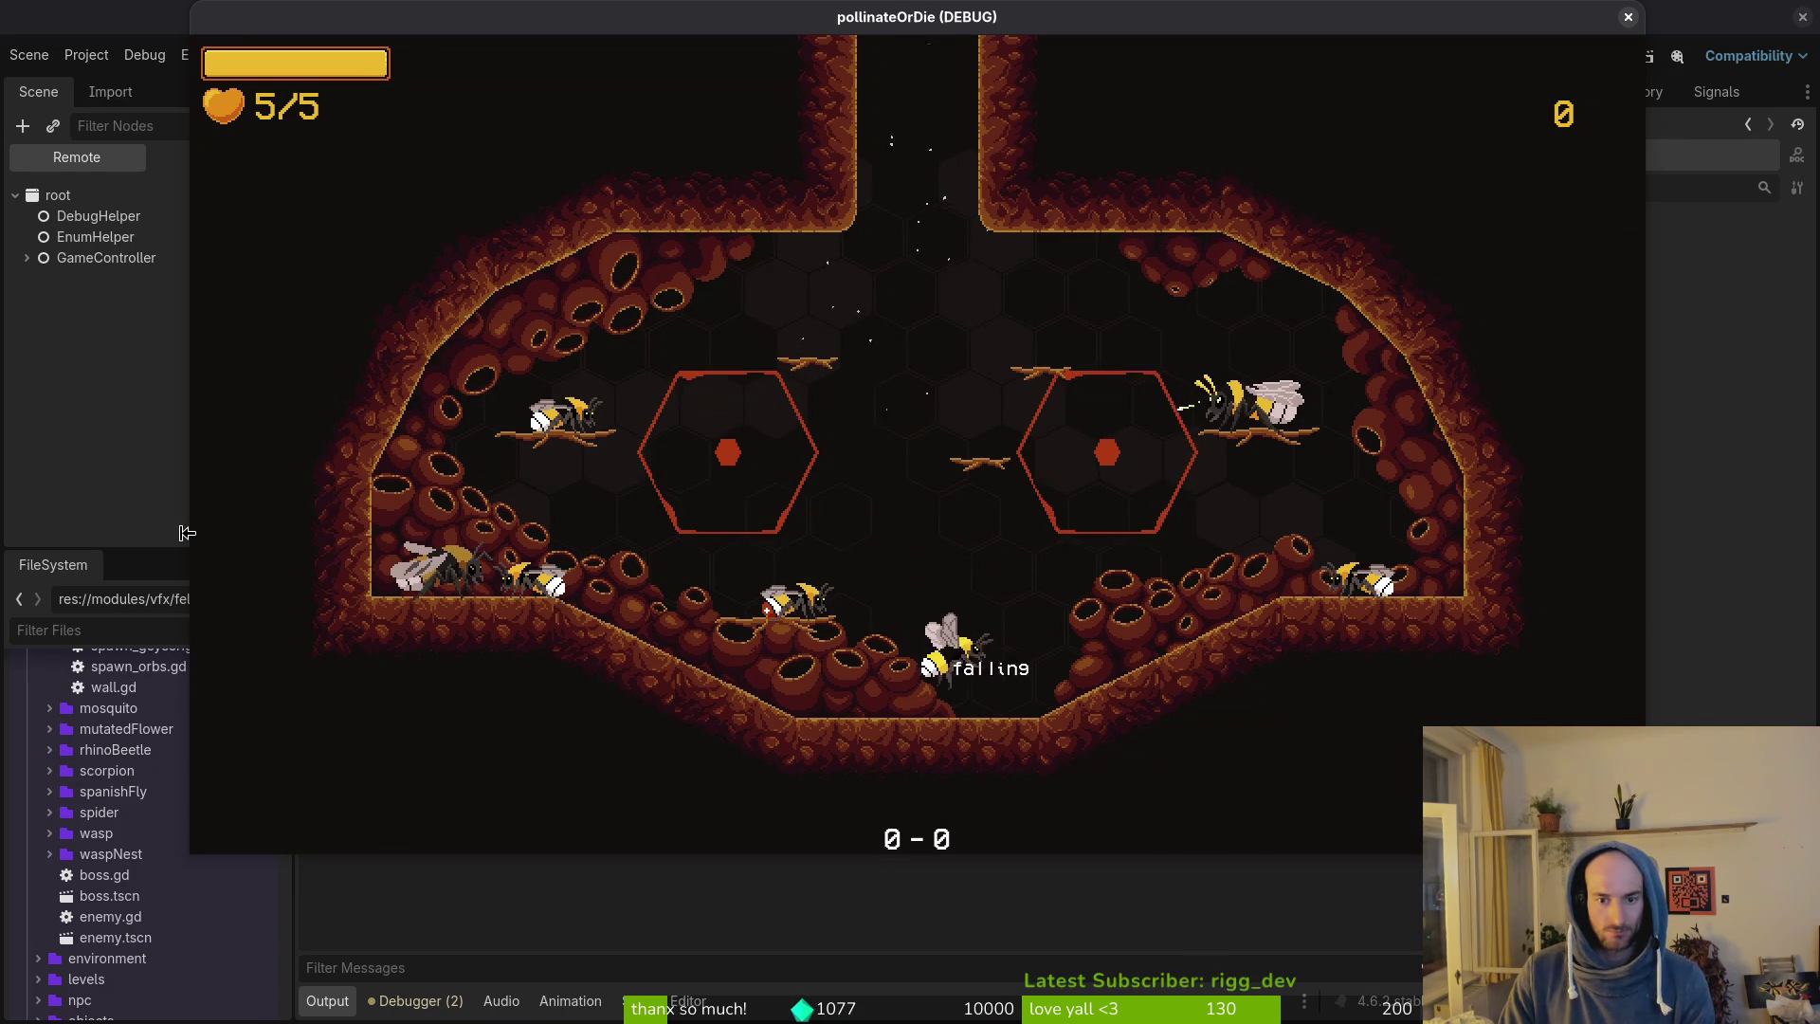
key(space)
Test repeated jumps and double jumps along the floor, then return to the state machine code.
key(a)
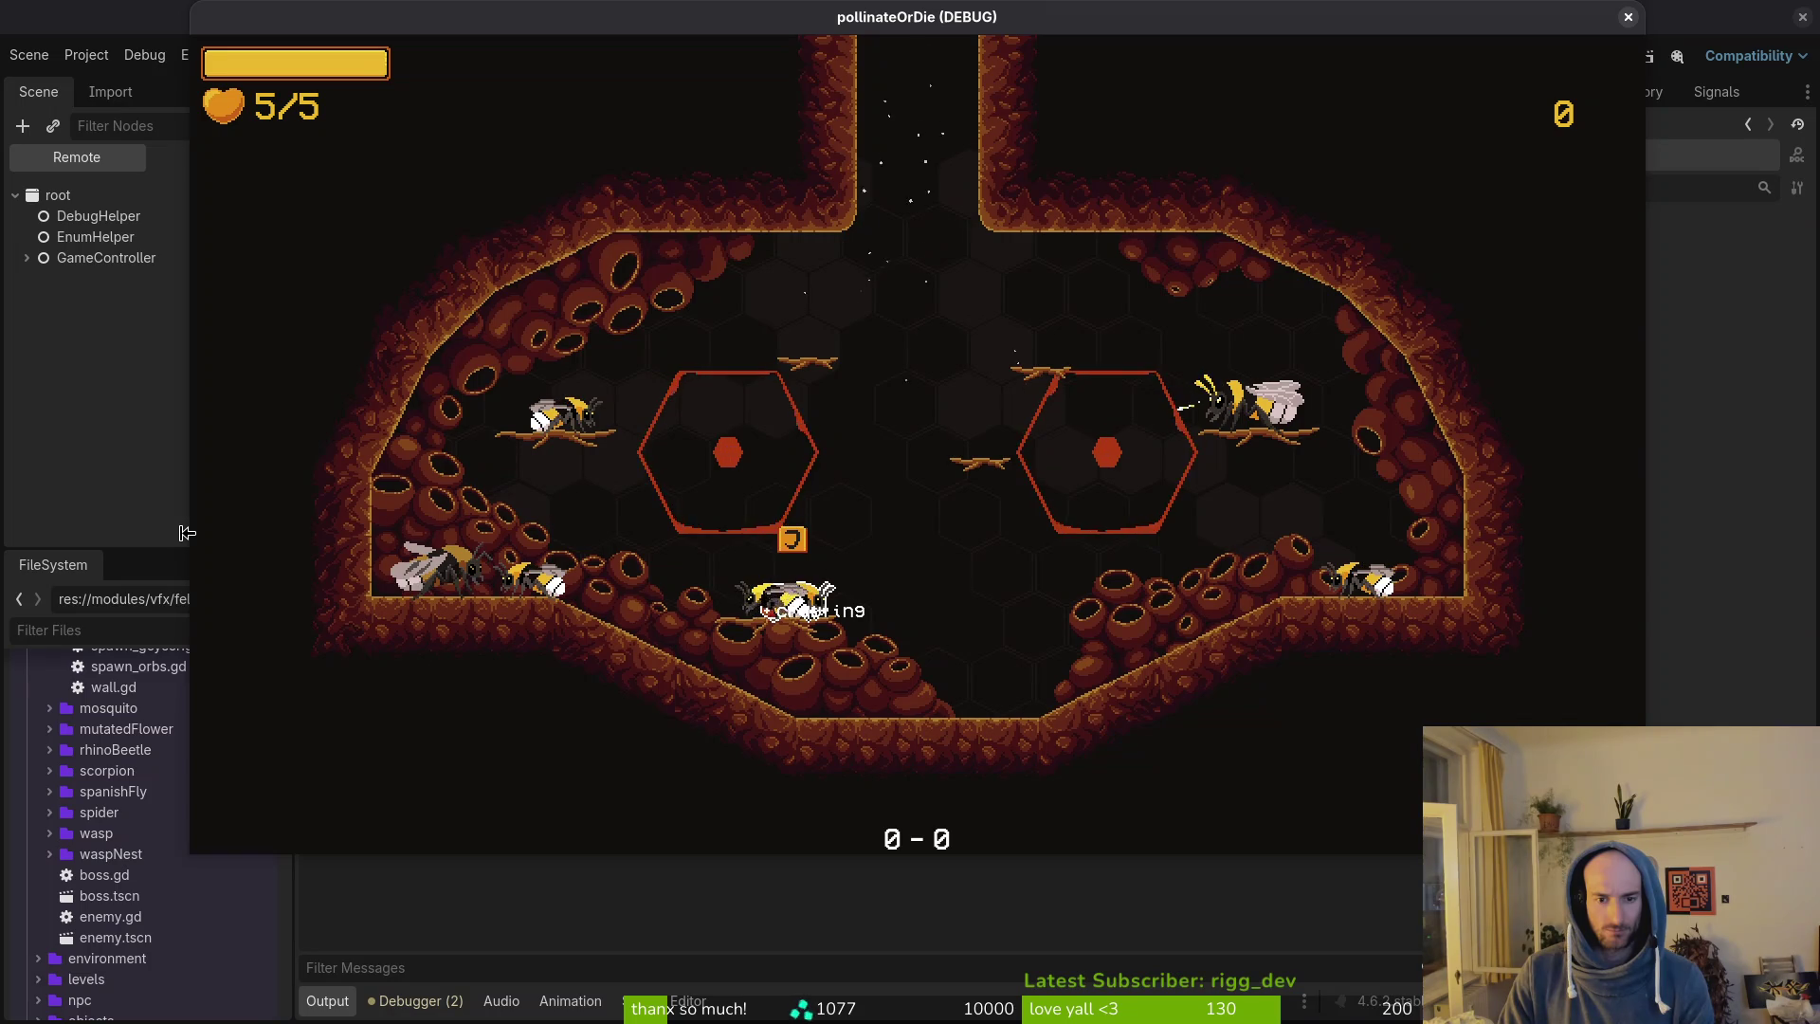
key(space)
key(space)
key(d)
key(space)
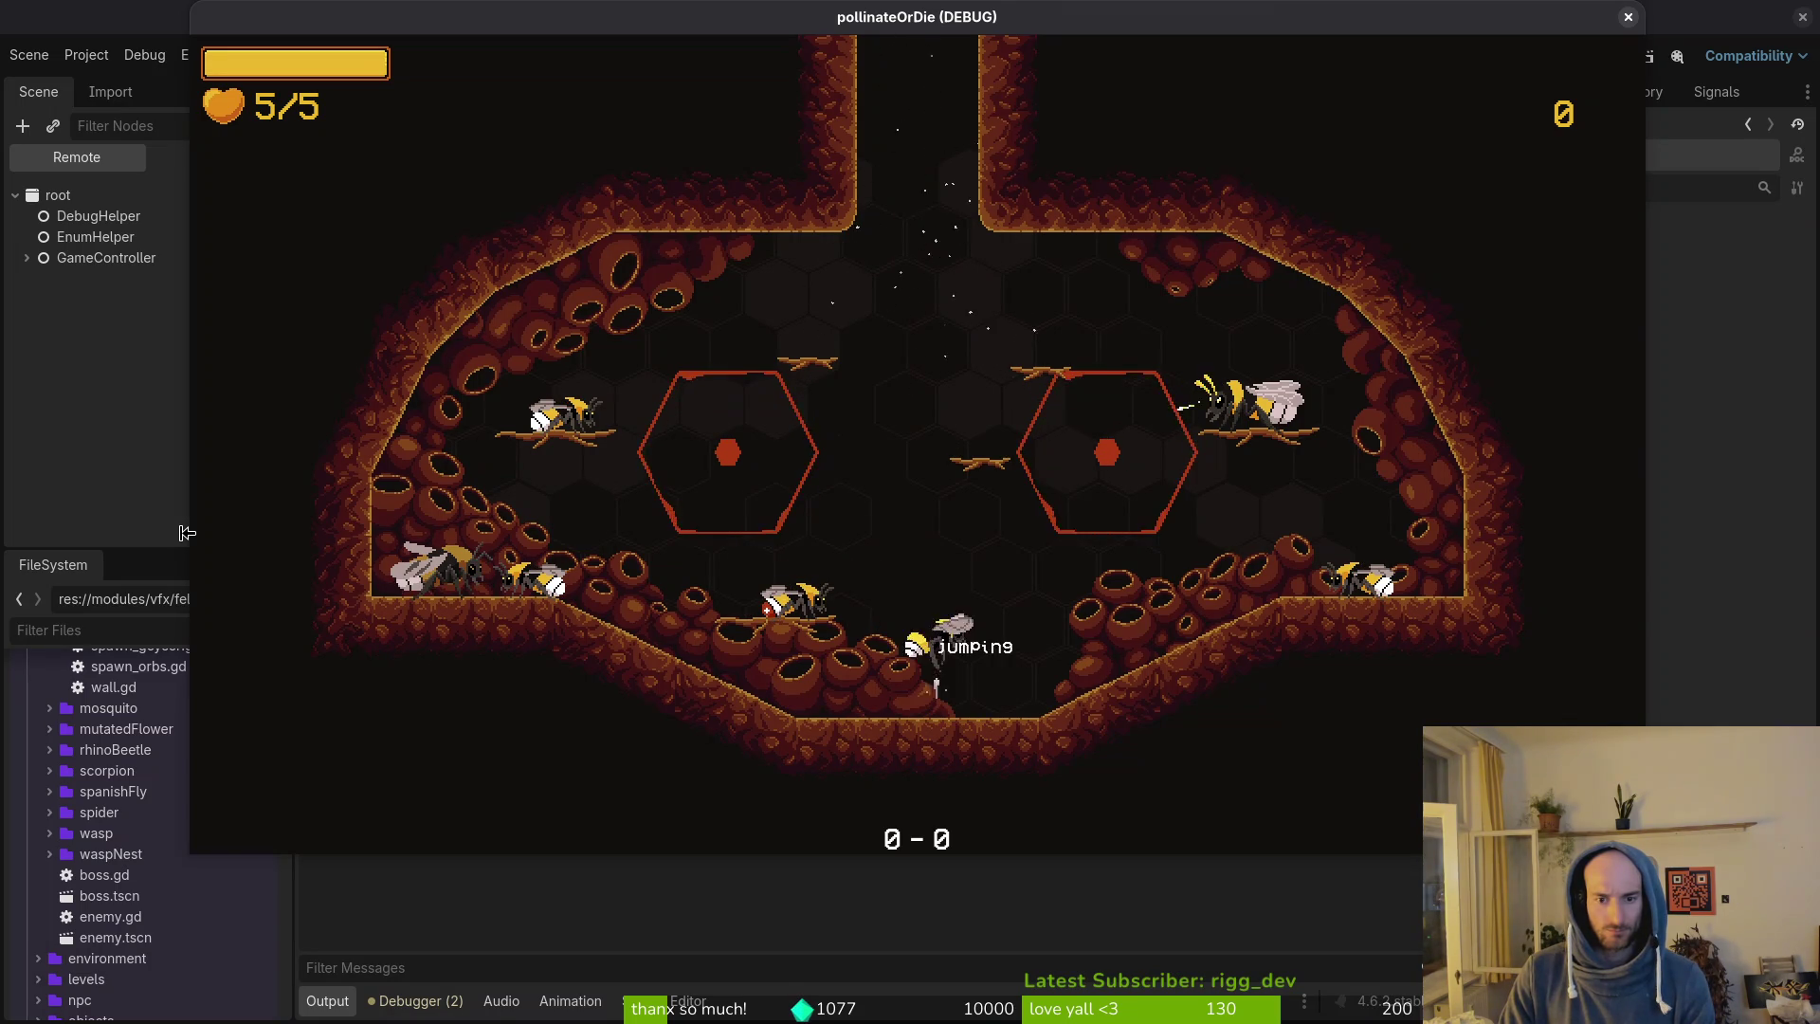
key(space)
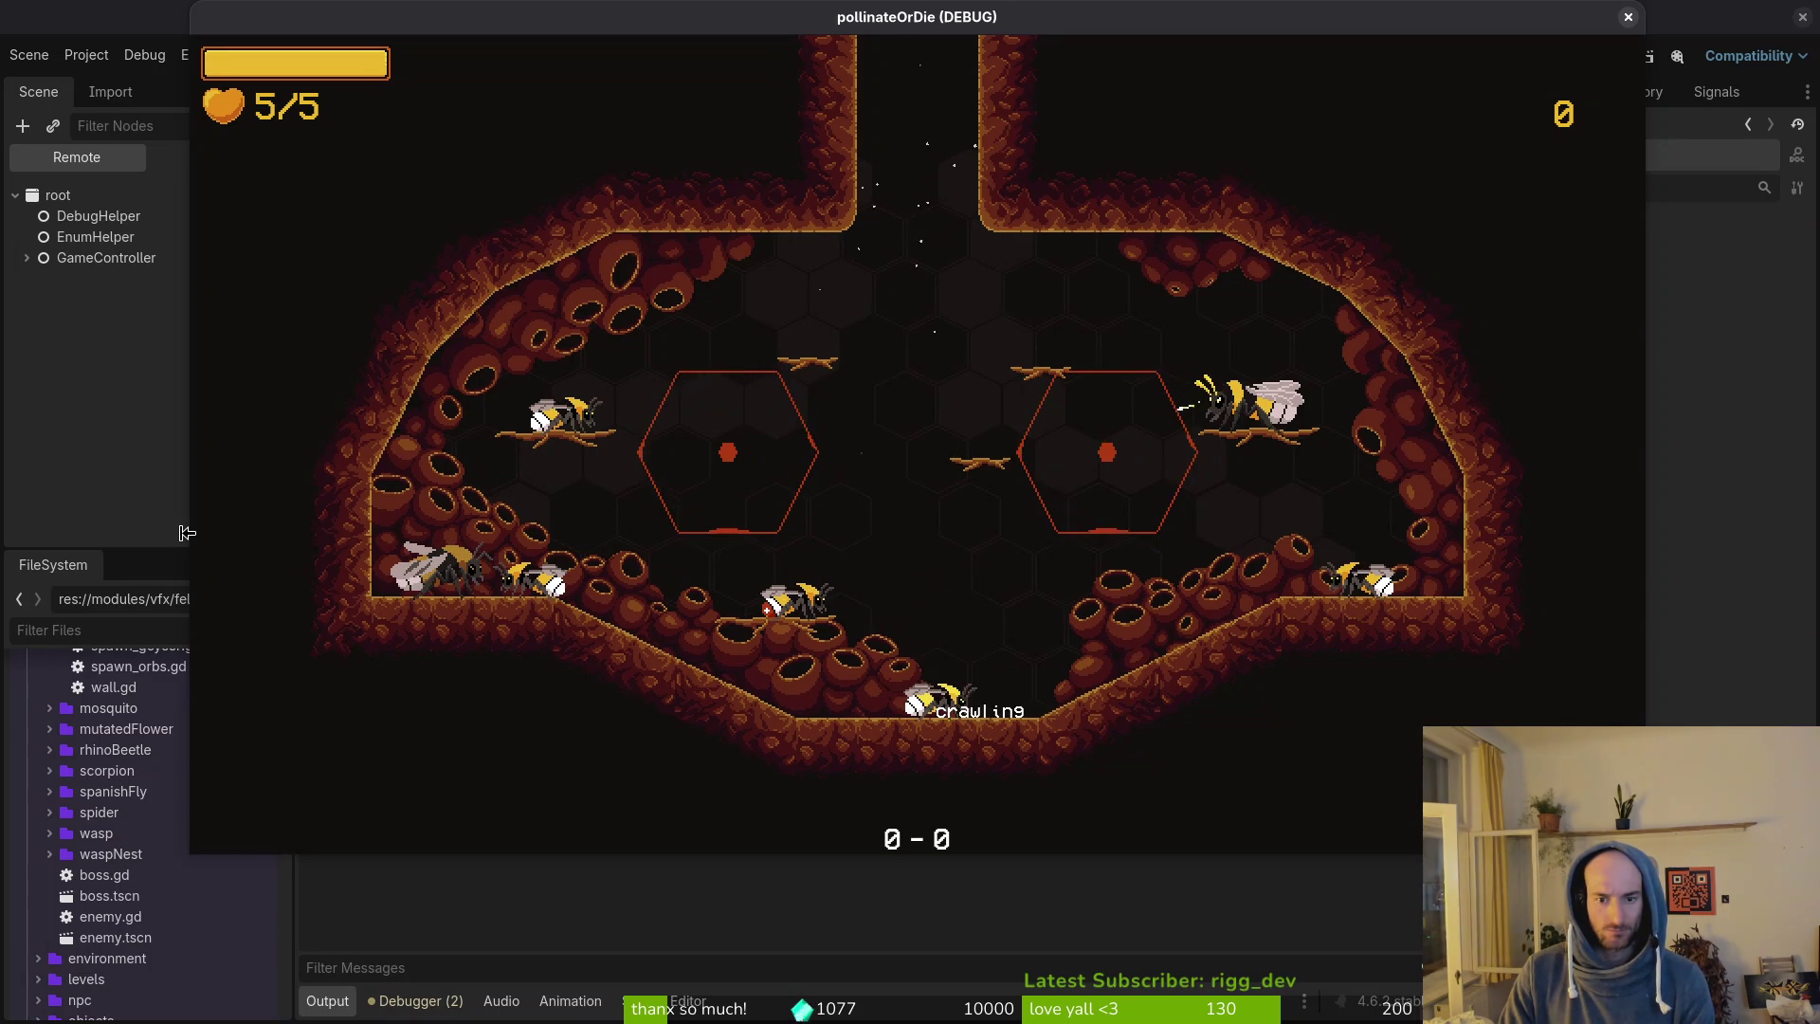
key(space)
key(space)
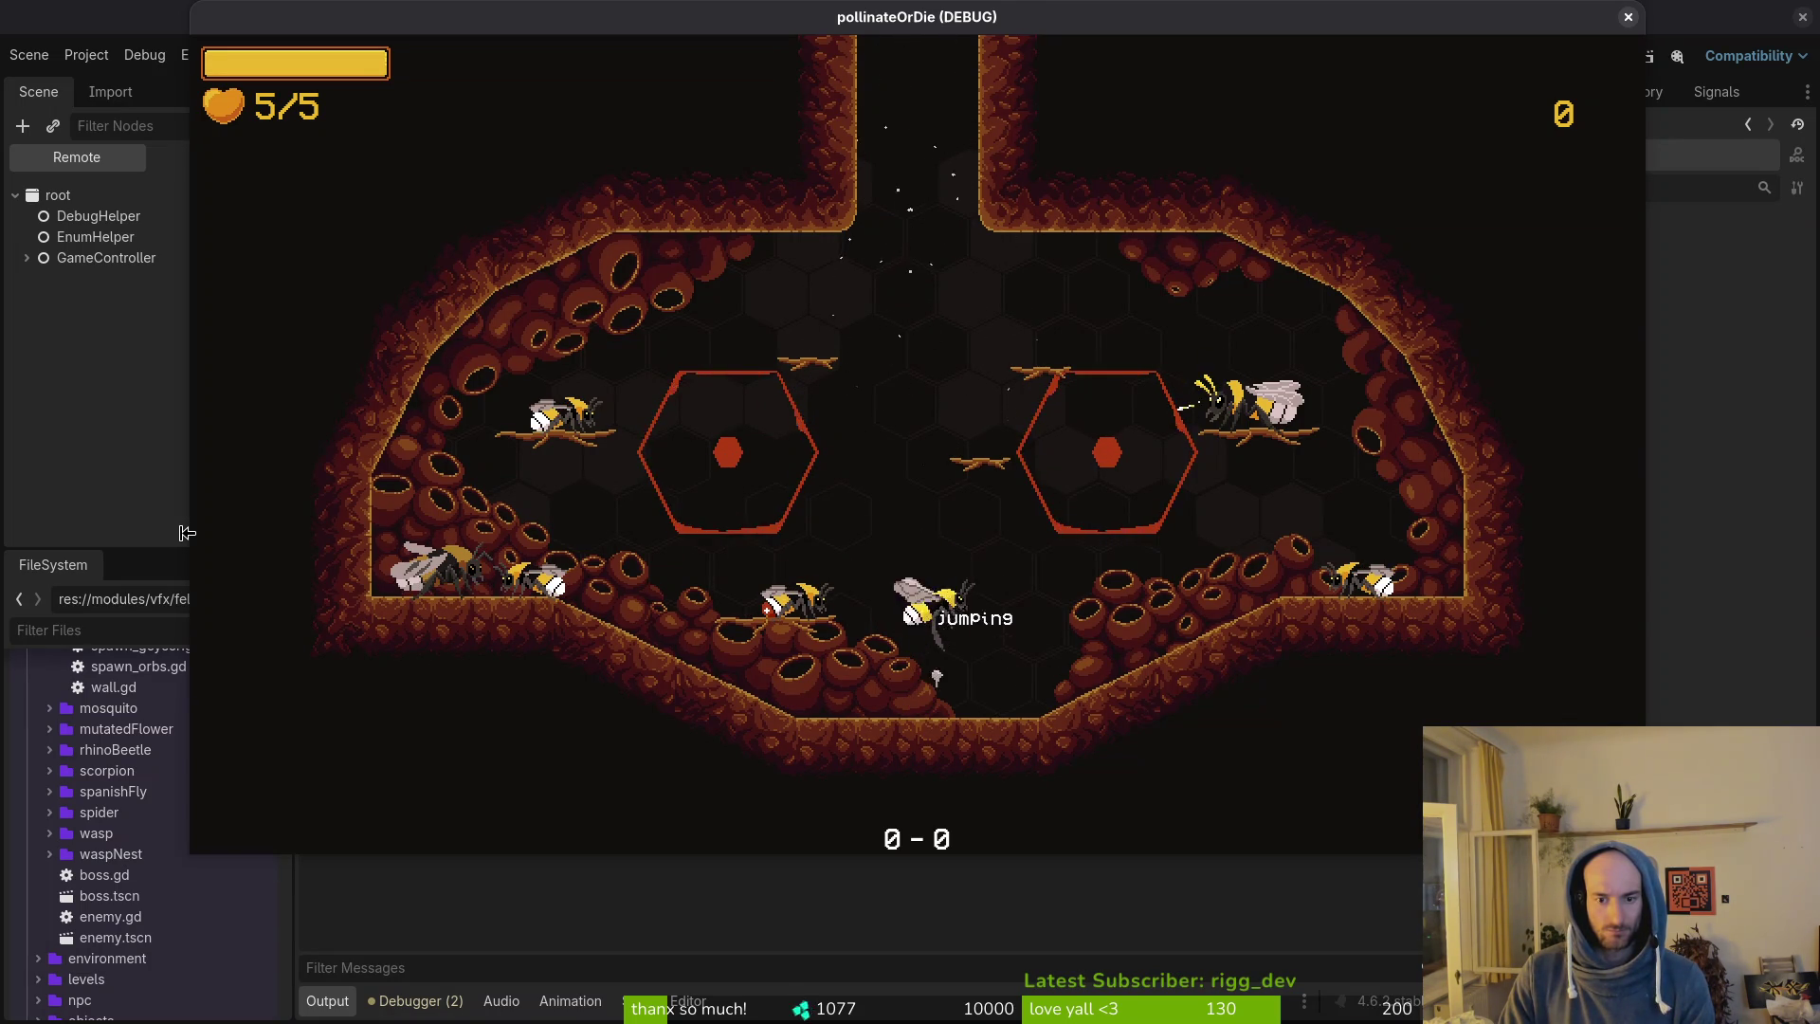
key(space)
key(d)
key(space)
key(space)
key(space)
key(space)
key(space)
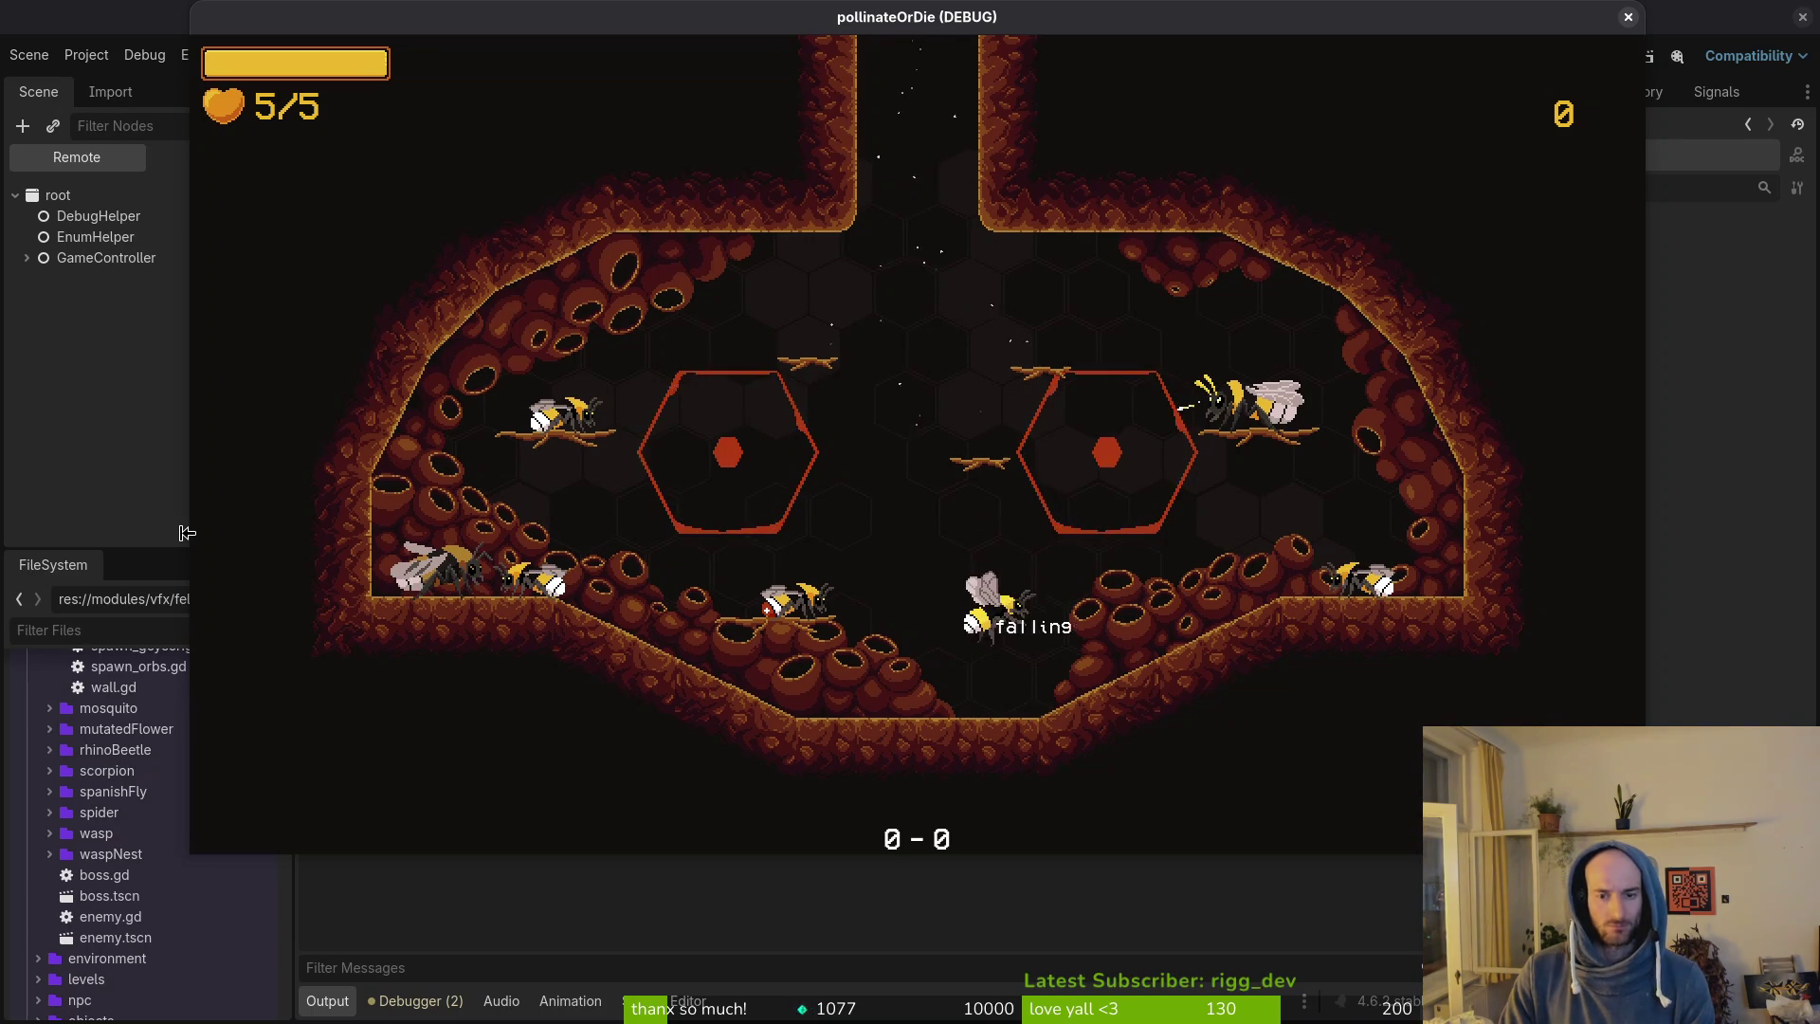
key(alt+Tab)
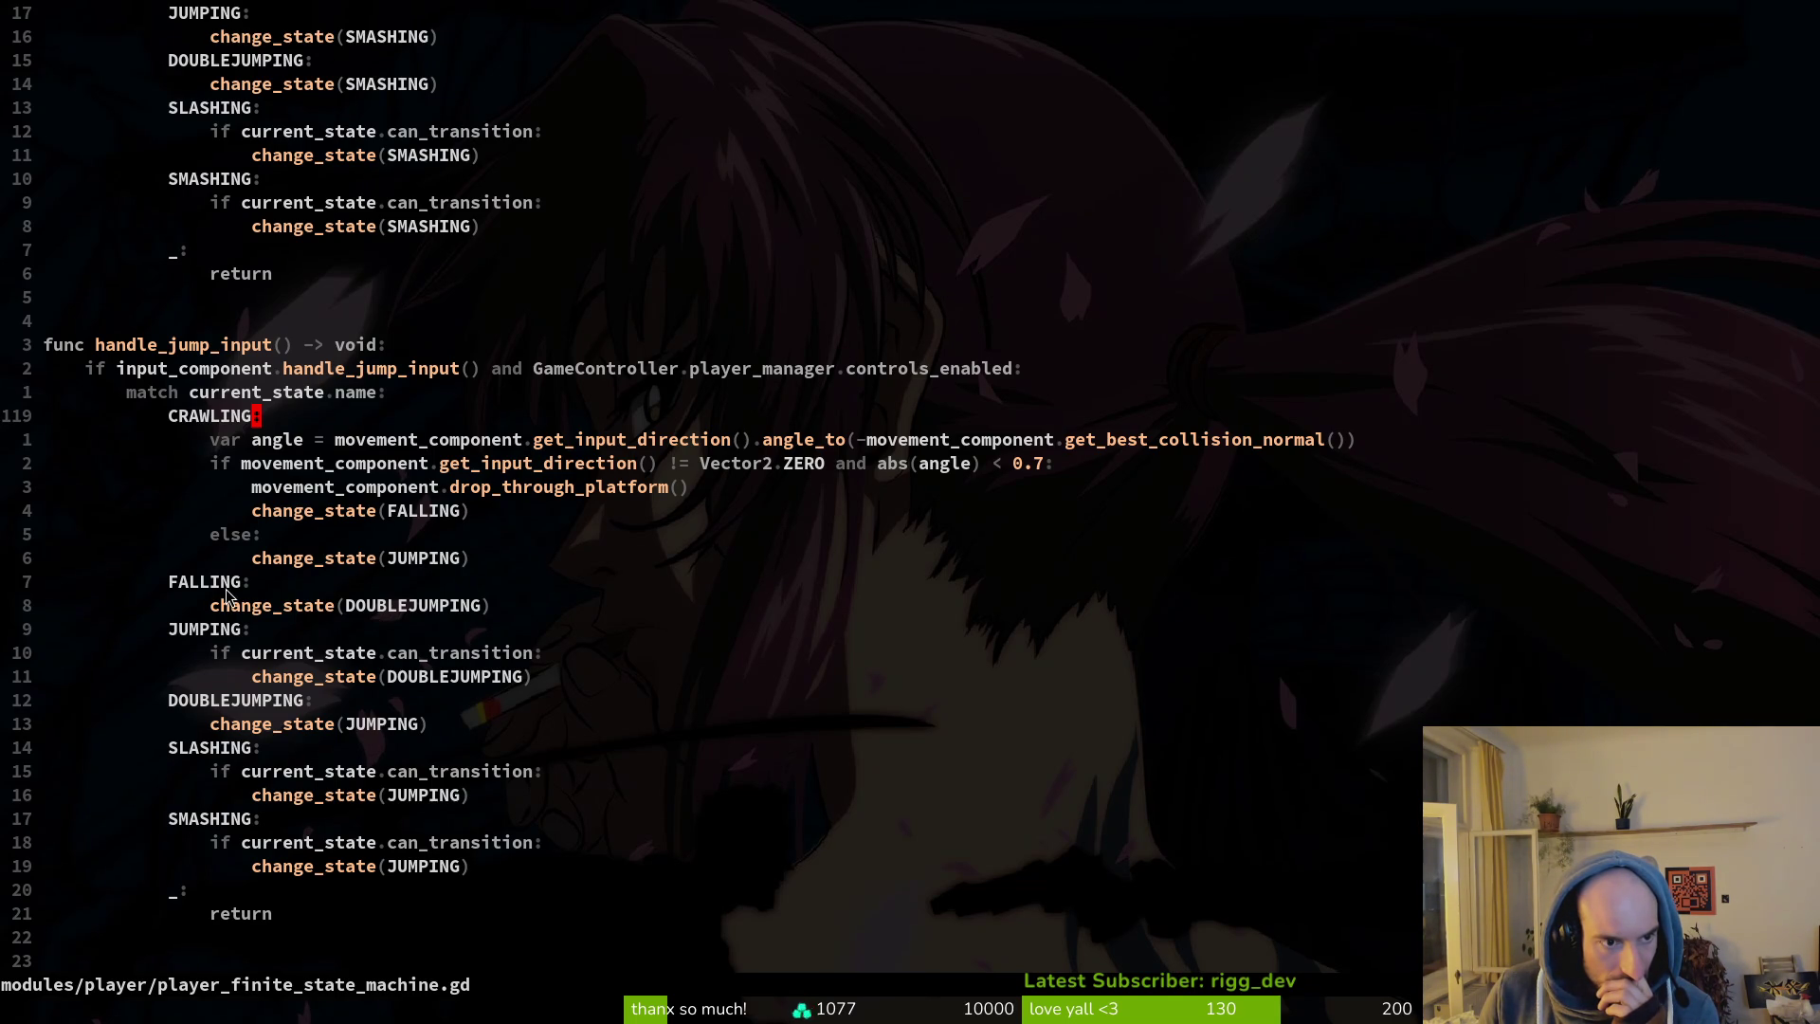
Grep handle_jump_input with Telescope and jump to its definition result.
click(183, 344)
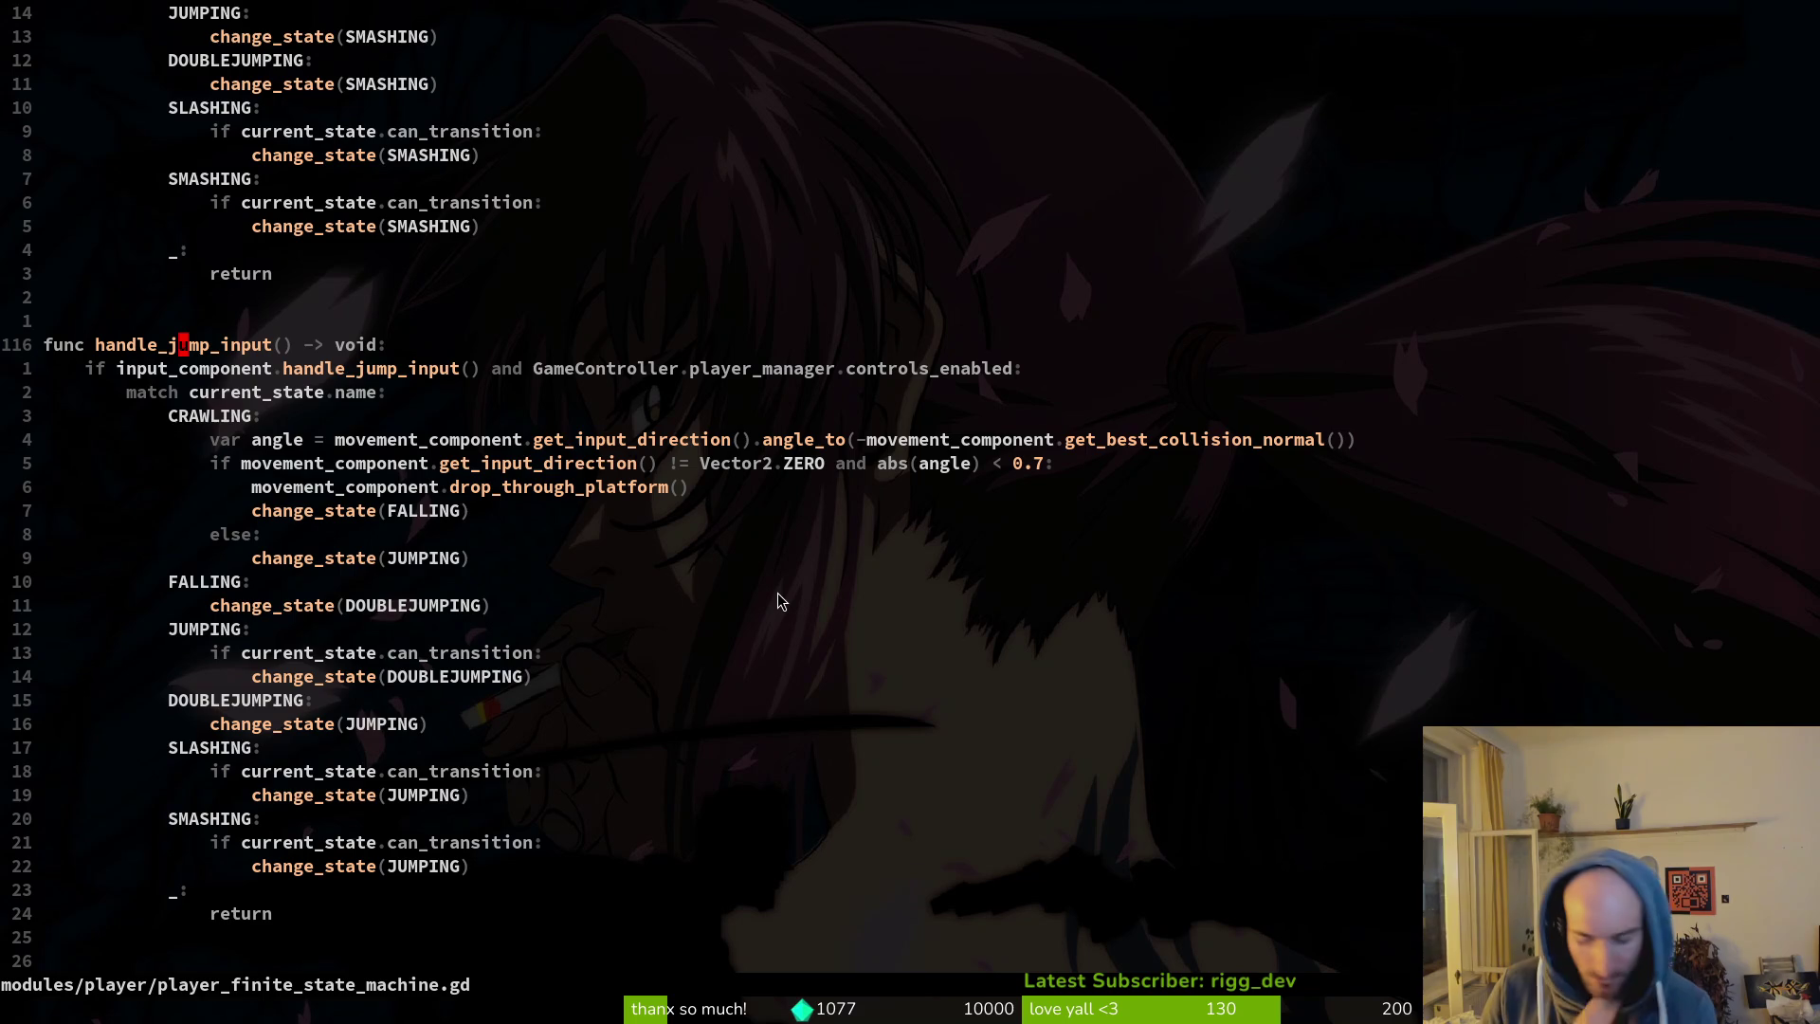
key(v)
key(i)
key(w)
key(space)
key(f)
key(w)
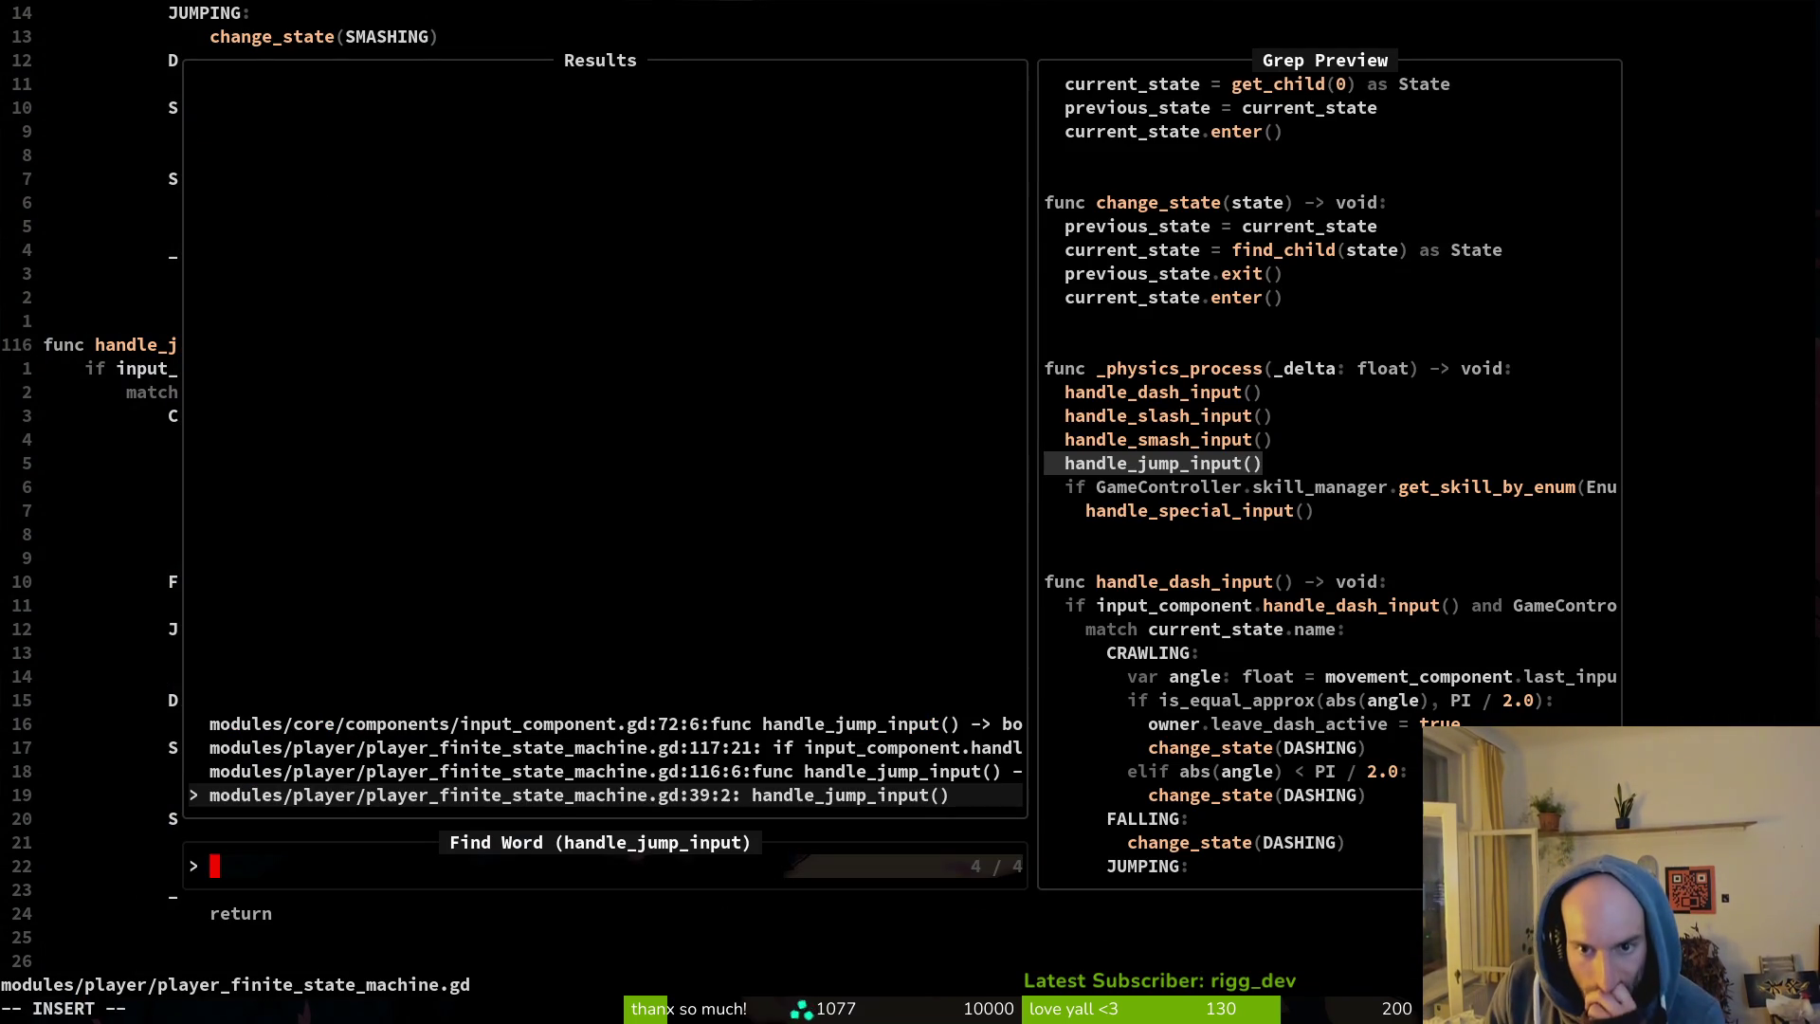
key(ctrl+p)
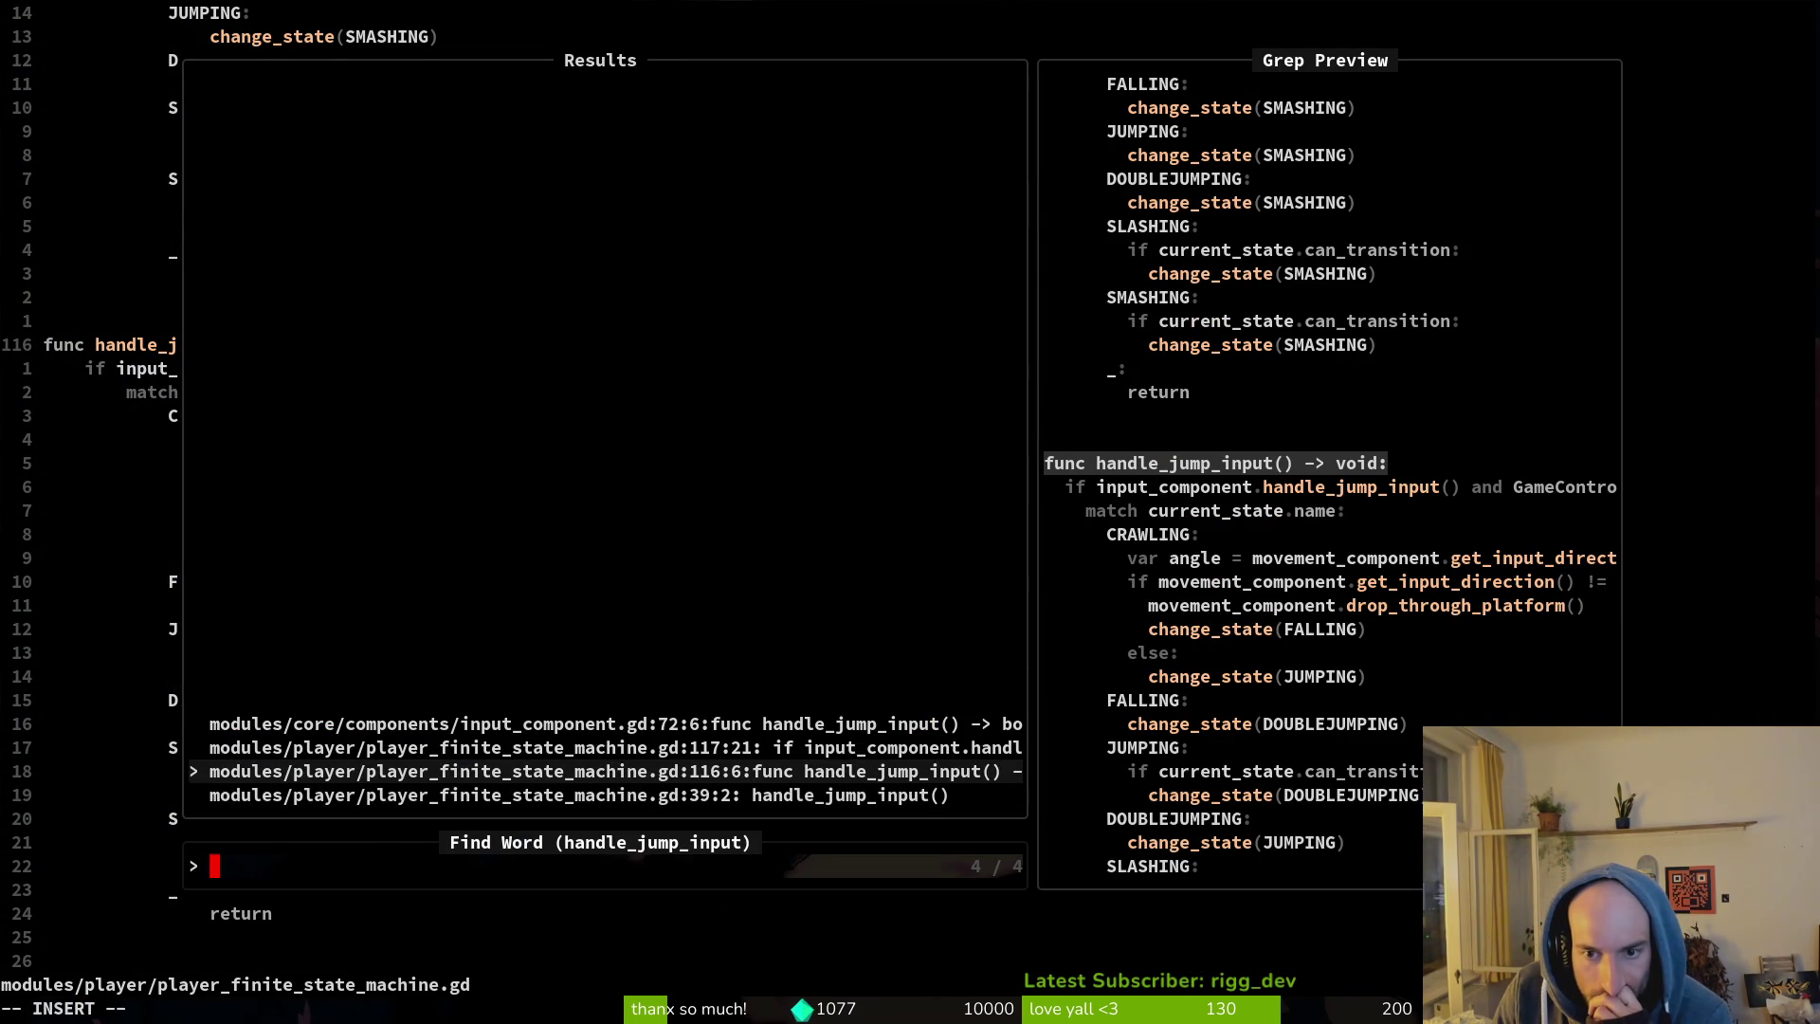
key(Return)
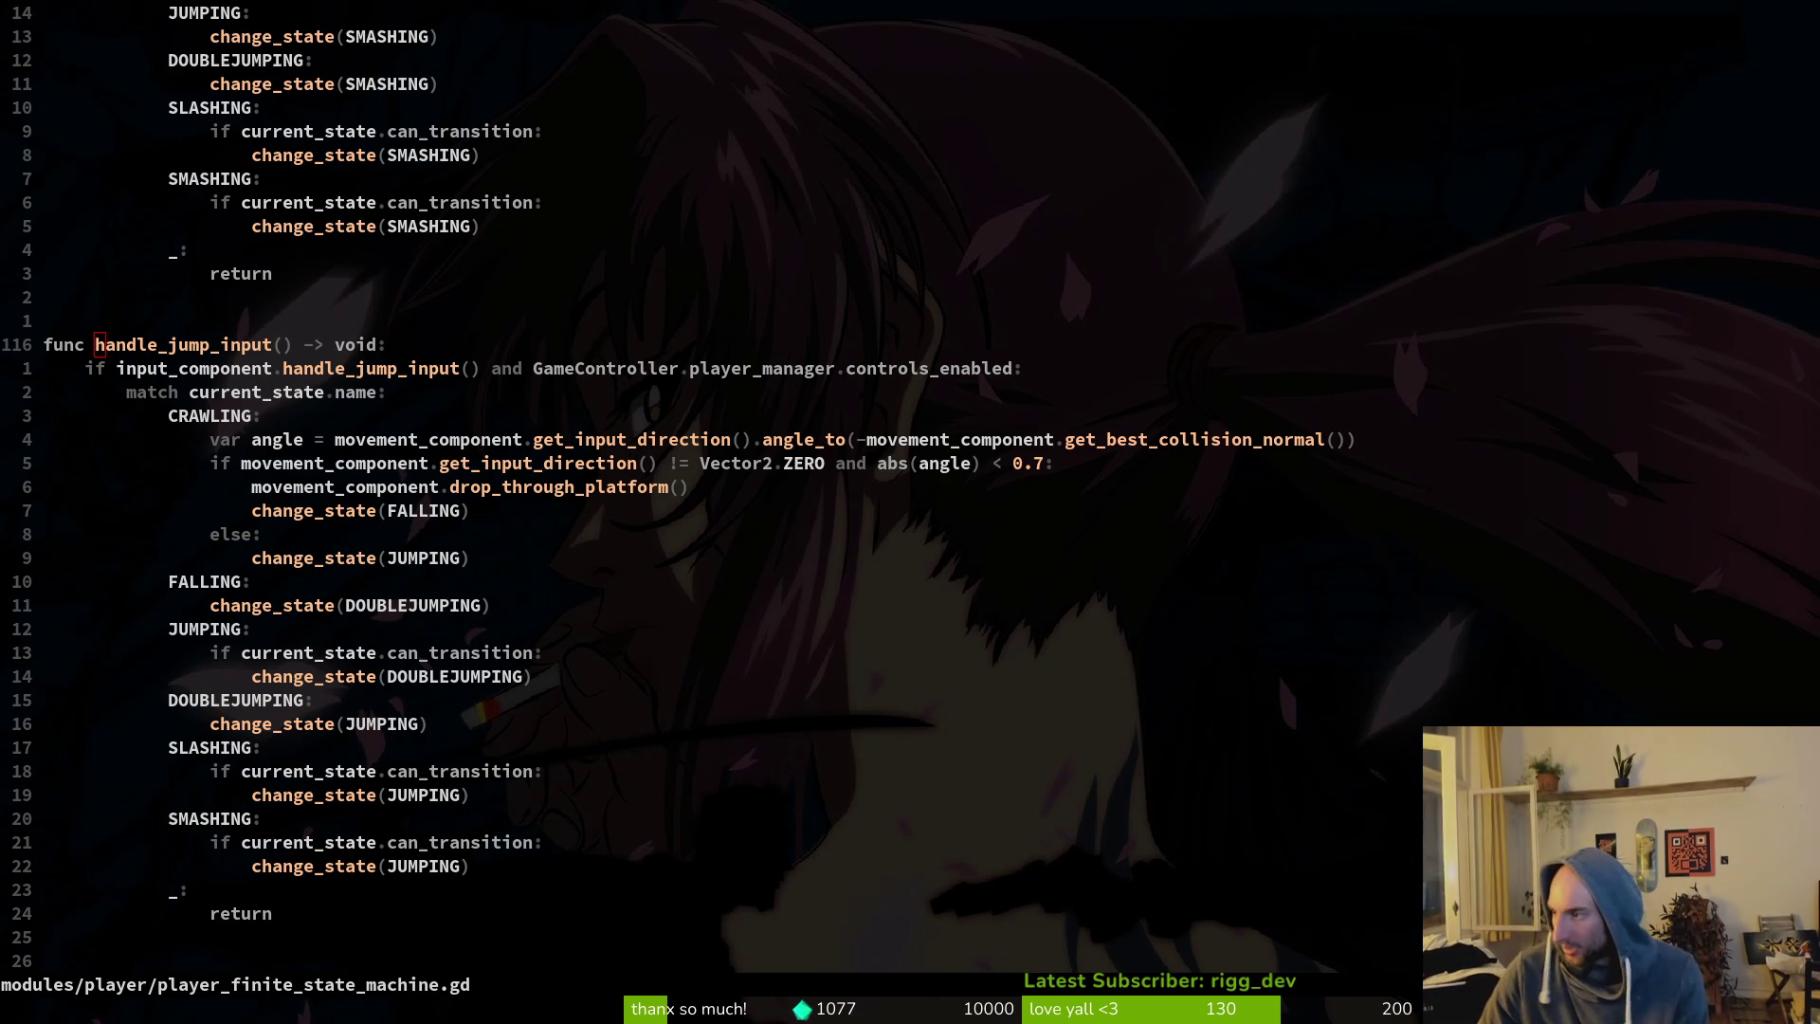
Stop the running game in Godot, then find and open input_component.gd.
key(alt+Tab)
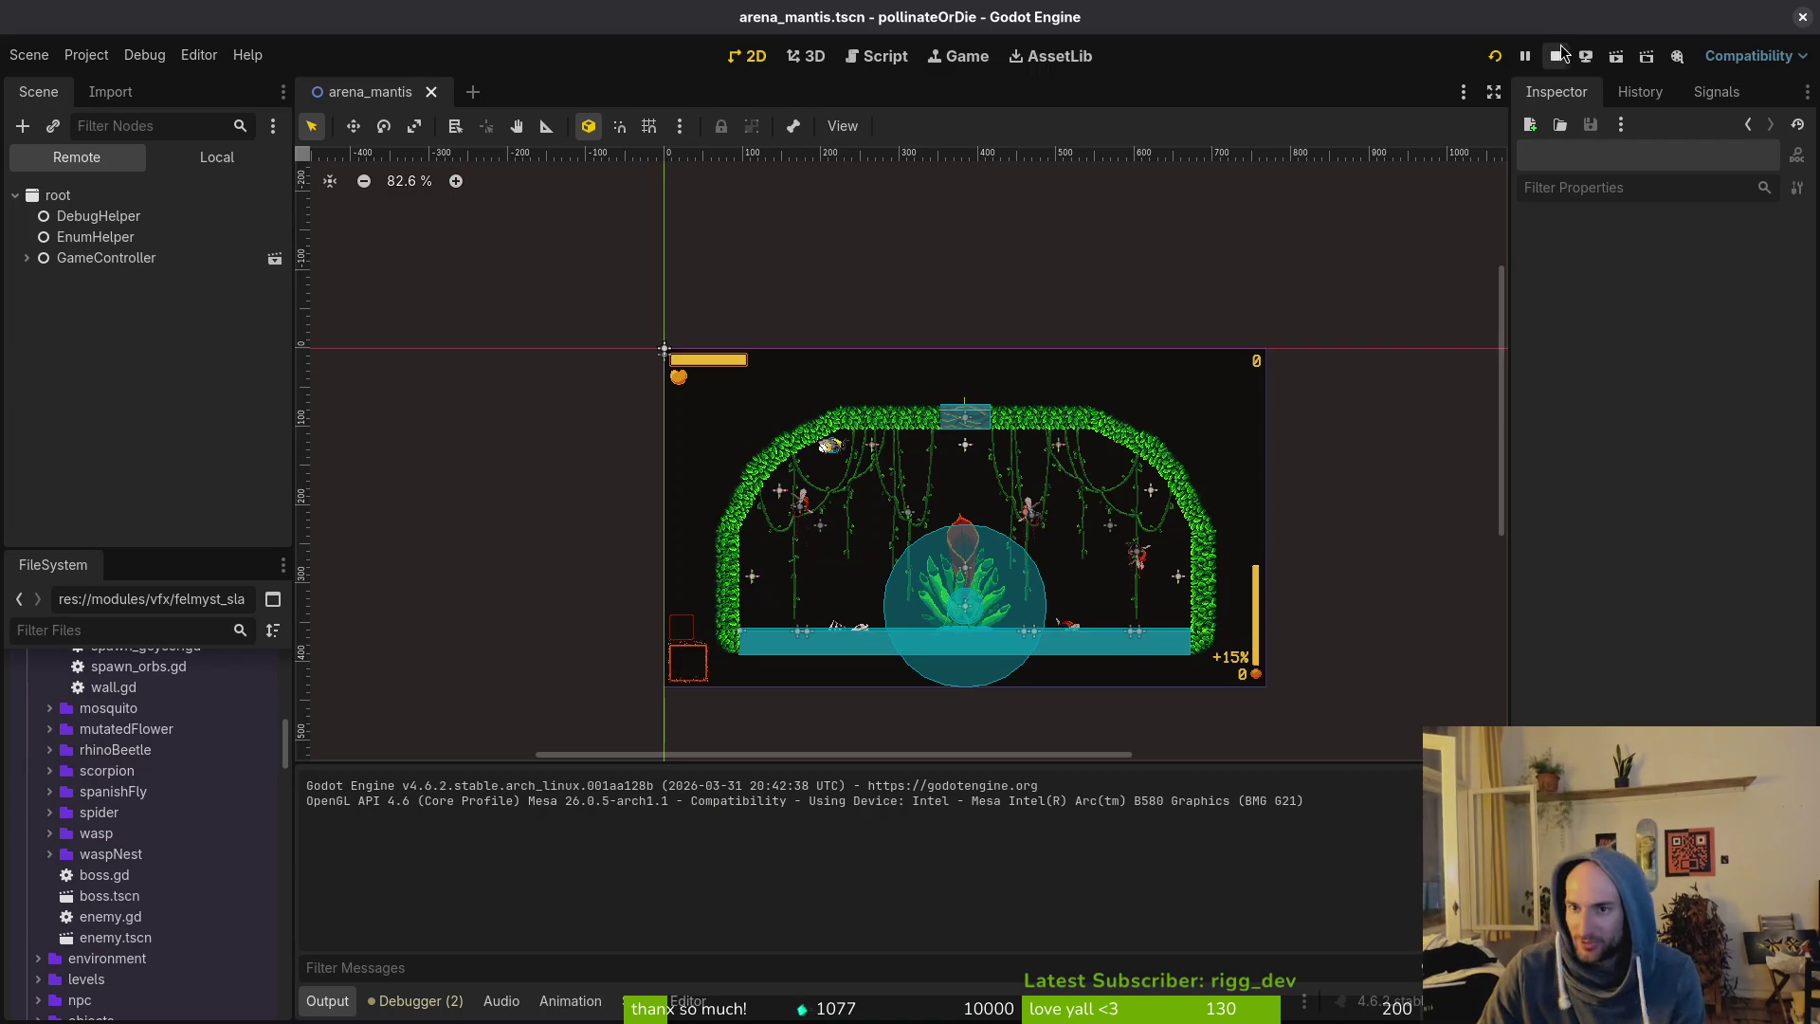
key(alt+Tab)
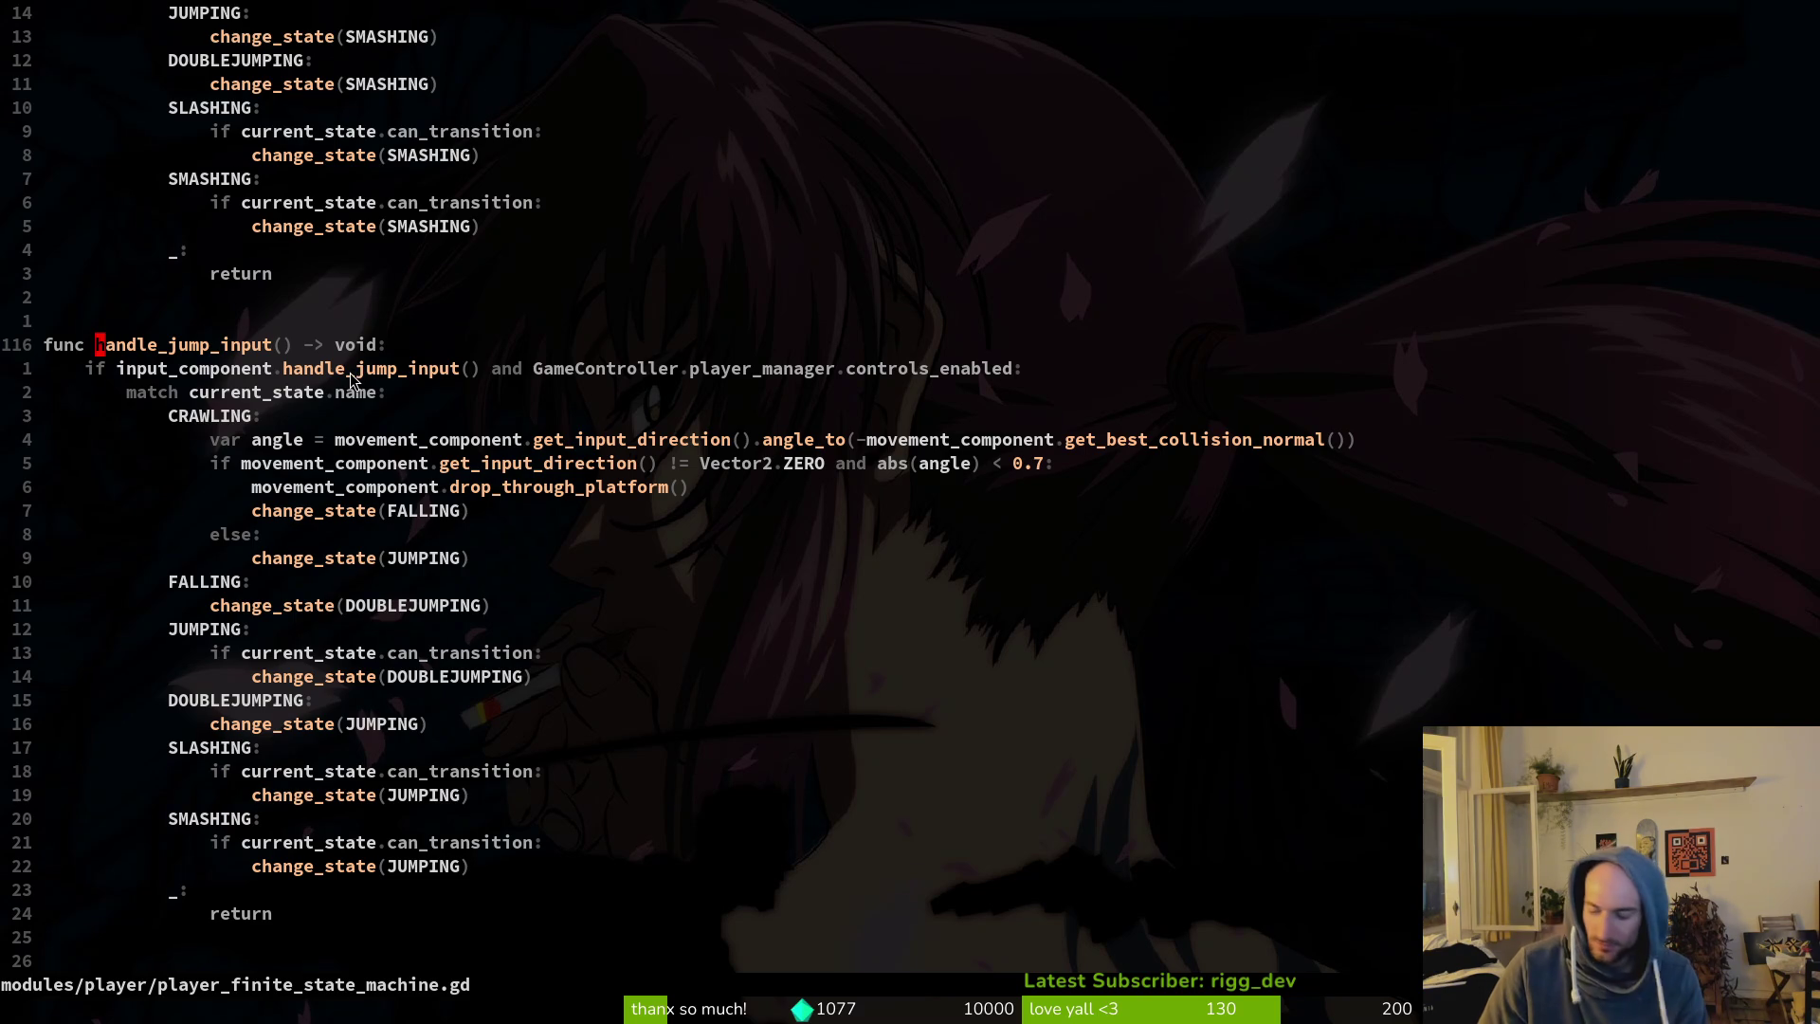
key(space)
key(f)
key(f)
text(mov)
key(BackSpace)
key(BackSpace)
key(BackSpace)
text(inp)
key(Return)
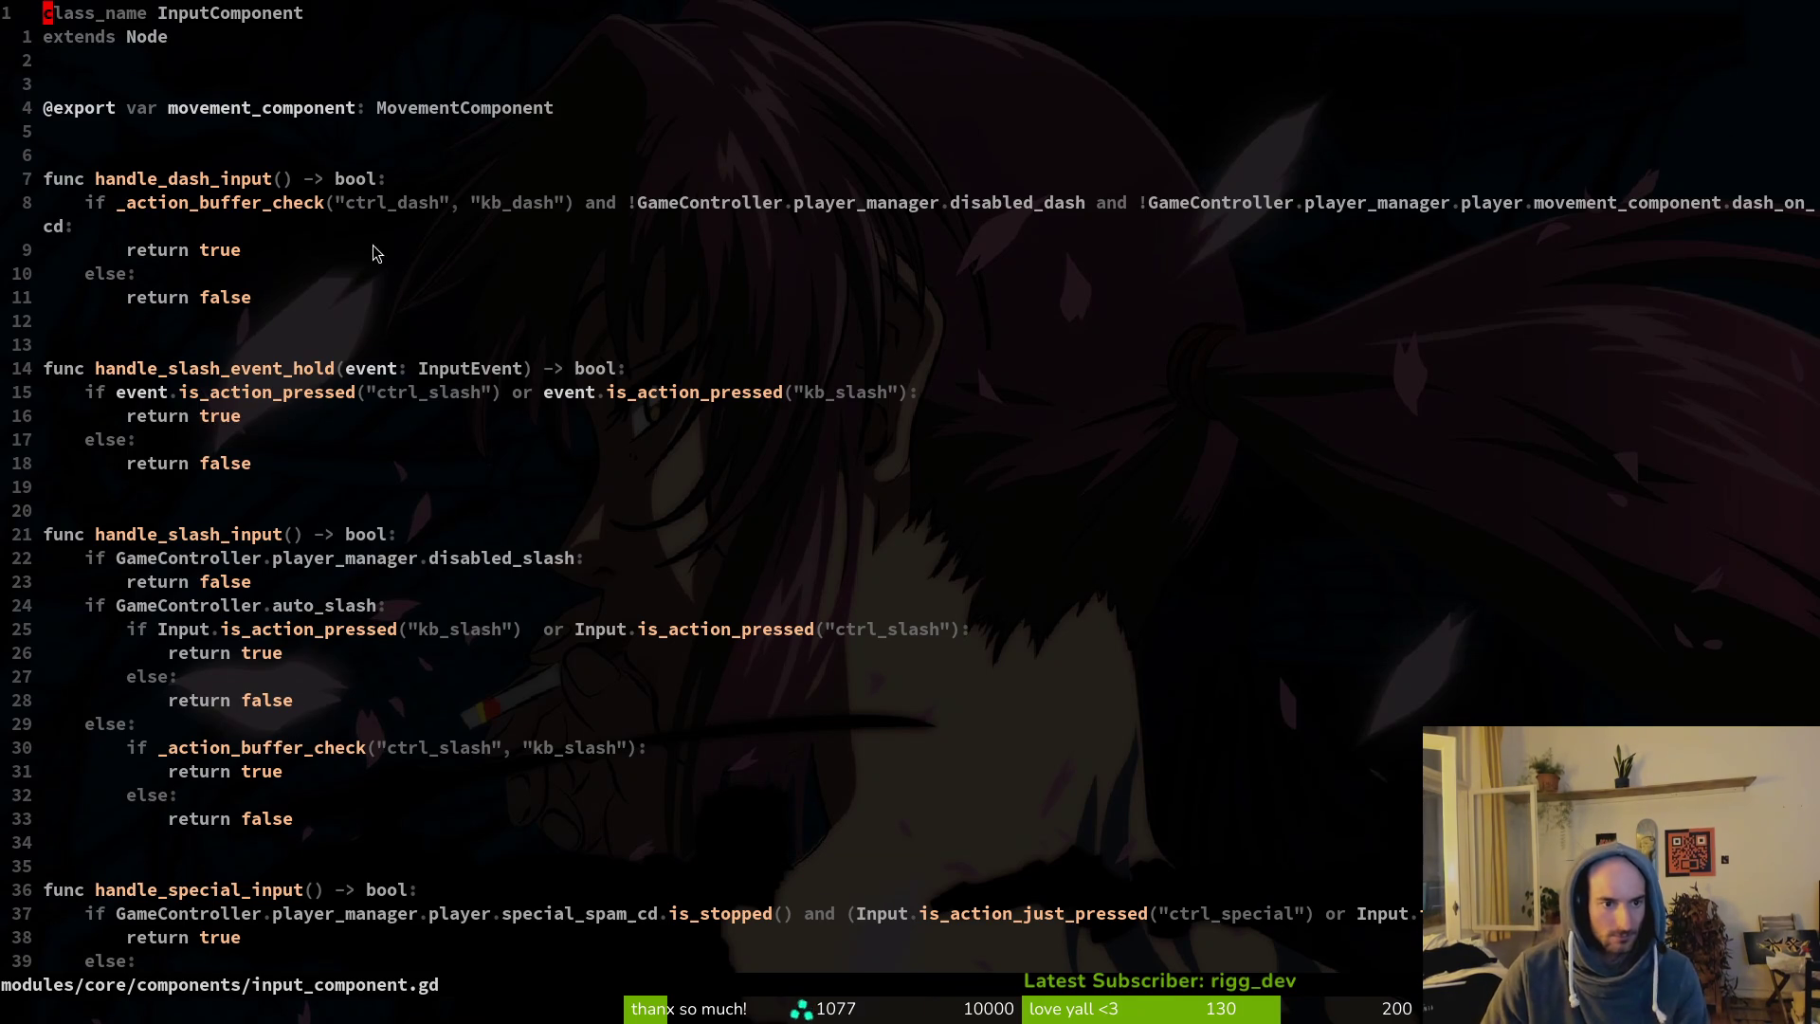
Scroll to handle_jump_input's buffered jump check in input_component.gd, then rerun the game with F5.
scroll(373, 244, down, 11)
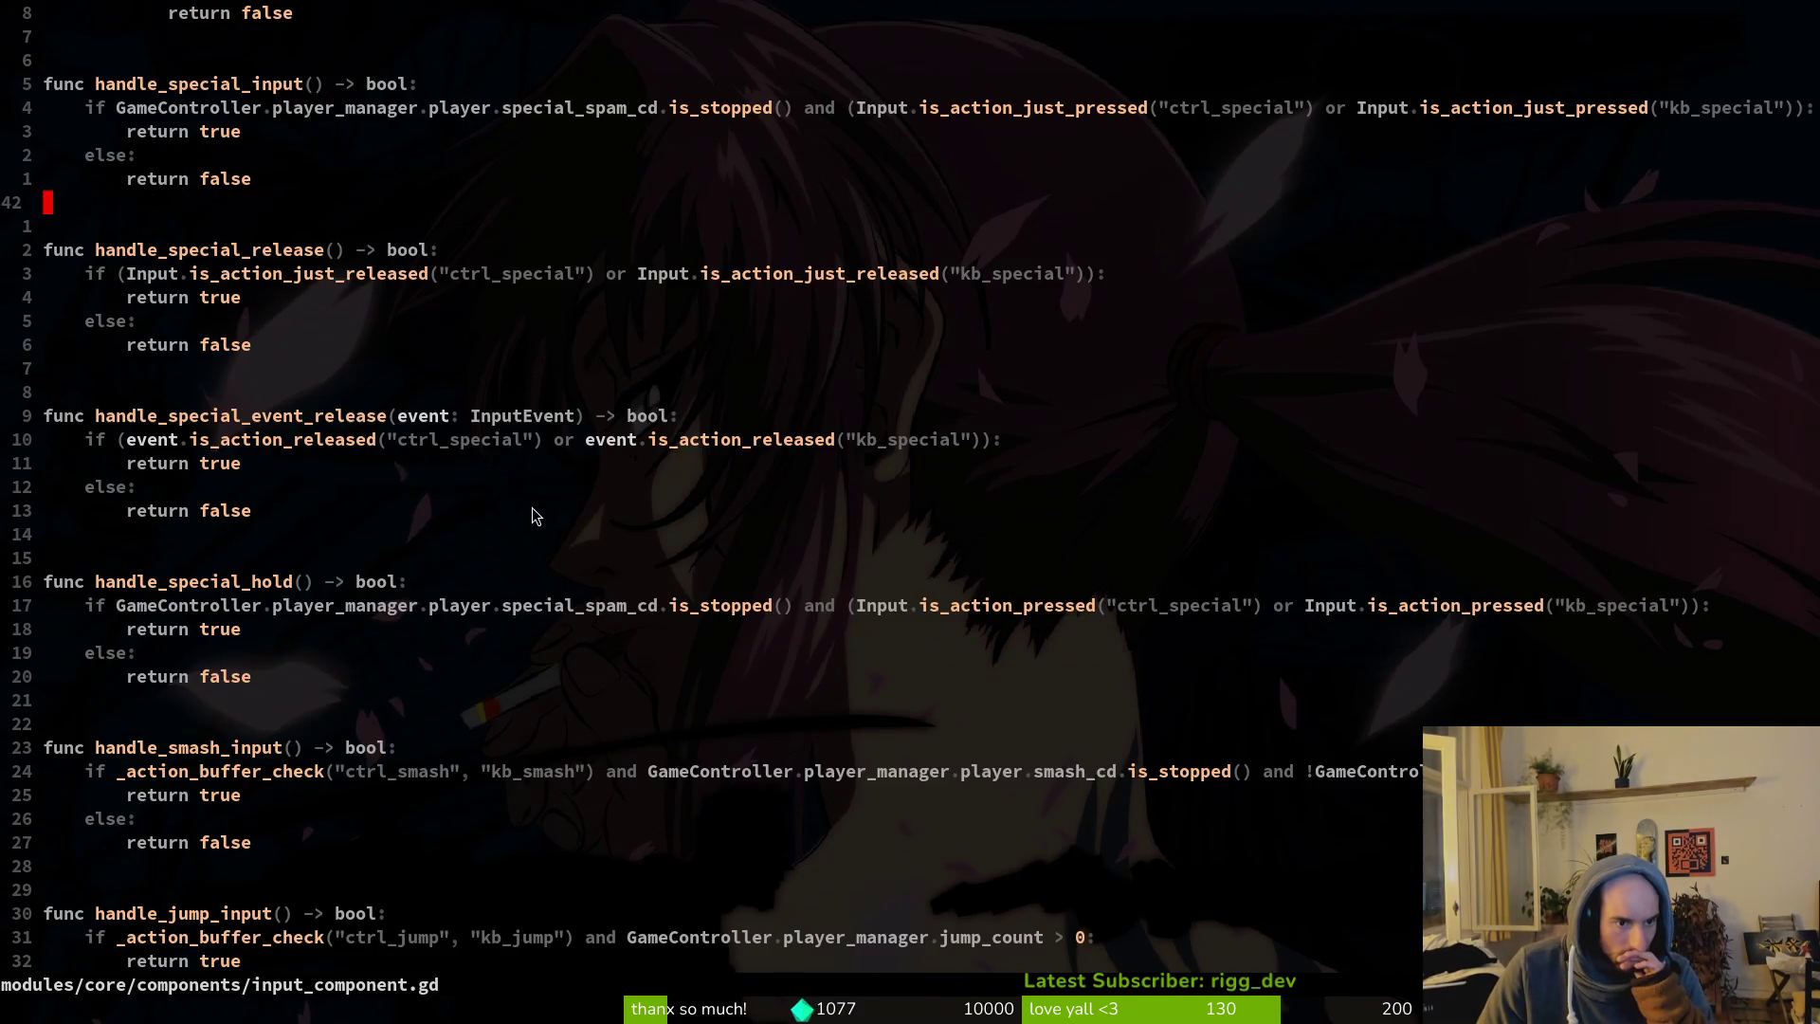
scroll(527, 488, down, 10)
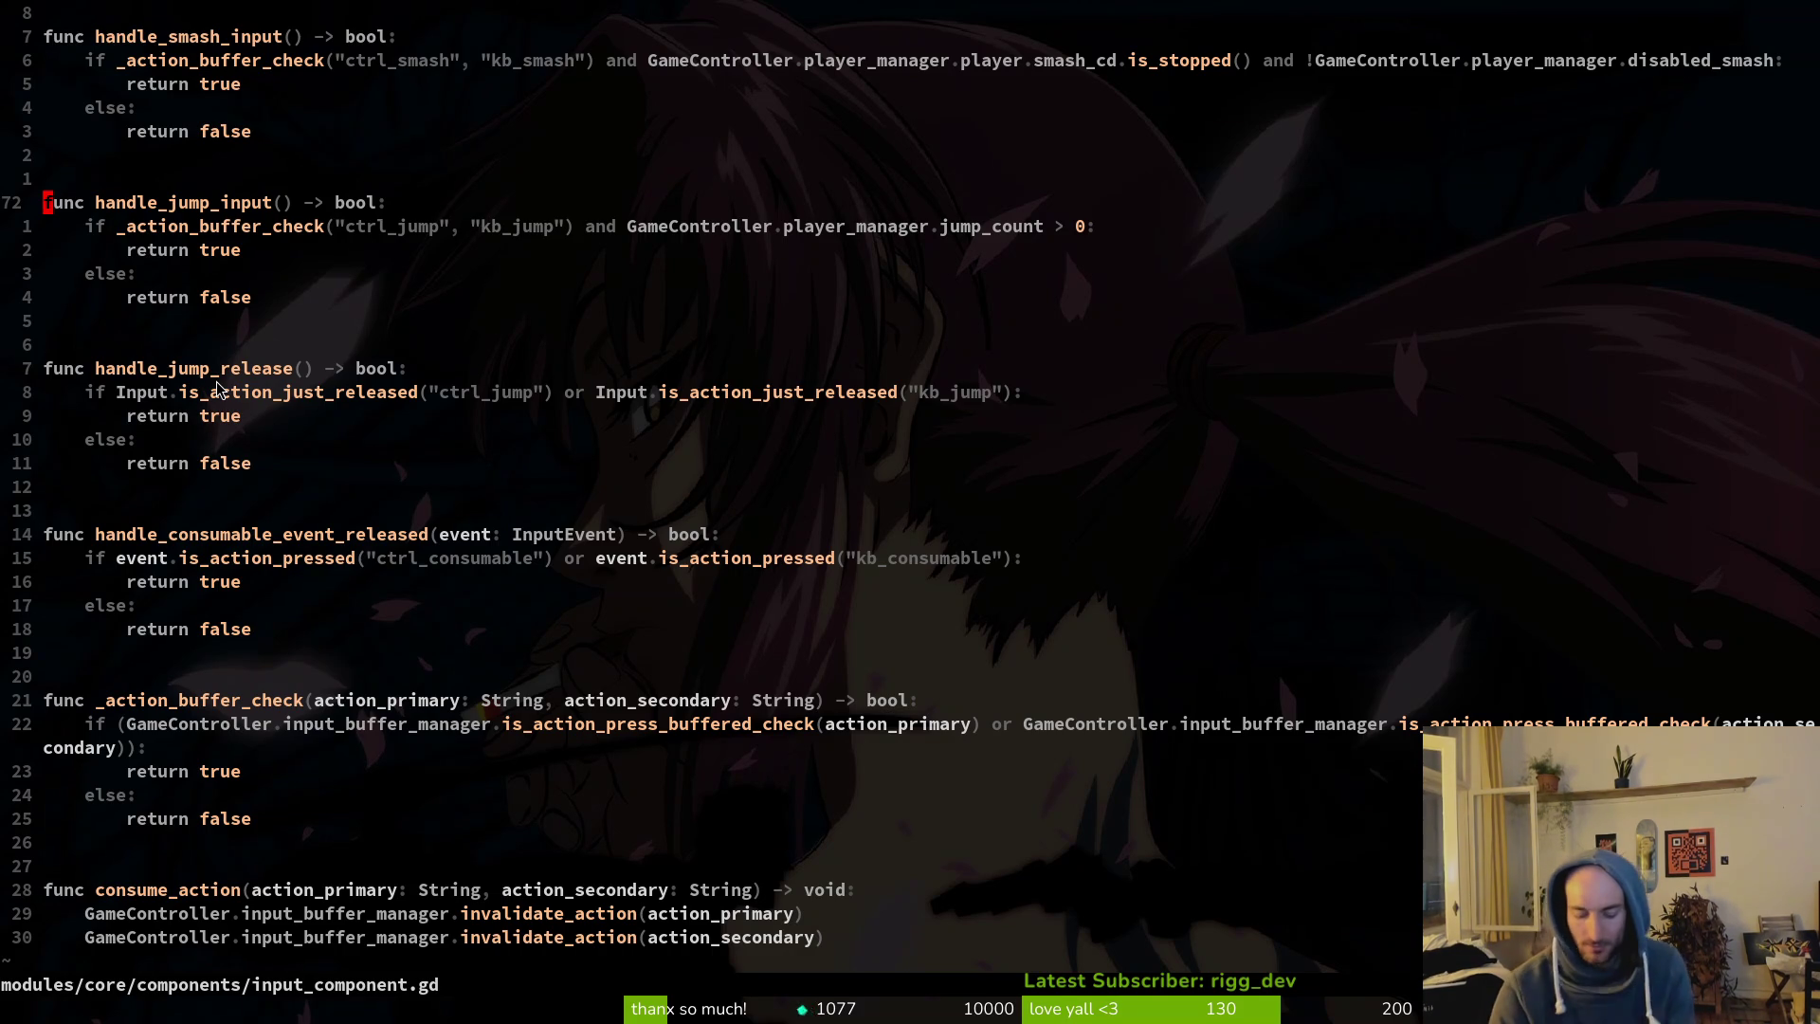
key(alt+Tab)
key(F5)
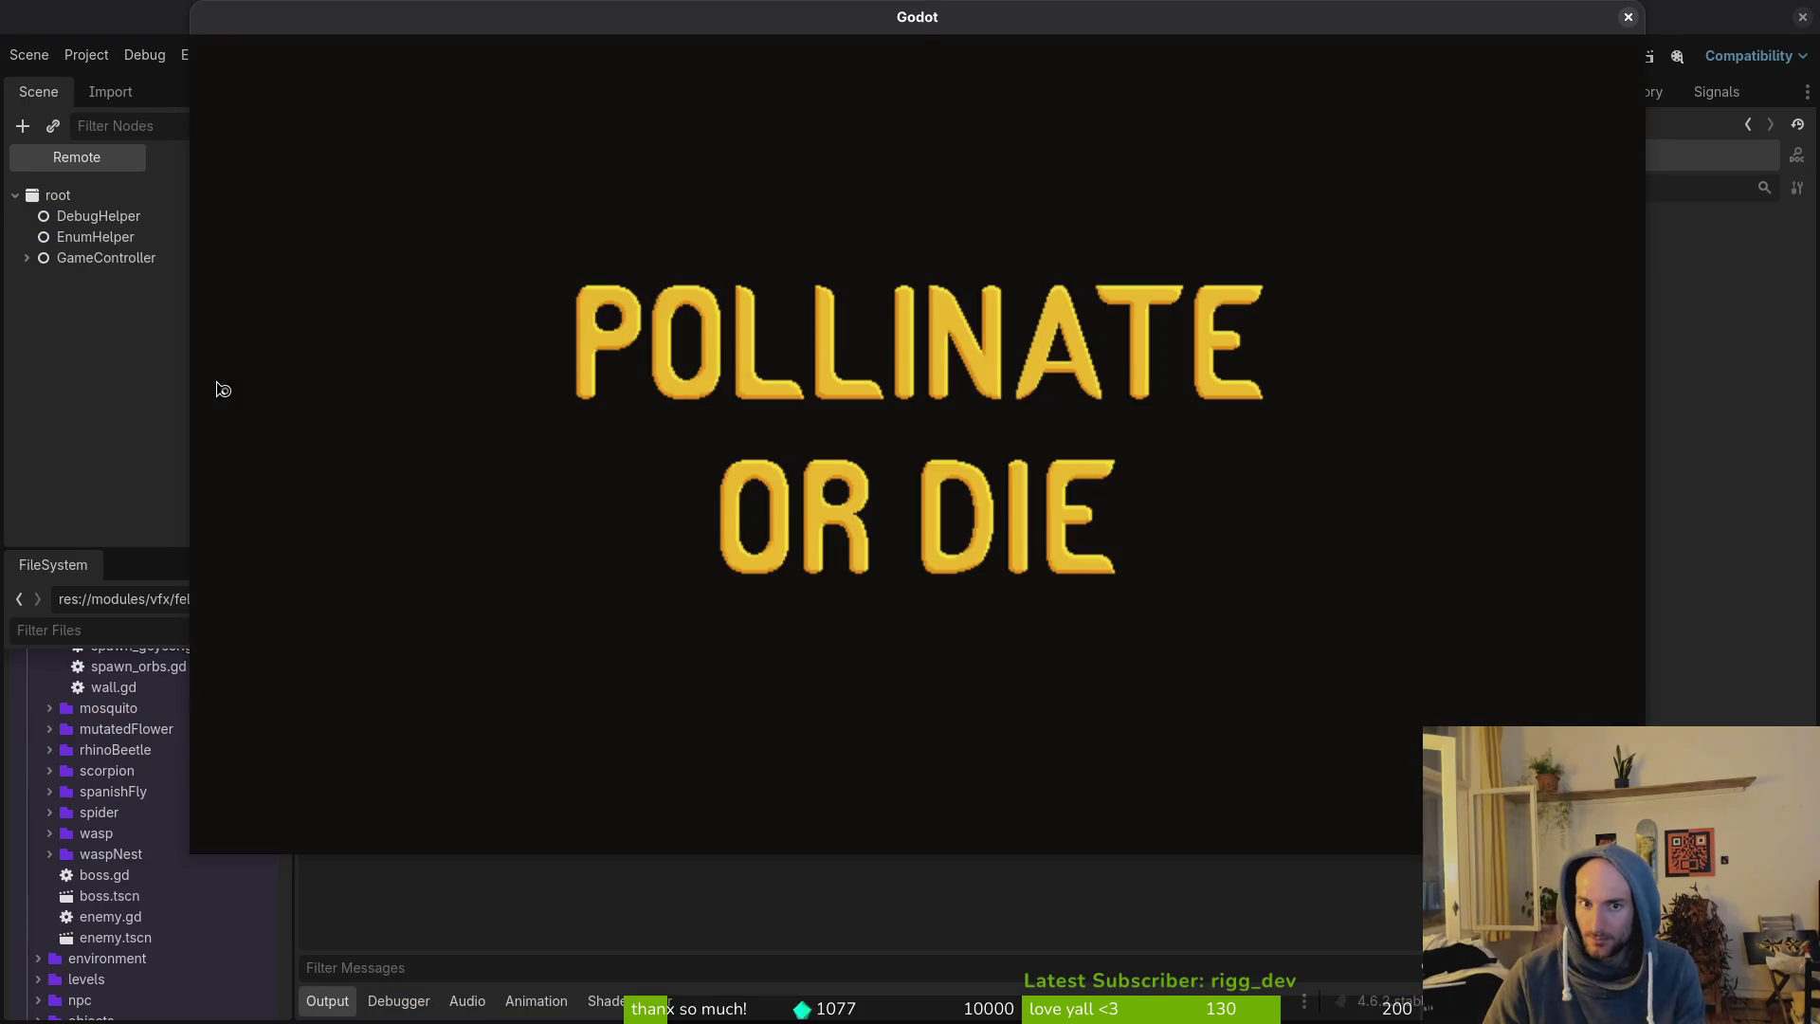
Enter the hive level and turn on bee state labels from the pause menu's debugging panel.
key(Return)
key(space)
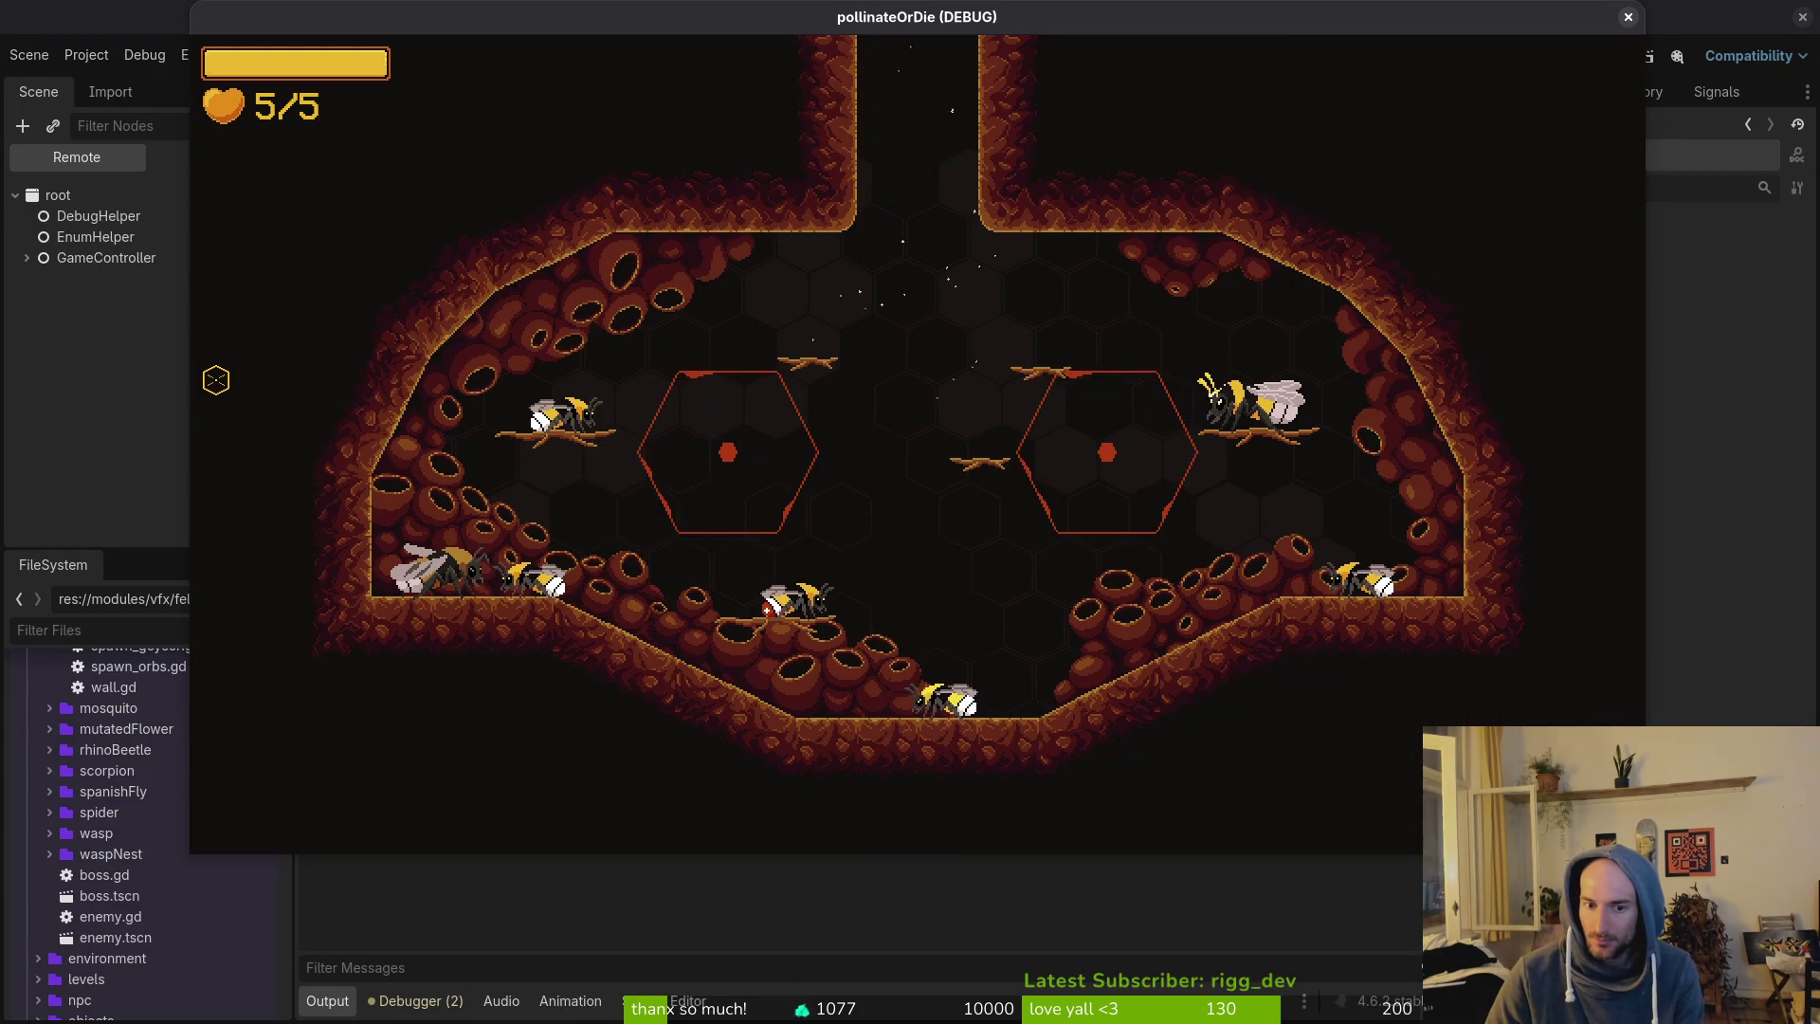
key(space)
key(Escape)
key(Down)
key(Return)
key(Down)
key(Return)
key(Escape)
key(Escape)
Test crawling and double jumps, then close the game with F8 and return to vim.
key(Left)
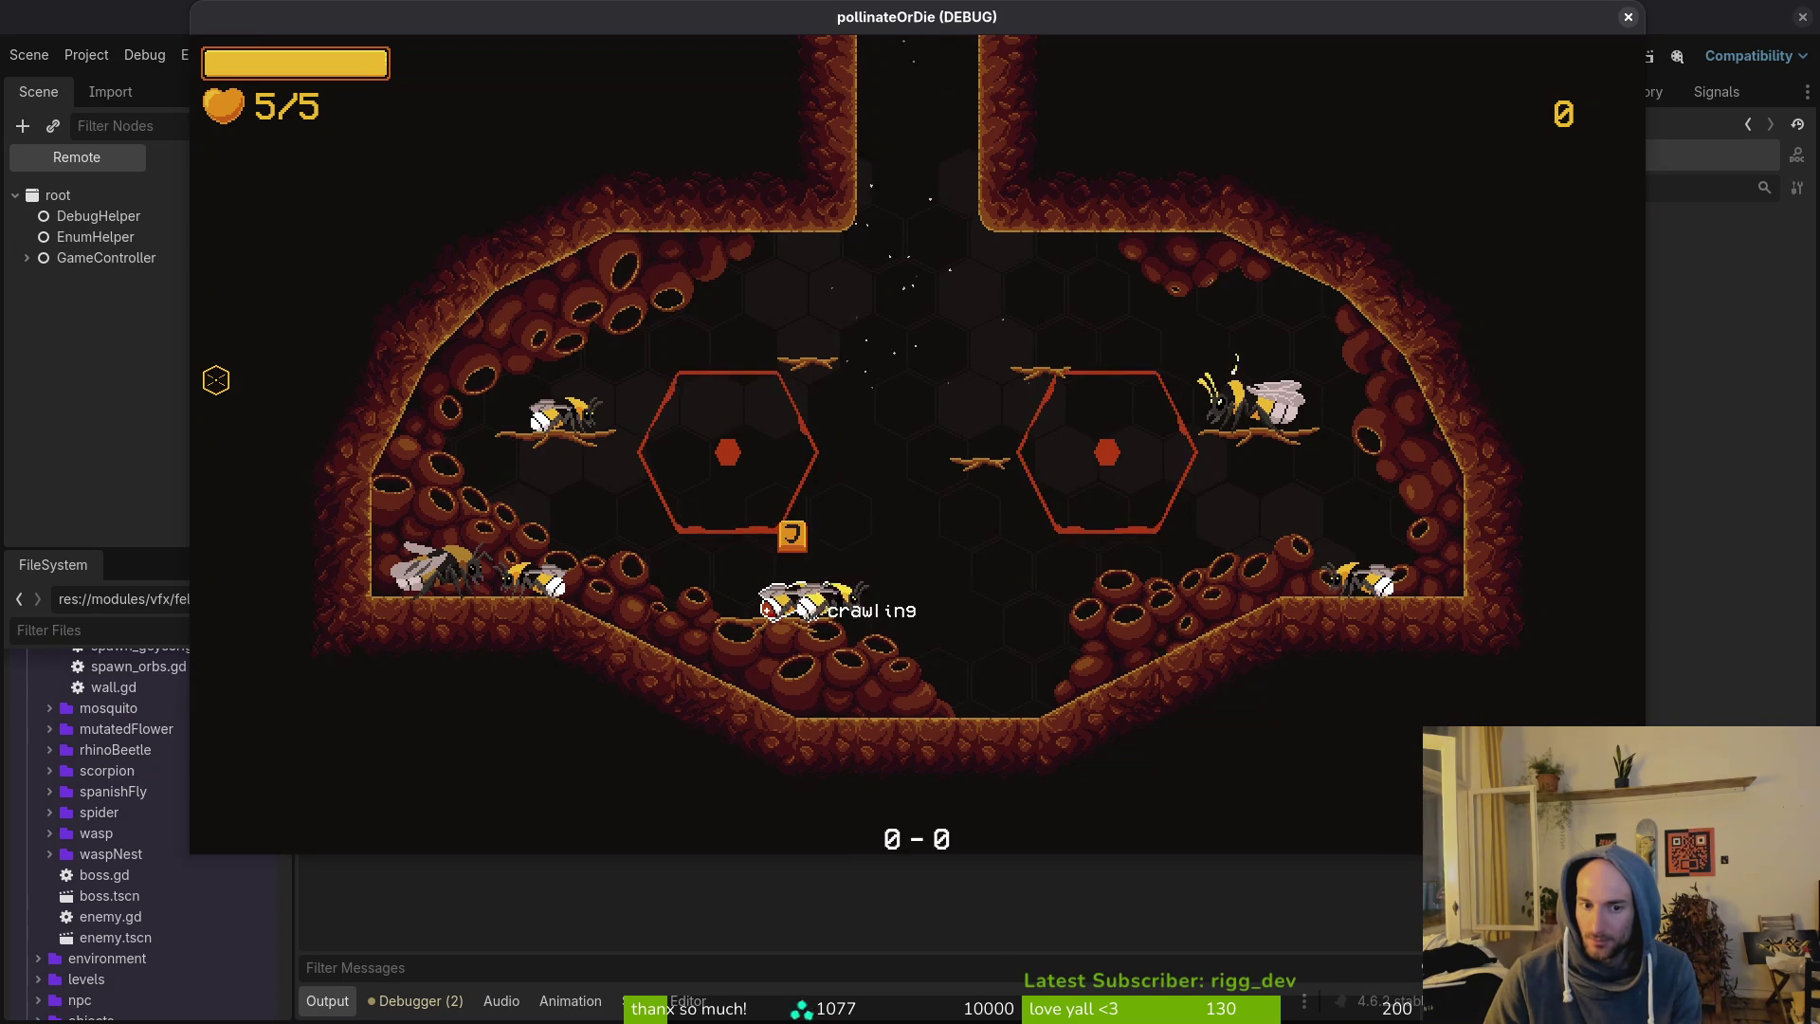
key(space)
key(space)
key(space)
key(space)
key(space)
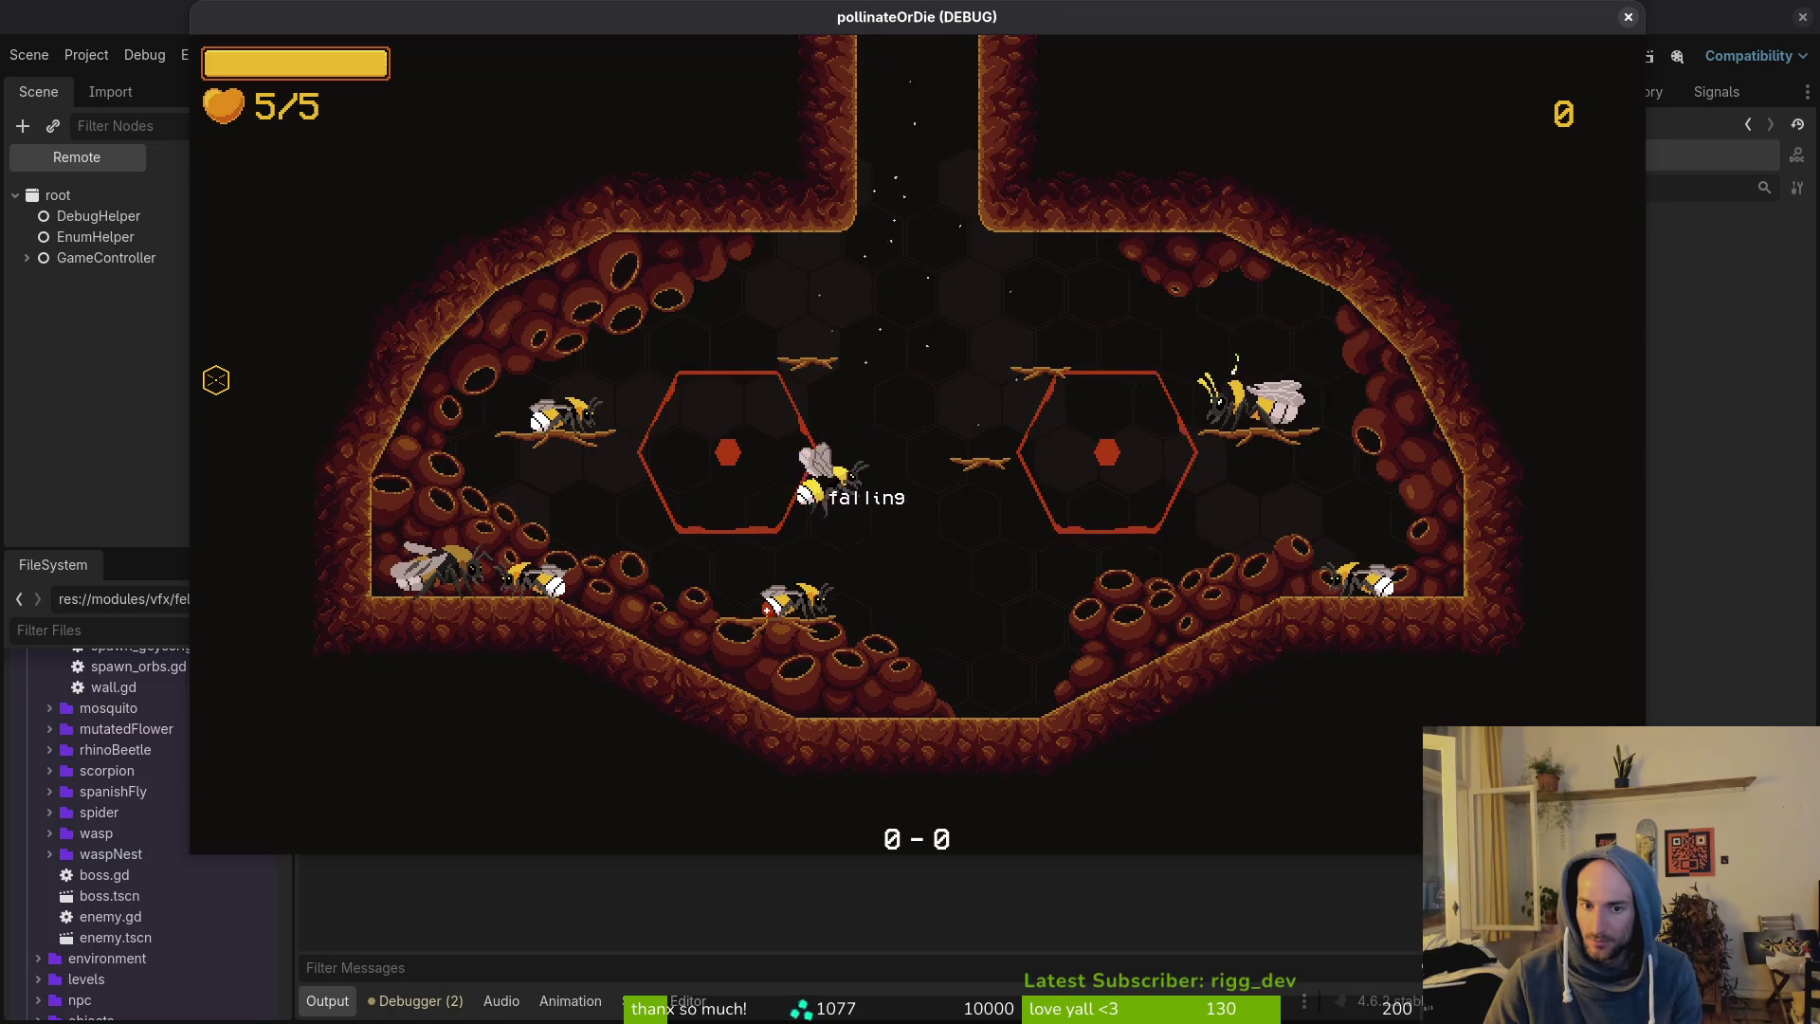
key(space)
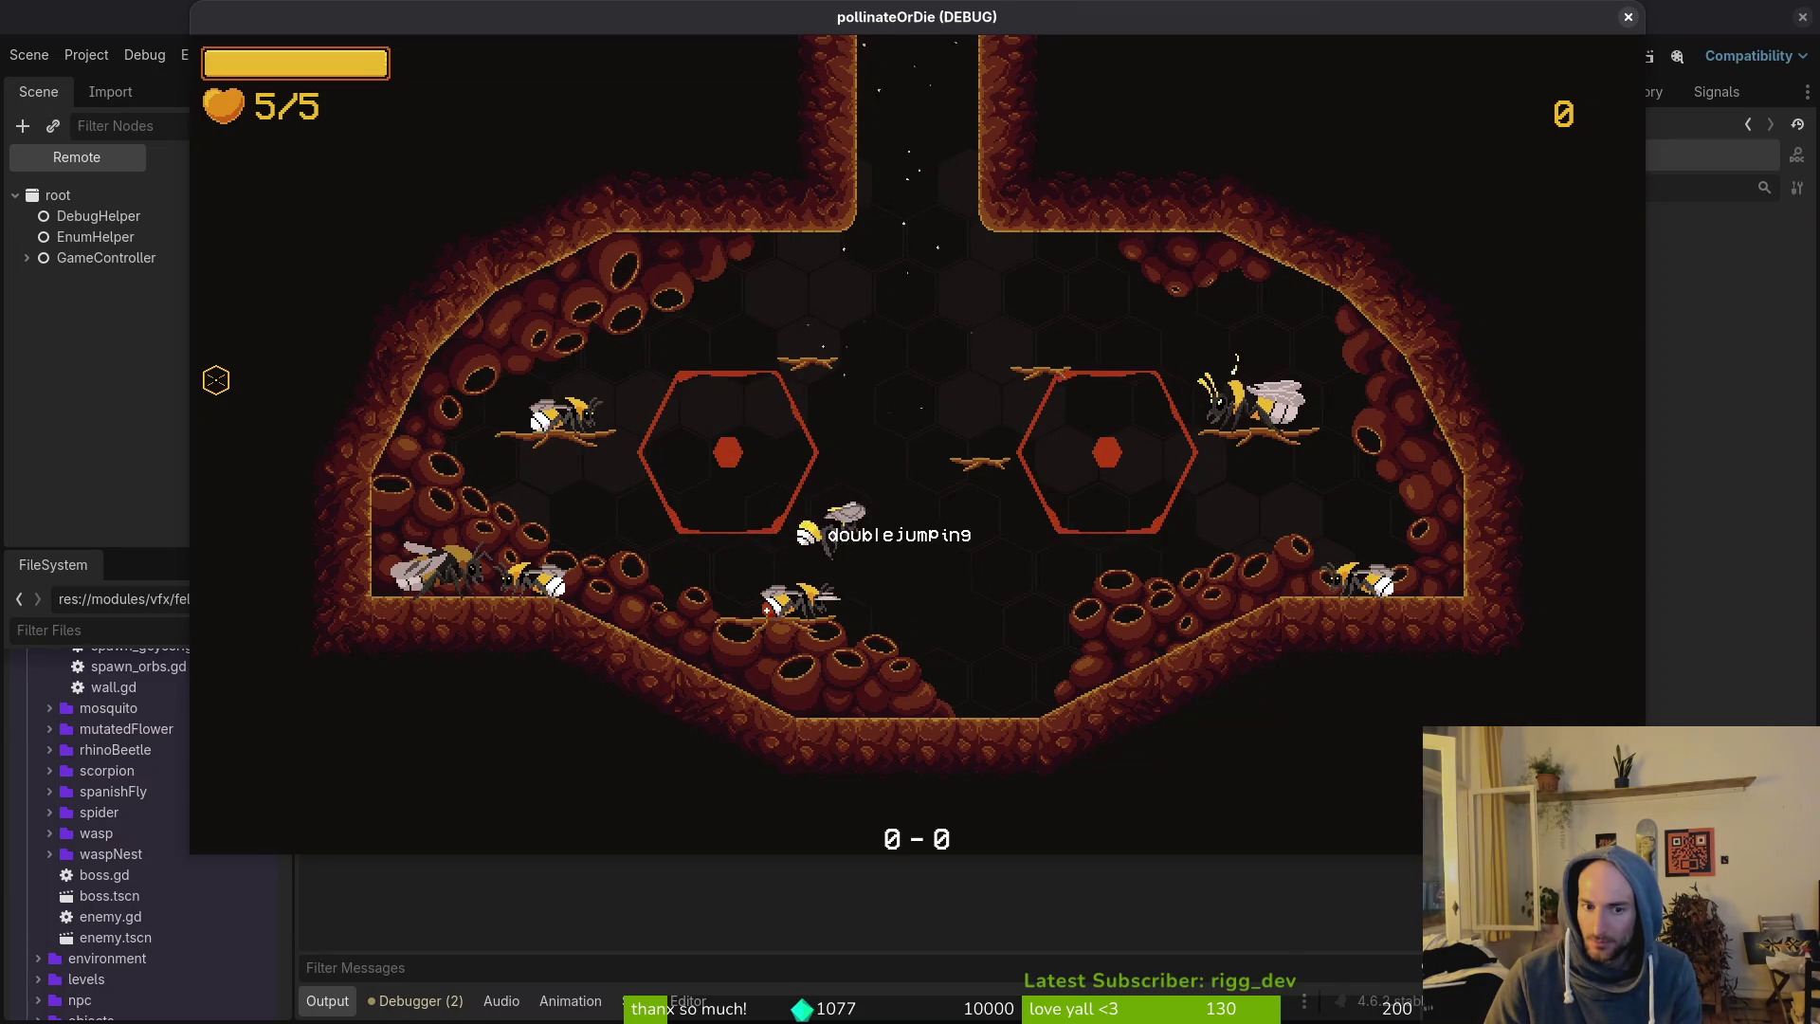
key(F8)
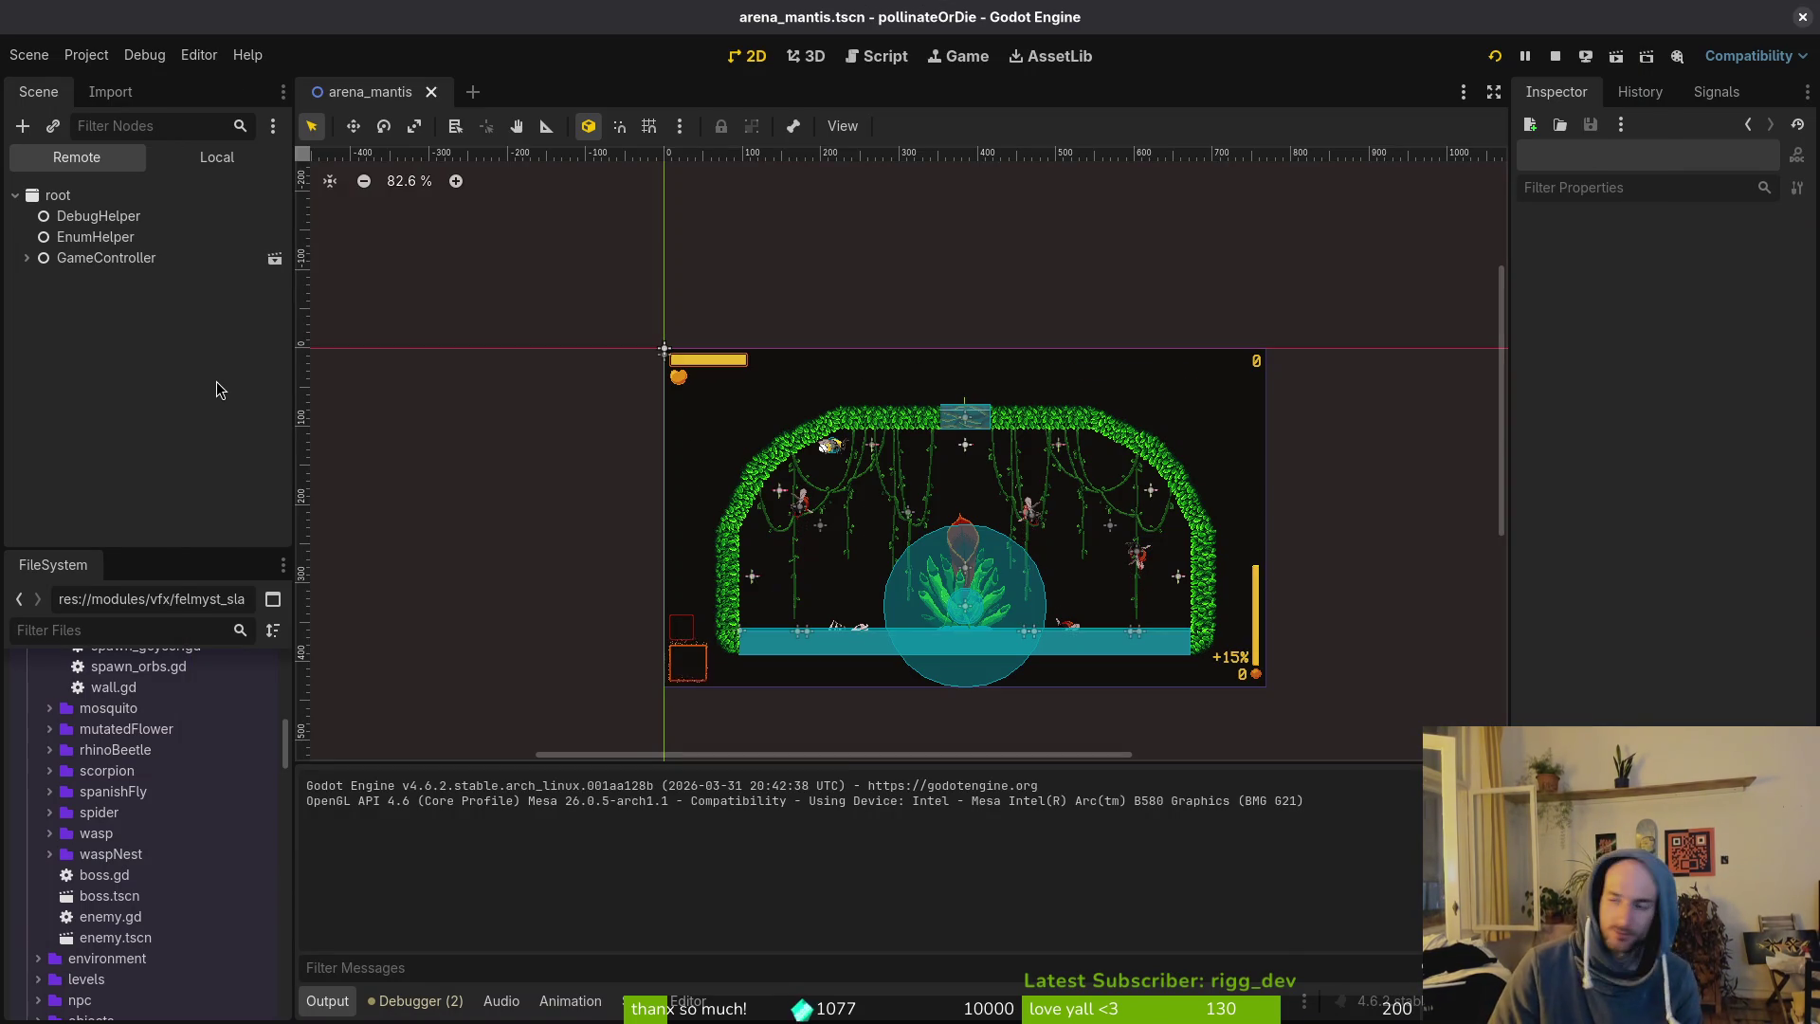
key(alt+Tab)
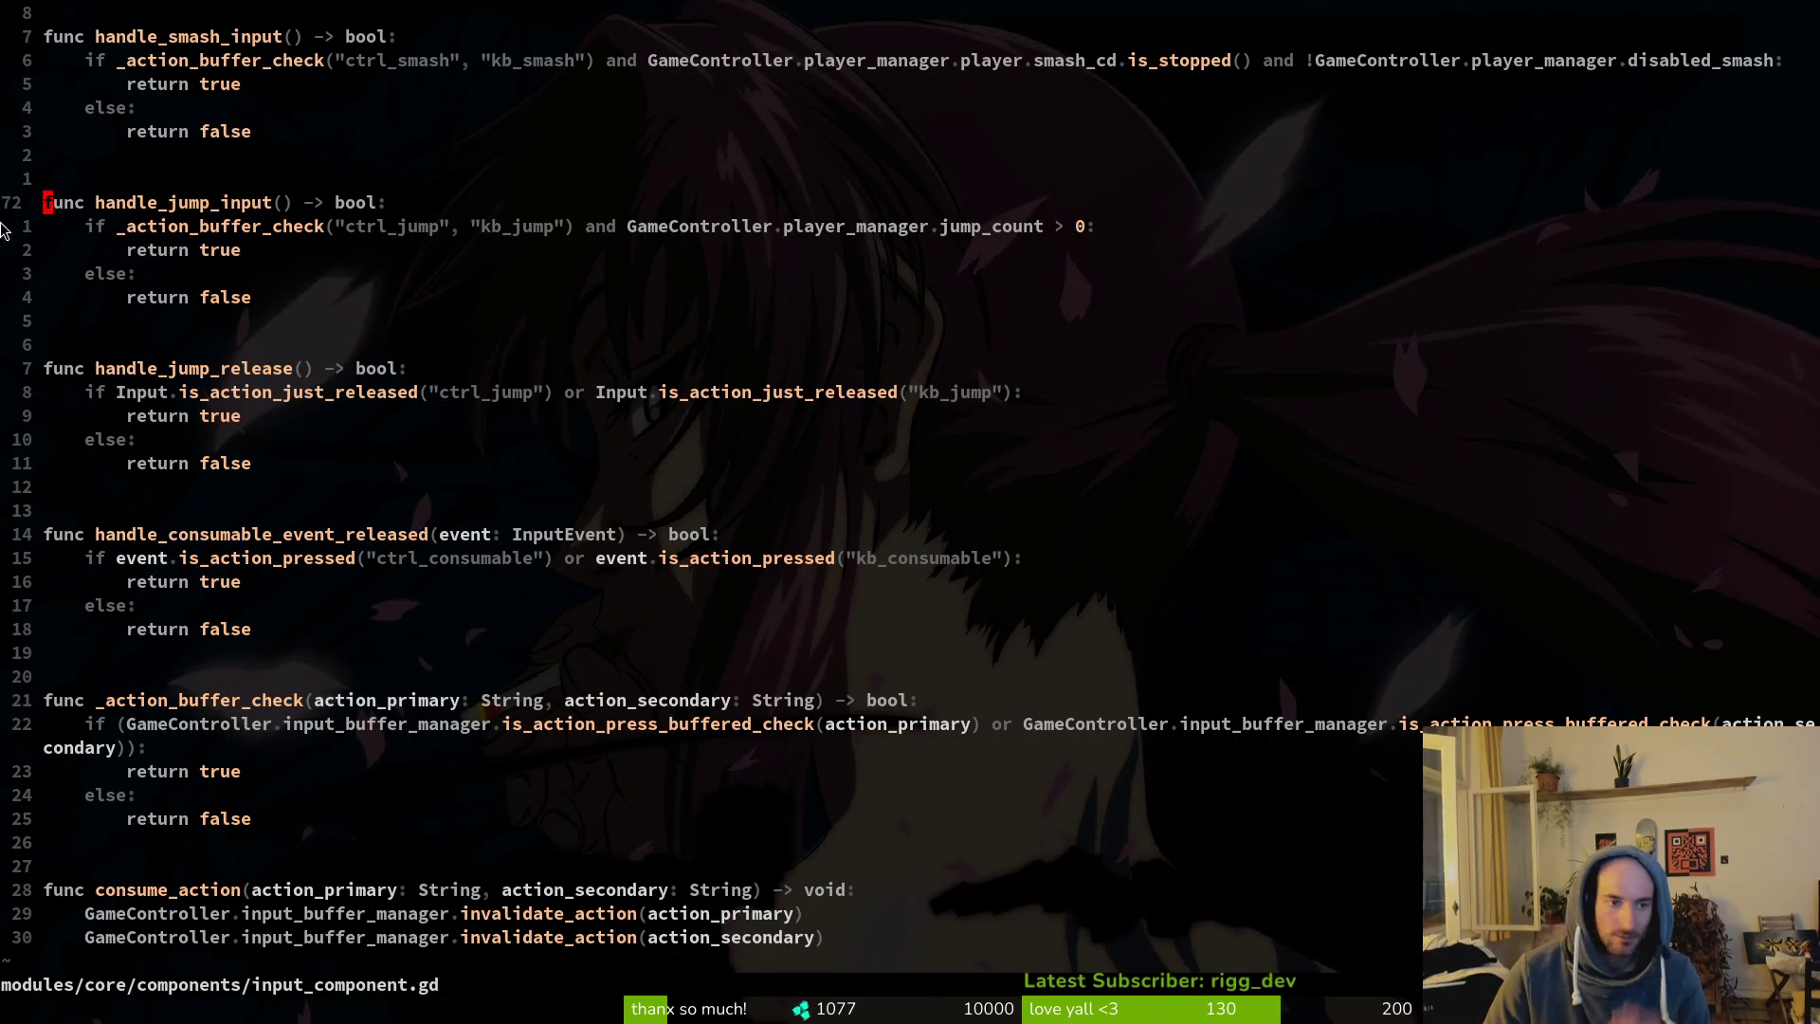
Go back to the state machine's change_state(FALLING) call and open falling.gd.
scroll(472, 540, down, 3)
key(ctrl+o)
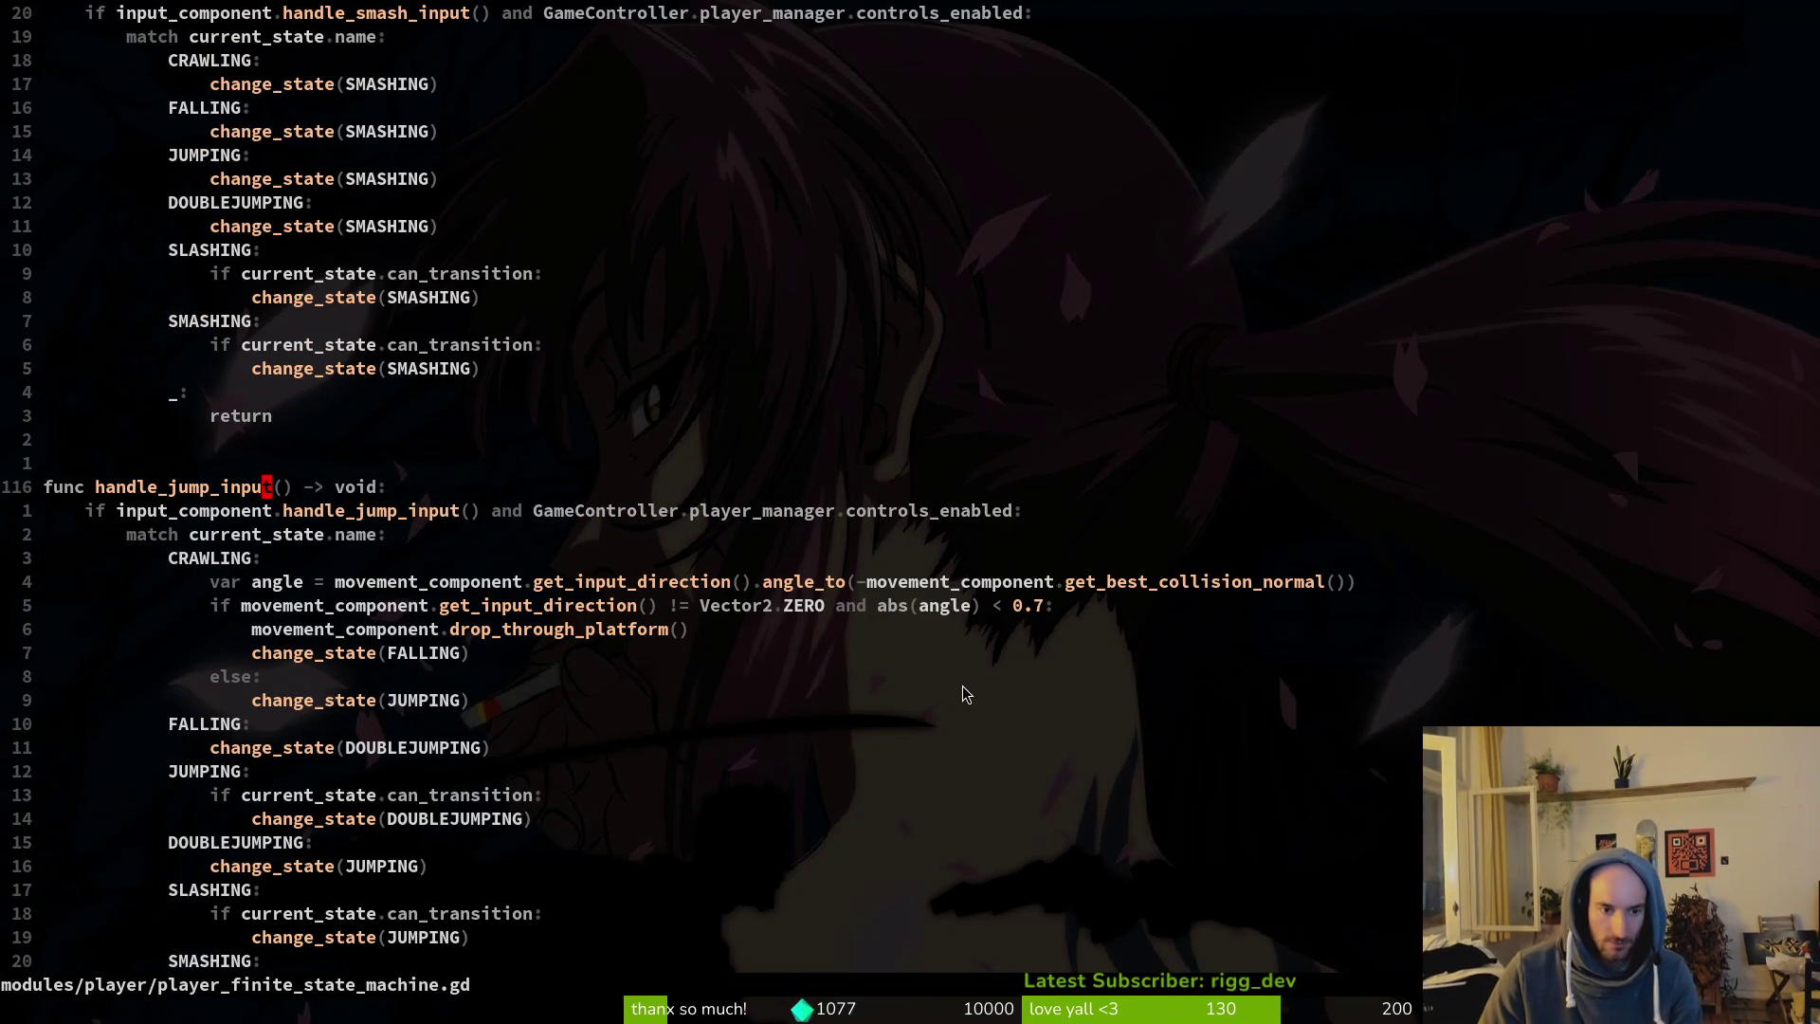
click(326, 653)
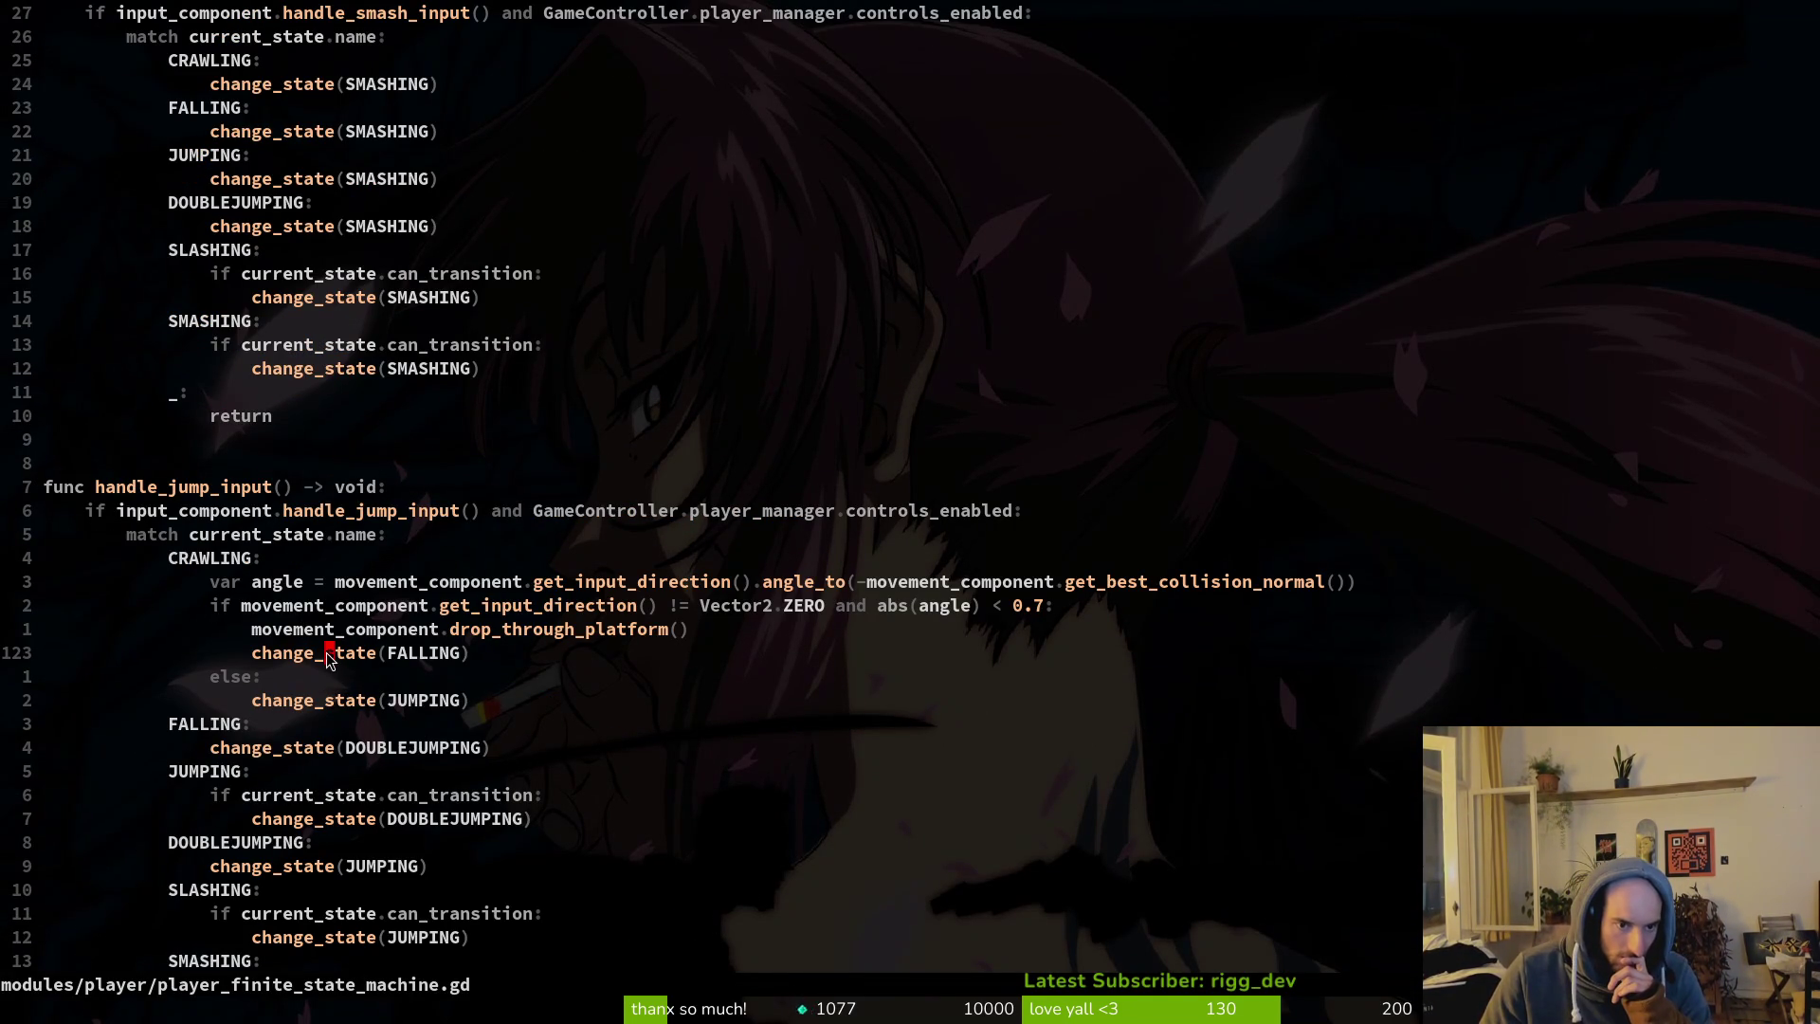
click(389, 653)
key(ctrl+p)
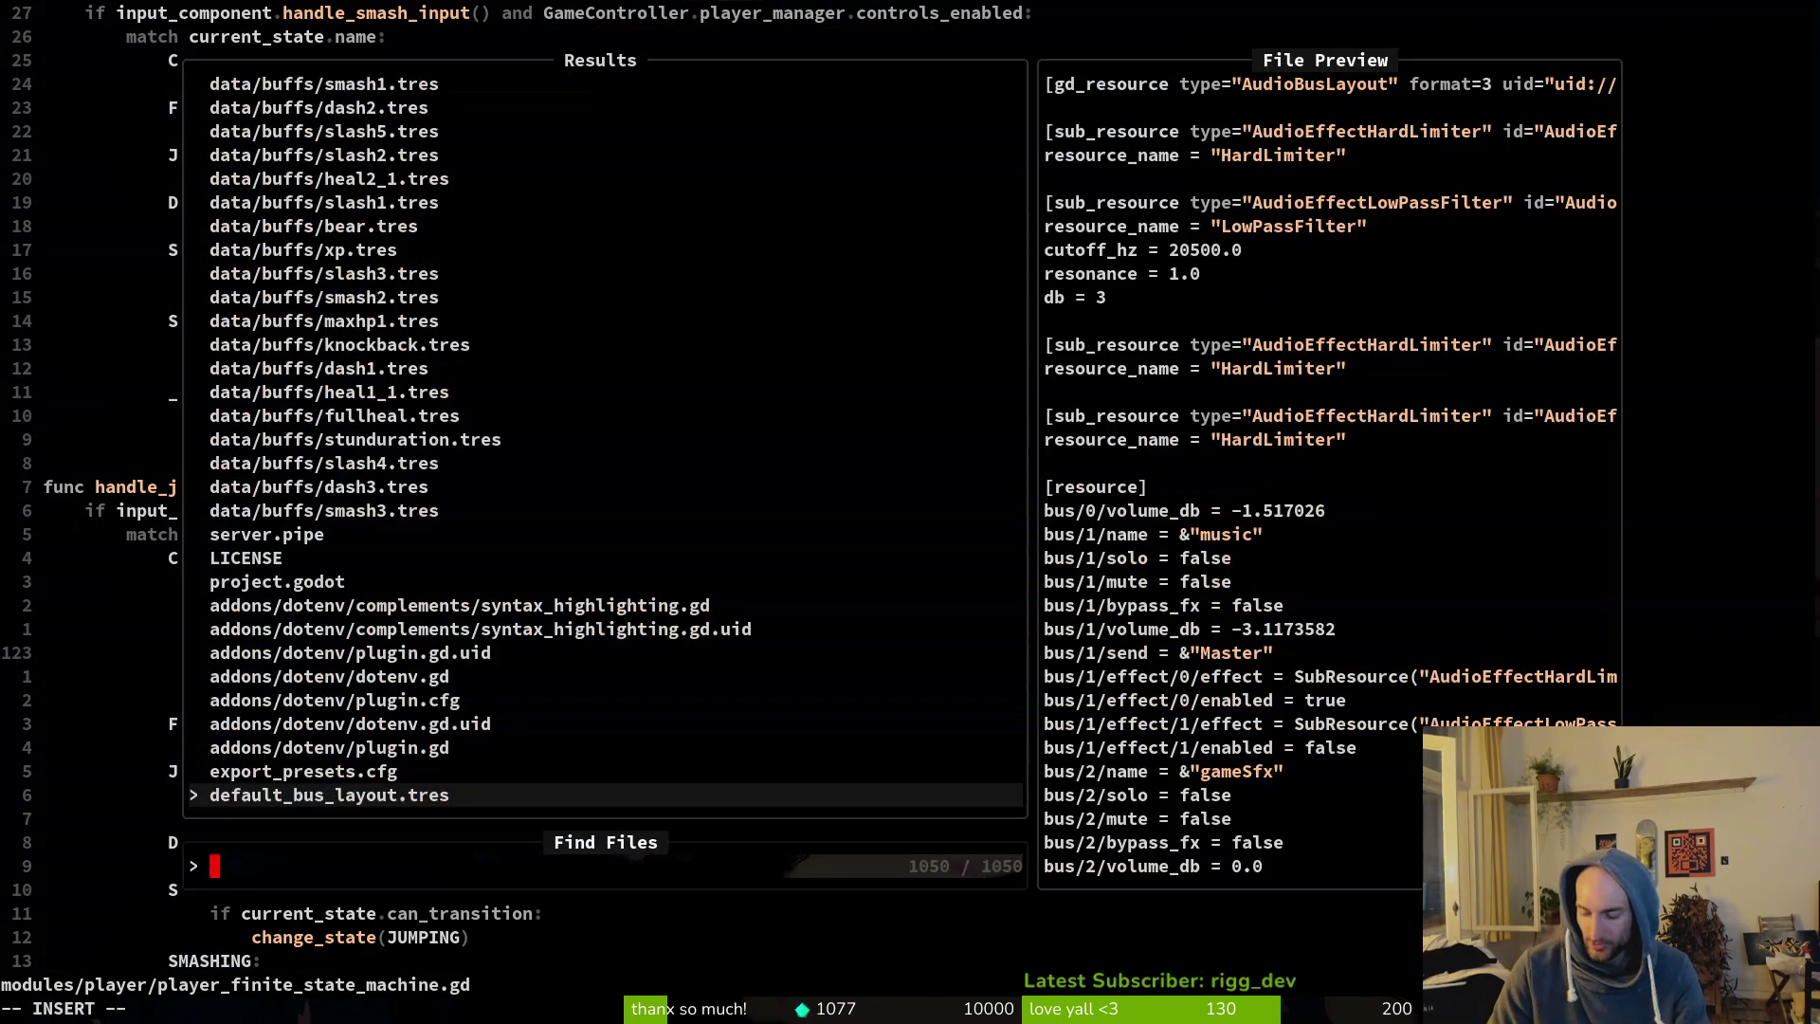
text(falling)
key(Return)
Add a blank line above super.enter() in falling.gd's enter function.
key(j)
key(j)
key(j)
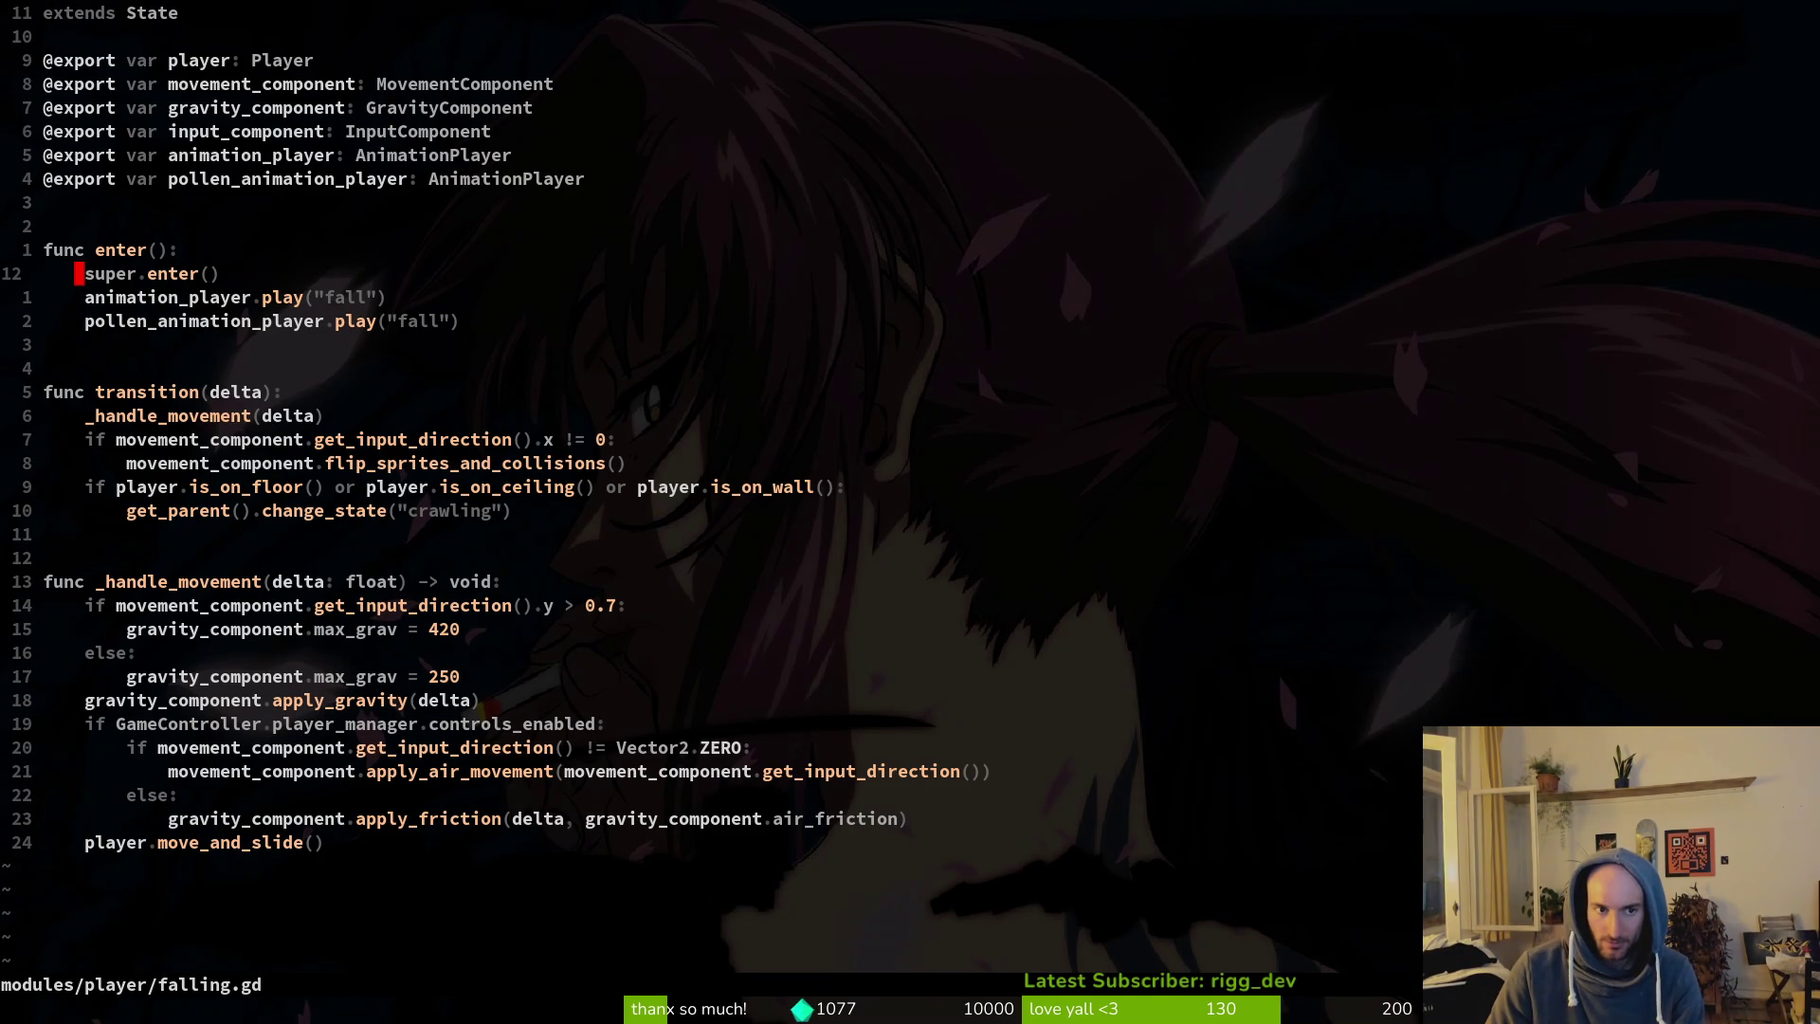
key(O)
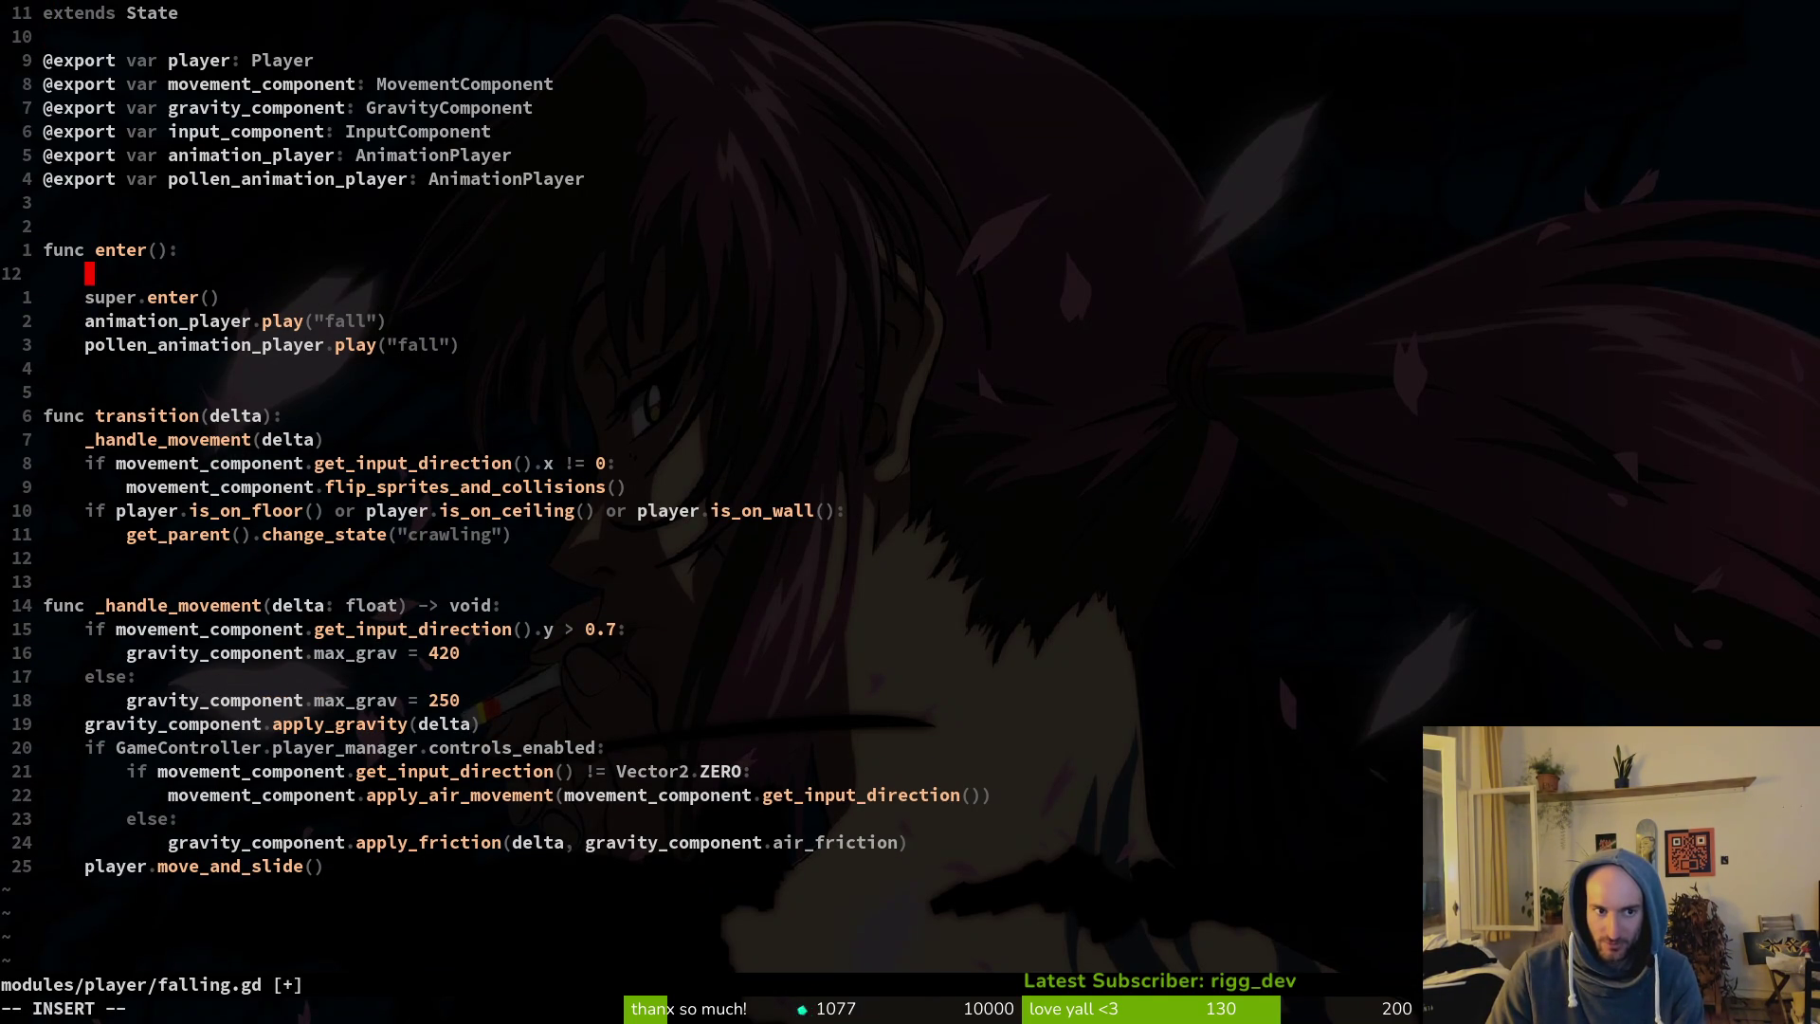
key(Escape)
key(ctrl+6)
key(ctrl+6)
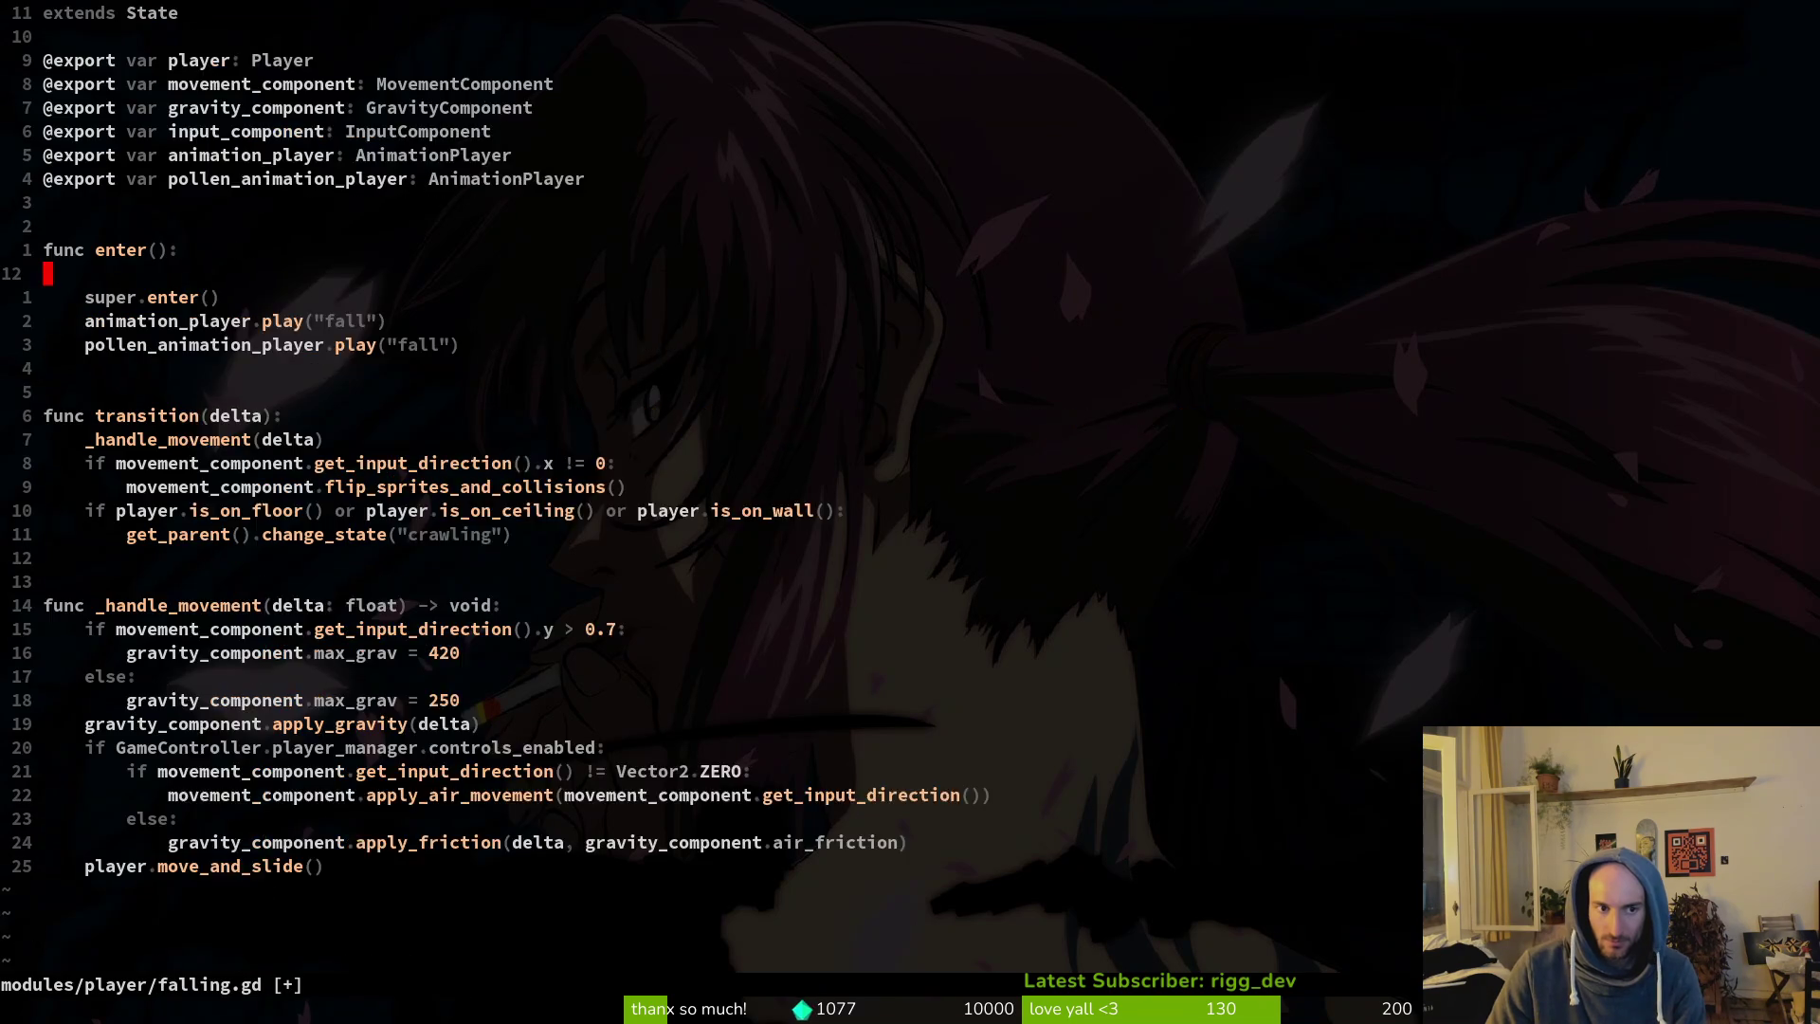
Open jumping.gd and move the _get_jump_normal() line below the consume_action call.
key(space)
key(f)
key(f)
text(jump)
key(Return)
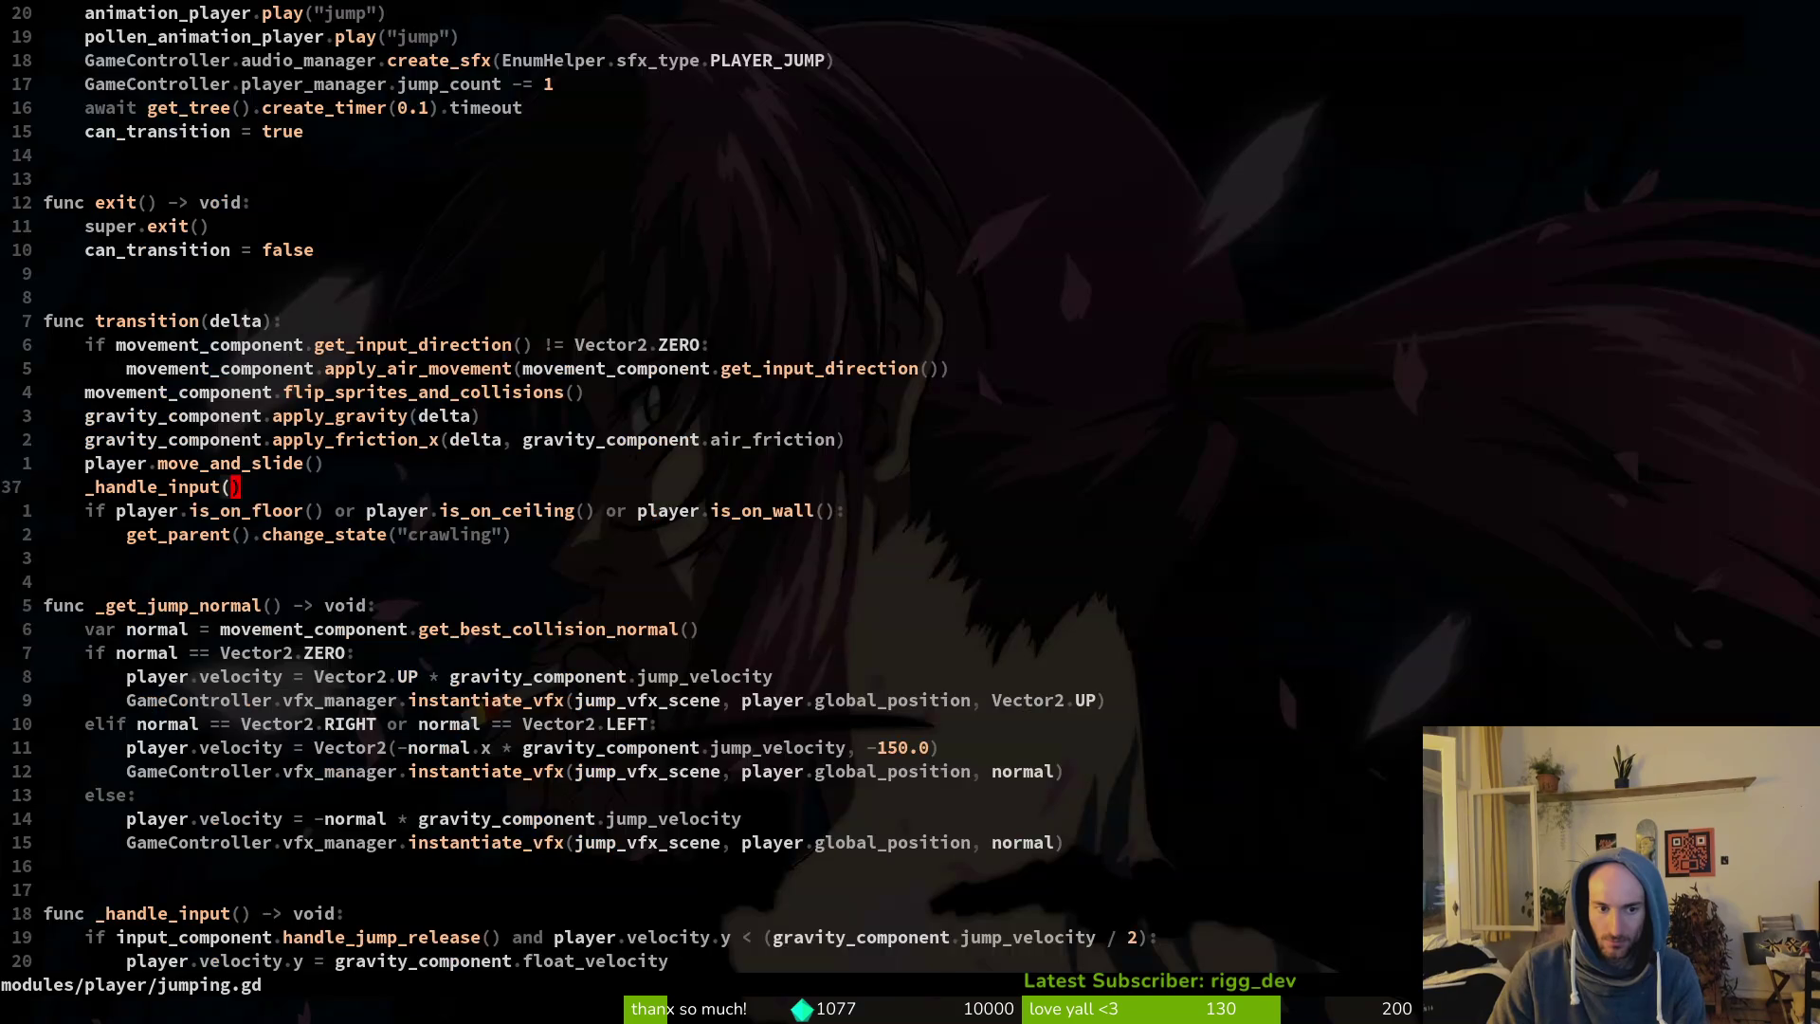
key(j)
key(})
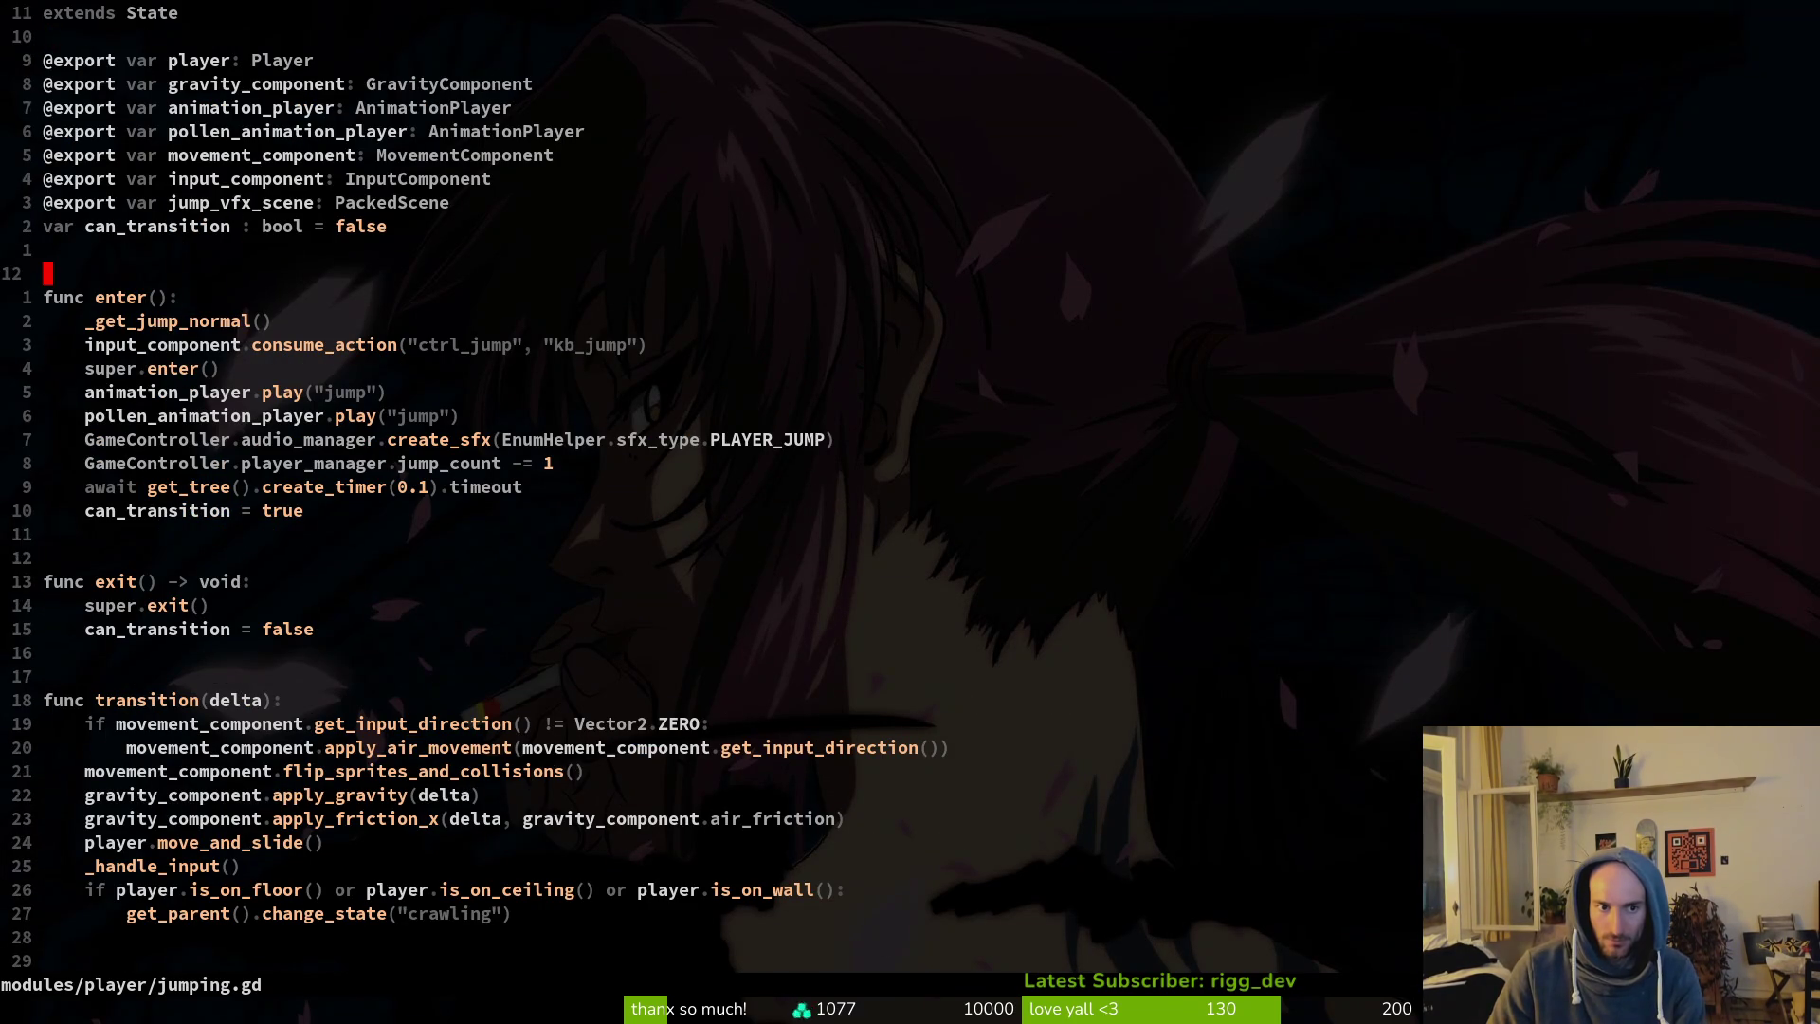
key(j)
key(j)
key(j)
key(d)
key(d)
key(p)
Paste the consume_action jump line under falling.gd's enter(), save, and run the game.
key(k)
key(y)
key(y)
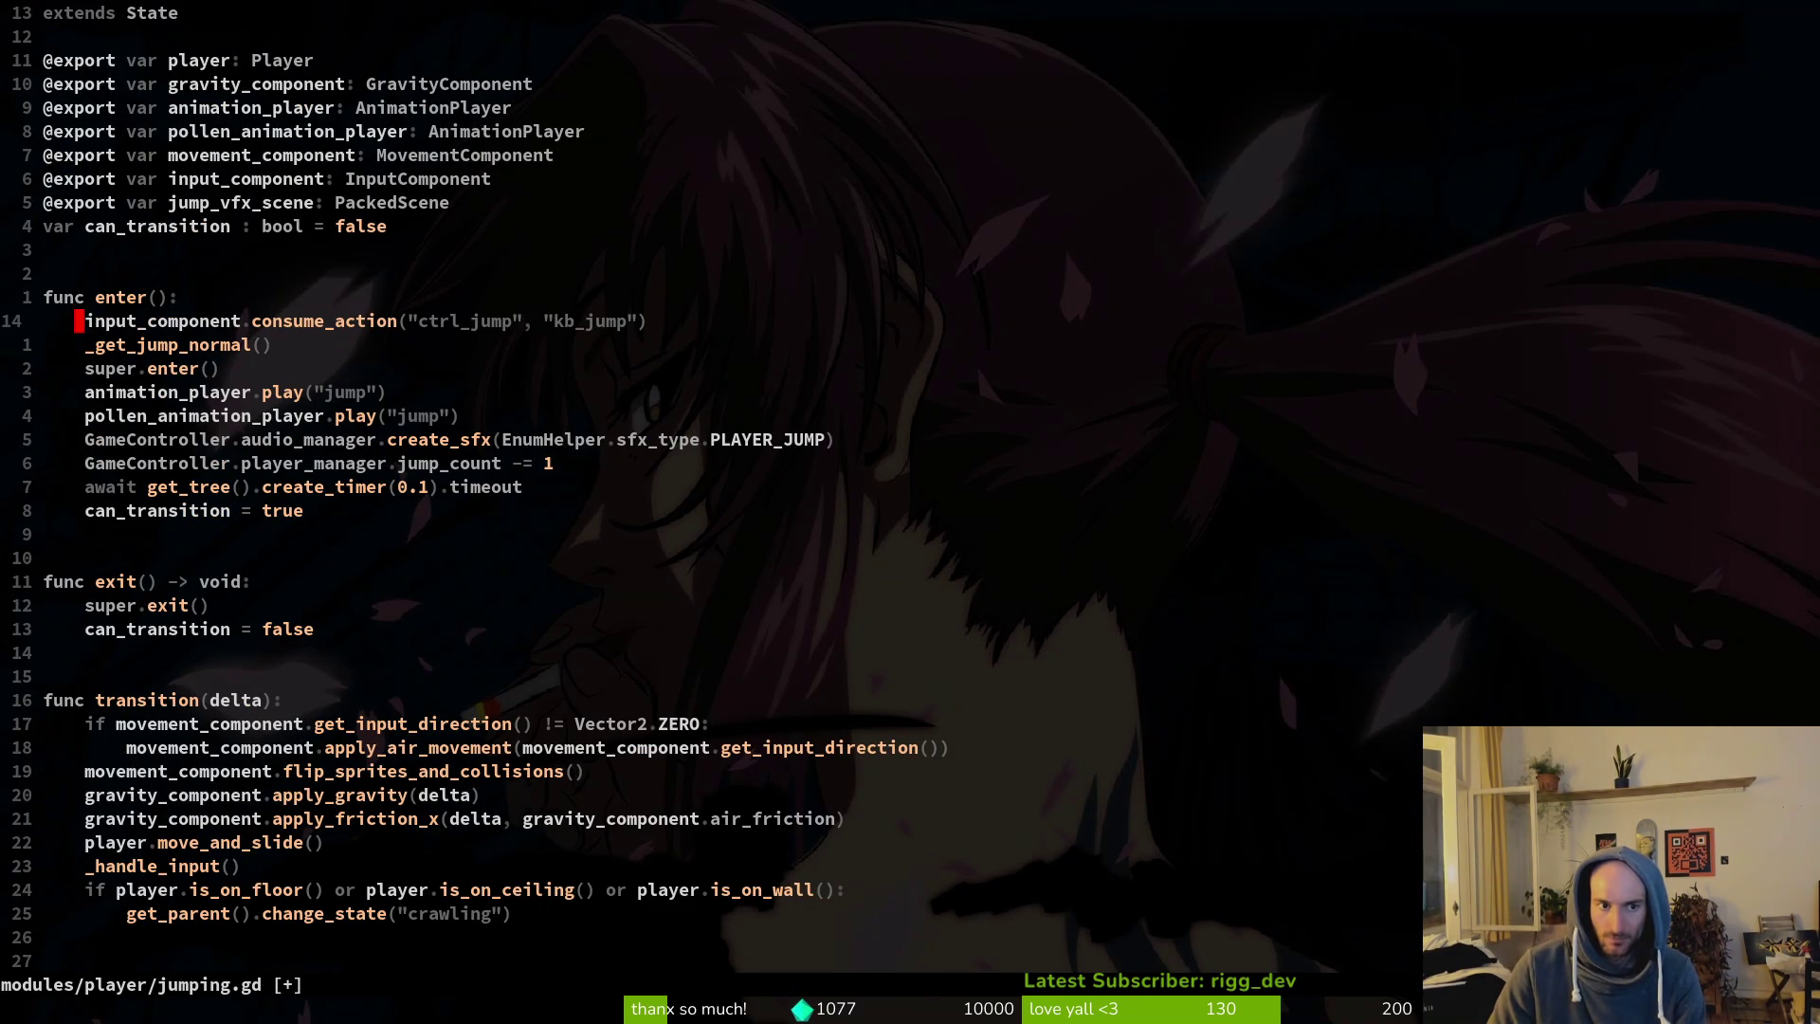
key(ctrl+6)
text(p:w)
key(Return)
key(alt+Tab)
key(F5)
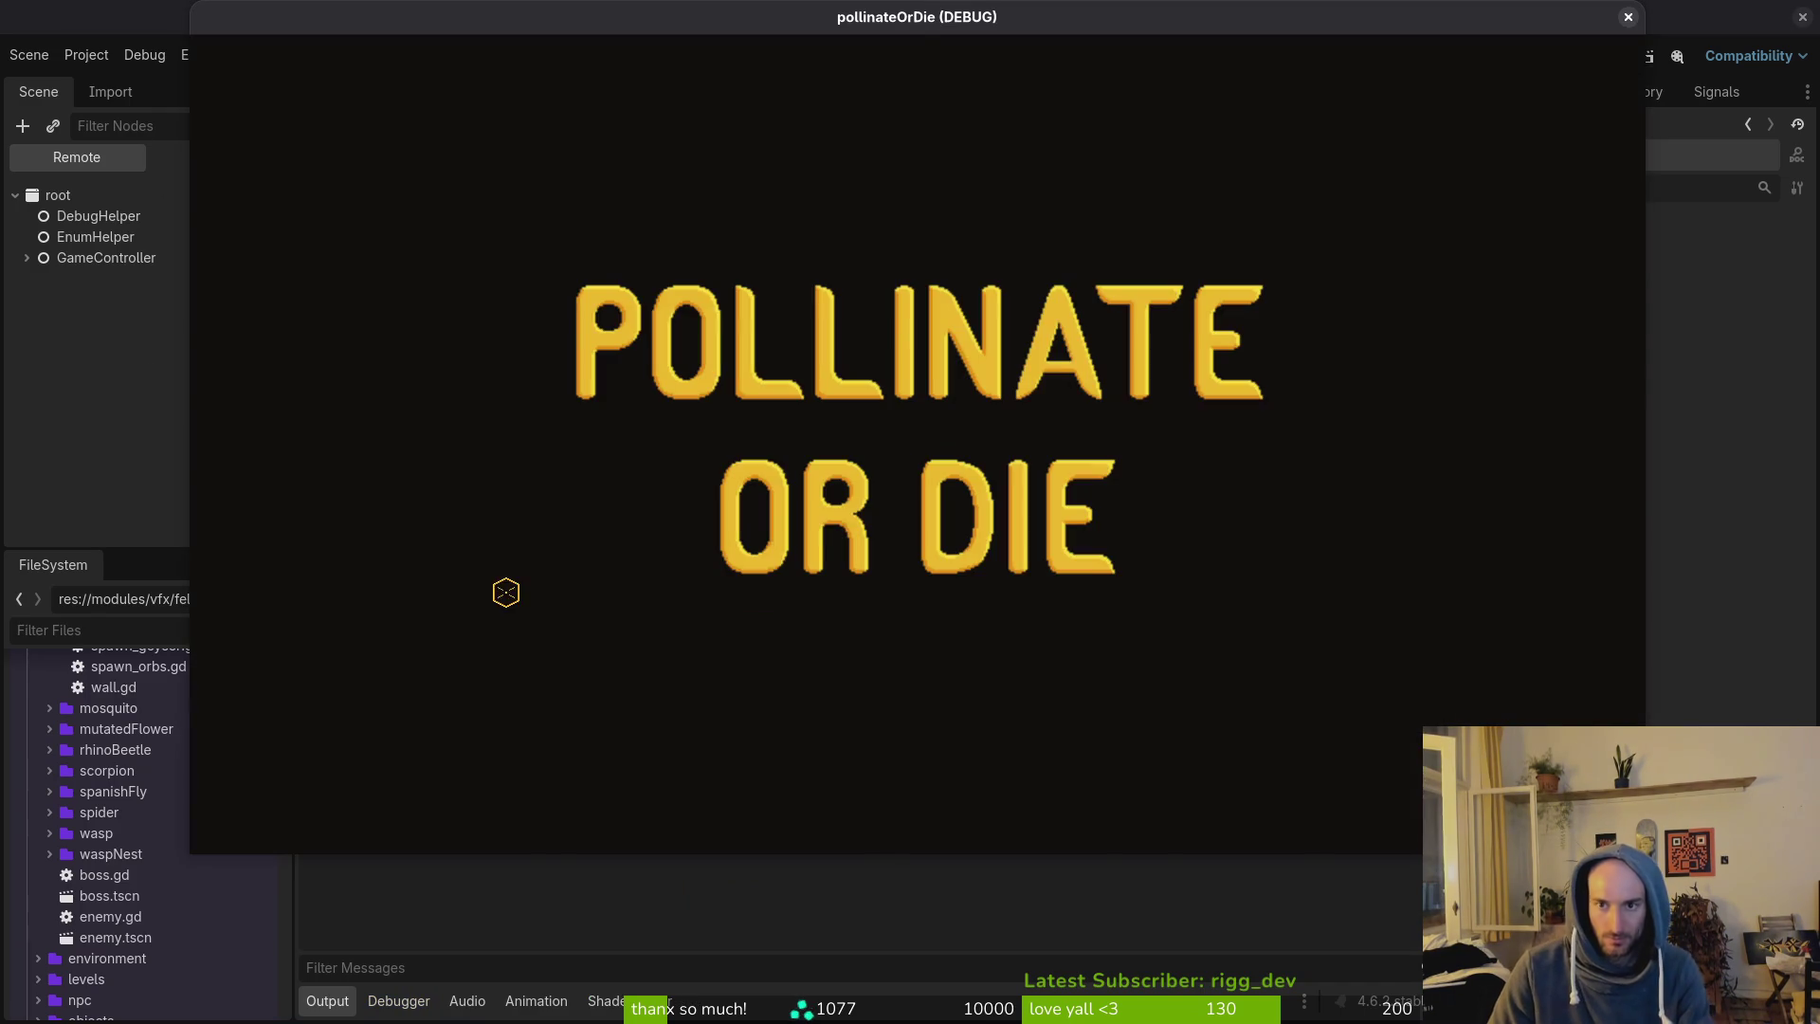
Jump the bee onto the mound, then close the game and return to Vim.
key(a)
key(space)
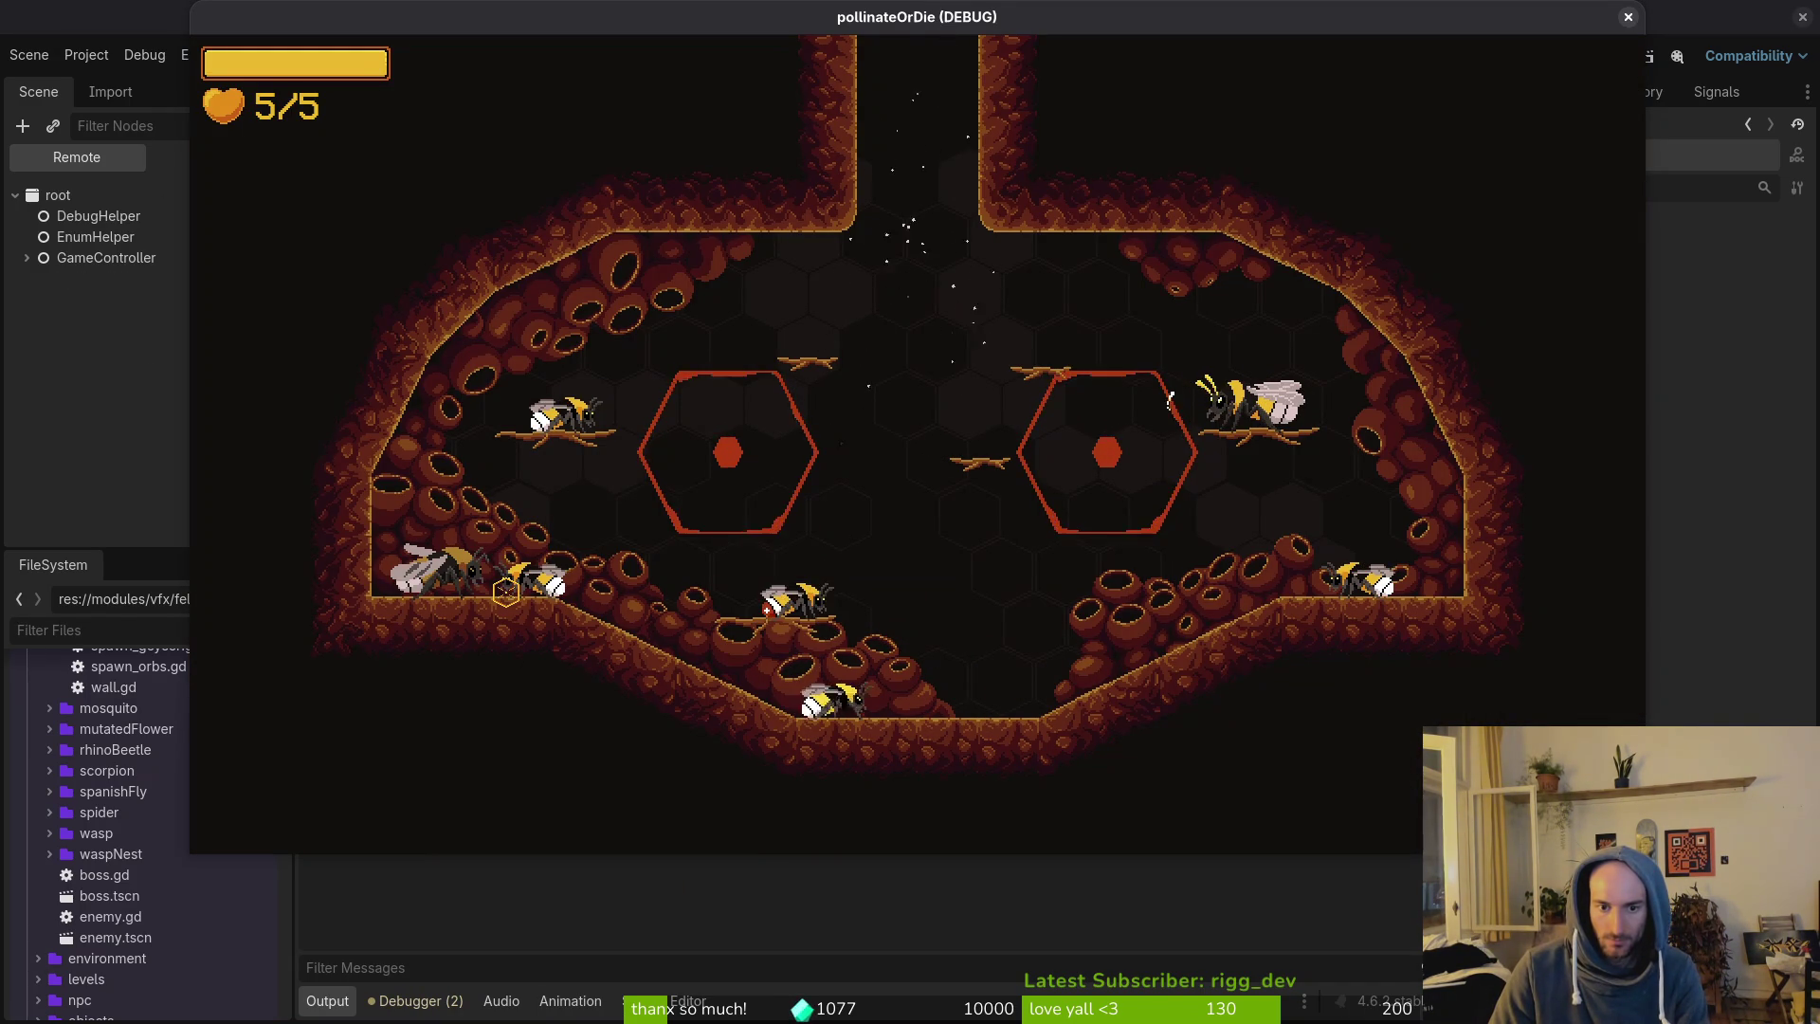
key(Escape)
key(Escape)
key(Escape)
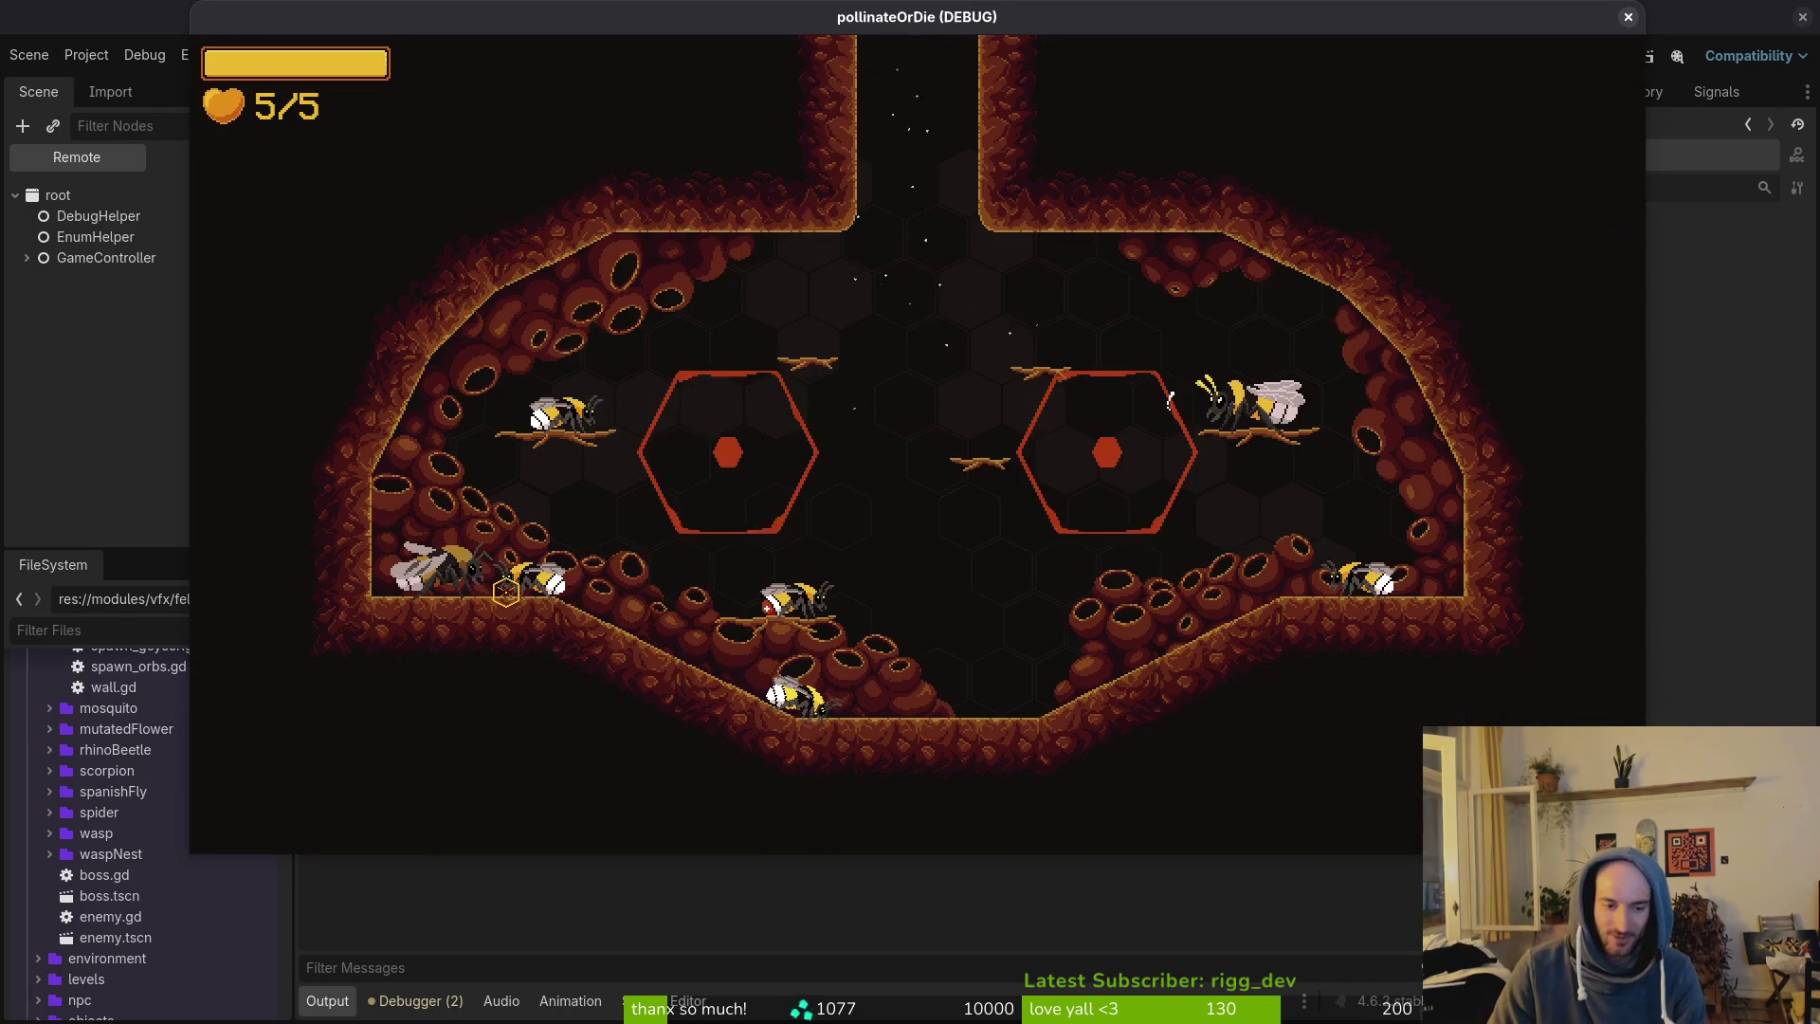
key(F8)
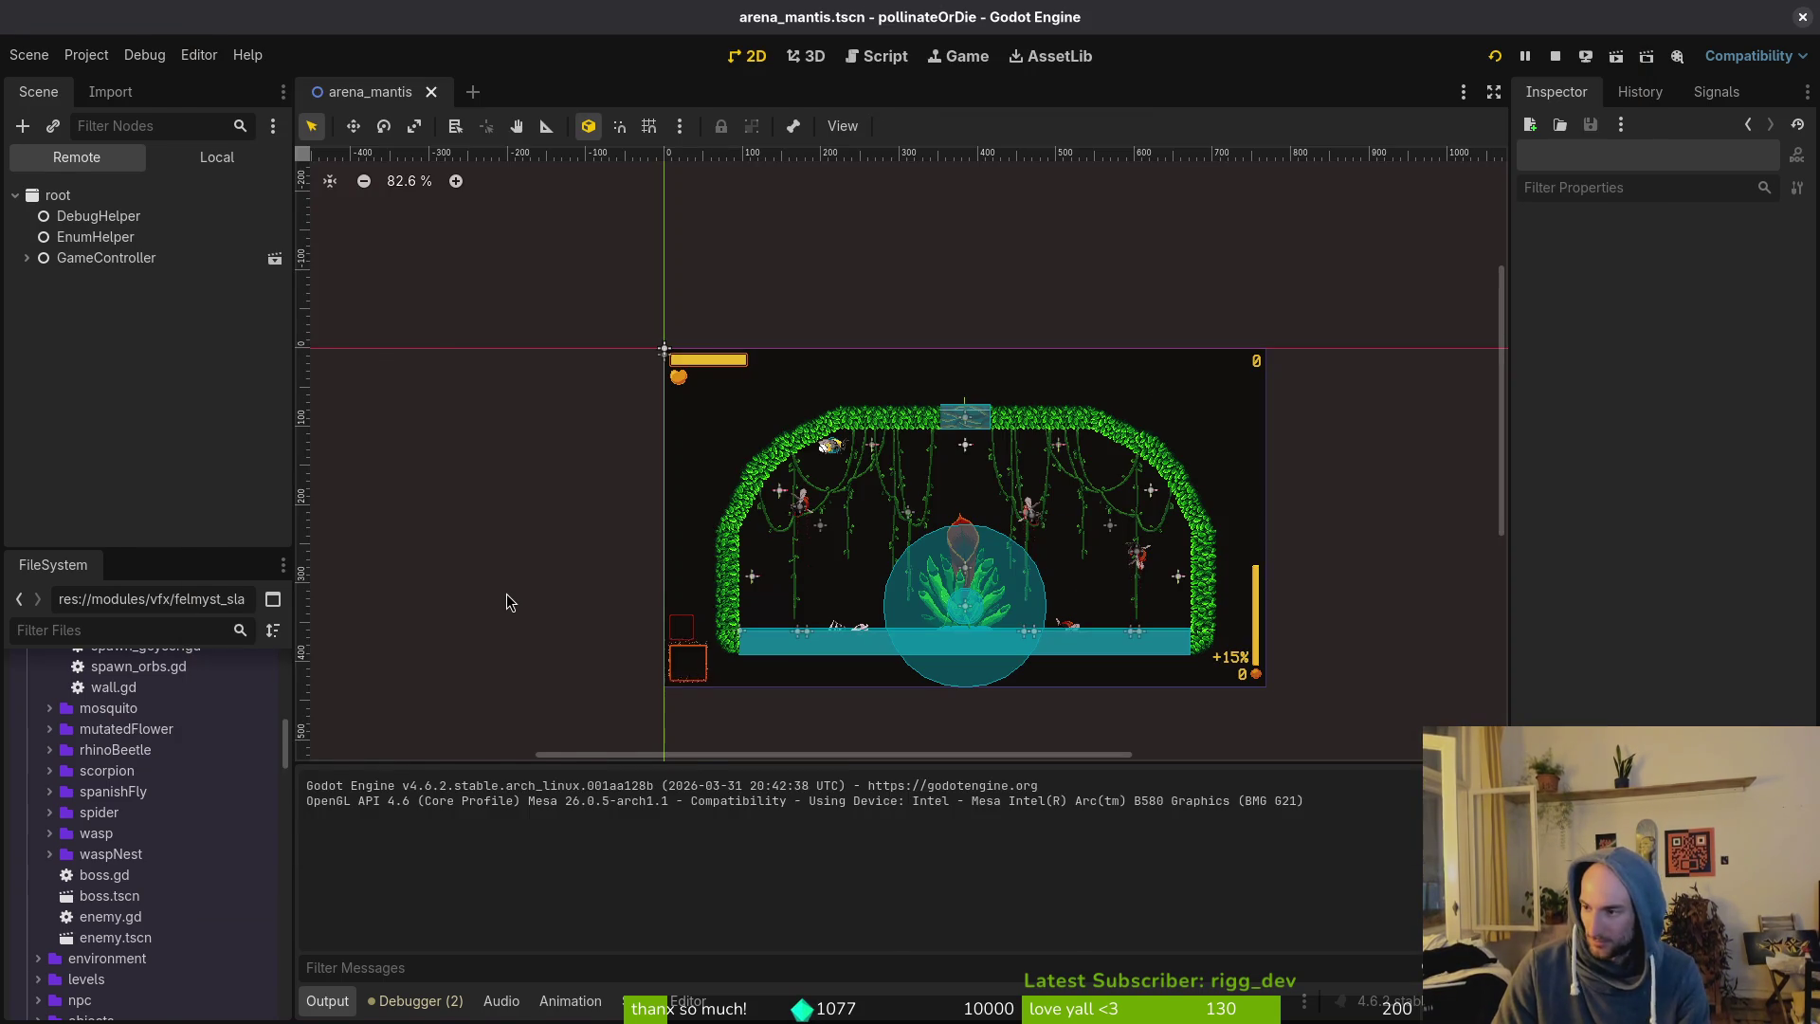
key(alt+Tab)
Save the modified jumping.gd and quit Vim to the shell.
text(:q)
key(Return)
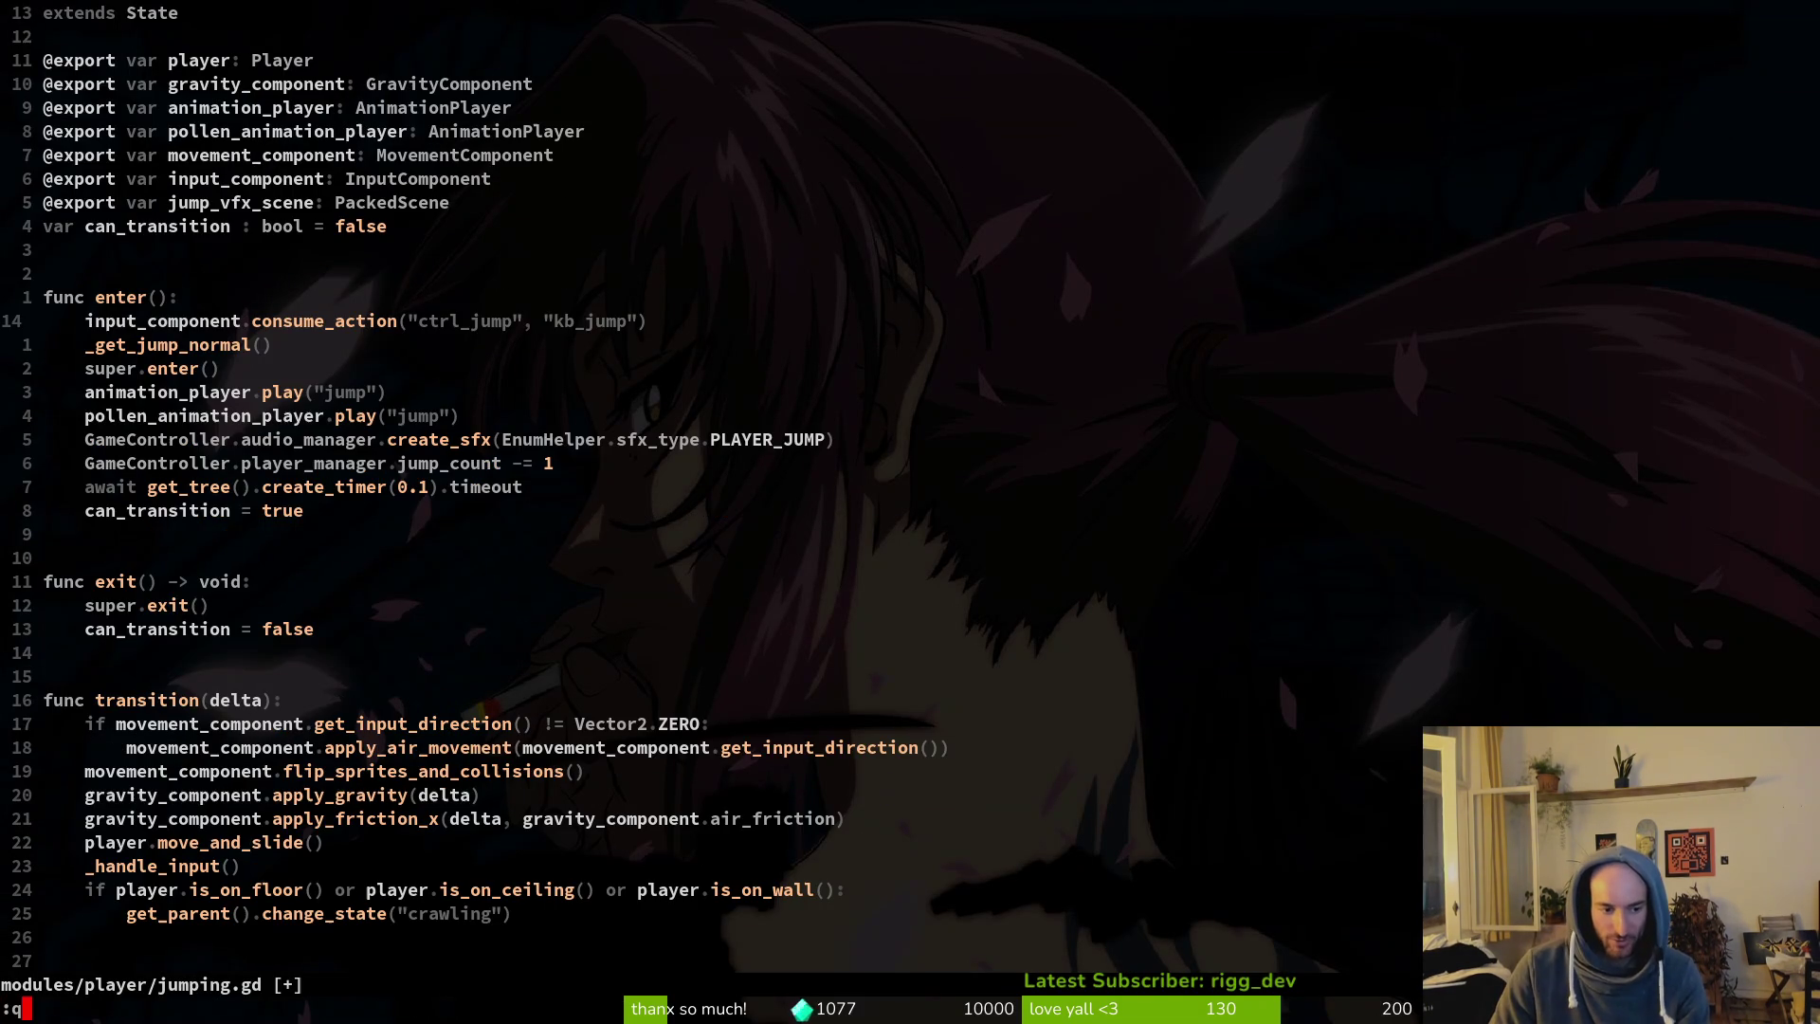
key(Return)
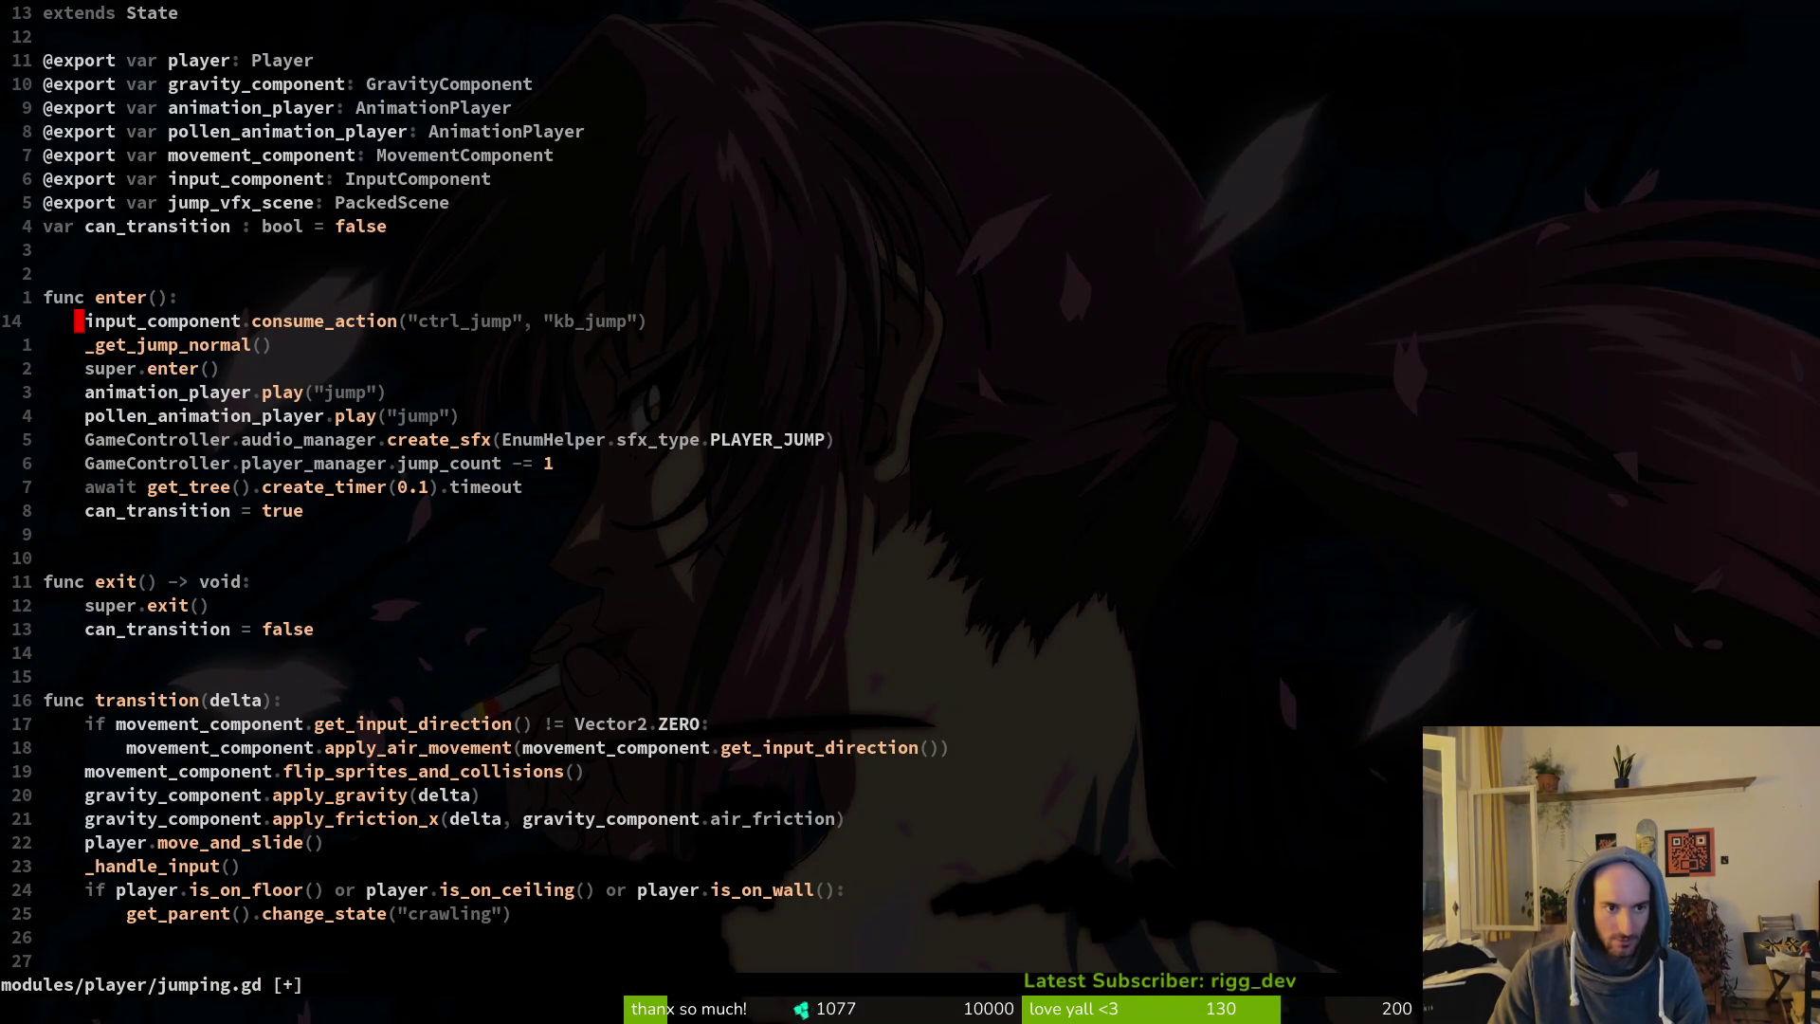
text(:write)
key(Return)
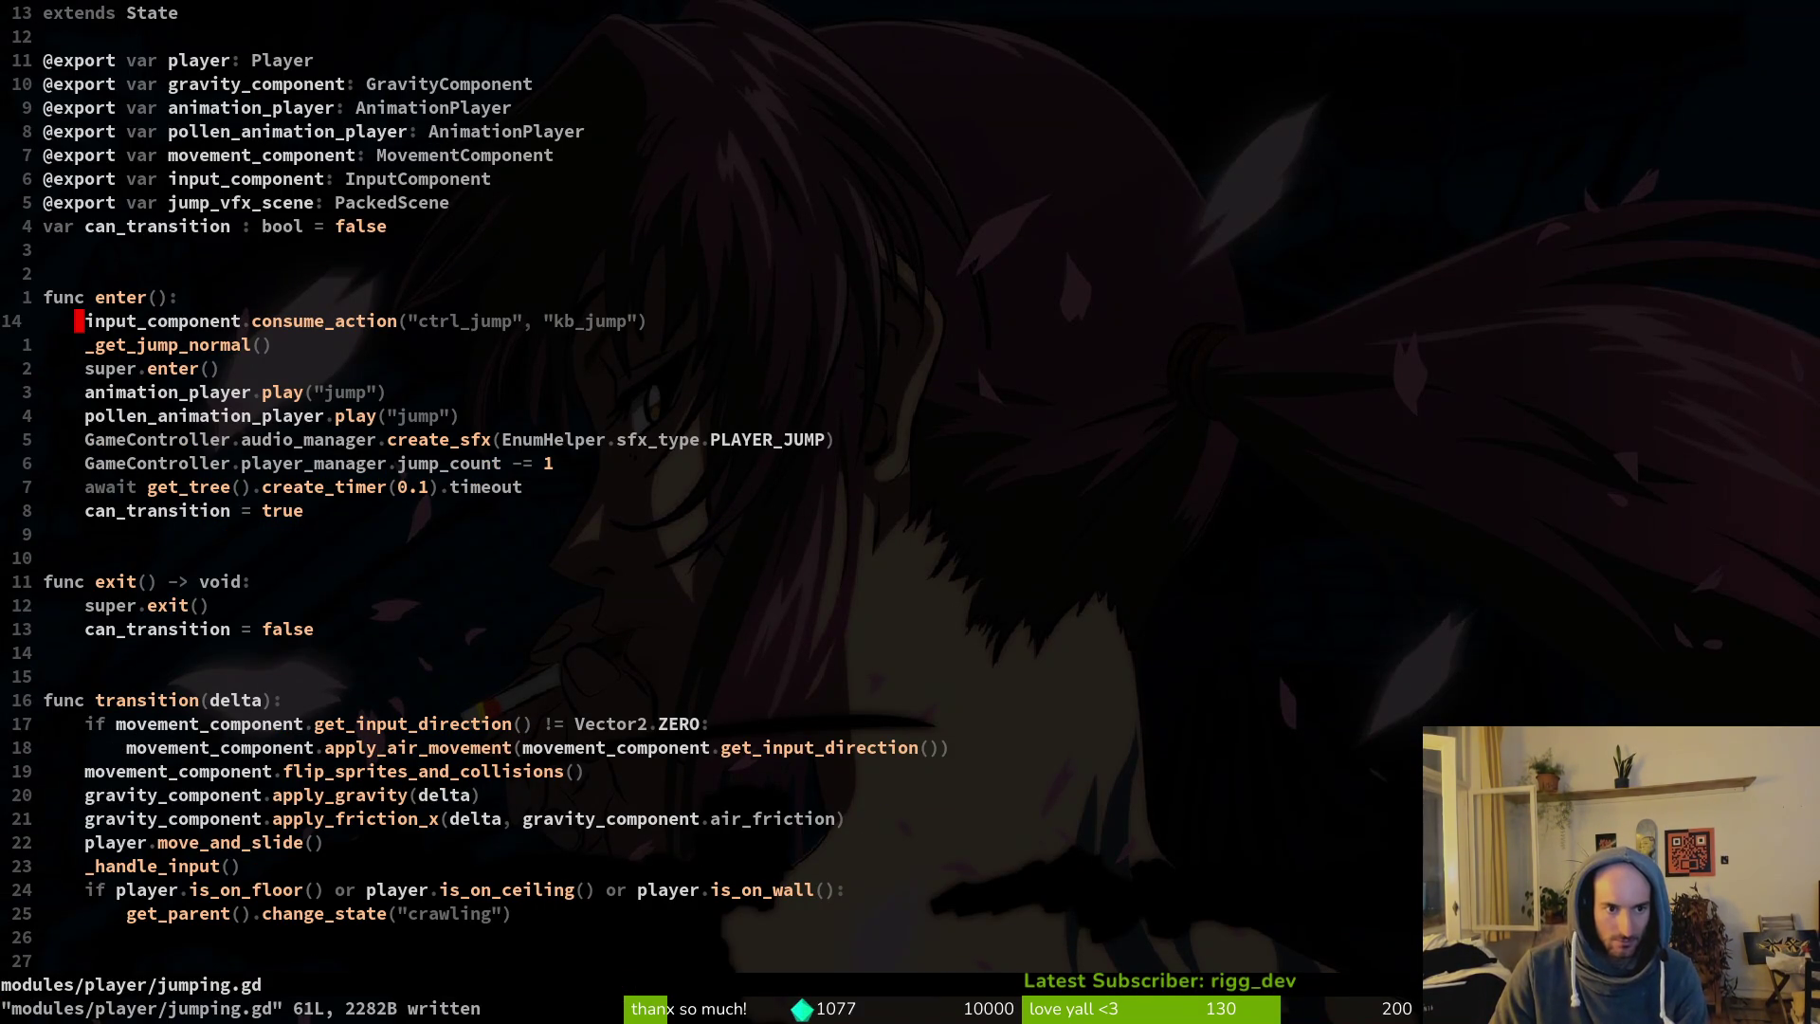
text(:q)
key(Return)
Review changed files in tig status, including the debug.helper.gd diff.
text(tig status)
key(Return)
key(Down)
key(Down)
key(Return)
key(q)
key(q)
Start typing a git commit -m command in the shell.
text(git commi)
key(BackSpace)
key(BackSpace)
text(mit -m ")
key(BackSpace)
key(BackSpace)
key(BackSpace)
text(-m)
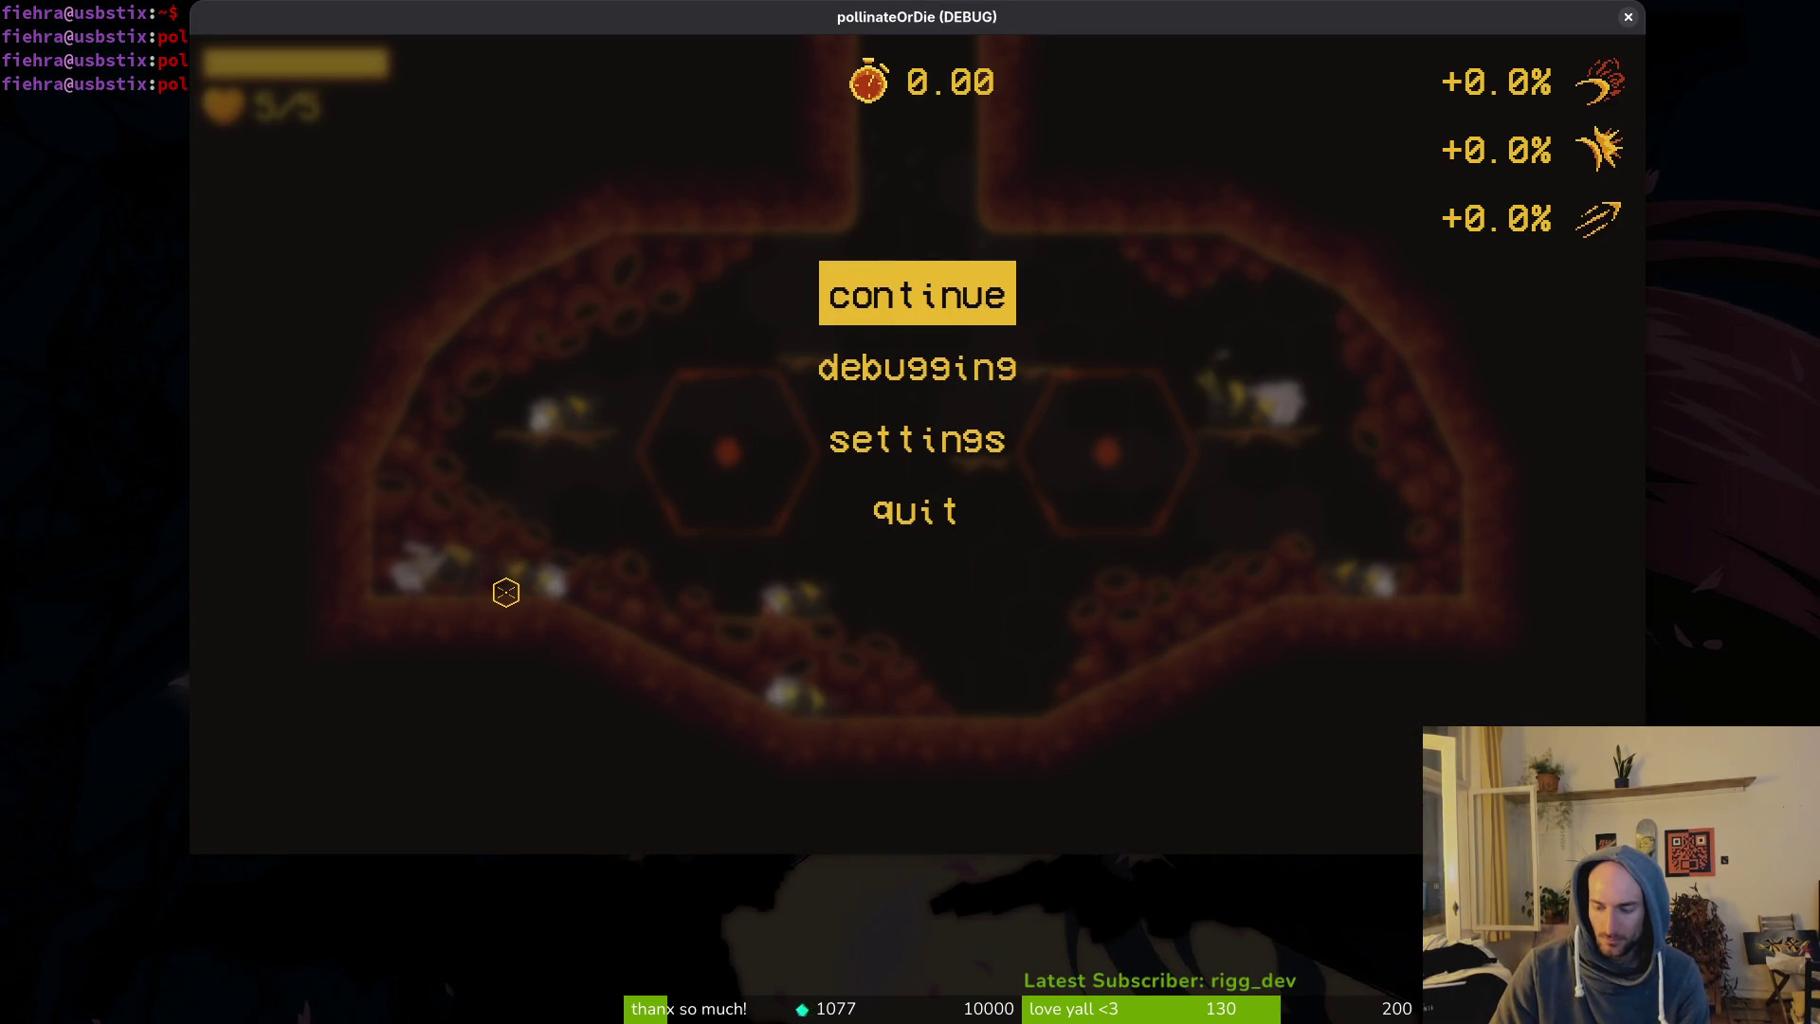
Quit the game to the main menu via the pause menu and close its window.
key(Down)
key(Down)
key(Down)
key(Return)
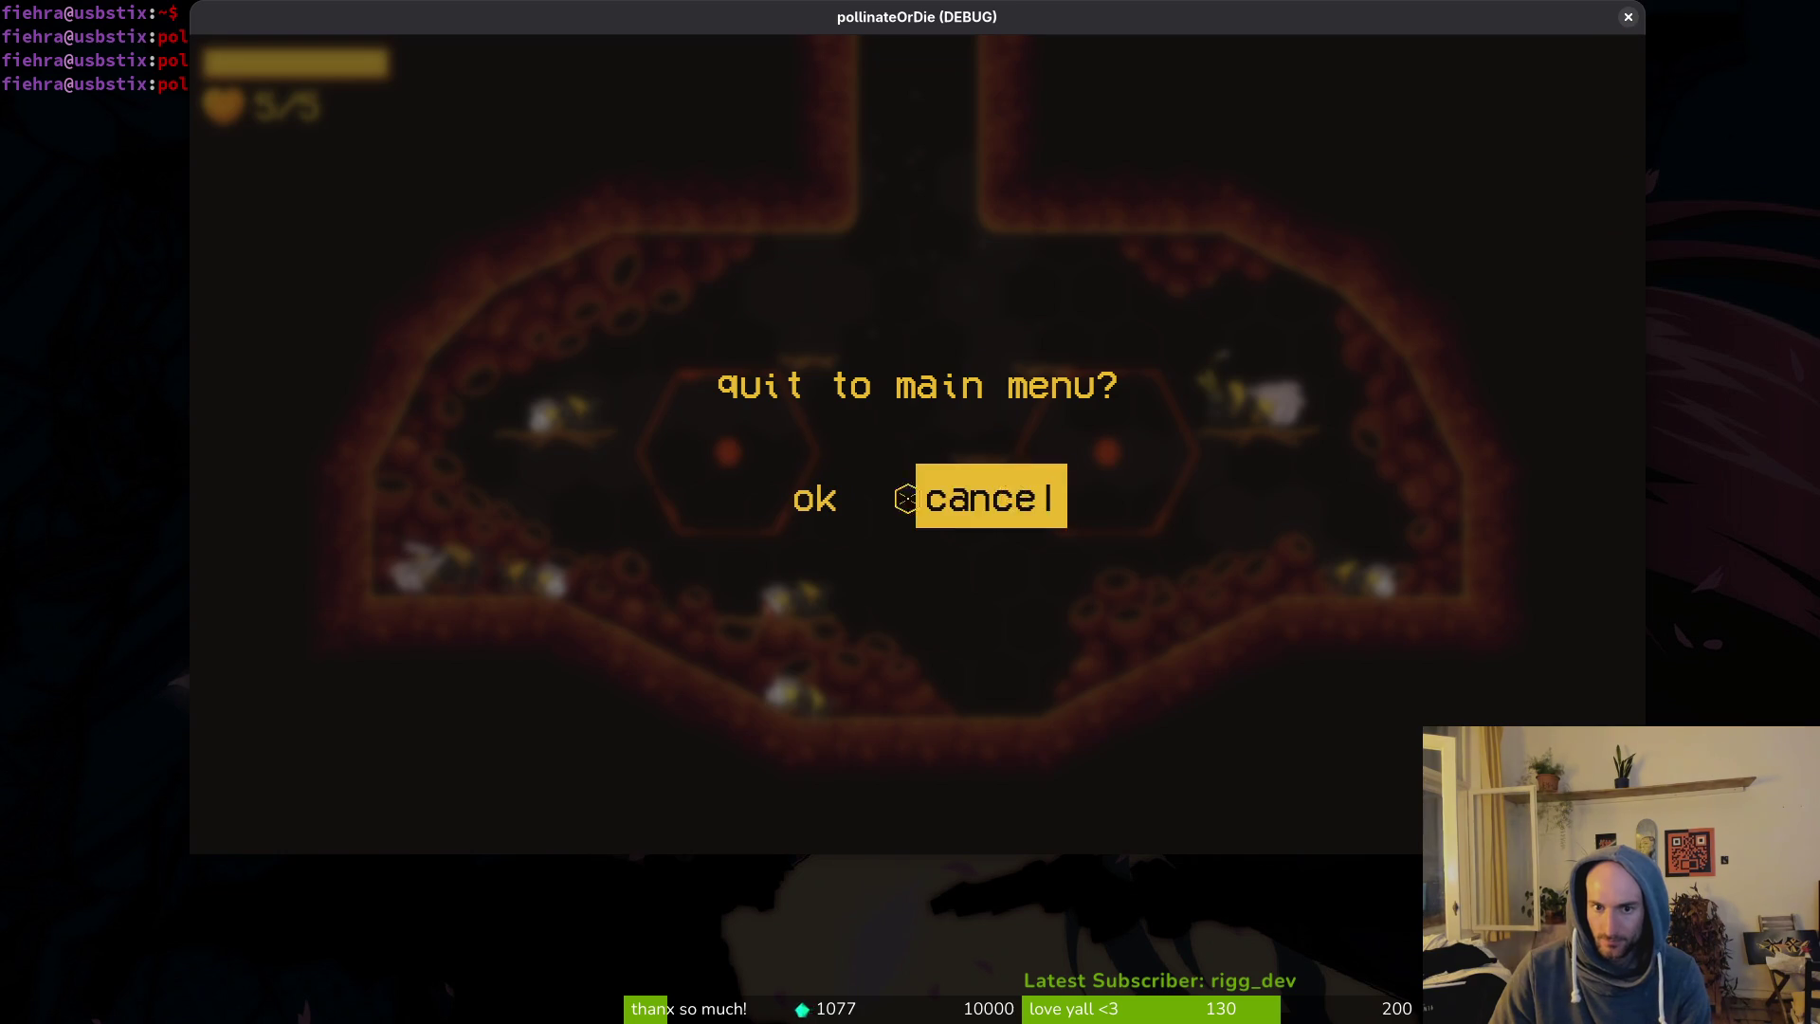
key(Left)
key(Return)
click(1629, 17)
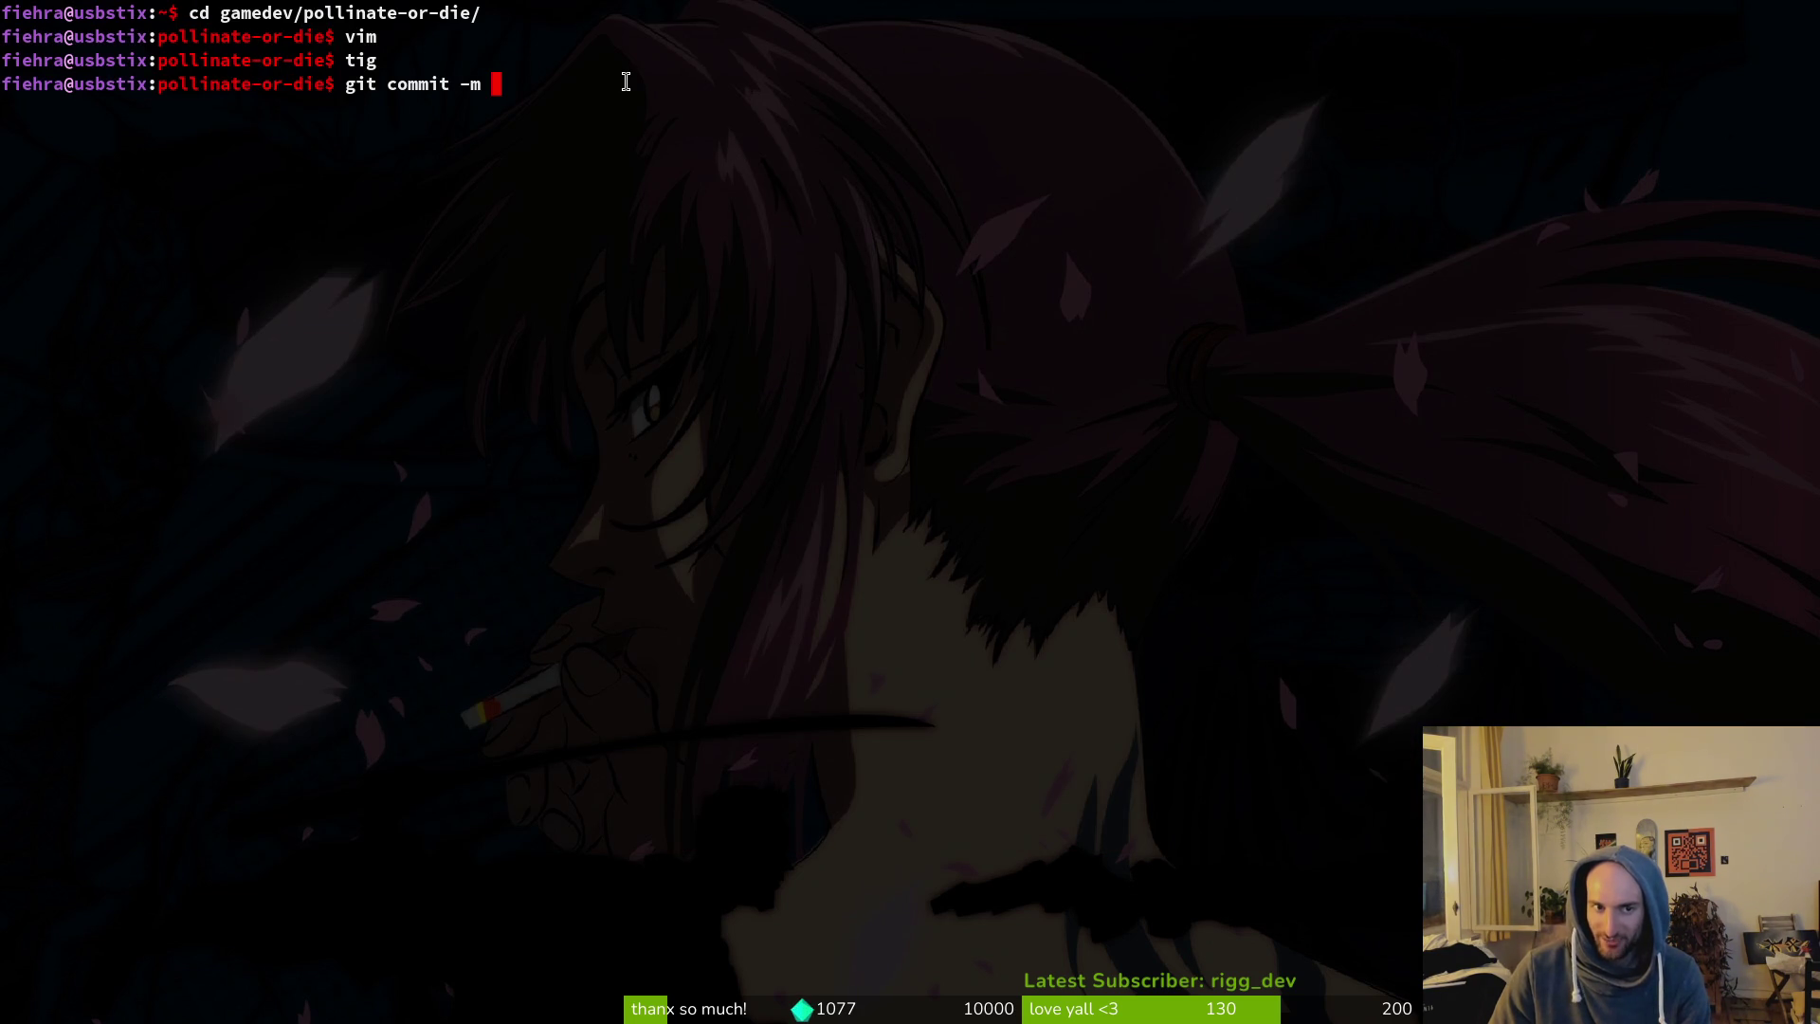
Commit with message "fixed input not being consumed when dropping through platforms".
text("shout)
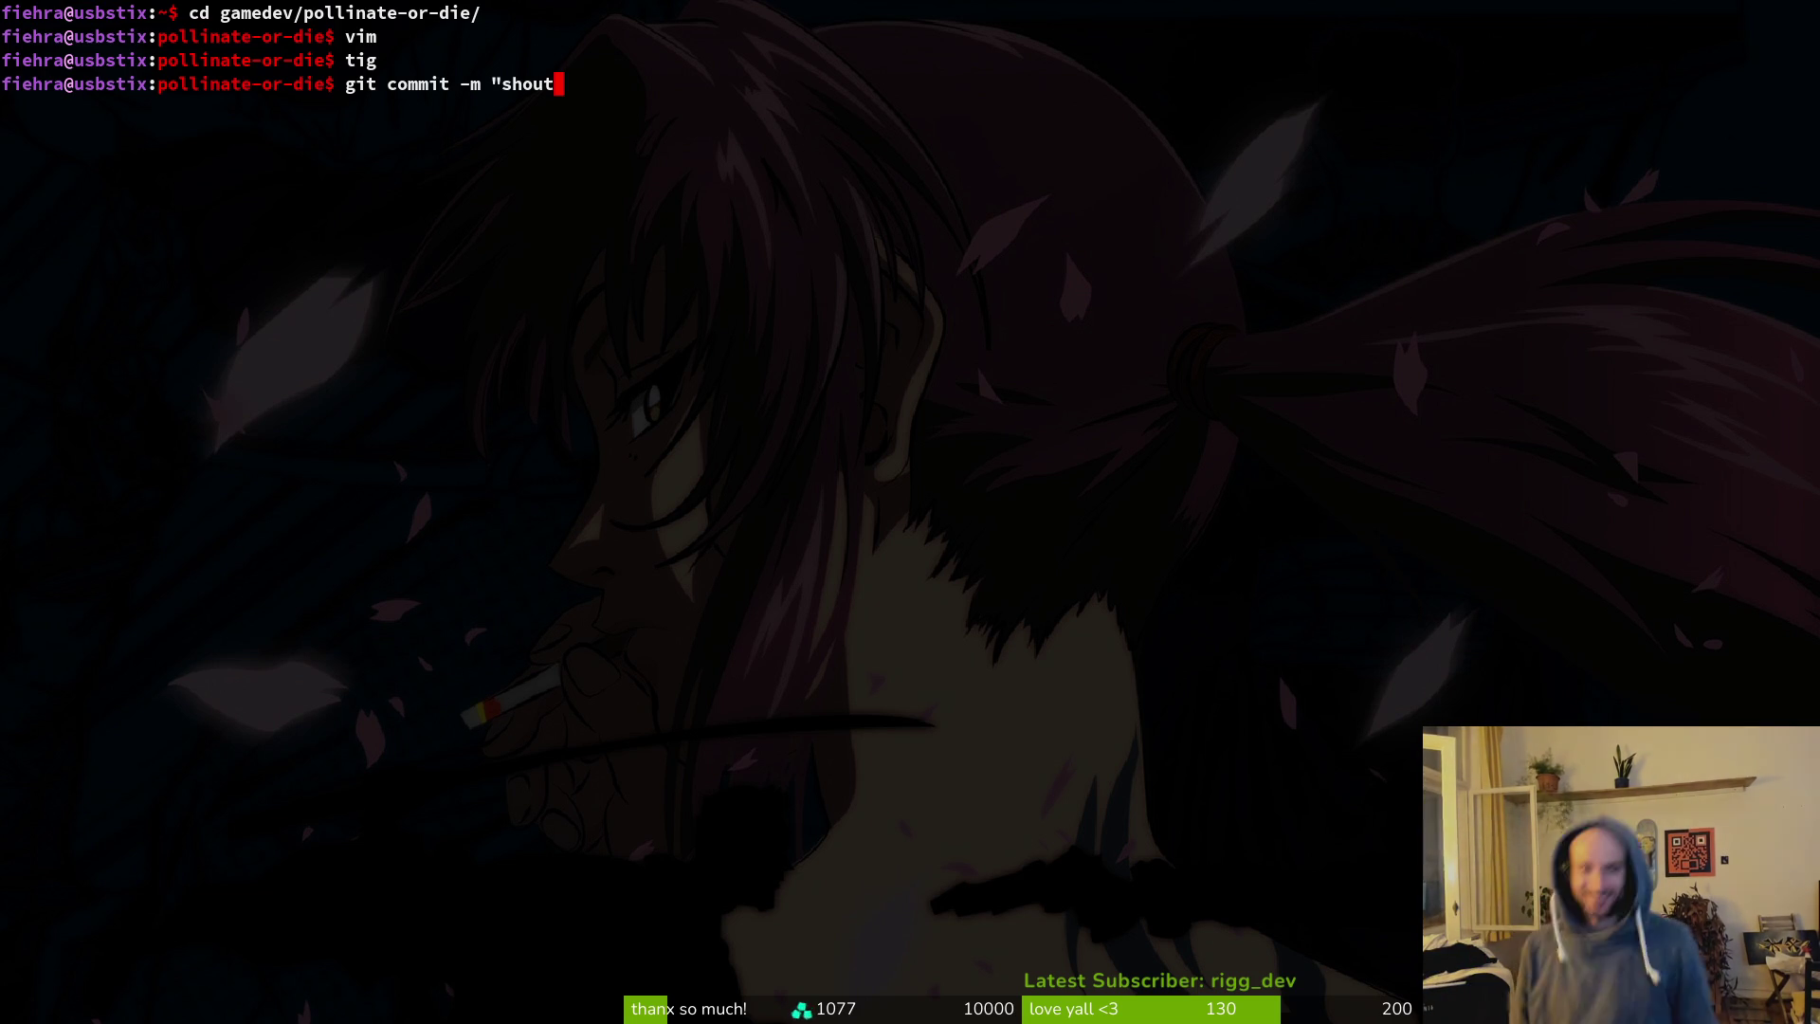
key(BackSpace)
key(BackSpace)
key(BackSpace)
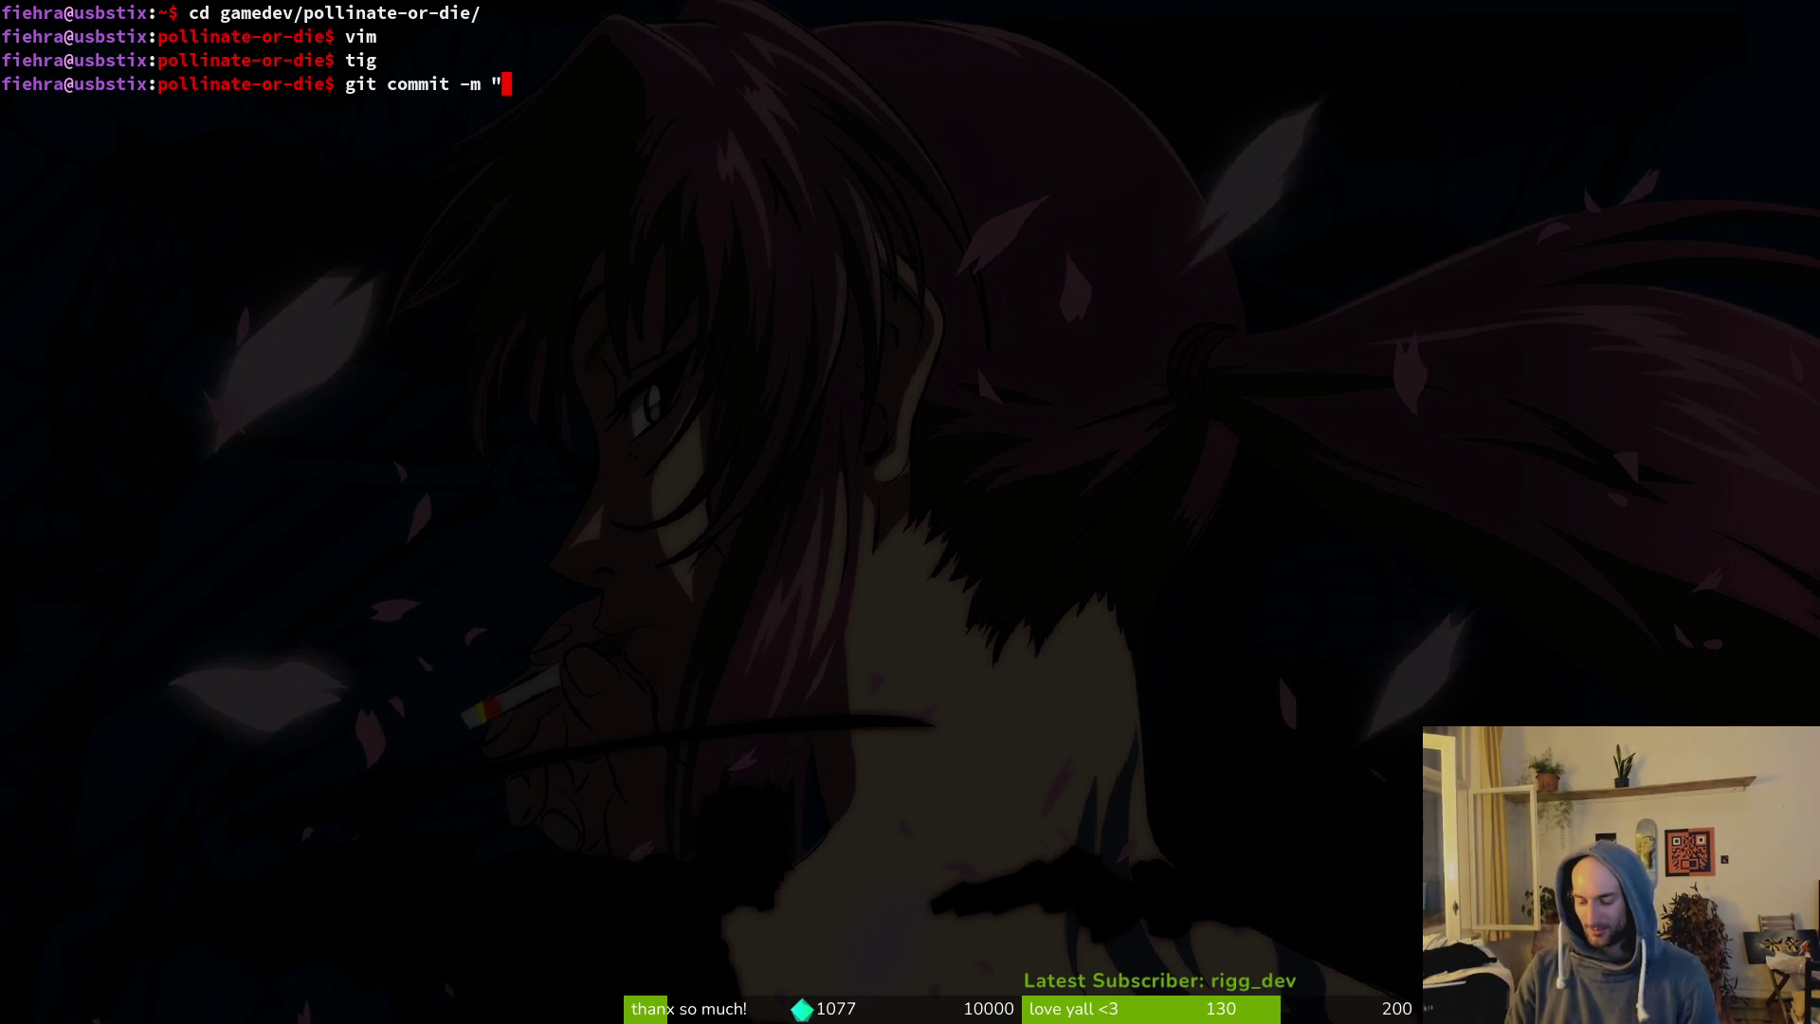
text(fixed)
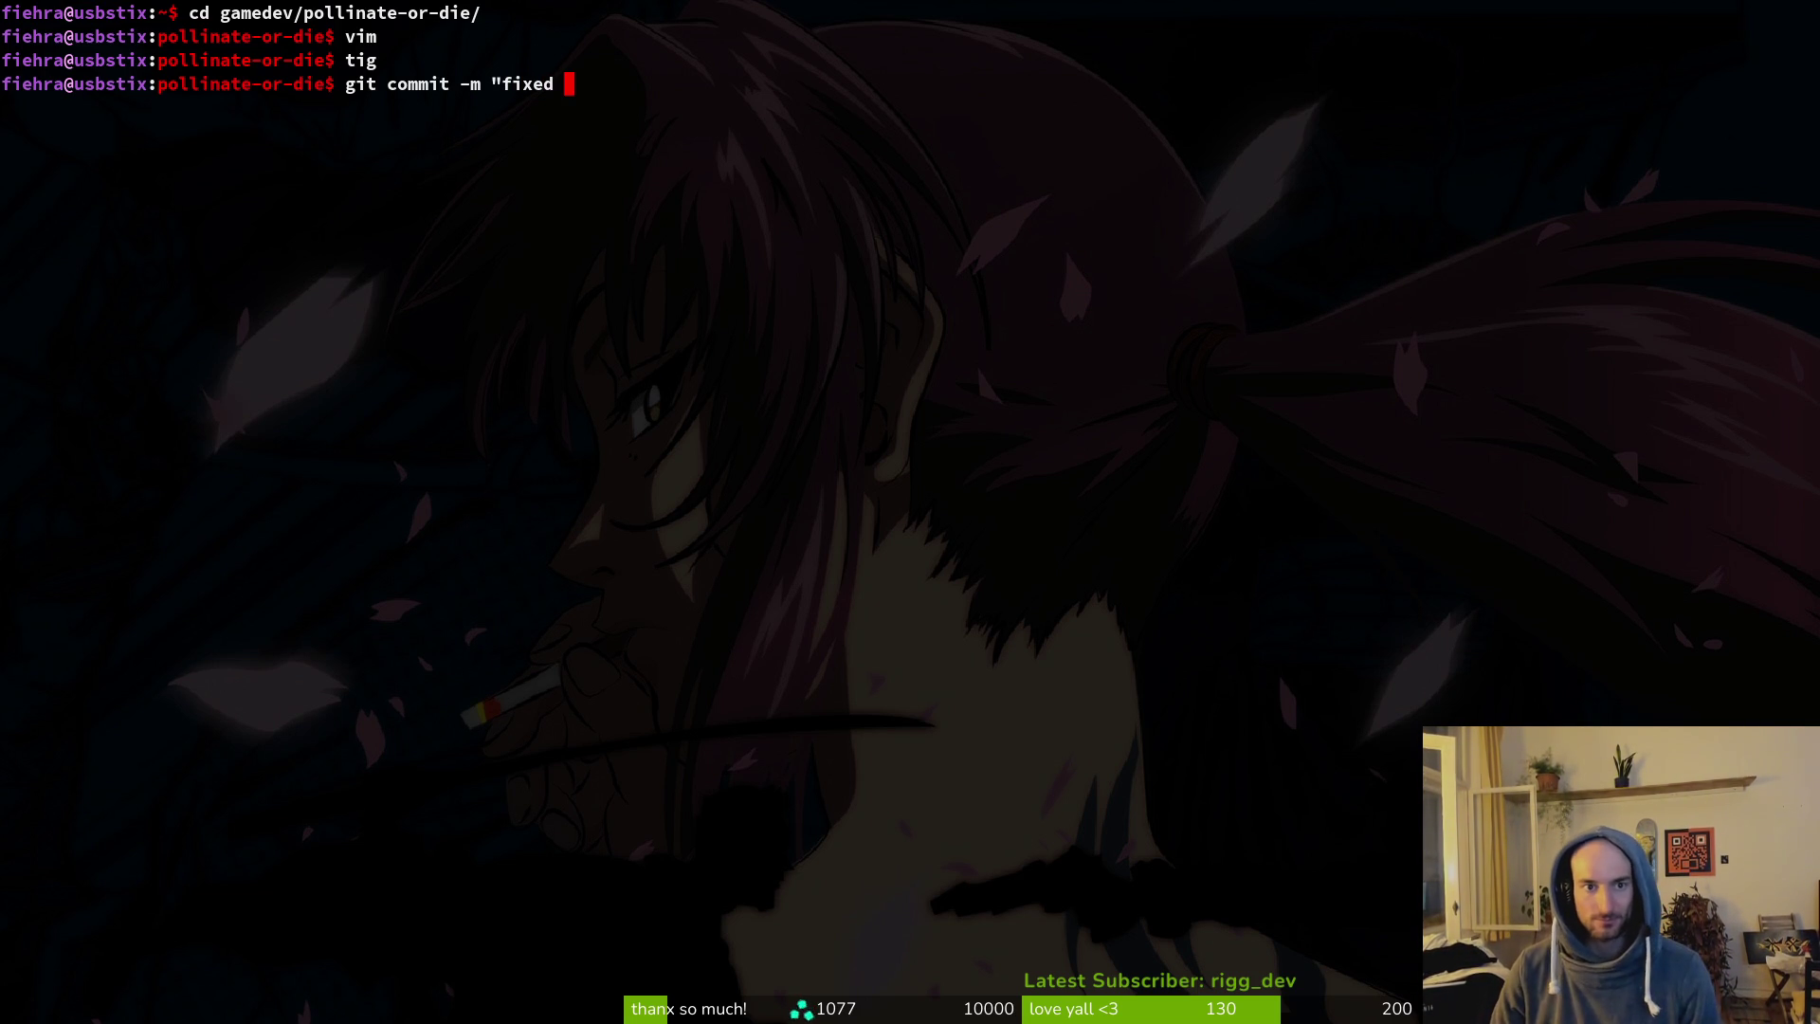
key(BackSpace)
key(BackSpace)
text(d inpu)
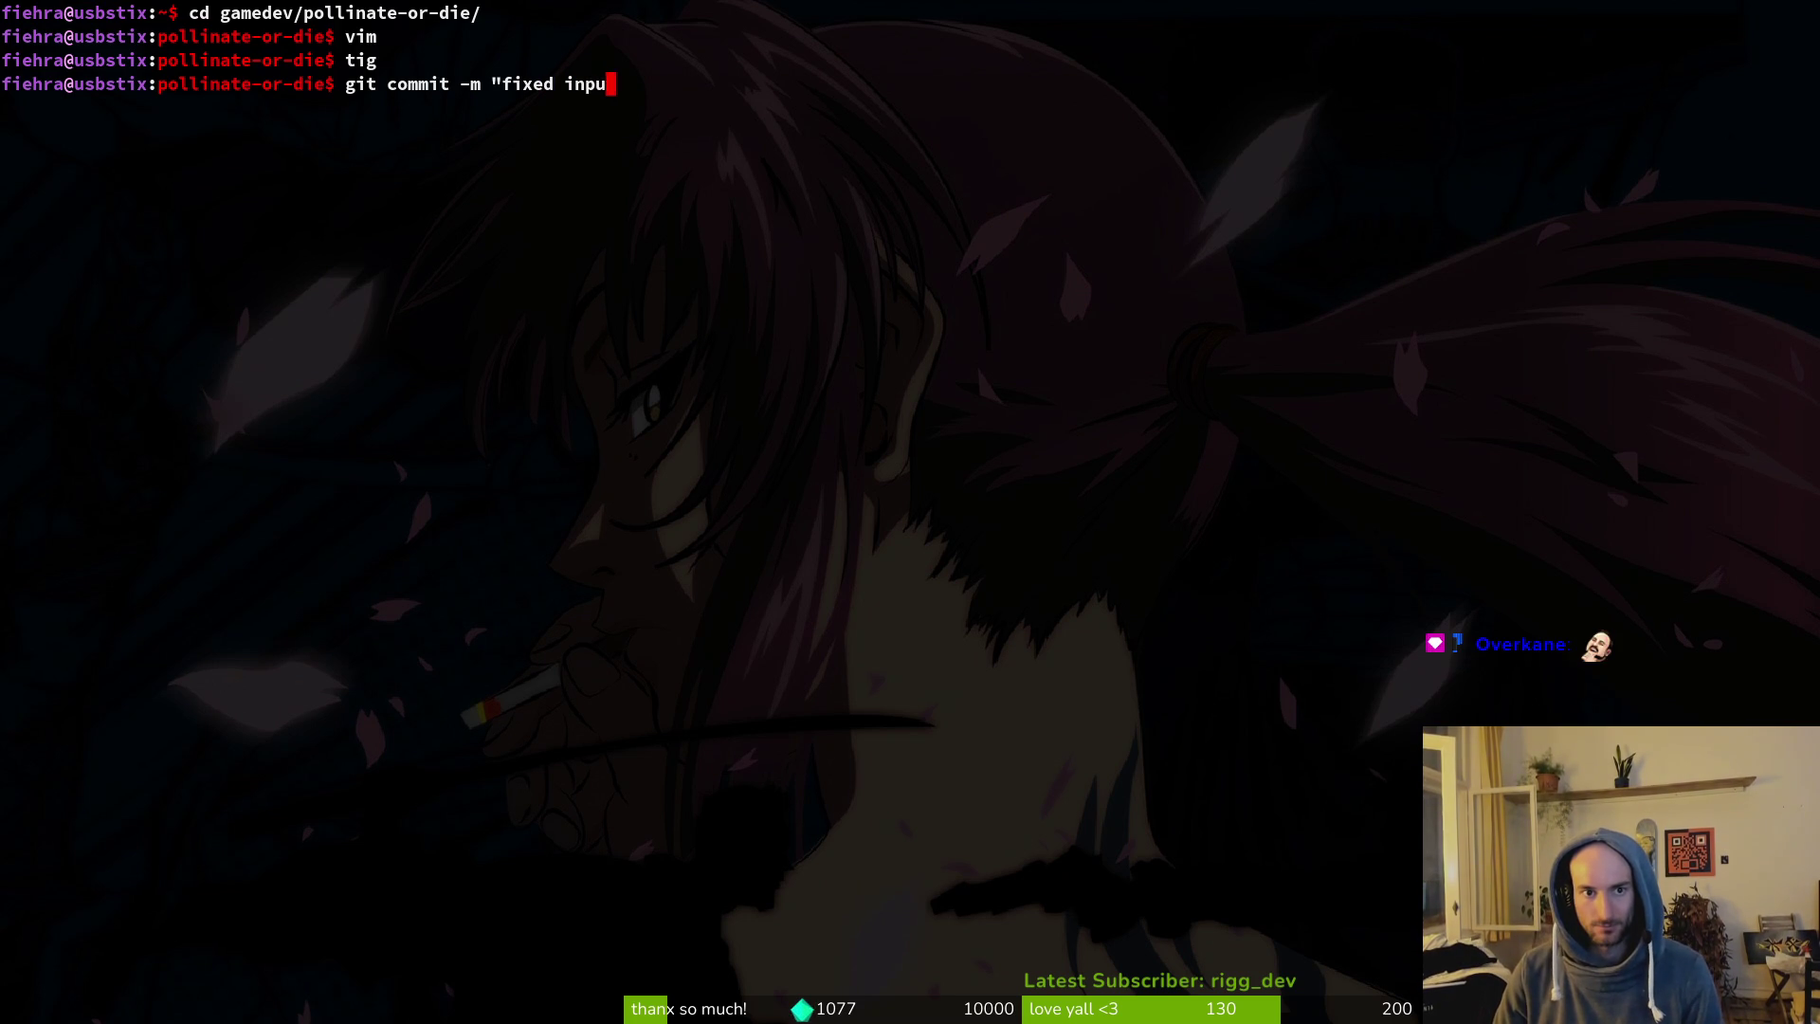
text(t not being consume)
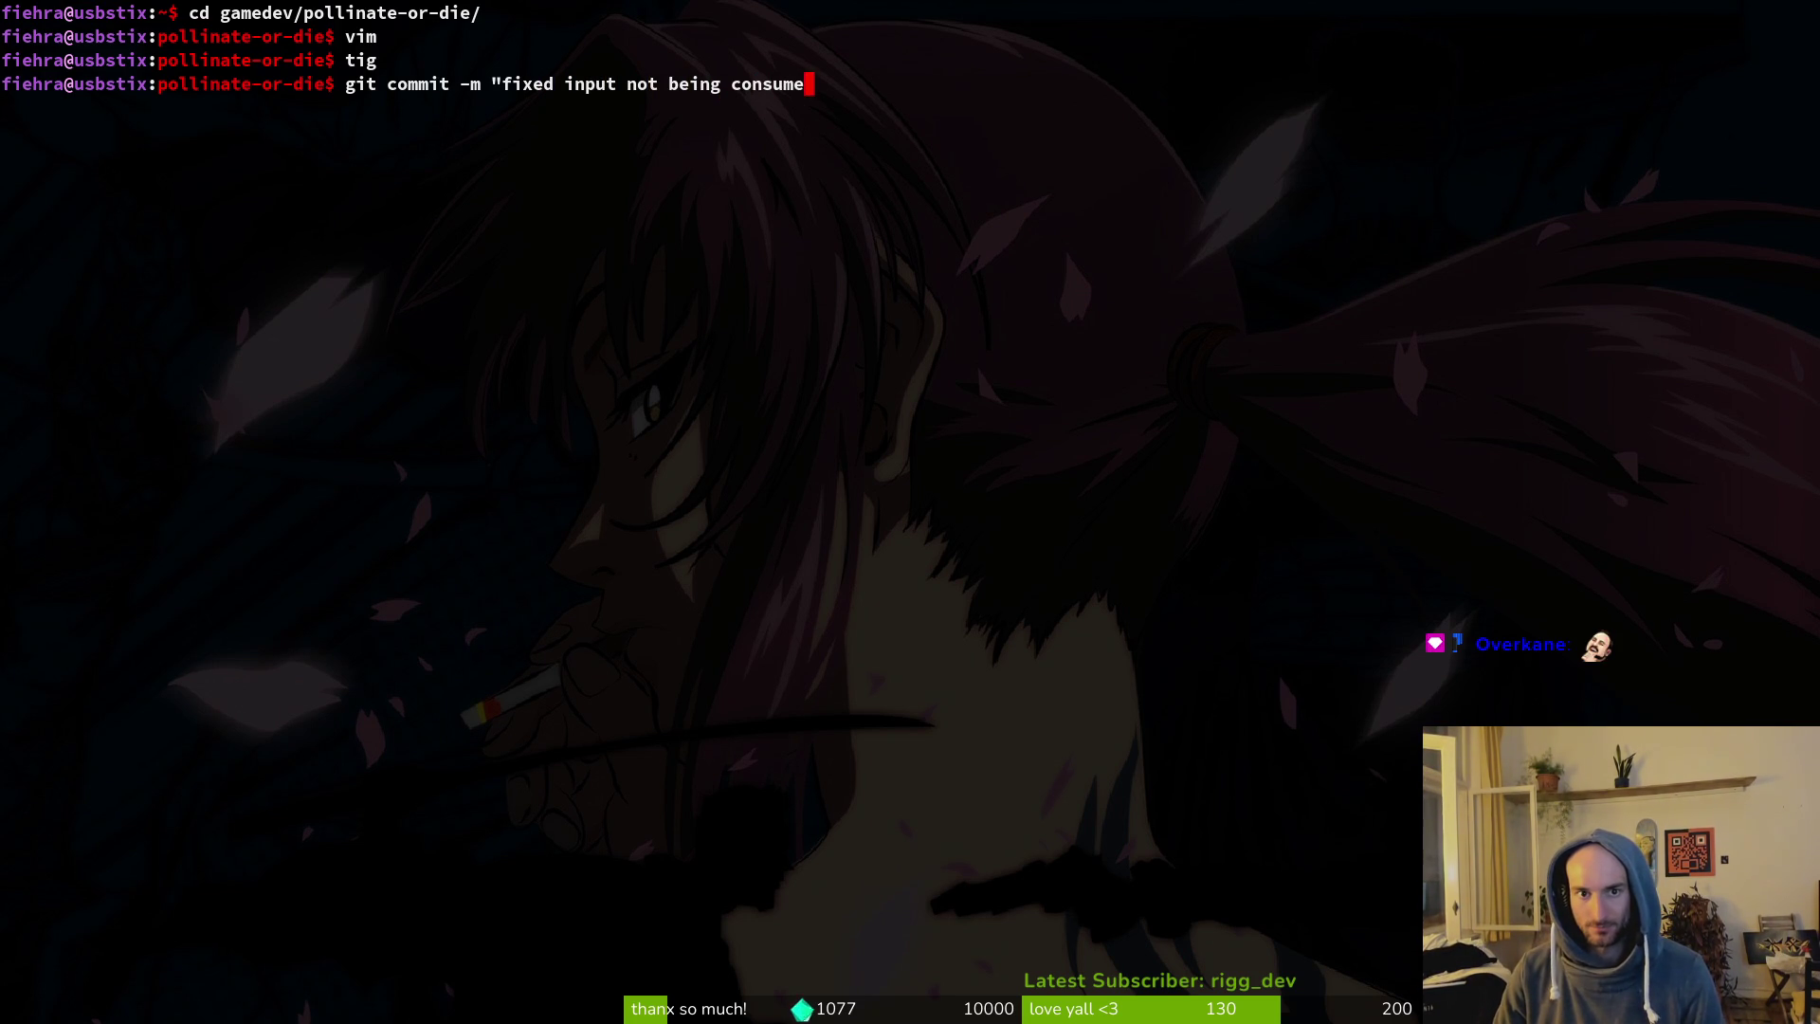
text(d when jump)
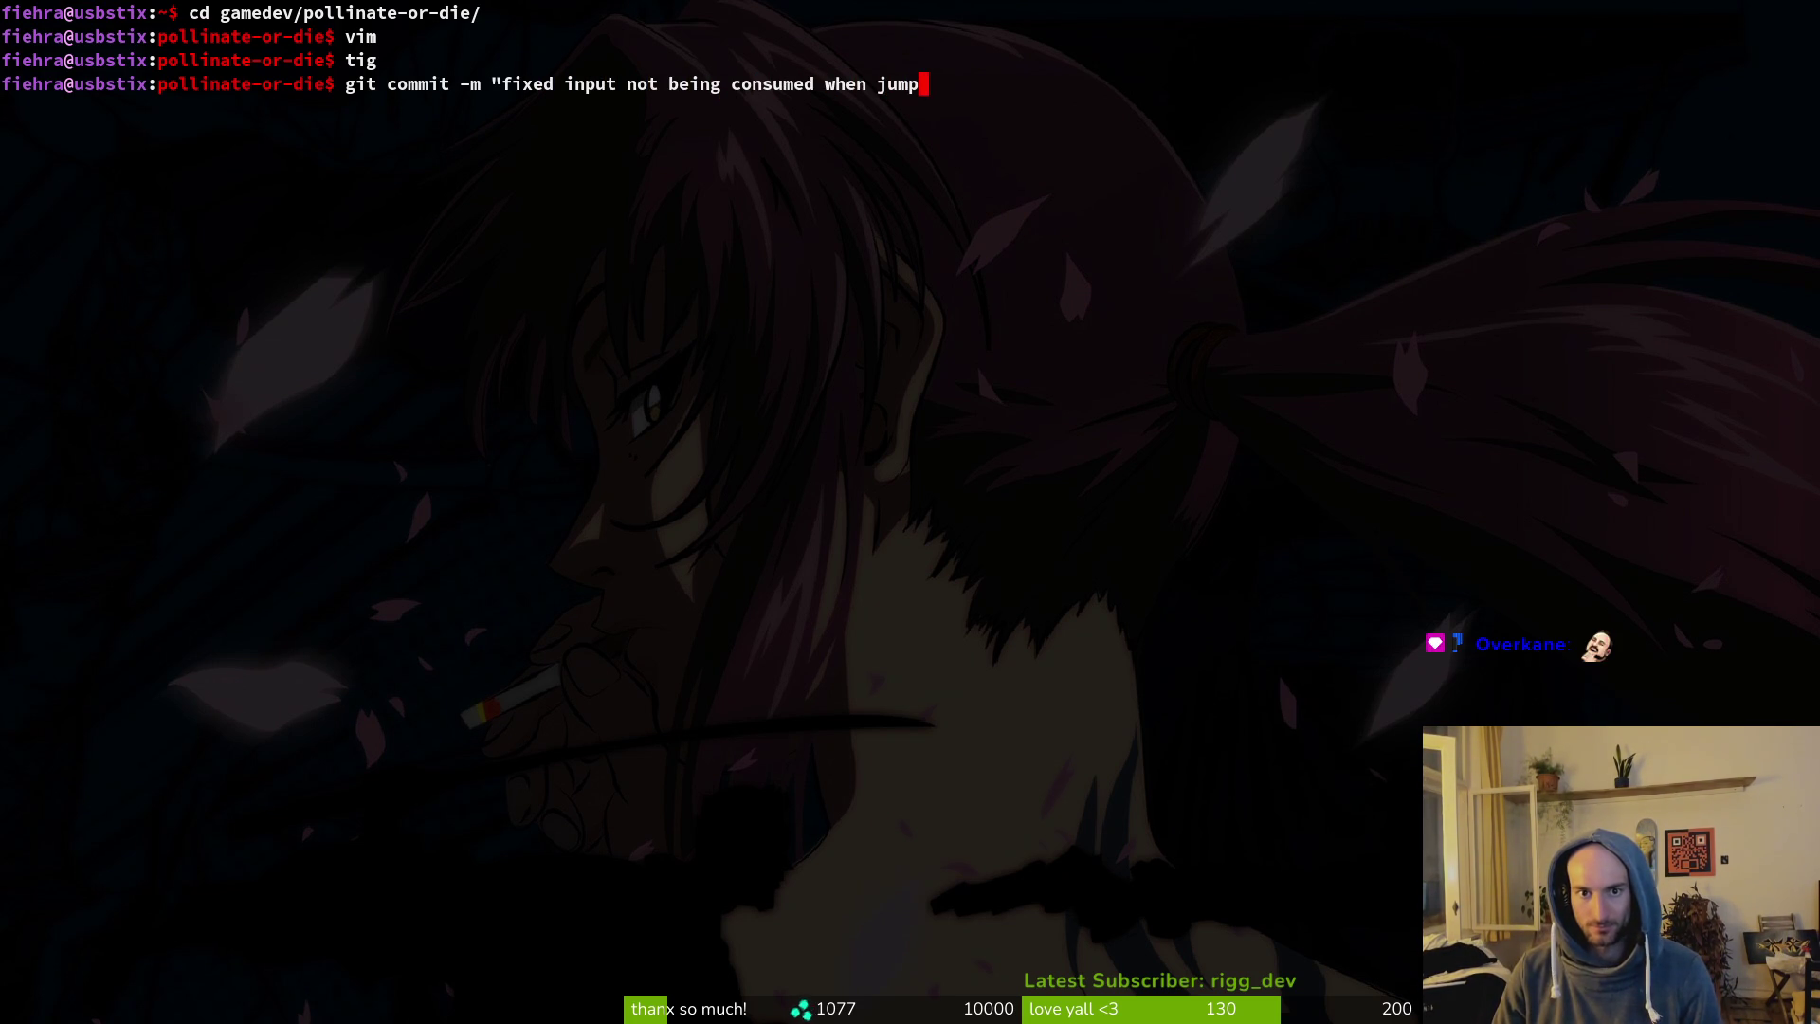
text(ing off pl)
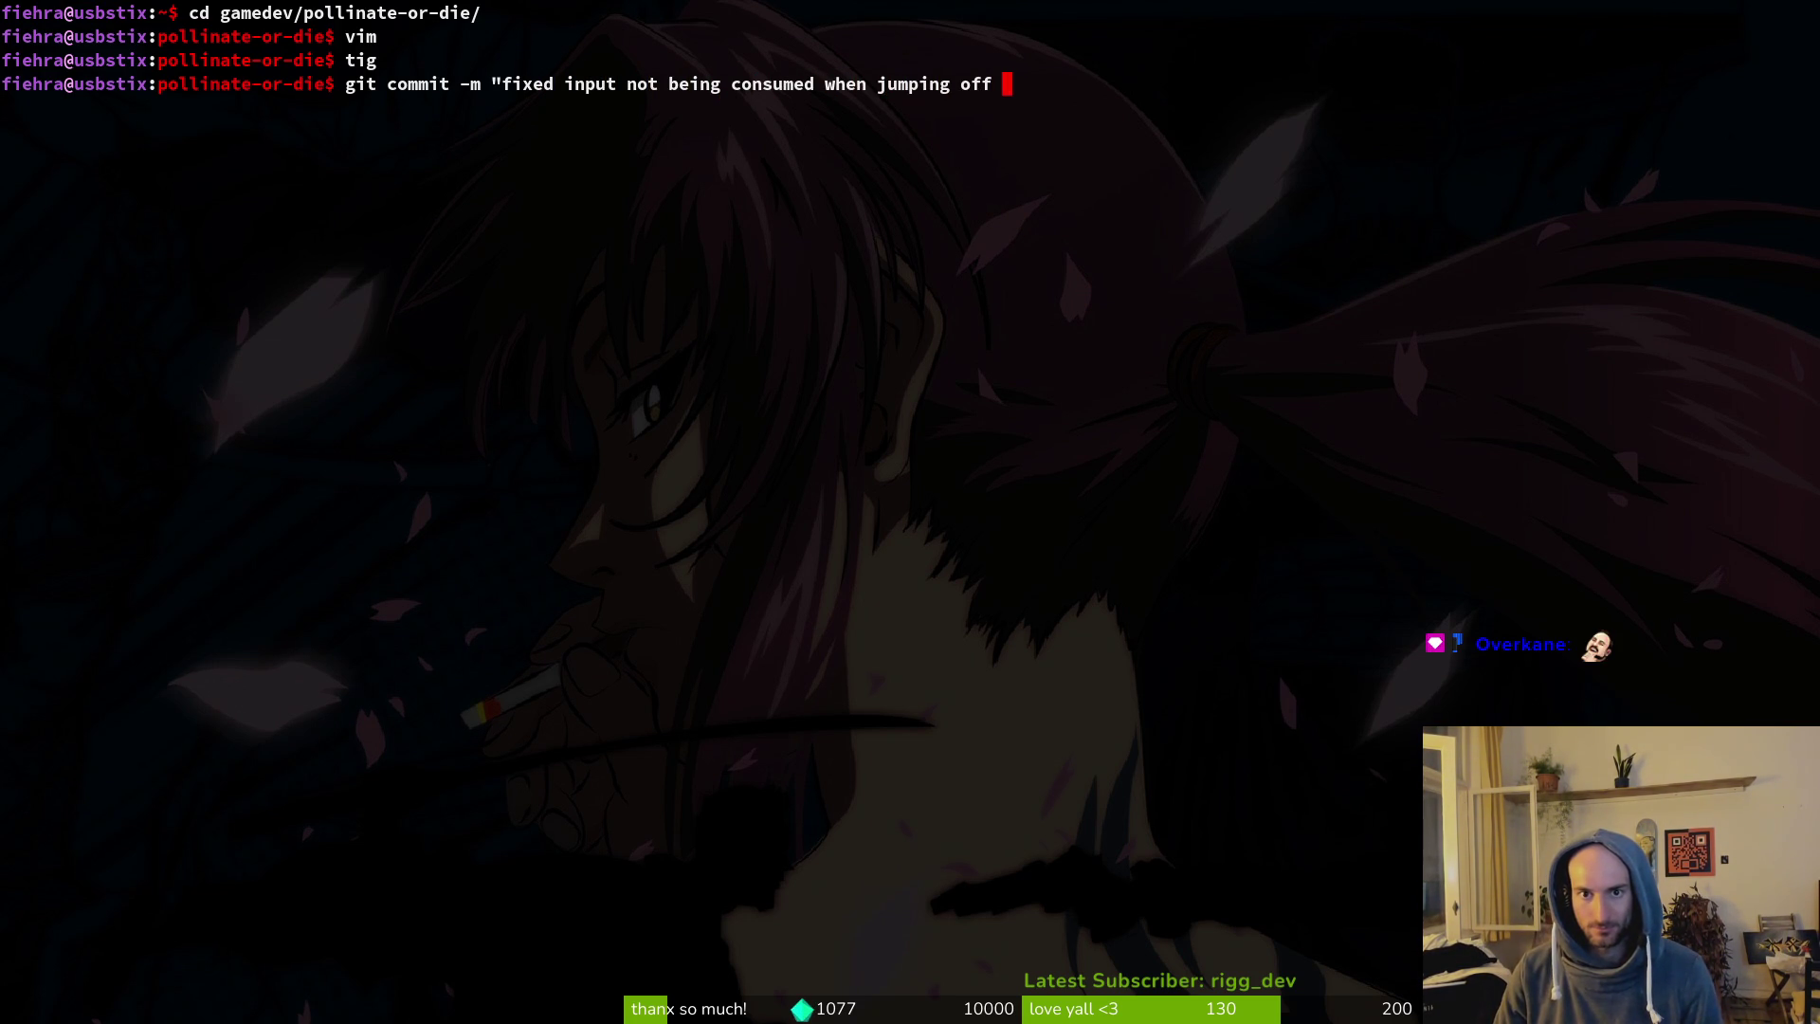
key(BackSpace)
key(BackSpace)
key(BackSpace)
key(BackSpace)
key(BackSpace)
key(BackSpace)
text(dropping thorough platof)
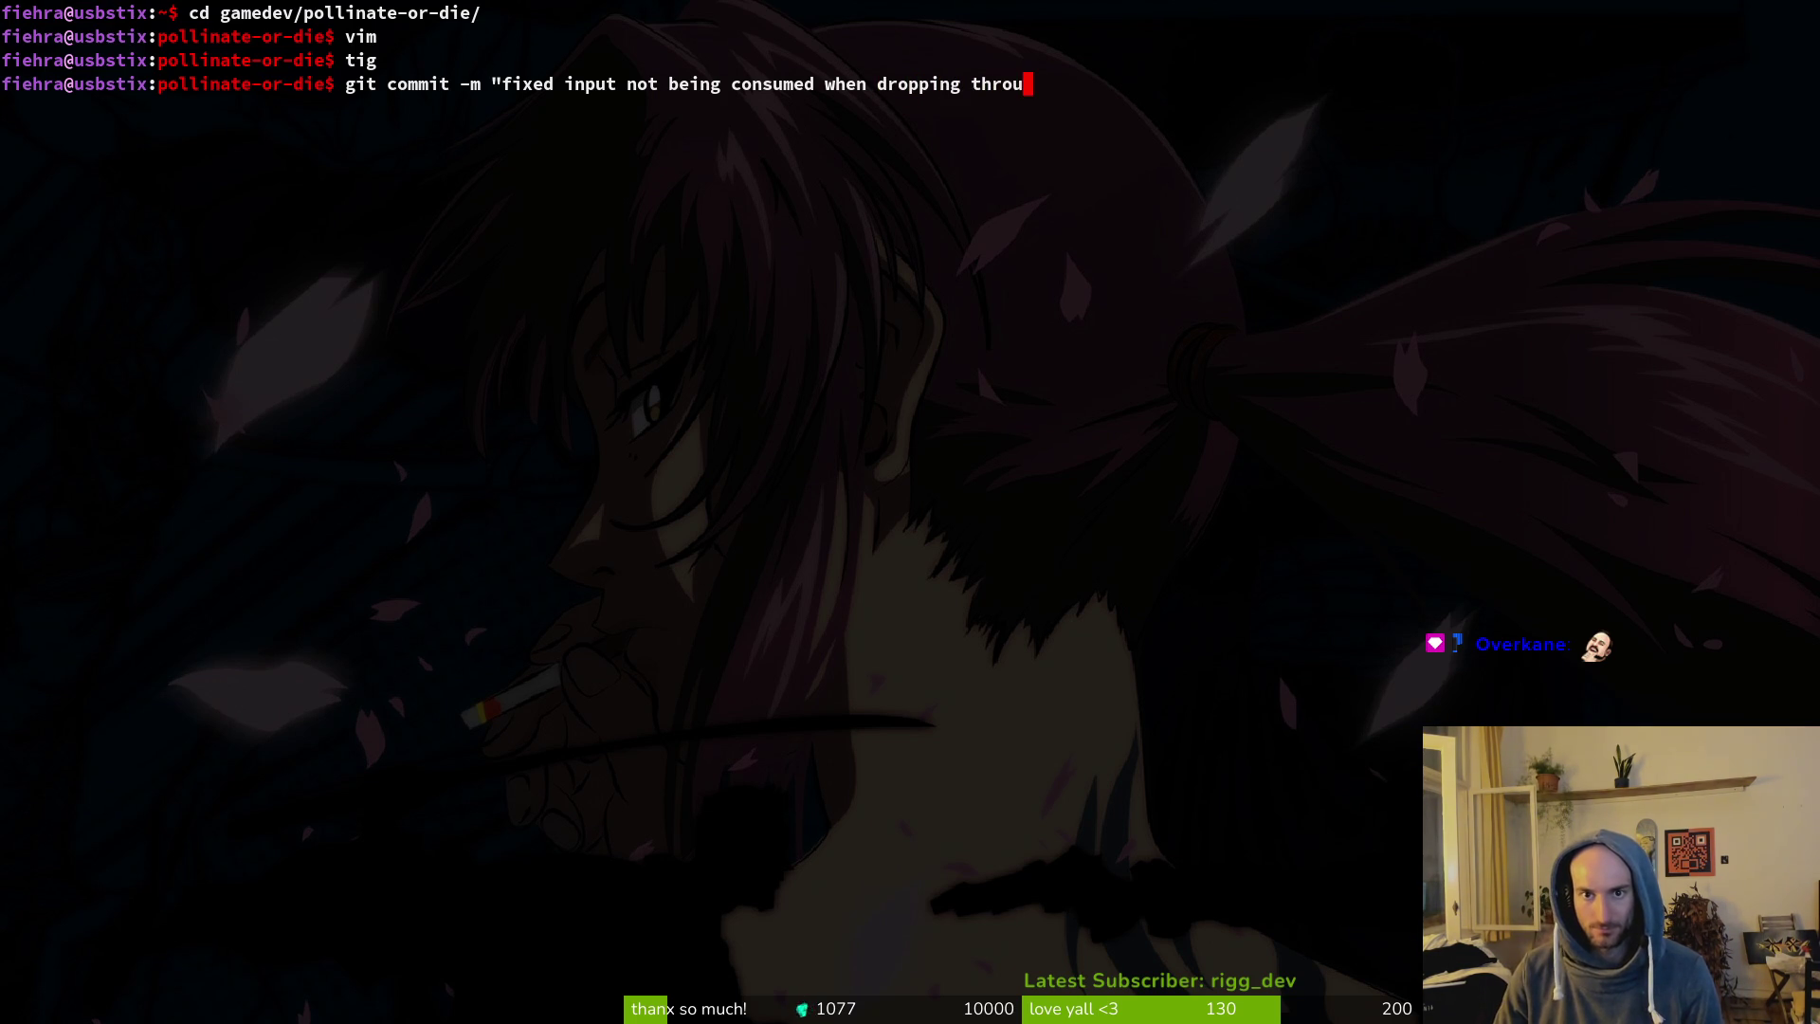
key(BackSpace)
key(BackSpace)
text(forms")
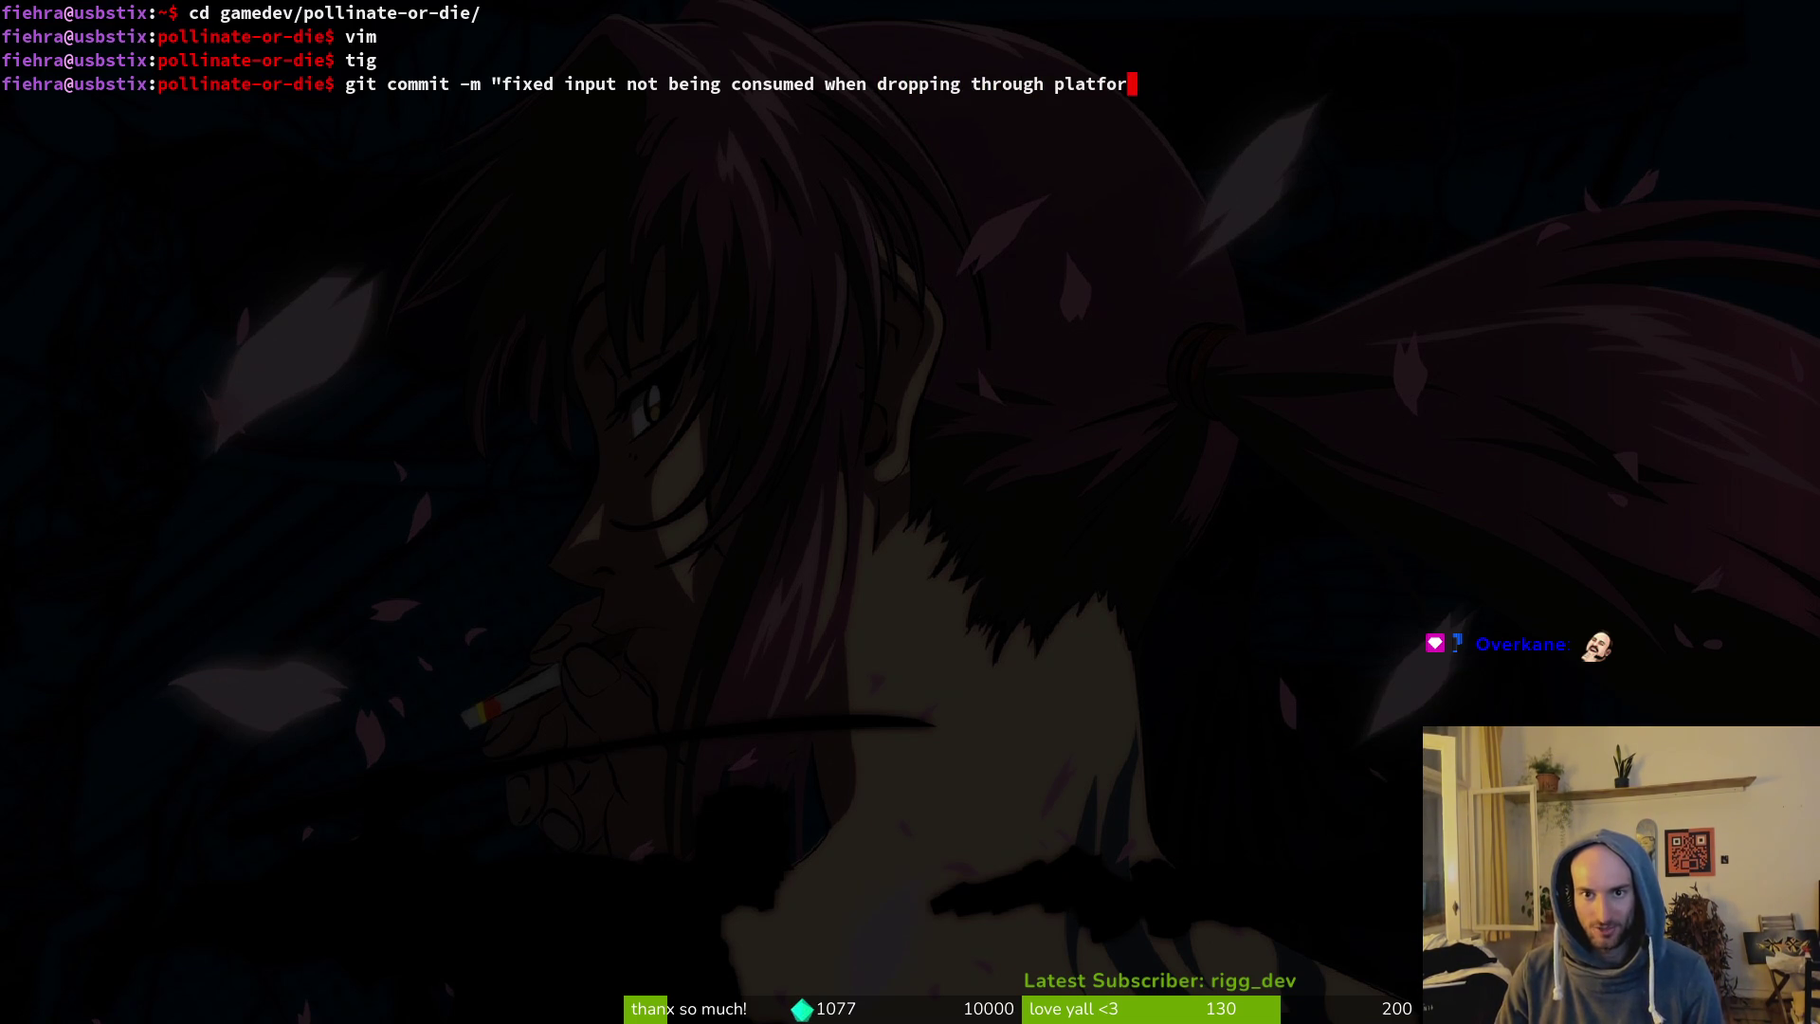
key(Return)
Push the commit to the mantis branch, then start vim with the find files picker.
text(git push)
key(Return)
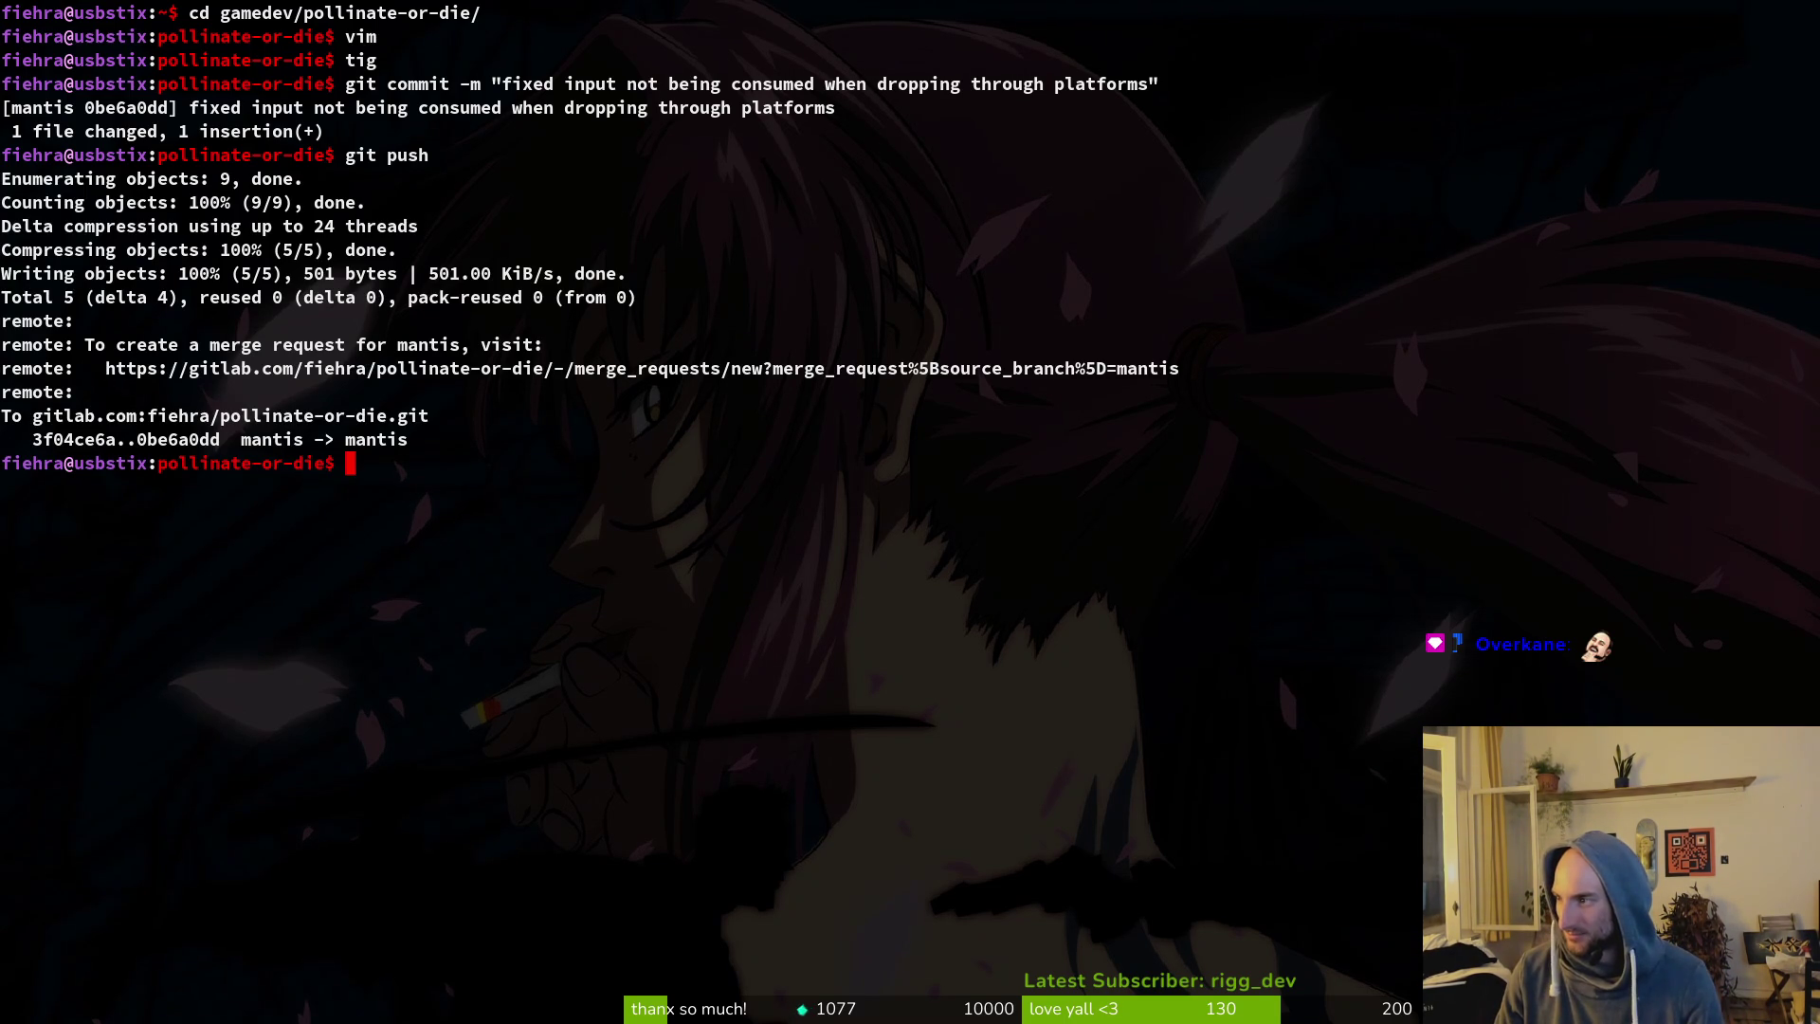
text(vim)
key(Return)
key(space)
key(p)
key(f)
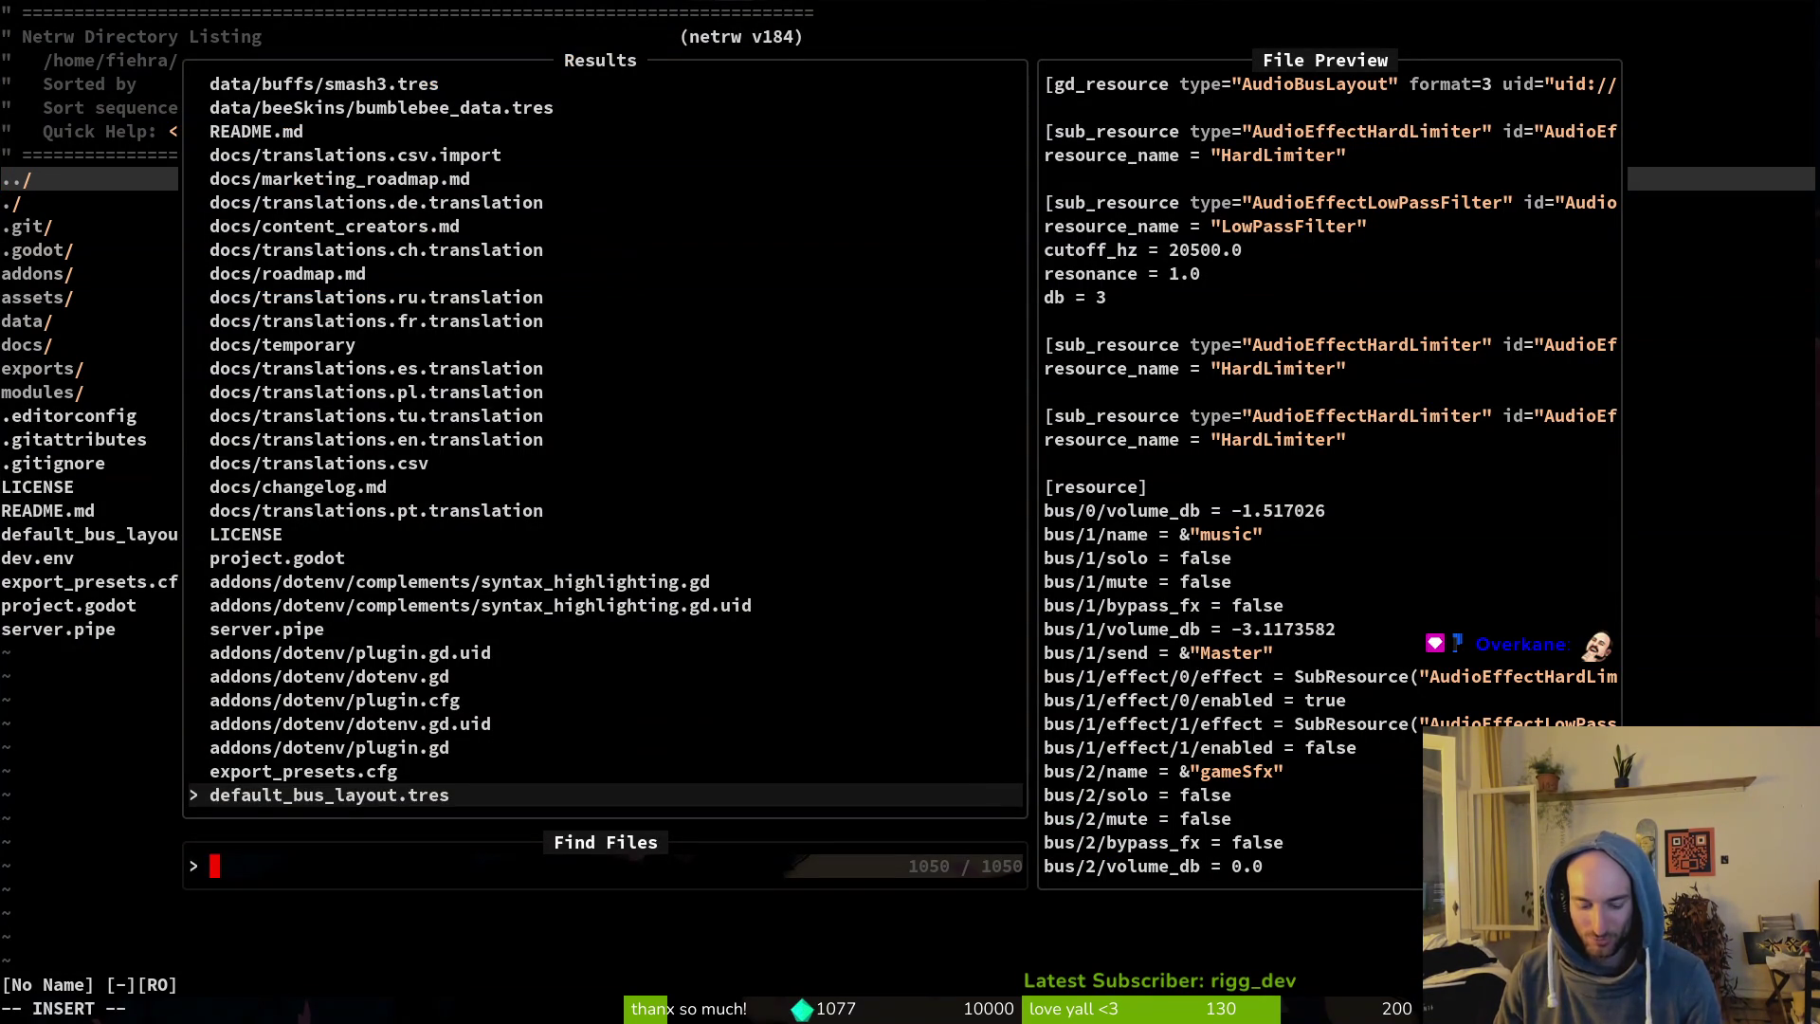
Open player_finite_state_machine.gd via Telescope and read through the dash, slash, smash and jump input handlers.
text(fiste)
key(Up)
key(Up)
key(Return)
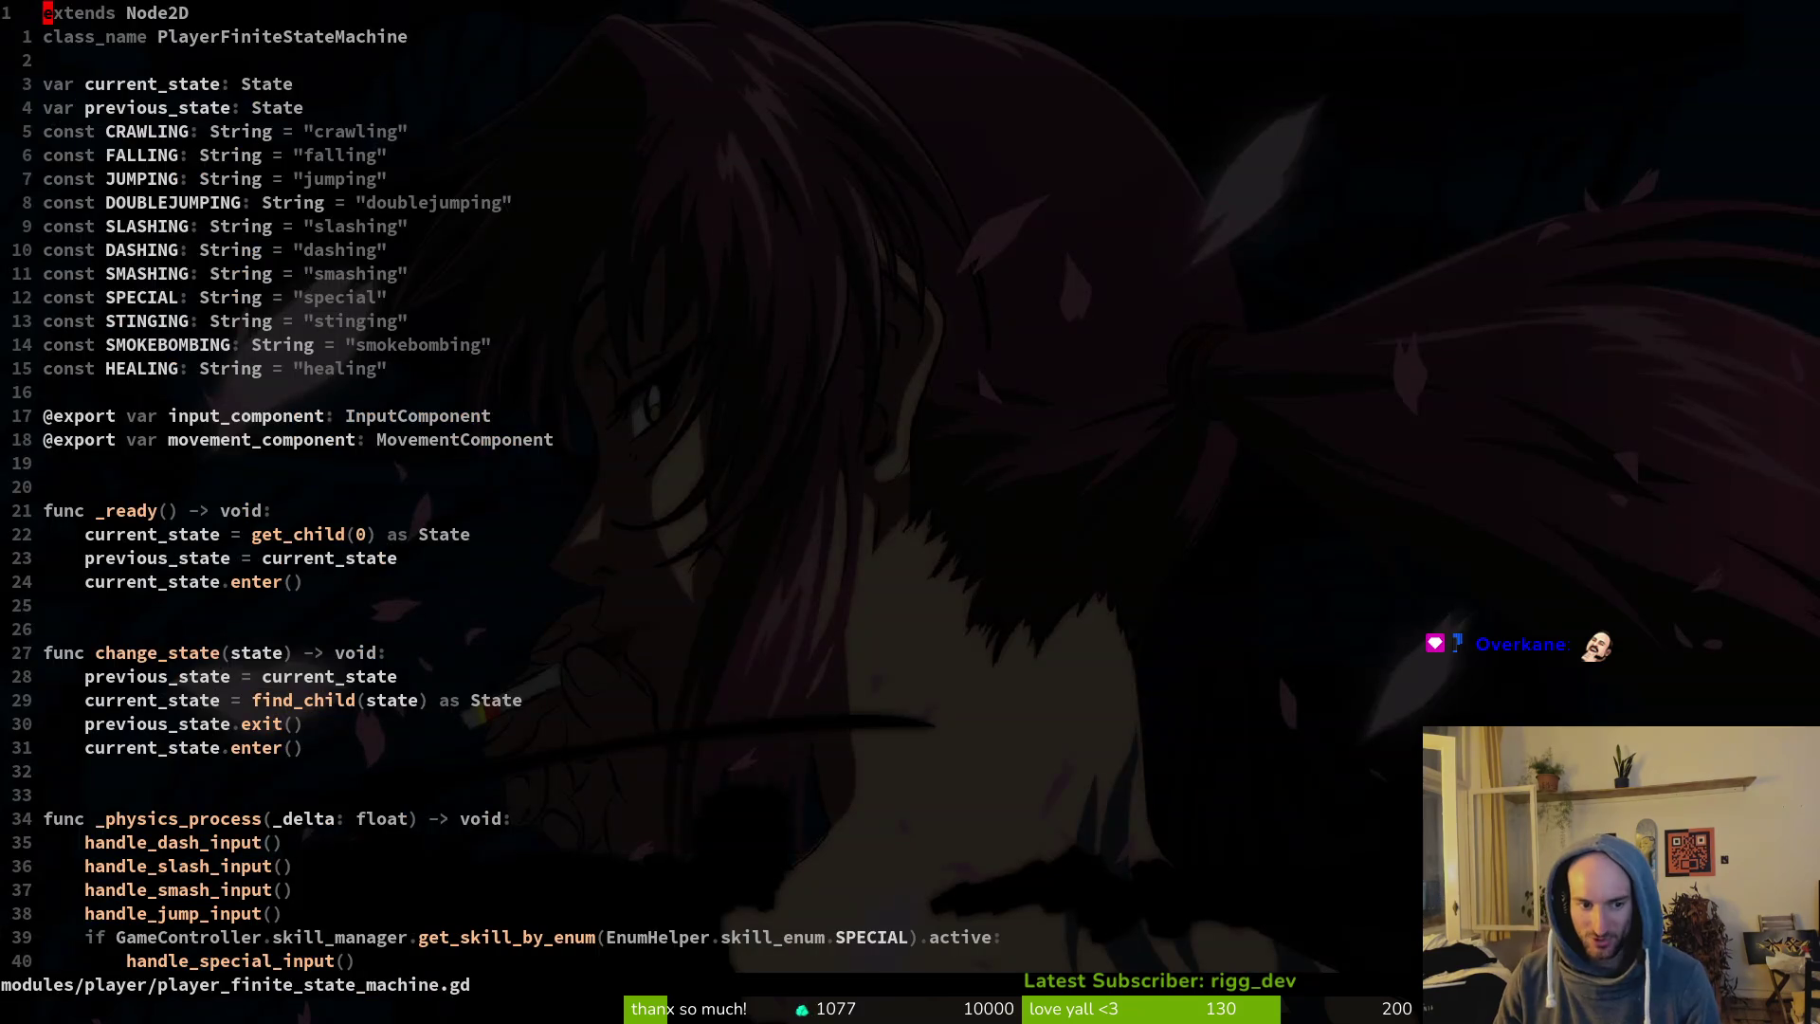
key(j)
key(j)
key(j)
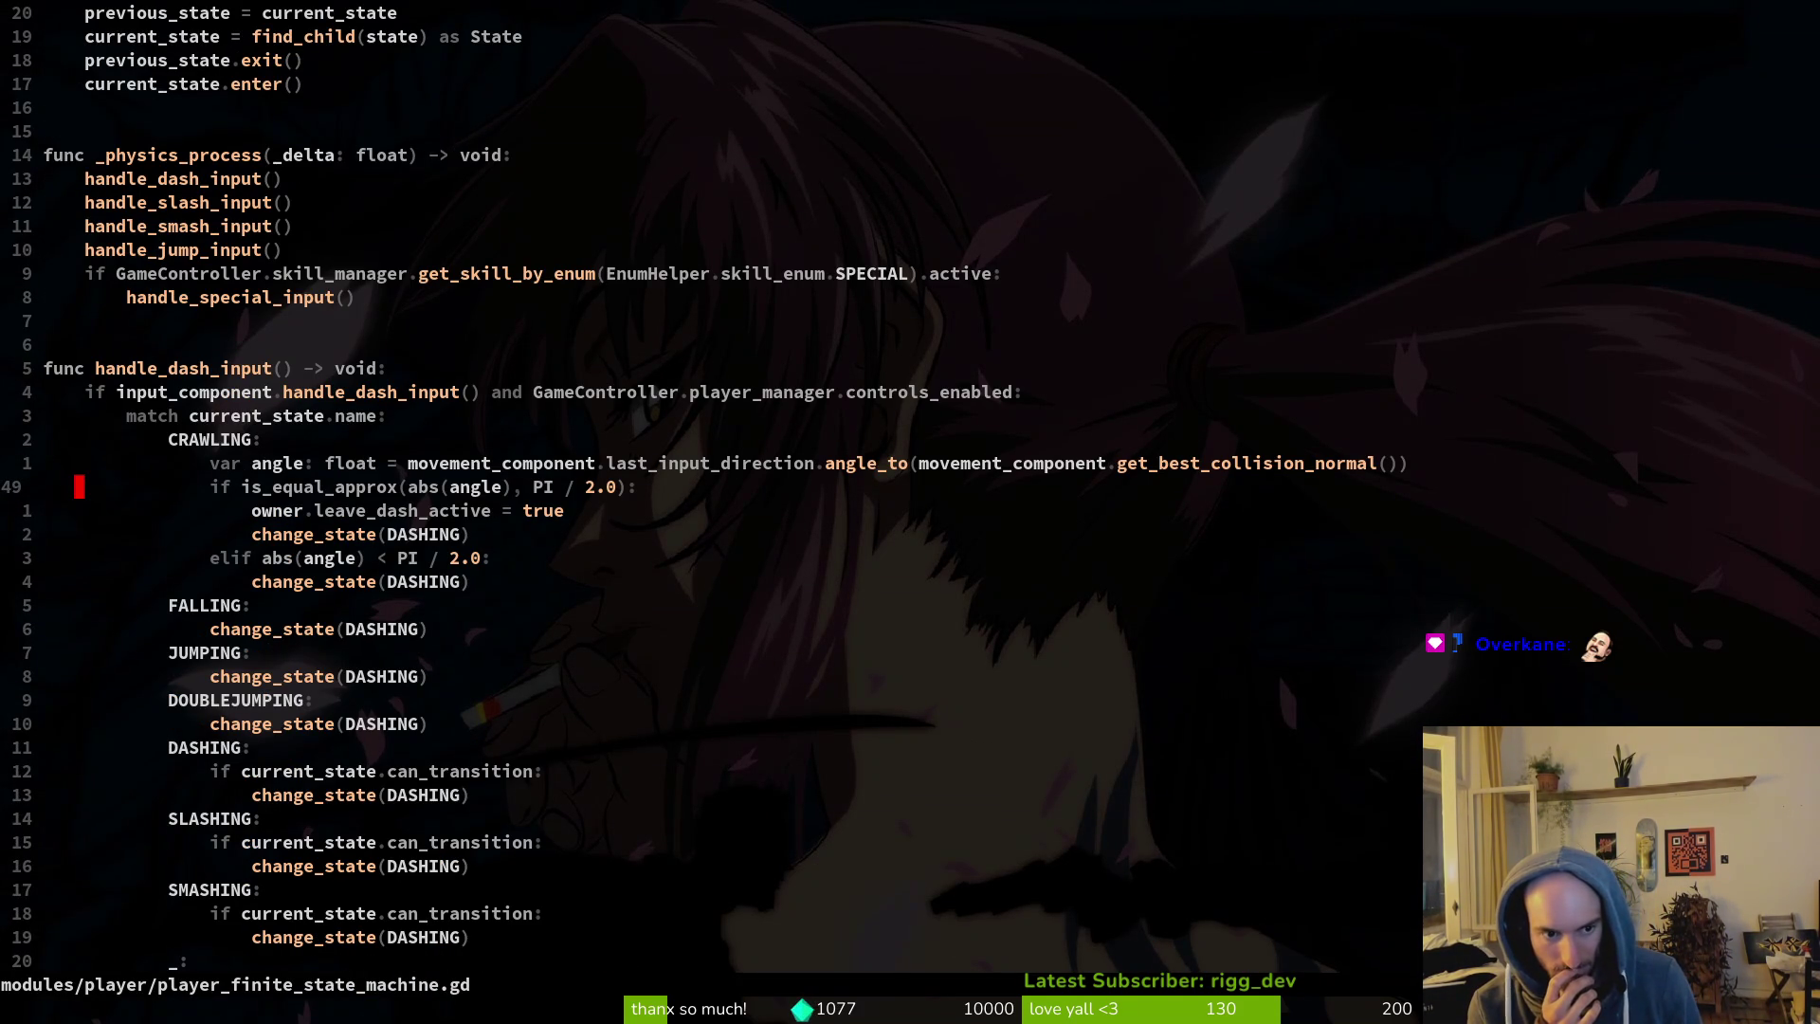
key(j)
key(j)
key(j)
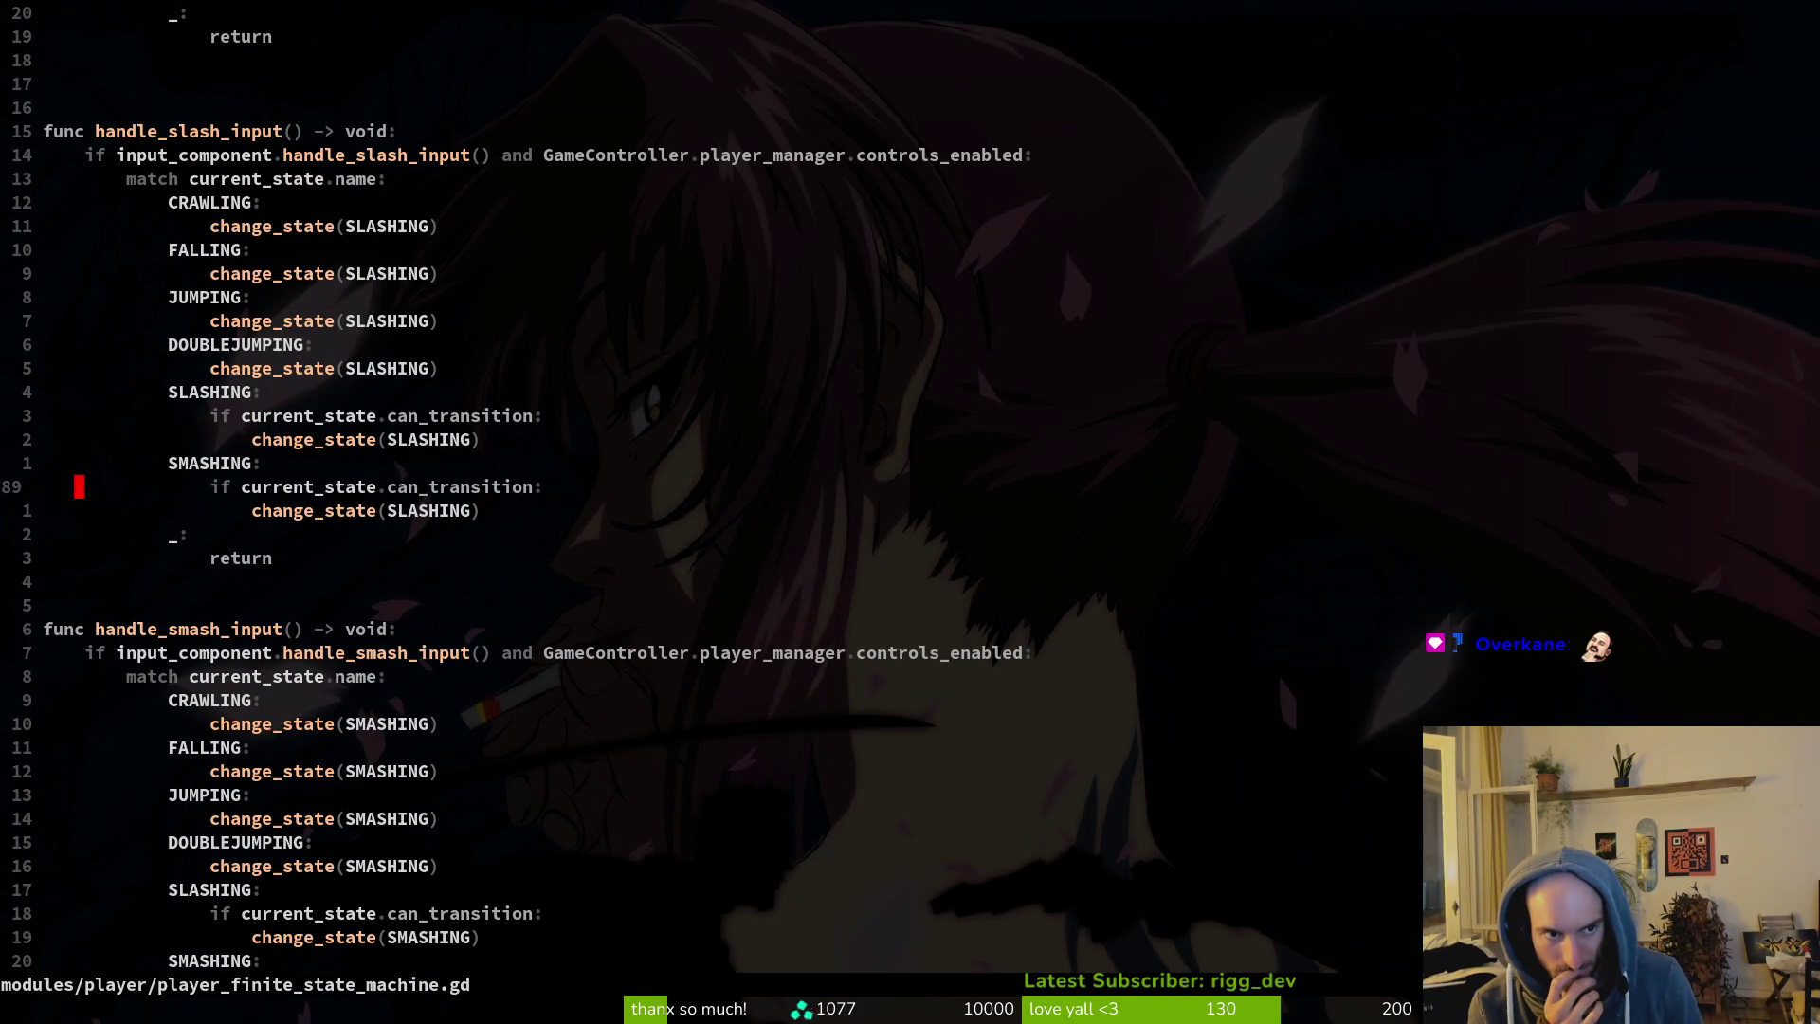
key(j)
key(j)
key(j)
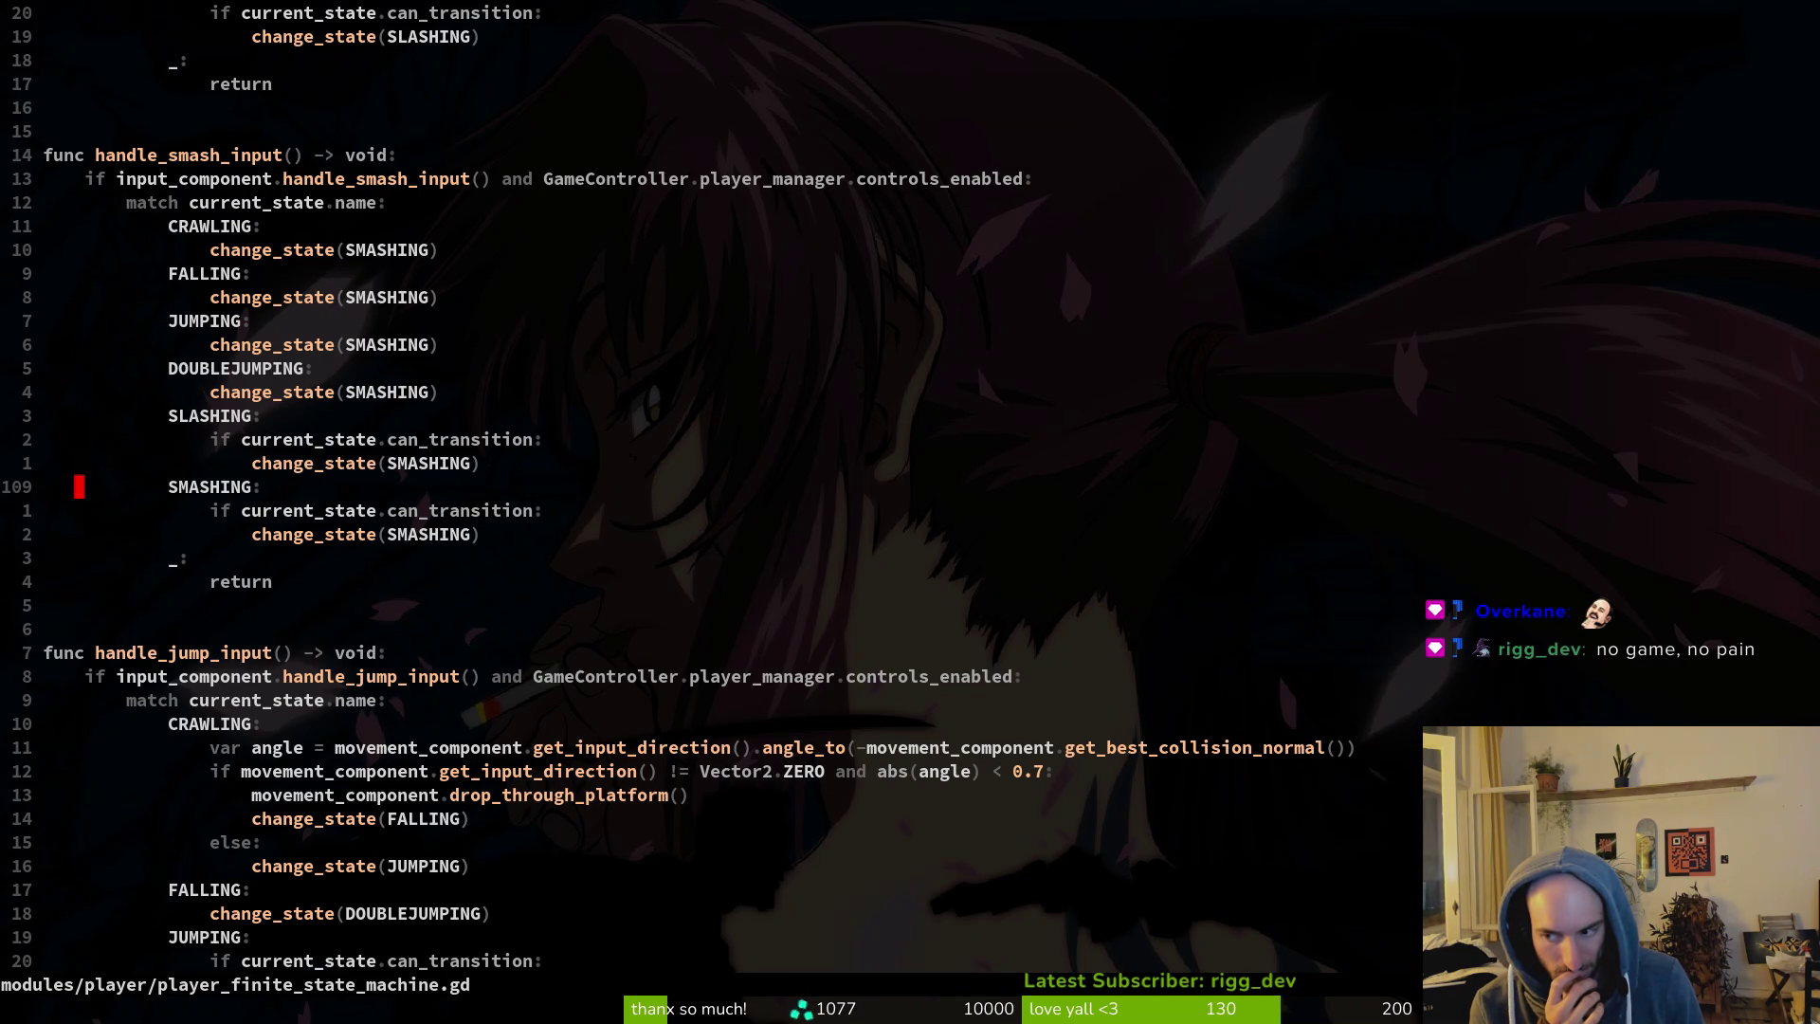
key(ctrl+d)
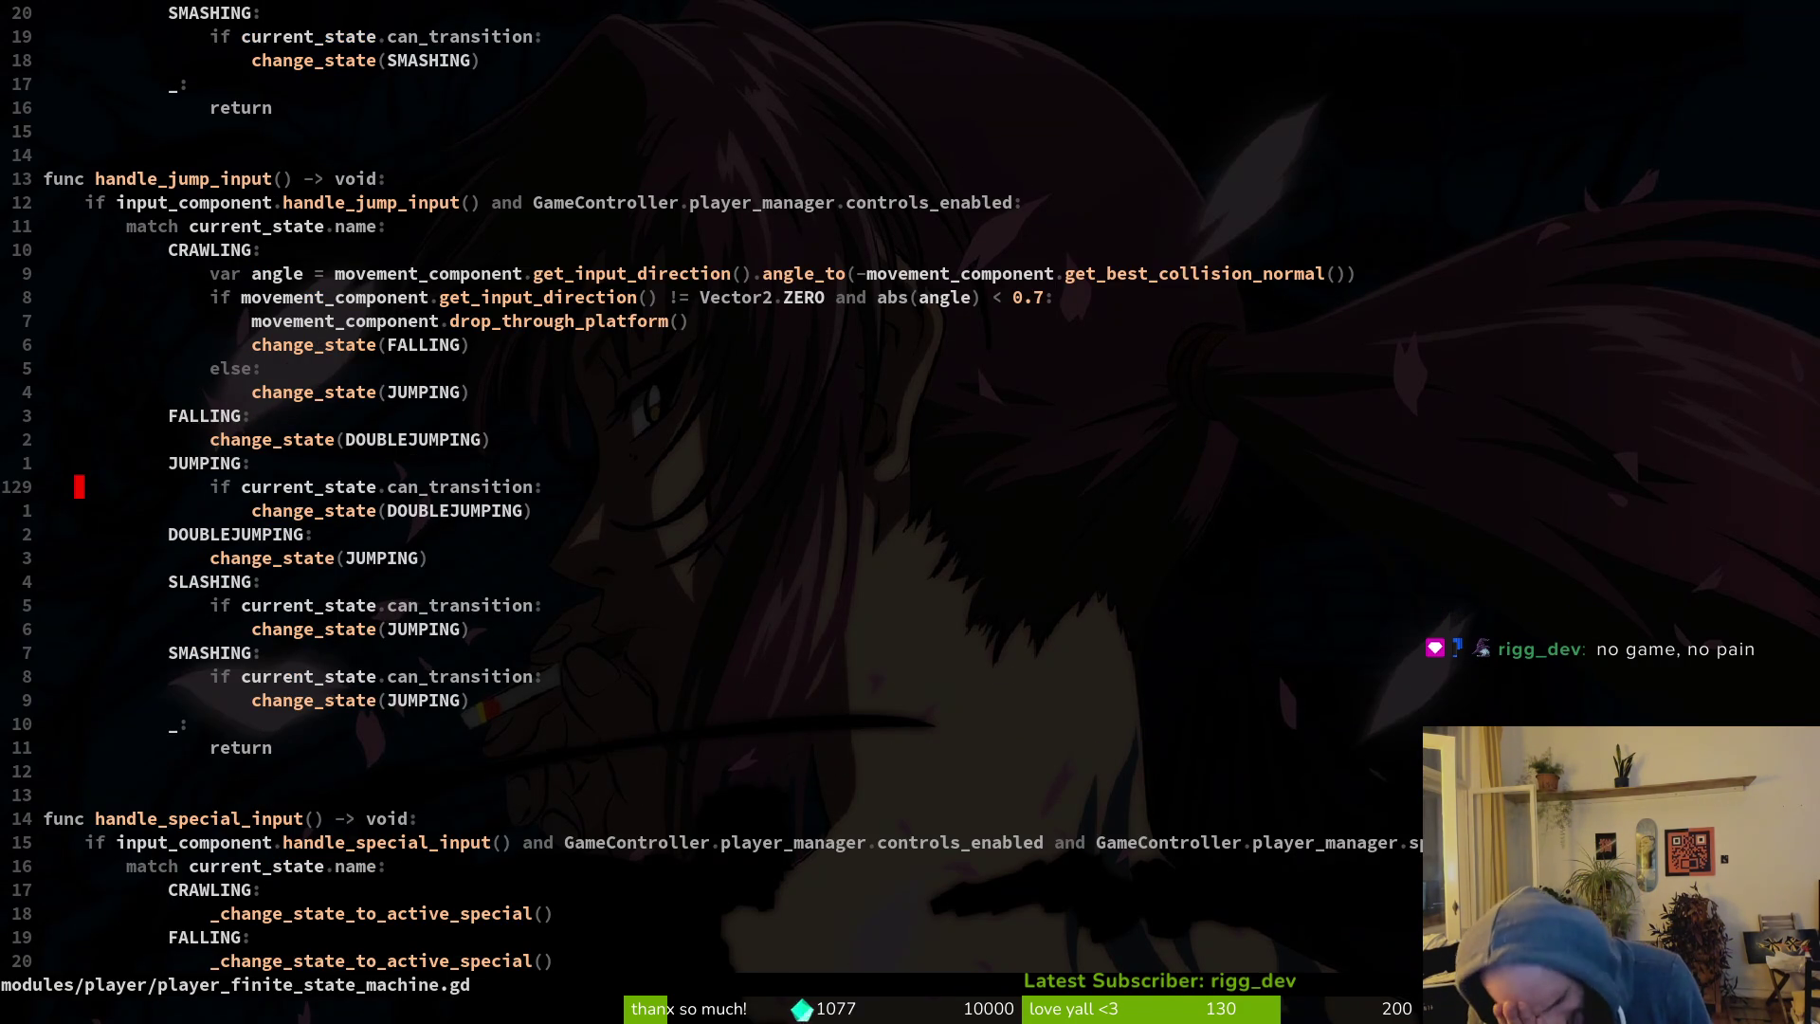
Save and quit Vim with :wq, then briefly run tig and quit back to the prompt.
text(:wq)
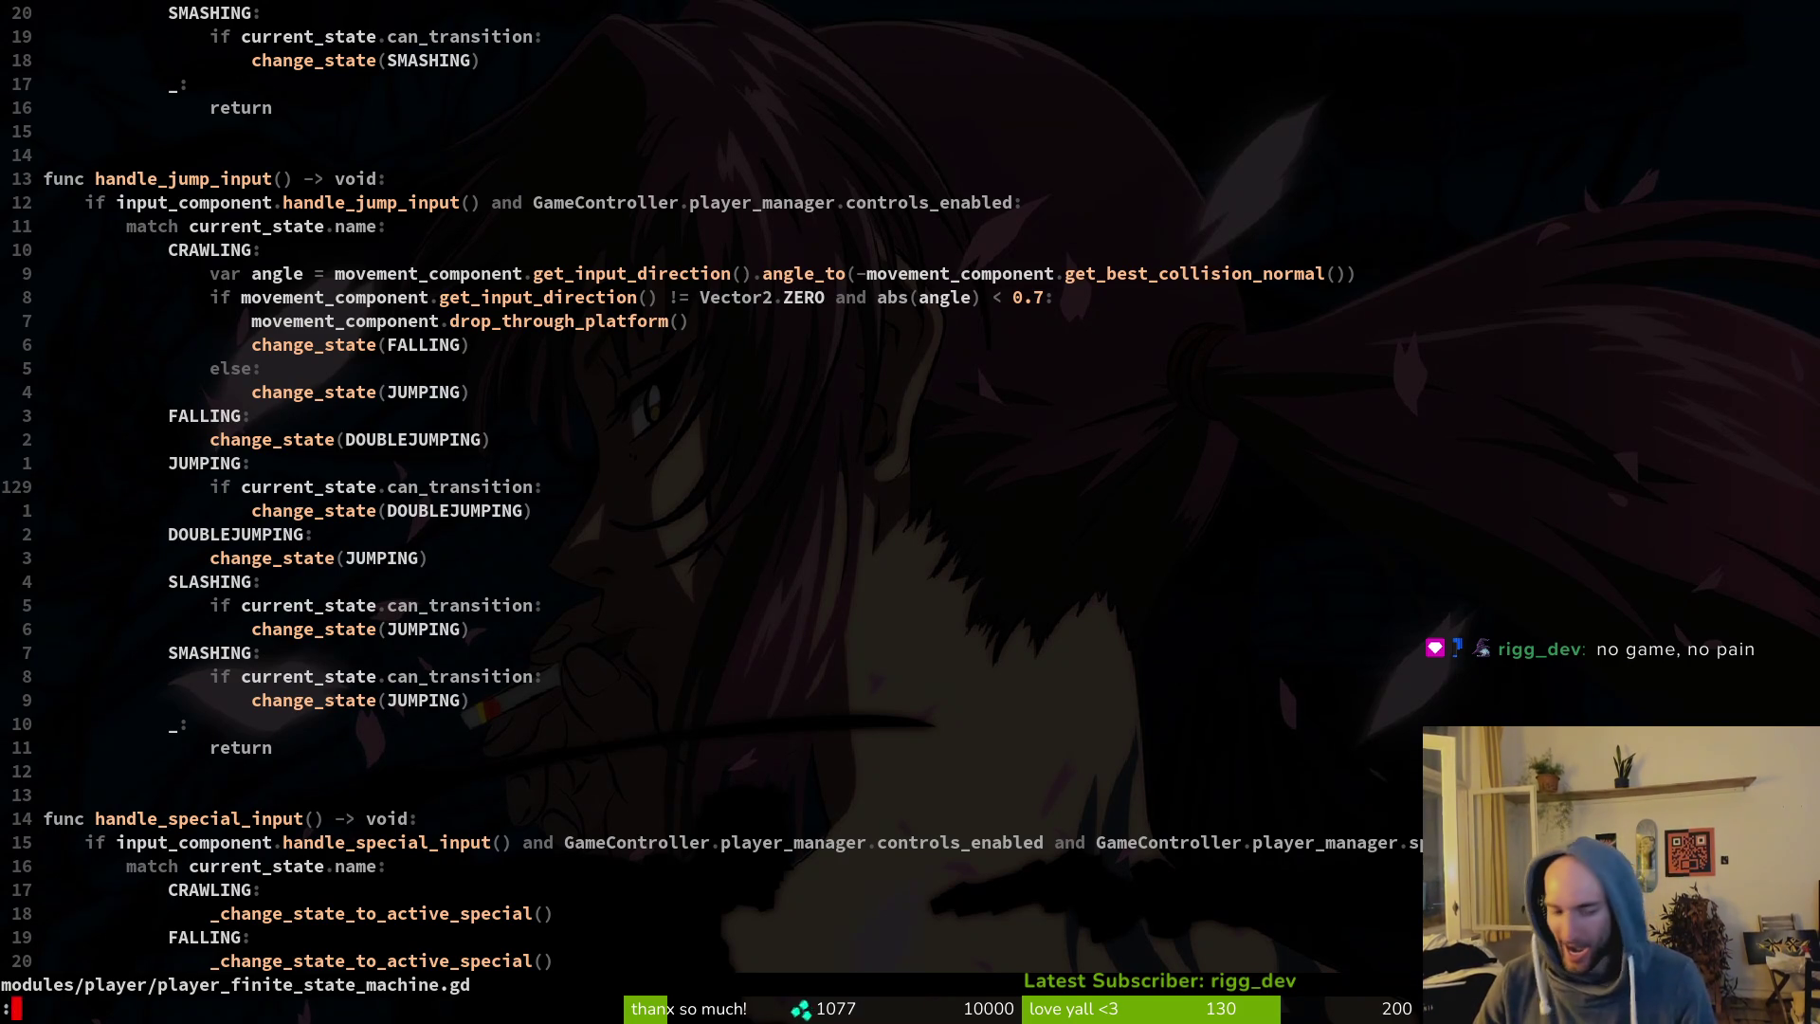
key(Return)
text(tig)
key(Return)
key(Down)
key(q)
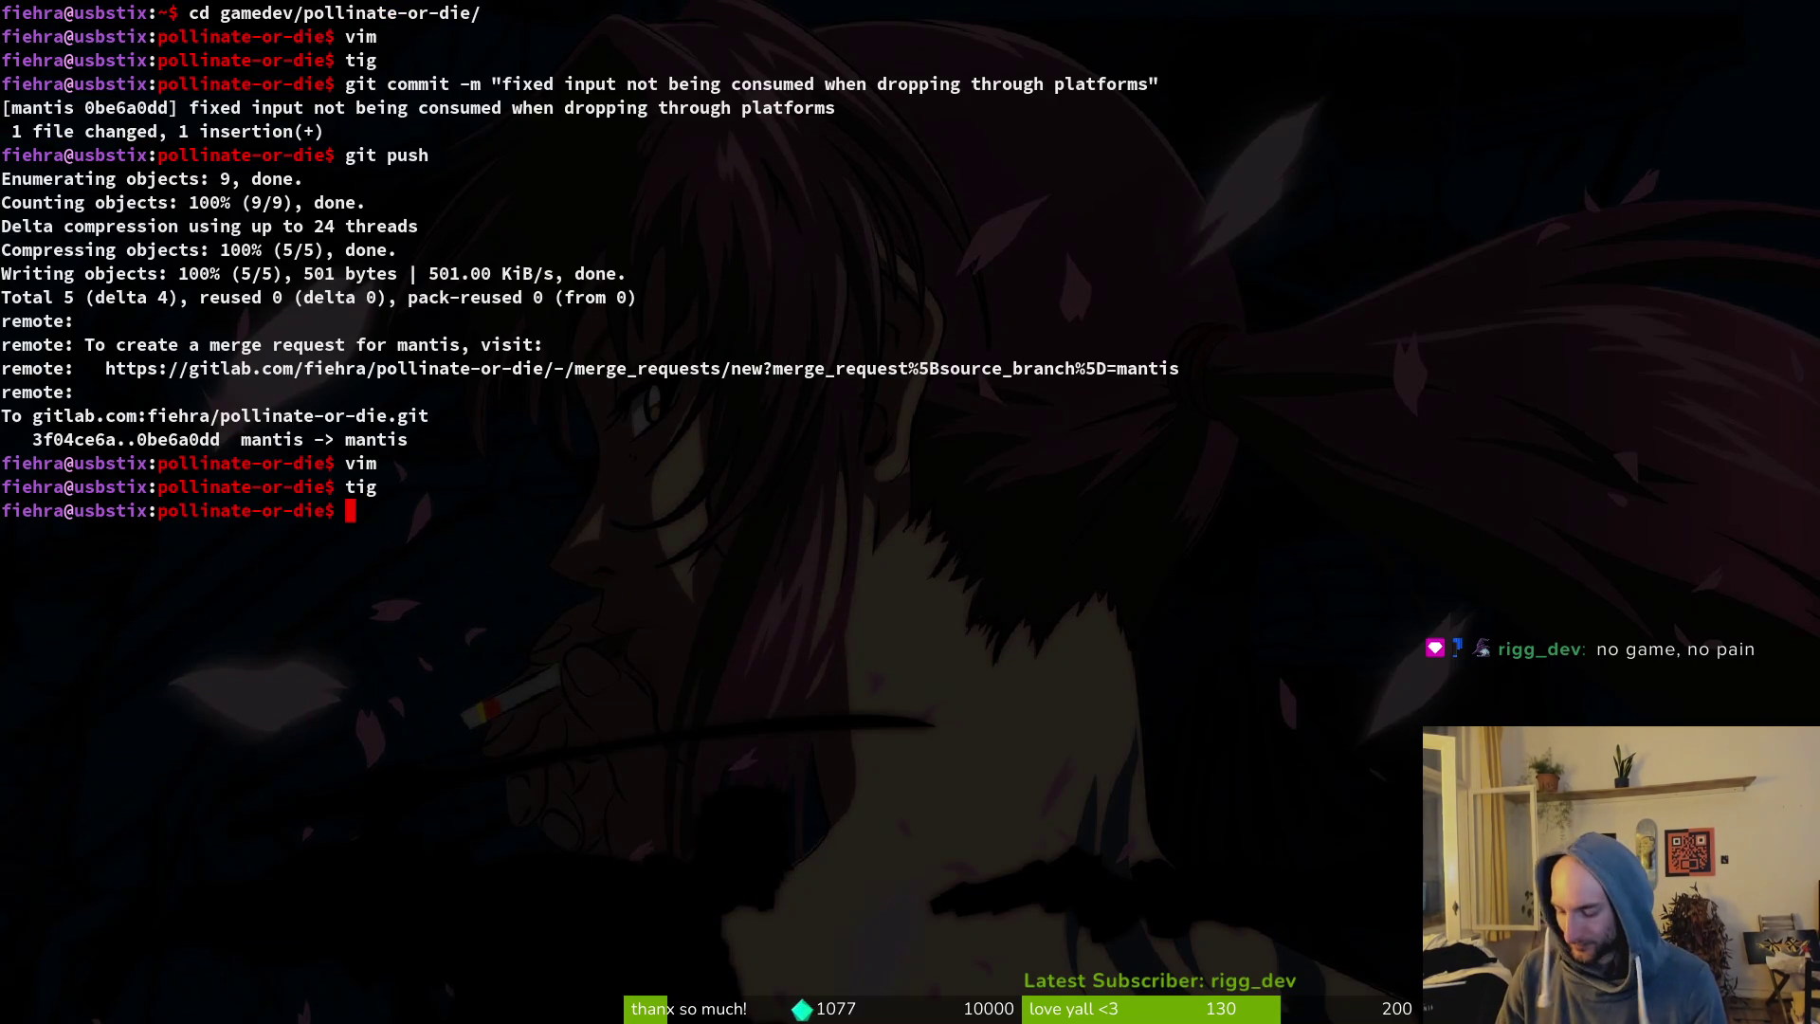
From Godot, open the game's user data folder and trash all its old files.
key(super+2)
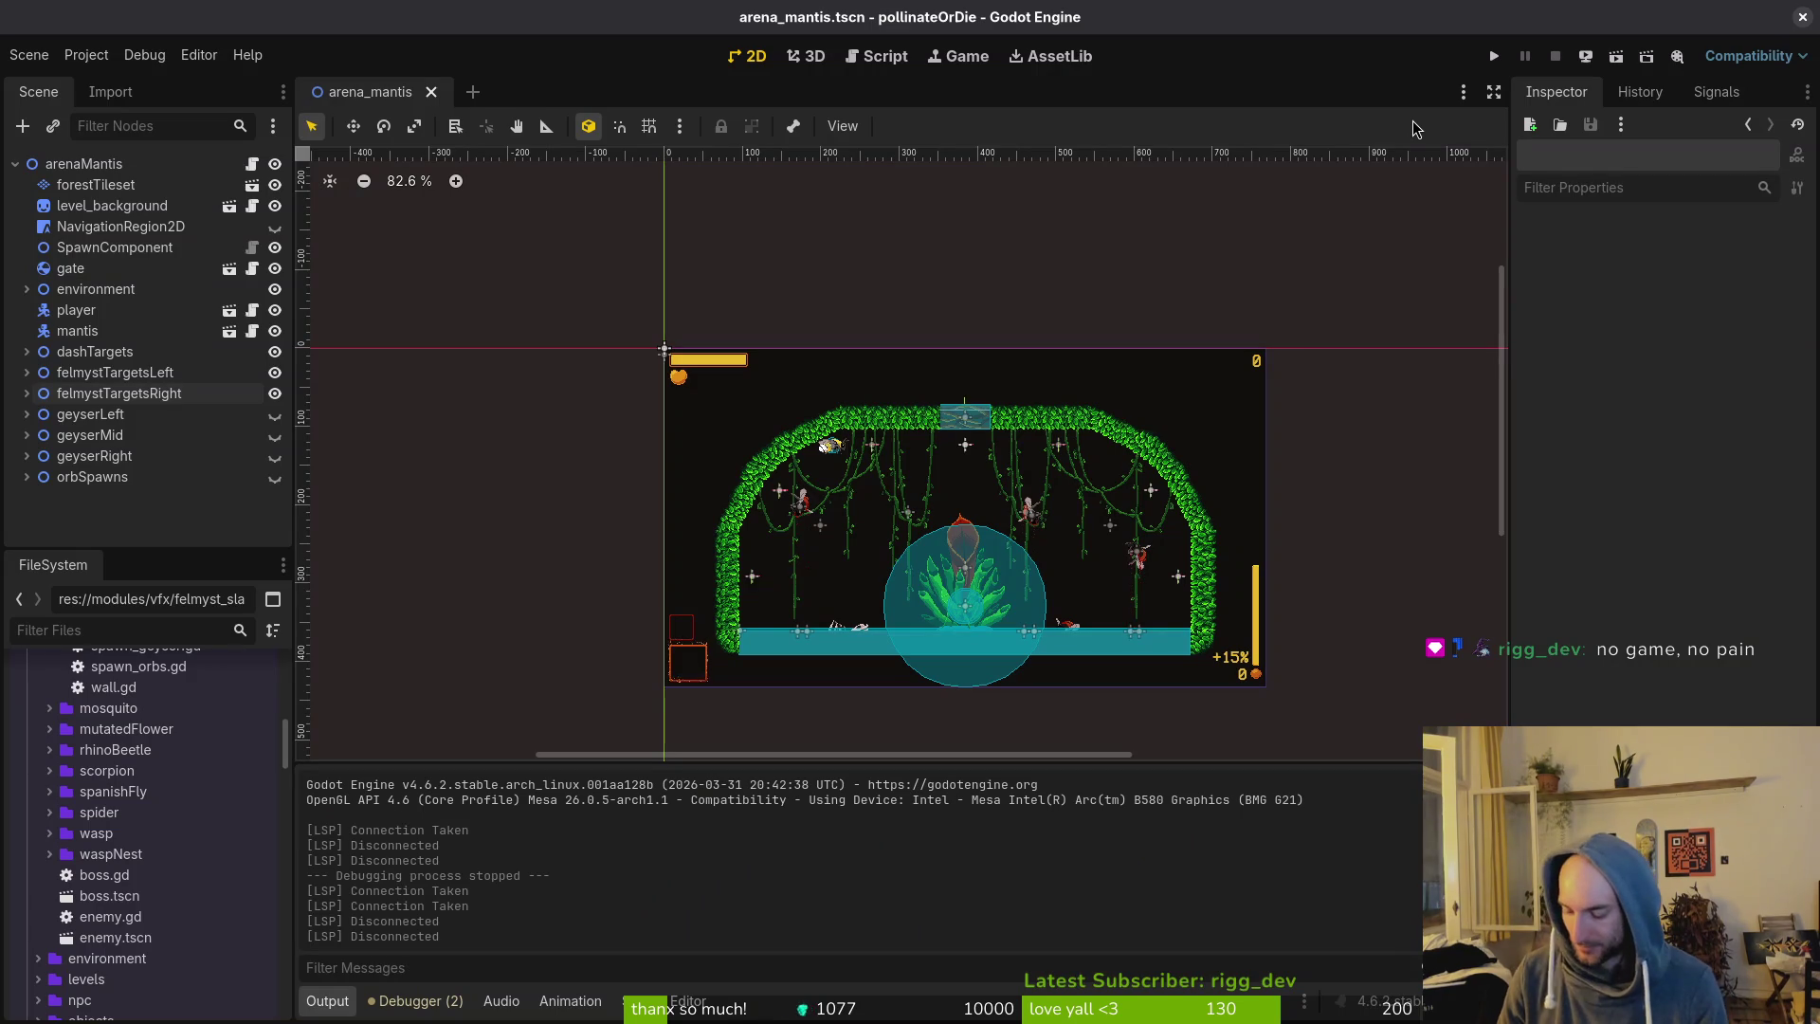
click(144, 54)
click(363, 327)
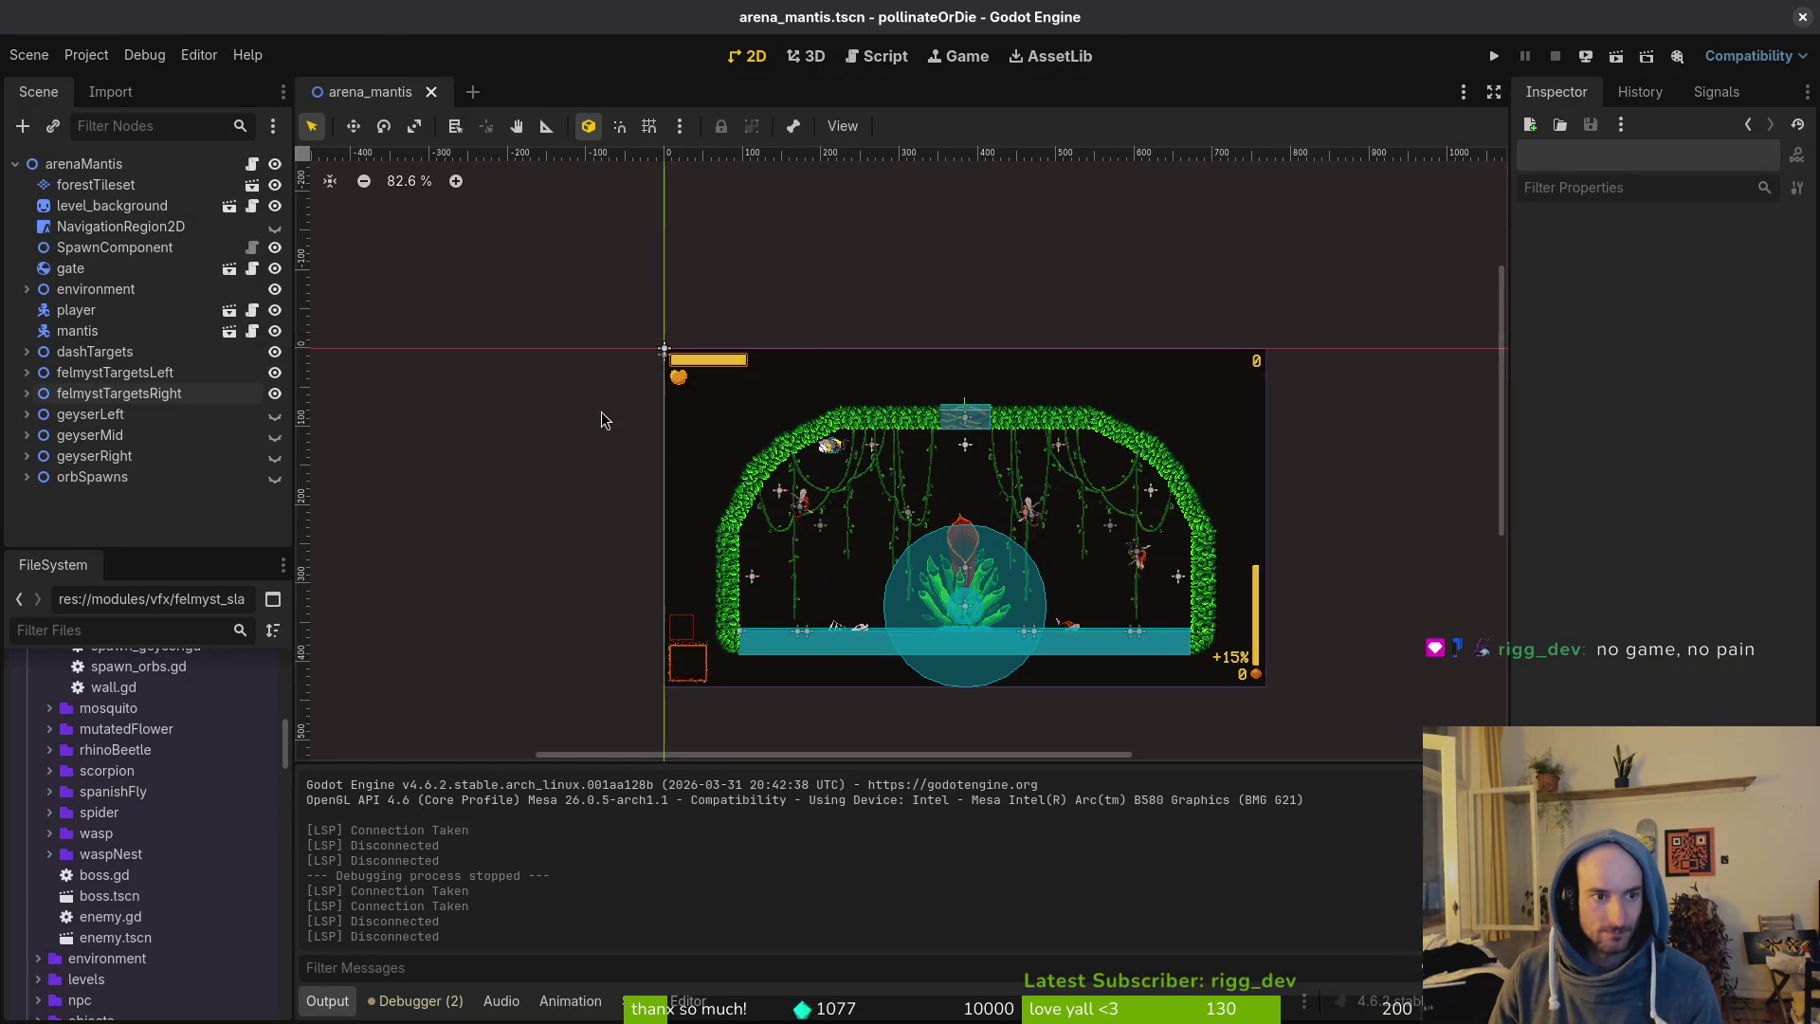
key(ctrl+a)
key(Delete)
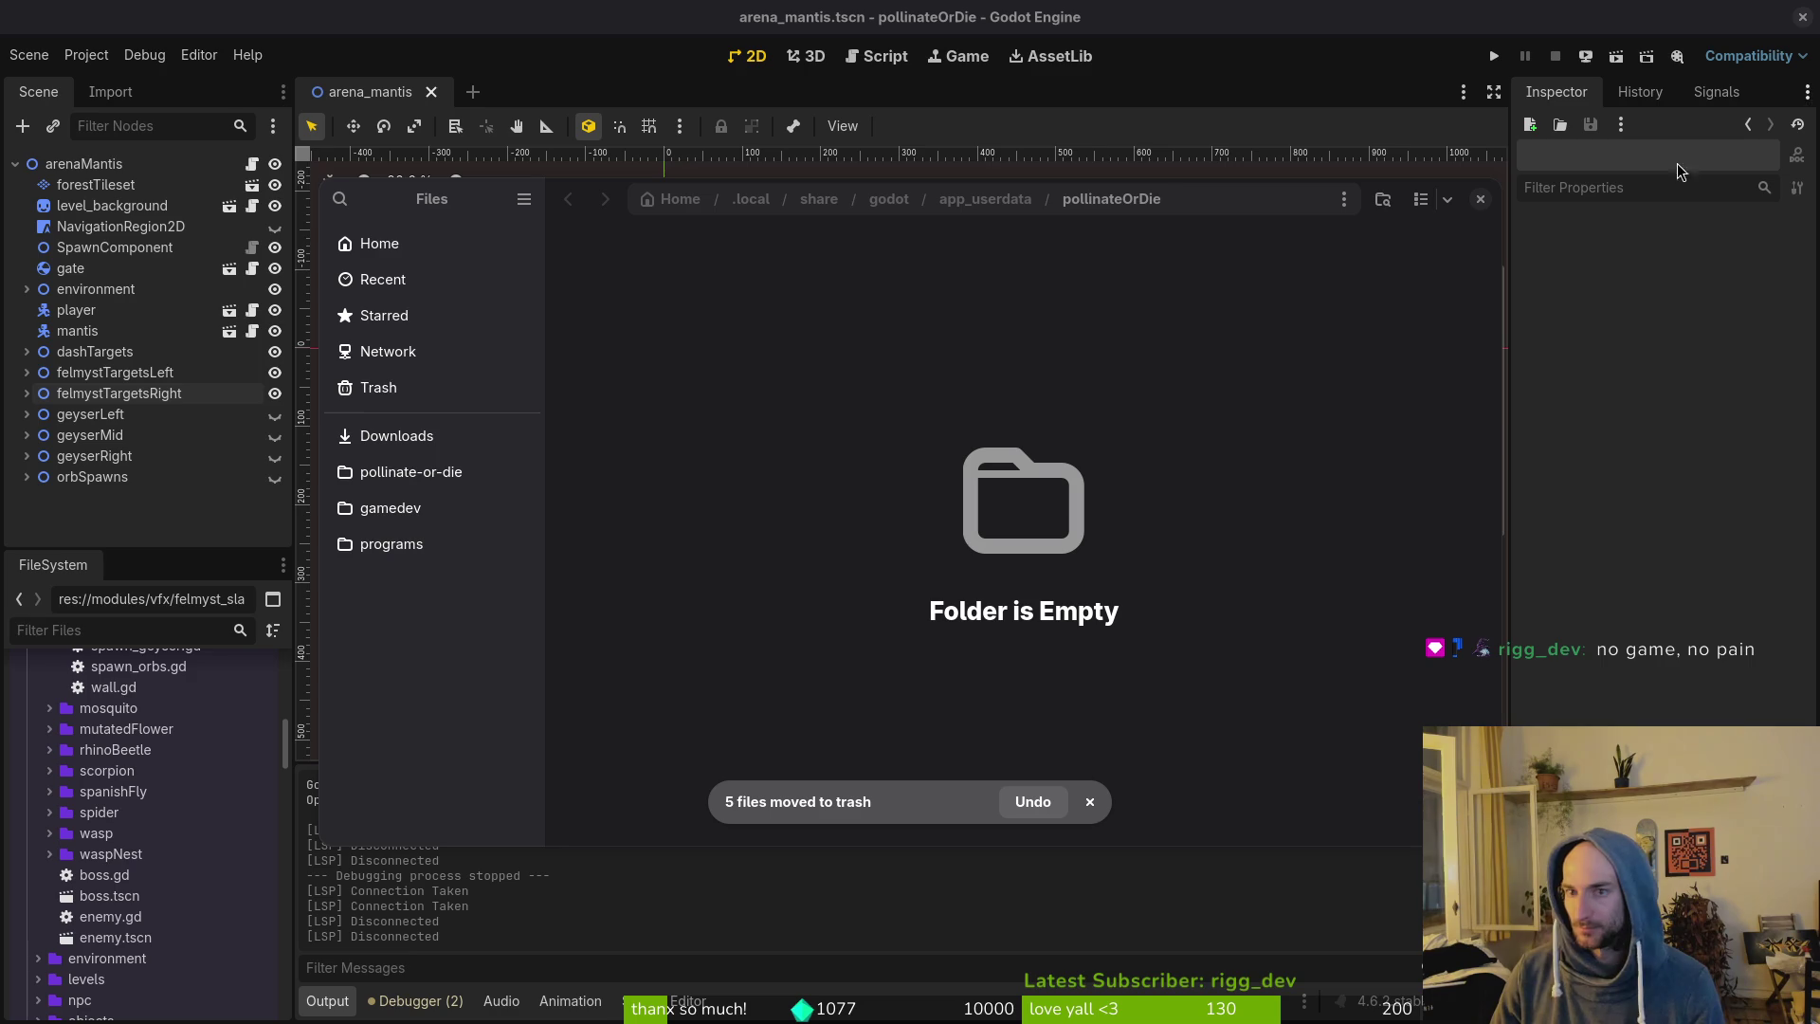
click(1480, 198)
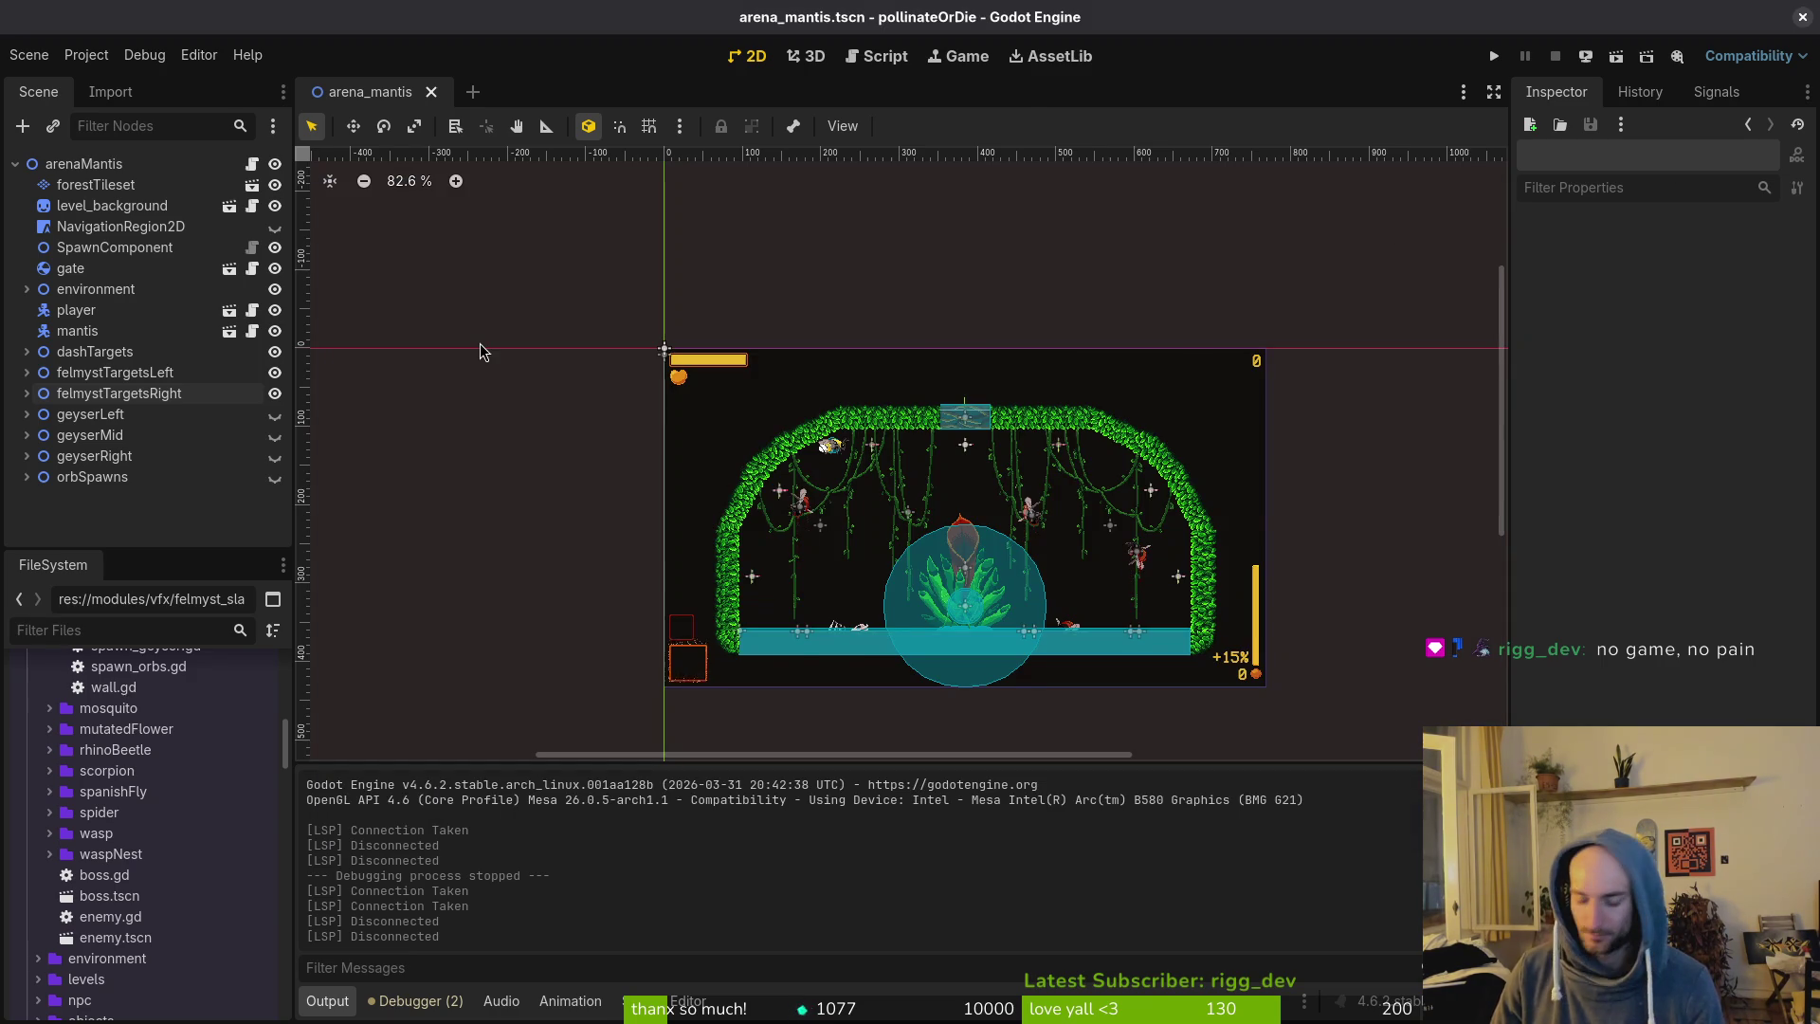
In a new Files window, go to Downloads > pollinateBuilds and trash the three linux build files.
key(super+e)
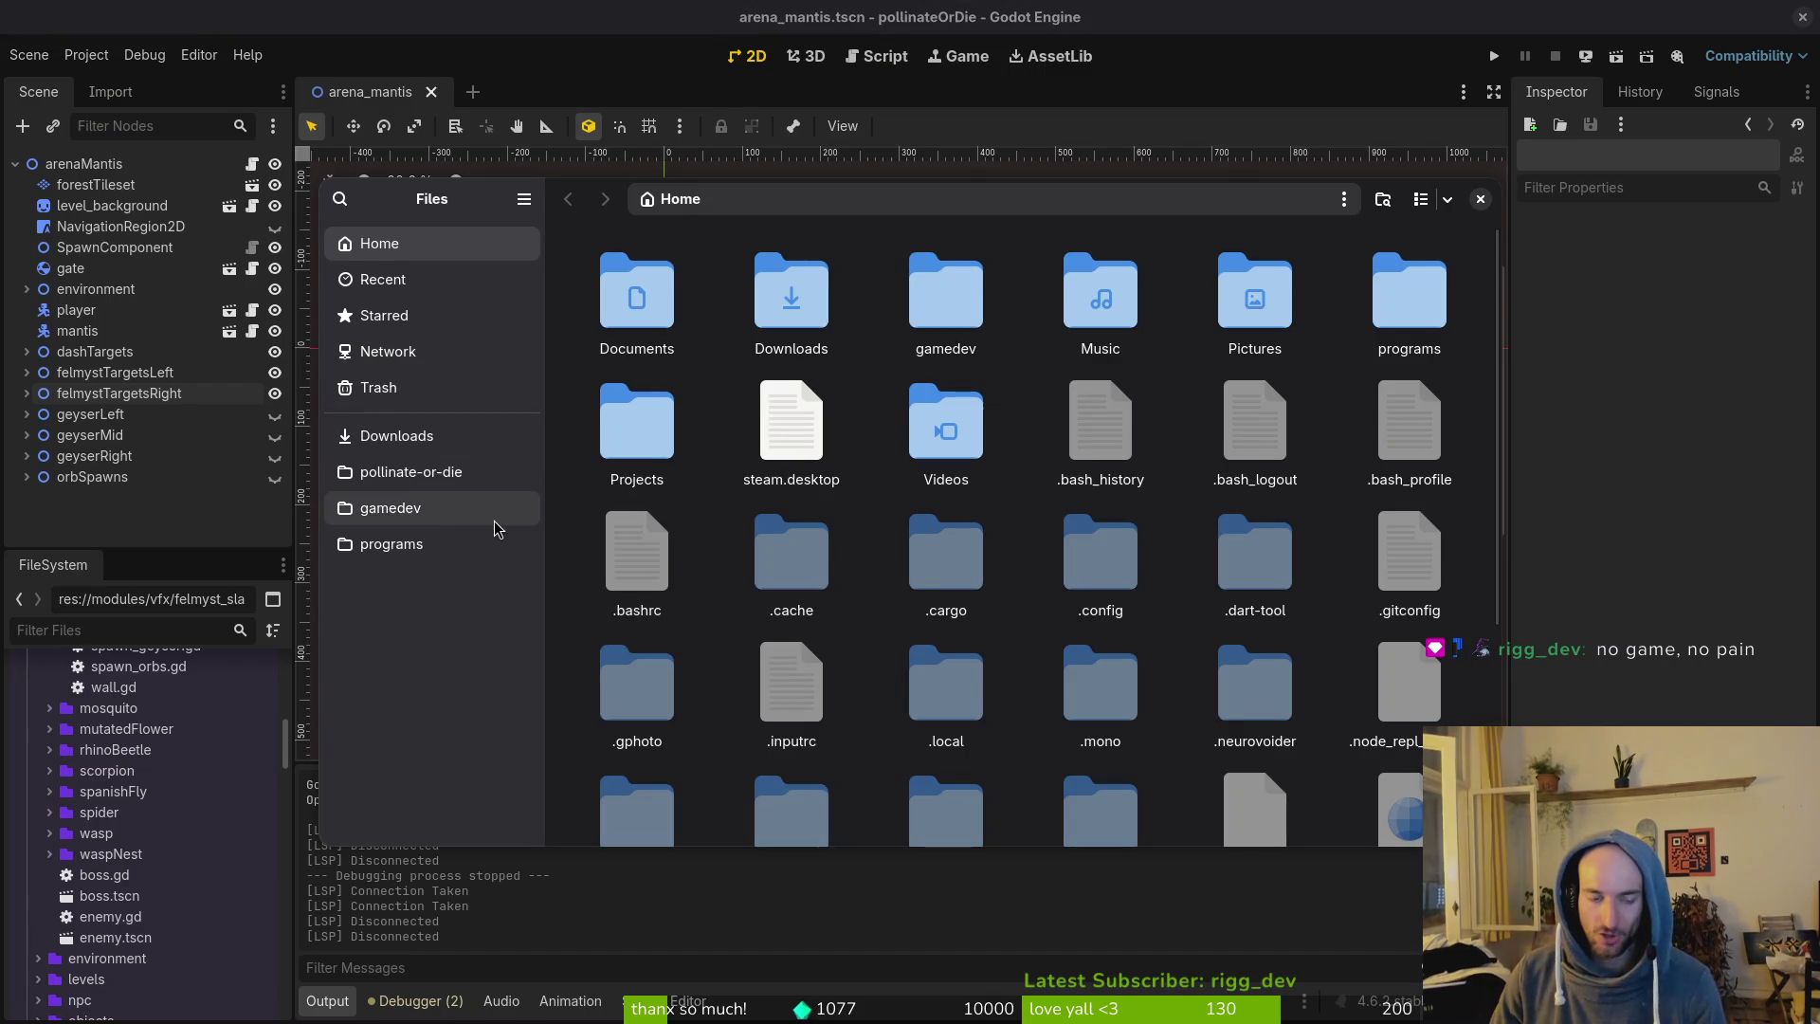
click(417, 471)
click(417, 435)
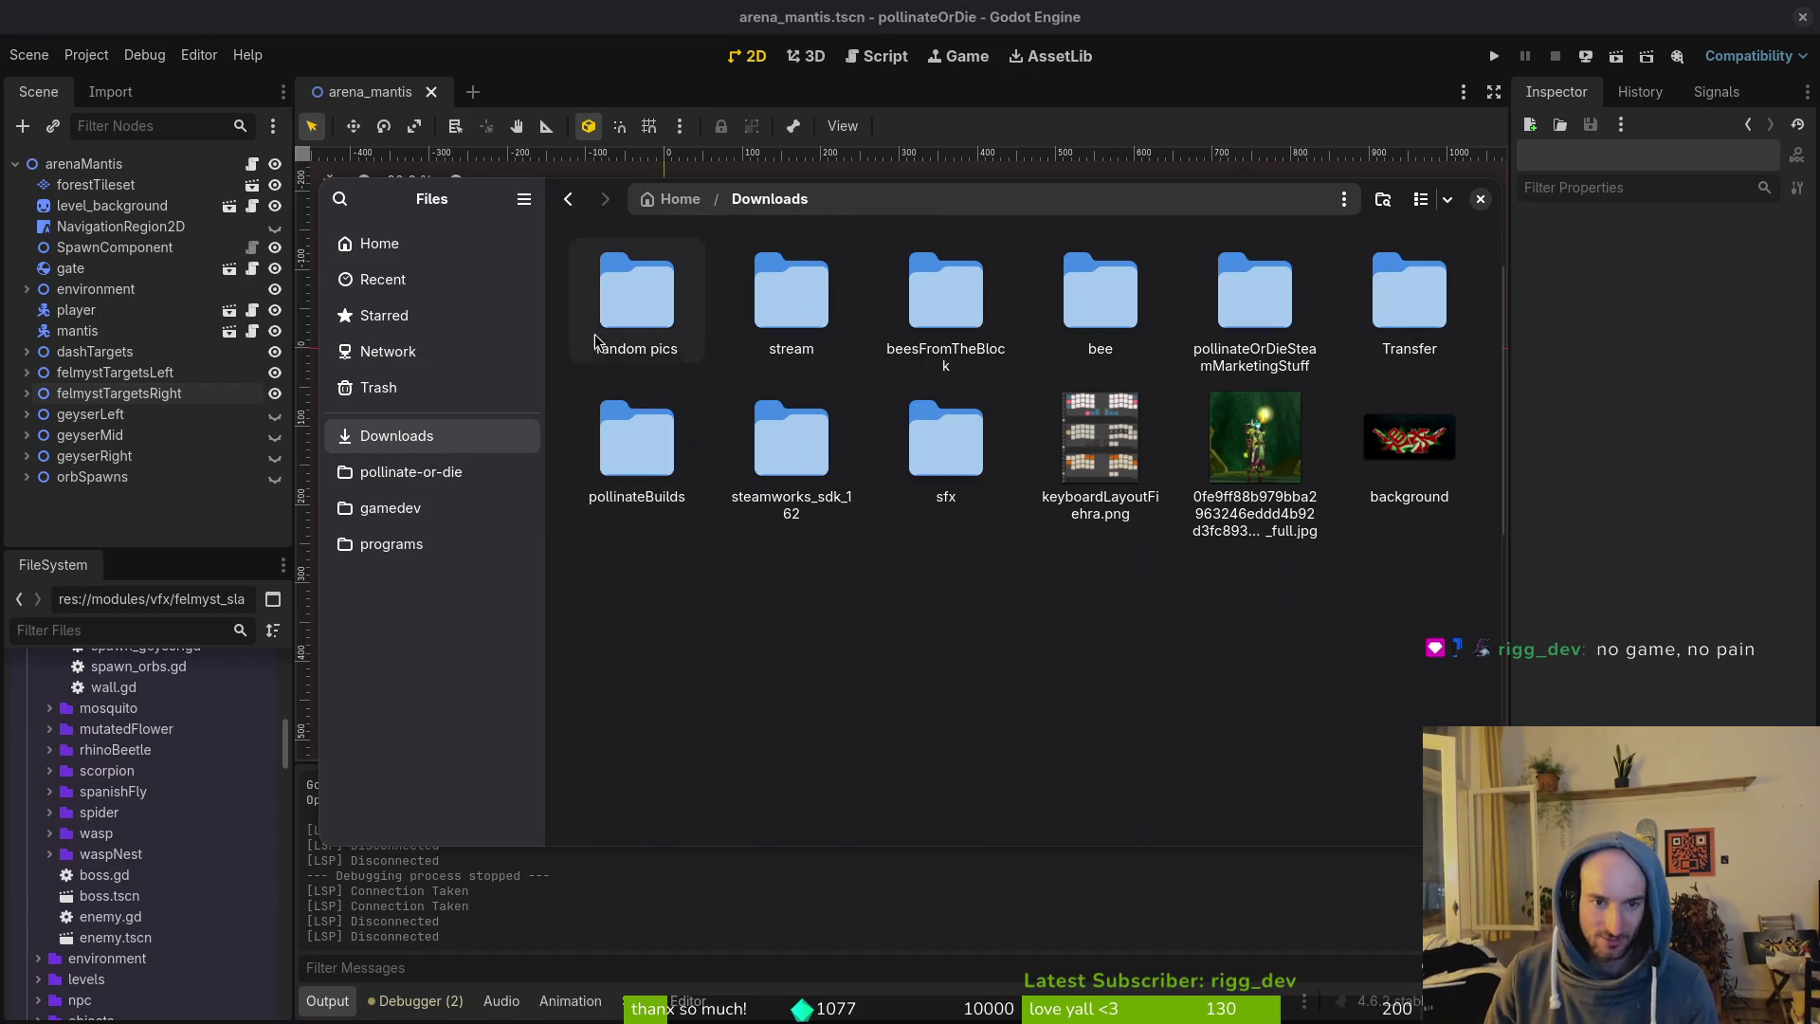
double_click(644, 434)
double_click(663, 304)
key(ctrl+a)
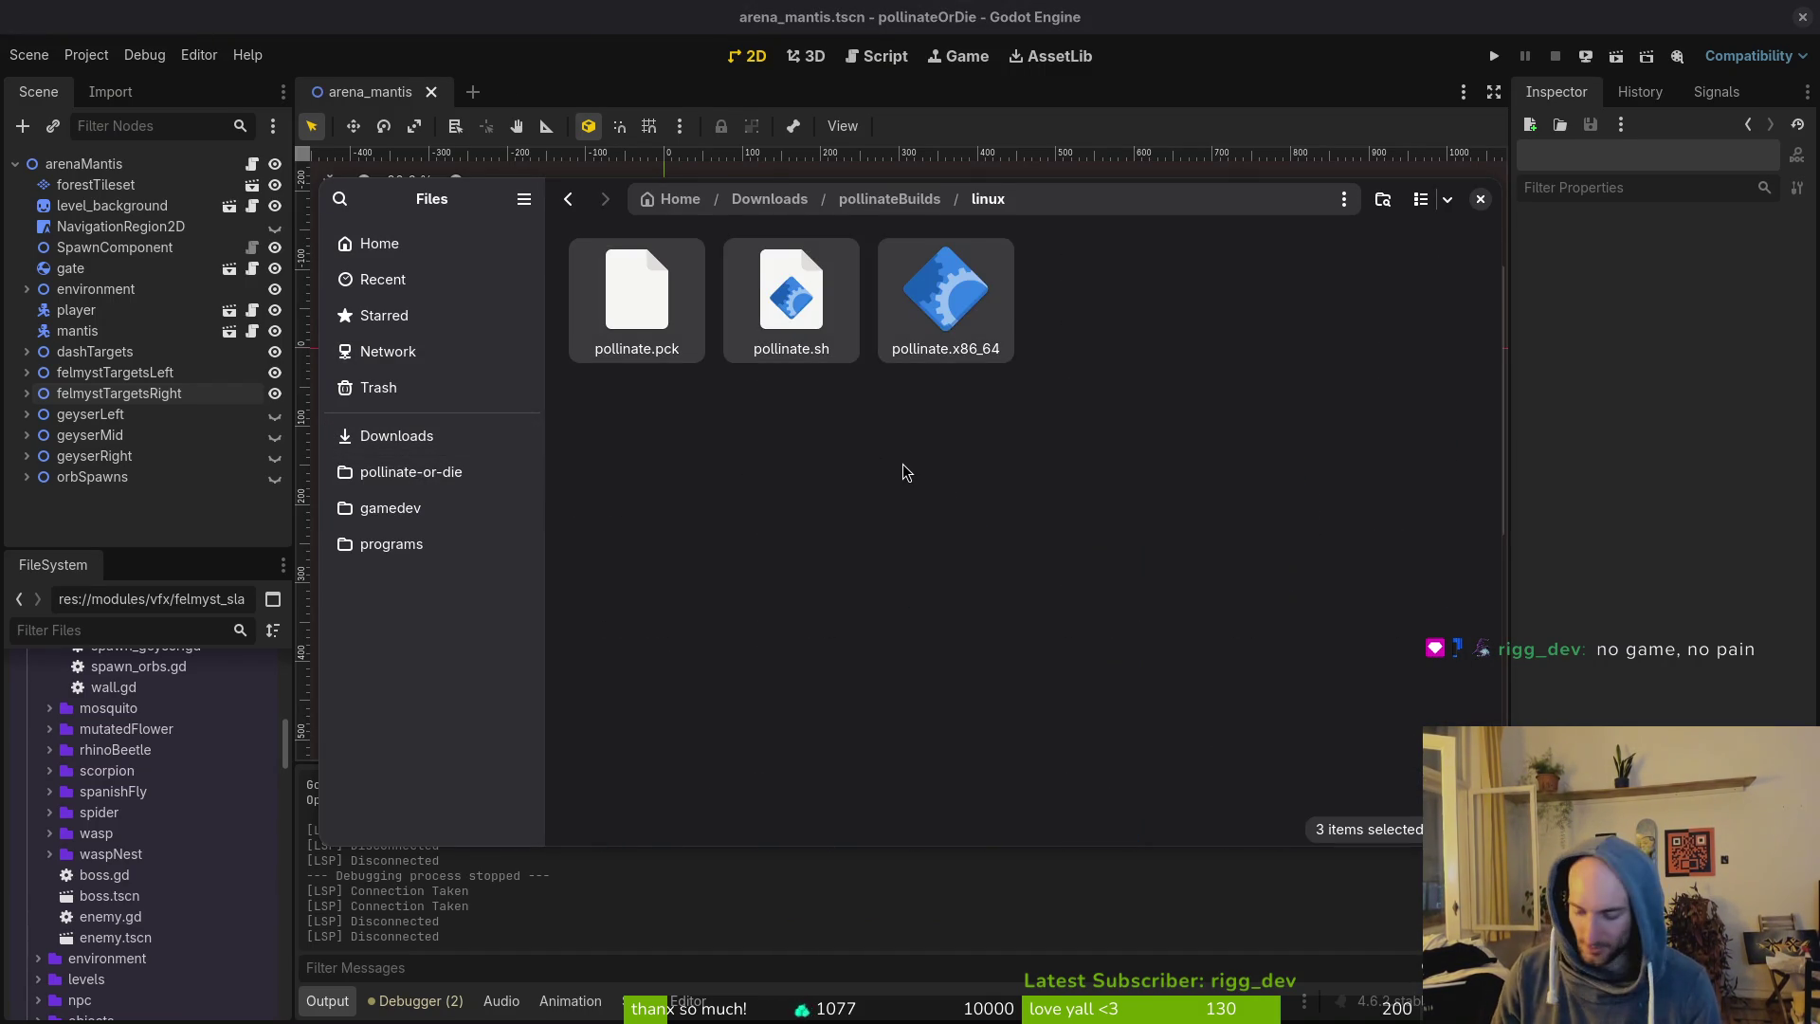
key(Delete)
key(alt+Up)
Trash pollinateOrDie.app from the mac folder and all files in the windows folder.
key(Right)
key(Return)
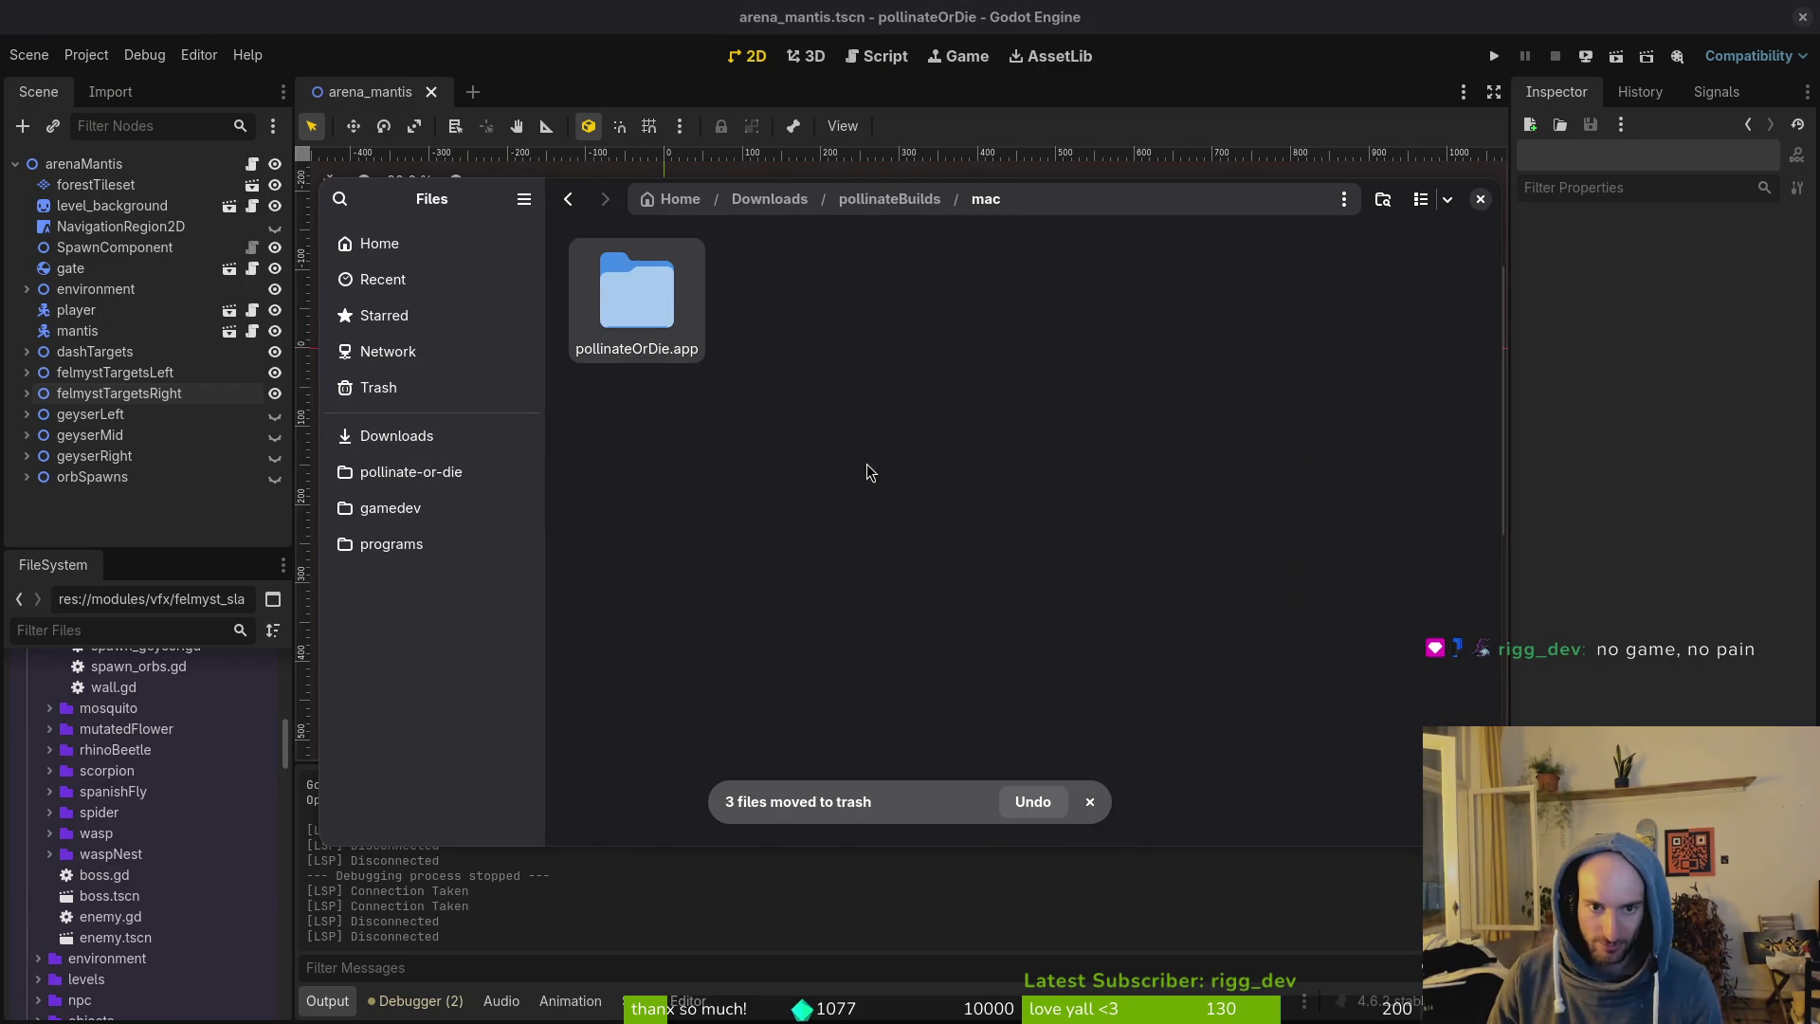
key(ctrl+a)
key(Delete)
key(alt+Up)
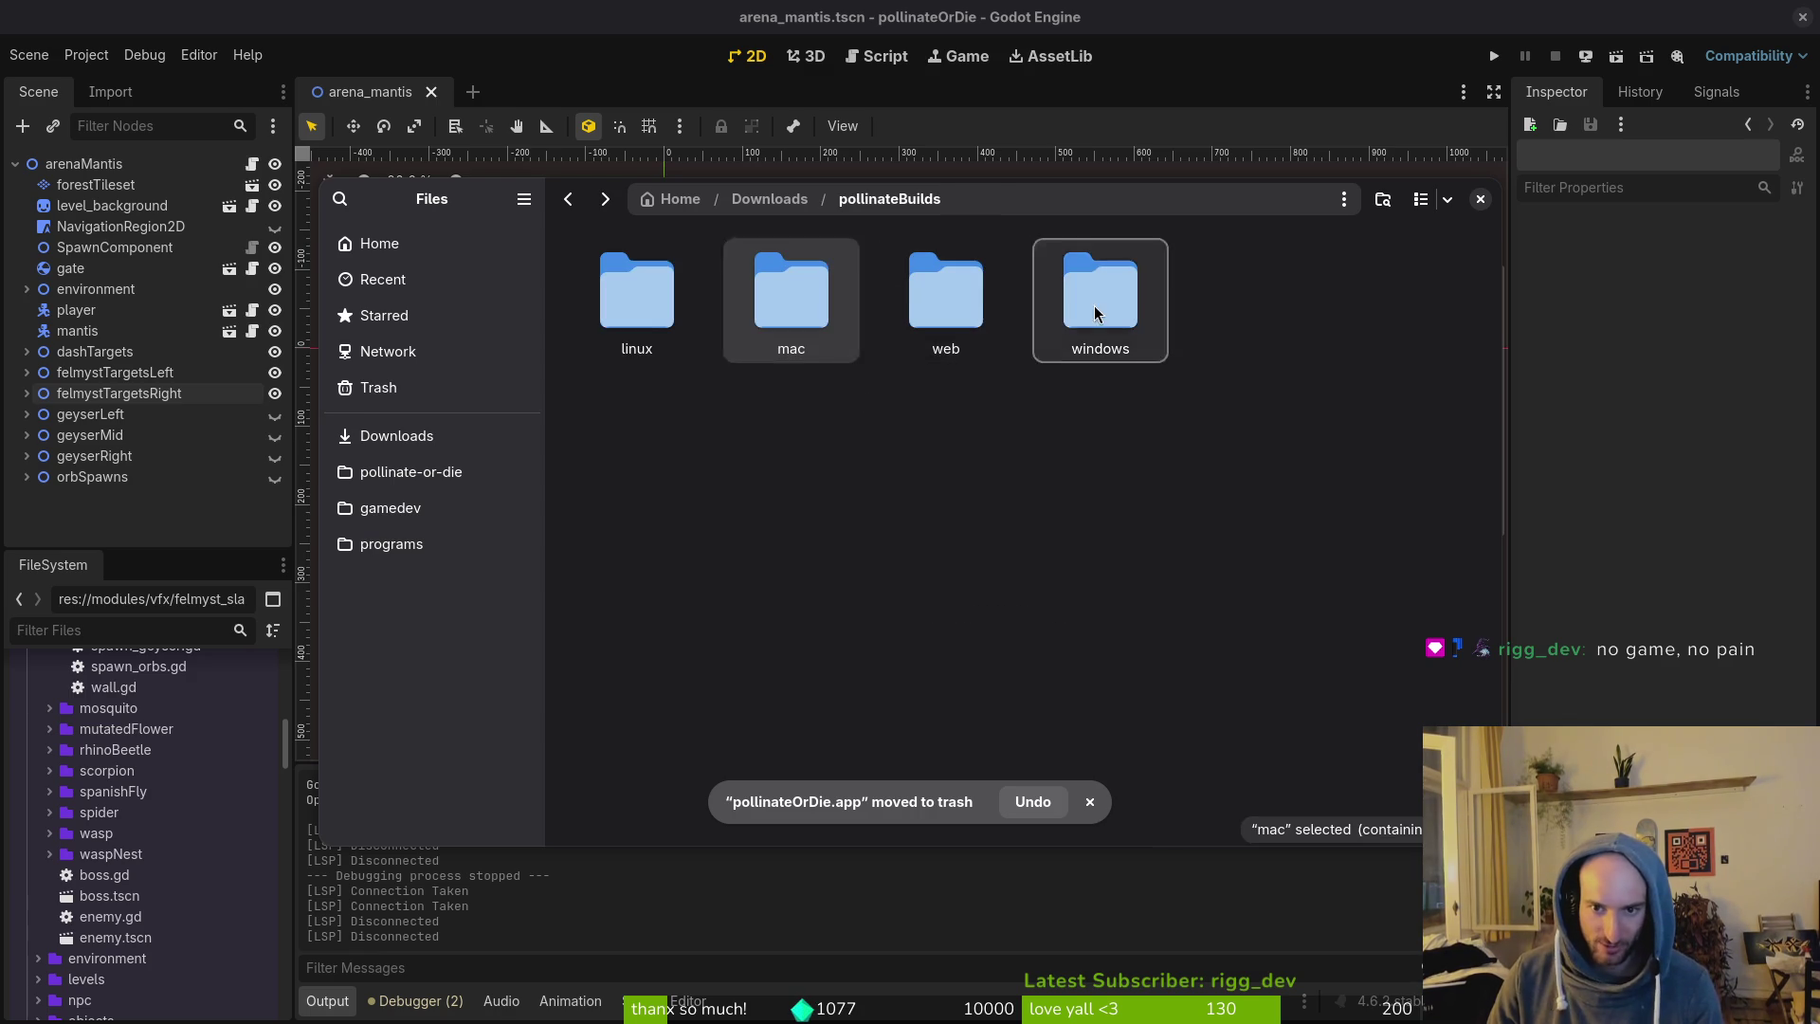
double_click(1095, 313)
key(ctrl+a)
key(Delete)
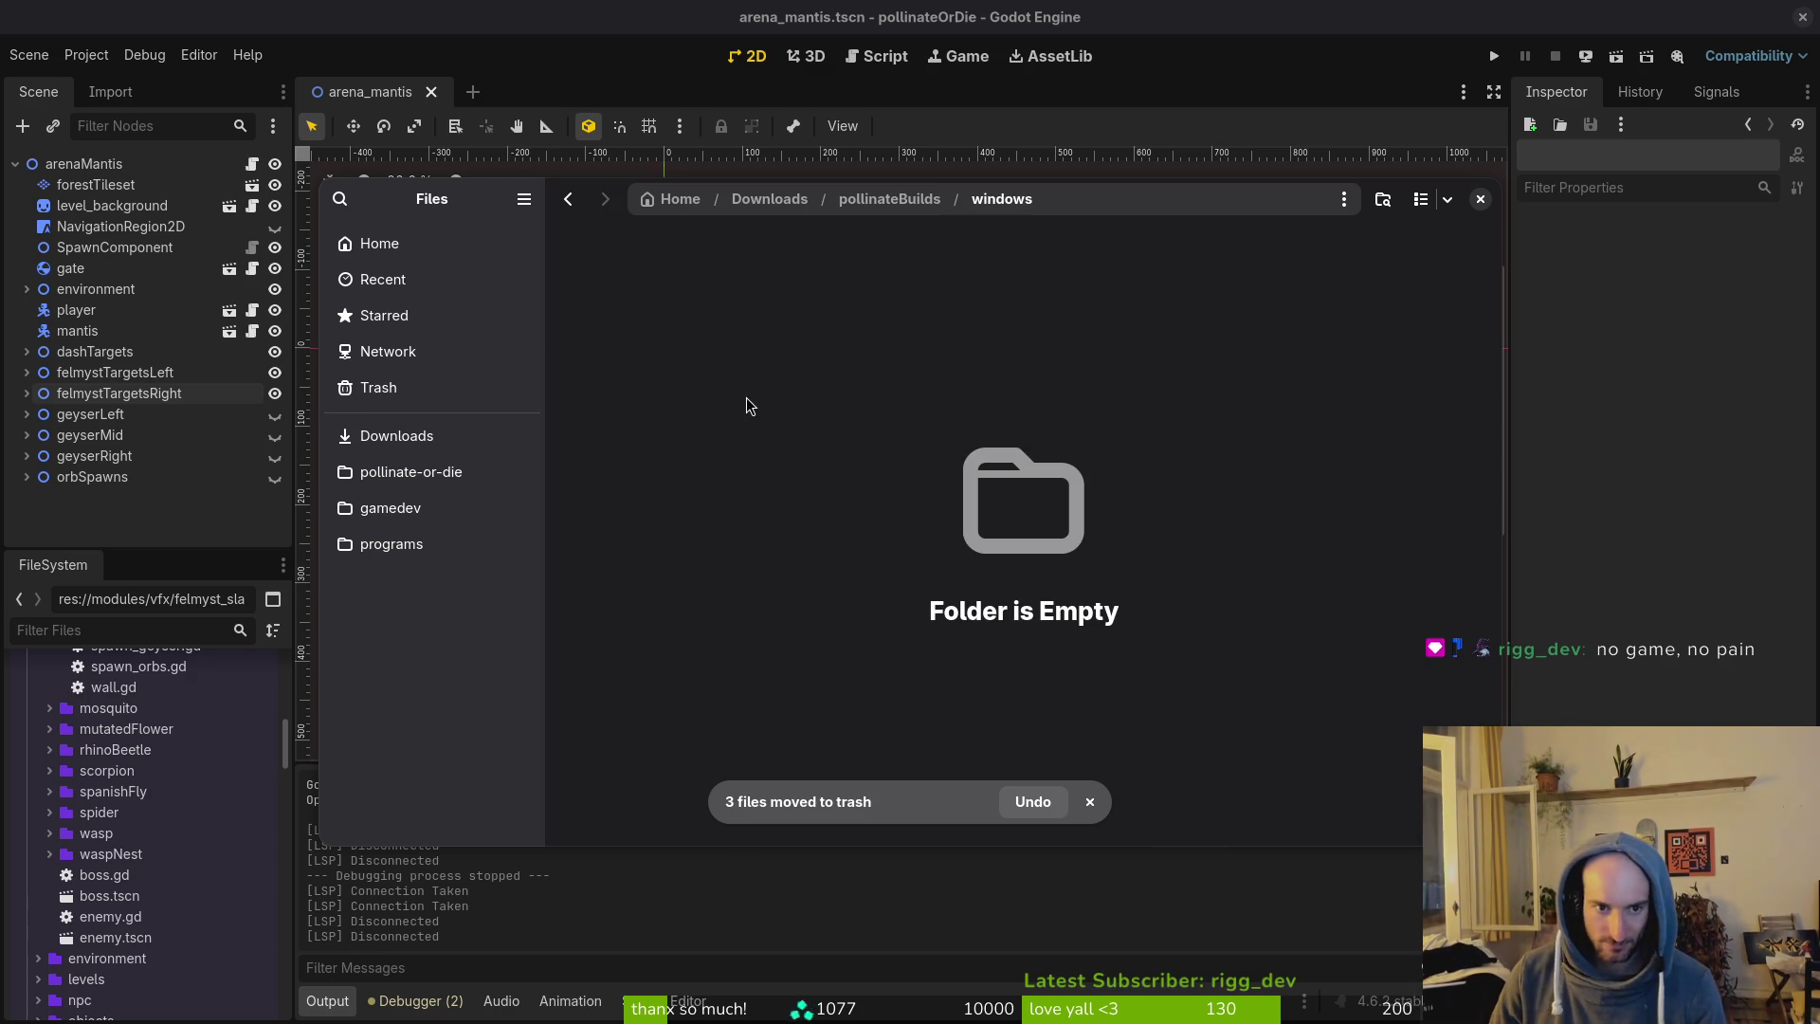
key(alt+Up)
key(alt+Up)
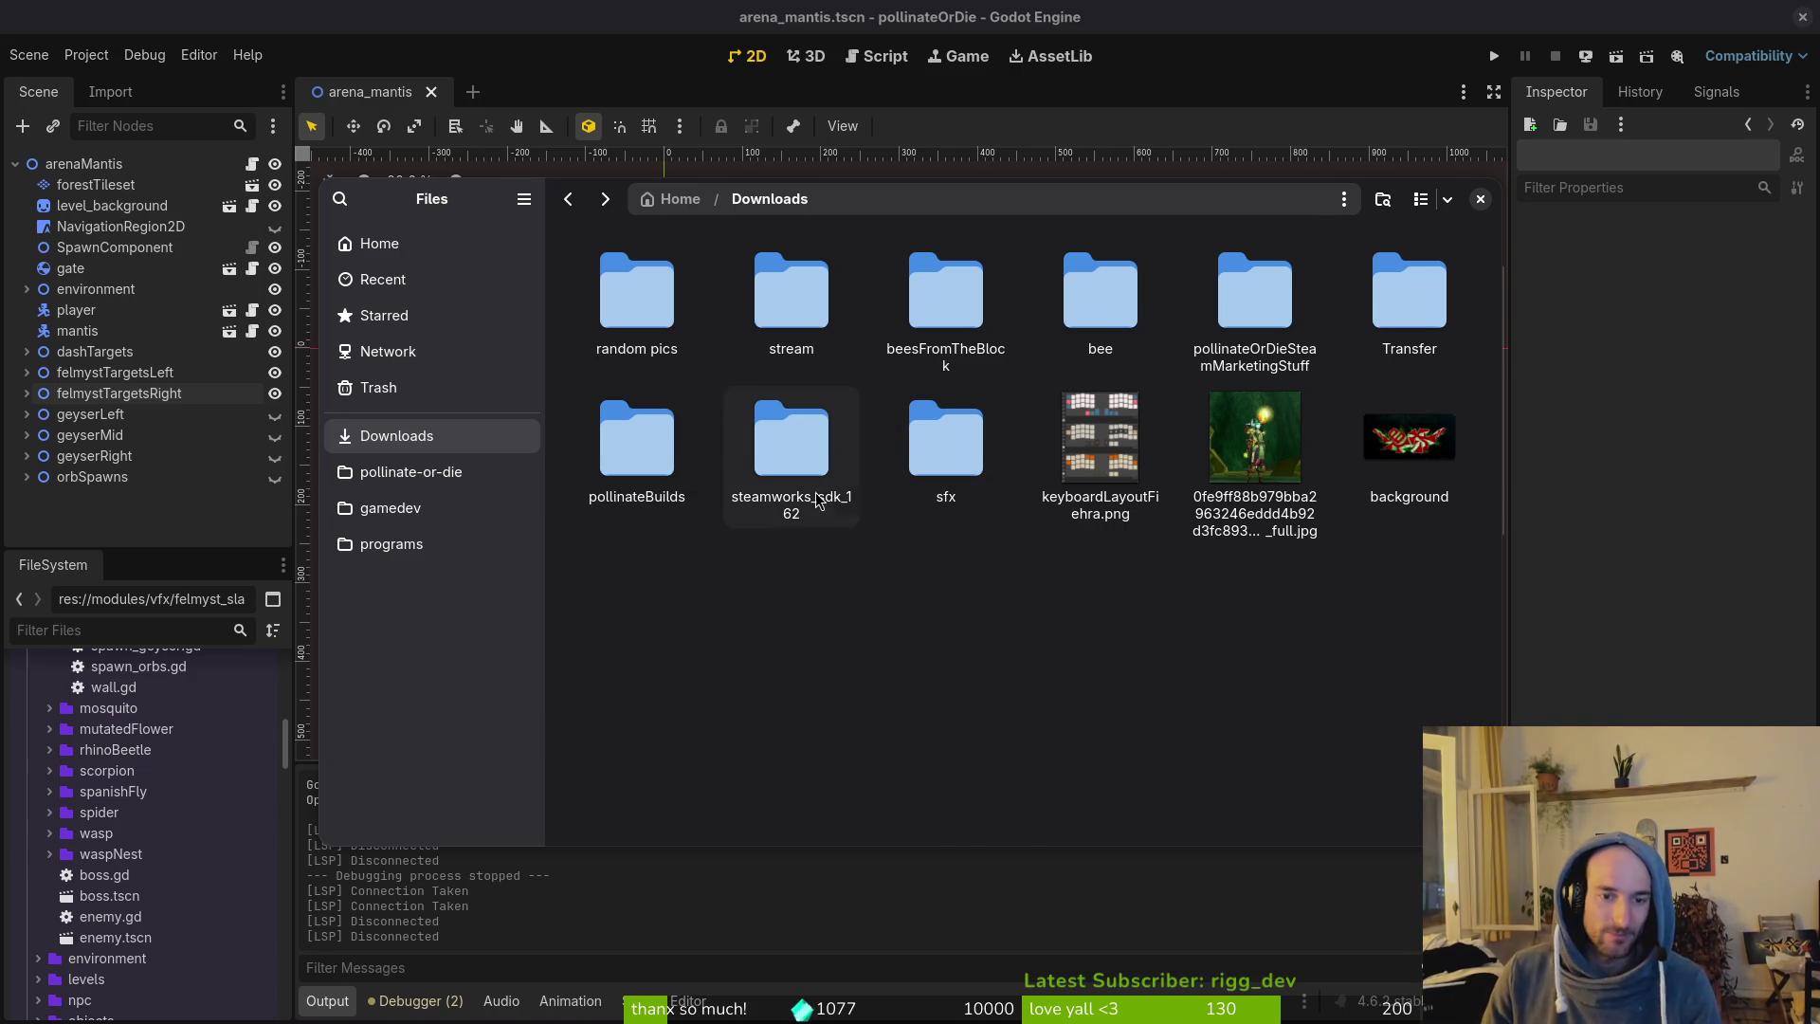
click(346, 249)
Inspect the Linux preset in Godot's Project > Export dialog, close it, and return to the terminal.
click(86, 55)
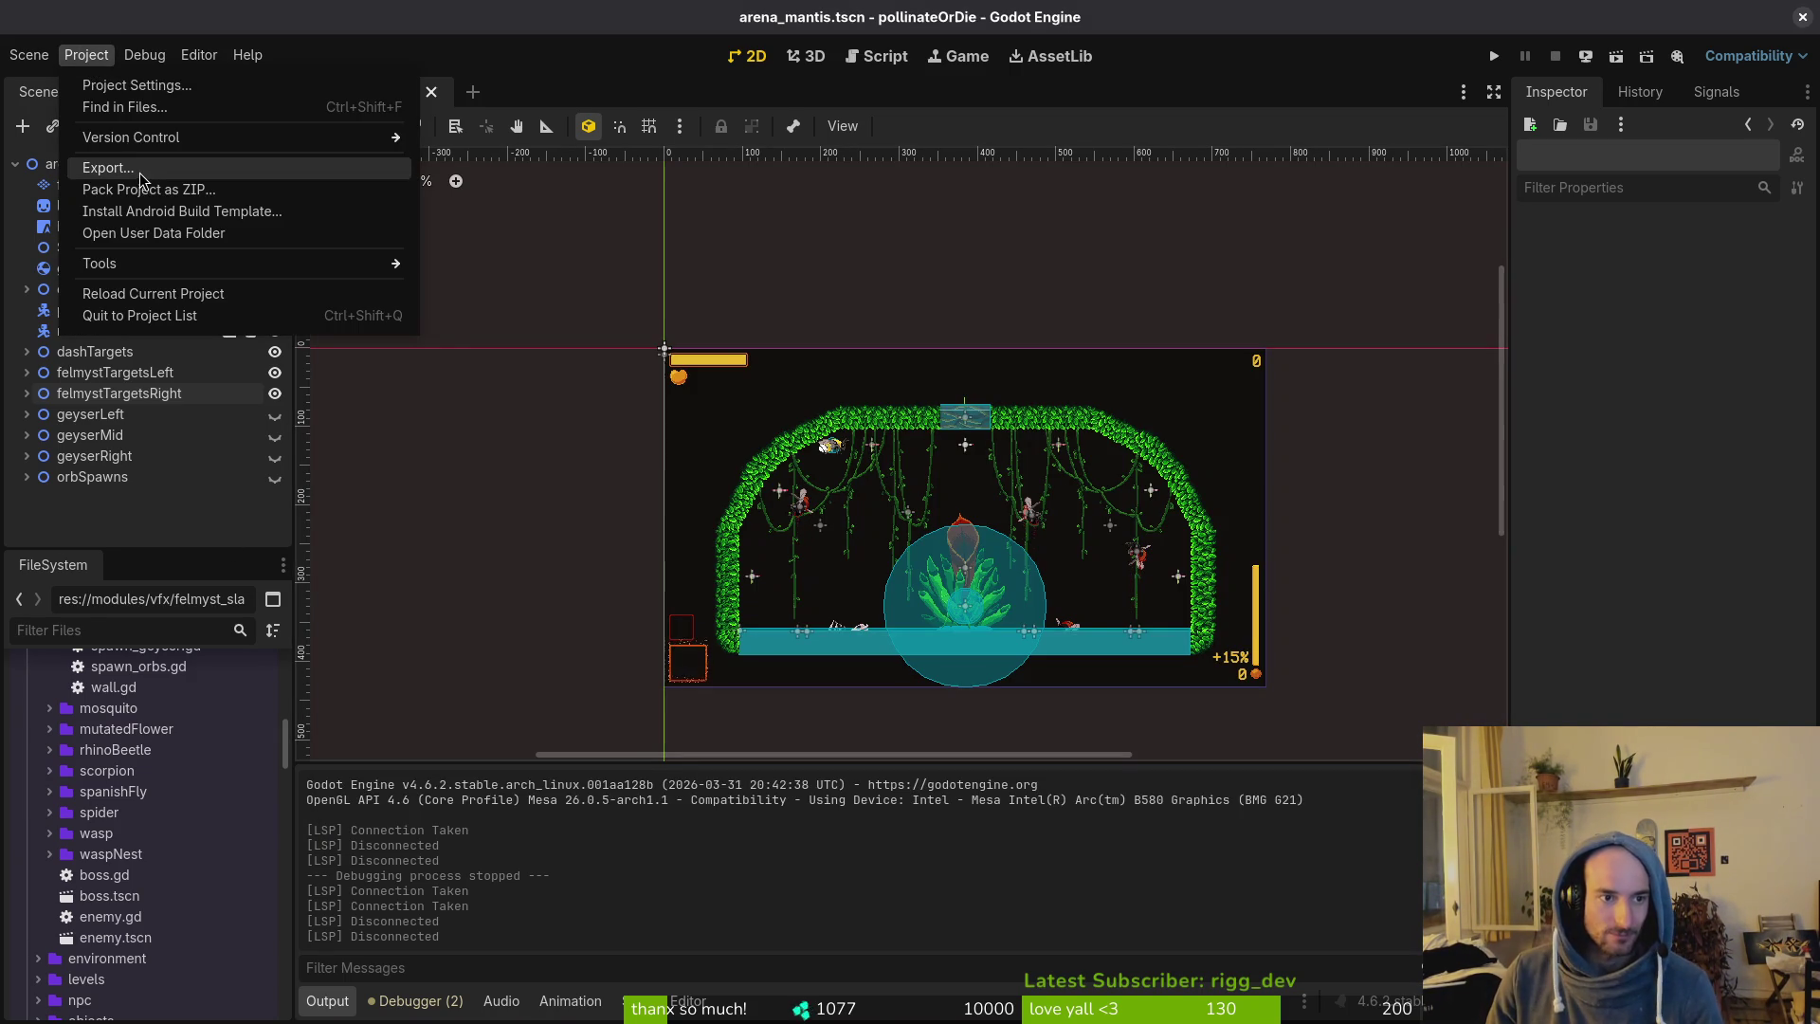
click(140, 172)
click(531, 303)
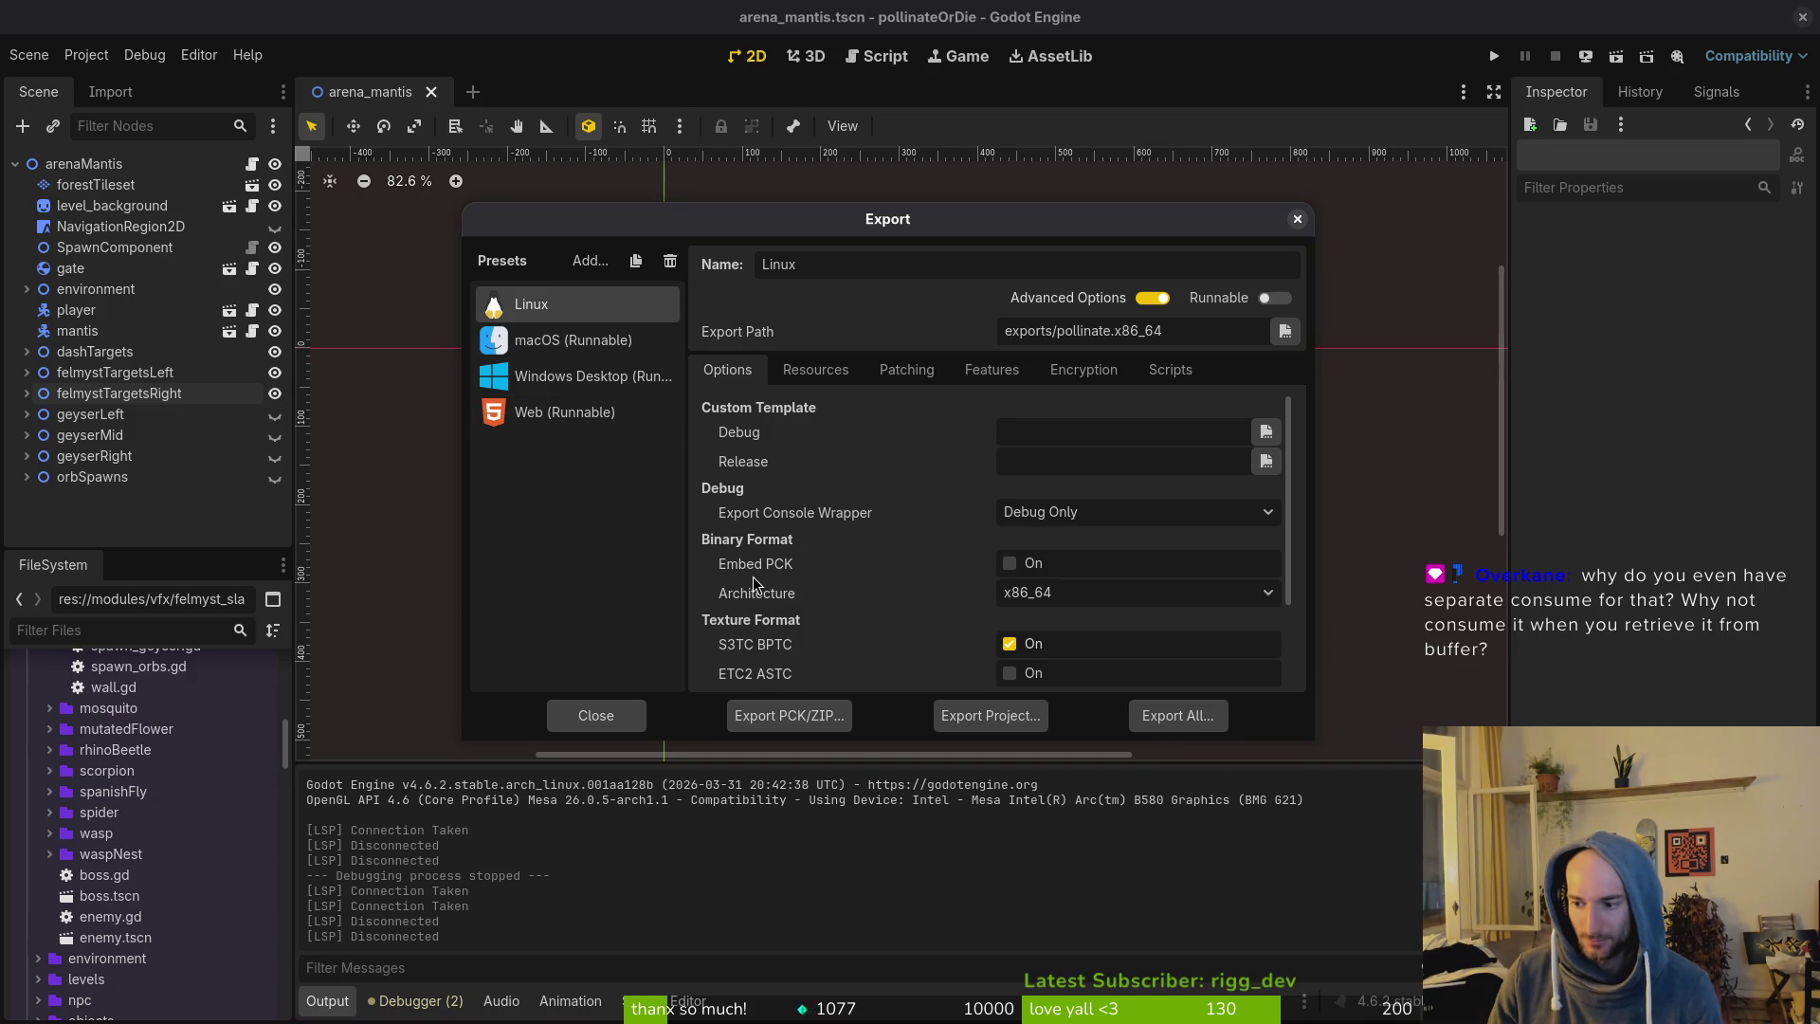
click(1296, 221)
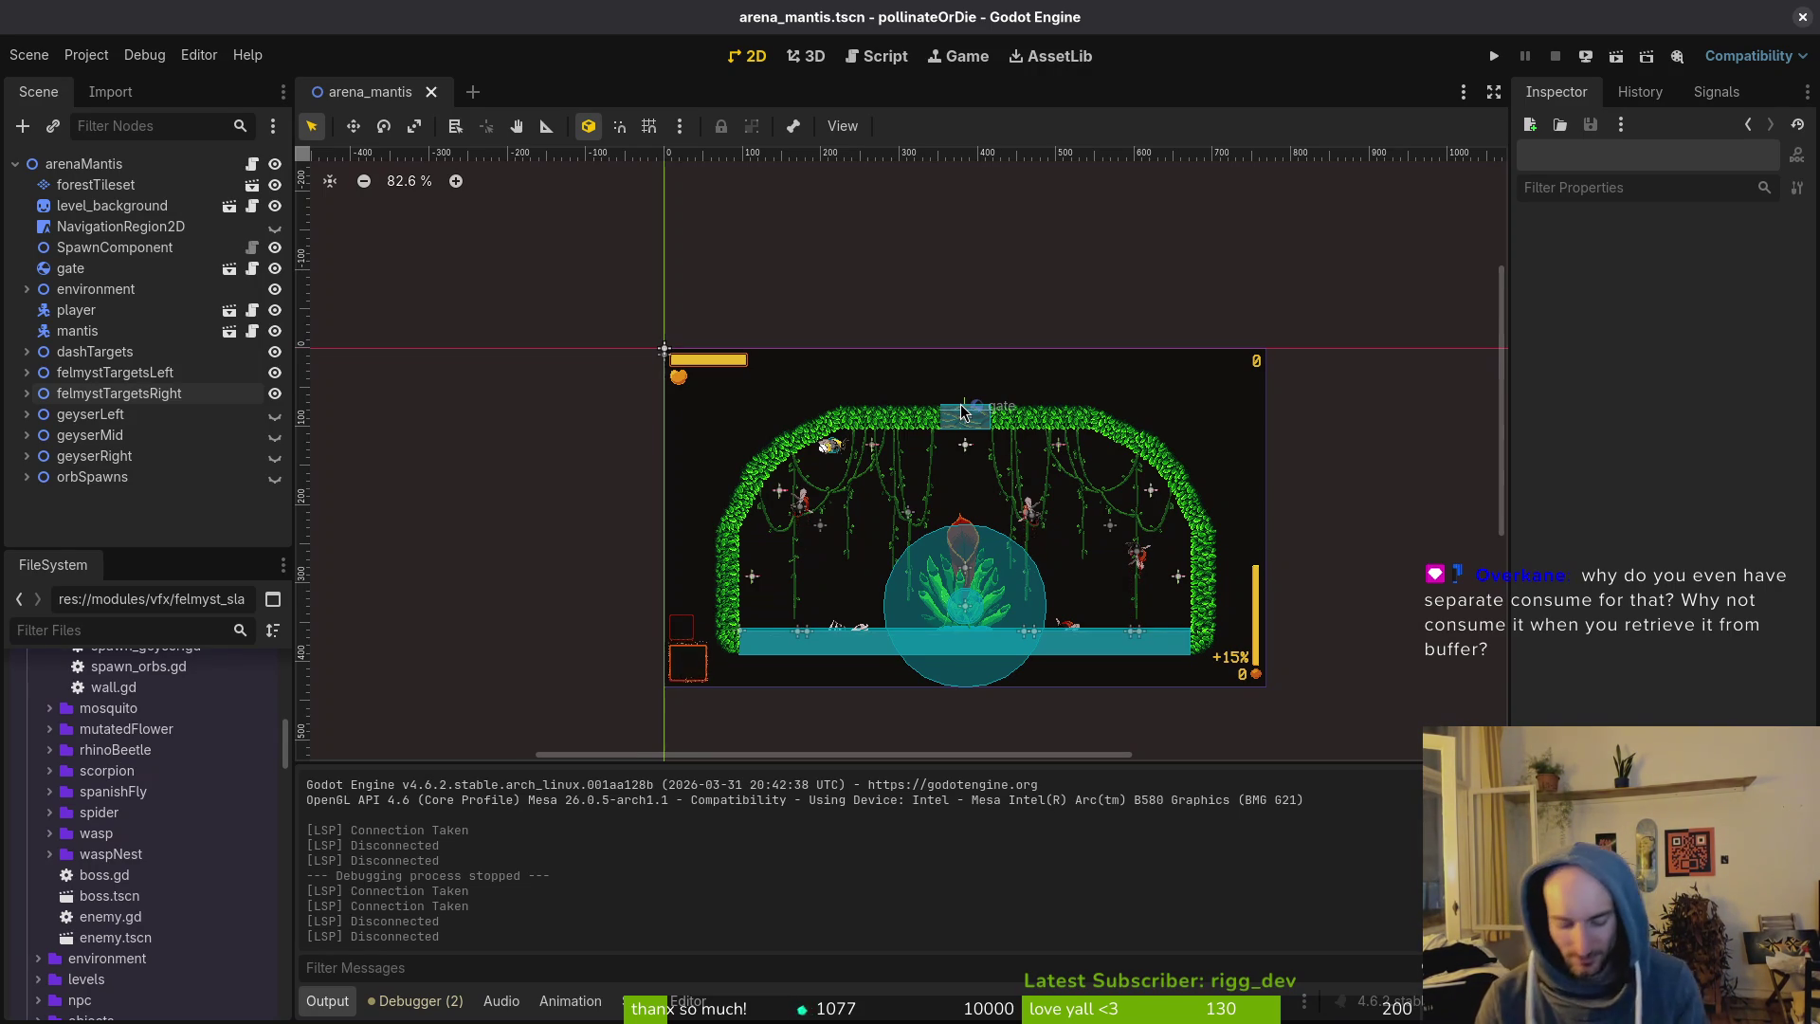
key(super+2)
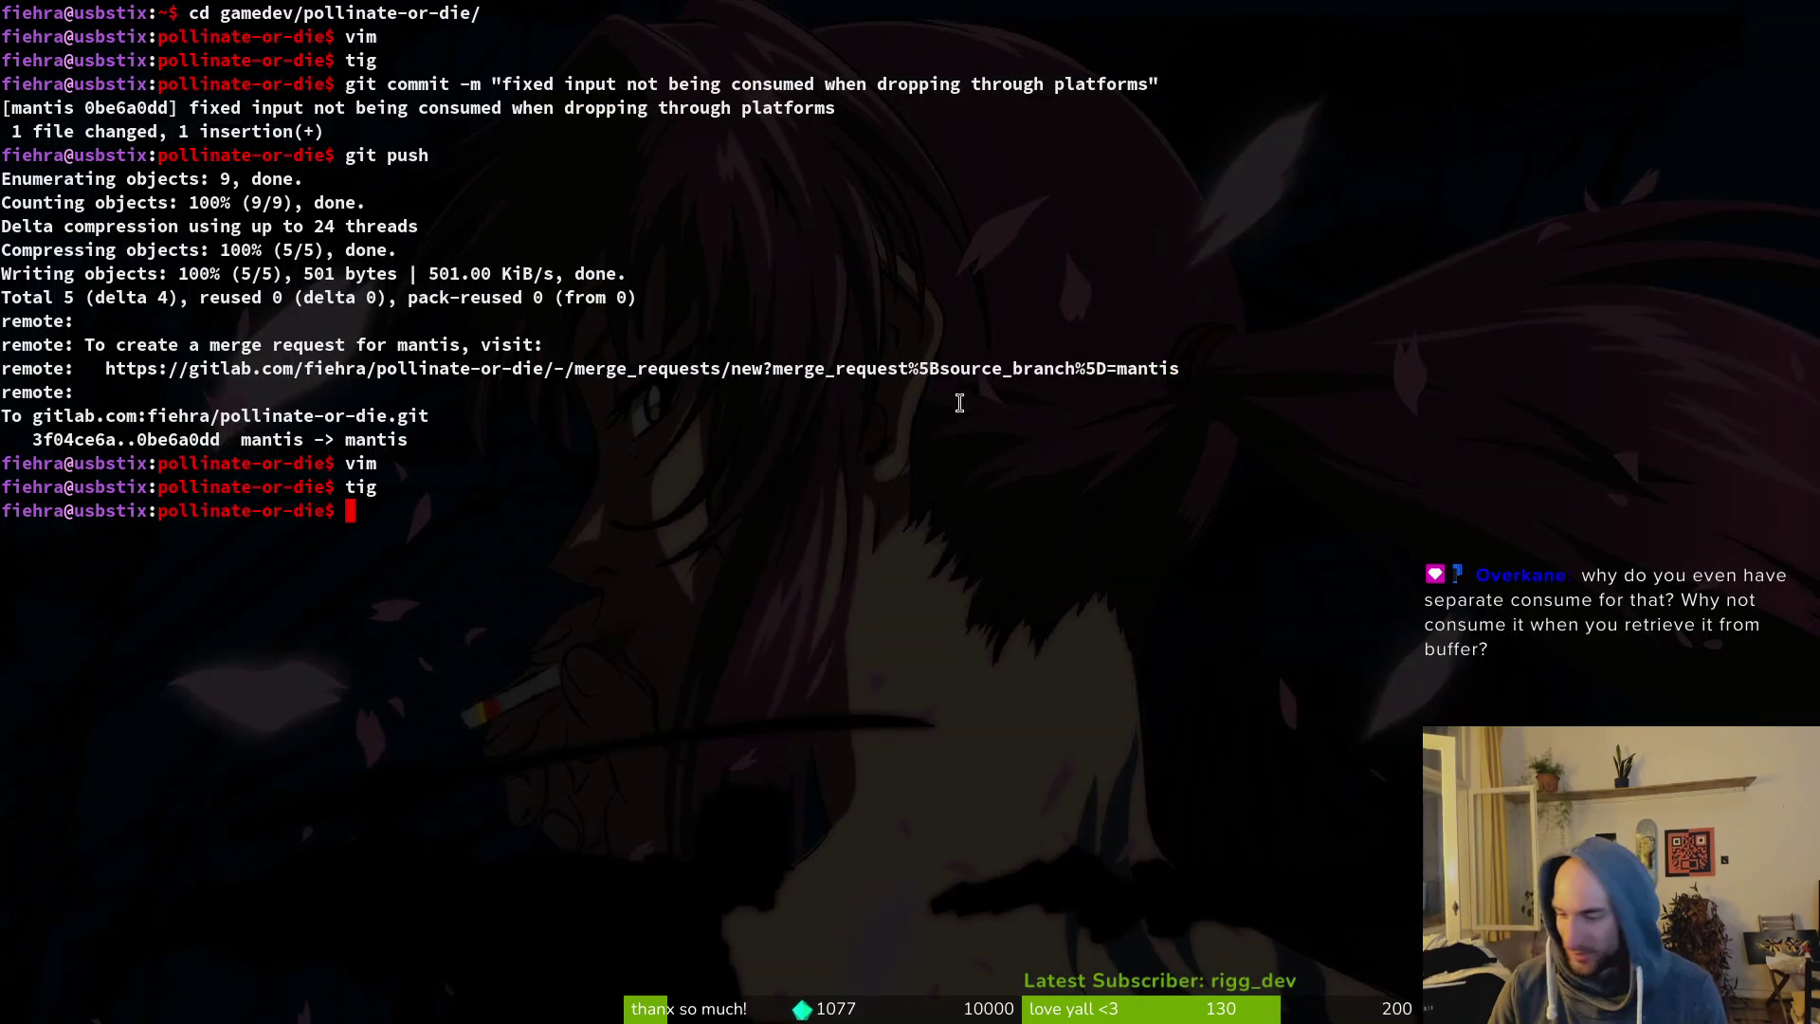
text(vi)
Open input_buffer.manager.gd with the file finder and scroll through its functions.
key(super+3)
text(inpb)
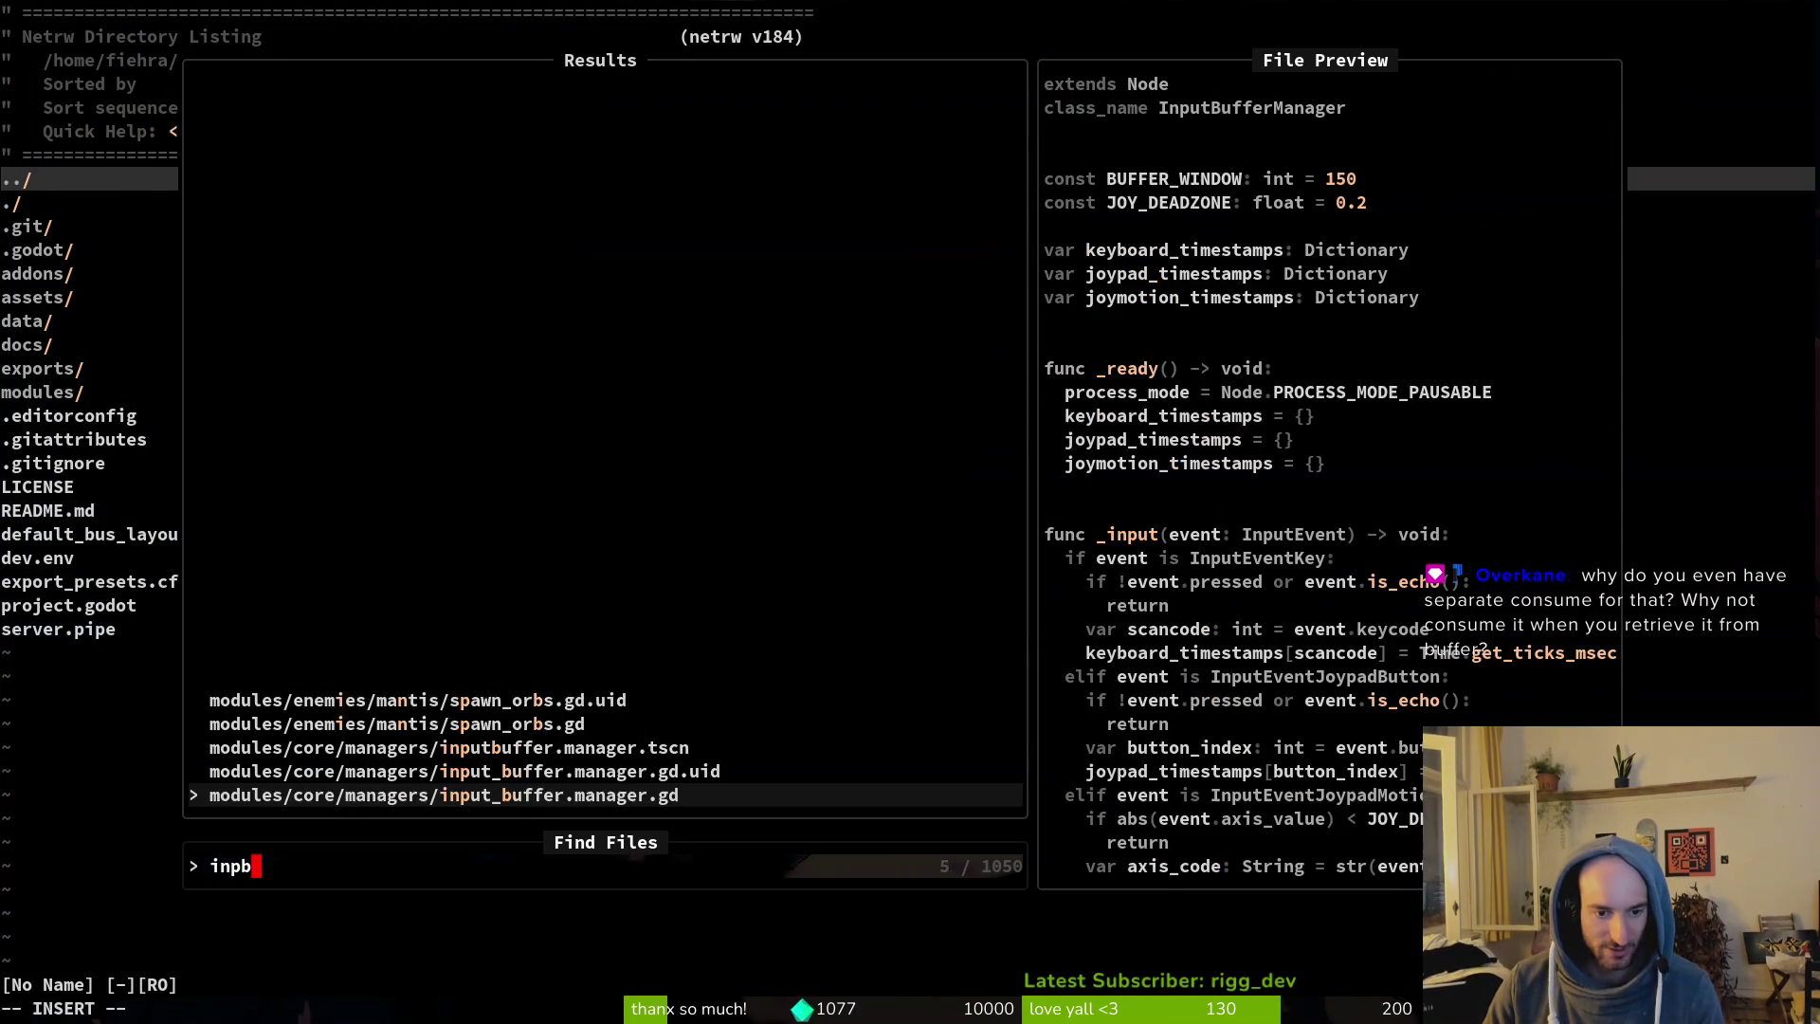
key(Return)
scroll(149, 683, down, 8)
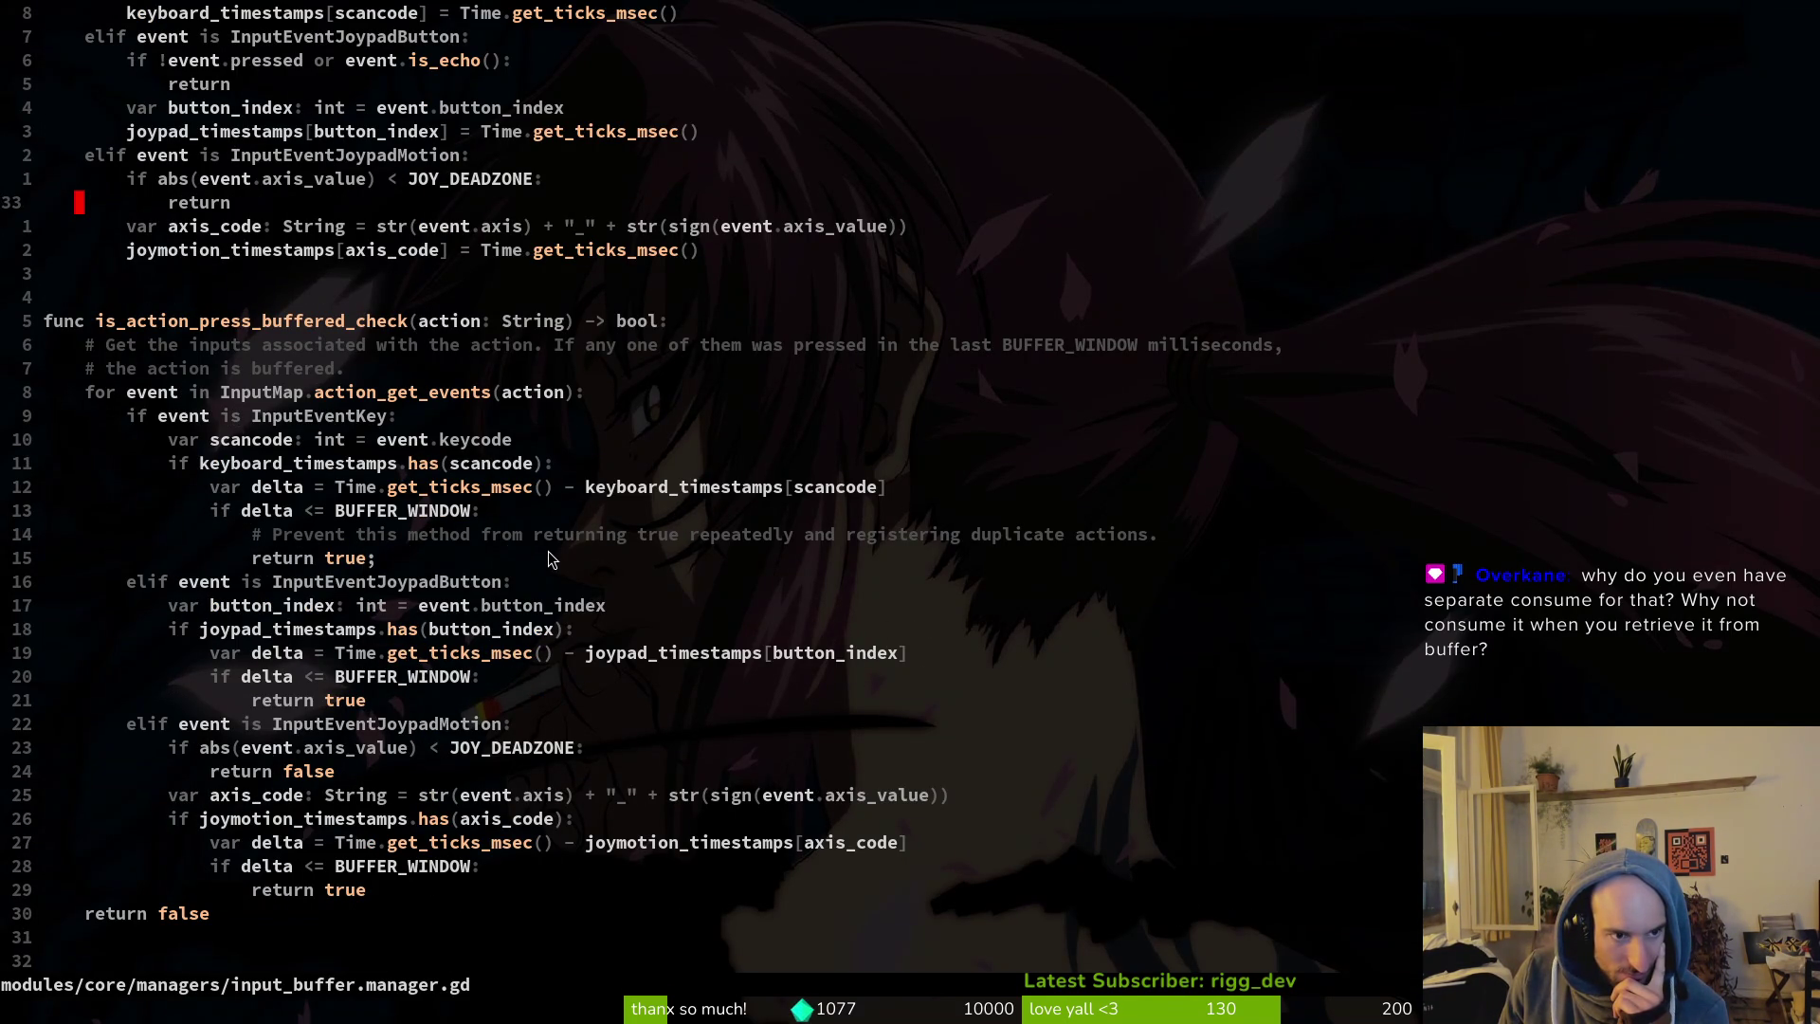
scroll(535, 552, down, 8)
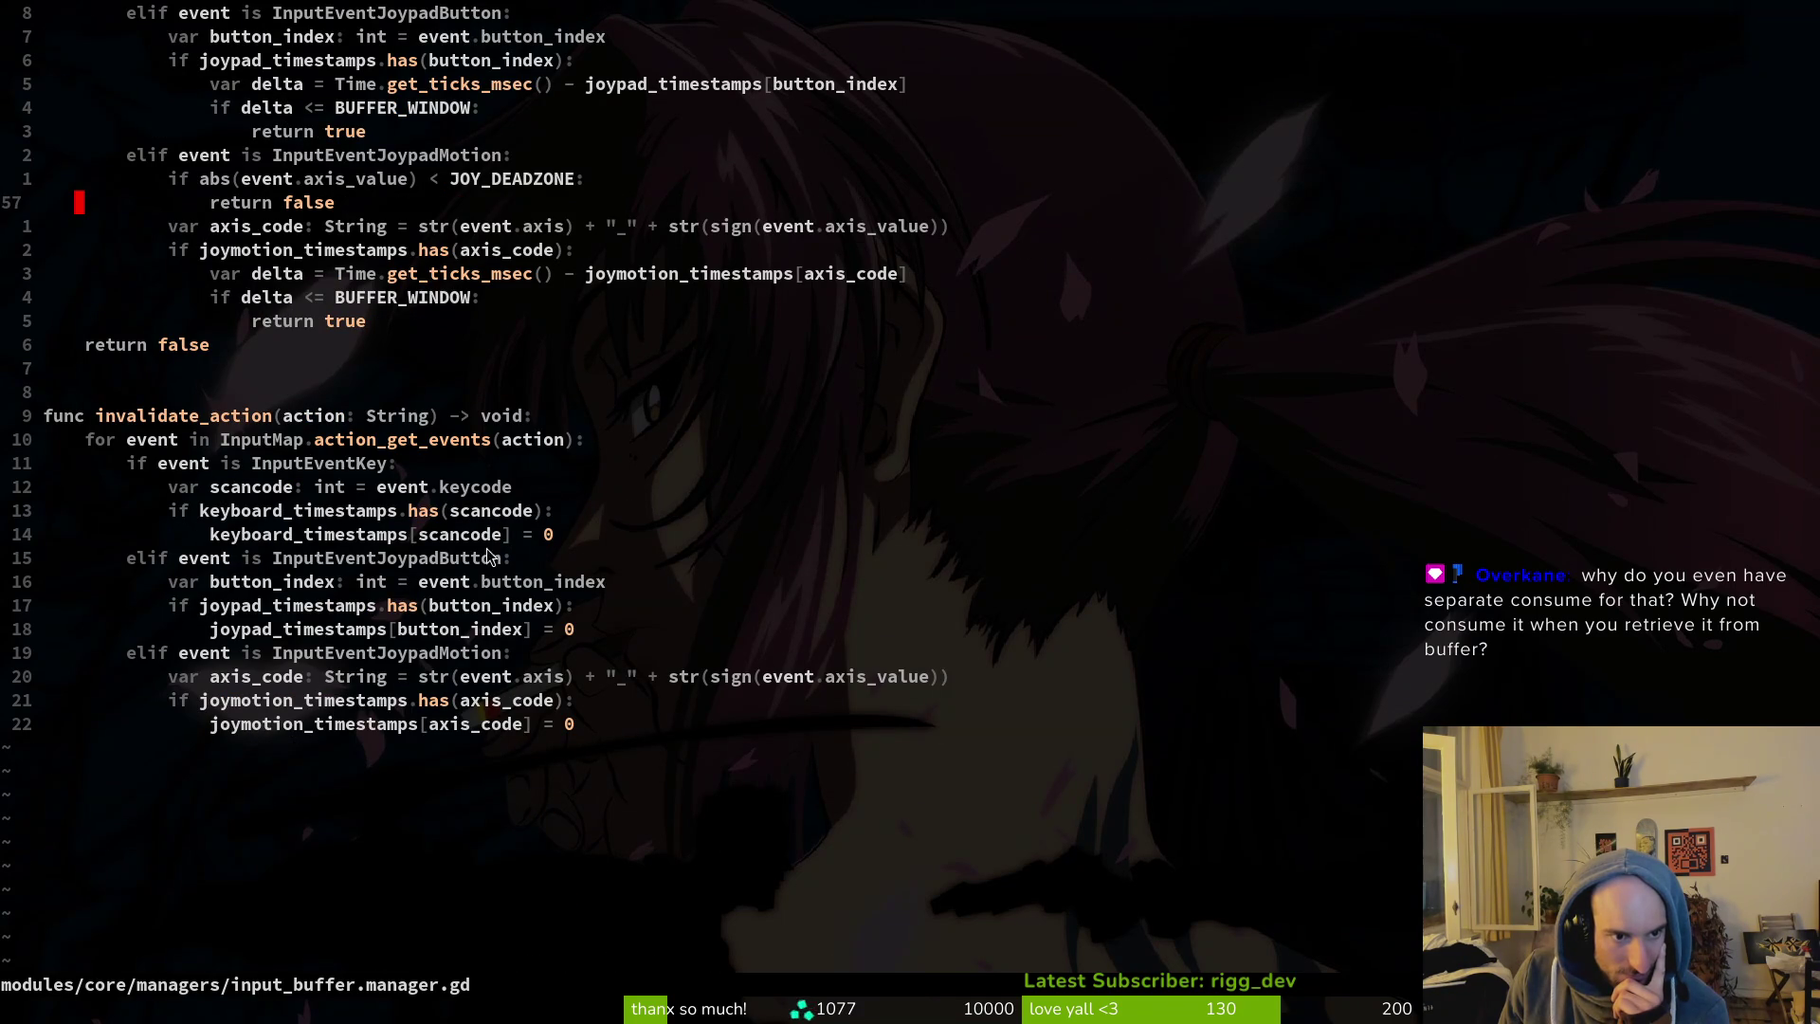
drag(157, 441, 476, 745)
Grep invalidate_action, open its call in input_component.gd, then jump back to its definition.
click(165, 417)
key(asterisk)
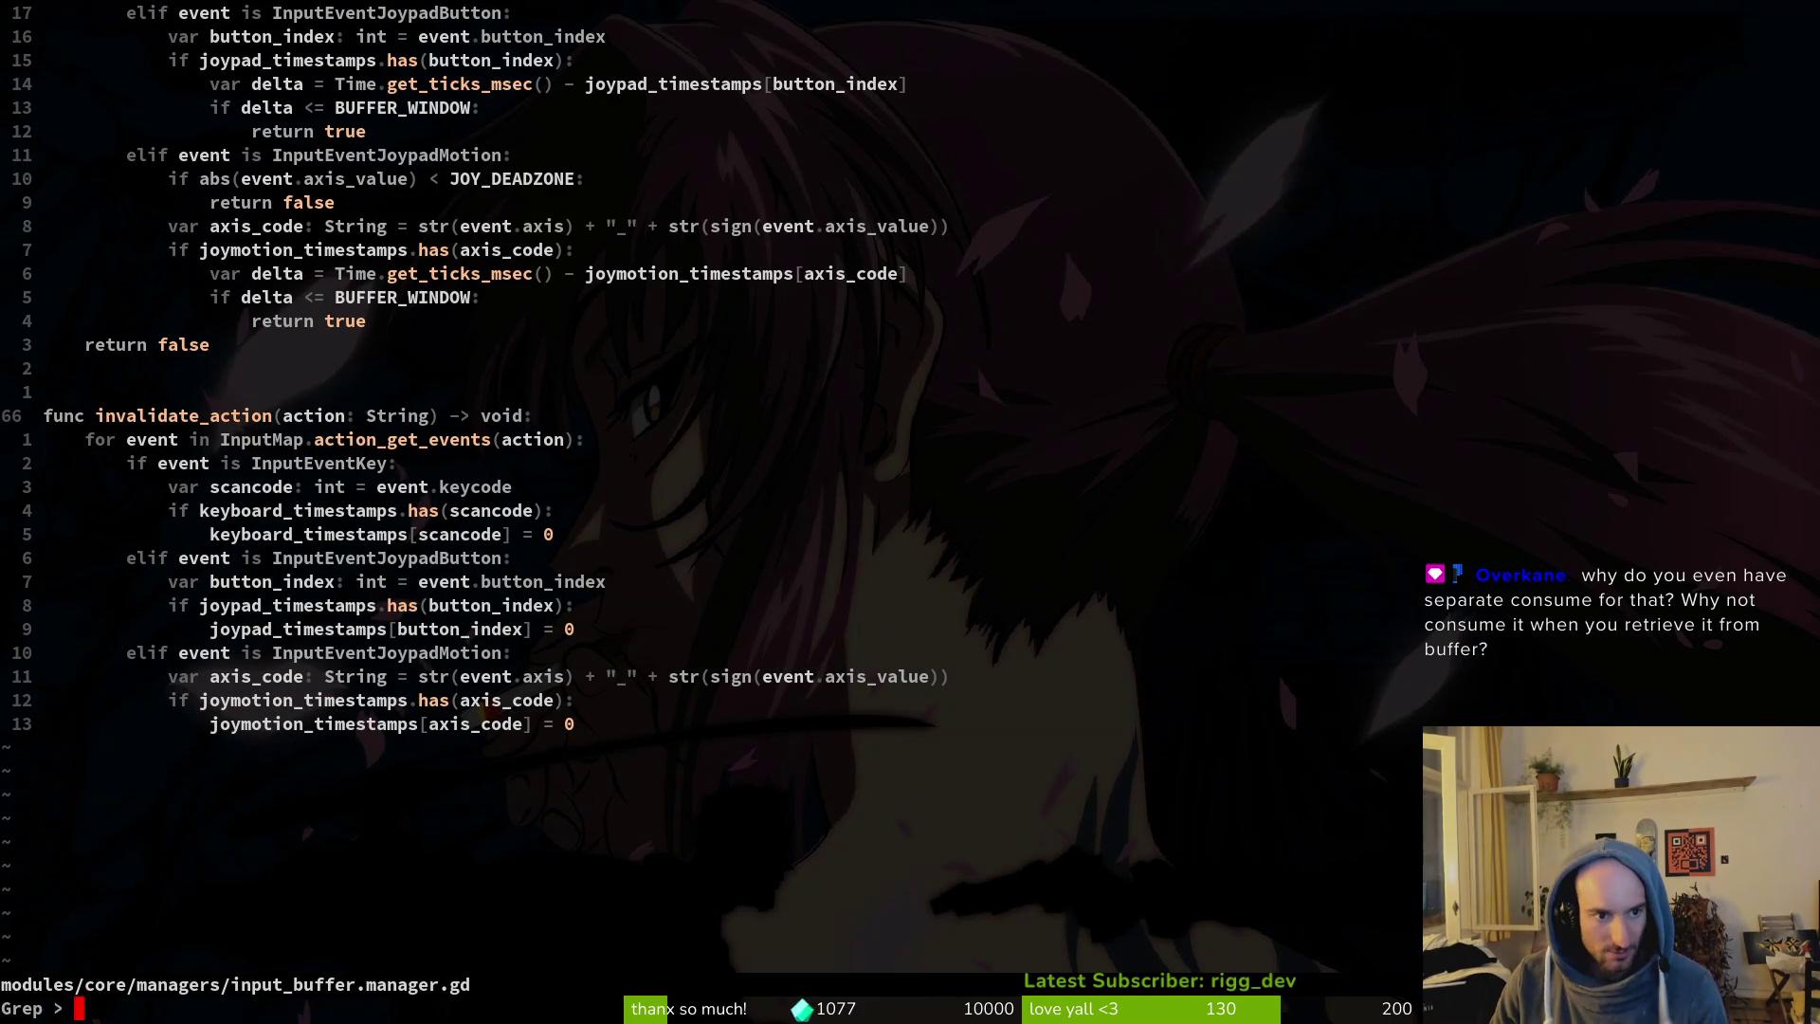
key(space)
key(f)
key(w)
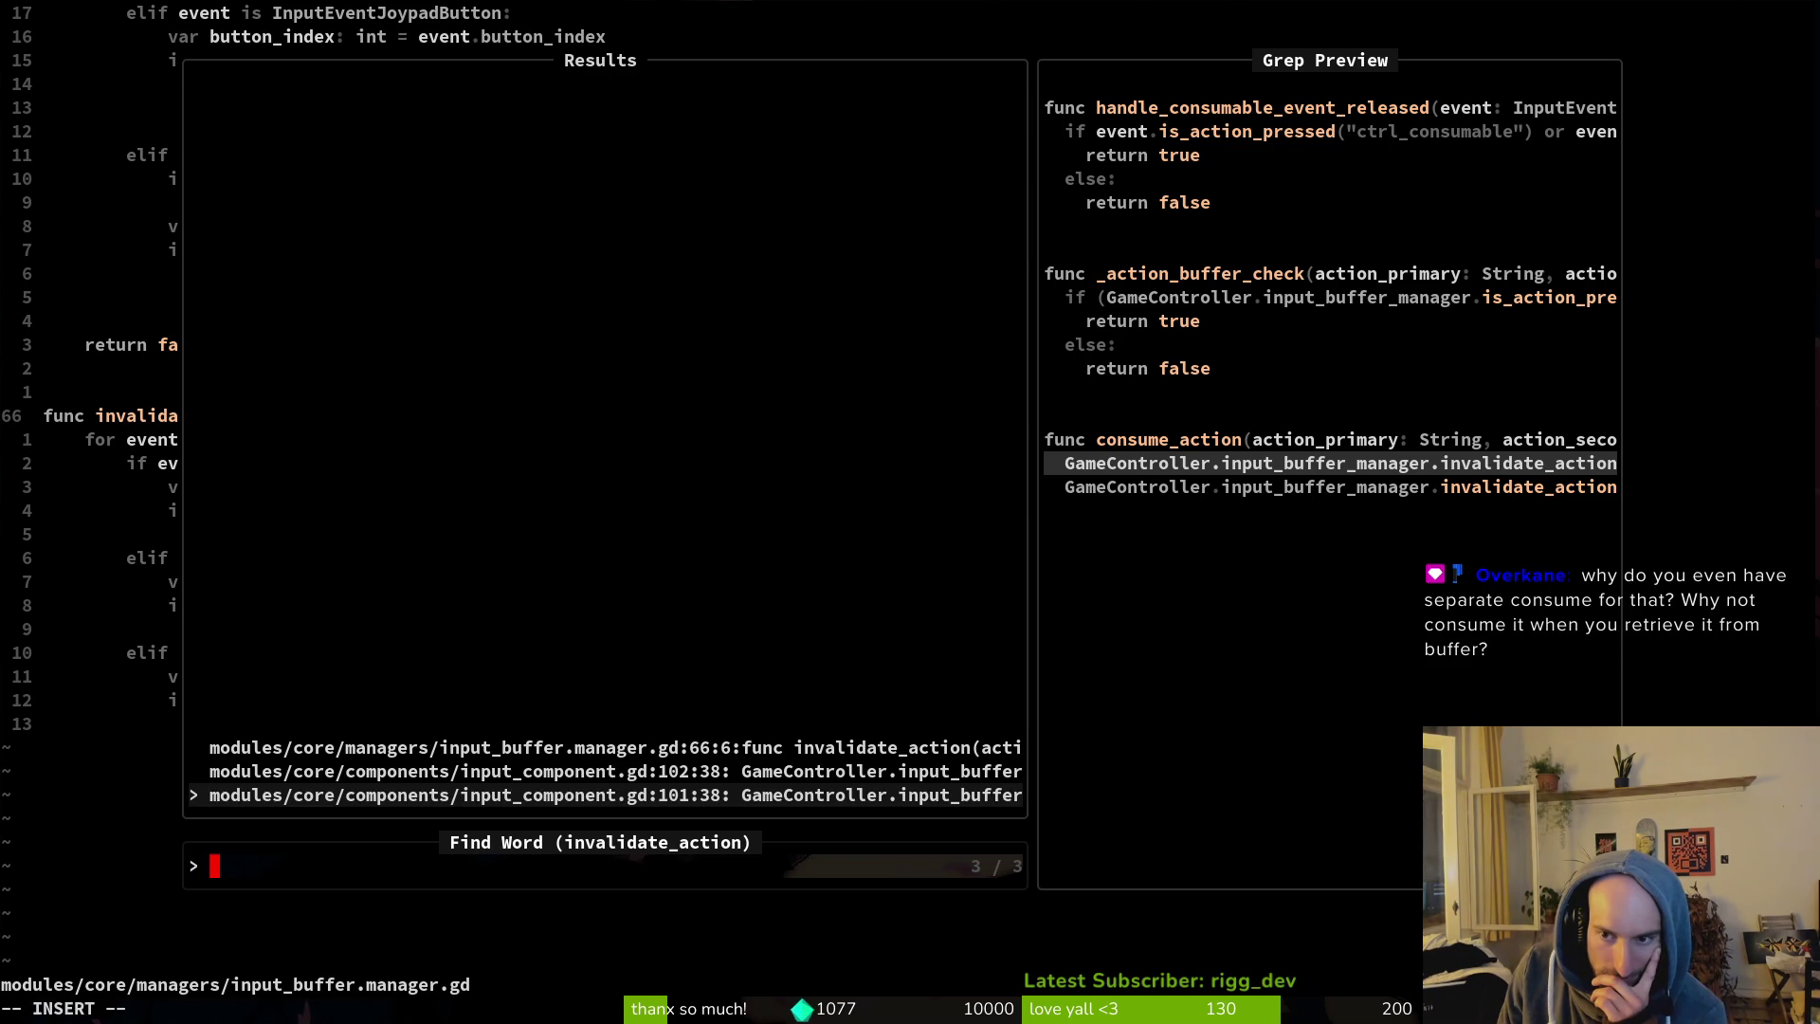
key(Return)
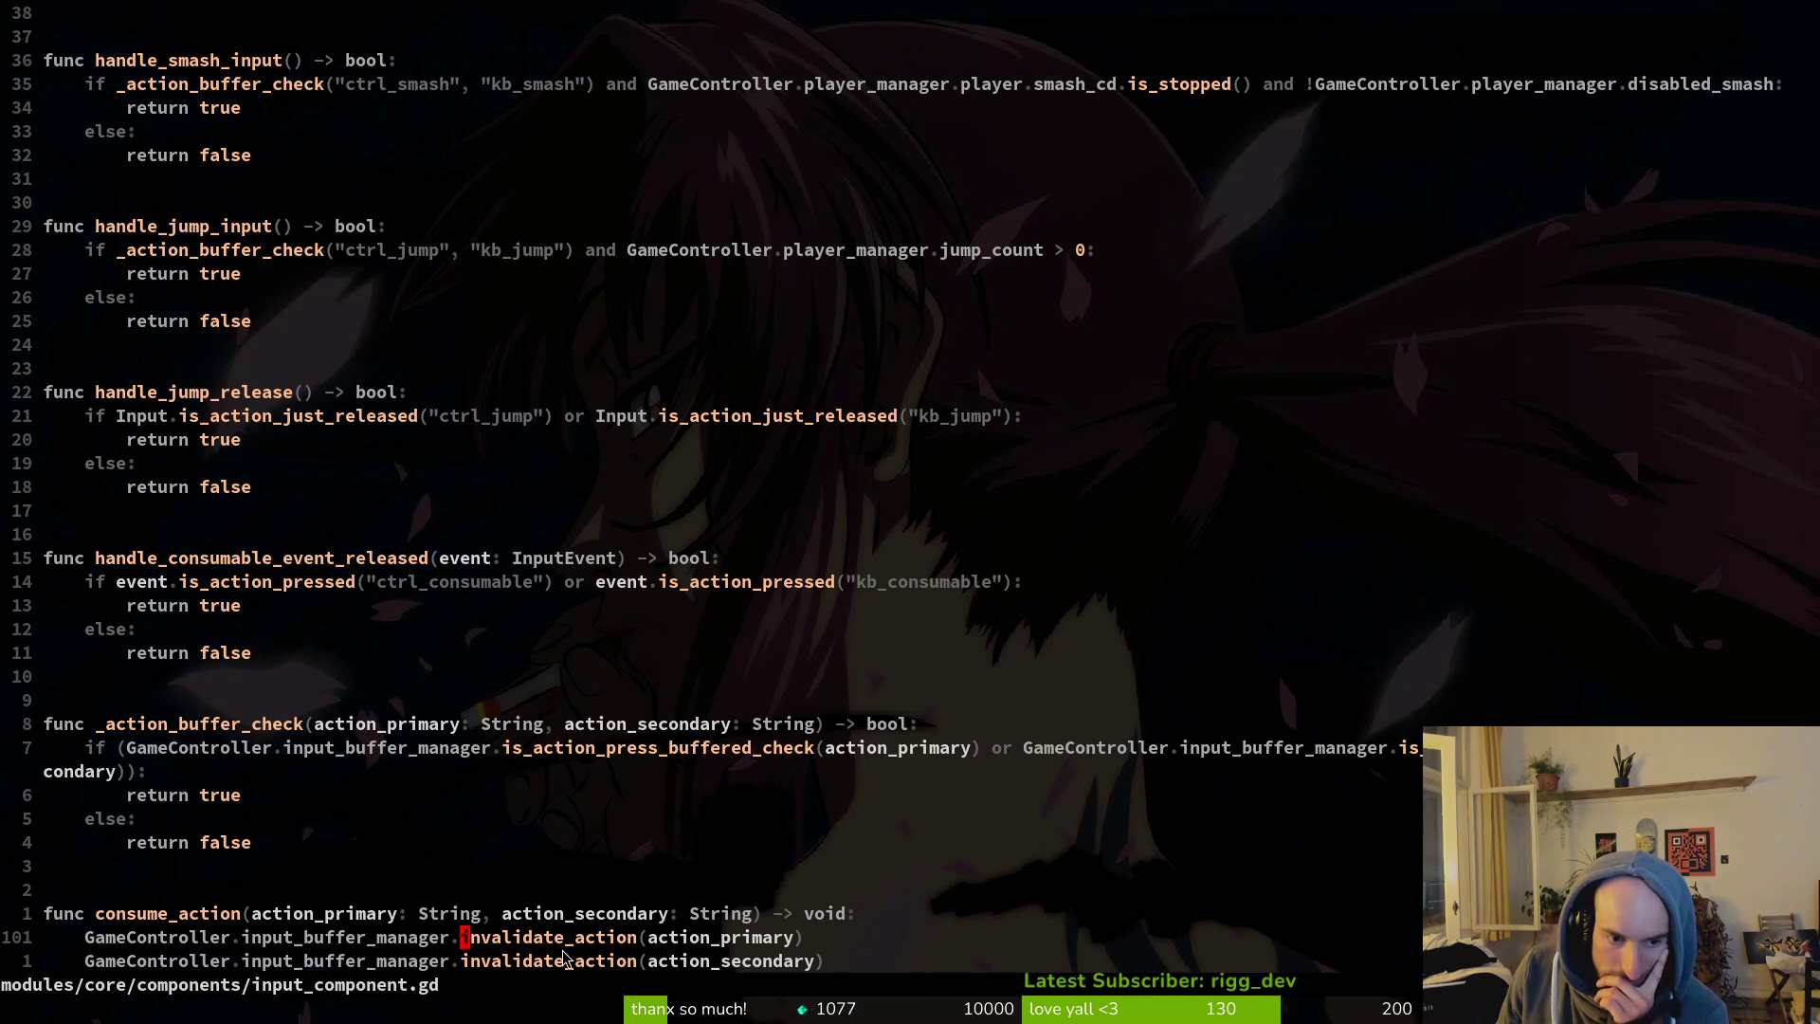
key(g)
key(d)
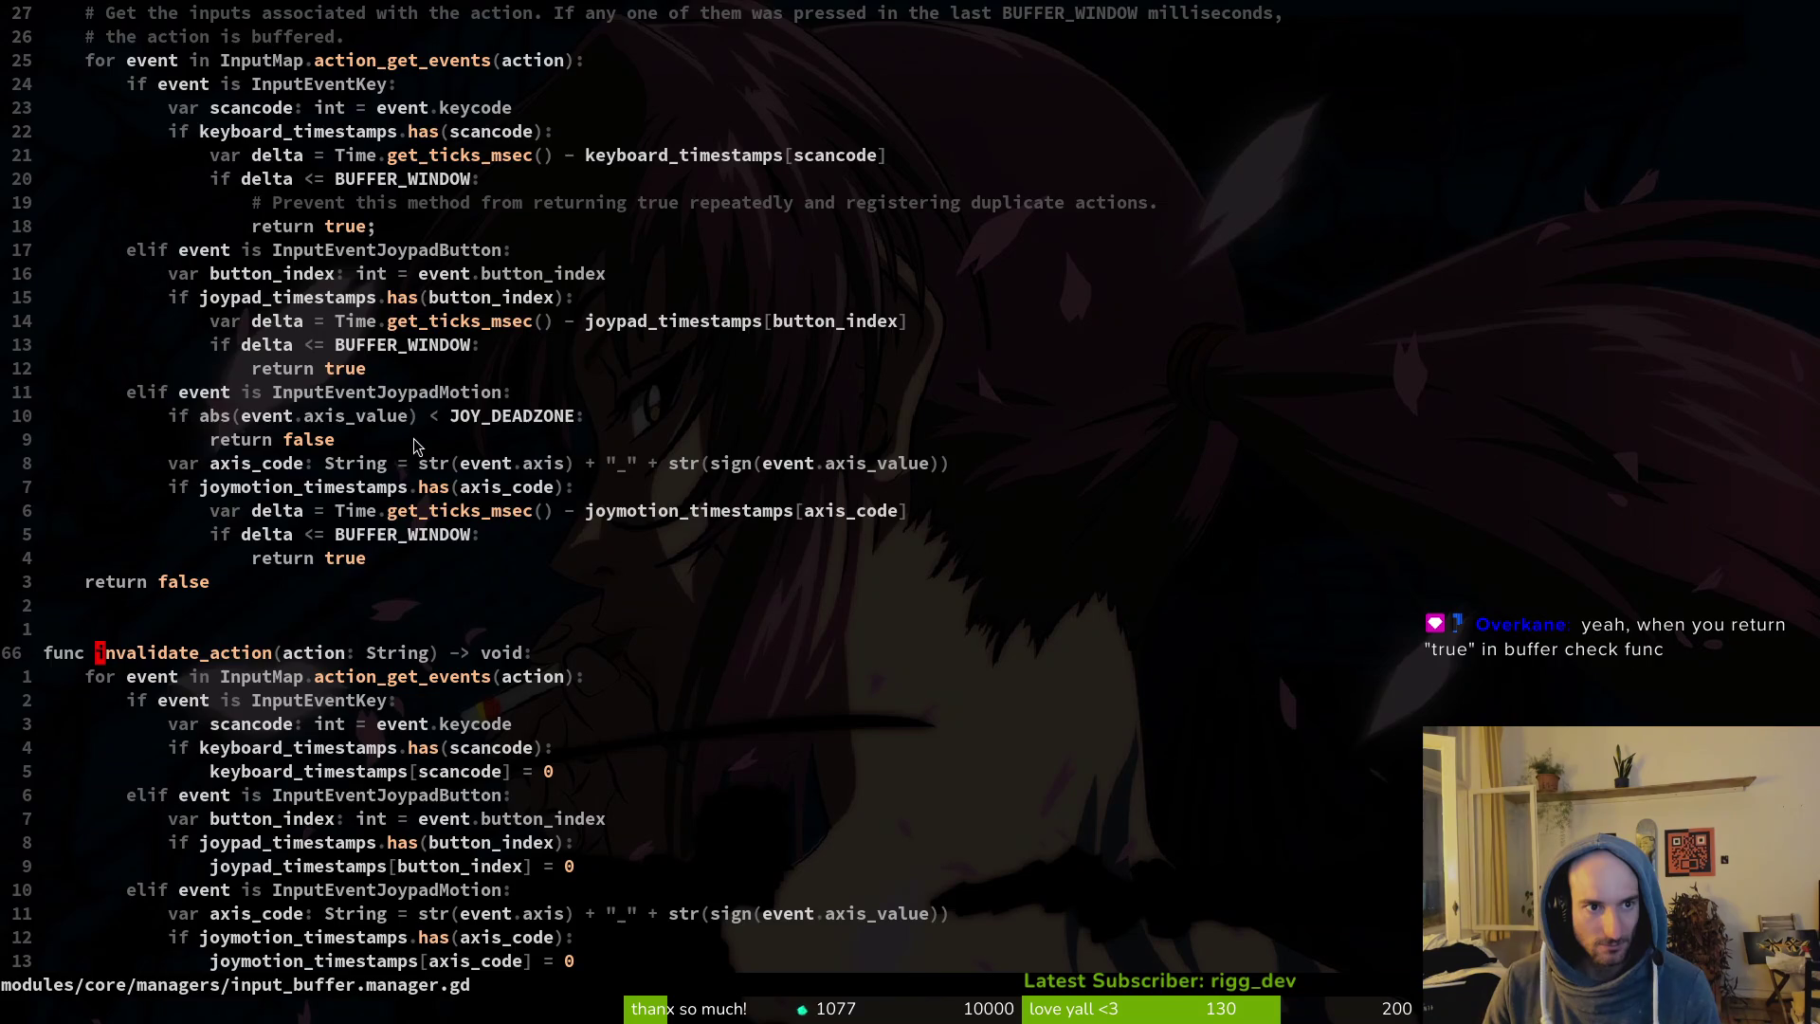
Grep is_action_press_buffered_check and open its caller _action_buffer_check in input_component.gd.
scroll(415, 437, up, 1)
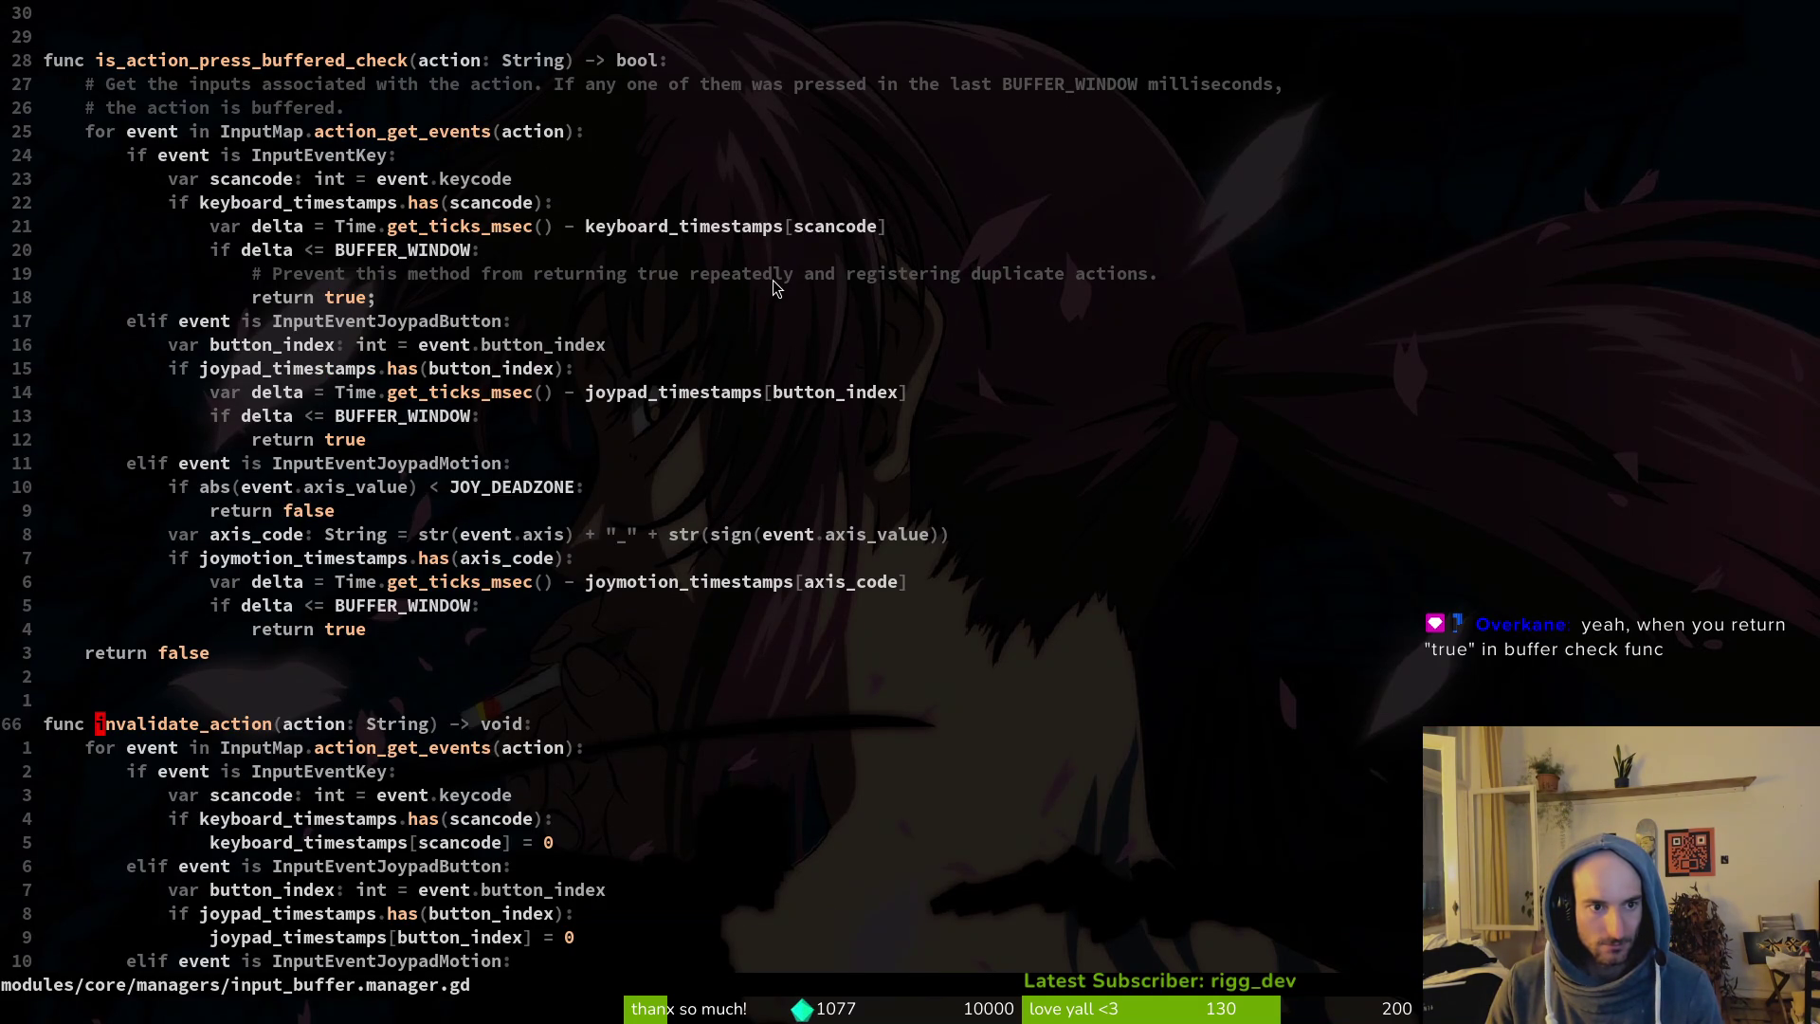
click(247, 62)
key(b)
key(space)
key(f)
key(w)
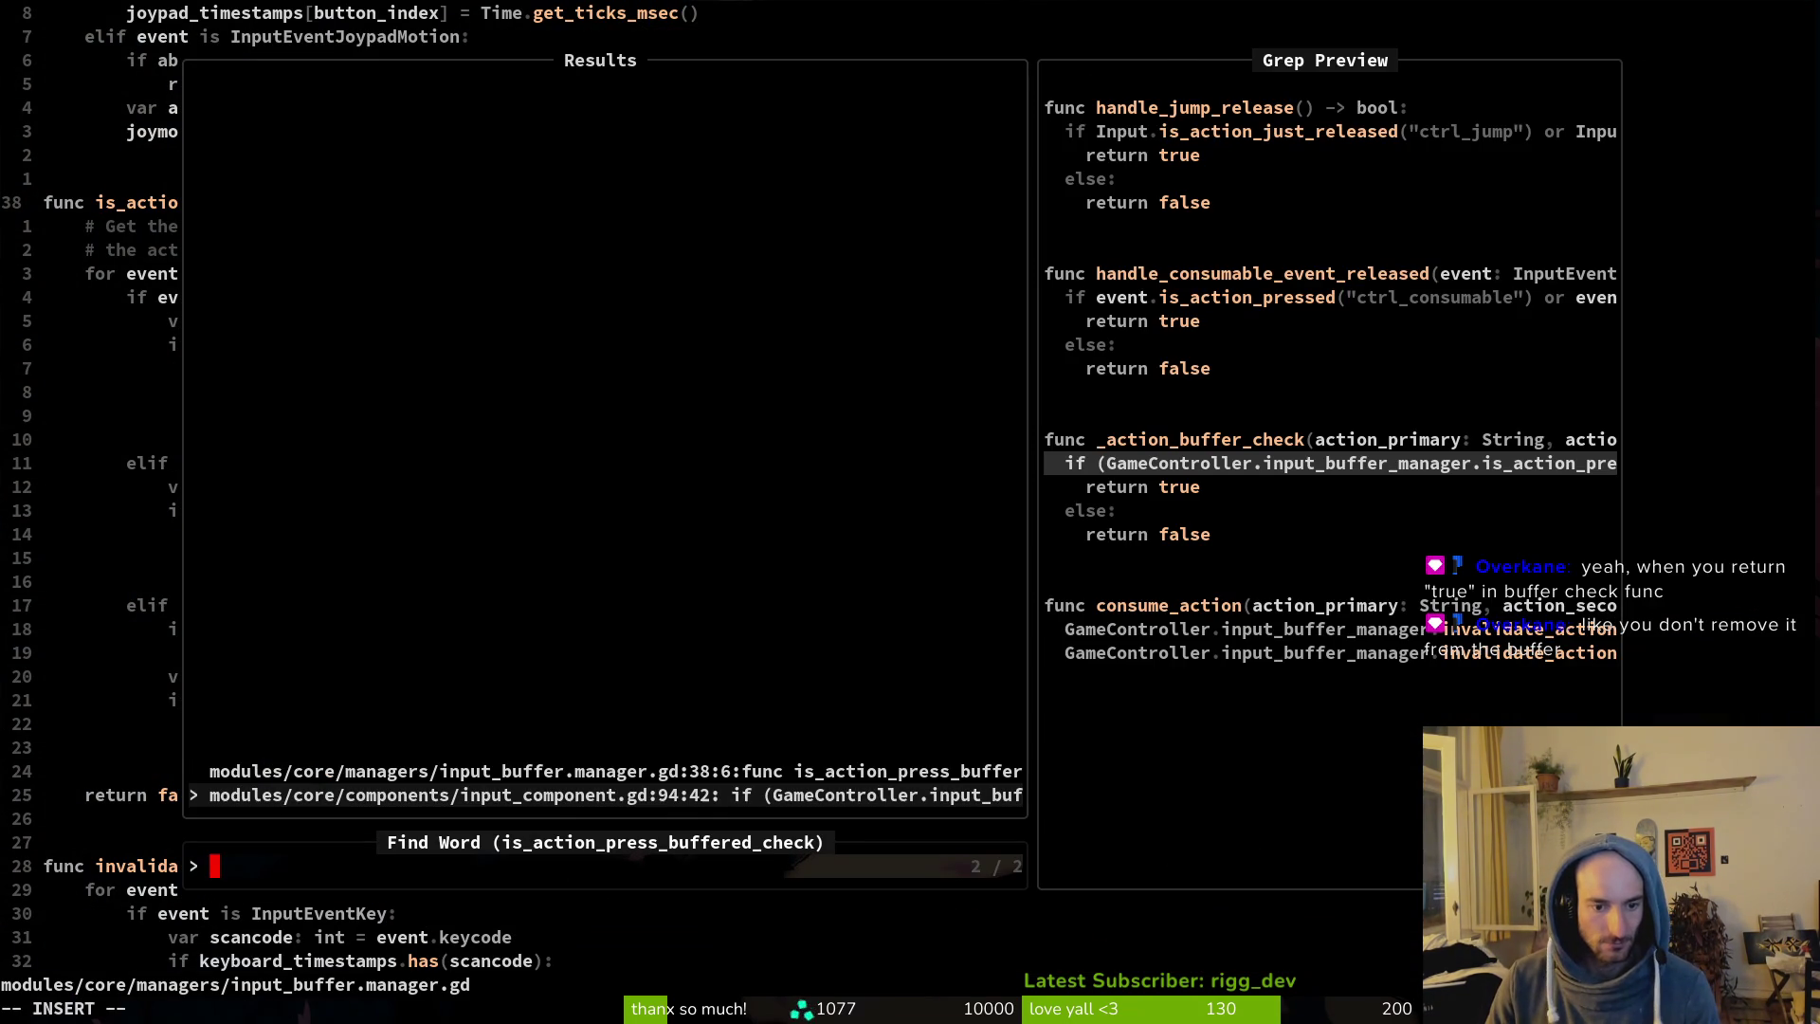
key(Down)
key(Return)
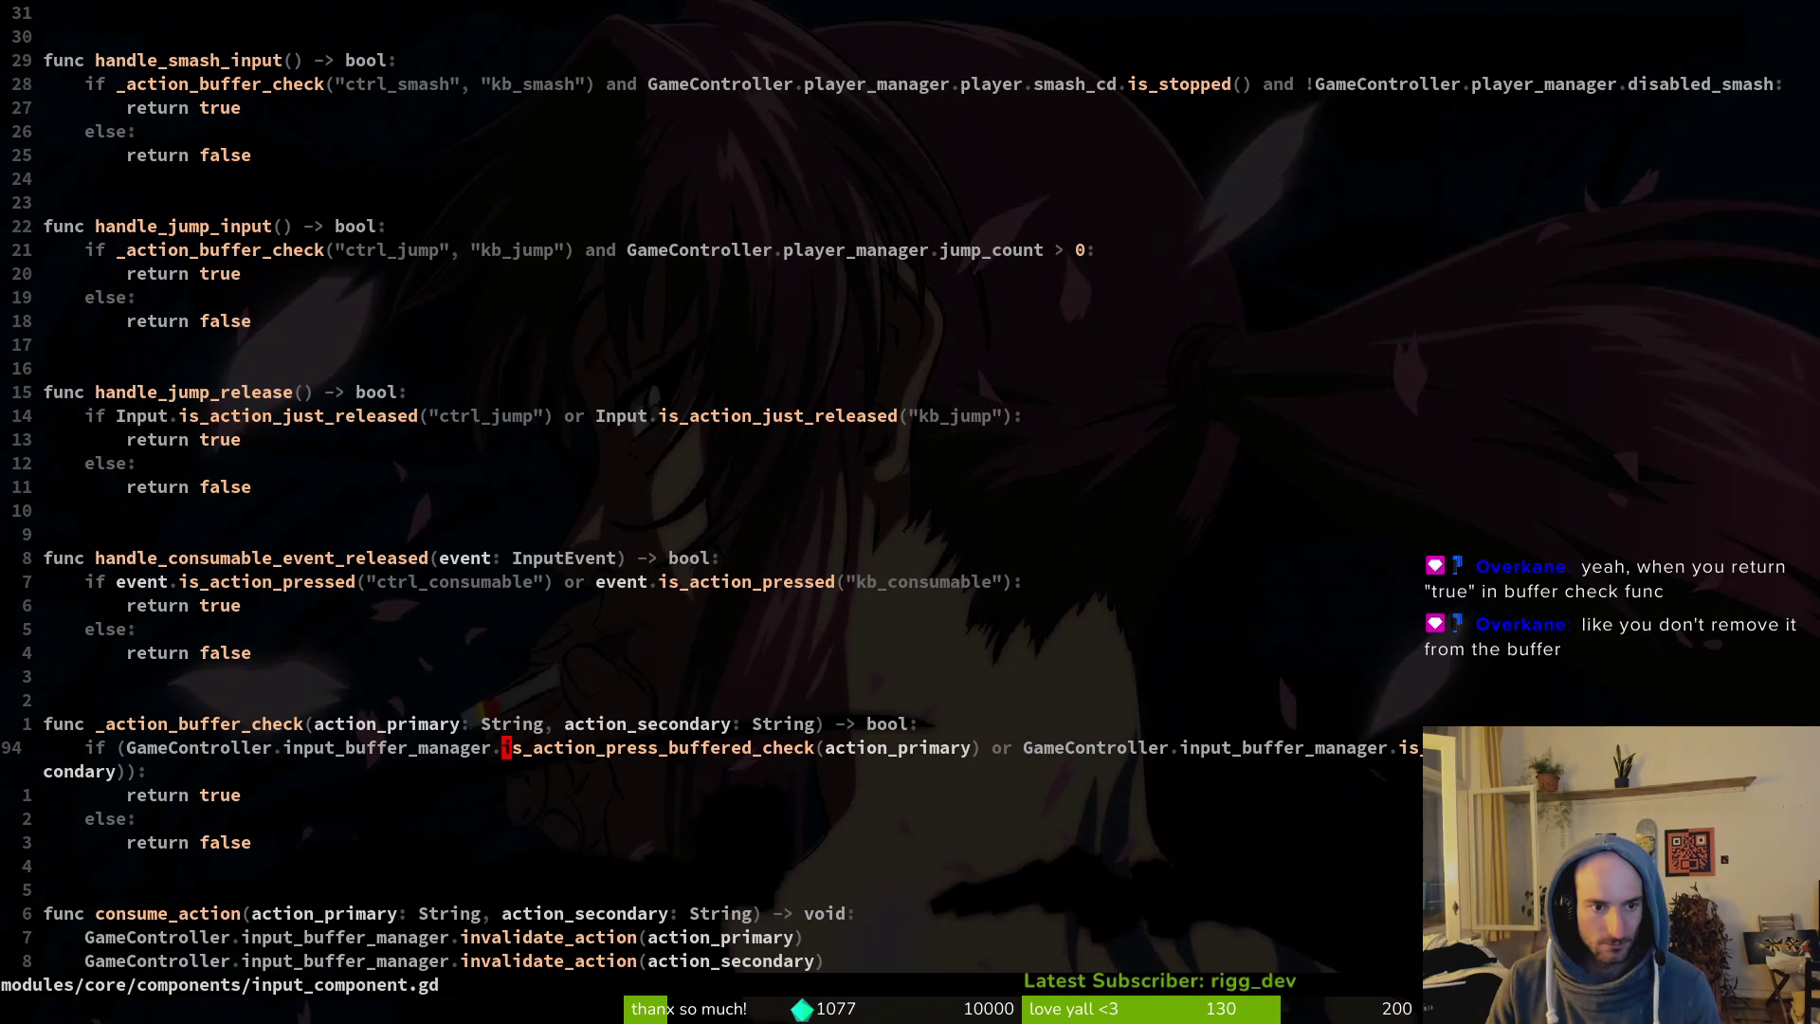